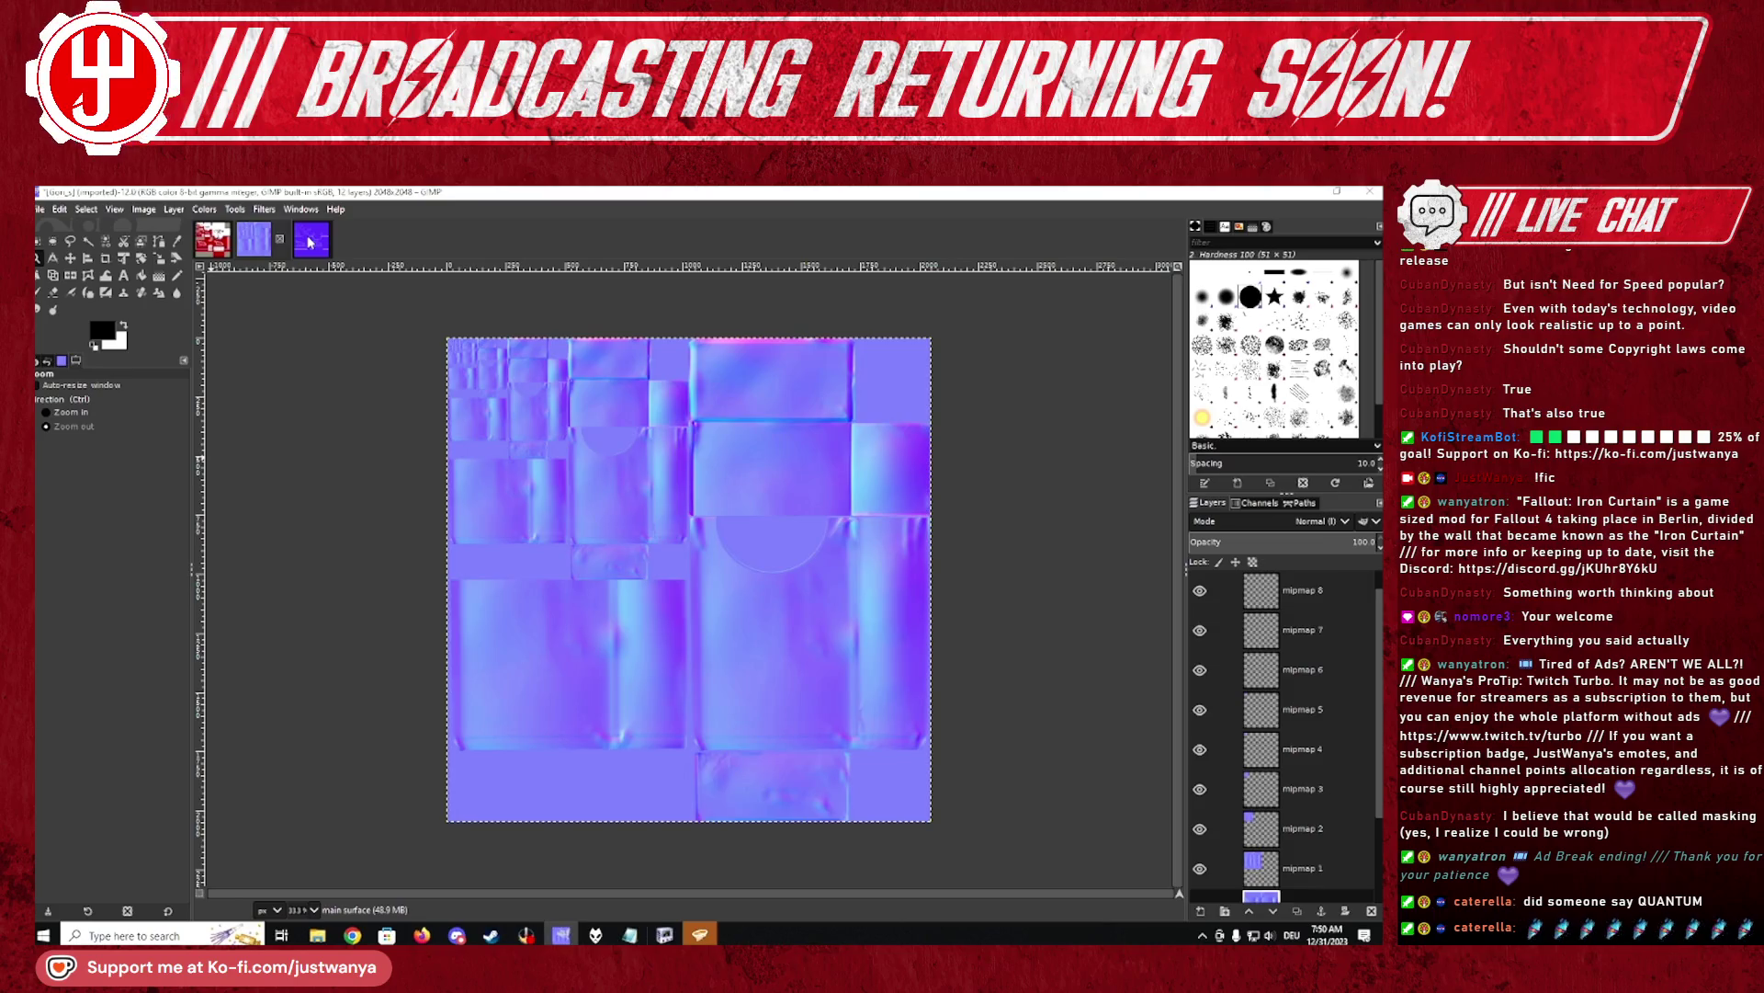
Step: Switch GIMP's canvas from the normal map to the purple label texture image
left_click(310, 242)
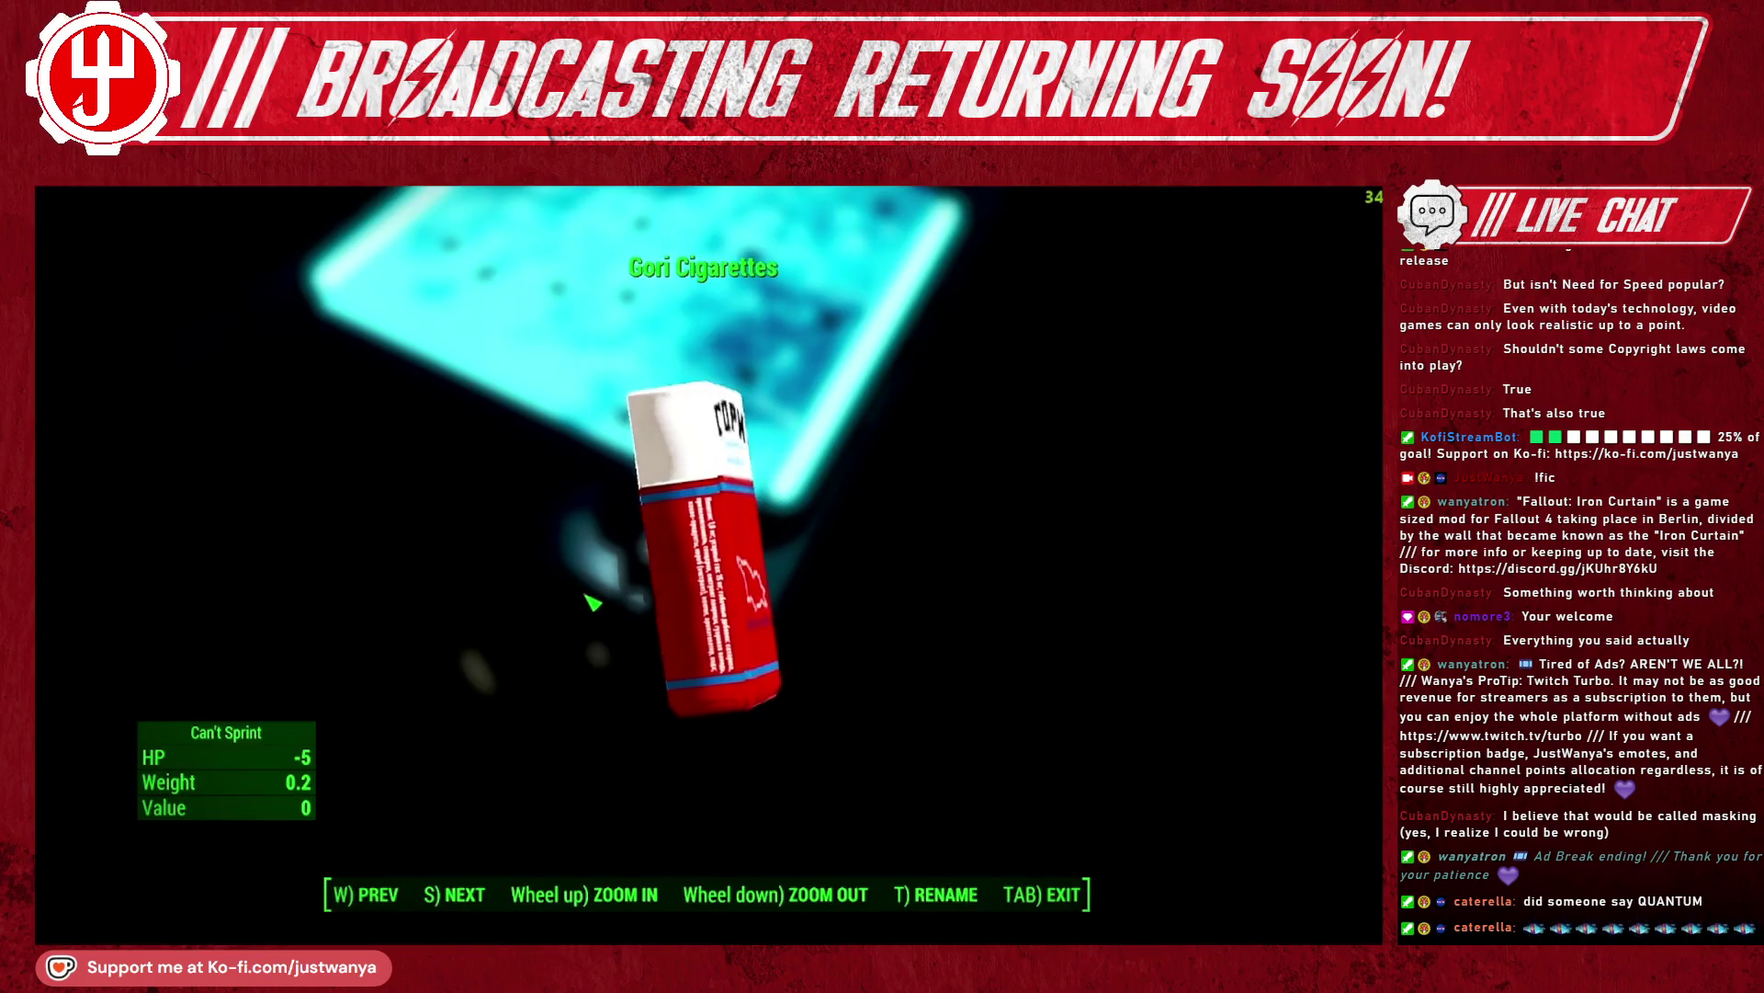
Step: Rotate the Gori Cigarettes pack in the inspect view to show its side
mouse_move(780, 588)
left_mouse_down()
mouse_move(910, 602)
mouse_move(859, 570)
left_mouse_up()
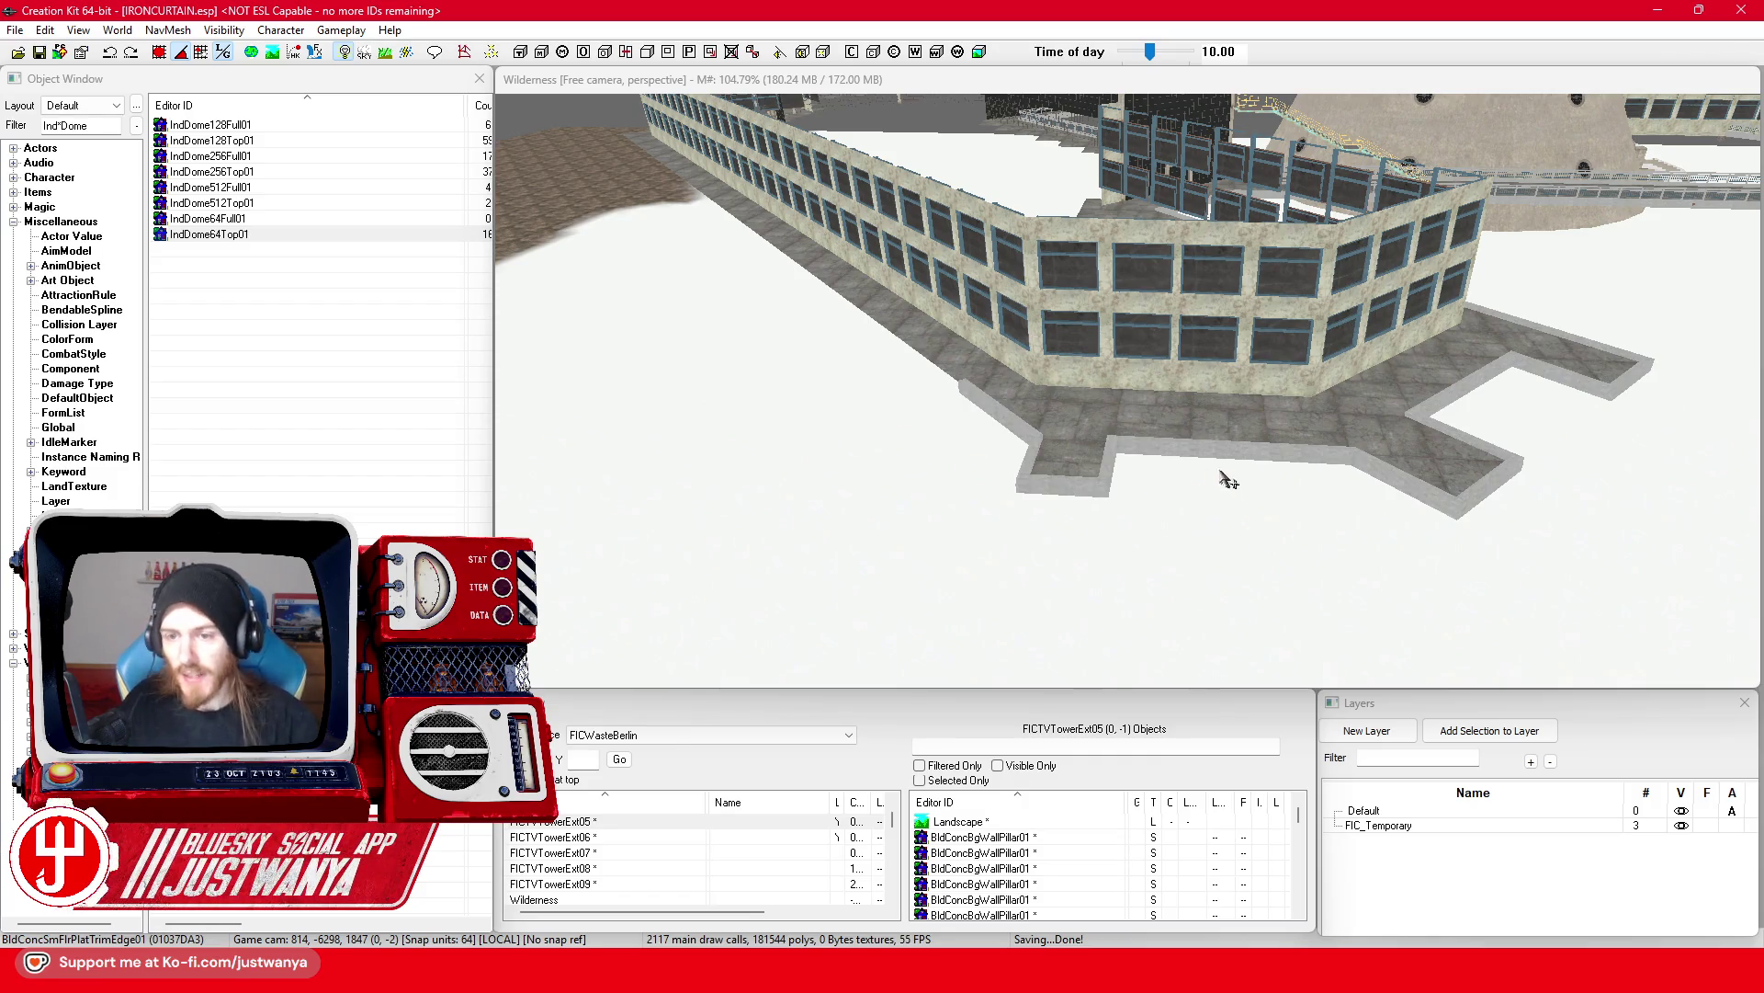
Step: Select a trim piece and fly the camera around the courtyard toward the stair block
left_click(1191, 466)
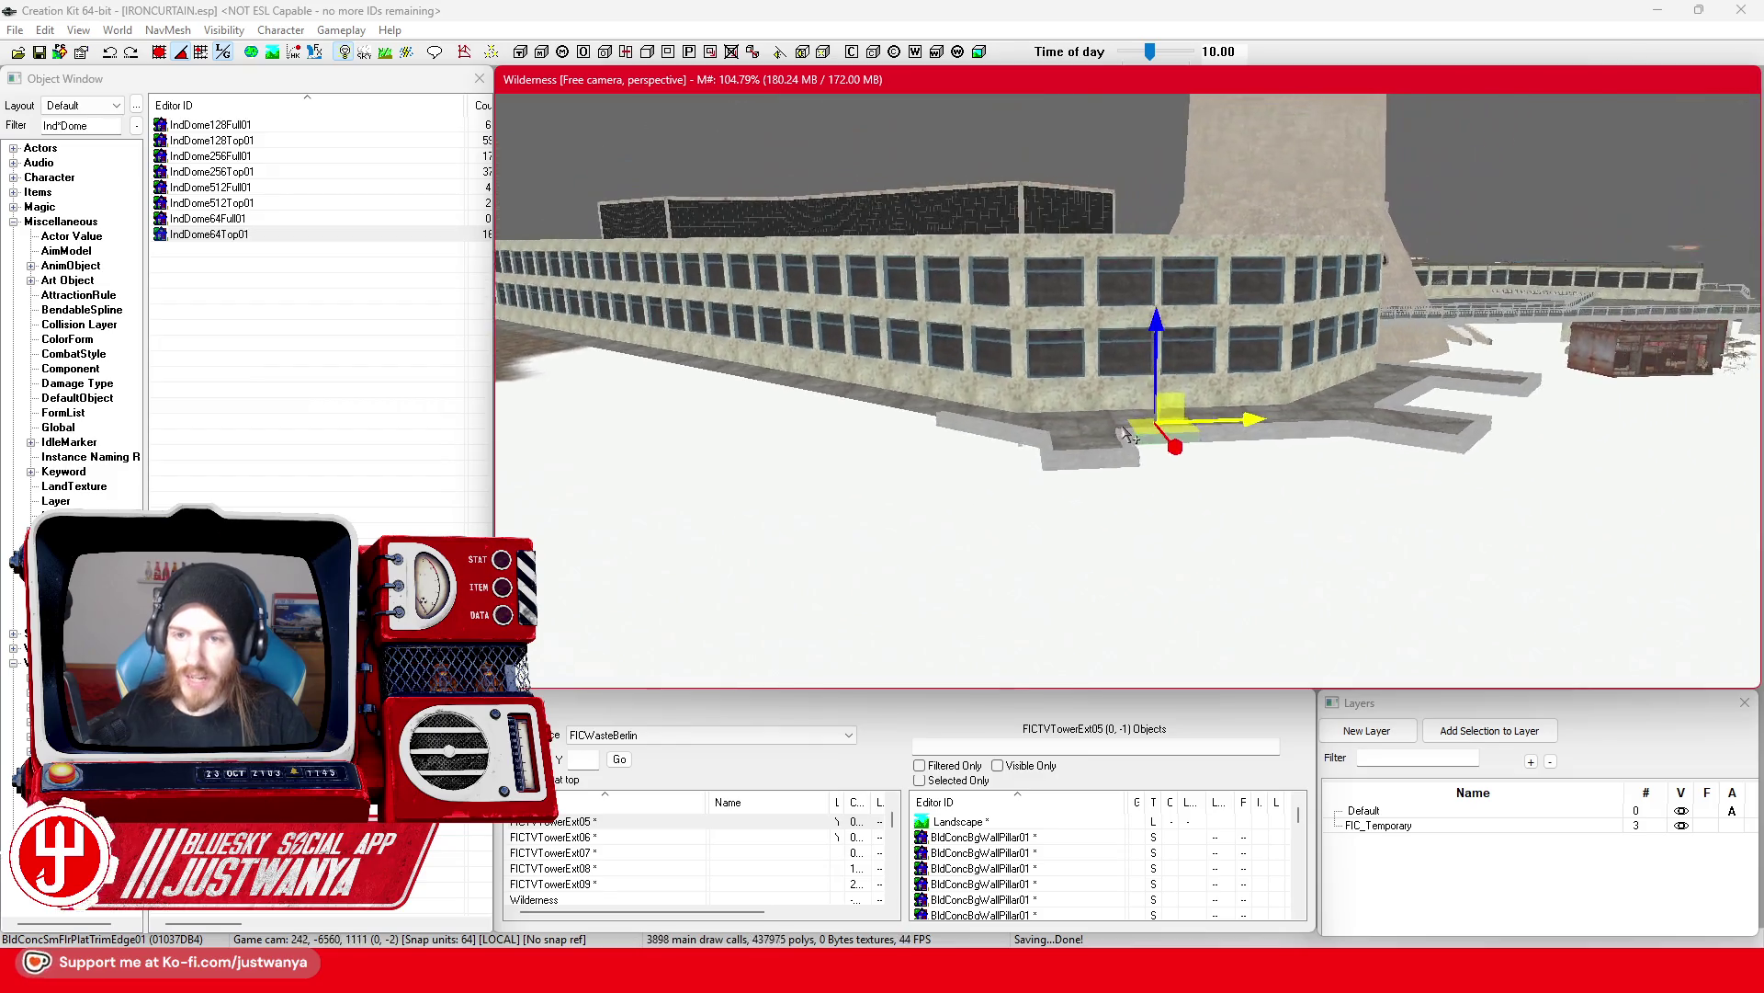
key("shift")
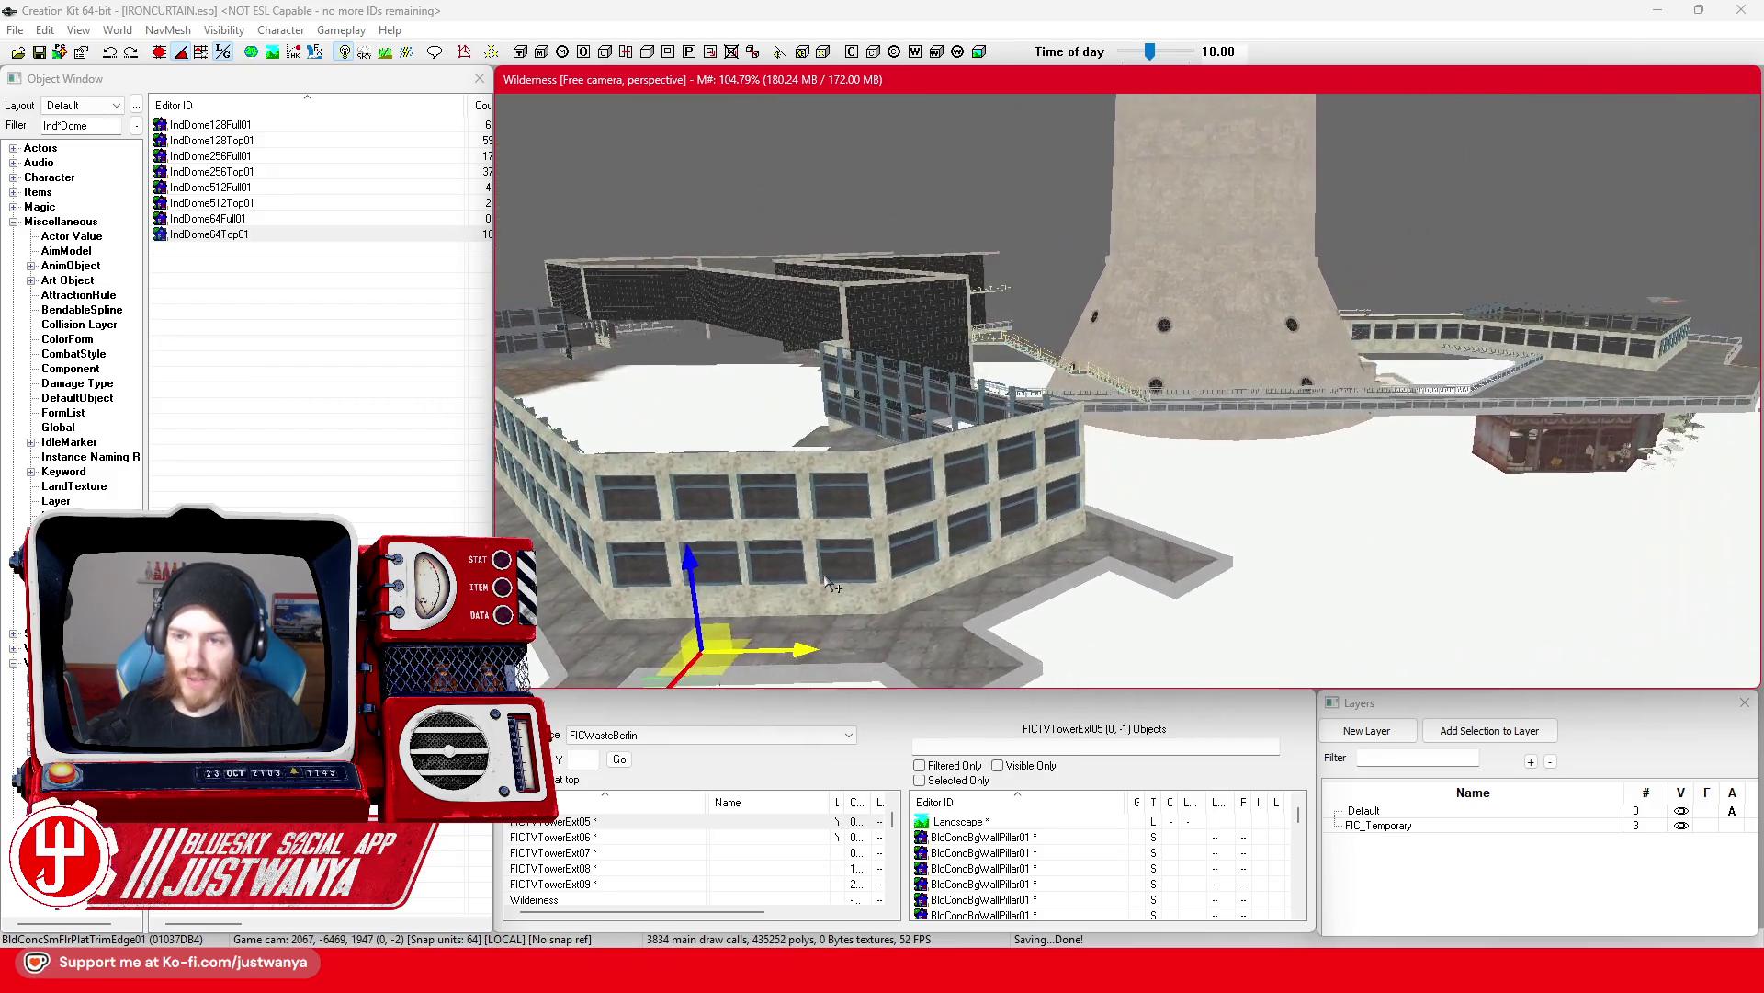
mouse_move(1173, 468)
left_mouse_down()
mouse_move(1183, 586)
mouse_move(1130, 509)
mouse_move(1133, 552)
left_mouse_up()
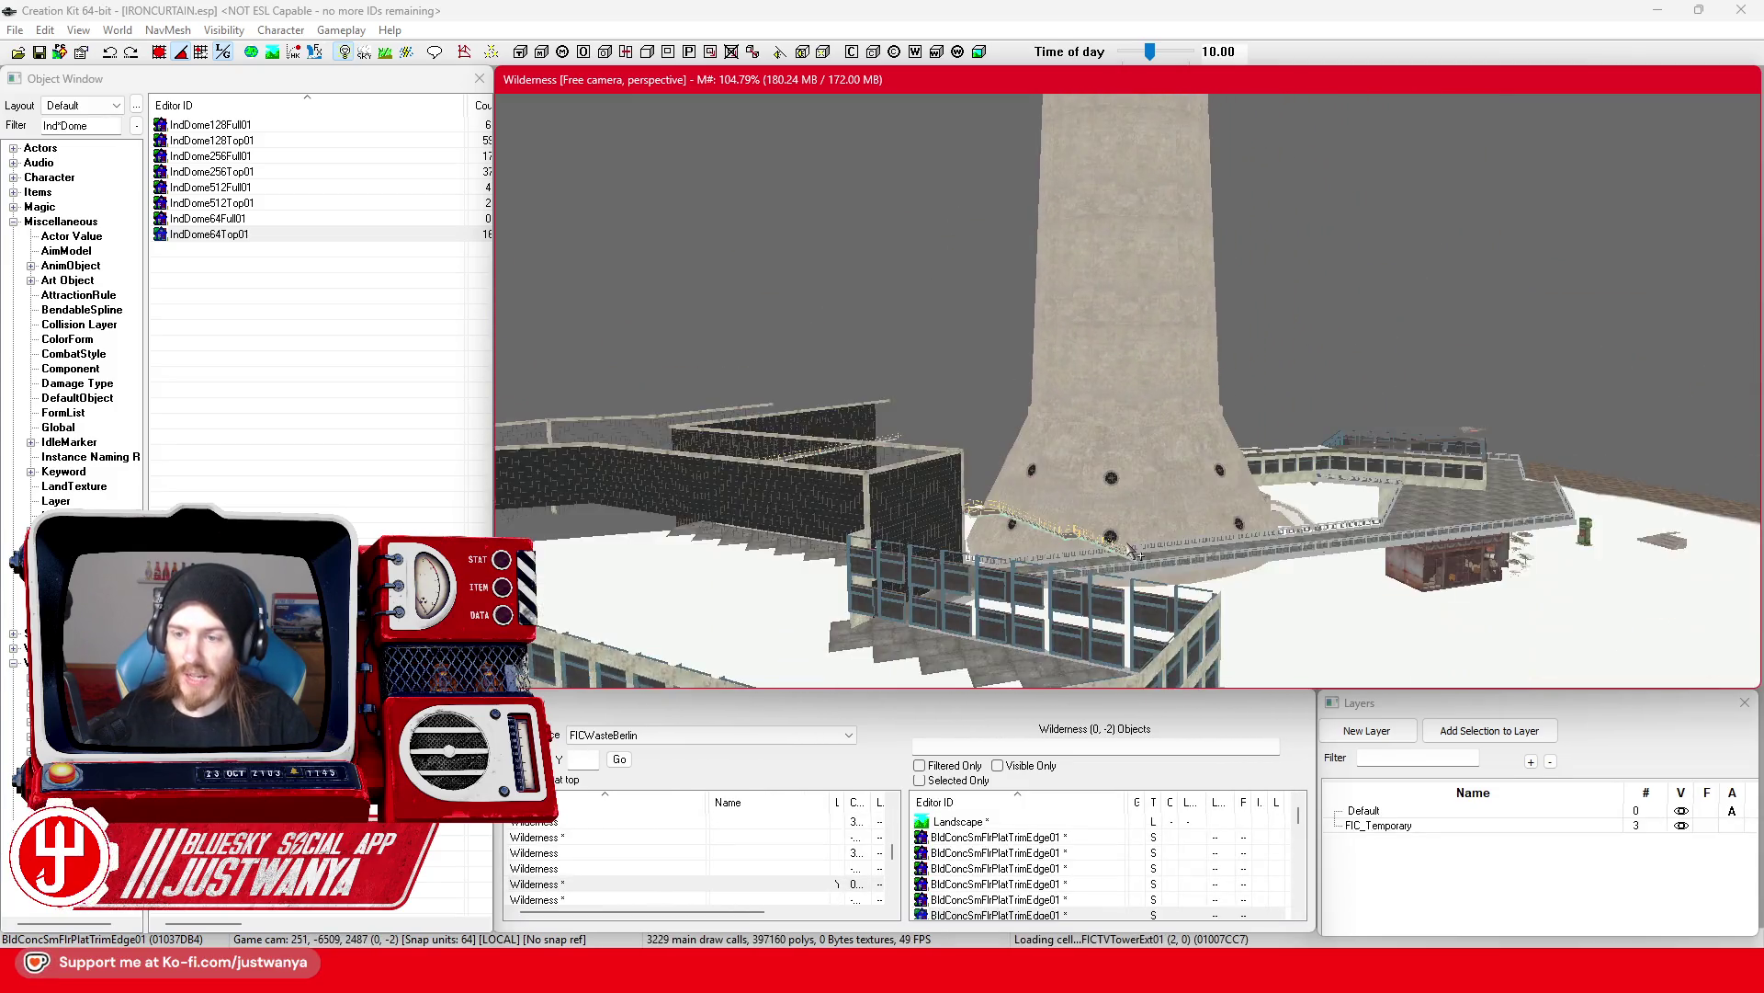
scroll(1133, 551, "down", 3)
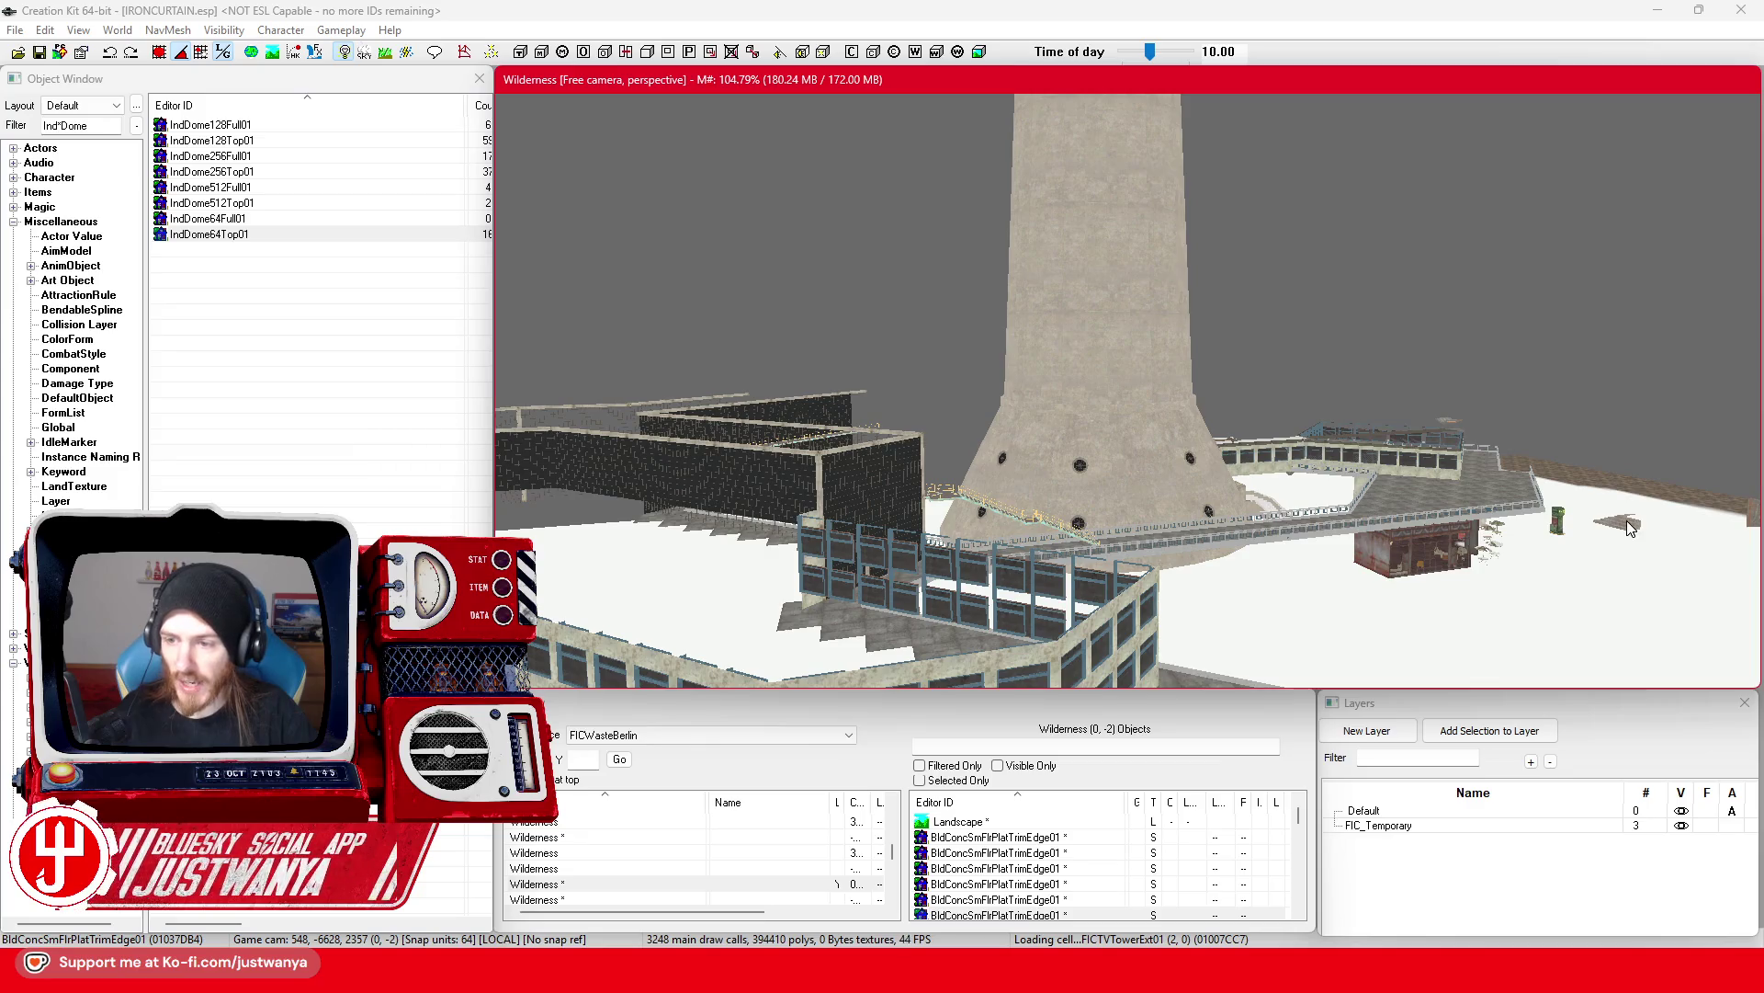
scroll(1718, 556, "down", 3)
mouse_move(1622, 525)
left_mouse_down()
mouse_move(717, 543)
mouse_move(472, 394)
mouse_move(631, 323)
mouse_move(649, 366)
mouse_move(877, 358)
left_mouse_up()
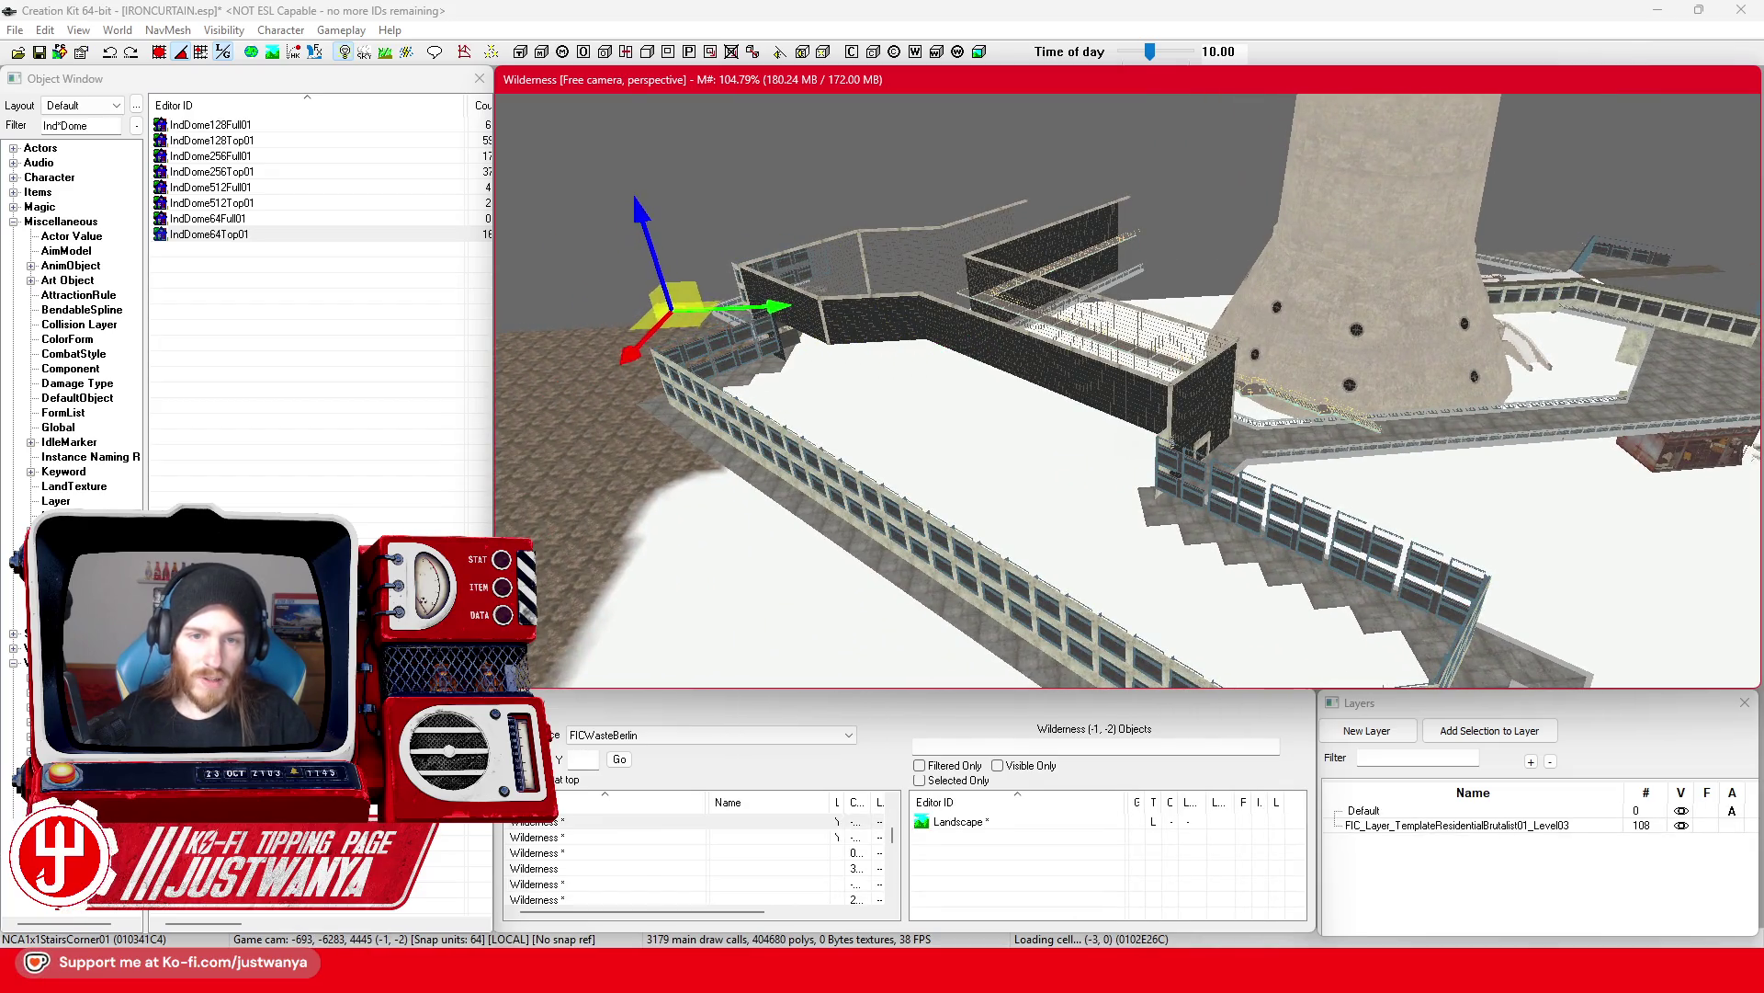
mouse_move(878, 359)
left_mouse_down()
mouse_move(753, 441)
mouse_move(809, 460)
mouse_move(864, 551)
left_mouse_up()
Step: Select the floor trim edge at the building corner and zoom in on it
scroll(887, 503, "up", 1)
scroll(887, 503, "up", 5)
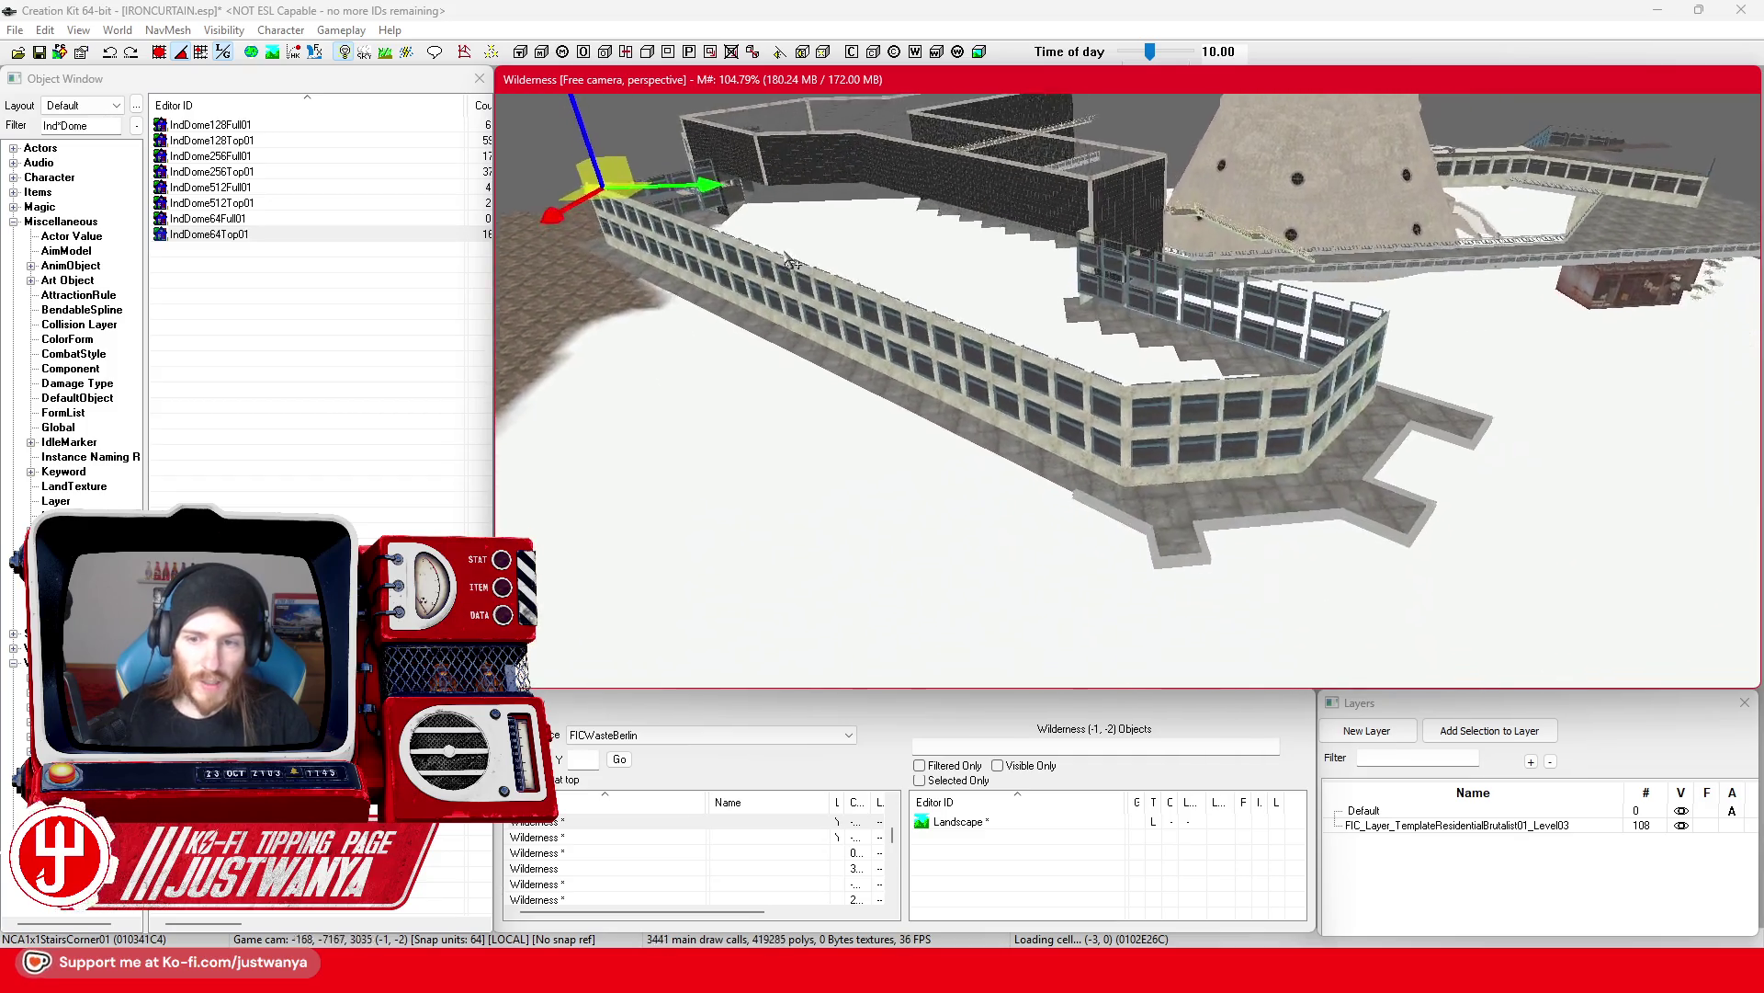
scroll(1099, 597, "up", 3)
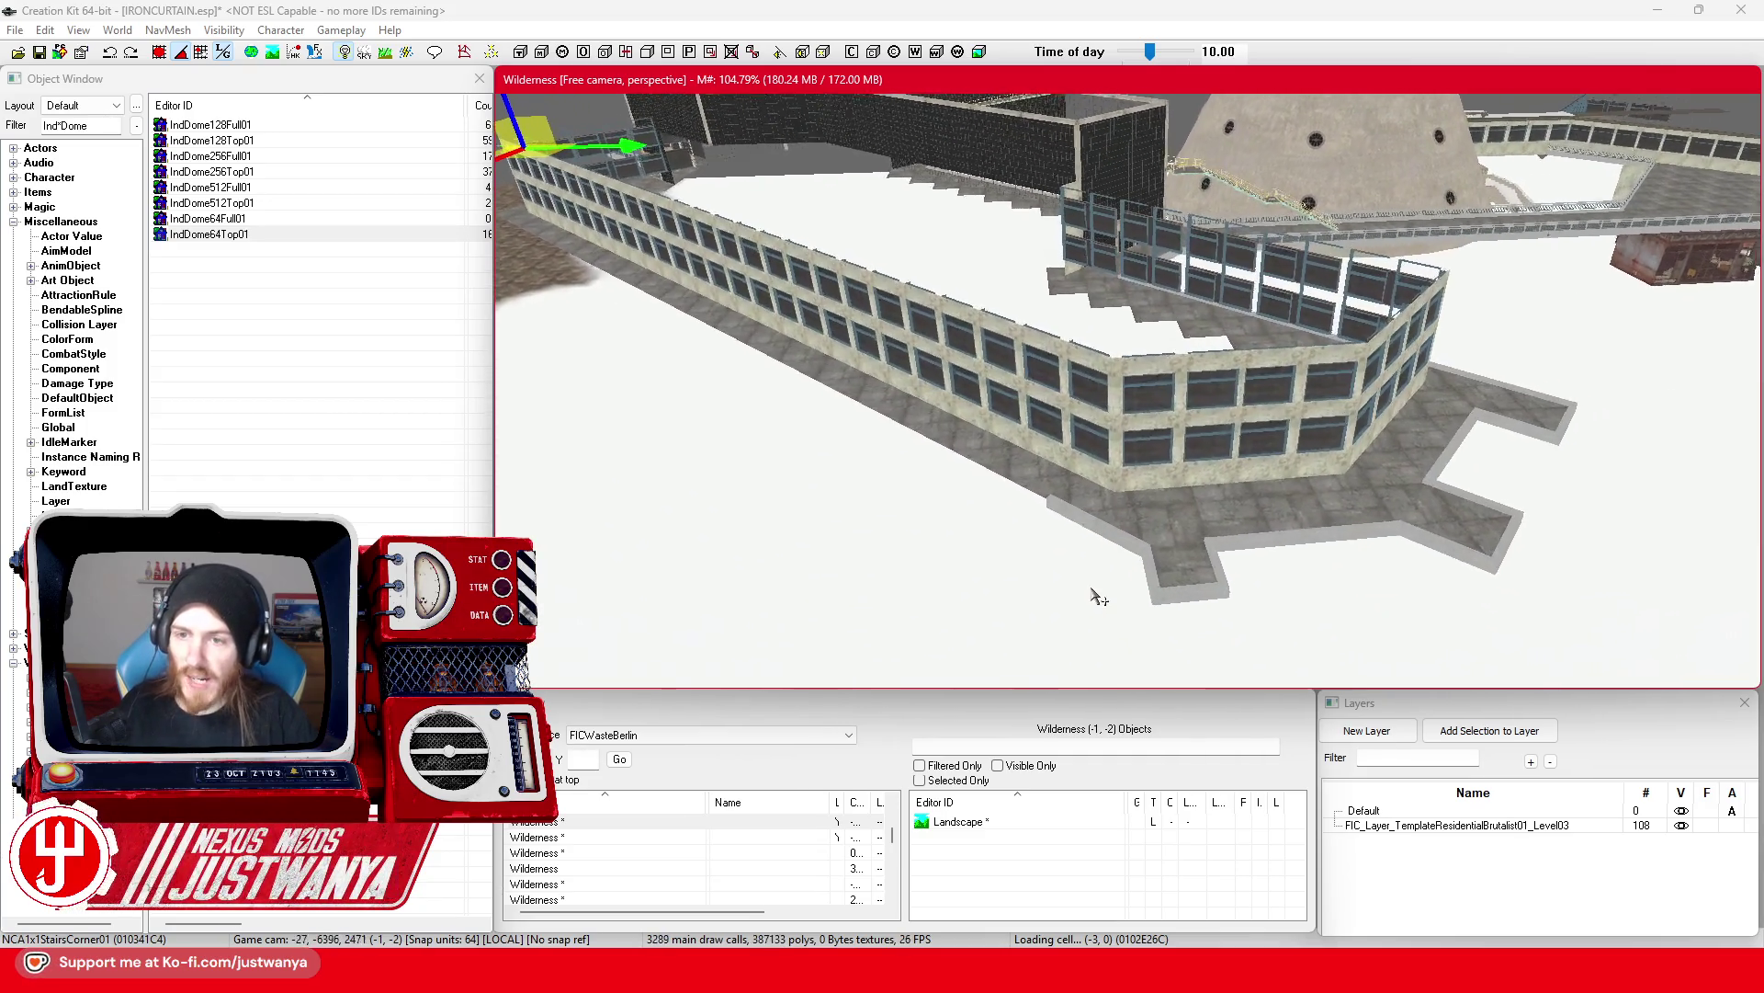
scroll(1082, 565, "up", 2)
left_click(1078, 556)
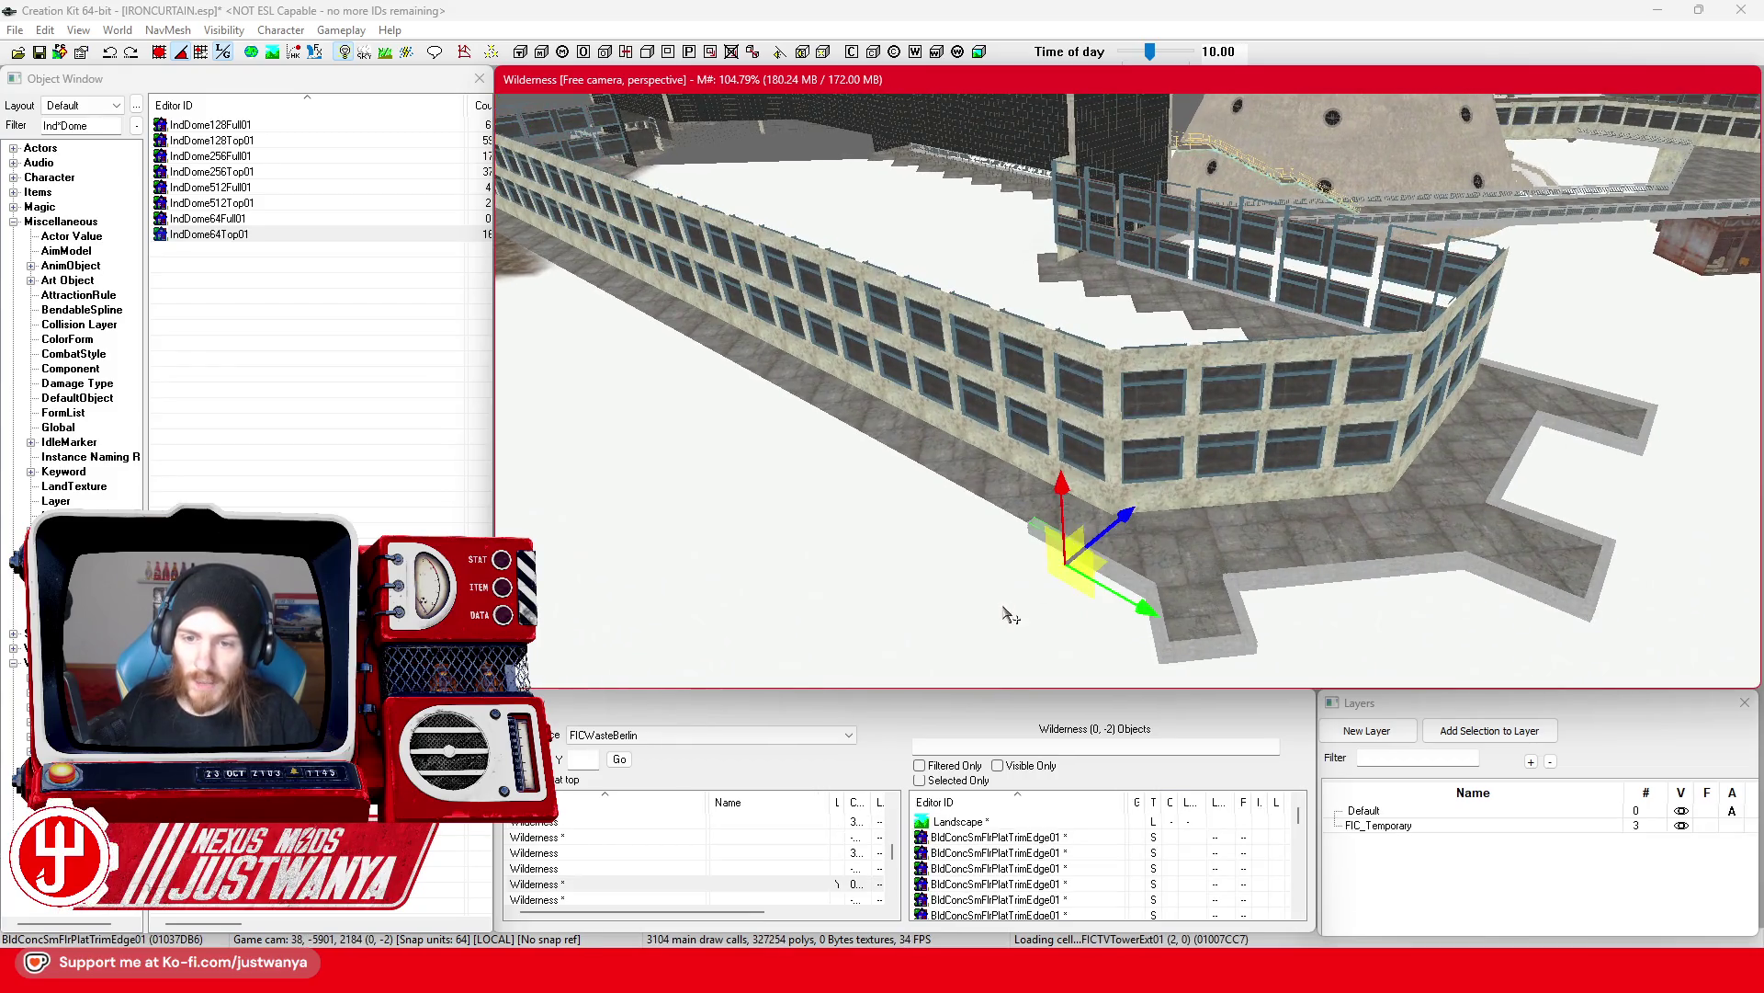
scroll(1156, 528, "up", 8)
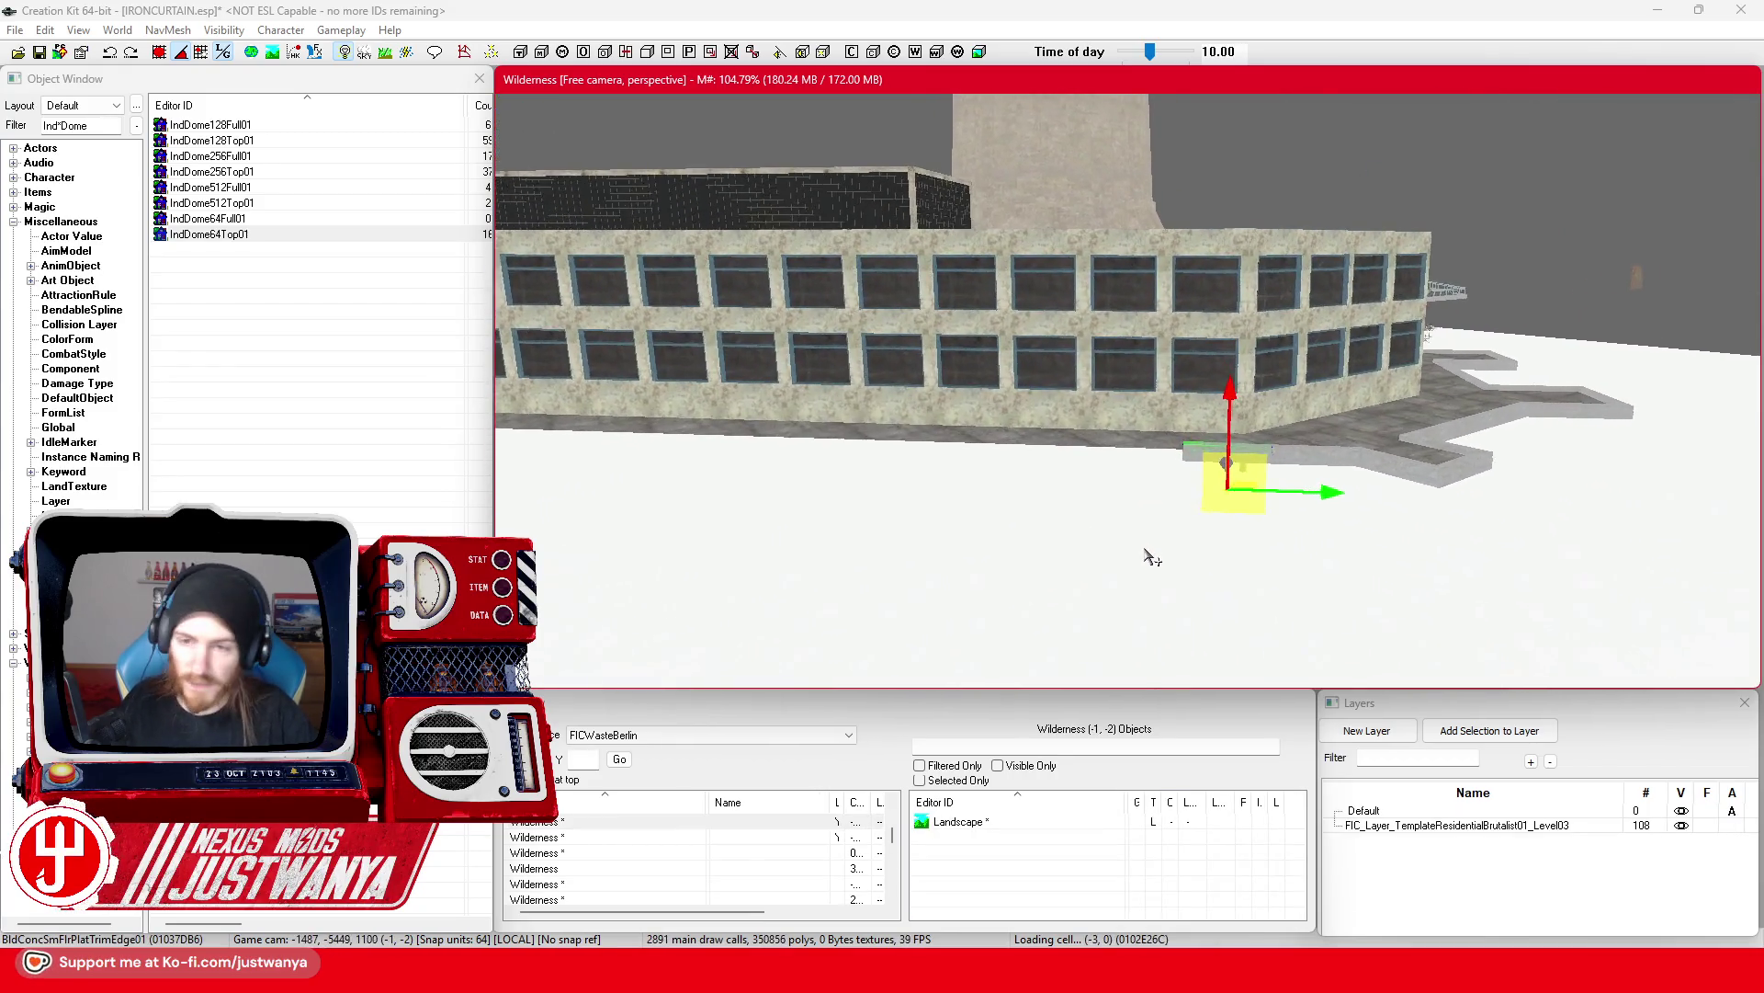
scroll(1152, 558, "up", 6)
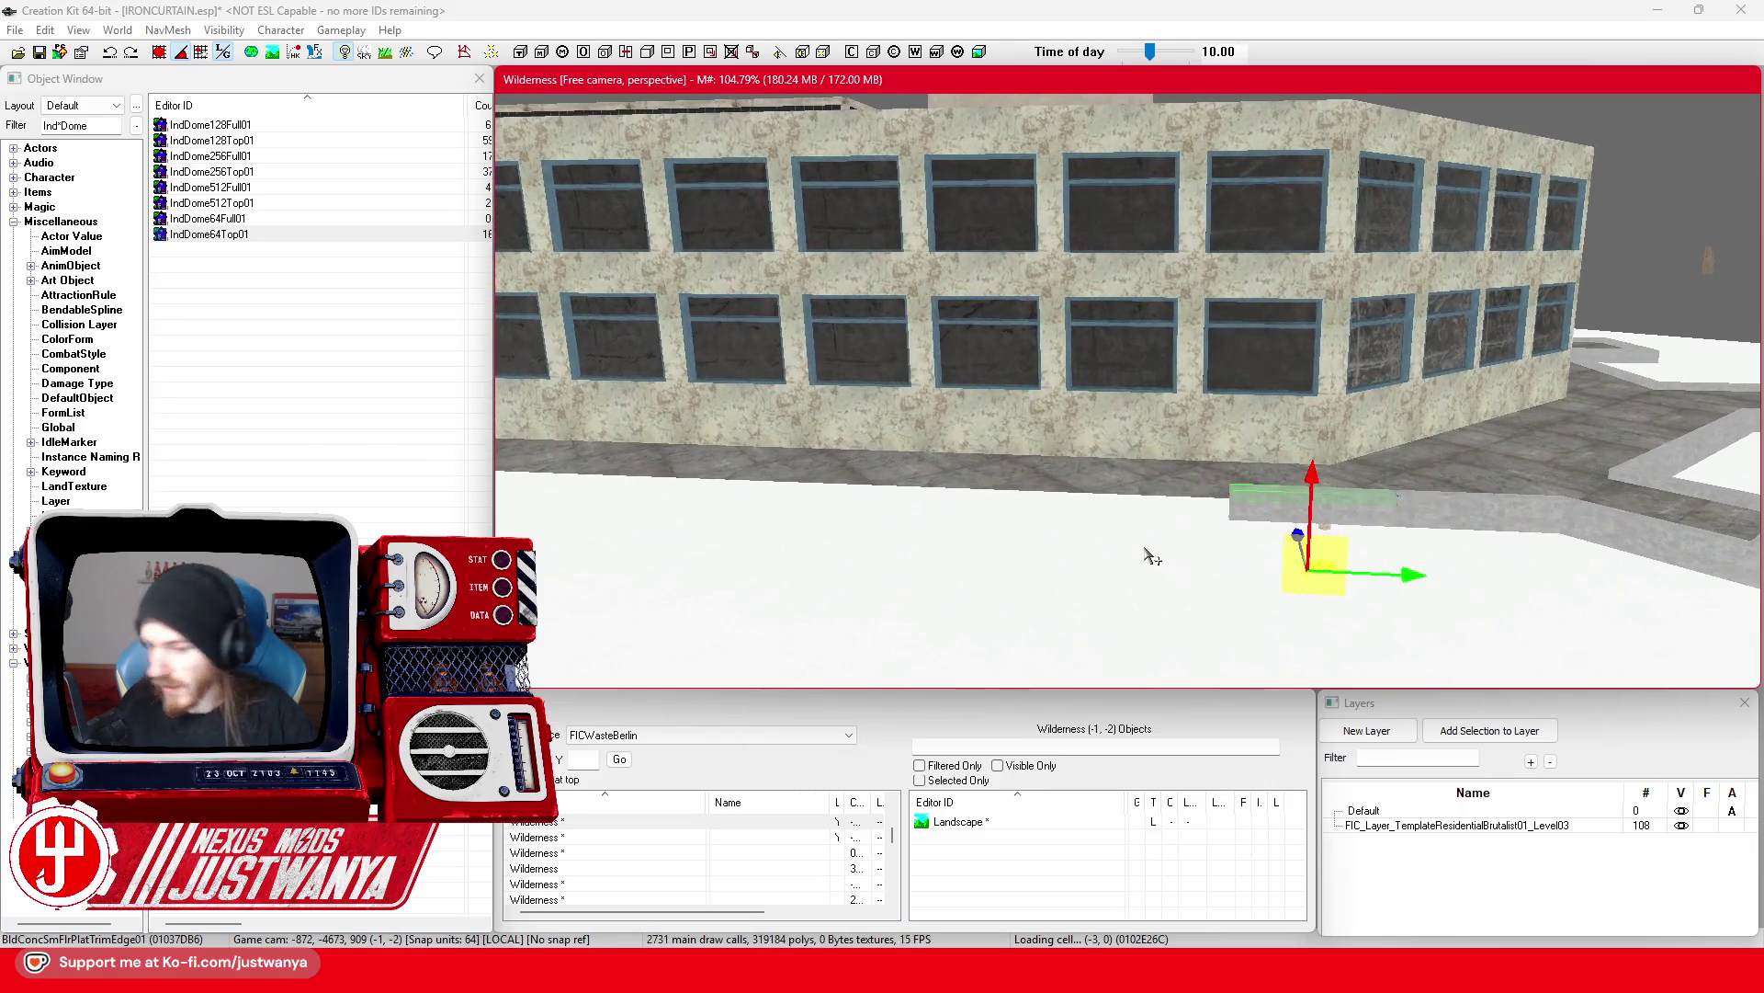
scroll(1010, 562, "up", 3)
Step: Add the neighbouring trim edge, duplicate both with Ctrl+D, and place the copies alongside
left_click(973, 524, "ctrl")
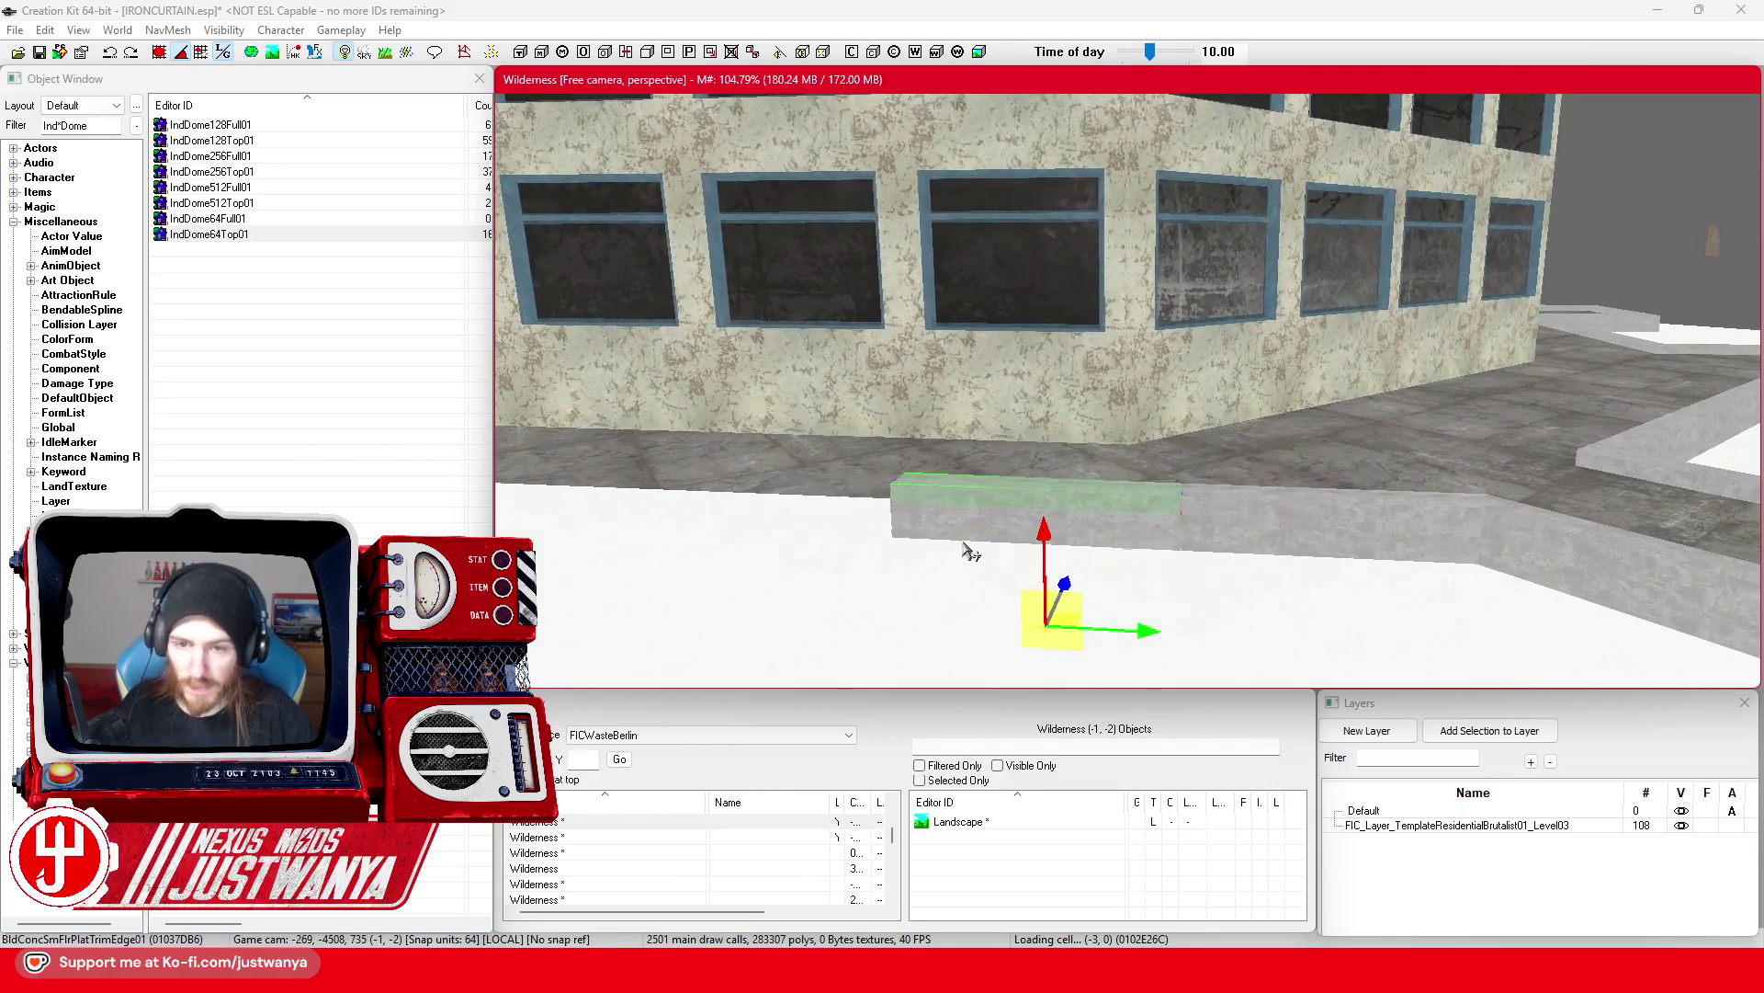
key("ctrl+d")
mouse_move(1244, 555)
left_mouse_down()
mouse_move(1304, 575)
mouse_move(884, 515)
mouse_move(878, 538)
left_mouse_up()
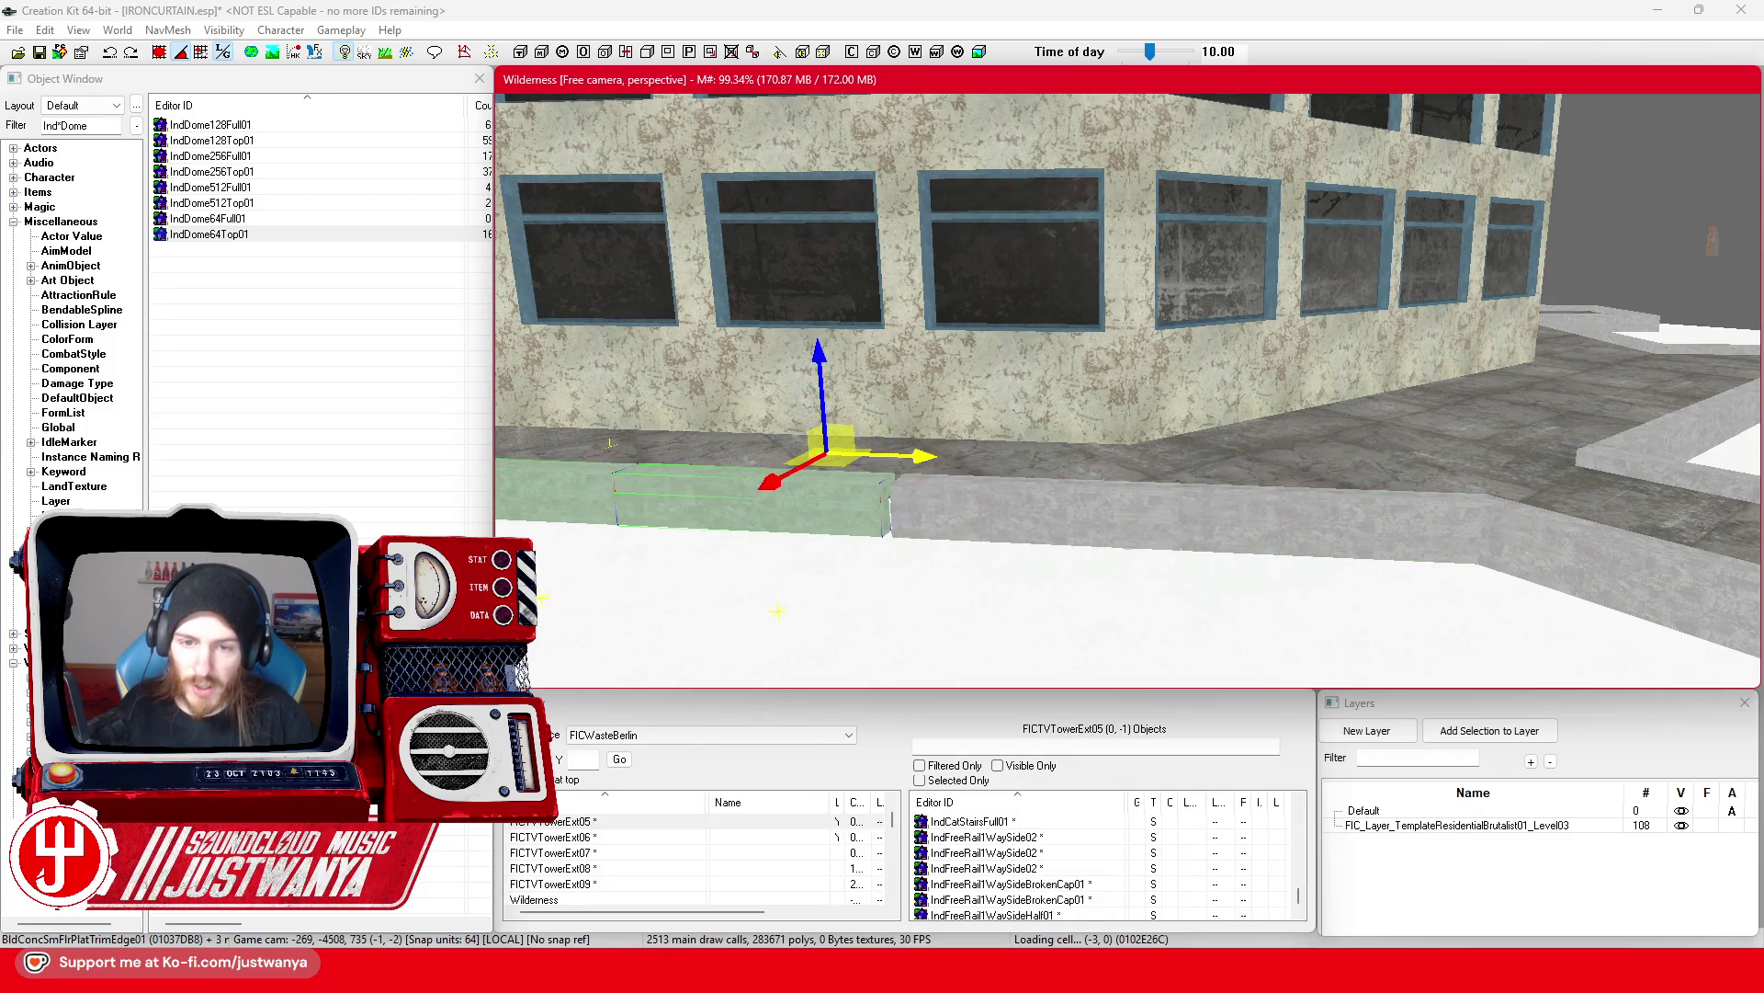
scroll(1033, 549, "up", 3)
scroll(1043, 556, "up", 3)
scroll(1064, 525, "up", 3)
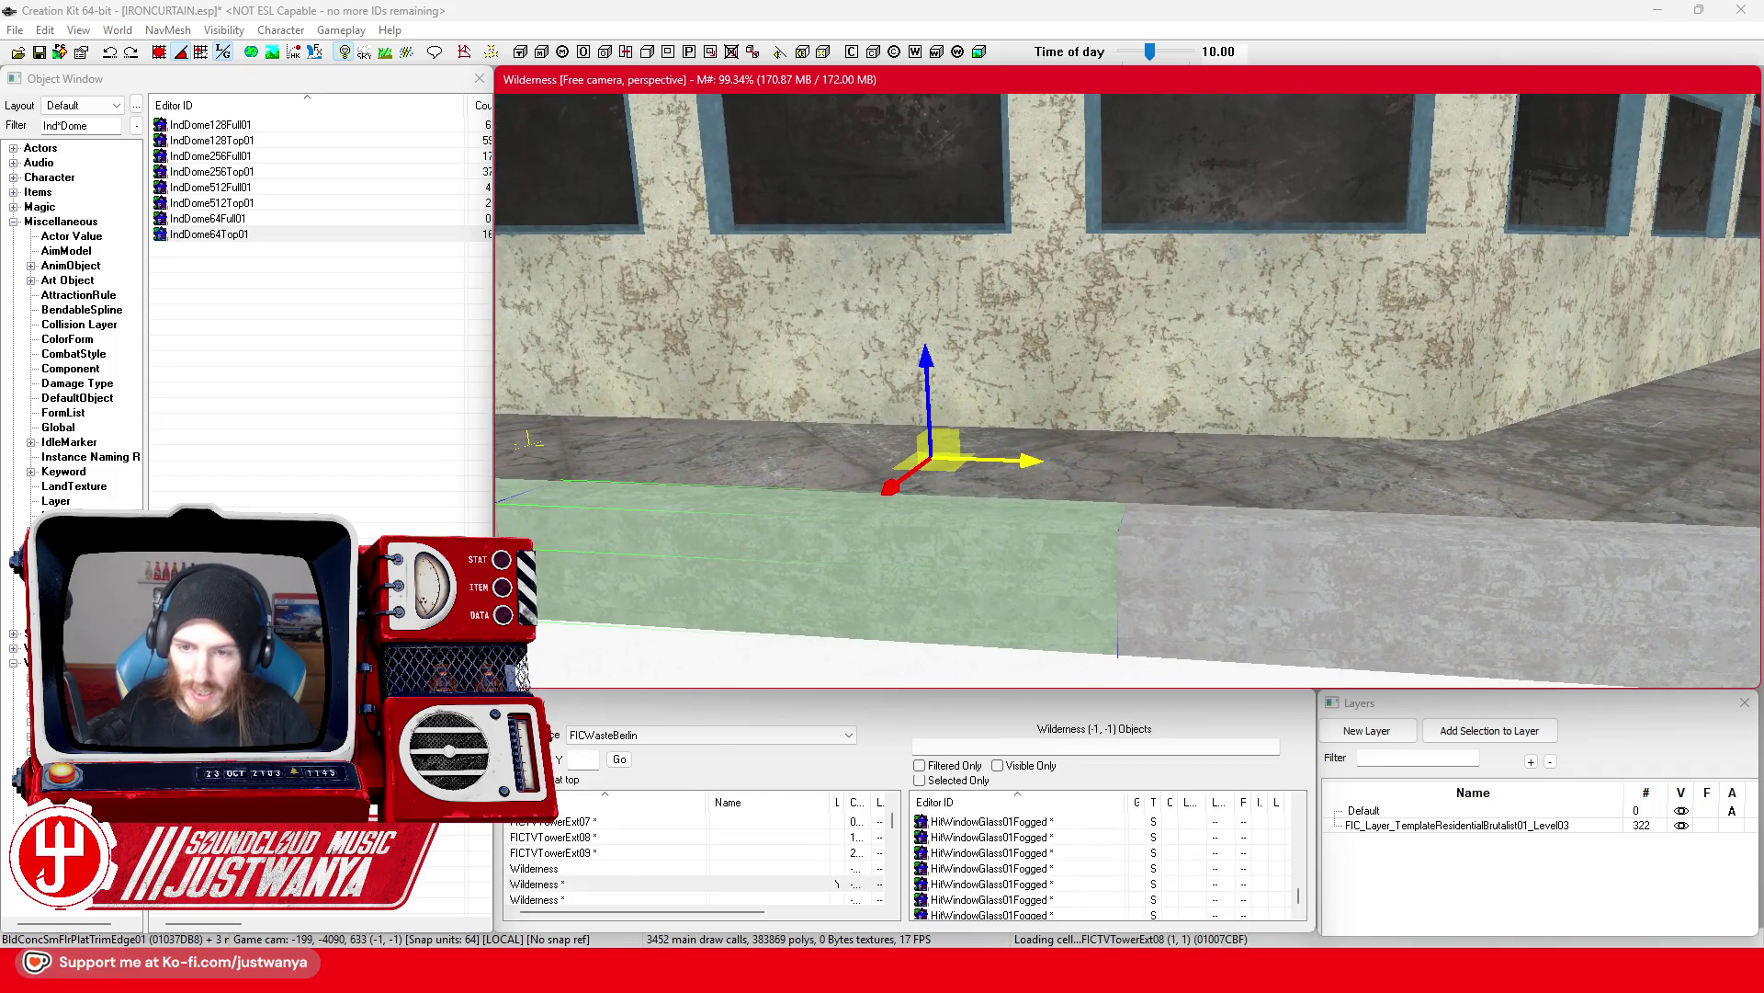
scroll(1094, 574, "down", 10)
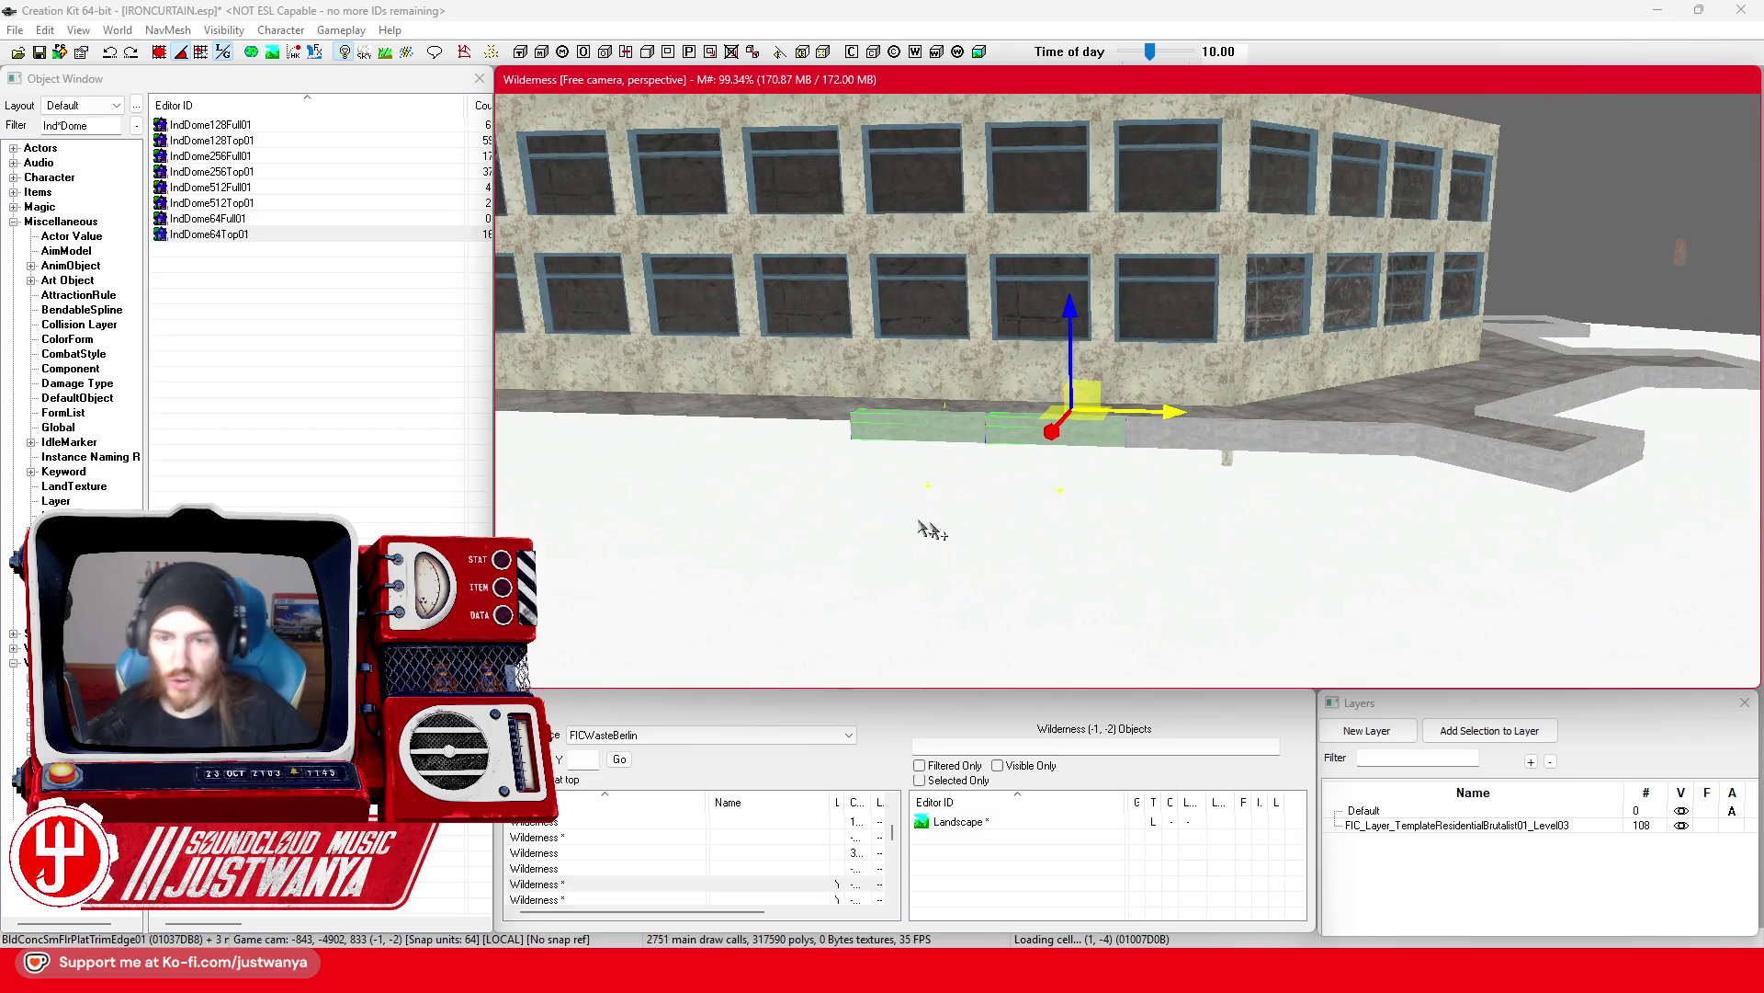
scroll(922, 526, "up", 3)
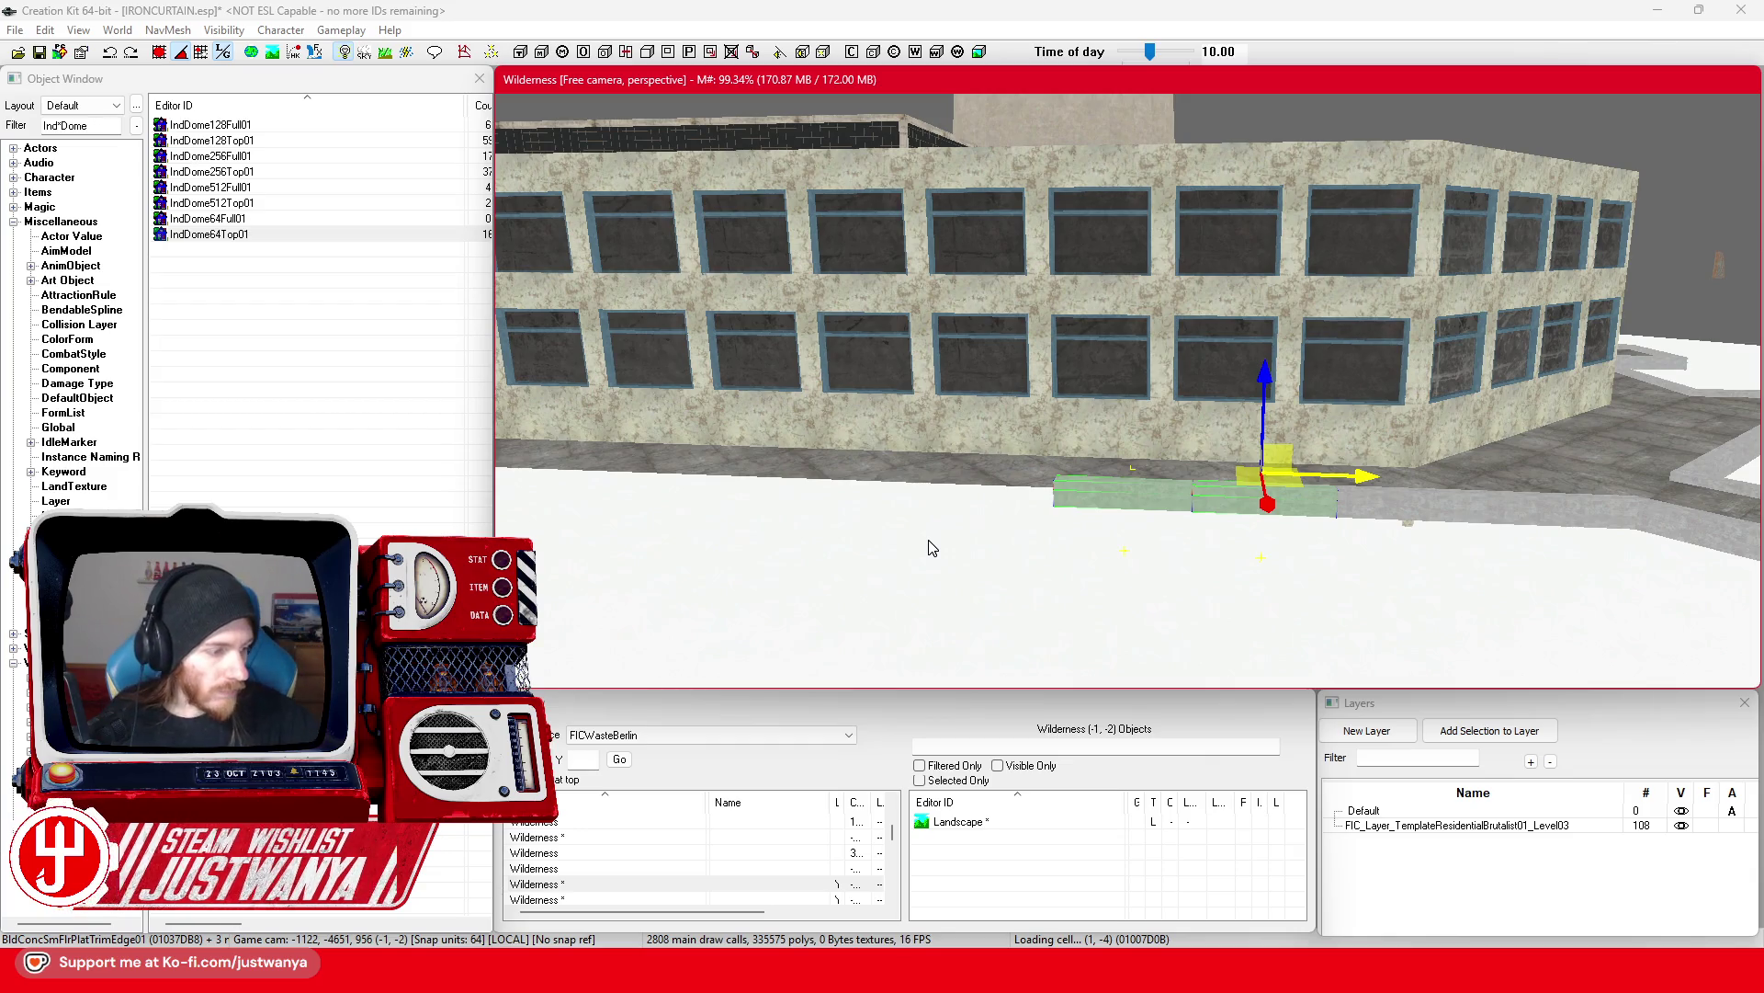
scroll(1023, 589, "up", 5)
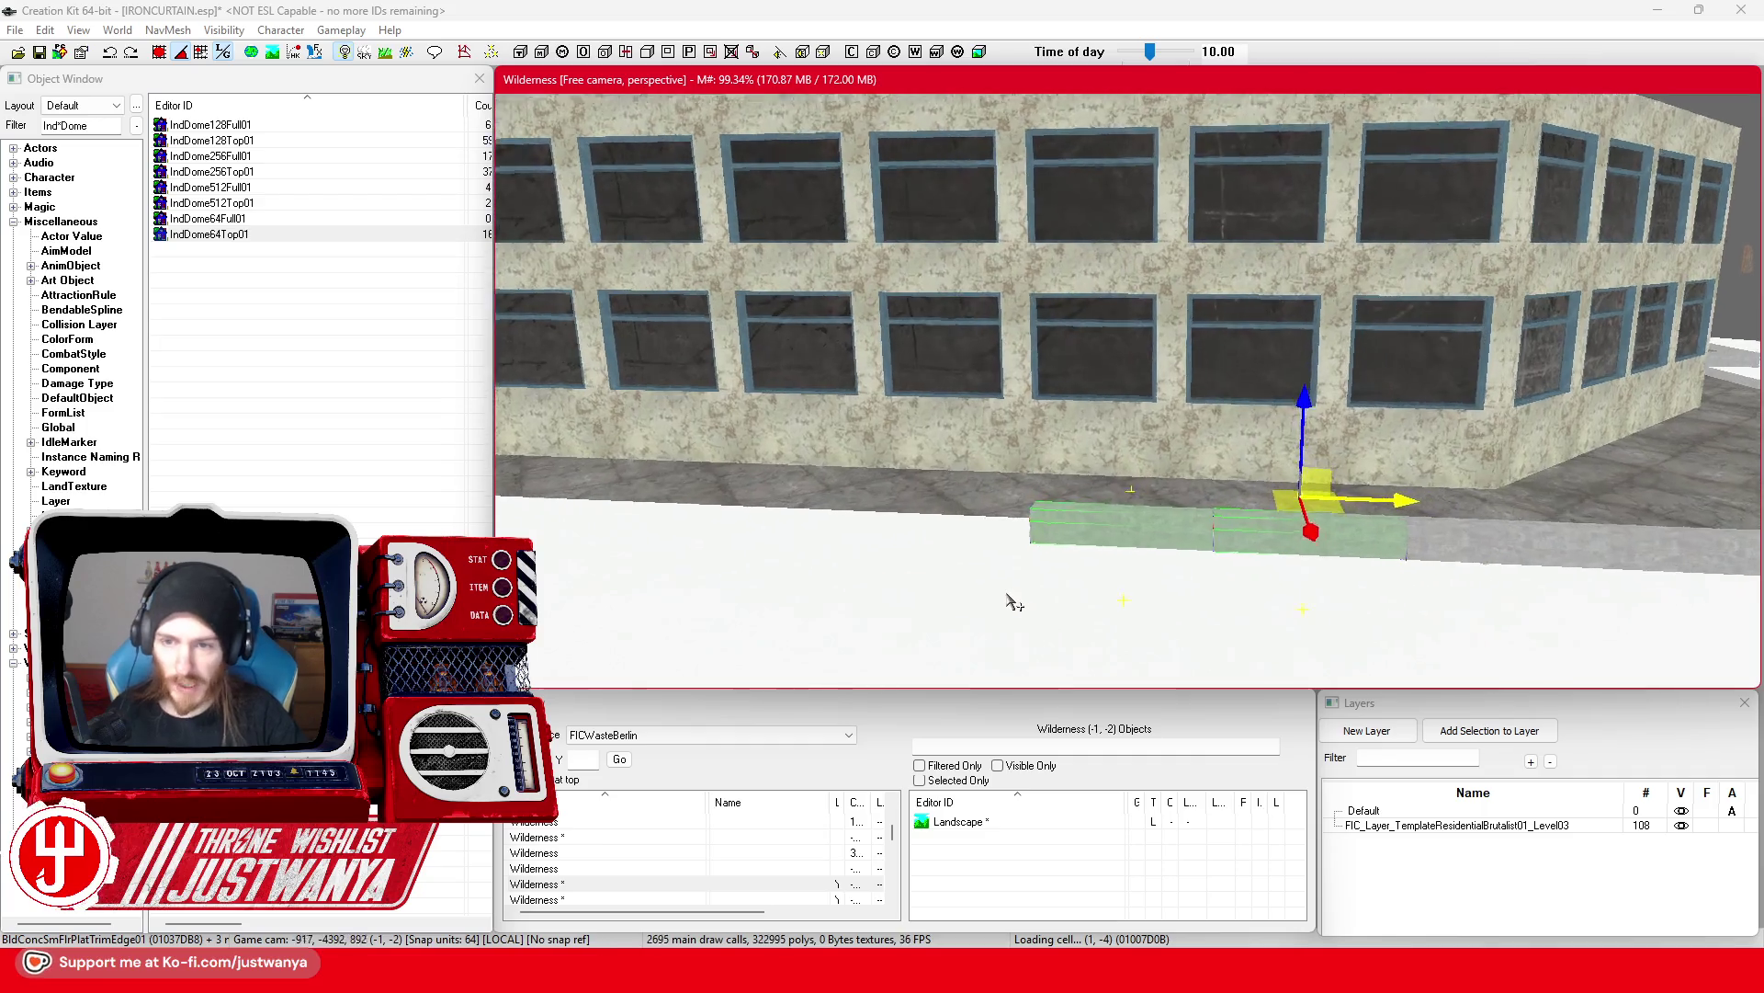
scroll(947, 550, "up", 2)
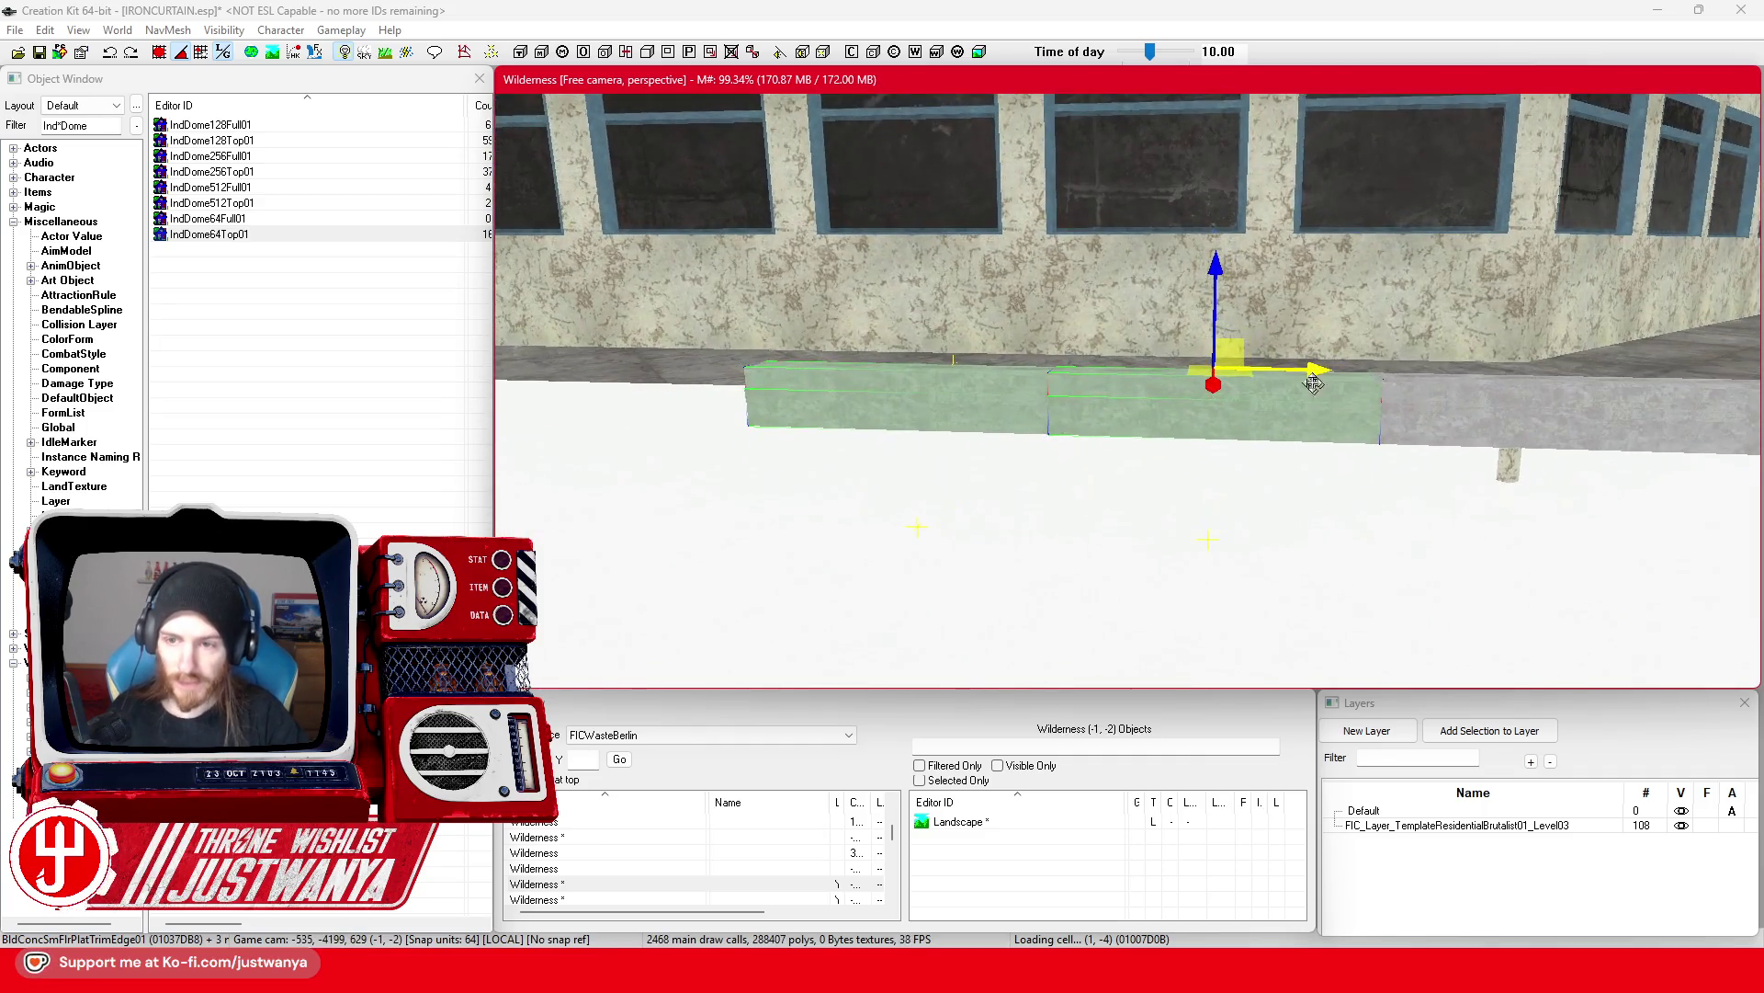
Step: Slide the copied trim flush against the grey block and select the next trim piece
key("shift")
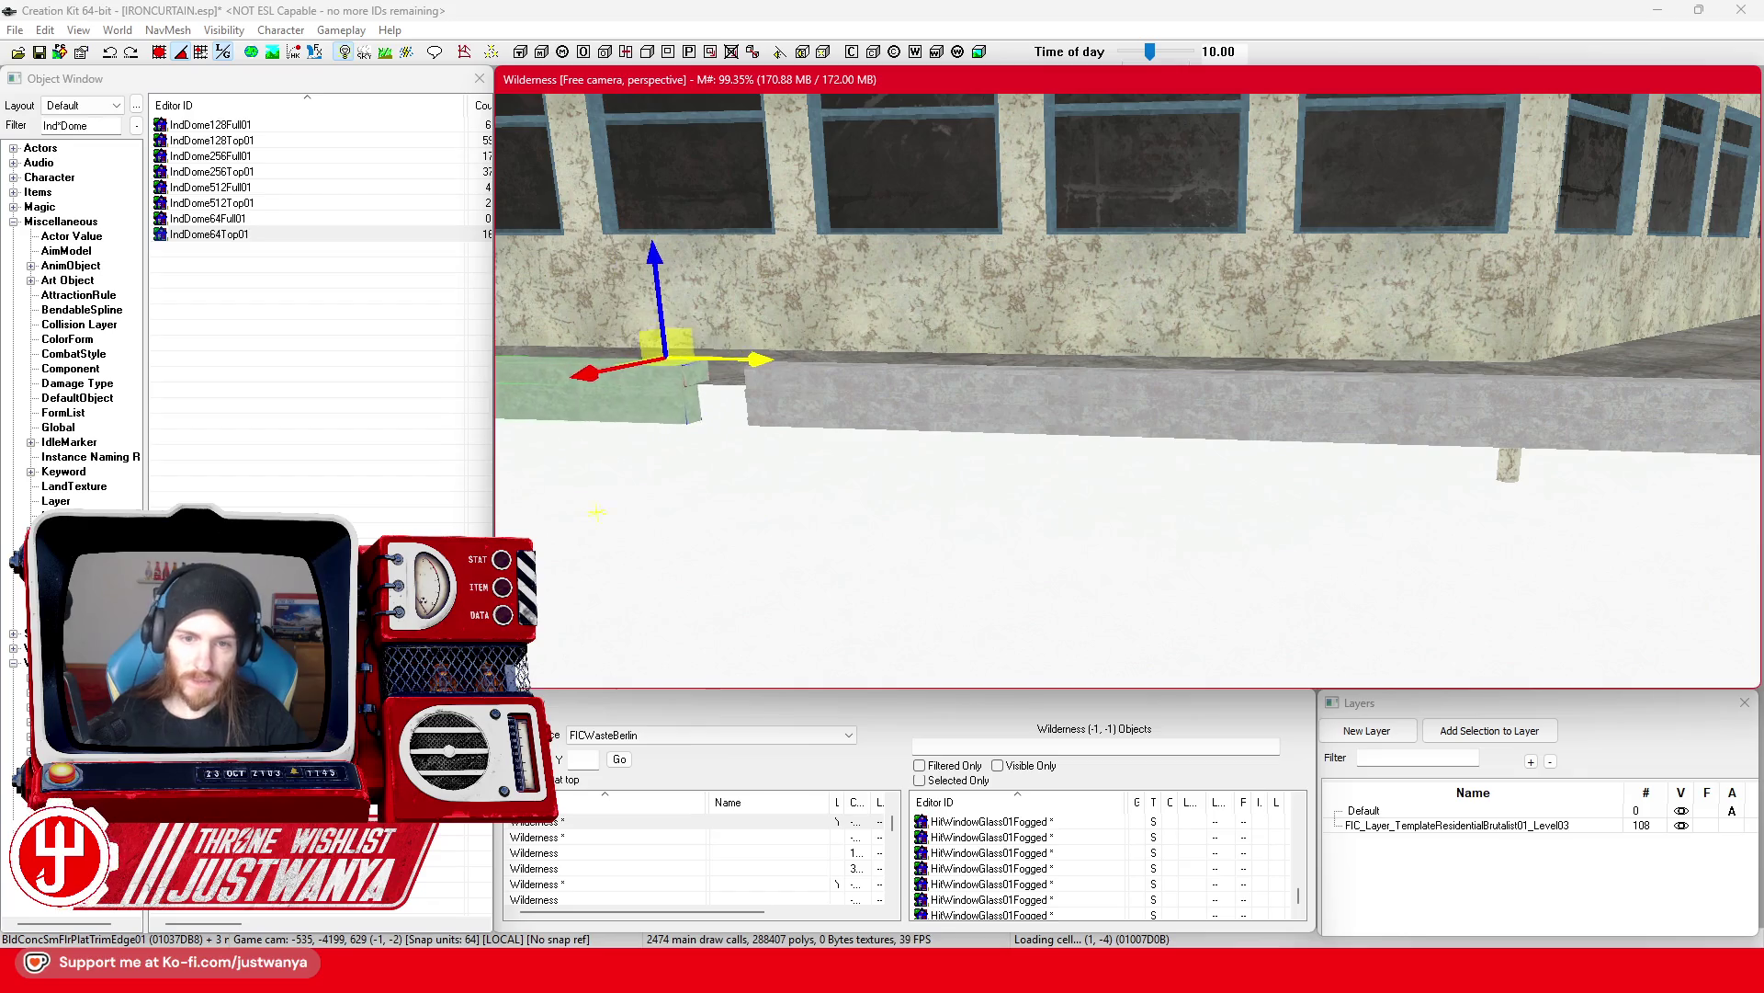
scroll(846, 365, "up", 4)
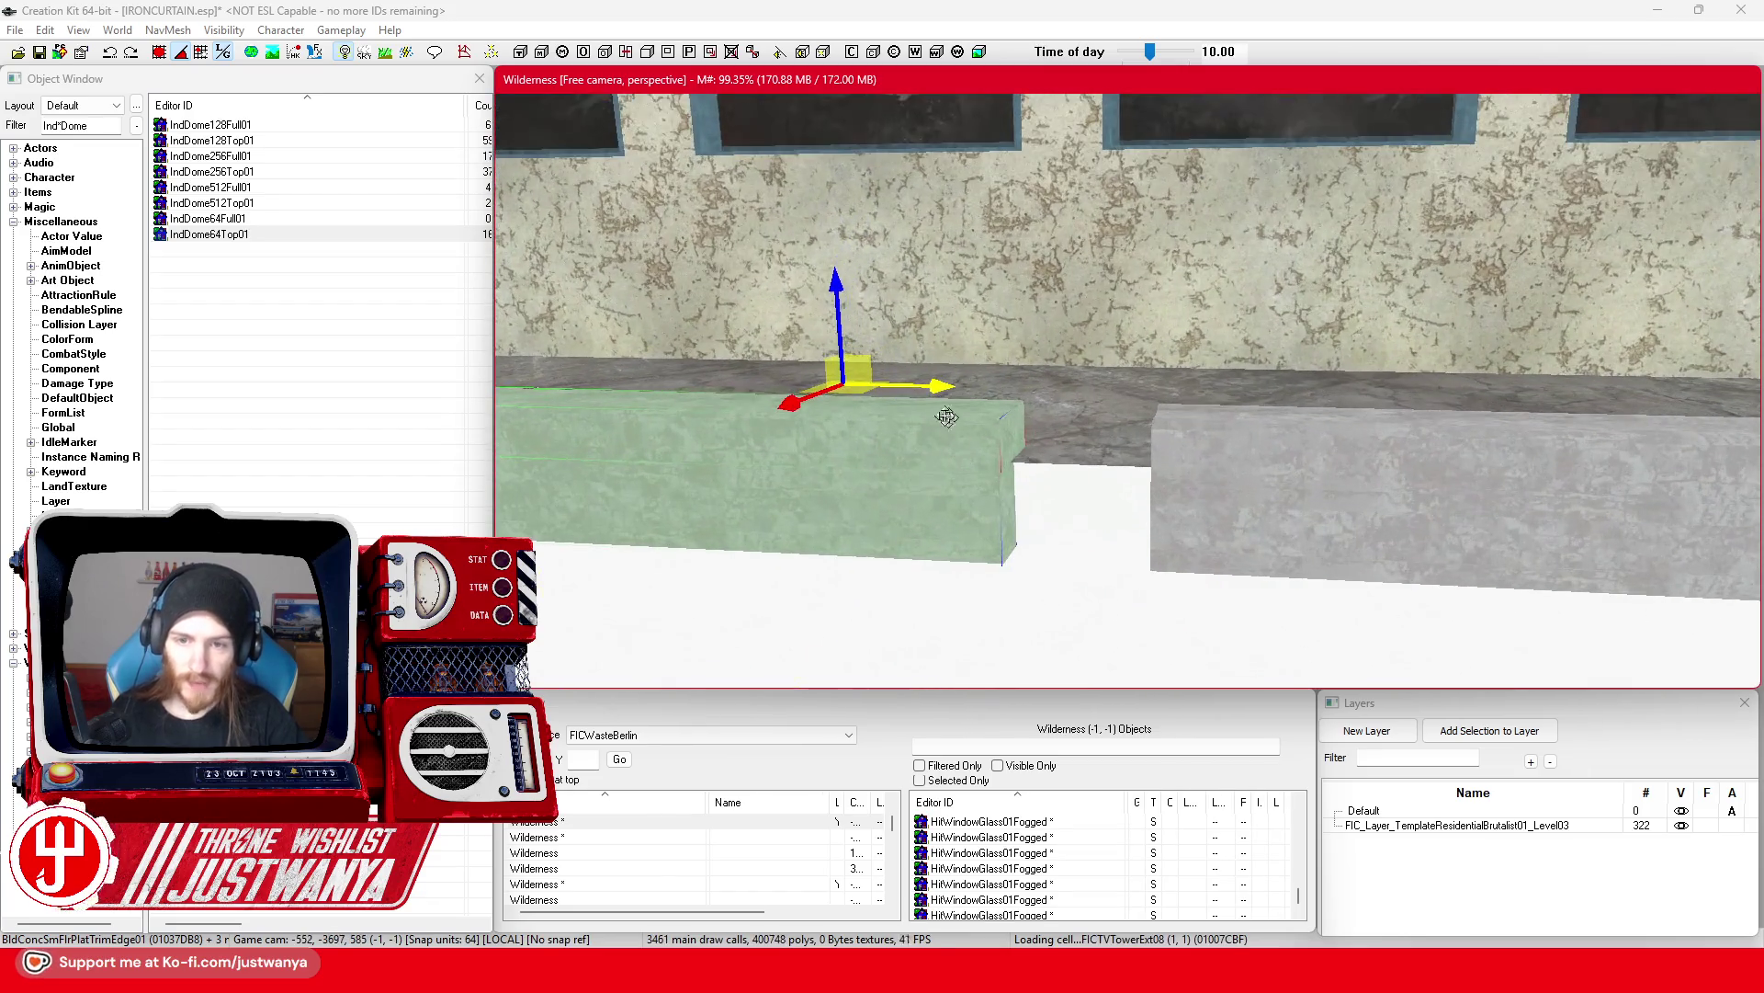
left_click_drag(919, 387, 1002, 387)
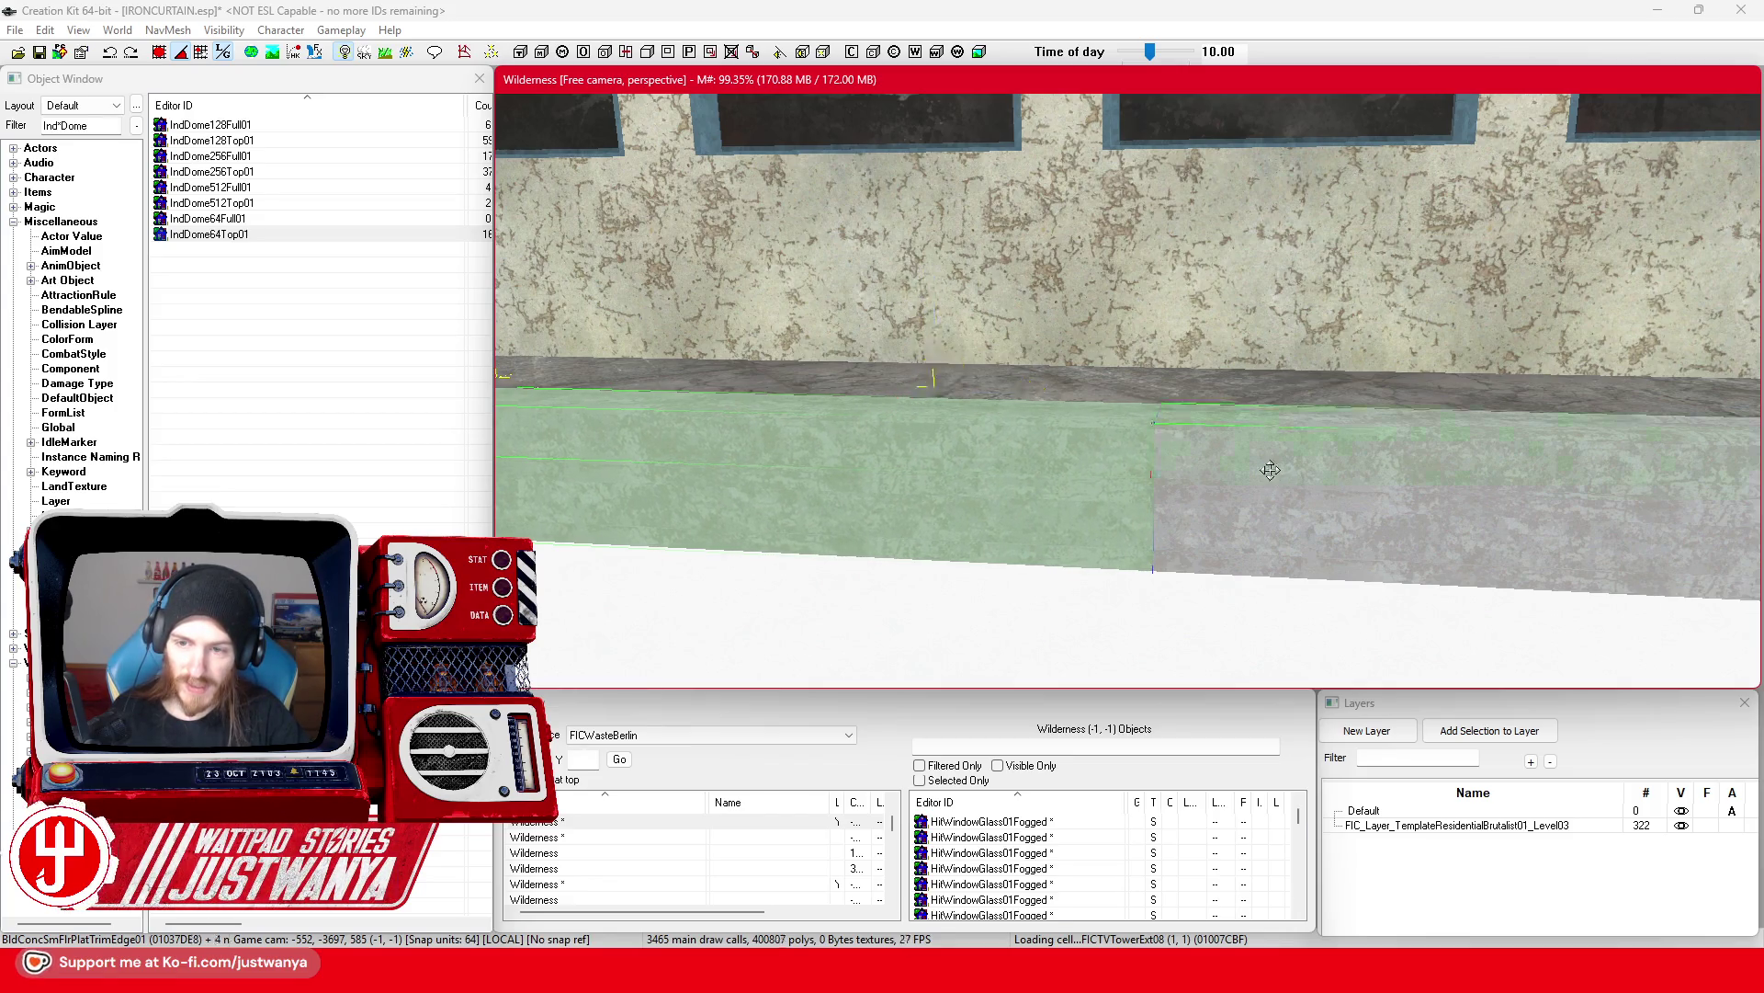
left_click(1360, 460)
scroll(1236, 524, "down", 4)
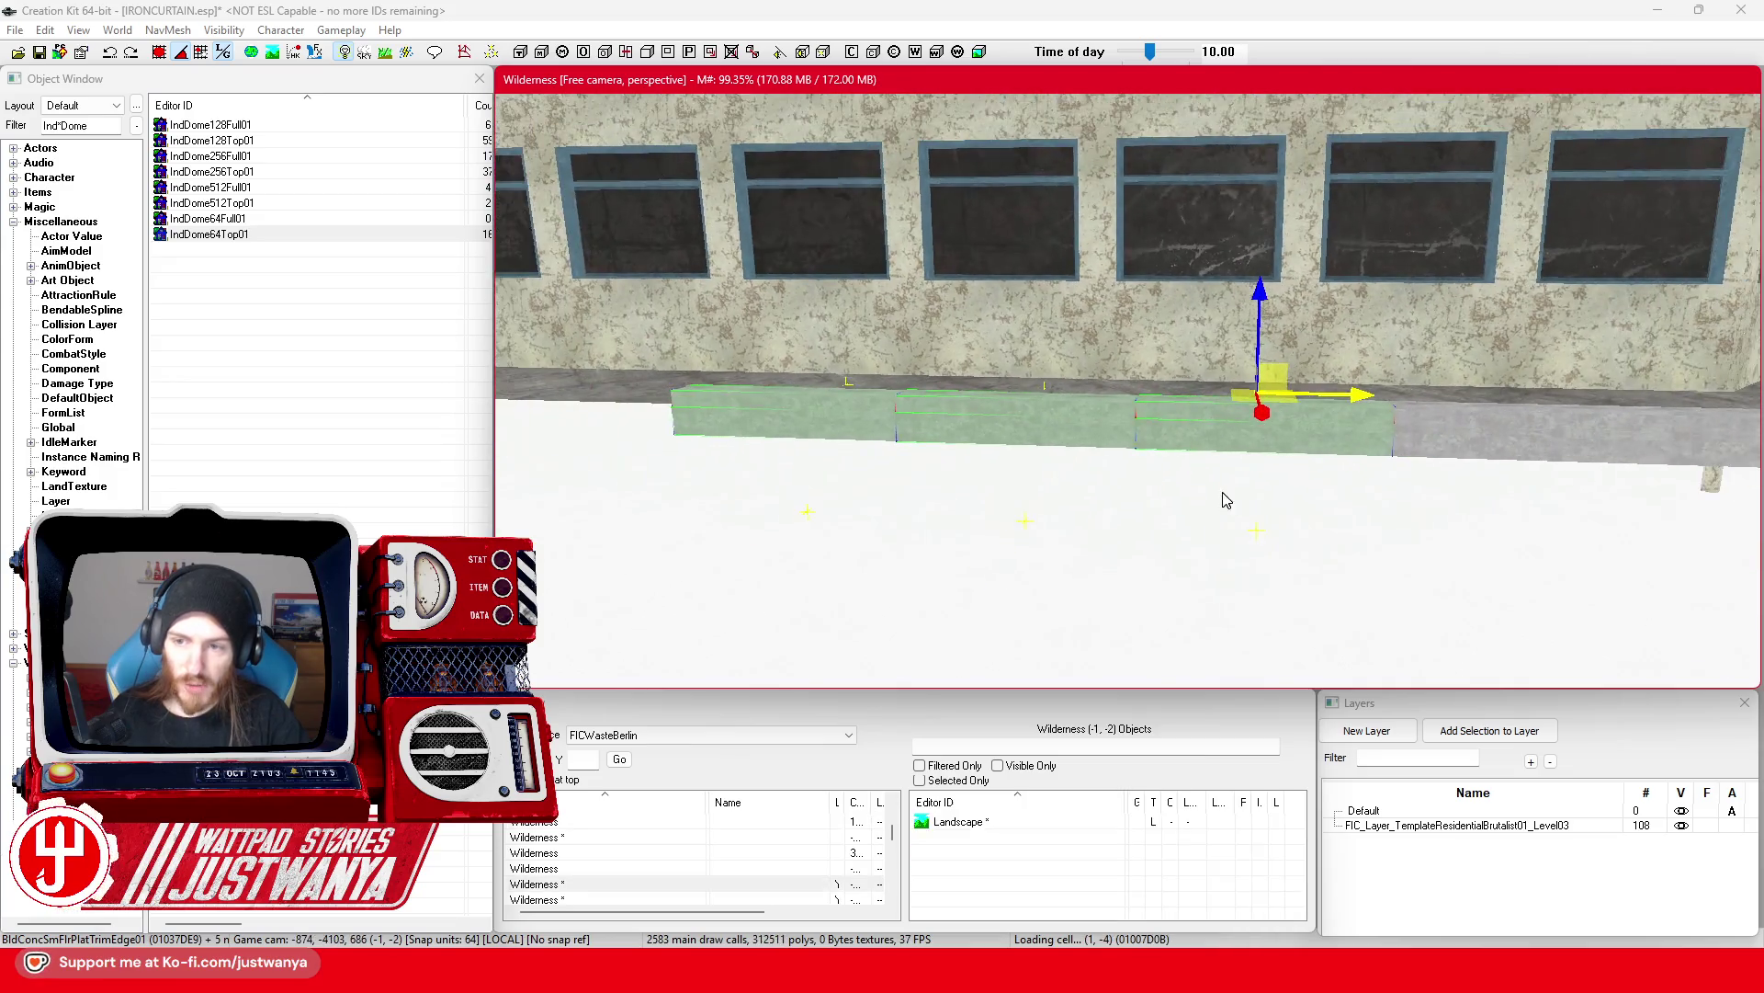
key("shift")
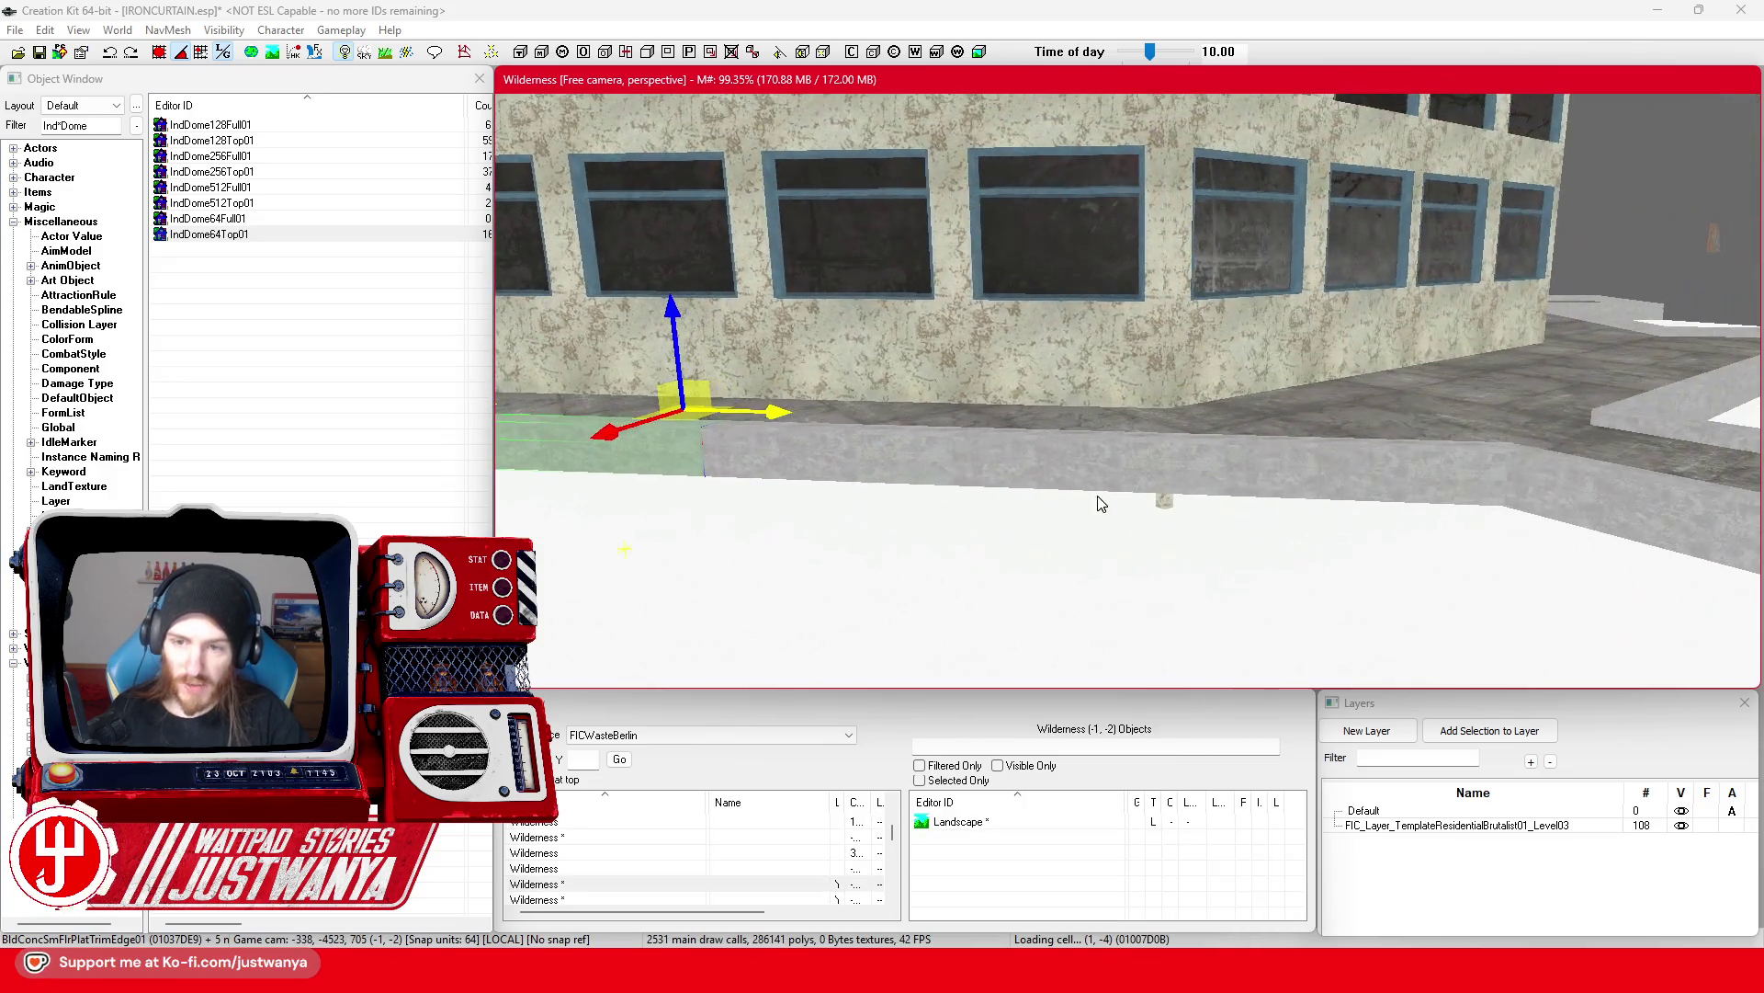
Step: Select a row of eight adjacent trim segments along the building wall
left_click(899, 474)
left_click(1029, 492, "ctrl")
left_click(1022, 478, "ctrl")
left_click(1031, 455, "ctrl")
left_click(1298, 491, "ctrl")
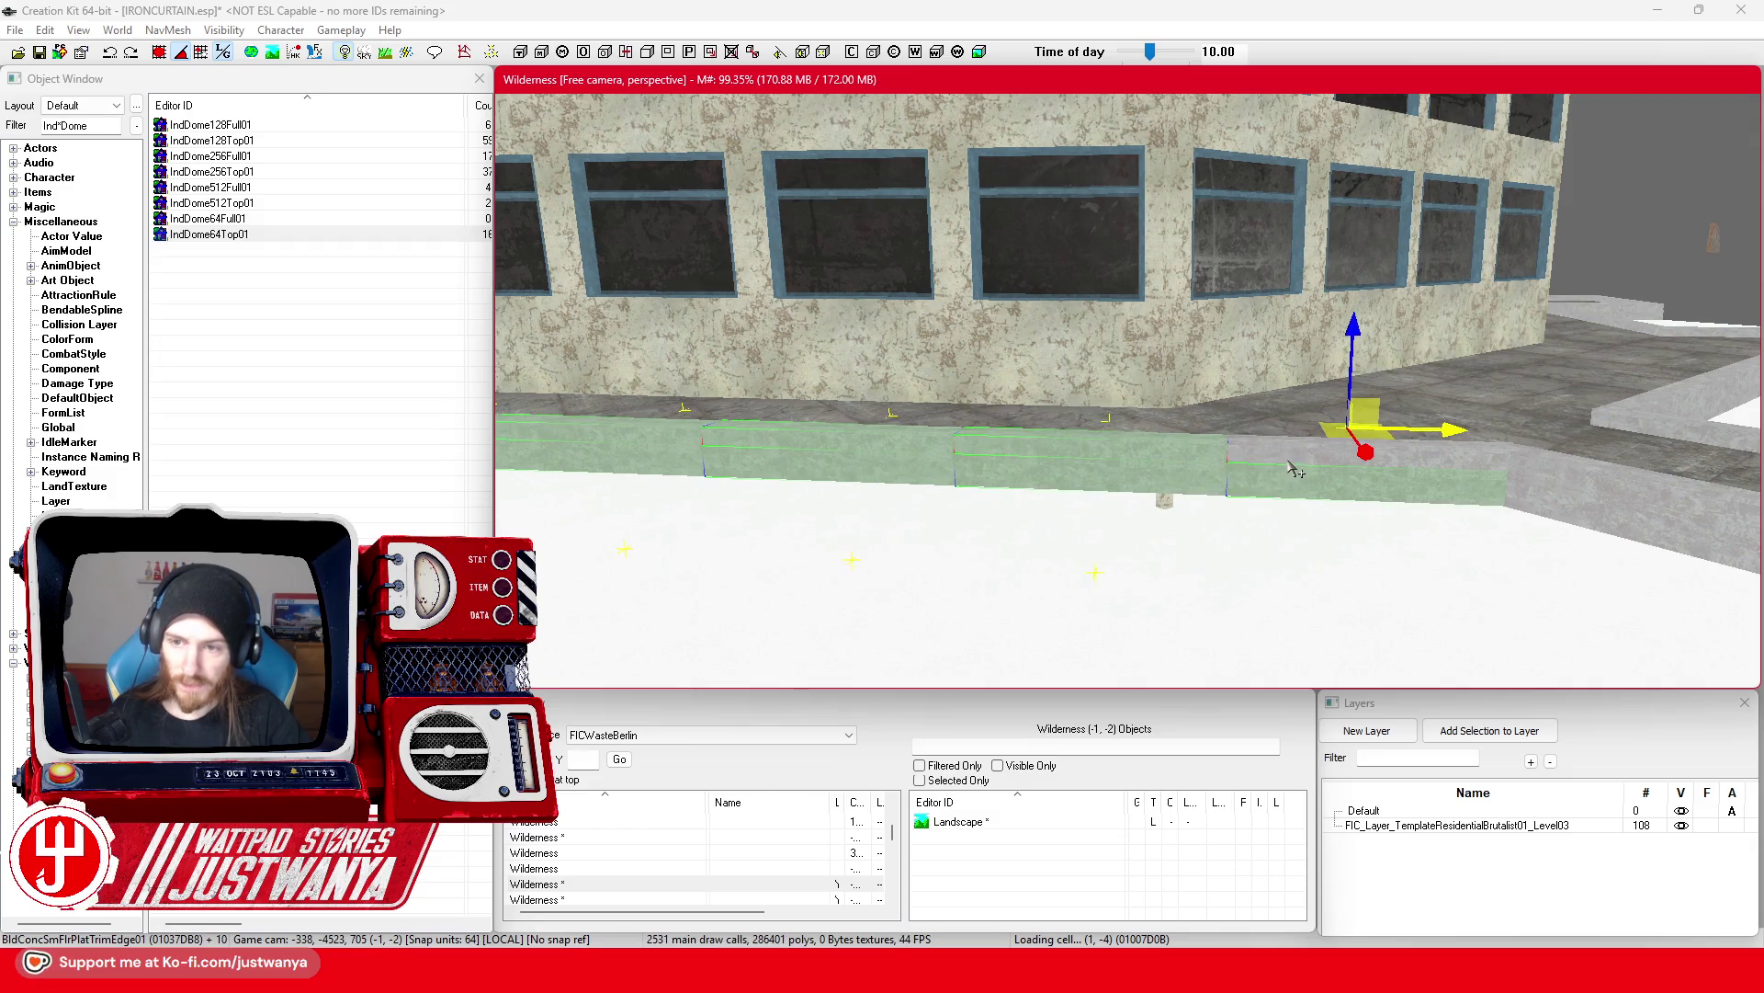
left_click(1296, 470, "ctrl")
left_click(827, 531, "ctrl")
left_click(712, 547, "ctrl")
Step: Slide the selected trim left along the wall, then nudge it right to meet the grey trim
left_click_drag(712, 547, 901, 547)
left_click_drag(1346, 531, 781, 525)
scroll(881, 463, "up", 3)
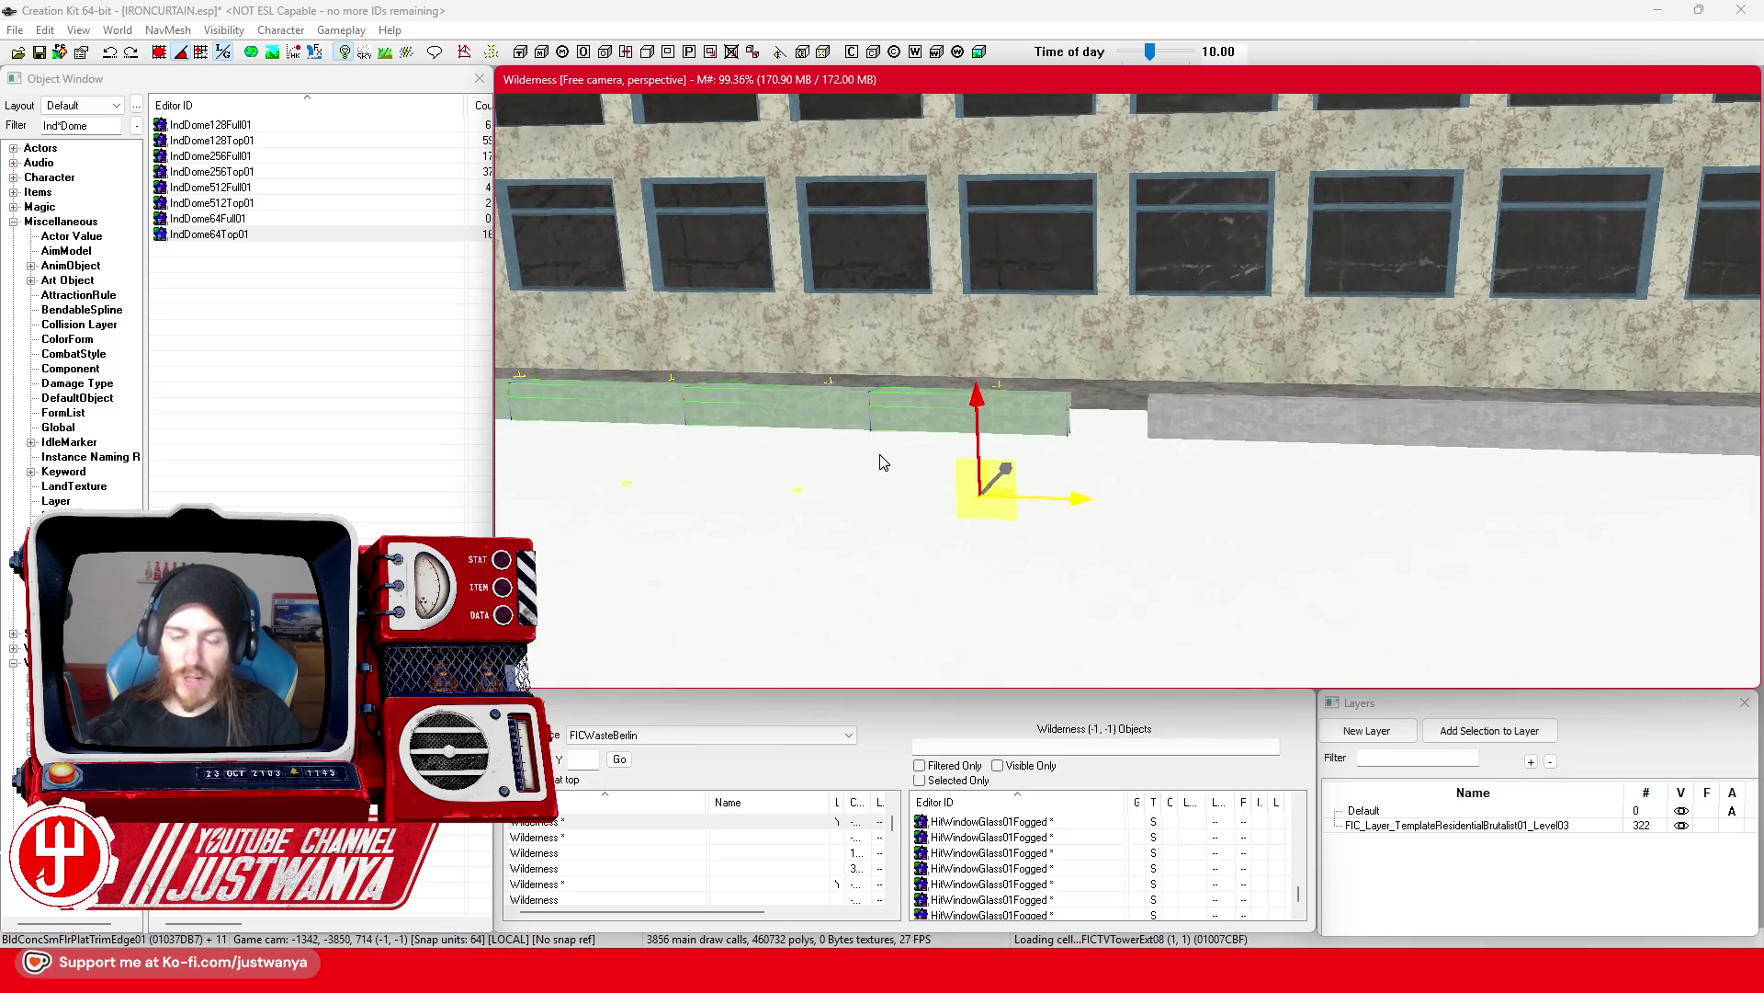
scroll(1001, 588, "up", 3)
mouse_move(874, 638)
left_mouse_down()
mouse_move(1085, 637)
mouse_move(1008, 652)
left_mouse_up()
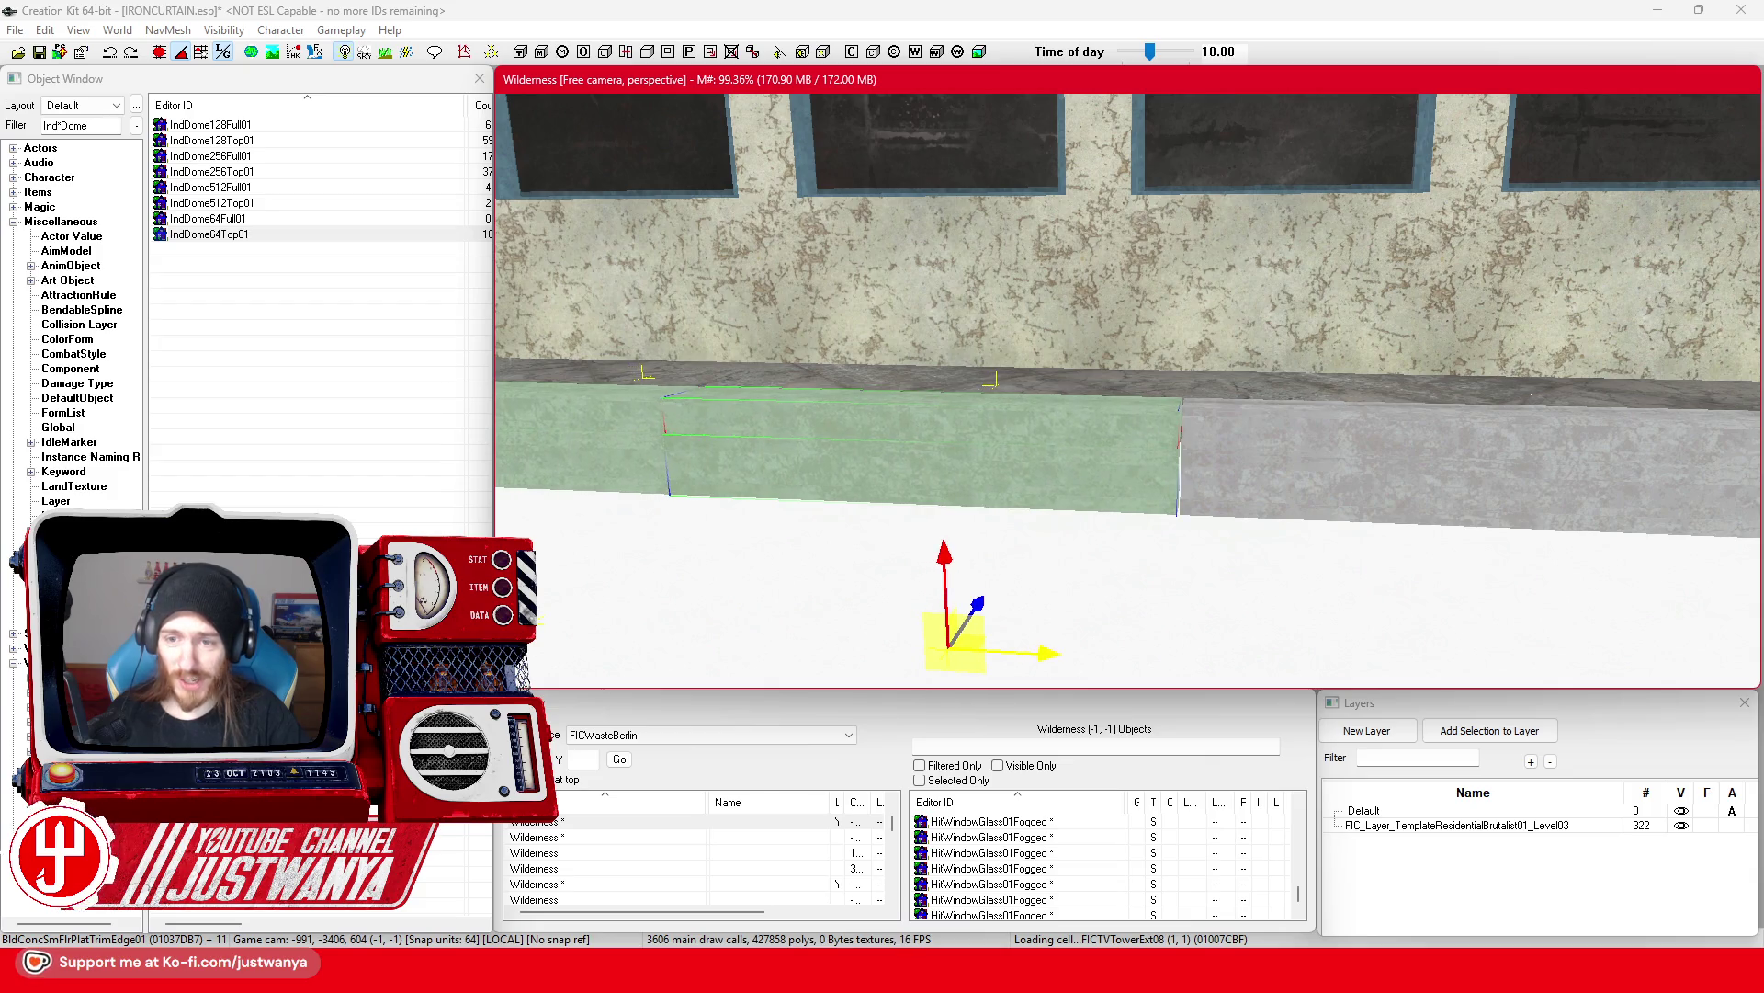
left_click_drag(1008, 653, 1012, 652)
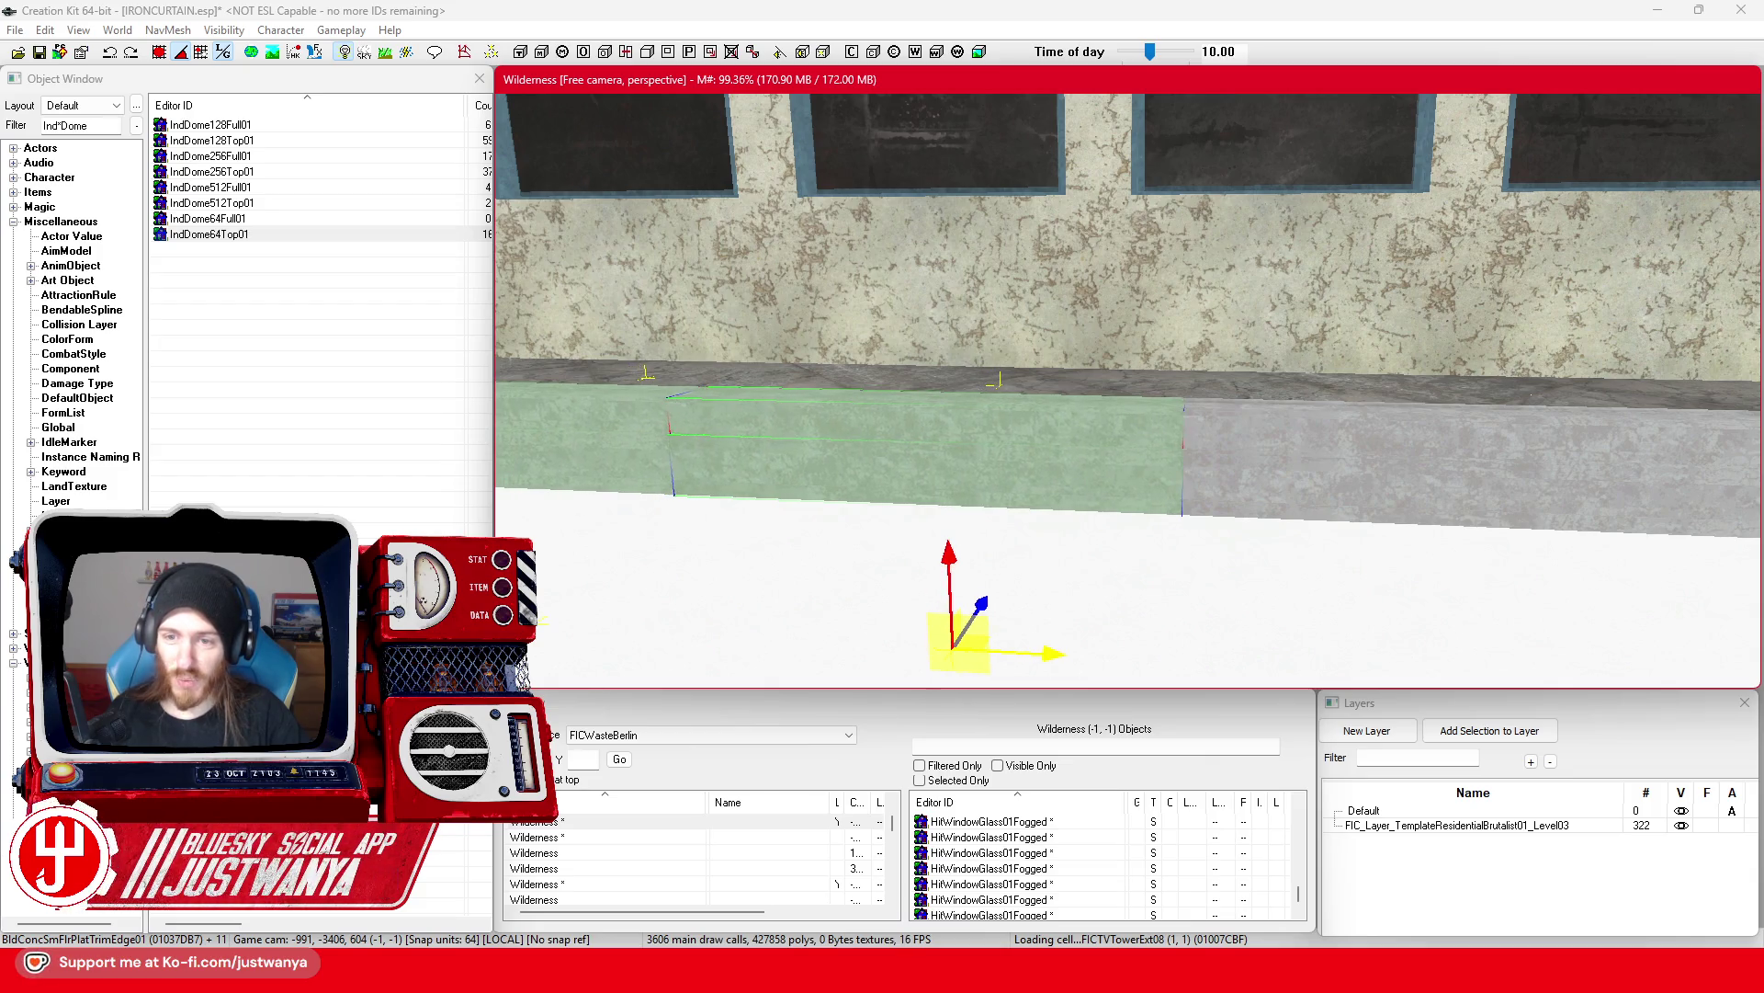
key("w")
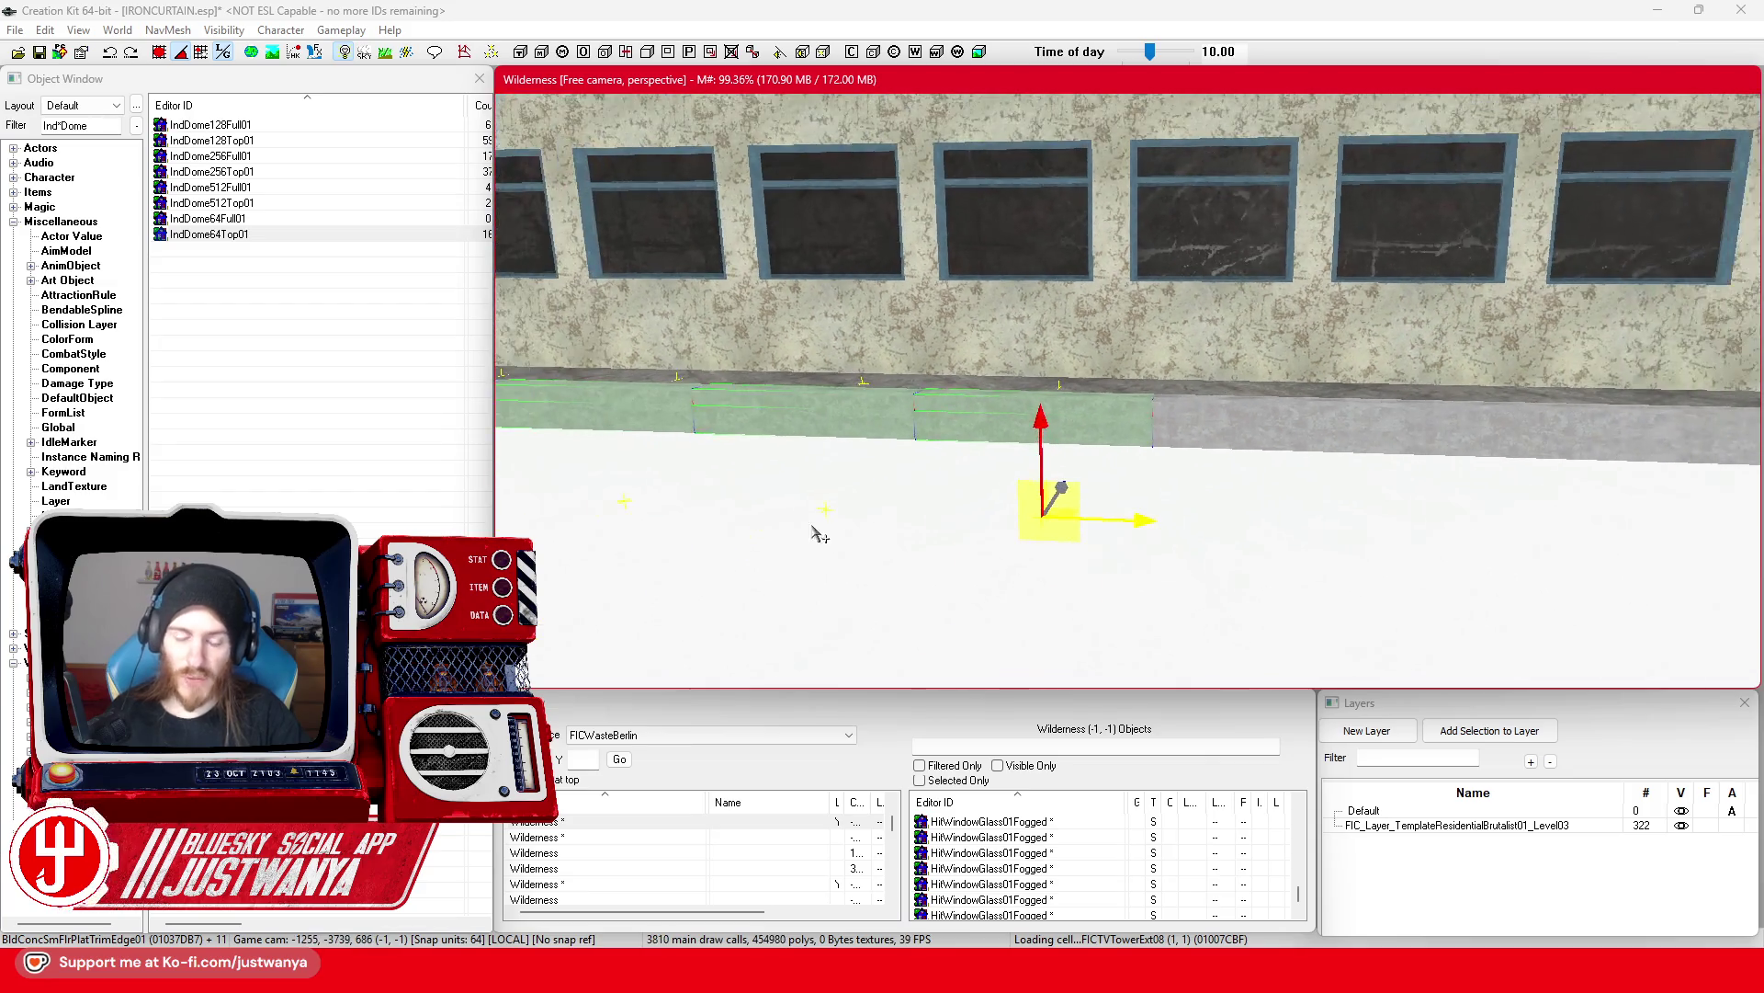
scroll(996, 513, "down", 5)
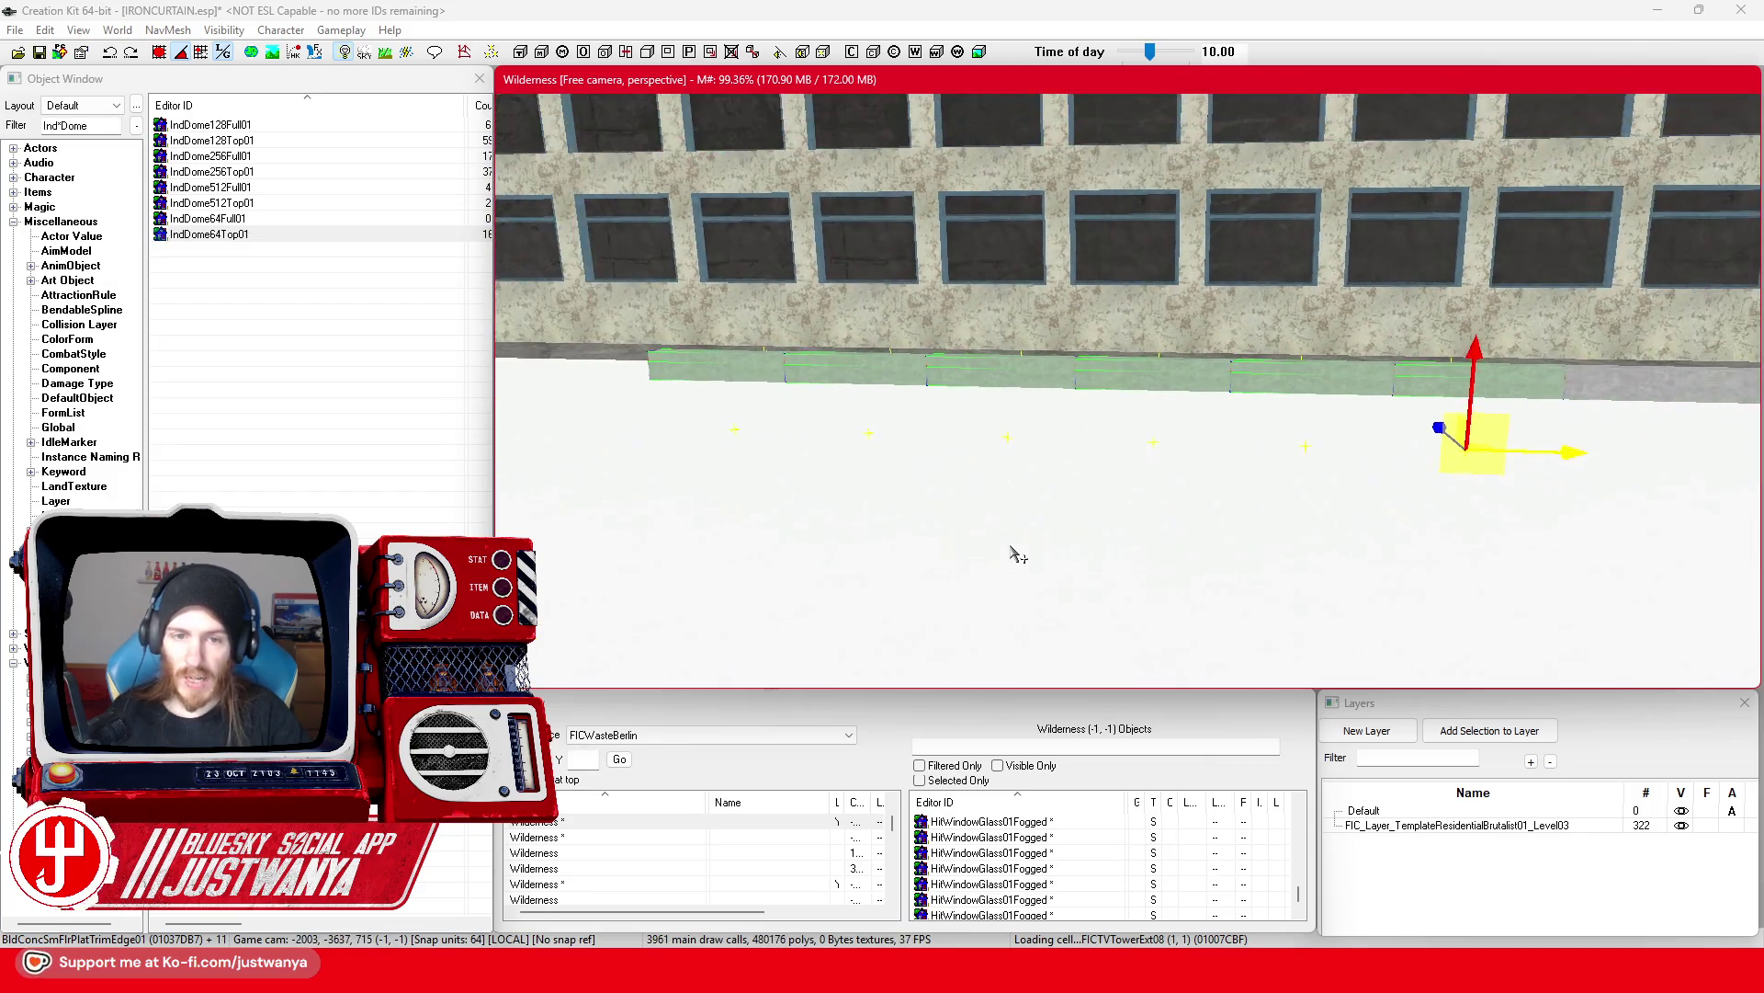
Step: Slide the trim far left and close the gap between green trim and grey block
left_click_drag(1518, 444, 759, 421)
scroll(919, 418, "up", 5)
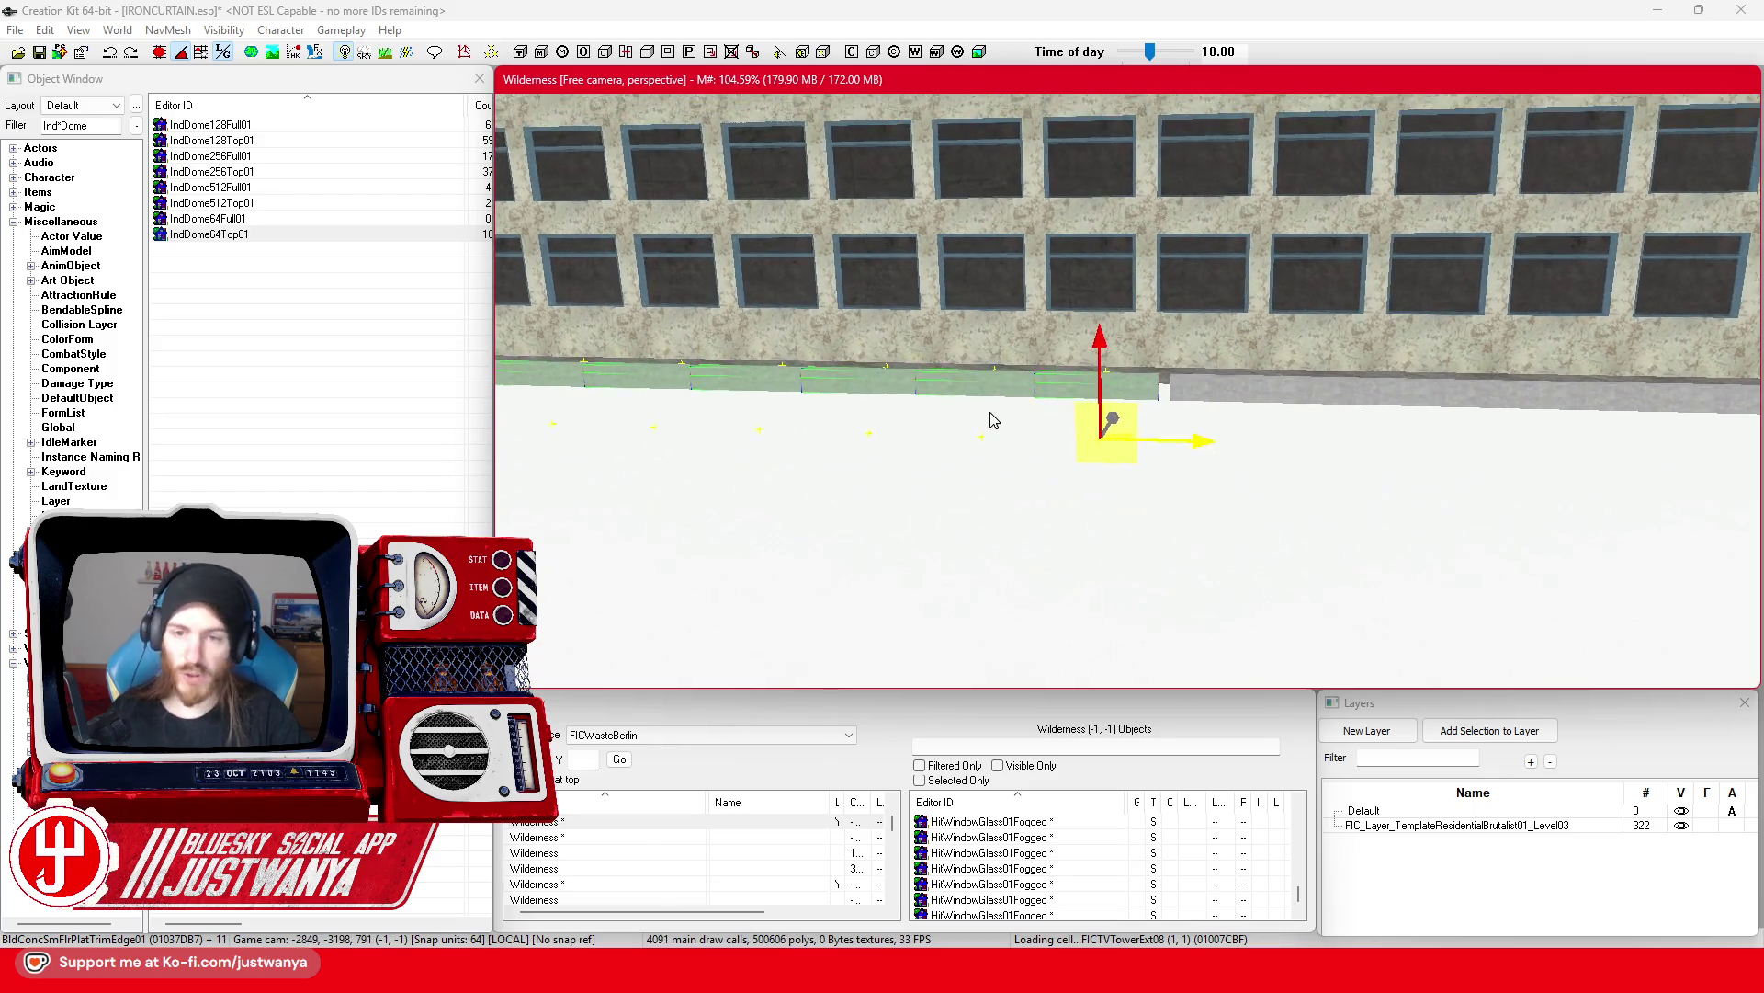
scroll(1238, 559, "up", 6)
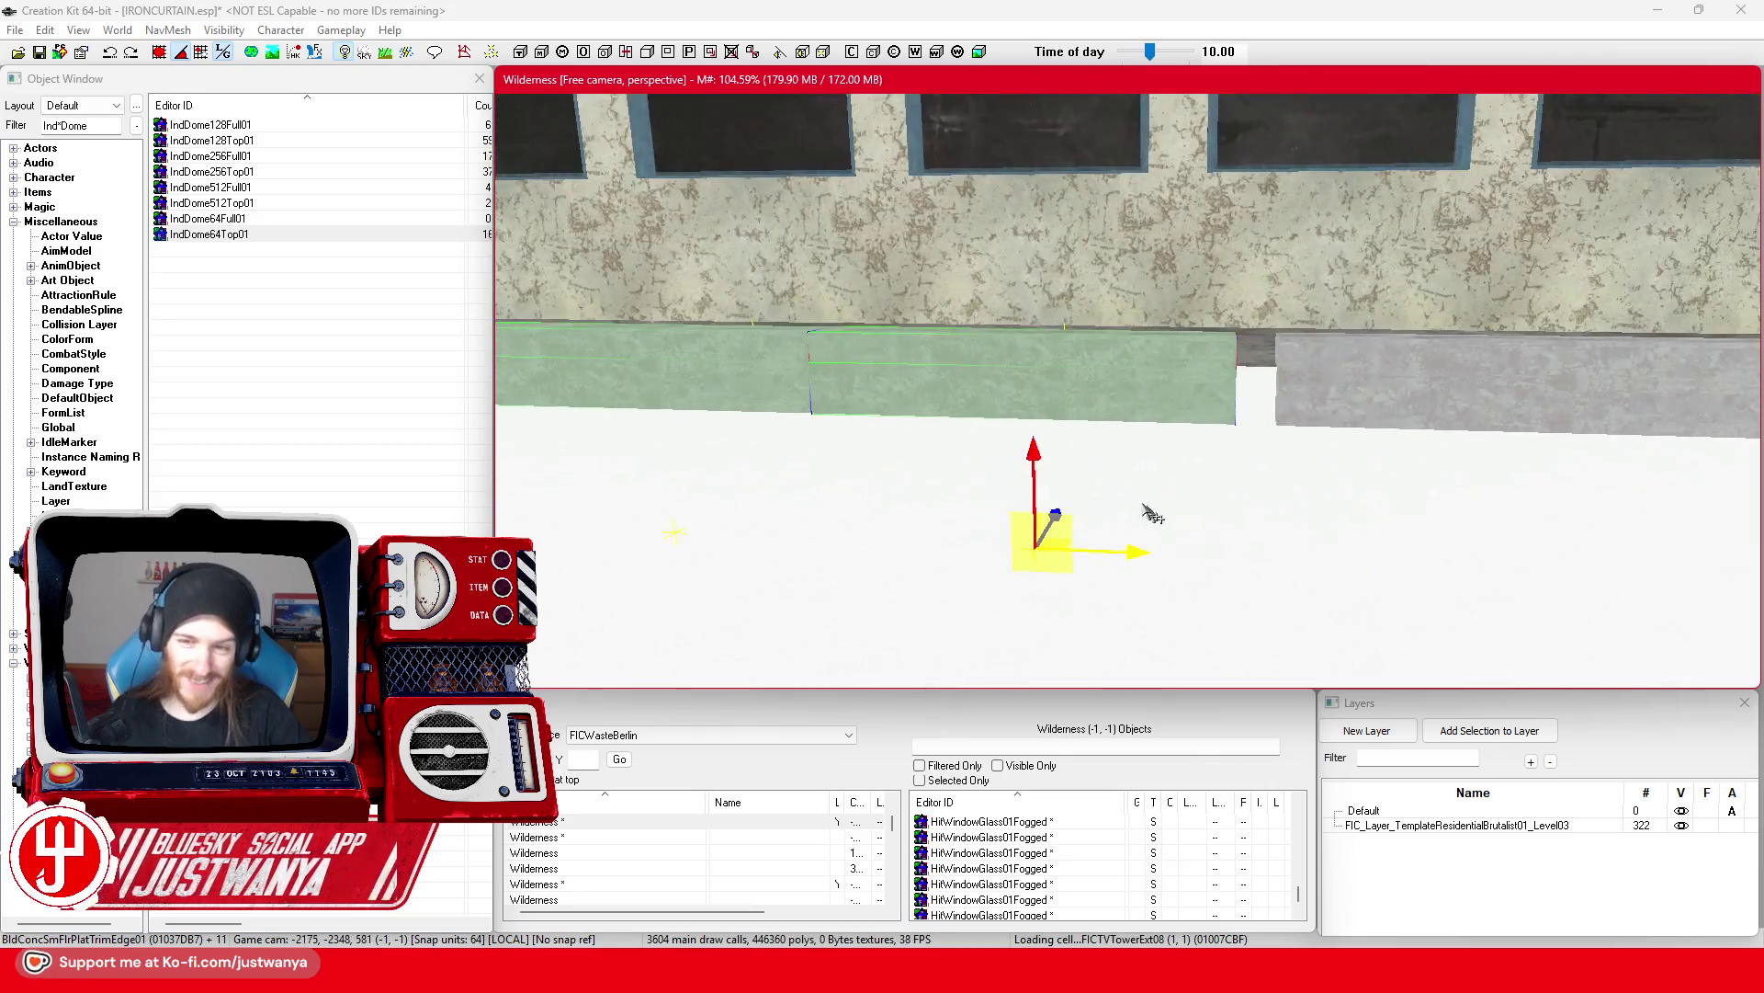
left_click_drag(1031, 566, 1068, 571)
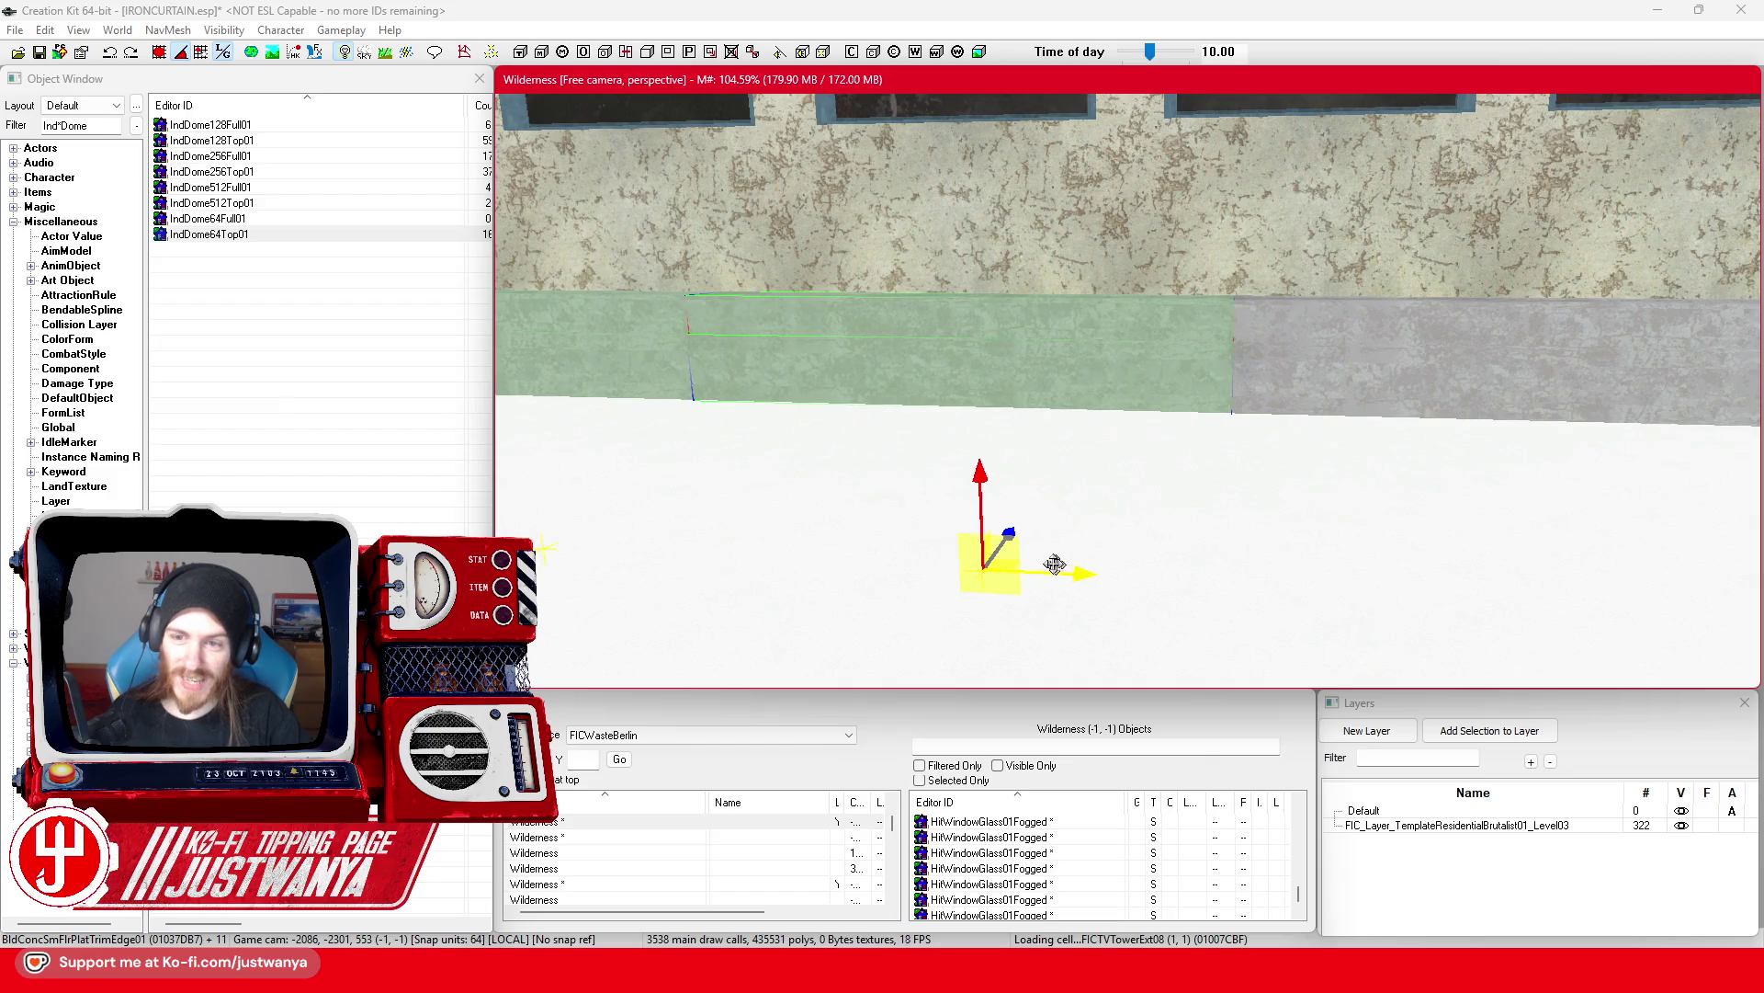
scroll(1055, 564, "down", 3)
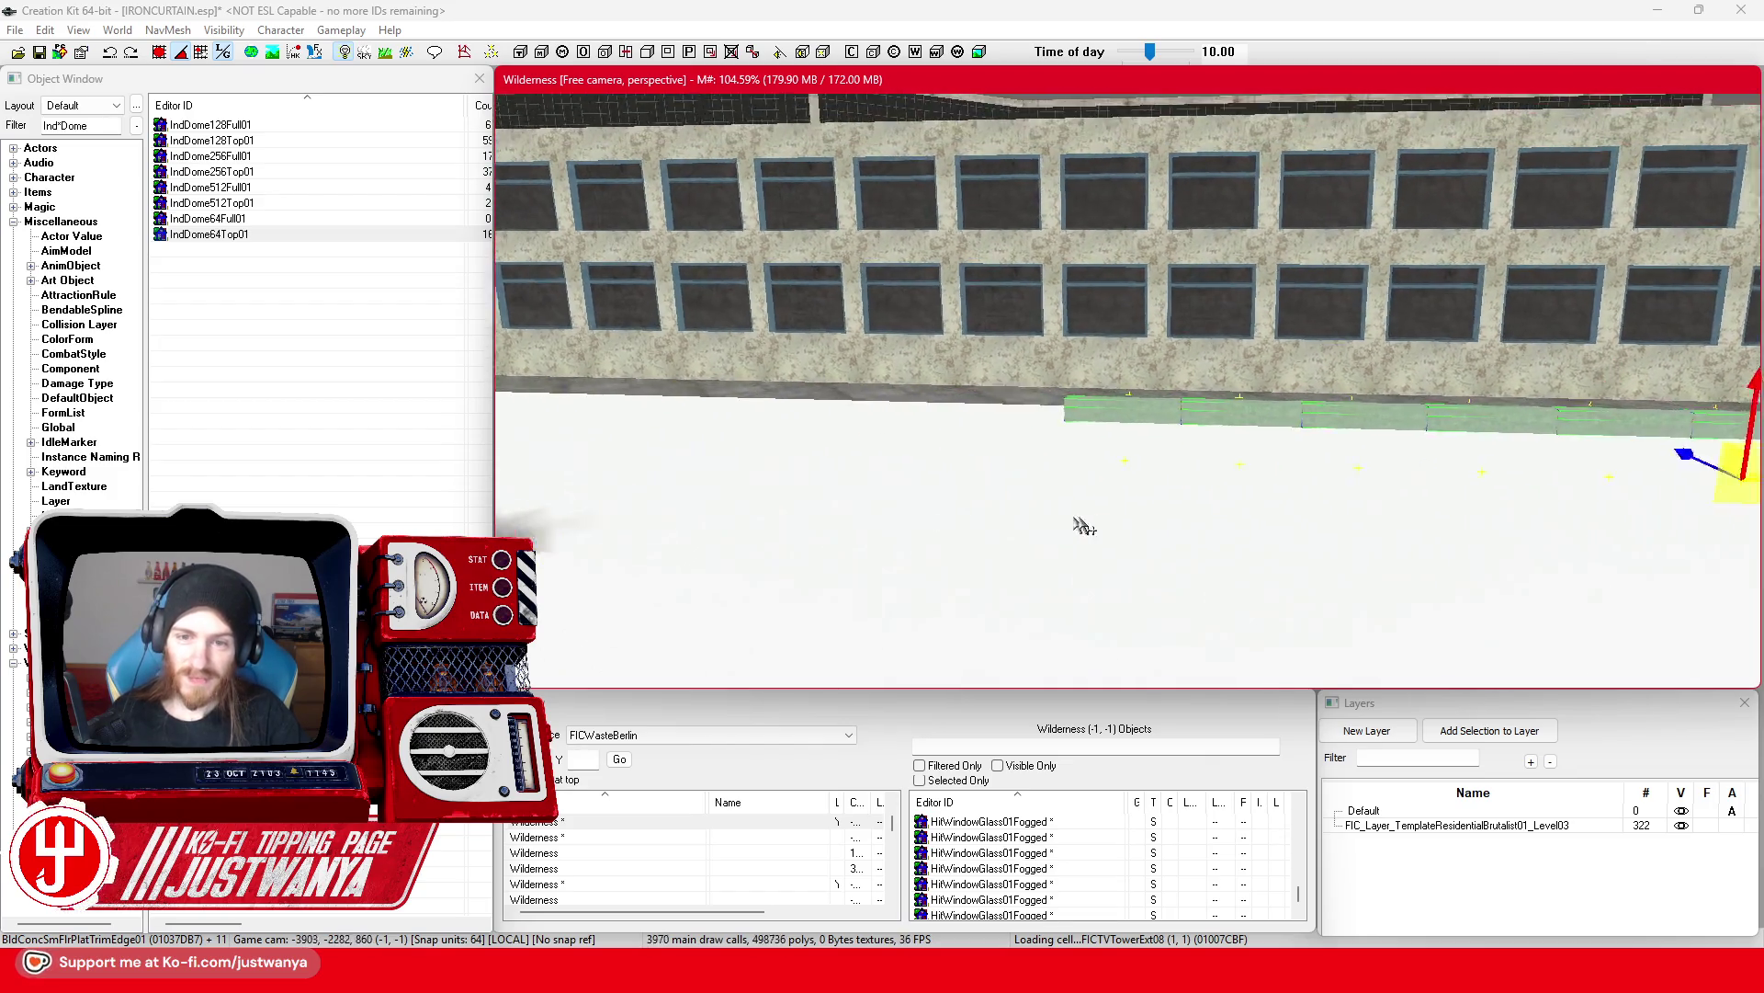
scroll(1082, 525, "up", 3)
Step: Move the next trim block left, then nudge it right flush against its neighbour
left_click_drag(1551, 429, 902, 413)
scroll(839, 447, "up", 5)
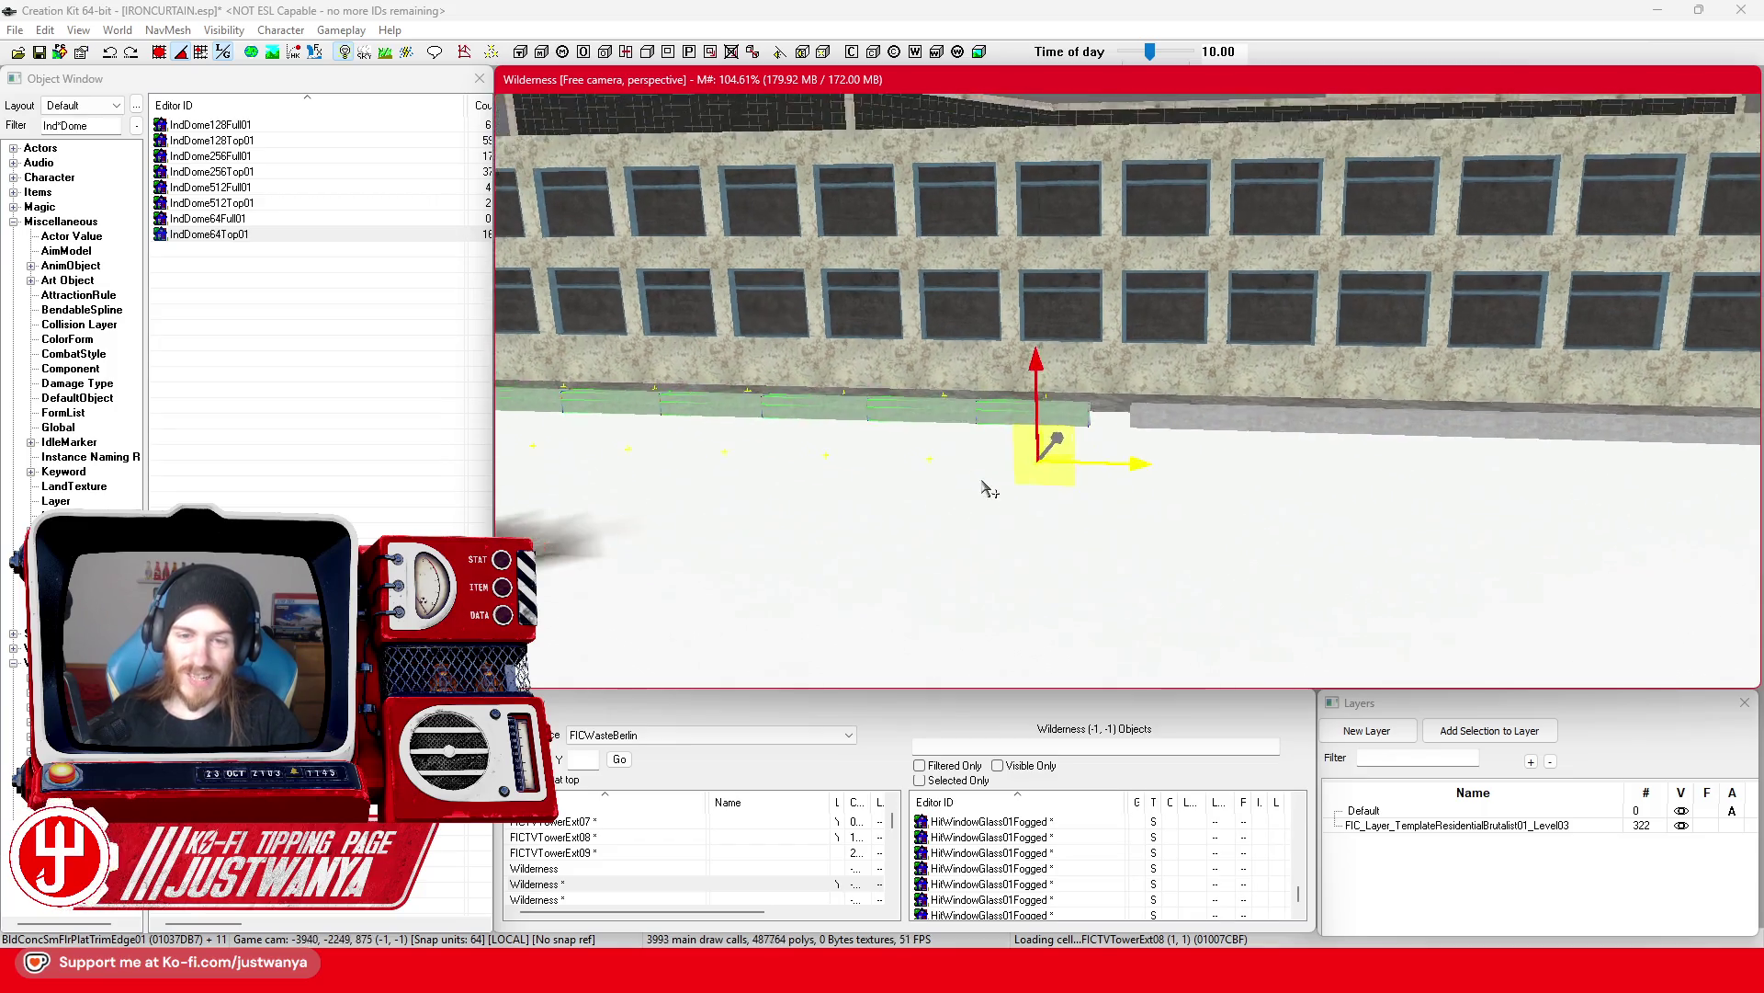
scroll(1105, 571, "up", 3)
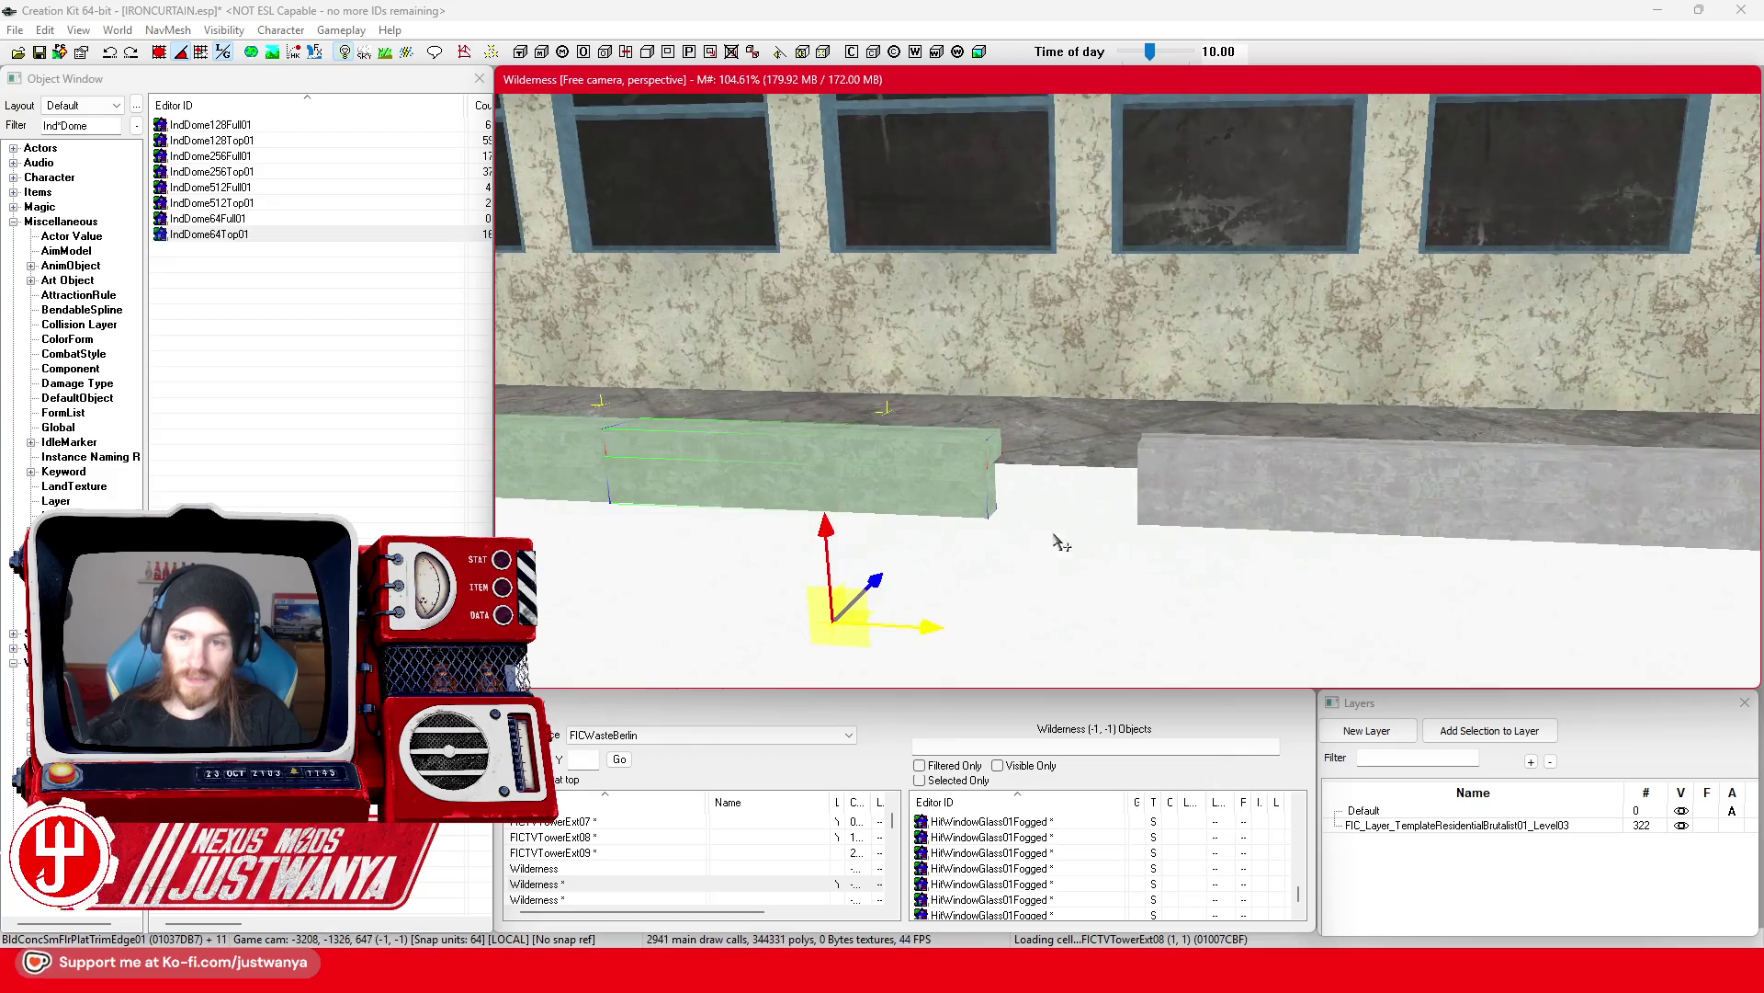
left_click_drag(935, 567, 1061, 574)
scroll(1103, 555, "down", 5)
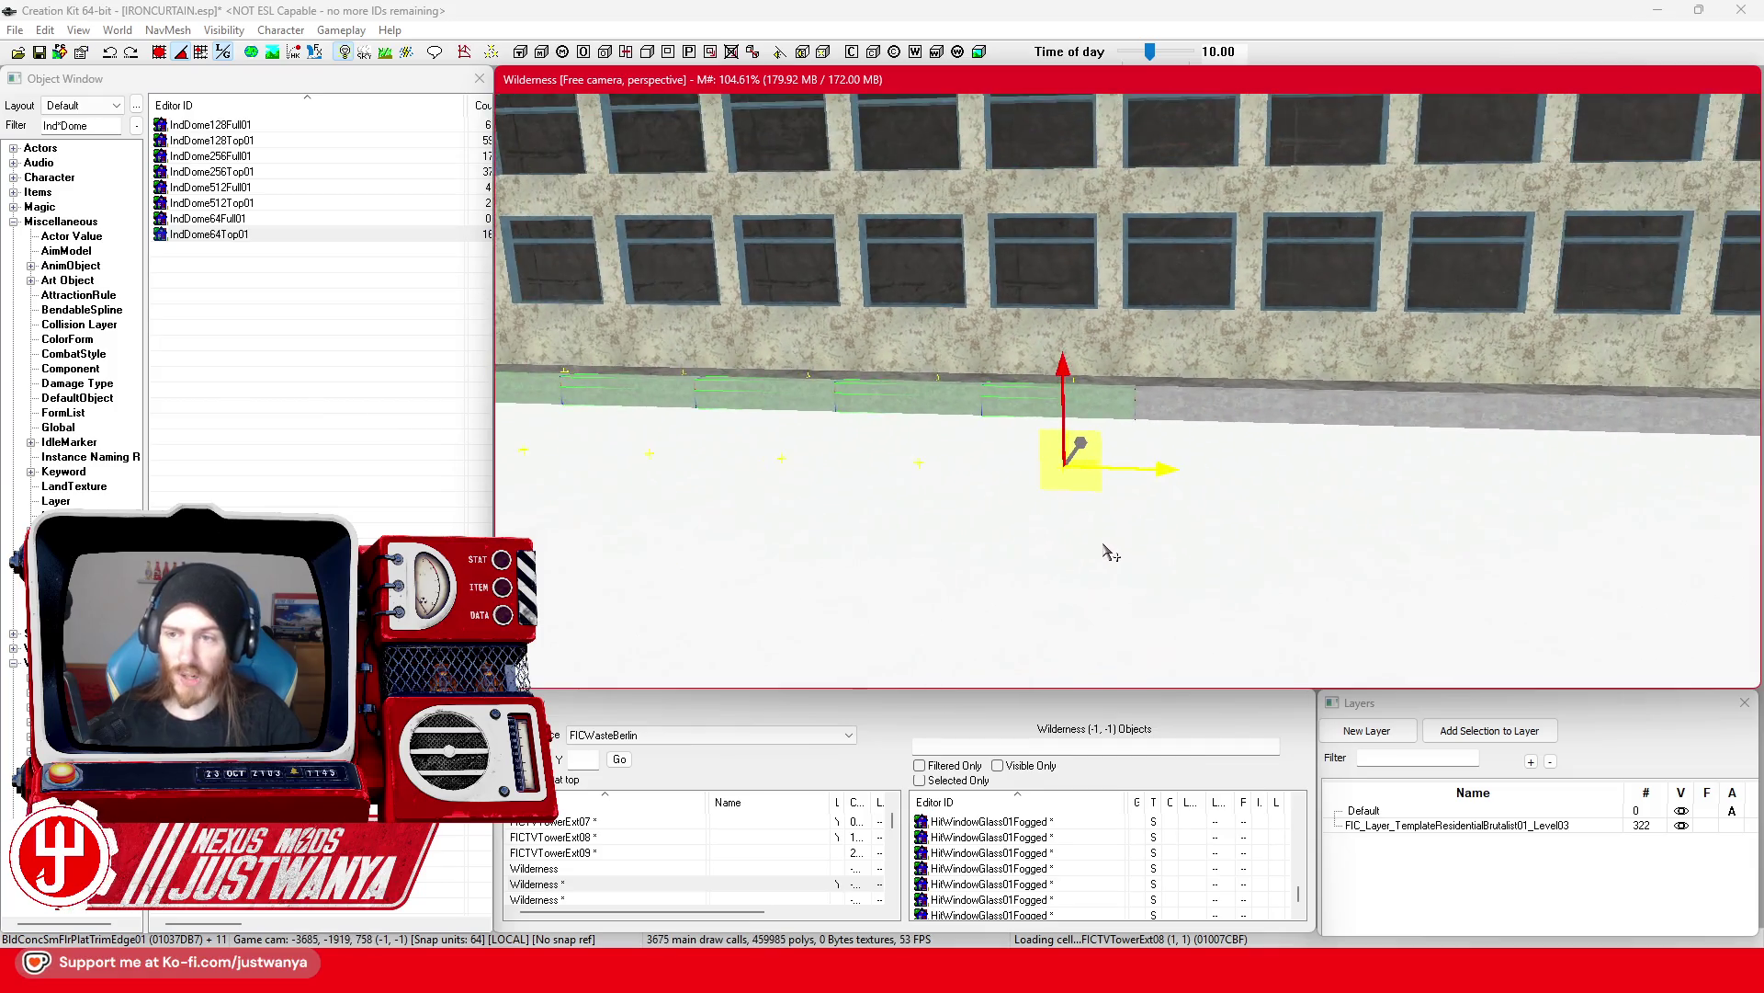
scroll(1111, 551, "down", 5)
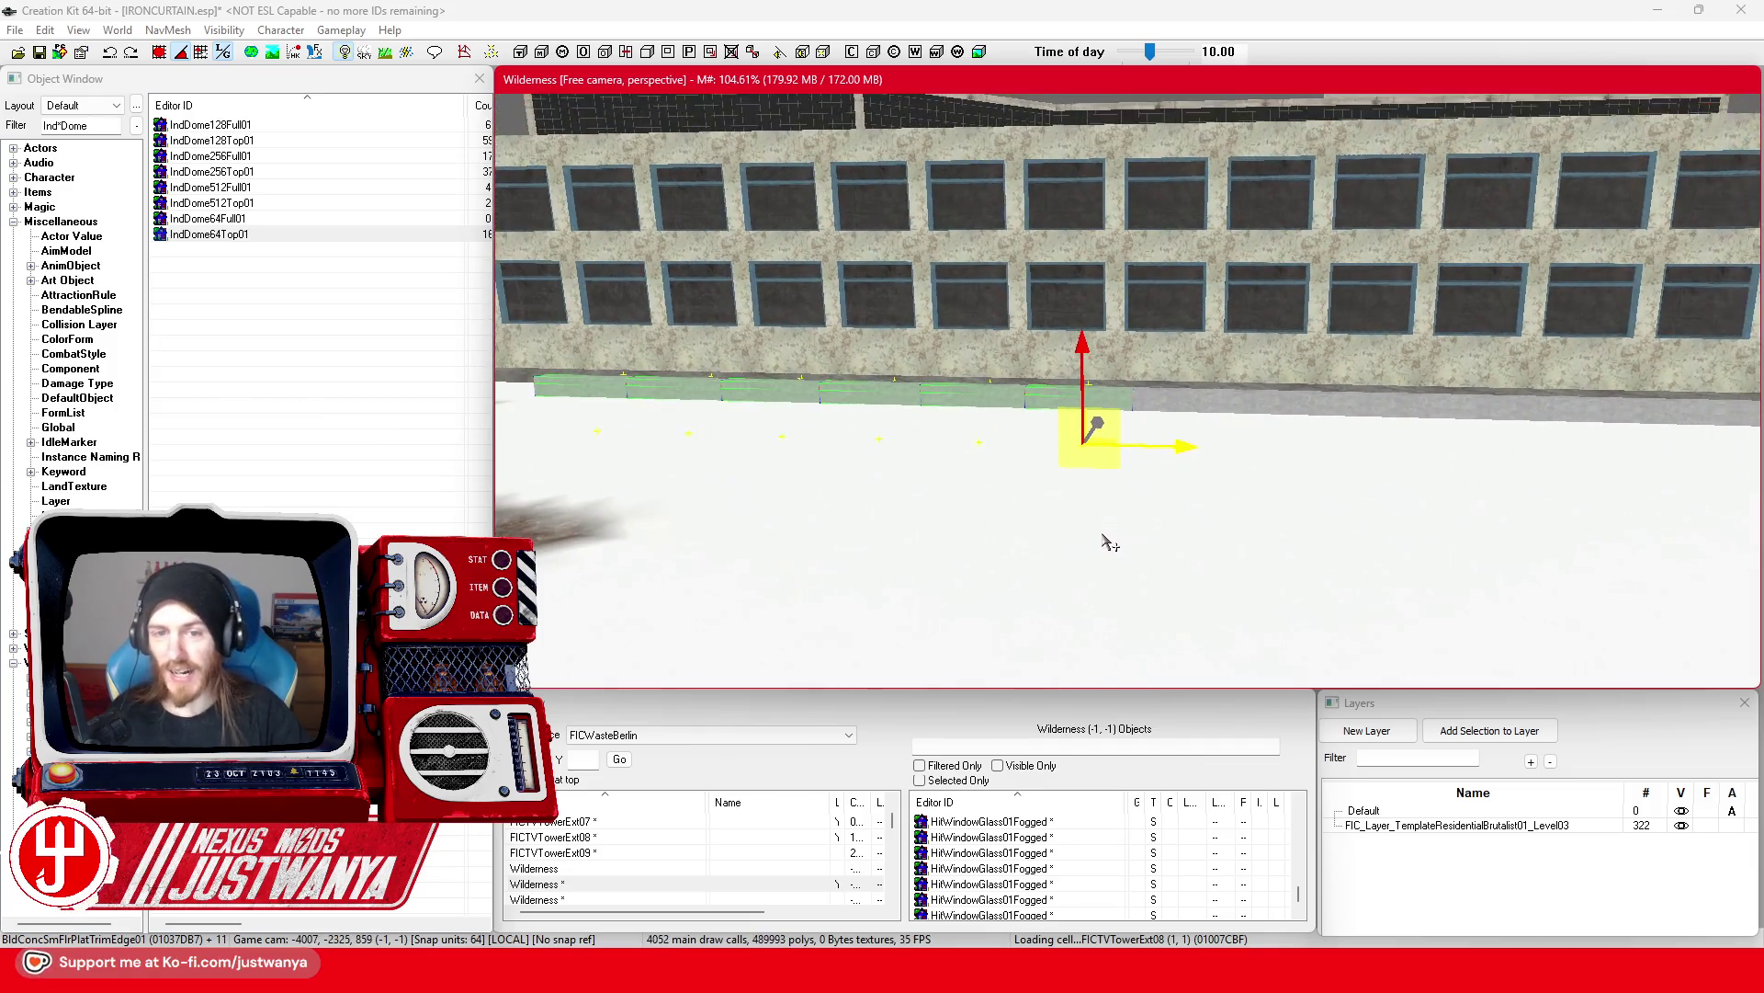
Step: Slide the trim blocks left along the wall and snap them against their neighbour
left_click_drag(1595, 482, 1035, 468)
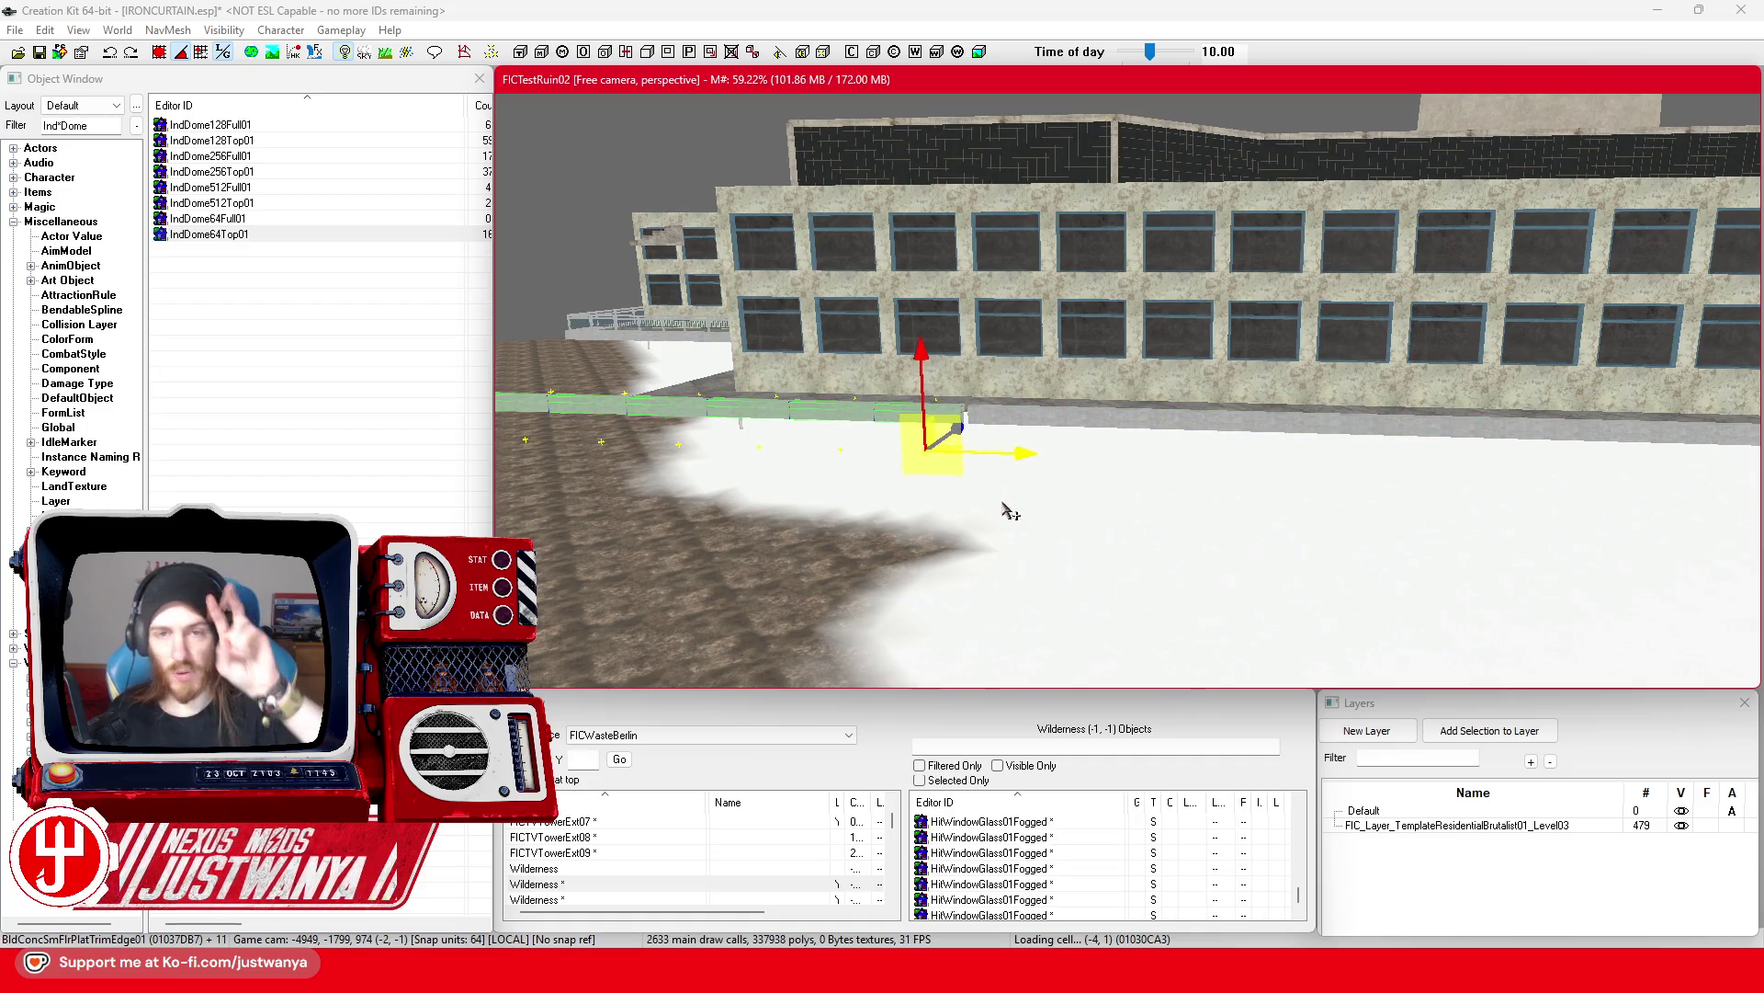
scroll(1001, 487, "up", 5)
scroll(1001, 487, "up", 8)
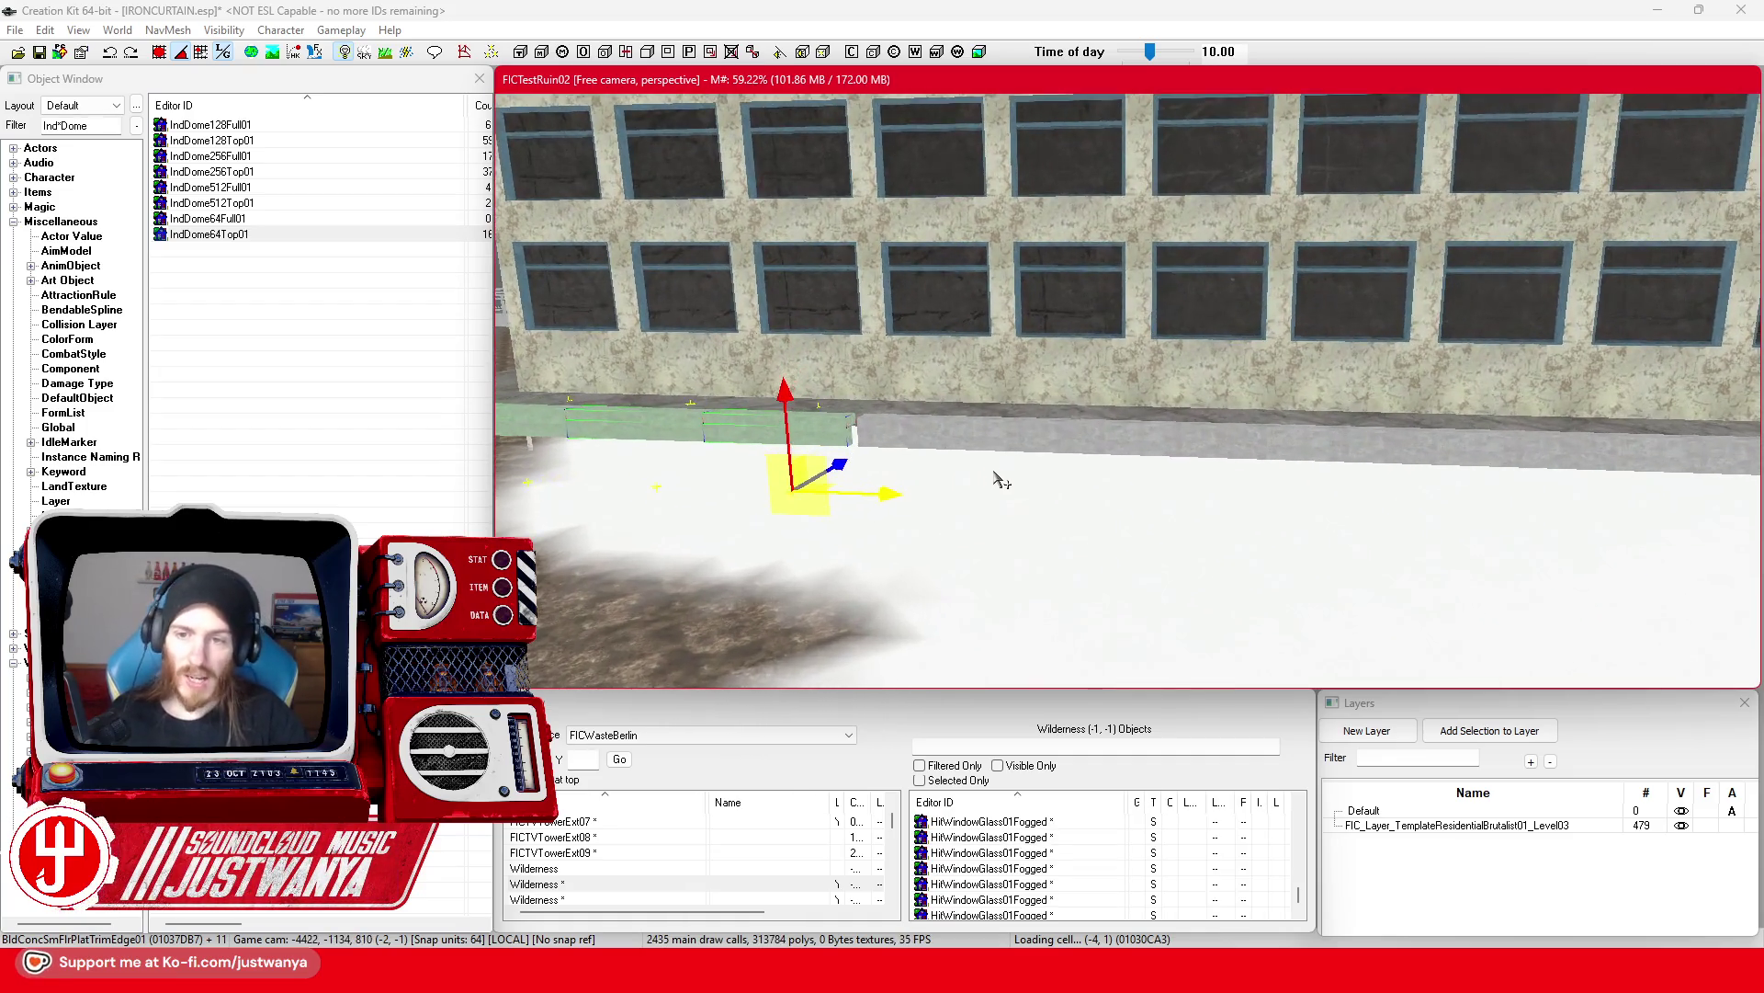
scroll(867, 485, "down", 10)
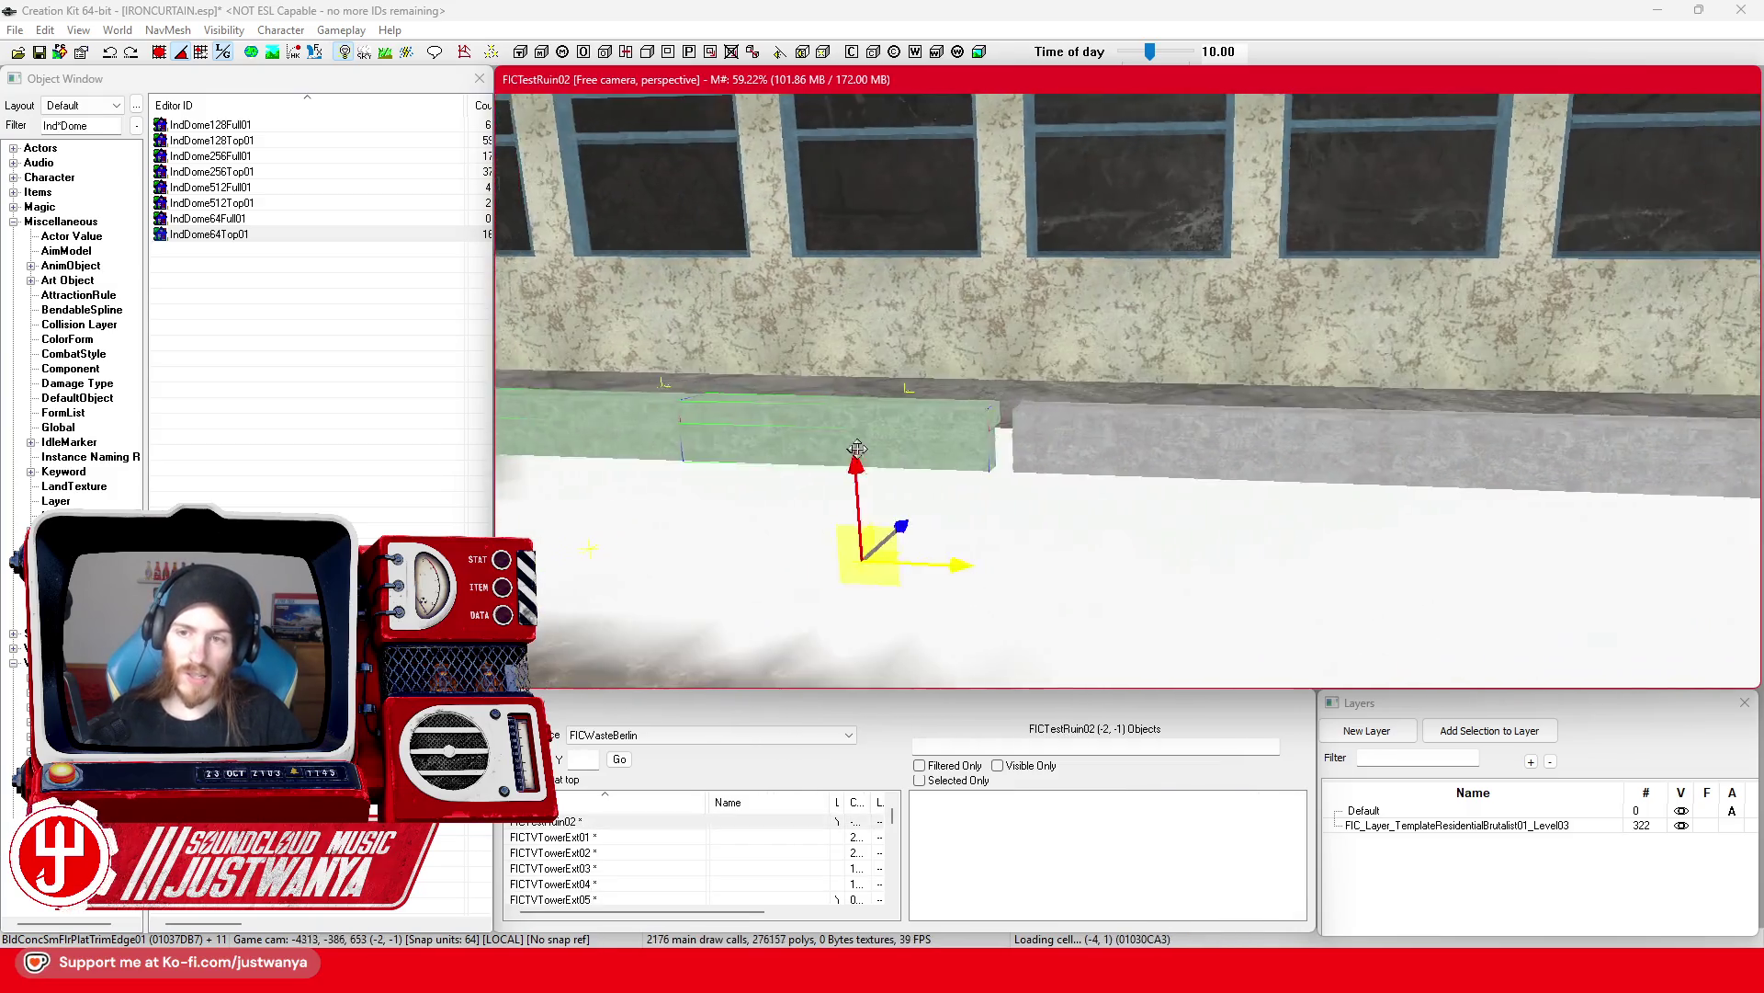
left_click_drag(838, 572, 862, 572)
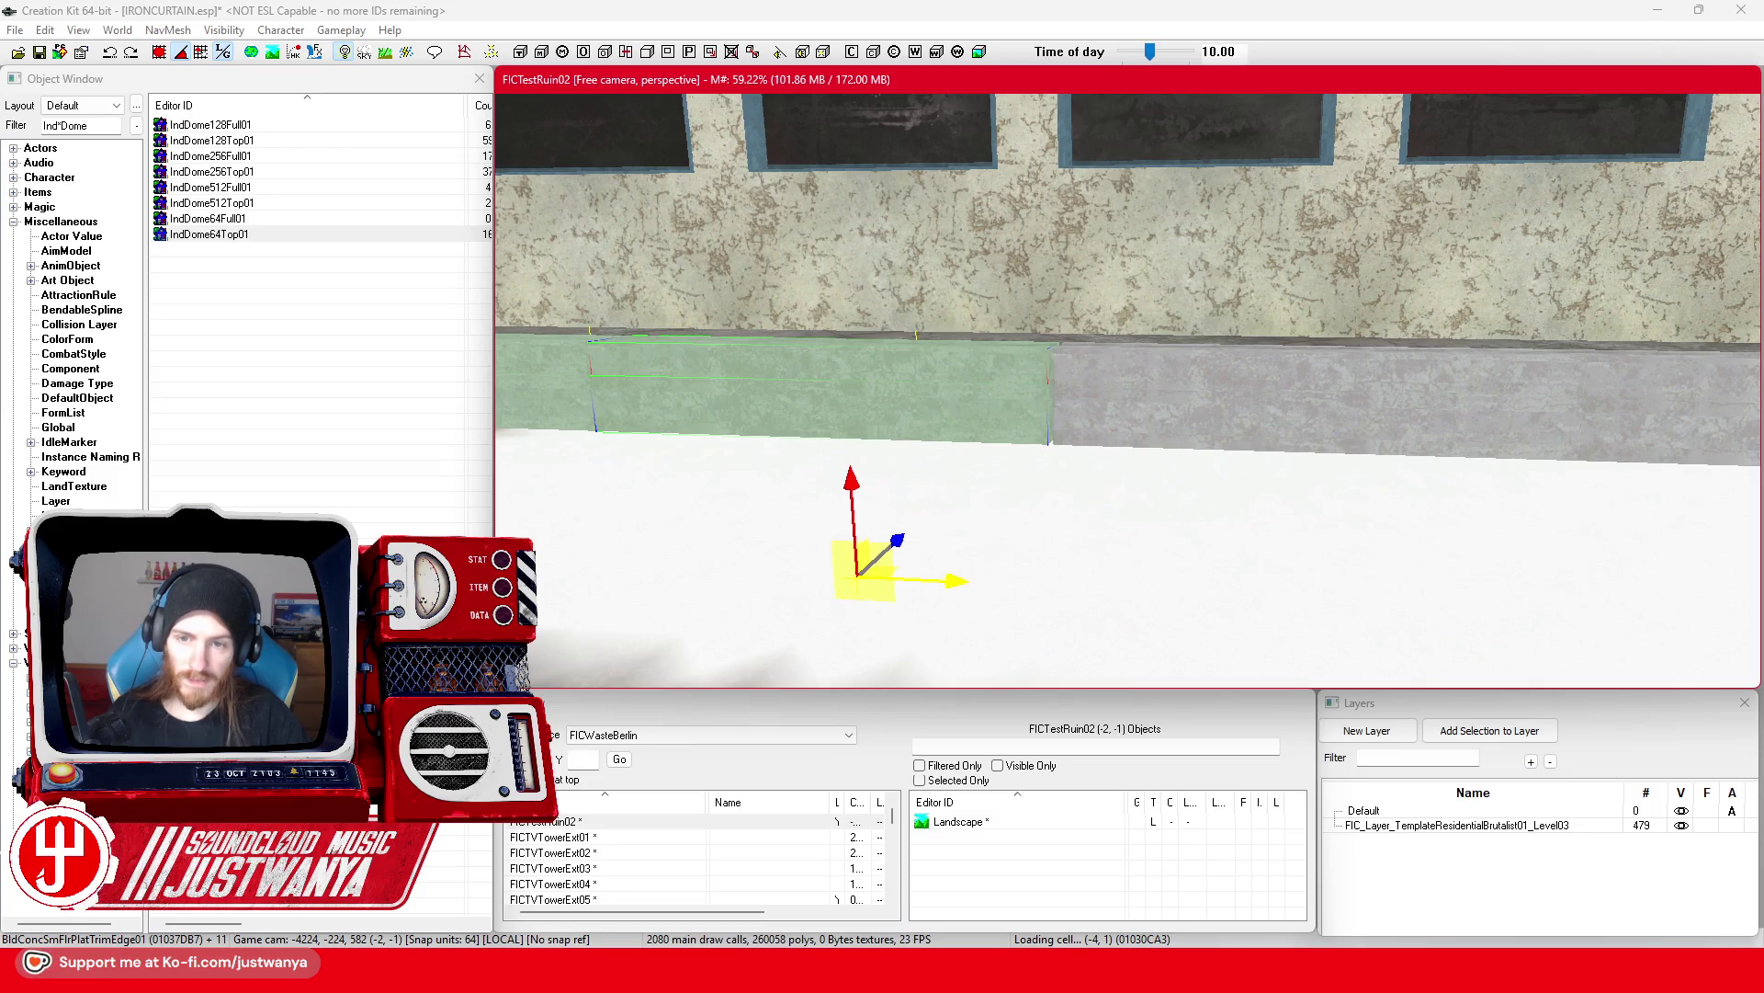
scroll(1022, 553, "down", 10)
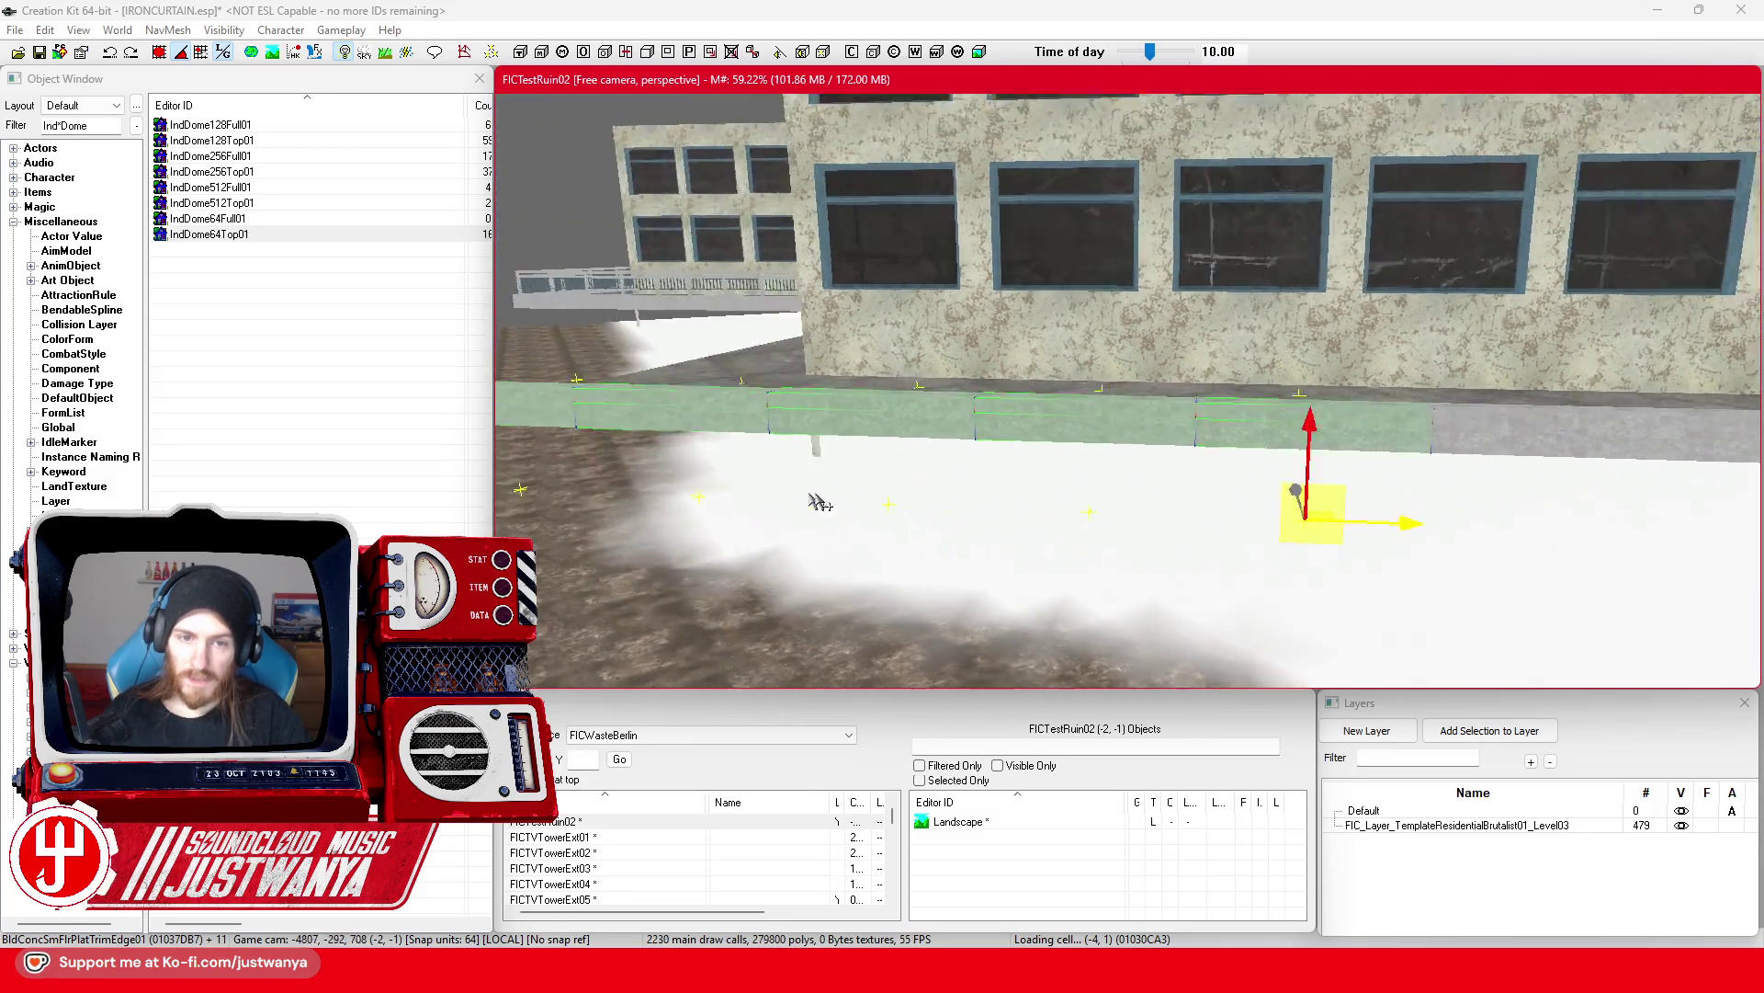
Step: Delete the extra trim block, save IRONCURTAIN.esp, and switch to the browser
left_click(990, 419)
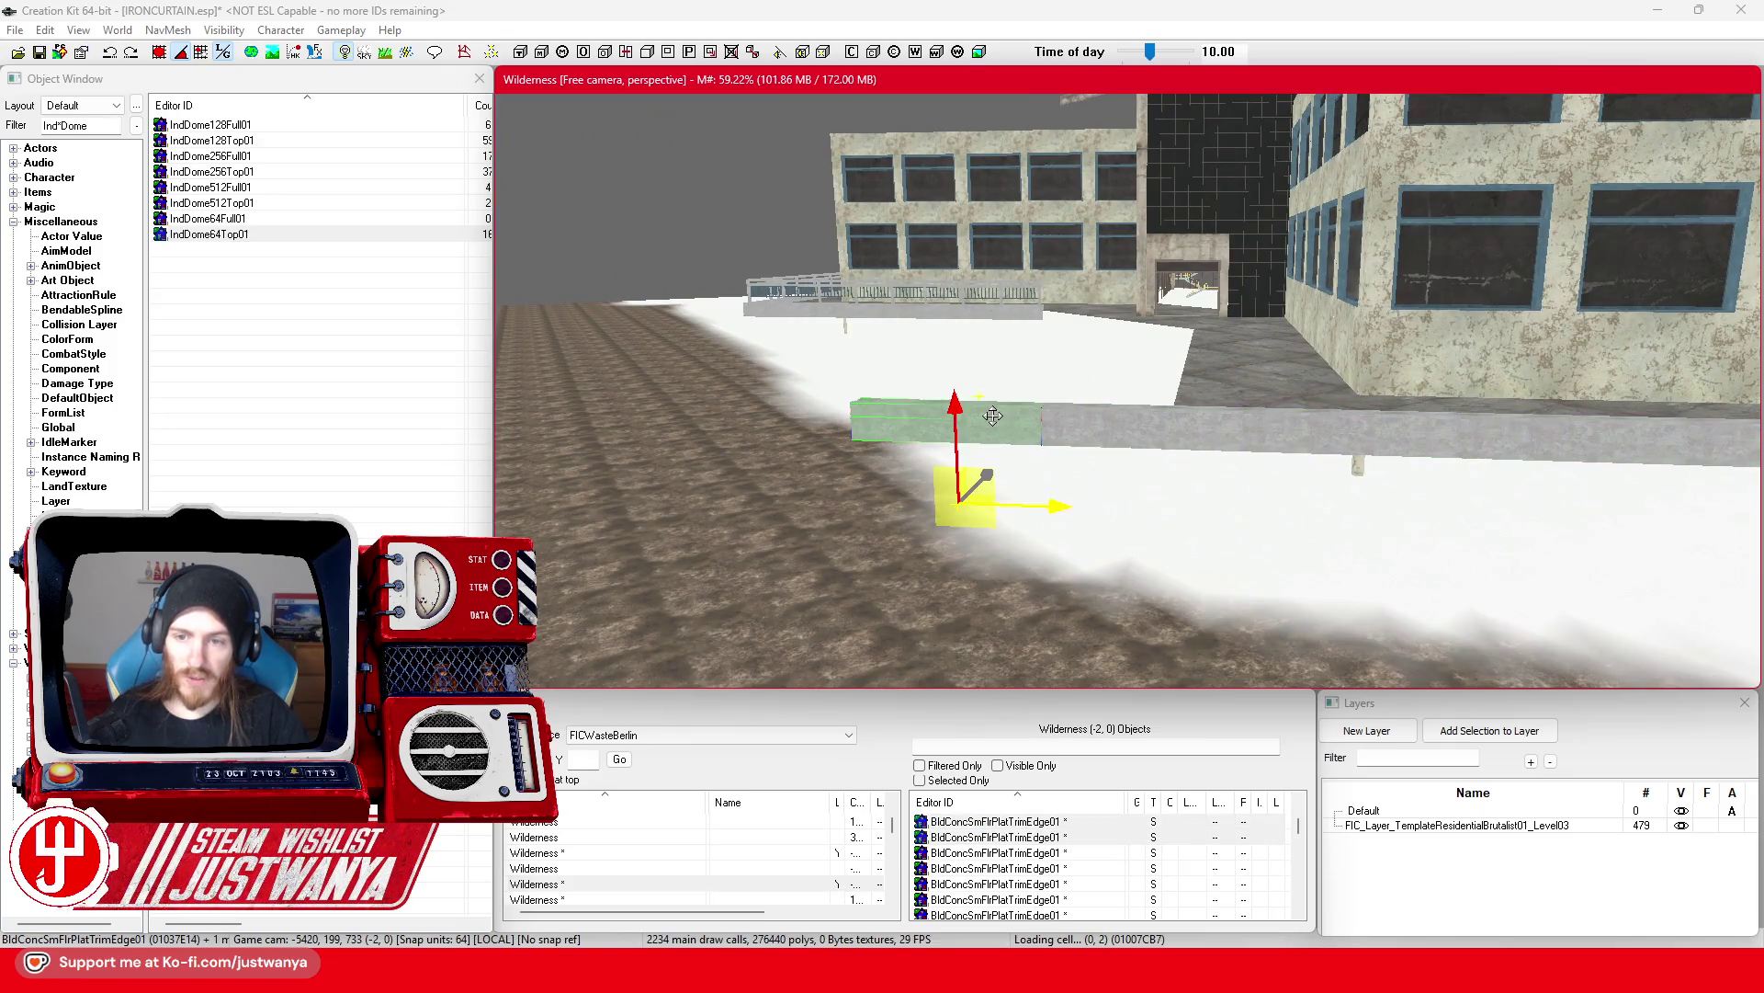
key("Delete")
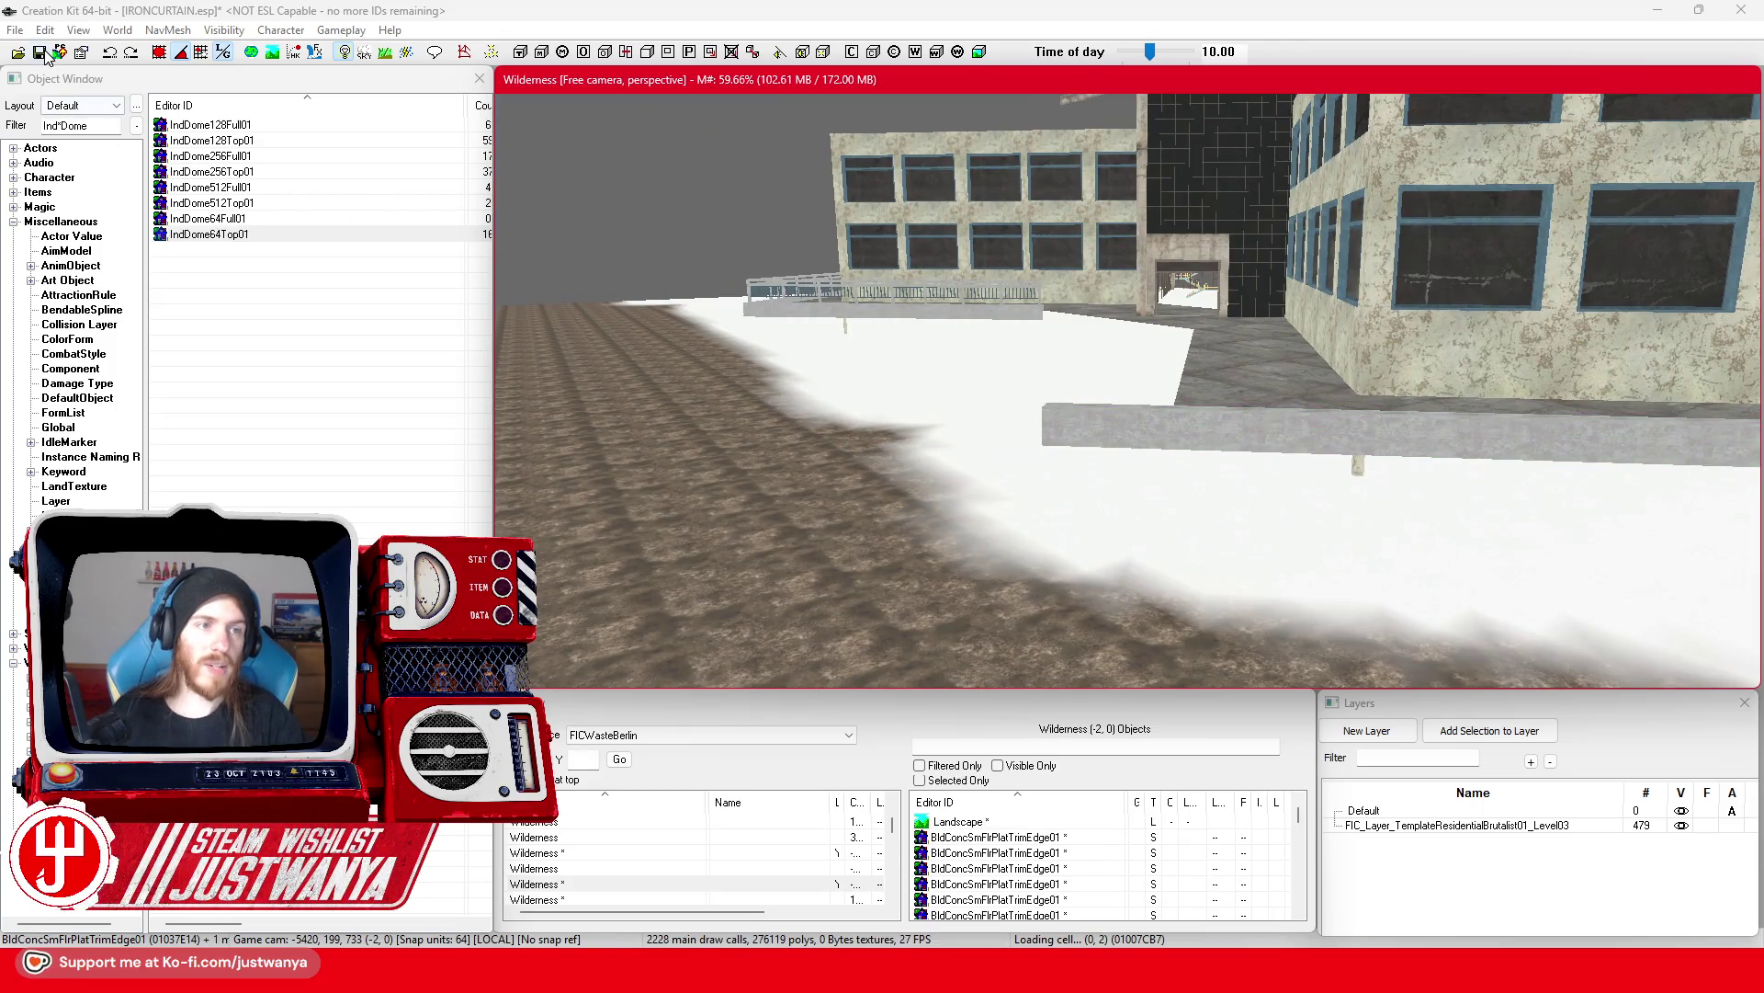
left_click(44, 55)
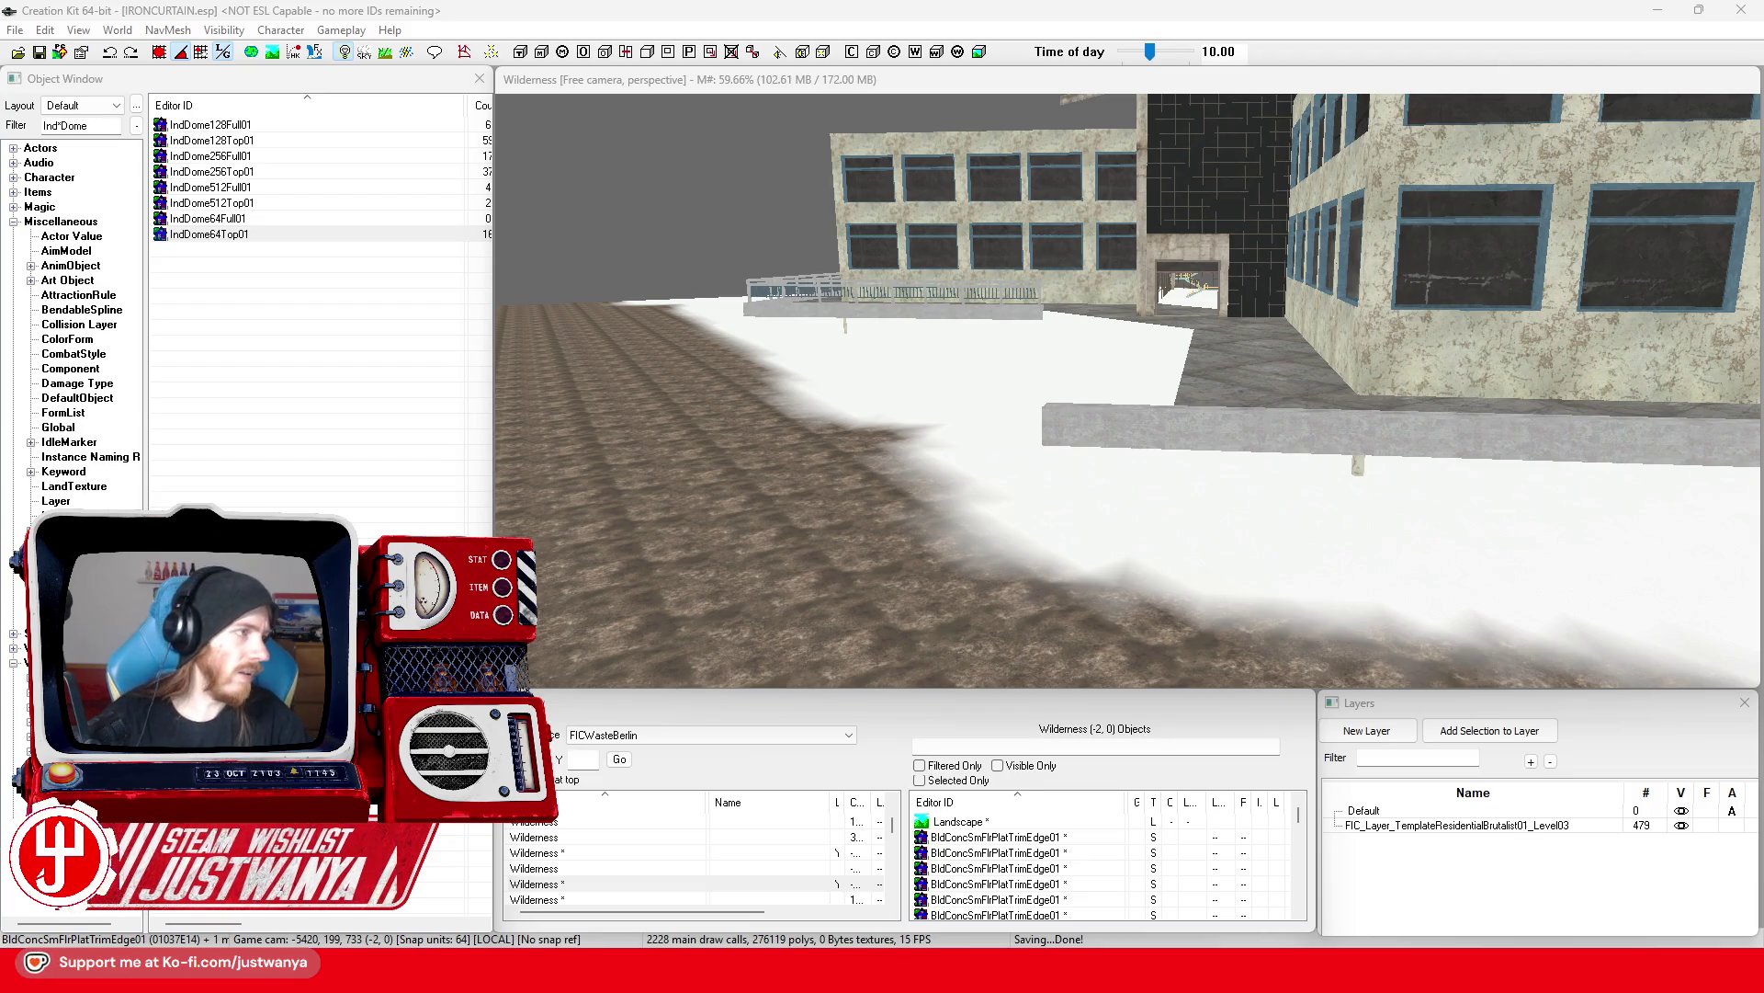
key("alt+Tab")
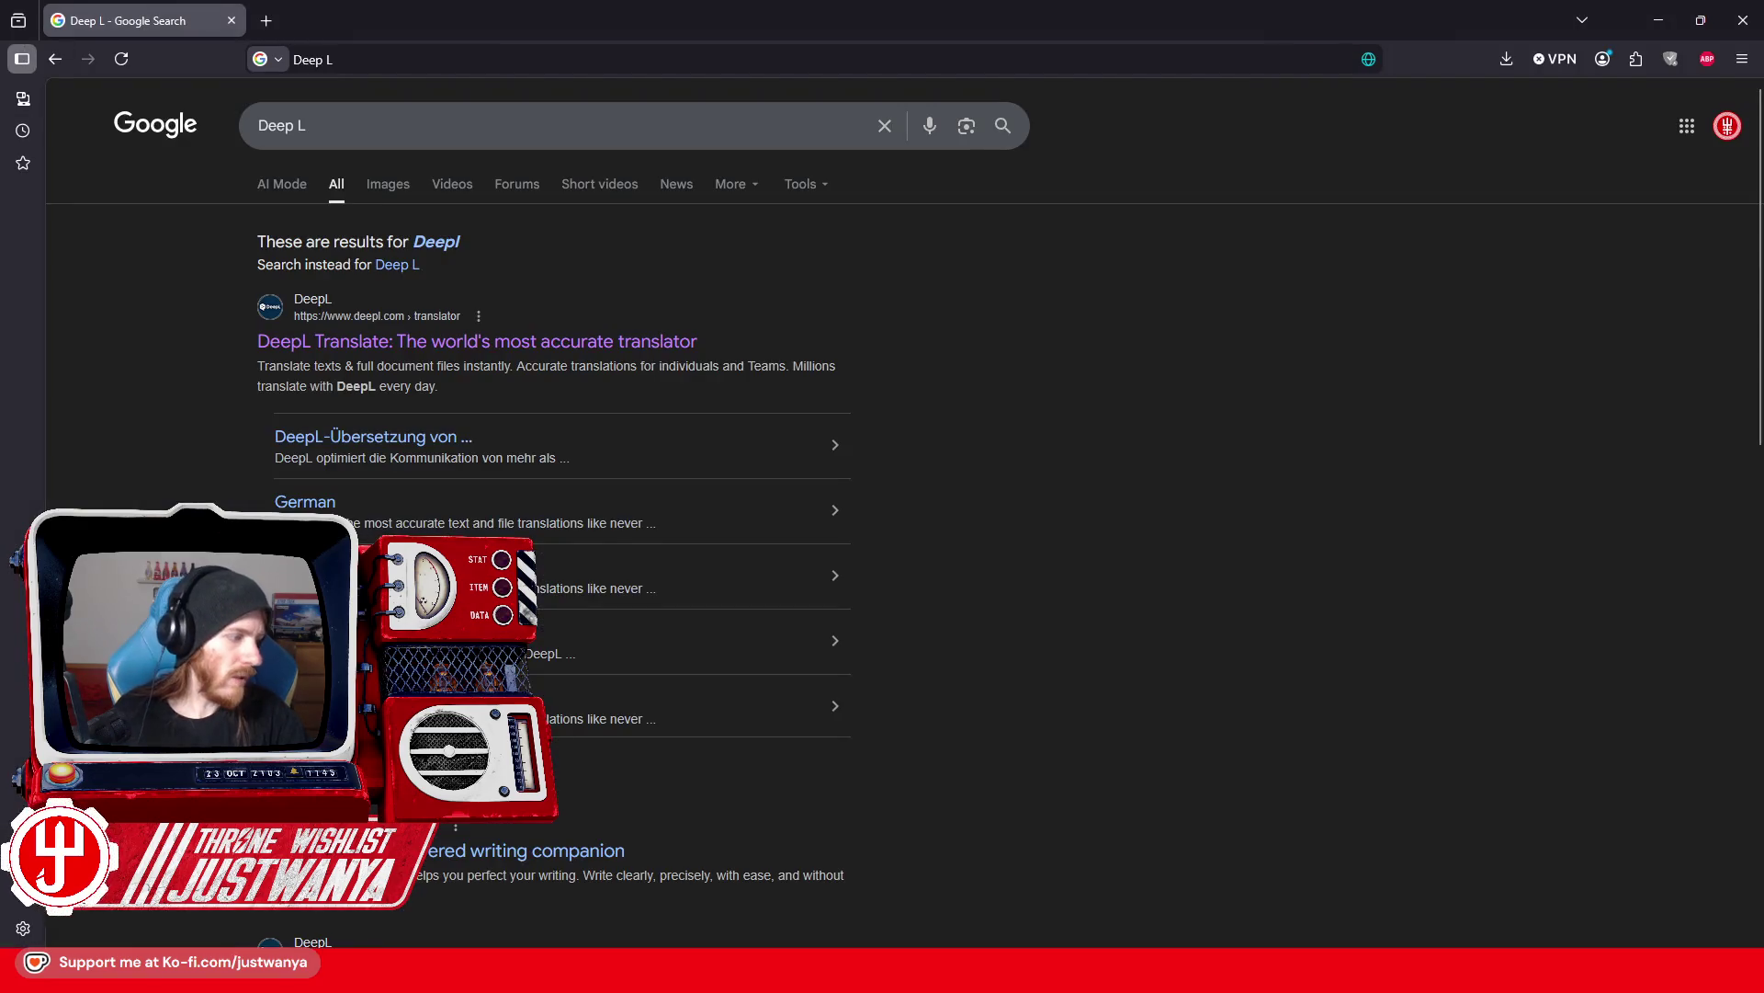
Step: Translate the German word 'Kobold' into English in DeepL Translator
left_click(405, 344)
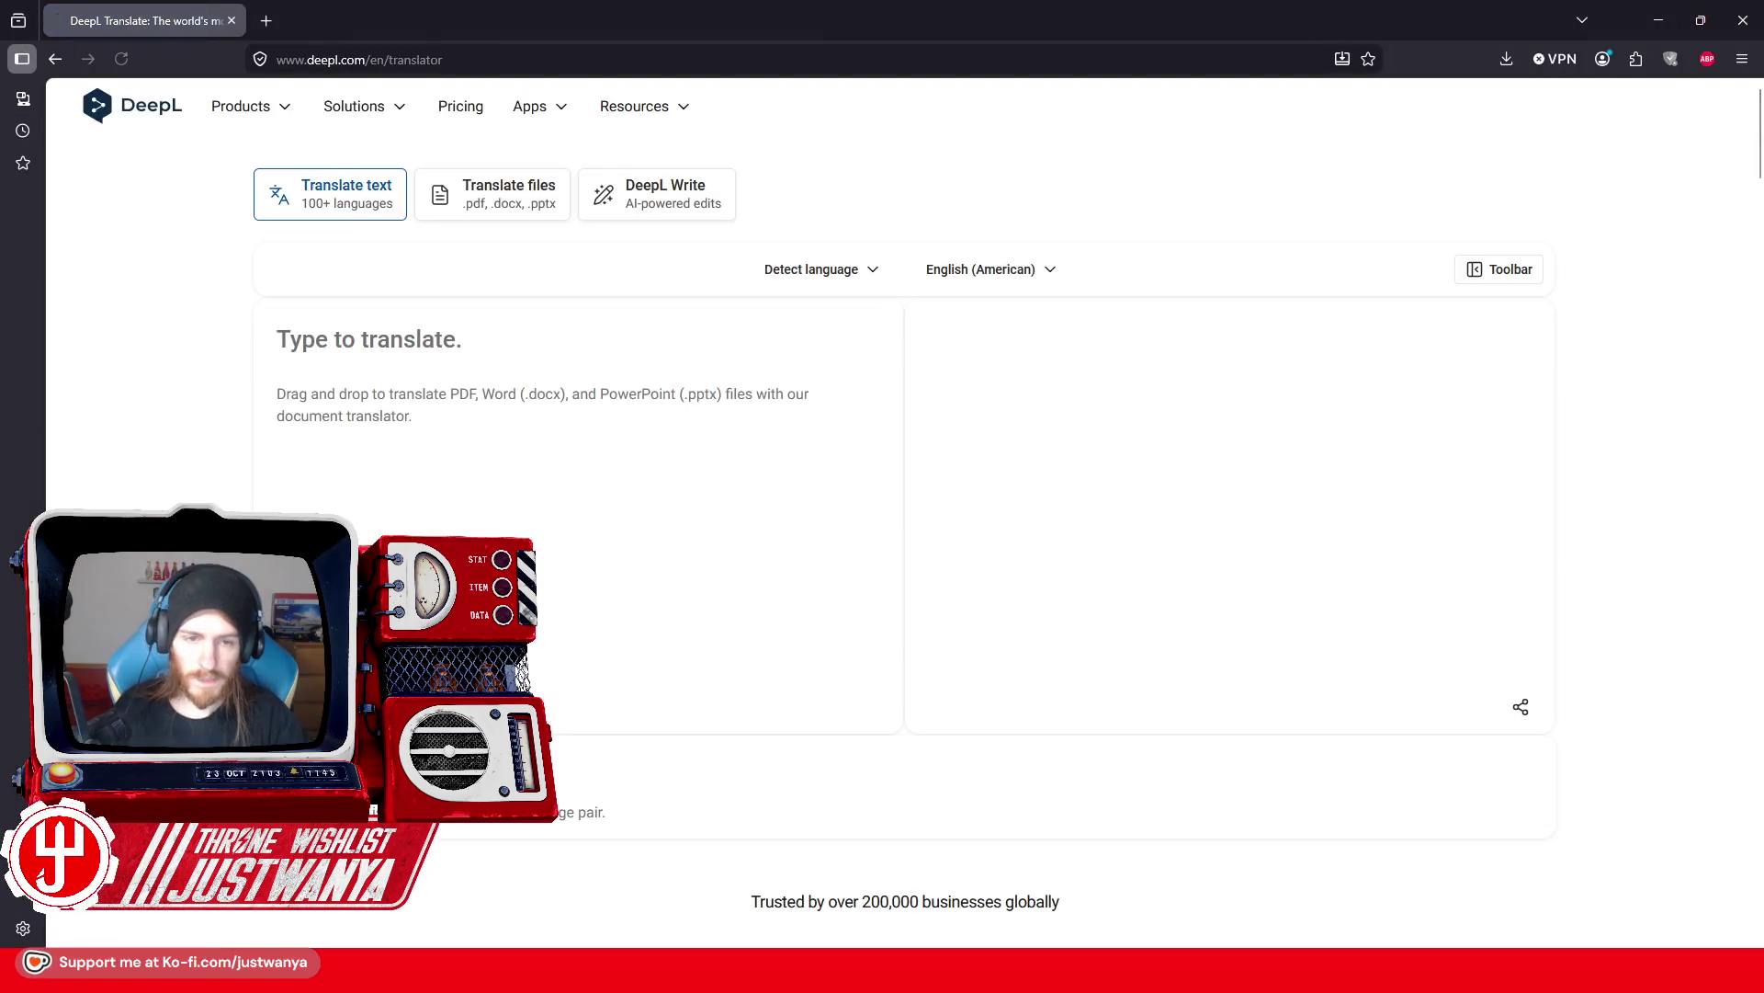
type("Kobold")
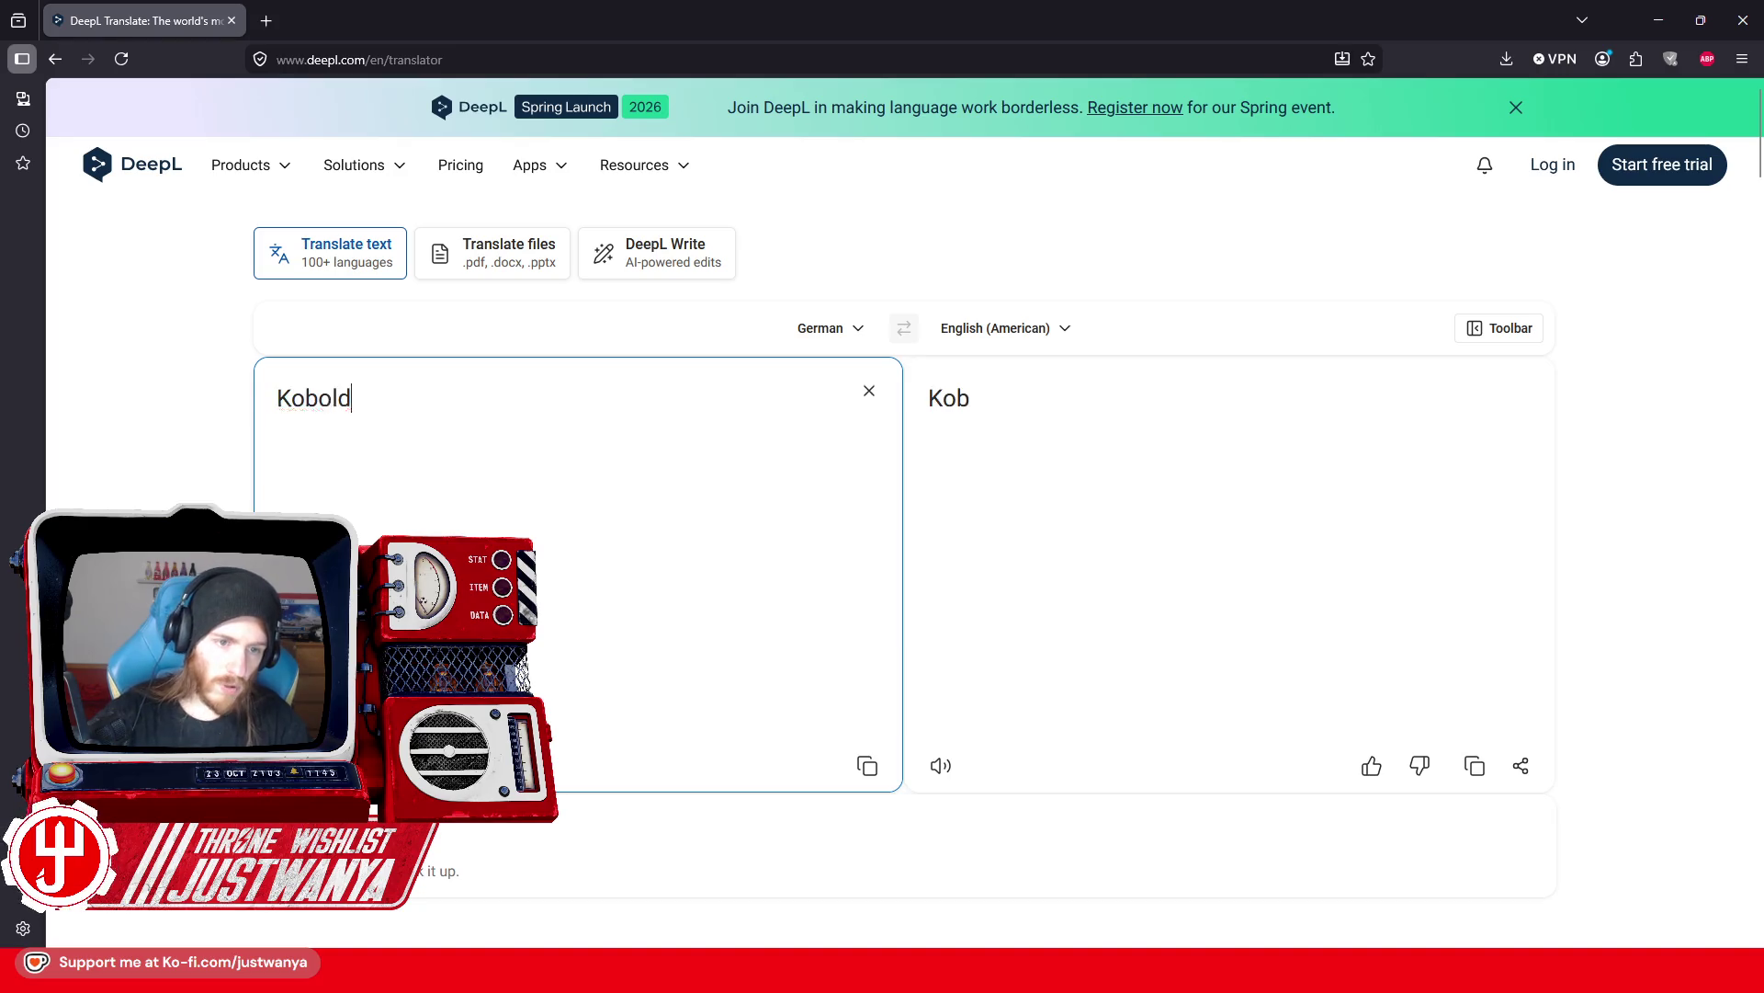
scroll(905, 552, "down", 5)
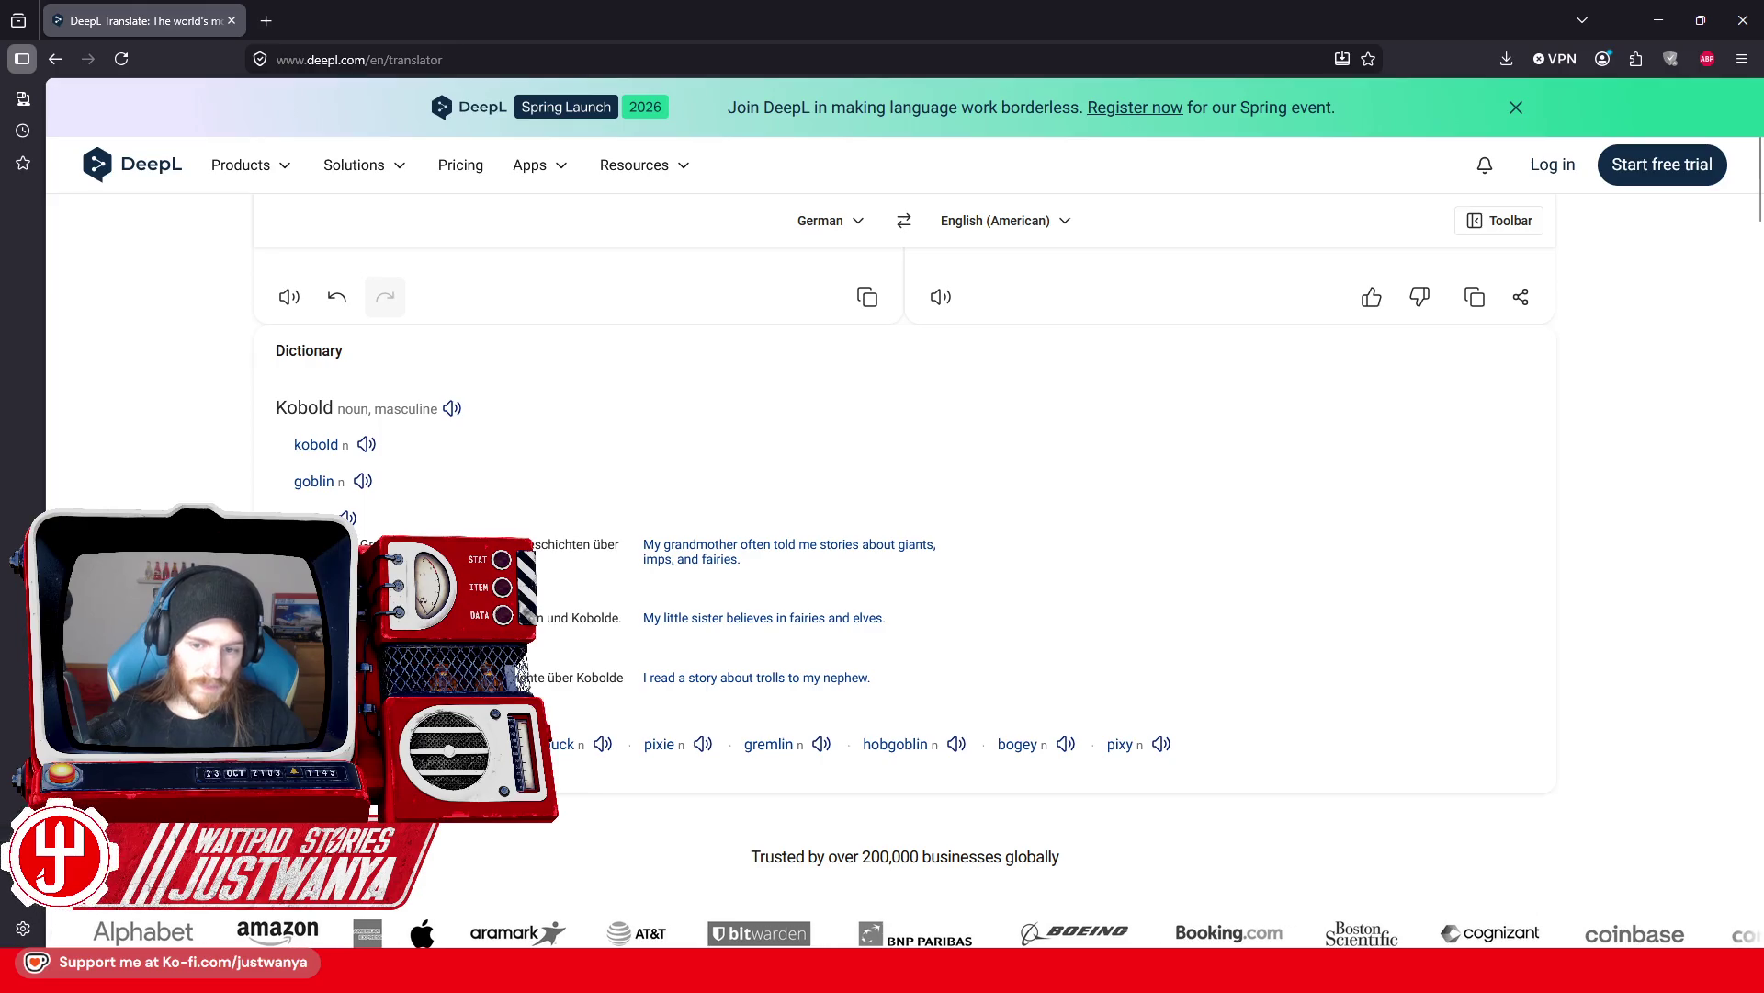
scroll(905, 552, "up", 5)
Step: Search Google for 'Pumuckl' in a new browser tab
left_click(275, 19)
type("Pumuckl")
key("Return")
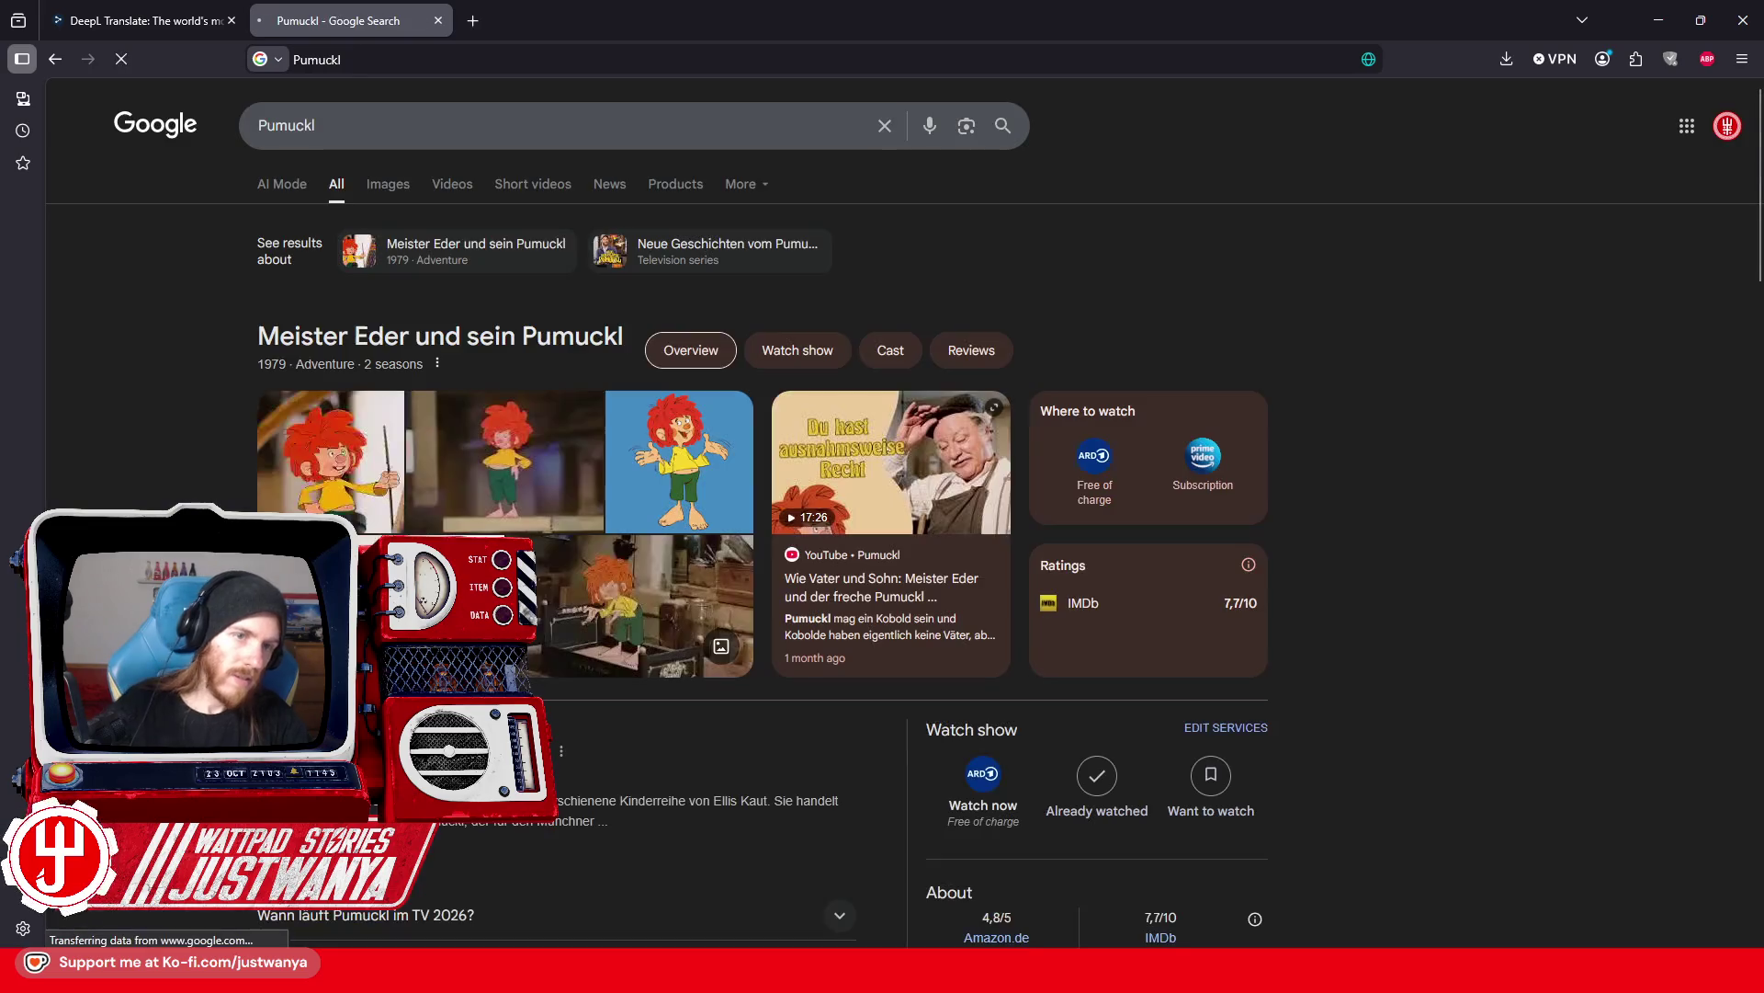
Step: Show Pumuckl image results and preview the TAZ, ARD Mediathek and Universal Music pictures
left_click(374, 182)
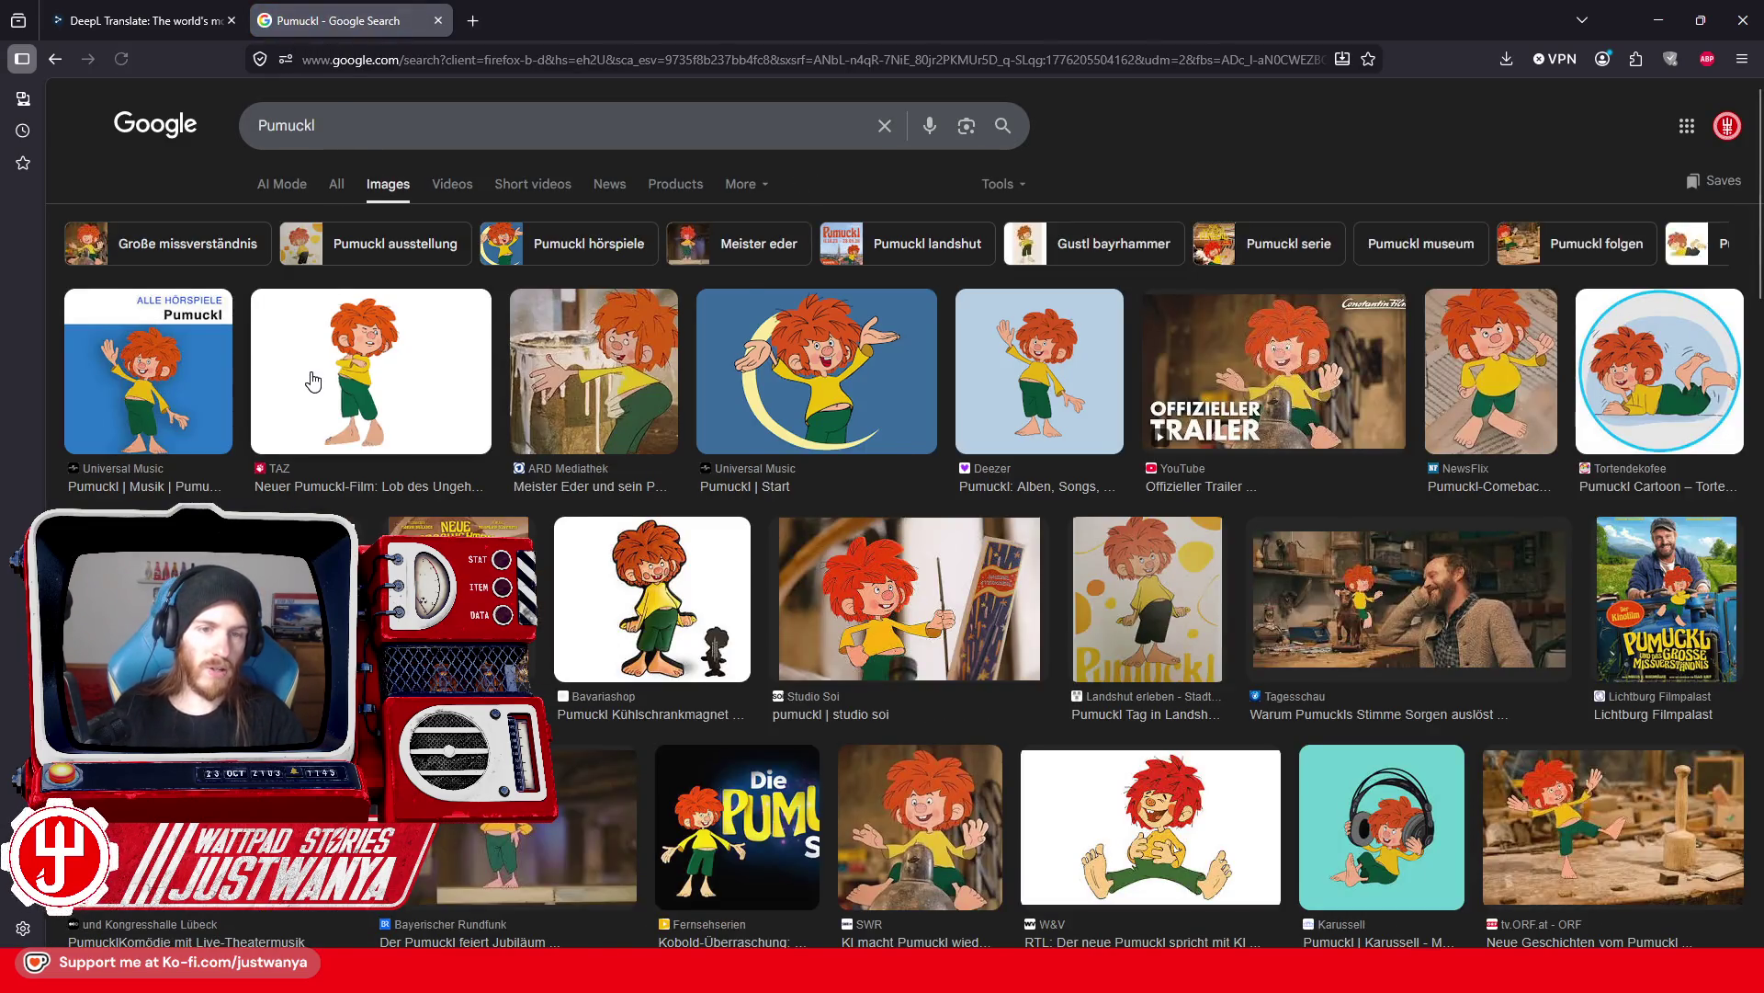
left_click(313, 377)
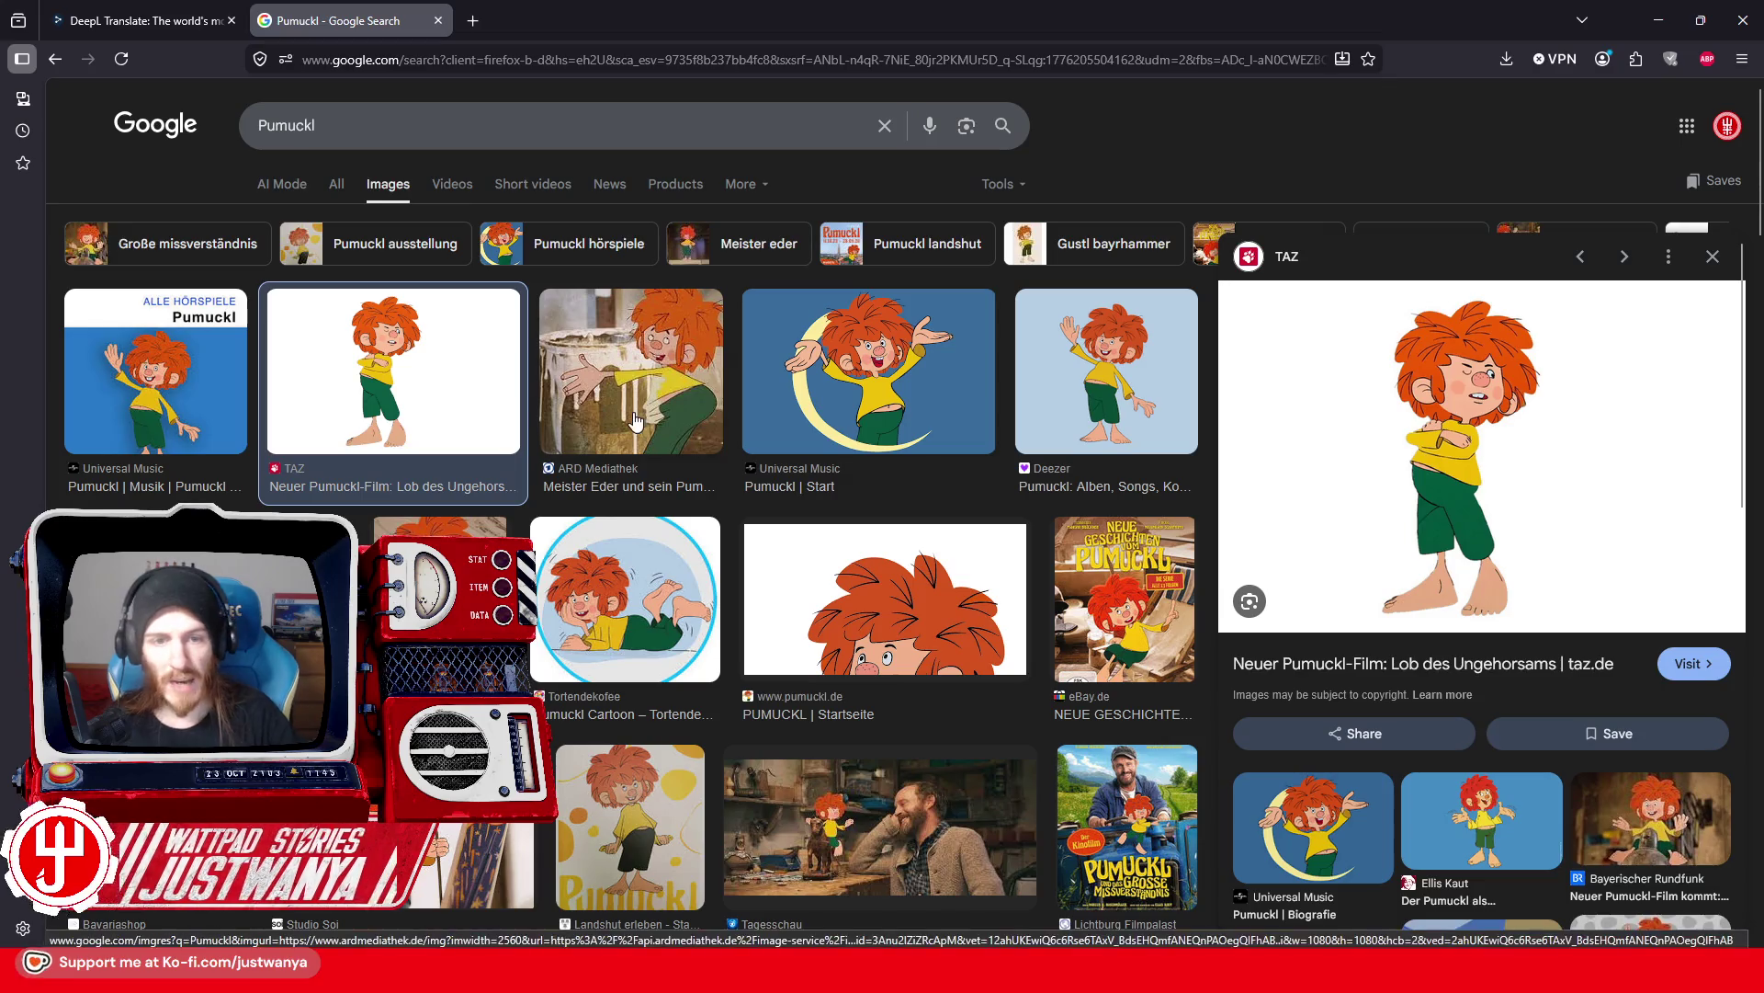
left_click(632, 371)
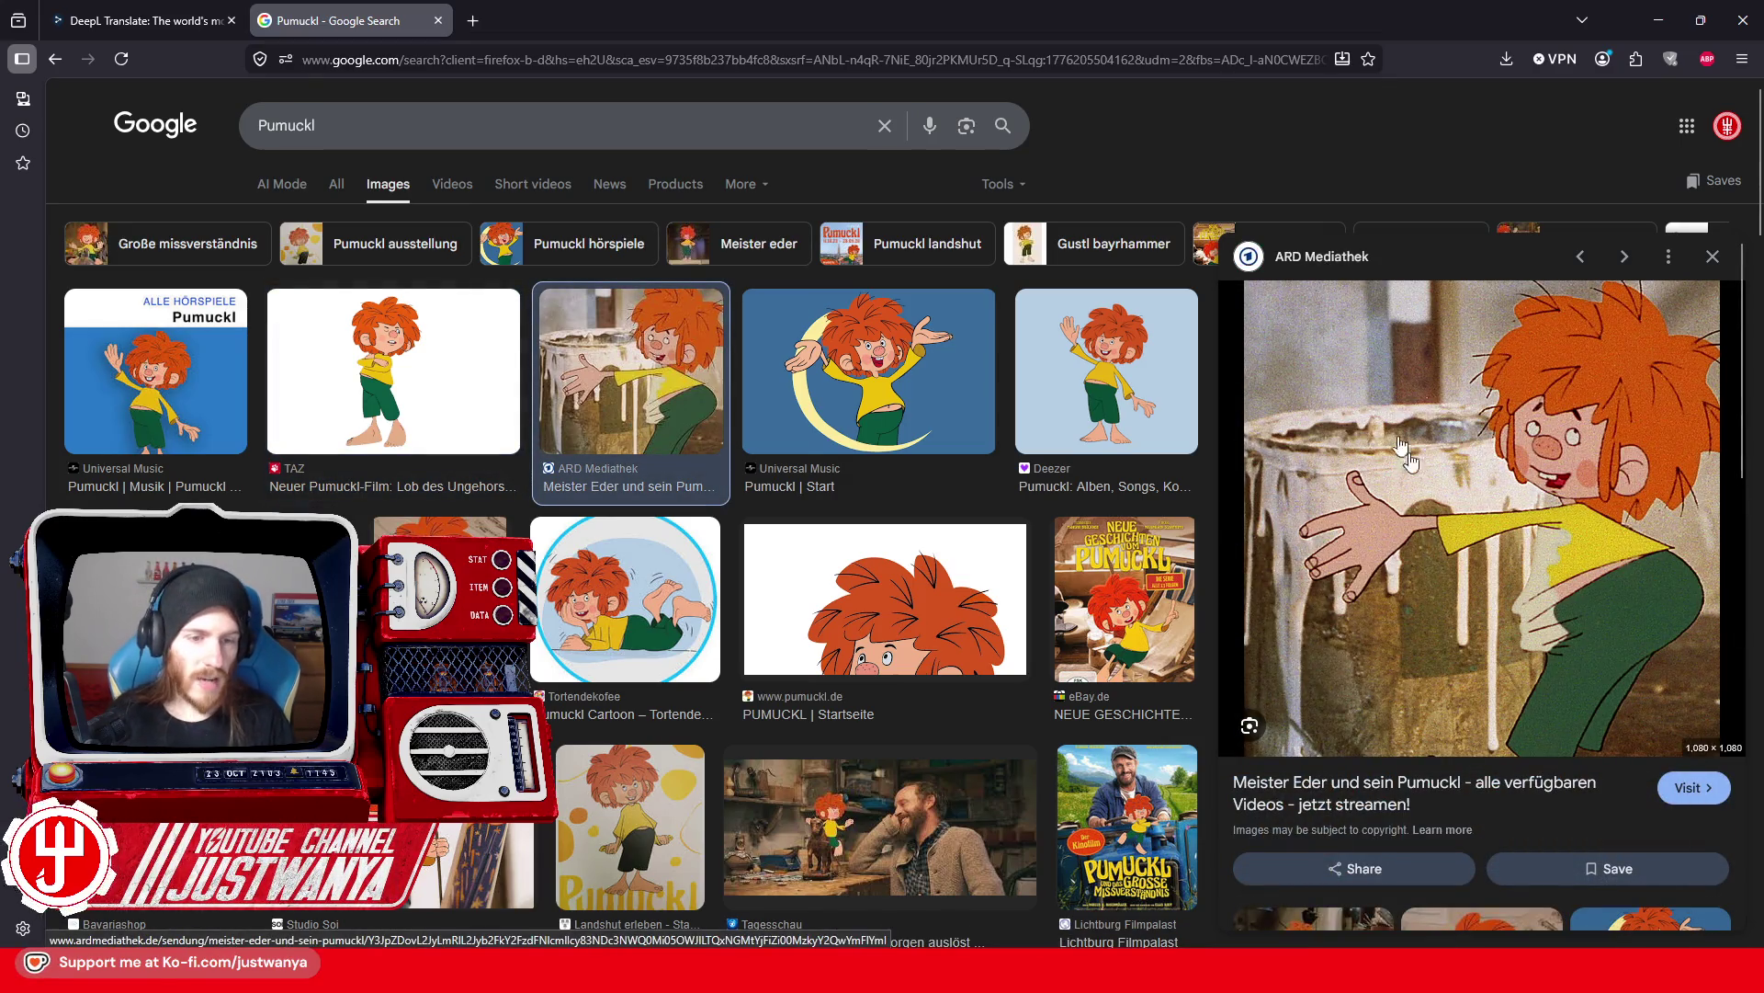
left_click(861, 386)
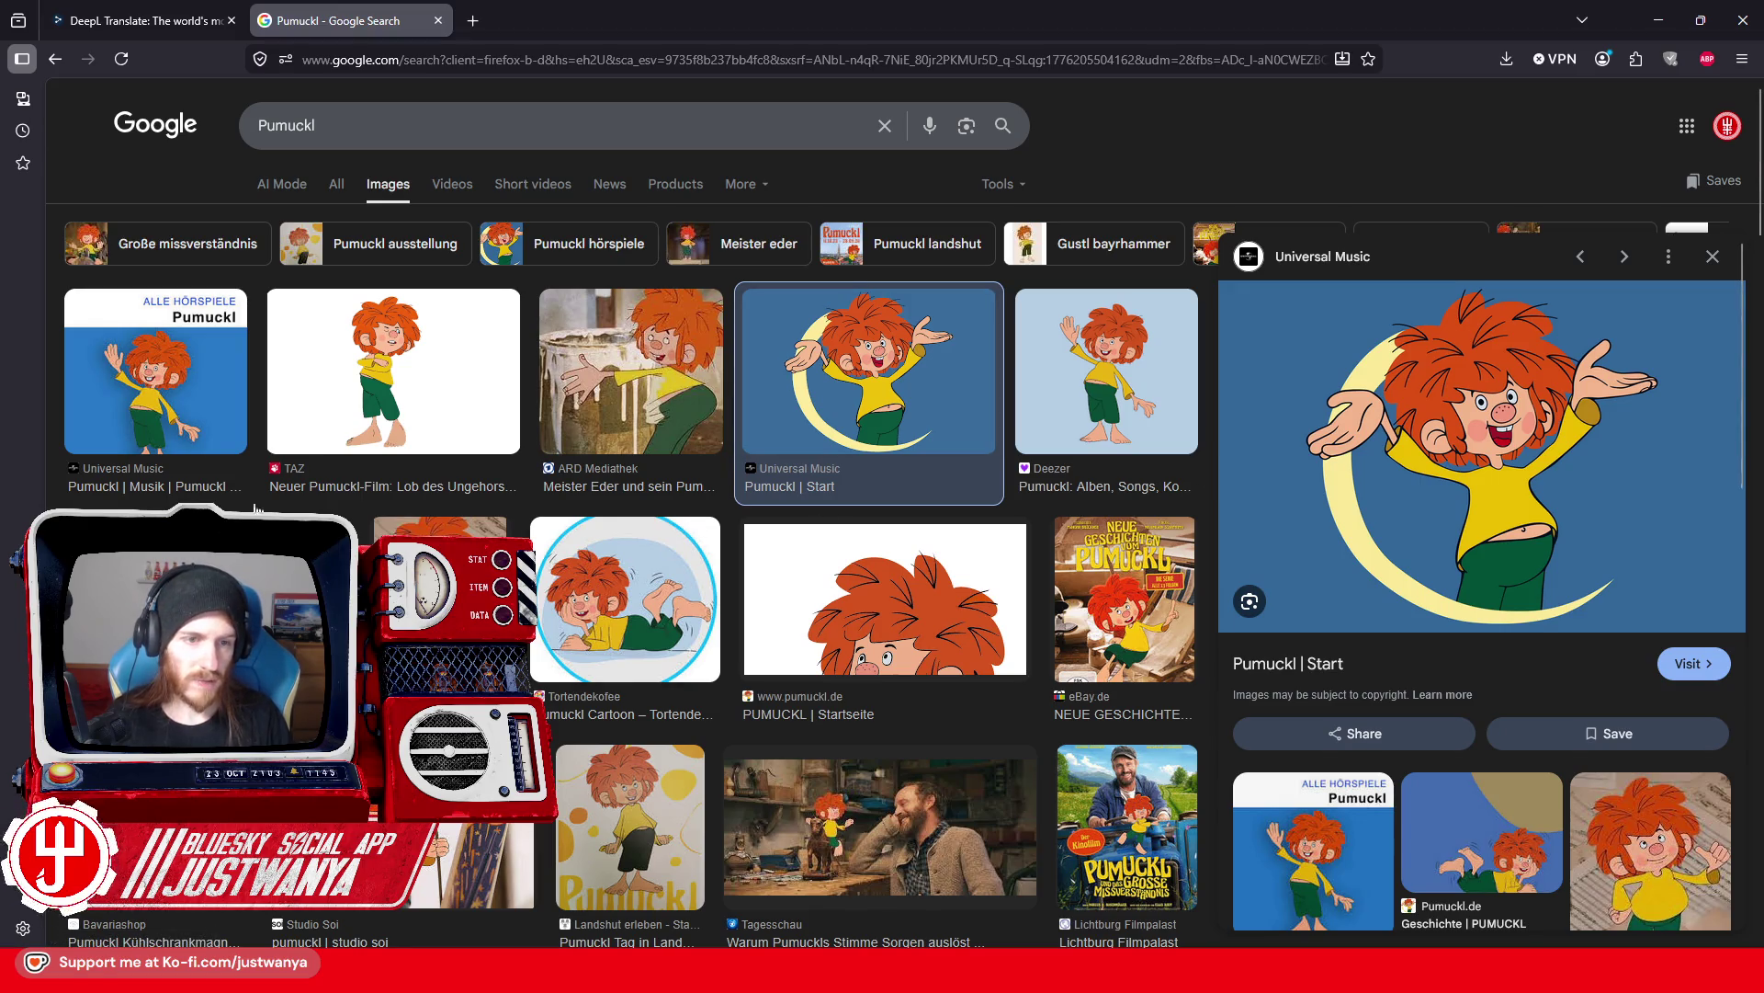
left_click(393, 377)
scroll(393, 377, "down", 3)
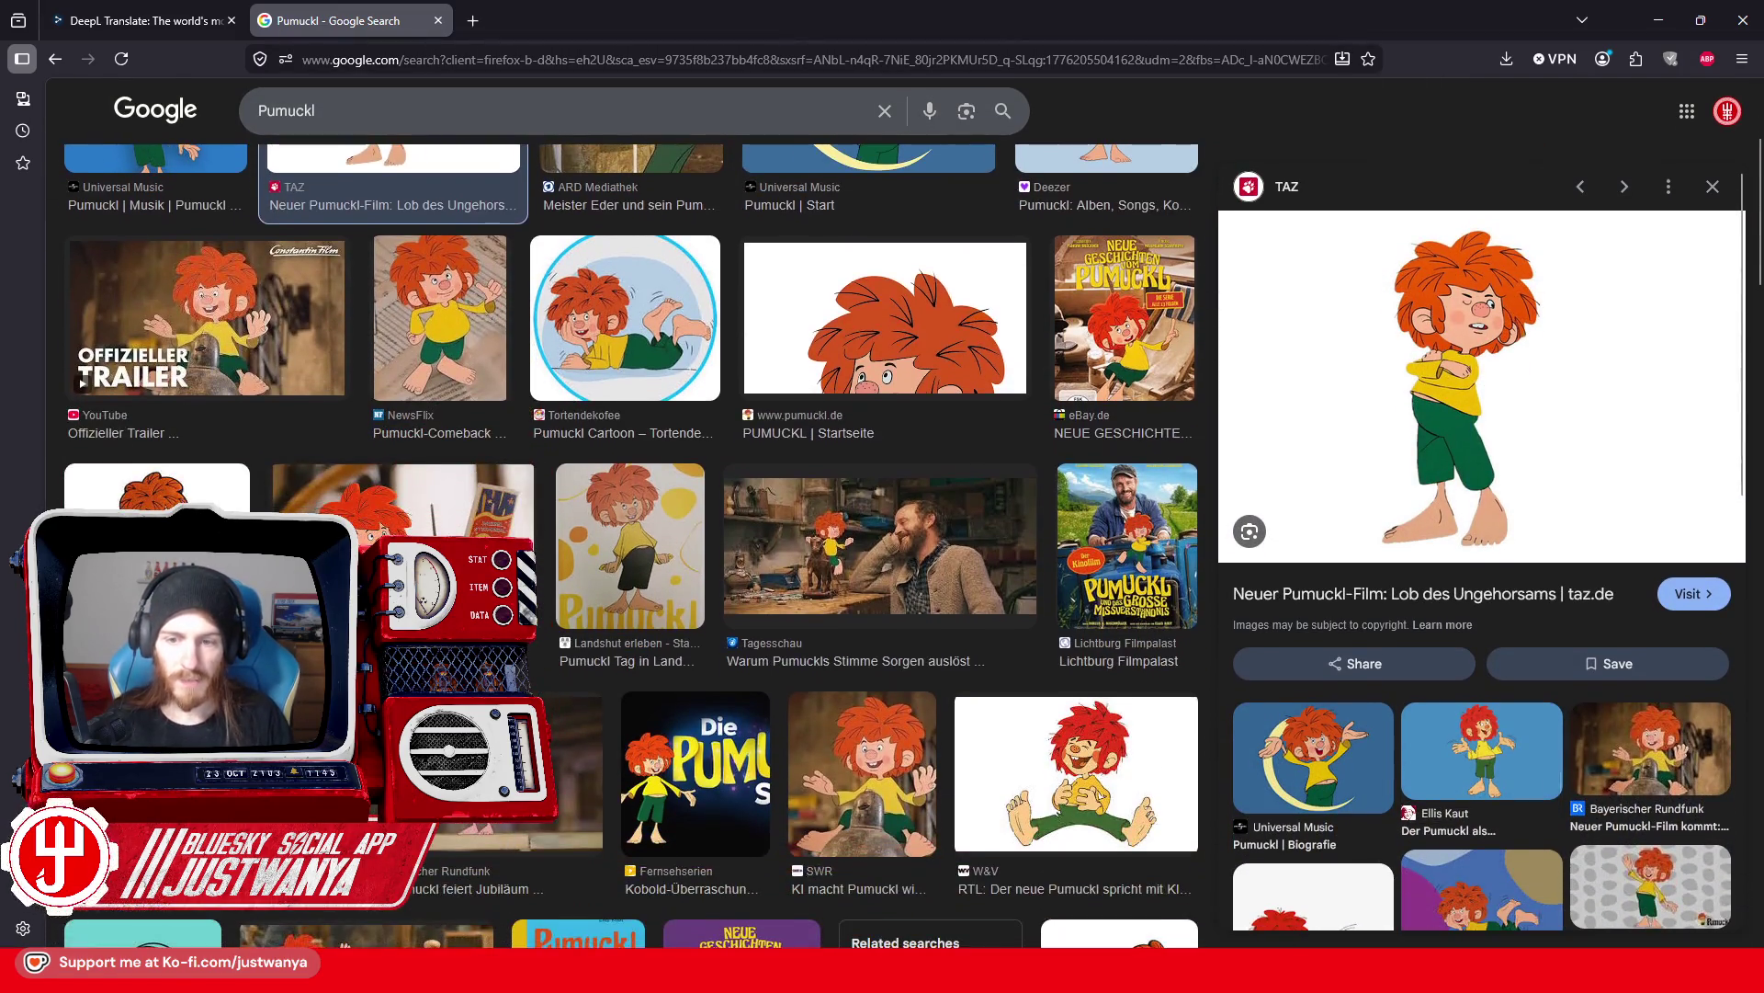
scroll(862, 368, "down", 7)
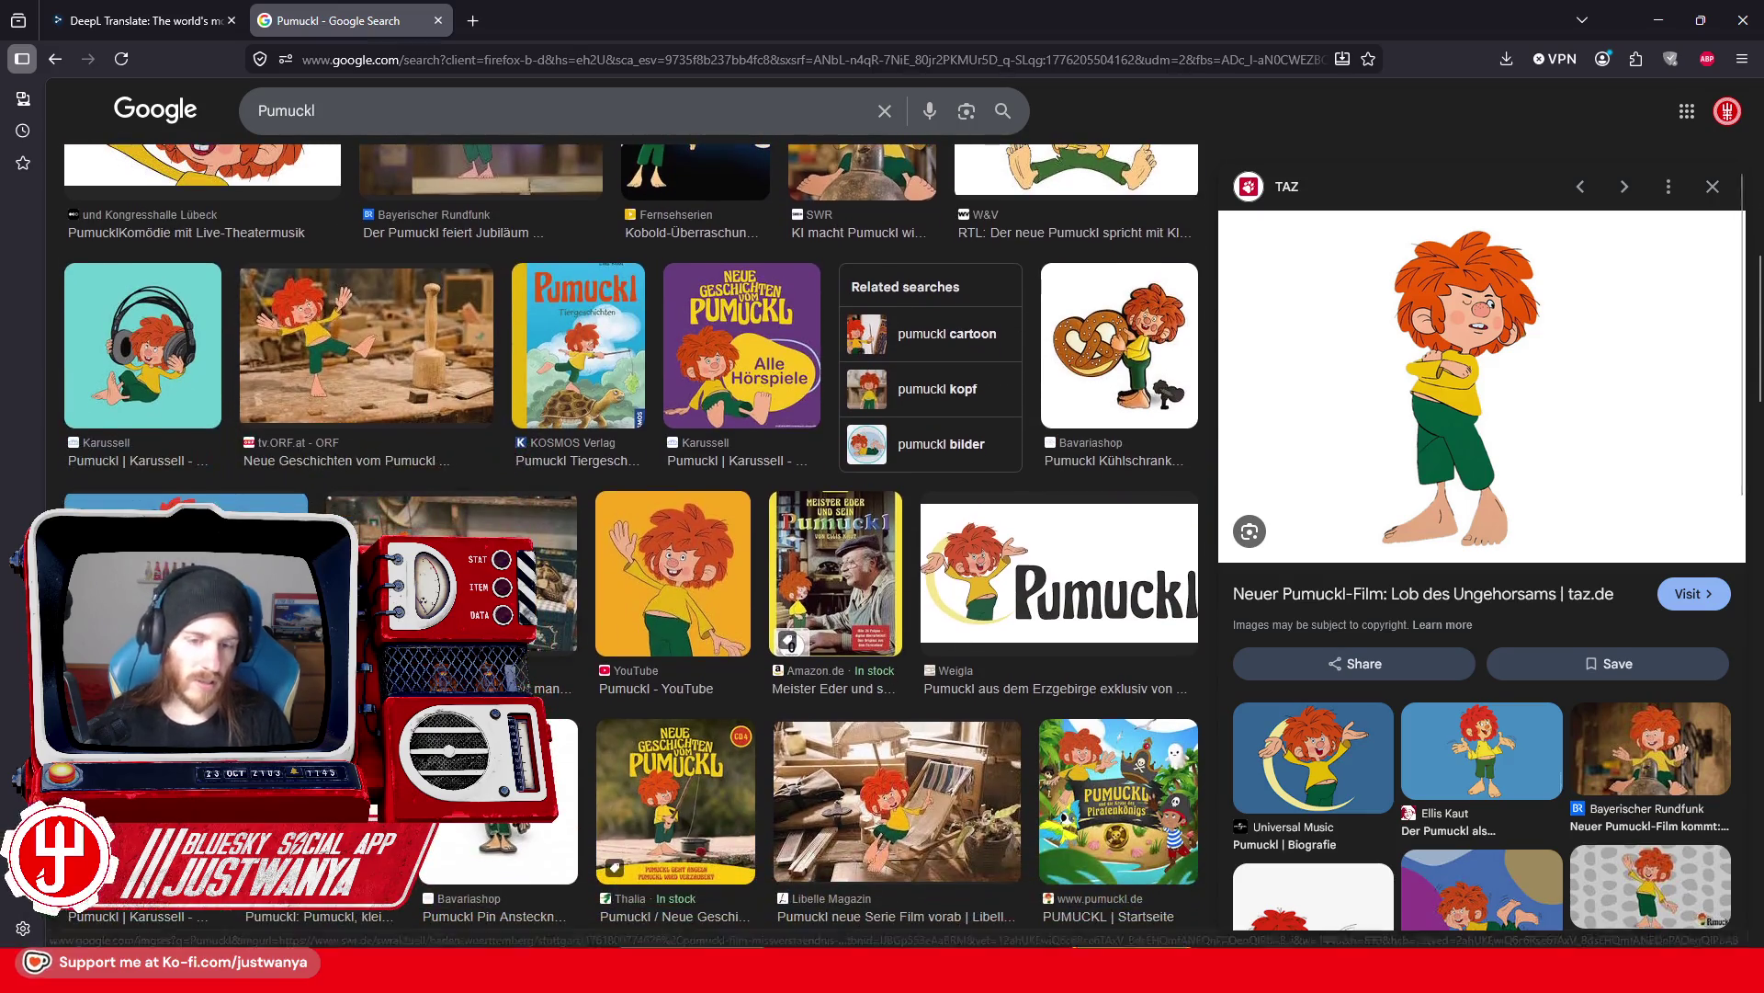
Step: Preview the SWR, Amazon Meister Eder DVD and sueddeutsche.de Pumuckl images
left_click(450, 589)
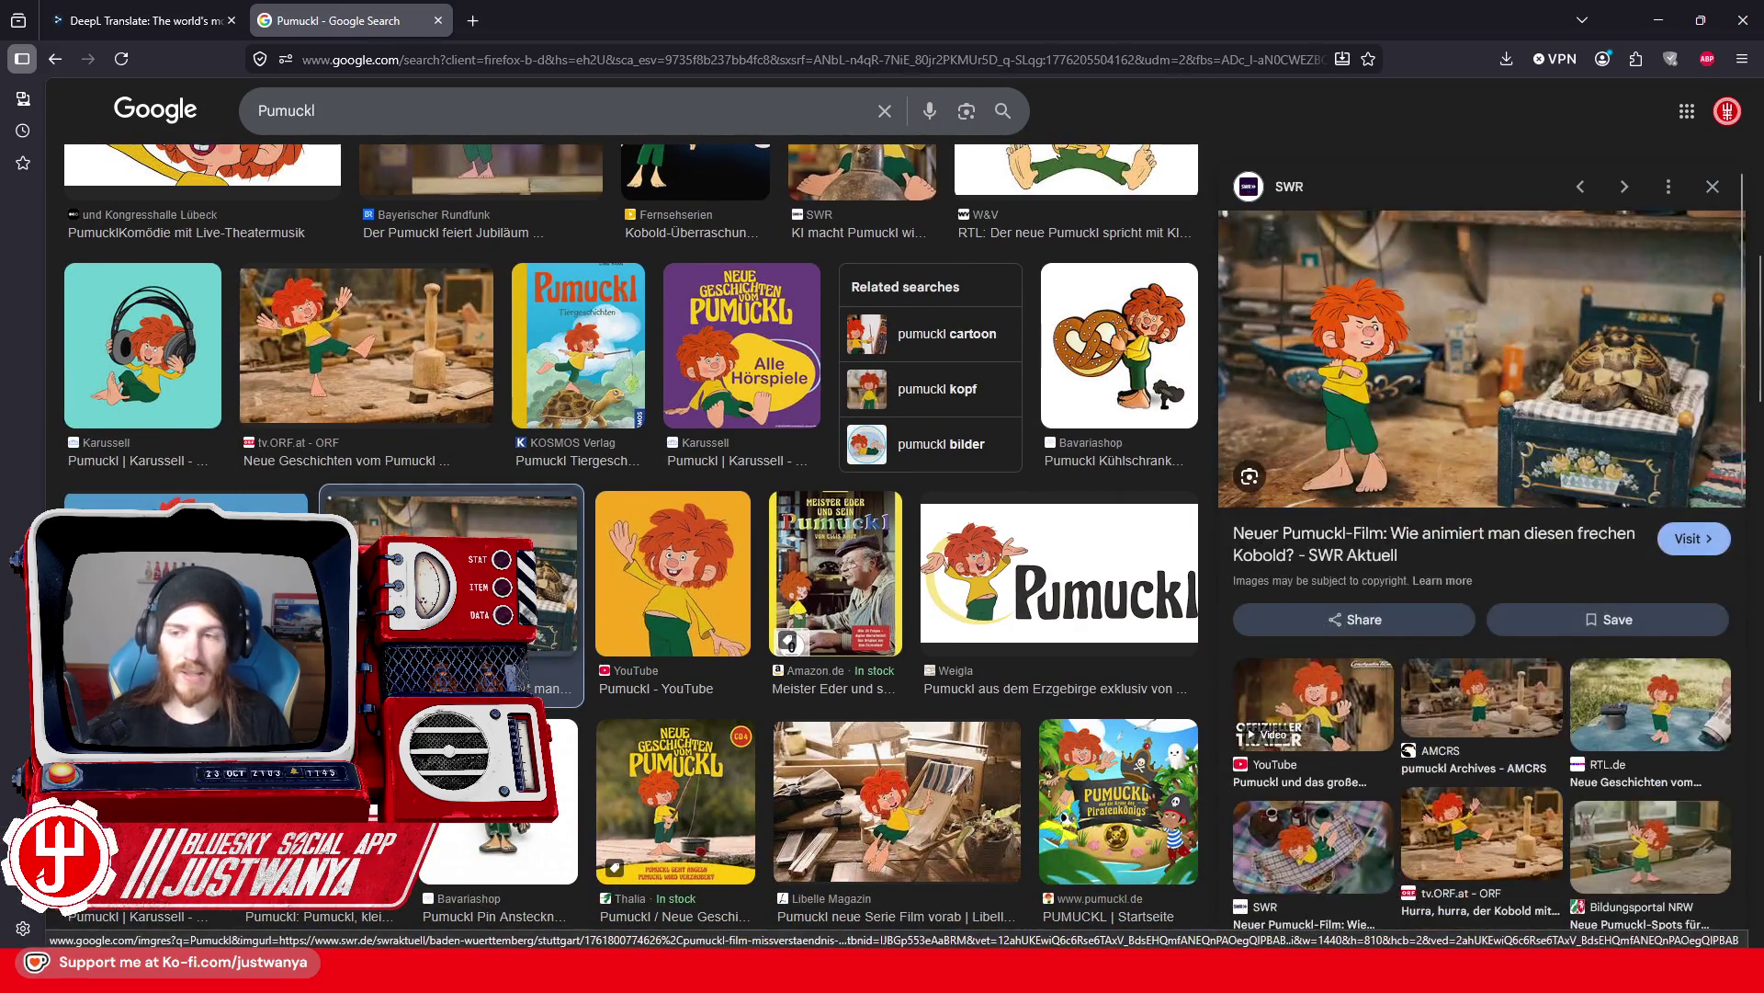
scroll(836, 551, "down", 1)
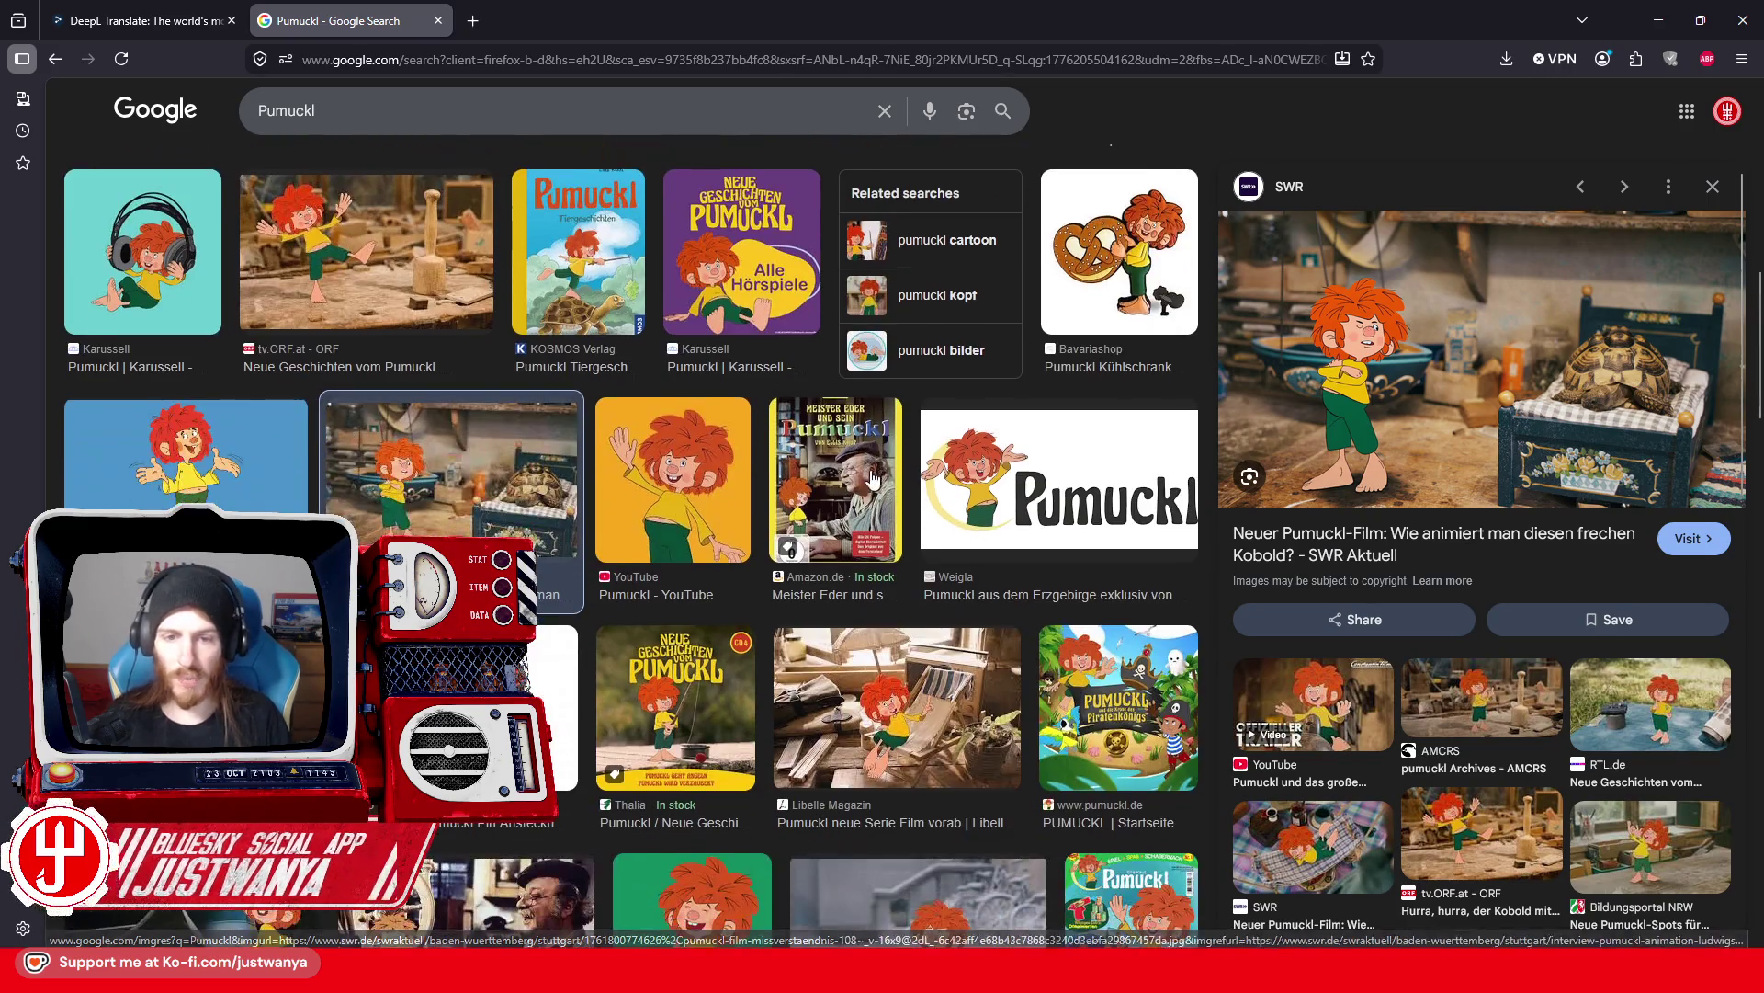
left_click(836, 488)
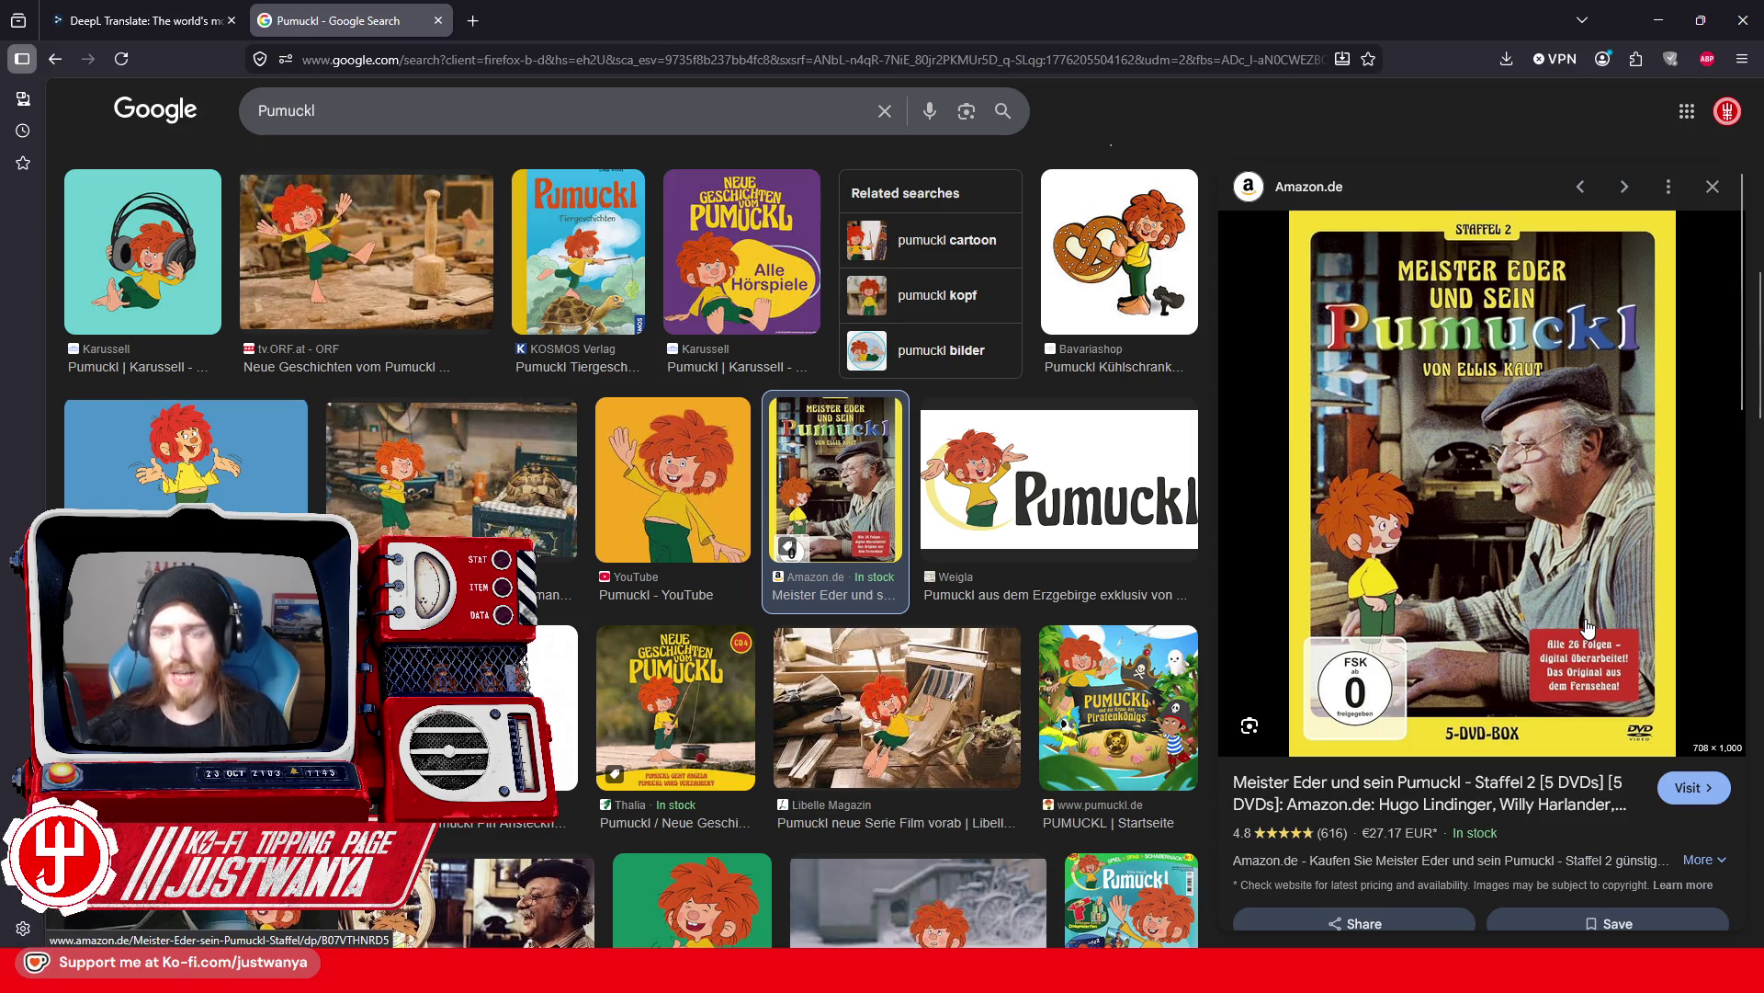
scroll(743, 513, "down", 3)
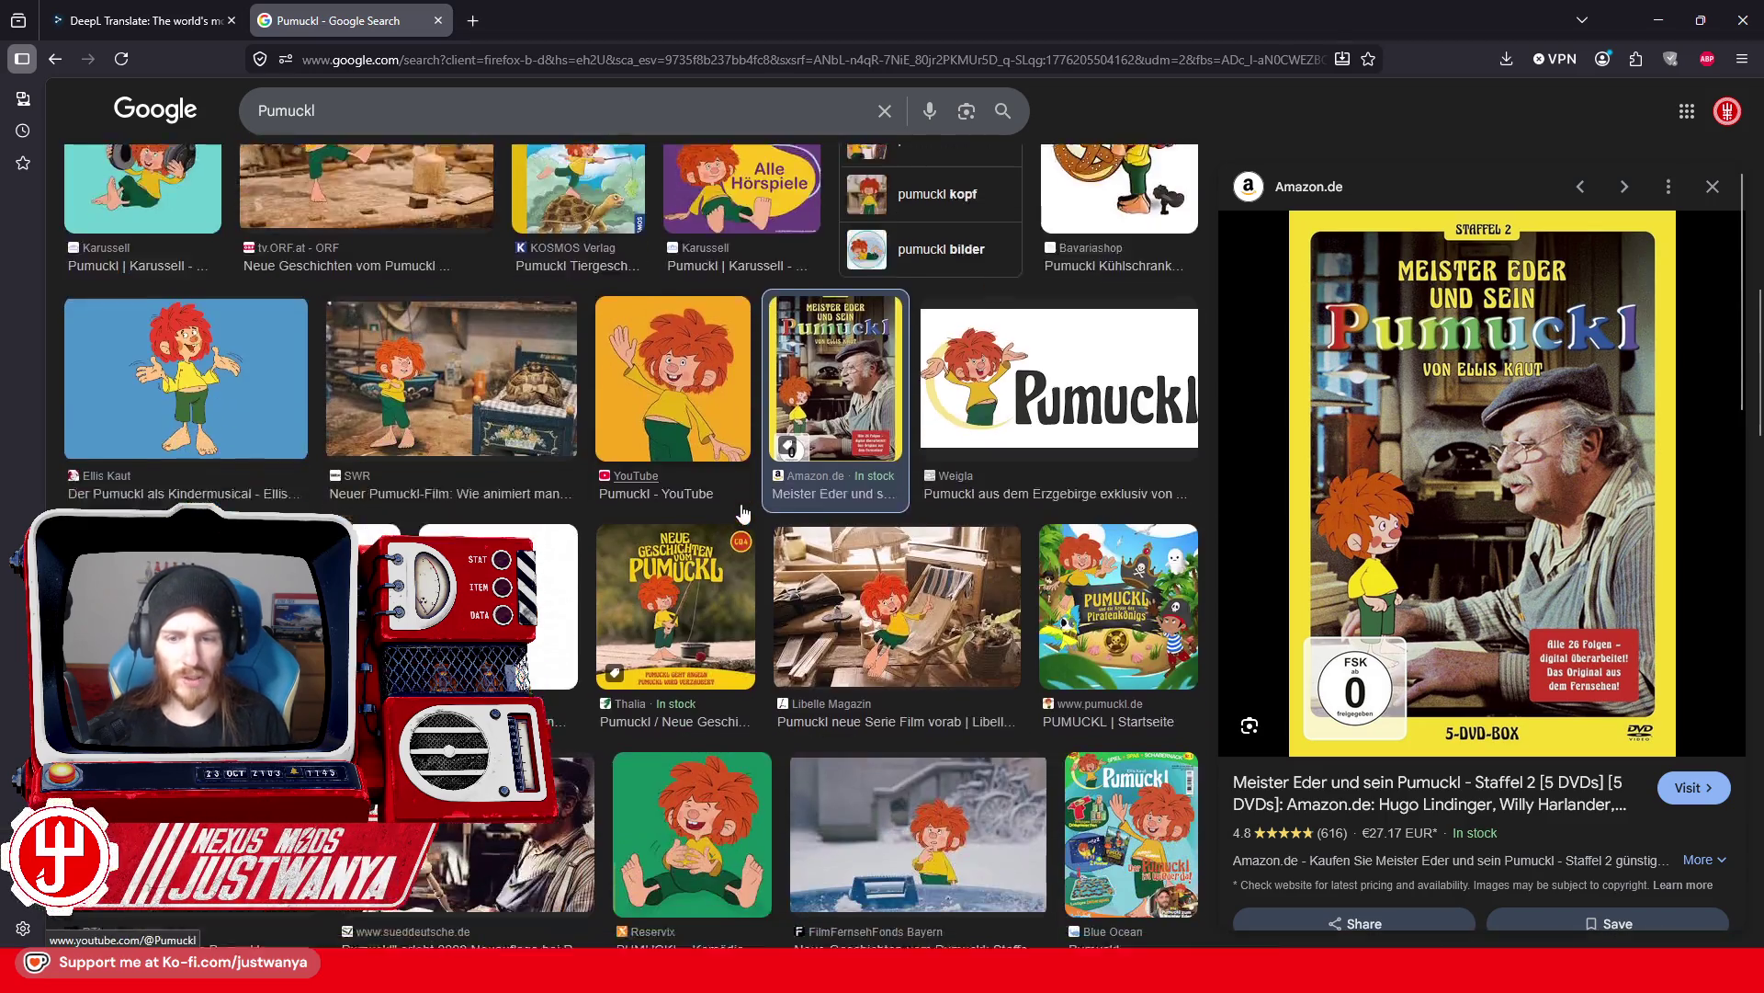
scroll(743, 513, "down", 1)
left_click(561, 551)
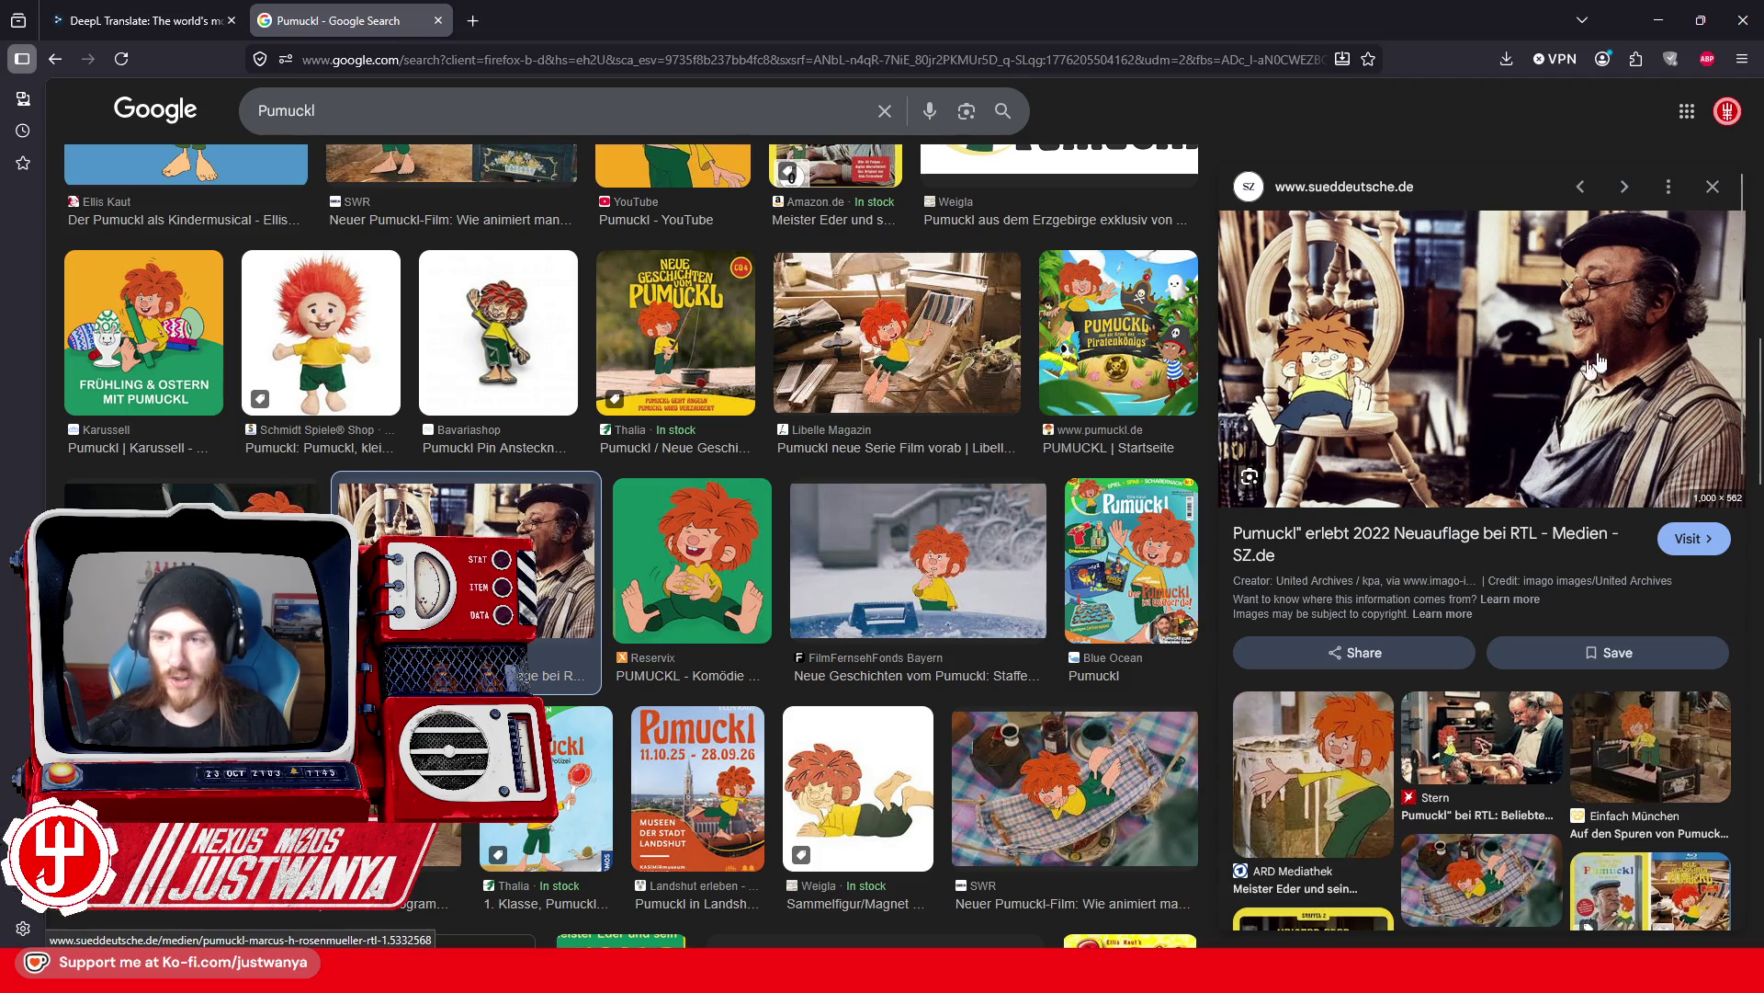
scroll(719, 472, "down", 3)
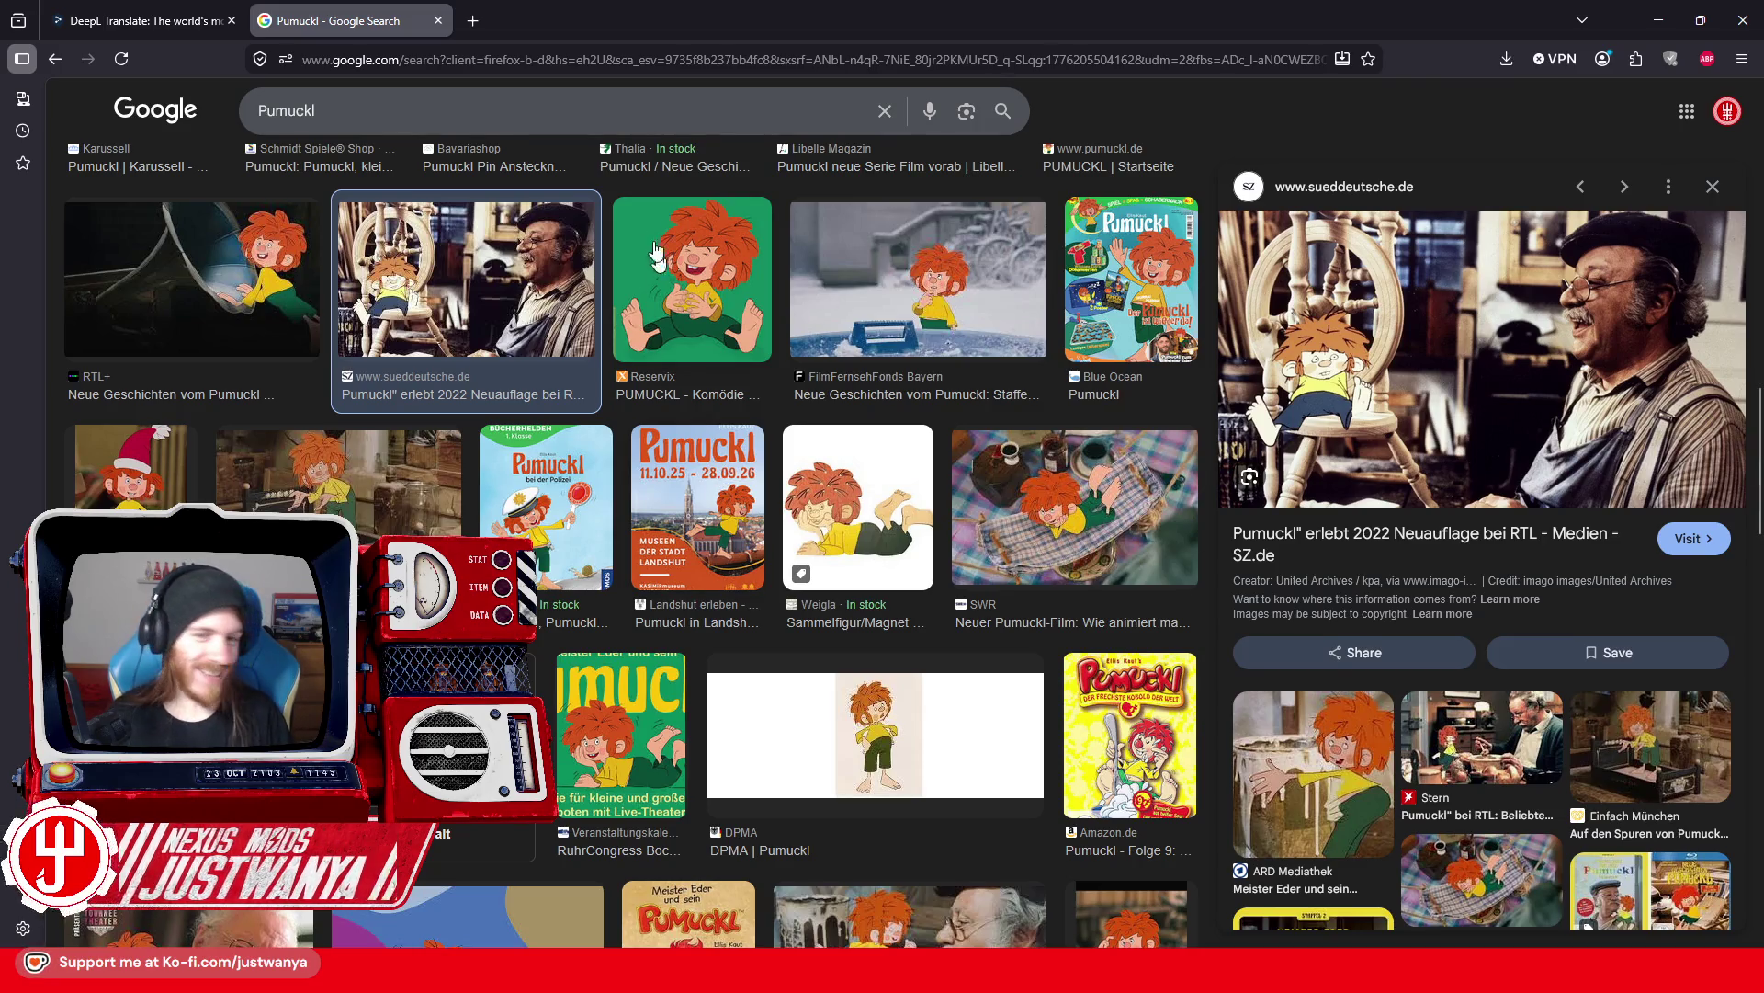
key("slash")
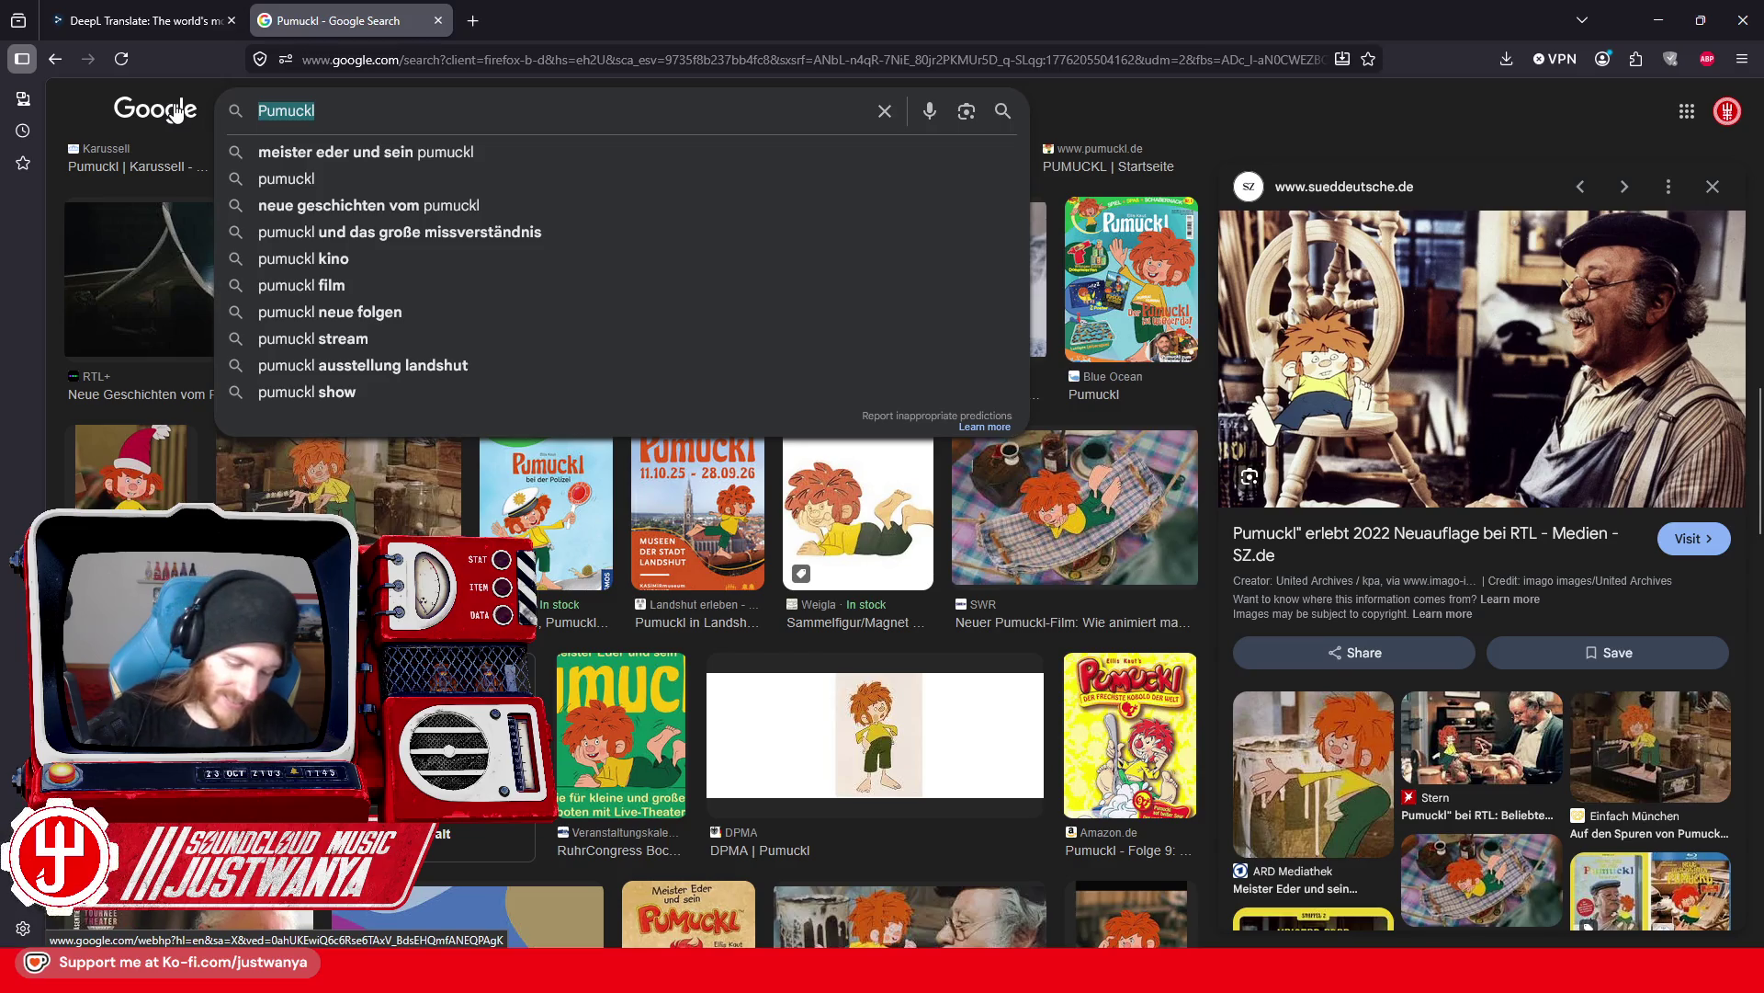
Step: Search images for 'Biene Maja' and preview the Berliner Morgenpost and HanisauLand bee pictures
type("Biene Maja")
key("Return")
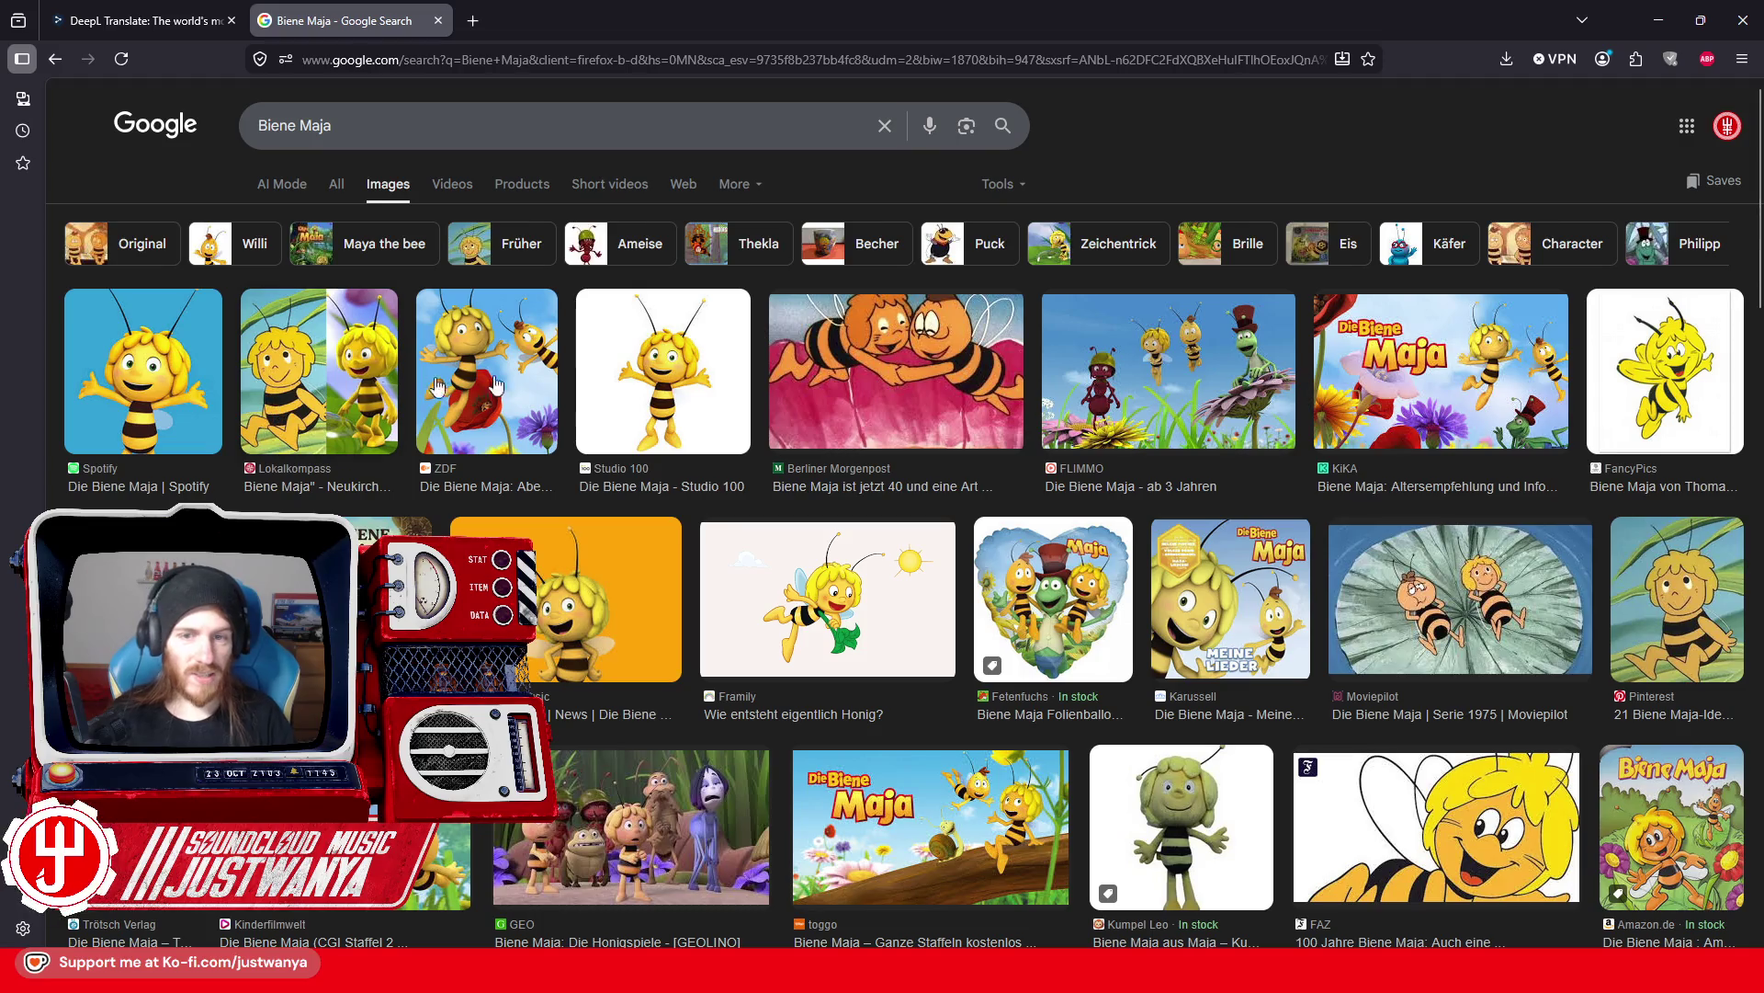
left_click(880, 382)
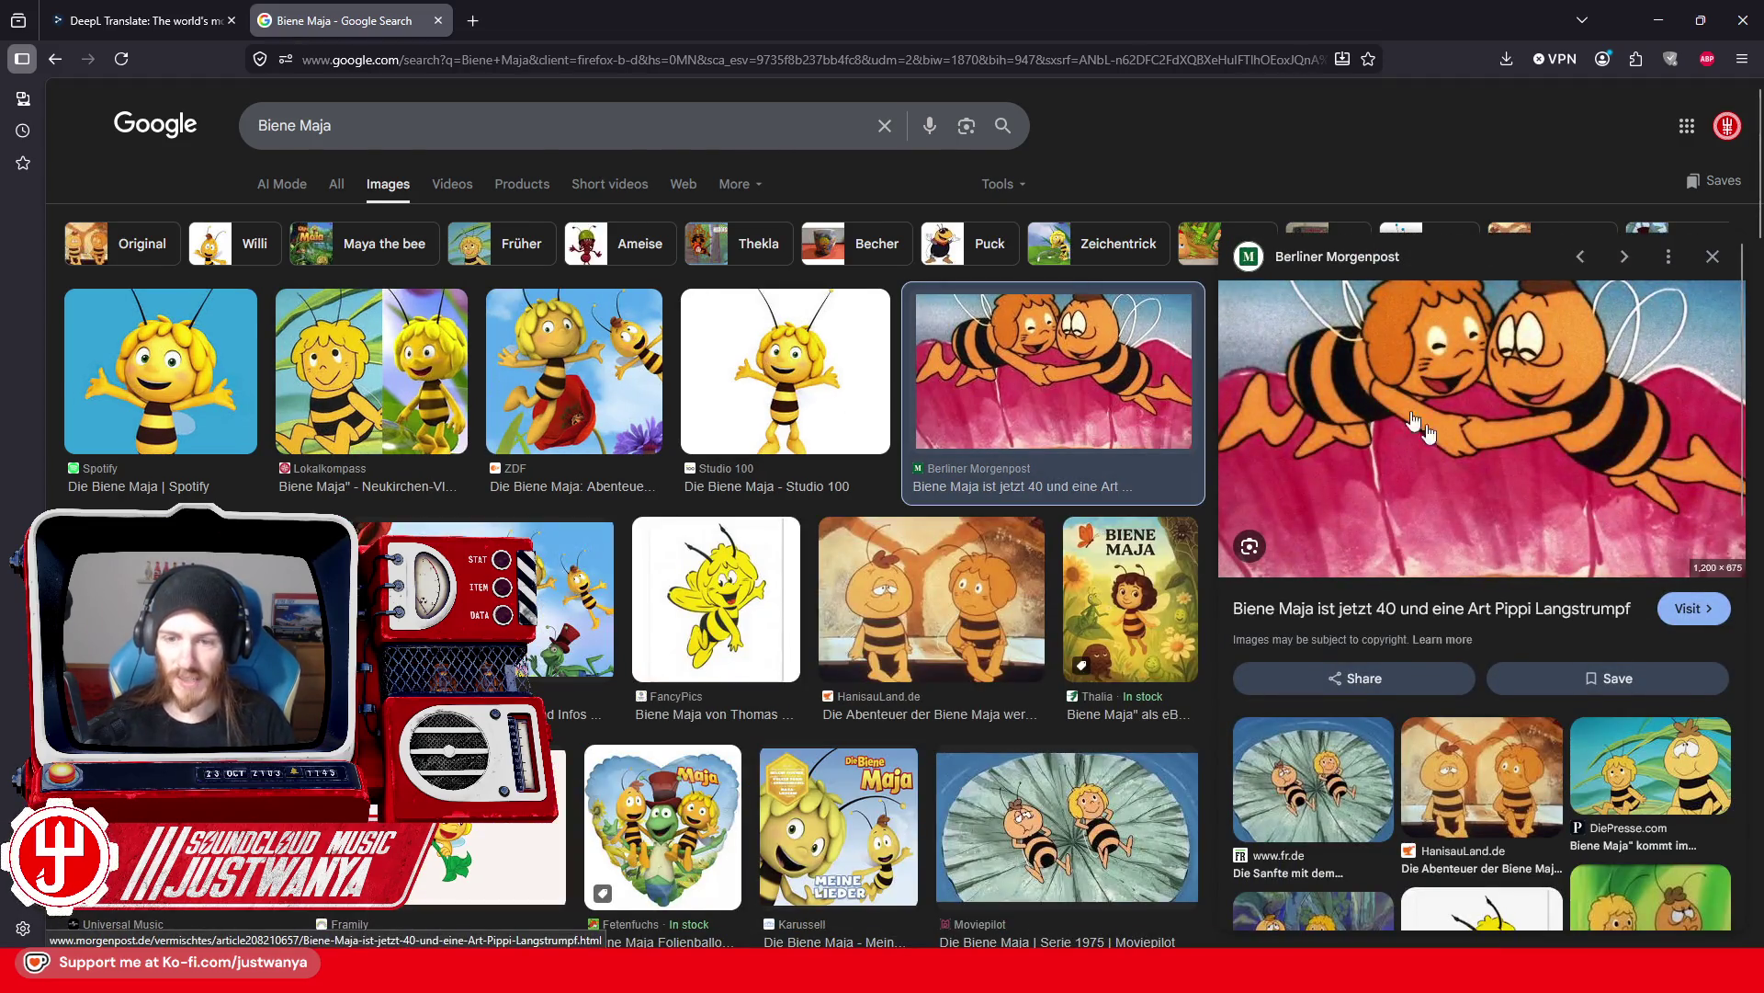
left_click(951, 603)
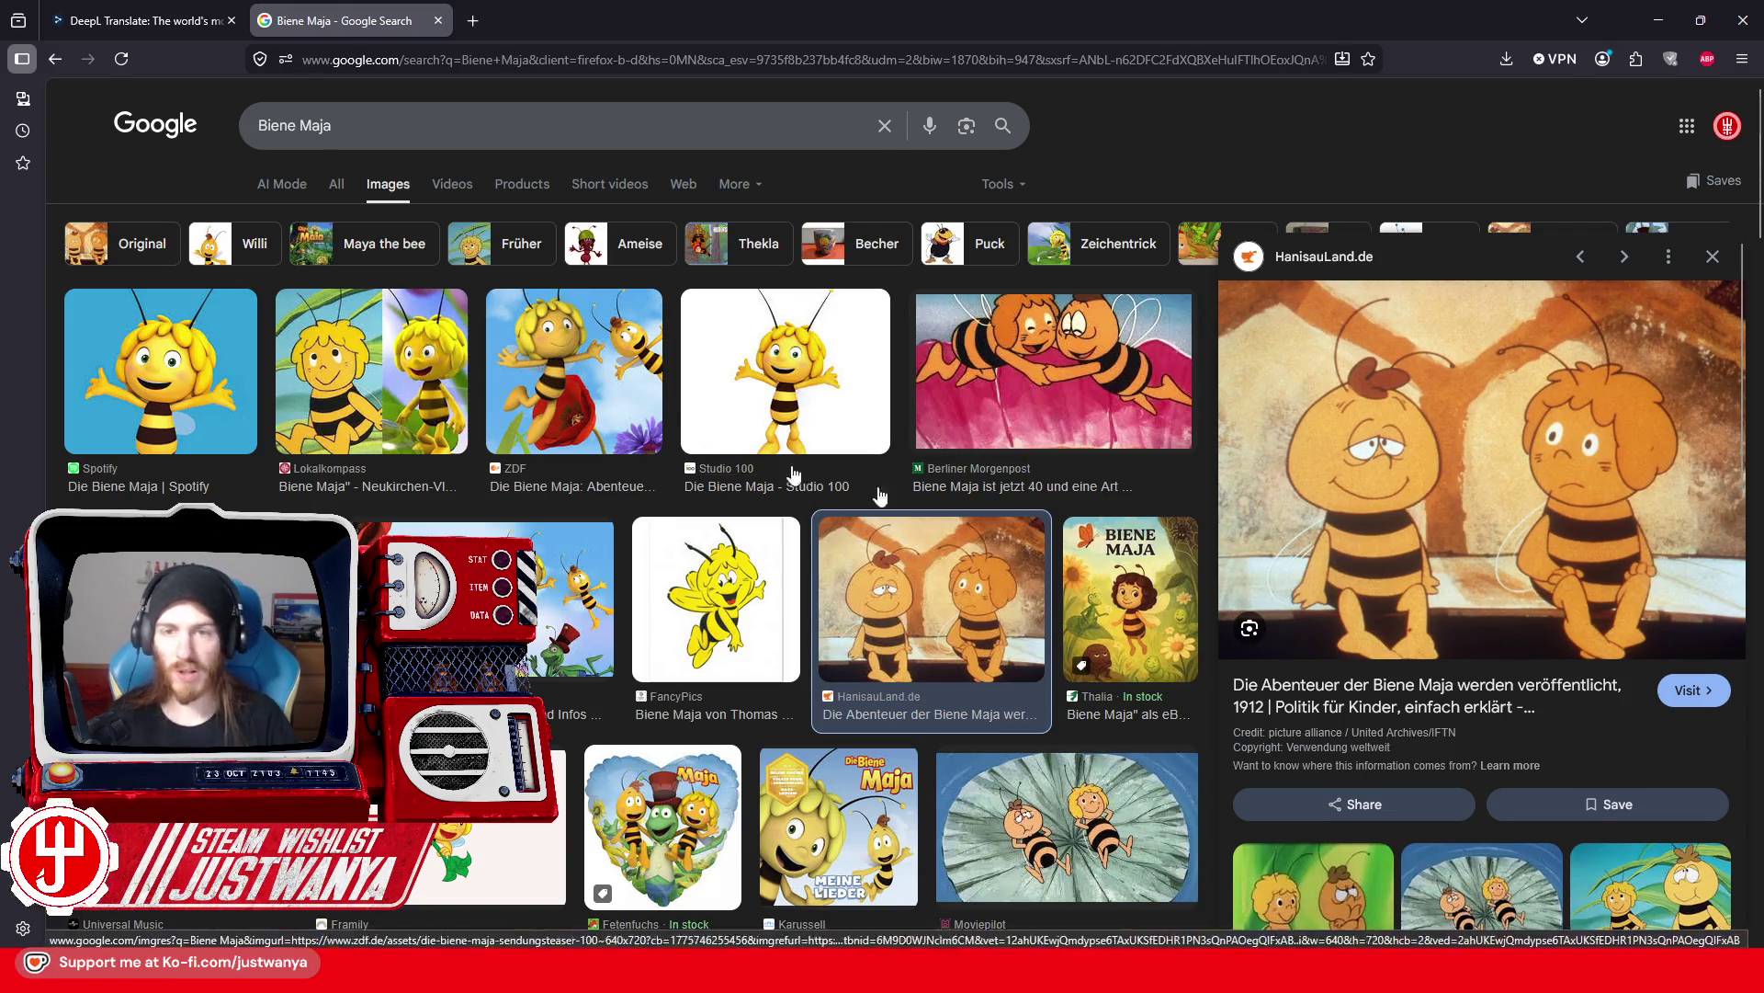
scroll(619, 599, "down", 2)
scroll(619, 598, "down", 10)
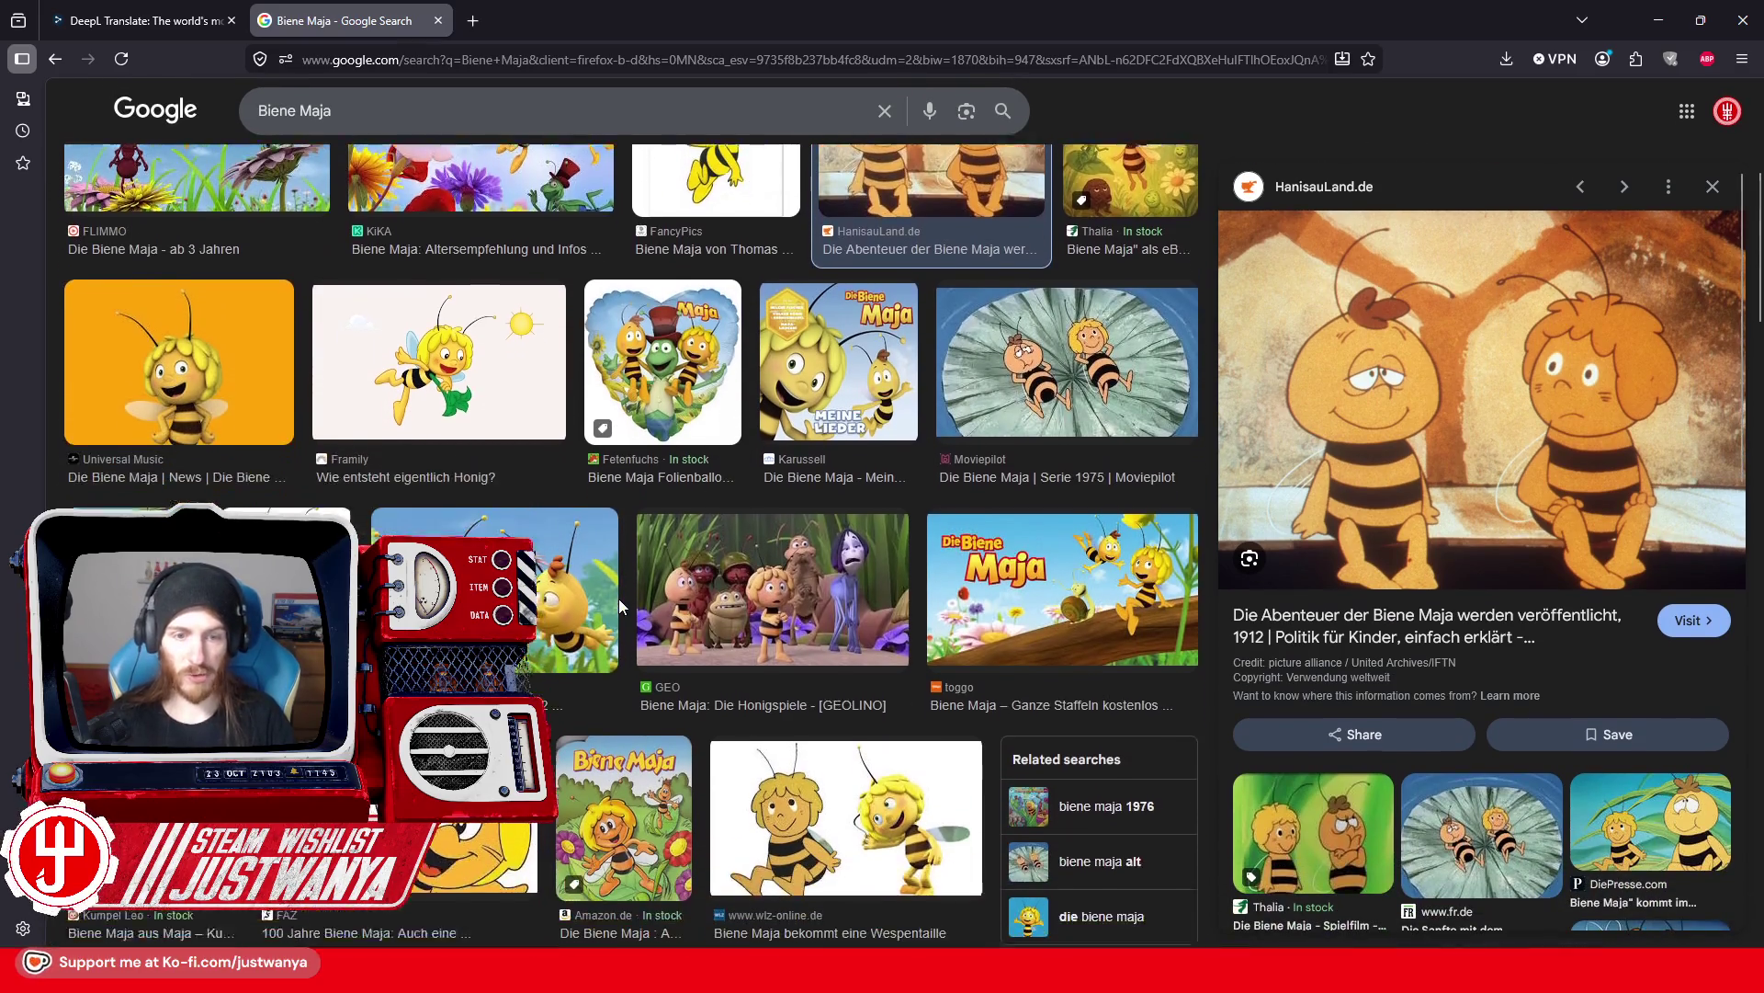
scroll(795, 549, "down", 8)
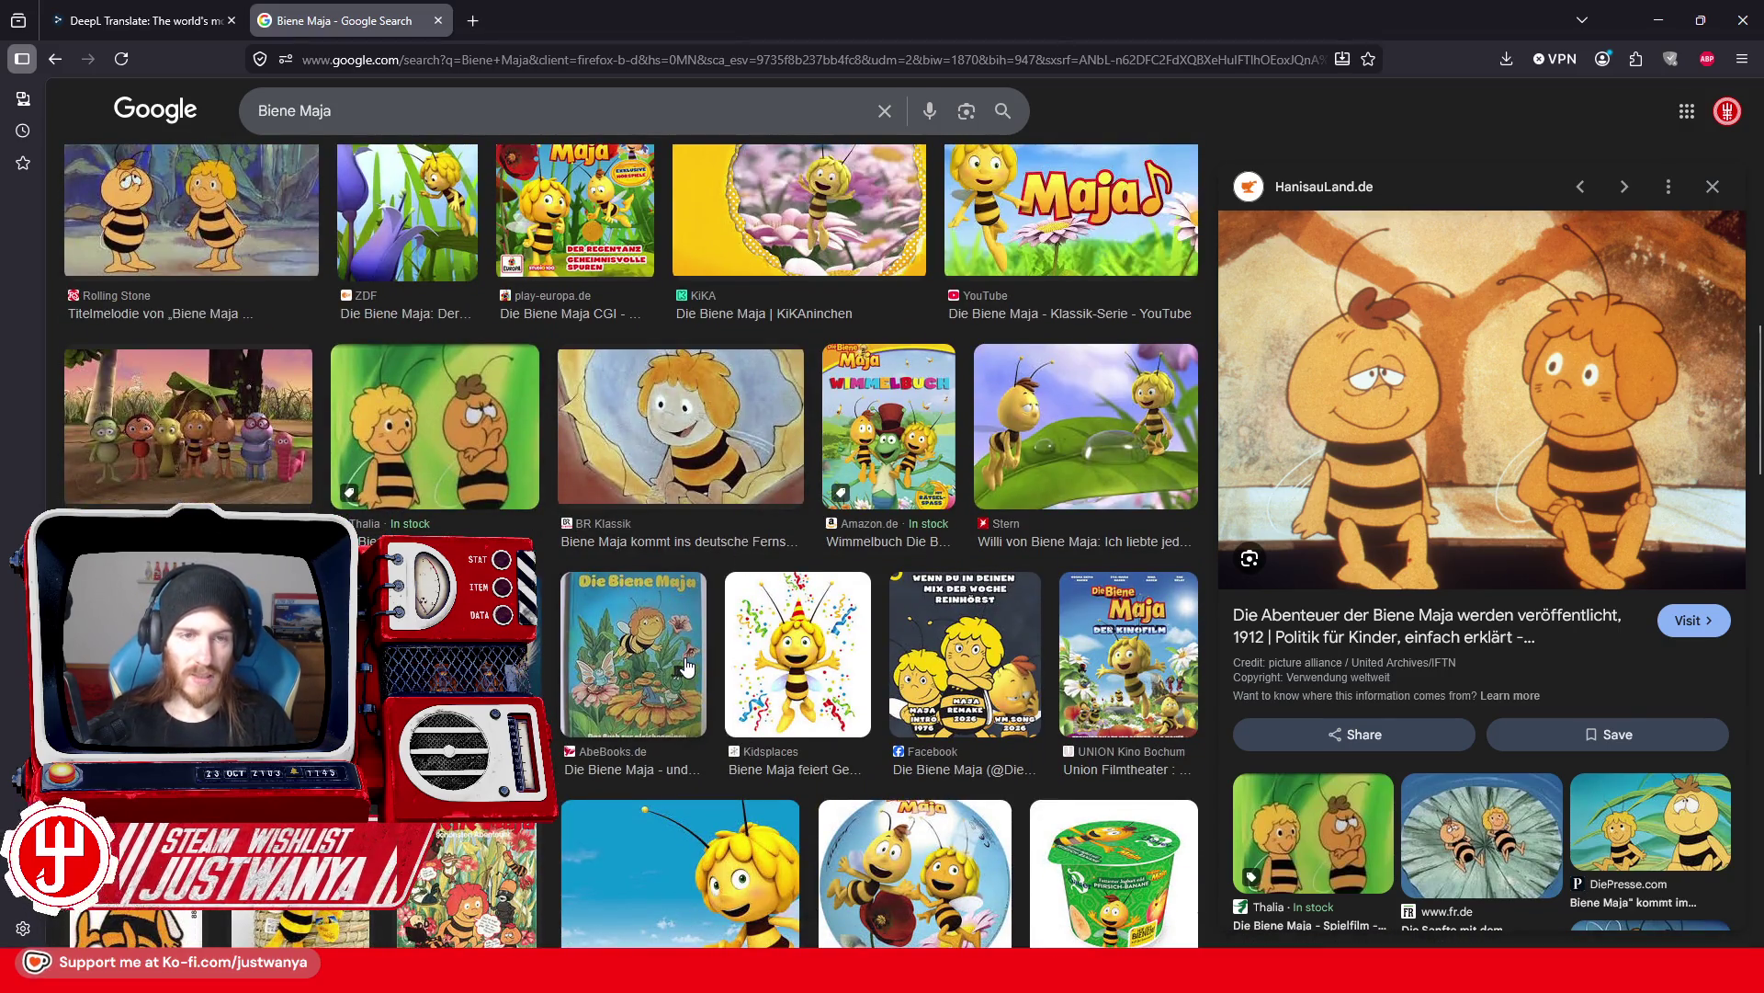
left_click(244, 111)
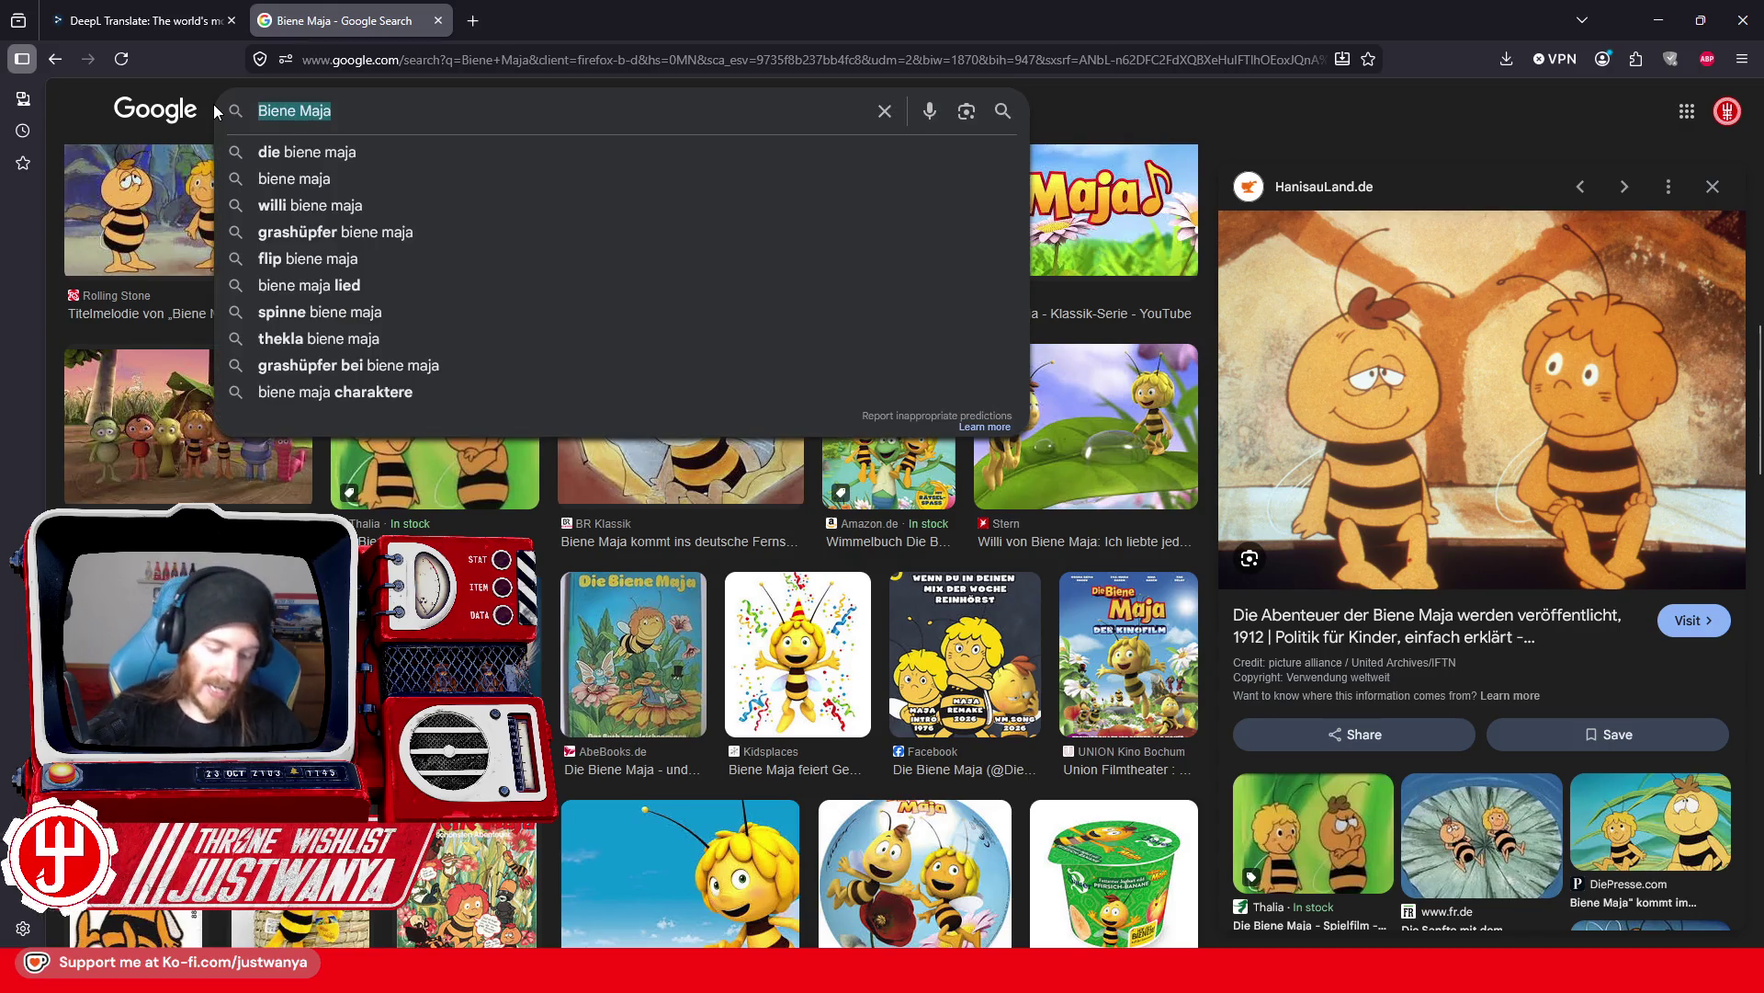
Step: Search images for 'Heidi' and preview the Amazon book cover and GEOLINO picture
type("Heidi")
key("Return")
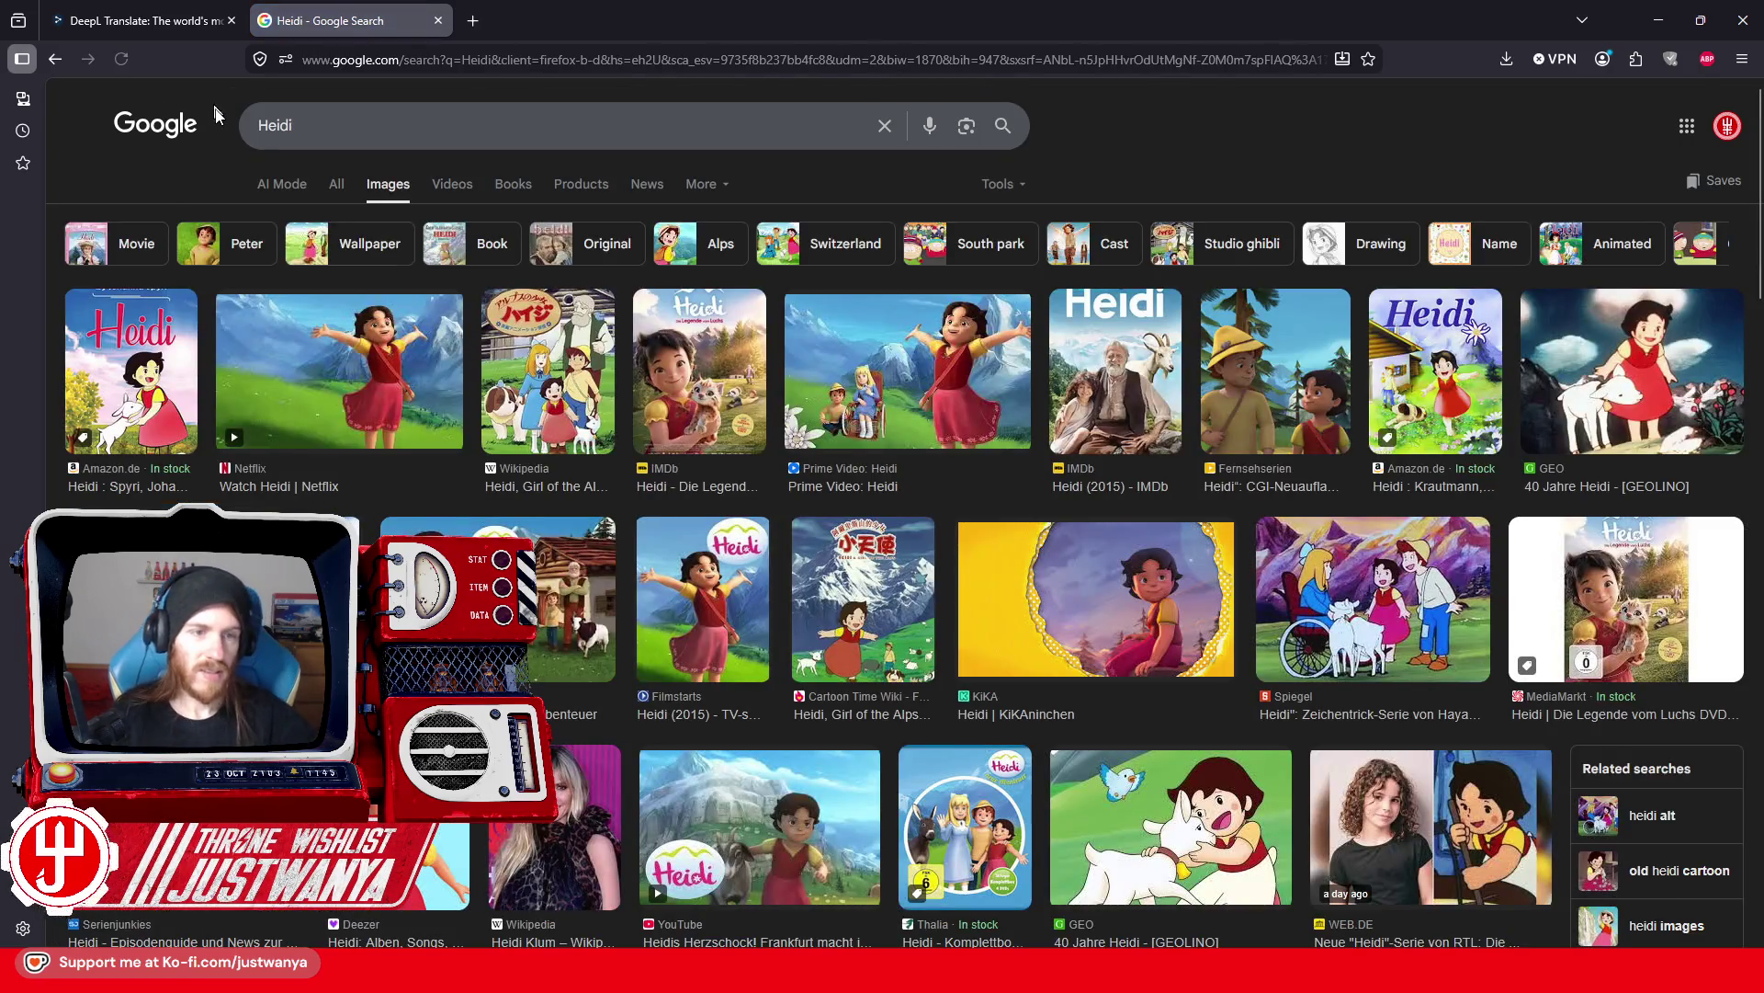
left_click(101, 363)
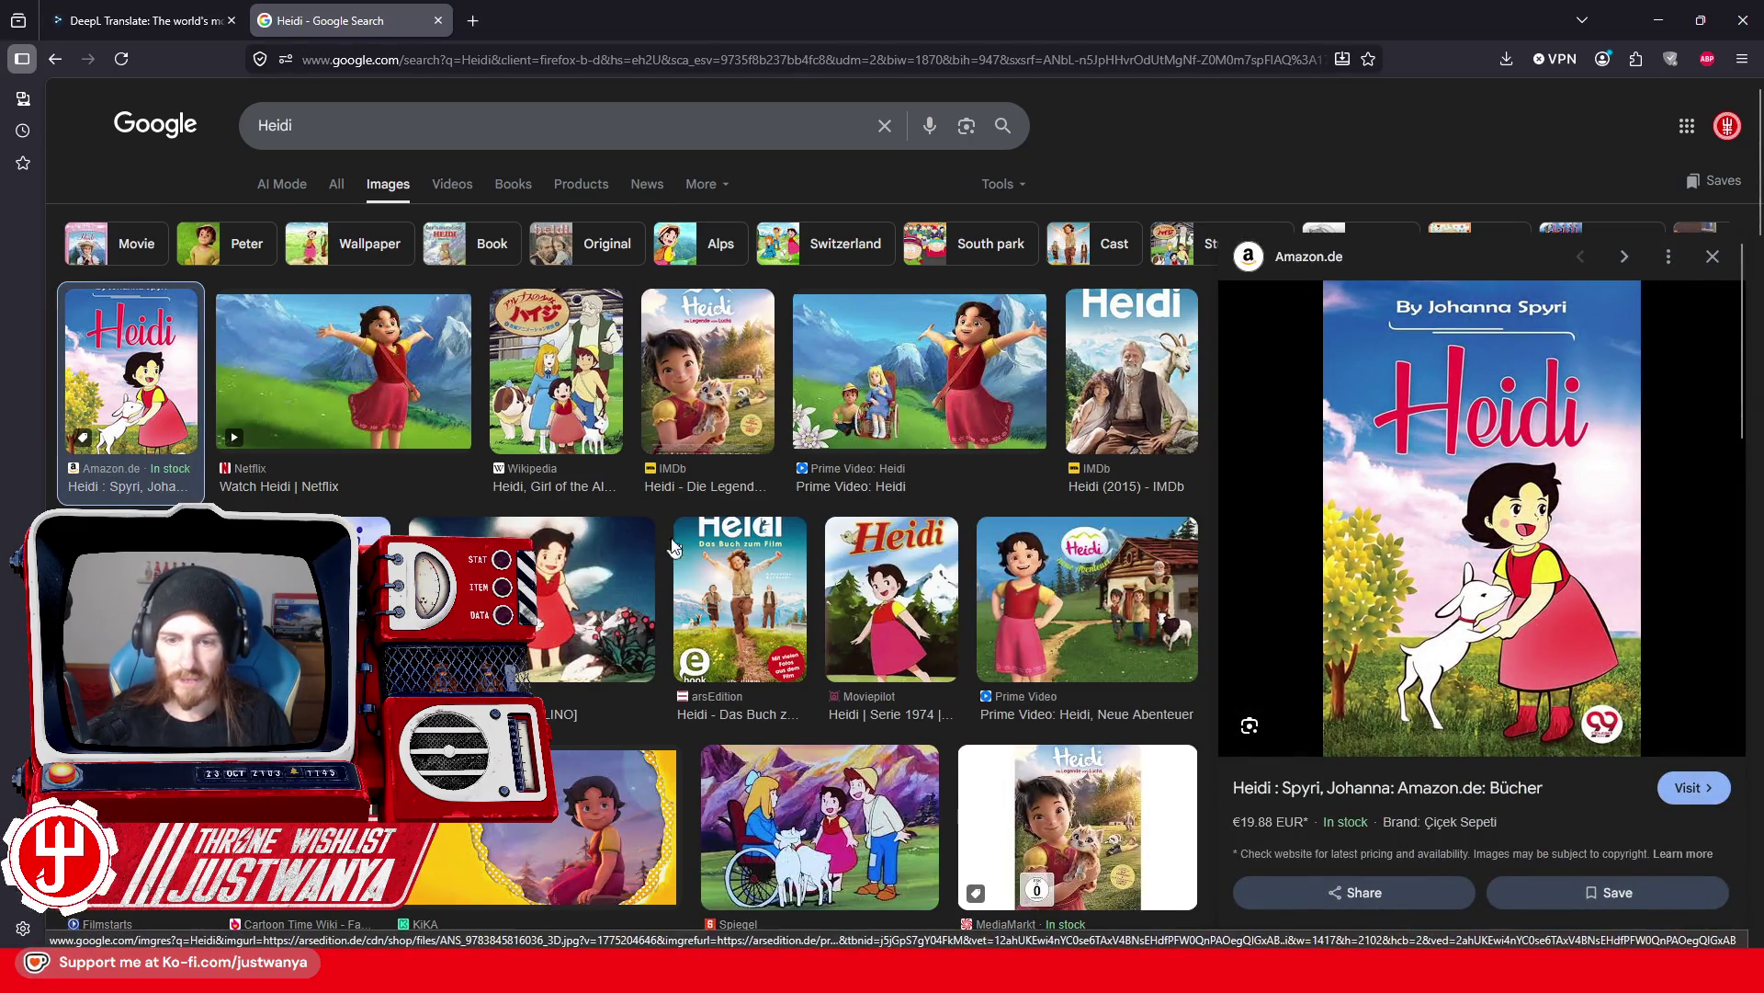
scroll(643, 551, "down", 2)
left_click(517, 512)
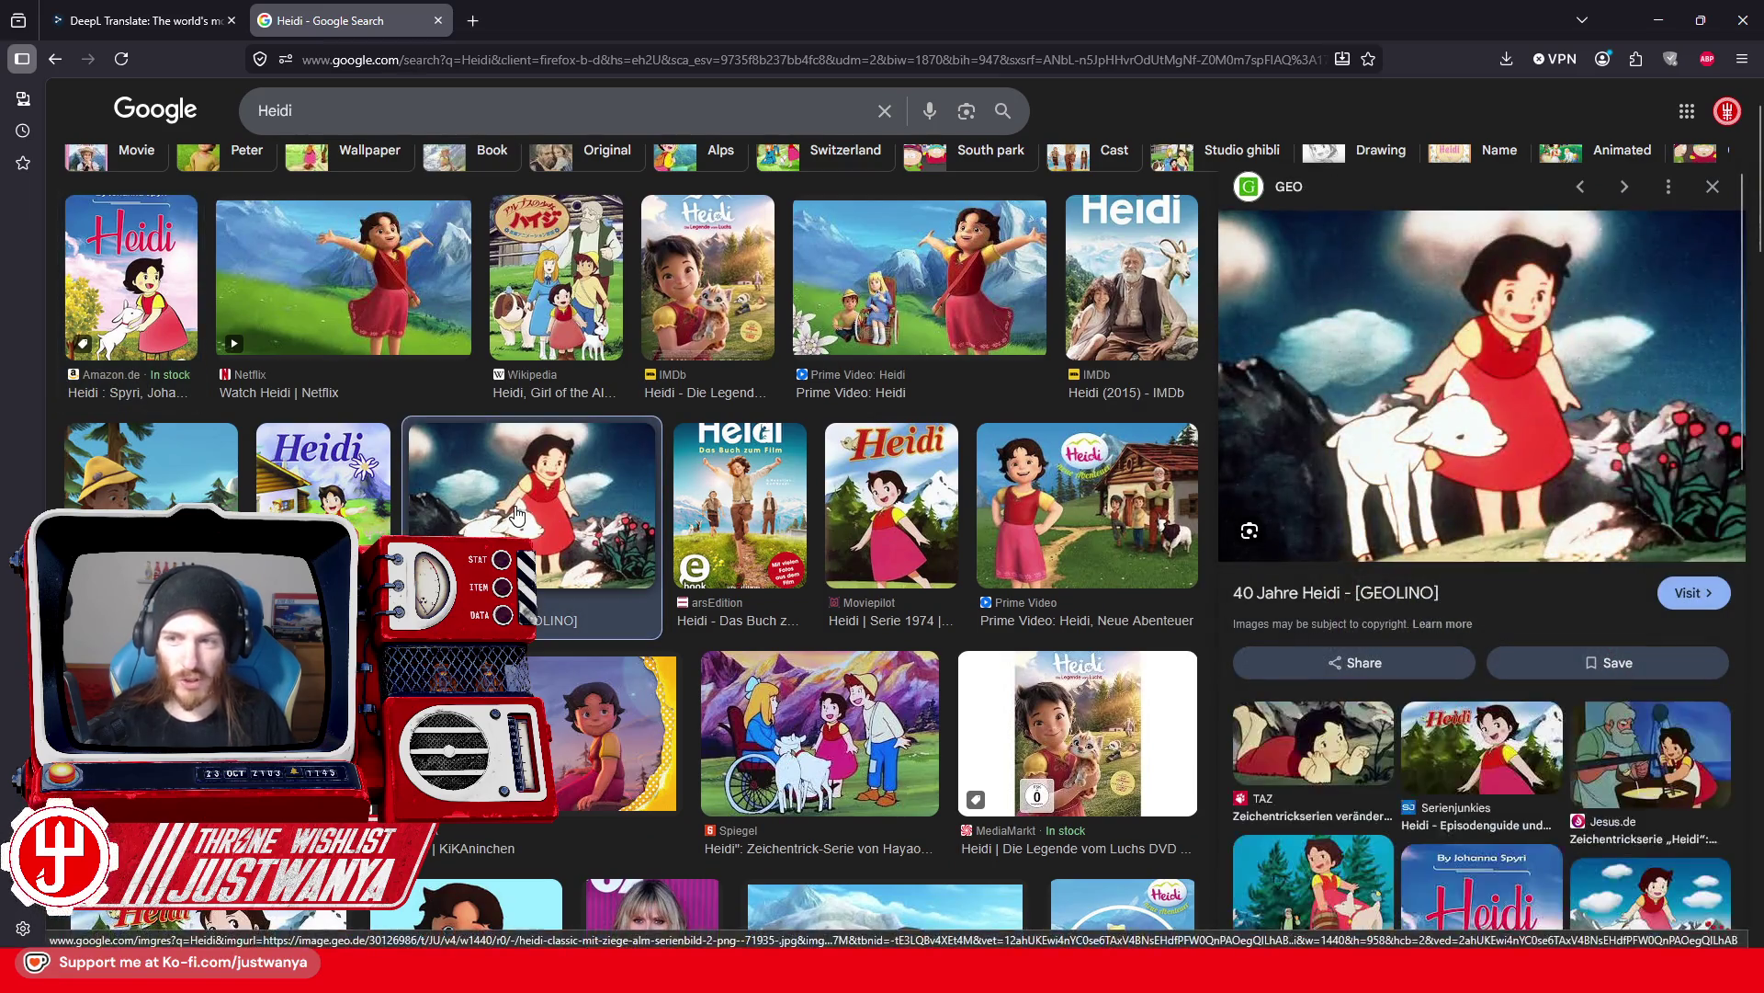
Step: Preview the Cartoon Time Wiki 'Heidi, Girl of the Alps' DVD cover and browse the grid
scroll(337, 501, "down", 3)
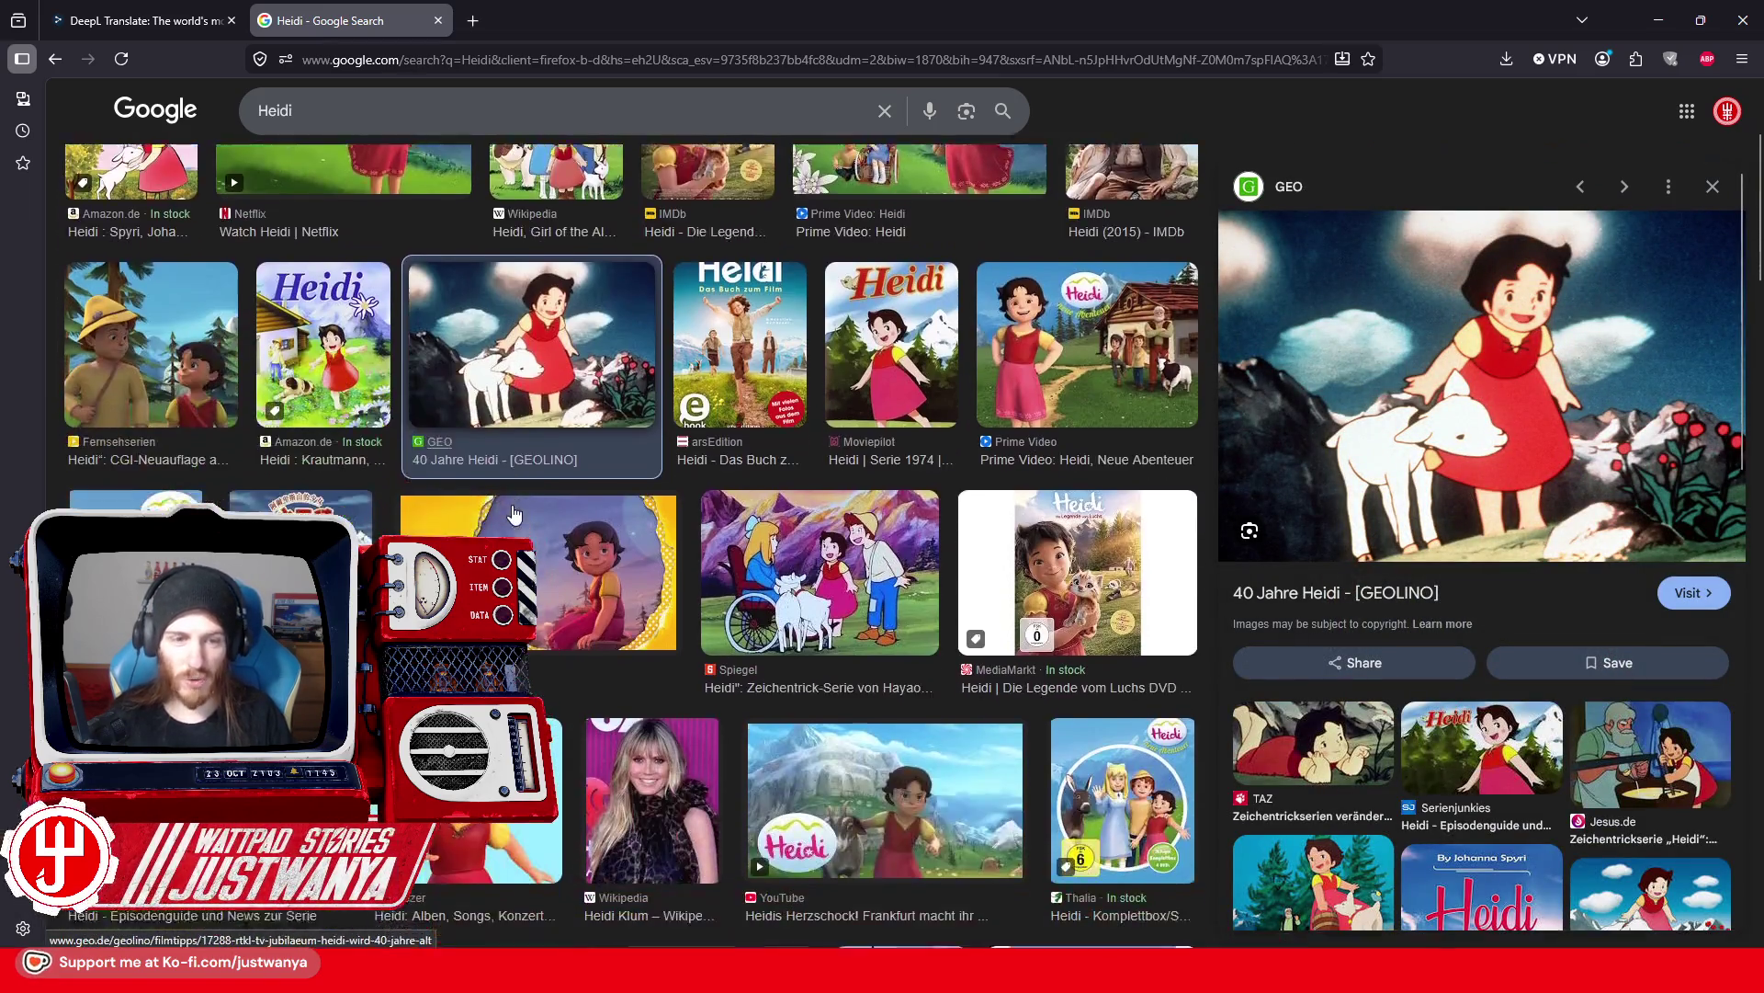
left_click(294, 483)
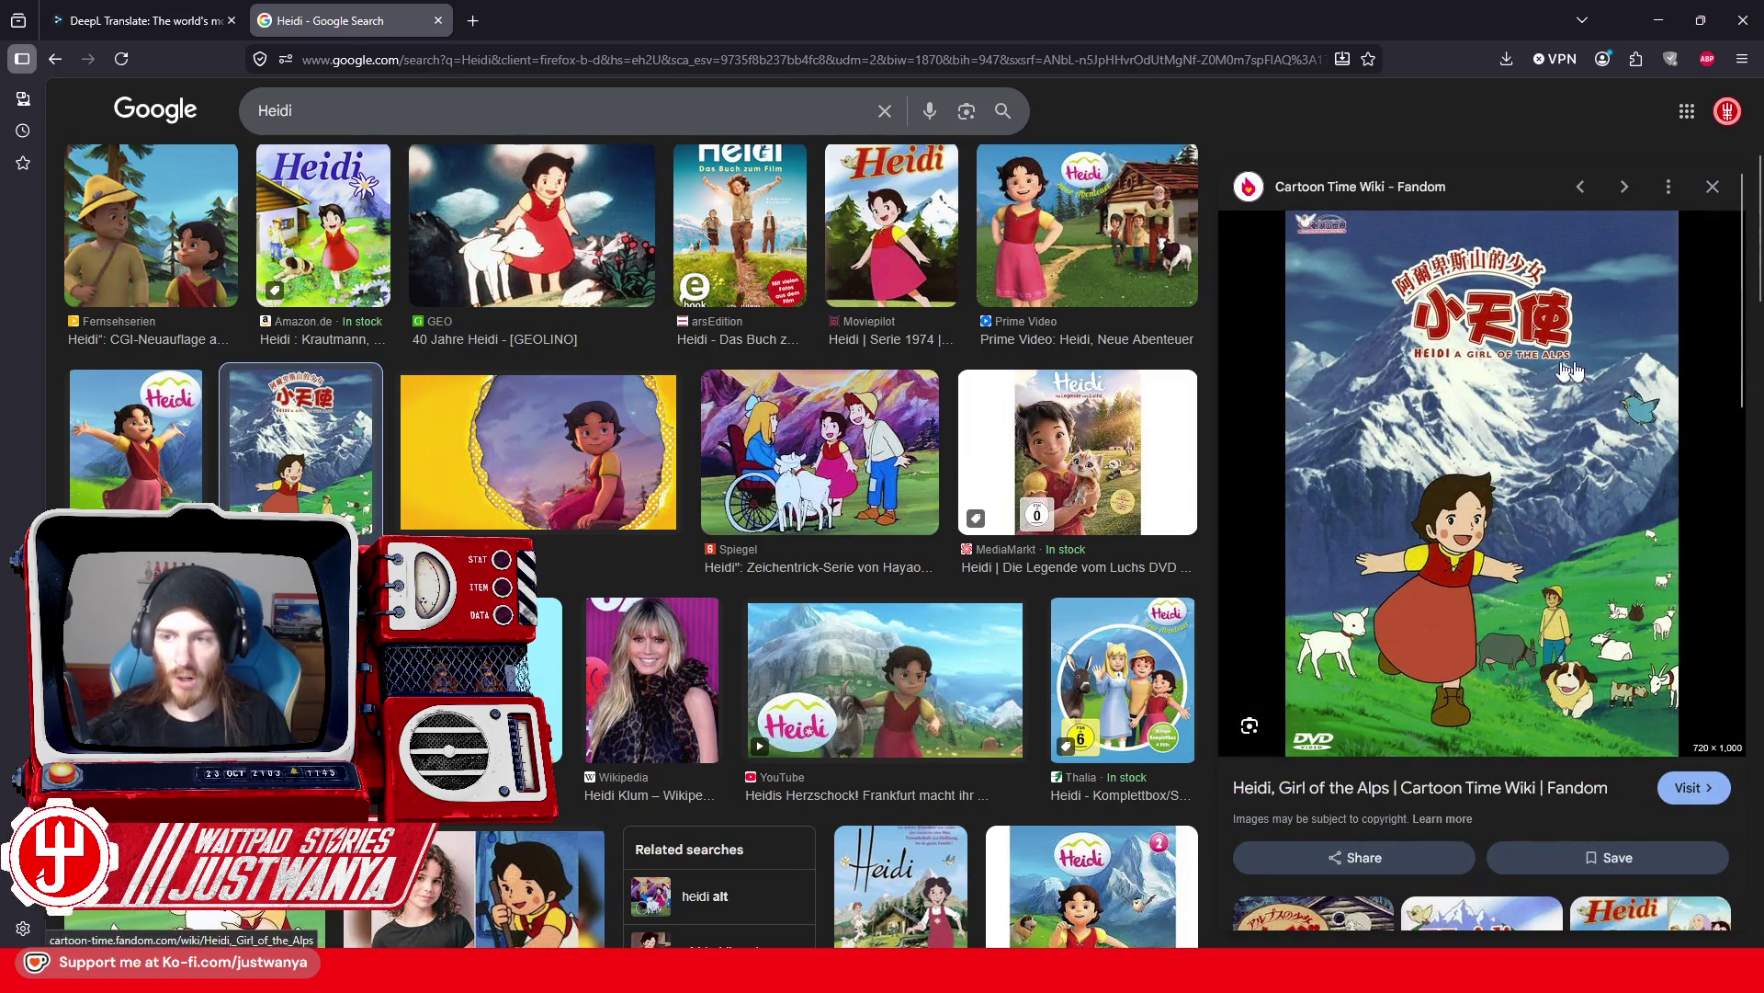
scroll(445, 516, "down", 4)
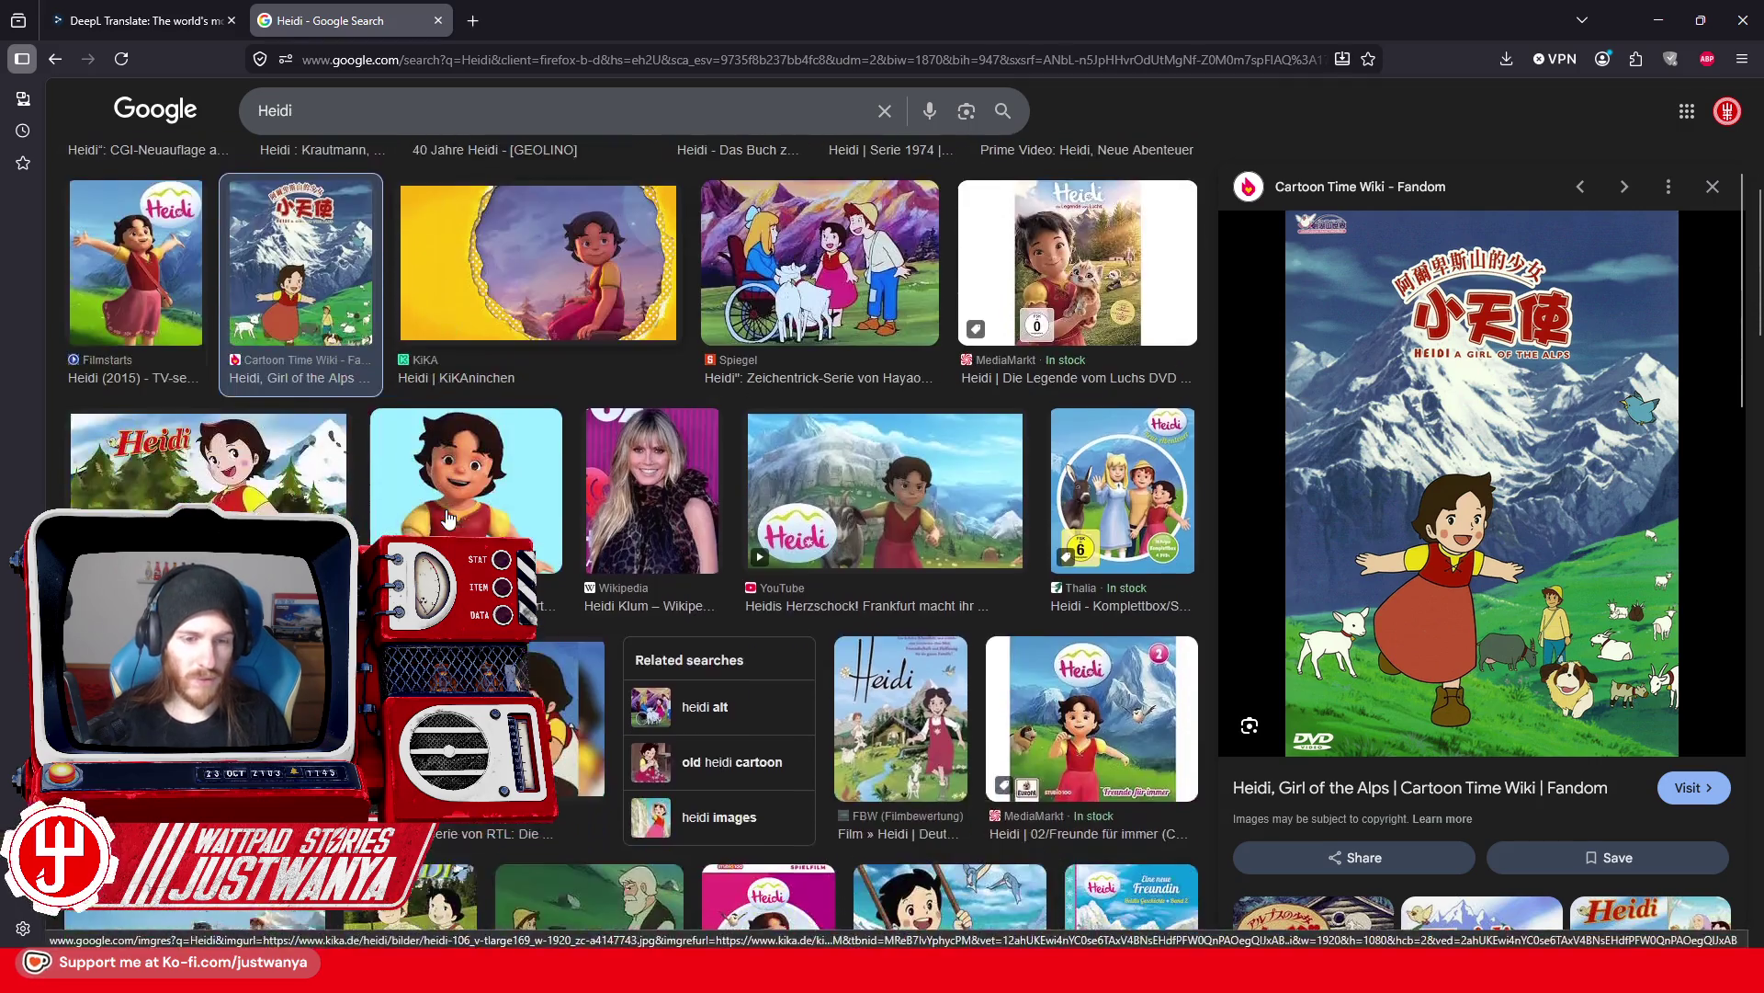
scroll(445, 515, "down", 2)
scroll(1642, 386, "down", 2)
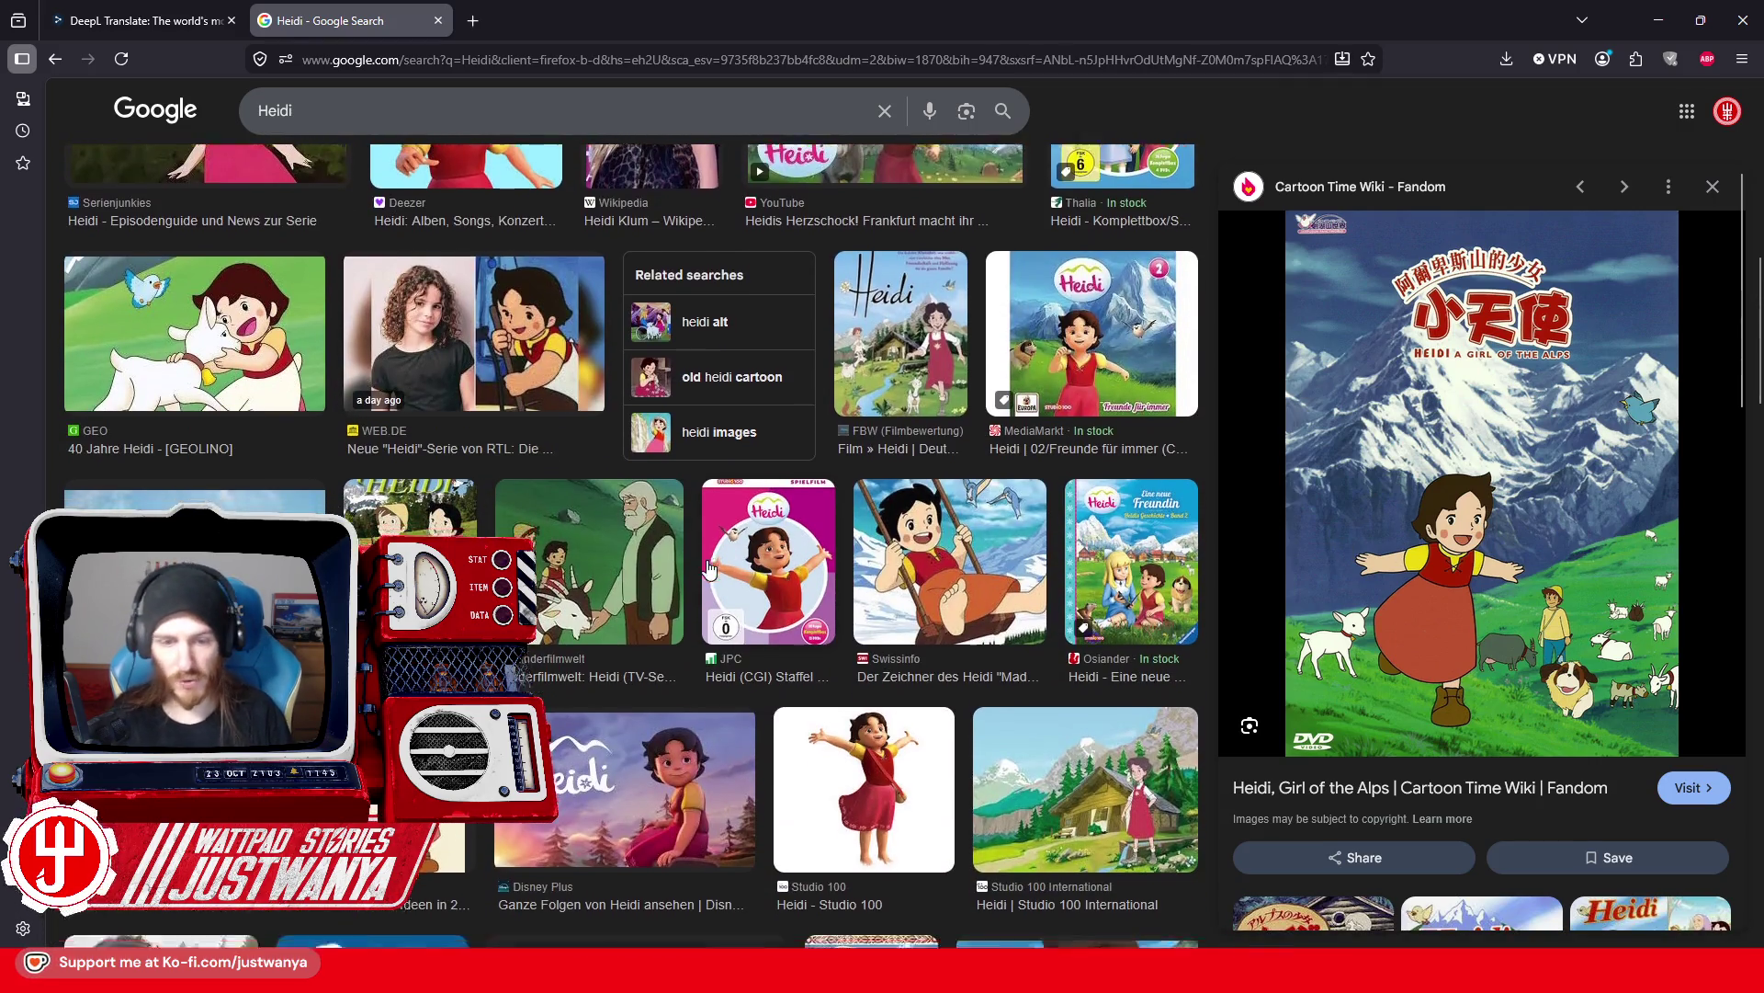
scroll(689, 687, "up", 1)
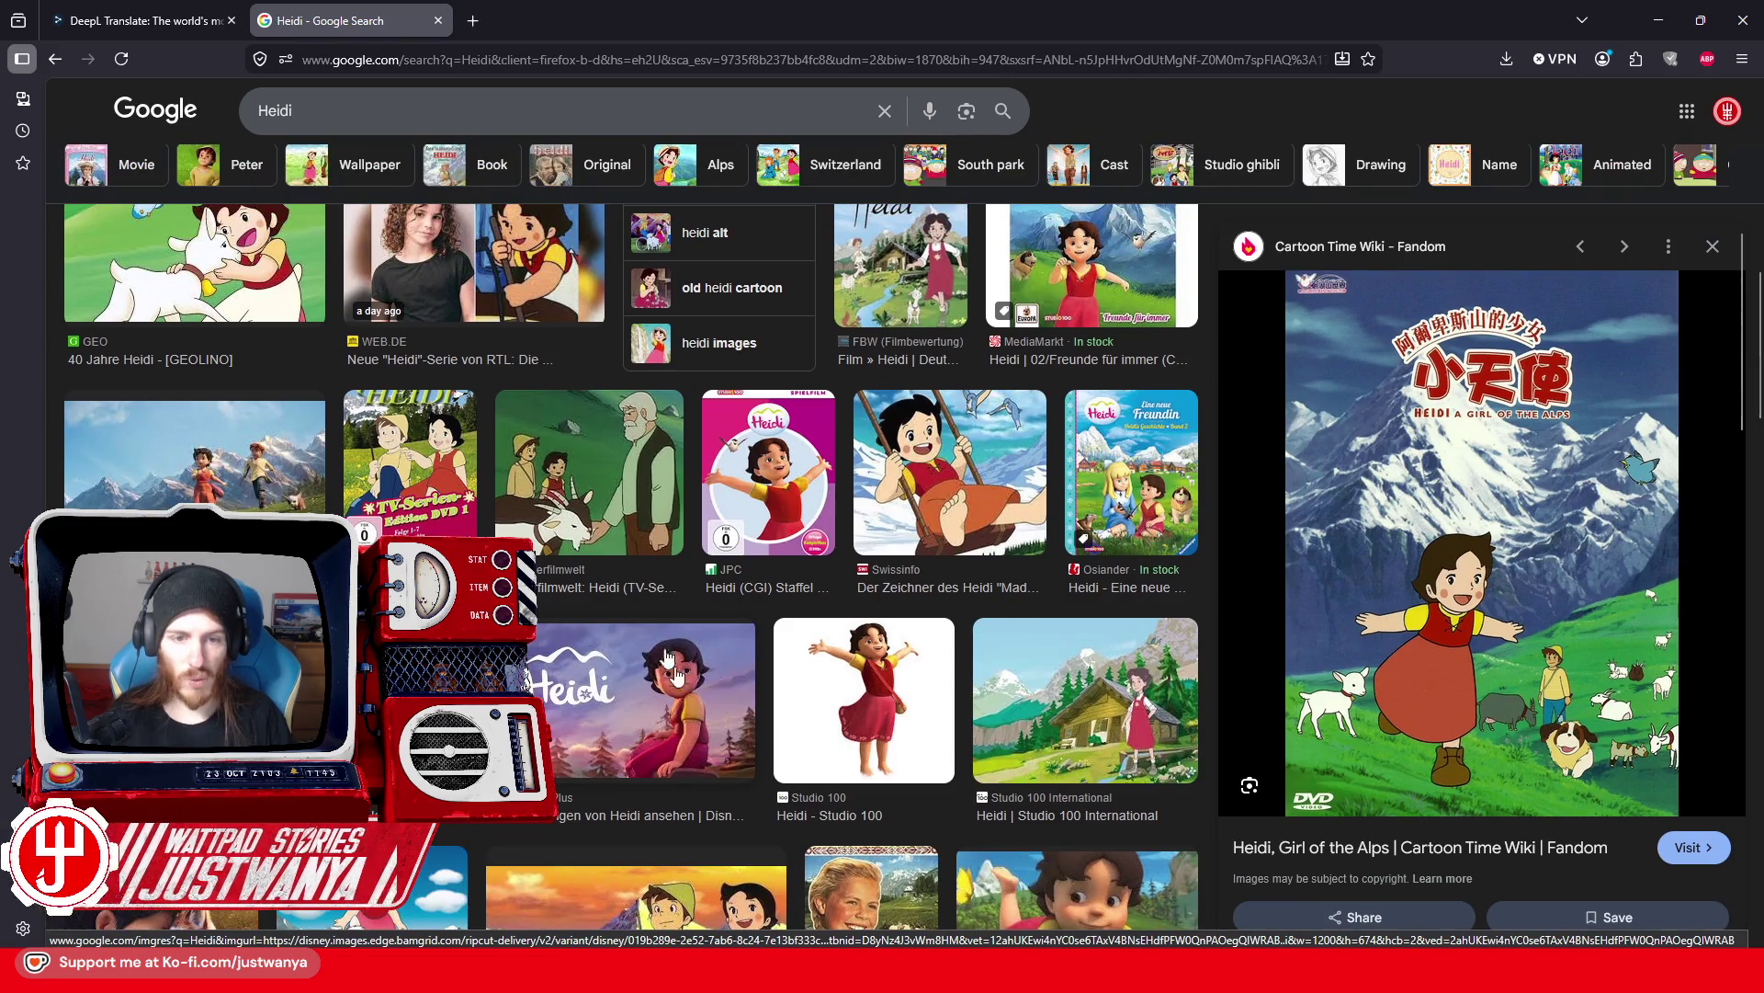
scroll(634, 603, "up", 7)
scroll(634, 604, "up", 3)
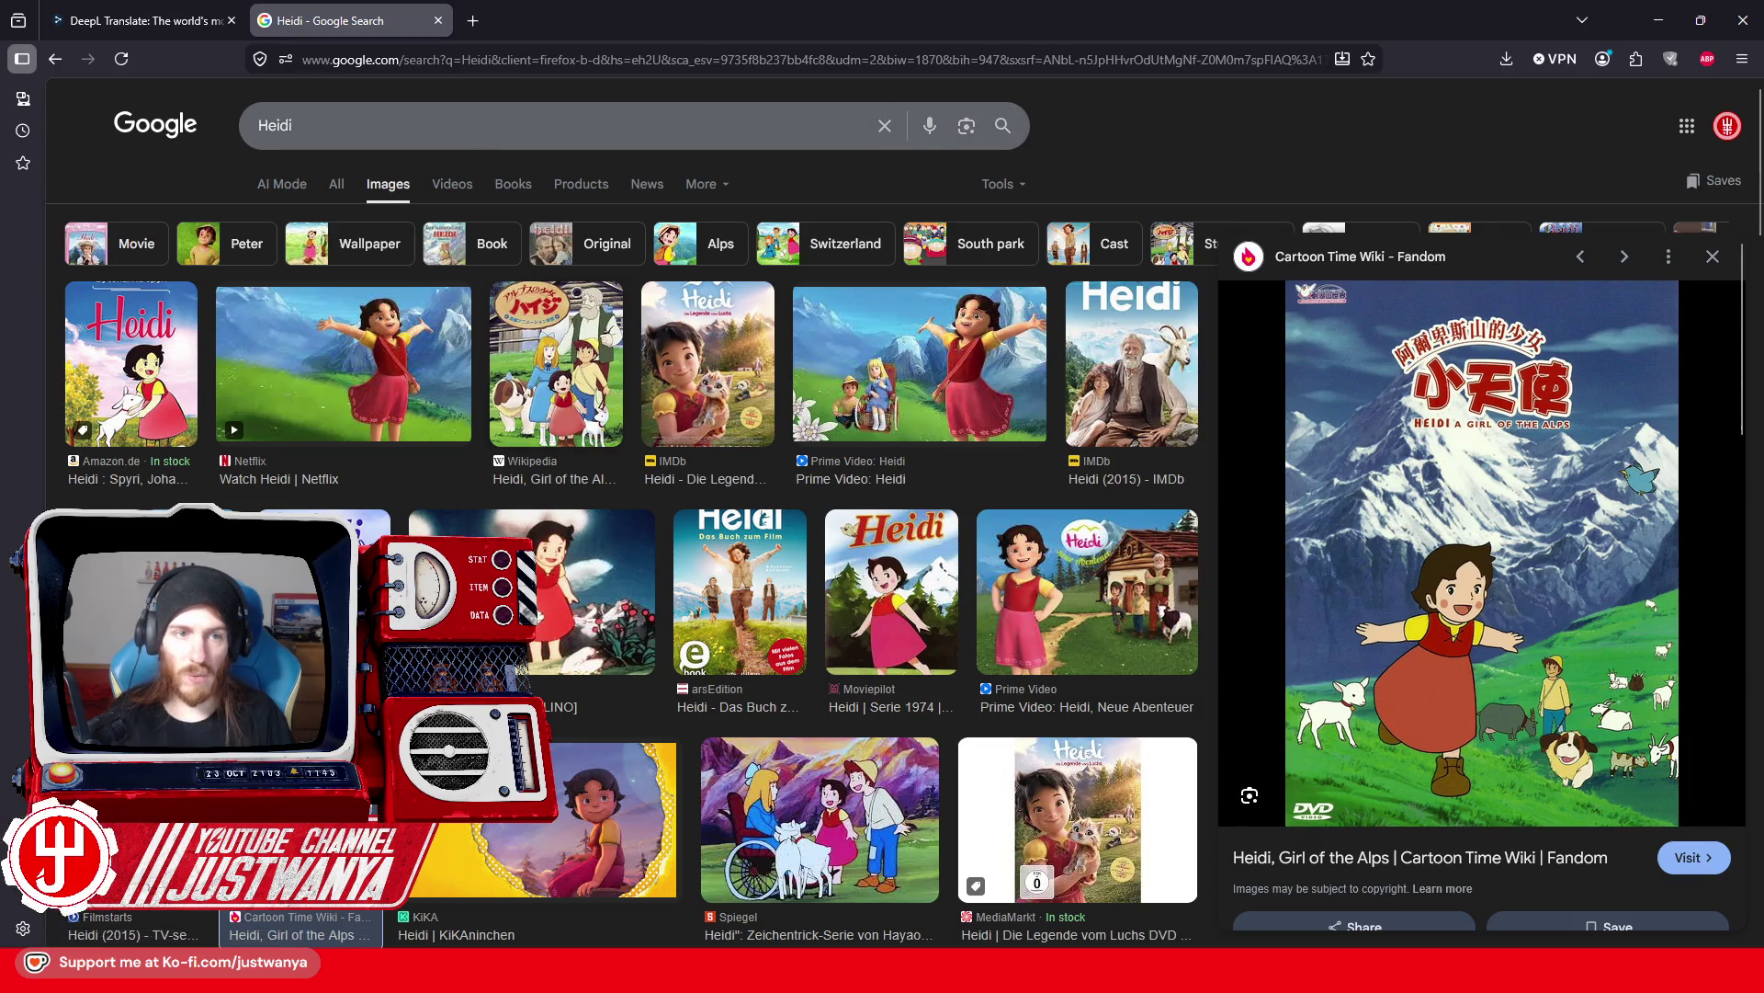
left_click(551, 125)
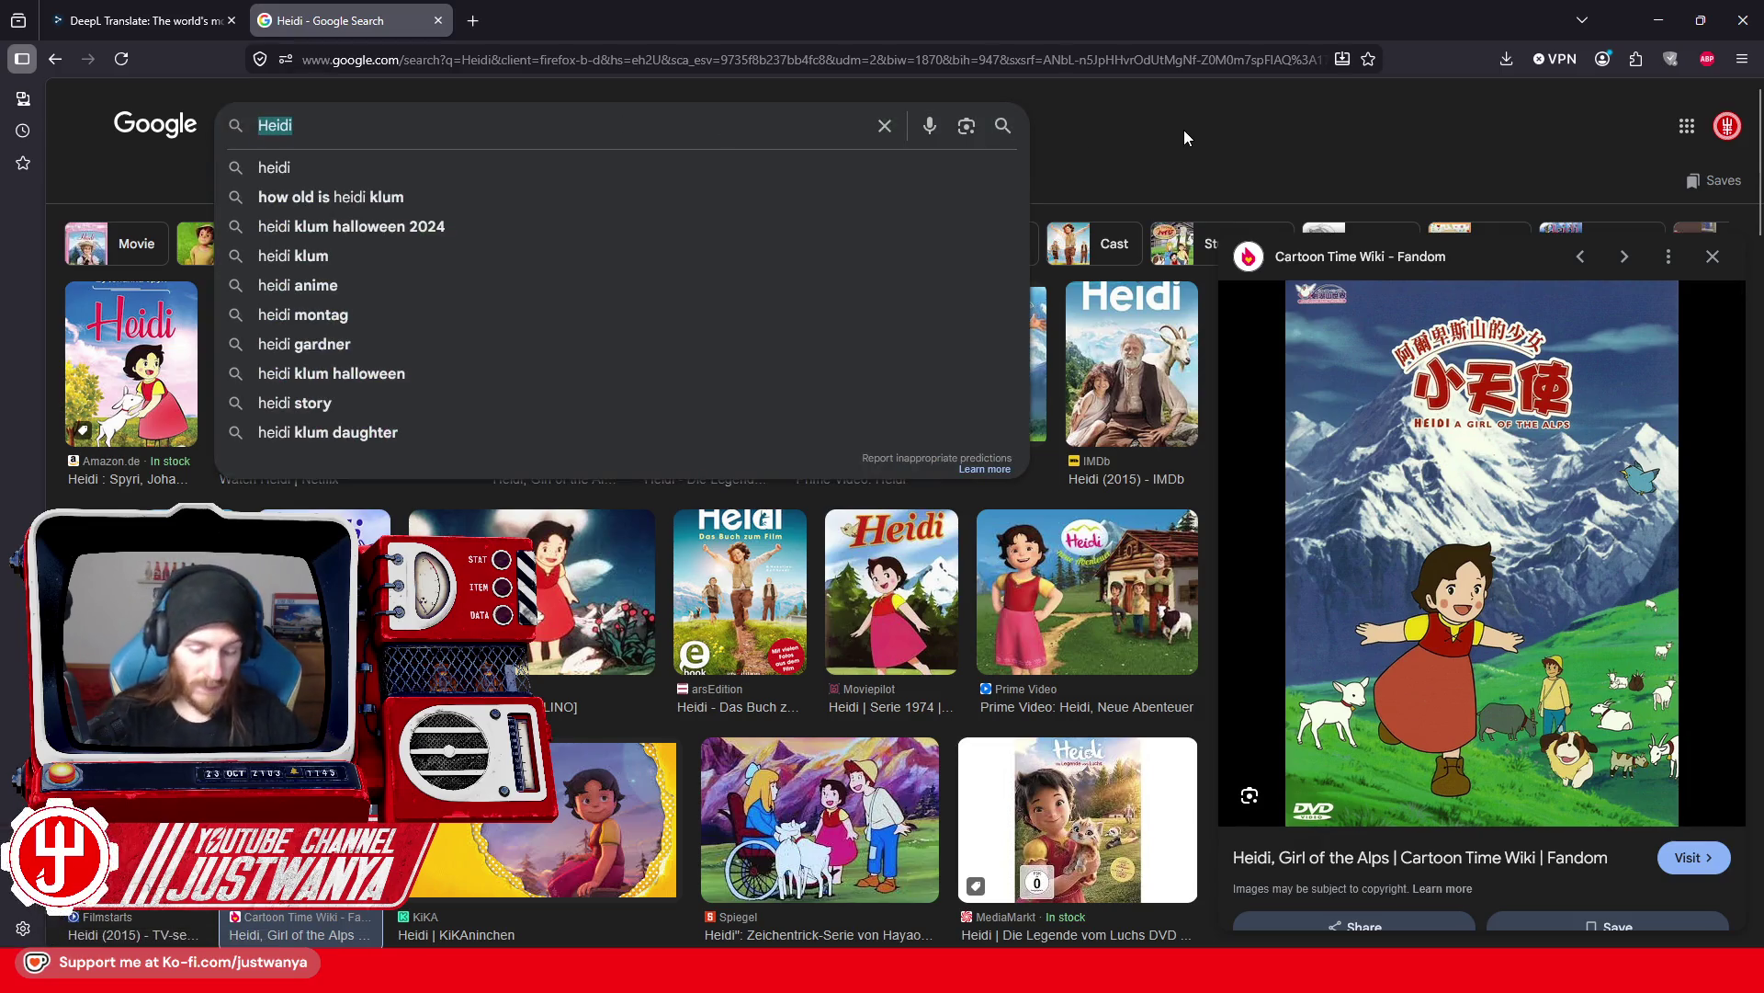
Step: Search Google Images for 'alfred jodokus quack' and open the Metacritic Alfred J. Kwak image separately
type("ALfred Ju")
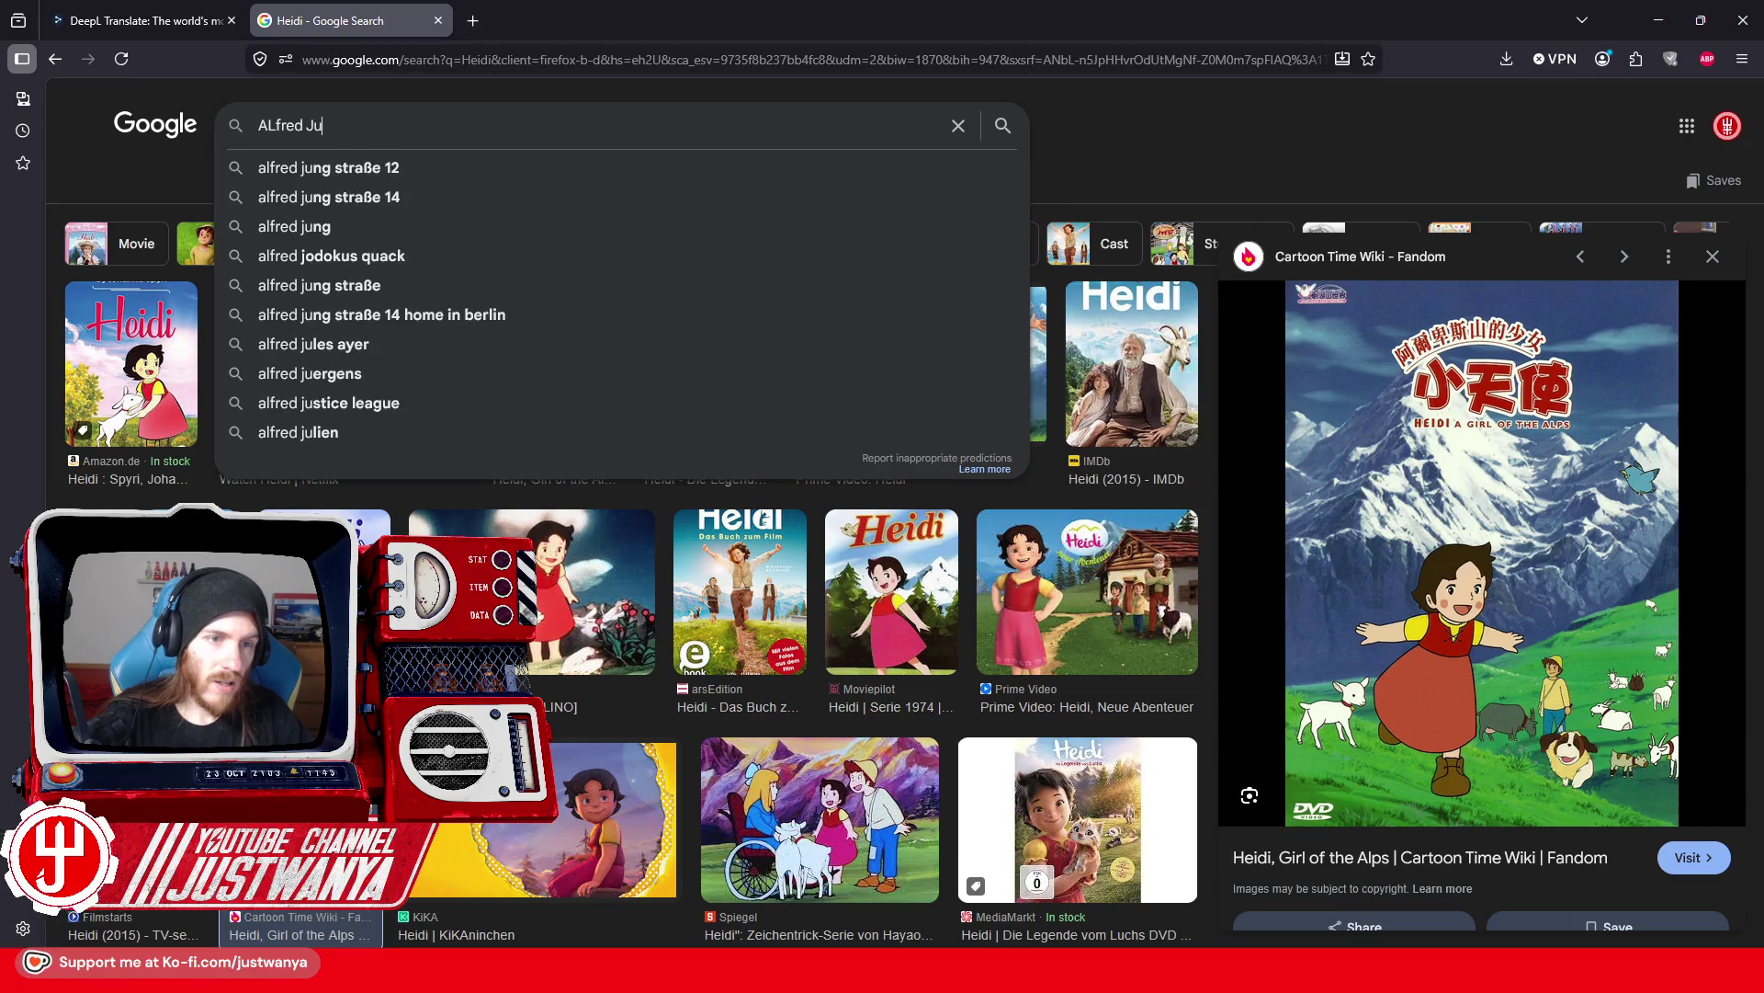
key("Down")
key("Down")
key("Down")
key("Return")
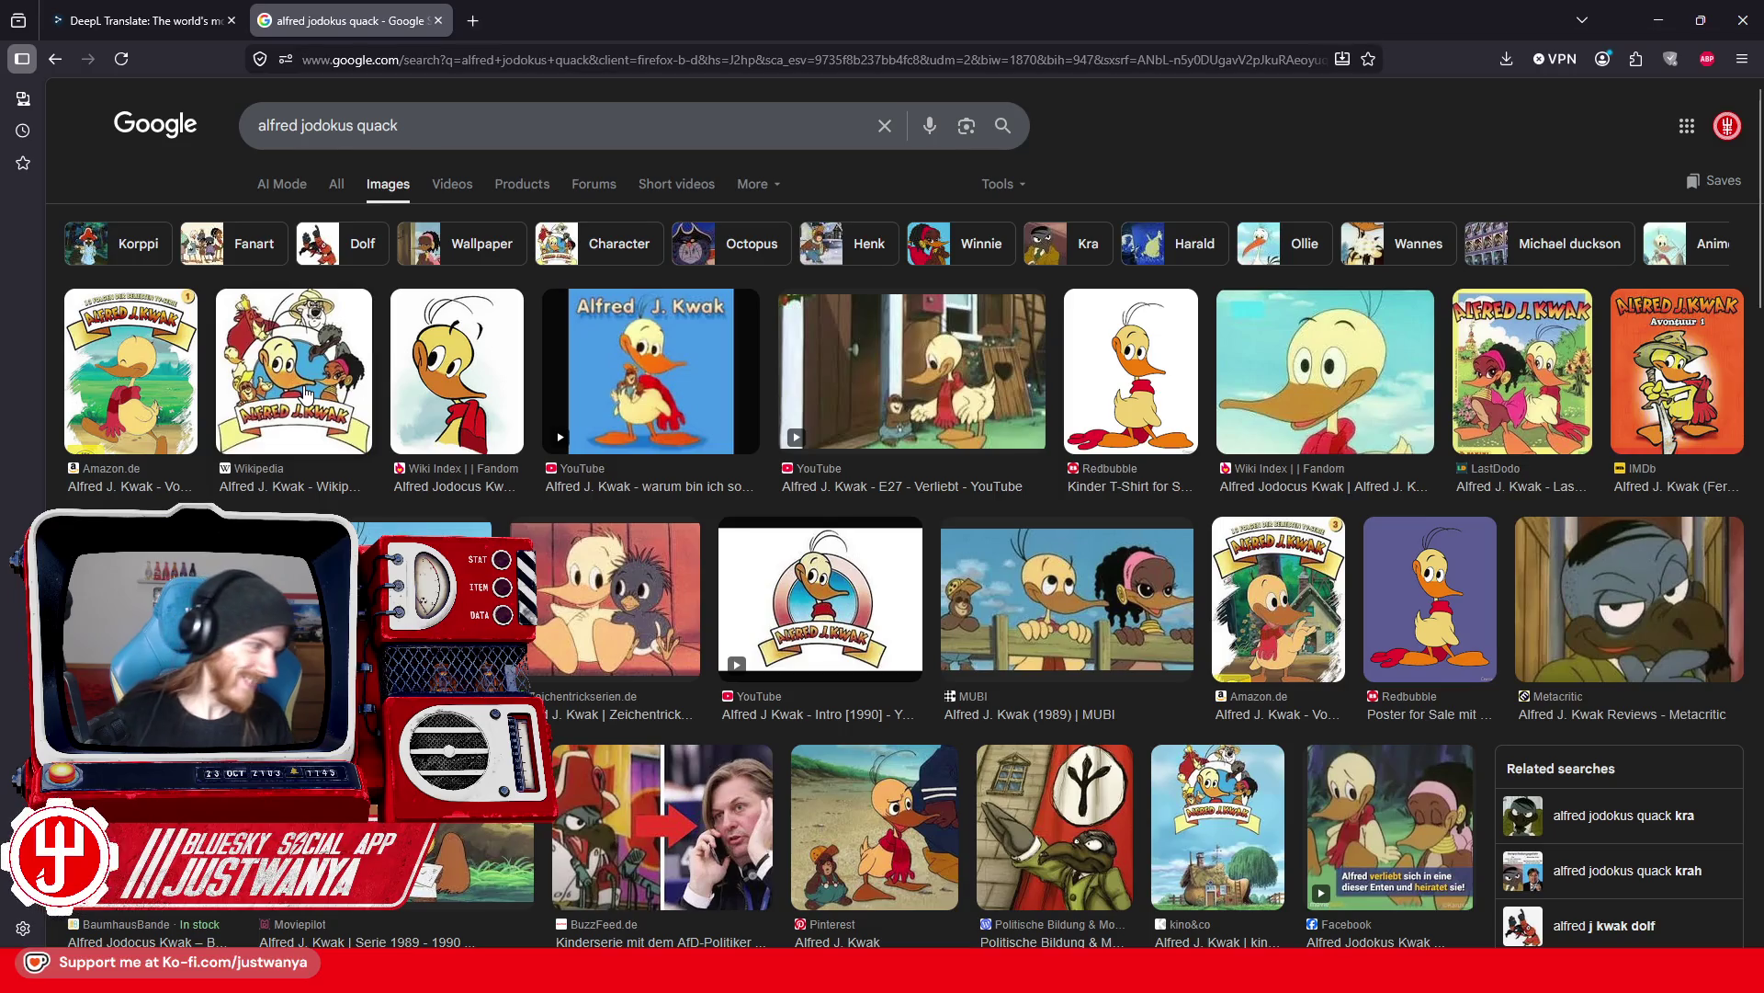
left_click(144, 419)
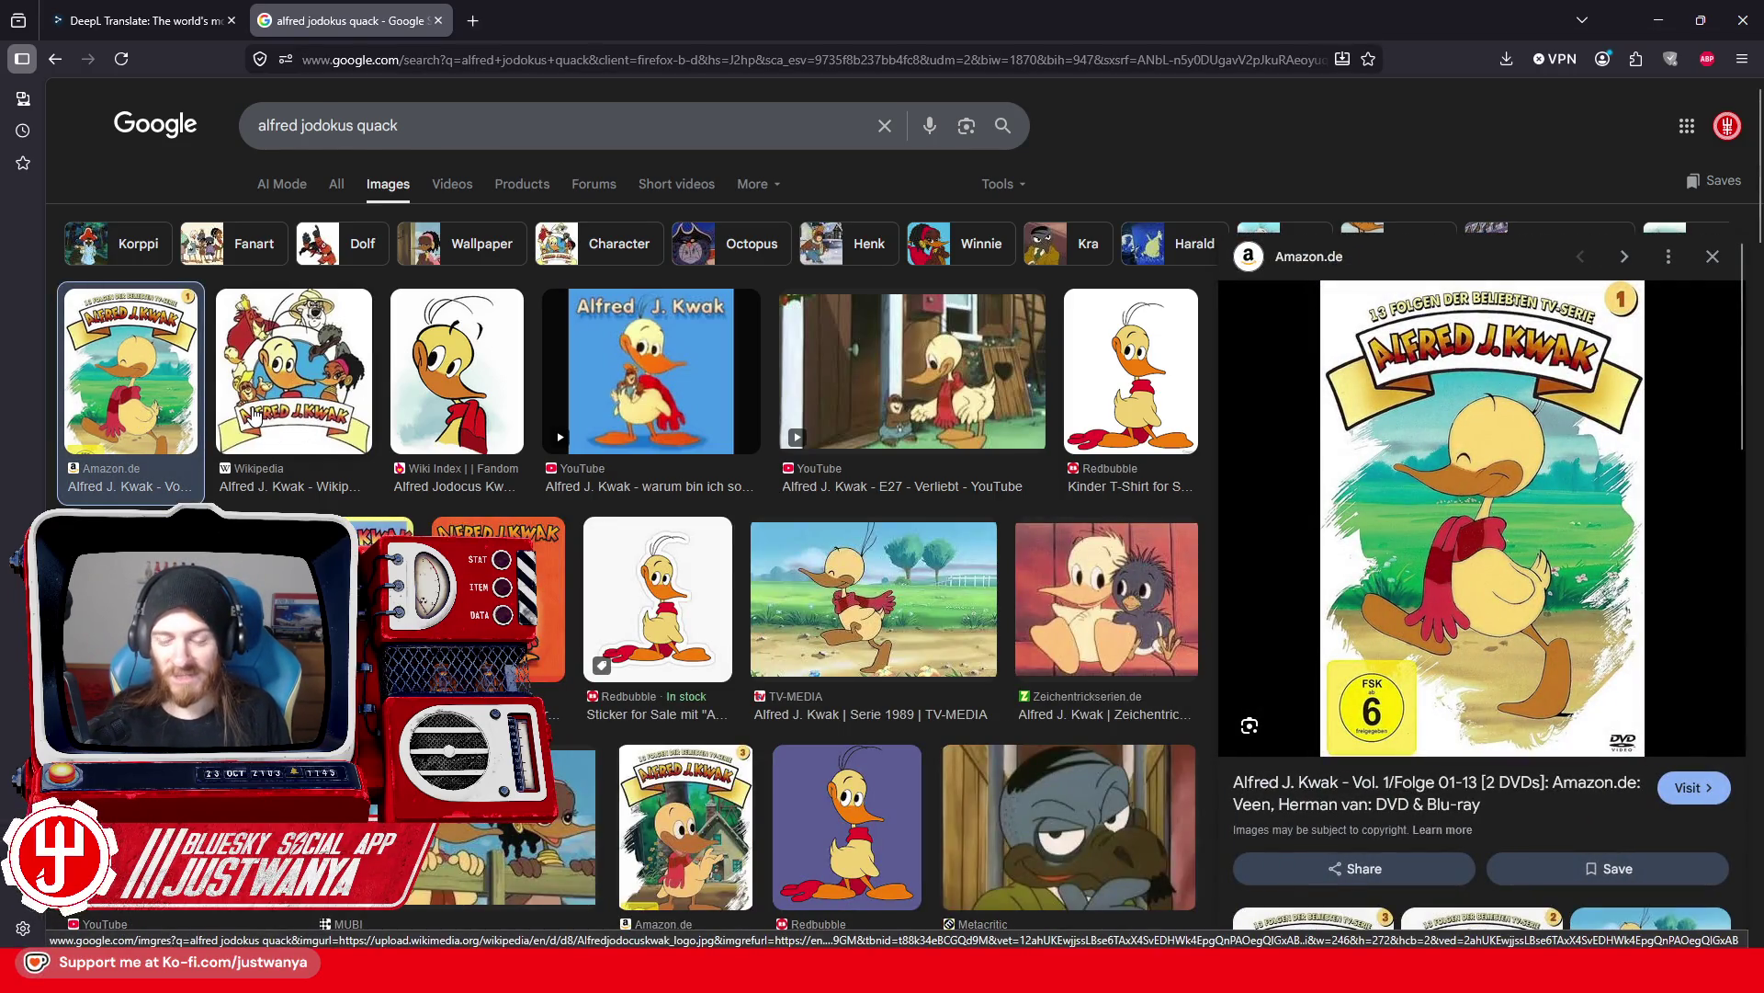
left_click(1066, 827)
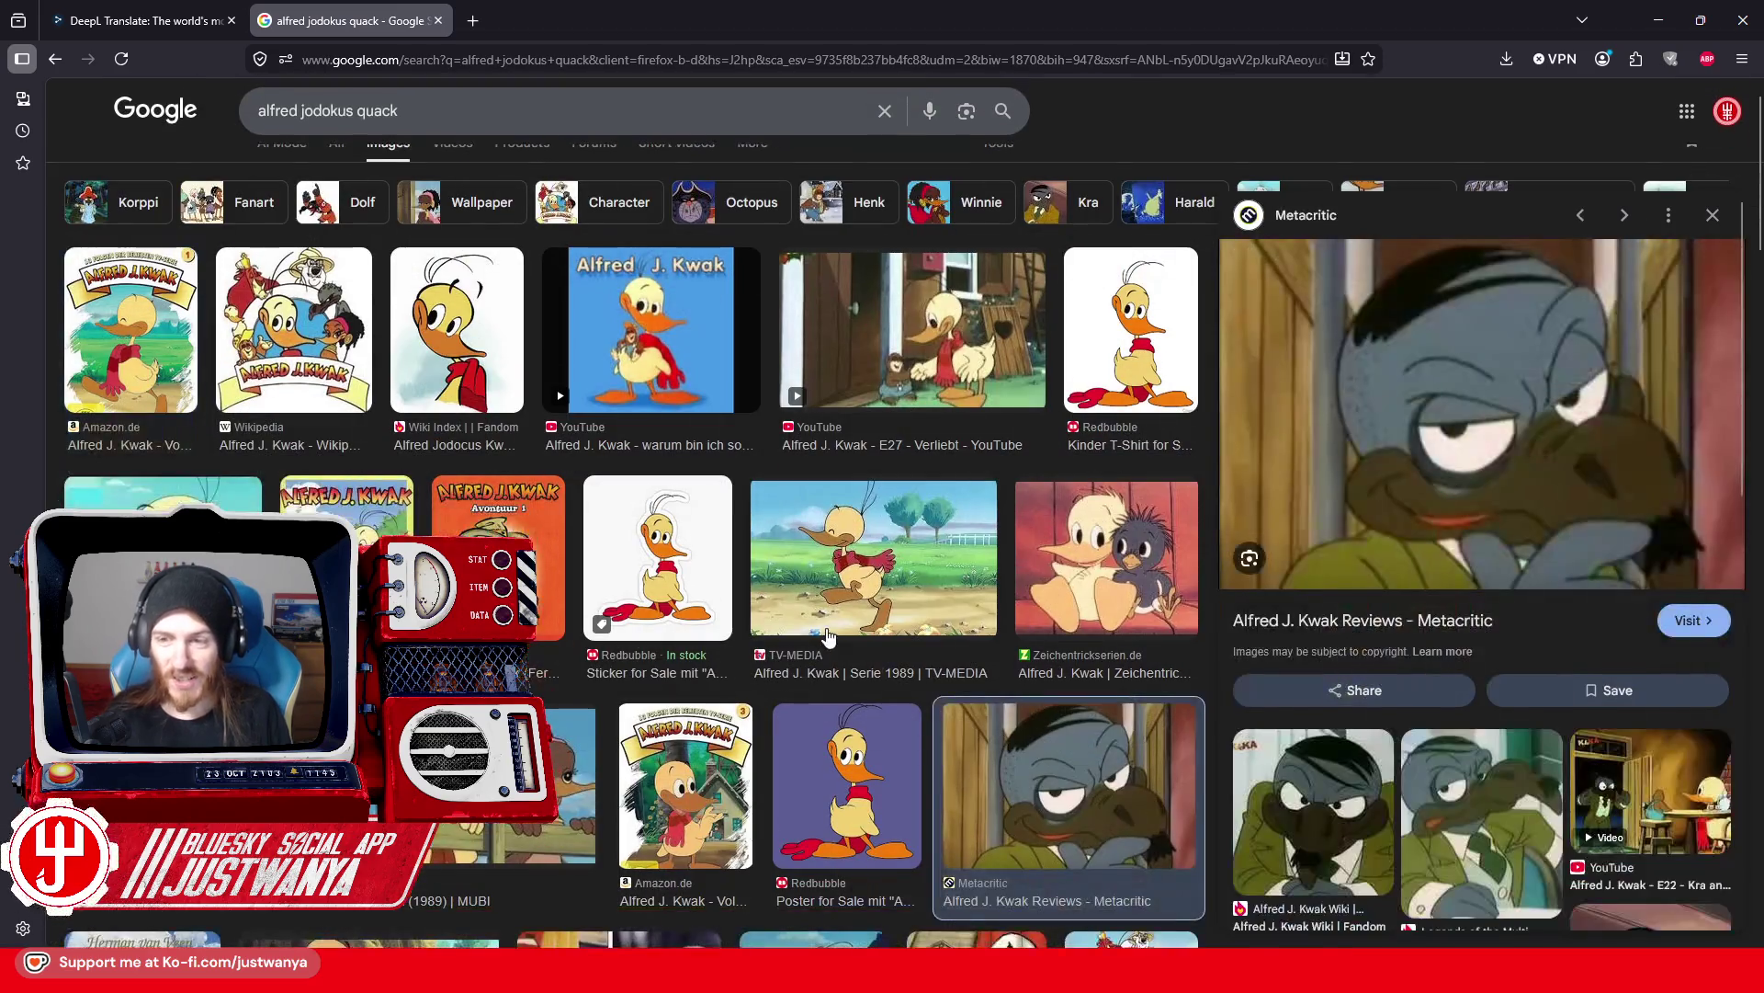
right_click(1495, 415)
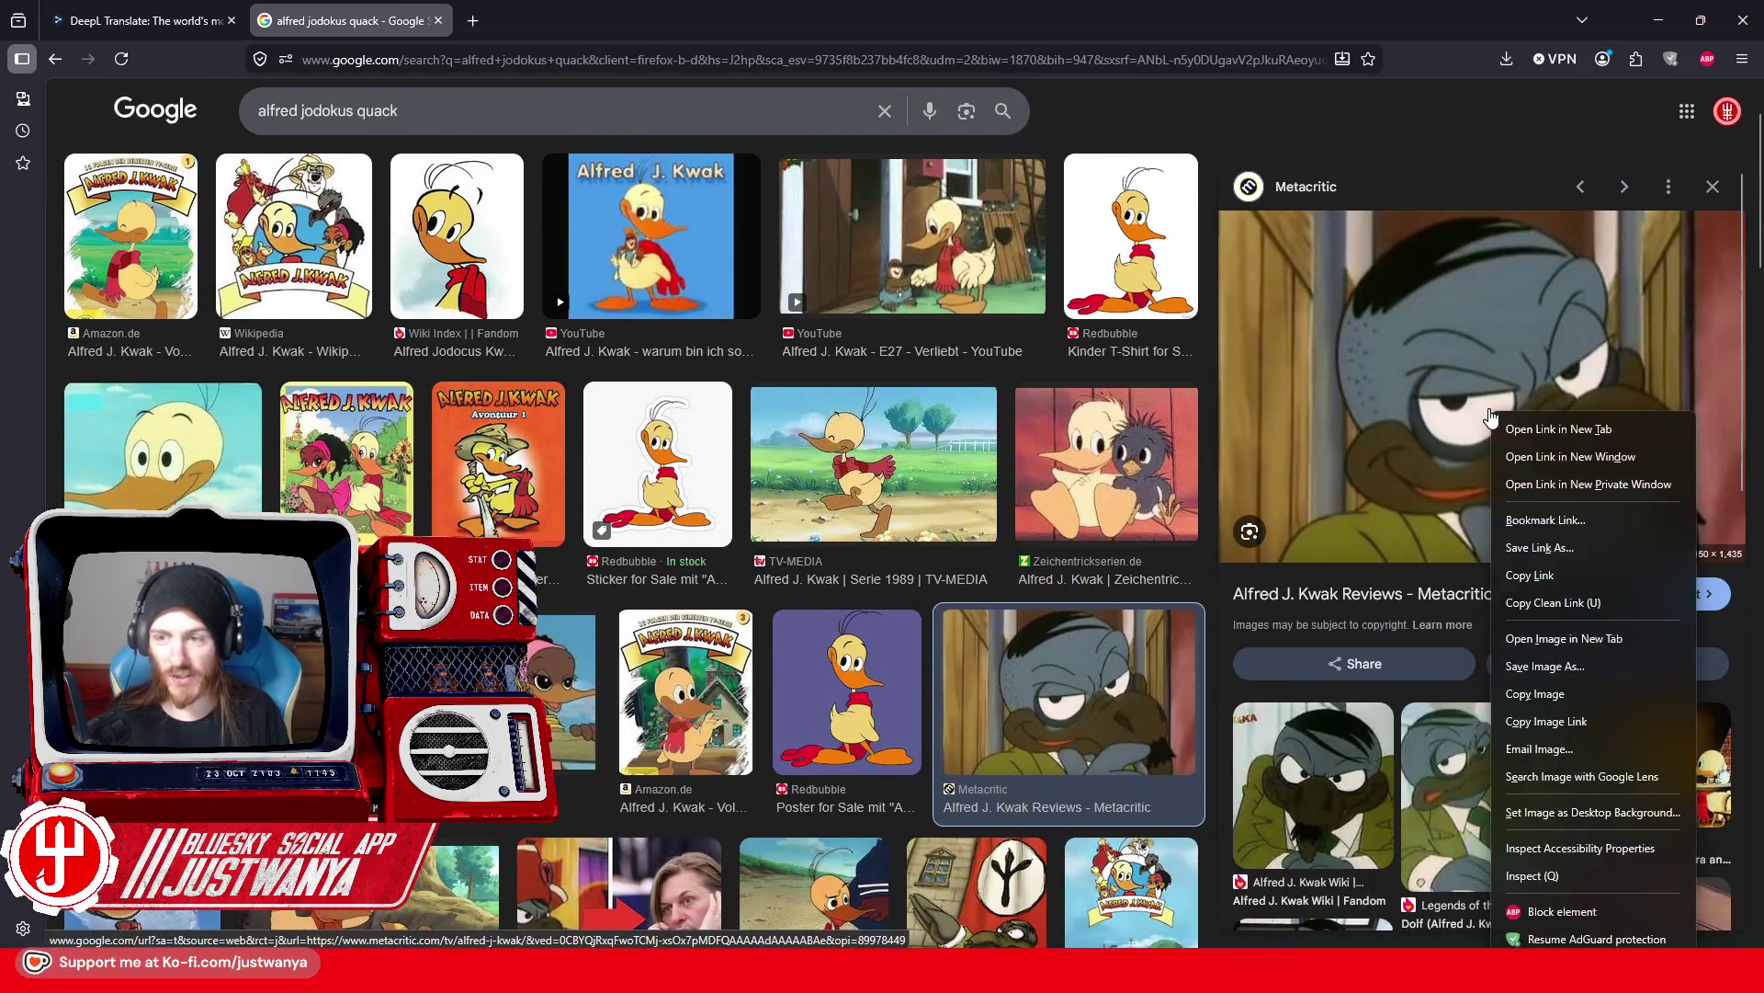
left_click(1556, 647)
left_click(498, 28)
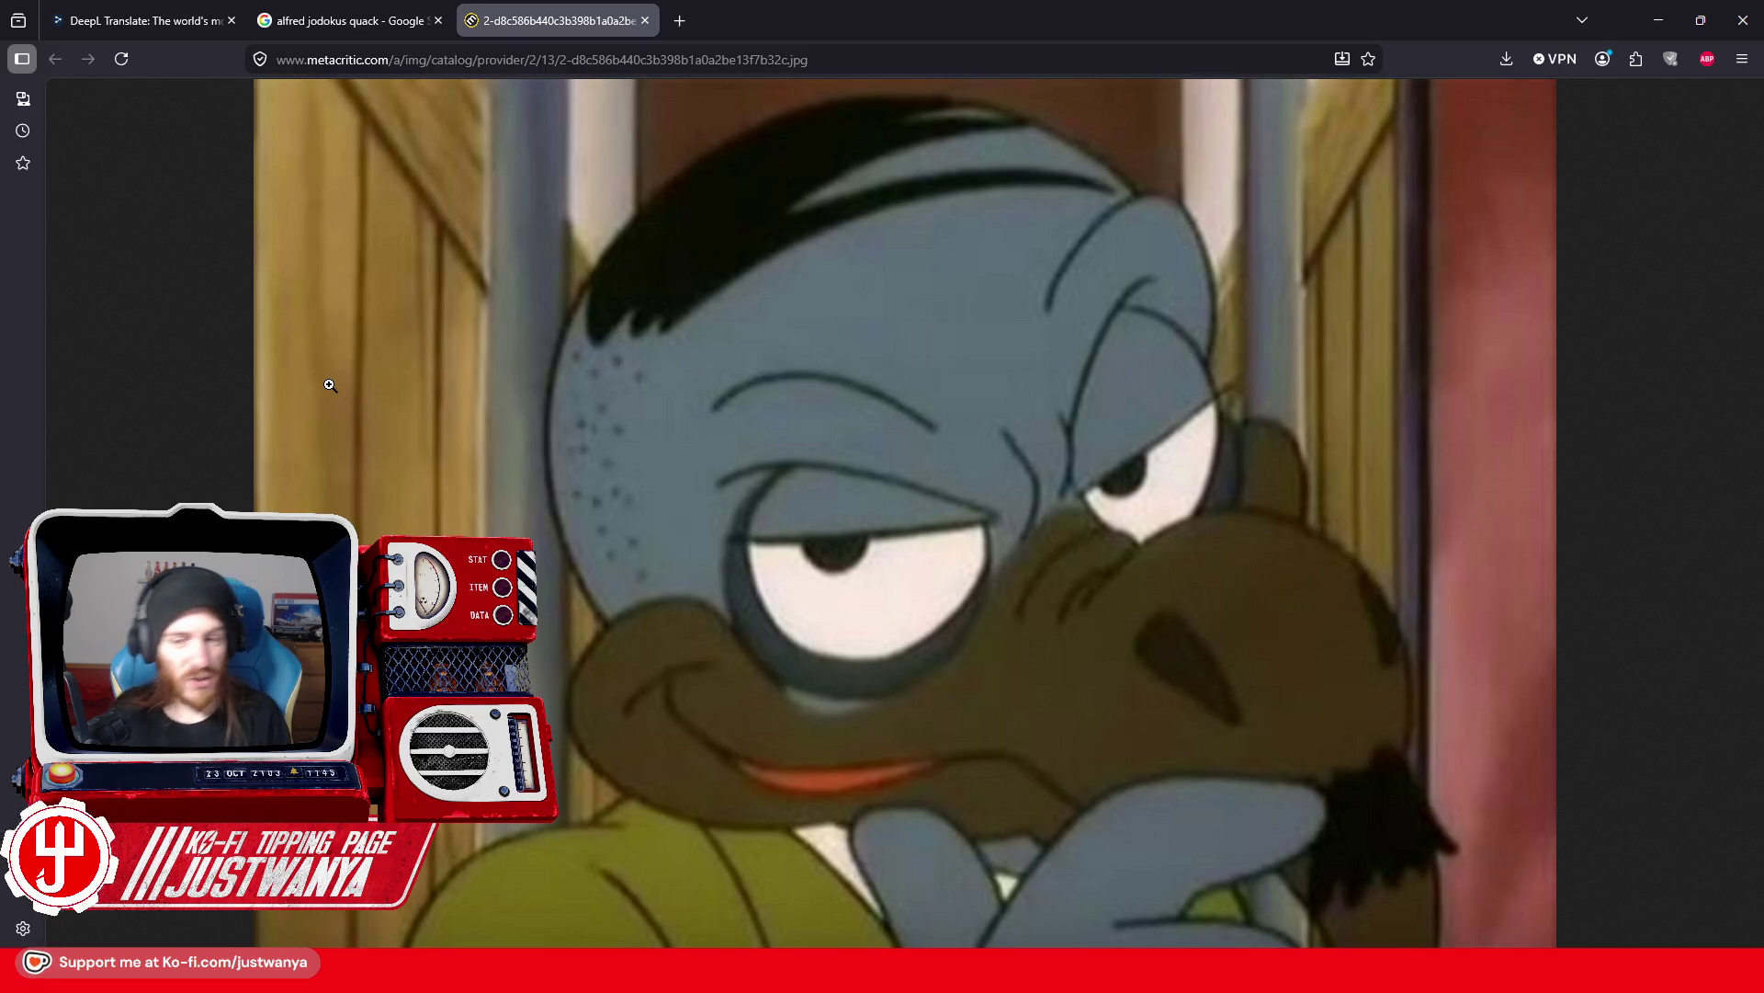
left_click(409, 21)
Step: Open the Politische Bildung Alfred J. Kwak image full size, then close it
scroll(632, 651, "down", 3)
scroll(633, 651, "down", 2)
left_click(982, 577)
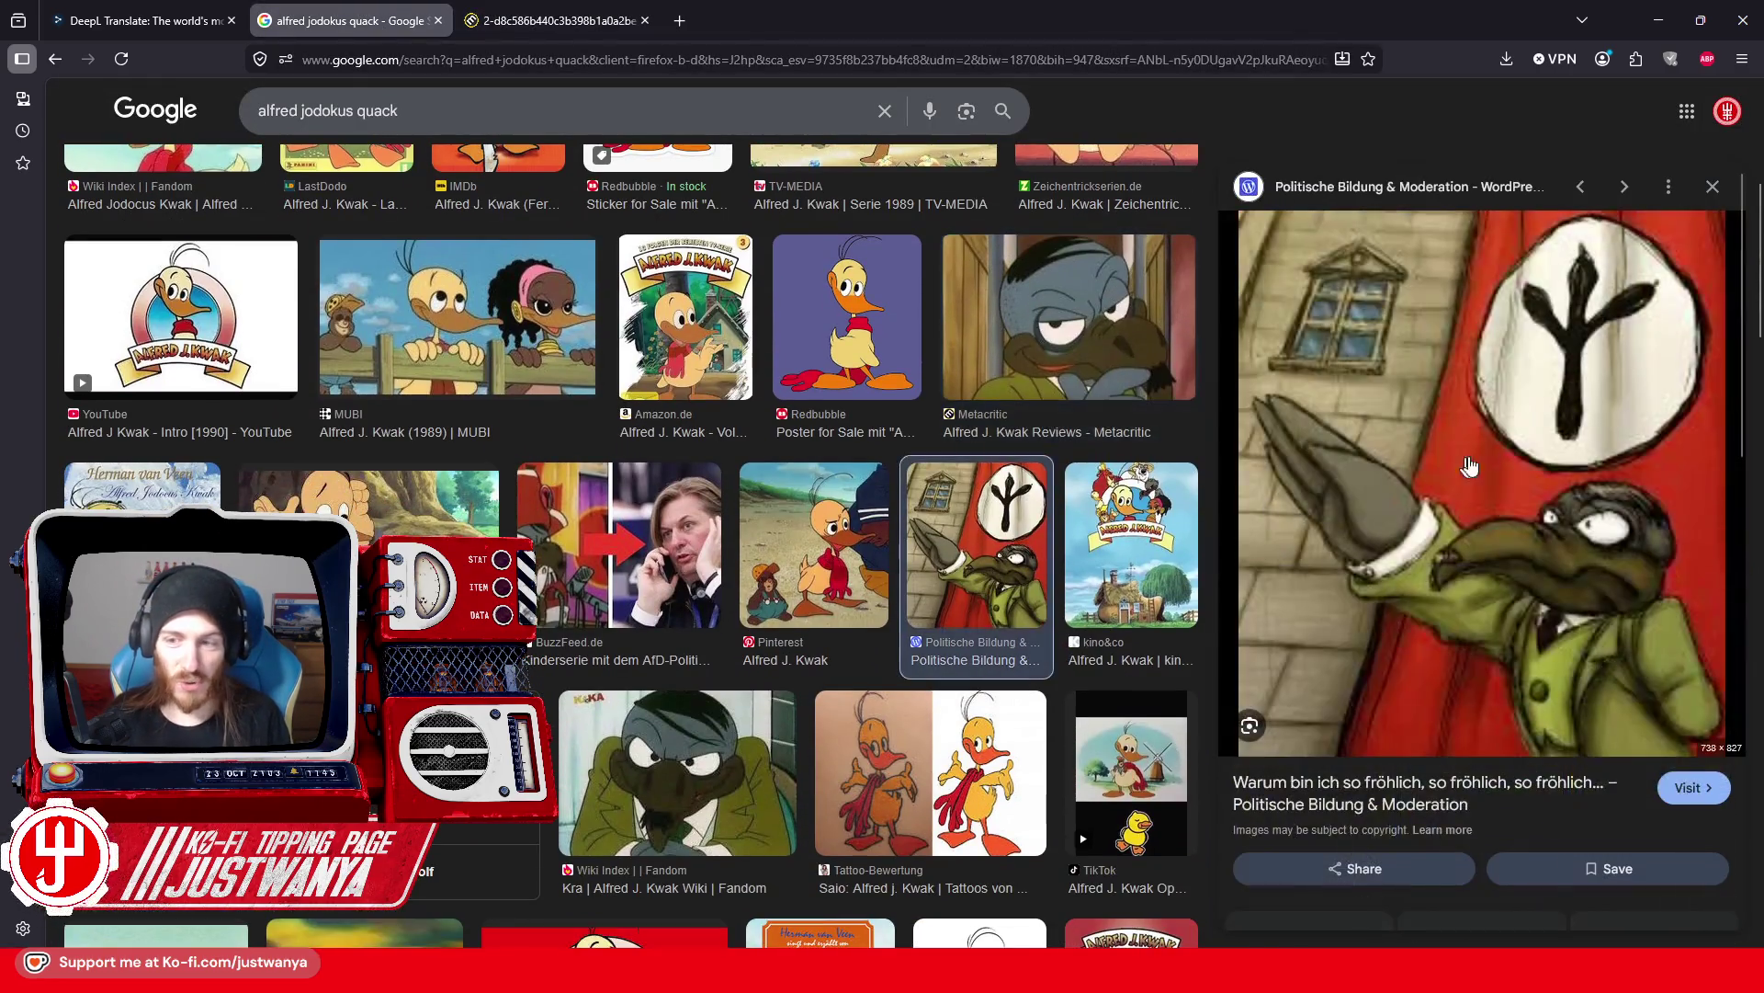
right_click(1494, 443)
left_click(1519, 668)
left_click(551, 20)
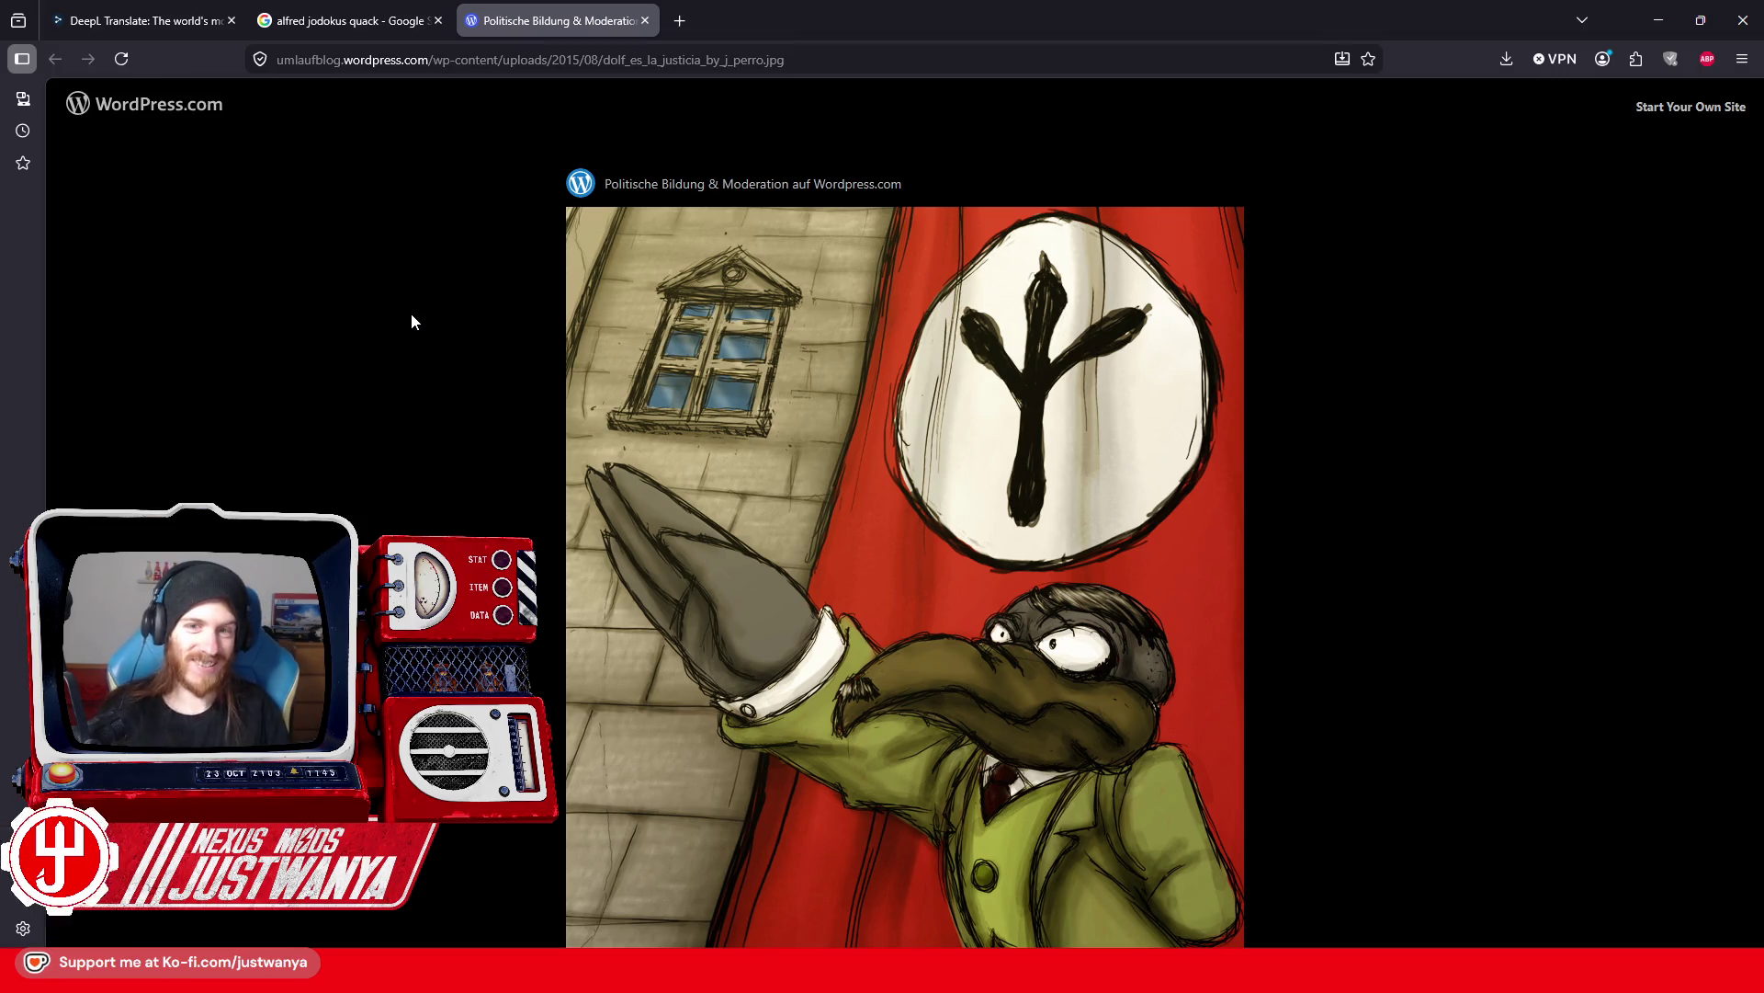
left_click(646, 20)
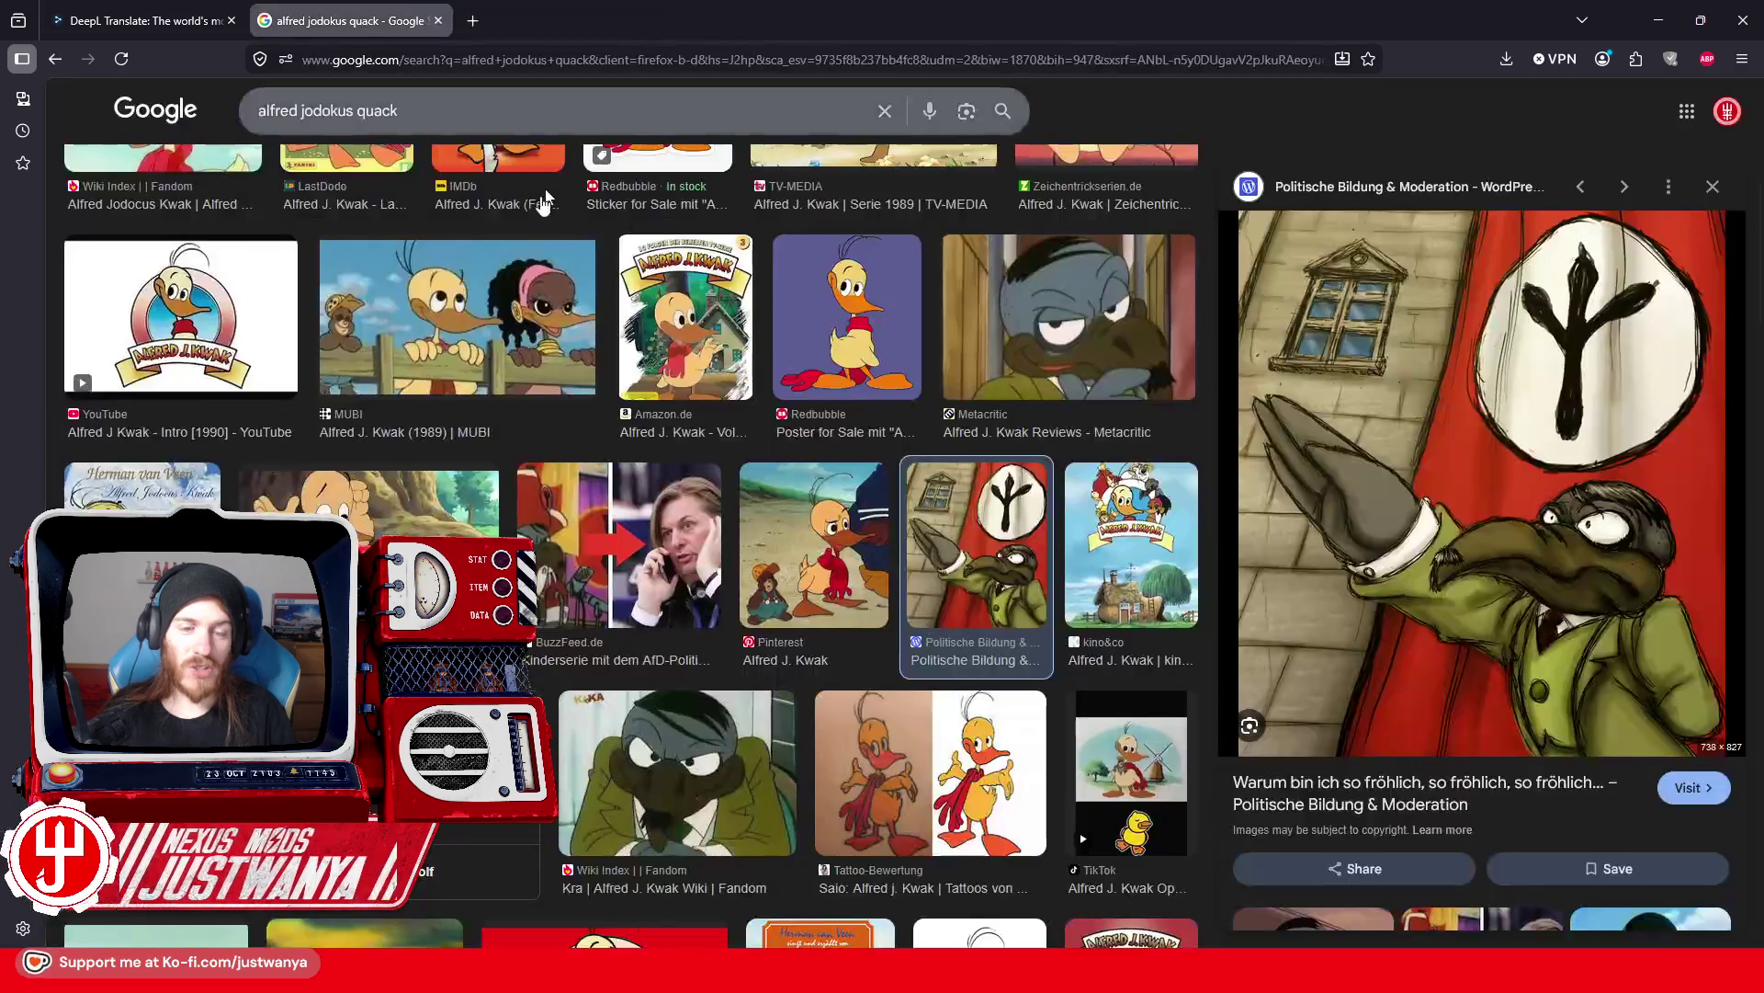
Step: Preview the Fernsehserien logo and the Dailymotion mole video results
scroll(485, 363, "down", 3)
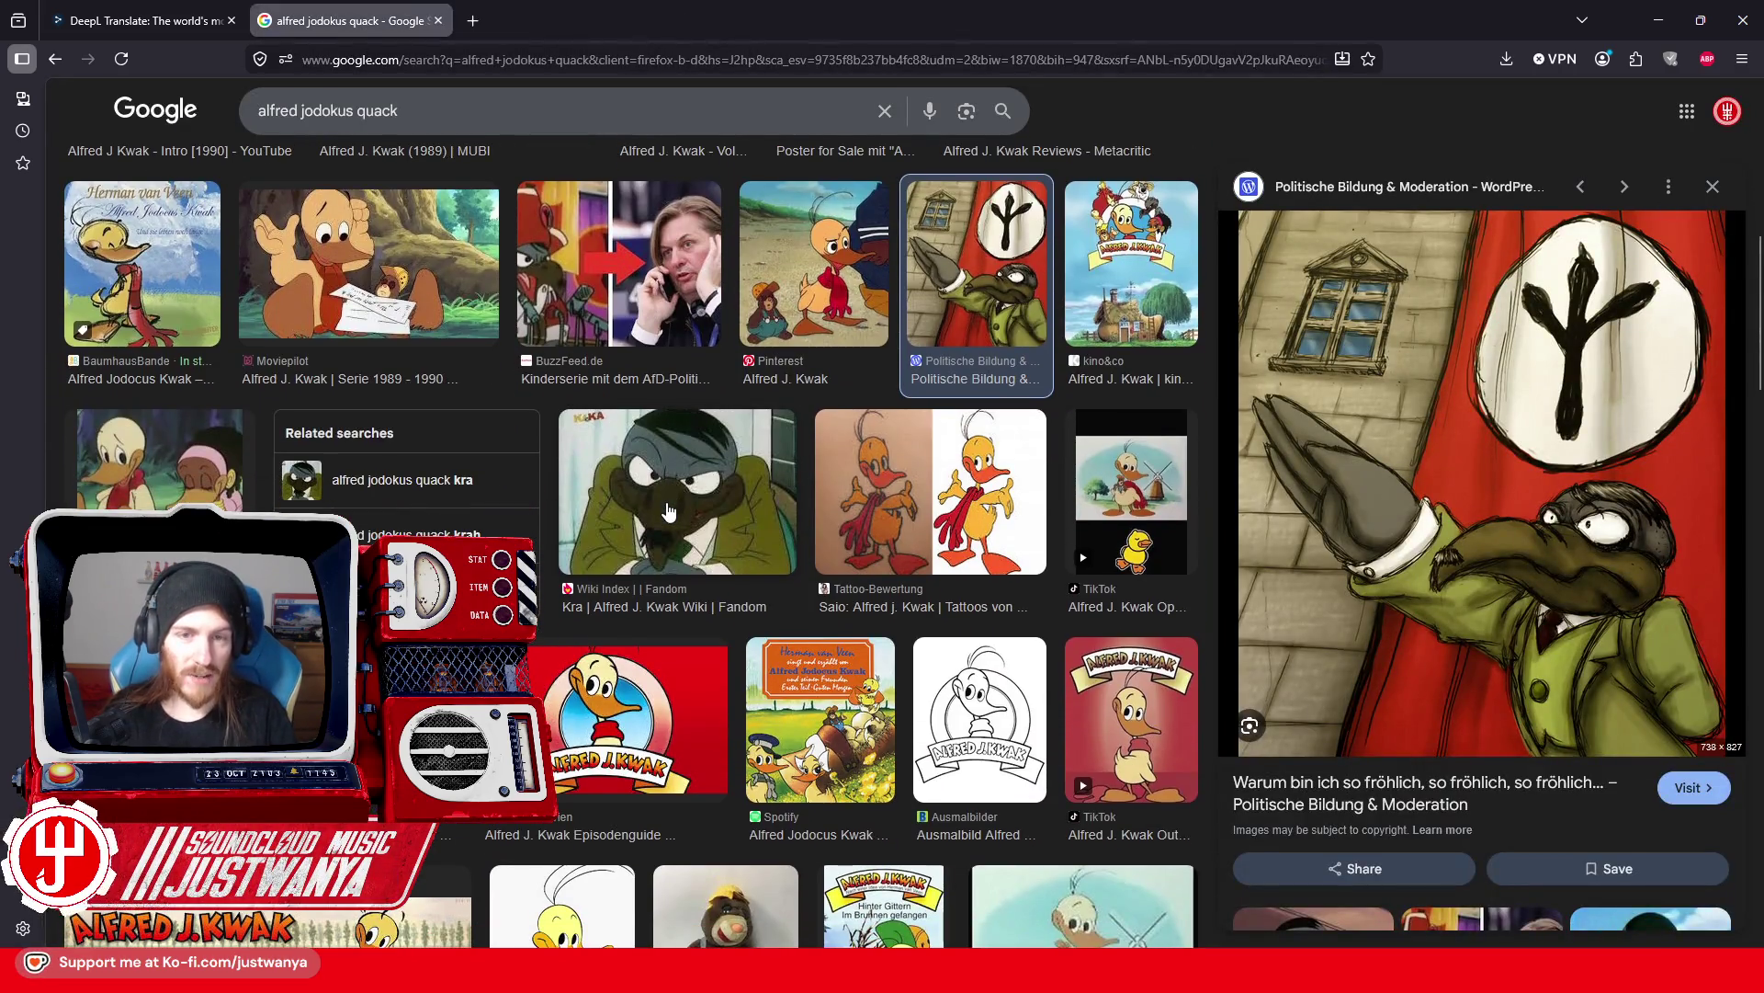
scroll(668, 512, "down", 5)
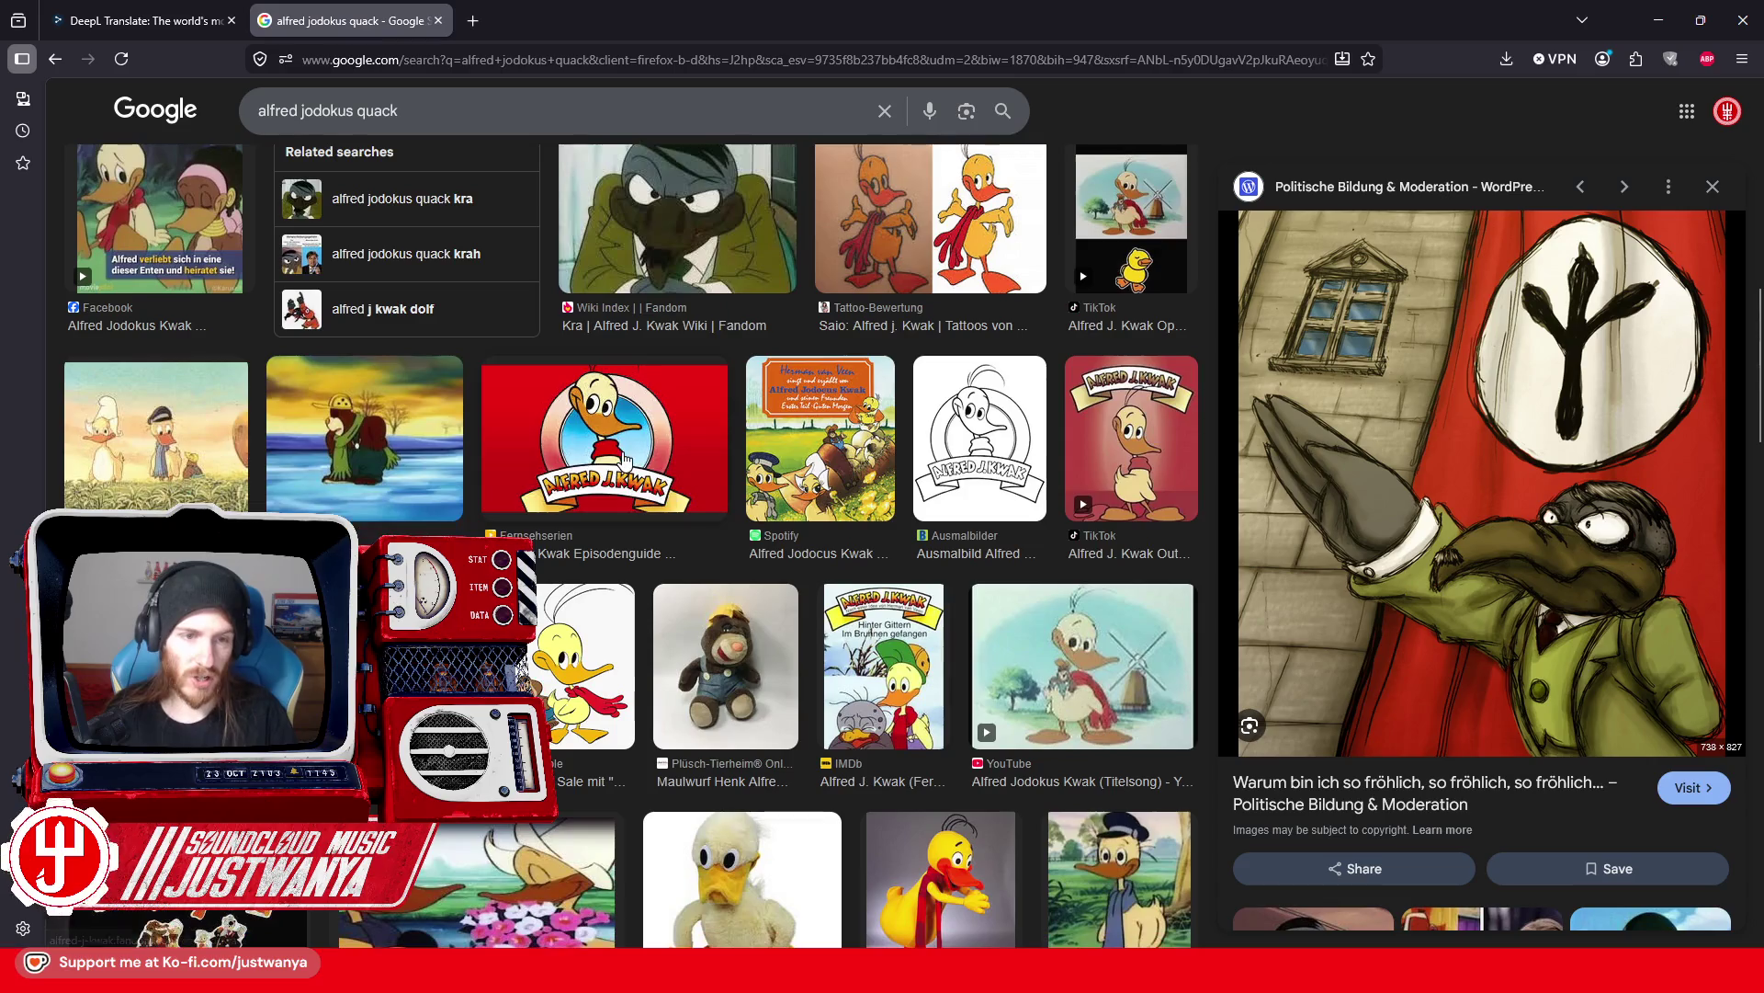
left_click(617, 450)
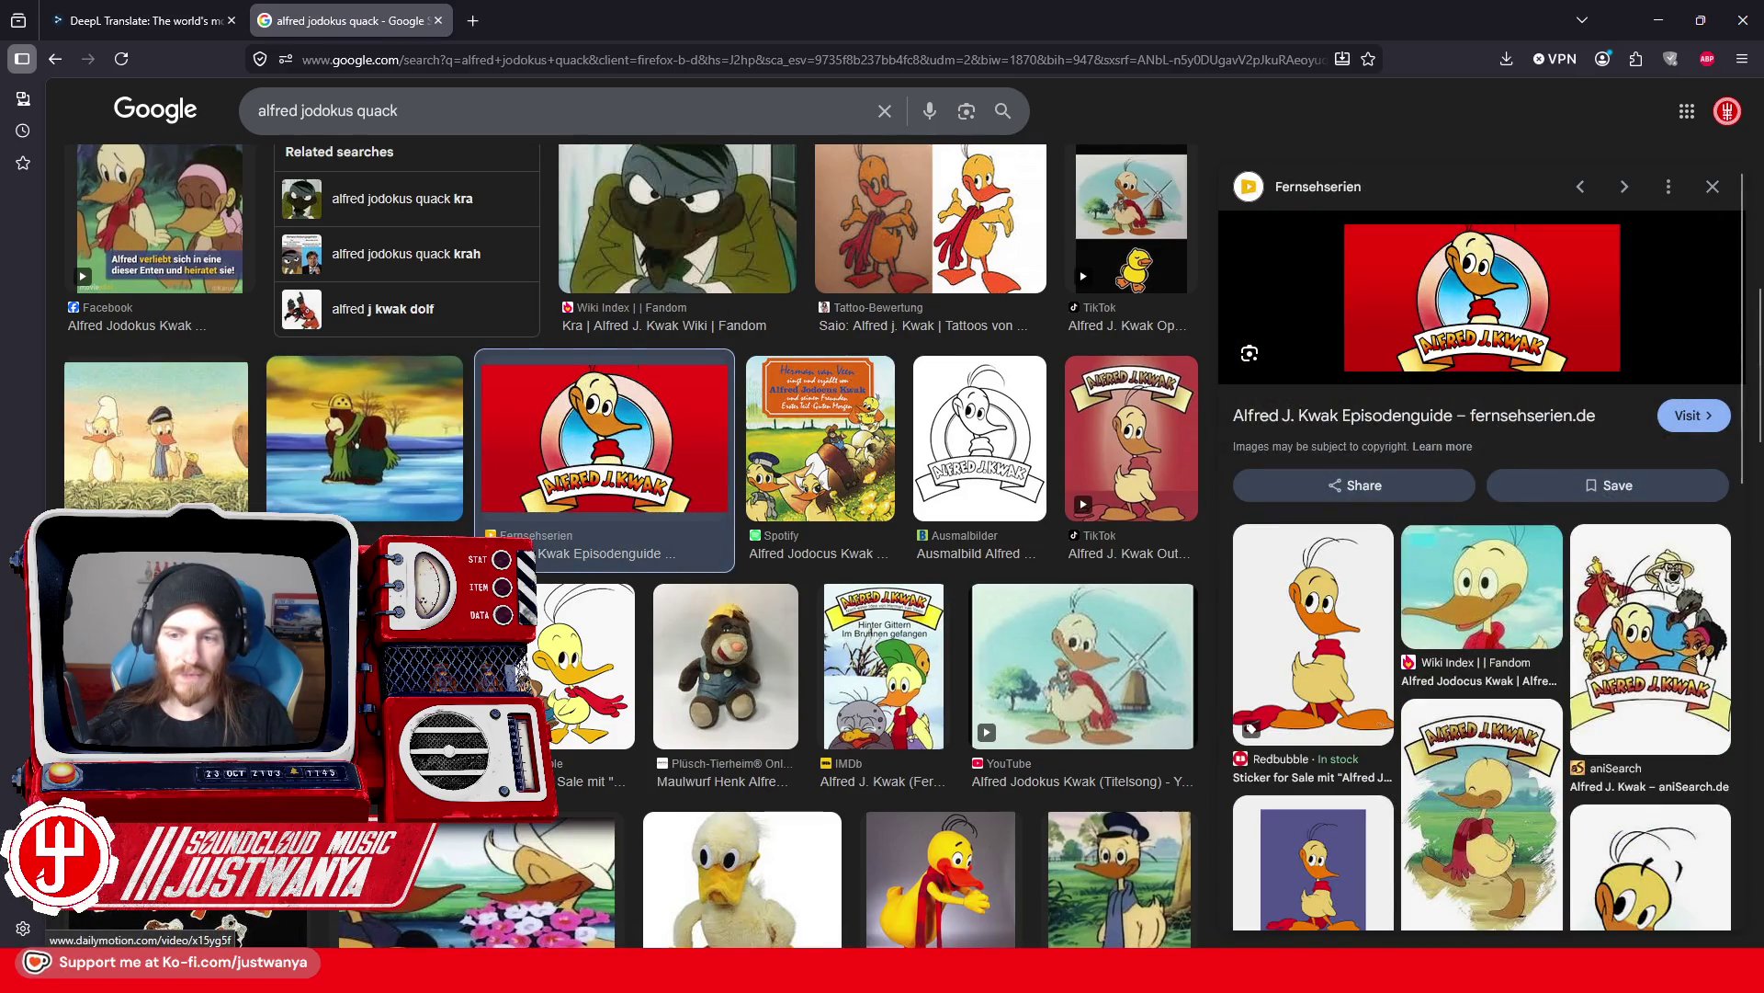
scroll(632, 546, "down", 2)
scroll(368, 460, "up", 1)
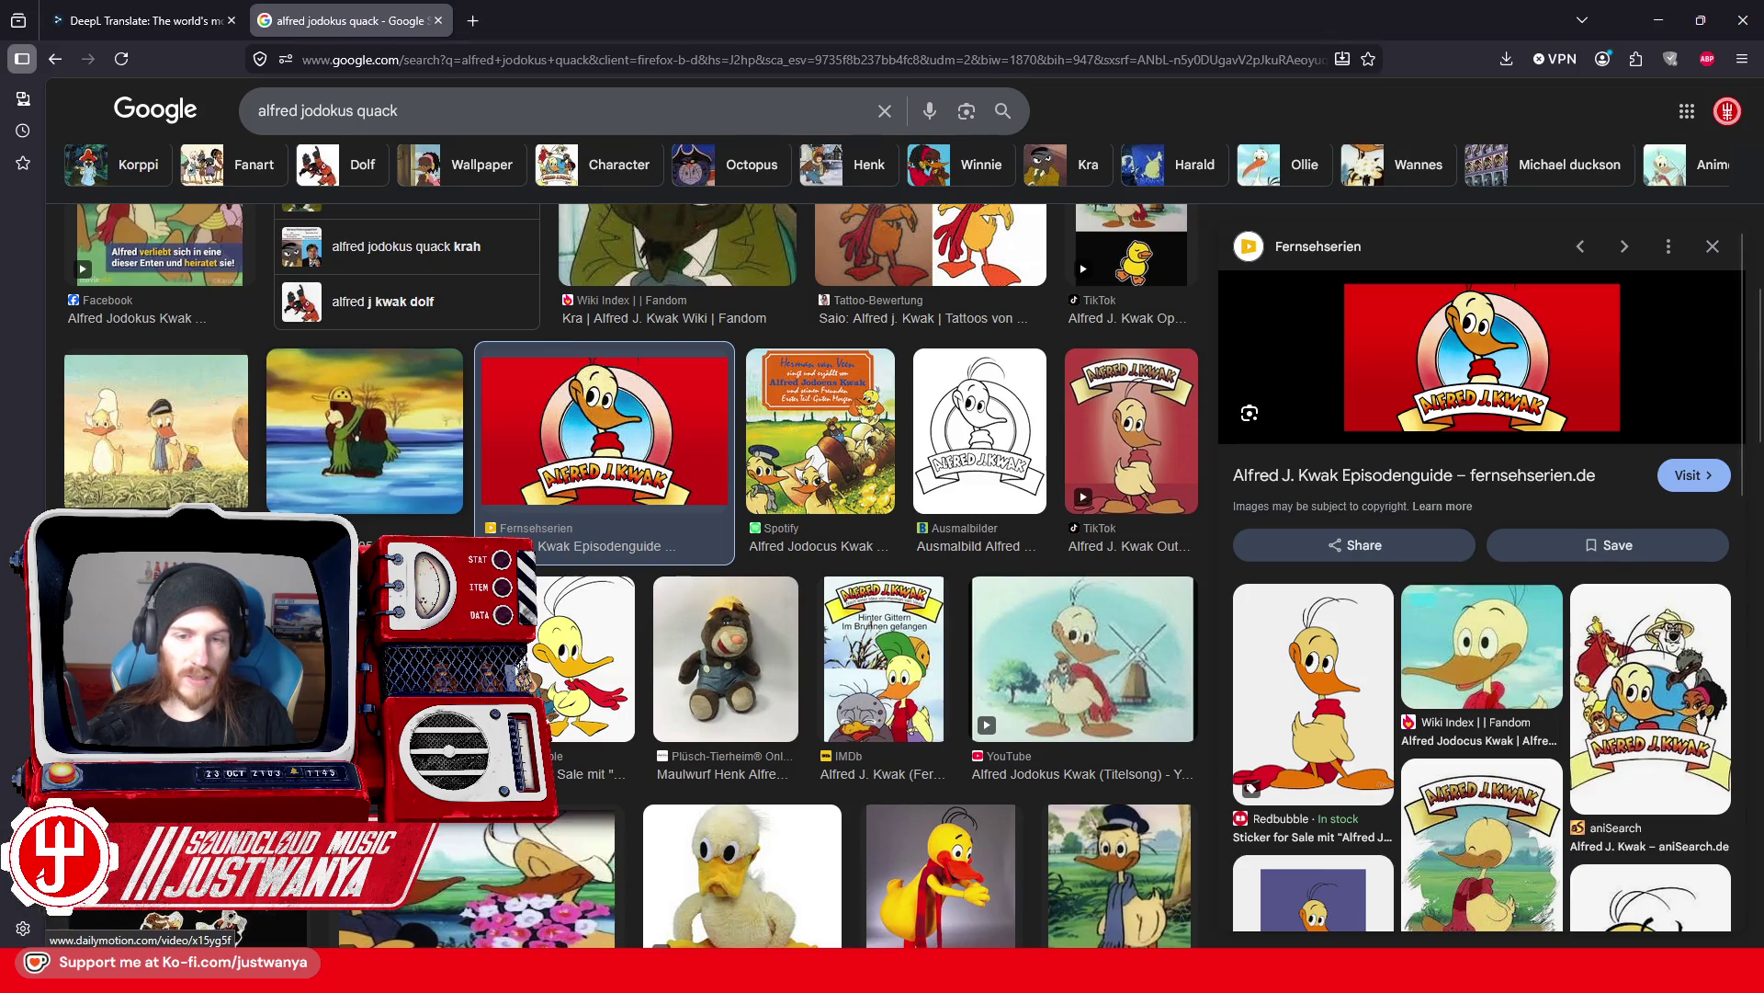
scroll(882, 552, "down", 1)
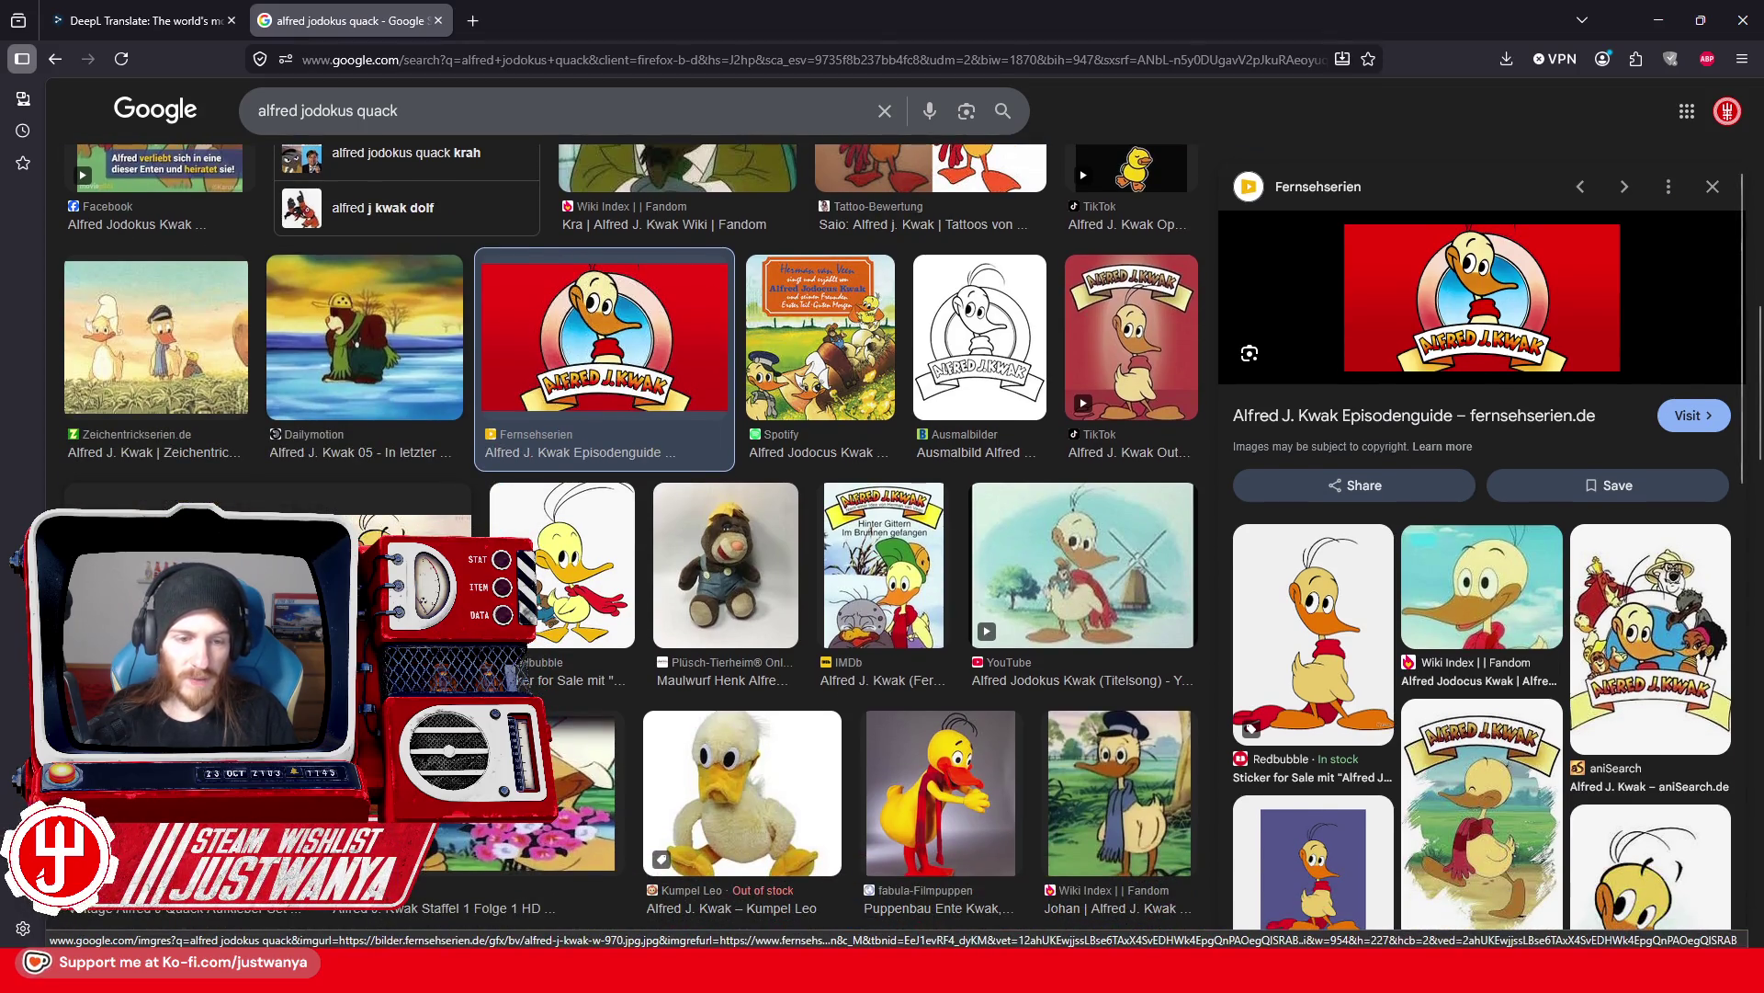
scroll(377, 421, "up", 1)
left_click(377, 421)
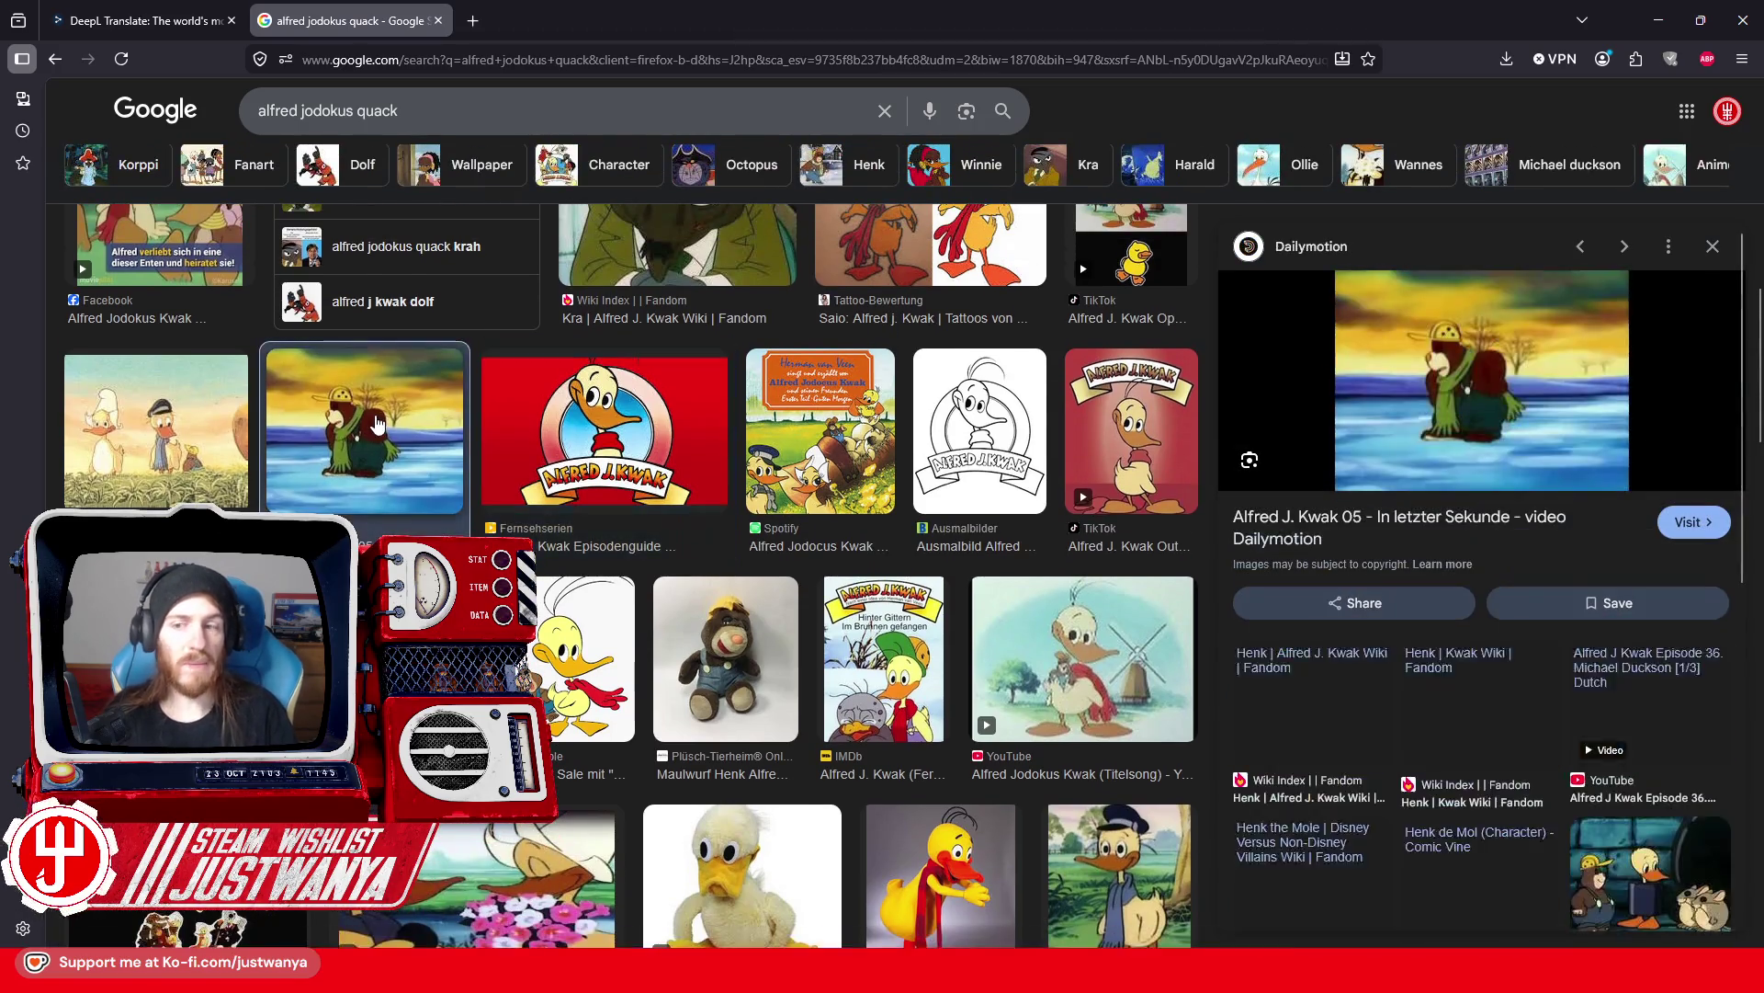
scroll(377, 421, "down", 2)
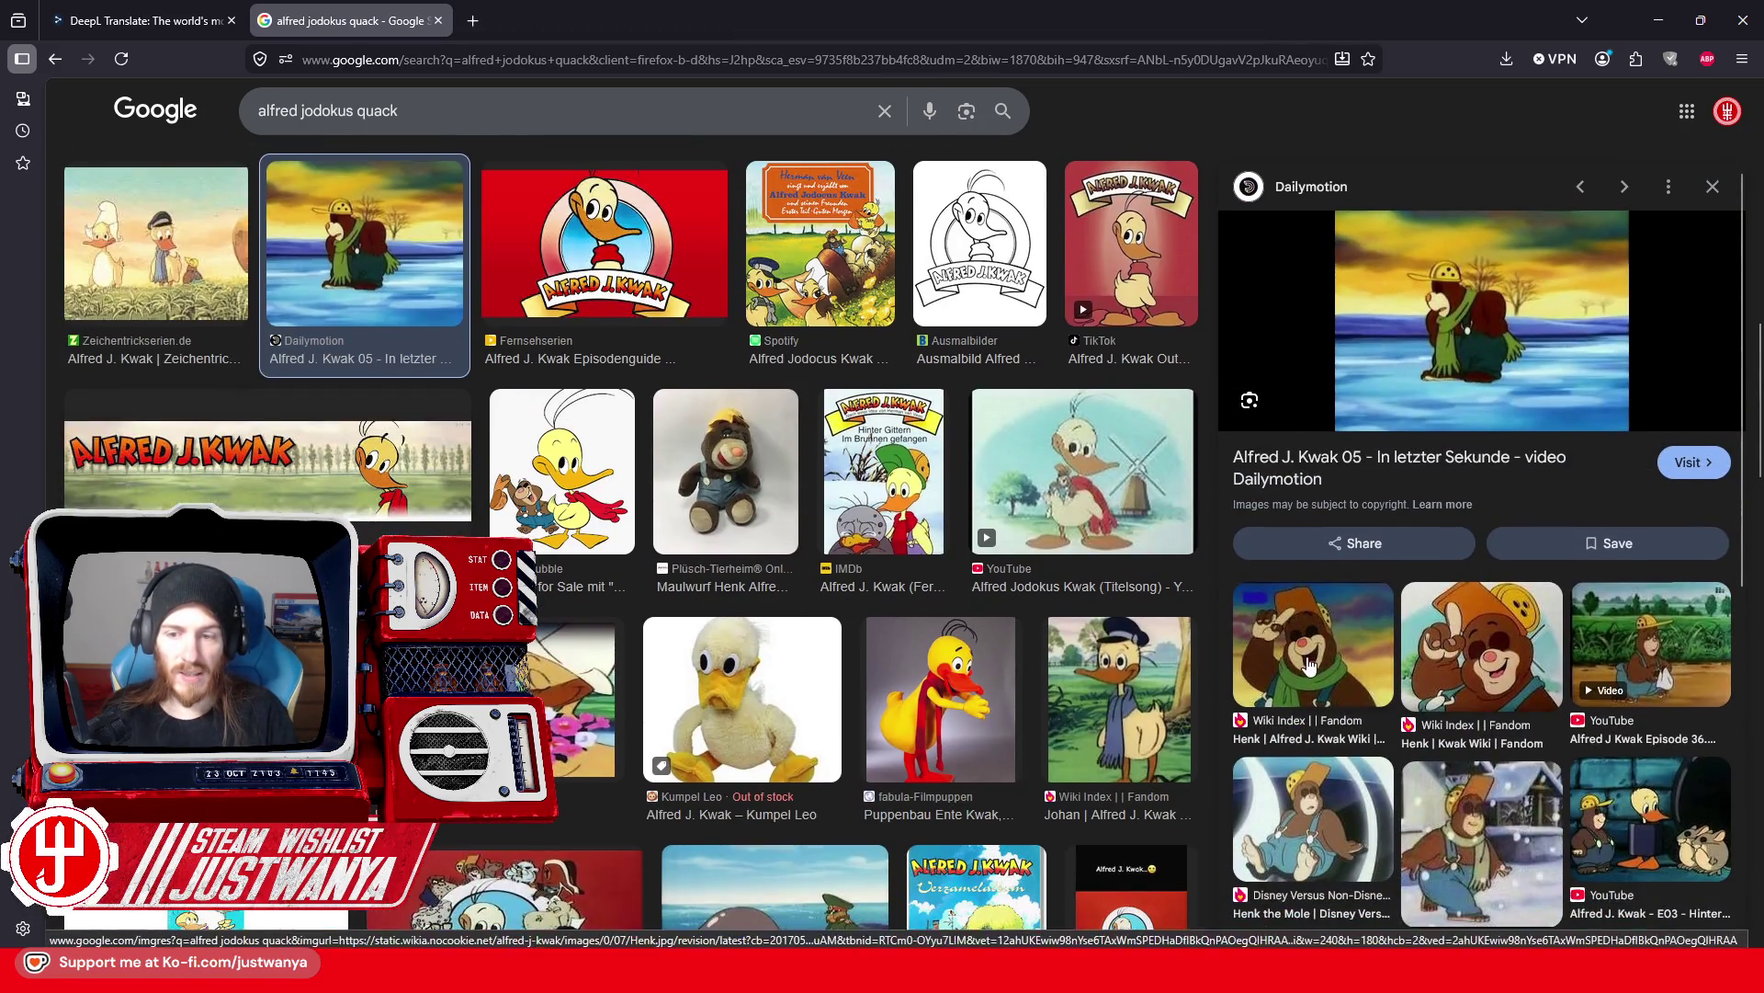
Step: Open the Henk fandom image in a new tab, view it, and close that tab
left_click(1345, 689)
left_click(1277, 586)
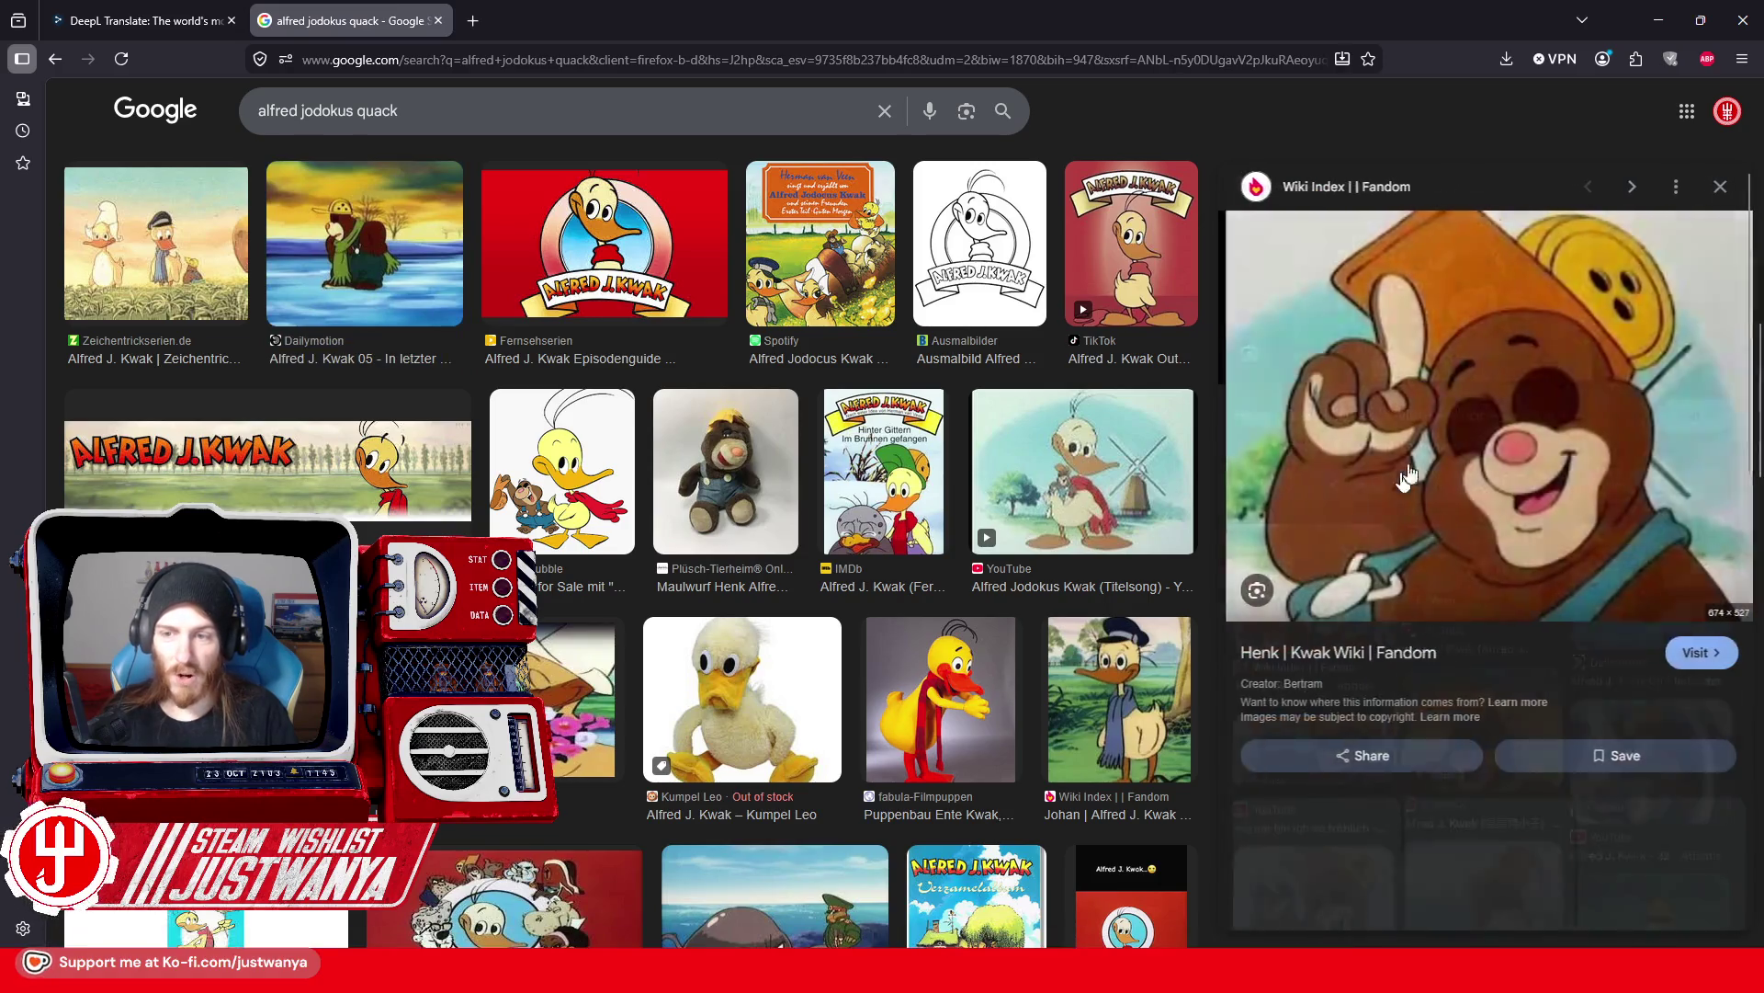
right_click(1390, 429)
left_click(1438, 656)
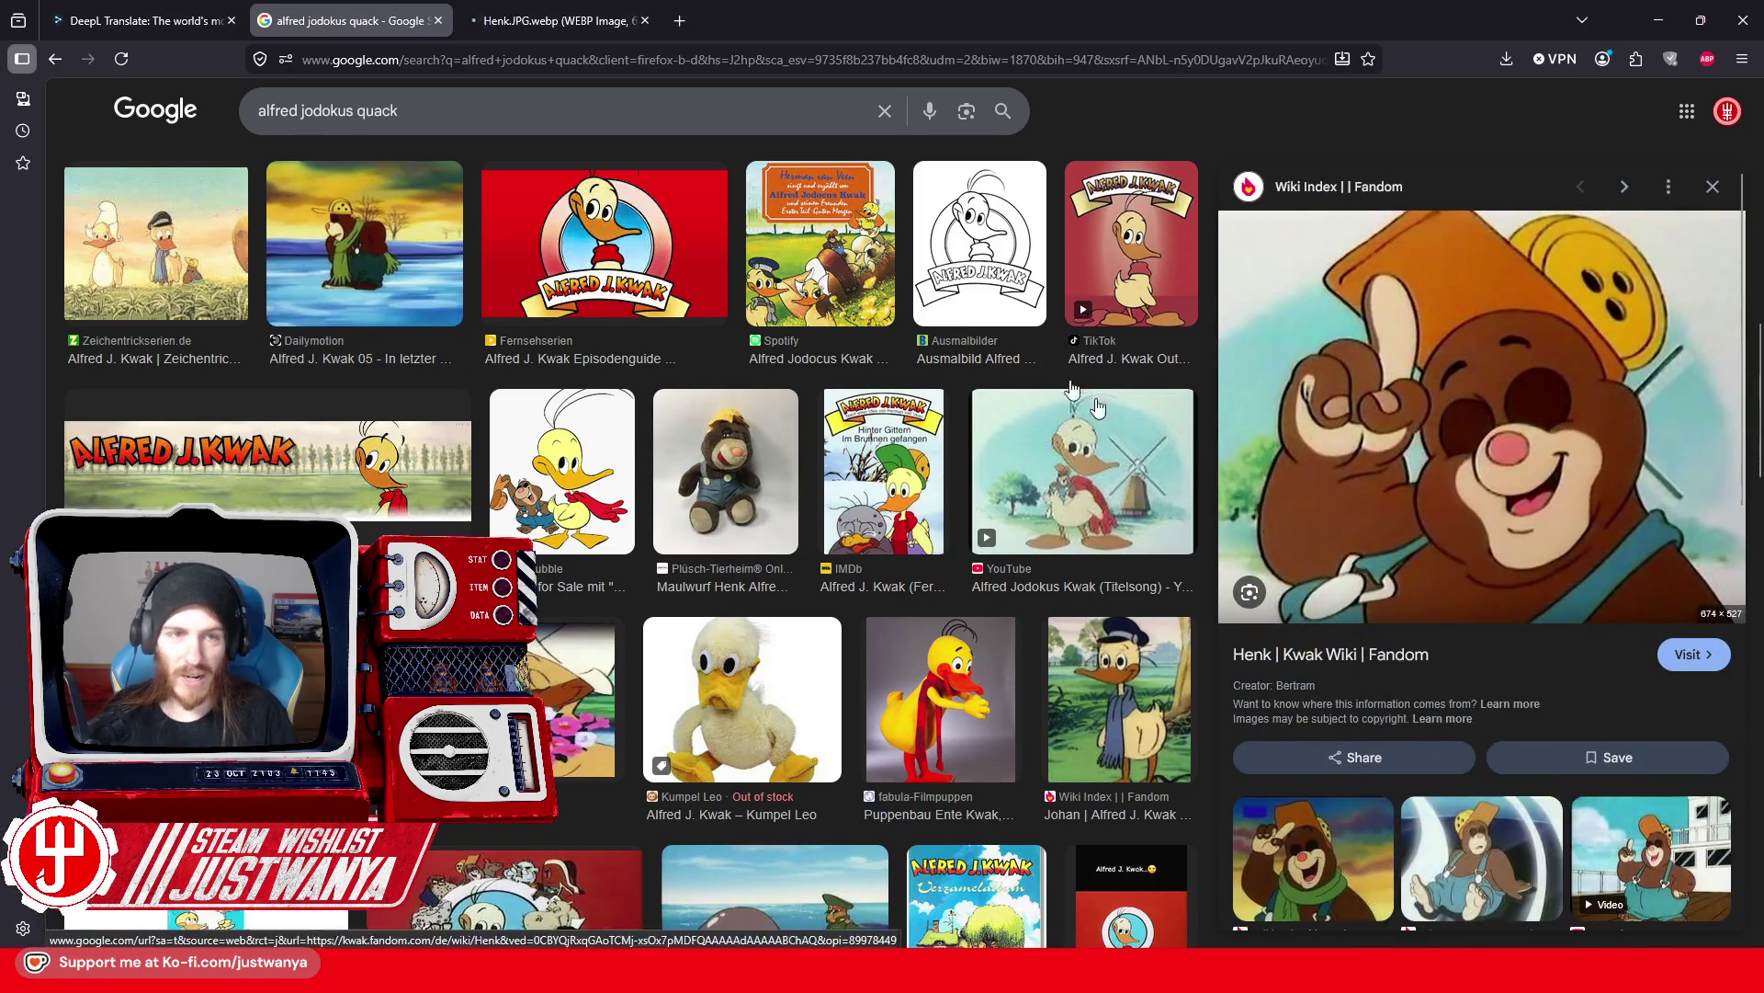
left_click(546, 20)
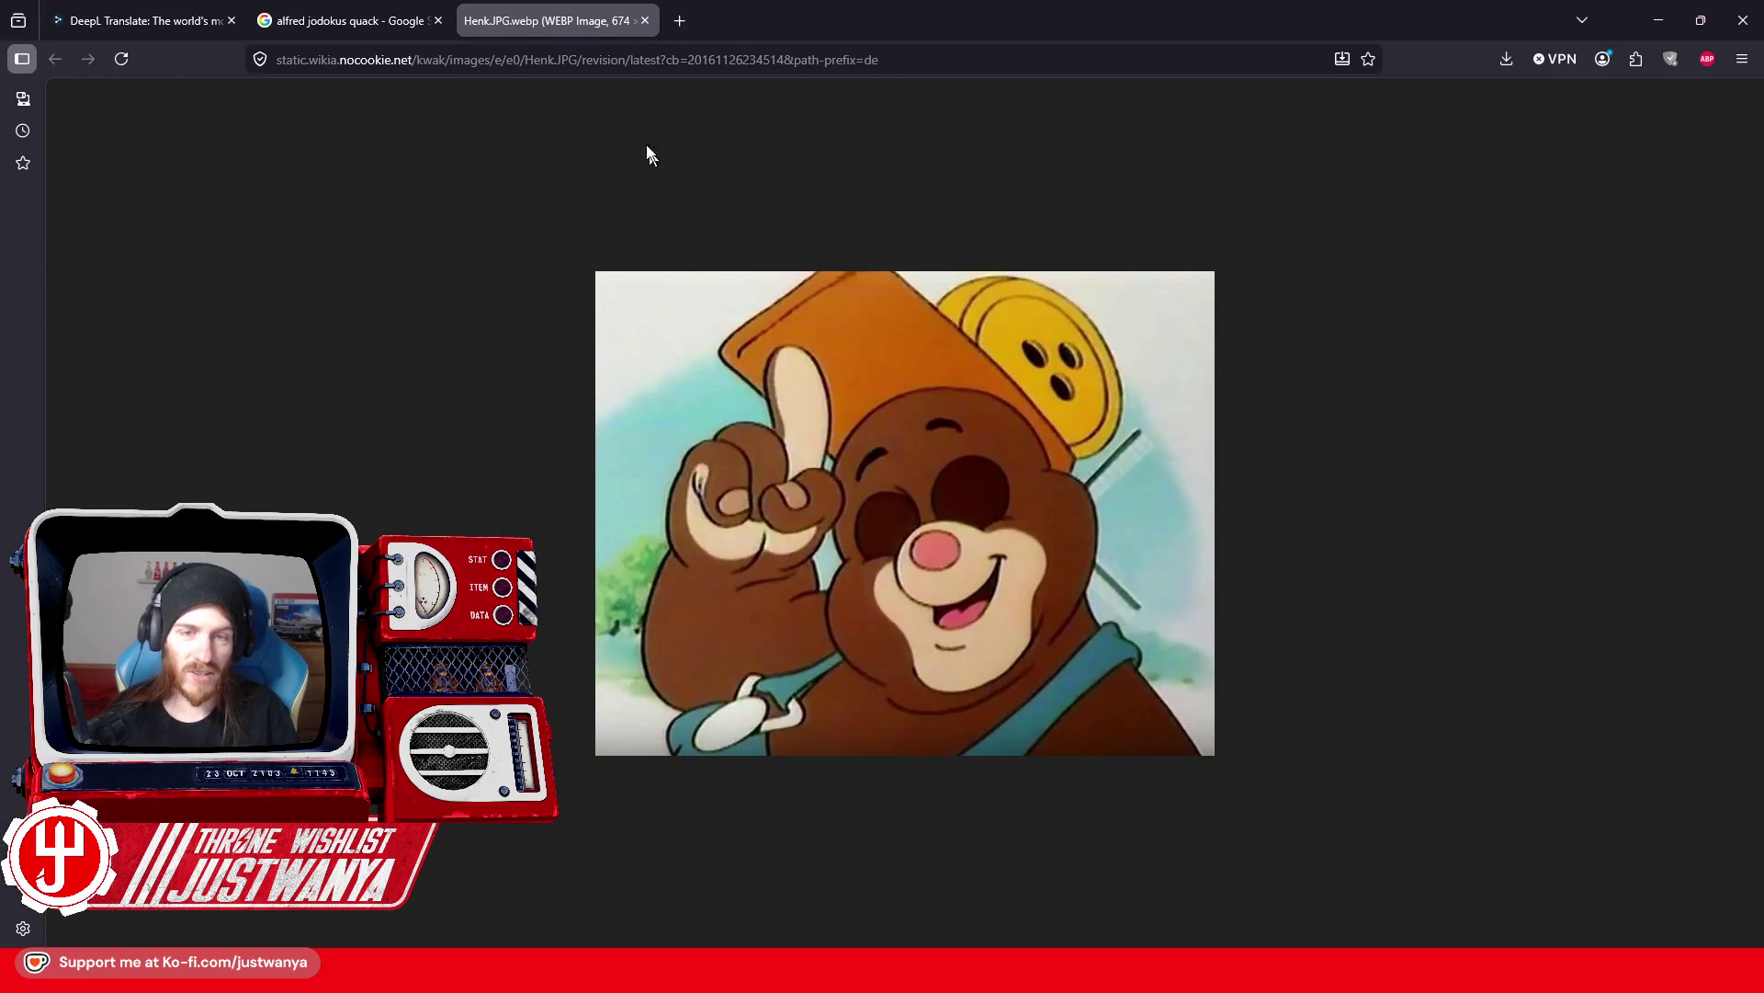
left_click(644, 20)
Step: Preview the aniSearch image and the Zeichentrickserien.de duck image further down the results
scroll(419, 385, "down", 4)
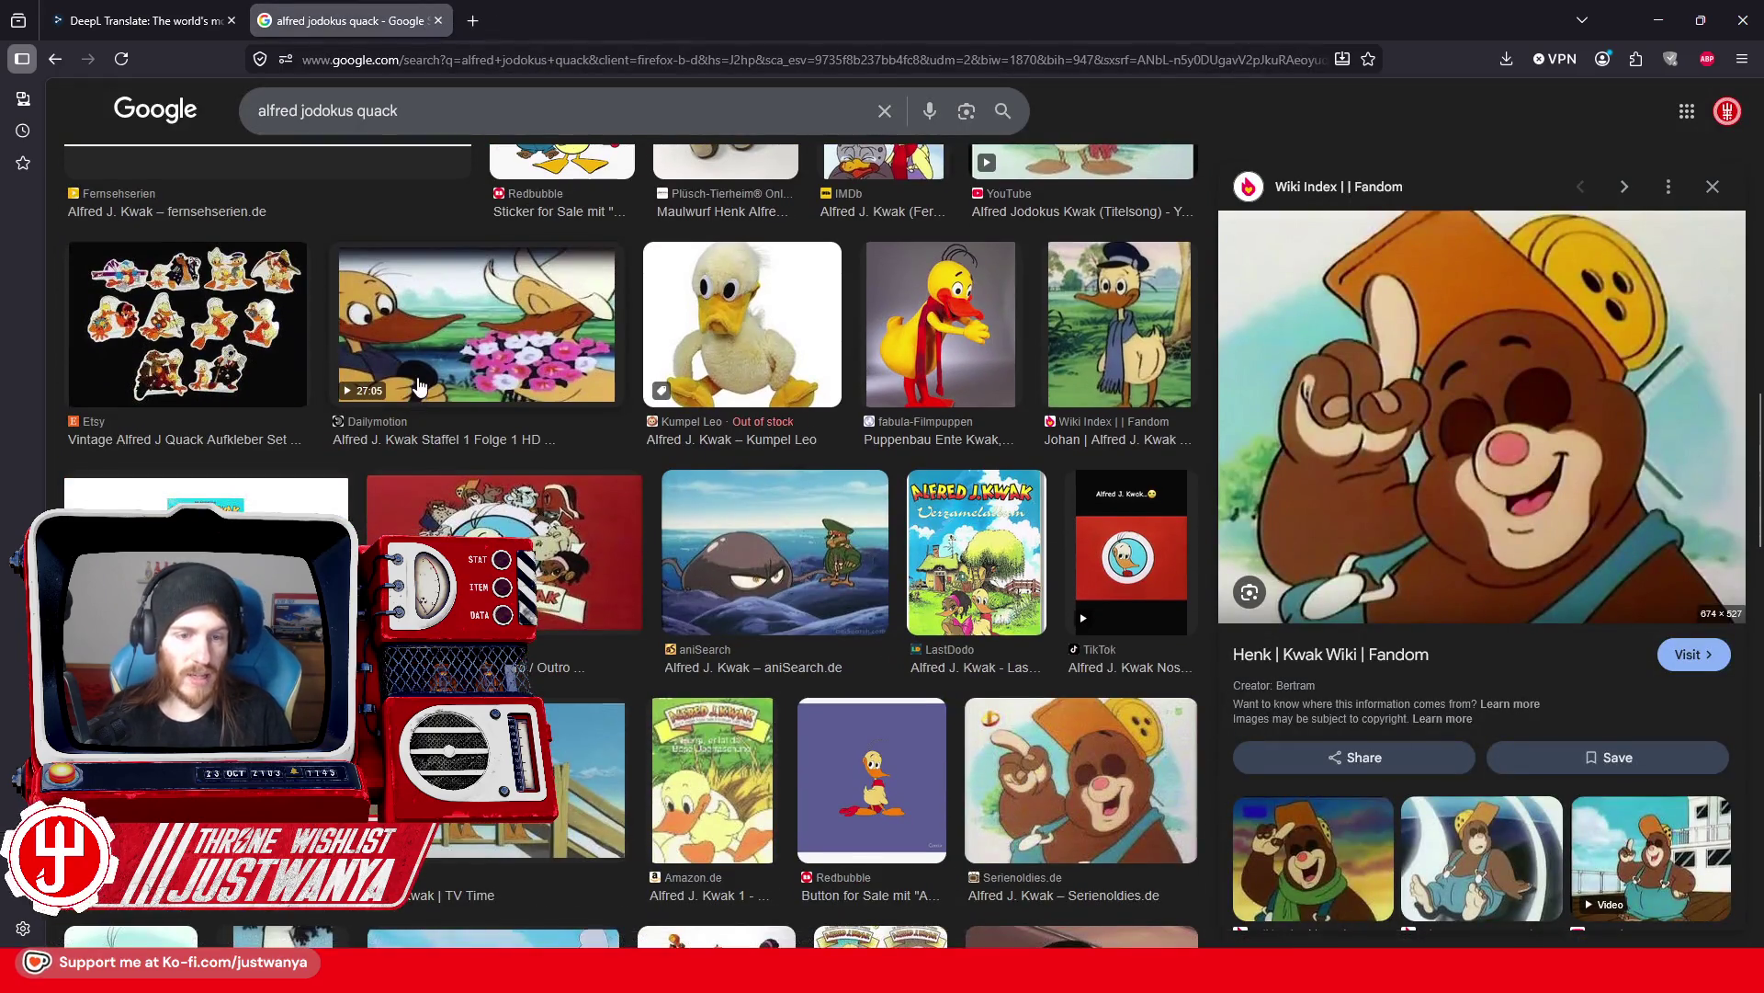
scroll(419, 384, "down", 3)
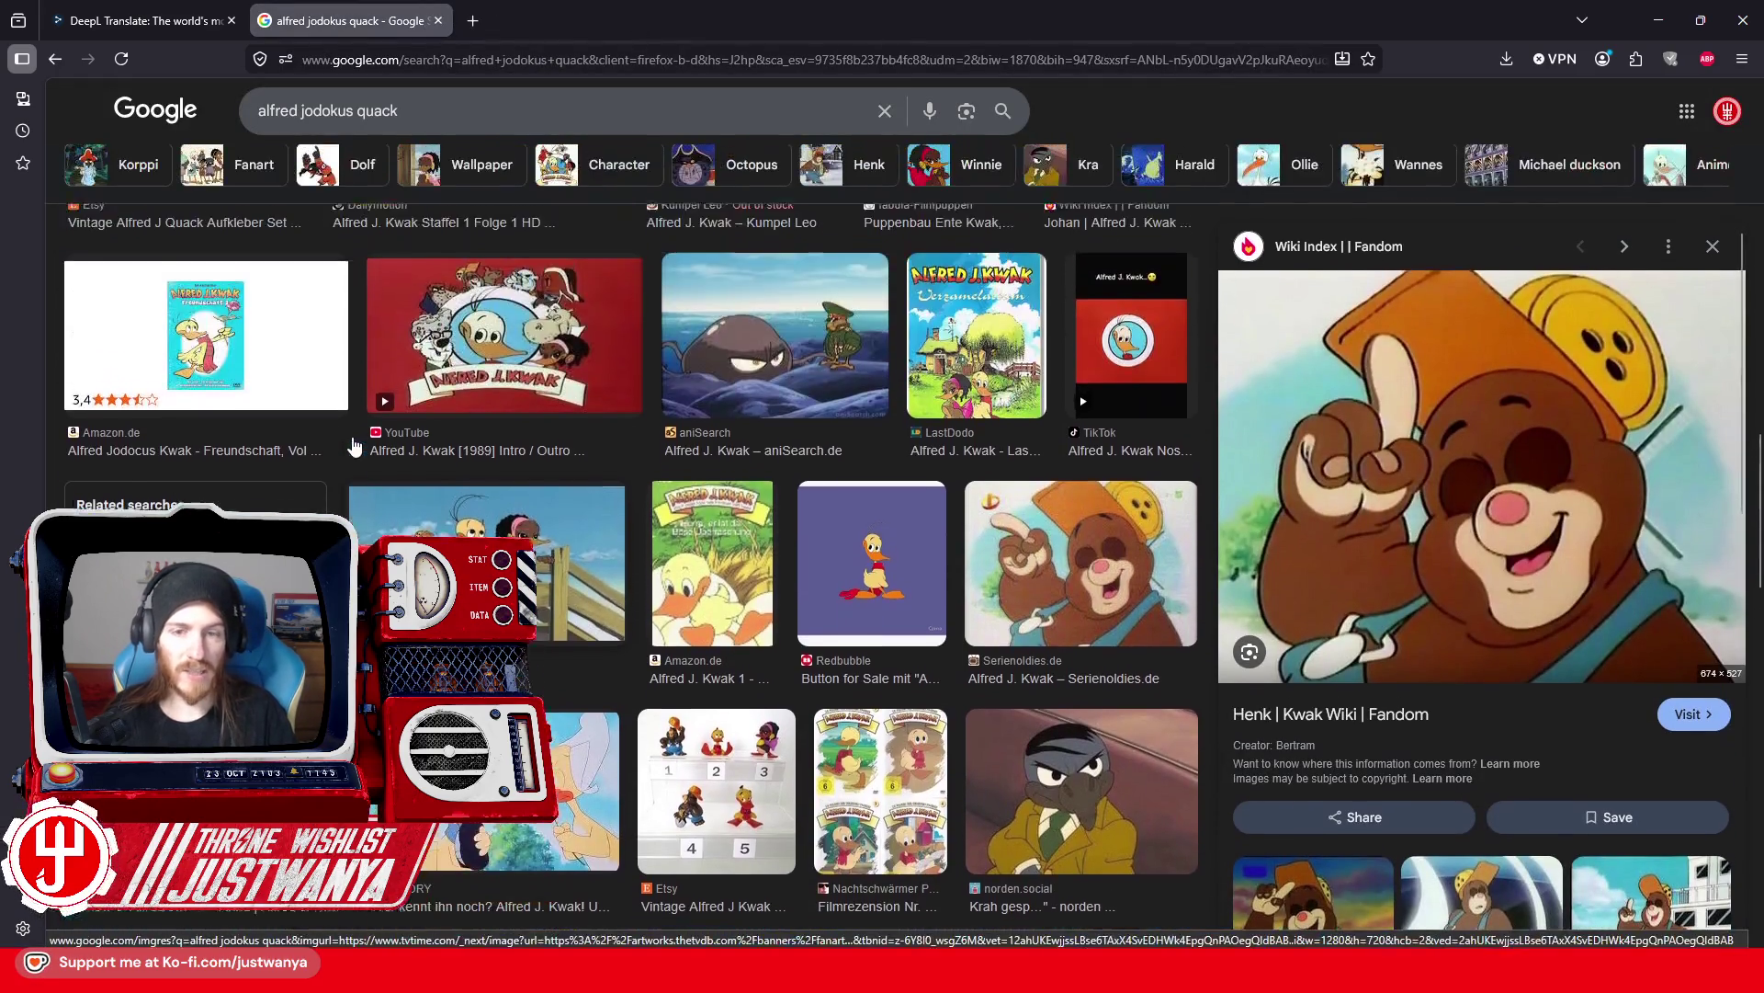
scroll(355, 447, "down", 2)
left_click(791, 308)
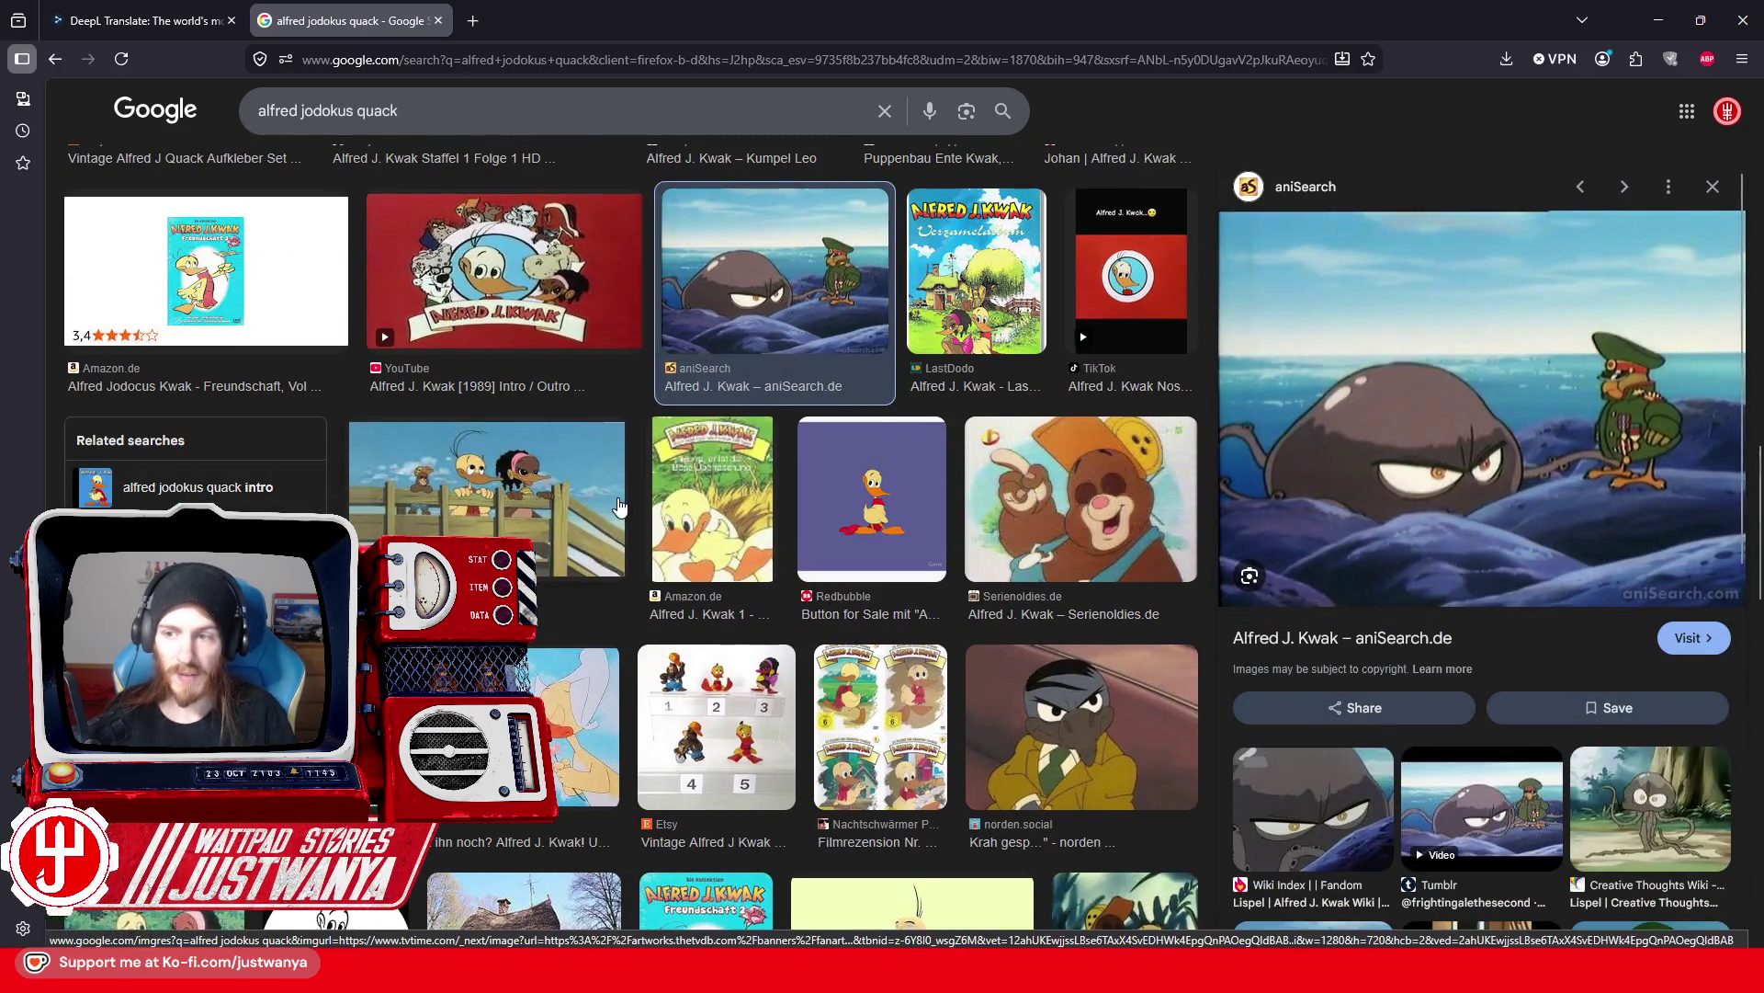
scroll(618, 506, "down", 5)
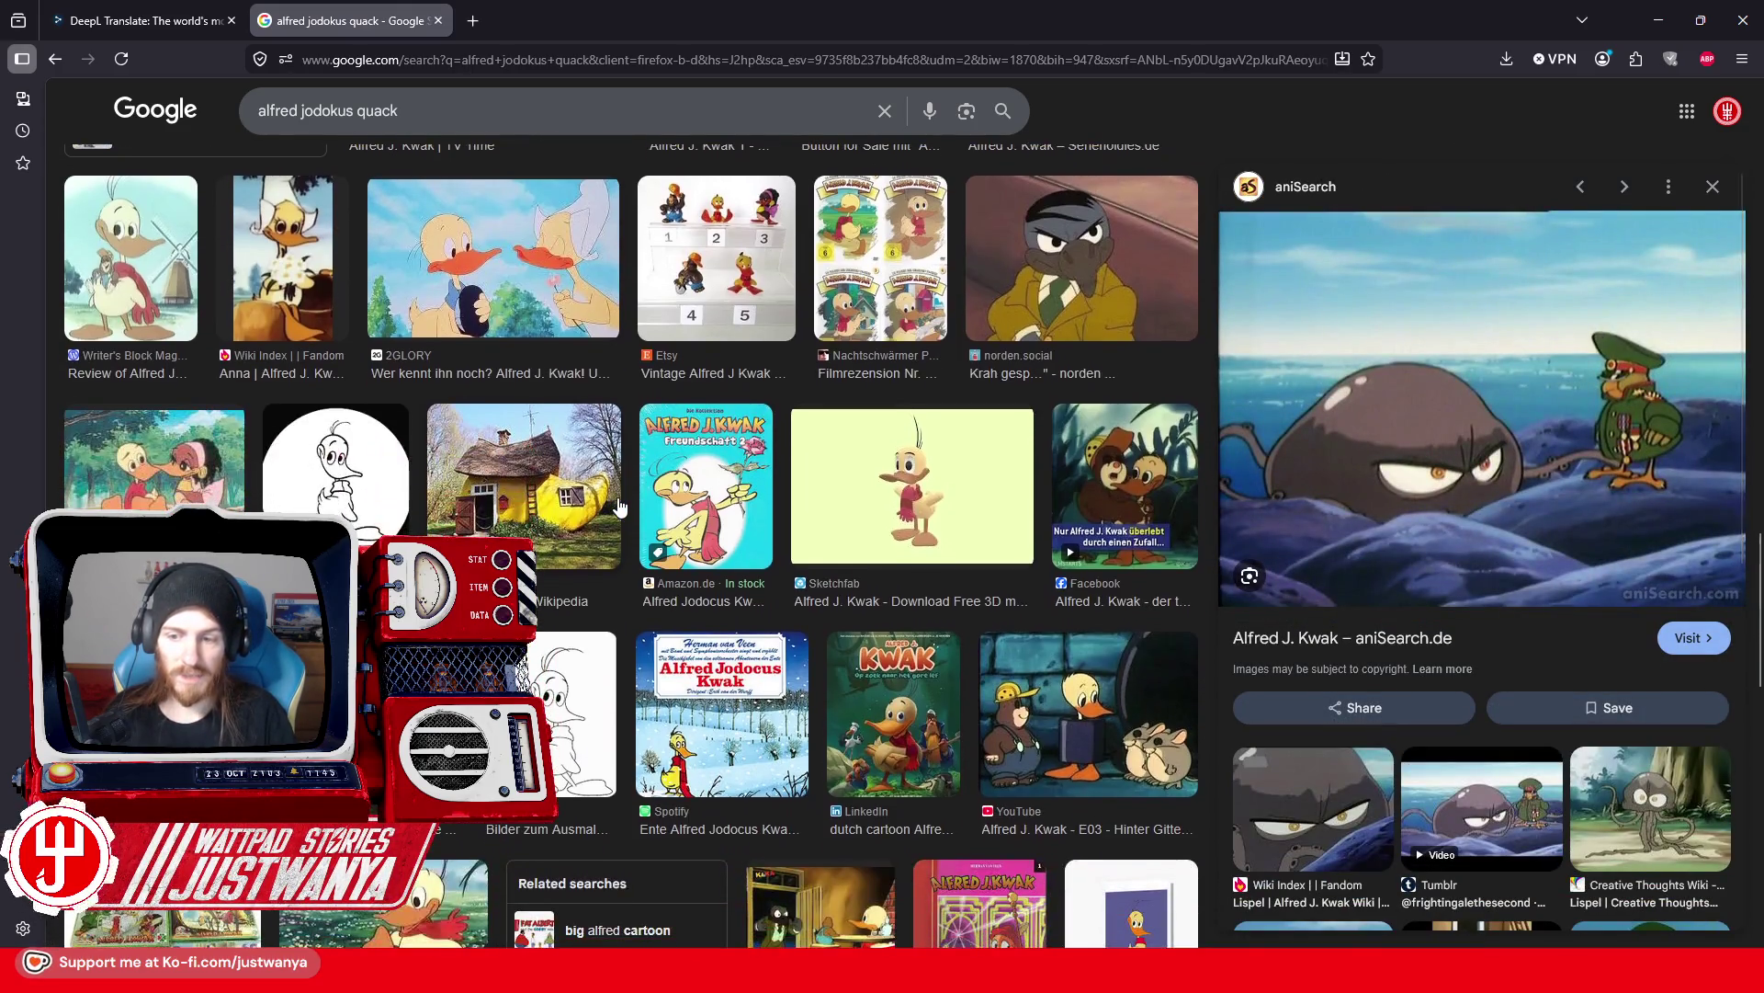
scroll(618, 506, "down", 1)
left_click(188, 414)
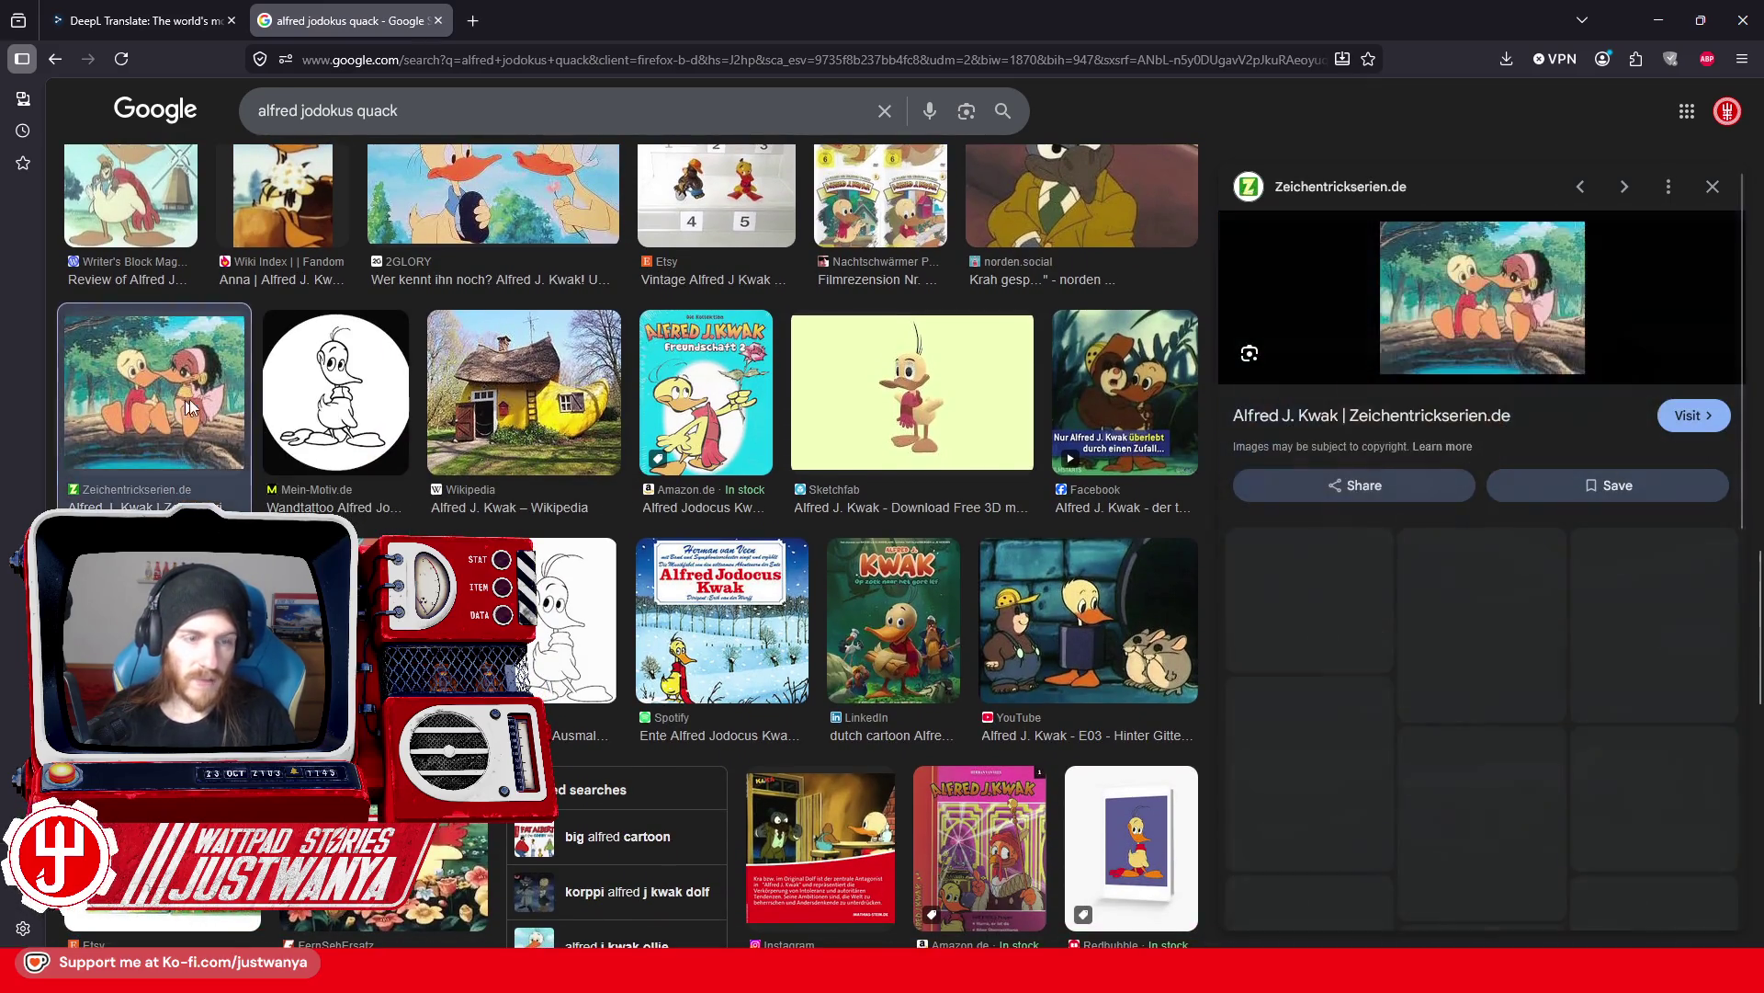
Step: Open the LastDodo Winnie Wanna image in a new tab, then close it
left_click(1625, 579)
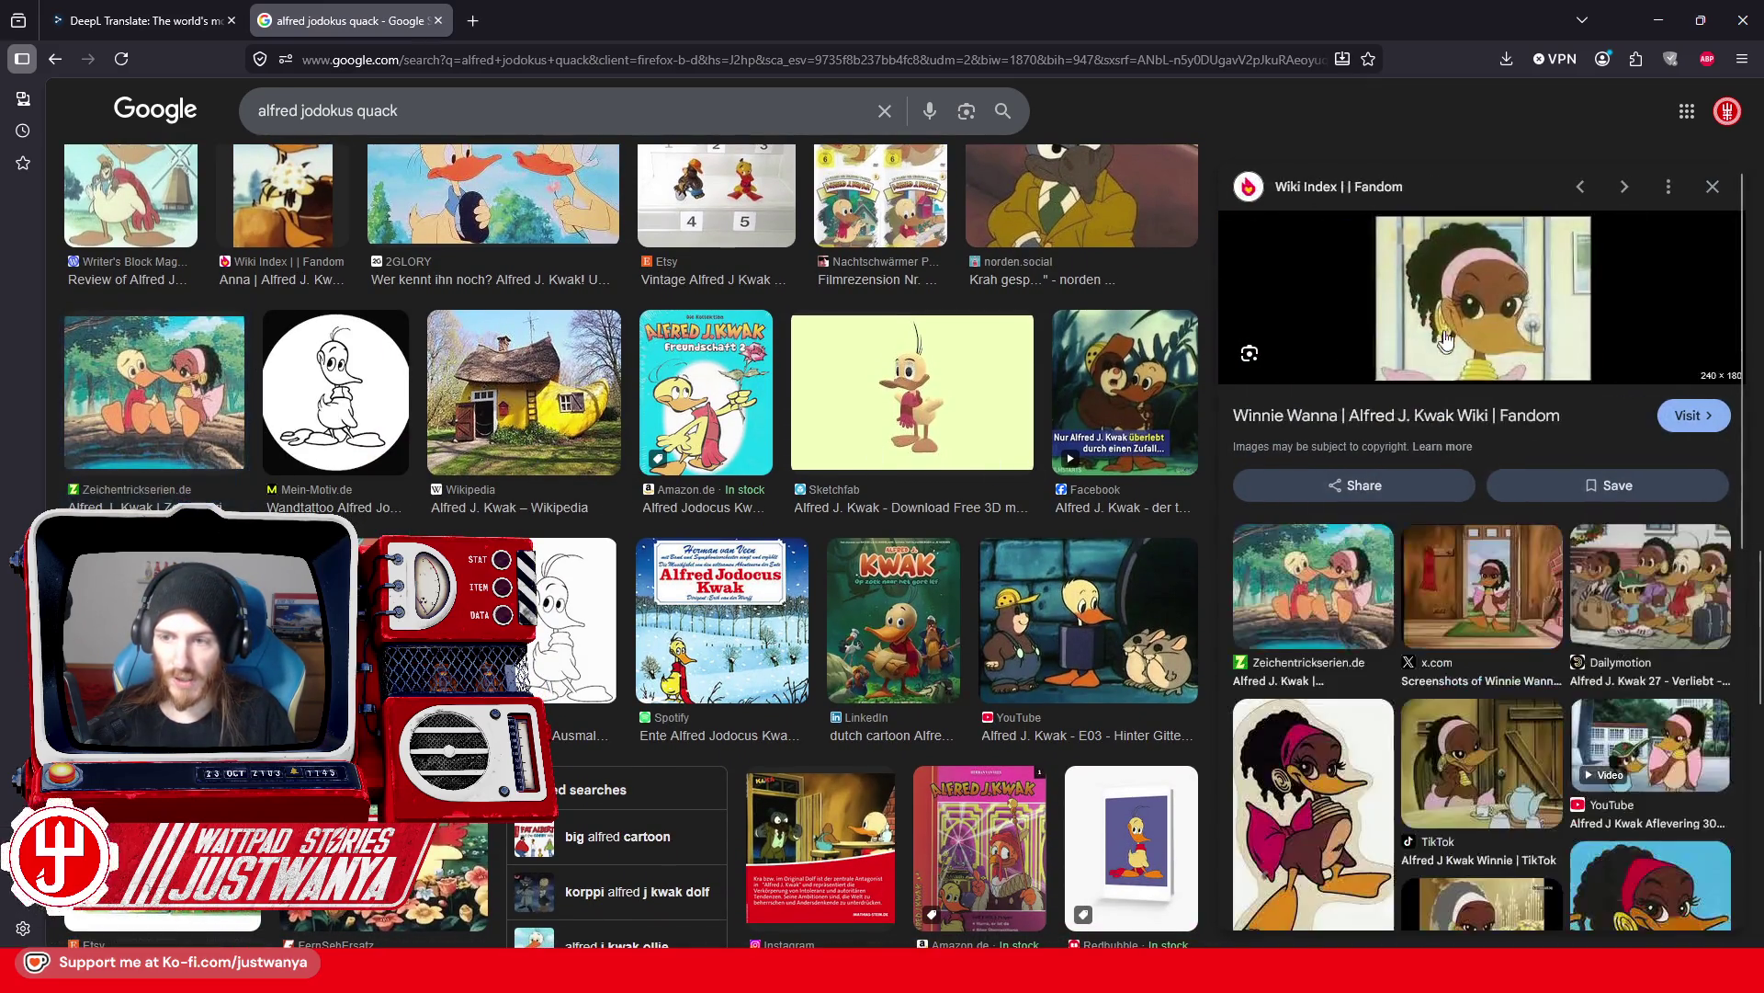
left_click(1313, 782)
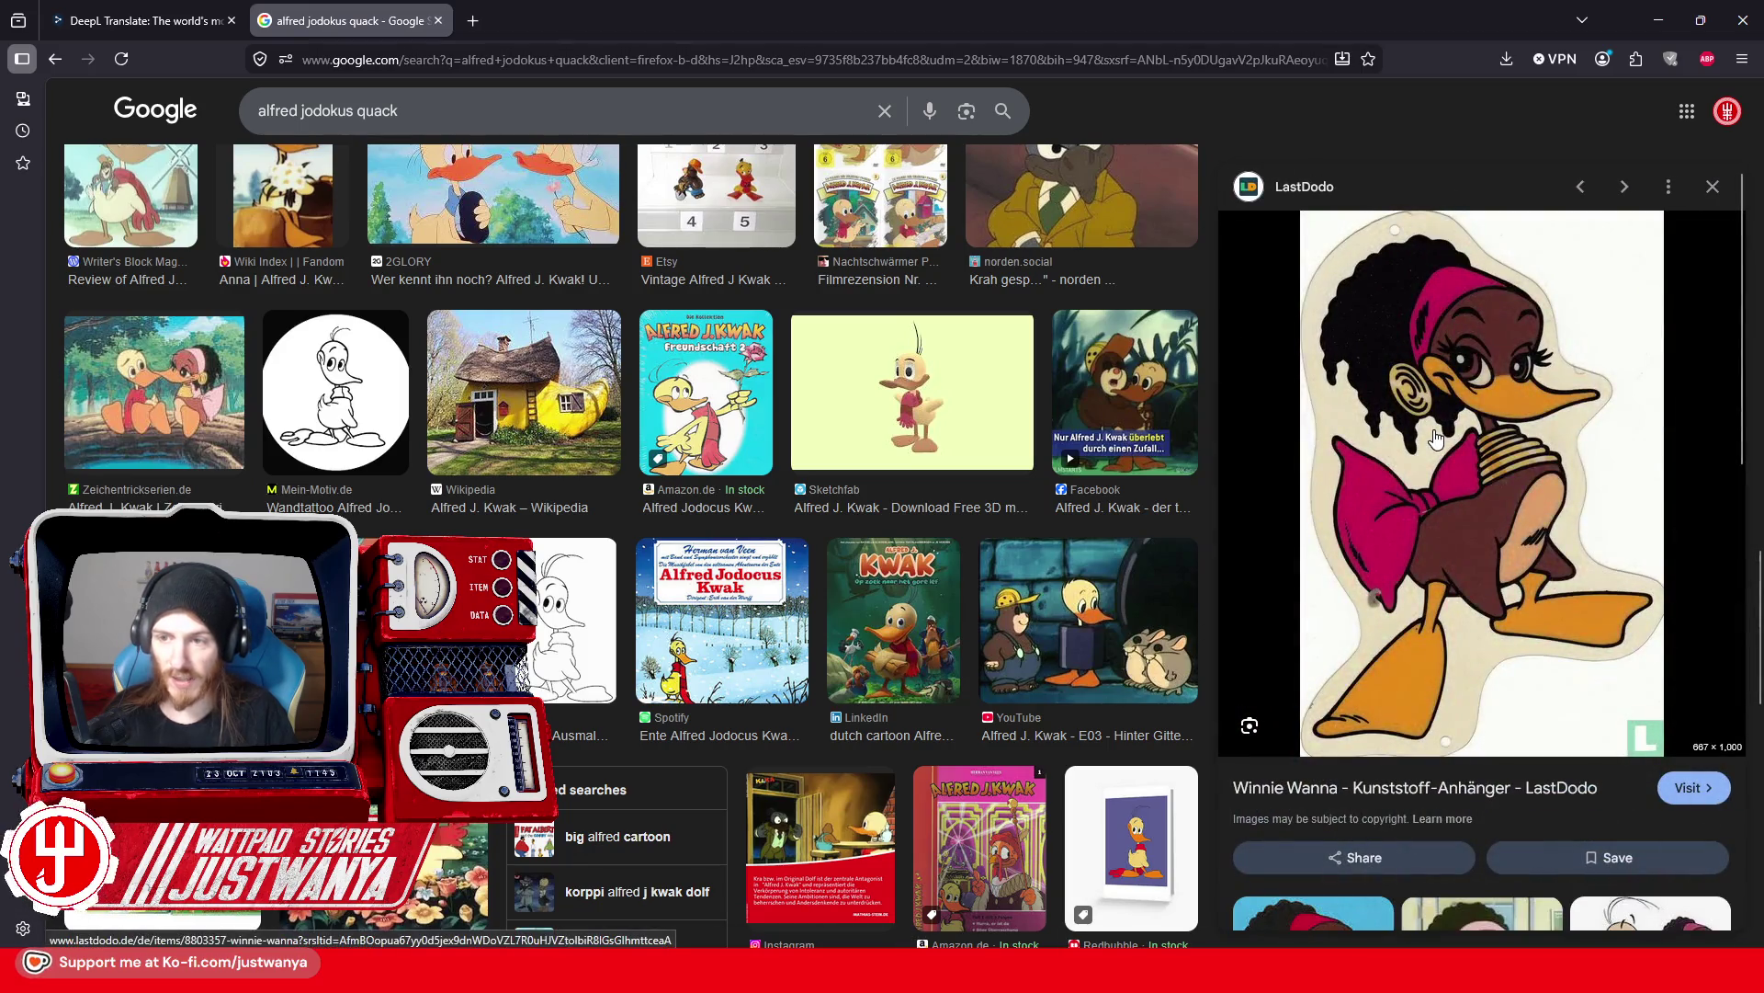
right_click(1439, 437)
left_click(1508, 671)
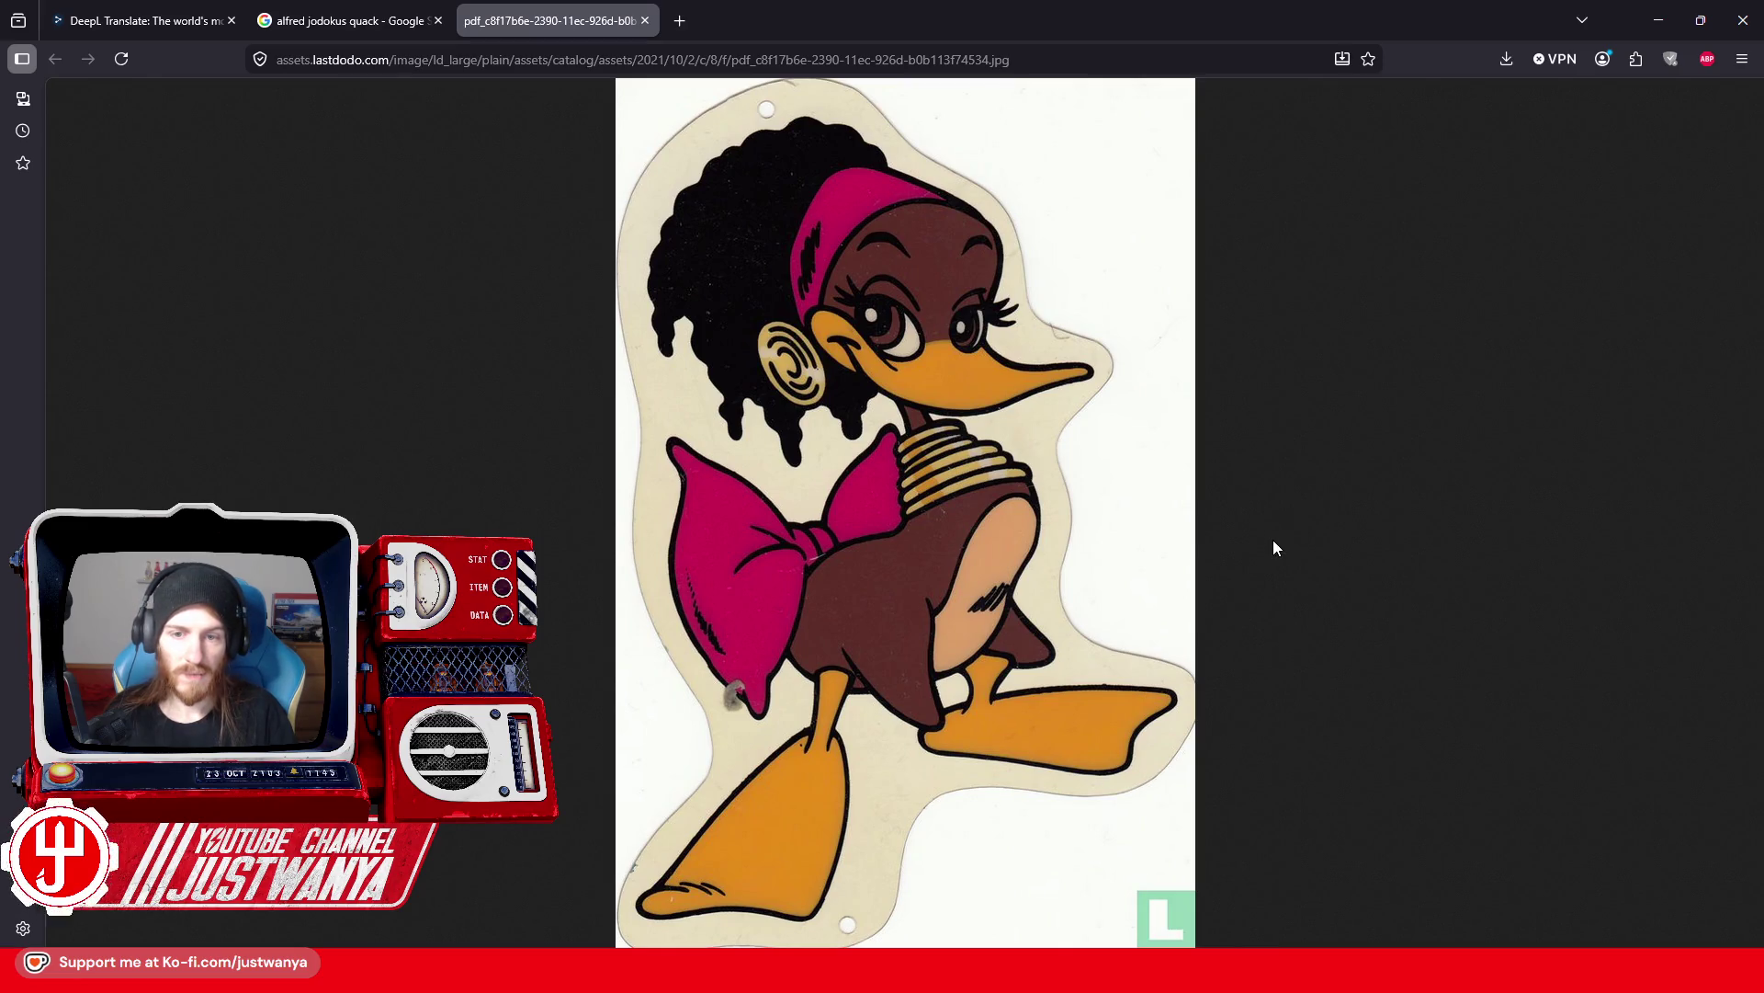
left_click(645, 20)
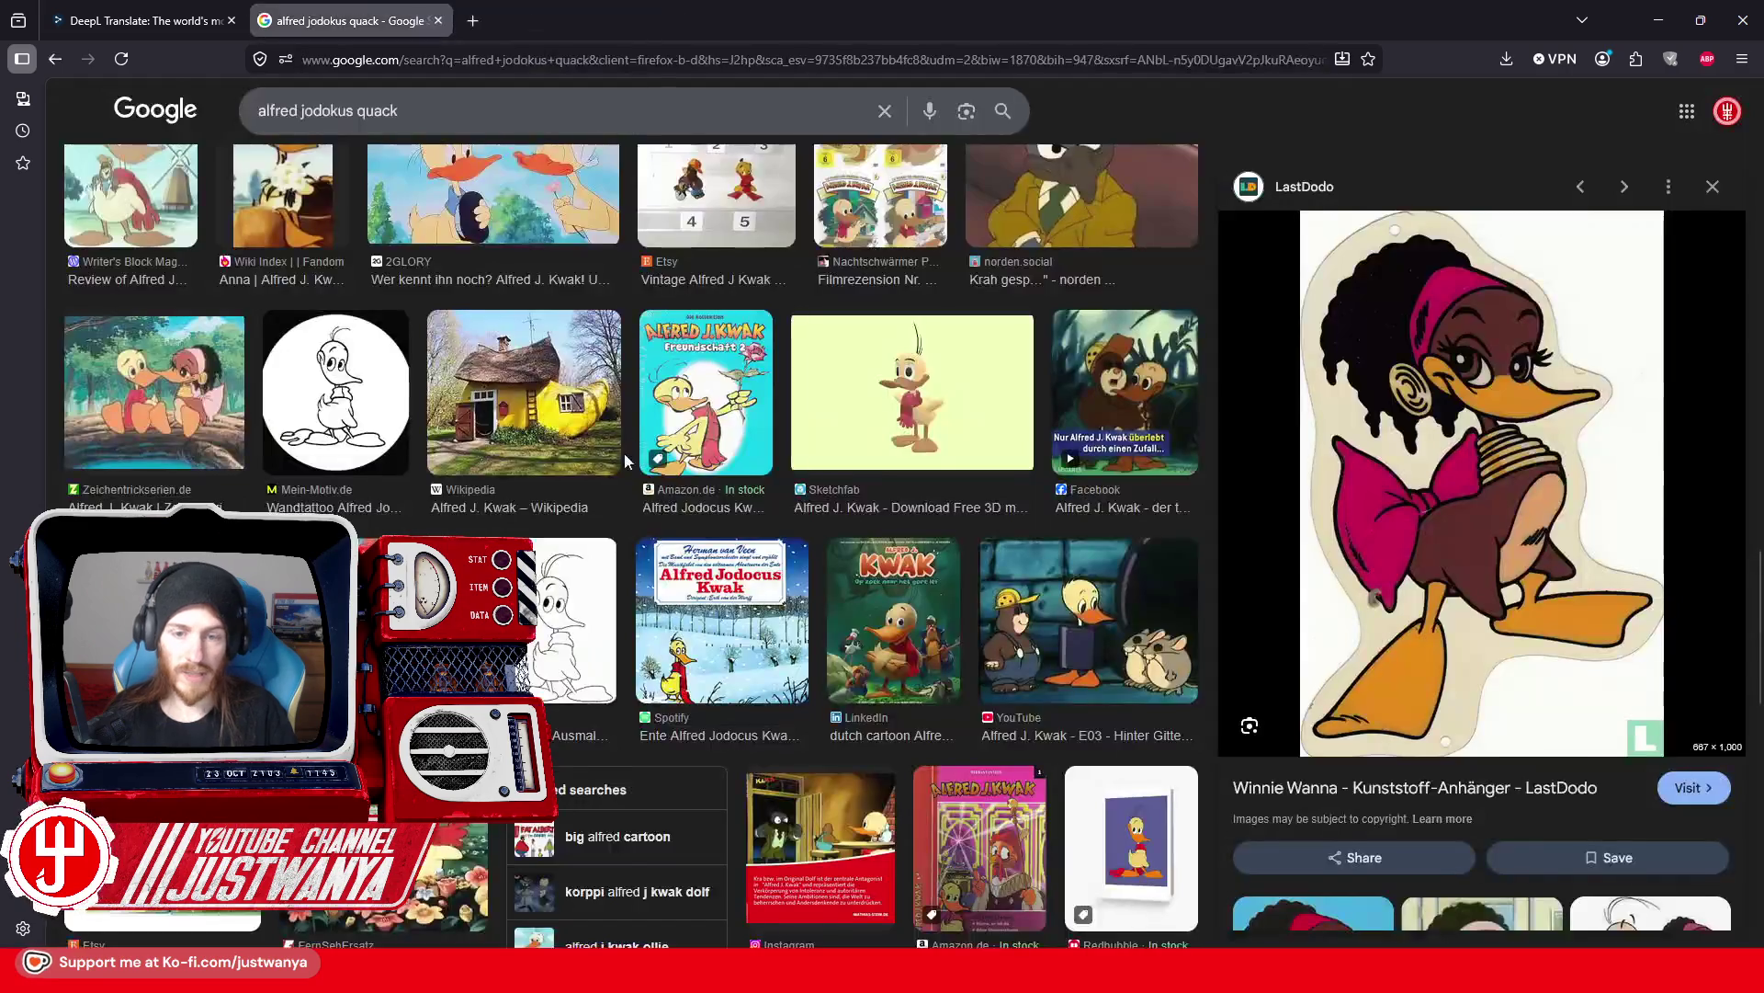
Step: Close the Google Images tab and minimize Firefox to return to Creation Kit
scroll(625, 452, "down", 2)
scroll(409, 345, "down", 8)
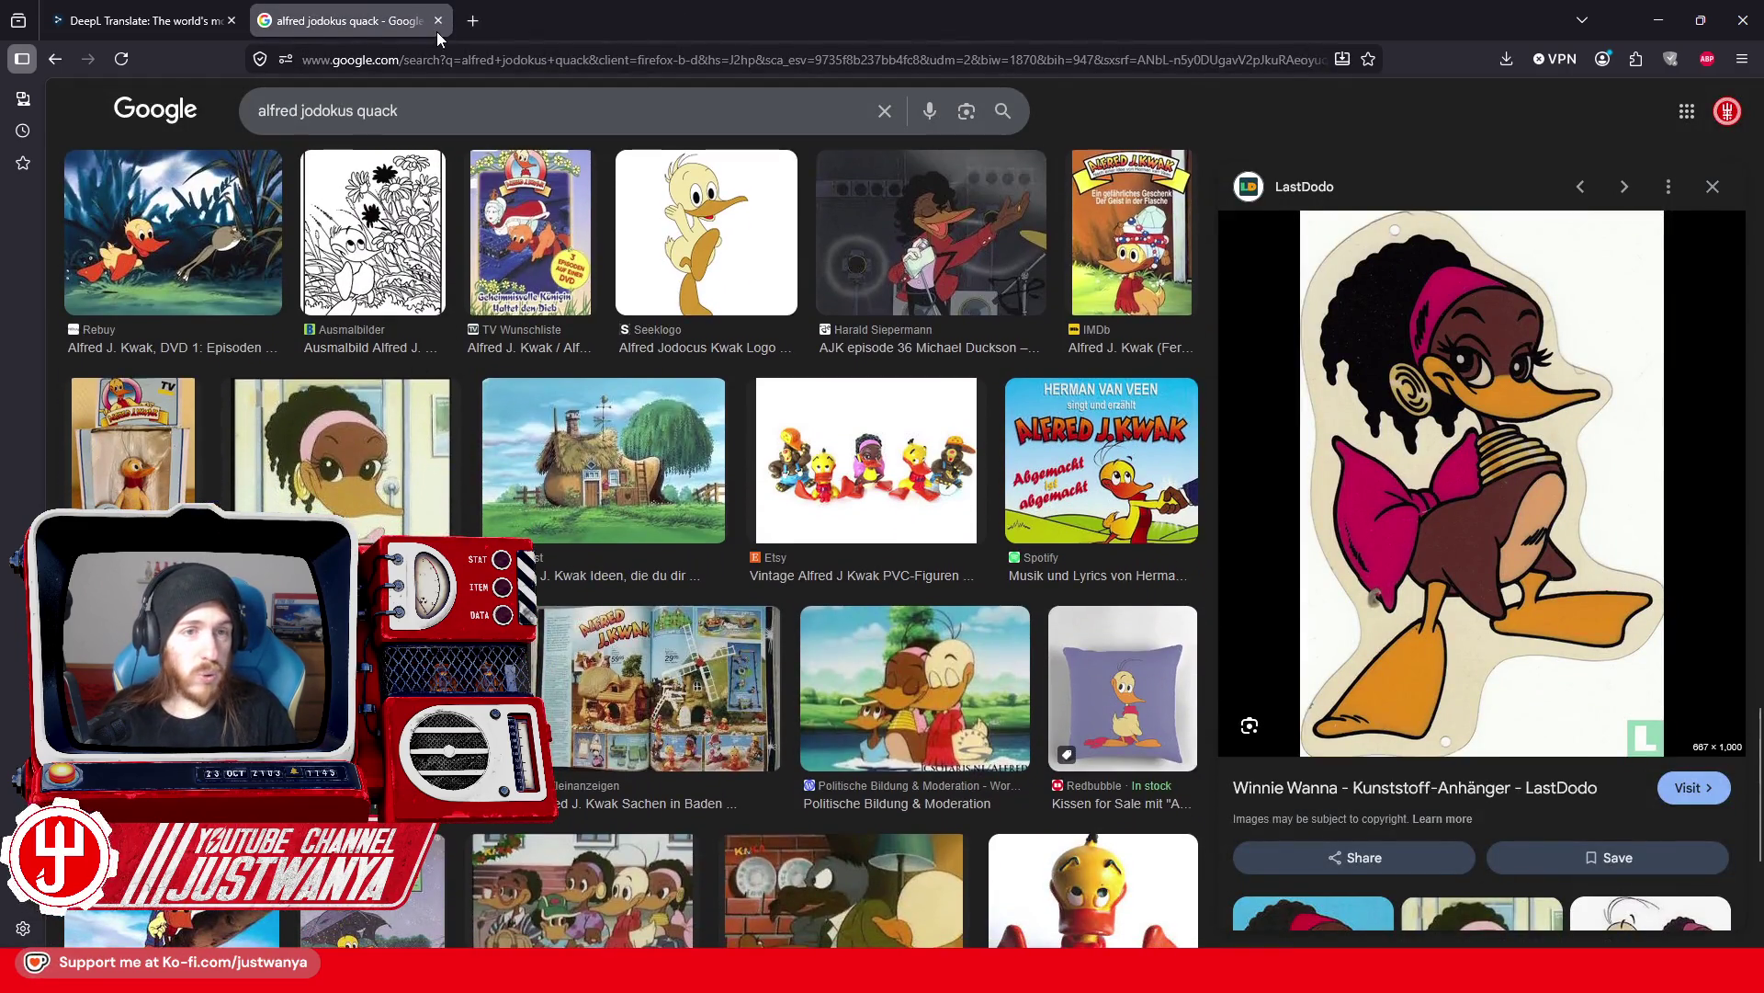
left_click(437, 21)
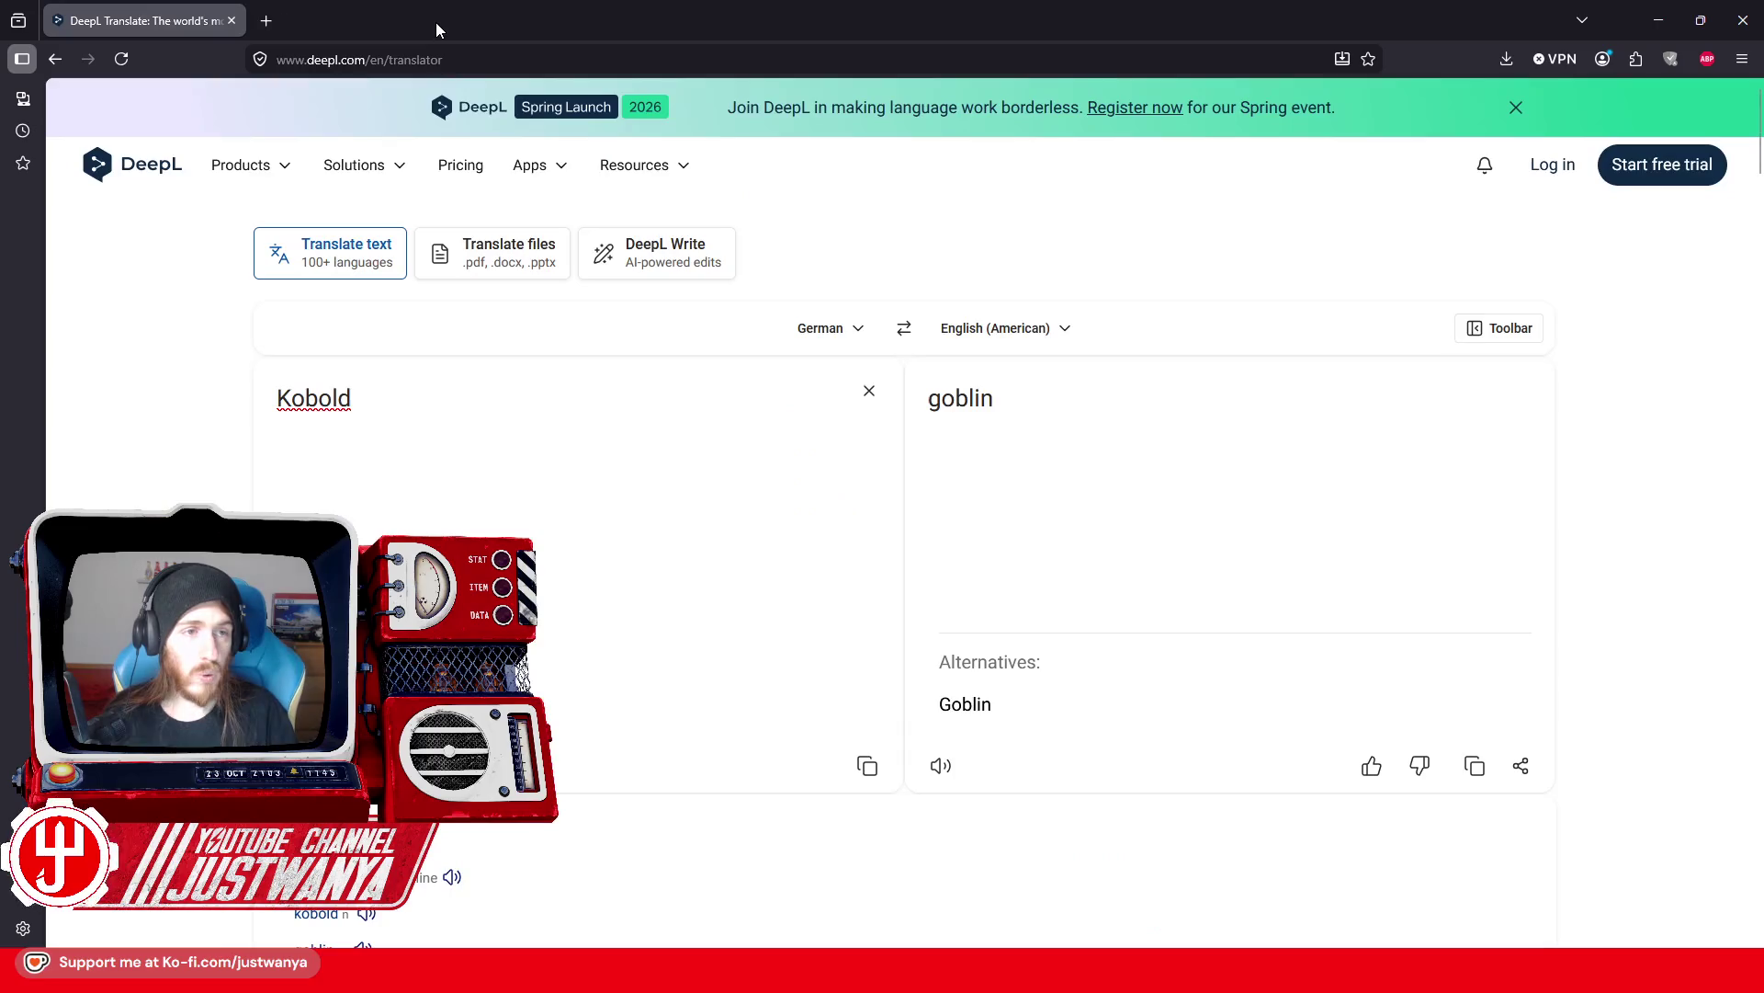
left_click(1659, 20)
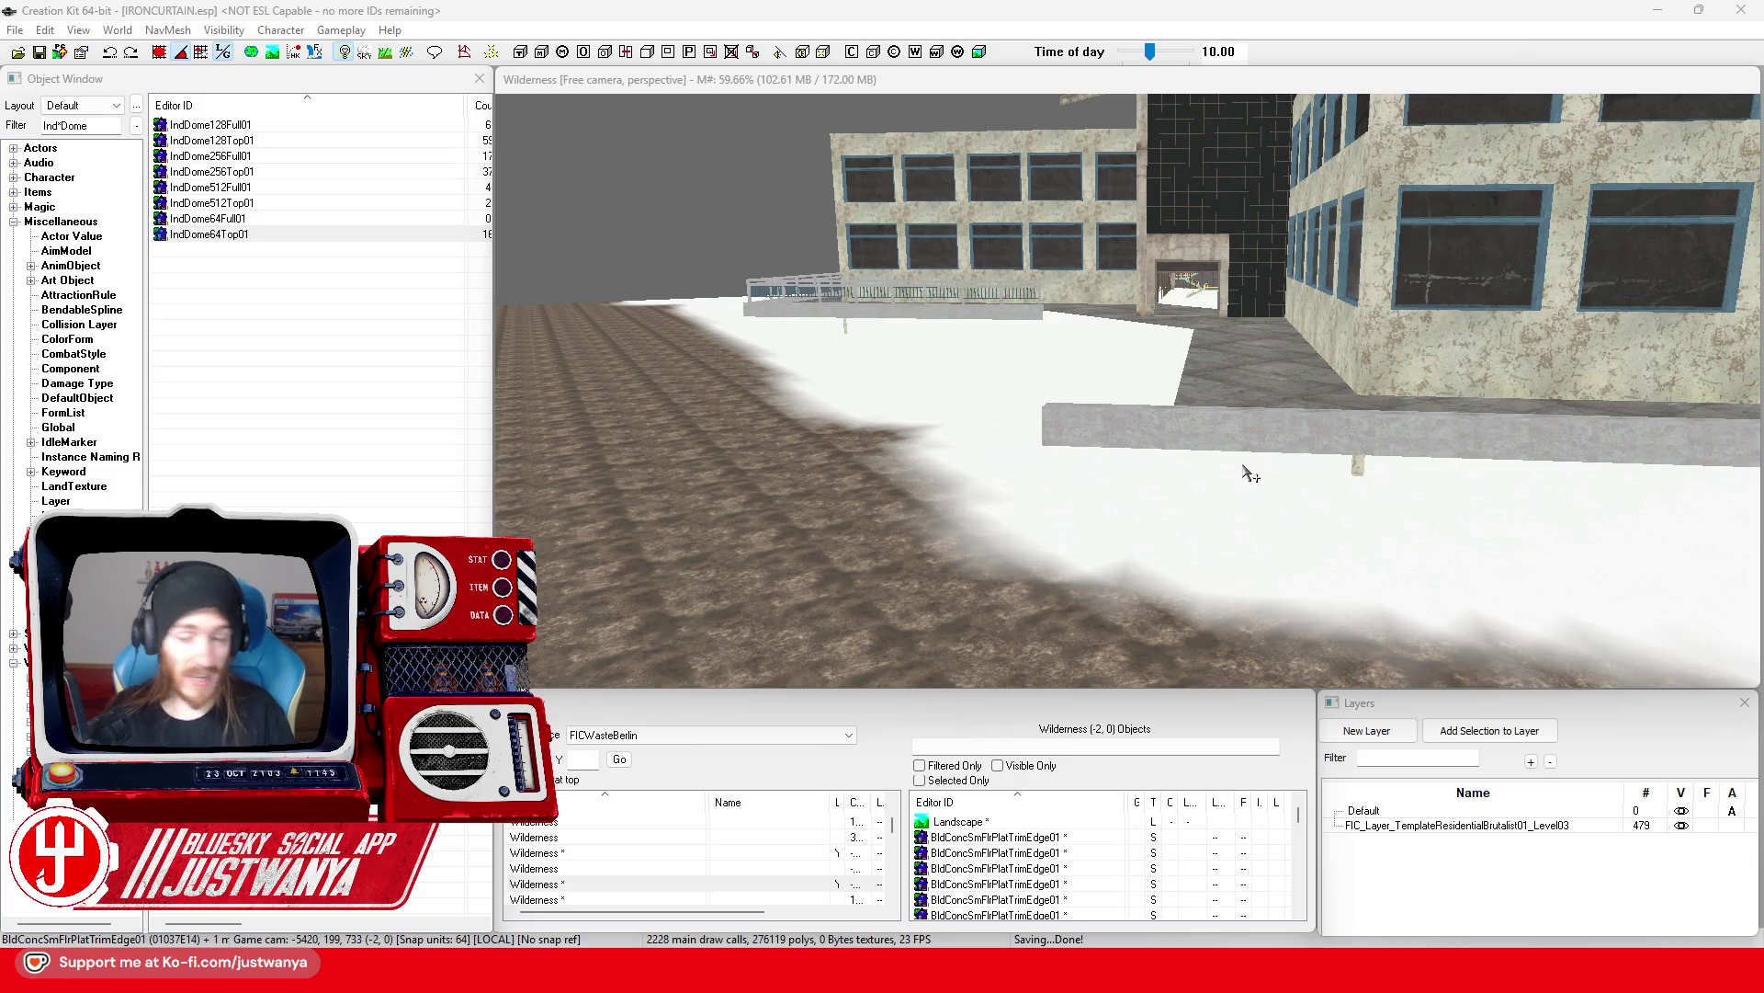
Step: Select both BldConcSmFlrPlatTrimEdge01 curb pieces and drag them together to the right
scroll(1250, 473, "up", 5)
left_click(1136, 456)
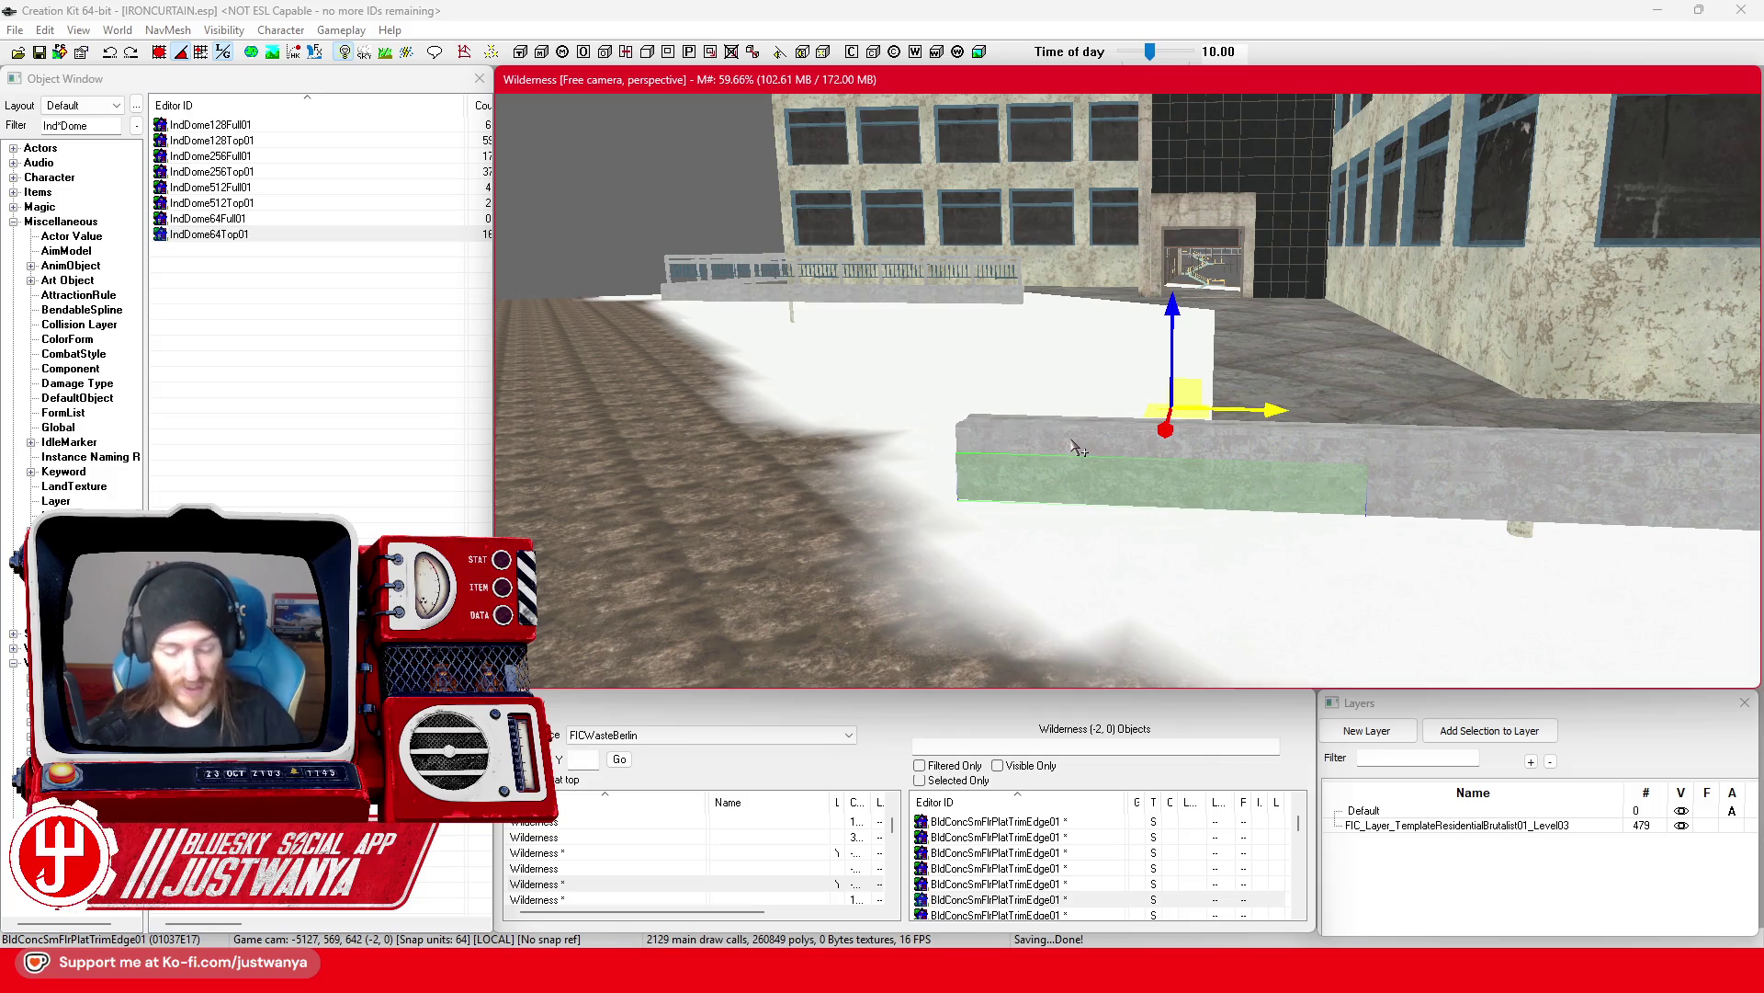
left_click(1172, 421, "ctrl")
left_click_drag(1259, 653, 1516, 660)
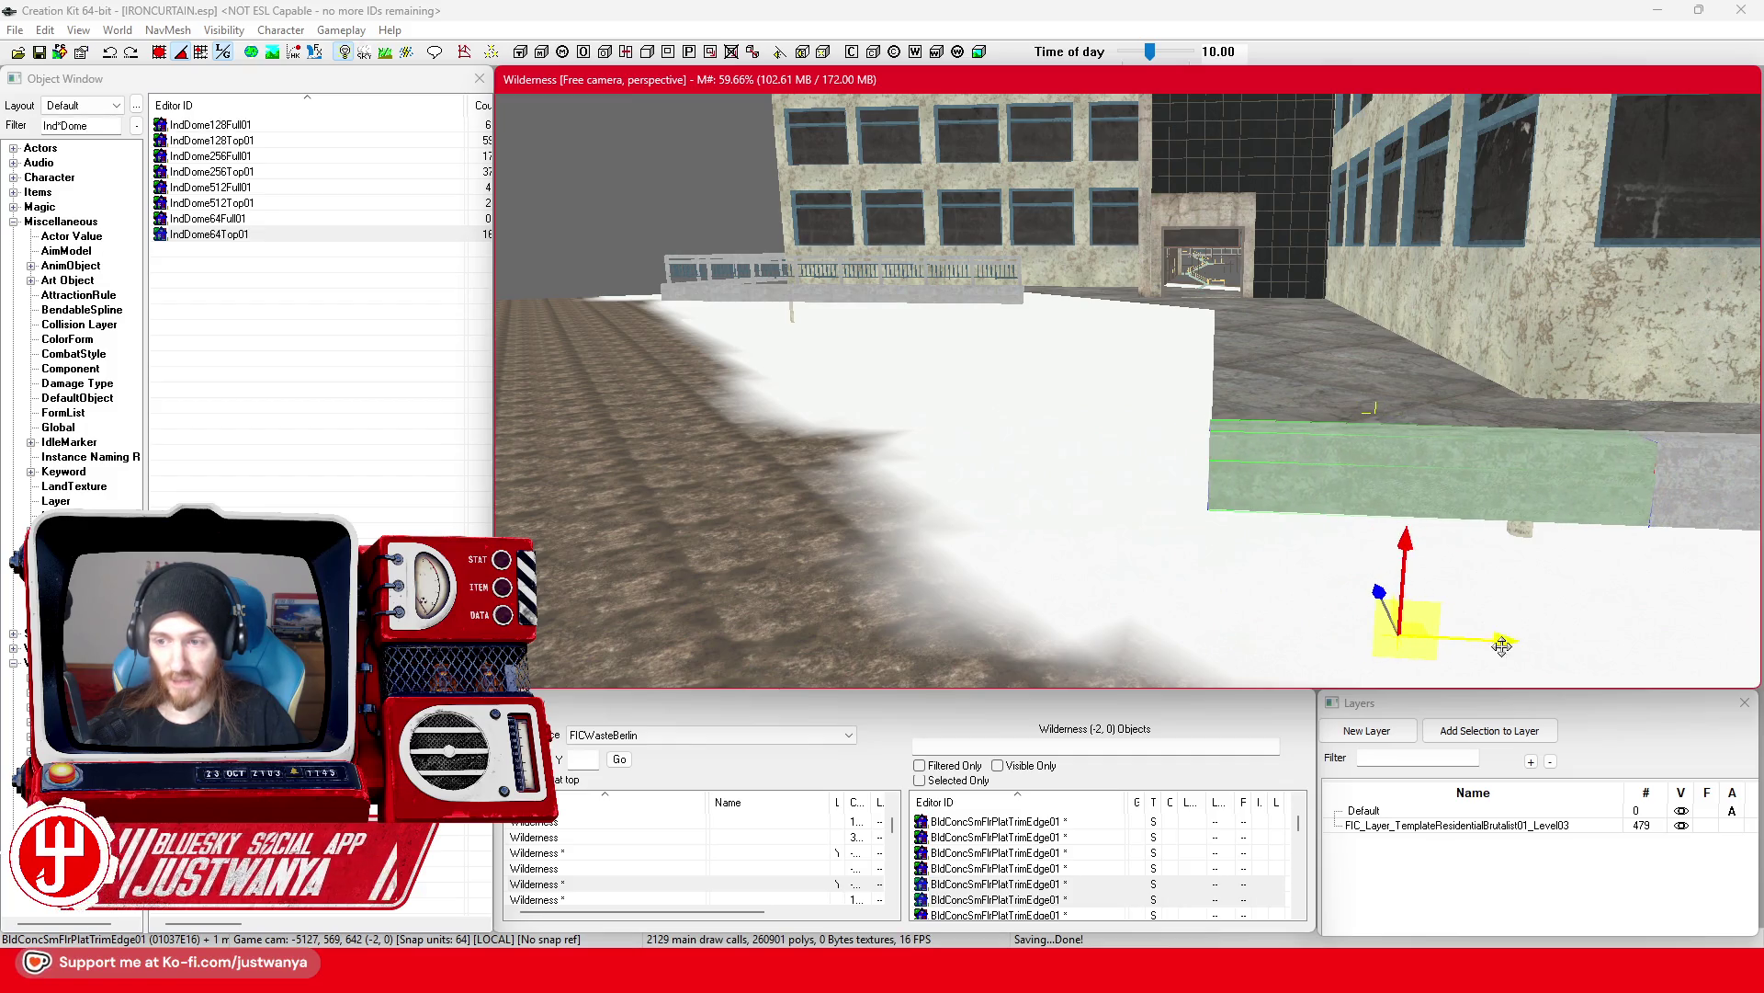
key("shift")
scroll(1222, 519, "up", 3)
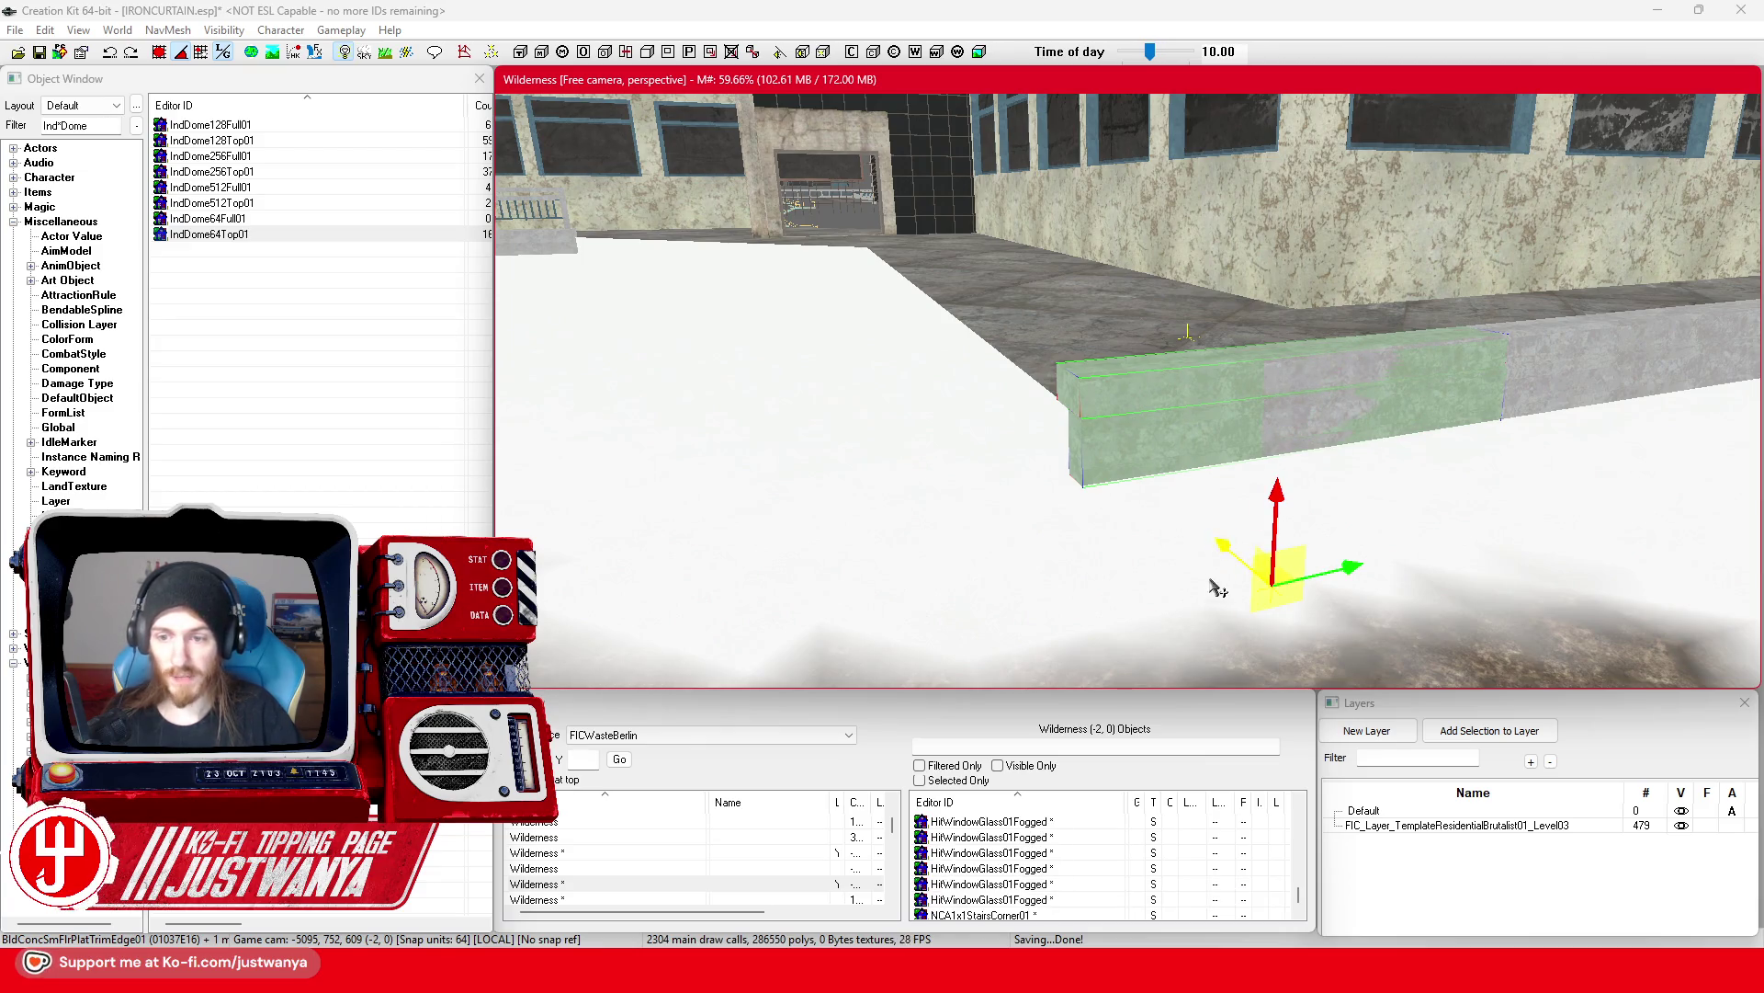
Step: Rotate the trim piece 90° on world axes so it runs across the wall
key("e")
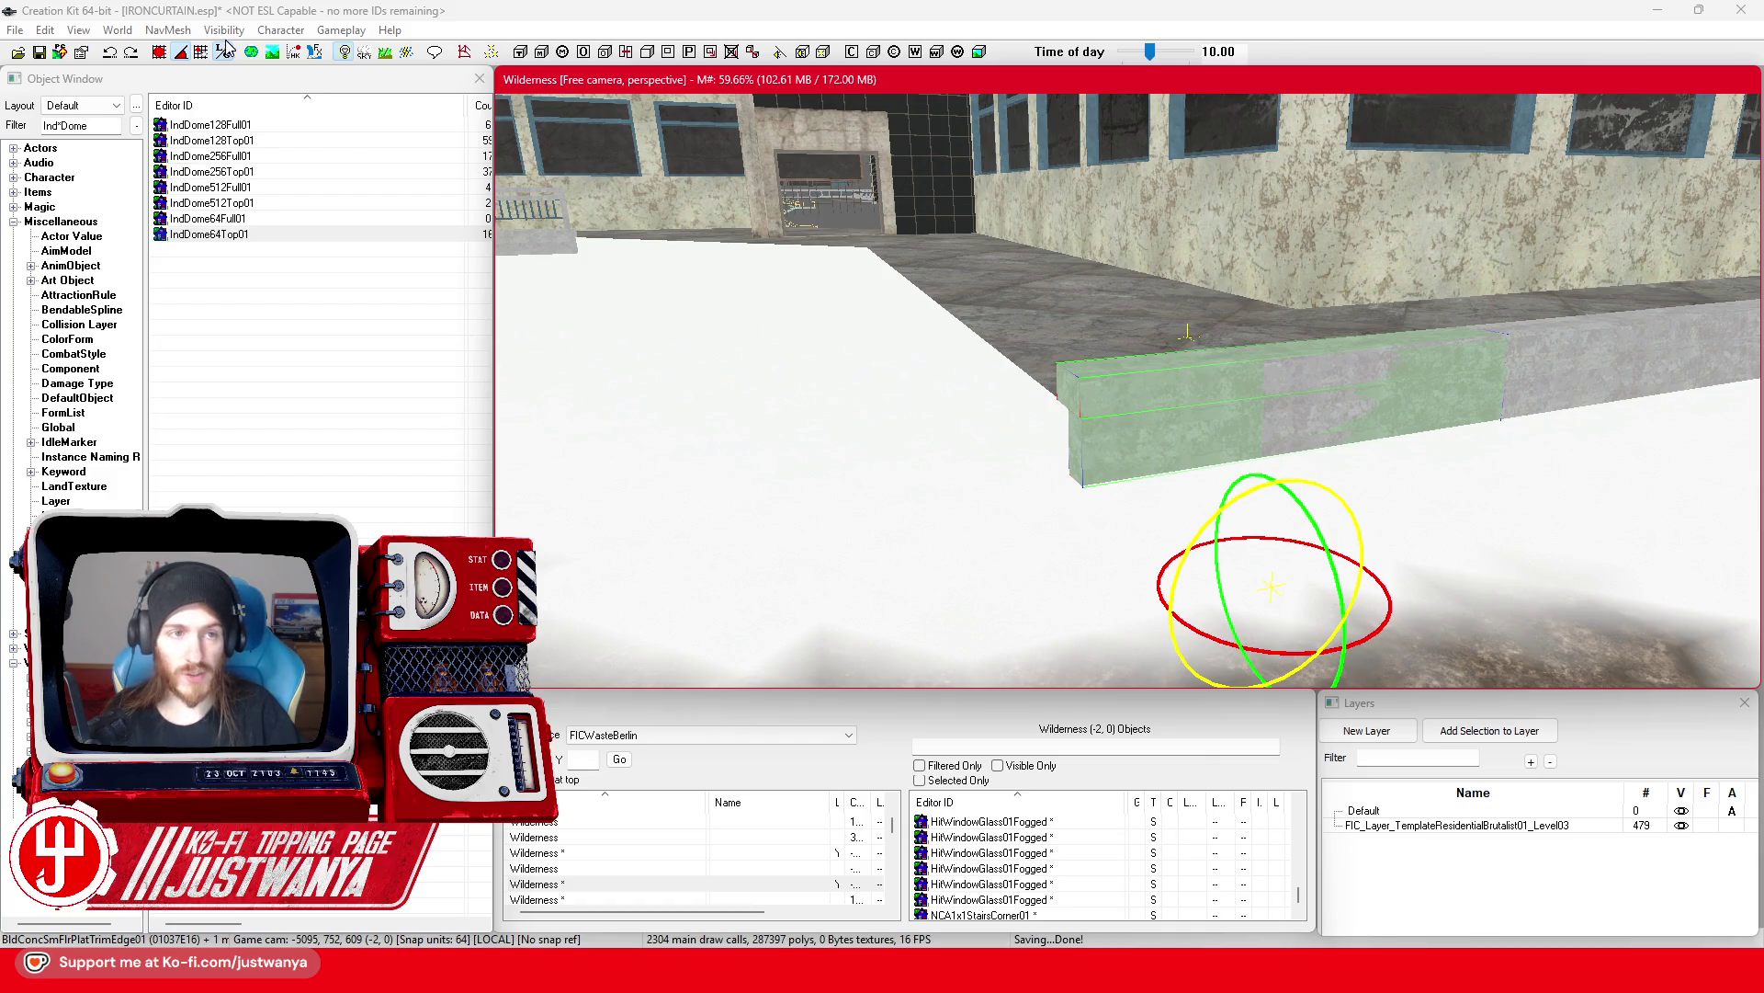
left_click(225, 50)
left_click_drag(1172, 494, 1171, 488)
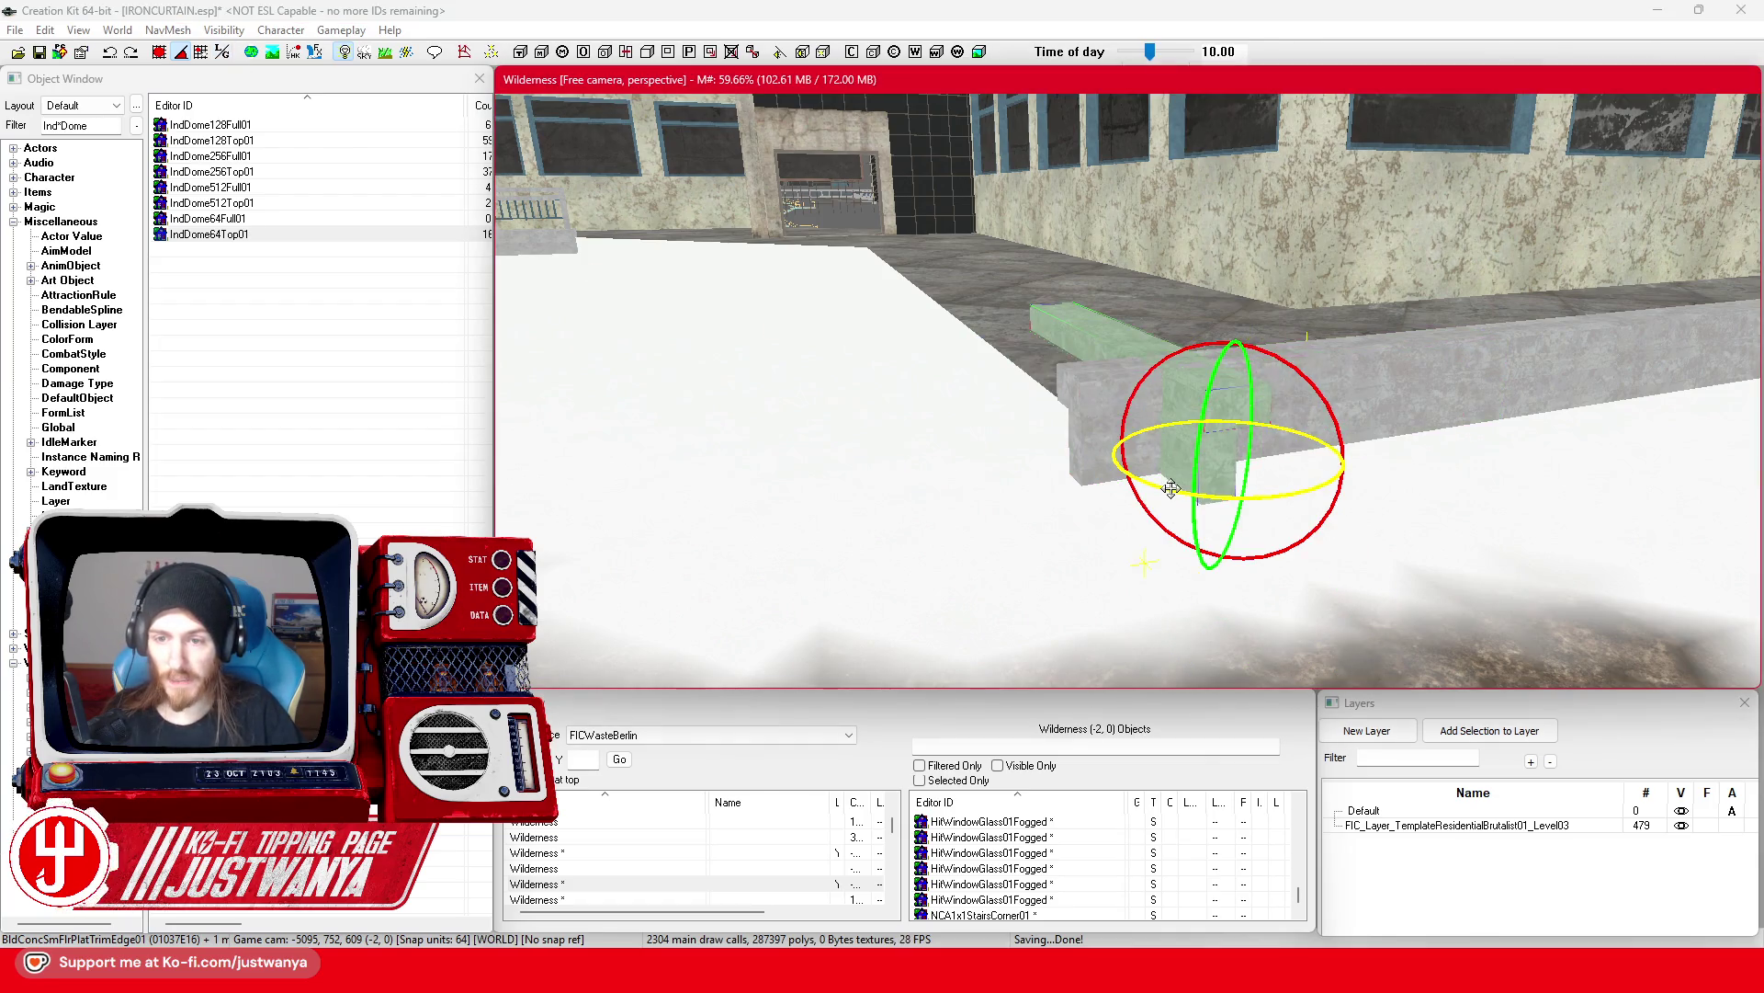
Step: On local axes, slide the trim piece left along the wall toward the corner
key("w")
left_click(223, 50)
left_click_drag(1154, 537, 1089, 544)
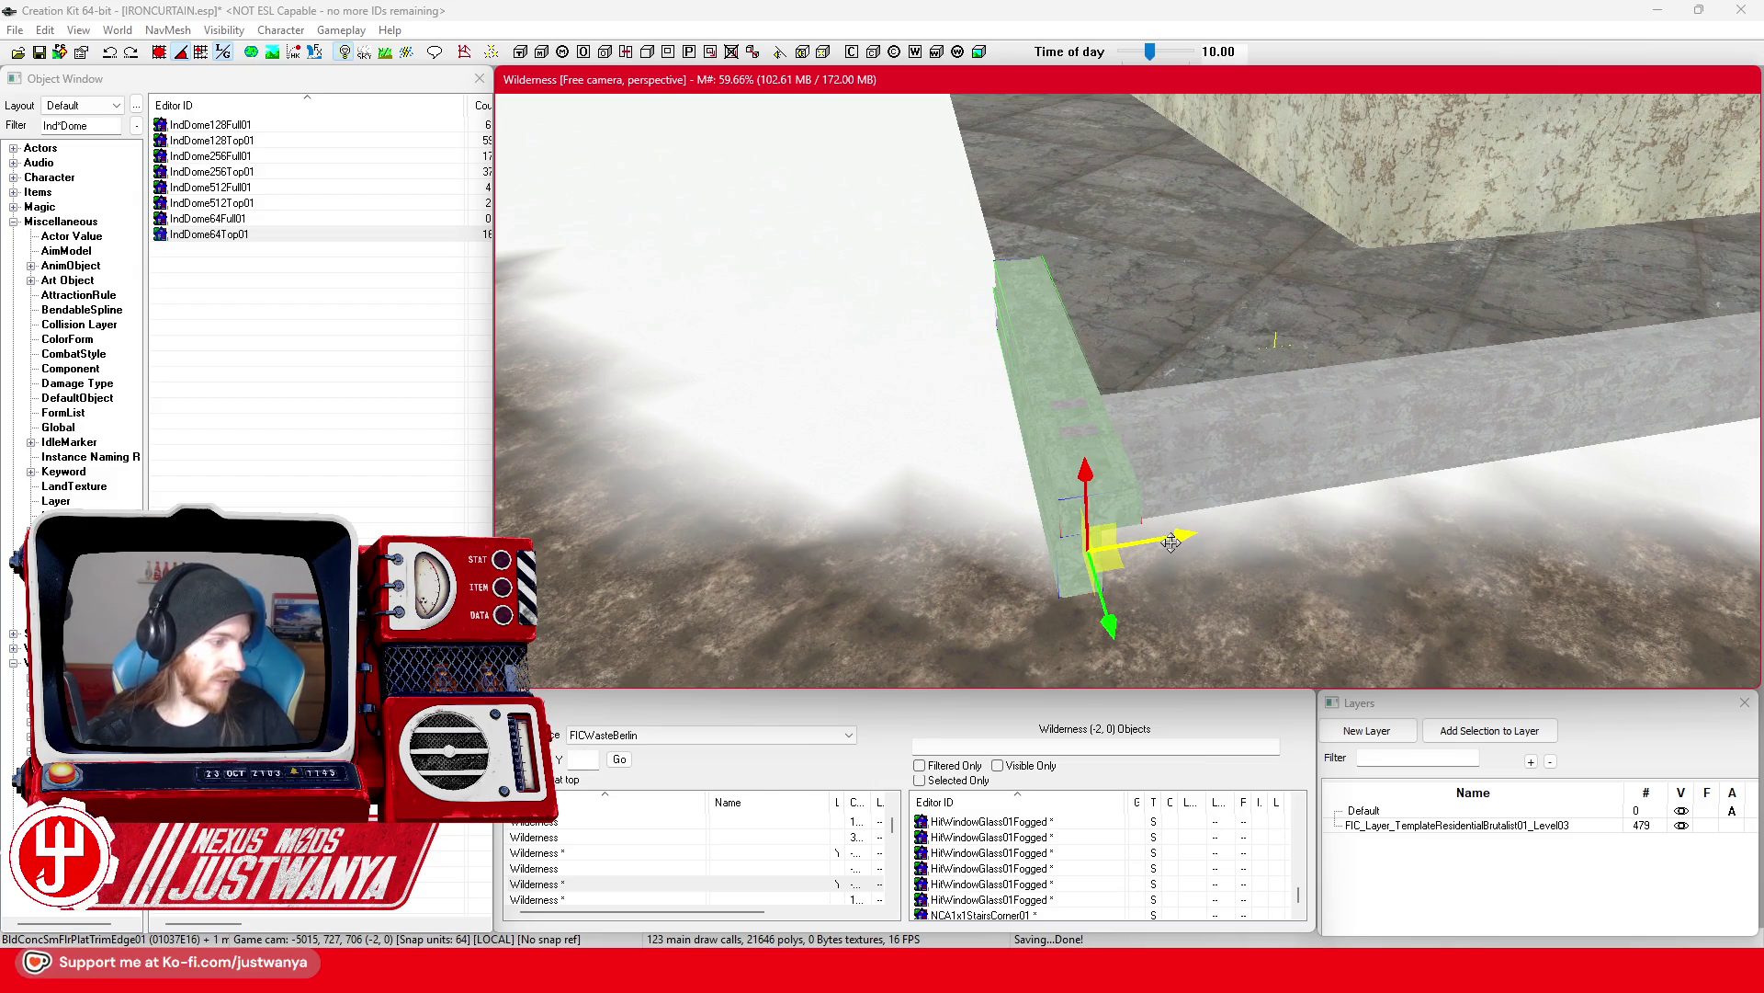
mouse_move(1098, 613)
left_mouse_down()
mouse_move(1069, 526)
mouse_move(1087, 567)
left_mouse_up()
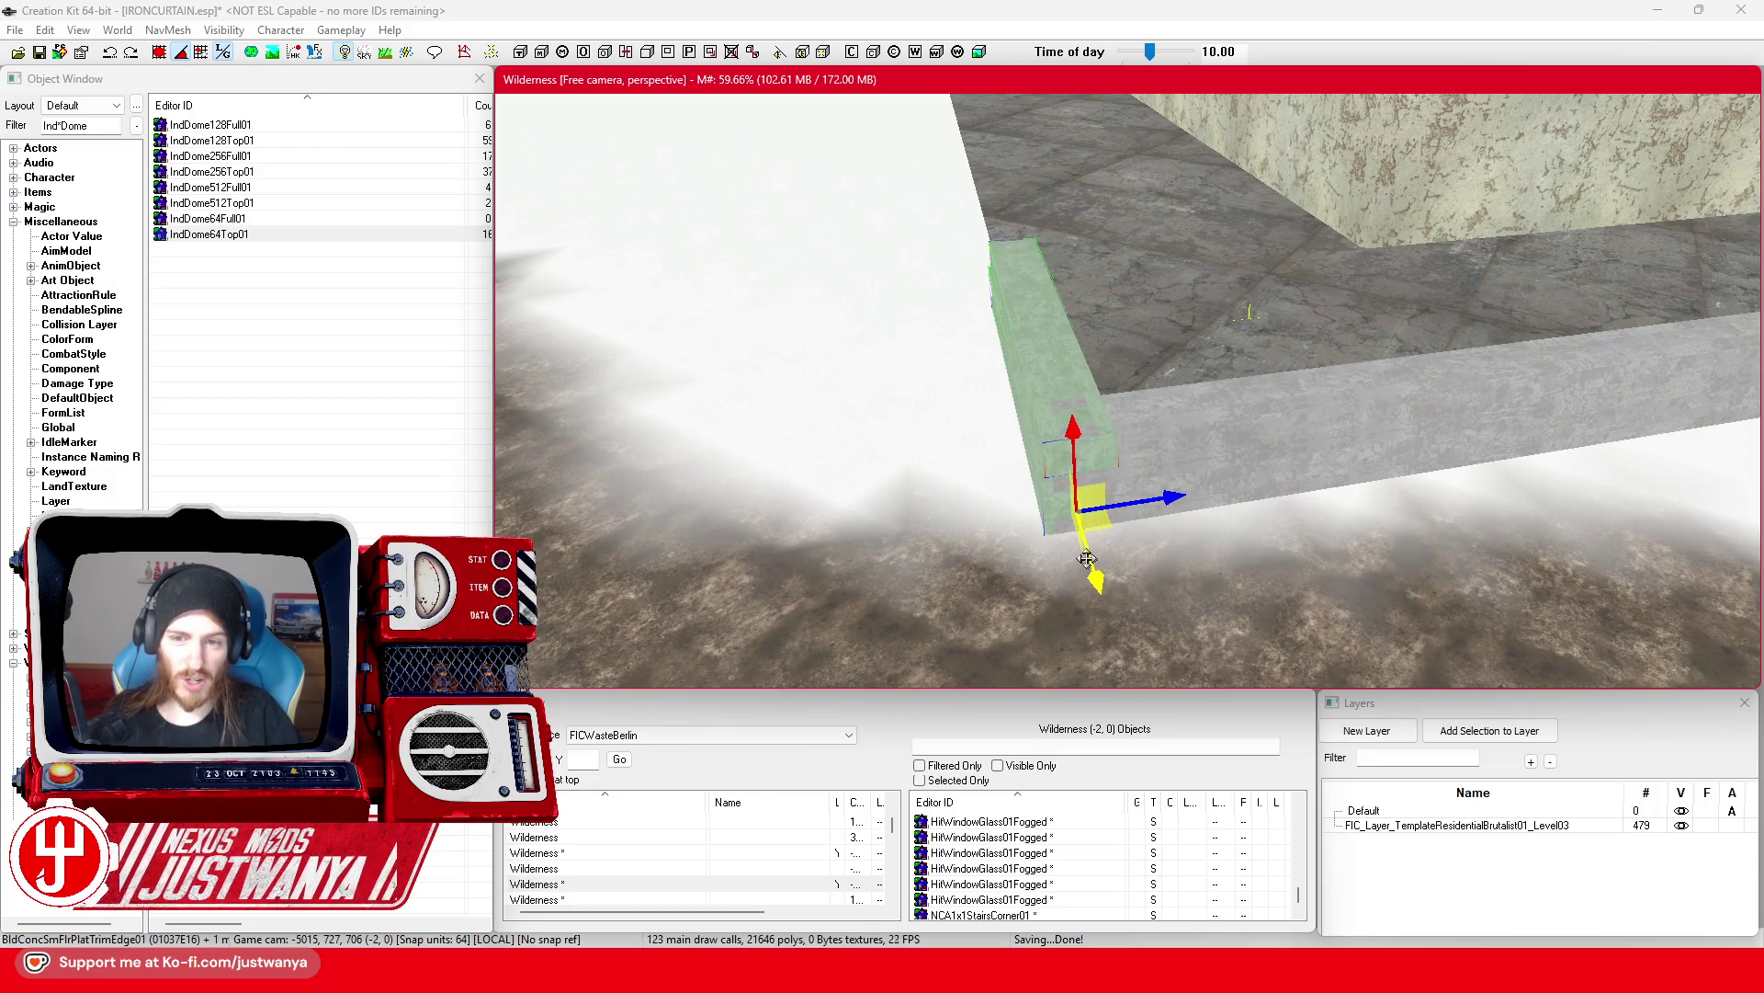
key("shift")
key("shift")
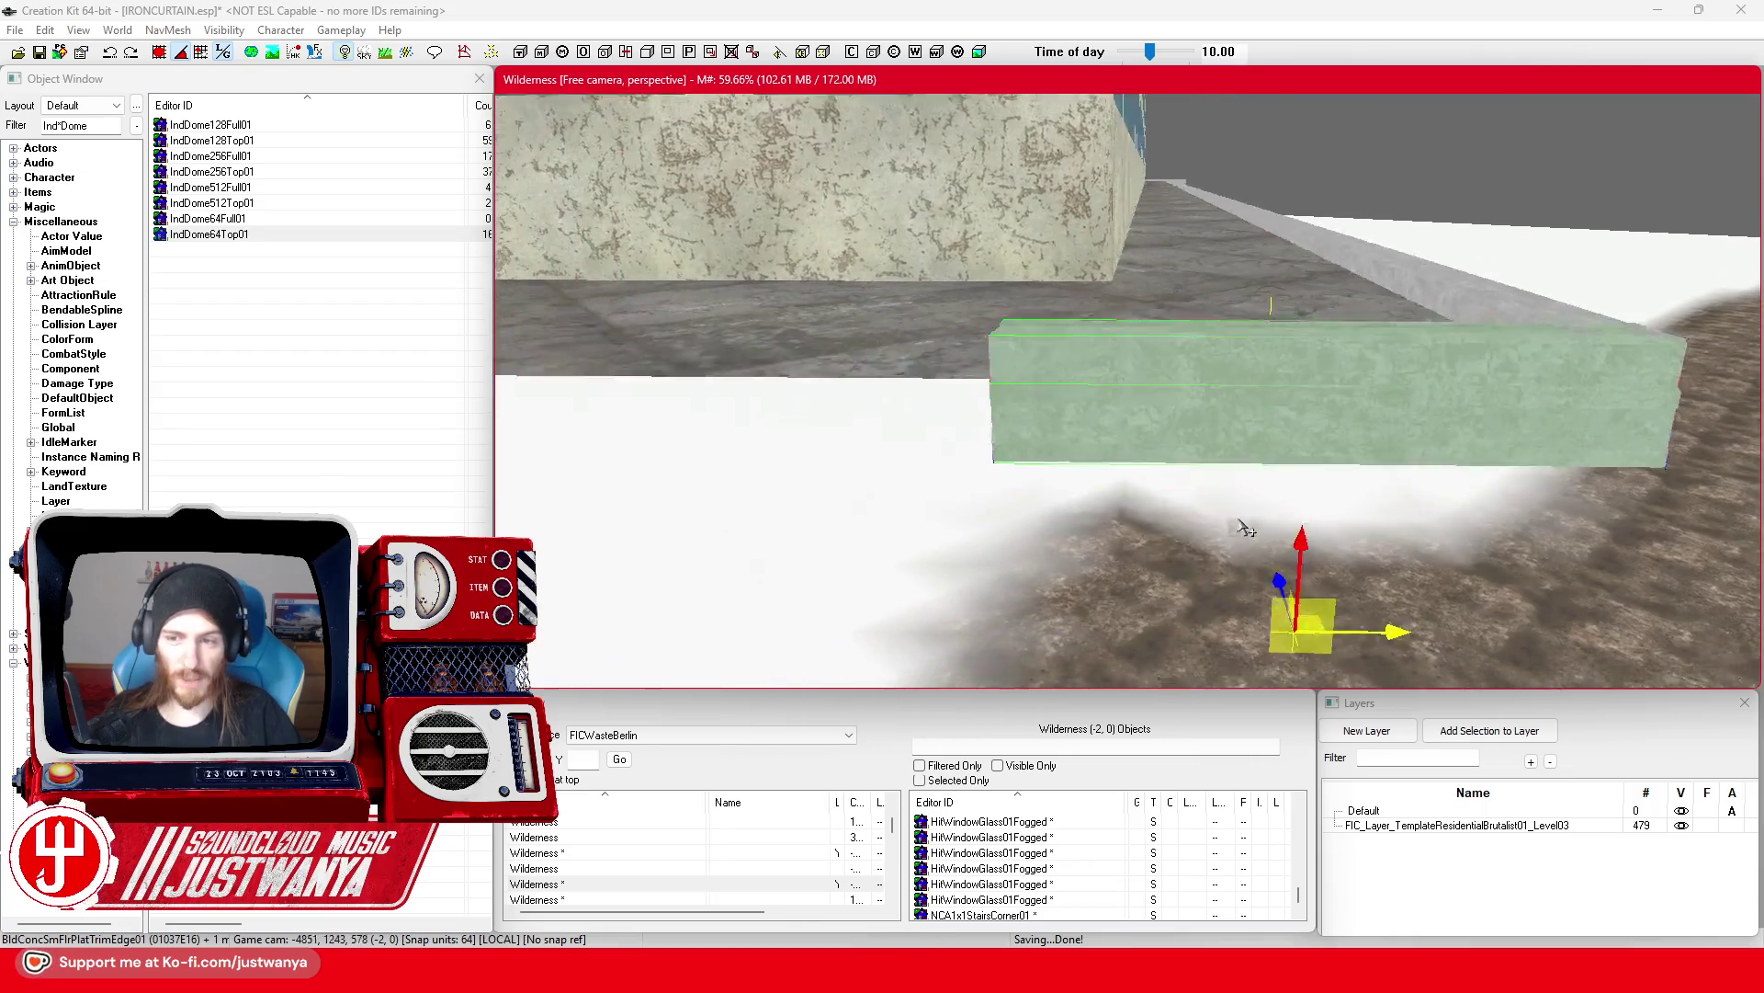
mouse_move(1581, 579)
left_mouse_down()
mouse_move(992, 577)
mouse_move(1025, 577)
left_mouse_up()
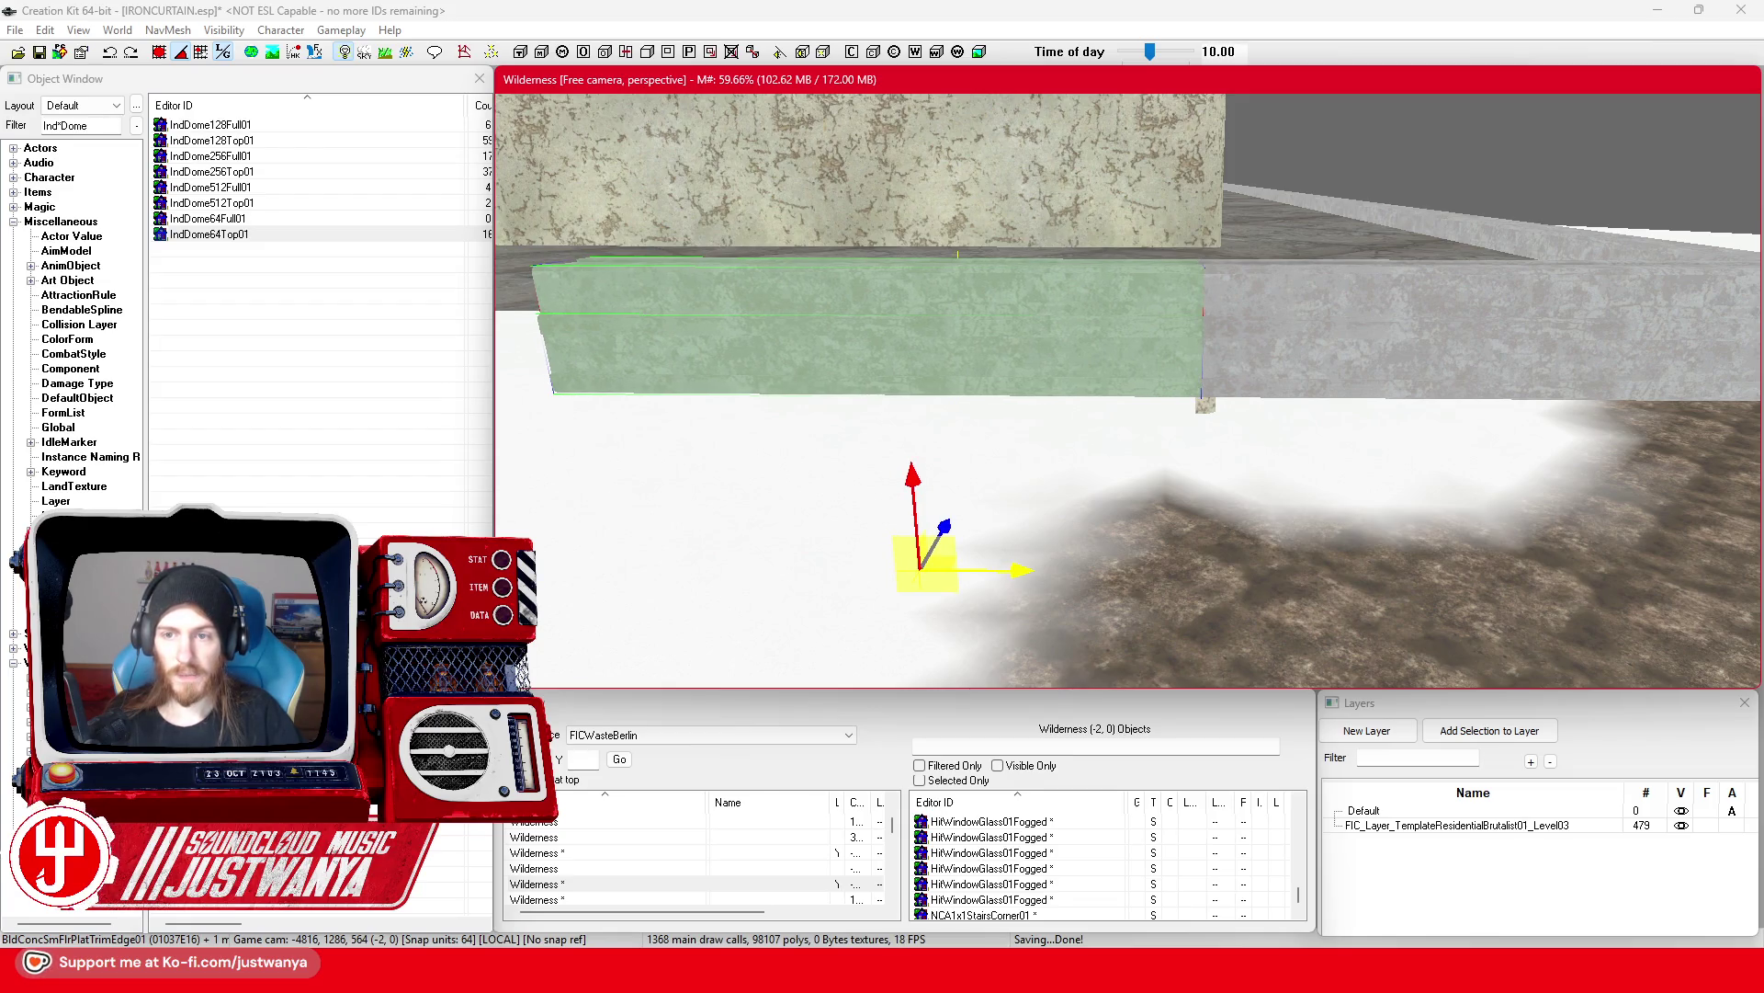
left_click_drag(947, 619, 1039, 574)
Step: Move the trim piece further left along the floor and save the plugin
key("shift")
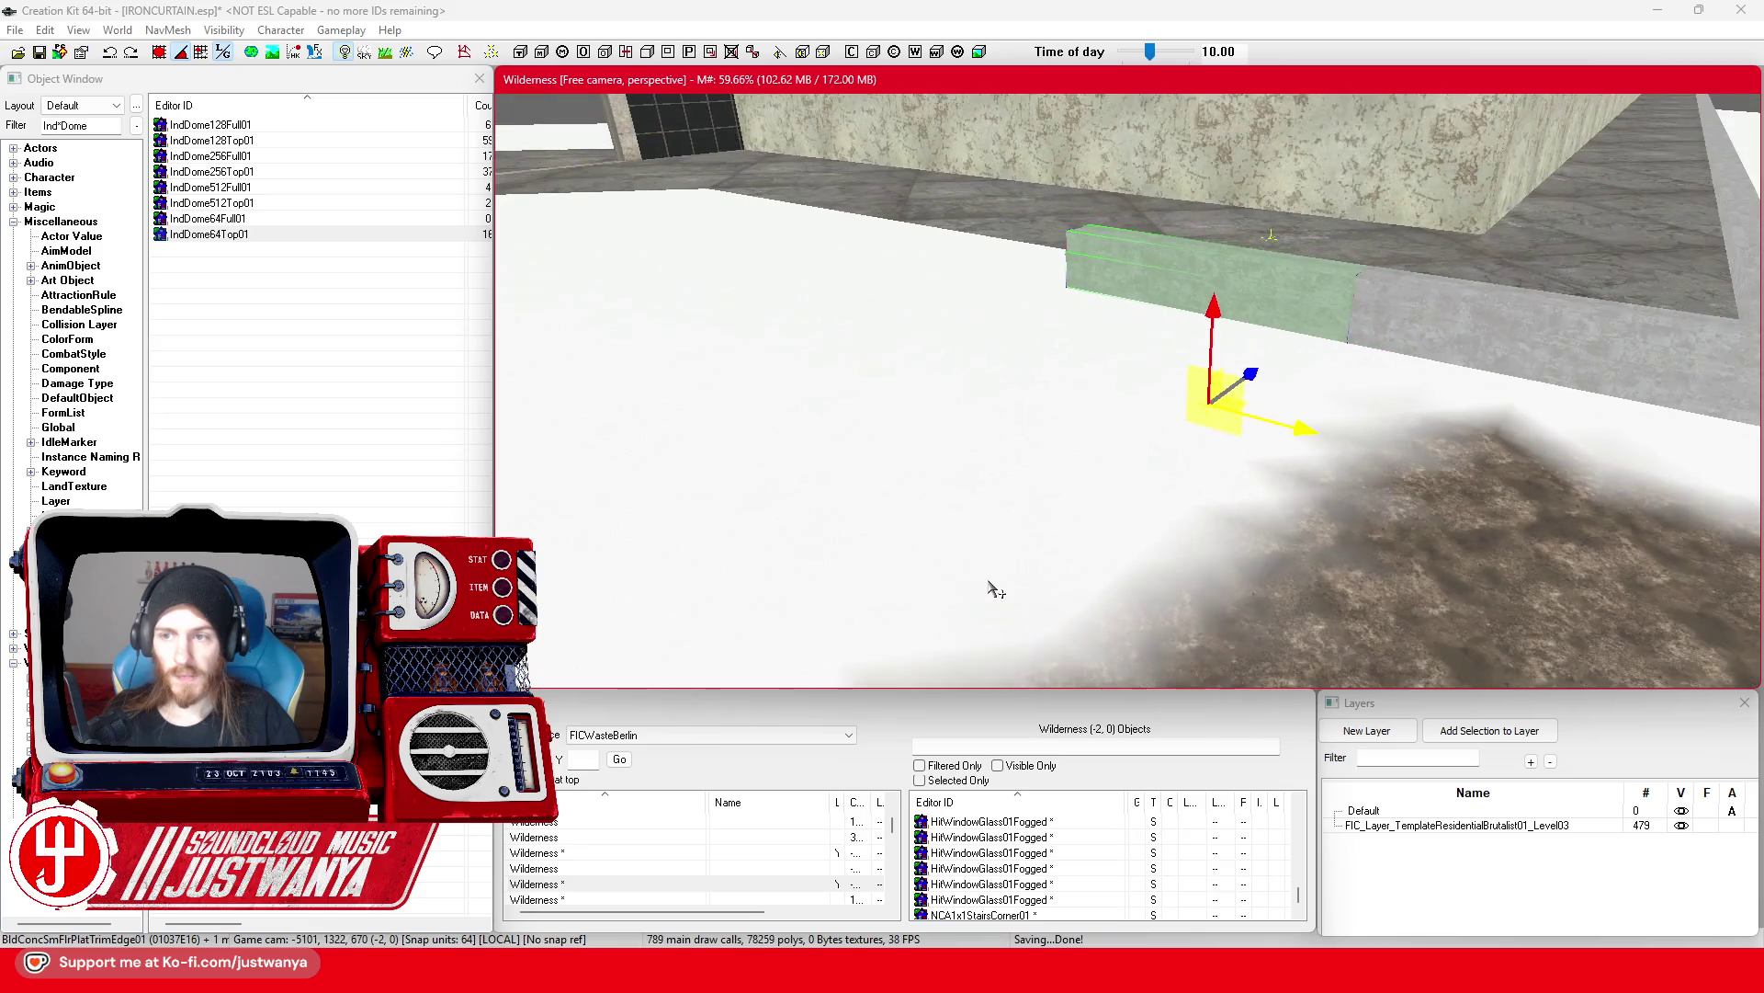
mouse_move(1260, 461)
left_mouse_down()
mouse_move(1237, 493)
mouse_move(977, 458)
left_mouse_up()
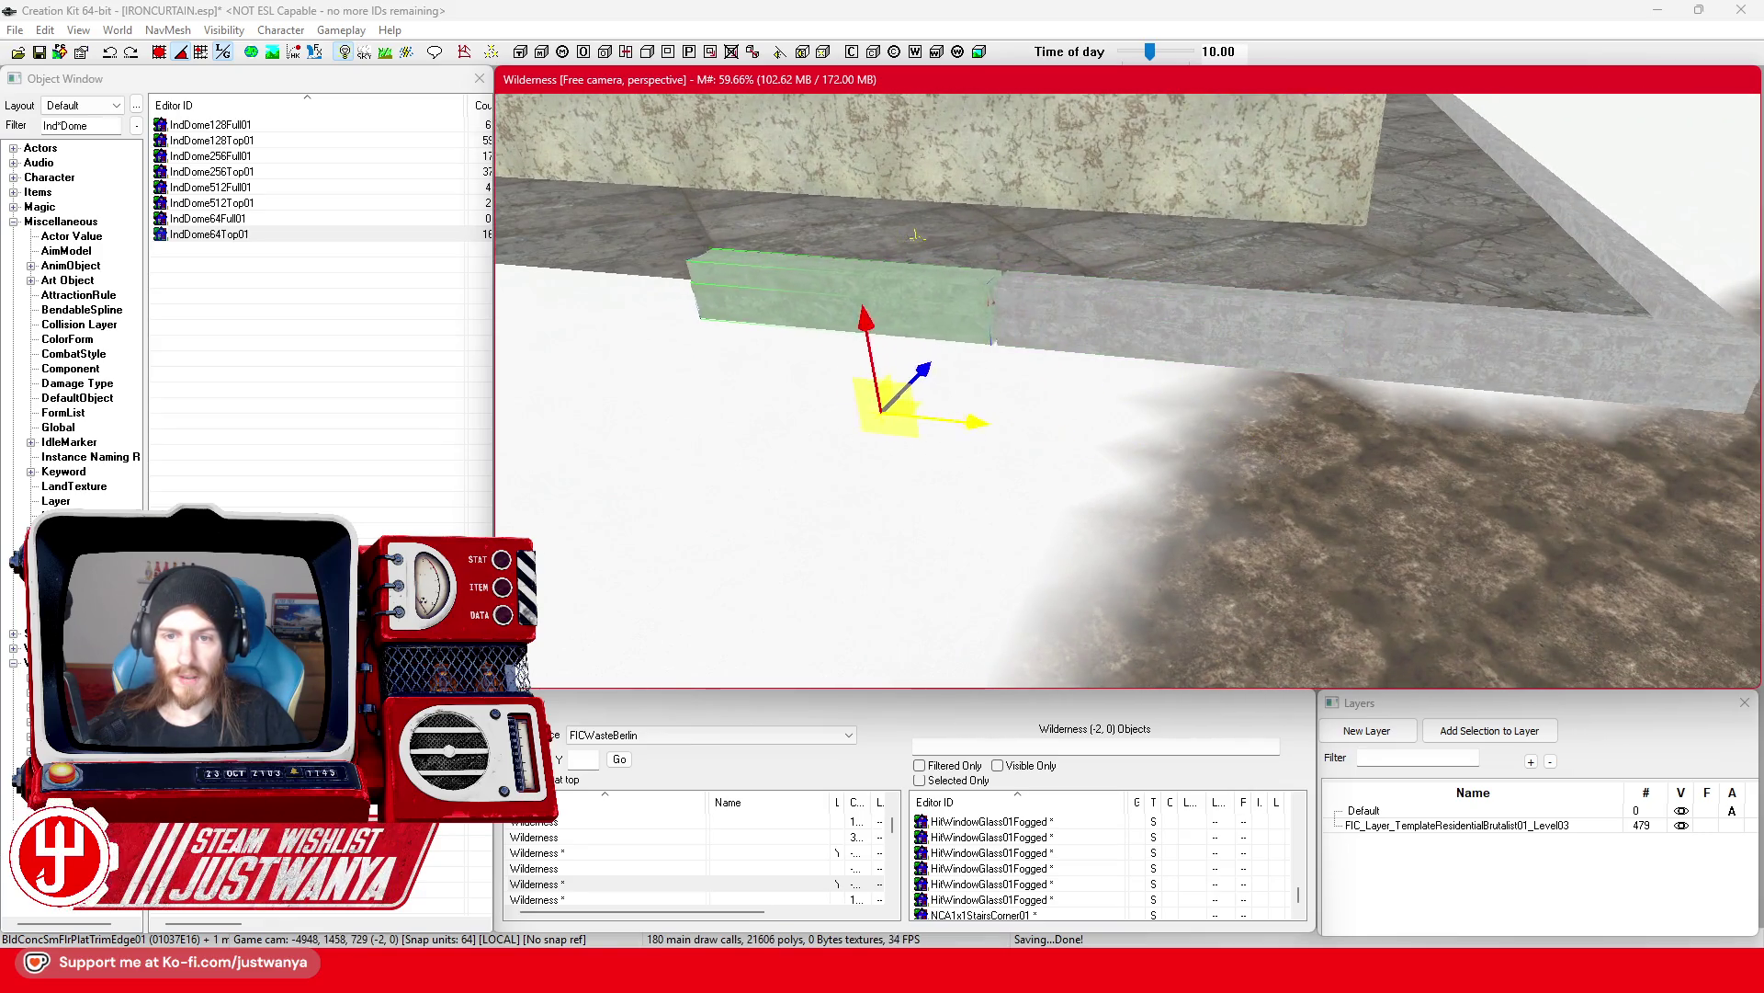
scroll(1162, 591, "down", 3)
scroll(1161, 591, "up", 5)
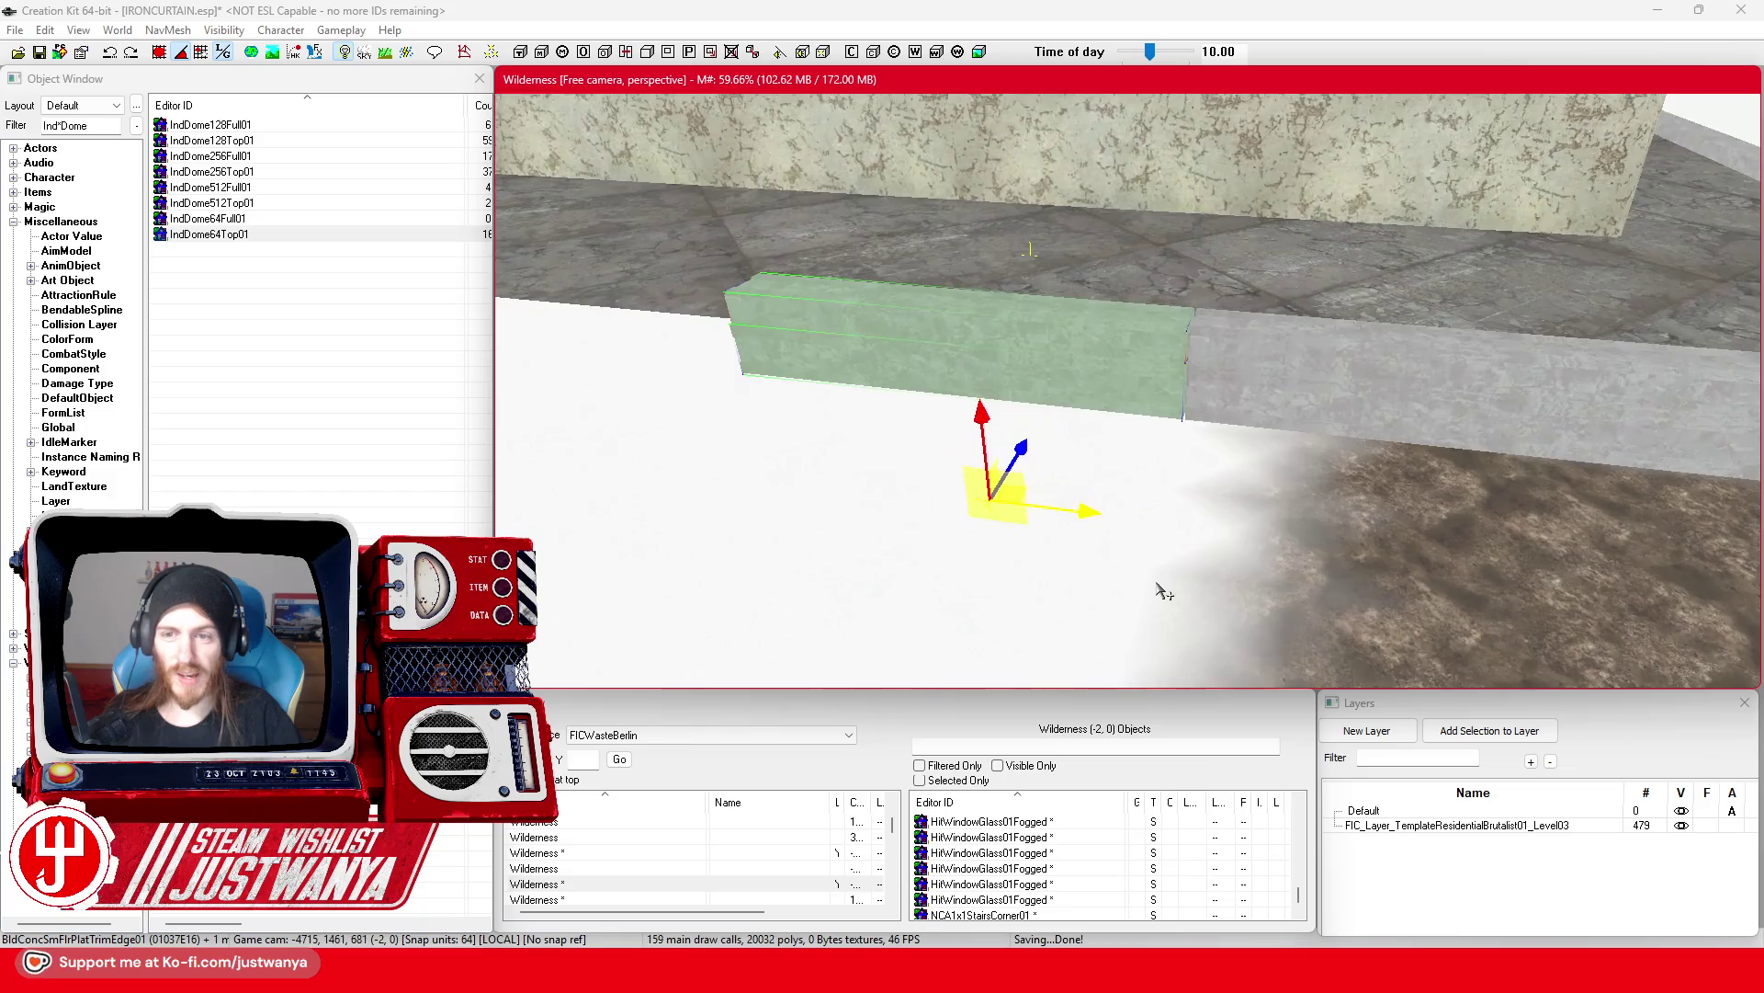
scroll(1072, 516, "down", 5)
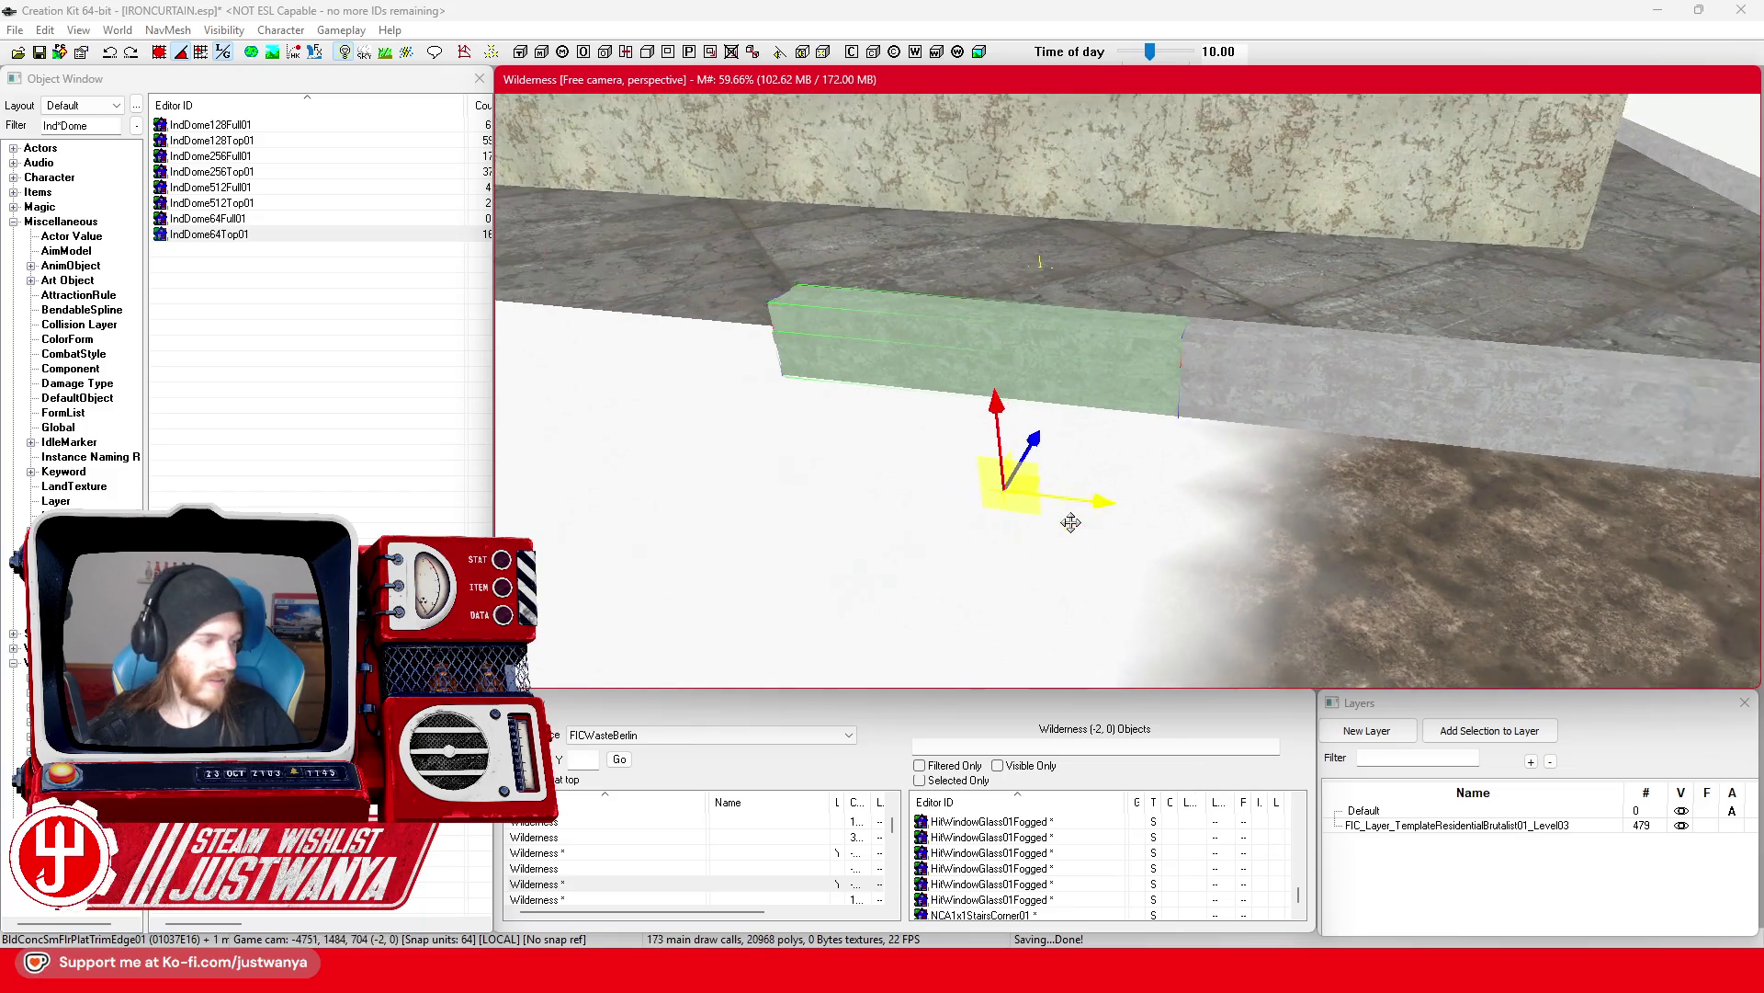
left_click_drag(1128, 533, 1138, 531)
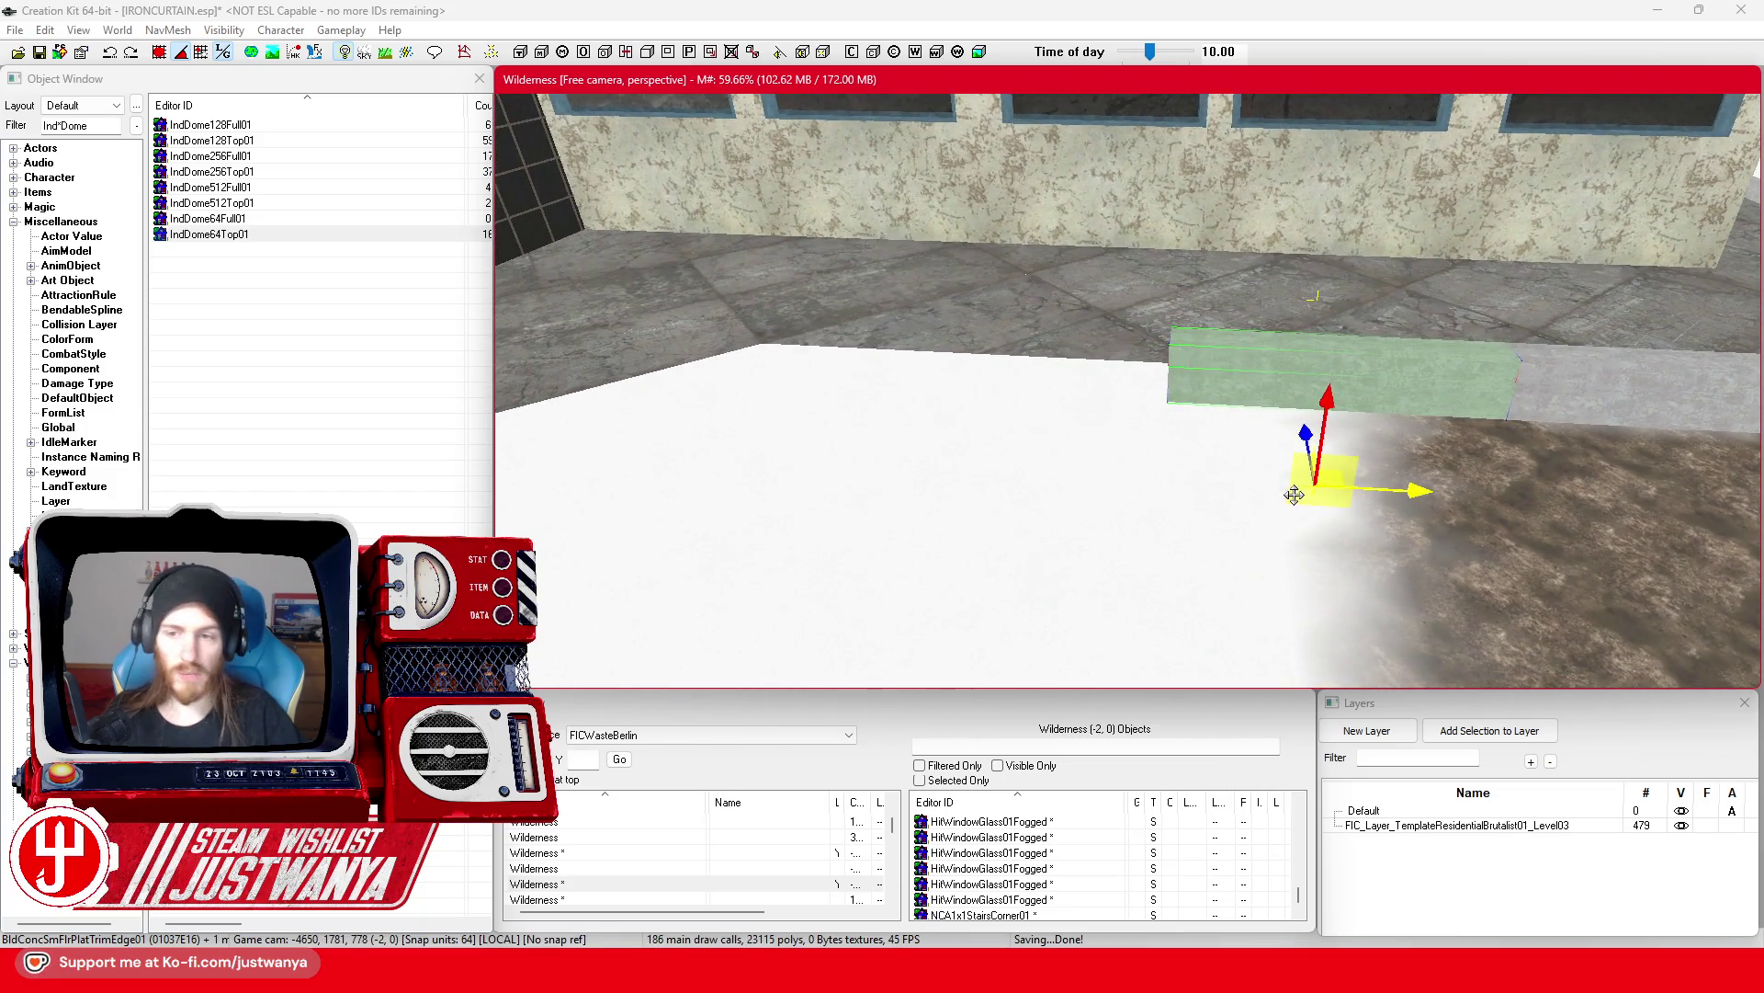
mouse_move(1294, 495)
left_mouse_down()
mouse_move(988, 472)
mouse_move(1004, 481)
left_mouse_up()
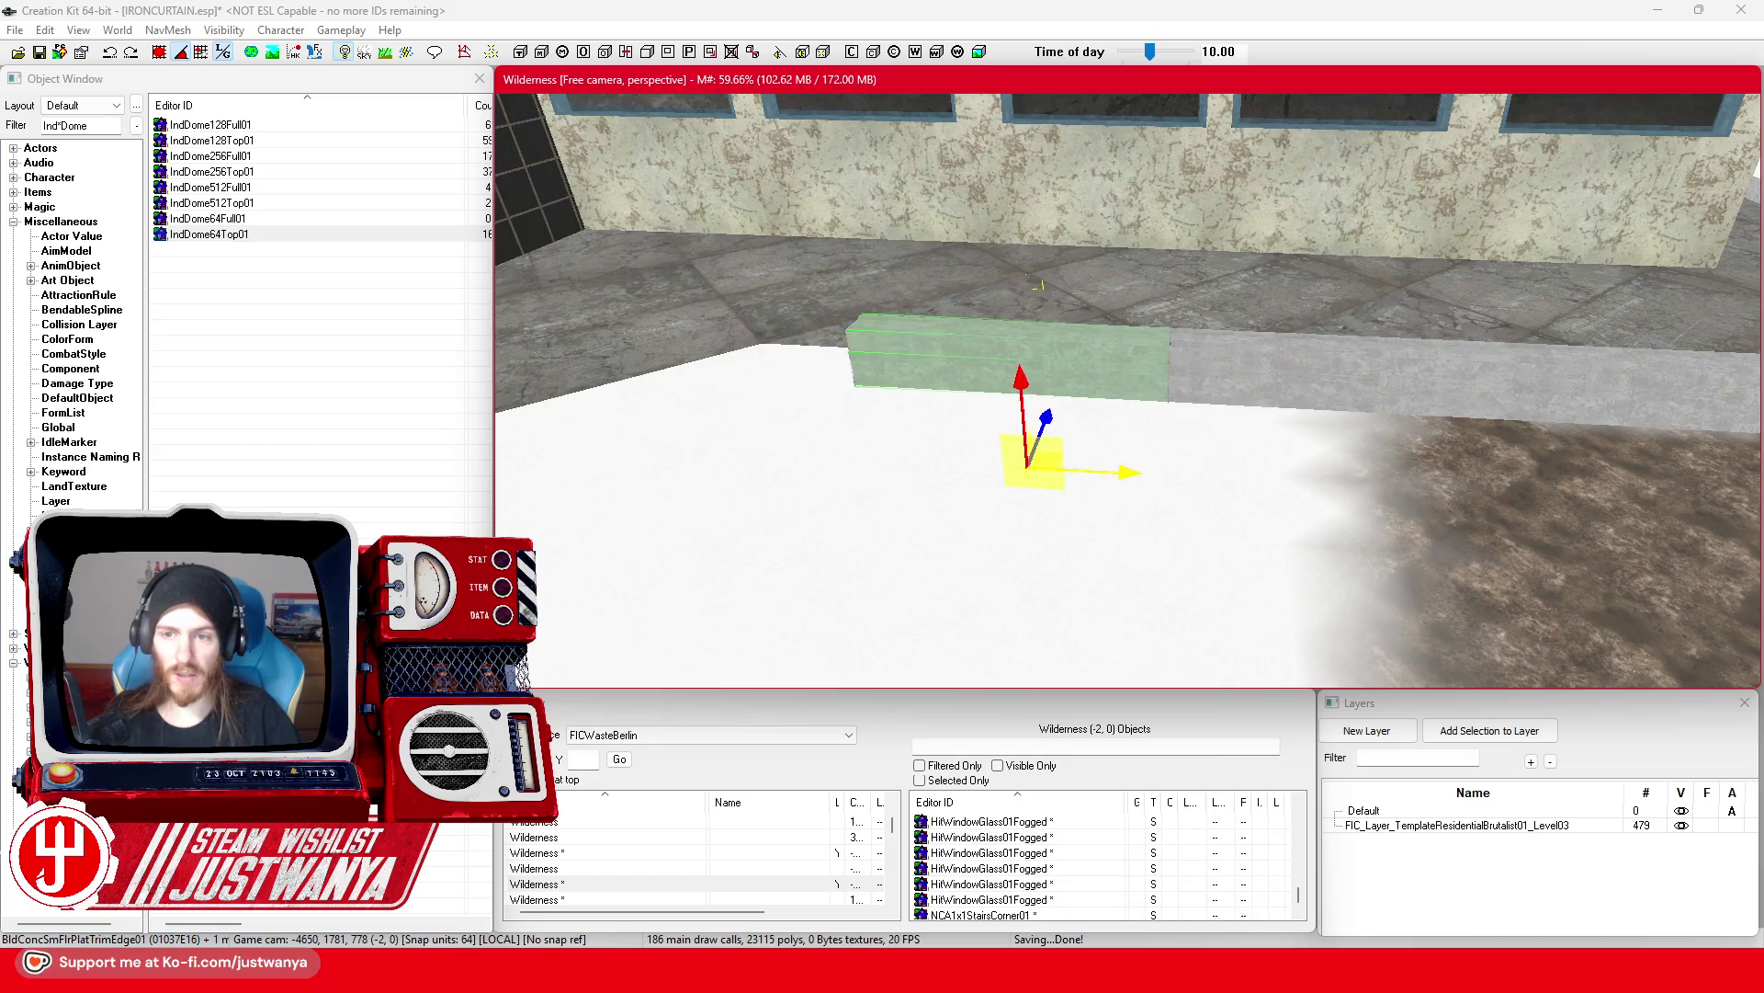
left_click(38, 51)
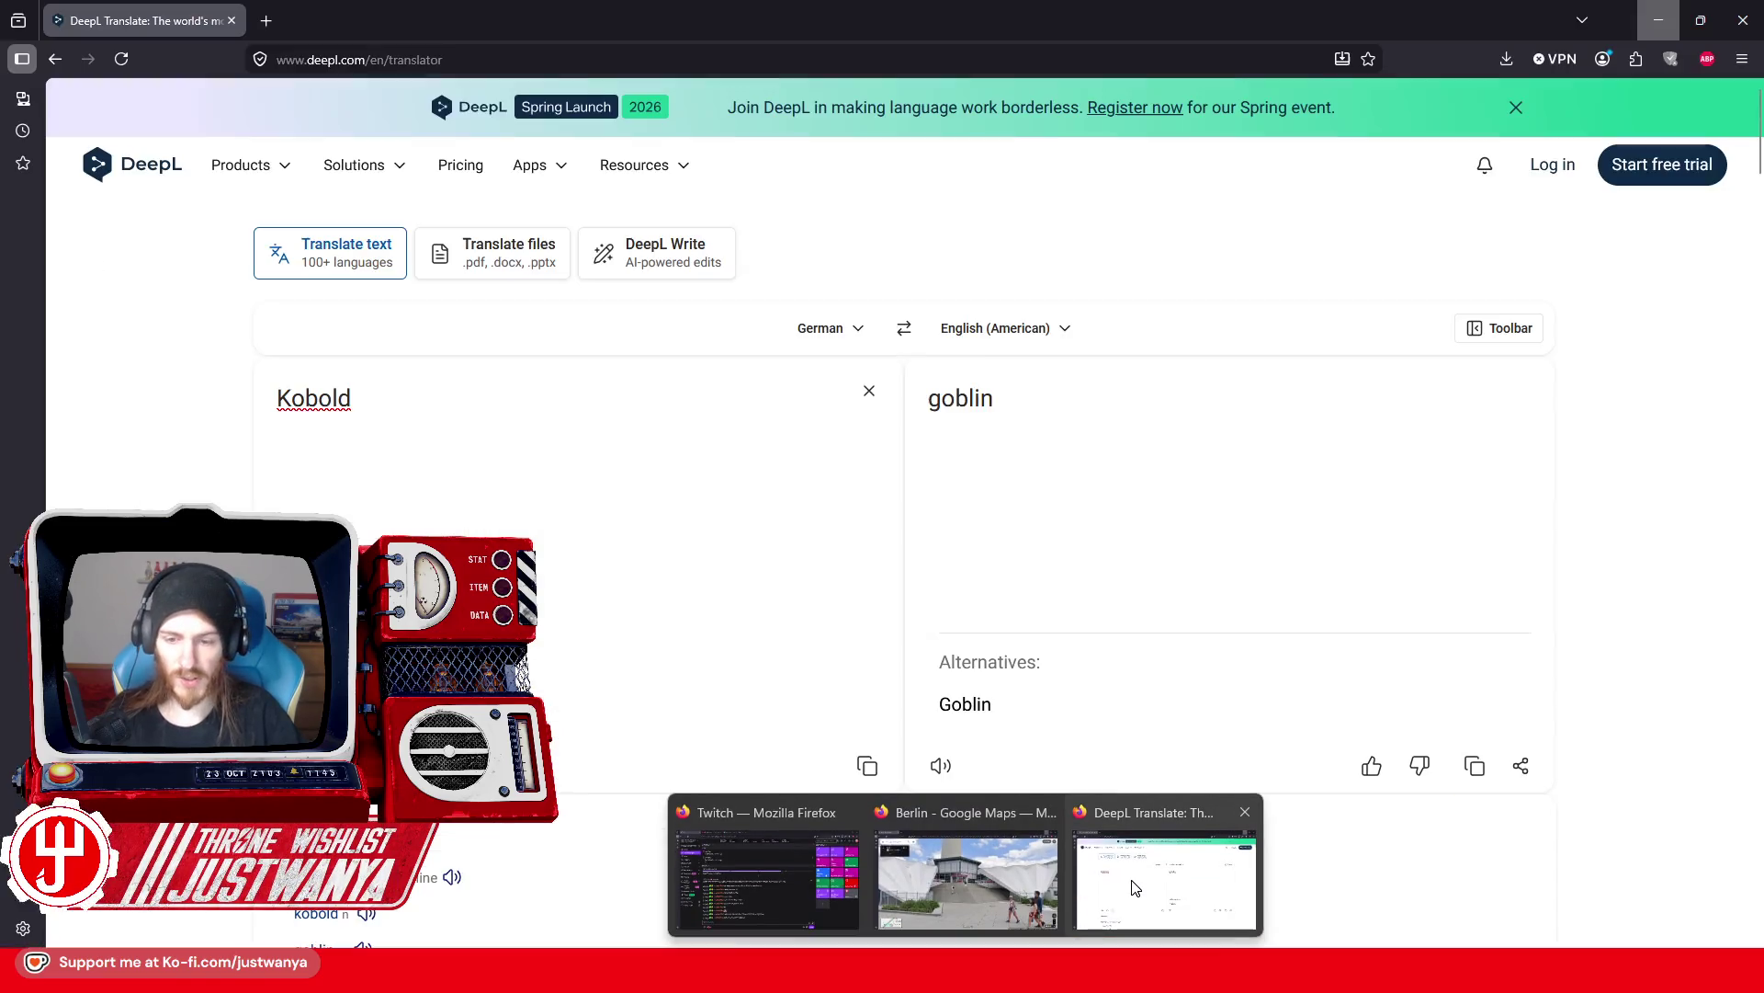
left_click(1131, 884)
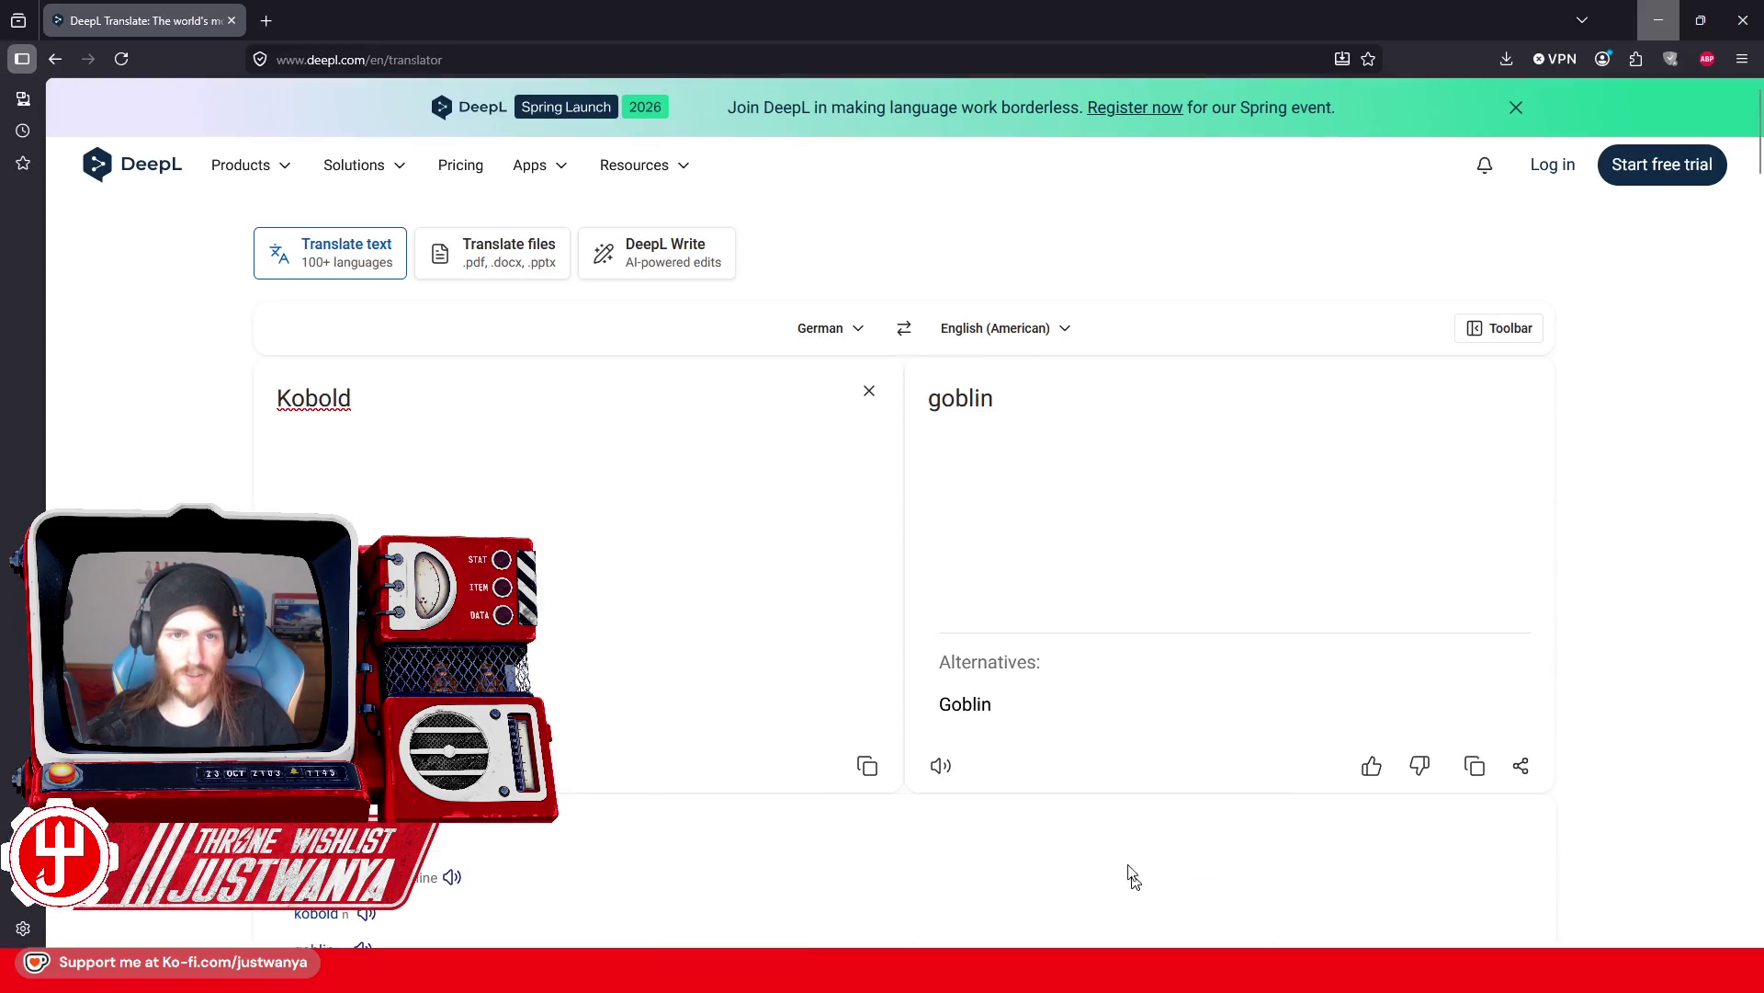
Step: Search Google Images for 'Amalka the fairy'
left_click(350, 51)
type("Am")
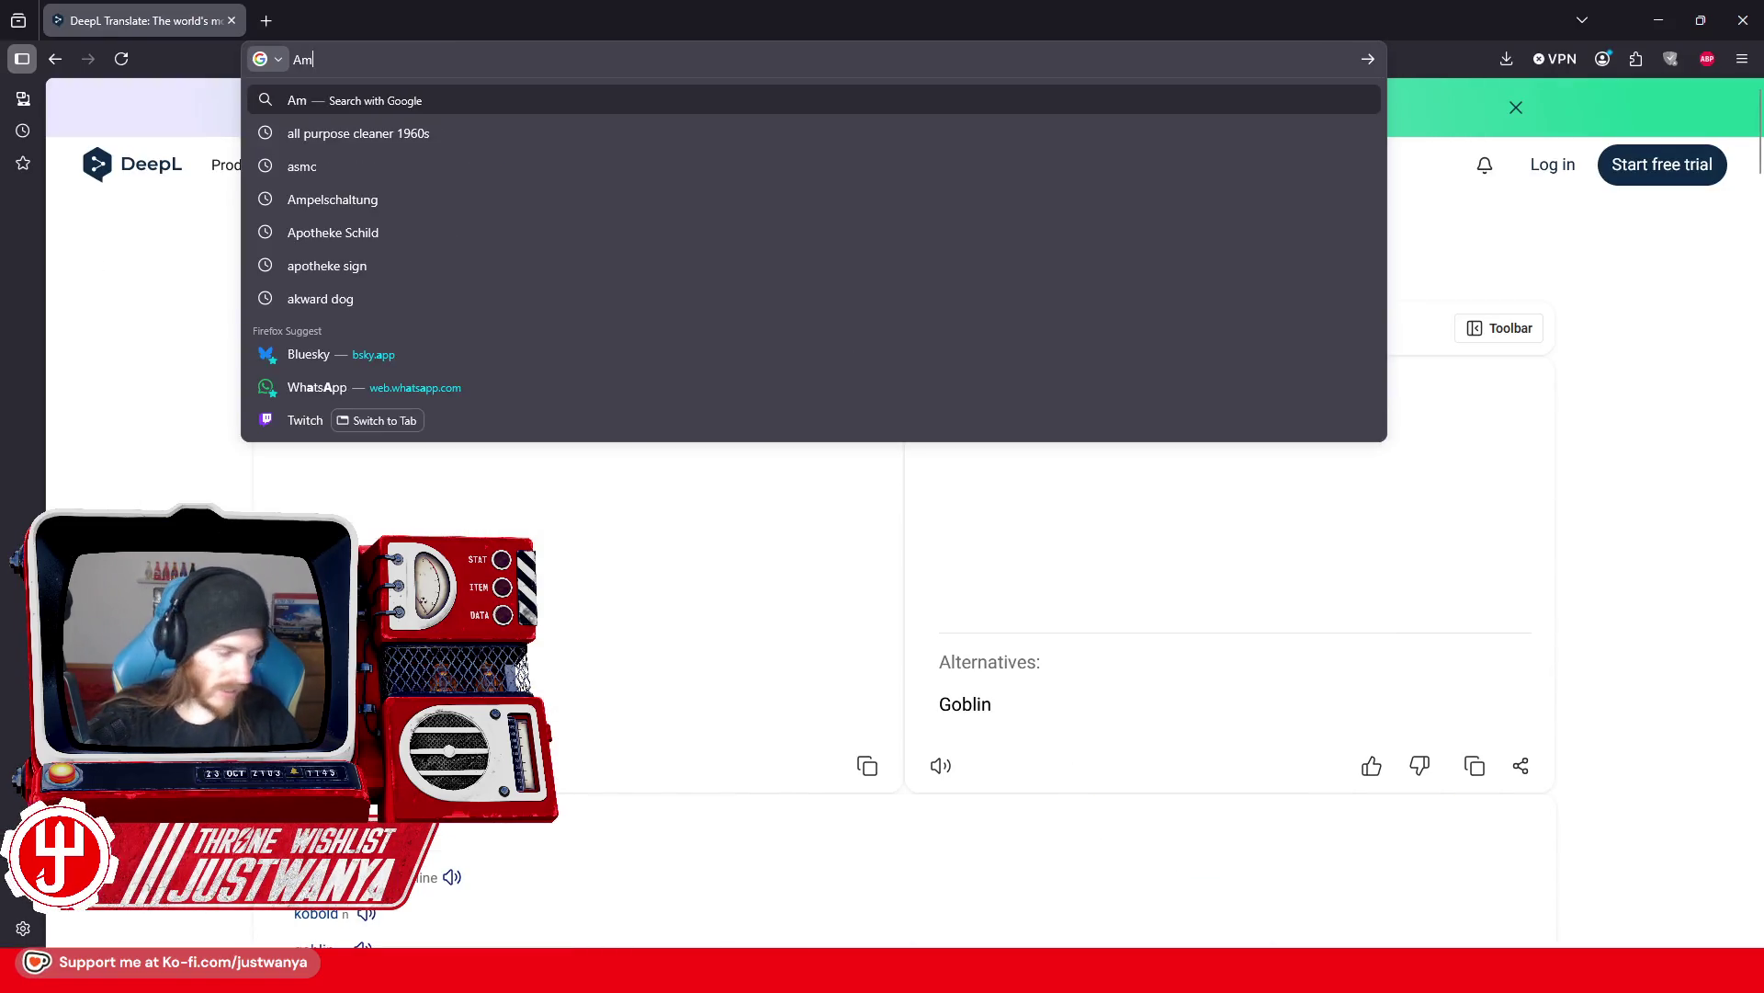
type("alka the fairy")
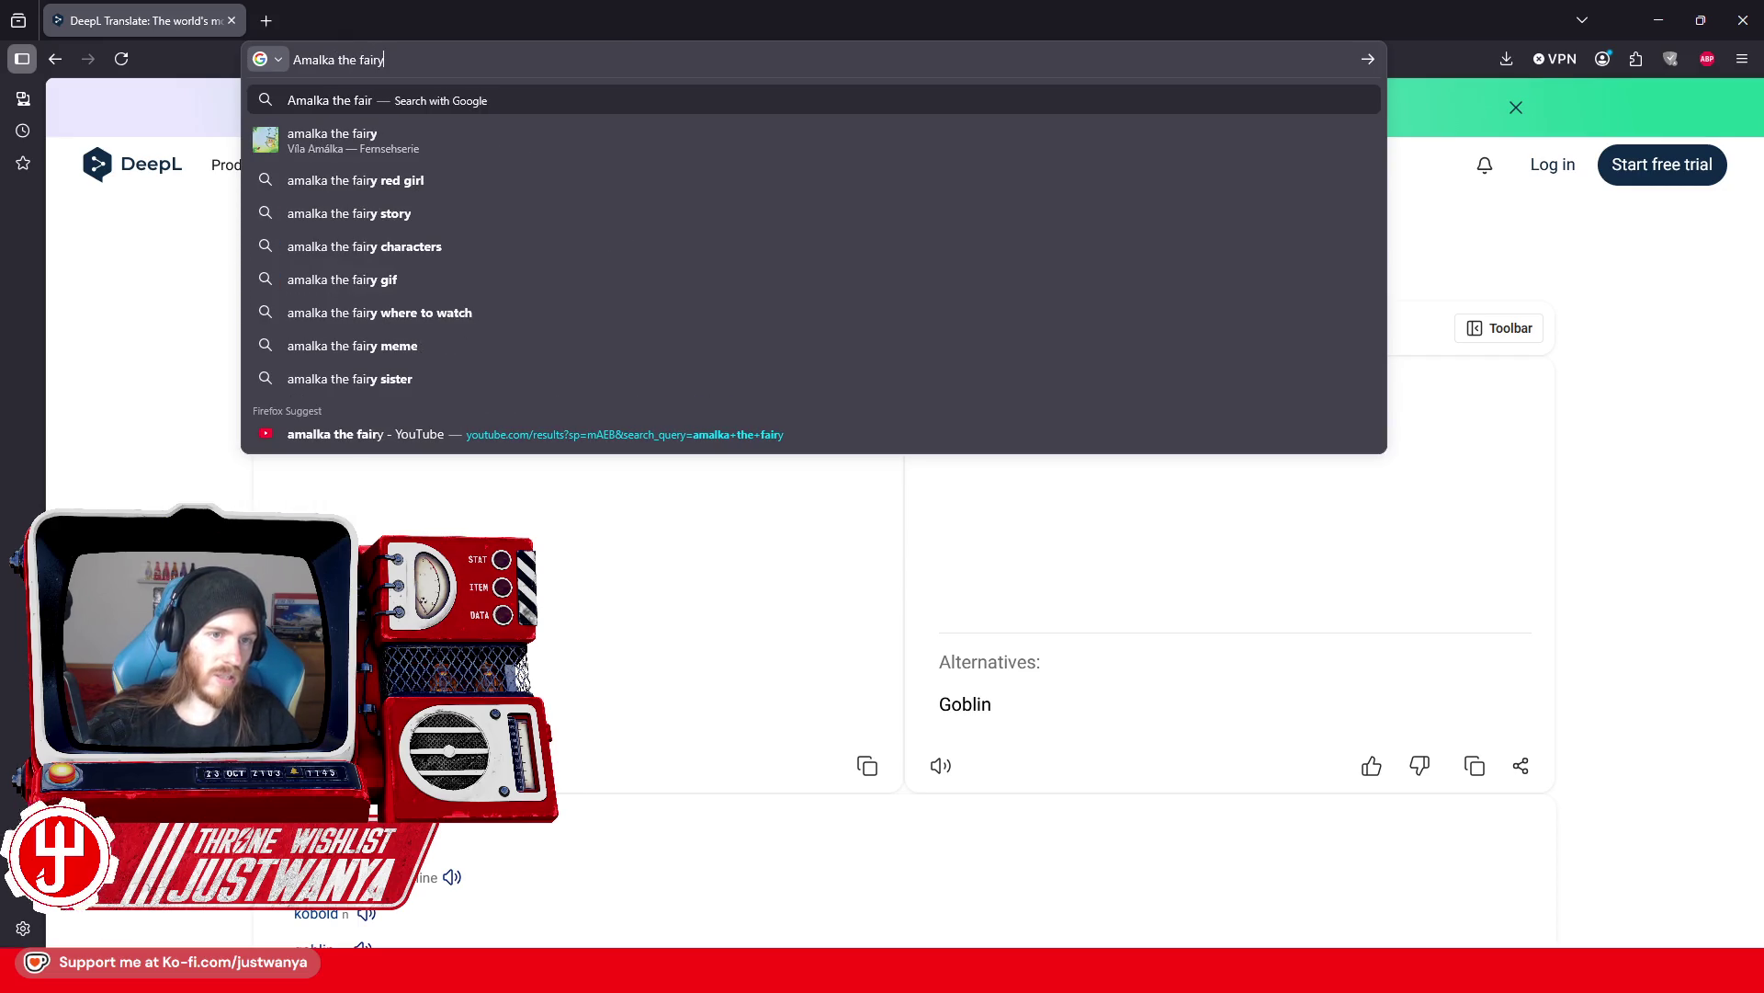
key("Return")
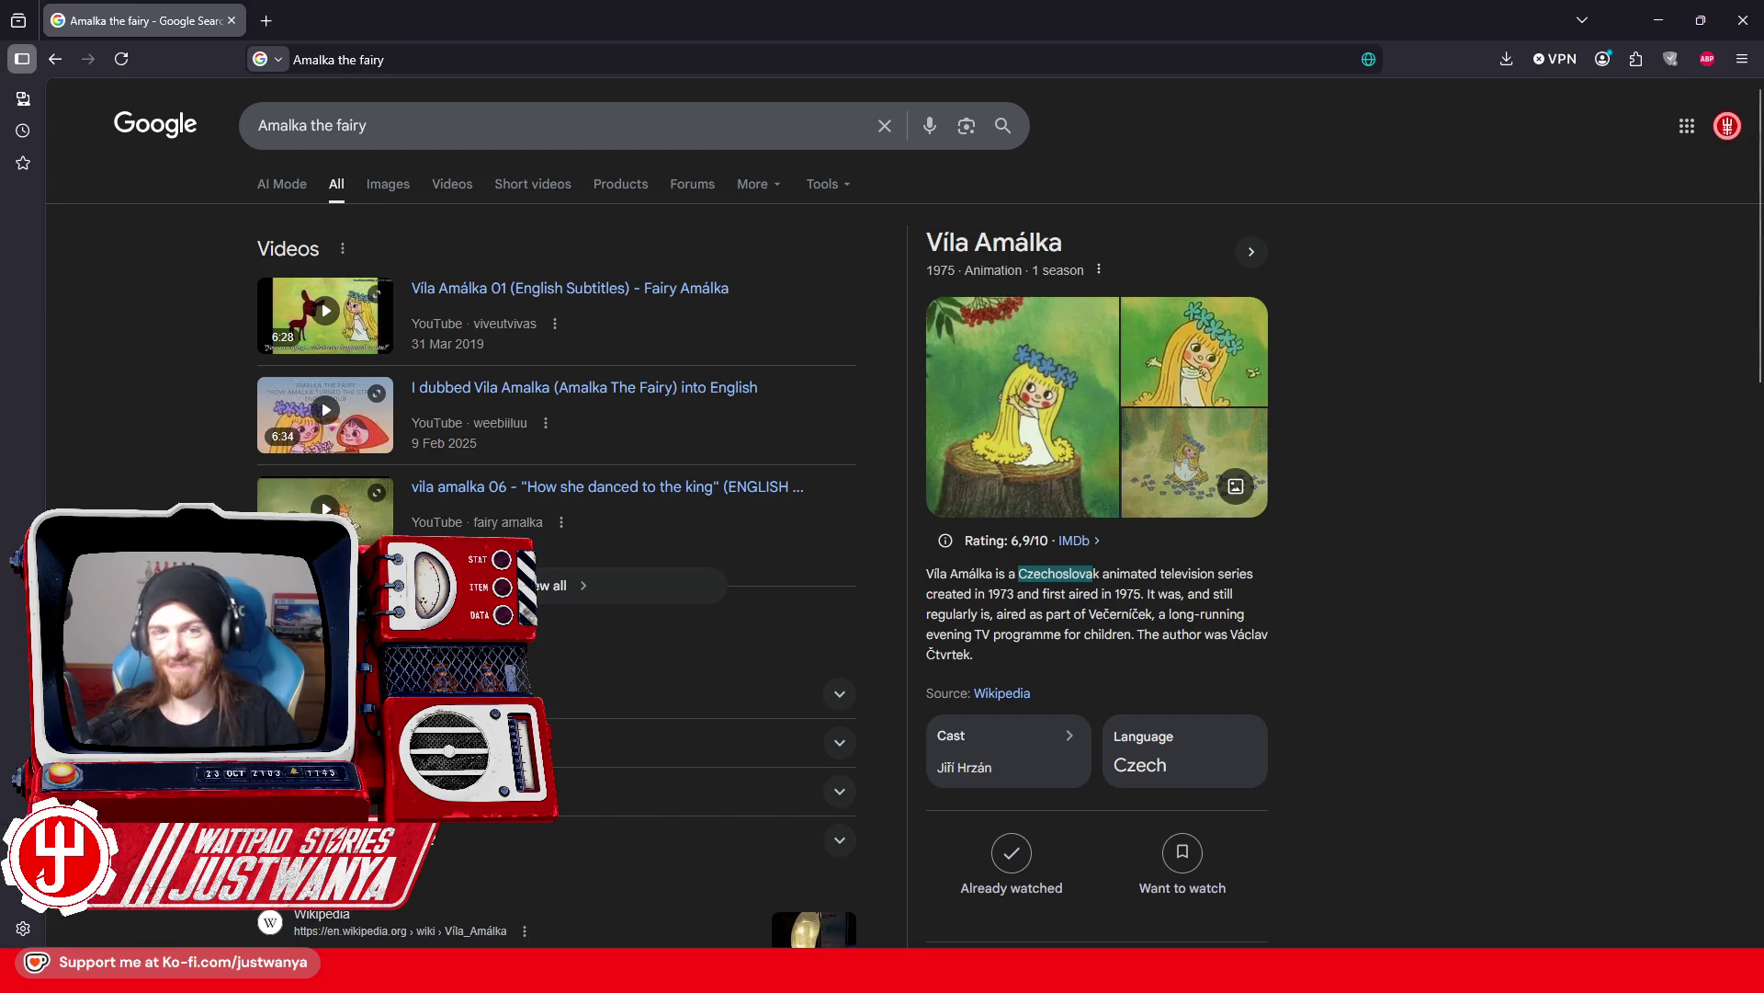
left_click(381, 180)
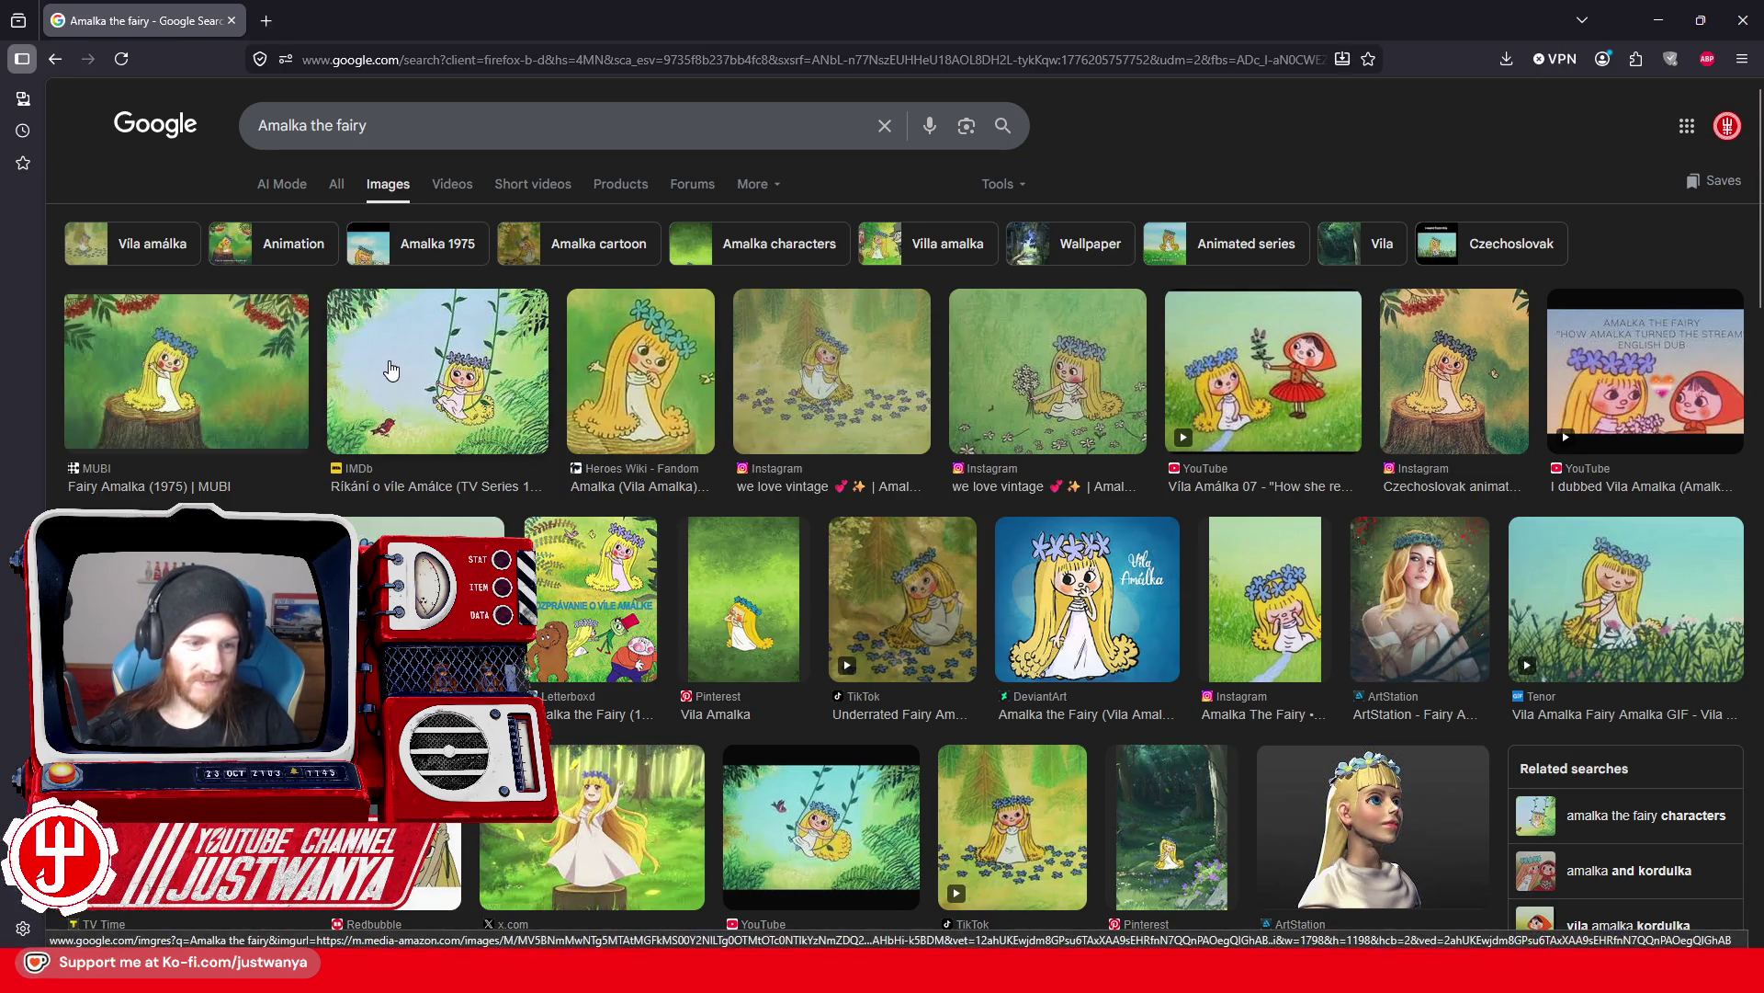
Step: Replace the query with 'Moomin' and run the image search
left_click_drag(367, 125, 256, 125)
type("Moomin")
key("Return")
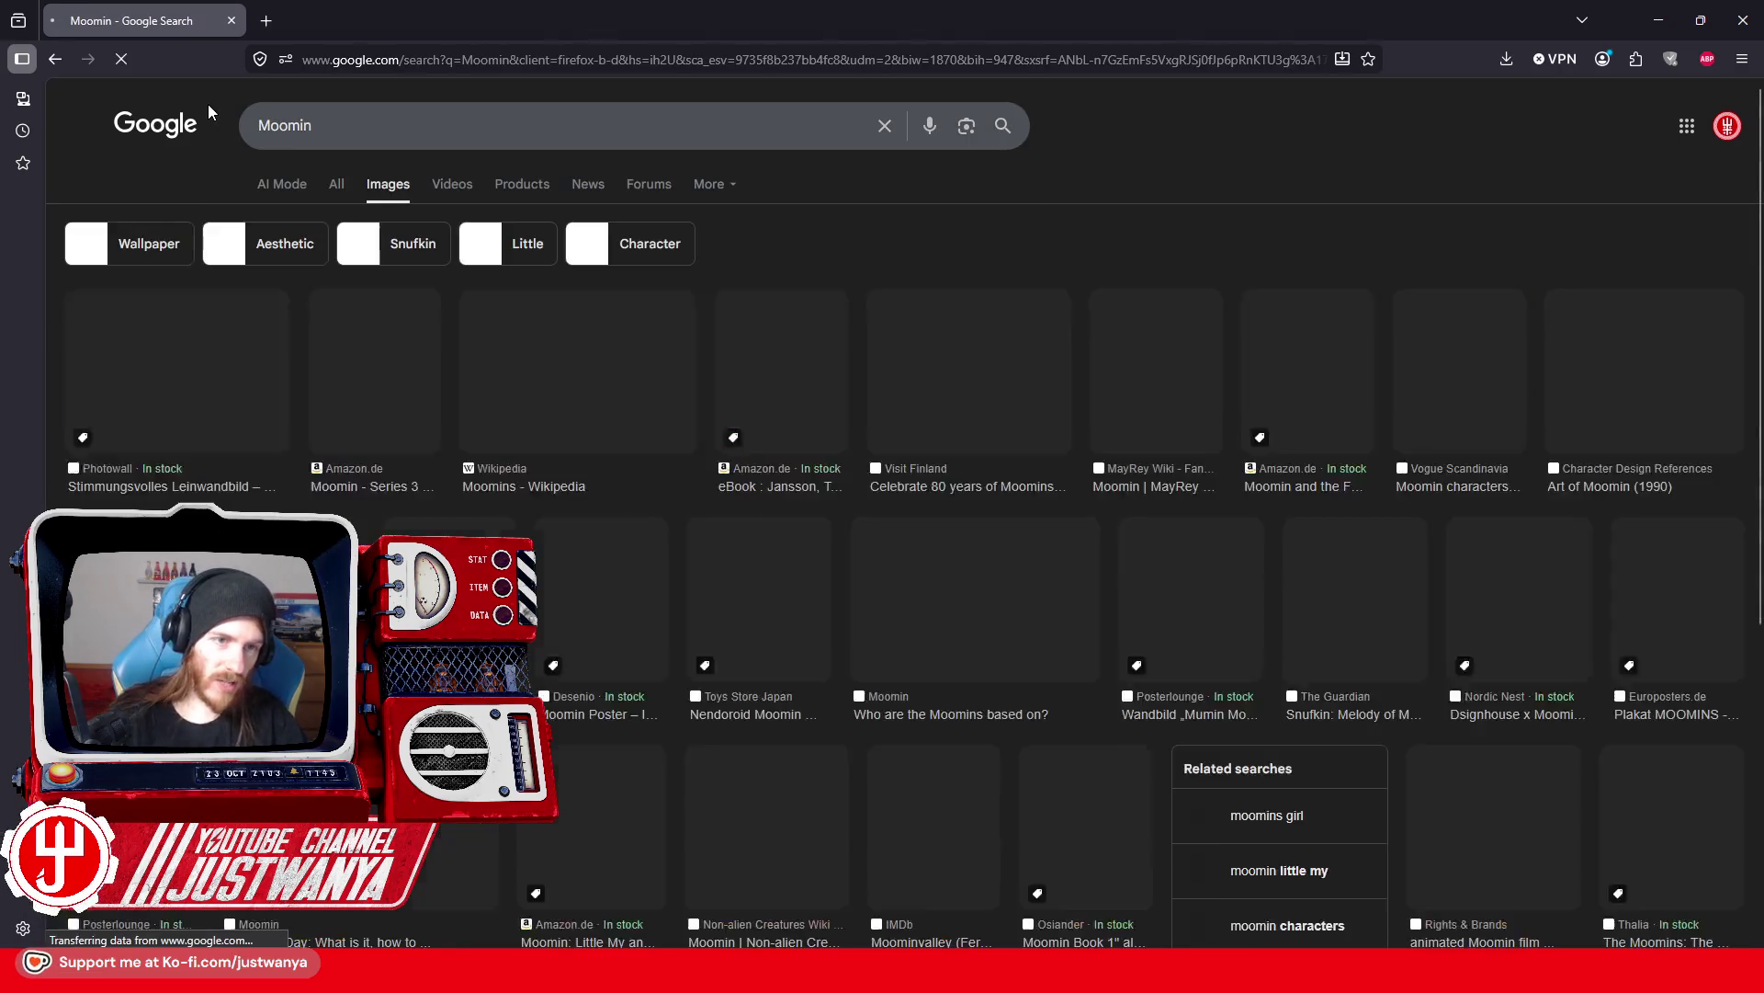
Step: Preview the Moomins Wikipedia and World of the Moomins images, then step back
left_click(586, 363)
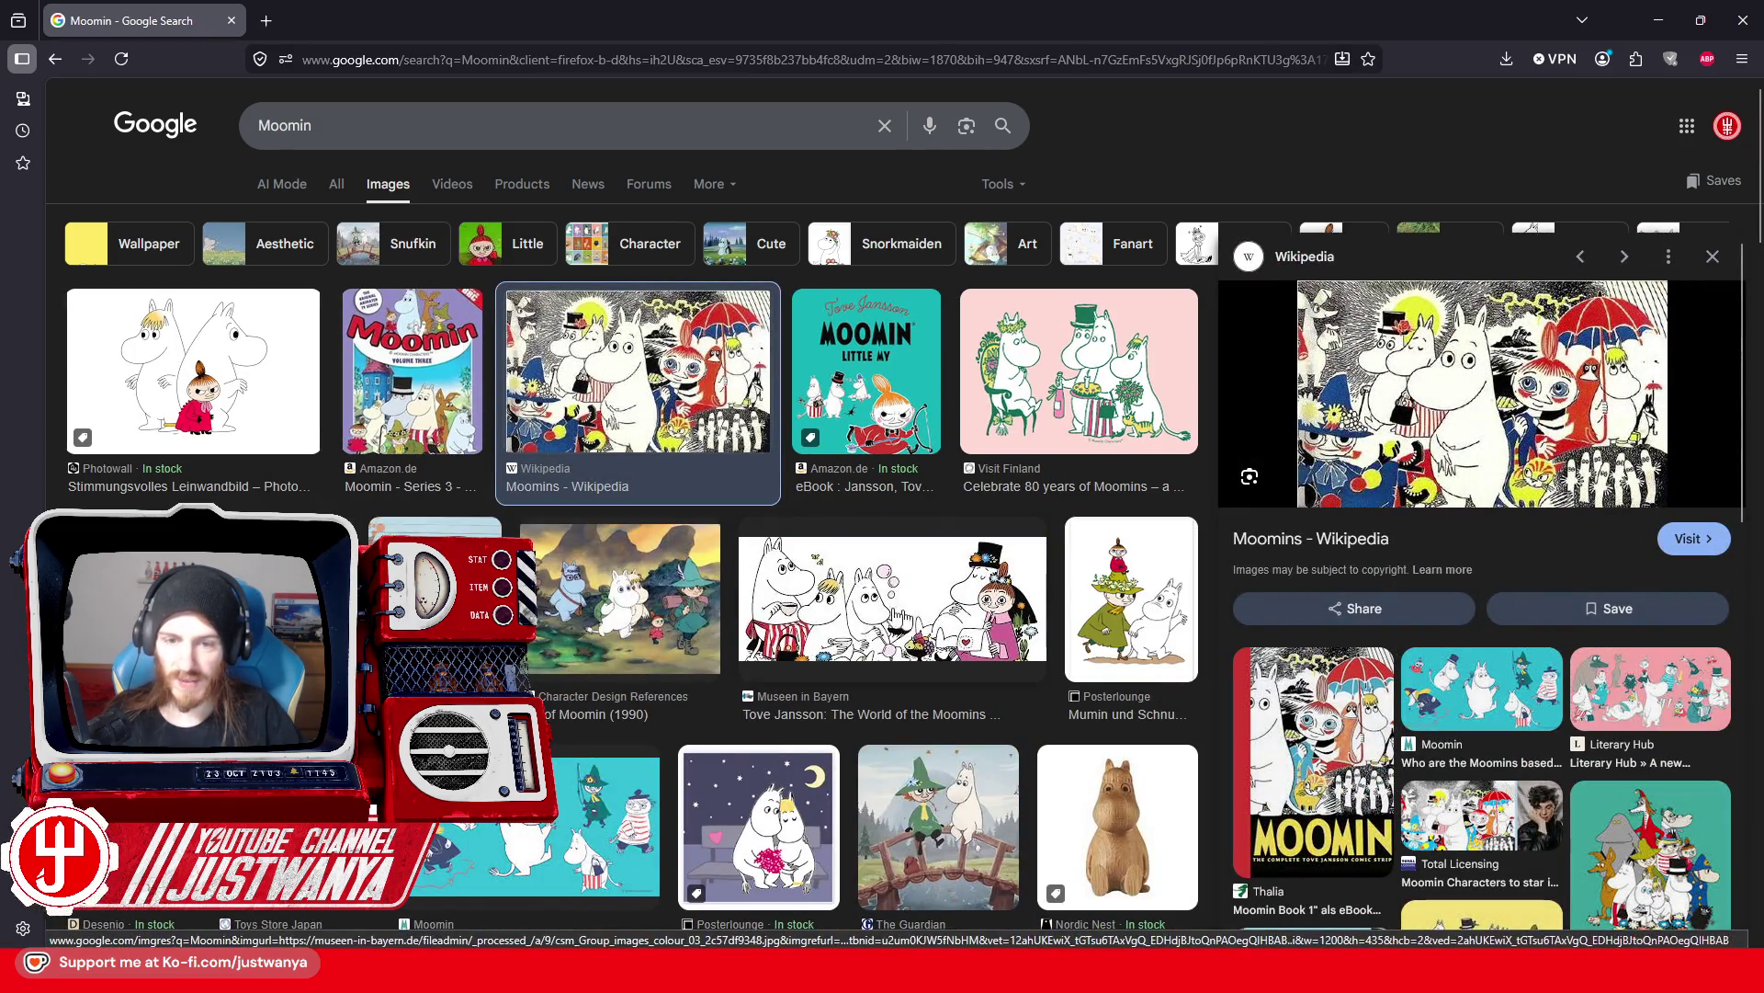
left_click(860, 611)
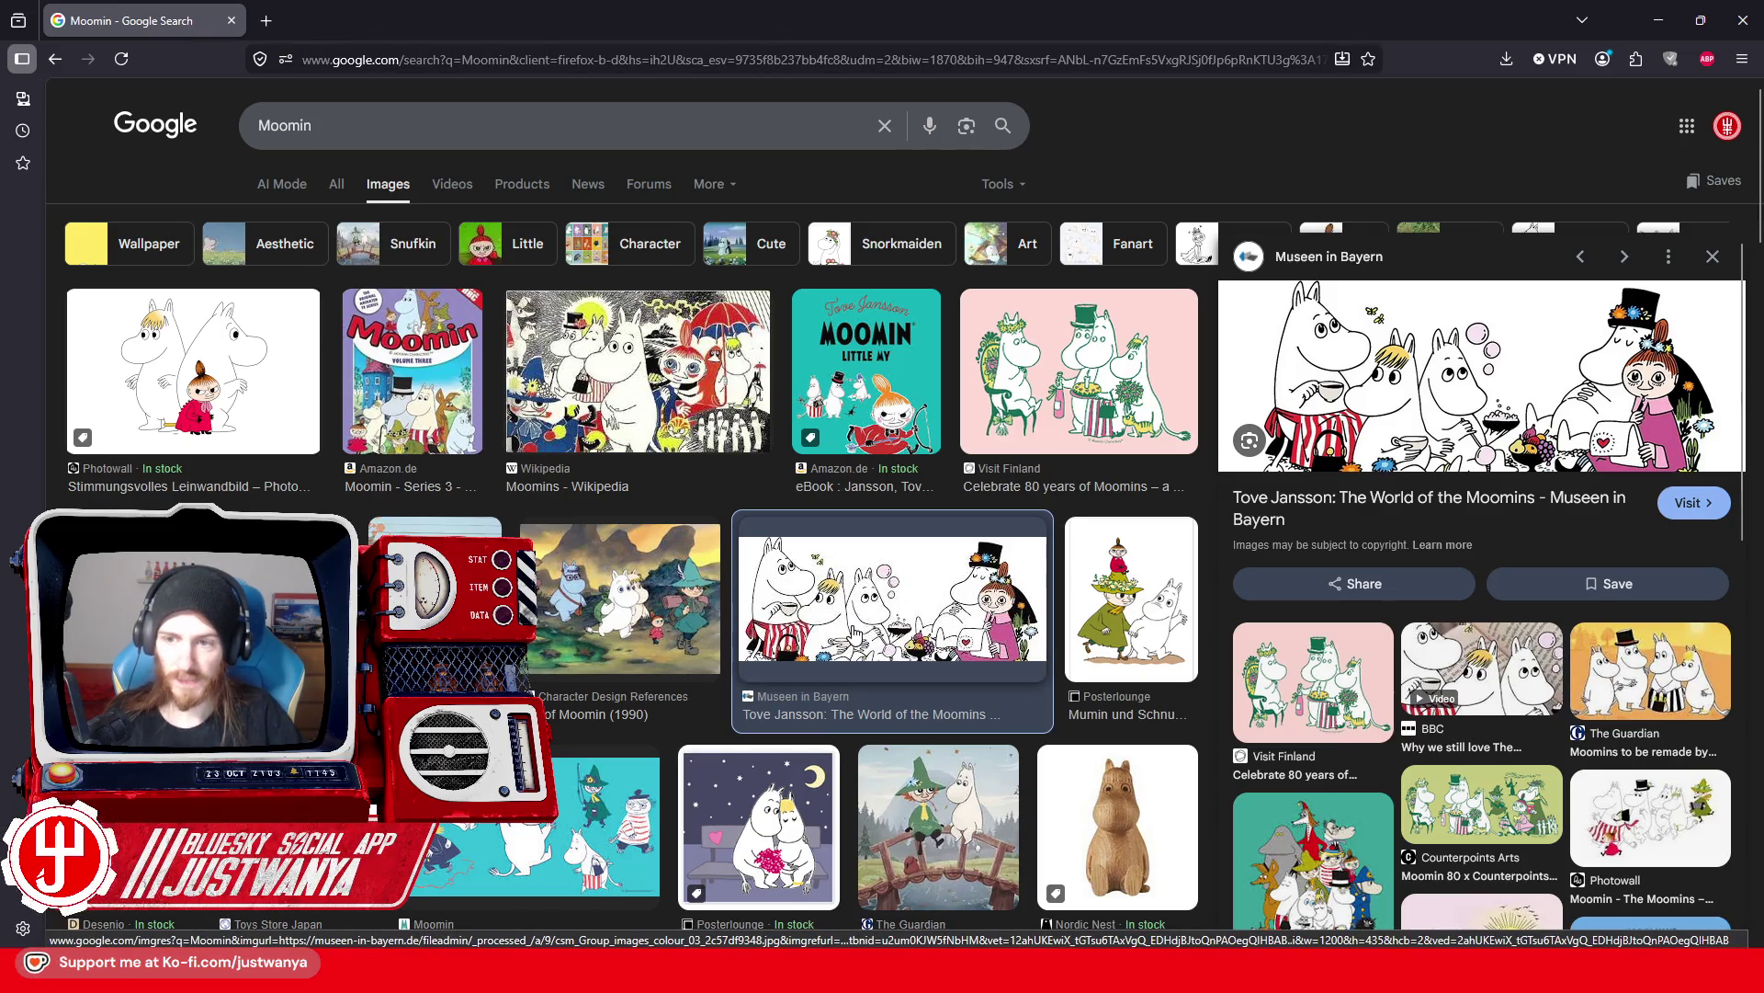
key("alt+Left")
key("alt+Left")
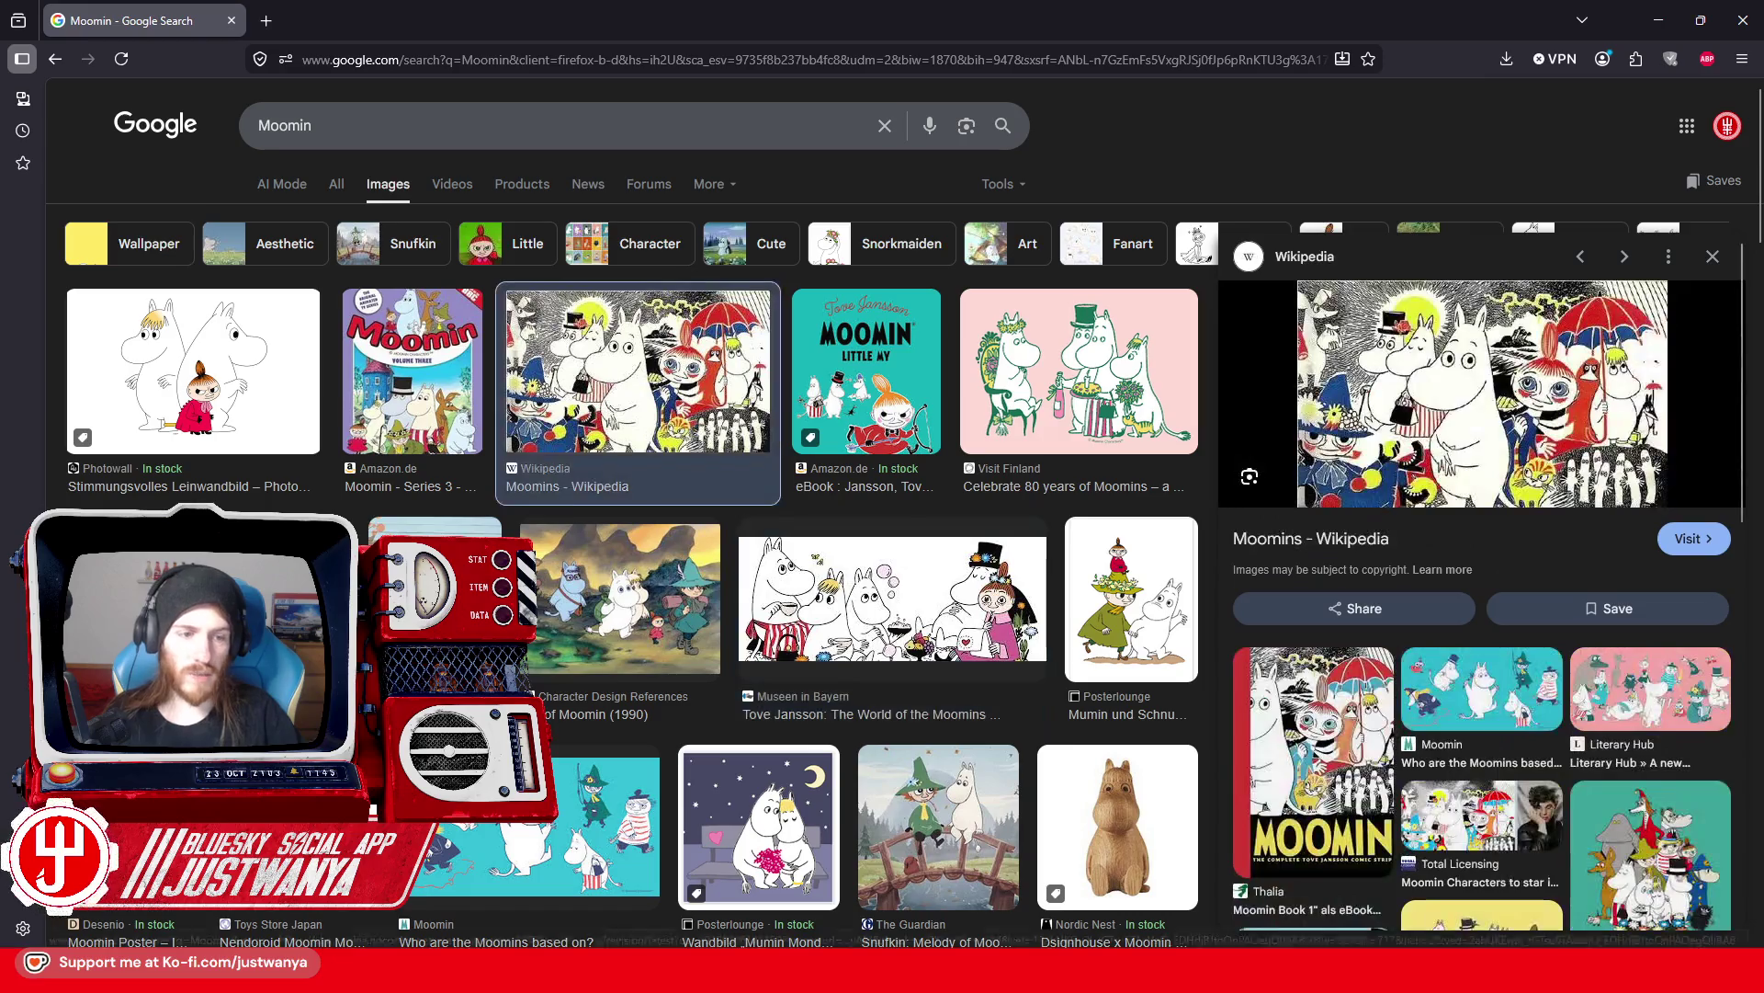
Step: Scroll through the remaining Moomin results, then close the browser window
scroll(659, 583, "down", 4)
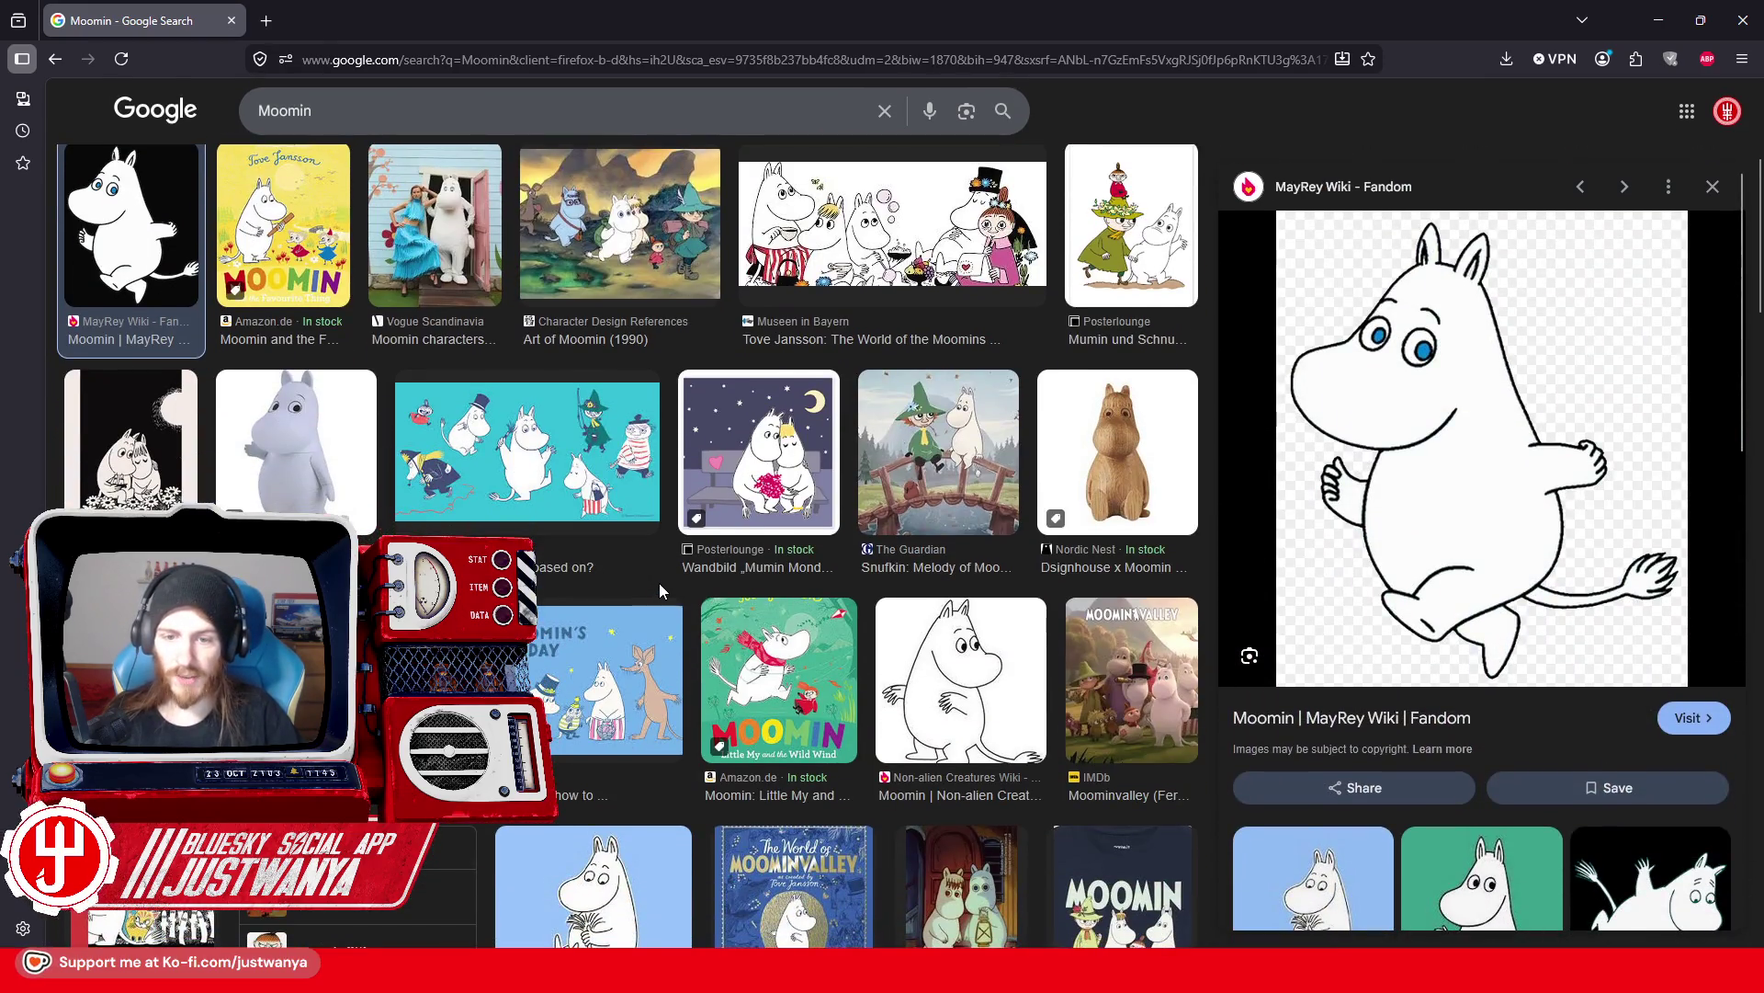
scroll(658, 583, "down", 1)
scroll(659, 583, "down", 4)
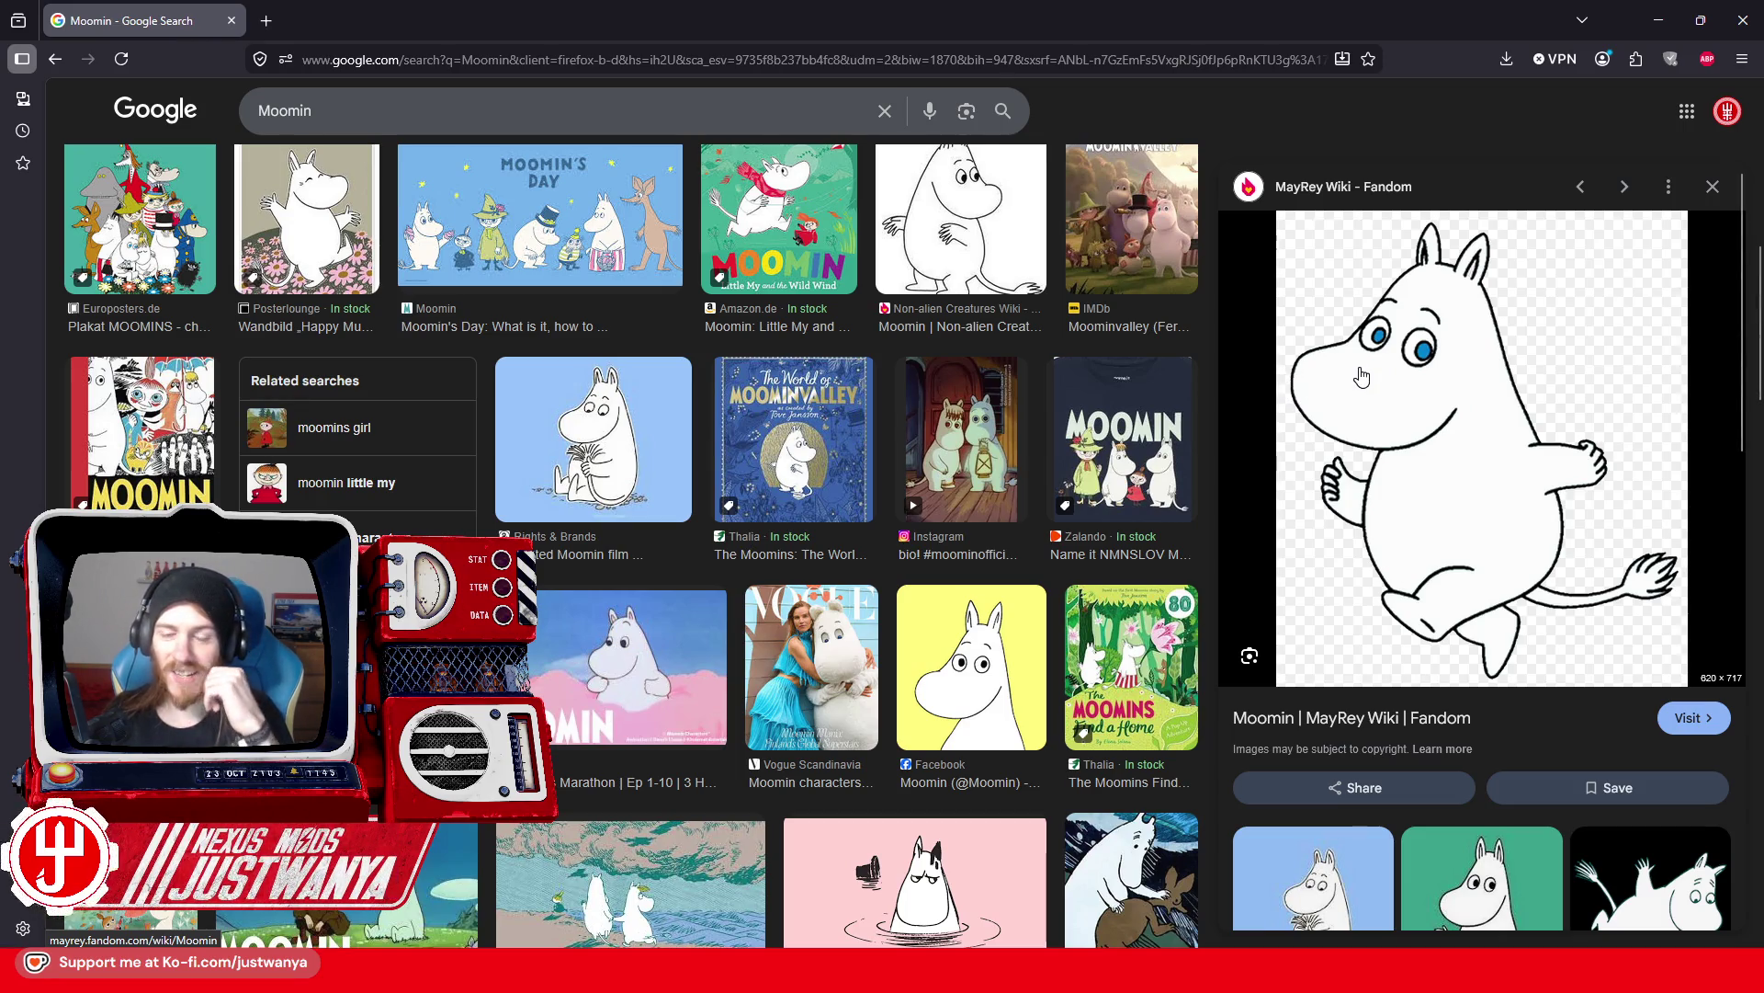
scroll(624, 369, "down", 3)
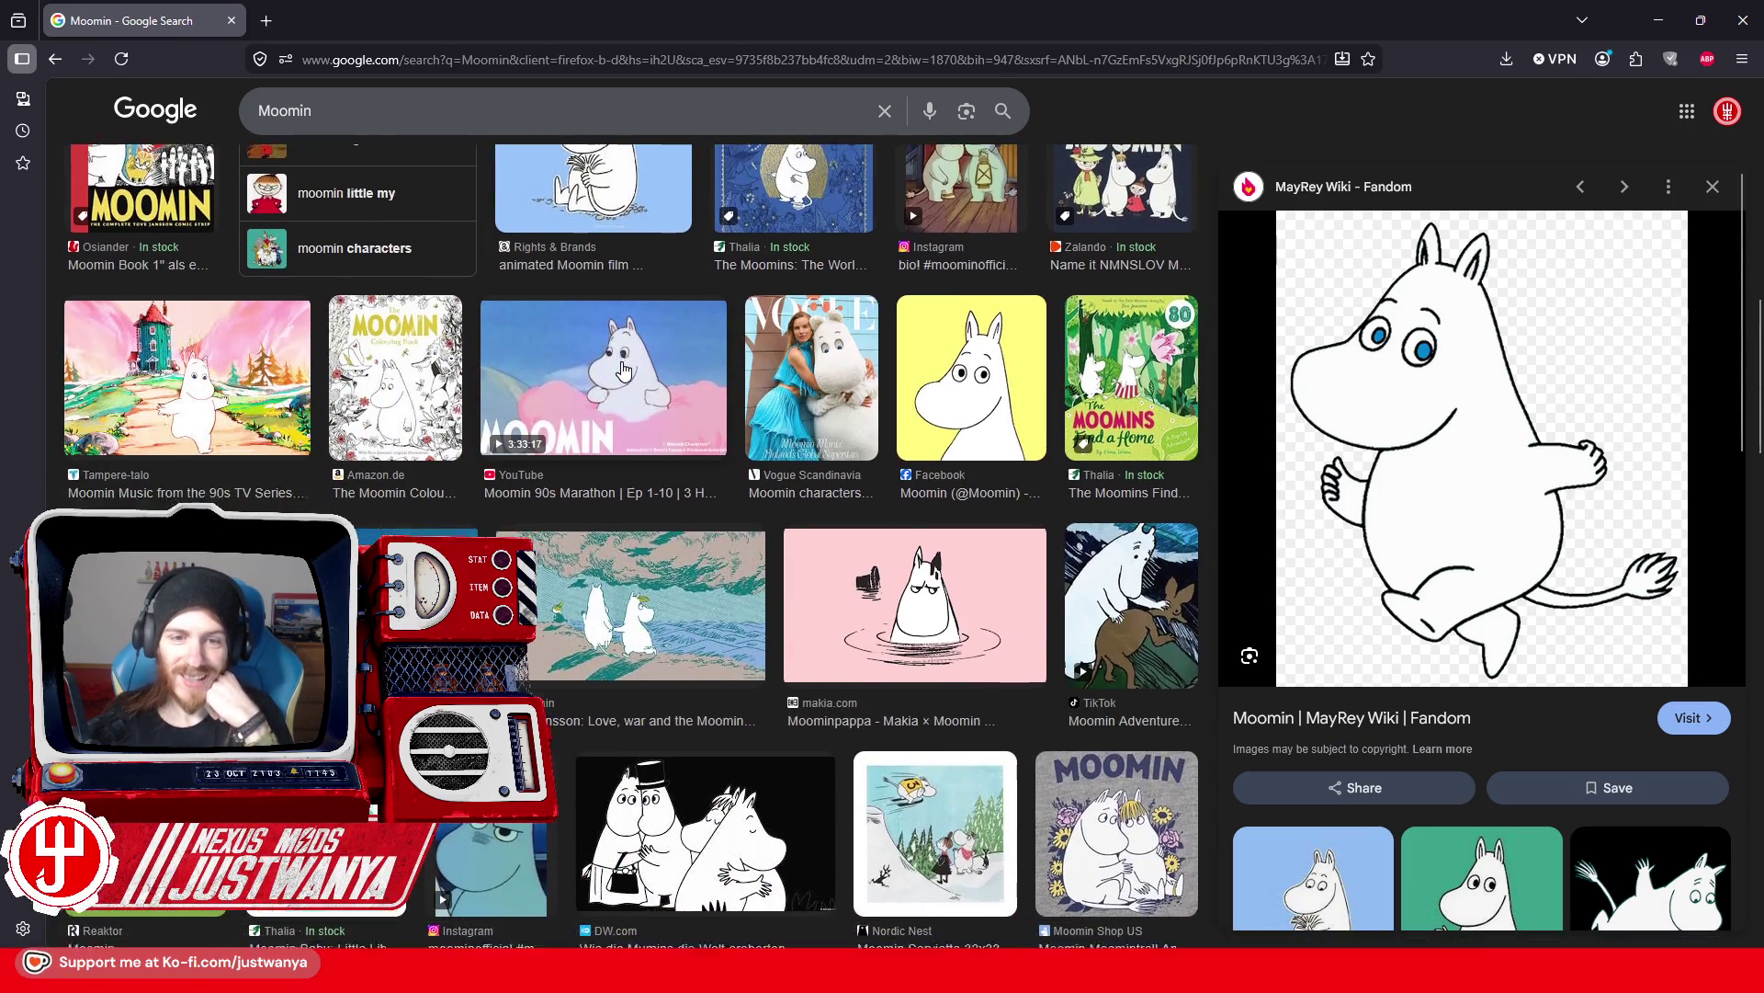
scroll(623, 369, "down", 1)
scroll(623, 369, "down", 4)
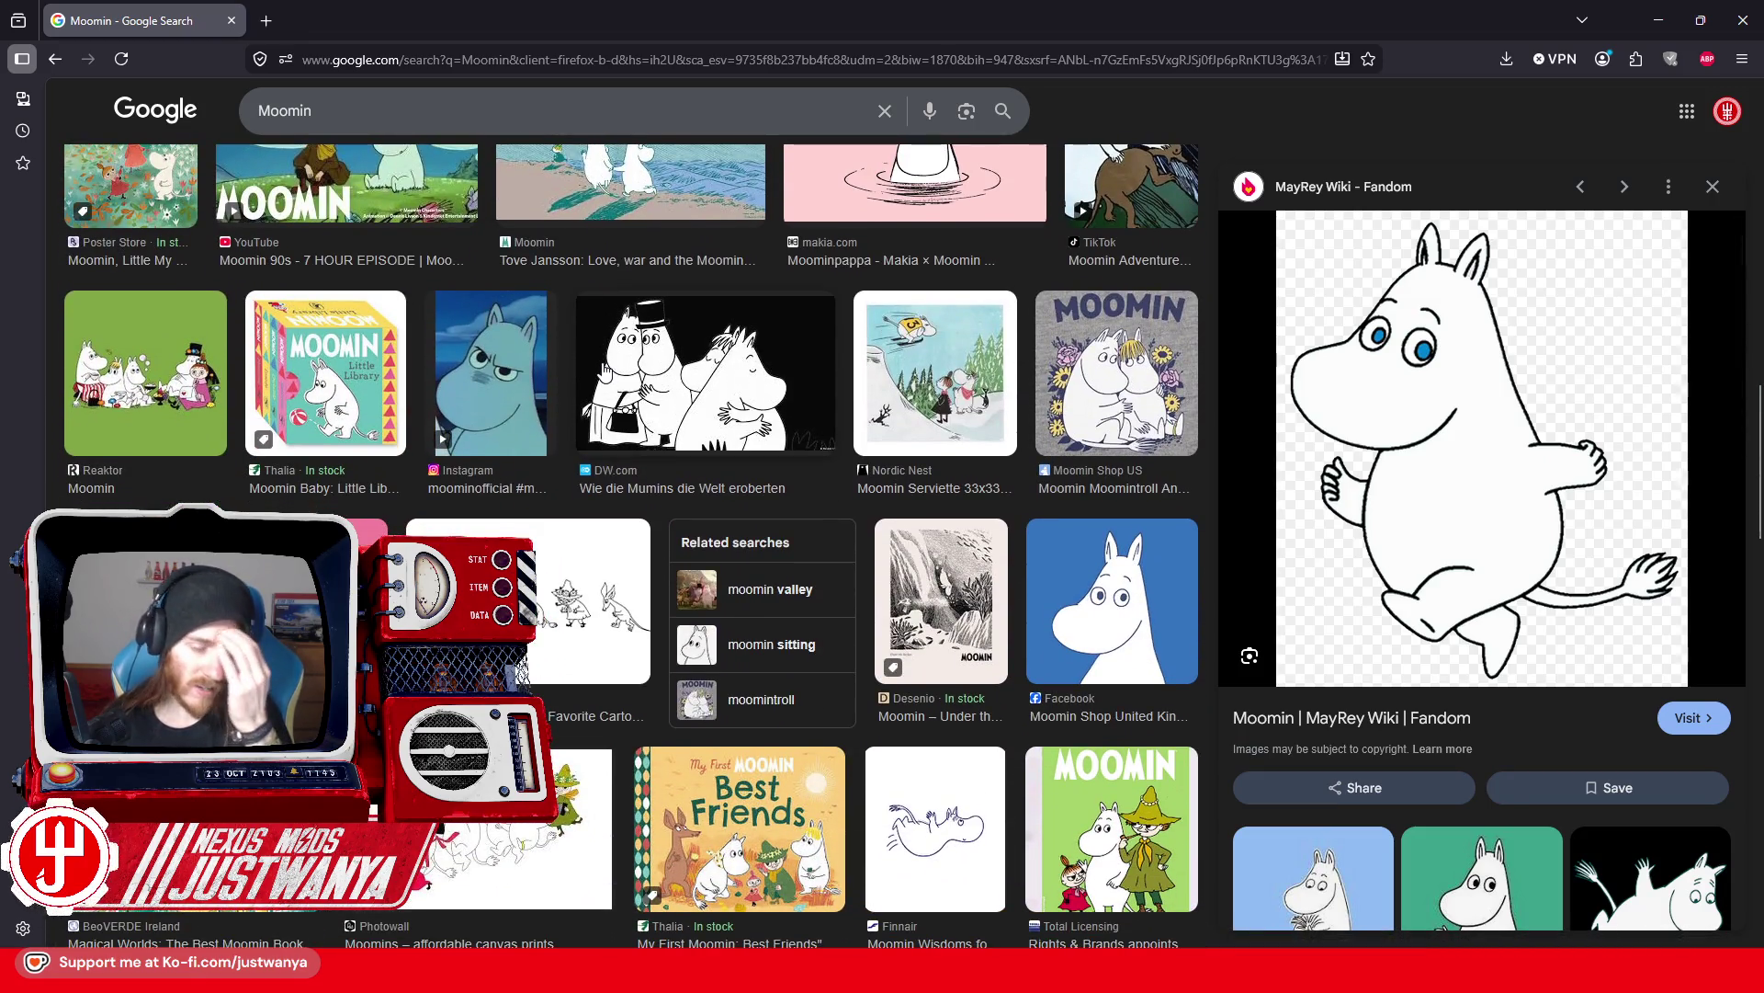
scroll(604, 371, "down", 3)
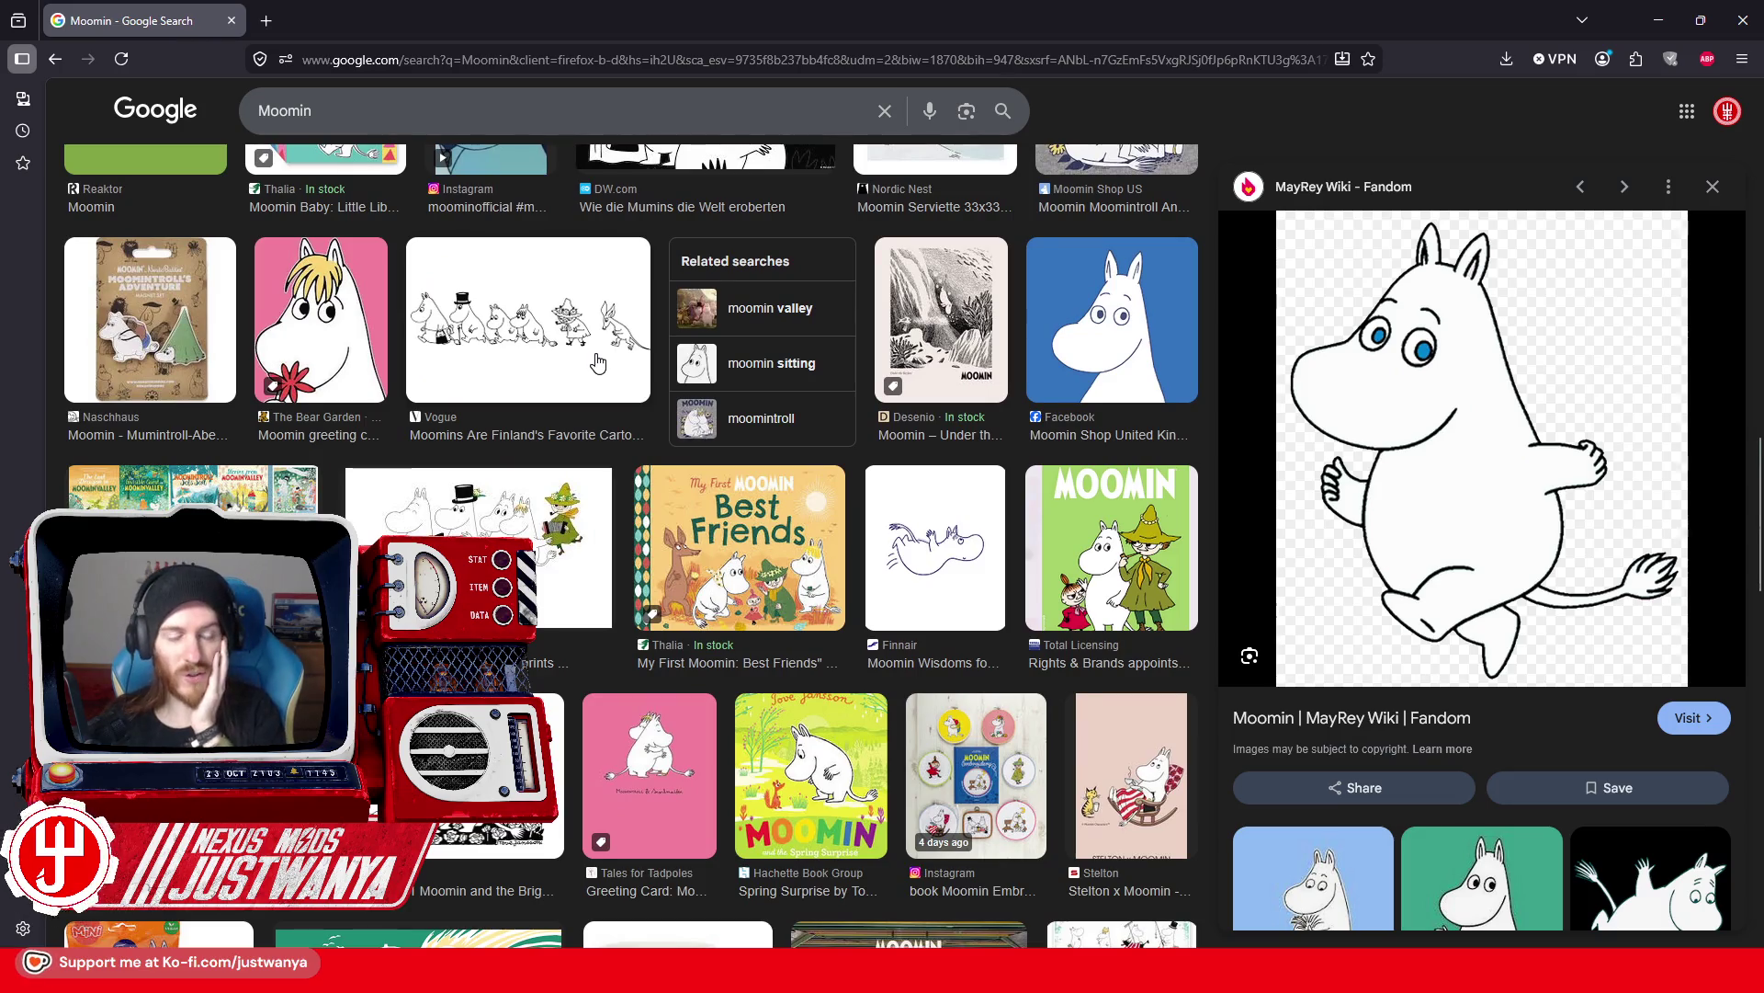
scroll(599, 363, "down", 4)
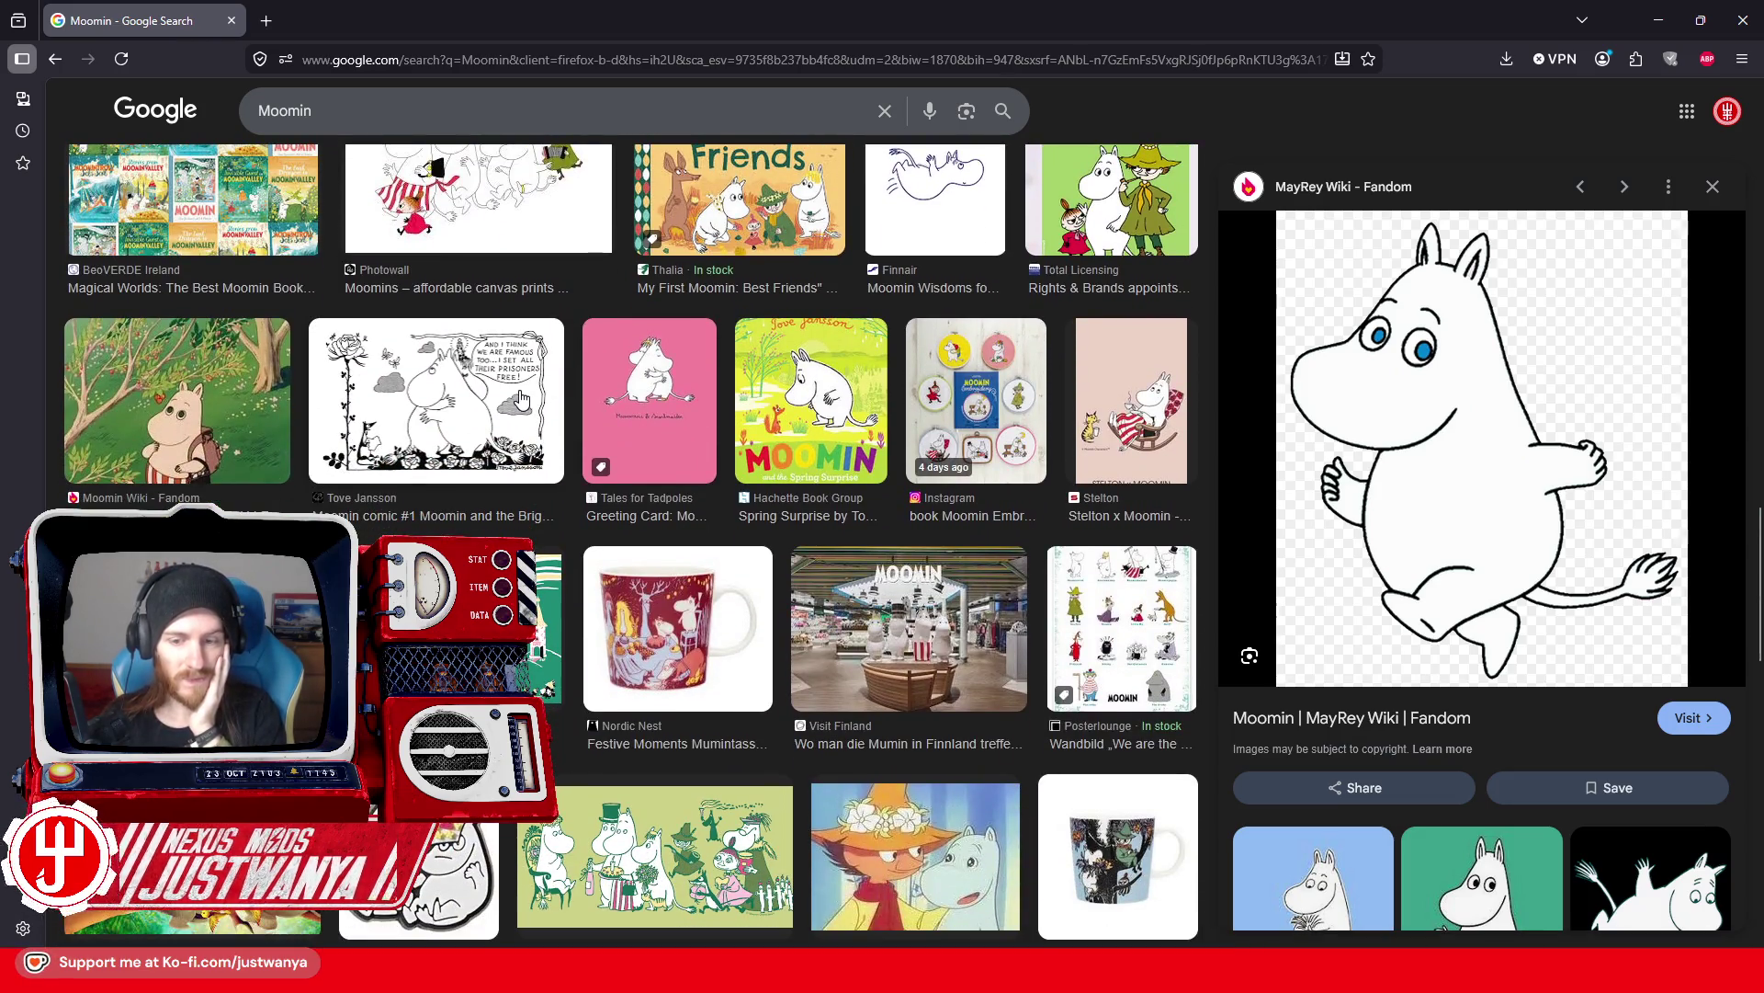
scroll(520, 397, "down", 4)
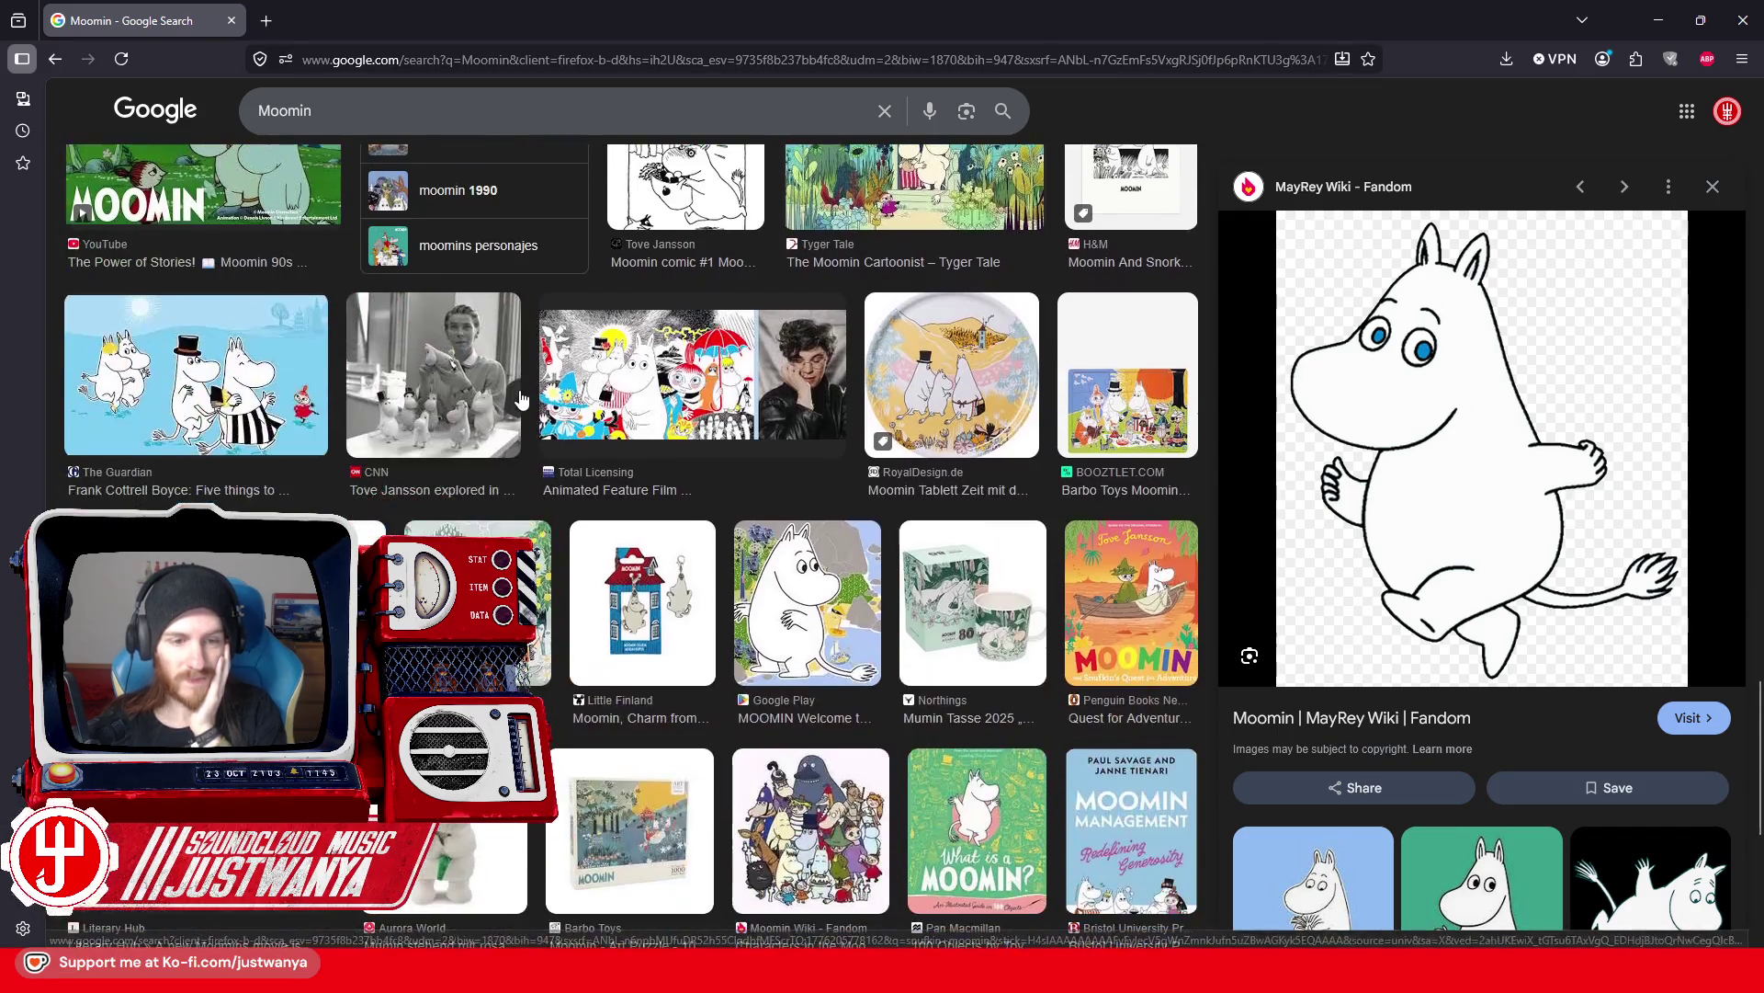
left_click(232, 24)
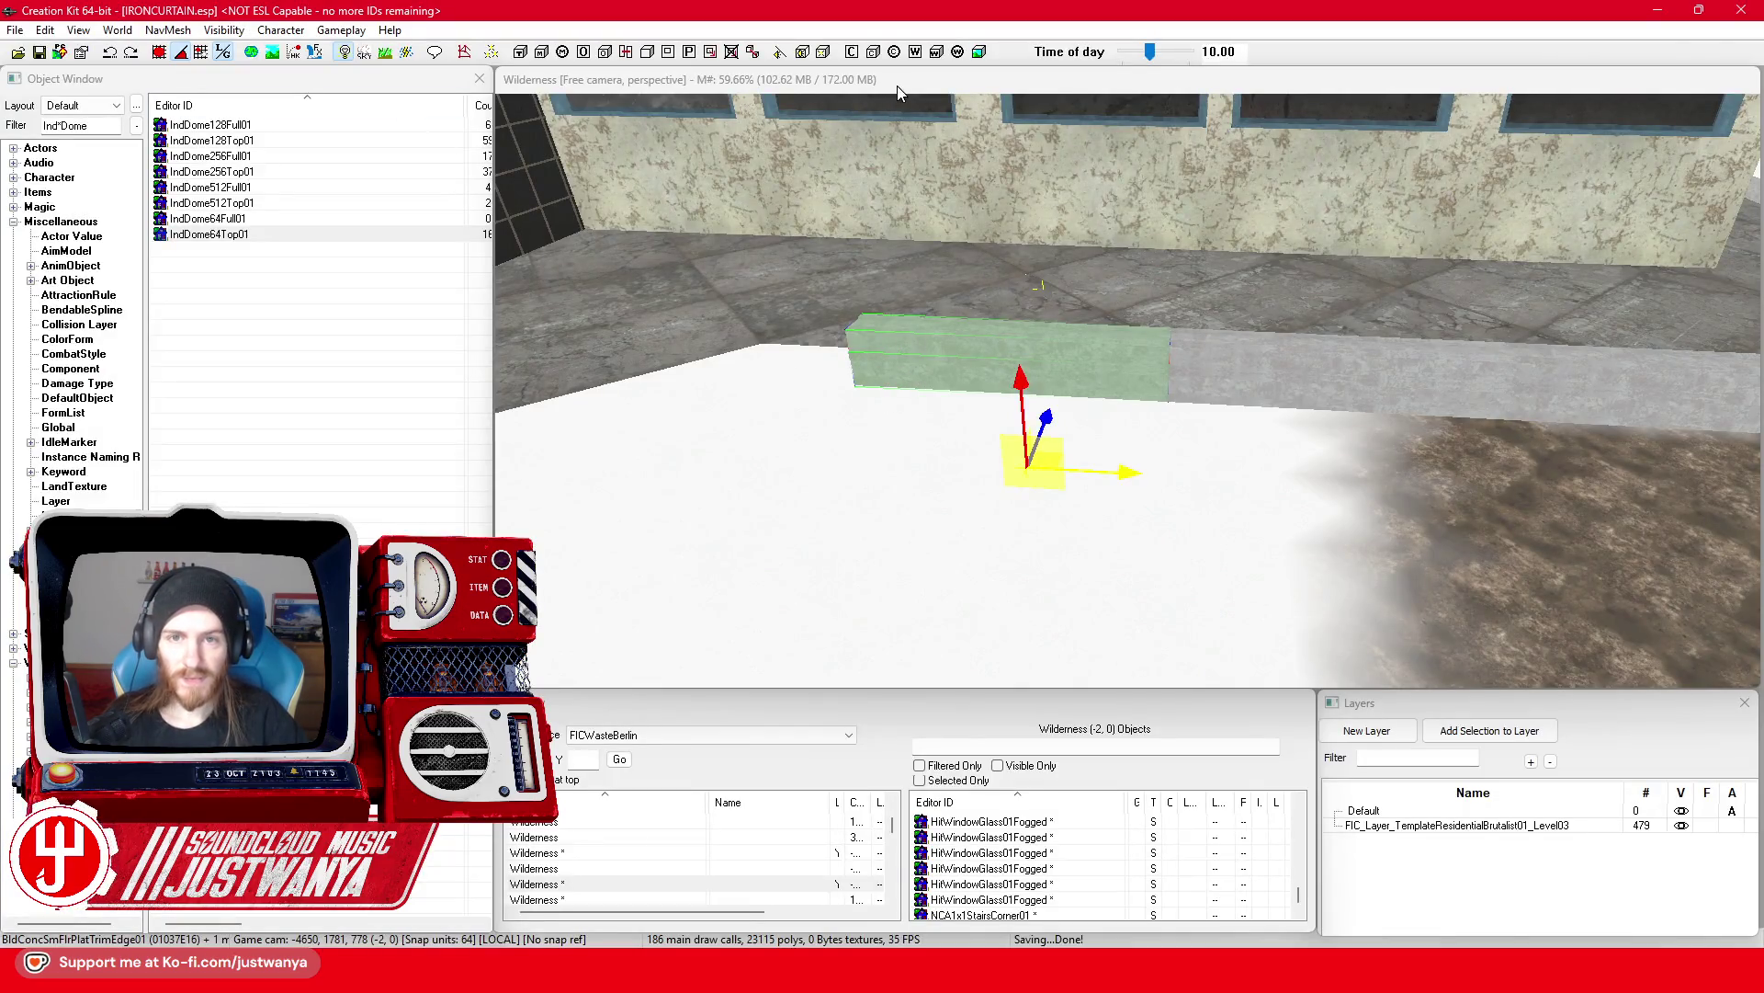
Step: Drag the loose trim piece into line with the platform edge trim
mouse_move(1122, 472)
left_mouse_down()
mouse_move(1046, 469)
mouse_move(1162, 453)
left_mouse_up()
mouse_move(1045, 483)
left_mouse_down()
mouse_move(1059, 472)
mouse_move(902, 519)
left_mouse_up()
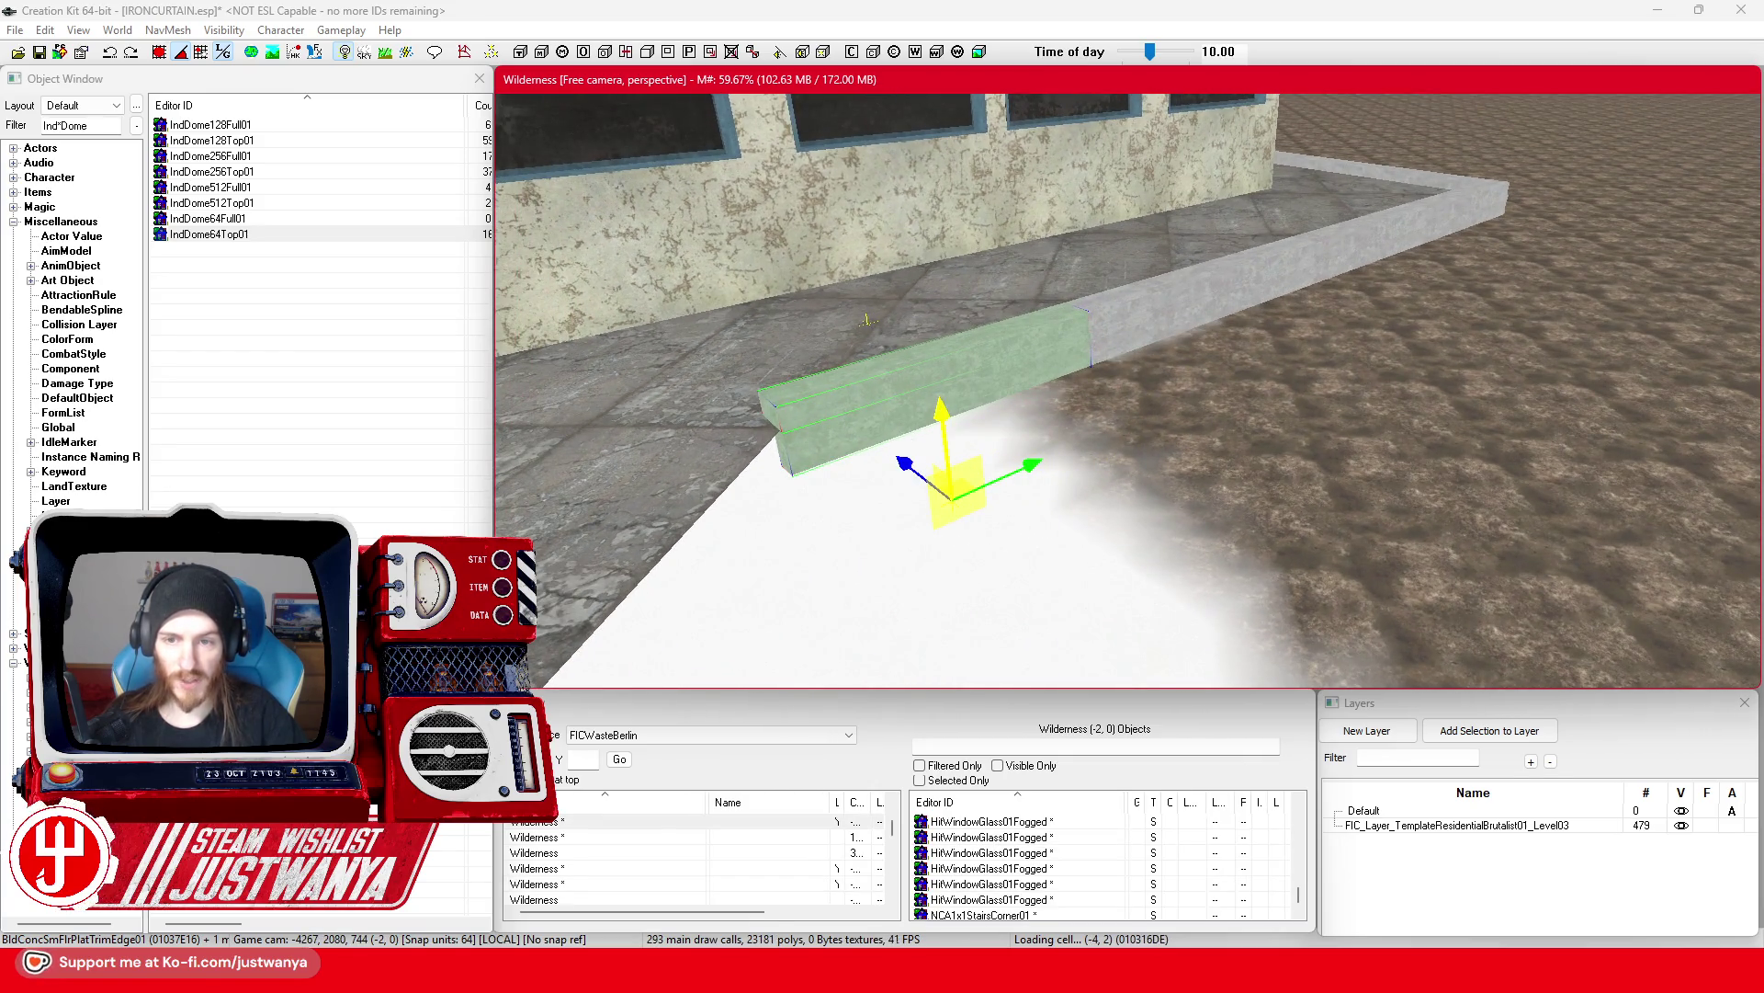
left_click_drag(939, 408, 1066, 363)
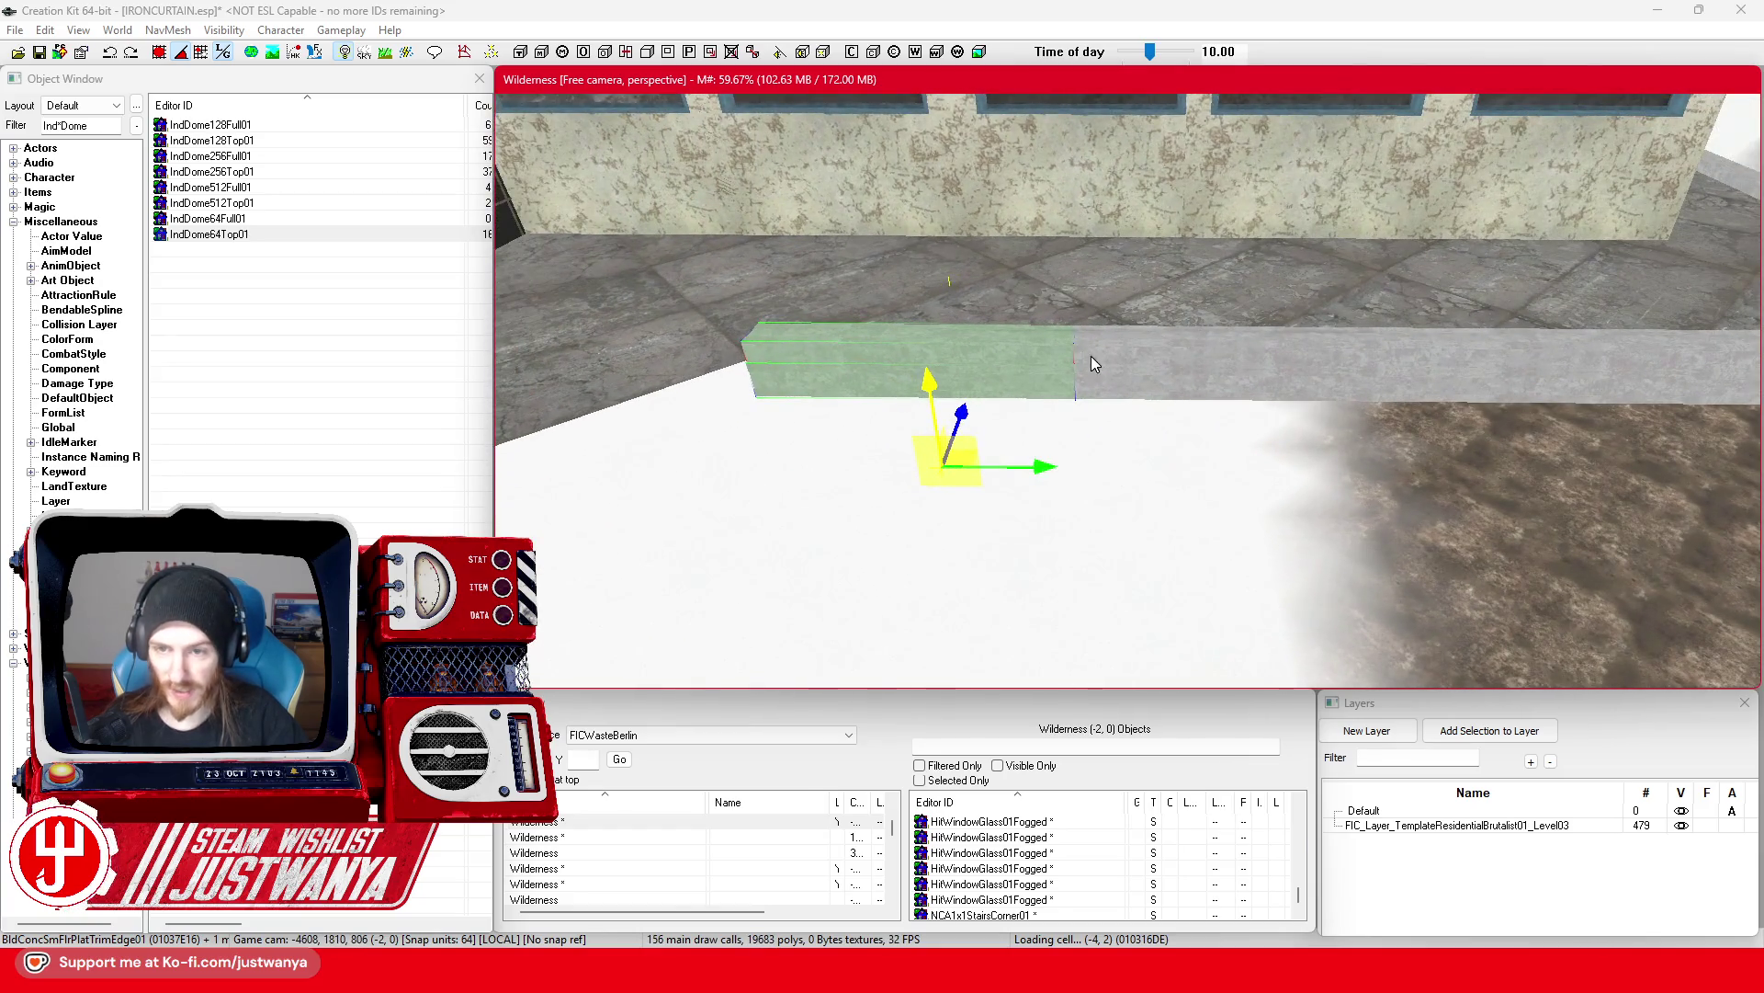
Step: Add the neighbouring edge trim pieces on the right to the selection and inspect them
left_click(1098, 385, "ctrl")
left_click(1187, 361, "ctrl")
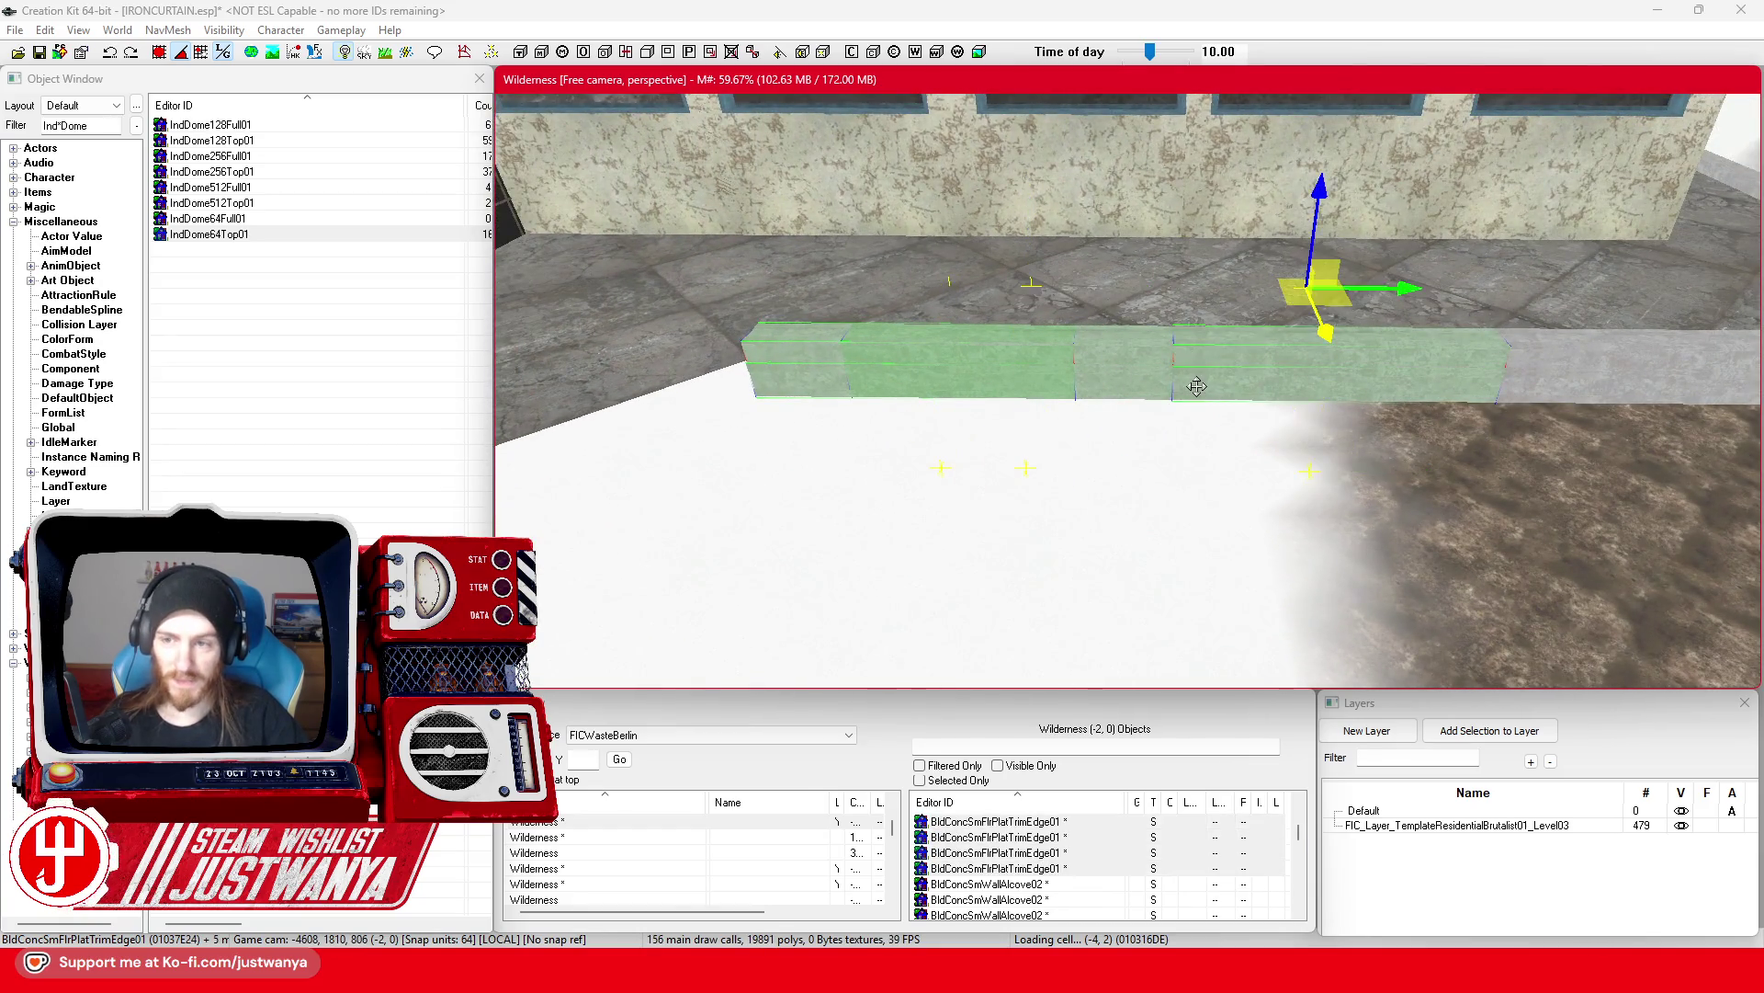
left_click(1163, 370, "ctrl")
left_click(1195, 395, "ctrl")
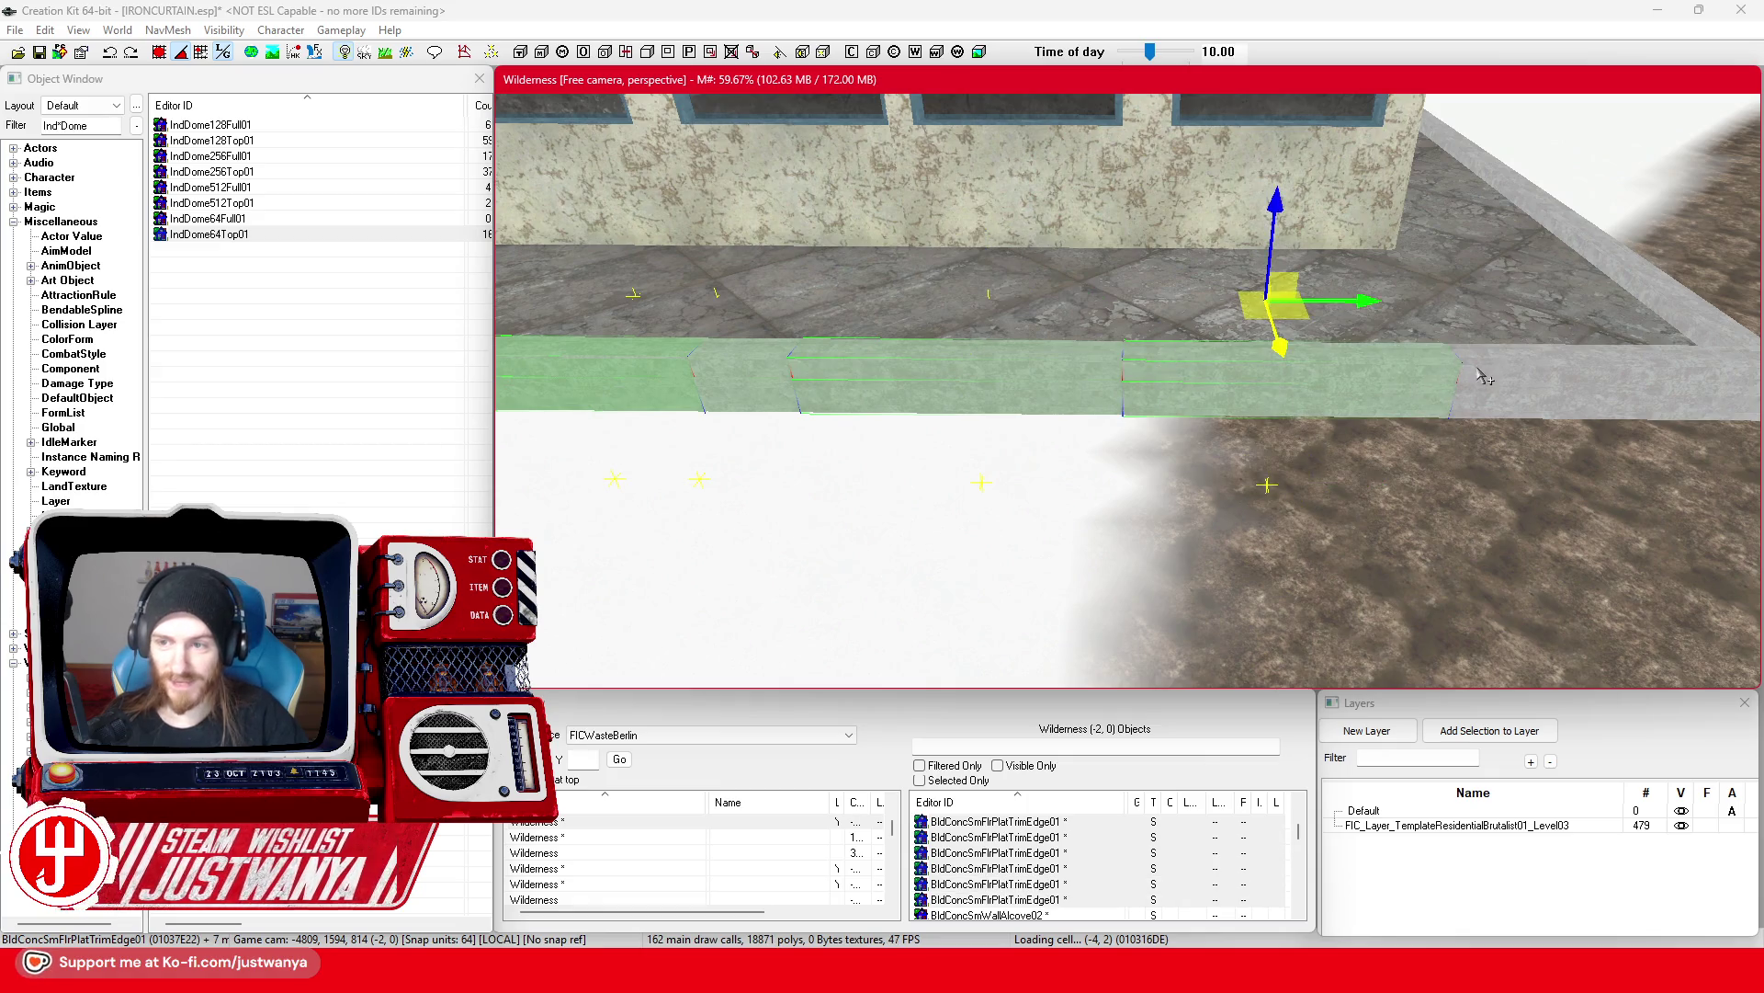
left_click(1484, 378, "ctrl")
left_click(1496, 409, "ctrl")
key("shift")
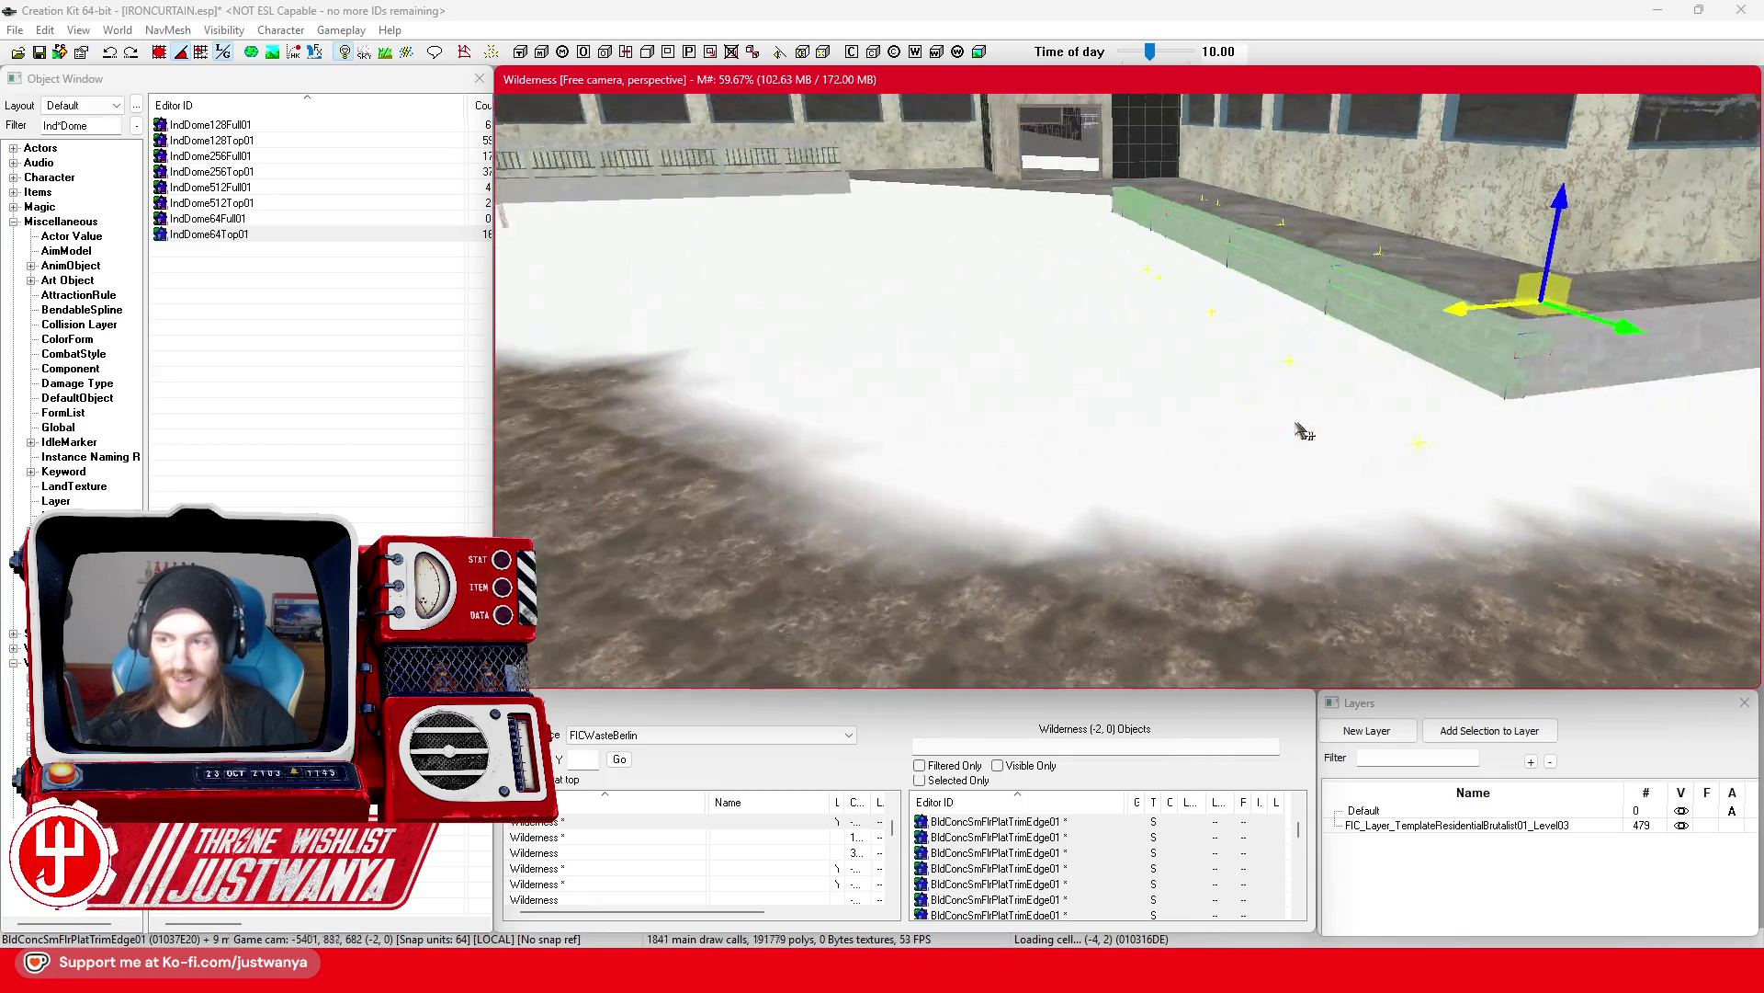
key("shift")
key("shift")
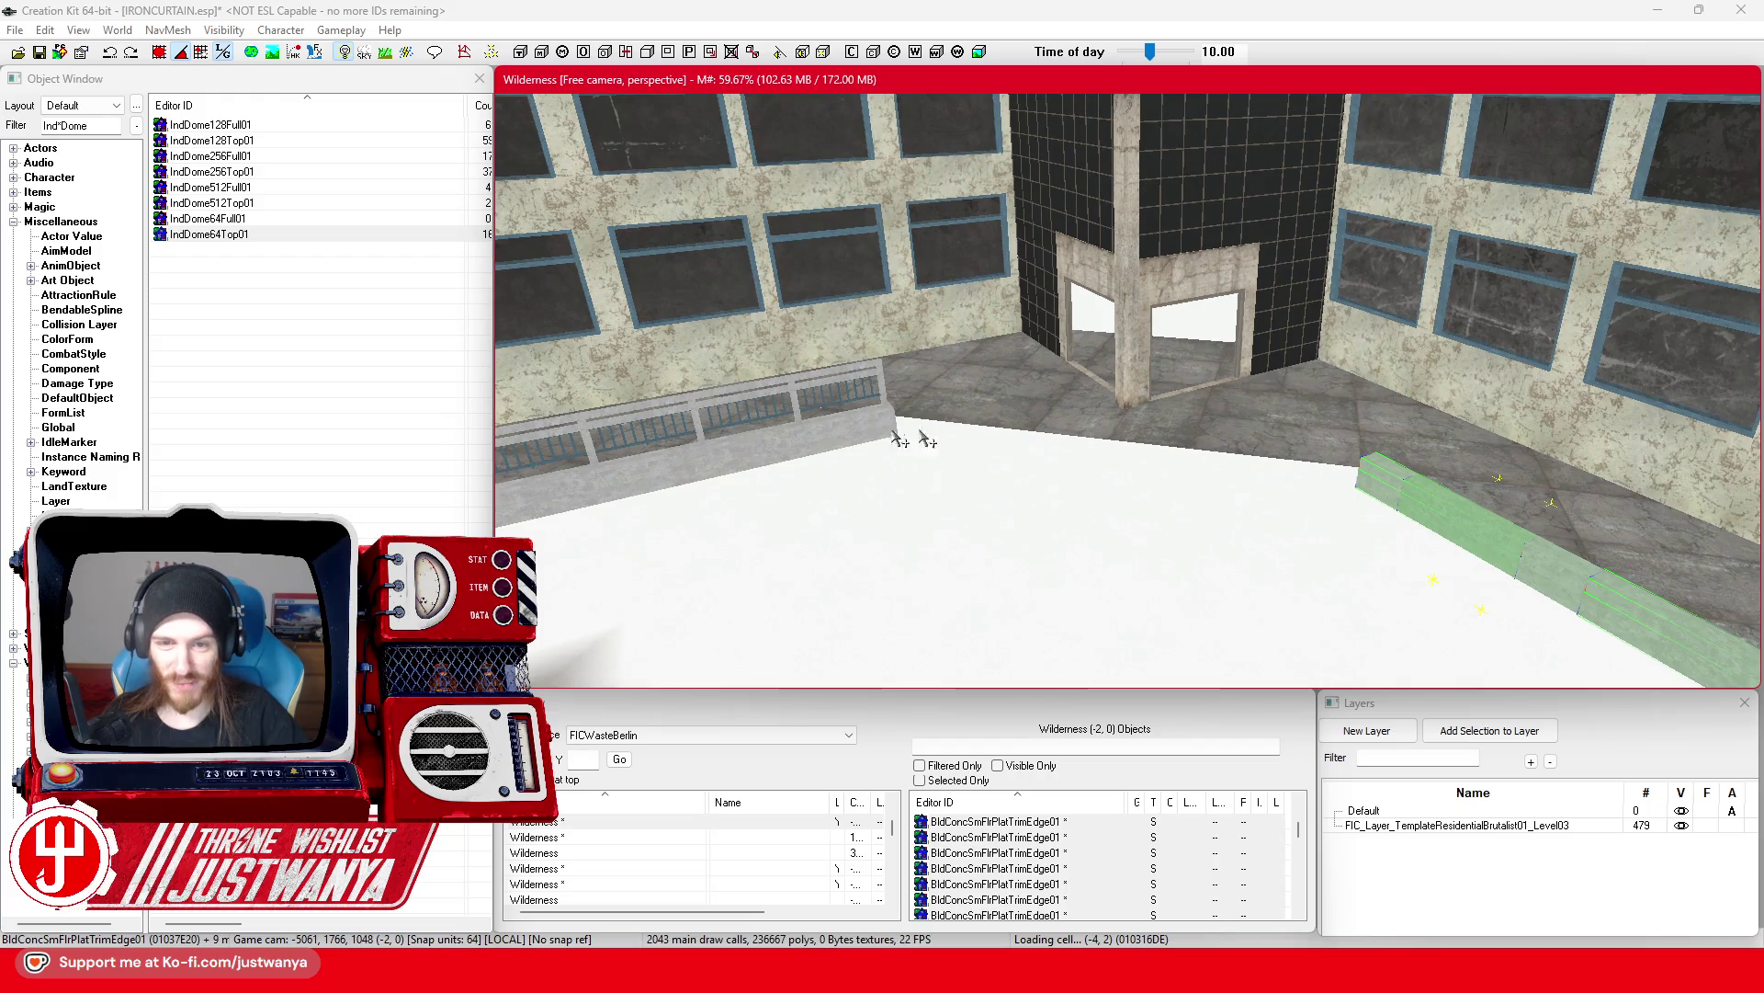
Step: Select the railing along the wall, then the corner stairs piece
left_click(873, 445)
key("shift")
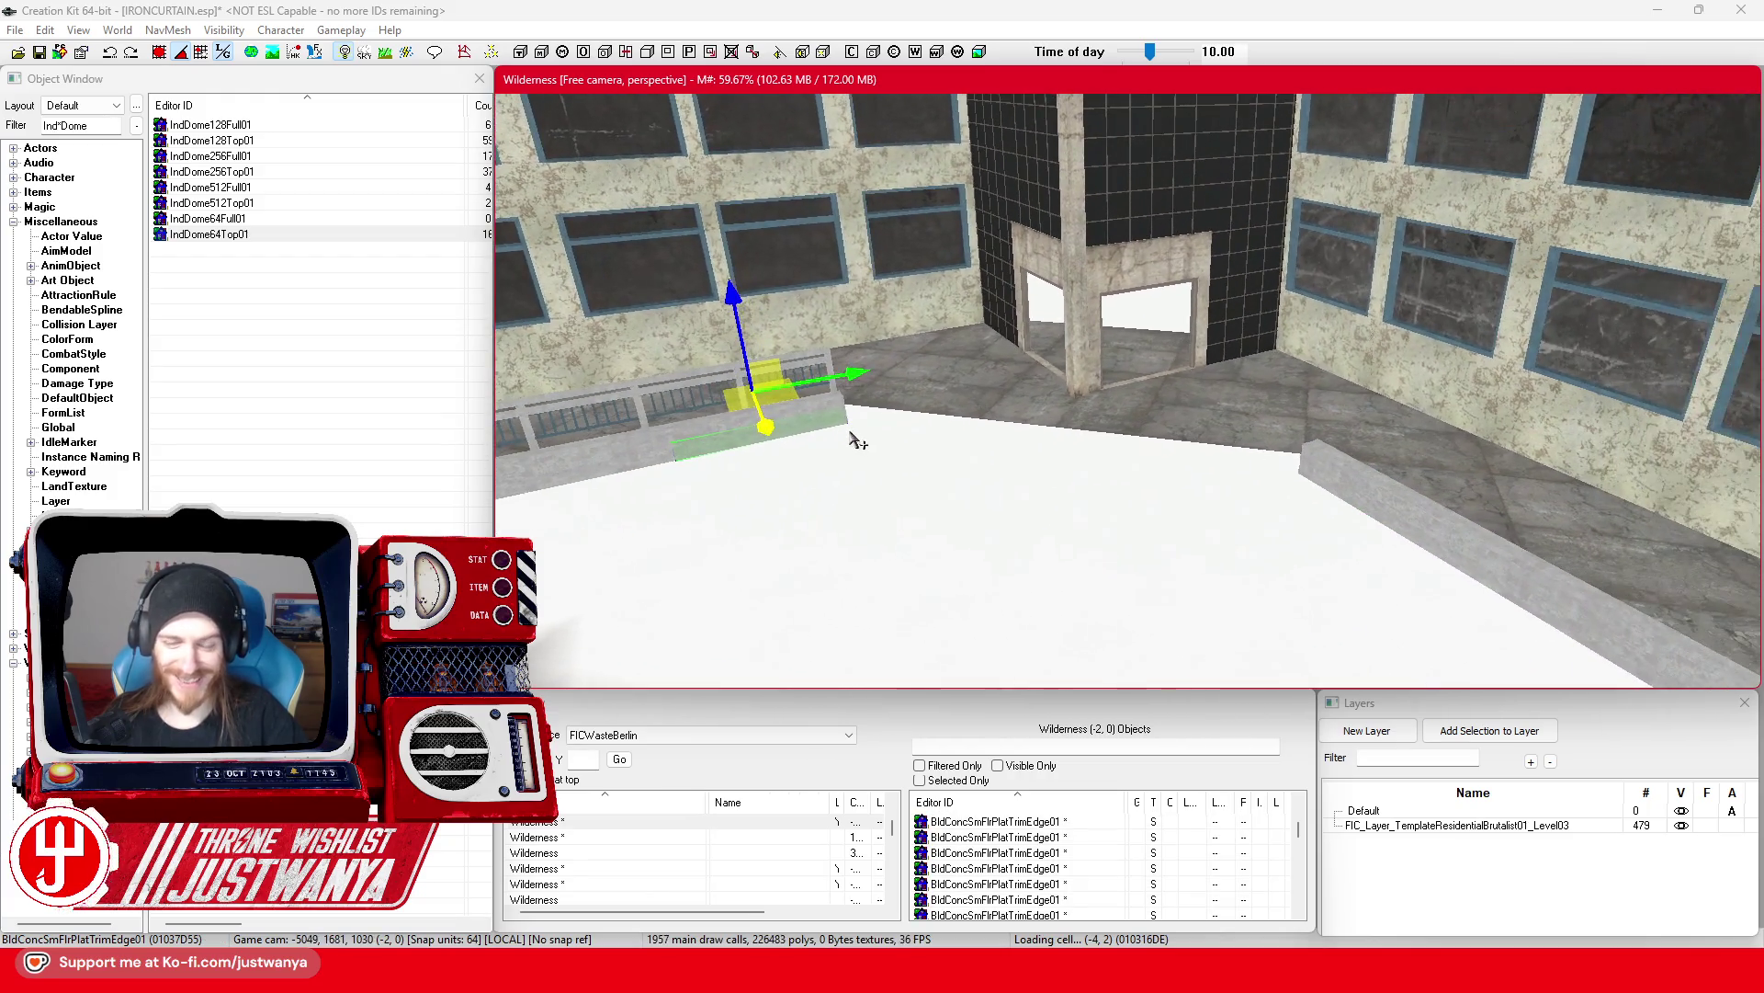
scroll(822, 368, "down", 3)
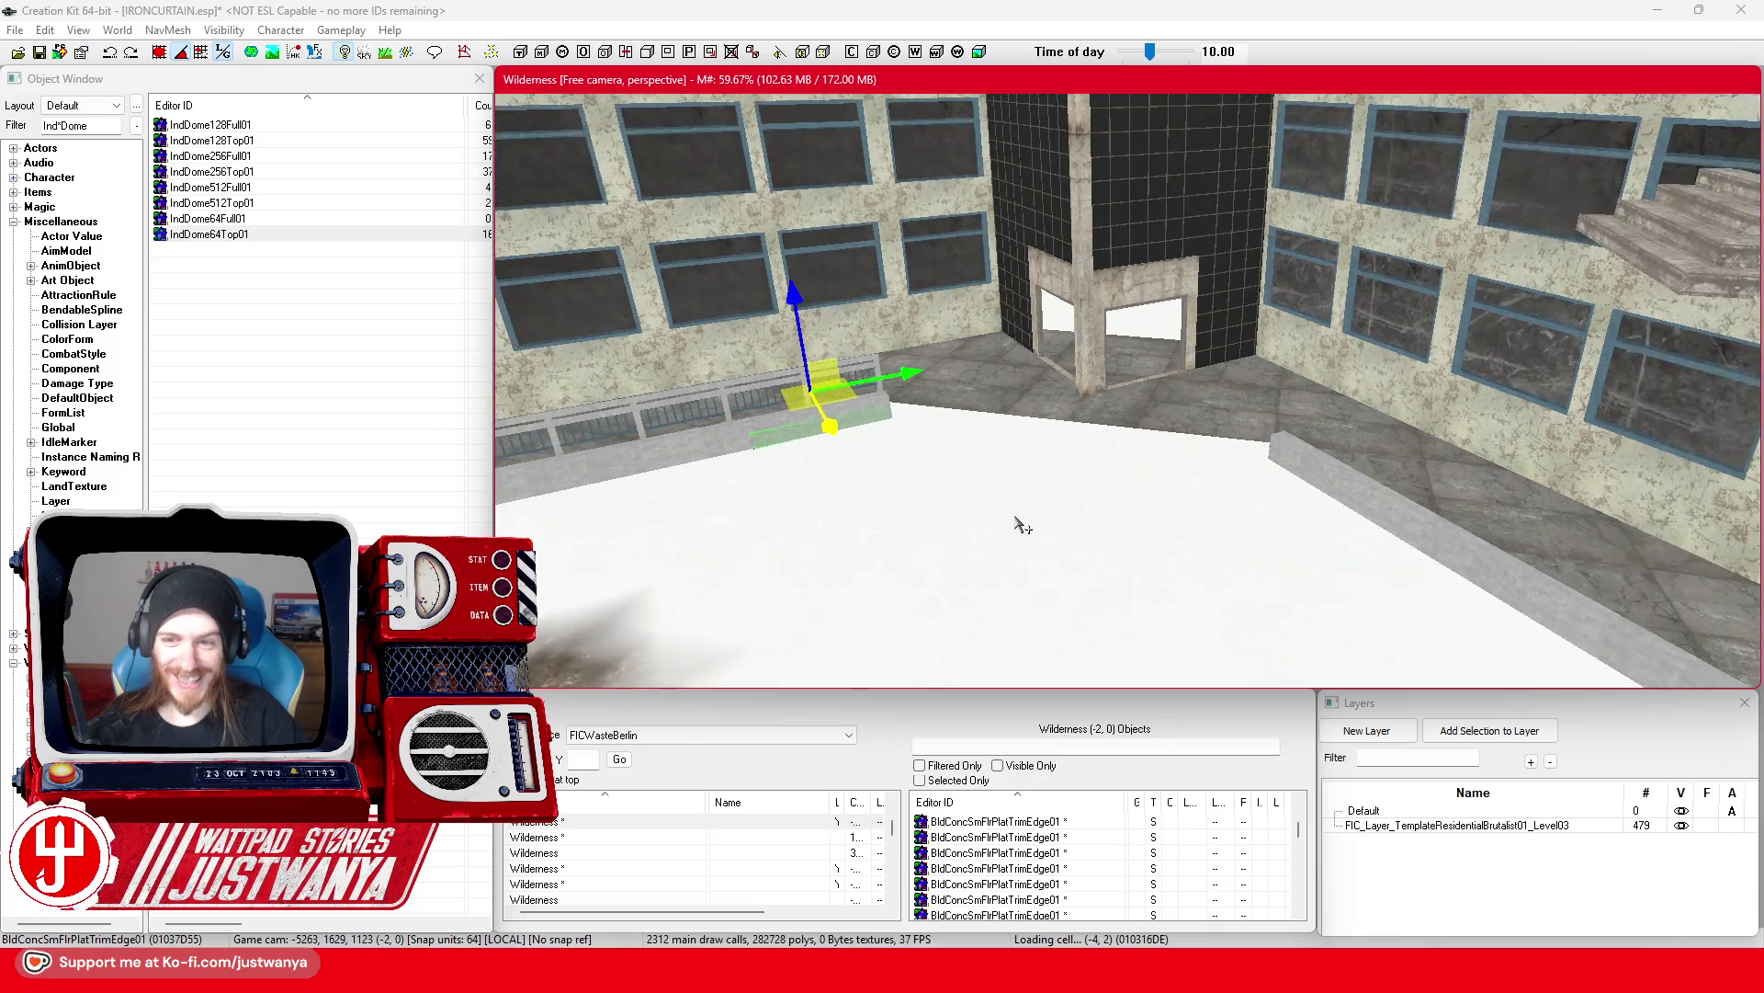
left_click(1591, 278)
left_click_drag(1704, 304, 1159, 271)
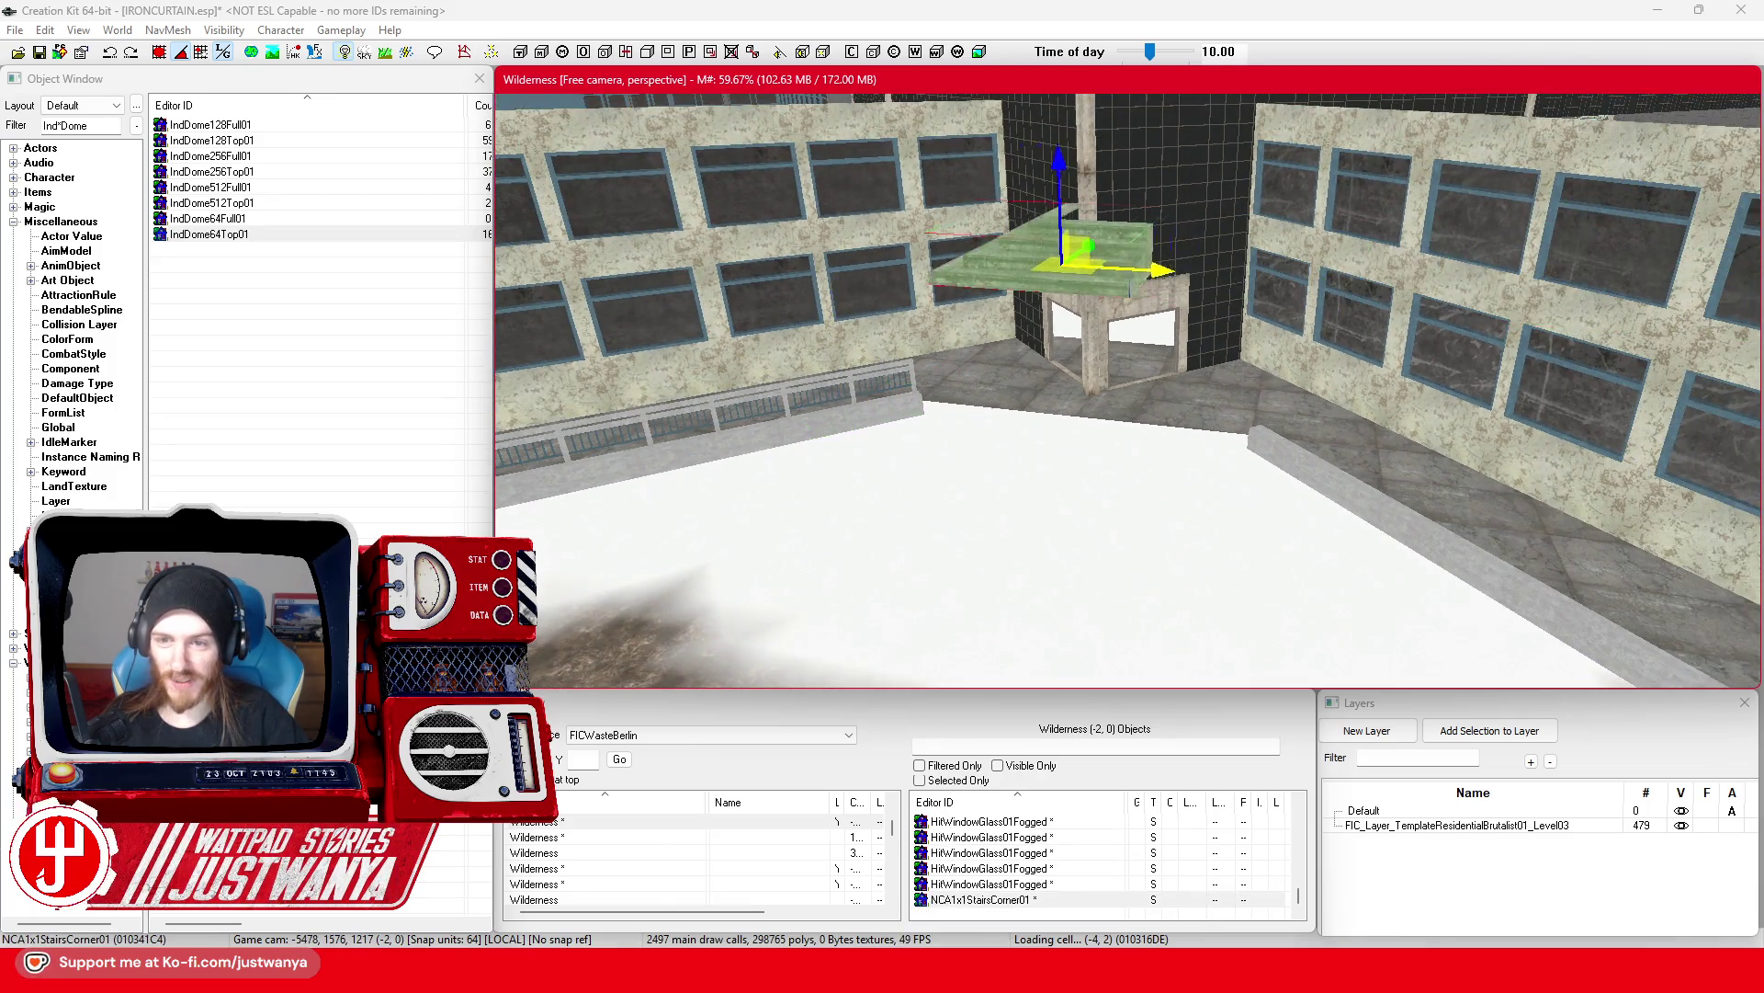
mouse_move(971, 165)
left_mouse_down()
mouse_move(1013, 469)
mouse_move(1136, 315)
left_mouse_up()
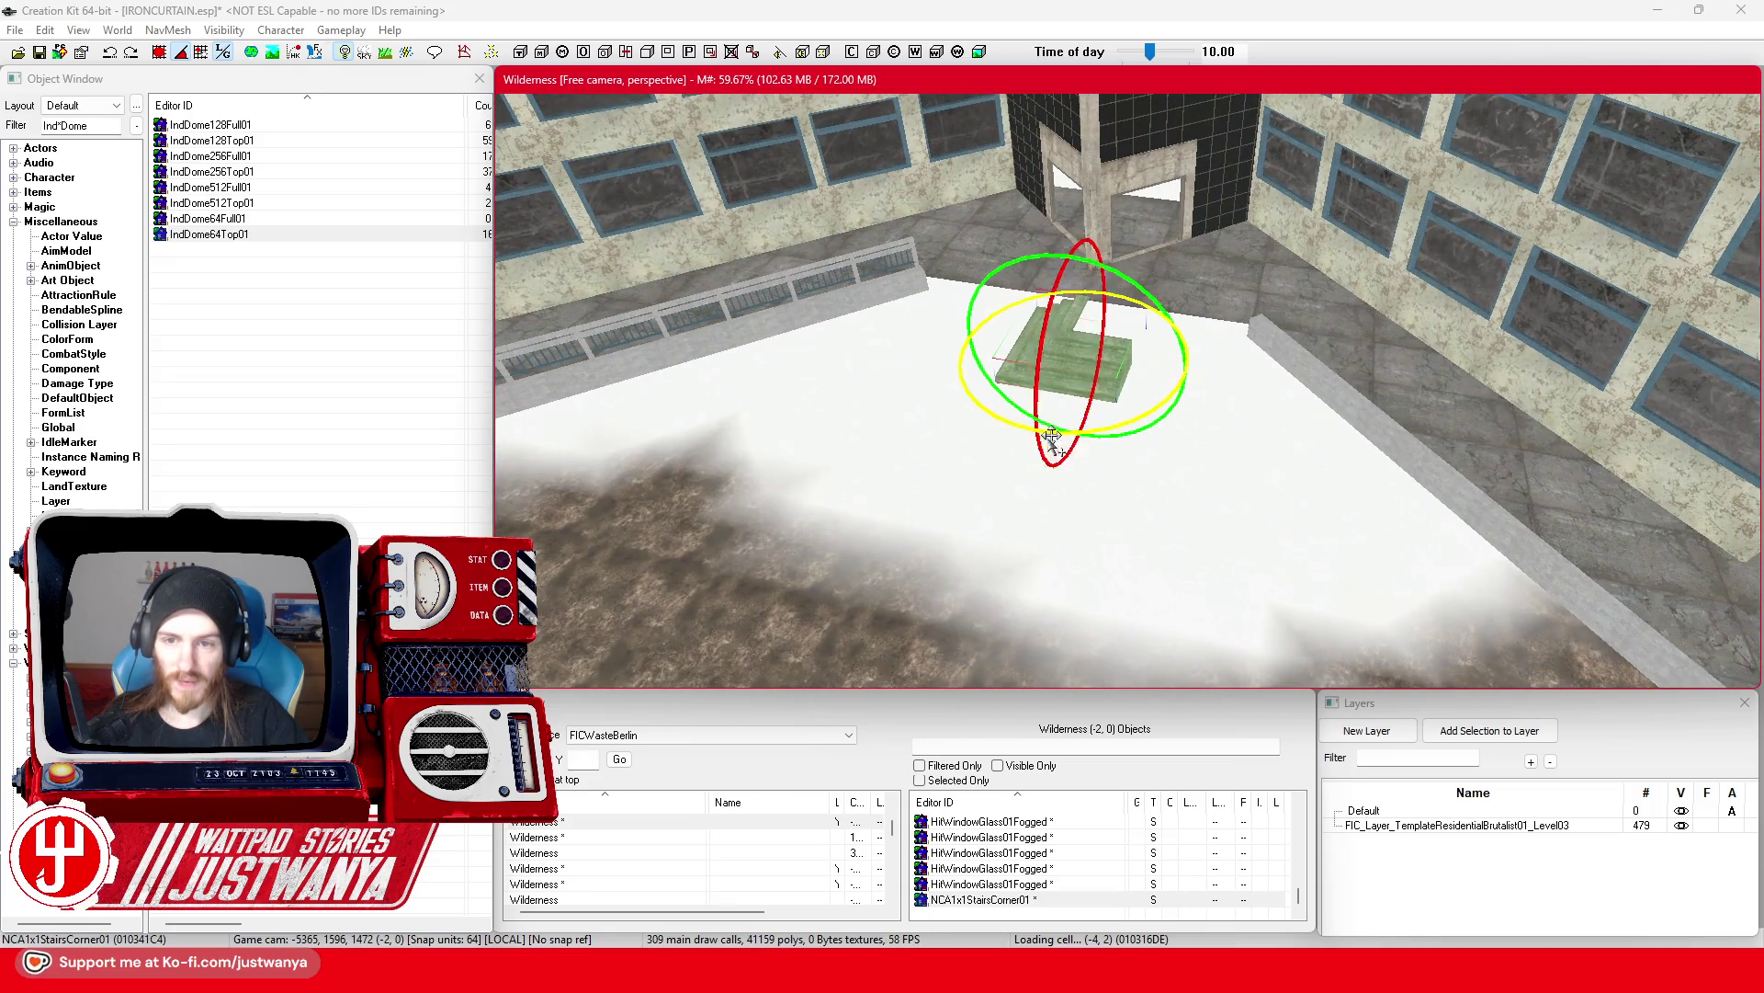
key("shift")
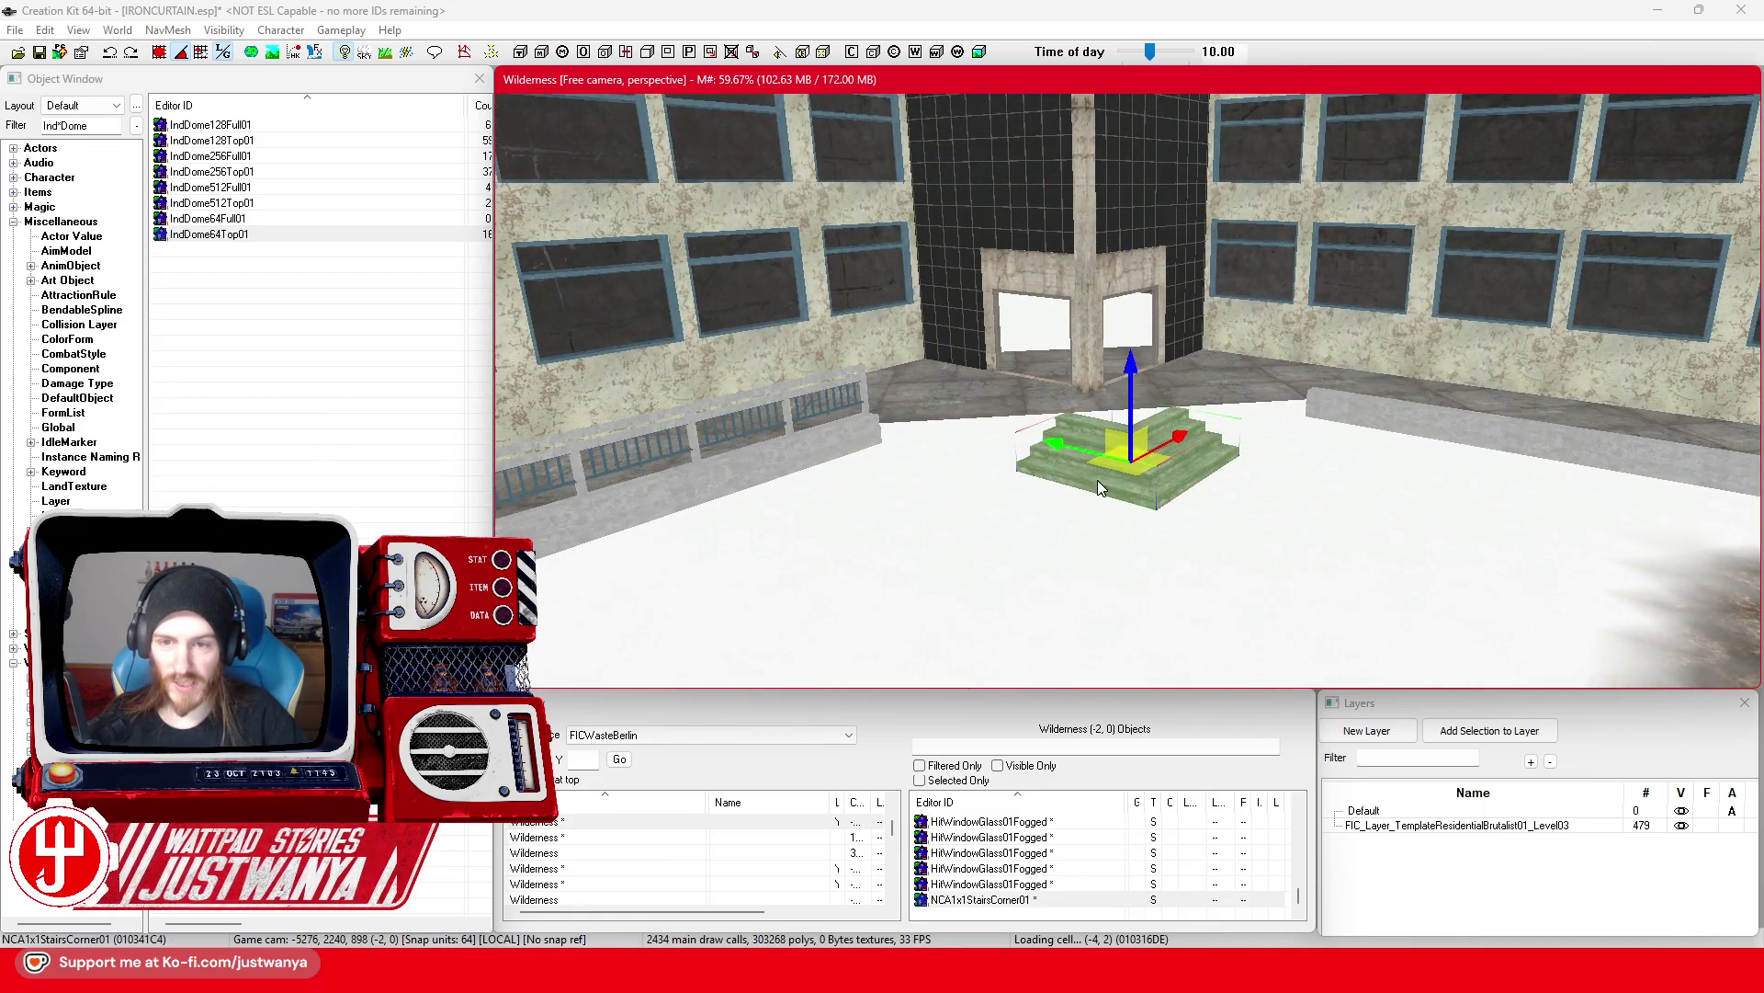
key("shift")
key("shift")
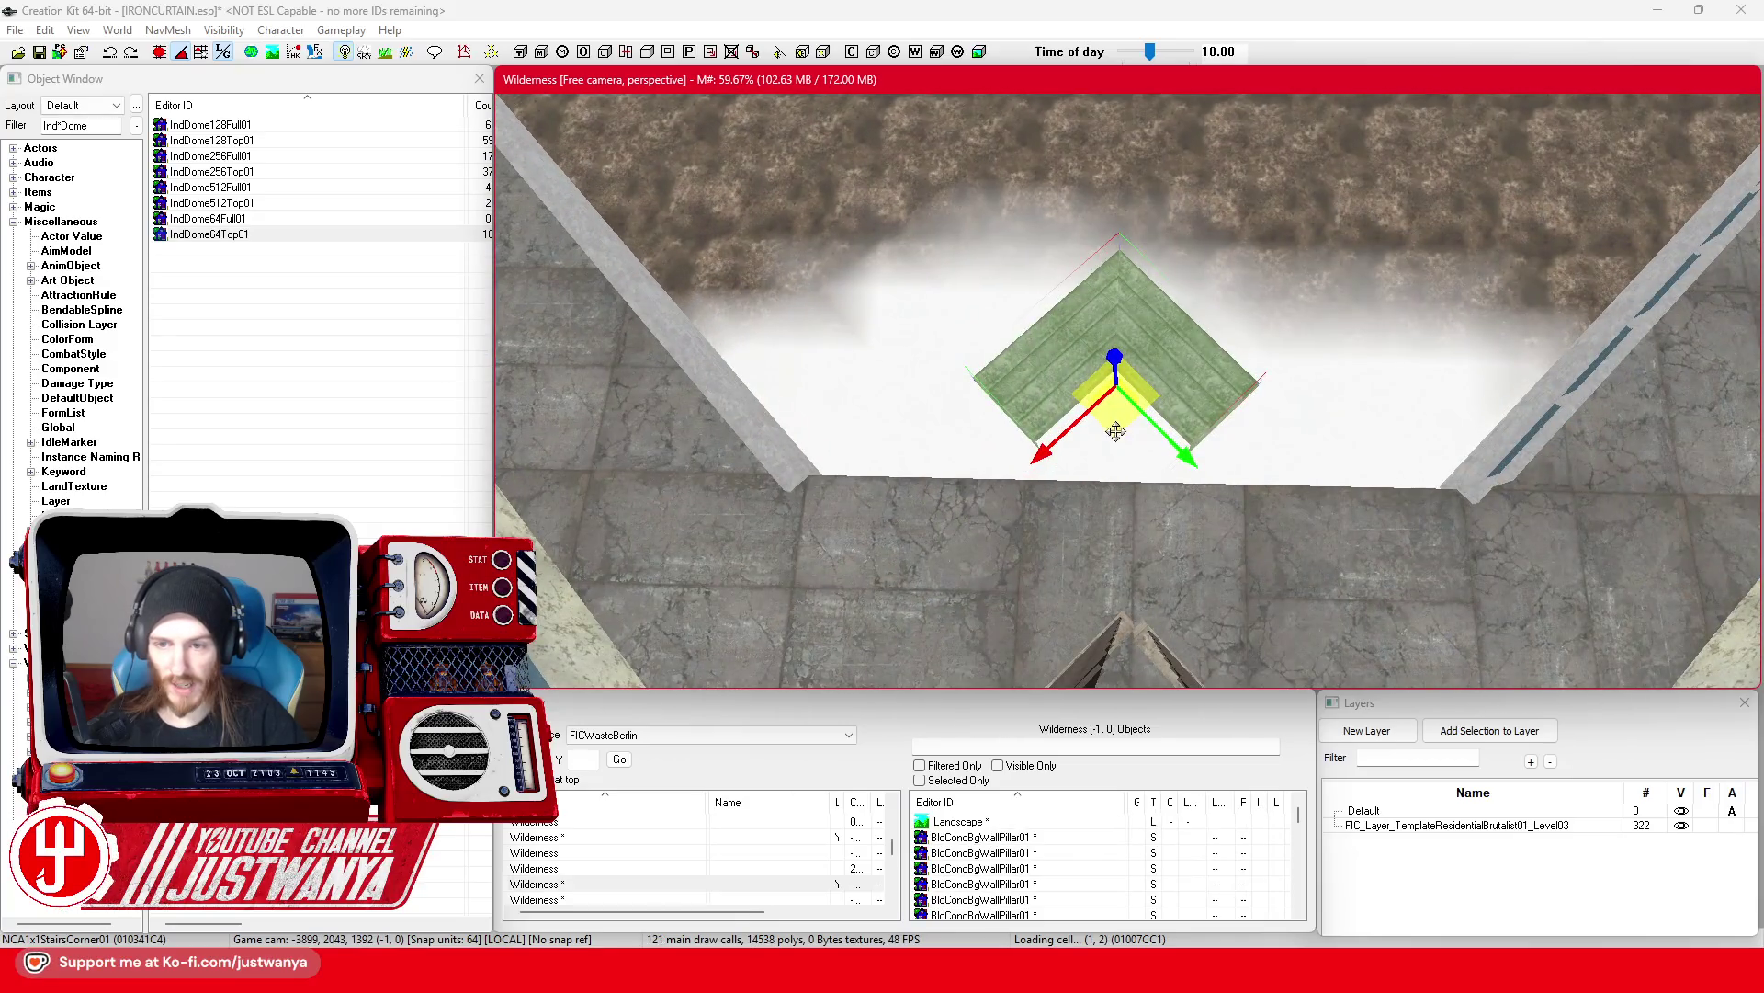
mouse_move(1115, 432)
left_mouse_down()
mouse_move(1131, 558)
mouse_move(1131, 452)
mouse_move(1139, 468)
left_mouse_up()
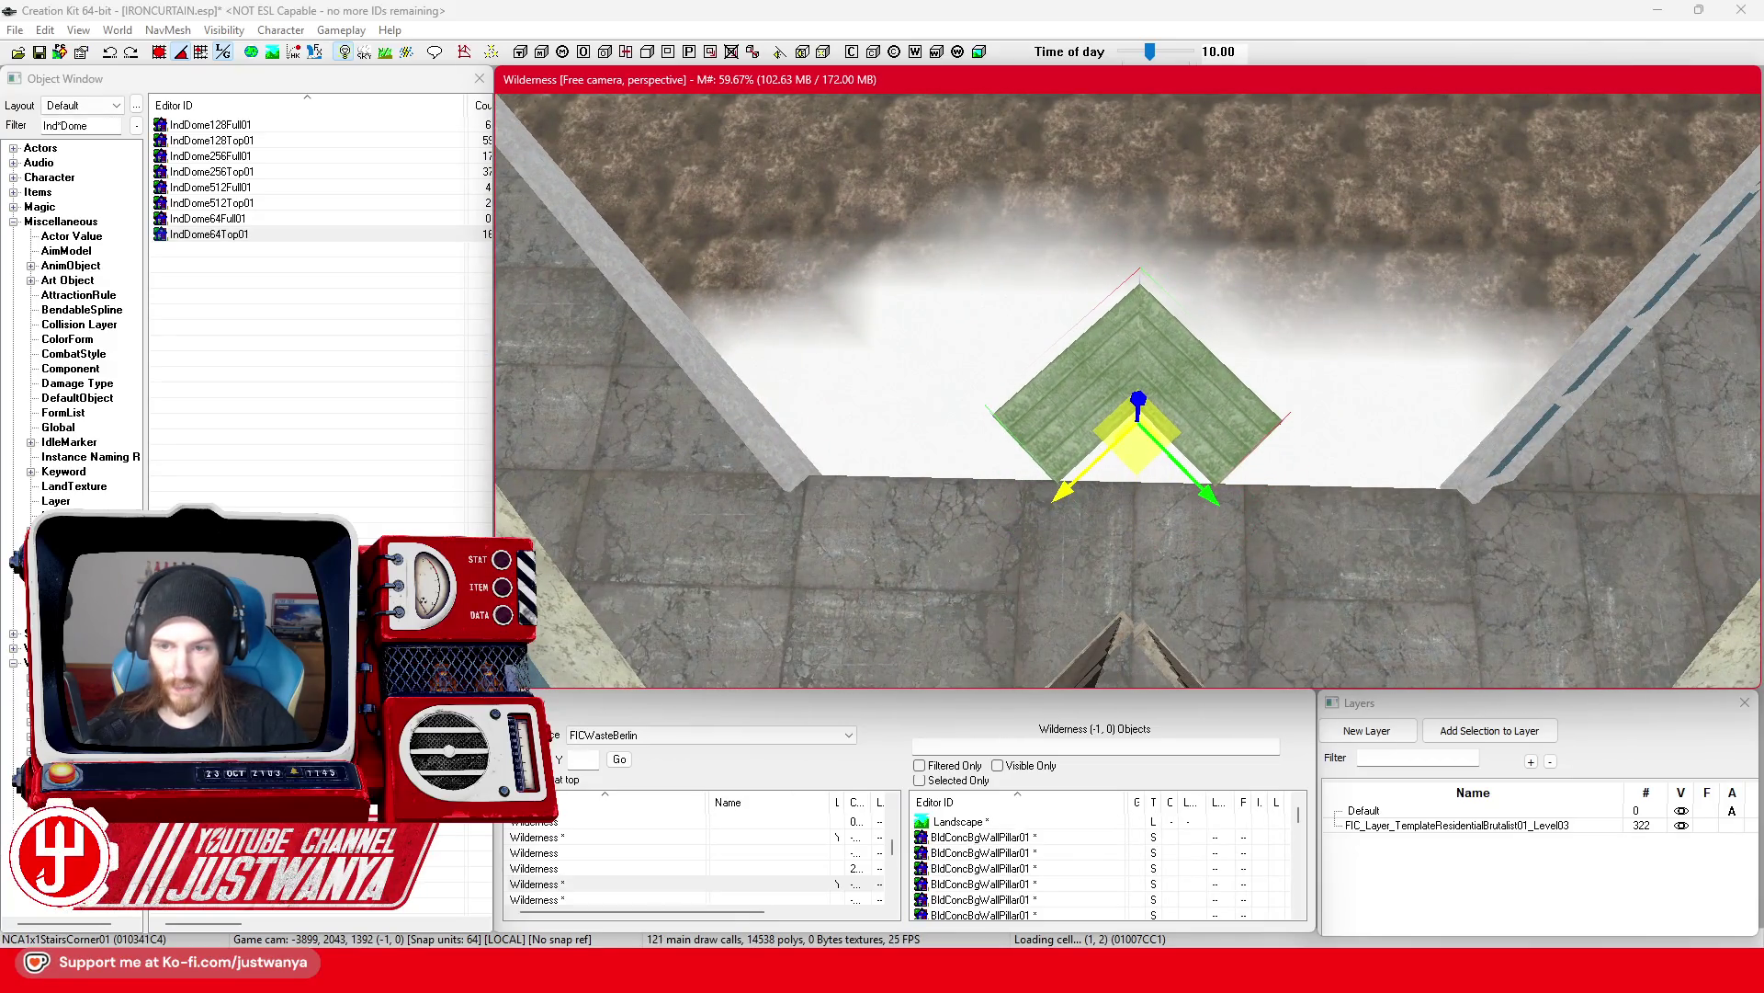
key("shift")
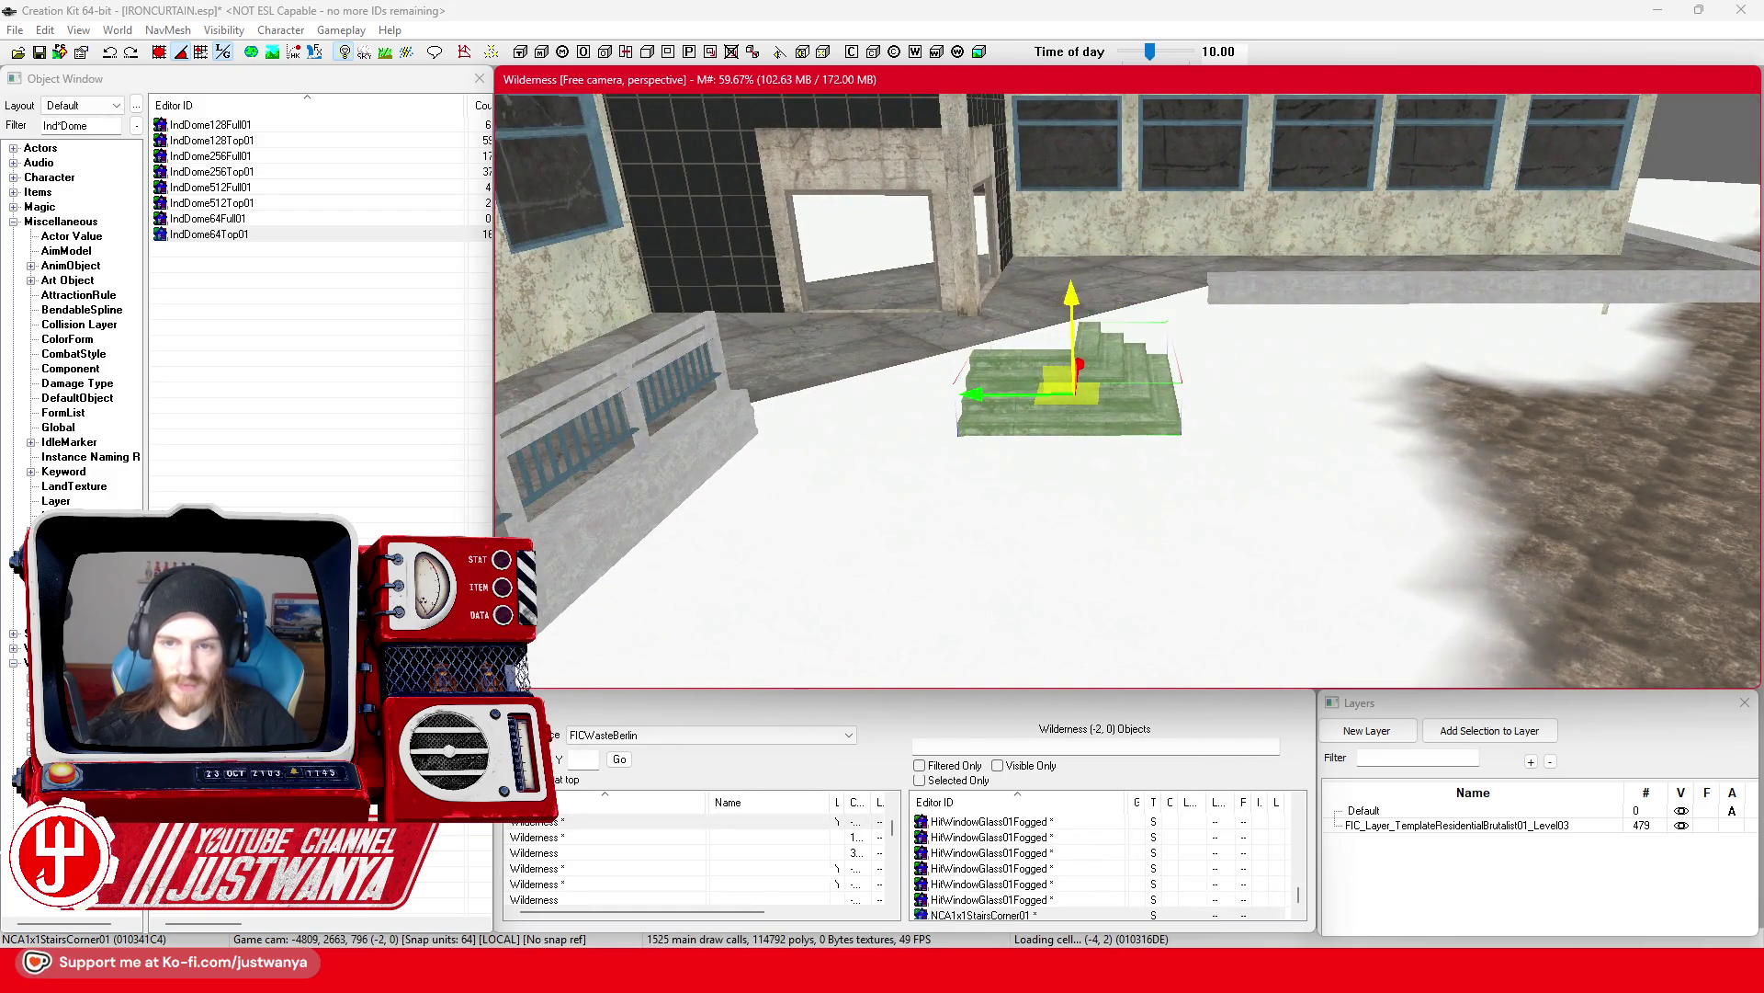
key("shift")
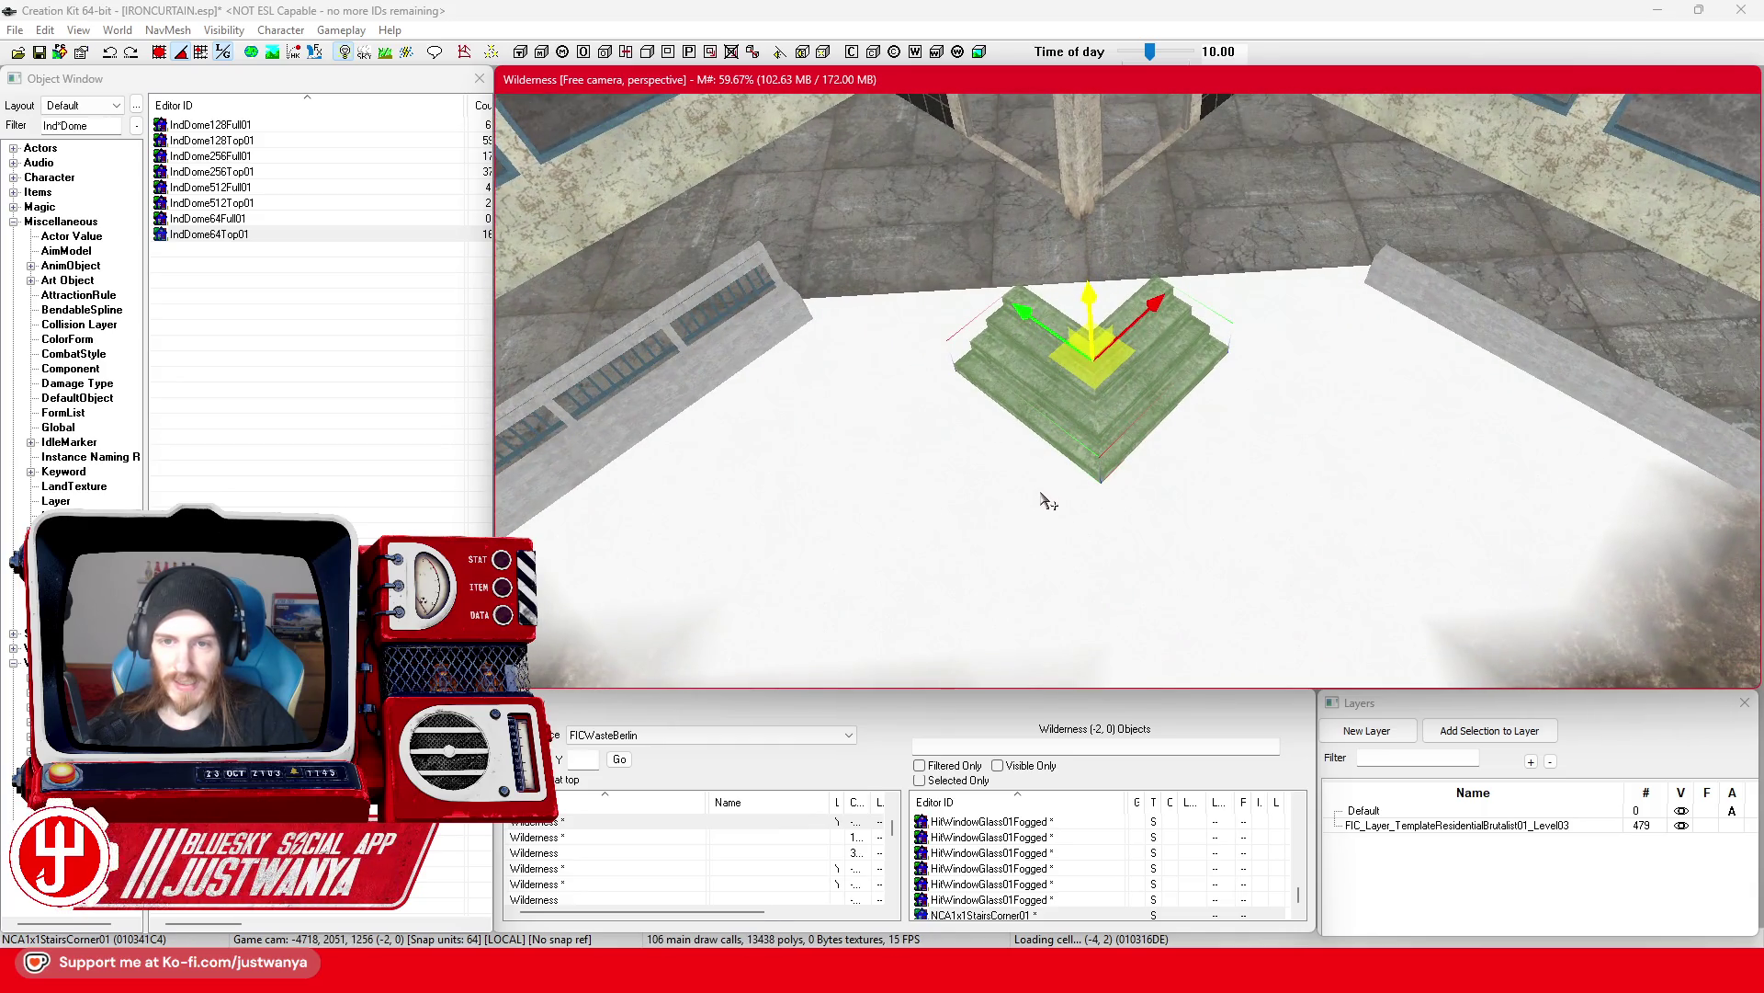
key("shift")
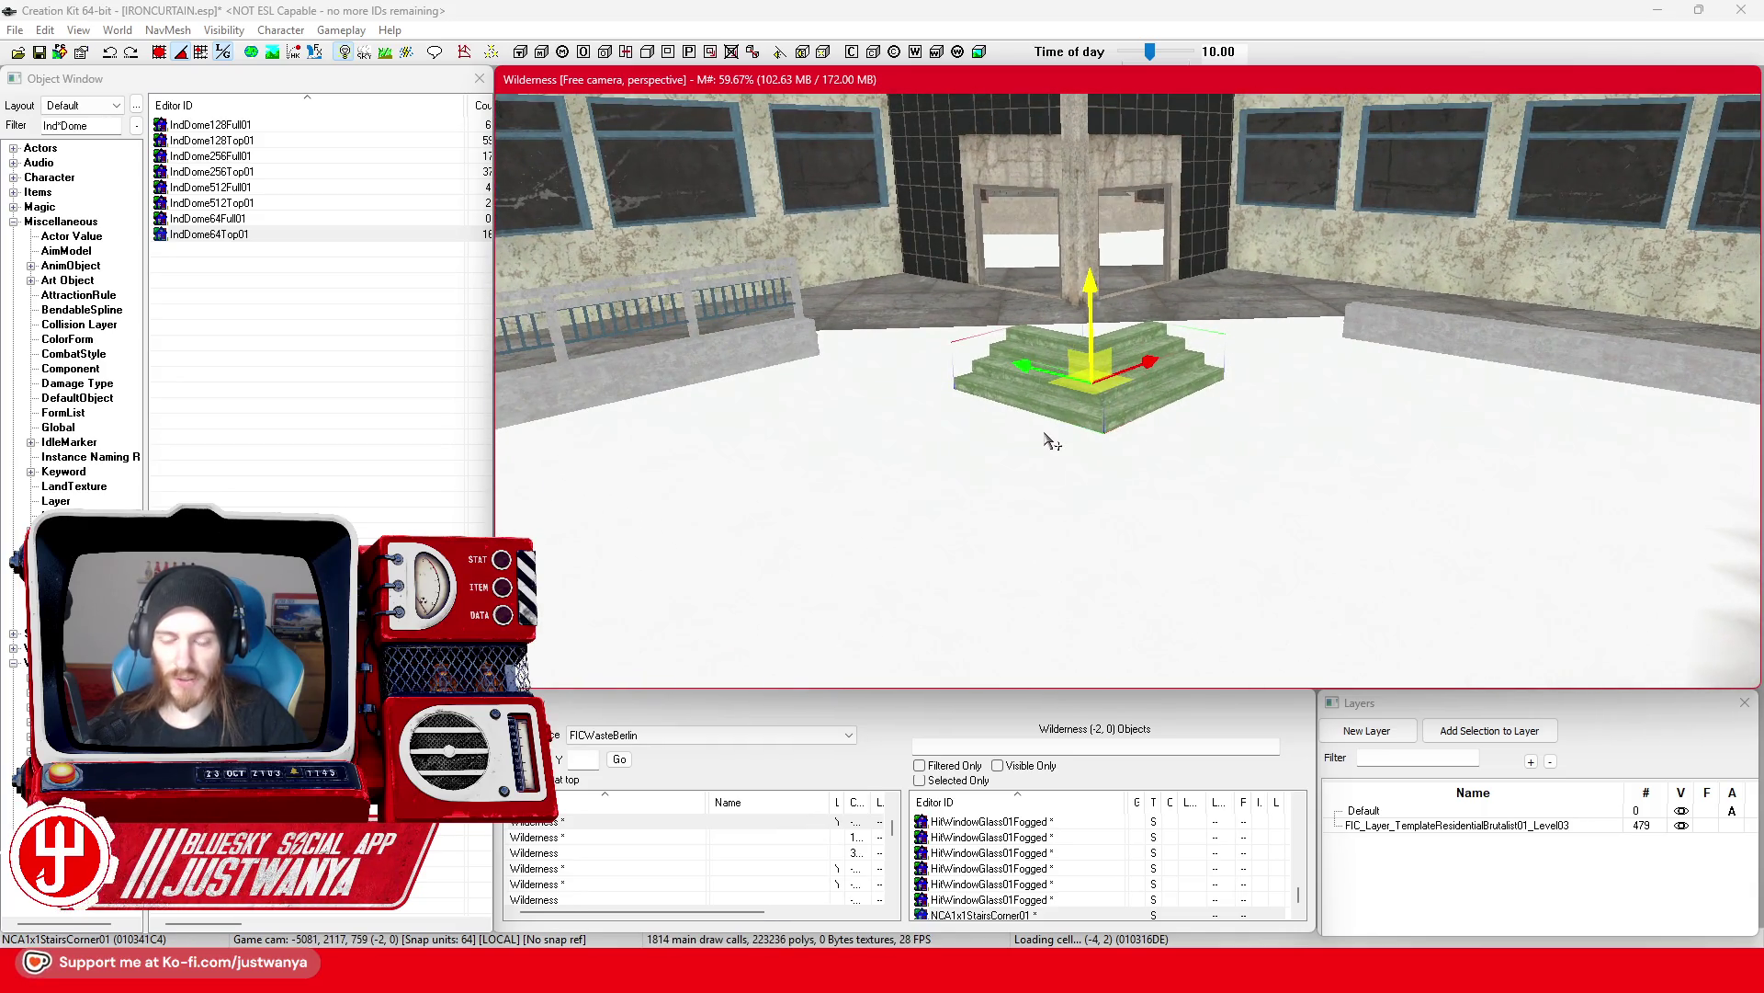
key("shift")
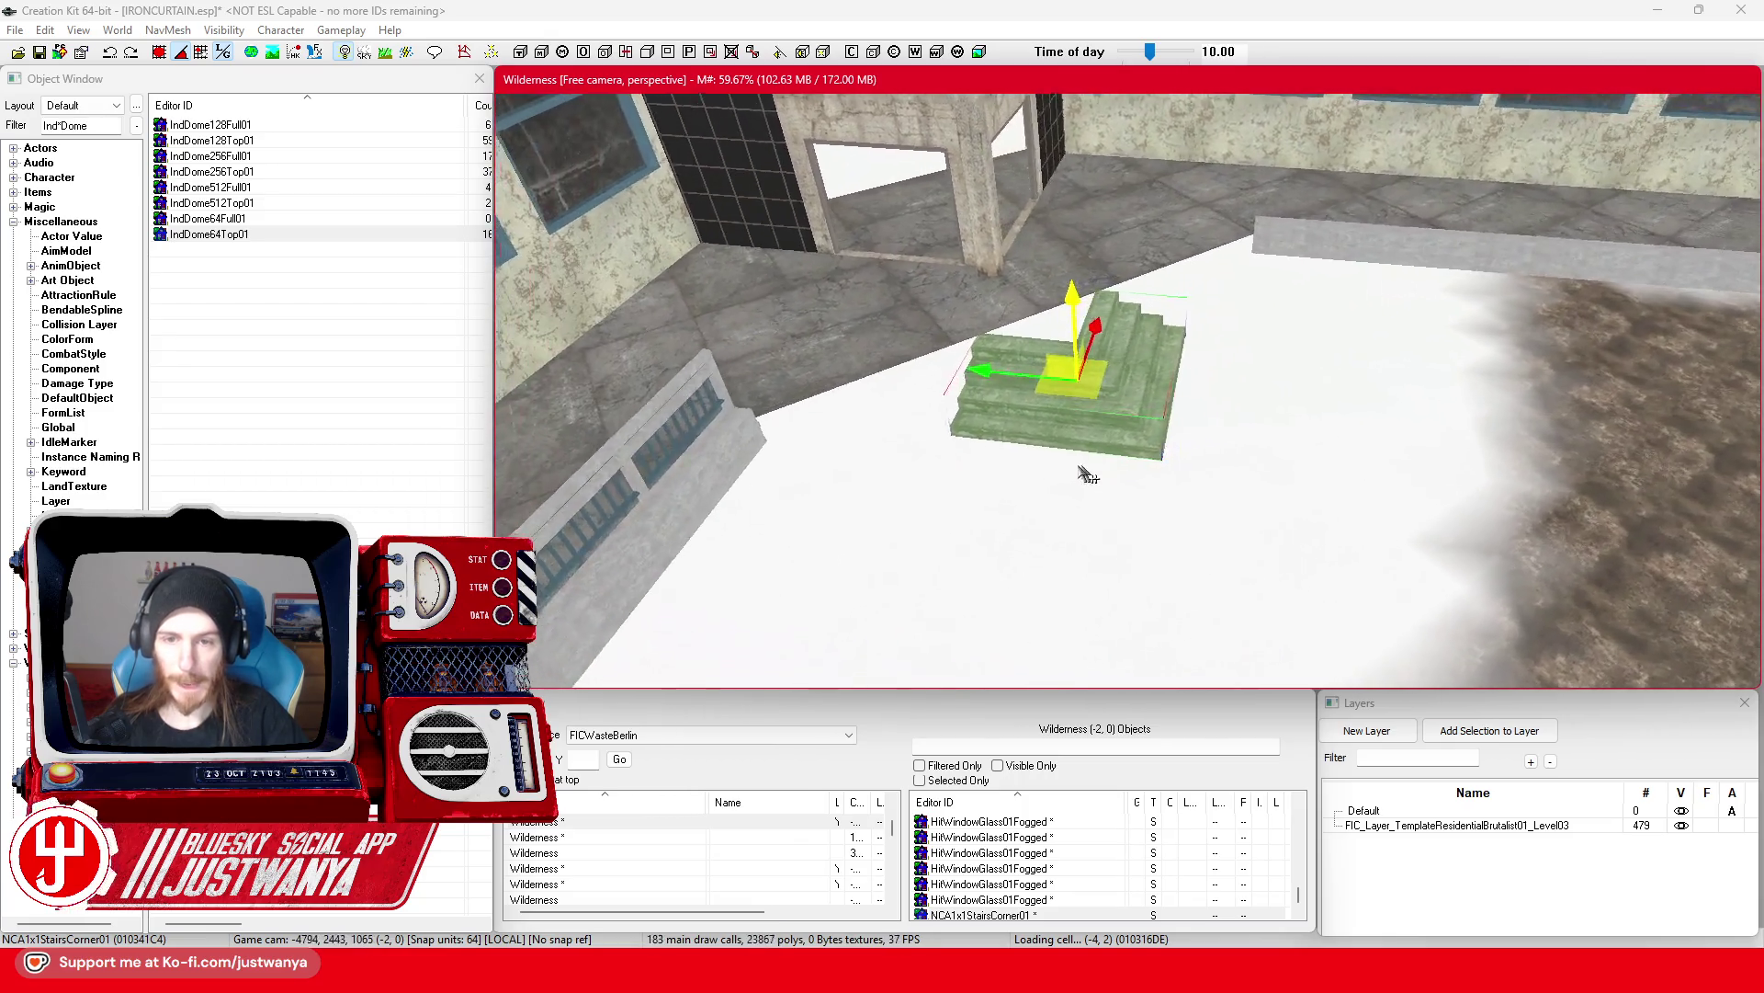
key("shift")
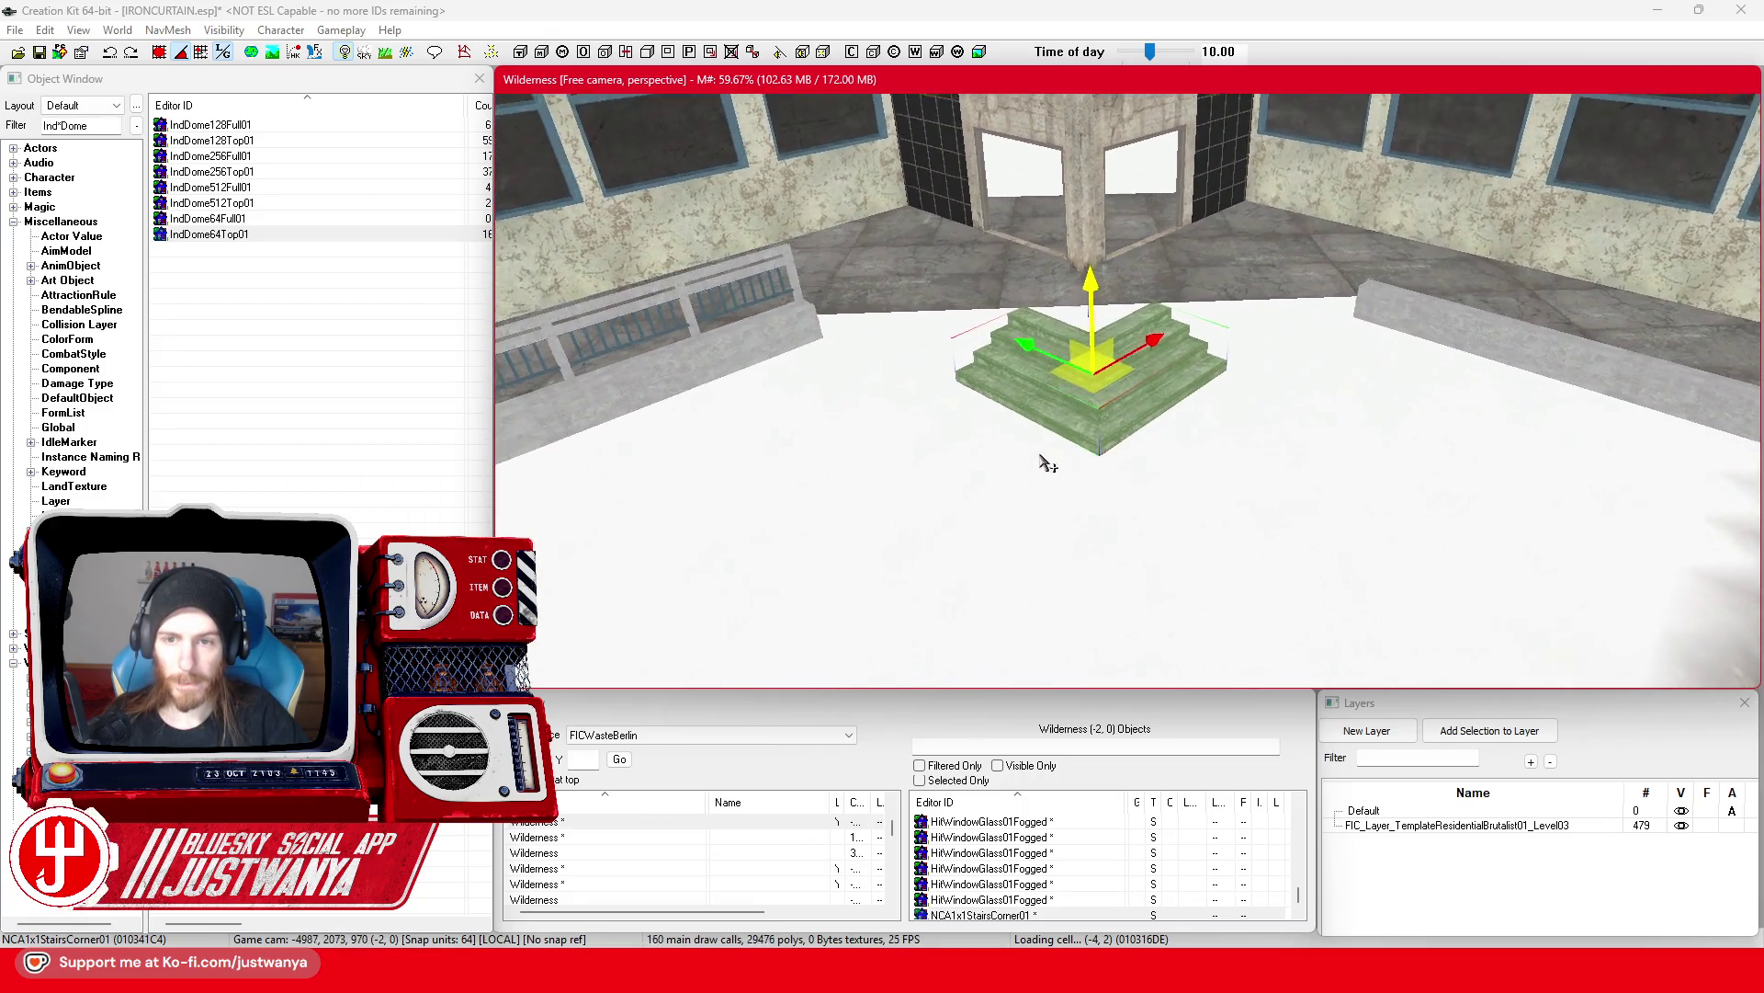
key("shift")
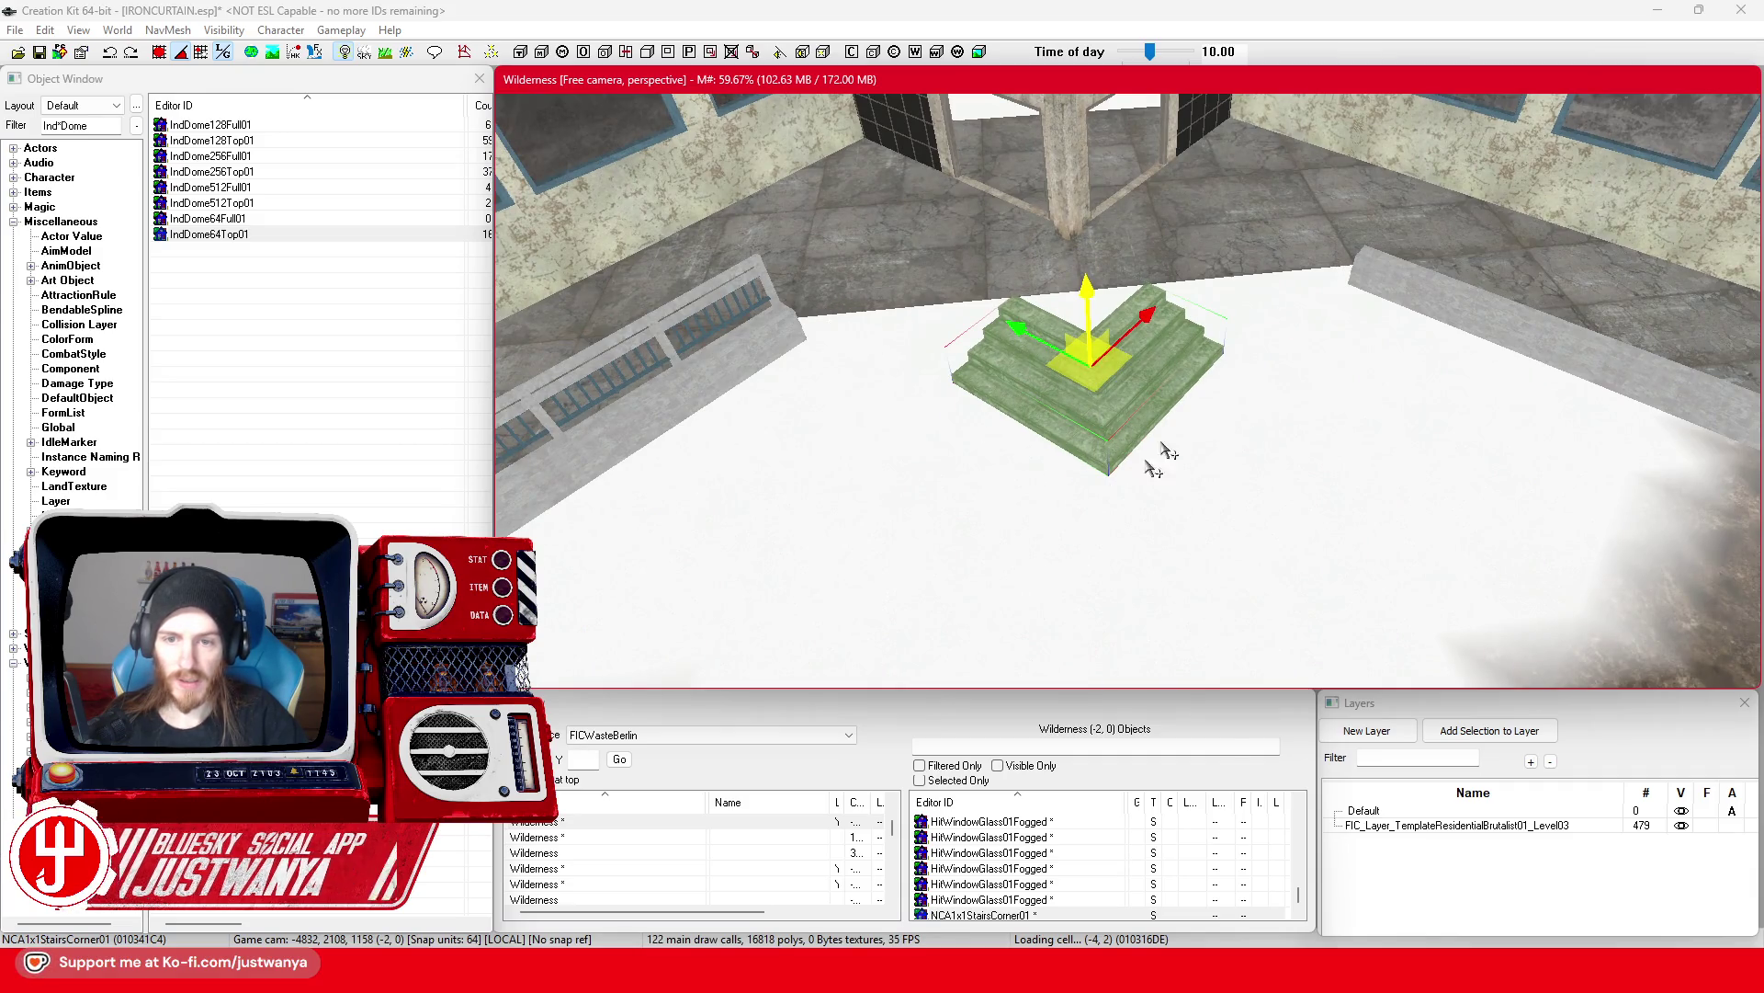
scroll(1167, 549, "down", 4)
scroll(733, 319, "up", 3)
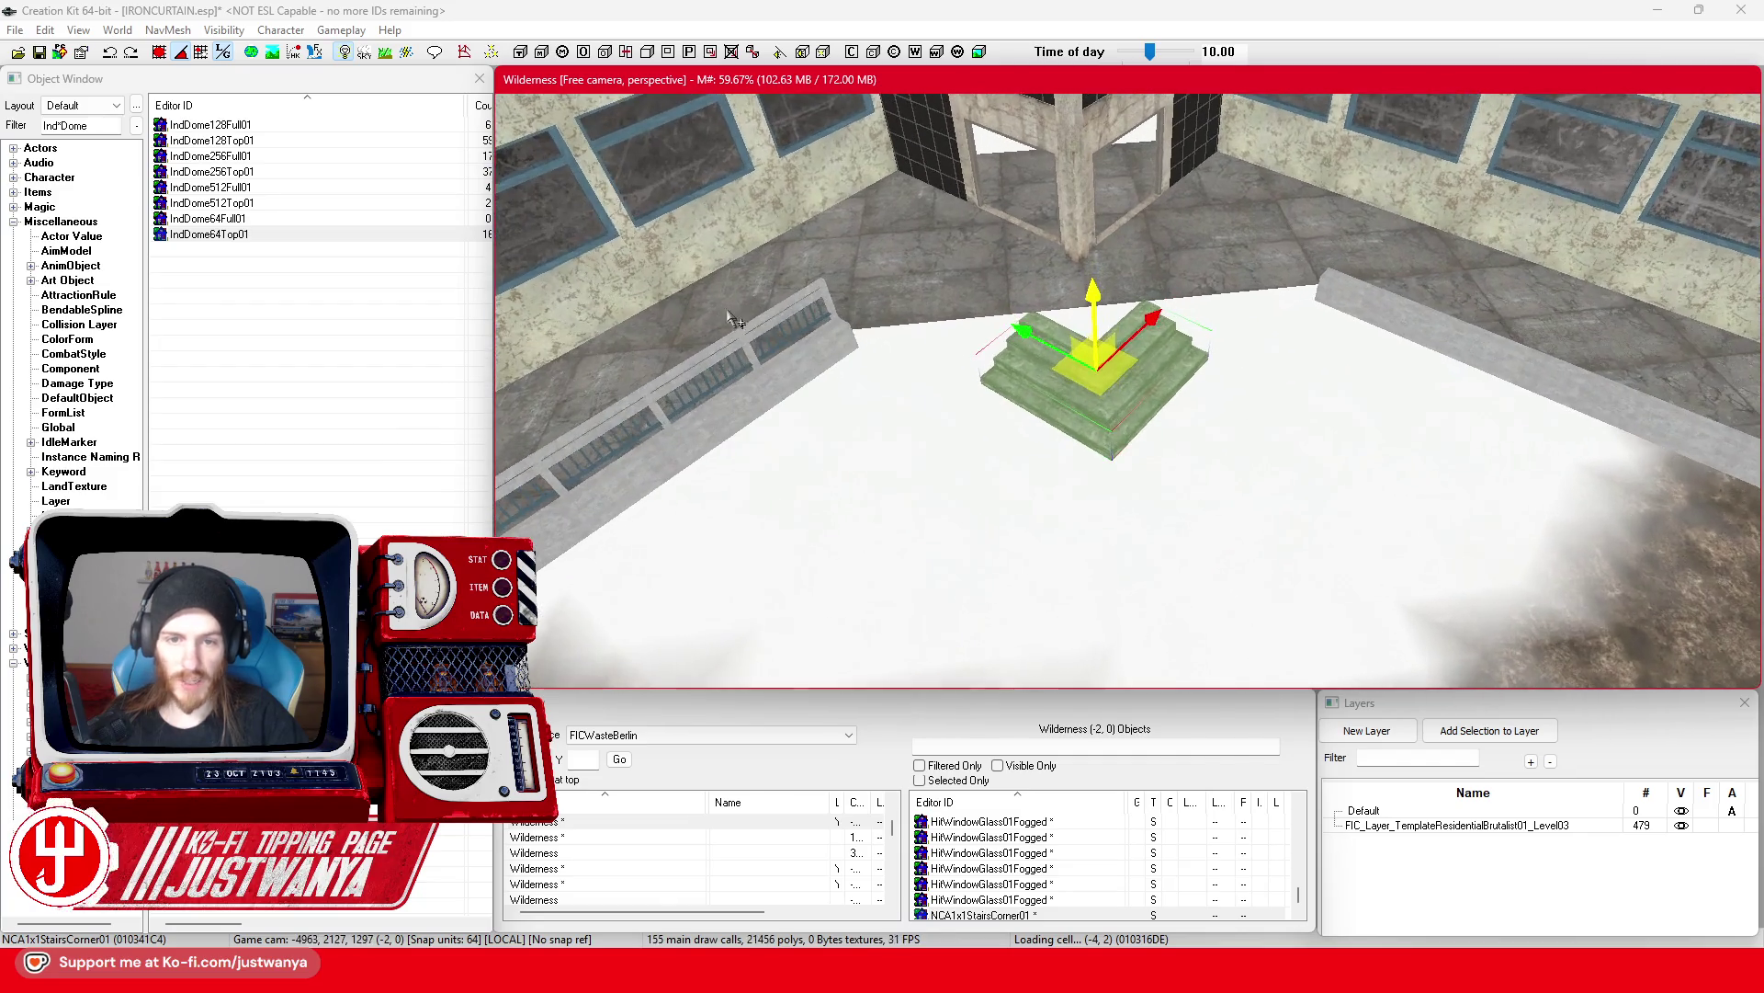
left_click(746, 338)
Step: Select a roof piece near the tower and save IRONCURTAIN.esp
scroll(1500, 372, "down", 10)
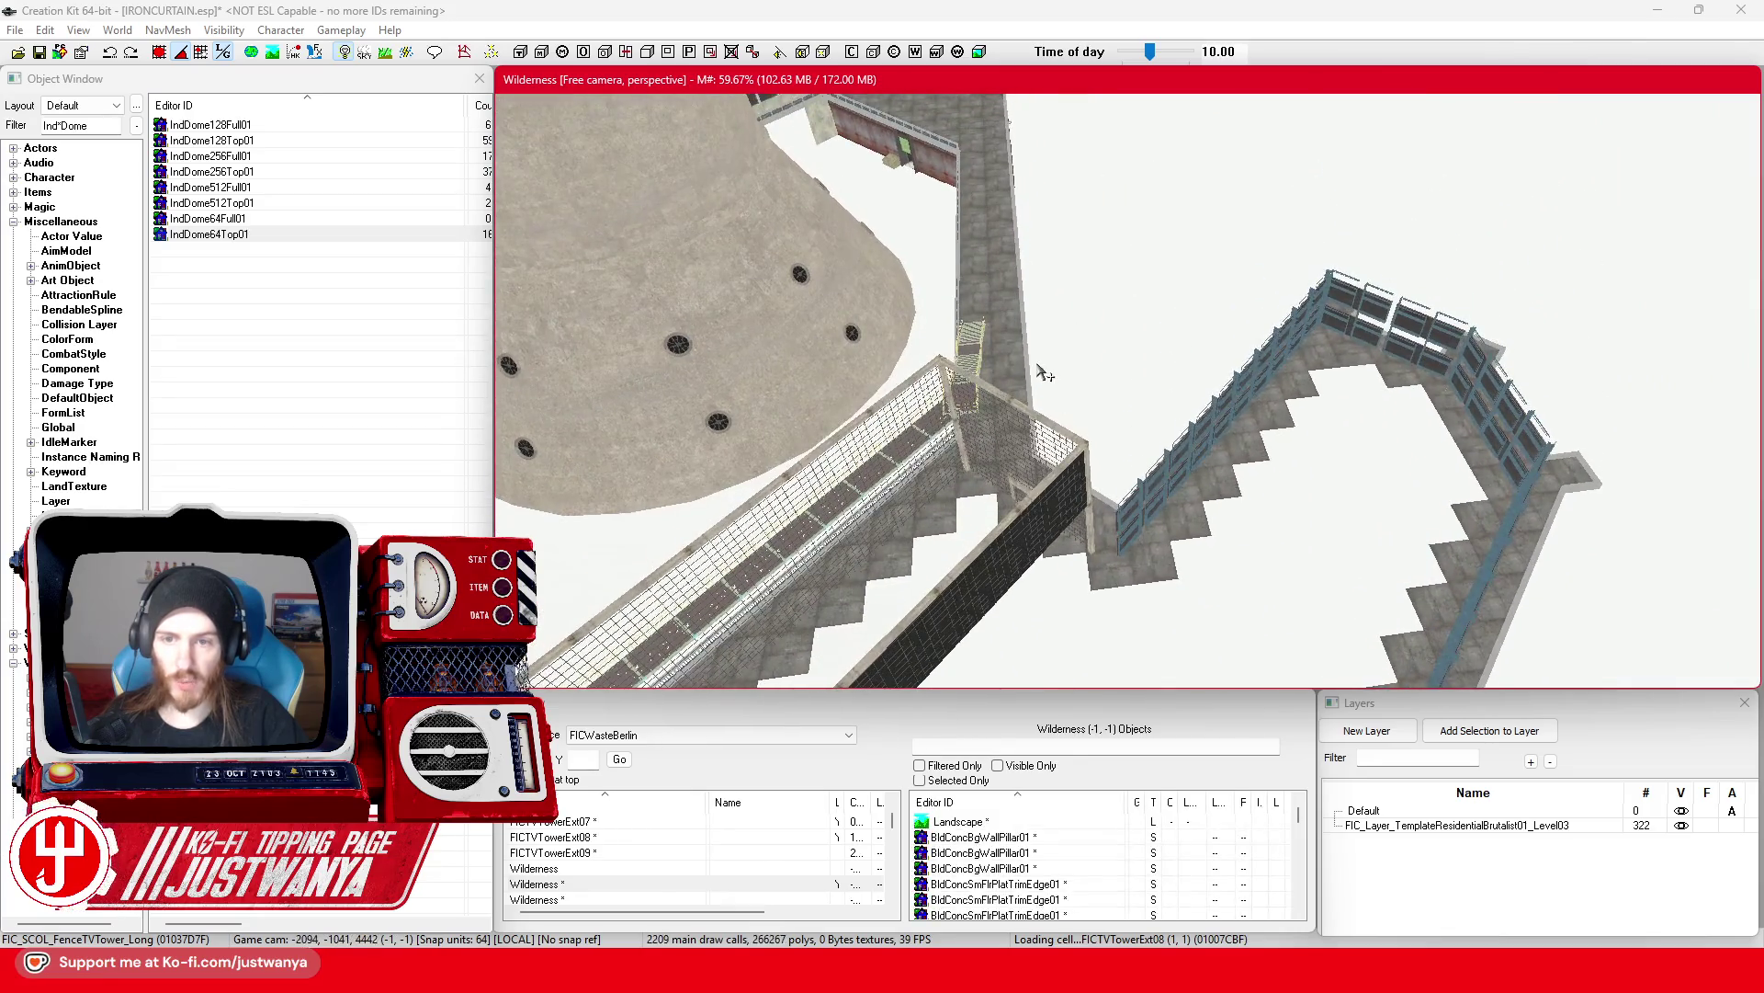
left_click(998, 318)
key("shift")
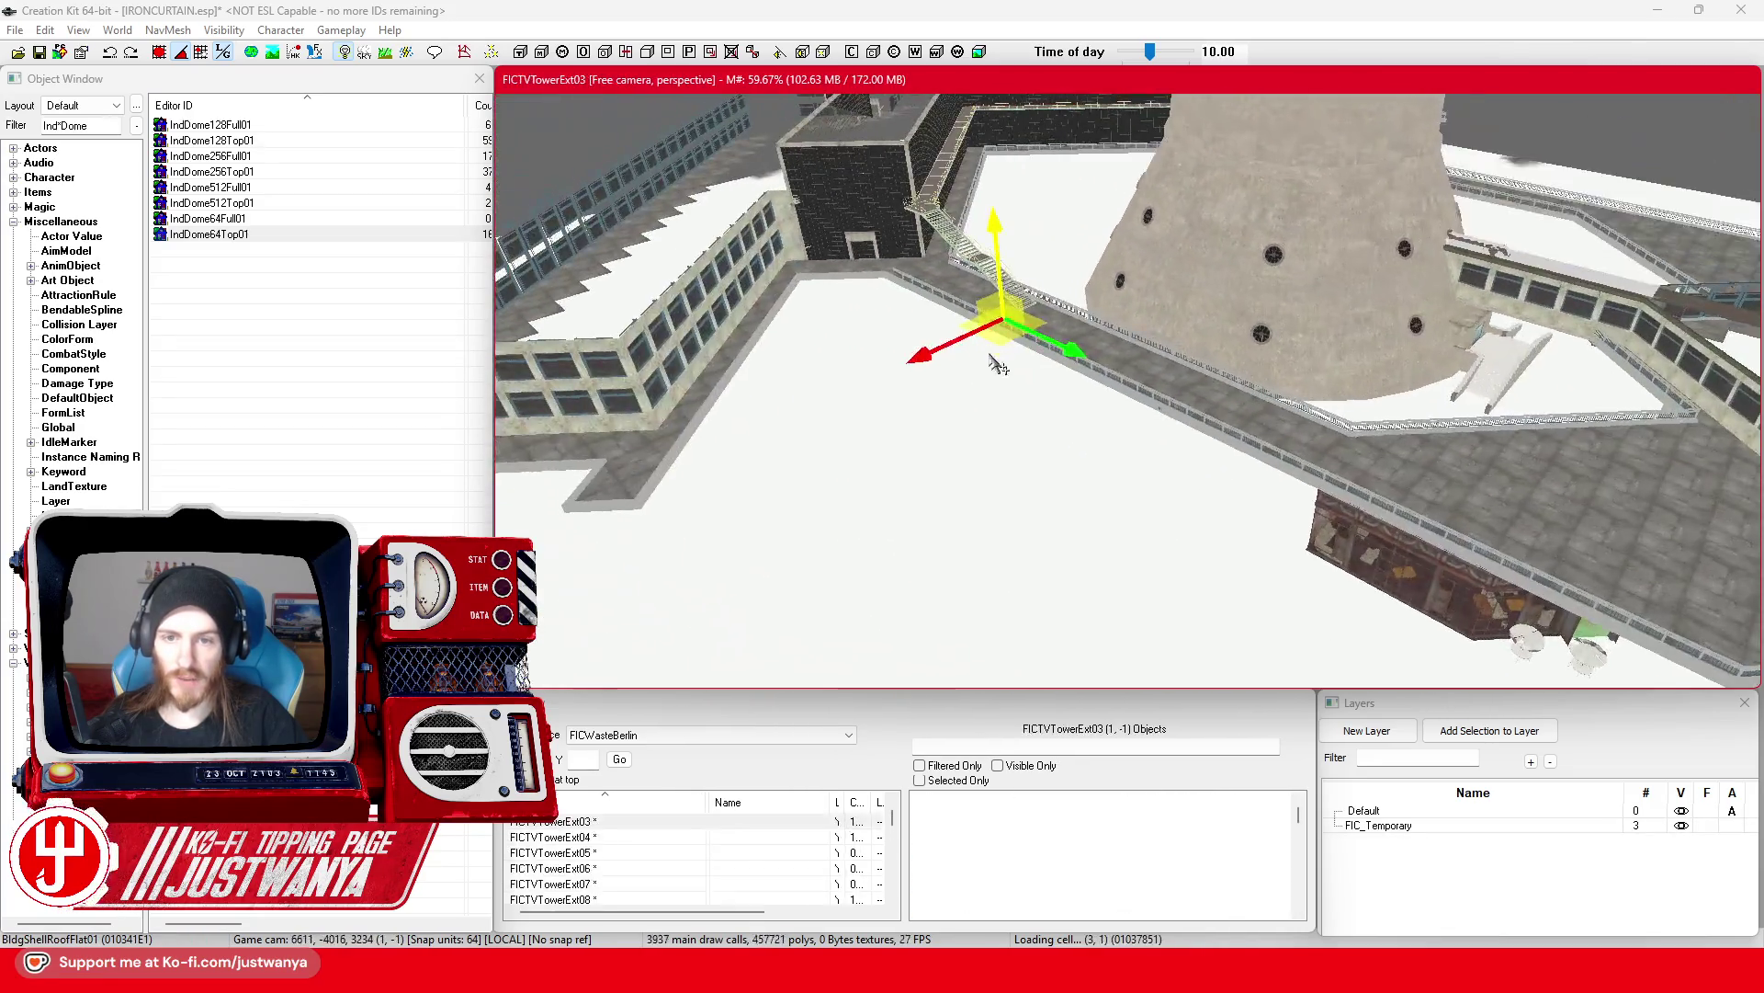
left_click(42, 59)
scroll(1018, 404, "up", 5)
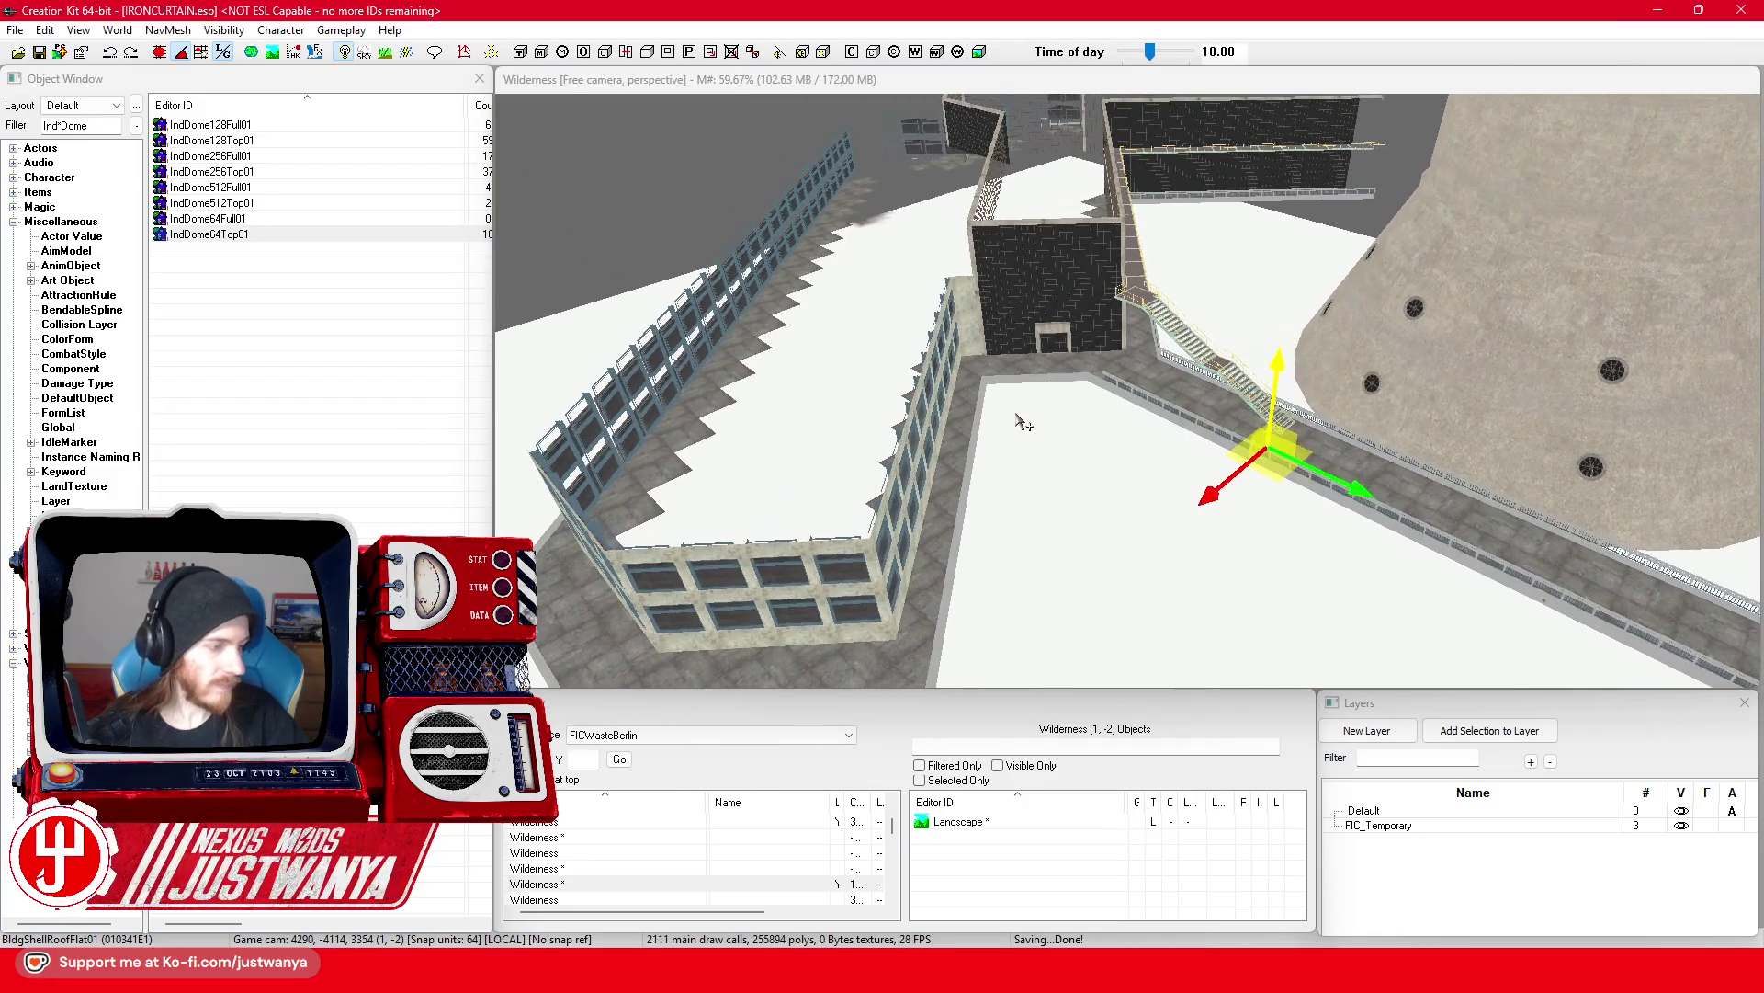
scroll(1022, 421, "up", 5)
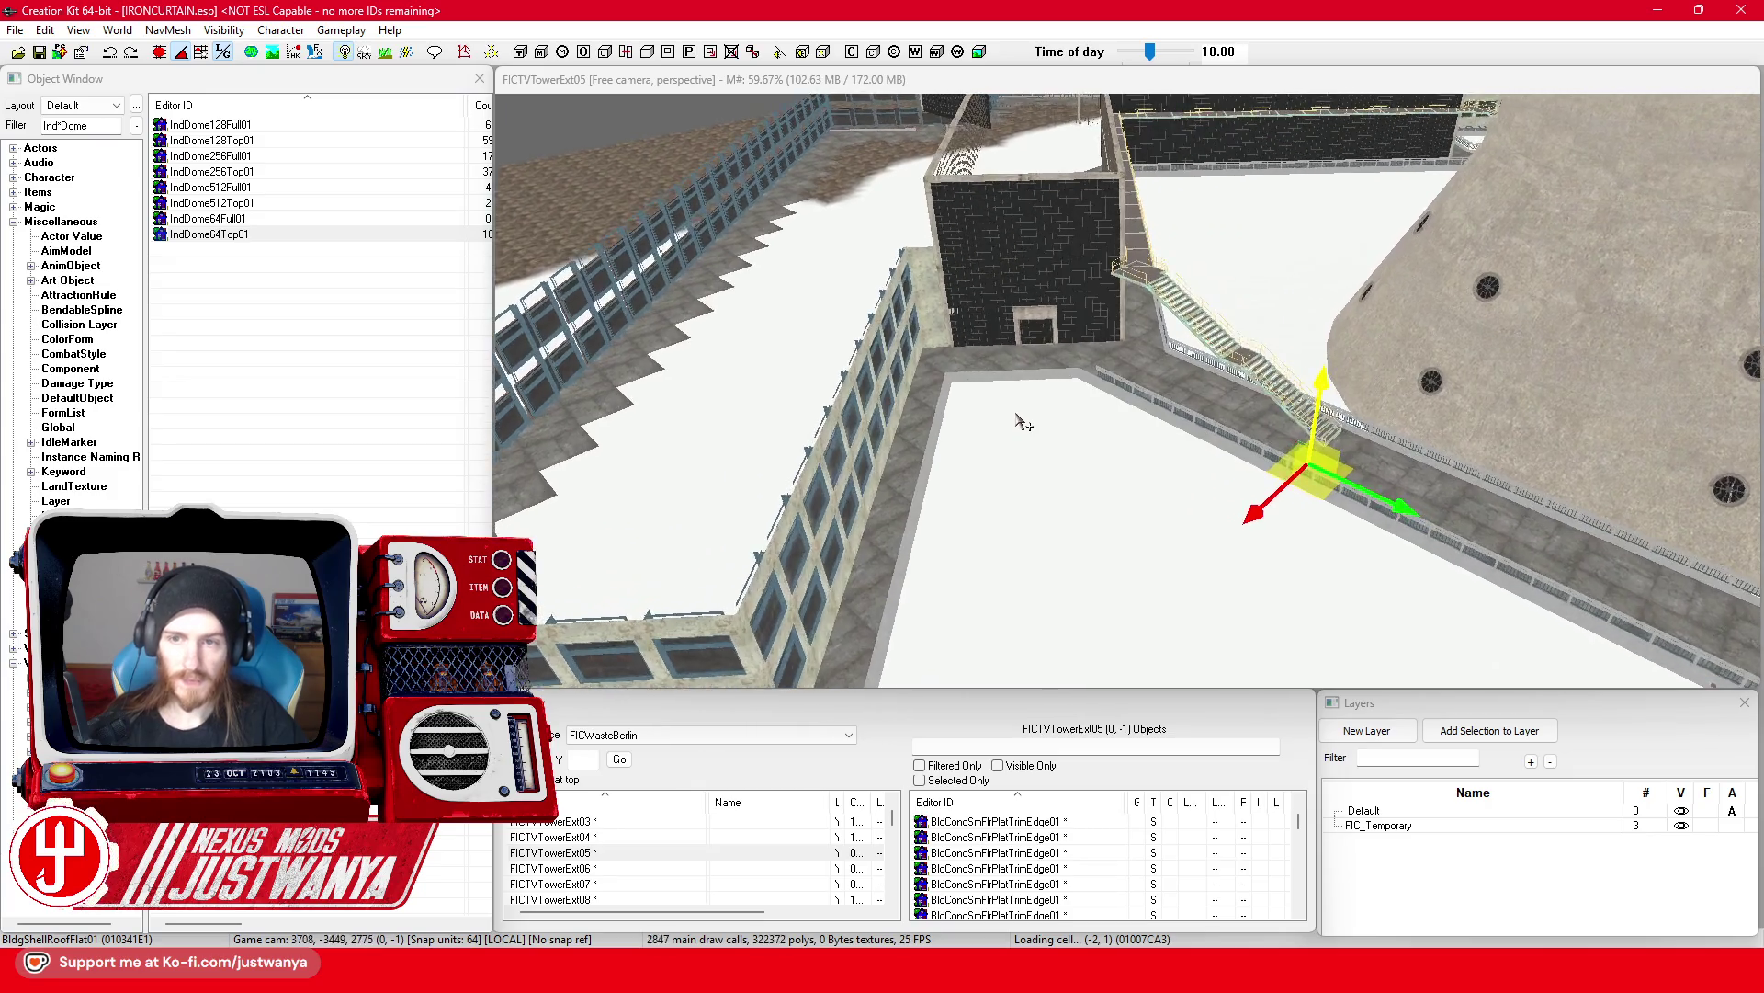
scroll(1023, 421, "up", 5)
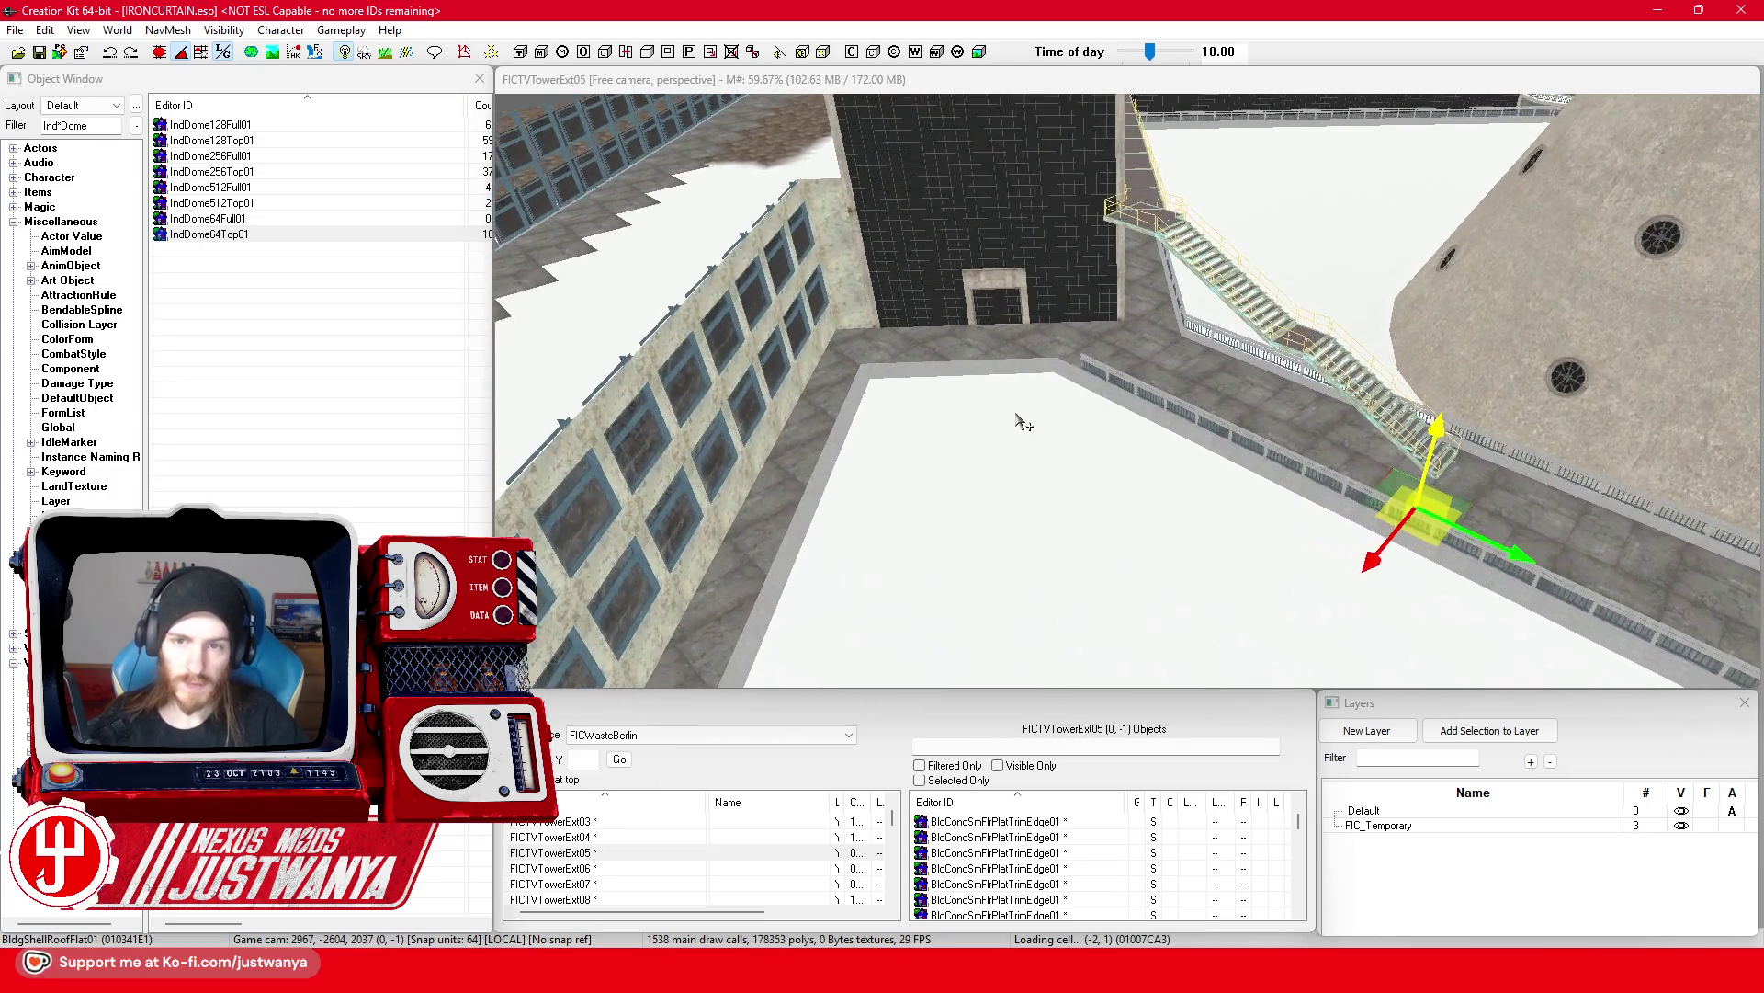
Step: Select a single fence piece and lift it up onto the wall ledge
scroll(1023, 421, "up", 5)
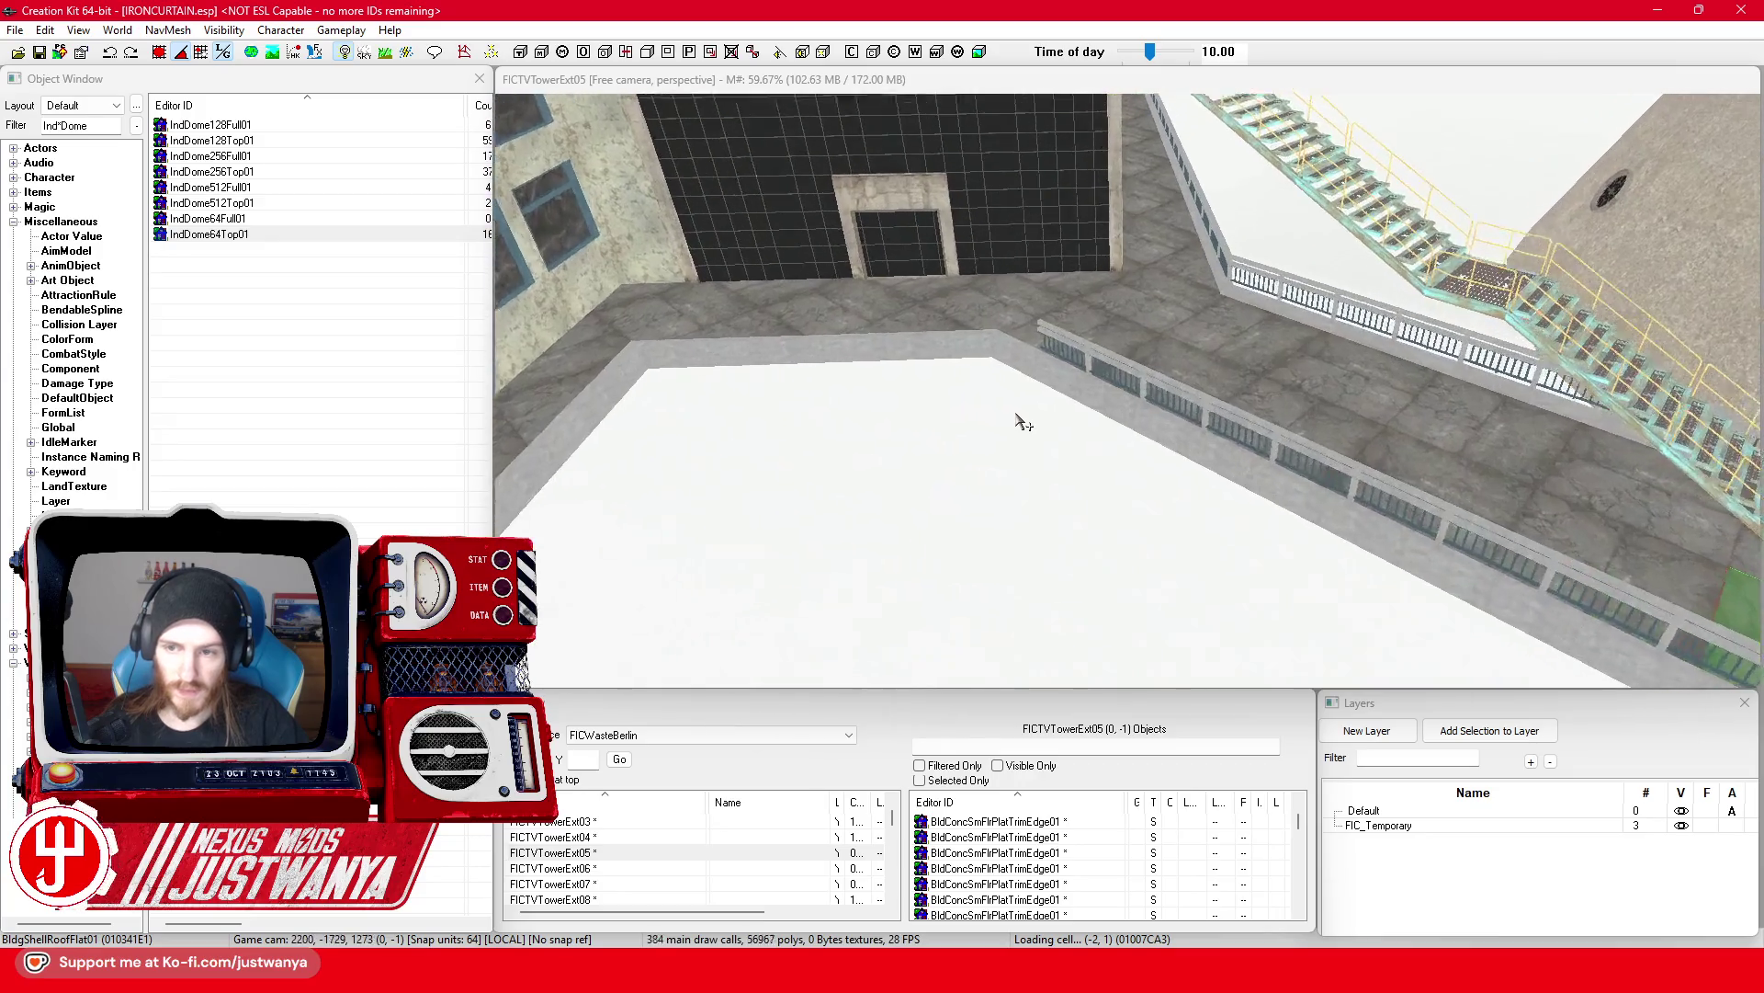
scroll(1020, 414, "up", 5)
left_click(1231, 379)
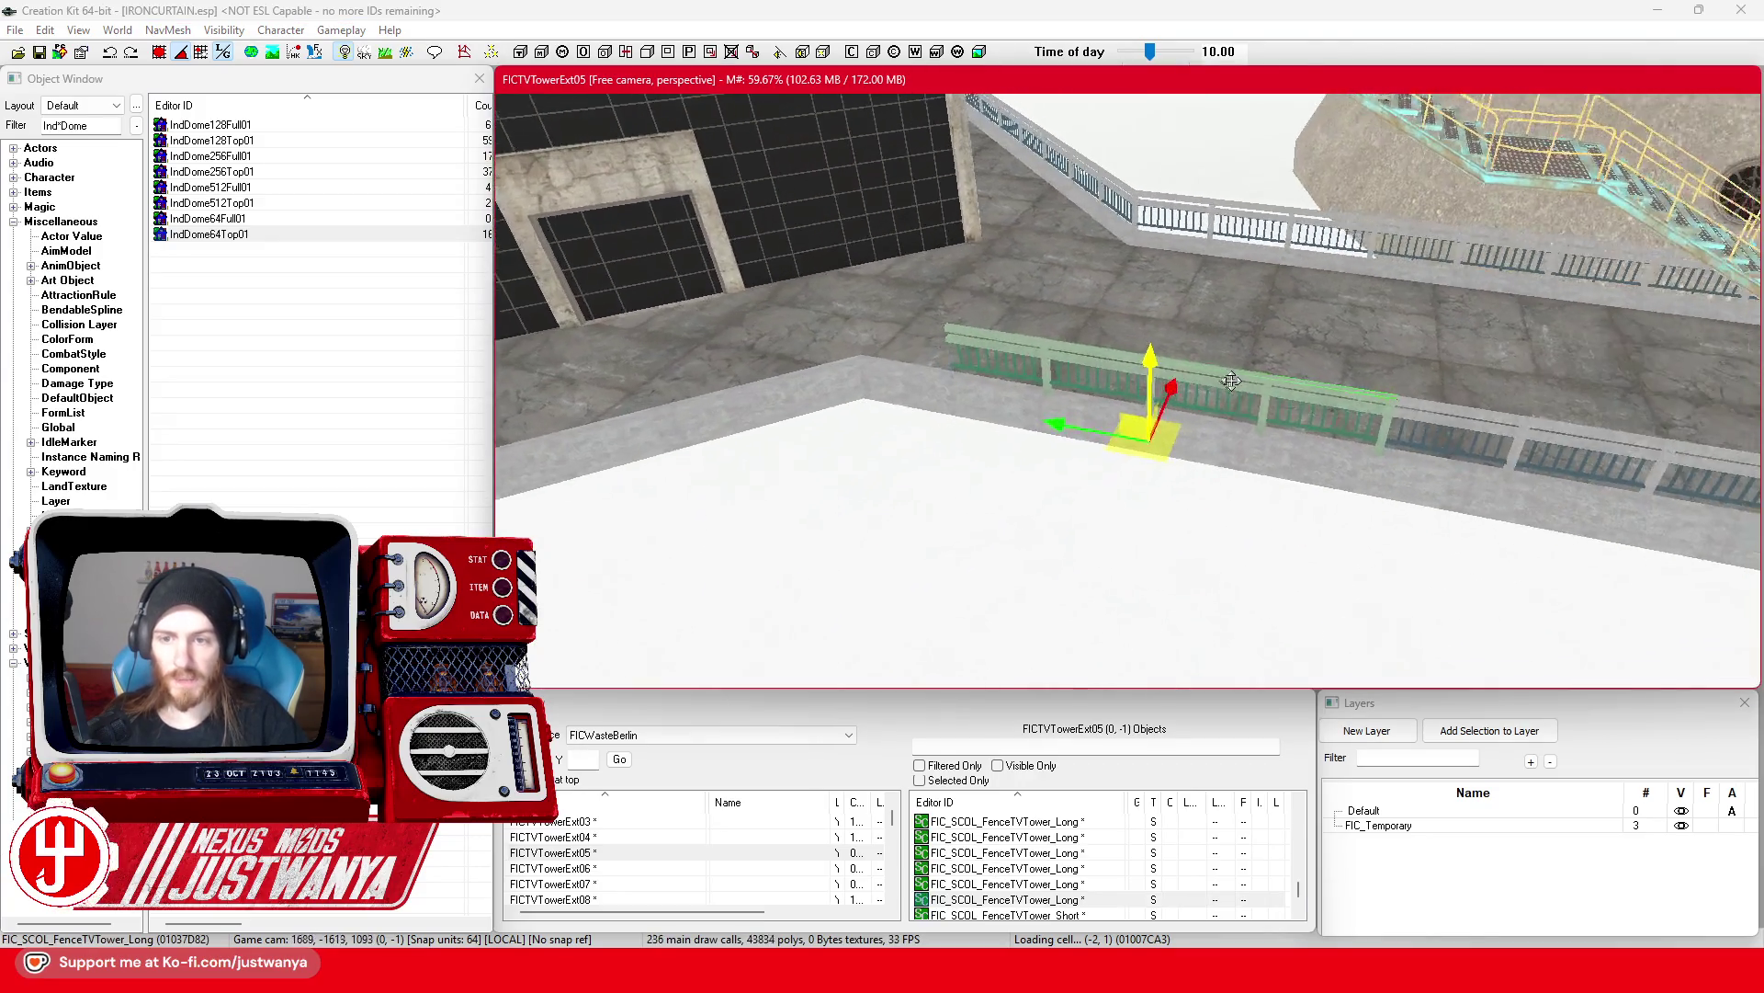
key("shift")
left_click(984, 460)
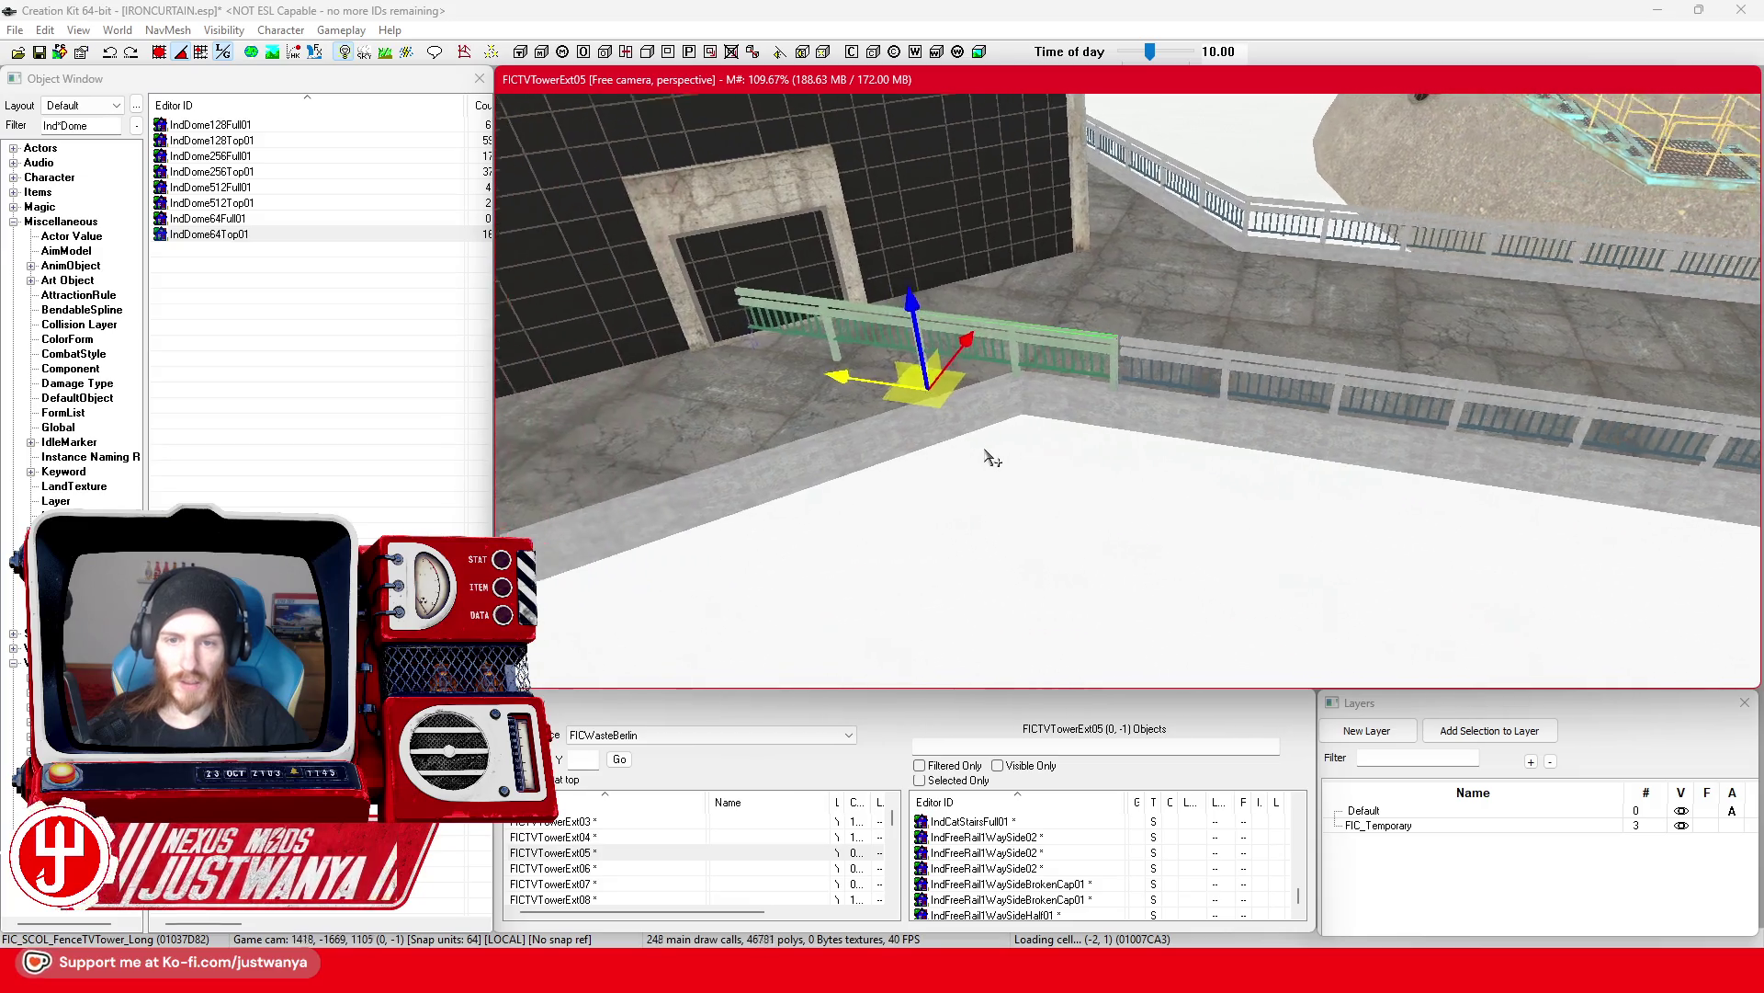
scroll(984, 460, "up", 5)
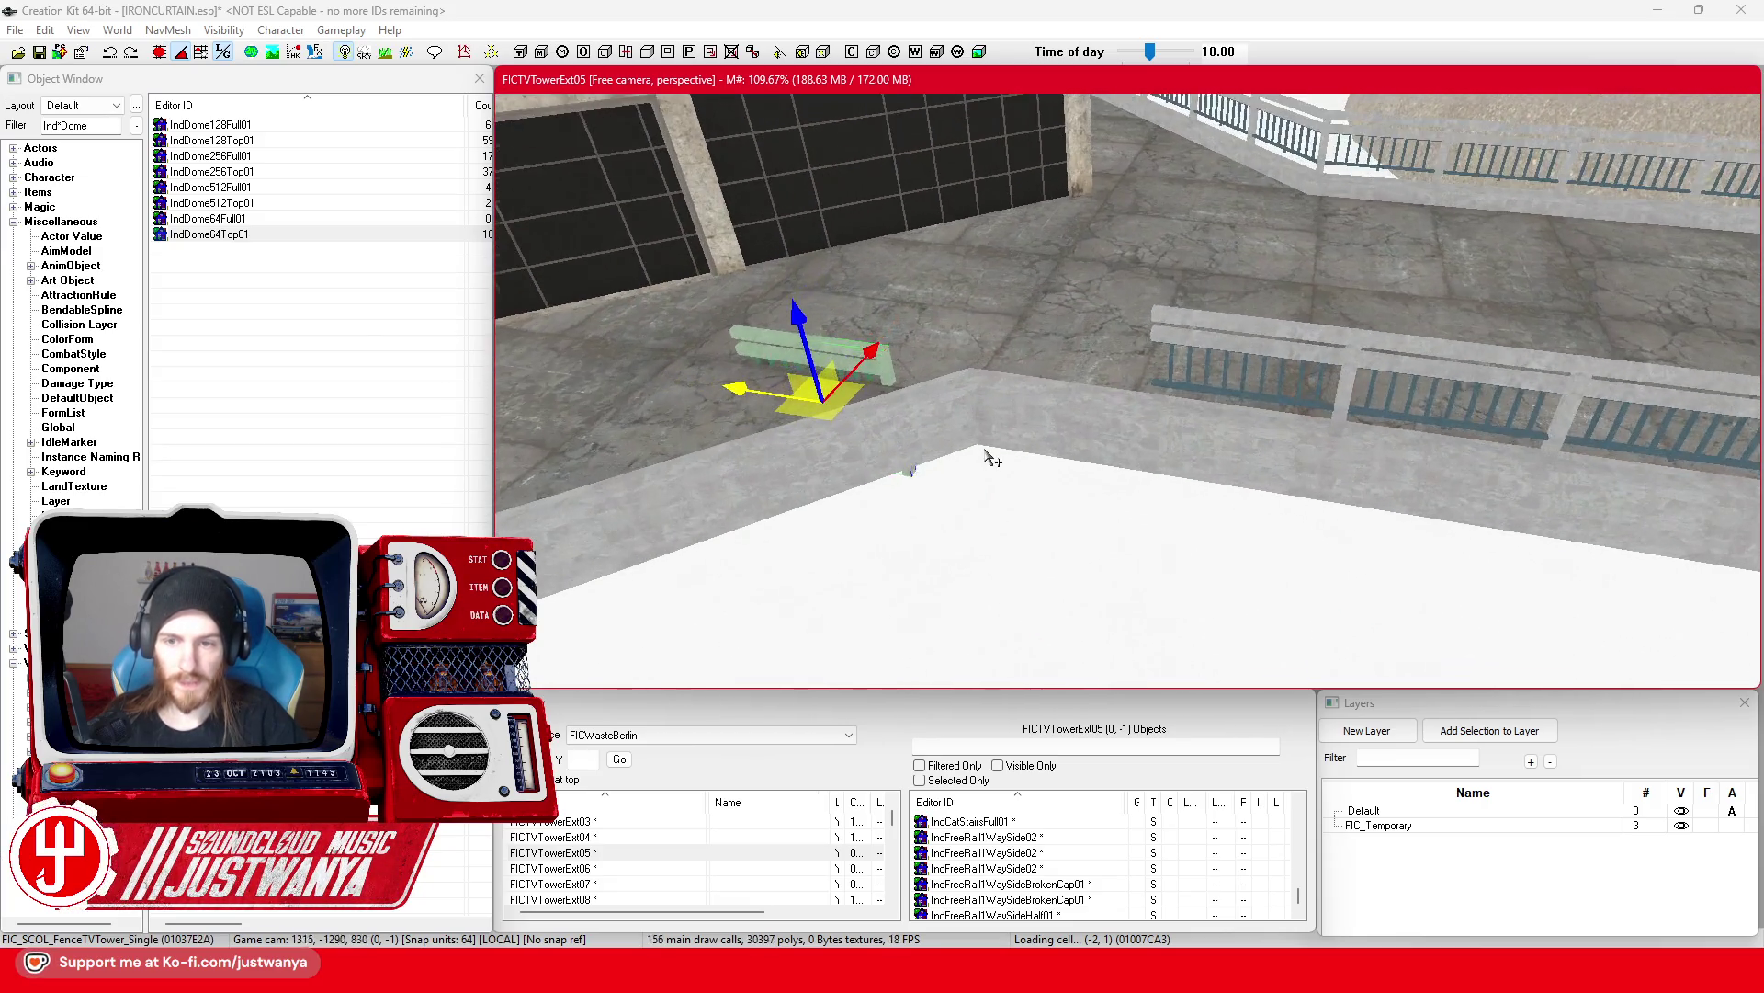
left_click_drag(988, 420, 989, 356)
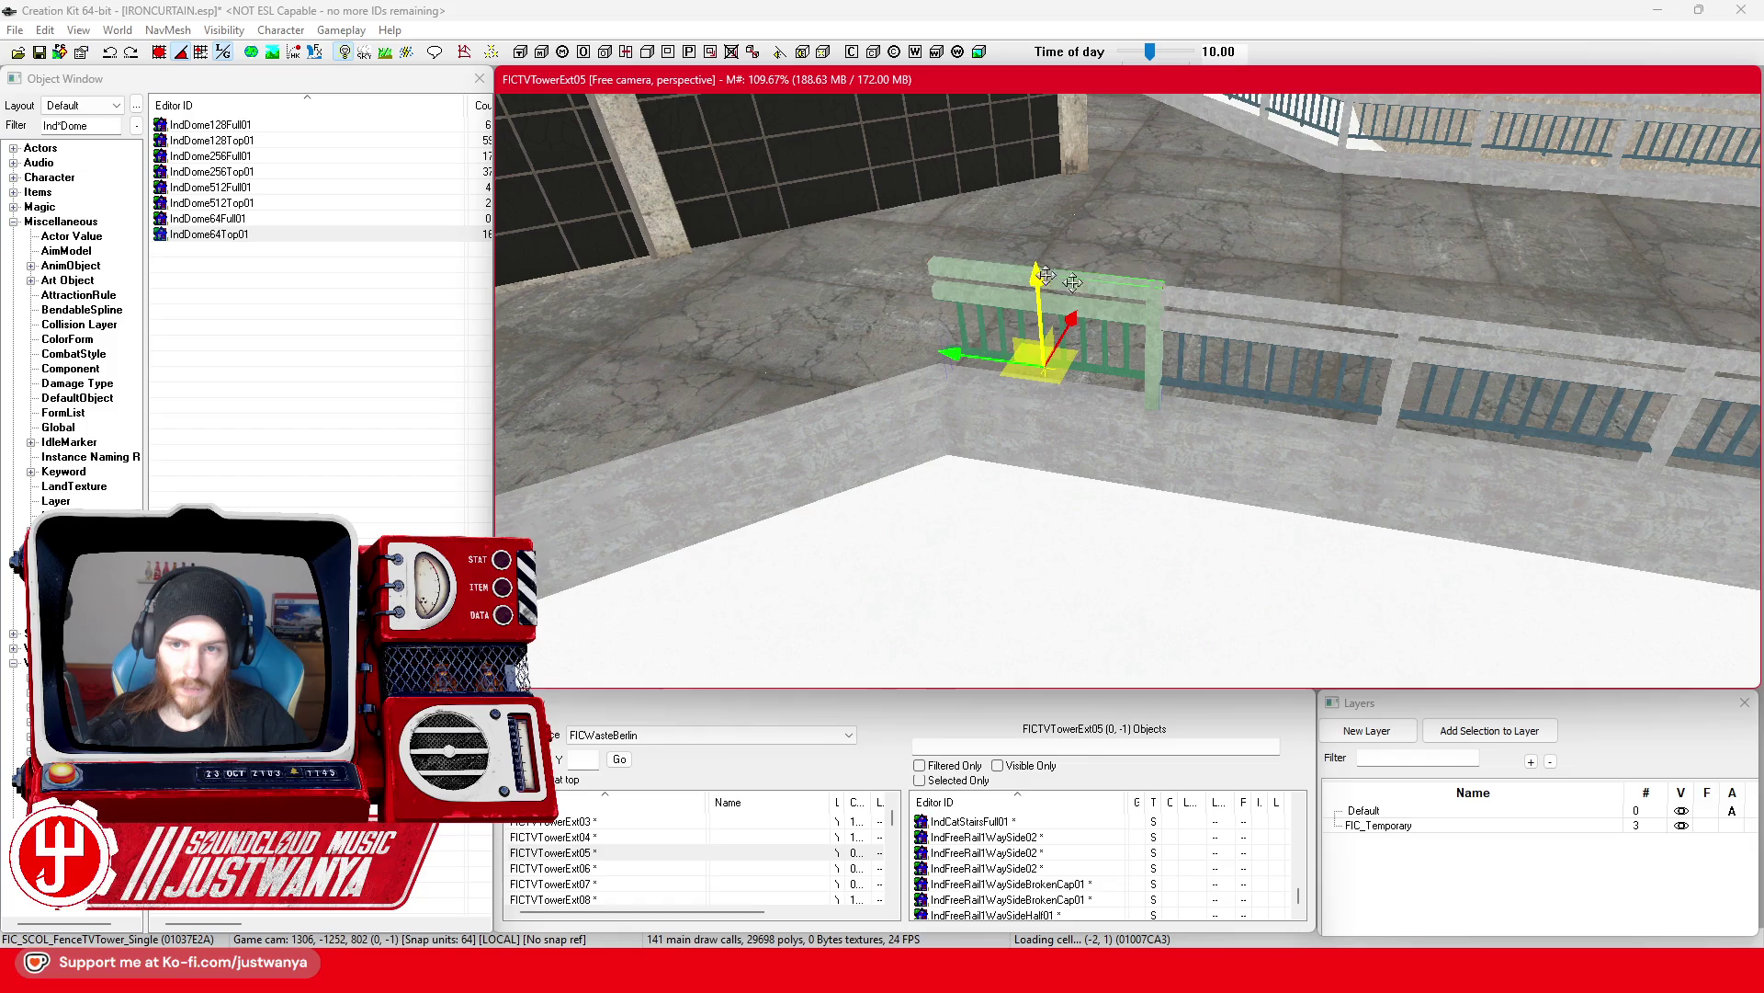
Step: Move the fence piece past the corner, then undo back to the long fence section
key("shift")
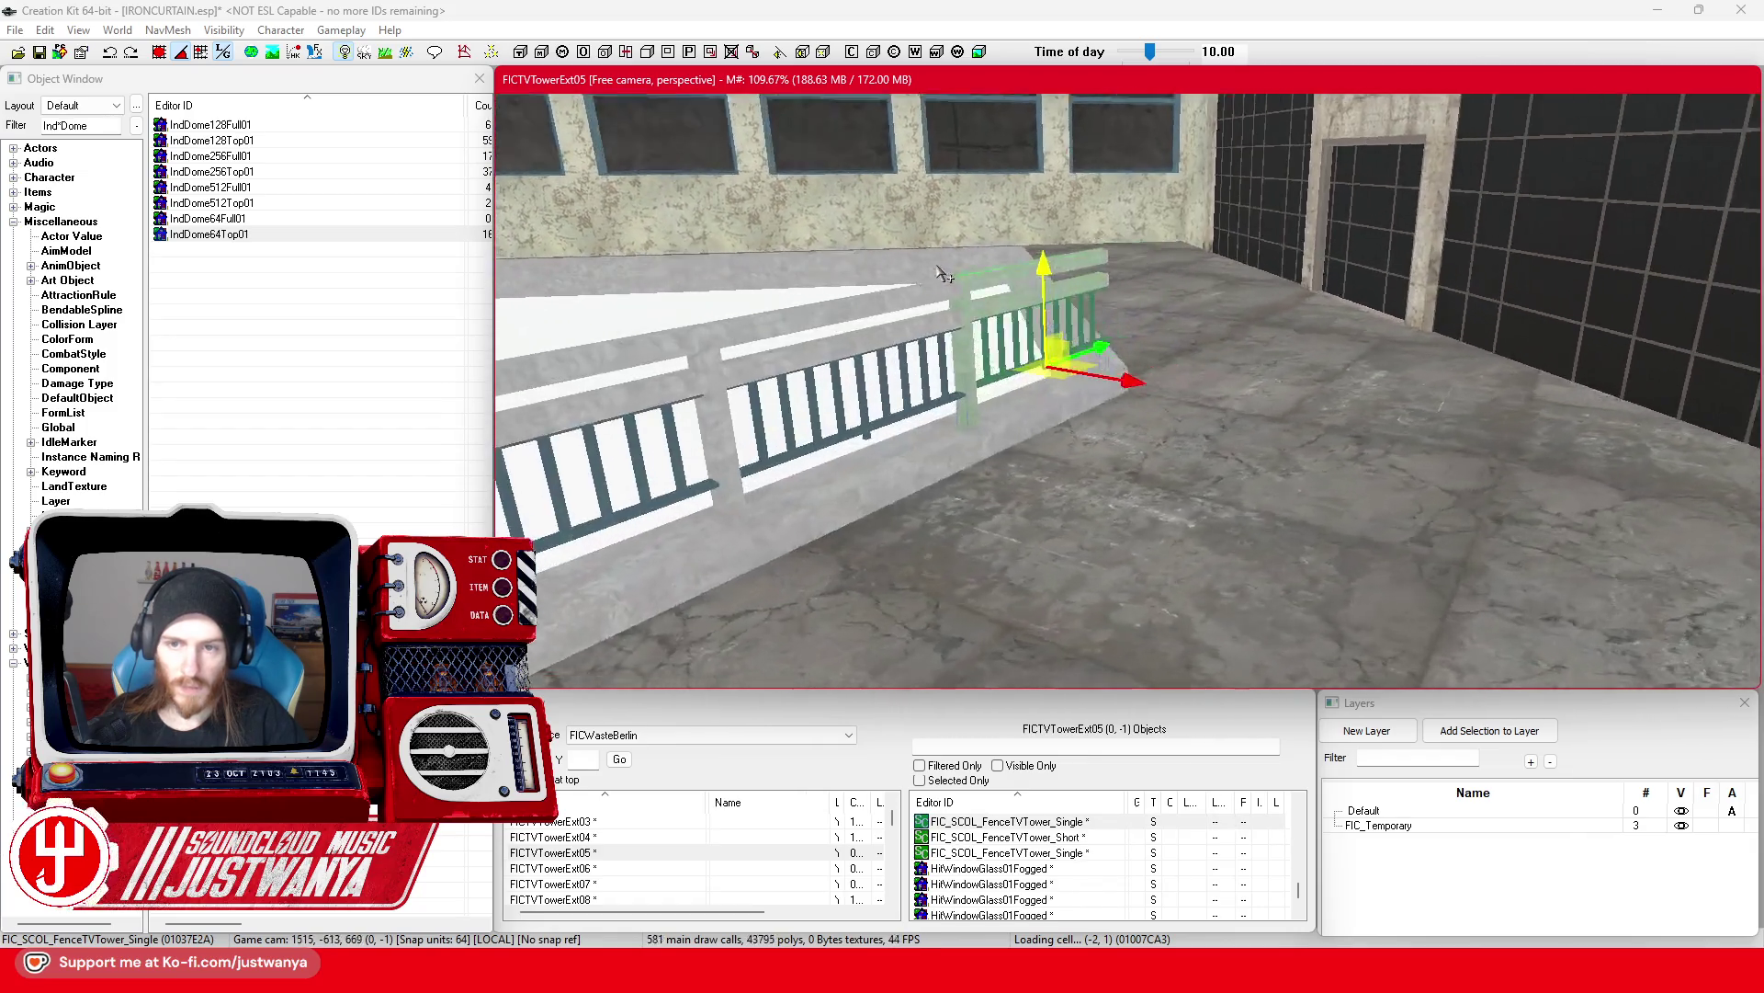
scroll(940, 272, "up", 5)
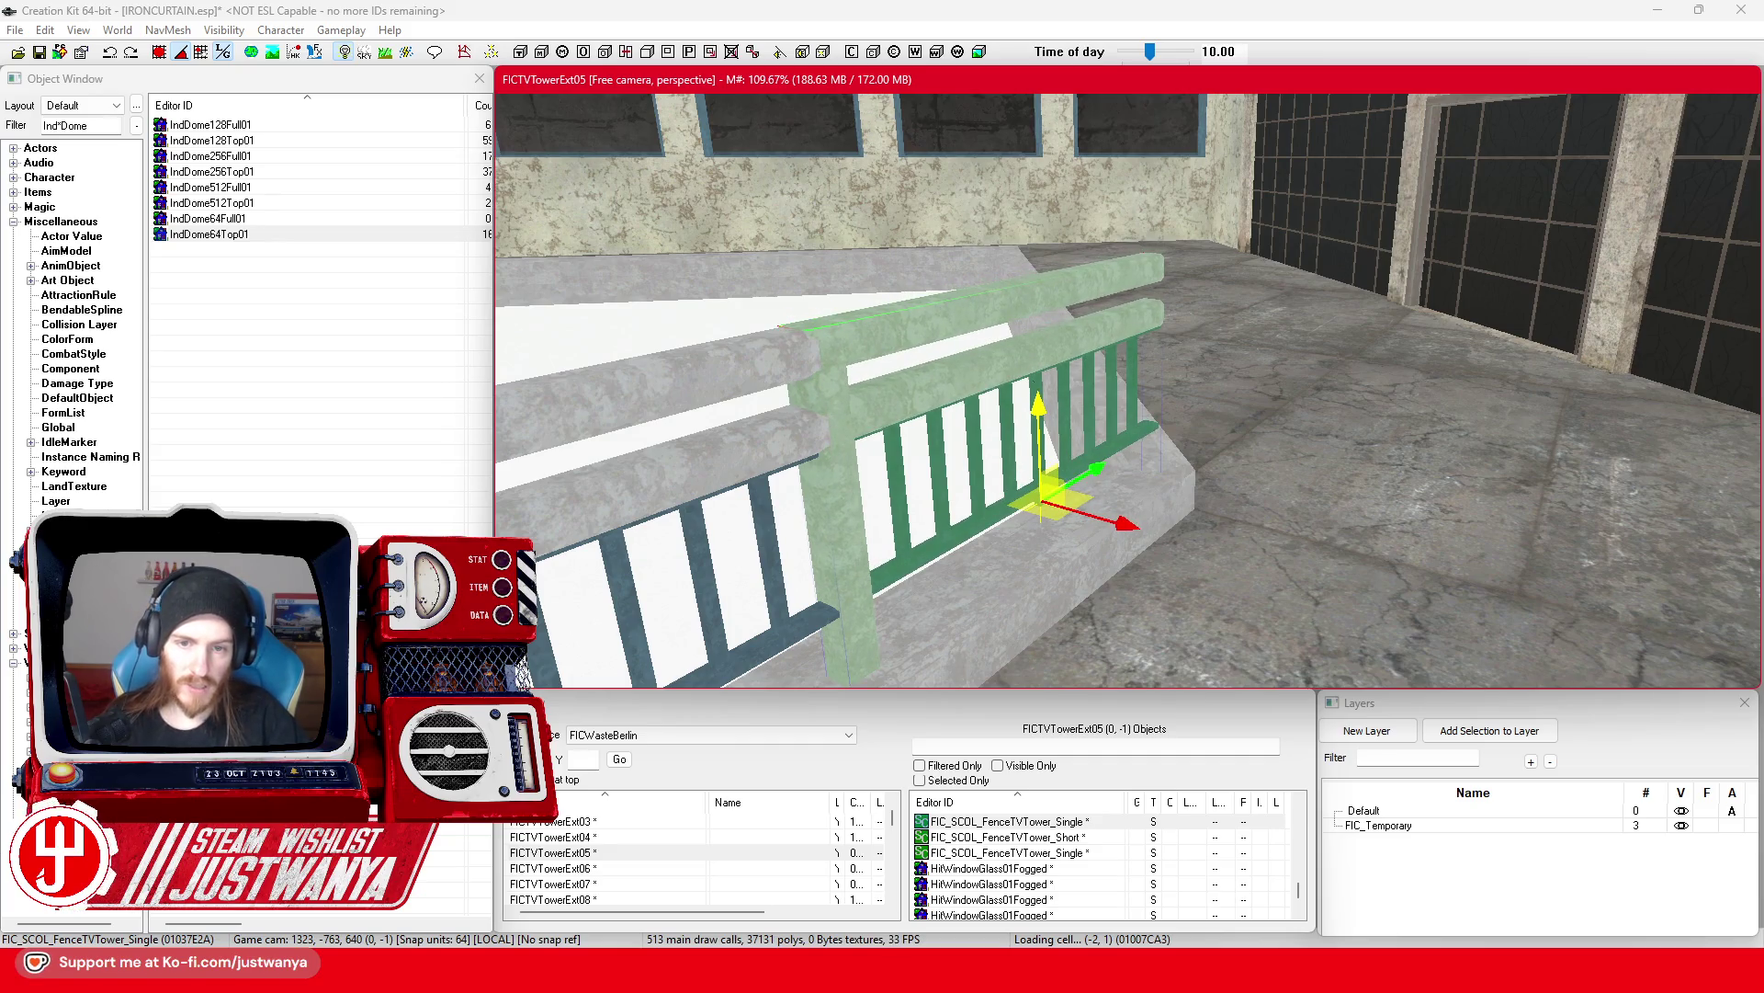
key("shift")
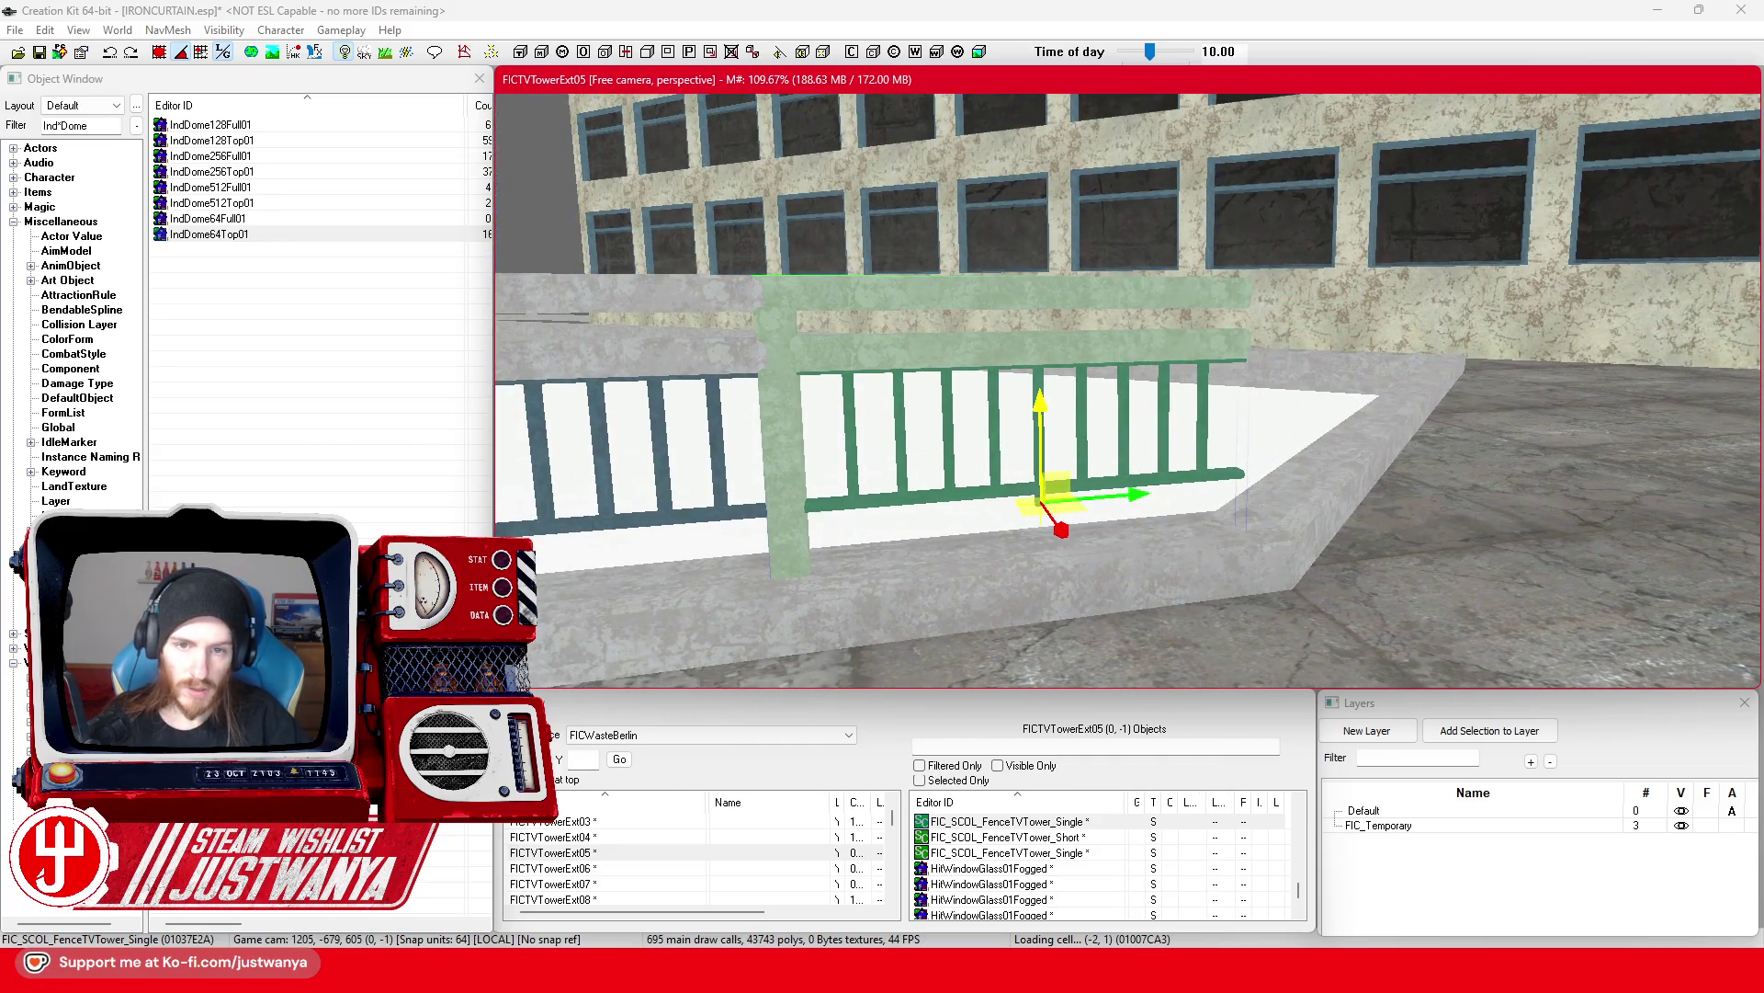
key("shift")
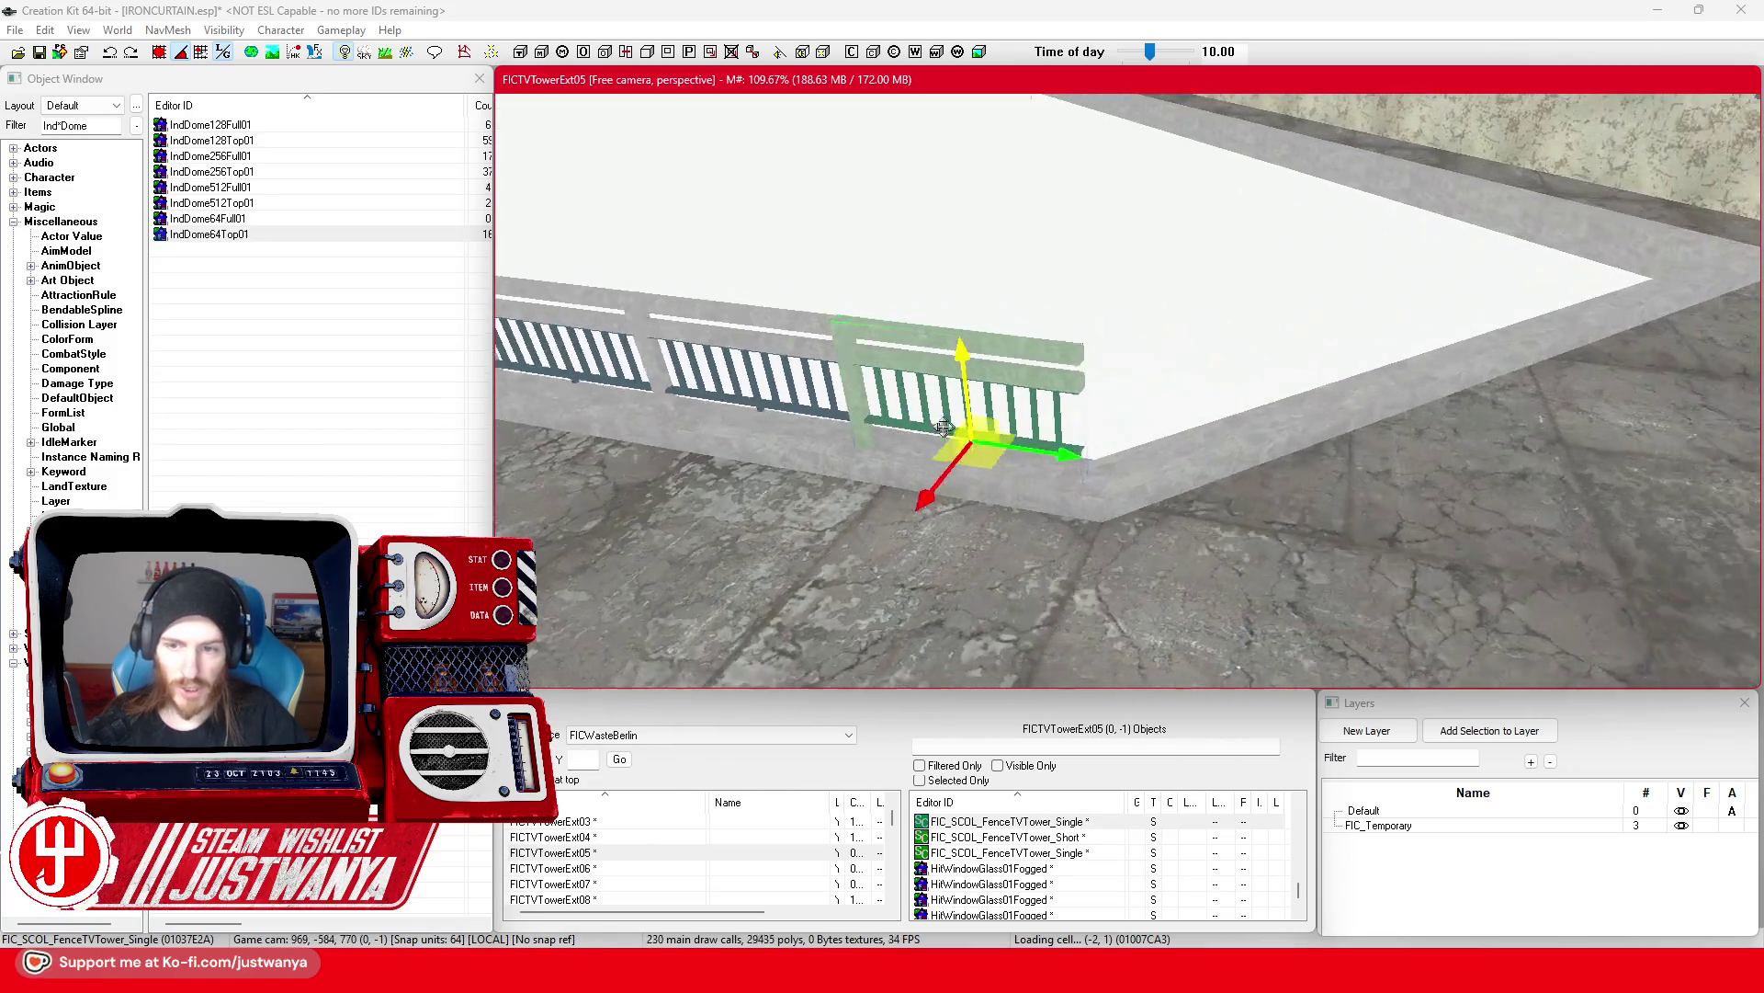
left_click_drag(1022, 410, 1011, 472)
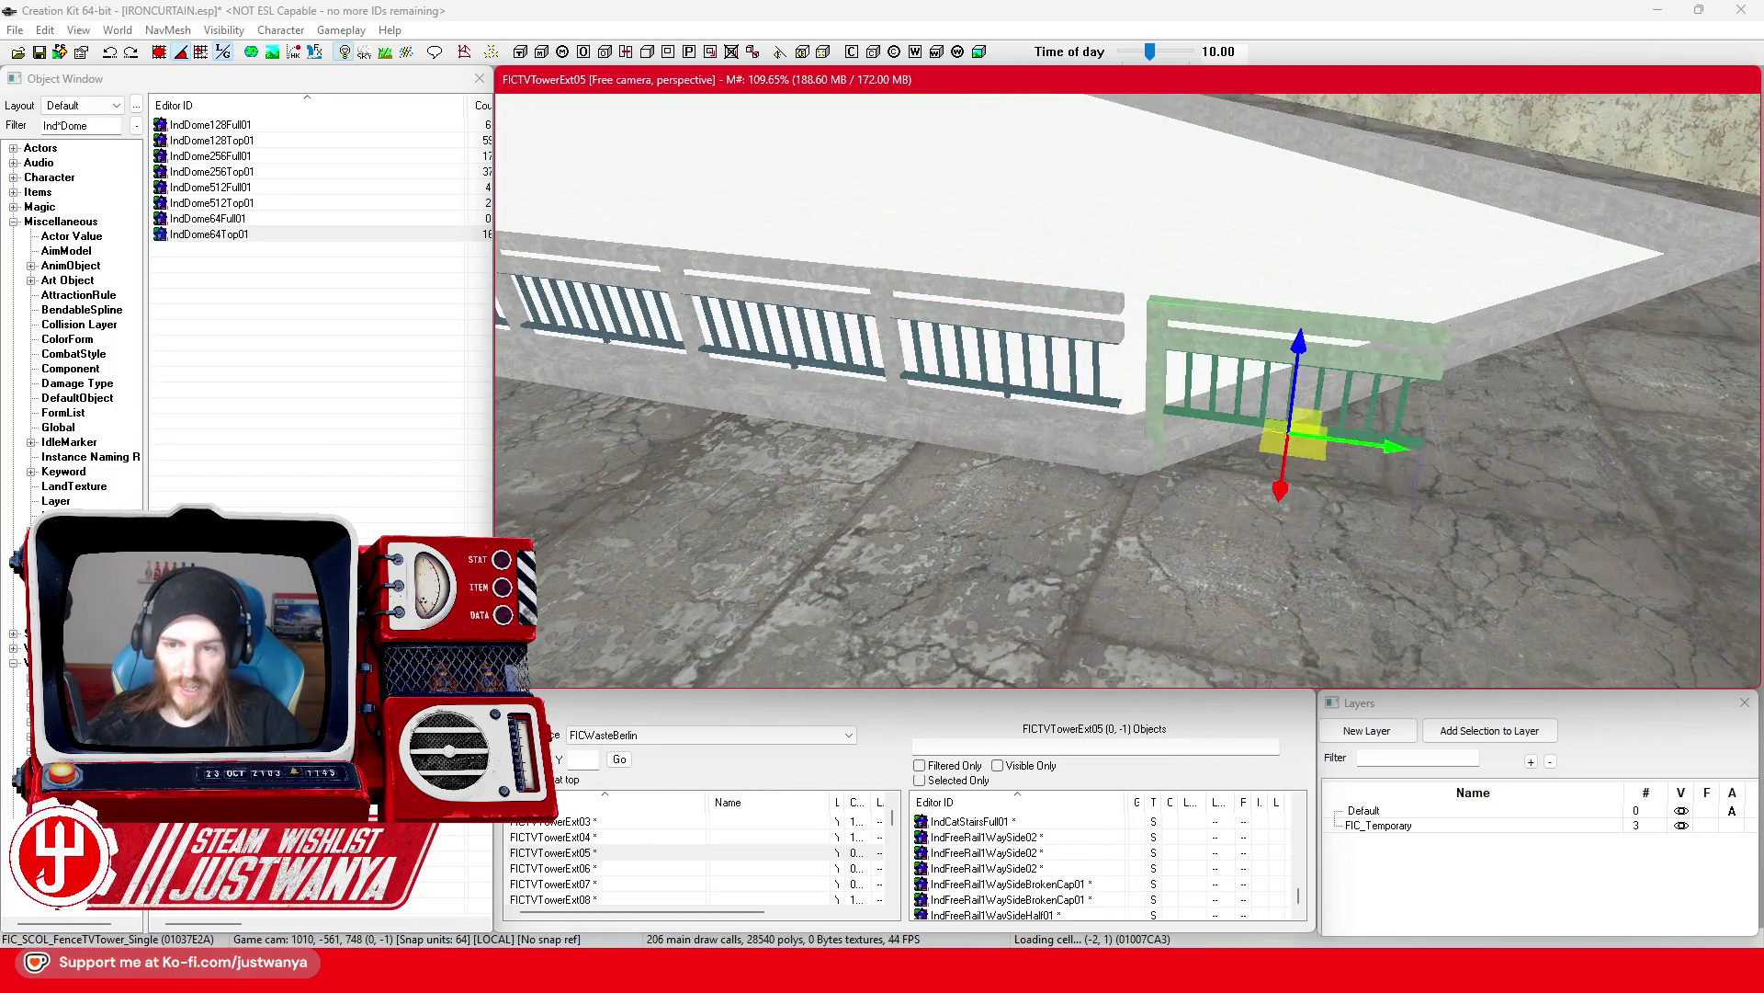
key("ctrl+z")
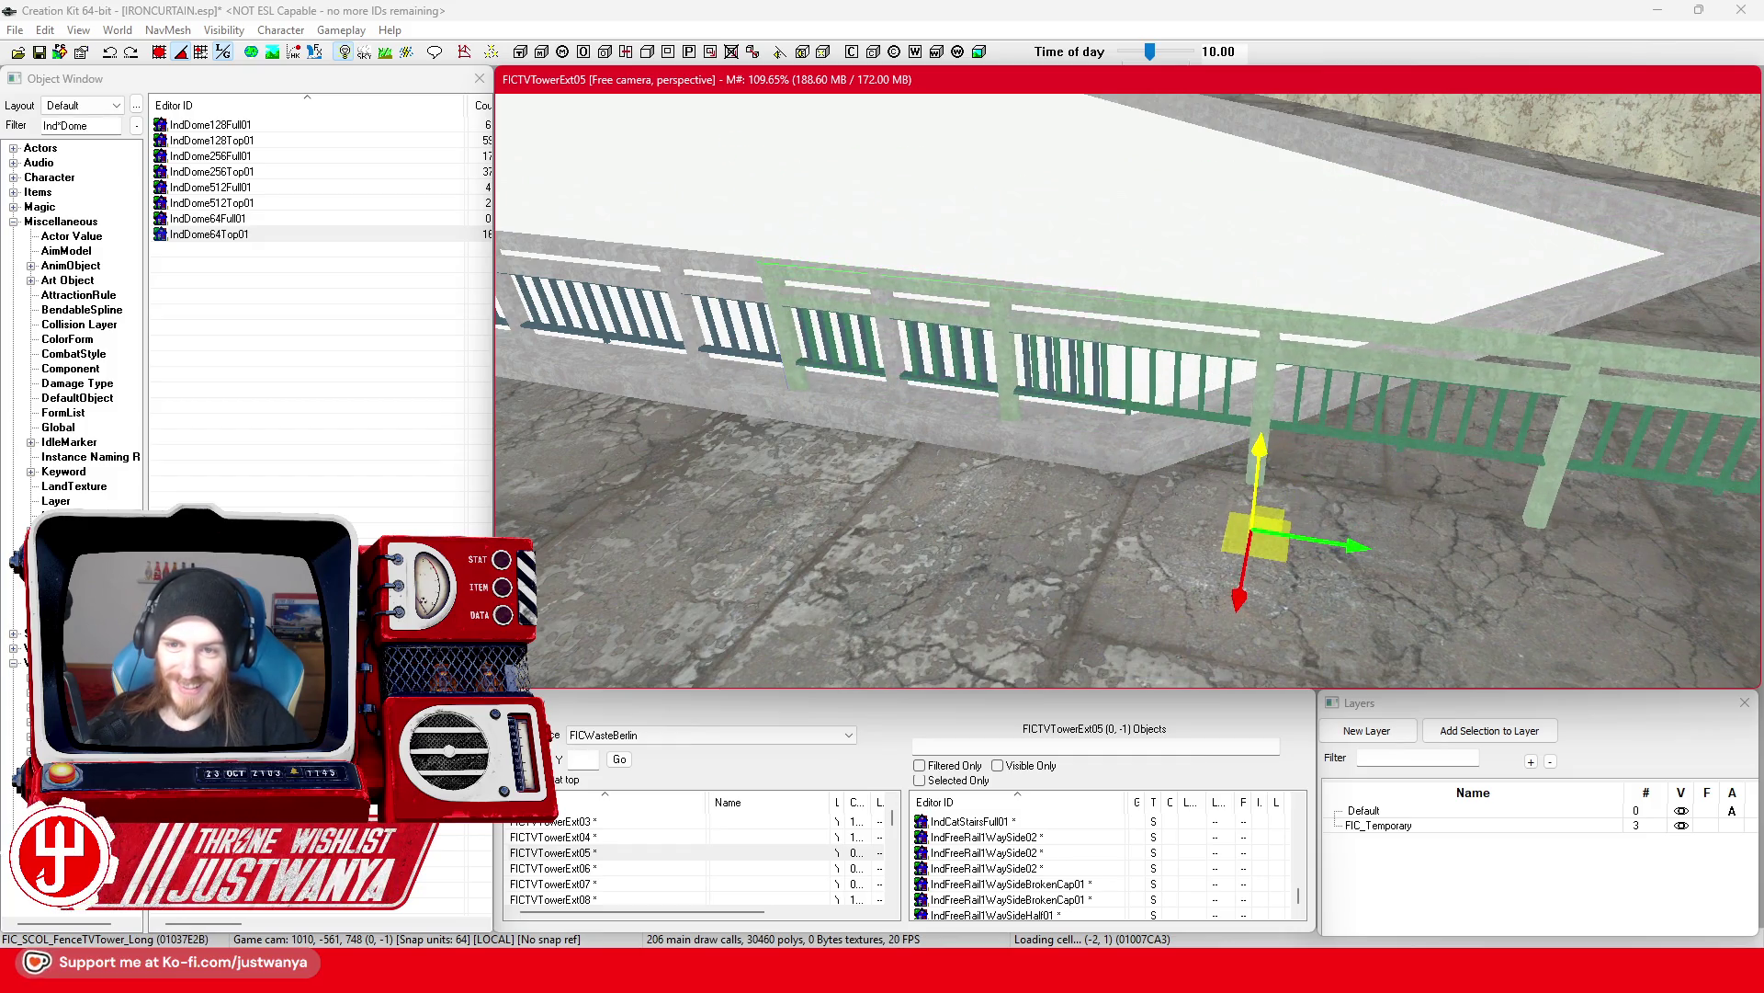
Step: Rotate the FenceTVTower_Long railing along the platform's right edge and slide it into place
left_click_drag(1281, 611, 1470, 588)
key("2")
mouse_move(1449, 504)
left_mouse_down()
mouse_move(1512, 418)
mouse_move(1449, 389)
left_mouse_up()
scroll(1450, 389, "up", 3)
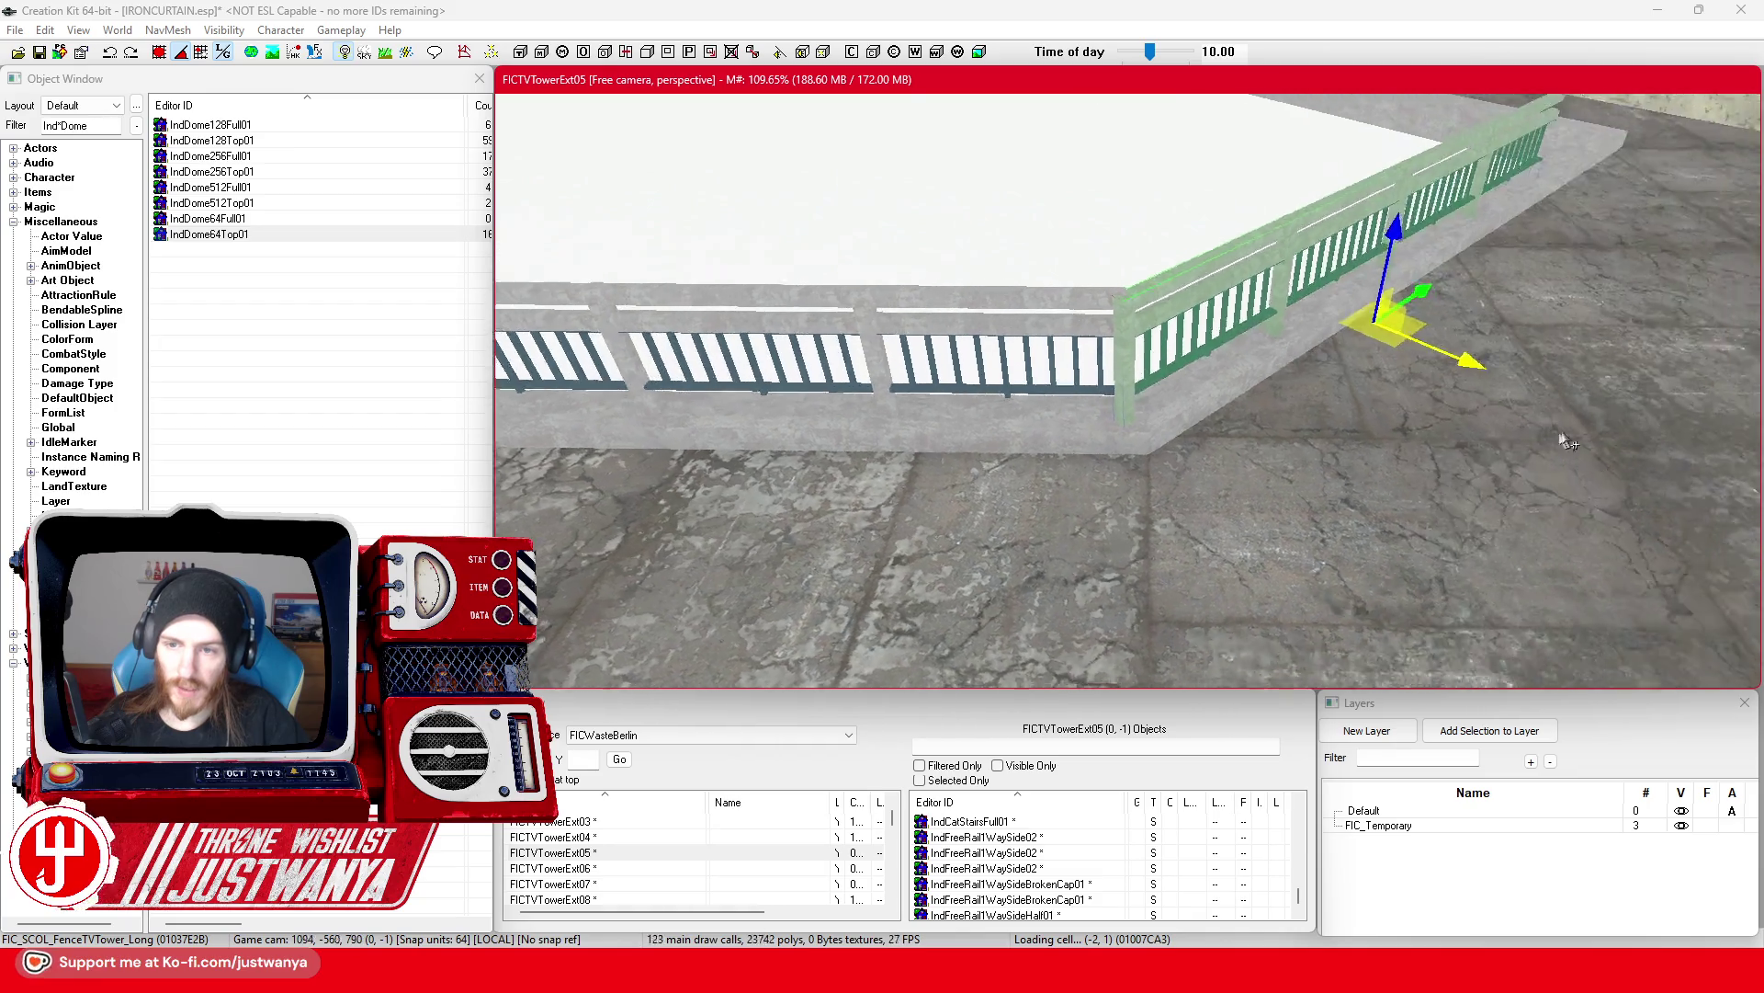
scroll(1640, 431, "up", 10)
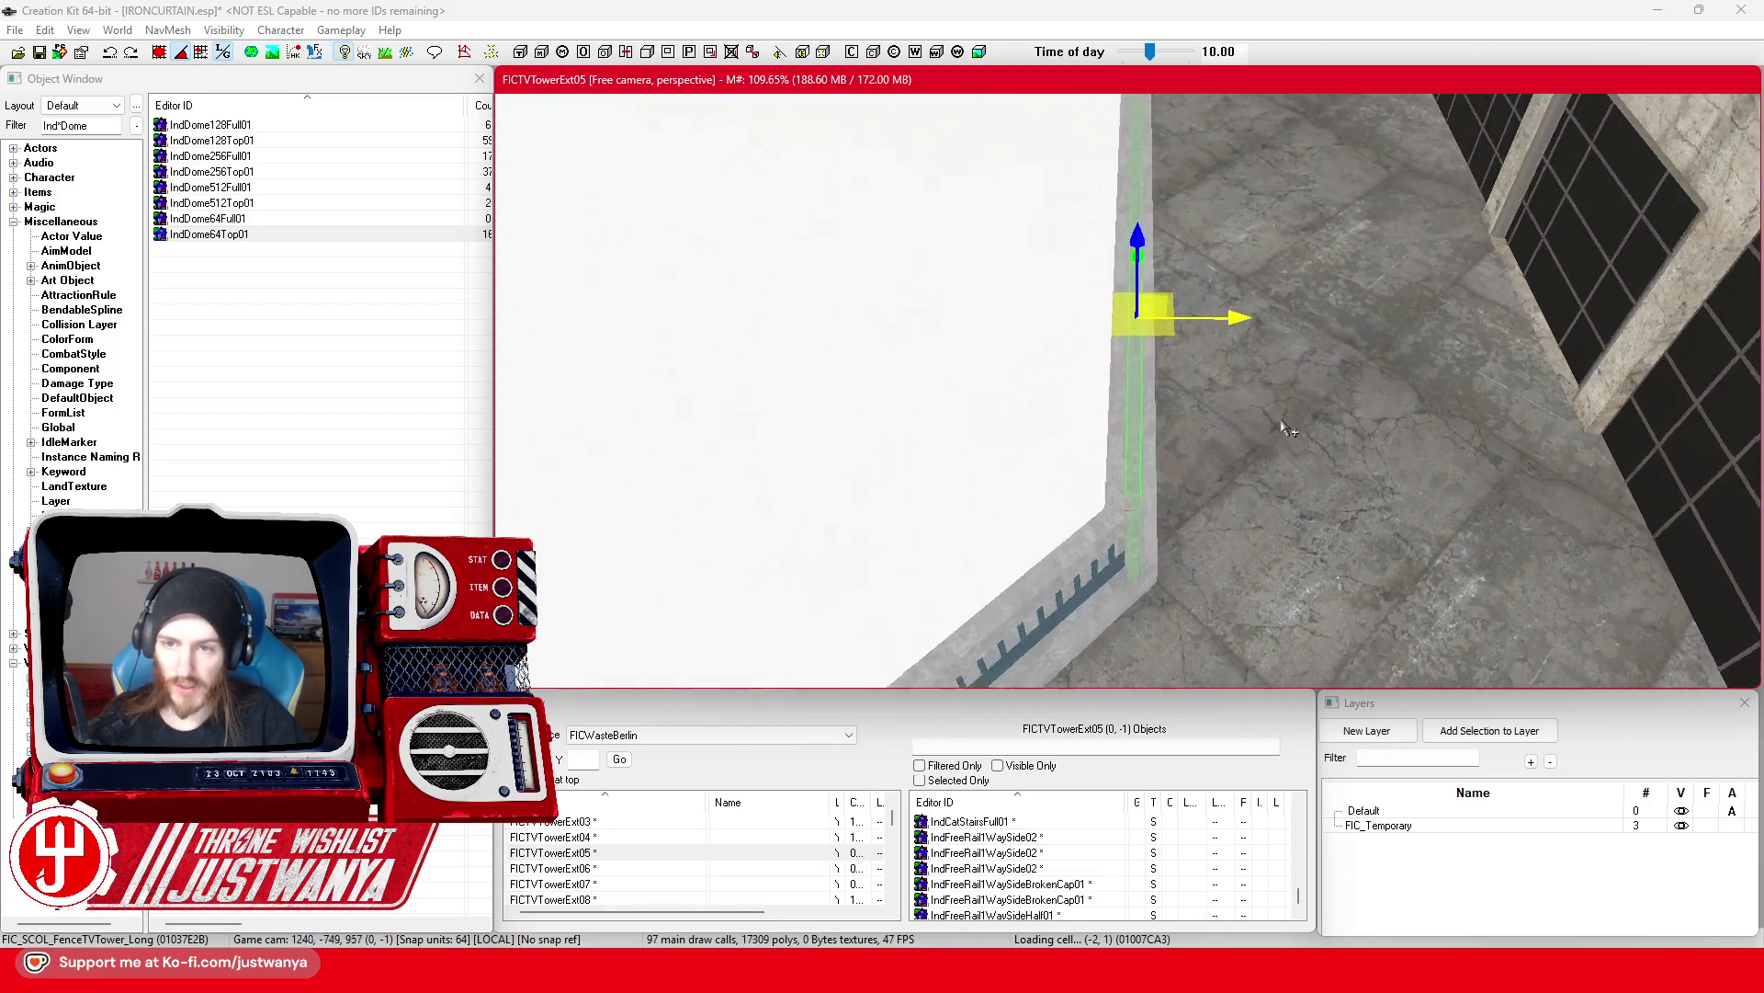
scroll(1062, 508, "down", 10)
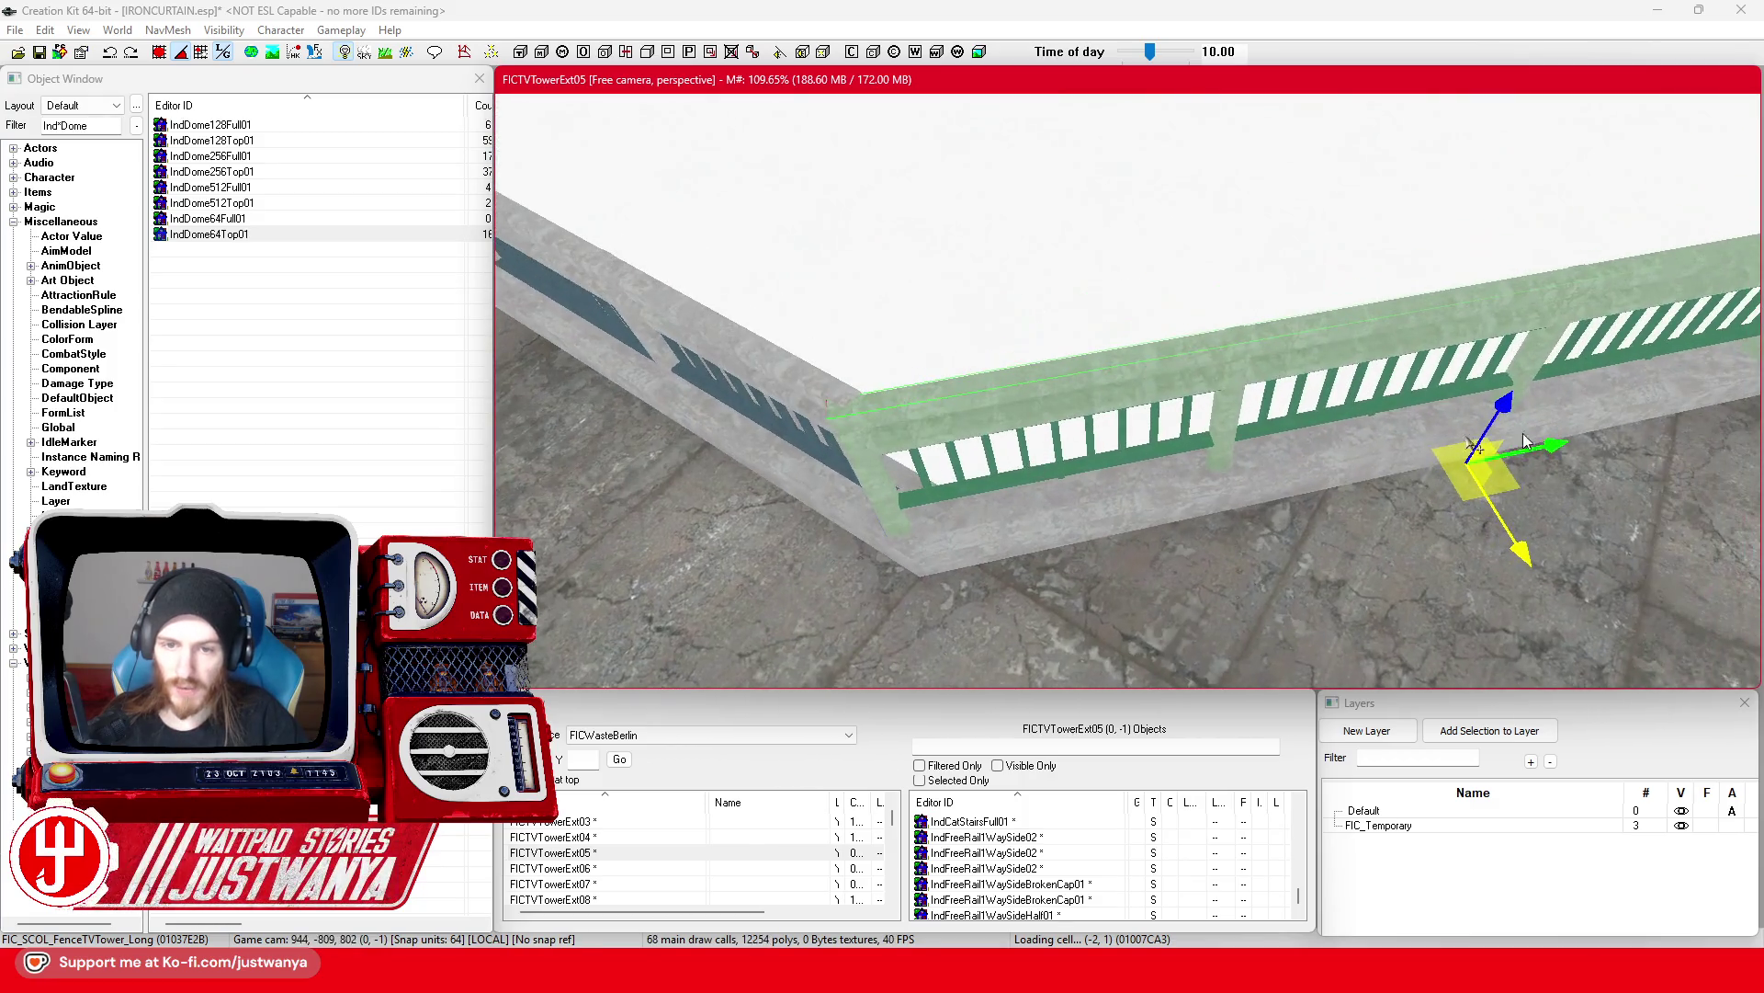
left_click_drag(1551, 450, 1564, 449)
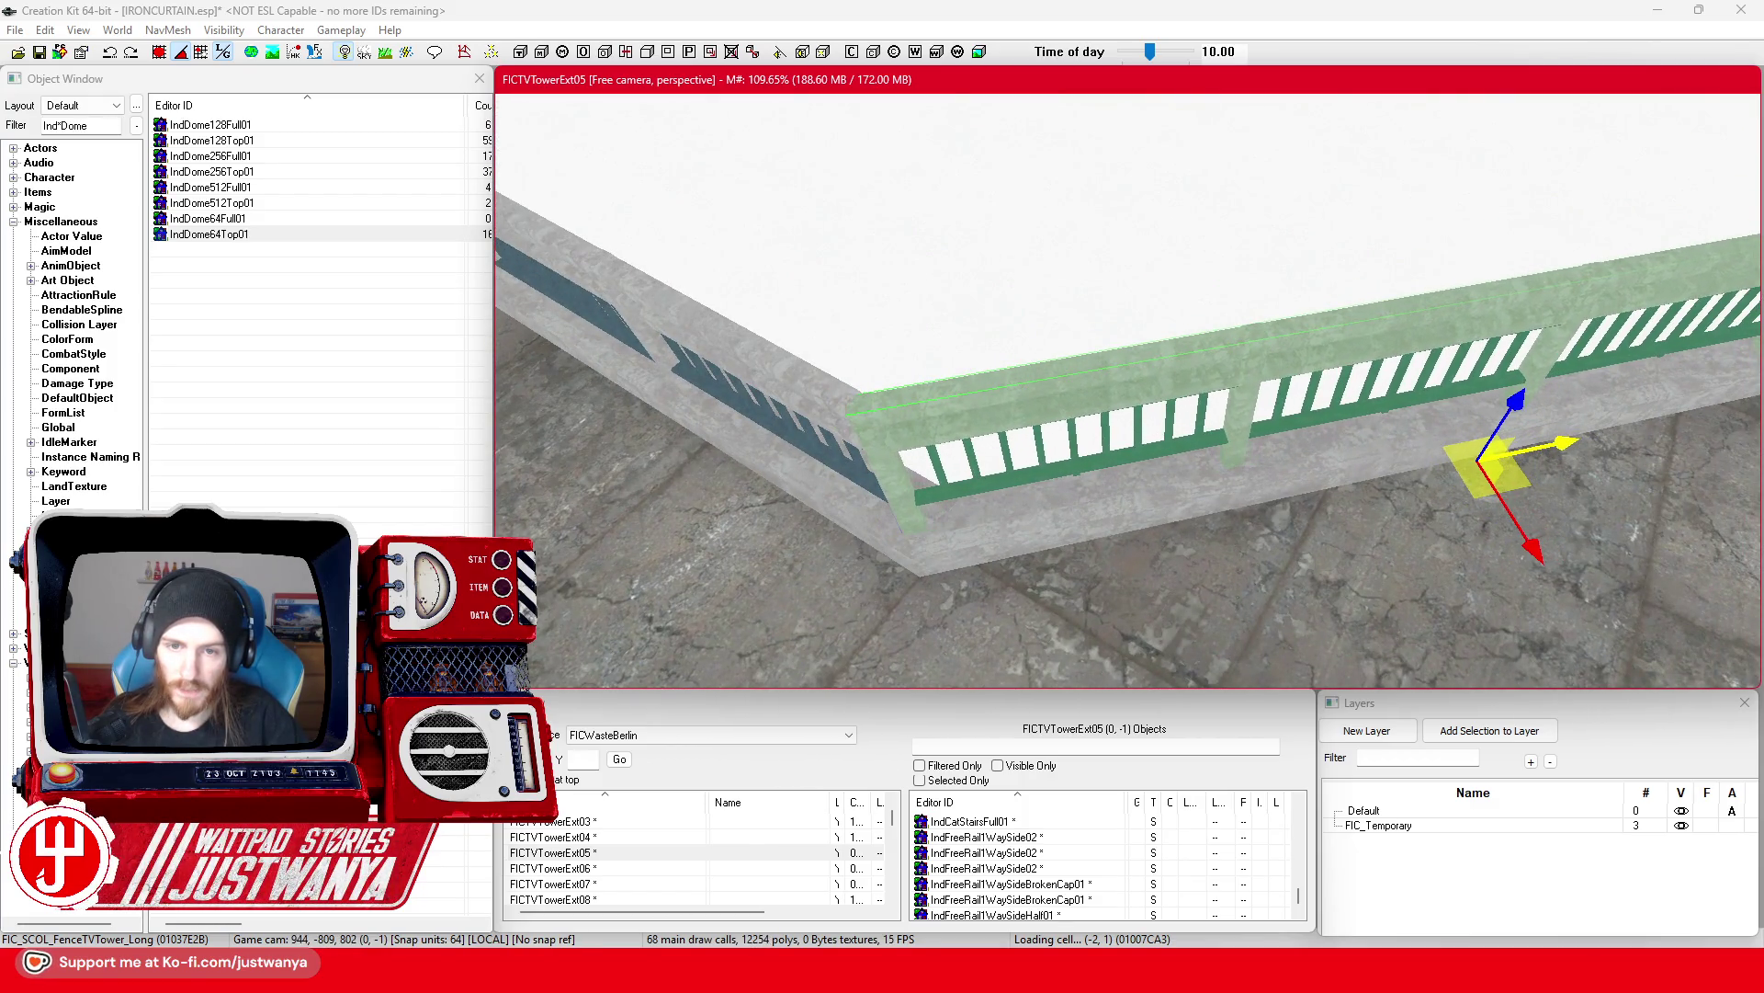
mouse_move(1106, 364)
left_mouse_down()
mouse_move(1172, 367)
mouse_move(1149, 370)
left_mouse_up()
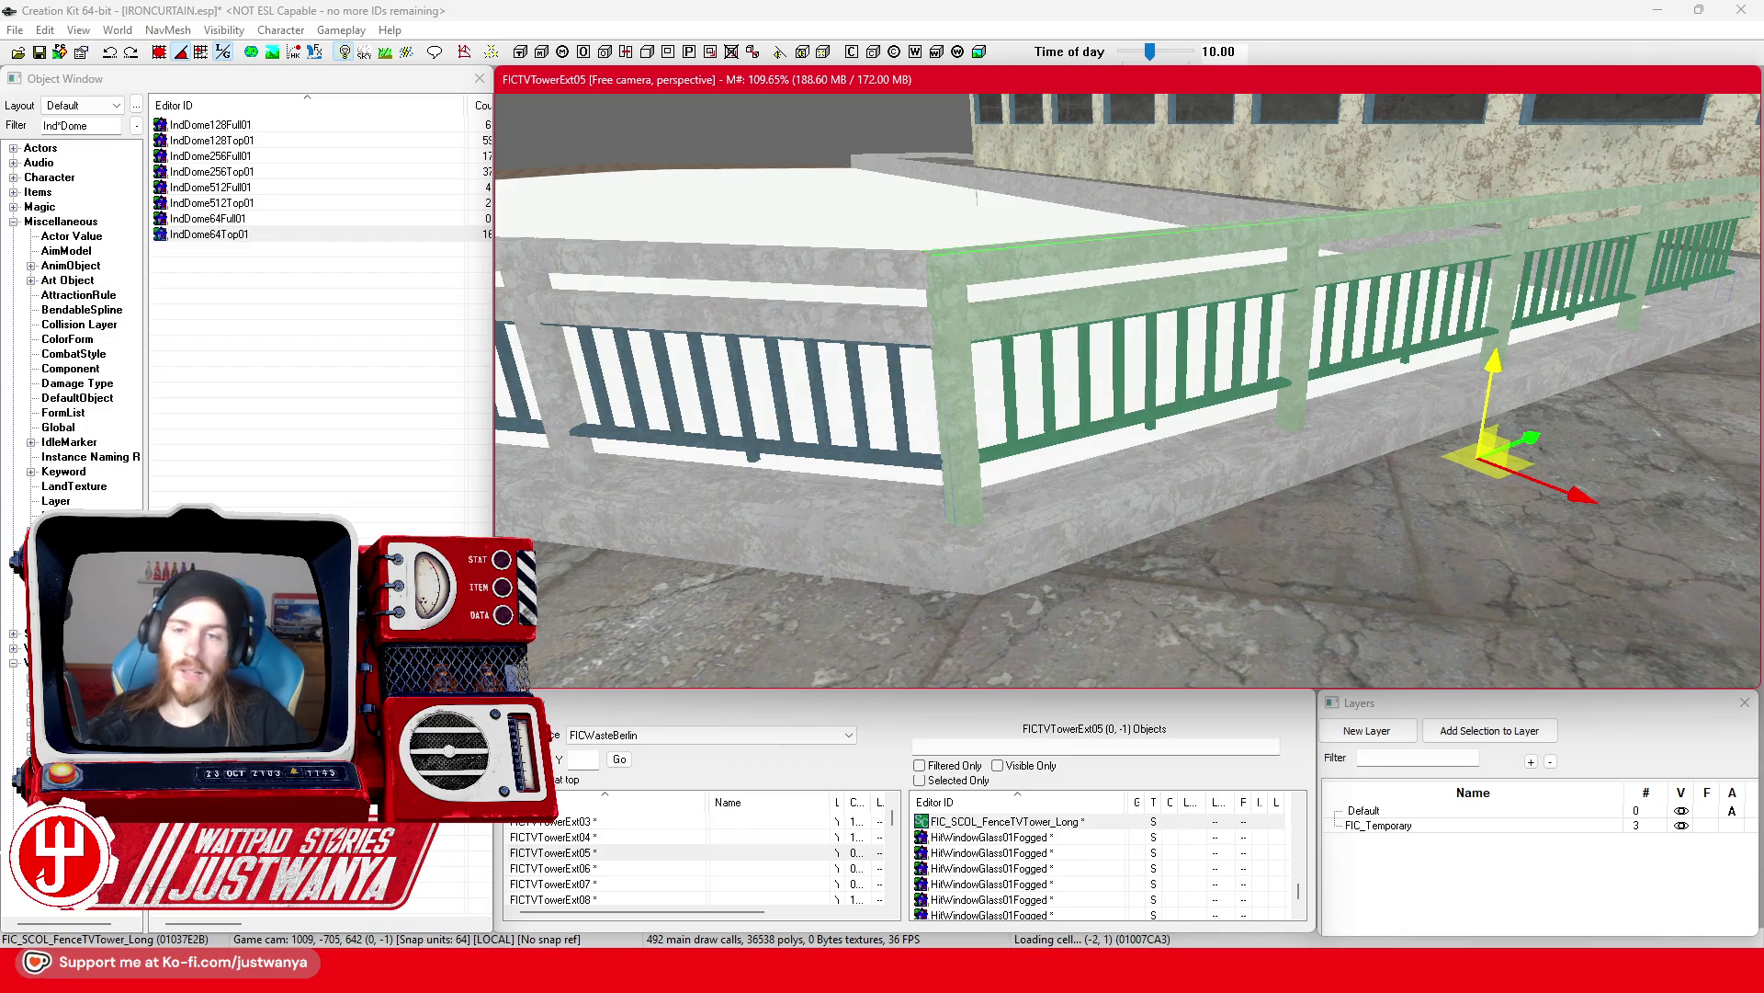
mouse_move(1171, 292)
left_mouse_down()
mouse_move(1149, 414)
mouse_move(1056, 618)
mouse_move(1233, 539)
mouse_move(907, 472)
left_mouse_up()
scroll(907, 472, "down", 2)
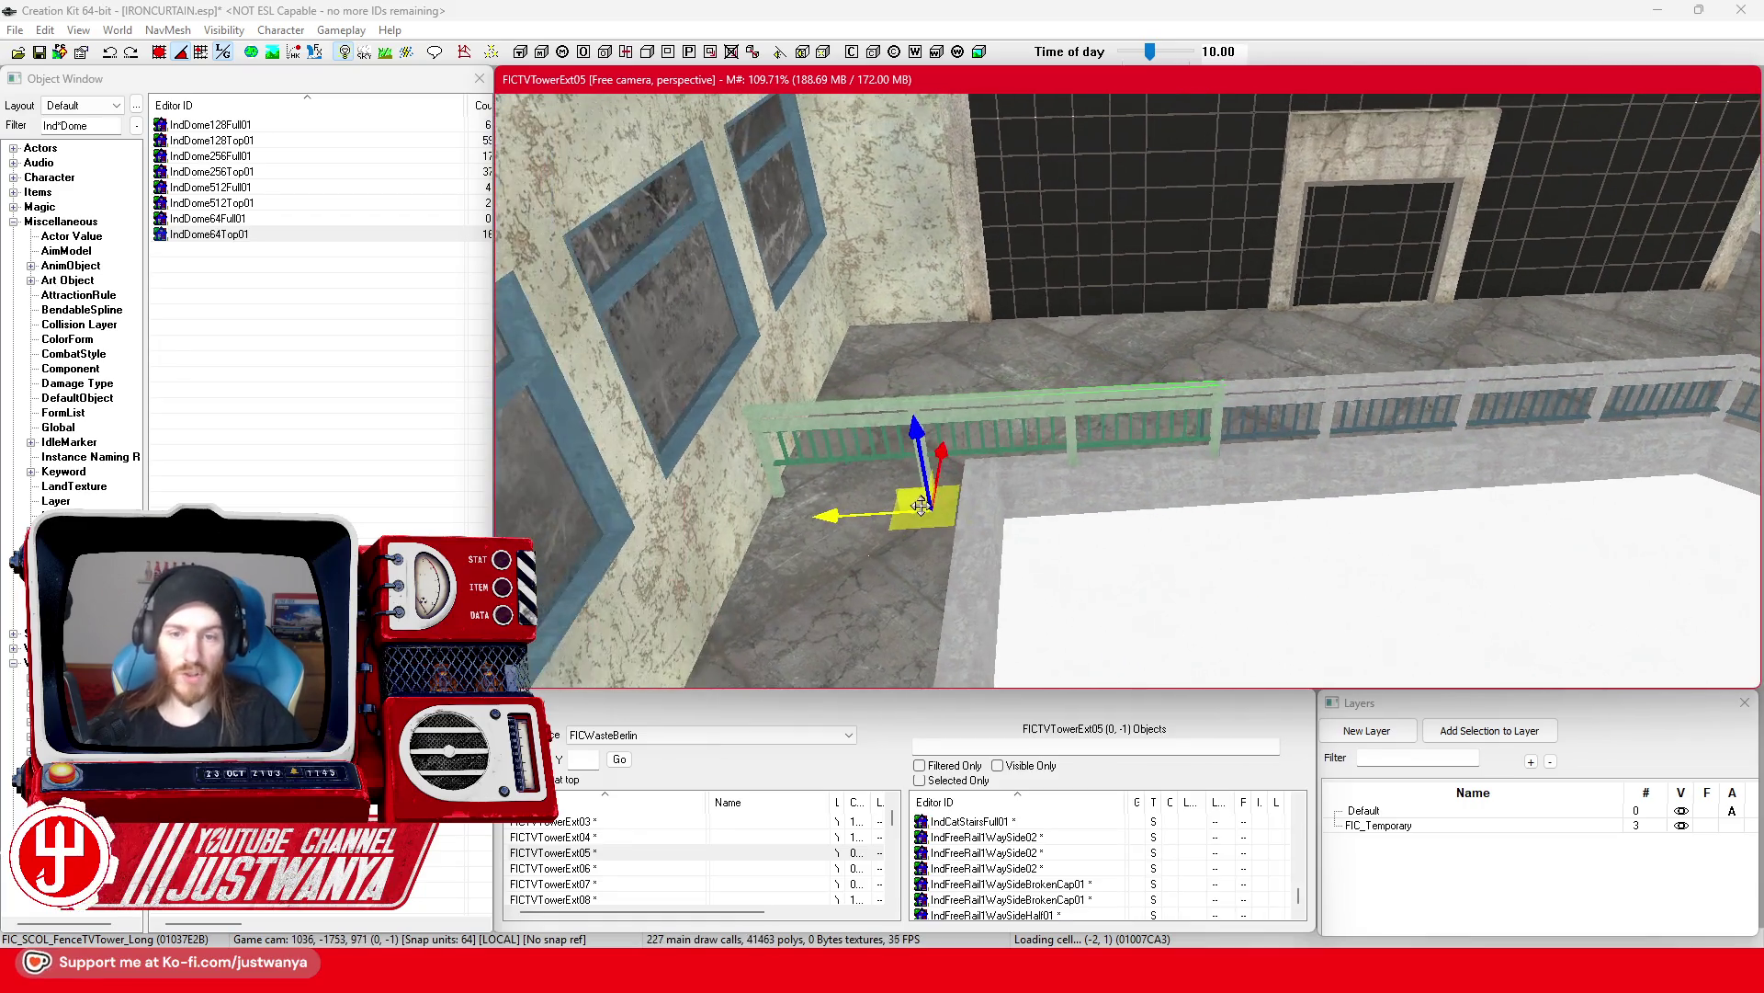
key("q")
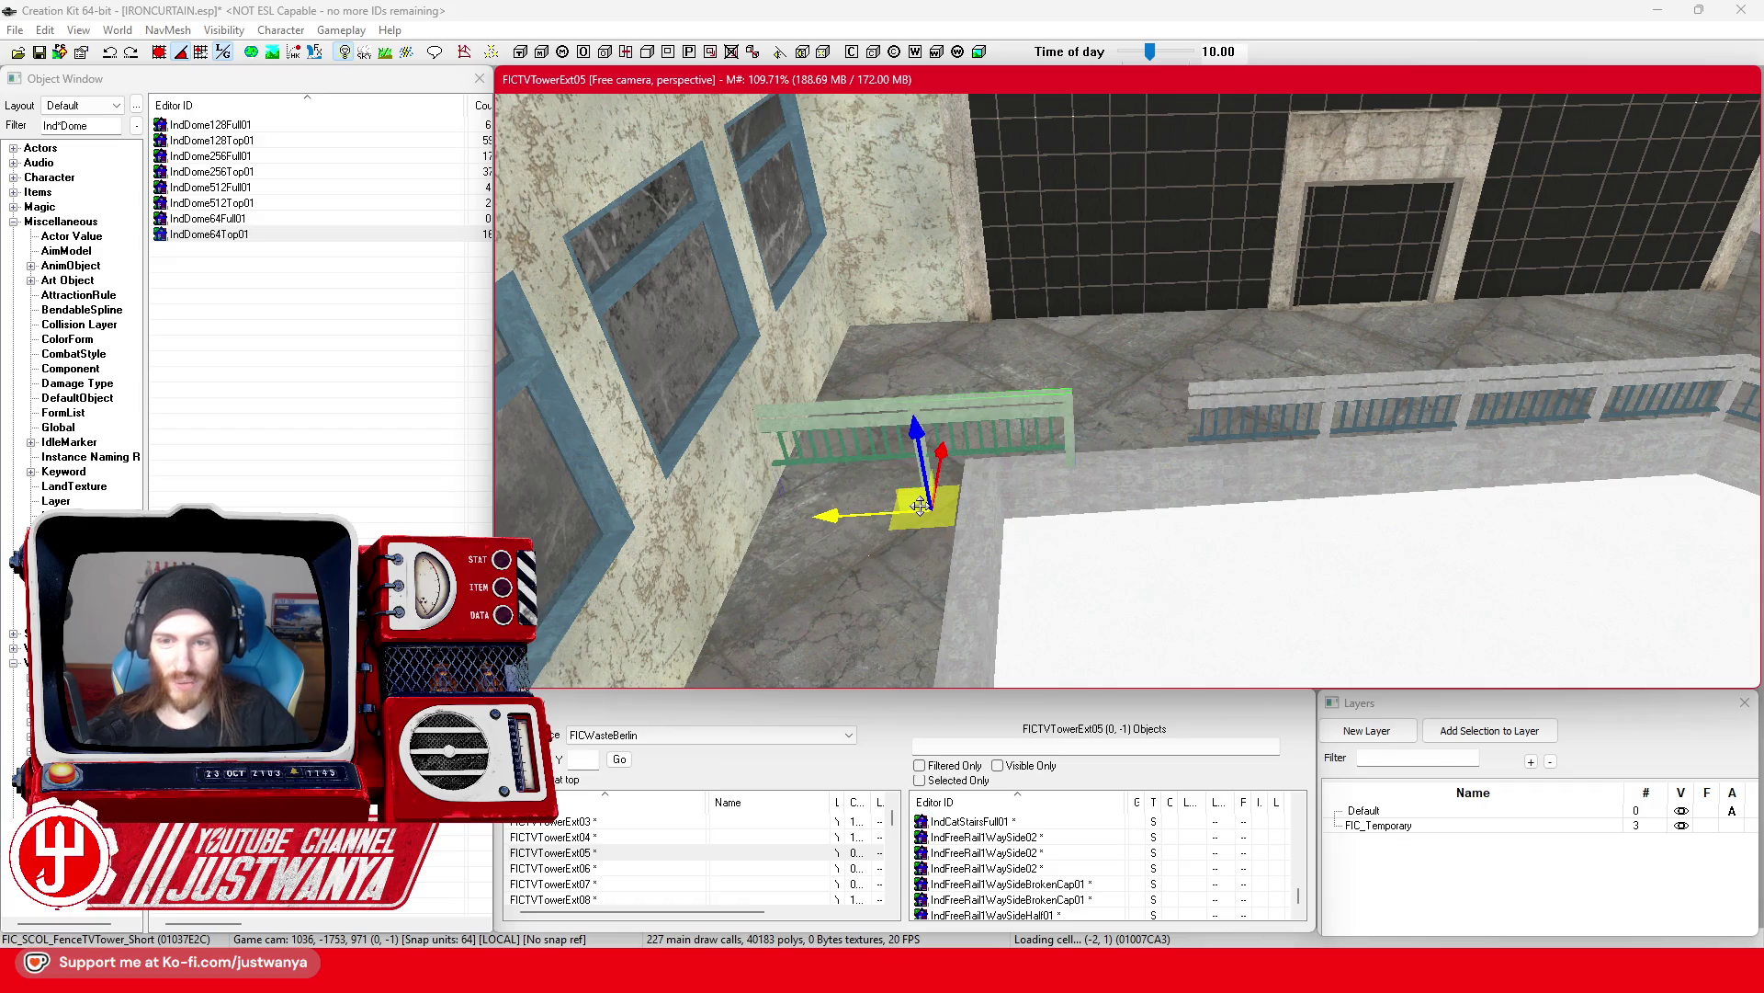
left_click_drag(845, 538, 944, 533)
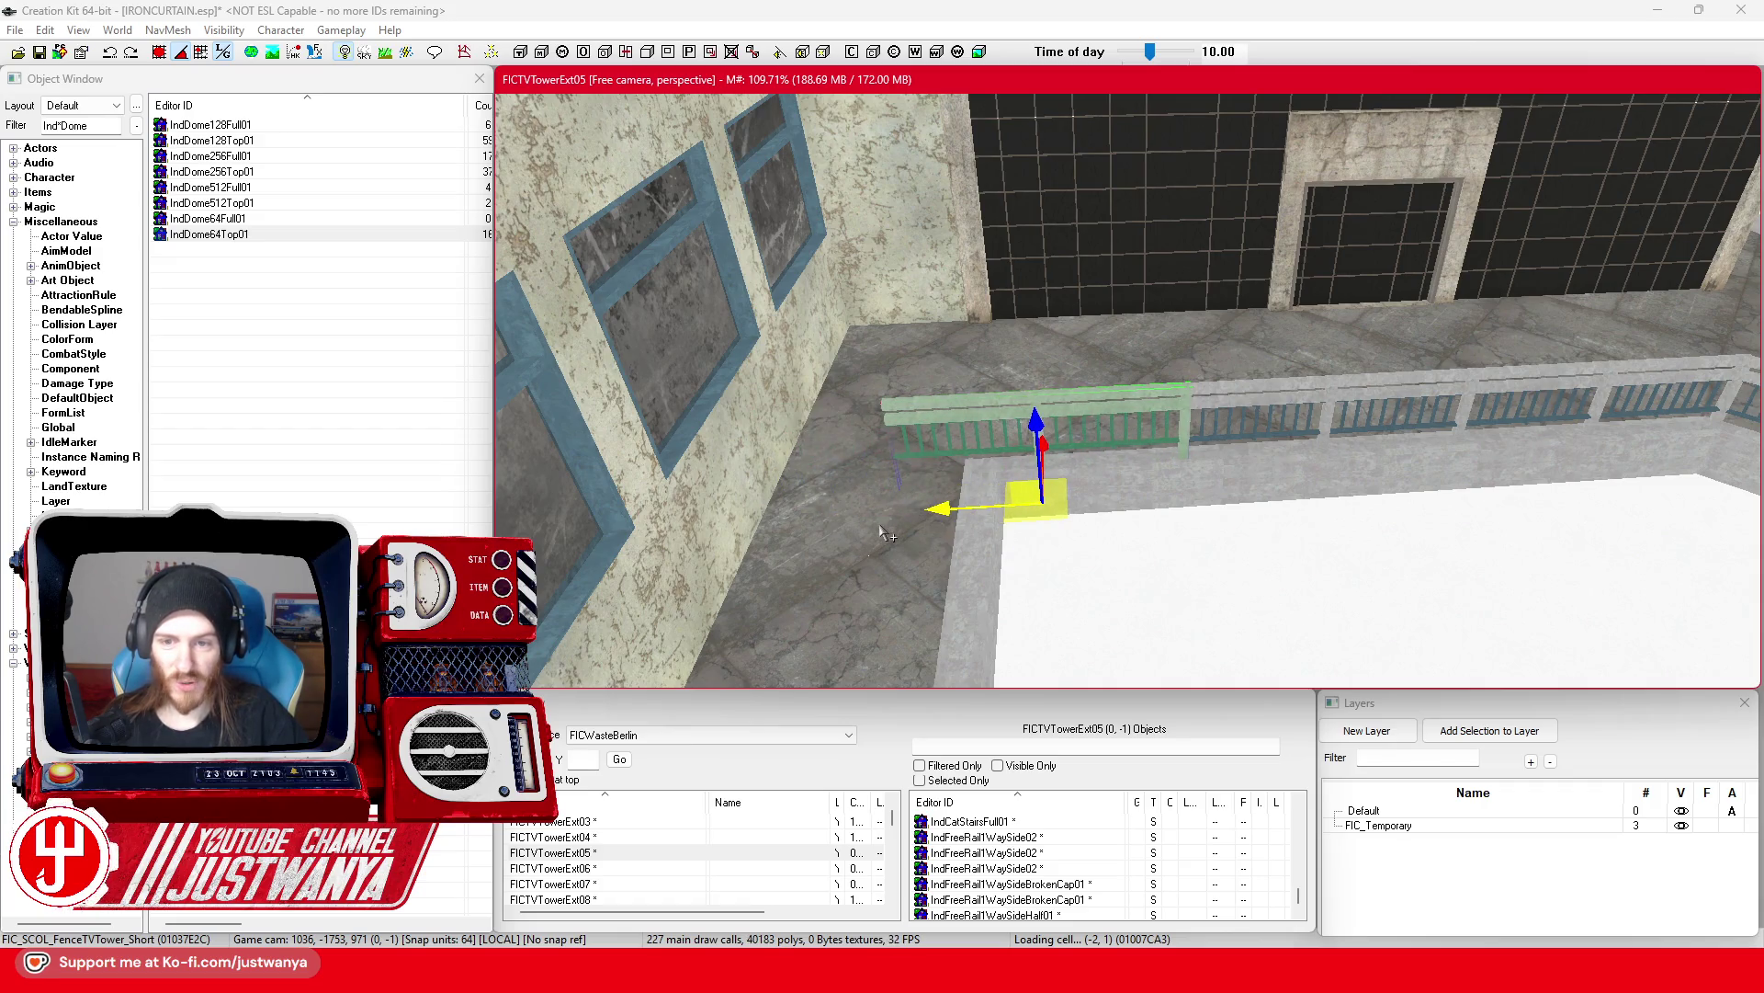
key("q")
scroll(926, 519, "up", 5)
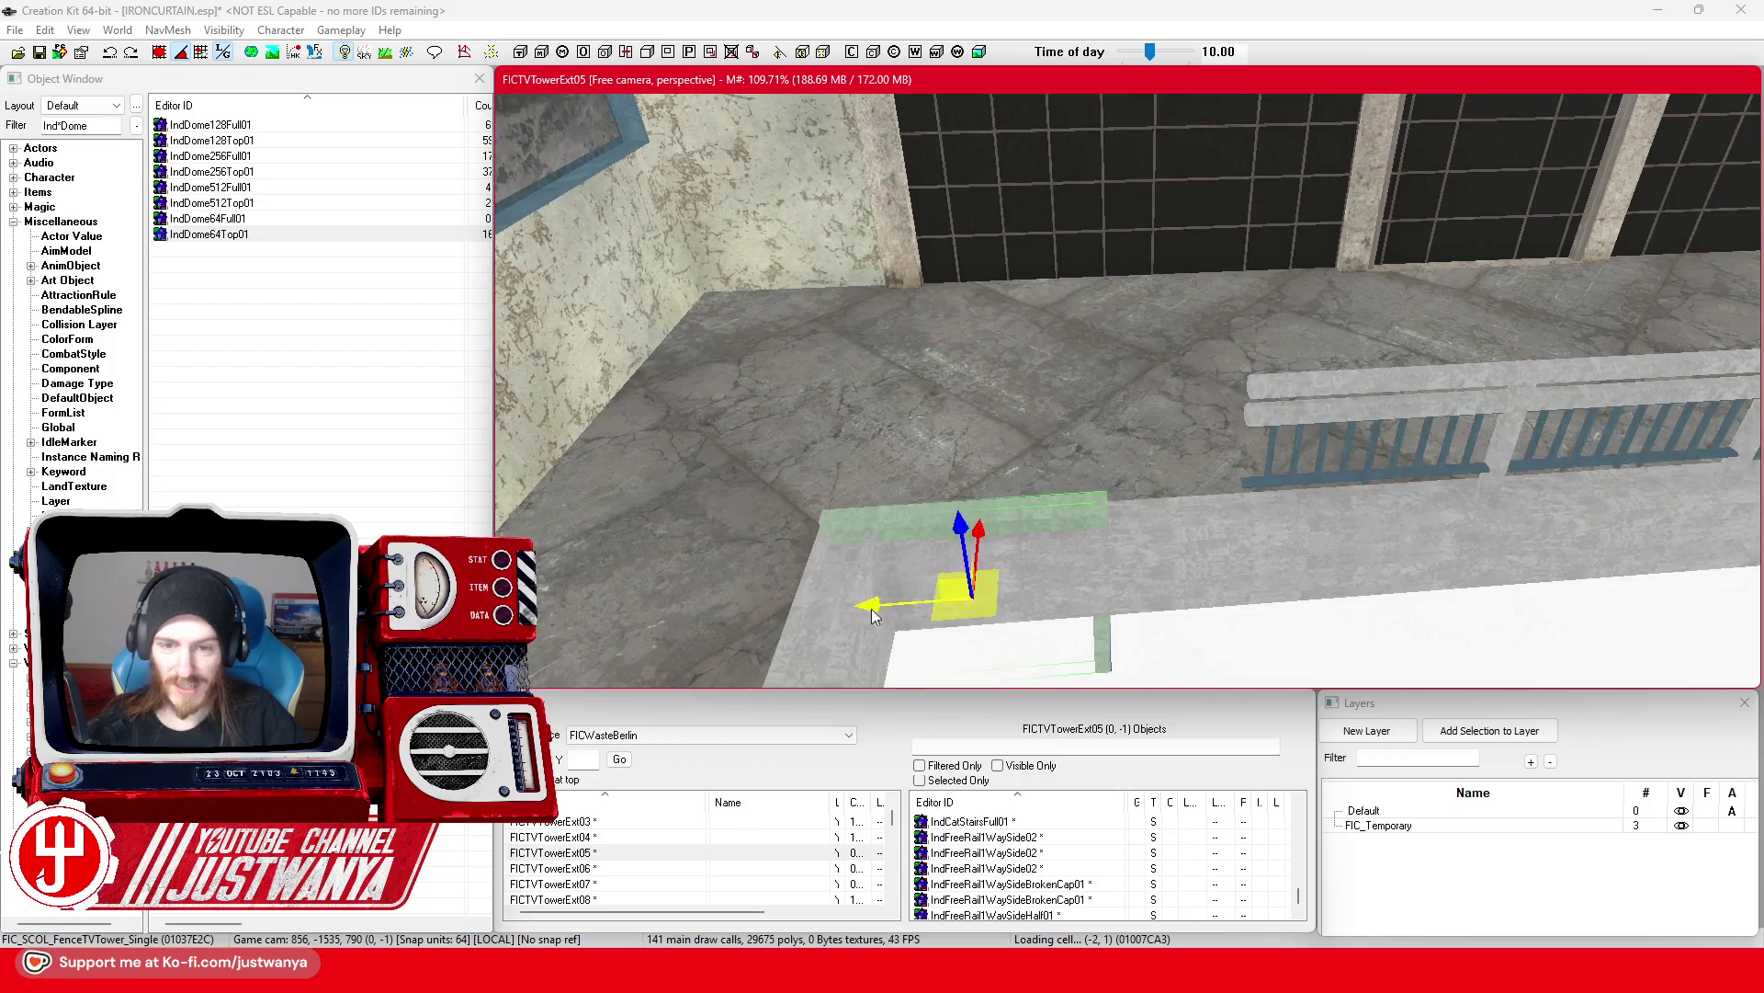
left_click_drag(1106, 533, 1103, 455)
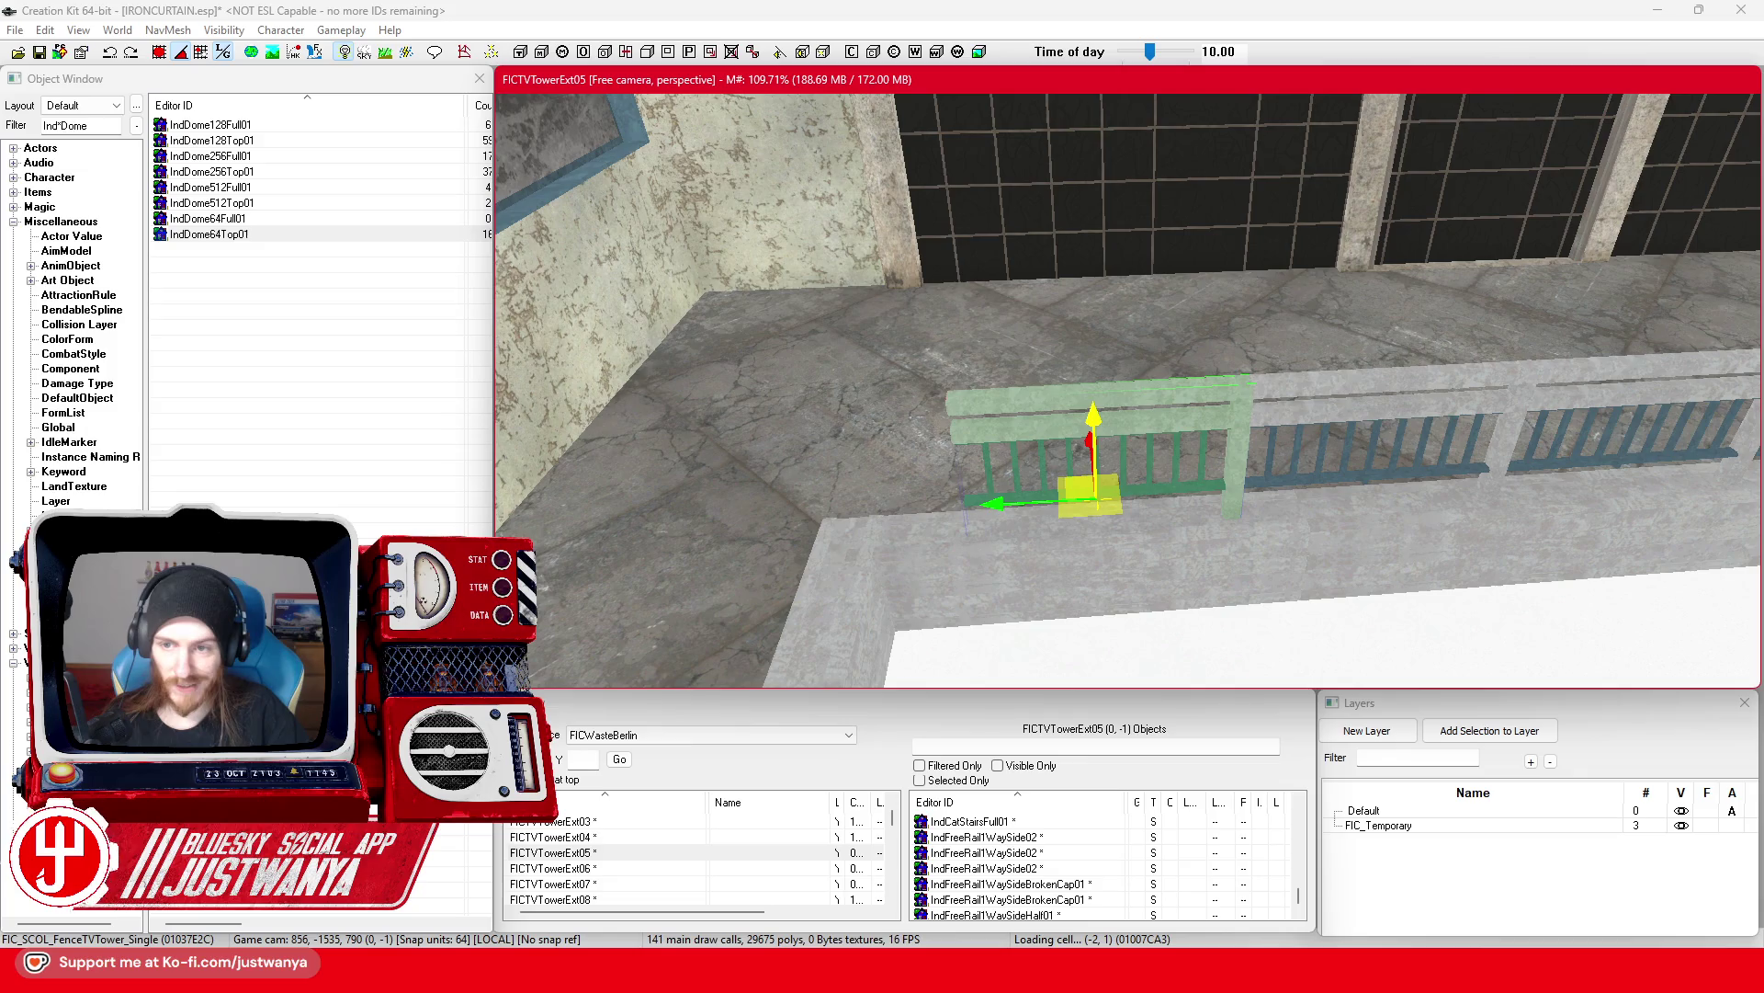
key("shift")
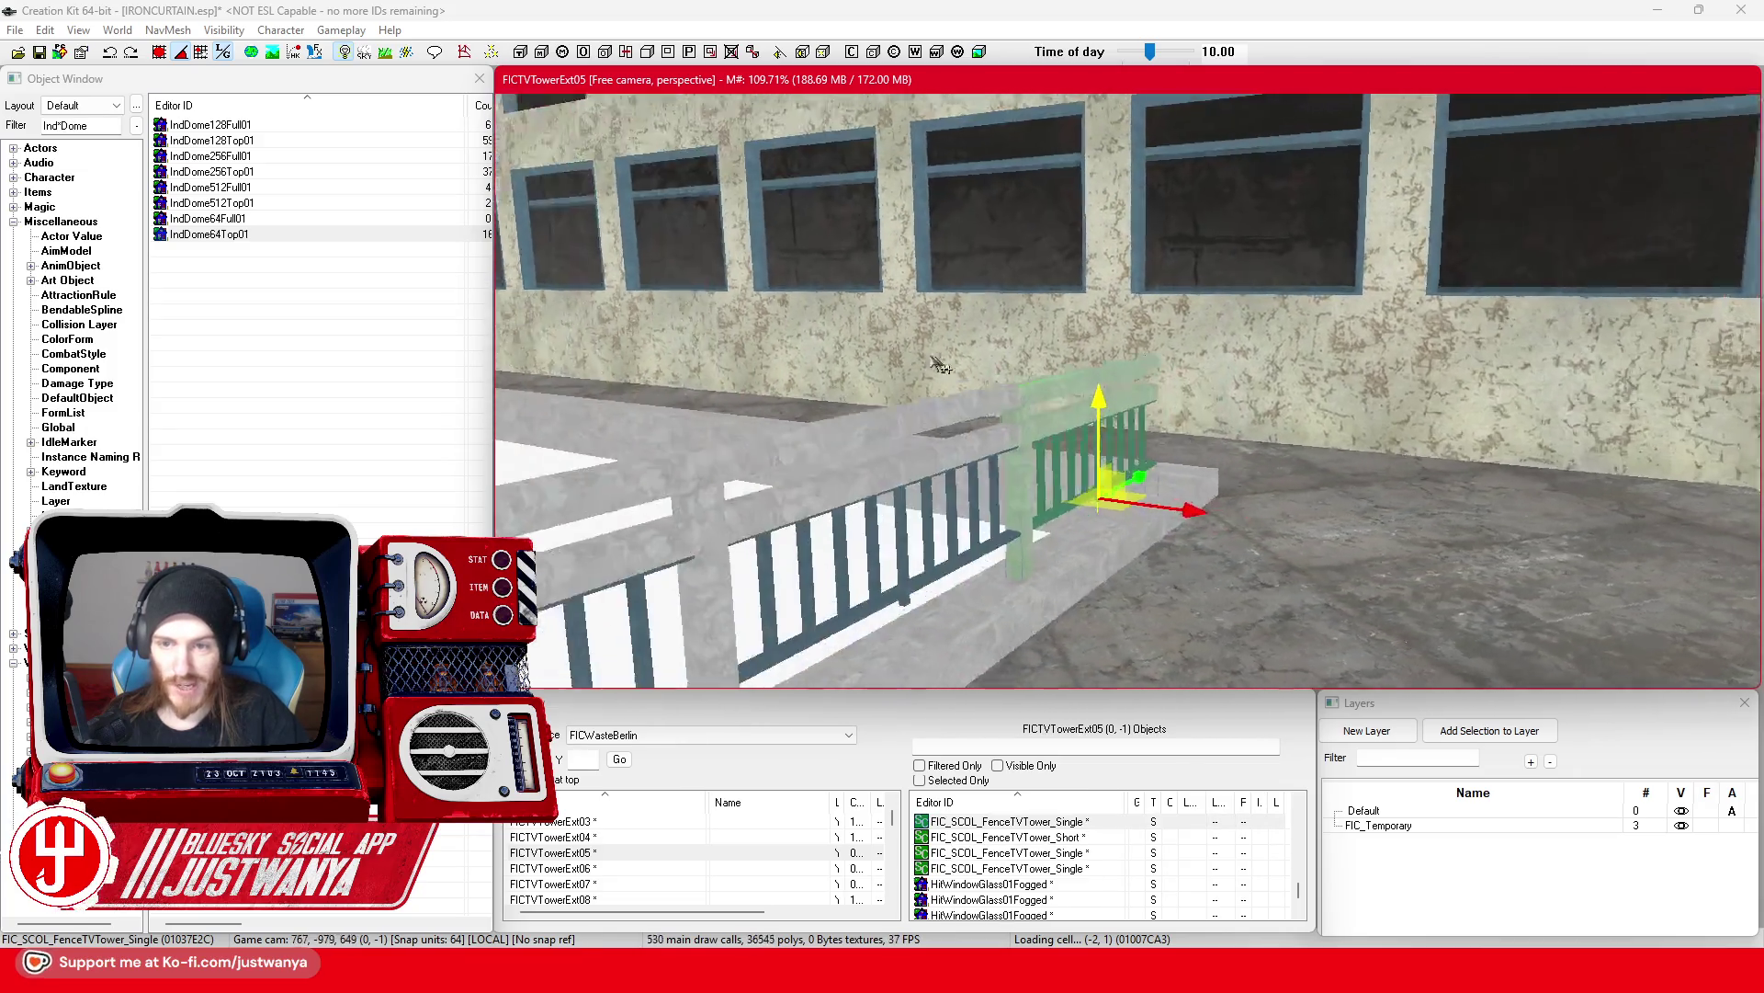
key("shift")
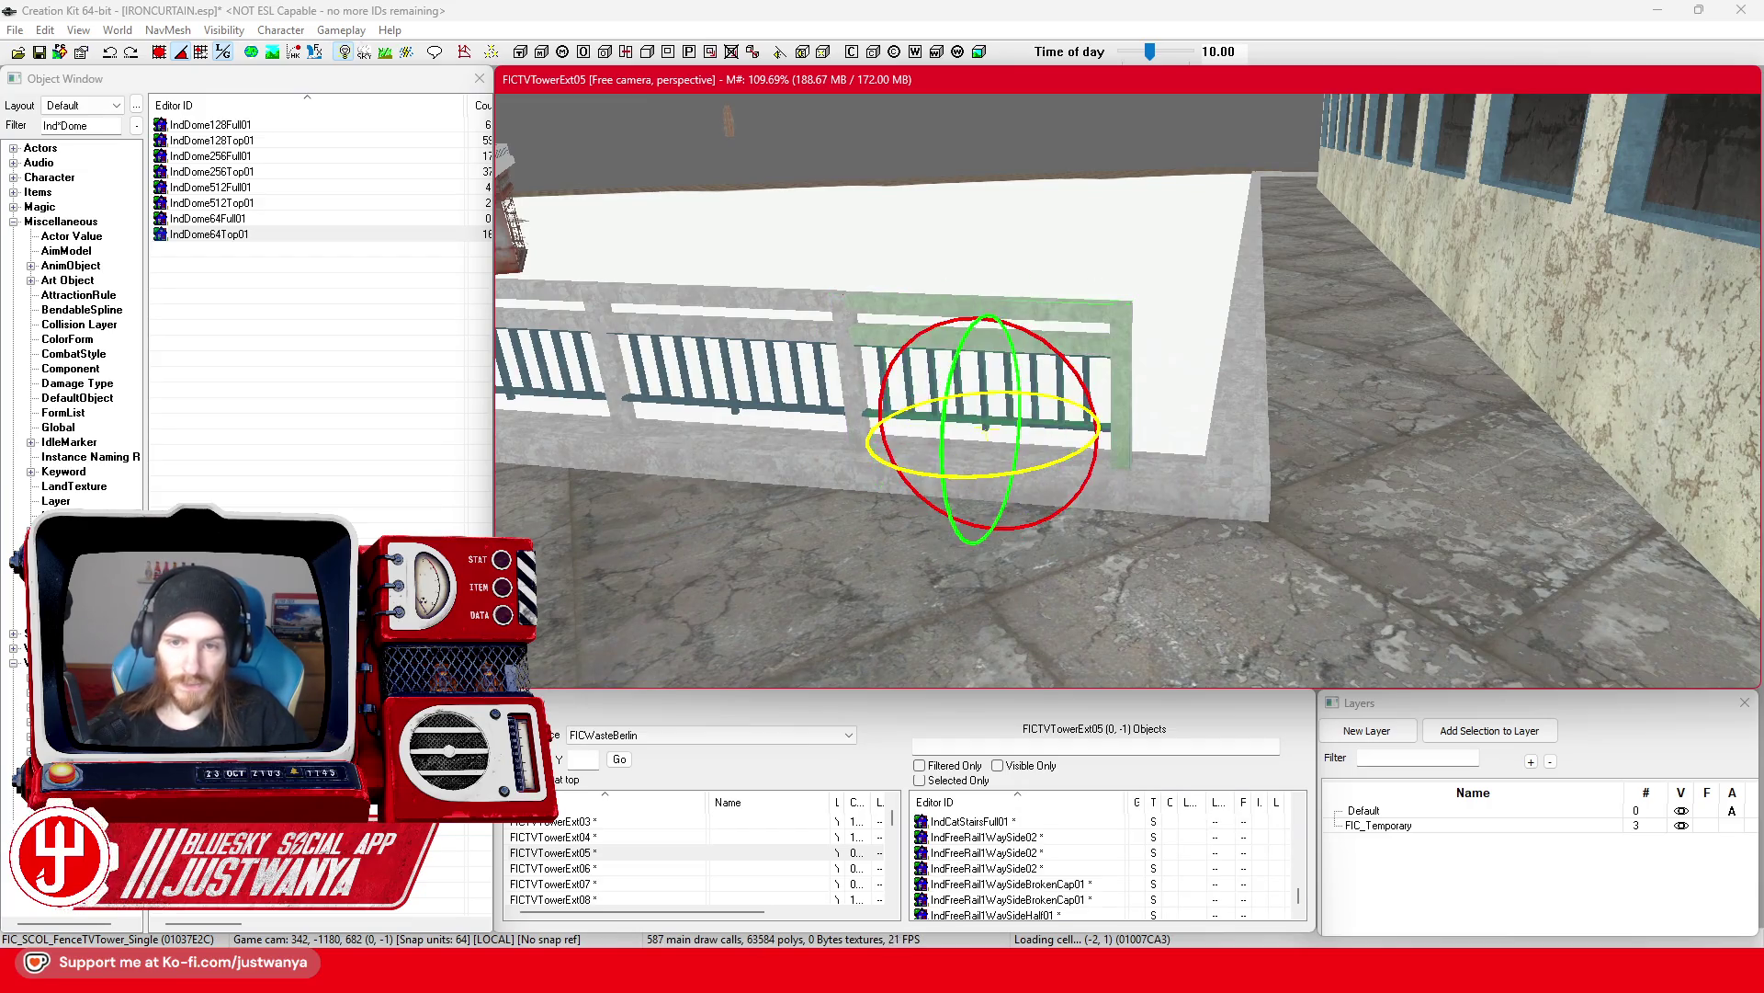
scroll(977, 482, "up", 2)
key("shift")
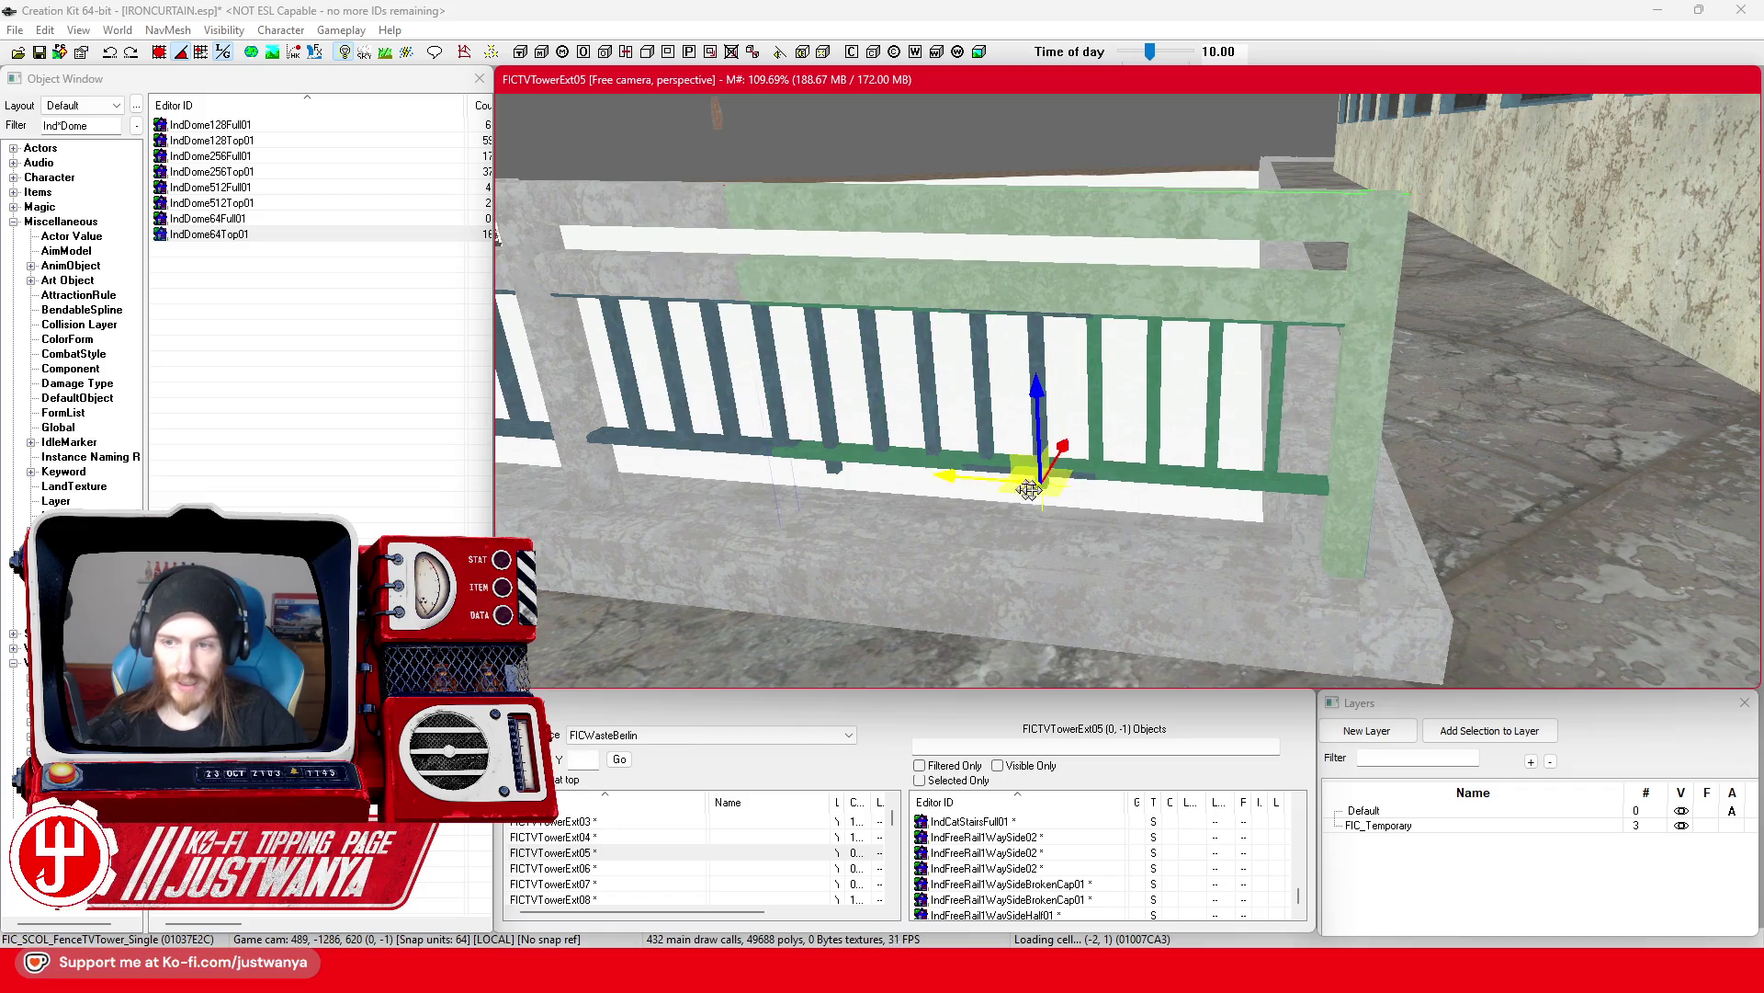
key("shift")
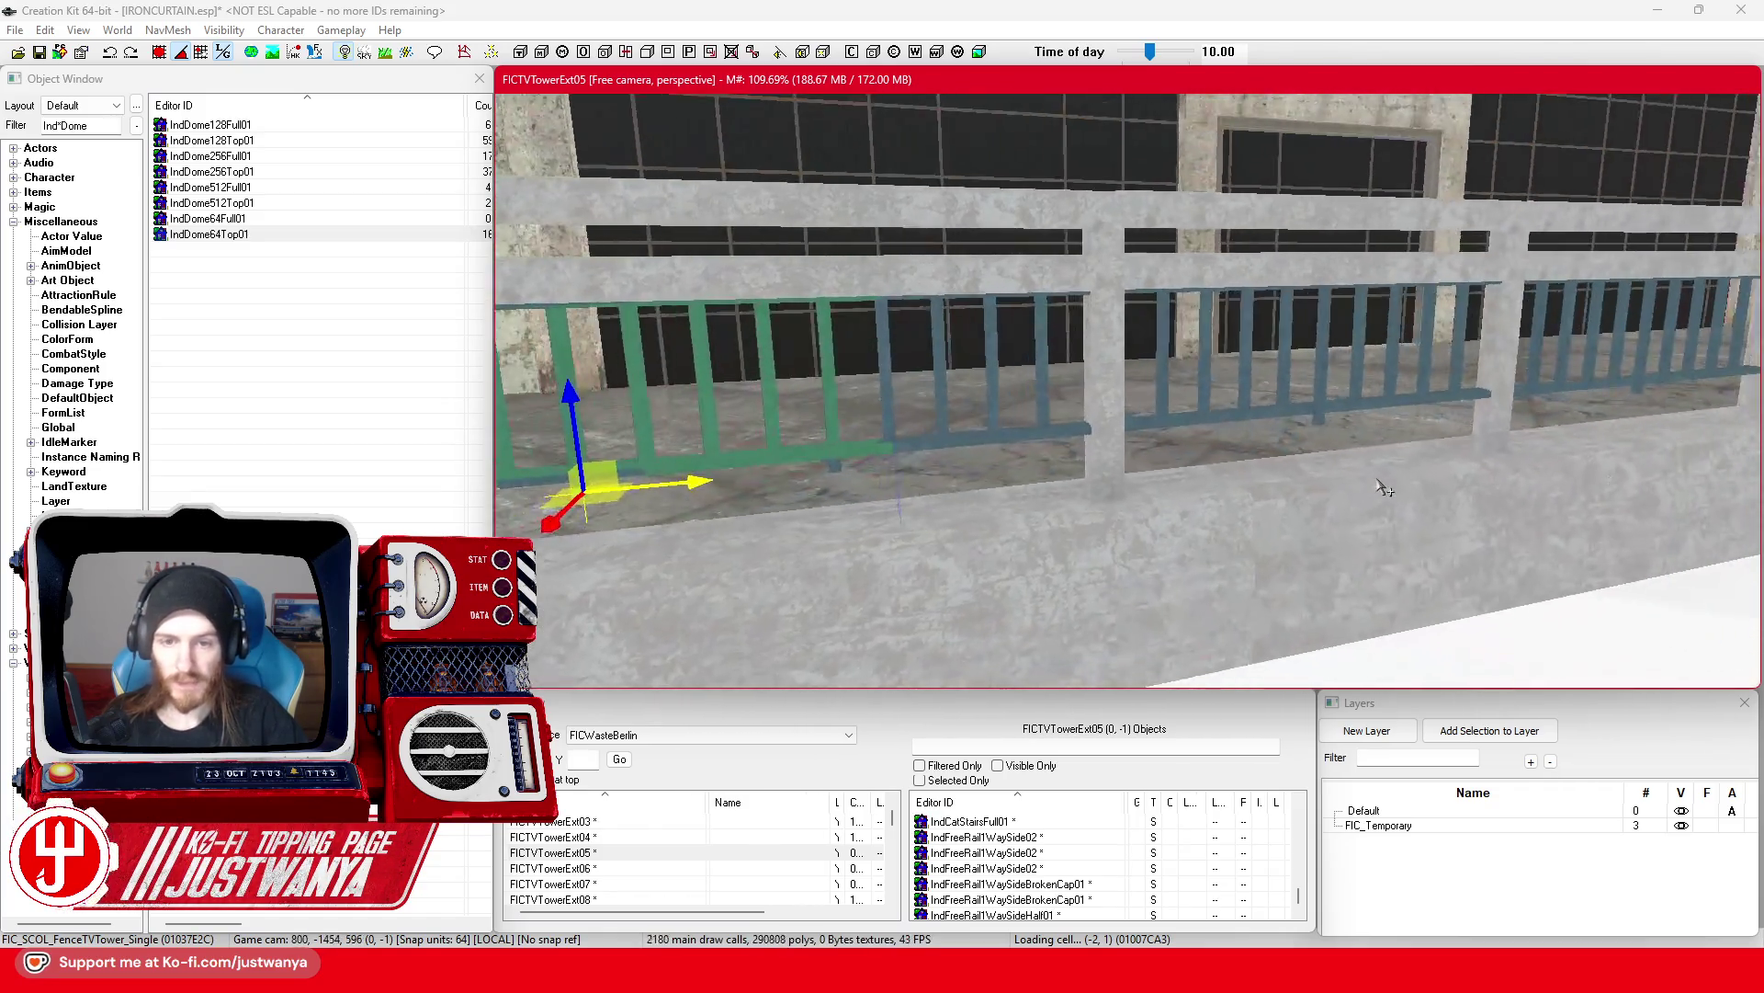
key("shift")
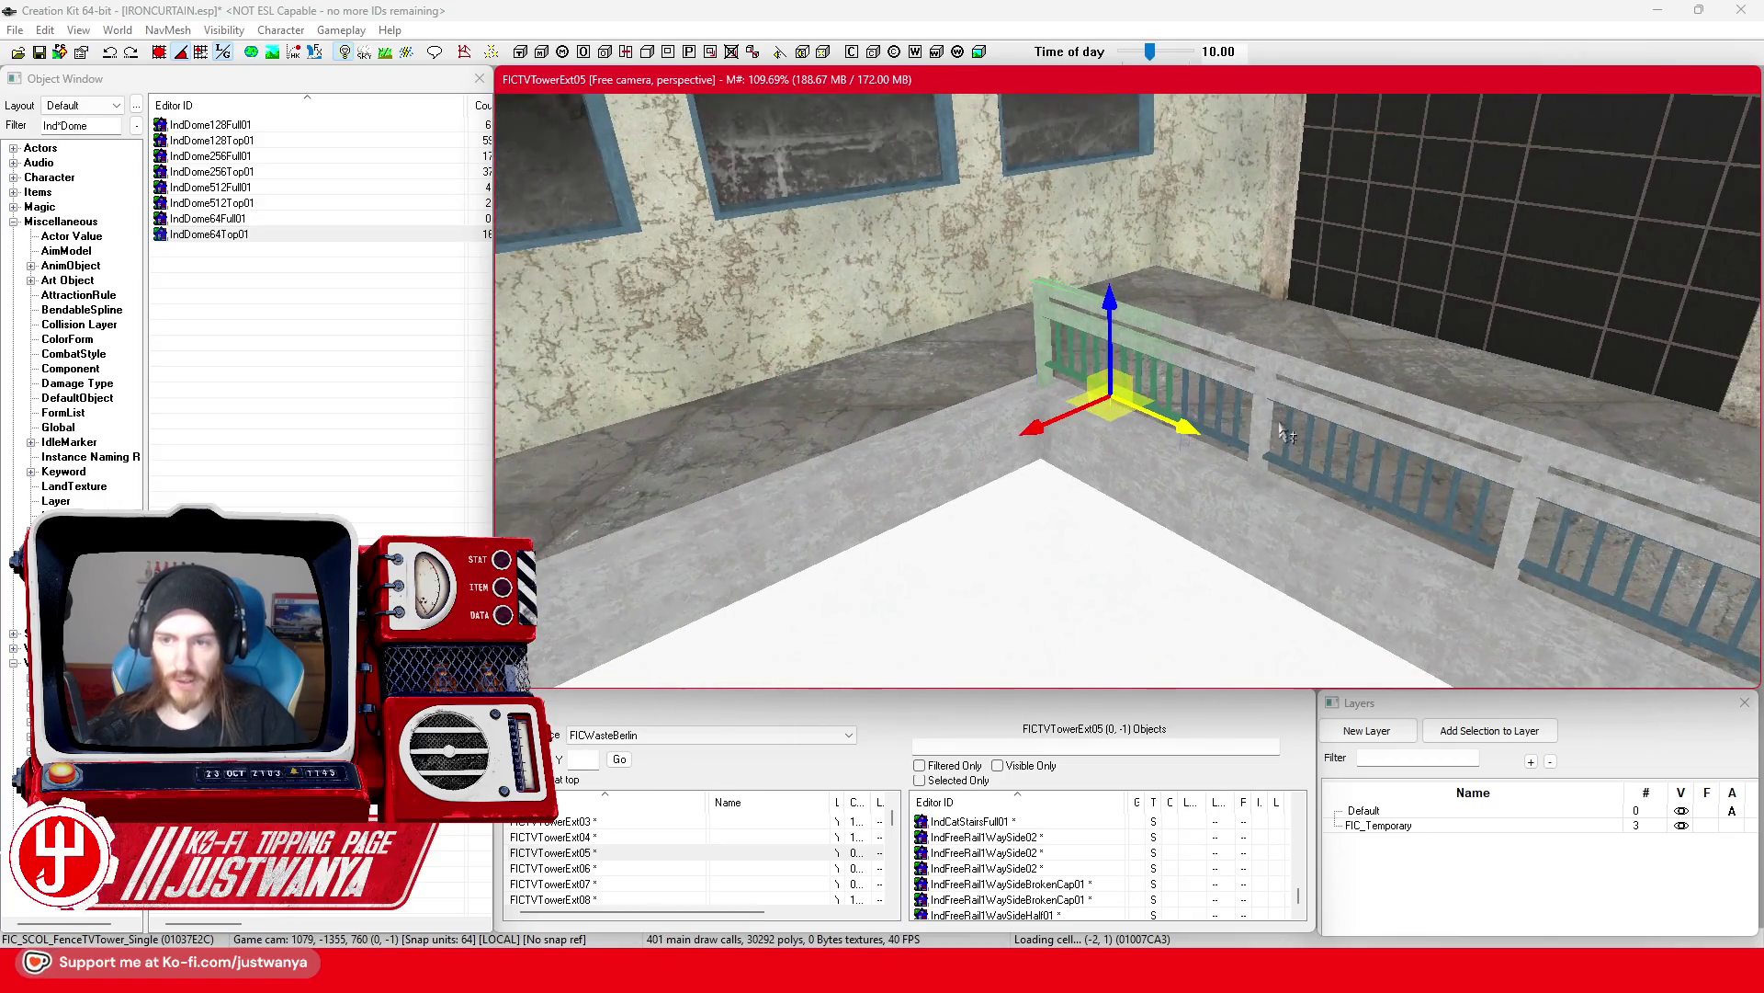
left_click(1285, 432)
key("shift")
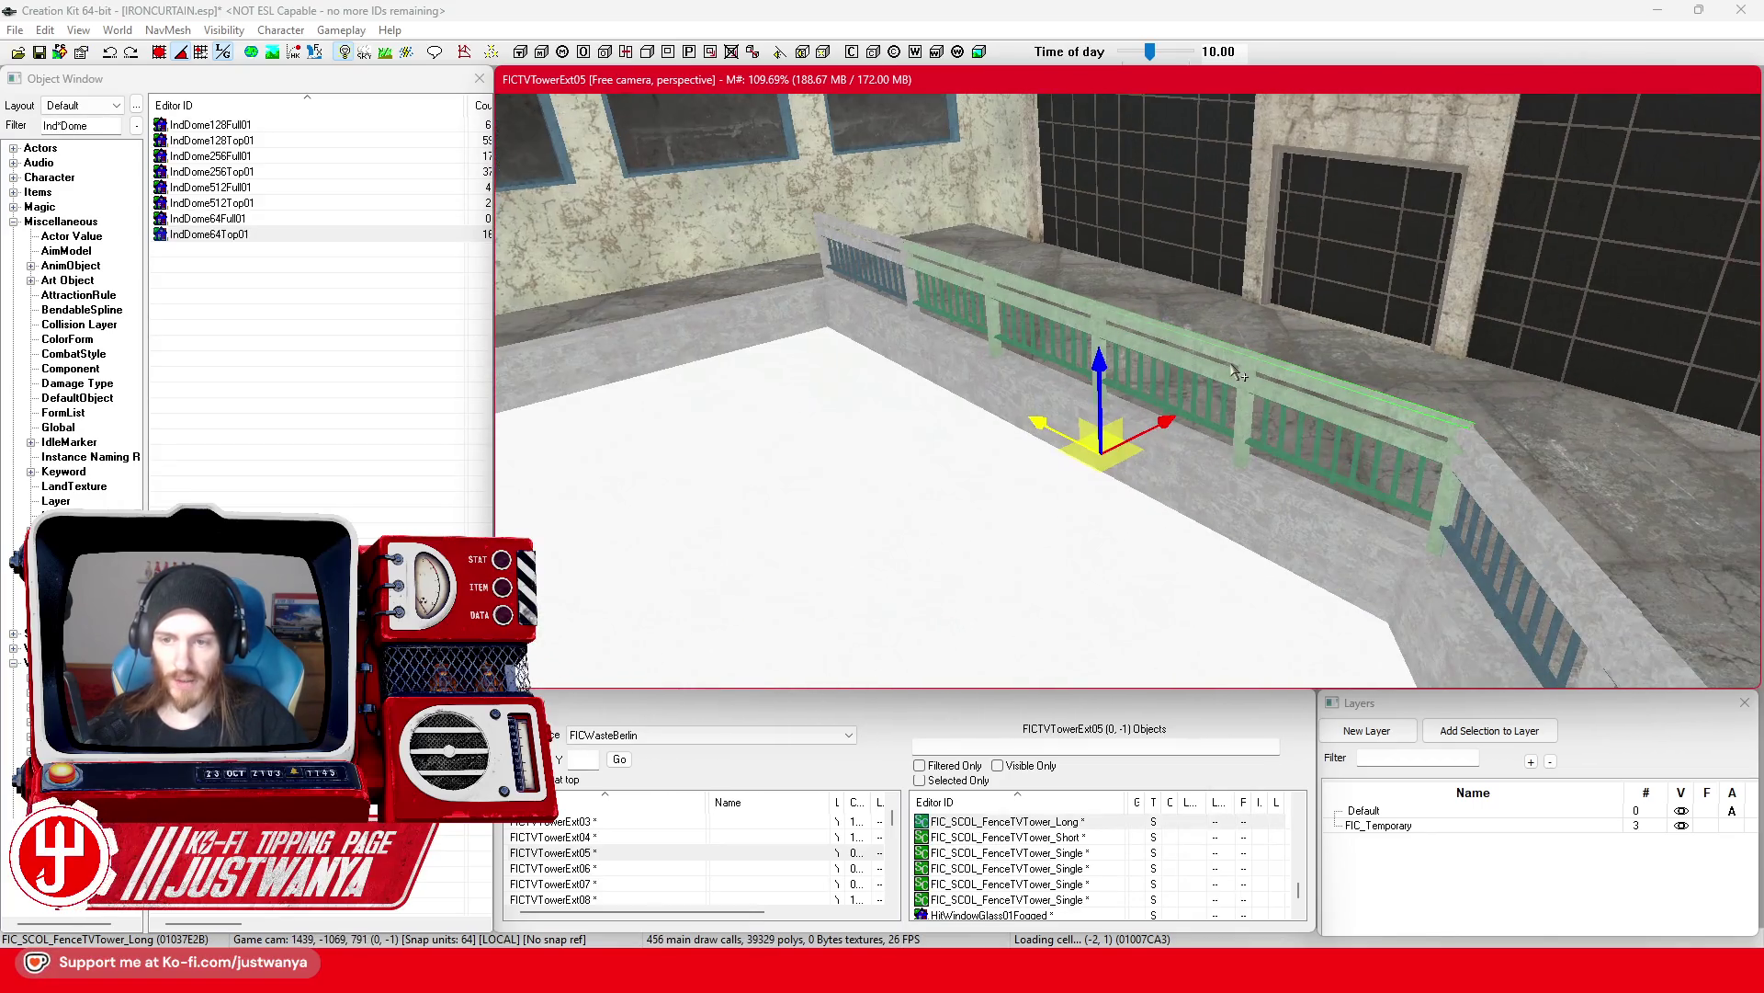
Step: Nudge the first long green fence slightly left along the platform edge
key("shift")
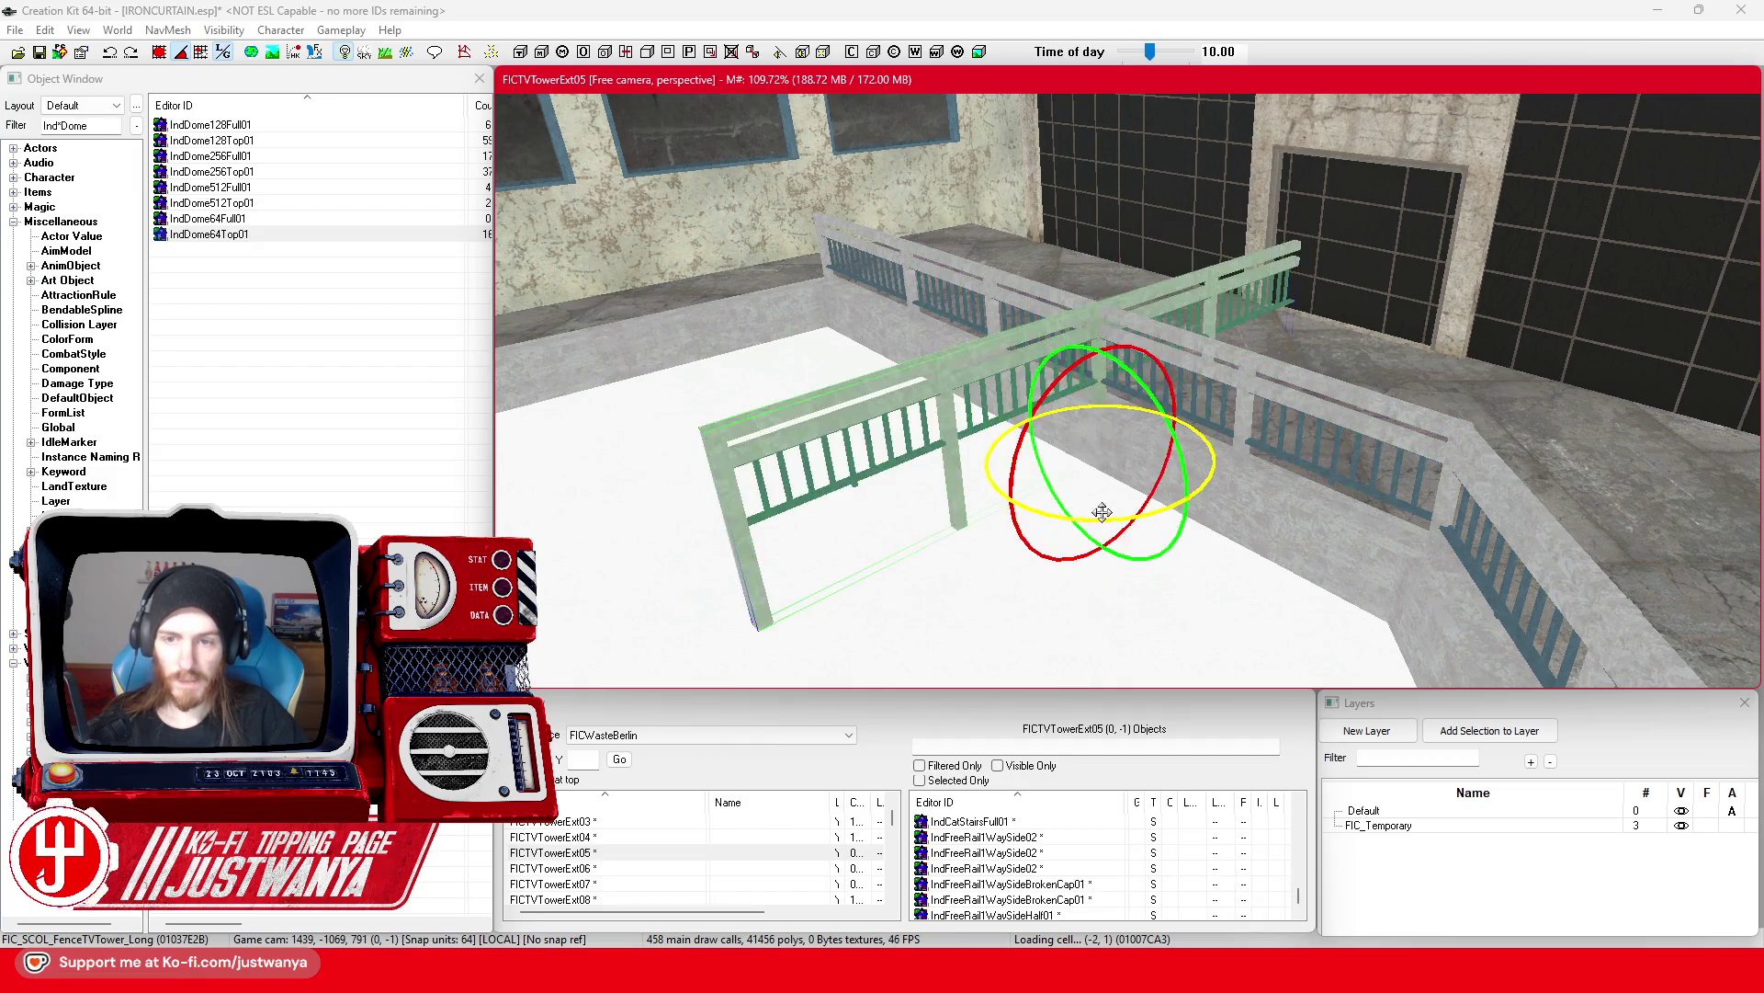
key("w")
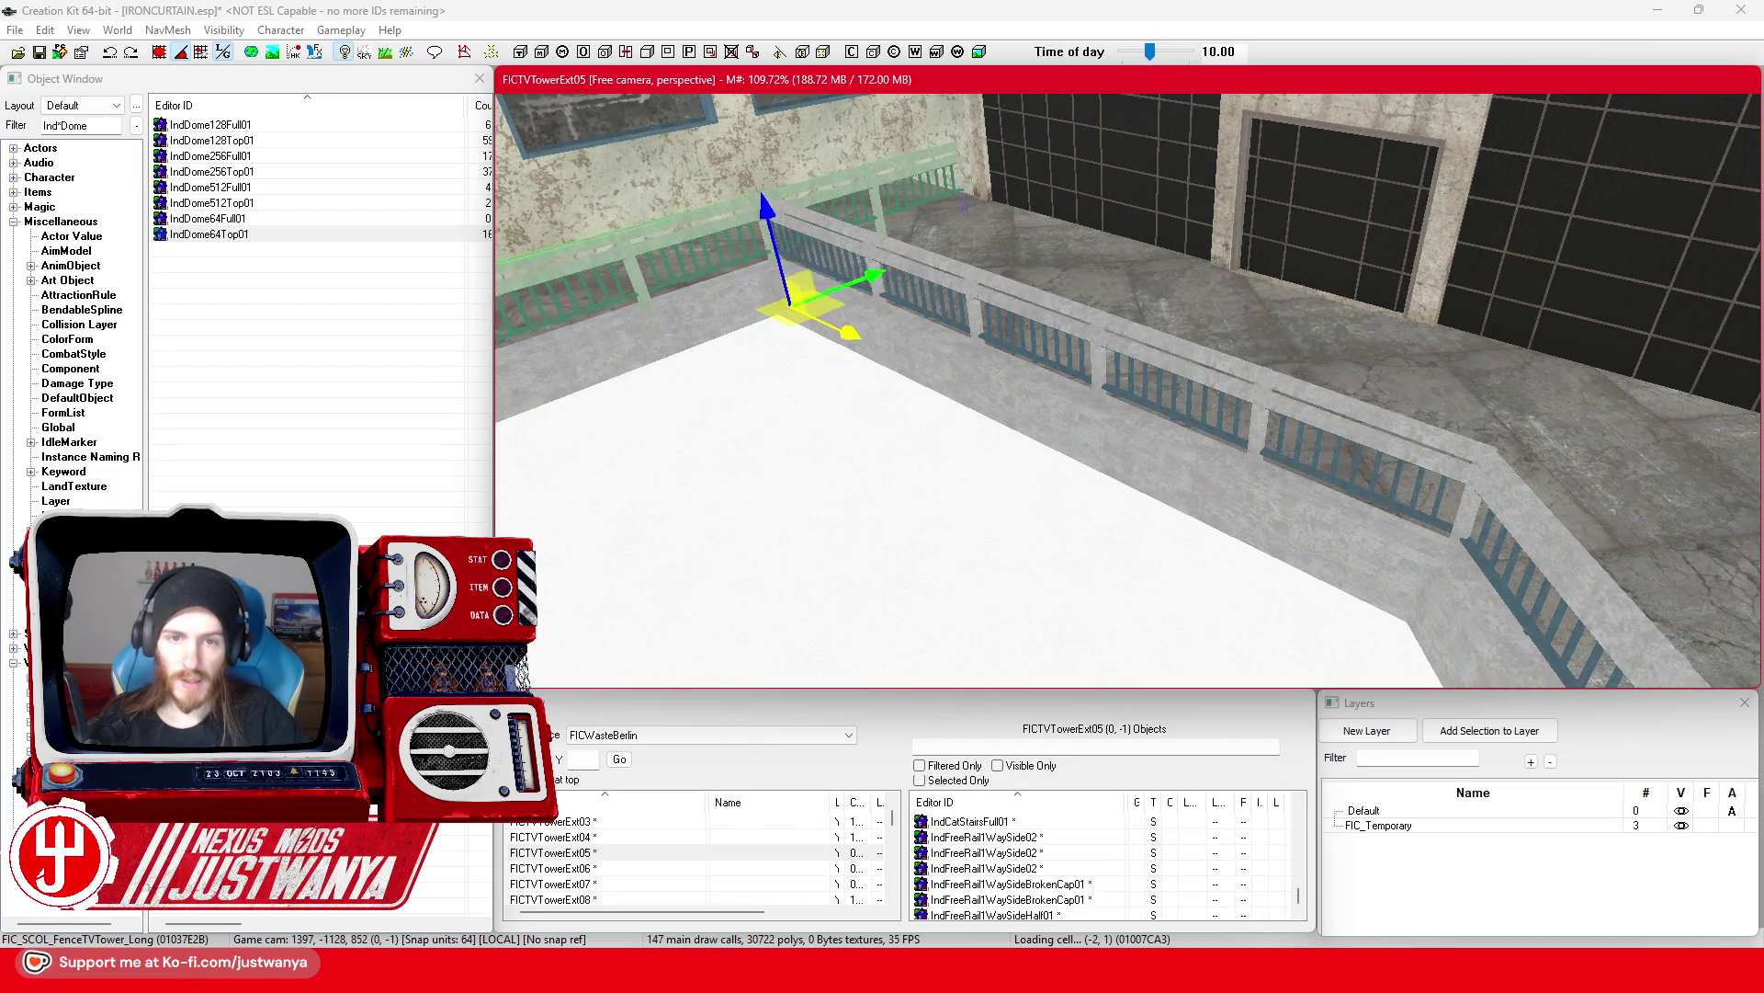
key("shift")
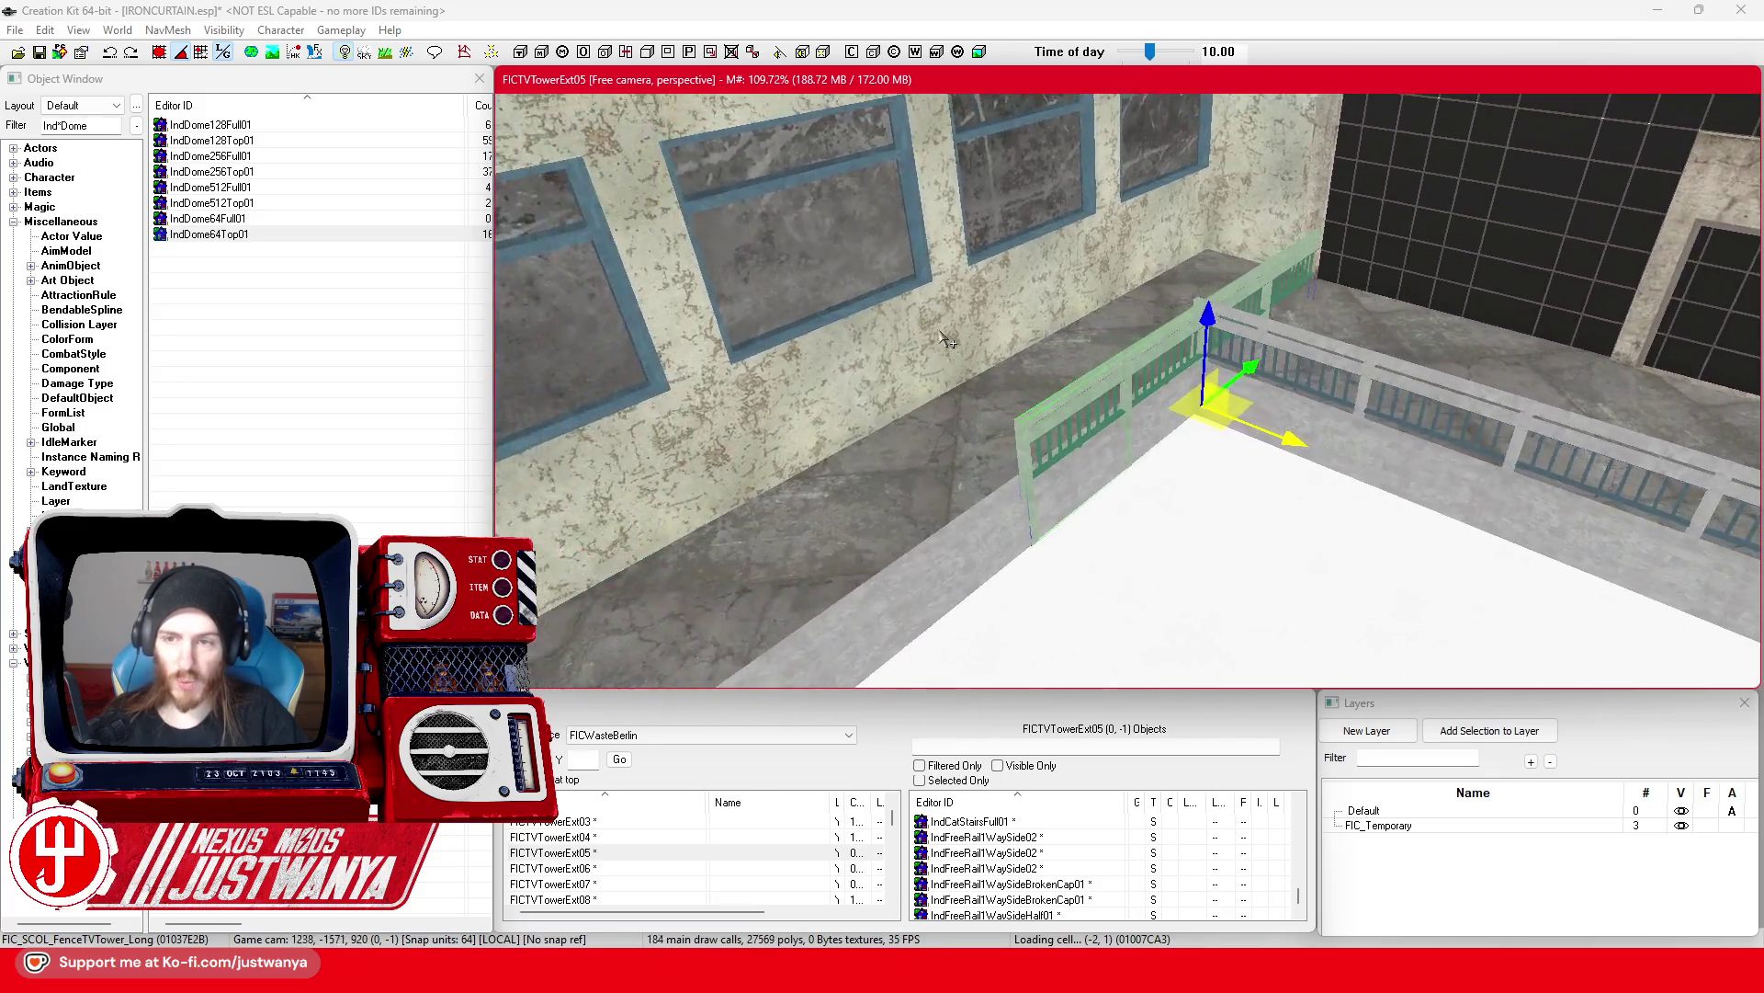
scroll(1140, 414, "up", 5)
left_click_drag(1351, 441, 1334, 436)
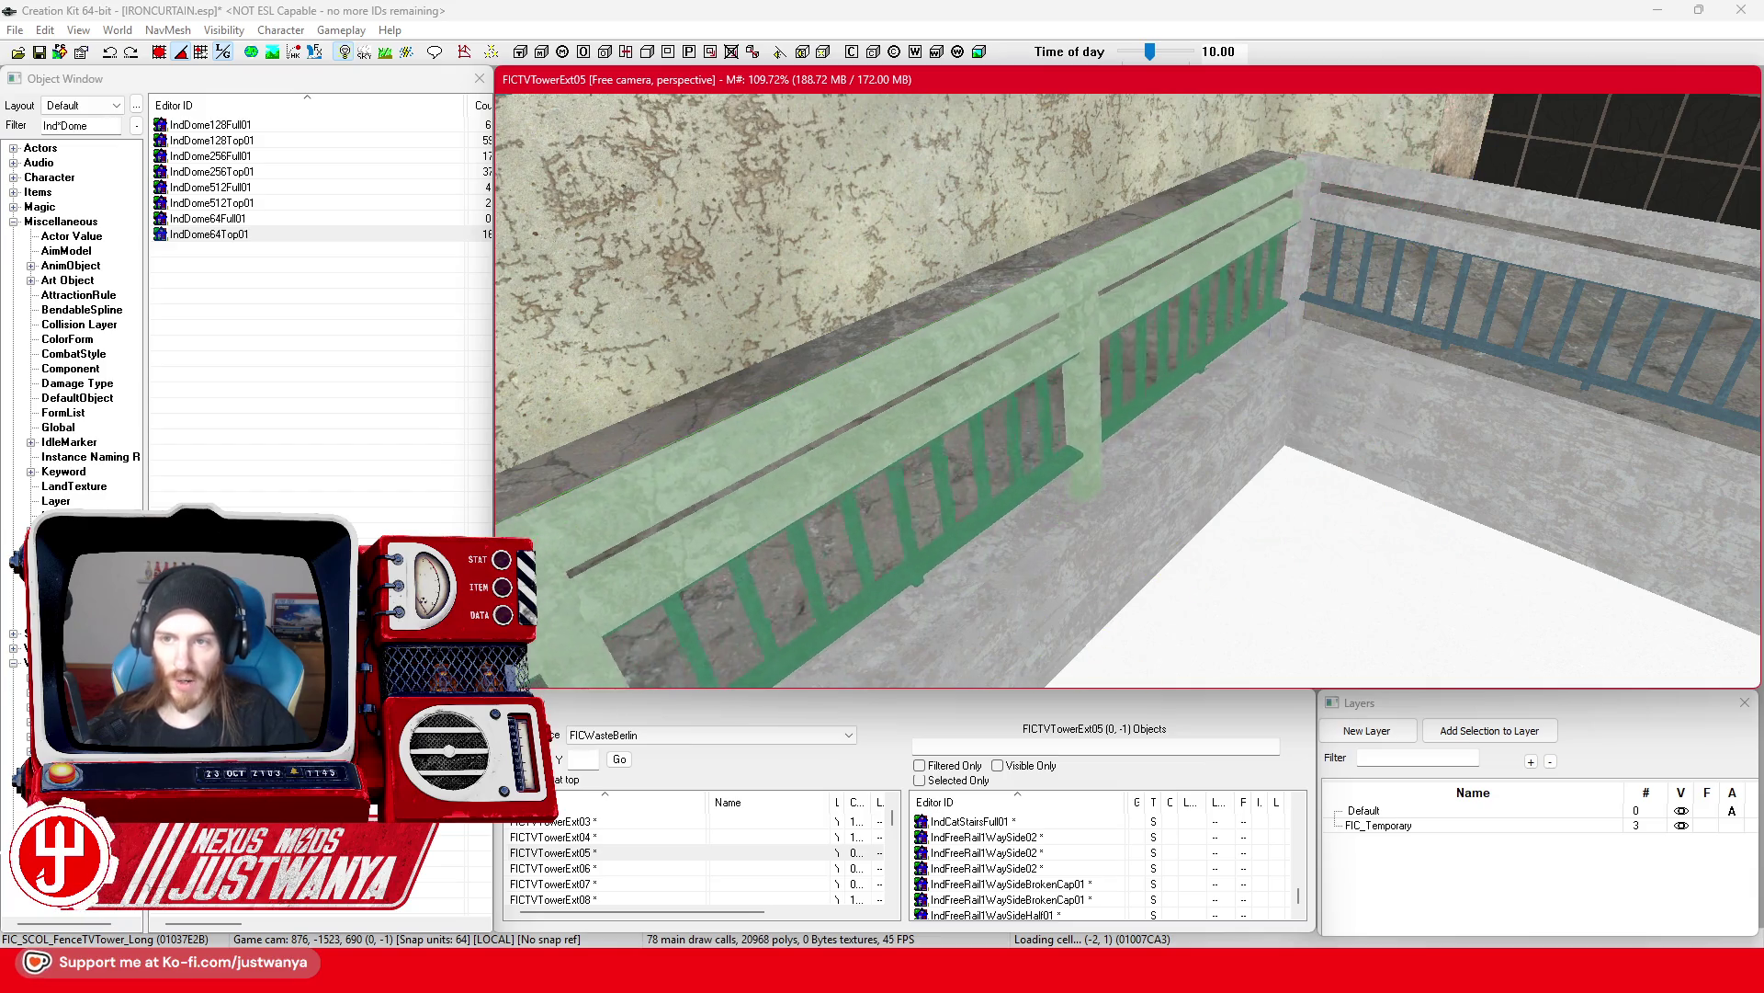
Step: Slide the next long fence section left along the edge toward the platform corner
left_click(1100, 262)
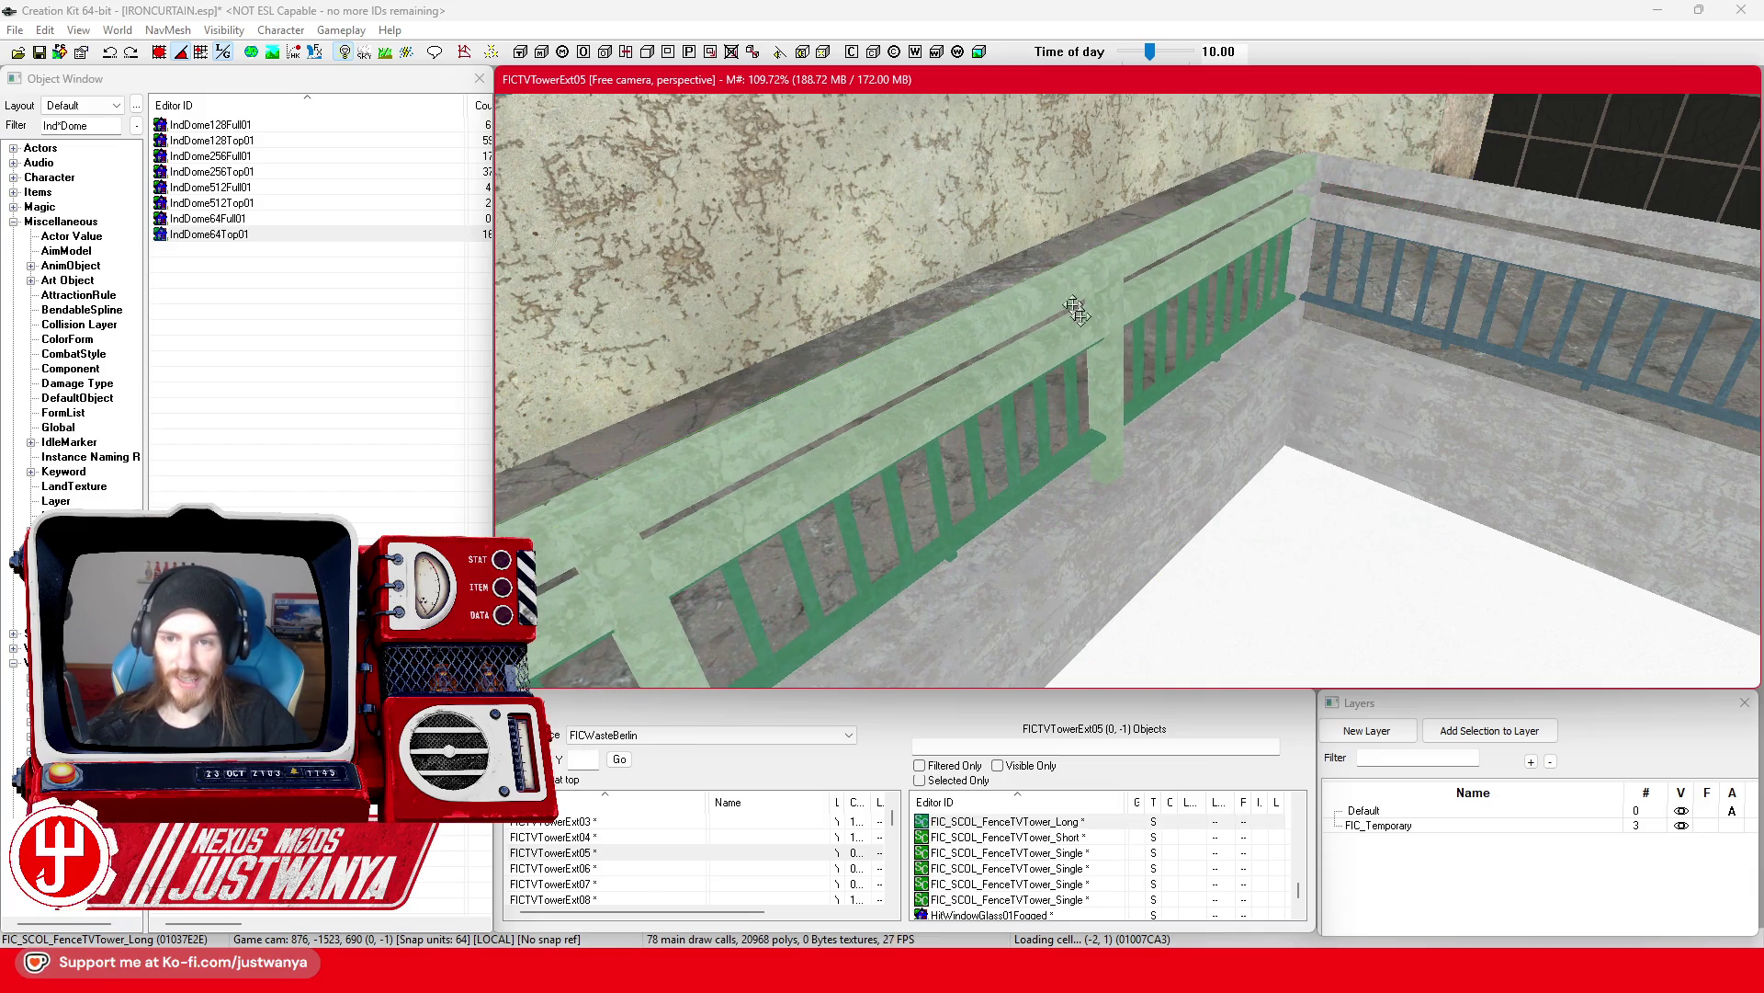
key("shift")
key("shift")
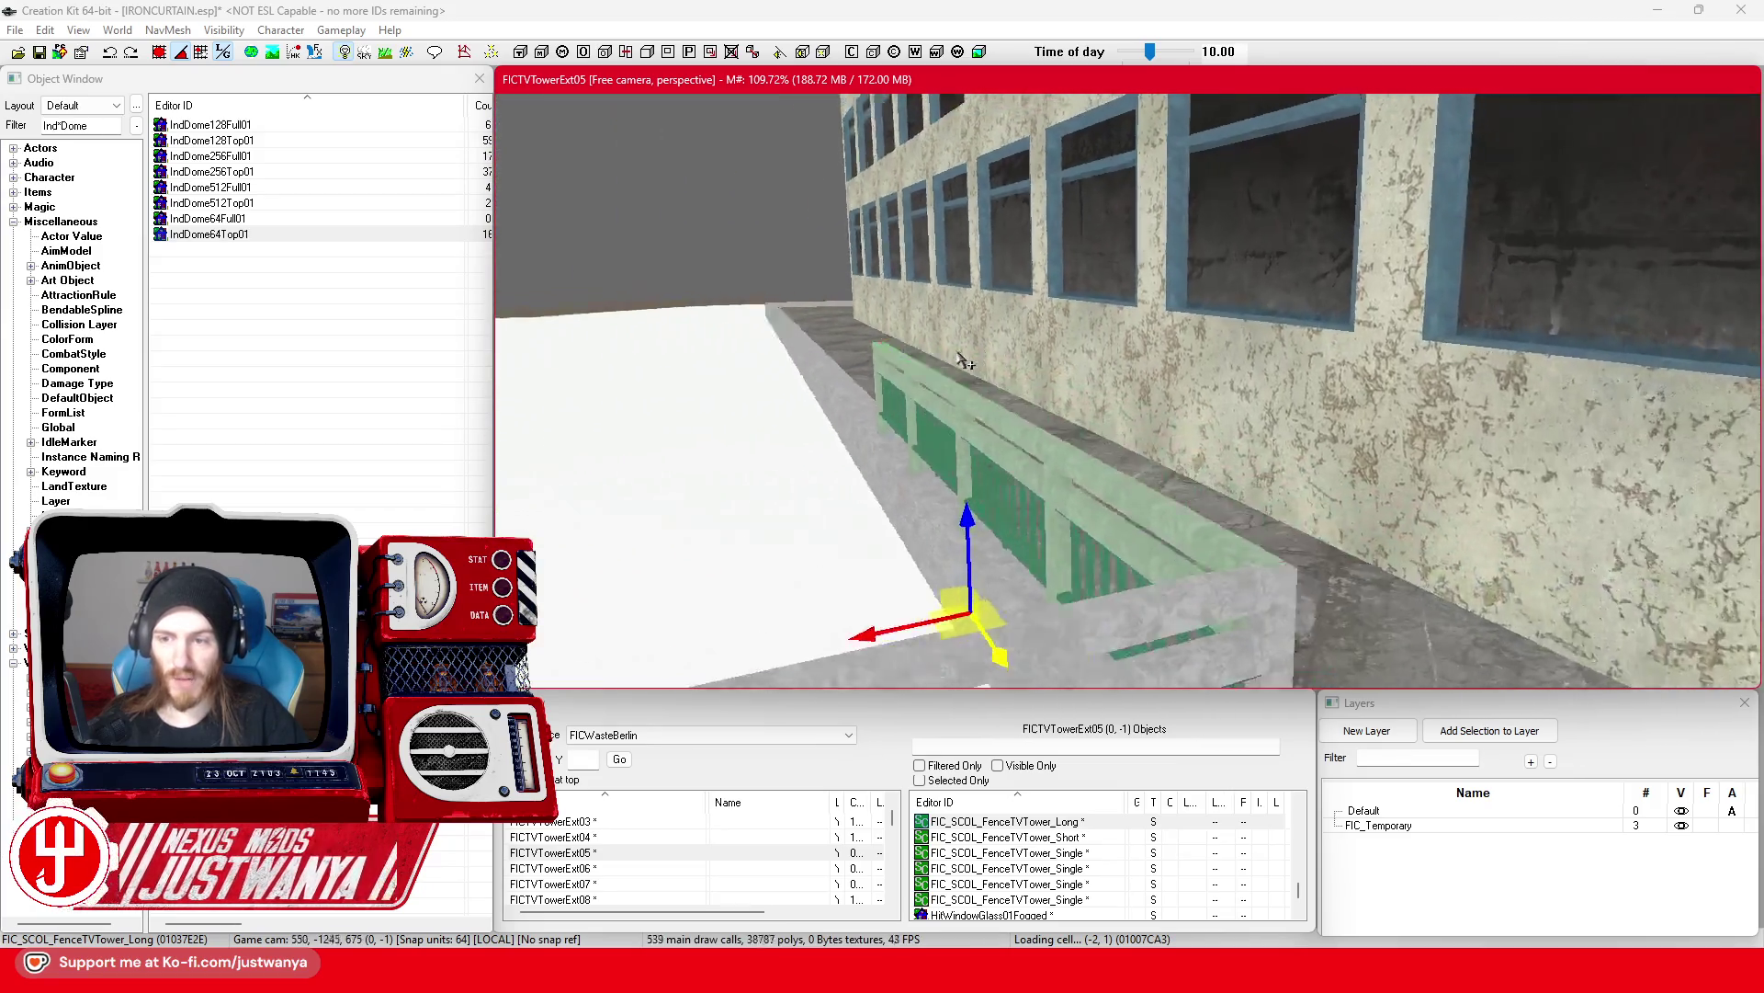
key("shift")
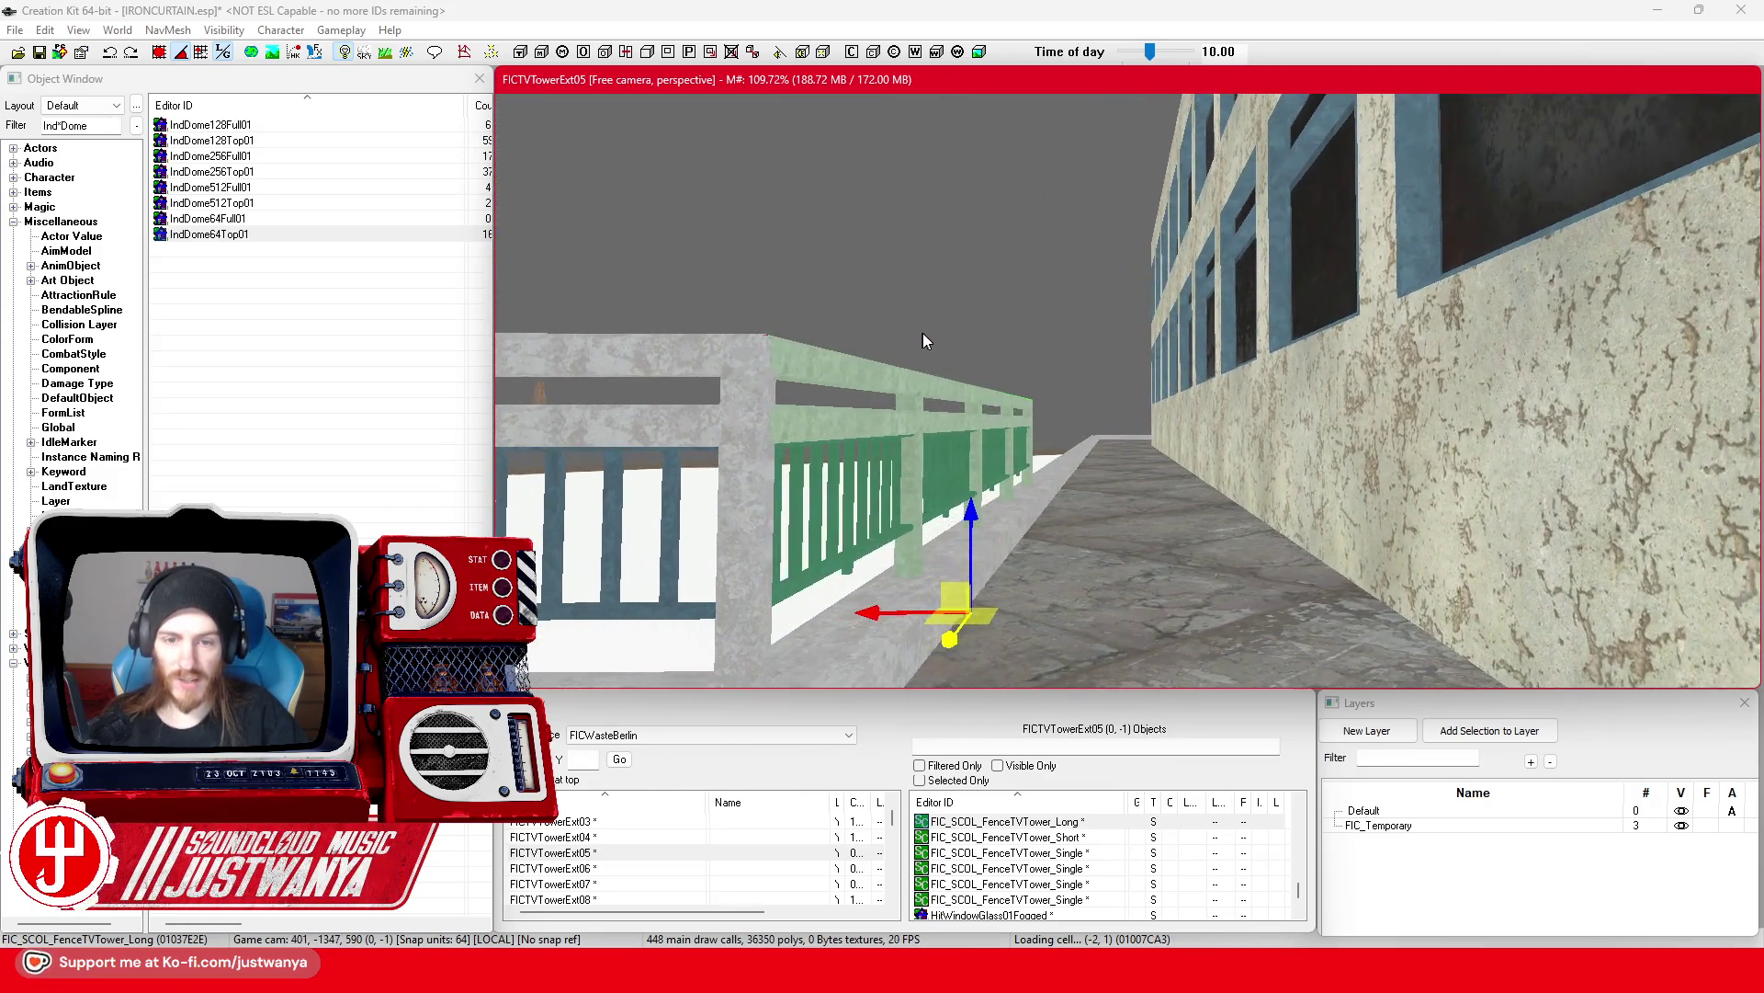
key("shift")
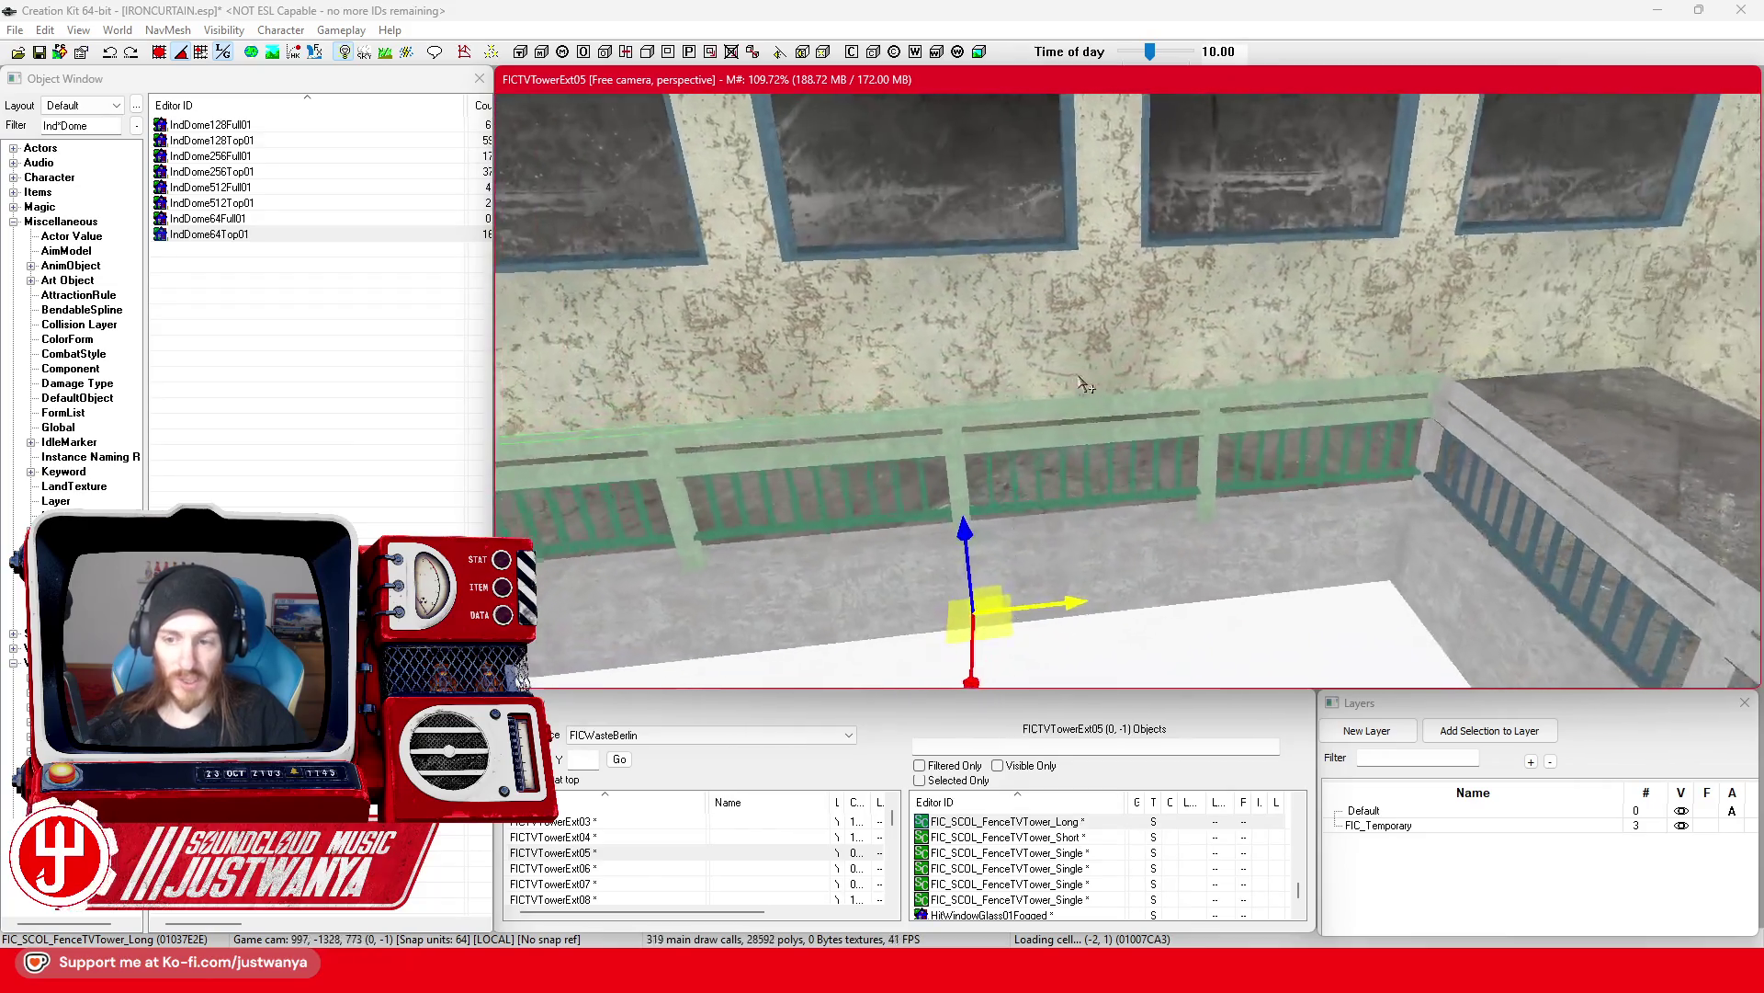
key("shift")
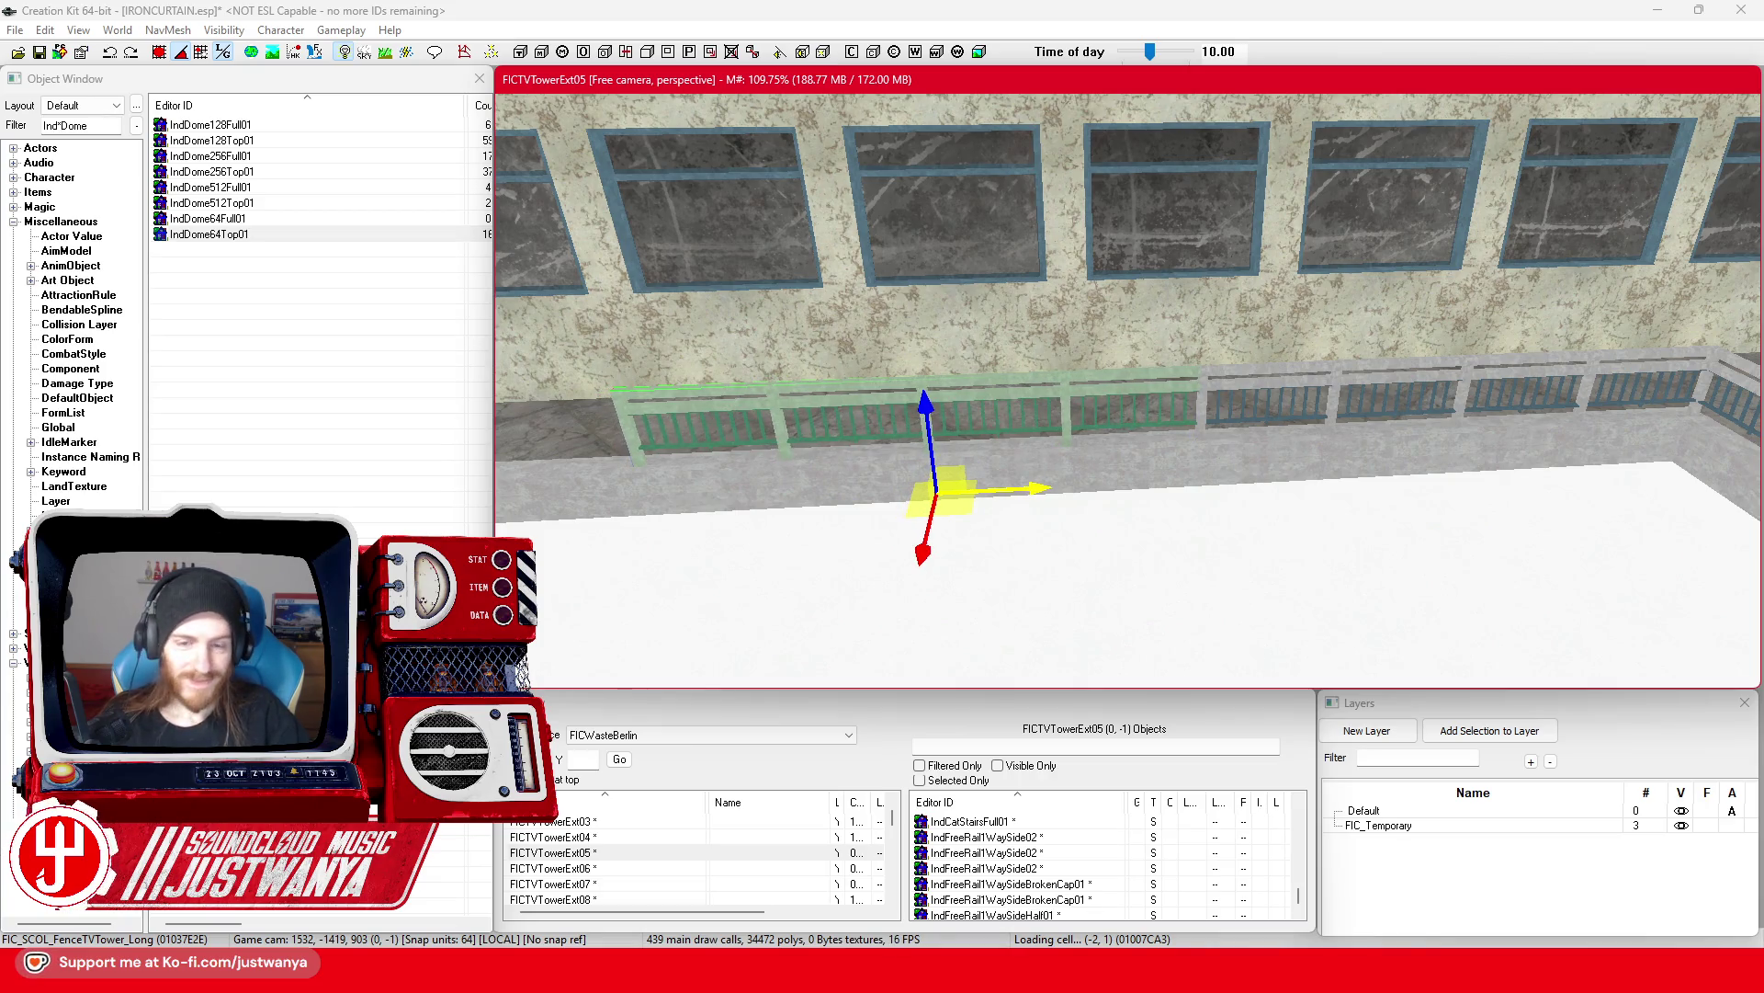
key("shift")
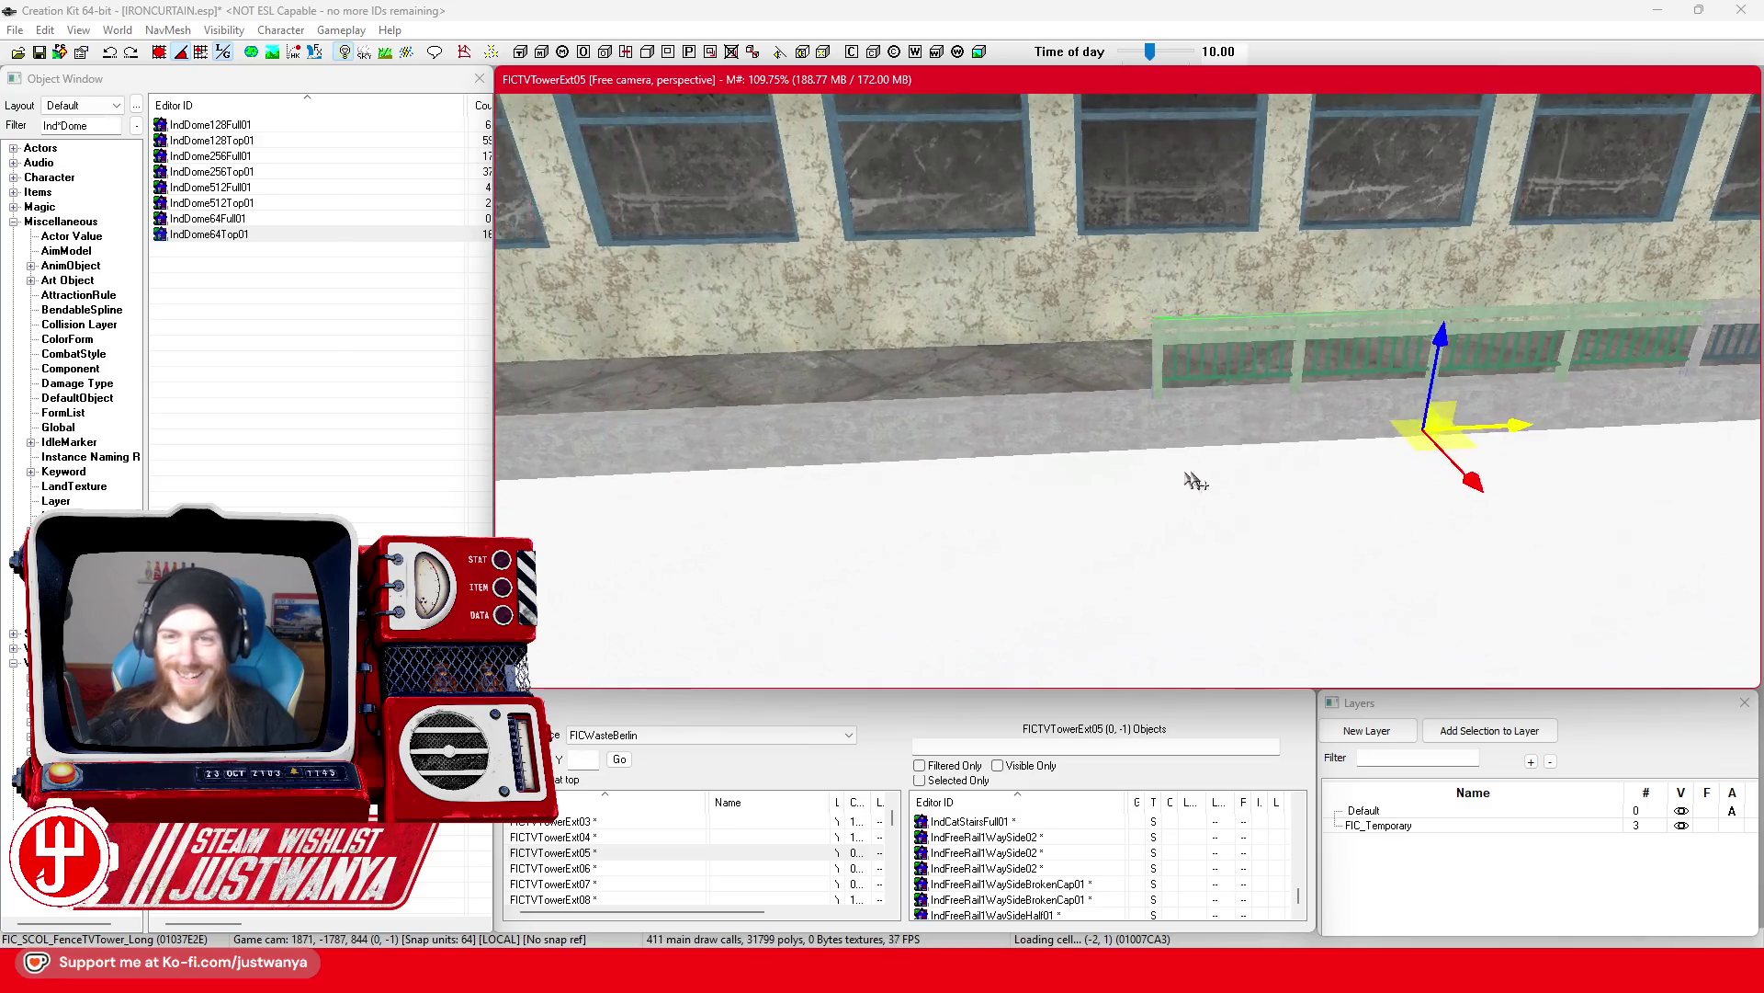
left_click_drag(1518, 428, 1024, 449)
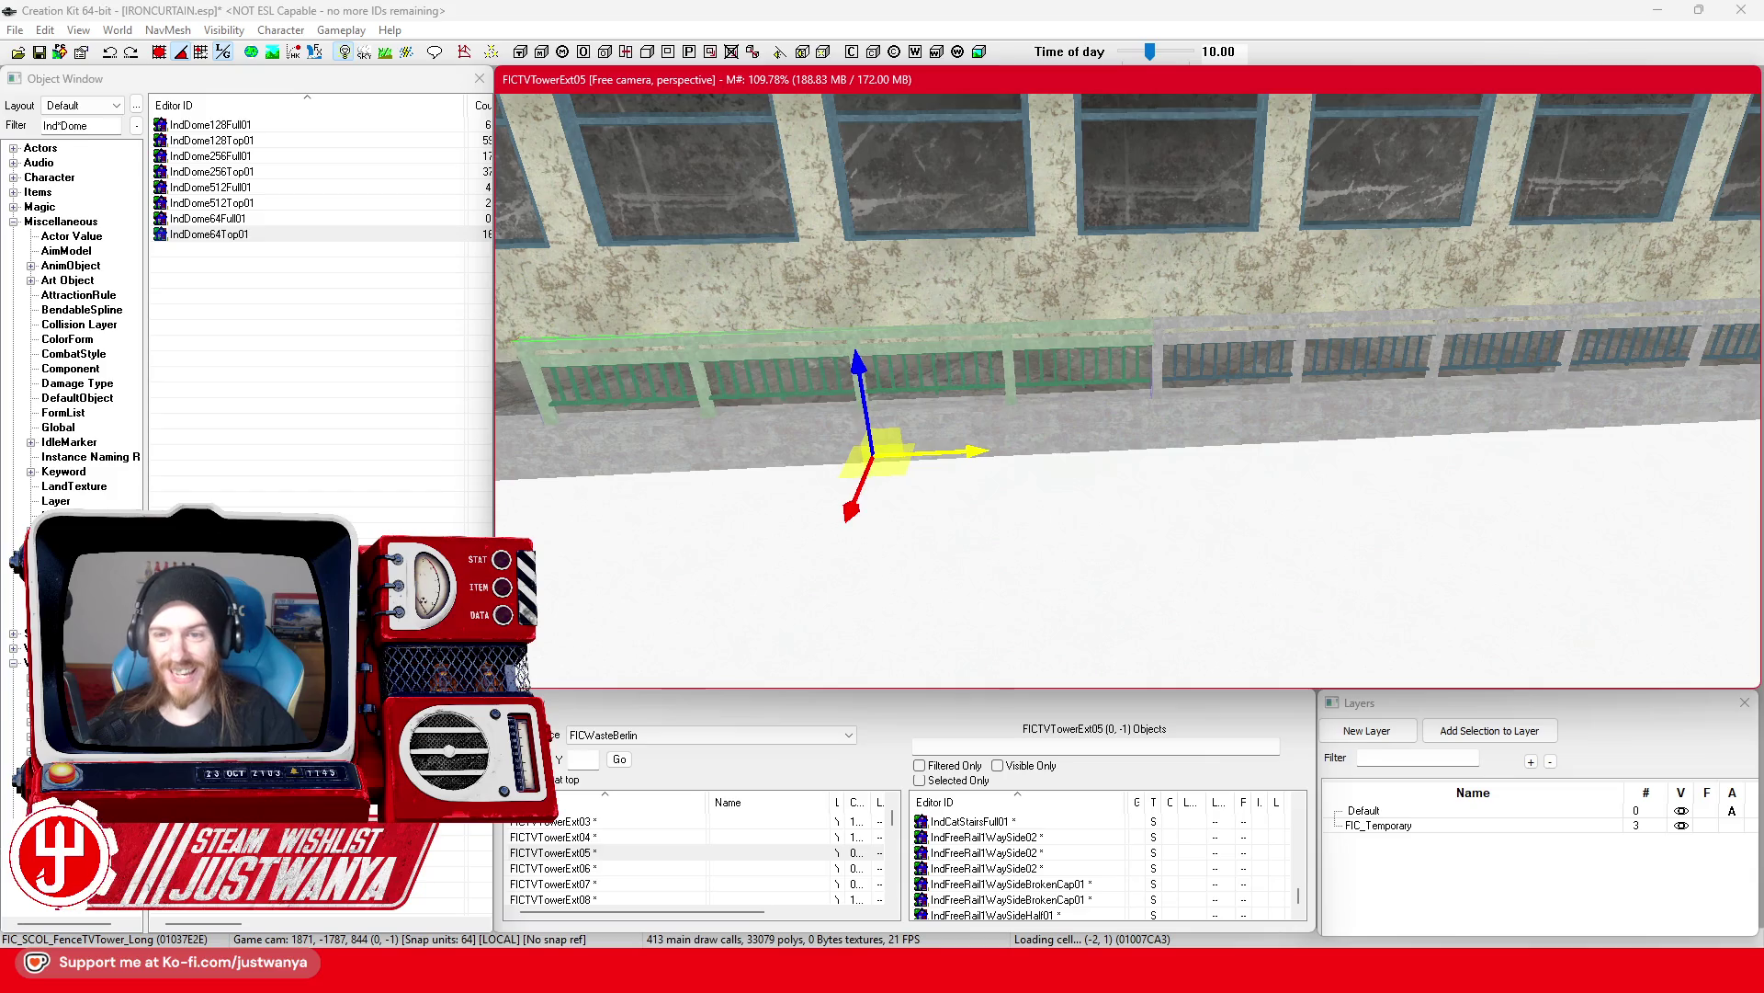
key("a")
left_click_drag(1467, 460, 907, 489)
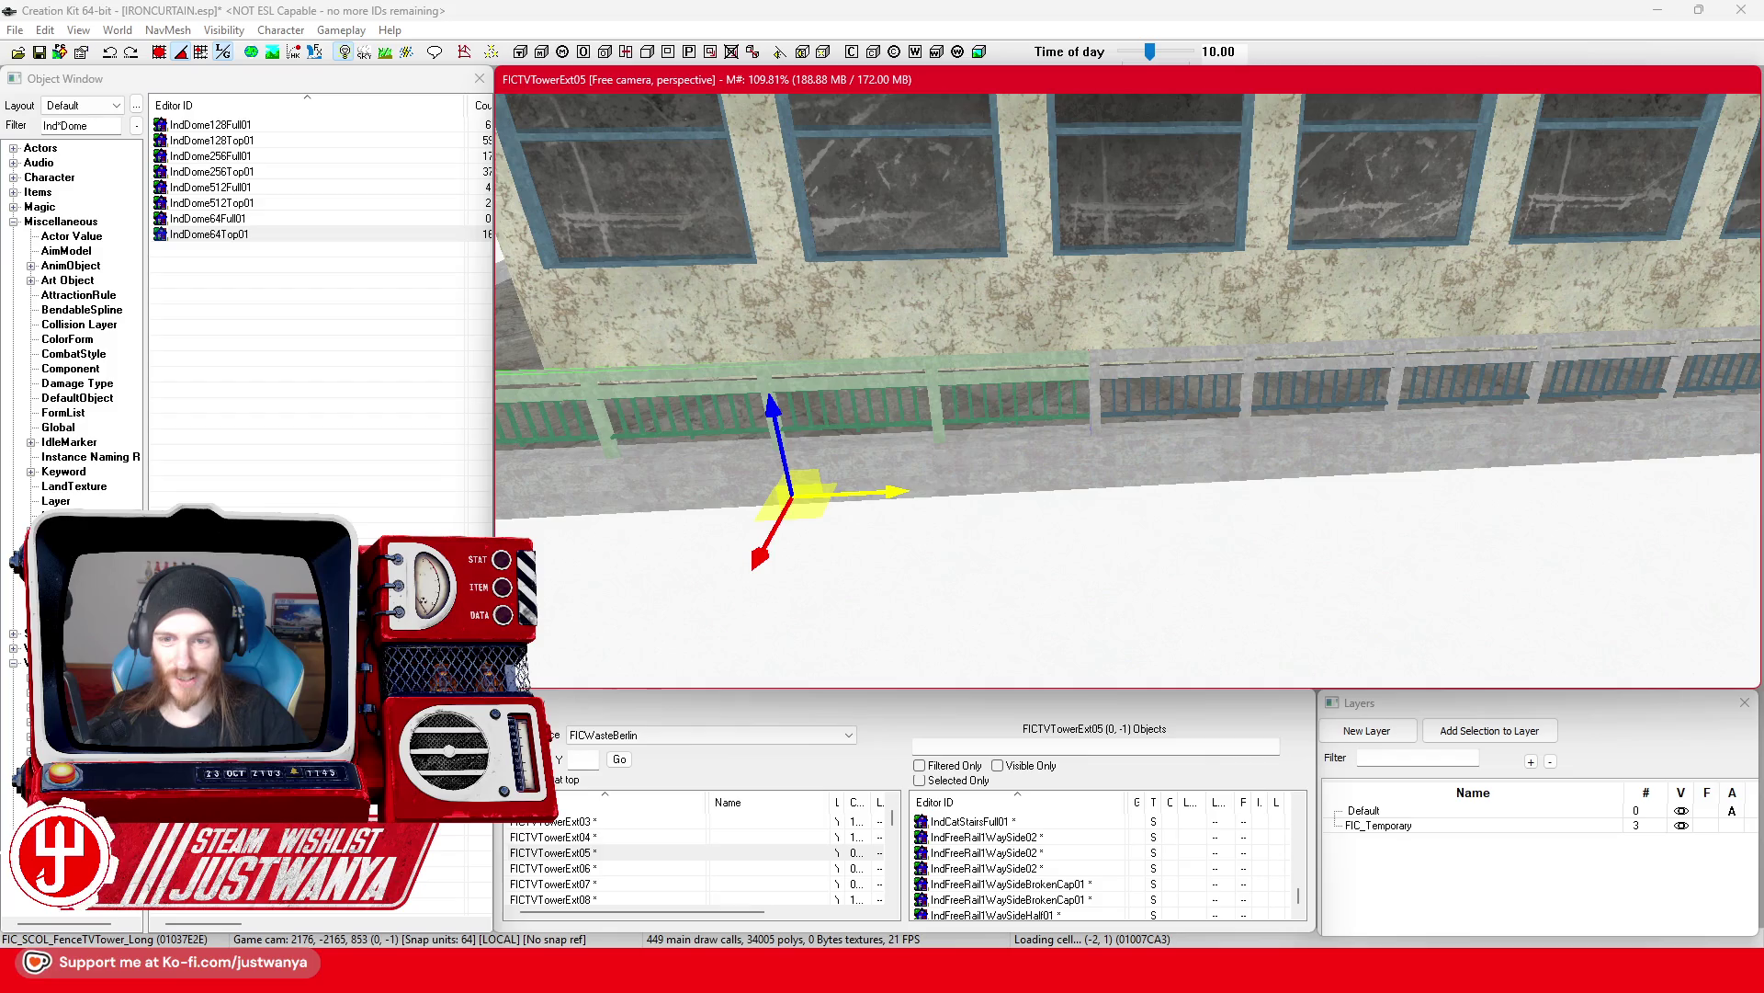
key("a")
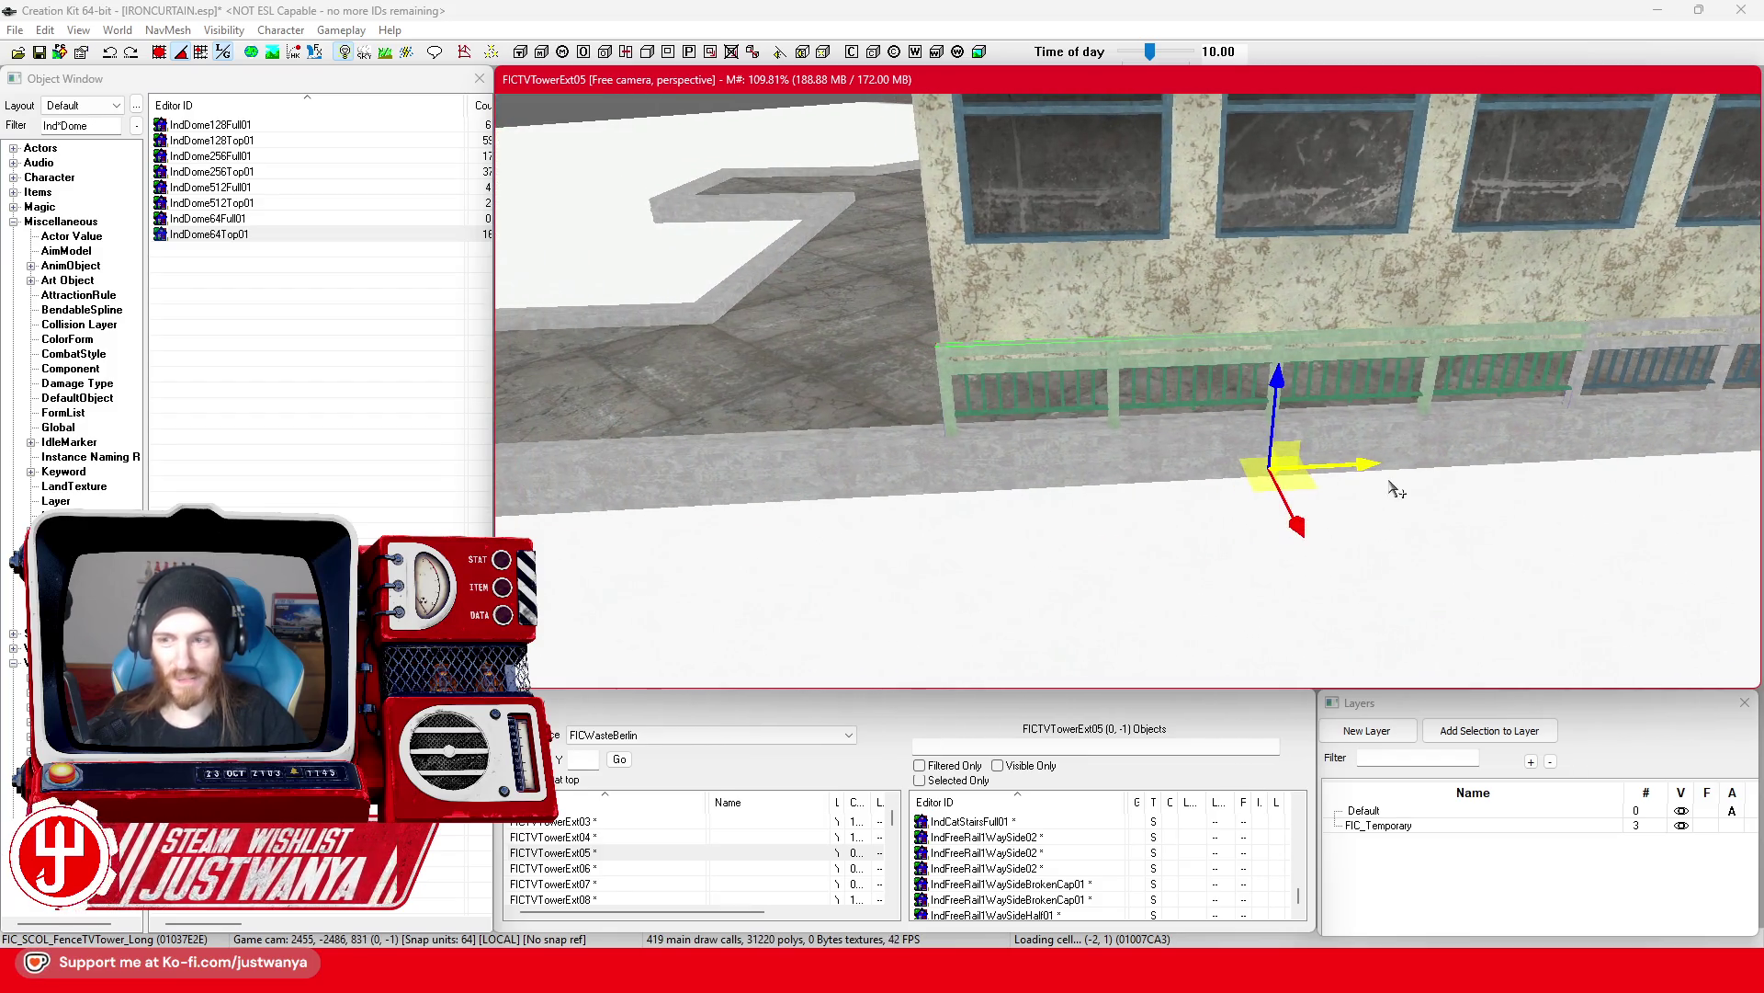
left_click_drag(1365, 467, 695, 497)
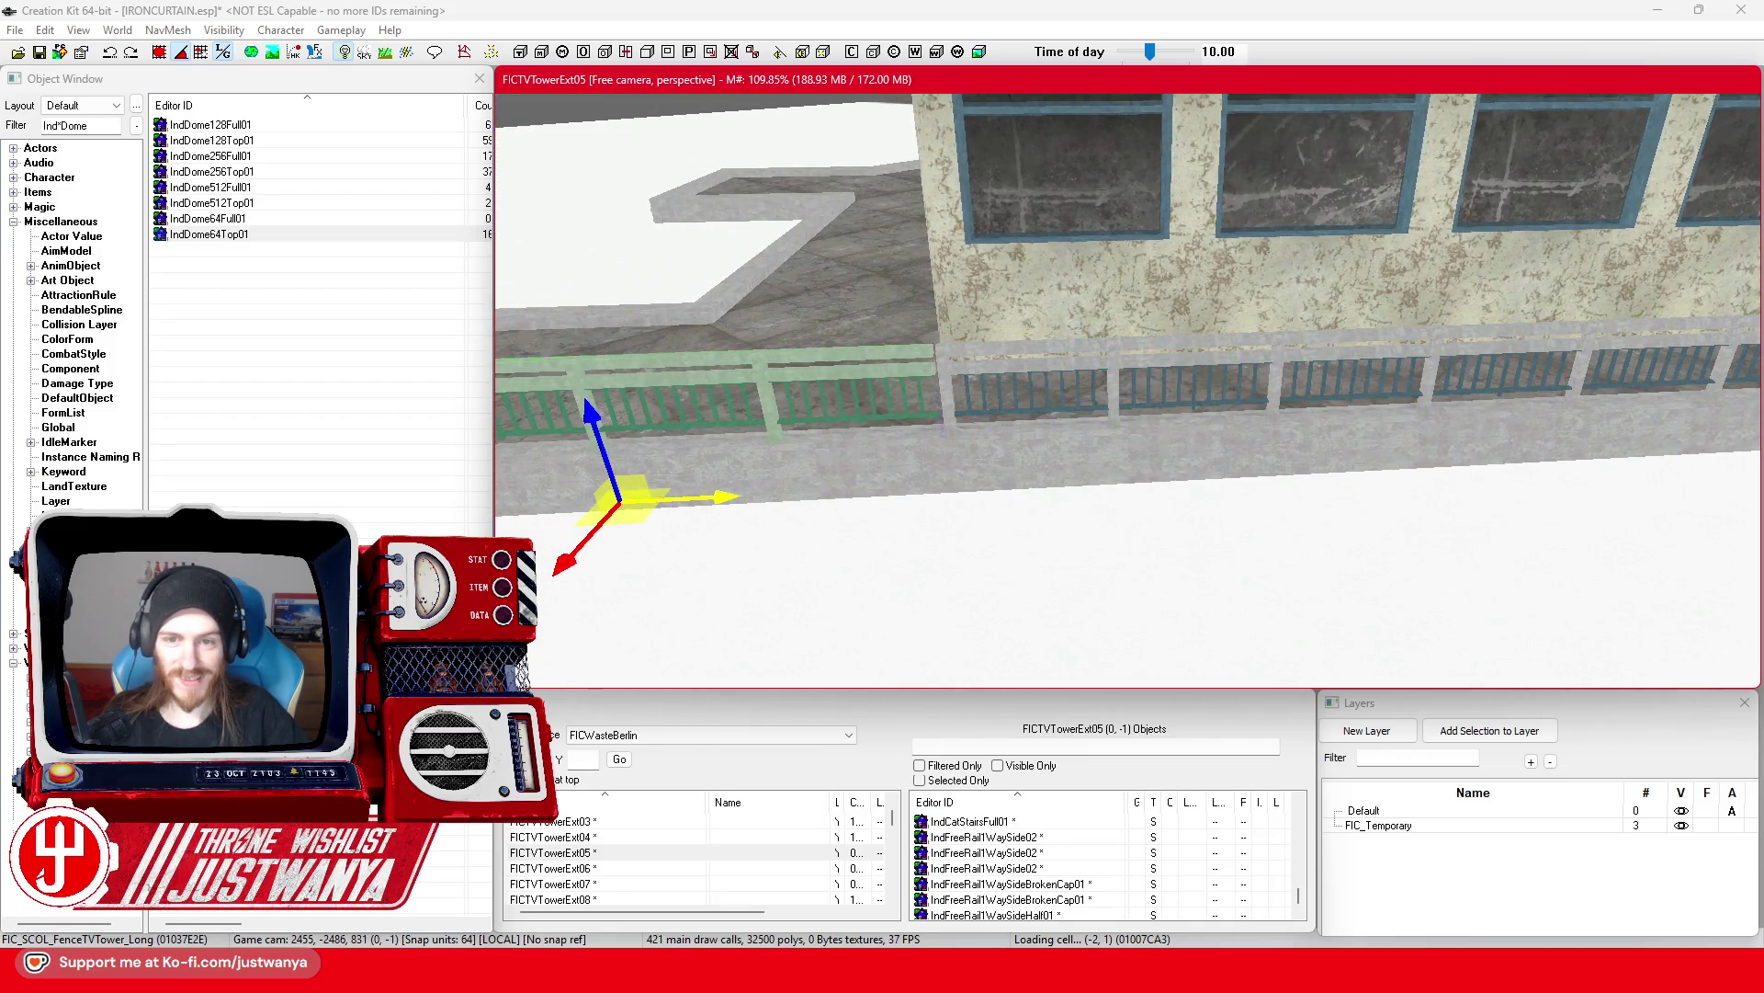
key("s")
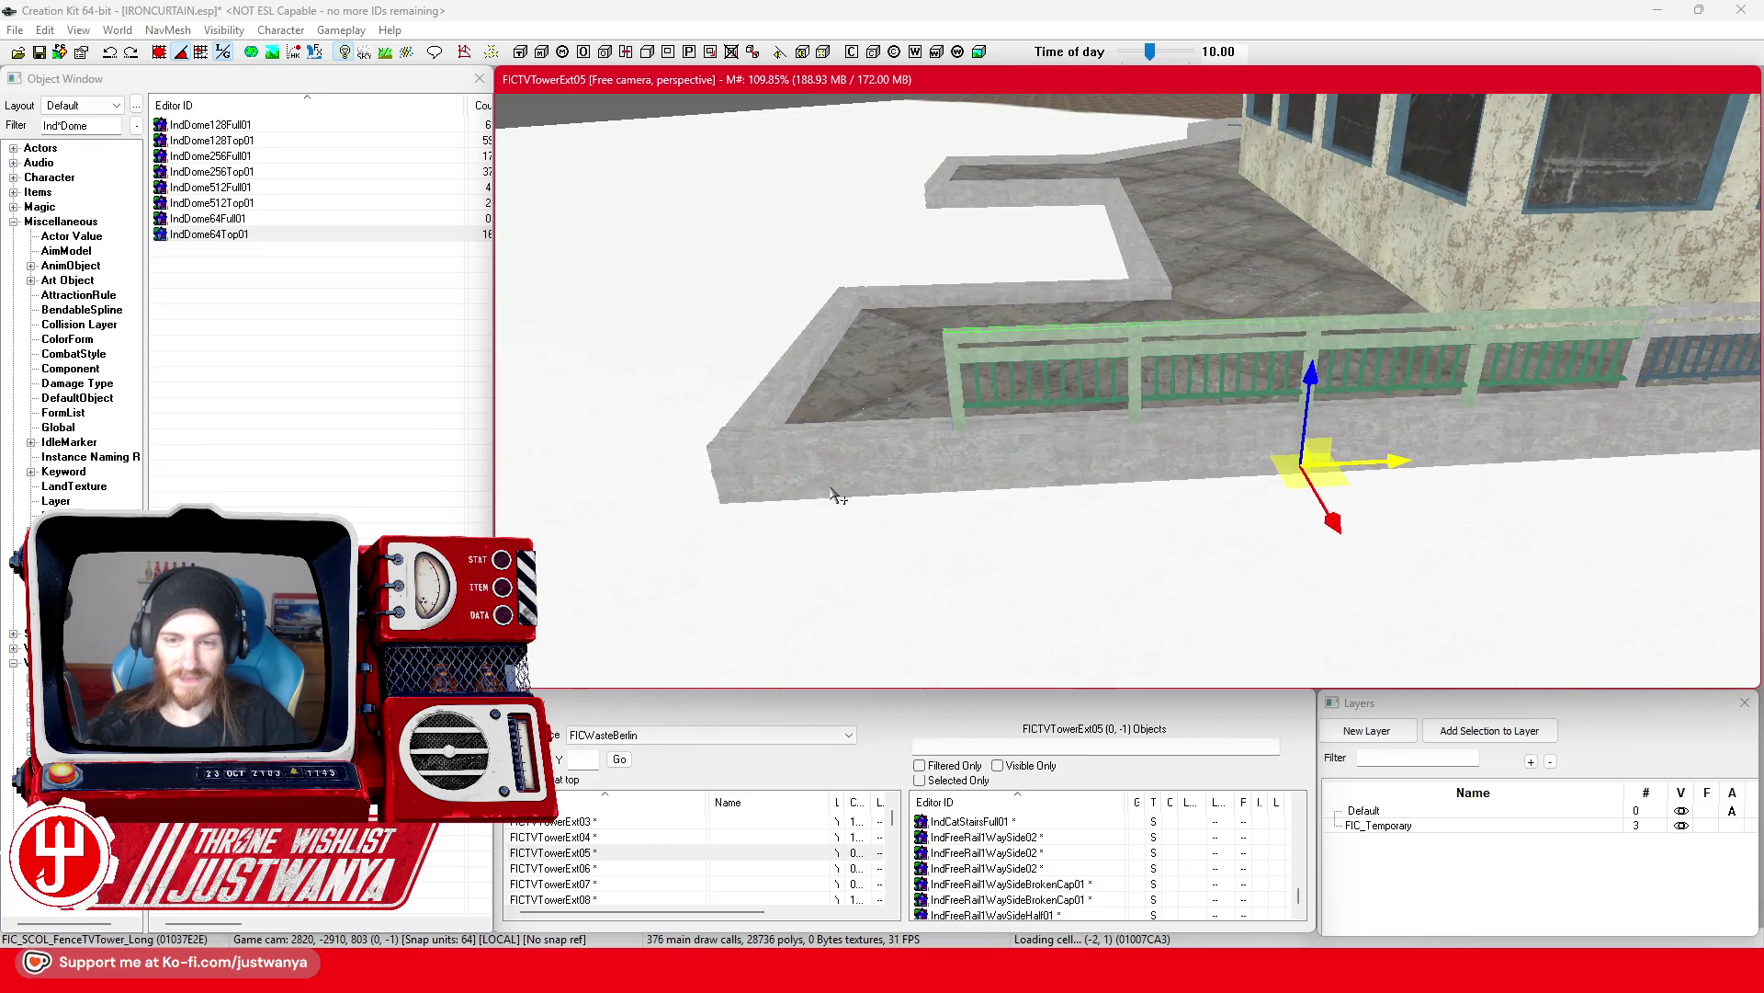
left_click_drag(1381, 460, 744, 487)
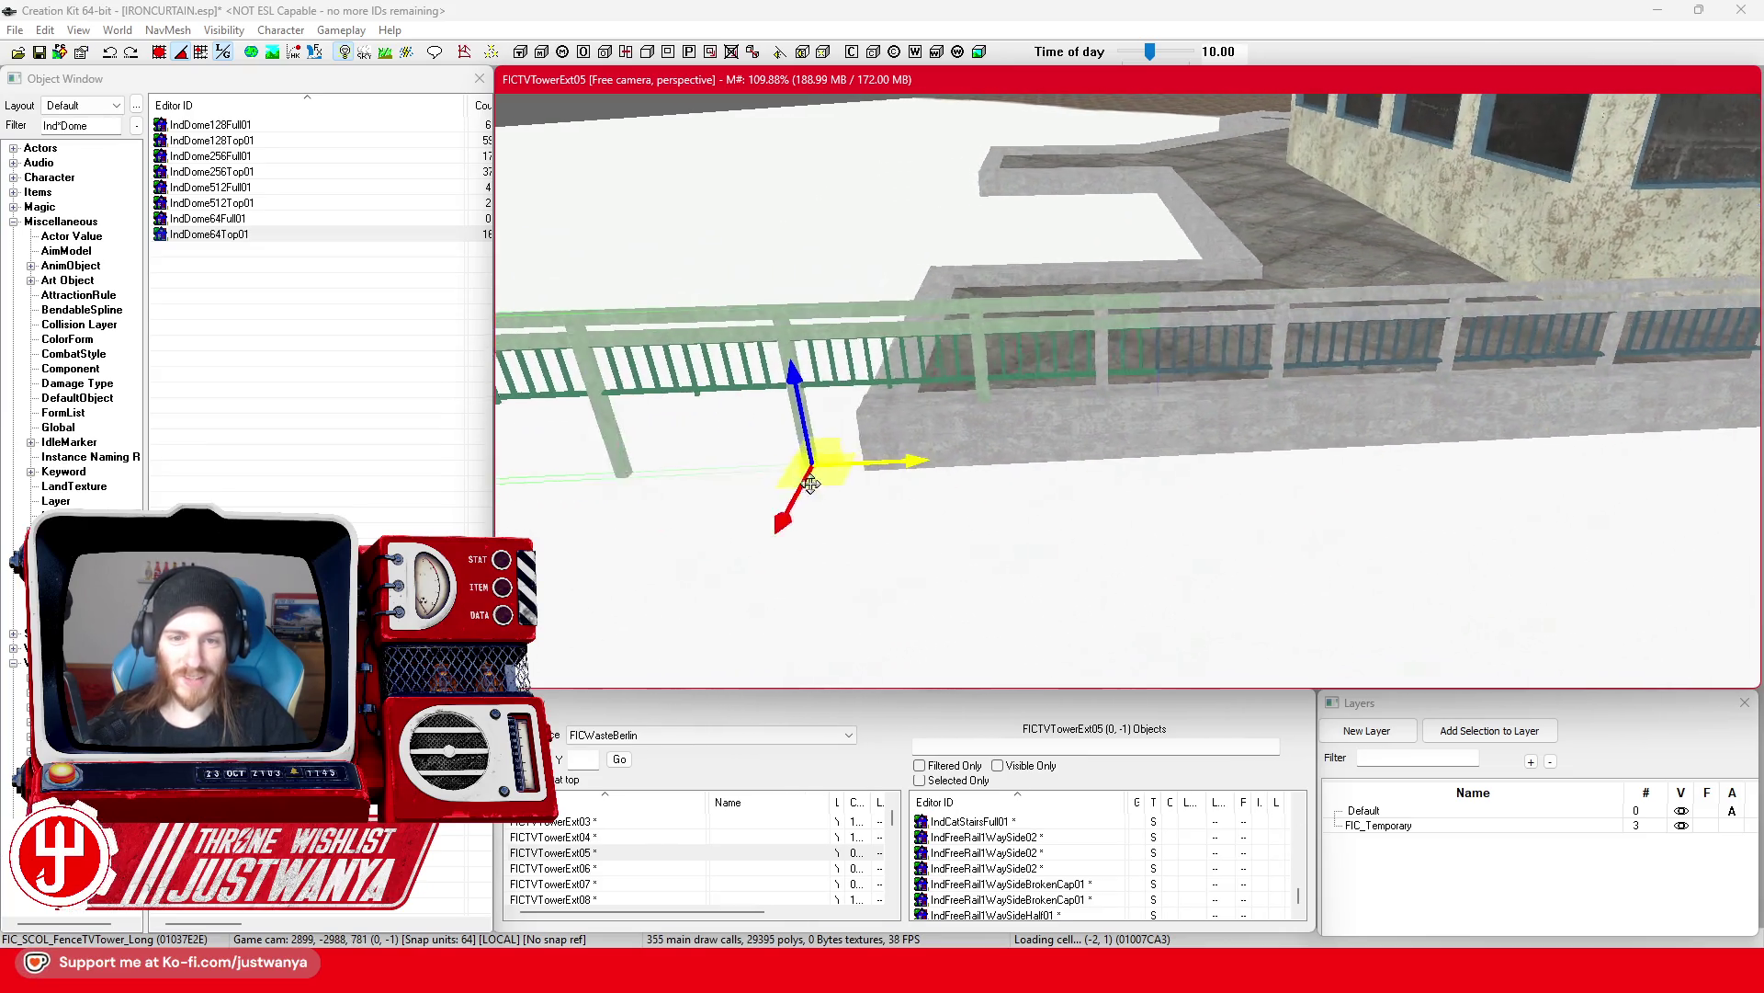
Step: Align the short single fence piece along the edge so it meets the concrete posts
left_click(816, 493)
mouse_move(878, 464)
left_mouse_down()
mouse_move(1048, 452)
mouse_move(1028, 379)
left_mouse_up()
scroll(1066, 473, "up", 2)
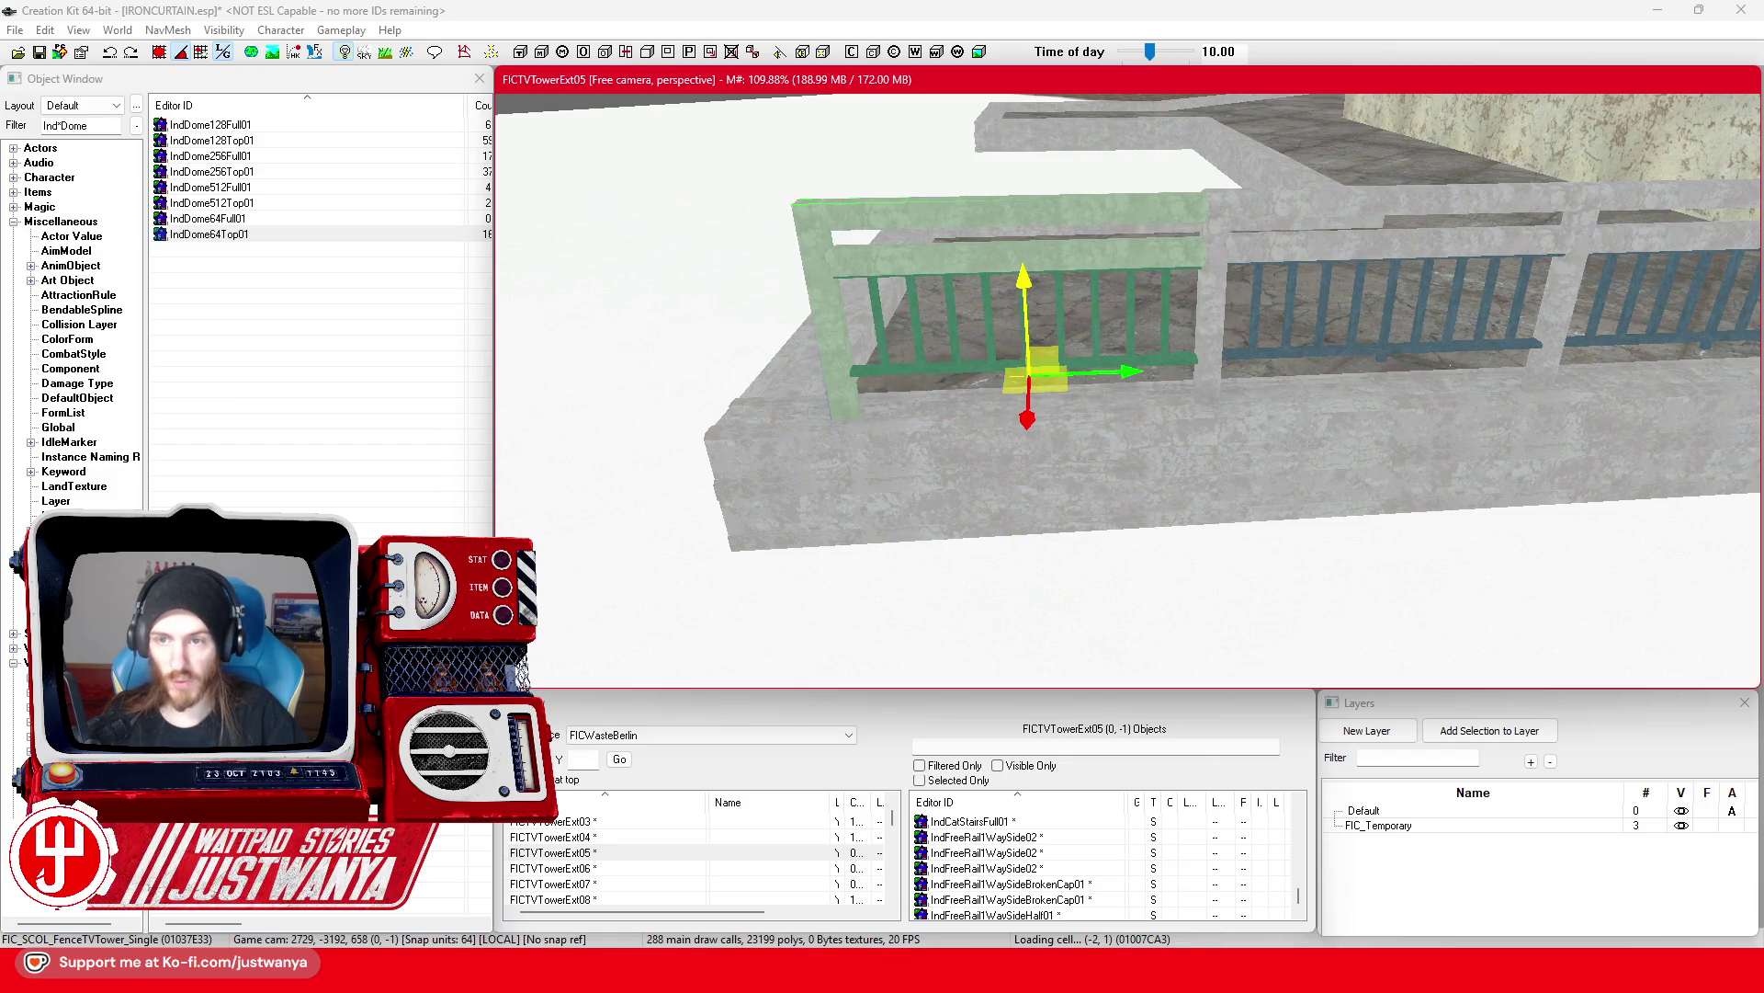
key("Left")
key("Left")
key("Left")
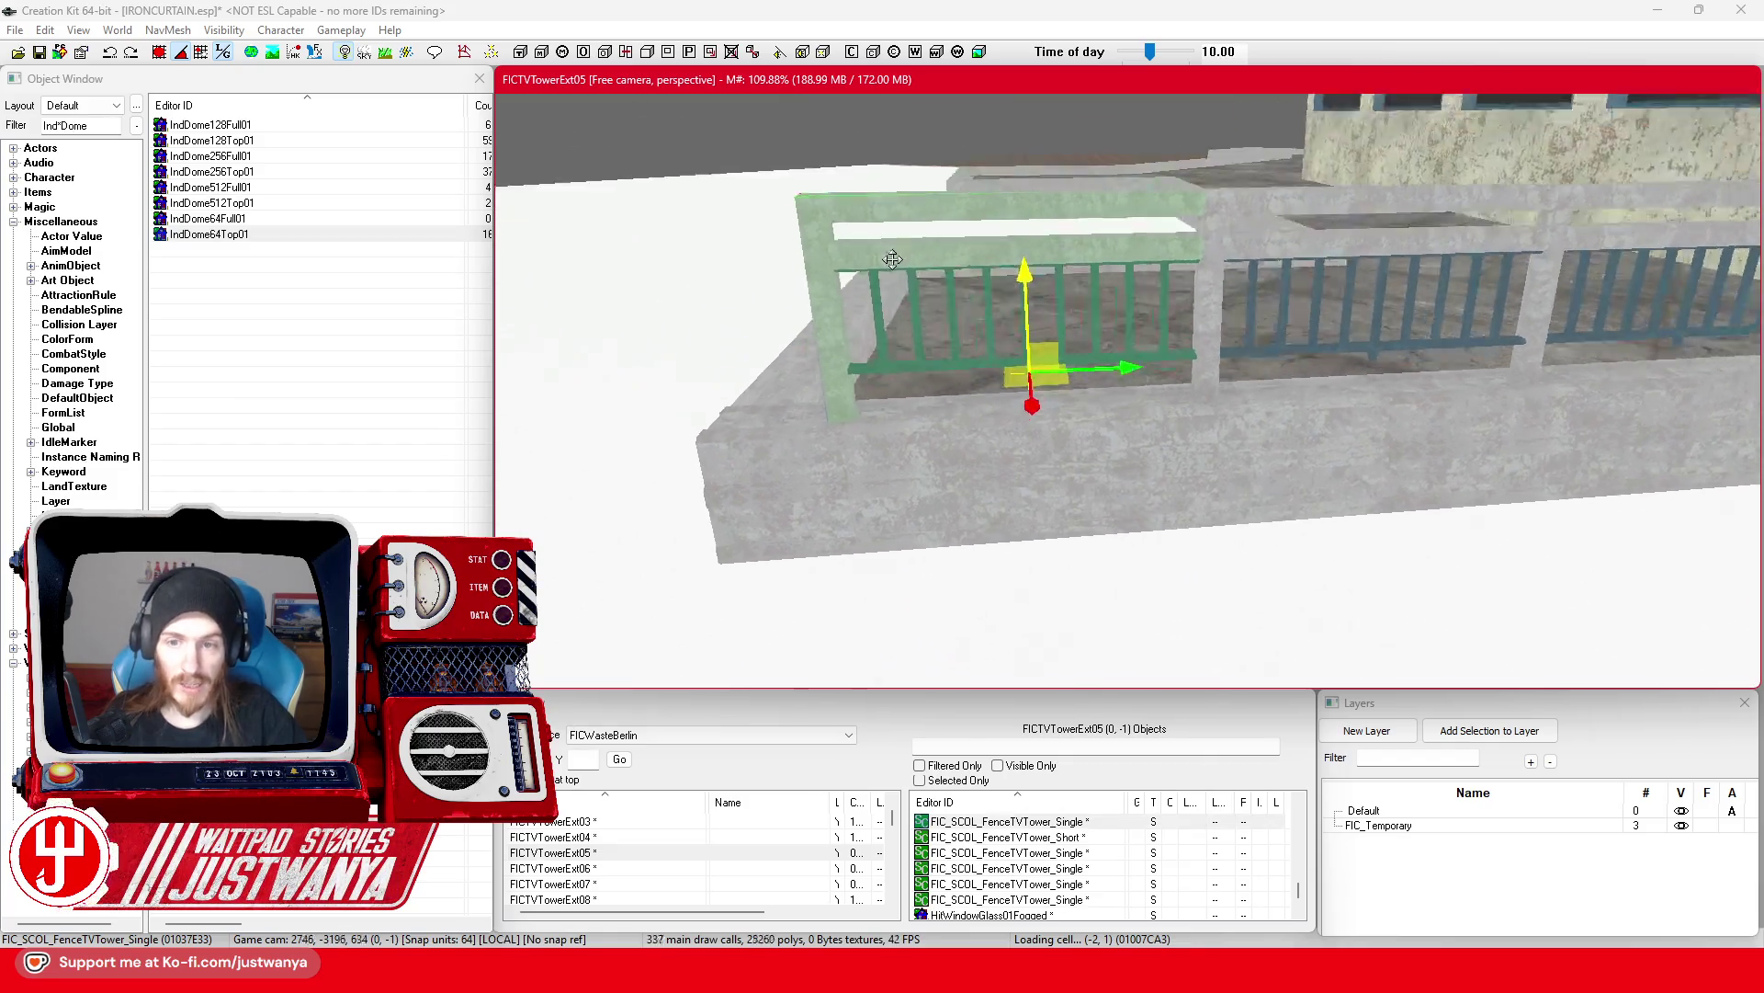
left_click_drag(1388, 368, 1318, 371)
key("Right")
key("Right")
key("Right")
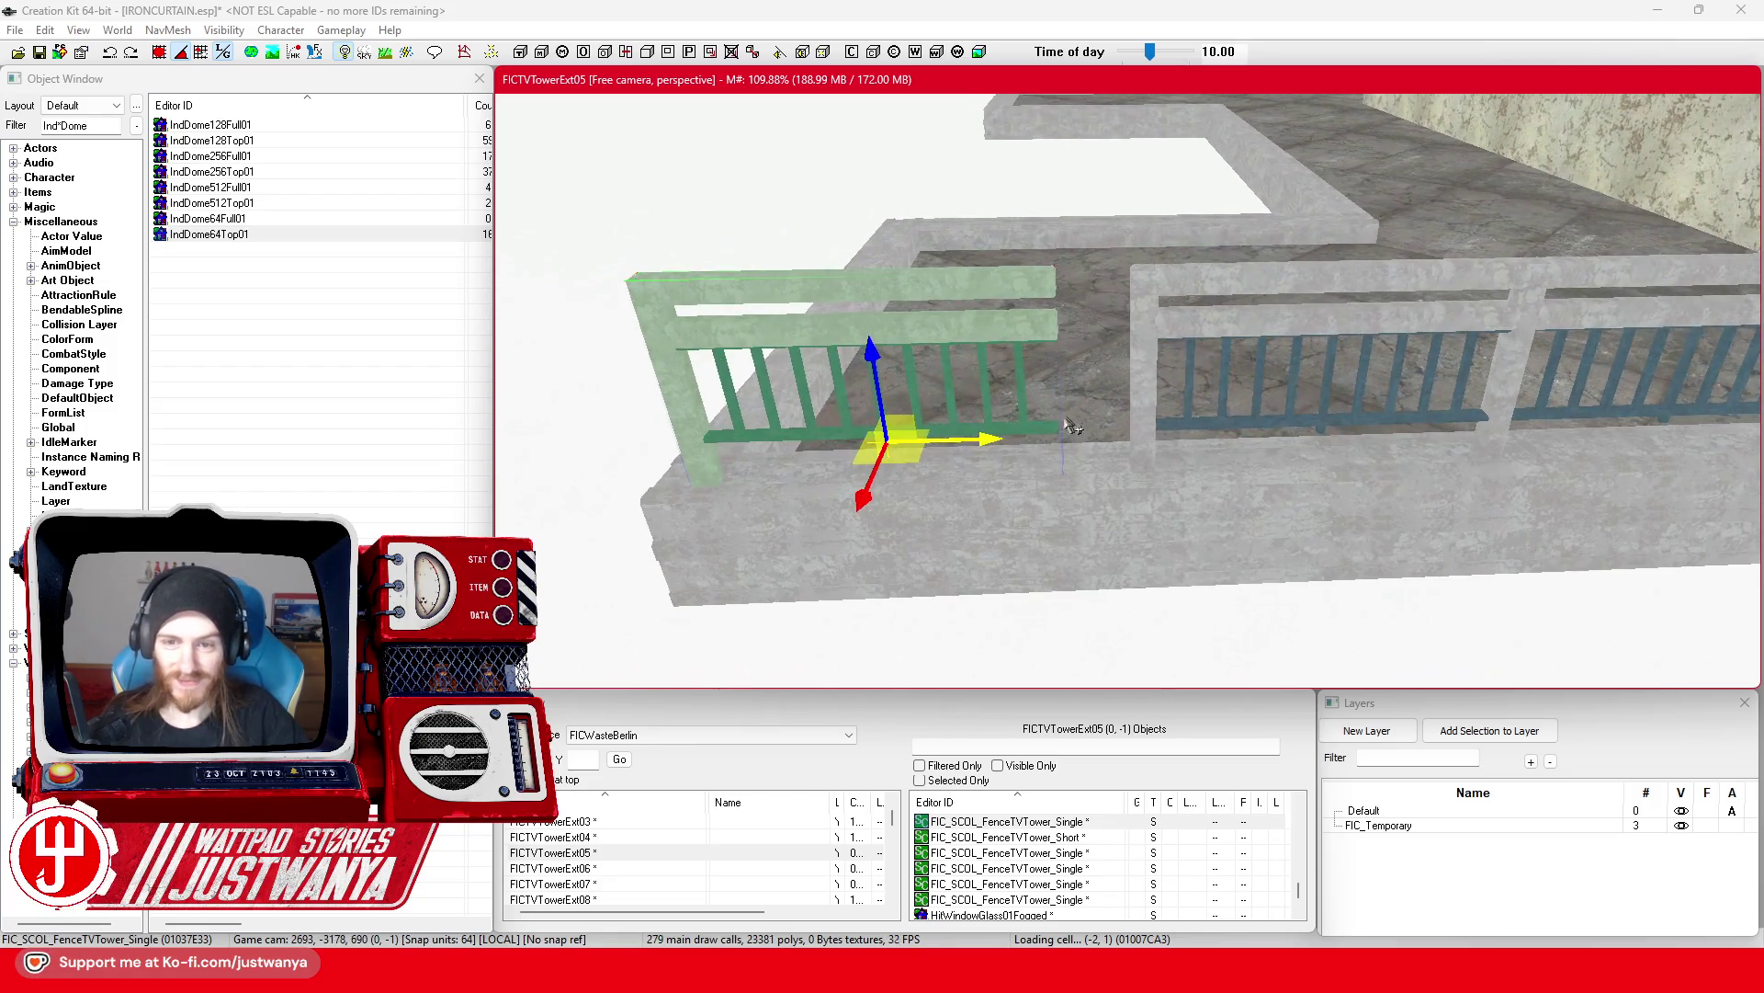
left_click_drag(984, 444, 1251, 434)
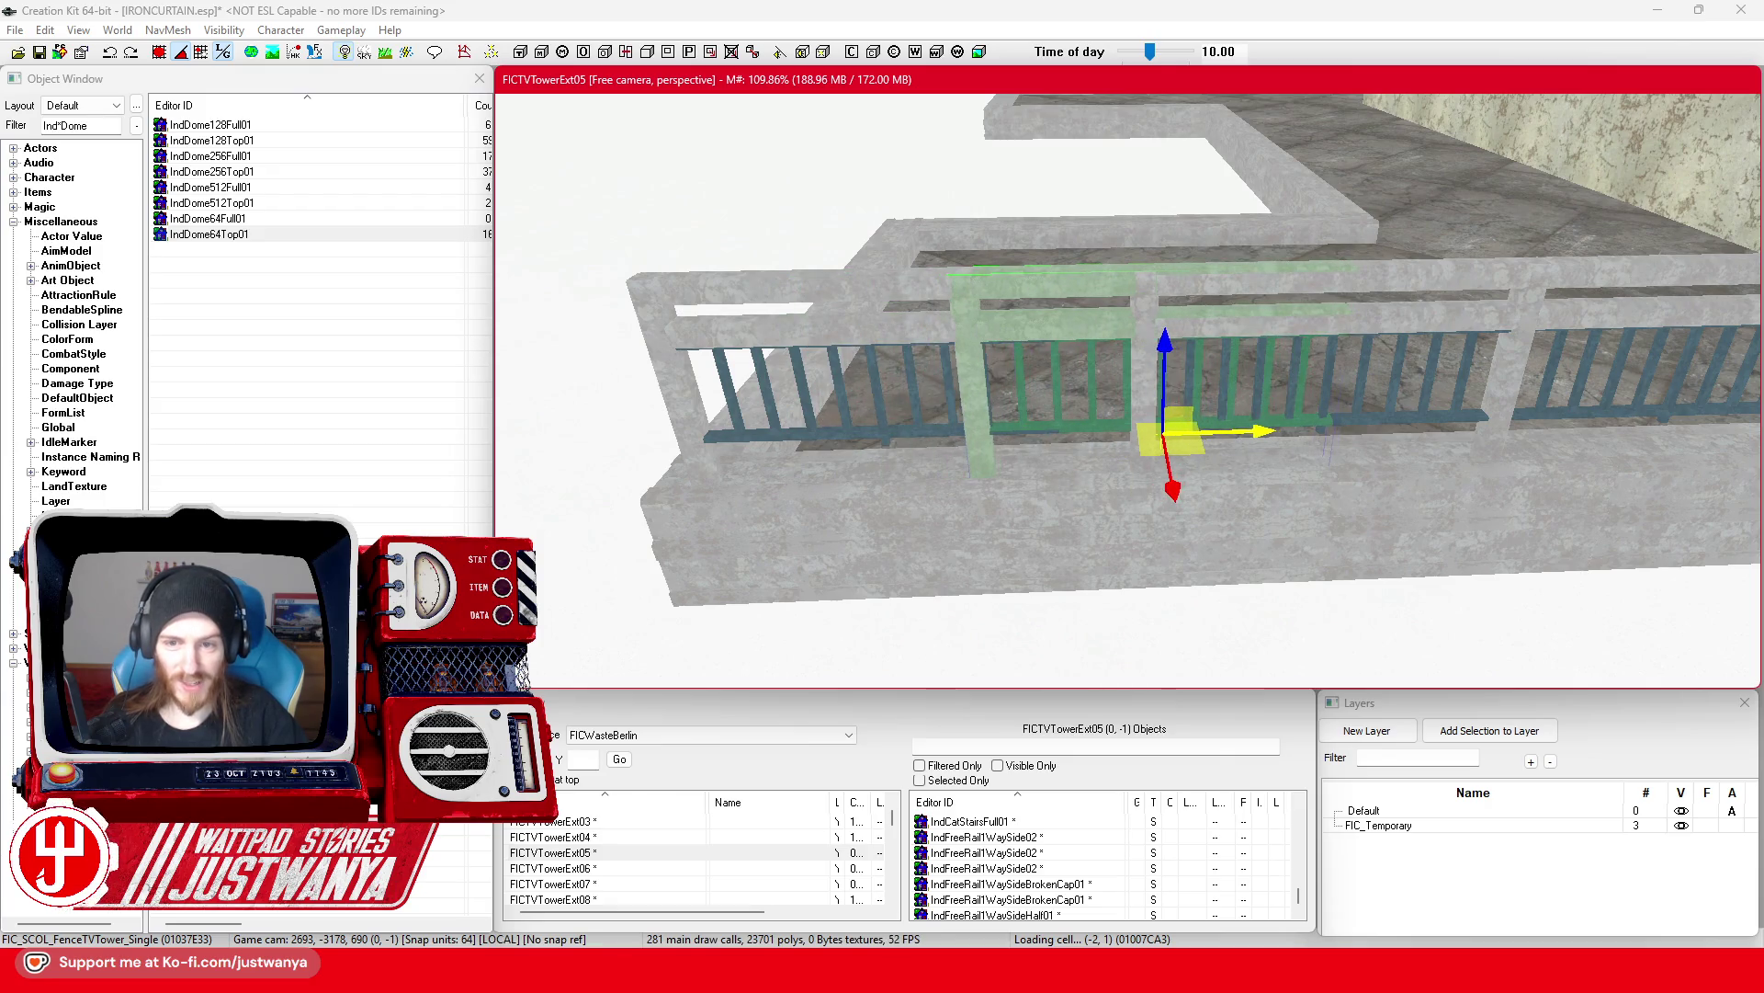
left_click_drag(1259, 432, 1231, 432)
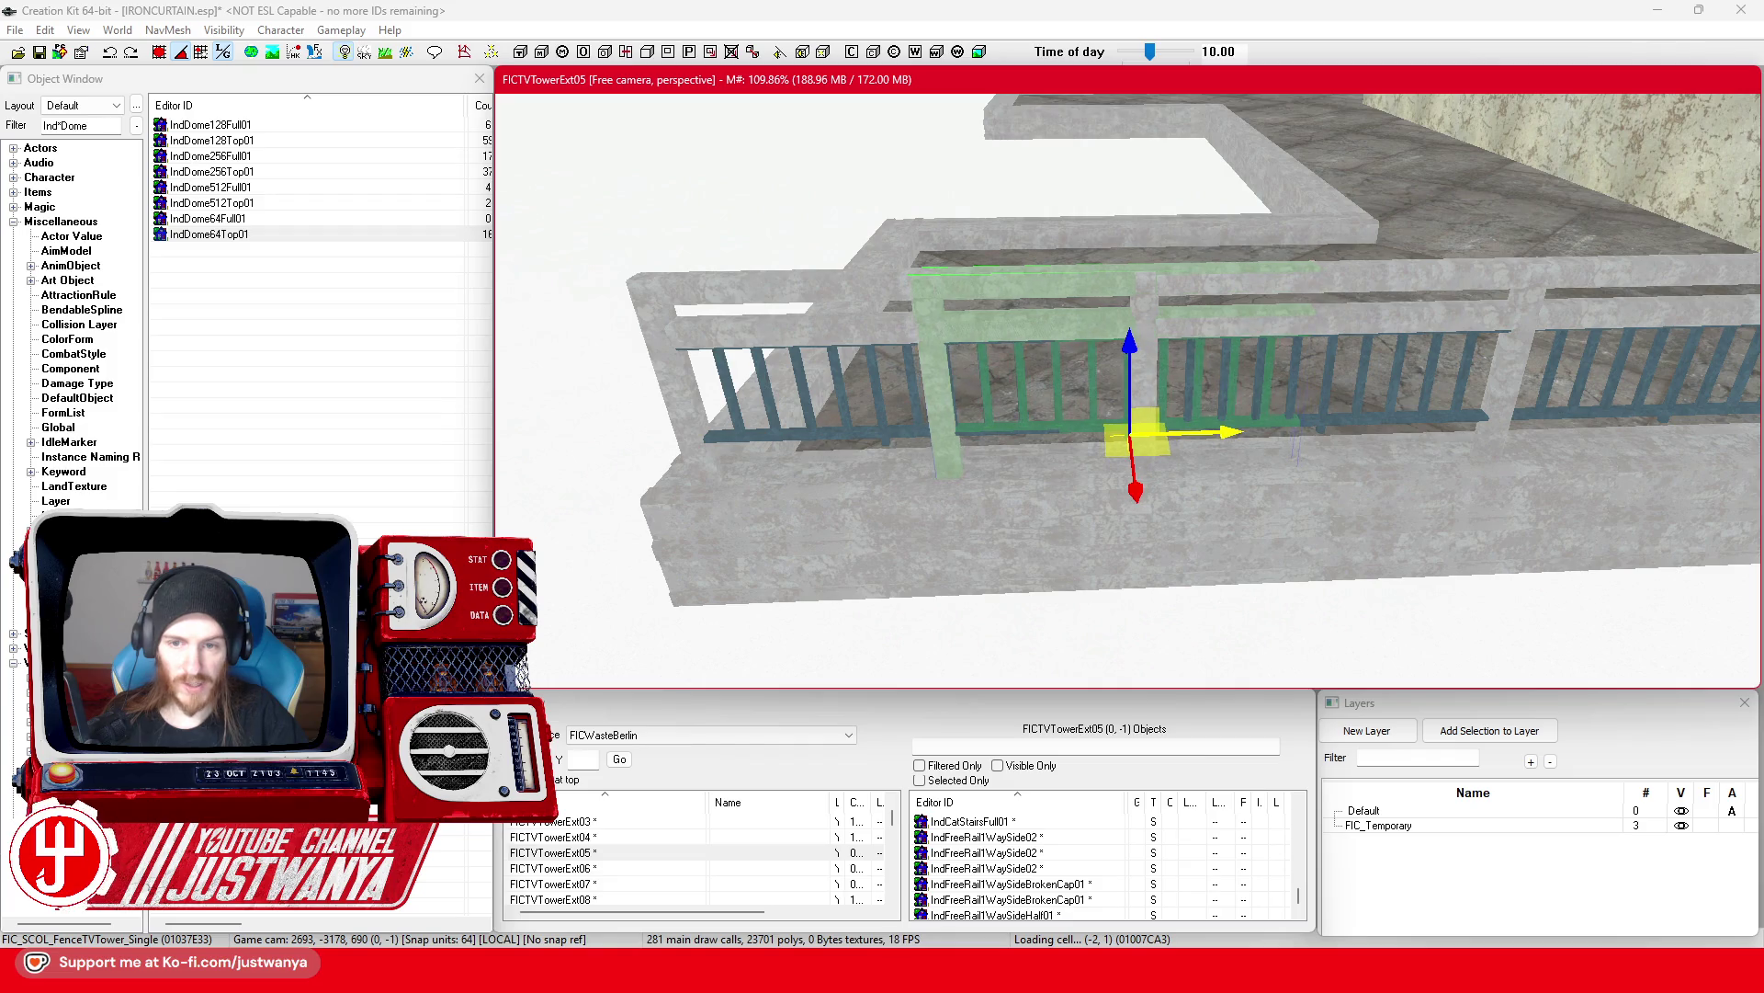
Step: Check the fence corner against the buildings, then switch to the Berlin Street View browser
key("Down")
key("Down")
key("Left")
key("Left")
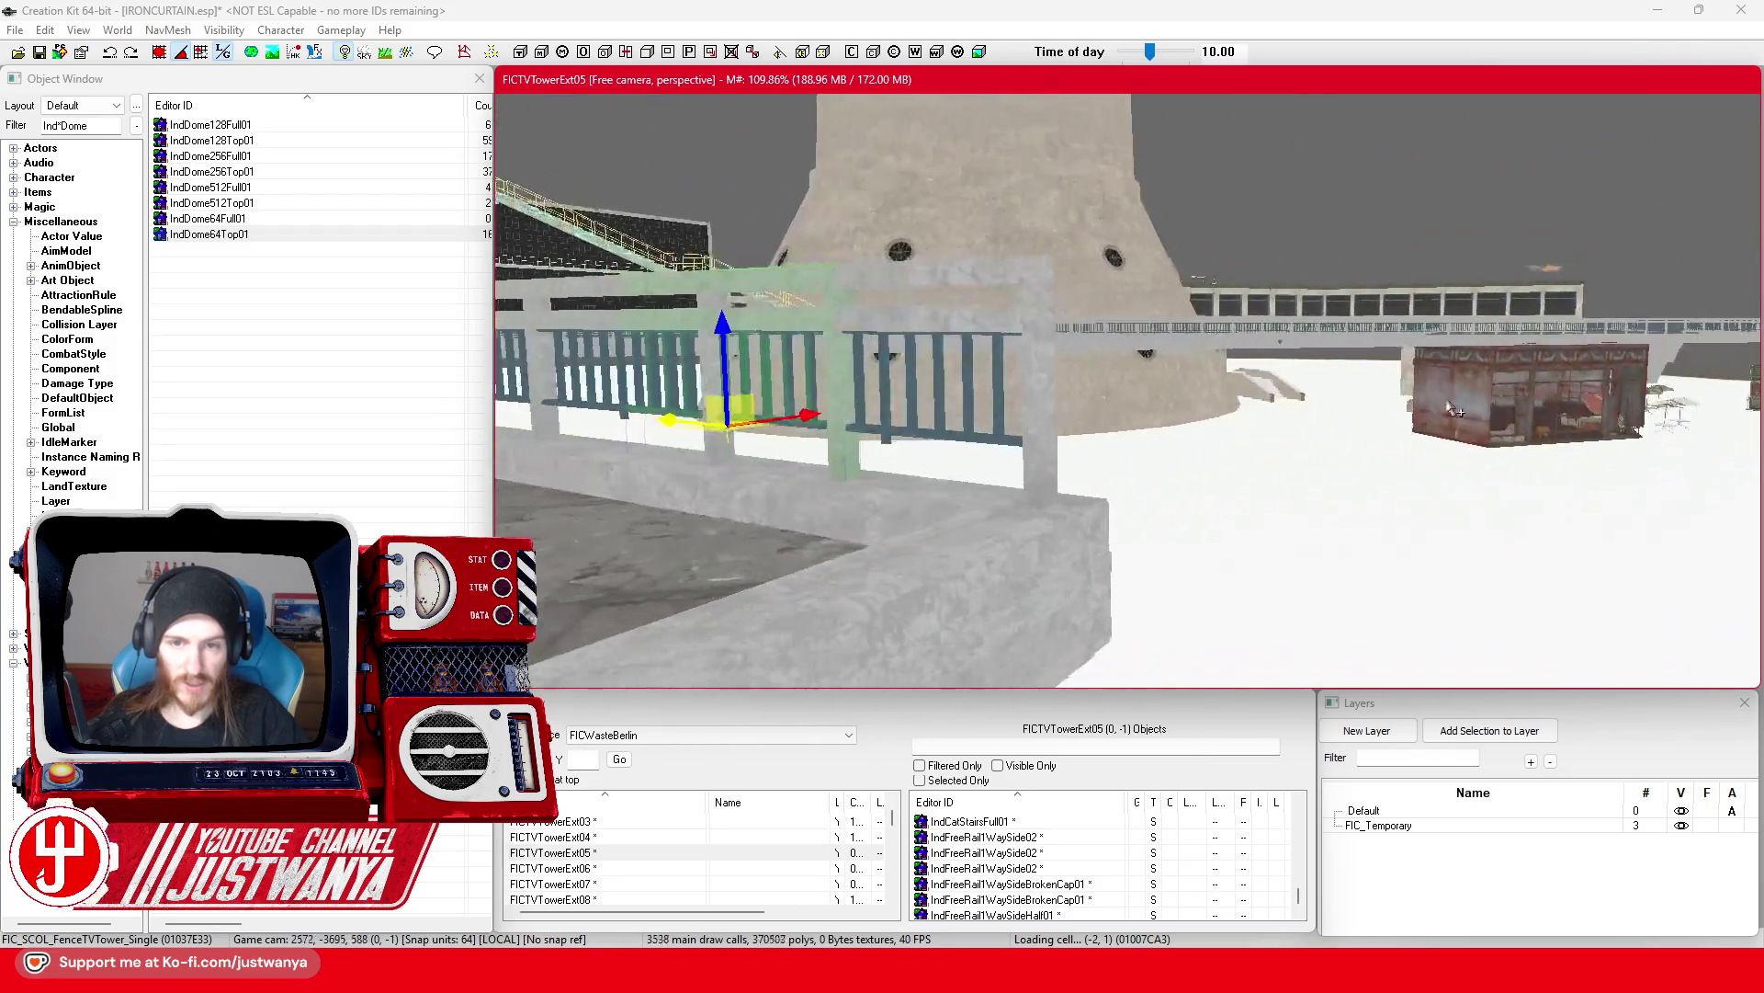
key("Left")
key("Left")
key("Left")
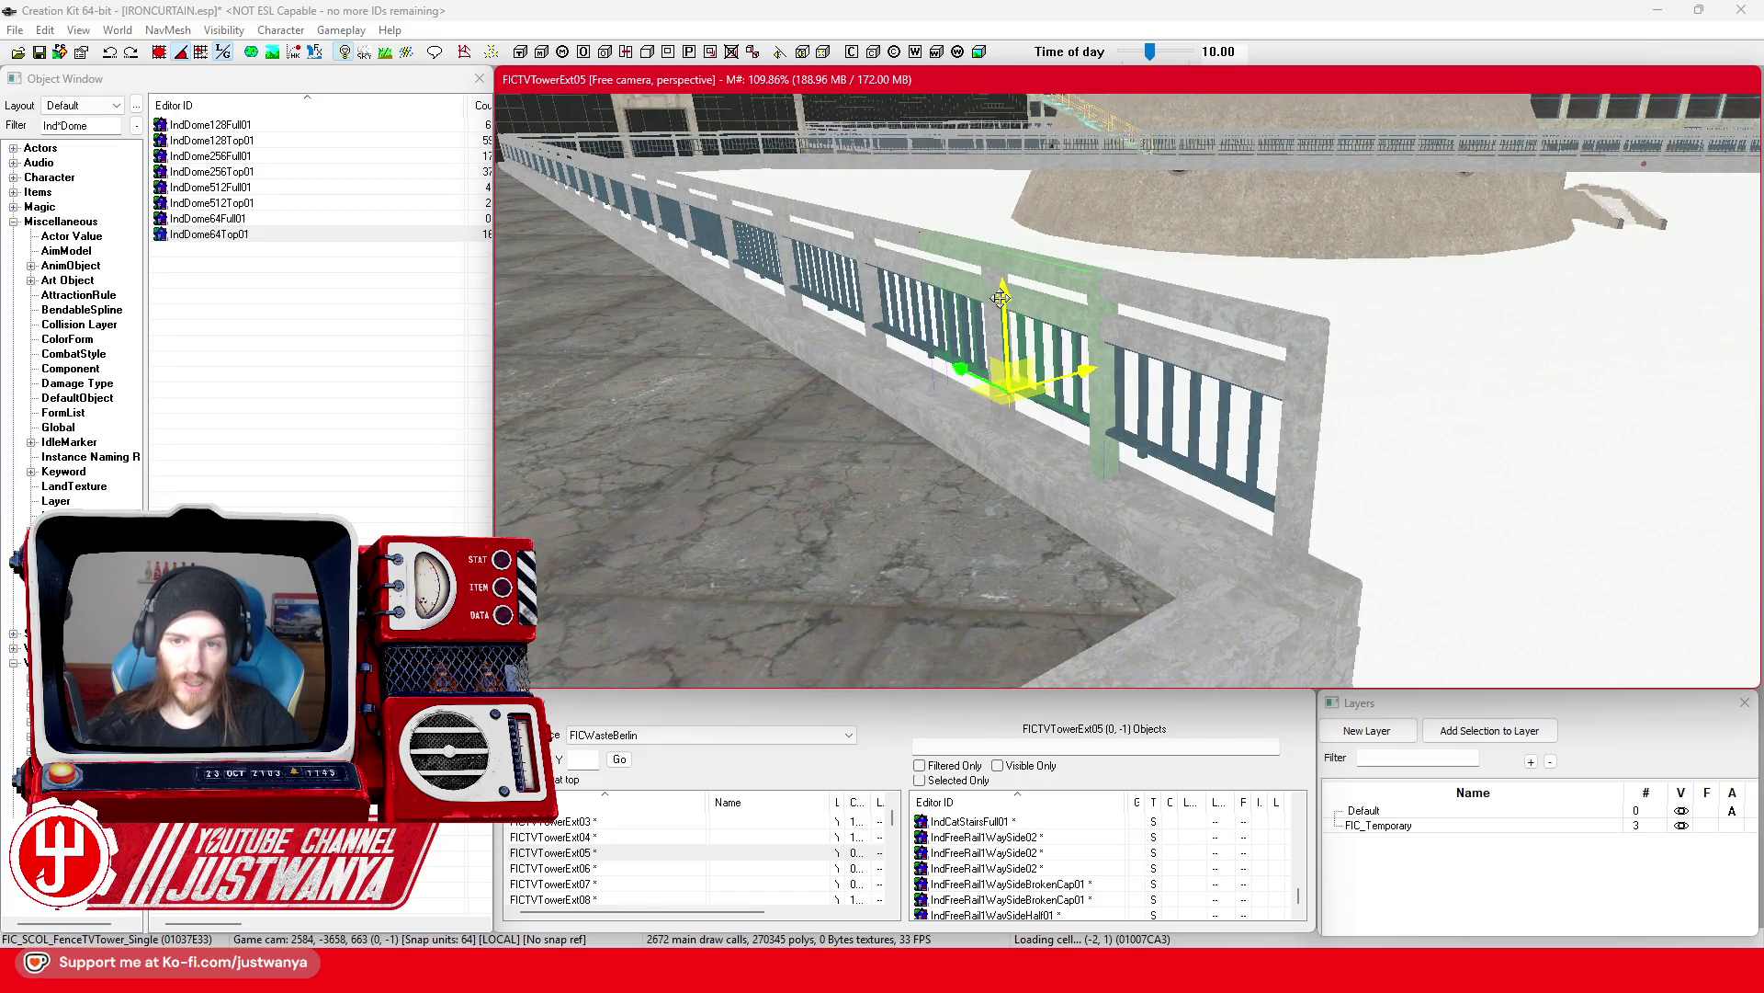
key("Up")
key("Up")
key("Up")
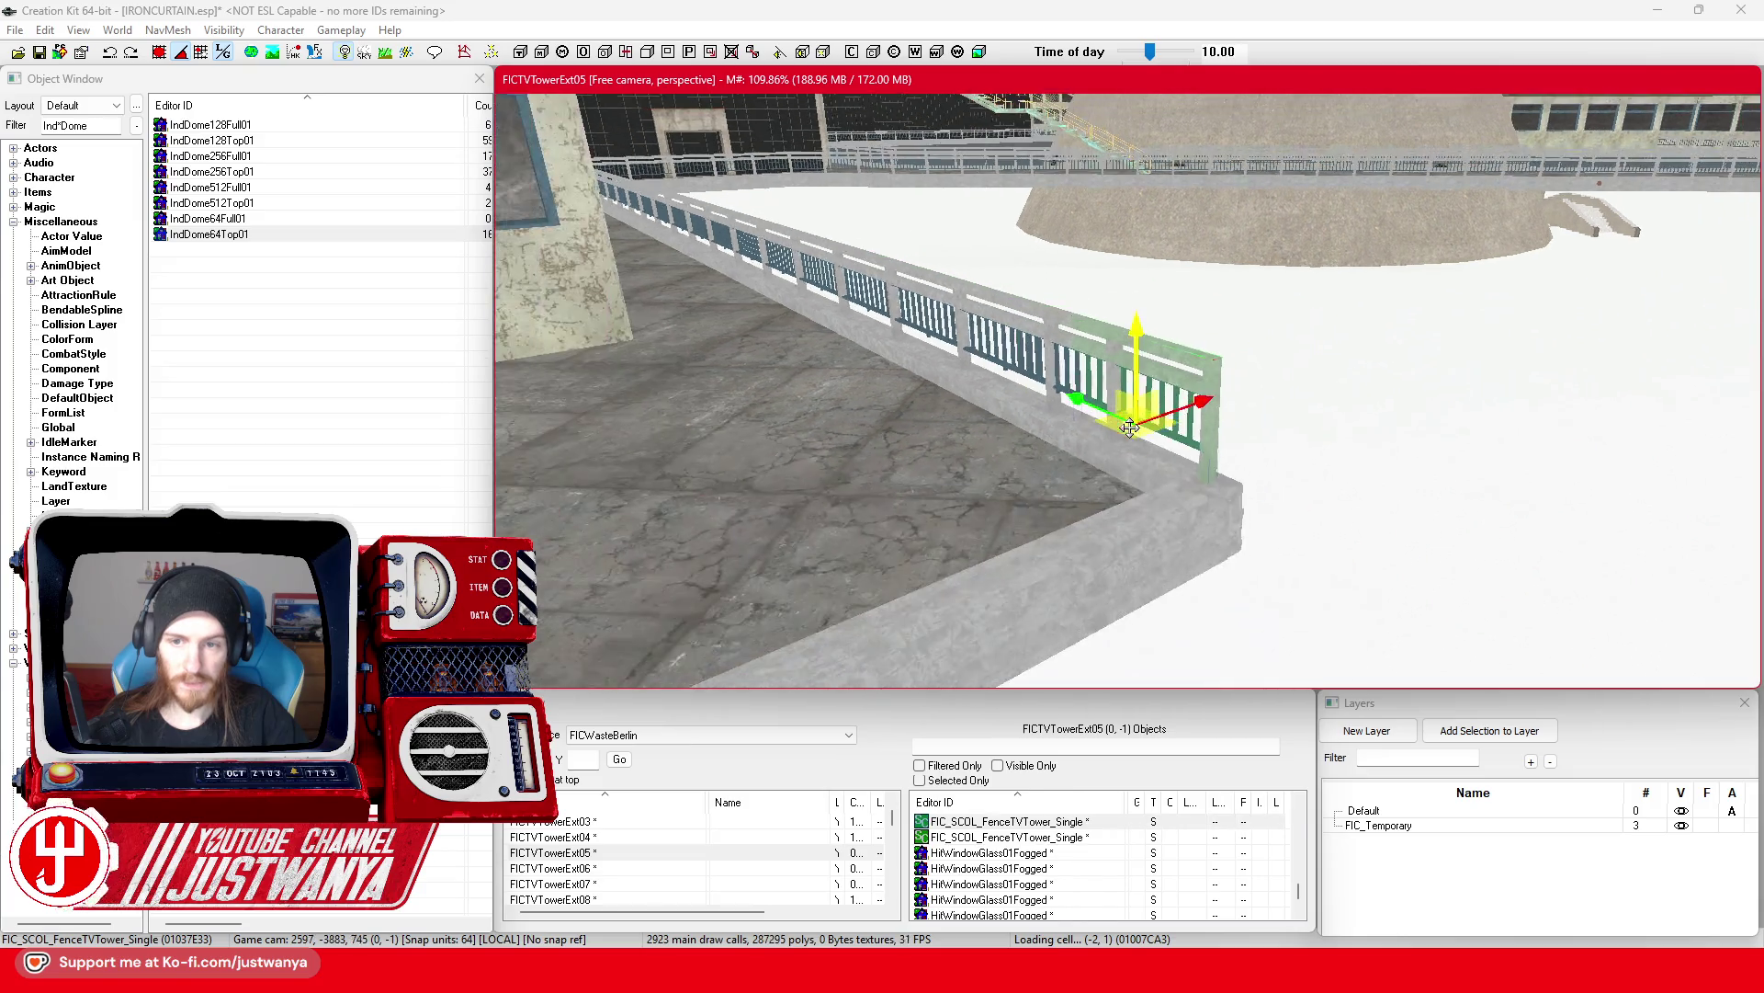
key("Down")
key("Down")
key("Down")
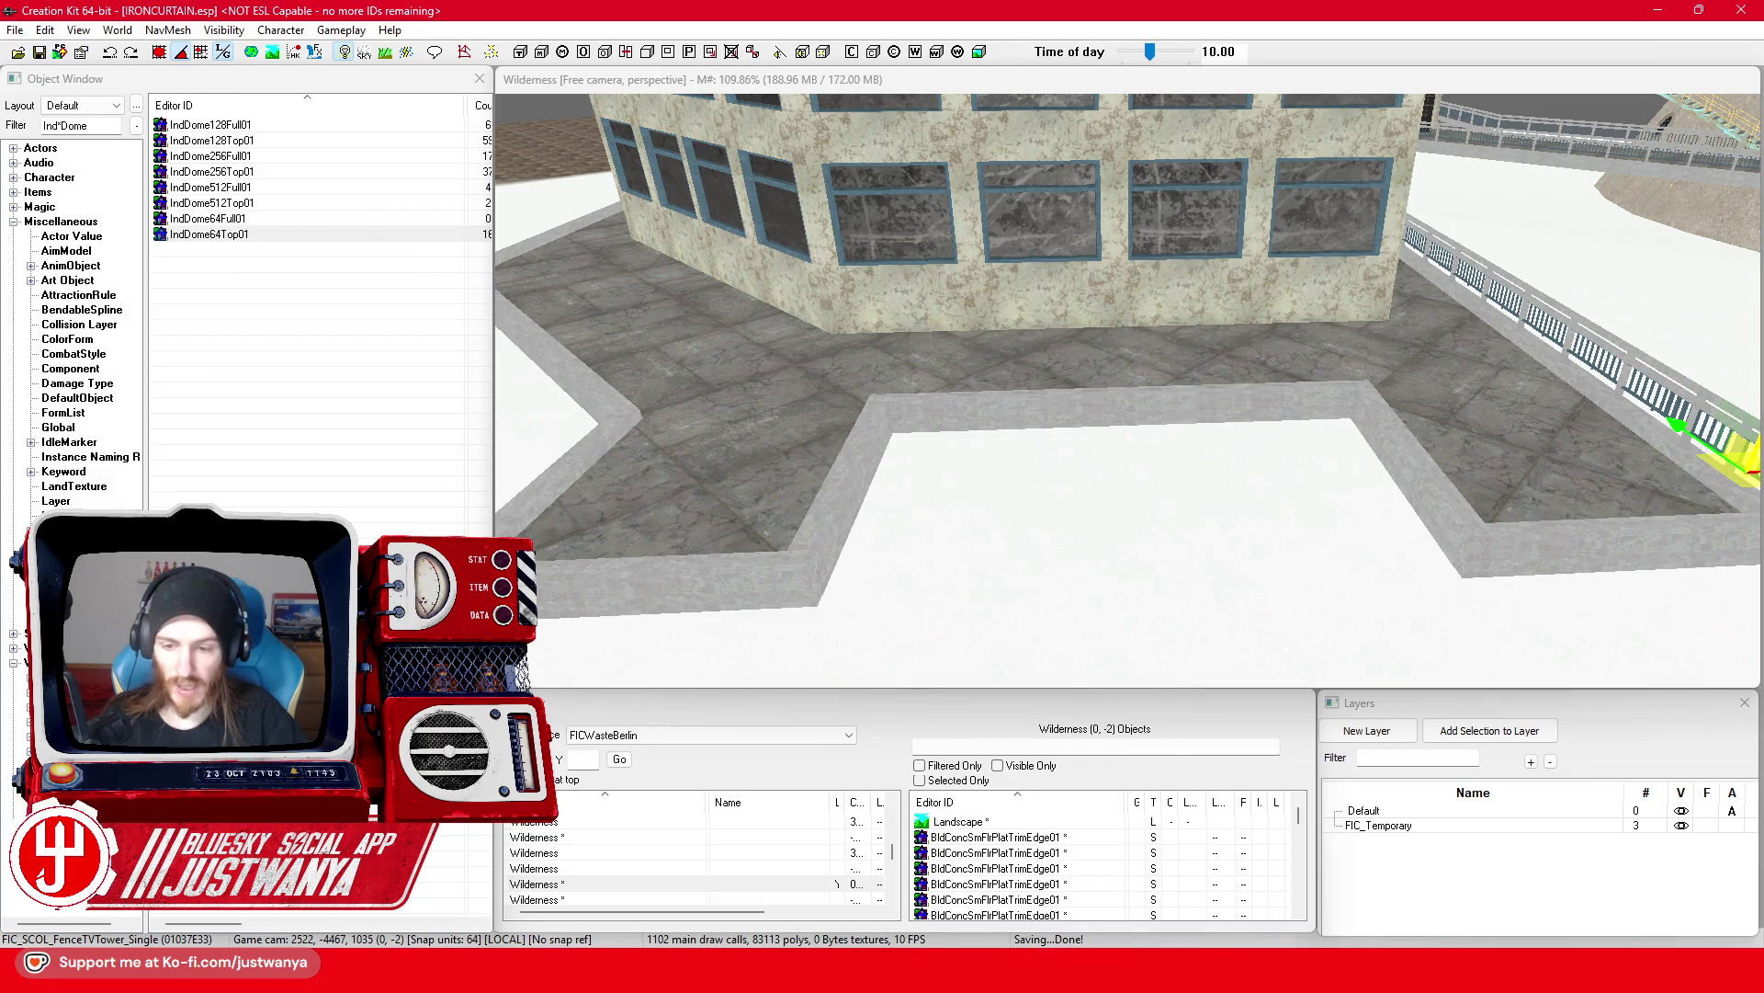
mouse_move(1046, 976)
mouse_move(965, 976)
left_click(1103, 882)
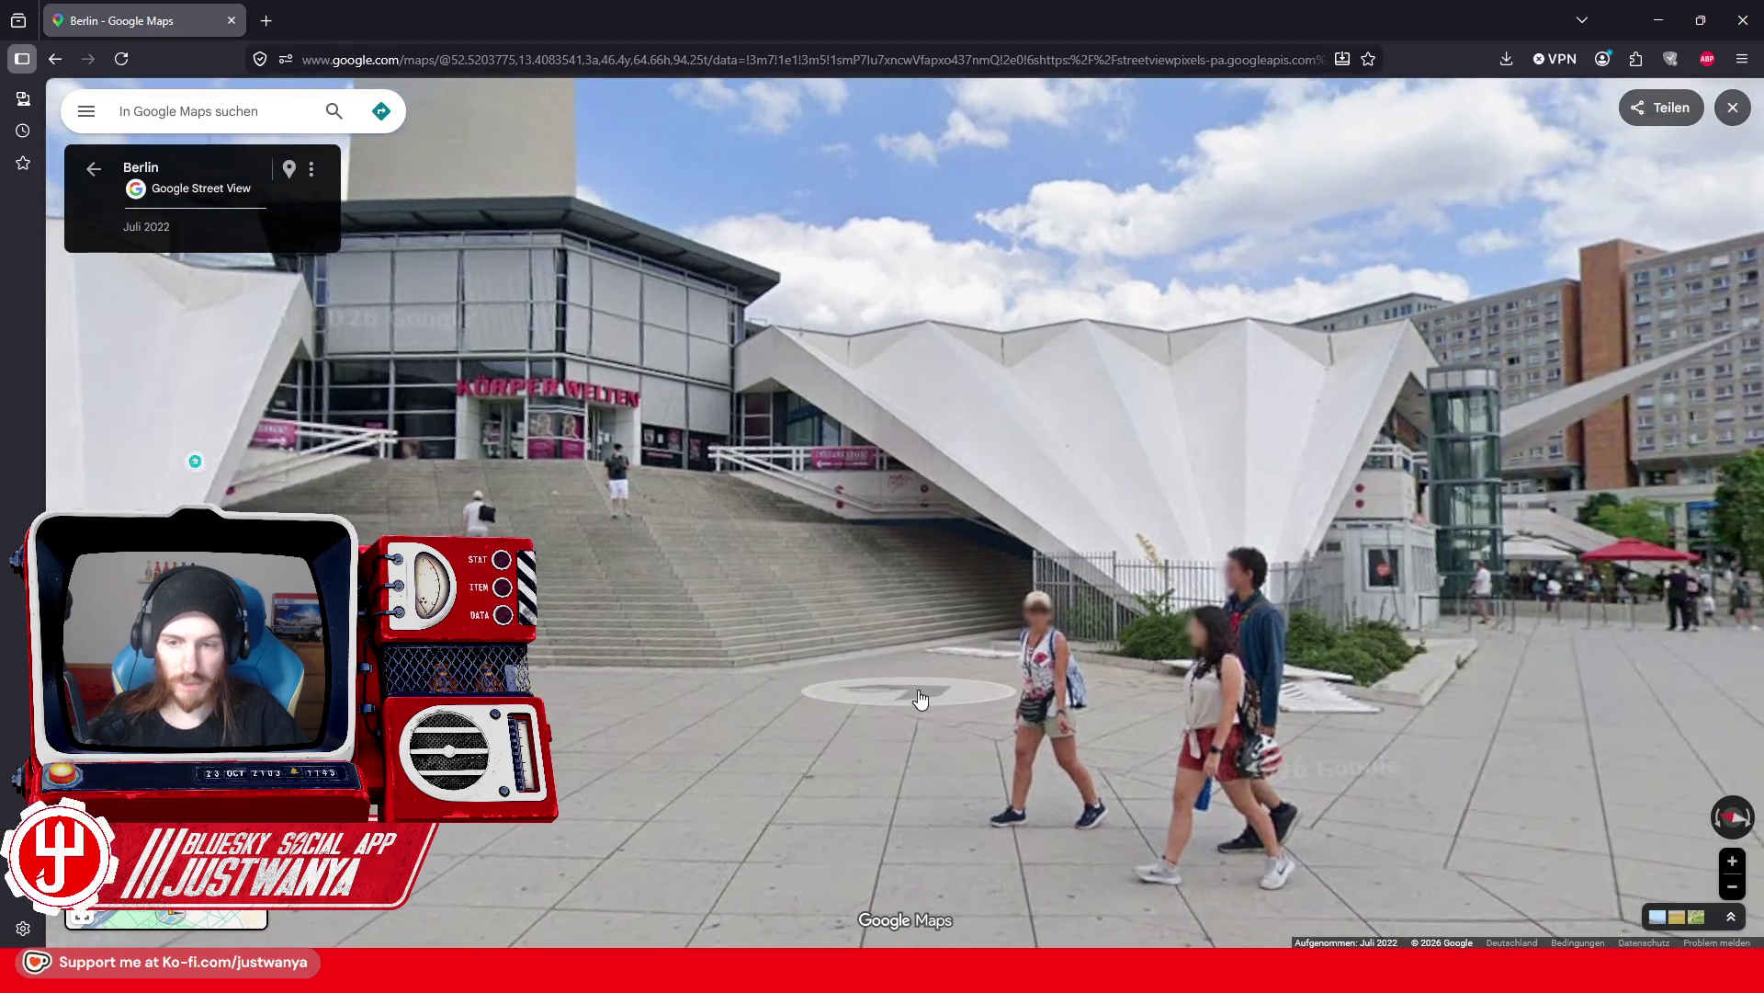
Step: Turn the aerial map toward Spielbank Berlin and walk to the foot of the concrete stairs
scroll(920, 698, "down", 3)
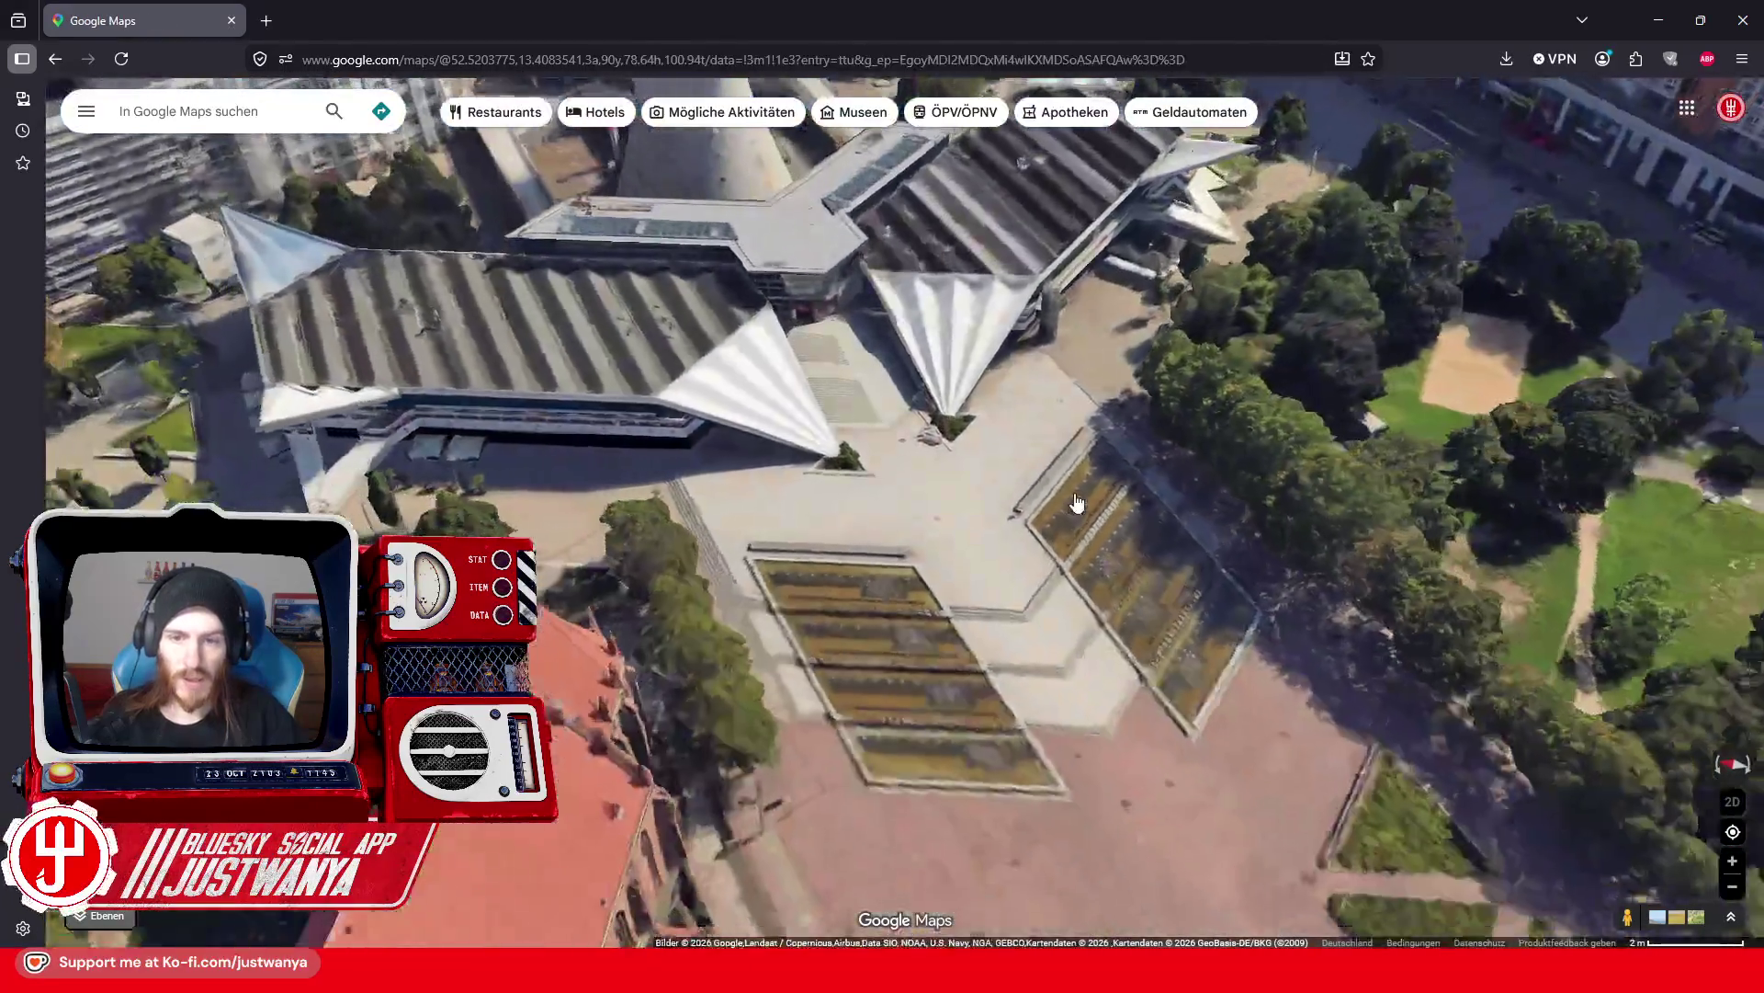
scroll(1081, 487, "down", 3)
left_click_drag(1082, 472, 998, 604)
scroll(998, 605, "up", 2)
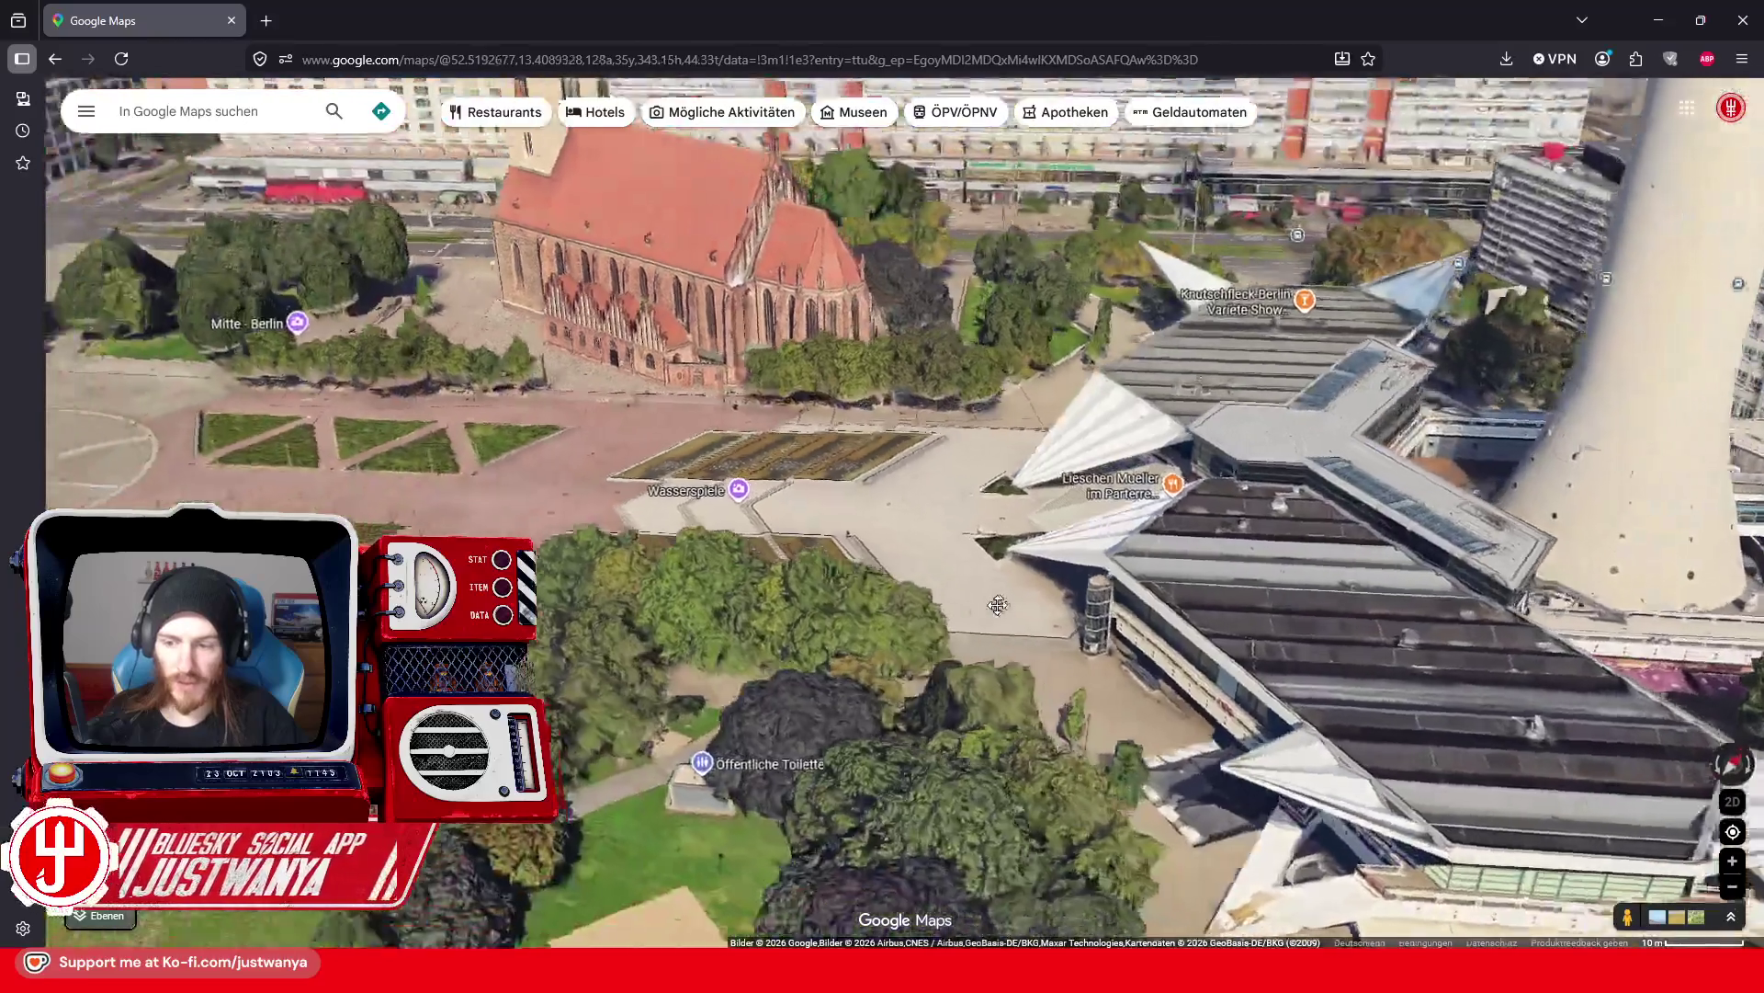
scroll(1145, 829, "down", 3)
left_click_drag(929, 707, 738, 593)
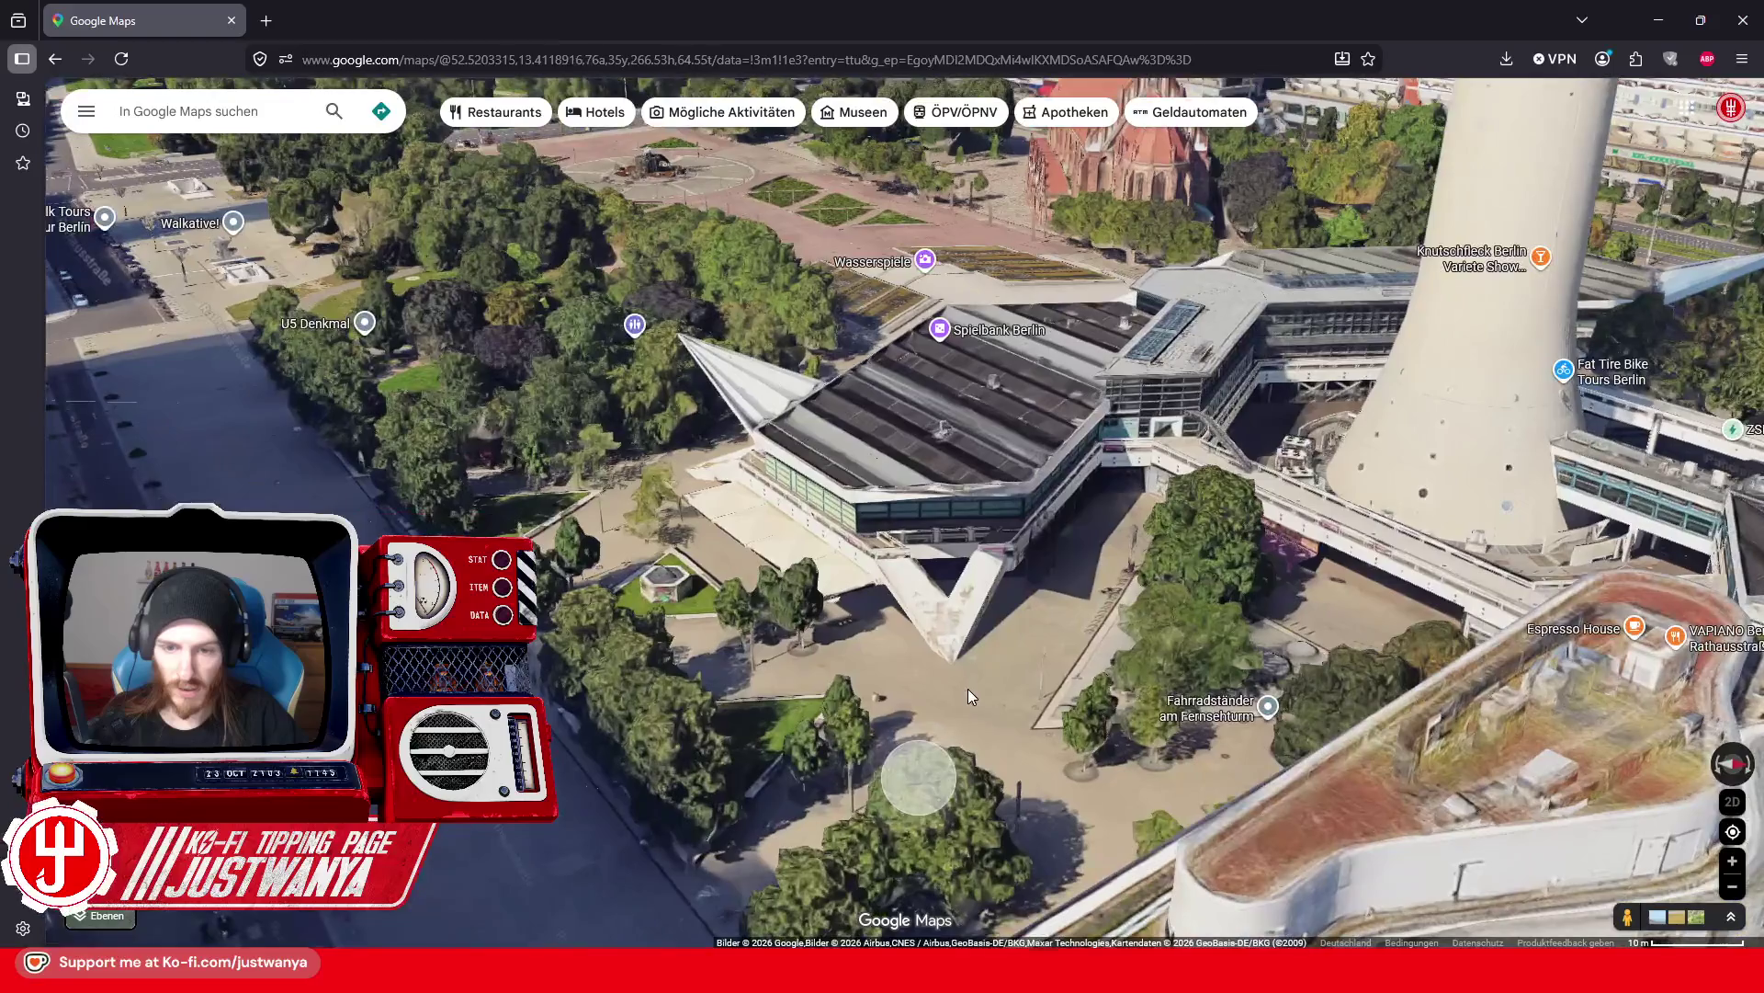
scroll(947, 721, "up", 5)
scroll(947, 718, "up", 2)
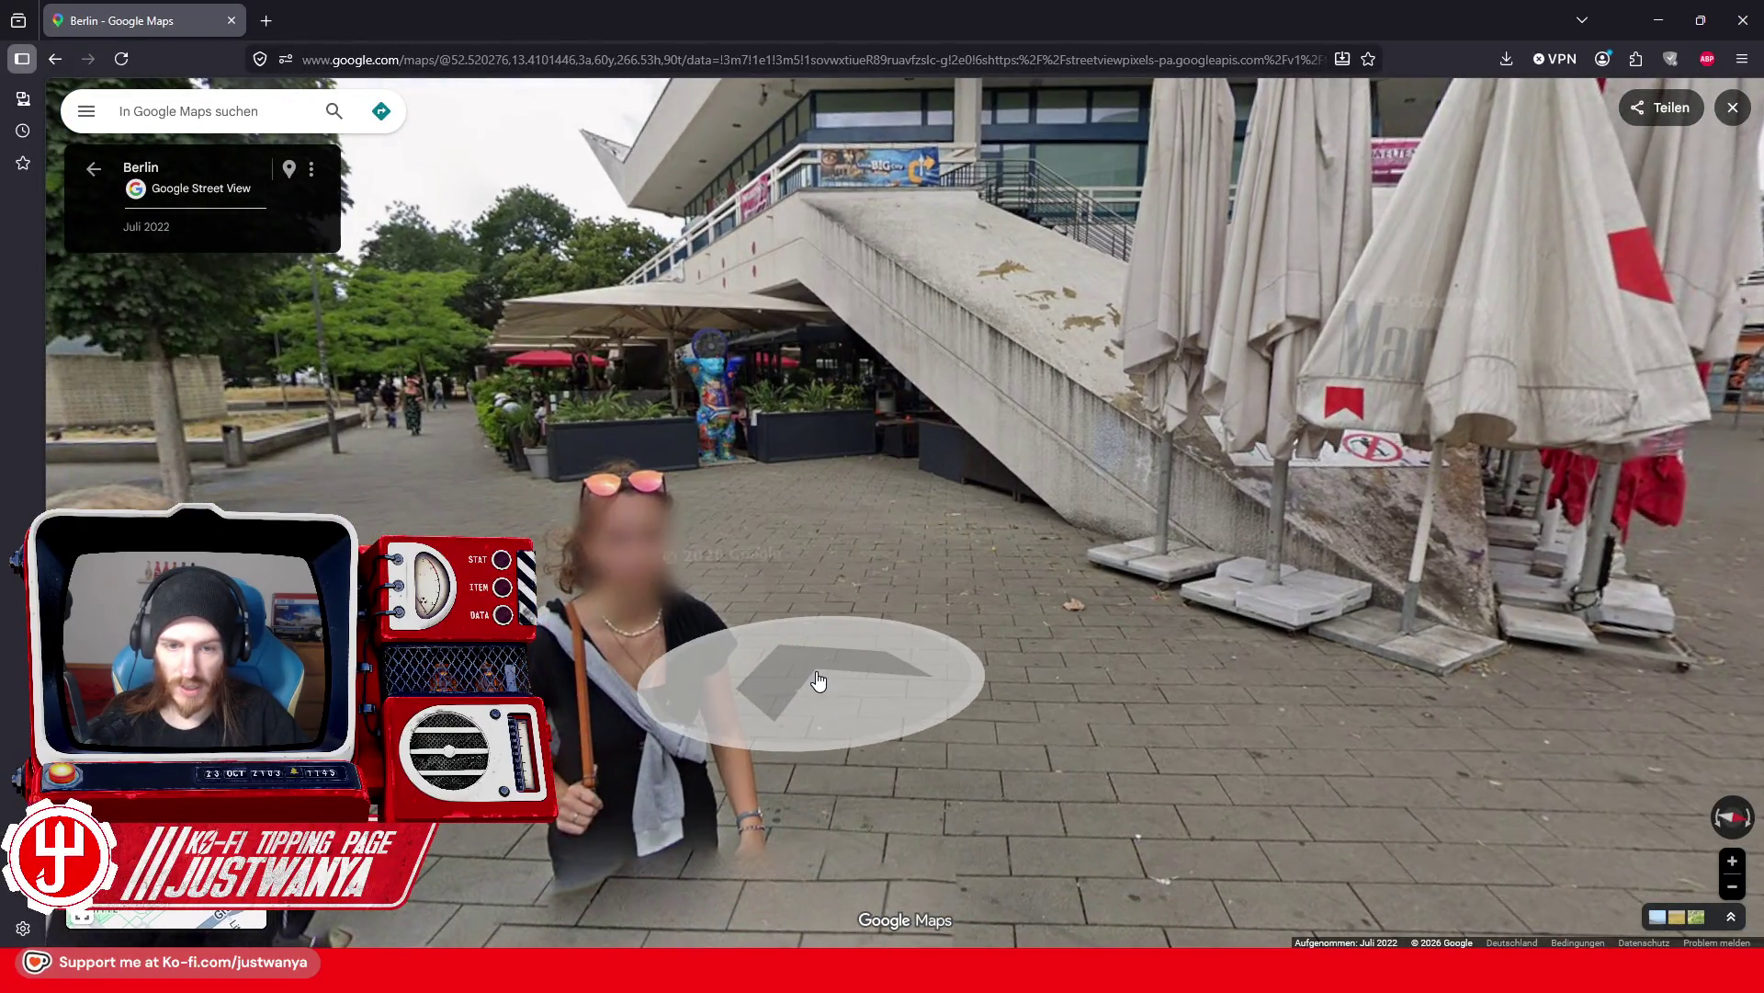
left_click(823, 687)
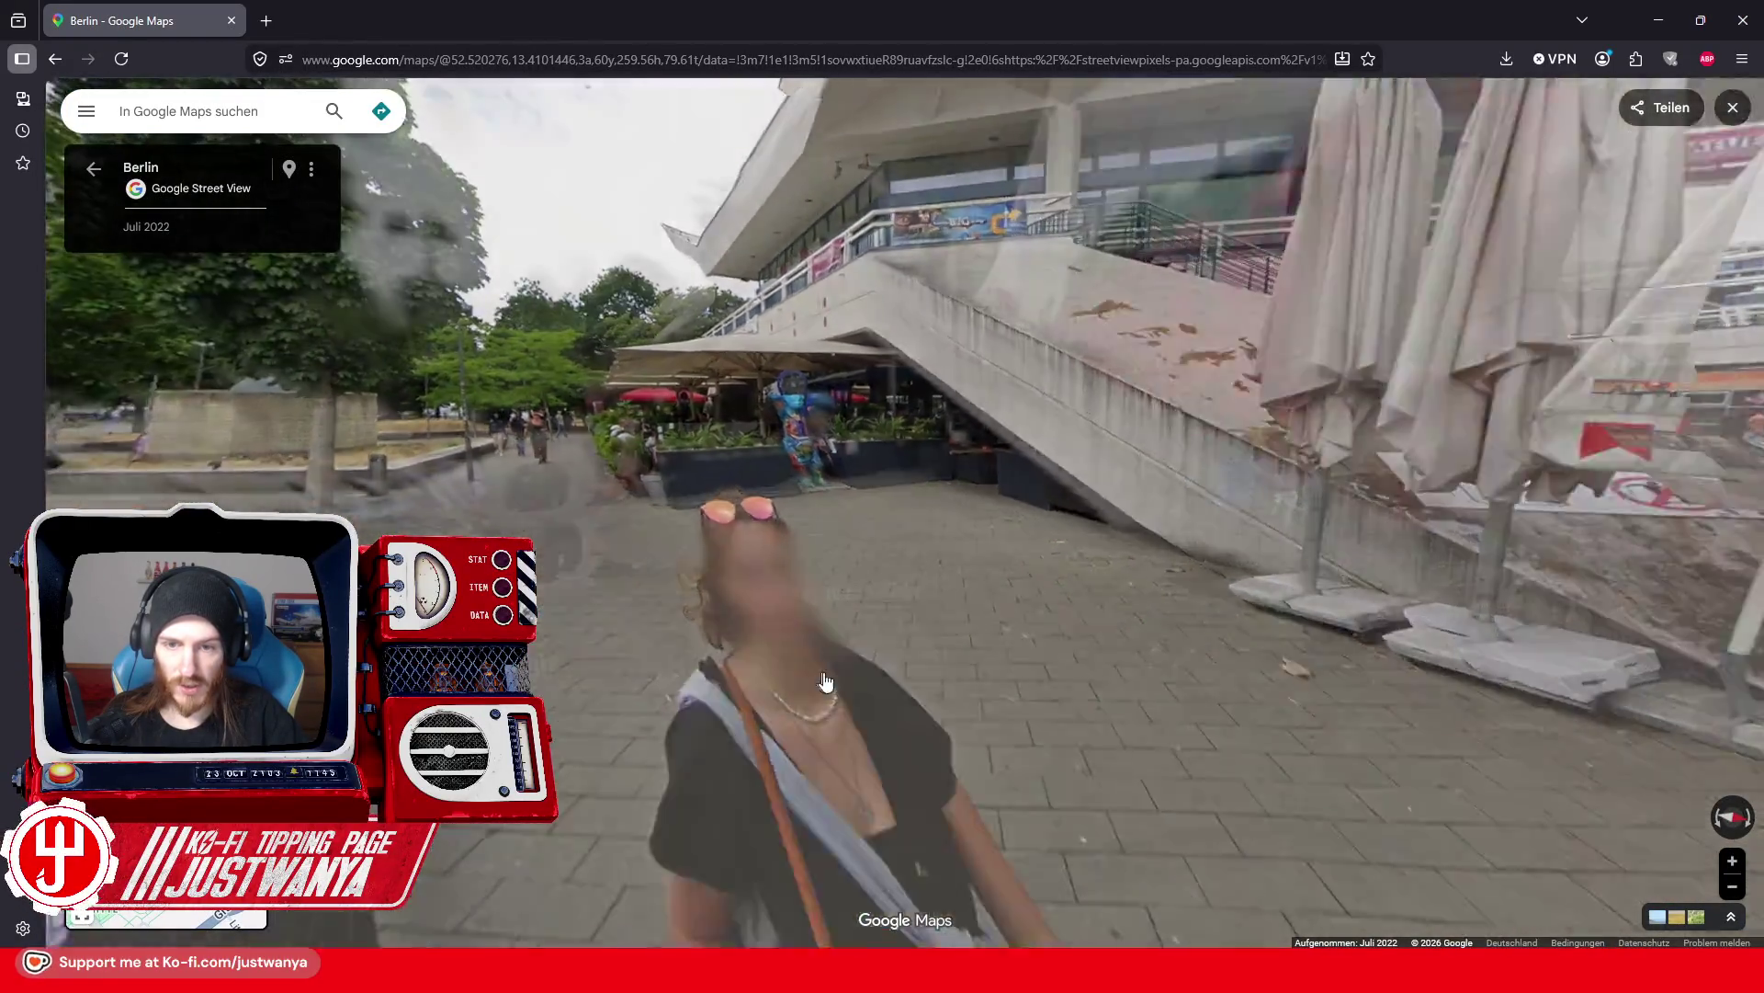
left_click(1437, 588)
left_click(977, 666)
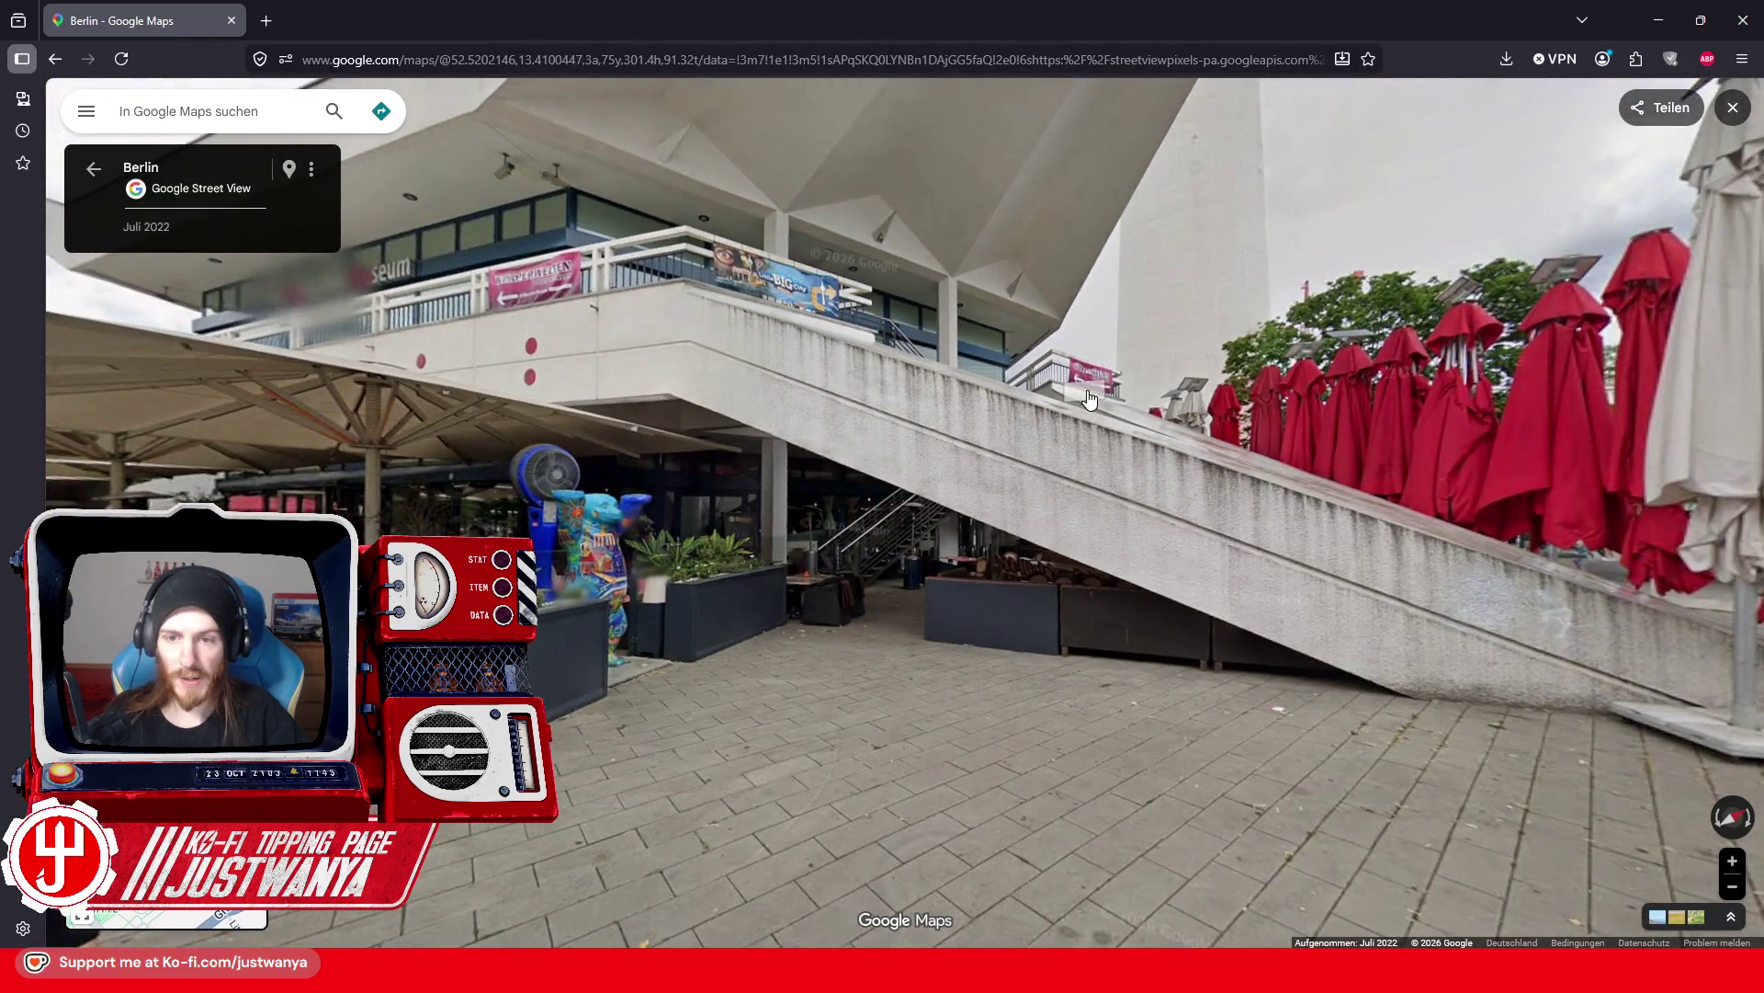
left_click_drag(855, 649, 963, 610)
scroll(963, 610, "up", 5)
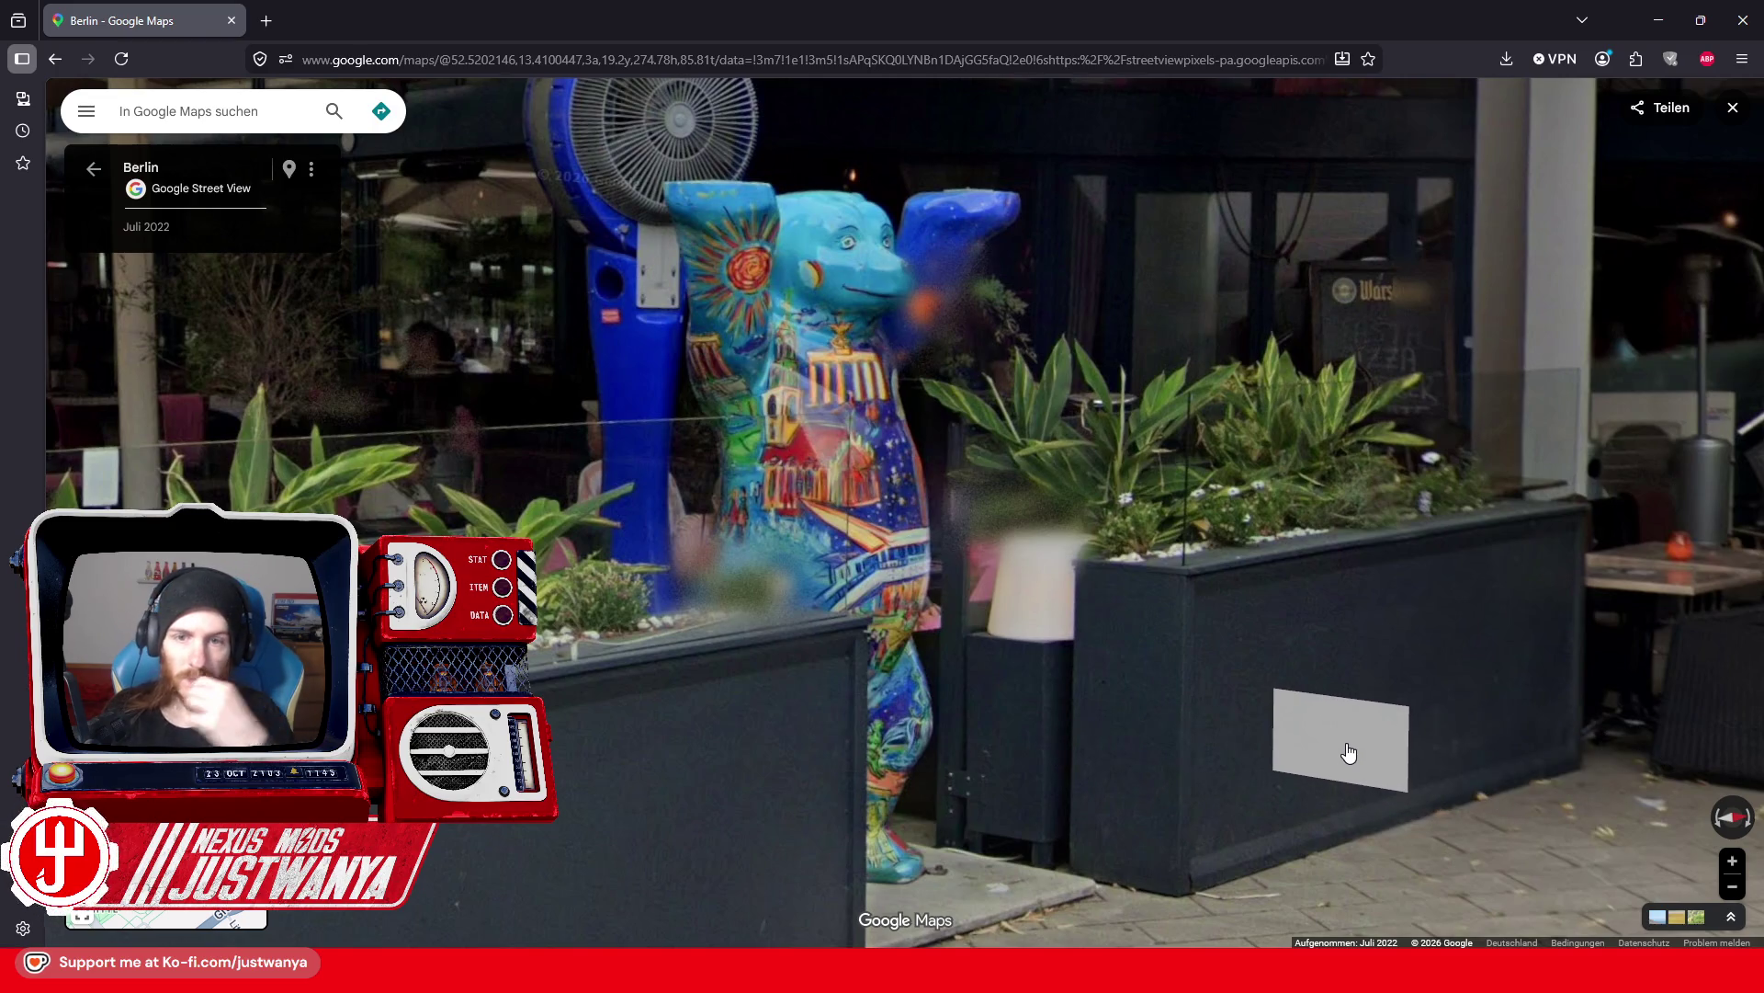
Step: Walk across the pigeon-filled square past the steel sphere toward the VAPIANO and TK Maxx building
left_click(1346, 749)
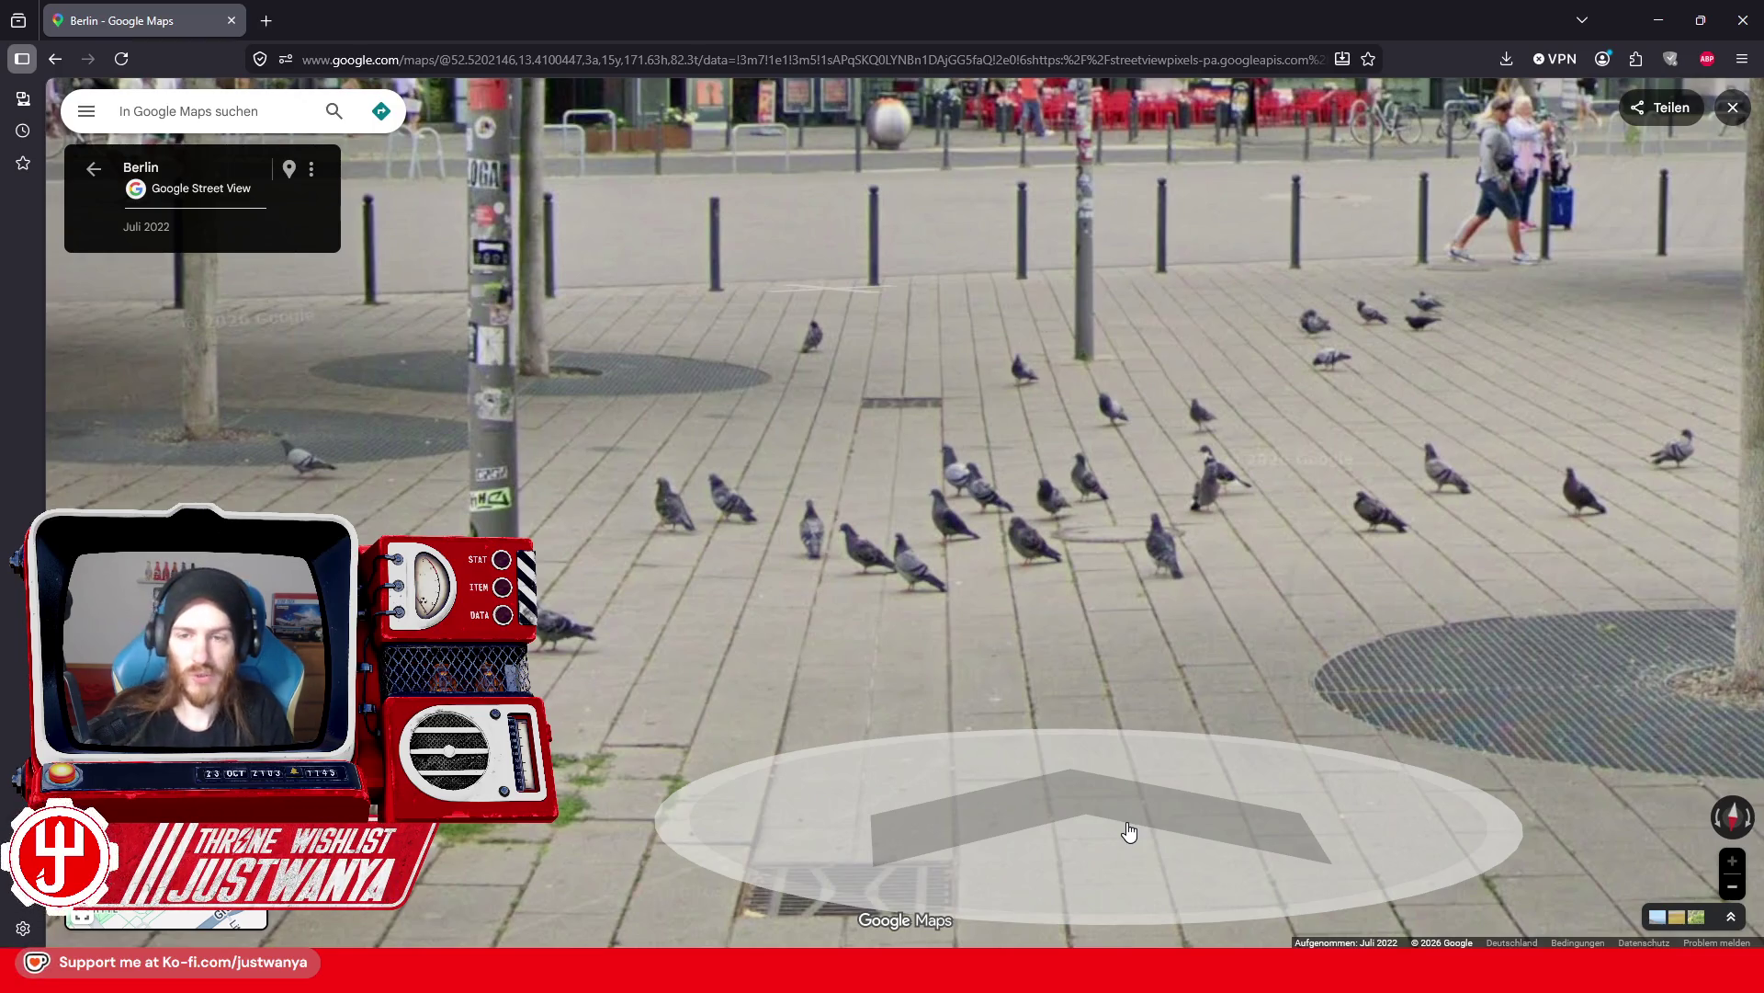
left_click(1129, 831)
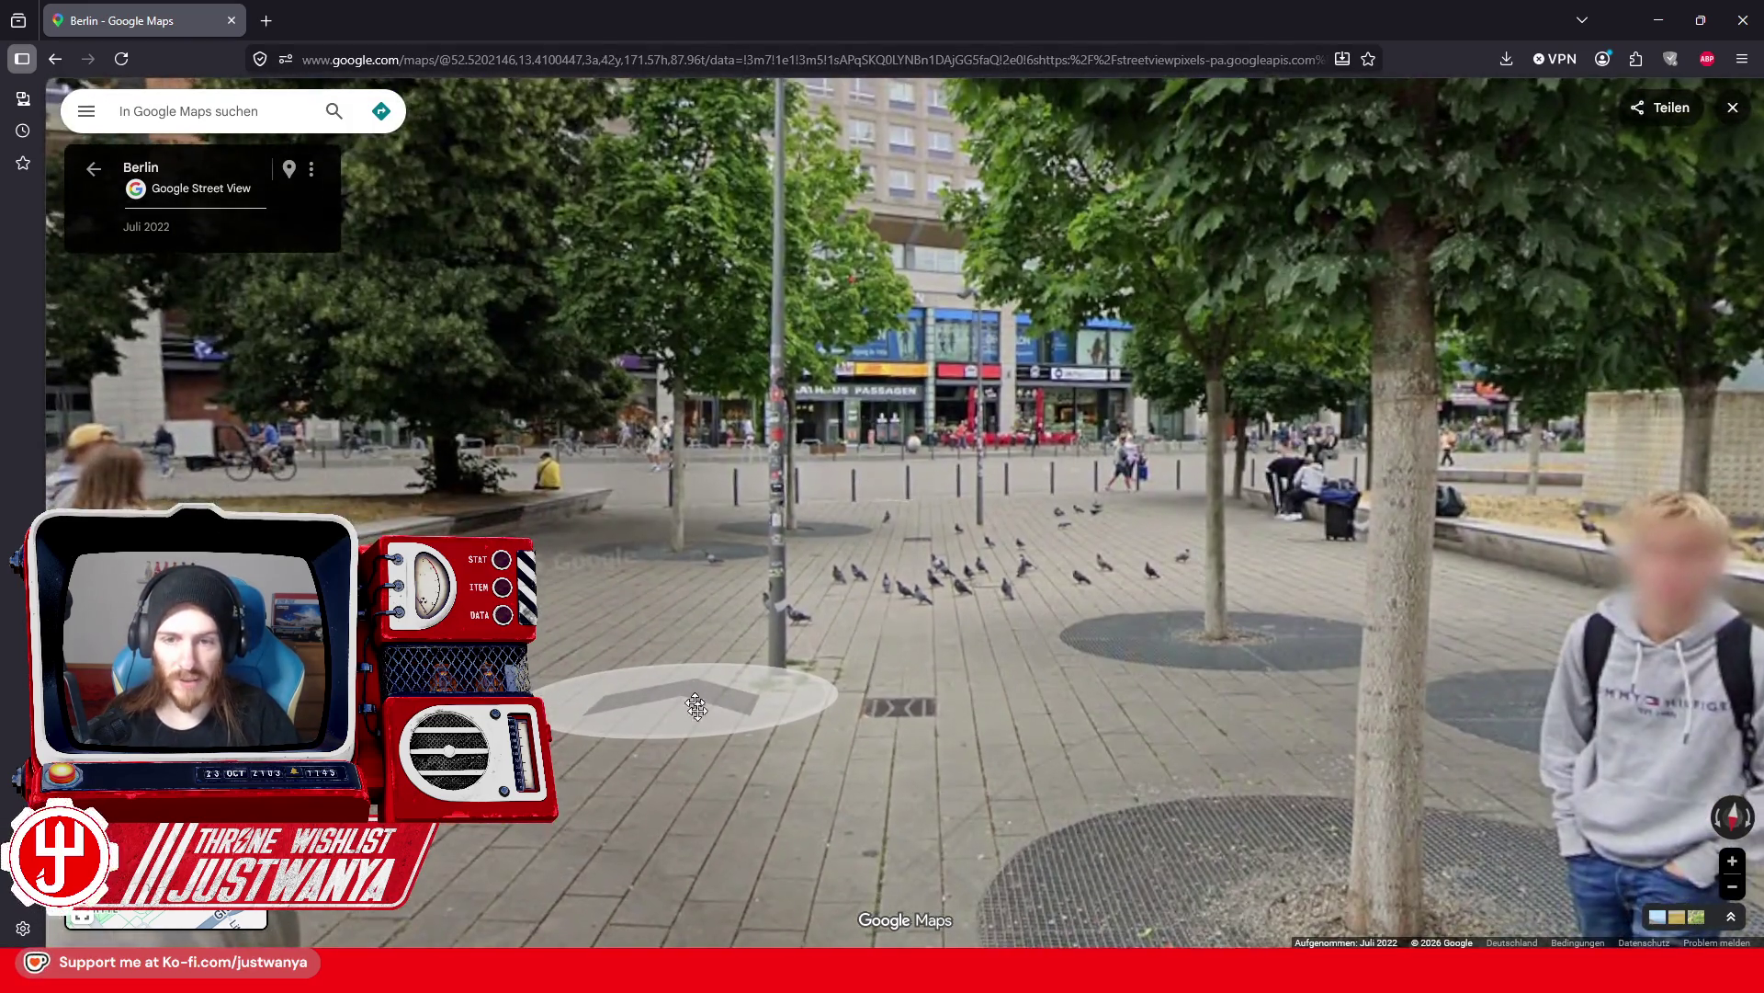
scroll(697, 706, "down", 2)
mouse_move(702, 741)
left_mouse_down()
mouse_move(992, 732)
mouse_move(918, 713)
mouse_move(717, 537)
left_mouse_up()
scroll(615, 725, "up", 2)
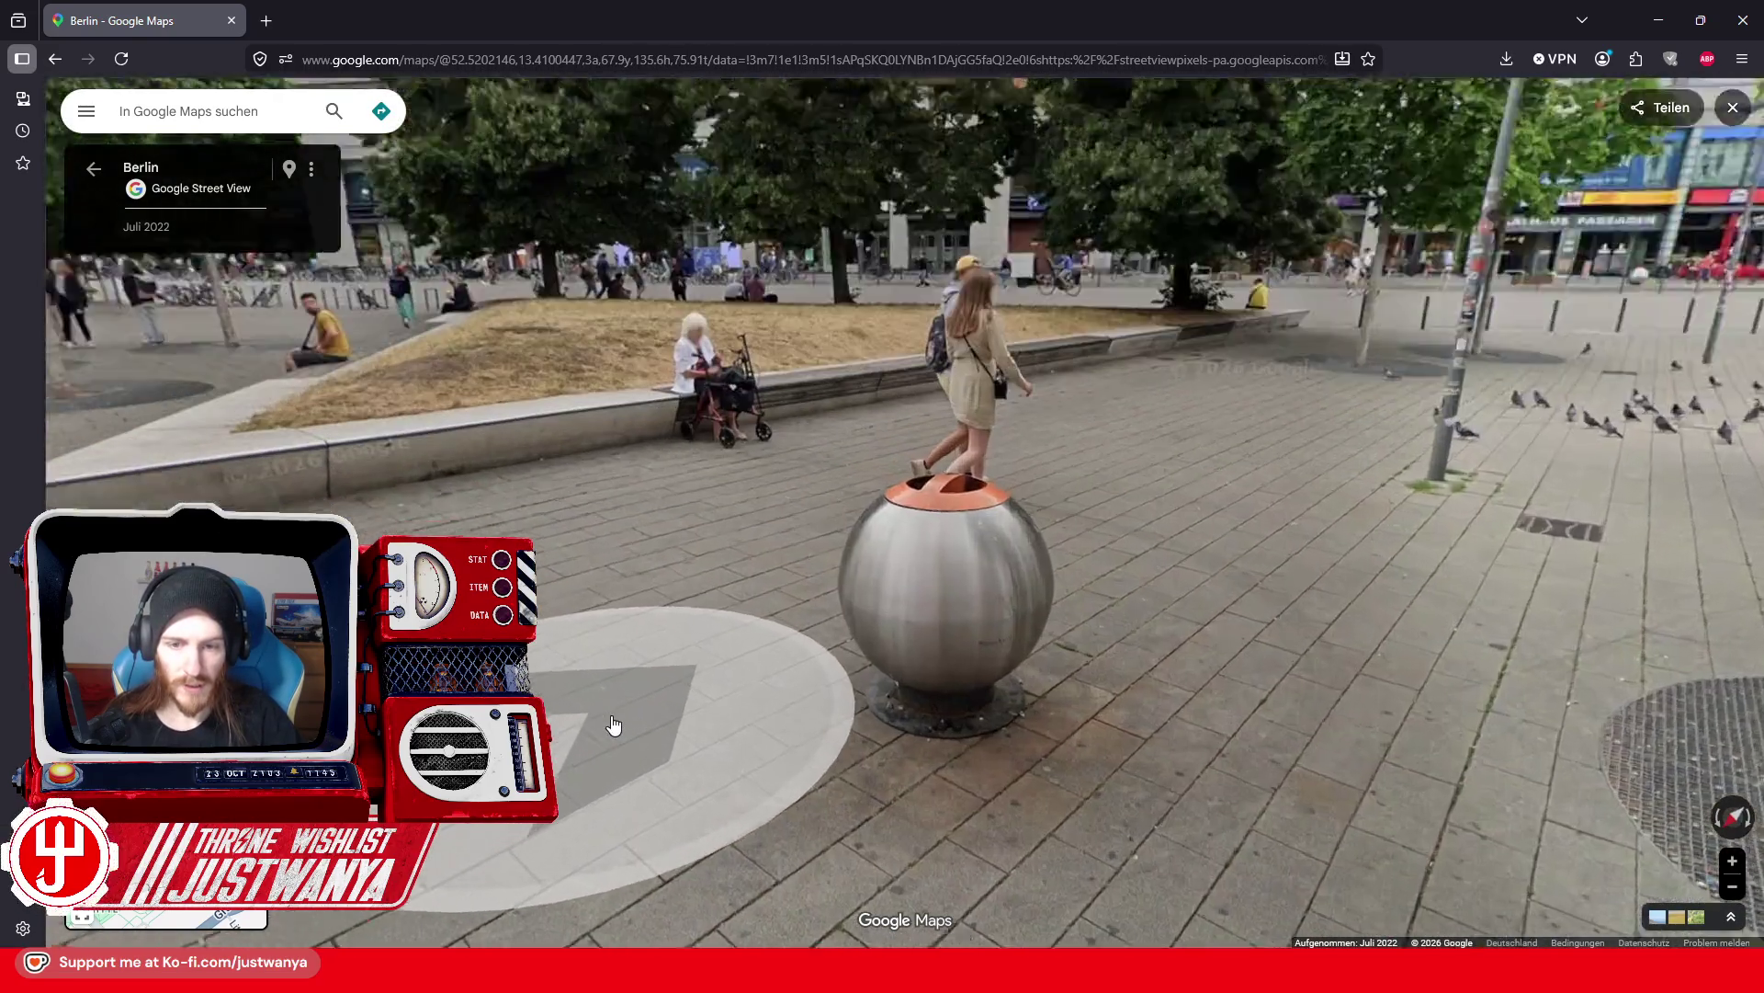
left_click(896, 550)
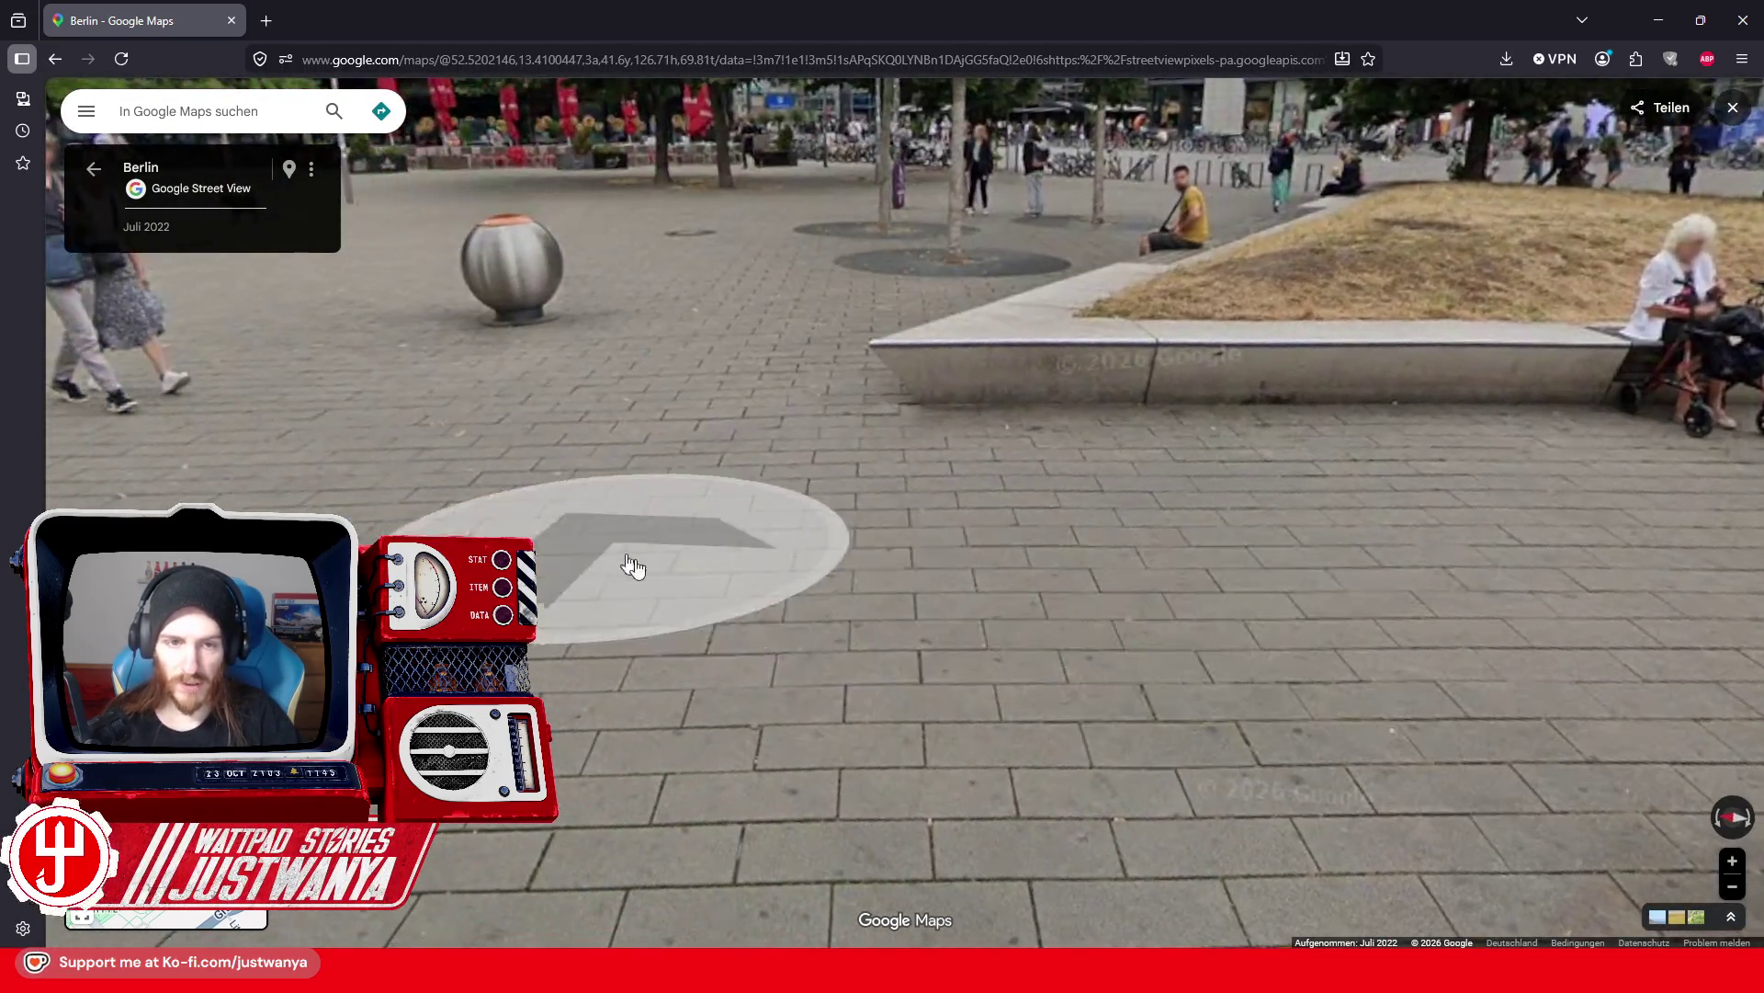
left_click_drag(630, 570, 1125, 712)
scroll(1118, 707, "down", 2)
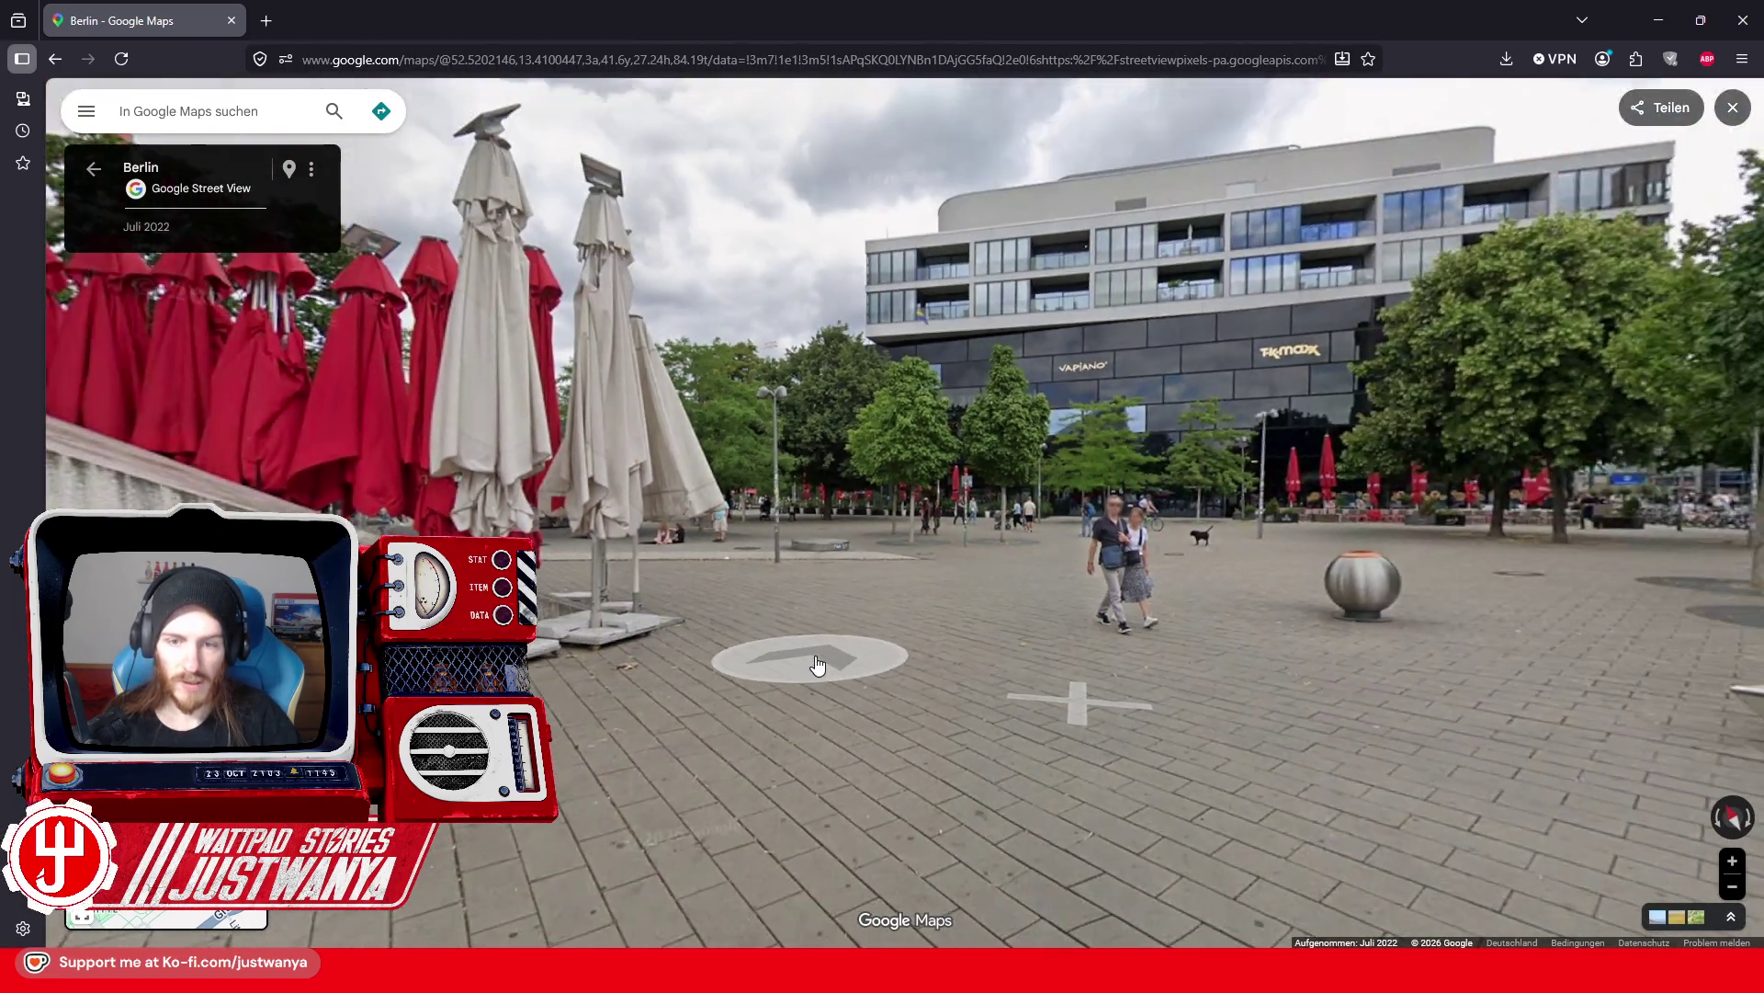
left_click_drag(815, 665, 875, 522)
left_click(956, 541)
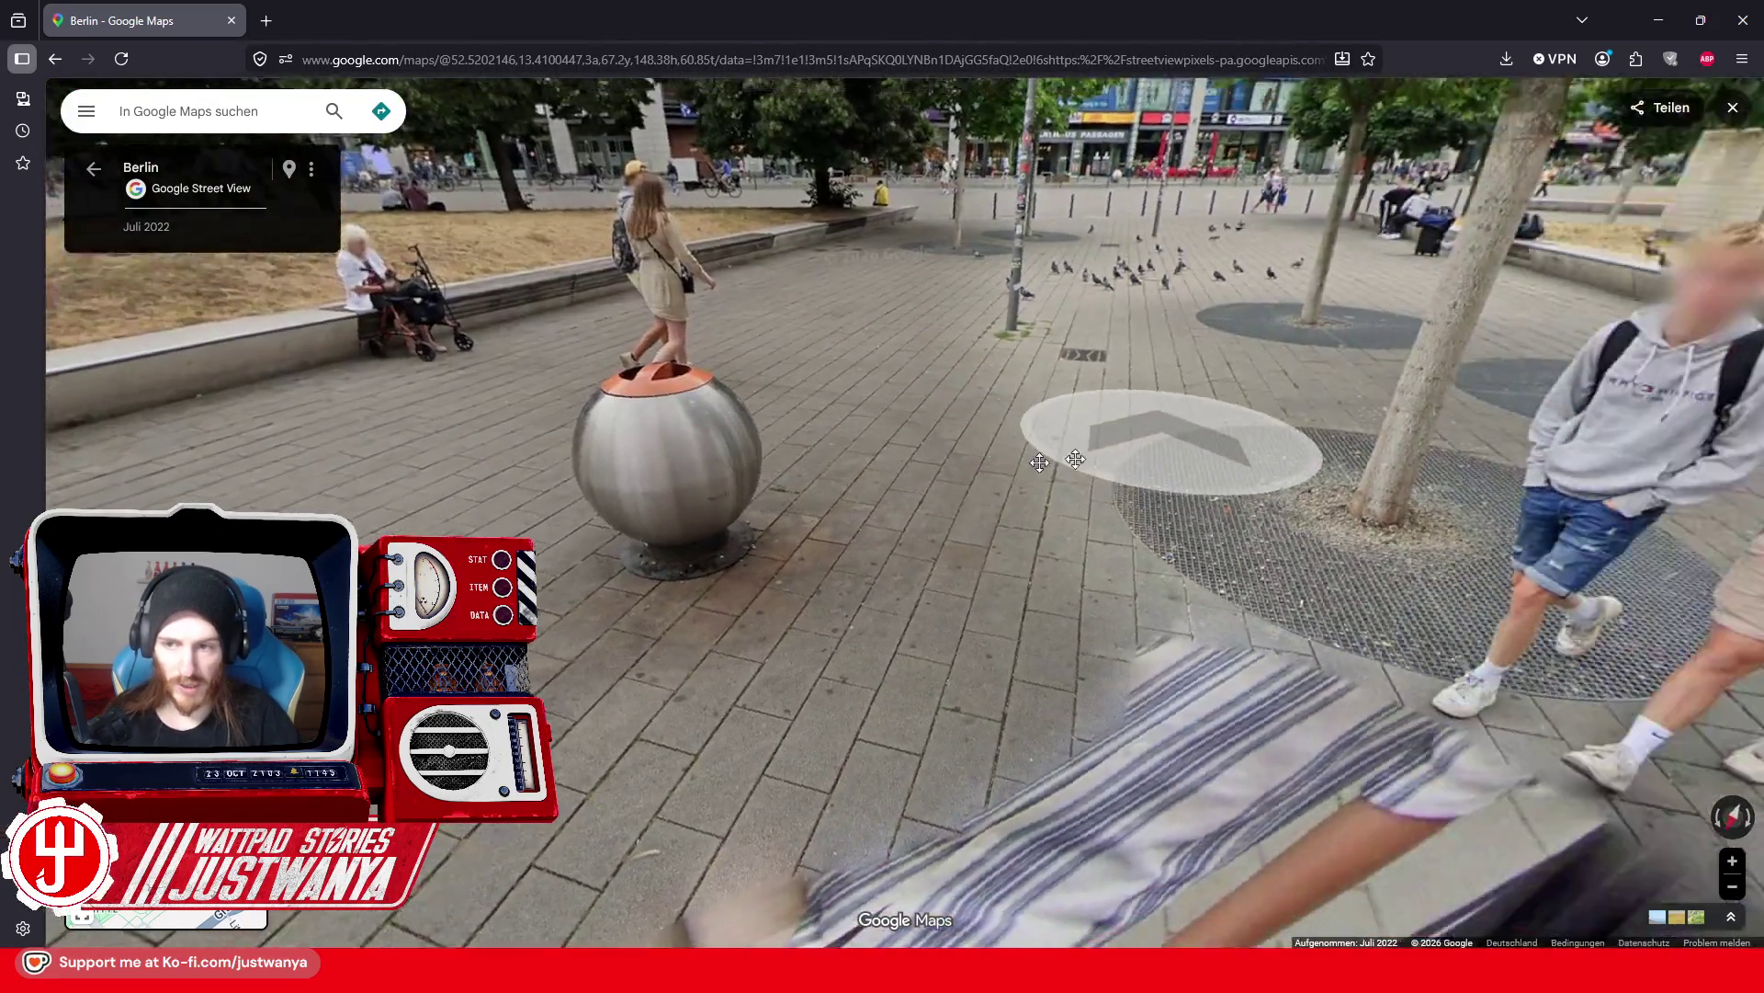
left_click(826, 505)
mouse_move(1210, 512)
left_mouse_down()
mouse_move(1020, 432)
mouse_move(994, 367)
mouse_move(996, 720)
mouse_move(917, 631)
mouse_move(878, 536)
mouse_move(698, 781)
left_mouse_up()
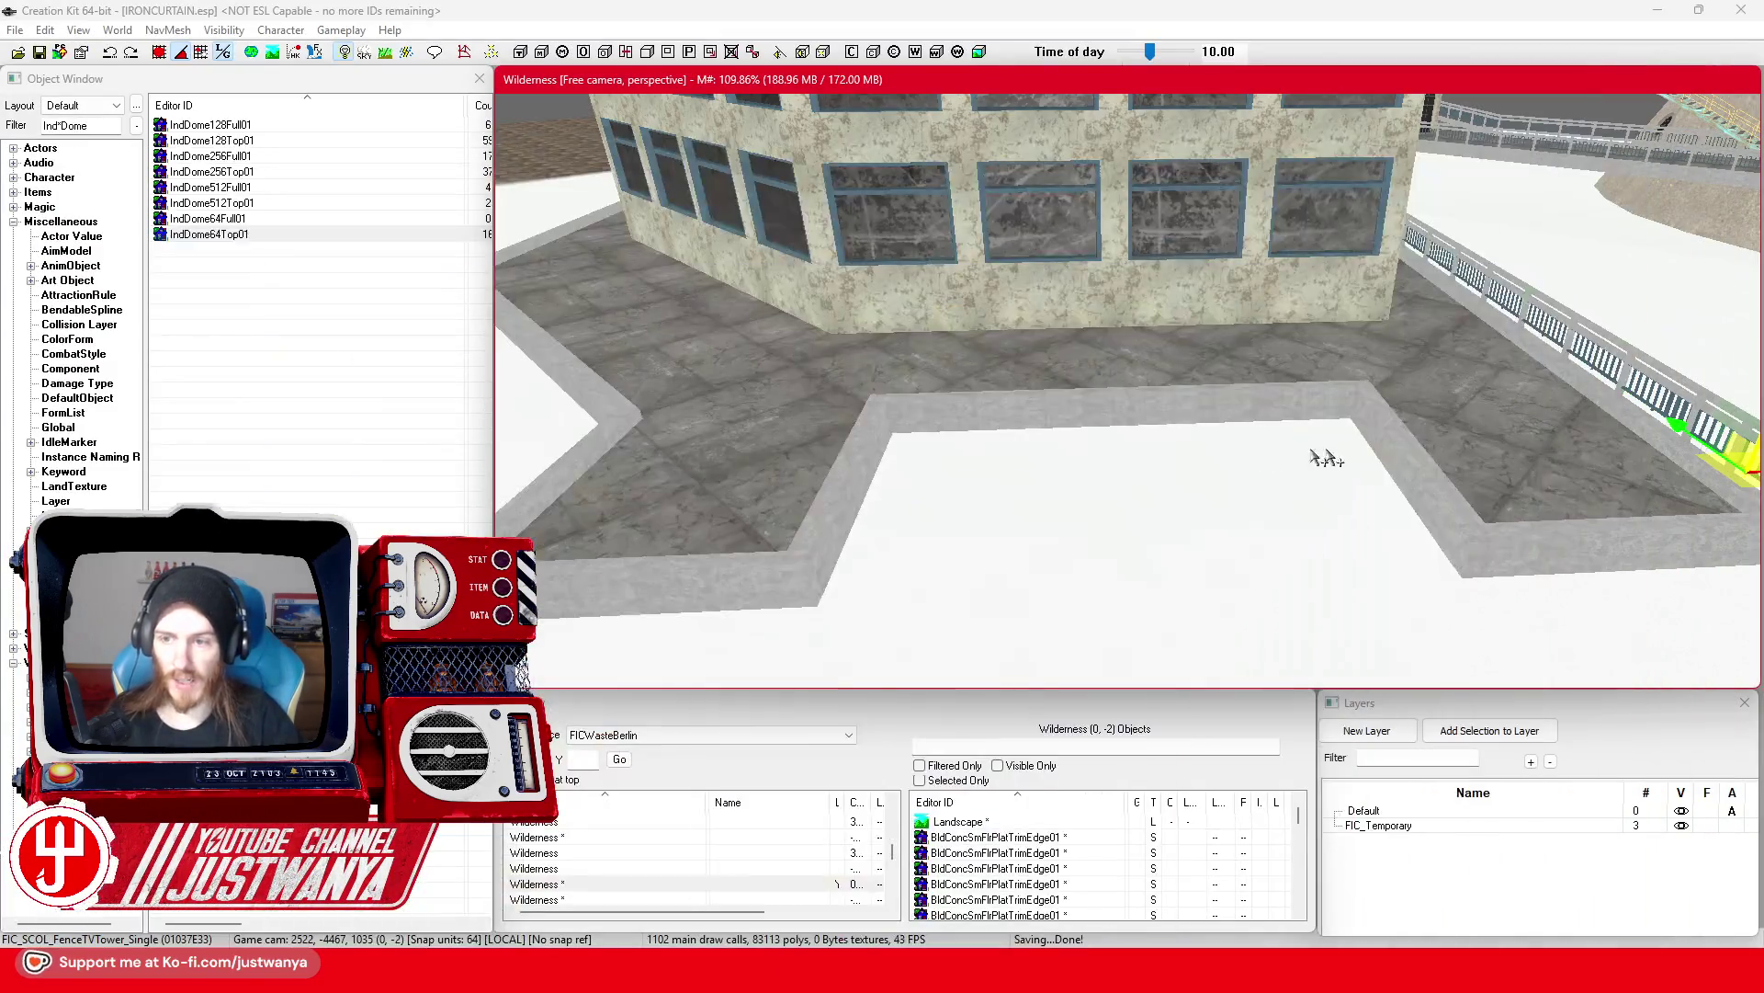
Step: Select a concrete trim piece and fly the camera over to the BldGlassSolid01 glass walls
left_click(1395, 449)
scroll(1292, 504, "down", 5)
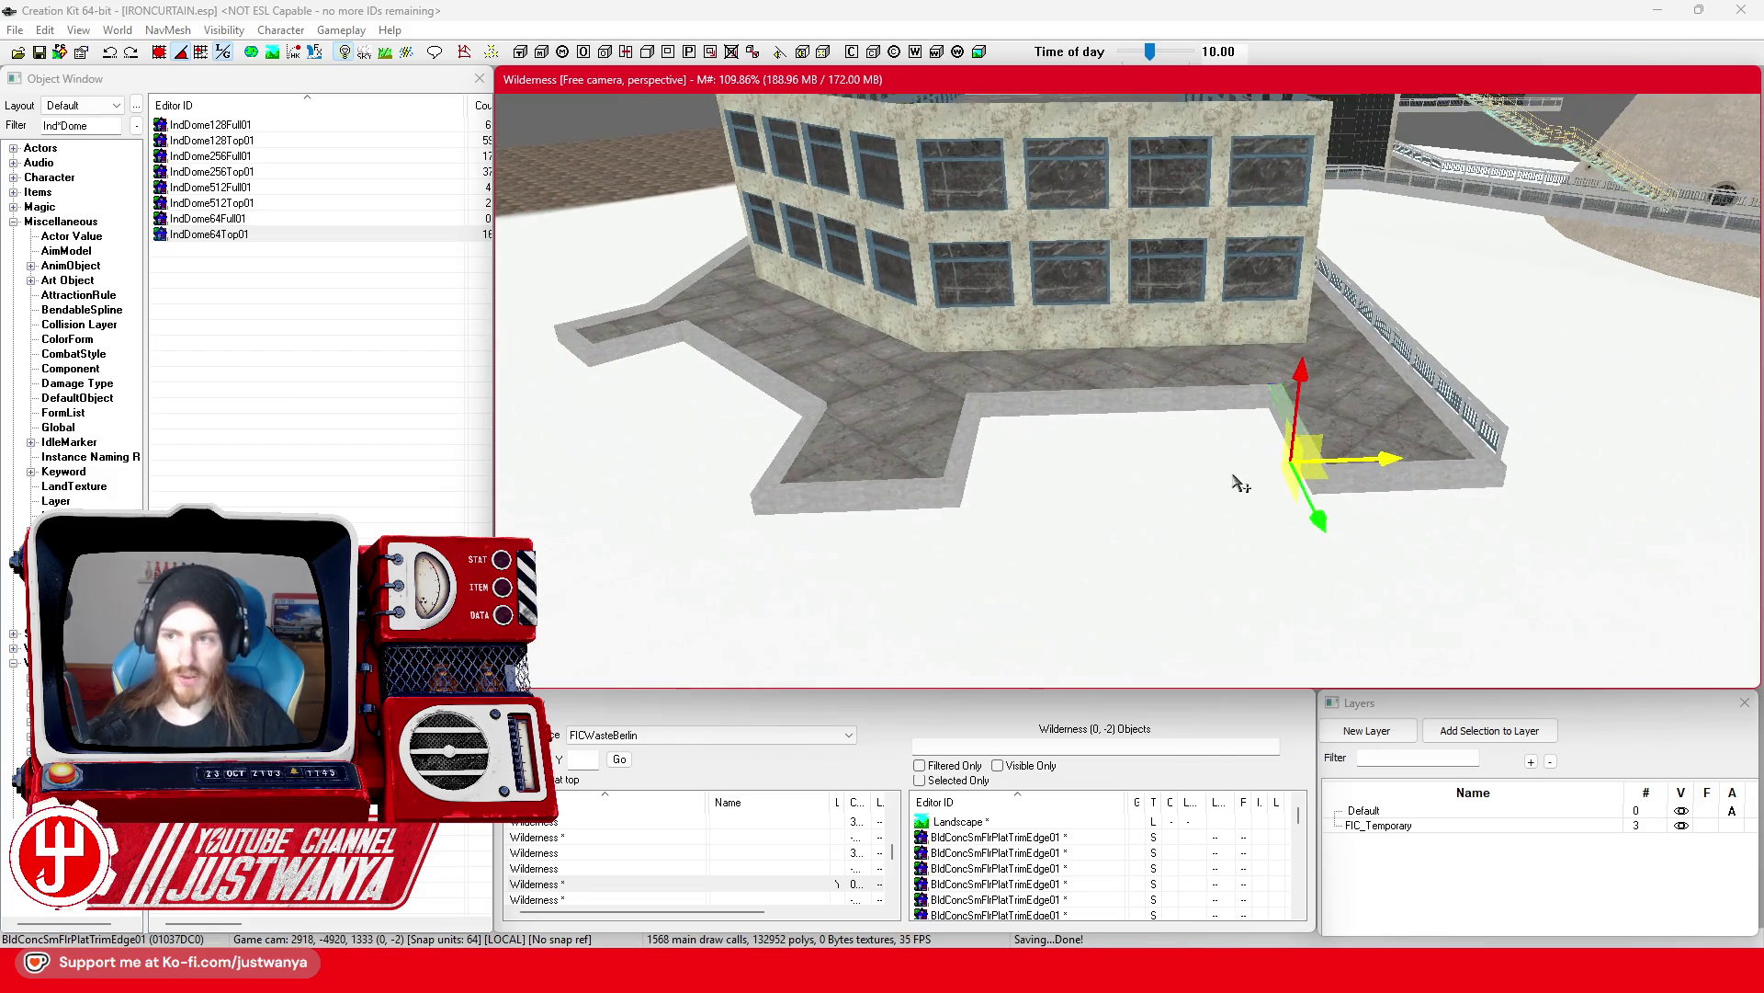
left_click_drag(697, 405, 1319, 515)
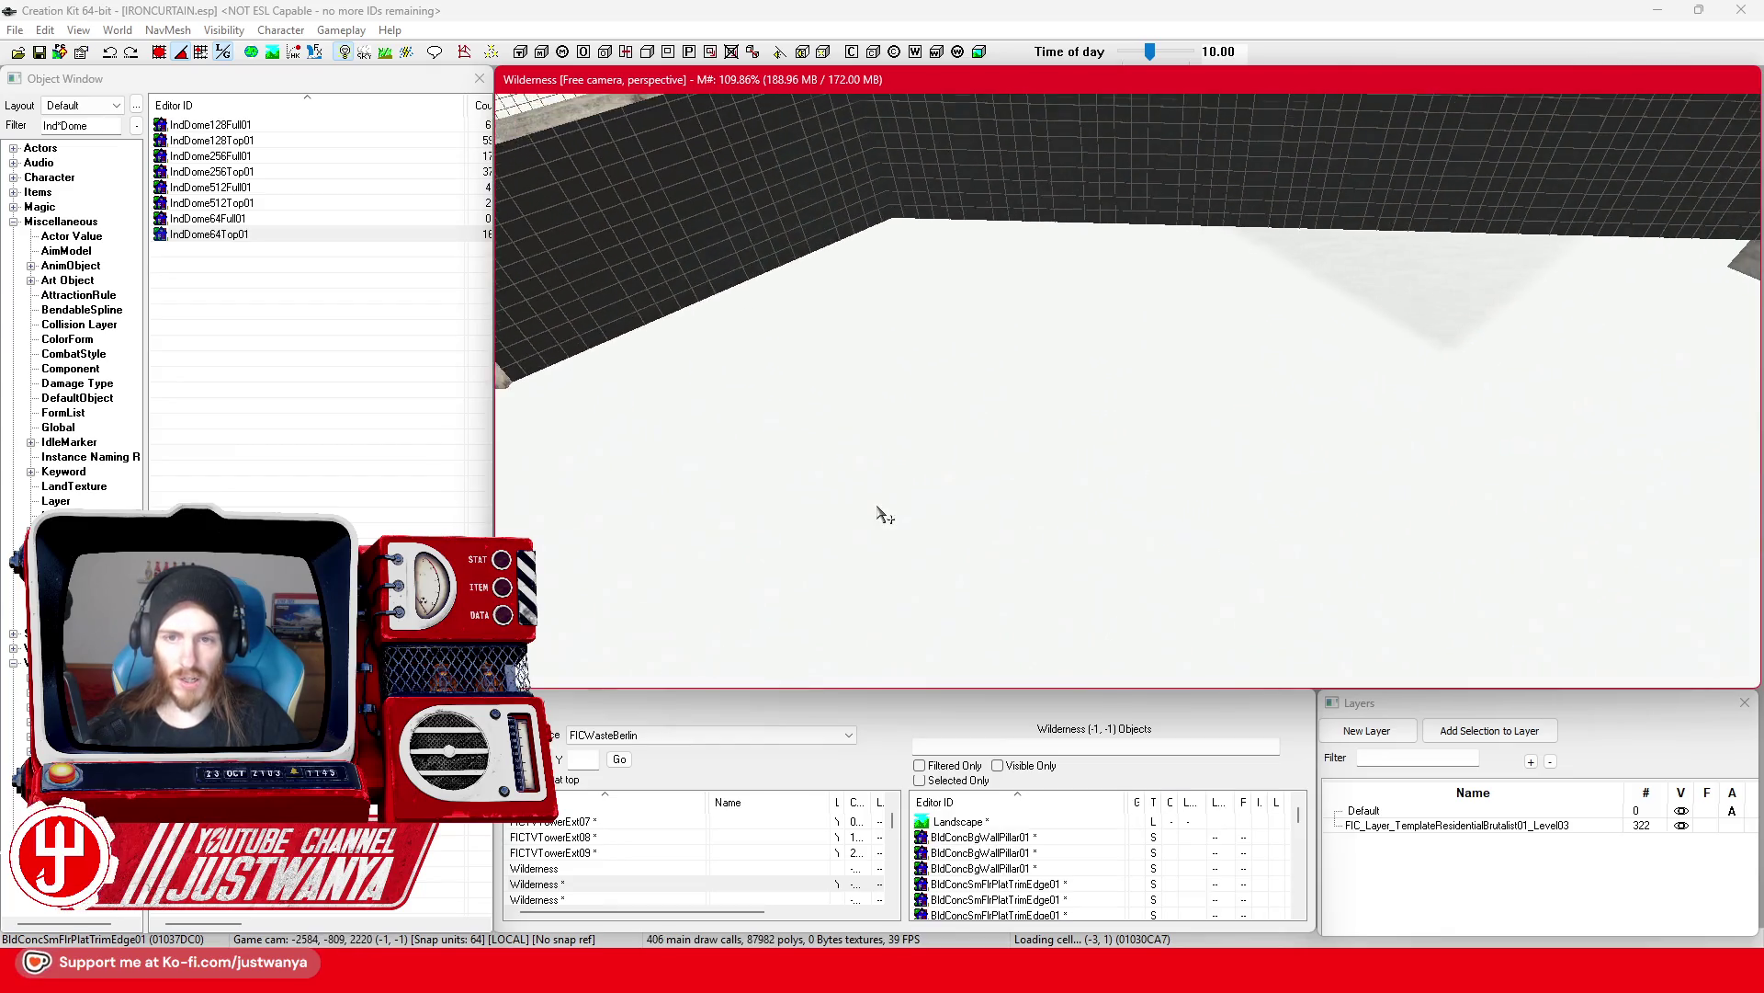
mouse_move(883, 512)
left_mouse_down()
mouse_move(1320, 623)
mouse_move(1397, 333)
mouse_move(977, 455)
mouse_move(1079, 406)
mouse_move(731, 416)
mouse_move(919, 395)
mouse_move(885, 368)
left_mouse_up()
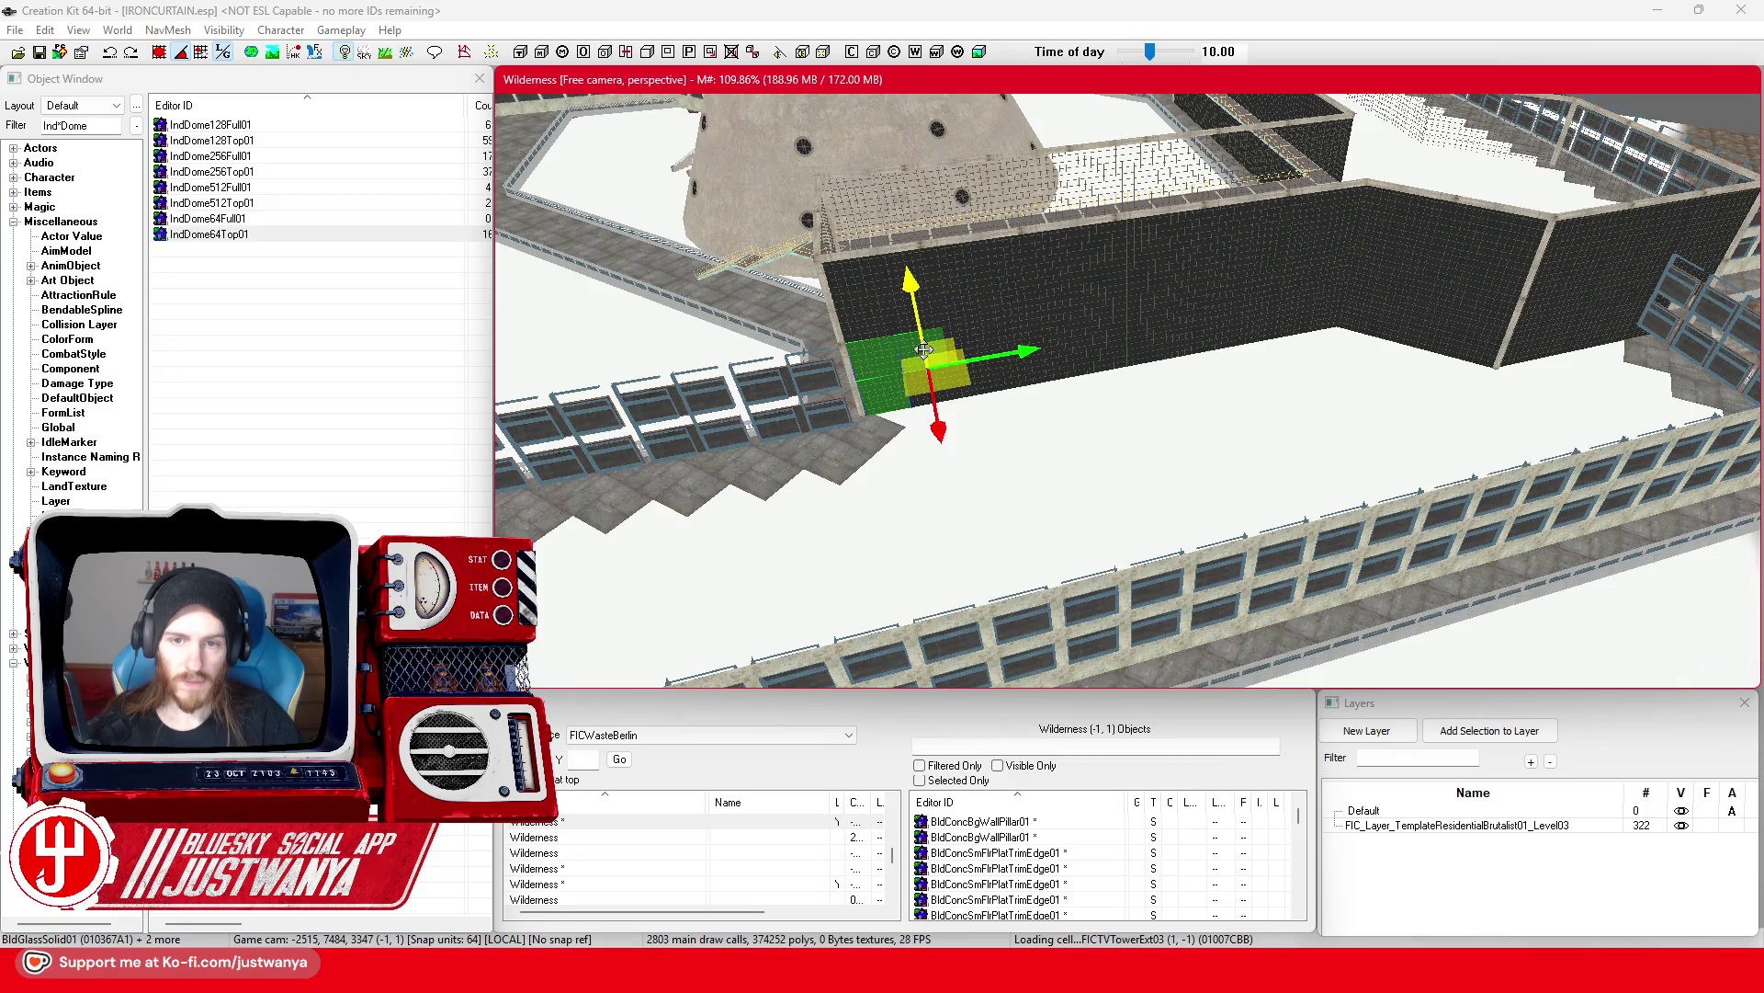
Step: Ctrl-select the BldGlassSolid01 panels along the wall and around the corner
scroll(1053, 428, "up", 10)
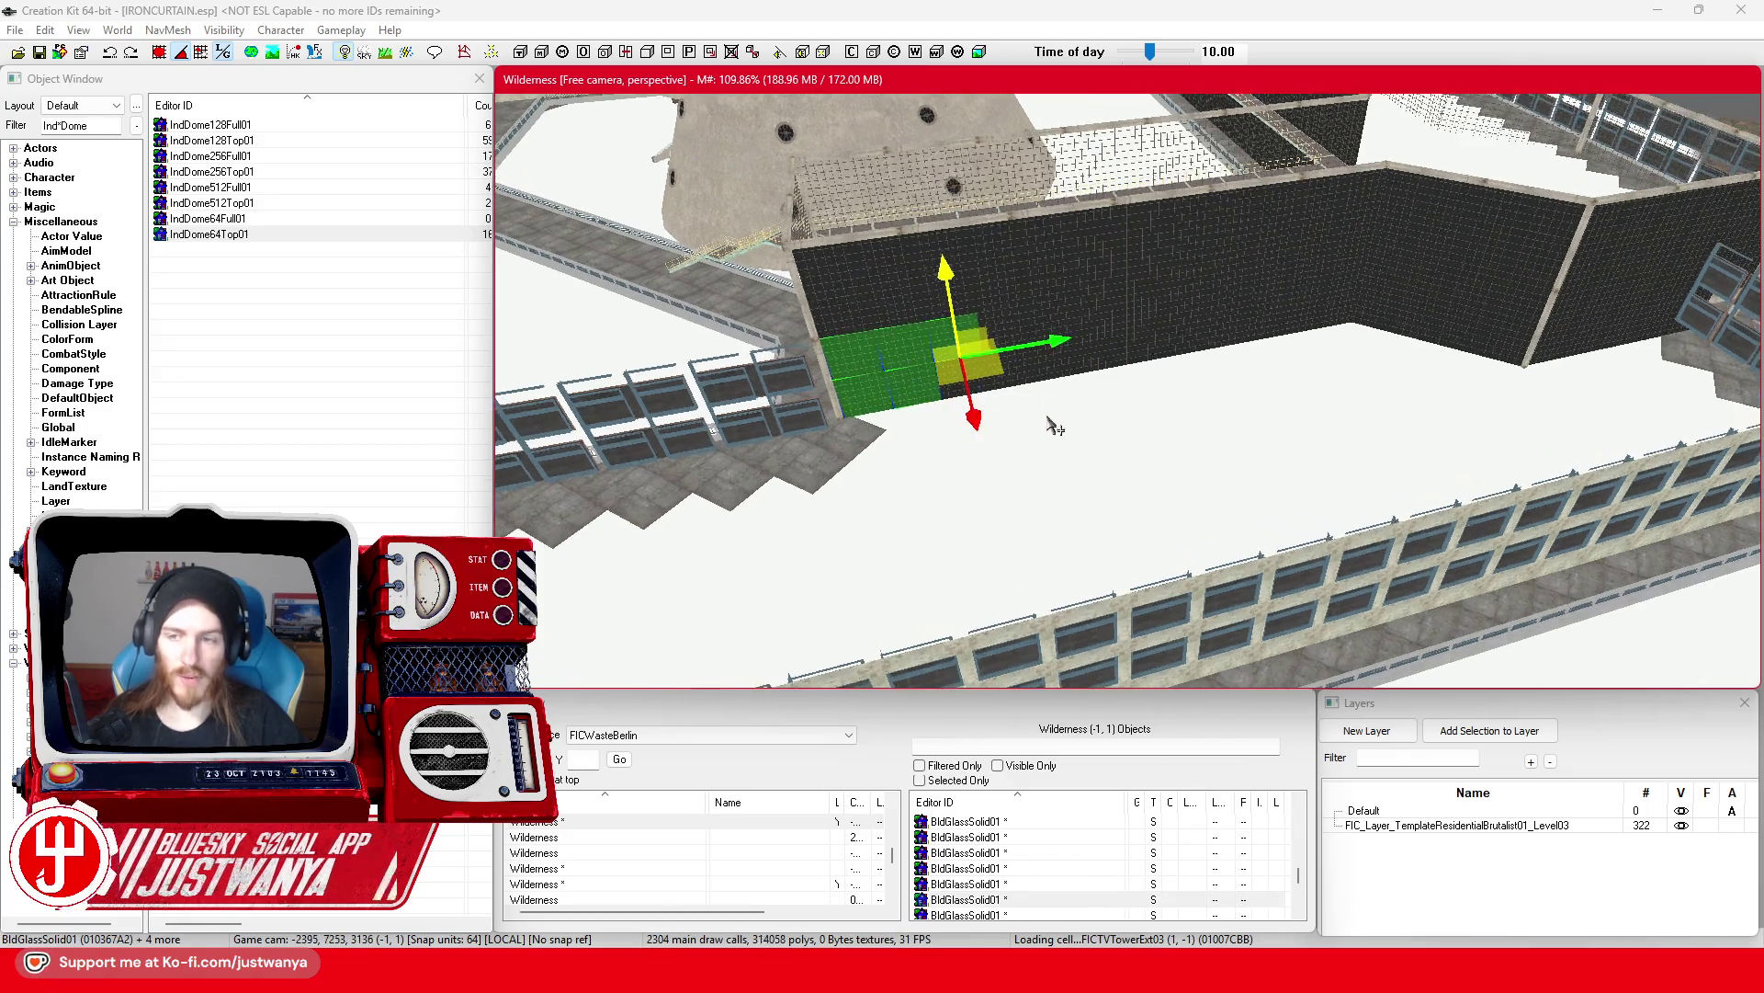
scroll(1055, 435, "up", 5)
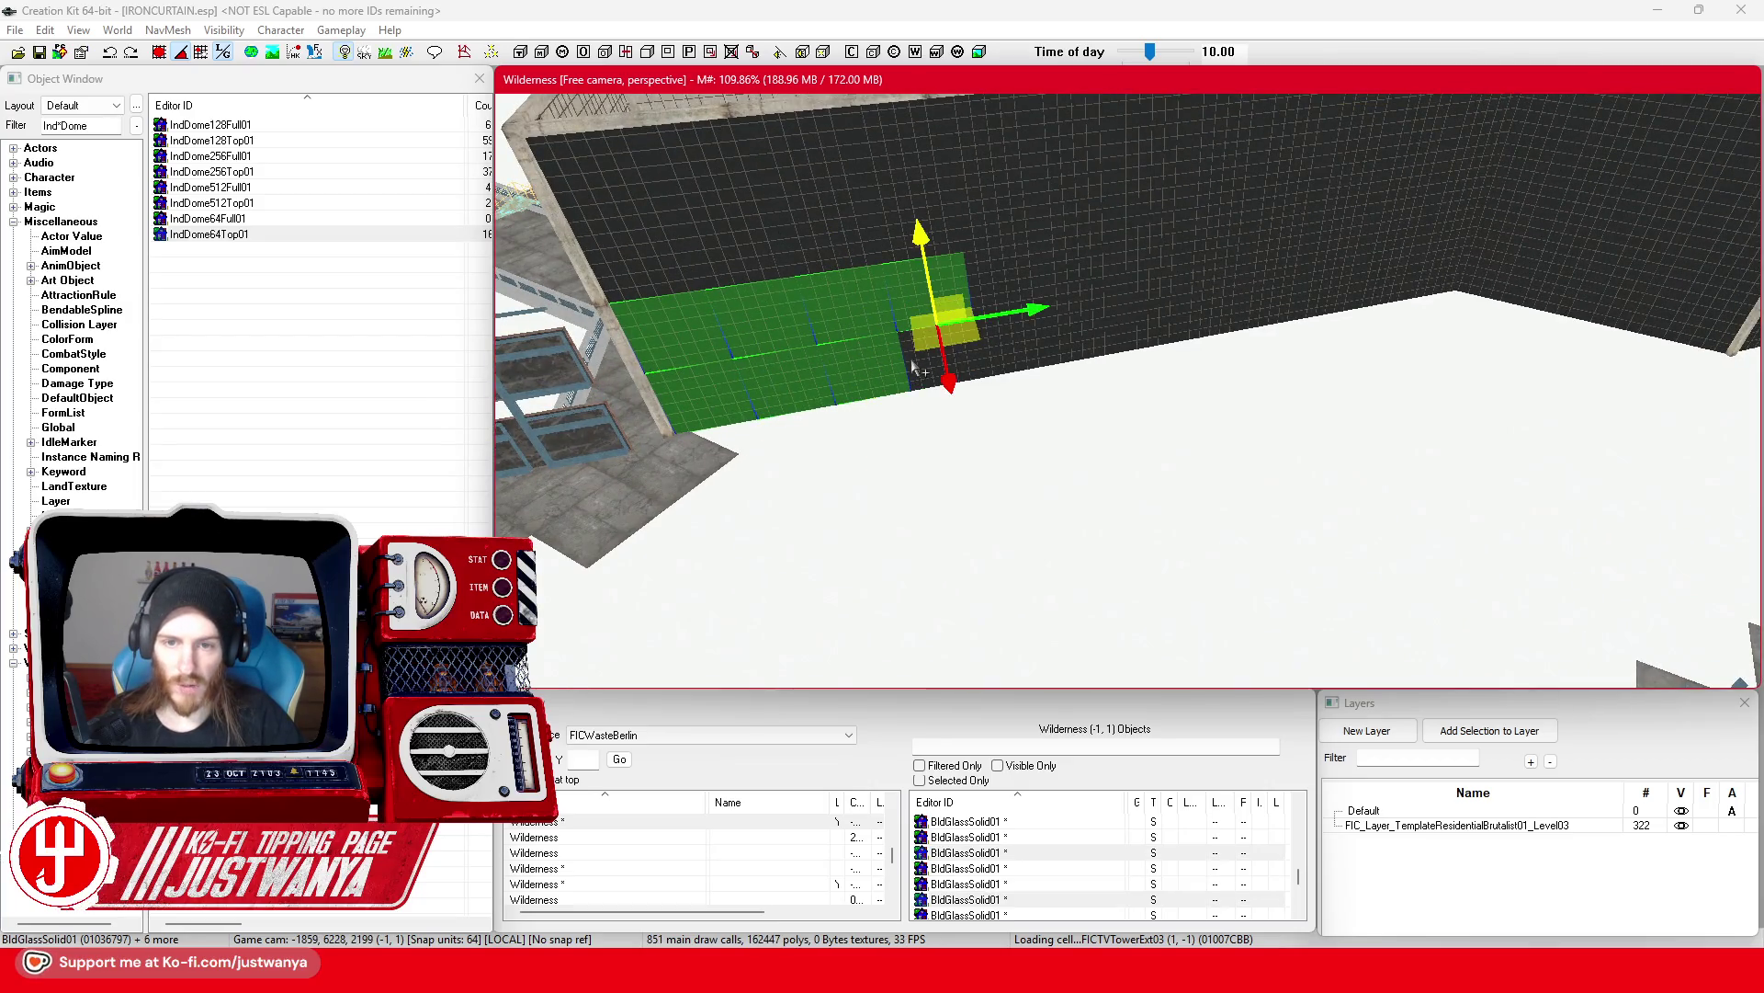
left_click(1048, 284, "ctrl")
left_click(1084, 345, "ctrl")
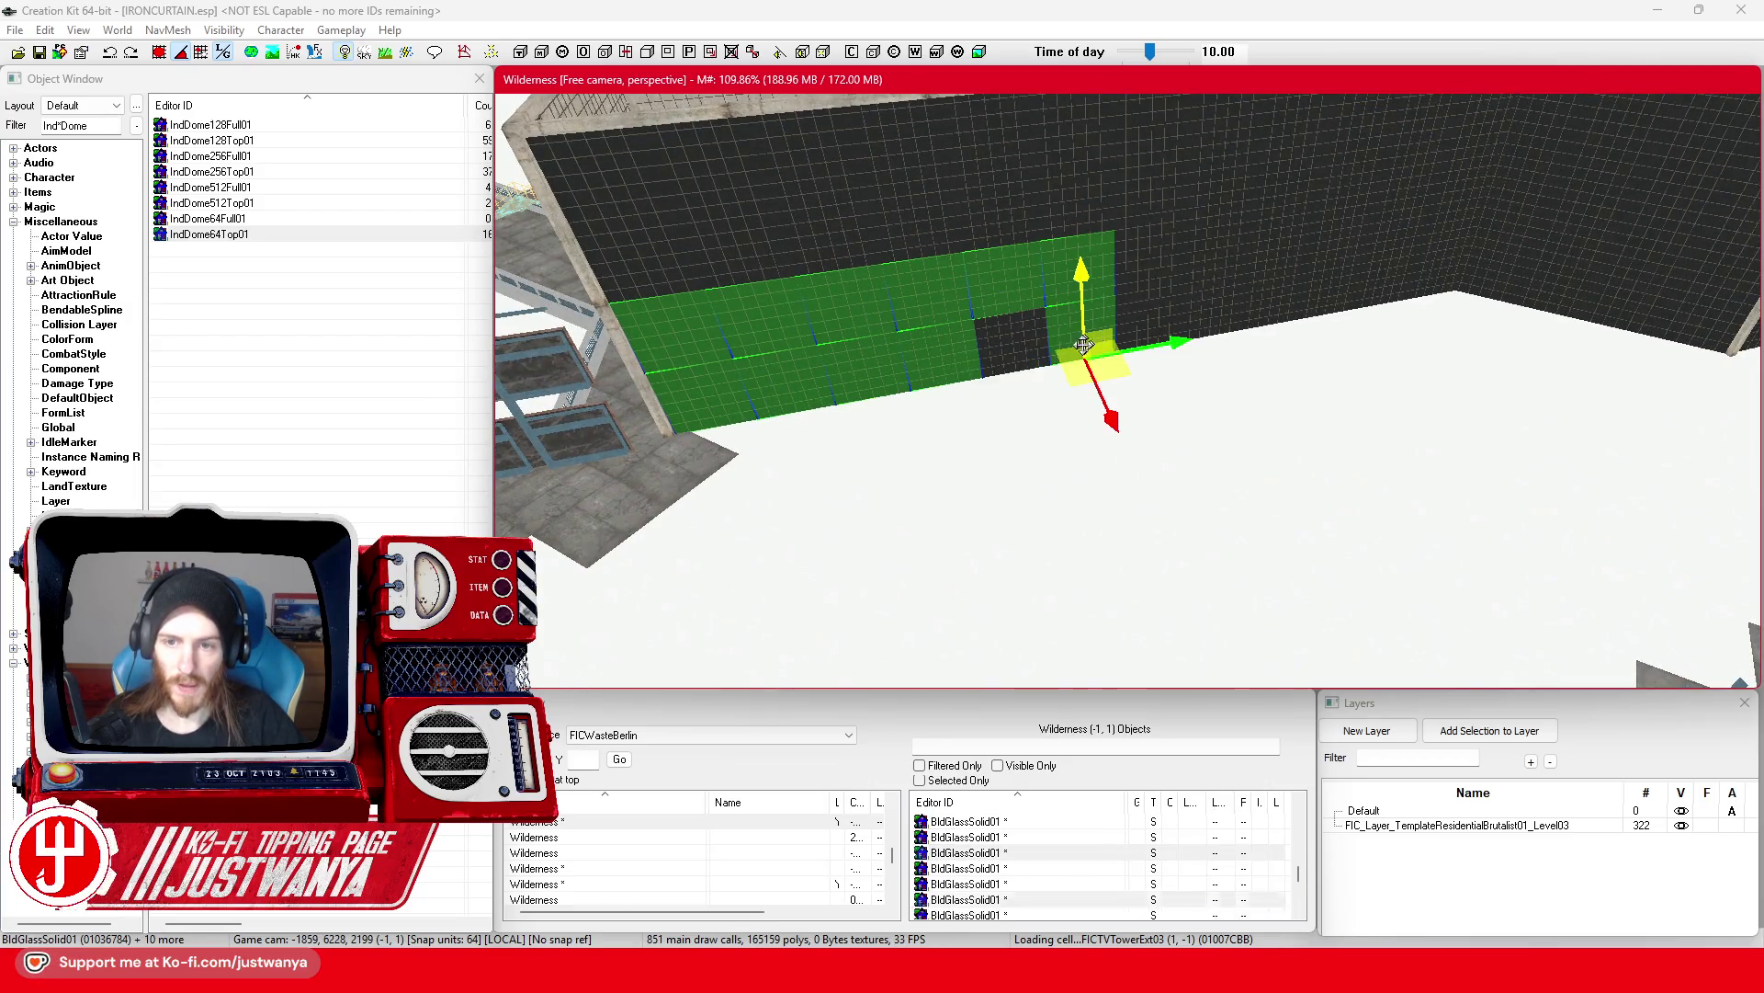
left_click(1179, 278, "ctrl")
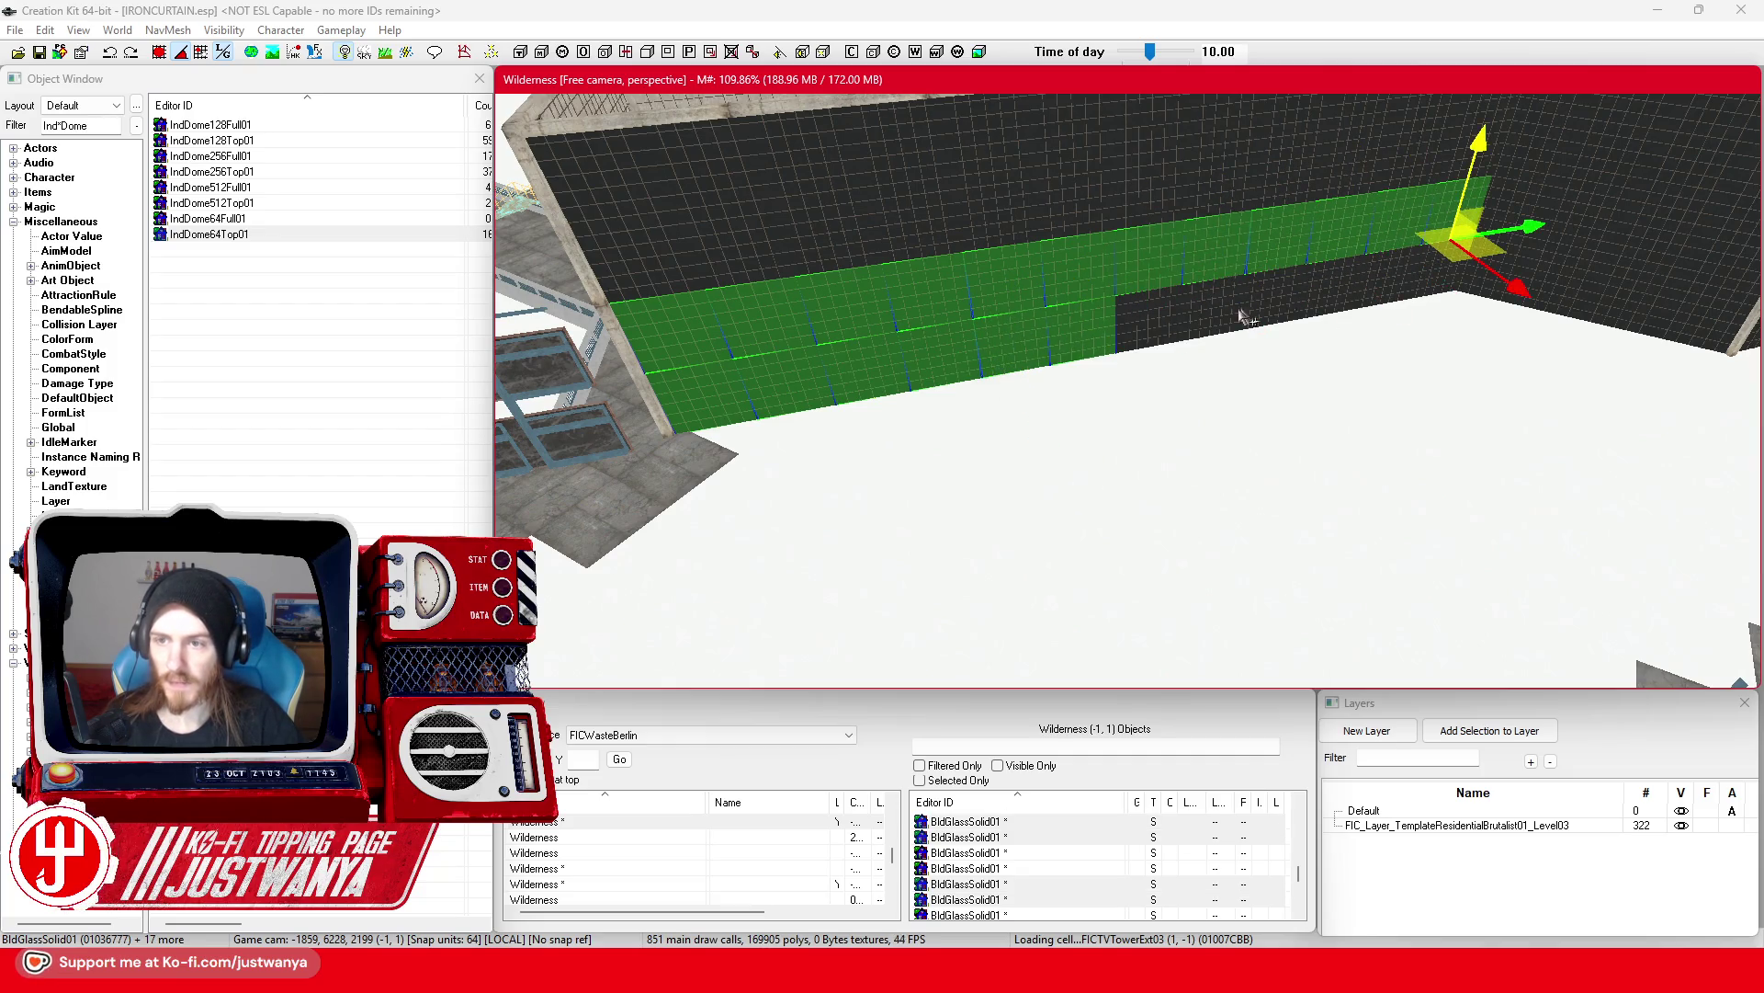
left_click(1165, 328, "ctrl")
left_click(1210, 305, "ctrl")
left_click(1323, 281, "ctrl")
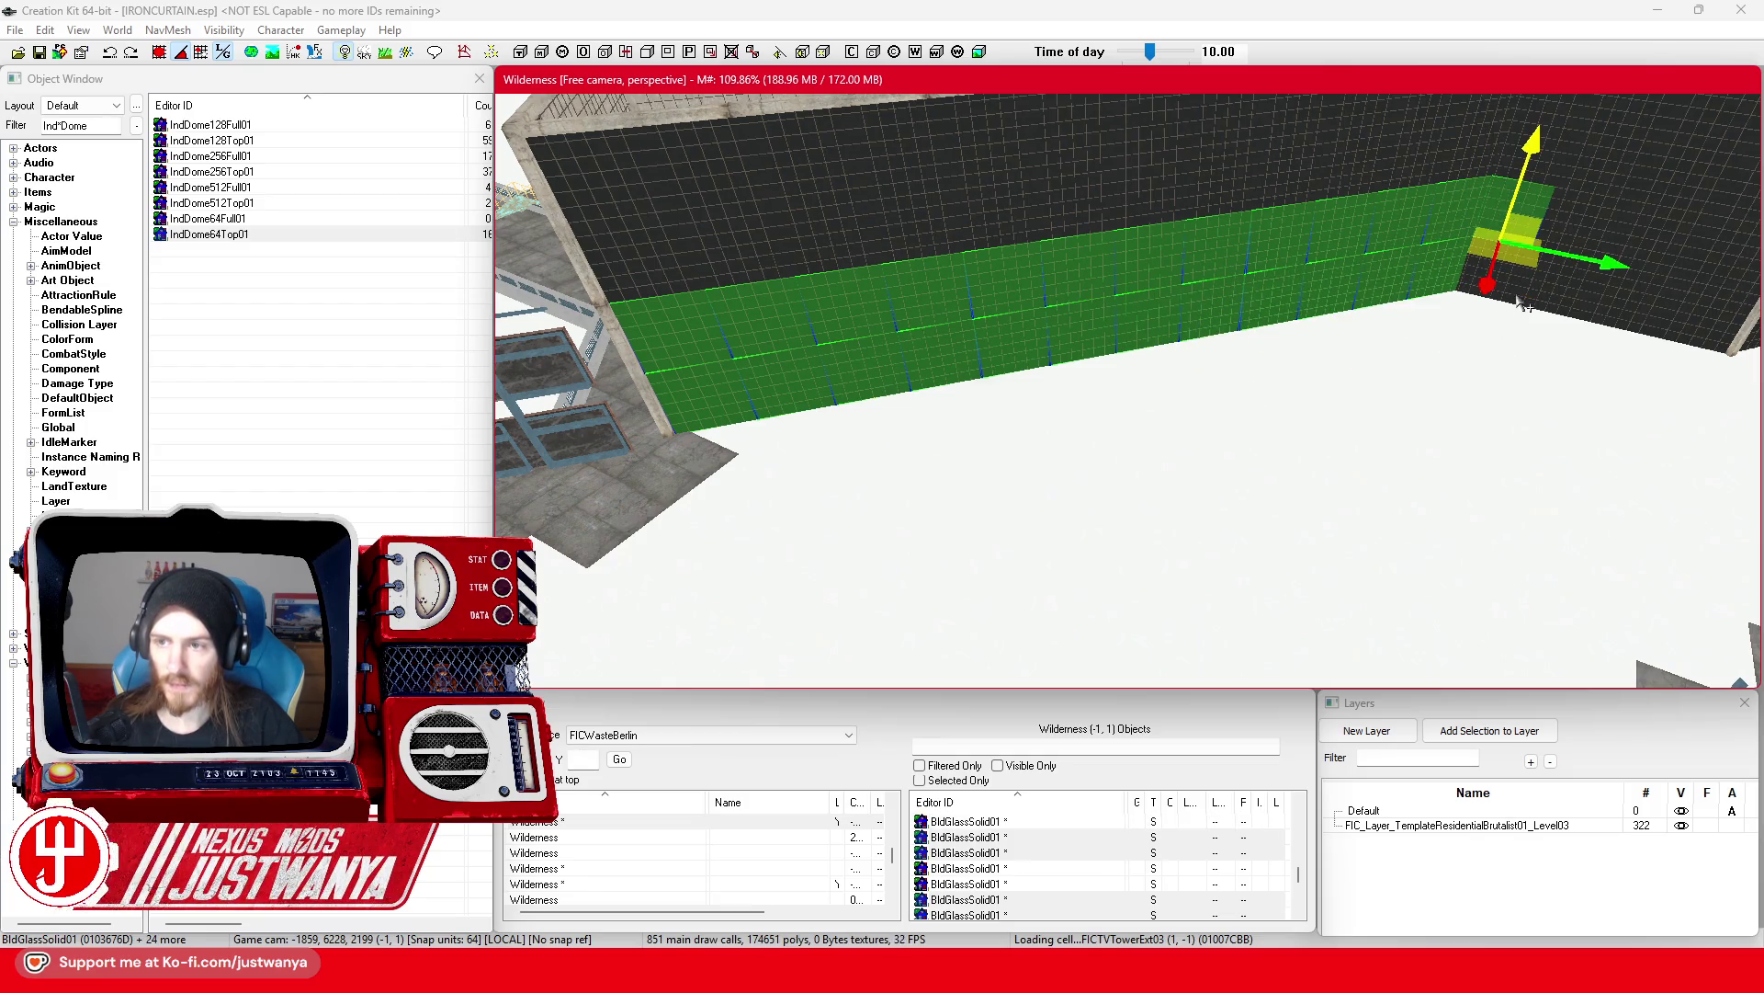
key("shift")
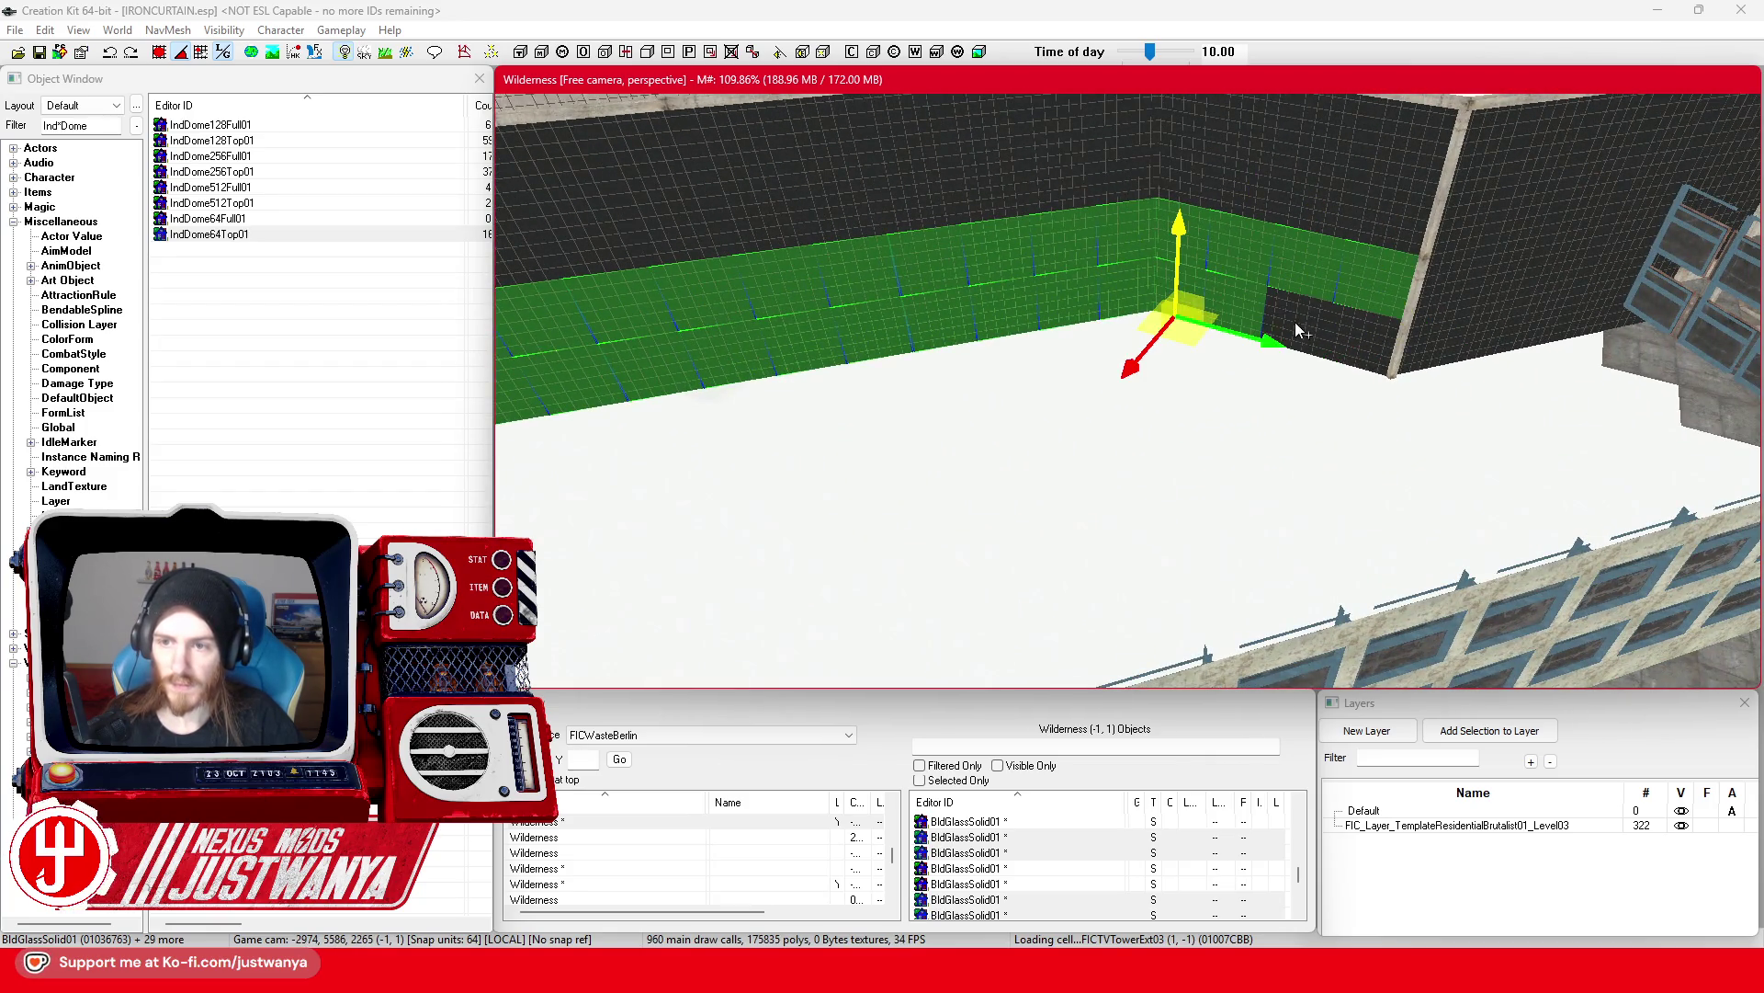
left_click(1364, 333, "ctrl")
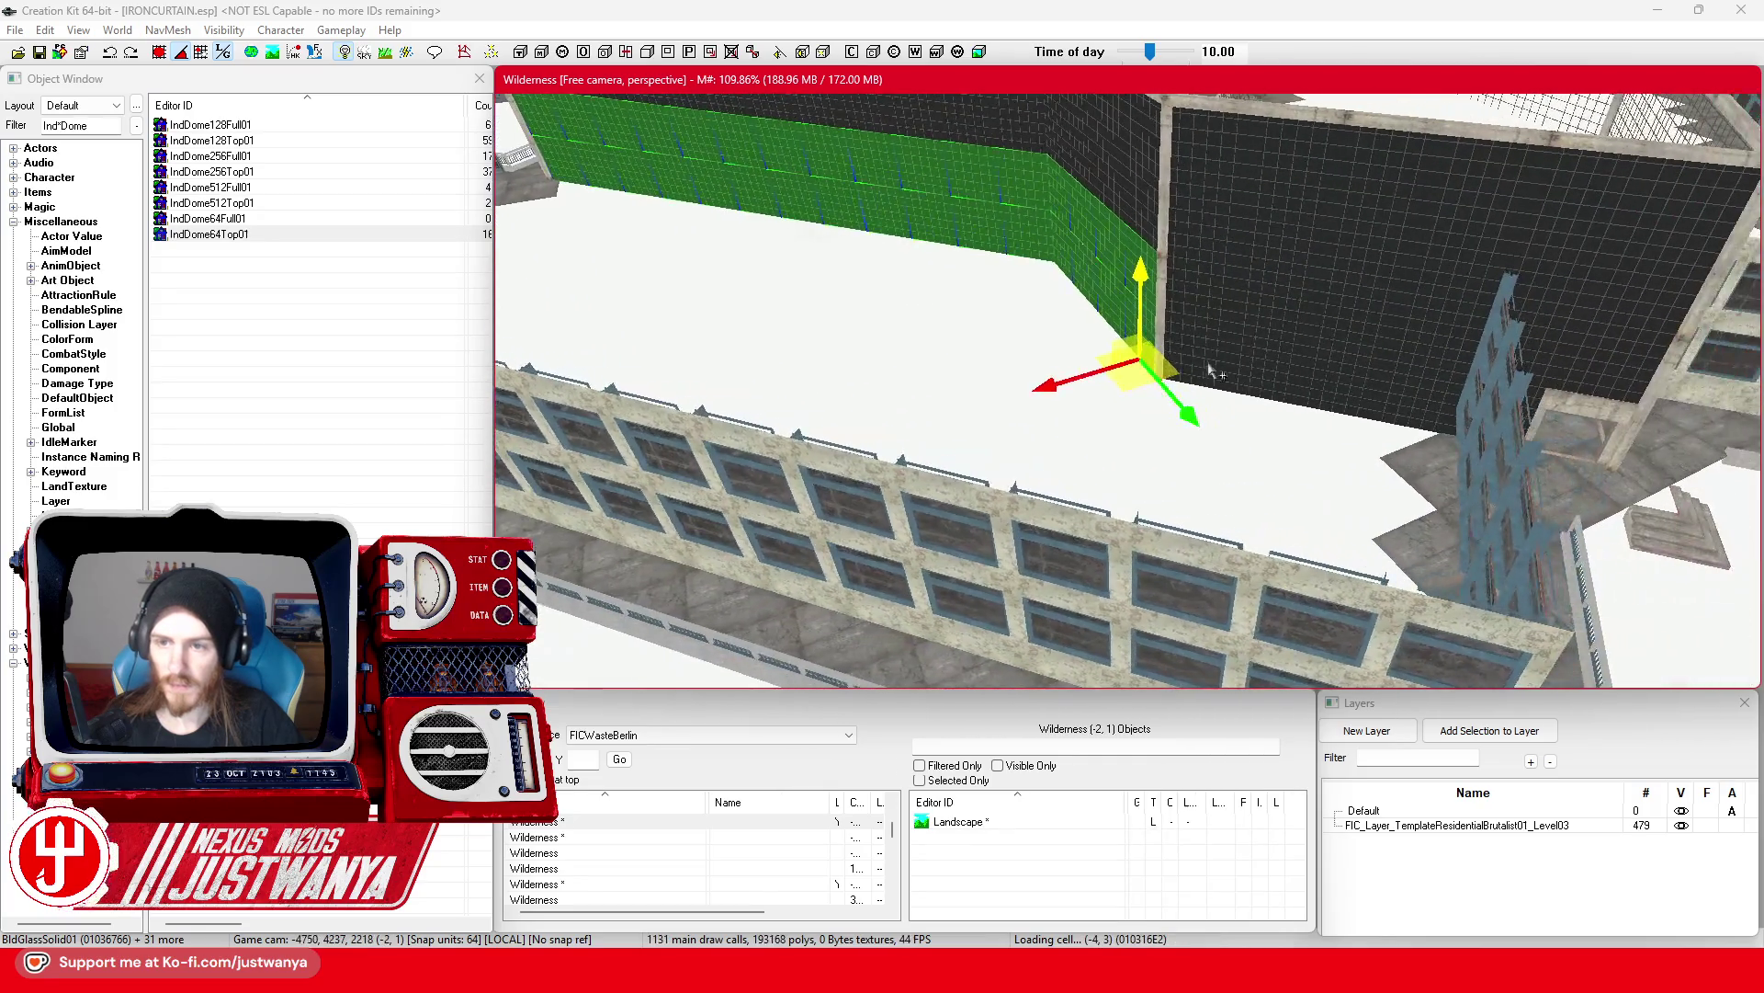
left_click(1373, 326, "ctrl")
left_click(1432, 327, "ctrl")
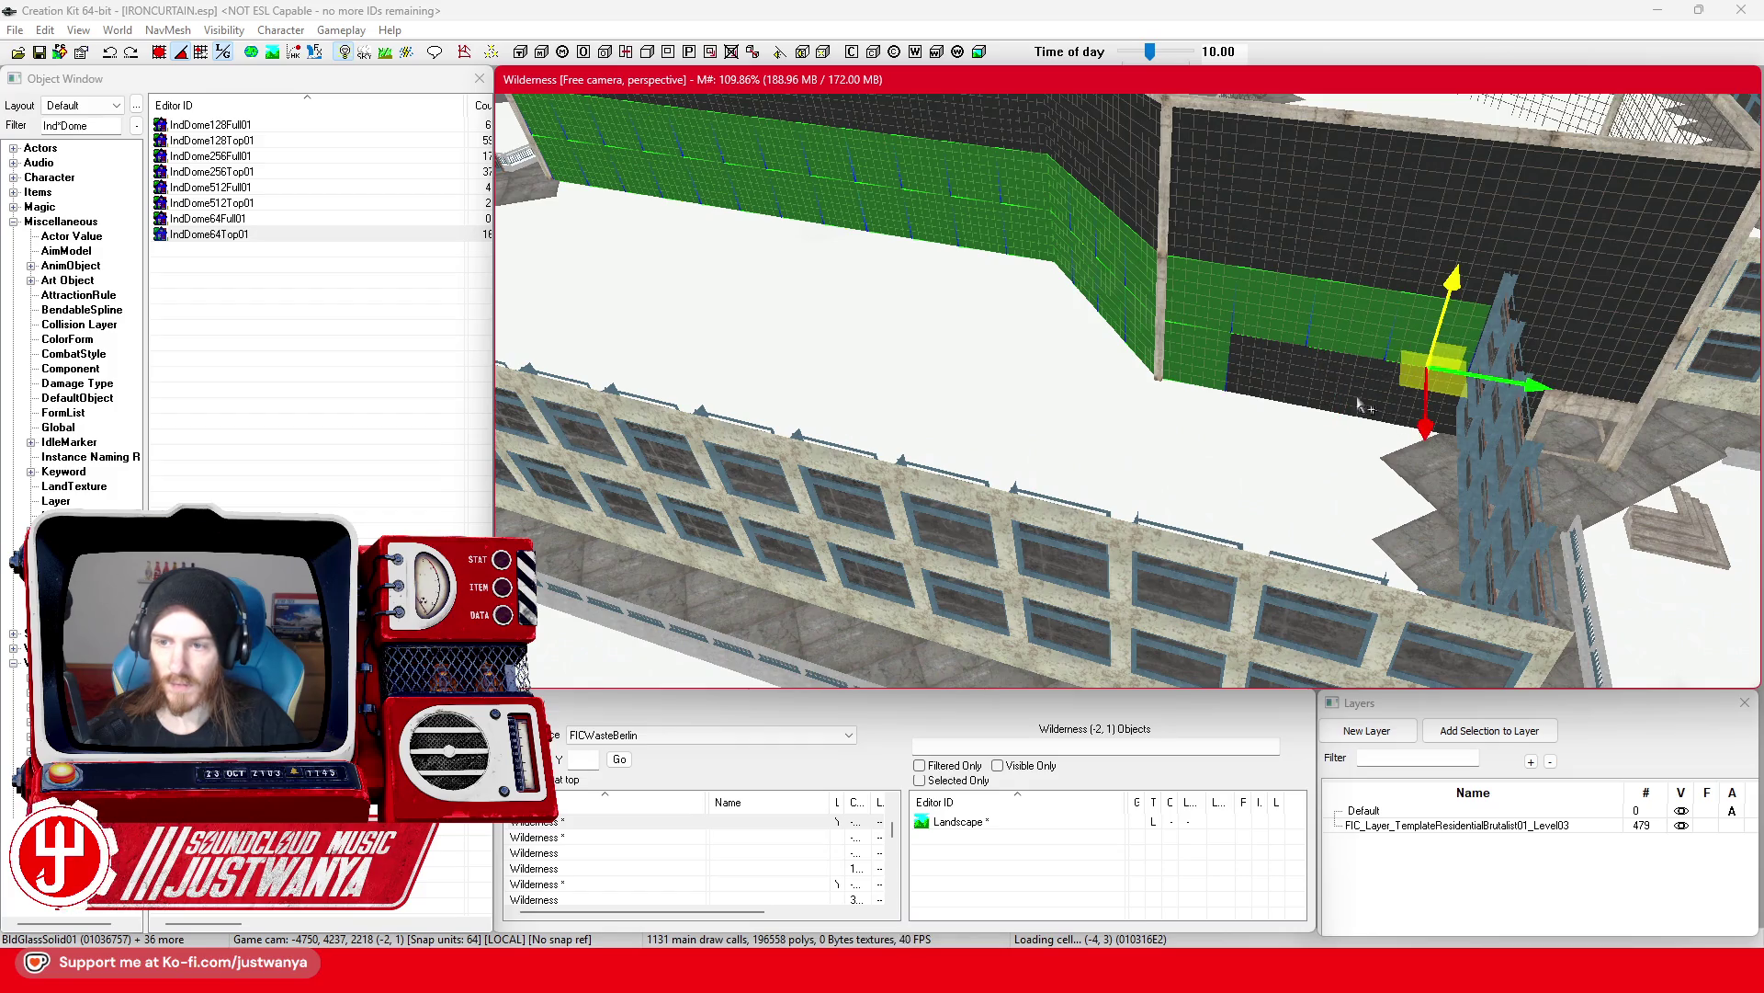
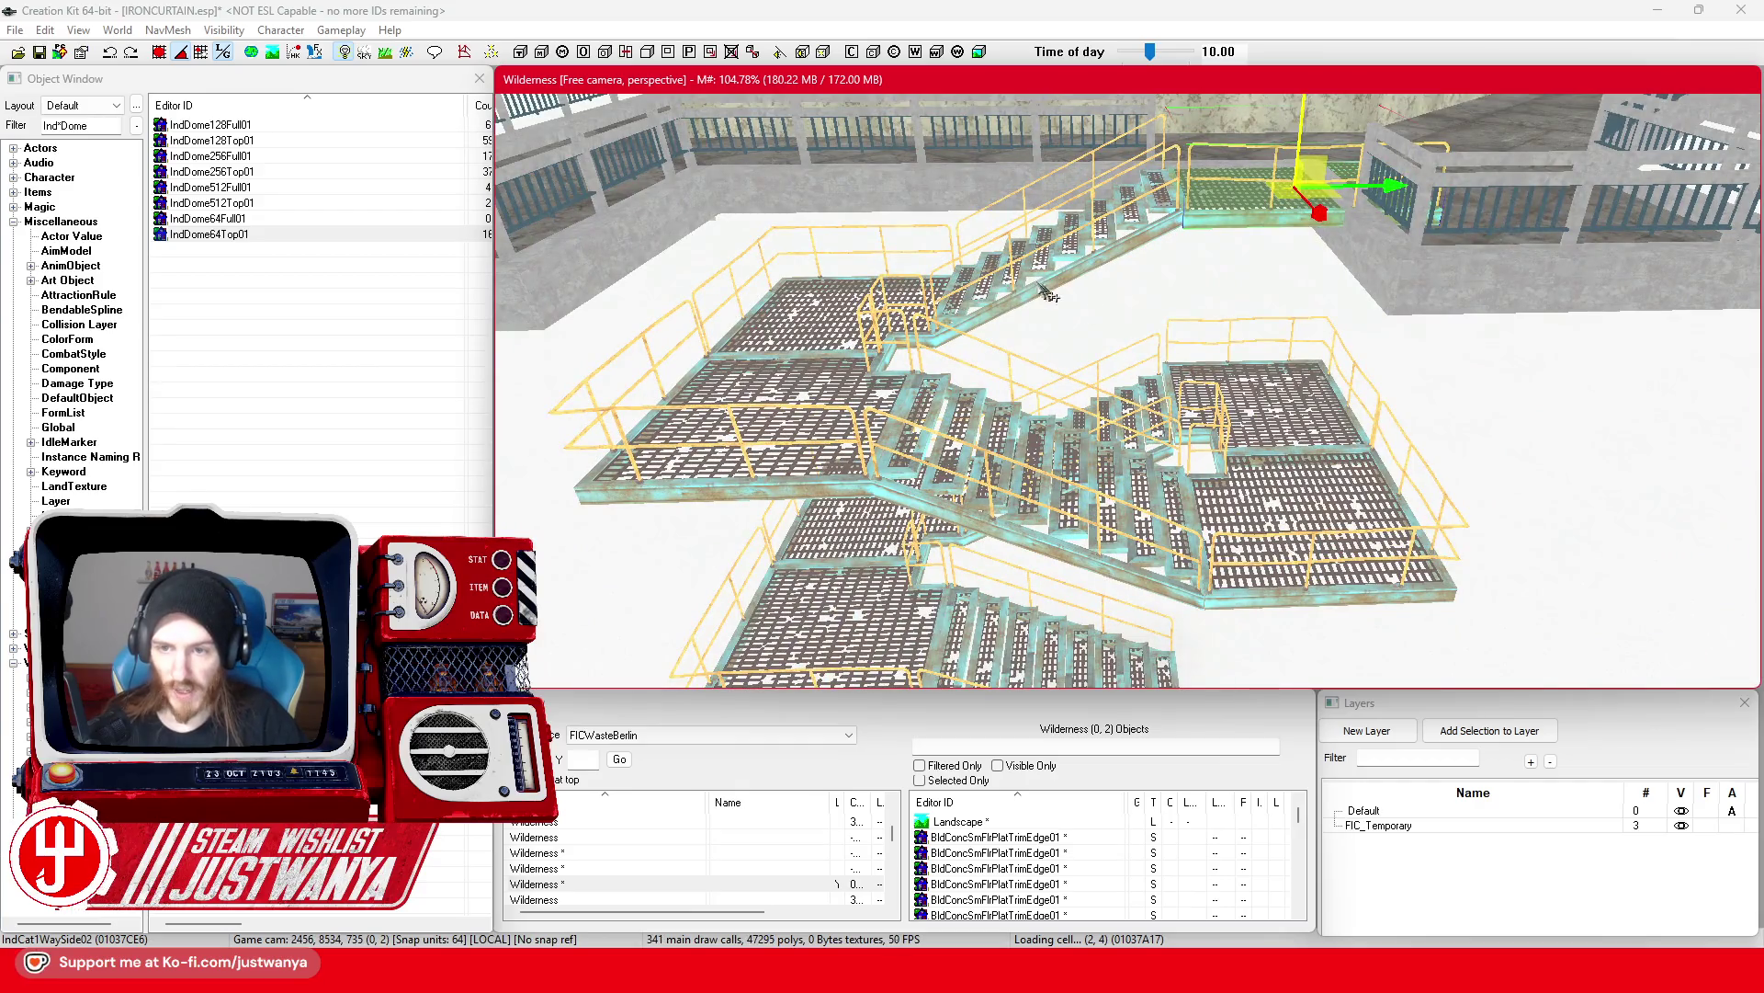
Step: Select the turning stair flights together with the catwalk platform
left_click(1058, 292)
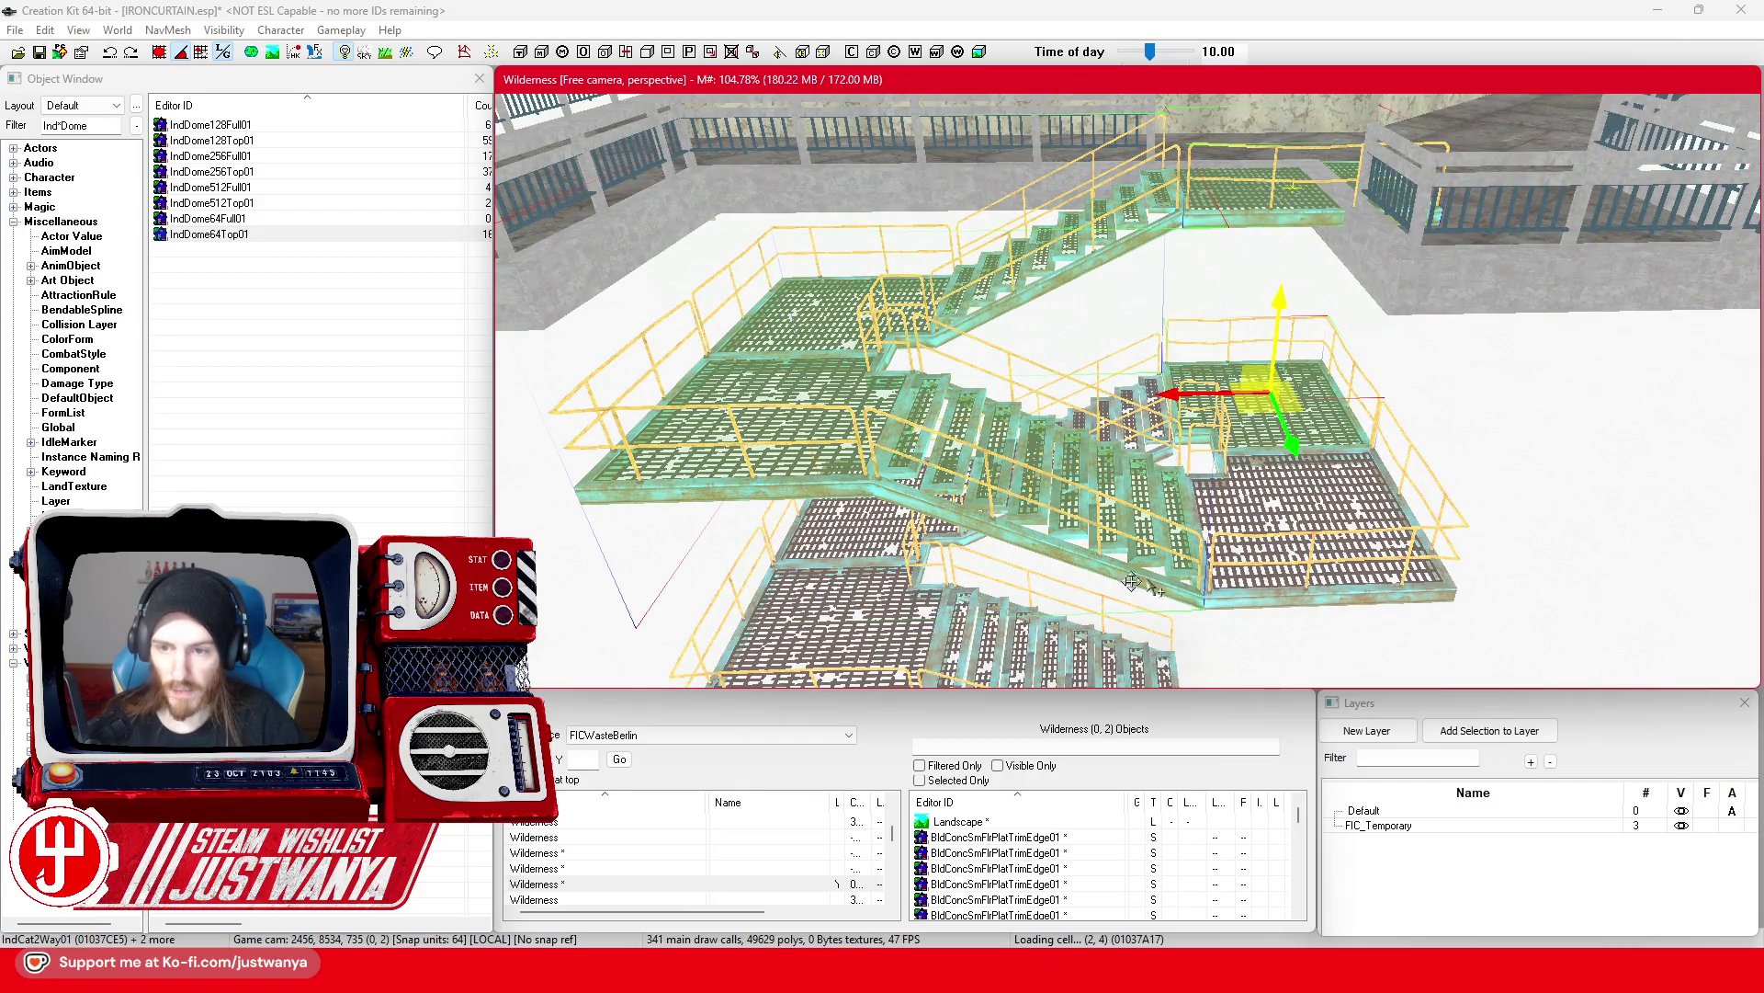
left_click(1277, 570, "ctrl")
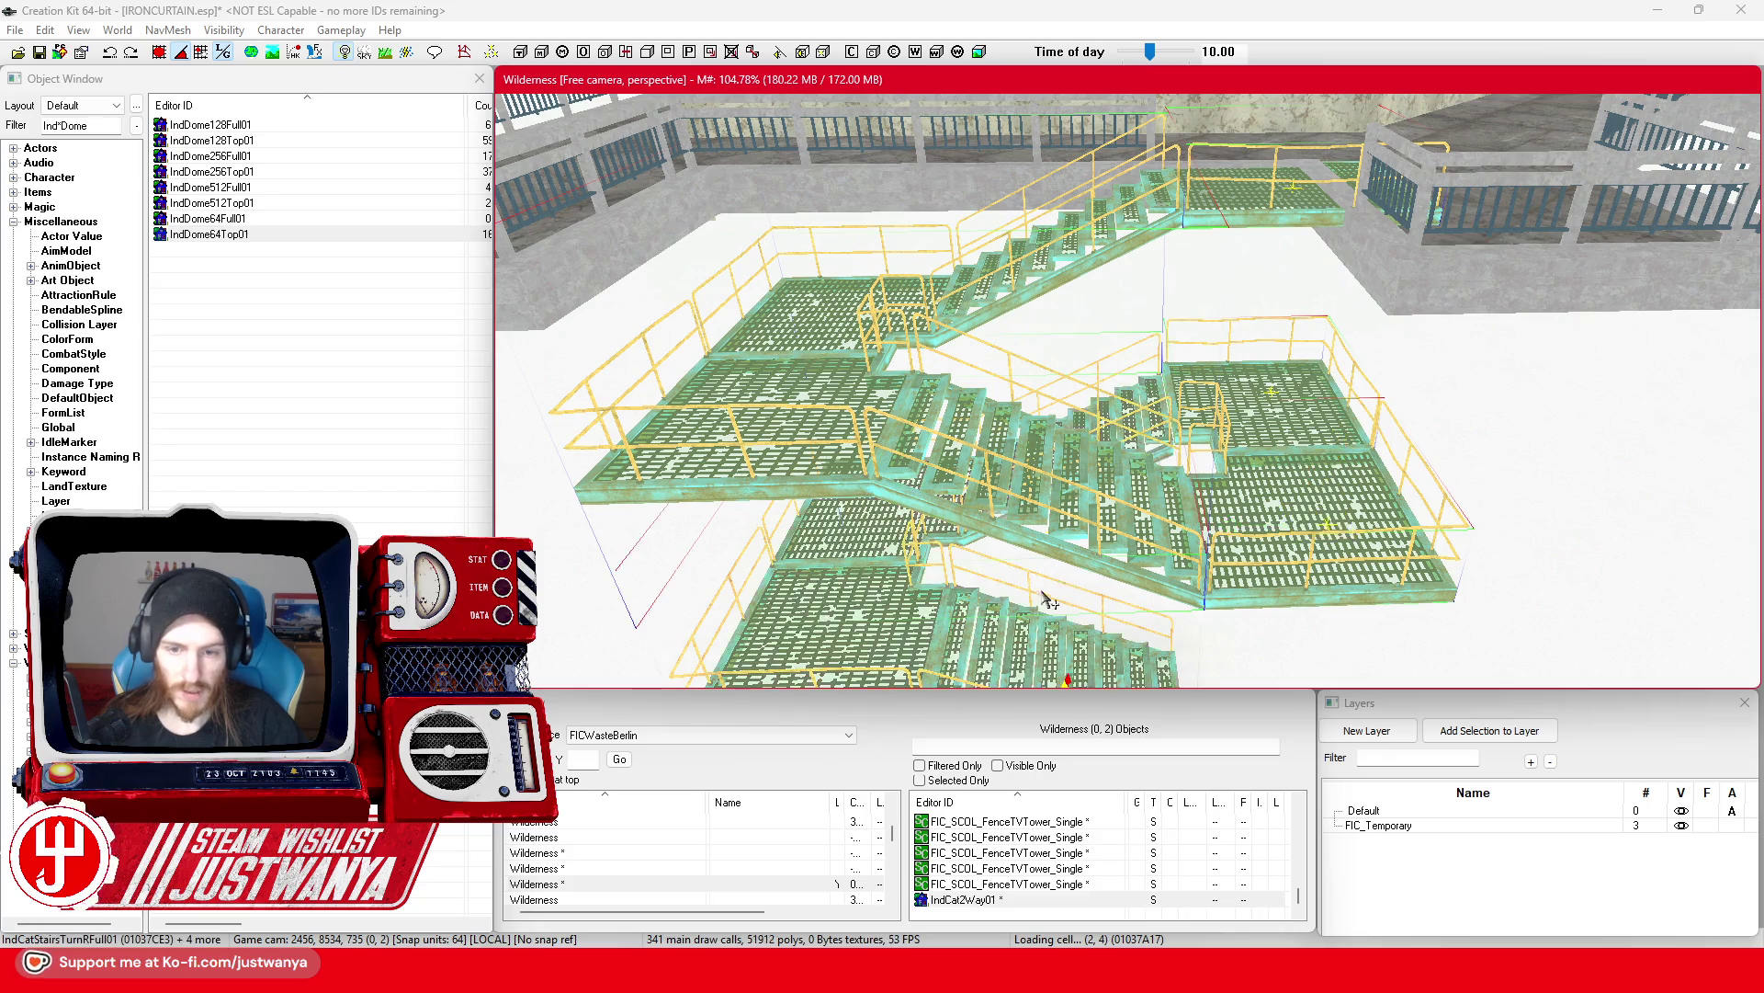
scroll(1048, 599, "down", 10)
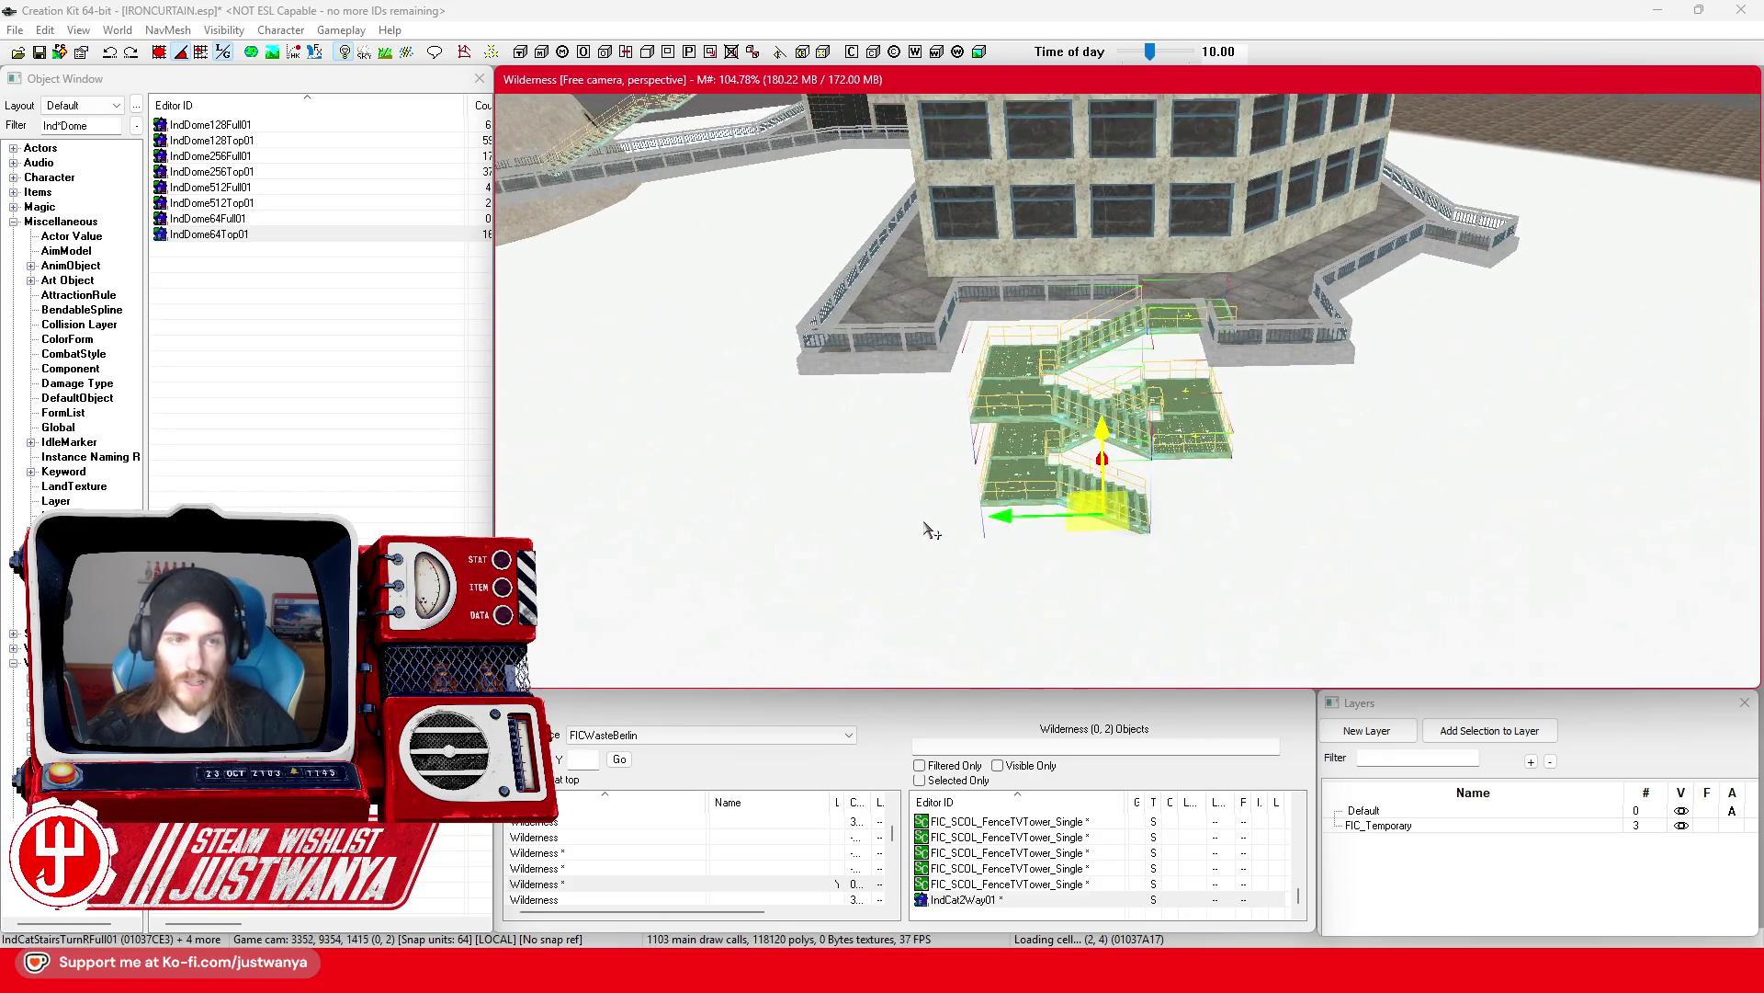
scroll(1245, 489, "up", 5)
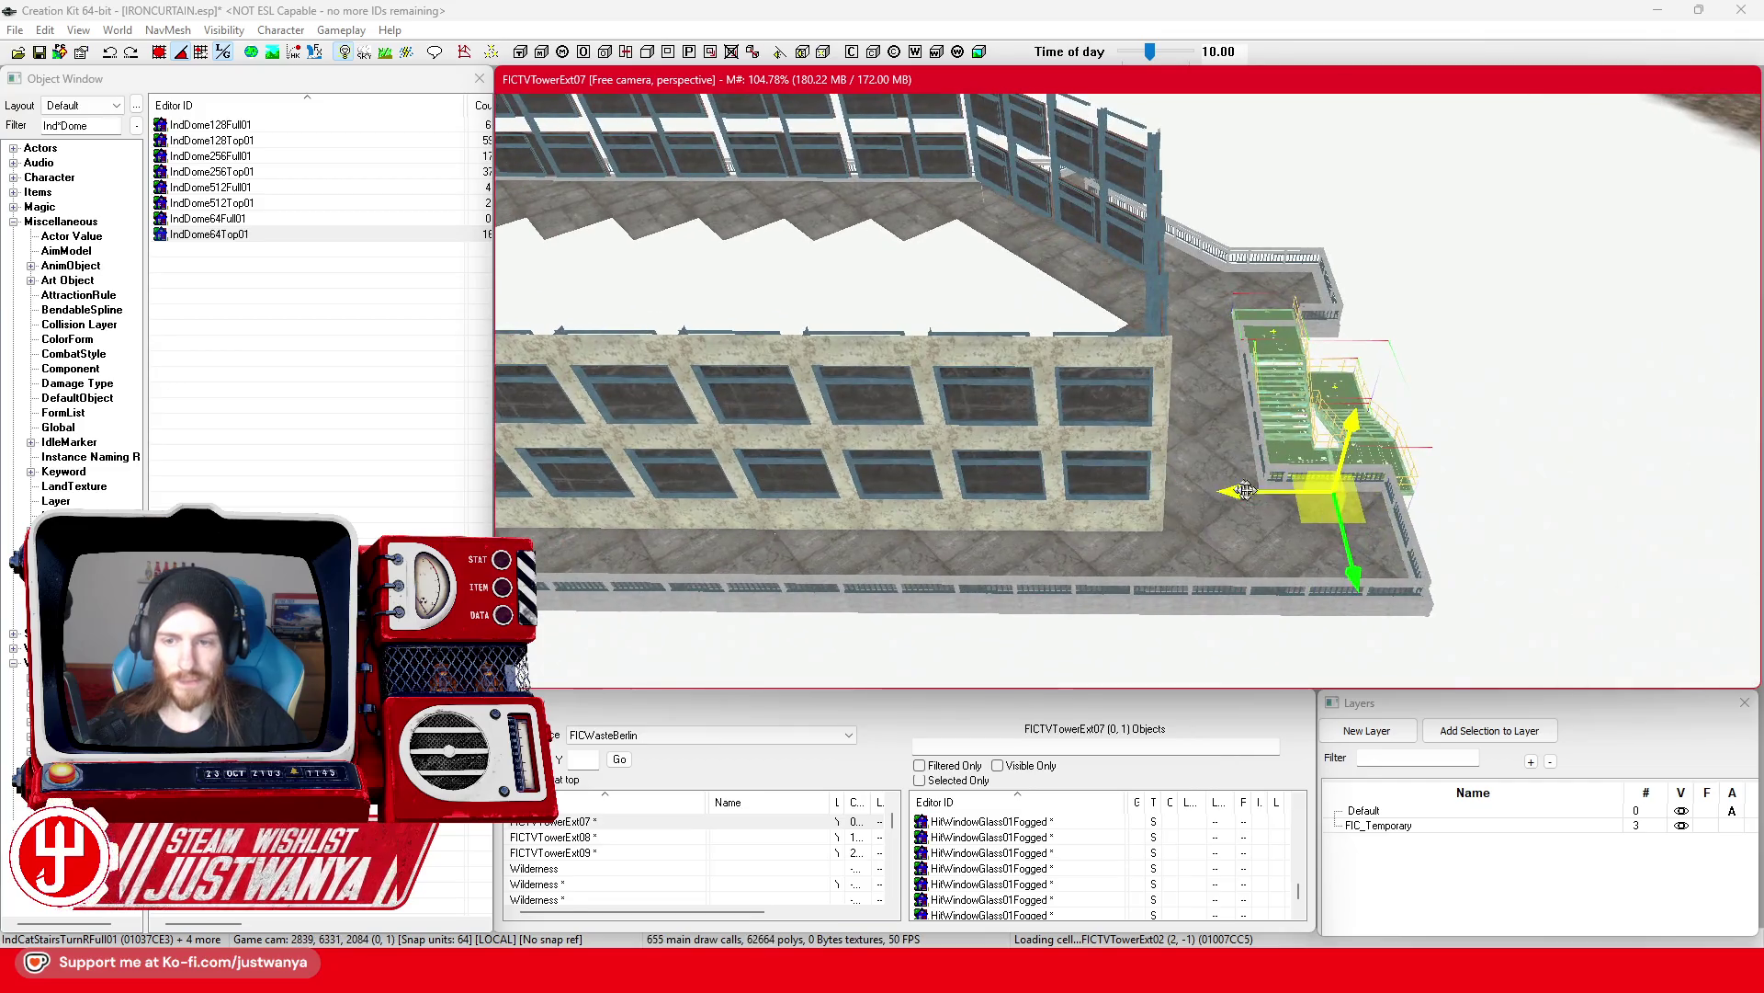
Step: Drag the stair-and-catwalk assembly along X and Z onto the tower's windowed wall
left_click_drag(1245, 490, 654, 488)
mouse_move(777, 534)
left_mouse_down()
mouse_move(1580, 496)
mouse_move(1553, 551)
mouse_move(1342, 396)
mouse_move(761, 452)
mouse_move(1207, 548)
left_mouse_up()
scroll(1206, 549, "down", 1)
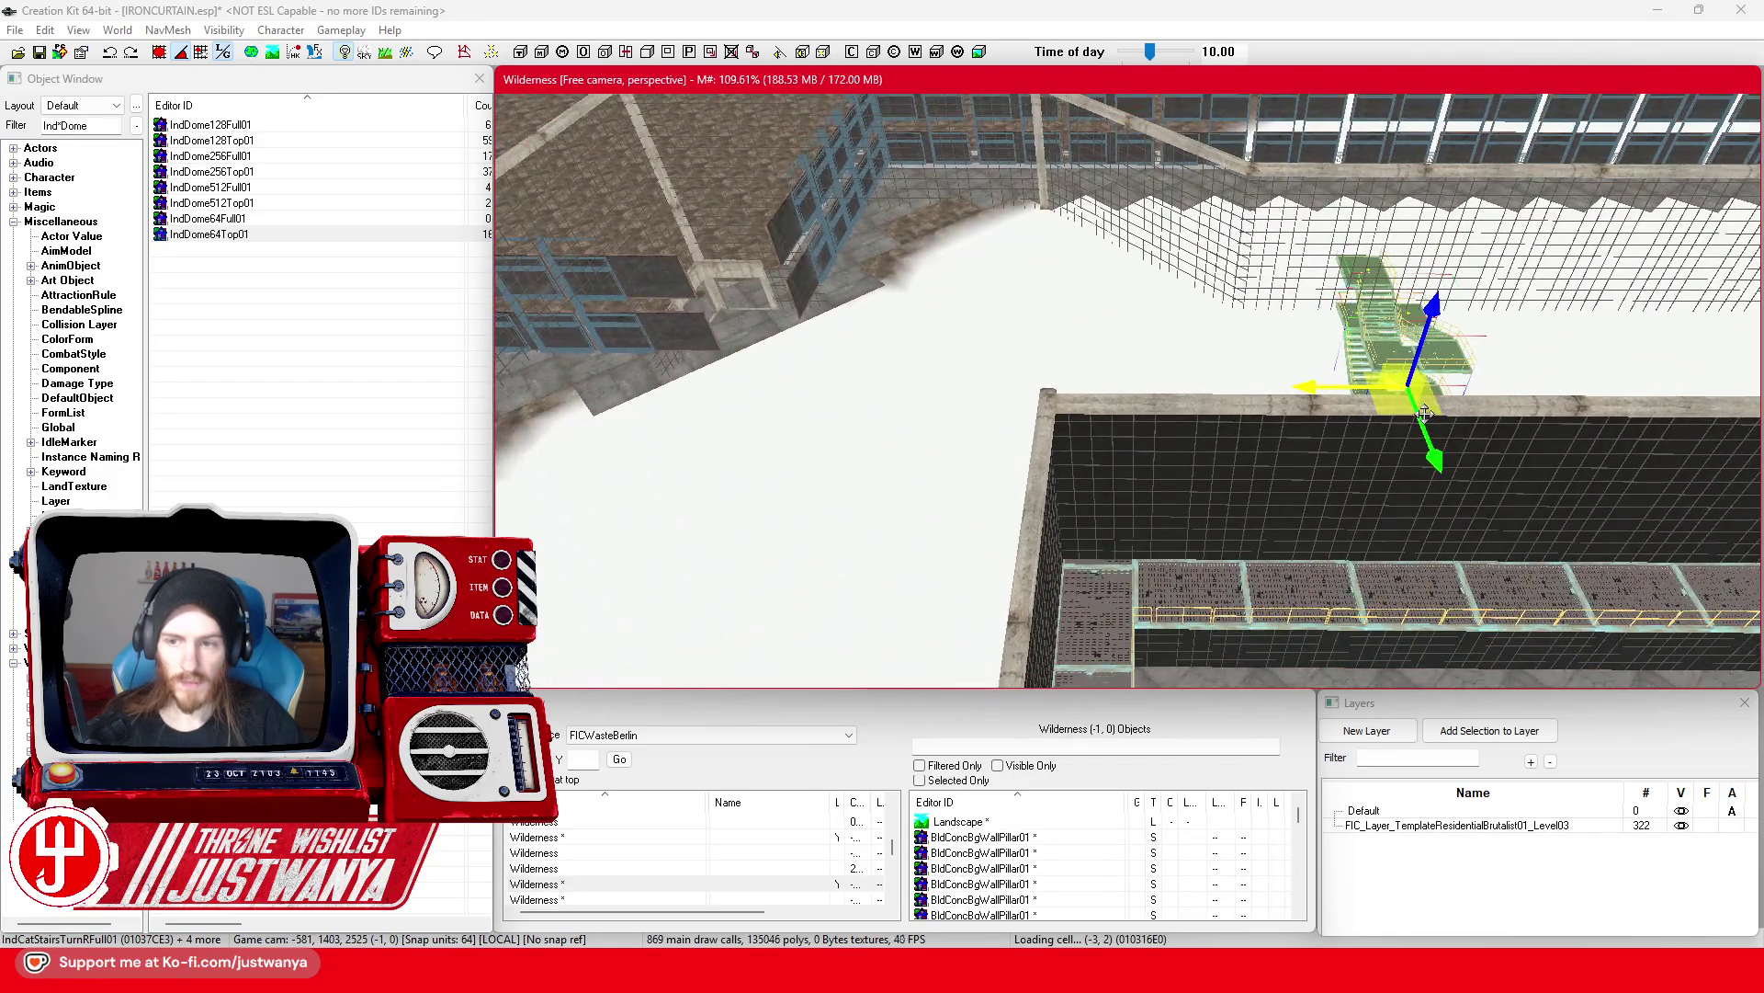
key("f")
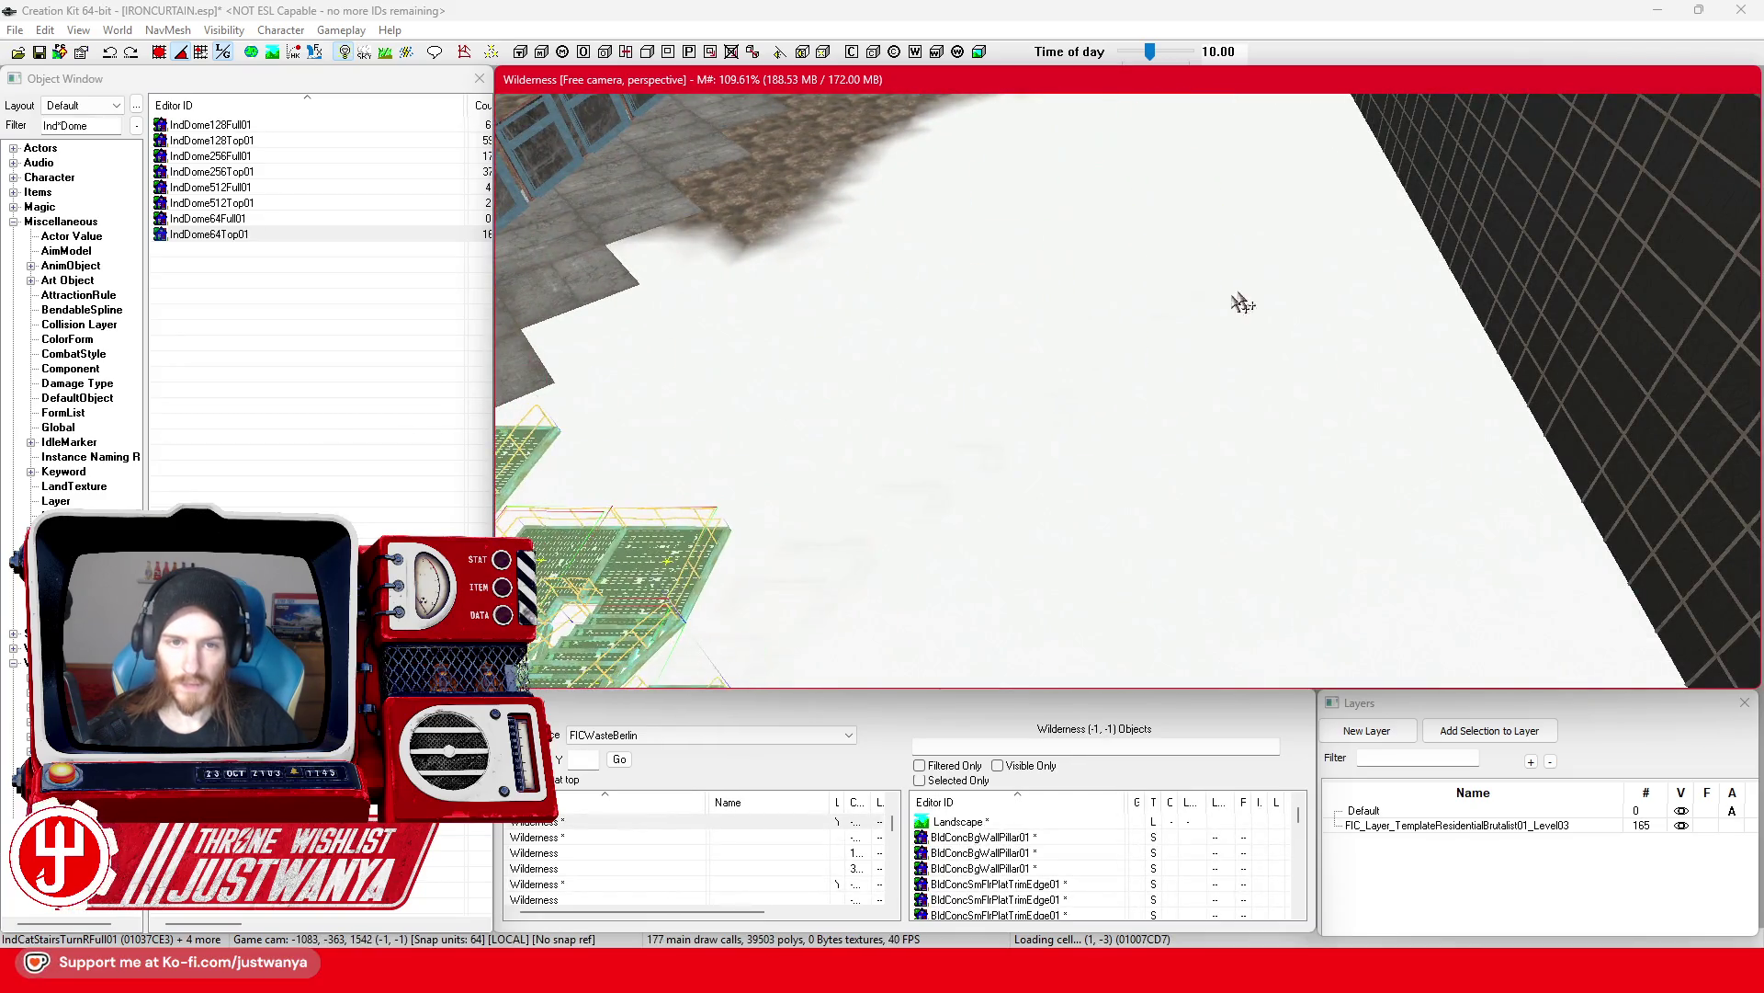
mouse_move(1240, 304)
left_mouse_down()
mouse_move(1009, 401)
mouse_move(1063, 268)
mouse_move(1109, 252)
left_mouse_up()
left_click_drag(1091, 325, 1057, 552)
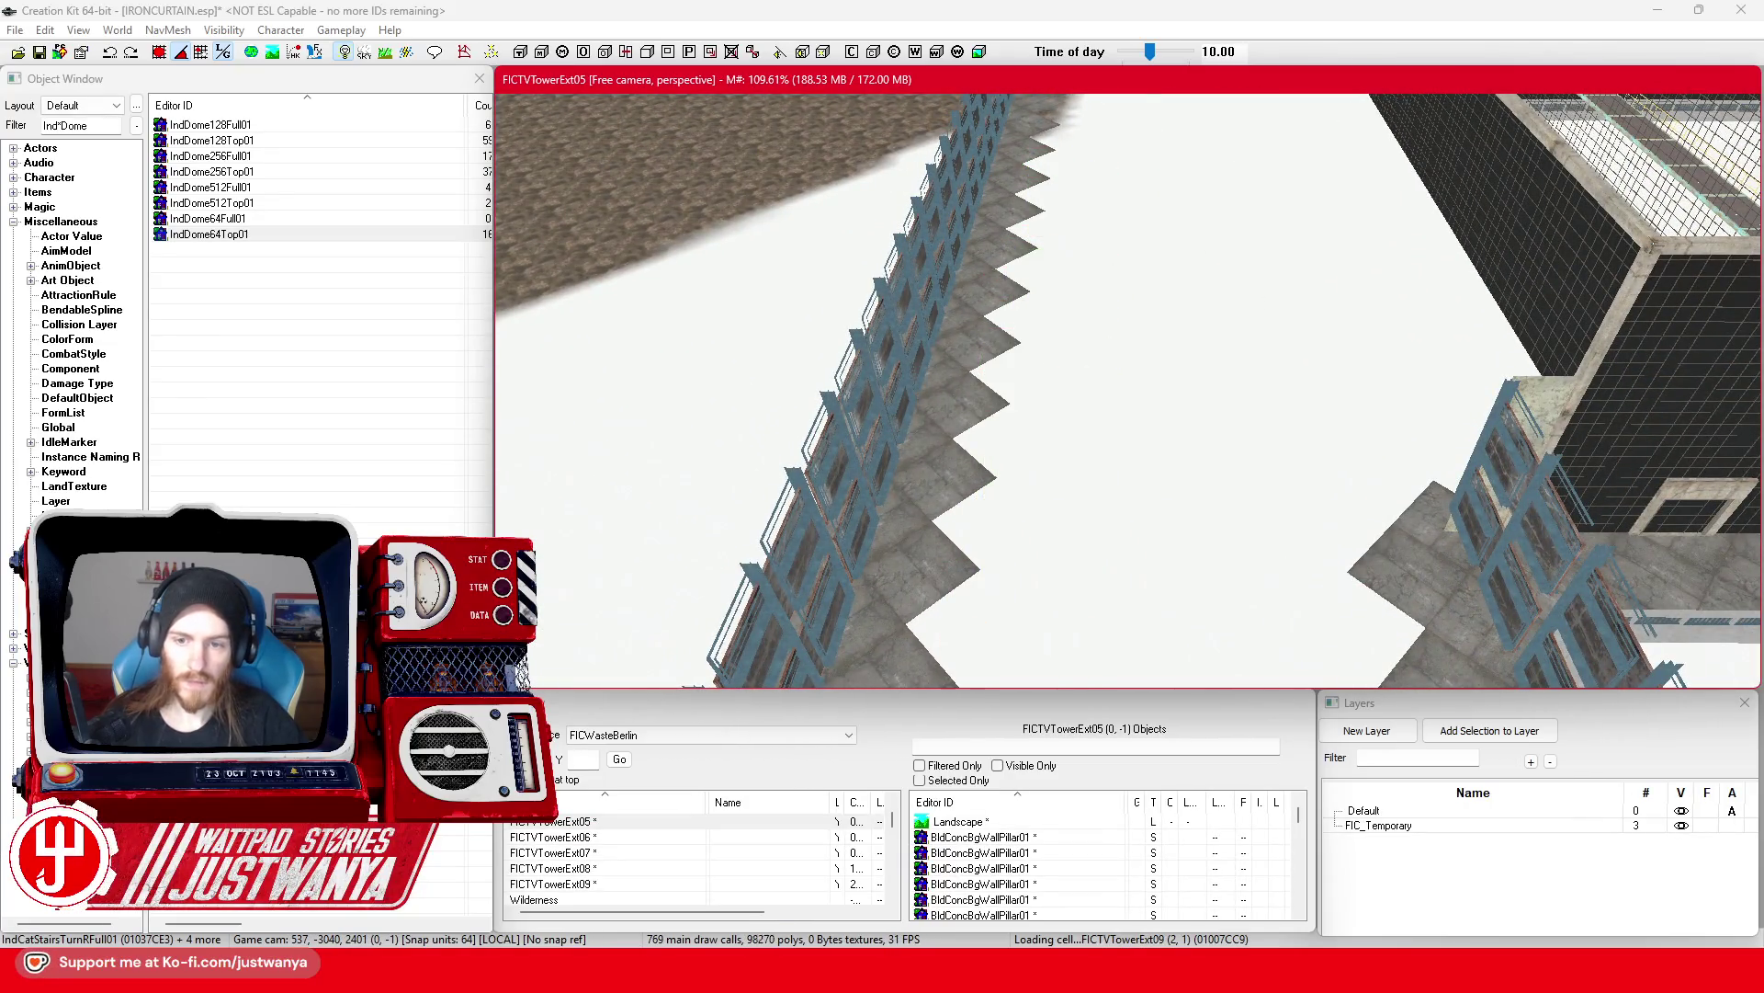
Step: Rotate the stair group about 90° and shift it up against the rooftop ledge
key("f")
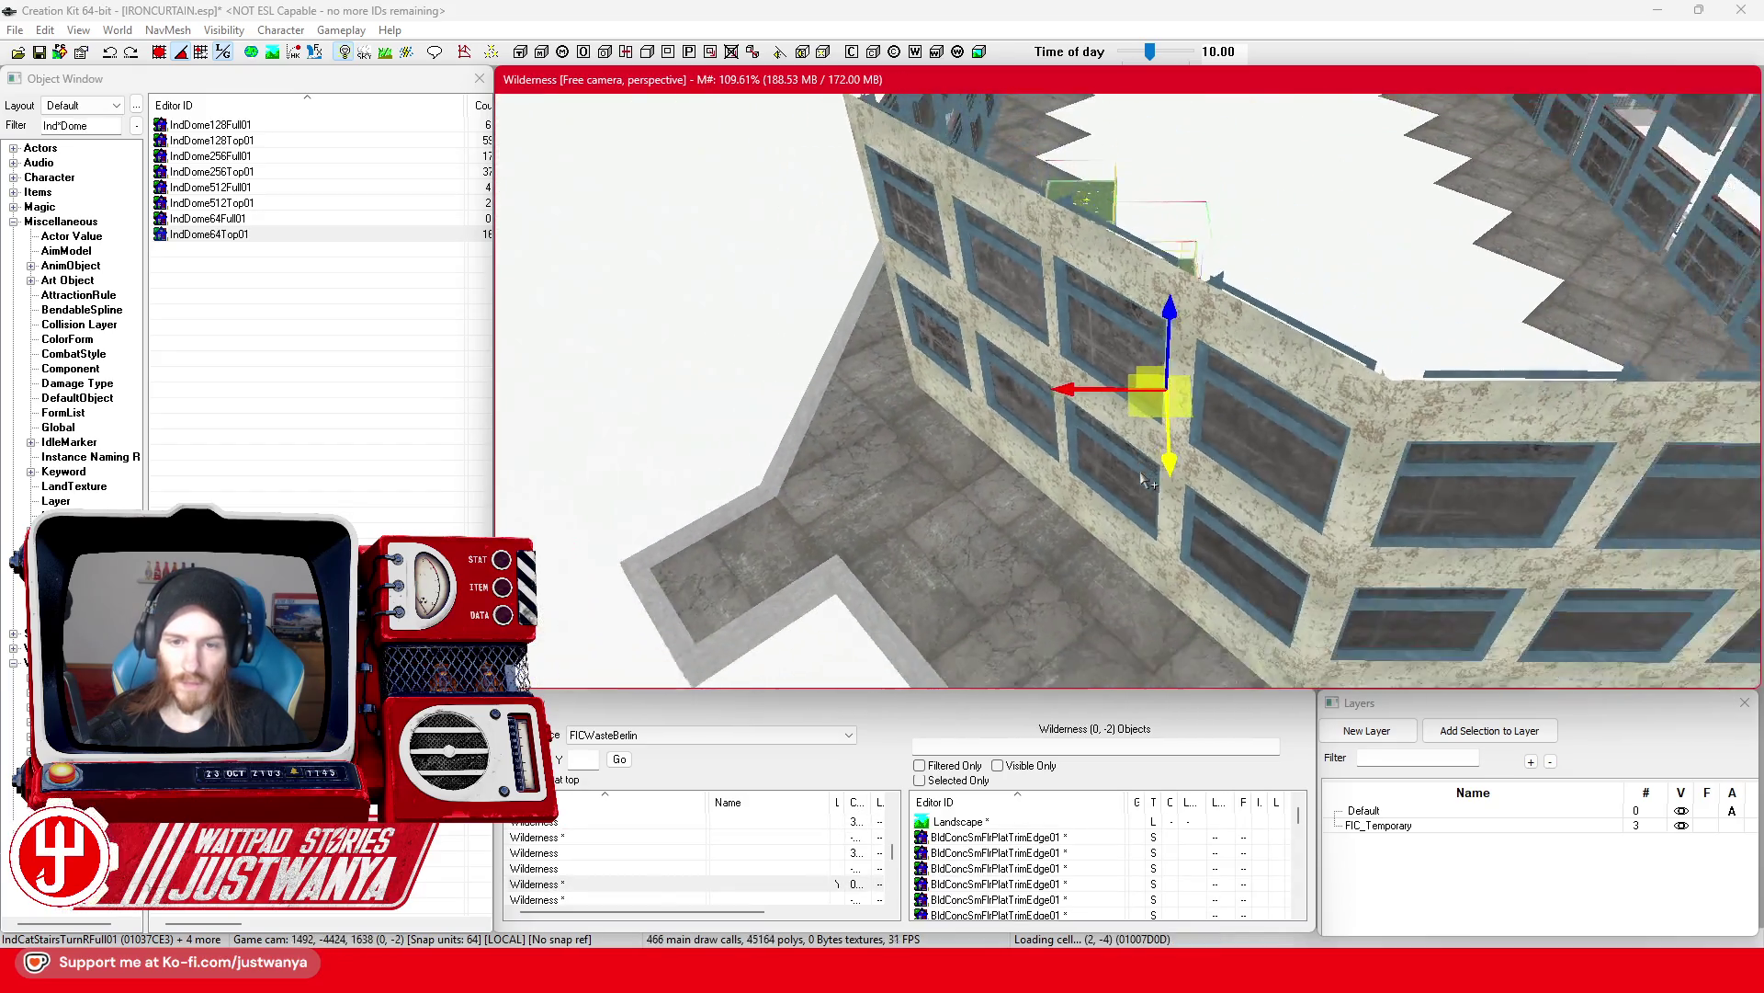
mouse_move(1176, 418)
left_mouse_down()
mouse_move(1222, 342)
mouse_move(1241, 418)
mouse_move(1149, 435)
mouse_move(984, 540)
mouse_move(998, 577)
left_mouse_up()
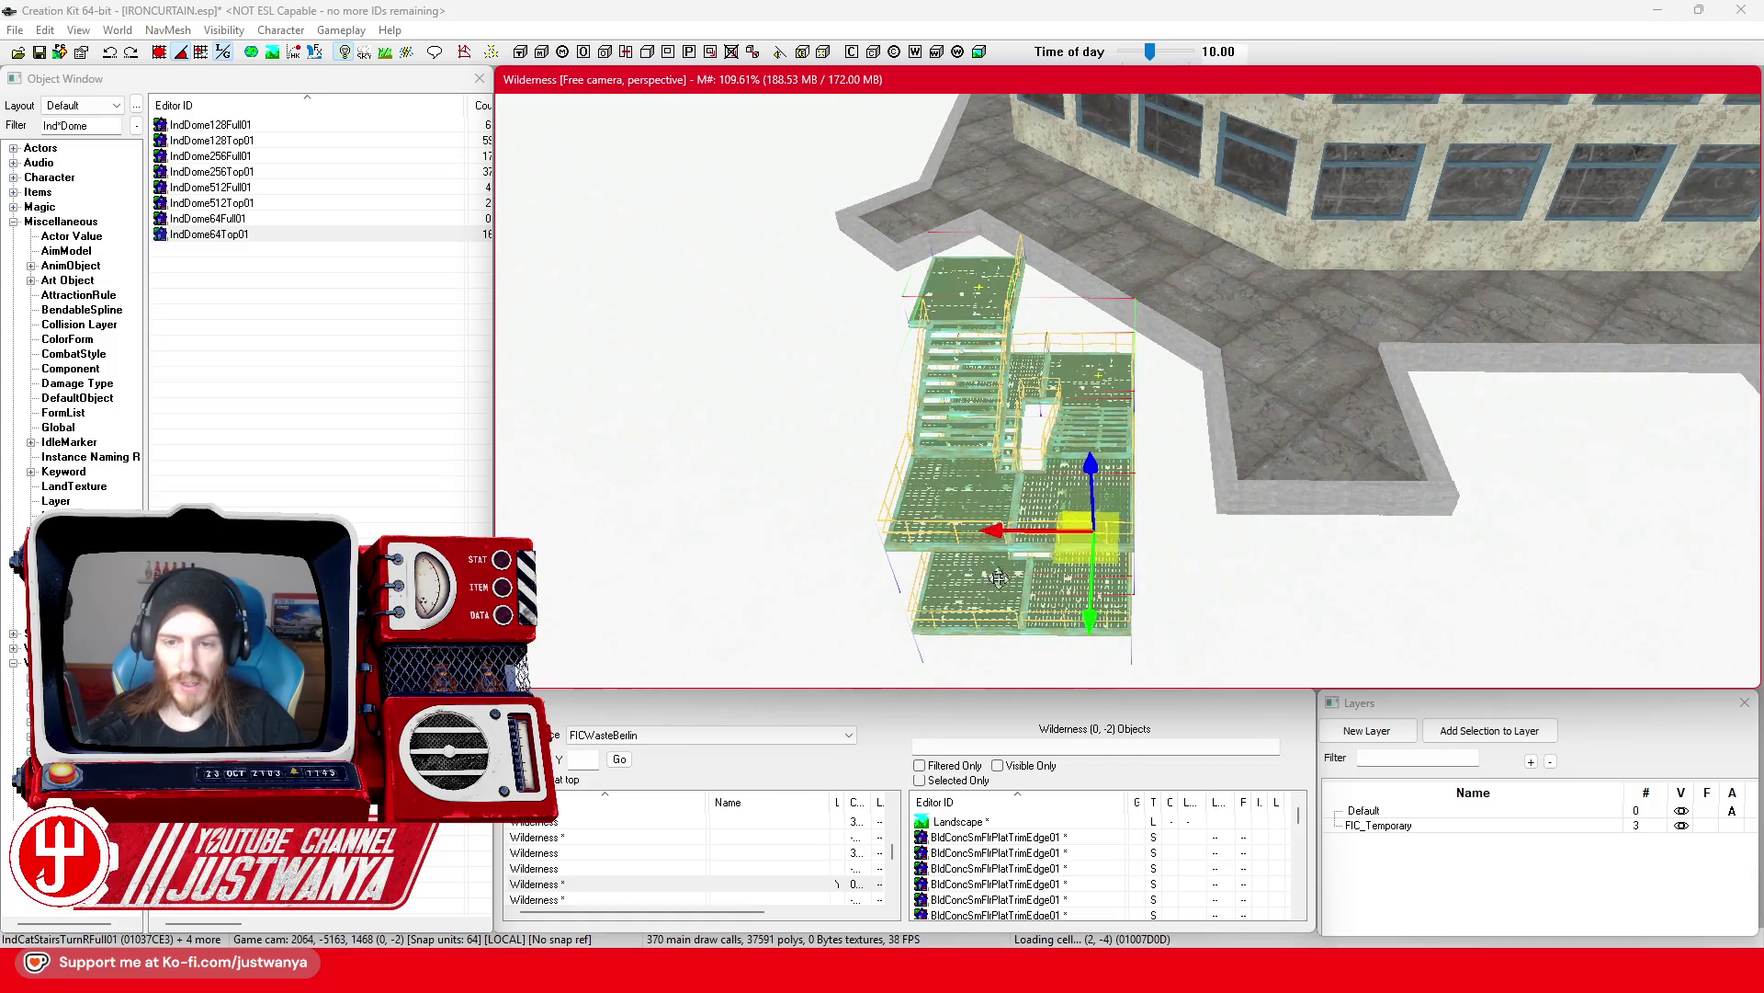
left_click_drag(1093, 533, 1149, 551)
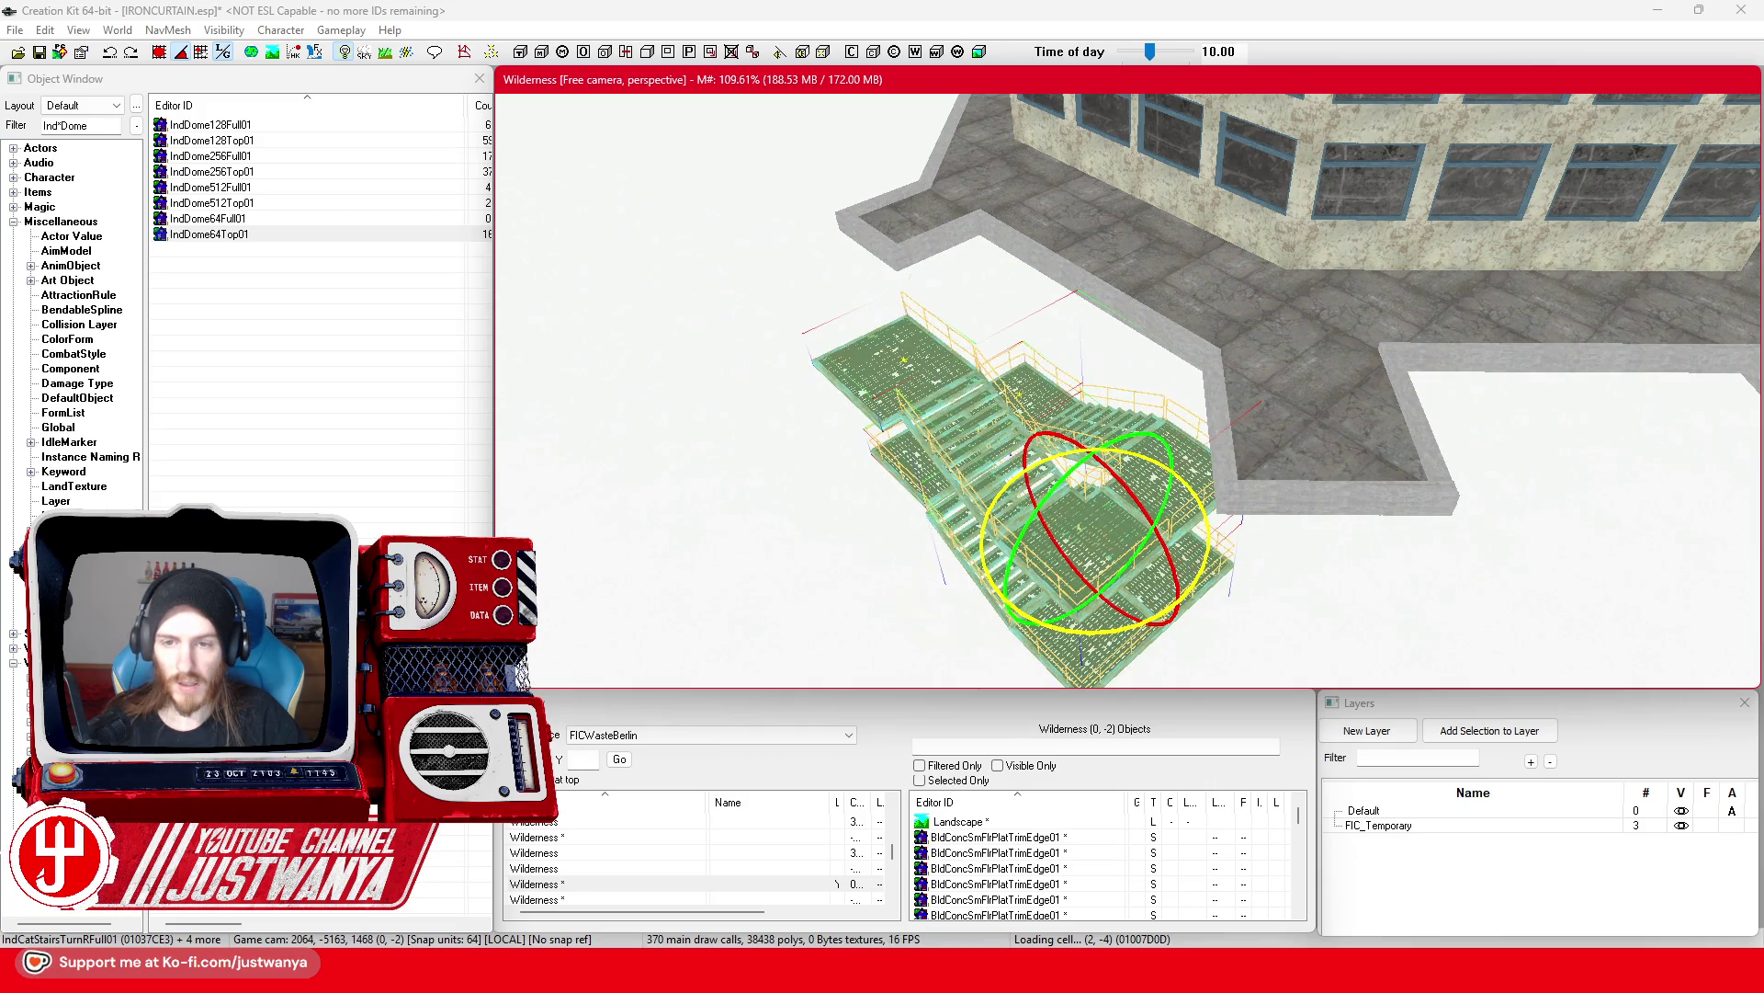
scroll(1149, 359, "up", 5)
key("f")
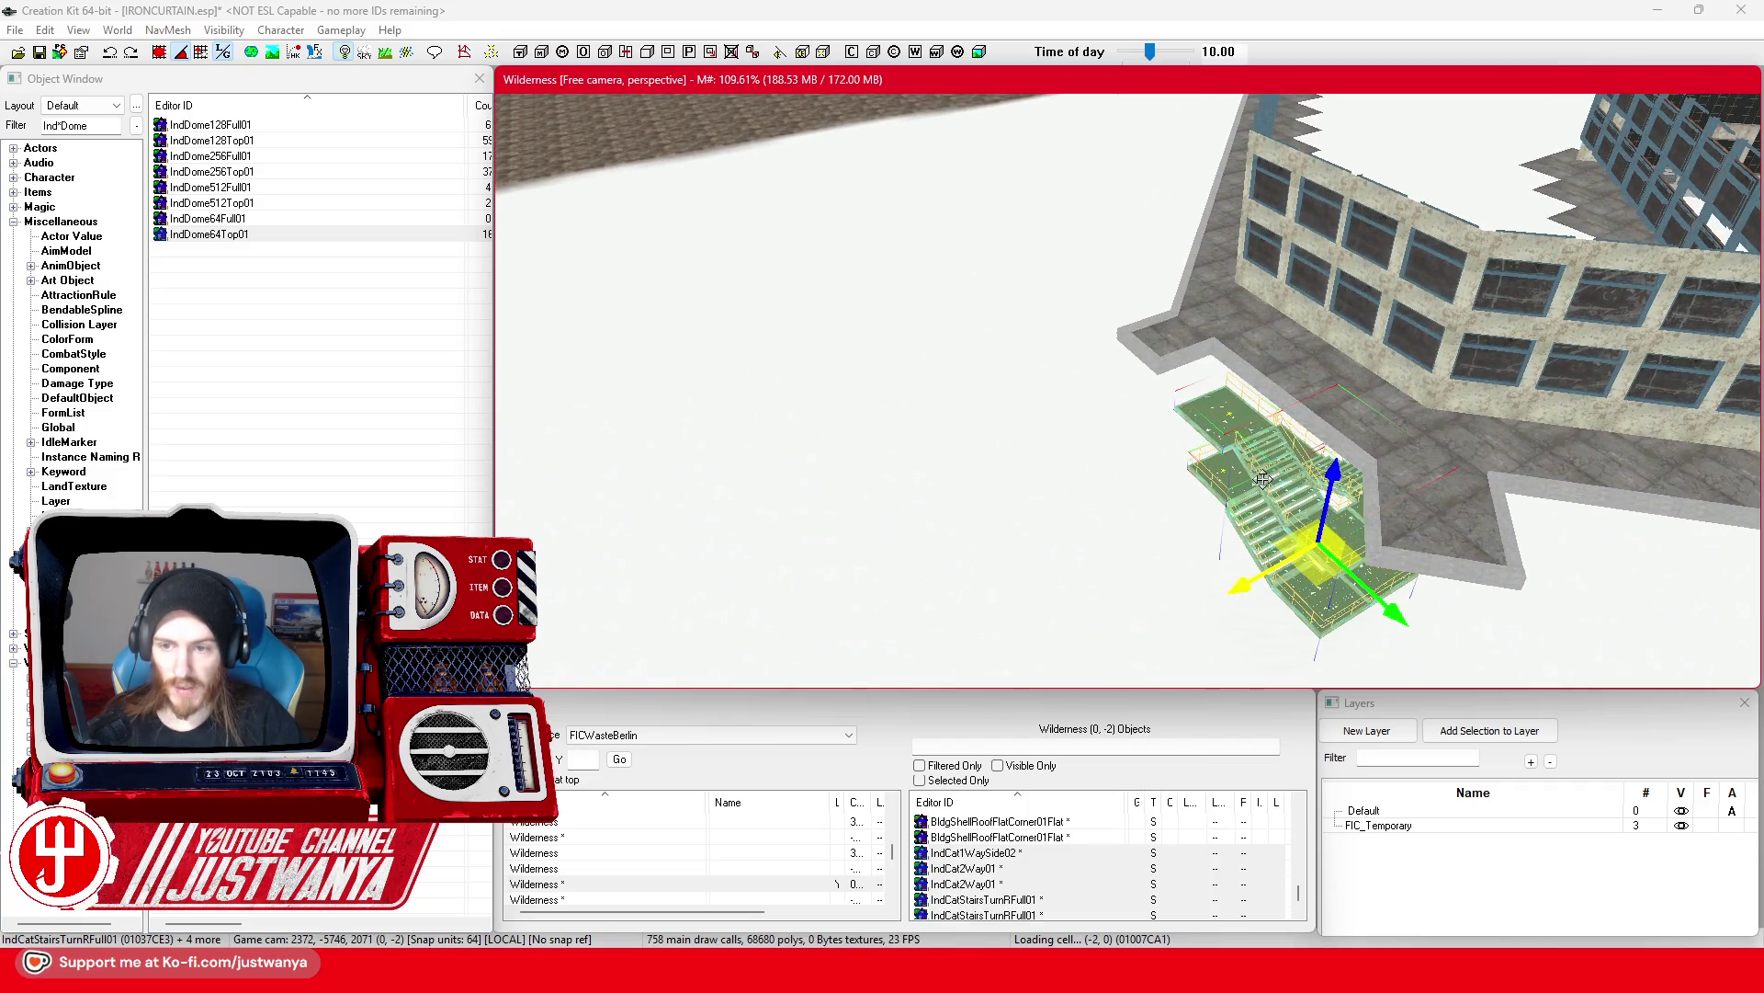
scroll(1263, 478, "up", 5)
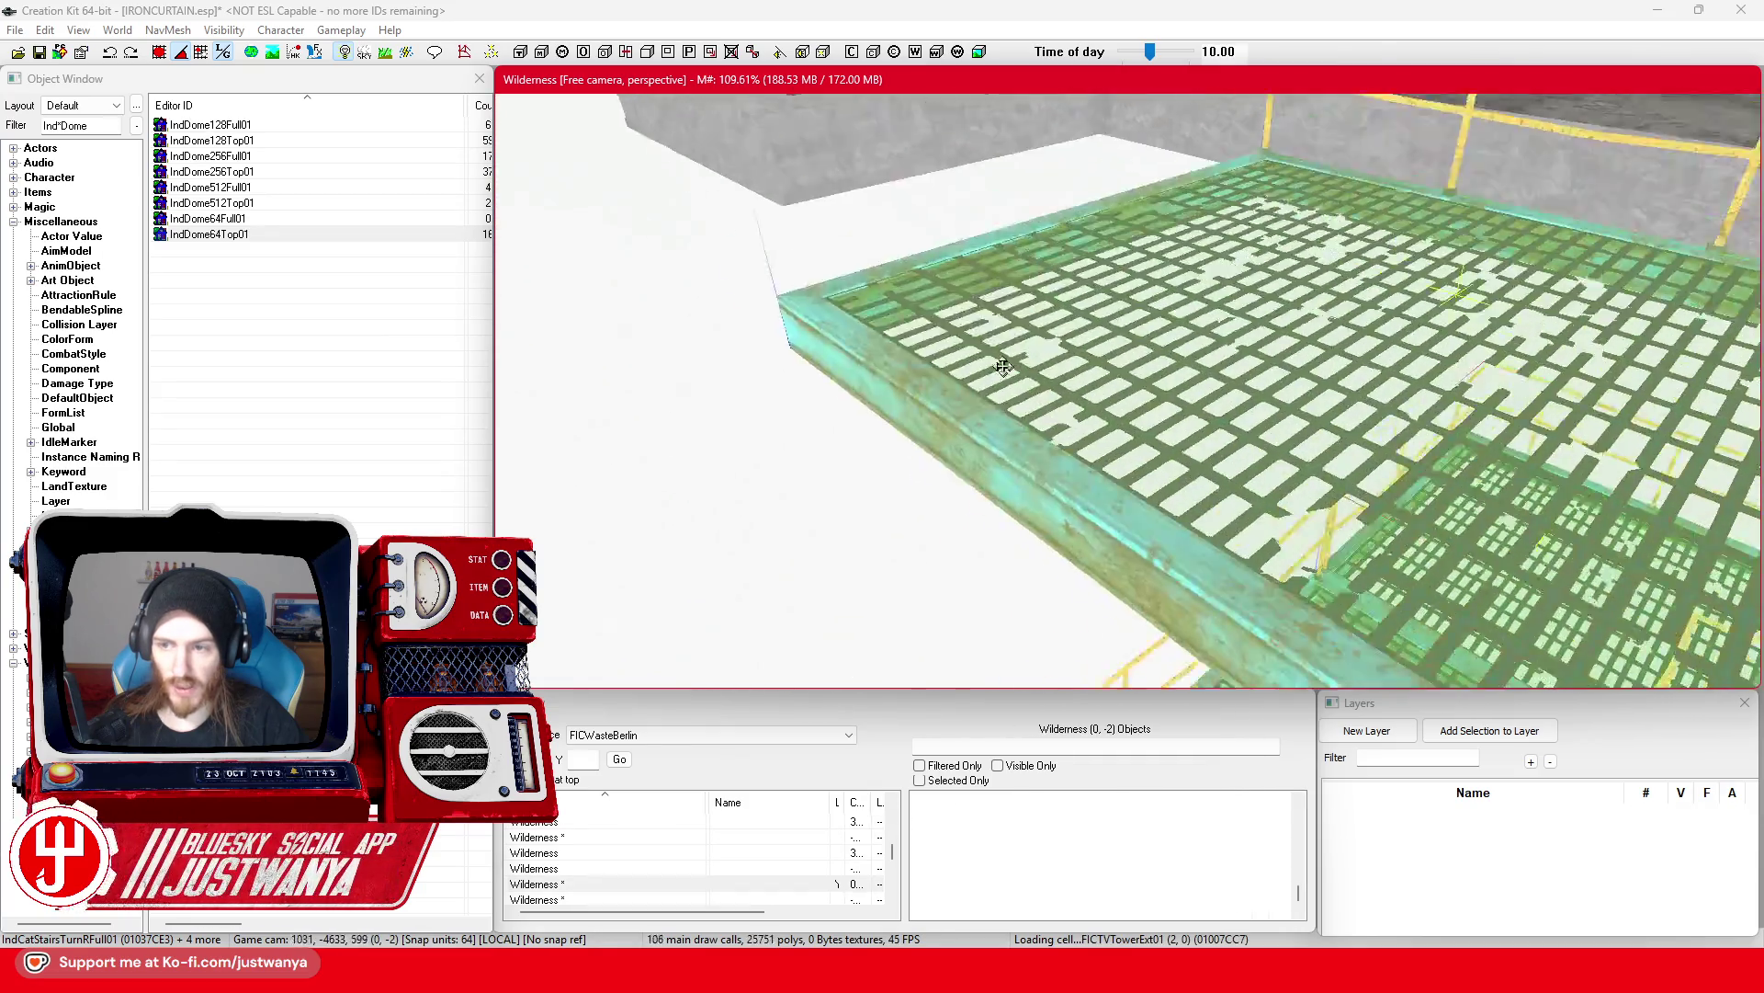
scroll(1003, 367, "down", 5)
mouse_move(1383, 639)
left_mouse_down()
mouse_move(1327, 626)
mouse_move(1323, 594)
mouse_move(1293, 576)
left_mouse_up()
Step: Select the IndCat1WaySide02 side platform, undo its tilt, and turn it slightly
left_click(1215, 497)
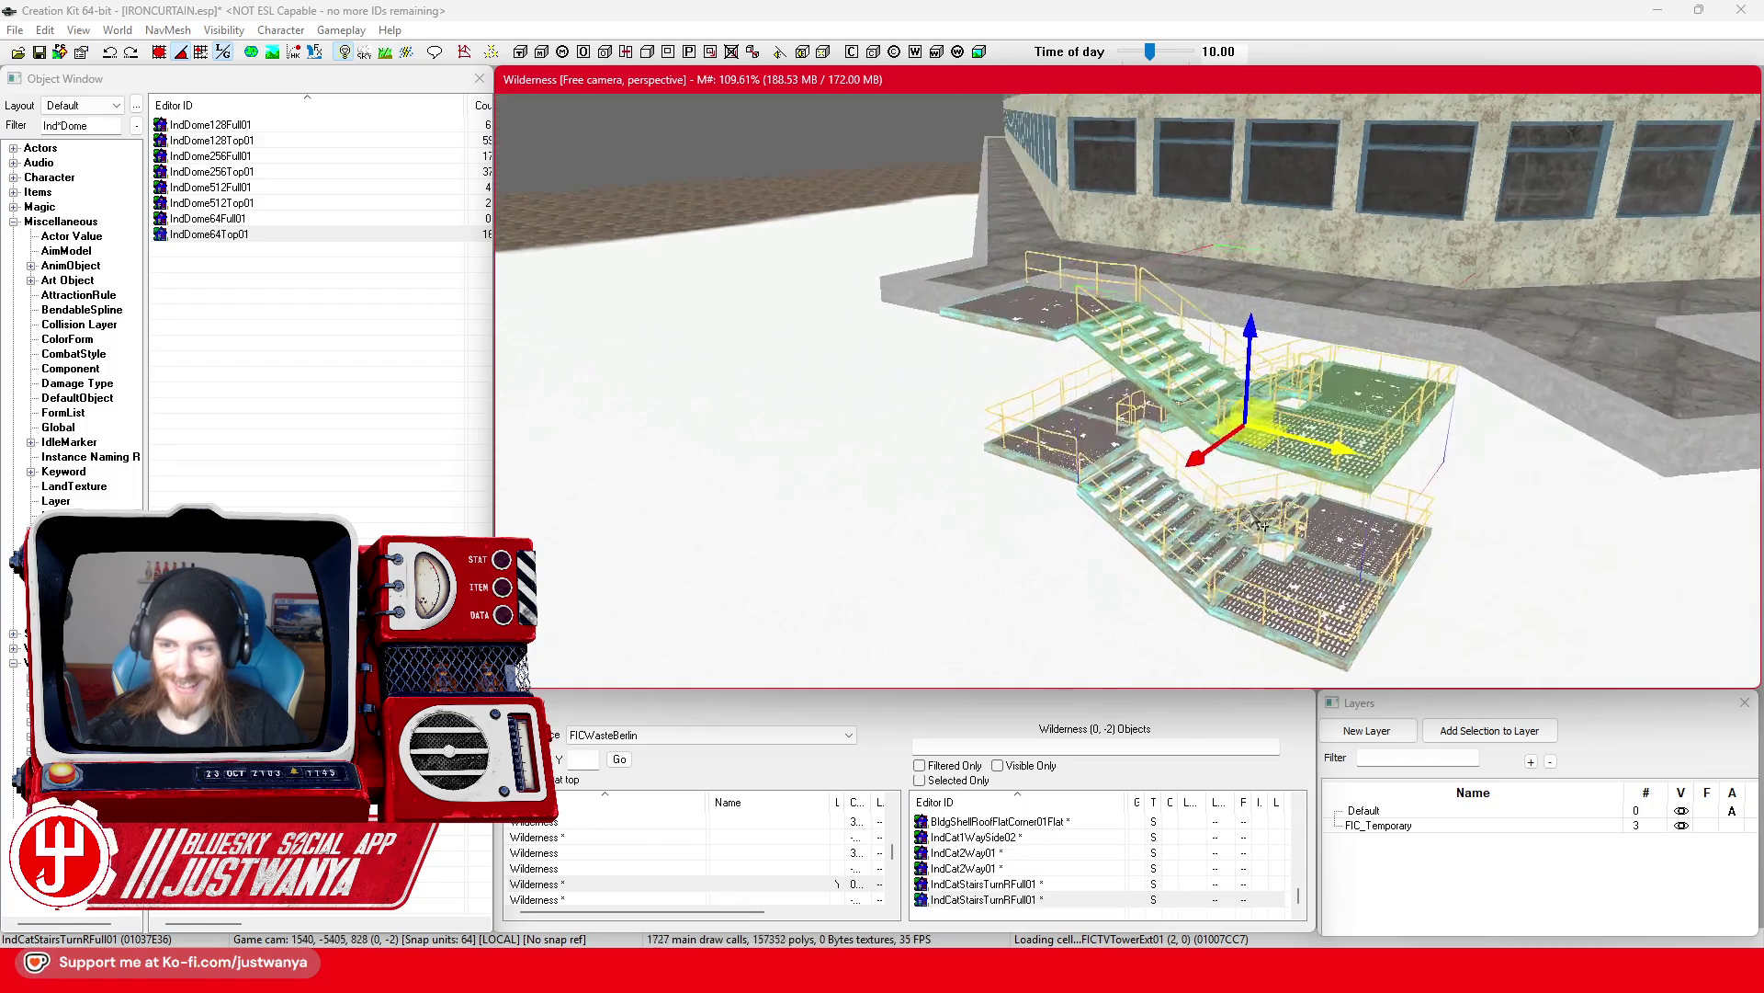
key("shift")
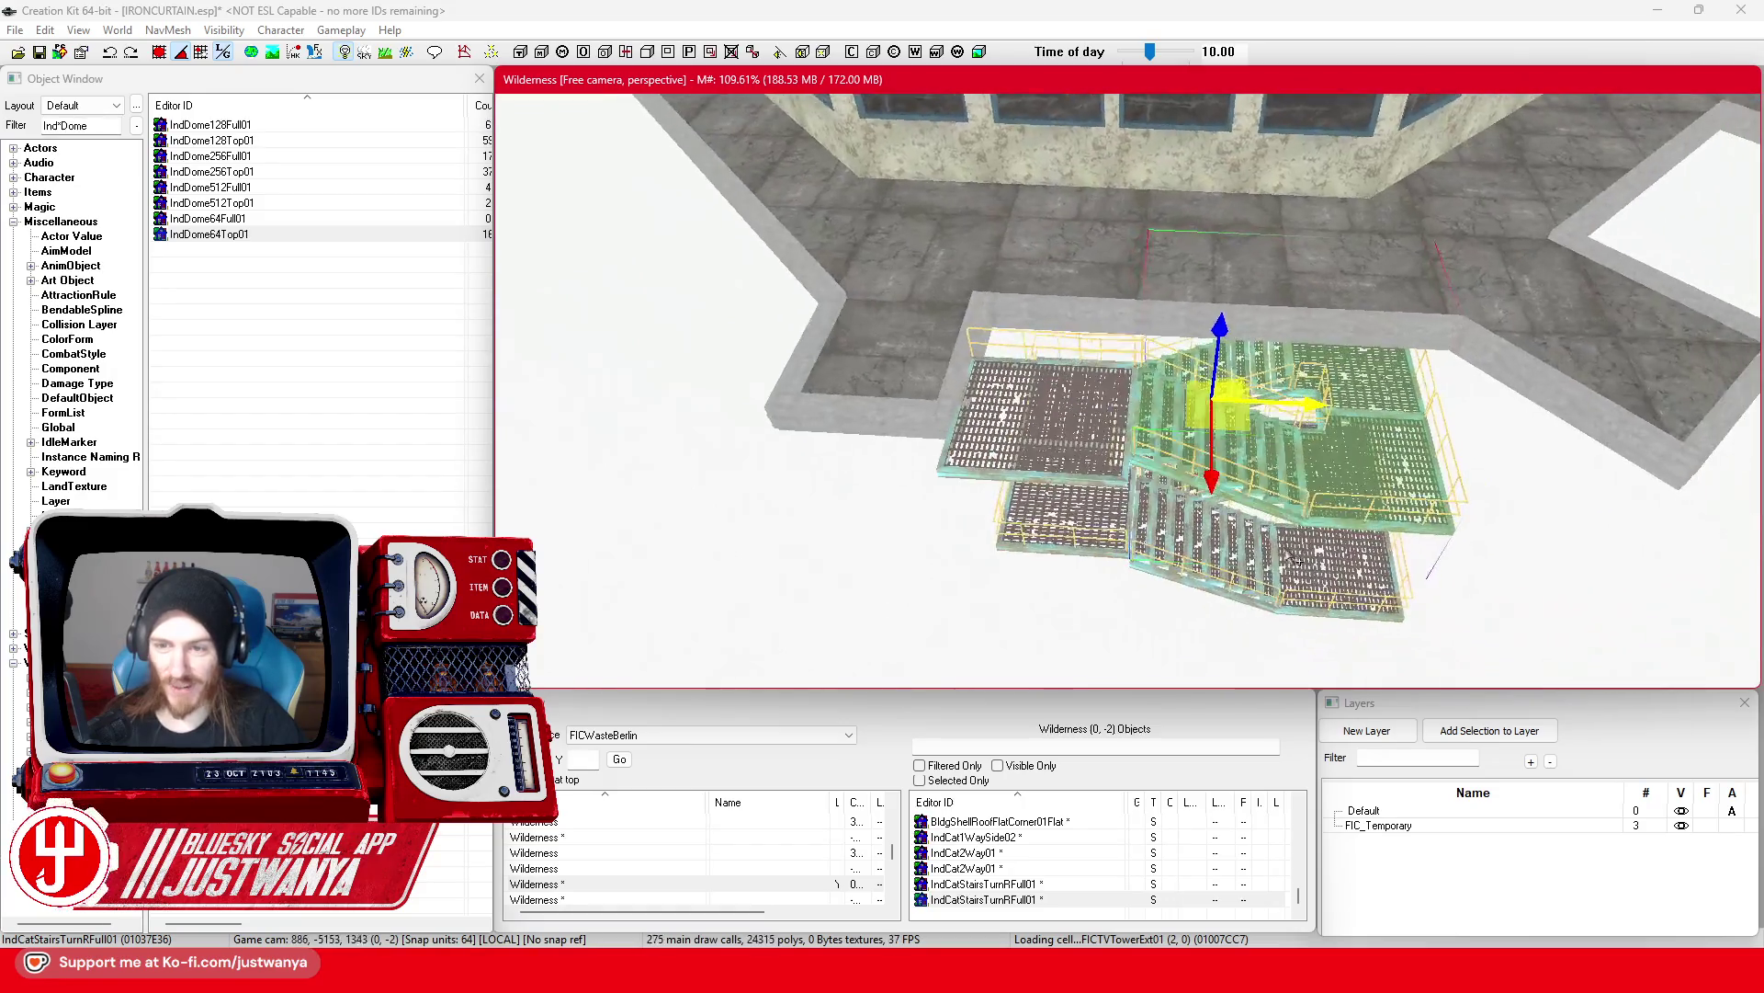
left_click(910, 418)
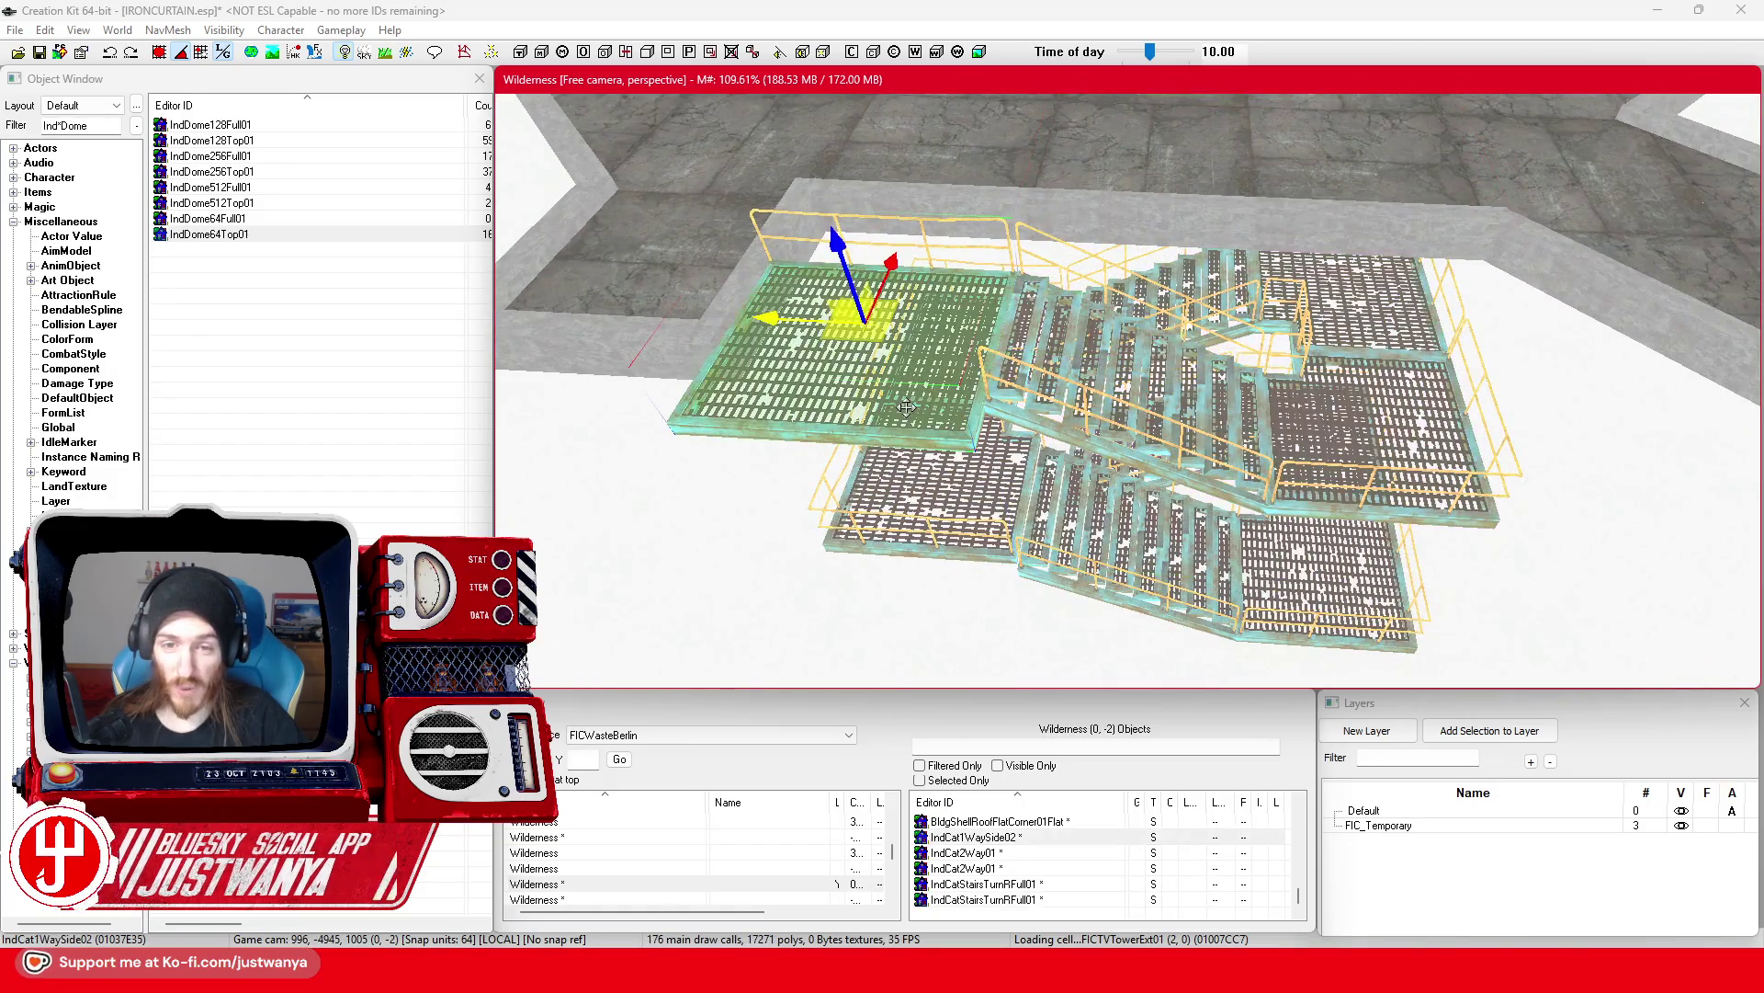
key("e")
left_click_drag(856, 413, 859, 377)
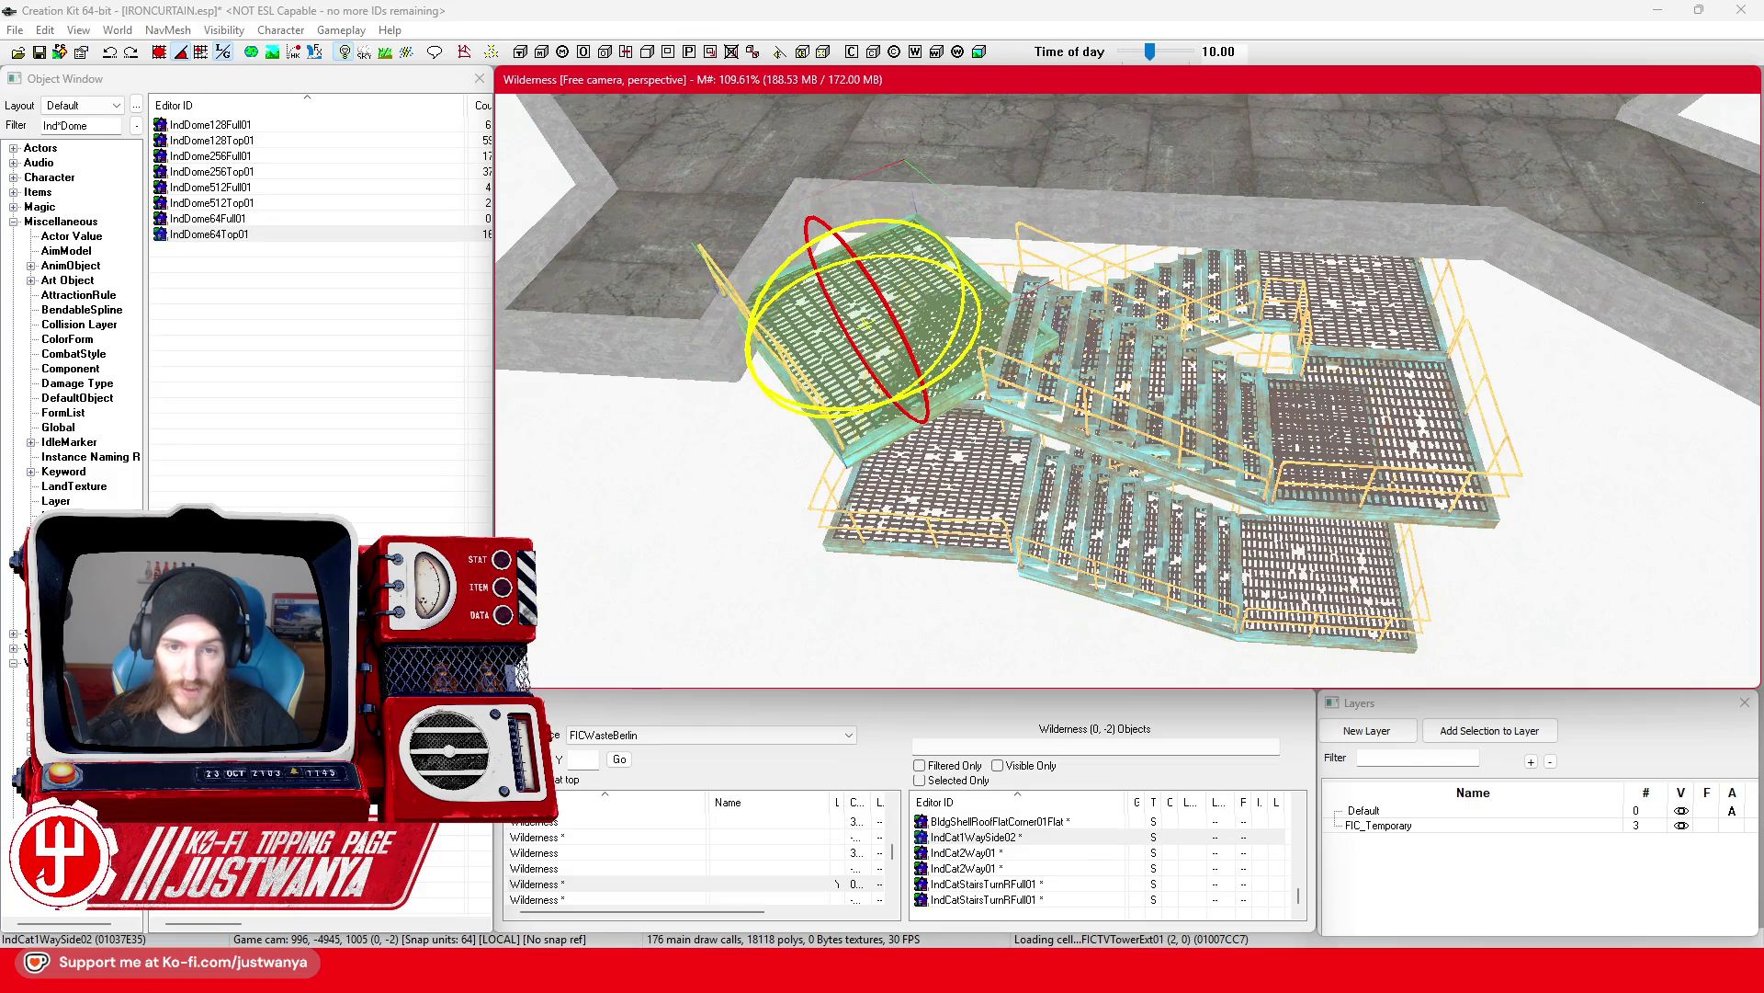
key("ctrl+z")
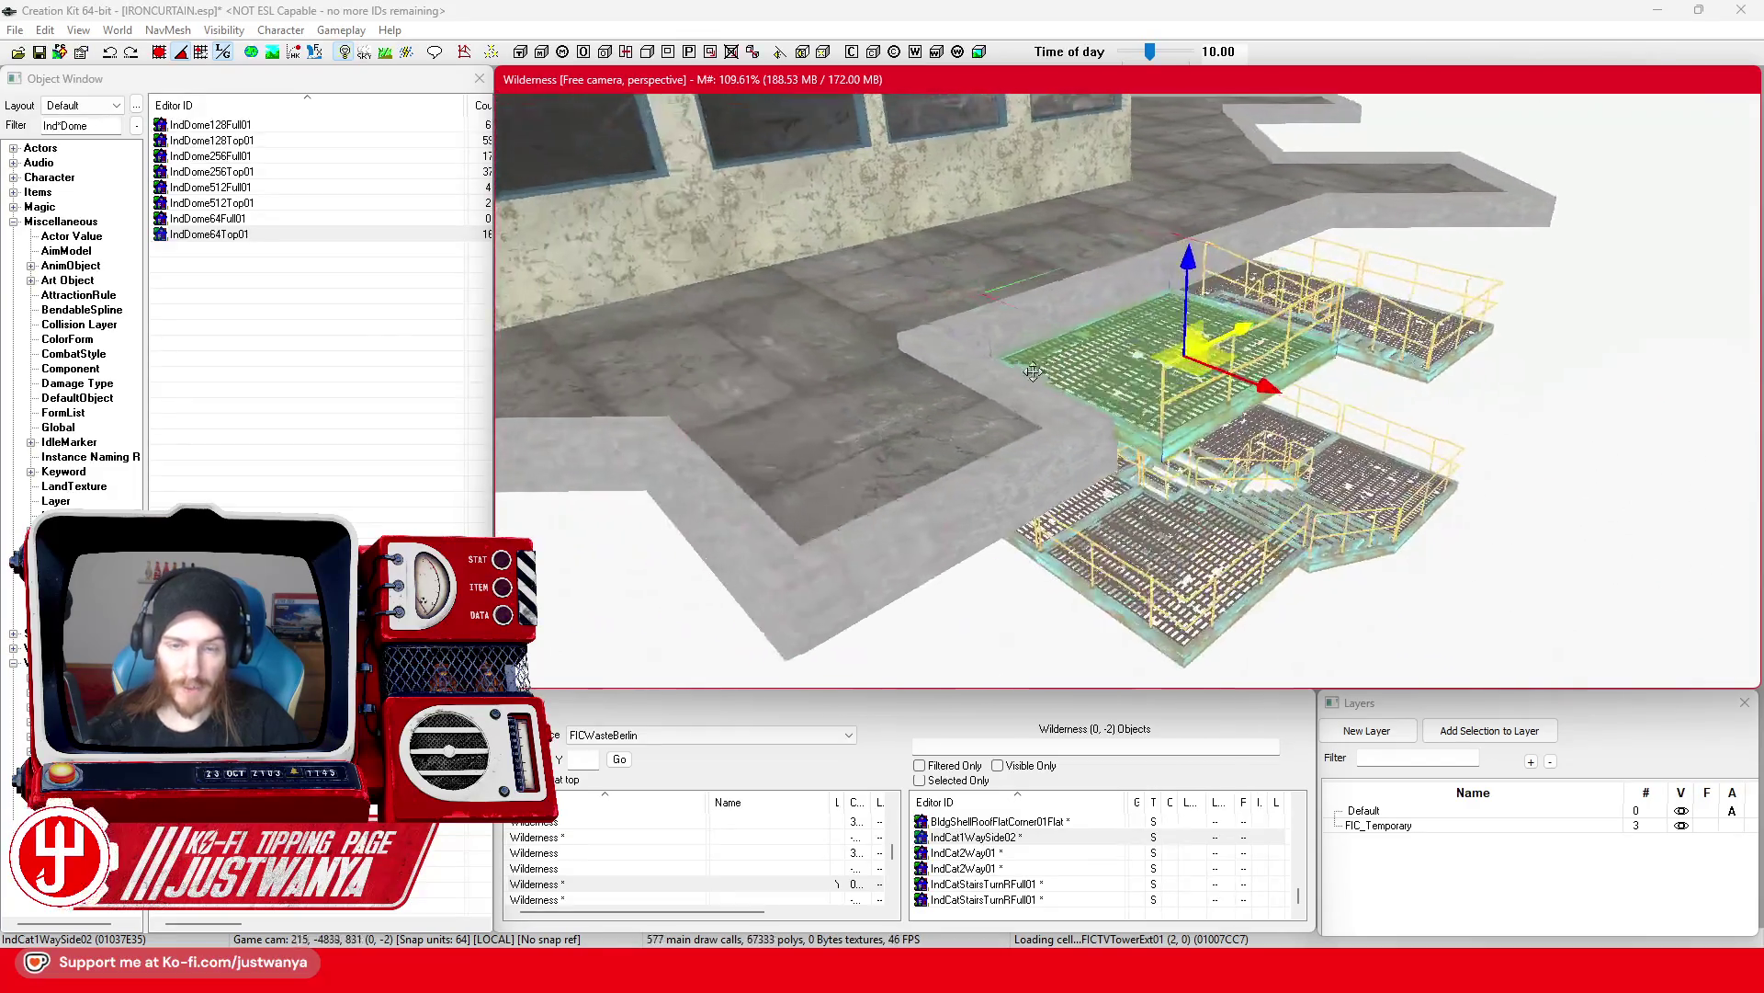
scroll(1276, 304, "up", 5)
scroll(1330, 244, "up", 2)
mouse_move(1341, 237)
left_mouse_down()
mouse_move(1406, 237)
mouse_move(1397, 283)
mouse_move(1424, 284)
left_mouse_up()
Step: Undo the side platform's last rotation and turn it to a new angle
left_click(110, 53)
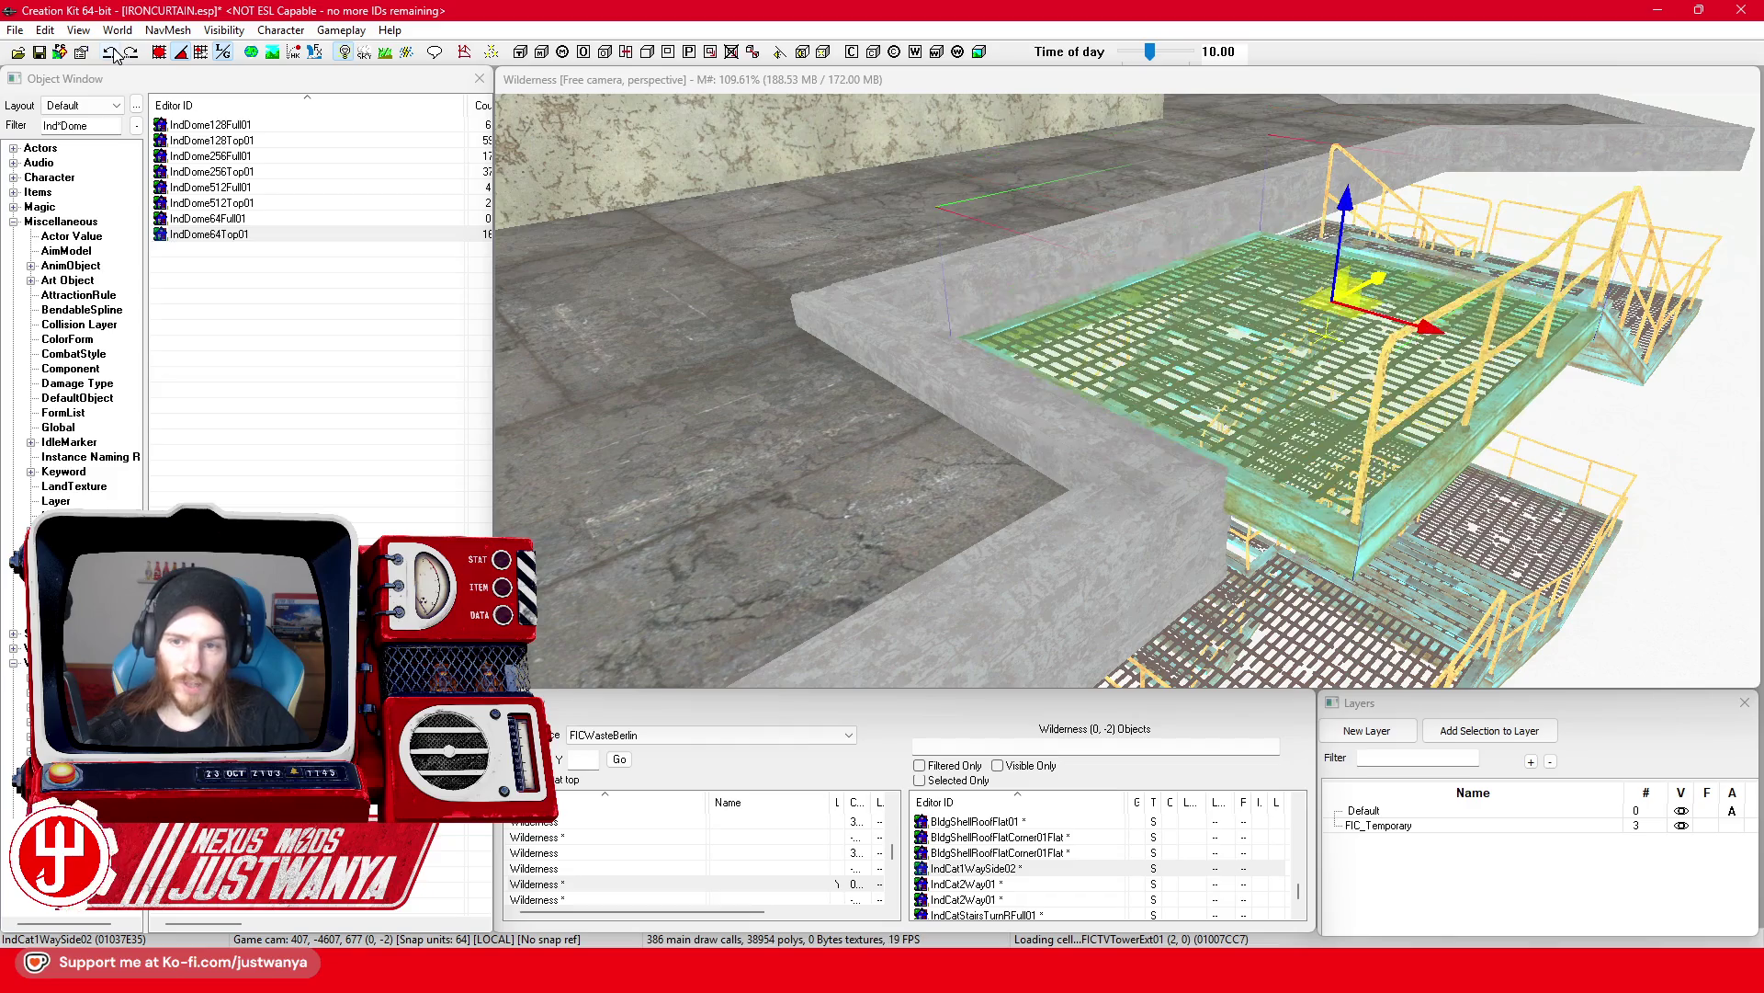
scroll(1320, 436, "up", 2)
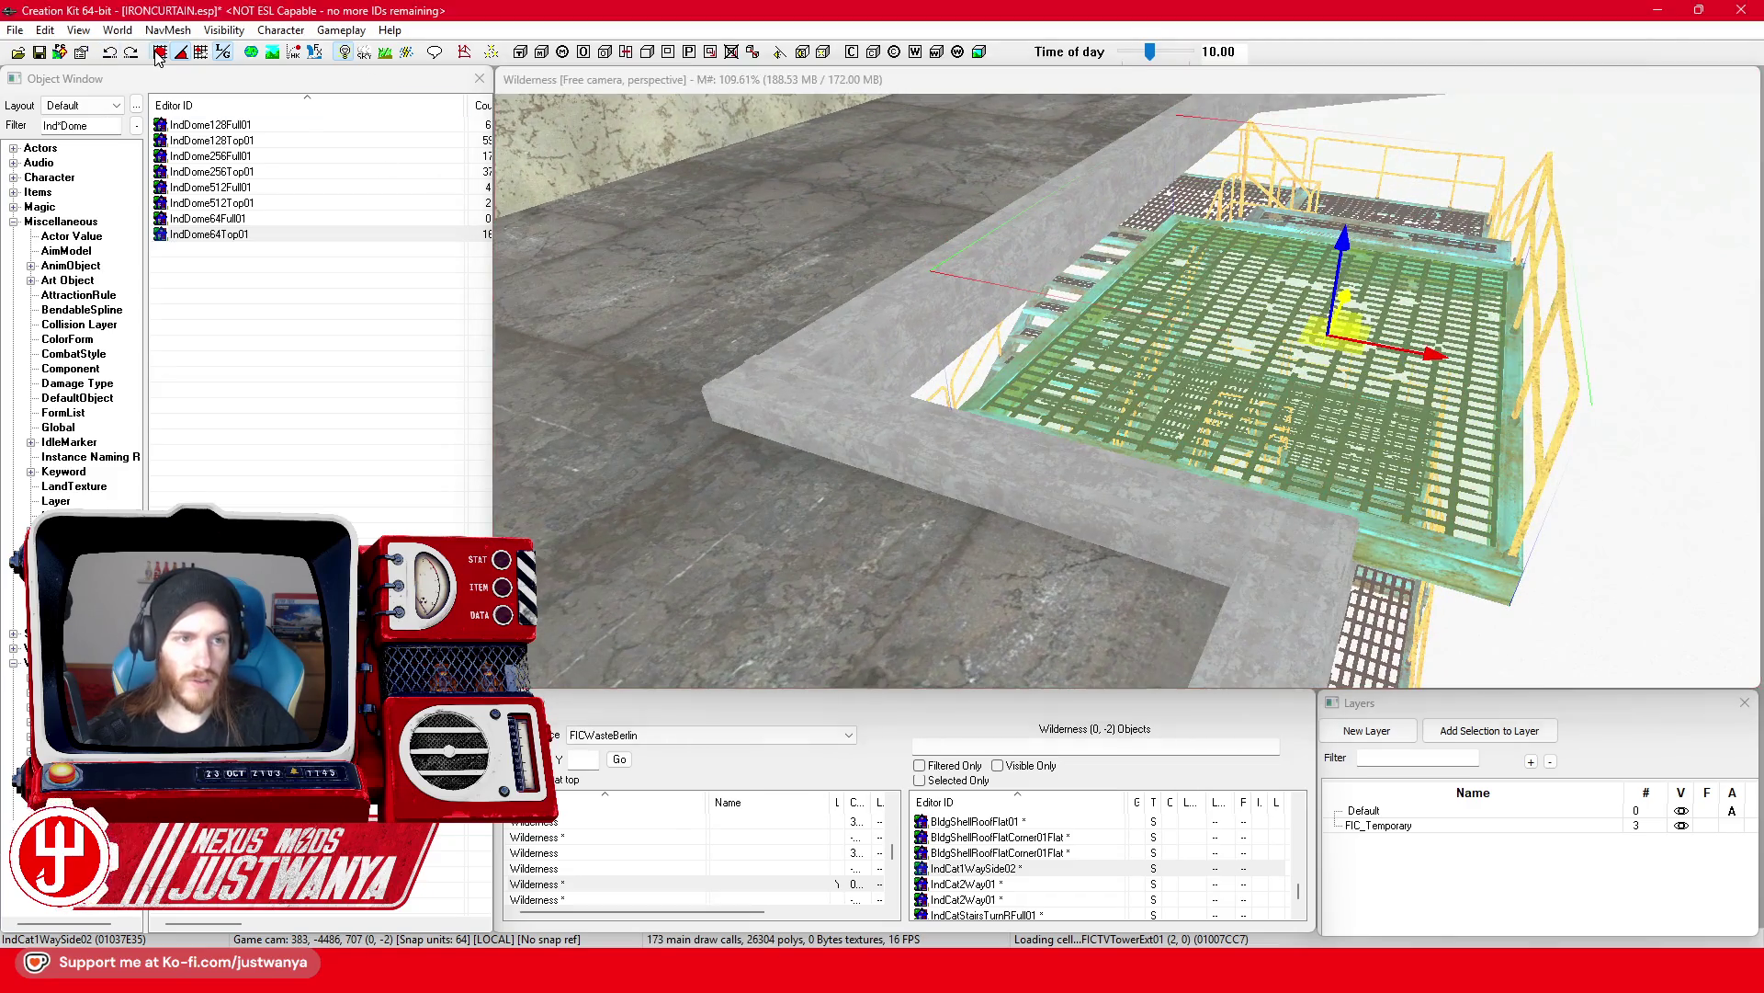
left_click_drag(1448, 396, 1471, 396)
key("shift")
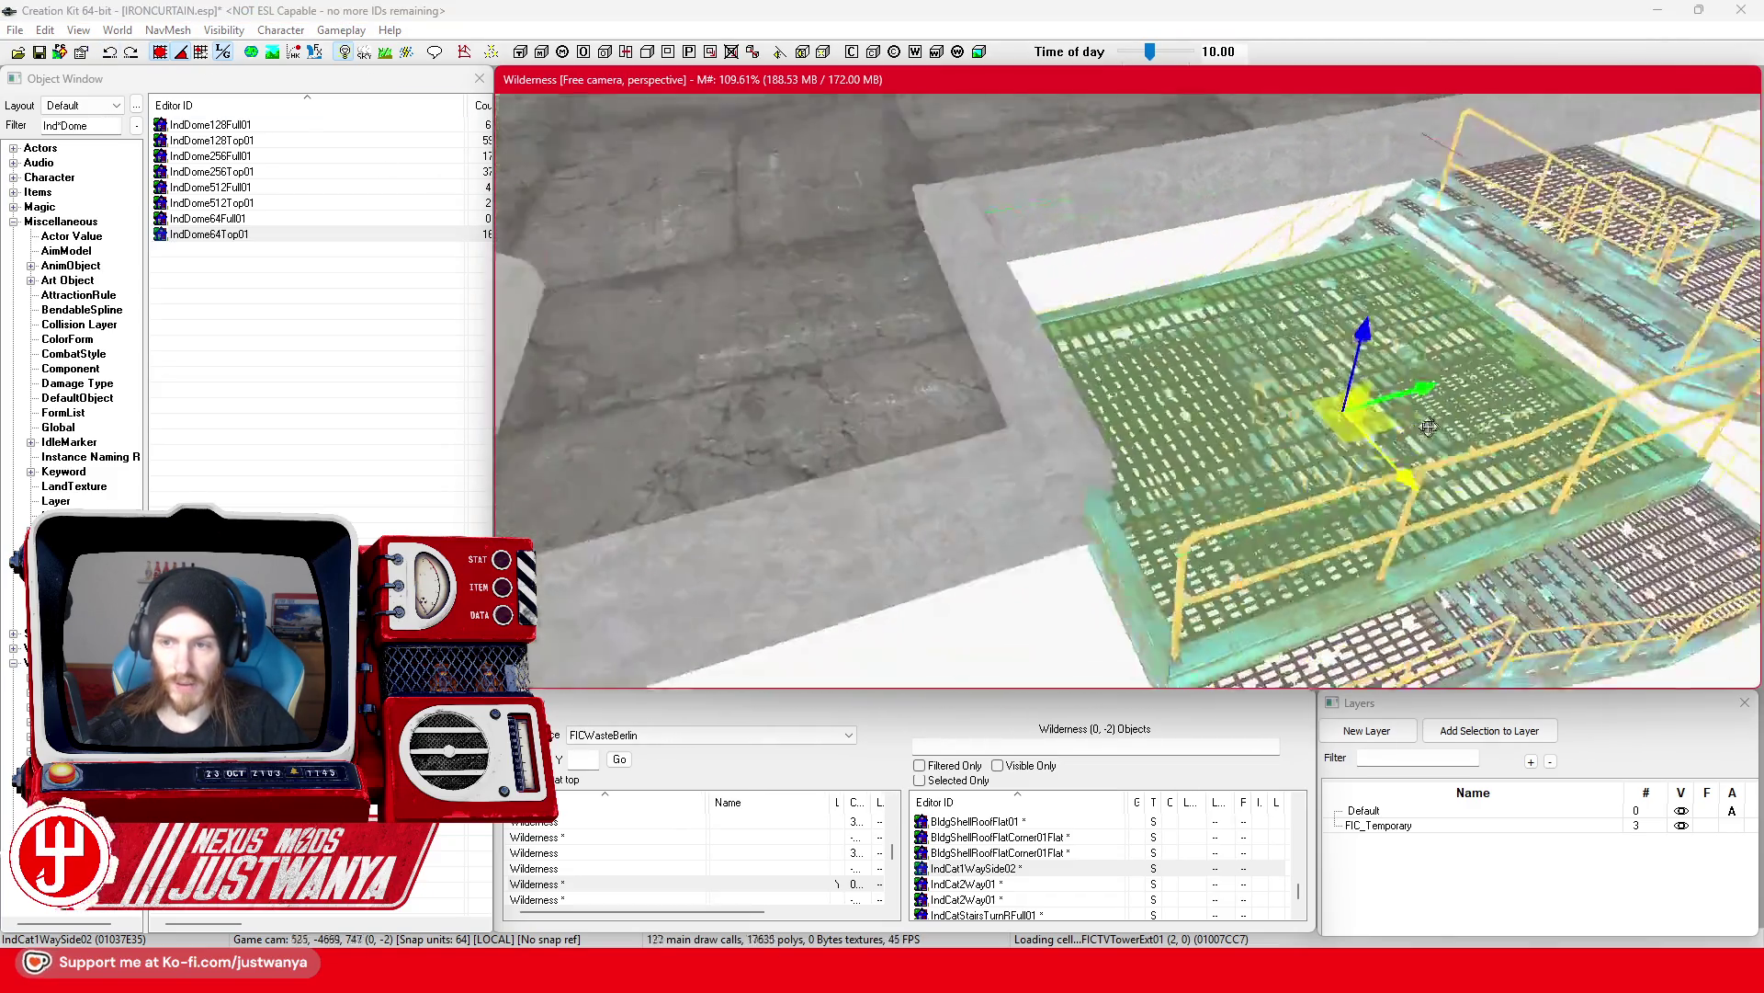
key("shift")
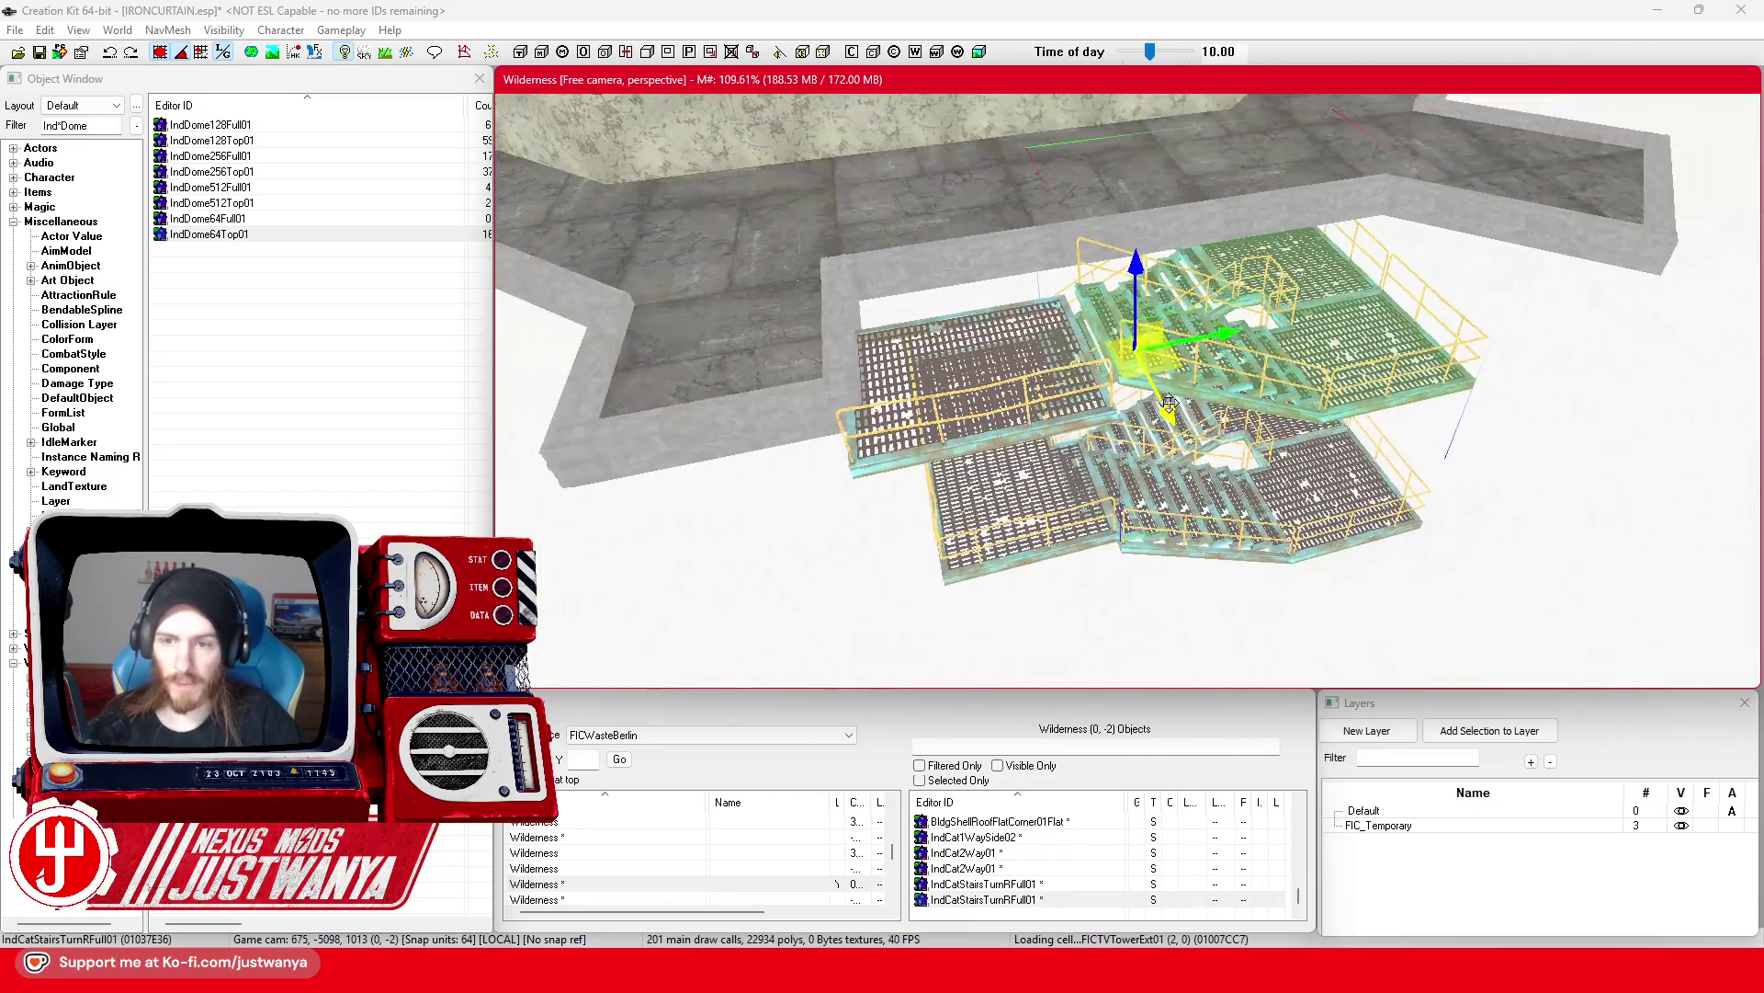
Step: Cycle the stair flight through variants, from IndCatStairsTurnRHalf01 to IndCatStairsHalfRSide01
key("ctrl+z")
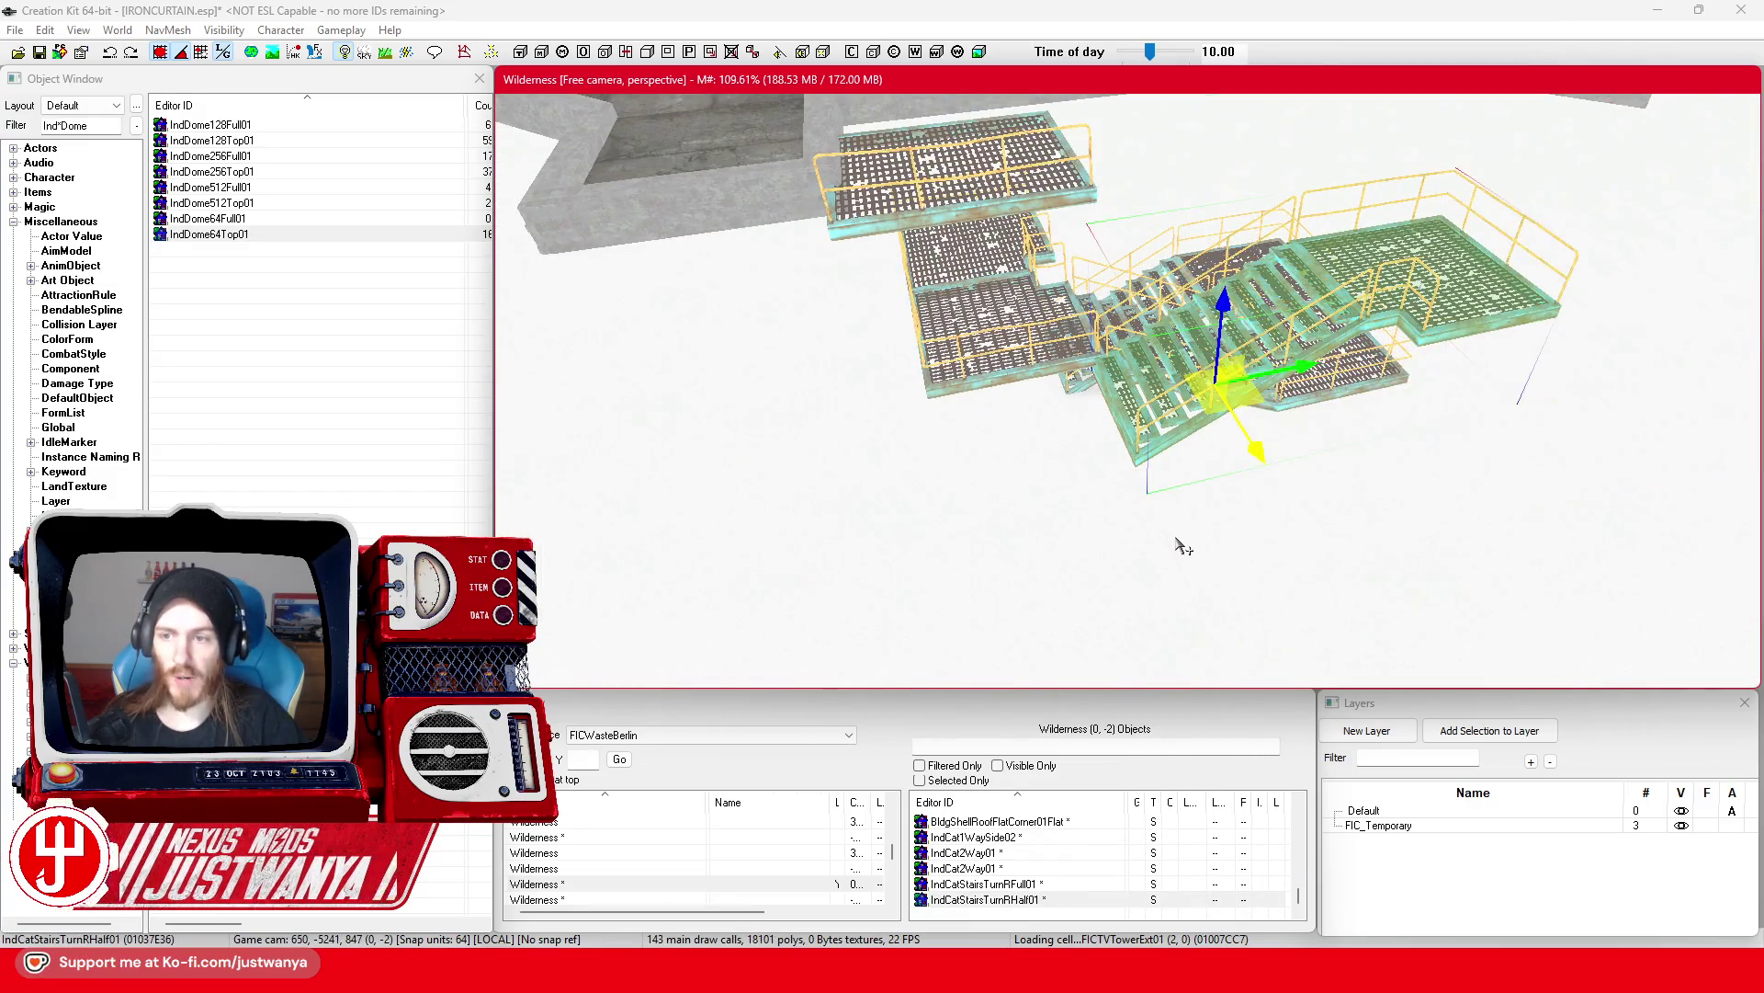
key("ctrl+z")
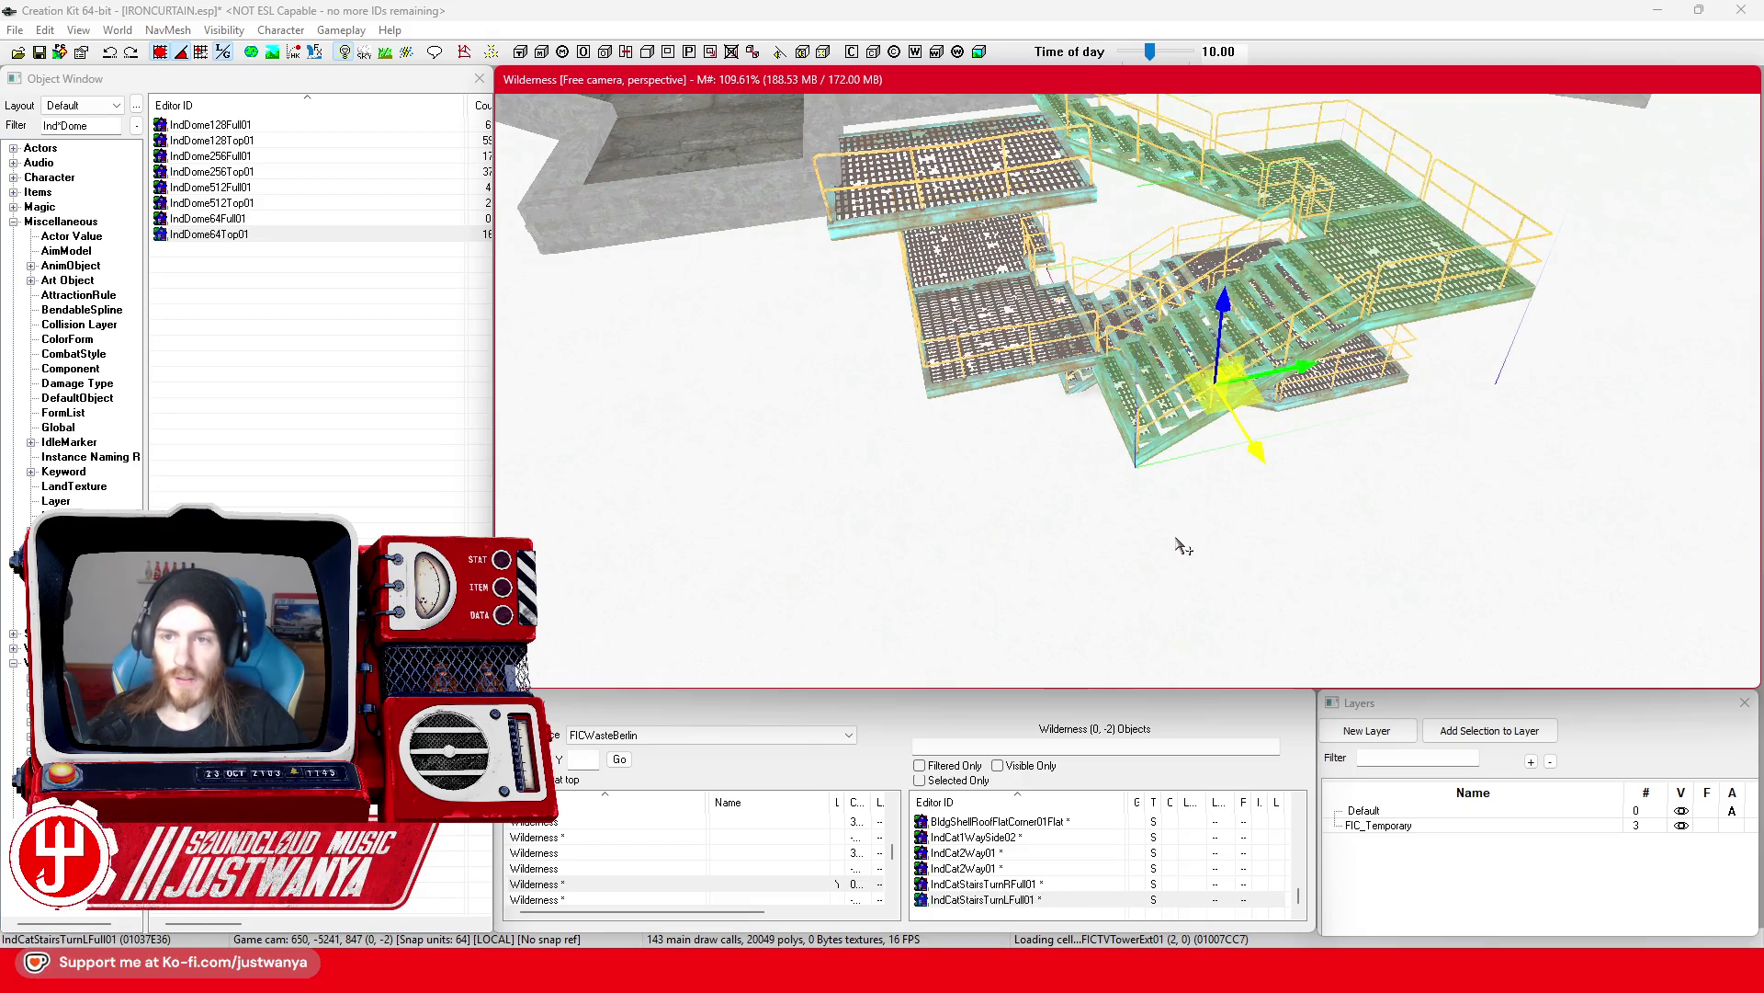
key("ctrl+z")
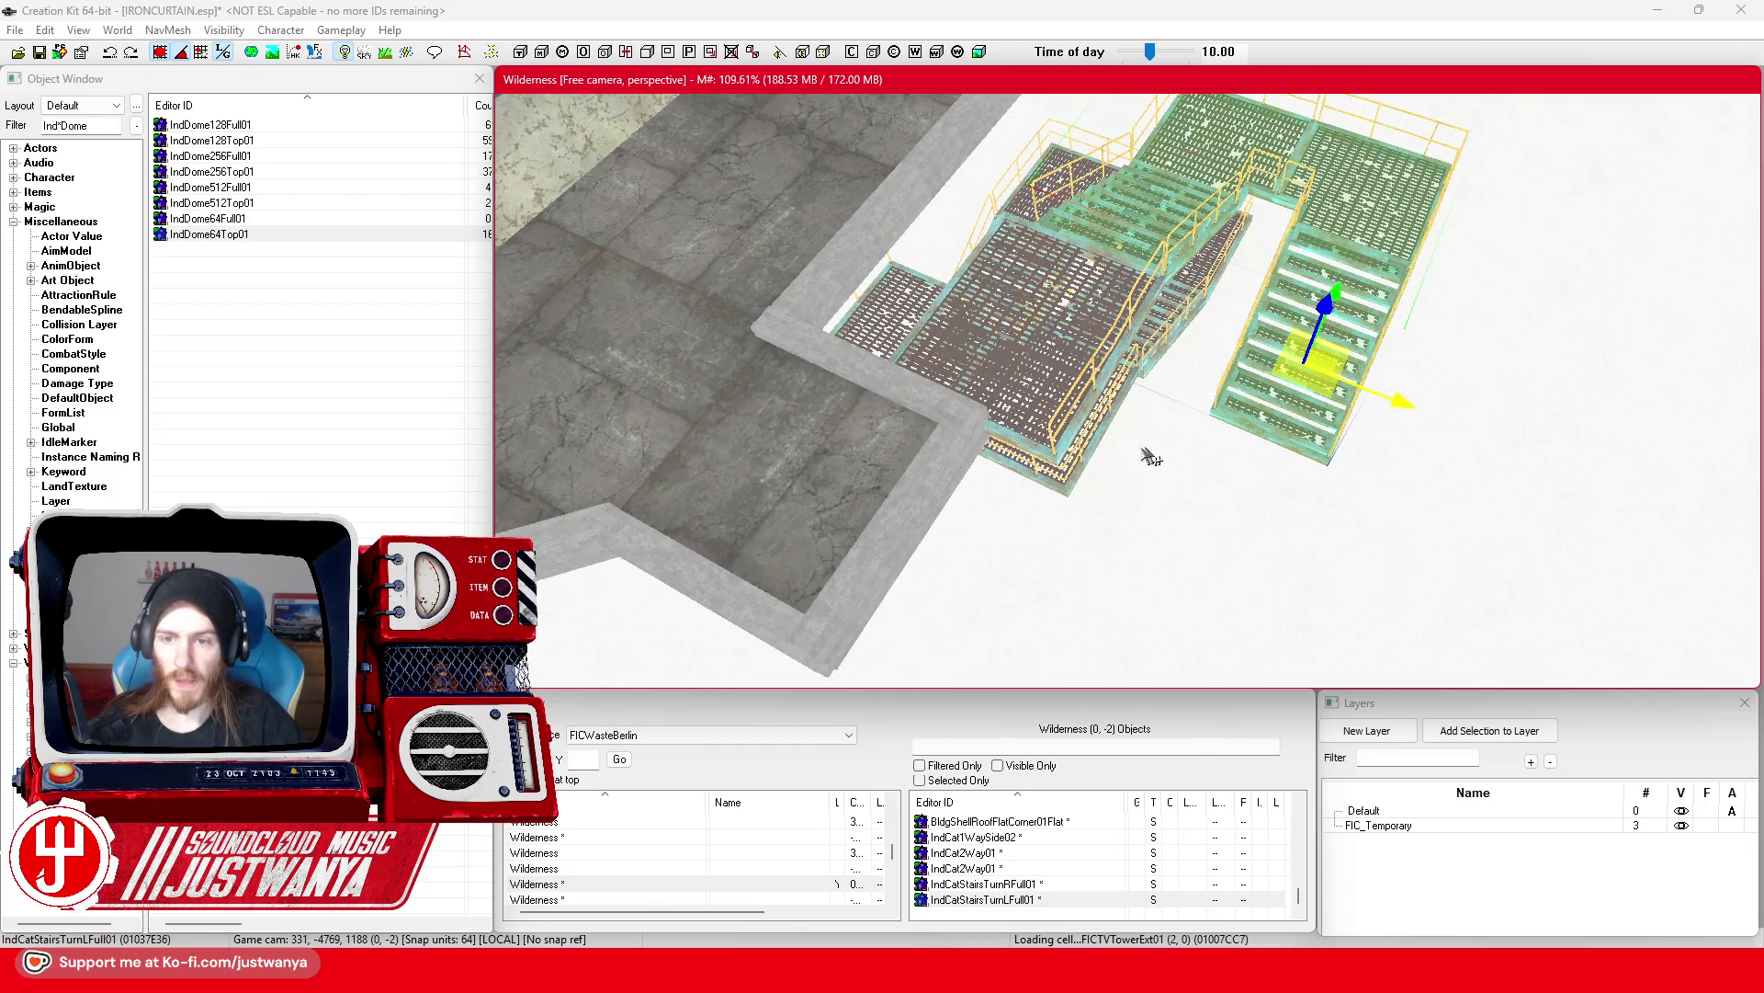
Step: Multi-select the IndCat2Way01 platform, stair ramp, floor grate and platforms, and slide them left
left_click(1085, 450)
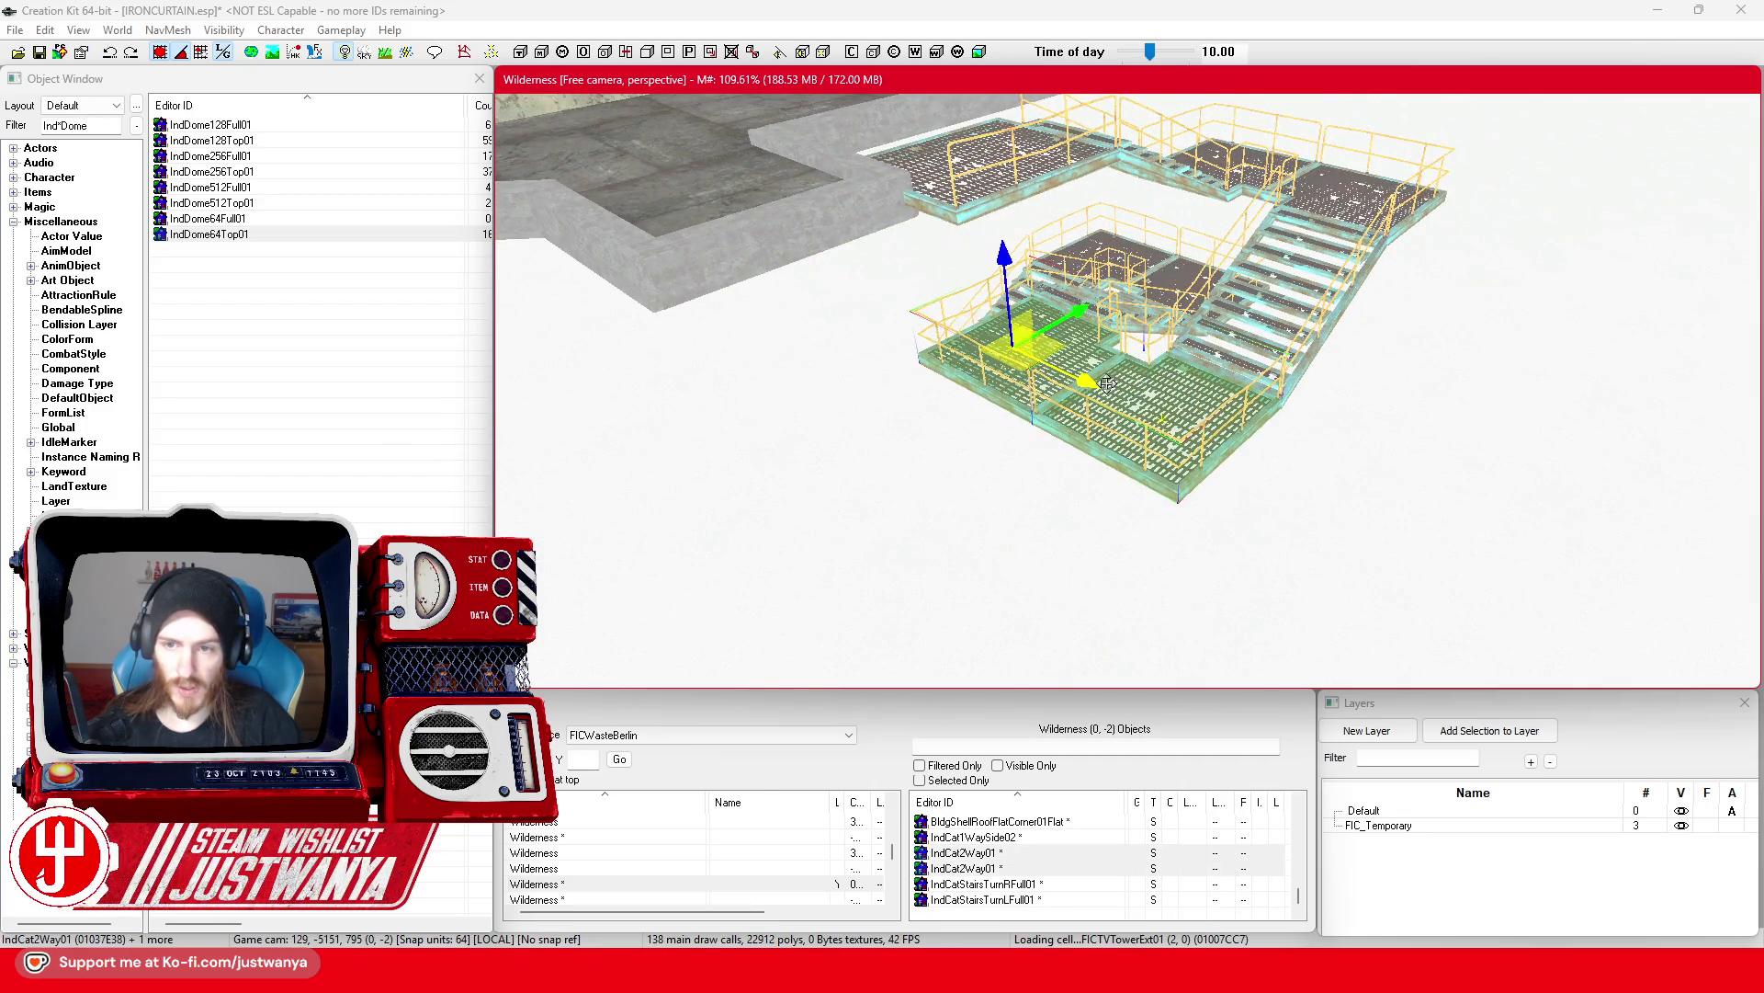
scroll(1104, 393, "up", 3)
left_click(1139, 334)
mouse_move(1139, 379)
left_mouse_down()
mouse_move(1232, 355)
mouse_move(1225, 414)
mouse_move(1192, 454)
left_mouse_up()
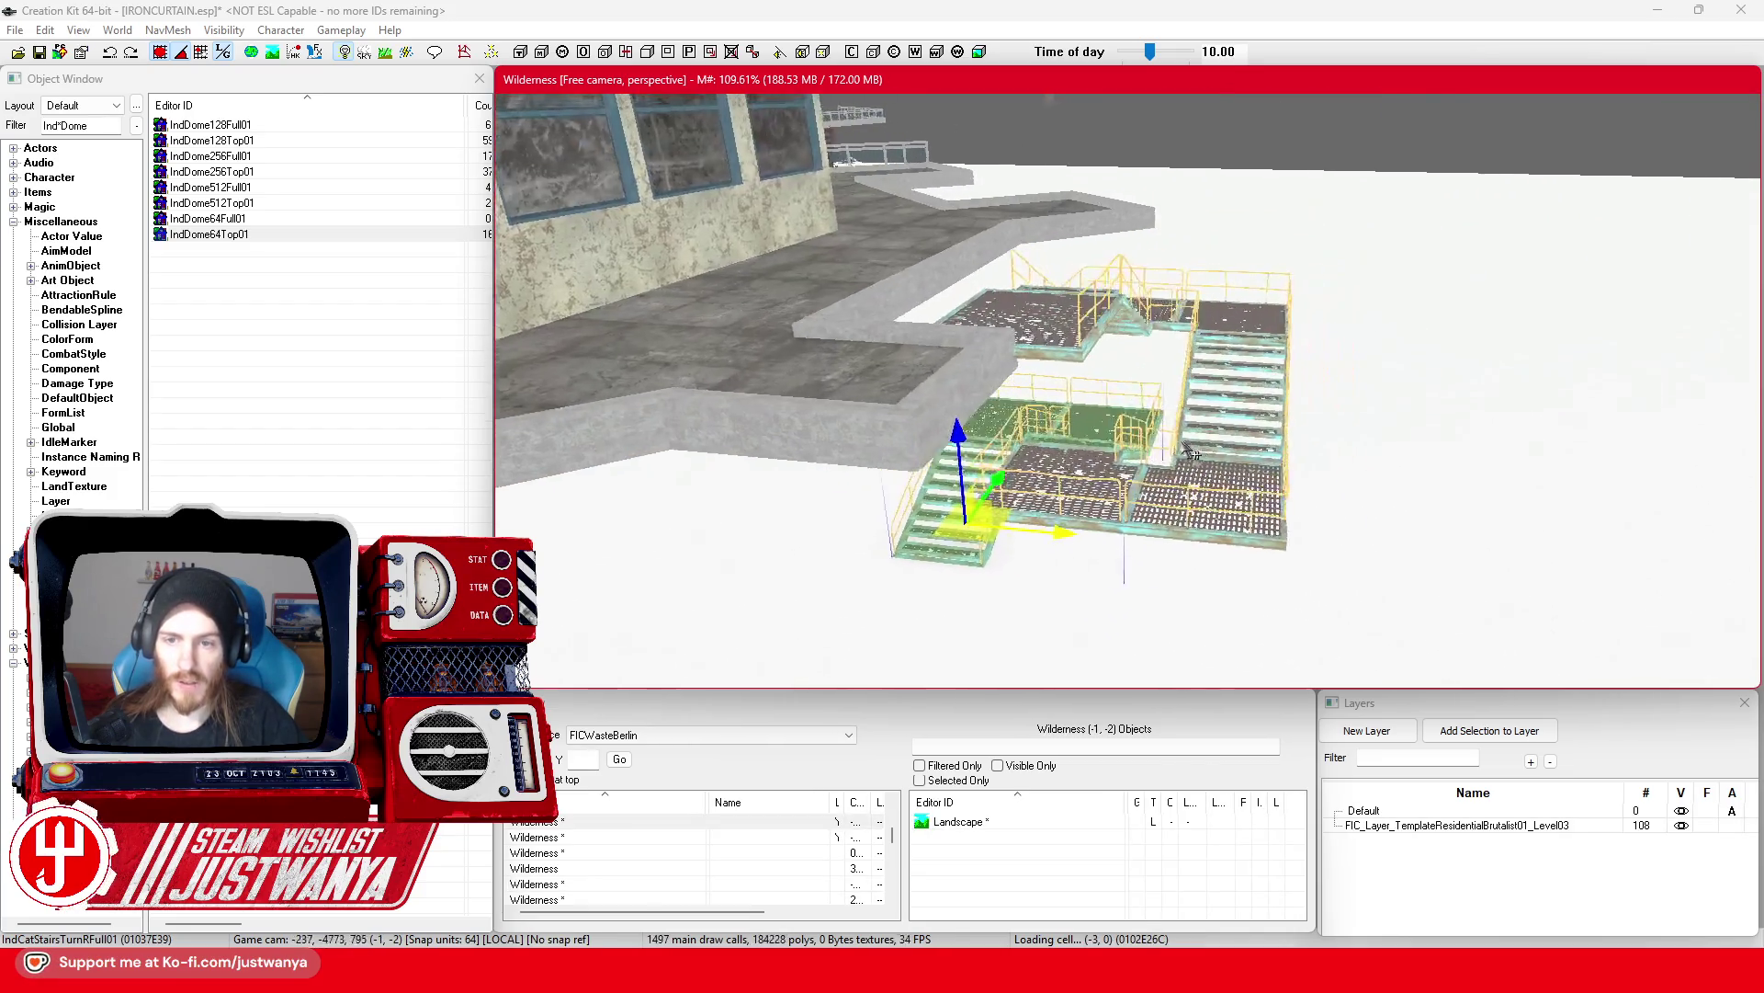
scroll(1192, 454, "up", 5)
left_click(928, 504, "ctrl")
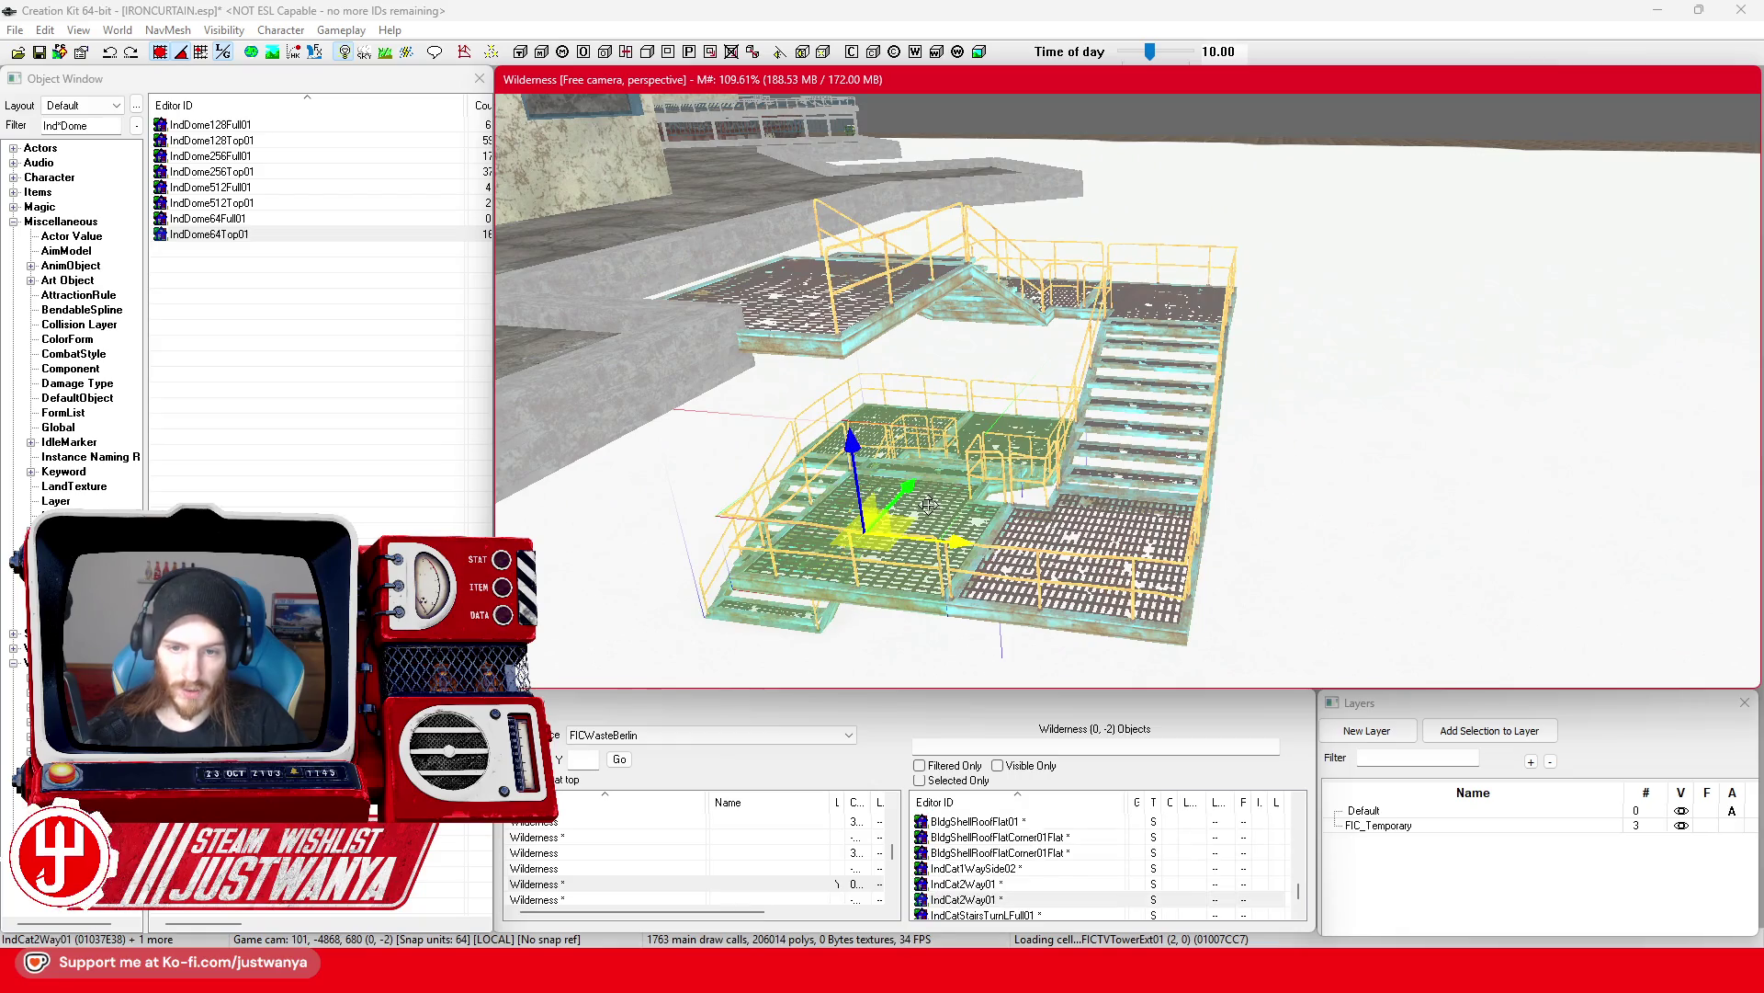
left_click(1169, 555, "ctrl")
left_click(1186, 317, "ctrl")
left_click(862, 337, "ctrl")
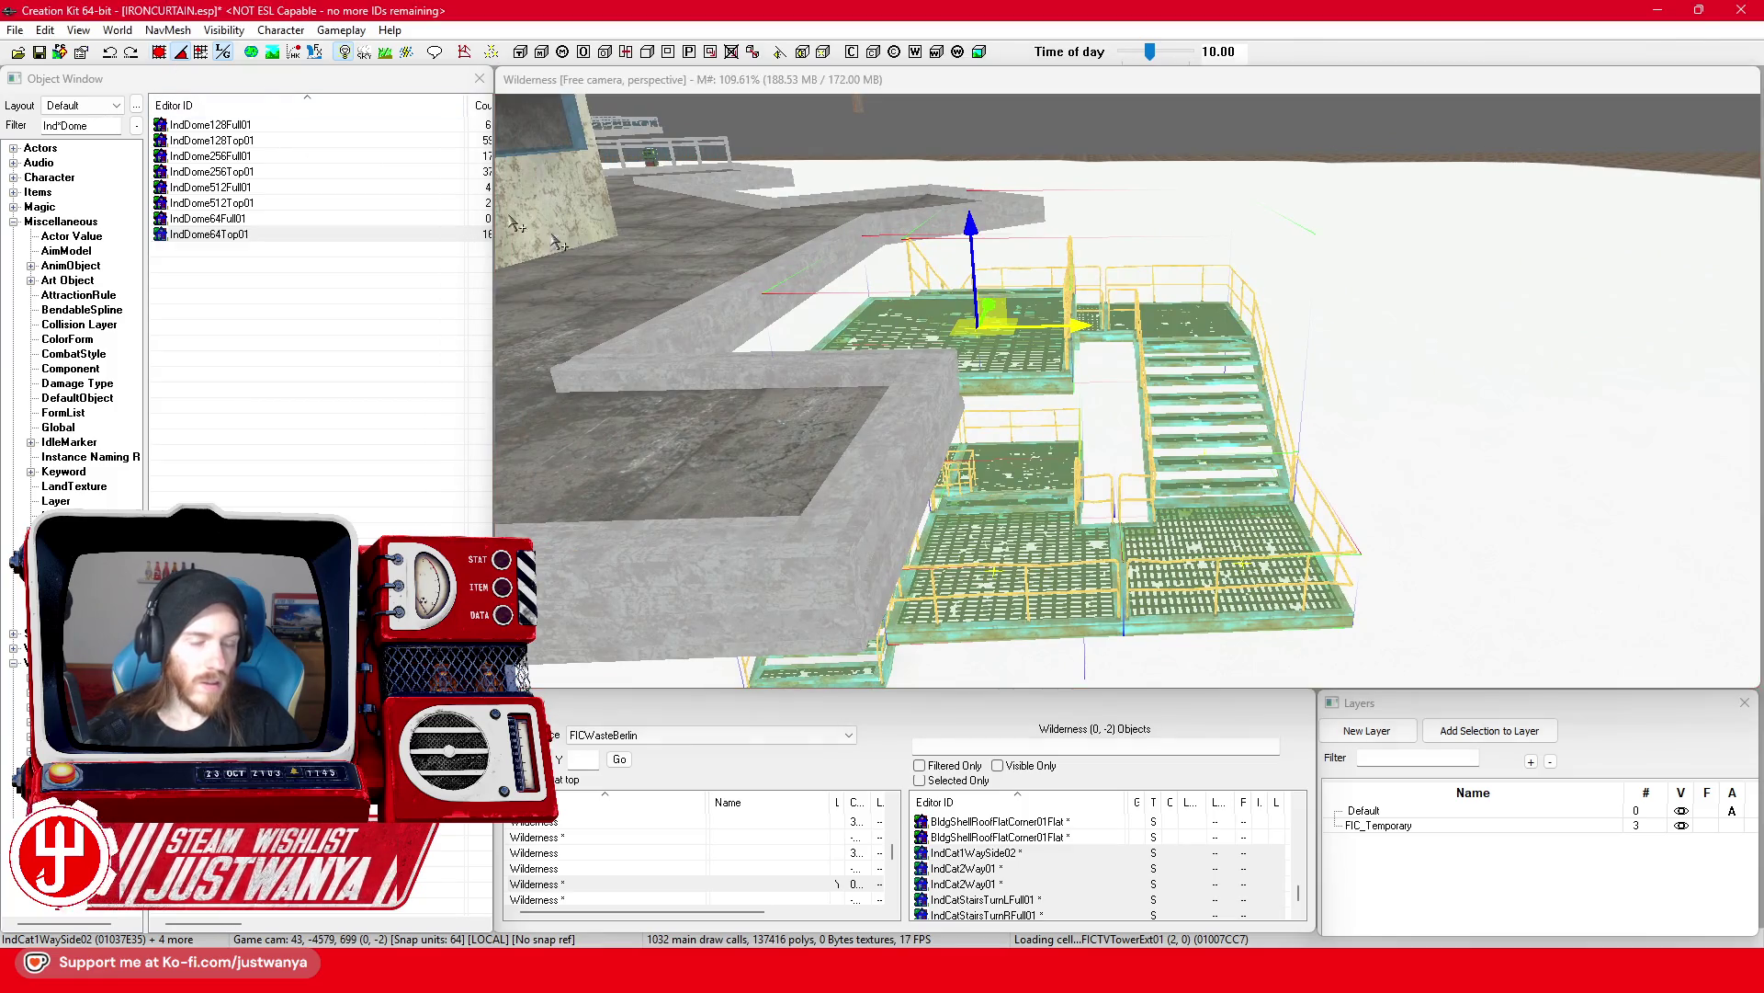
scroll(910, 345, "up", 3)
mouse_move(1309, 350)
left_mouse_down()
mouse_move(1166, 345)
mouse_move(1019, 194)
left_mouse_up()
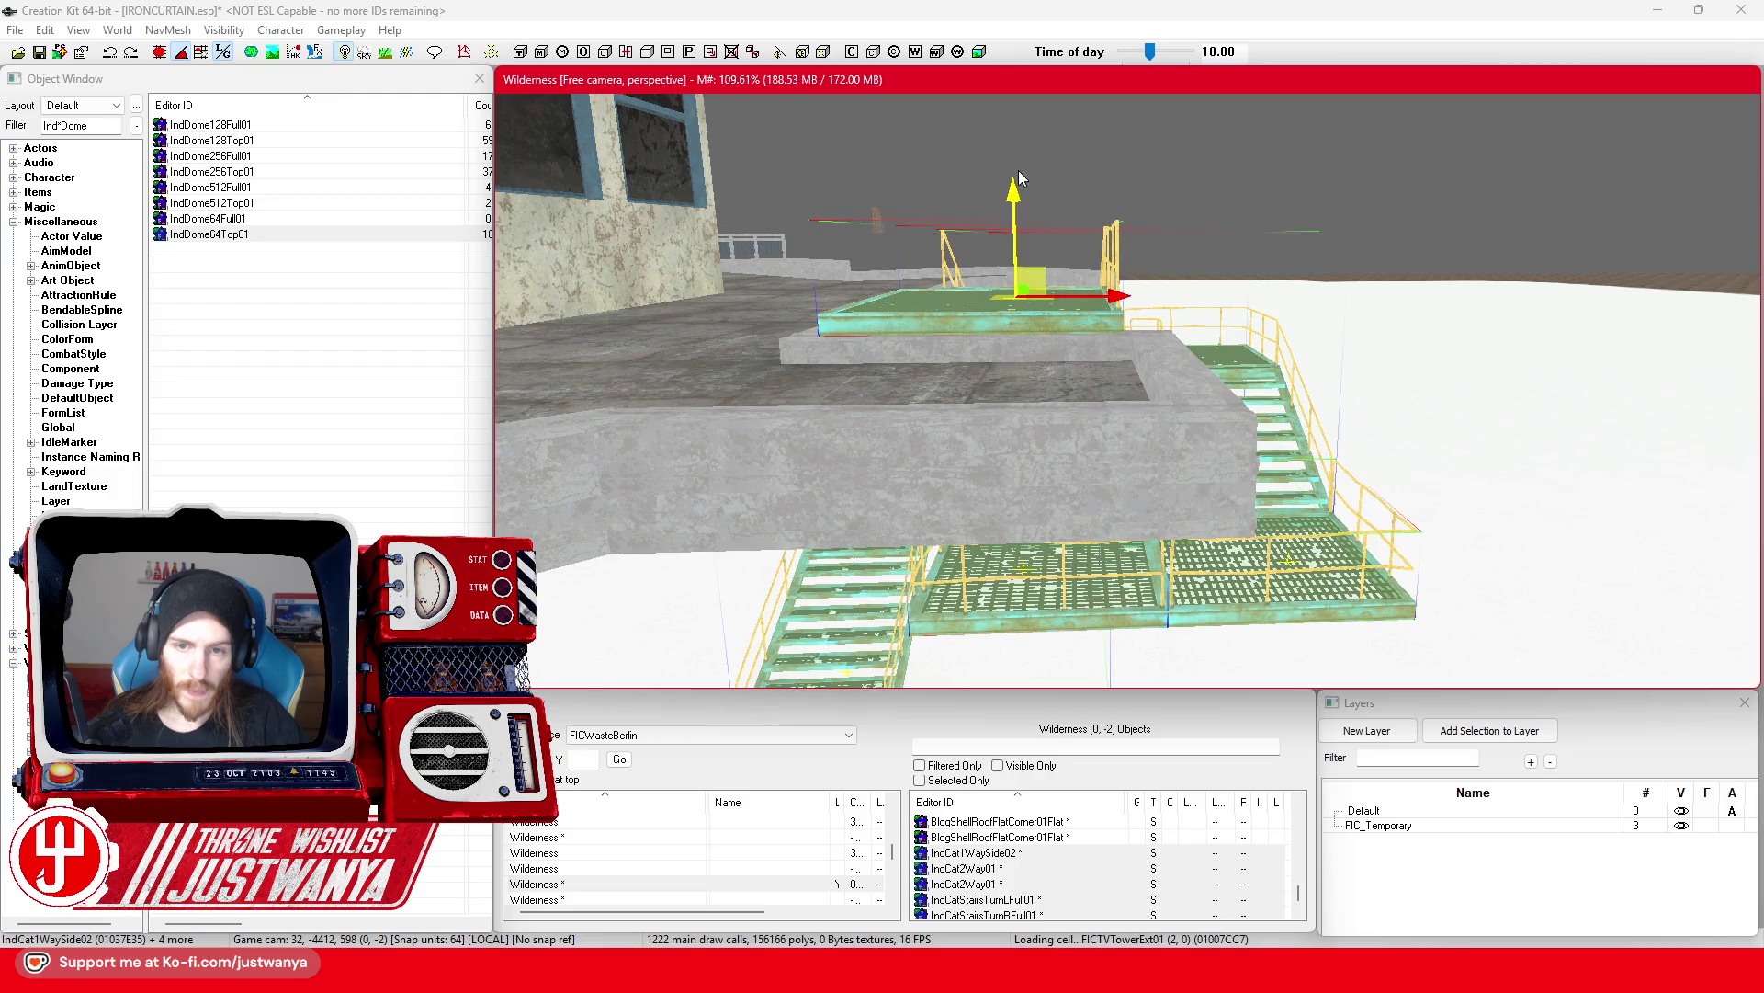
Step: From an overhead view, nudge the rooftop grating along the ledge's yellow gizmo axis
scroll(1020, 177, "up", 5)
scroll(1092, 304, "up", 3)
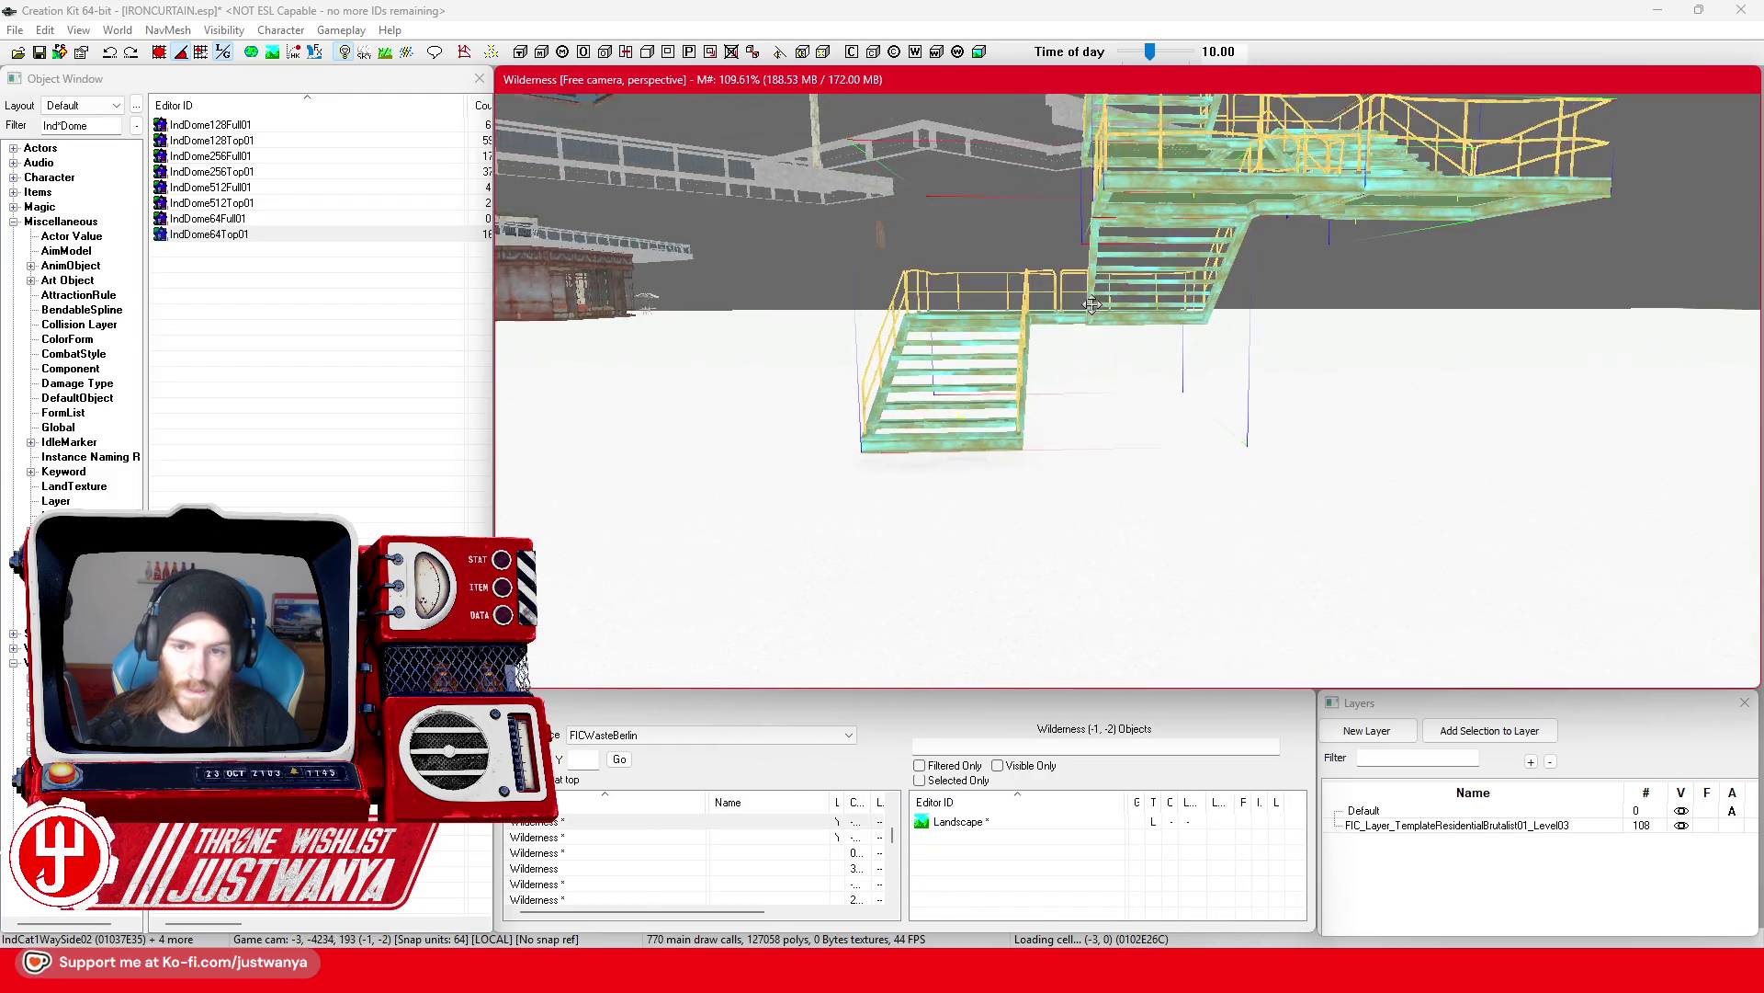
scroll(1101, 279, "down", 8)
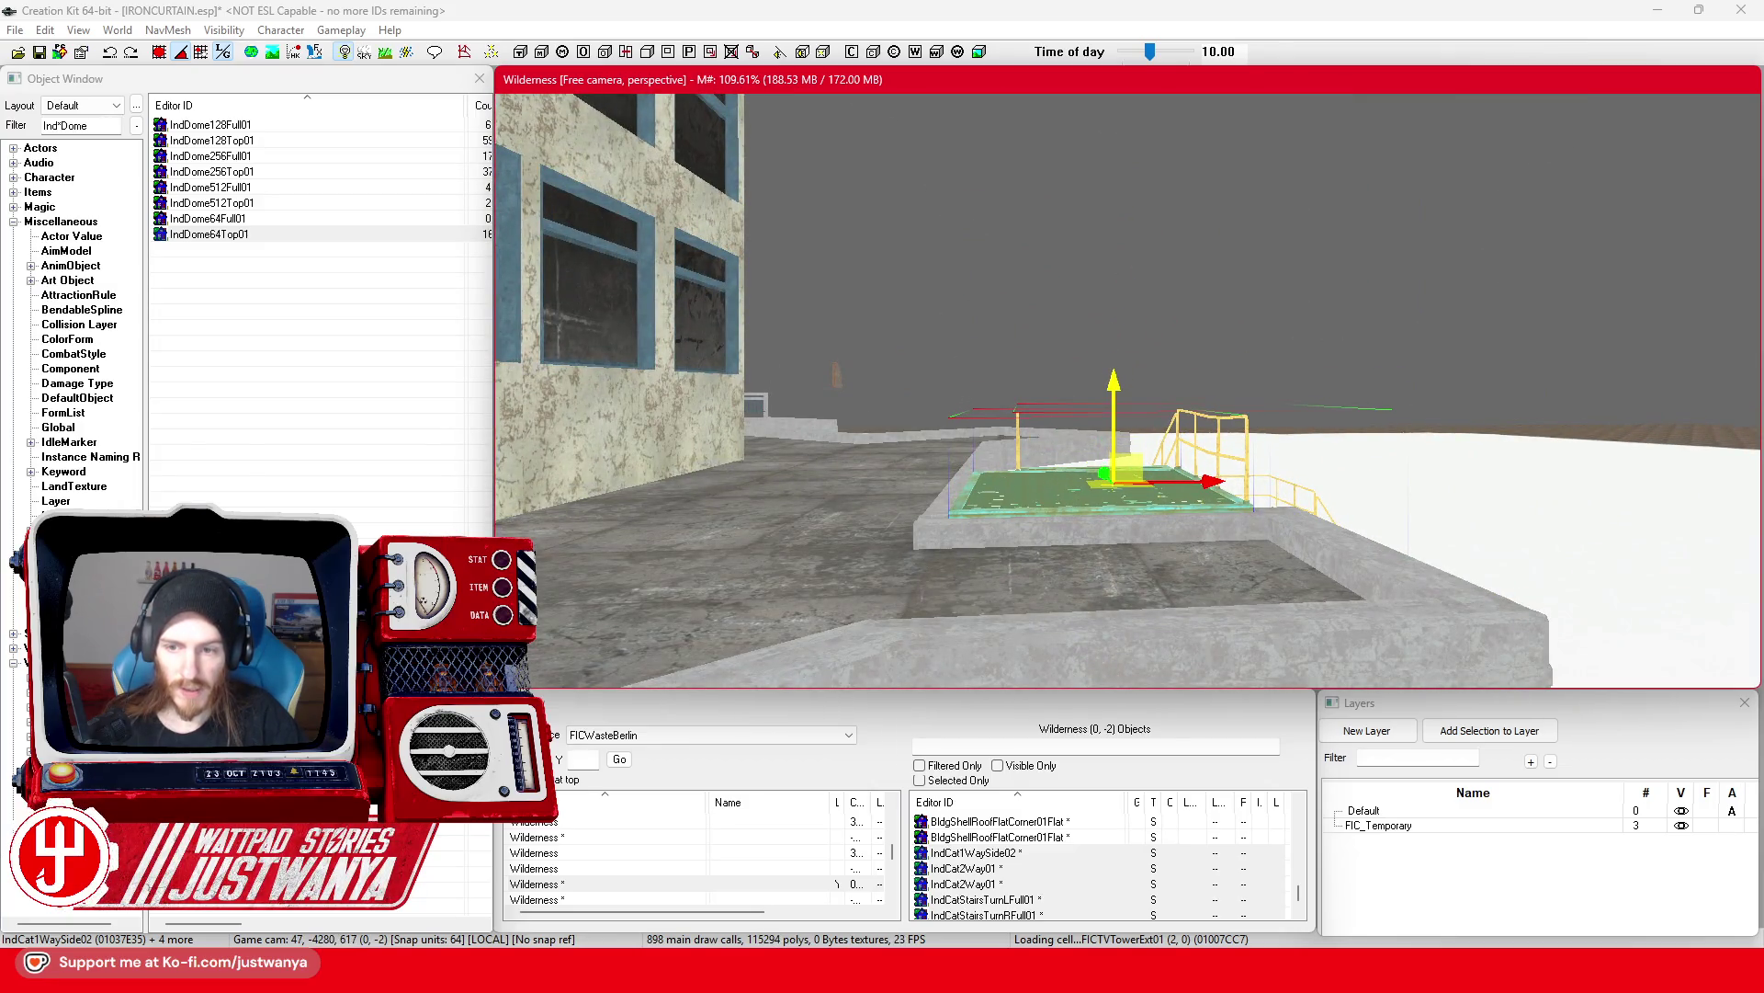
left_click_drag(1114, 382, 1341, 464)
mouse_move(1351, 381)
left_mouse_down()
mouse_move(1369, 412)
mouse_move(1332, 432)
mouse_move(1174, 465)
mouse_move(1287, 467)
mouse_move(1192, 472)
mouse_move(1229, 484)
left_mouse_up()
key("s")
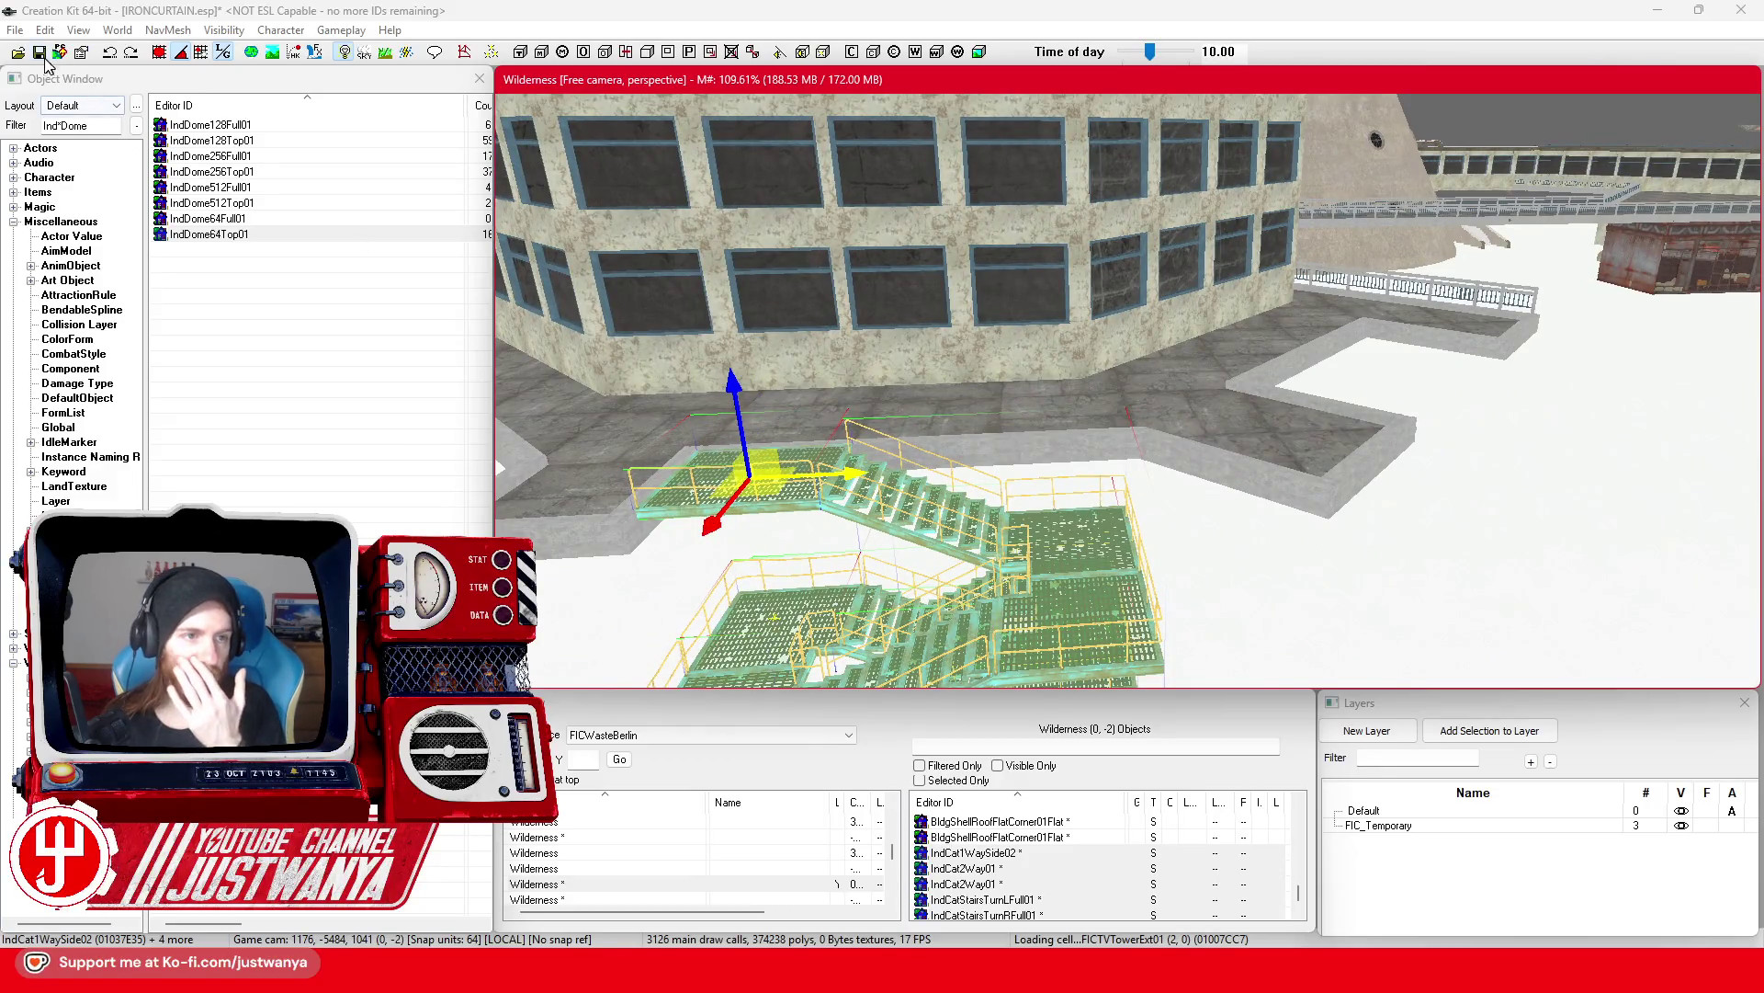
Step: Save the IRONCURTAIN.esp plugin and bring the stairs beside the roof ledge into view
left_click(41, 53)
left_click(1229, 501)
mouse_move(1230, 501)
left_mouse_down()
mouse_move(1000, 524)
mouse_move(1225, 462)
left_mouse_up()
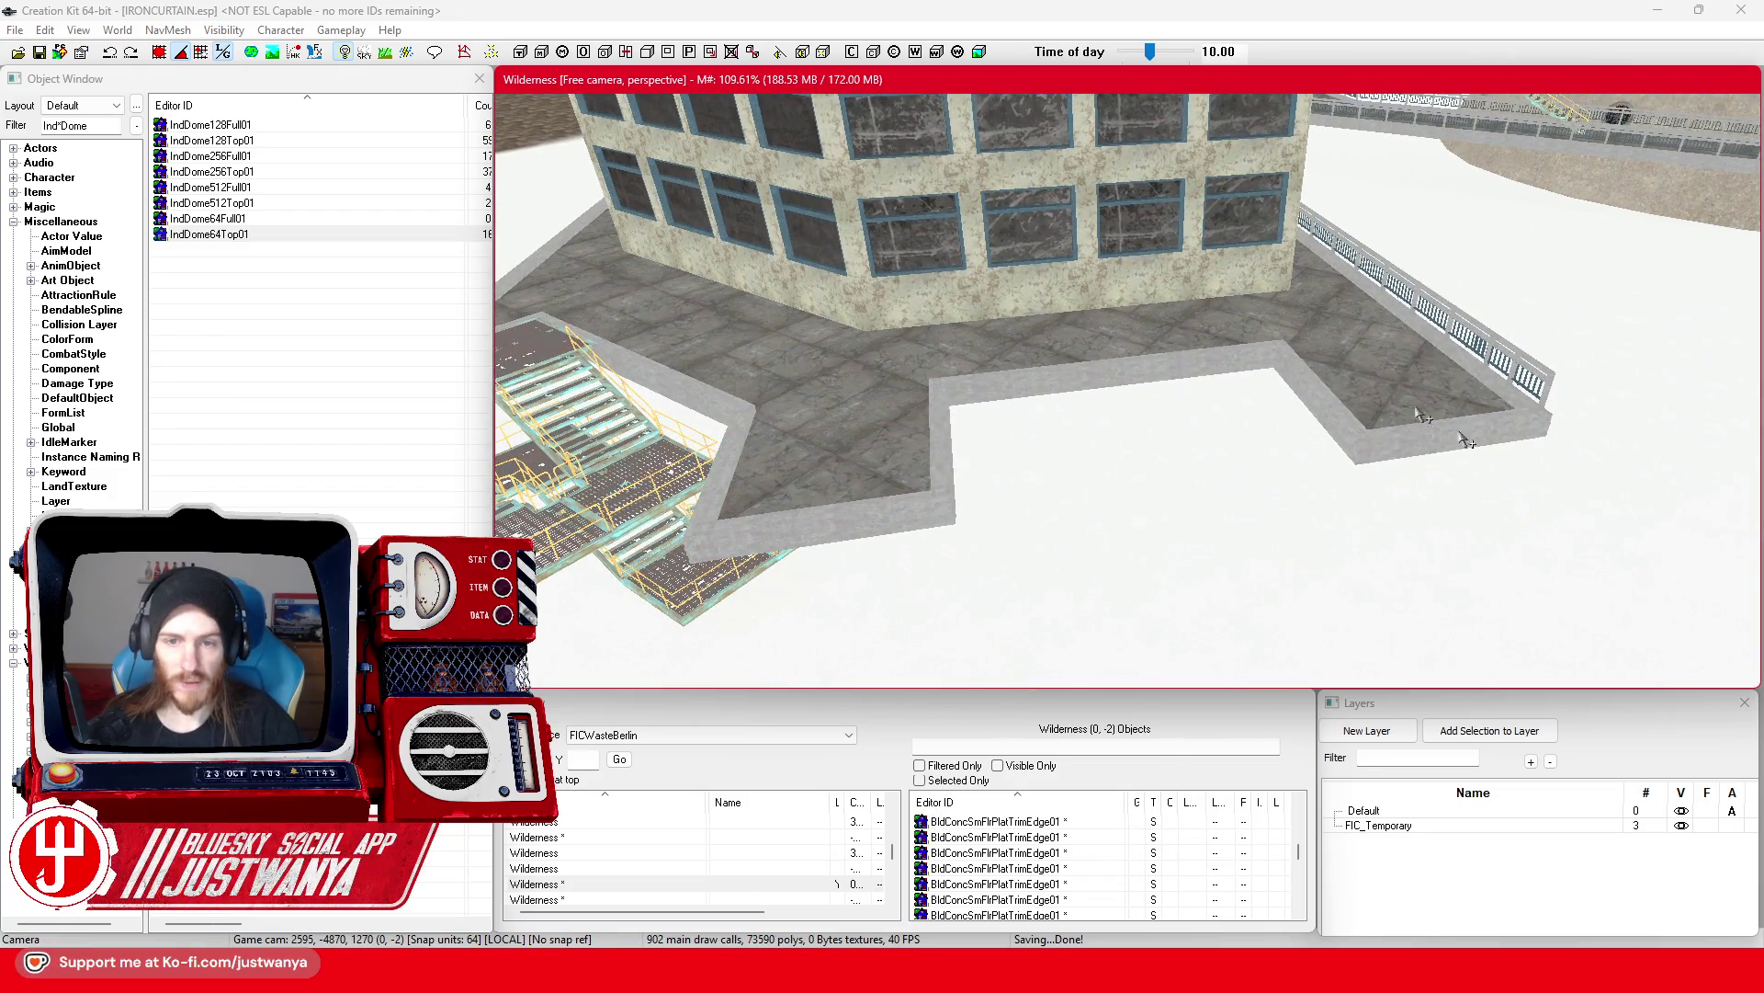
left_click_drag(1326, 438, 1505, 437)
left_click_drag(1289, 448, 1232, 464)
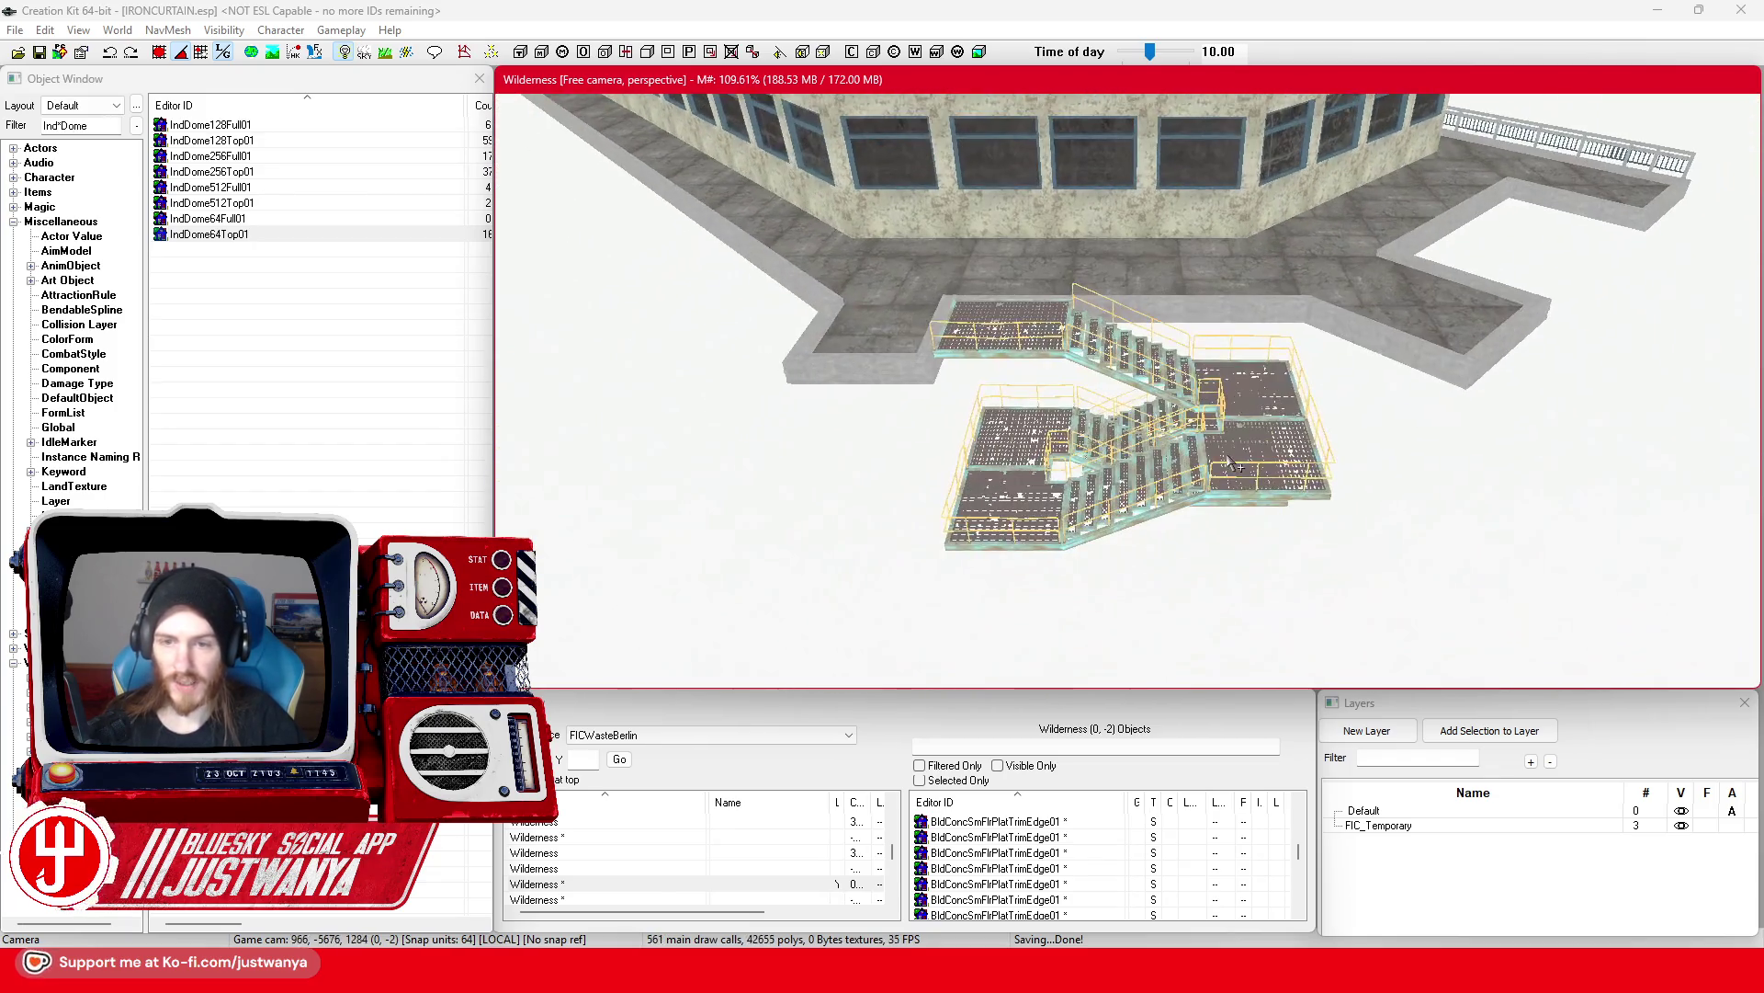
scroll(980, 355, "up", 5)
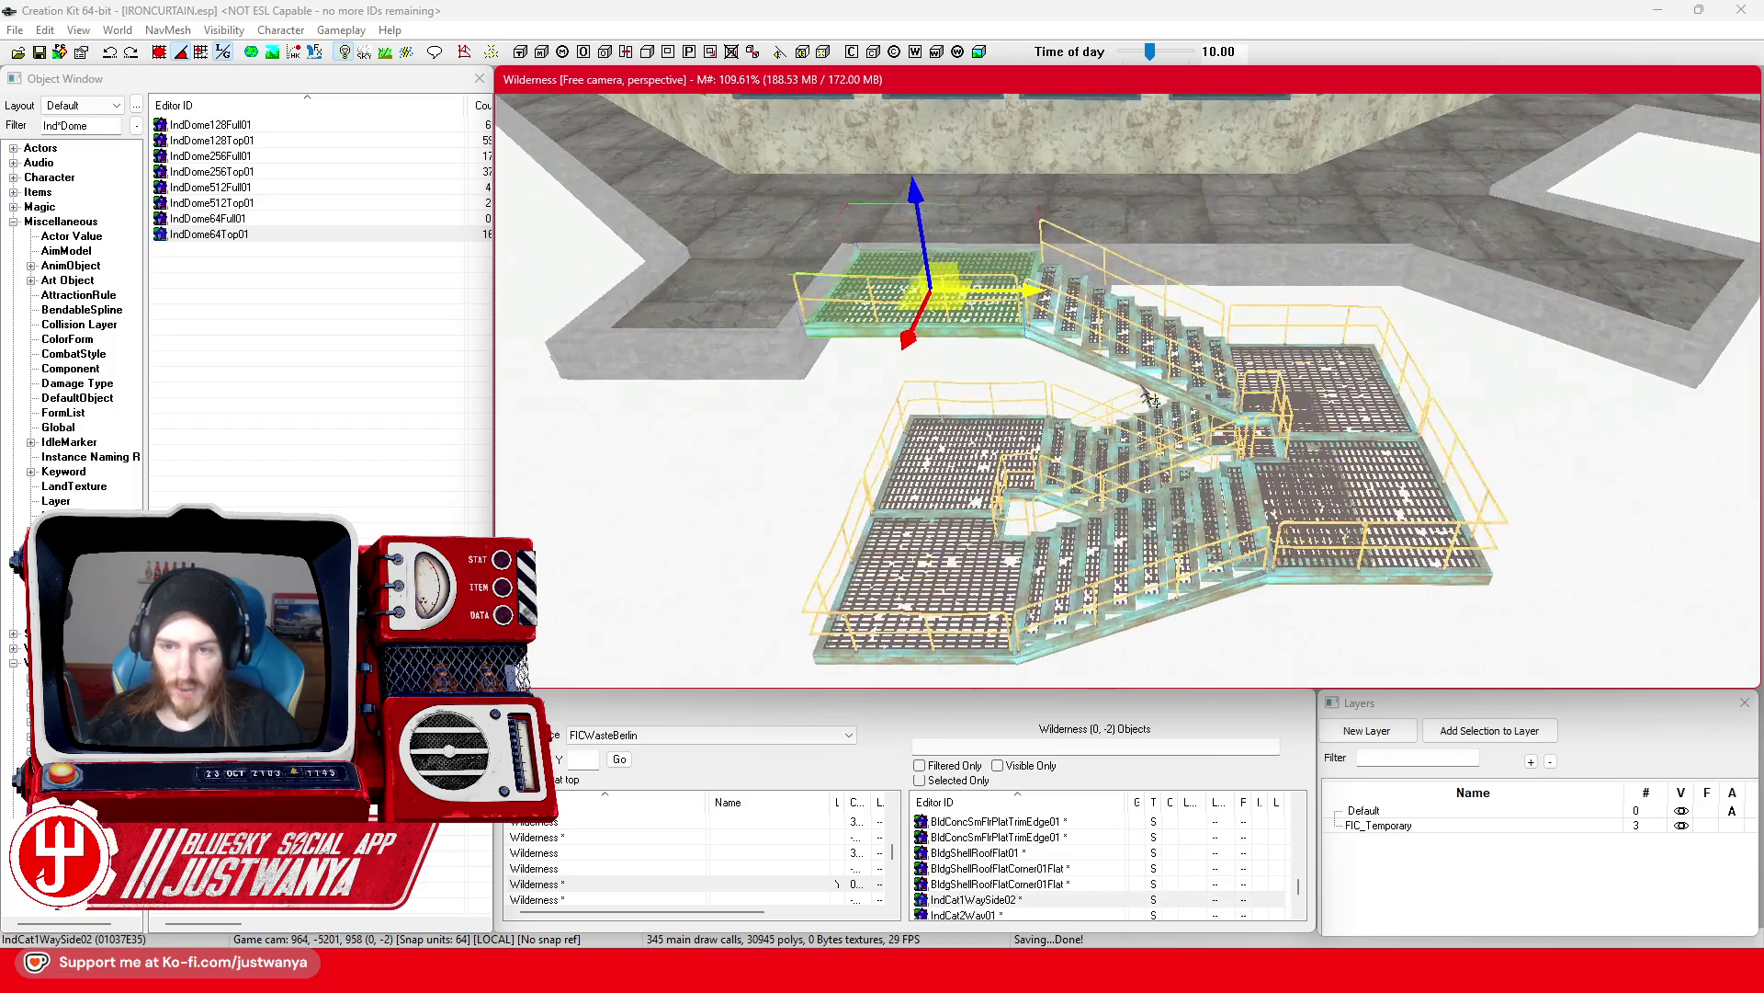
Step: Select the turning stair flights and all the stair landings as one group
left_click(1203, 390, "ctrl")
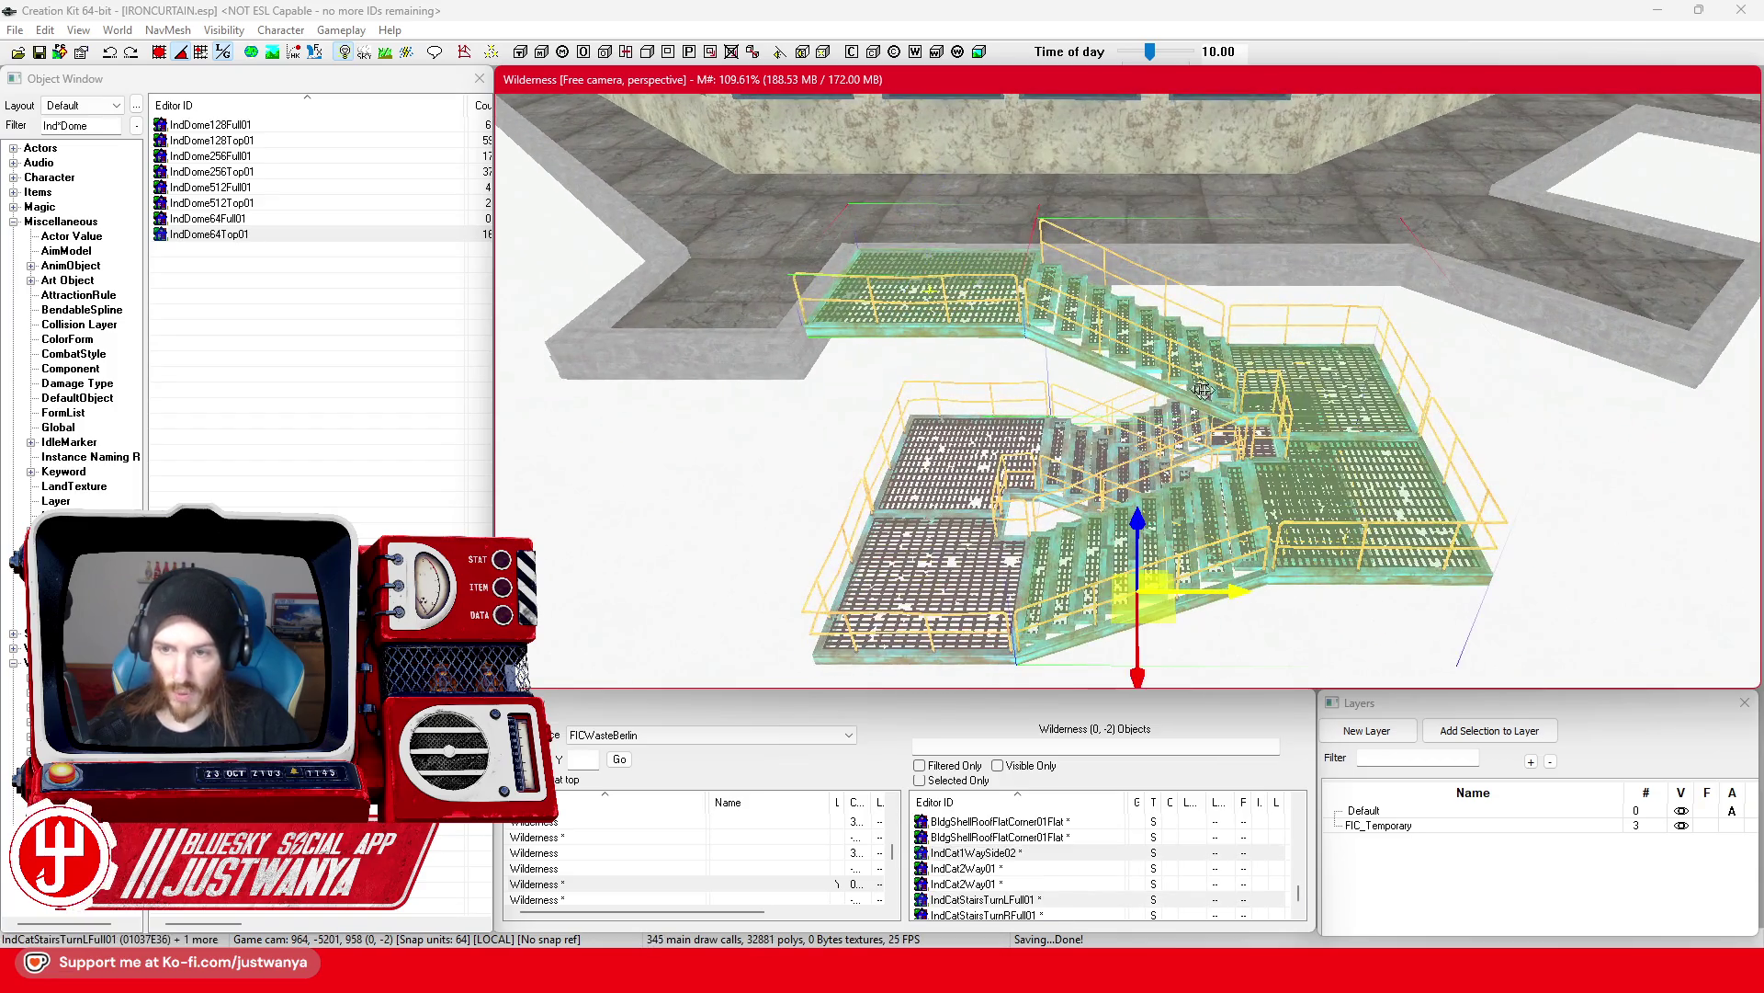
left_click(976, 462, "ctrl")
left_click(956, 593, "ctrl")
left_click(1167, 427, "ctrl")
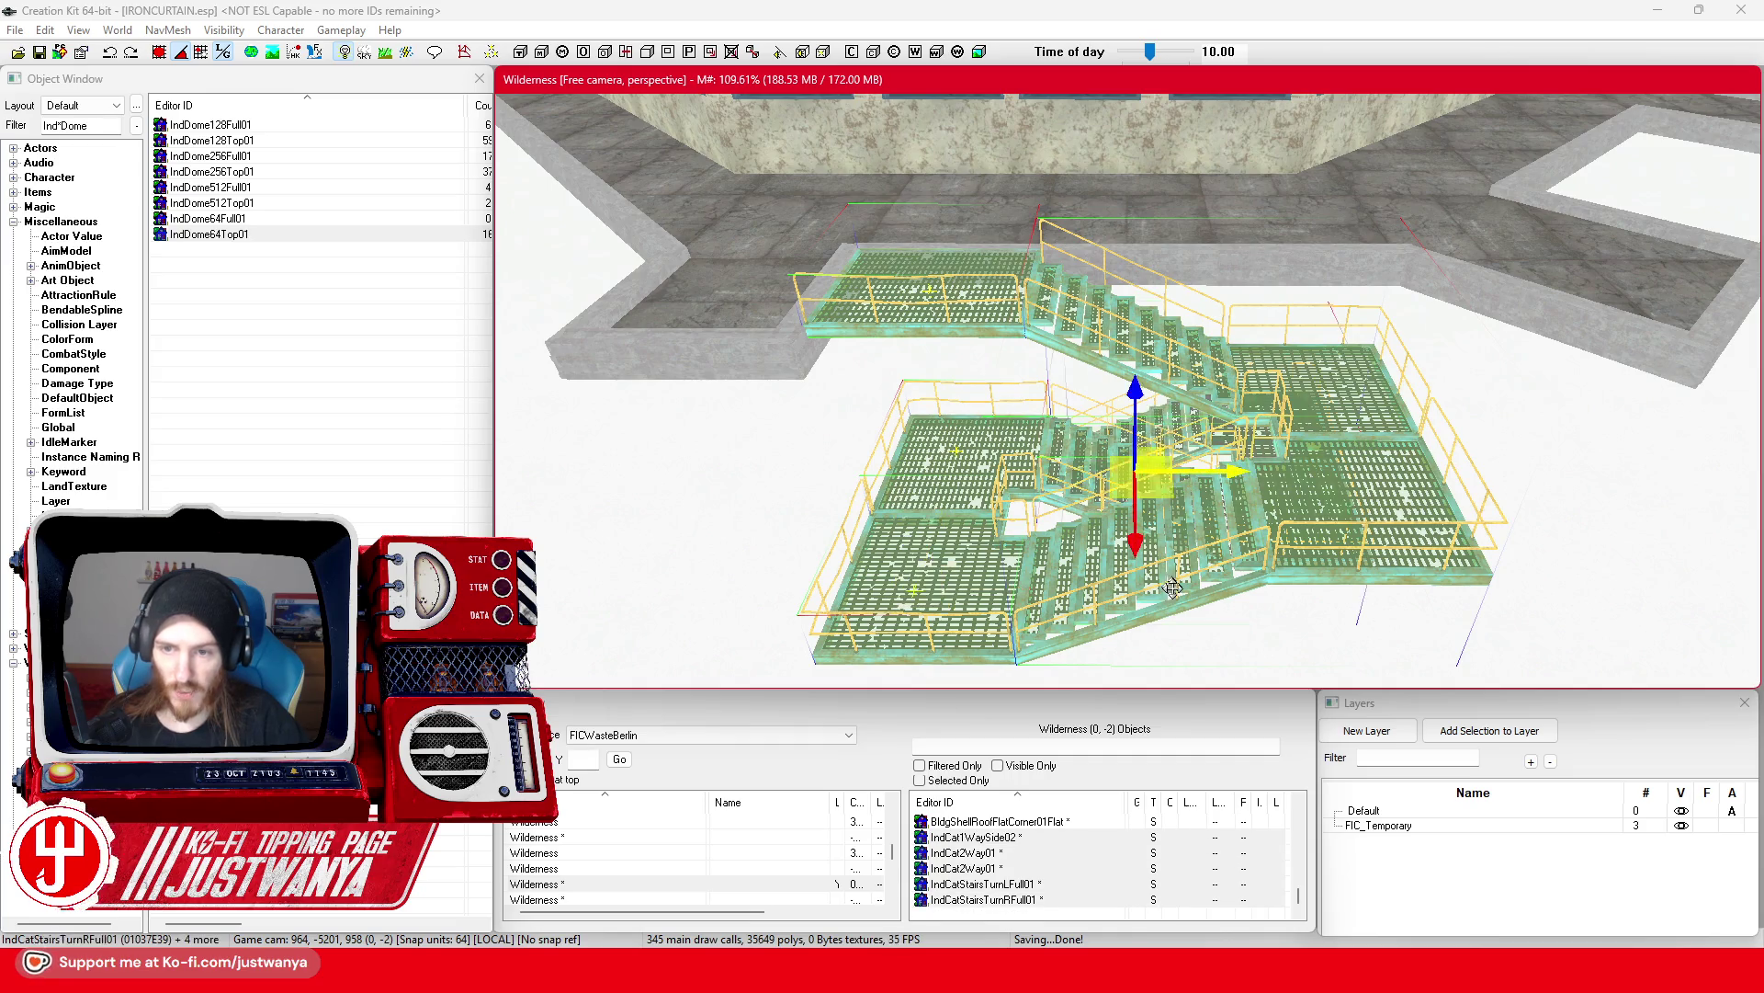
scroll(1167, 427, "down", 5)
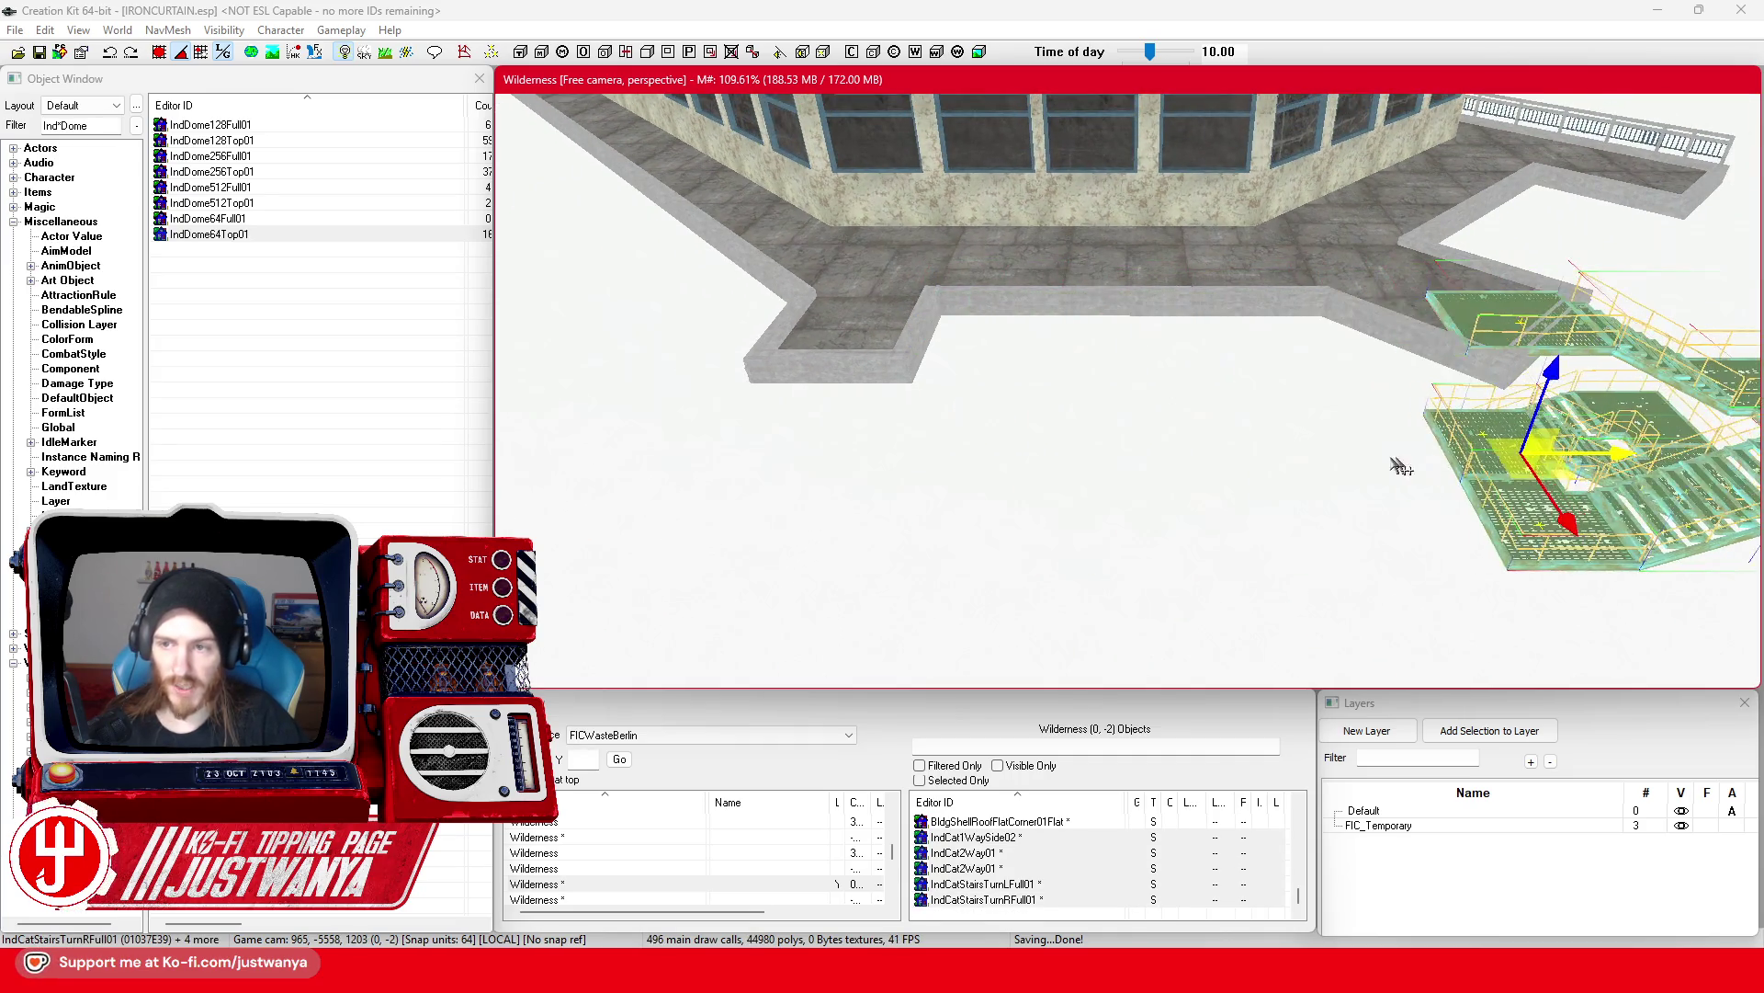
key("c")
key("e")
key("w")
Step: Drag the stair-and-landing group into the notch of the lower roof ledge
scroll(1167, 538, "up", 3)
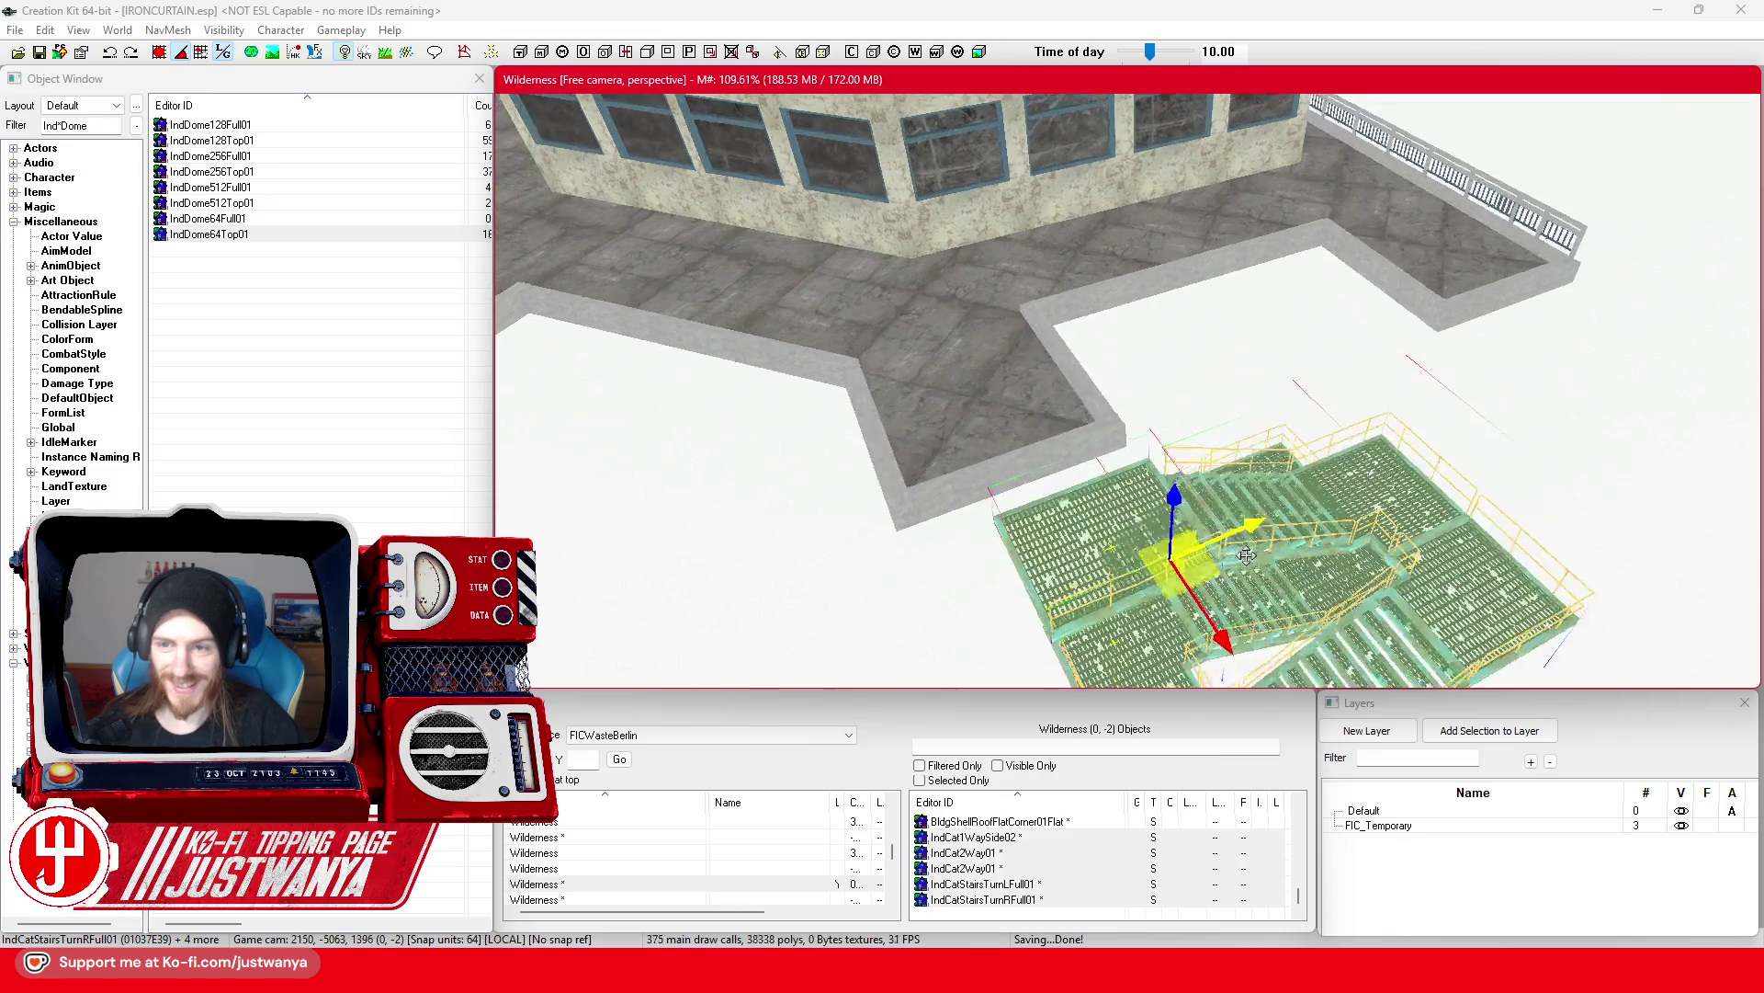
left_click_drag(1192, 538, 1303, 502)
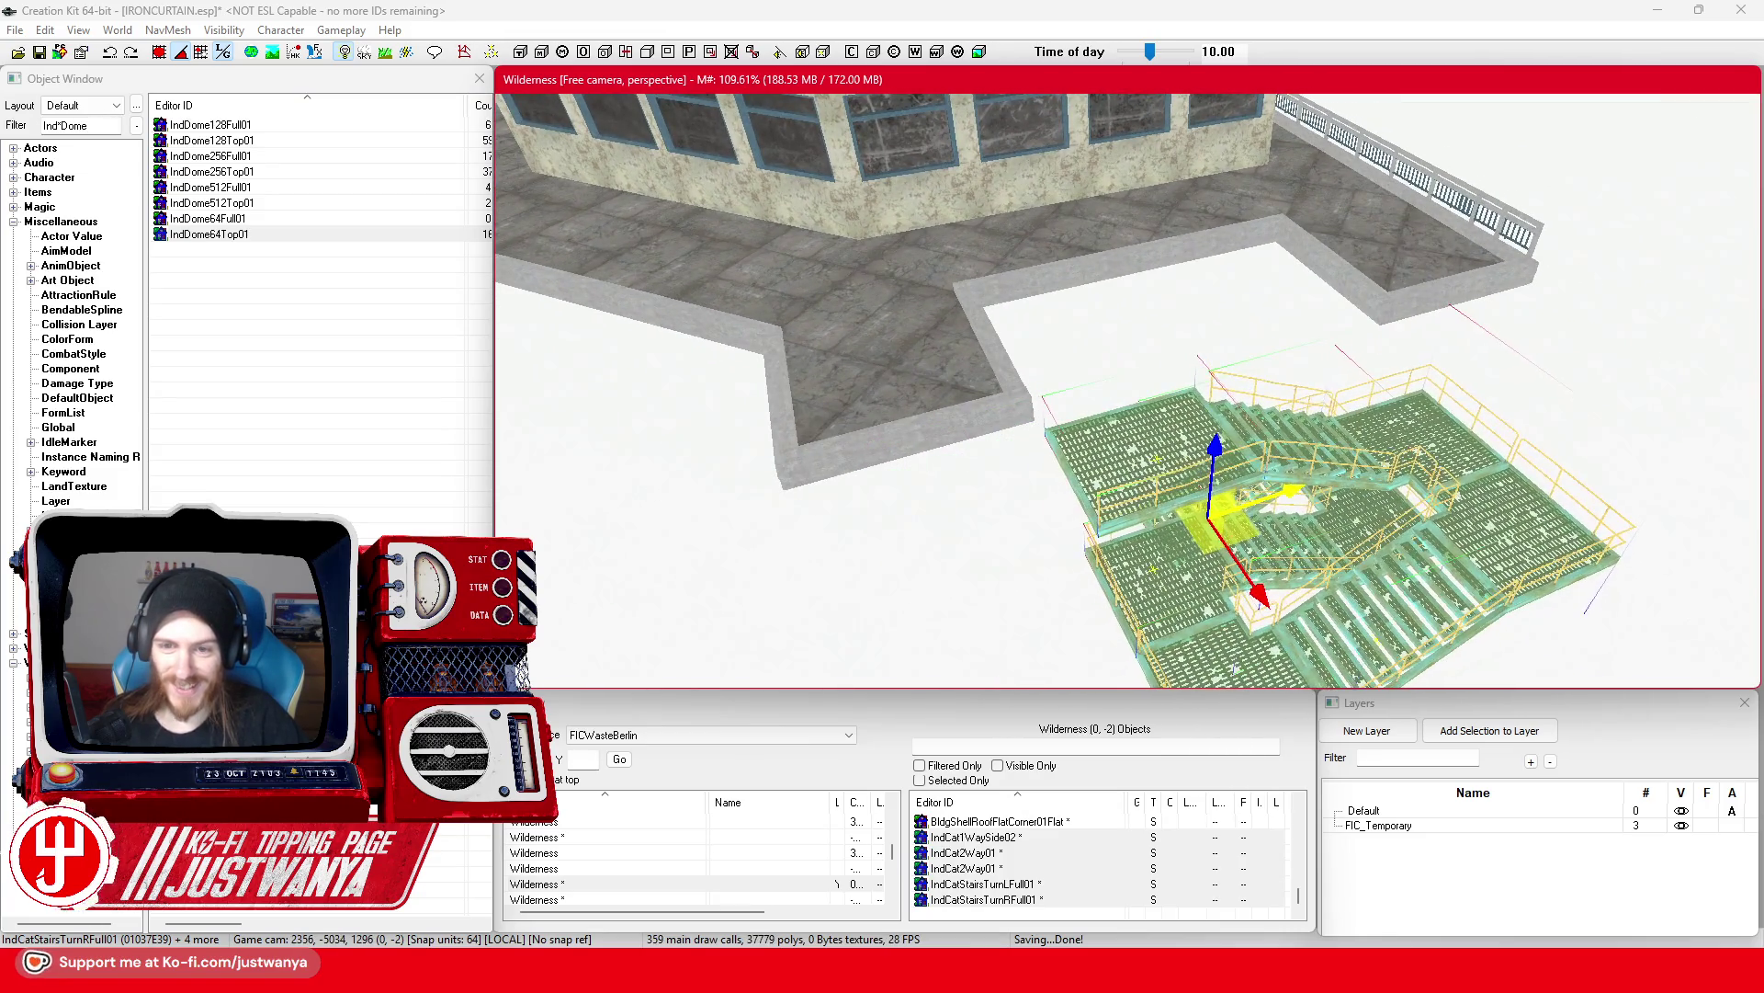
left_click_drag(1244, 574, 1194, 501)
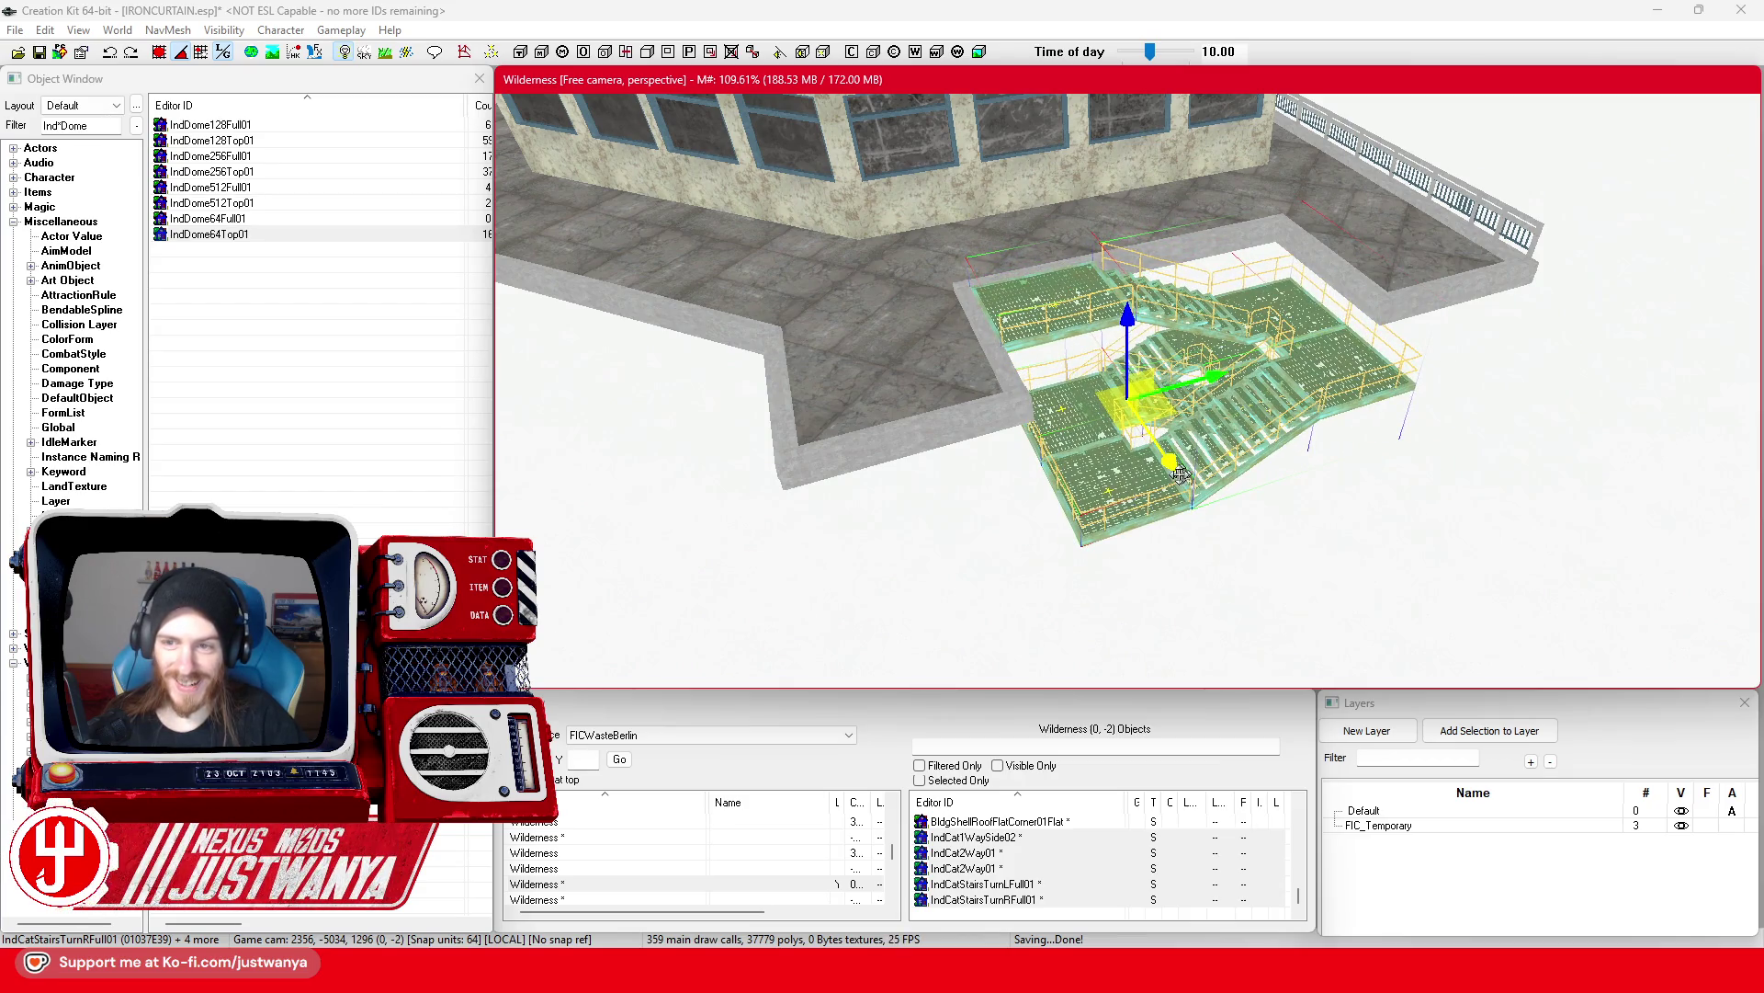
scroll(1144, 456, "up", 2)
scroll(1144, 457, "up", 4)
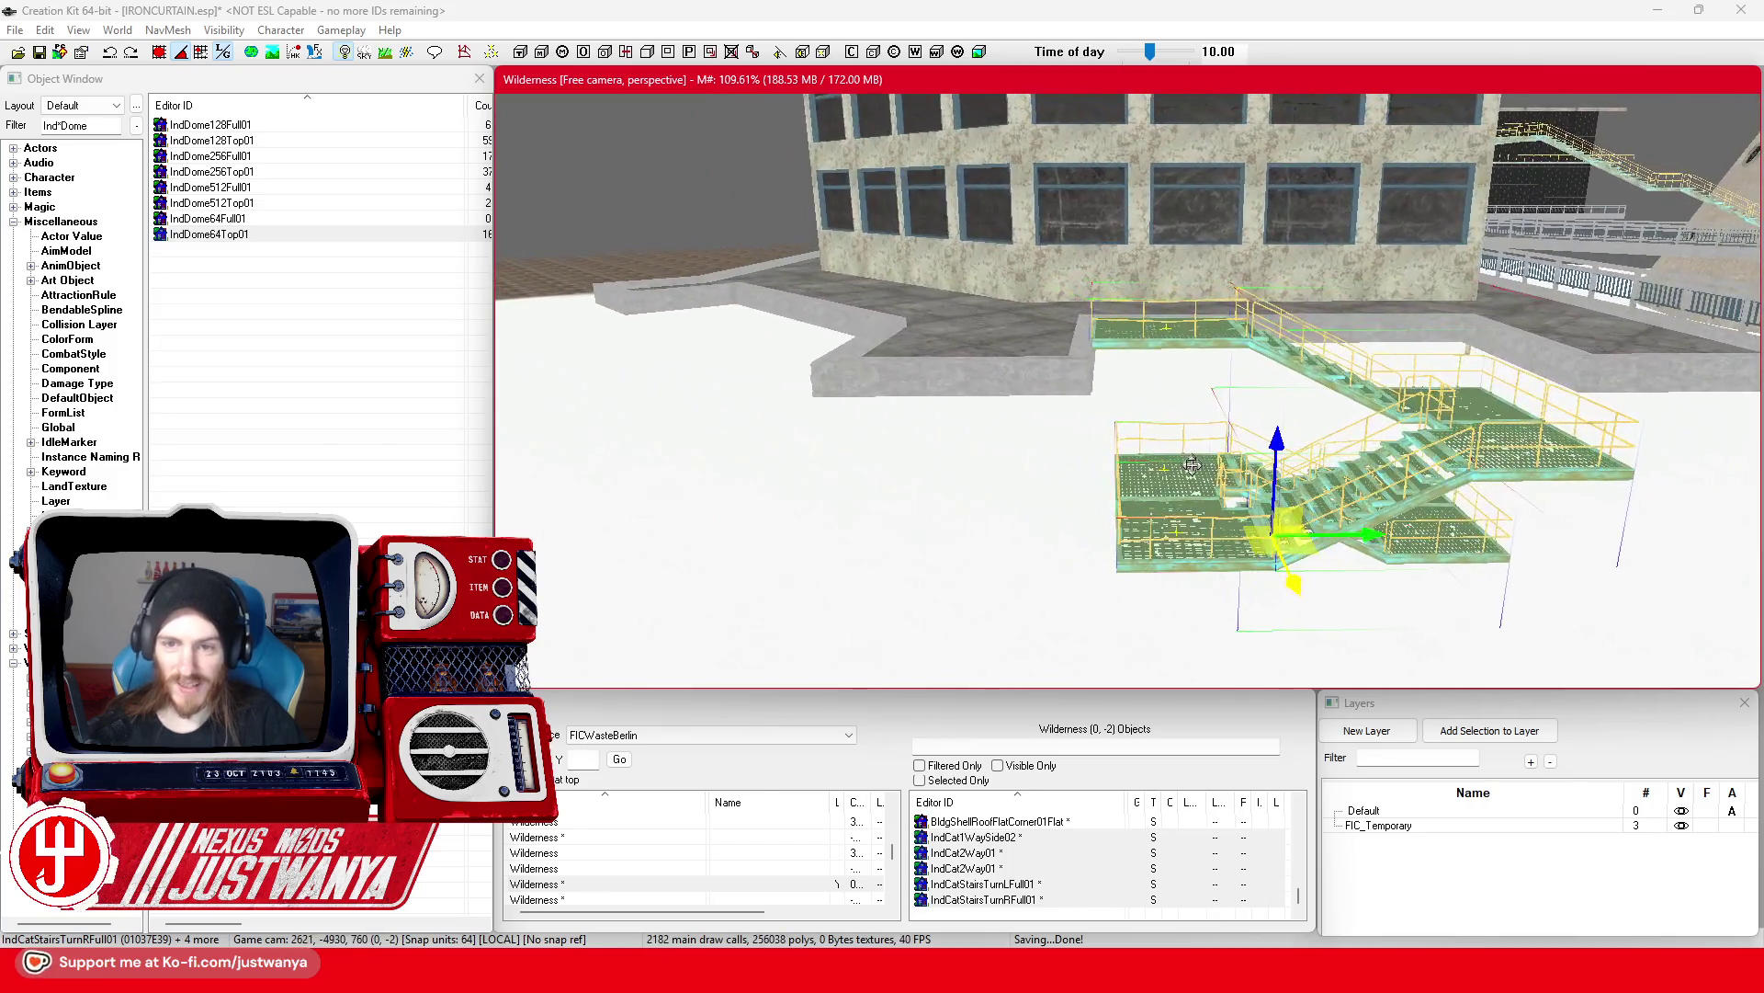
mouse_move(1211, 476)
left_mouse_down()
mouse_move(1113, 476)
mouse_move(1083, 522)
mouse_move(1162, 527)
mouse_move(1136, 527)
left_mouse_up()
mouse_move(1252, 538)
left_mouse_down()
mouse_move(1131, 484)
mouse_move(1120, 512)
mouse_move(1170, 566)
mouse_move(1393, 395)
left_mouse_up()
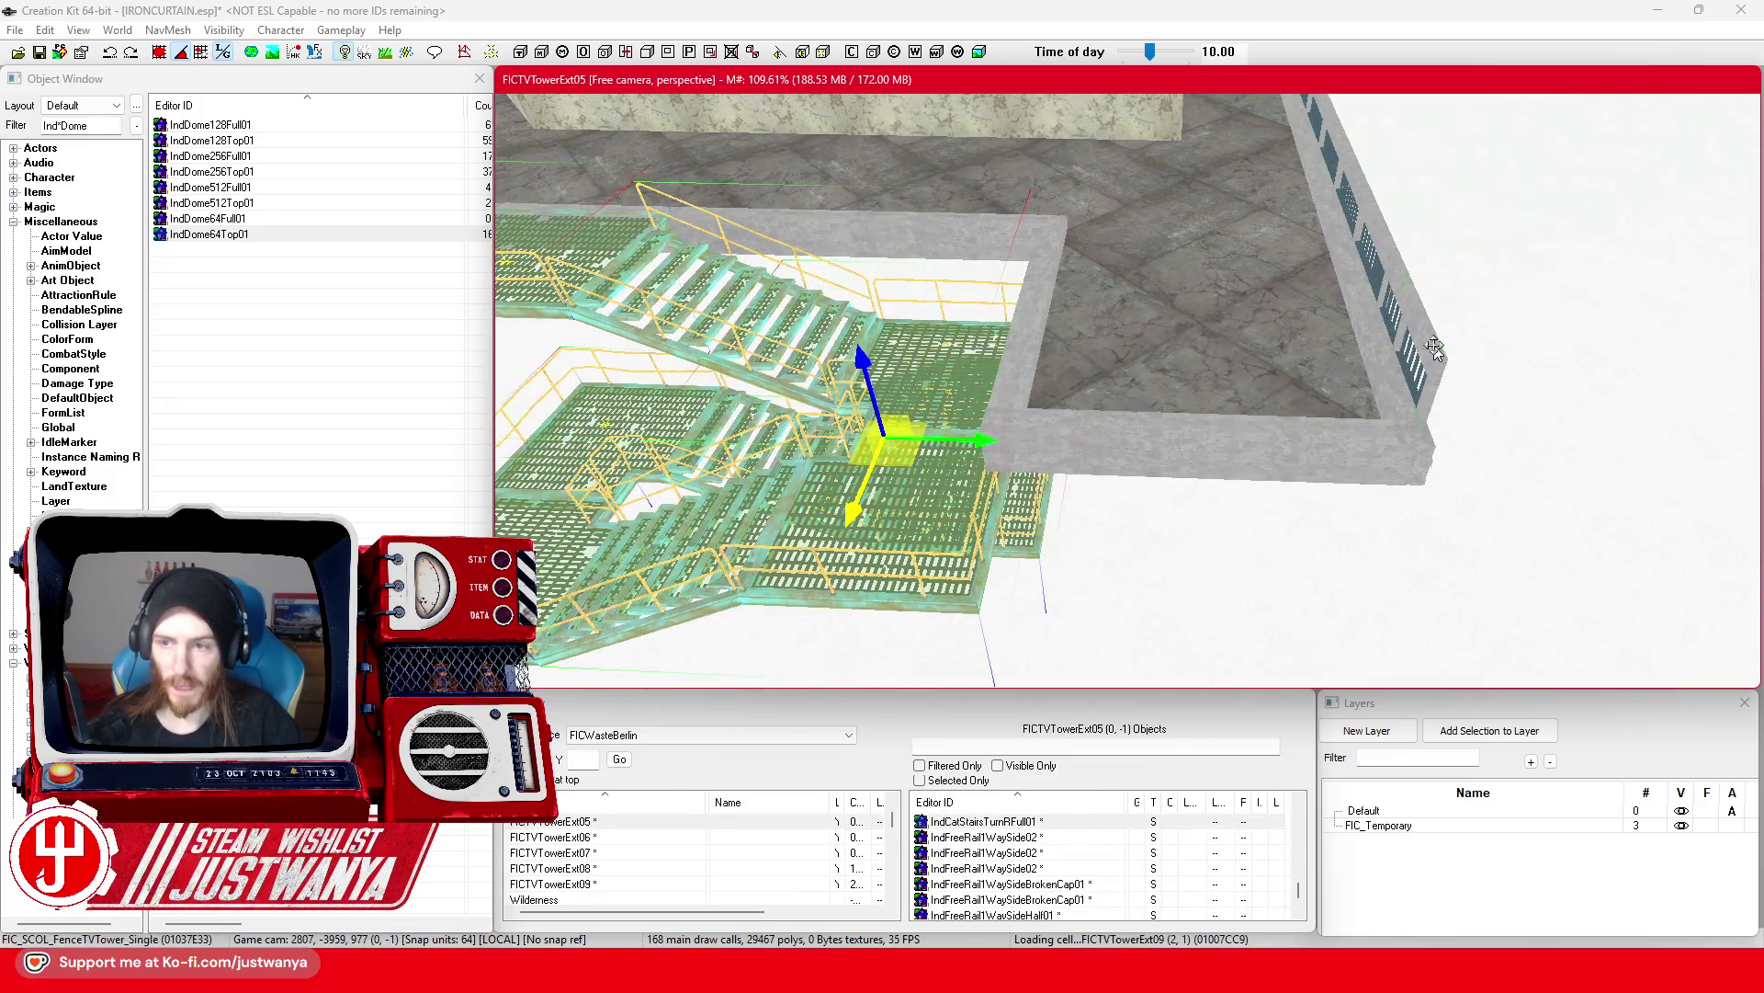
Step: Select the fence section on the ledge and save the plugin
left_click(1392, 395)
left_click(37, 53)
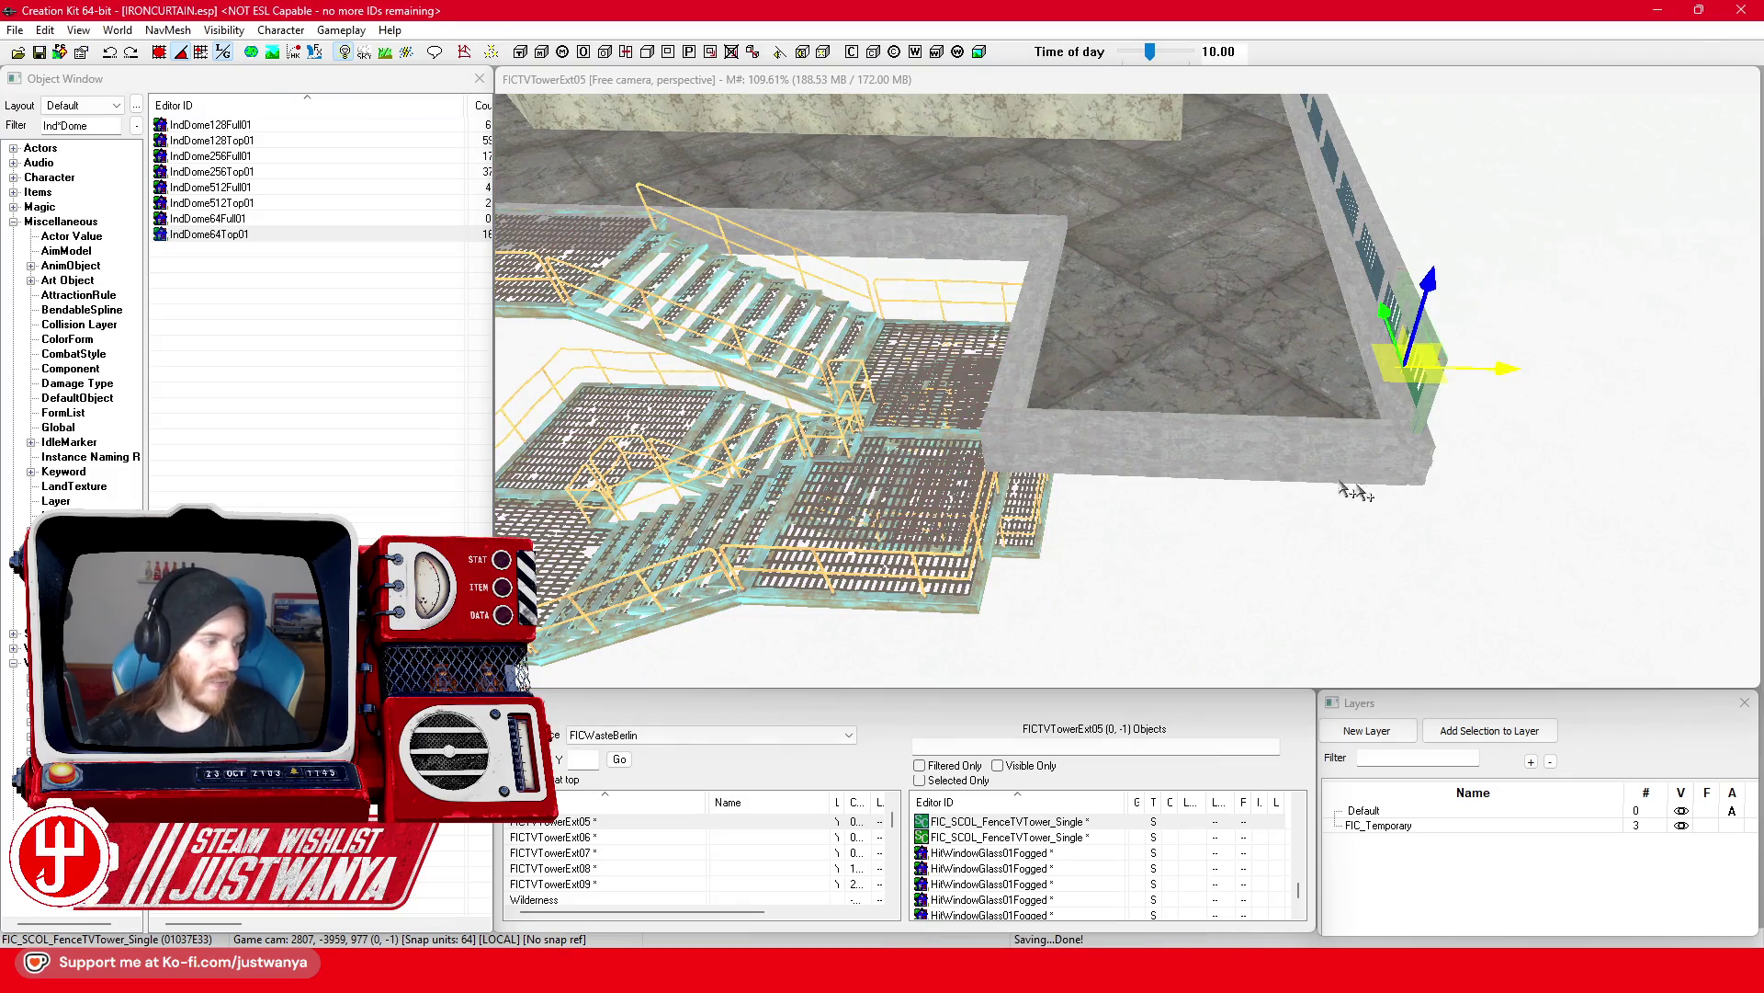
scroll(1350, 492, "up", 2)
scroll(1390, 397, "up", 2)
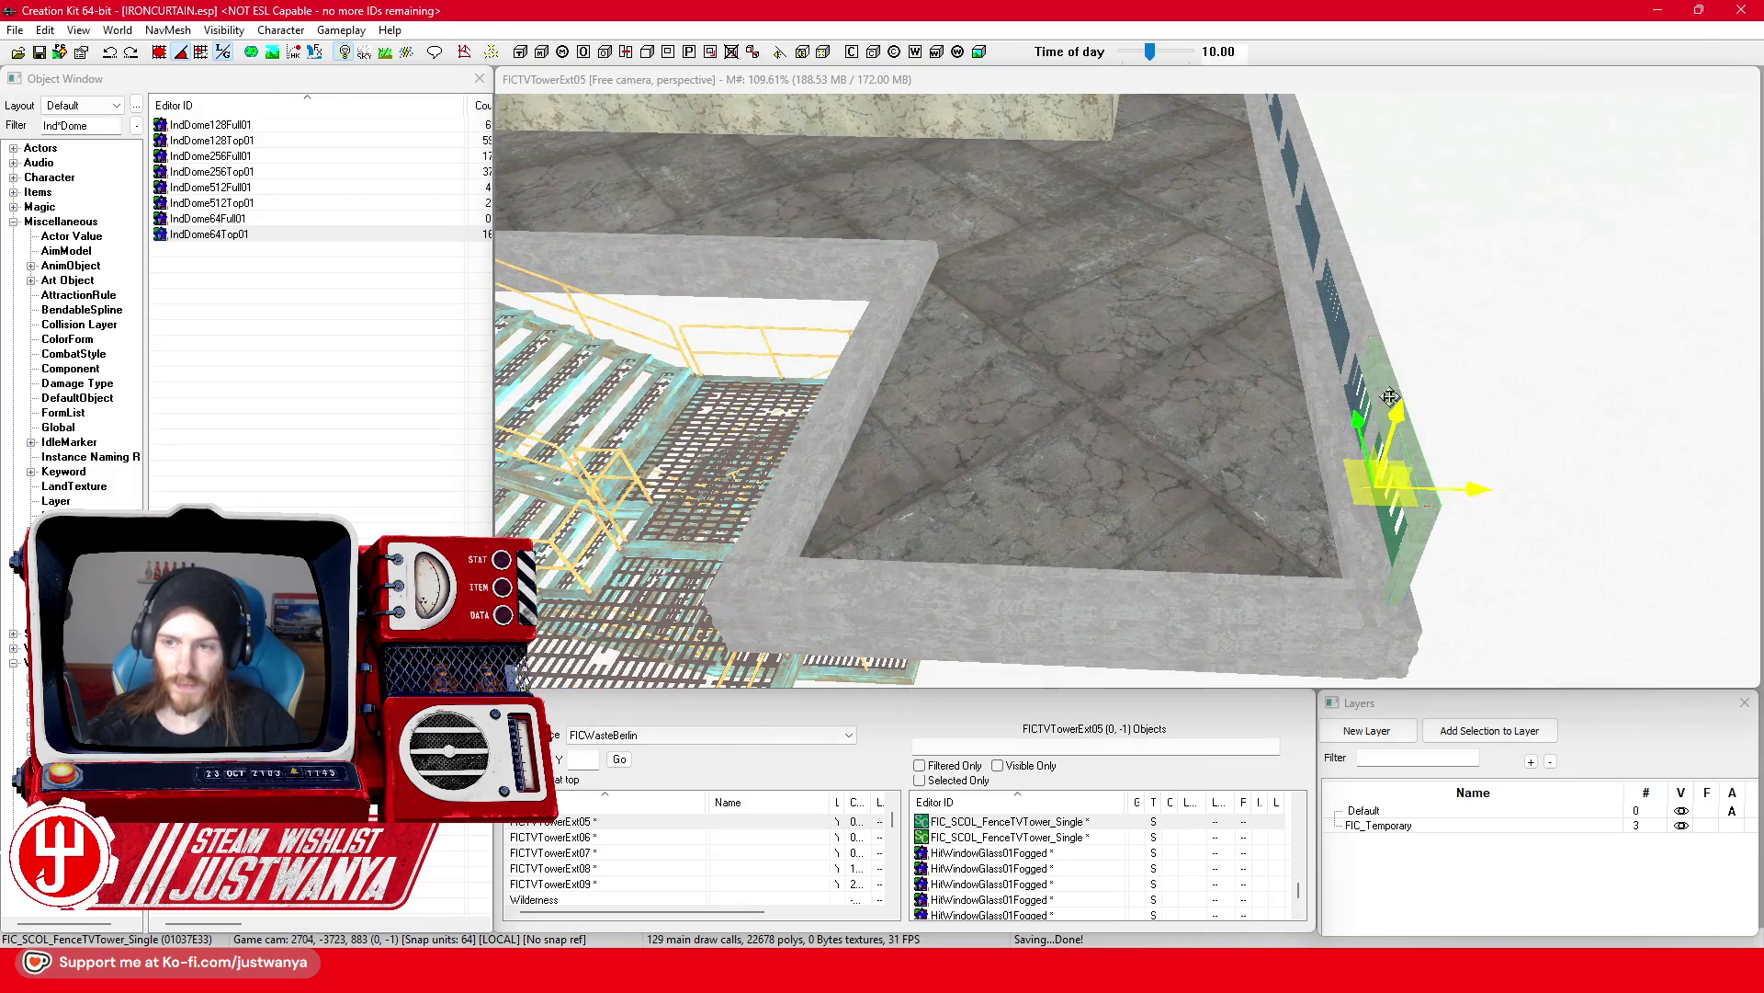
Step: Rotate the green fence a quarter turn (90°)
left_click(1382, 386)
key("e")
mouse_move(1470, 551)
left_mouse_down()
mouse_move(1489, 496)
mouse_move(1094, 487)
mouse_move(1185, 515)
mouse_move(1149, 515)
mouse_move(1167, 519)
left_mouse_up()
left_click_drag(1257, 432, 1257, 404)
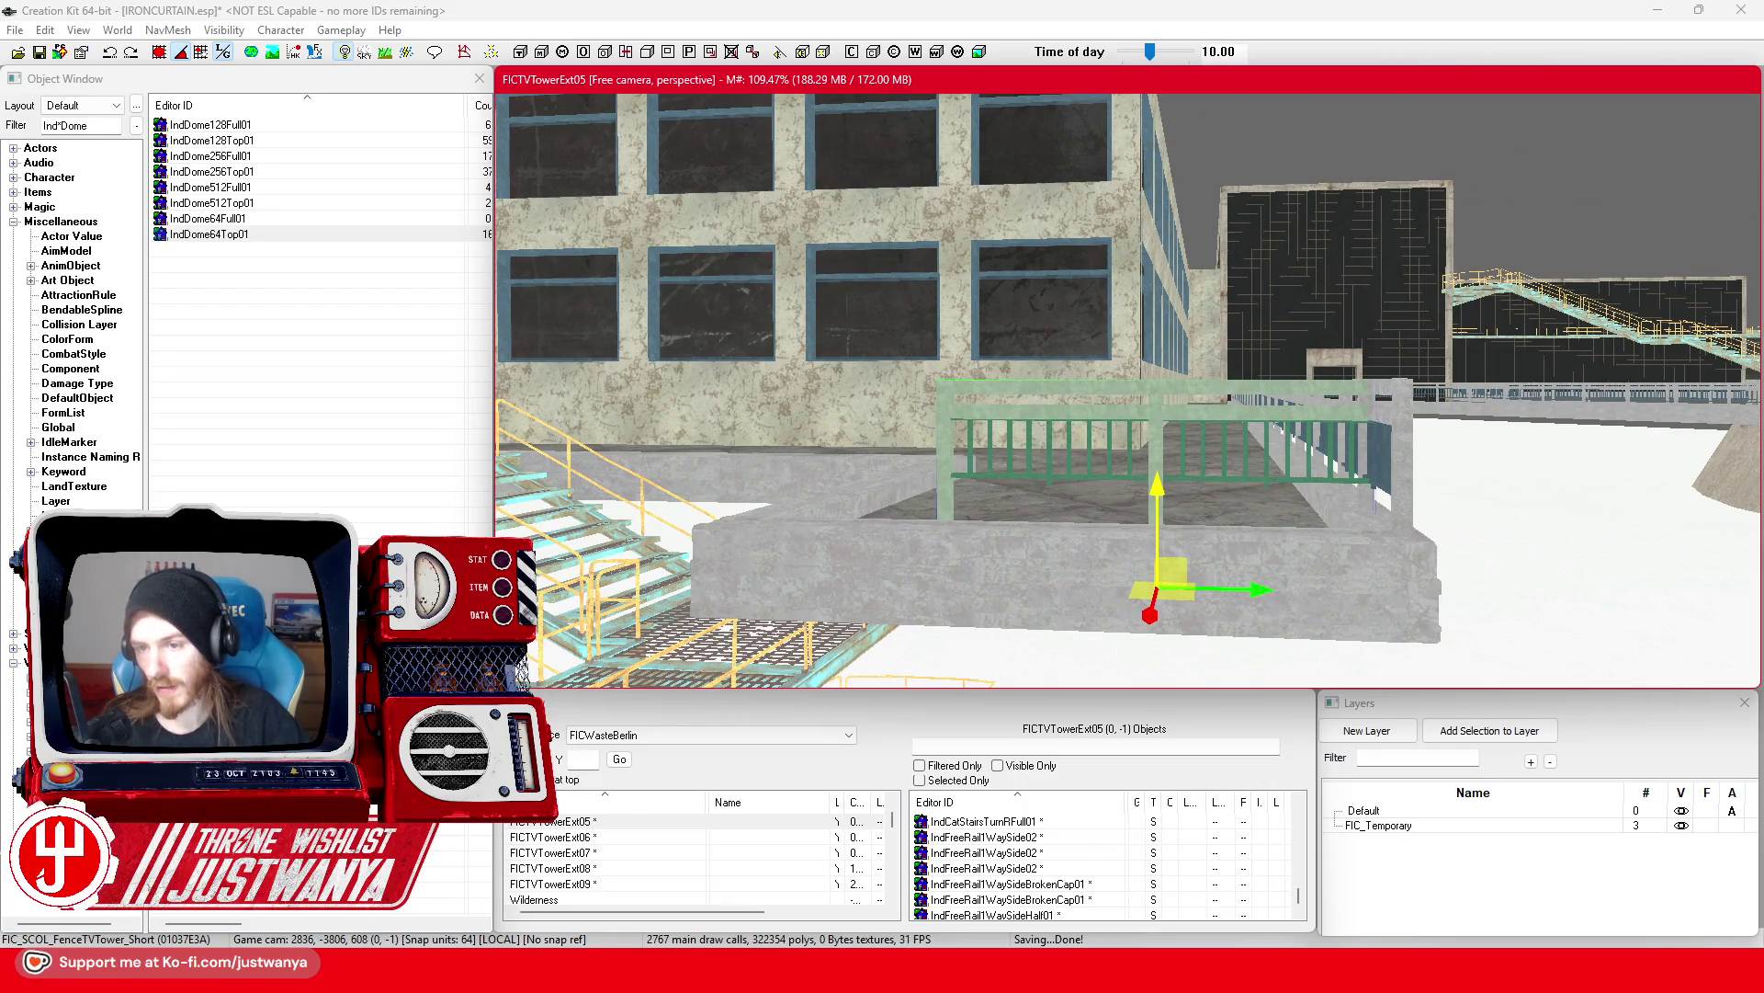
left_click_drag(1194, 515, 1204, 588)
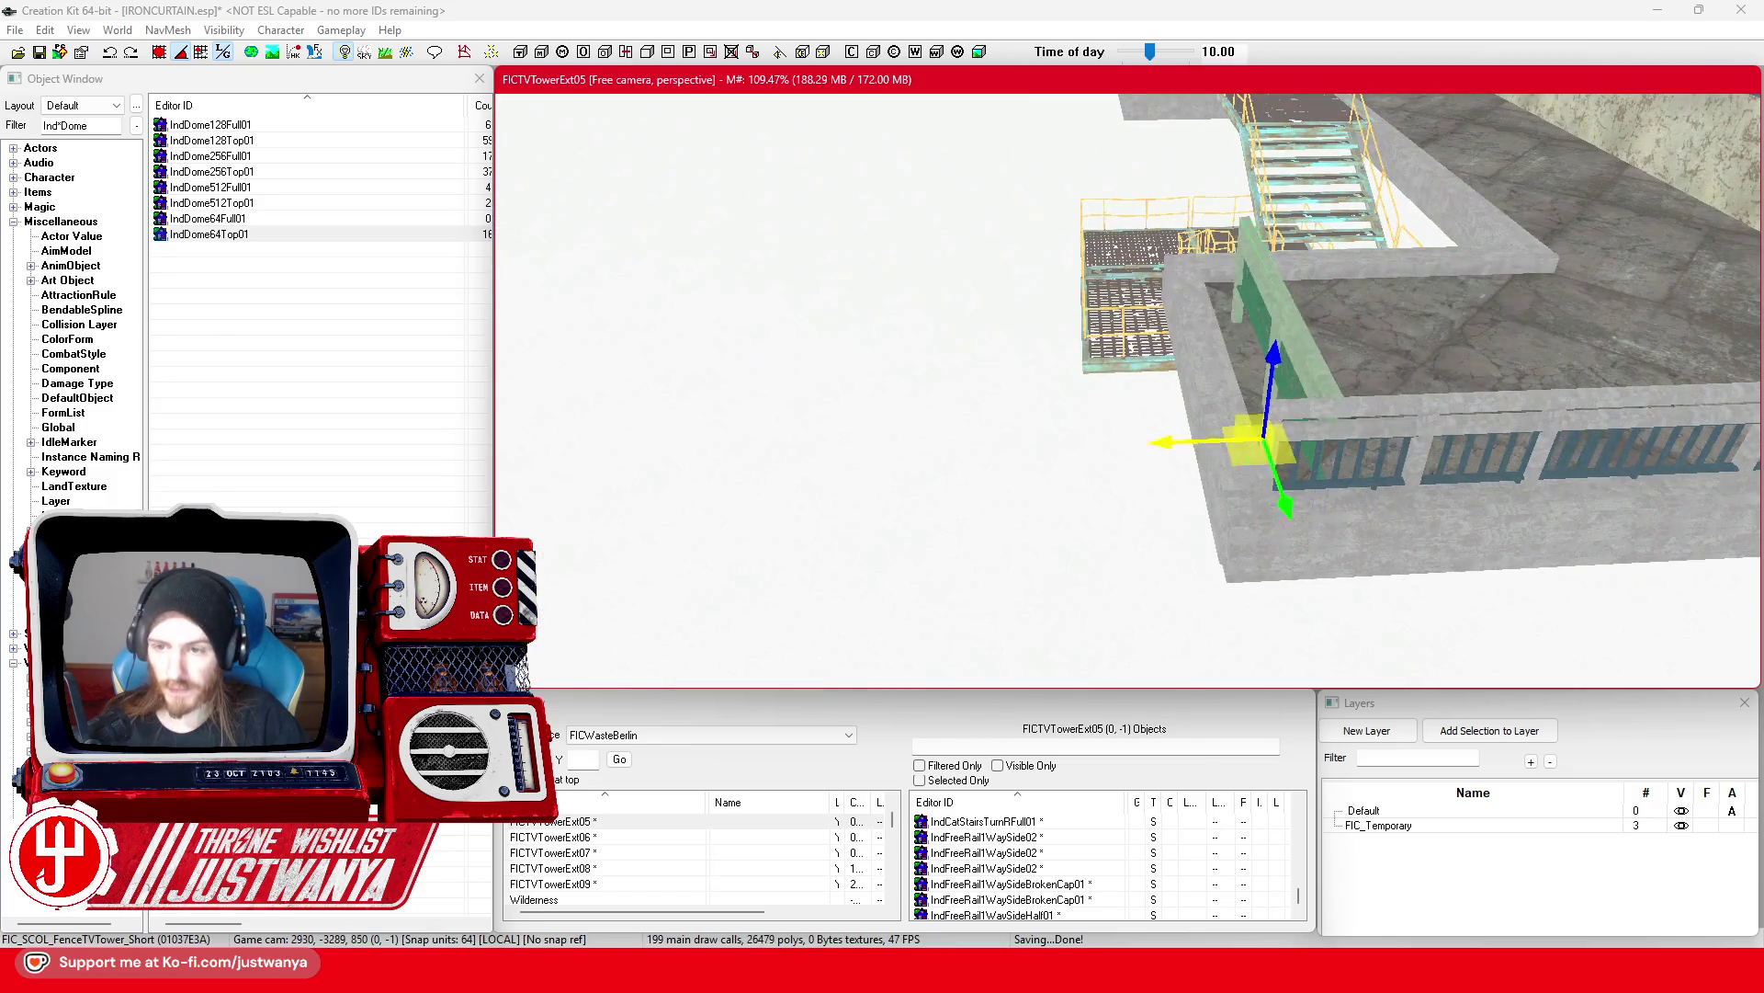
scroll(1133, 444, "up", 3)
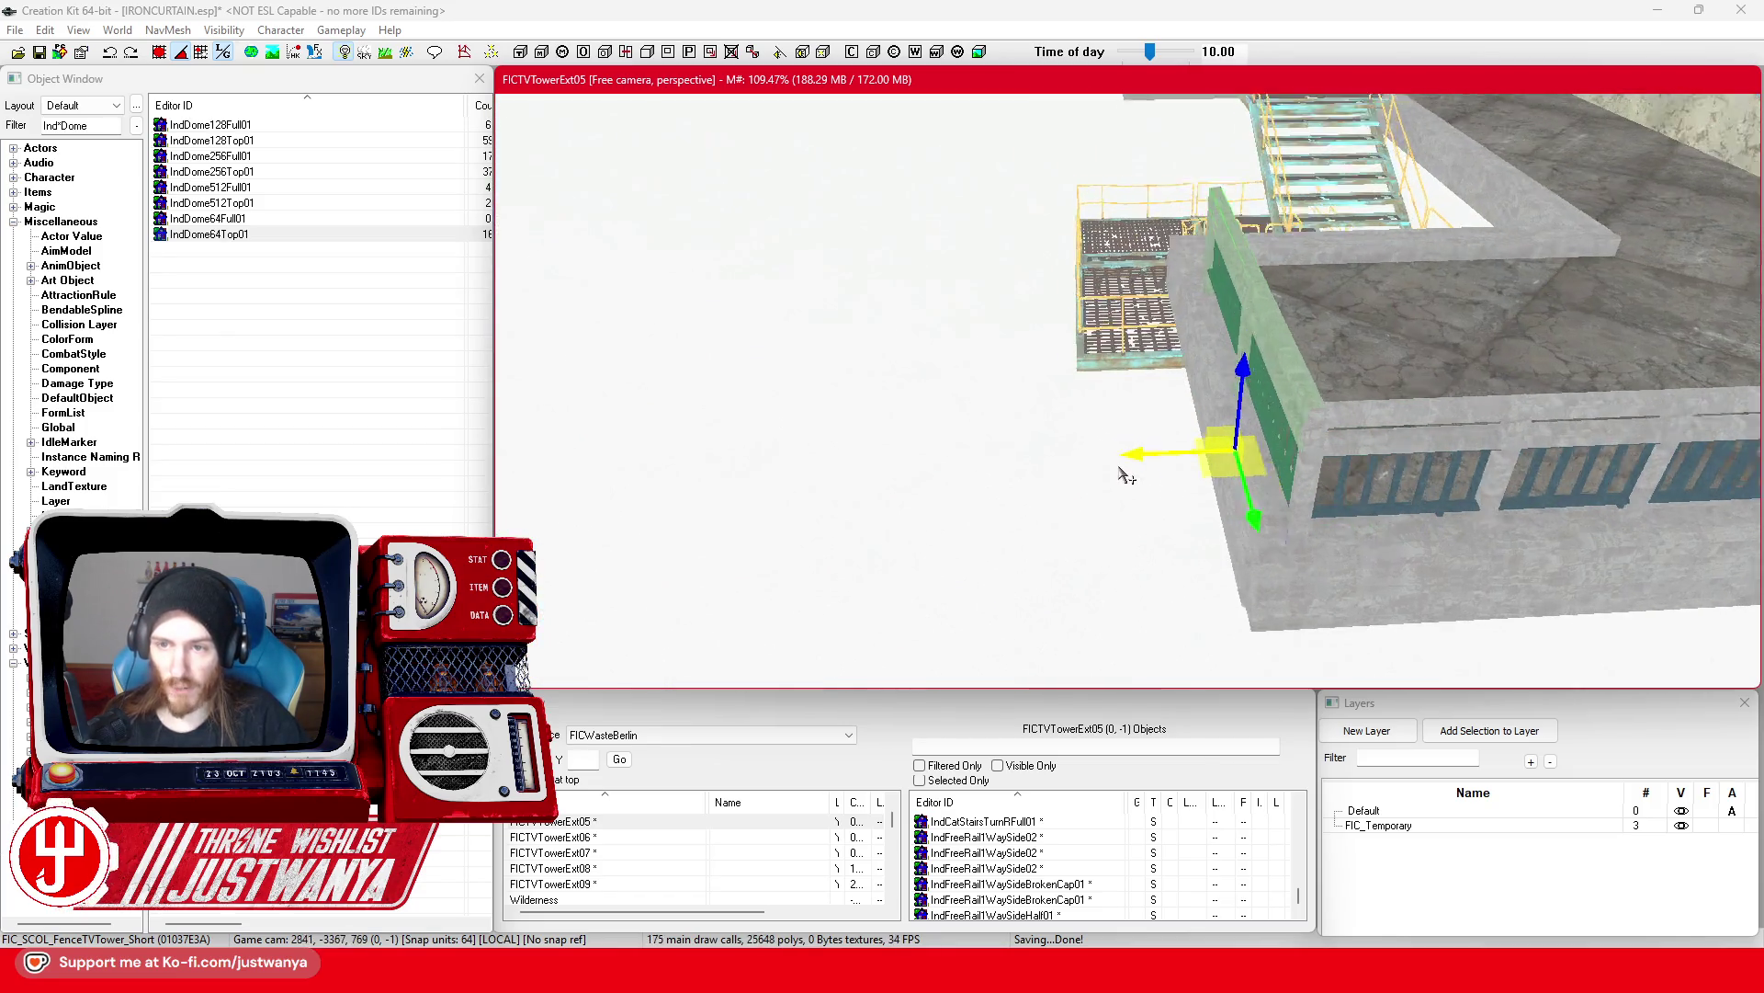
left_click_drag(1359, 321, 1195, 331)
scroll(1165, 334, "up", 2)
scroll(930, 438, "down", 2)
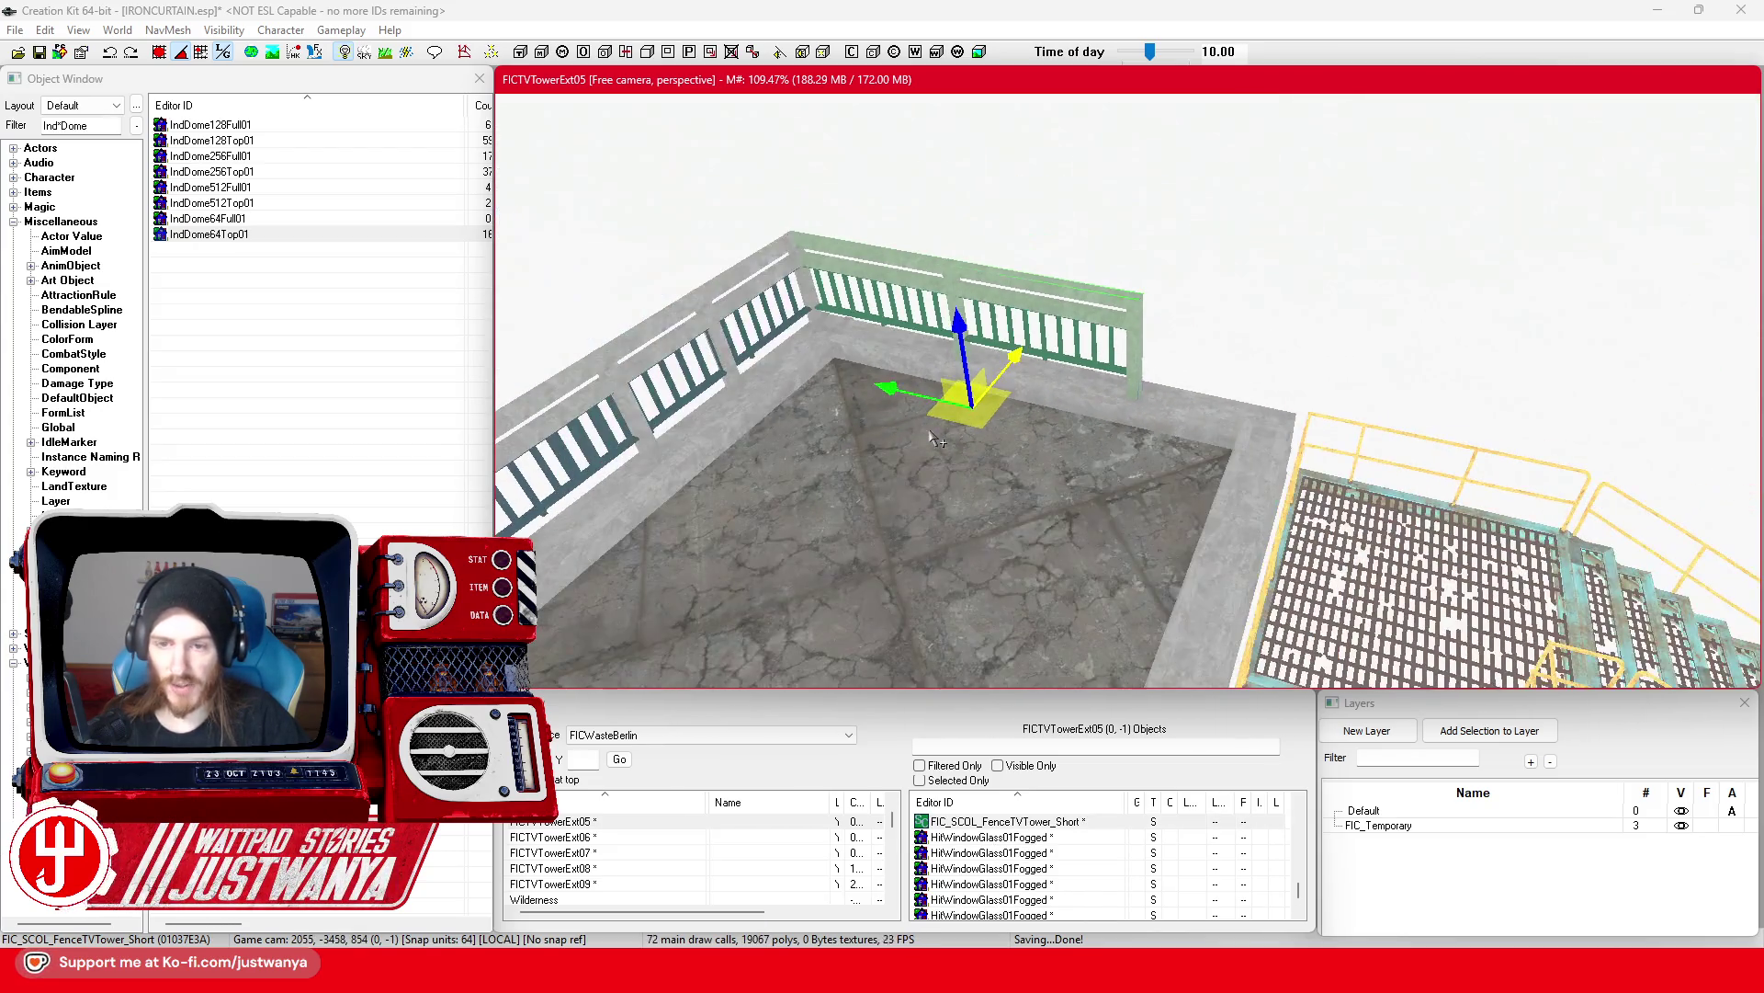
Step: Swap in the single fence variant, rotate it, fit it onto the ledge, and save
mouse_move(889, 388)
left_mouse_down()
mouse_move(1020, 413)
mouse_move(1061, 445)
left_mouse_up()
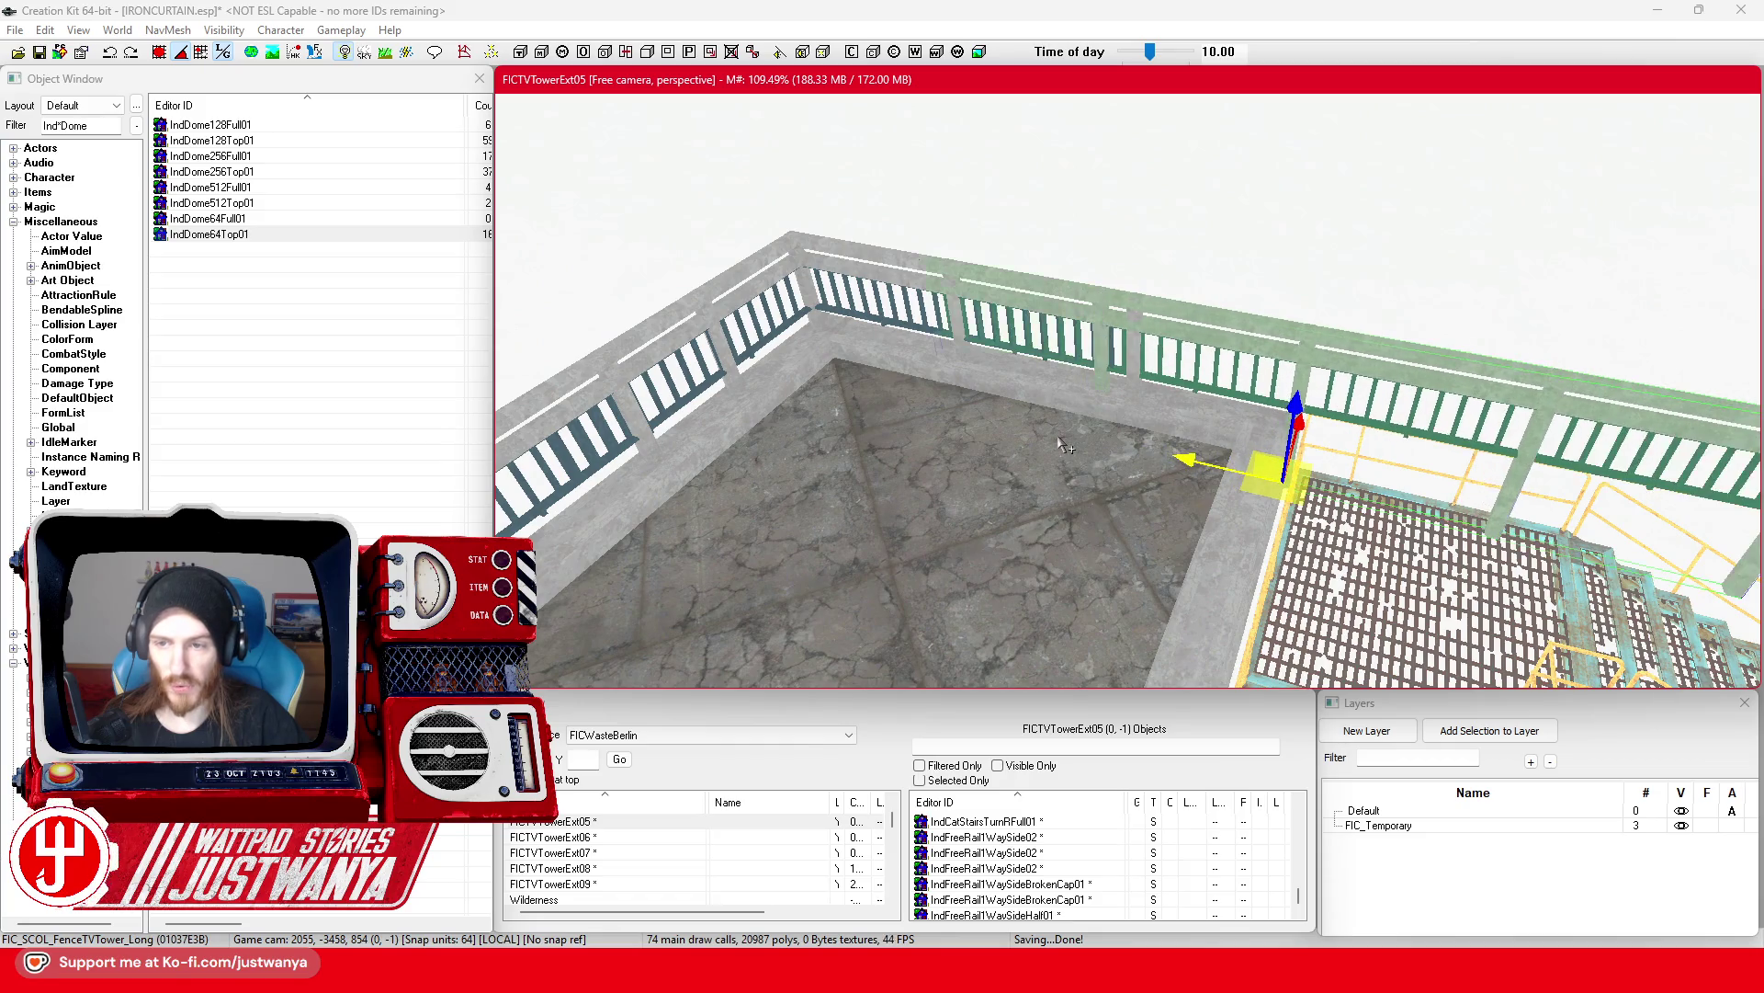
key("ctrl+f")
left_click_drag(1302, 402, 1302, 402)
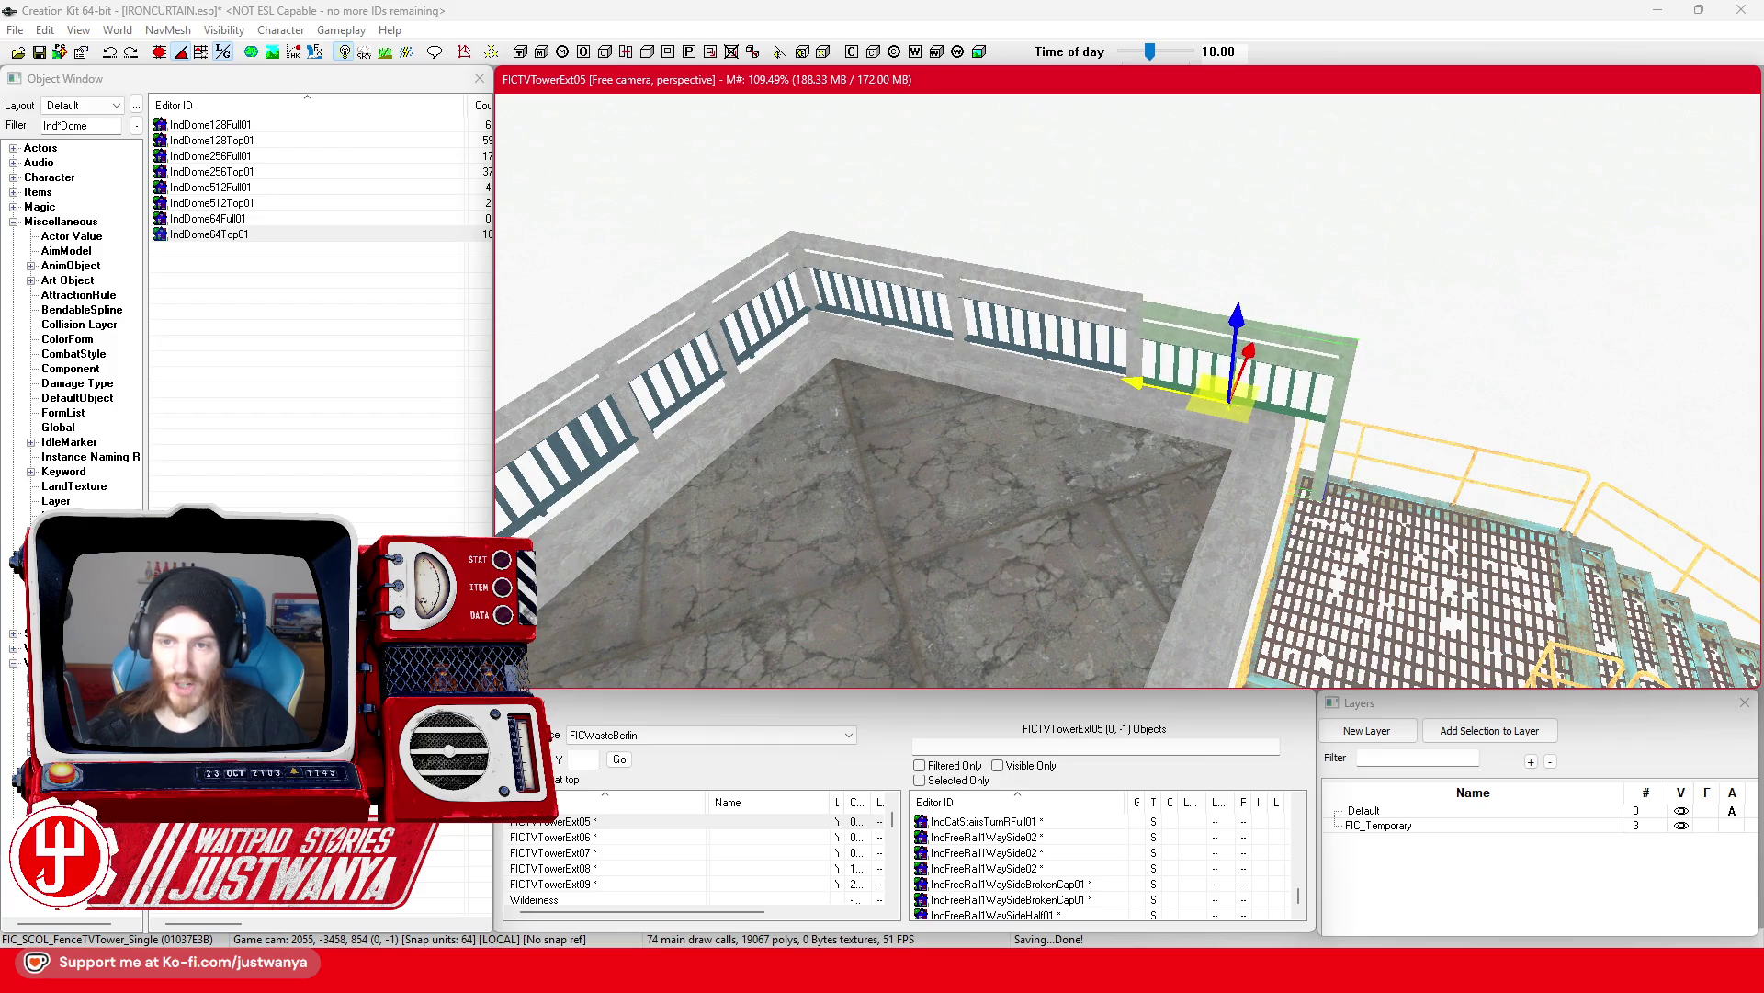
scroll(1167, 414, "up", 5)
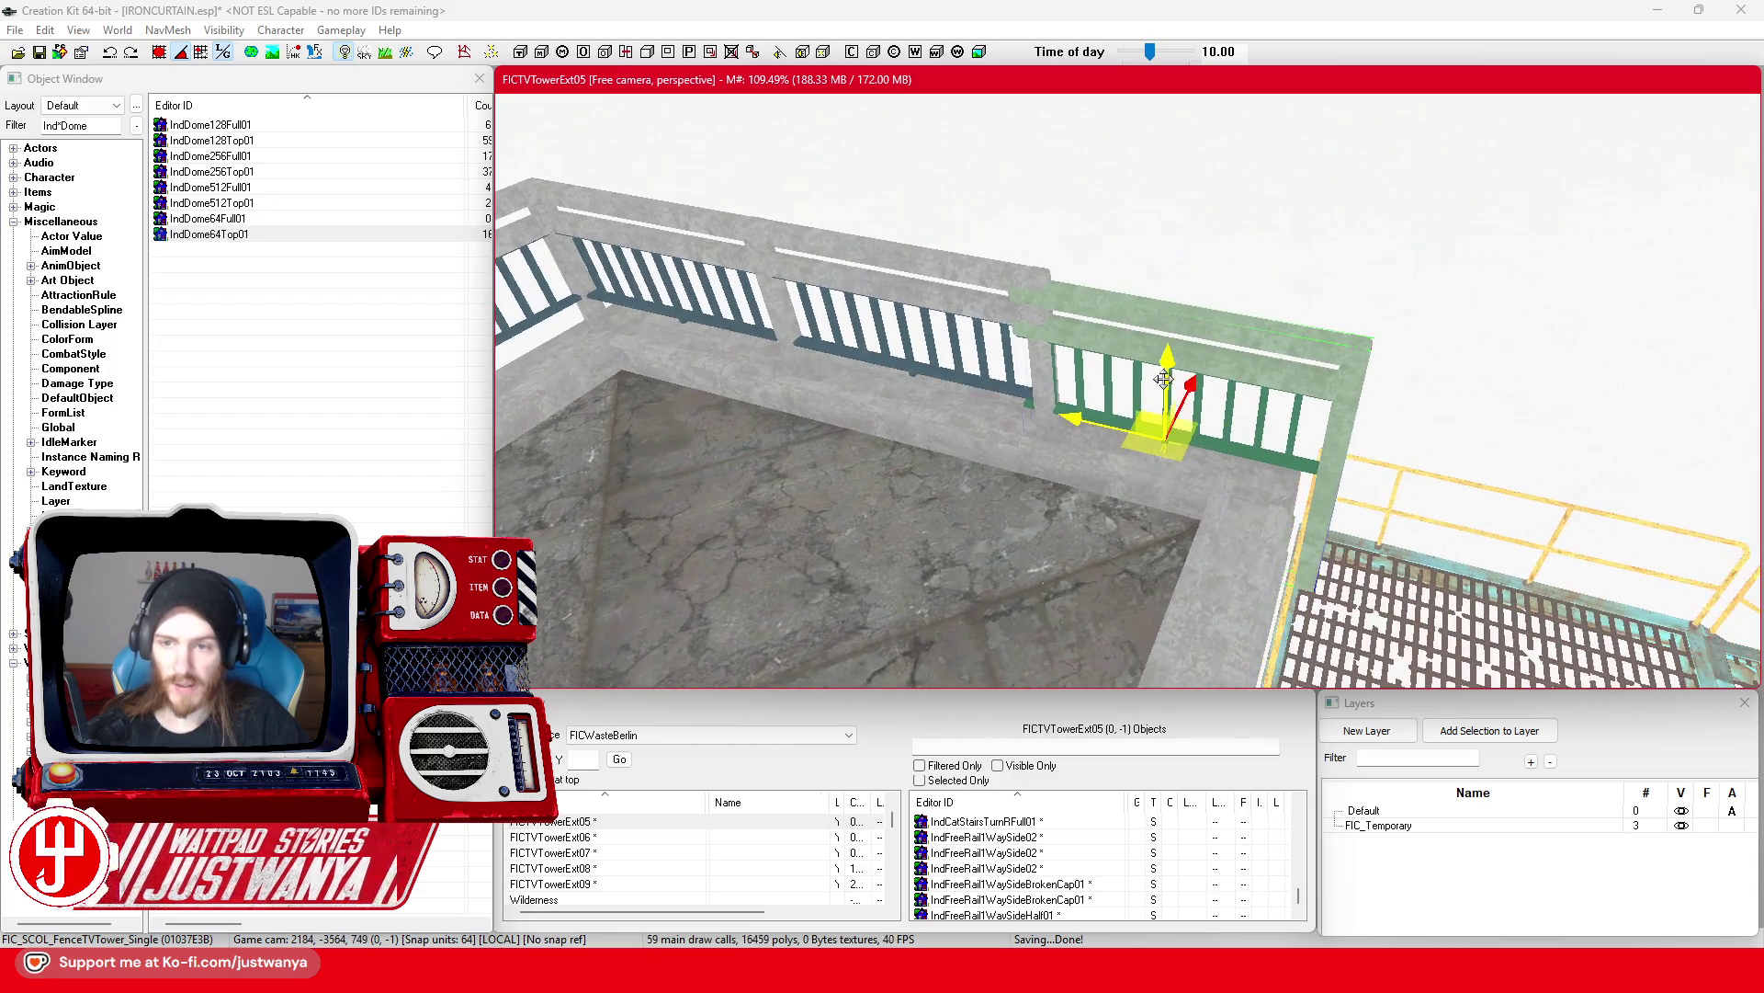
left_click_drag(1167, 422, 1016, 405)
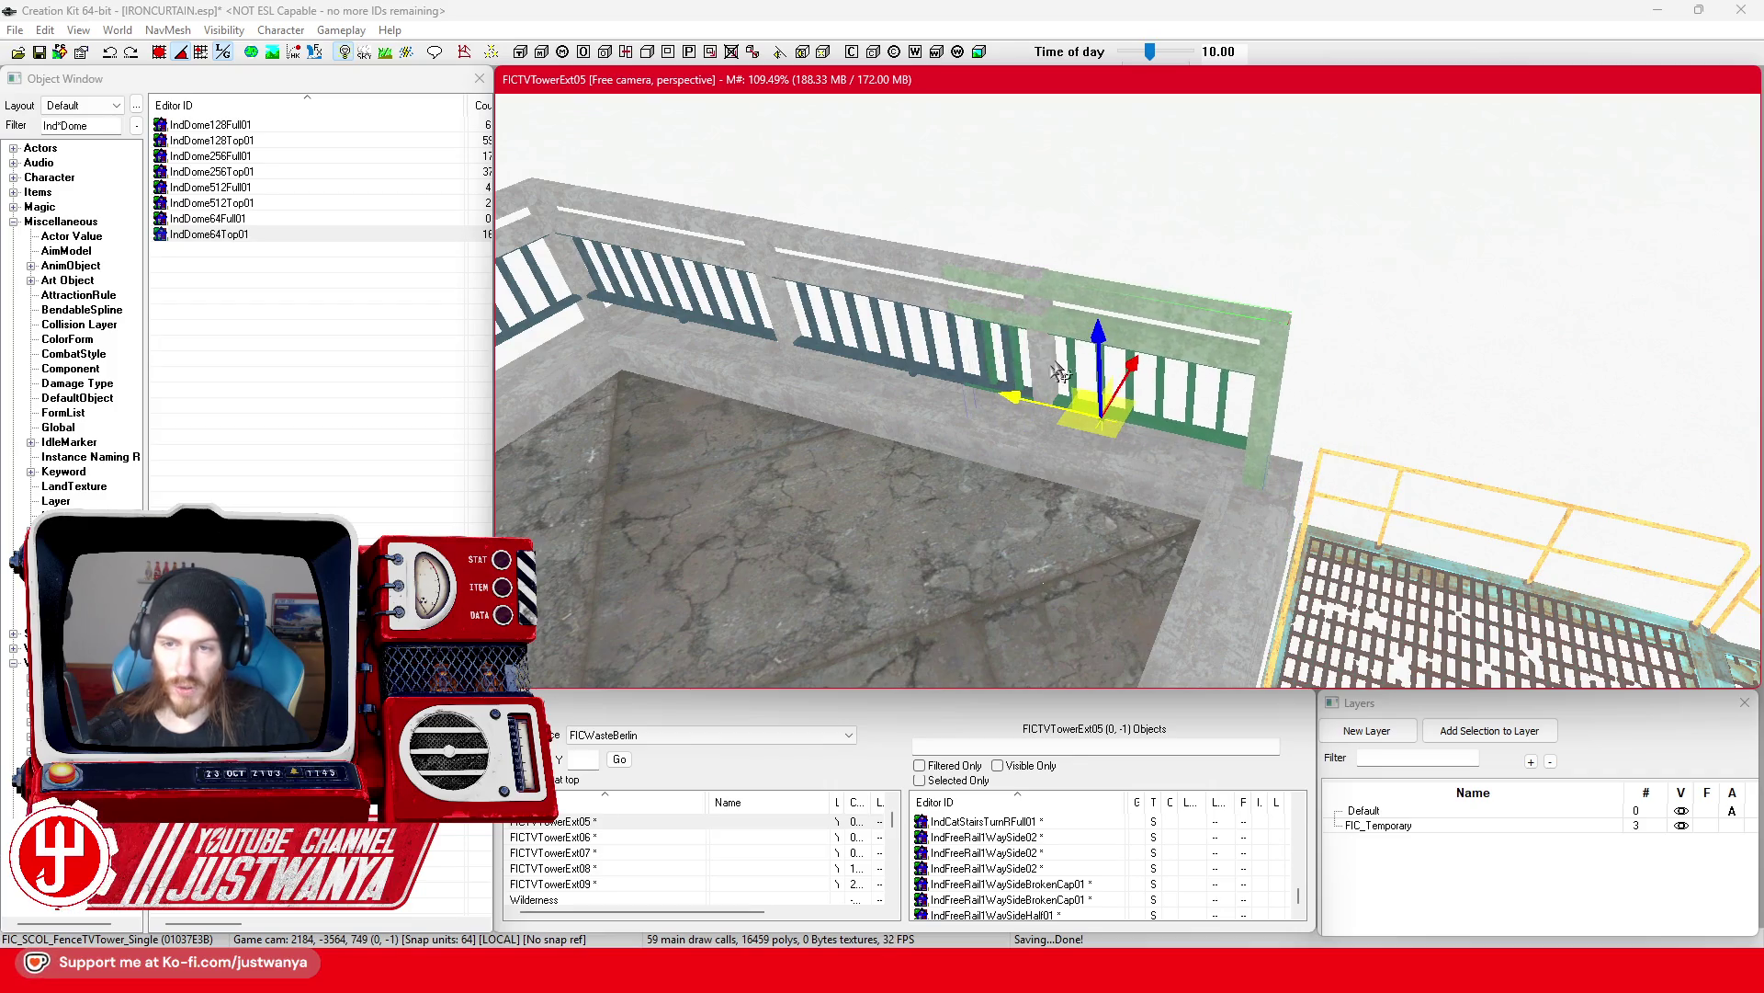
scroll(1073, 393, "up", 3)
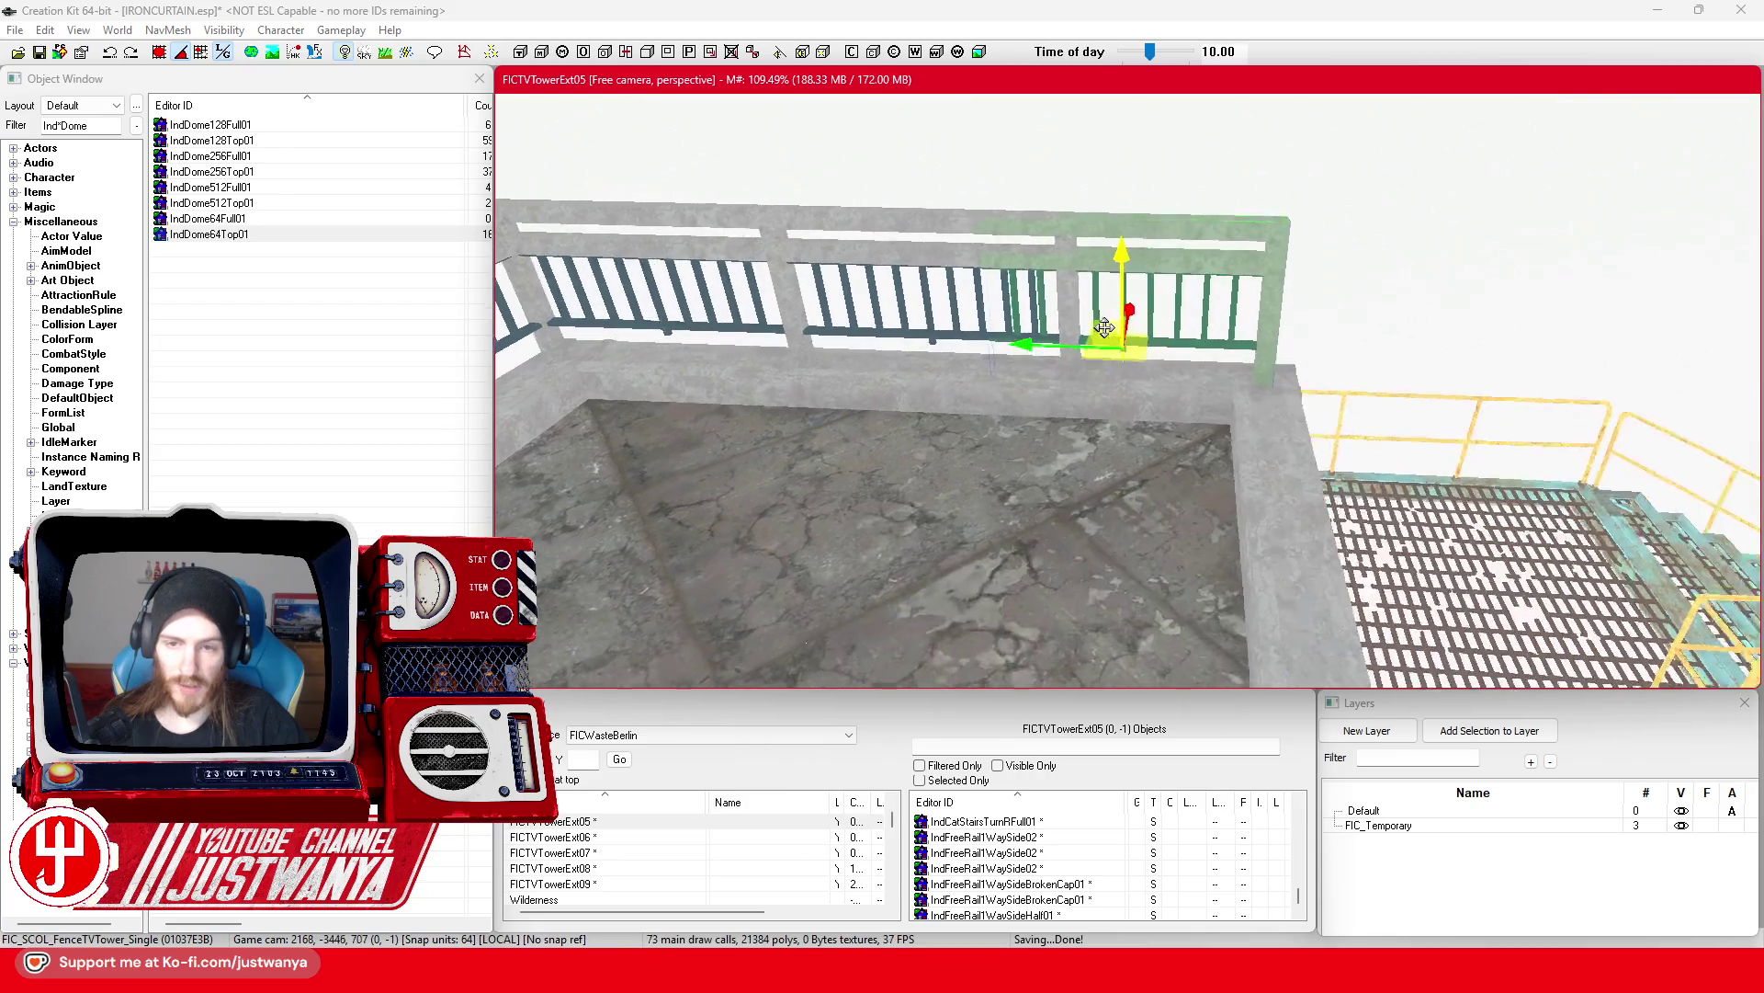
left_click_drag(1073, 380, 910, 380)
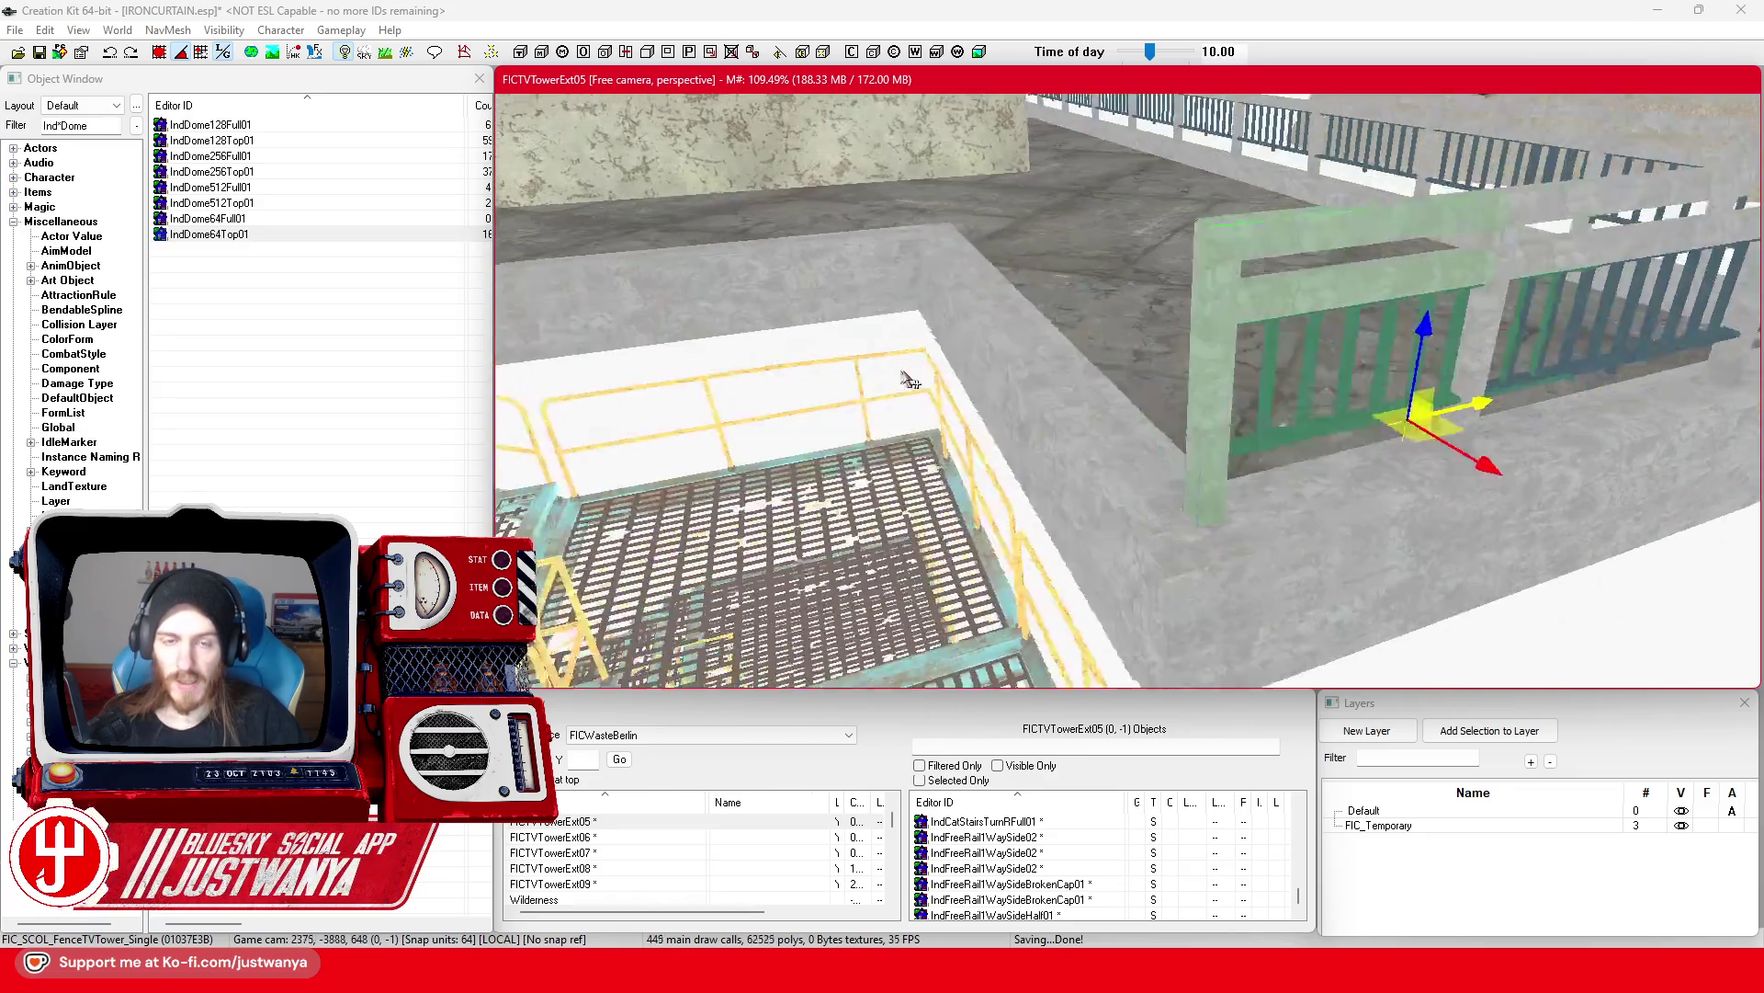
scroll(910, 379, "down", 5)
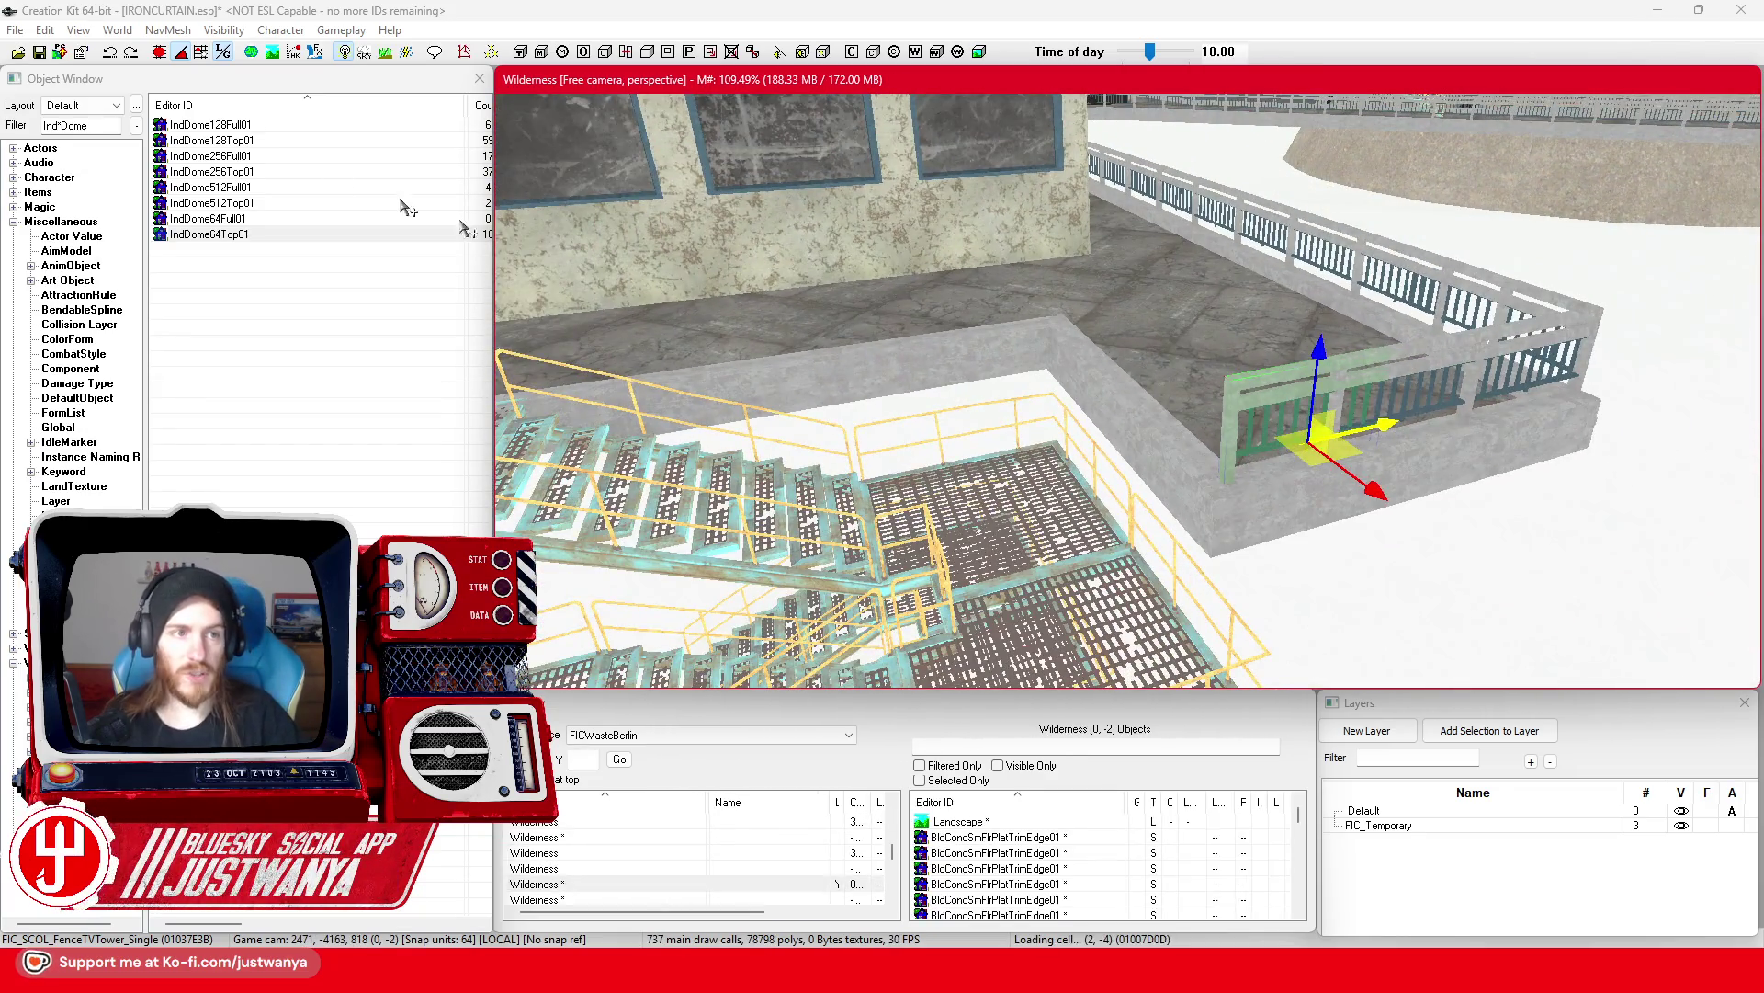
left_click(40, 53)
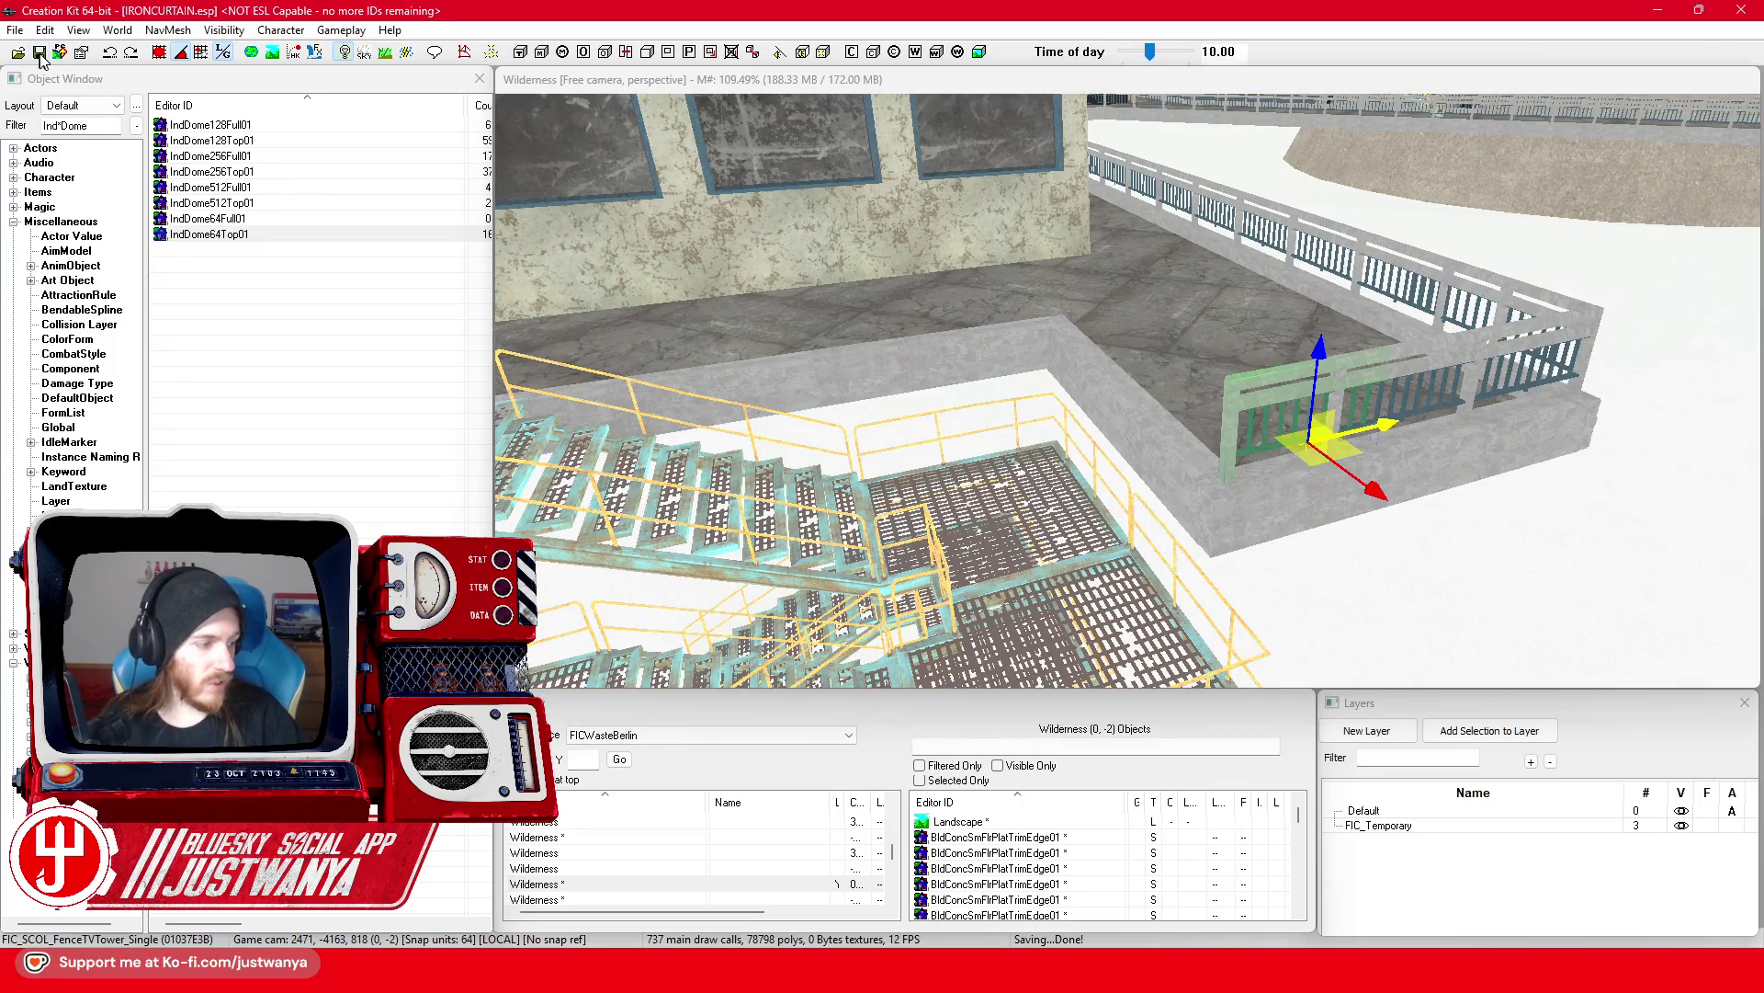
Step: Move the green fence toward the stairs and lower it onto the ledge
scroll(1197, 432, "up", 3)
left_click(1366, 381)
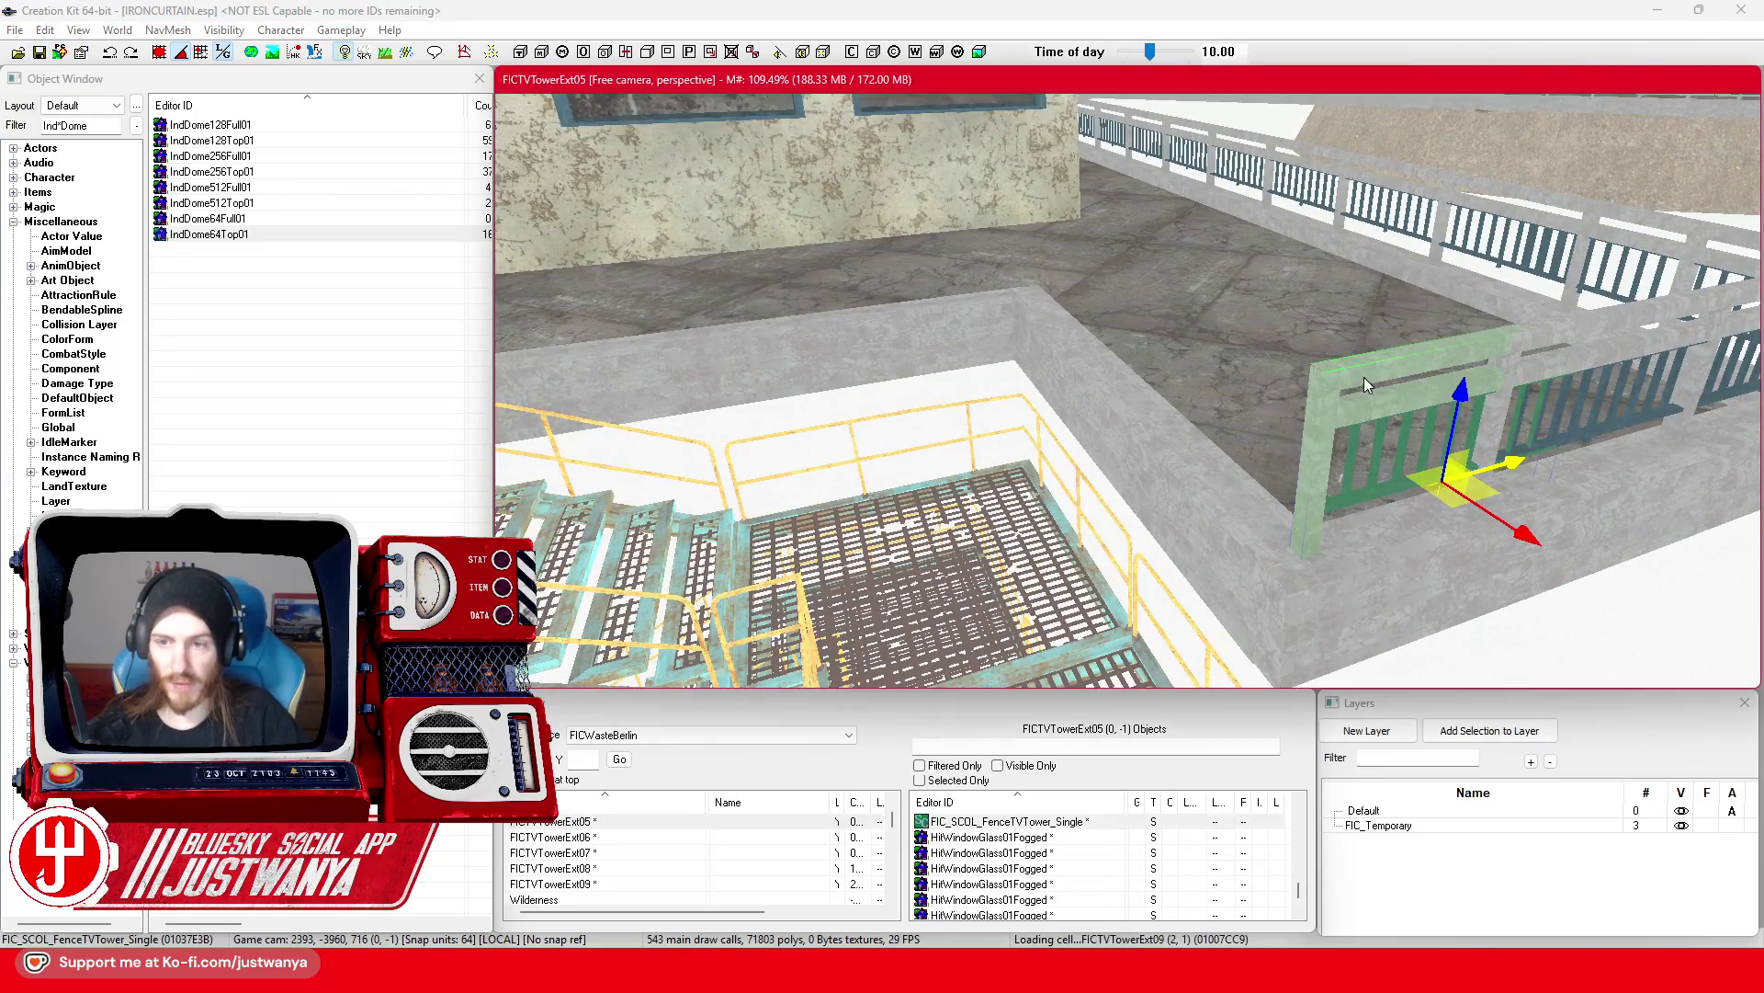
mouse_move(1374, 446)
left_mouse_down()
mouse_move(1194, 491)
mouse_move(1053, 568)
left_mouse_up()
key("w")
scroll(923, 548, "down", 3)
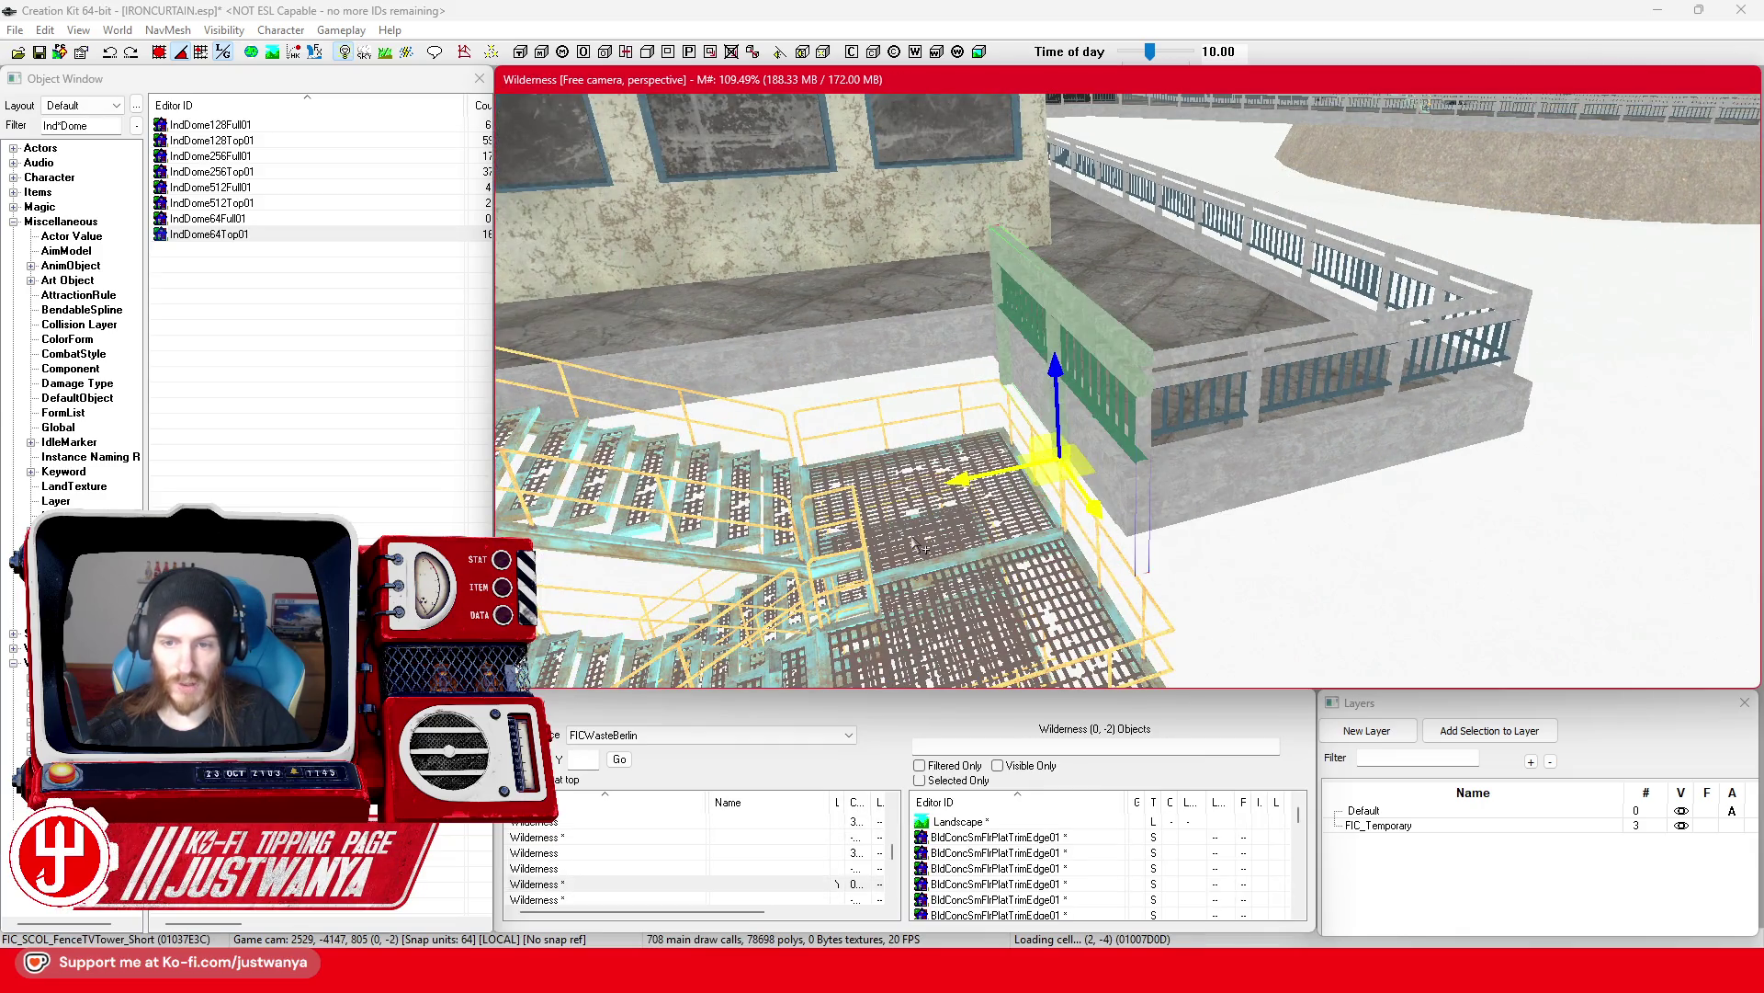
left_click_drag(1340, 520, 1075, 524)
scroll(956, 548, "up", 3)
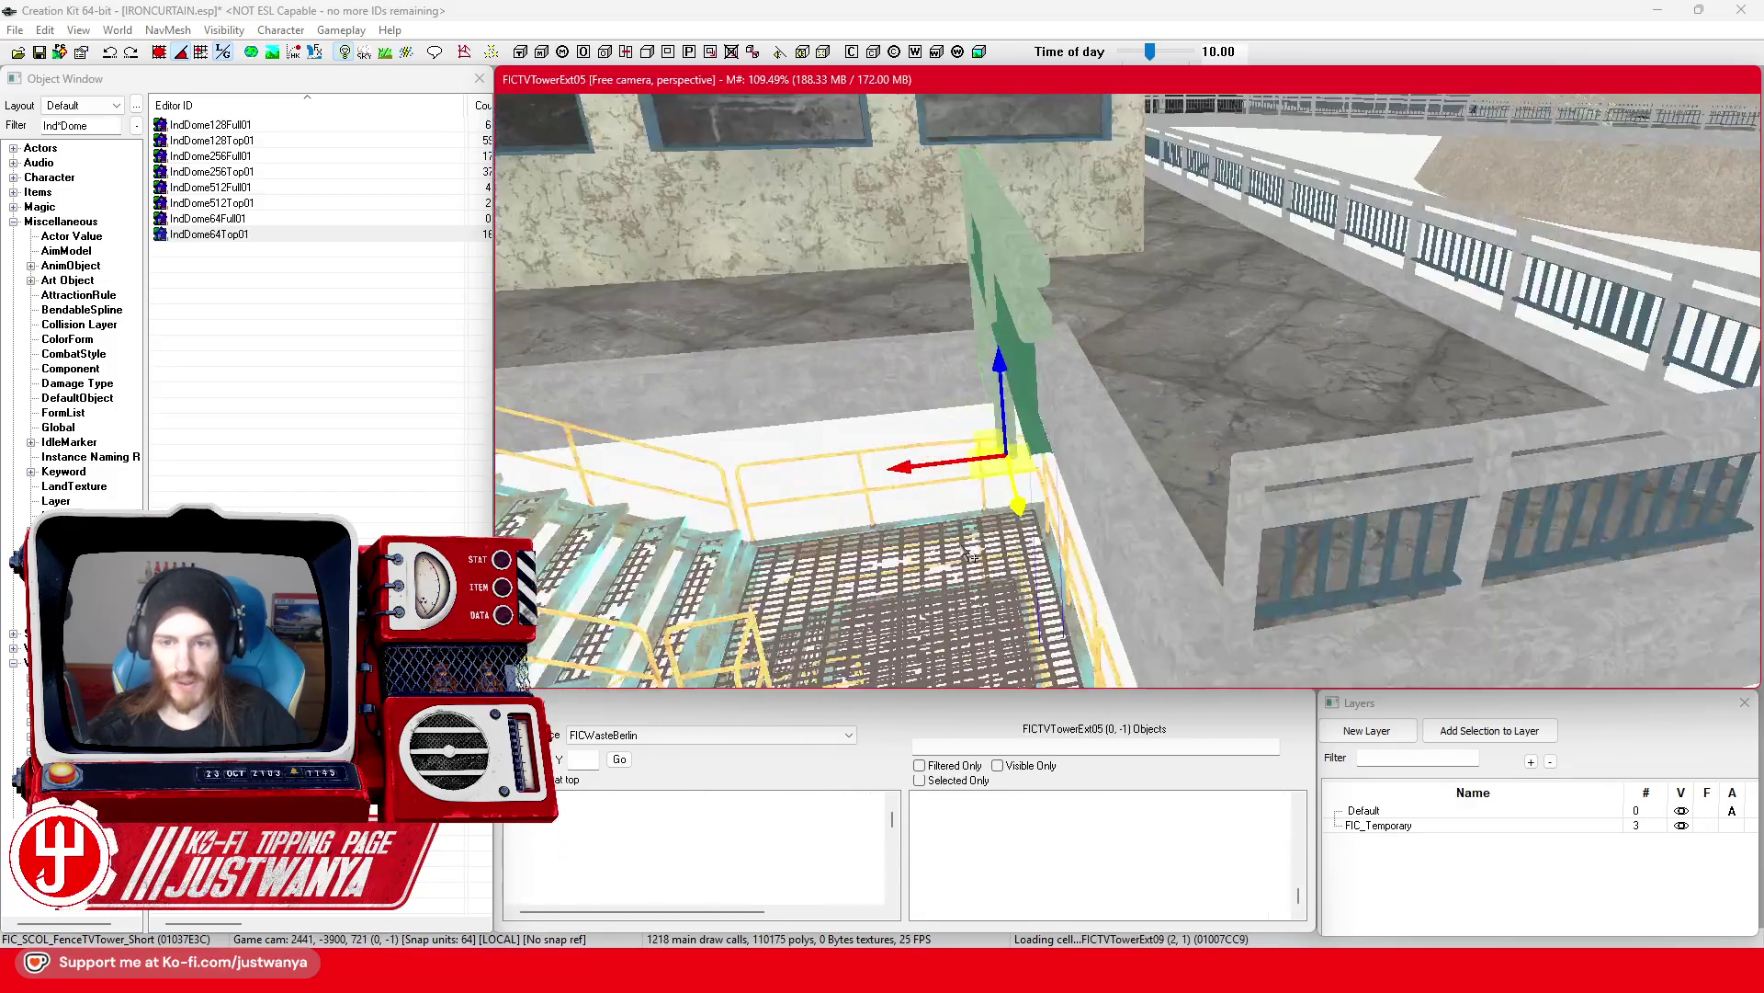
left_click_drag(910, 470, 1022, 453)
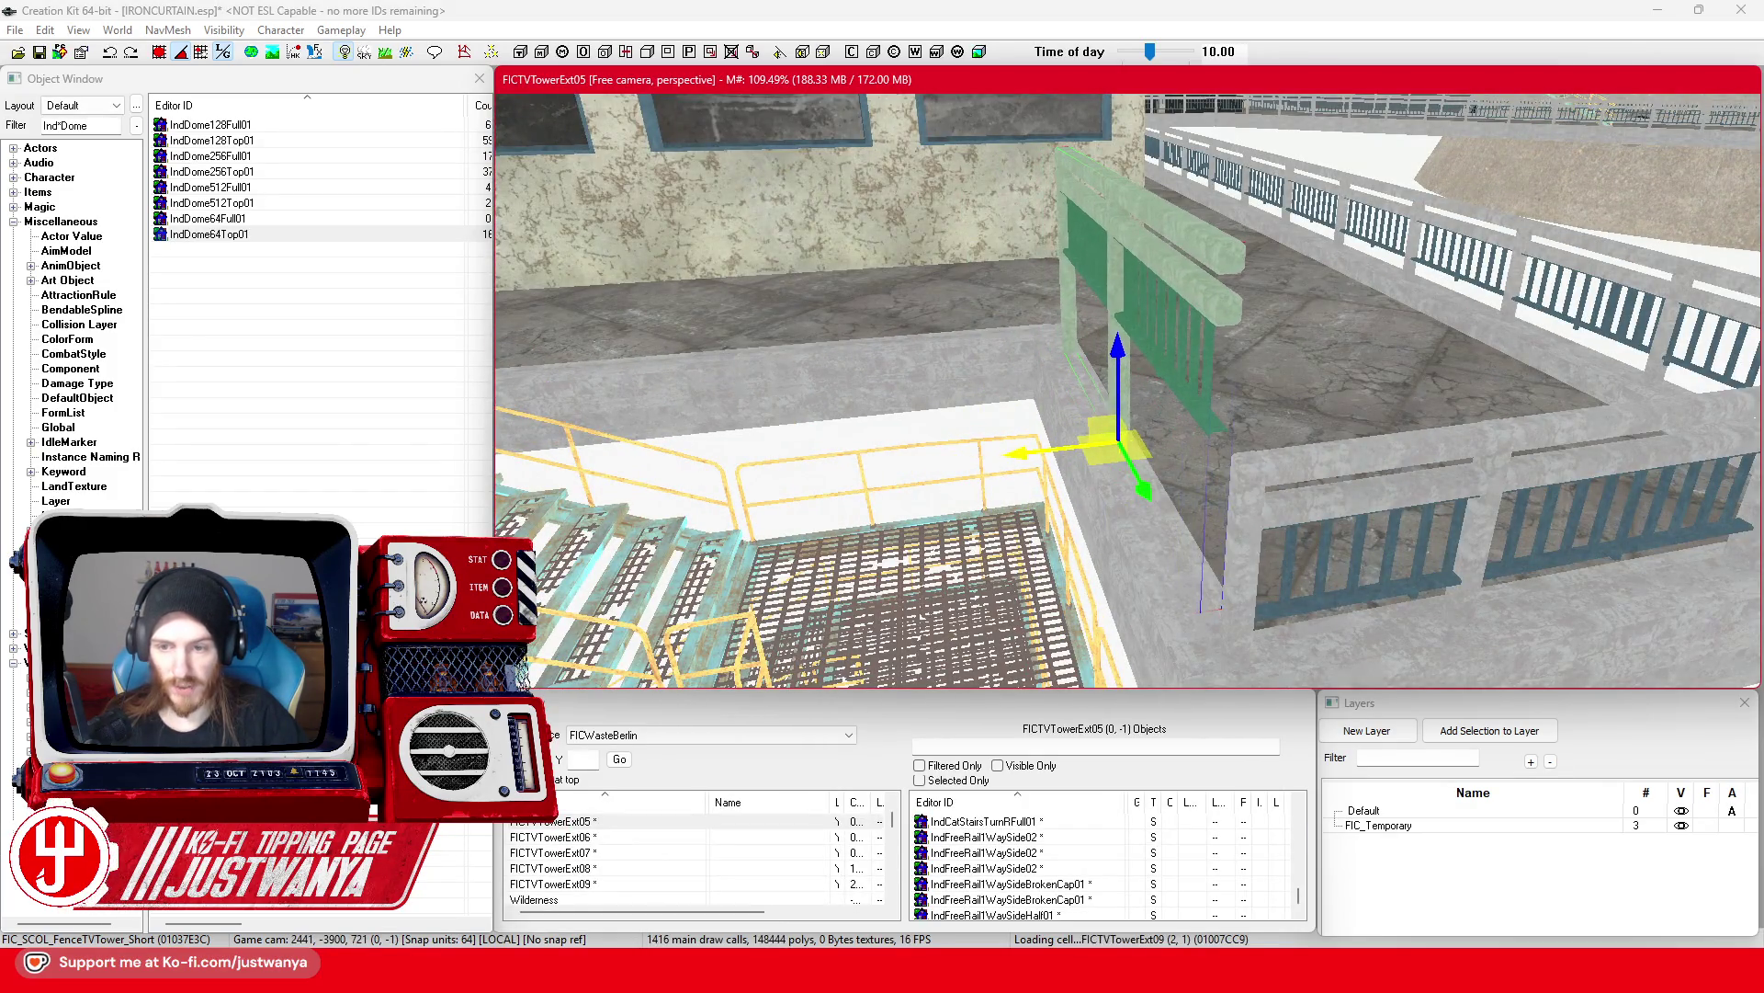
left_click_drag(1107, 358, 1107, 478)
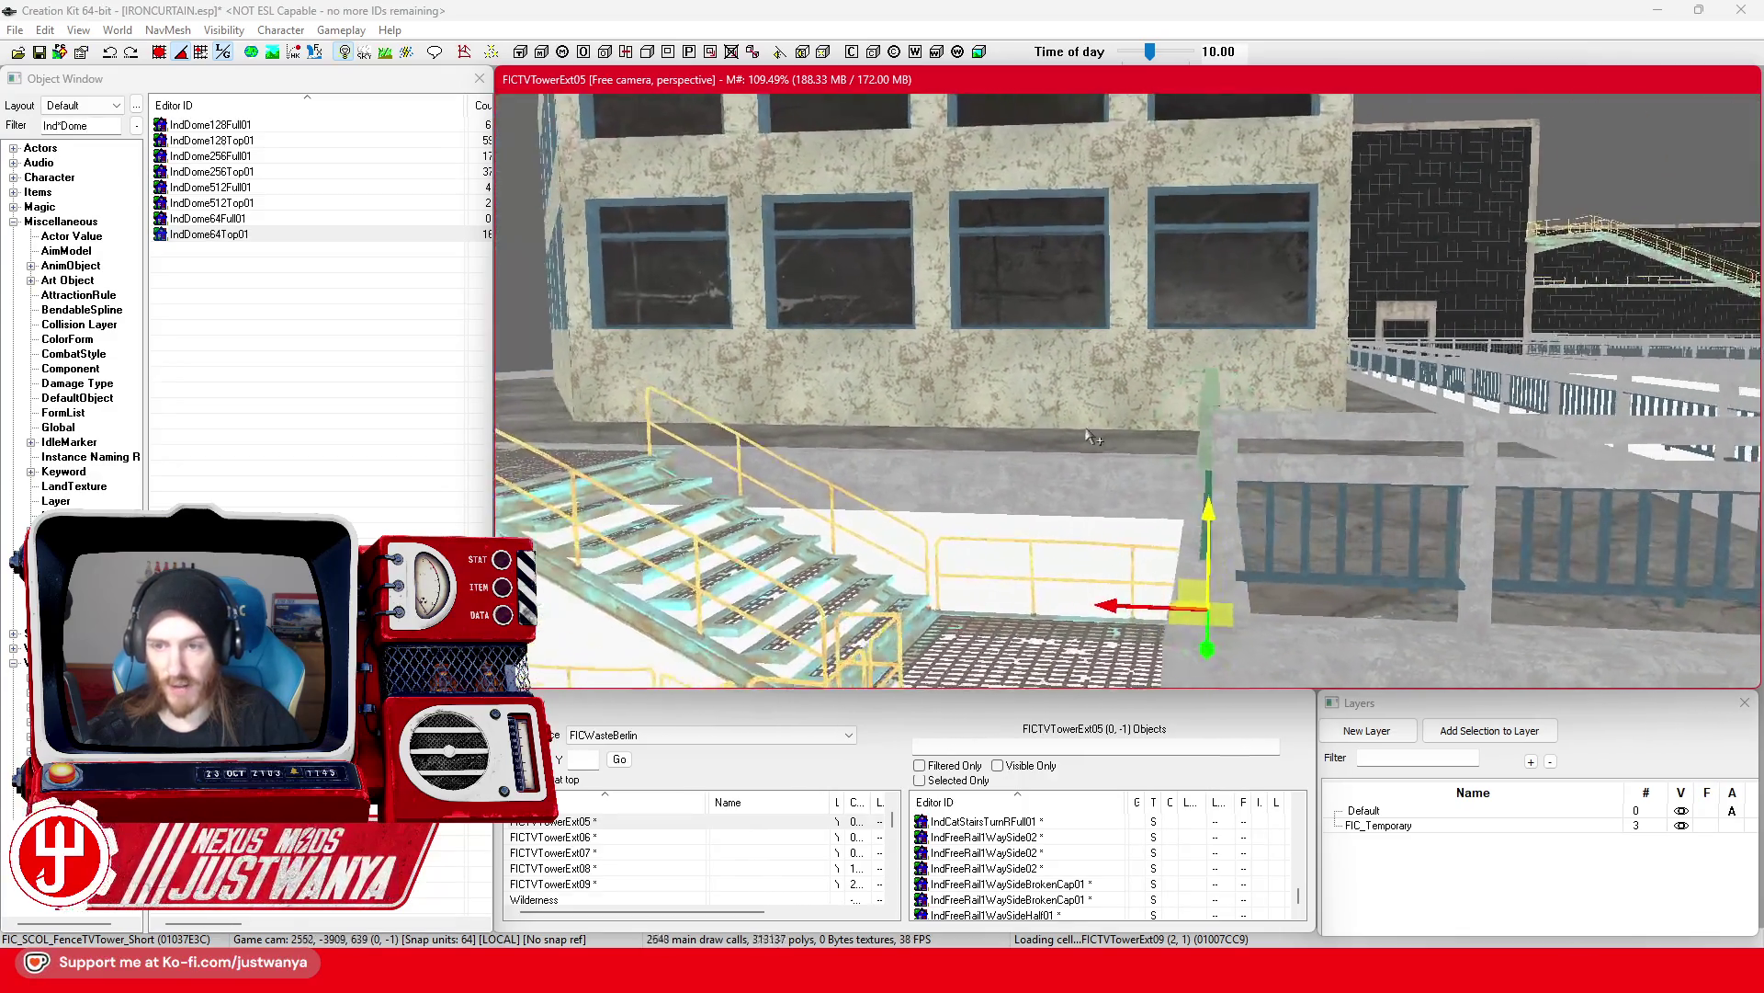
Step: Slide FIC_SCOL_FenceTVTower_Single along the ledge over toward the stair landing
mouse_move(1098, 452)
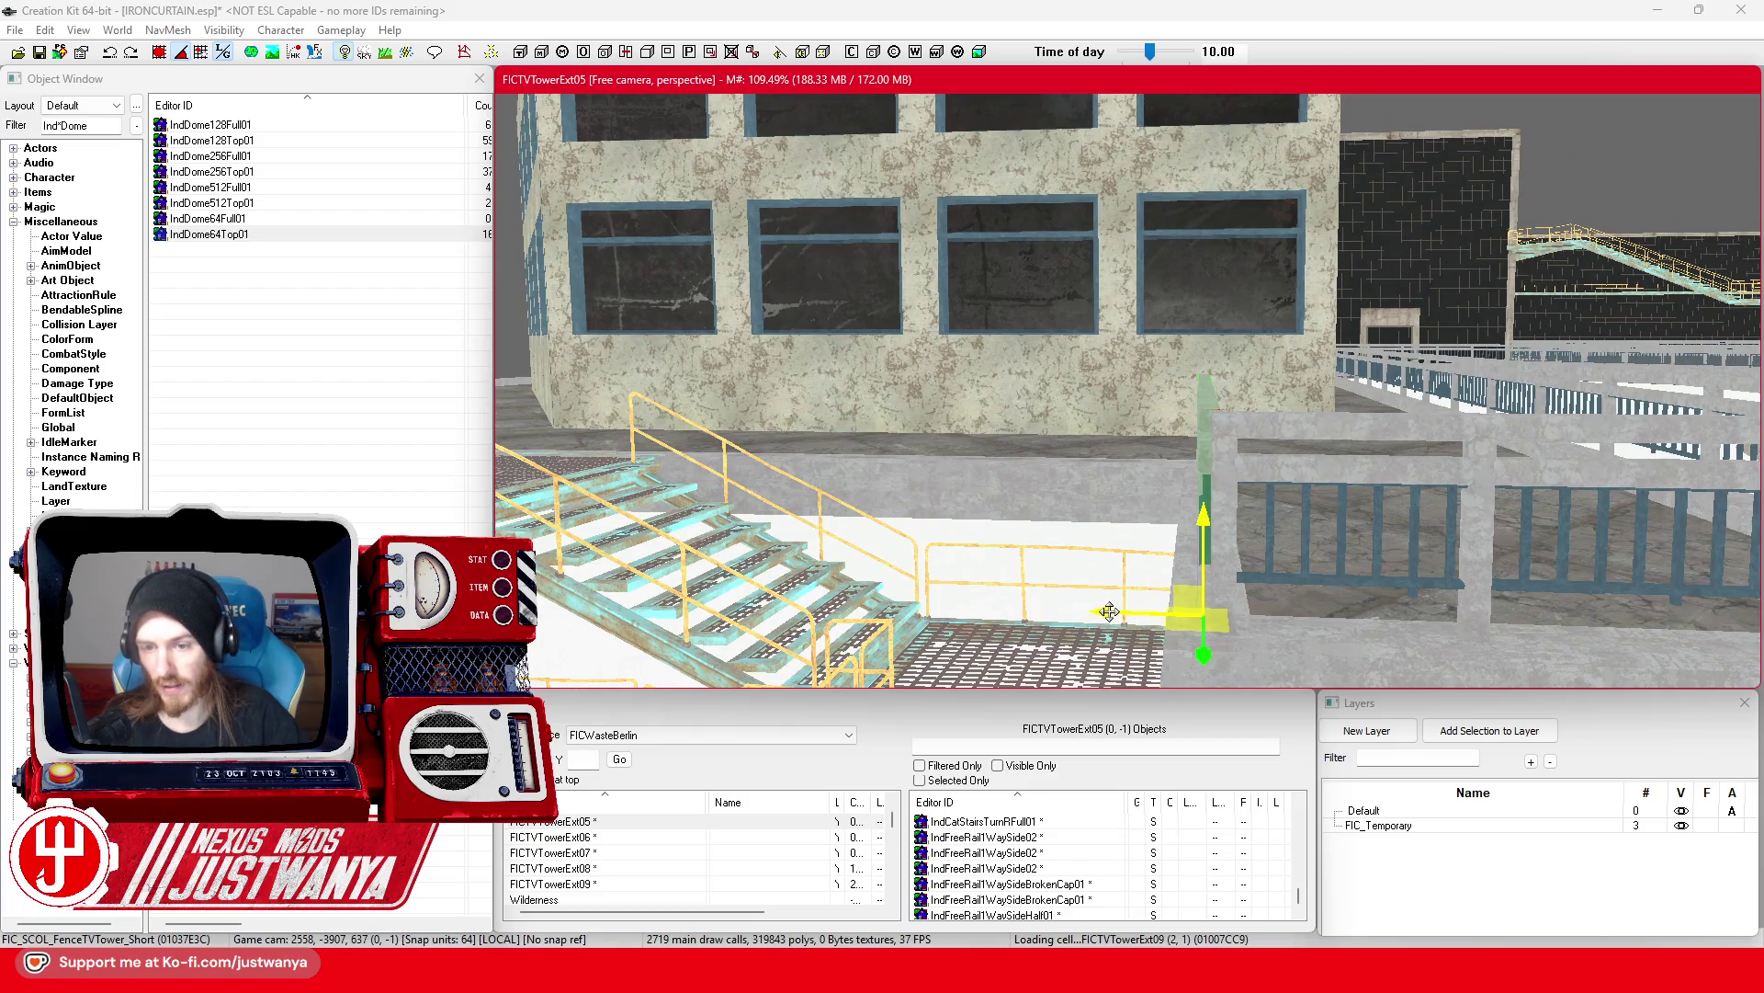
key("f")
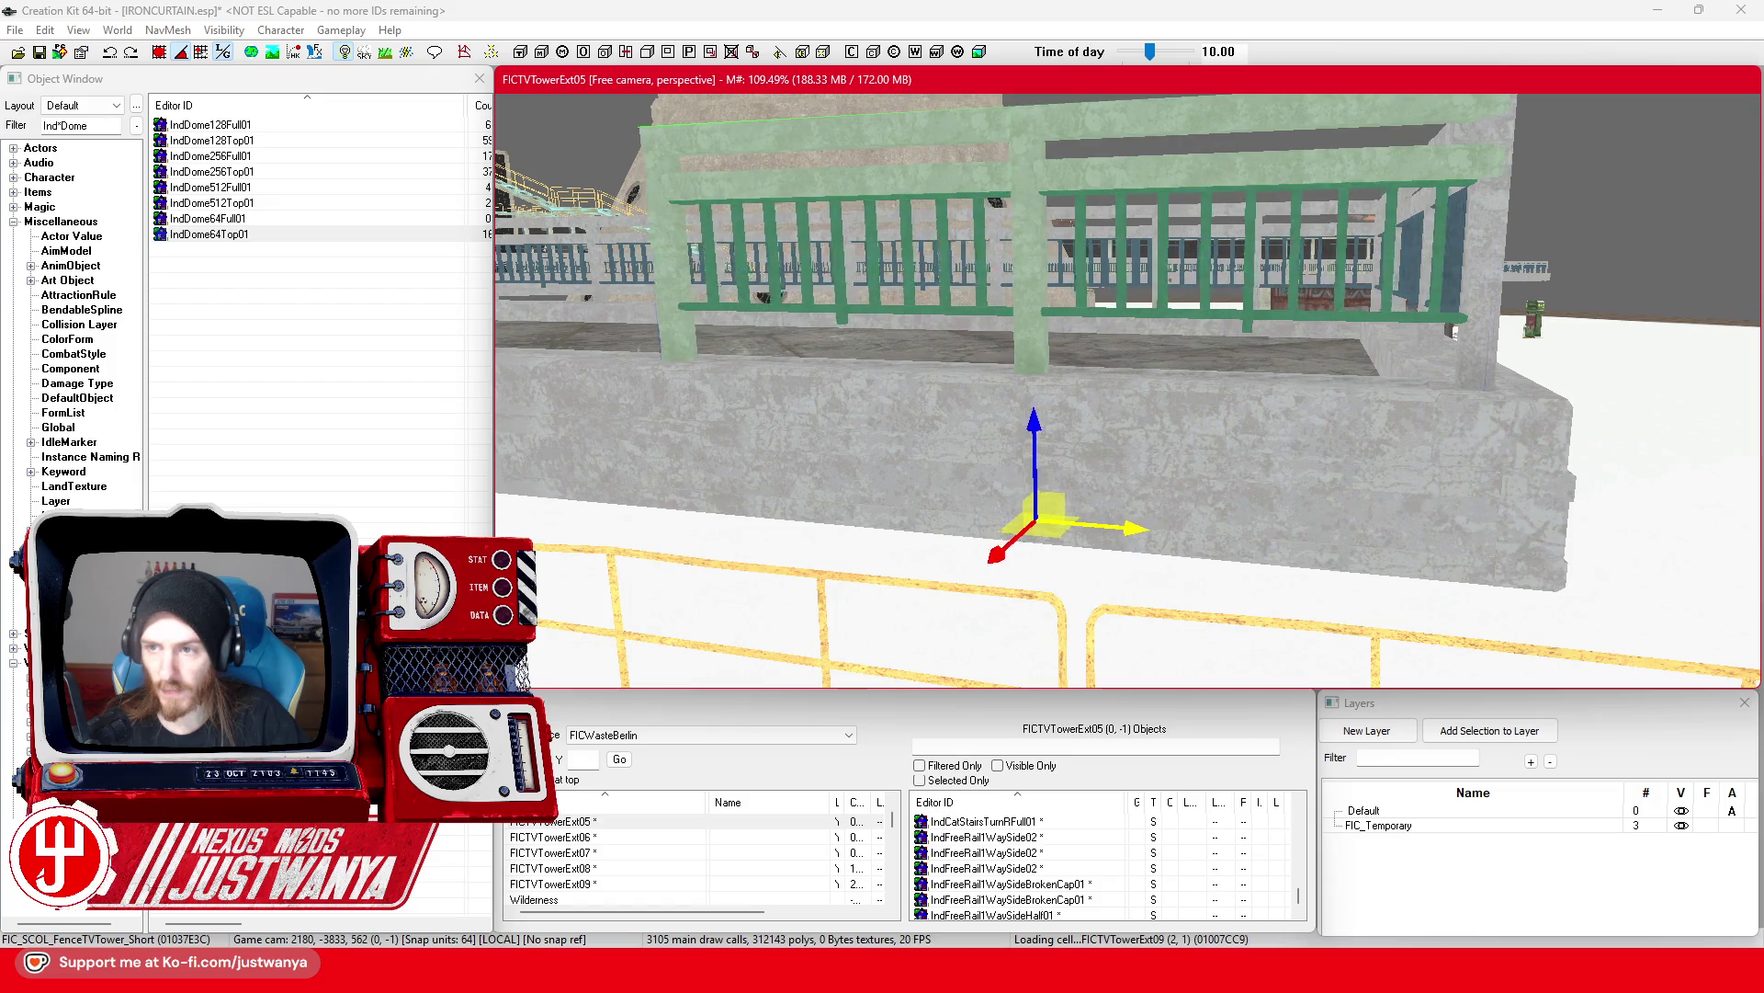
mouse_move(1143, 564)
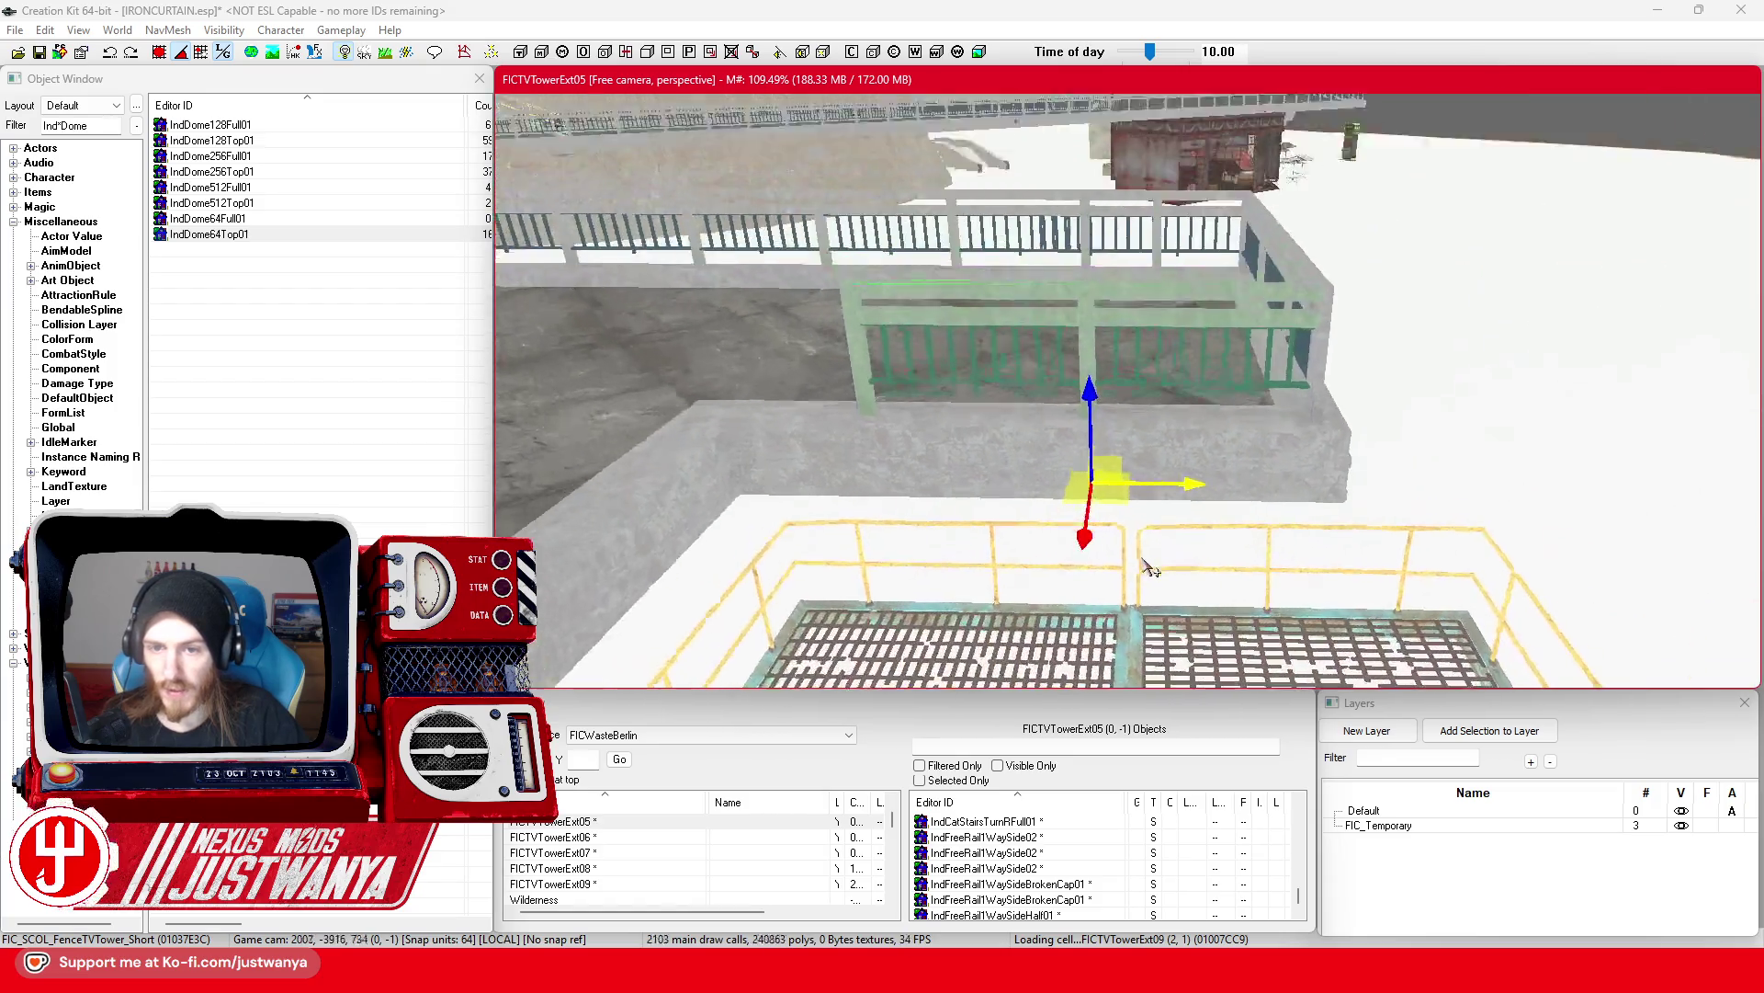
scroll(1186, 567, "up", 2)
left_click(981, 538)
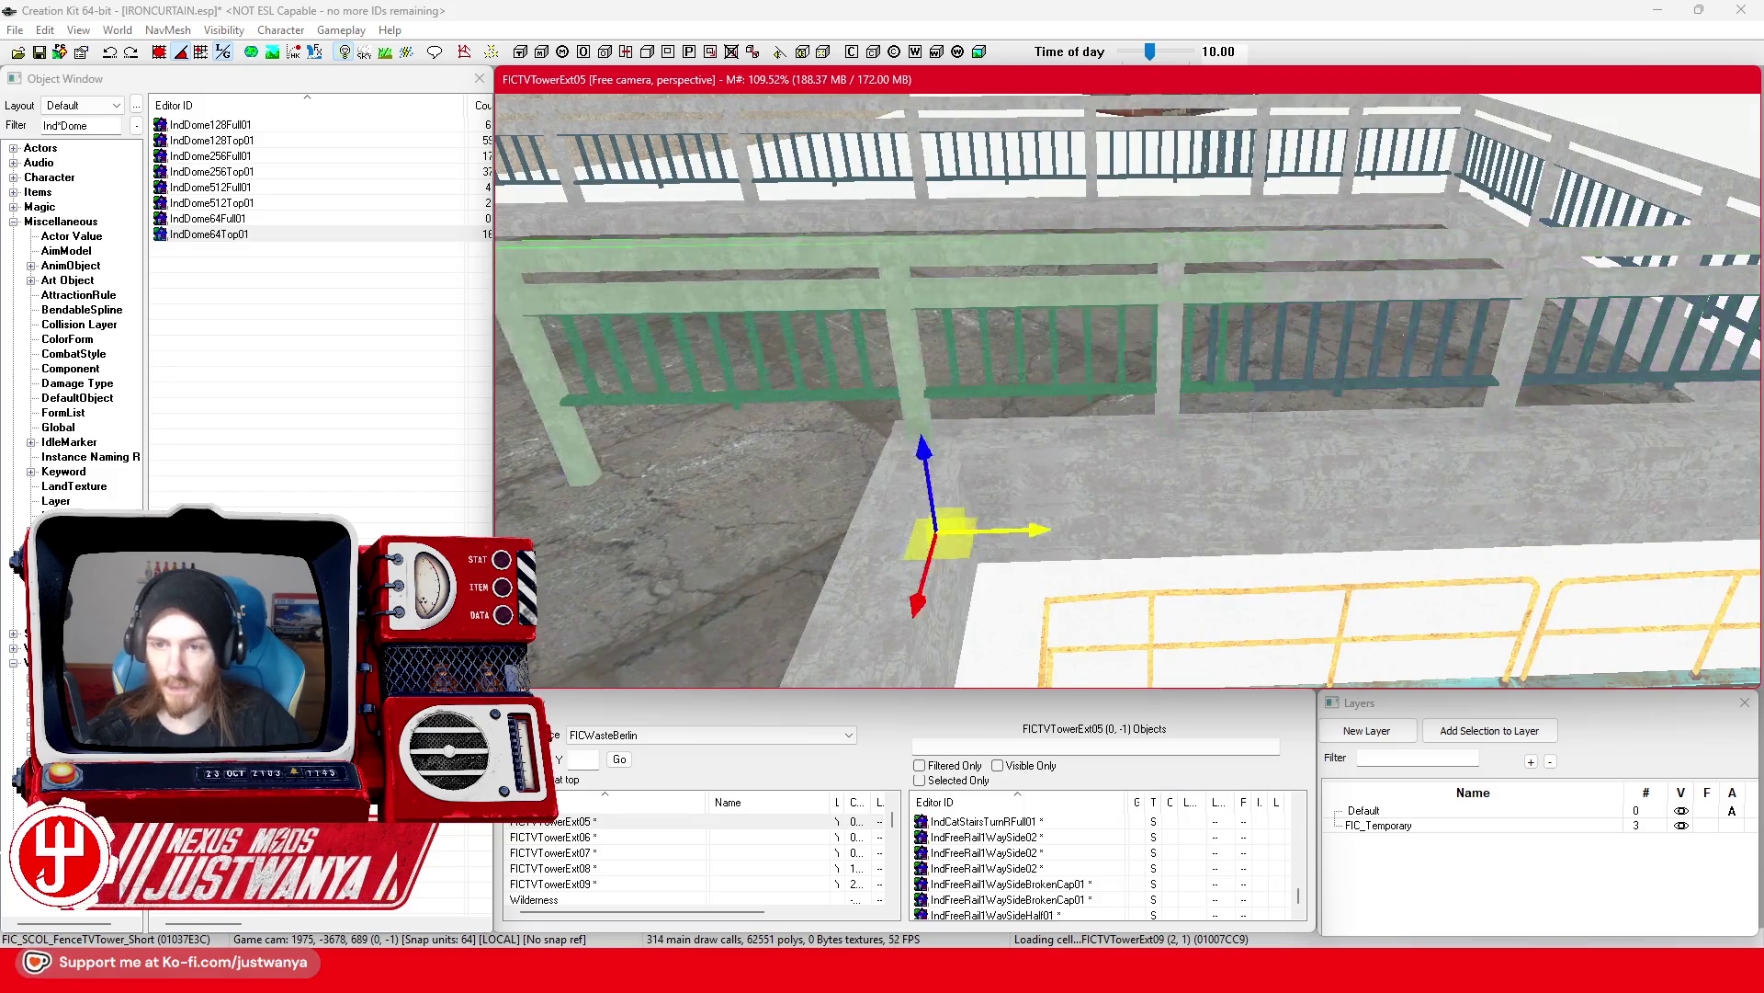
mouse_move(999, 551)
left_mouse_down()
mouse_move(1111, 548)
mouse_move(1073, 423)
mouse_move(1084, 397)
left_mouse_up()
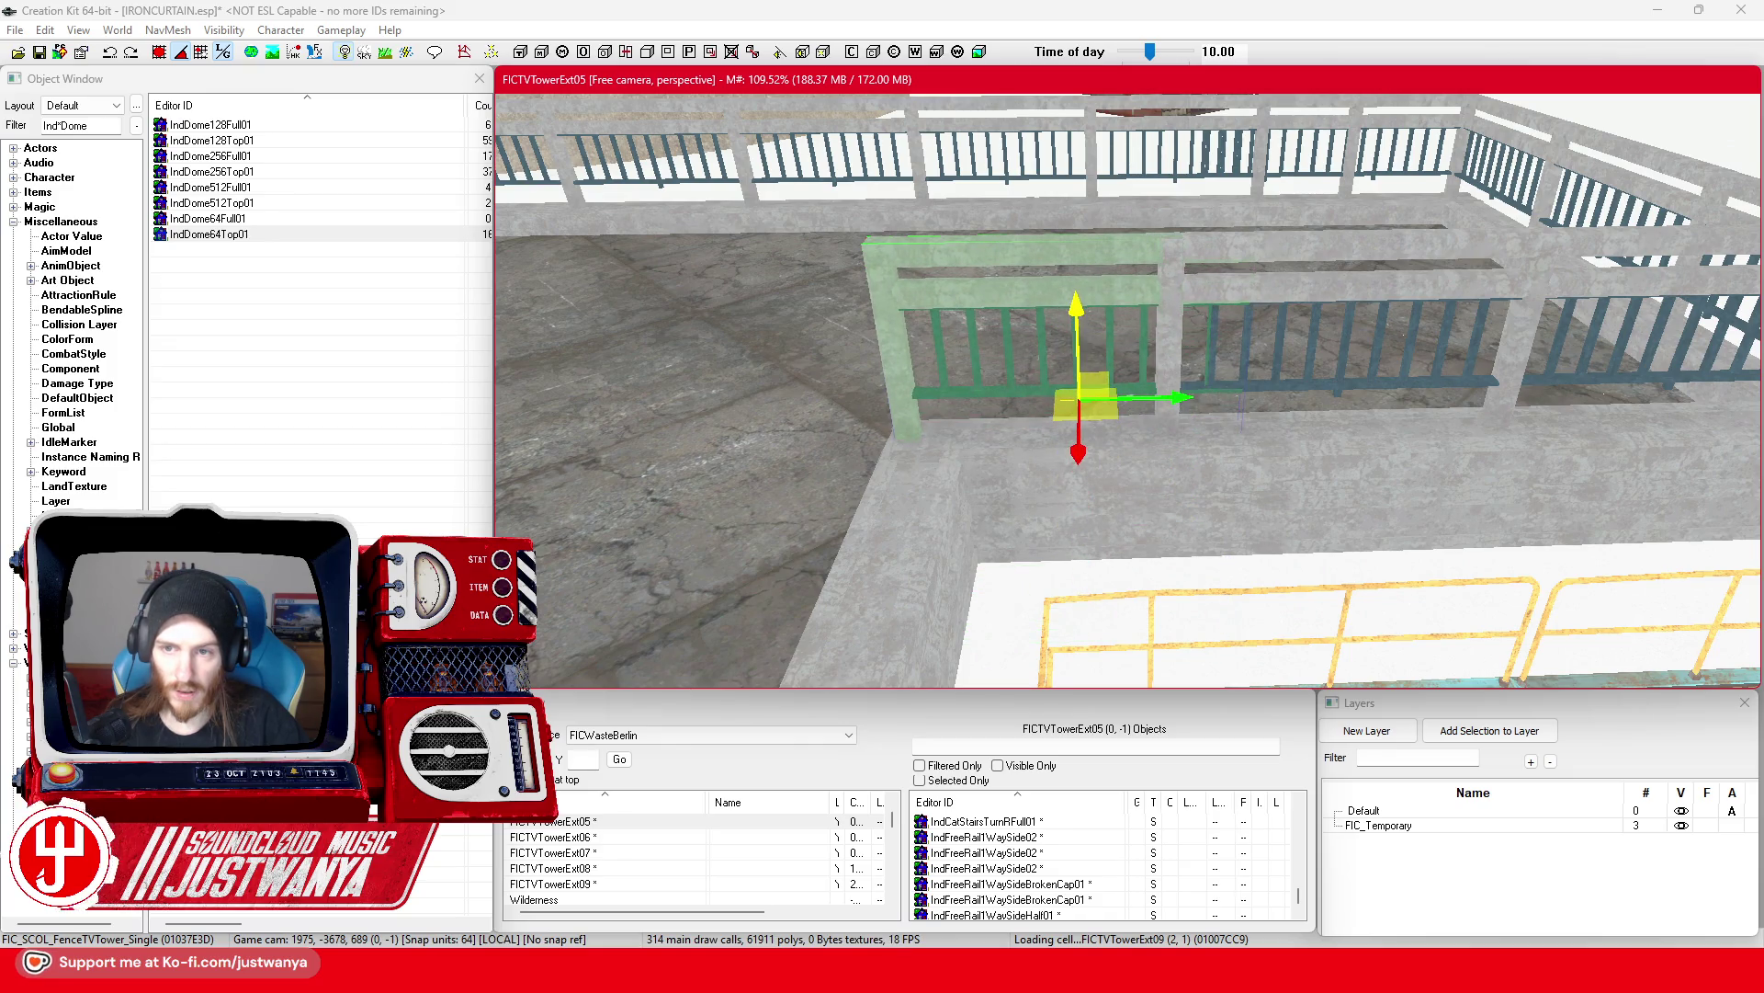
key("shift")
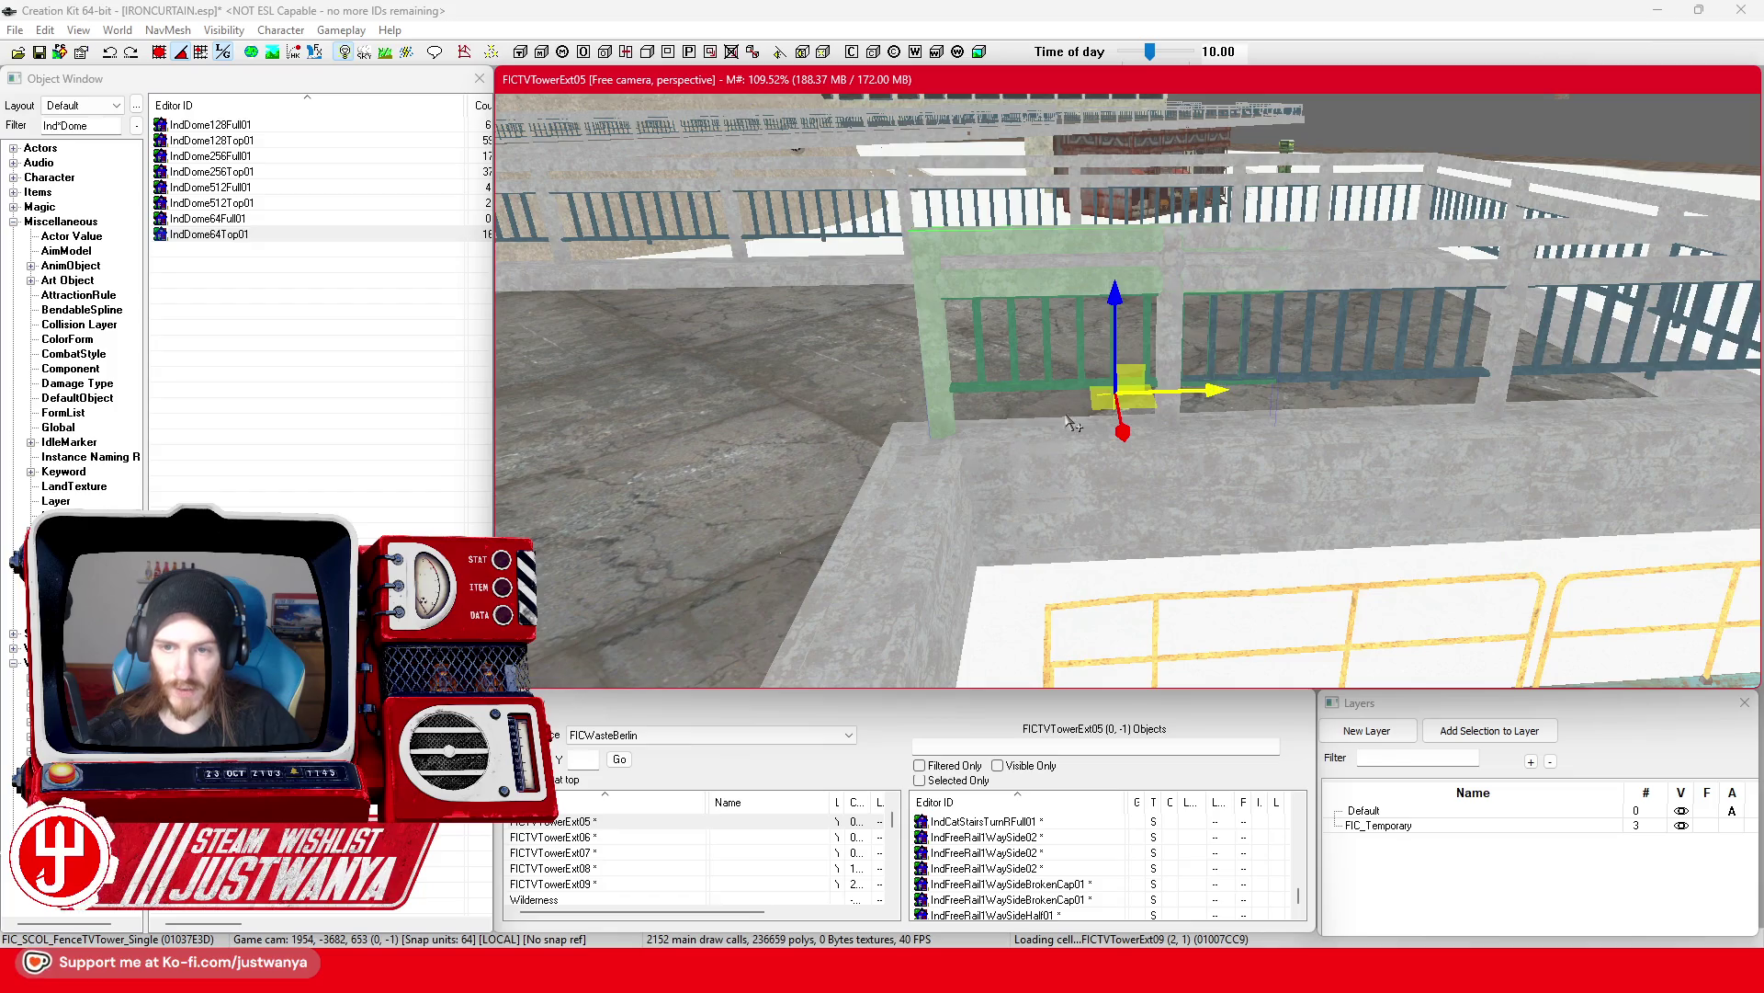
key("shift")
key("shift")
mouse_move(1240, 310)
left_mouse_down()
mouse_move(861, 432)
mouse_move(1029, 395)
left_mouse_up()
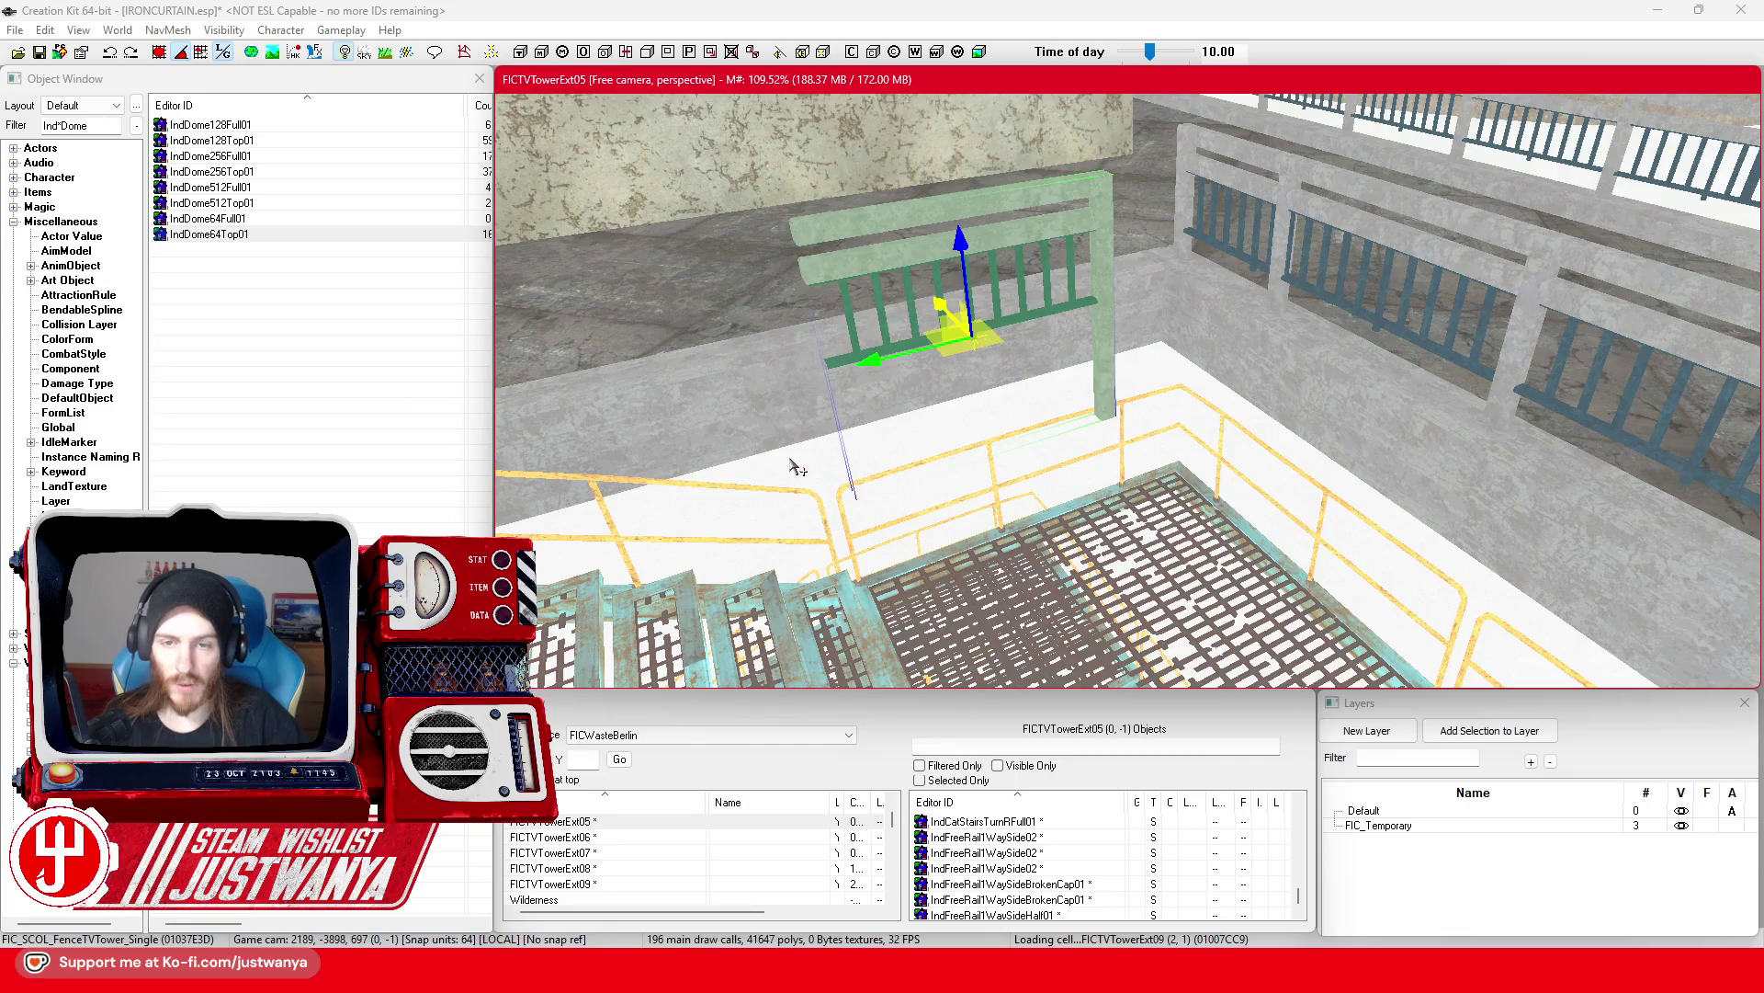
scroll(796, 466, "down", 5)
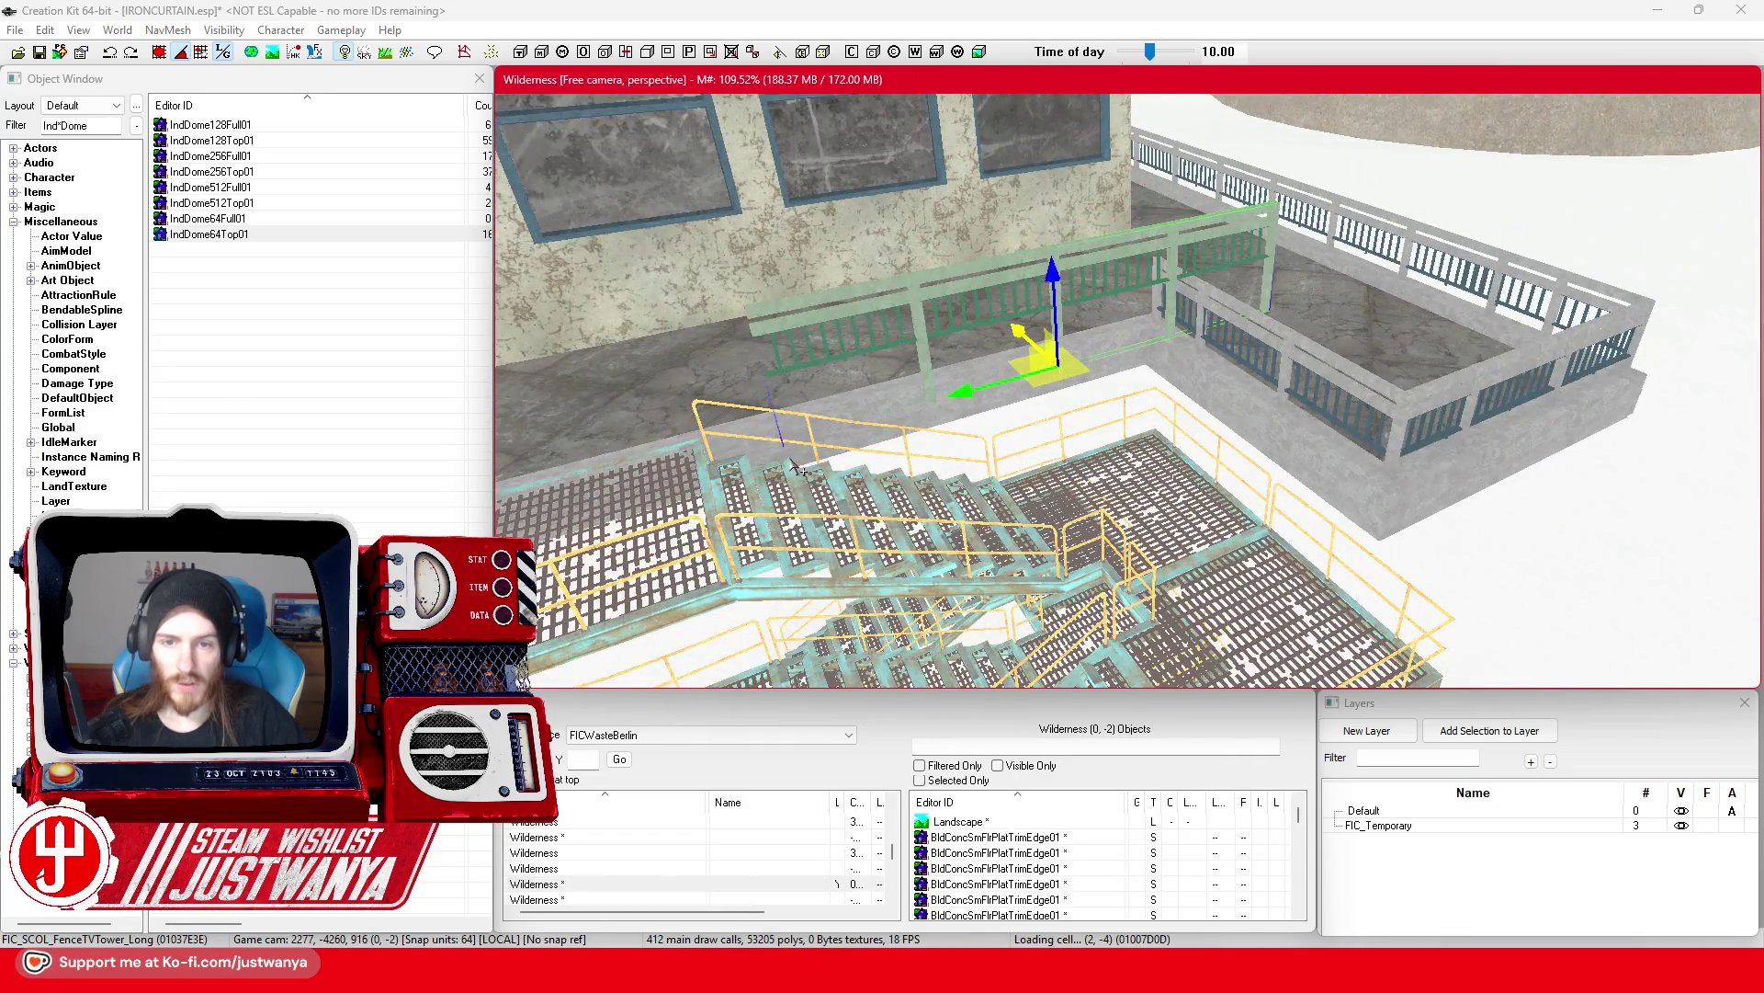
Step: In top view, slide FIC_SCOL_FenceTVTower_Long along the X axis of the ledge
scroll(798, 469, "up", 3)
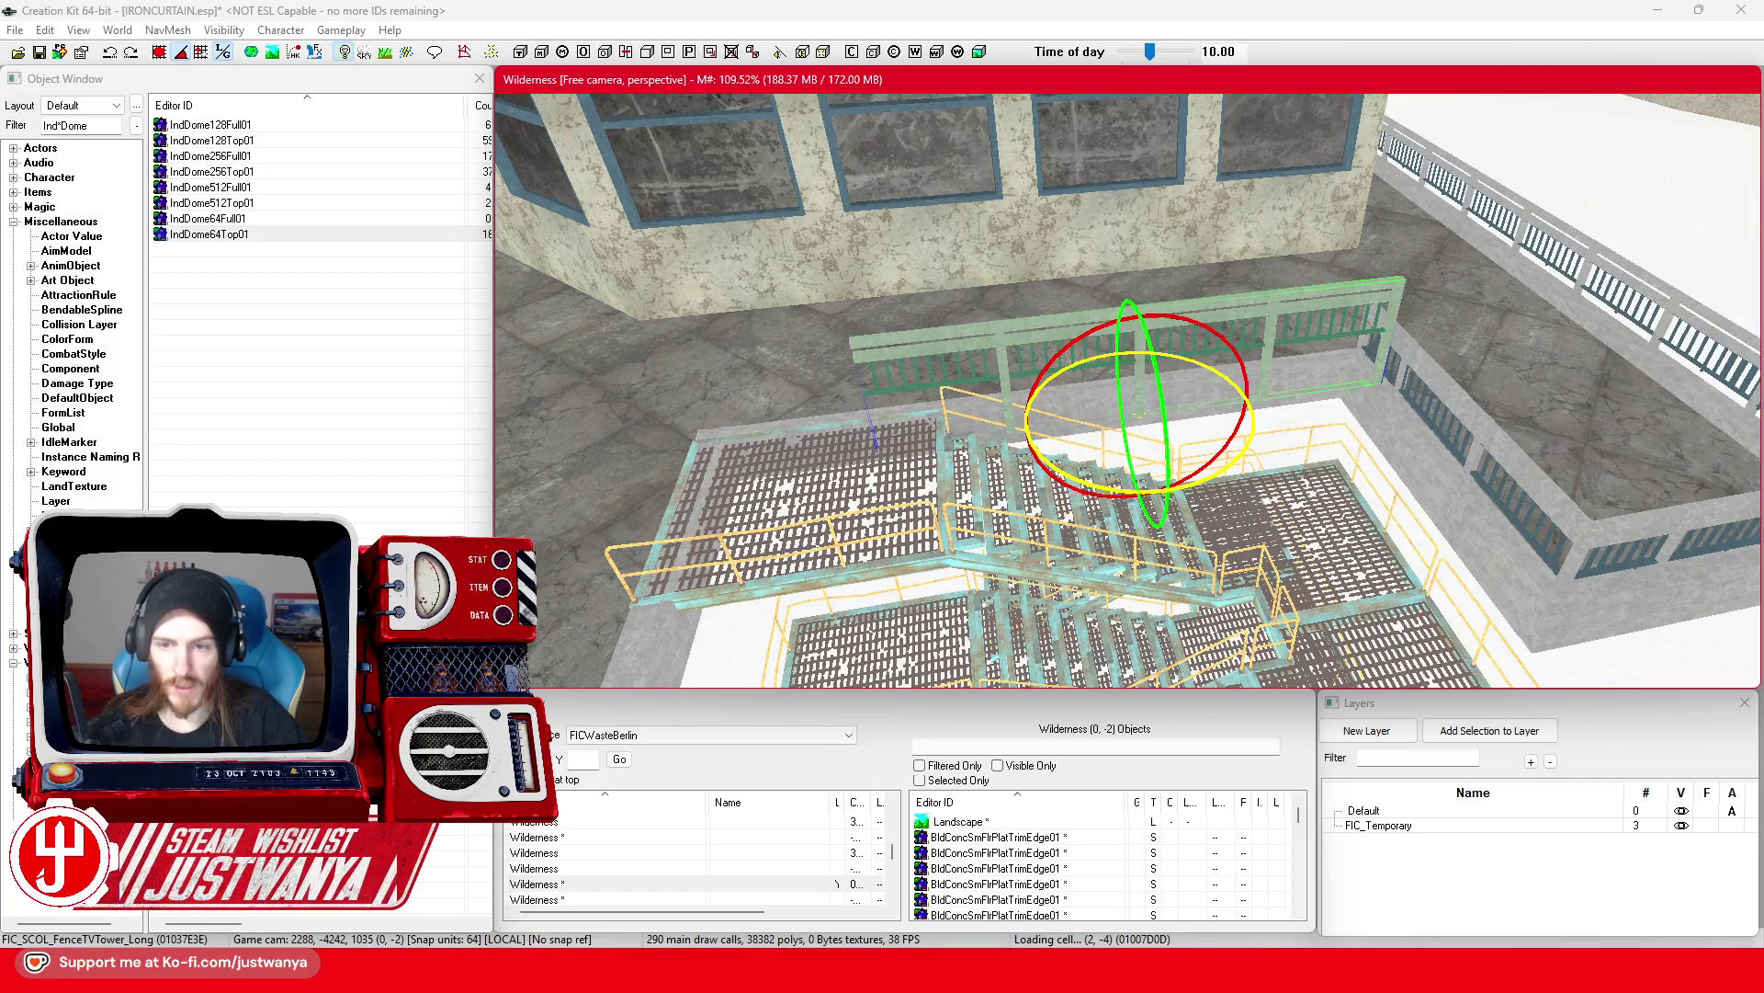
key("w")
scroll(1068, 563, "down", 2)
key("t")
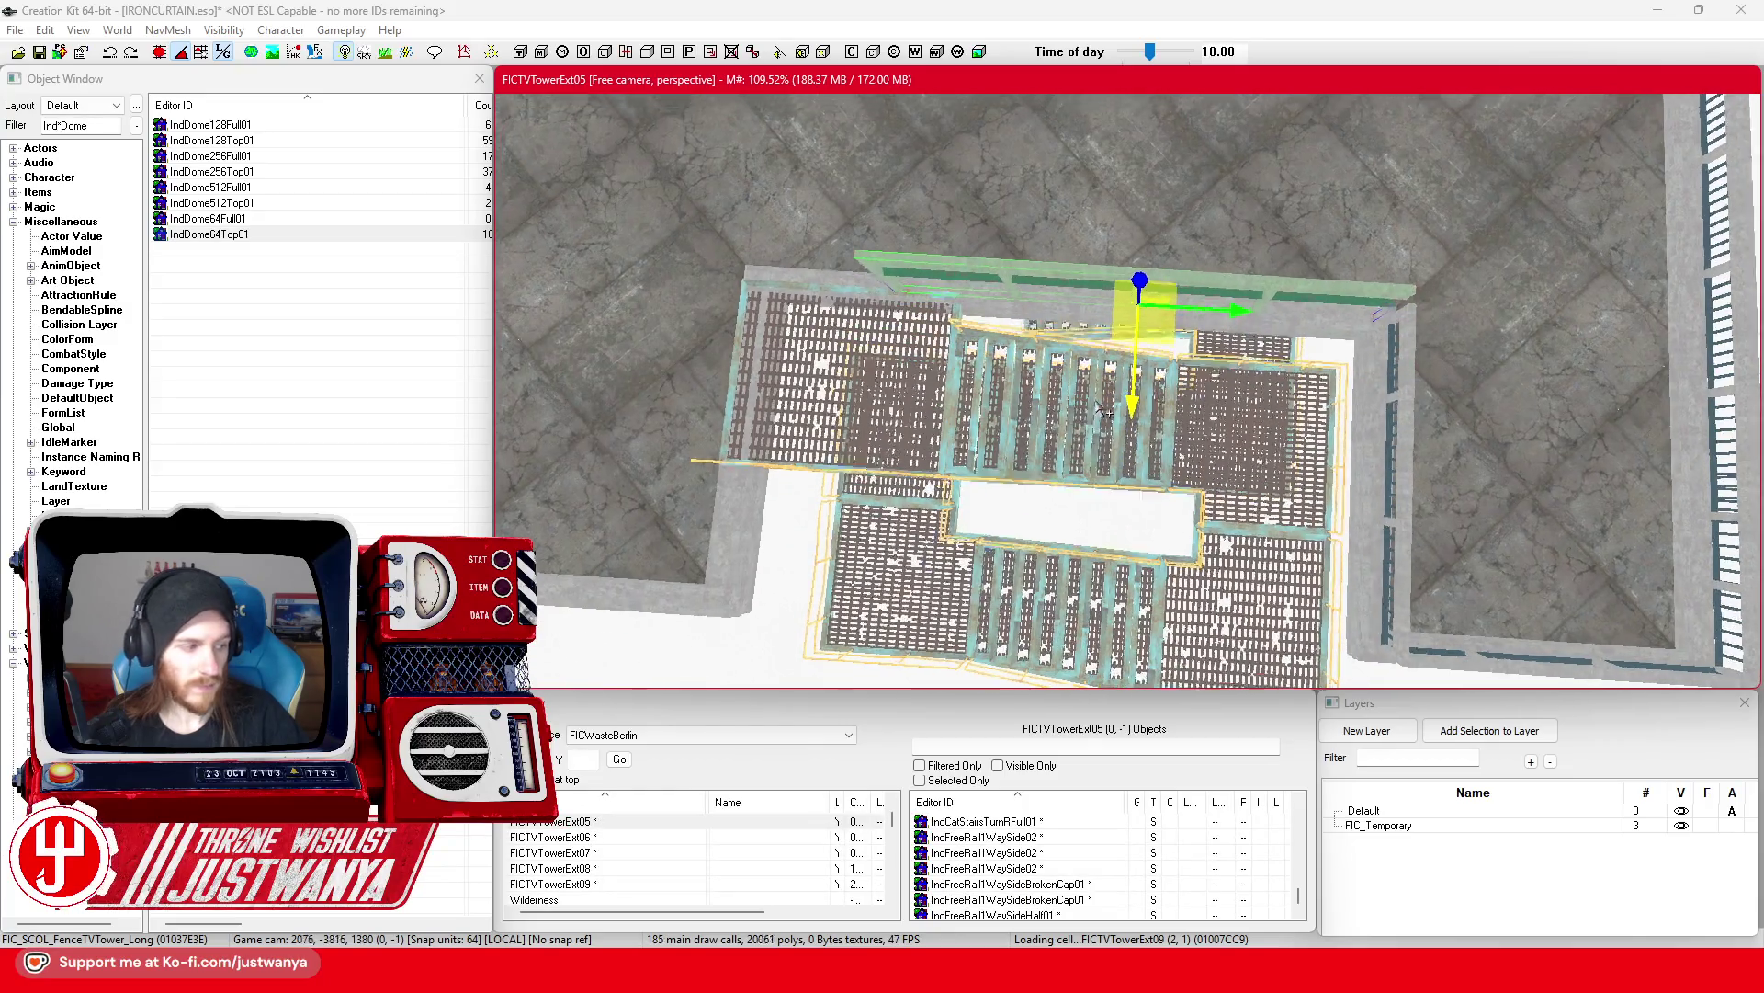
scroll(1006, 339, "up", 5)
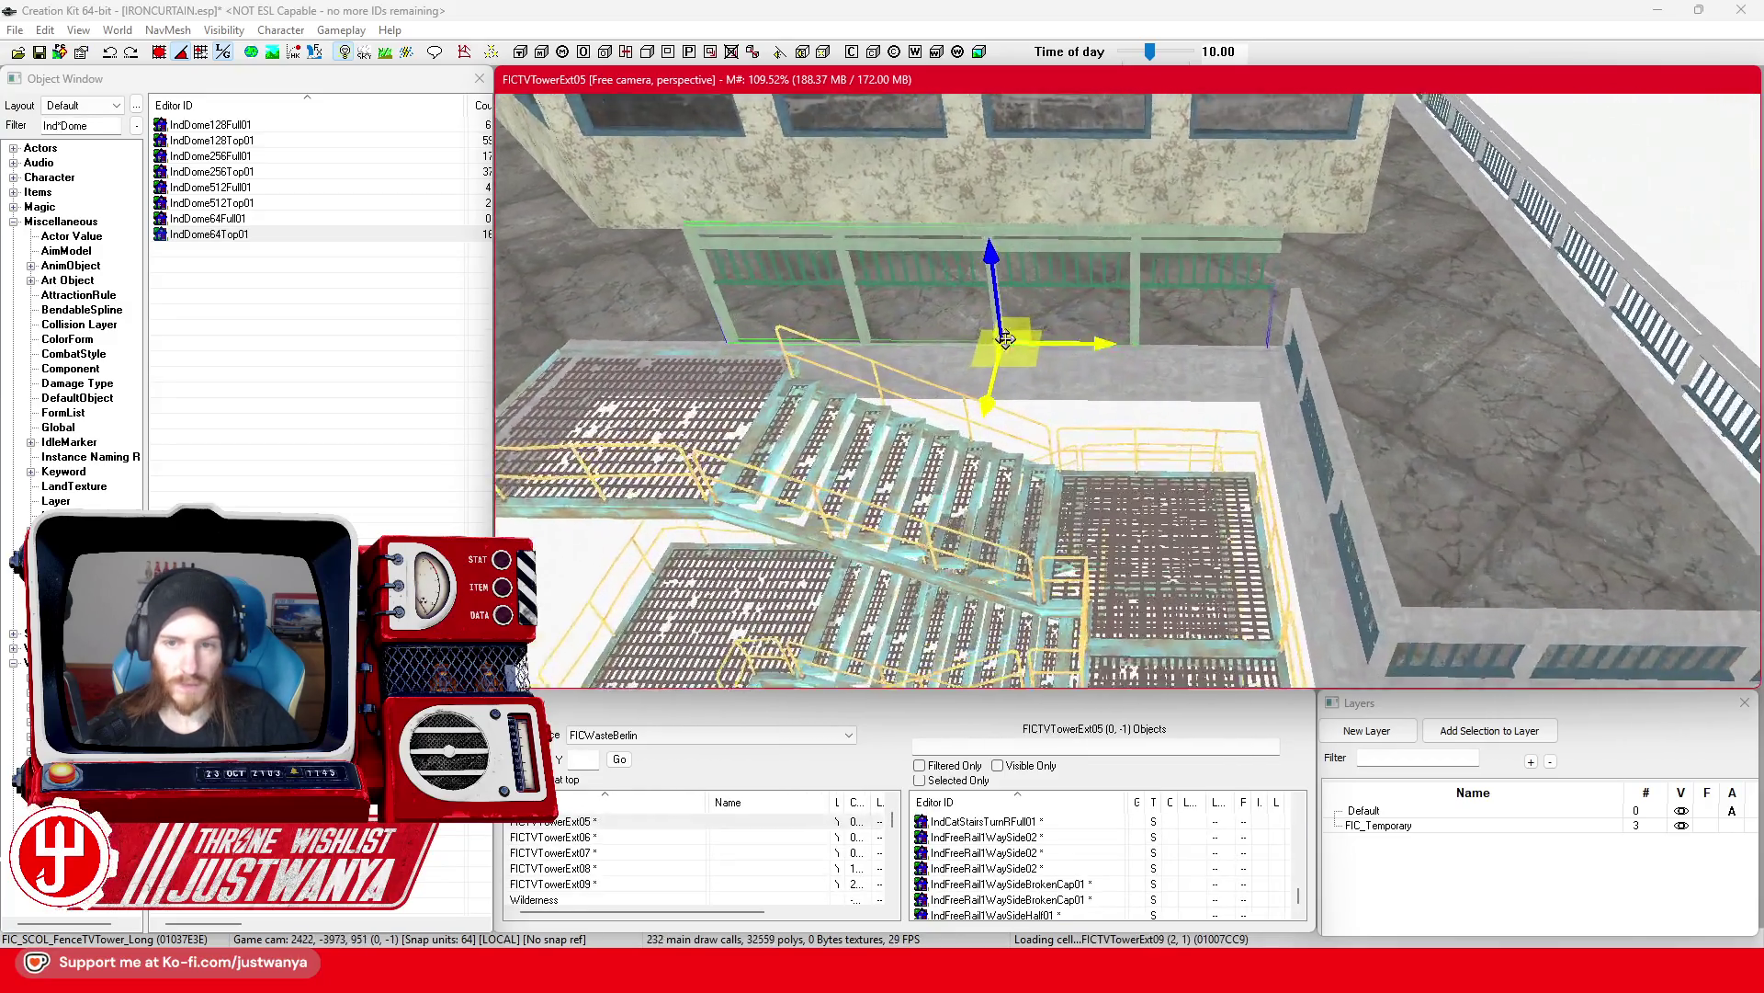
scroll(1007, 339, "up", 3)
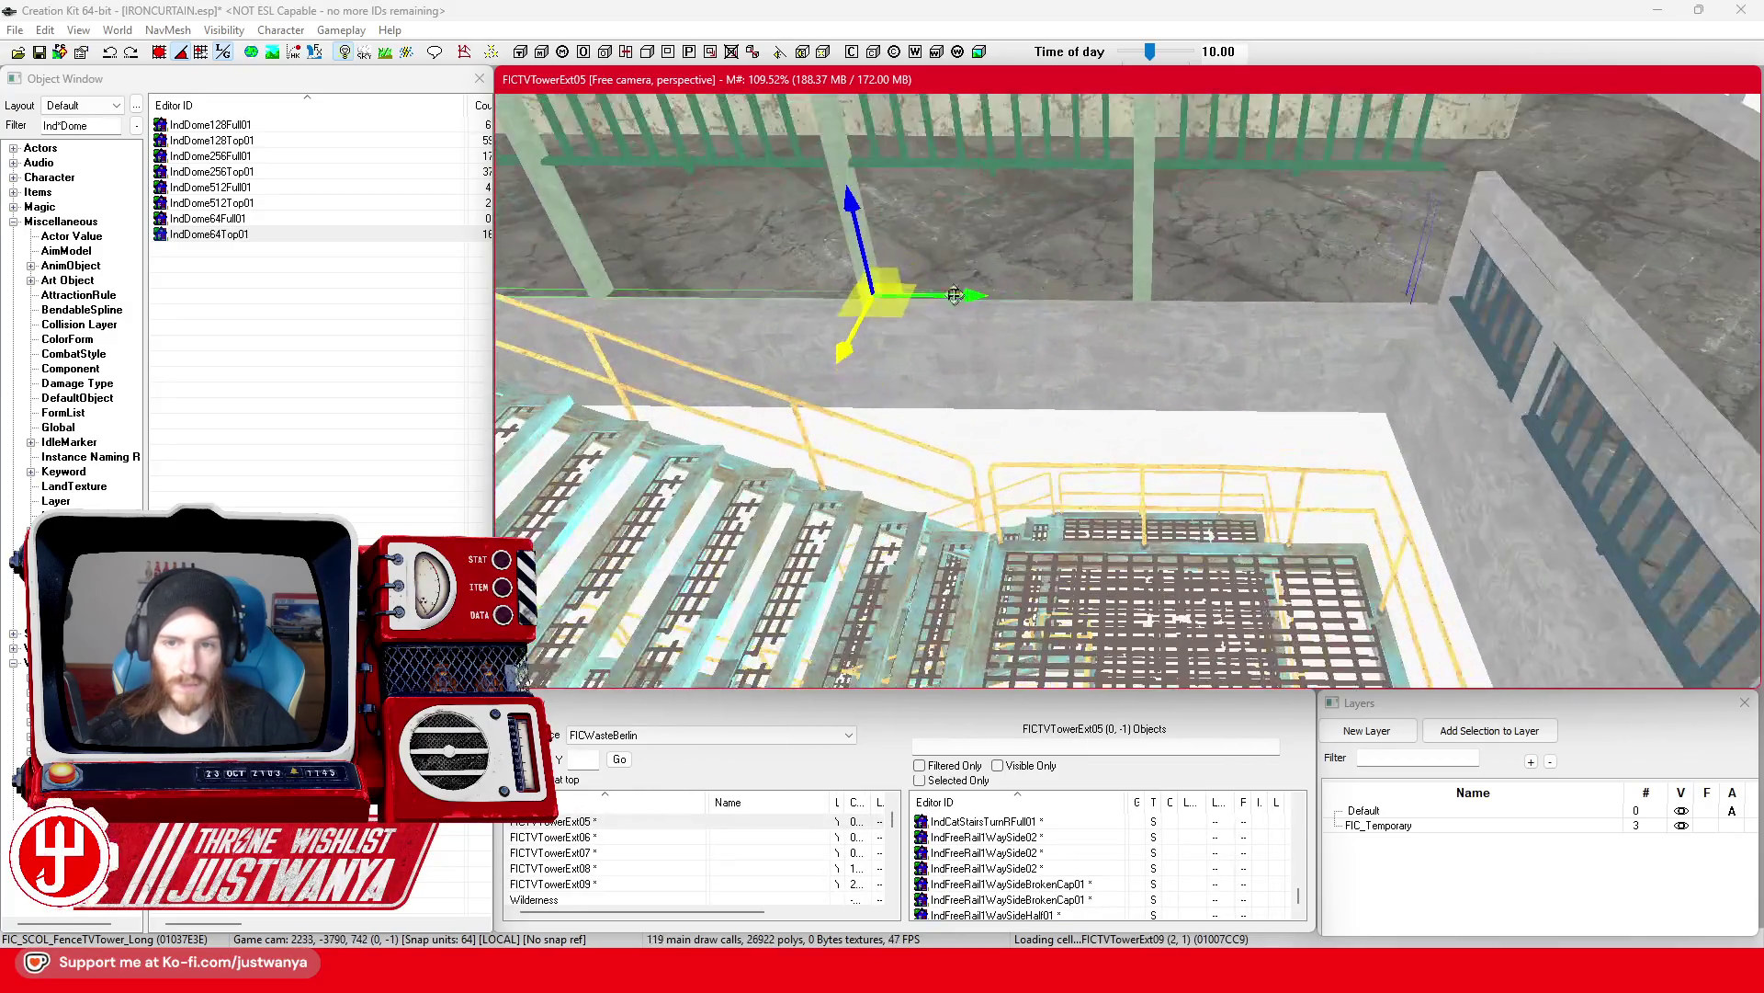
key("shift")
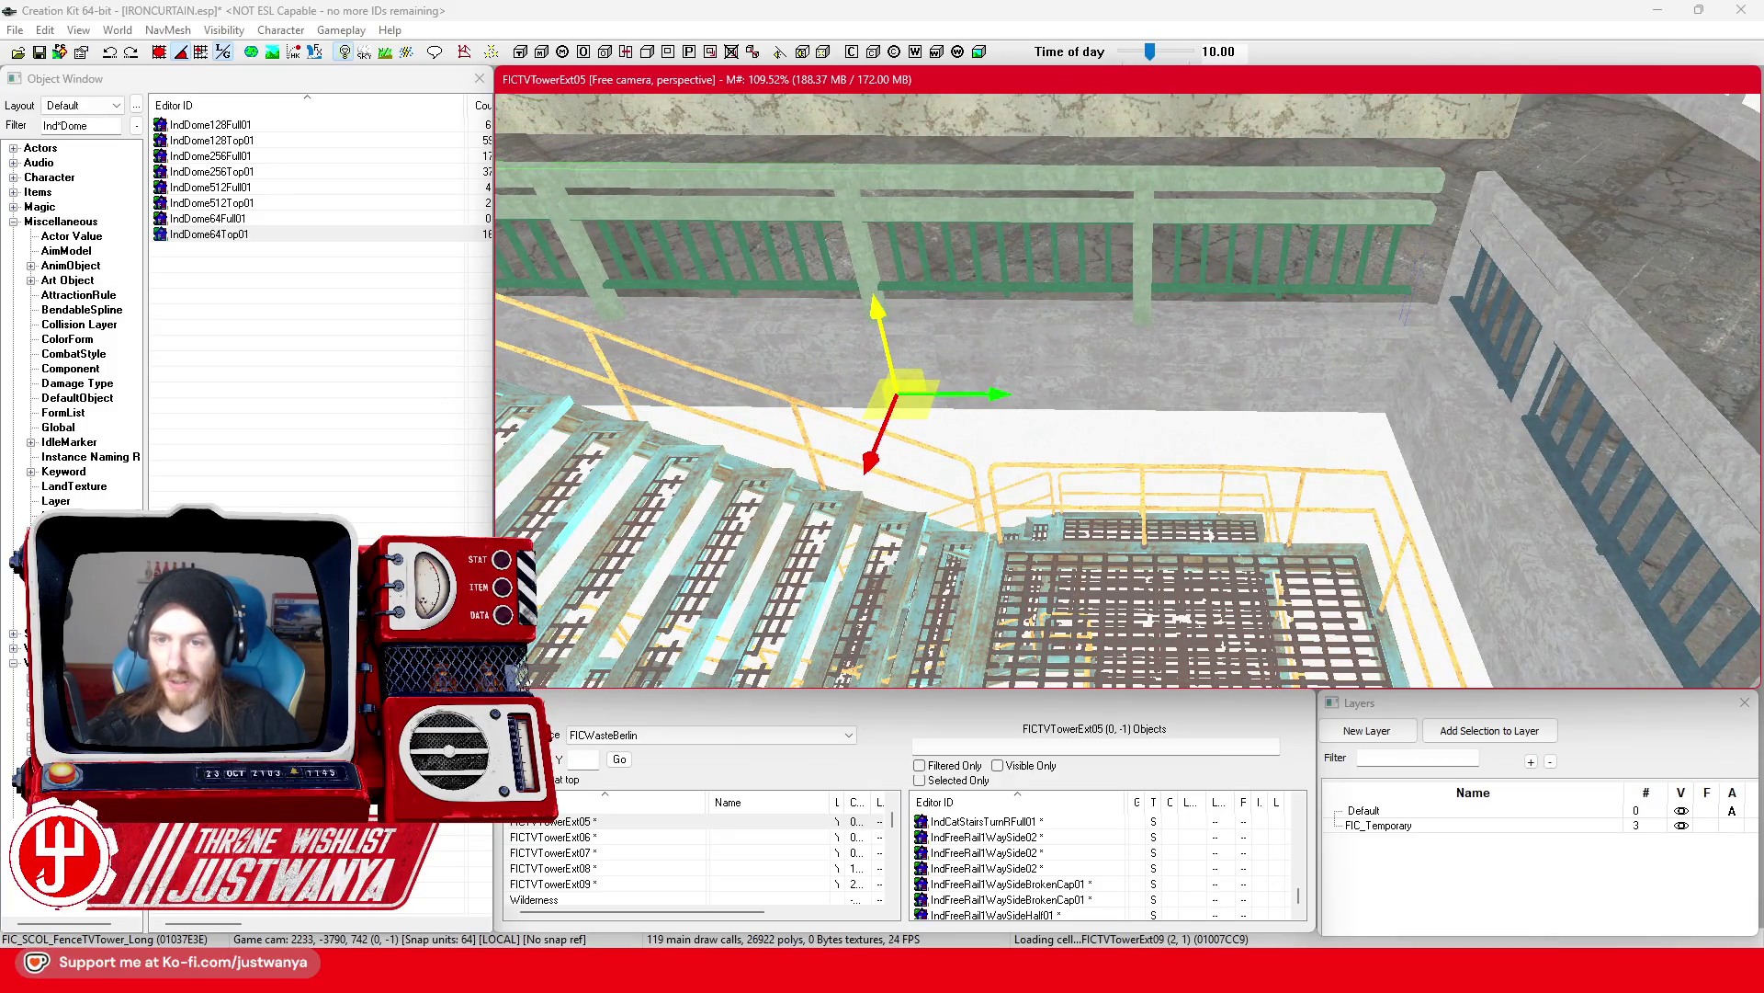
left_click_drag(992, 393, 1023, 393)
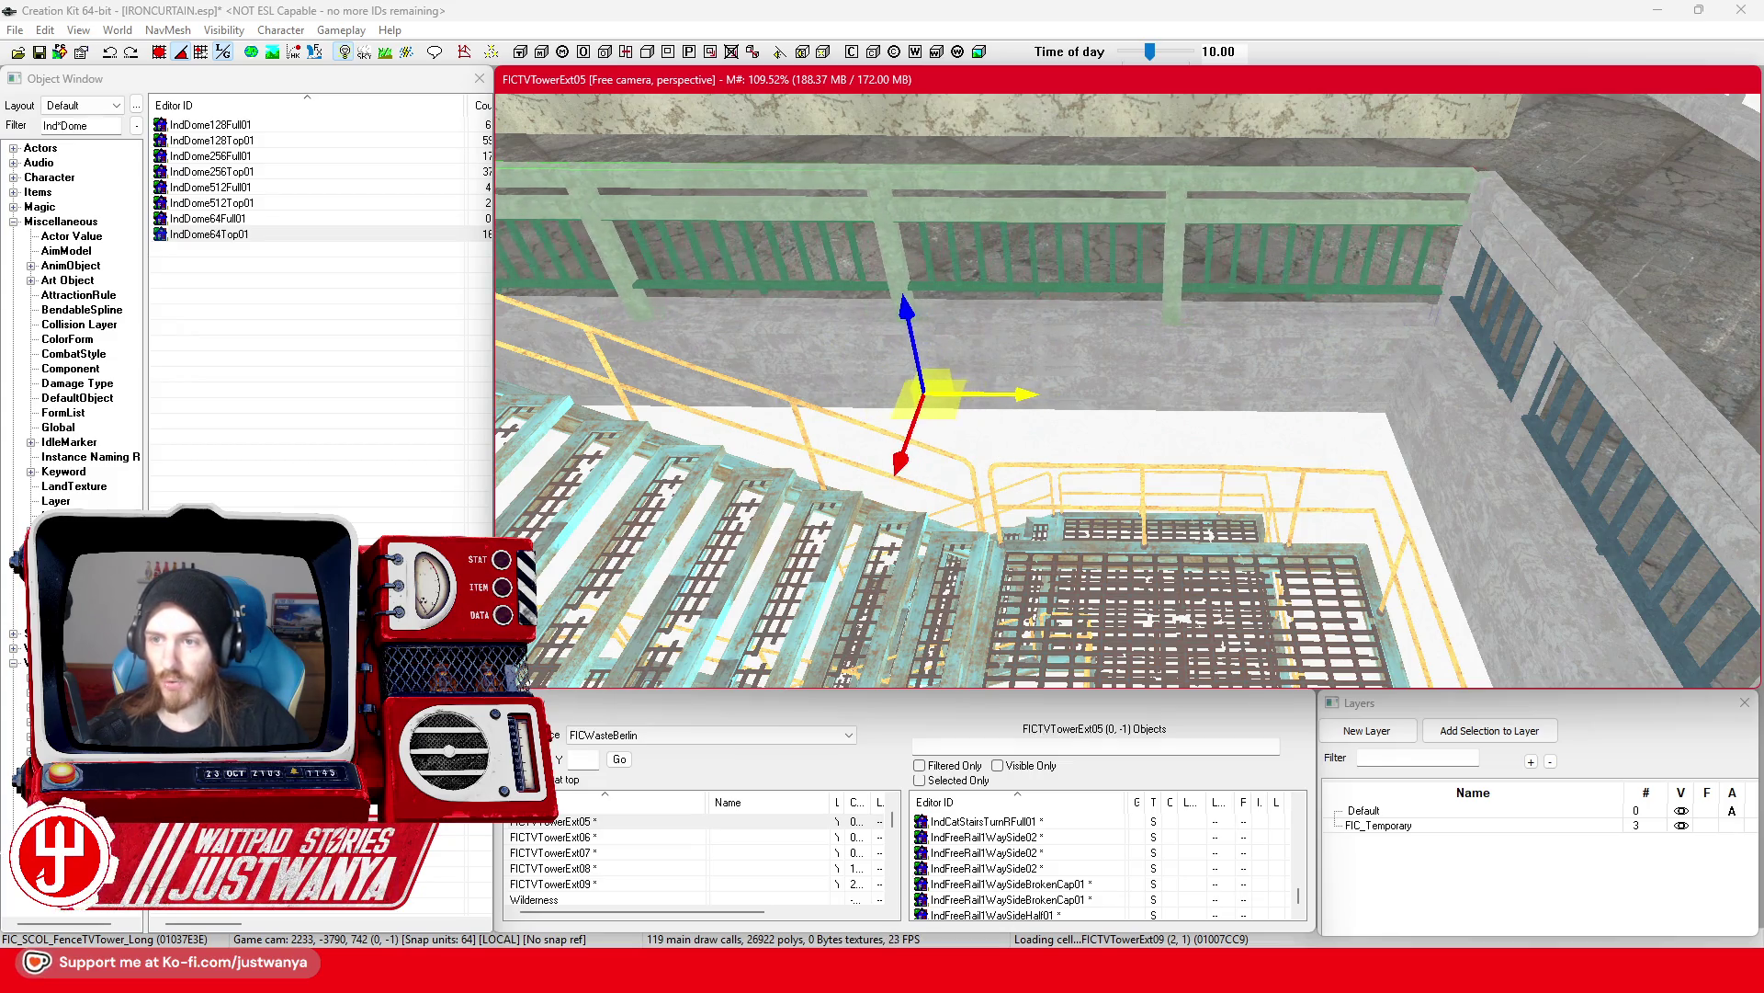
Step: Orbit around the long railing to check it lines up with the stair opening
key("shift")
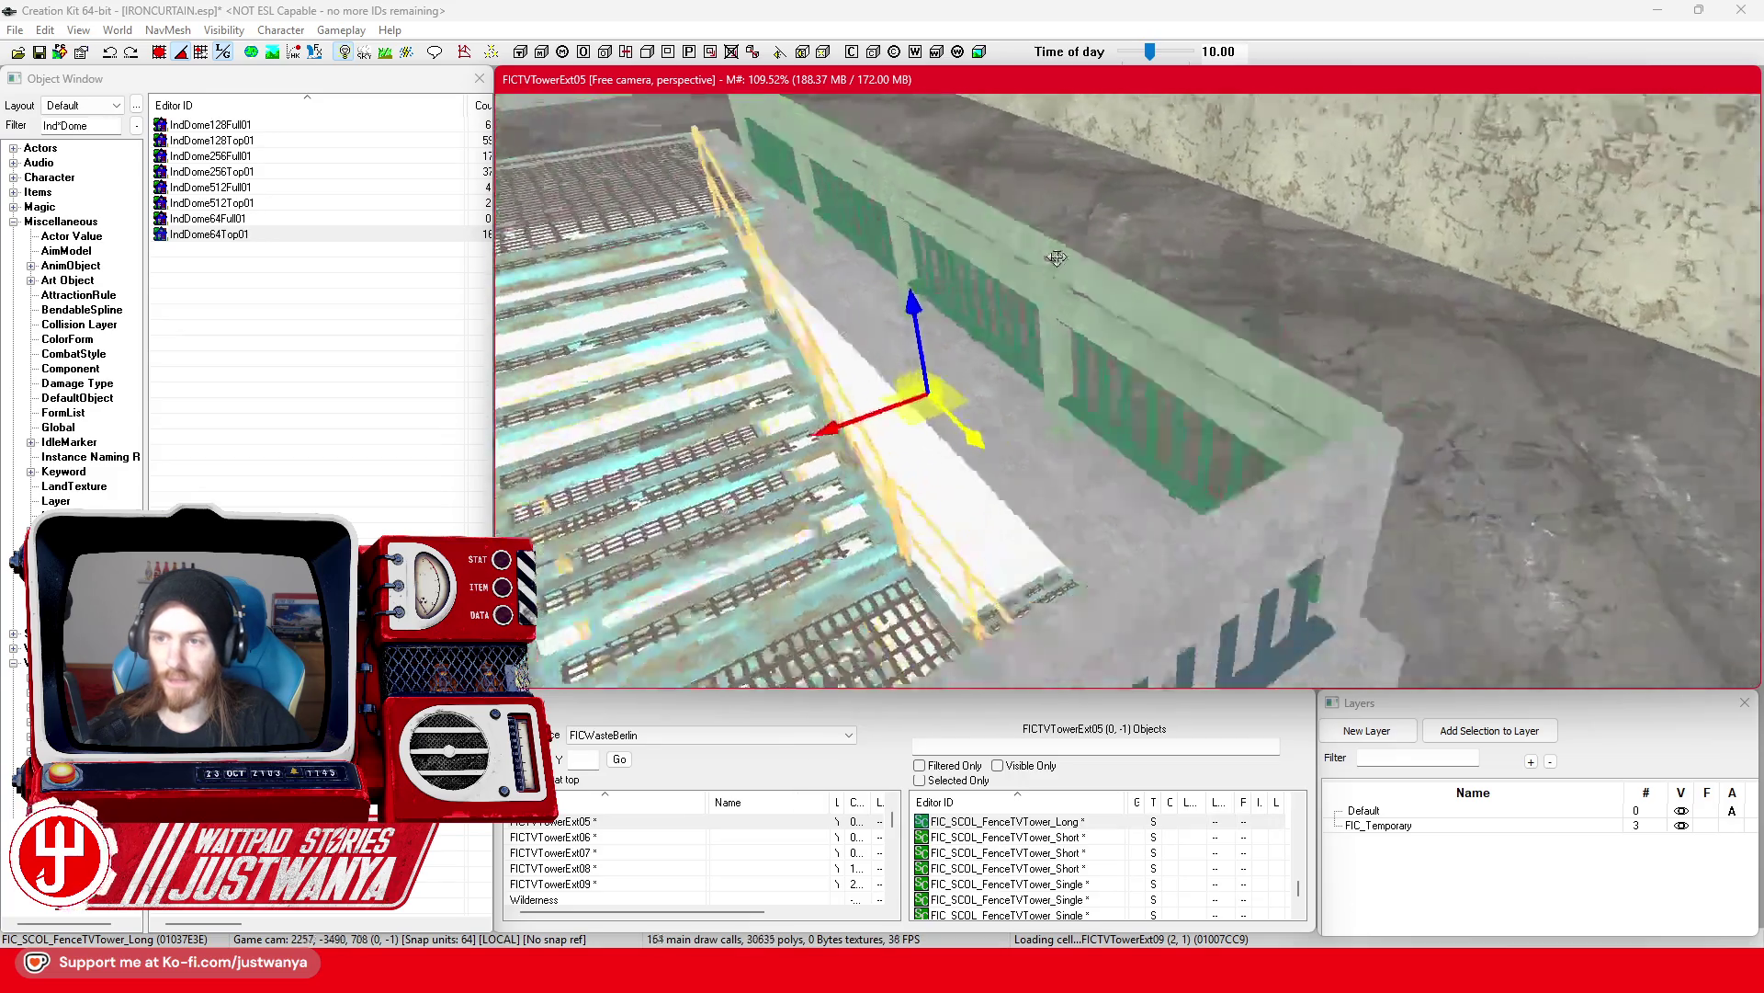
key("shift")
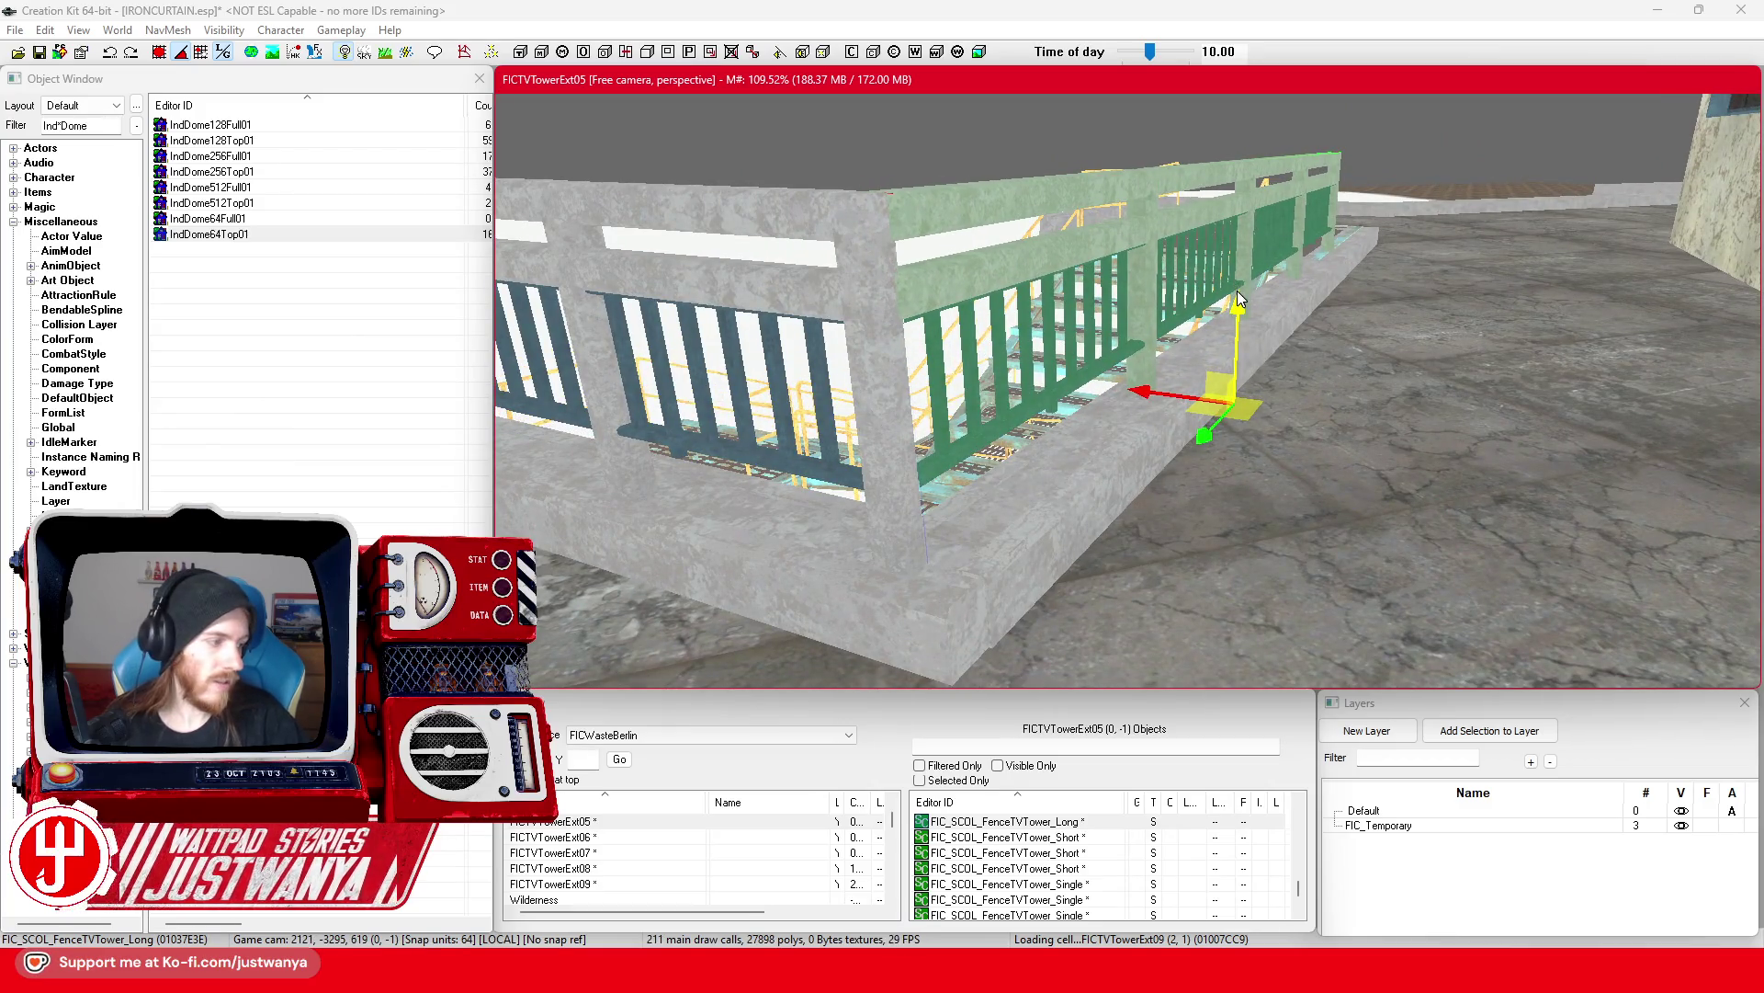
key("shift")
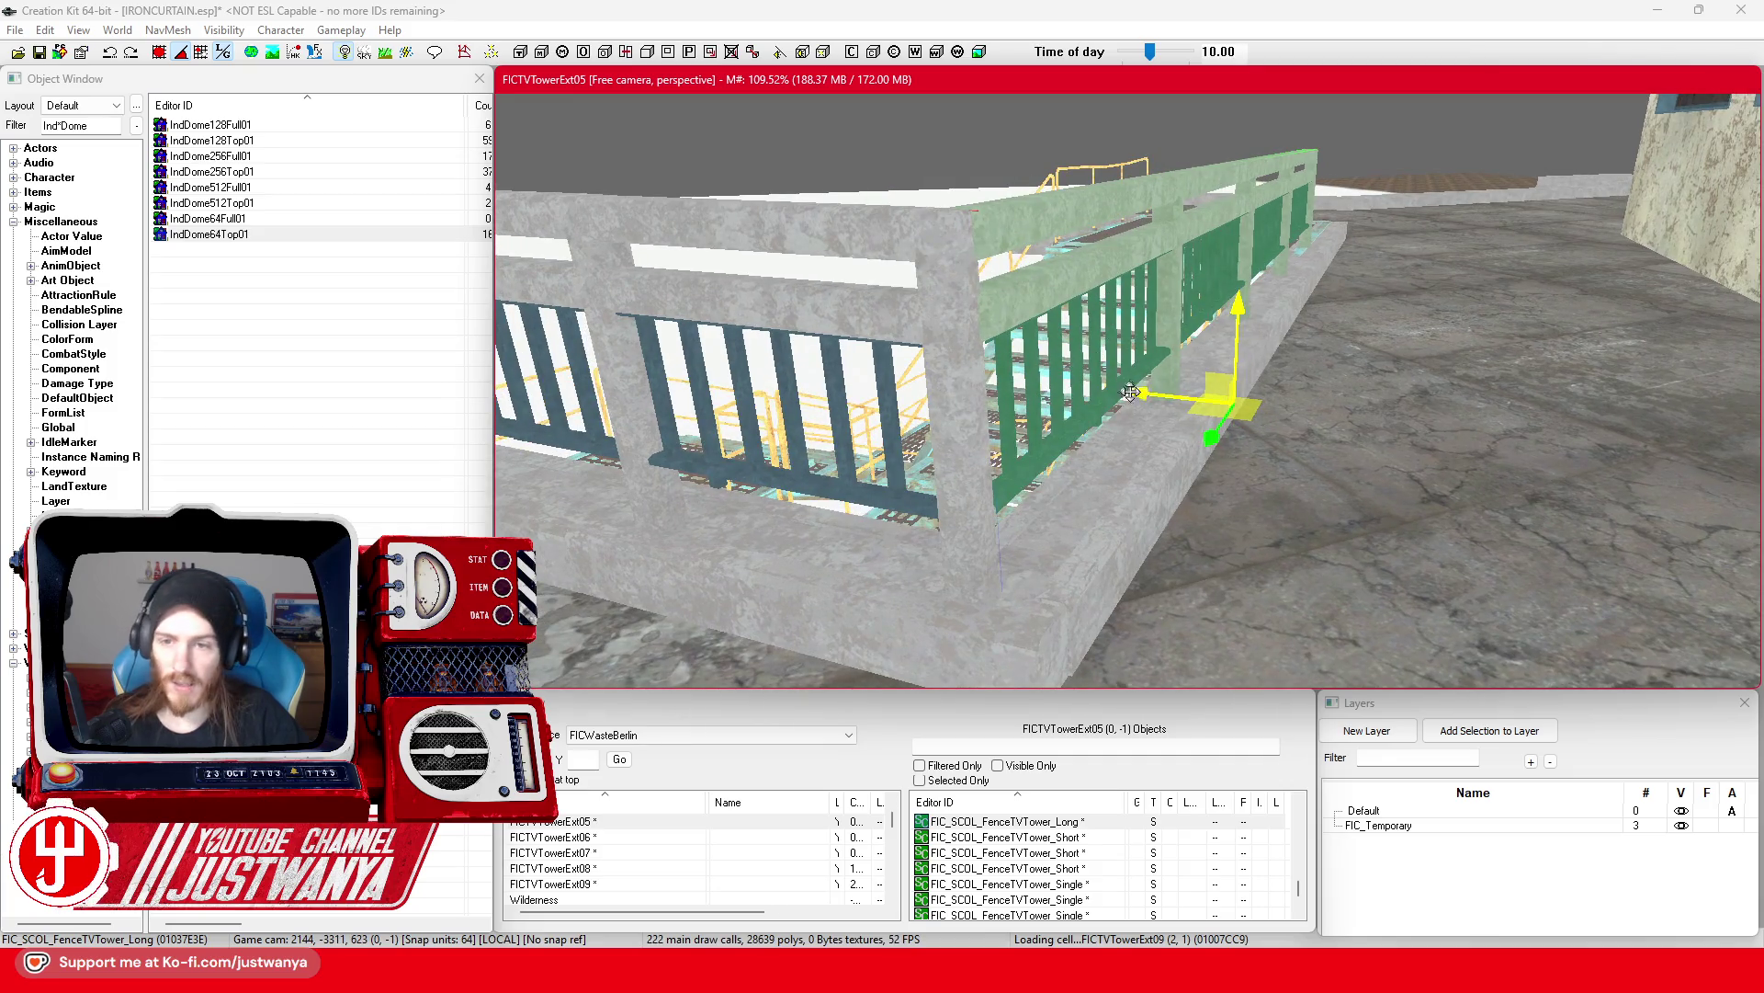
key("shift")
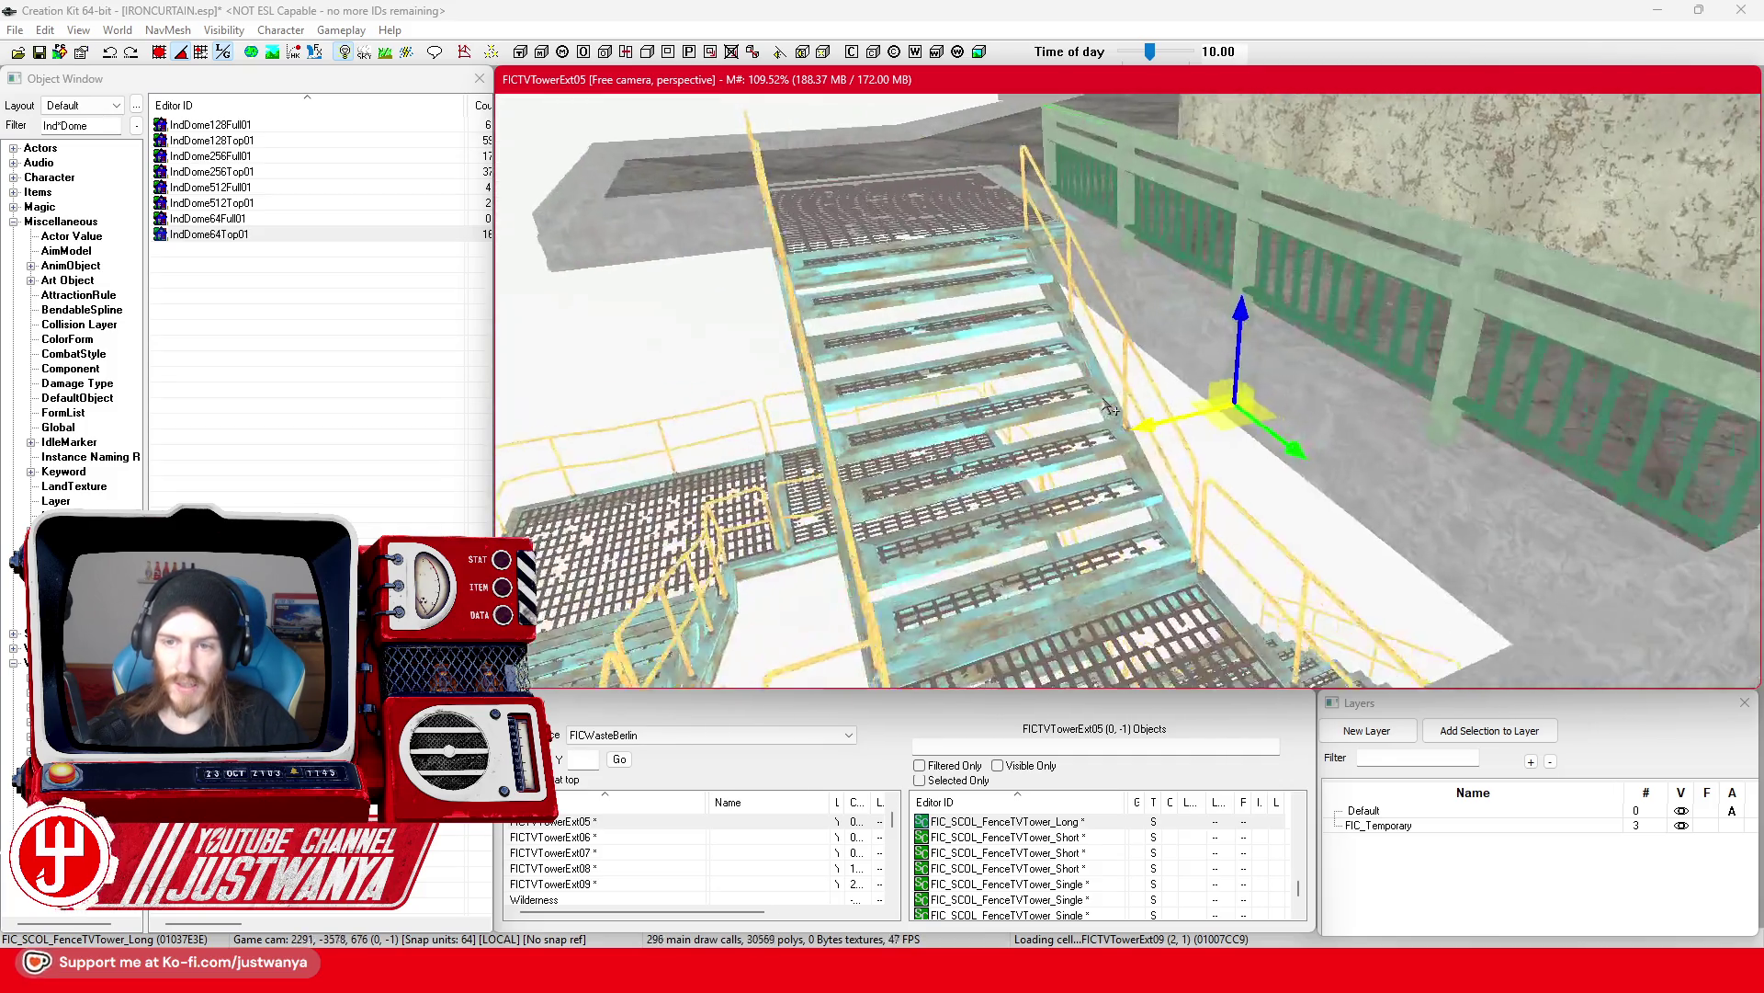
key("shift")
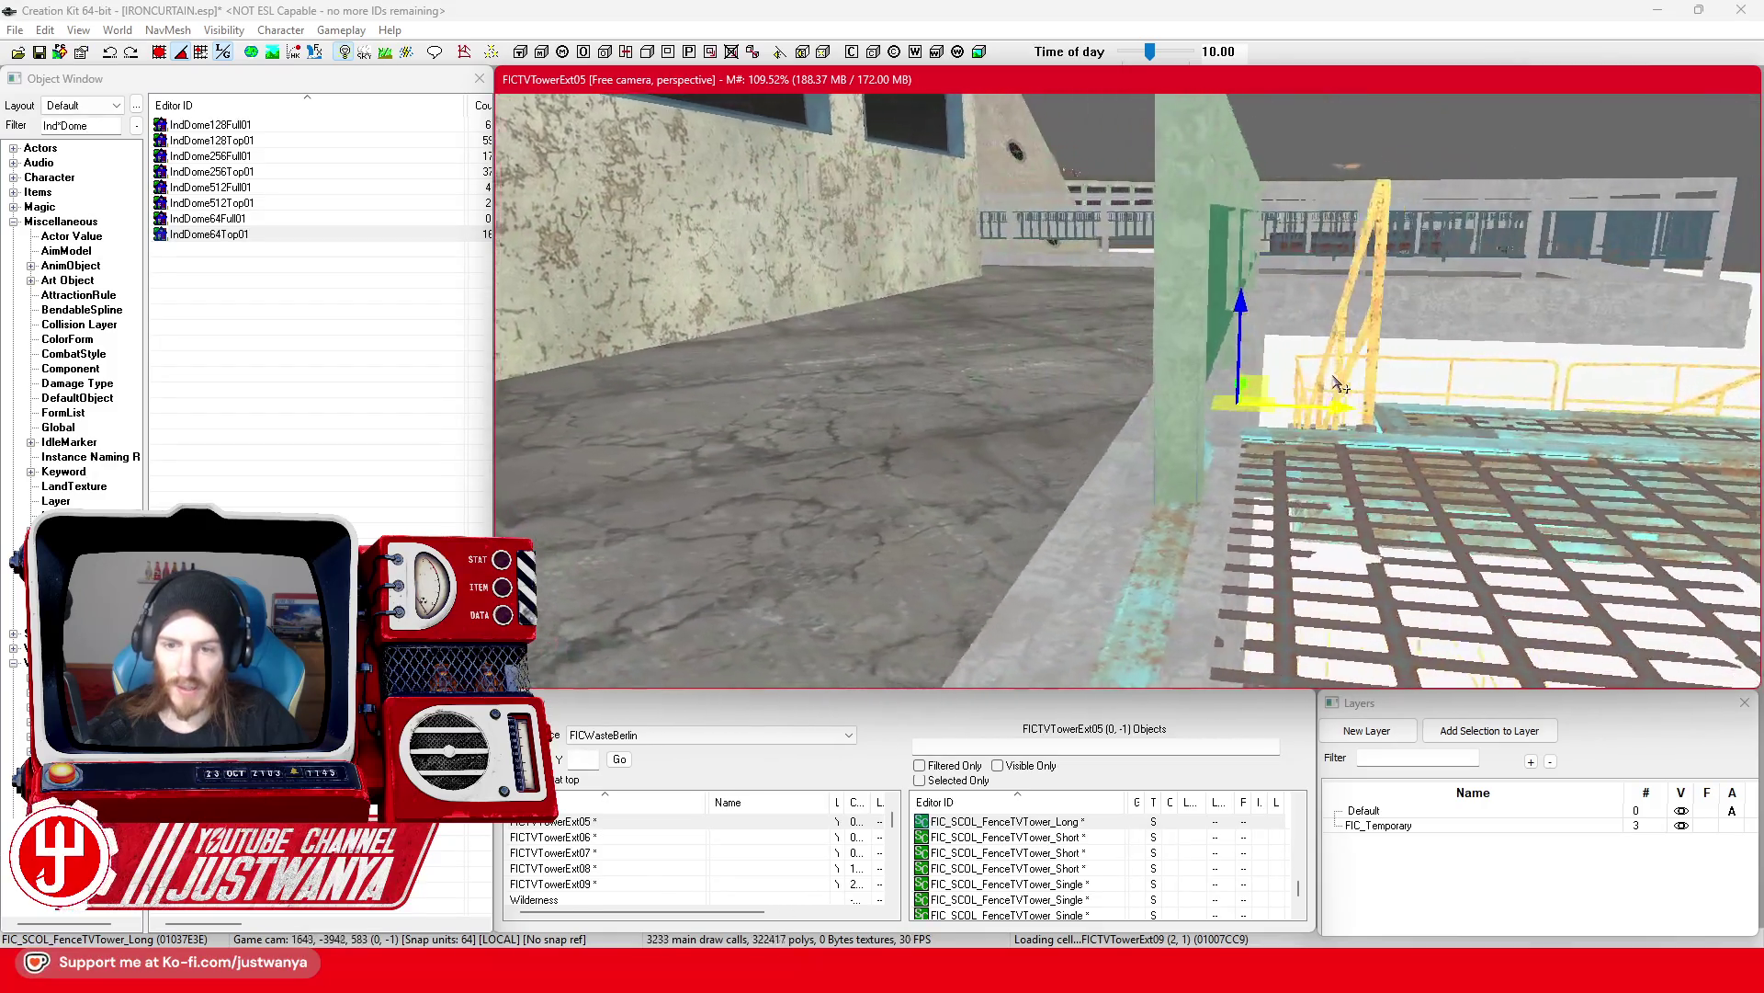
scroll(1197, 434, "down", 8)
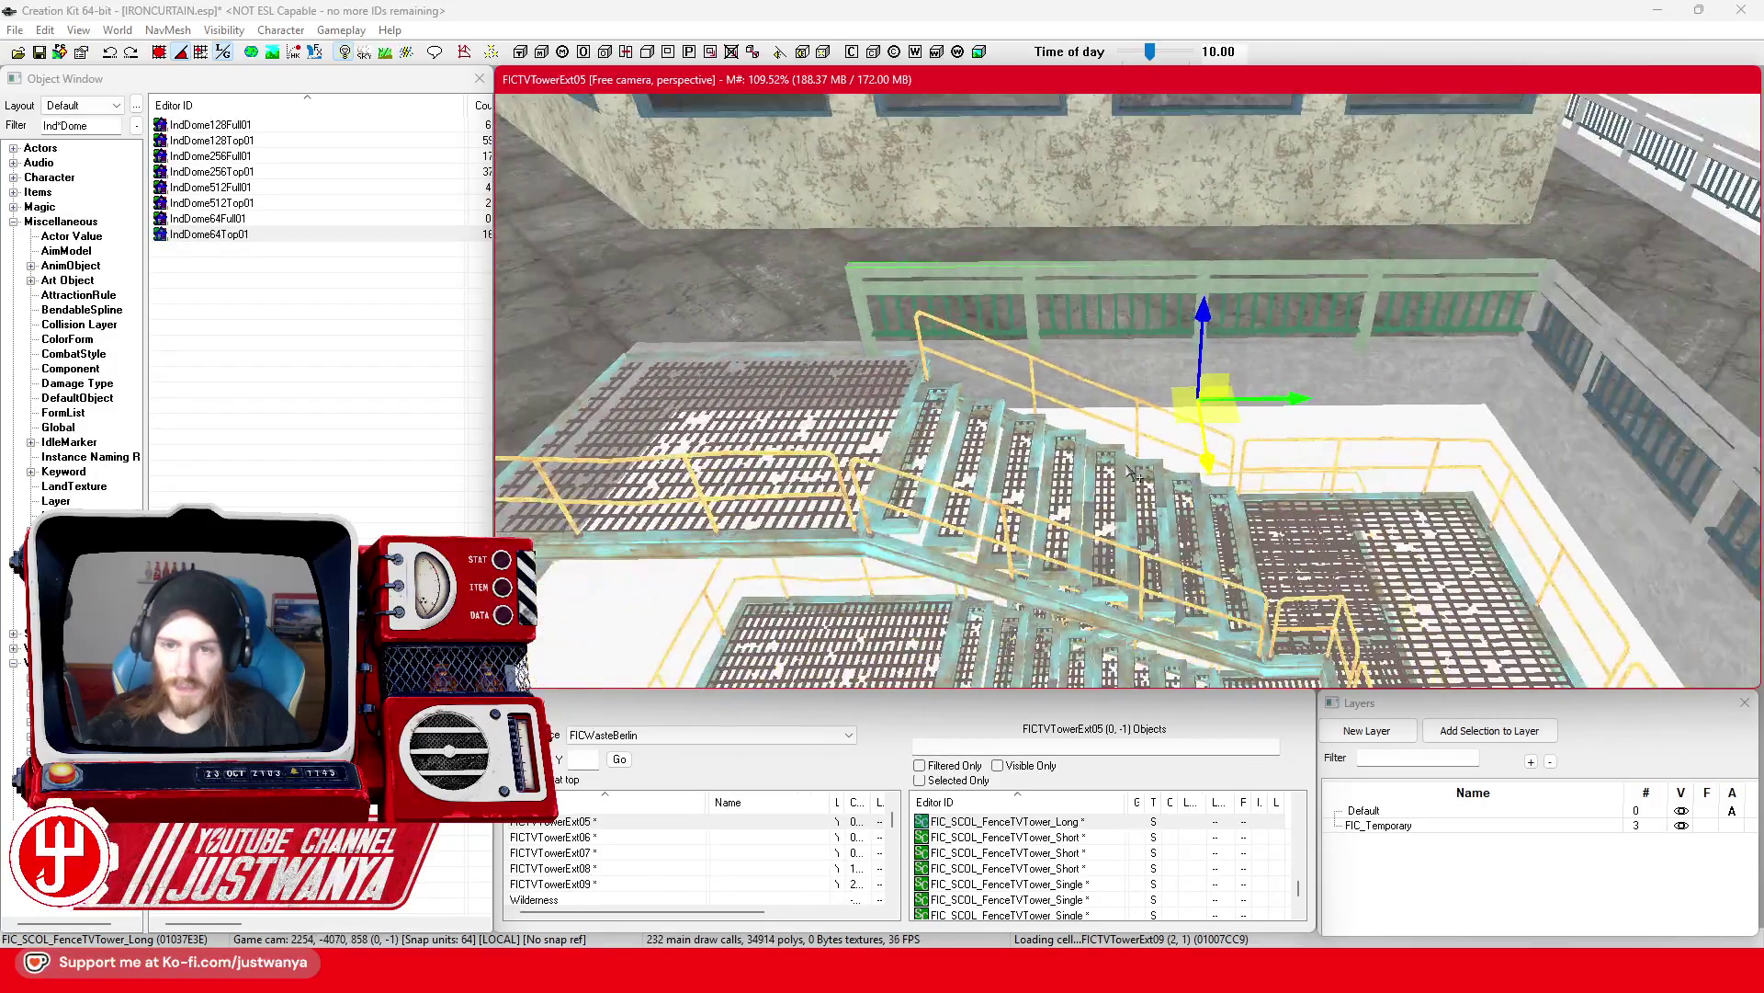
key("shift")
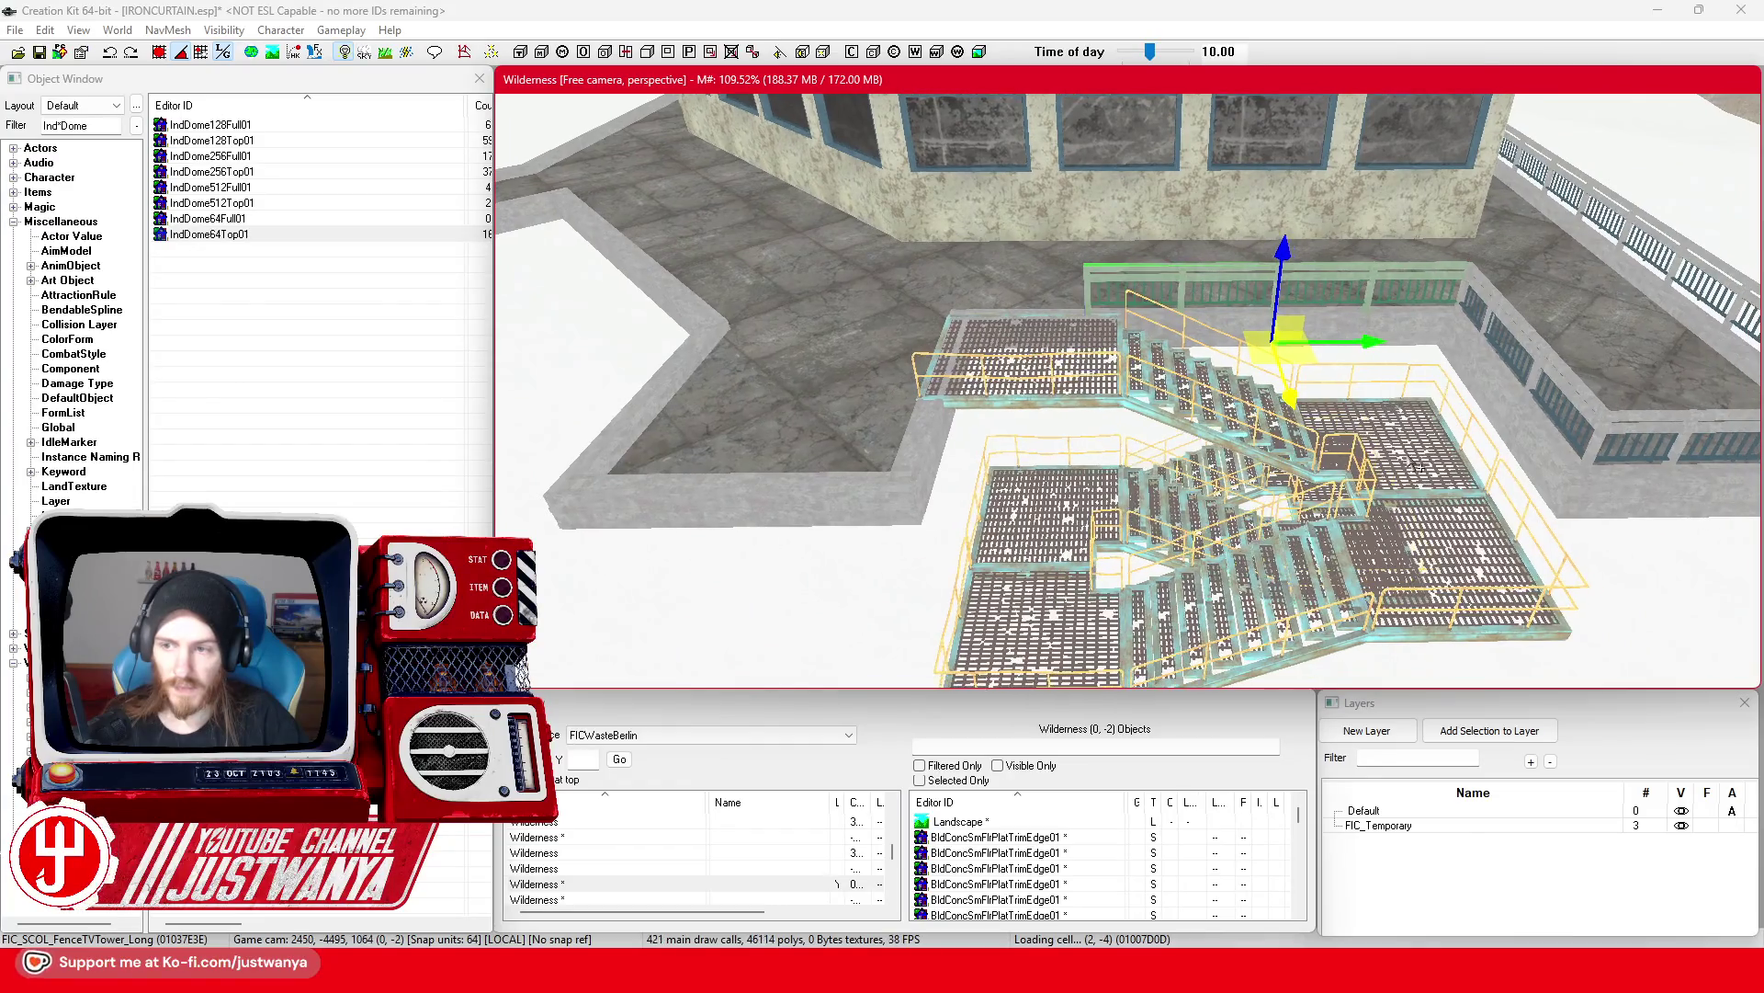
Step: Move the short fence left onto the floor by the stairwell and turn it about 90 degrees
left_click(1577, 393)
left_click(1015, 404)
left_click_drag(936, 437, 770, 434)
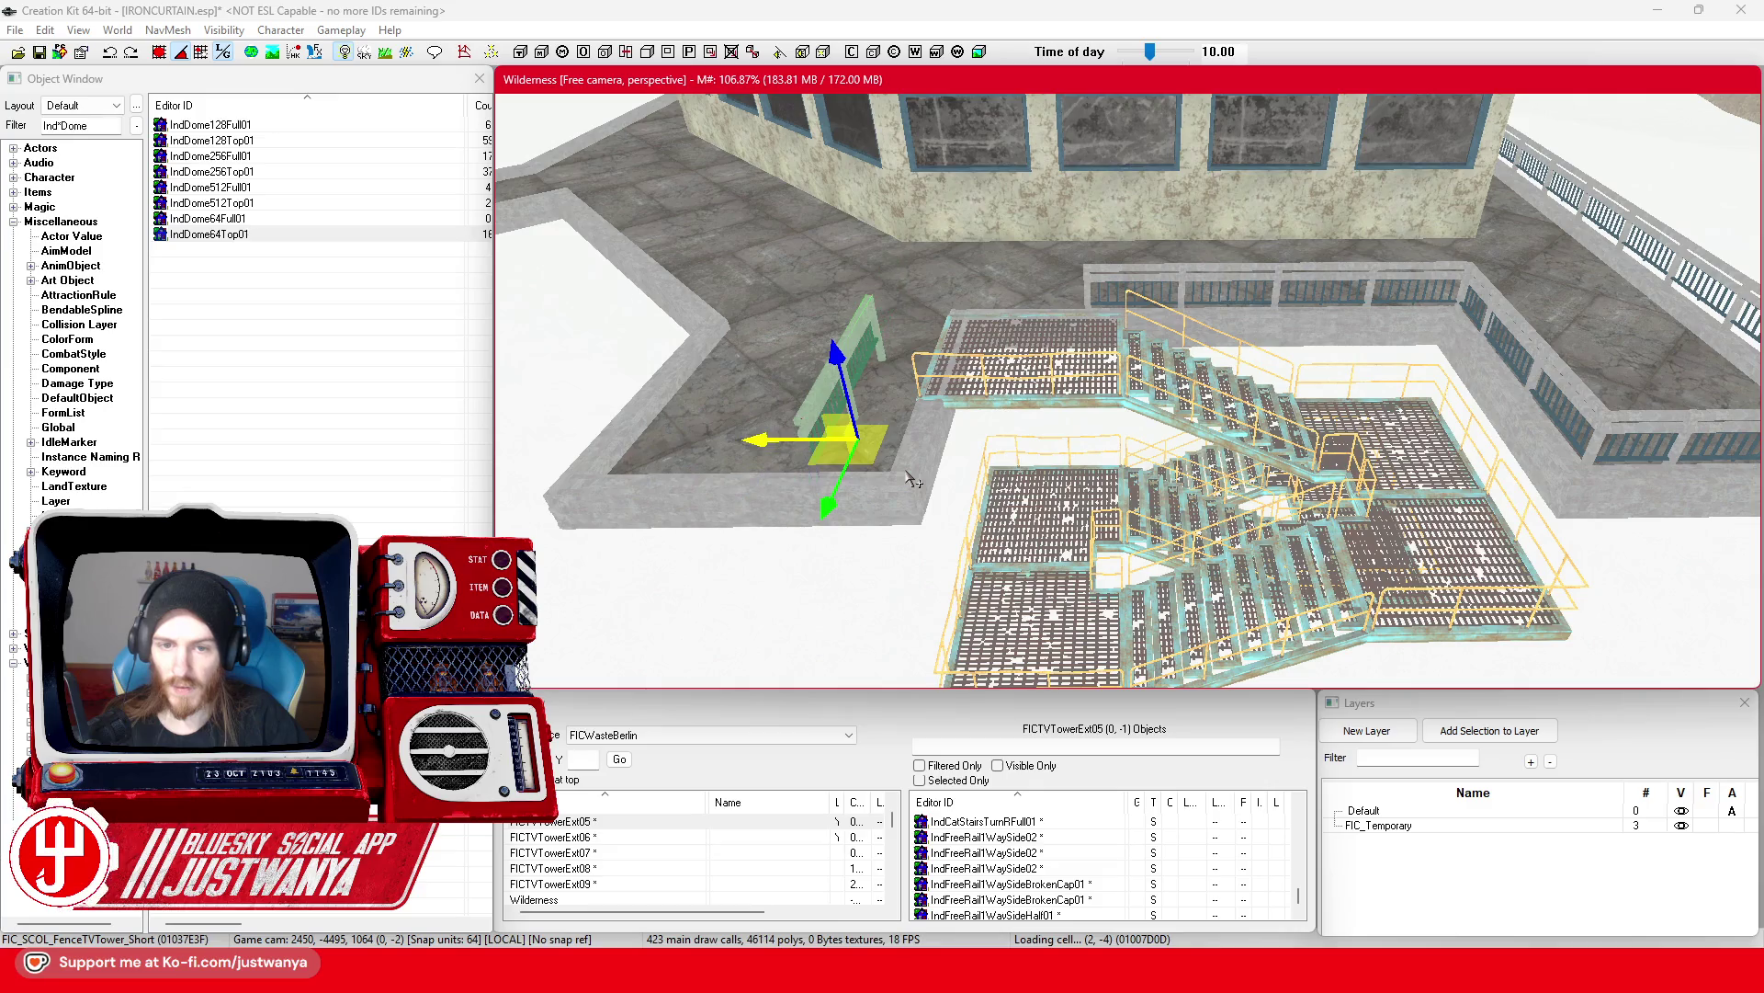
scroll(905, 478, "down", 5)
key("shift")
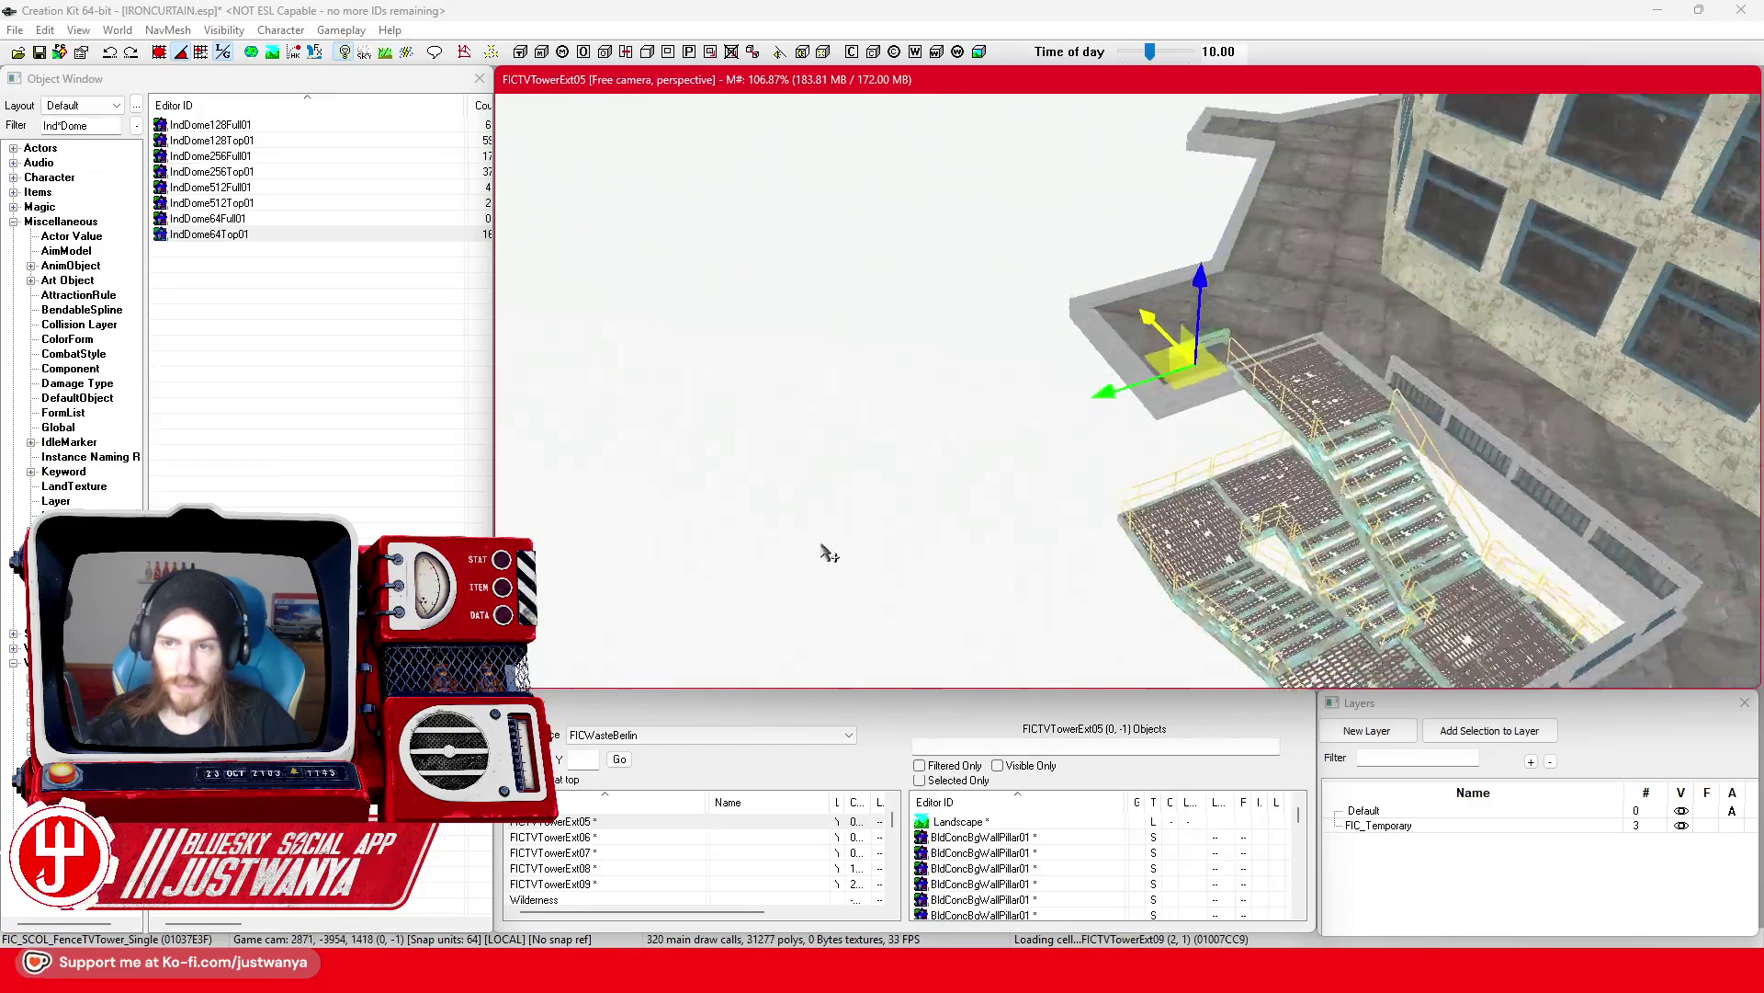
scroll(1056, 592, "up", 4)
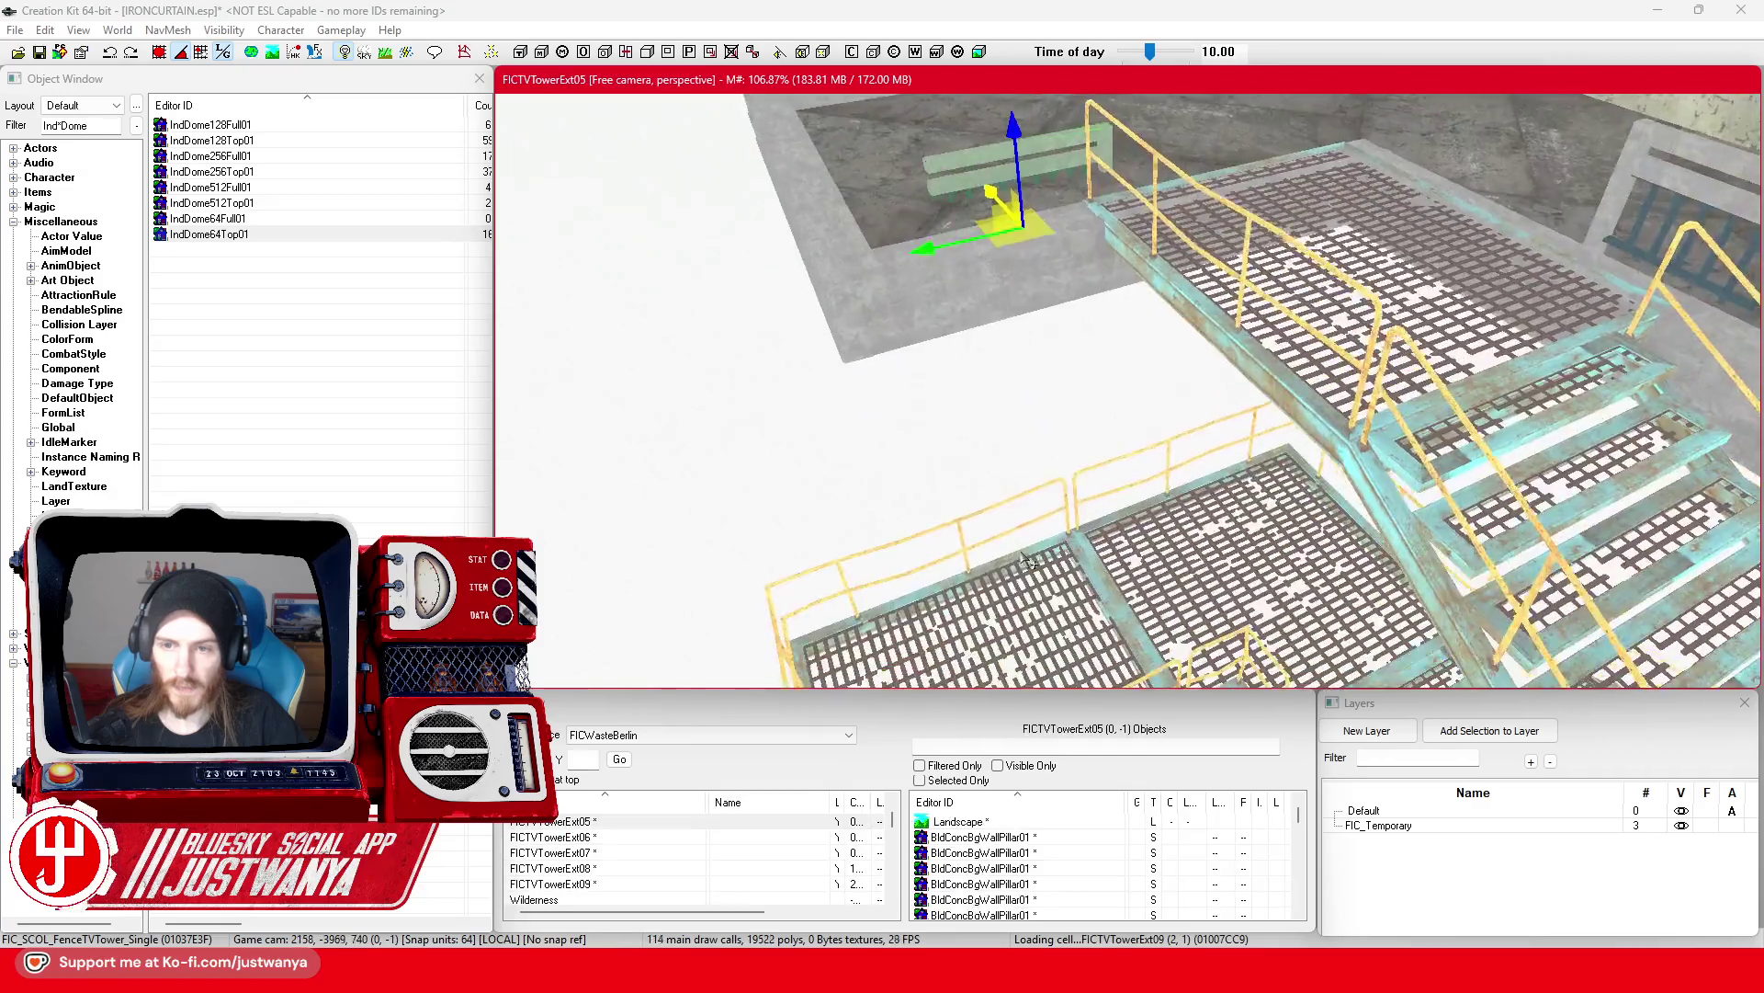
key("e")
left_click_drag(1047, 419, 1112, 432)
key("w")
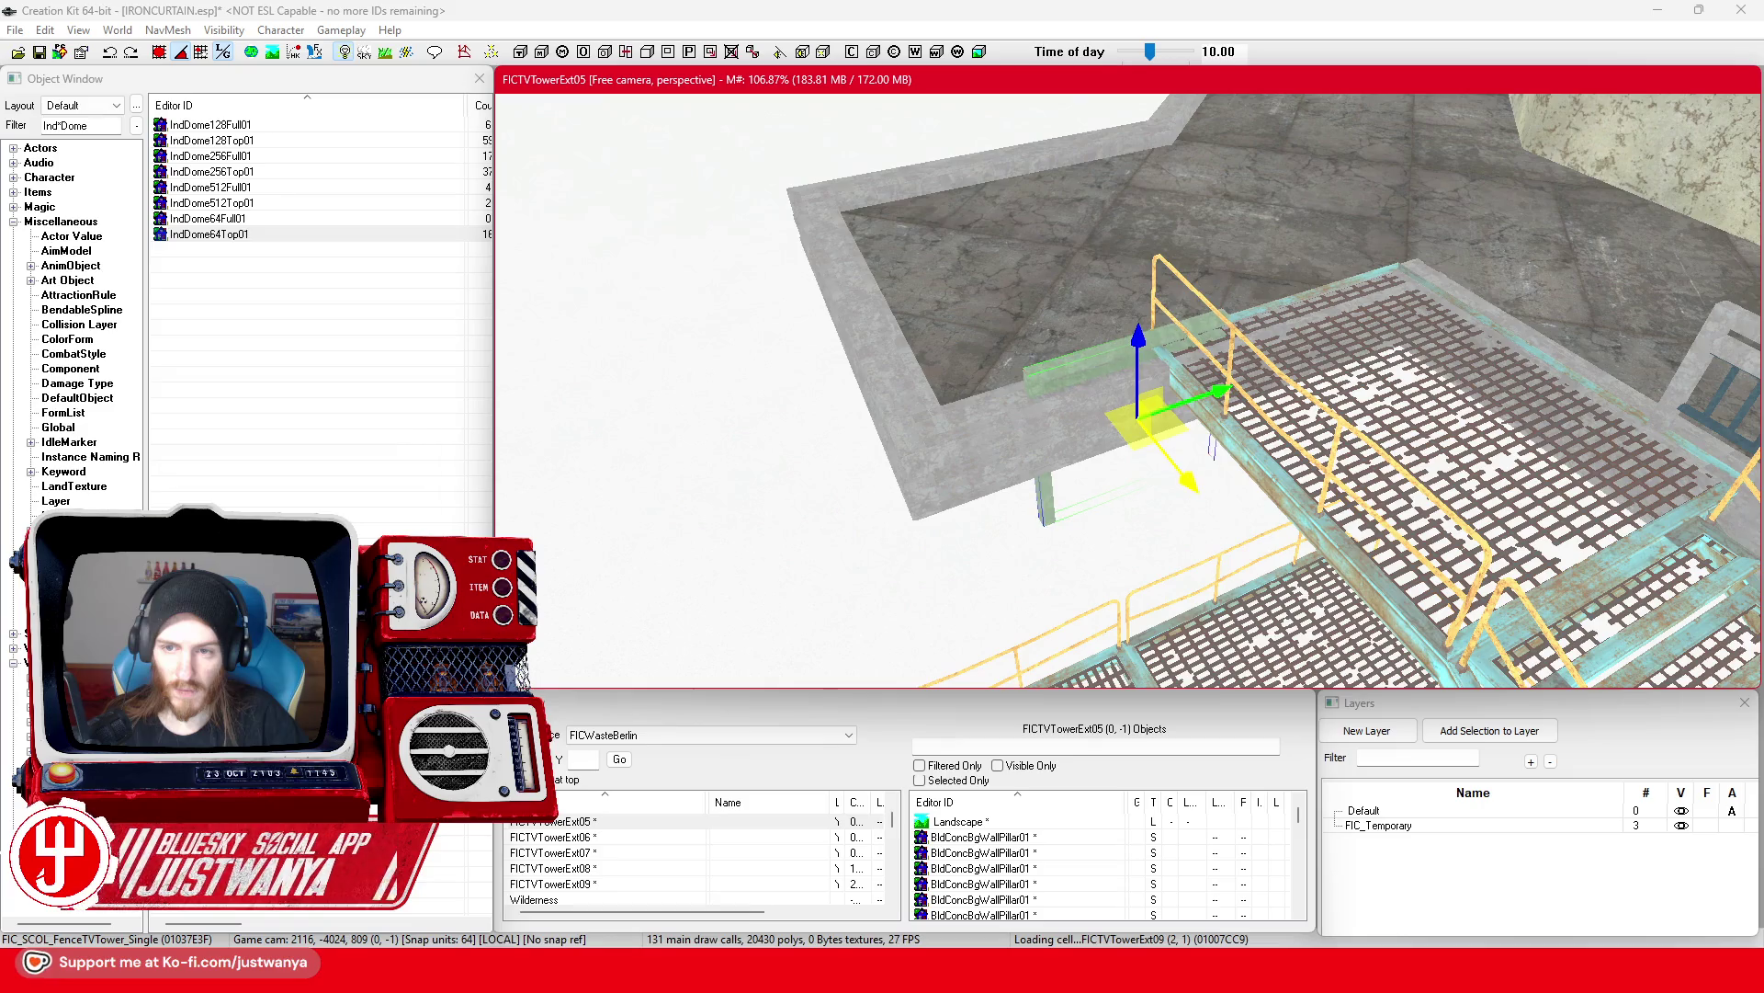
mouse_move(1139, 368)
left_mouse_down()
mouse_move(1140, 299)
mouse_move(1117, 375)
left_mouse_up()
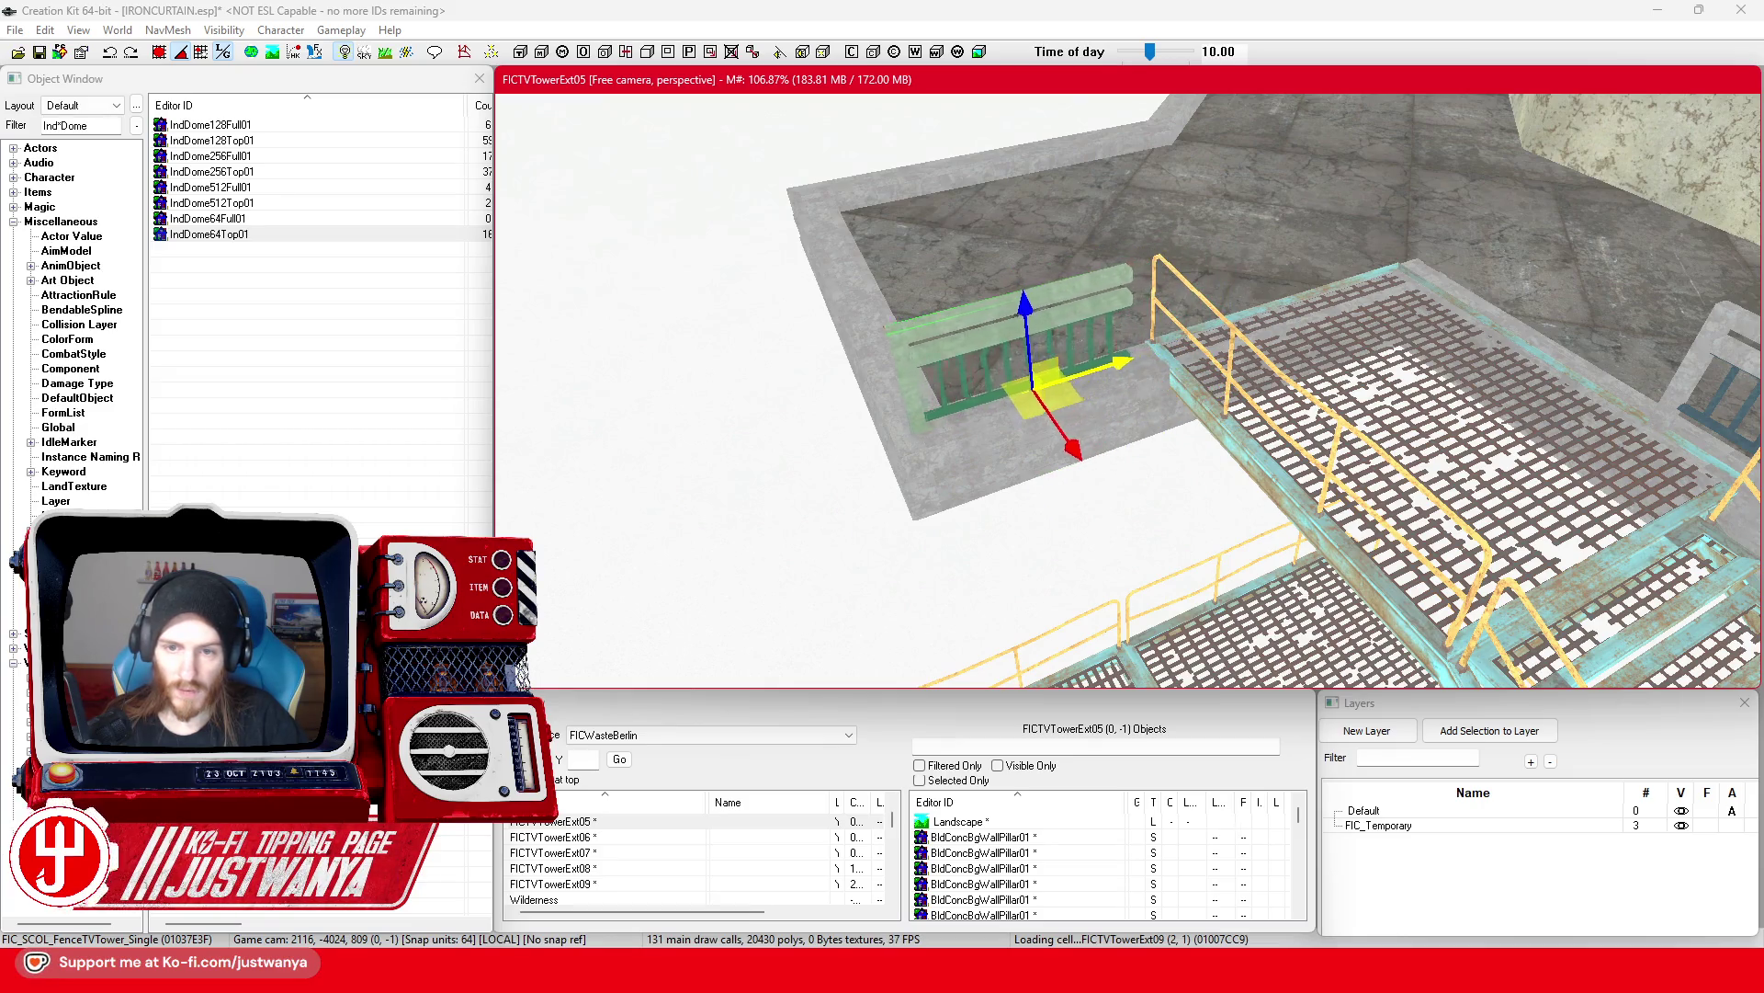
Step: Lift the fence onto the concrete block, turn it 180 degrees, shift it right, and save
scroll(1112, 357, "down", 3)
scroll(1103, 343, "up", 5)
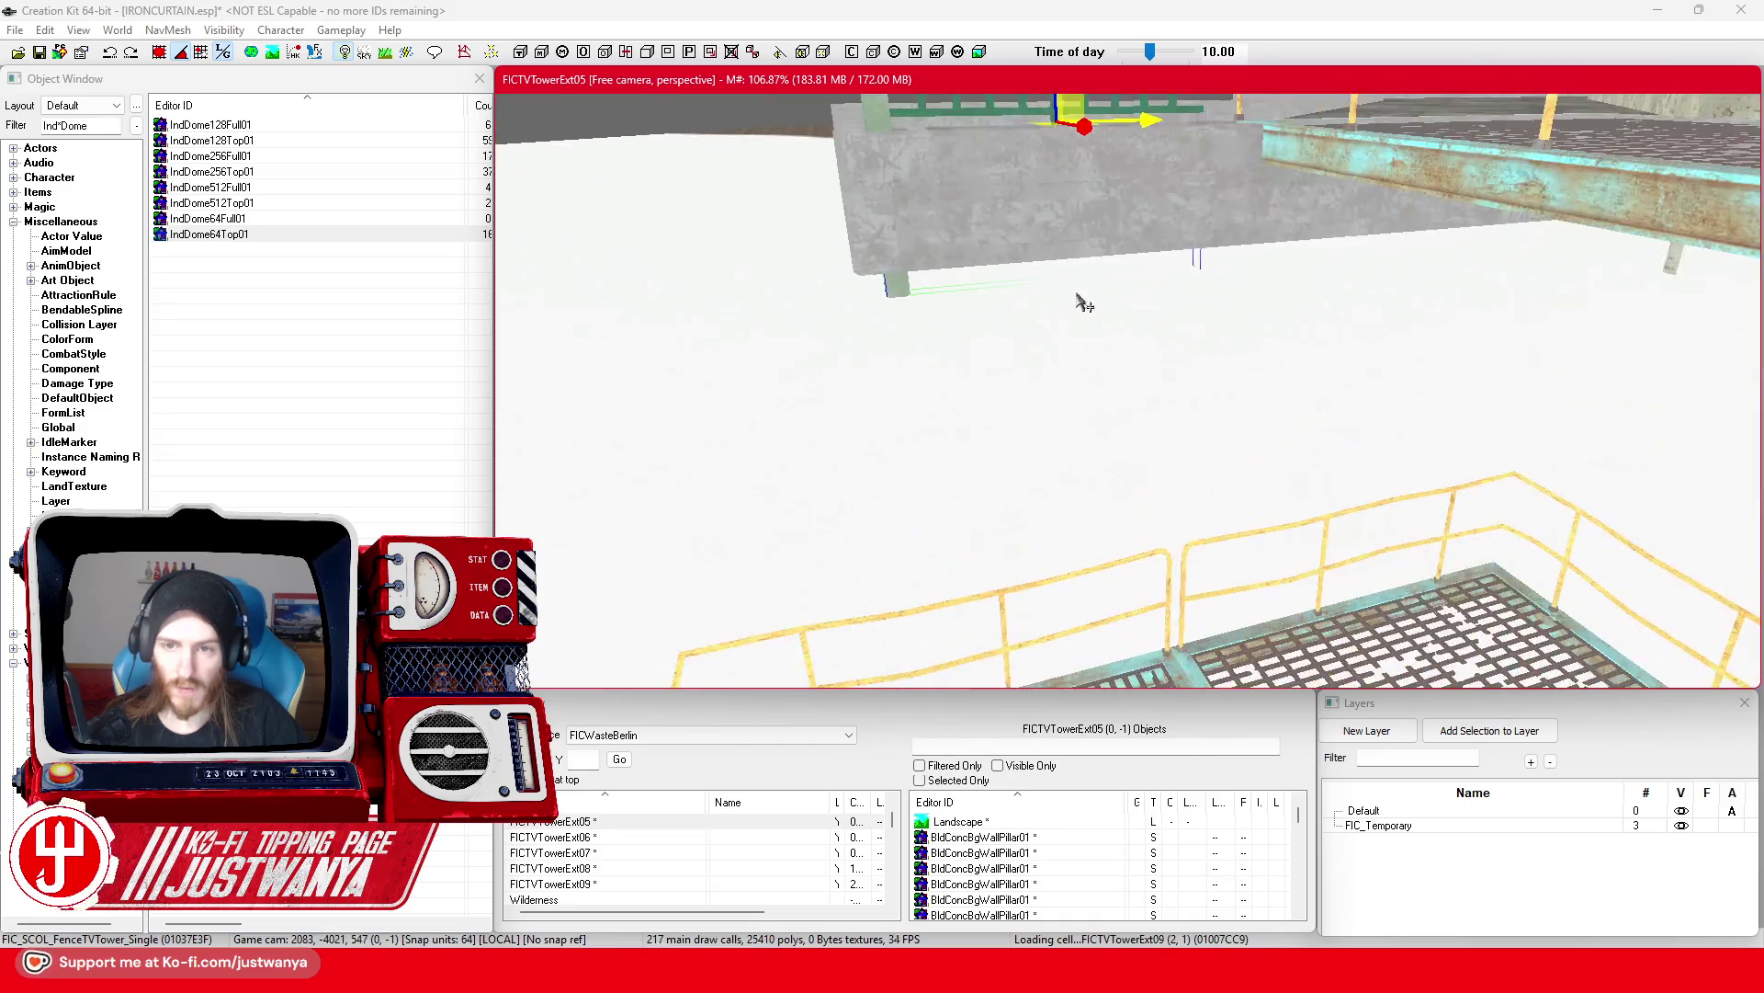
scroll(1071, 342, "up", 2)
left_click_drag(1036, 272, 1037, 259)
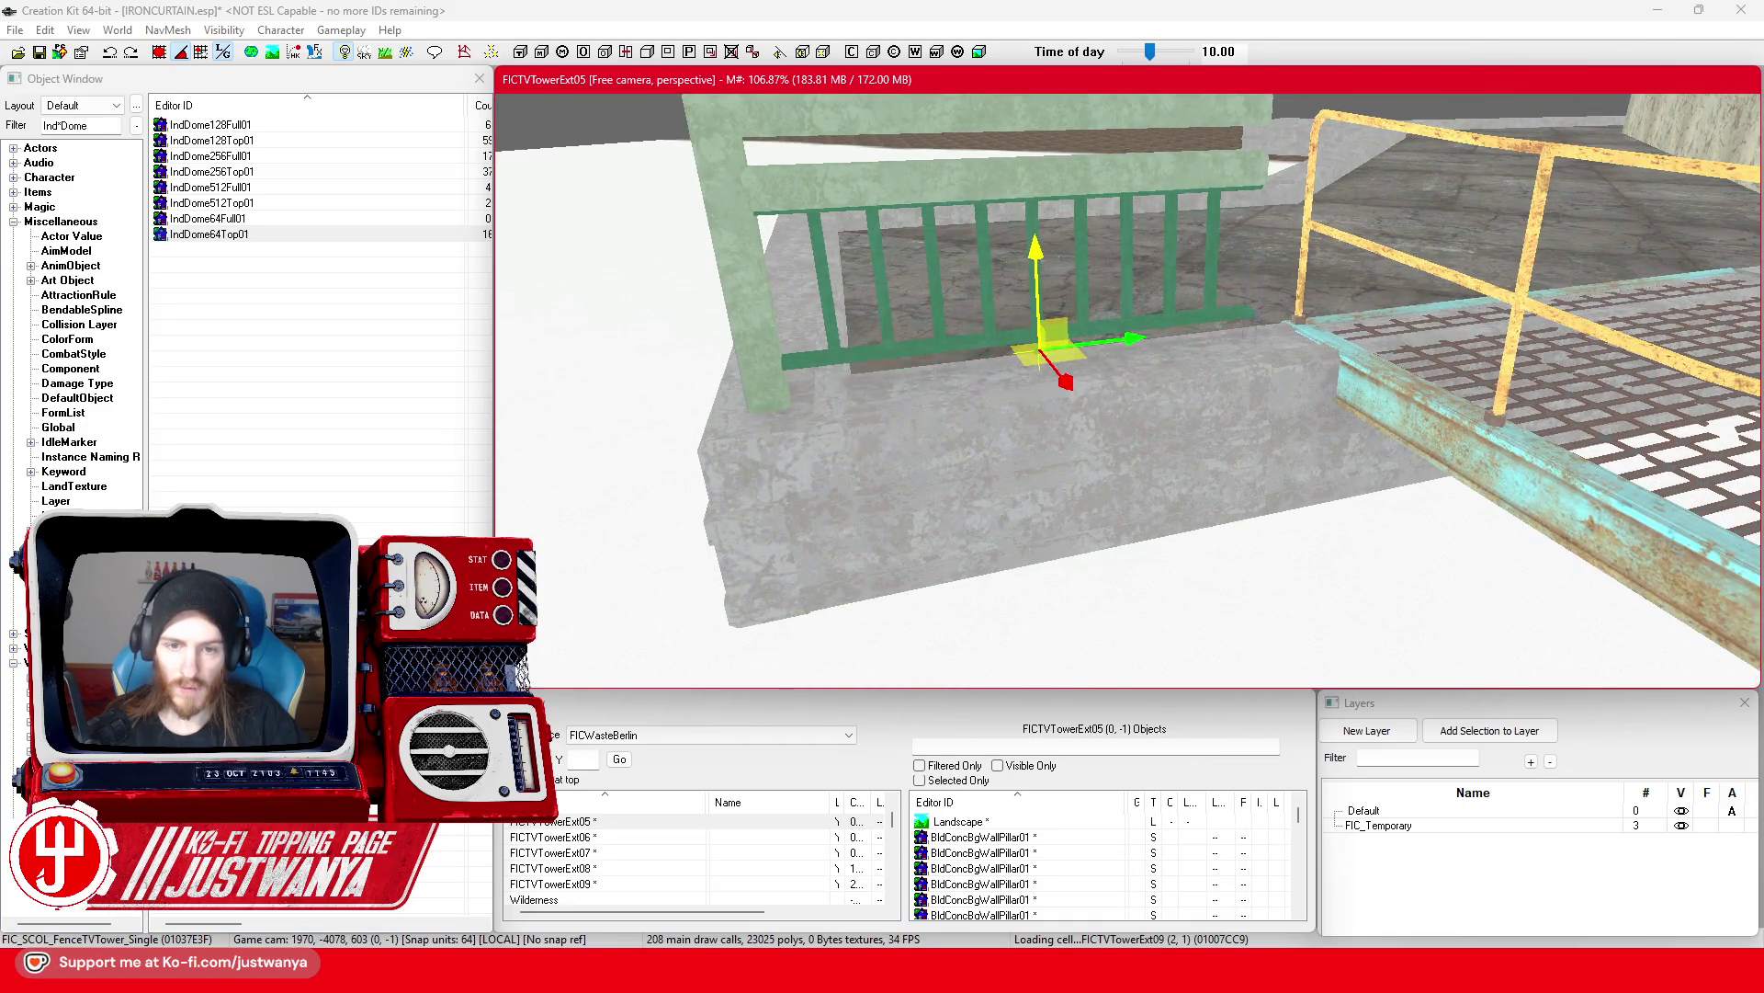
left_click_drag(745, 337, 781, 277)
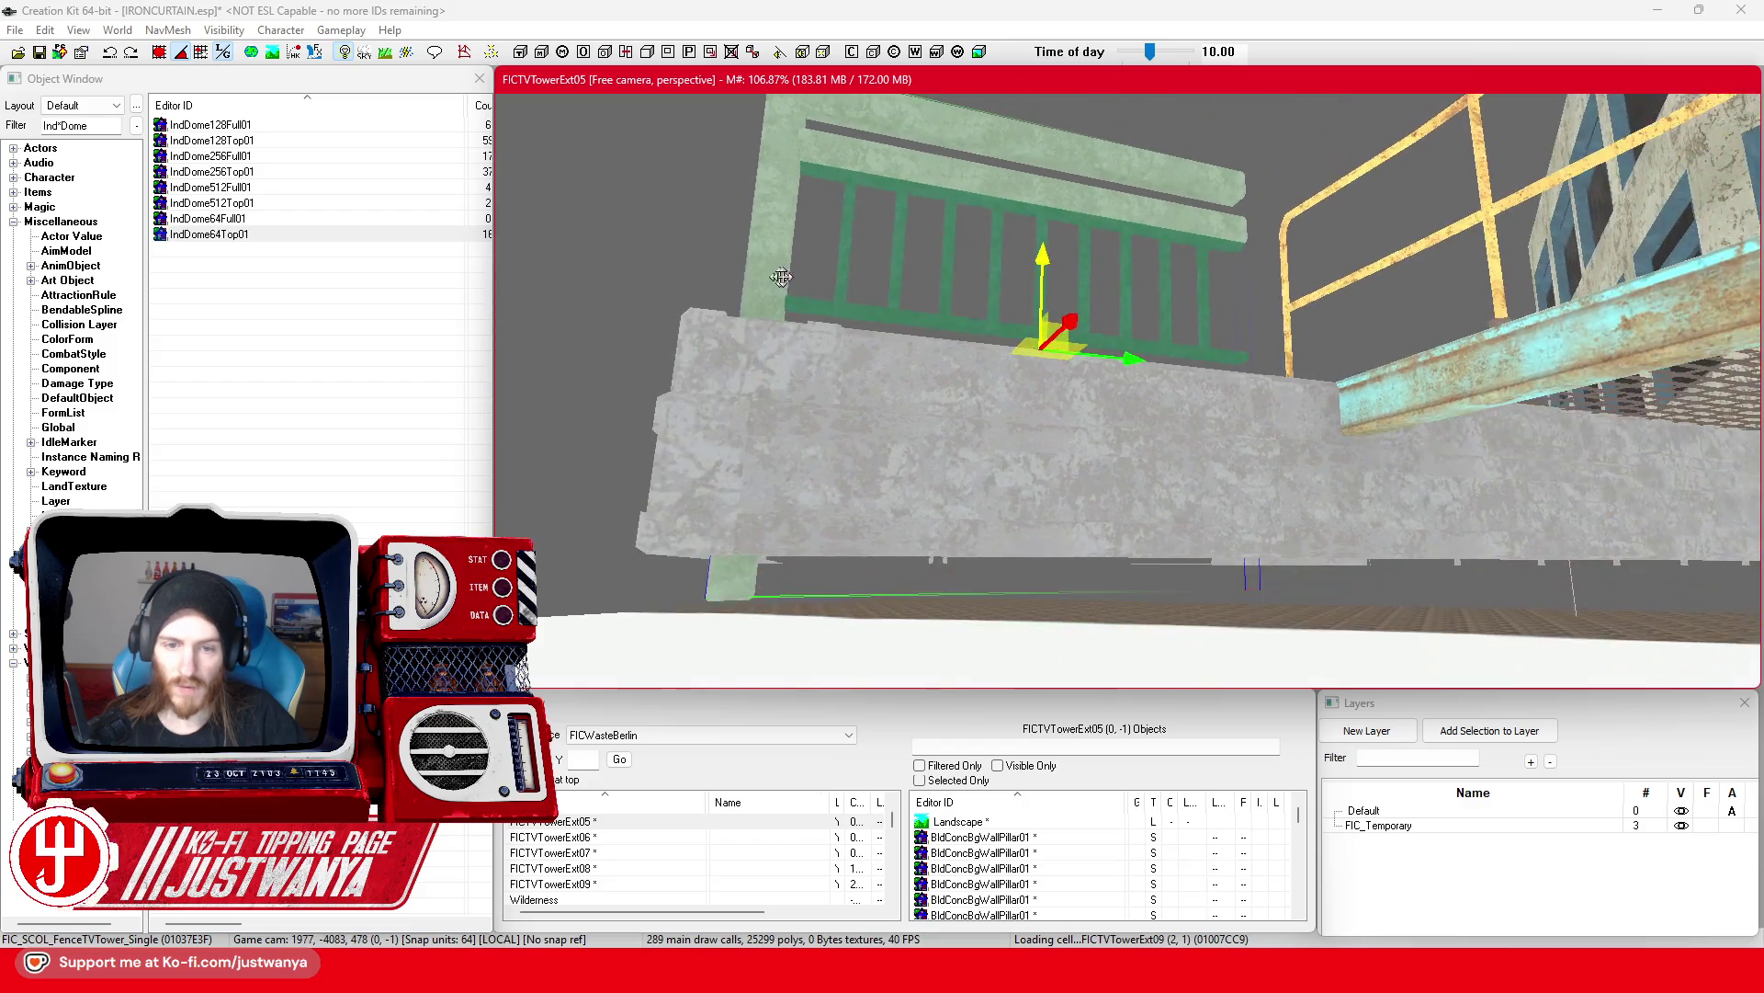
mouse_move(1042, 261)
left_mouse_down()
mouse_move(1042, 237)
mouse_move(1011, 275)
left_mouse_up()
scroll(1022, 256, "up", 2)
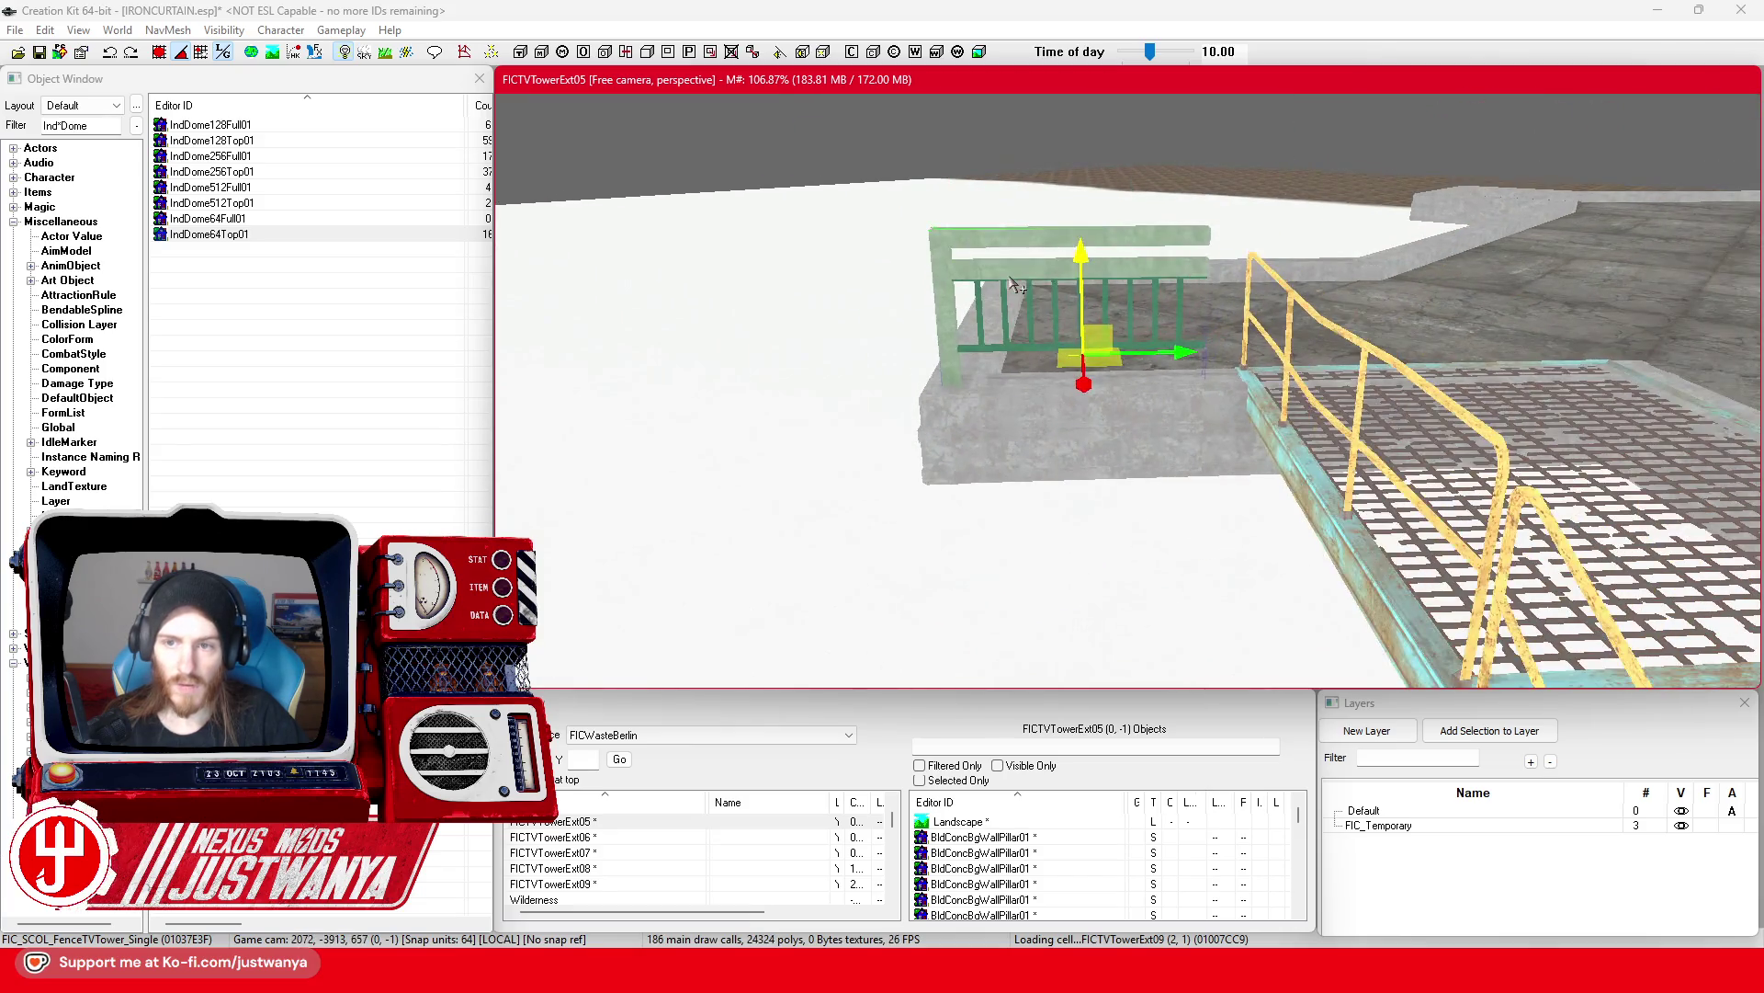
key("e")
mouse_move(1066, 366)
left_mouse_down()
mouse_move(991, 343)
mouse_move(985, 379)
left_mouse_up()
key("e")
mouse_move(943, 320)
left_mouse_down()
mouse_move(988, 321)
mouse_move(1007, 278)
left_mouse_up()
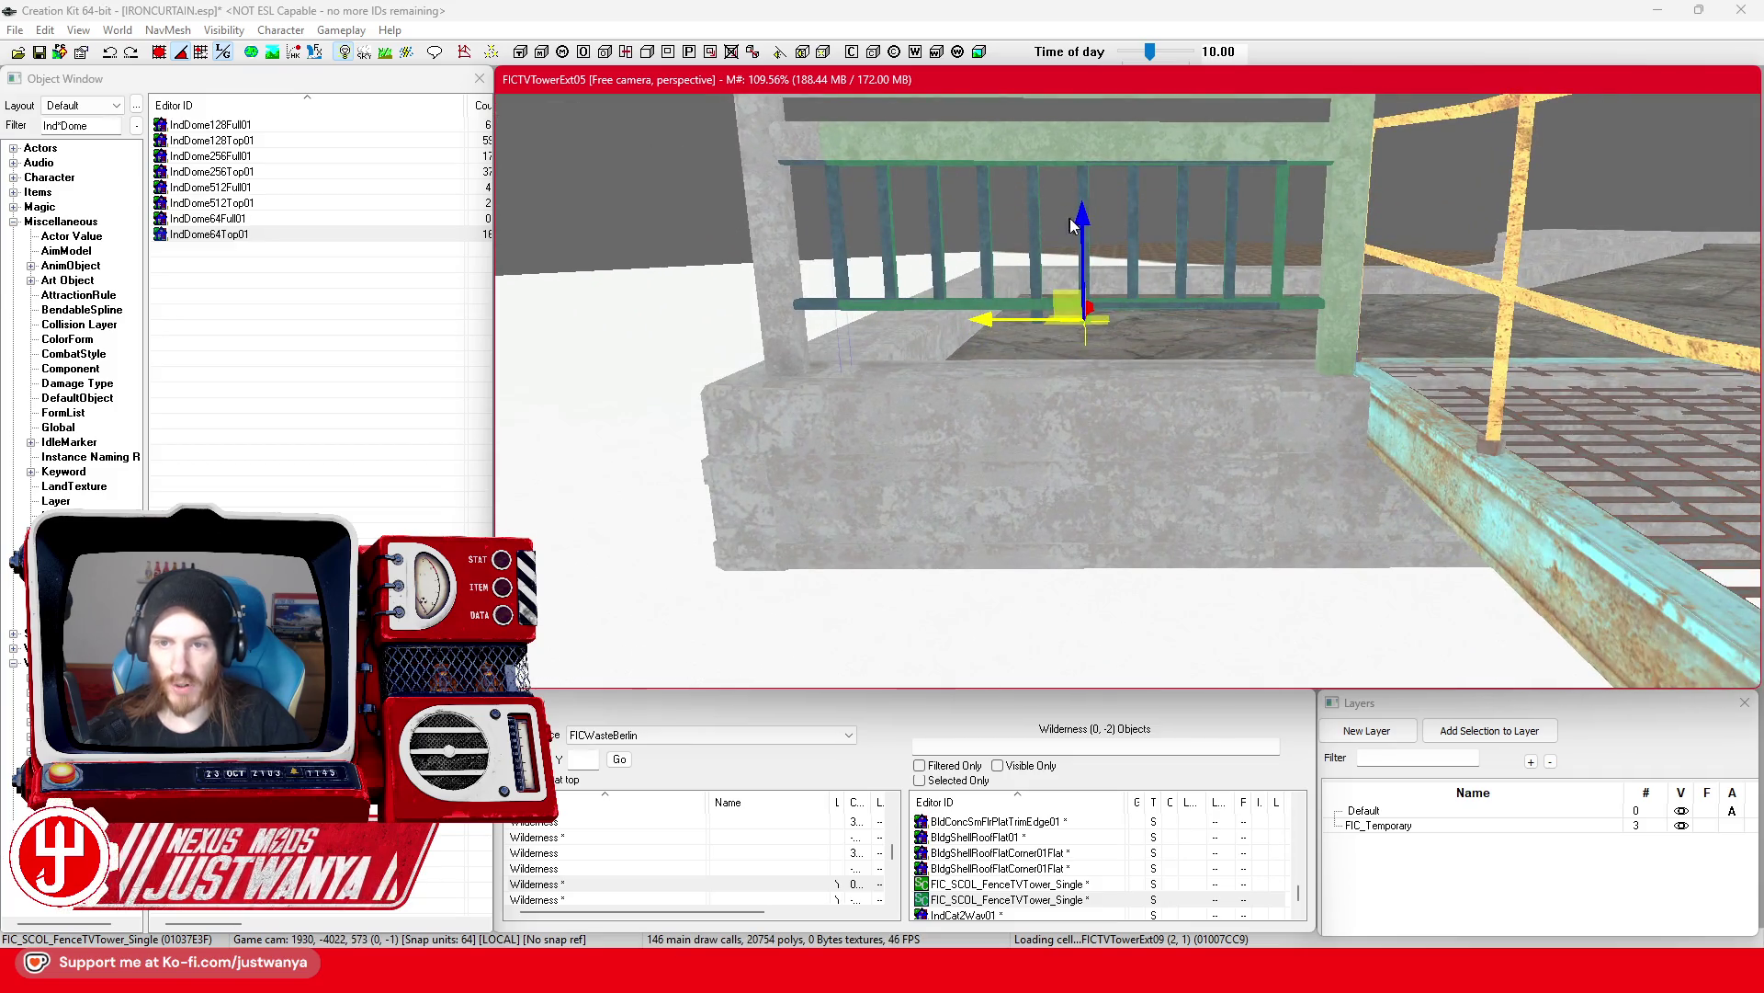
scroll(1080, 204, "down", 5)
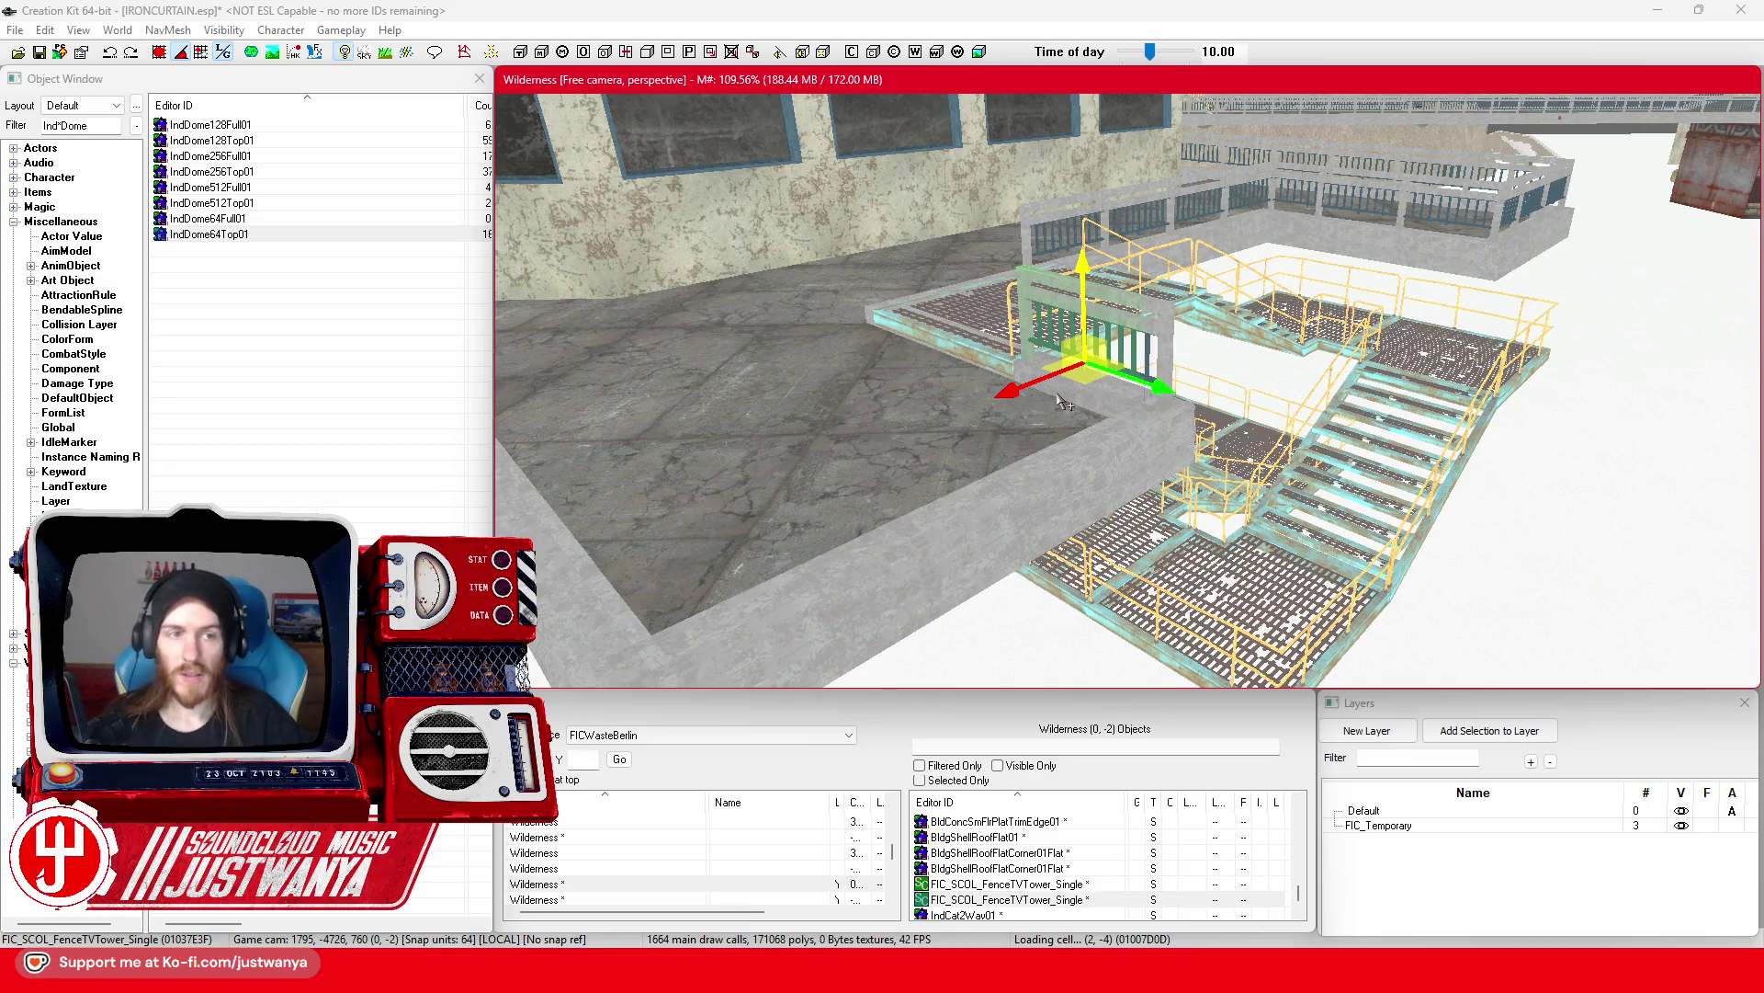
key("ctrl+s")
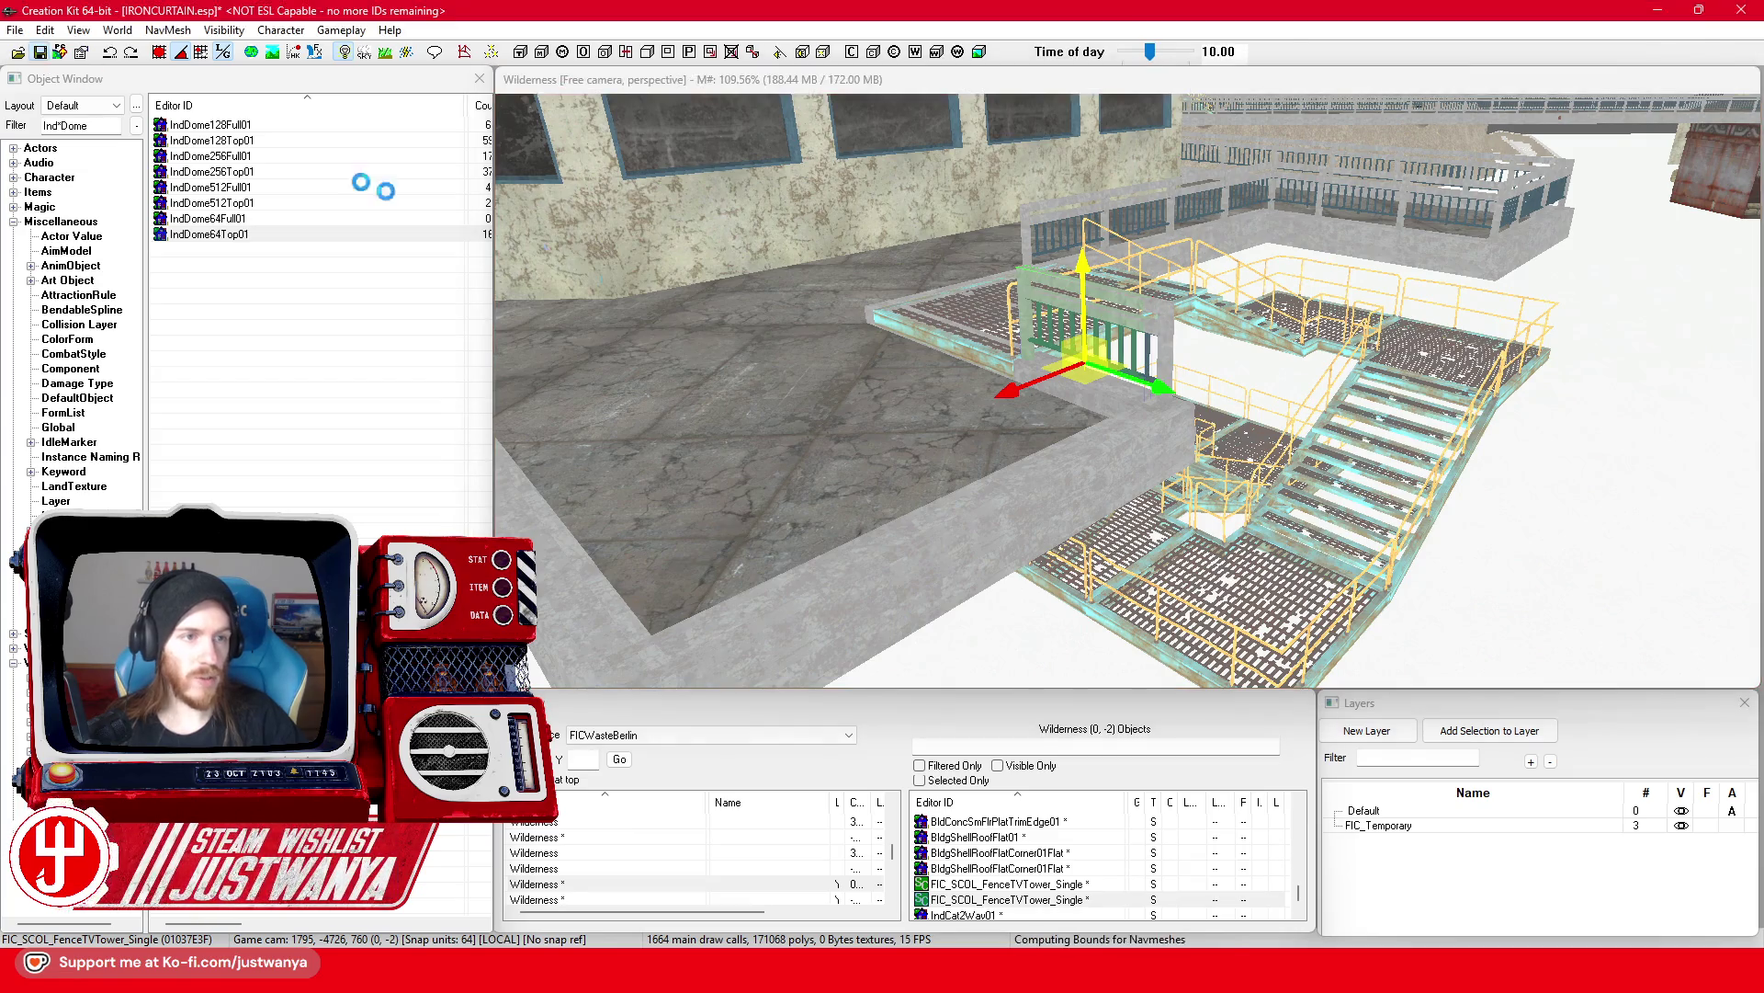
Step: Duplicate the neighbouring fence piece and rotate the copy a quarter turn along the wall
mouse_move(1120, 457)
left_mouse_down()
mouse_move(1204, 354)
mouse_move(1091, 367)
mouse_move(1107, 374)
mouse_move(1055, 305)
mouse_move(1172, 335)
left_mouse_up()
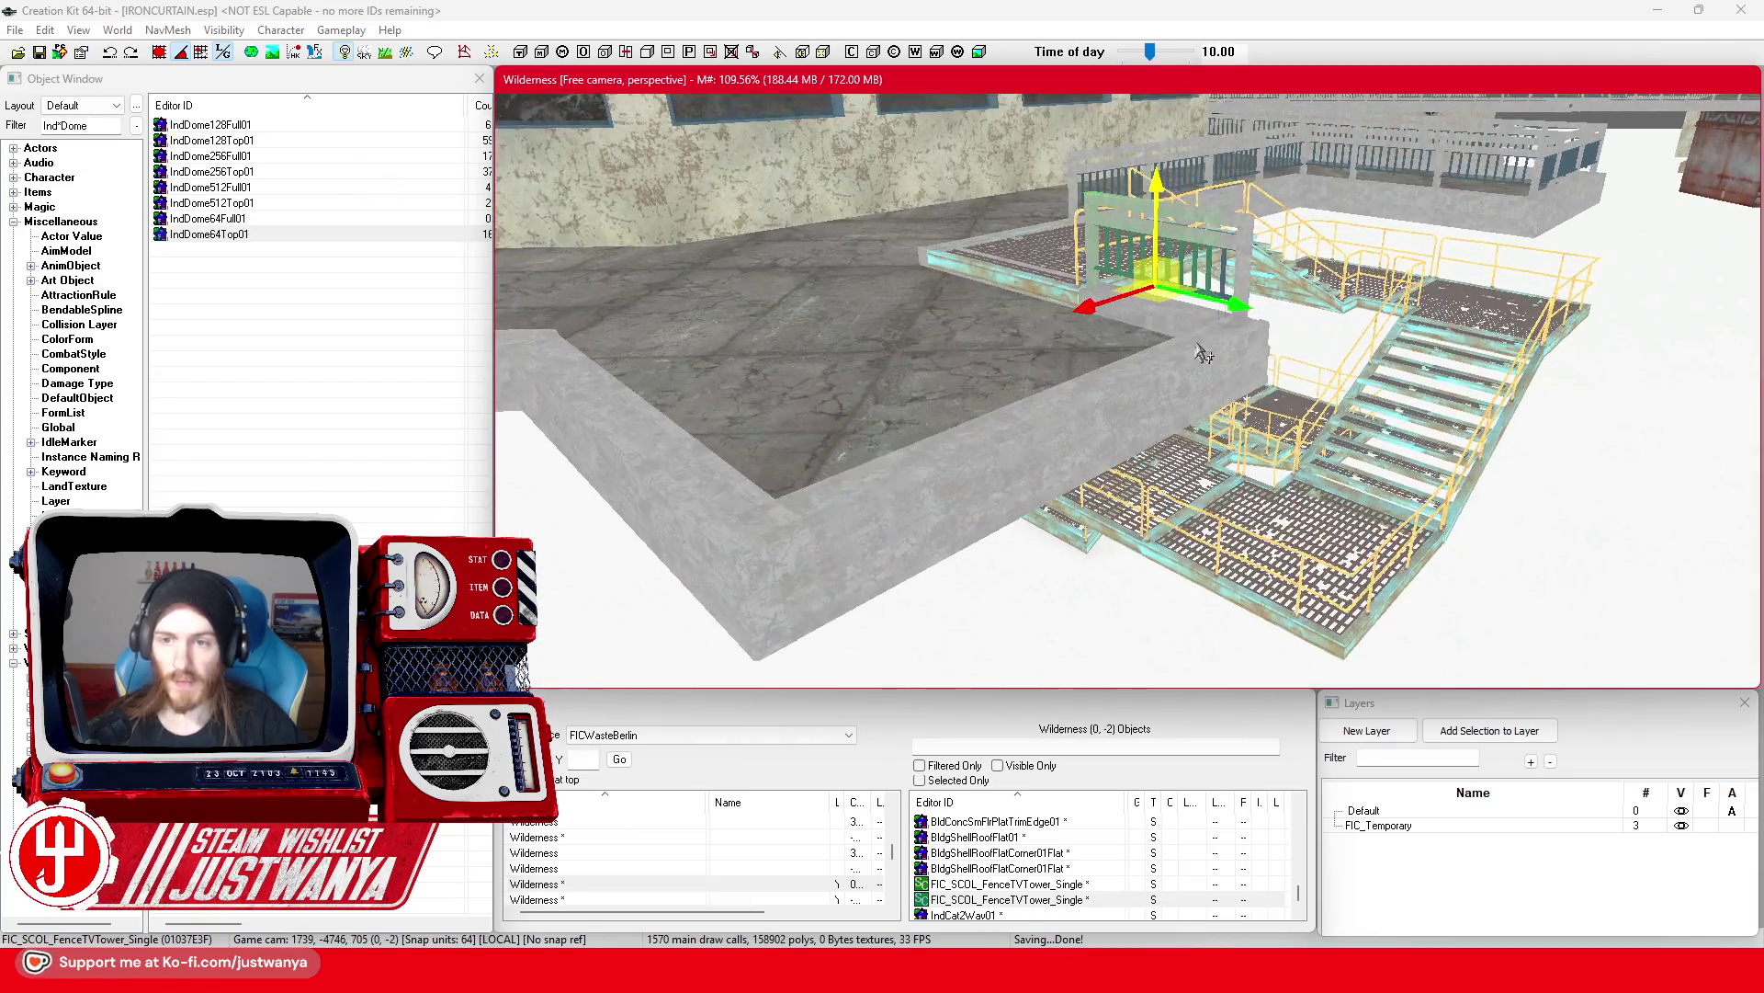
mouse_move(939, 390)
left_mouse_down()
mouse_move(1039, 404)
mouse_move(1118, 384)
mouse_move(1087, 482)
mouse_move(1064, 459)
mouse_move(997, 500)
mouse_move(1131, 377)
mouse_move(1047, 406)
mouse_move(1057, 386)
mouse_move(997, 361)
mouse_move(992, 432)
mouse_move(948, 490)
mouse_move(868, 485)
left_mouse_up()
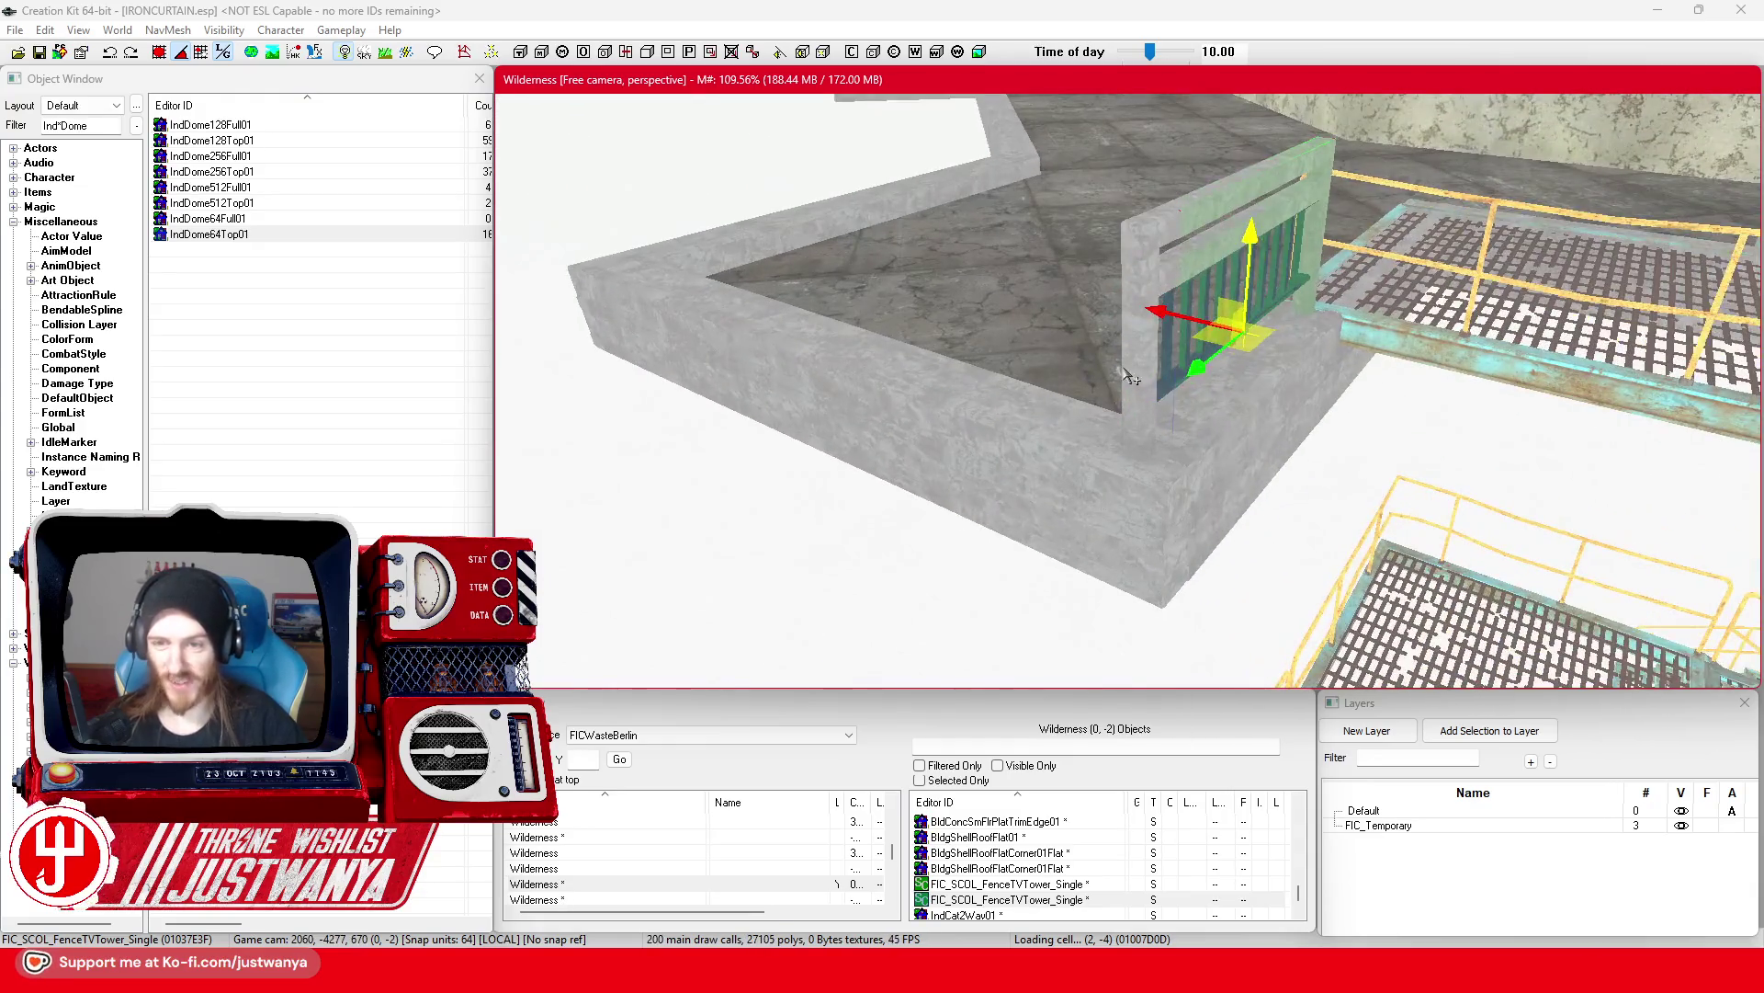
left_click(1135, 361)
key("ctrl+d")
key("2")
key("1")
scroll(827, 487, "up", 10)
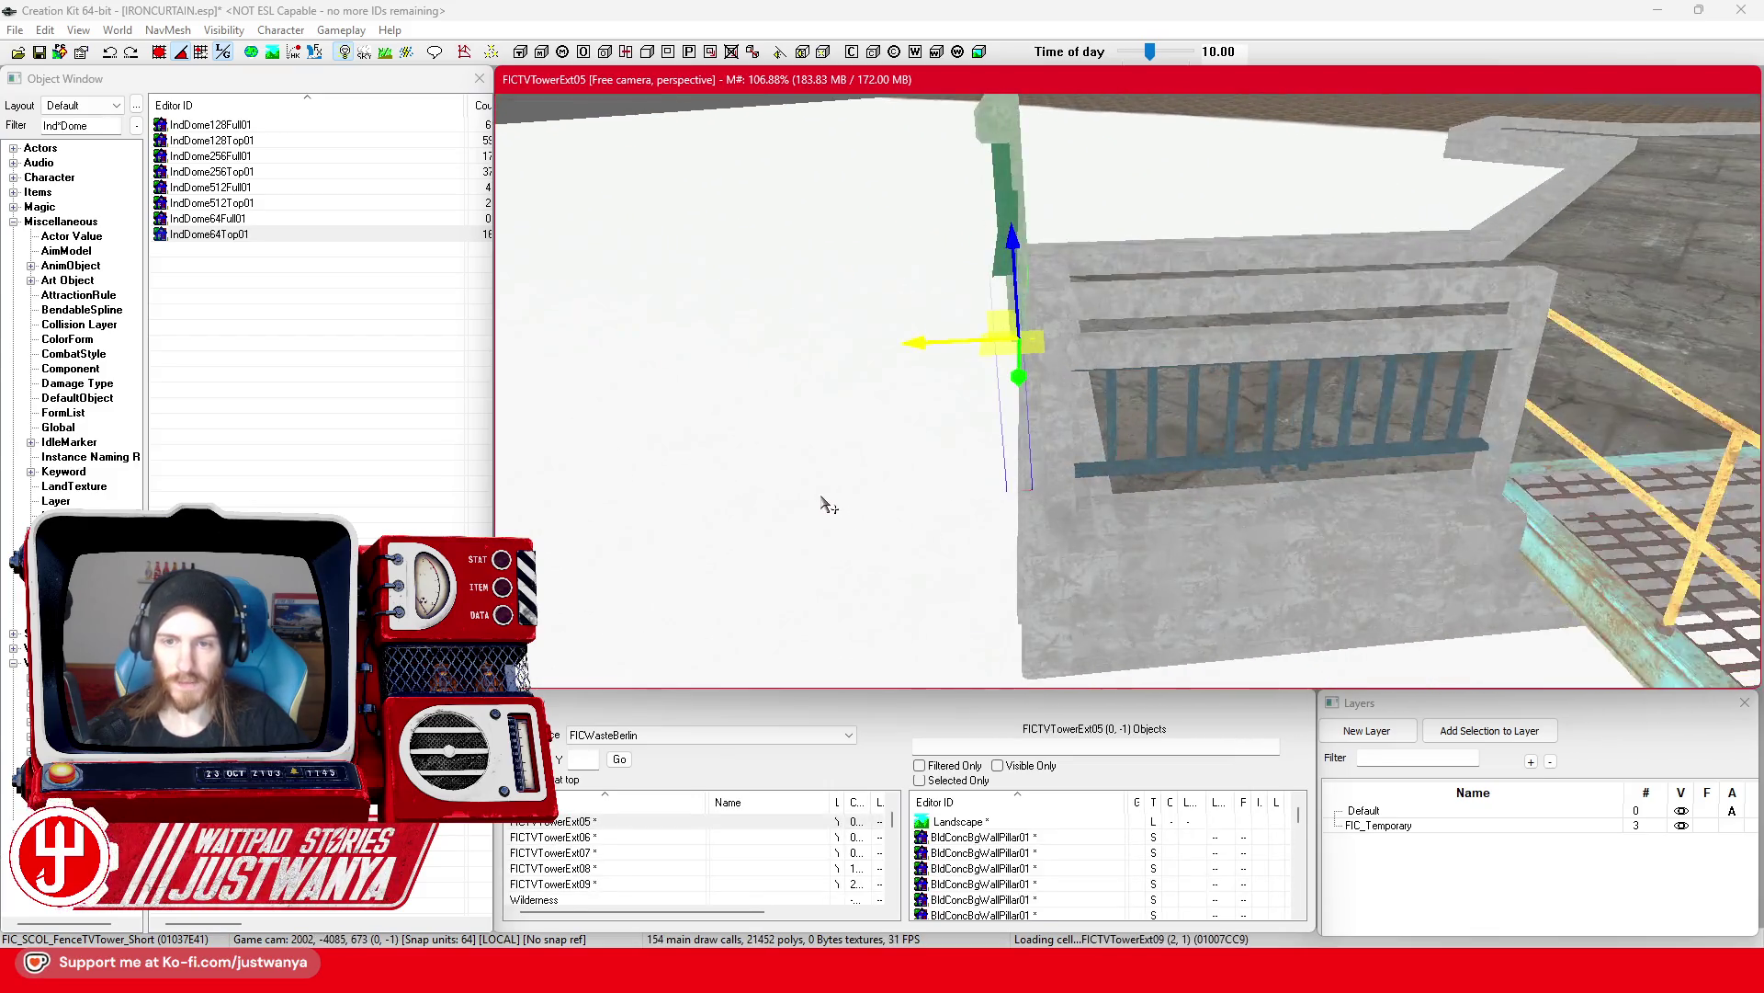
mouse_move(858, 347)
left_mouse_down()
mouse_move(923, 312)
mouse_move(1021, 487)
left_mouse_up()
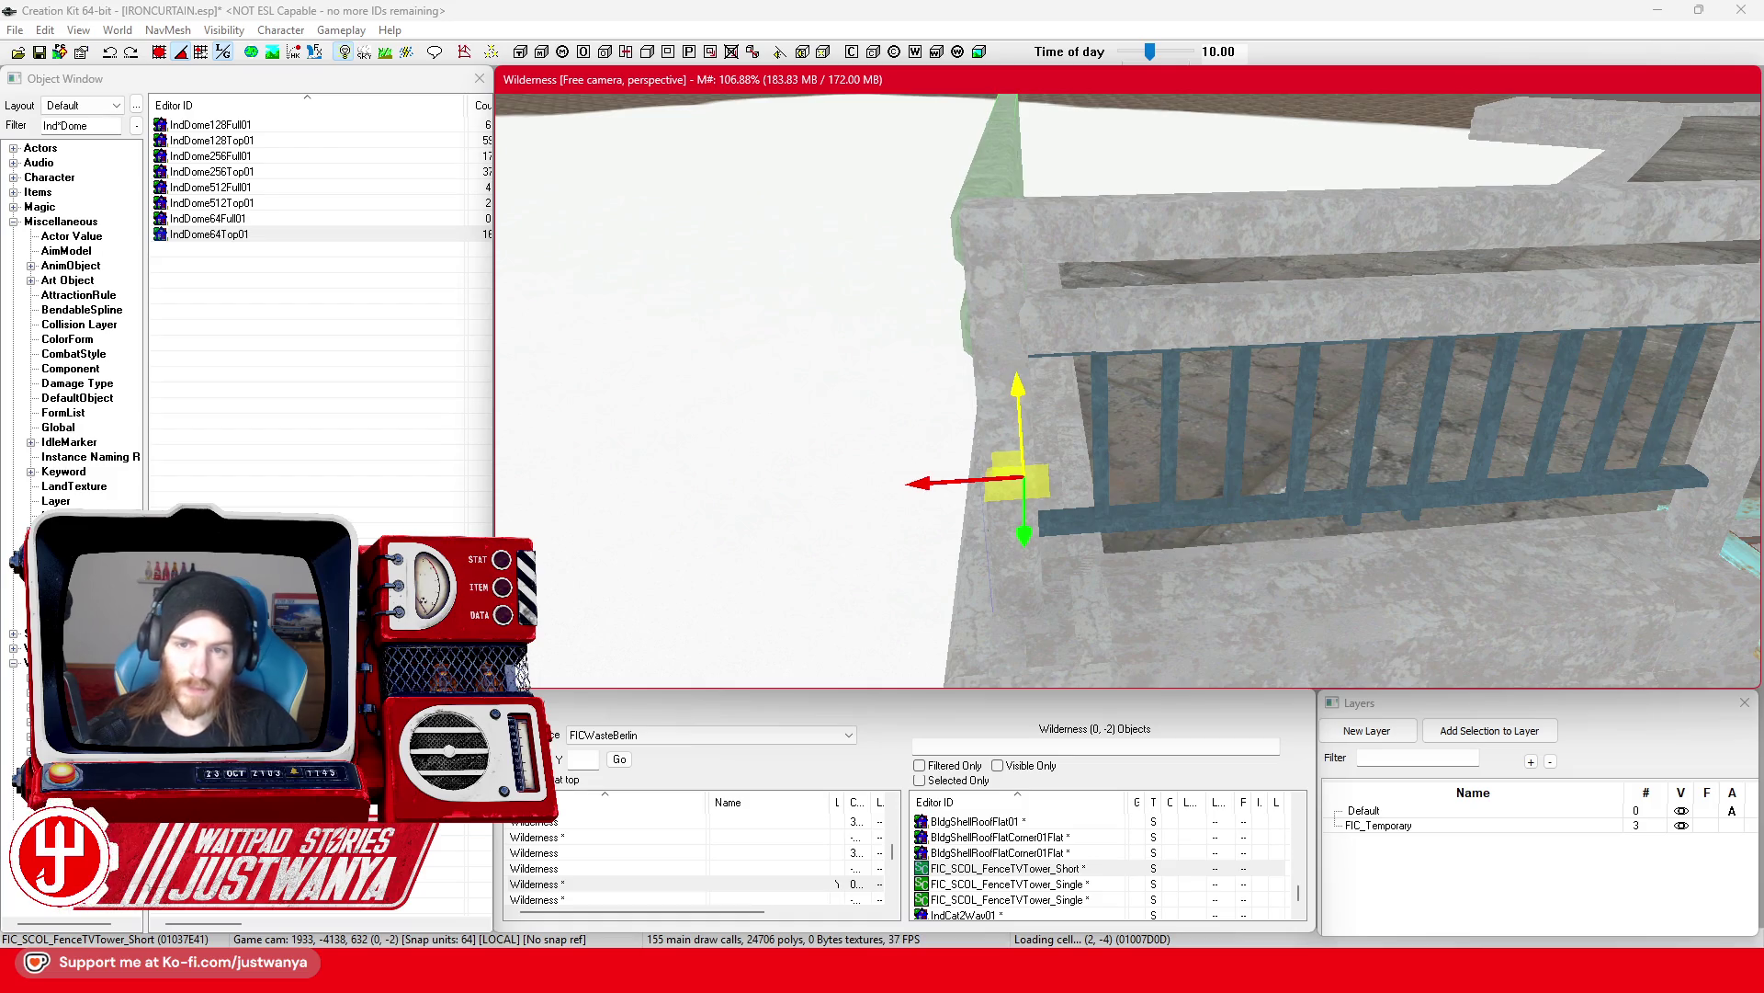
left_click_drag(1020, 478, 1089, 478)
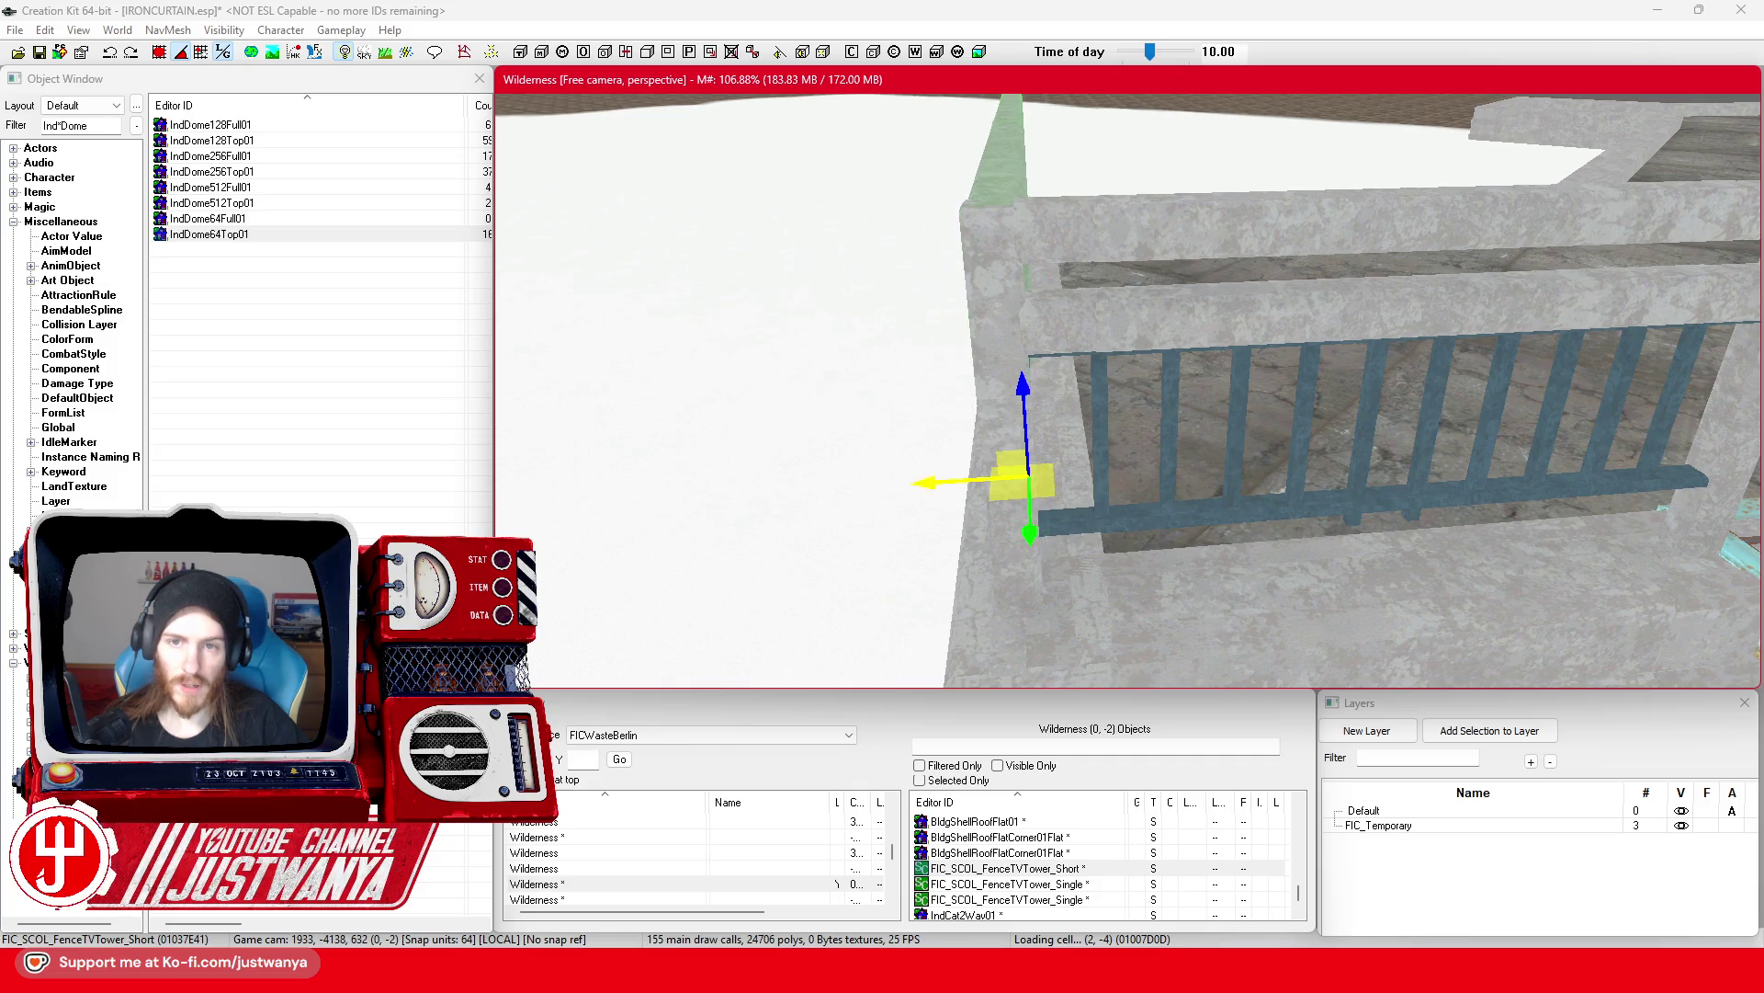
key("shift")
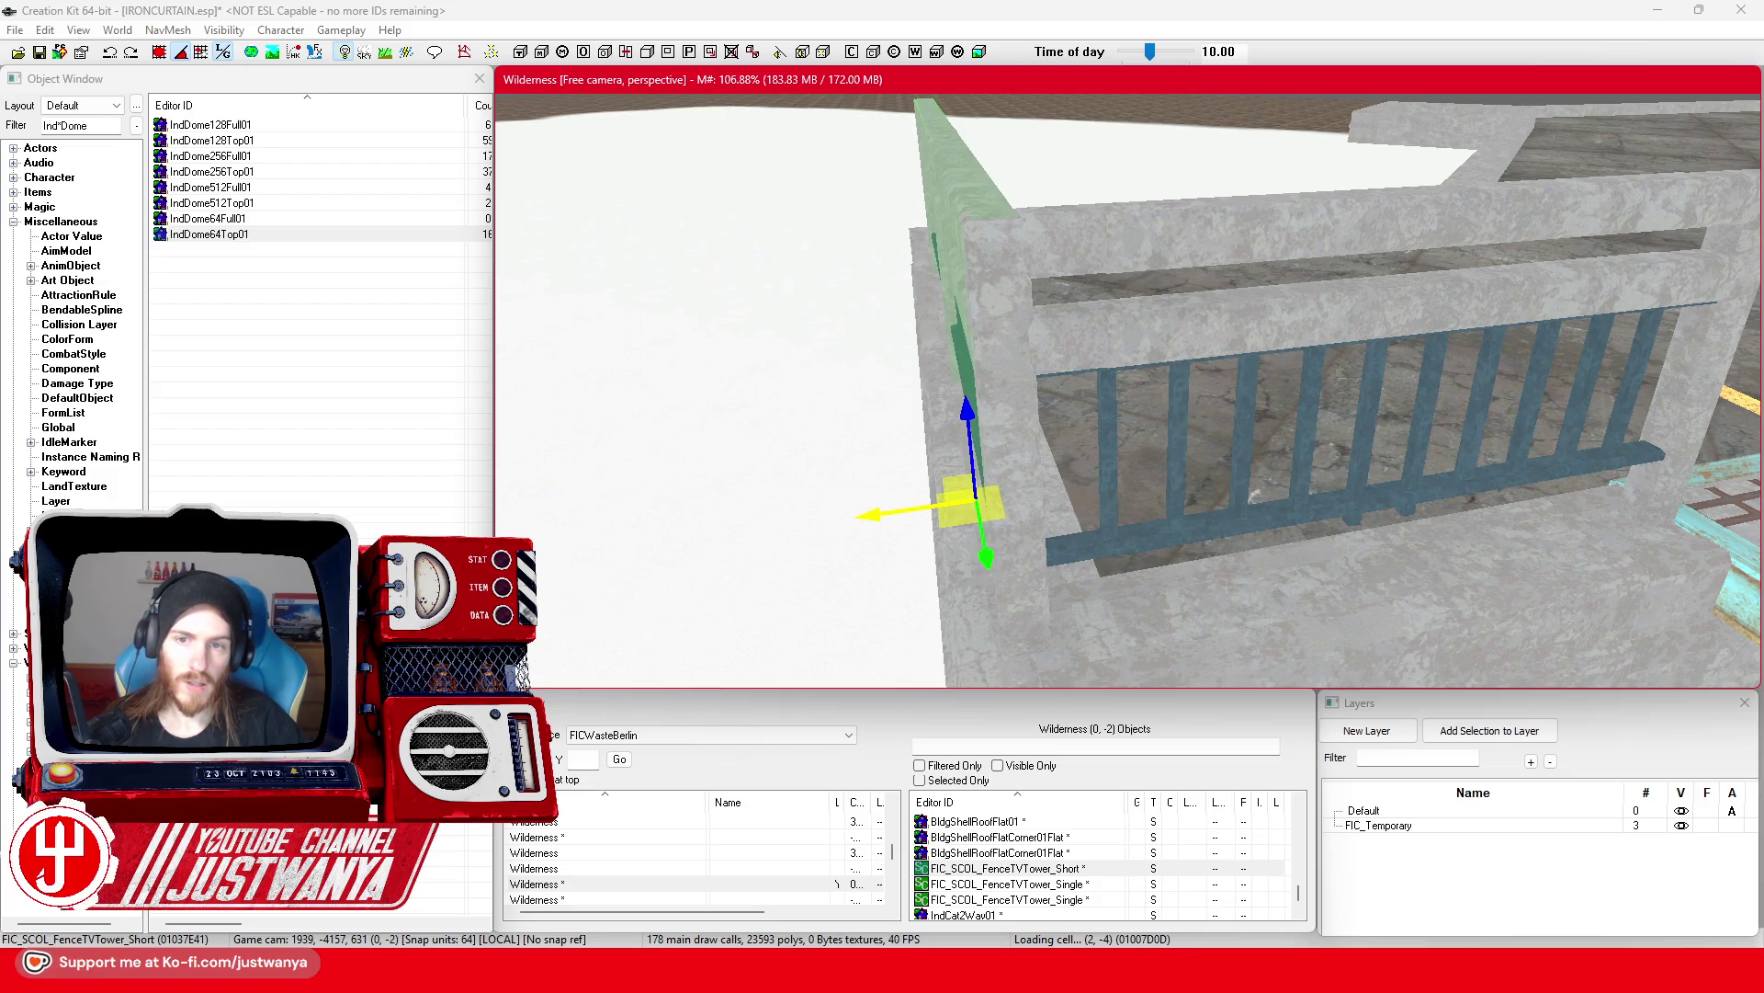
scroll(916, 513, "down", 5)
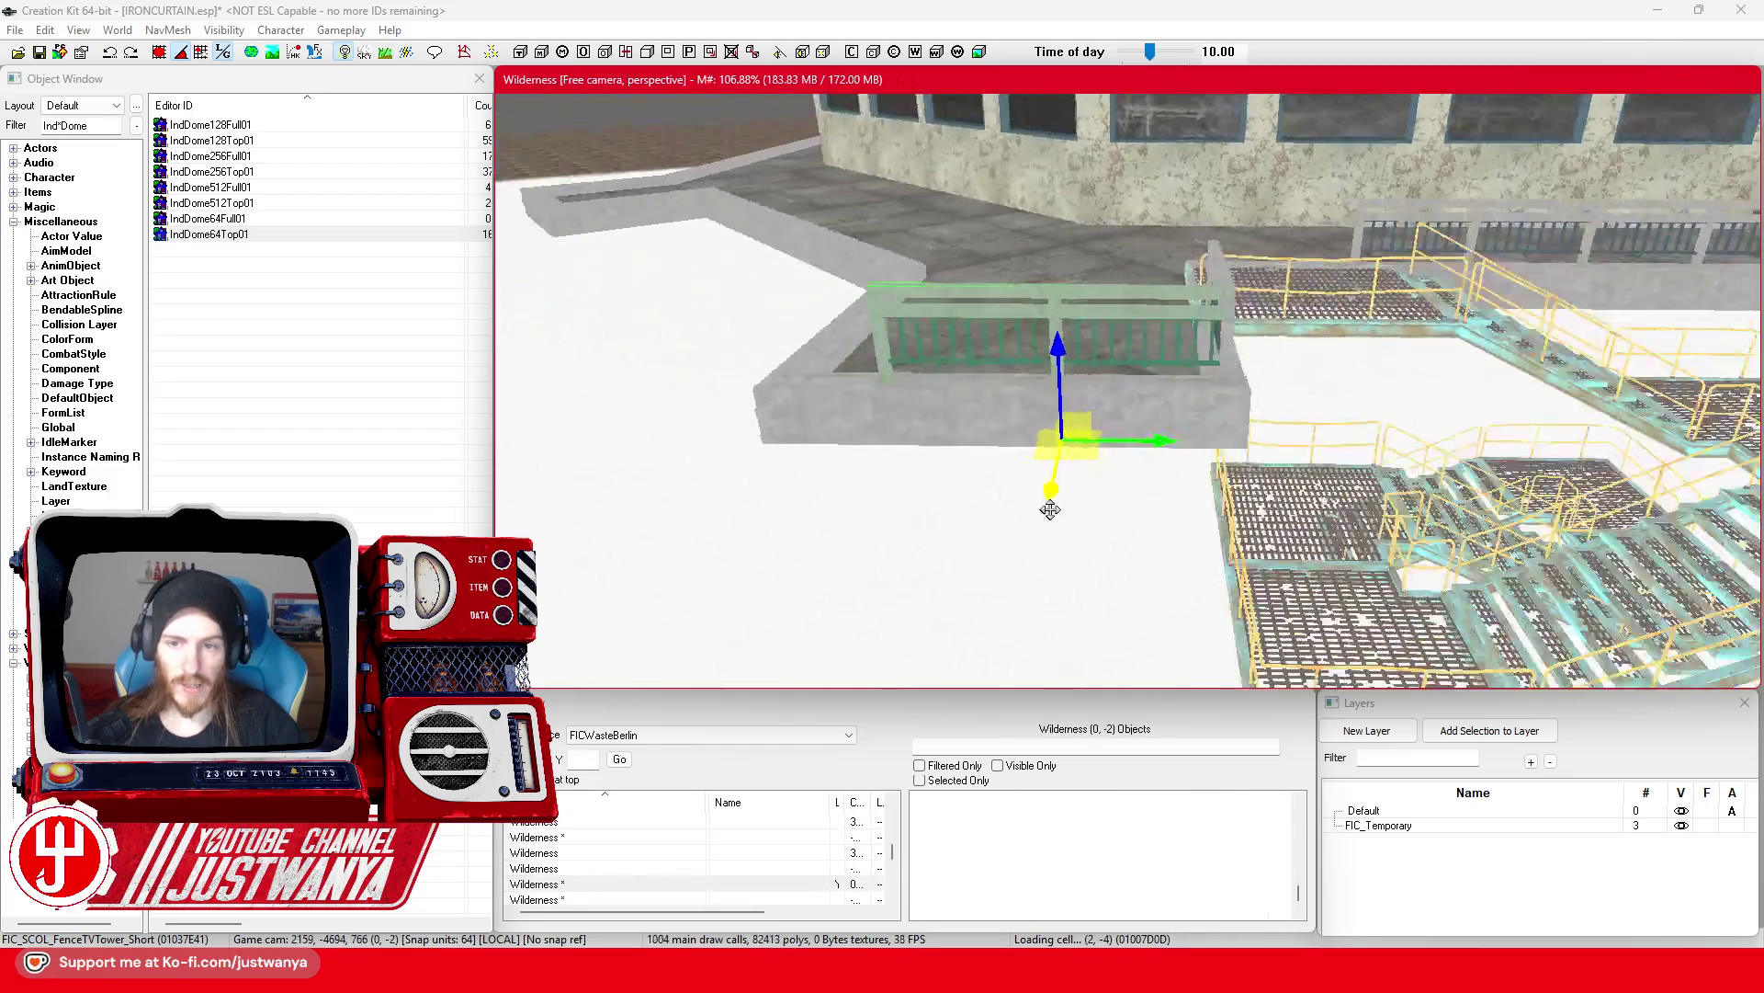
Step: Raise the single fence section on the left to line up with the railing
key("shift")
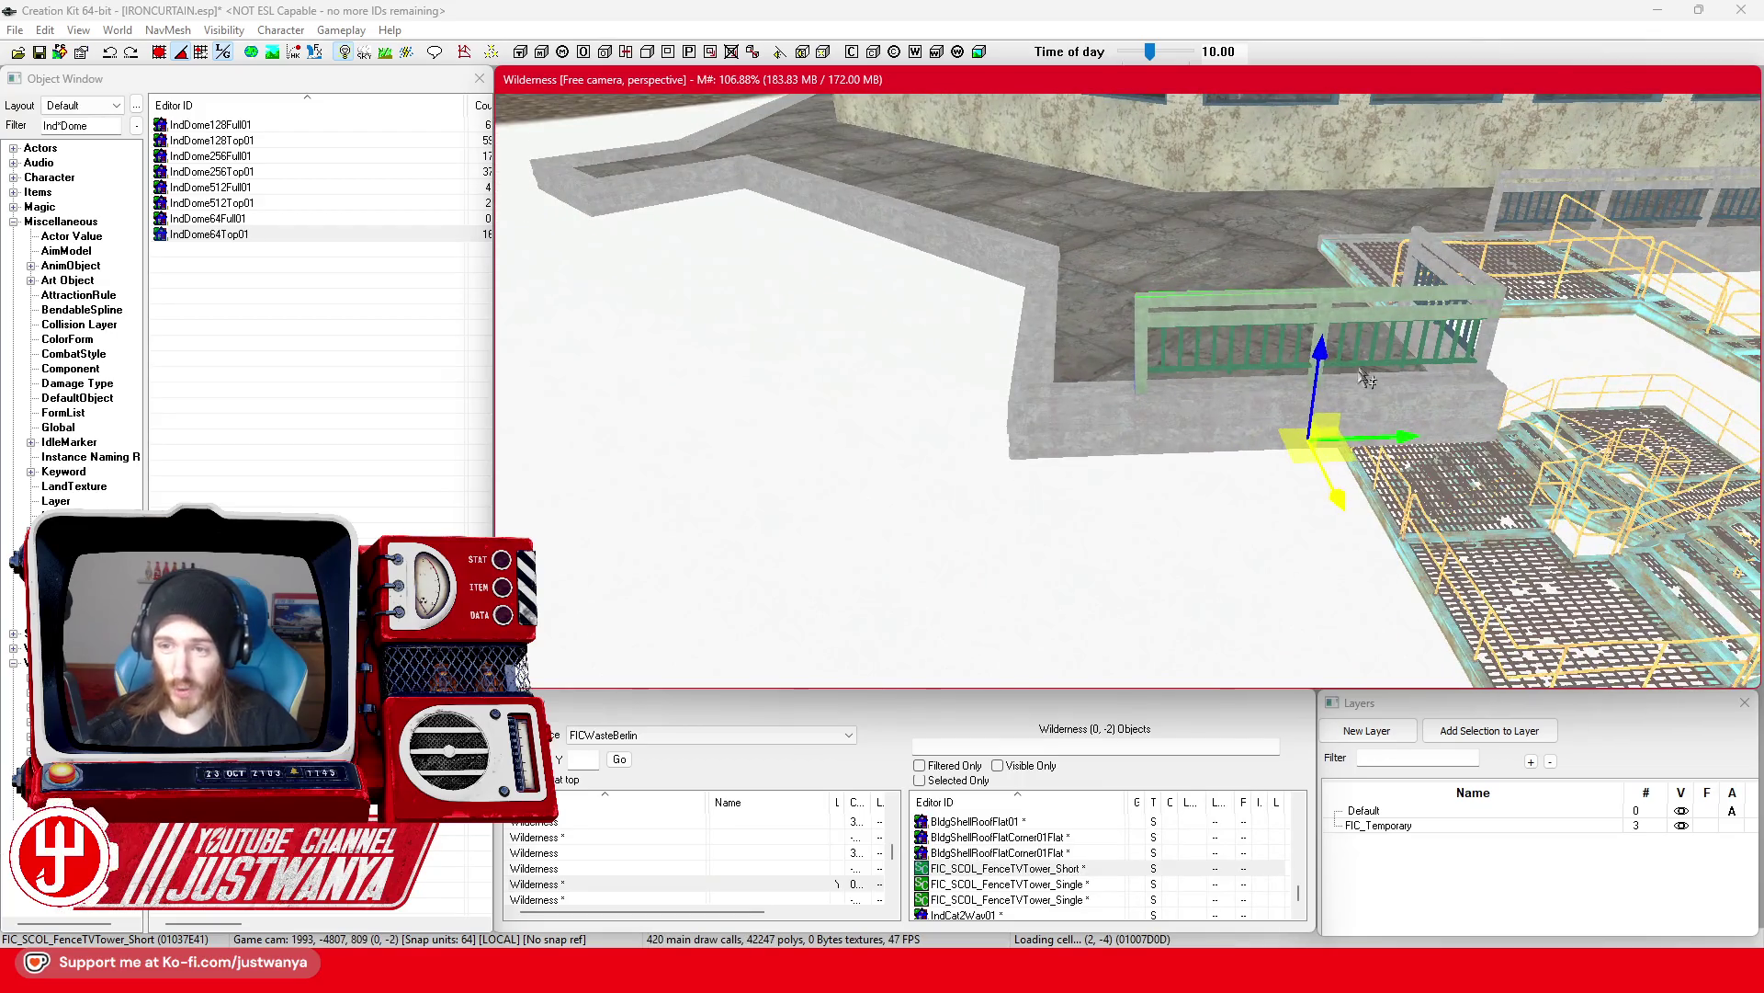
left_click(1171, 469)
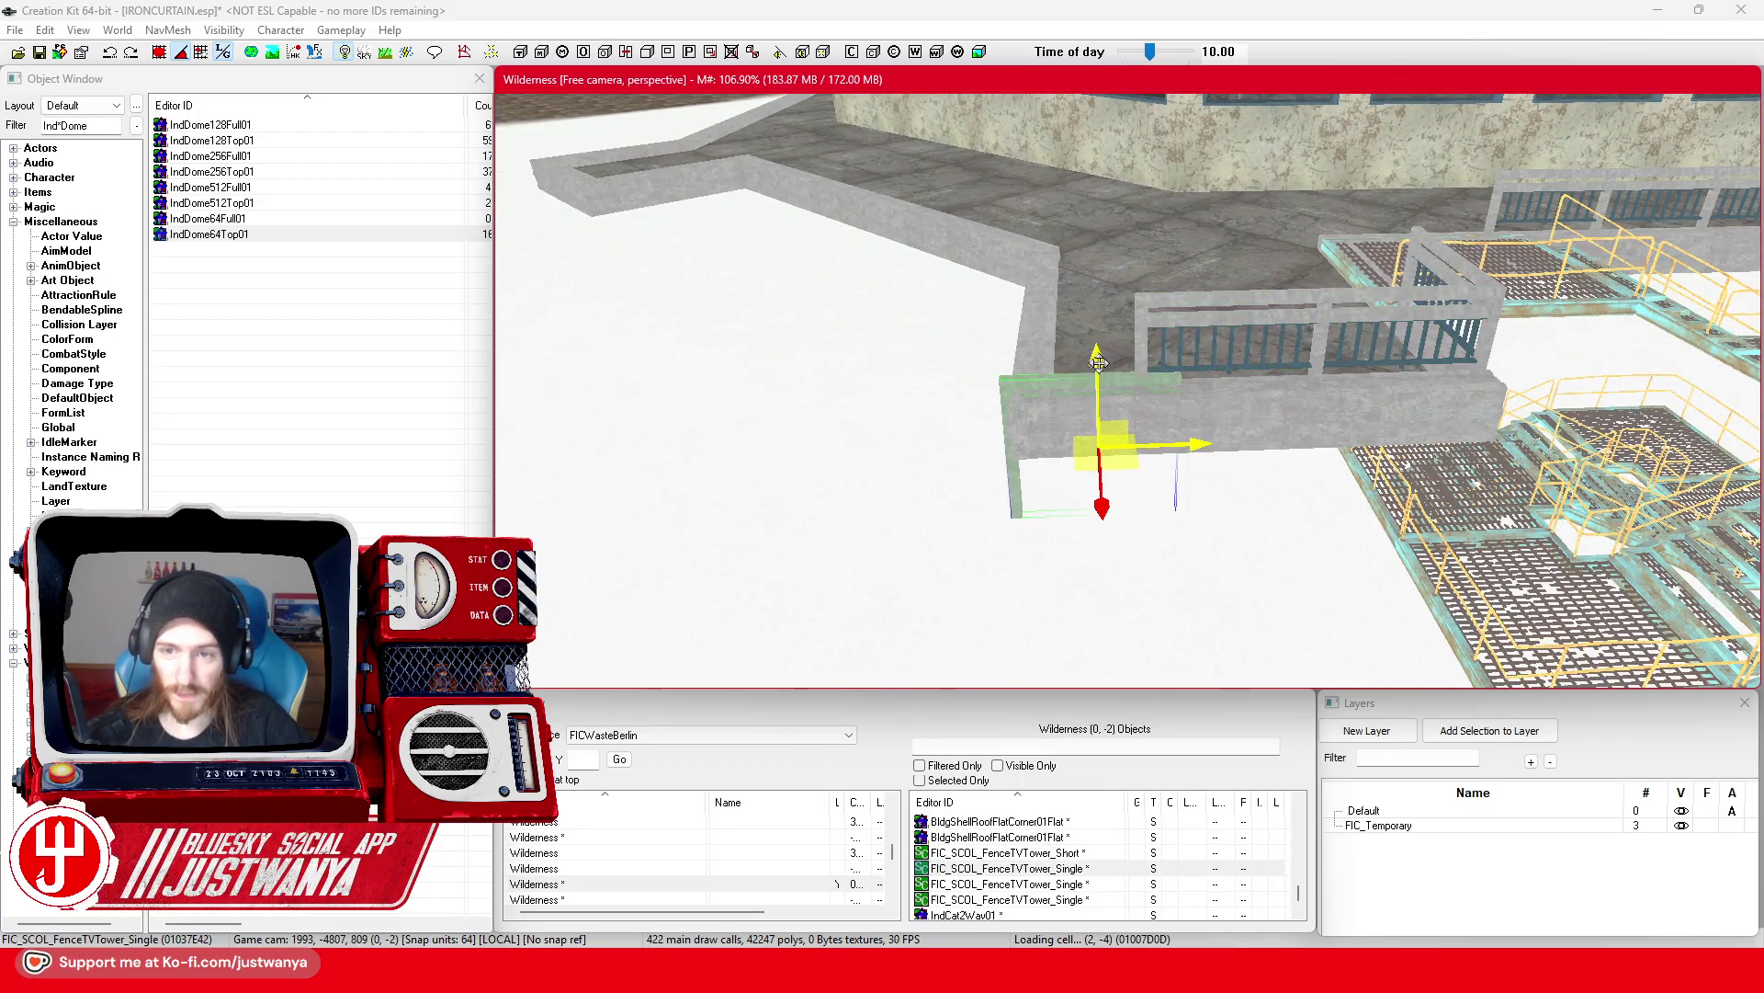
mouse_move(1102, 432)
left_mouse_down()
mouse_move(1103, 388)
mouse_move(1264, 361)
left_mouse_up()
scroll(1202, 467, "up", 3)
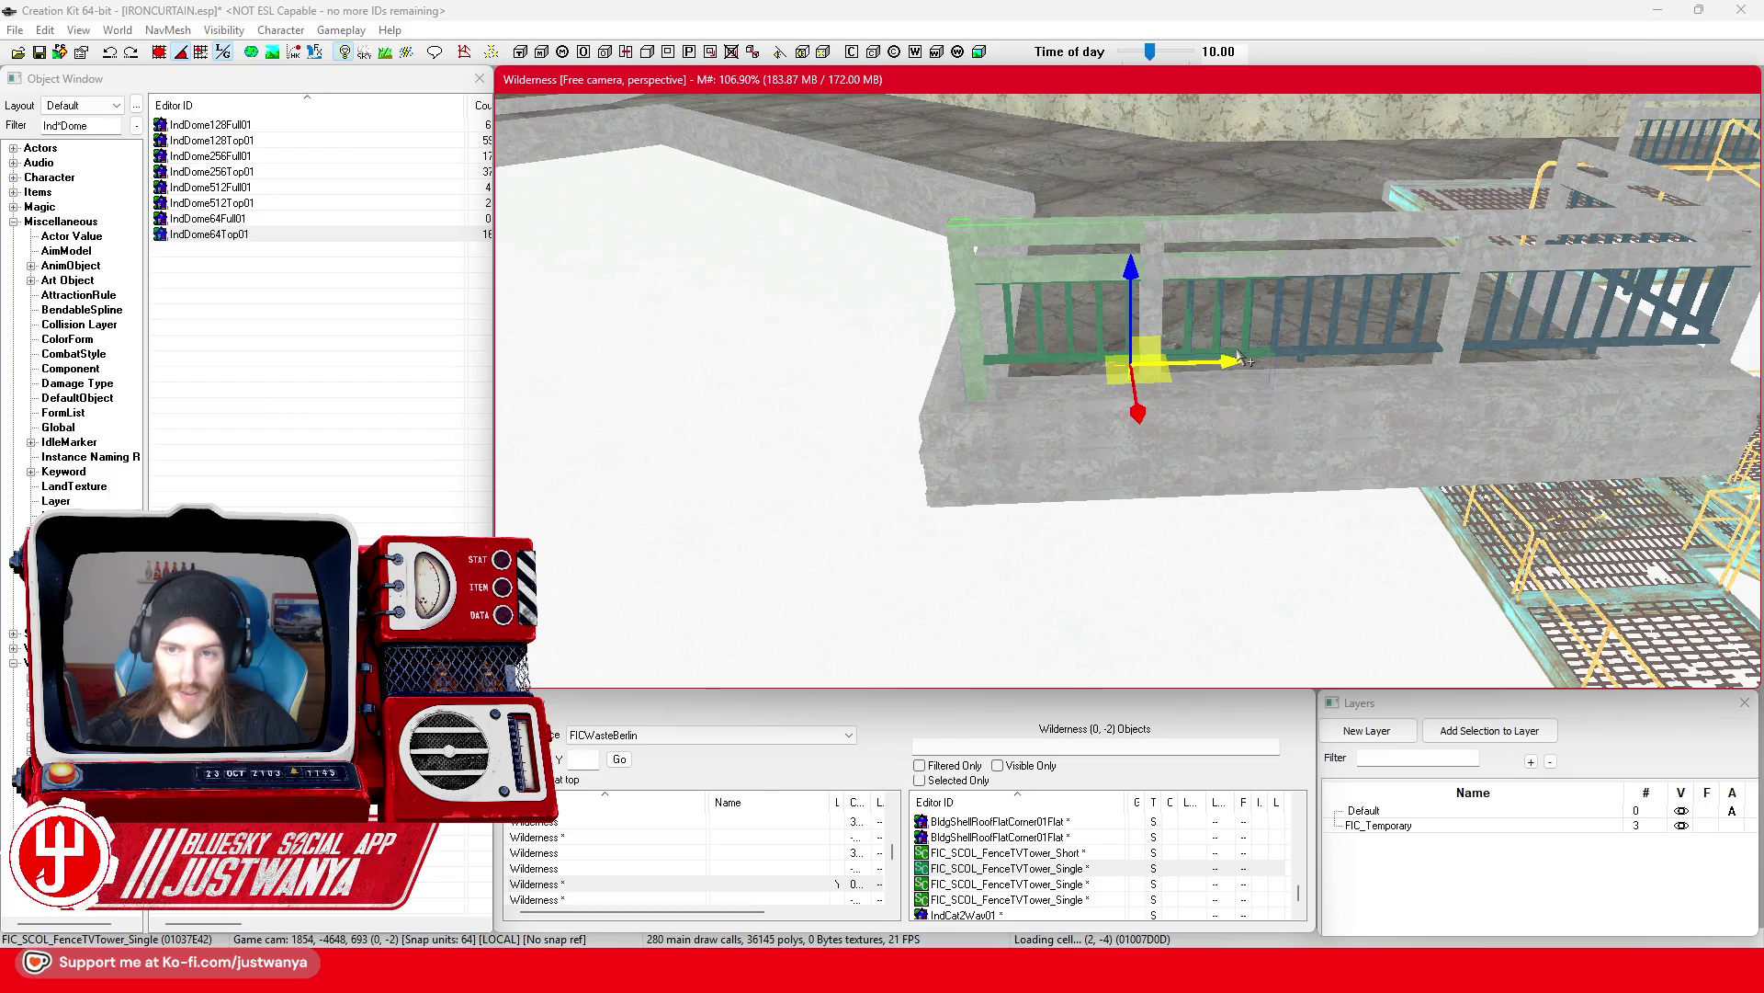
Step: Slide the short fence section on the right into line and check its fit from several angles
key("shift")
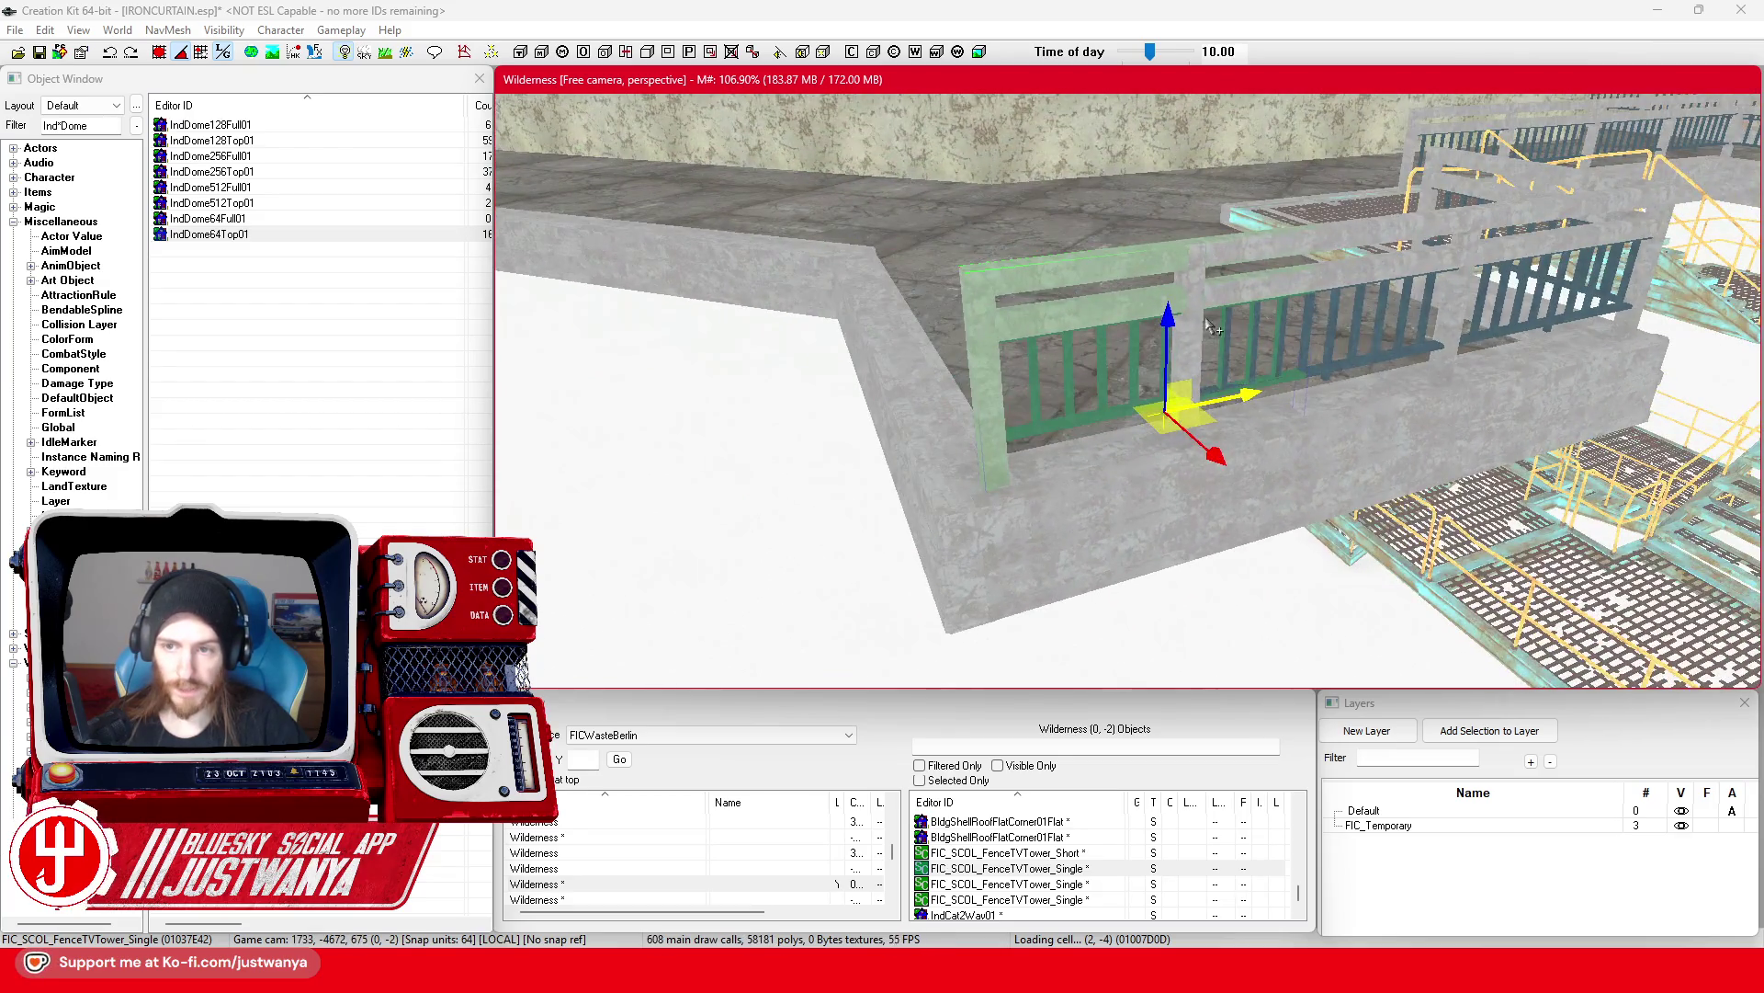
left_click(1339, 349)
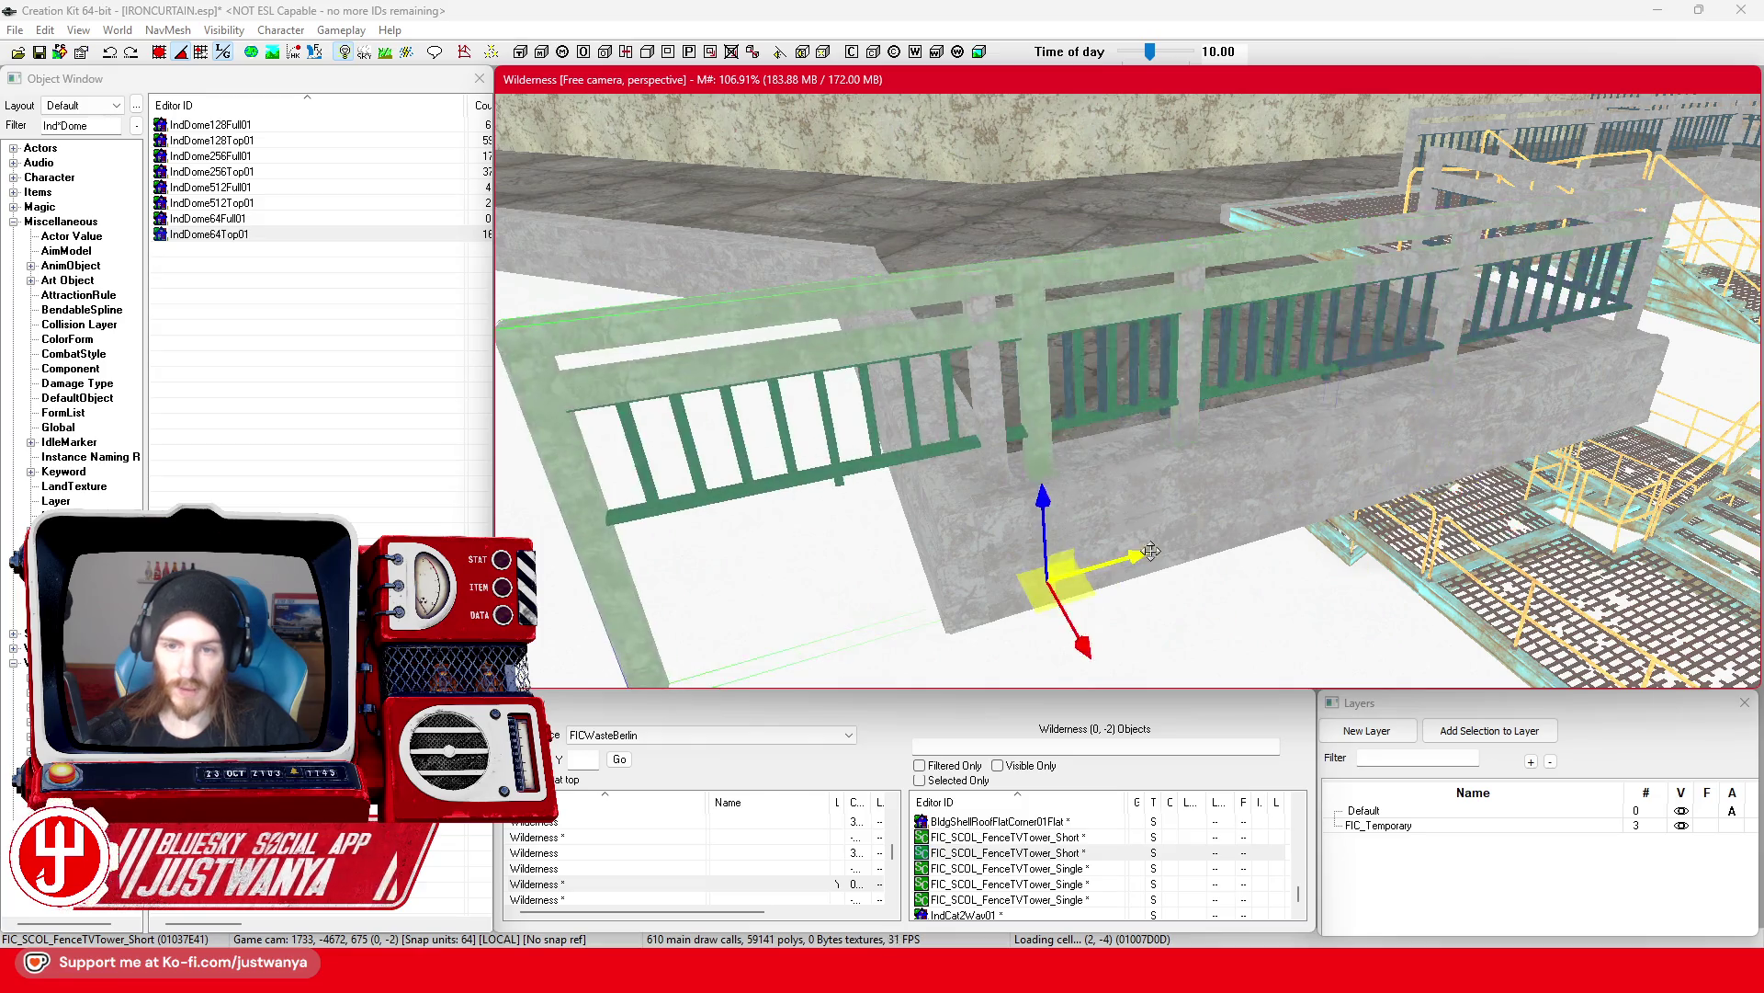
key("e")
key("w")
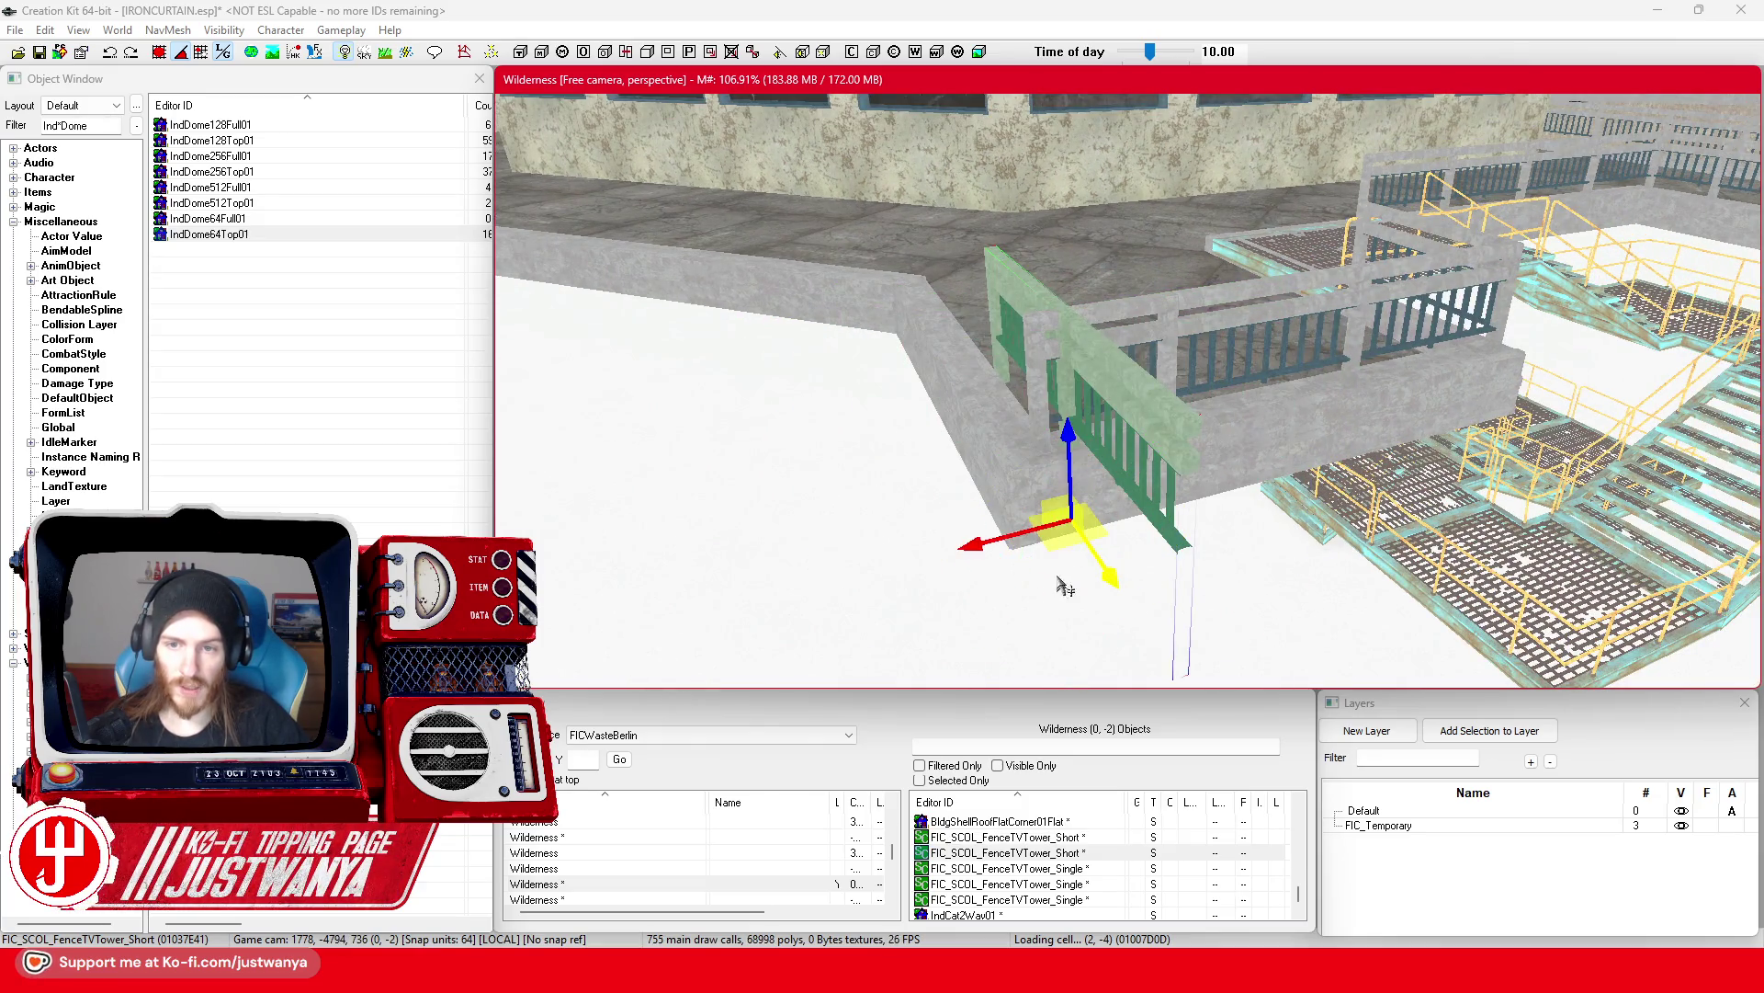
left_click_drag(972, 545, 763, 552)
left_click_drag(1018, 536, 1044, 542)
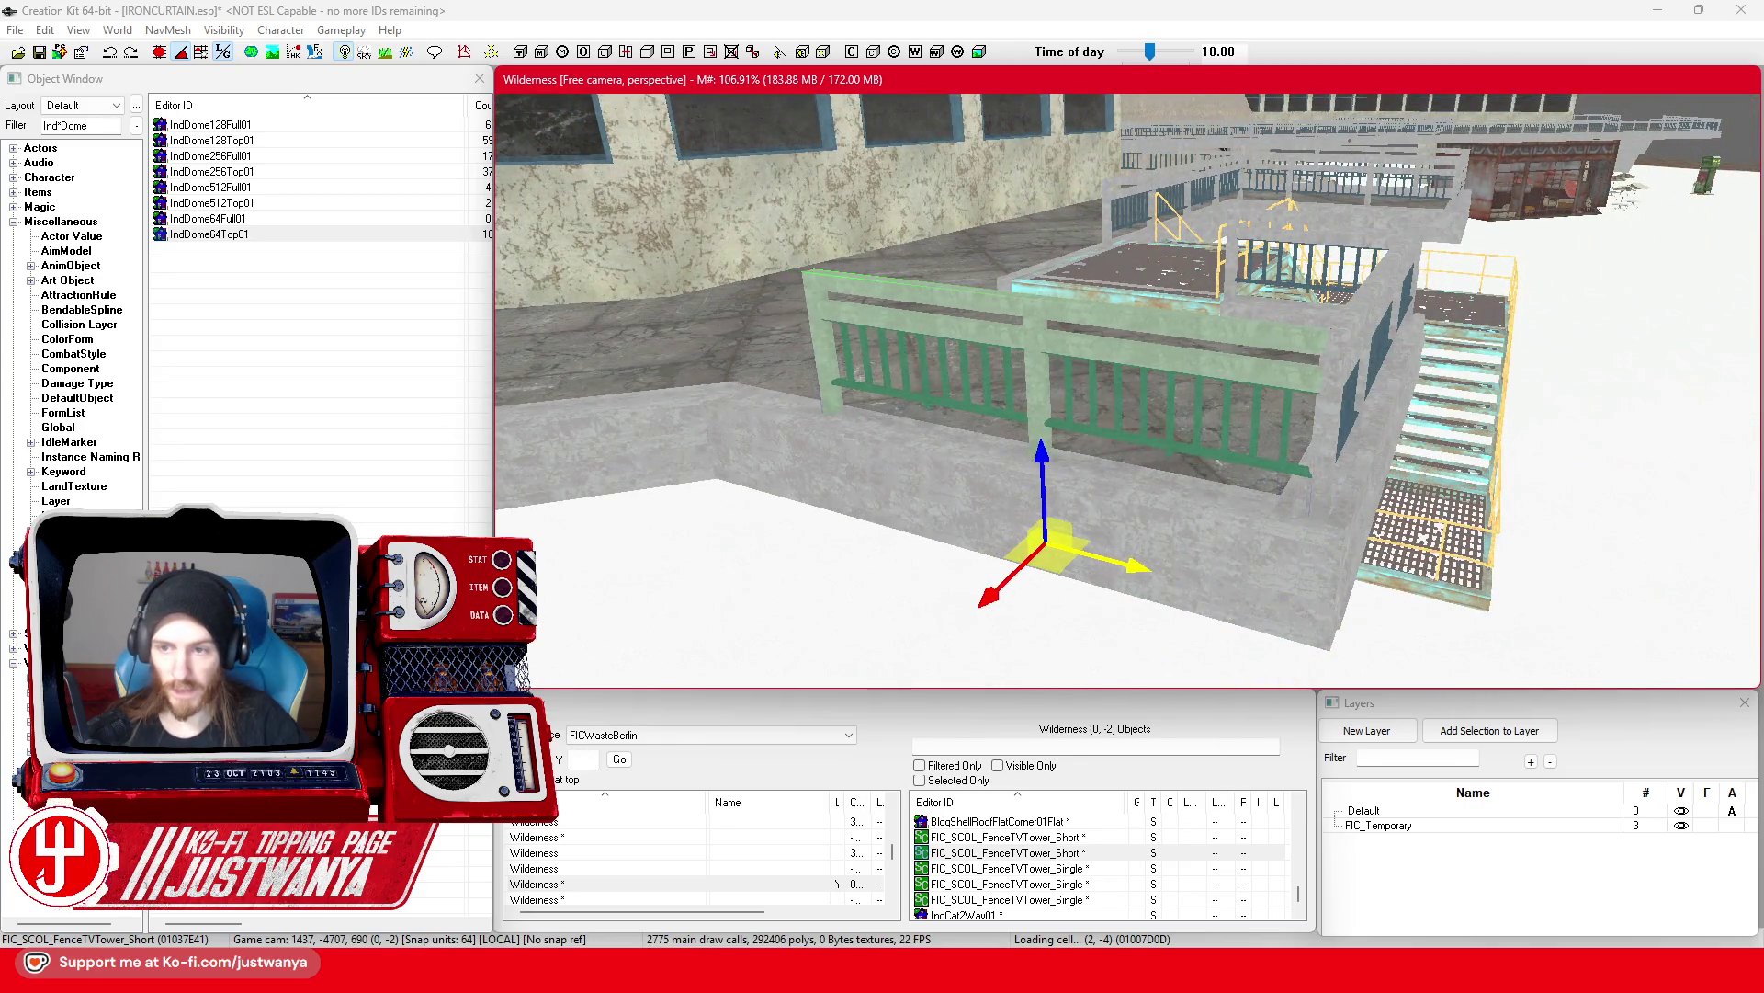
left_click_drag(1138, 309, 1043, 309)
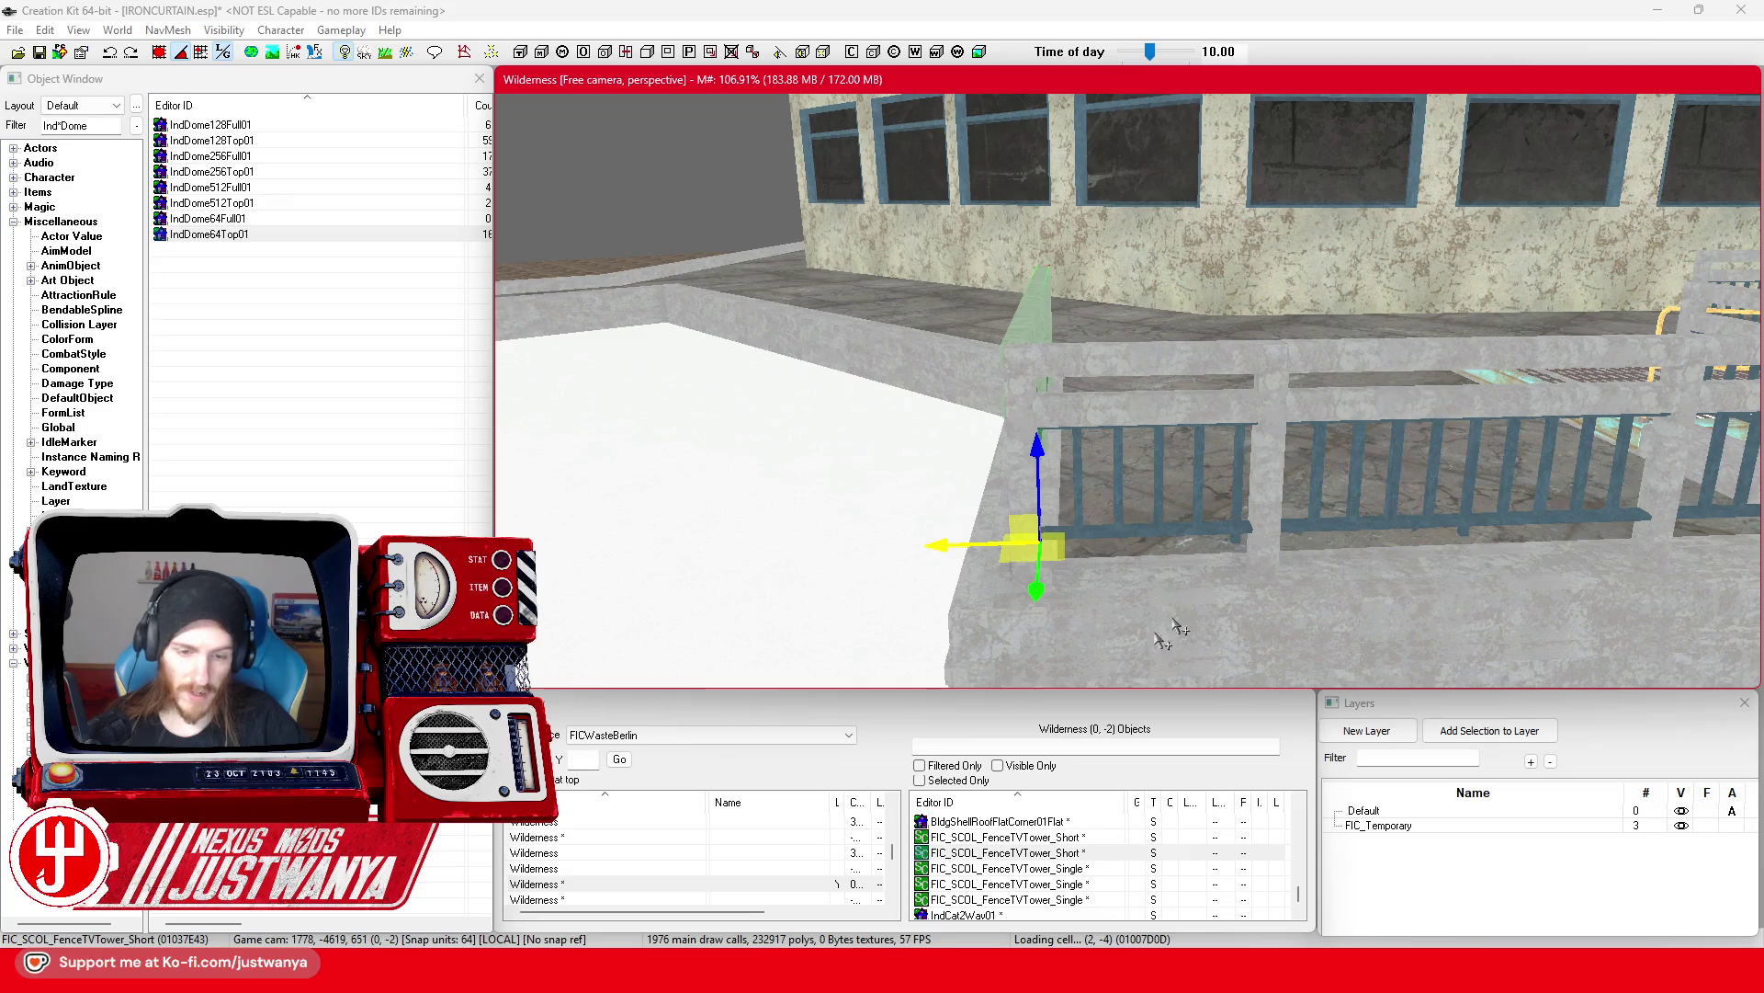
mouse_move(841, 444)
left_mouse_down()
mouse_move(1112, 440)
mouse_move(858, 470)
mouse_move(809, 456)
left_mouse_up()
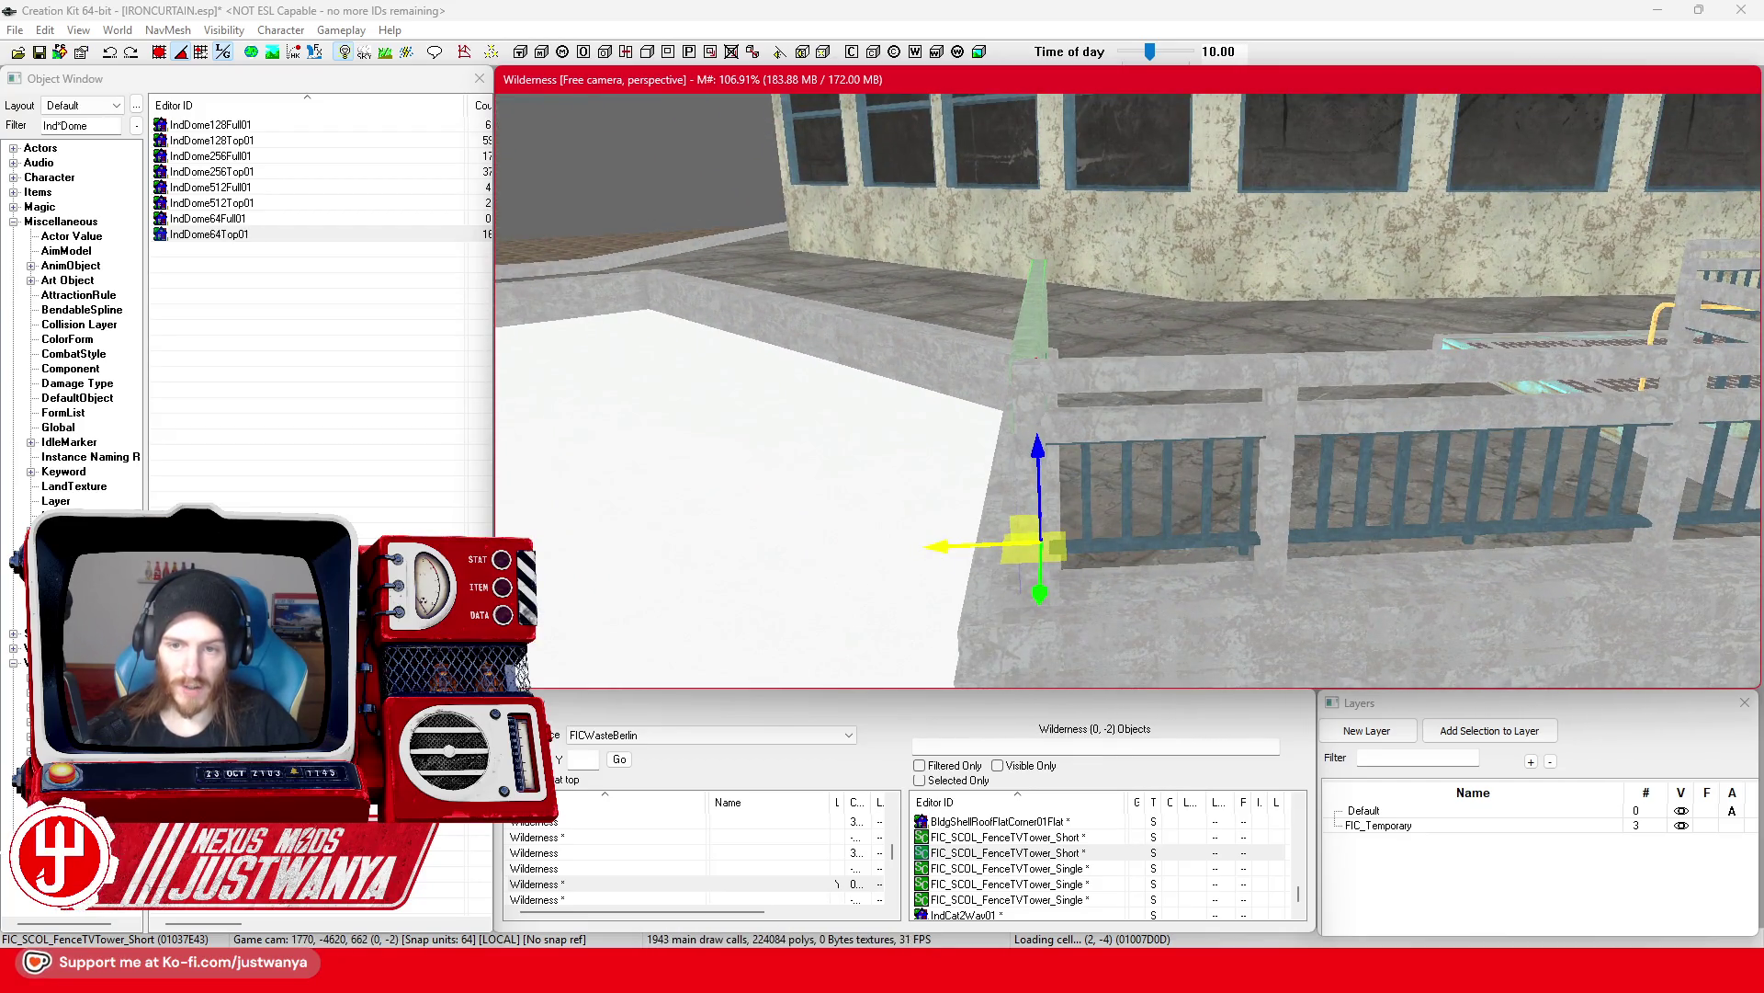
left_click_drag(742, 558, 957, 559)
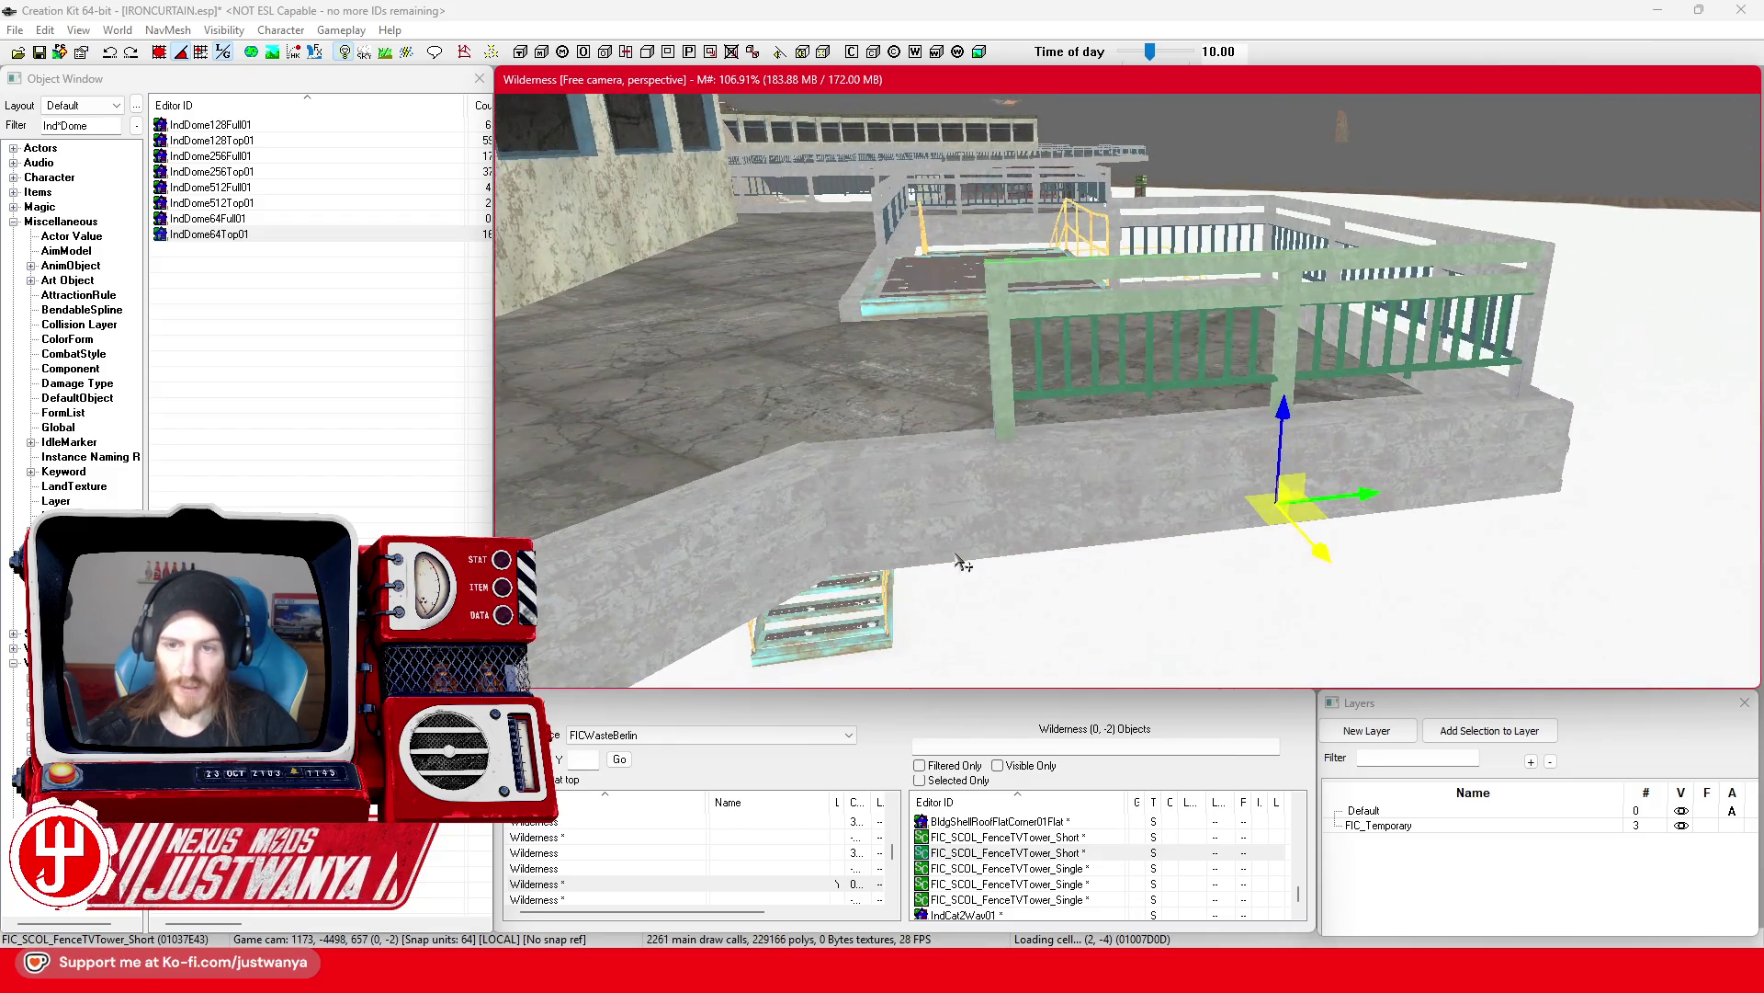
Step: Copy the fence, swap it to FenceTVTower_Single, and slot it into the ledge gap beside the railing
key("ctrl+v")
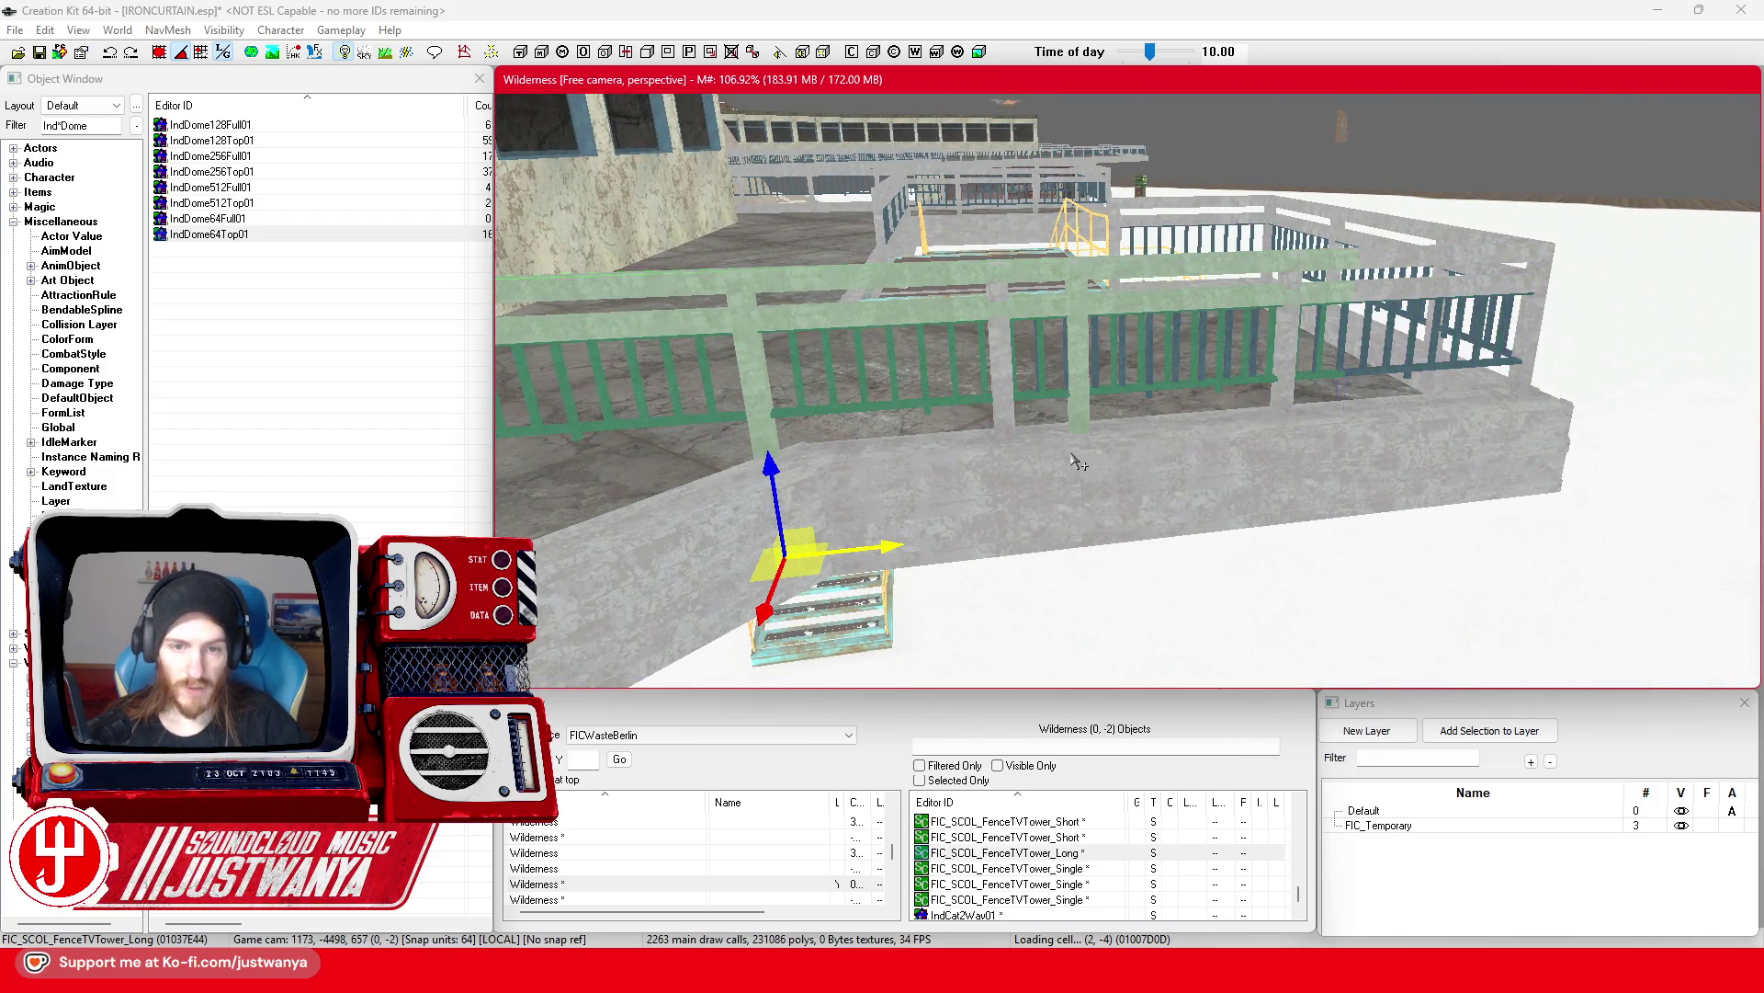
key("ctrl+z")
left_click_drag(892, 550, 1065, 518)
left_click_drag(976, 449, 971, 335)
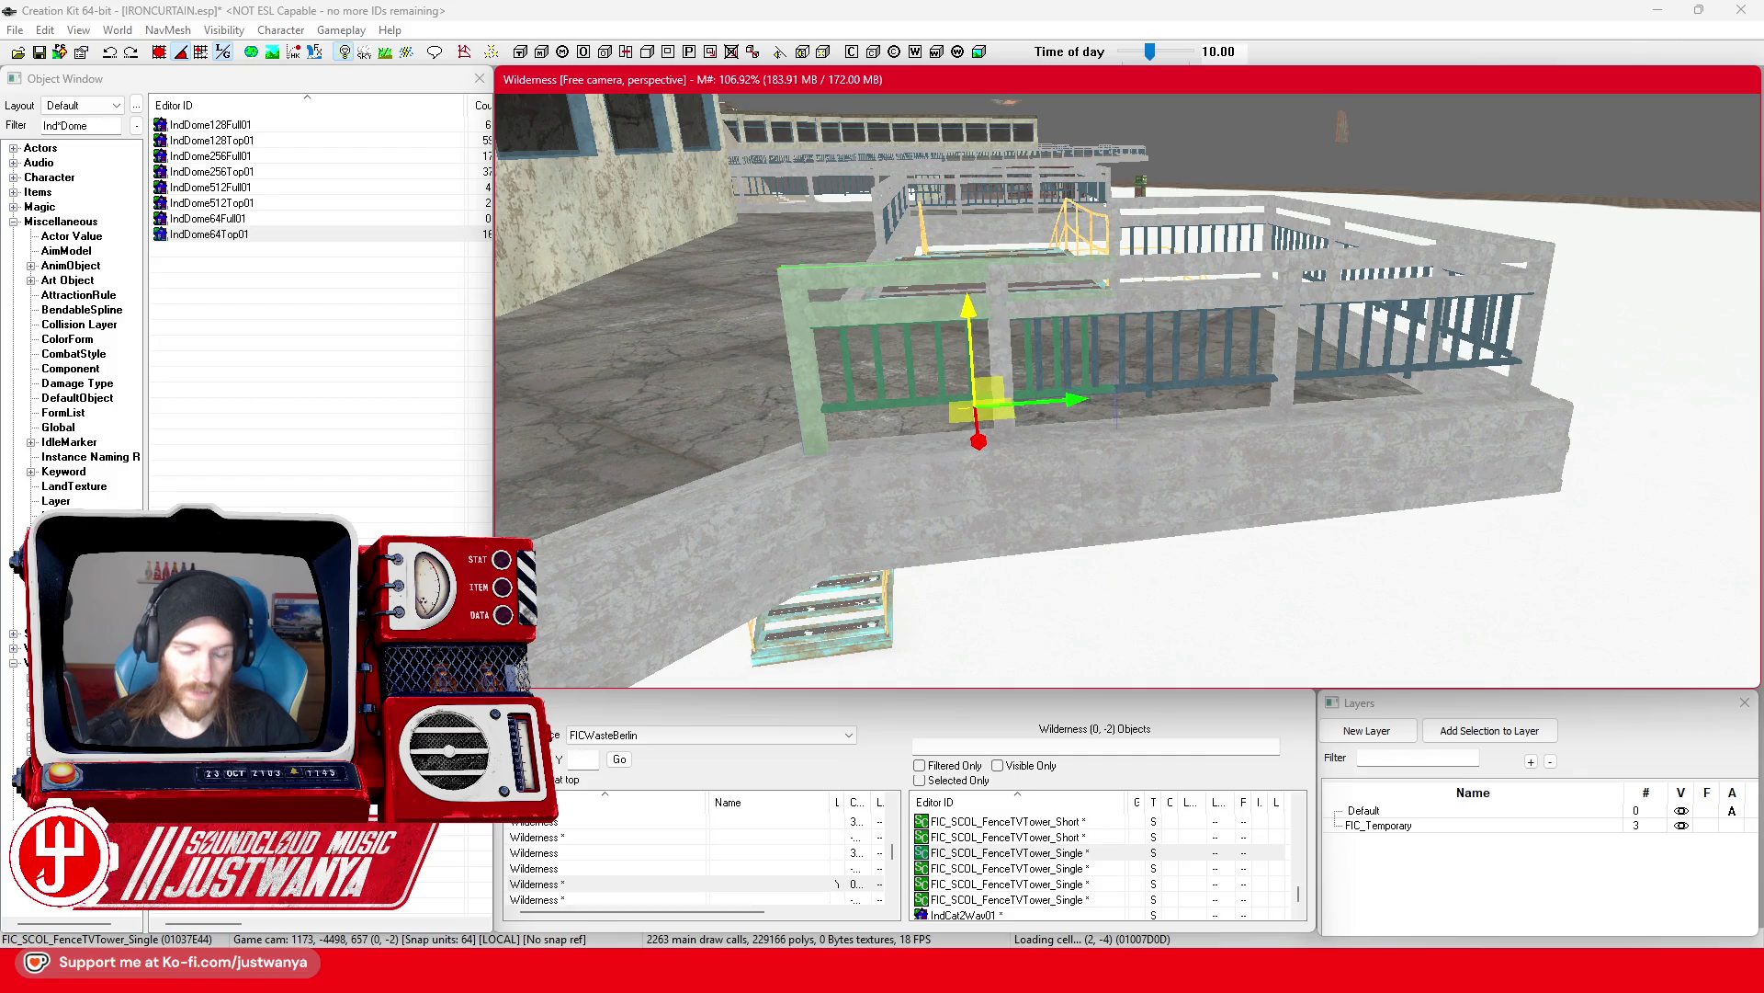
scroll(966, 294, "up", 5)
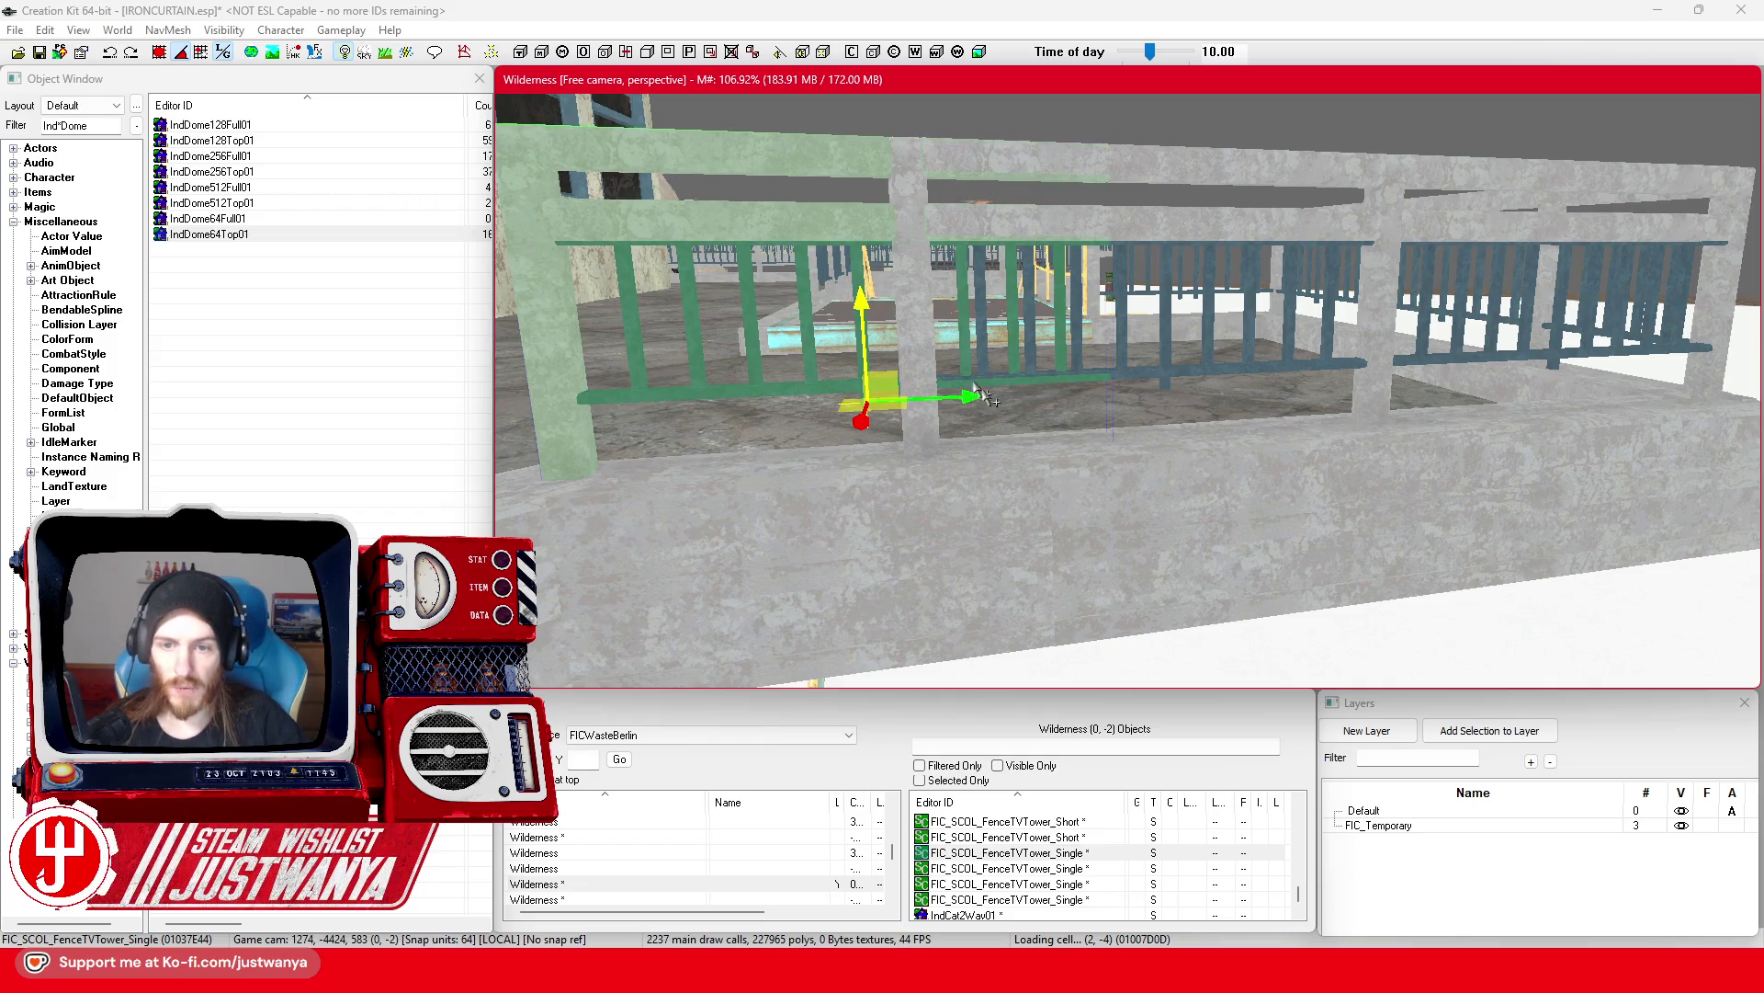
key("d")
left_click(787, 397)
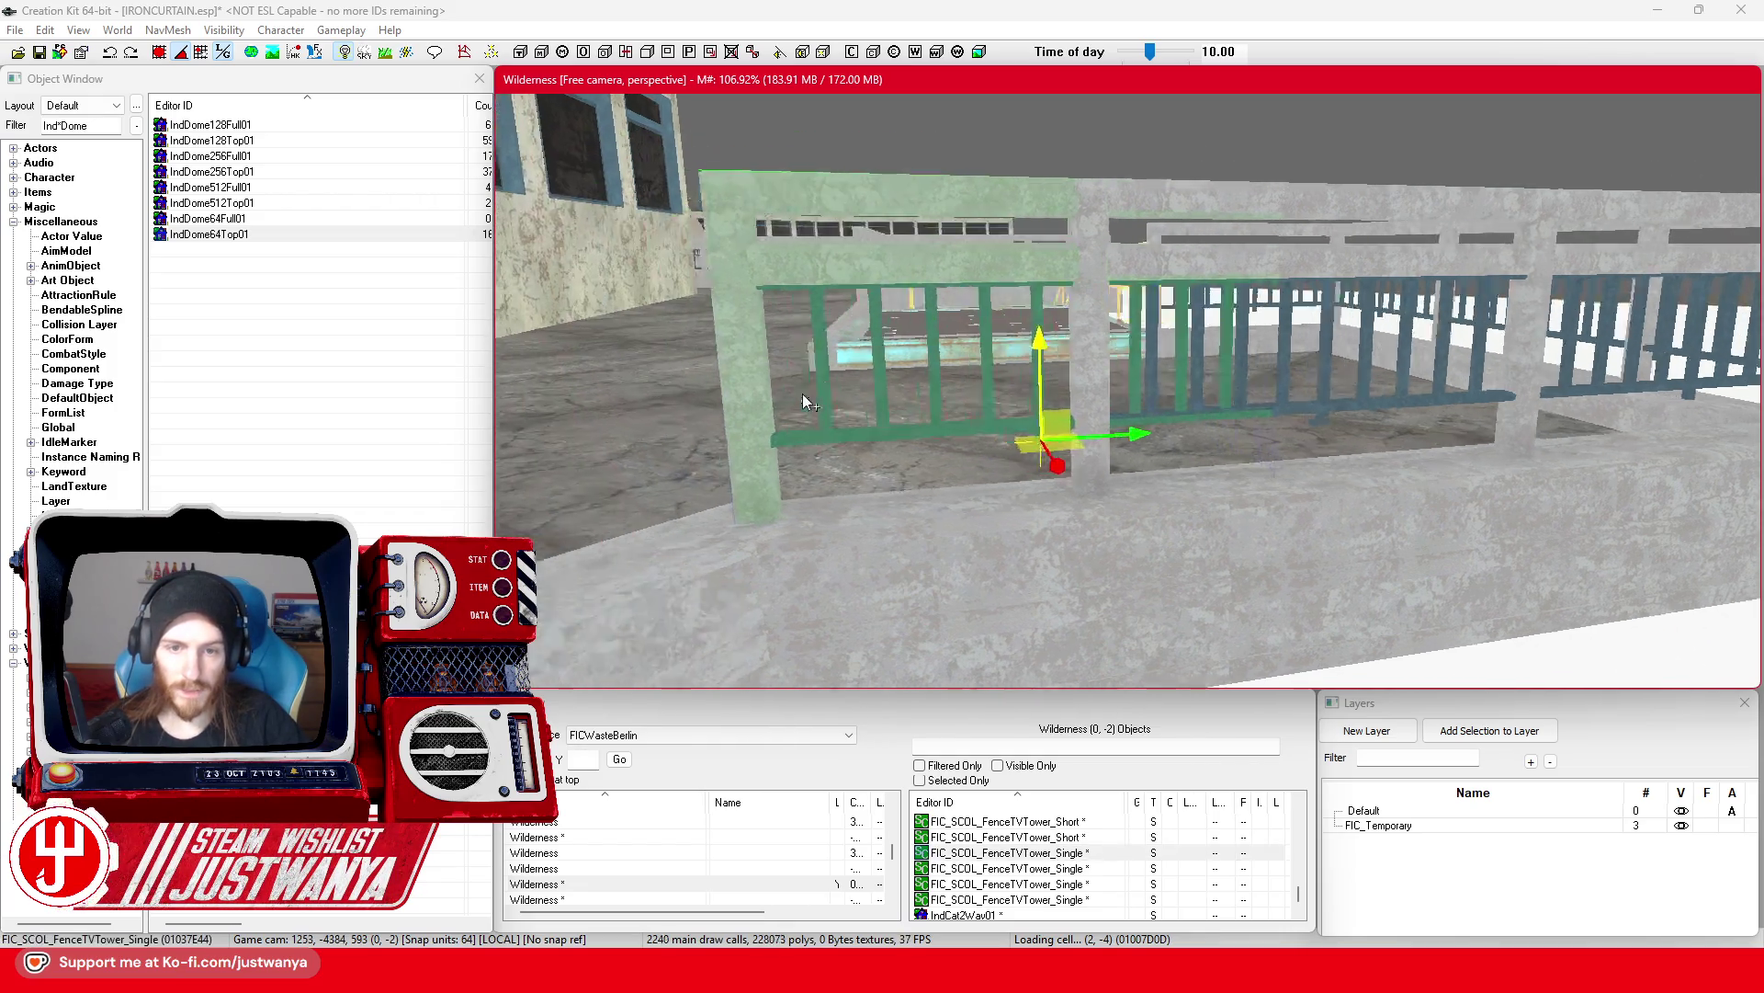
left_click_drag(1267, 472, 1277, 475)
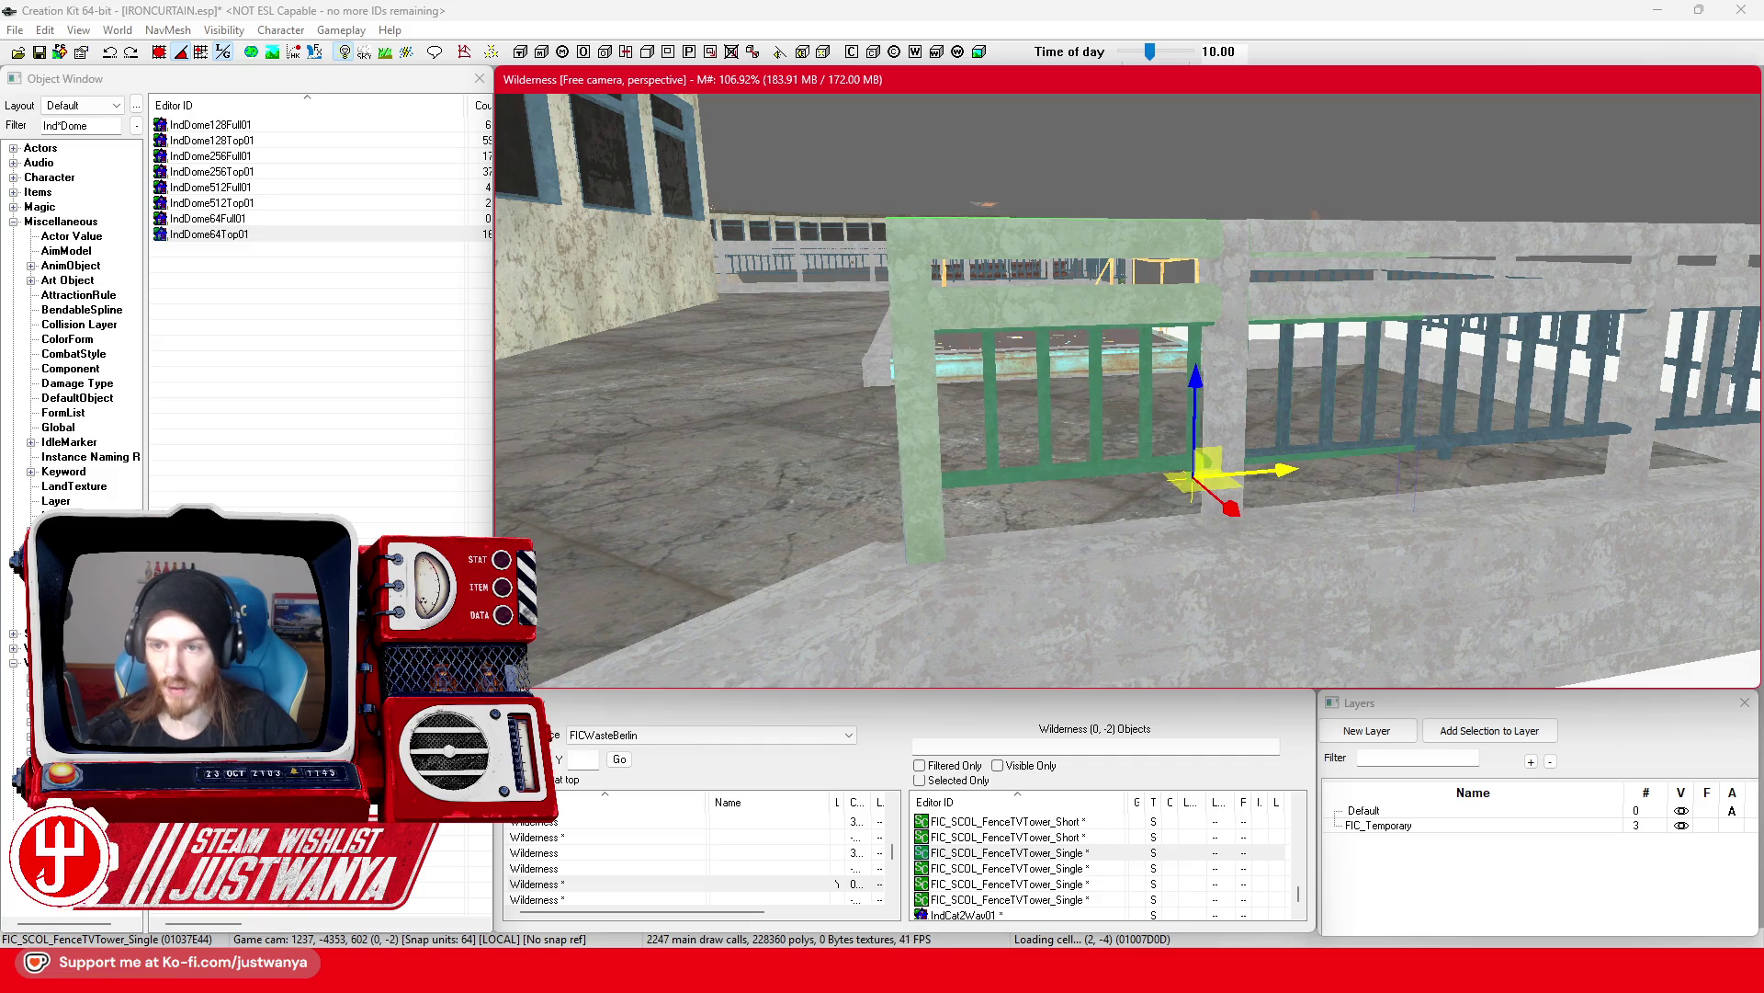
mouse_move(993, 546)
left_mouse_down()
mouse_move(808, 563)
mouse_move(923, 556)
left_mouse_up()
mouse_move(1541, 372)
left_mouse_down()
mouse_move(1507, 441)
mouse_move(1512, 395)
mouse_move(910, 330)
left_mouse_up()
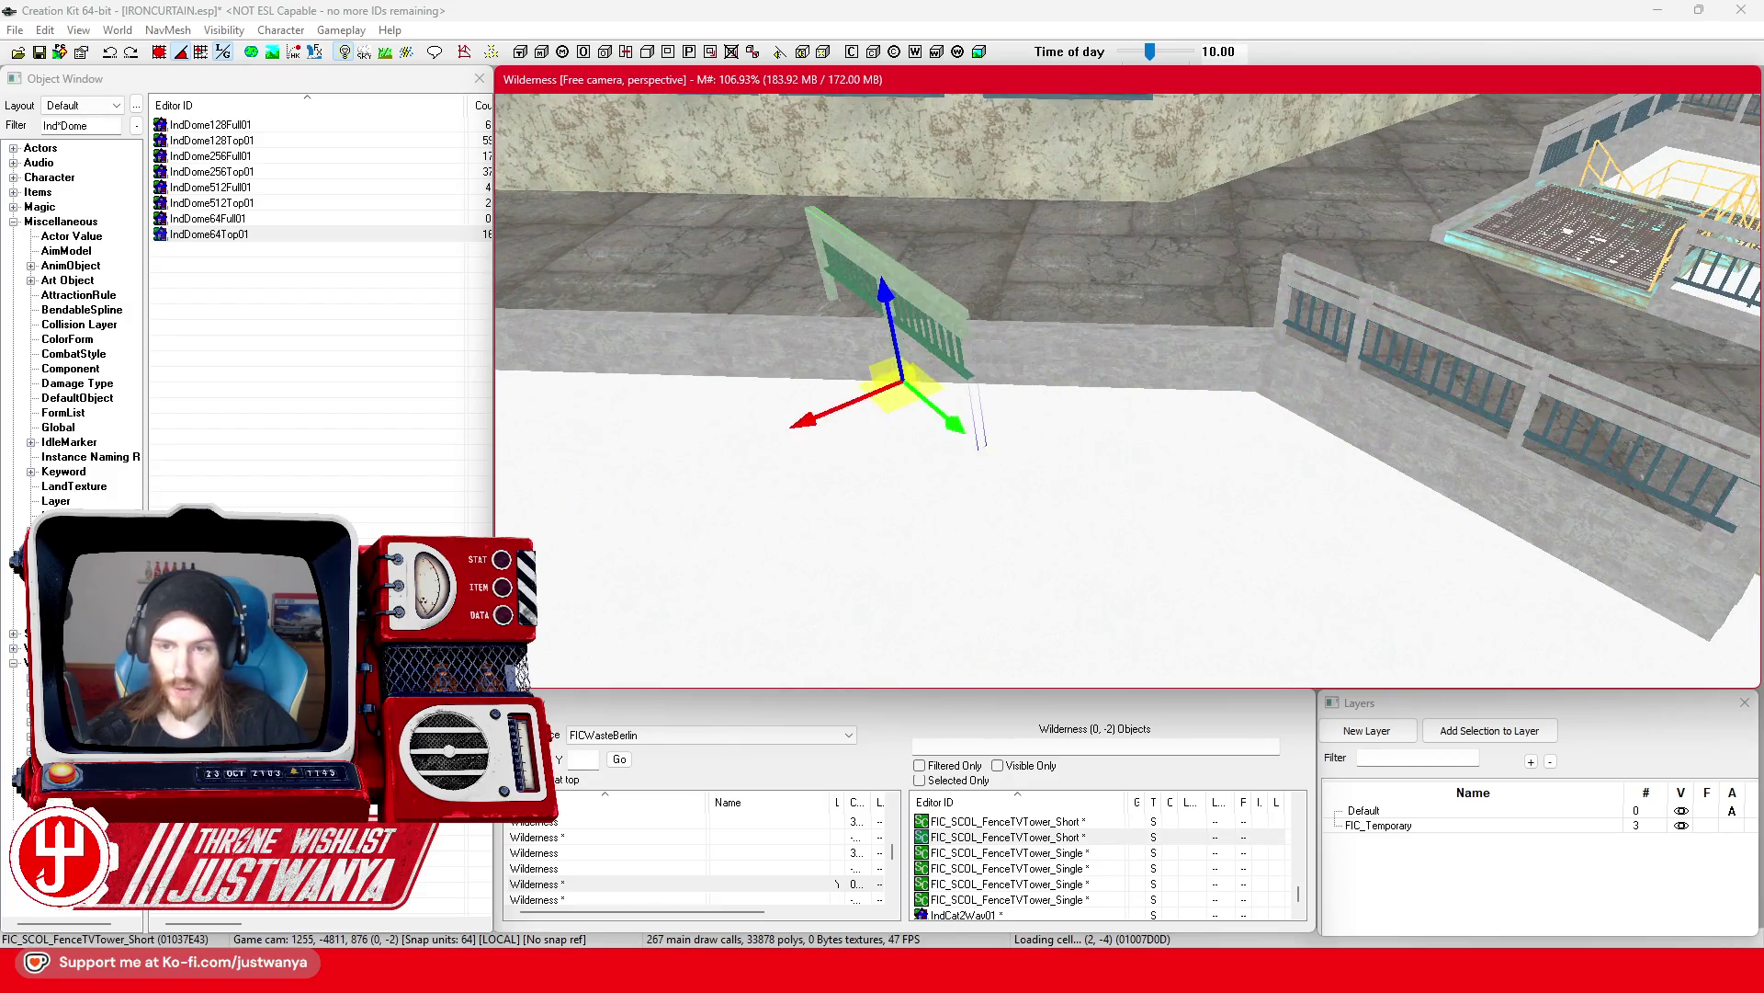
Step: Swap the short fence to FenceTVTower_Long, rotate it flat, and slide it along the wall
key("e")
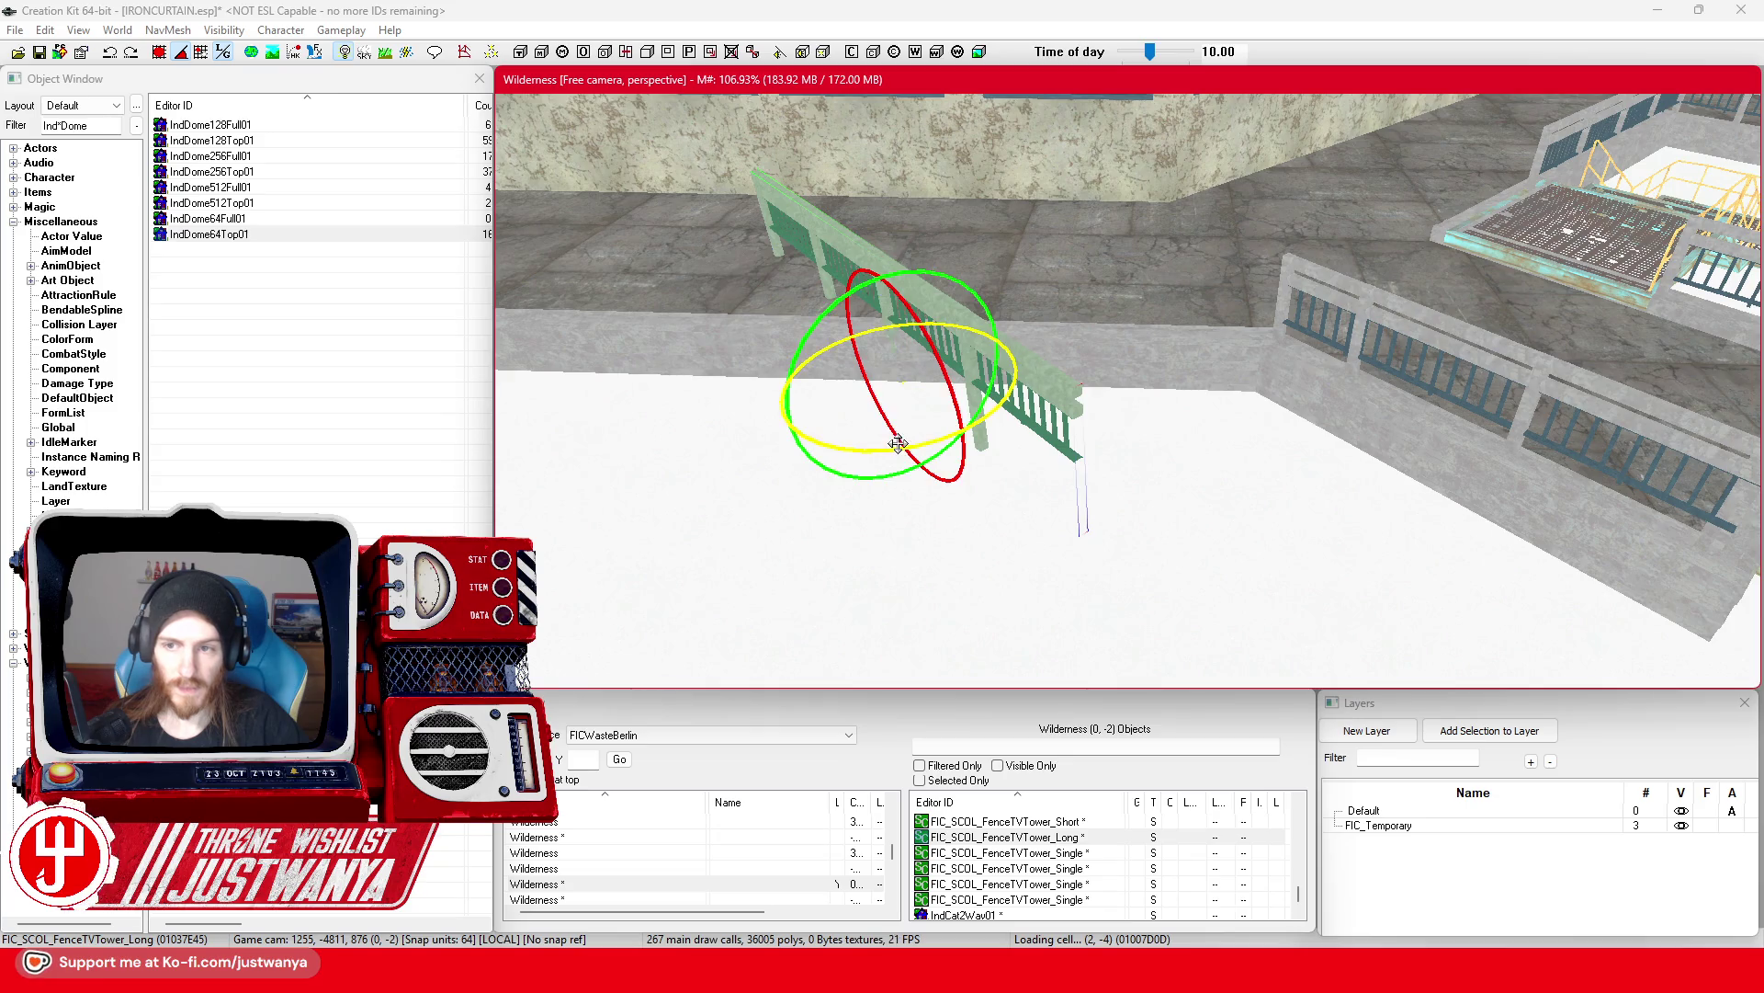
mouse_move(880, 452)
left_mouse_down()
mouse_move(988, 418)
mouse_move(1070, 420)
left_mouse_up()
key("w")
key("shift")
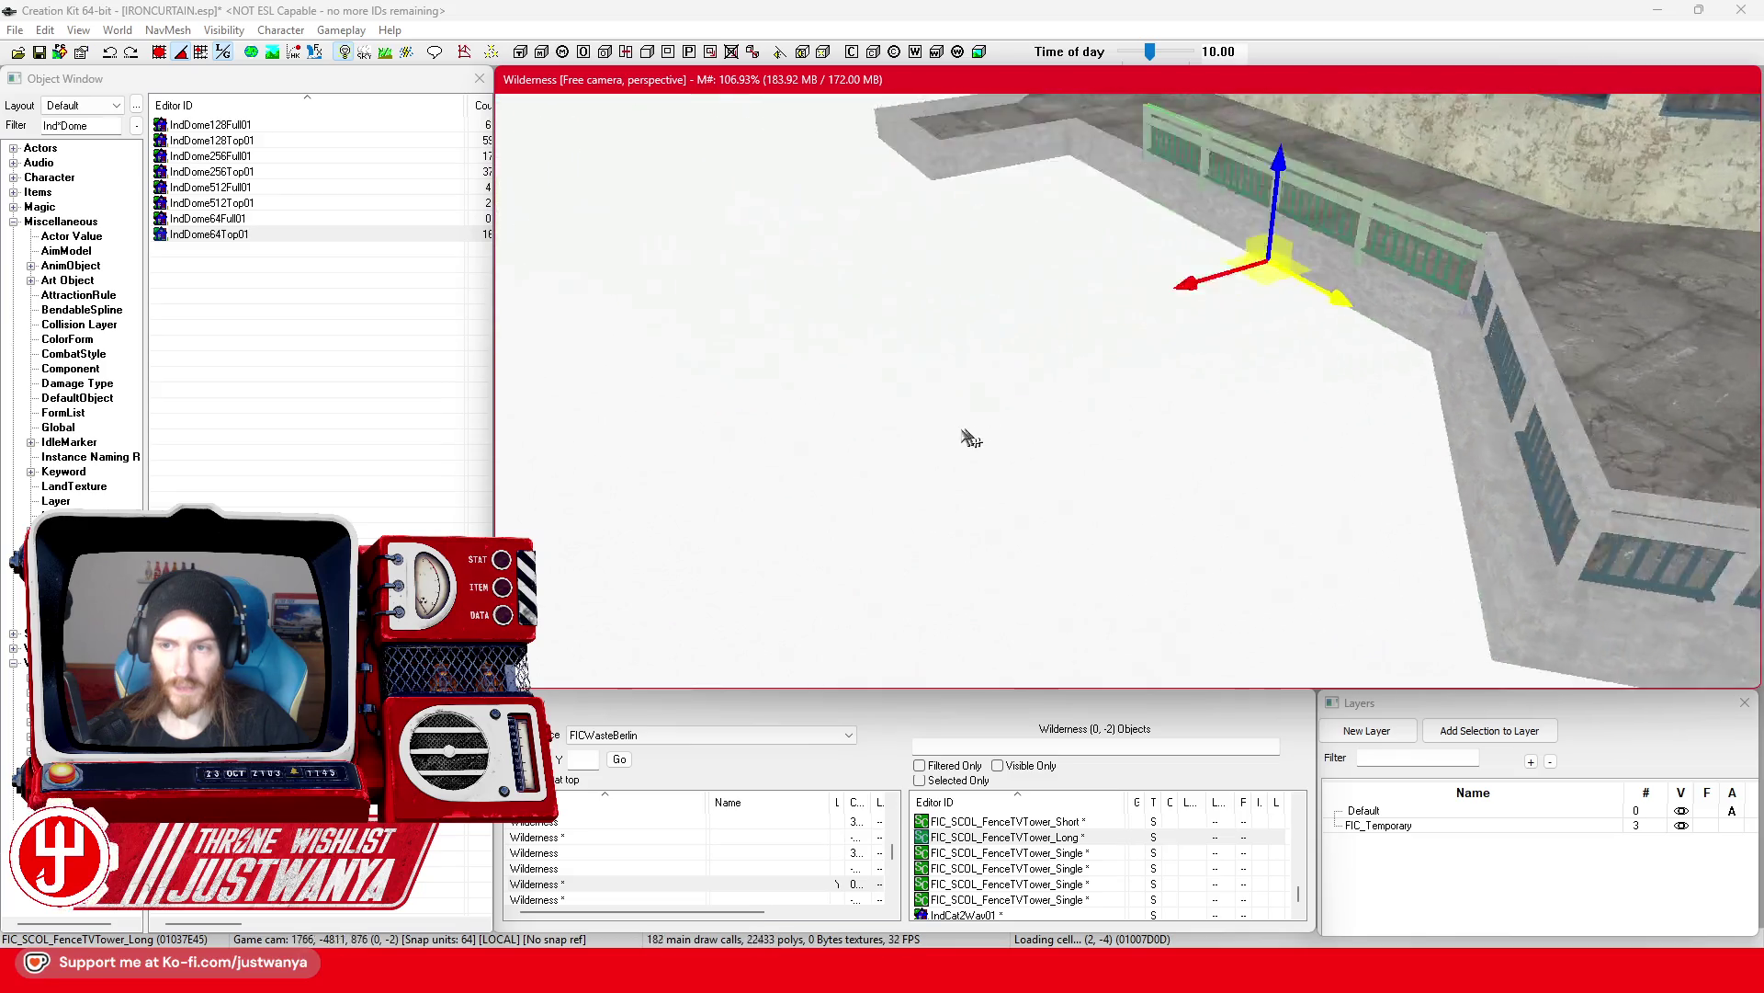
key("shift")
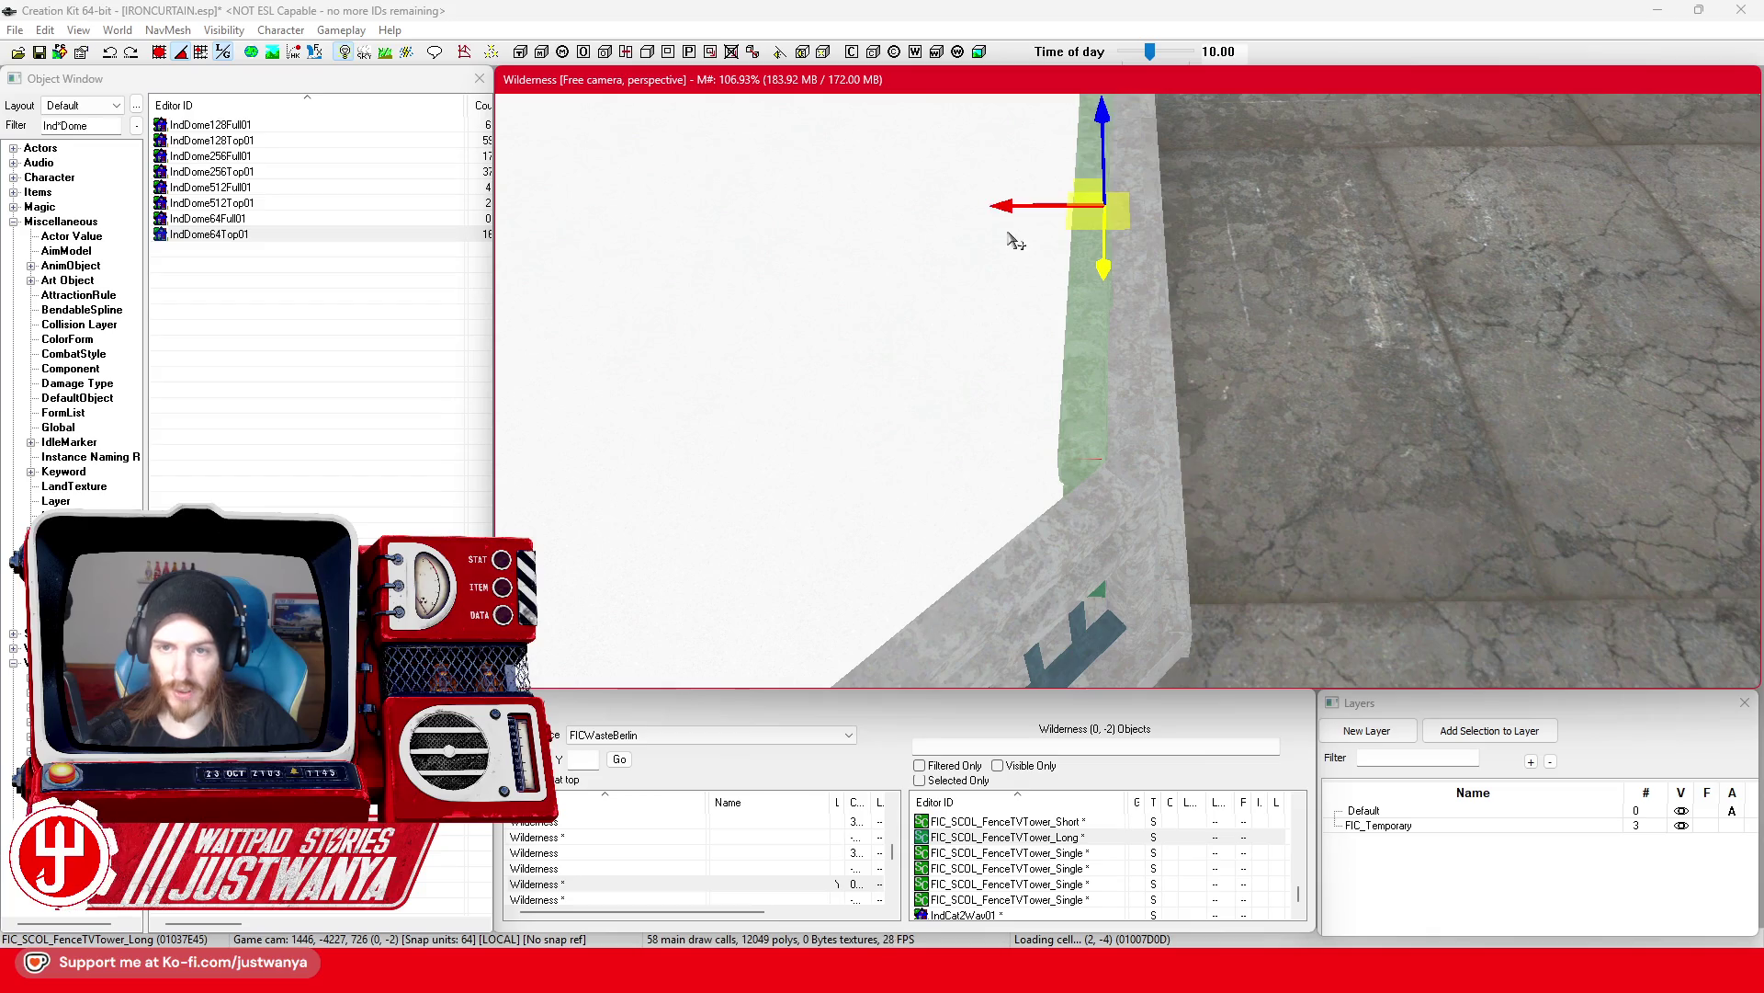
left_click_drag(1014, 217, 1029, 217)
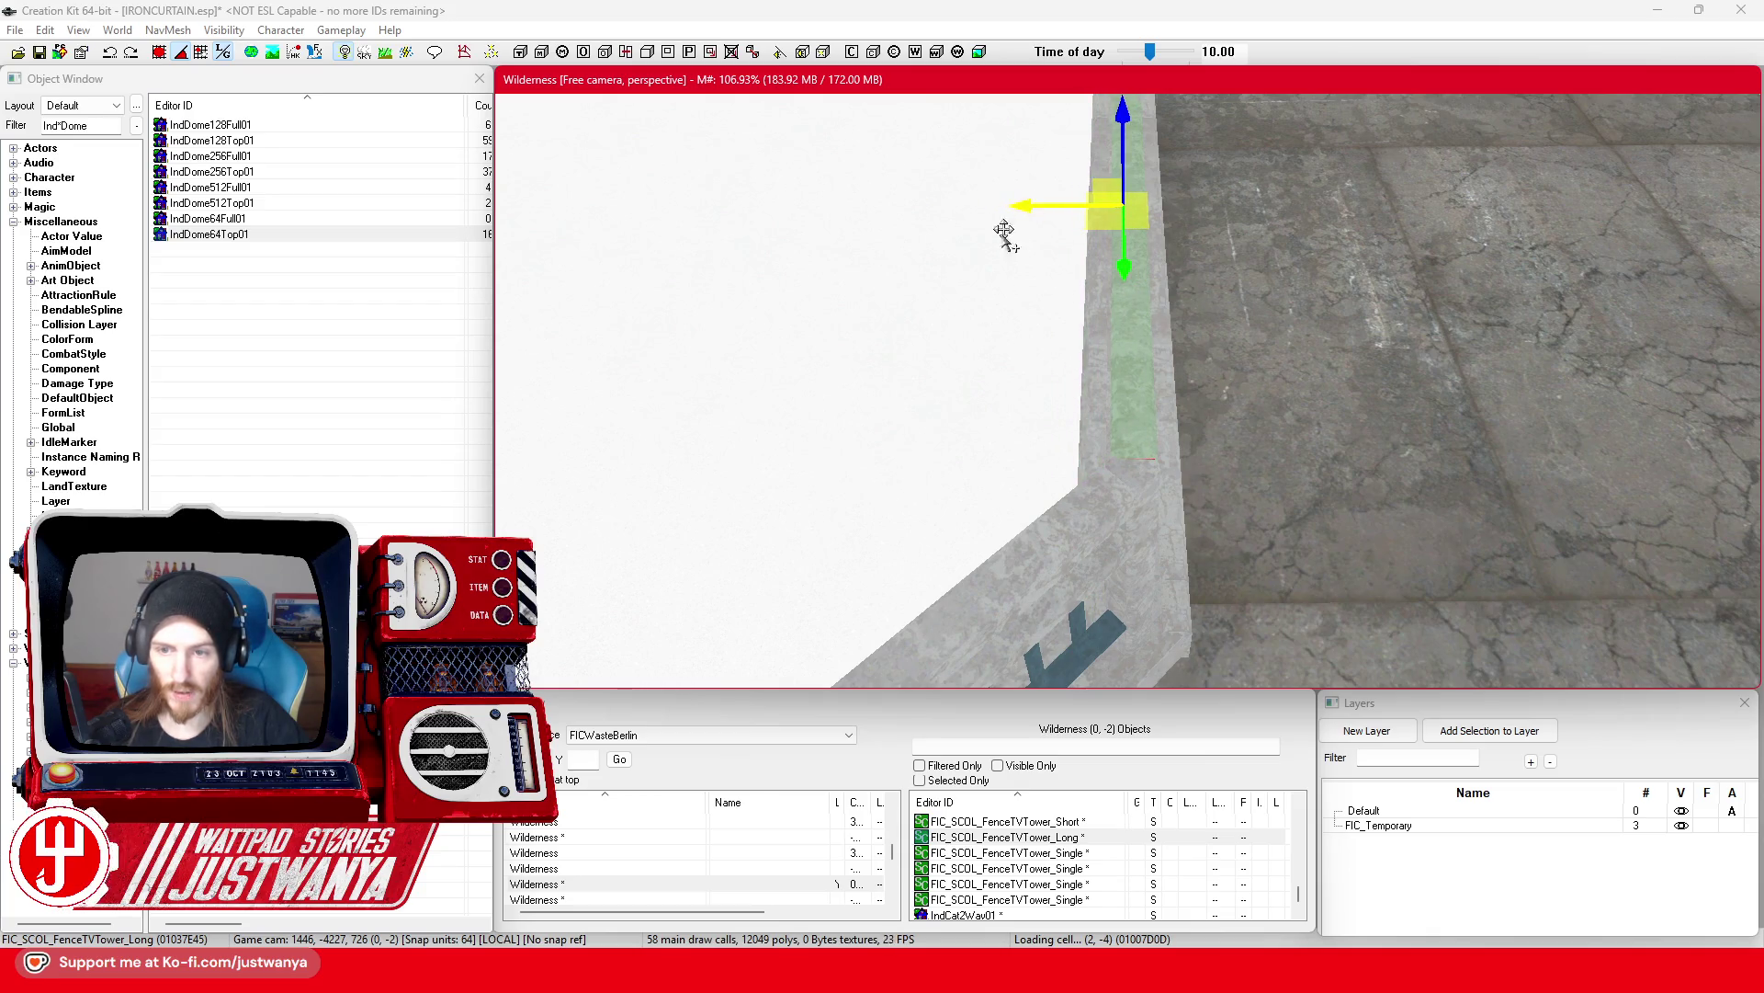
key("shift")
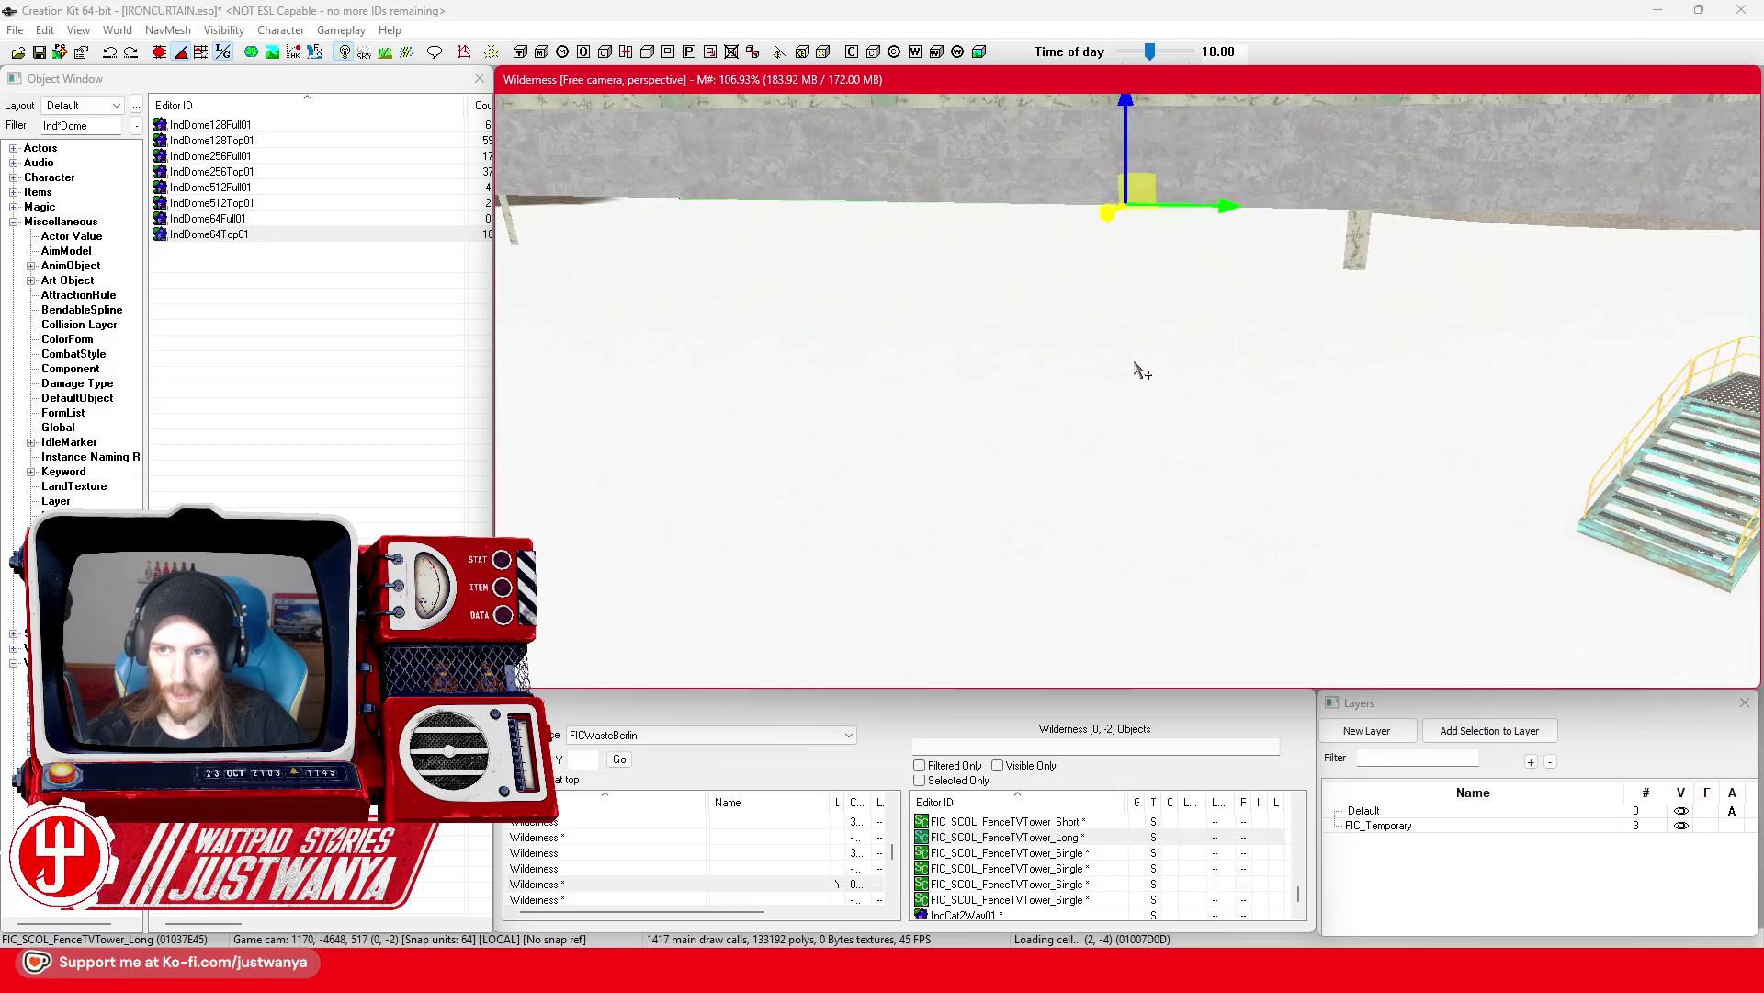
key("shift")
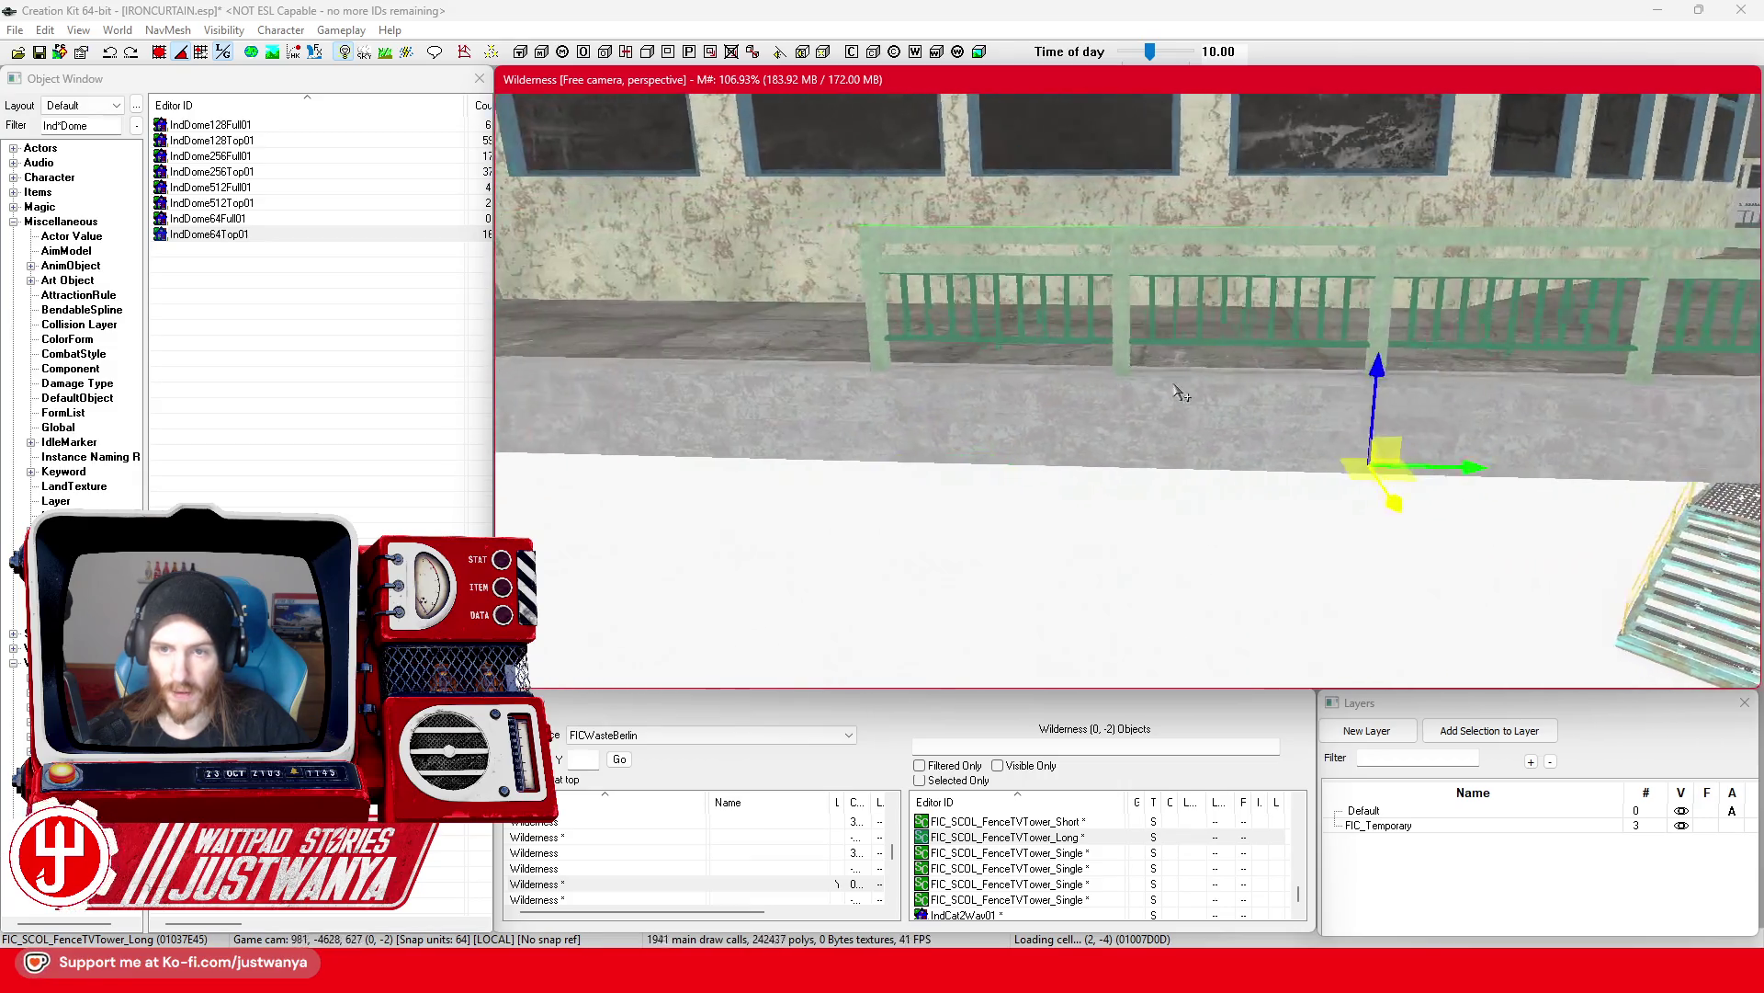
key("shift")
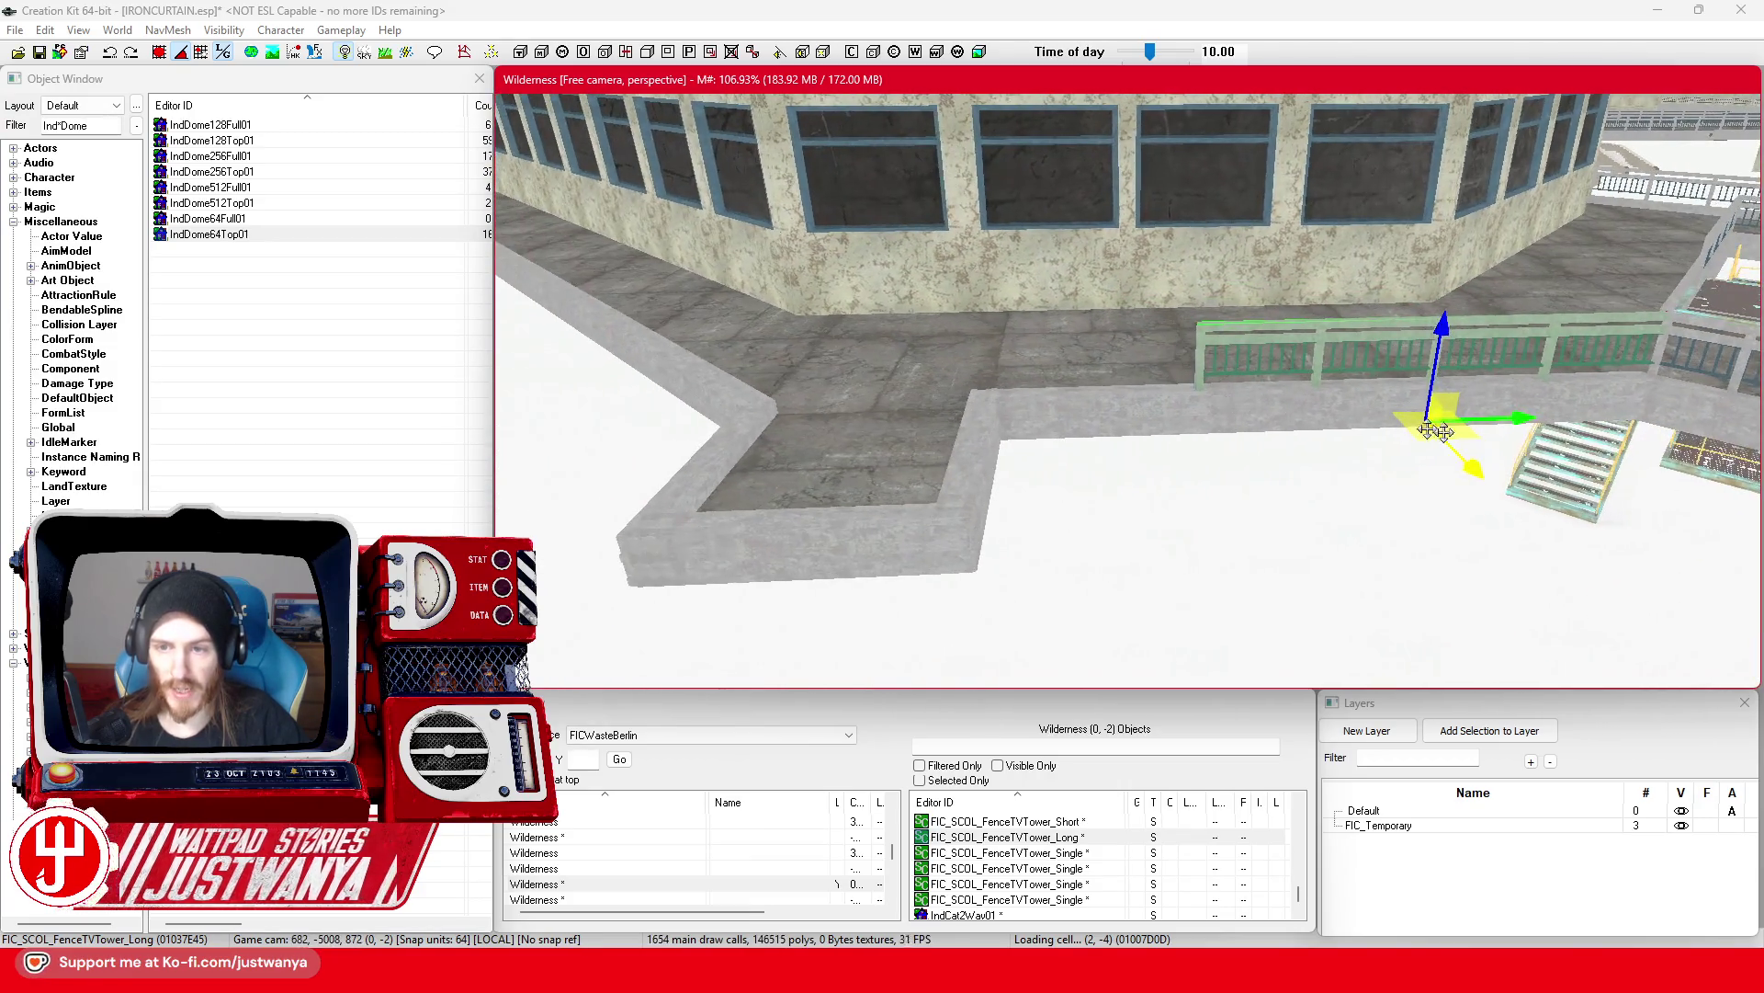
left_click_drag(1017, 422, 986, 422)
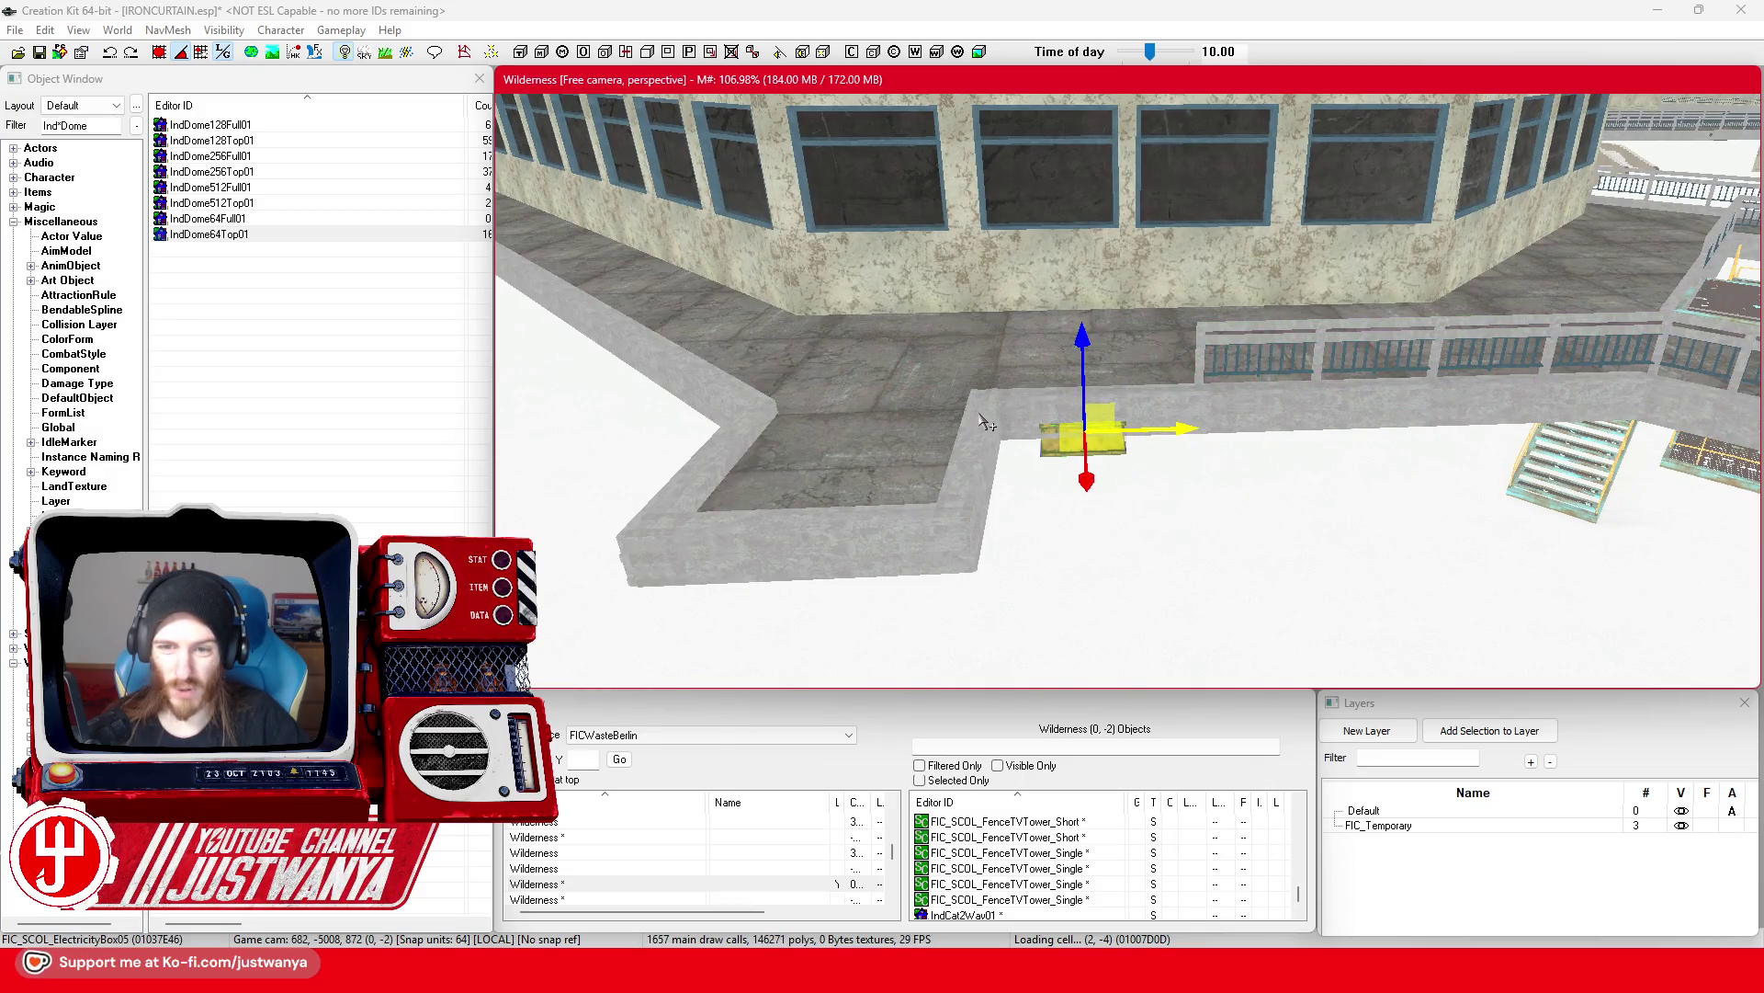
Step: Move the green fence toward the planter corner and swap it to a single section
scroll(995, 423, "up", 5)
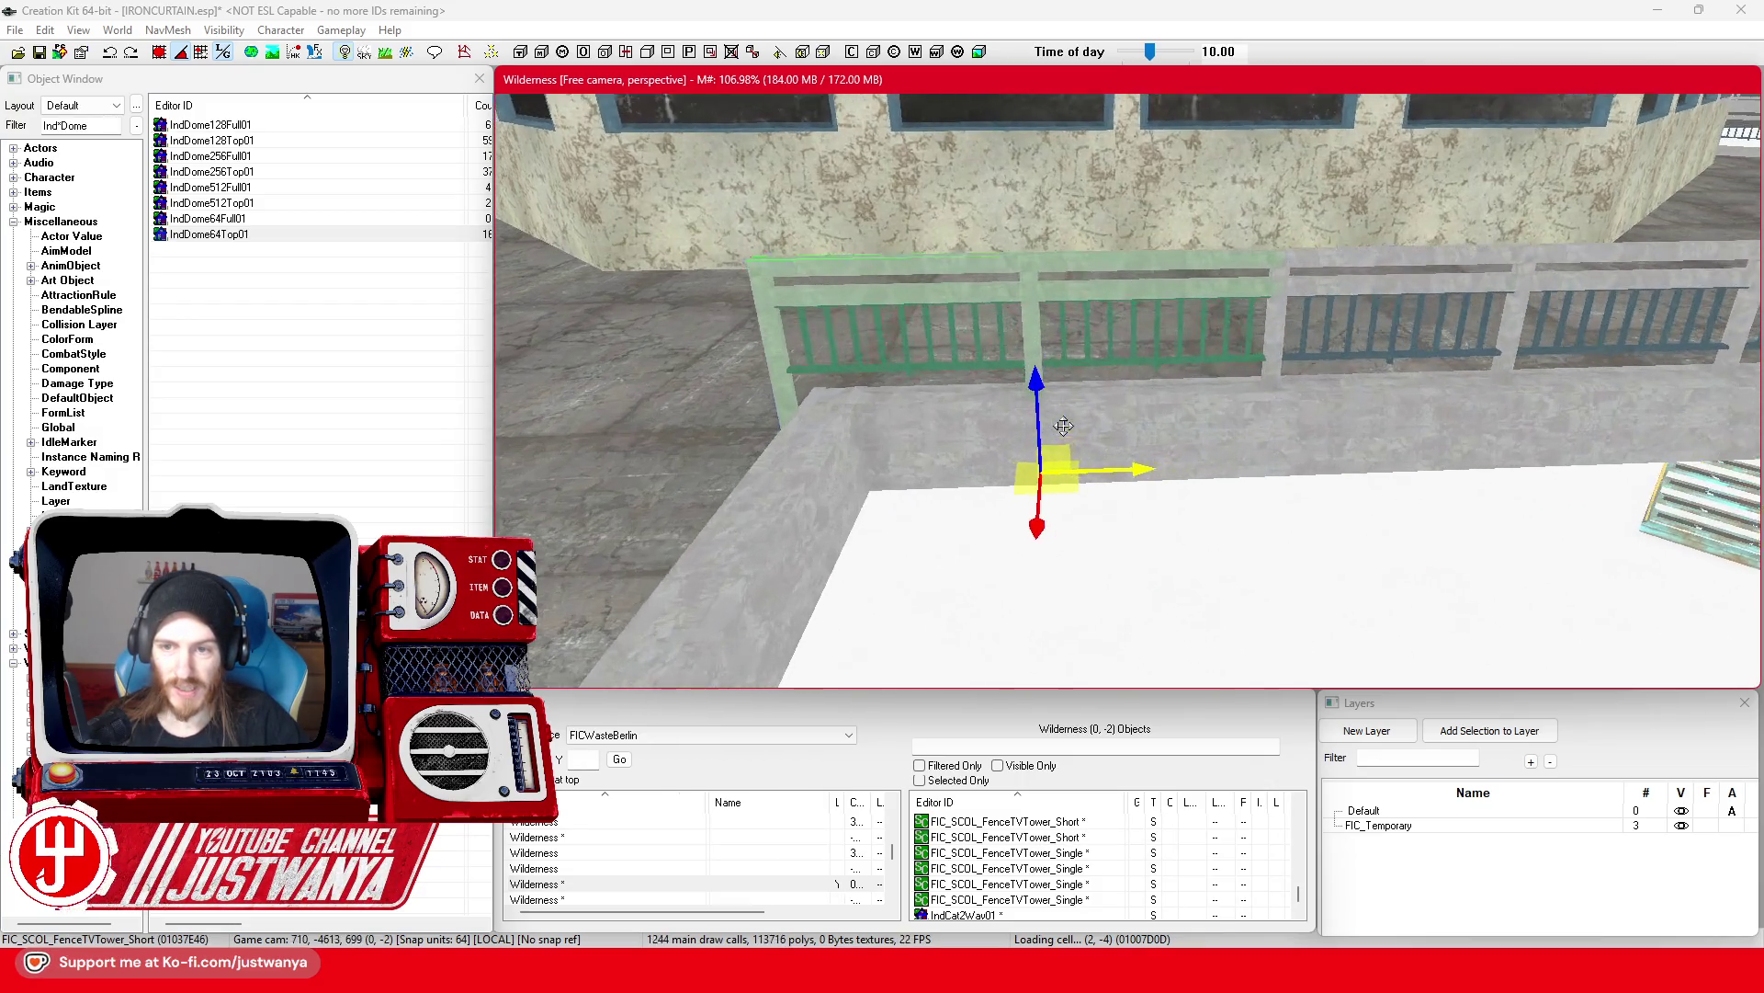
left_click_drag(1039, 422, 1097, 422)
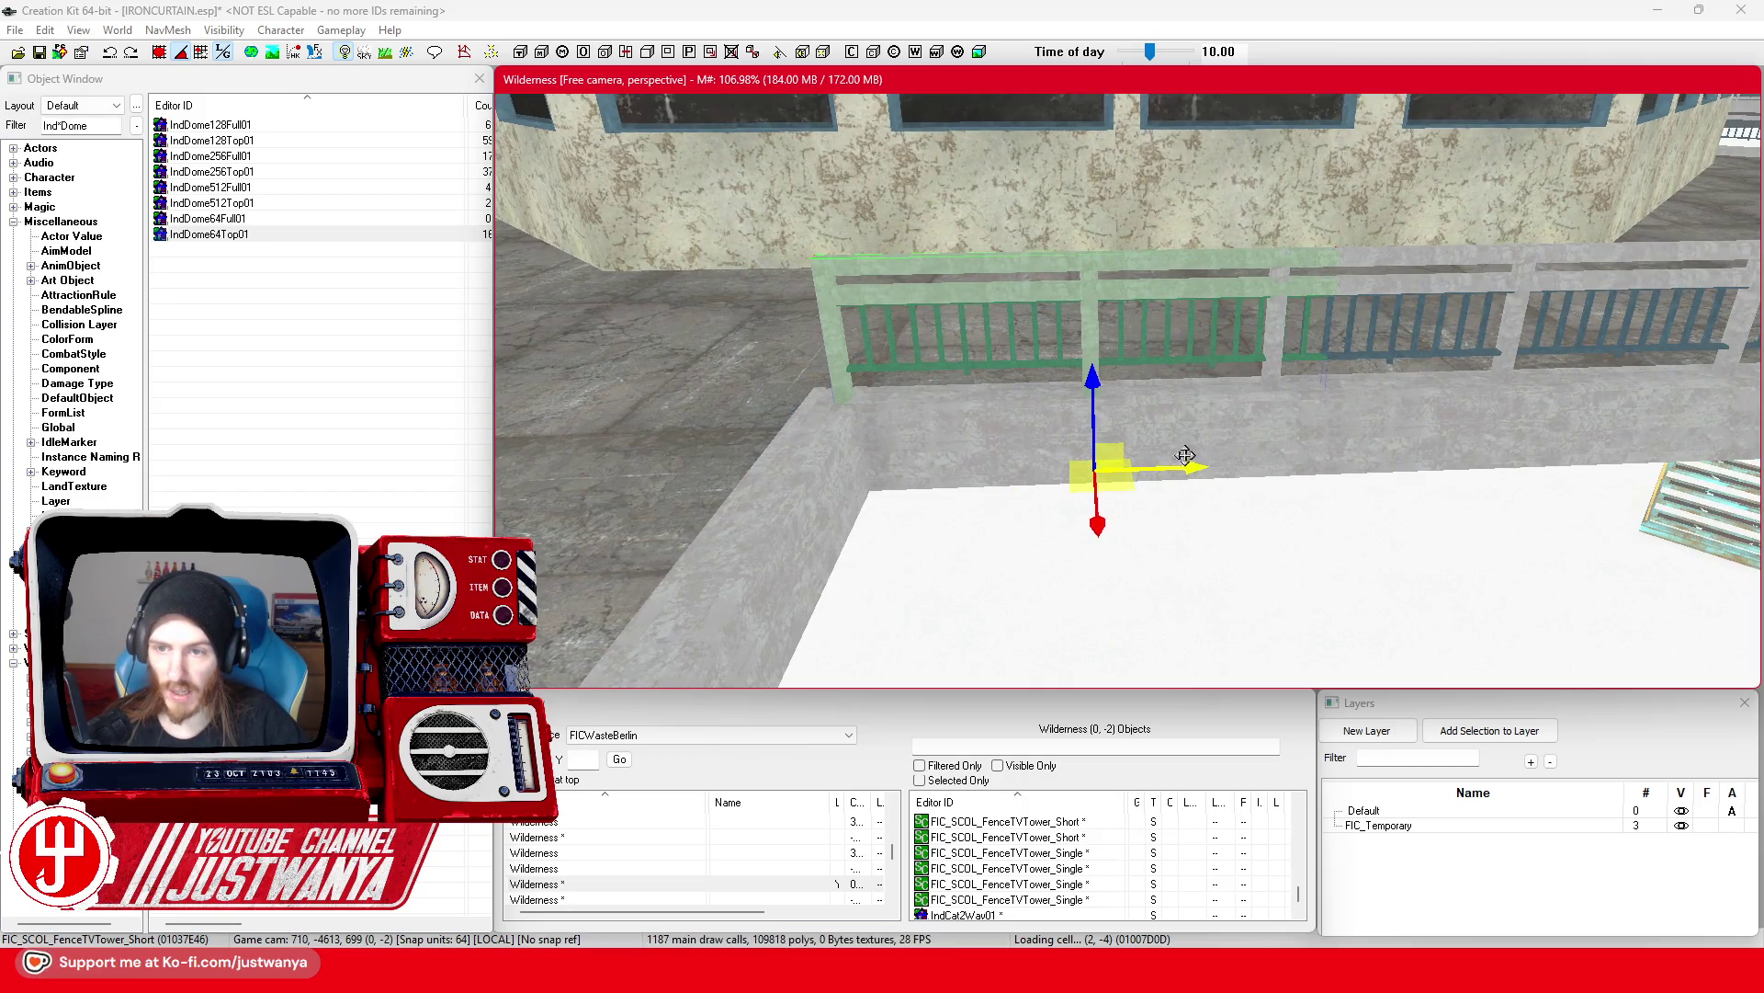
scroll(1185, 456, "down", 3)
scroll(1177, 454, "up", 3)
scroll(1195, 474, "down", 5)
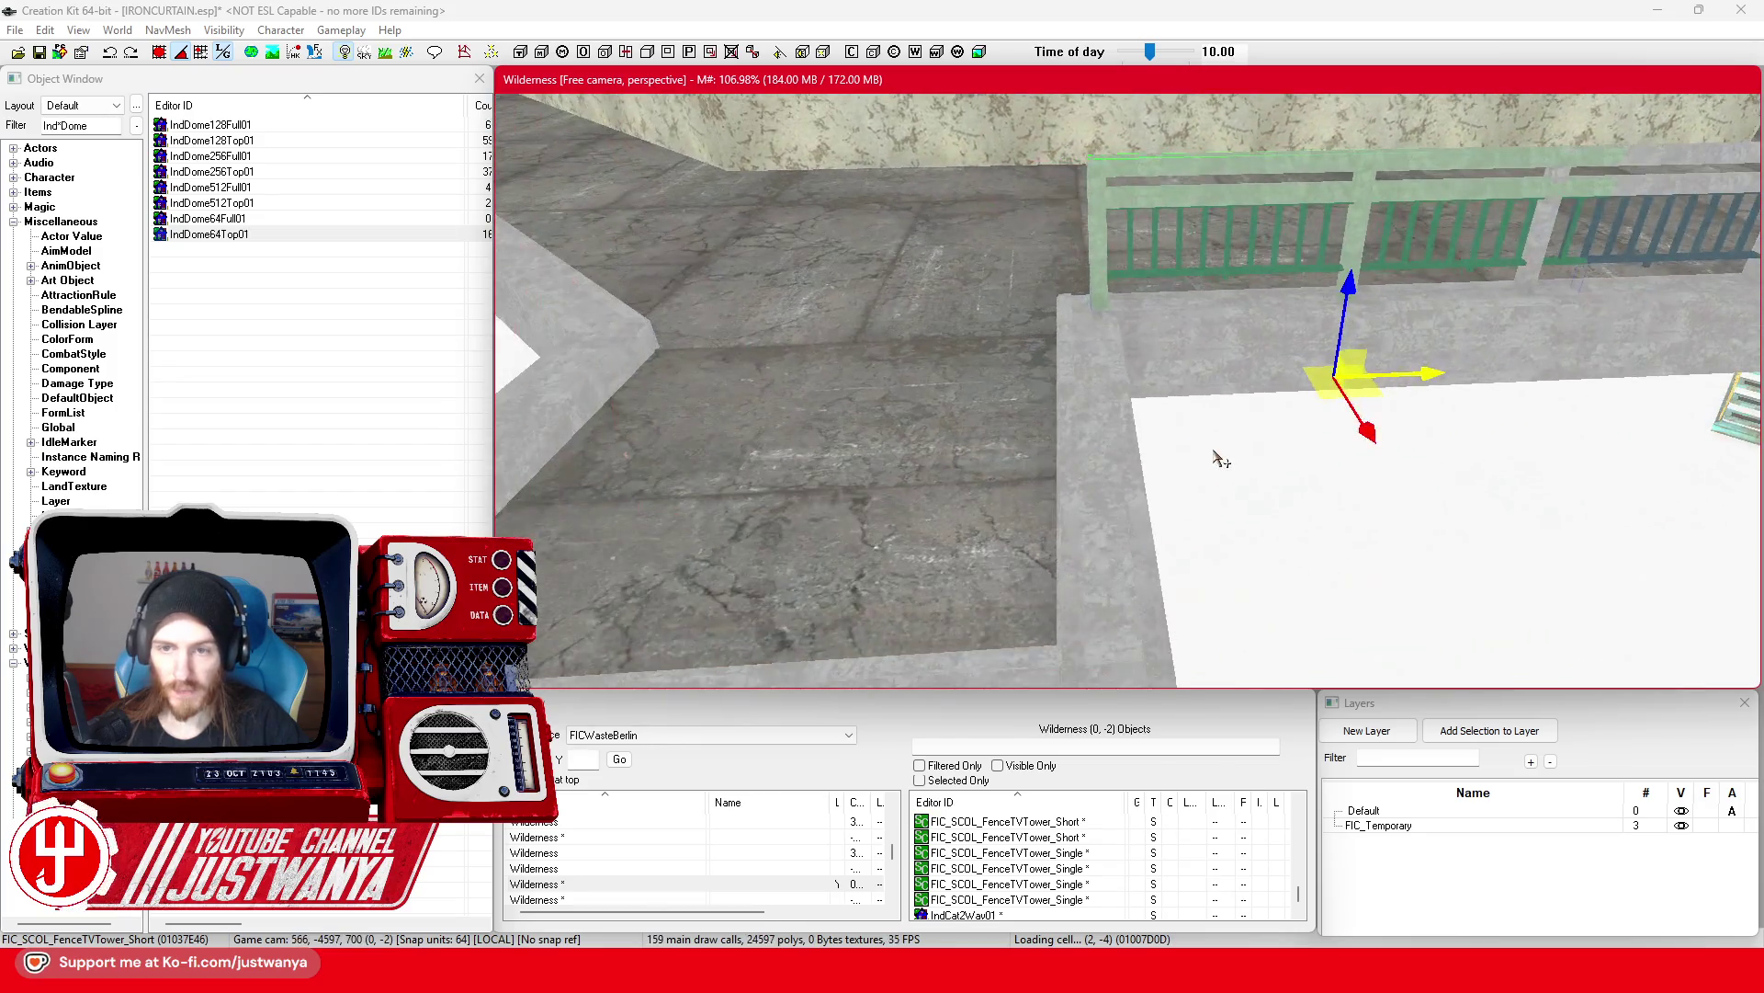
left_click_drag(1309, 389, 1126, 396)
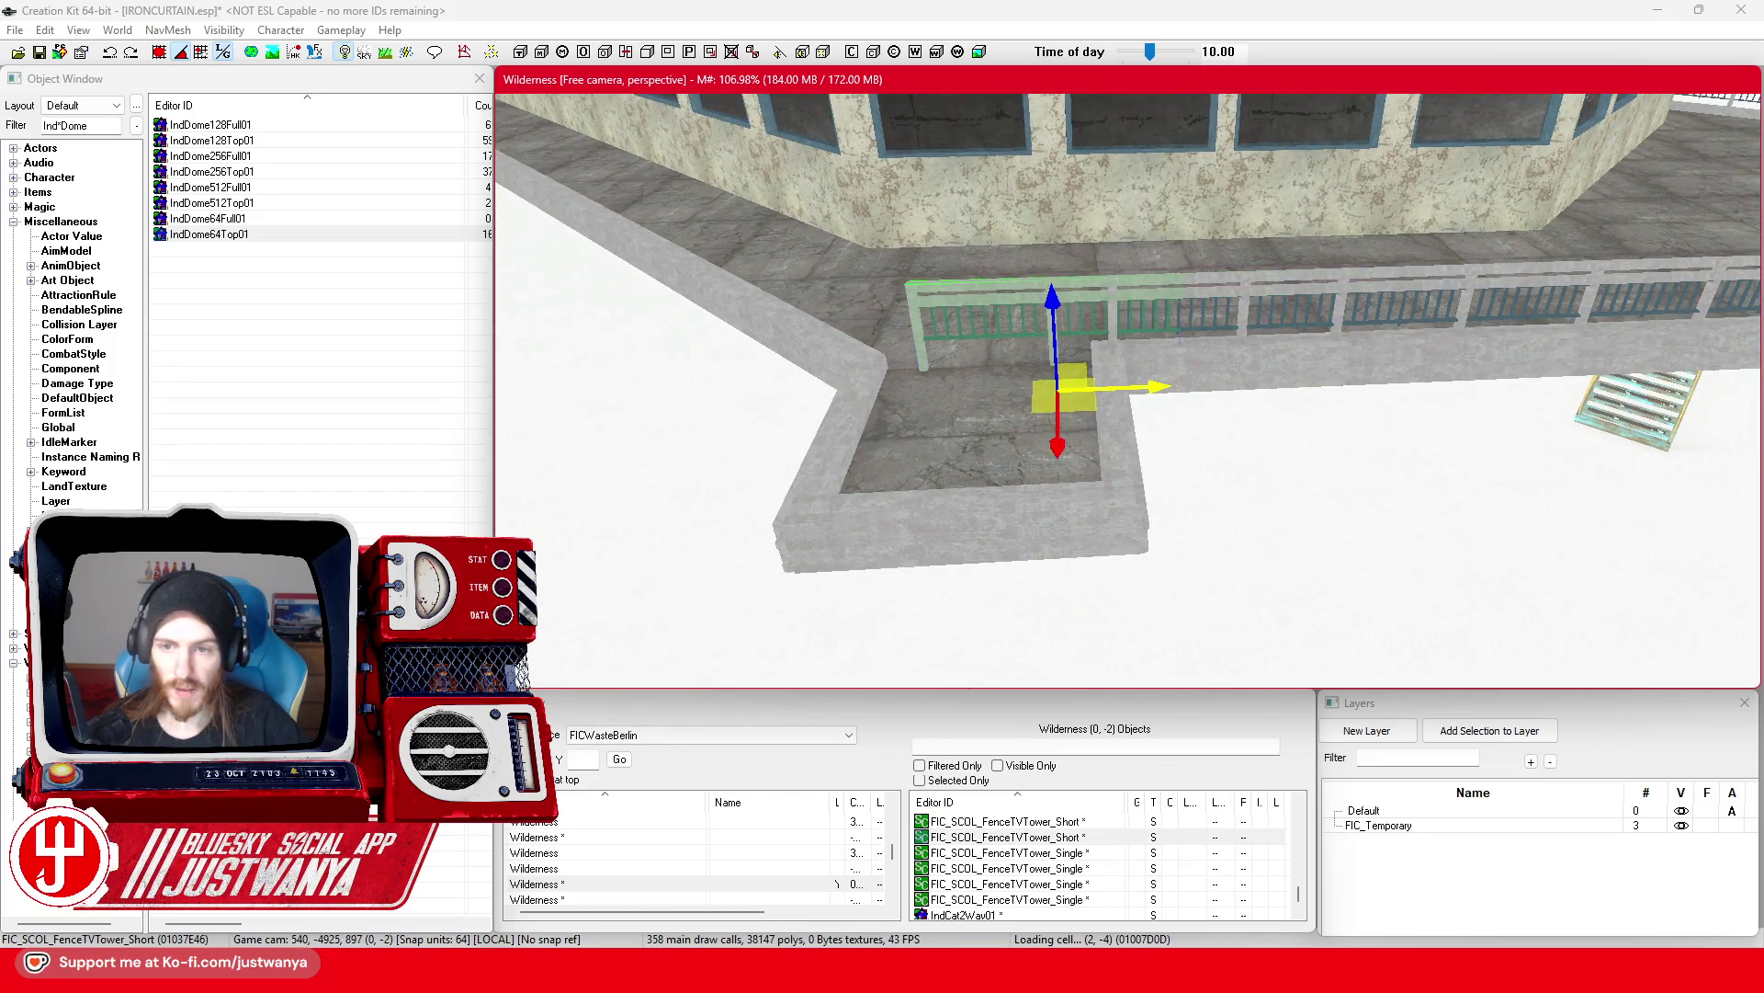
key("w")
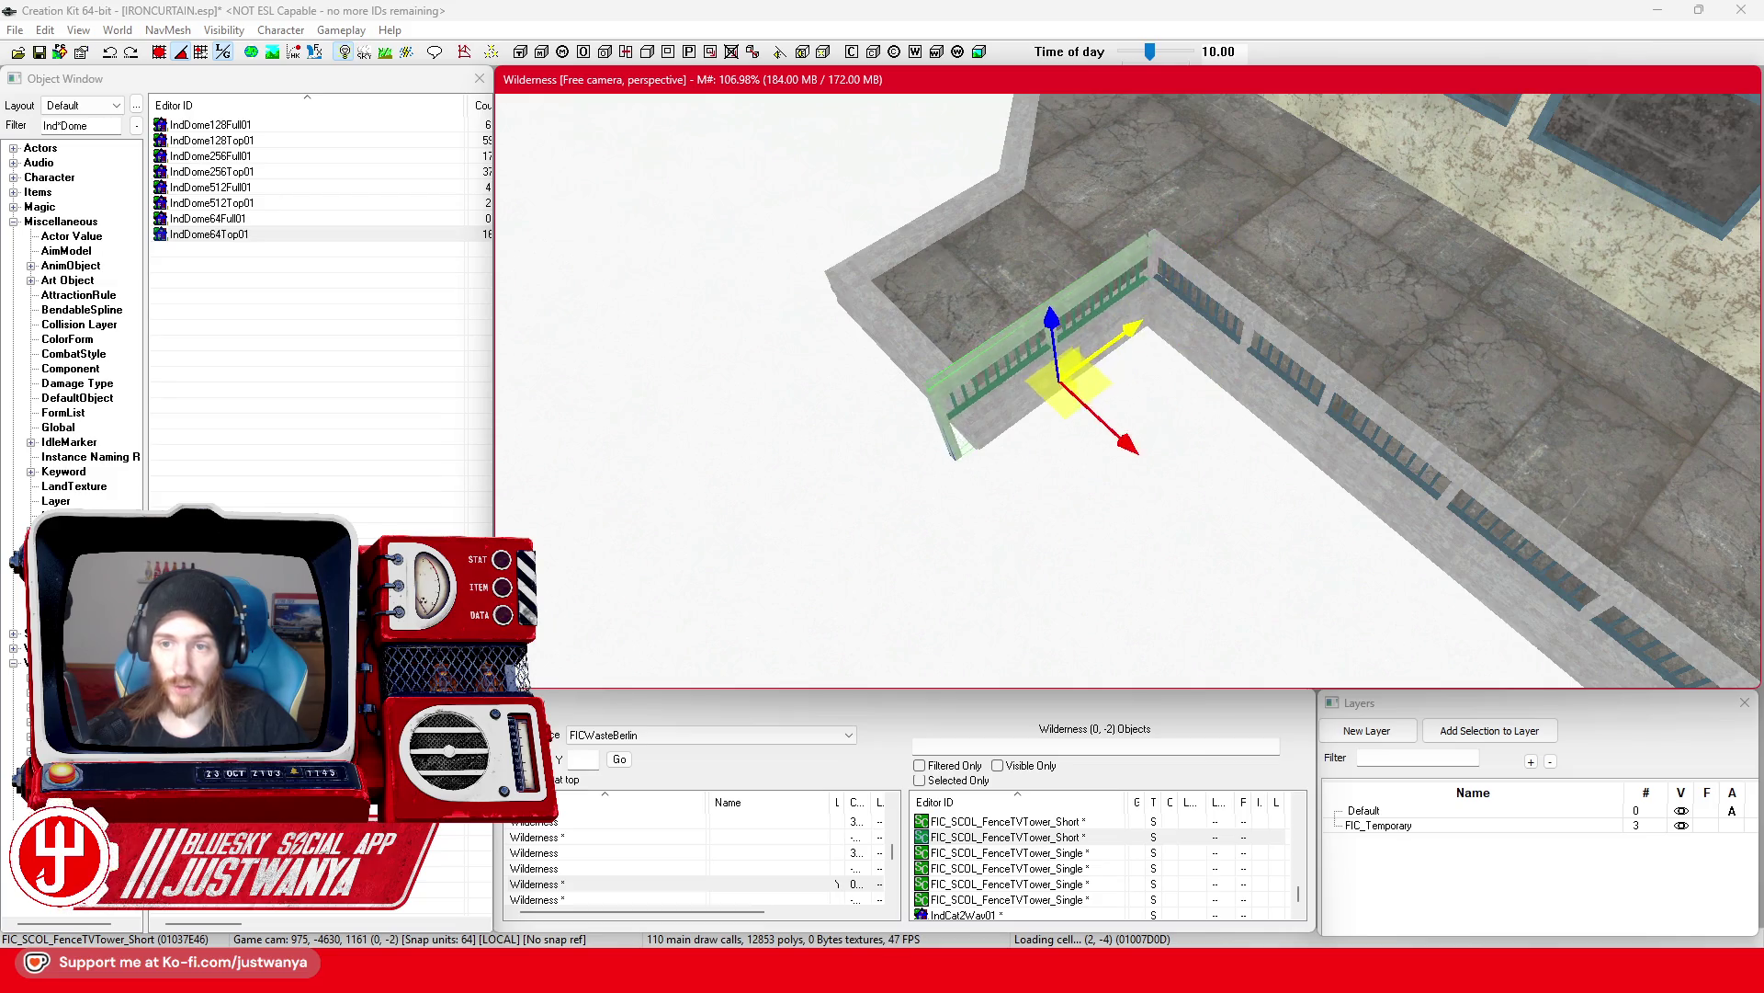
scroll(1160, 311, "up", 5)
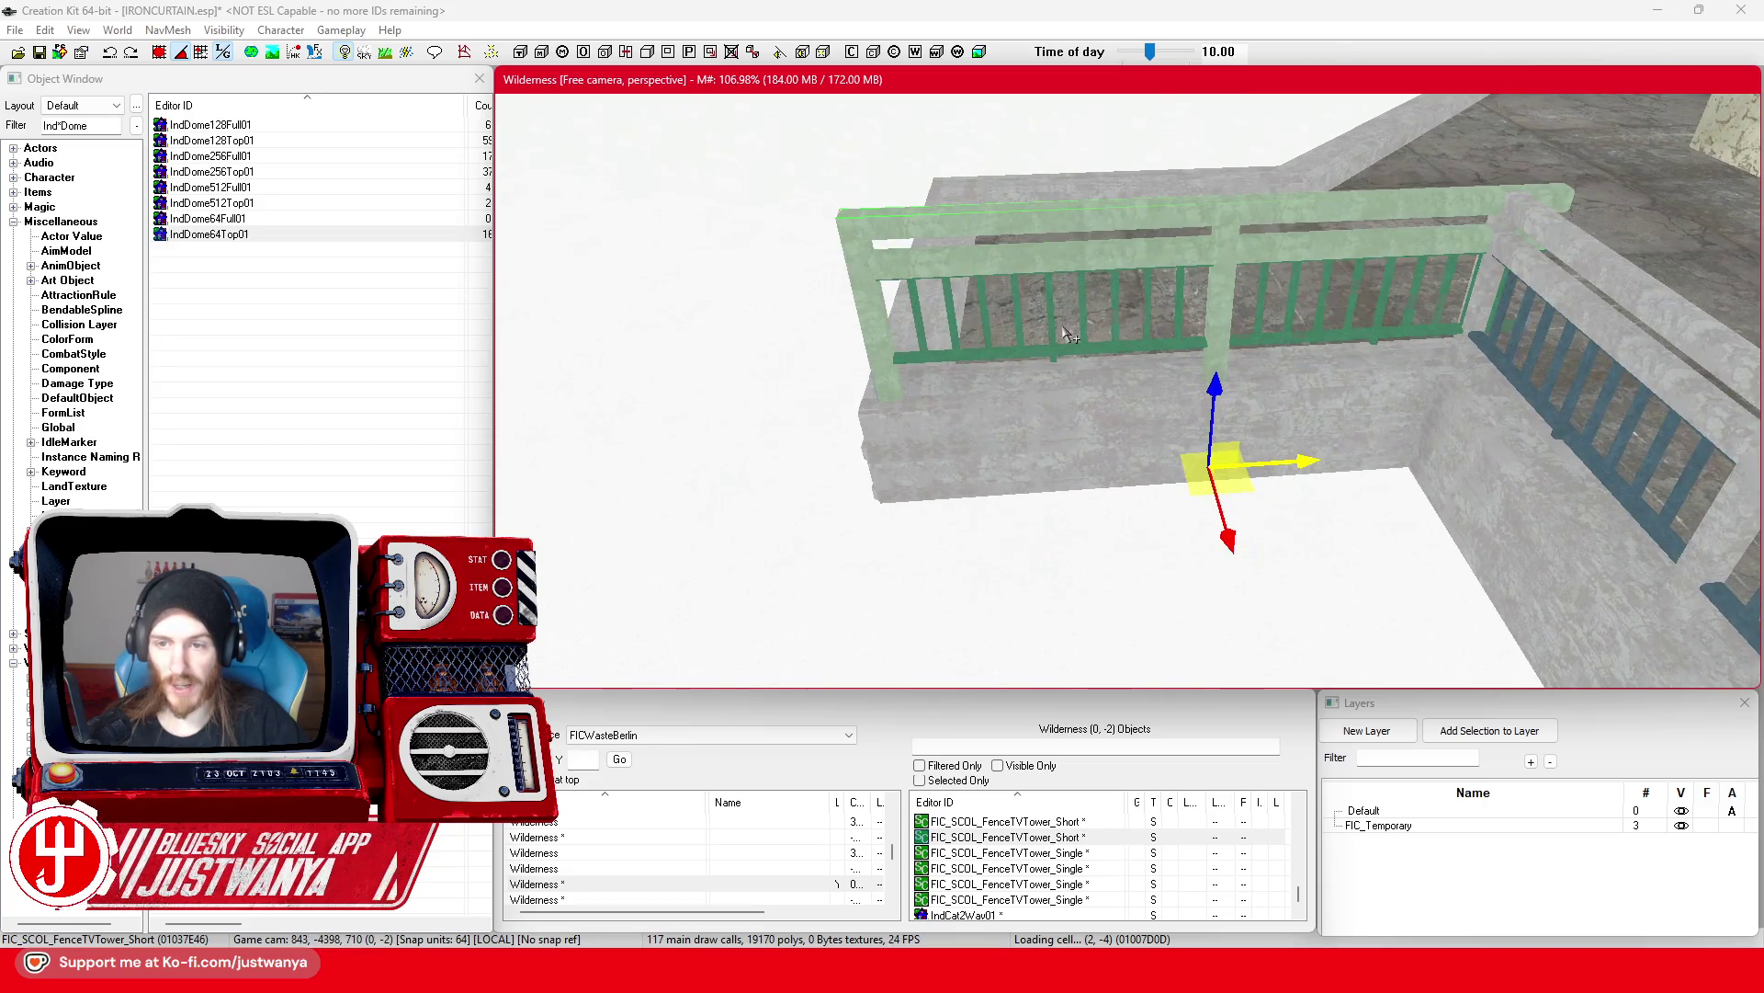
key("ctrl+z")
key("ctrl+z")
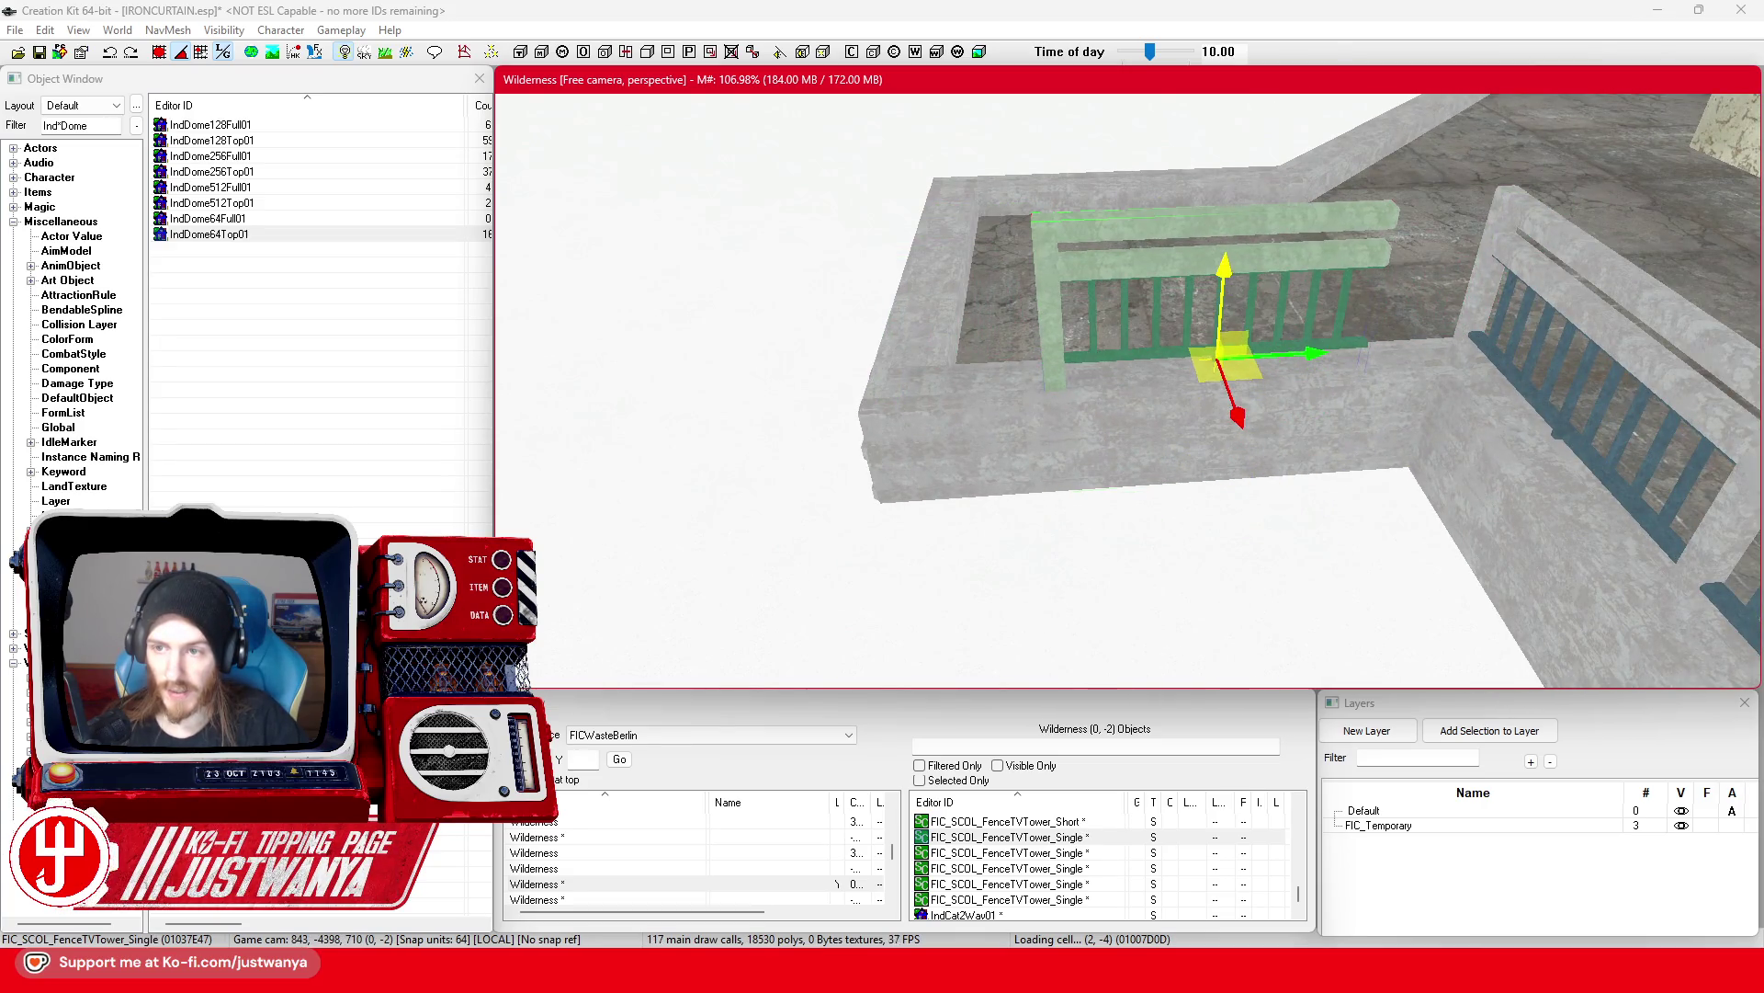
Step: Fit the single fence section along the planter wall top at the corner and save IRONCURTAIN.esp
left_click_drag(1306, 355, 1427, 342)
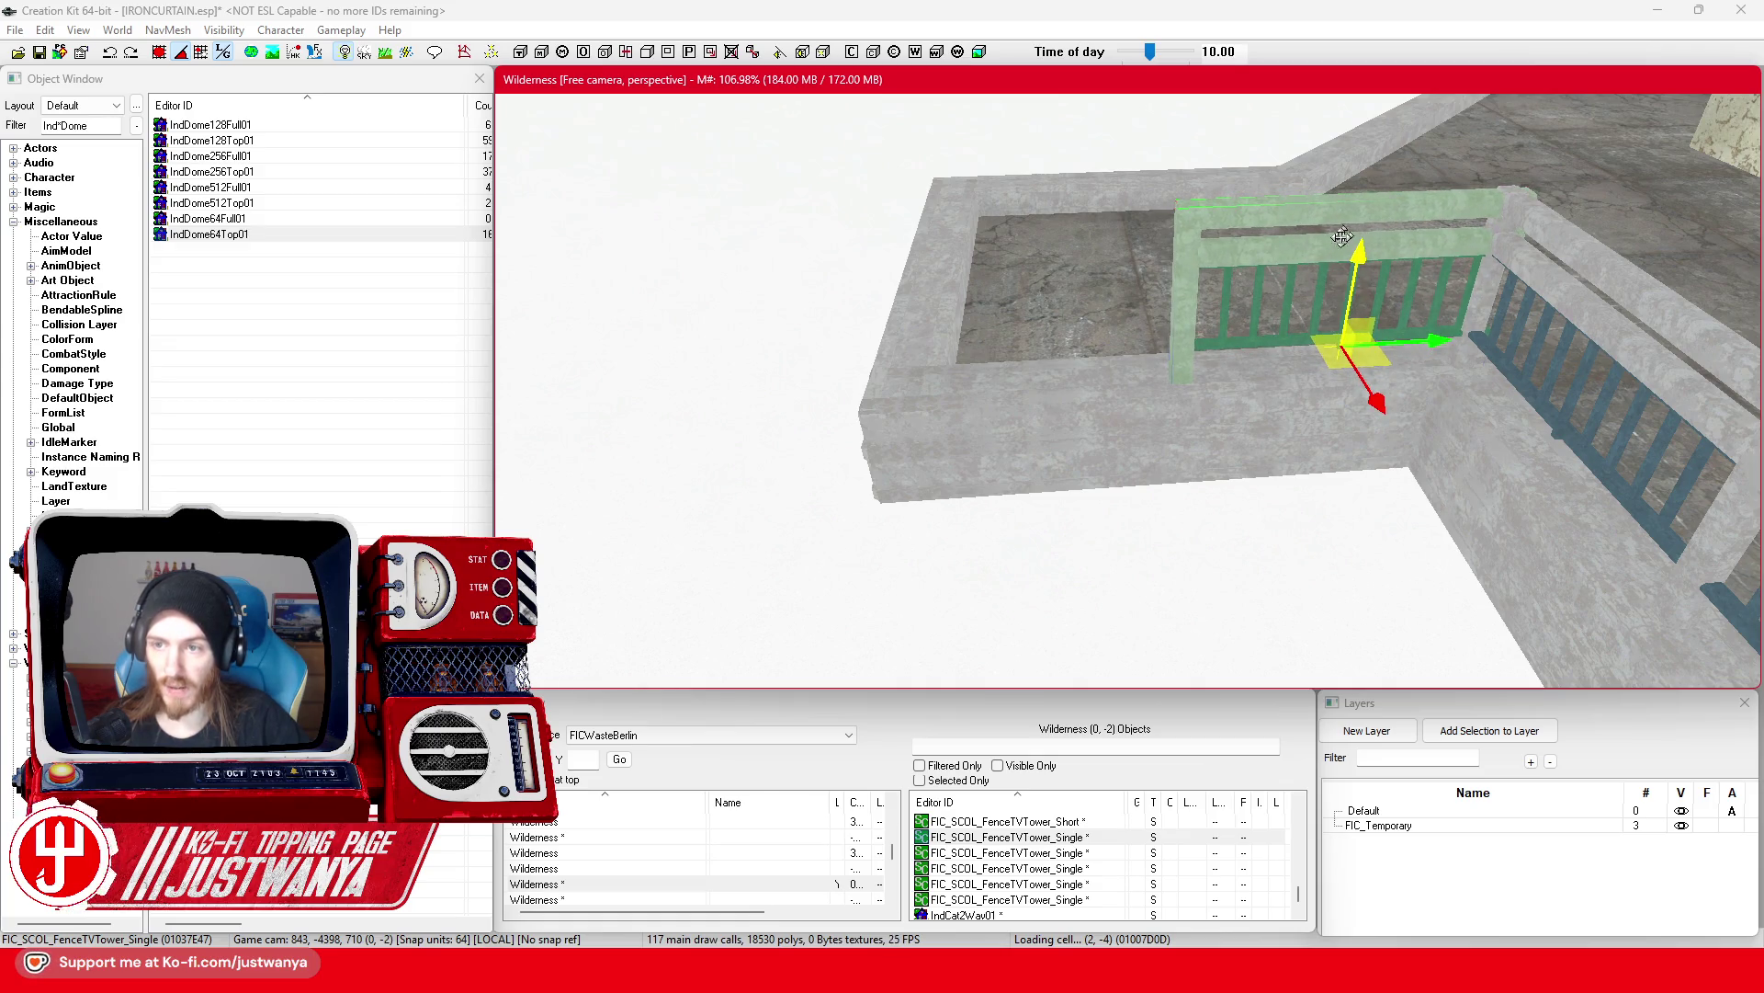
left_click_drag(1486, 395, 1456, 396)
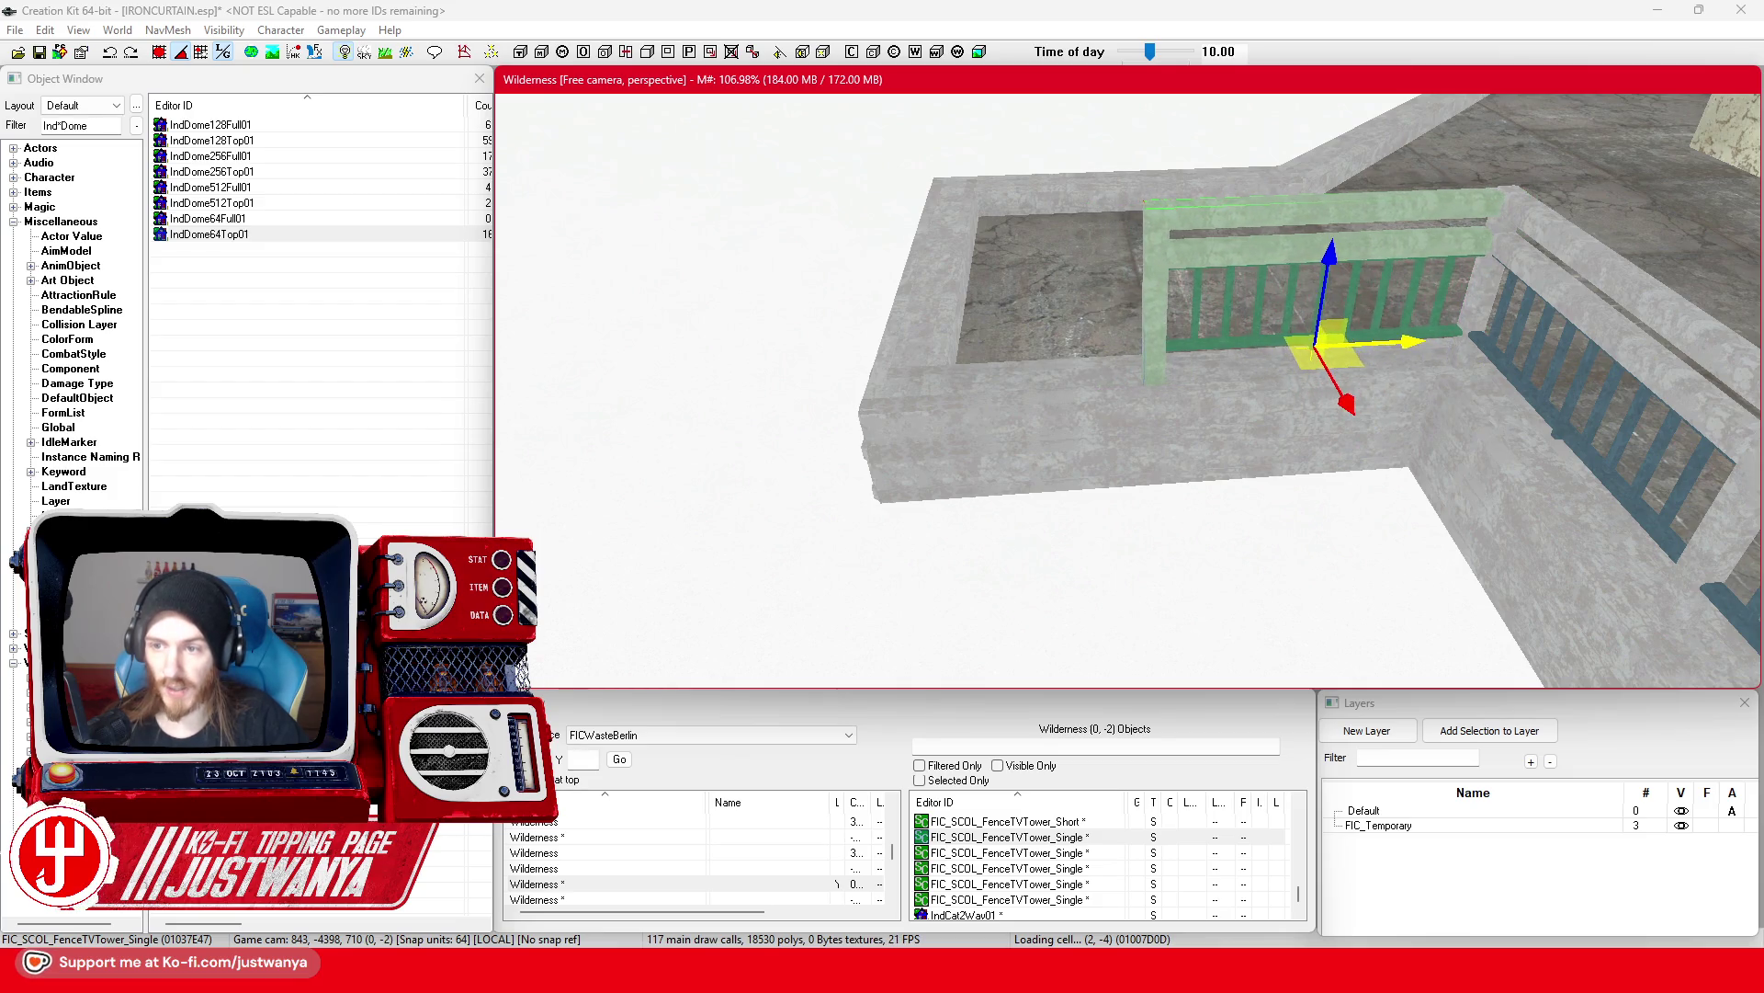
scroll(1381, 355, "up", 10)
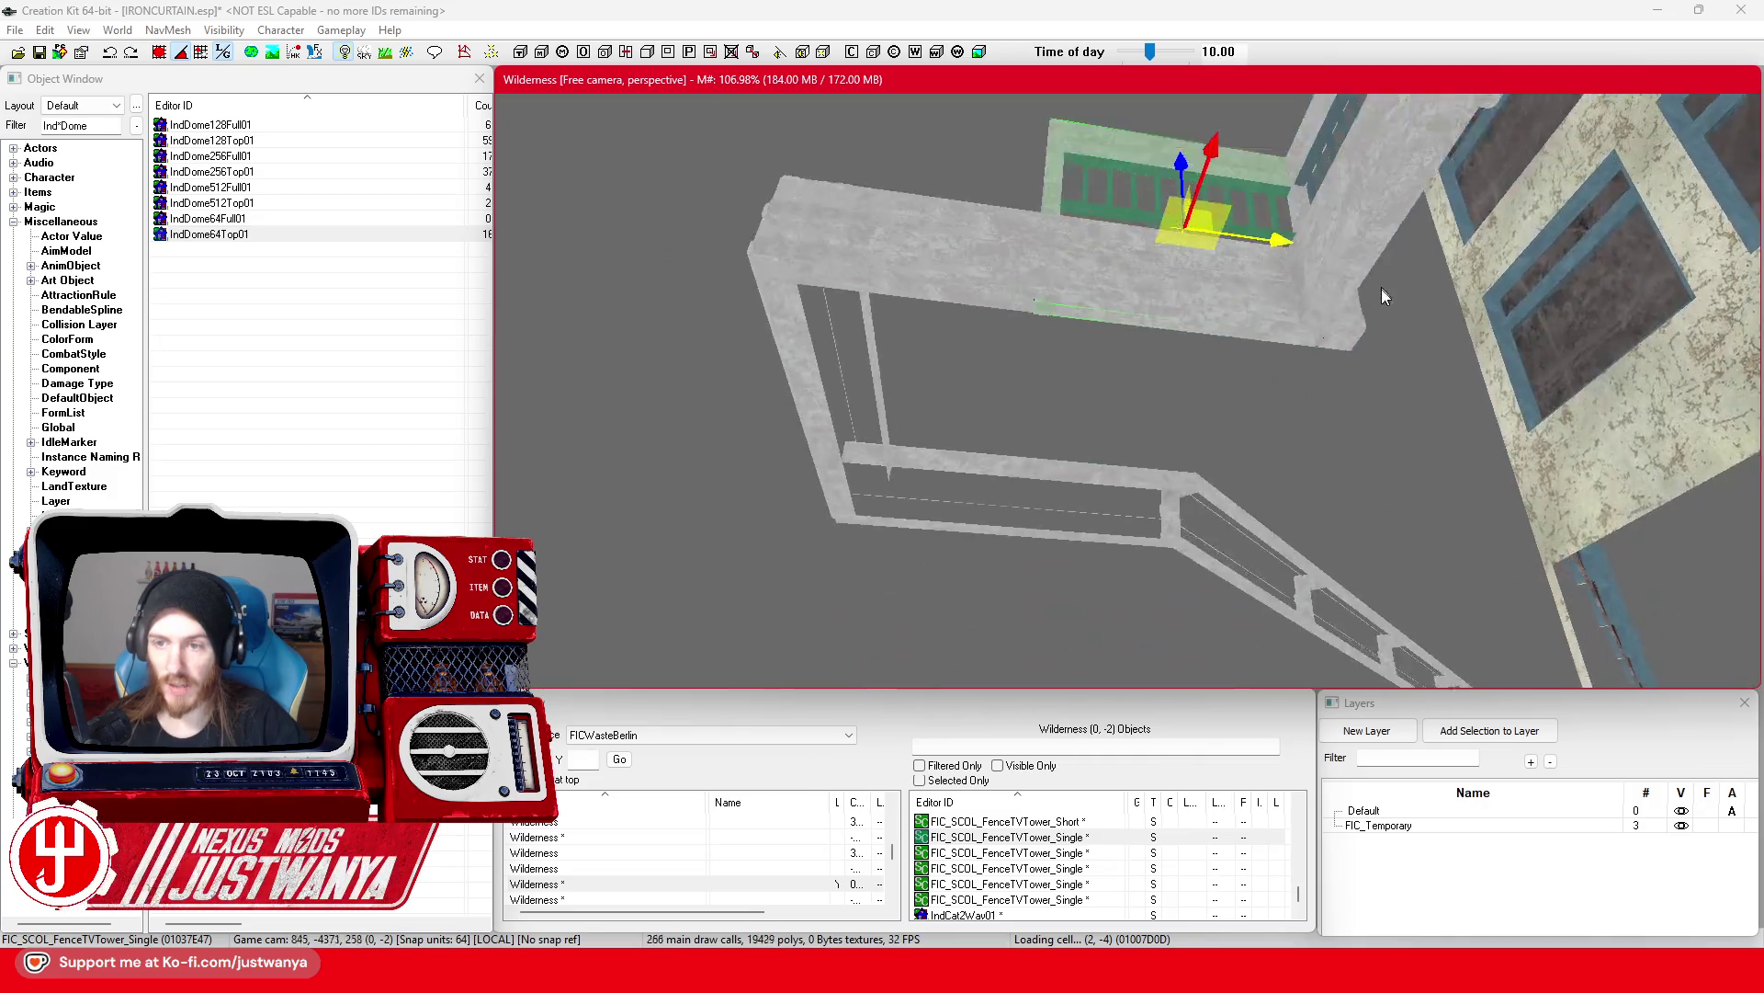
scroll(1379, 351, "down", 10)
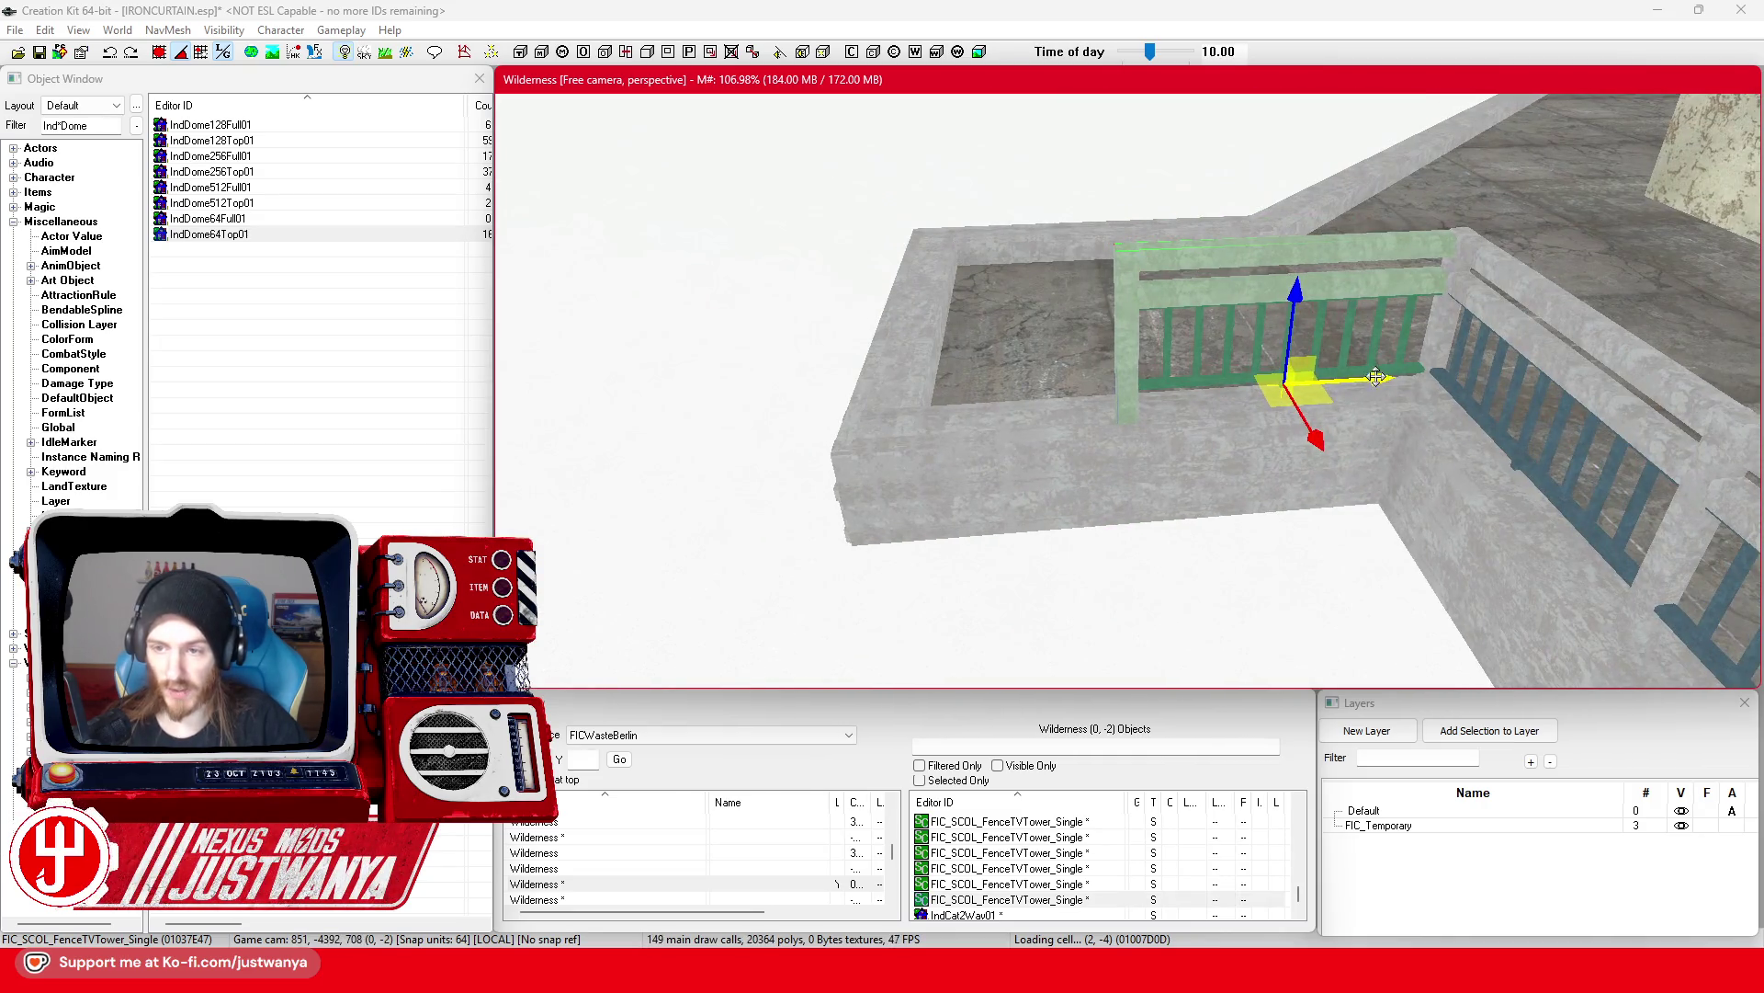
left_click_drag(1211, 403, 1142, 393)
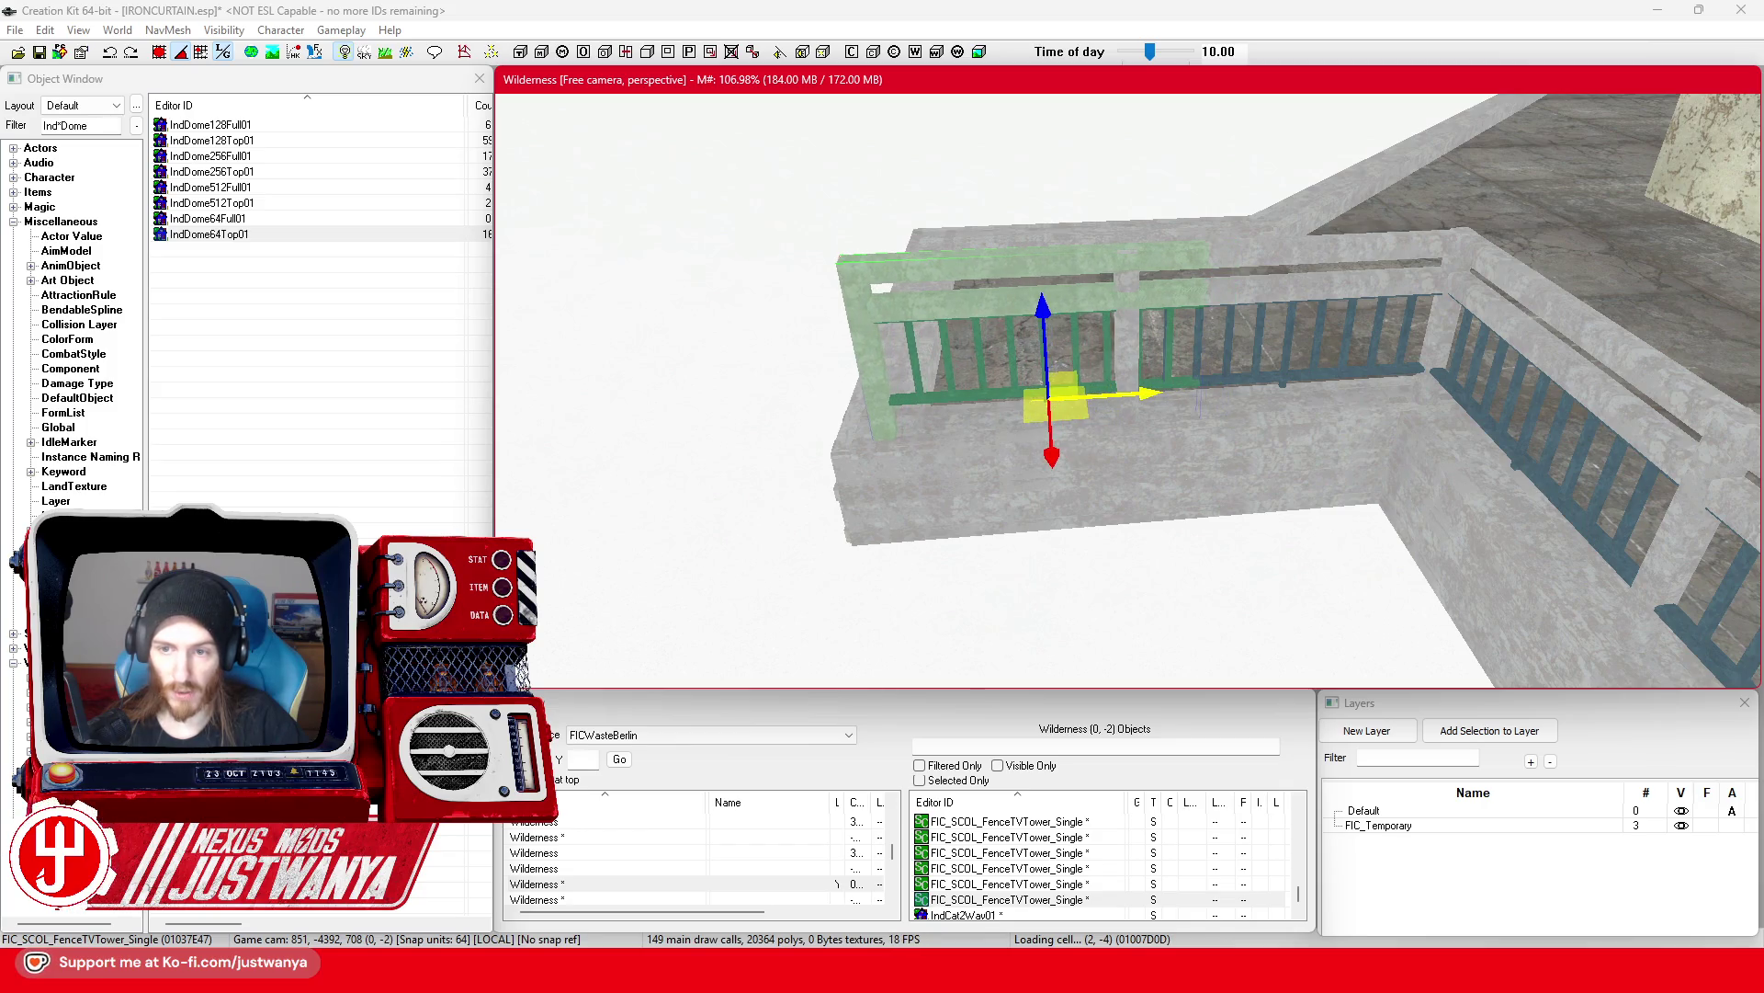
key("shift")
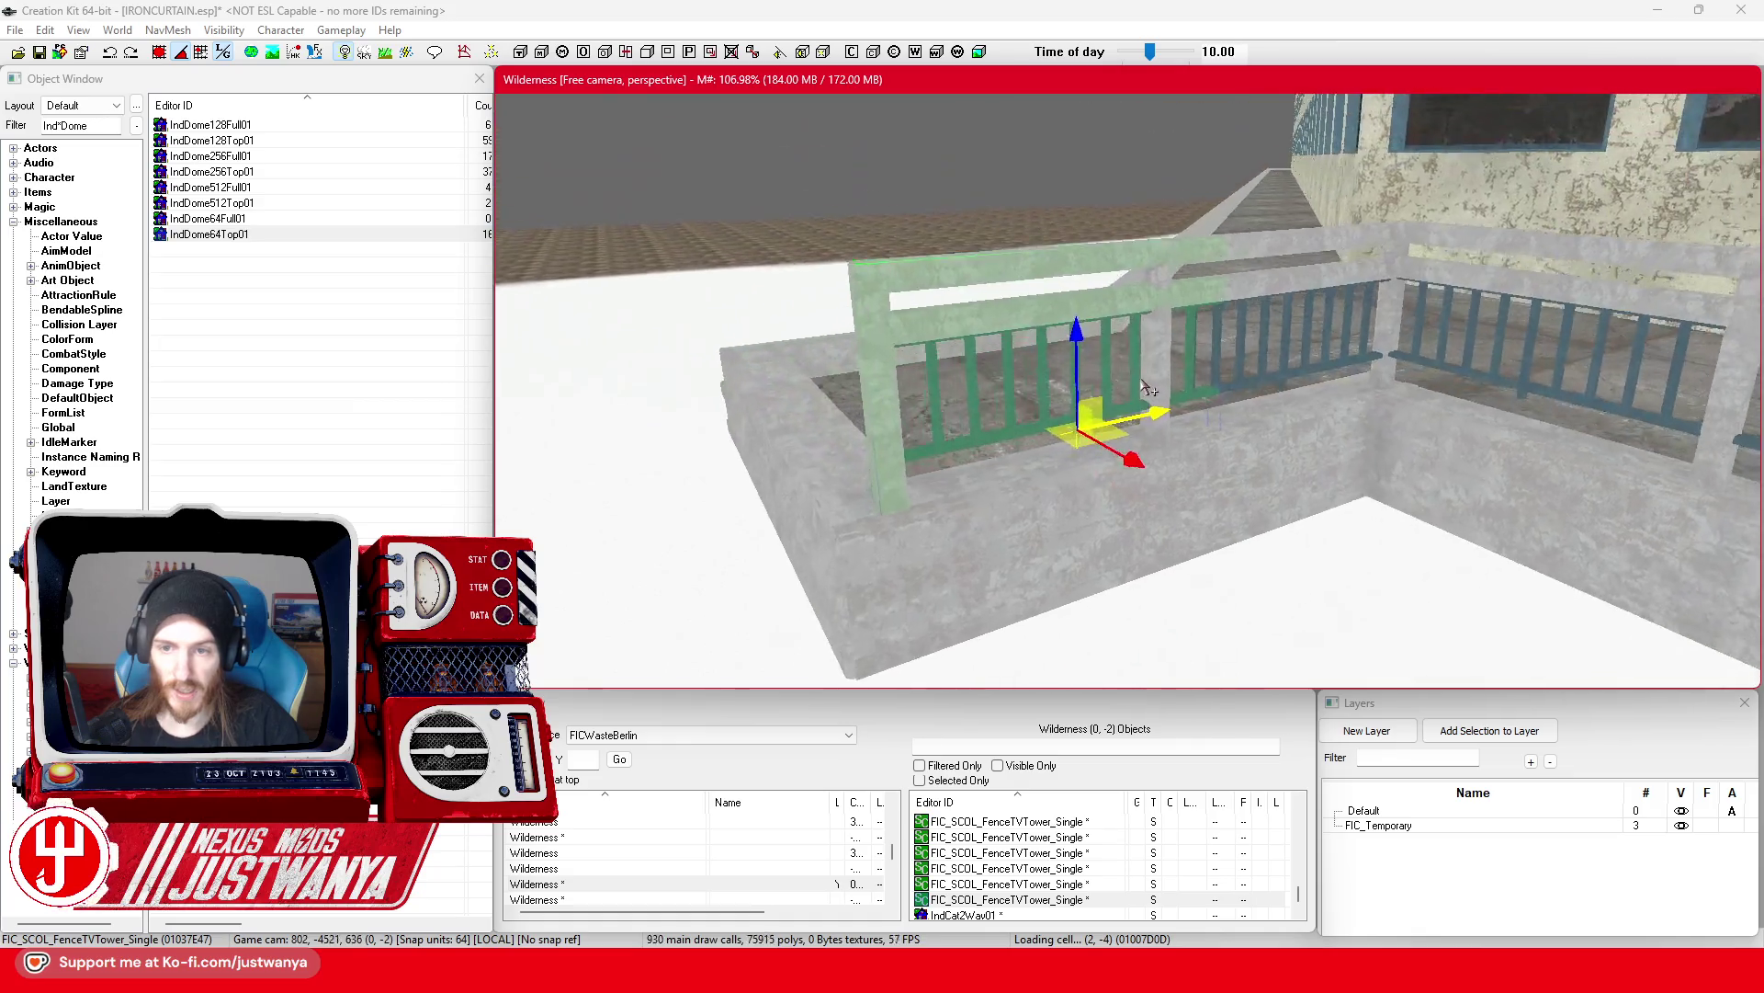
key("shift")
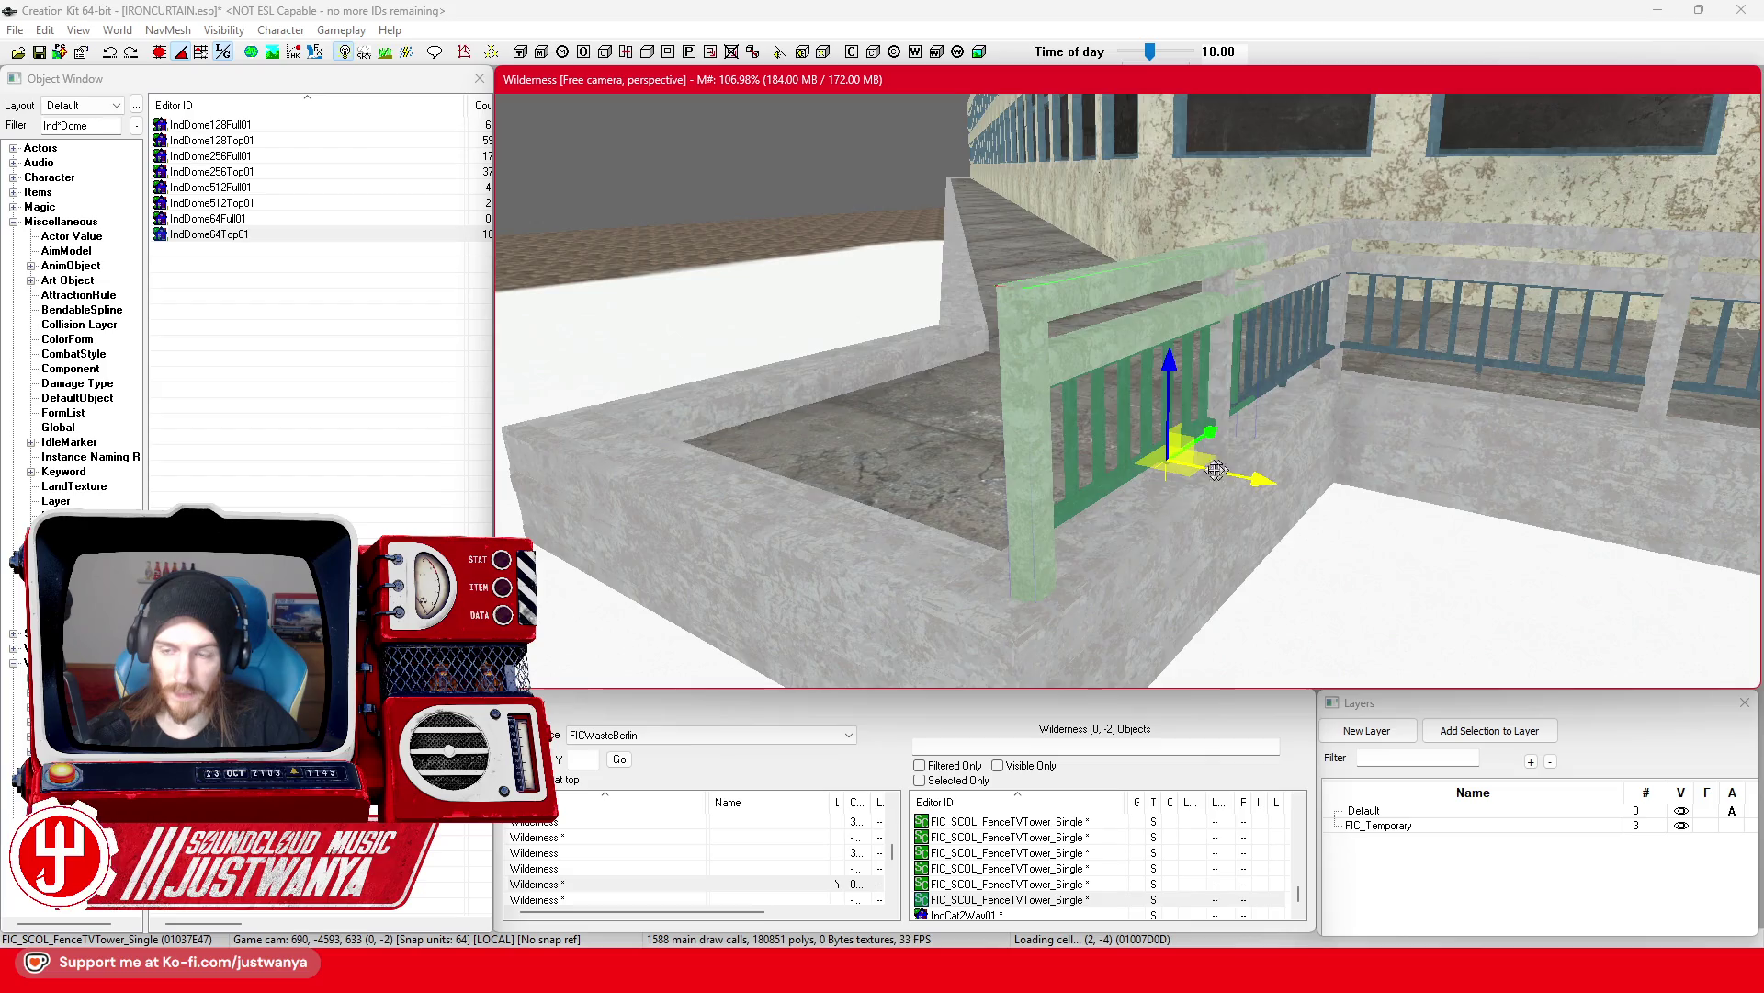
key("shift")
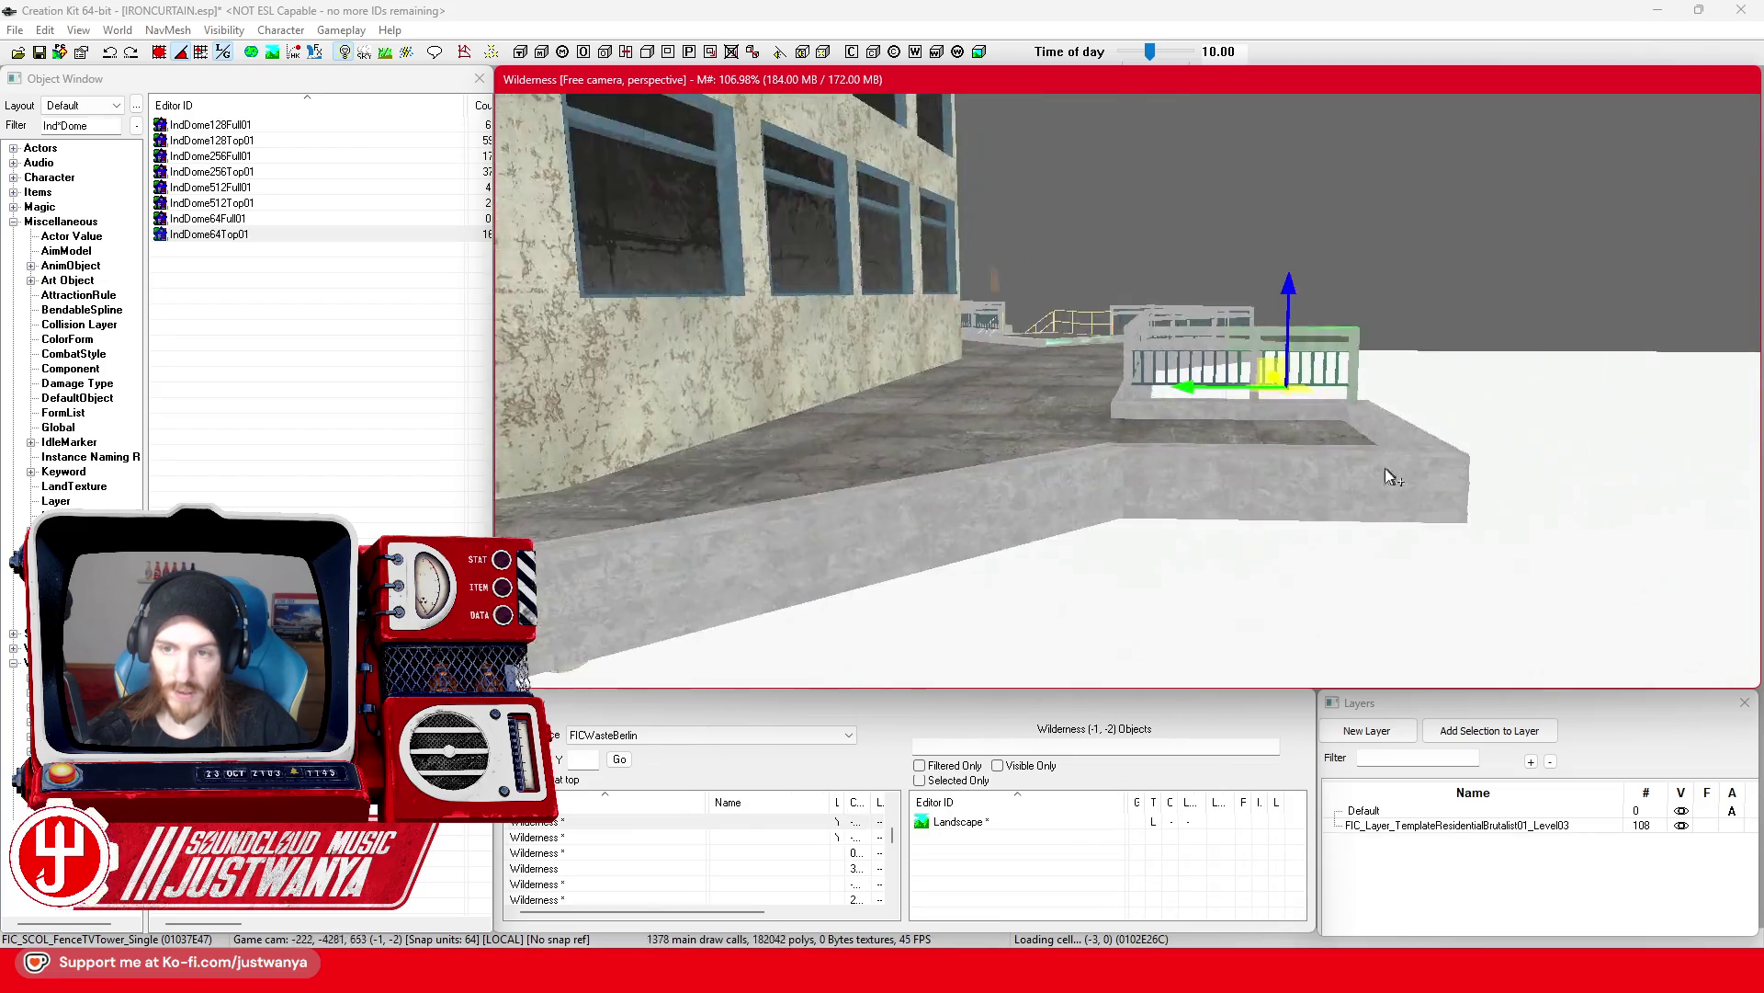
key("shift")
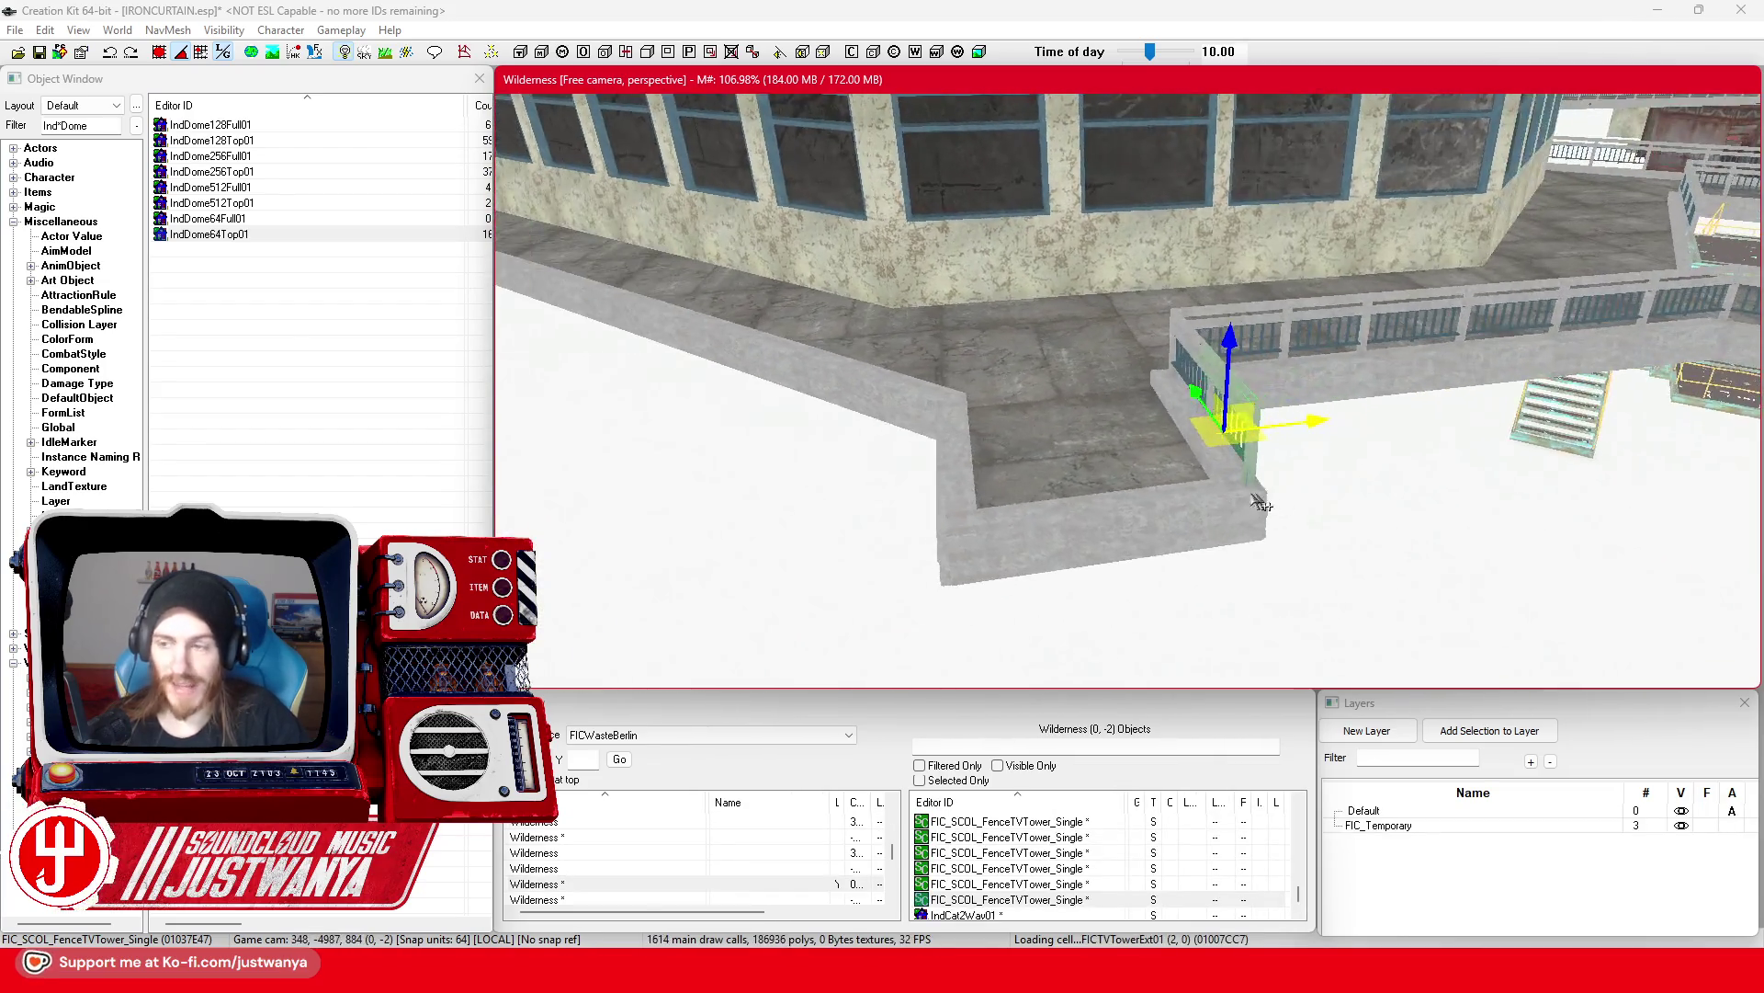
key("shift")
left_click(40, 55)
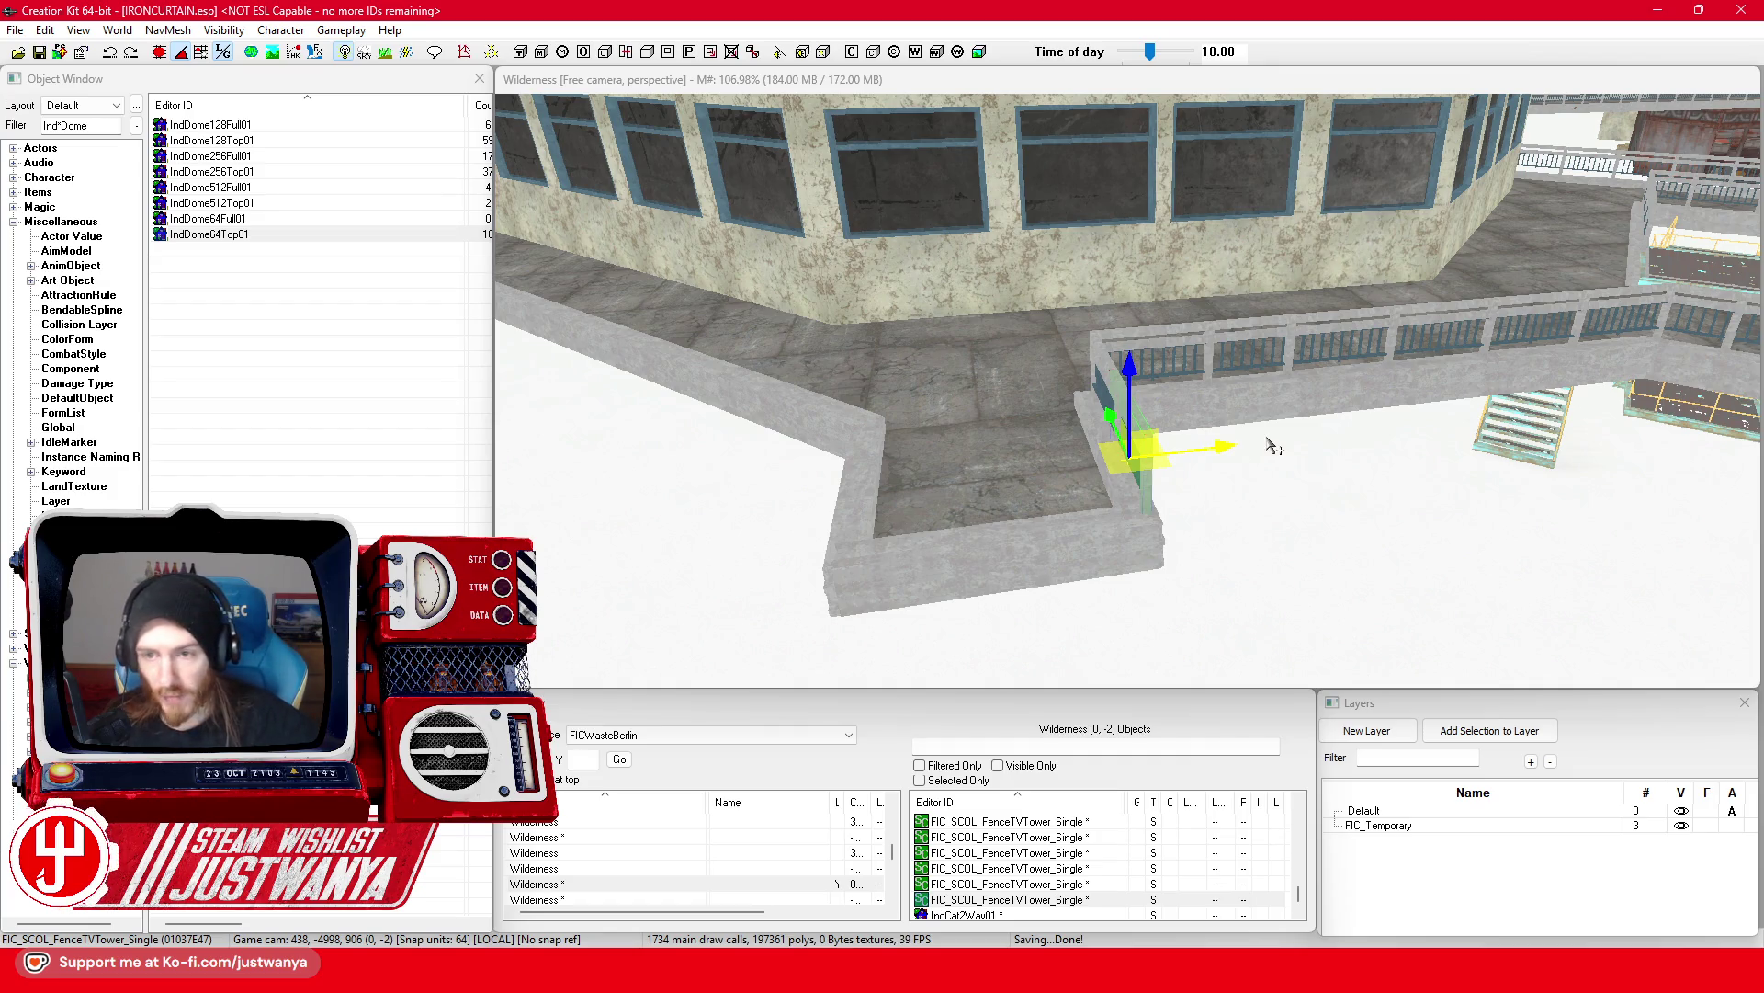
scroll(1207, 417, "up", 2)
Step: Duplicate the right railing and slide the copy onto the near ledge, undoing a misplaced drop
left_click(1094, 355)
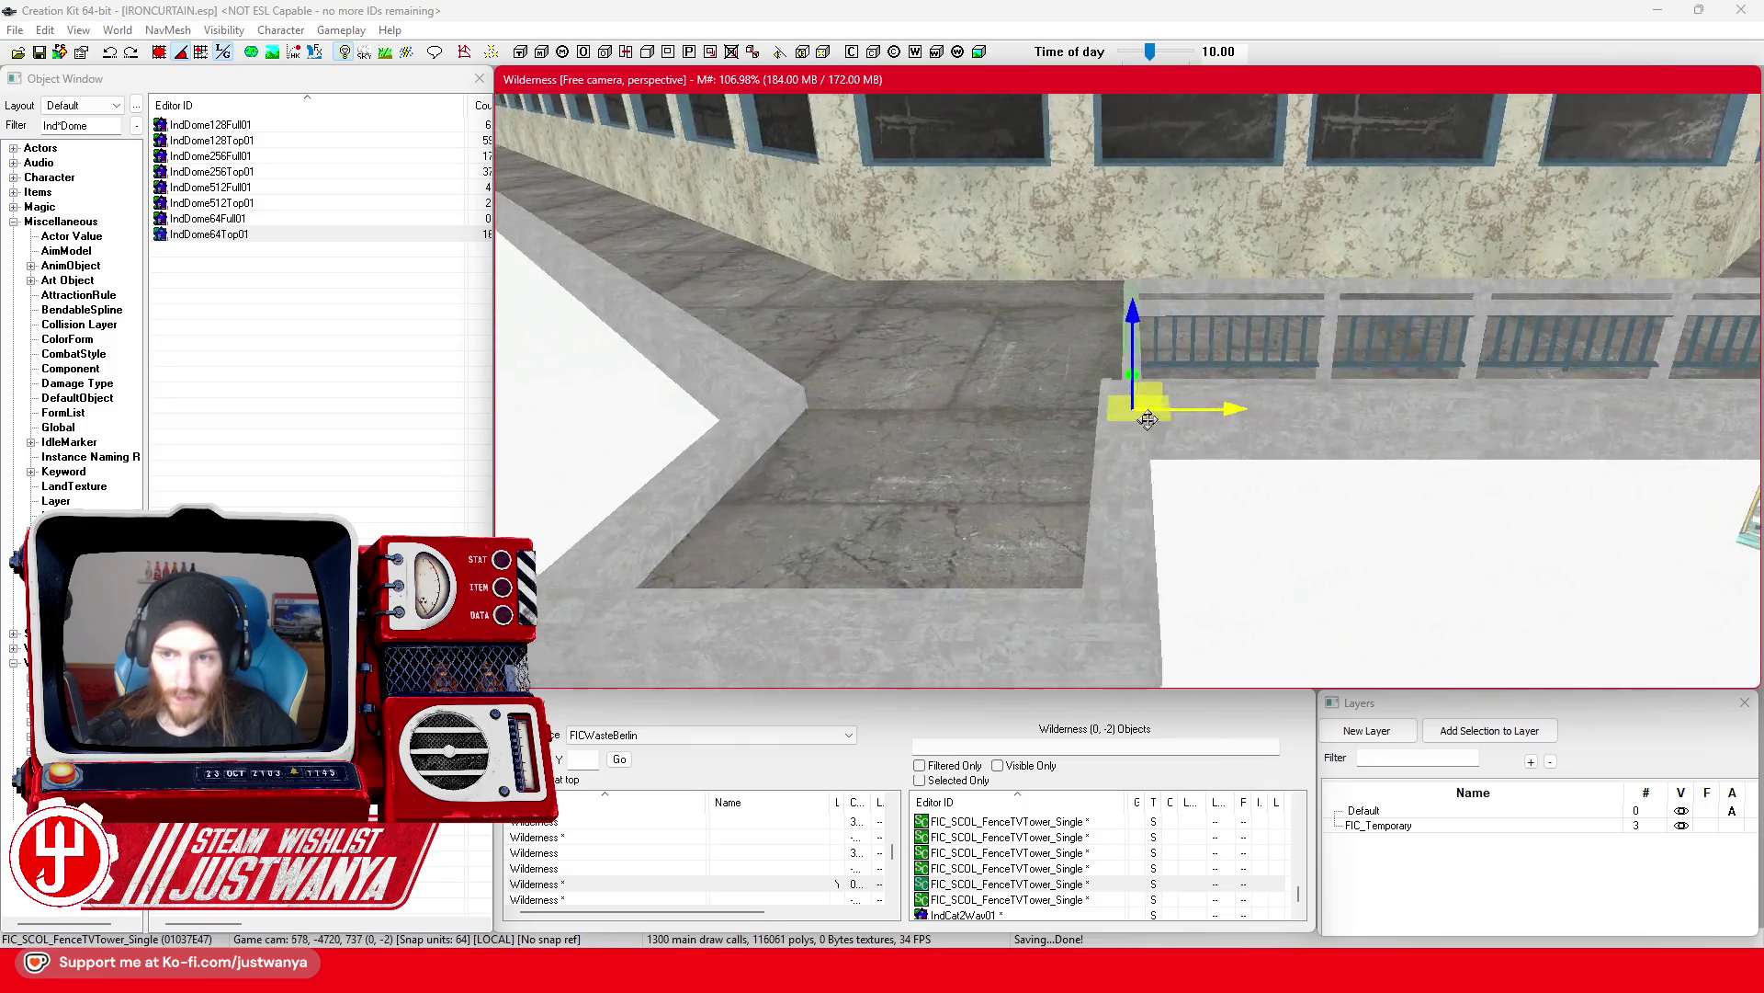
mouse_move(1148, 420)
left_mouse_down()
mouse_move(1341, 293)
mouse_move(928, 244)
mouse_move(988, 245)
left_mouse_up()
left_click(1349, 245)
key("ctrl+d")
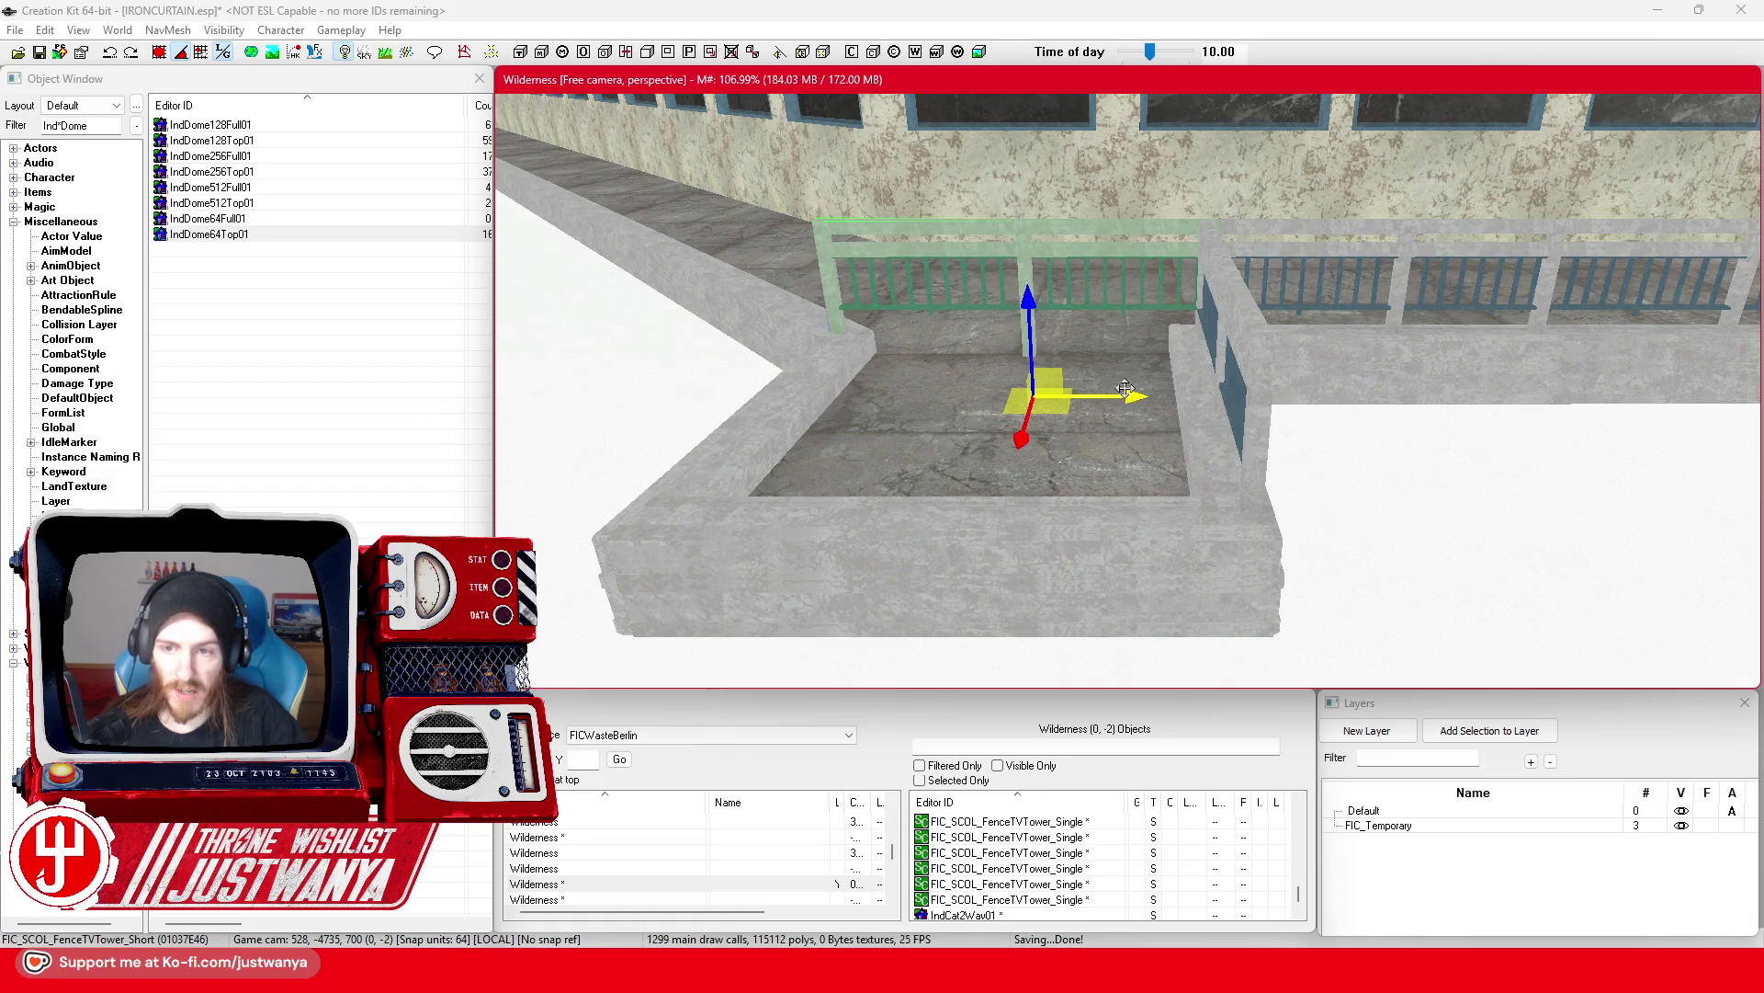
mouse_move(1020, 438)
left_mouse_down()
mouse_move(972, 551)
mouse_move(965, 658)
mouse_move(953, 646)
left_mouse_up()
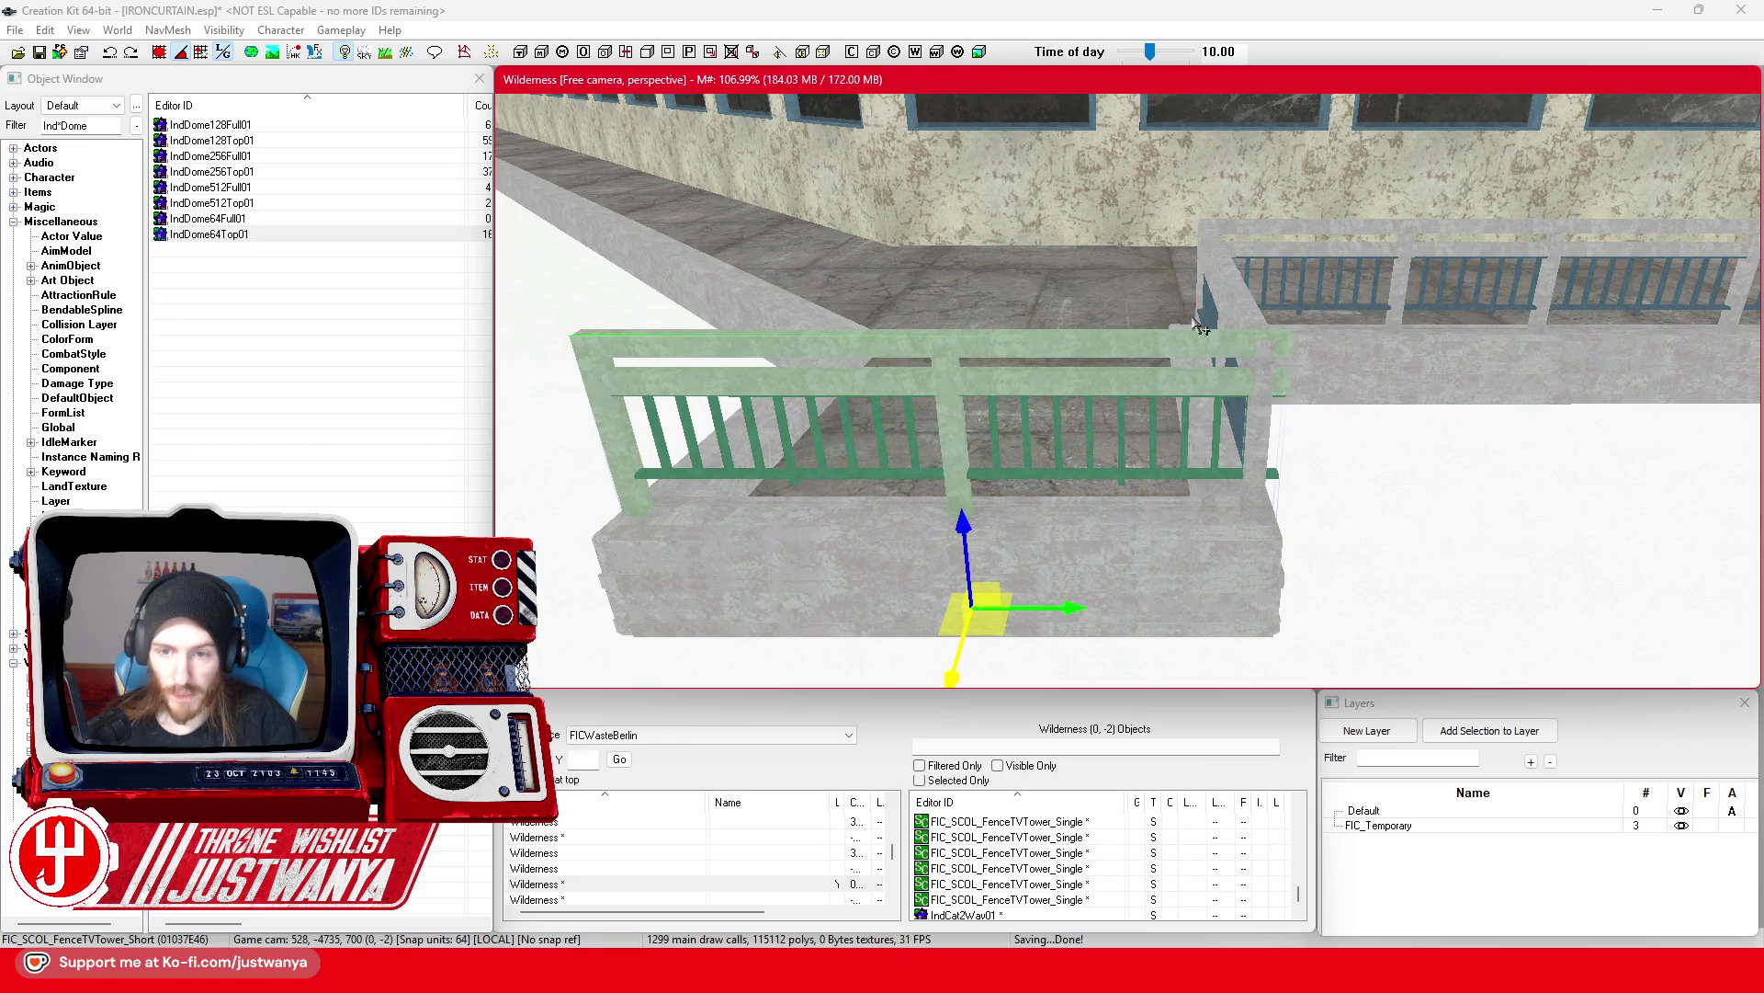
key("f")
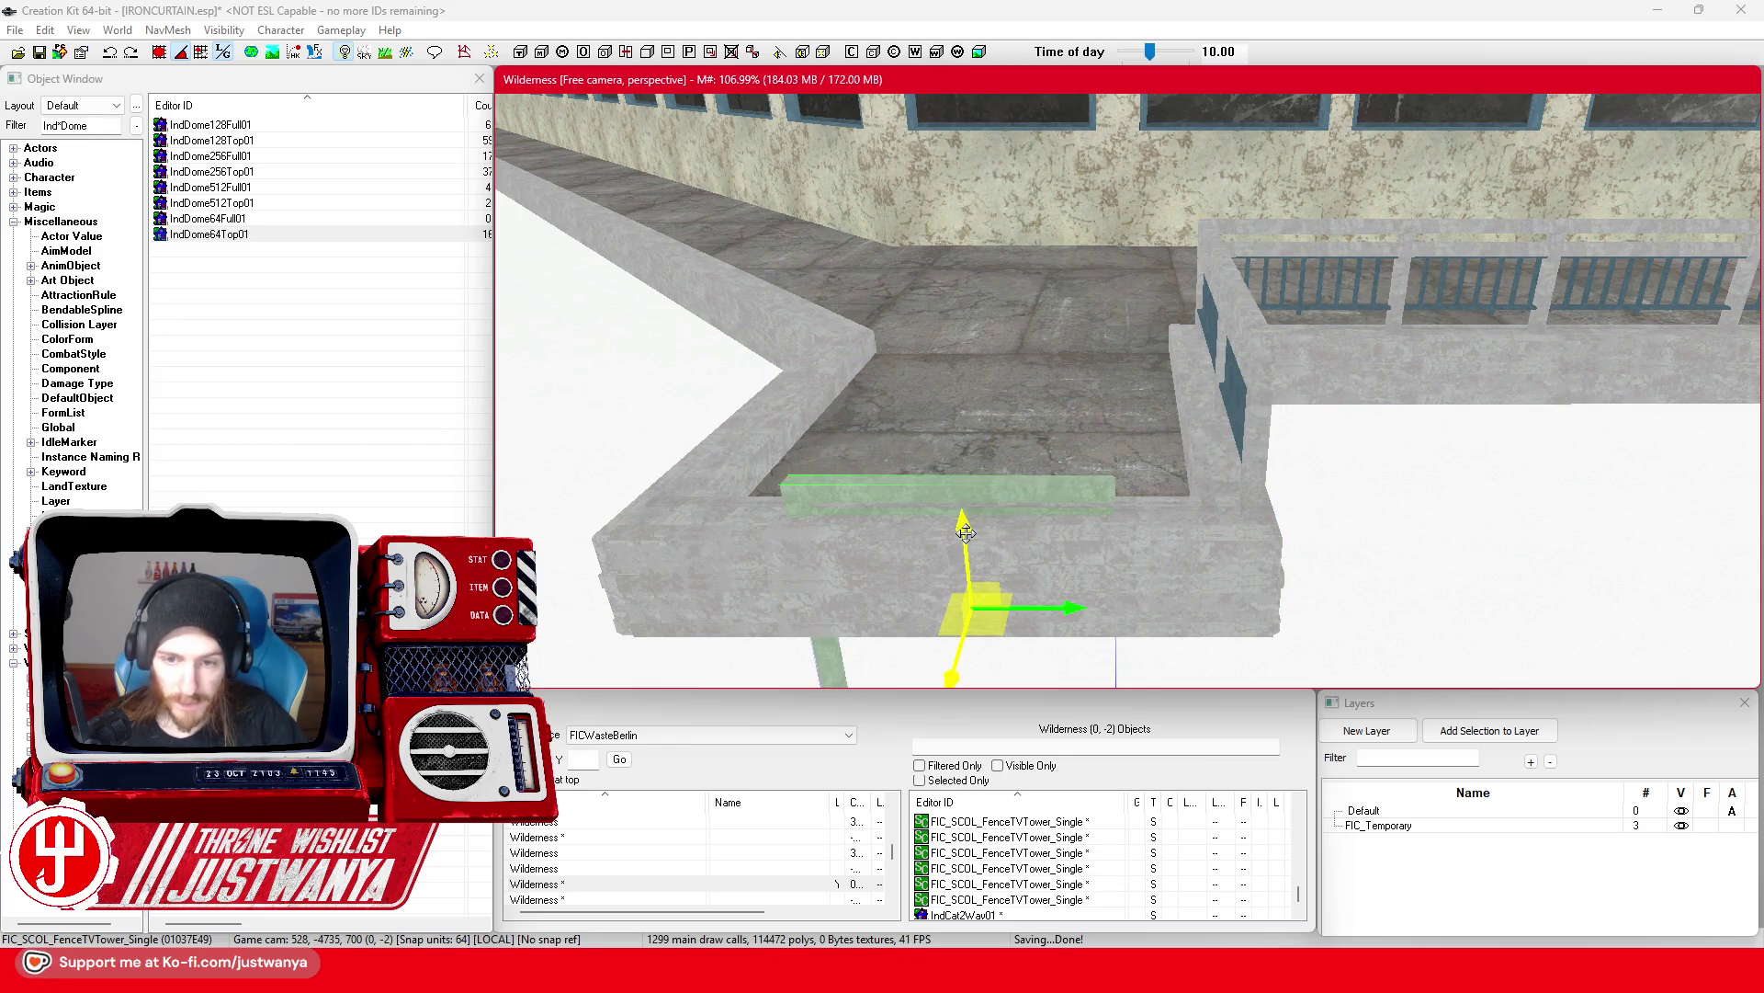
key("ctrl+z")
left_click_drag(1034, 485, 1181, 487)
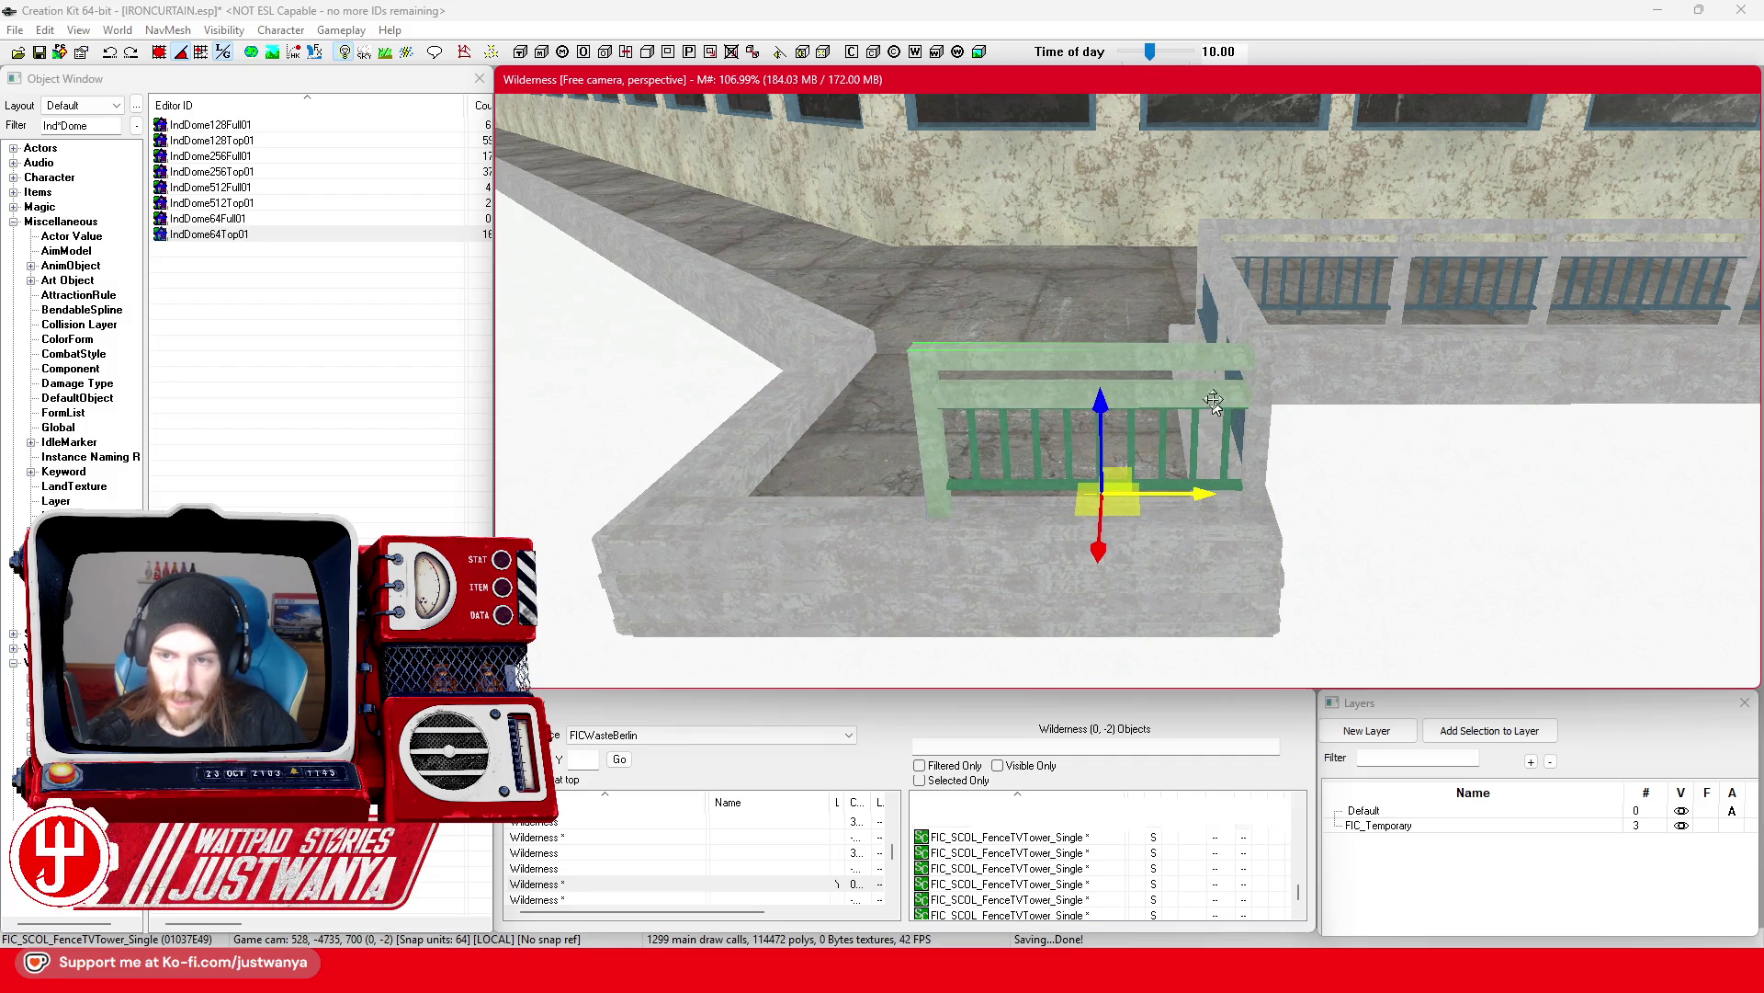
scroll(1097, 462, "up", 5)
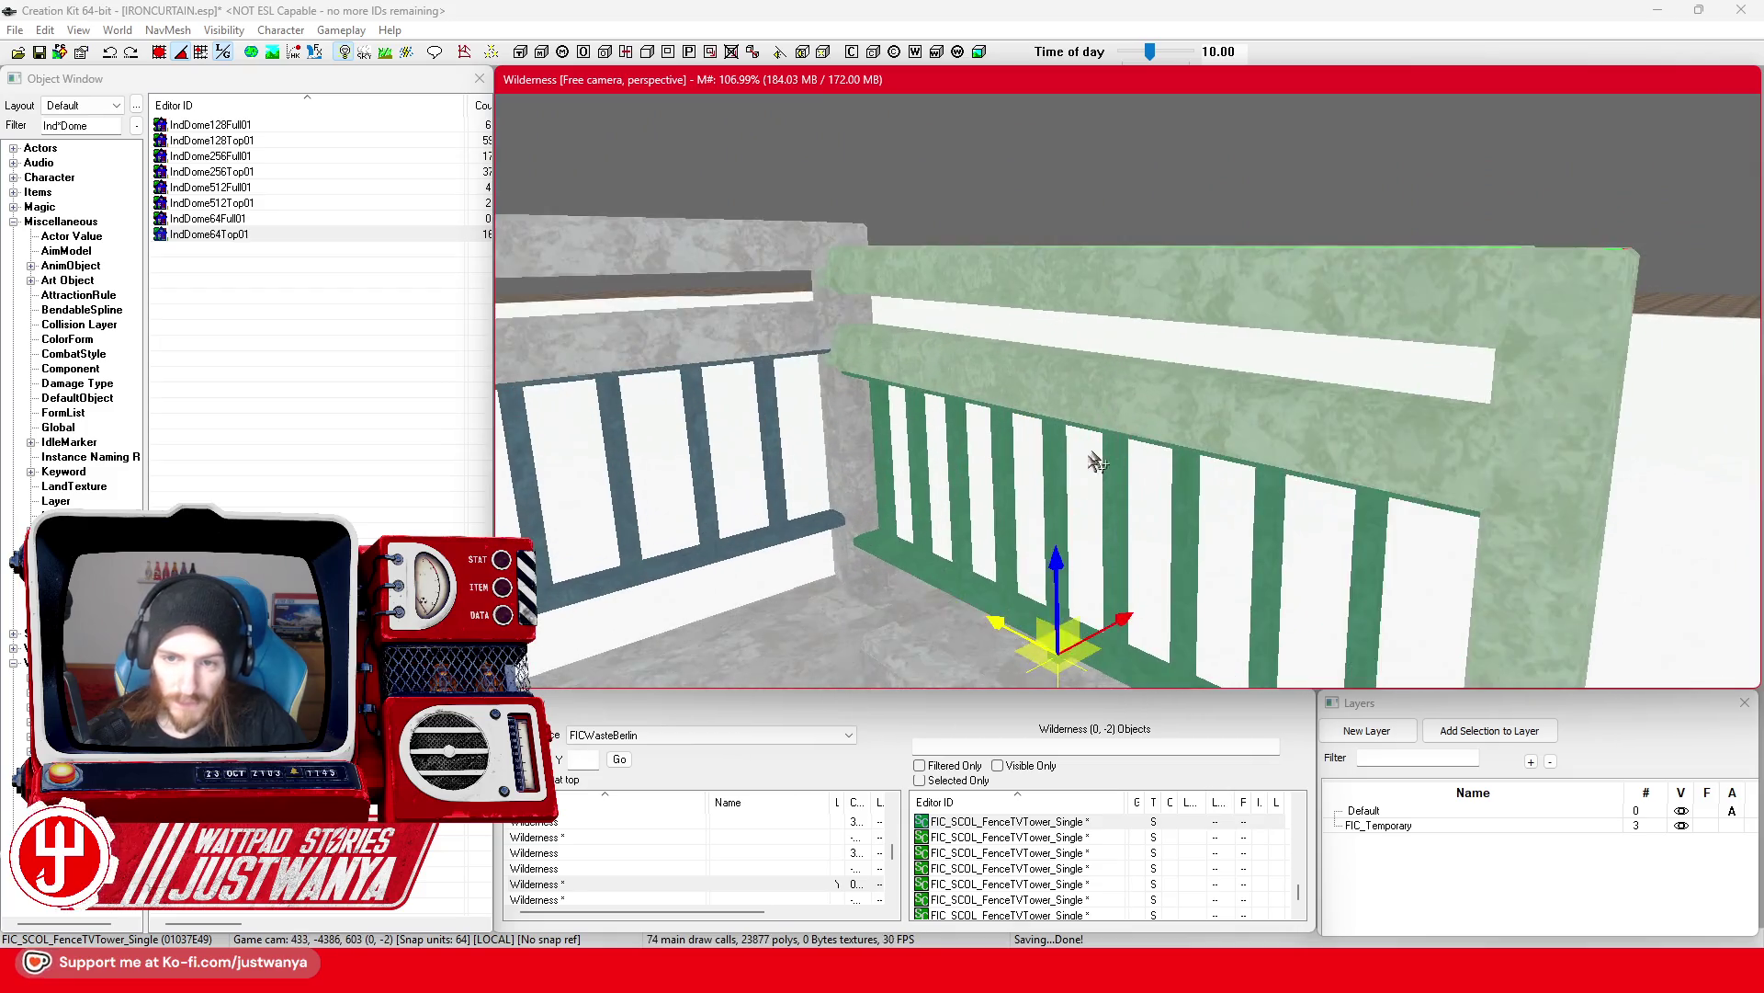
left_click_drag(1054, 555, 1054, 501)
scroll(1077, 499, "down", 8)
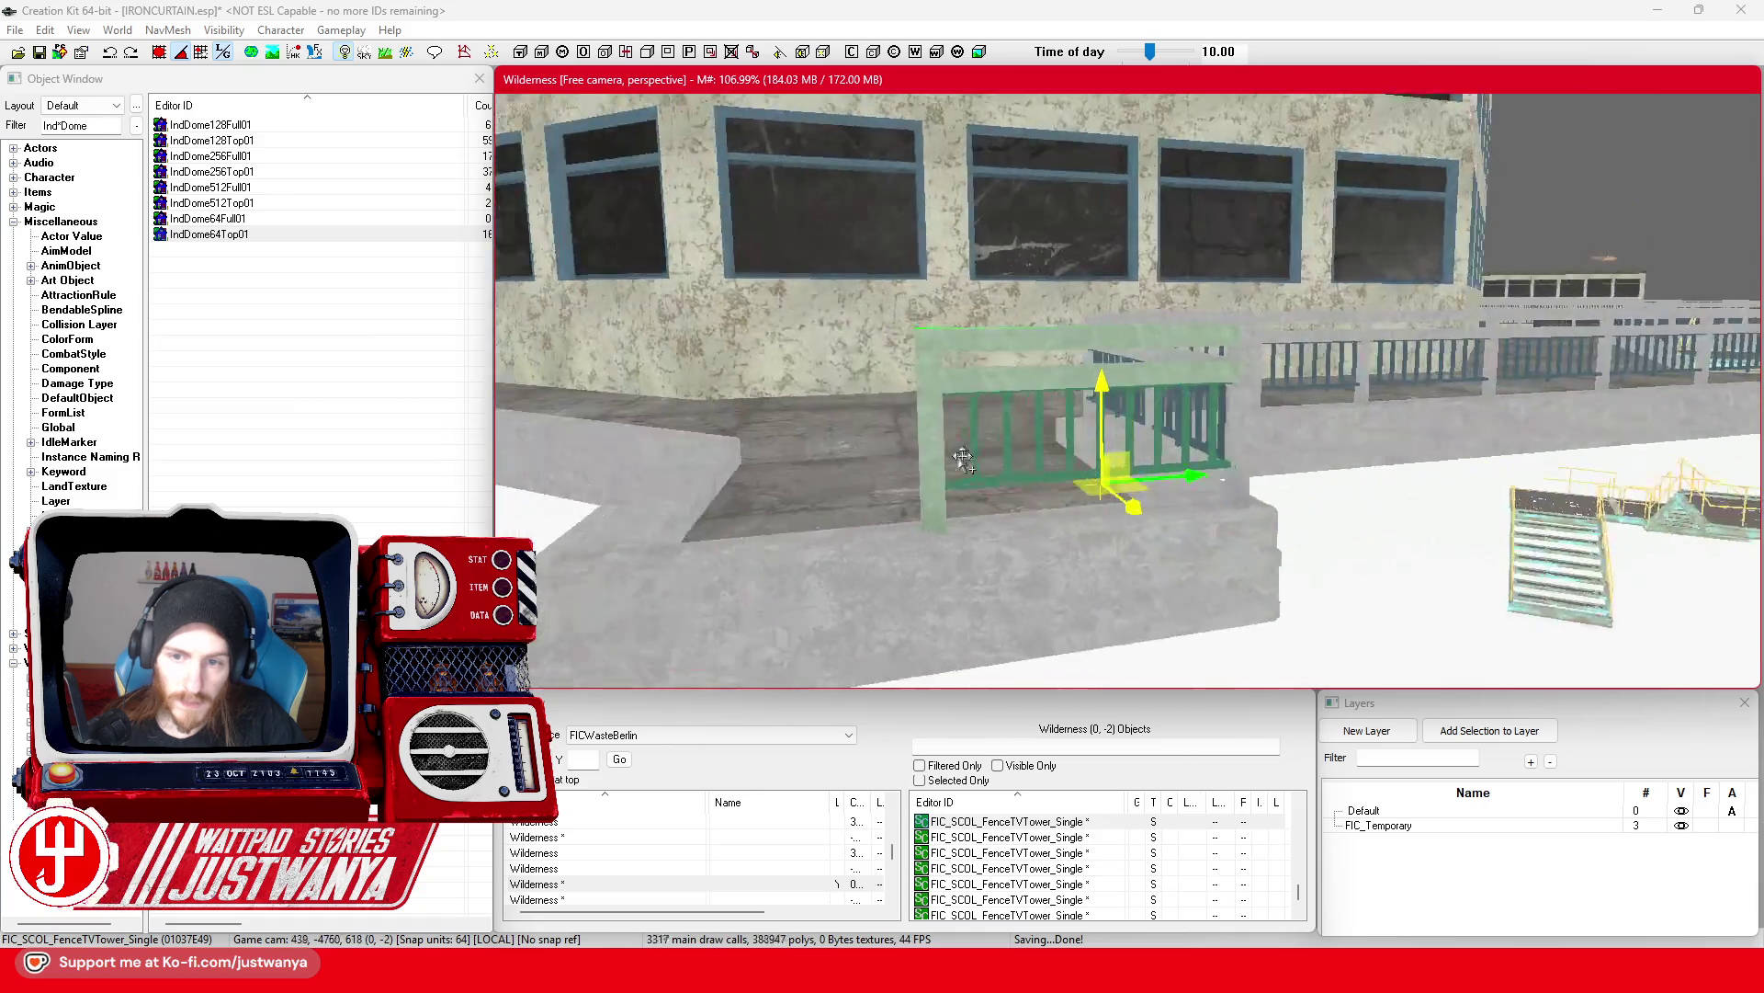
Step: Duplicate the fence section again and slide the copy left along the planter wall
key("ctrl+d")
left_click_drag(1305, 476, 1017, 476)
key("f")
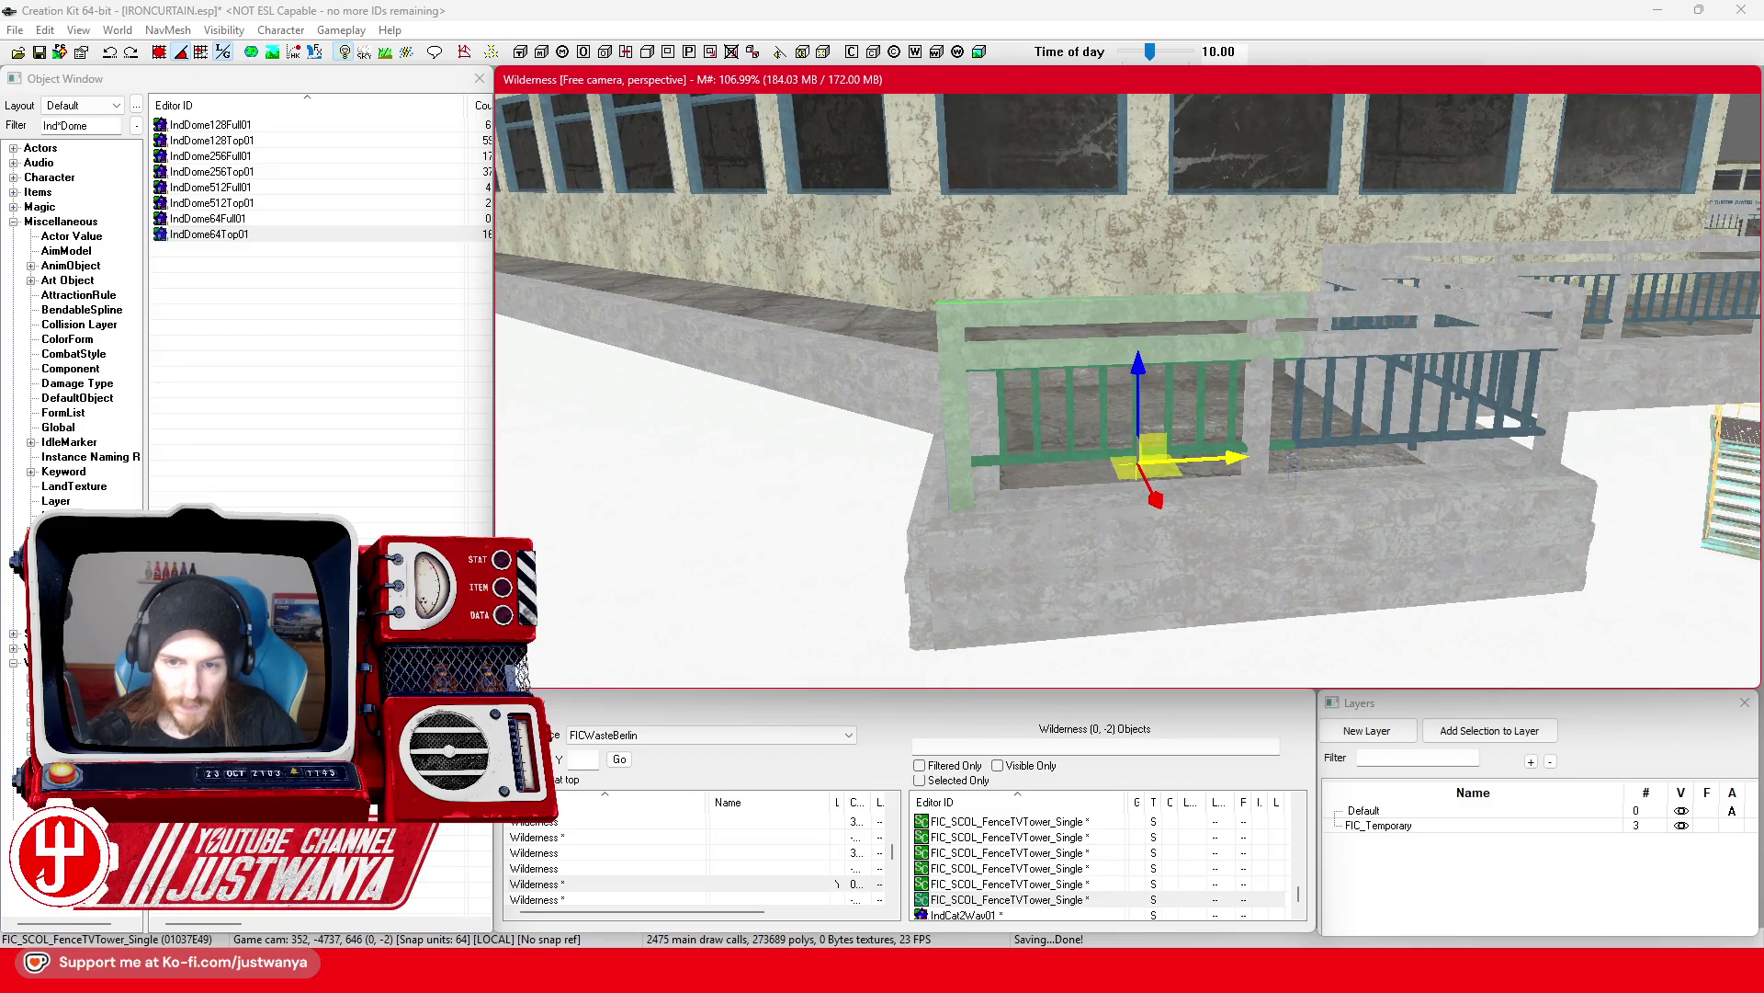
key("shift")
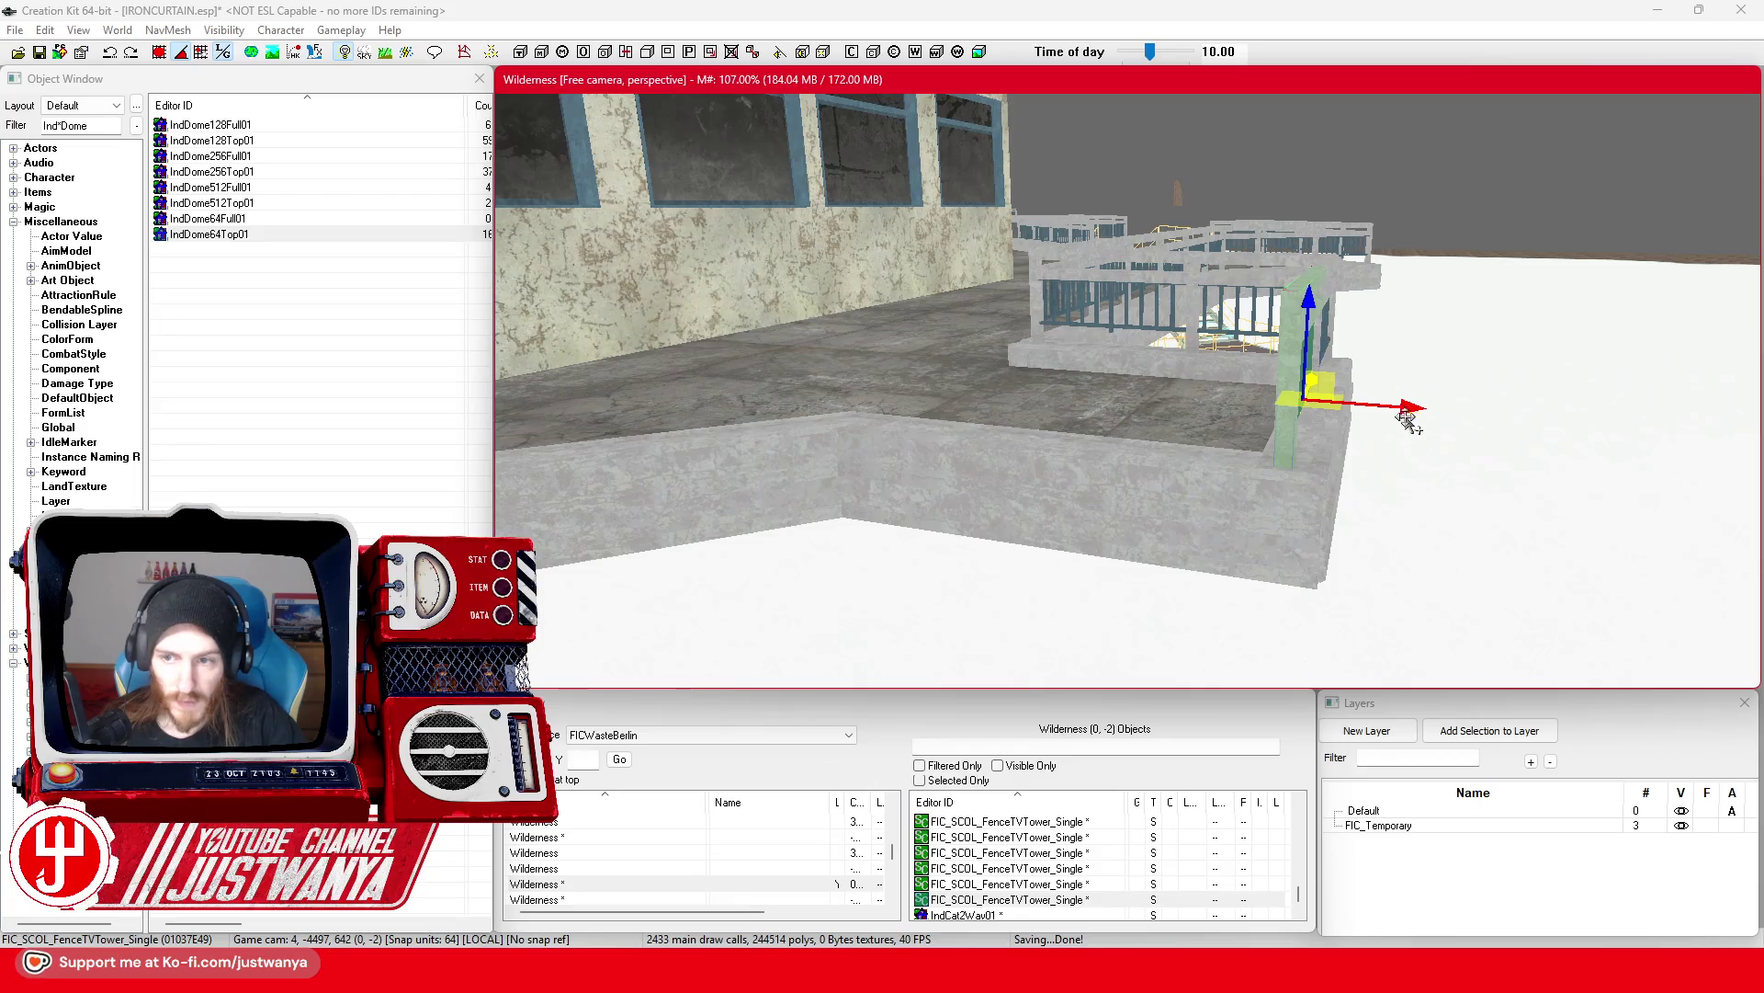
key("e")
key("w")
key("shift")
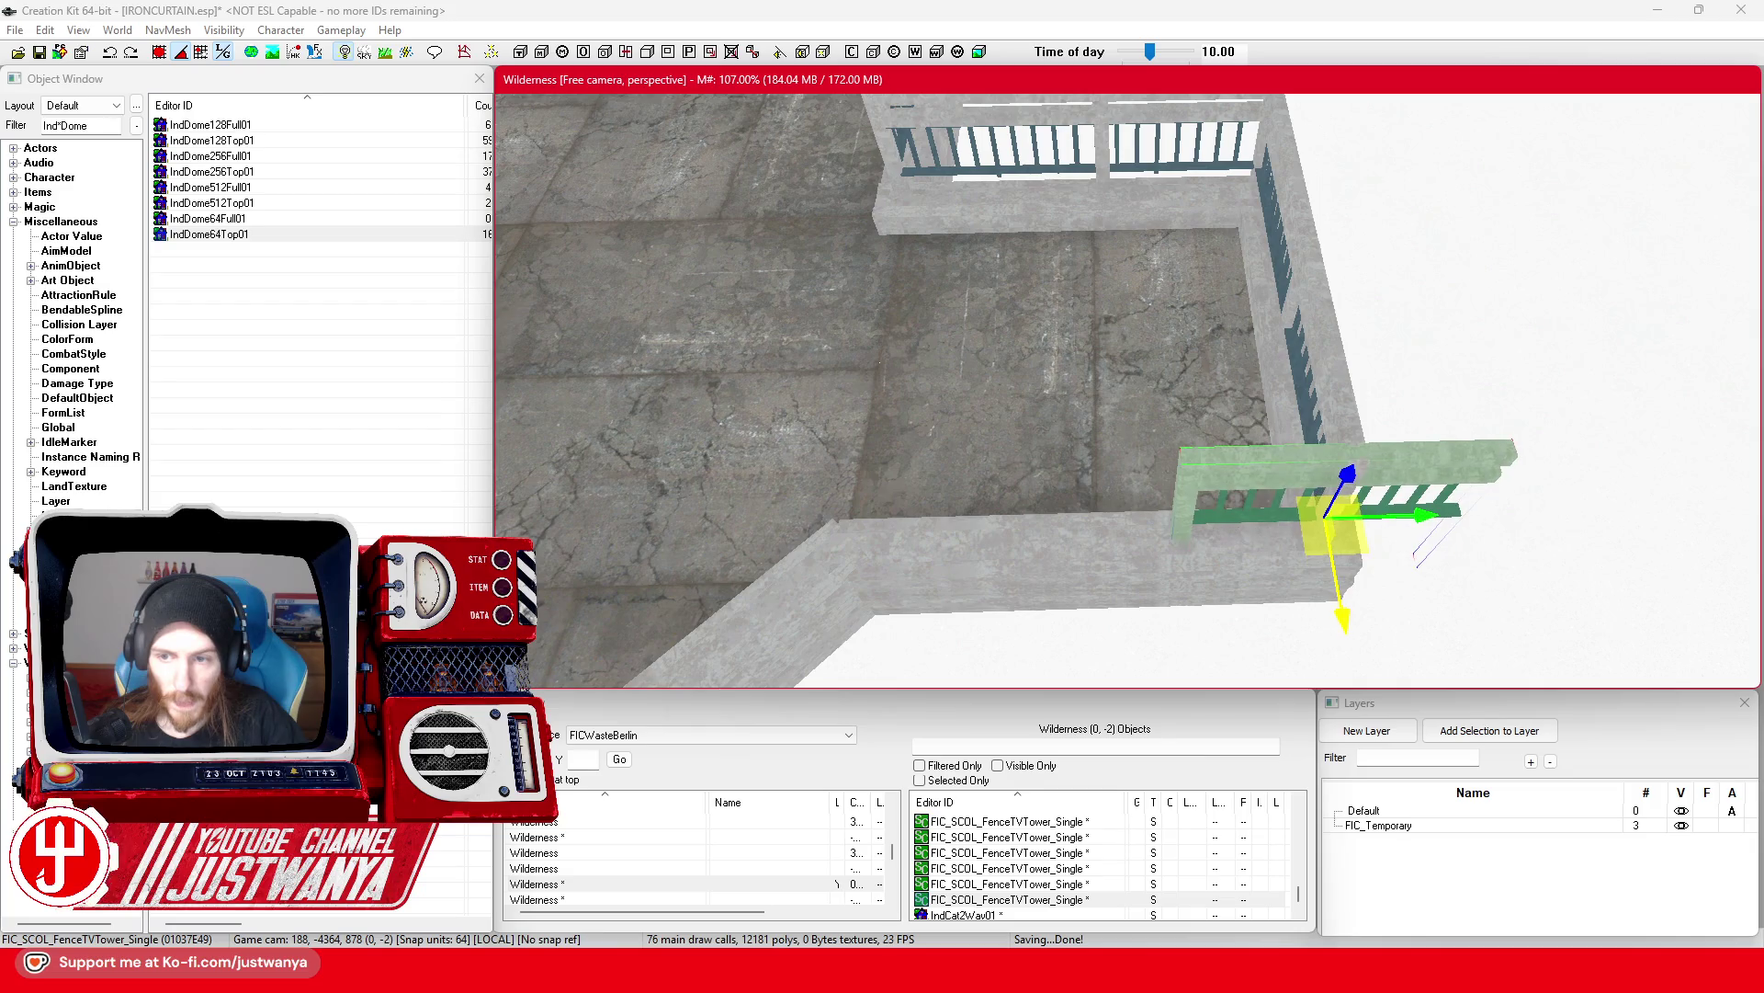
mouse_move(1328, 515)
left_mouse_down()
mouse_move(1011, 533)
mouse_move(1184, 519)
left_mouse_up()
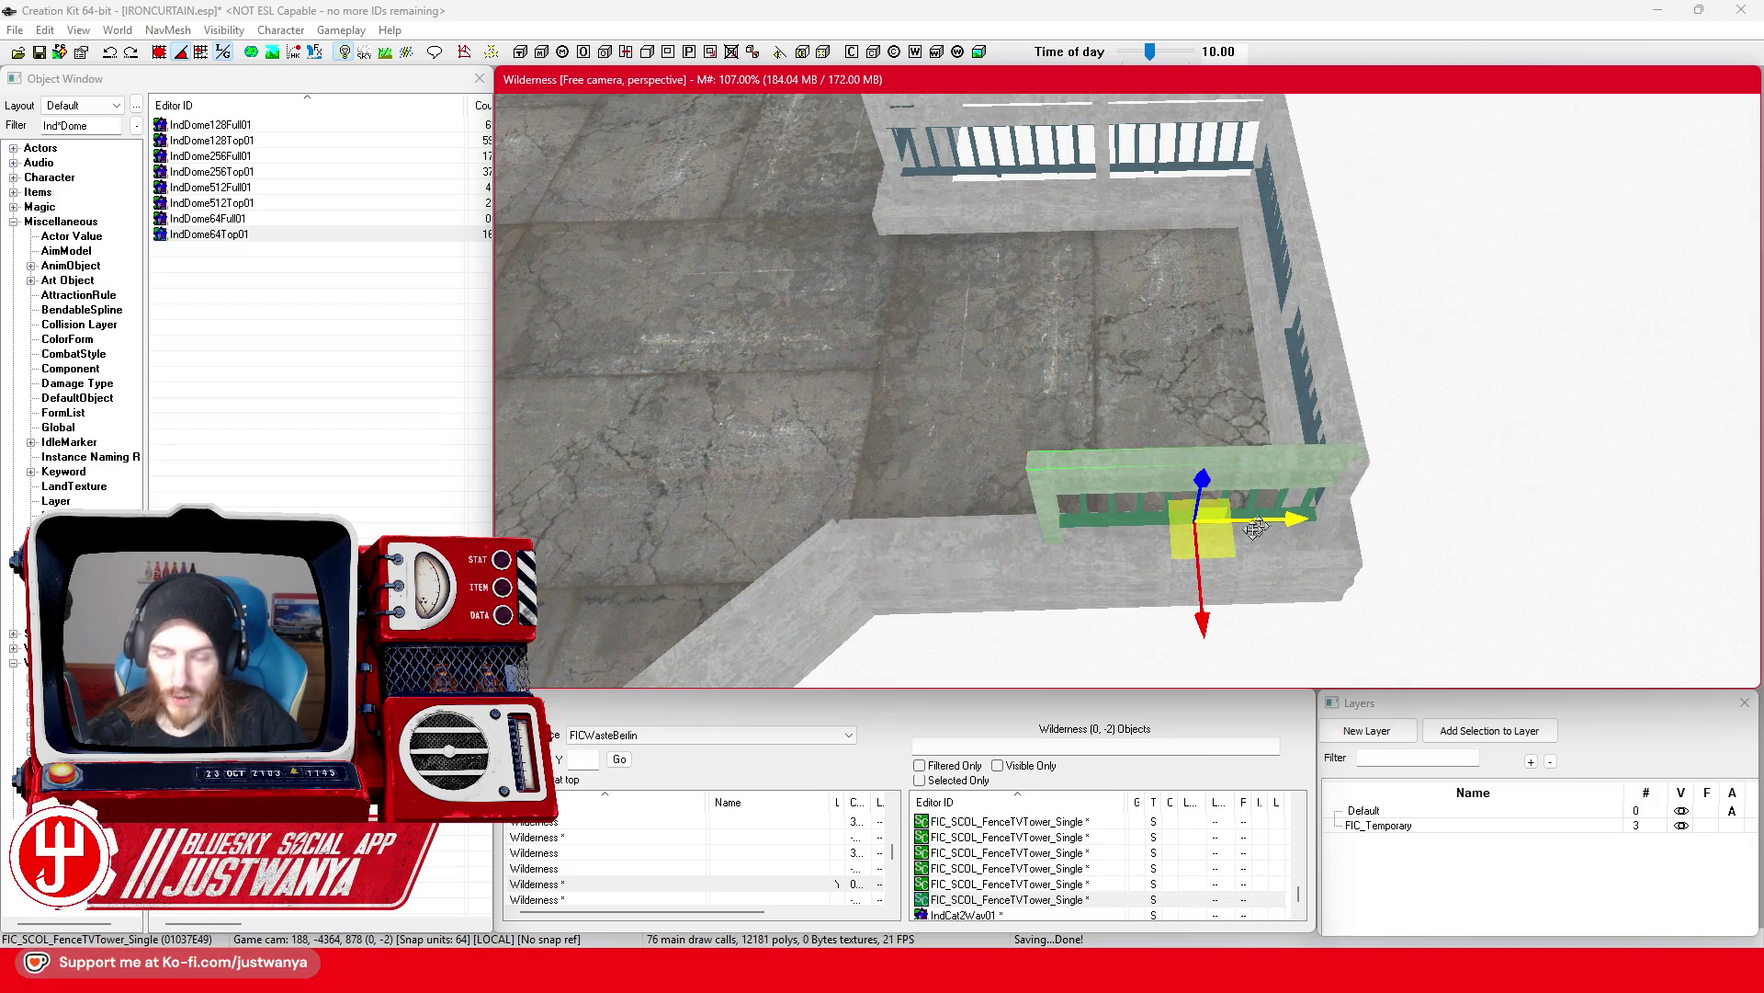
key("shift")
key("shift")
left_click_drag(1453, 486, 1268, 492)
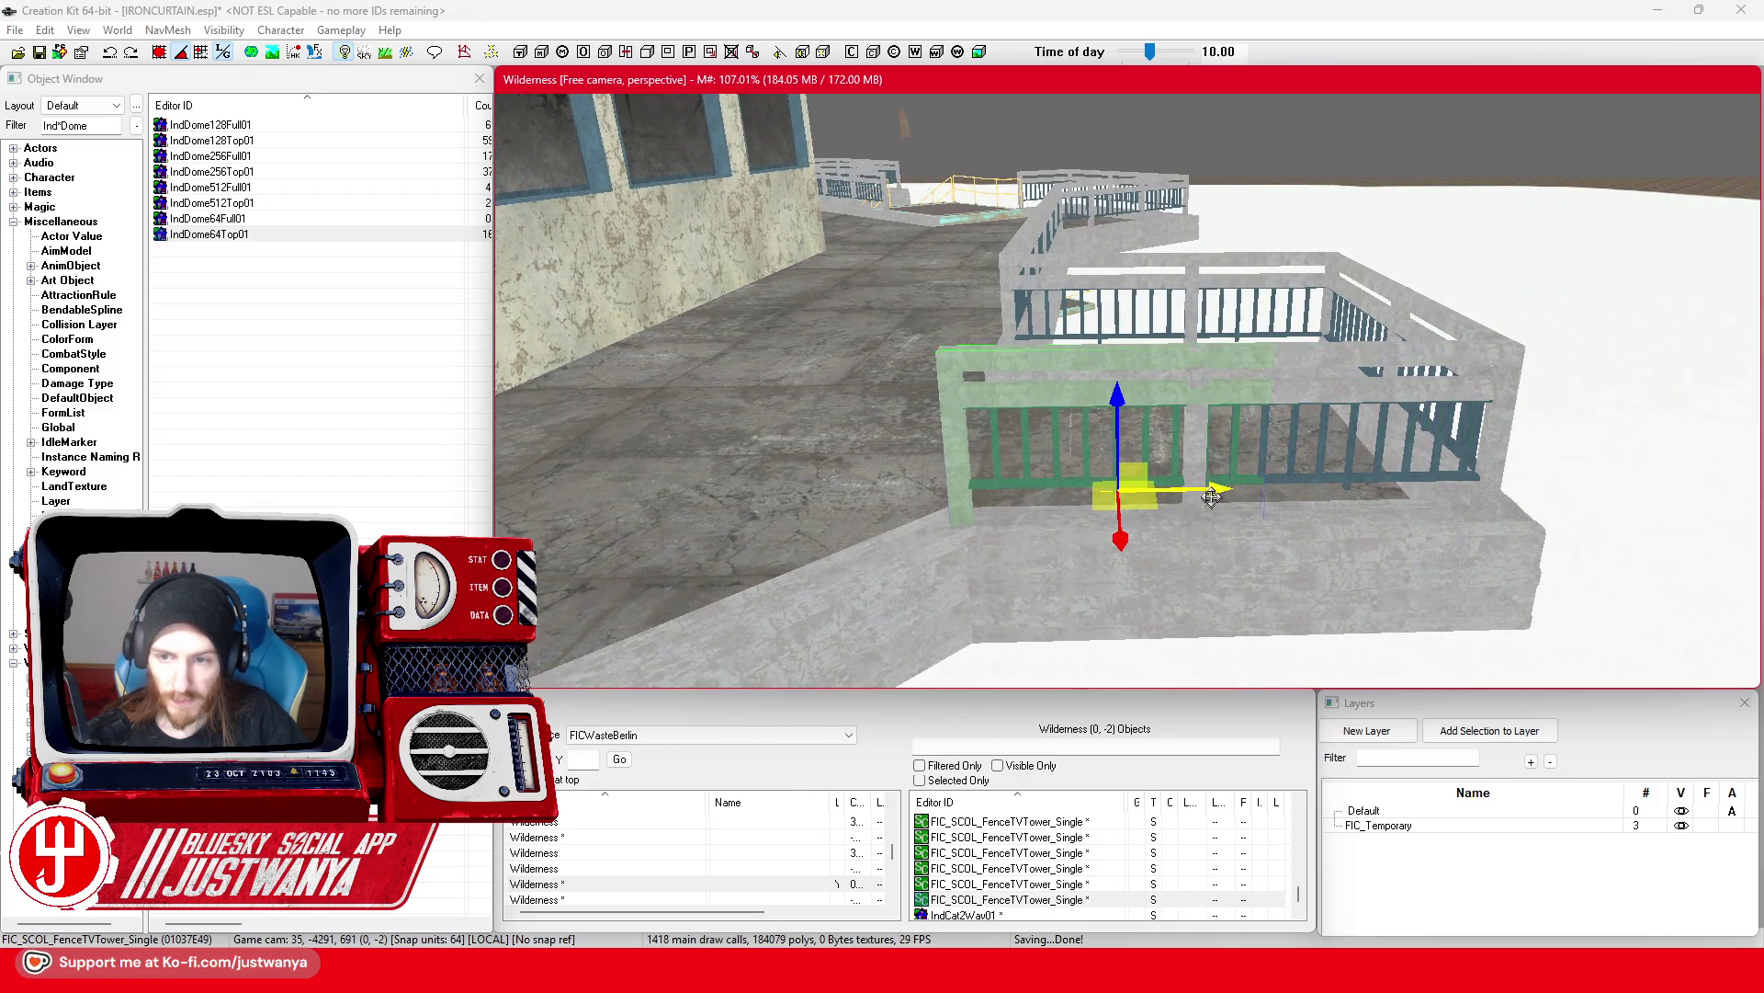
scroll(1200, 485, "down", 6)
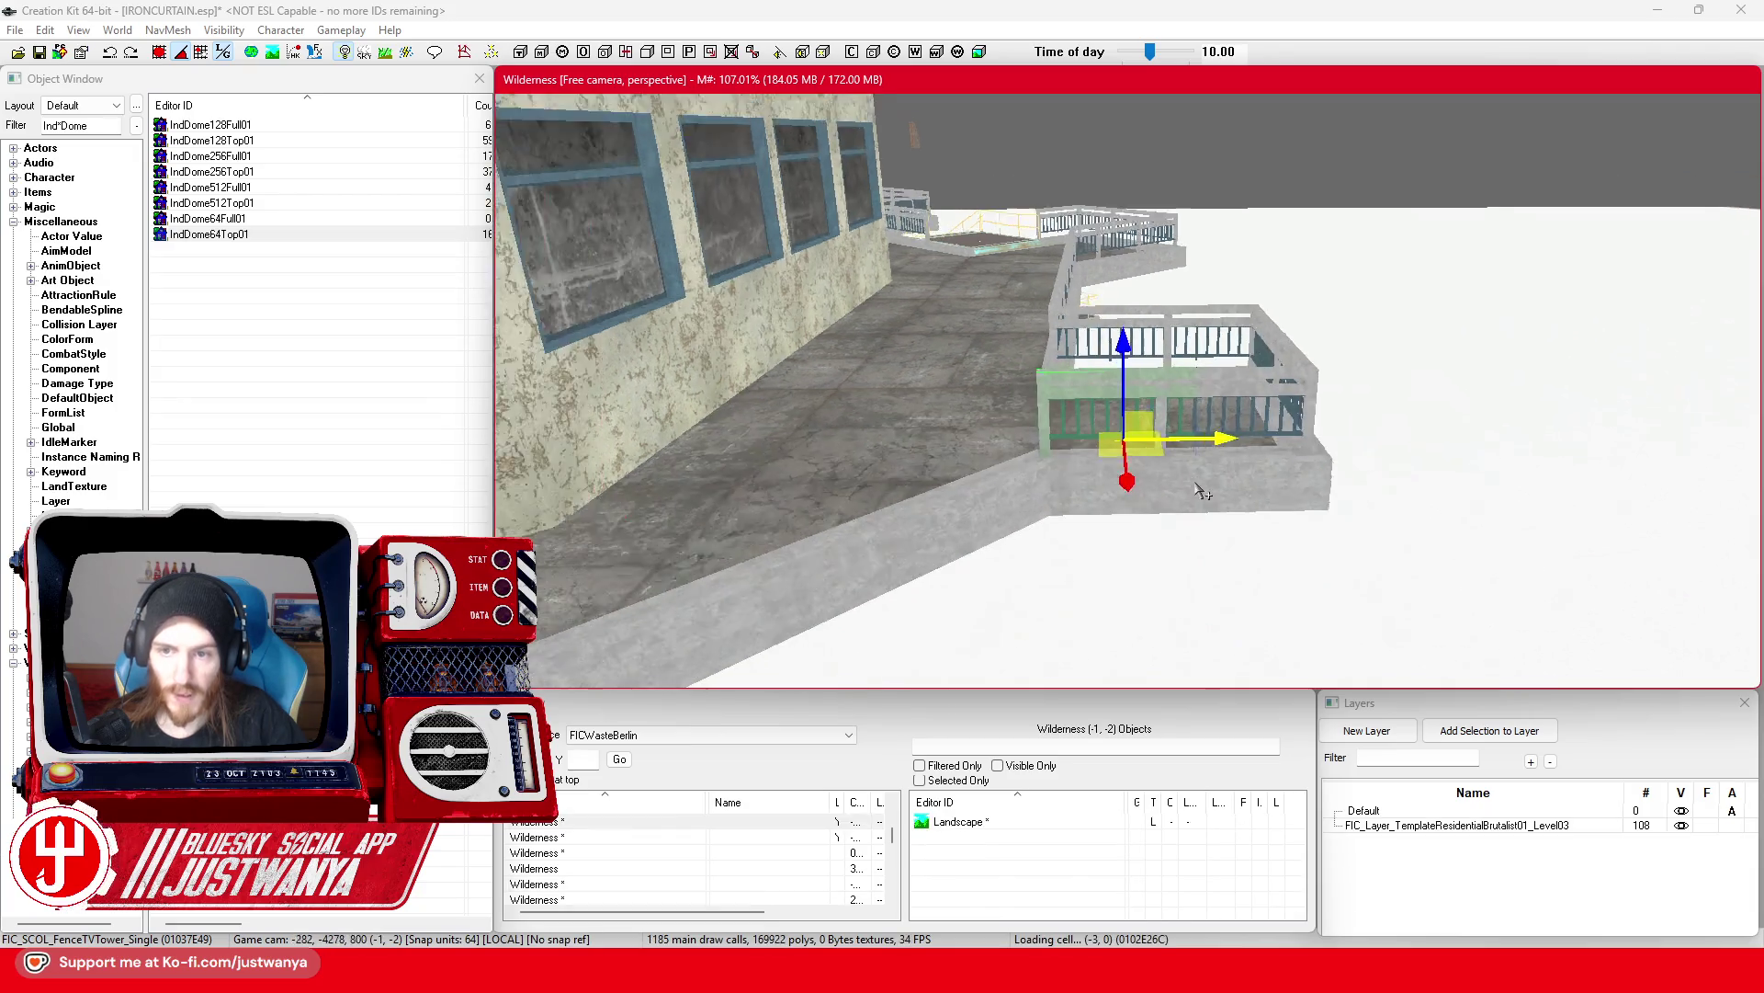
scroll(1130, 523, "up", 4)
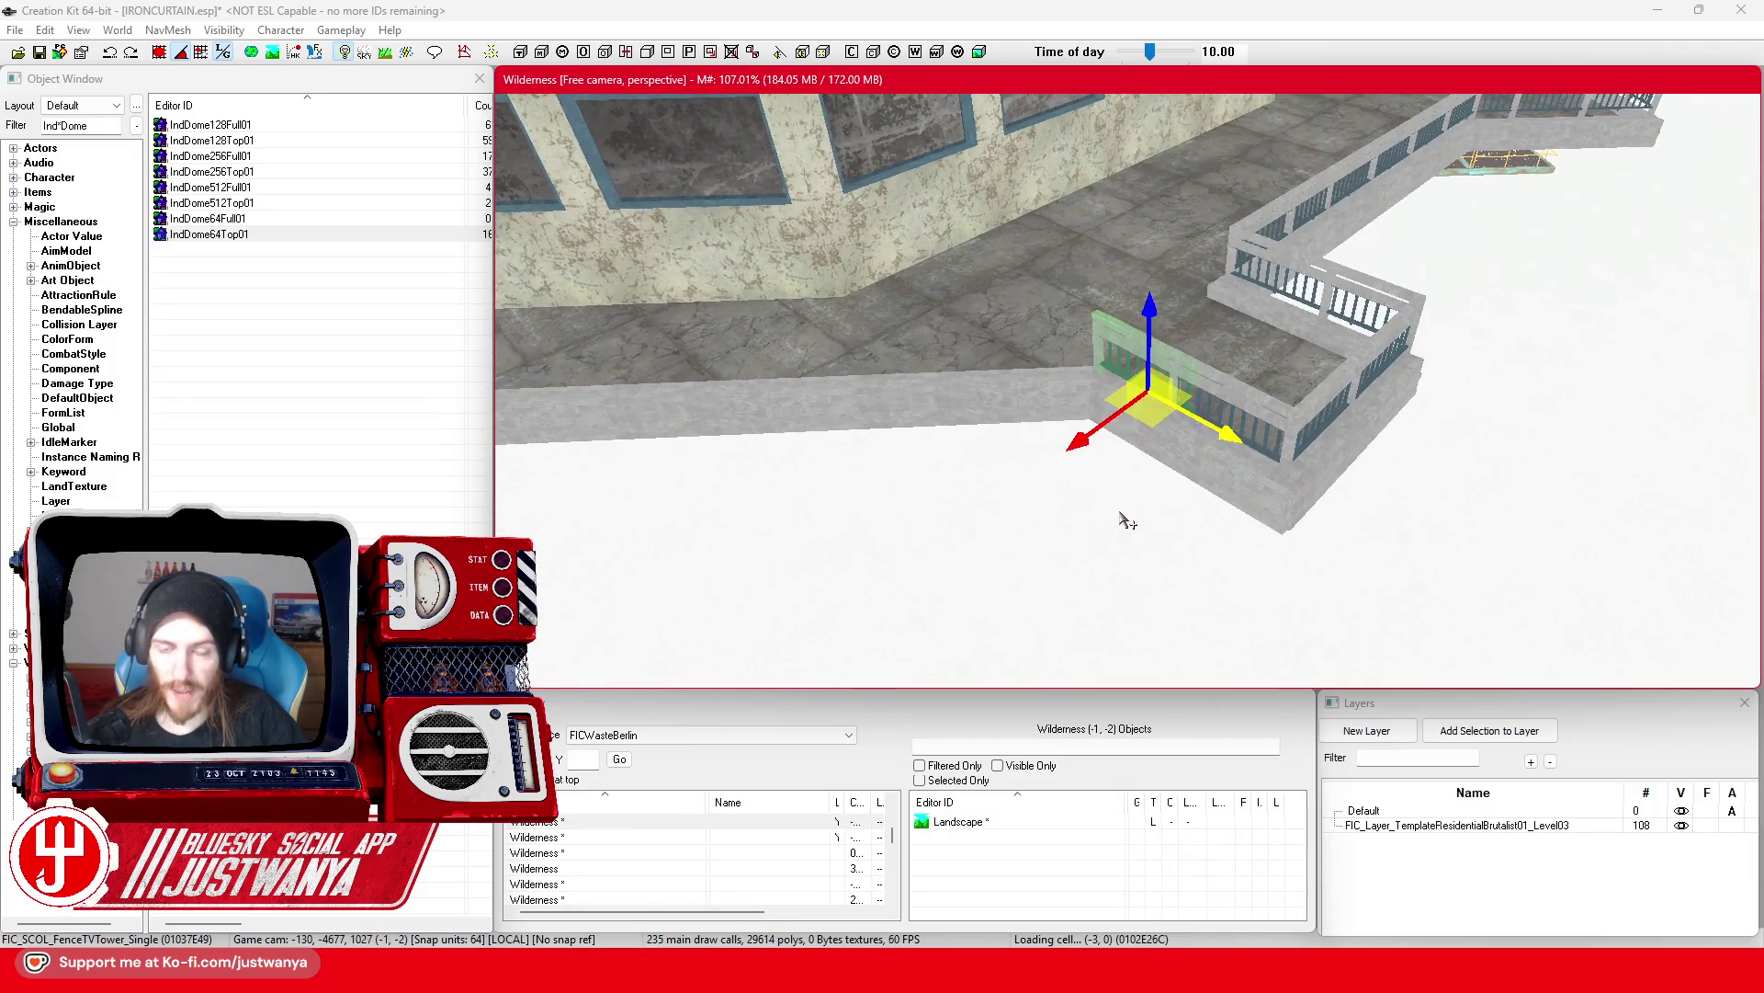
left_click(1037, 462)
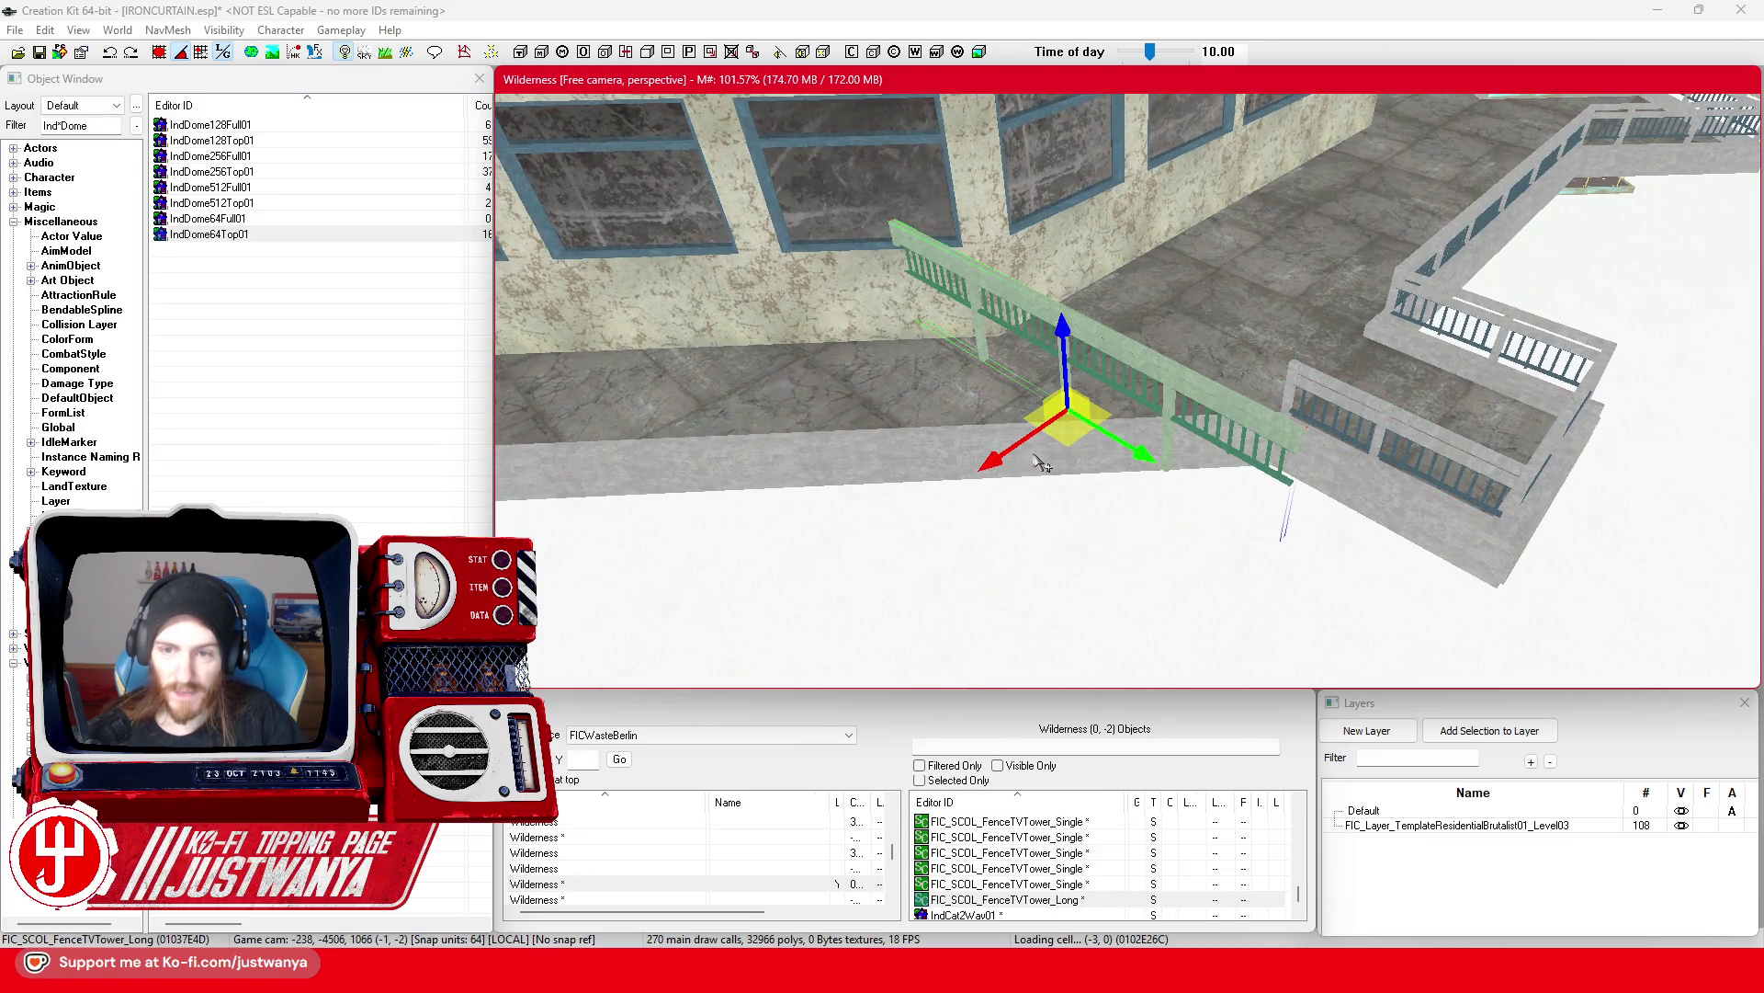
Step: Orbit around the long green fence and start sliding it along the ledge
key("2")
key("1")
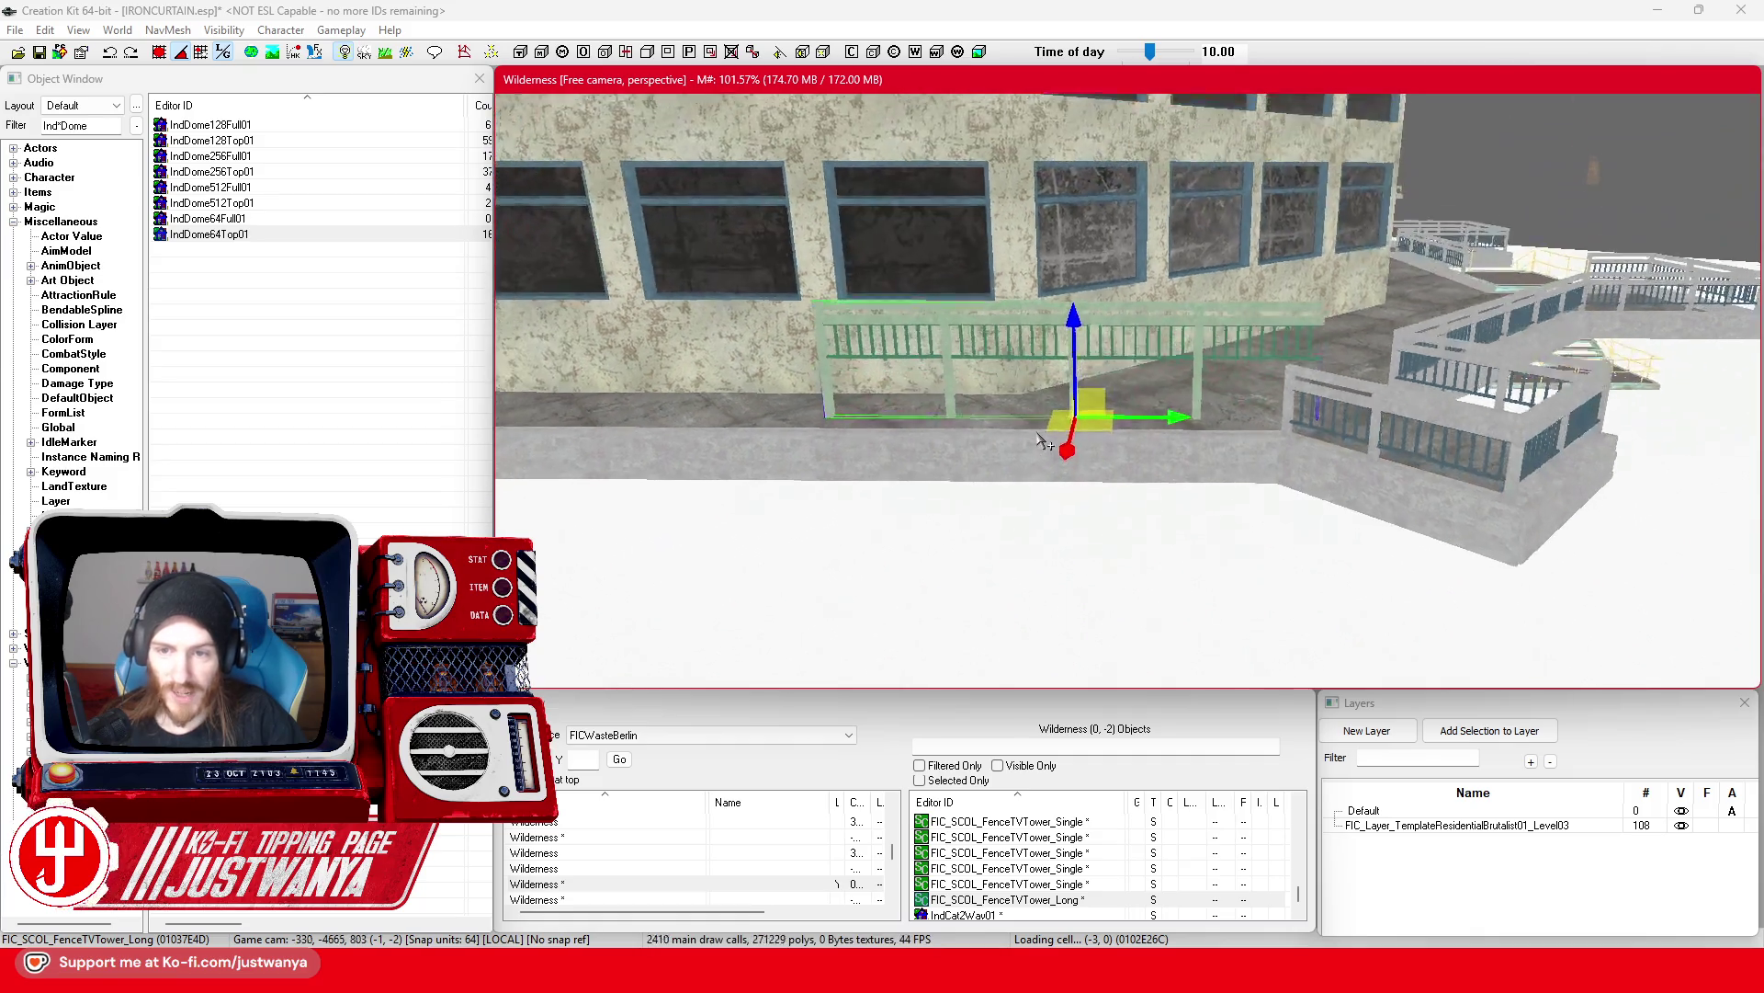
scroll(956, 457, "up", 10)
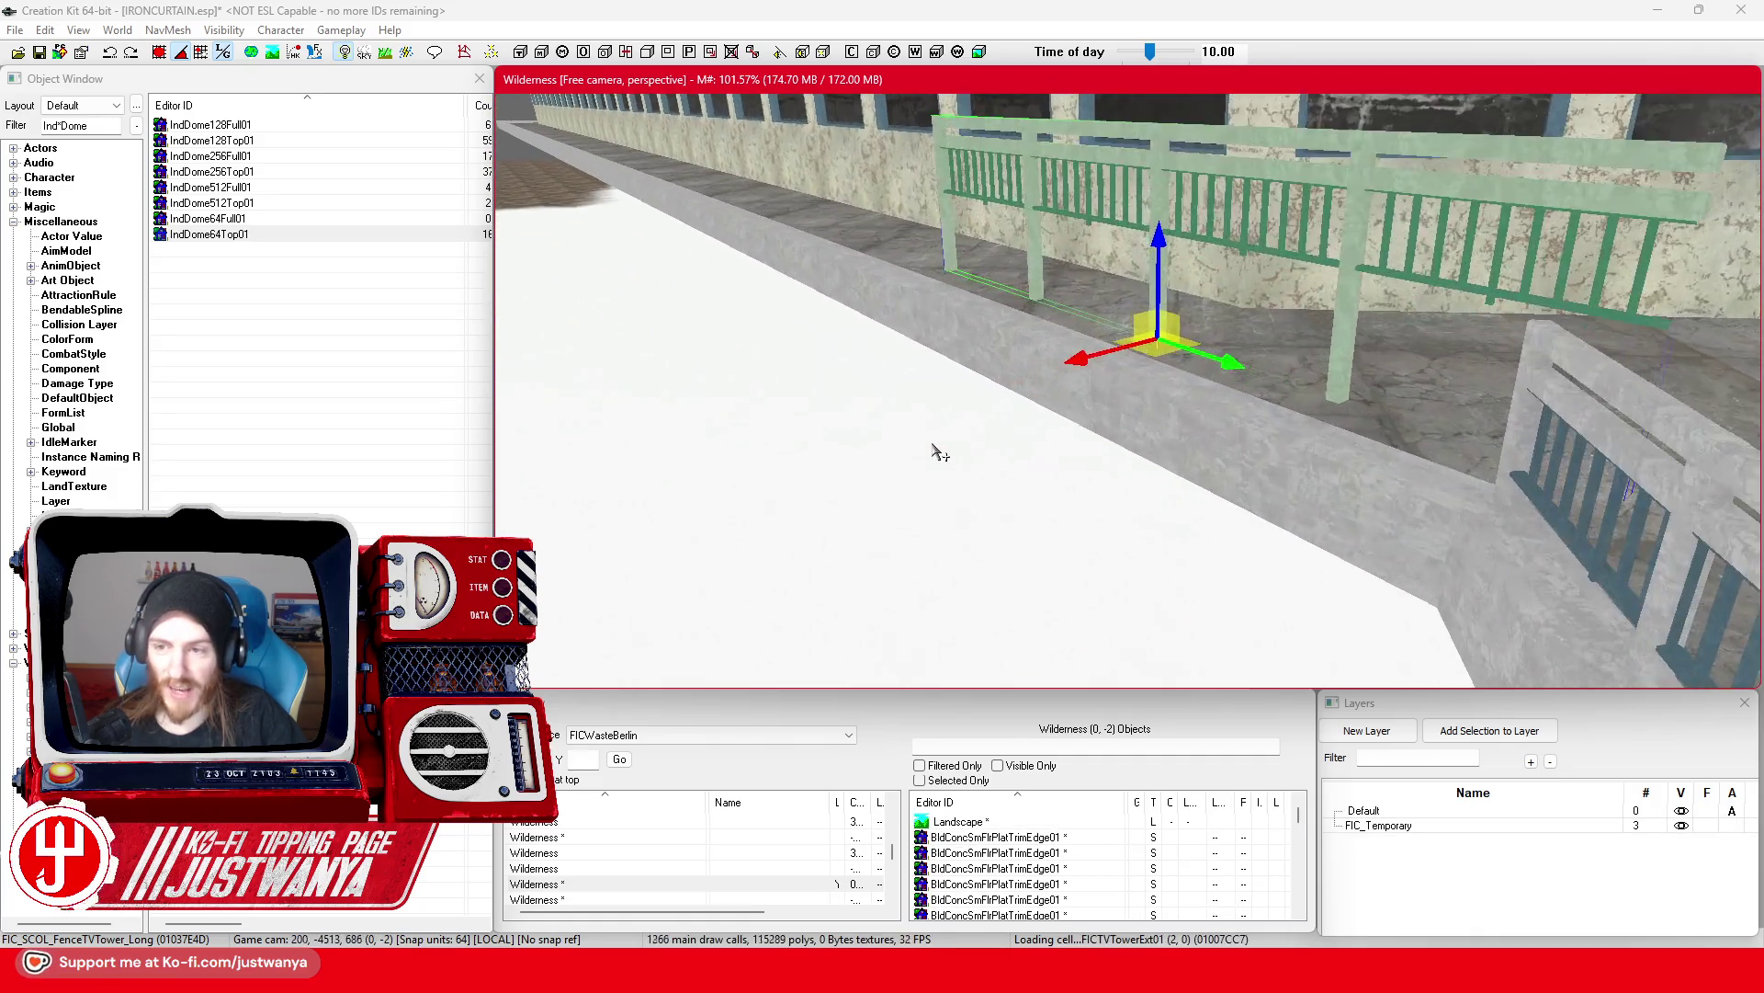
key("shift")
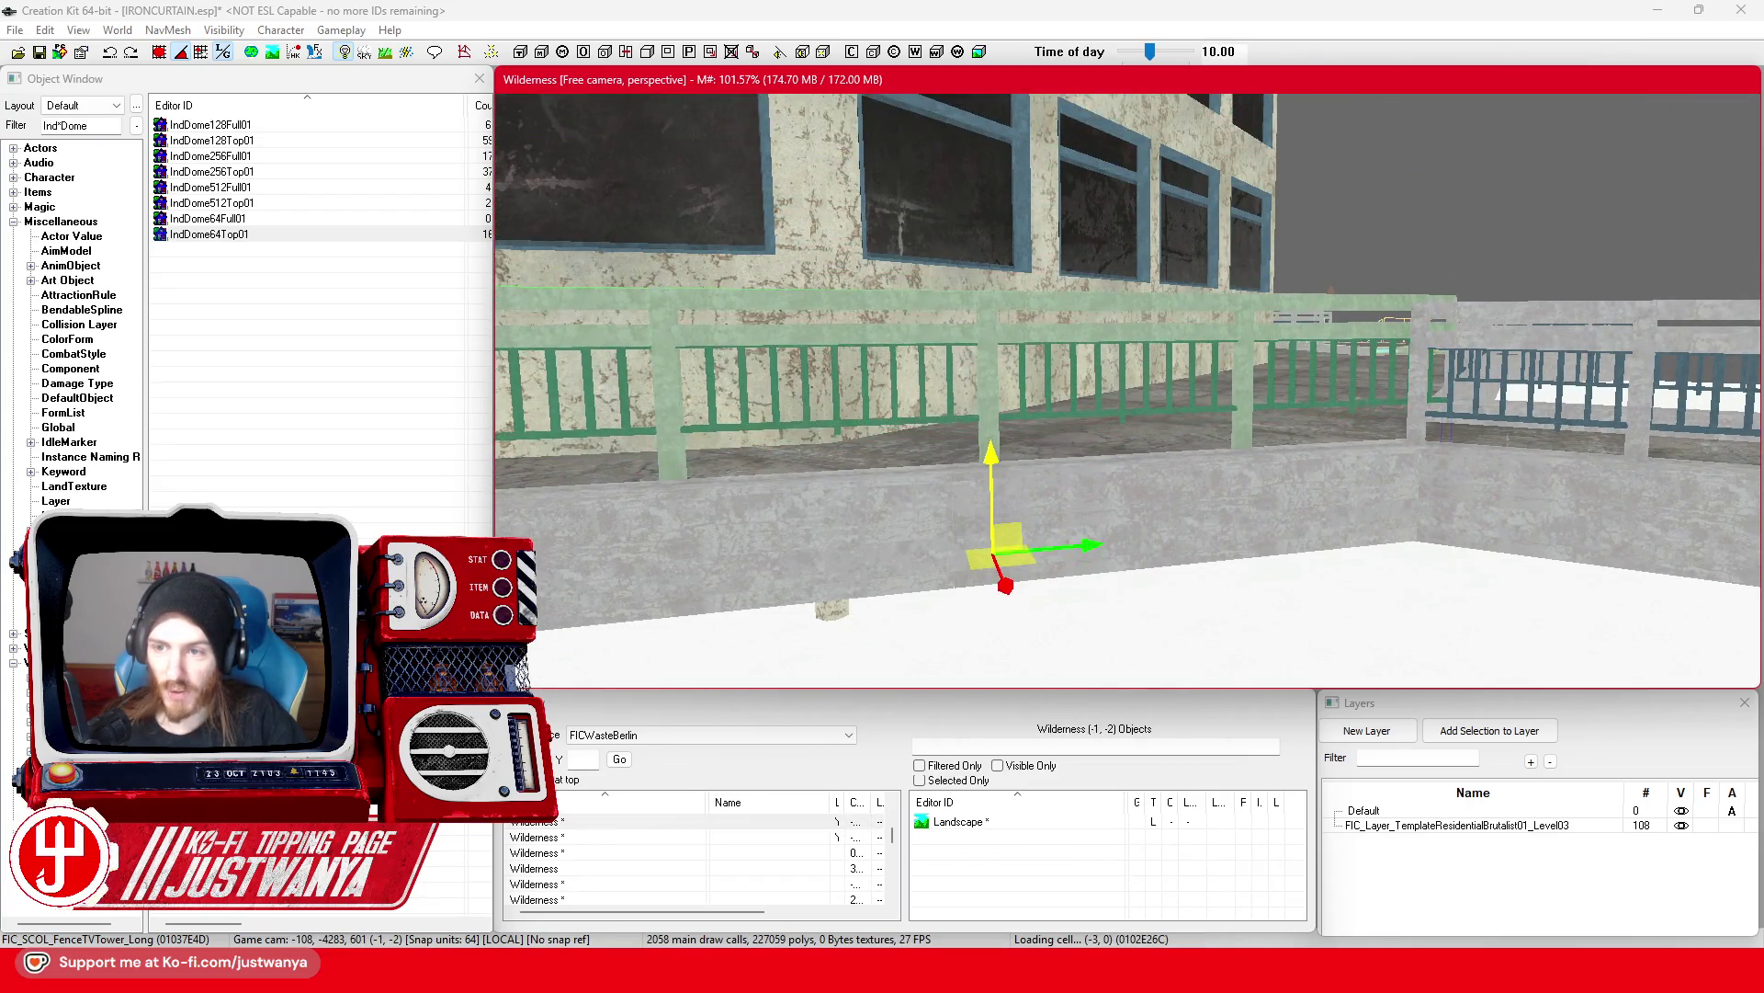
scroll(1055, 487, "up", 5)
key("shift")
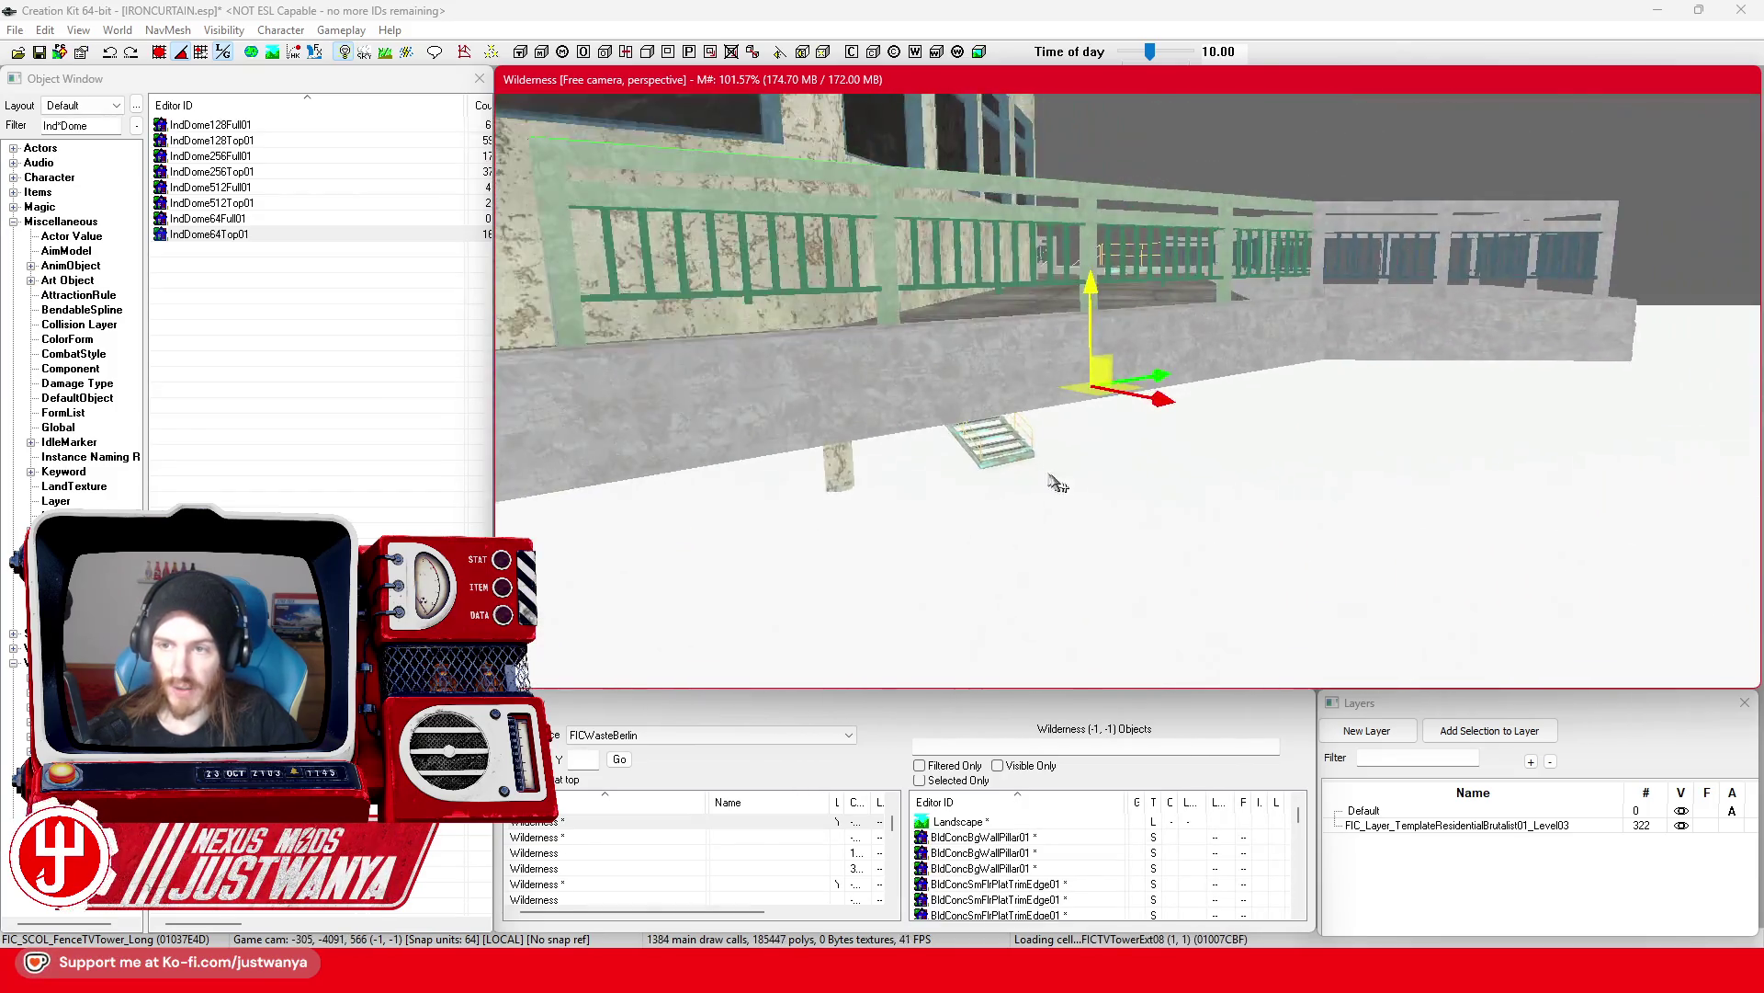
key("shift")
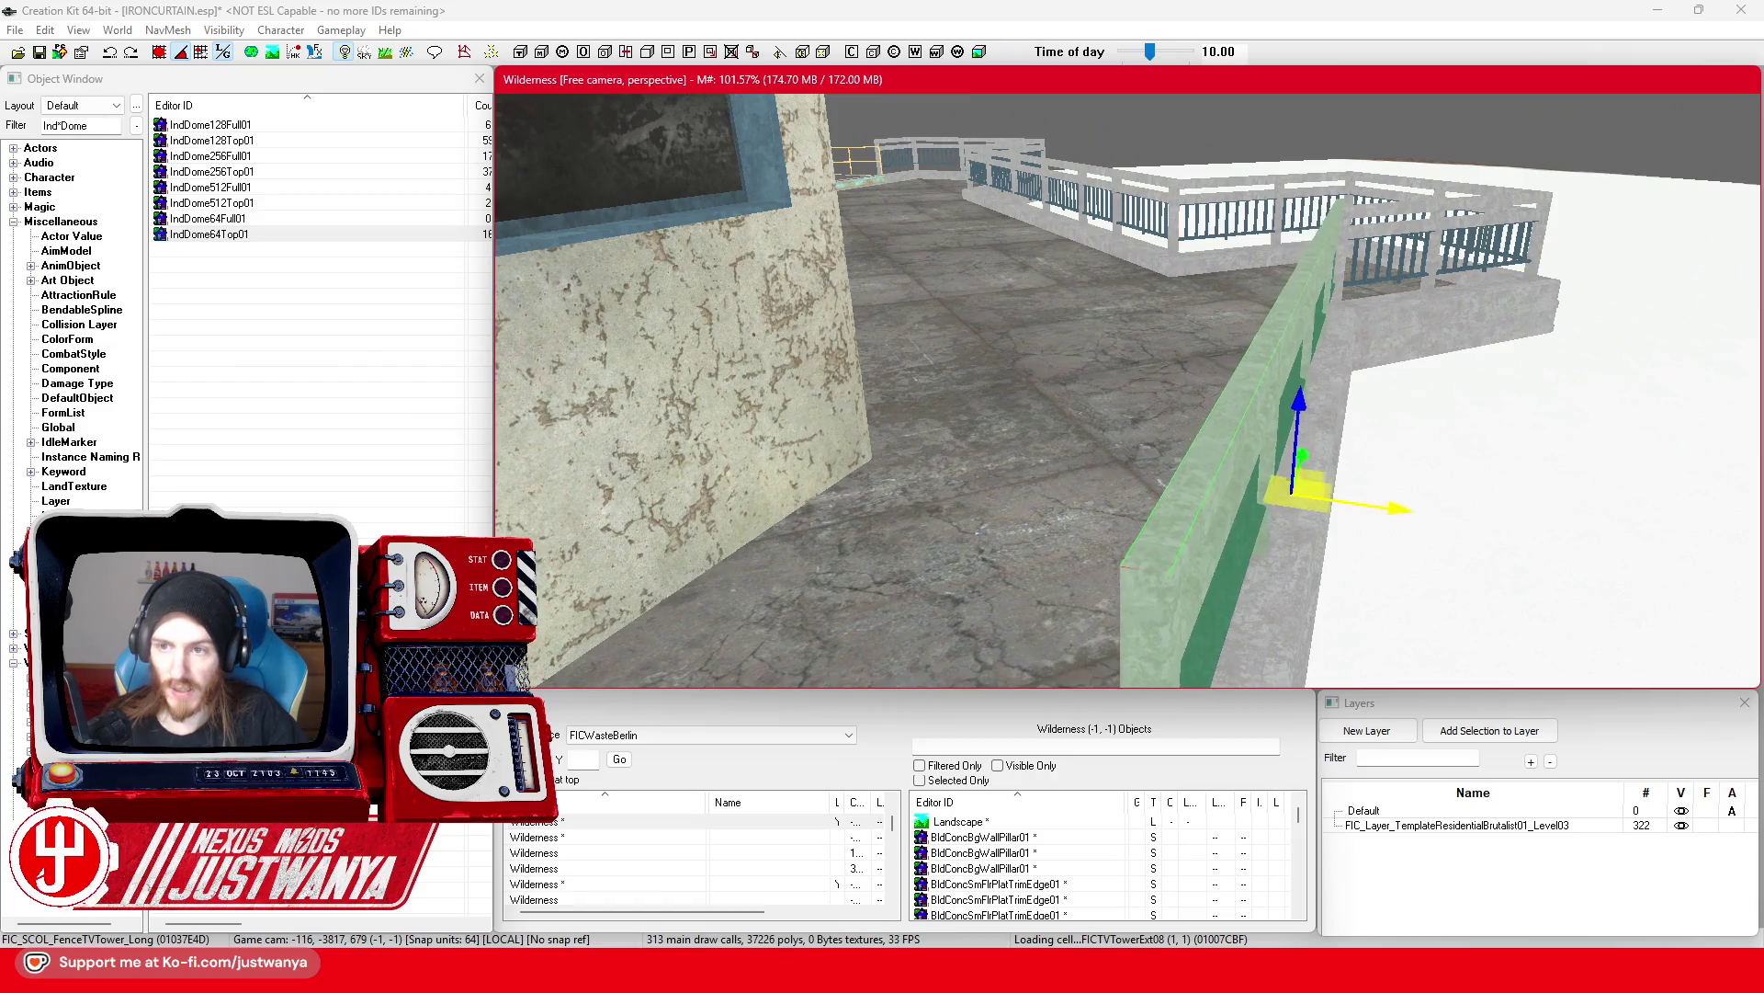
key("shift")
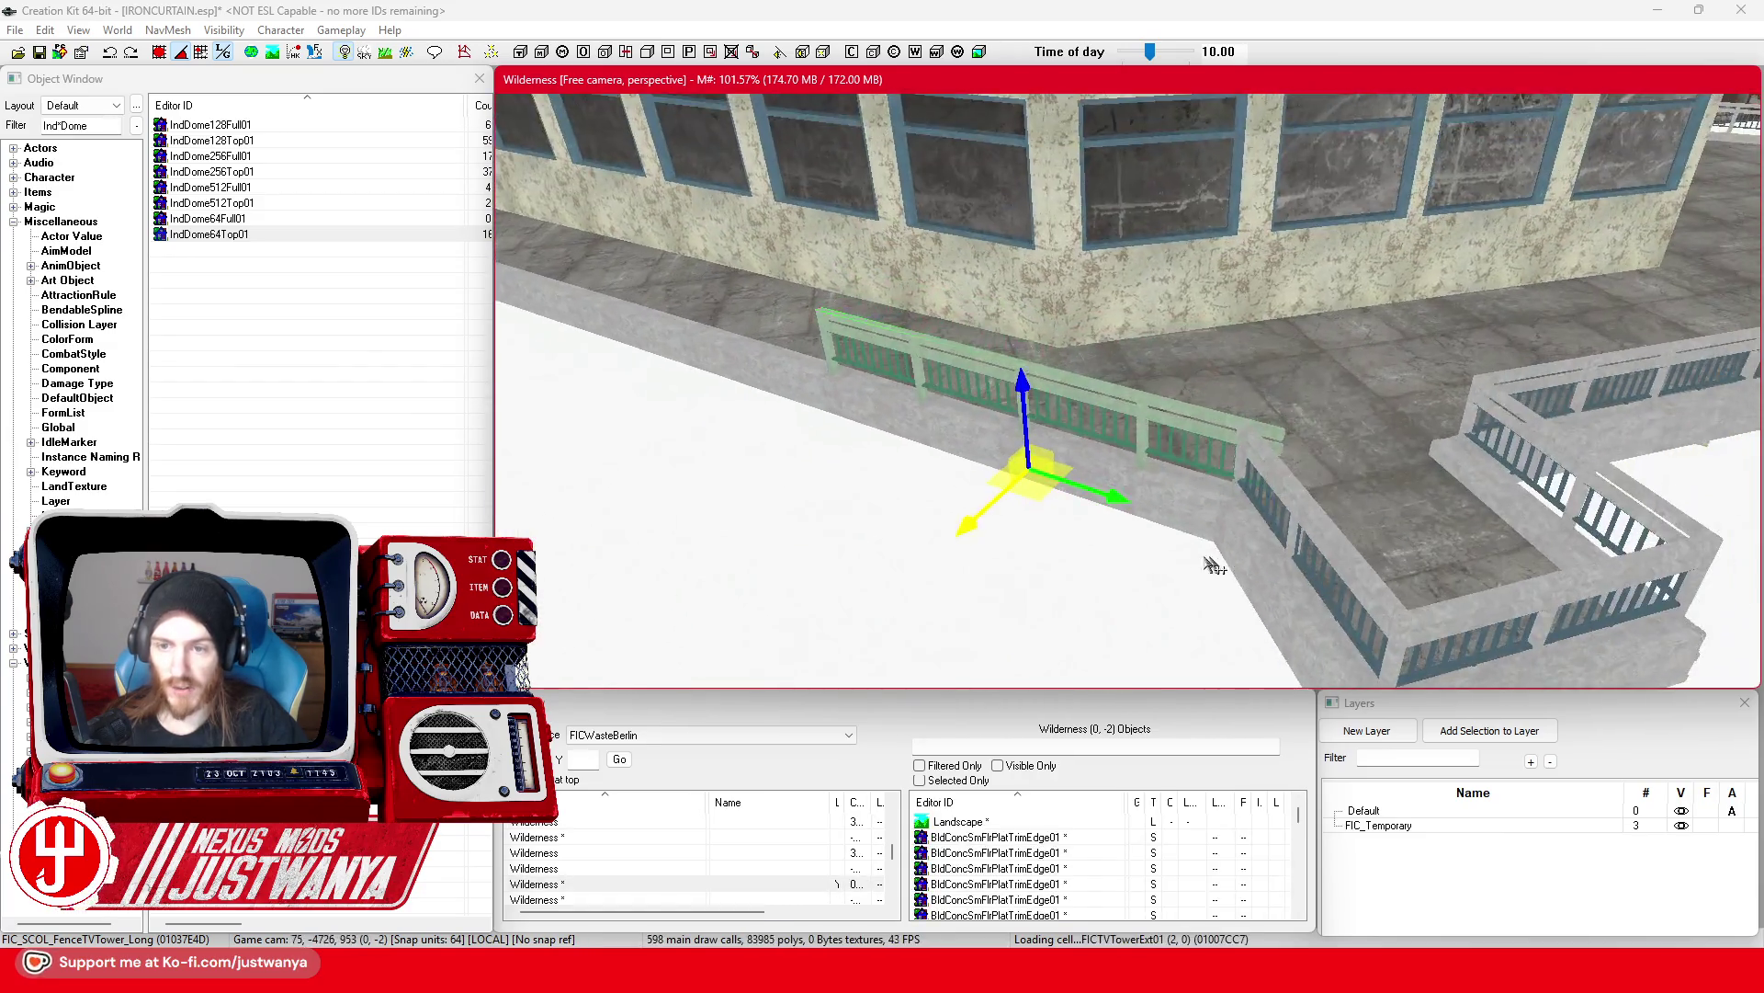
left_click_drag(1015, 542, 988, 531)
key("shift")
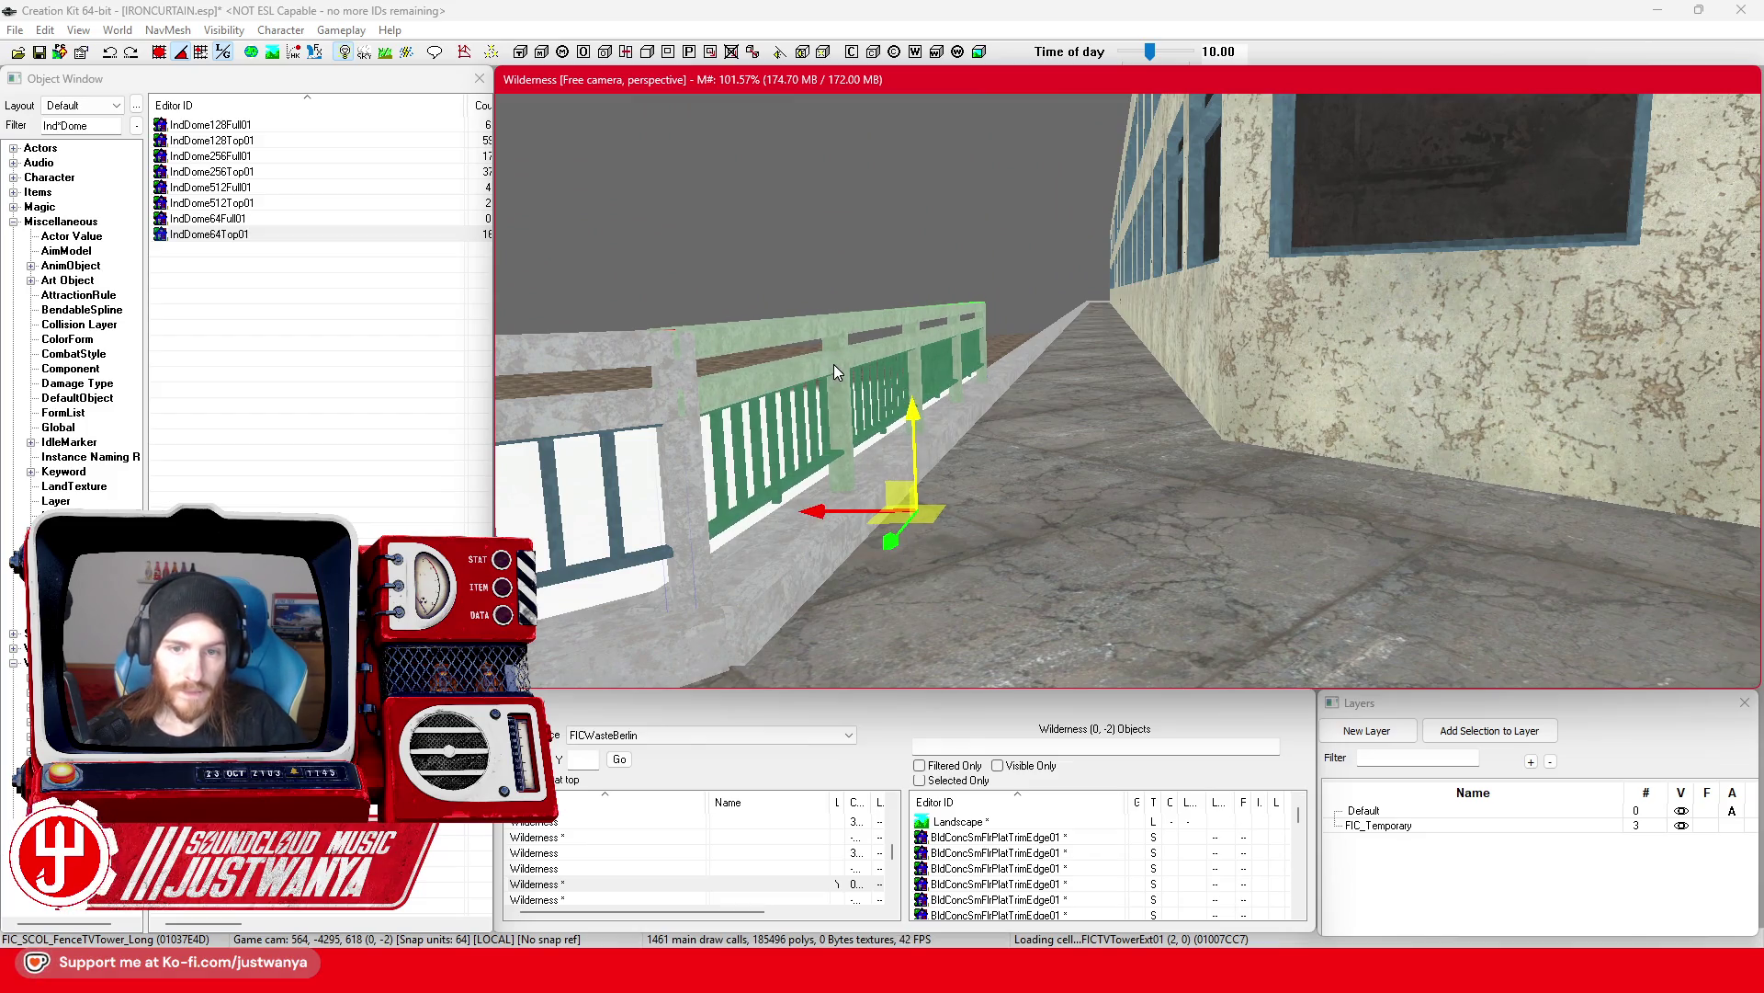
key("shift")
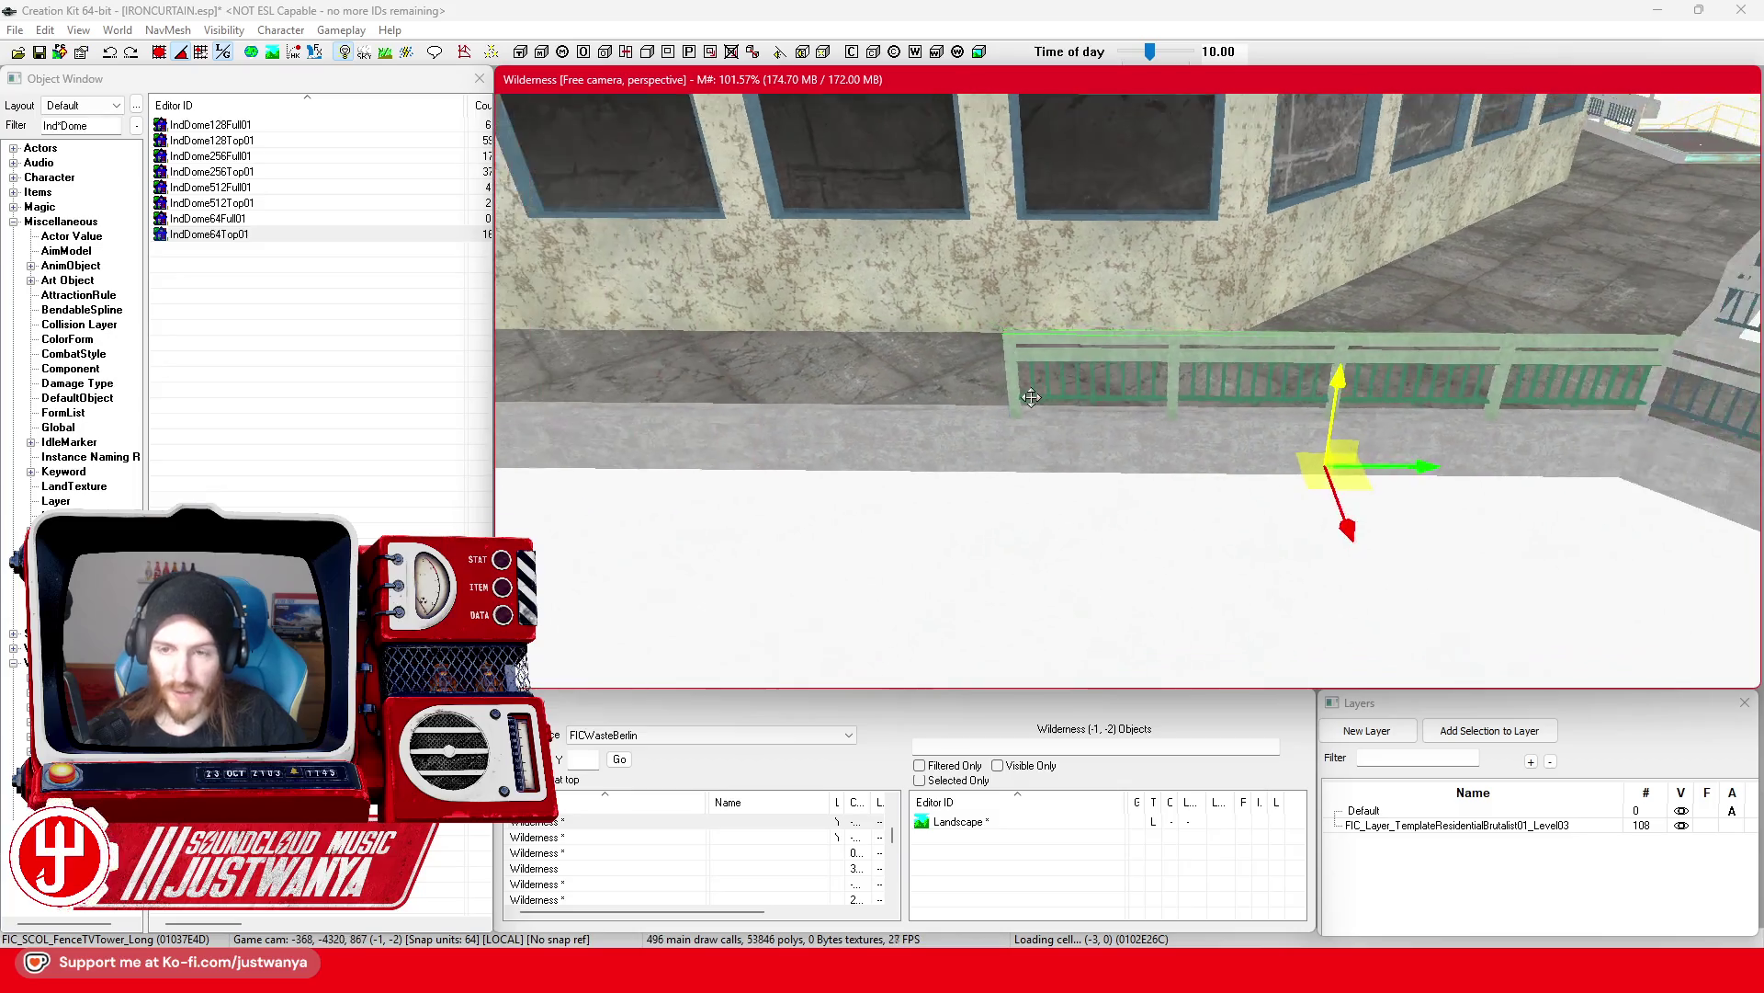
key("shift")
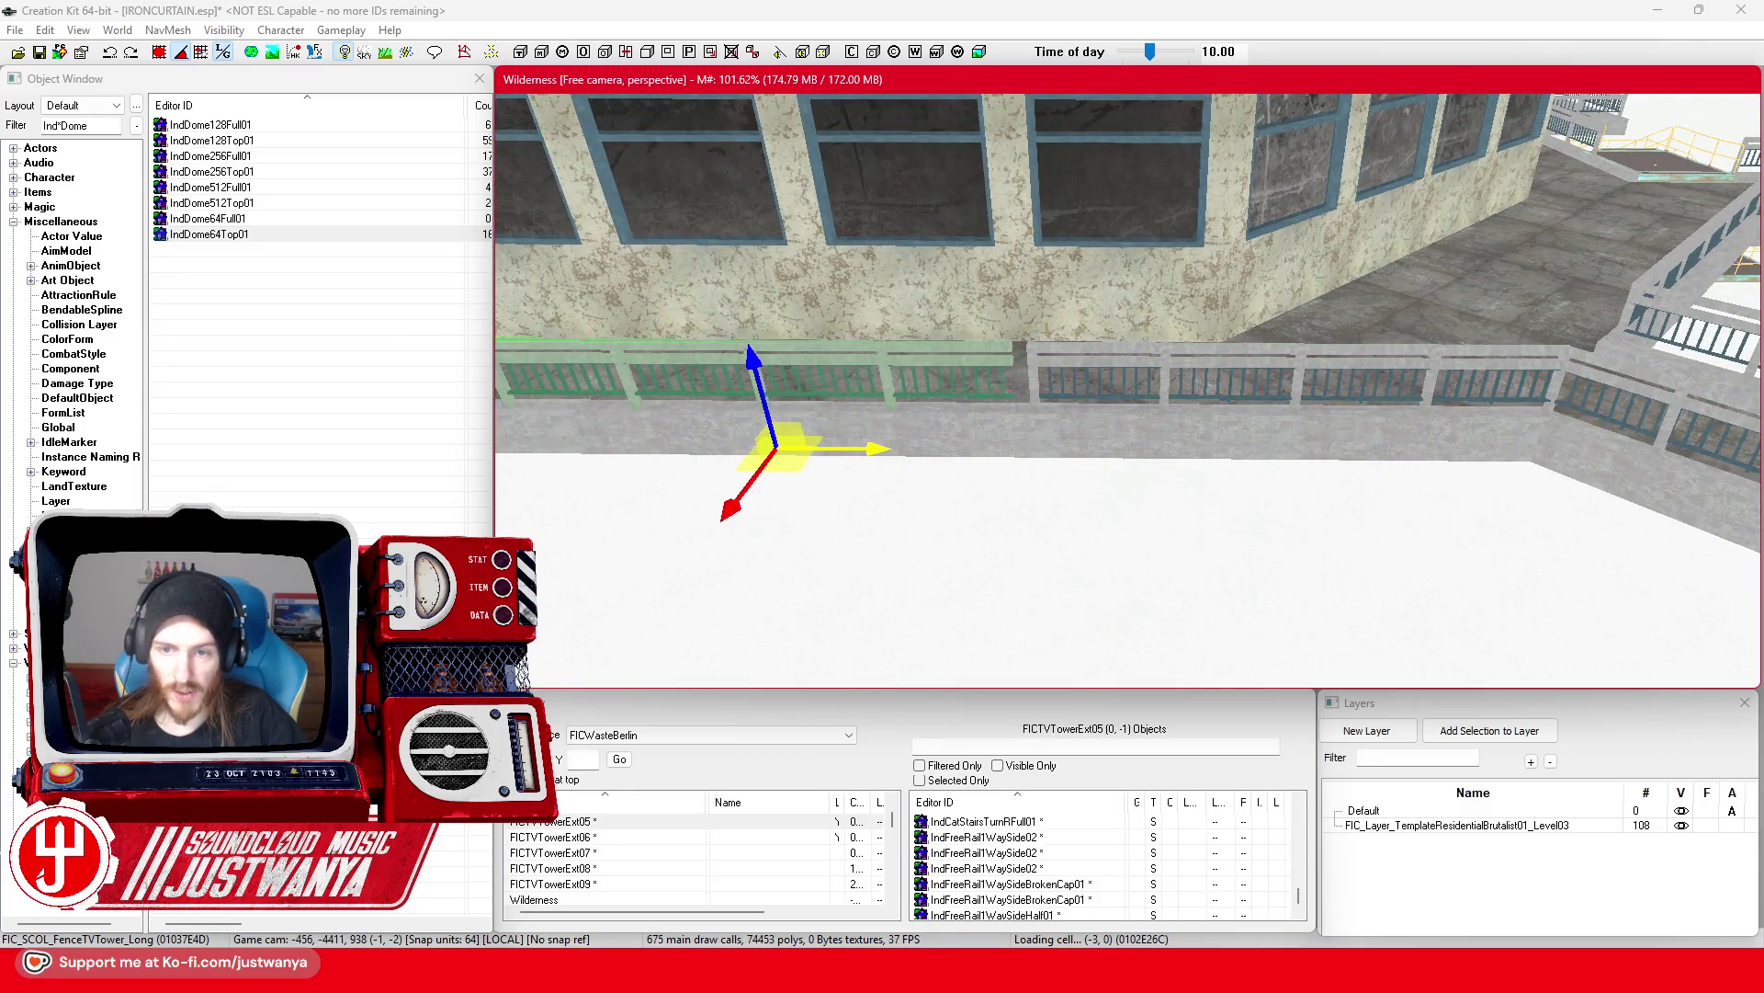
left_click_drag(775, 448, 790, 448)
Step: Slide the long fence left along the walkway until it aligns with the grey railing
key("shift")
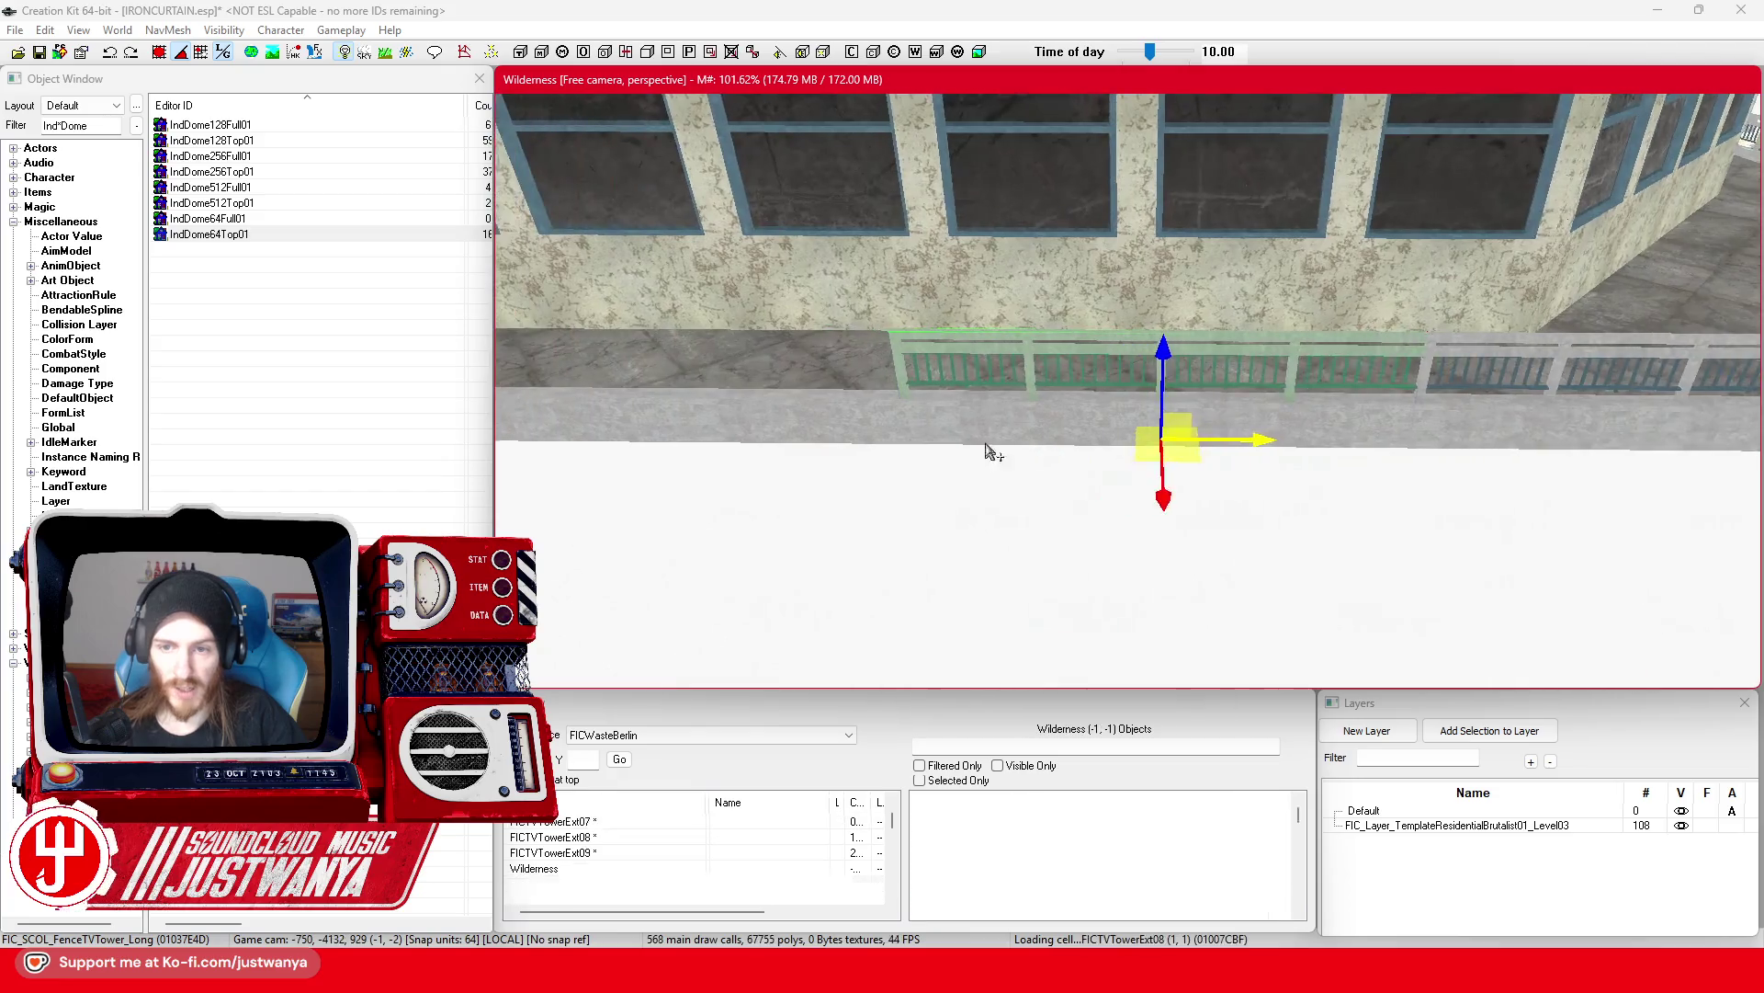
left_click_drag(779, 445, 703, 445)
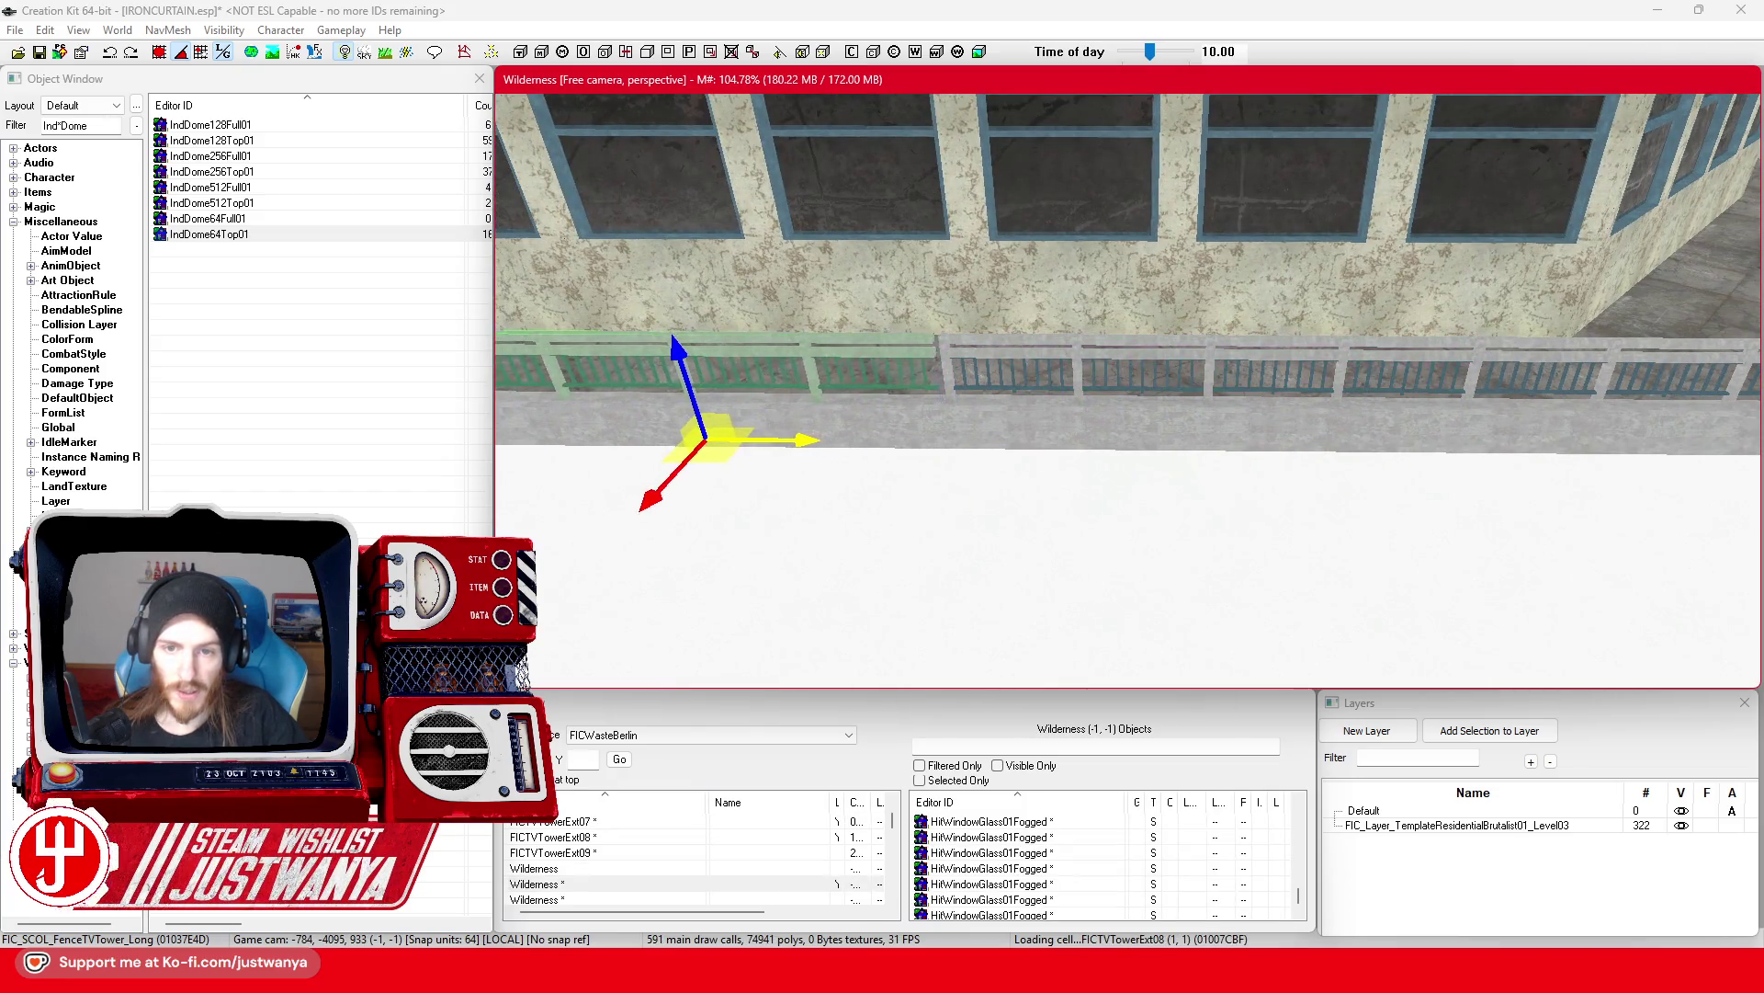
key("shift")
mouse_move(1425, 440)
left_mouse_down()
mouse_move(923, 432)
mouse_move(946, 441)
mouse_move(1360, 437)
mouse_move(917, 423)
mouse_move(1043, 421)
left_mouse_up()
mouse_move(1507, 432)
left_mouse_down()
mouse_move(1047, 421)
mouse_move(1206, 430)
left_mouse_up()
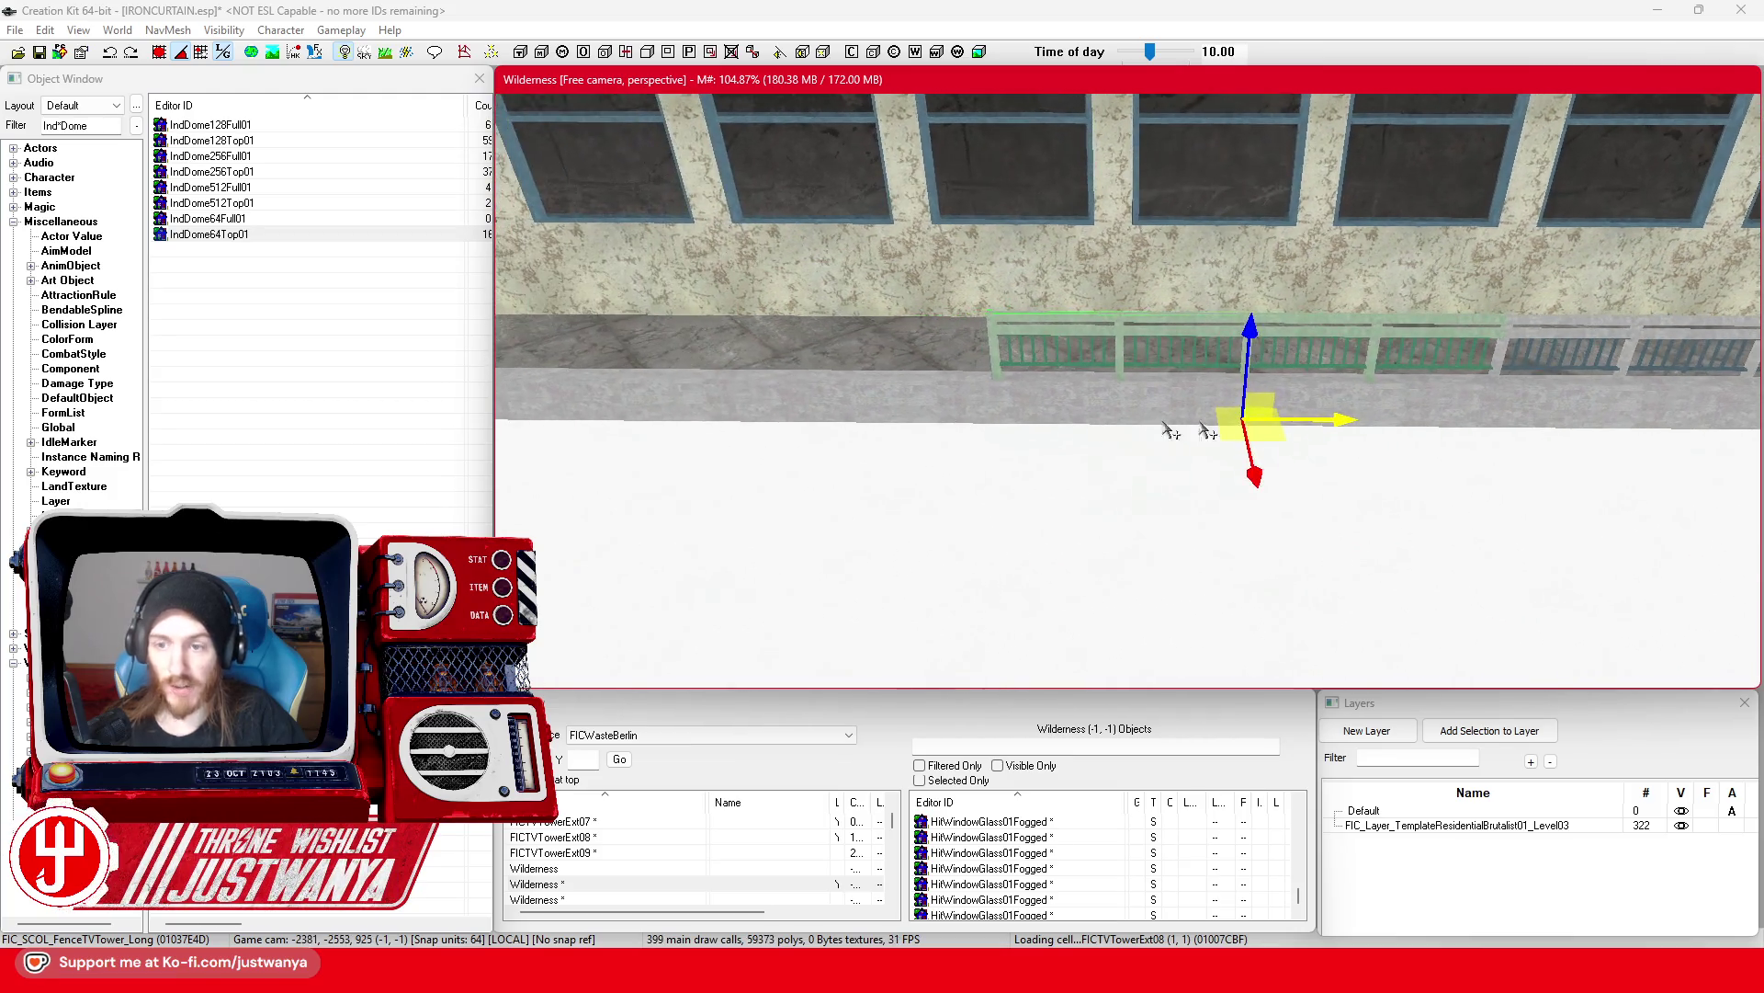
mouse_move(1343, 420)
left_mouse_down()
mouse_move(778, 418)
mouse_move(1020, 412)
left_mouse_up()
mouse_move(1439, 408)
left_mouse_down()
mouse_move(914, 403)
mouse_move(1011, 422)
left_mouse_up()
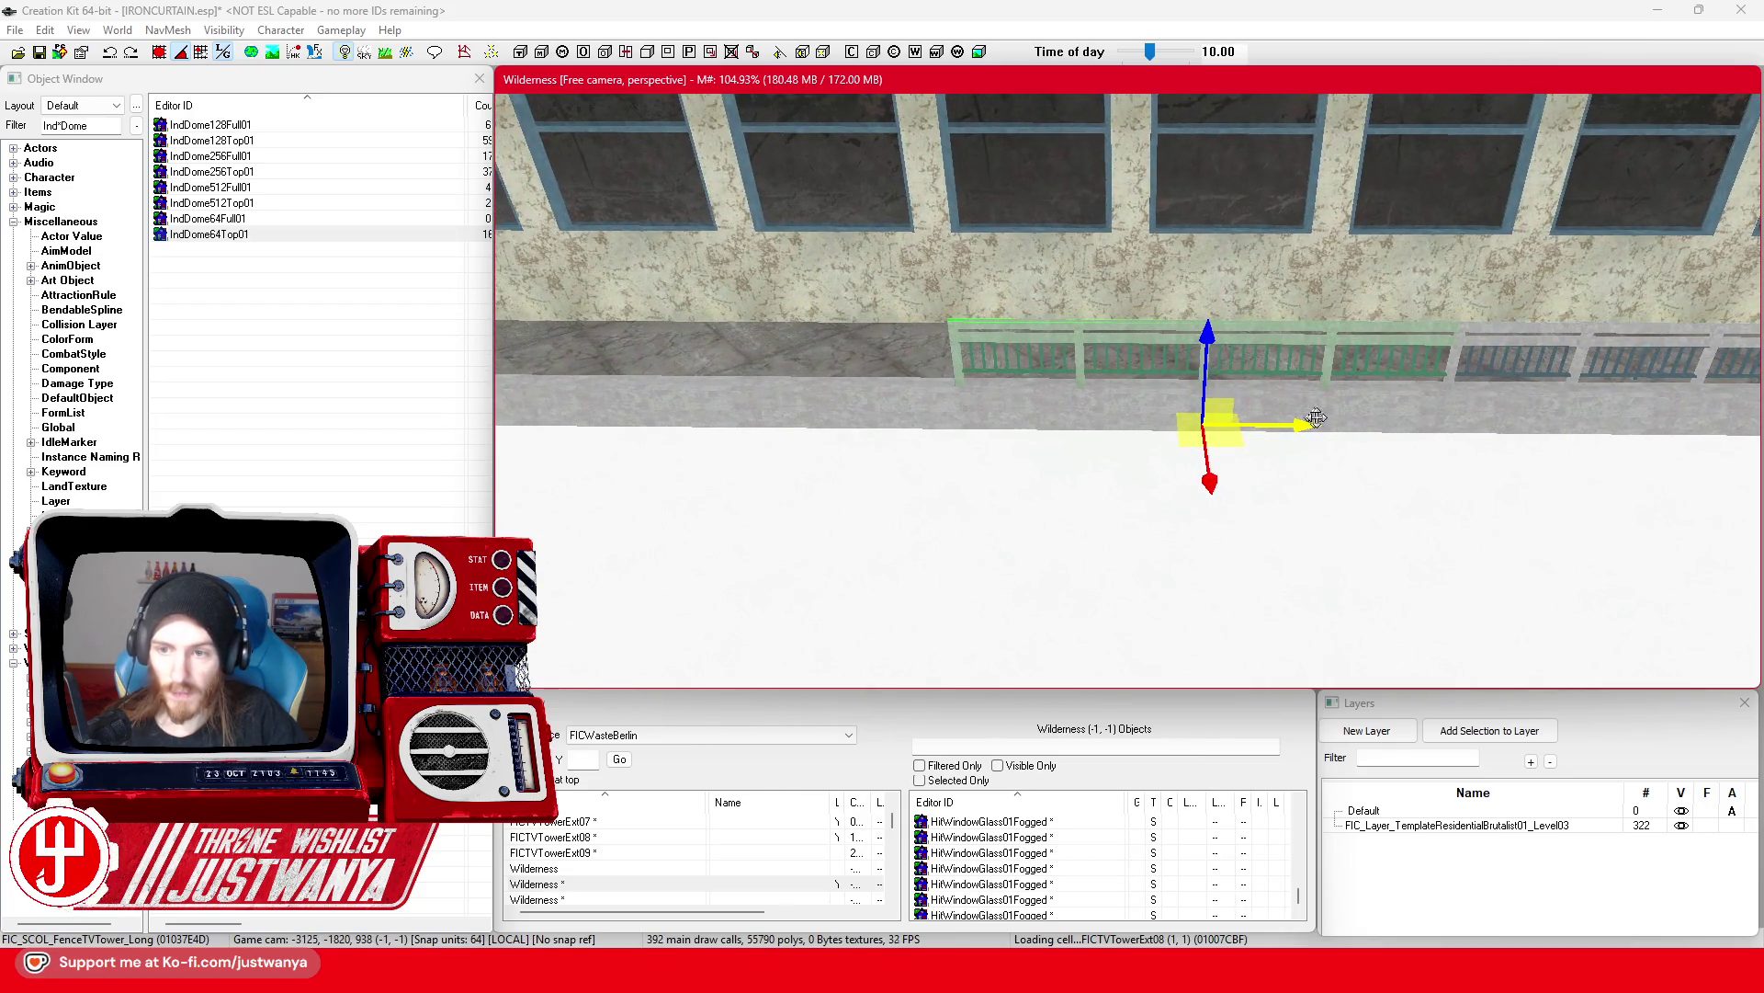
mouse_move(761, 421)
left_mouse_down()
mouse_move(726, 421)
mouse_move(823, 414)
left_mouse_up()
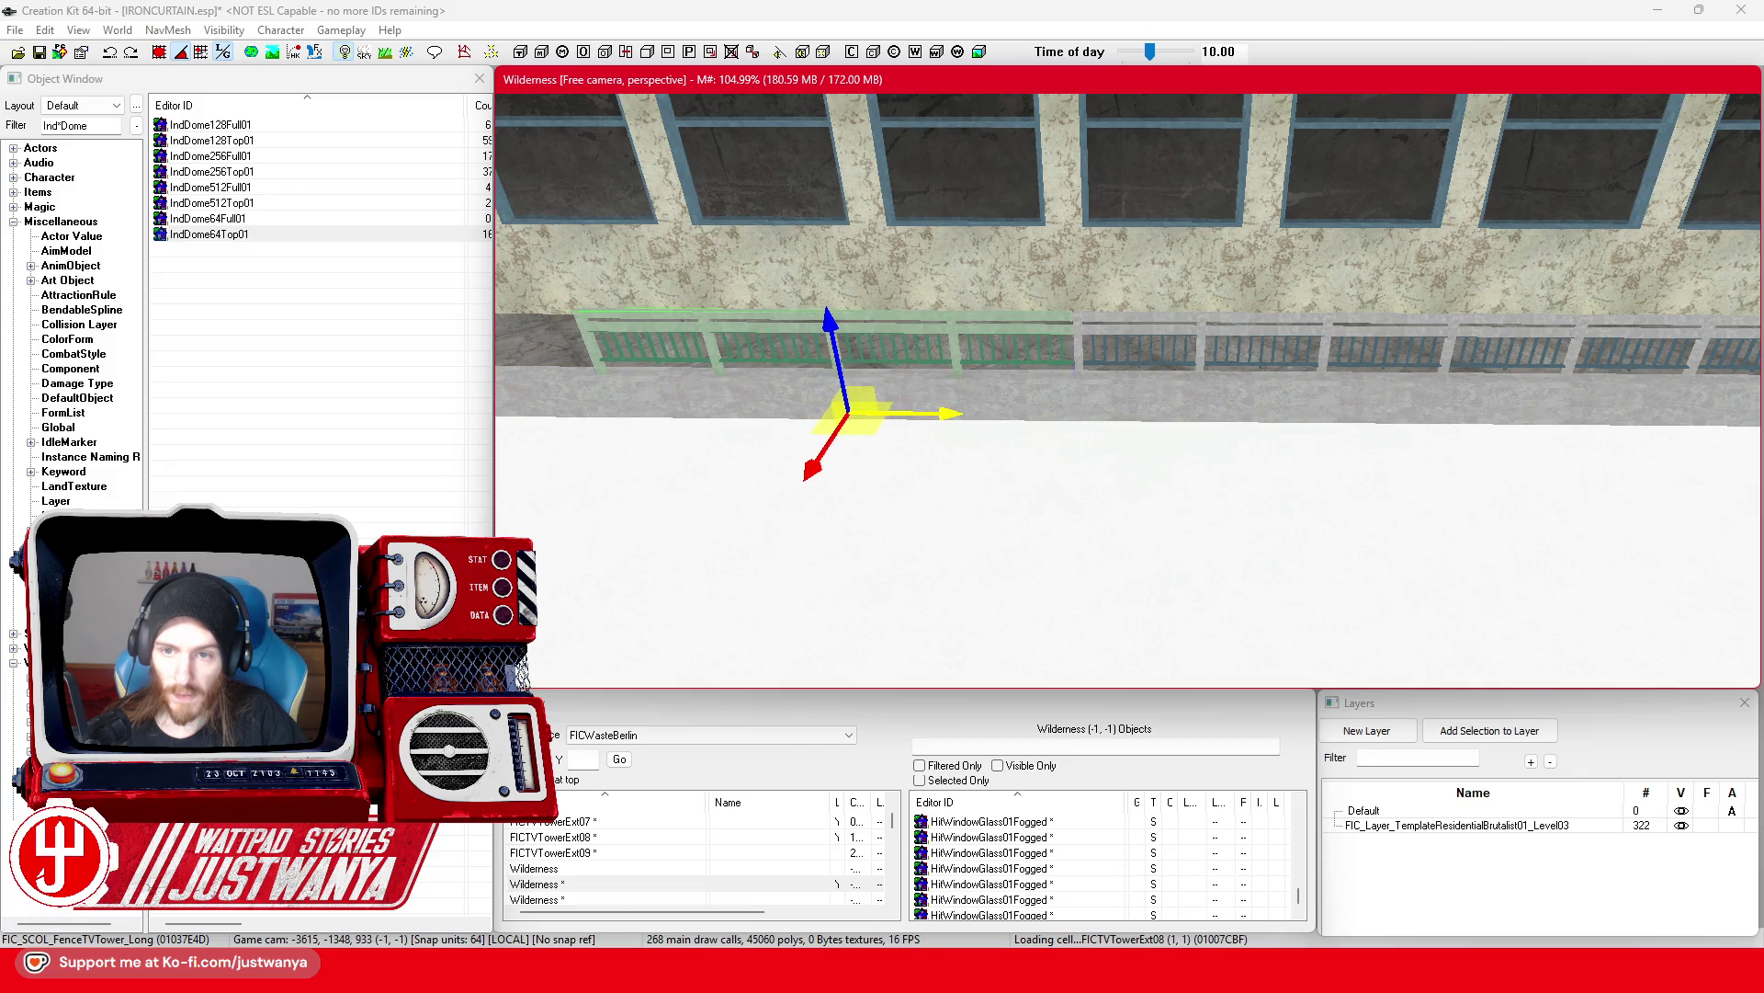
left_click_drag(949, 413, 1049, 419)
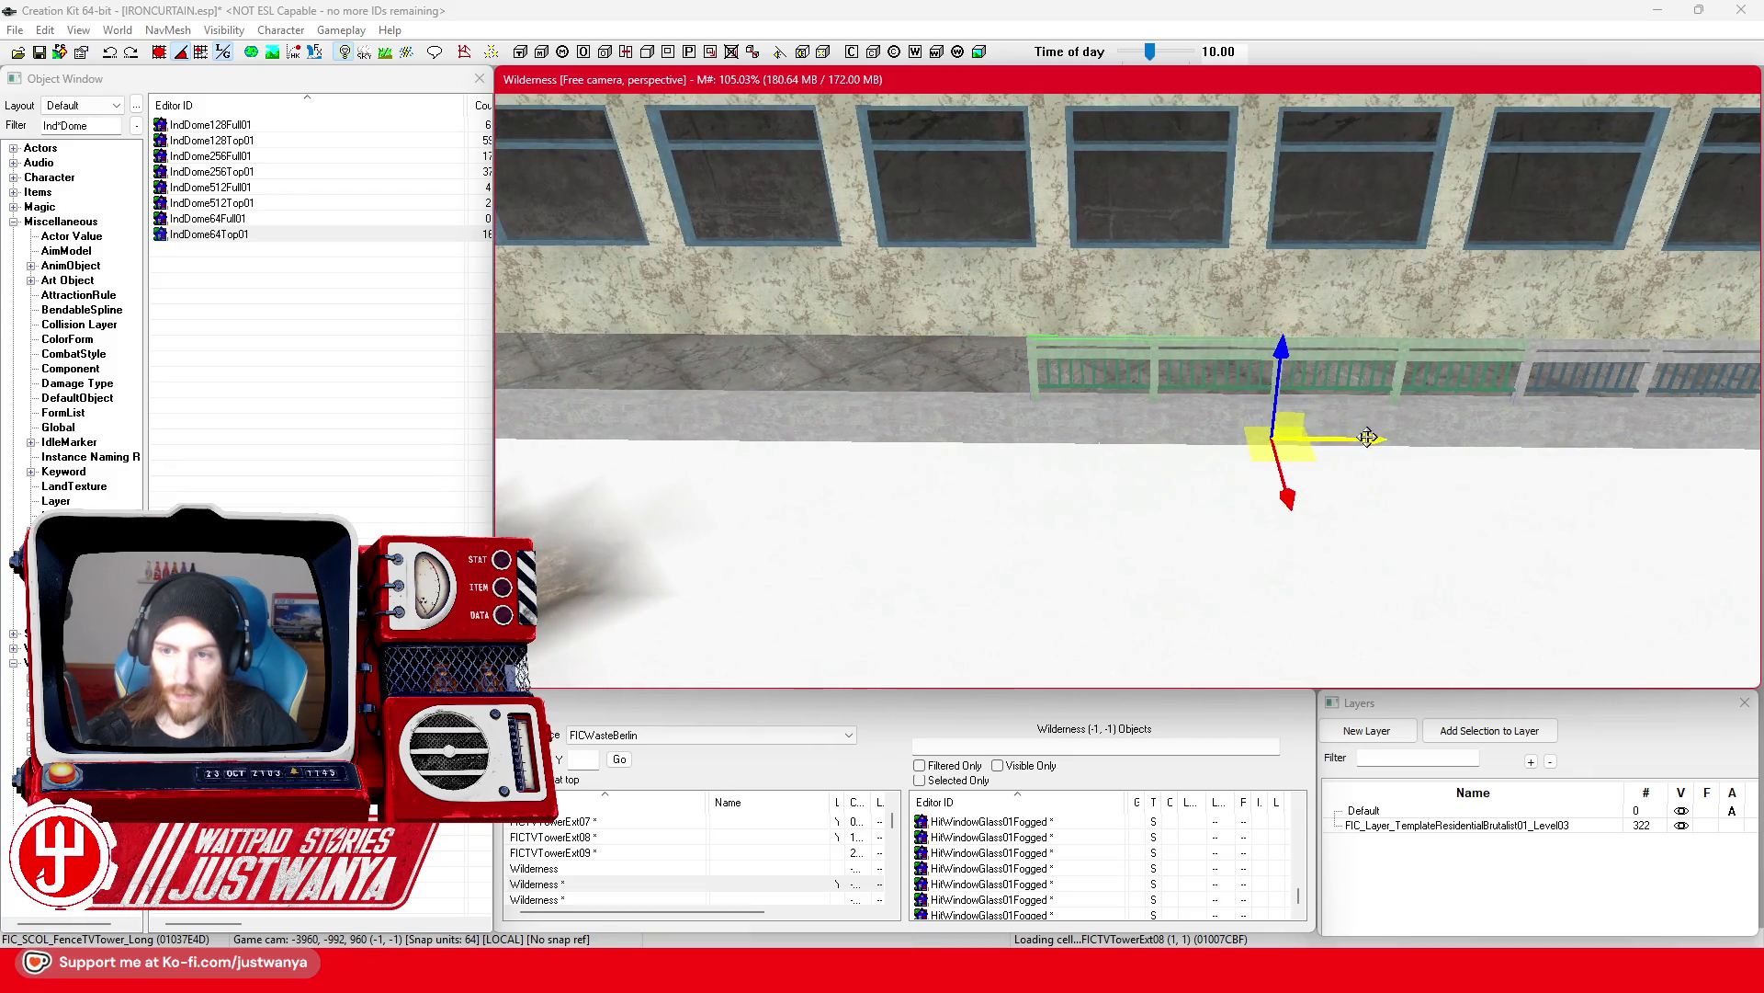
left_click_drag(1368, 437, 1001, 436)
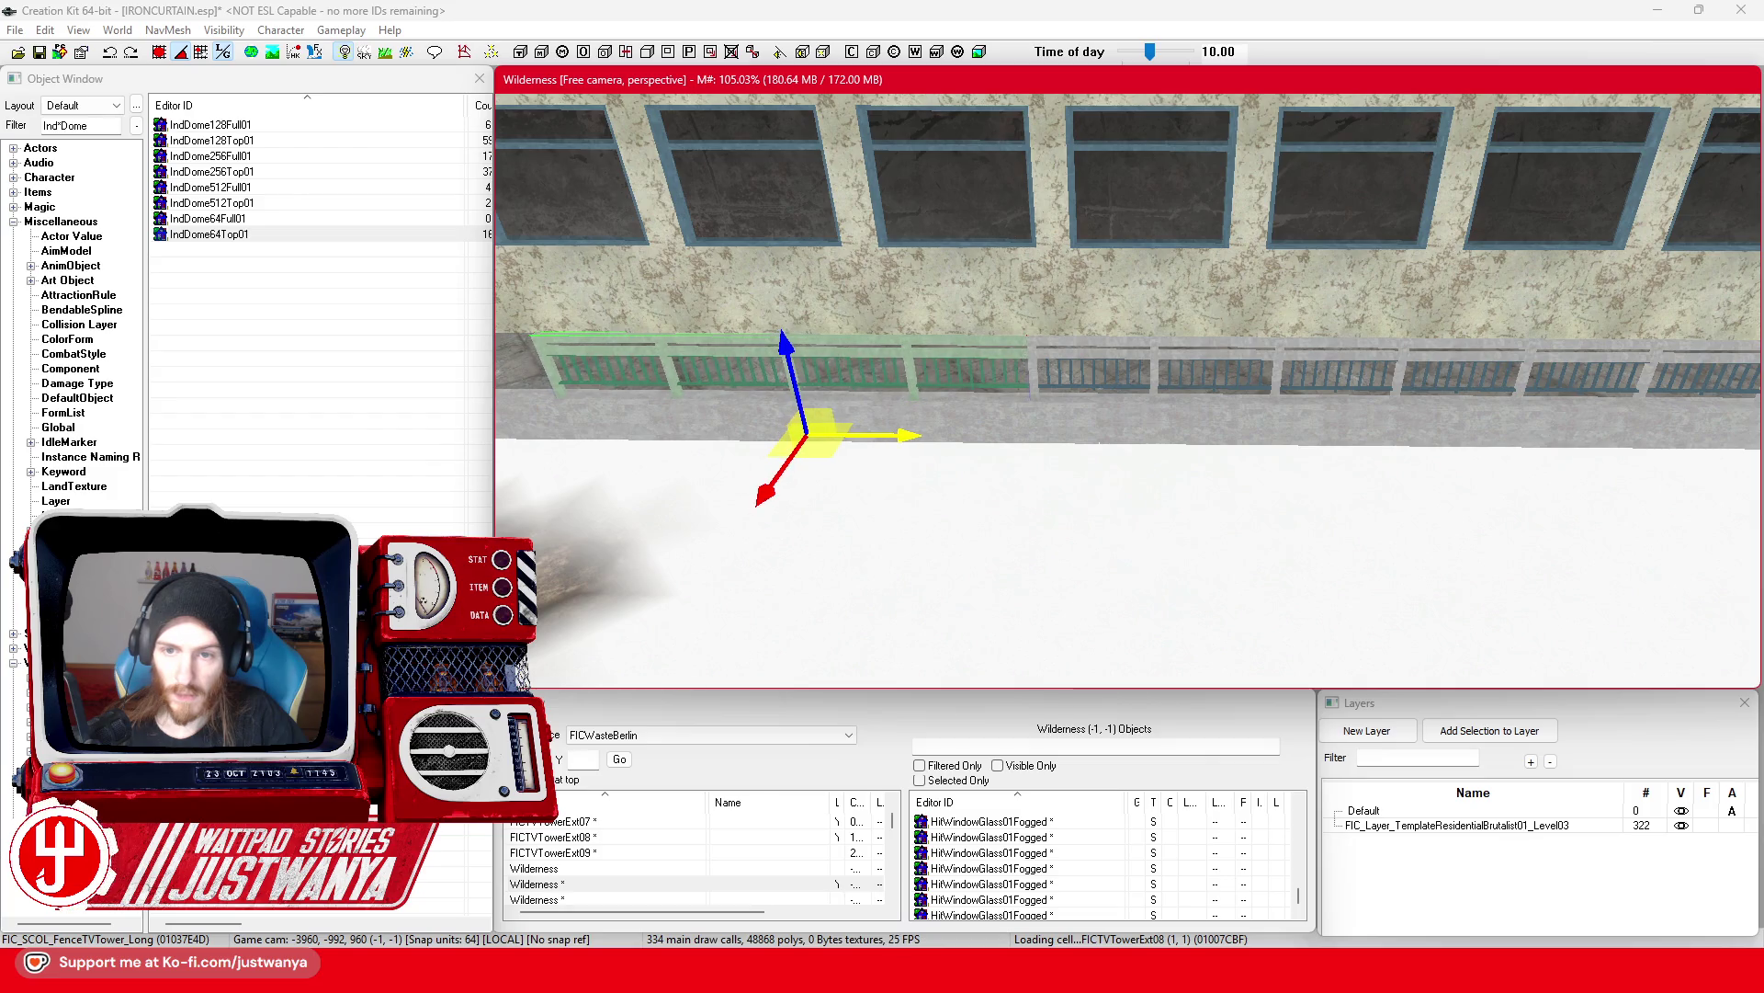
scroll(1128, 390, "up", 3)
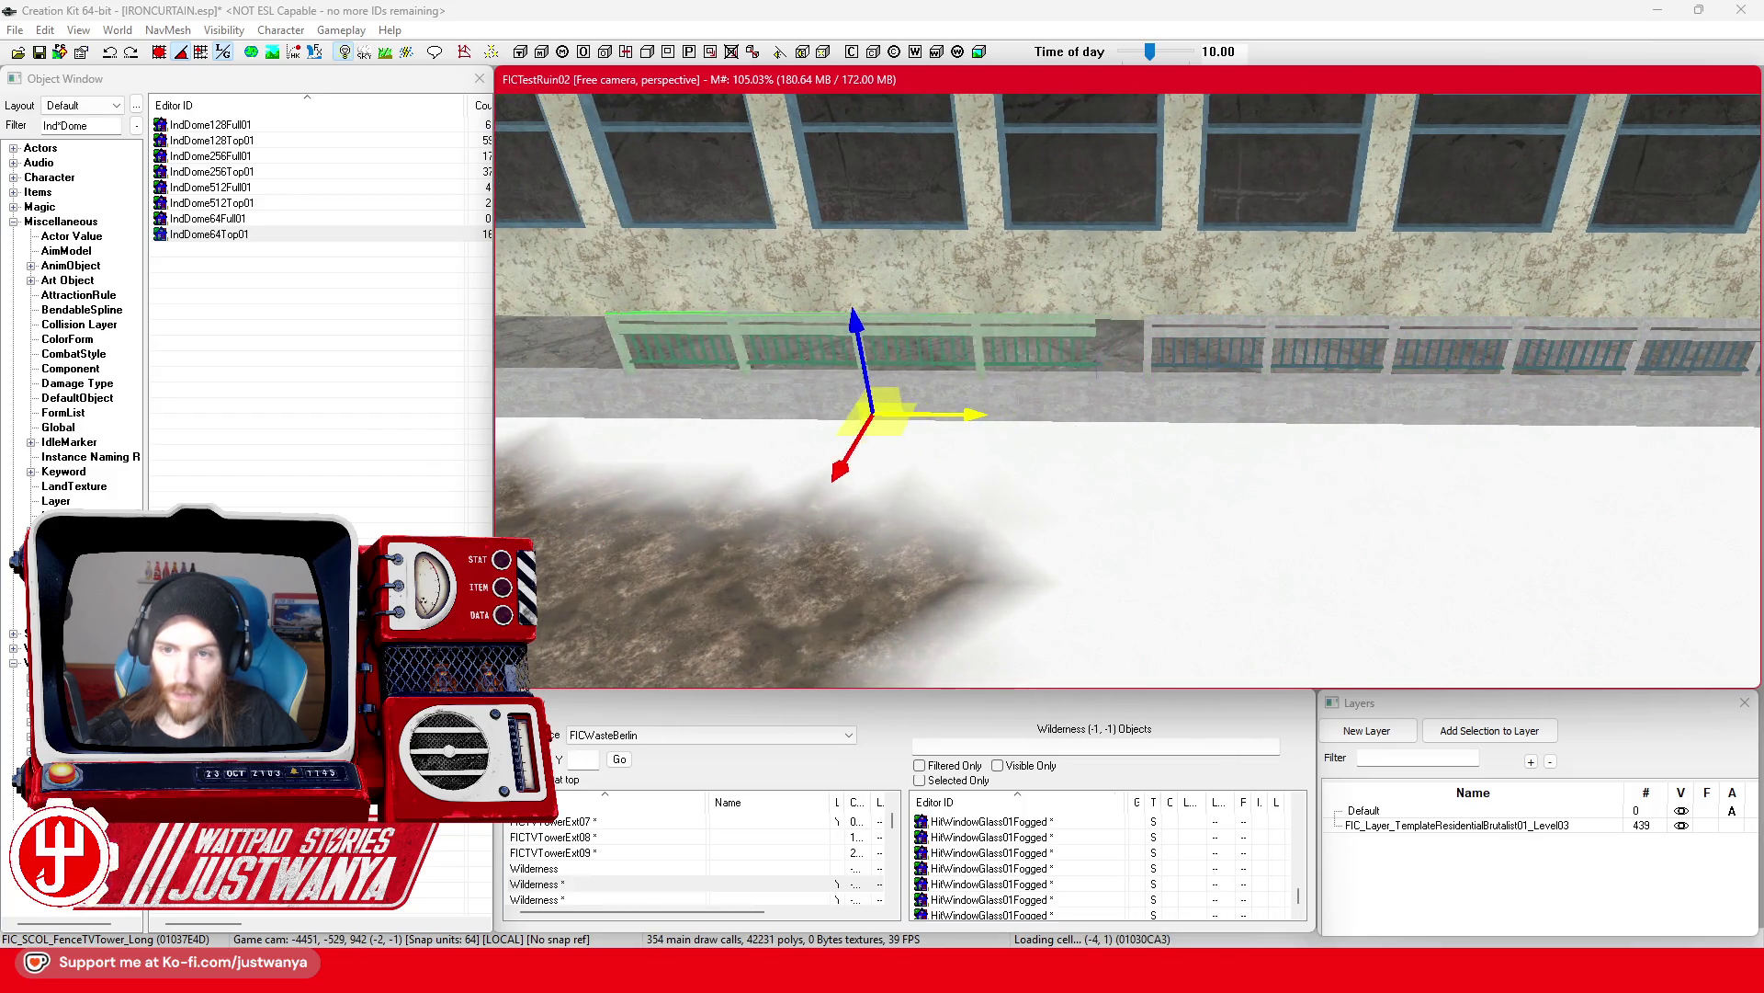
left_click_drag(921, 415, 910, 416)
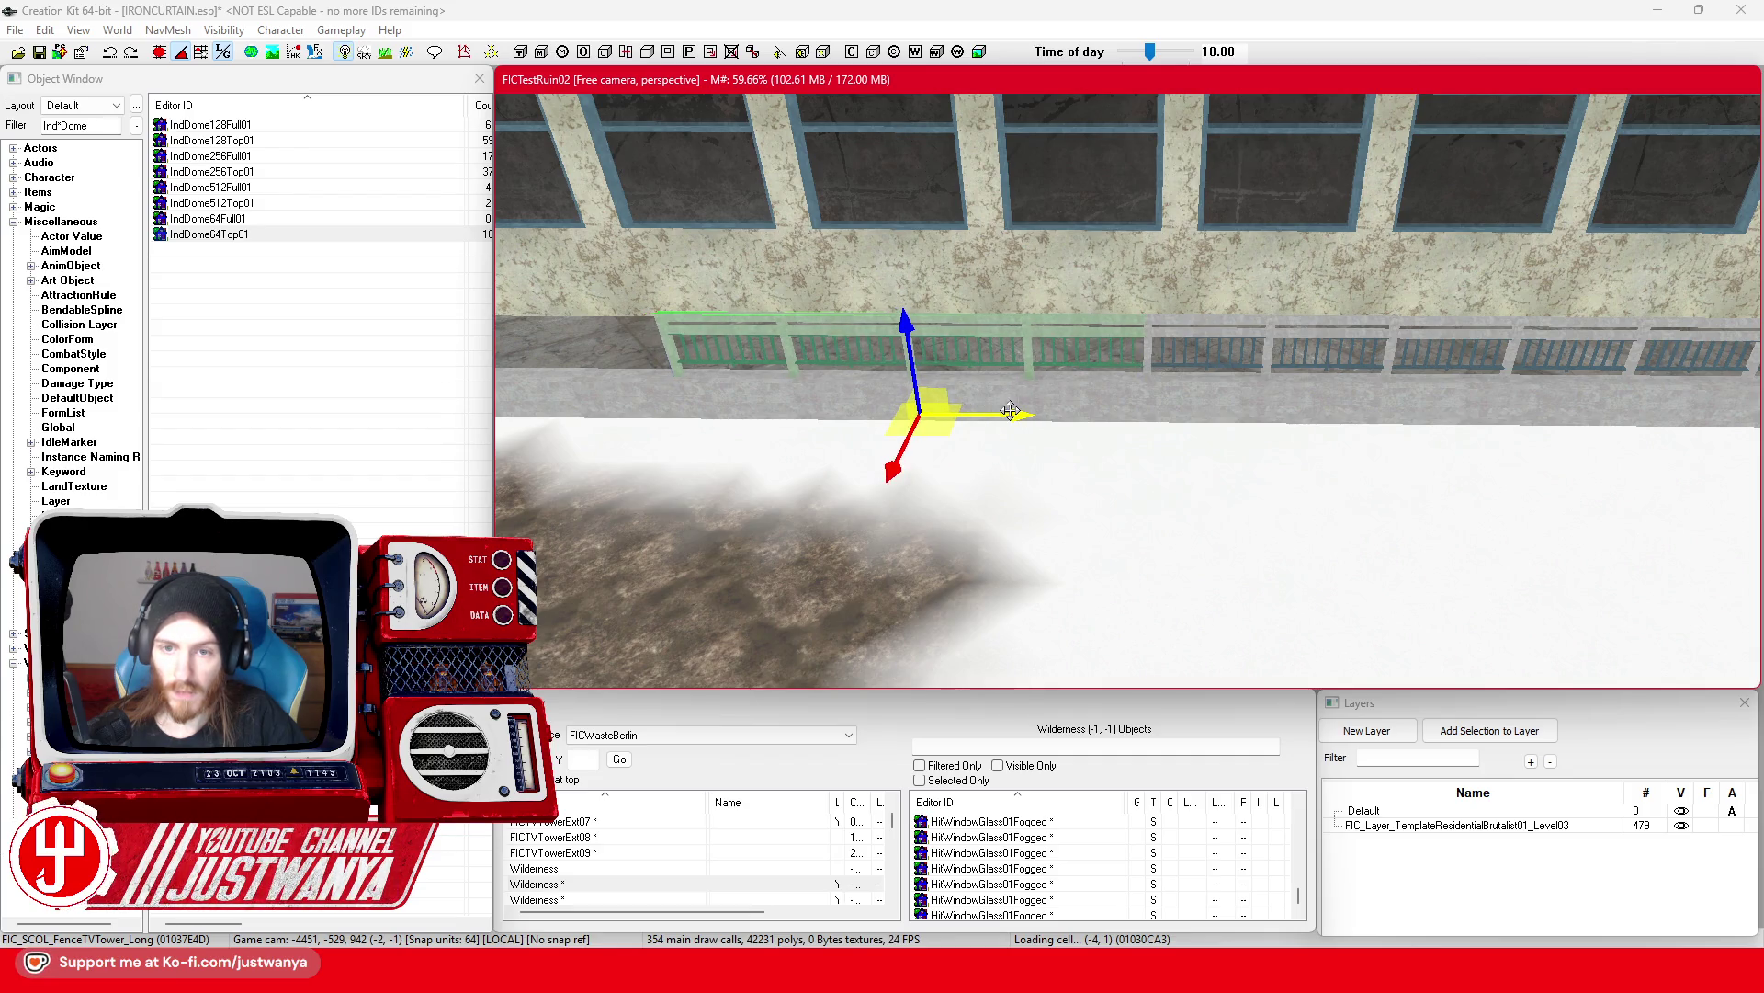
left_click_drag(738, 423, 770, 422)
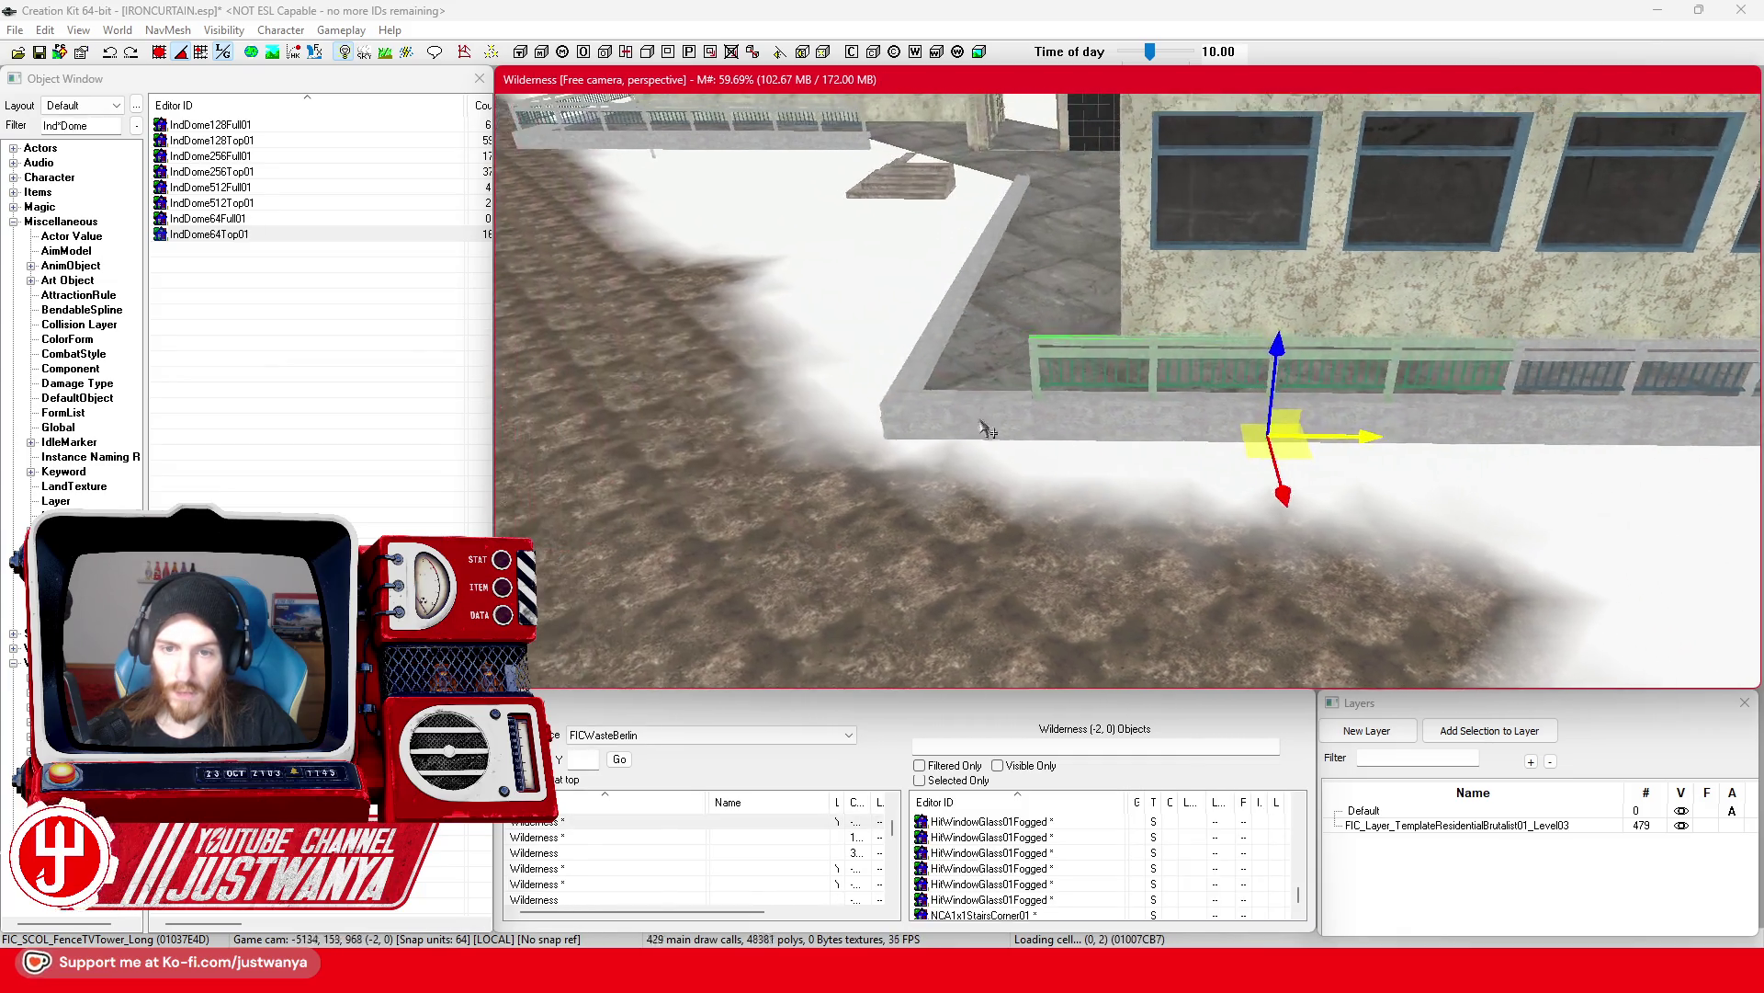
Step: Raise the short single fence onto the wall top and slide it right to meet the railing
left_click(937, 475)
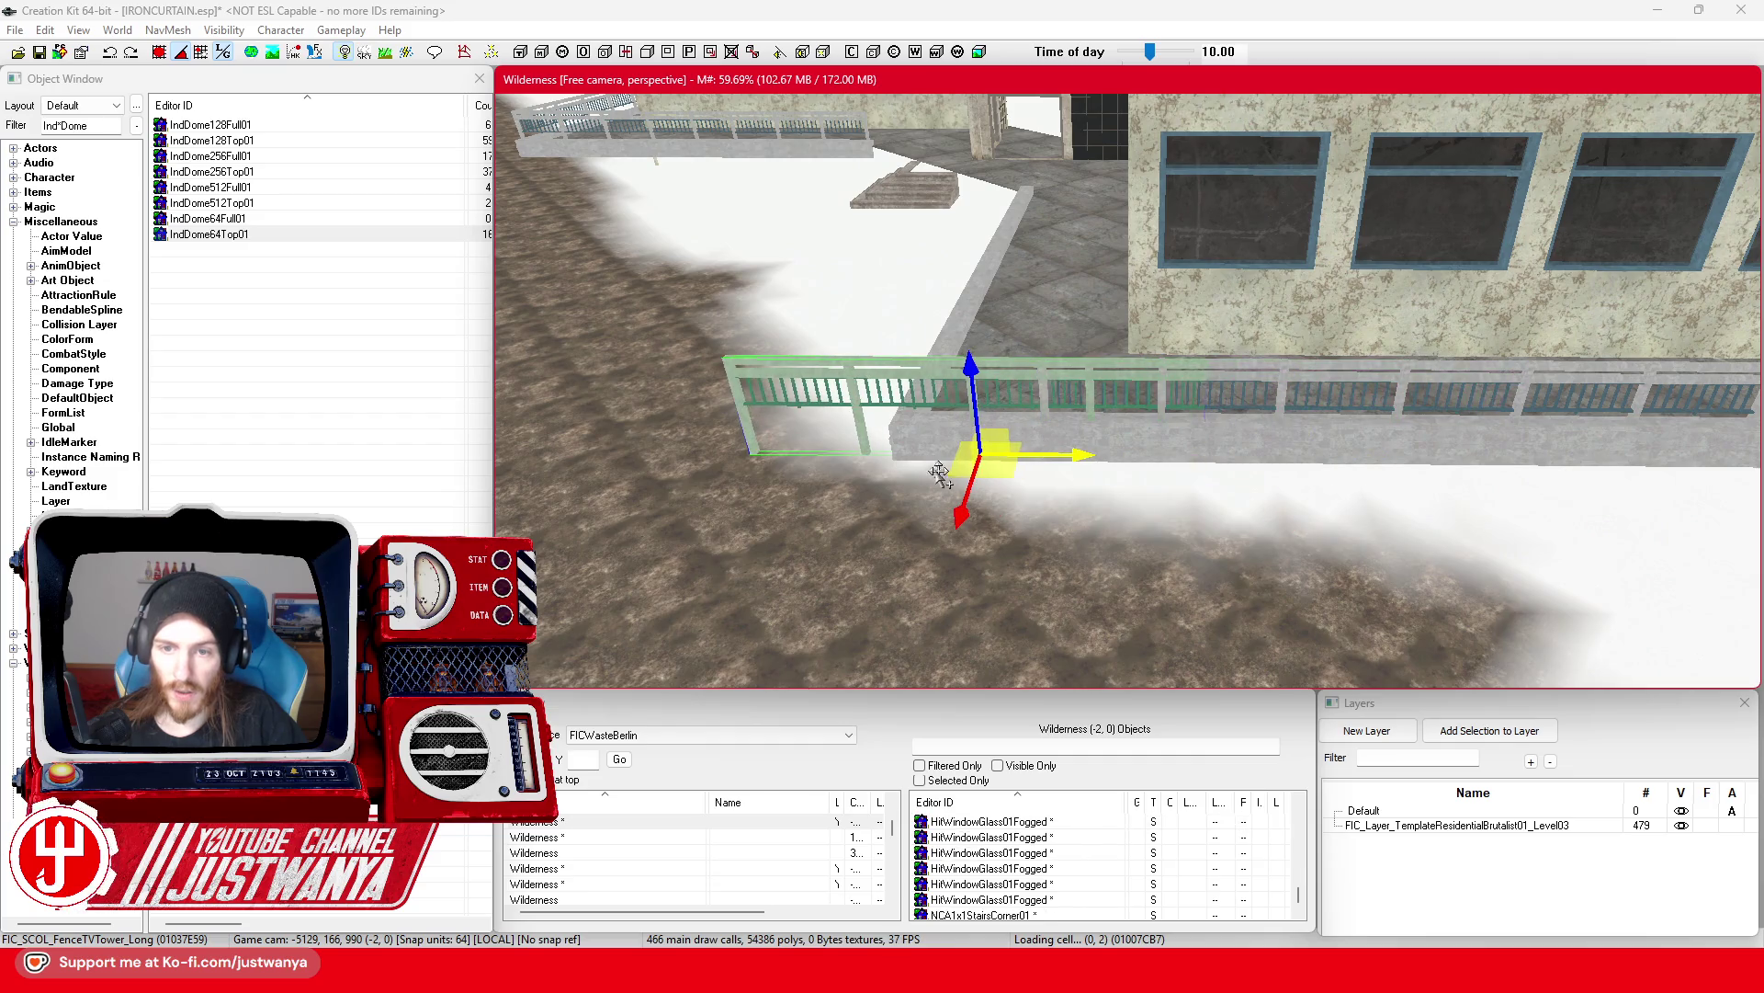
scroll(944, 476, "up", 5)
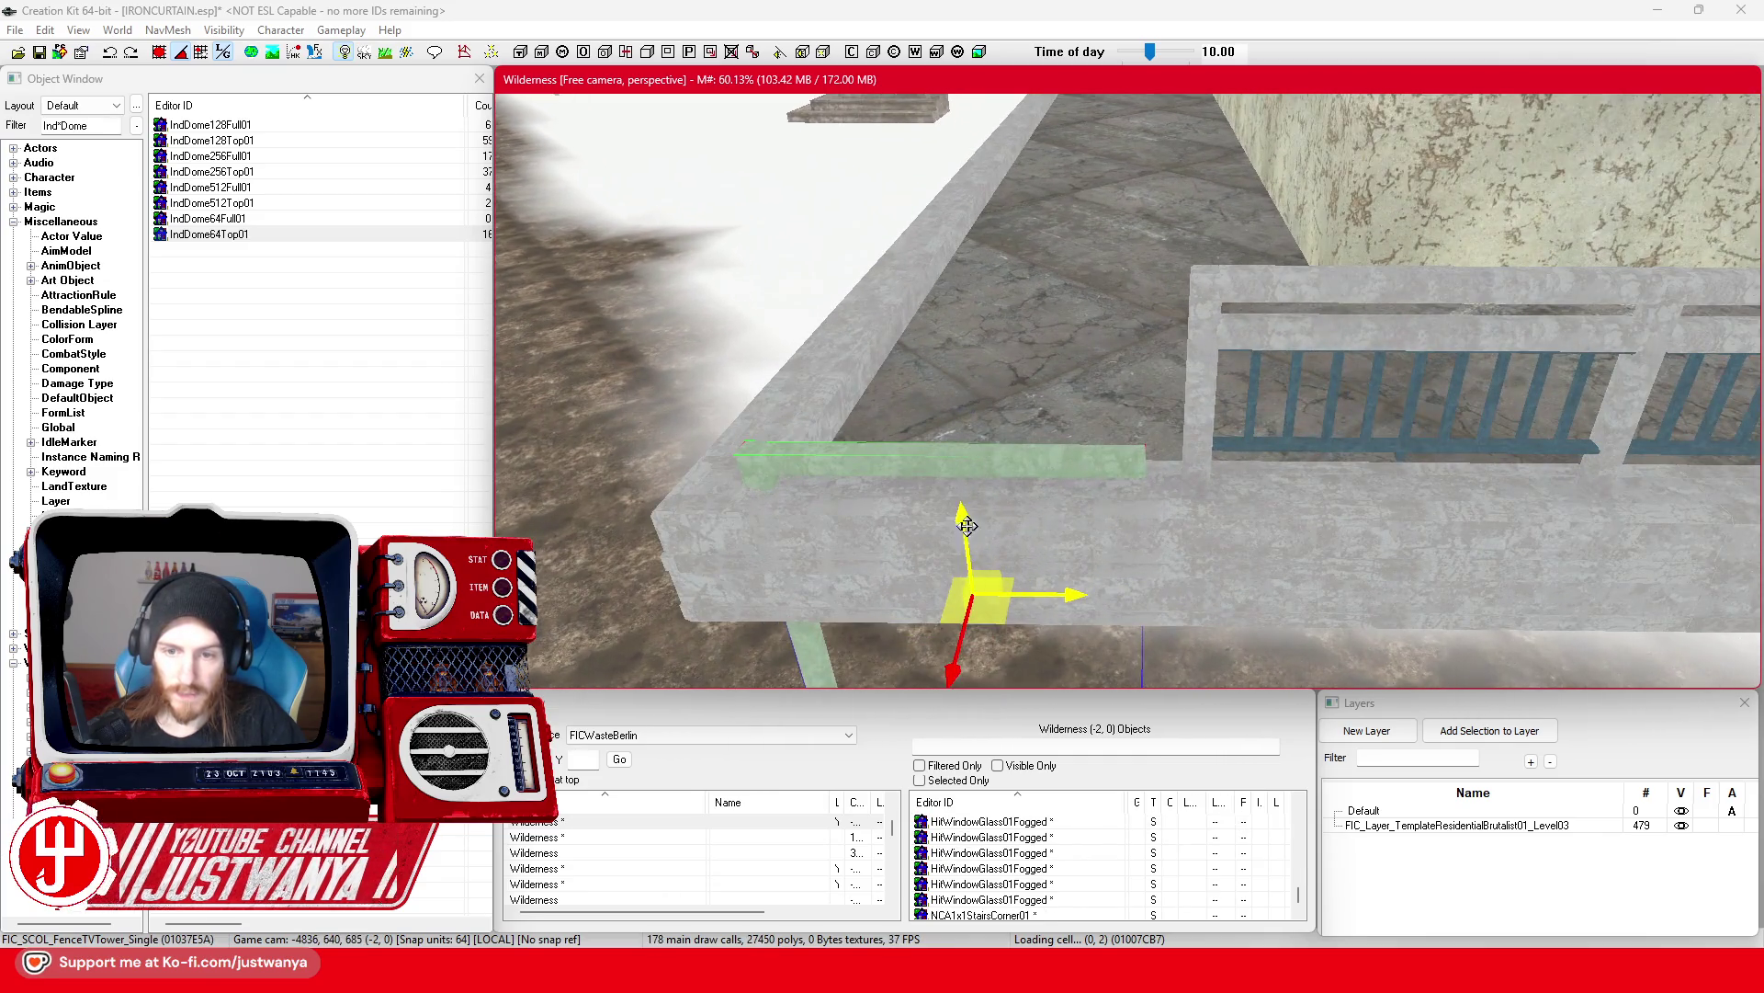
mouse_move(967, 526)
left_mouse_down()
mouse_move(939, 448)
mouse_move(936, 345)
left_mouse_up()
left_click_drag(1031, 456, 1079, 456)
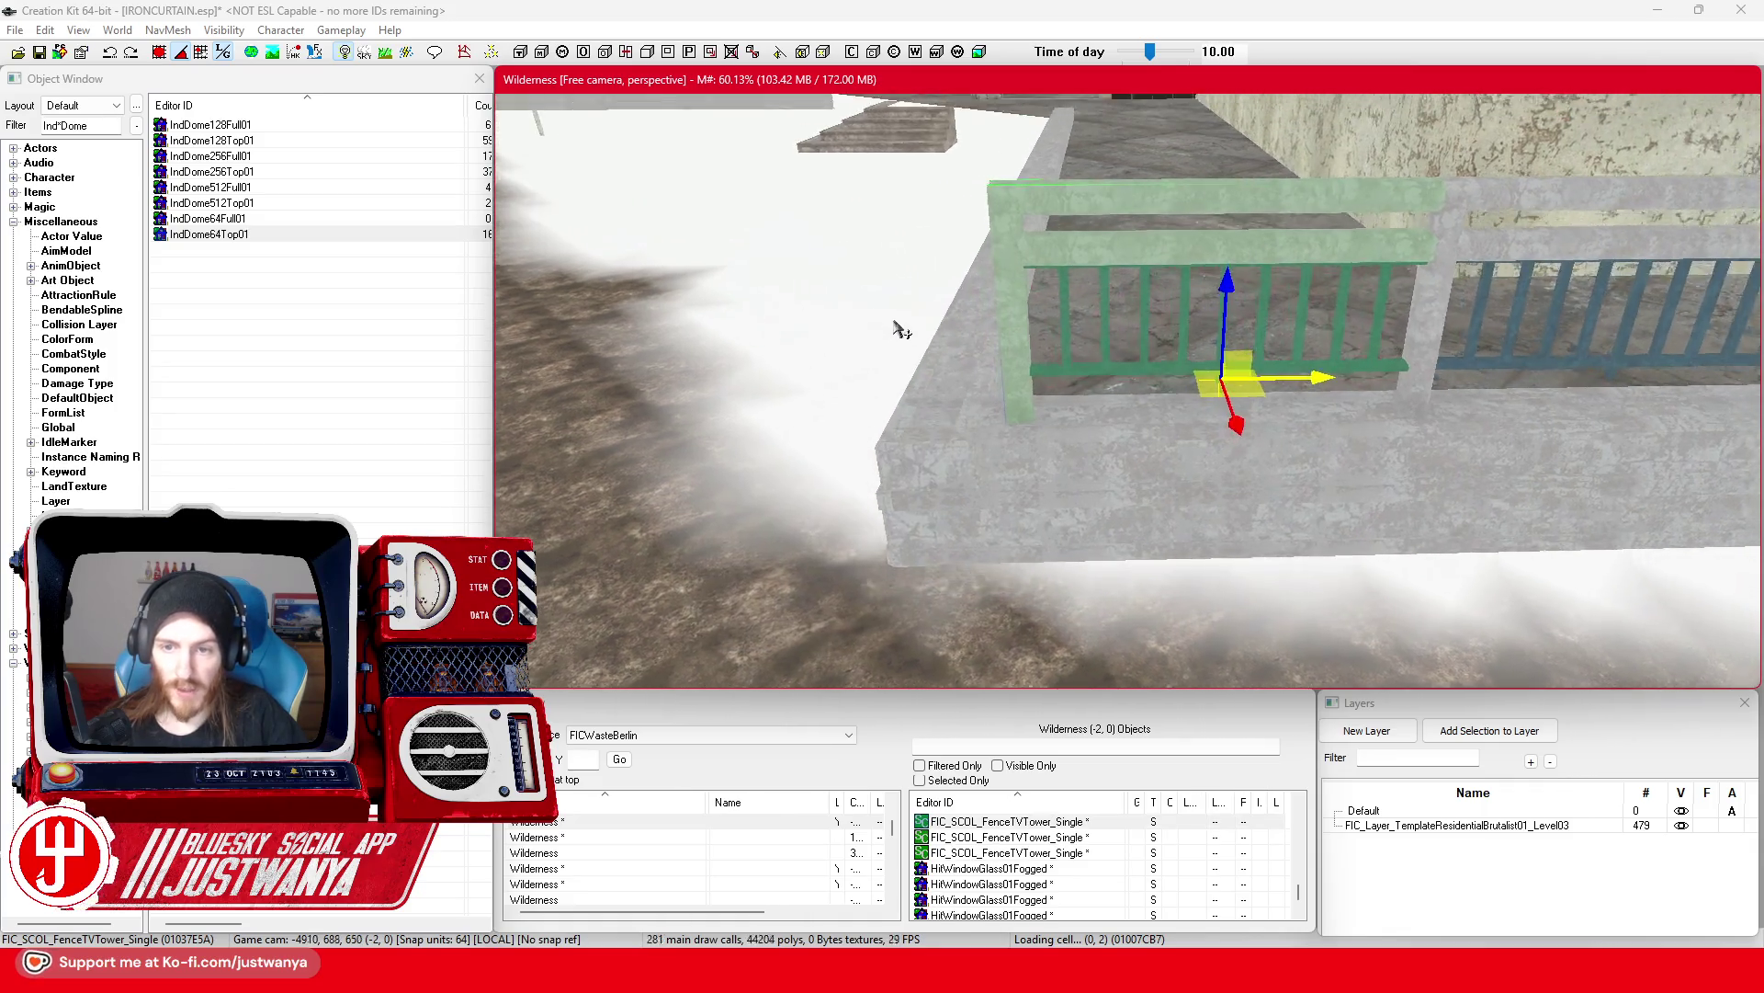
mouse_move(1174, 397)
left_mouse_down()
mouse_move(1325, 399)
mouse_move(1098, 399)
left_mouse_up()
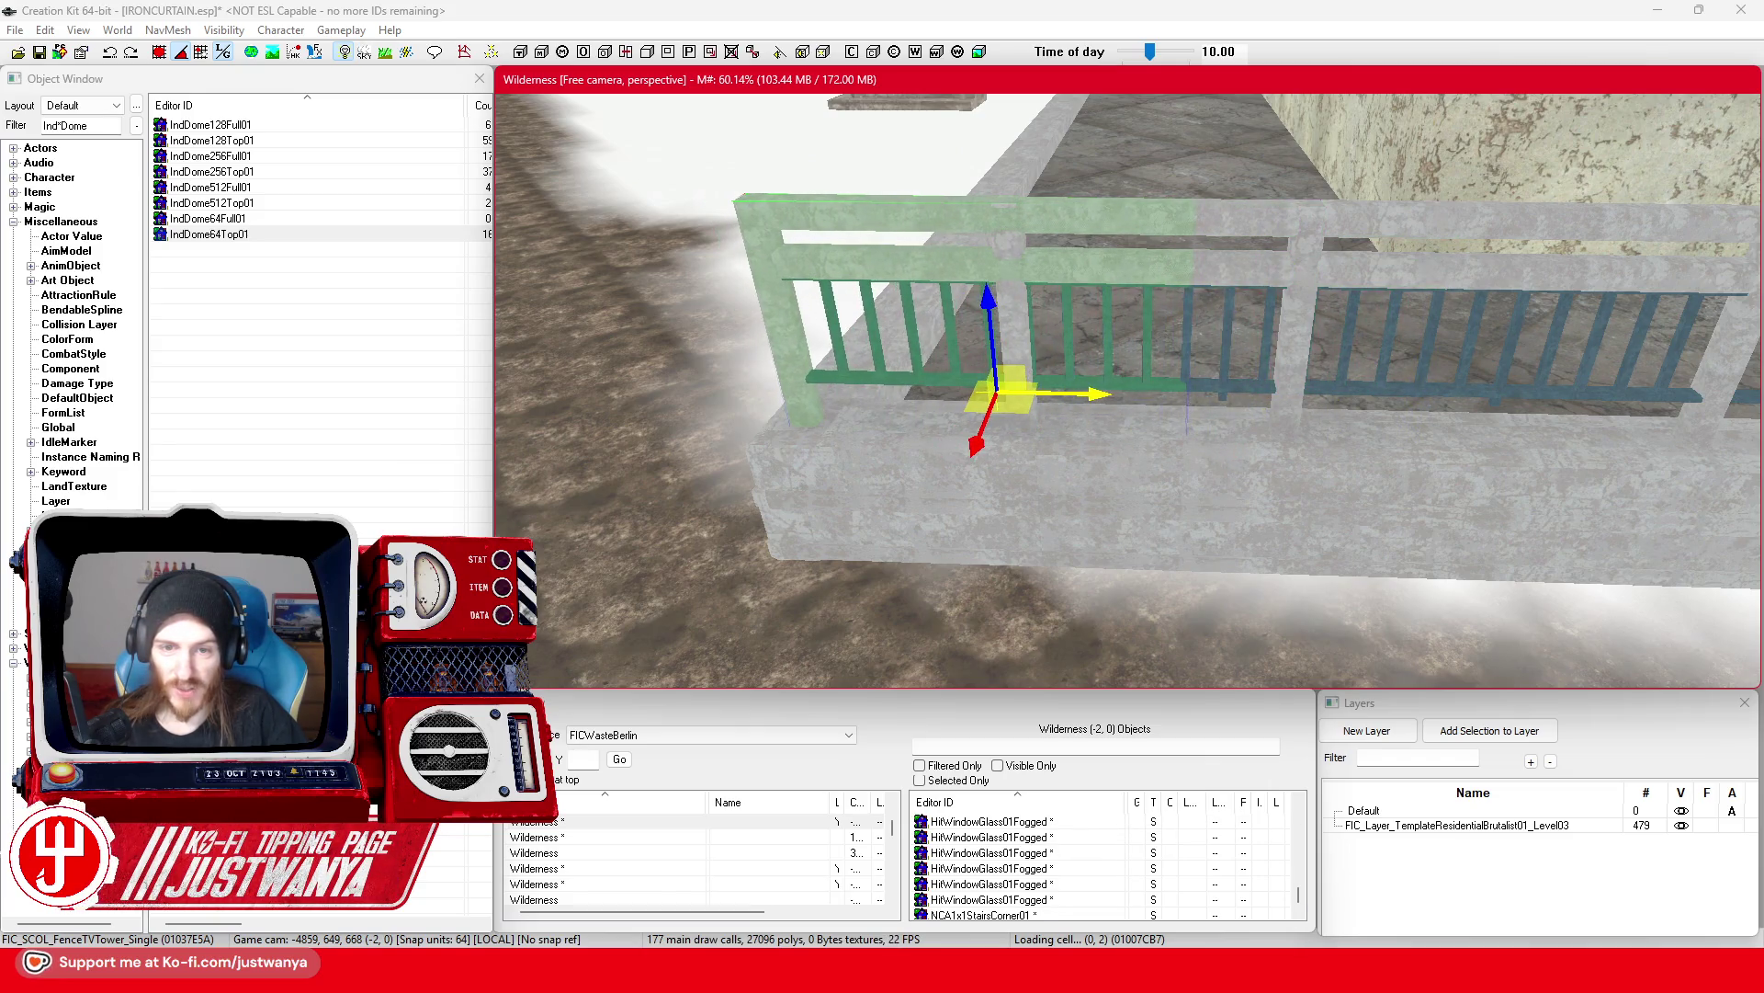
mouse_move(907, 410)
left_mouse_down()
mouse_move(974, 409)
mouse_move(930, 422)
left_mouse_up()
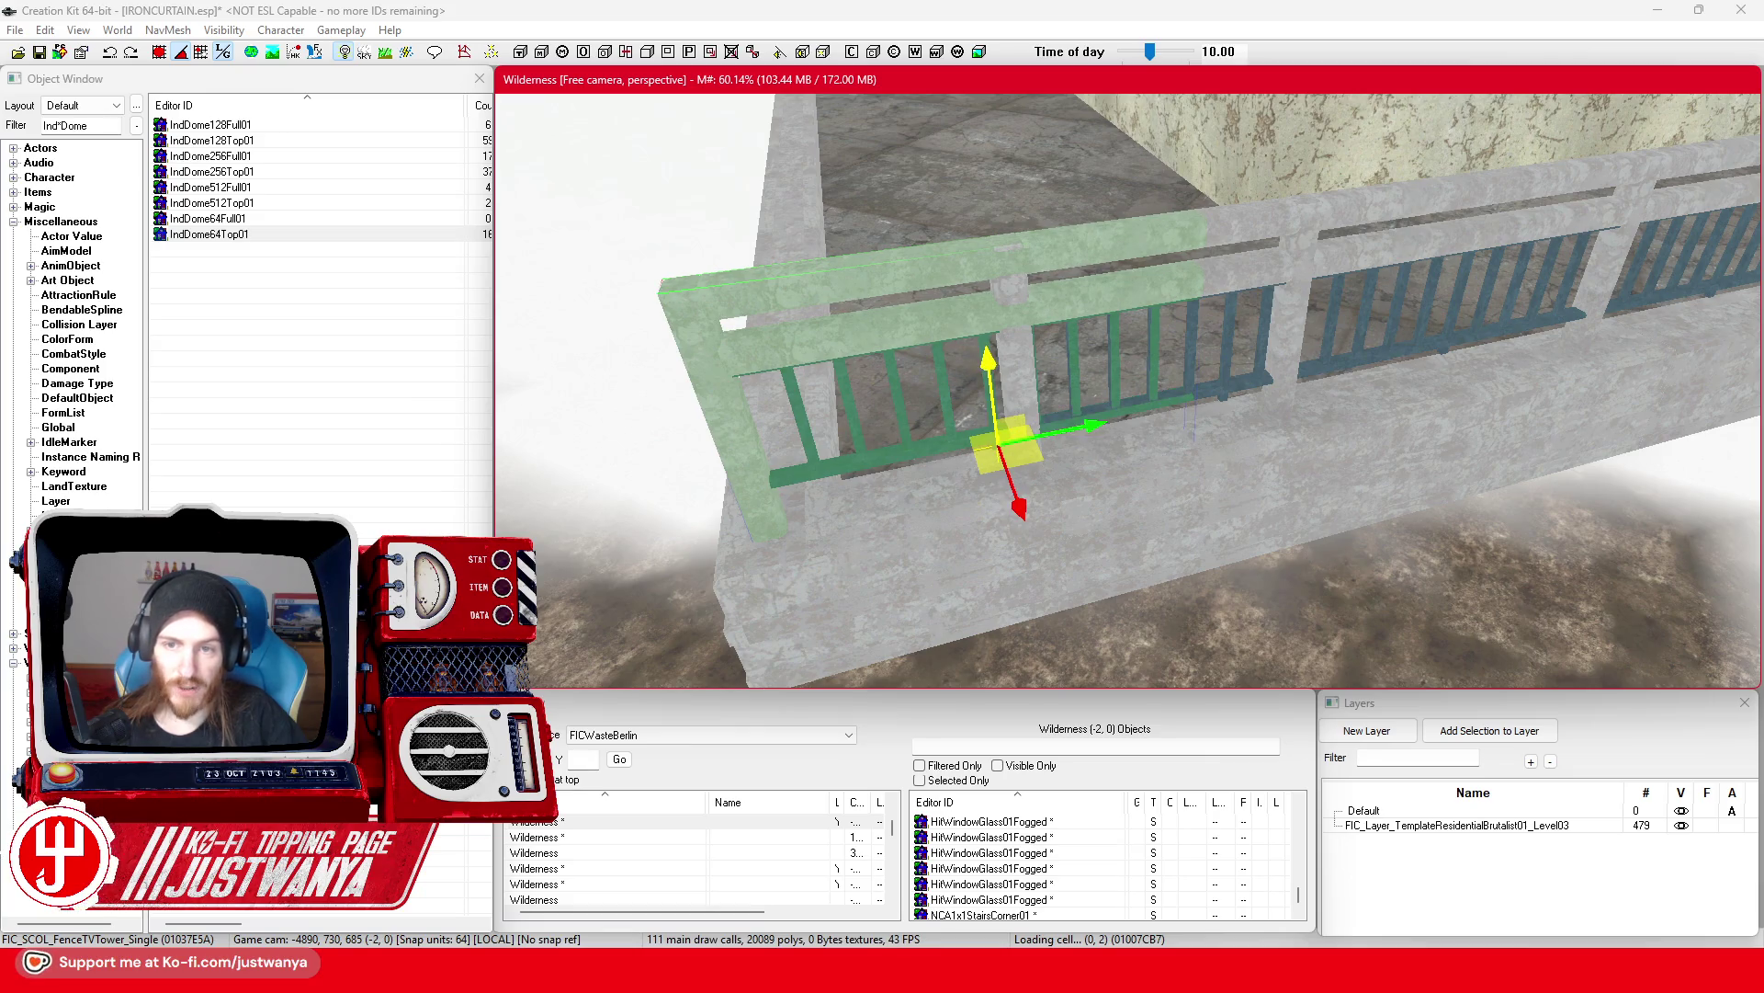
scroll(1099, 335, "down", 2)
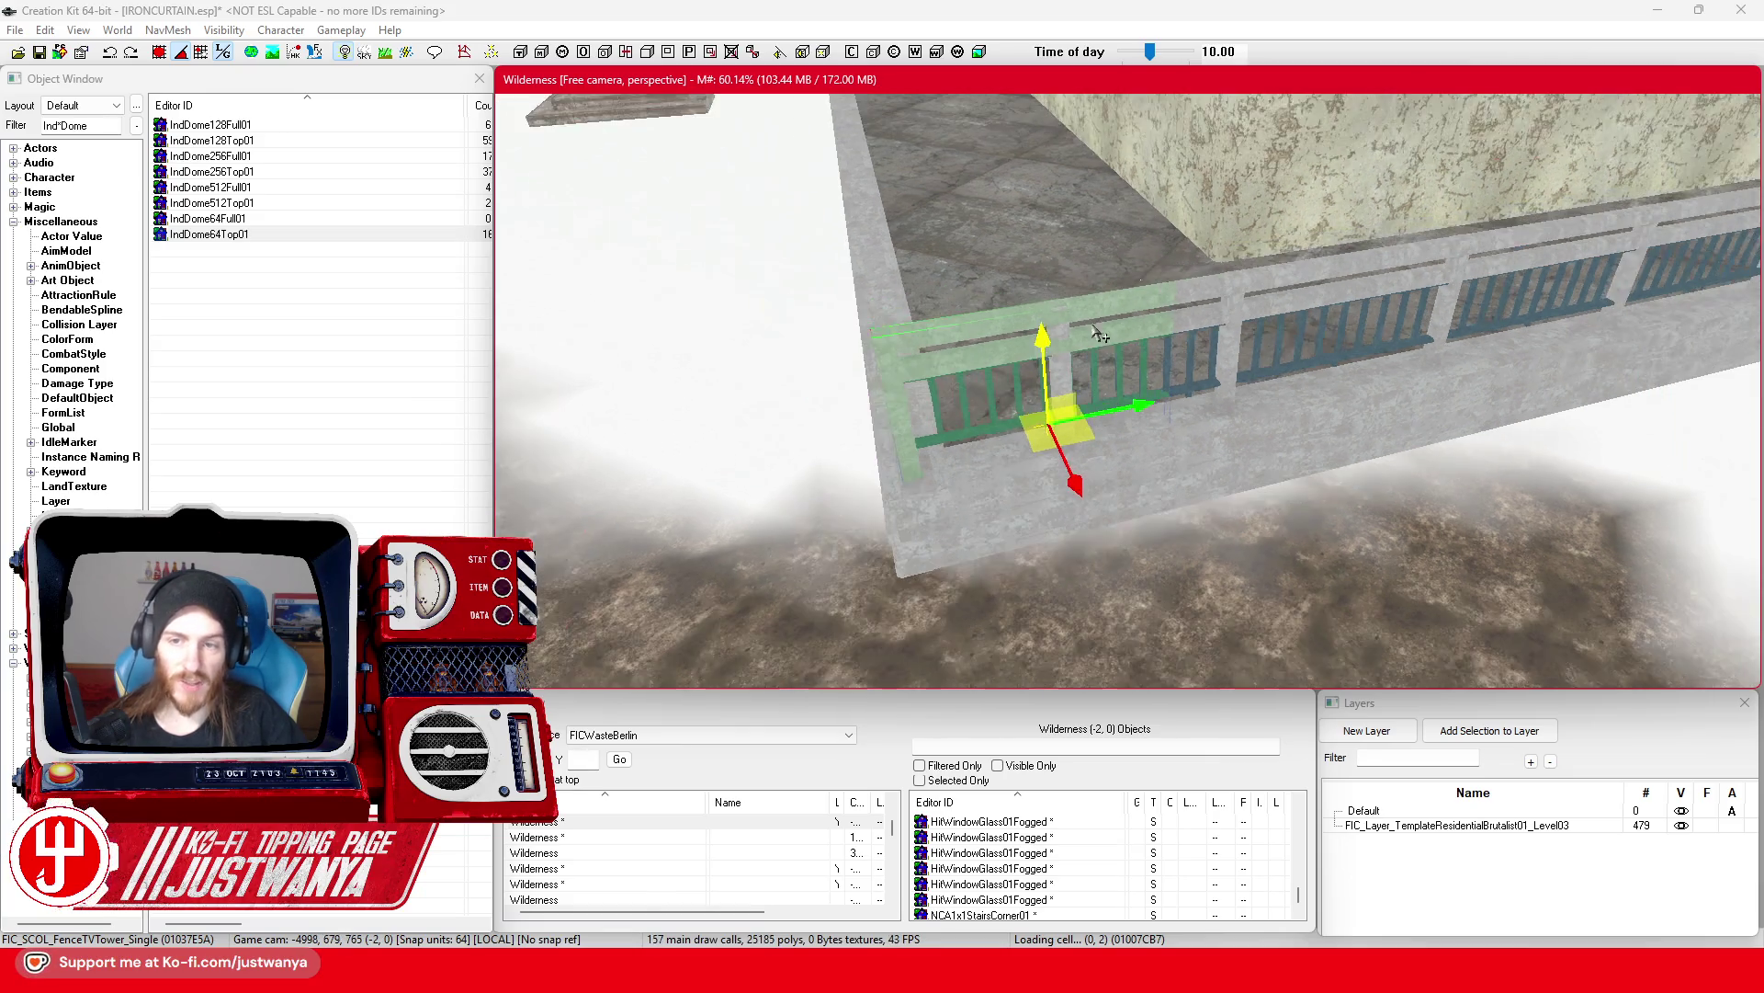
Step: Move the long fence segment off the ledge
left_click(1283, 320)
scroll(1259, 450, "down", 4)
mouse_move(1463, 383)
left_mouse_down()
mouse_move(1213, 386)
mouse_move(1008, 531)
left_mouse_up()
left_click_drag(903, 582, 992, 582)
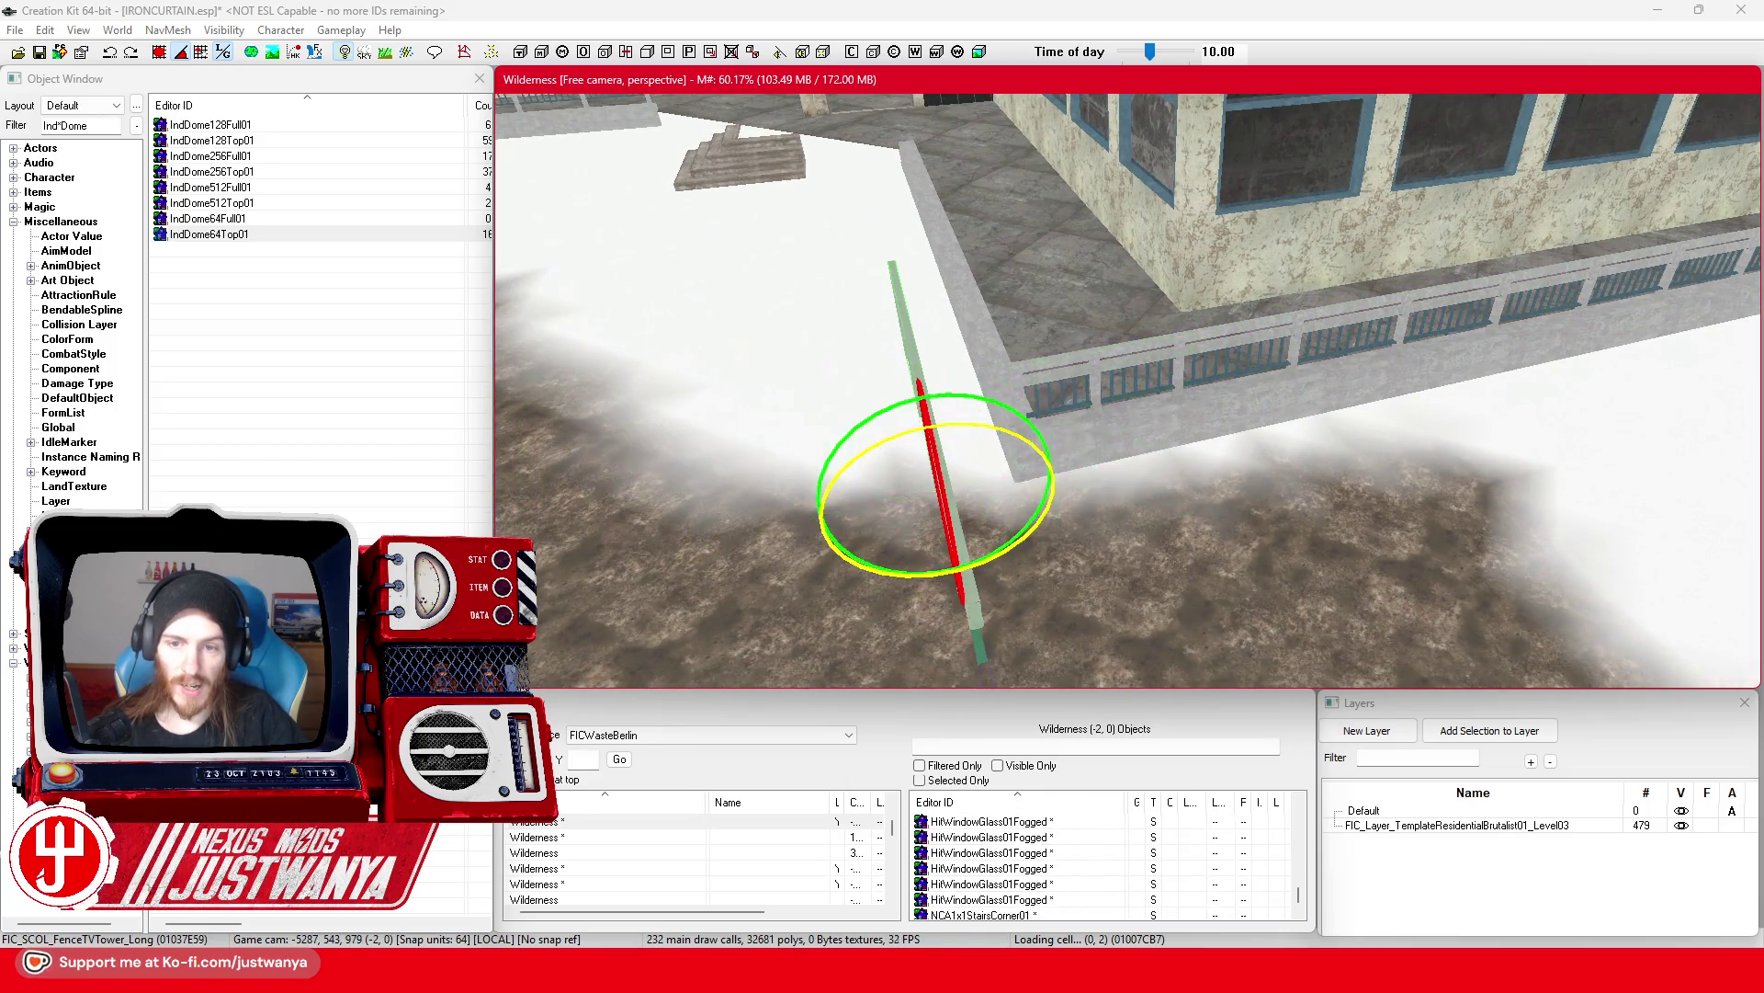
mouse_move(896, 526)
left_mouse_down()
mouse_move(968, 525)
mouse_move(985, 504)
left_mouse_up()
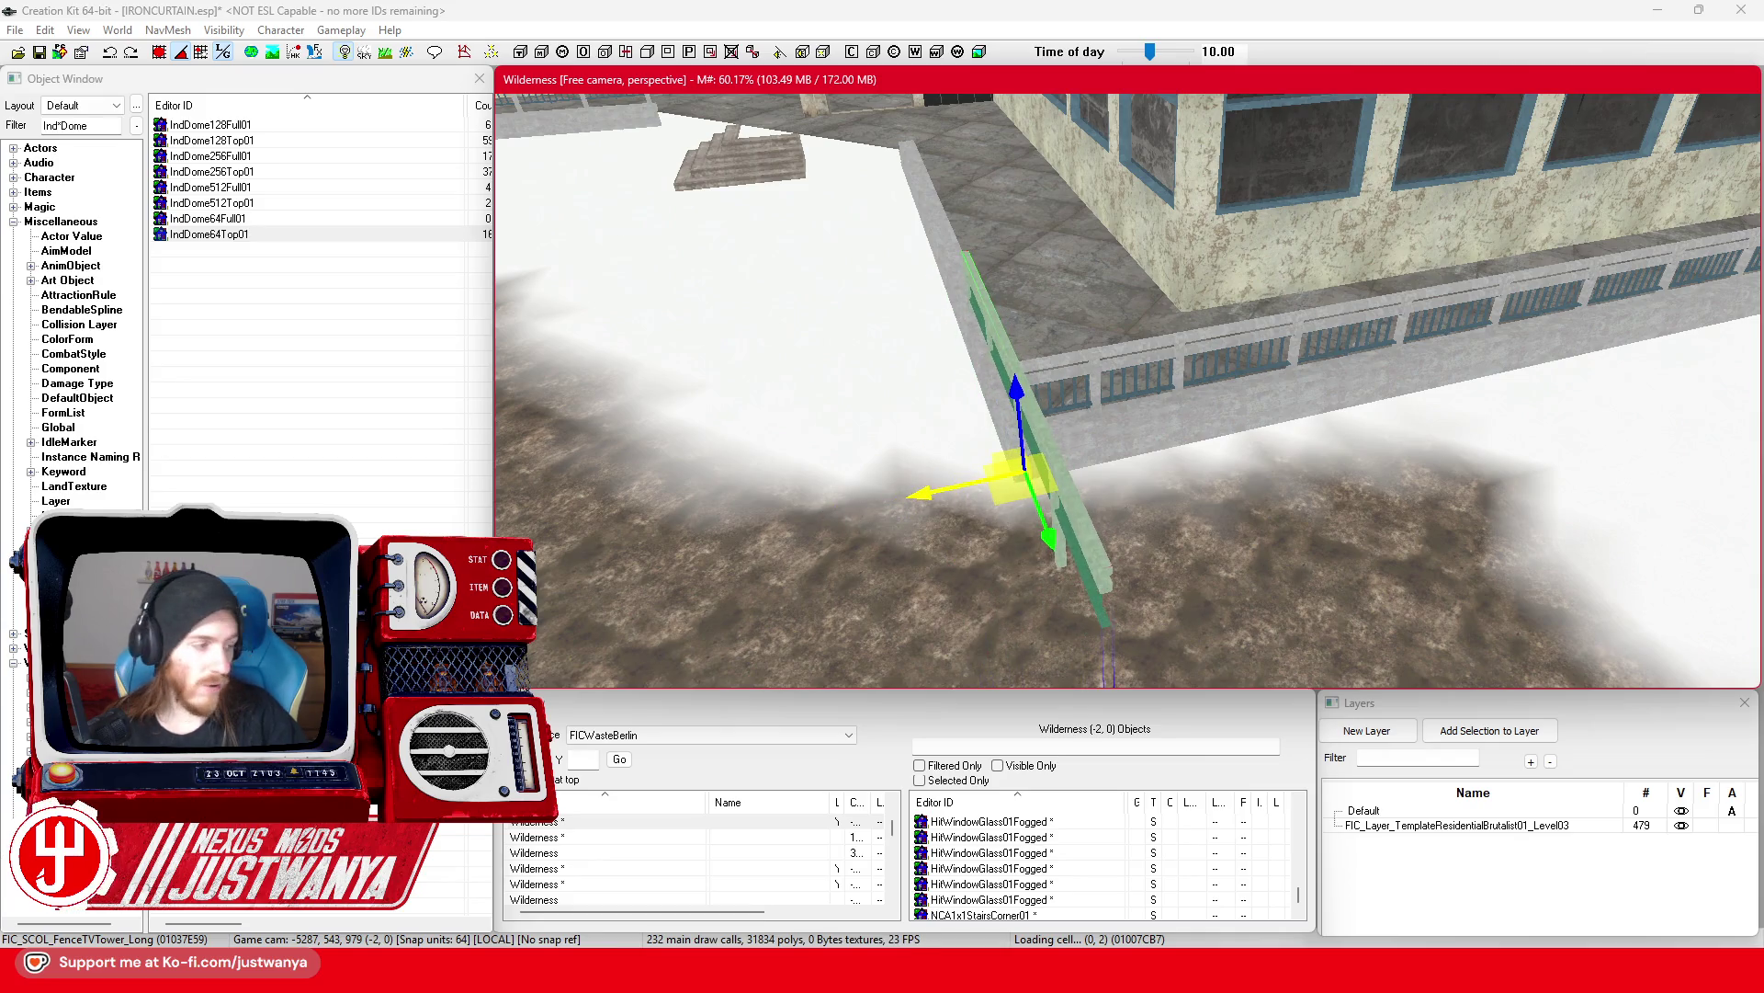
scroll(980, 485, "up", 3)
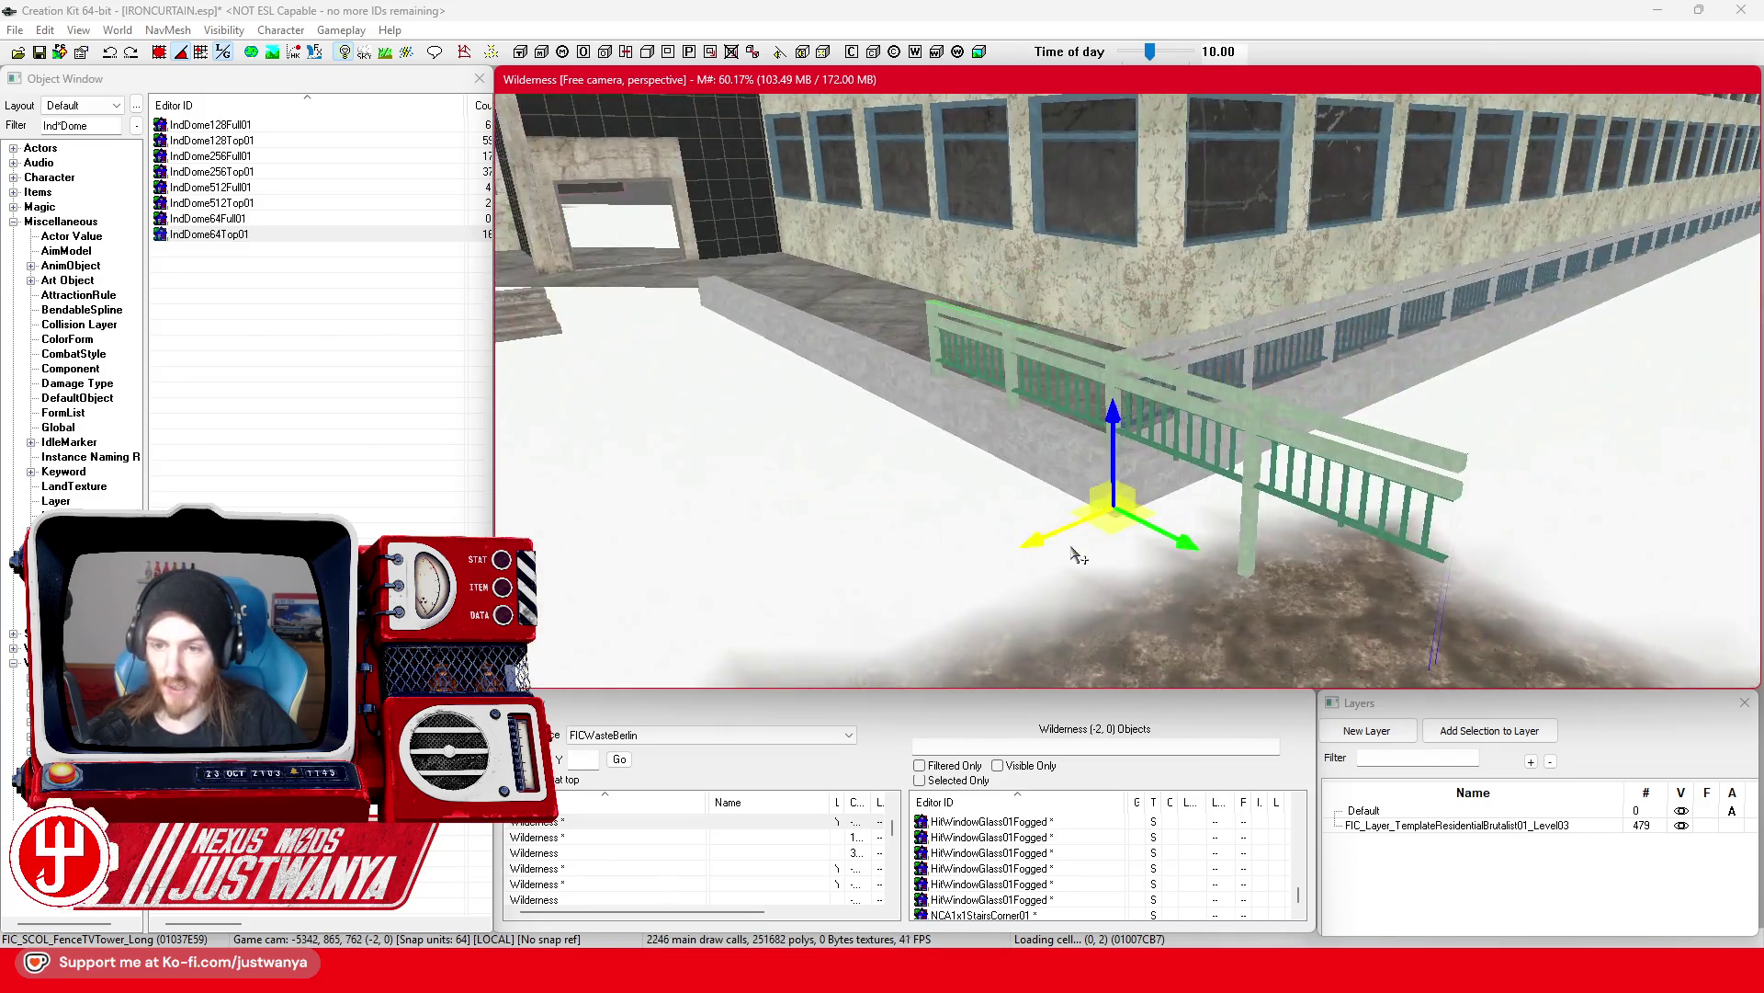
scroll(1183, 610, "up", 3)
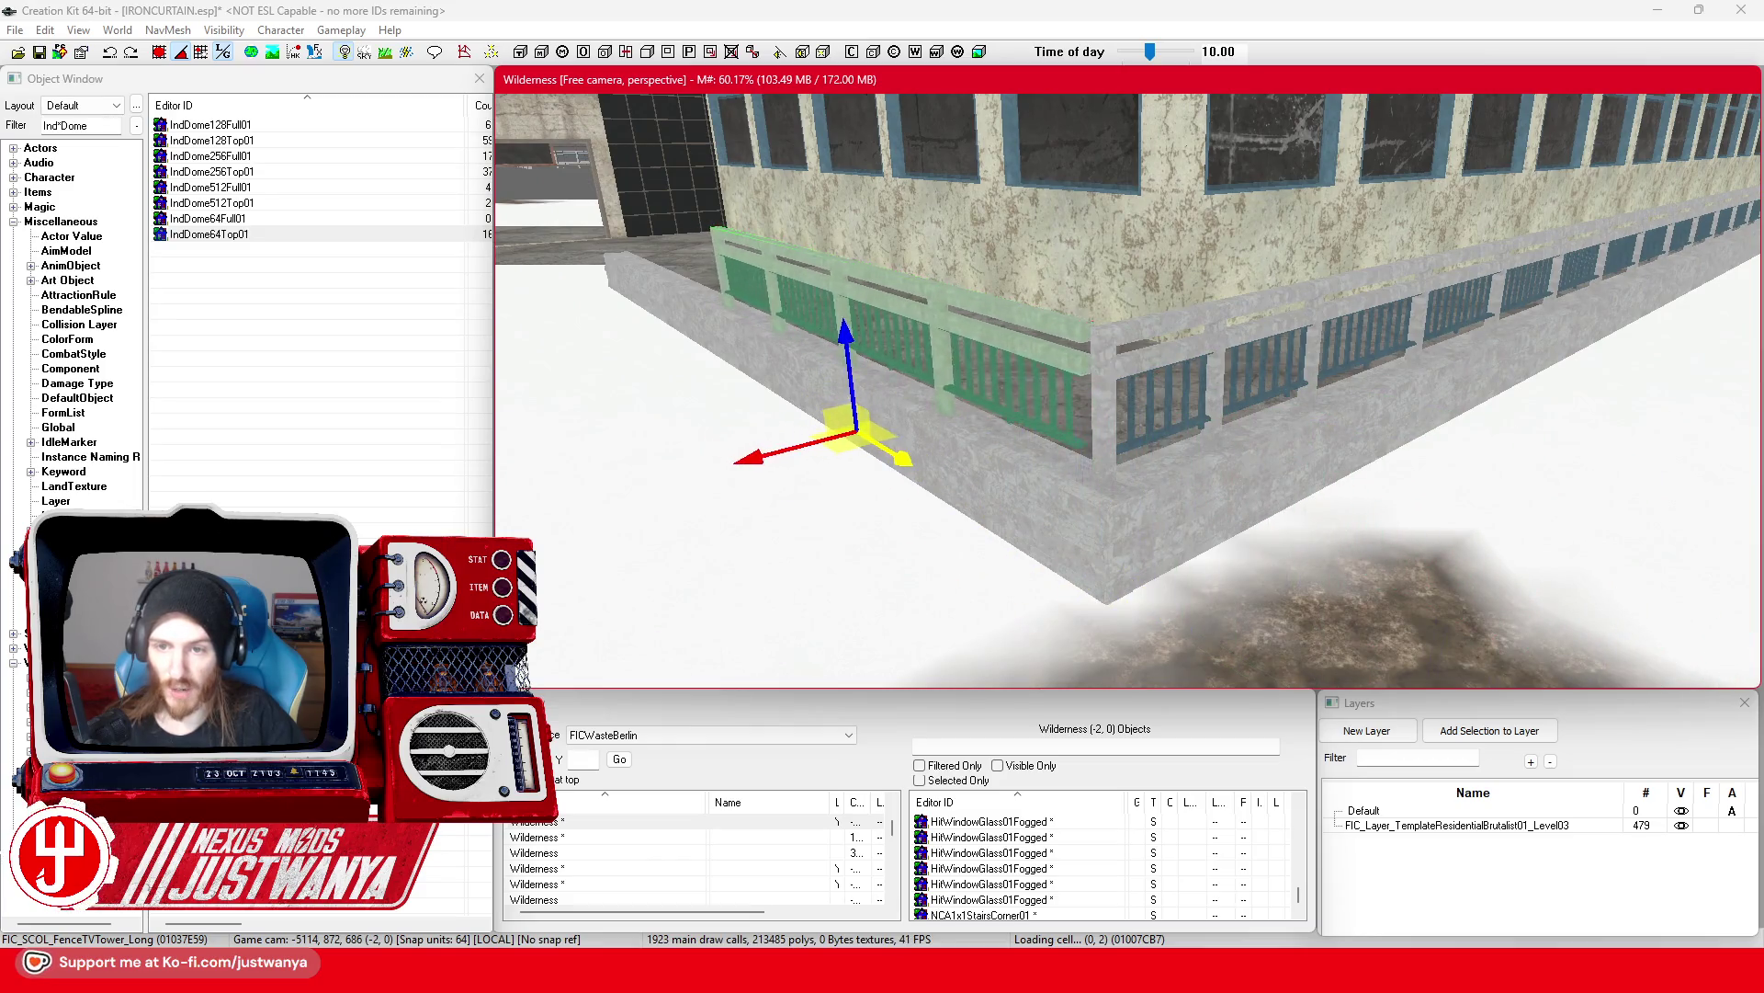
scroll(998, 348, "up", 3)
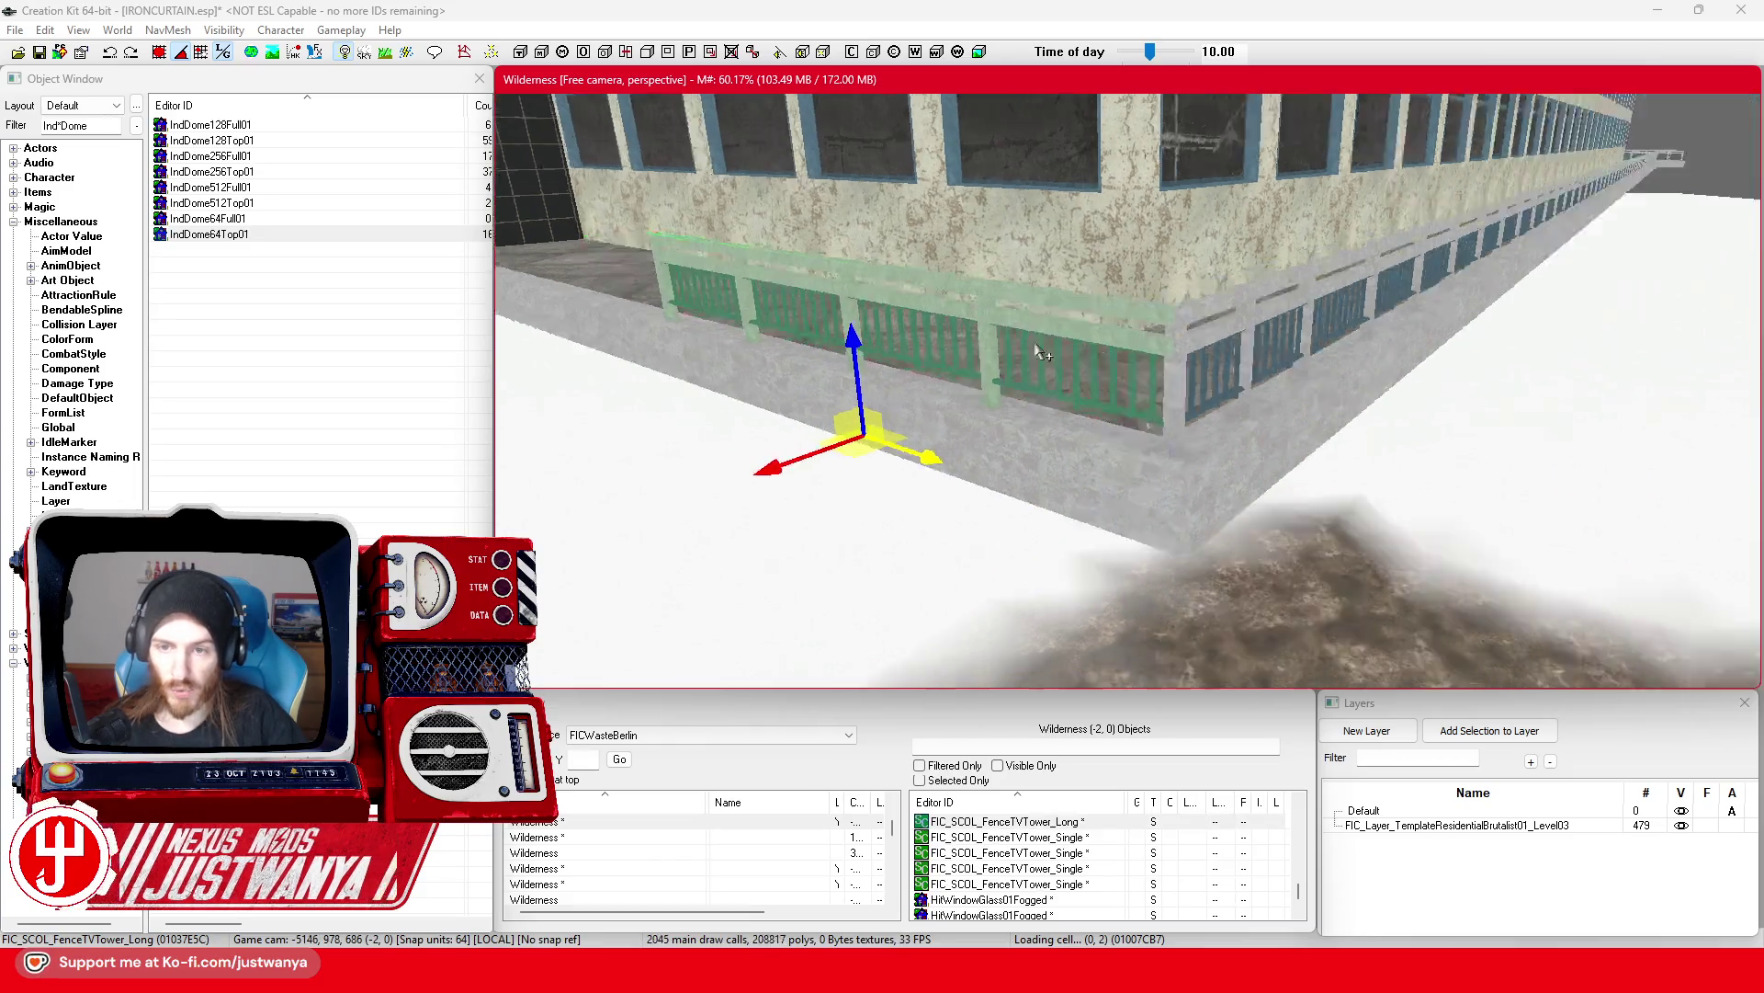
scroll(1001, 330, "up", 5)
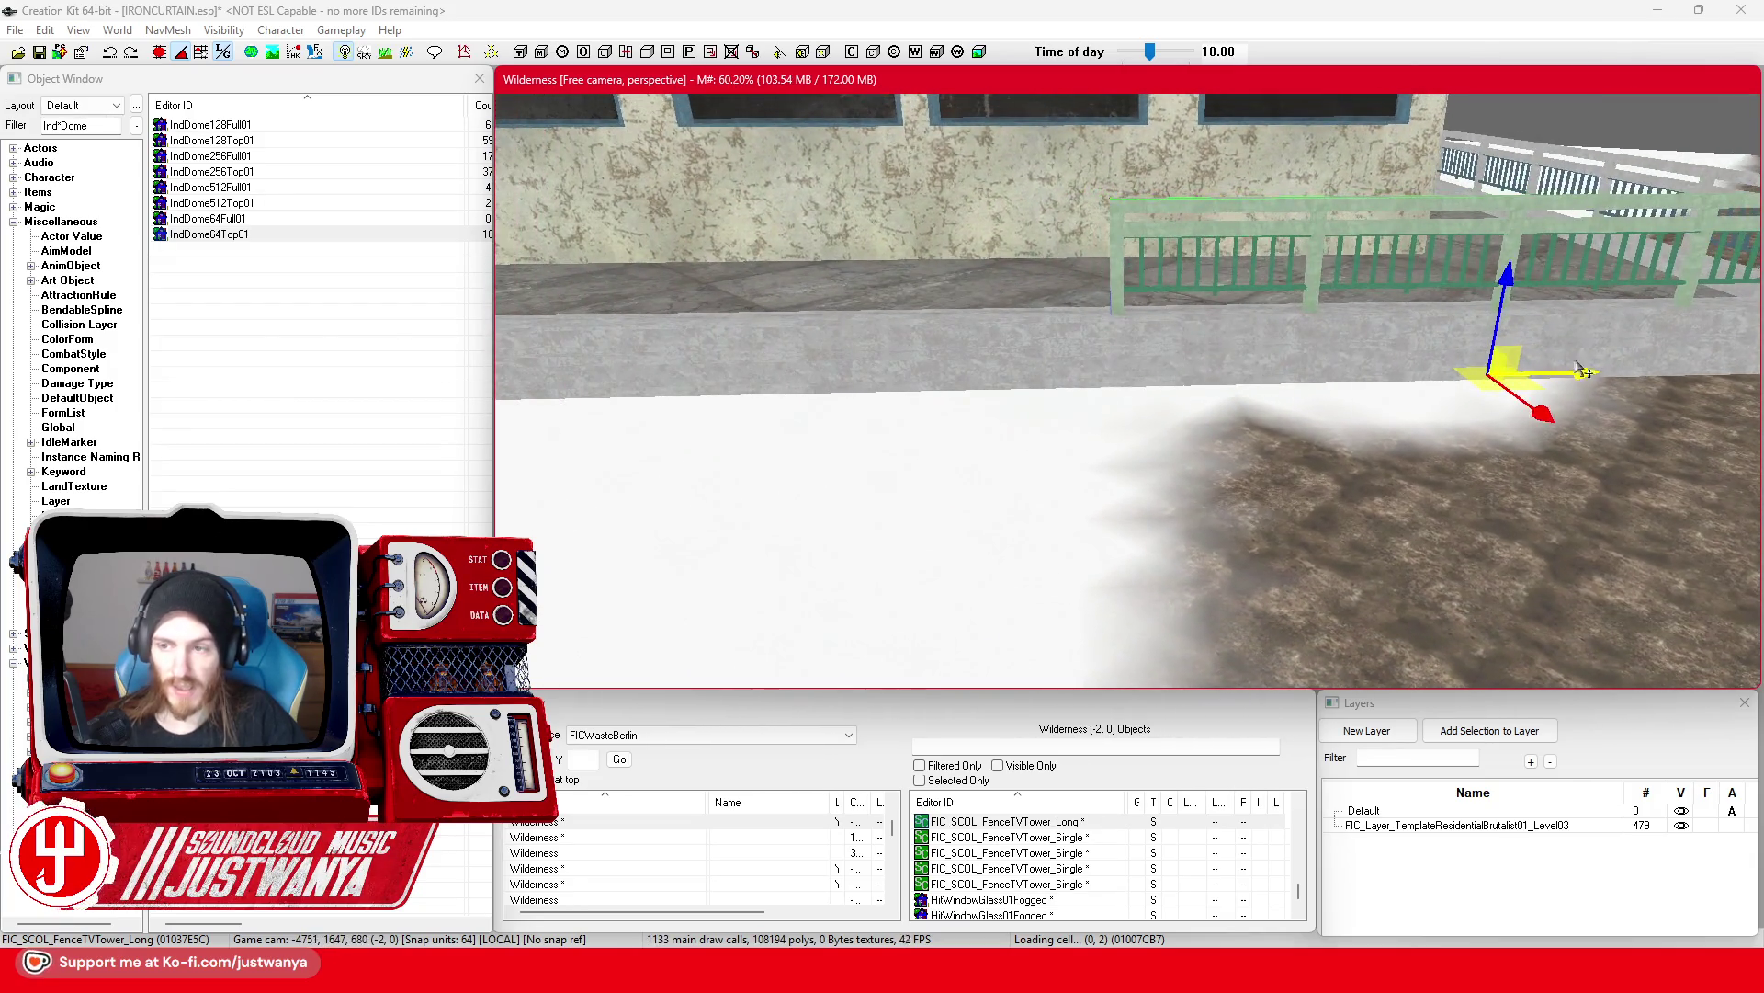
scroll(1184, 349, "up", 3)
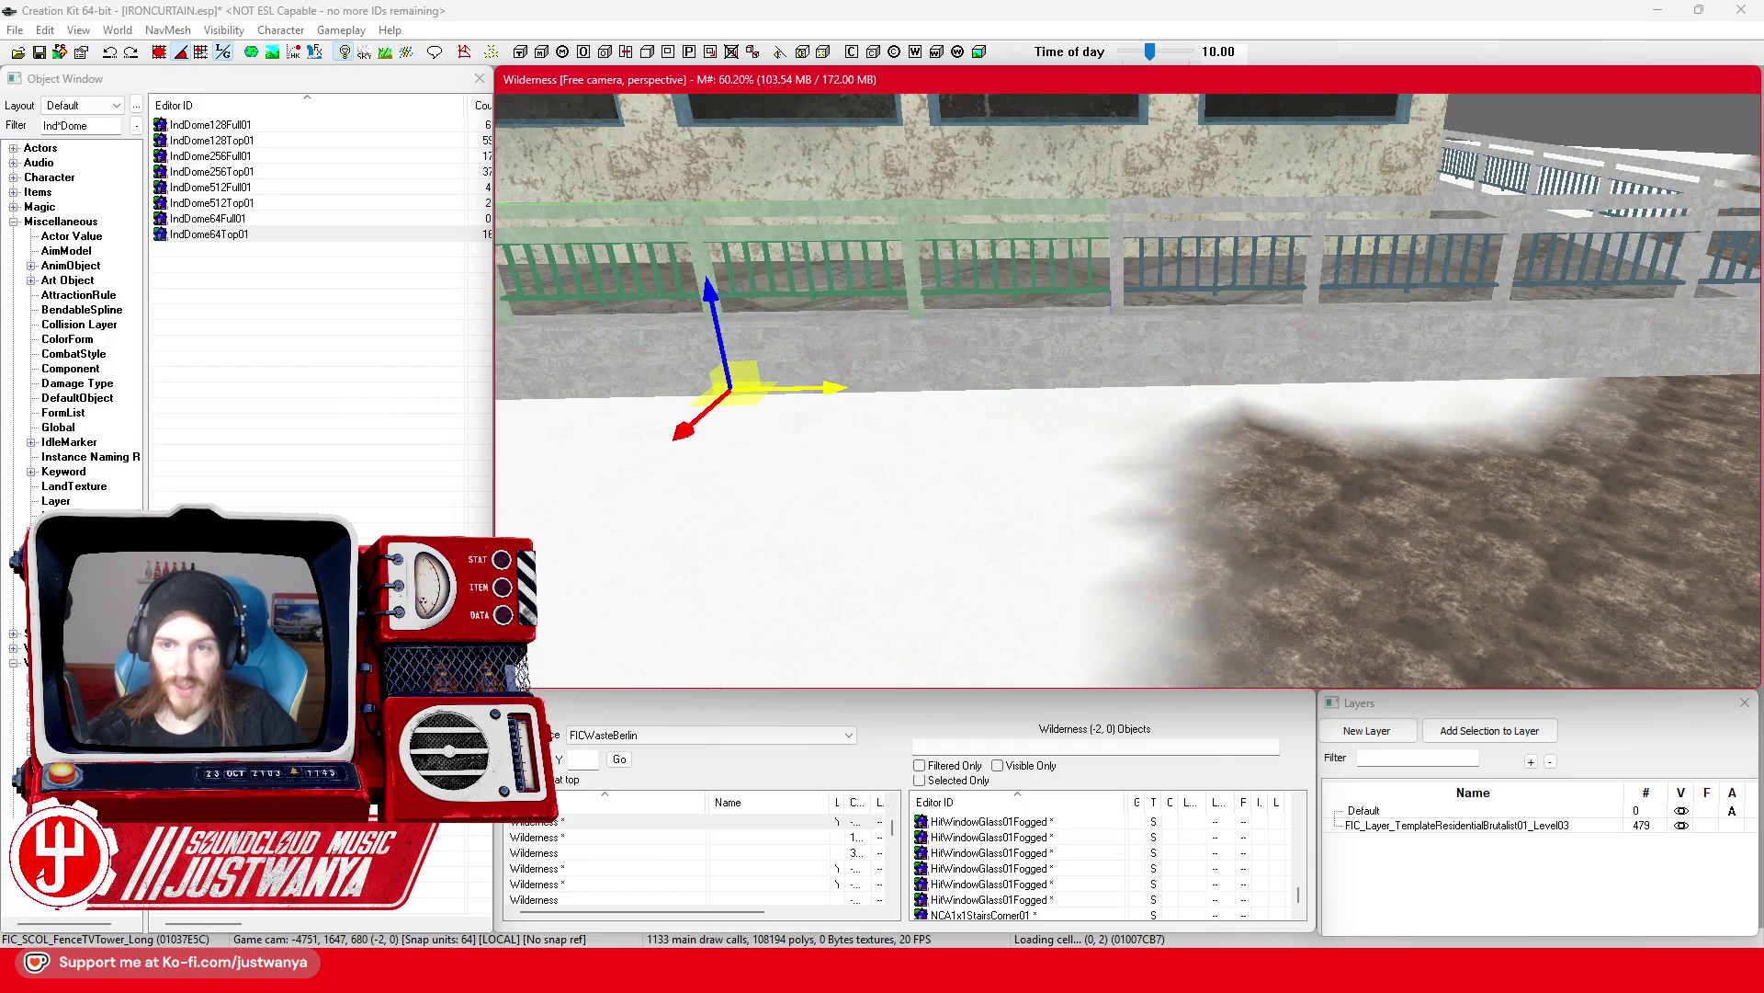
scroll(908, 397, "up", 5)
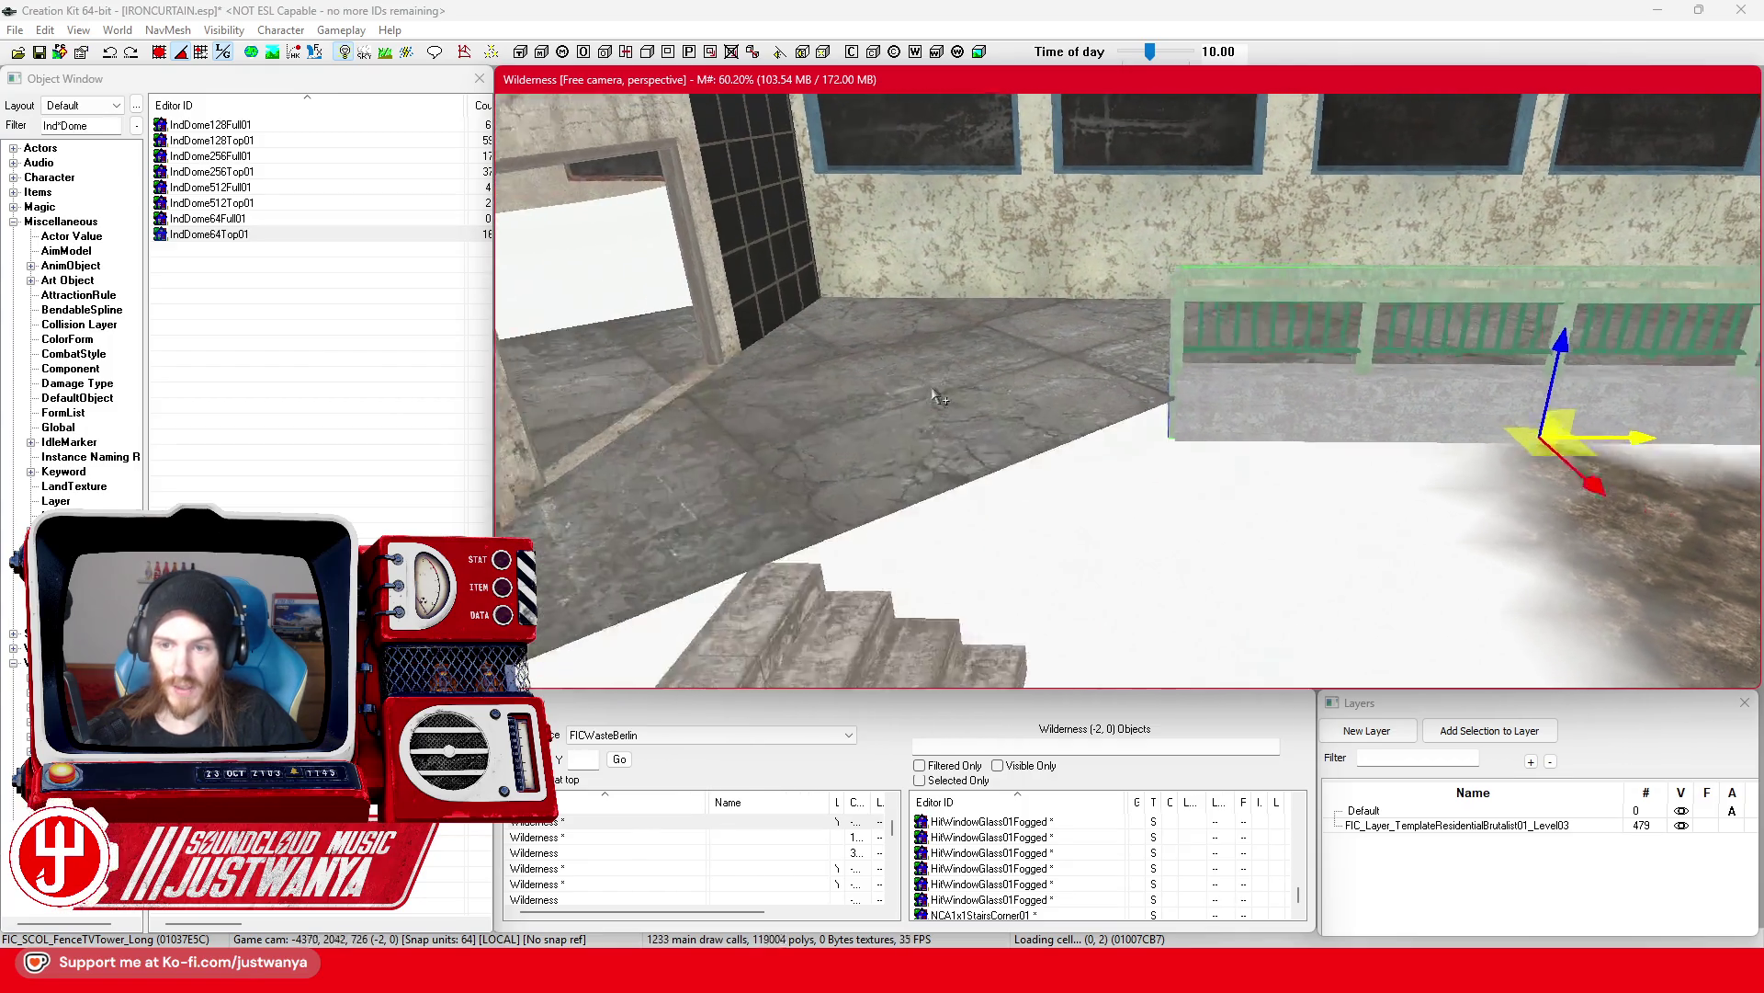
scroll(908, 397, "down", 5)
scroll(836, 434, "up", 3)
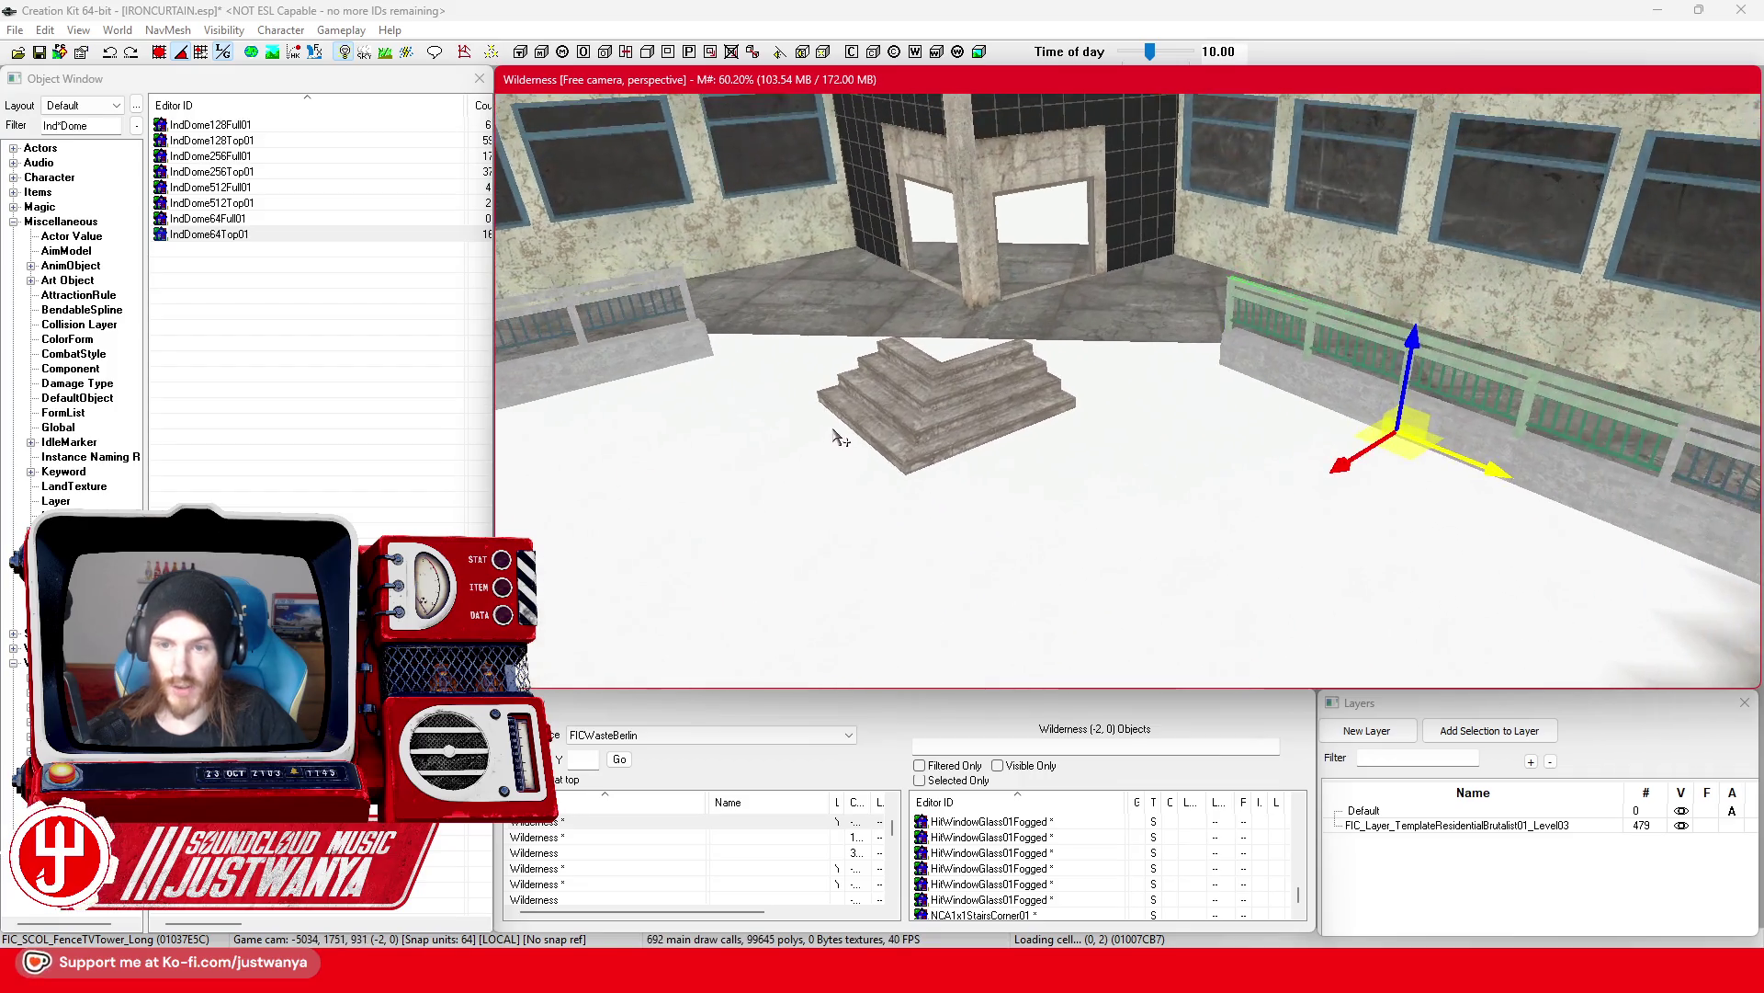
left_click(919, 400)
Step: Save the IRONCURTAIN plugin
scroll(918, 394, "down", 5)
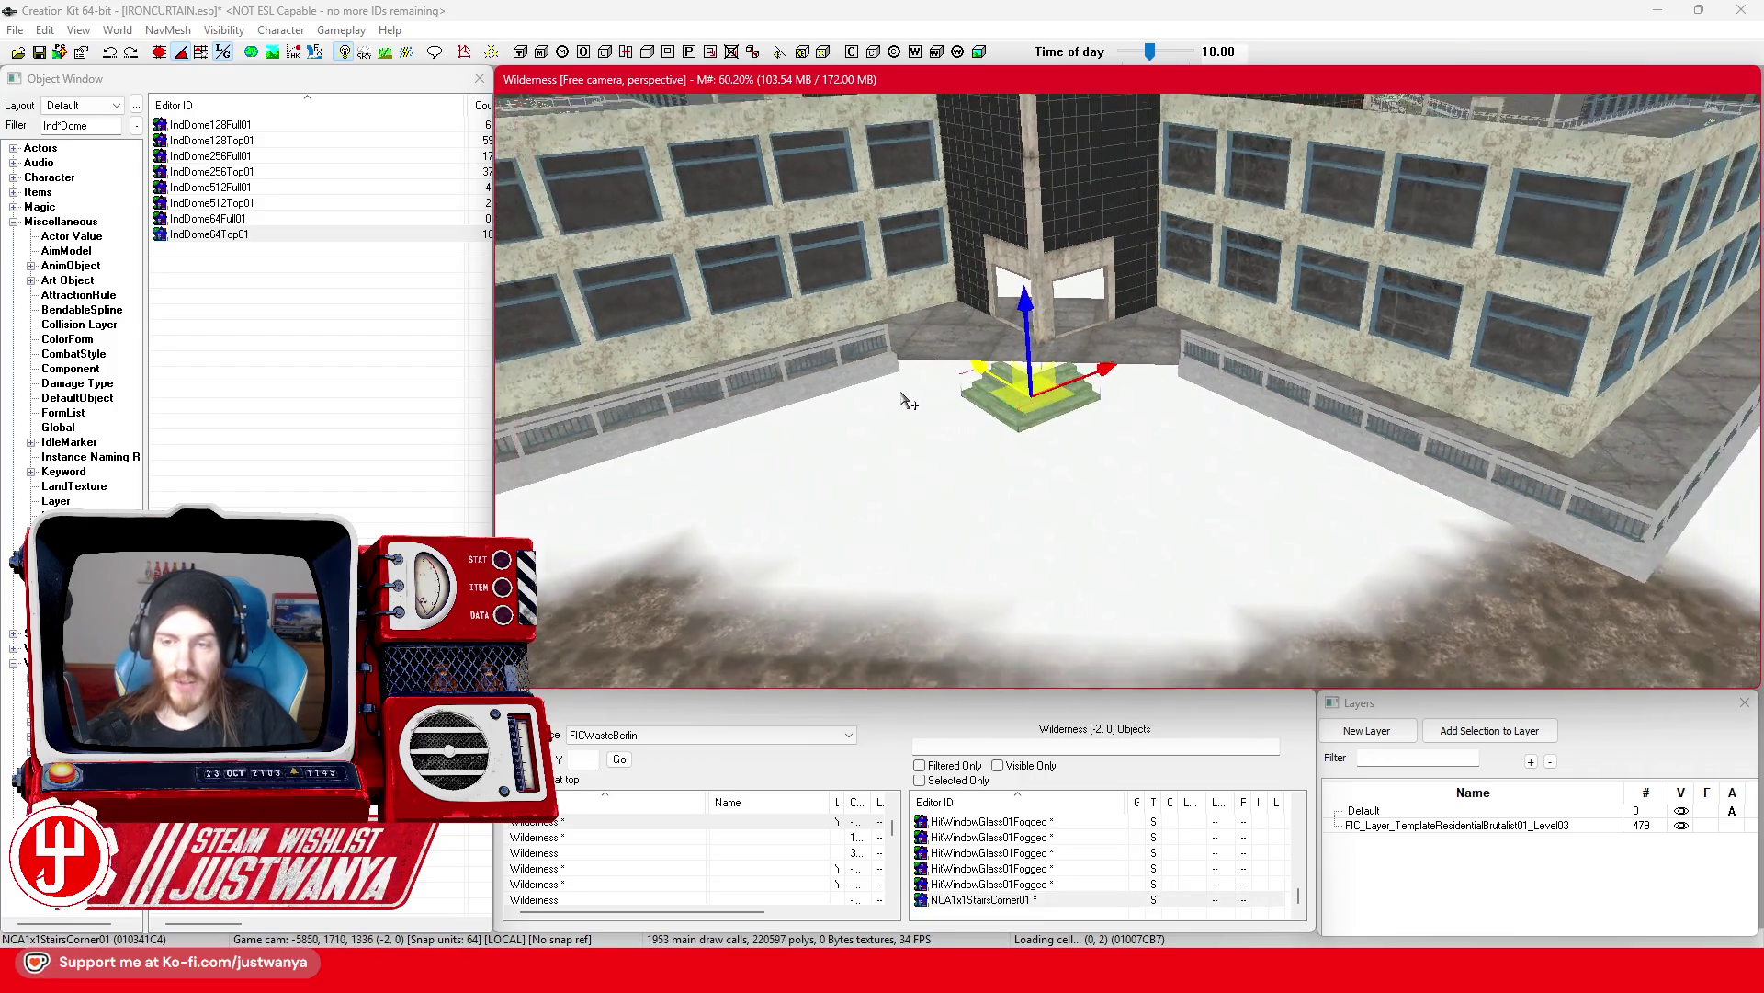
left_click(40, 53)
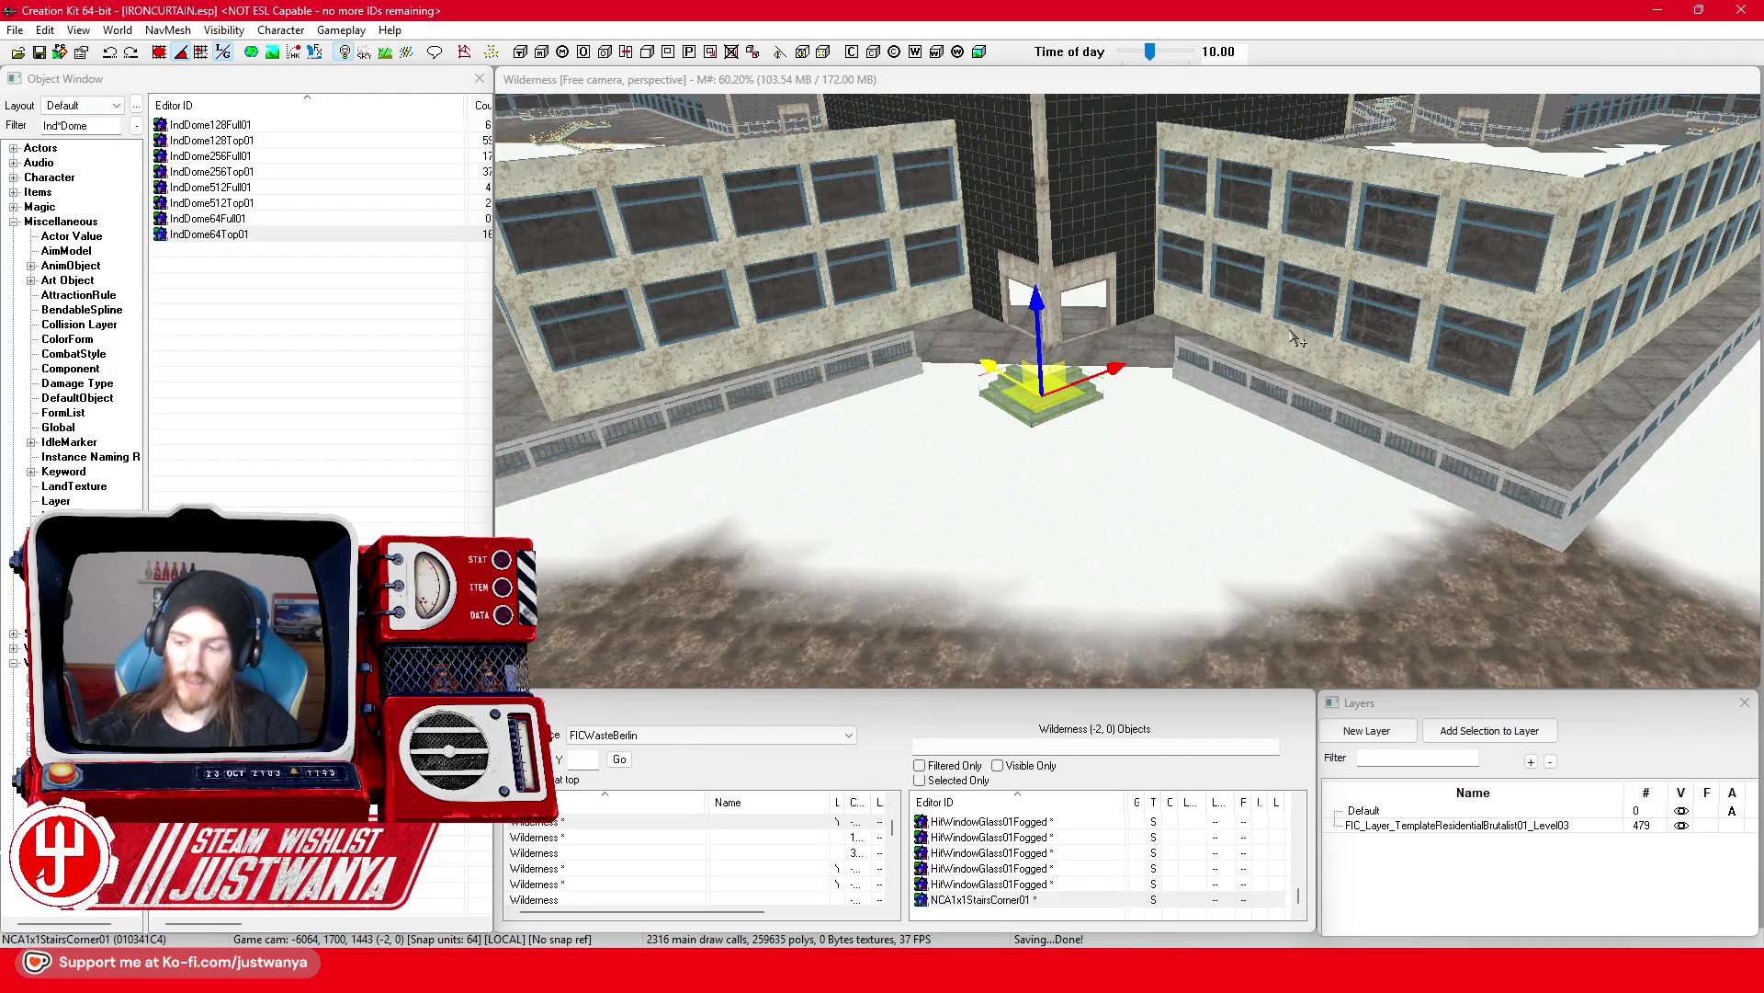
scroll(1296, 340, "down", 5)
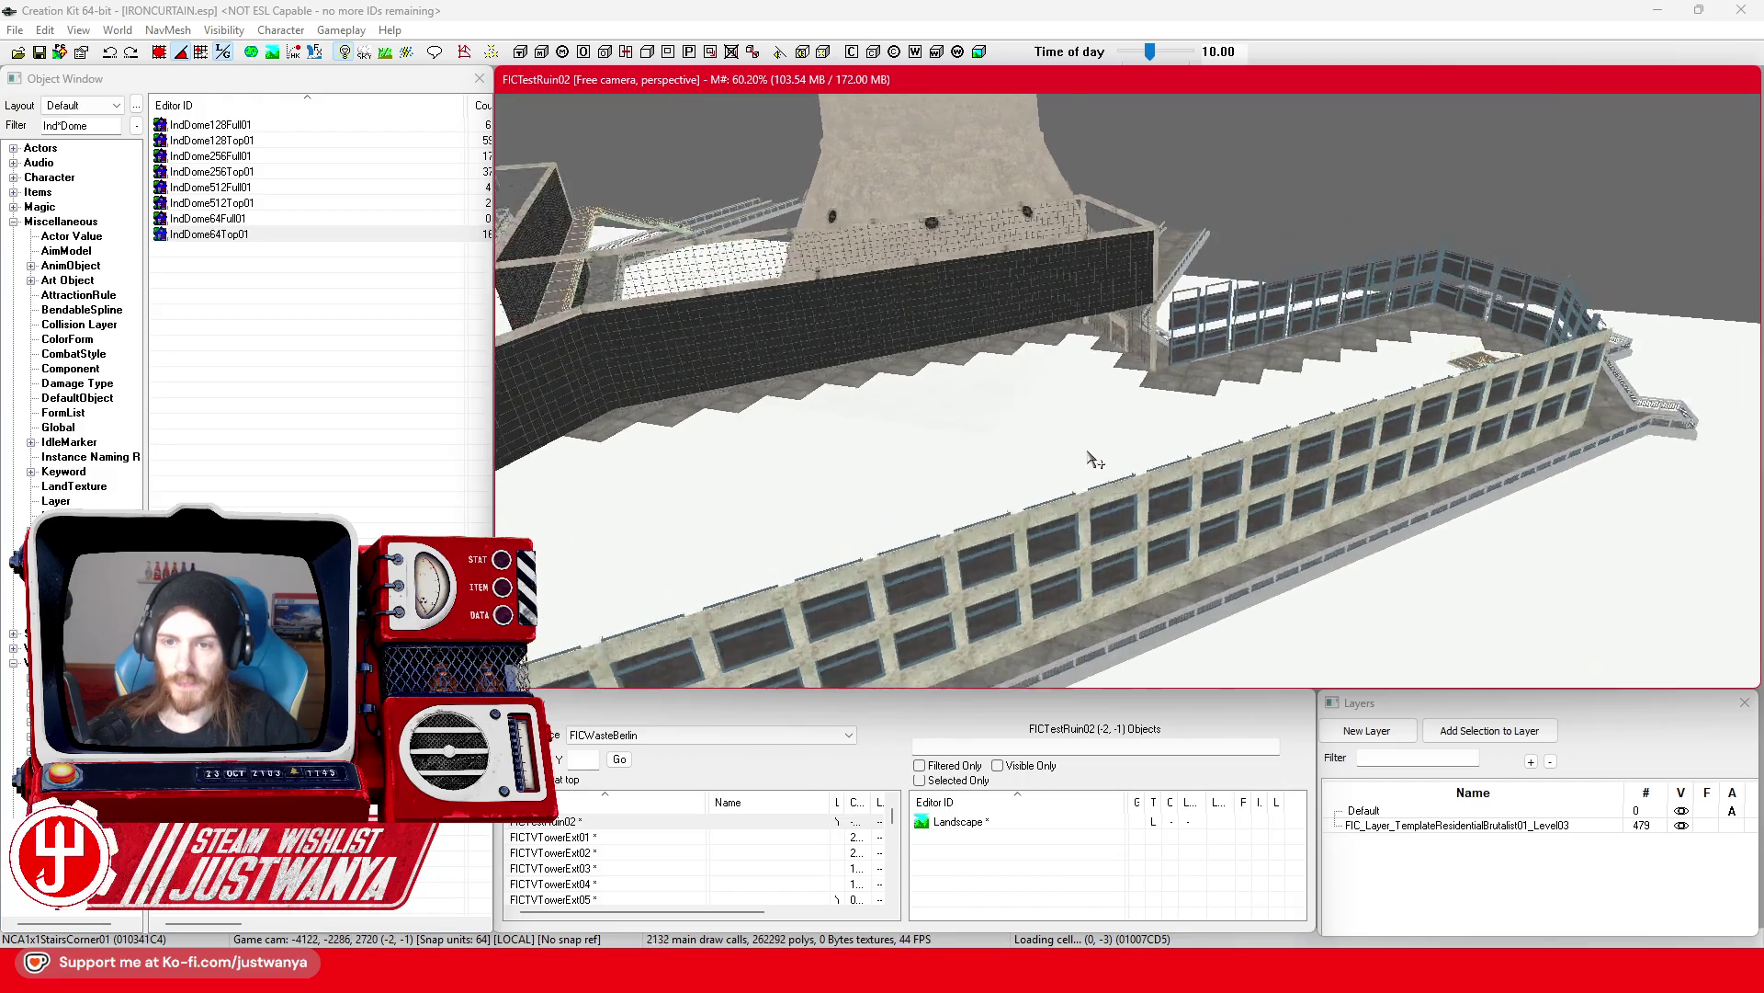
scroll(1094, 459, "down", 5)
Step: Fly toward the dome walkway and select the BldConcSmFlrPlatTrimEdge01 trim piece
scroll(902, 533, "up", 5)
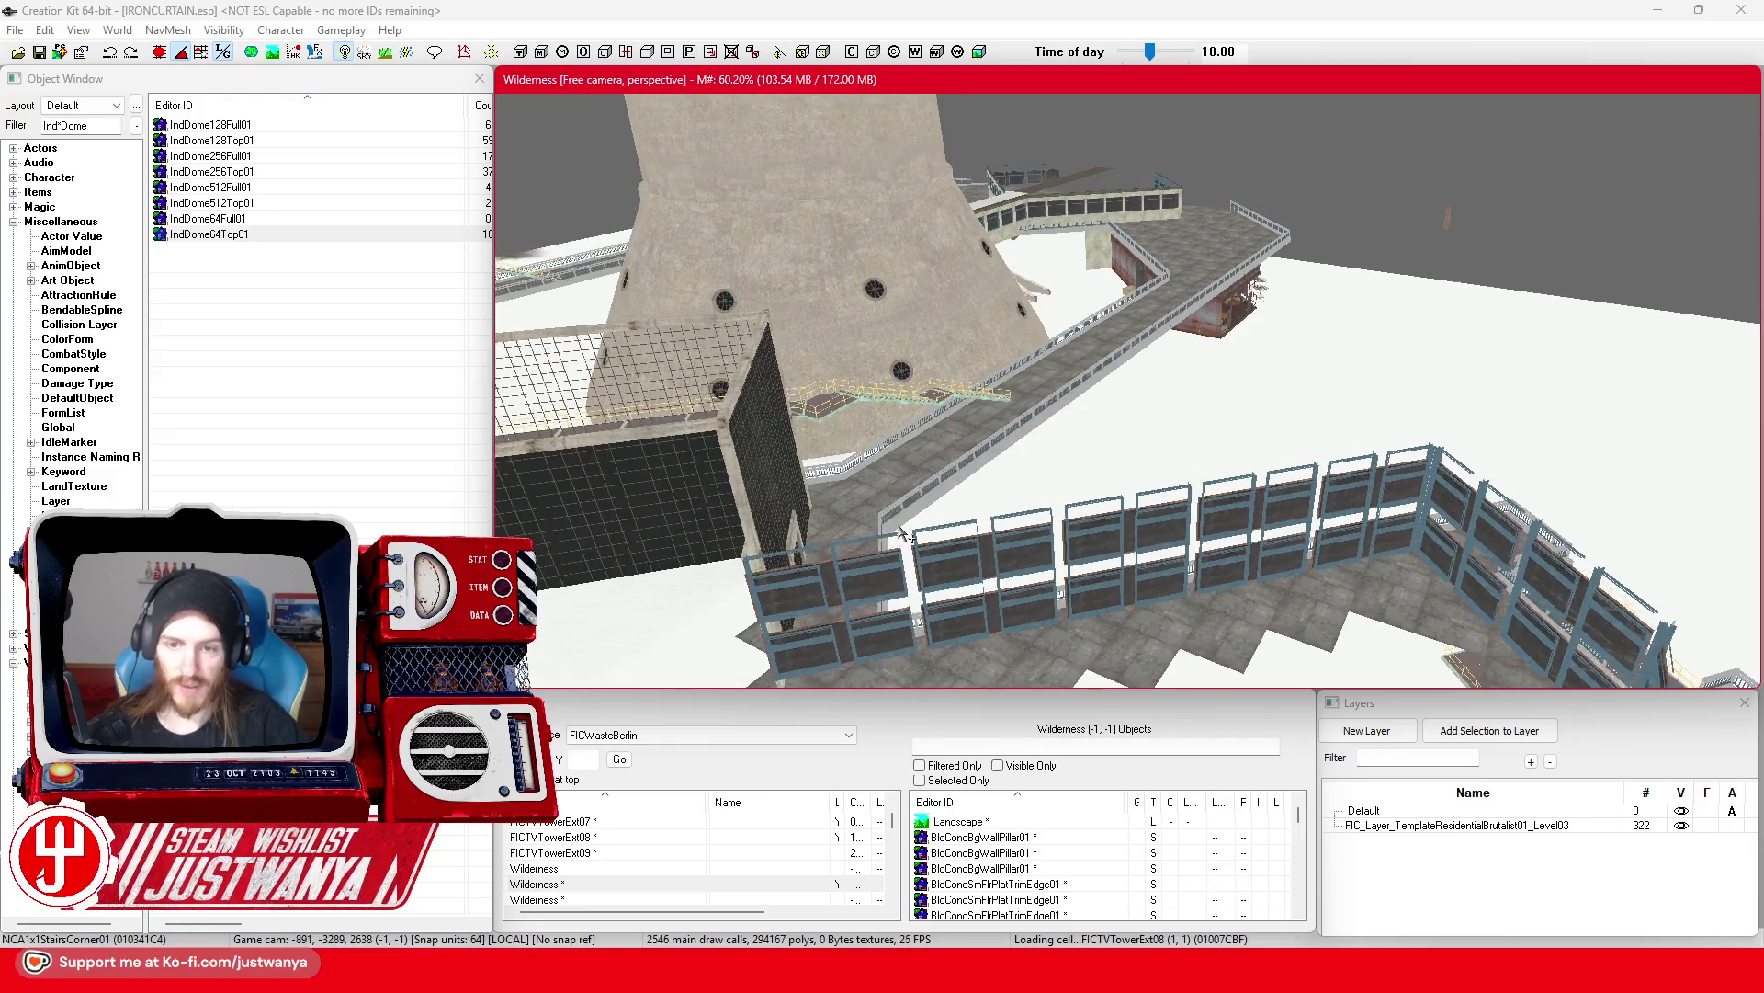
scroll(901, 533, "up", 5)
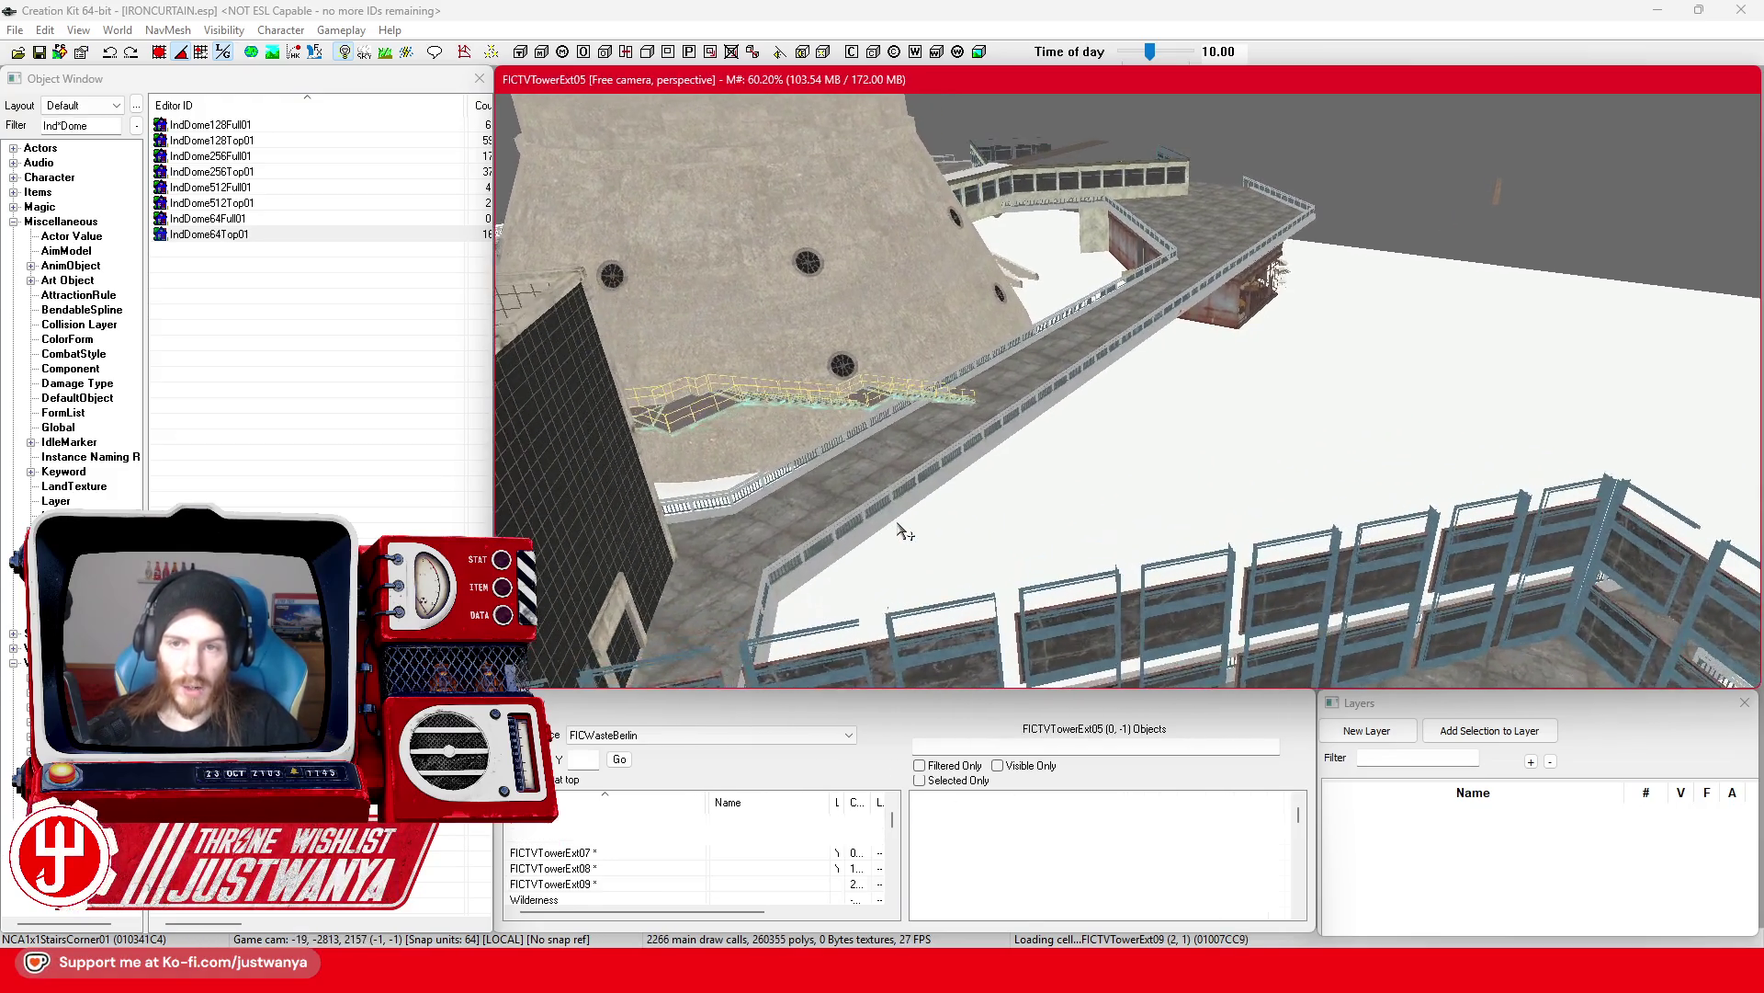
scroll(902, 531, "up", 5)
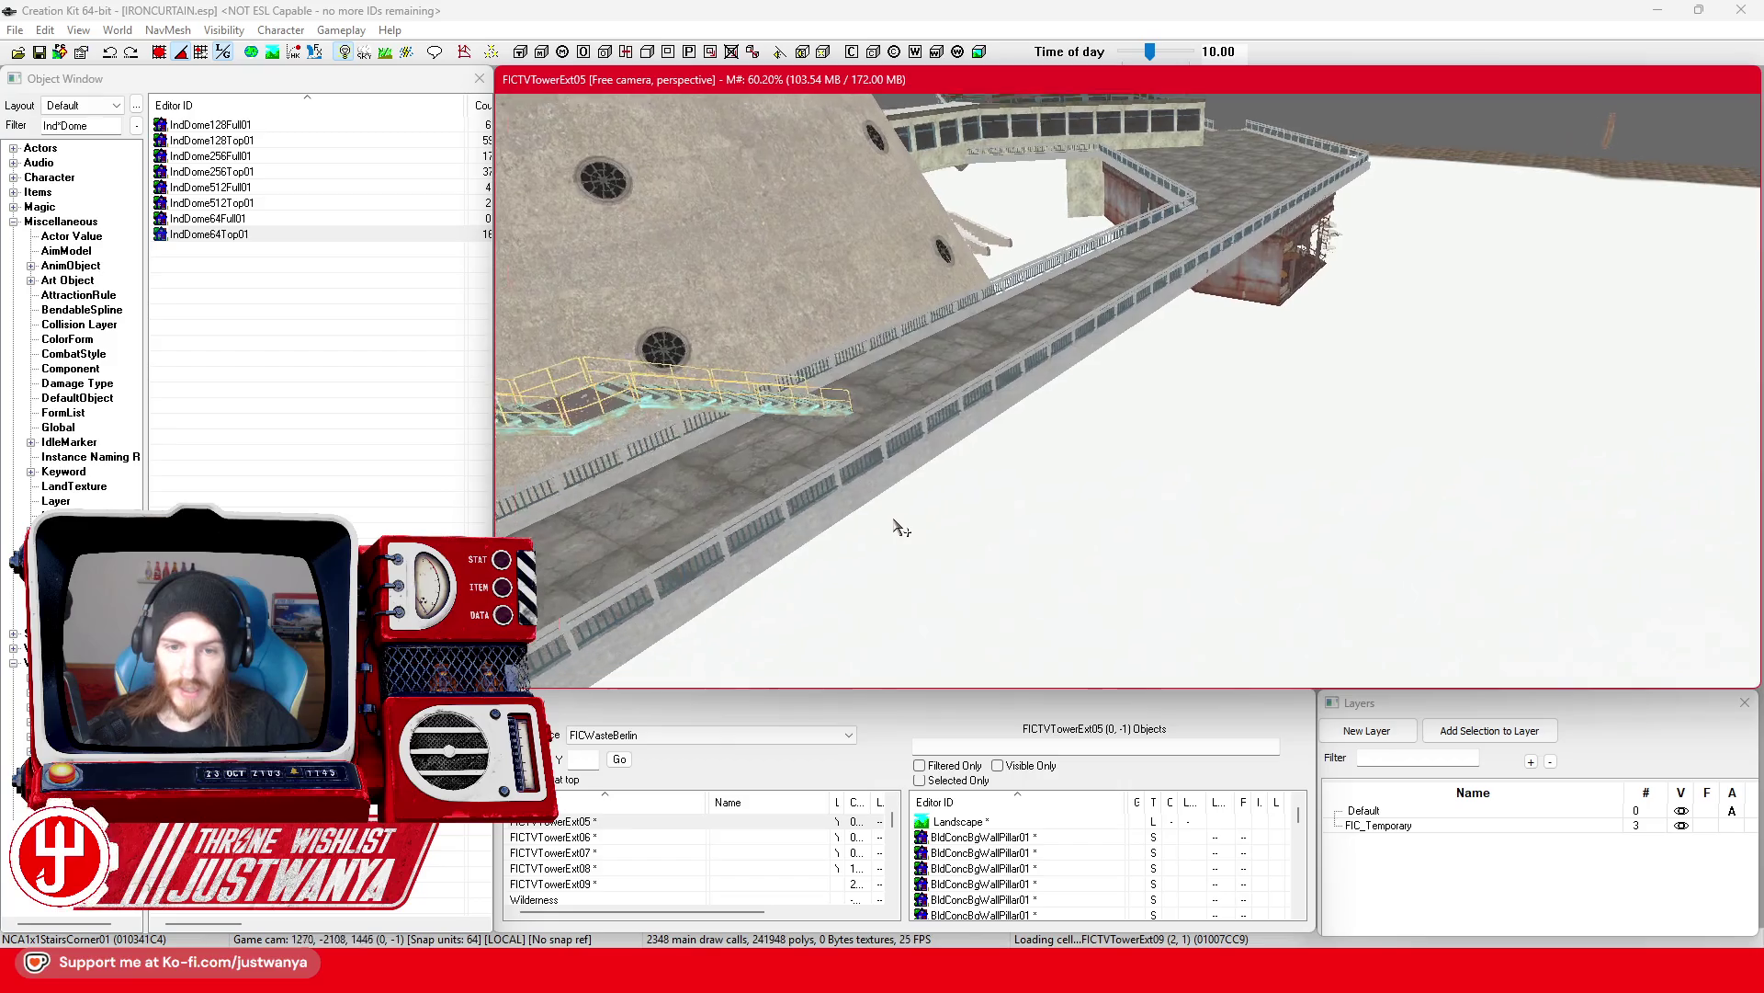
scroll(896, 526, "up", 5)
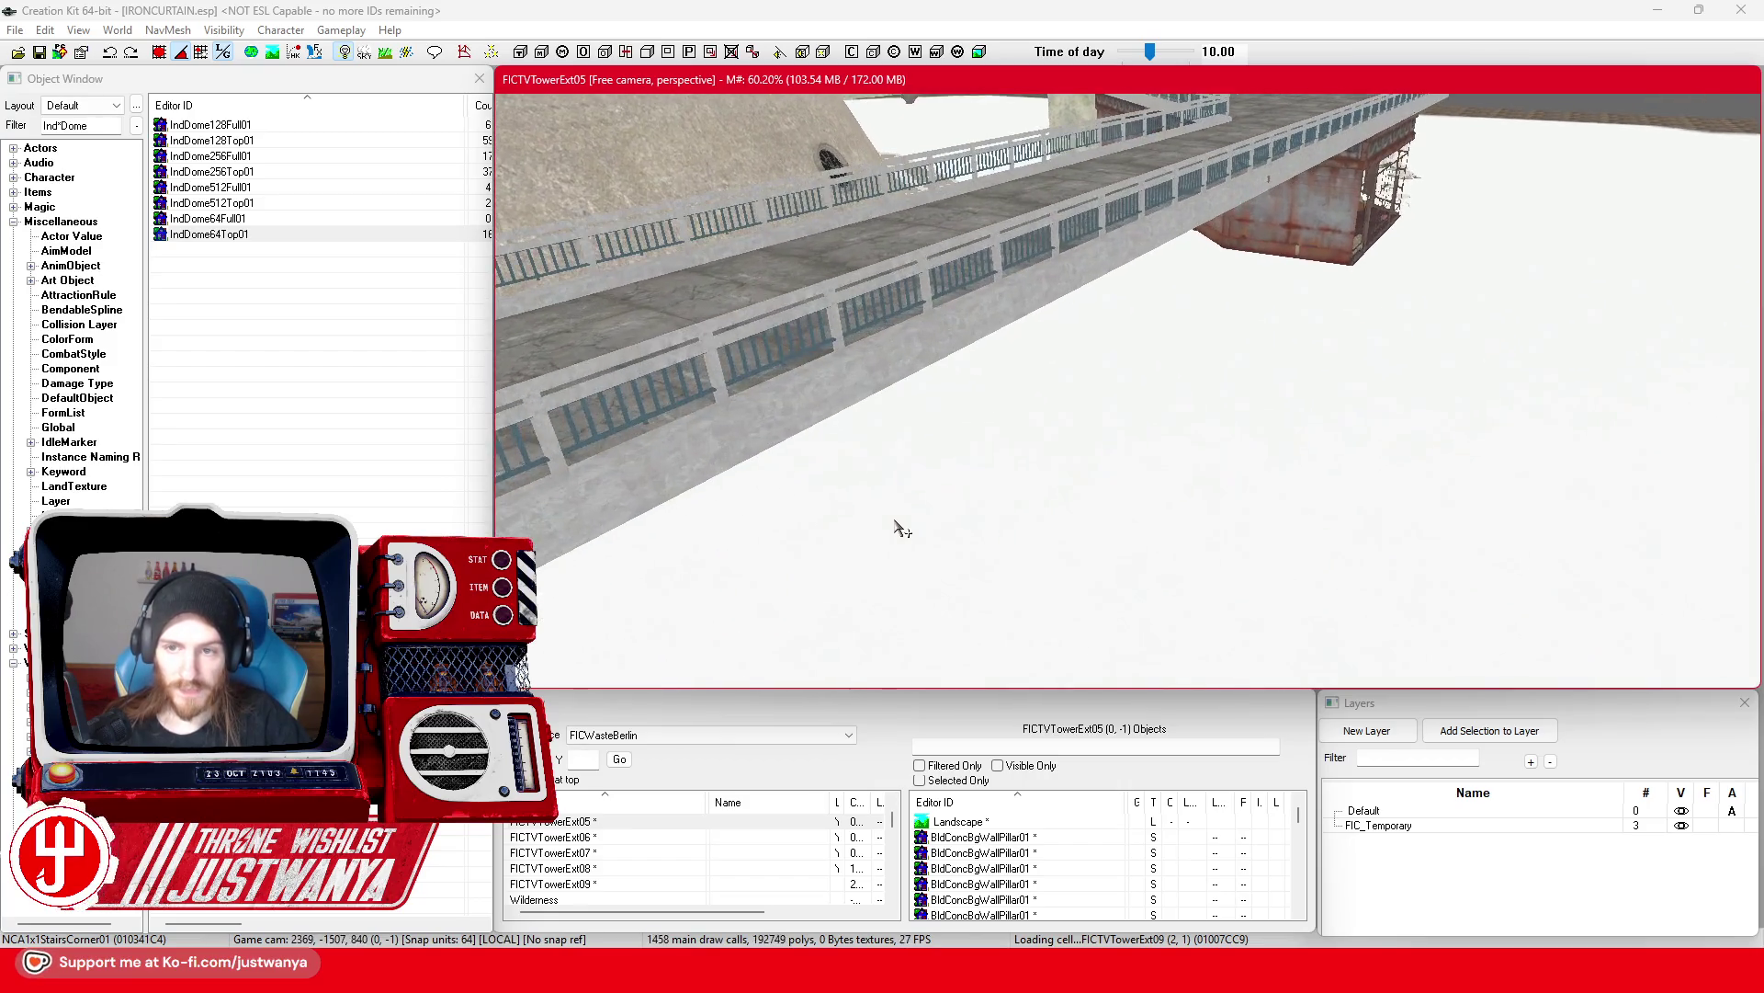
scroll(896, 525, "up", 2)
left_click(917, 292)
scroll(917, 292, "up", 5)
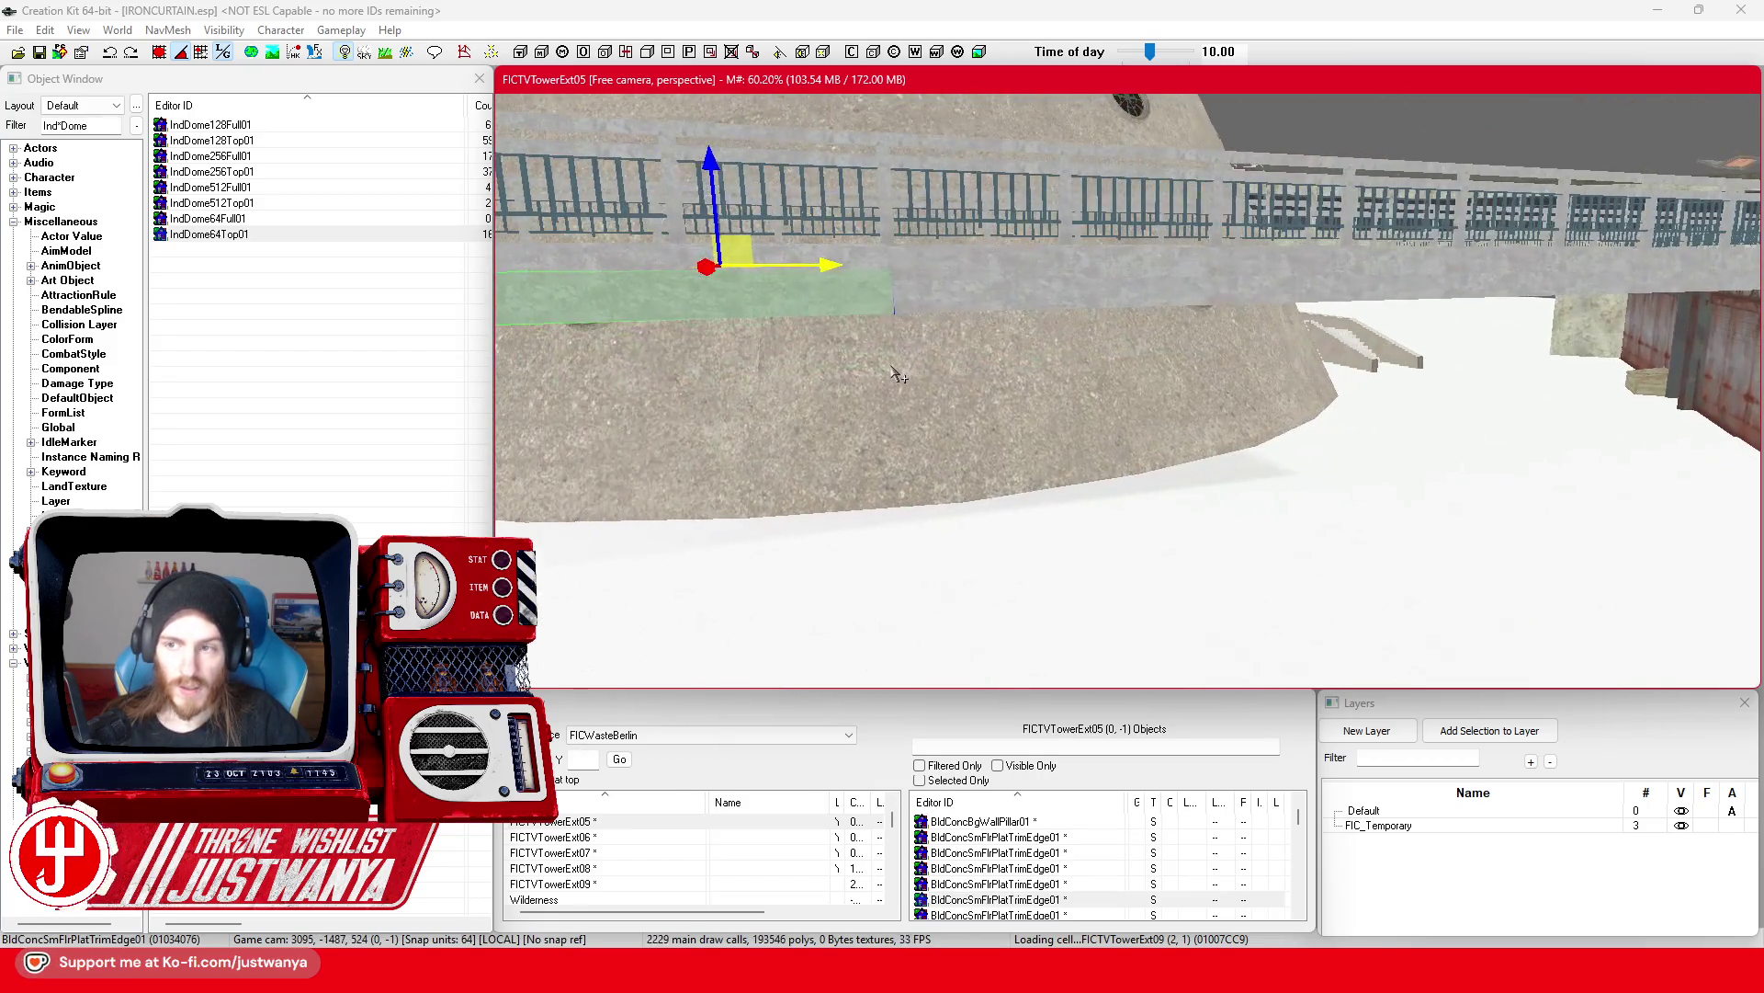
Step: Switch to world axes, then lower, rotate and slide the trim piece along the wall base
scroll(922, 400, "up", 4)
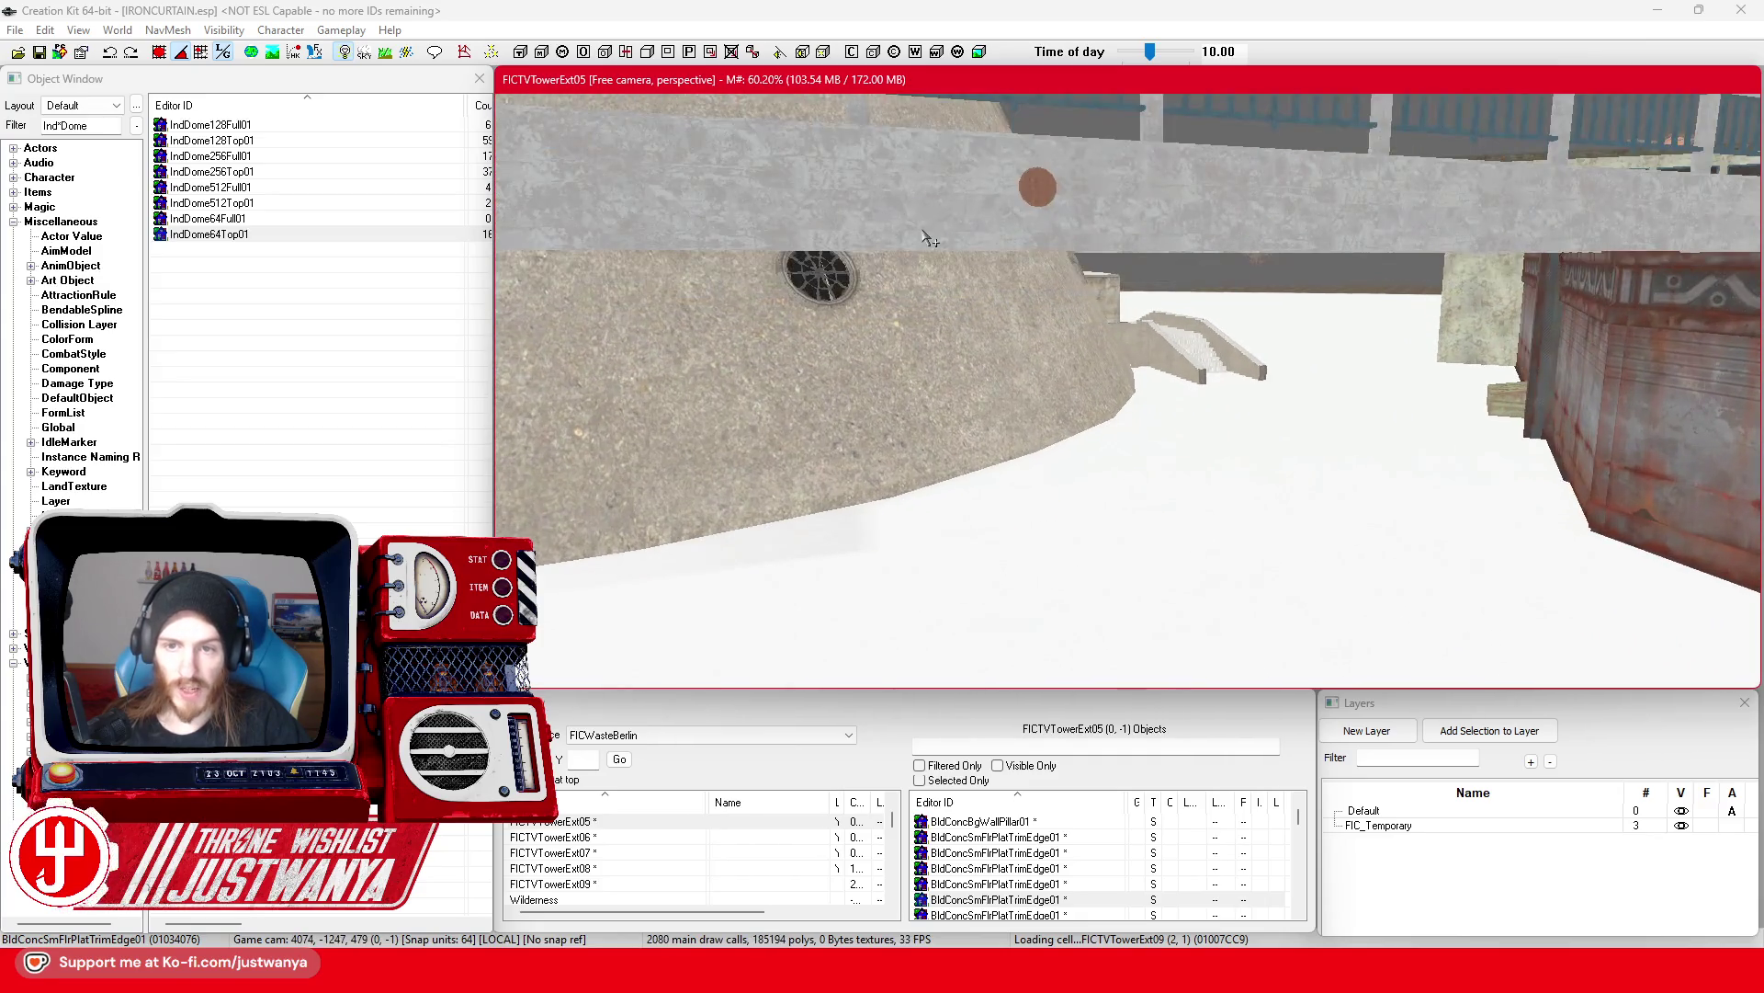
left_click_drag(921, 228, 1137, 306)
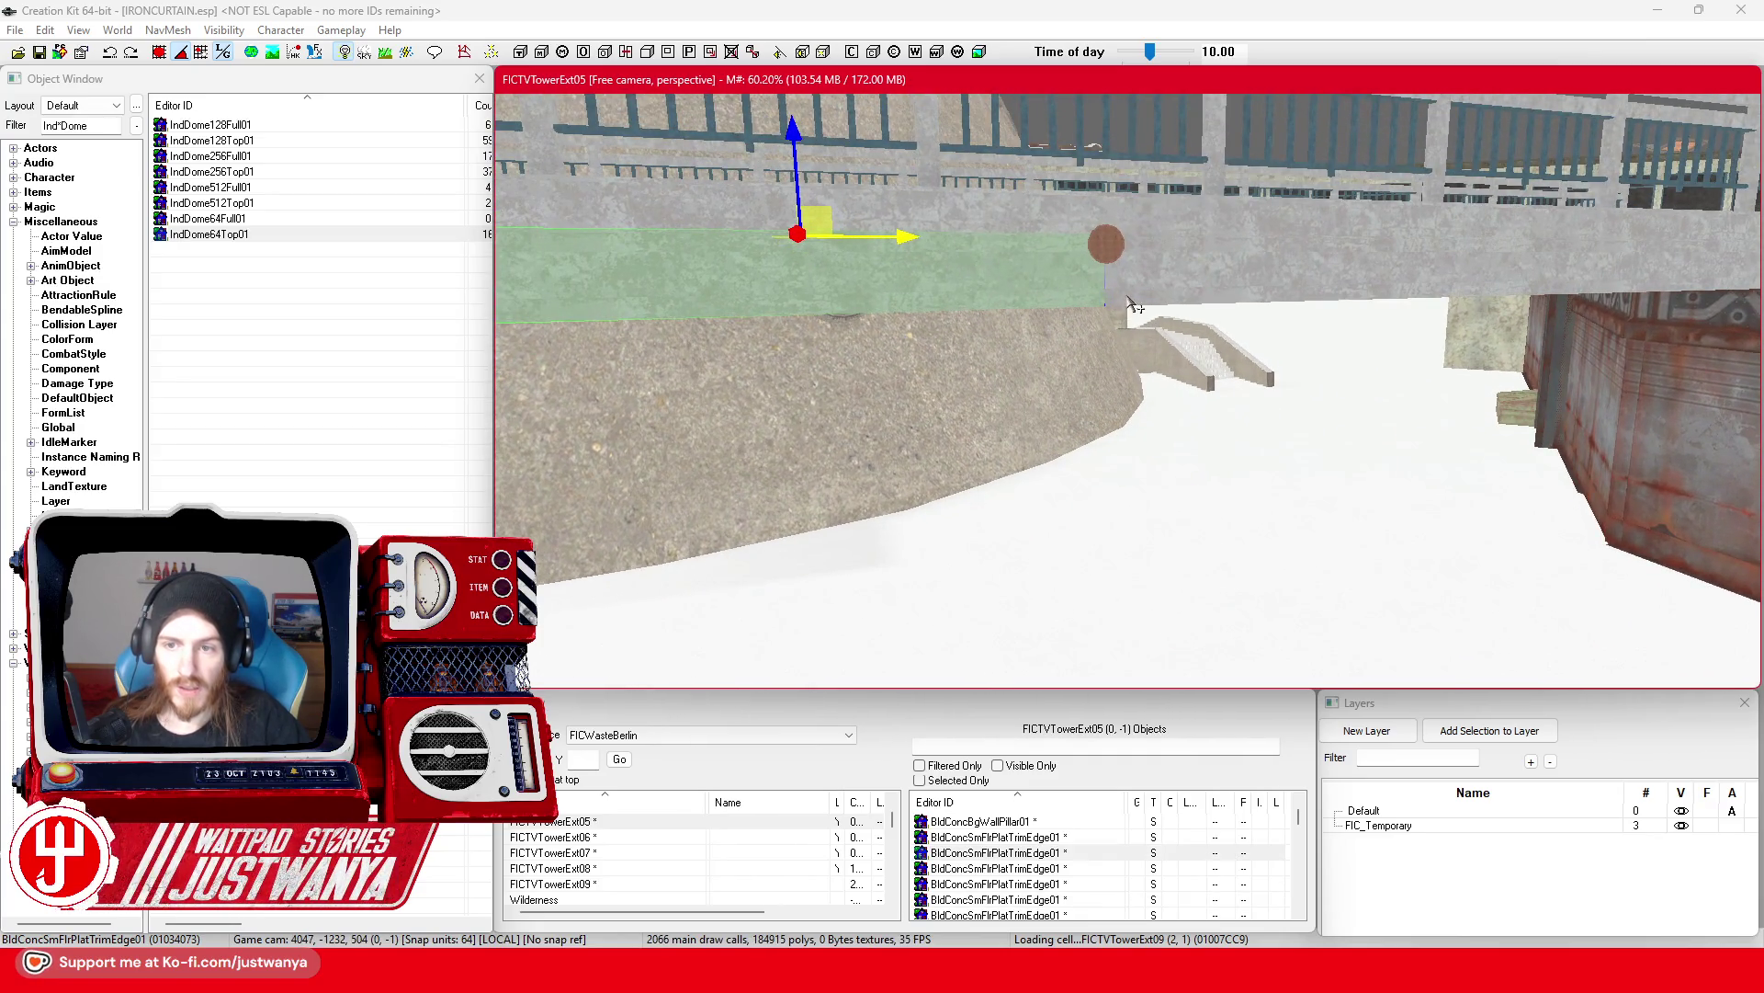
left_click_drag(1217, 135, 1217, 183)
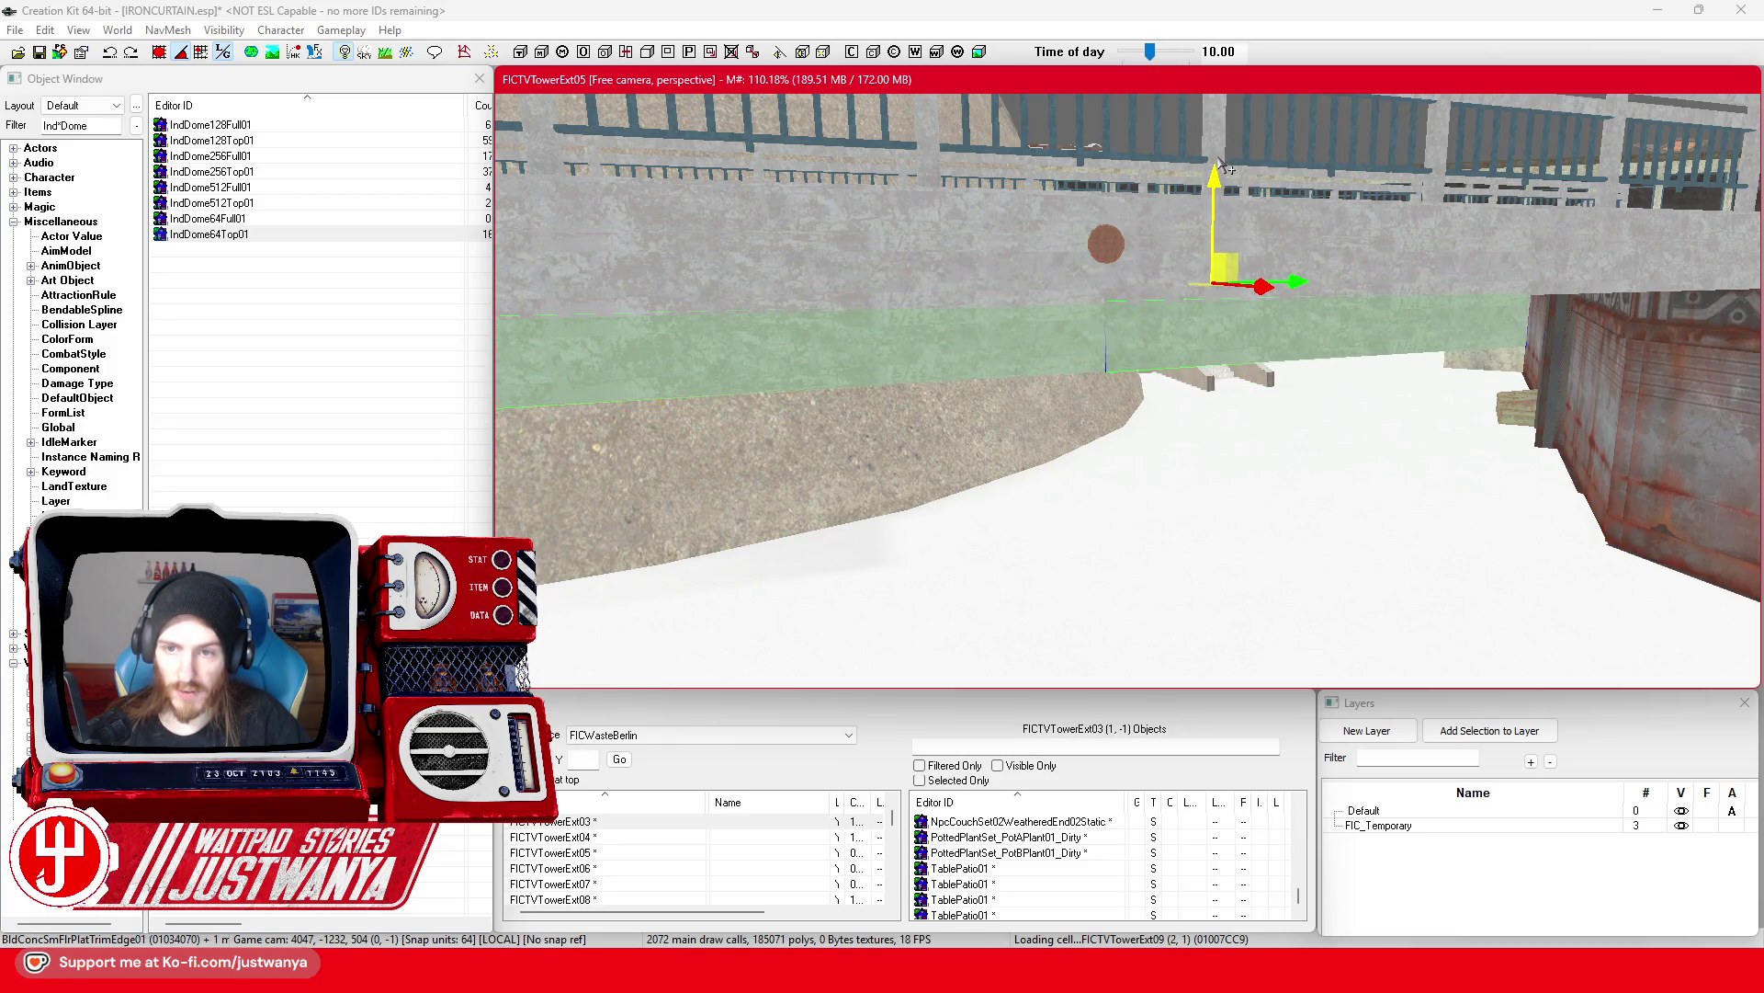
scroll(1195, 216, "up", 3)
mouse_move(1168, 264)
left_mouse_down()
mouse_move(1036, 248)
mouse_move(1077, 260)
left_mouse_up()
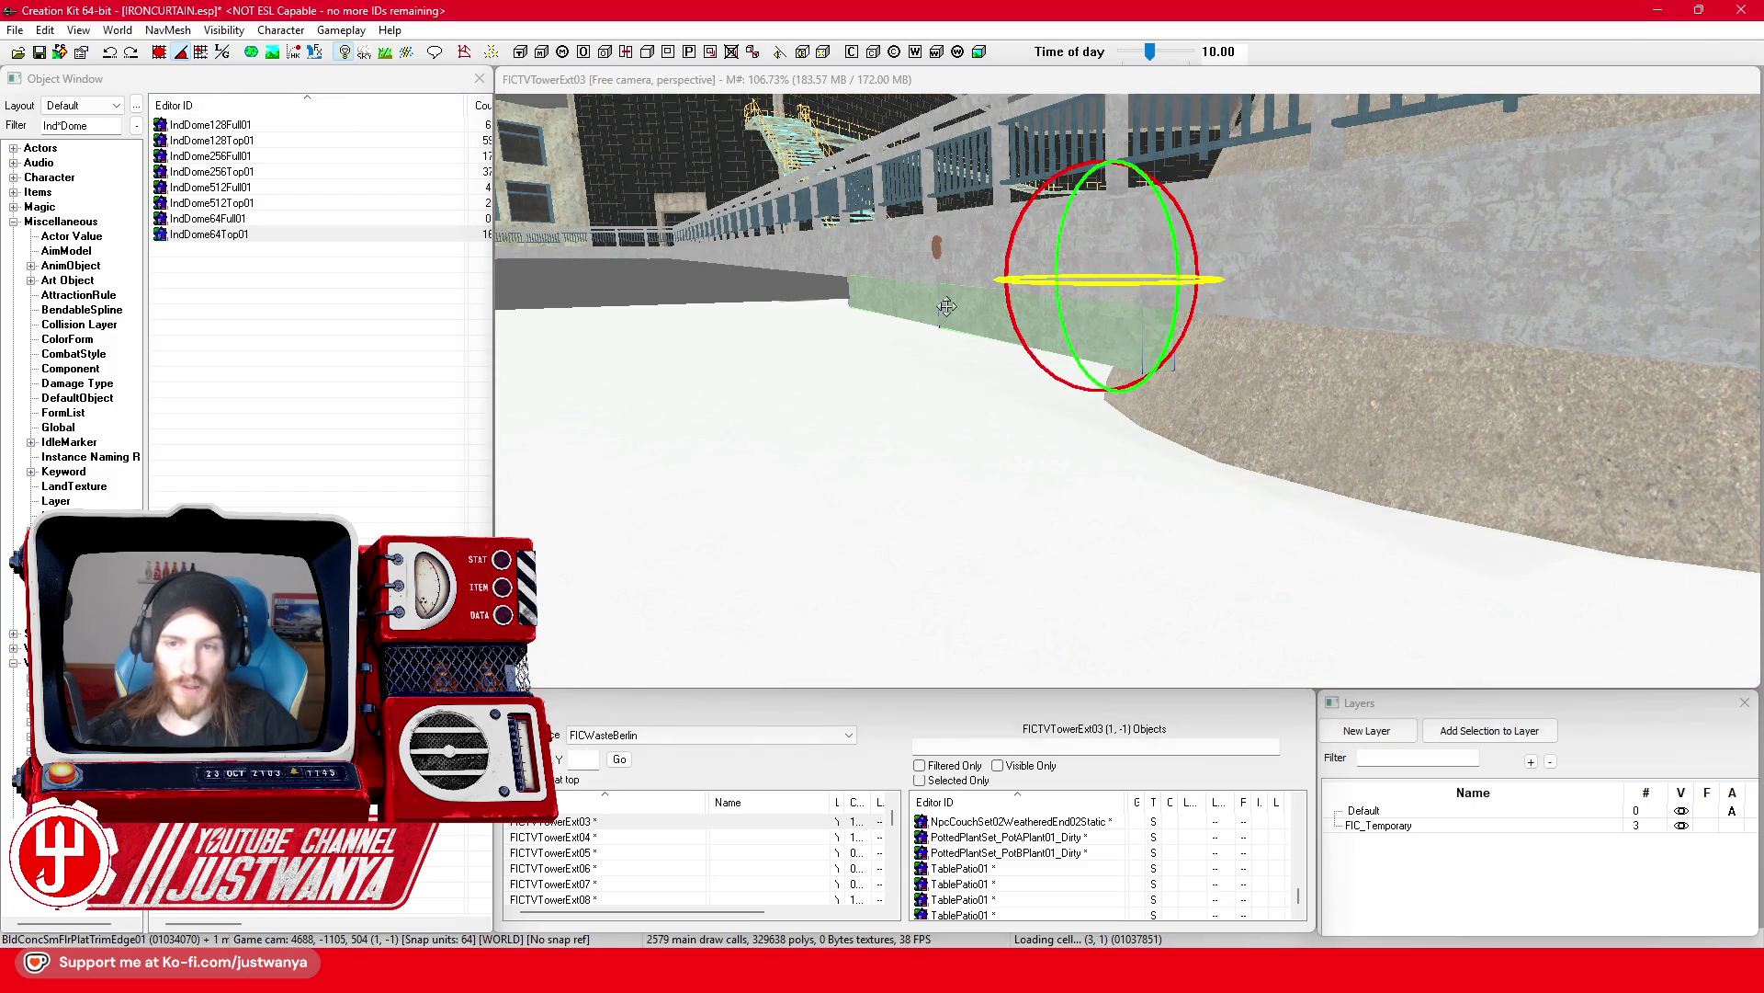
left_click(221, 53)
left_click_drag(1011, 235, 1023, 208)
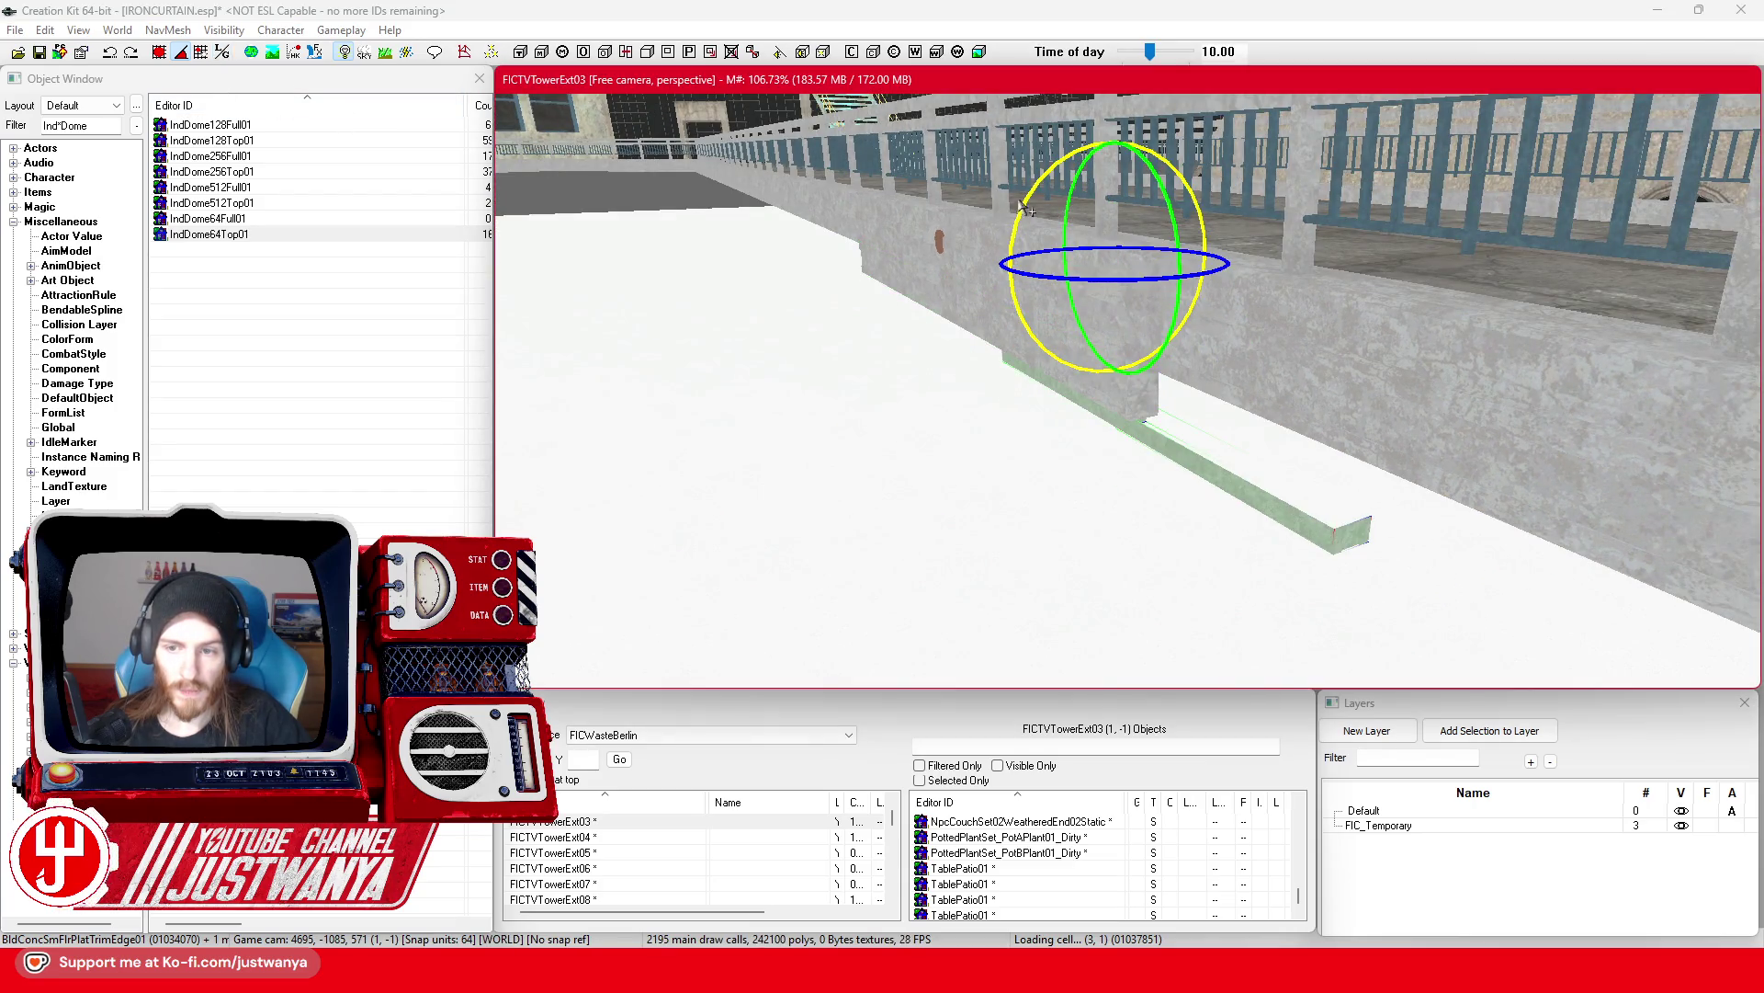
left_click_drag(1266, 269, 1124, 288)
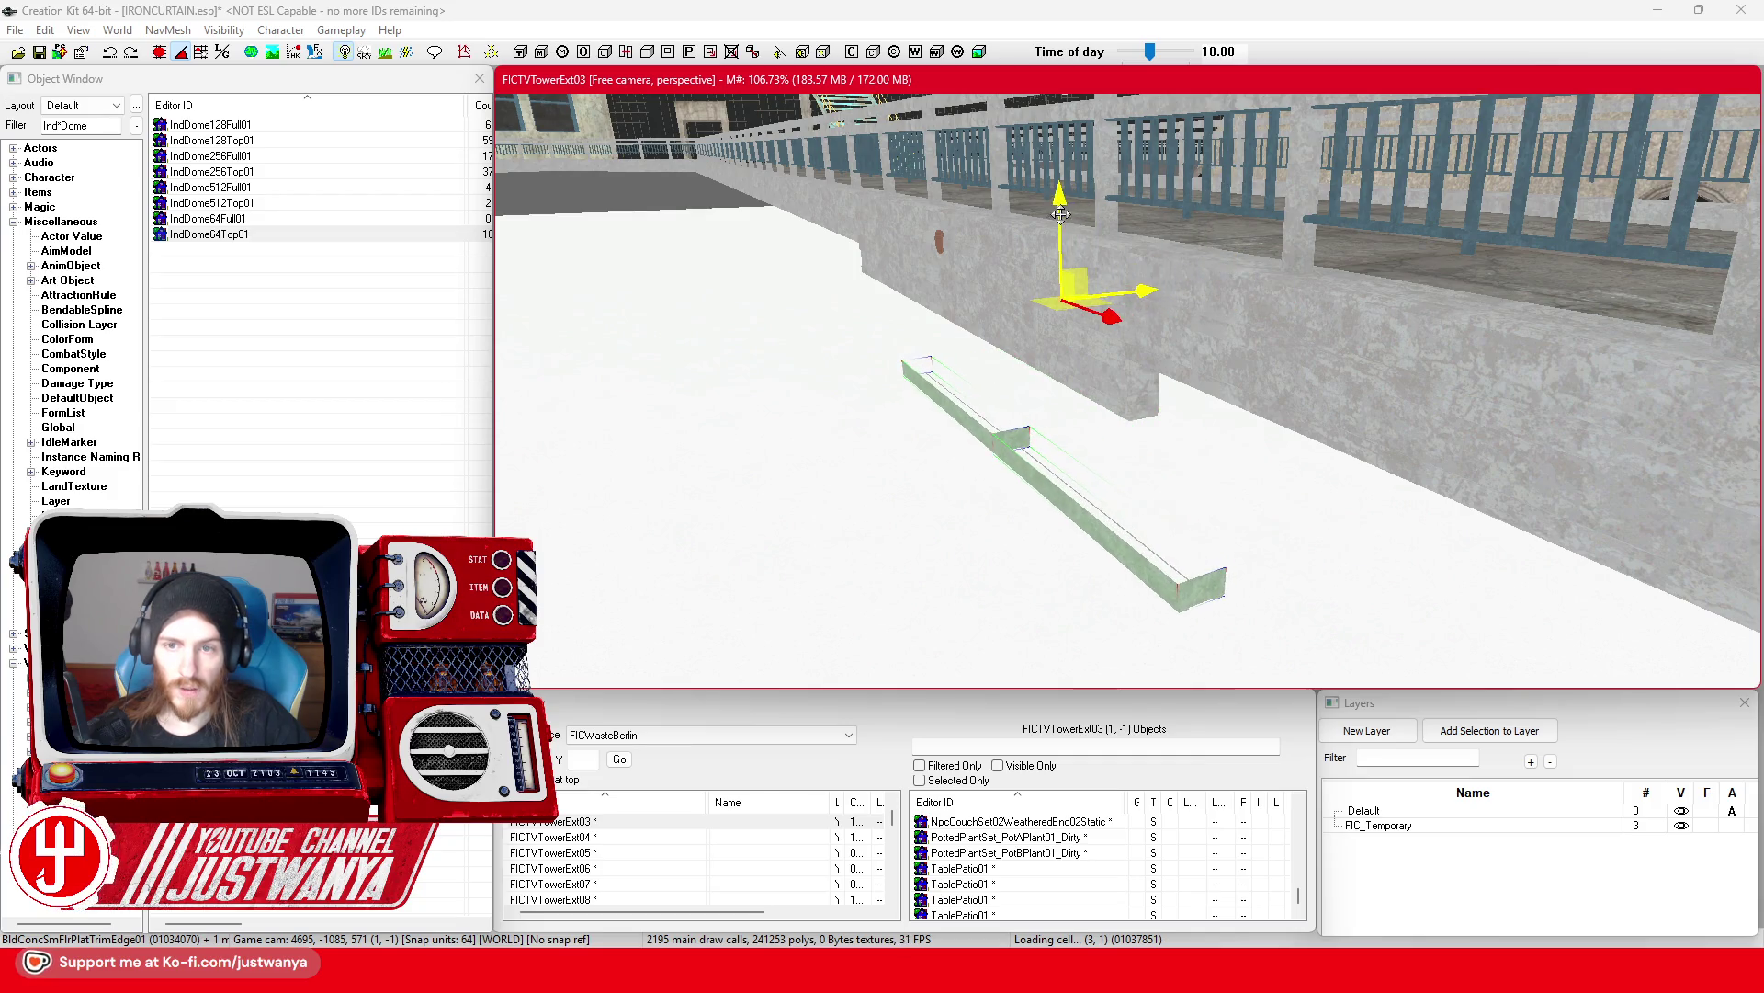
left_click_drag(1061, 213, 1063, 92)
Step: Nudge the trim piece up, toward the wall corner and slightly left until flush
left_click_drag(1145, 424, 1146, 382)
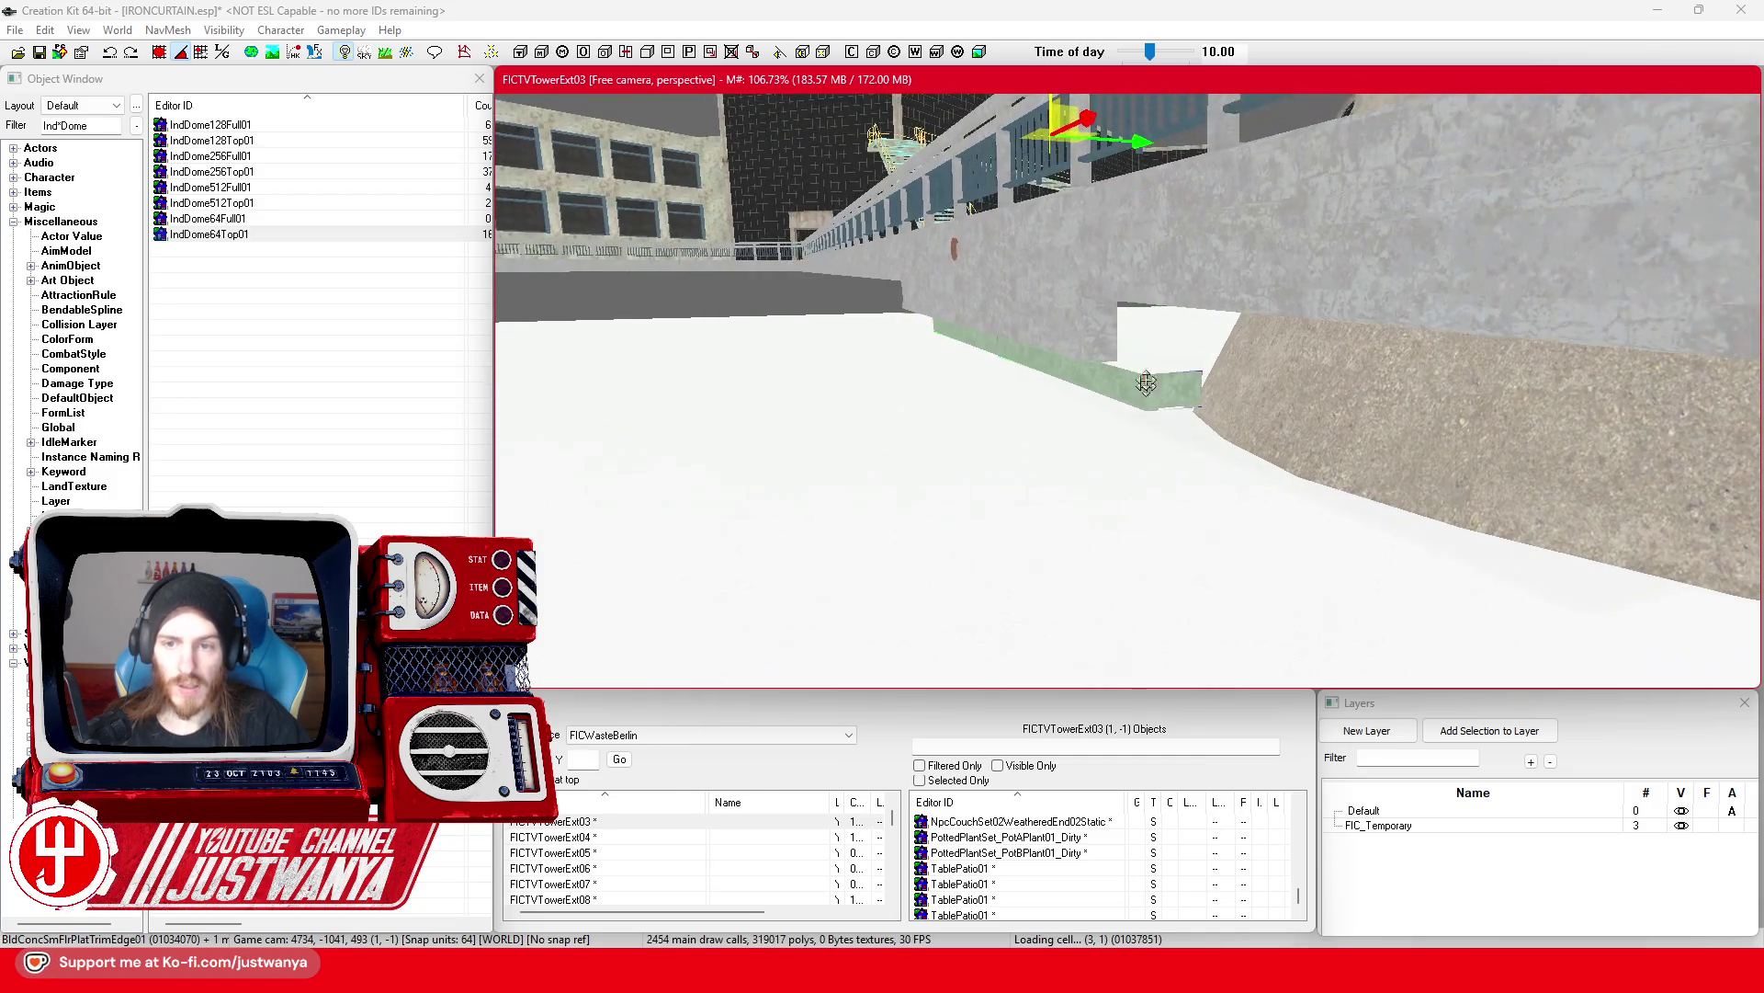
left_click_drag(1048, 124, 1053, 90)
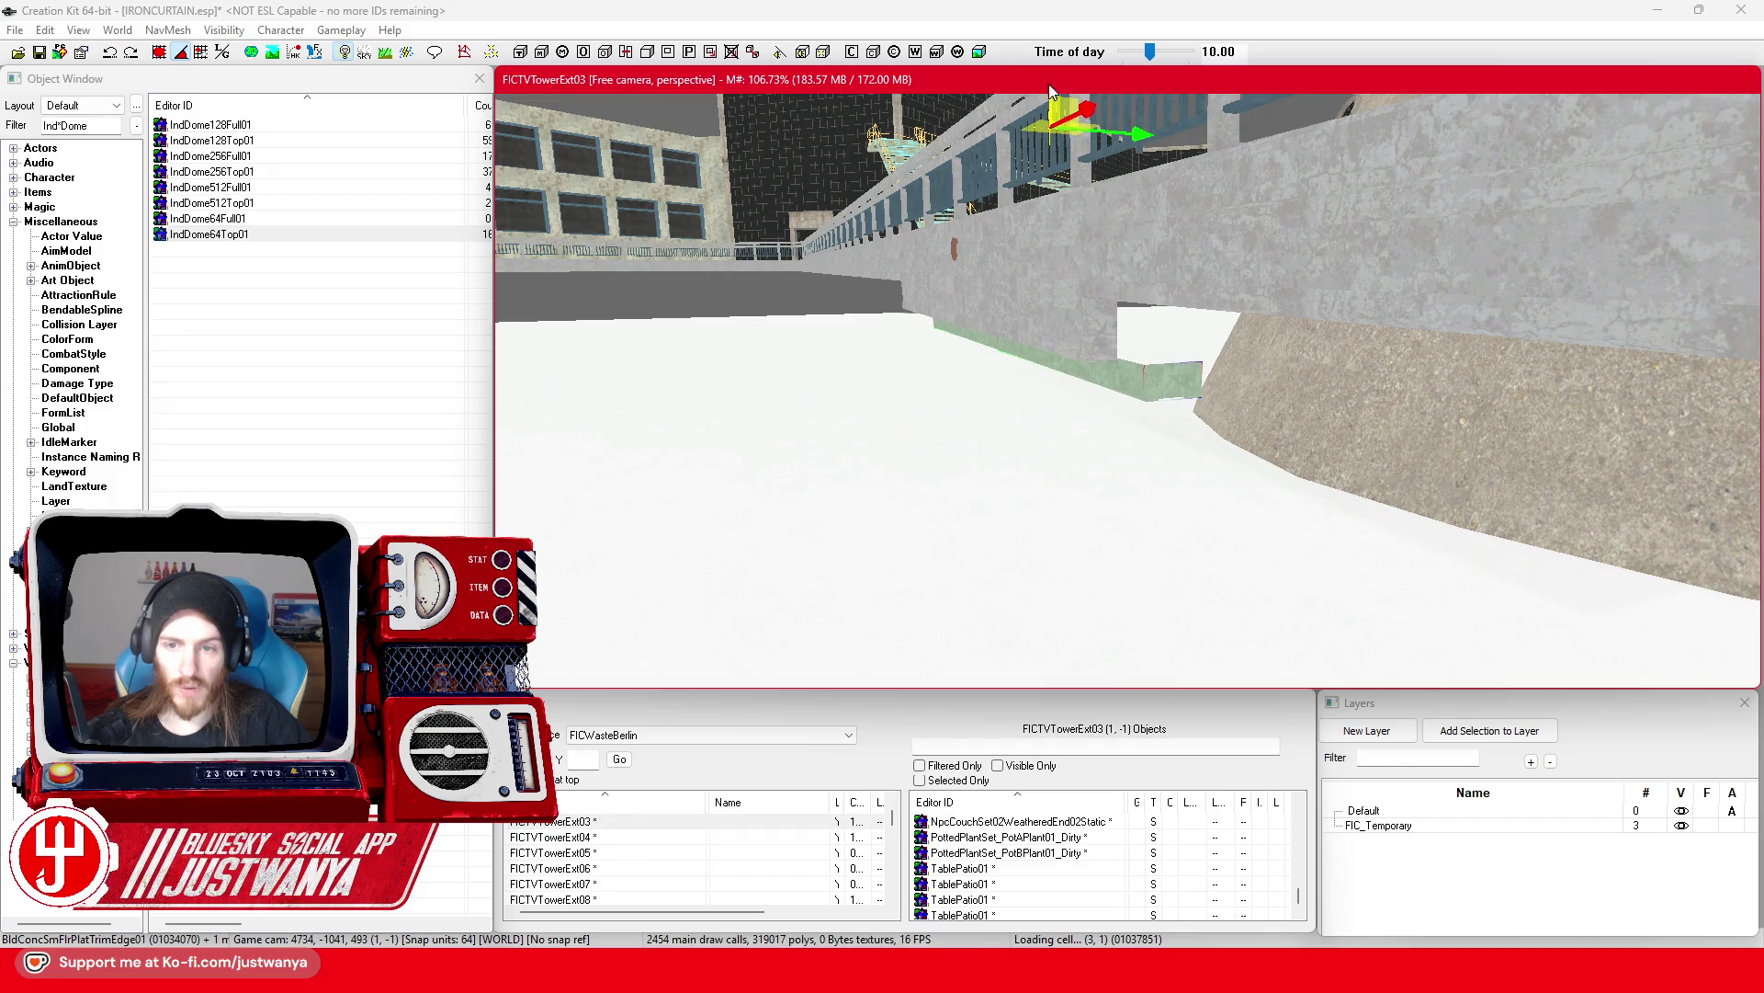
left_click_drag(1143, 136, 918, 172)
left_click_drag(1094, 207, 1087, 209)
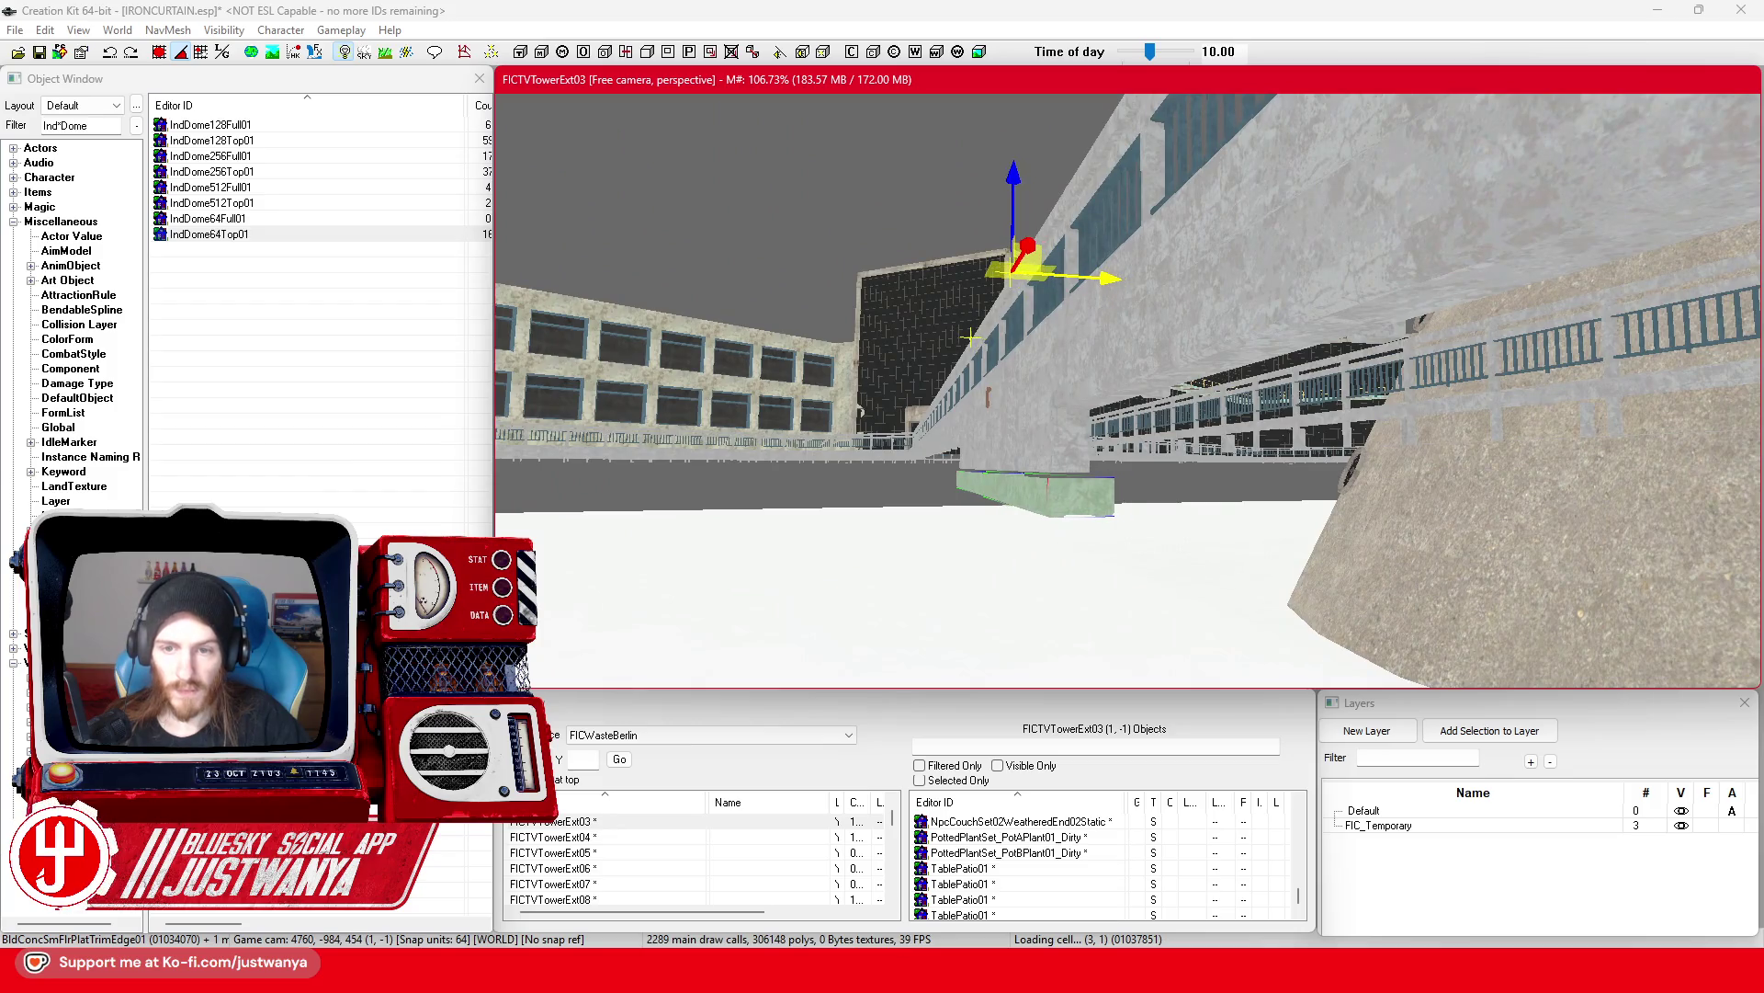
left_click_drag(972, 329, 974, 342)
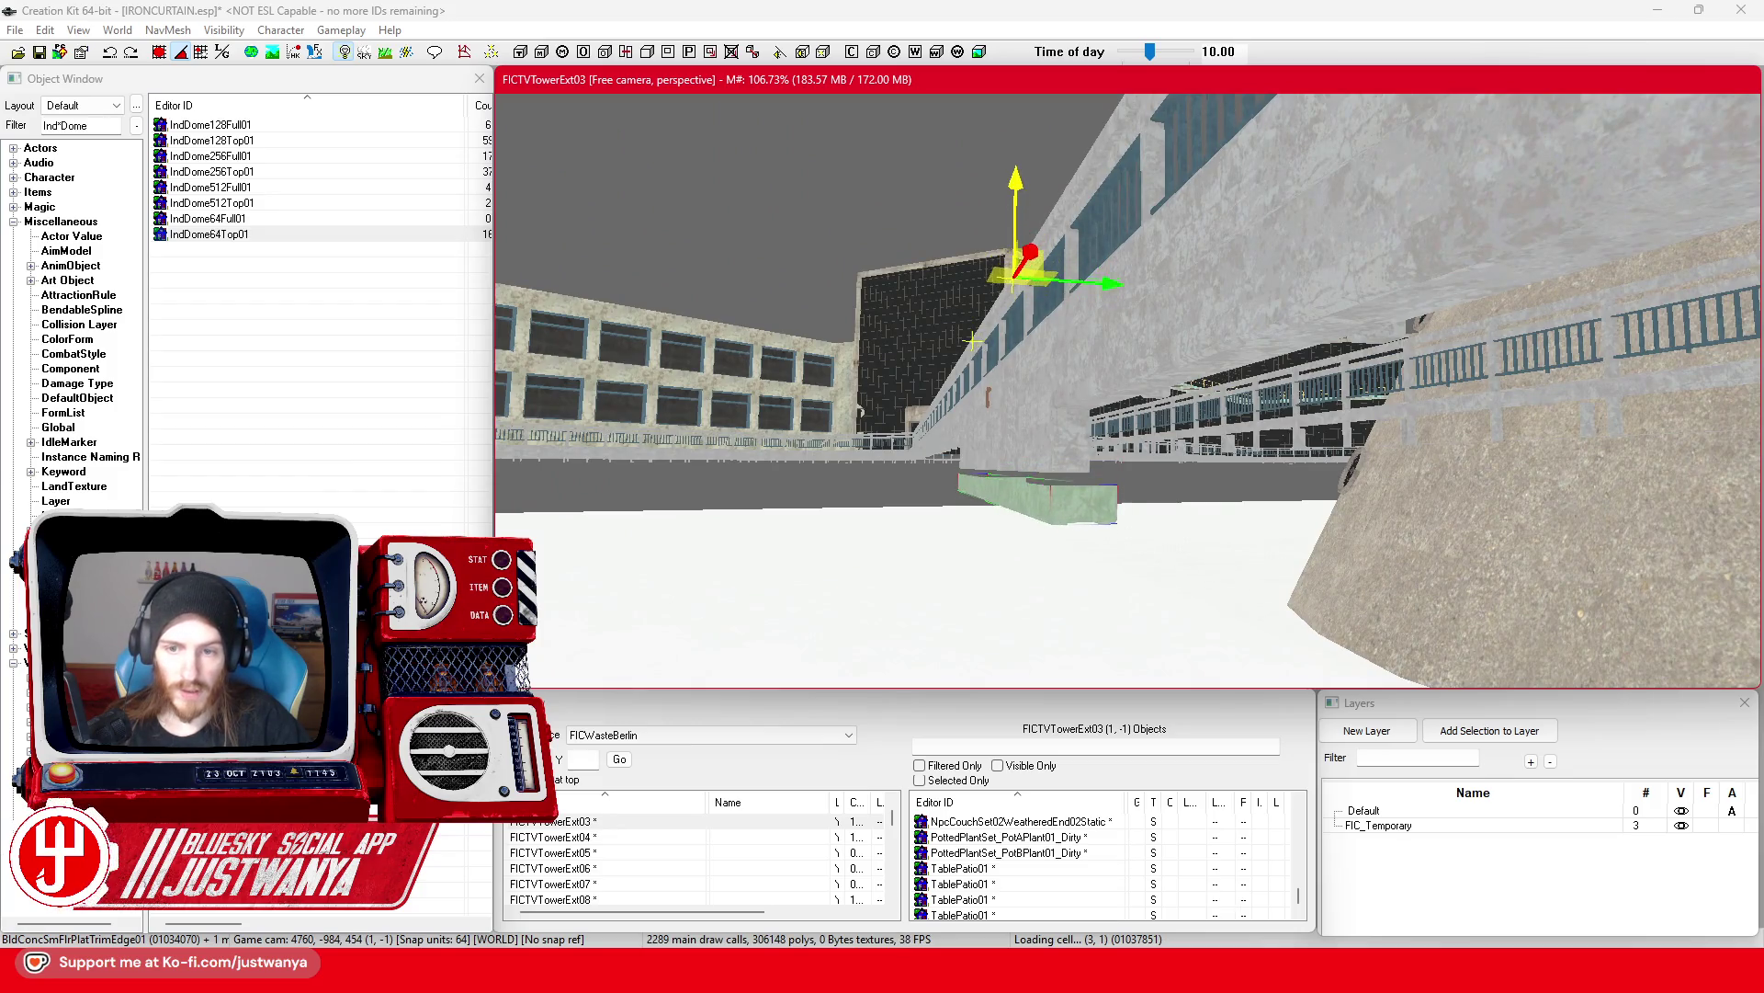
left_click_drag(1022, 158, 1005, 171)
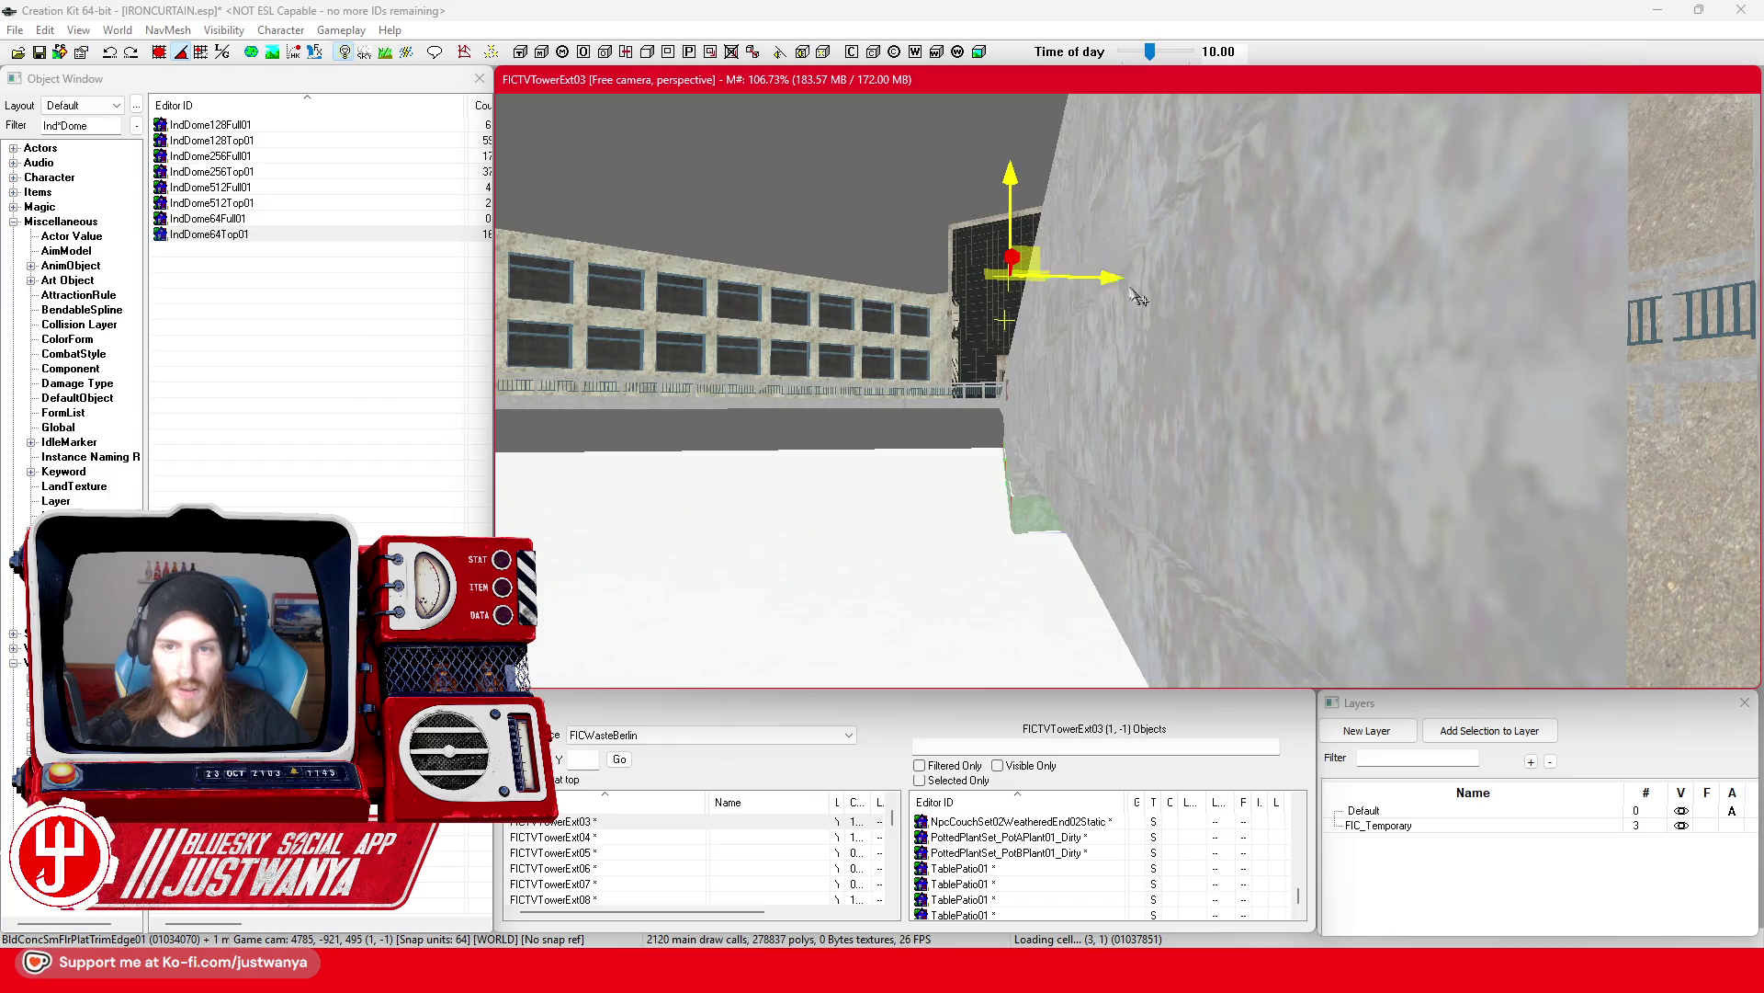
mouse_move(1008, 320)
left_mouse_down()
mouse_move(1029, 366)
mouse_move(1160, 365)
left_mouse_up()
Step: Turn the view past the bridge railing into the FICTVTowerExt03 terrace area
scroll(1159, 365, "down", 2)
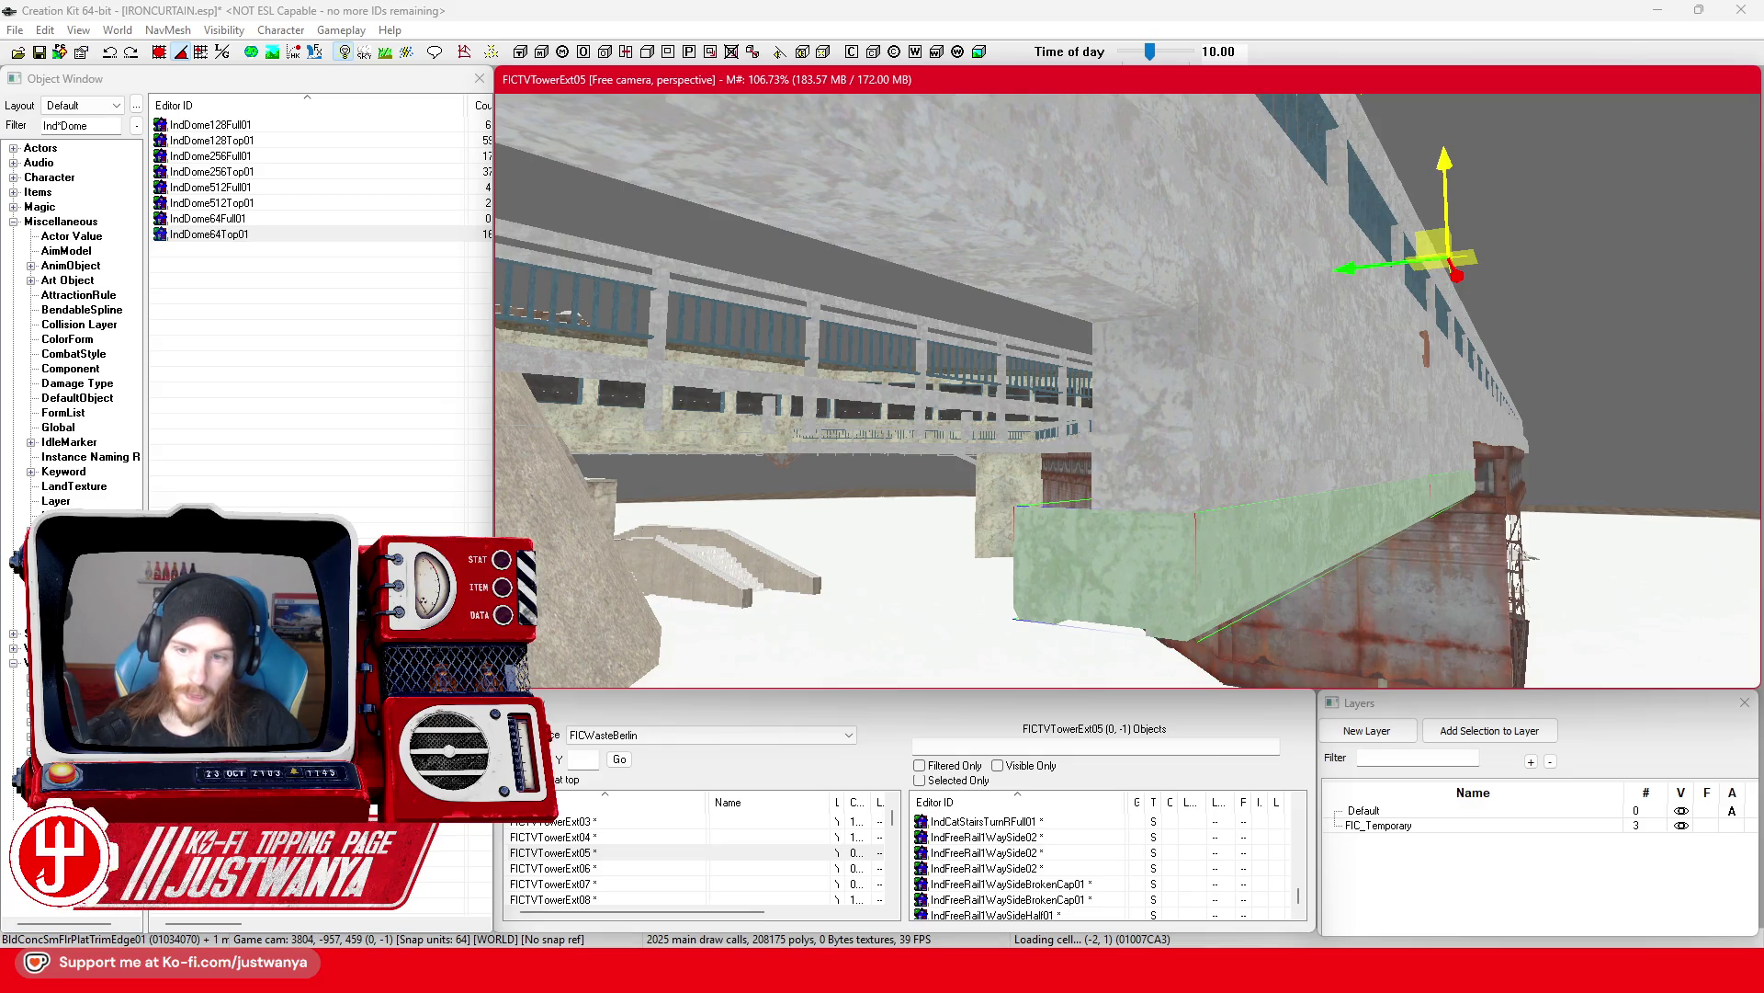
mouse_move(1385, 441)
left_mouse_down()
mouse_move(1417, 450)
mouse_move(1359, 488)
left_mouse_up()
scroll(1114, 409, "up", 5)
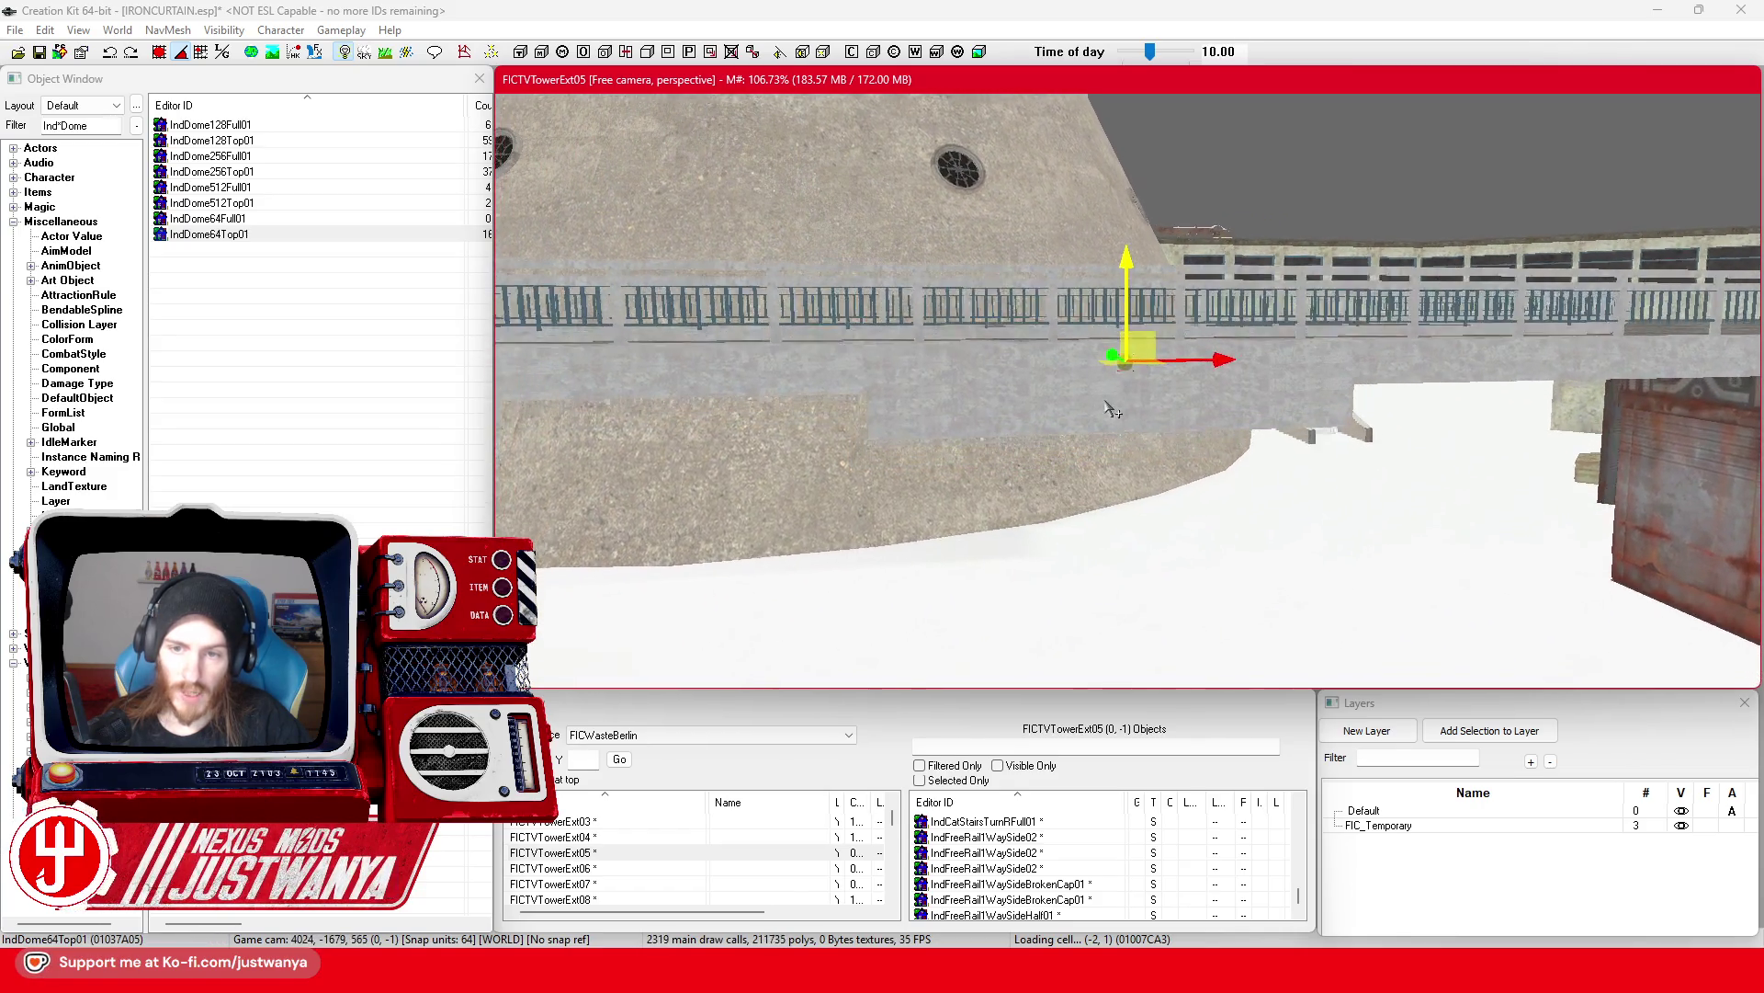
scroll(1114, 409, "up", 1)
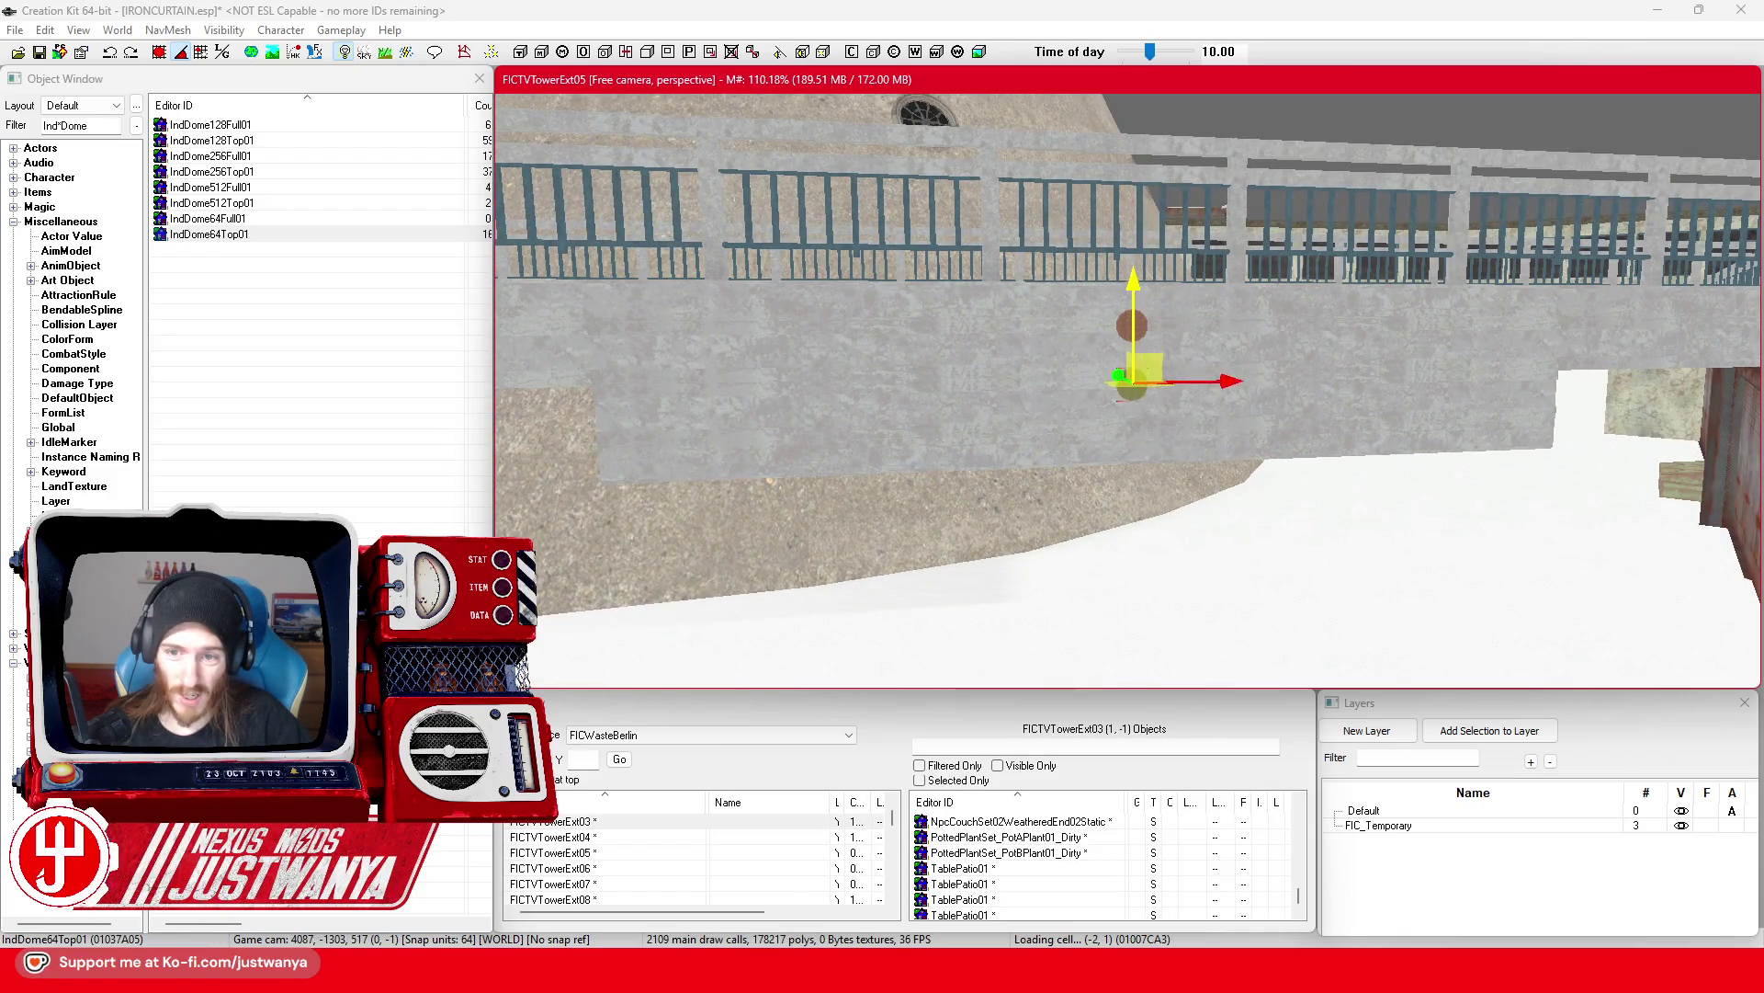
scroll(1162, 510, "down", 4)
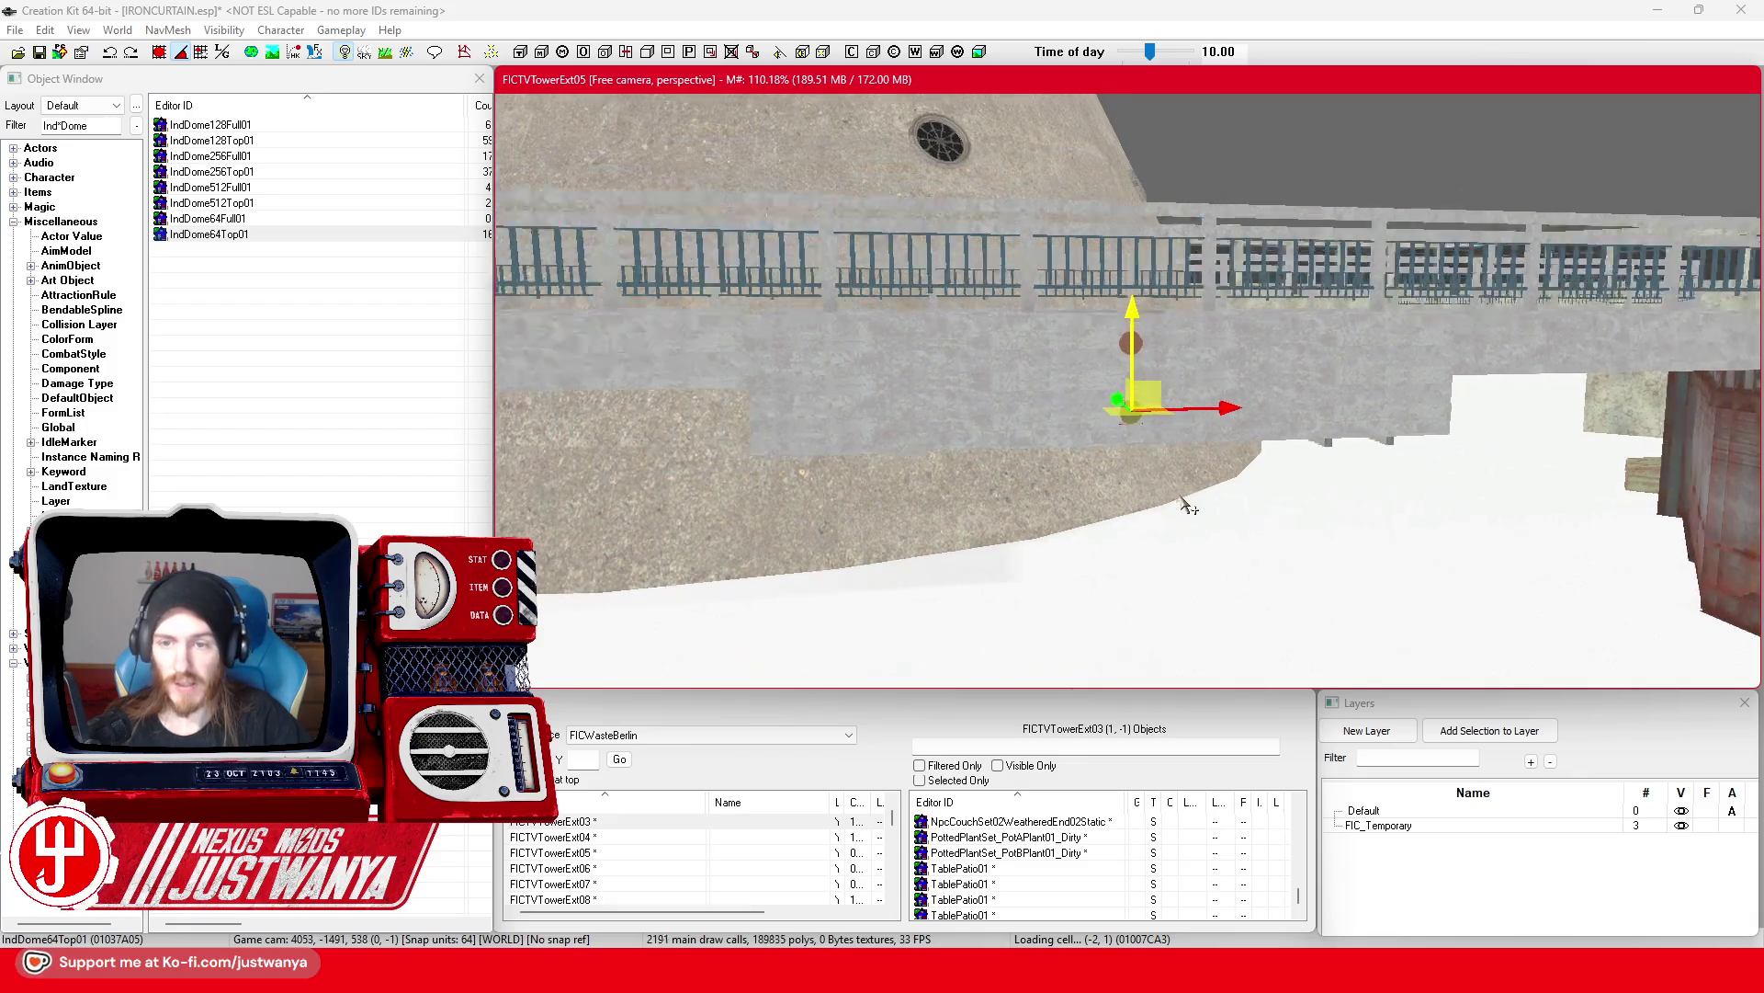
scroll(1163, 510, "down", 5)
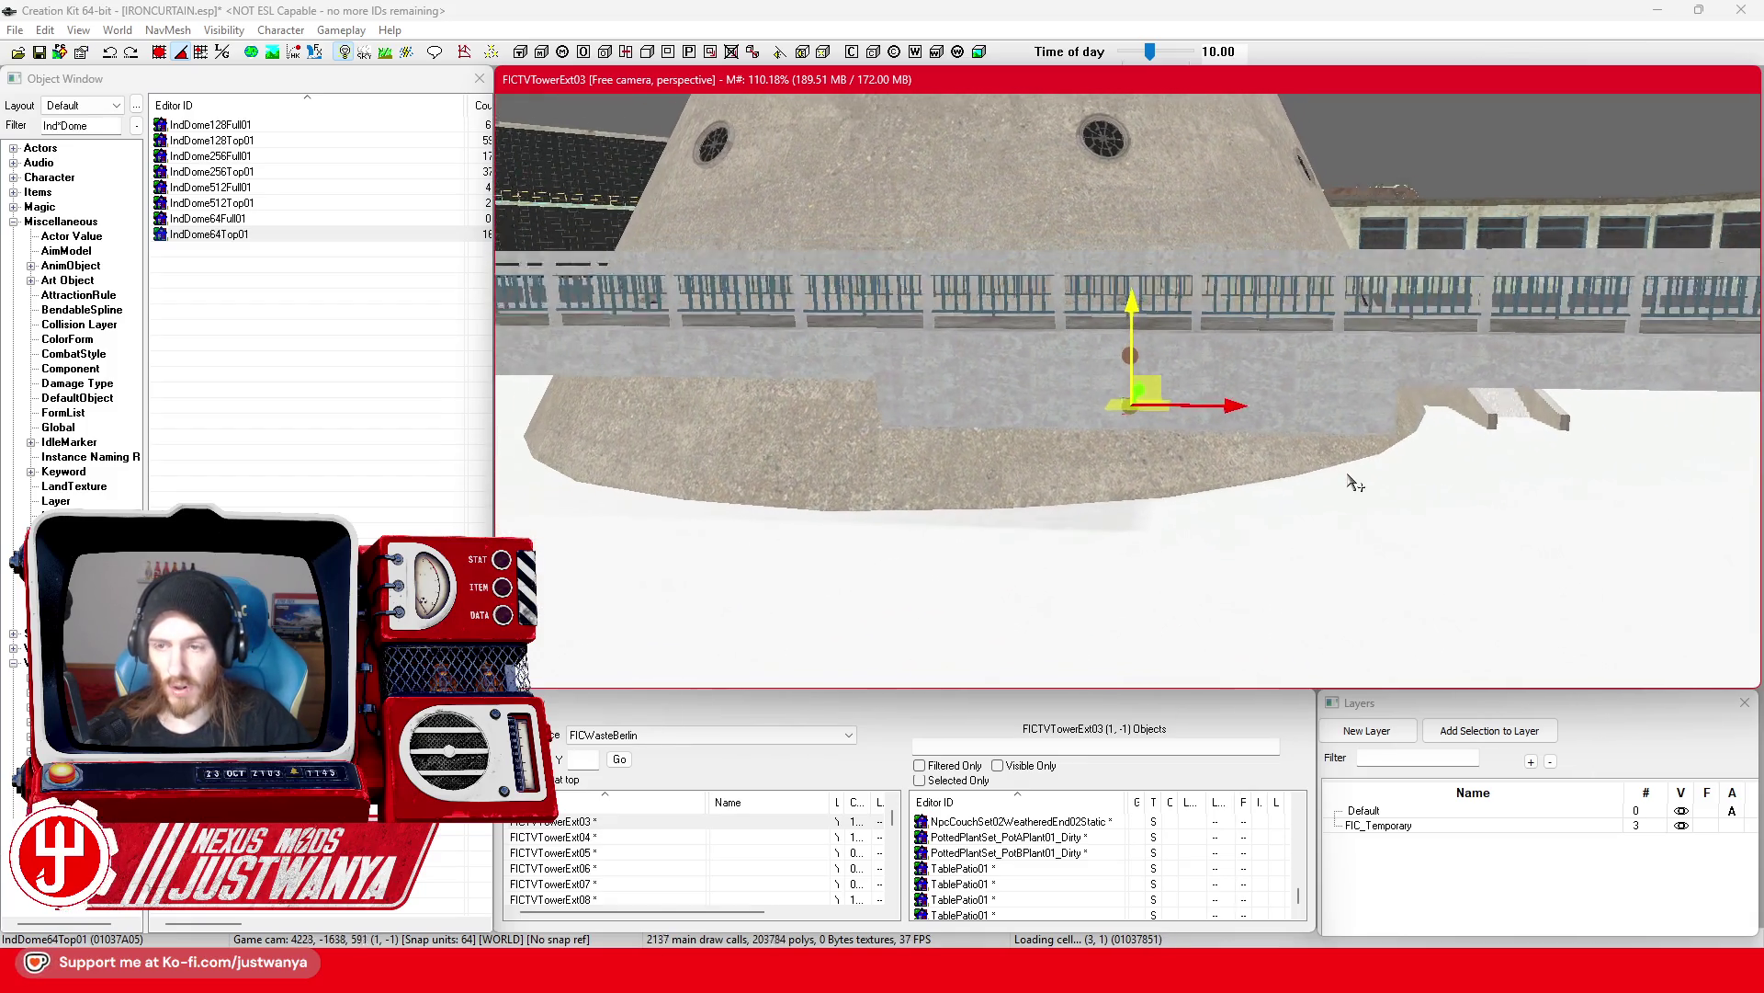
scroll(1148, 485, "down", 5)
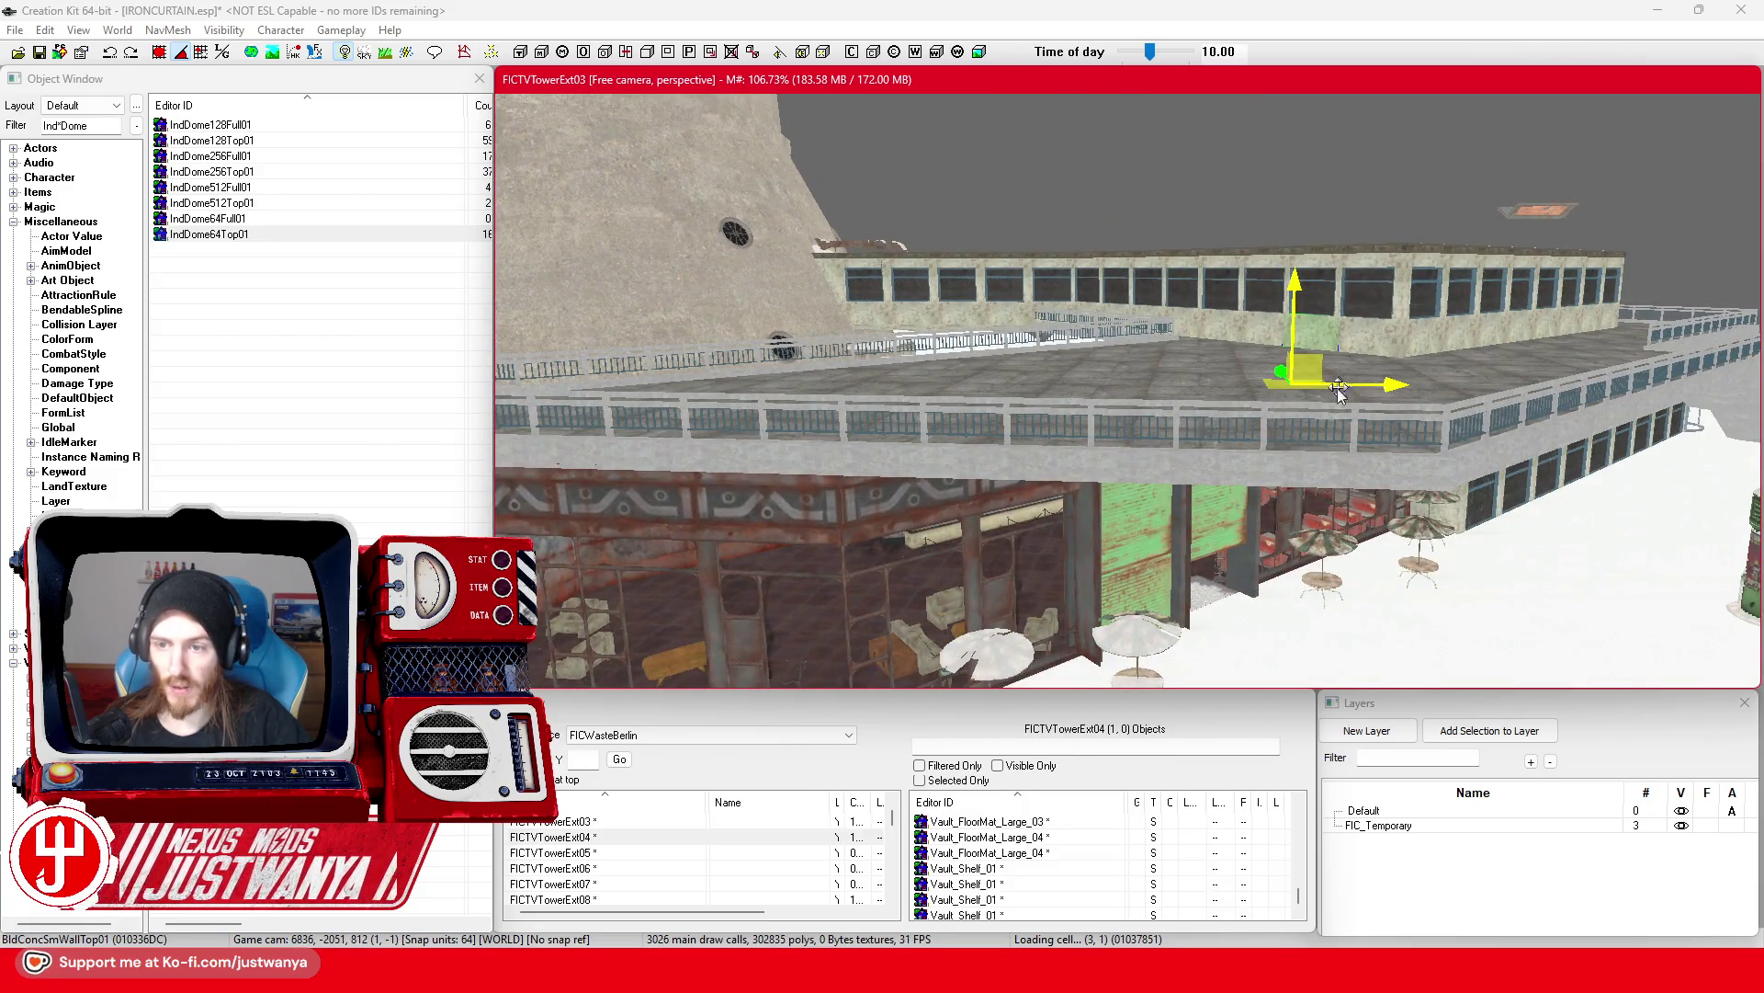
Step: Center on the green wall panel, slide it sideways and lower it beneath the terrace railings
scroll(1348, 383, "down", 5)
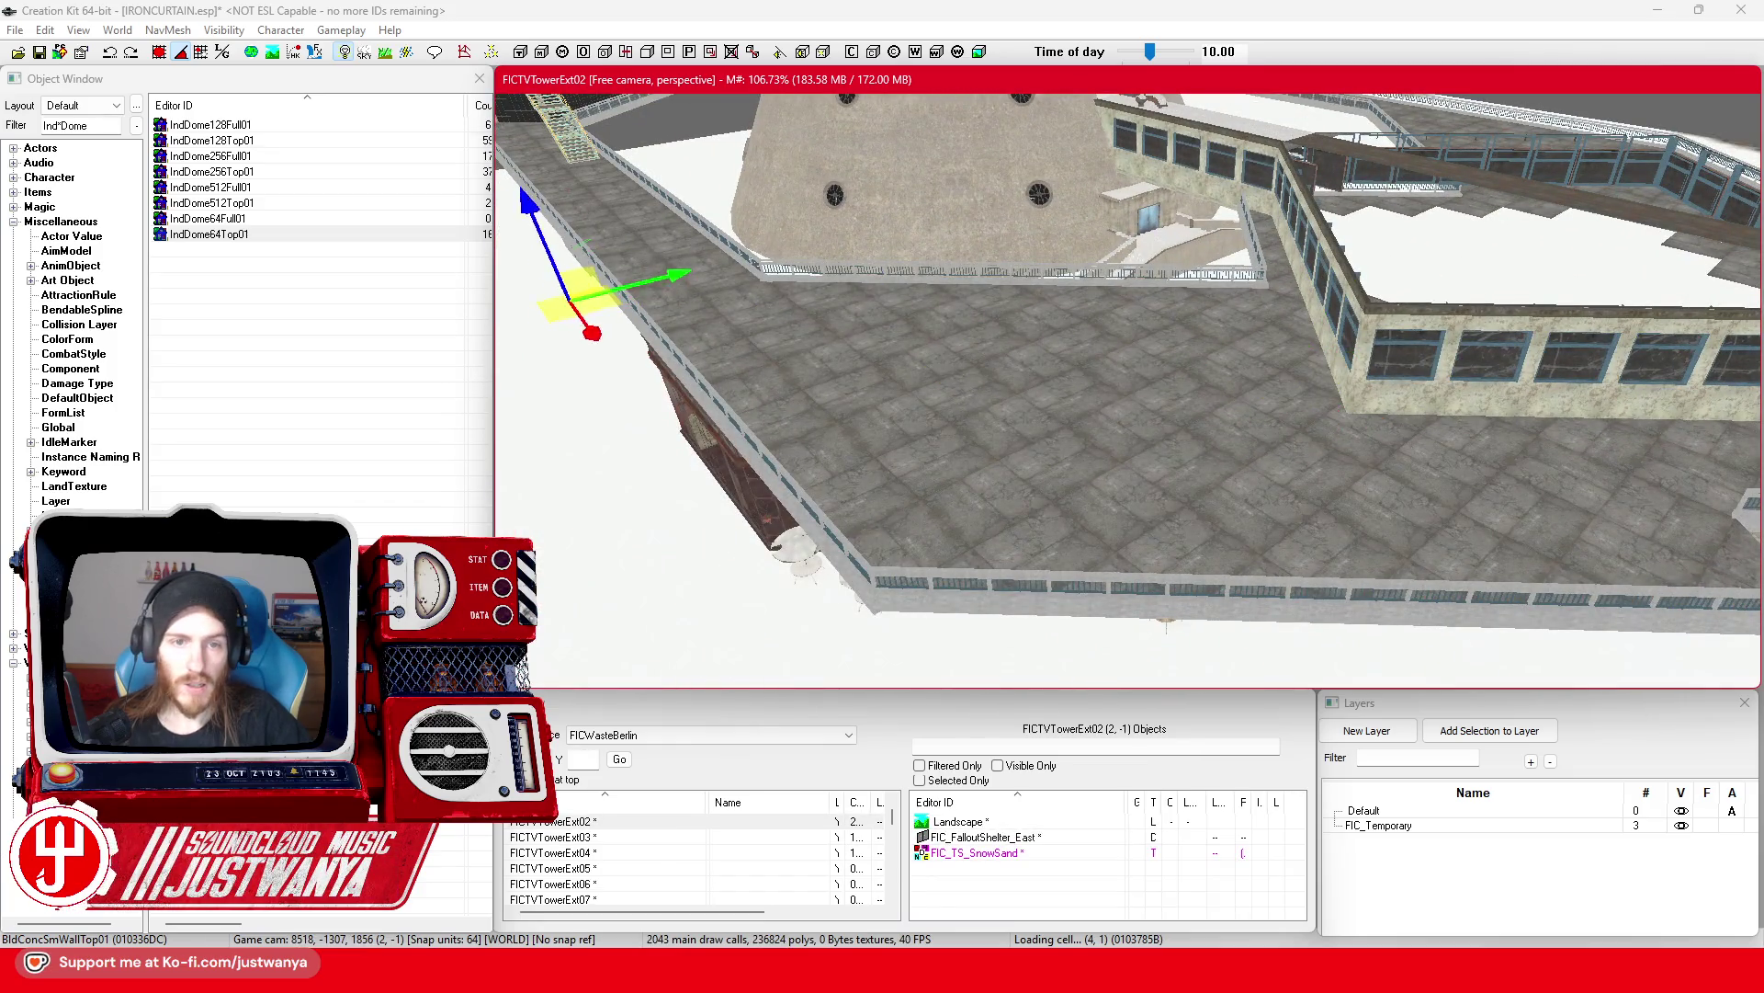
key("c")
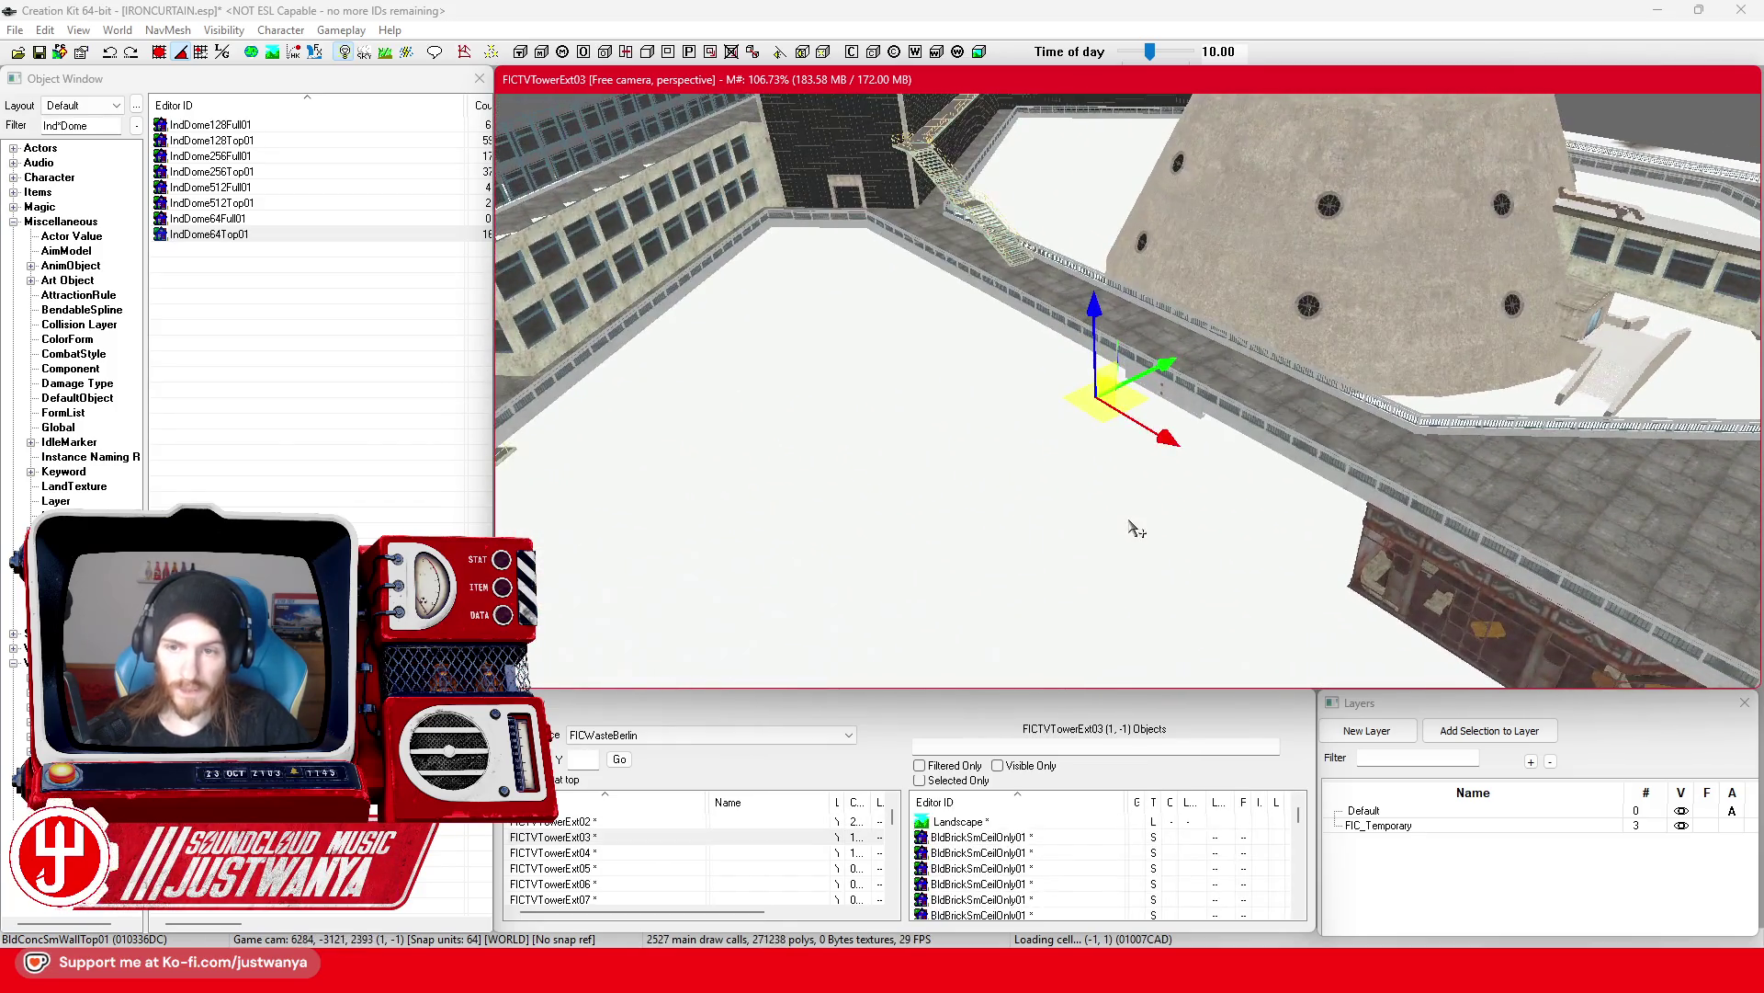
scroll(1144, 530, "down", 5)
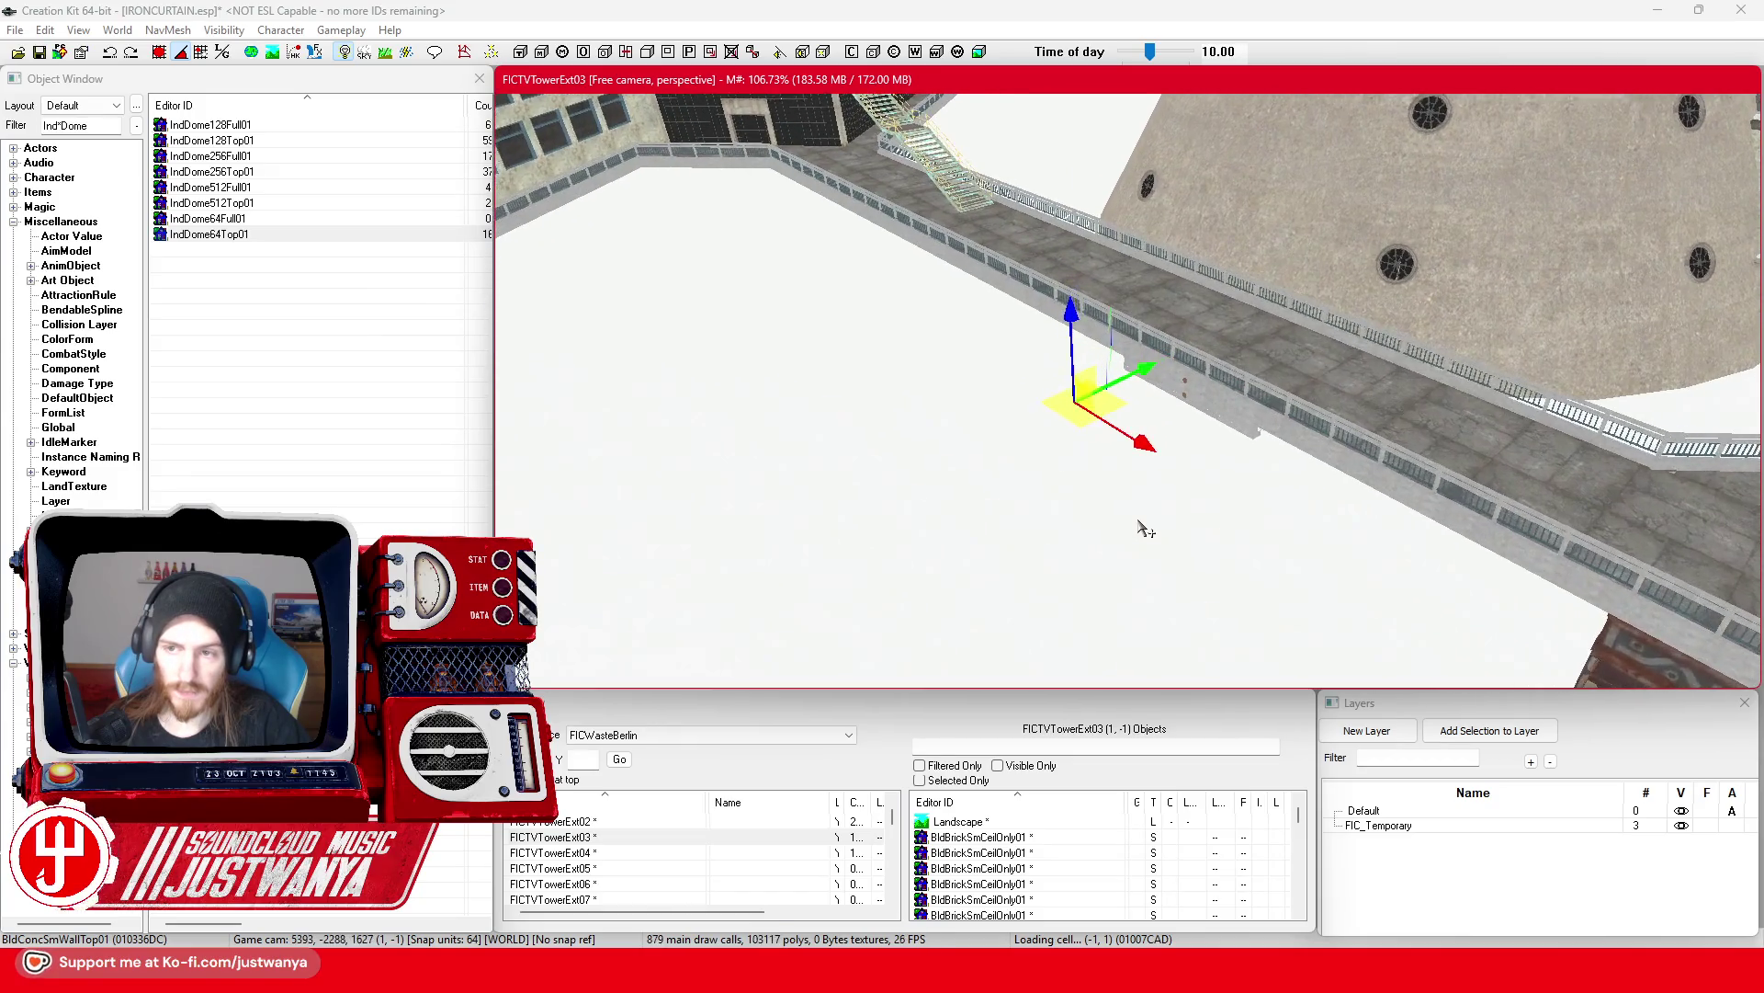
scroll(1144, 528, "up", 6)
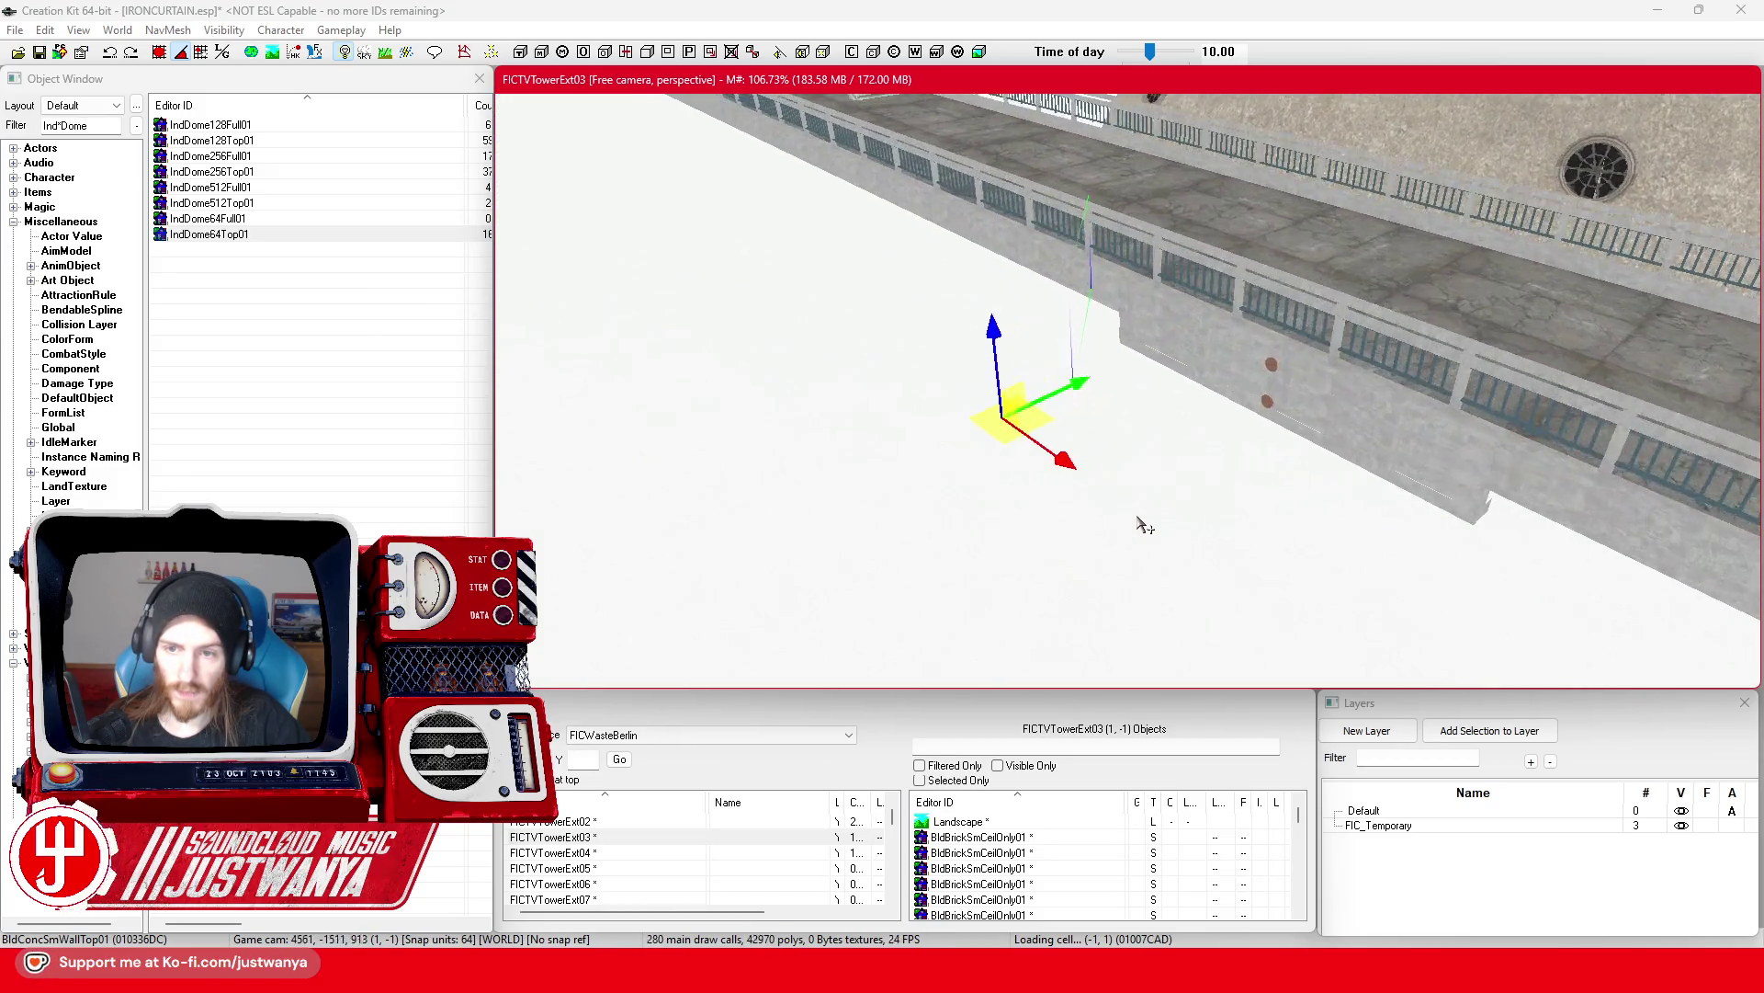
key("2")
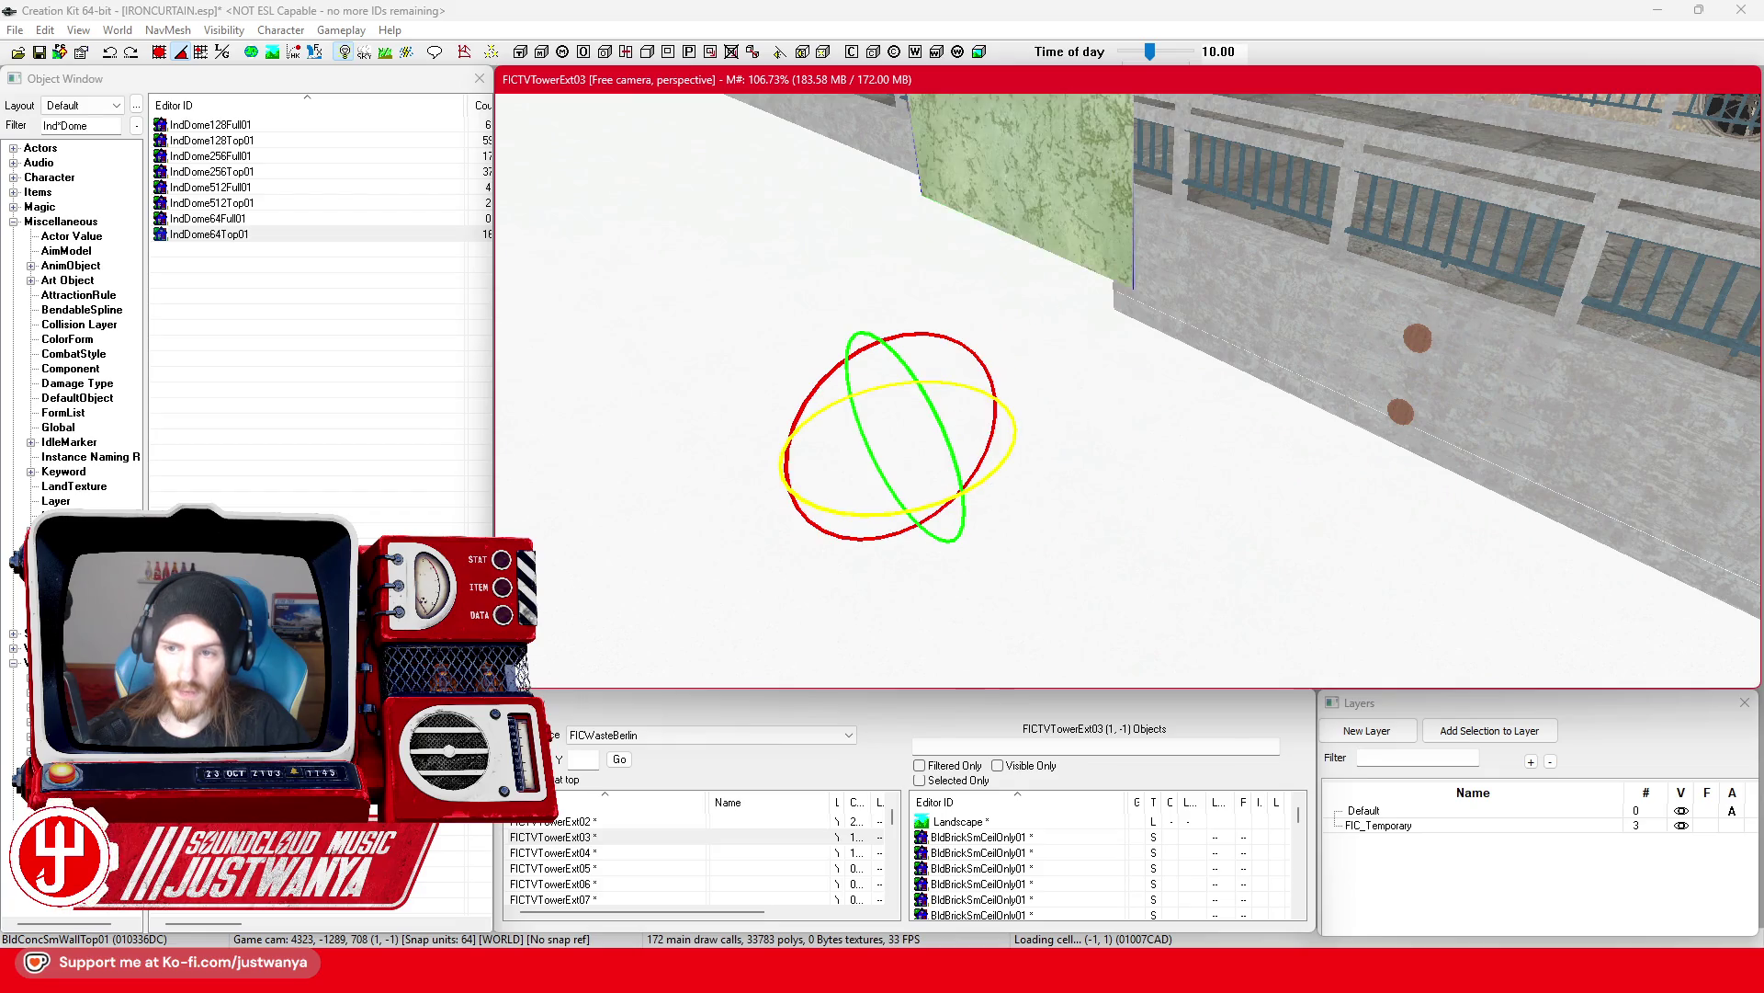
key("1")
mouse_move(977, 410)
left_mouse_down()
mouse_move(1174, 315)
mouse_move(1078, 364)
left_mouse_up()
left_click_drag(995, 301, 1020, 434)
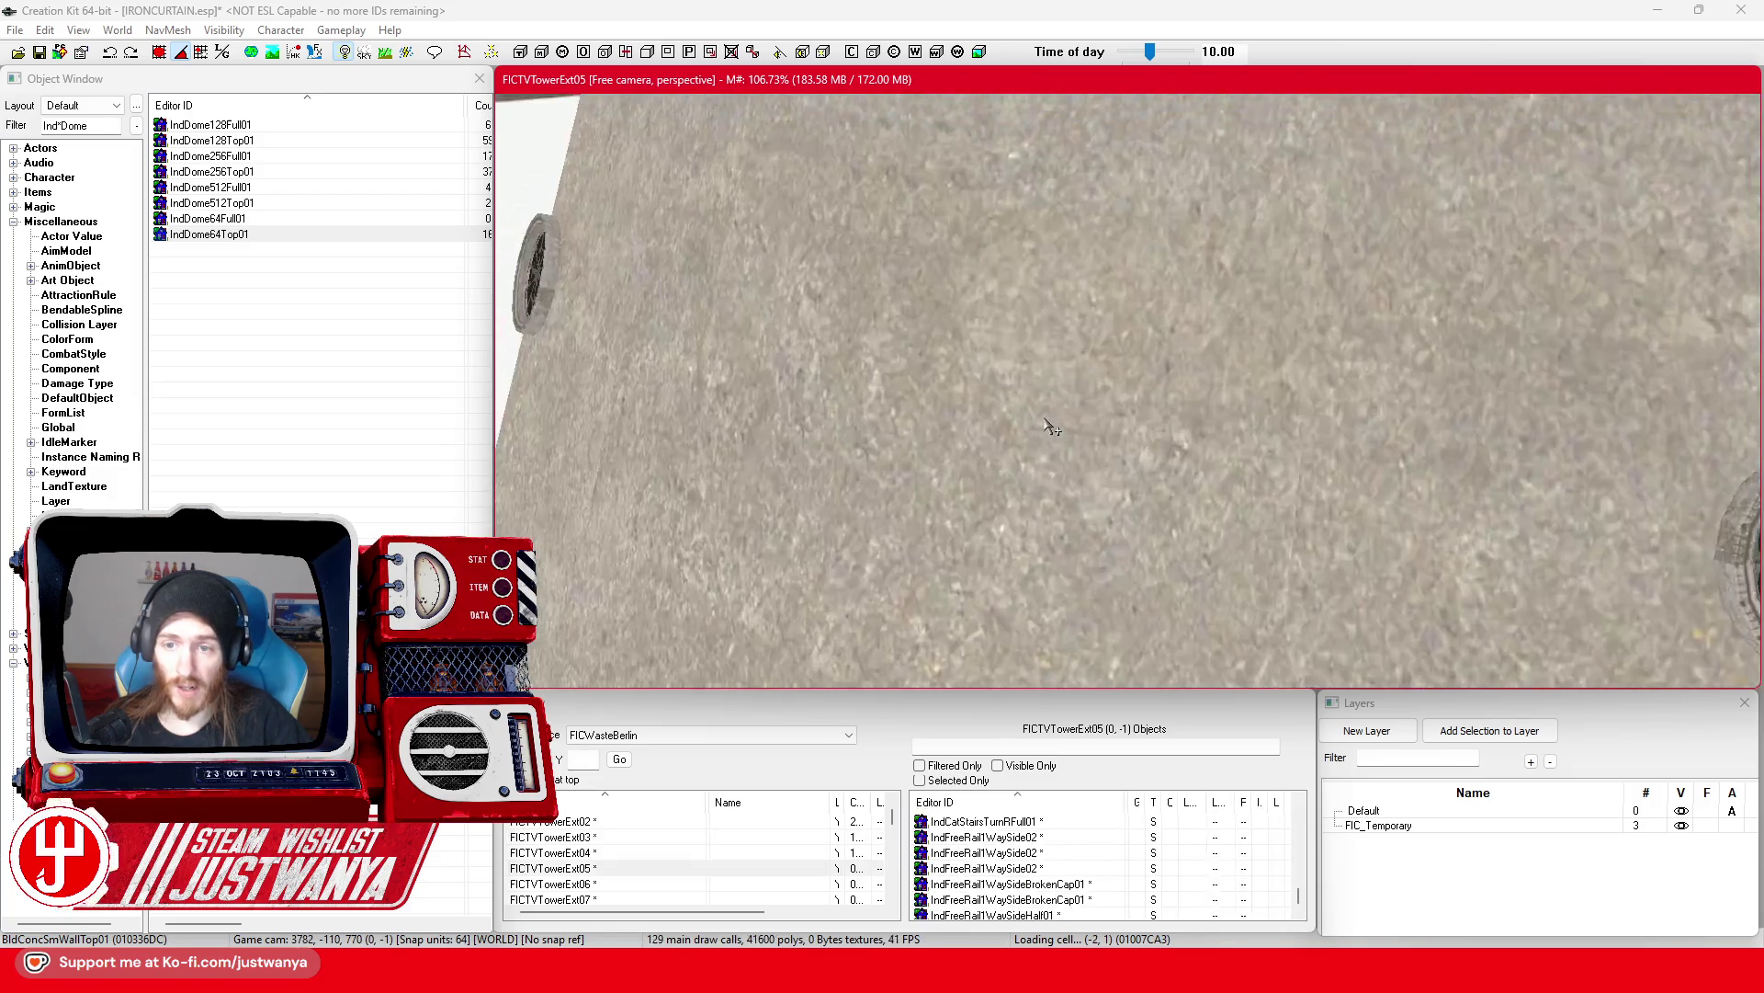
scroll(1051, 427, "down", 10)
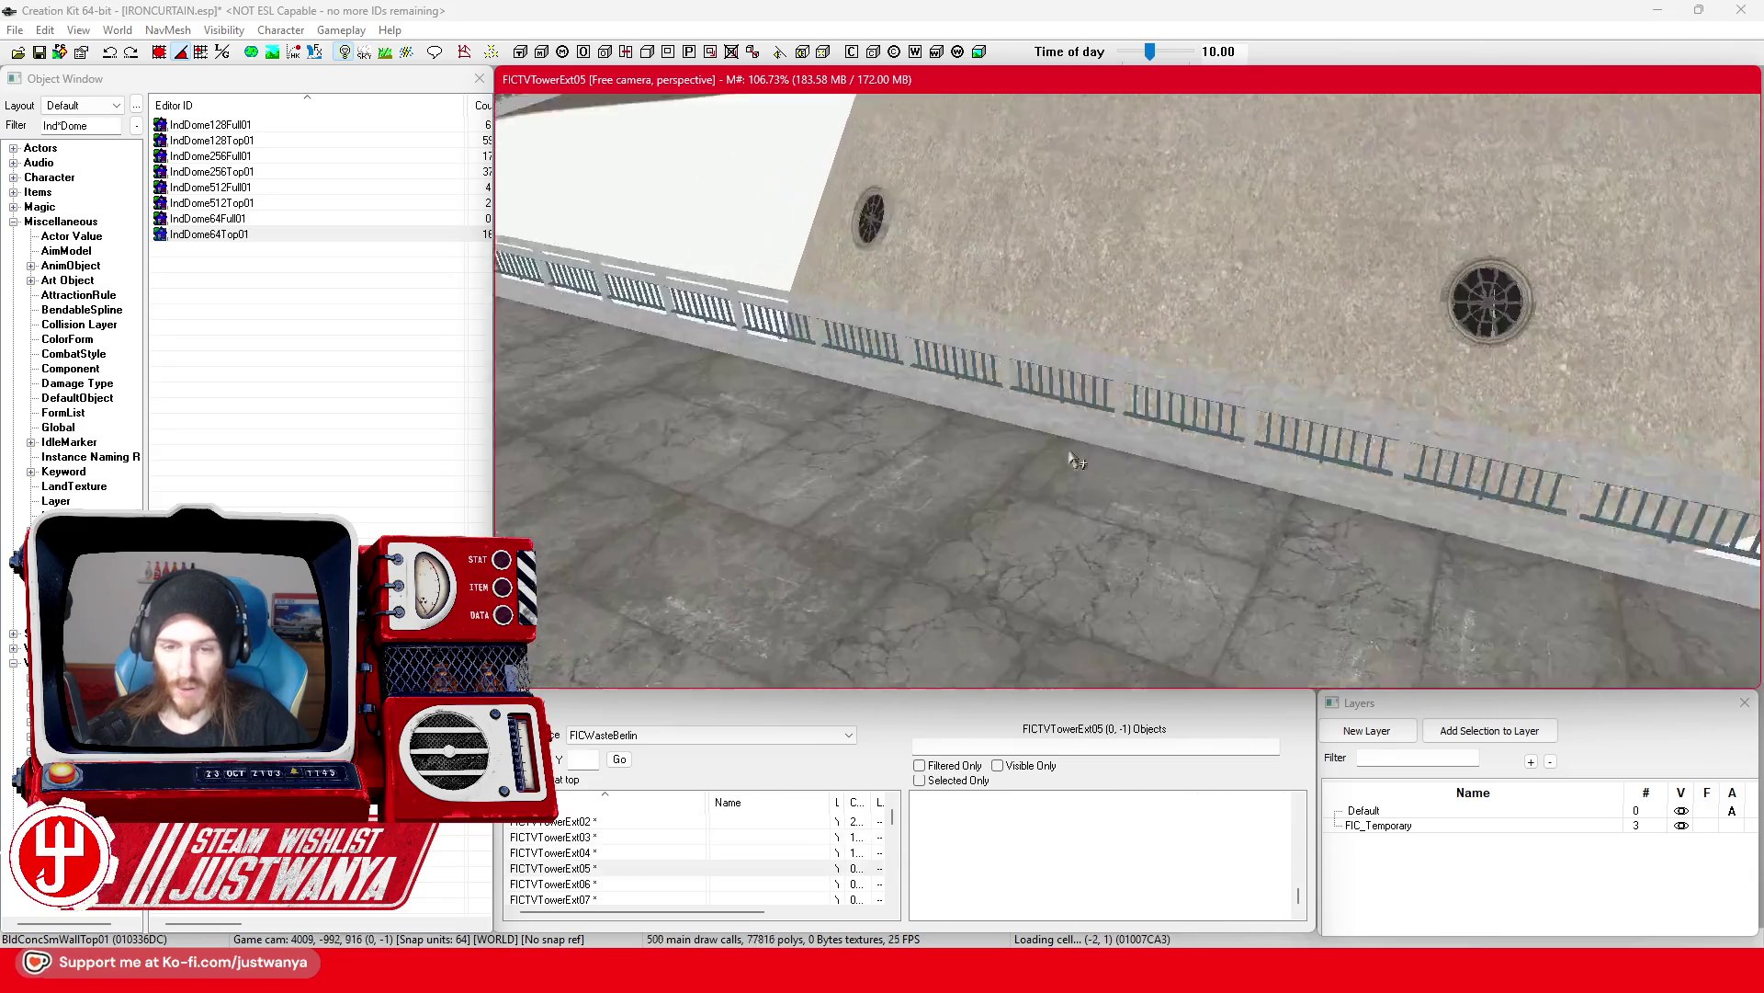
scroll(1103, 414, "down", 8)
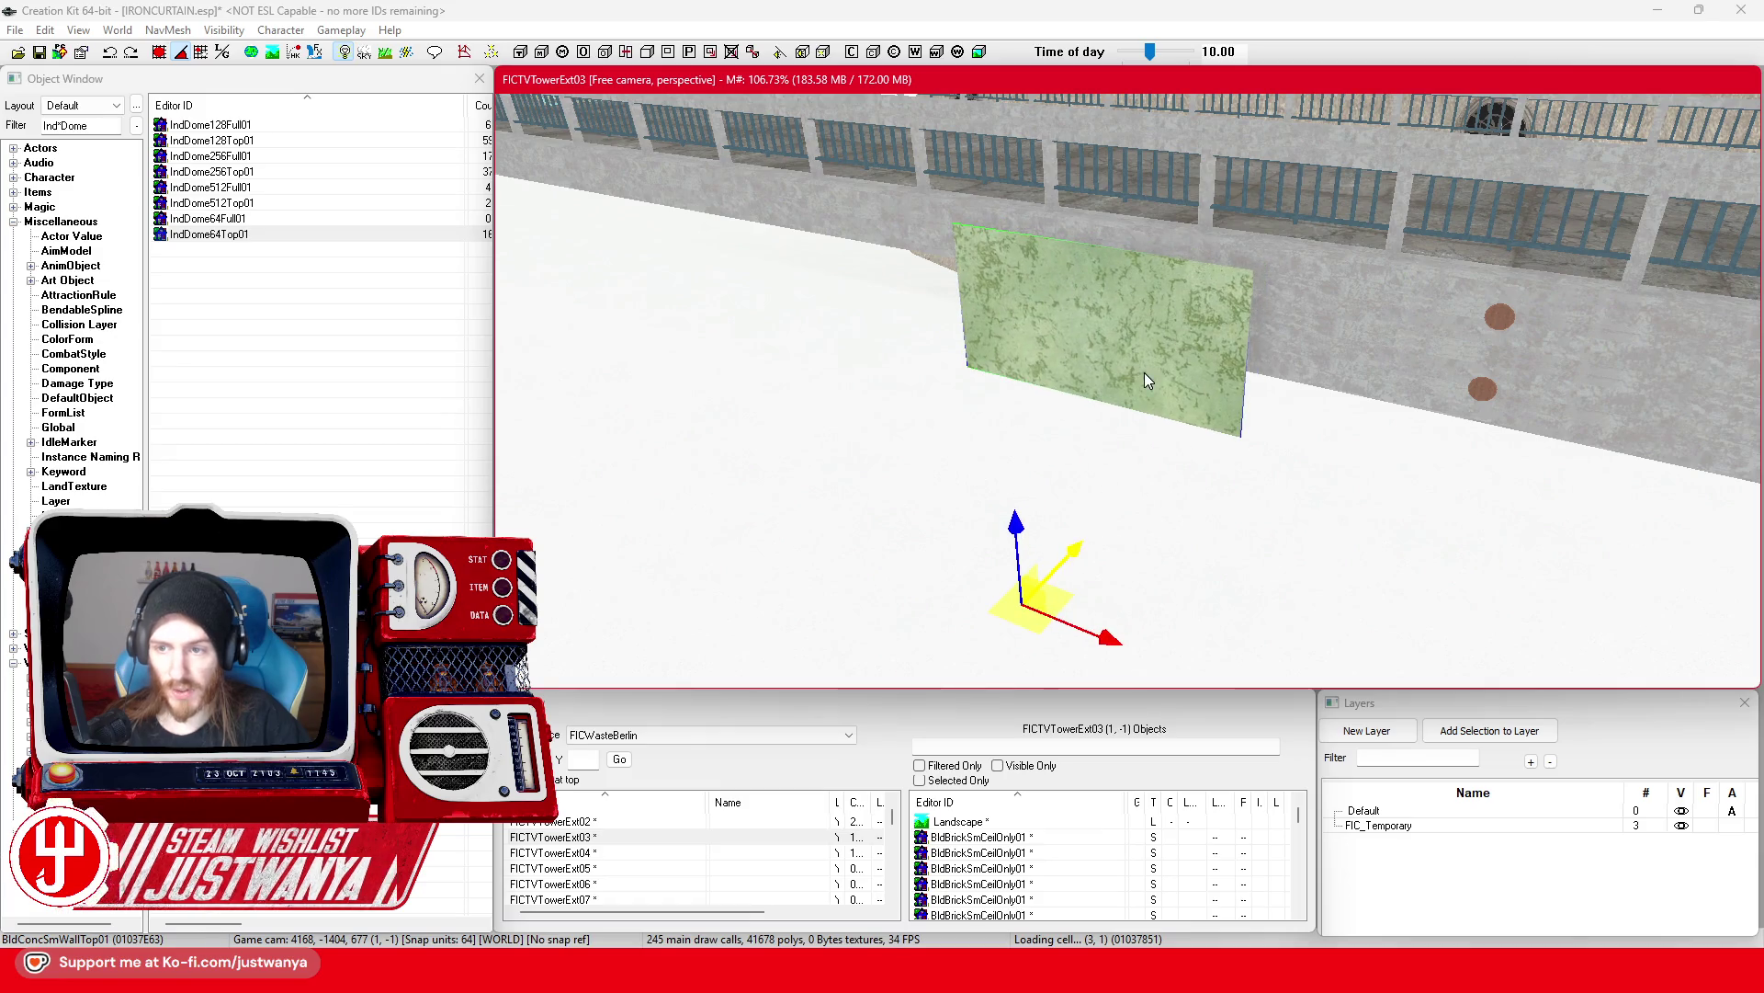
Step: Try the FIC_MatSwap_Concrete_to_Plaster swap and another material swap on the wall panel
double_click(1144, 373)
left_click(775, 377)
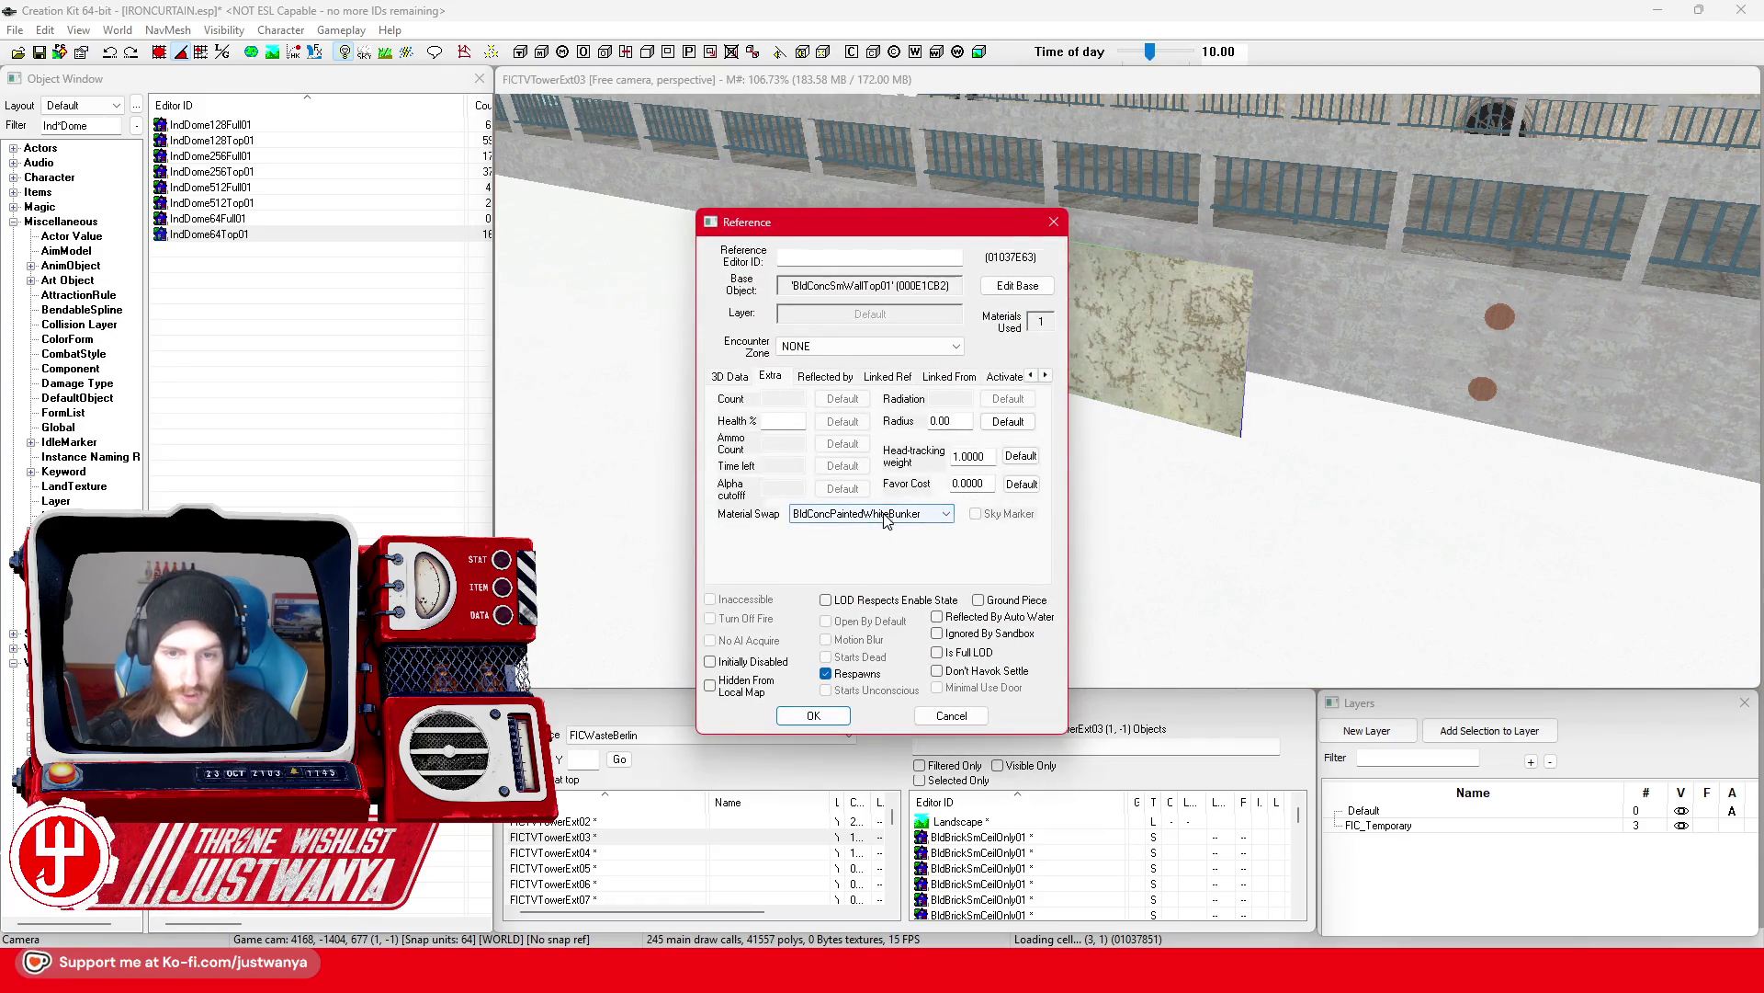
left_click(888, 515)
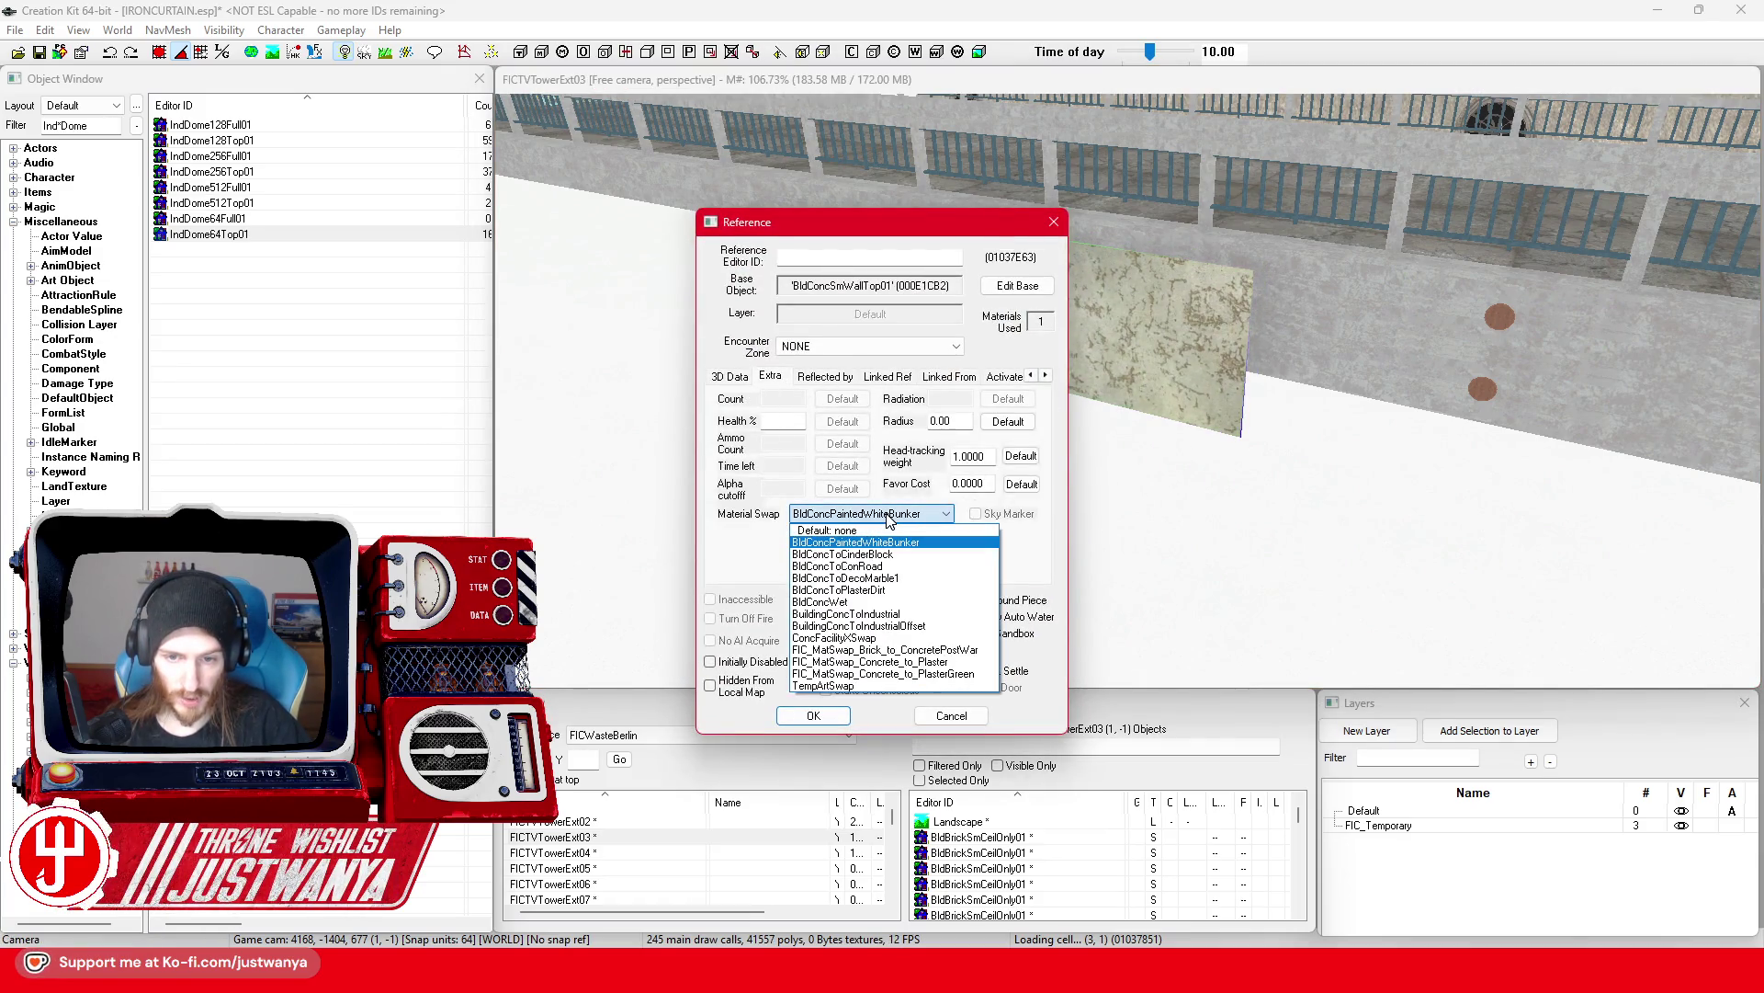
left_click(968, 663)
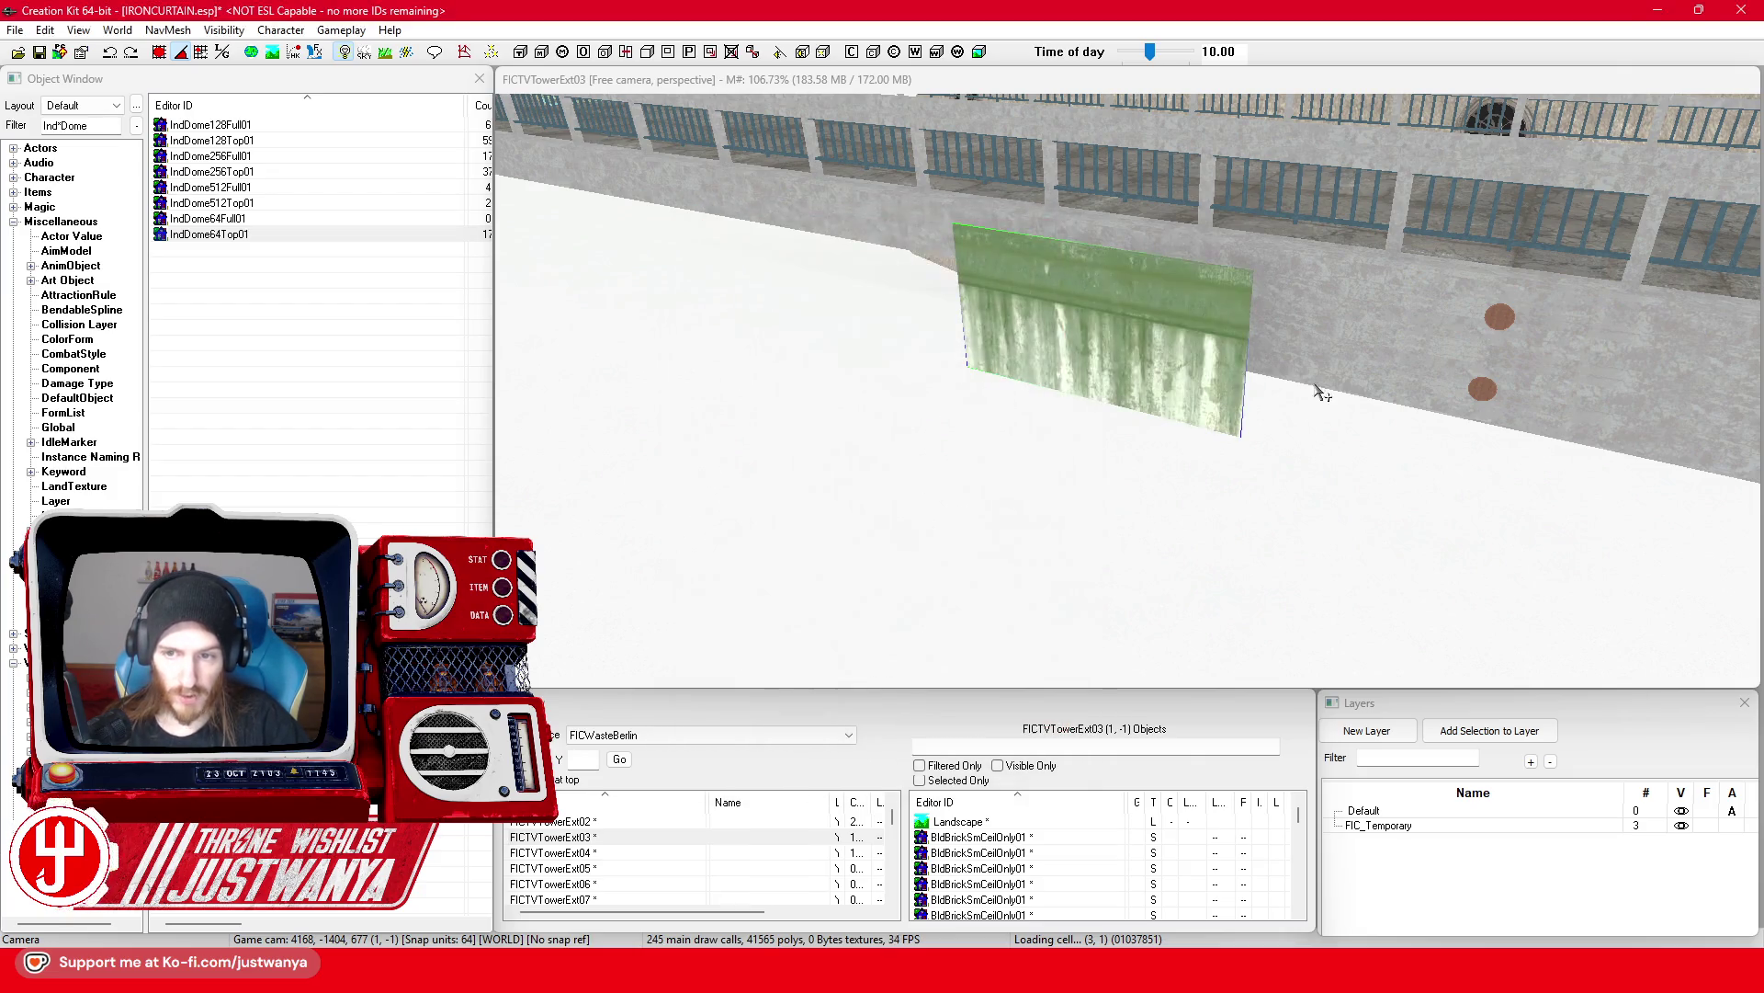
left_click(947, 513)
left_click(882, 680)
left_click(813, 715)
Step: Apply FIC_MatSwap_Brick_to_ConcretePostWar as the wall panel's material swap
double_click(1155, 378)
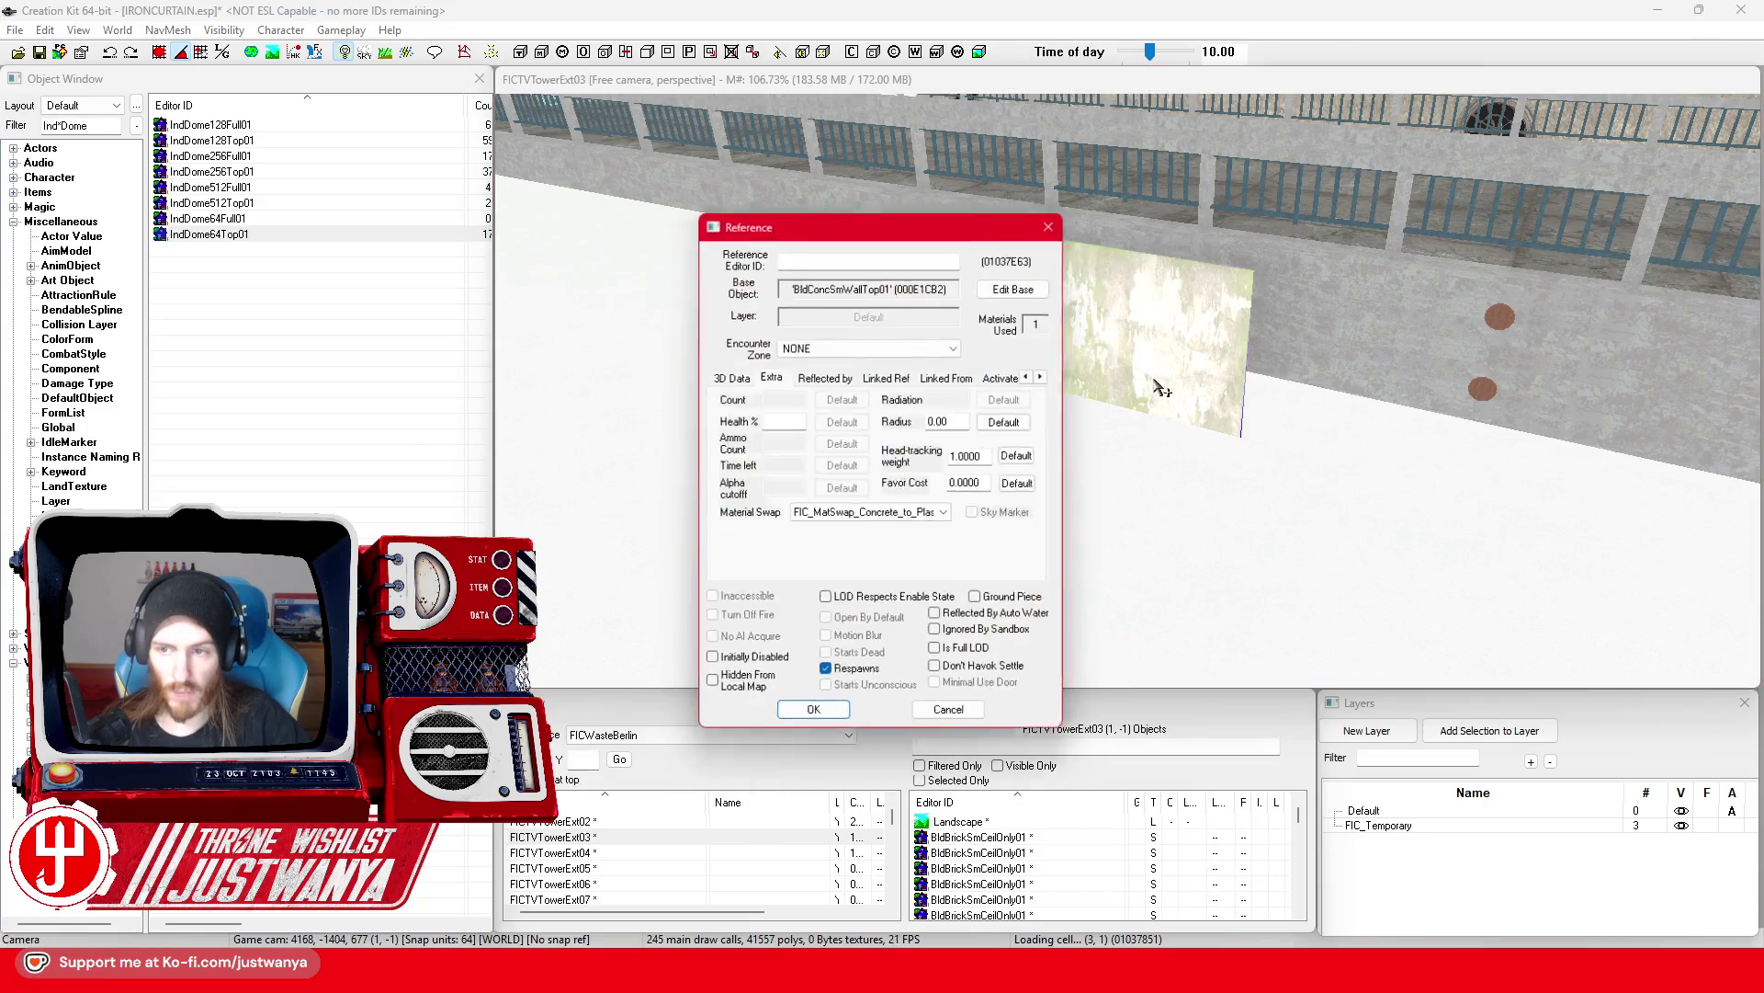
left_click(775, 378)
left_click(924, 513)
left_click(926, 649)
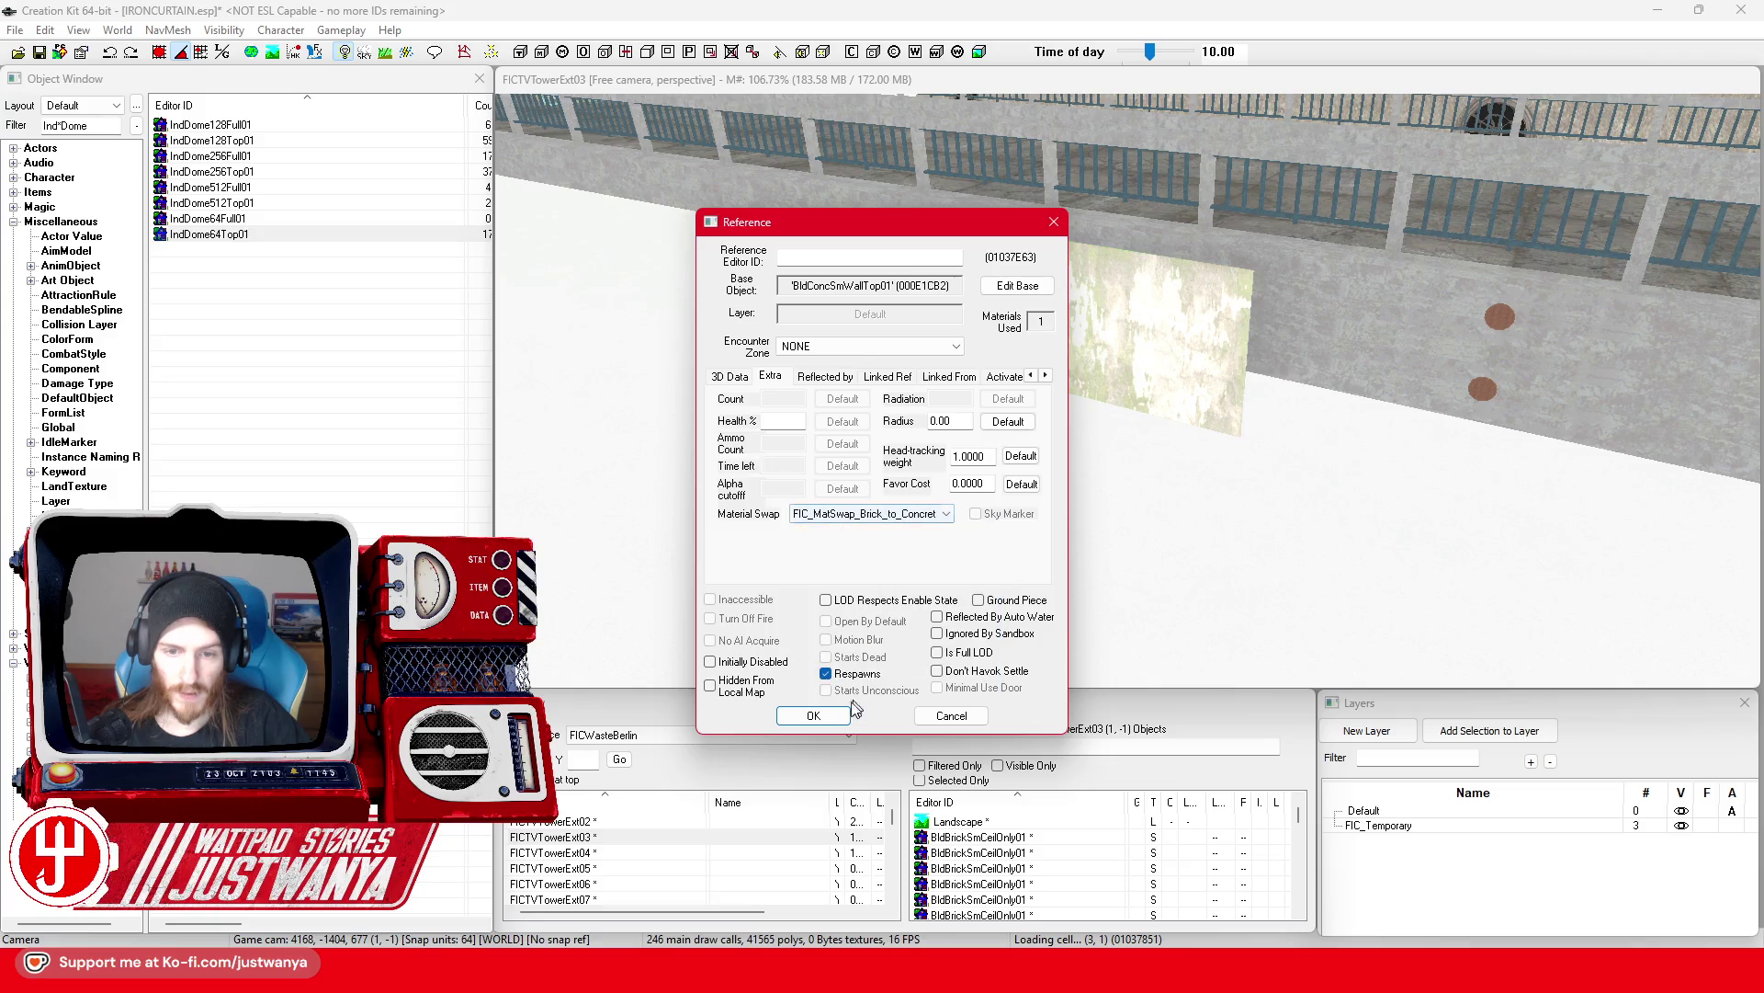
left_click(817, 716)
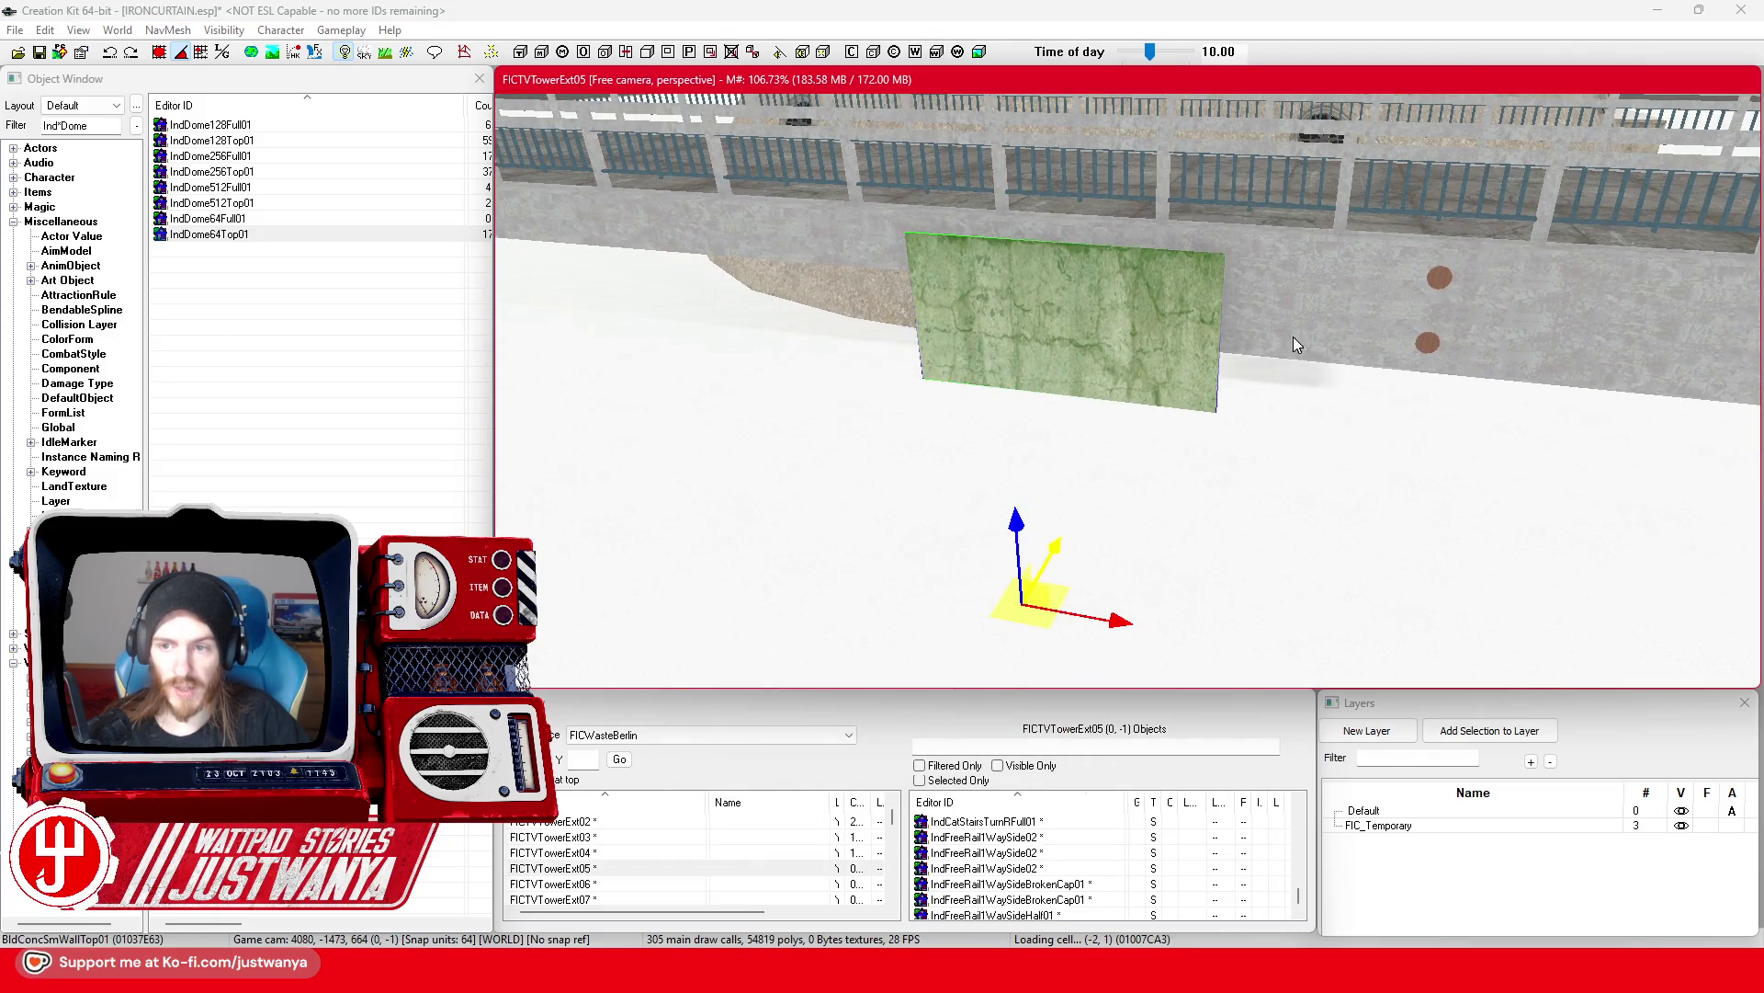
Step: Check the trim edge piece's material swap, leaving it unchanged
double_click(1293, 336)
left_click(947, 515)
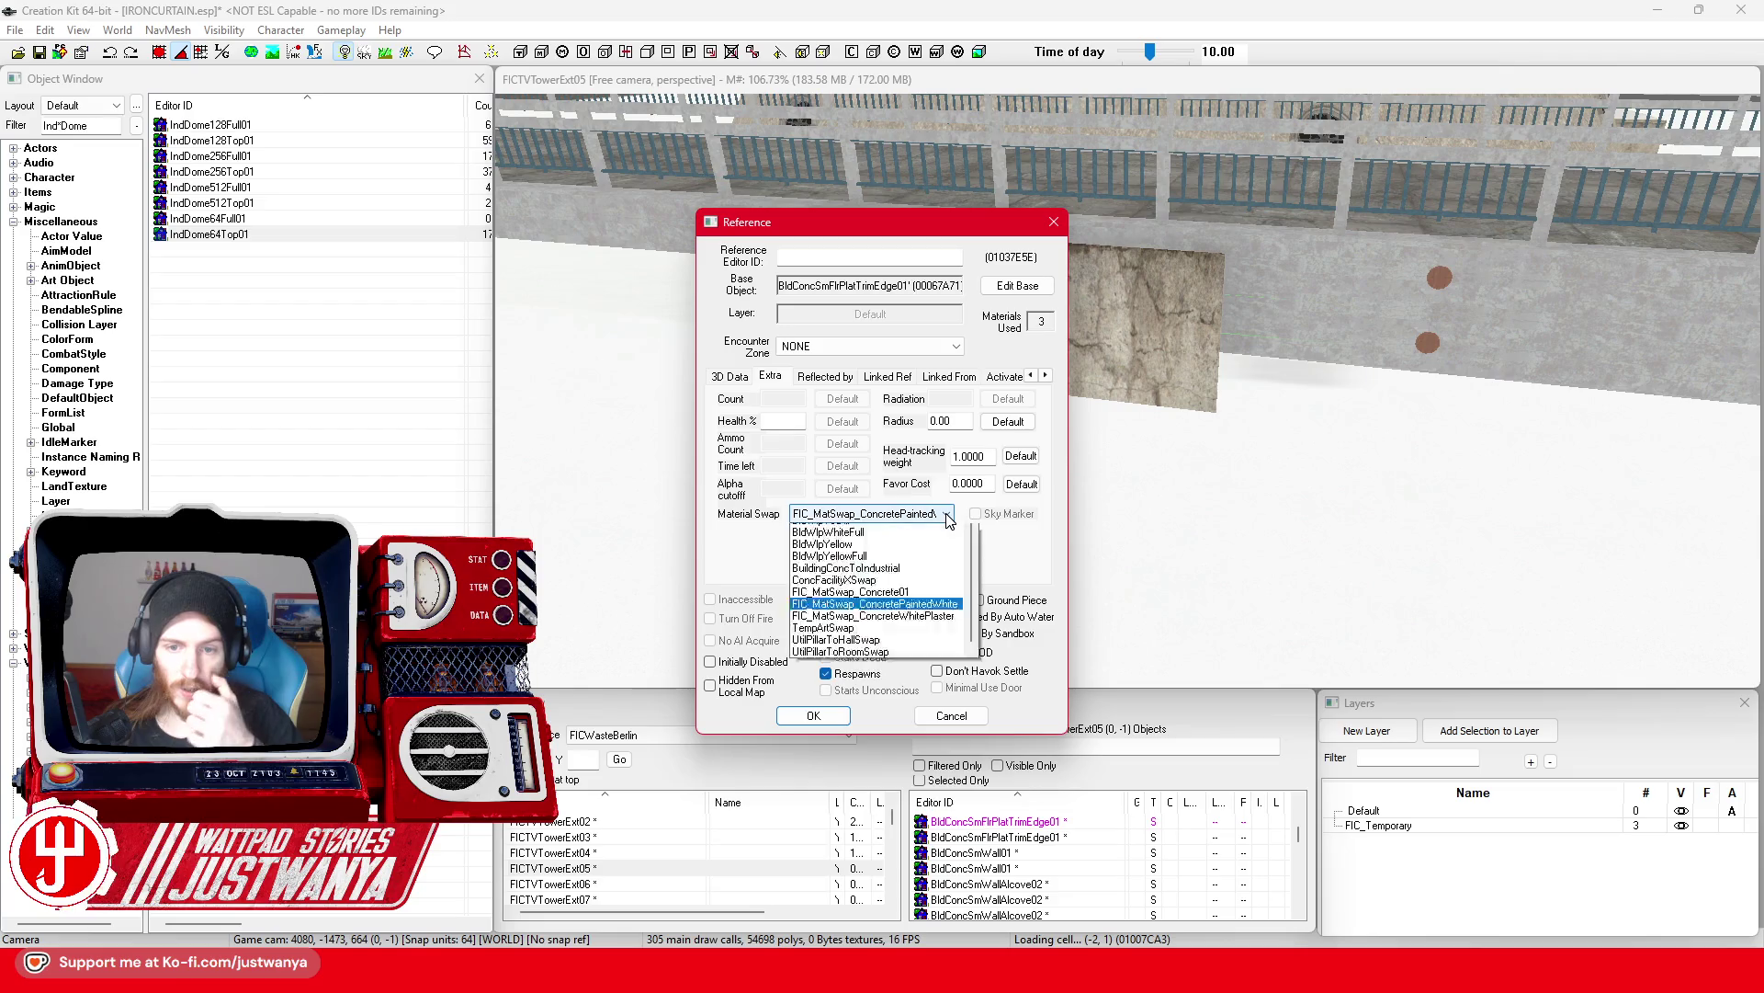
left_click(946, 516)
left_click_drag(947, 220, 1517, 99)
Step: Review the wall panel's material swap, close its properties and float the 3D view
double_click(1107, 347)
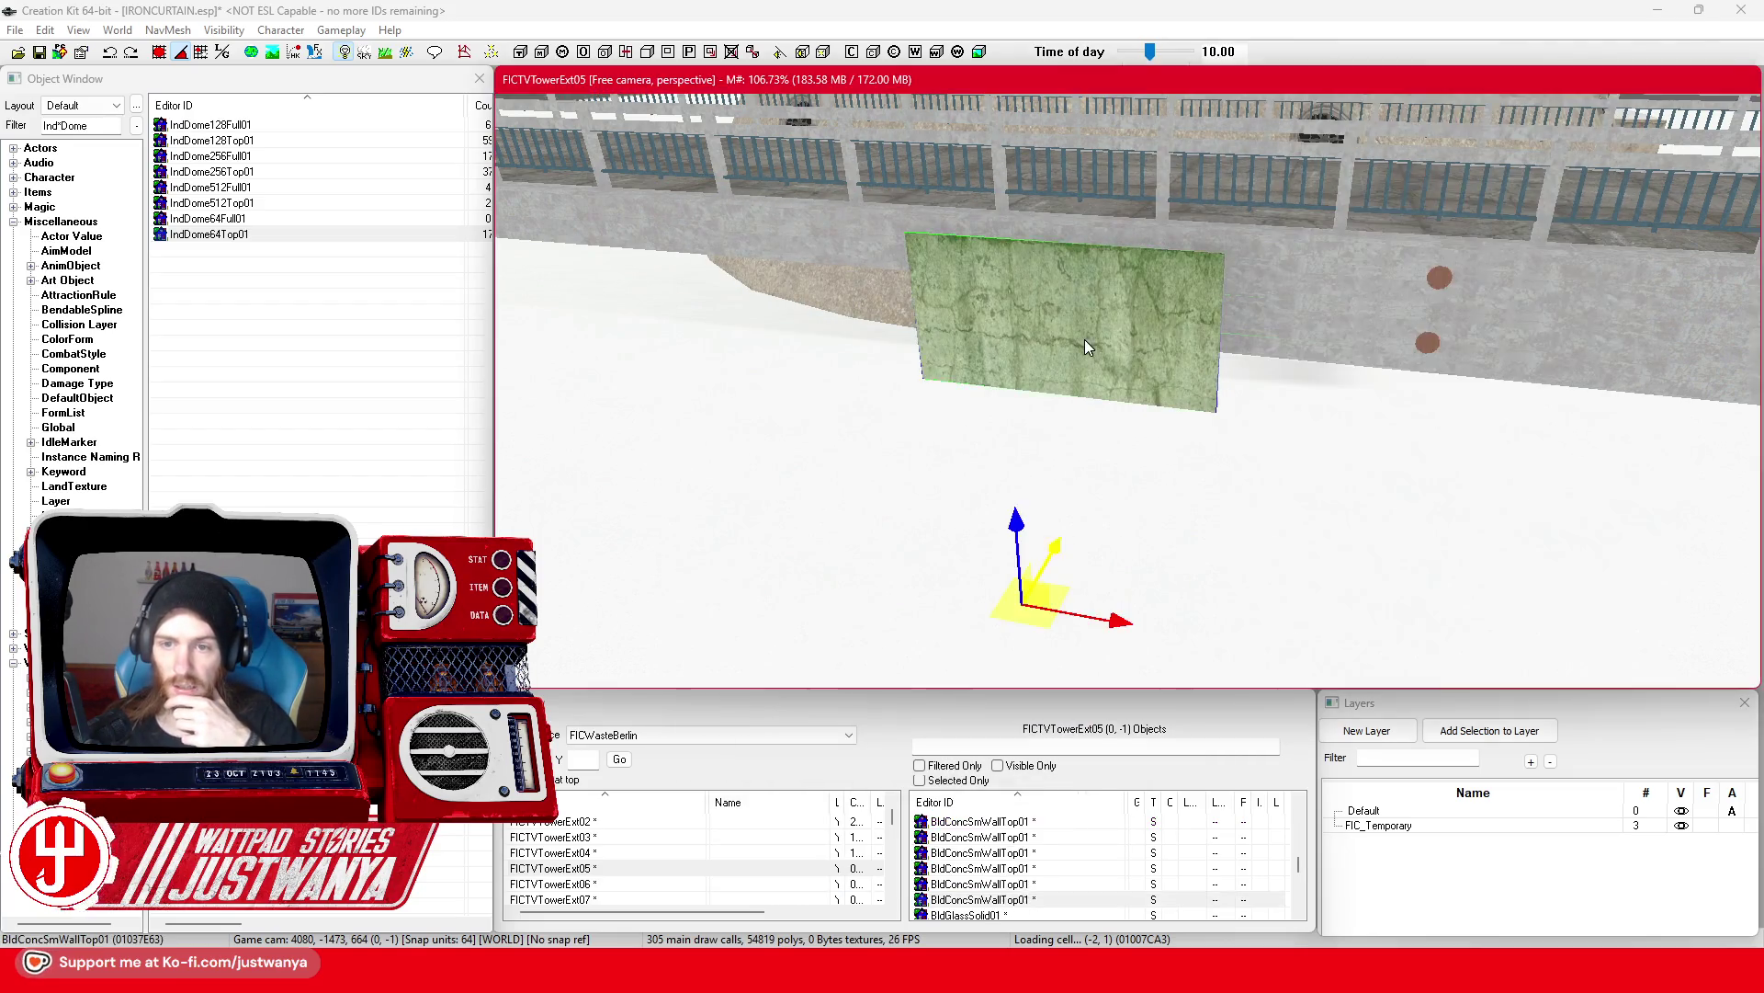
left_click(904, 515)
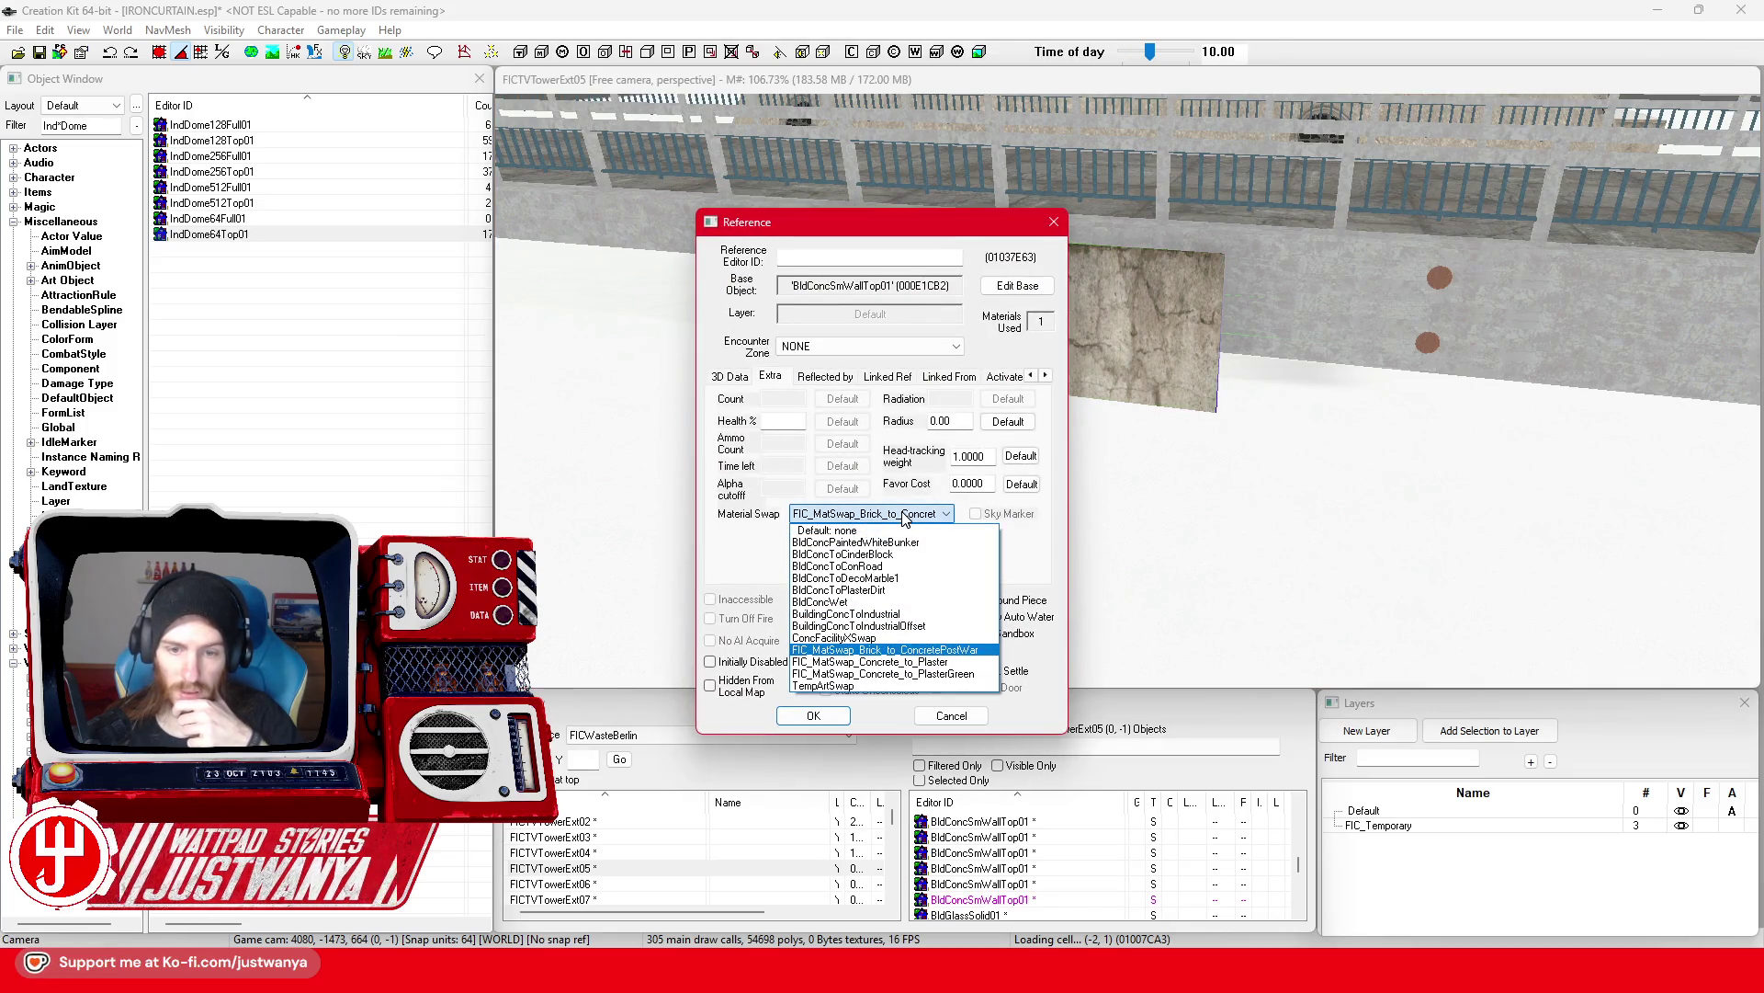
left_click(903, 518)
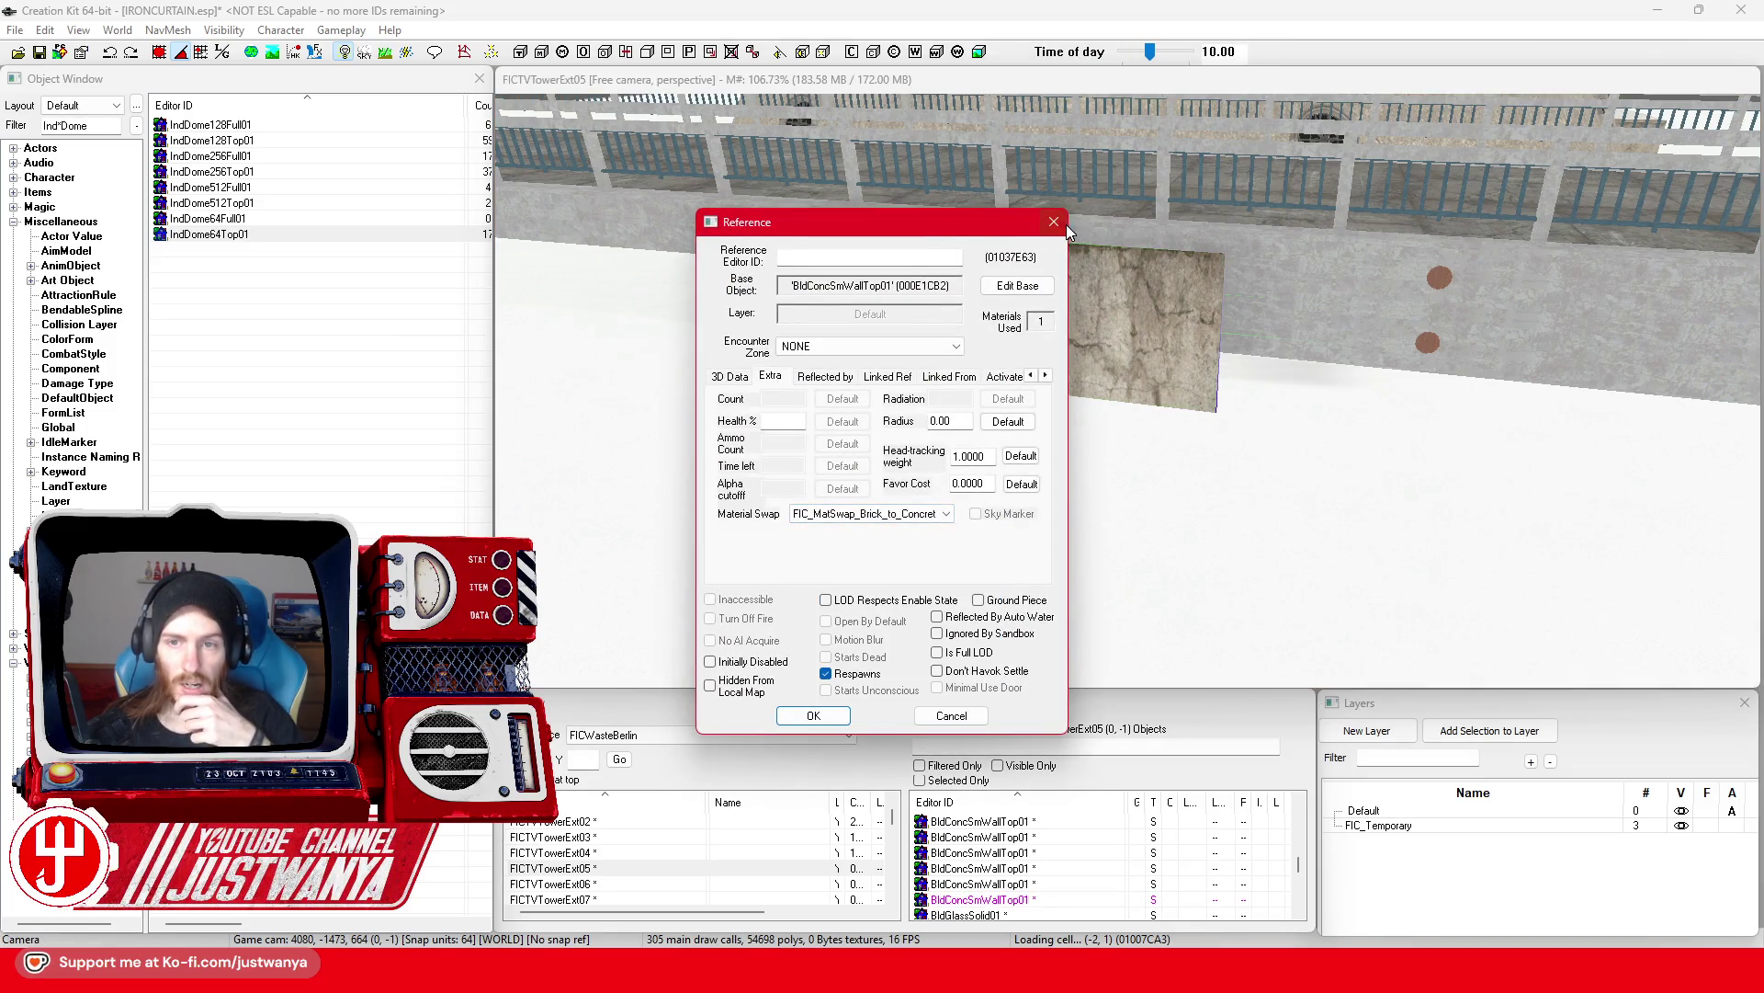
left_click(1057, 222)
mouse_move(1358, 90)
left_mouse_down()
mouse_move(1279, 287)
mouse_move(1272, 97)
left_mouse_up()
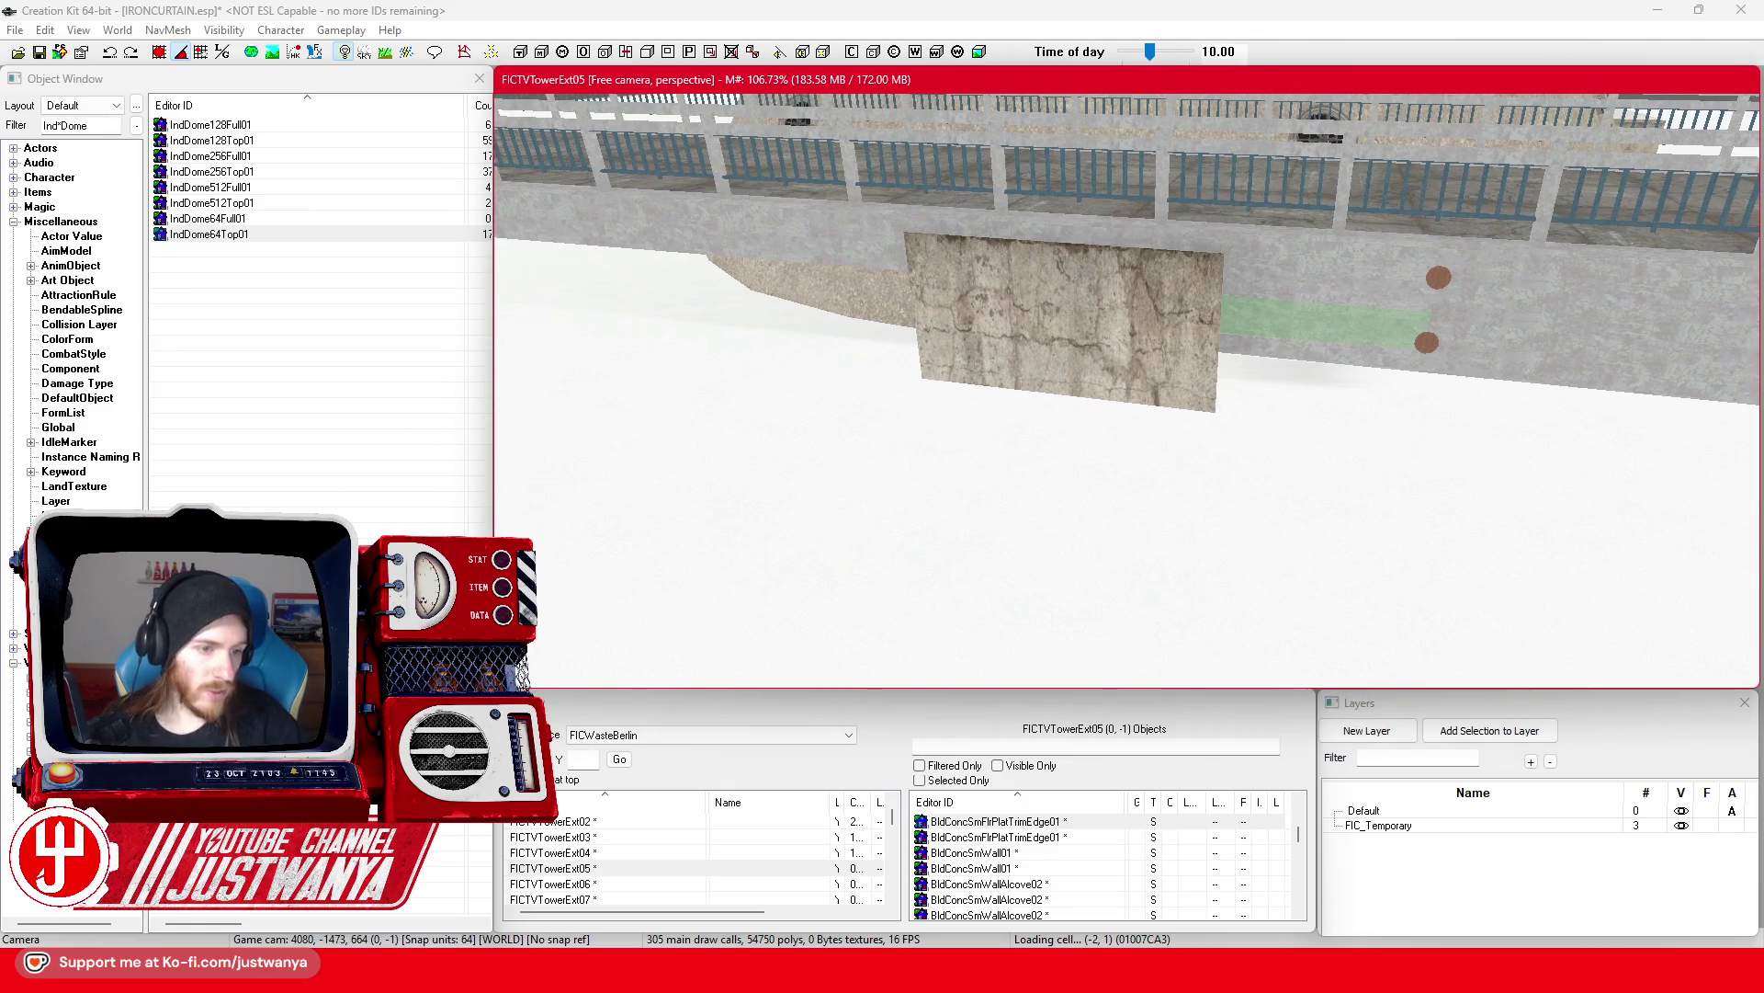
Step: Filter the Object Window for ConcretePainted and open FIC_MatSwap_ConcretePaintedWhite for editing
left_click(135, 205)
type("Conc")
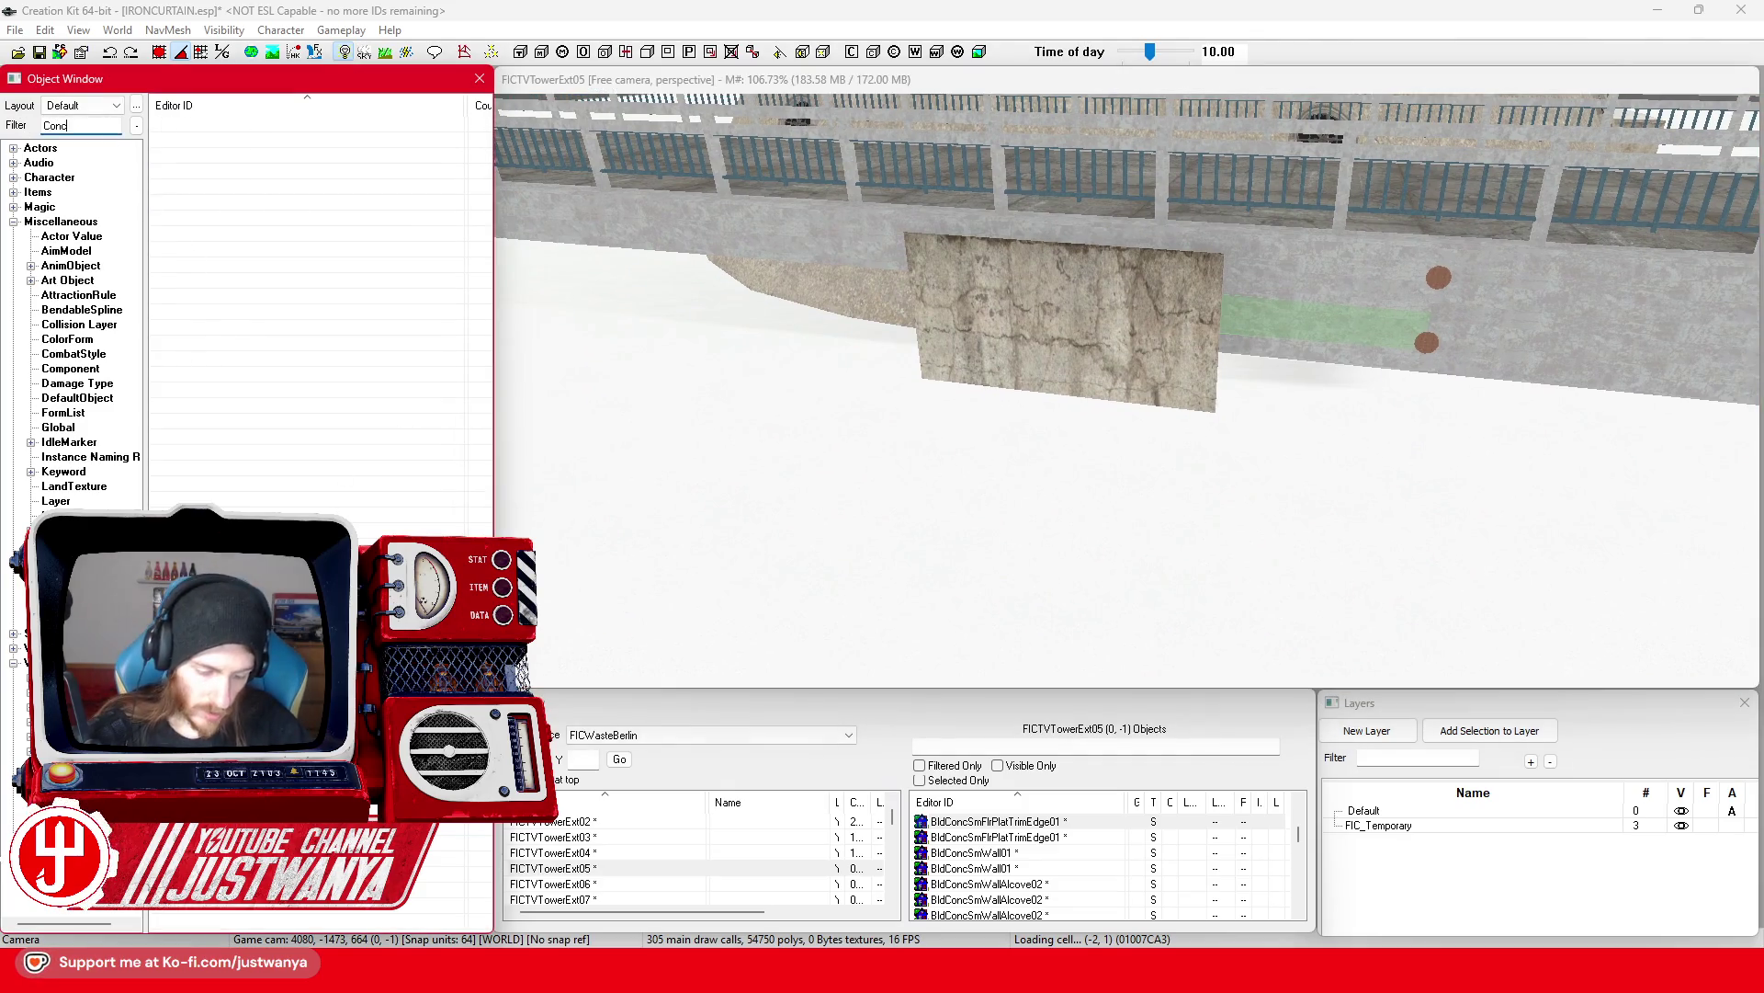
type("retePaintedWhite")
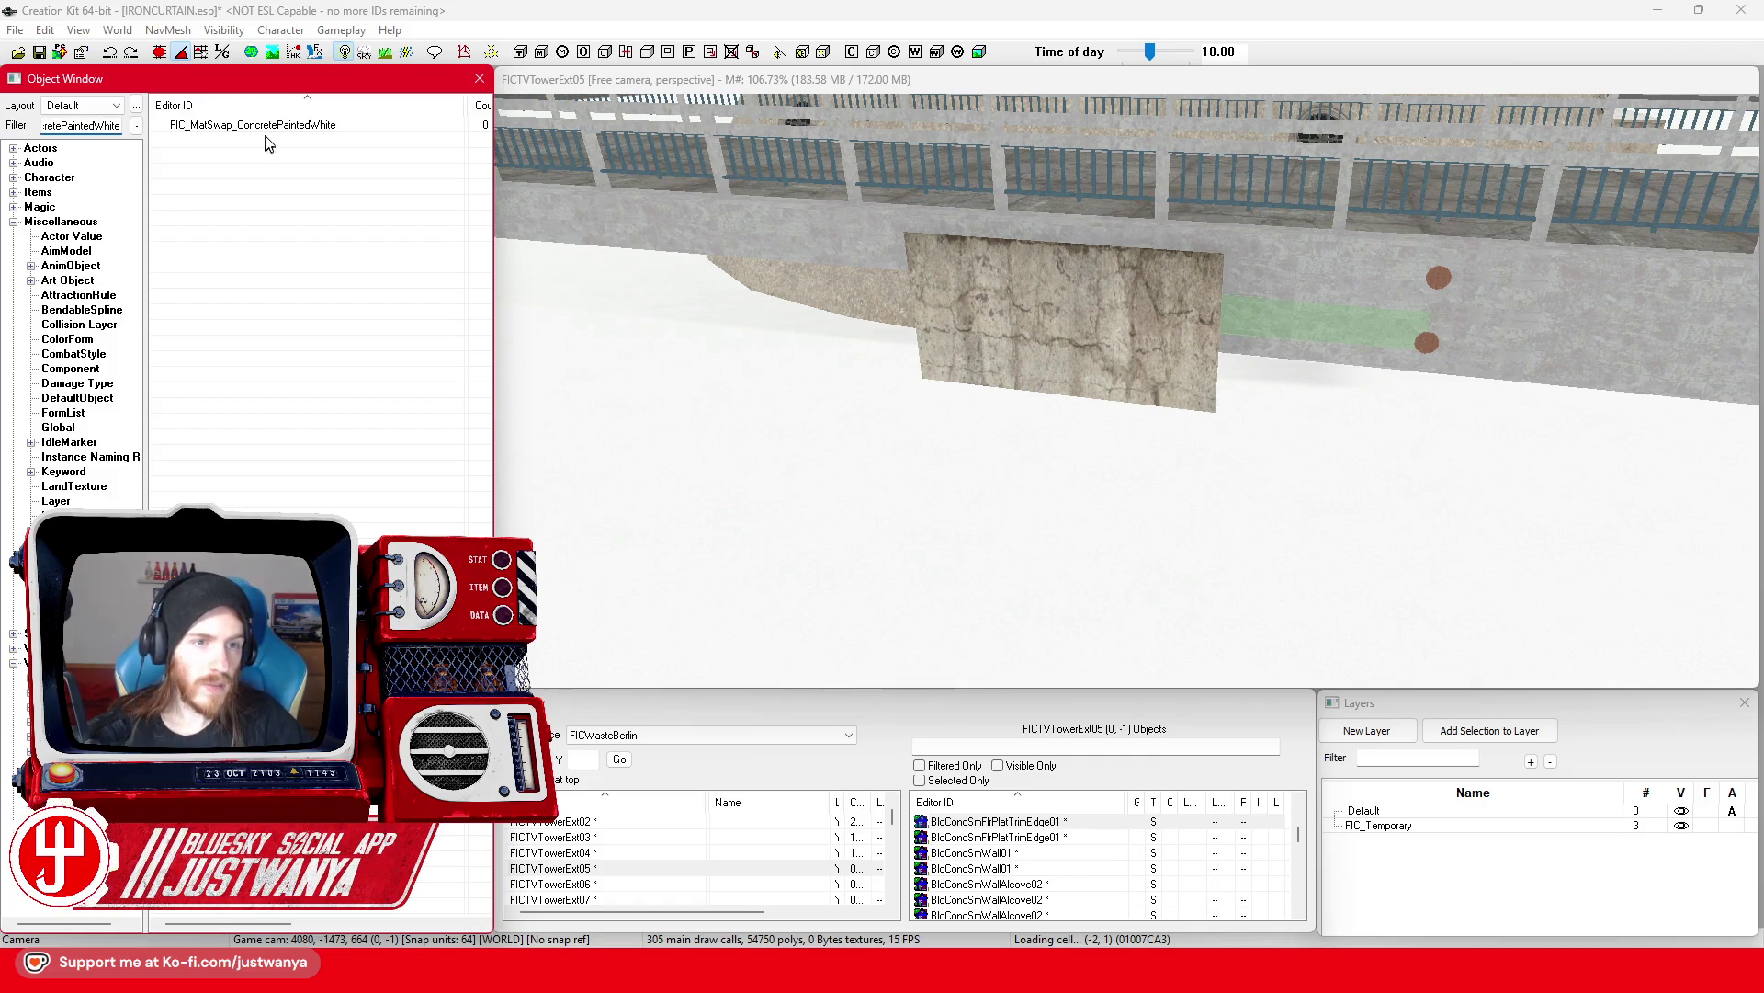
right_click(272, 136)
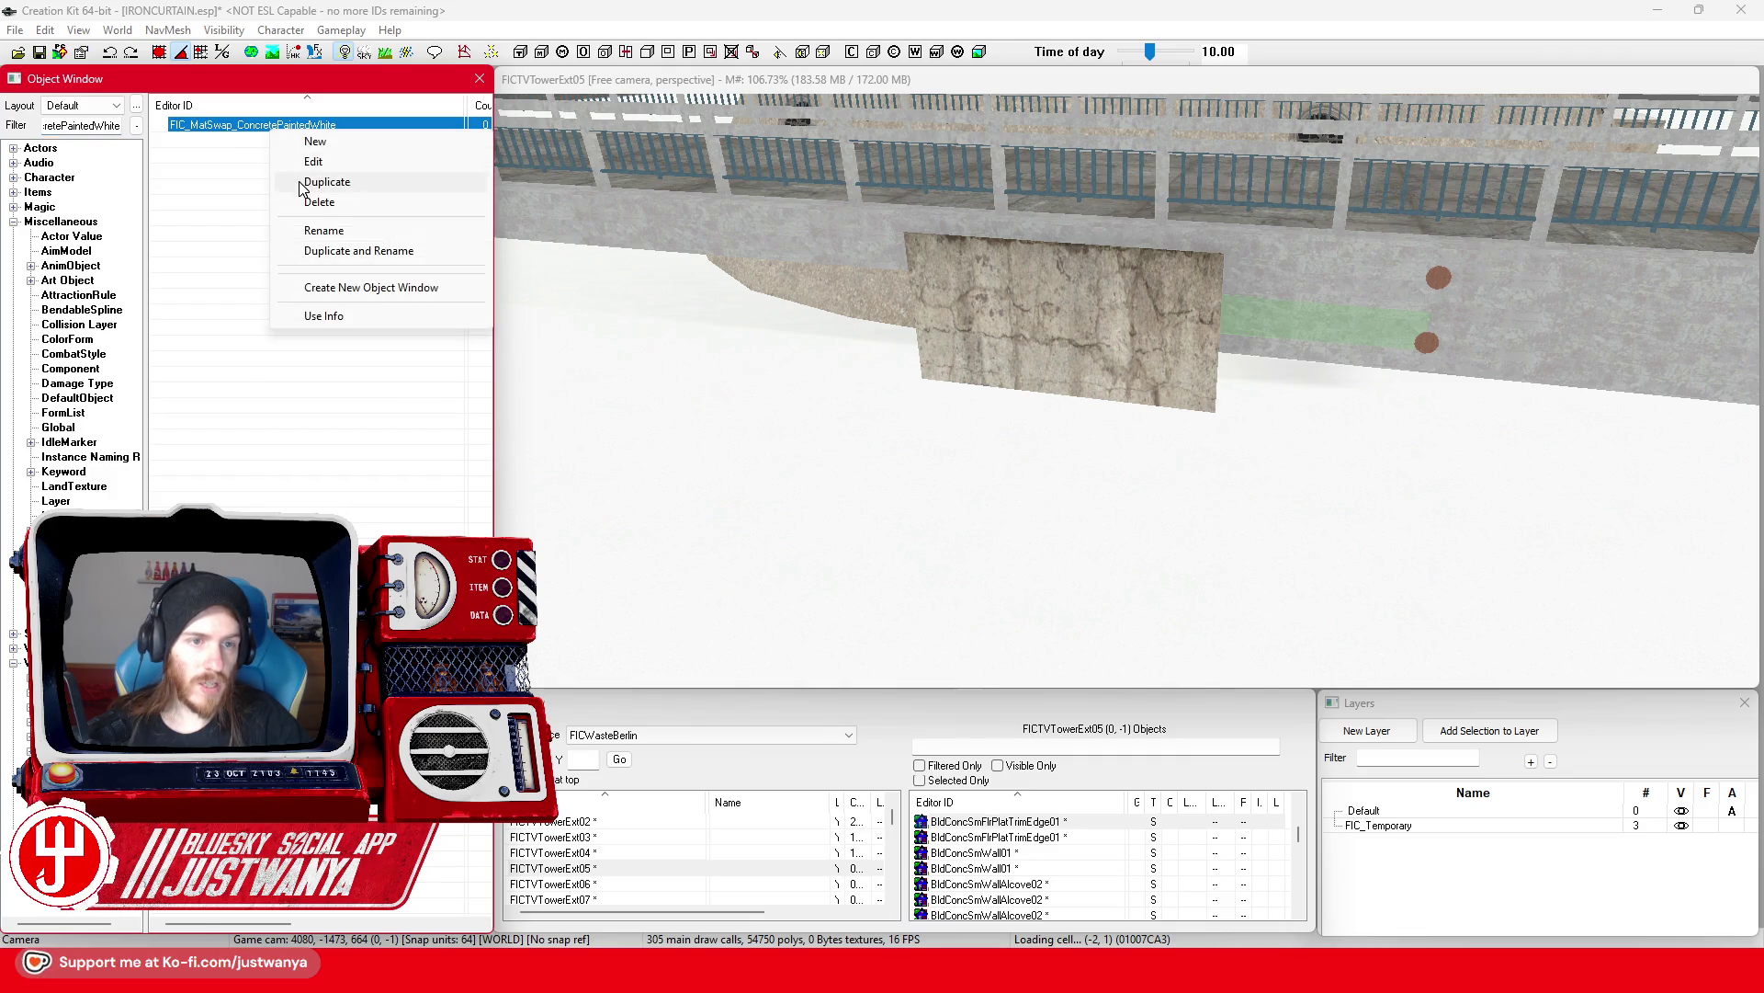
left_click(317, 161)
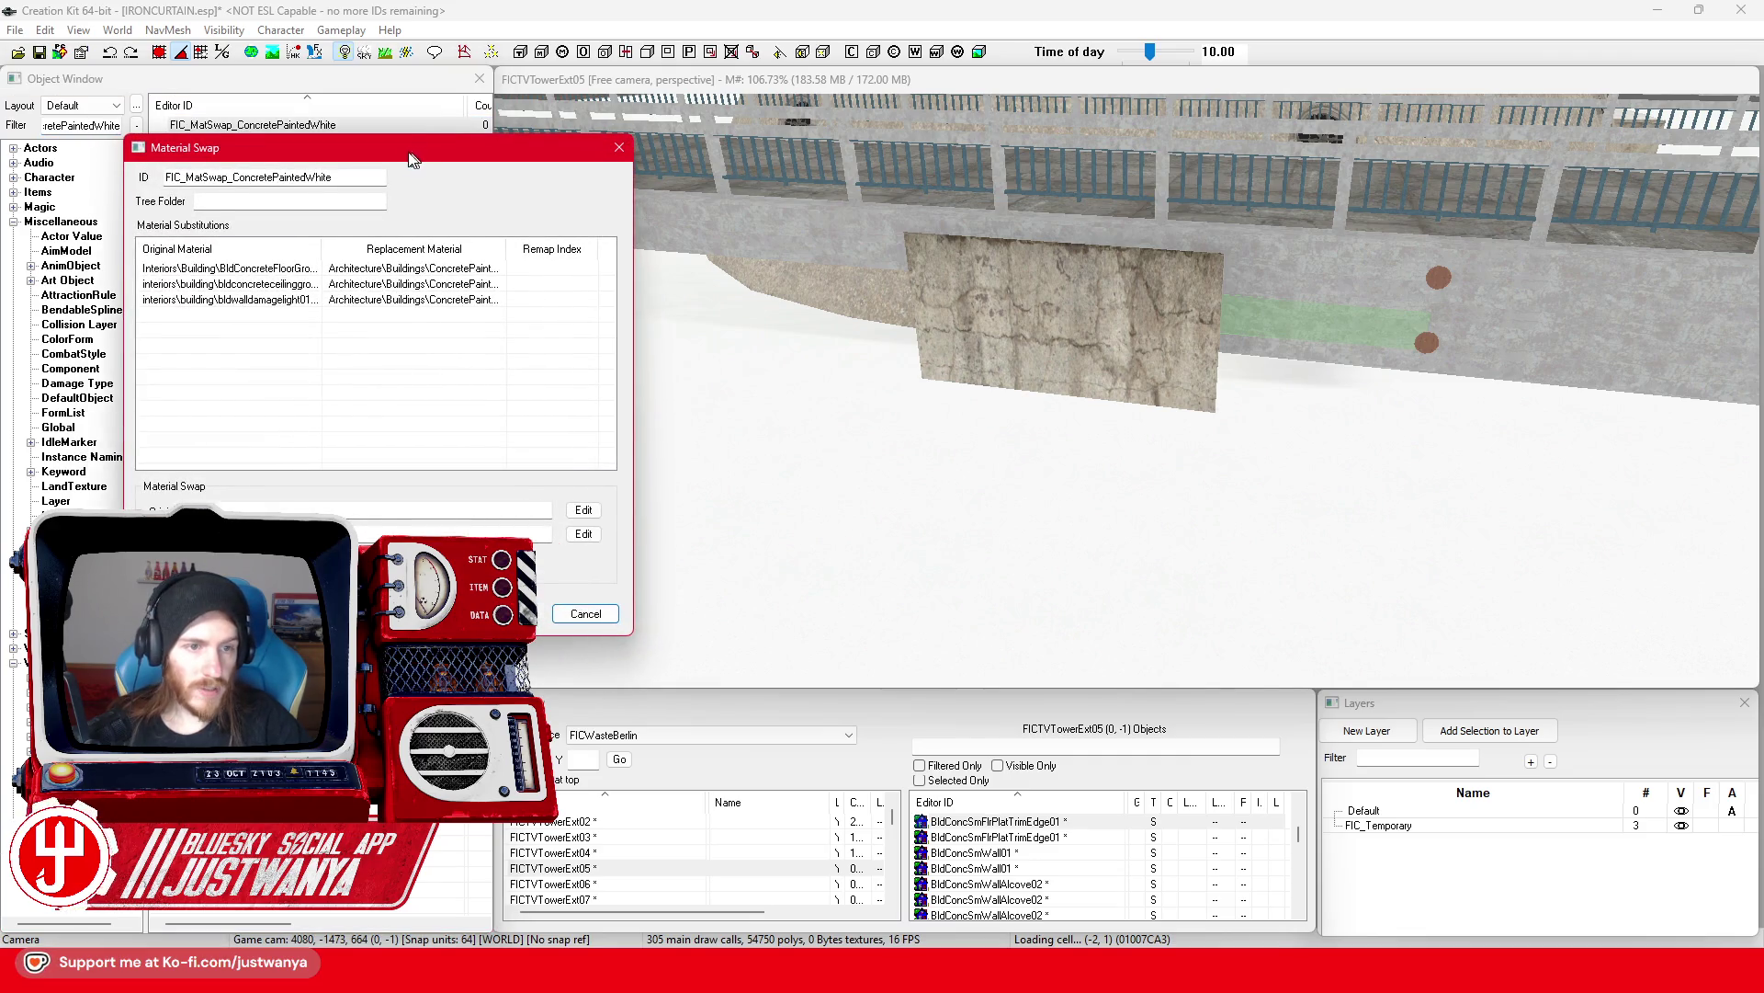
left_click_drag(411, 159, 356, 154)
Step: Open the wall panel's BldConcSmWallTop01 base object properties from its reference
double_click(1077, 329)
left_click_drag(948, 225, 1627, 135)
left_click(1709, 186)
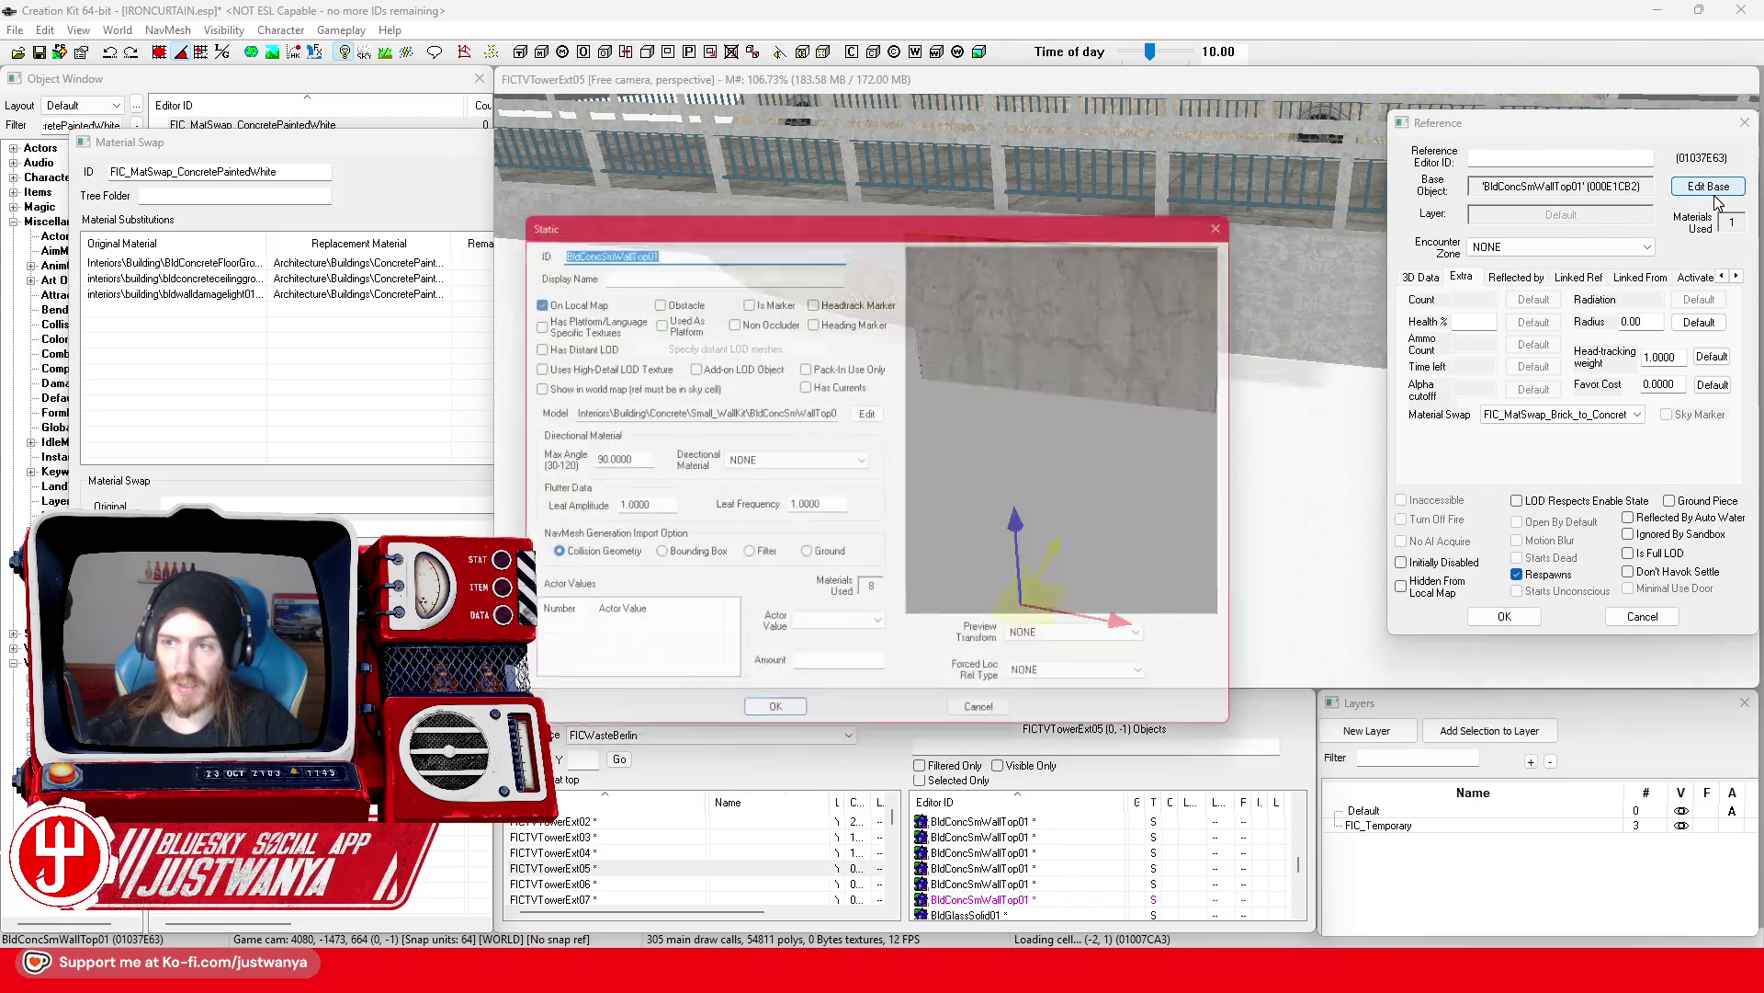
Step: Show the wall model's BldConcreteWall01.BGSM material and browse for a base material in the swap editor
left_click_drag(827, 204, 1344, 144)
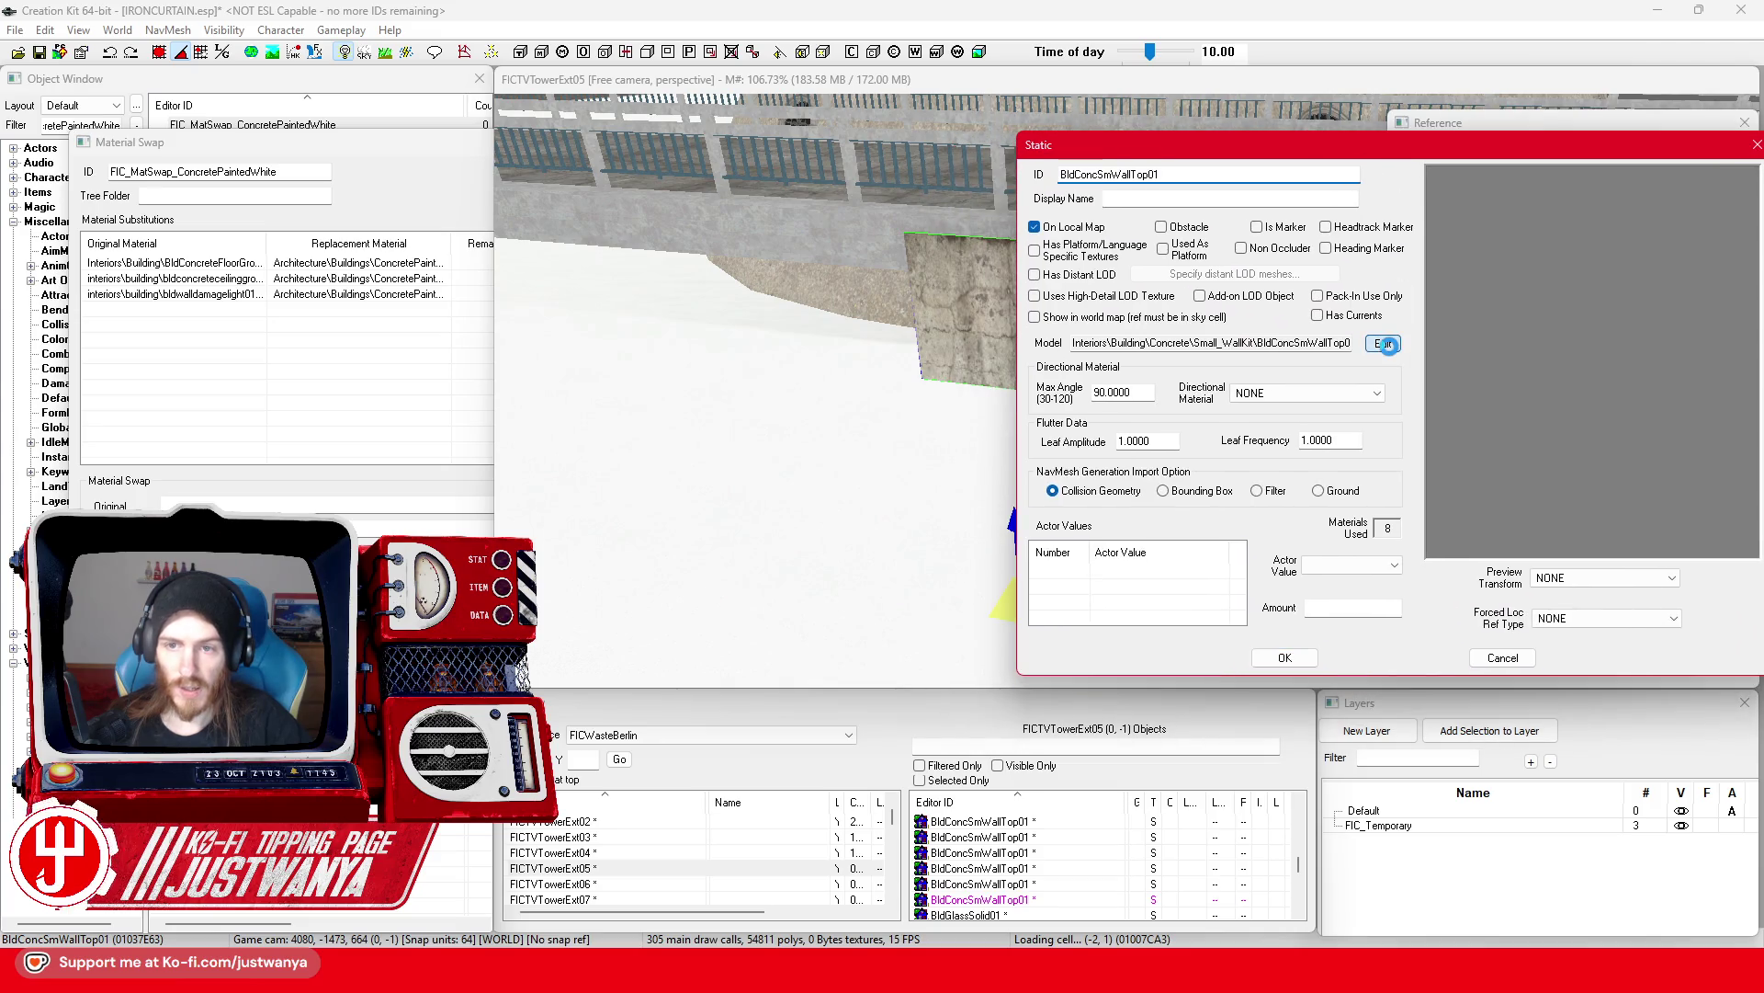
left_click(1385, 344)
left_click_drag(828, 83, 1086, 96)
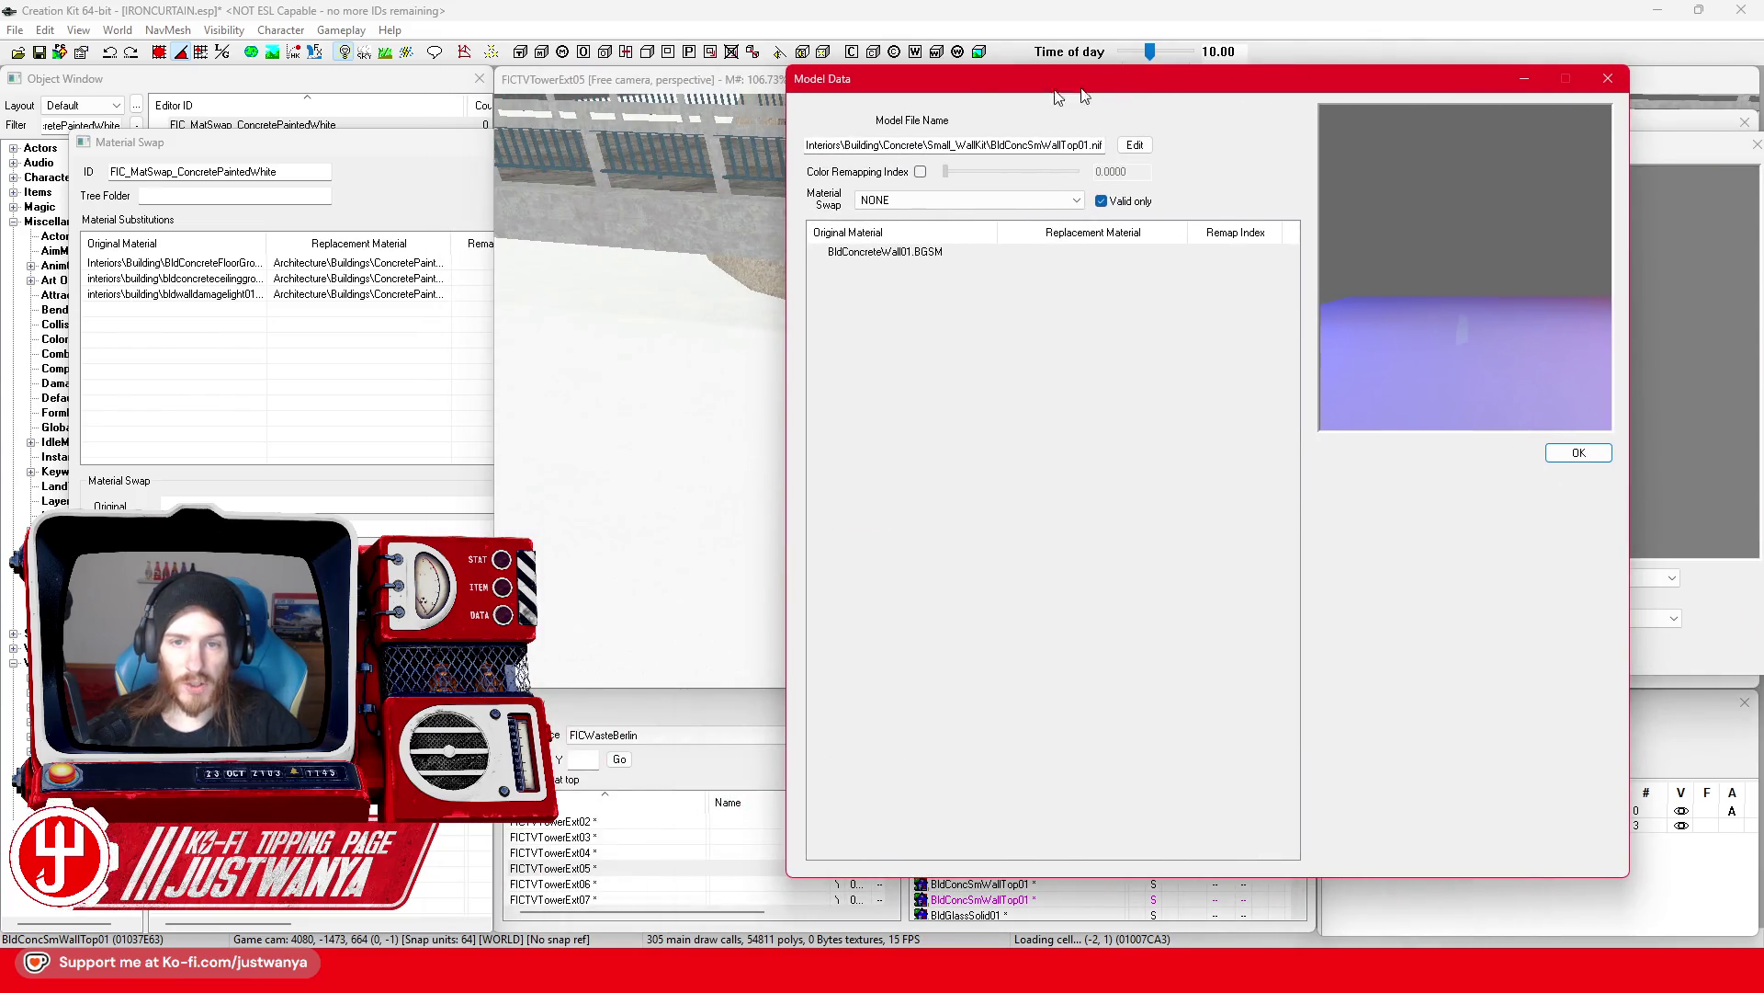
left_click_drag(311, 149, 378, 147)
double_click(267, 319)
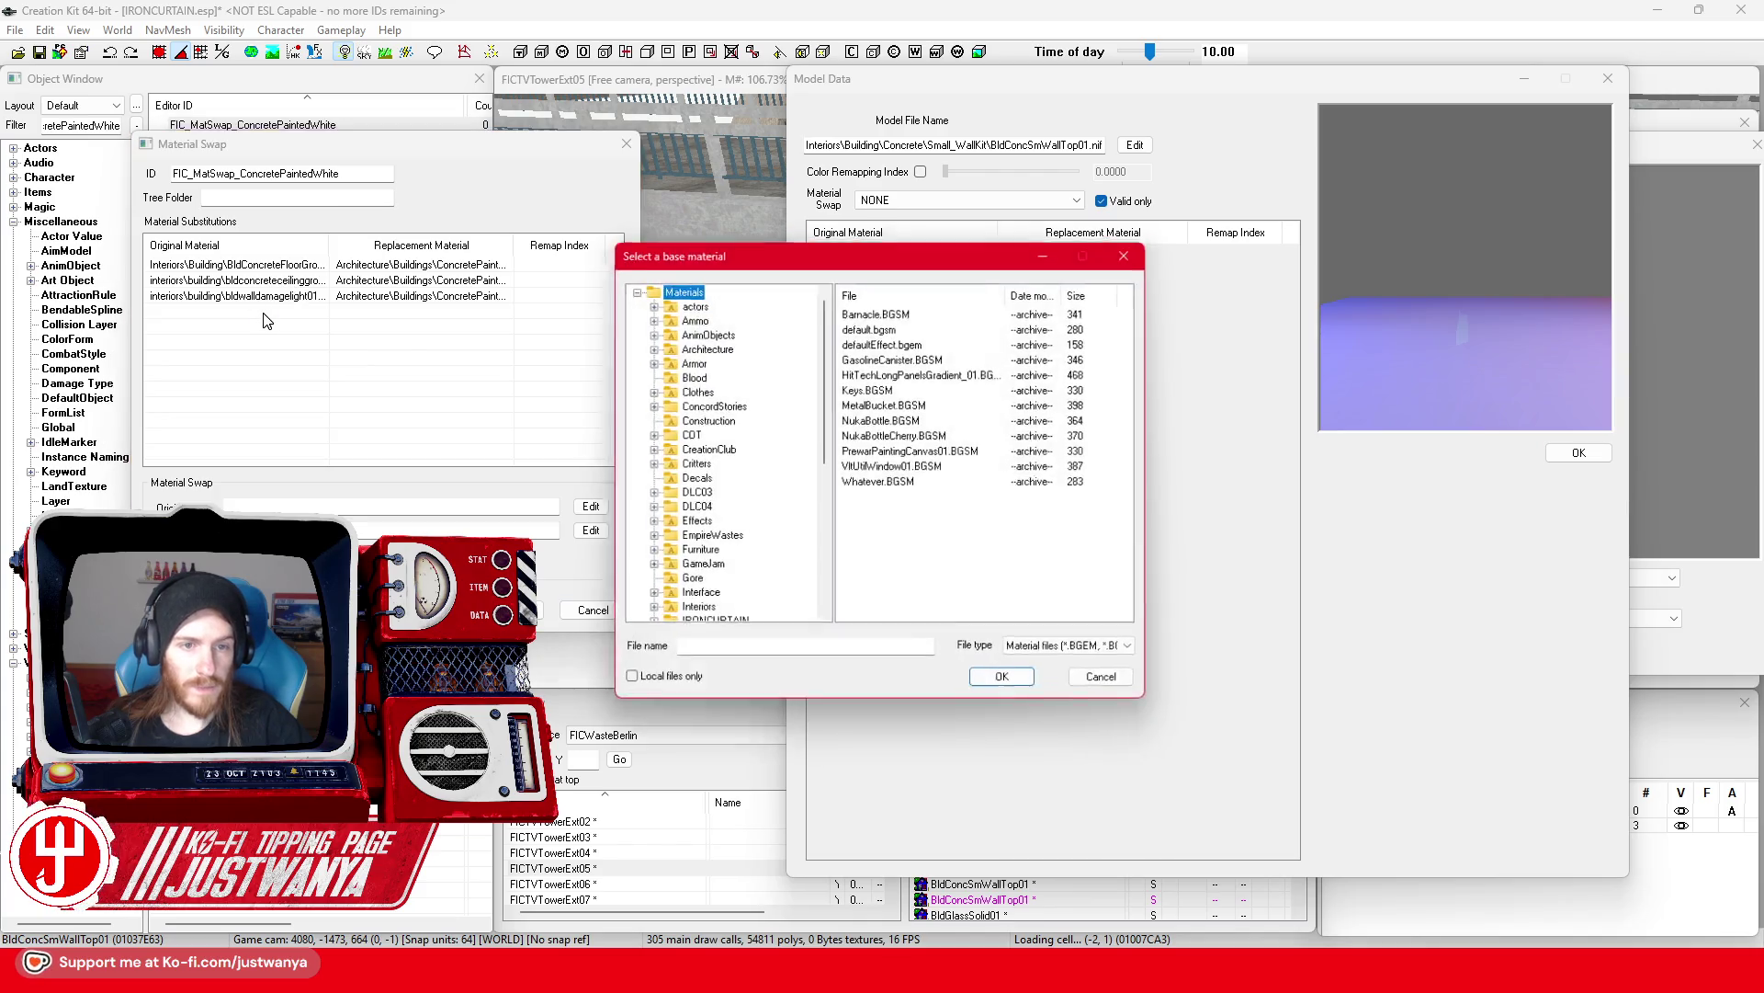
left_click_drag(808, 236, 443, 297)
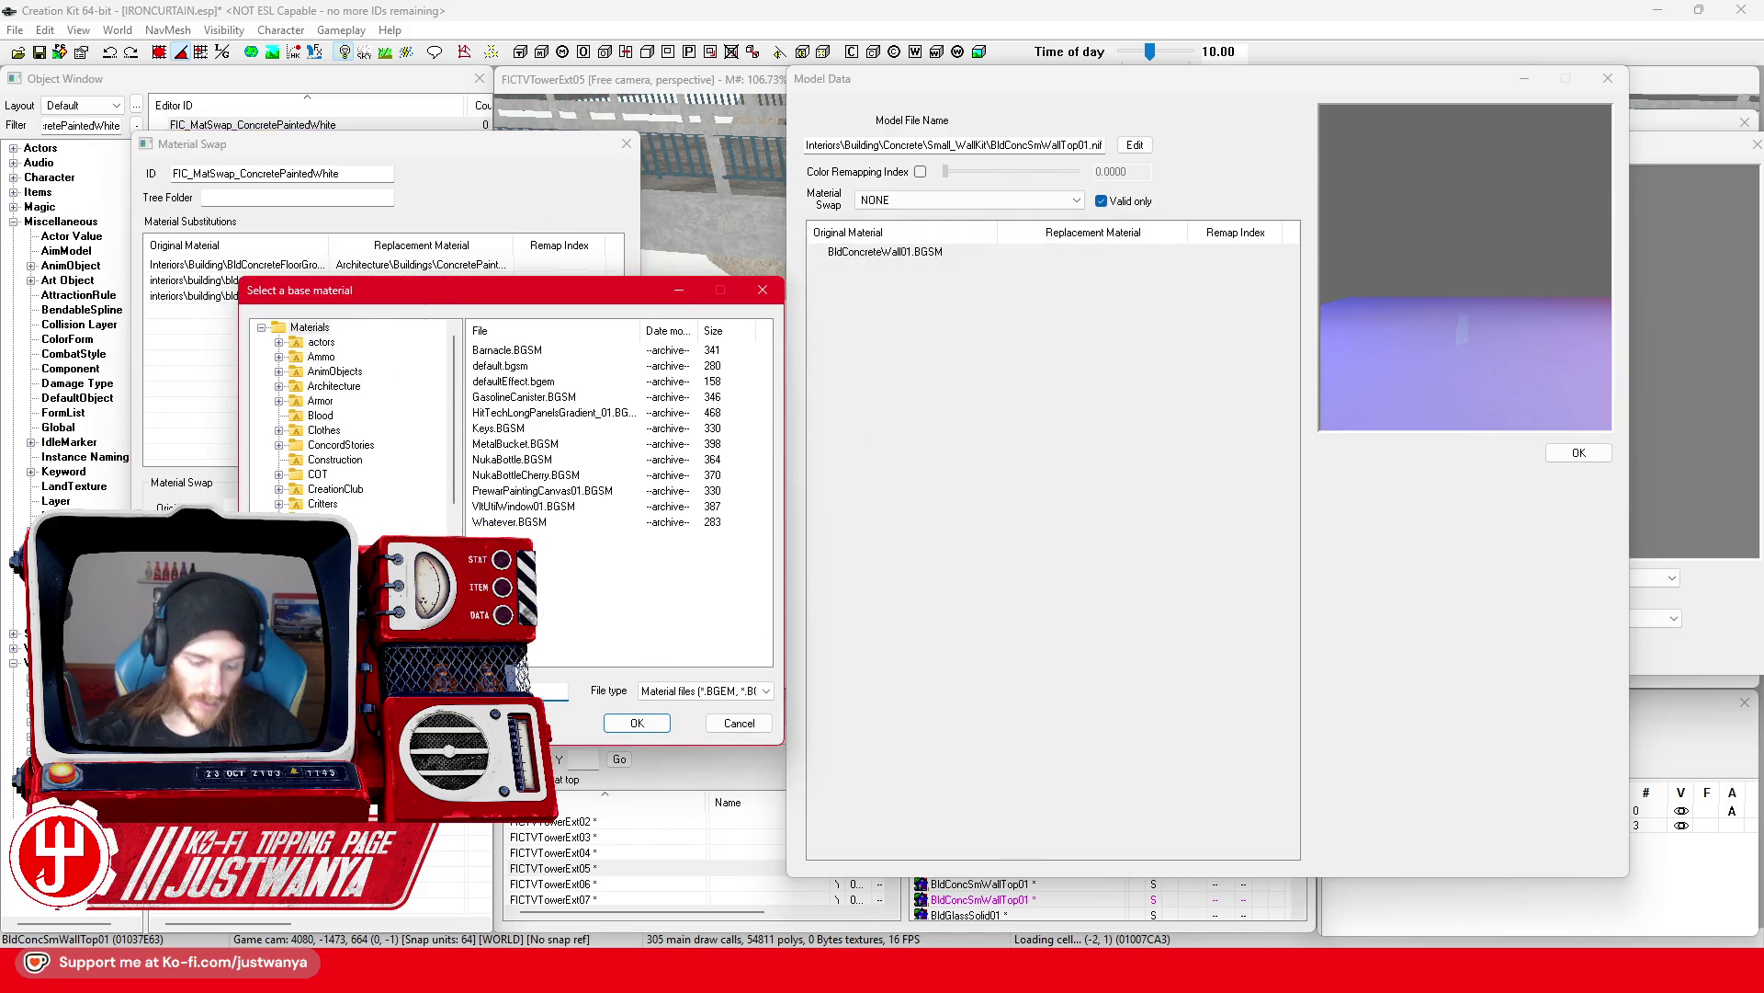
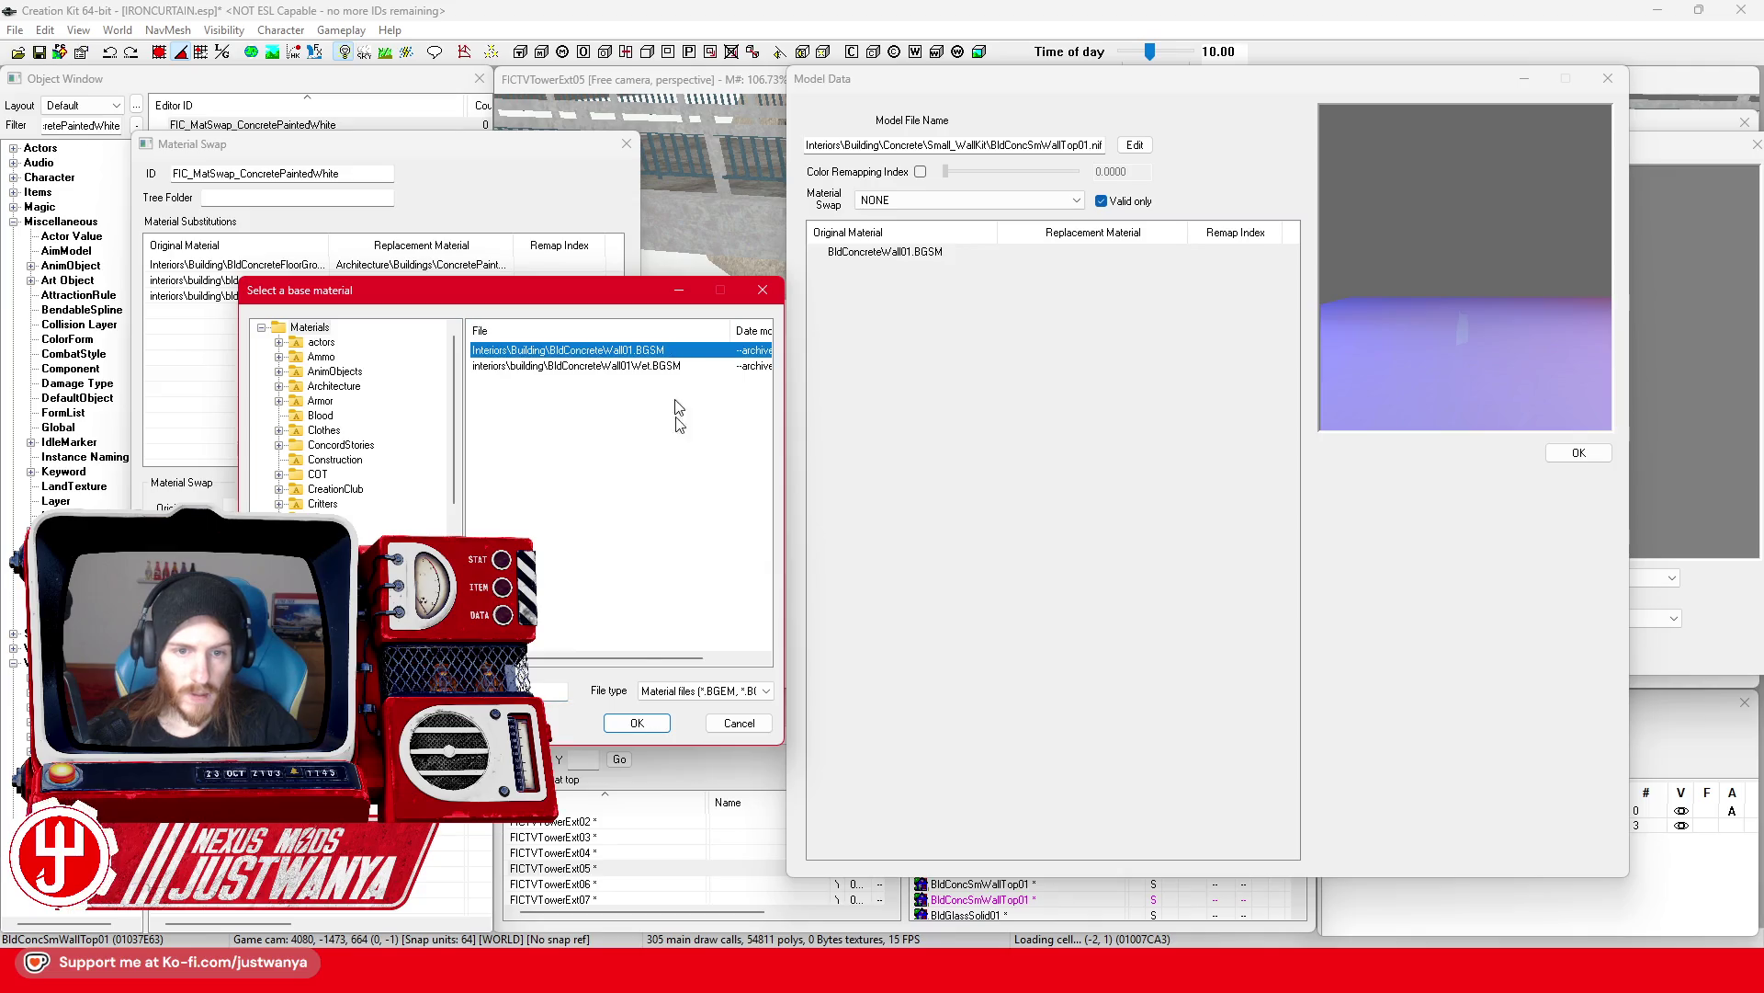
Step: Add a substitution replacing BldConcreteWall01.BGSM with Architecture\Buildings\ConcretePaintedWhite01.BGSM
left_click(635, 724)
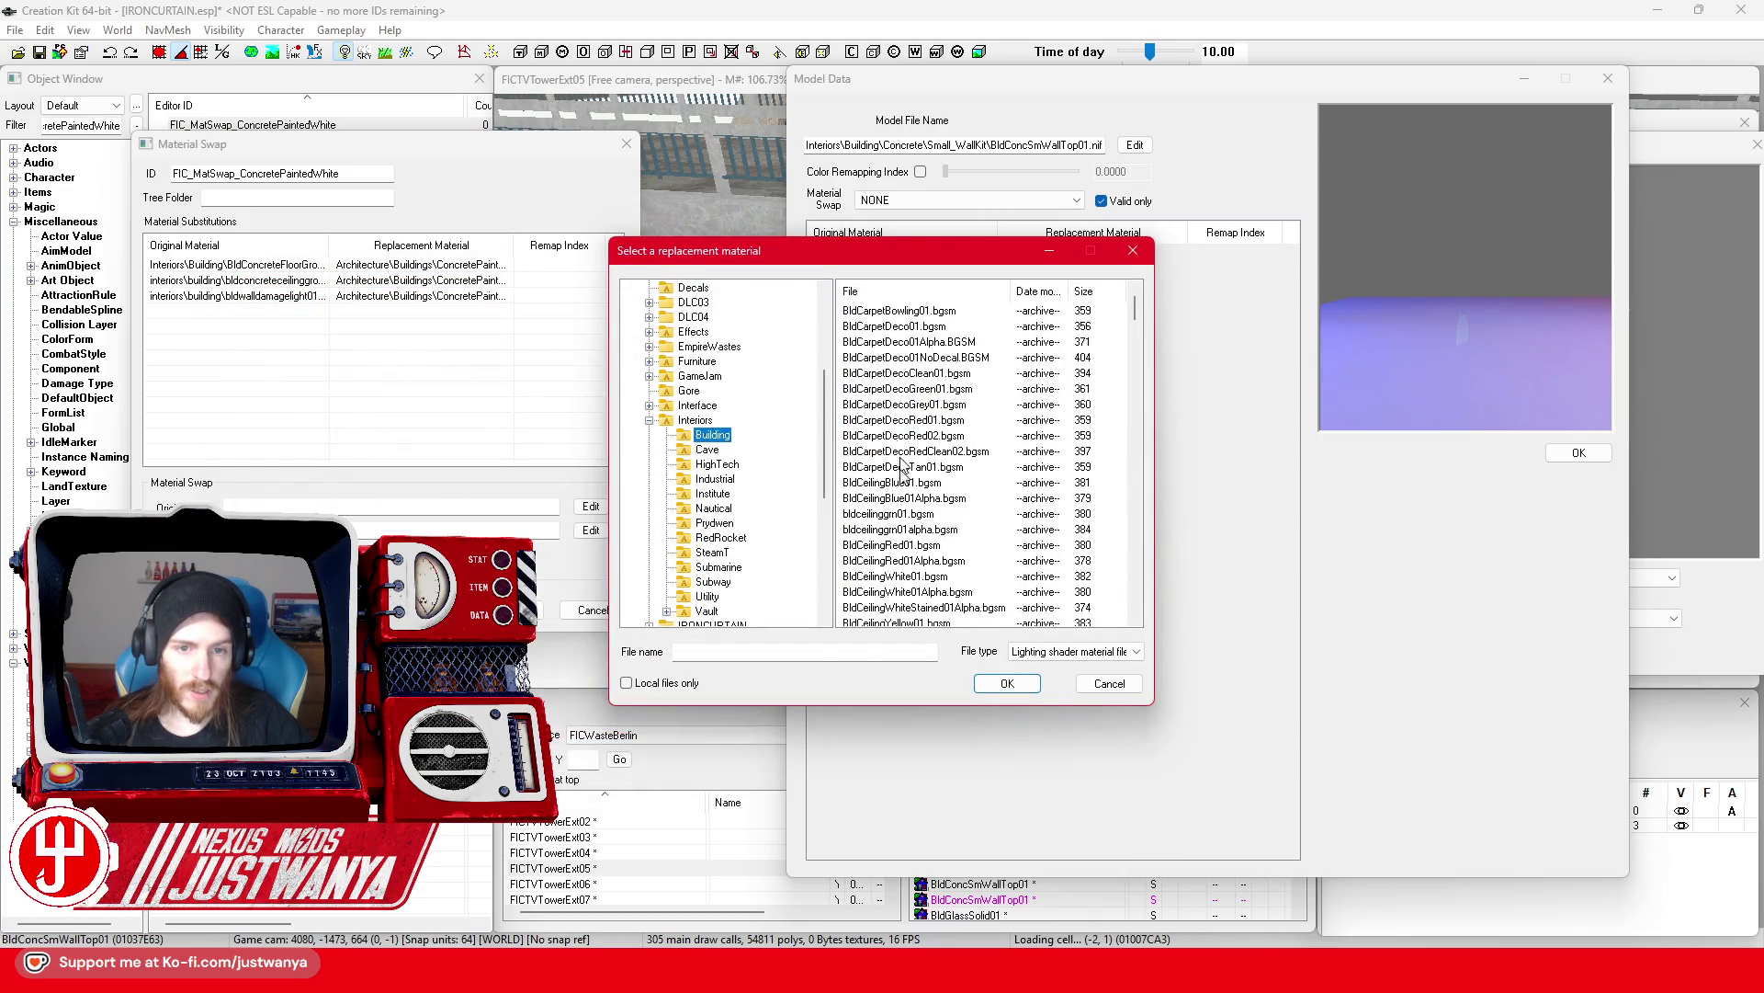
left_click_drag(826, 443, 827, 313)
left_click(681, 290)
type("ConcretePa")
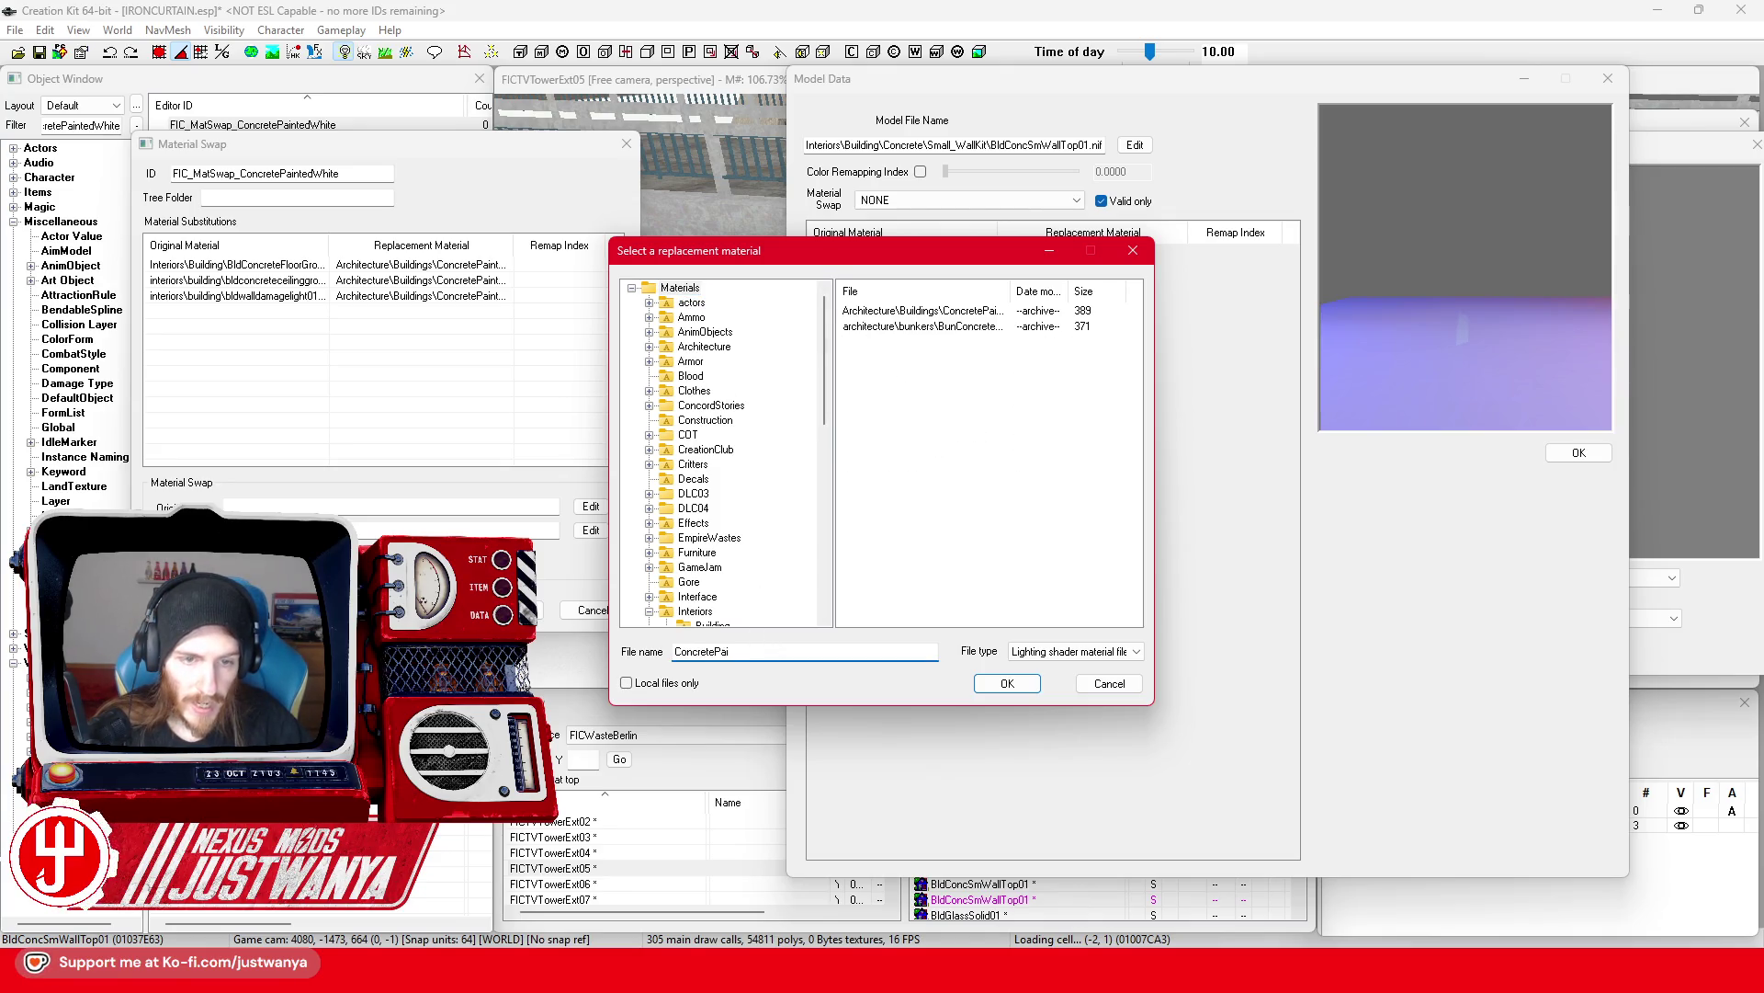
type("int")
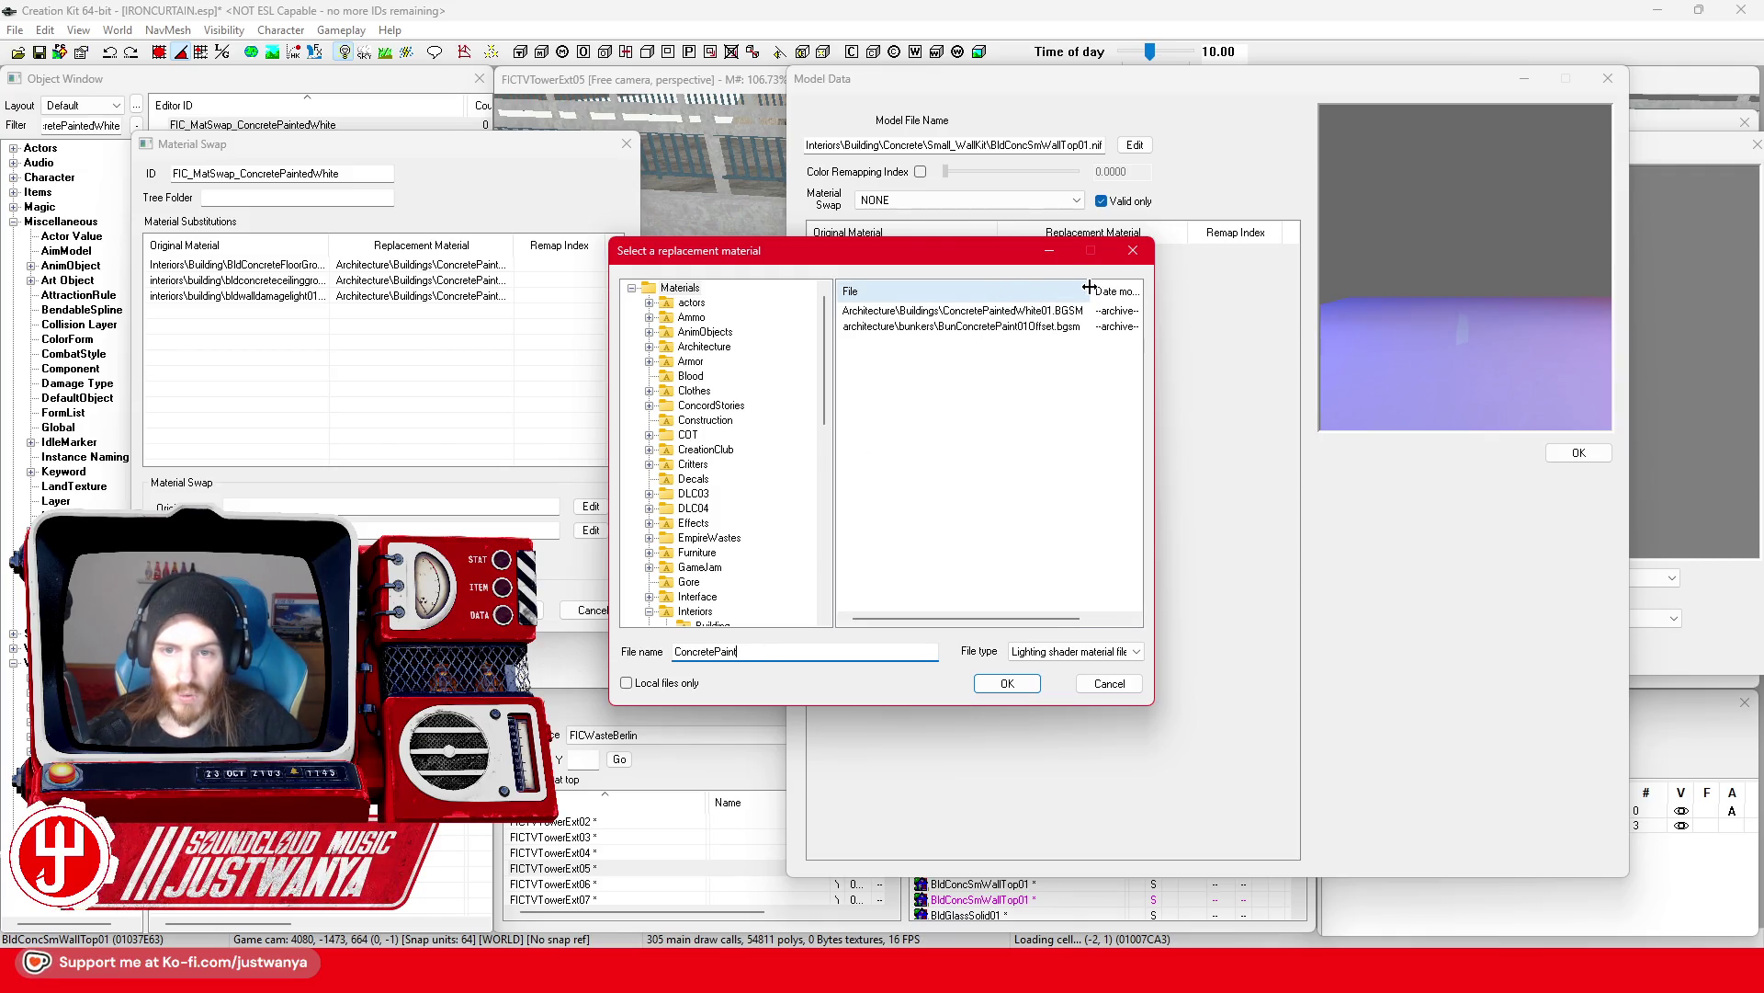
left_click(998, 685)
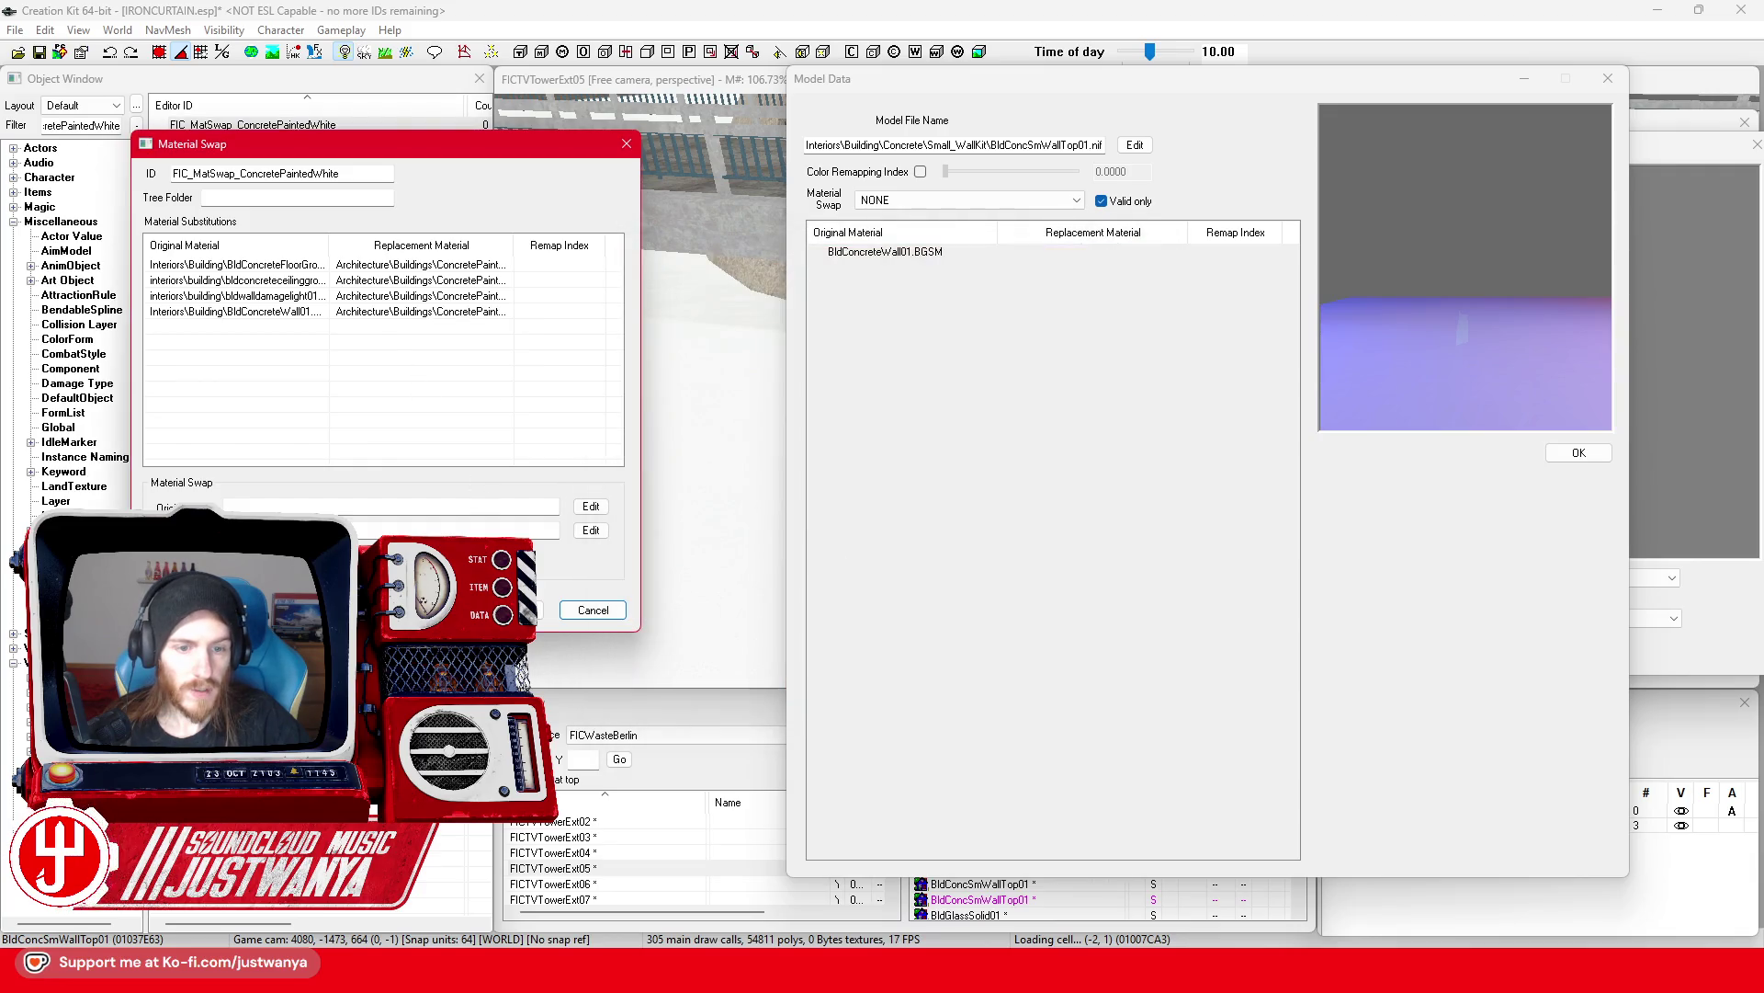
Step: Close the Material Swap, Model Data and Static base object windows
left_click(542, 609)
left_click(1492, 165)
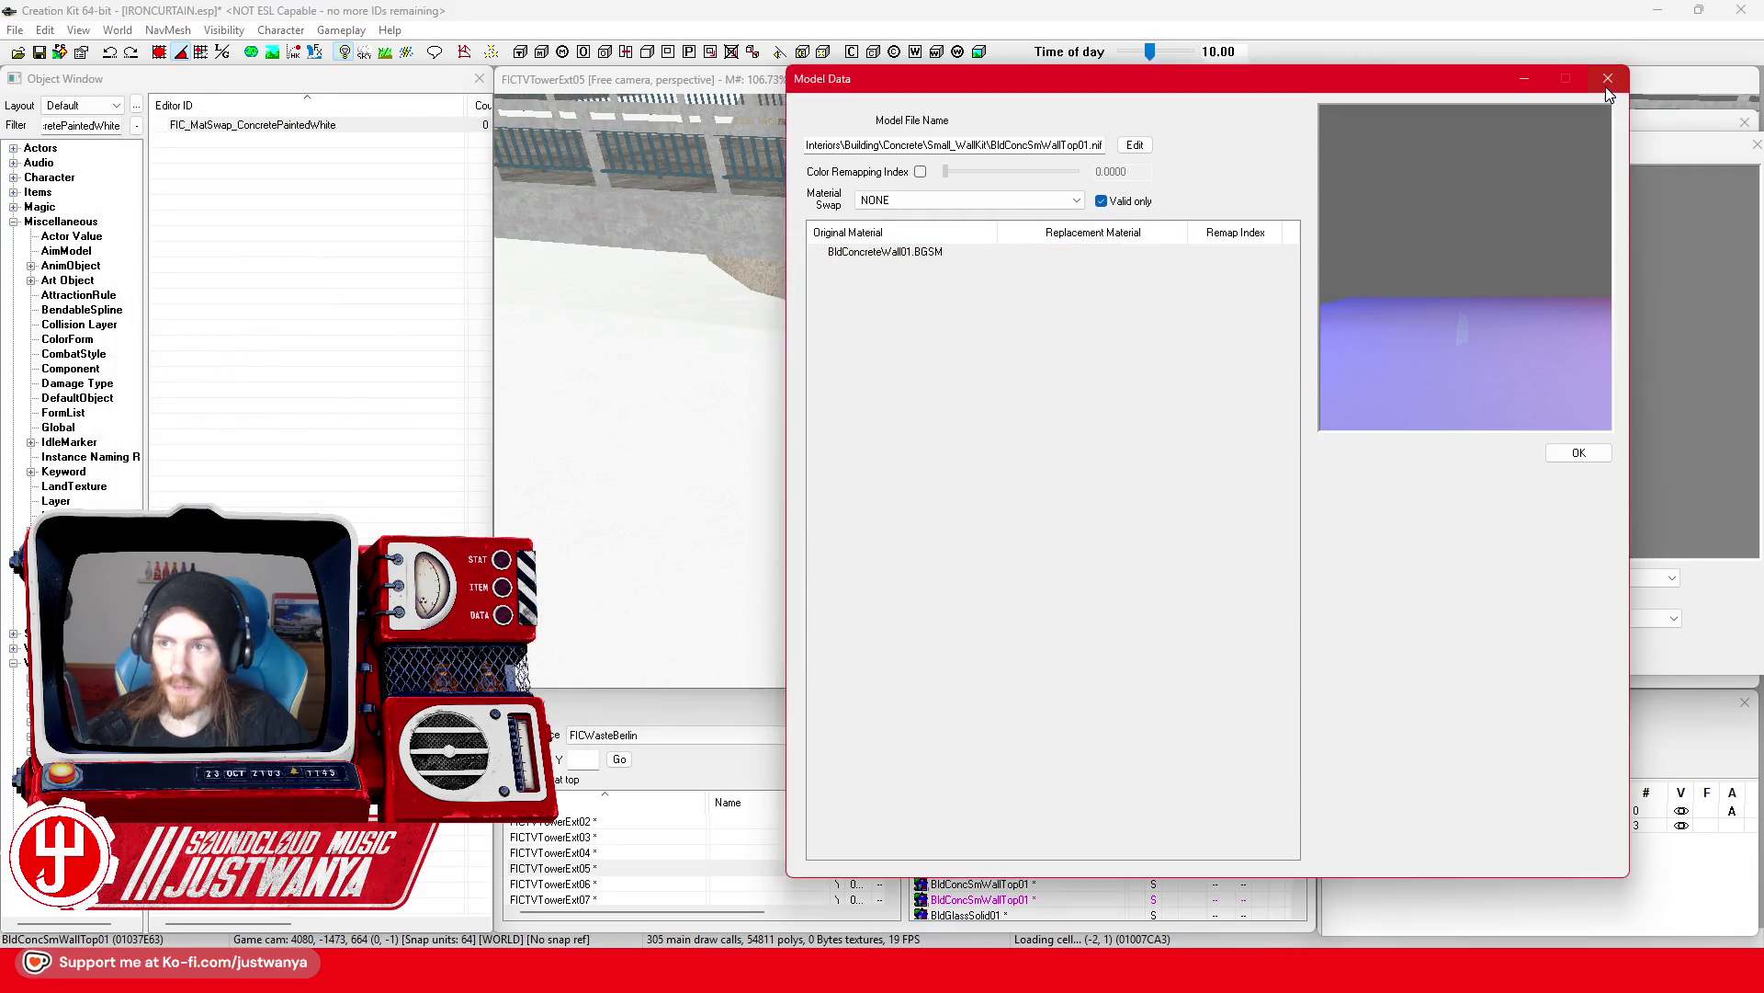
left_click(1608, 78)
left_click(1756, 152)
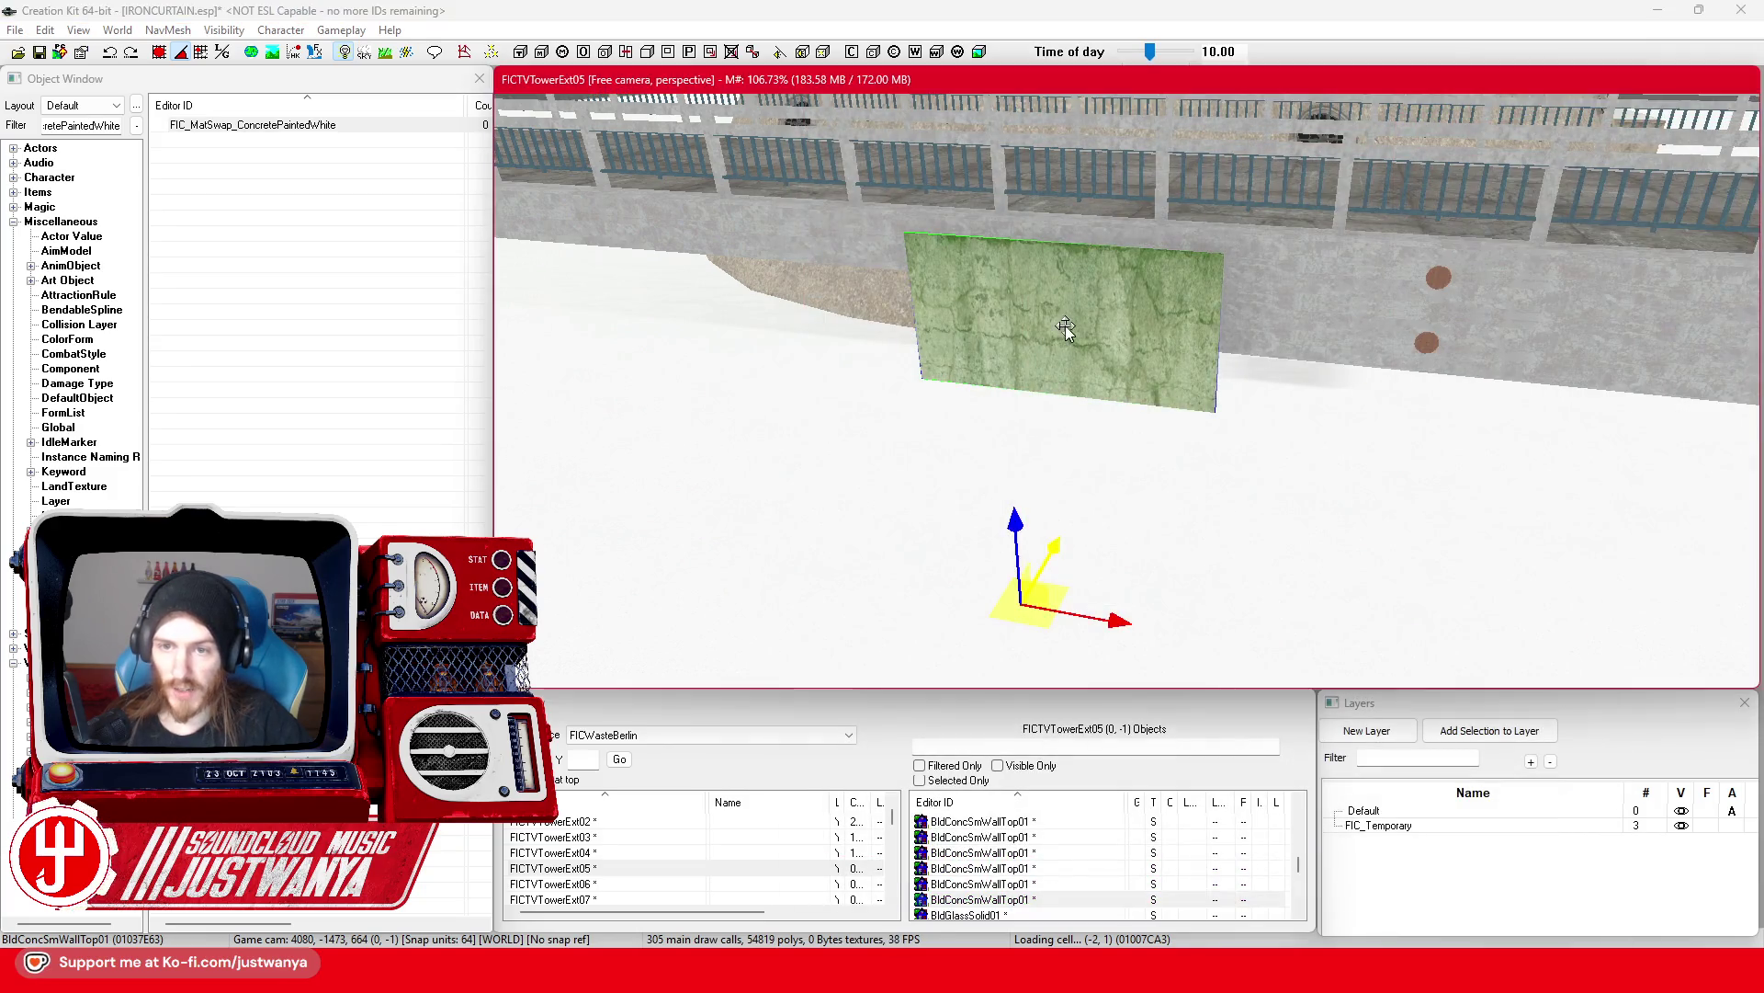
Step: Check the wall reference's Material Swap list in its properties and confirm the settings
double_click(1056, 336)
left_click(943, 512)
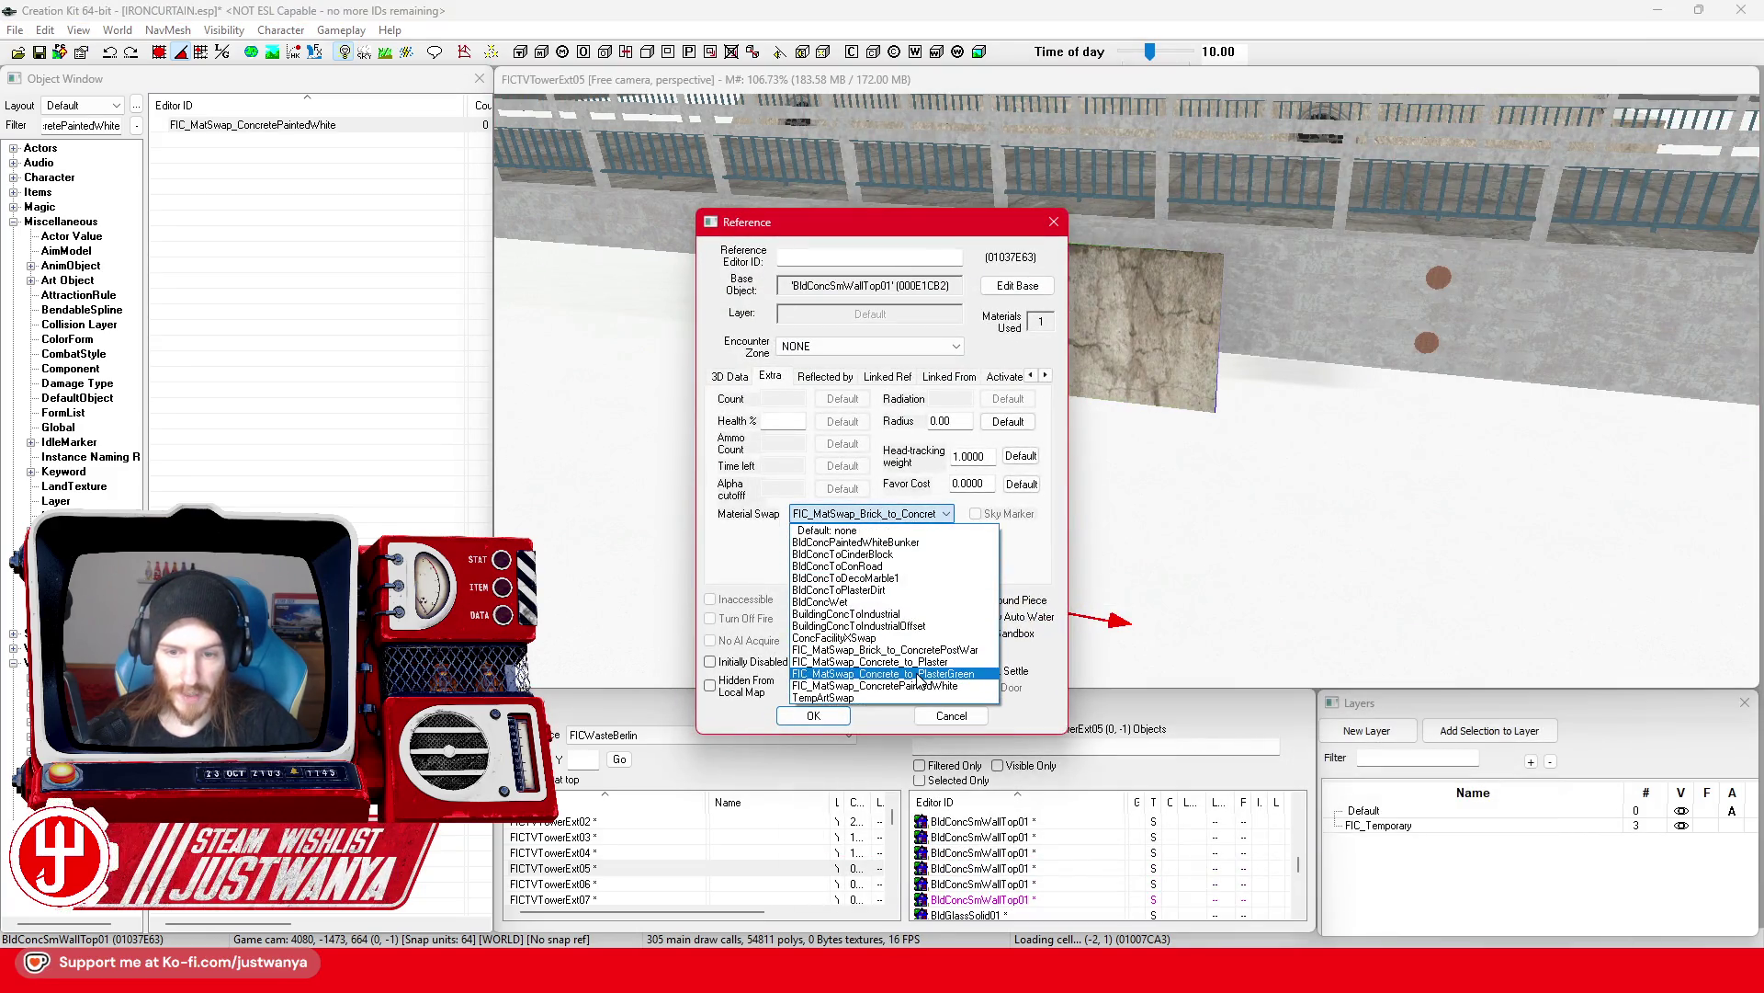
left_click(832, 716)
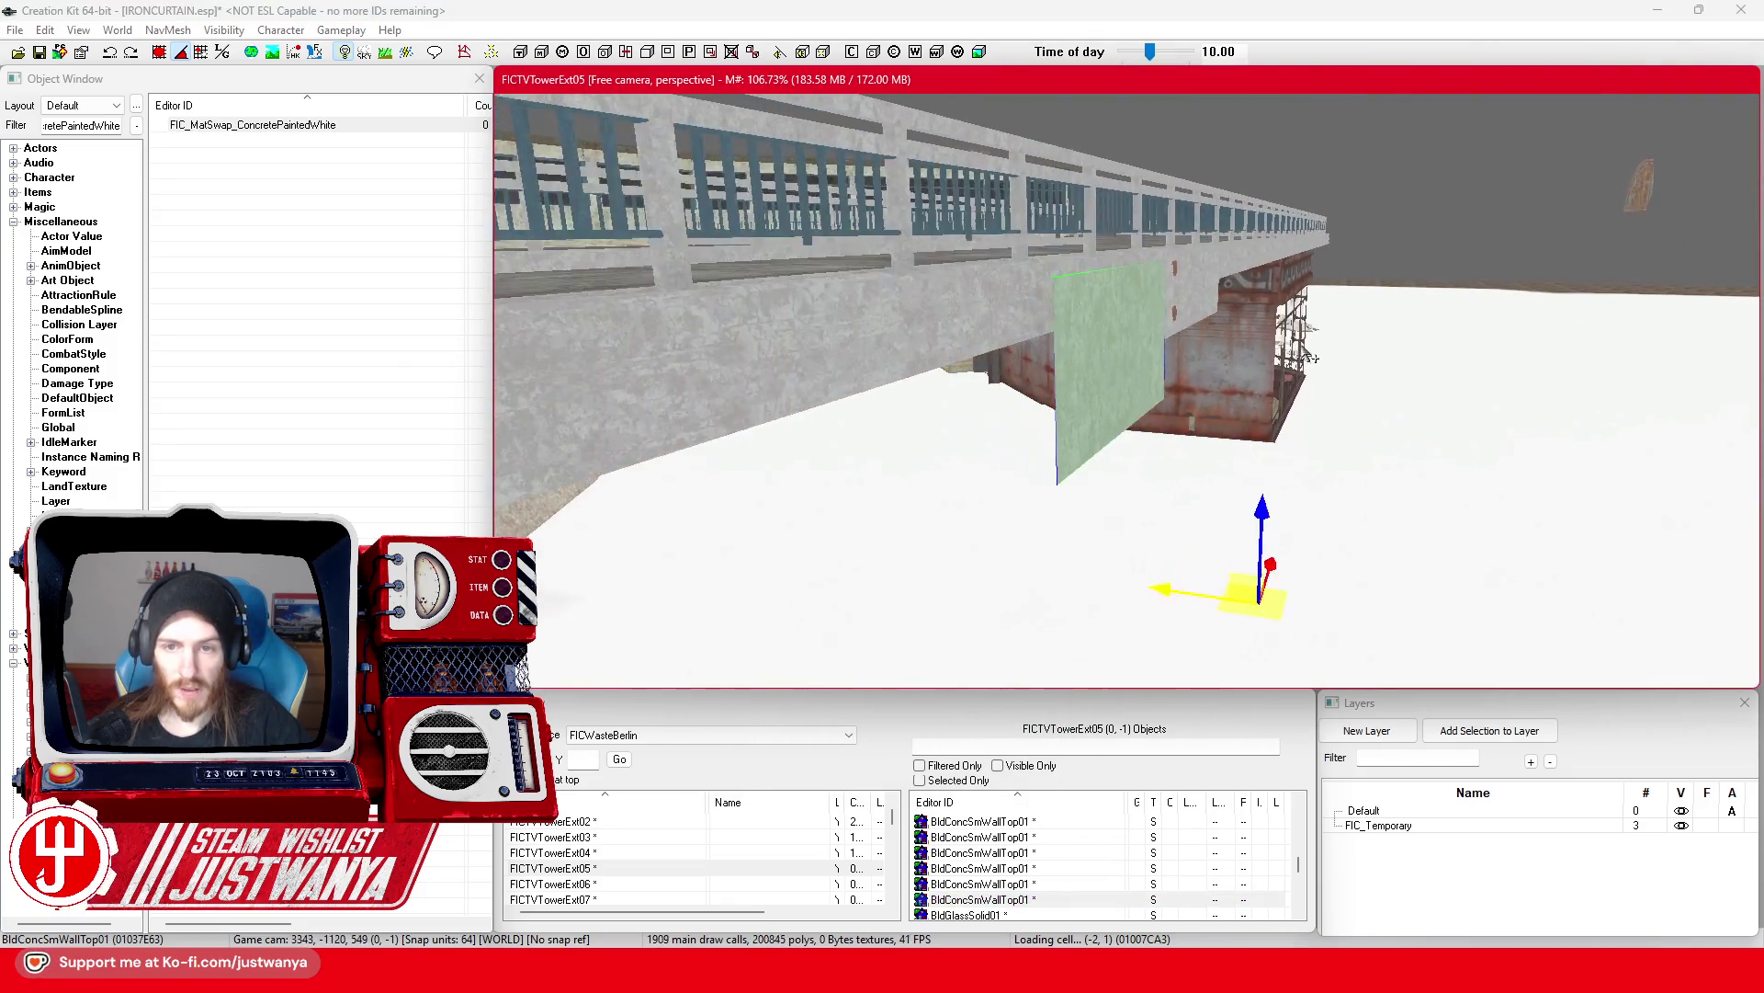
Step: Select the small concrete wall piece and rotate it into line with the bridge wall
left_click(1149, 432)
key("shift")
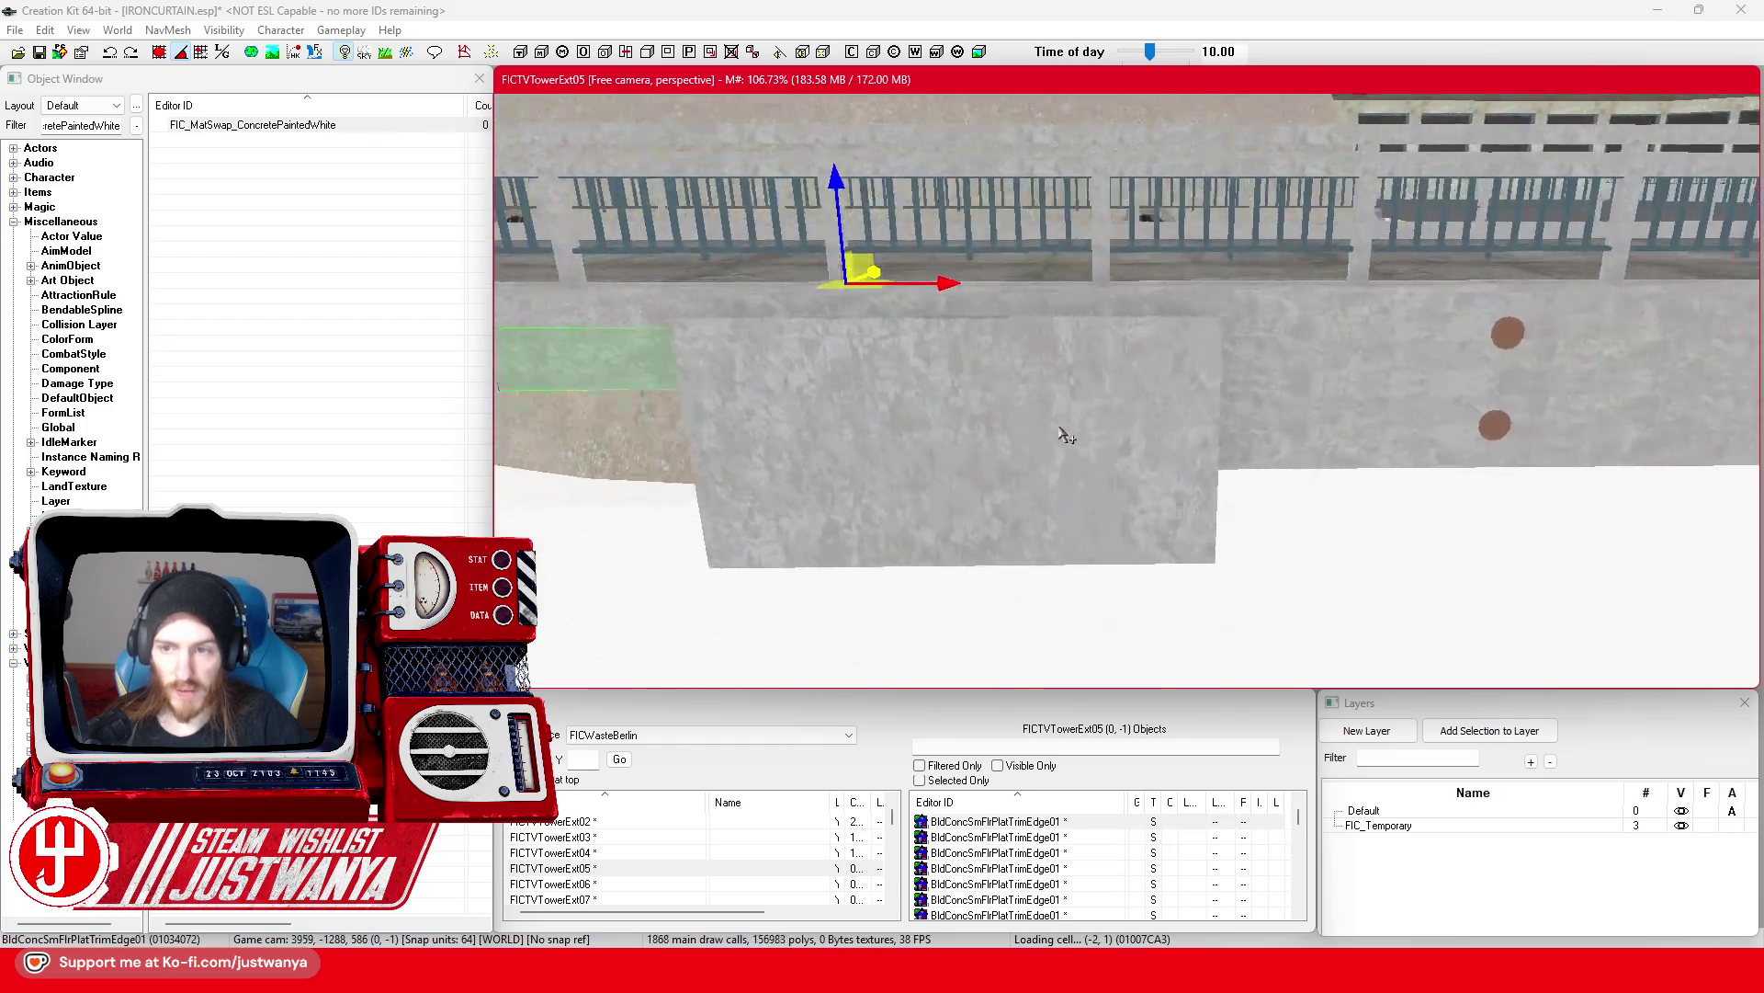
key("shift")
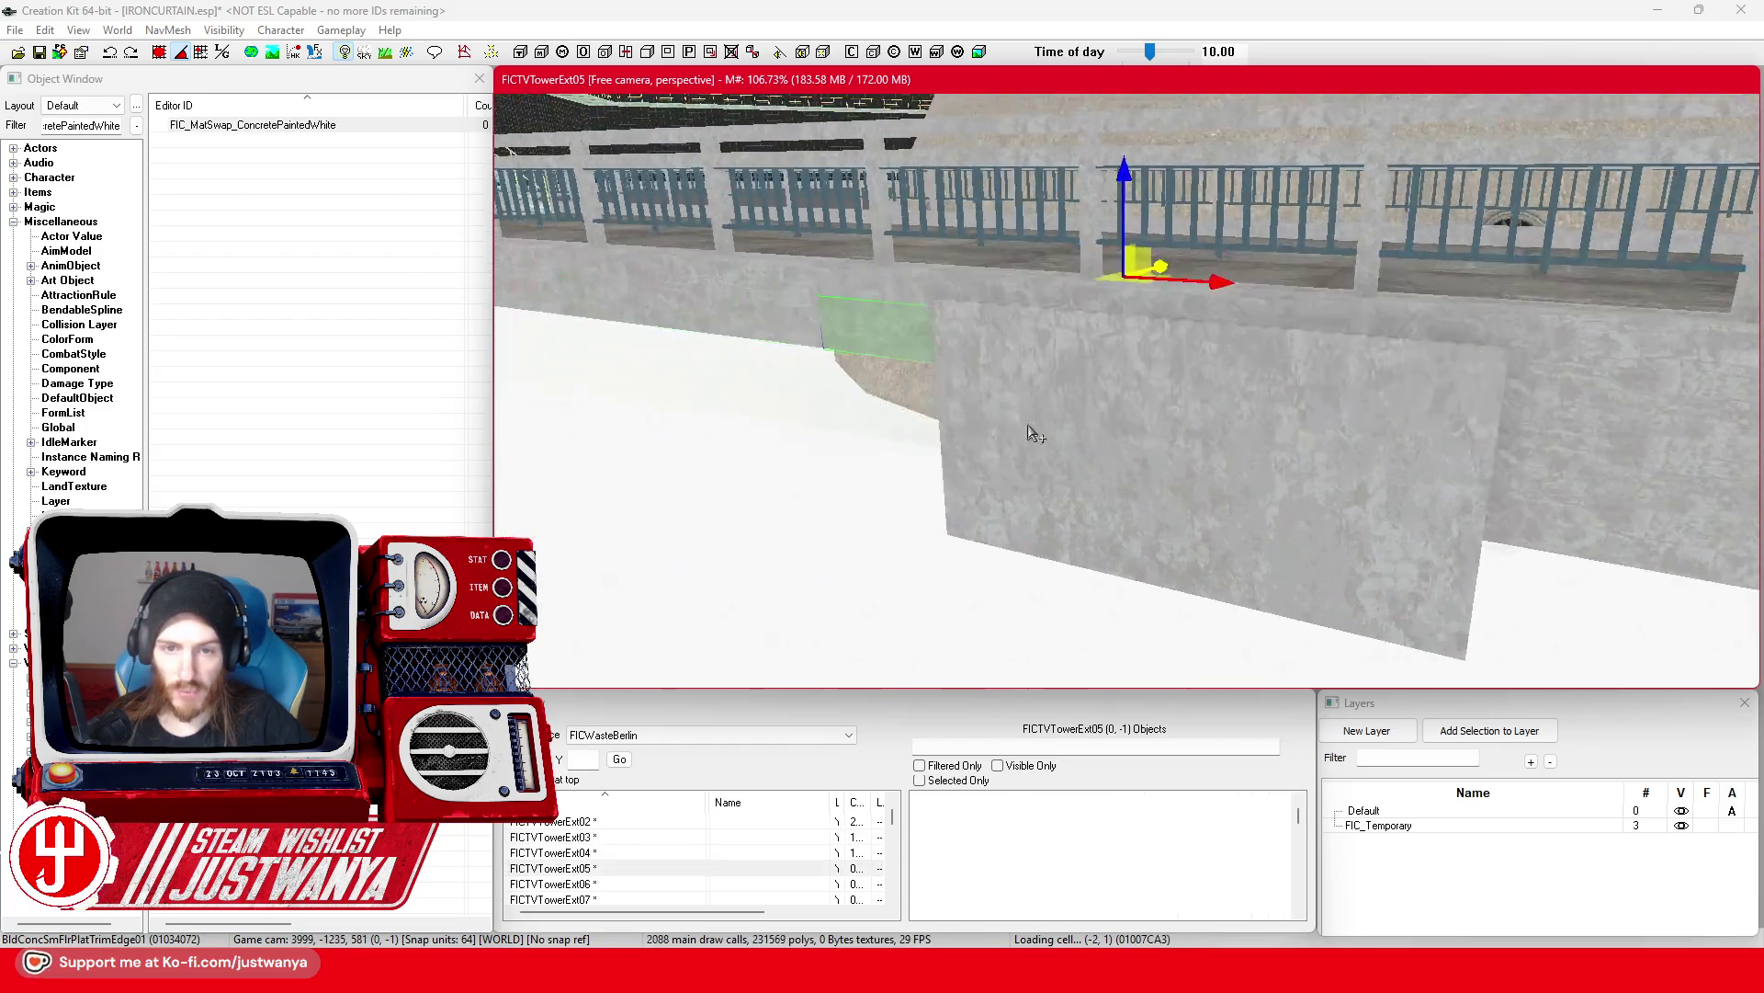
left_click(1259, 444)
scroll(1250, 478, "down", 5)
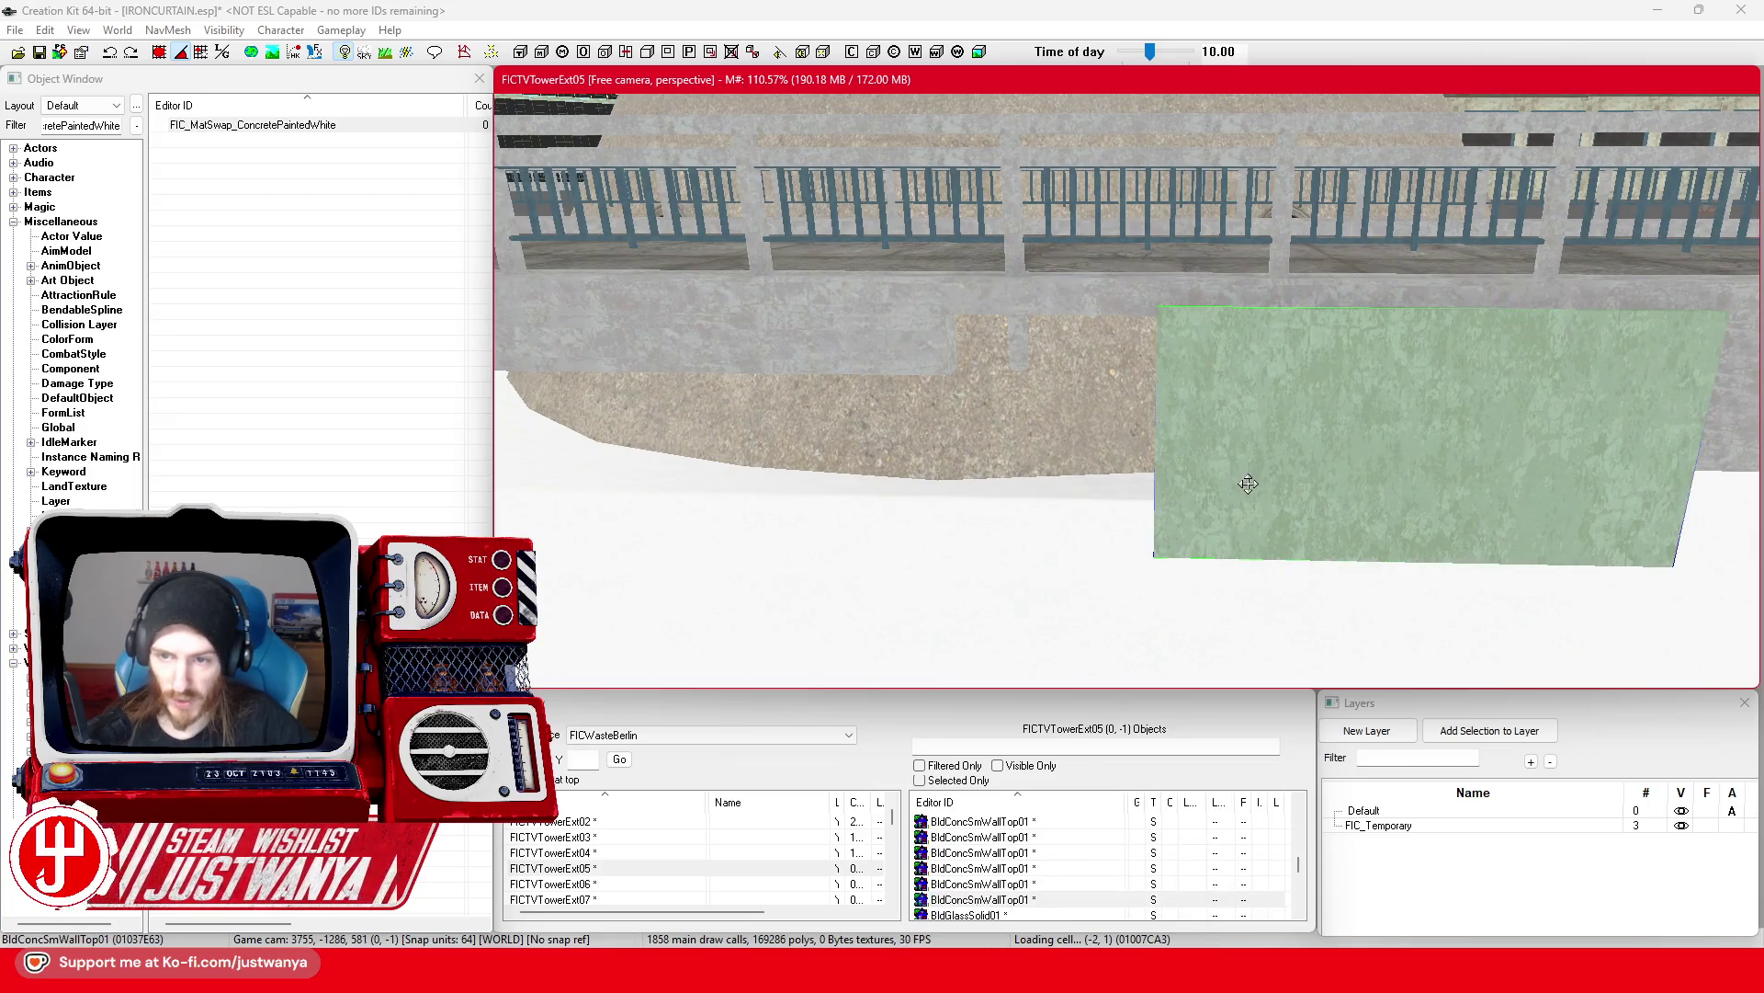
key("shift")
scroll(1383, 487, "up", 2)
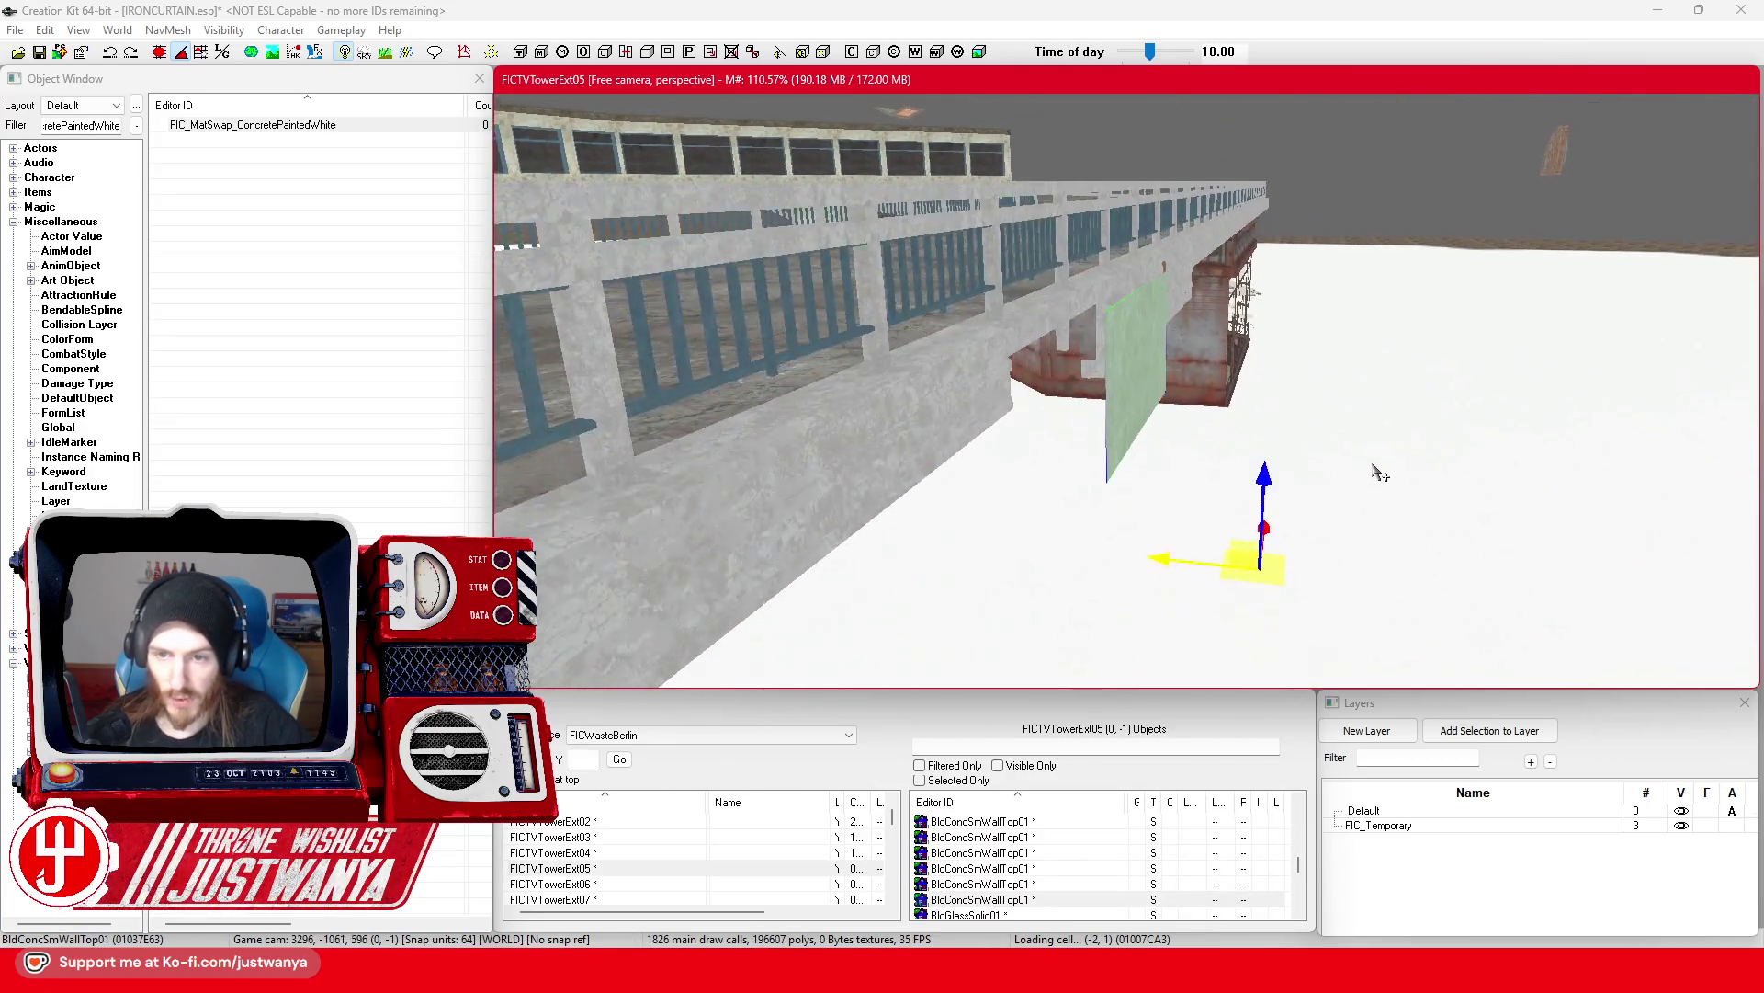
key("shift")
left_click_drag(1075, 413, 1089, 414)
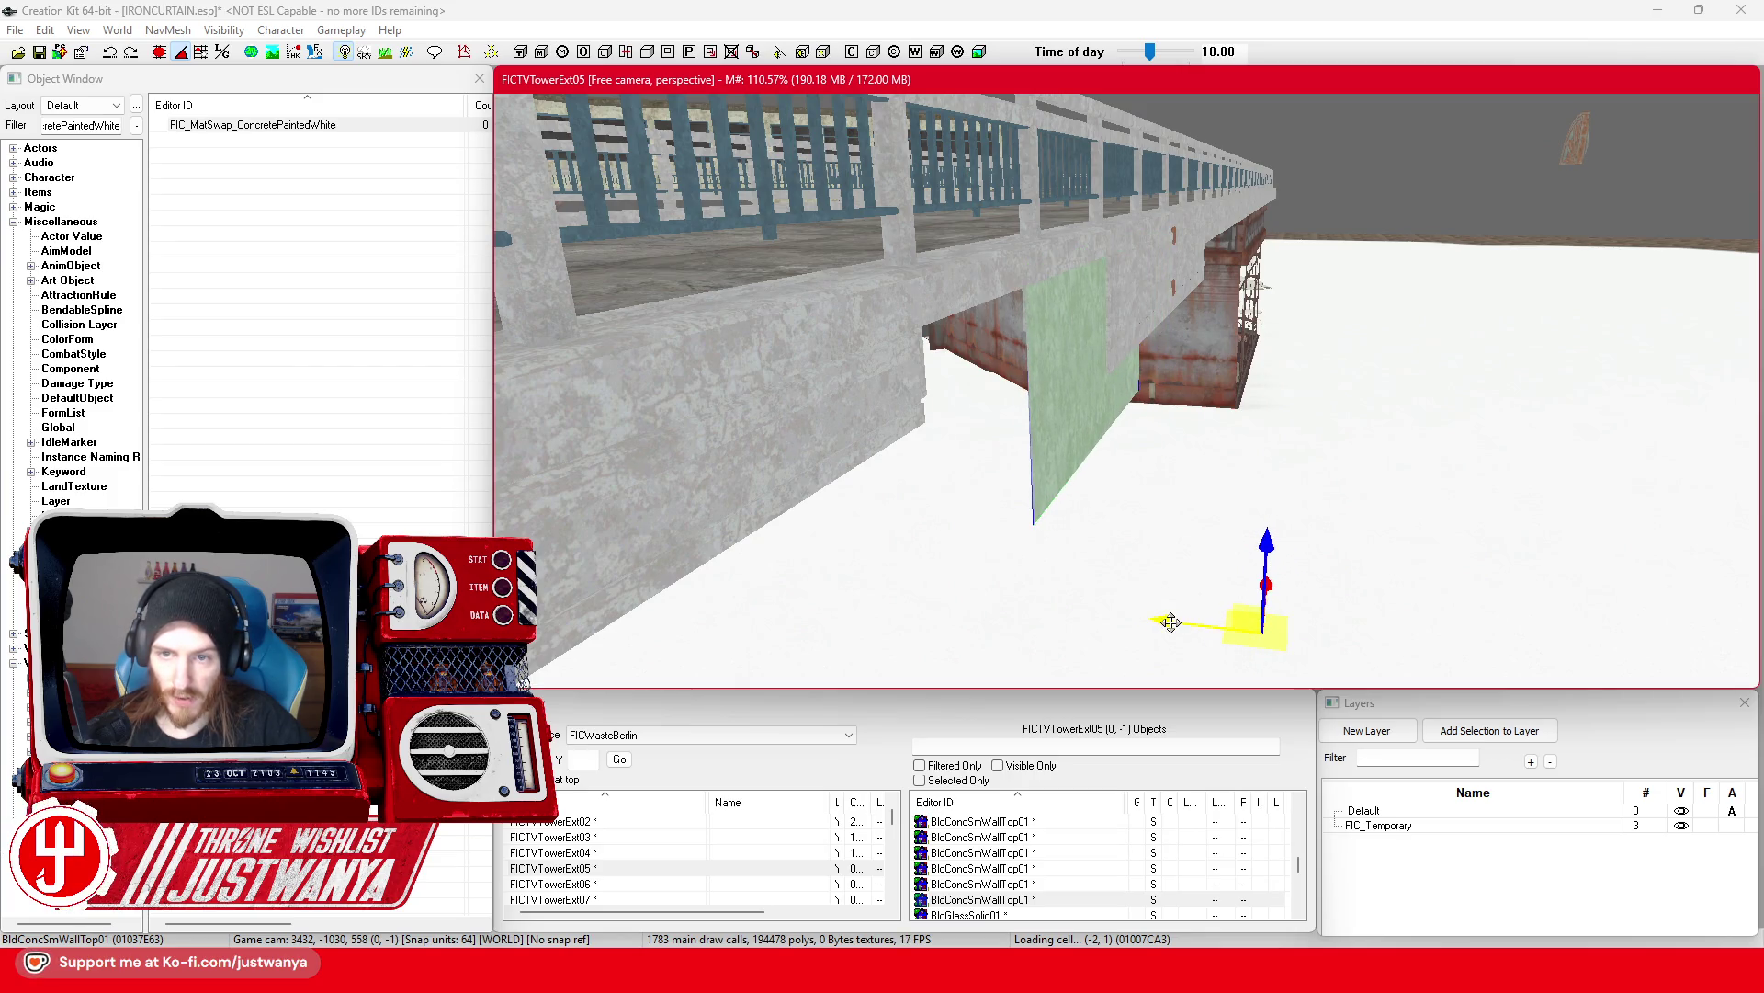
Step: Raise the wall piece slightly, check its fit from several angles, and select the upper trim
key("shift")
left_click_drag(1290, 522, 1291, 511)
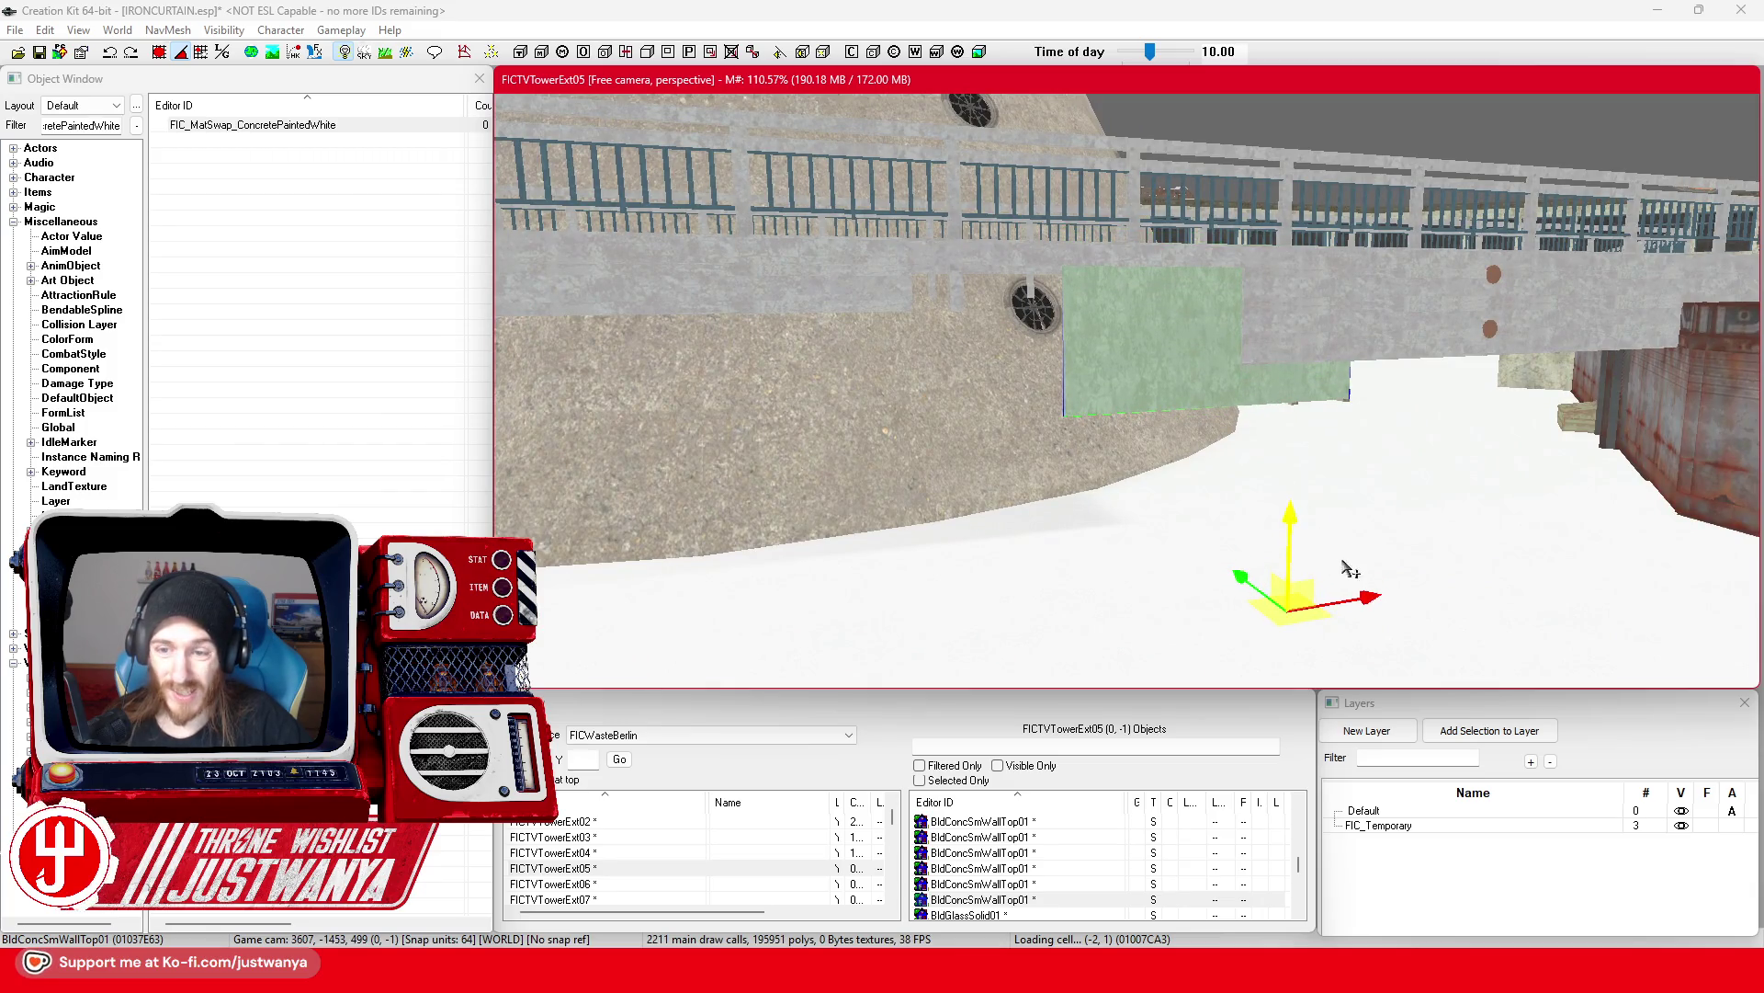
key("shift")
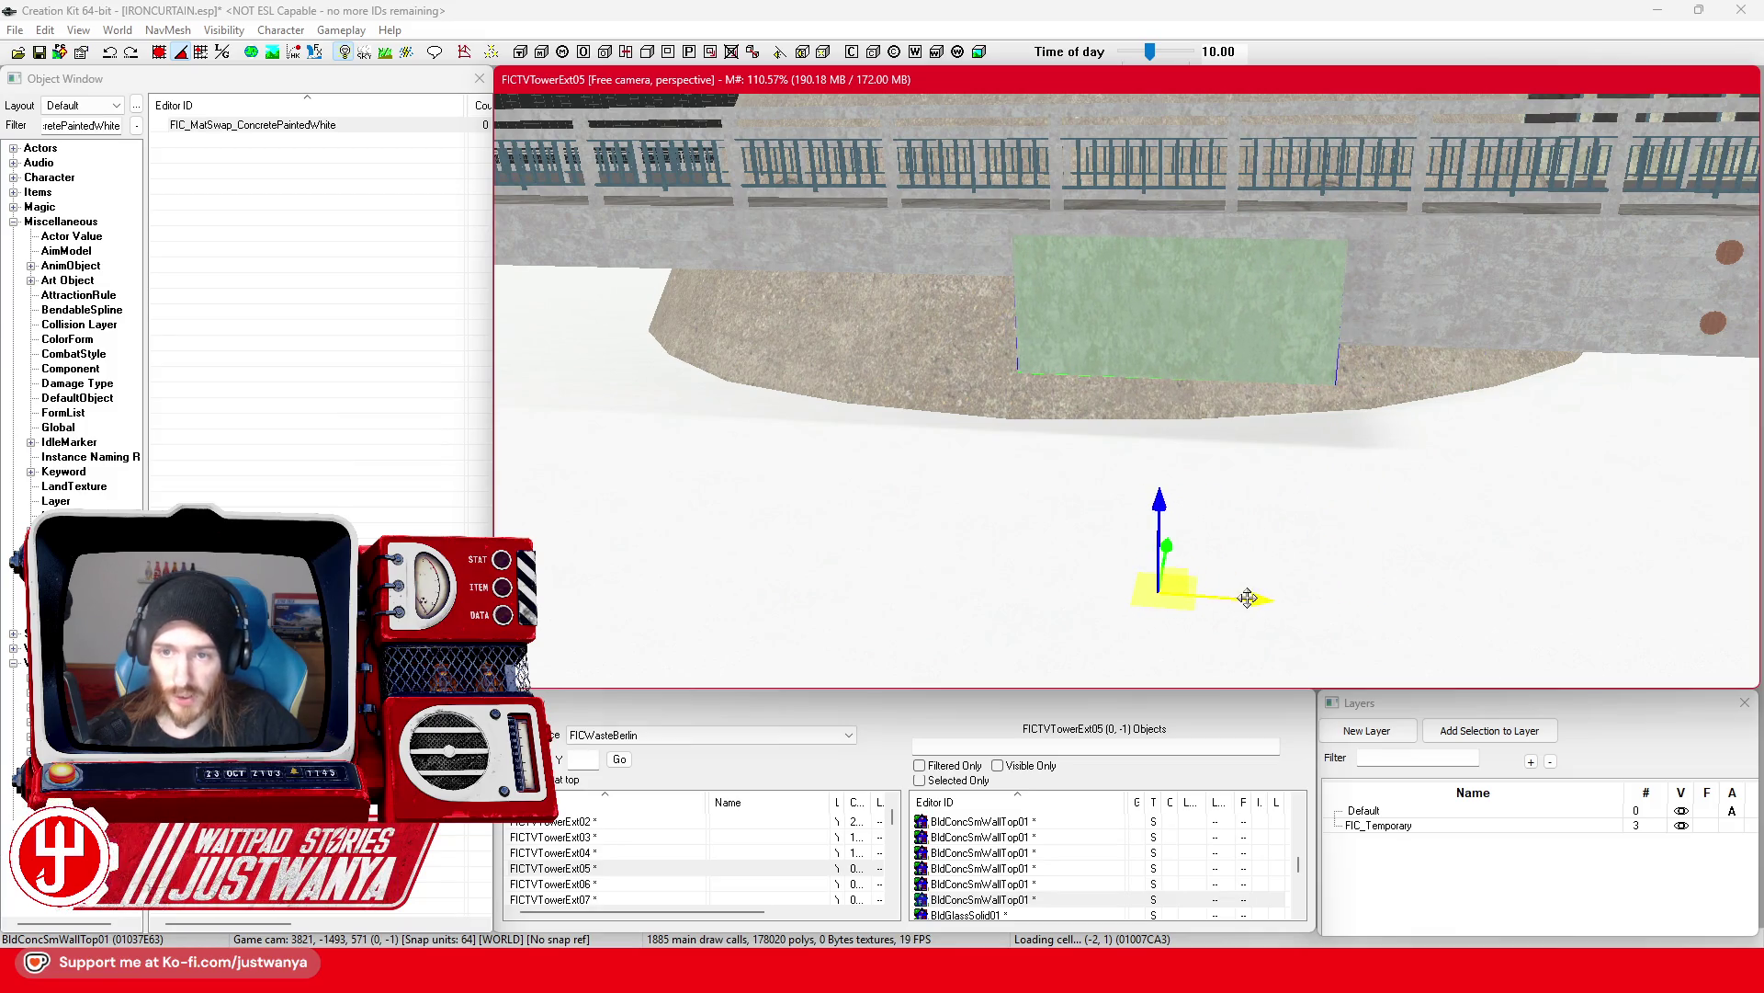
key("shift")
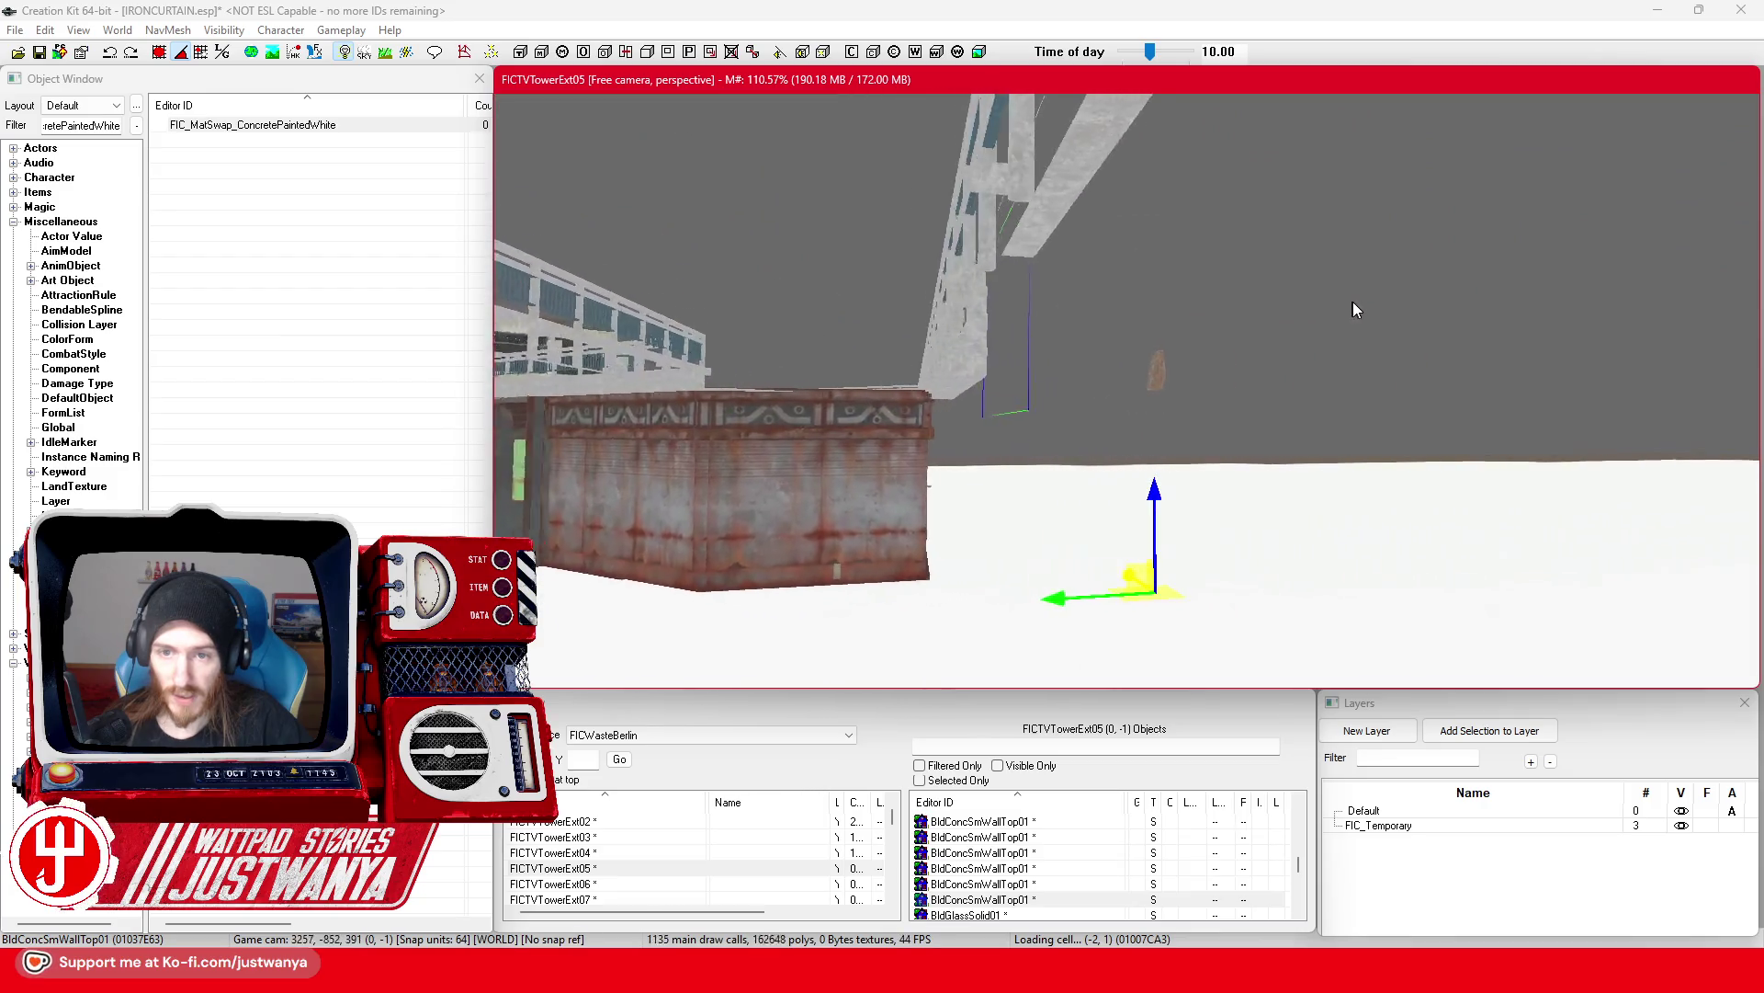
key("shift")
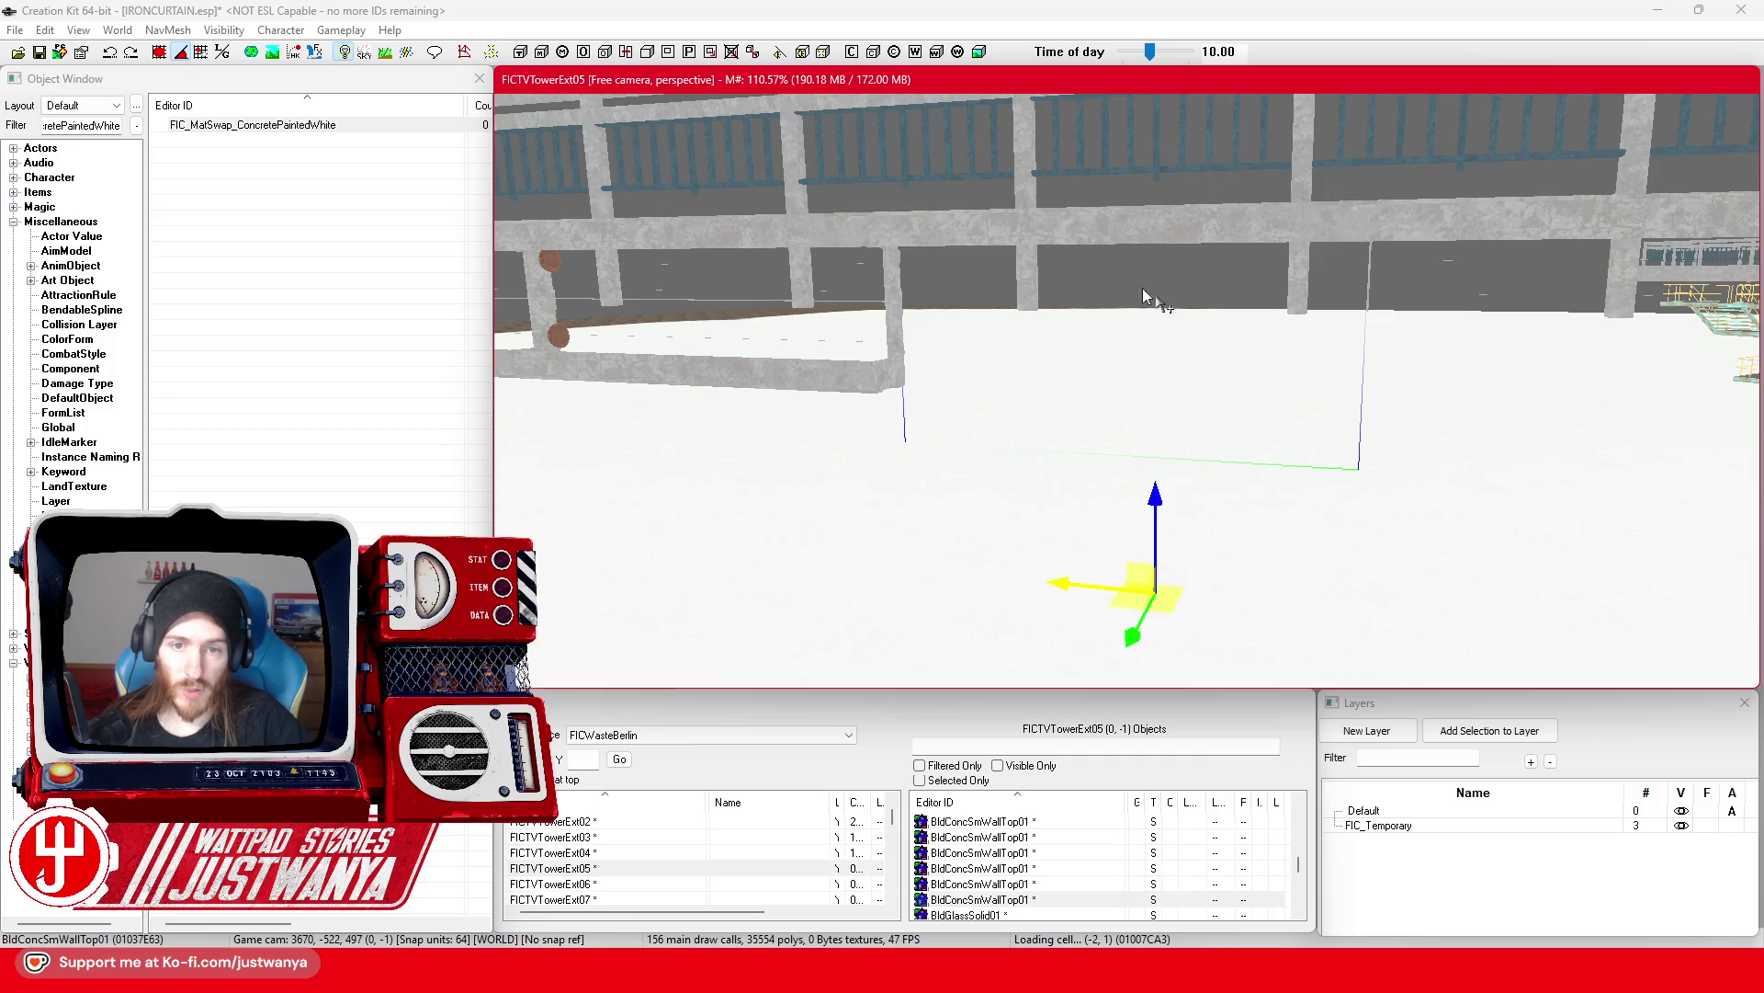
key("shift")
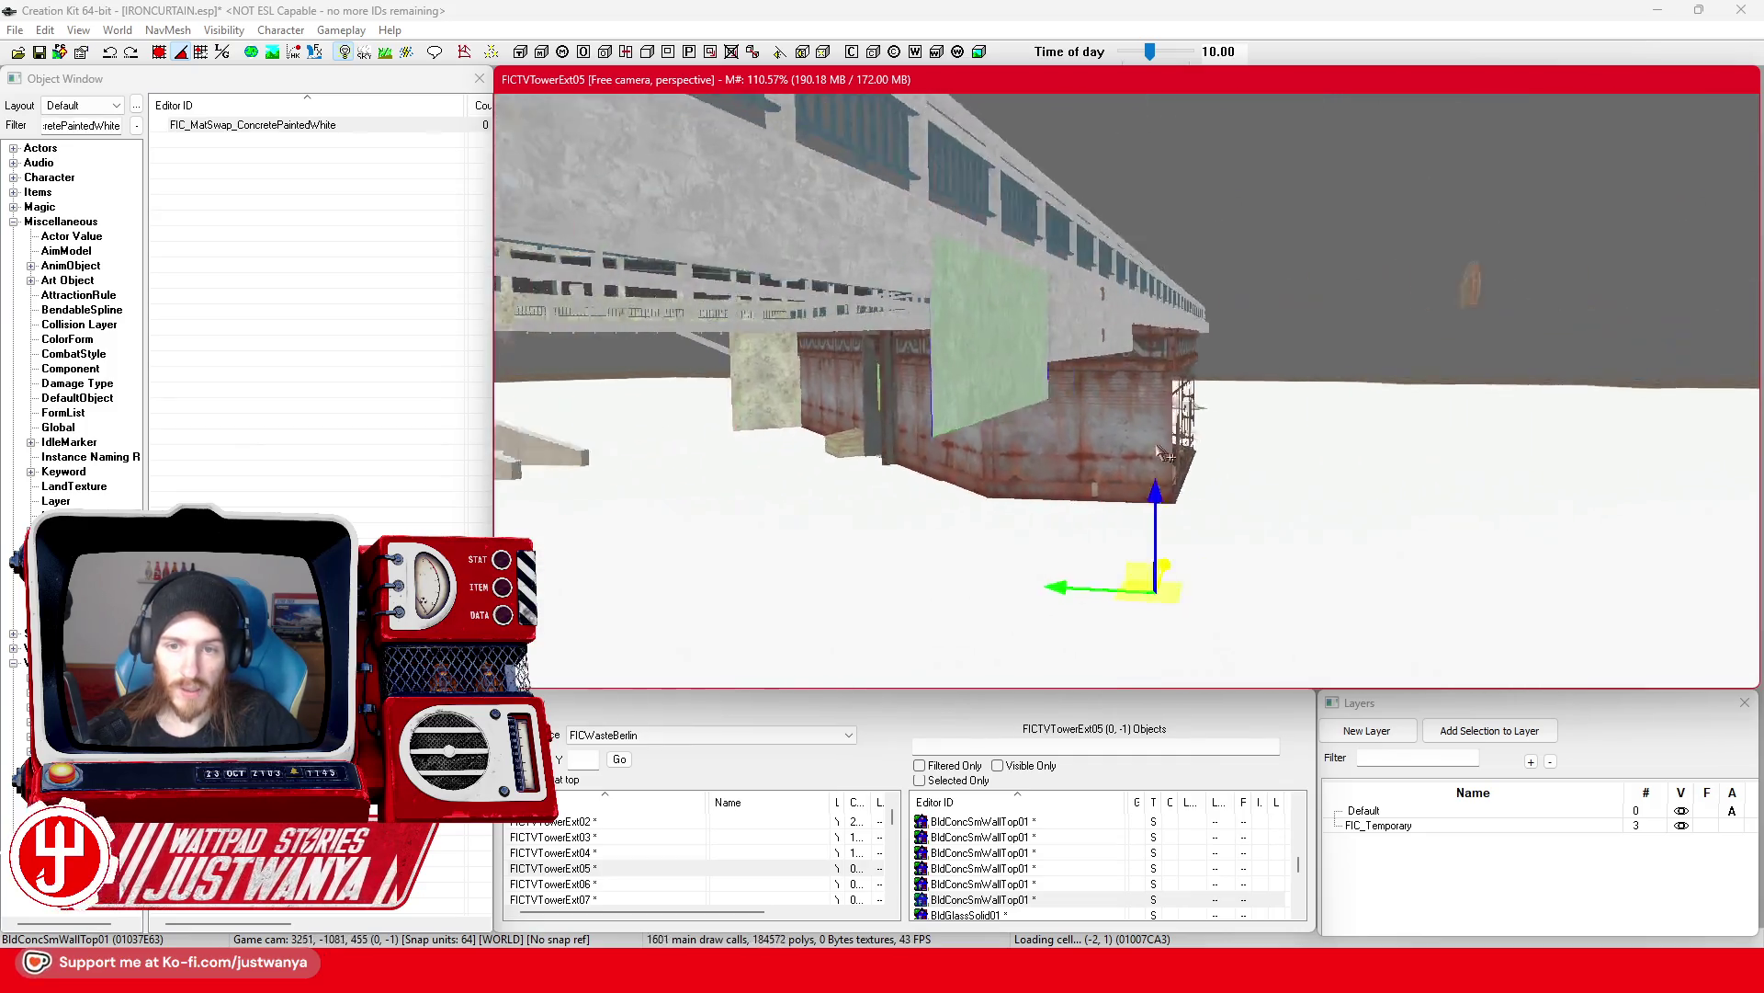
key("shift")
left_click(1348, 163)
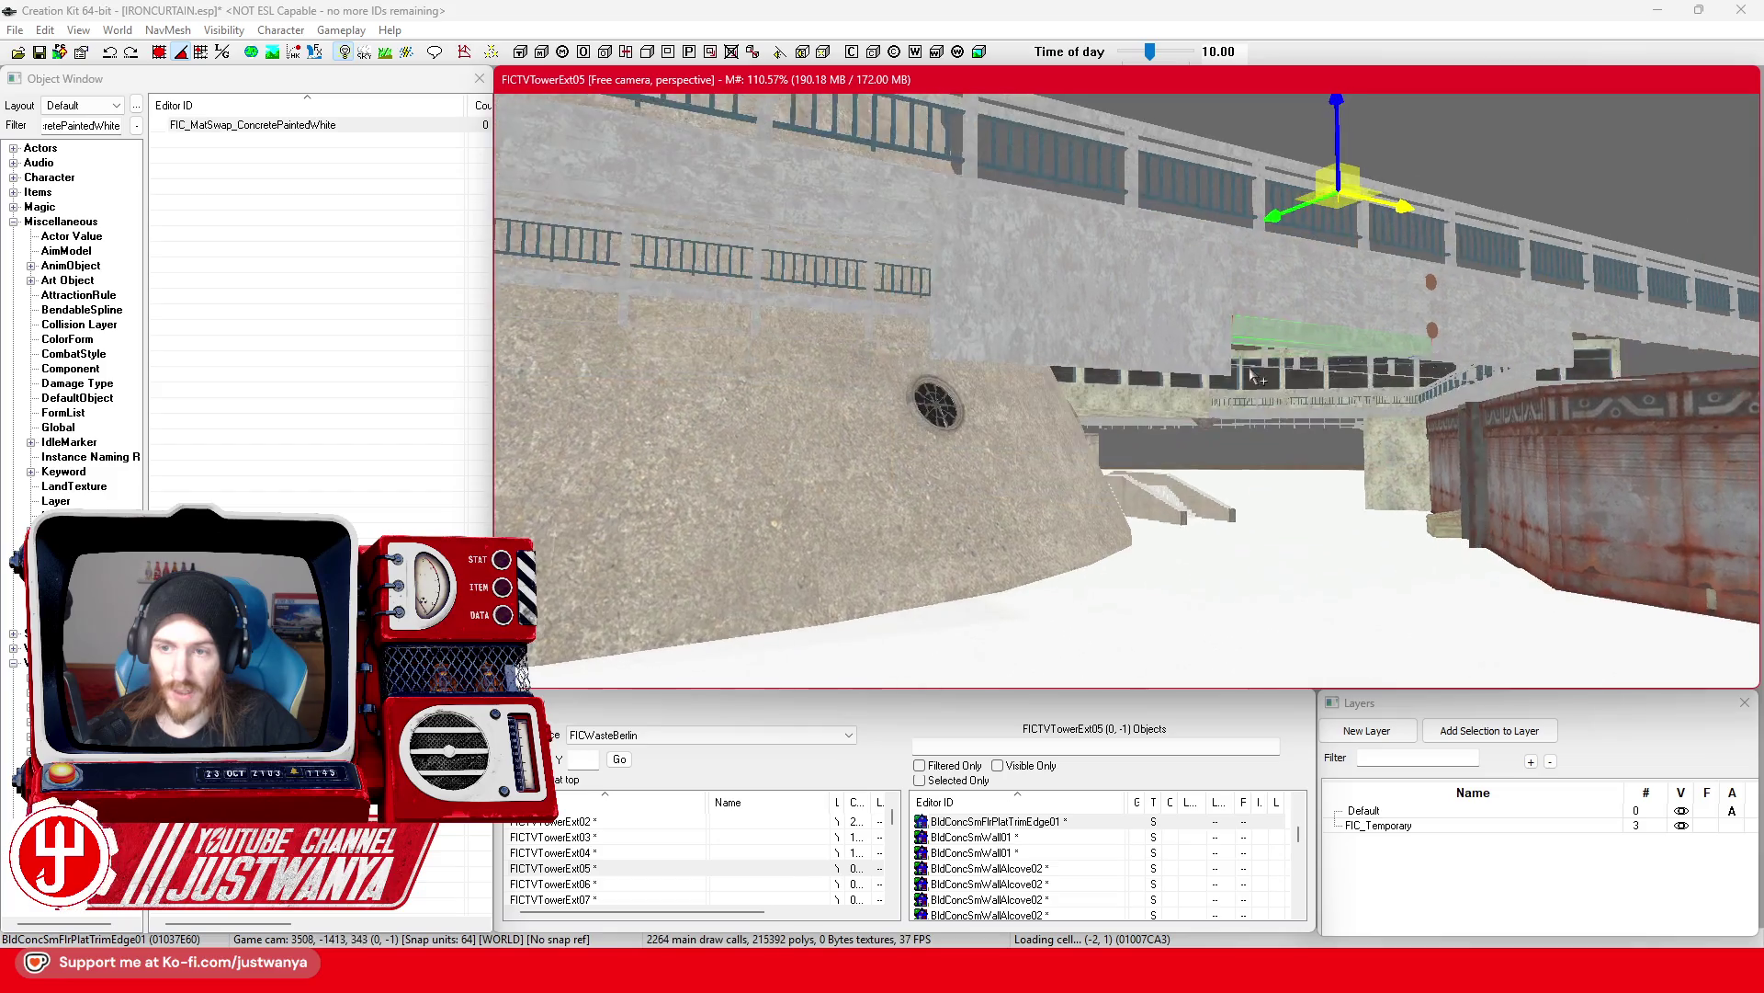
Step: Lower the upper trim piece down the wall and check it from ground level
left_click_drag(1340, 120, 1340, 173)
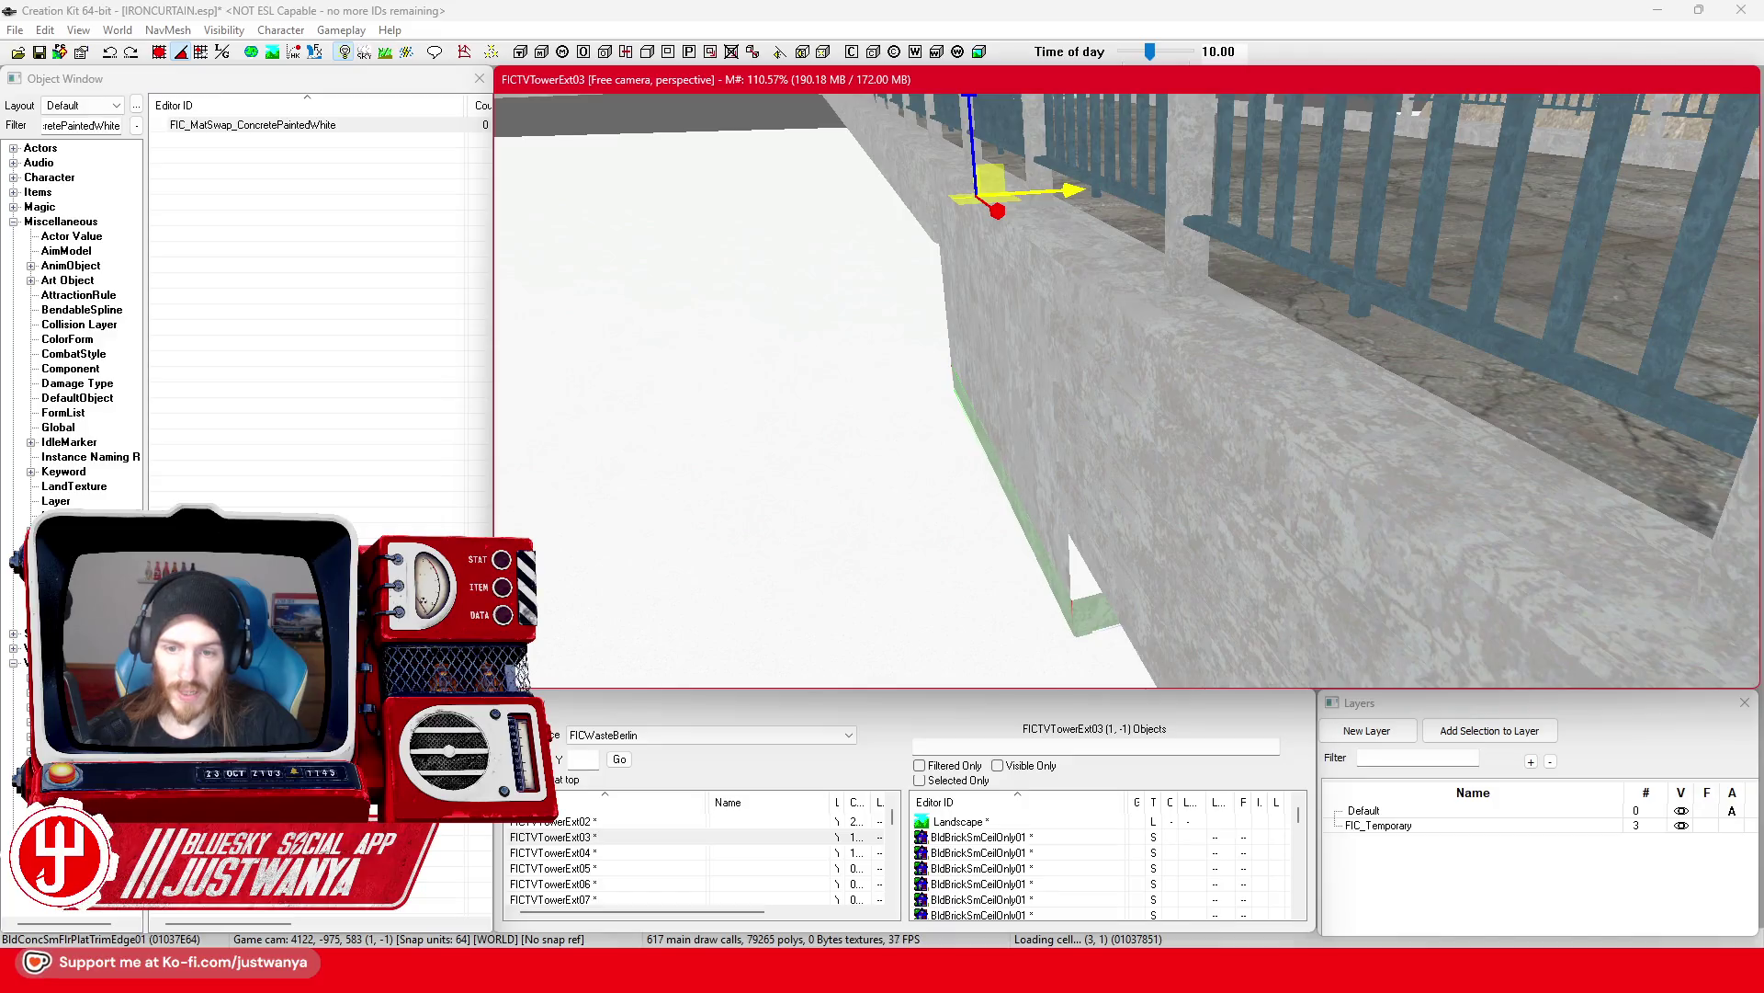
key("shift")
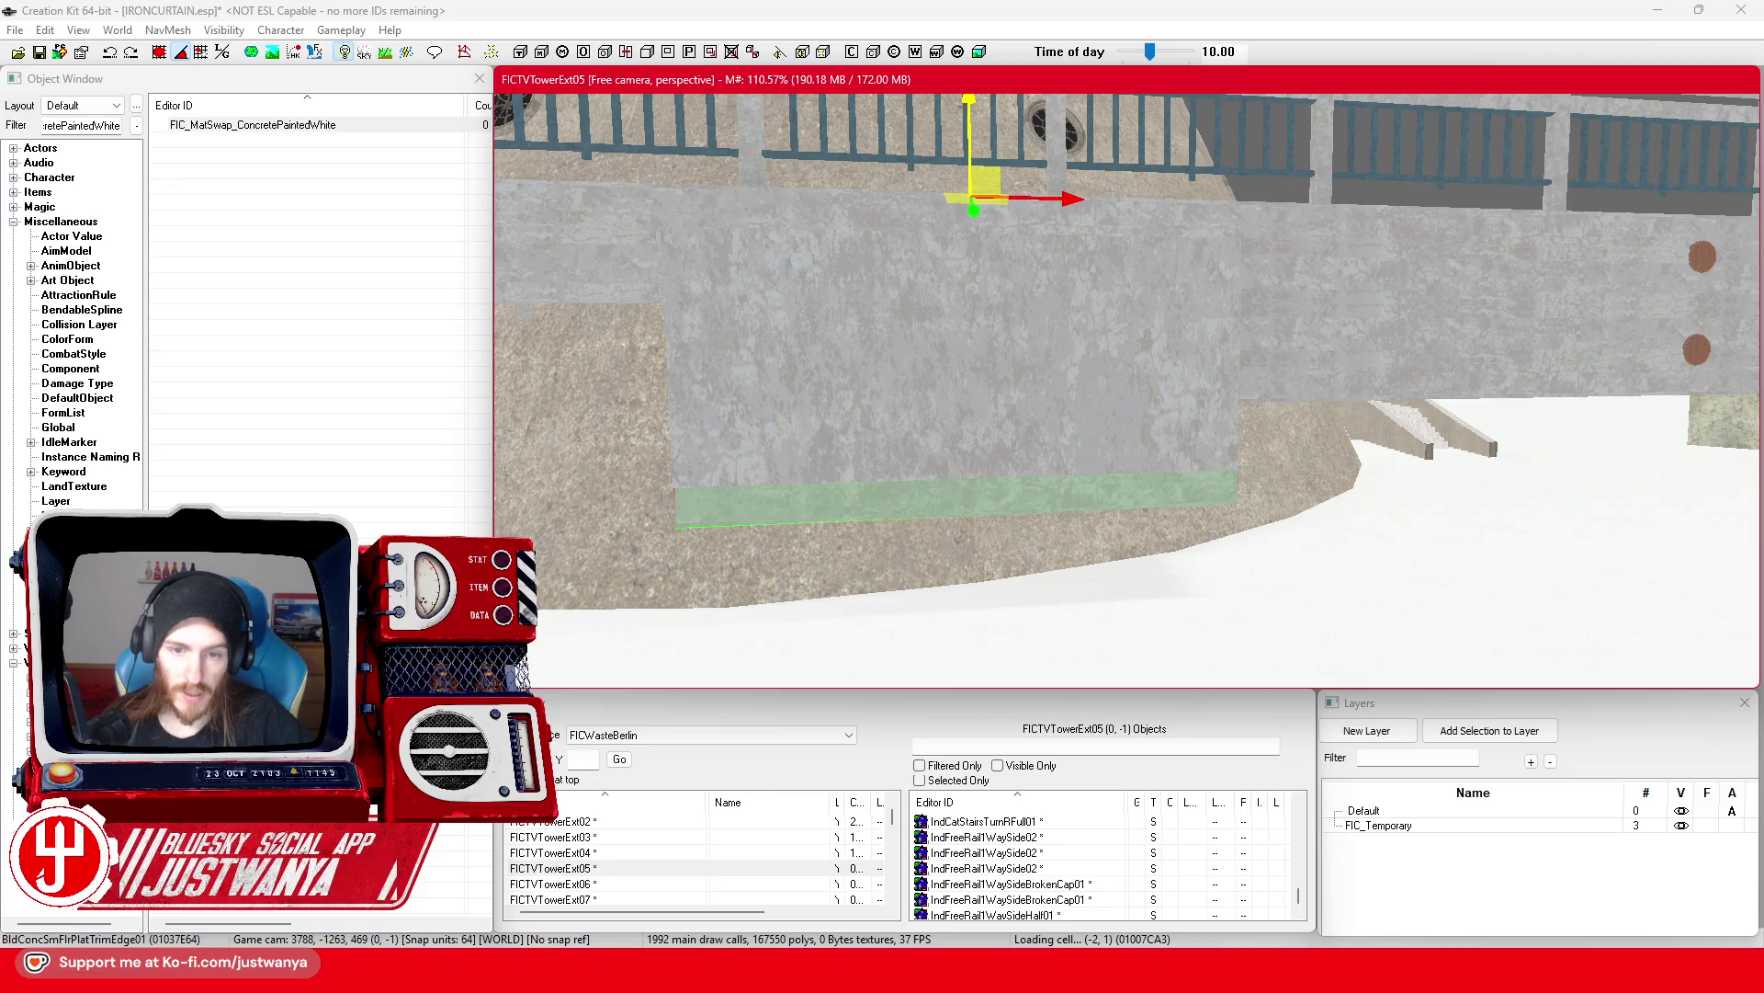
key("shift")
key("shift")
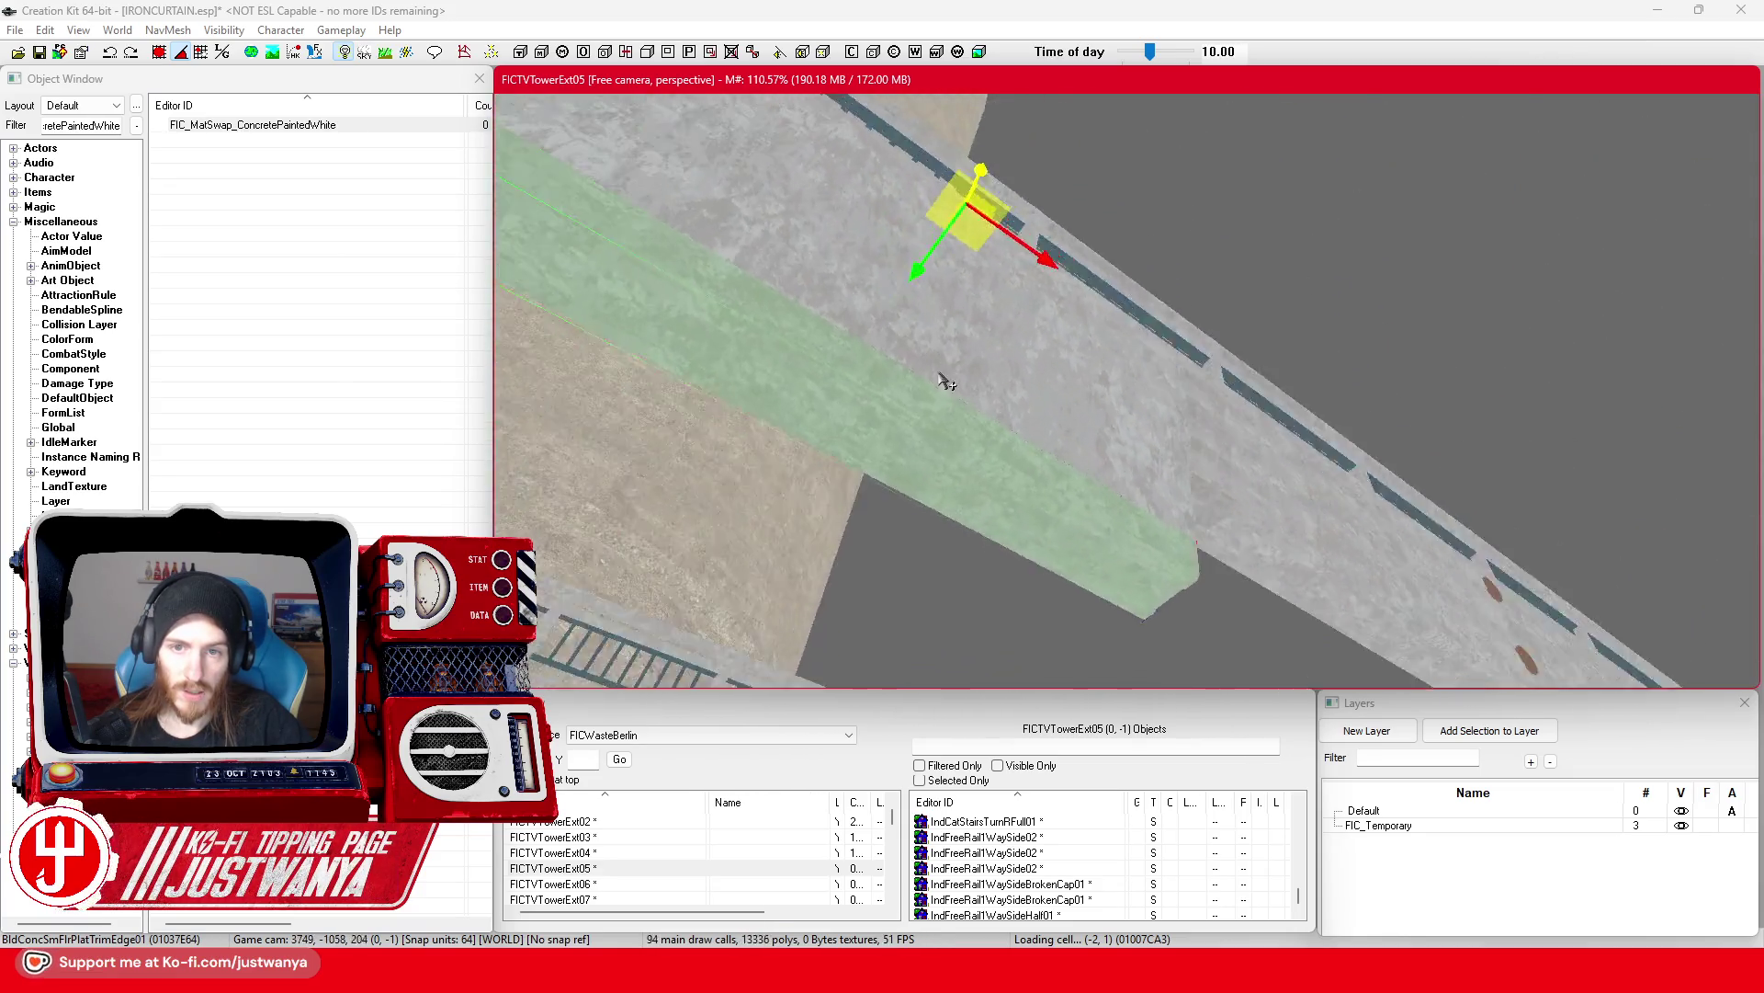
key("shift")
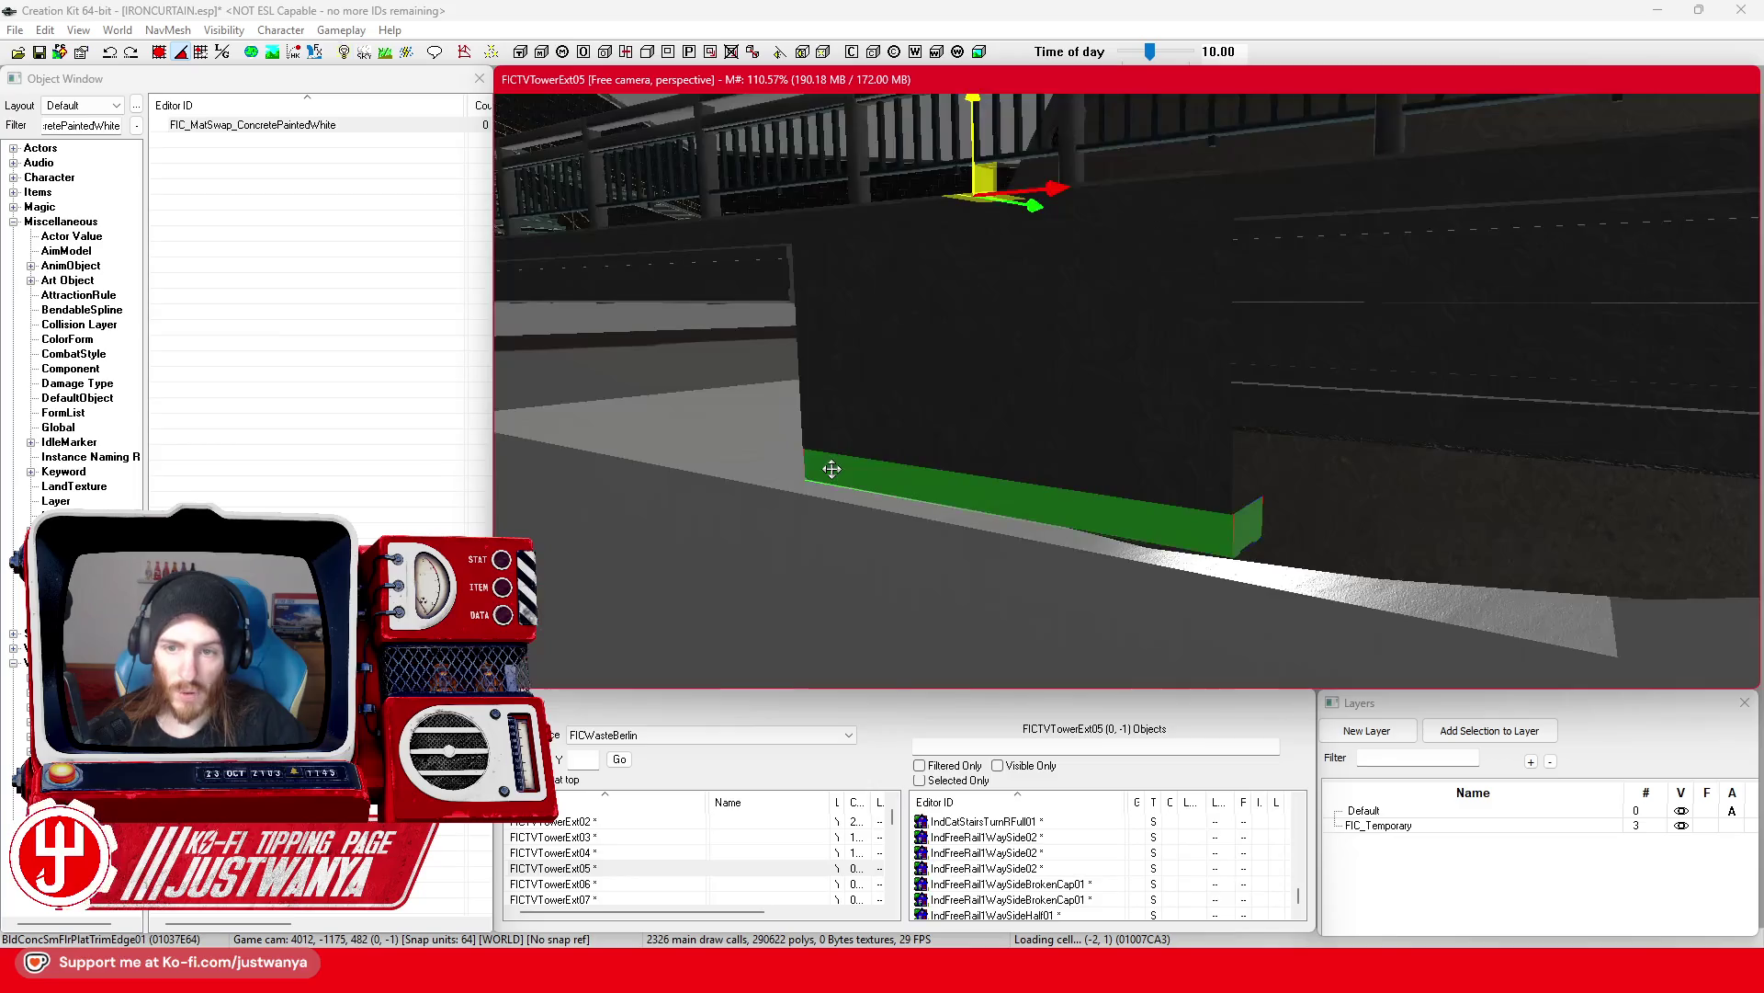
Step: Multi-select several trim pieces higher up on the wall
left_click(1116, 404)
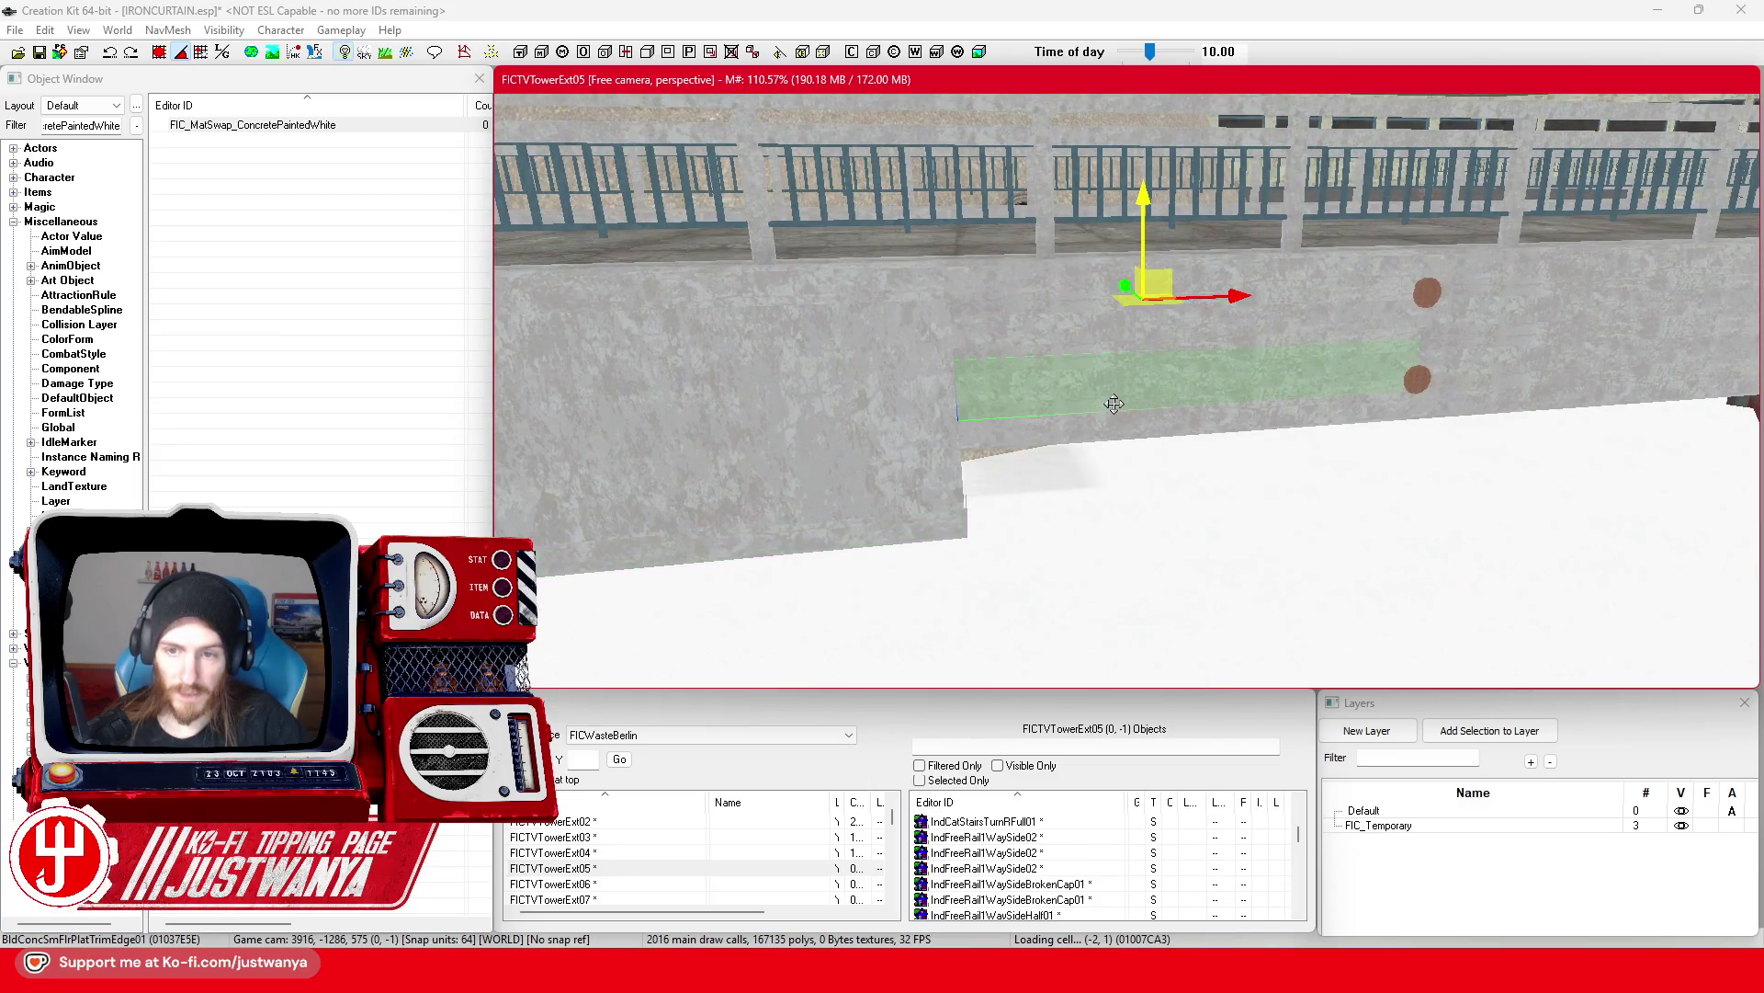
left_click(1490, 432, "ctrl")
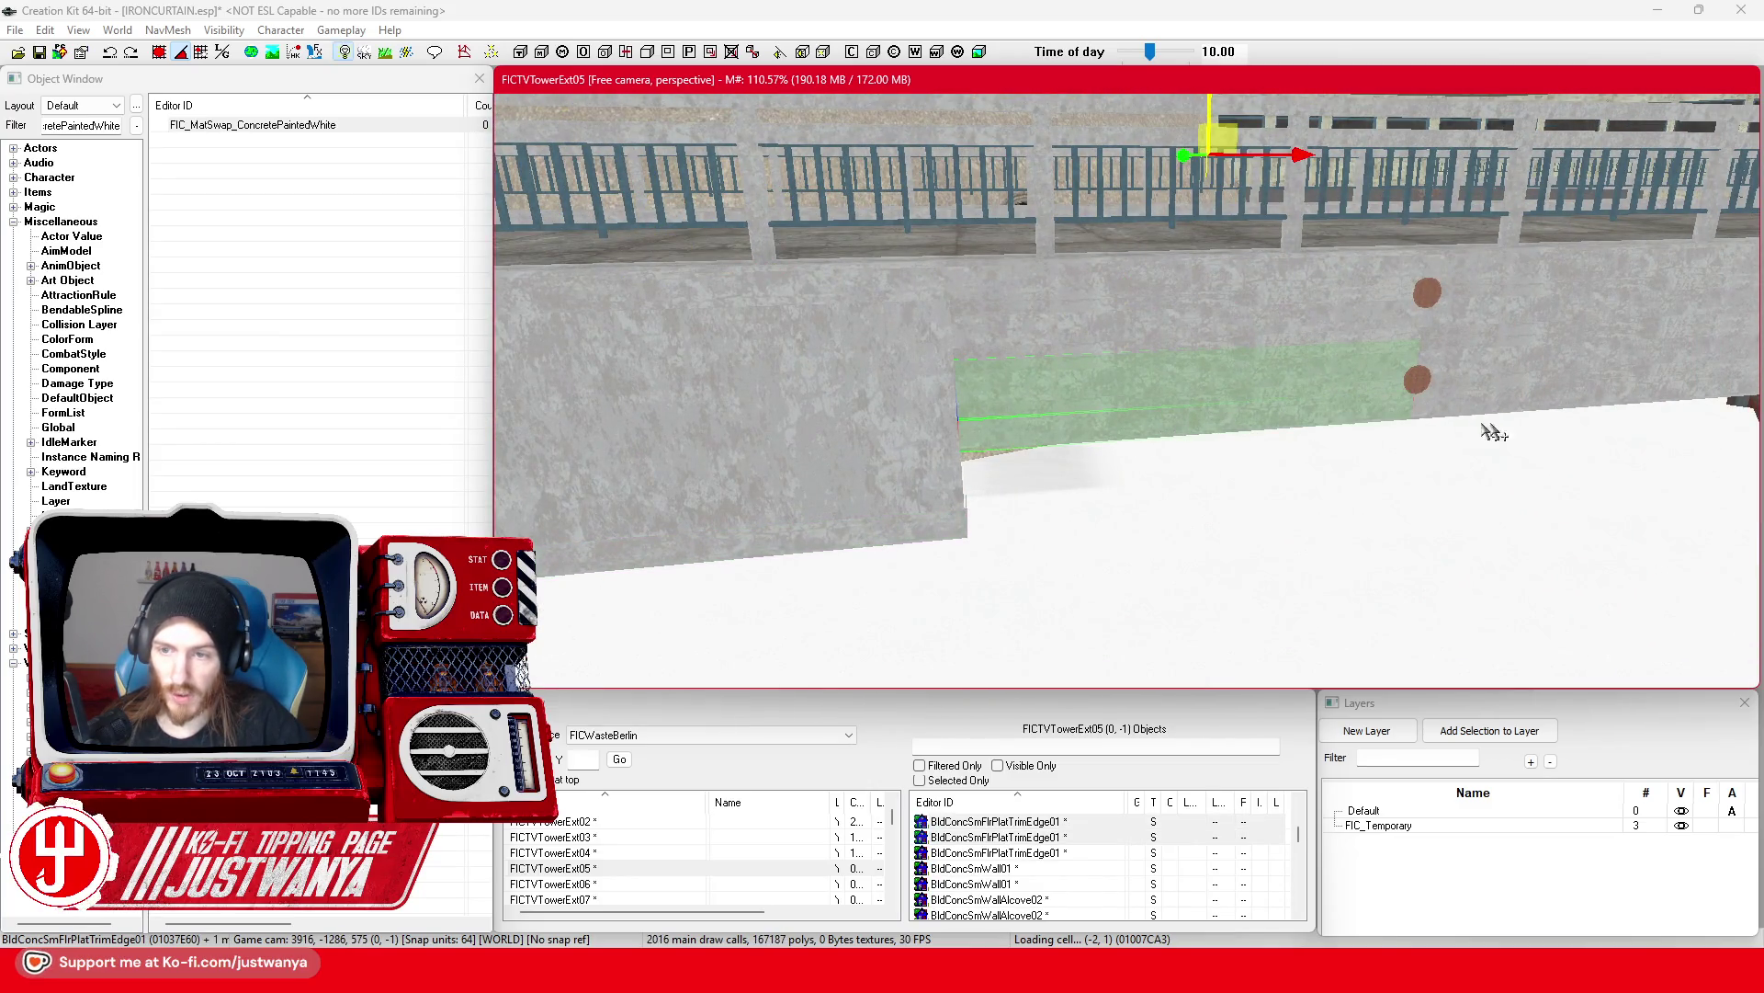
left_click(1496, 364, "ctrl")
left_click(1515, 326, "ctrl")
left_click(1301, 343, "ctrl")
scroll(1307, 331, "down", 5)
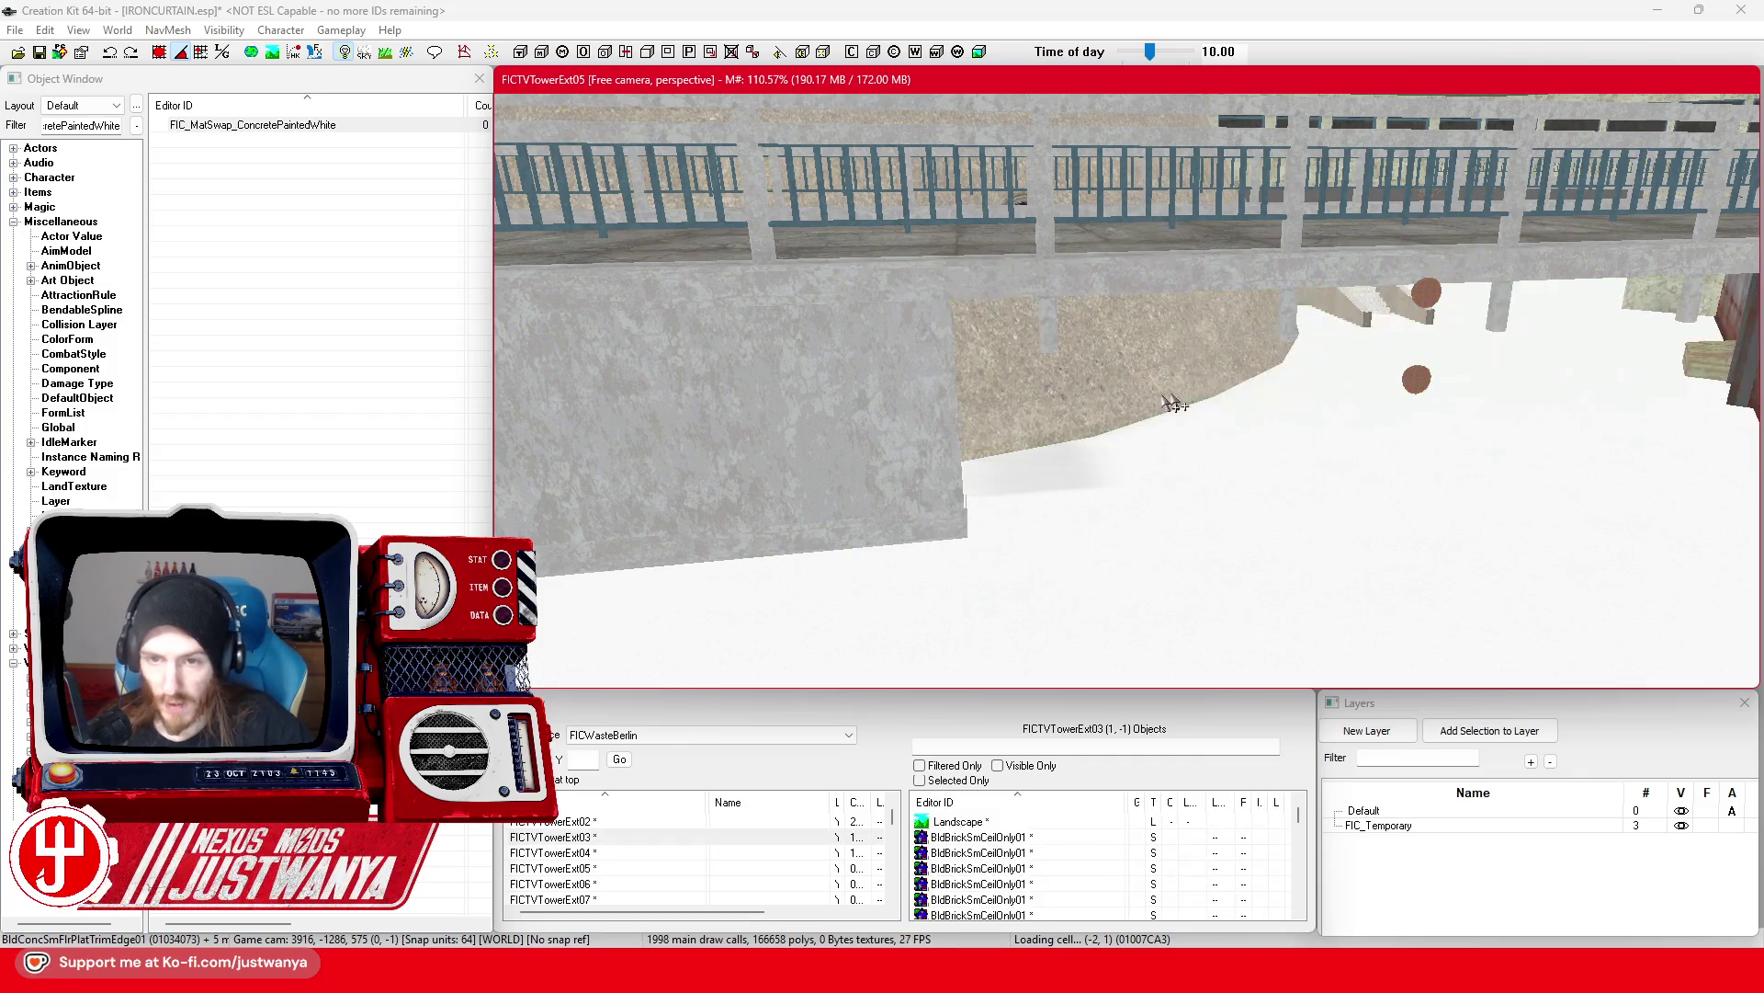
Step: Select both IndDome64Top01 dome pieces and raise them far upward
left_click(1292, 386)
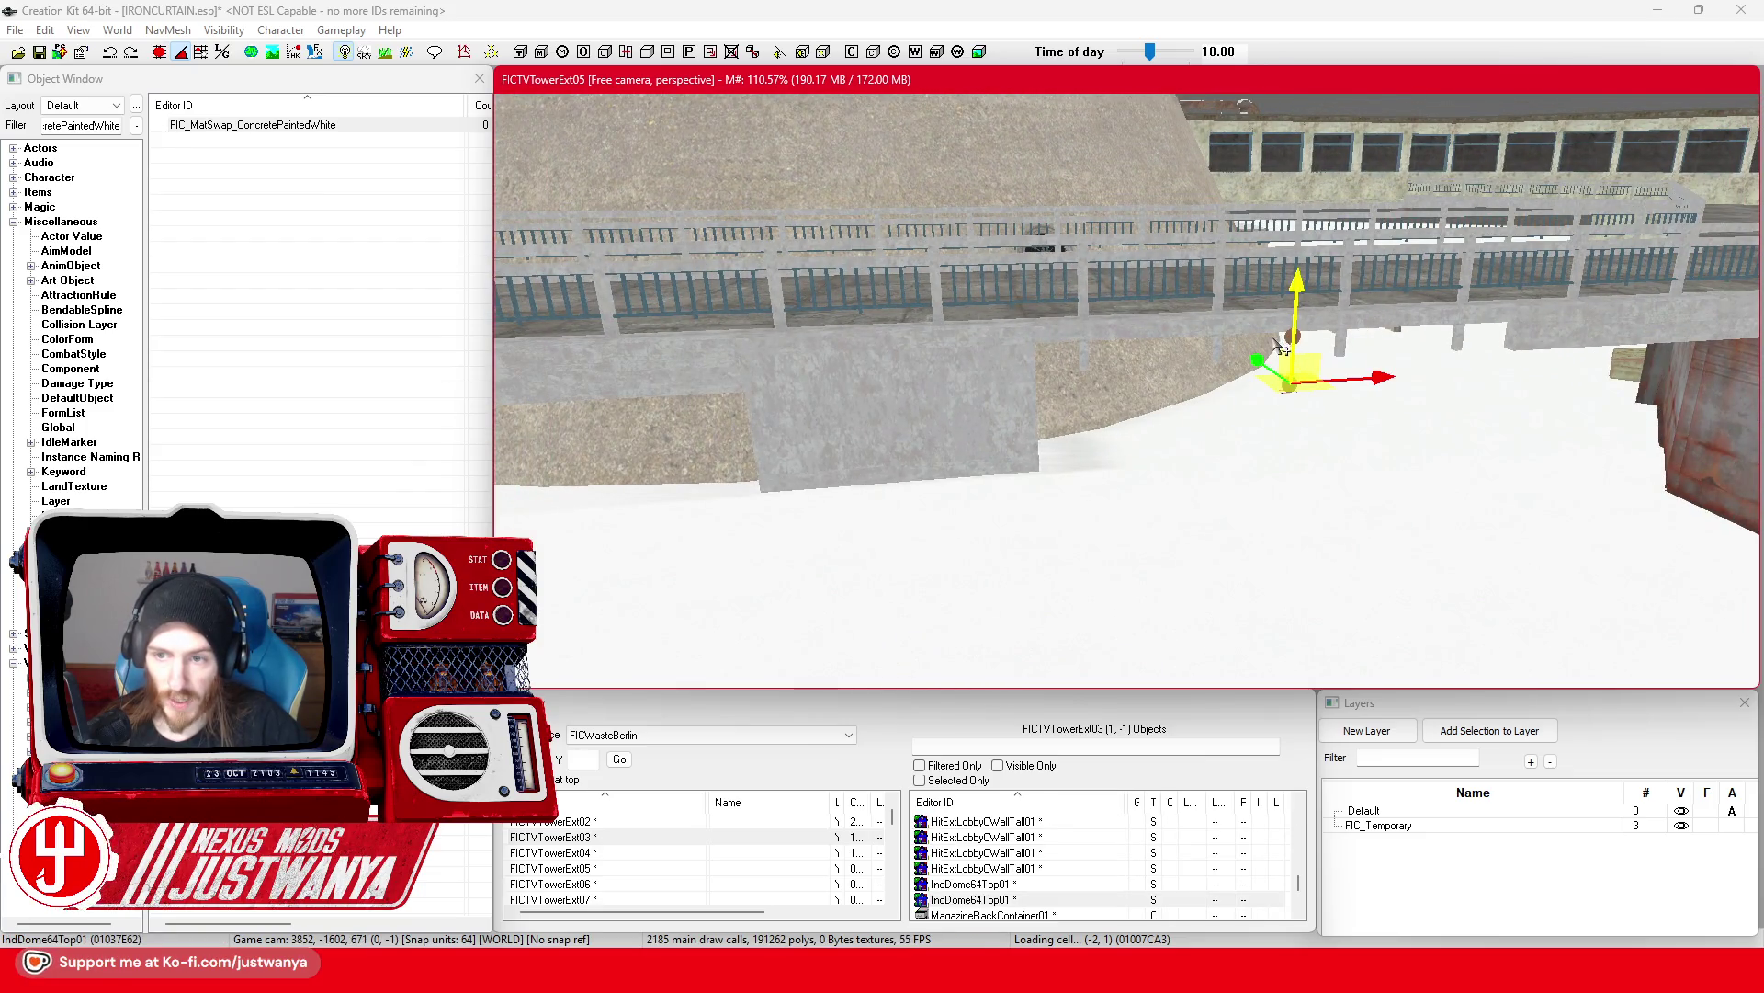
left_click(1289, 341, "ctrl")
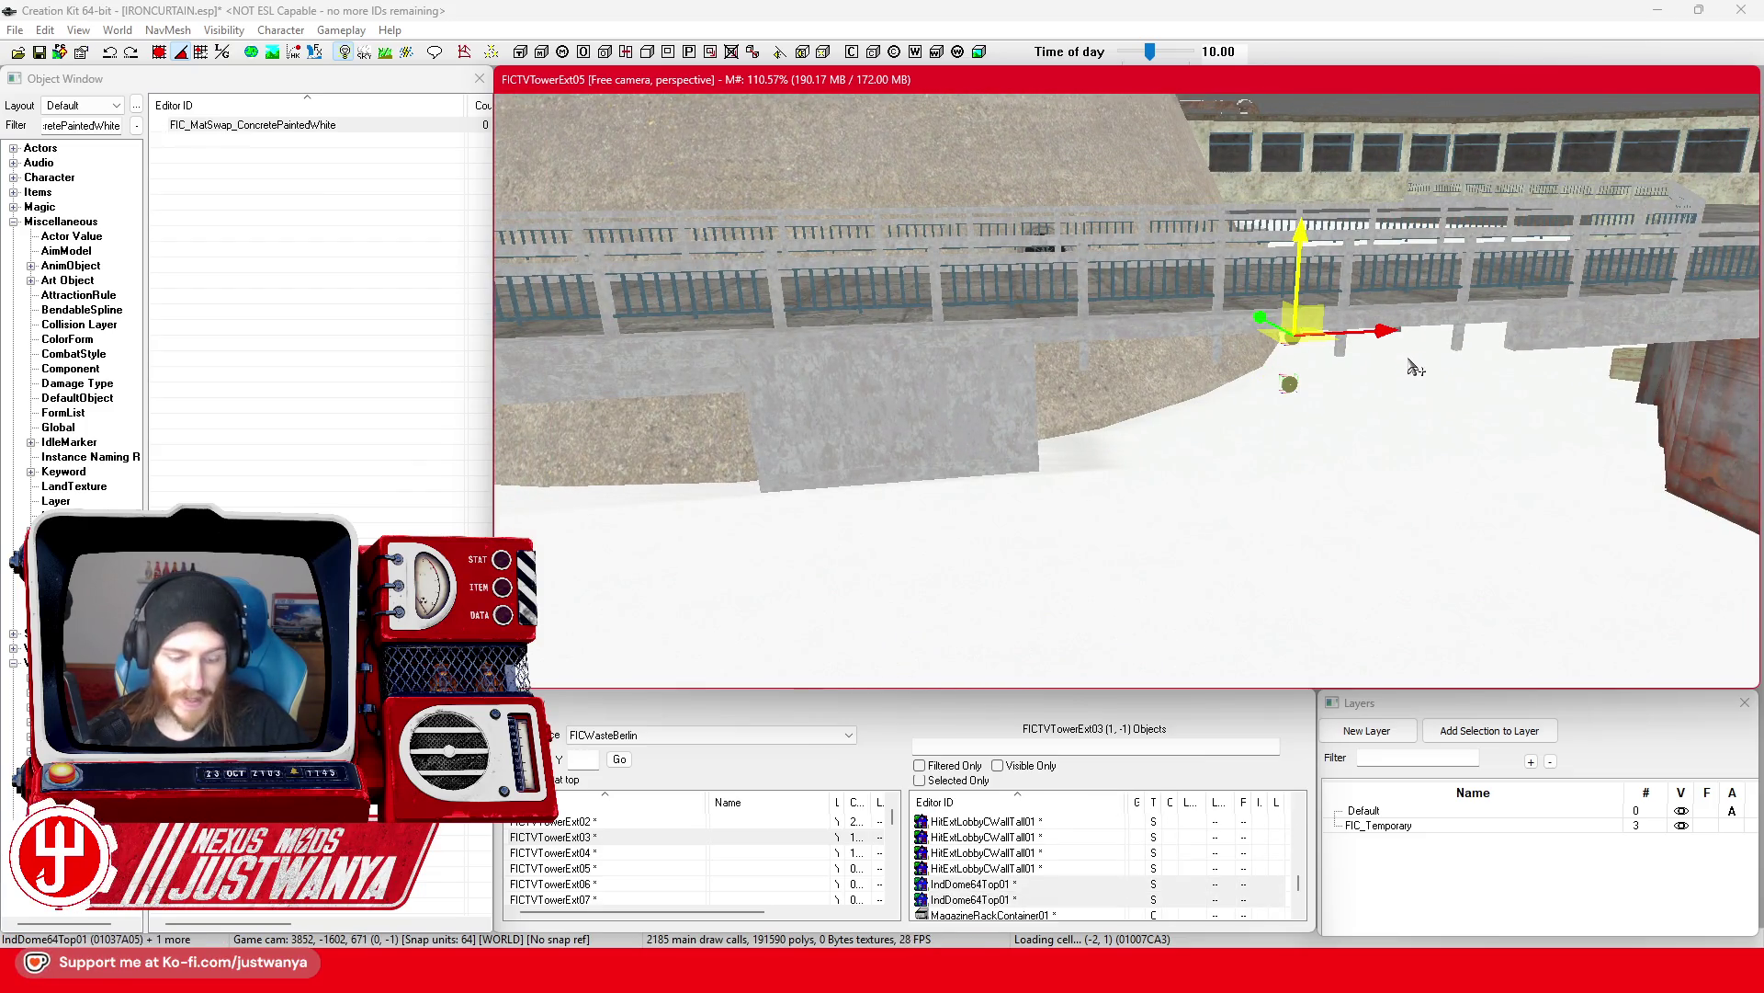
left_click_drag(1303, 229, 1273, 567)
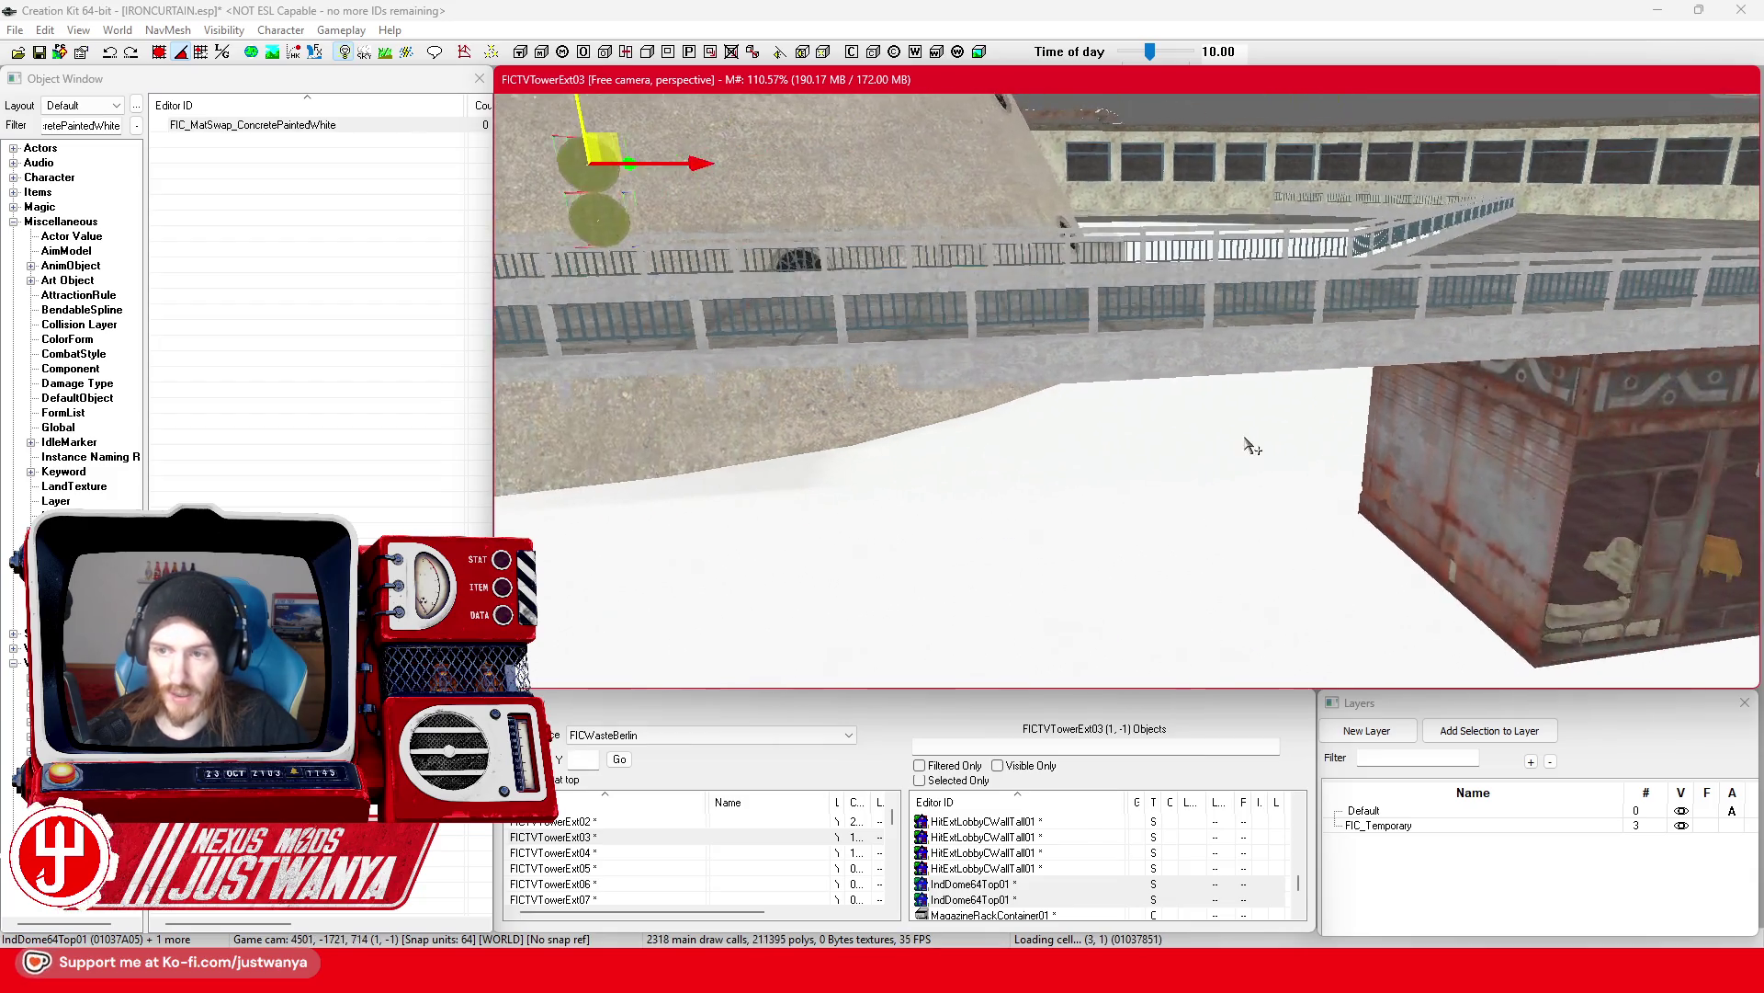
Step: Select the concrete trim piece plus the first FlrPlatTrimEdge segments along the bridge
left_click(1135, 461)
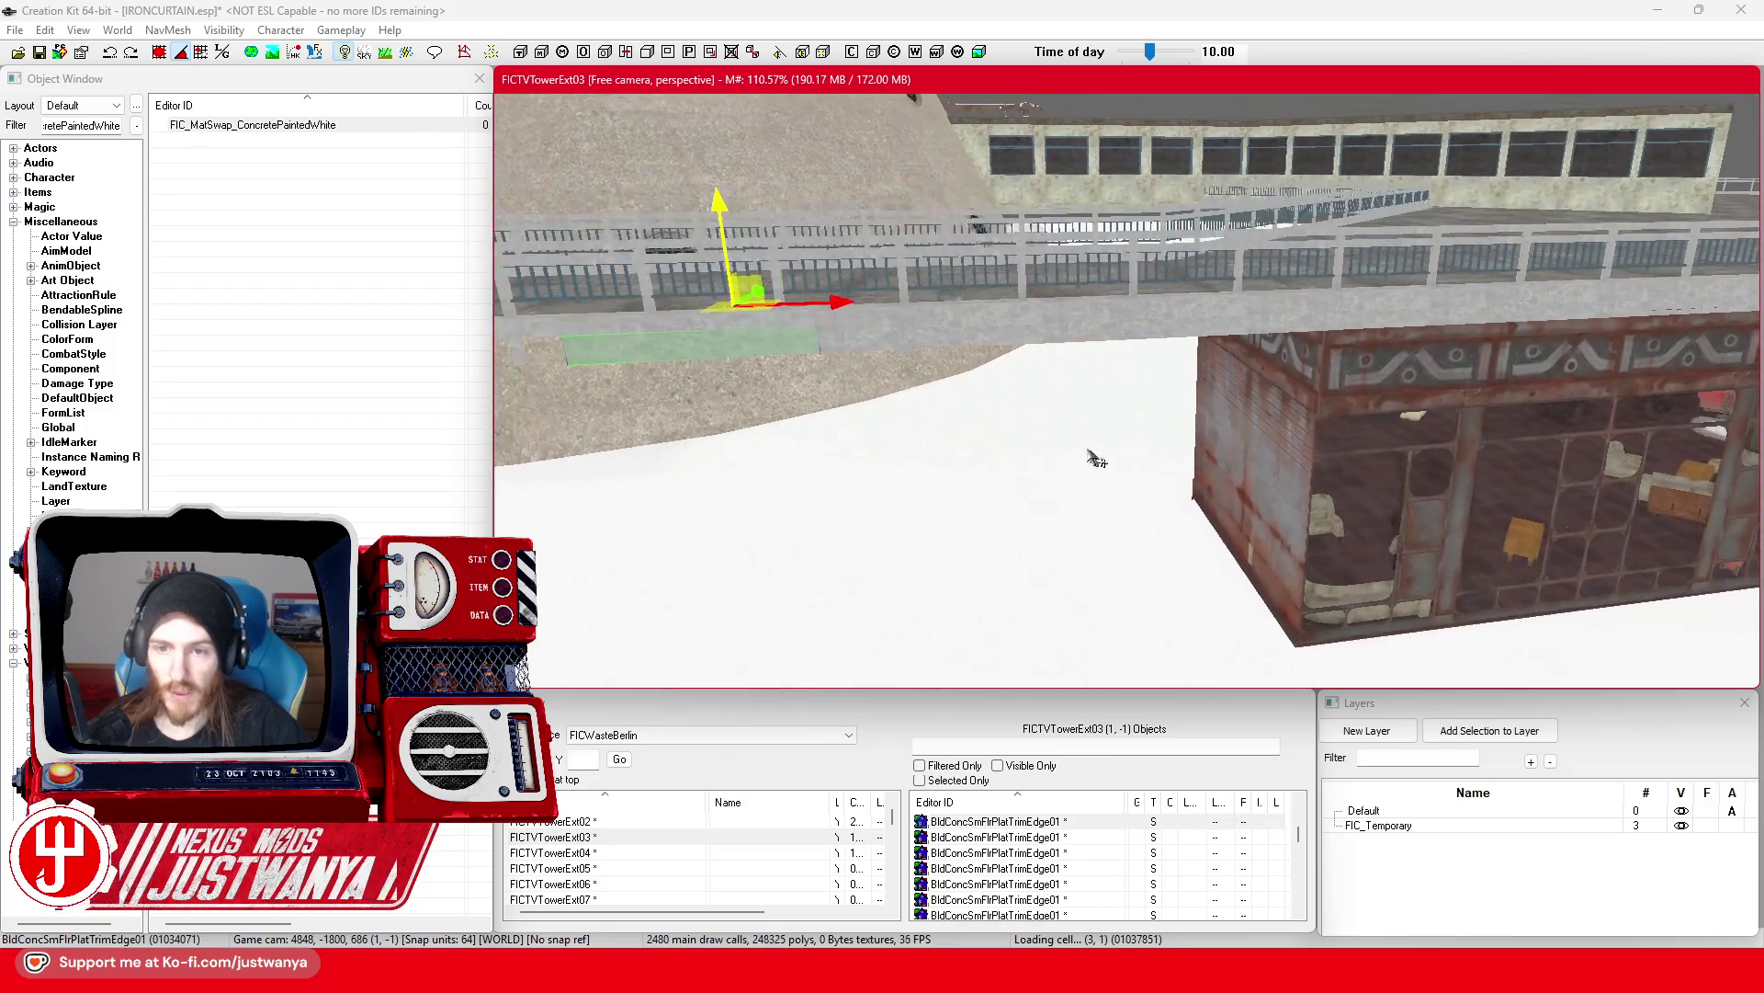
left_click(928, 344, "ctrl")
left_click(1122, 349, "ctrl")
left_click_drag(1286, 335, 1125, 375)
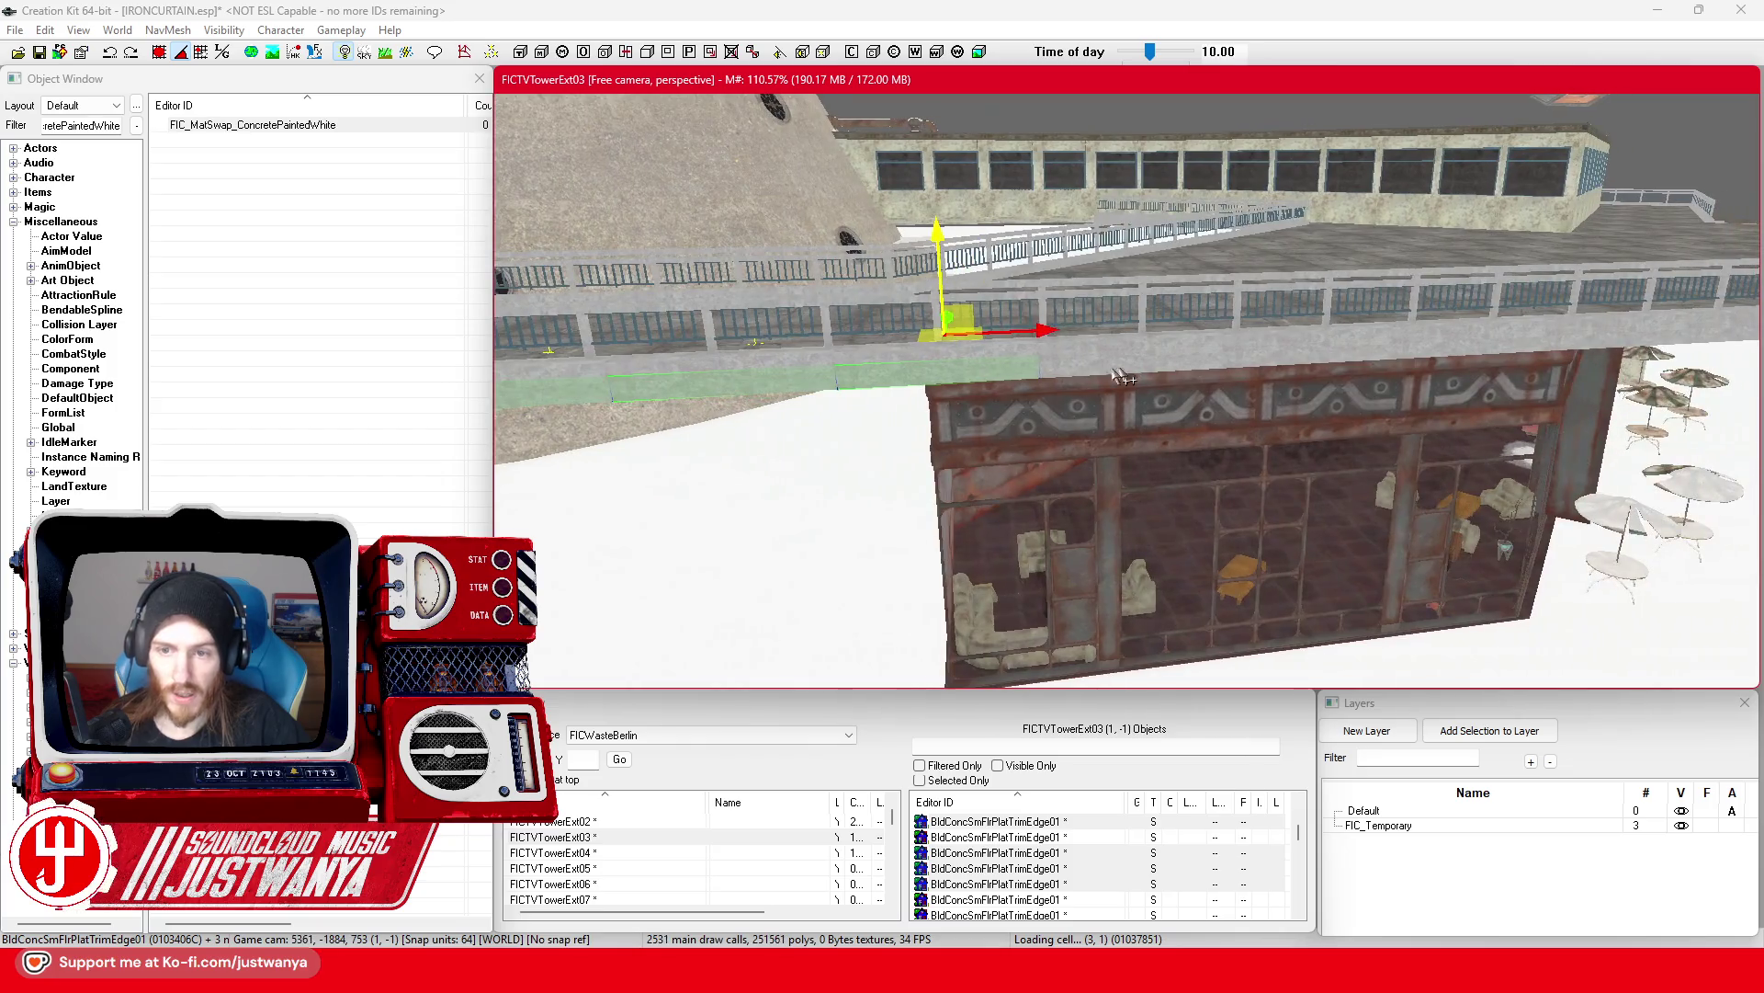
left_click(982, 382, "ctrl")
left_click(1086, 375, "ctrl")
left_click(1271, 369, "ctrl")
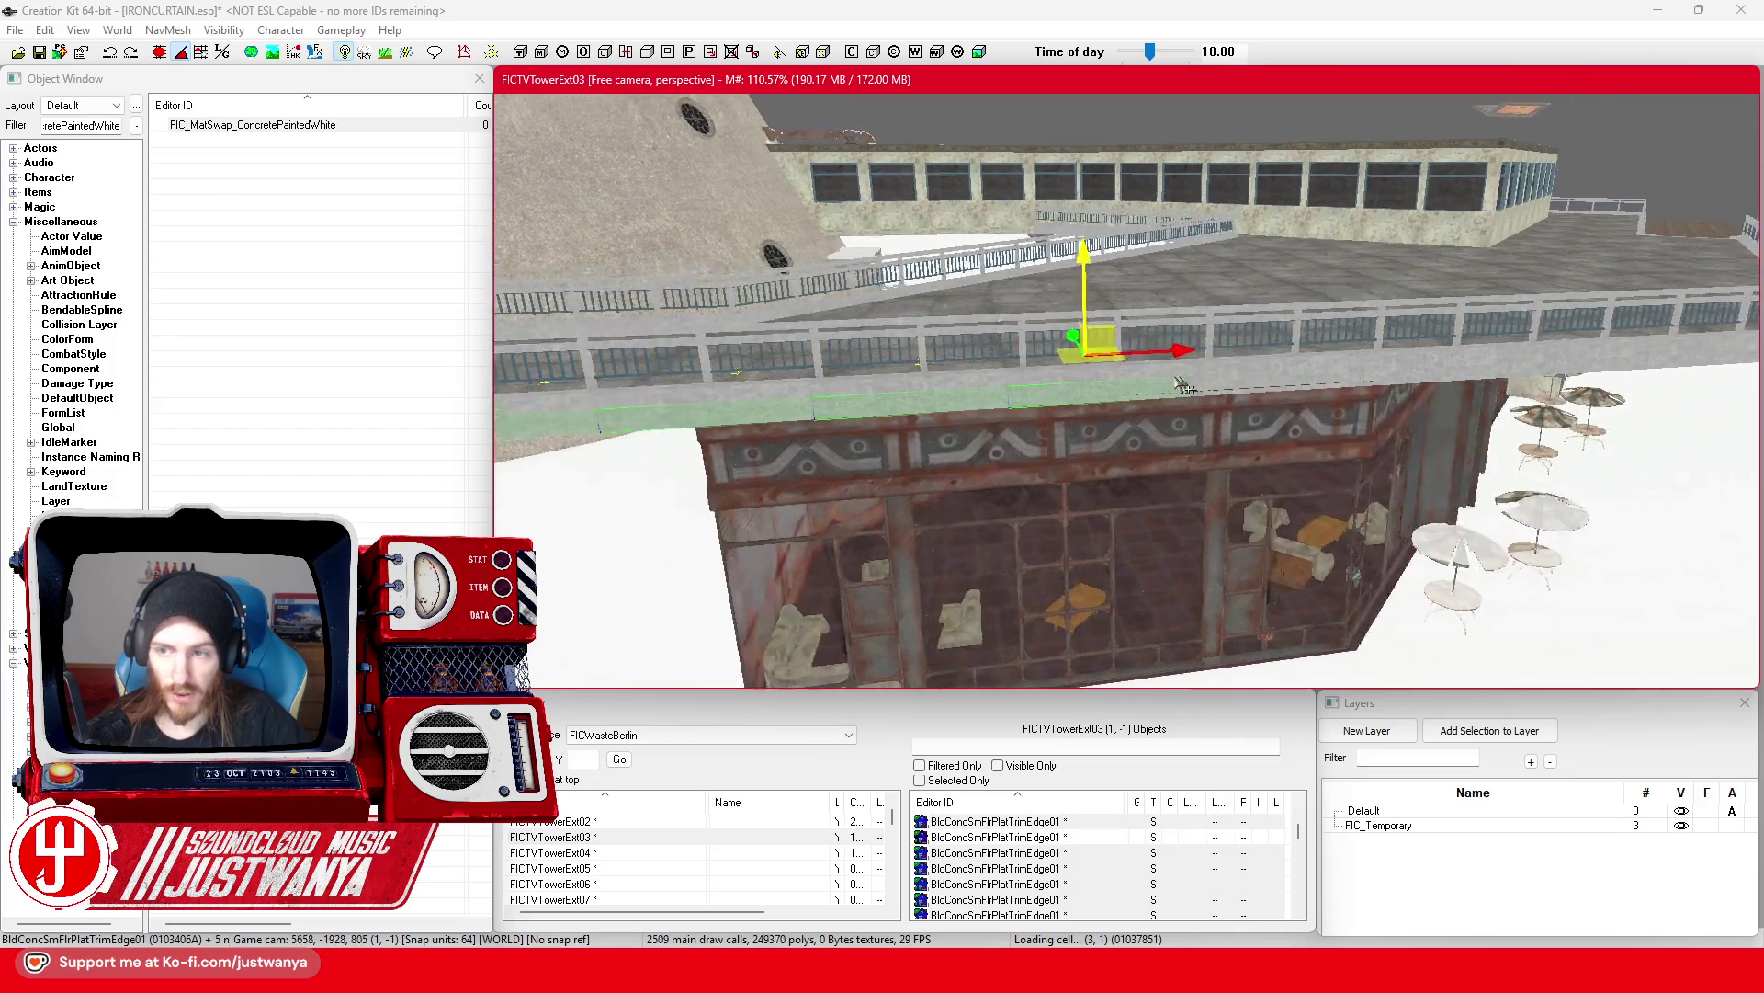
scroll(995, 432, "up", 3)
Step: Add the remaining bridge trim segments to the selection, then deselect them and zoom in
left_click(1217, 395, "ctrl")
left_click(1378, 381, "ctrl")
left_click(1011, 411, "ctrl")
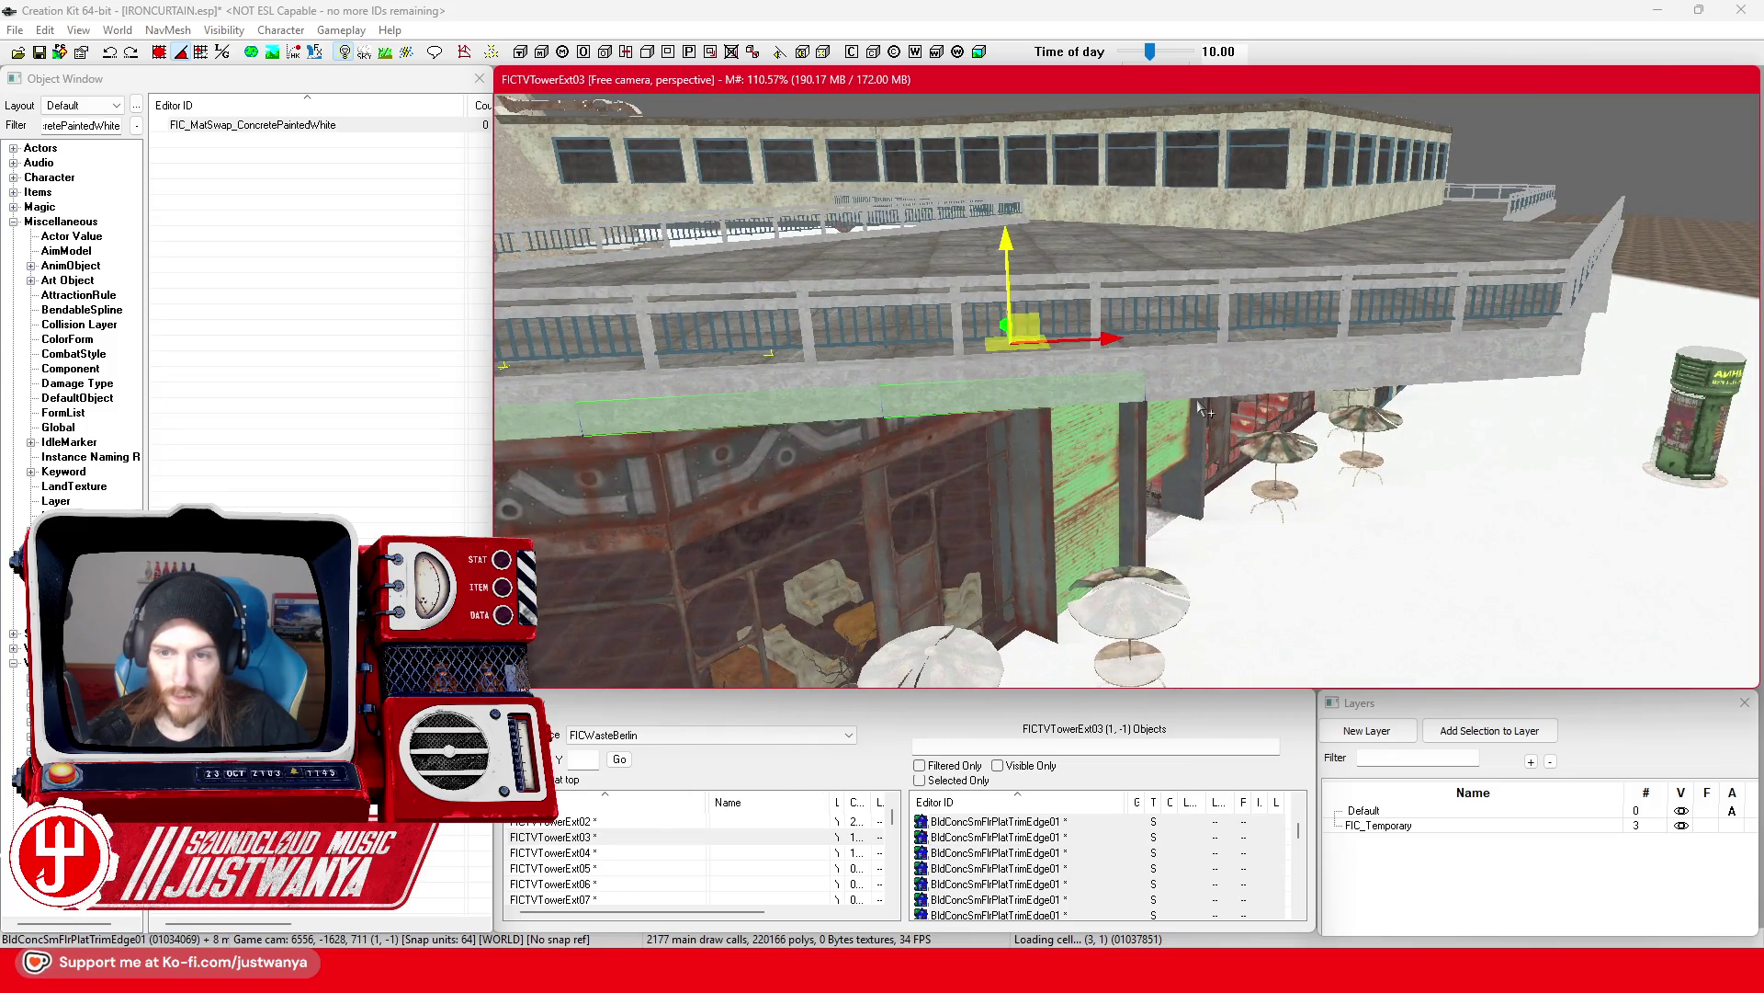
left_click(1206, 406, "ctrl")
left_click(1400, 383, "ctrl")
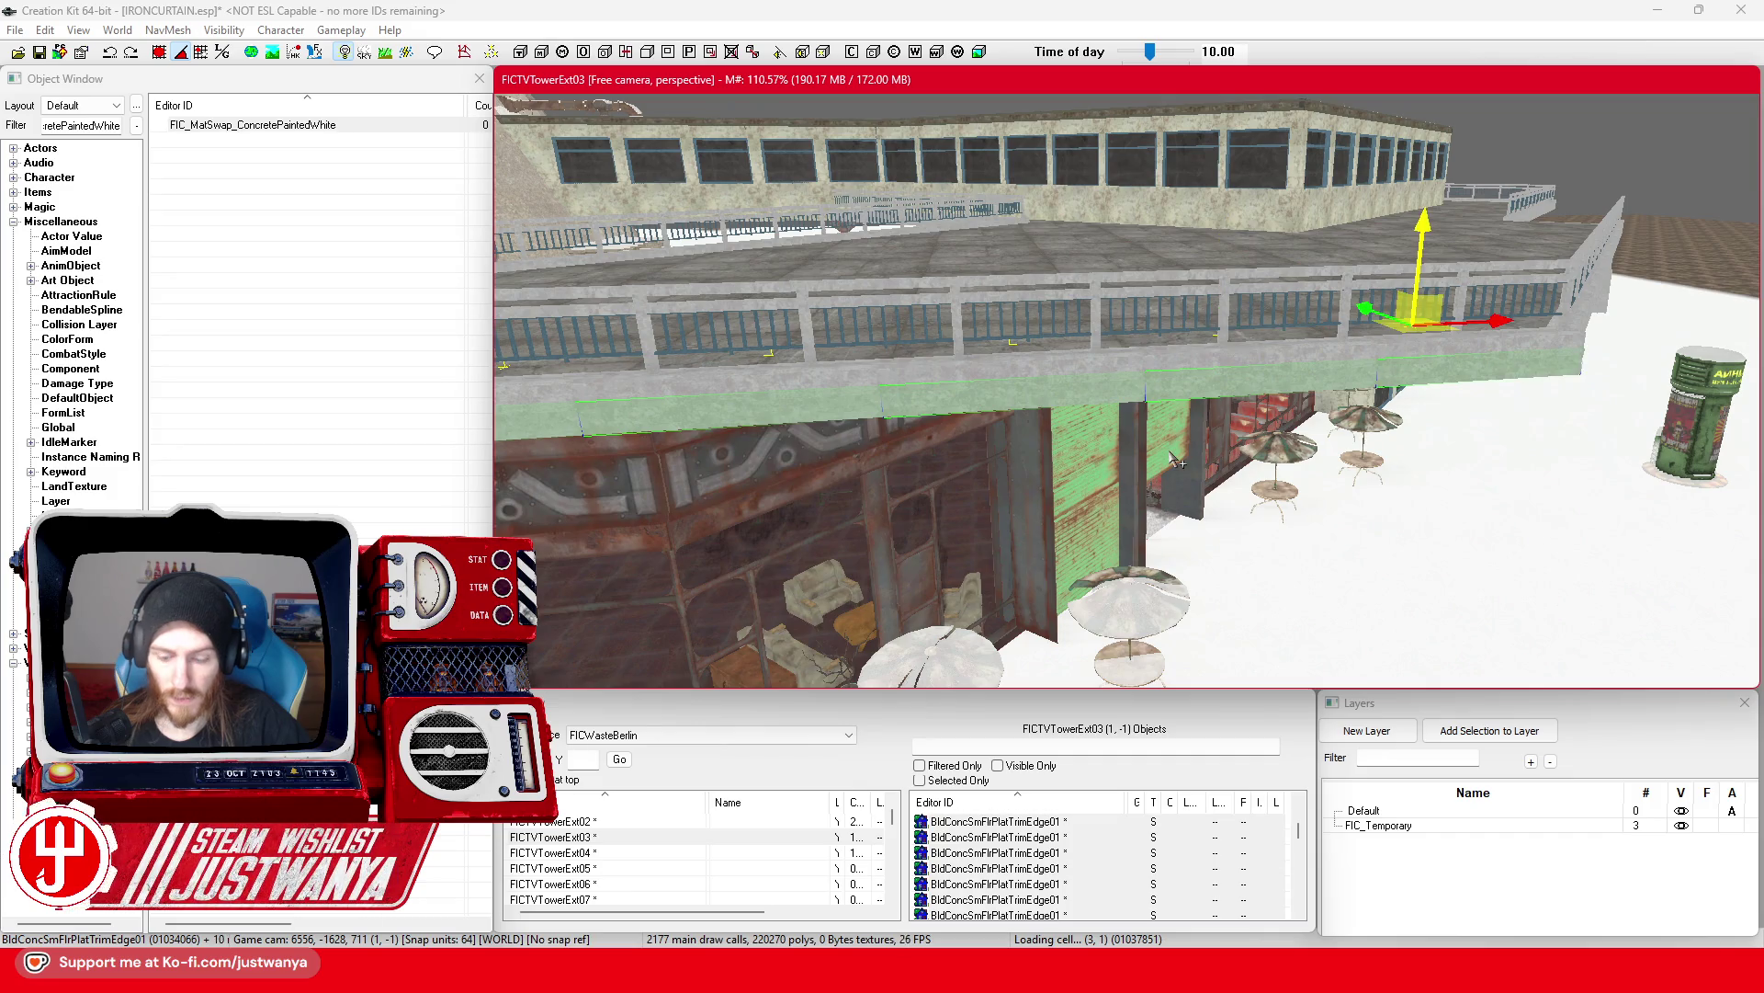
left_click(837, 499)
scroll(836, 499, "down", 10)
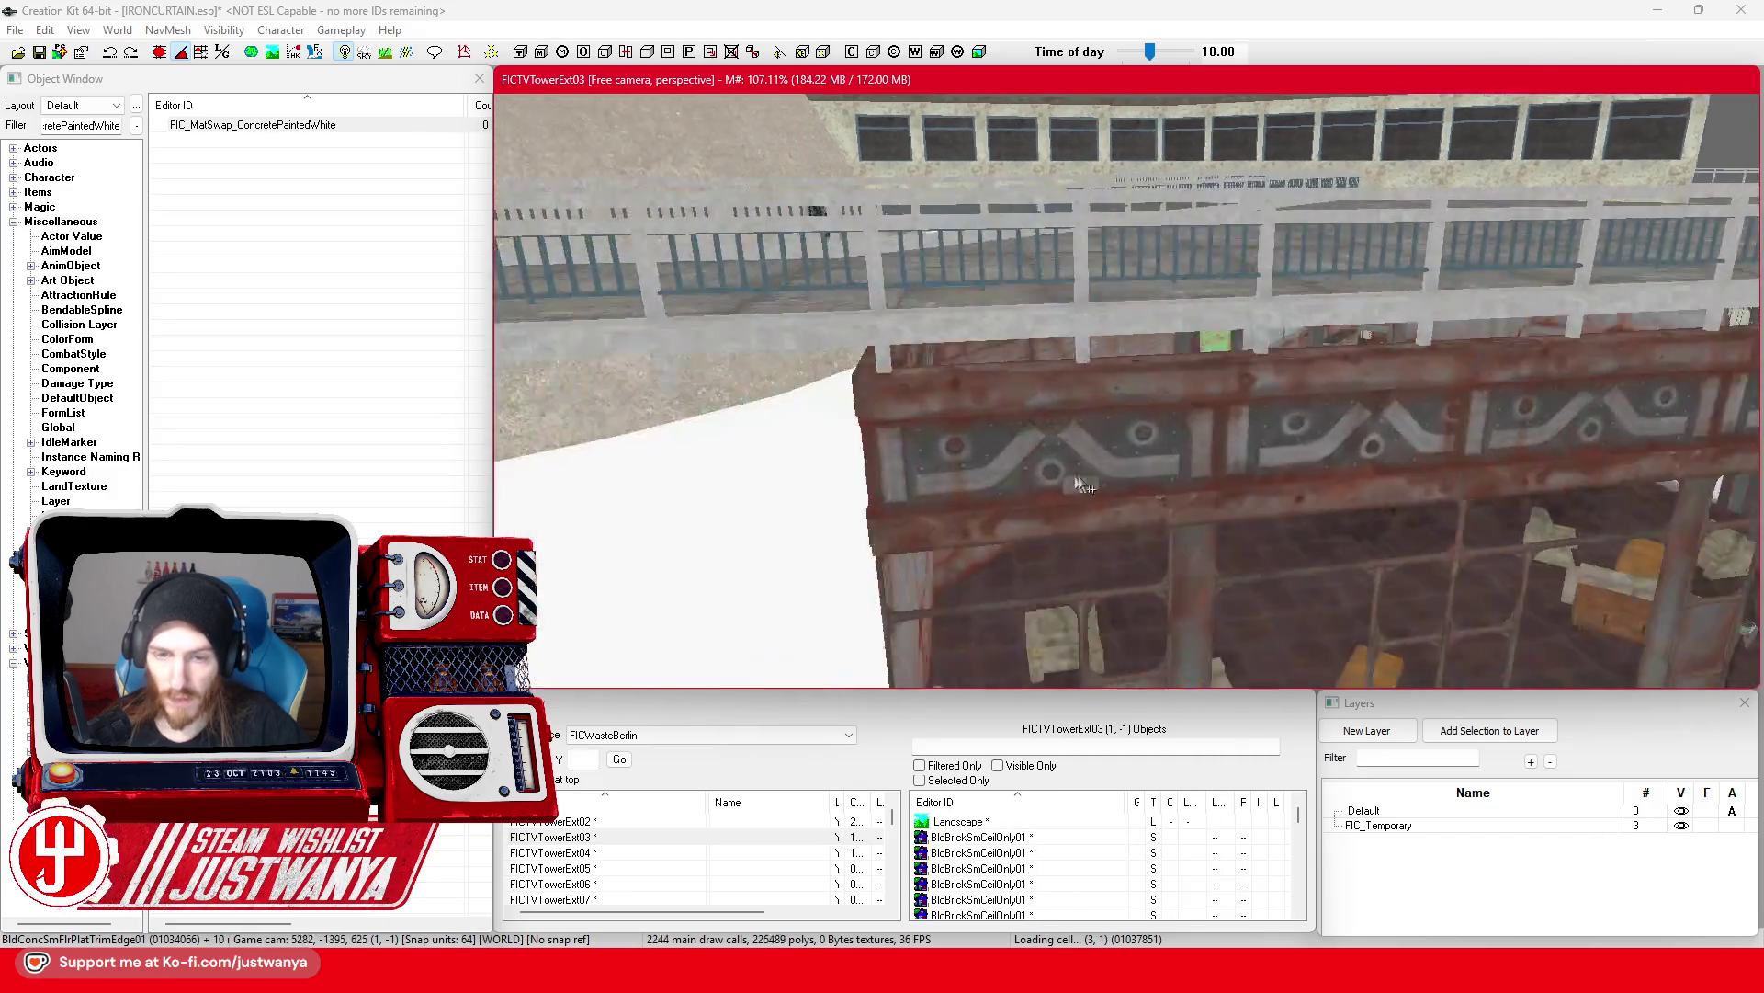
Step: Duplicate the concrete wall panel with Ctrl+D and slide the copy right along the walkway
scroll(1250, 514, "up", 3)
left_click(1165, 509)
key("ctrl+d")
left_click_drag(1326, 448, 1691, 441)
mouse_move(1531, 303)
left_mouse_down()
mouse_move(1386, 296)
mouse_move(1390, 280)
mouse_move(1371, 309)
mouse_move(956, 331)
mouse_move(1177, 331)
left_mouse_up()
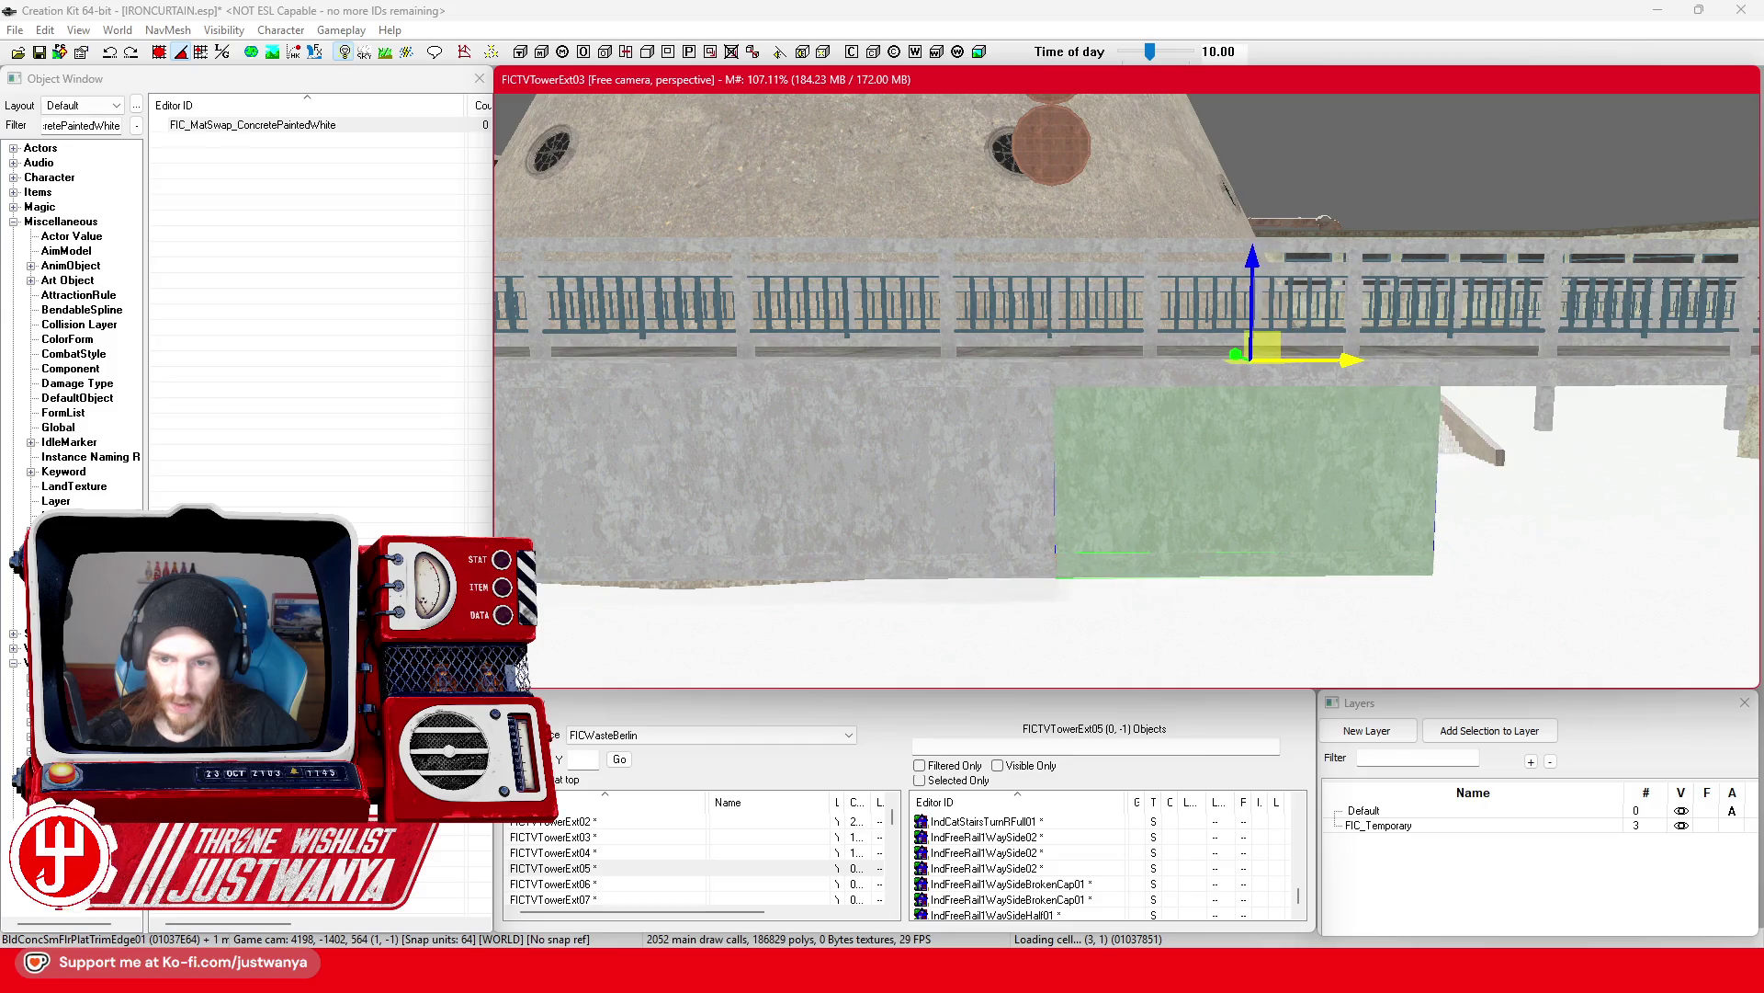
mouse_move(1360, 349)
left_mouse_down()
mouse_move(1268, 347)
mouse_move(1298, 345)
left_mouse_up()
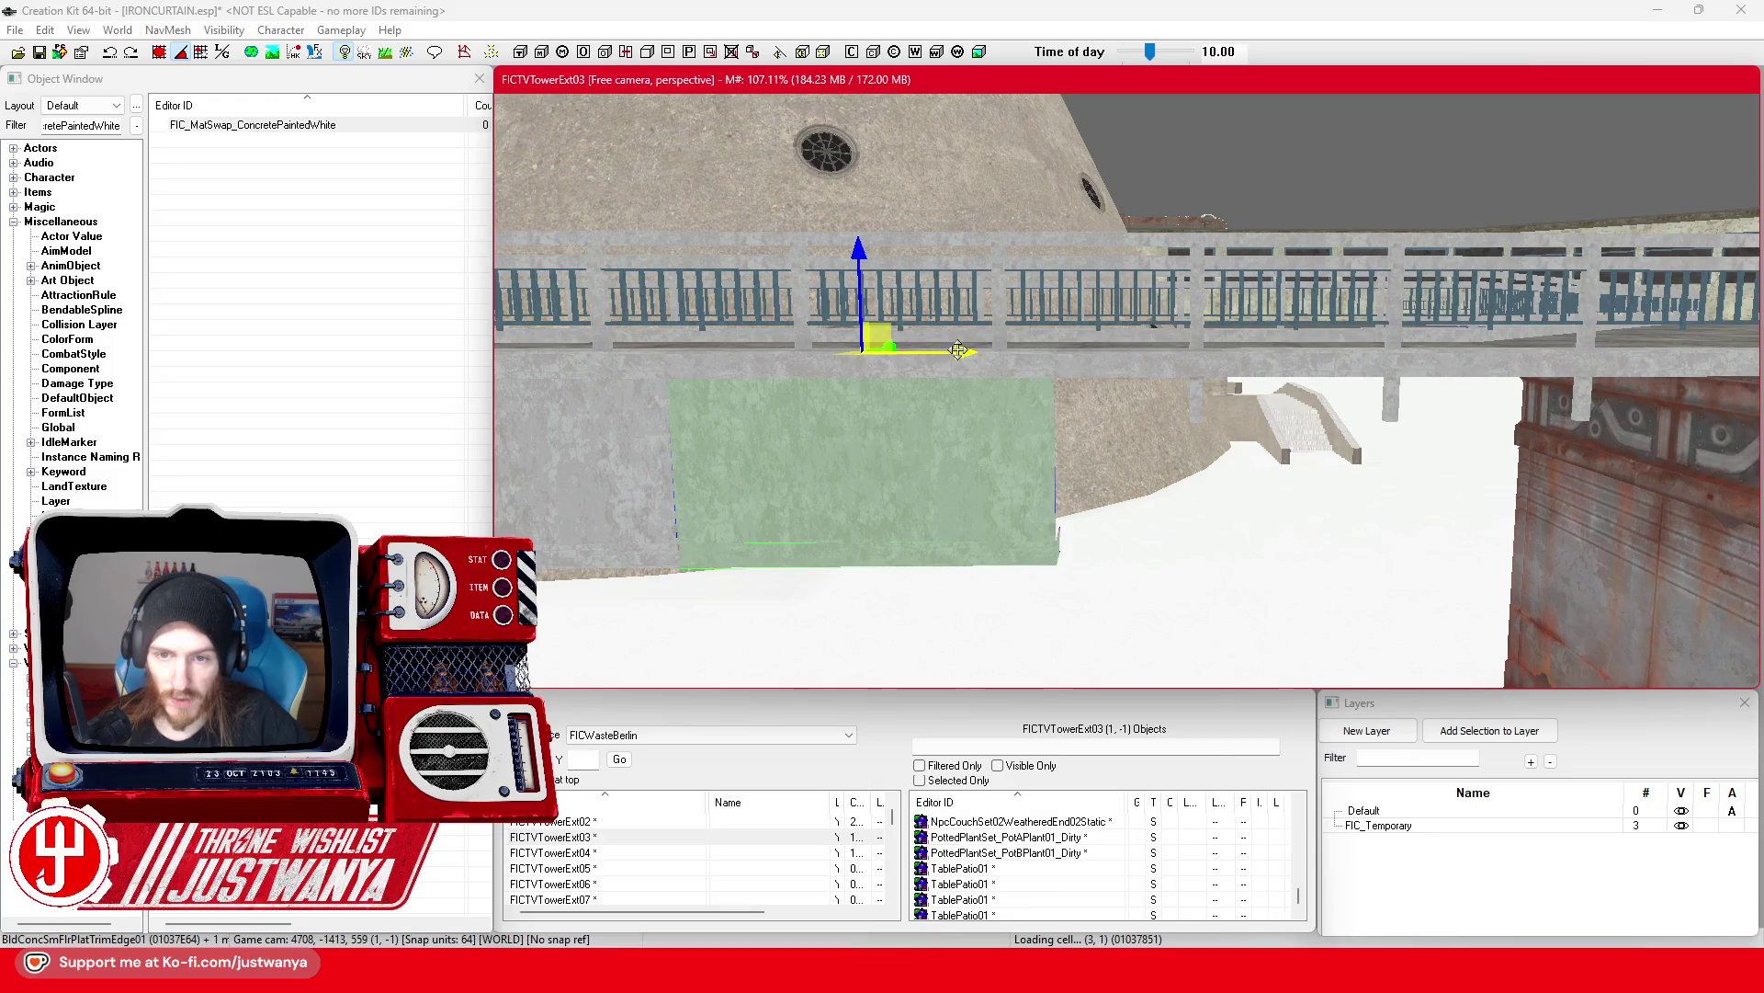
mouse_move(957, 350)
left_mouse_down()
mouse_move(1352, 350)
mouse_move(1261, 350)
left_mouse_up()
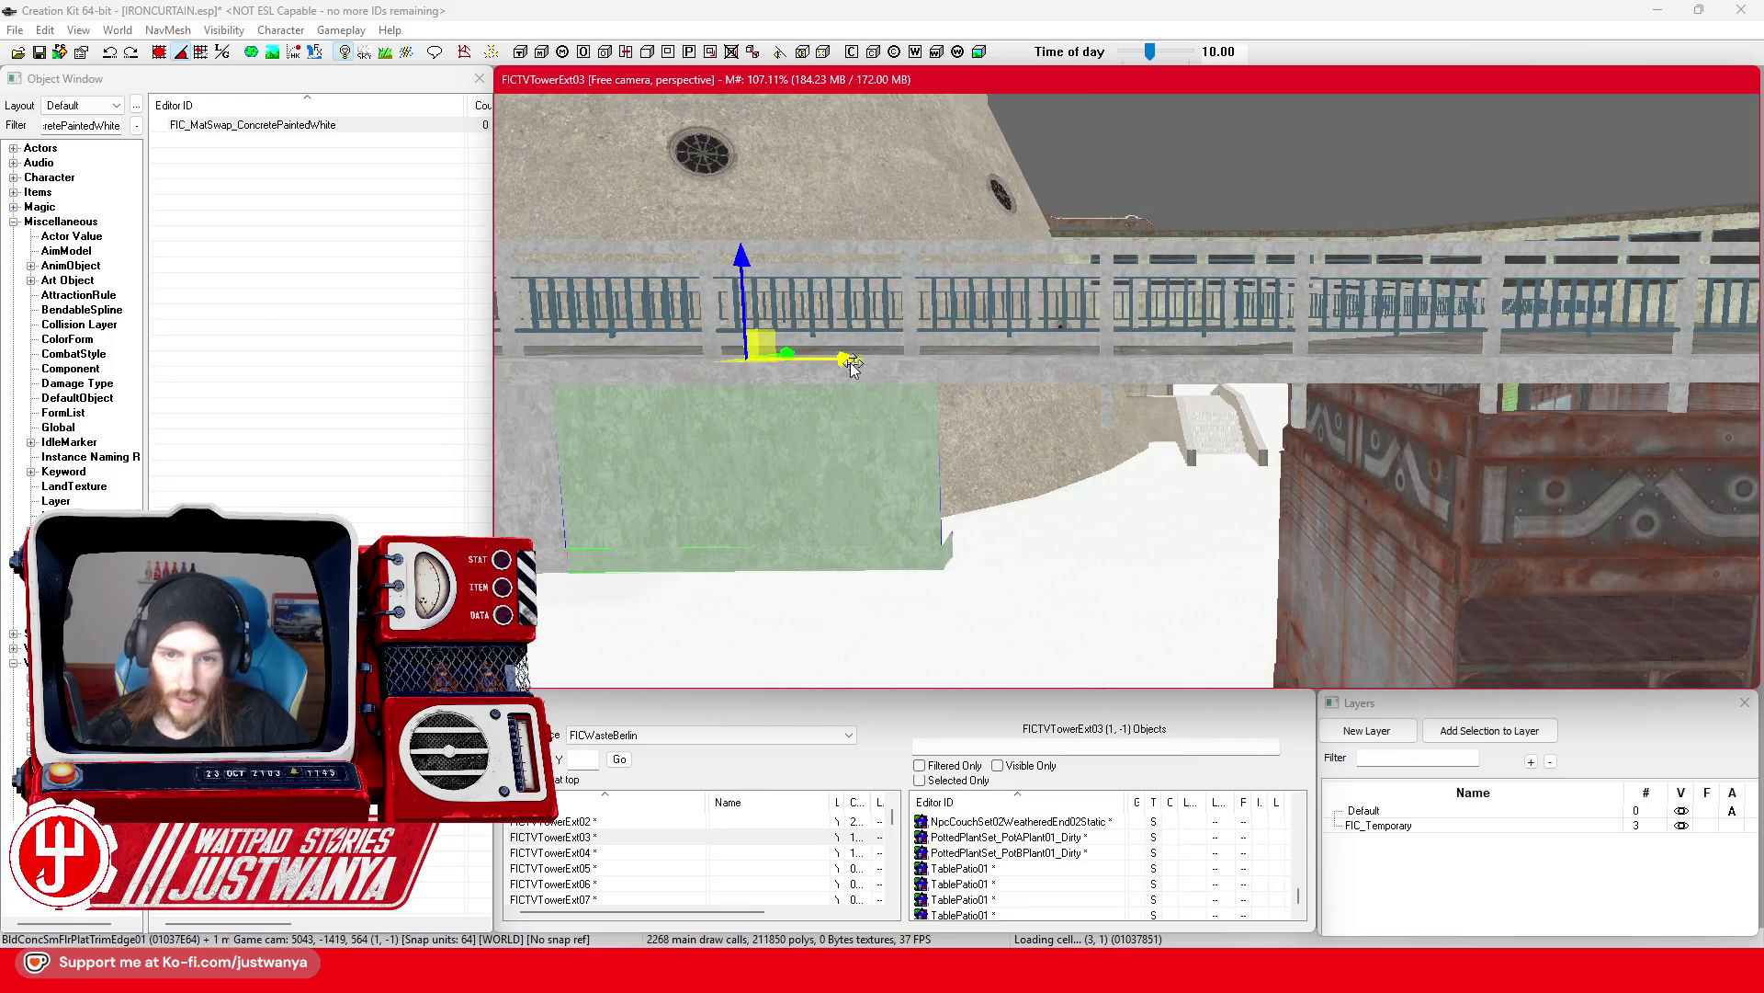
left_click_drag(853, 364, 1242, 361)
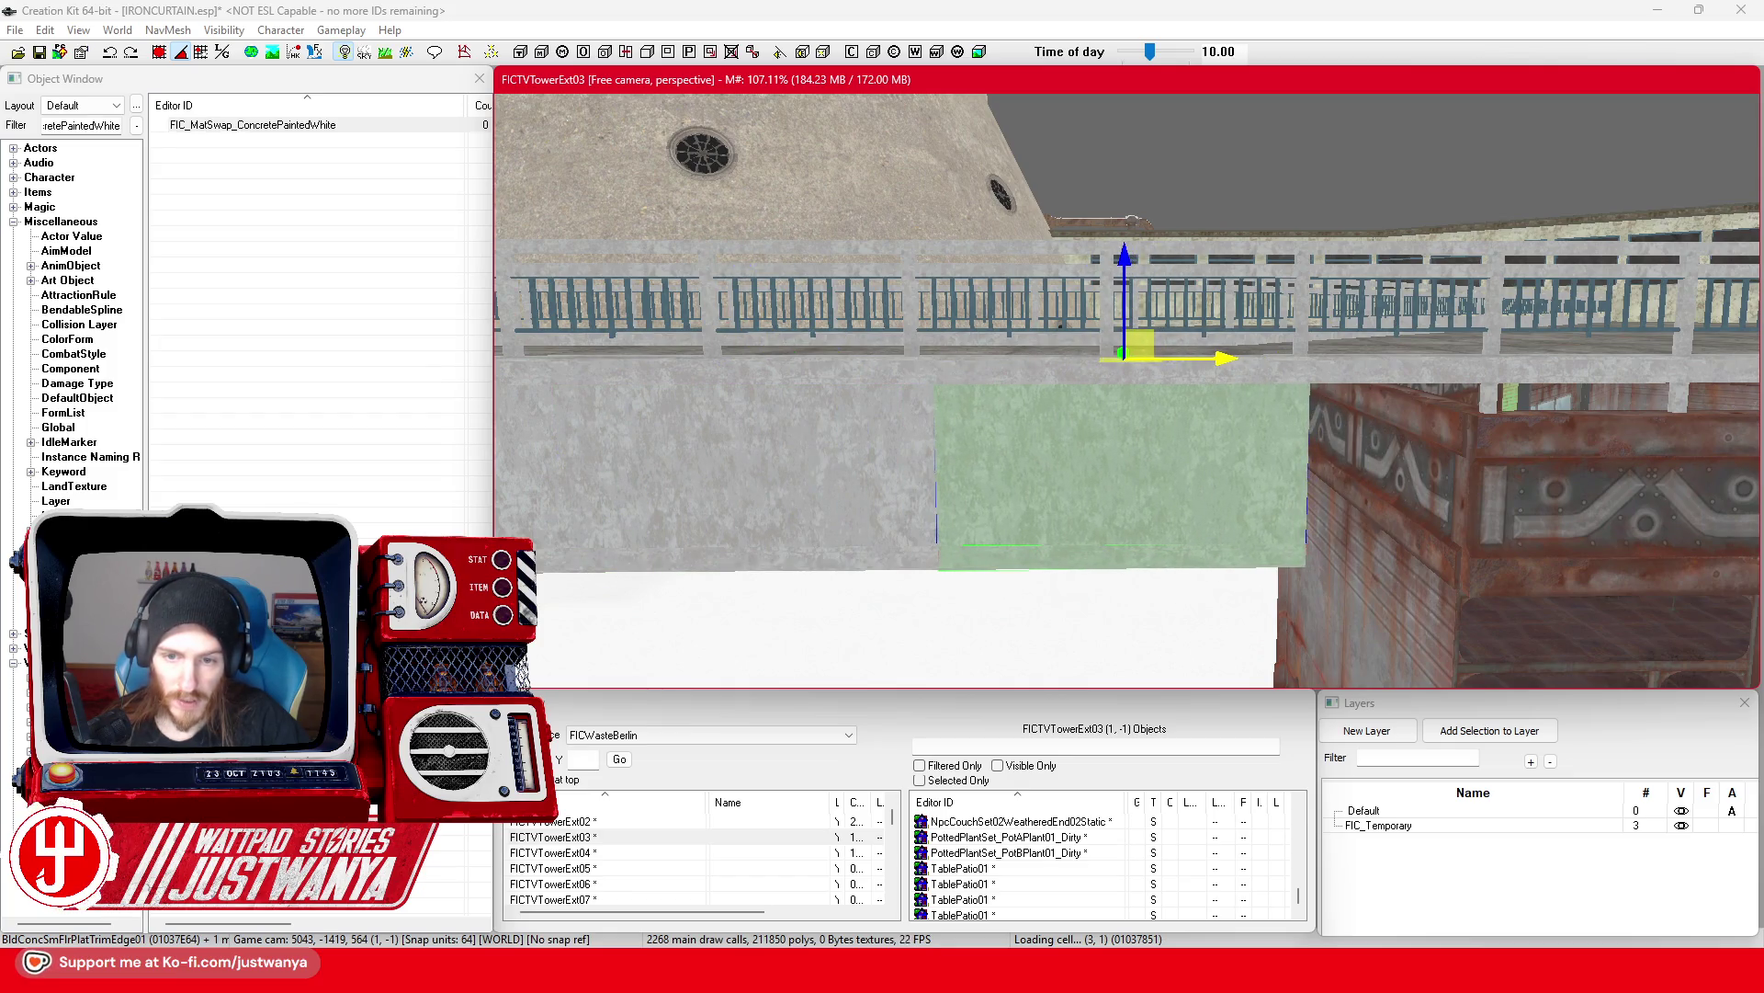
mouse_move(1225, 357)
left_mouse_down()
mouse_move(1020, 281)
mouse_move(1384, 275)
mouse_move(1257, 324)
left_mouse_up()
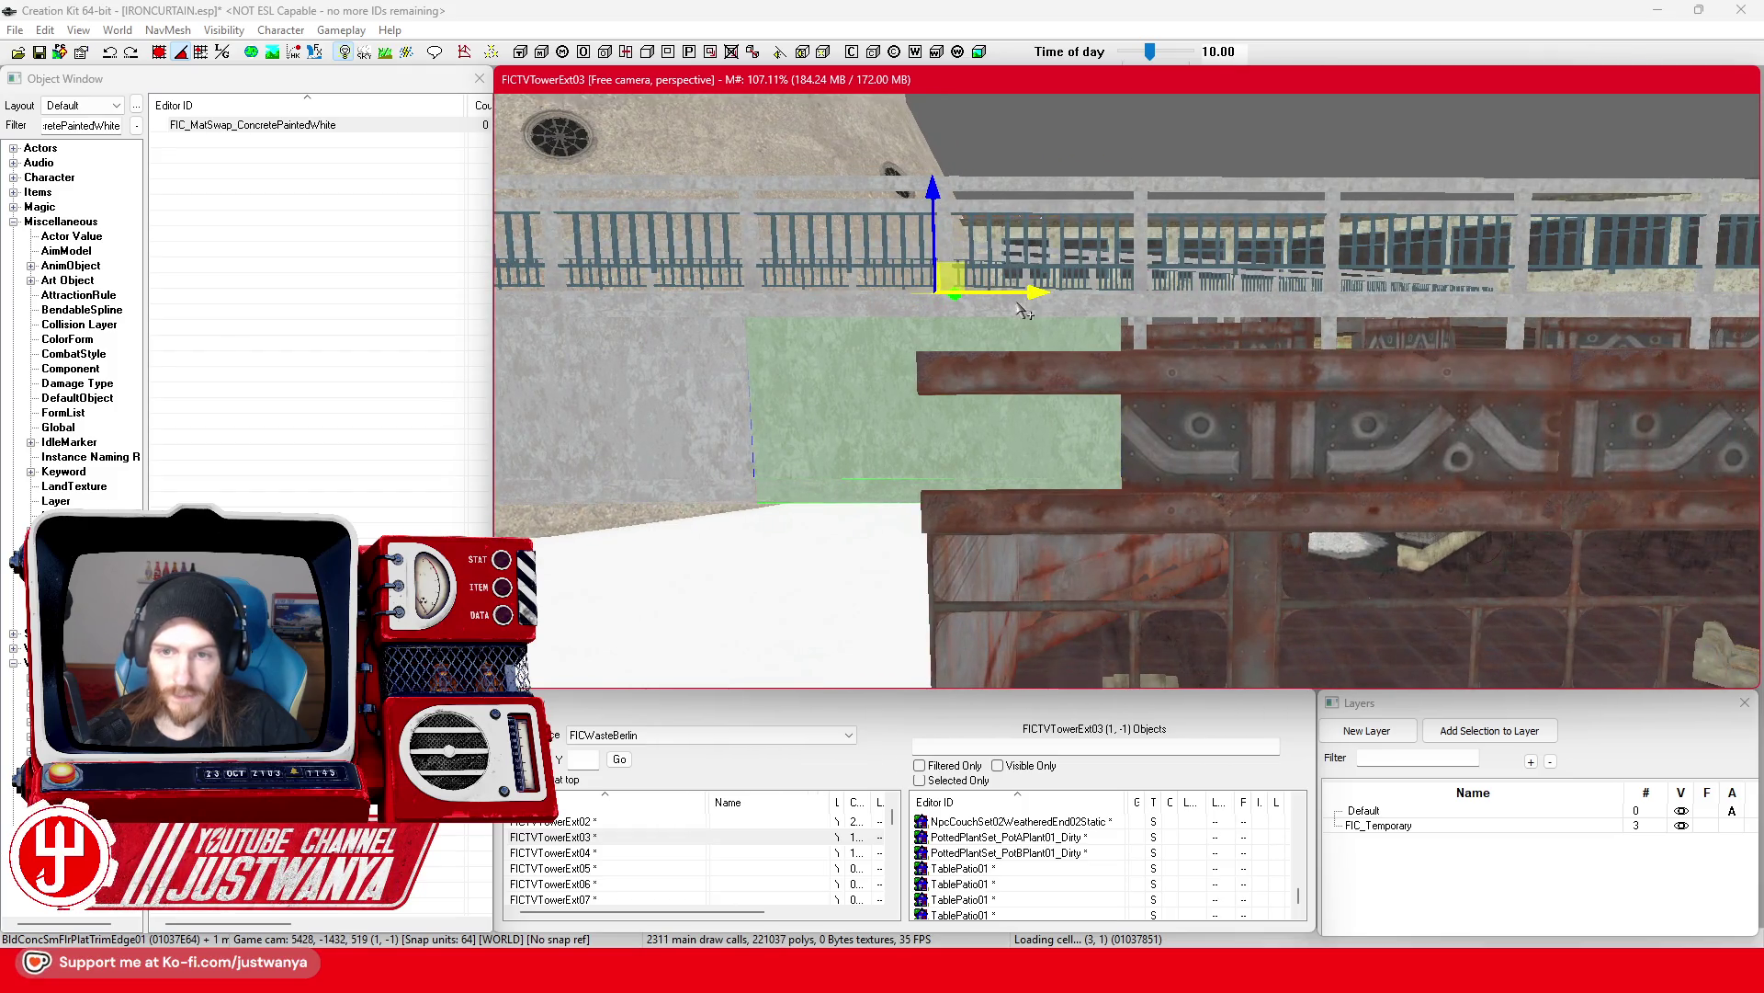
mouse_move(1023, 310)
left_mouse_down()
mouse_move(1400, 311)
mouse_move(1387, 283)
left_mouse_up()
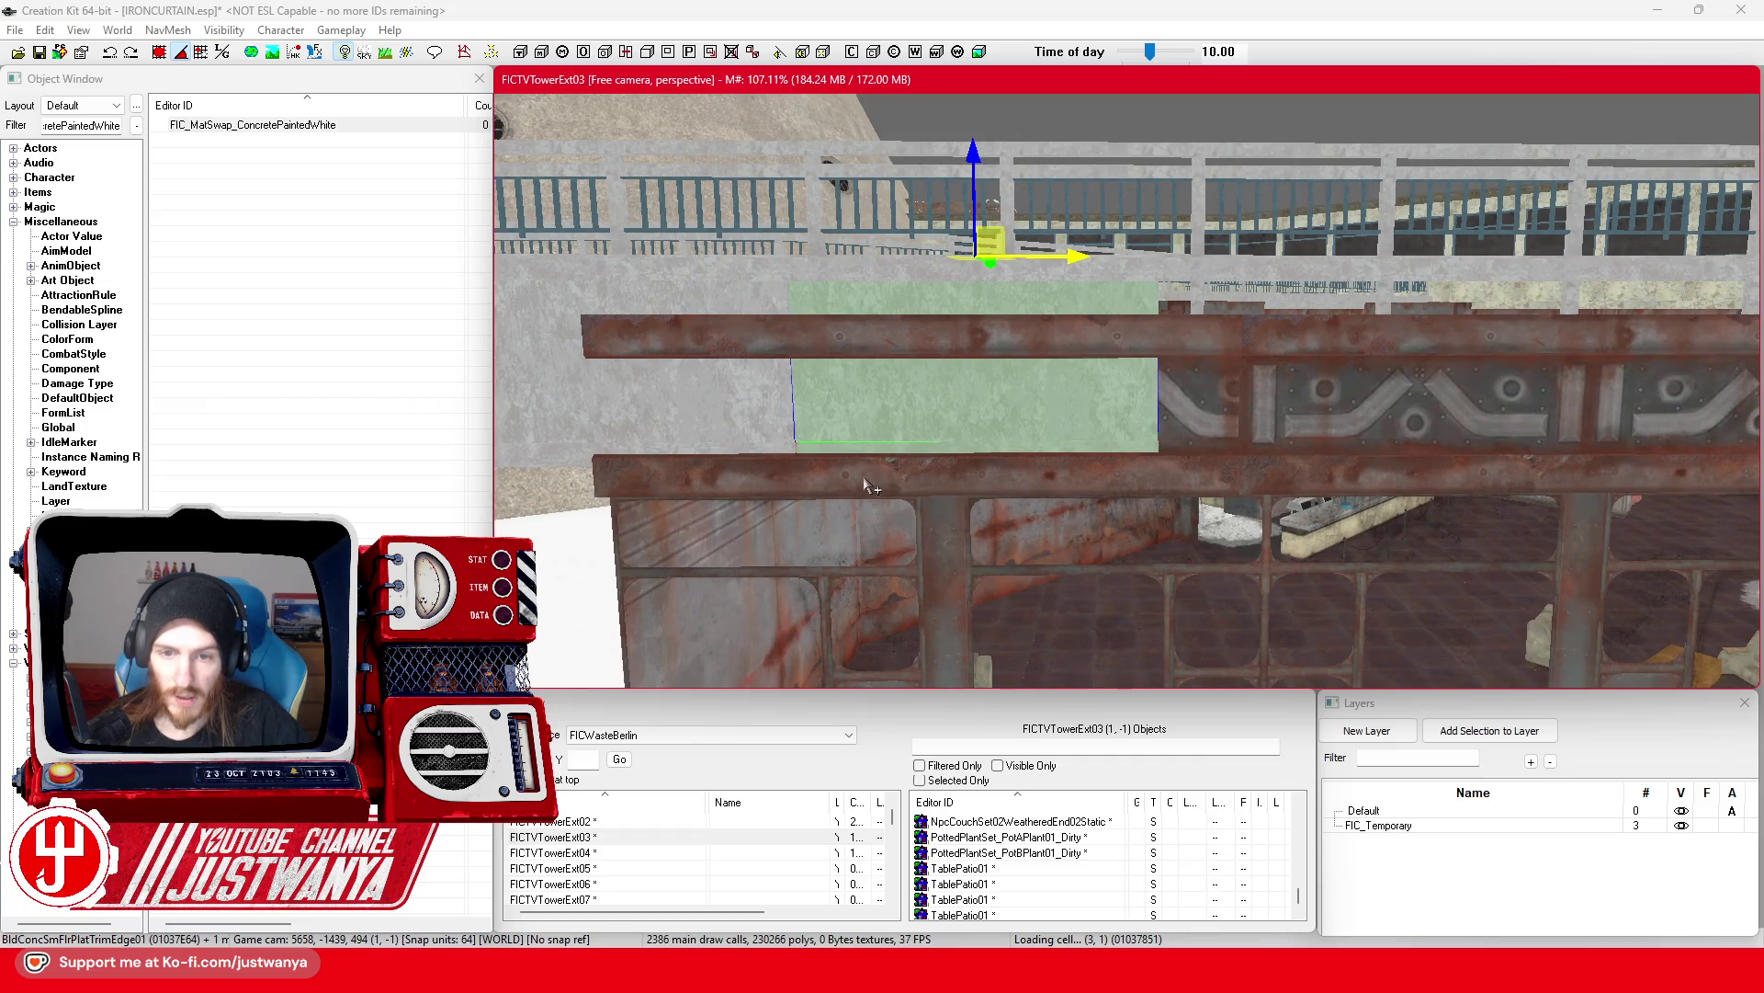
Step: Select the concrete wall-top piece with the trim edge below it and nudge both right
left_click(864, 485)
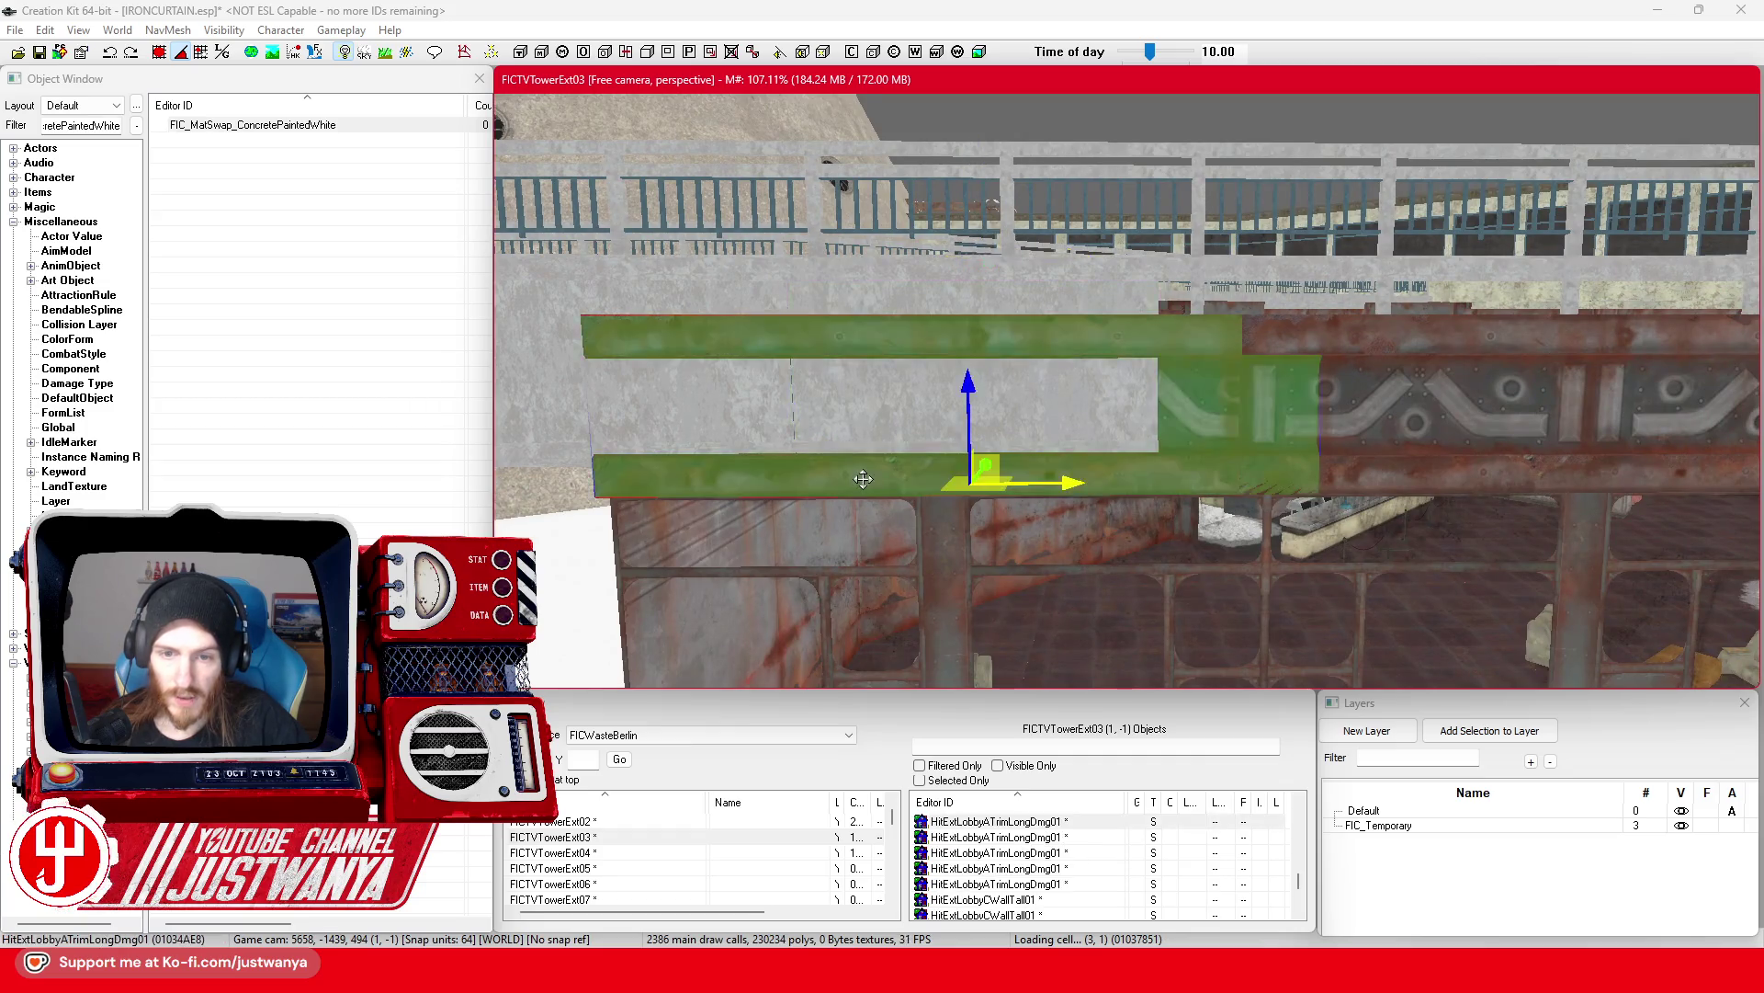
scroll(1136, 451, "down", 3)
left_click(1345, 452, "ctrl")
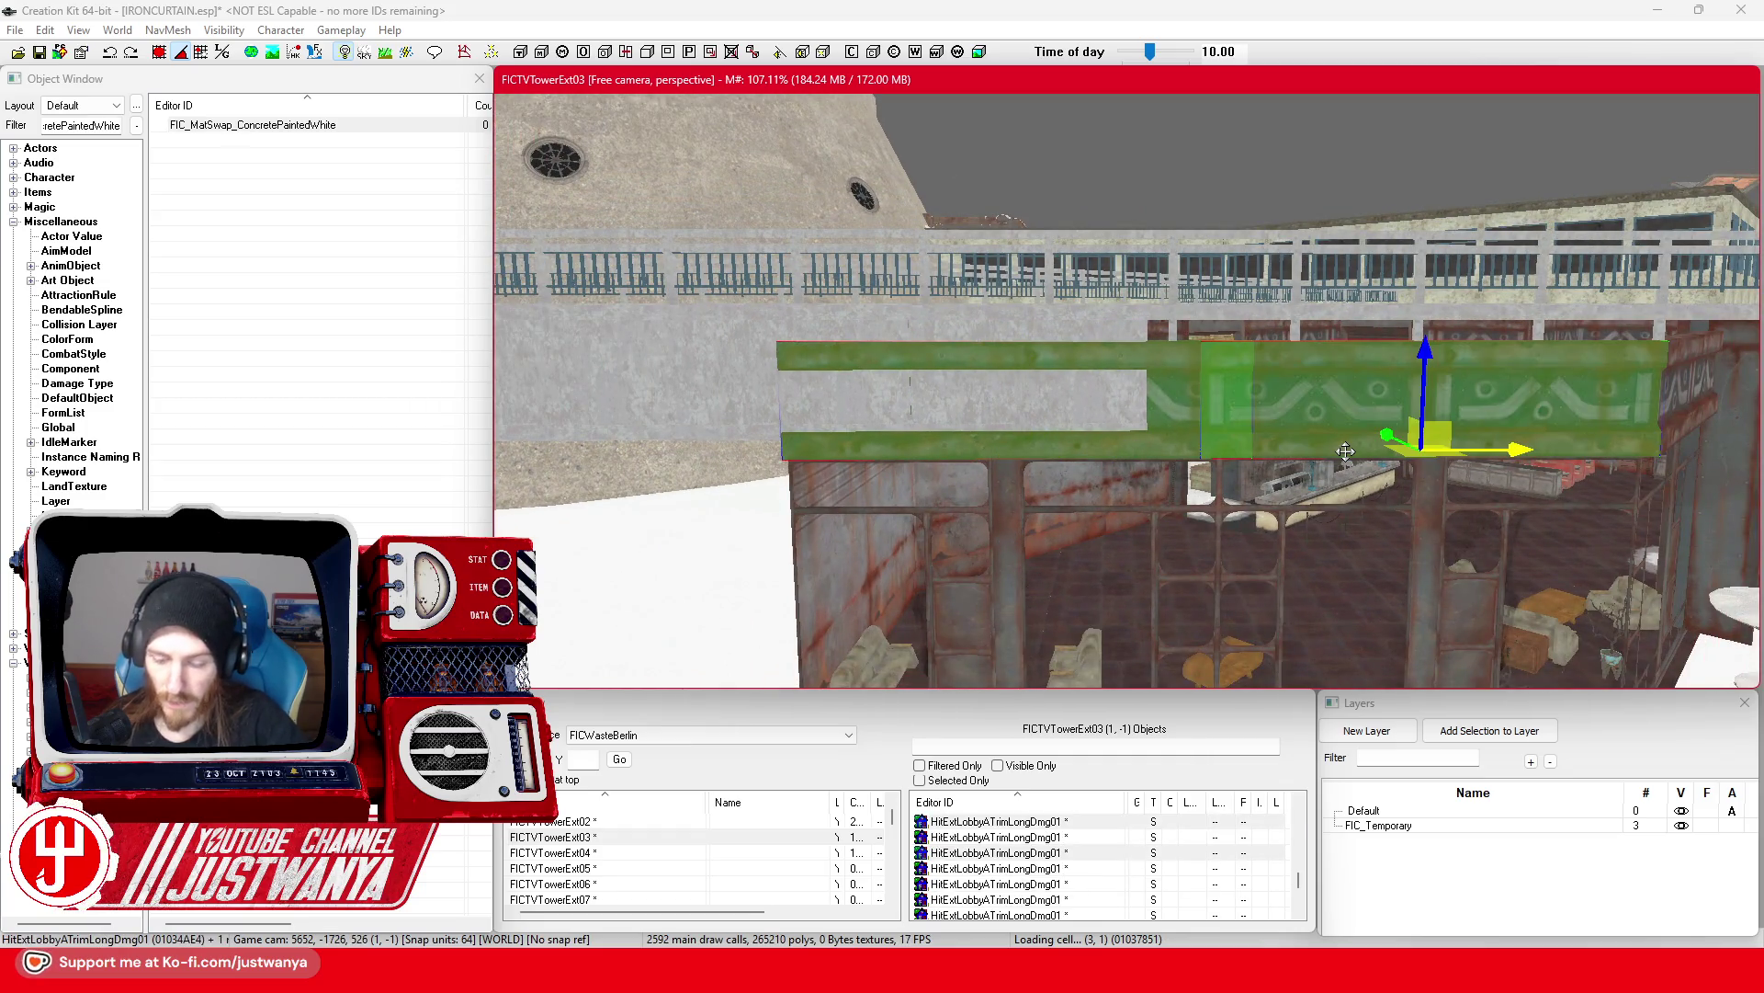
left_click(1057, 404)
scroll(602, 430, "up", 3)
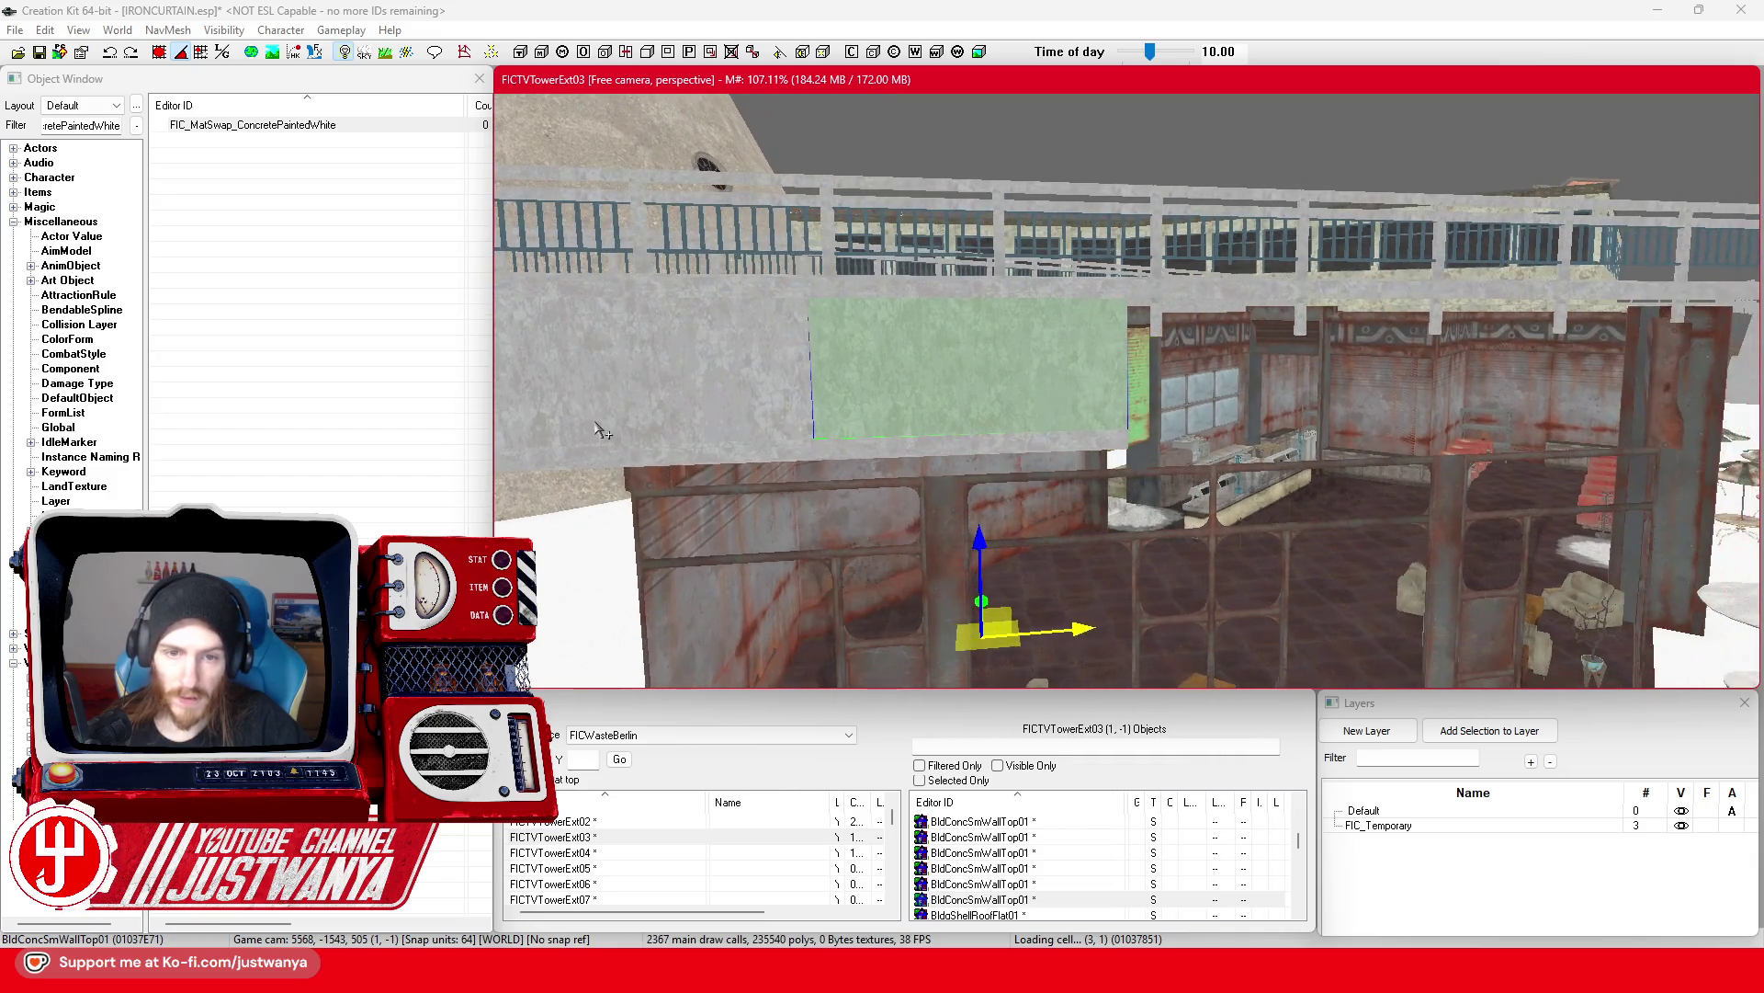
scroll(1187, 387, "up", 5)
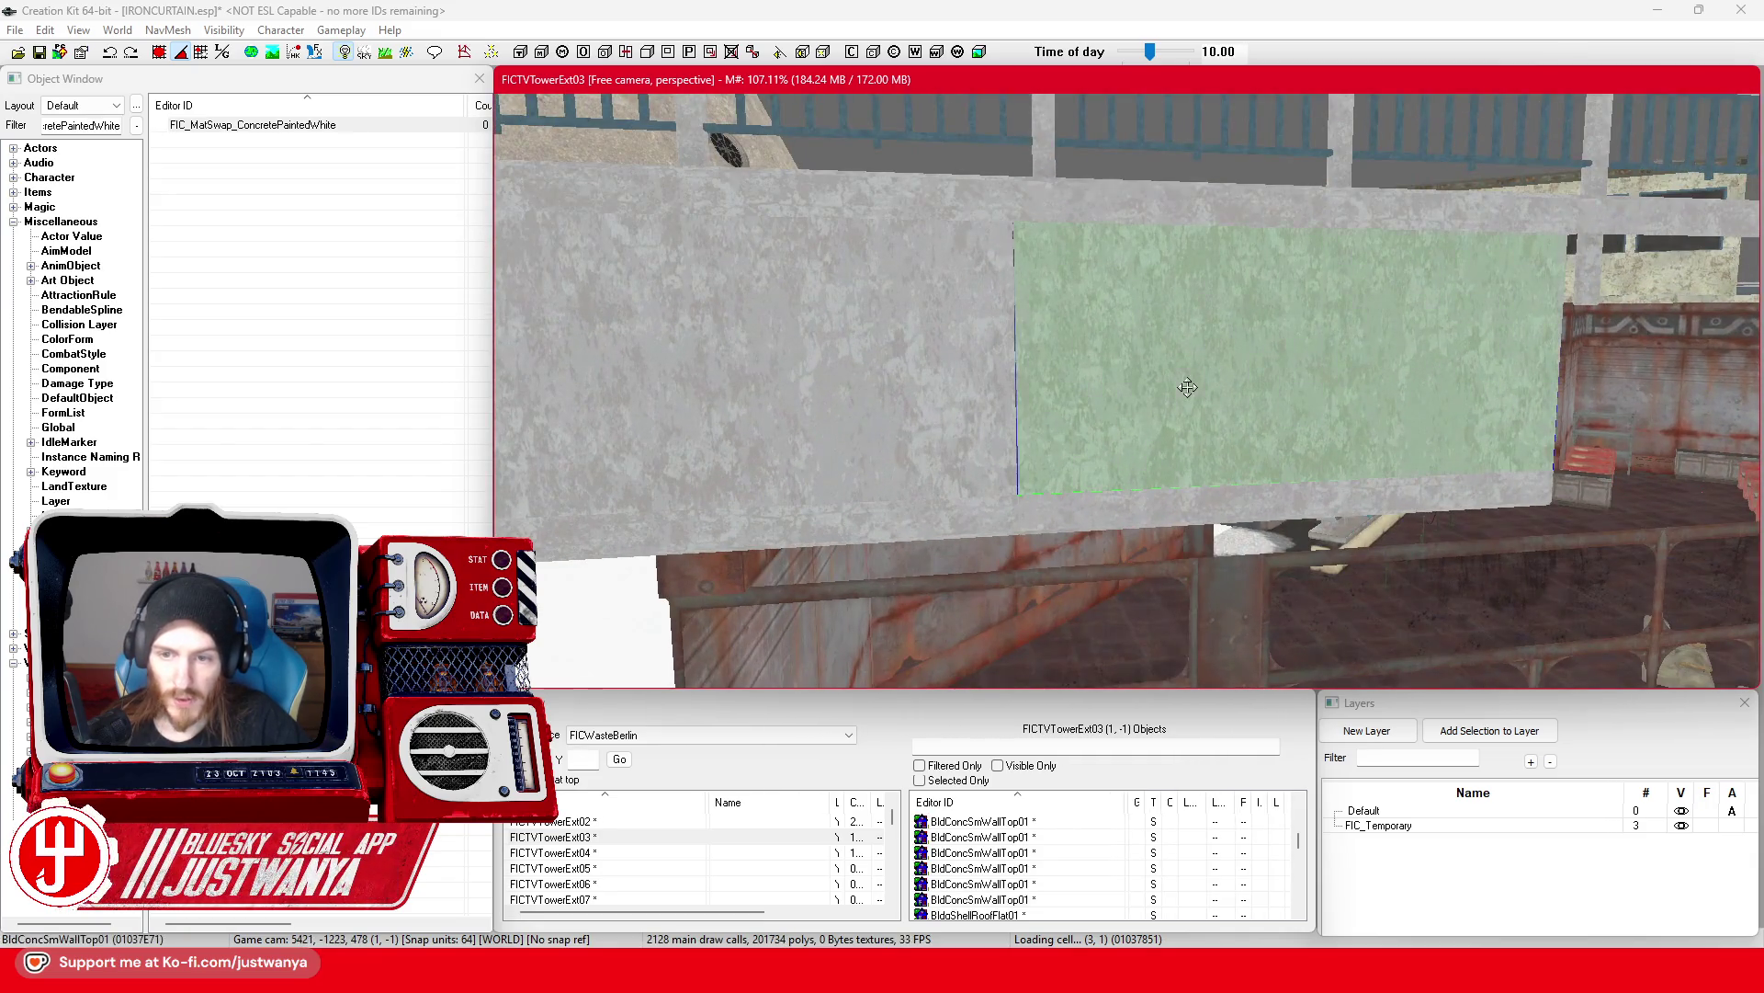
left_click(1147, 520, "ctrl")
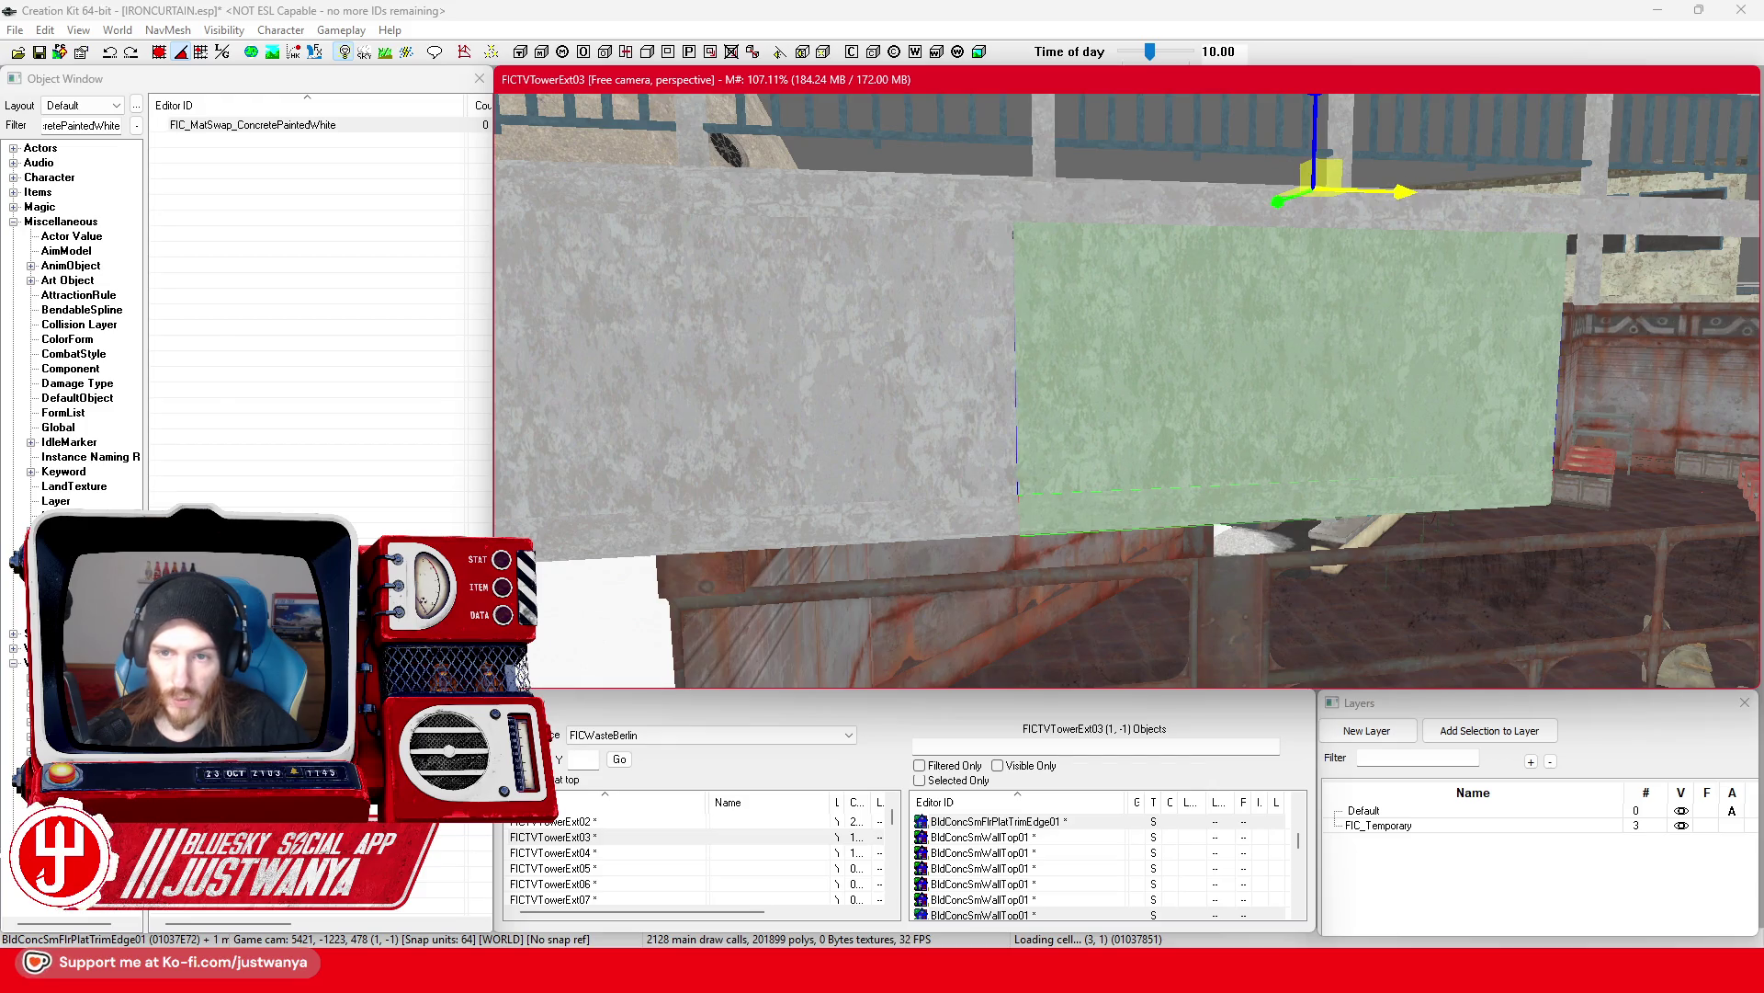
mouse_move(1407, 180)
left_mouse_down()
mouse_move(1292, 307)
mouse_move(1153, 306)
mouse_move(1536, 306)
left_mouse_up()
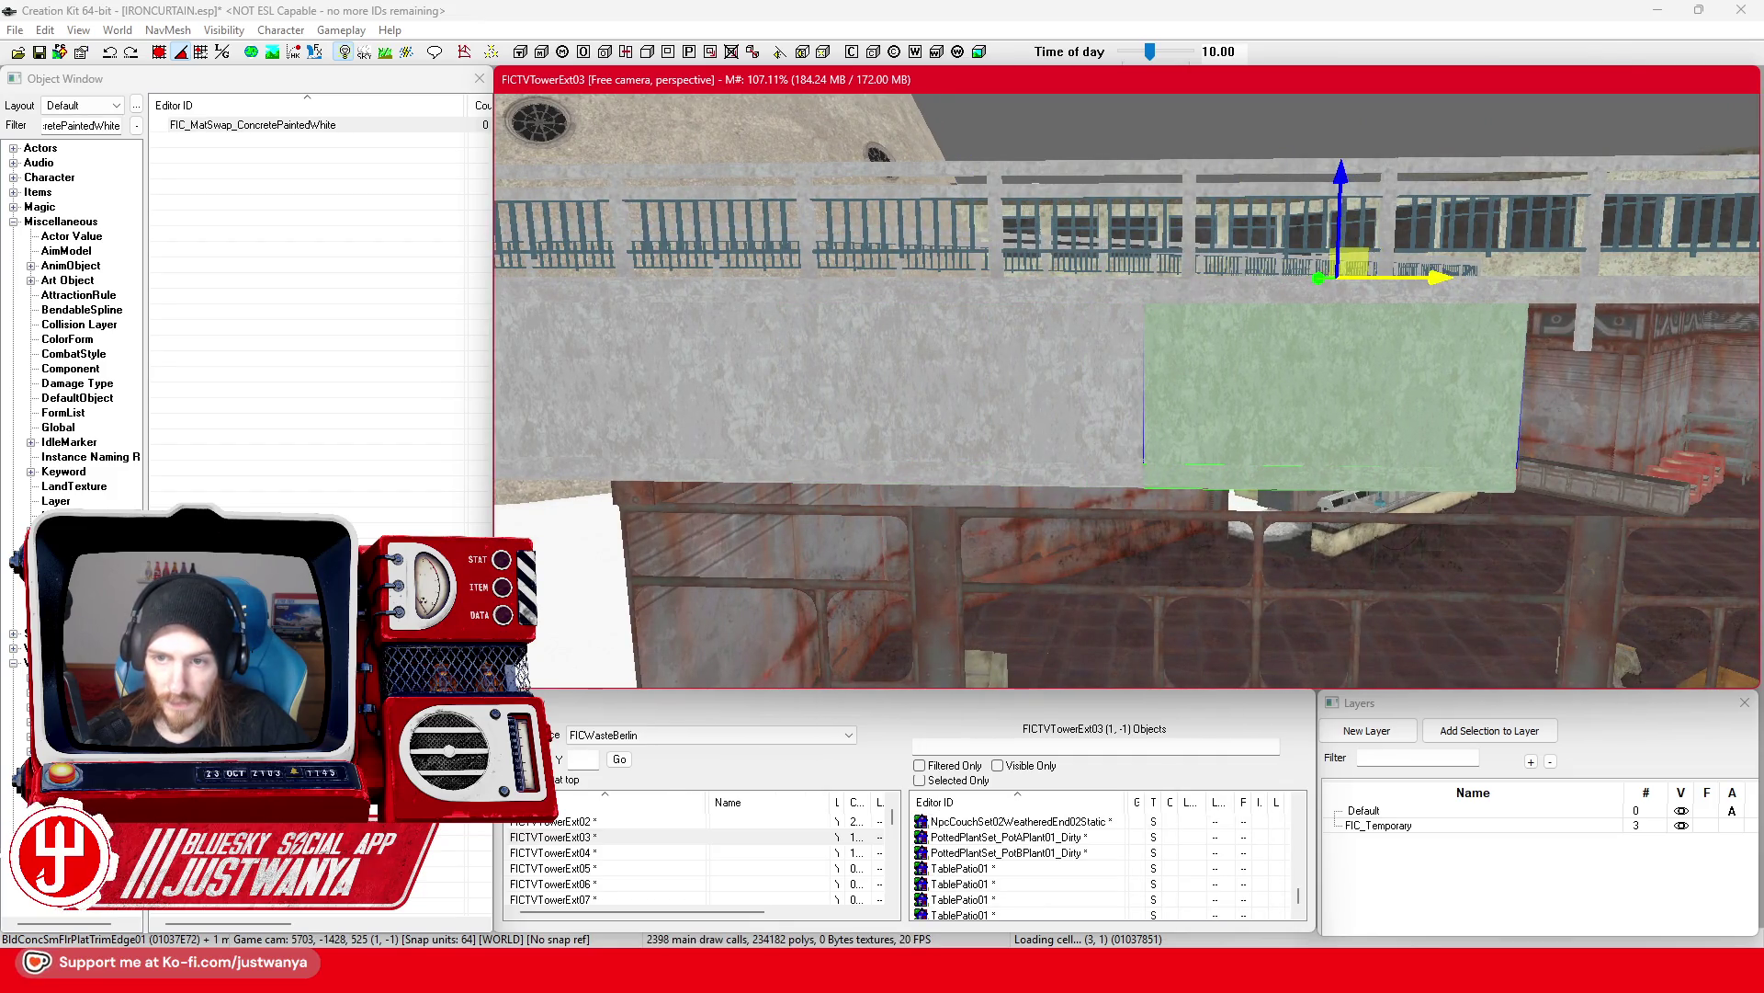
mouse_move(1429, 273)
left_mouse_down()
mouse_move(974, 283)
mouse_move(1356, 283)
left_mouse_up()
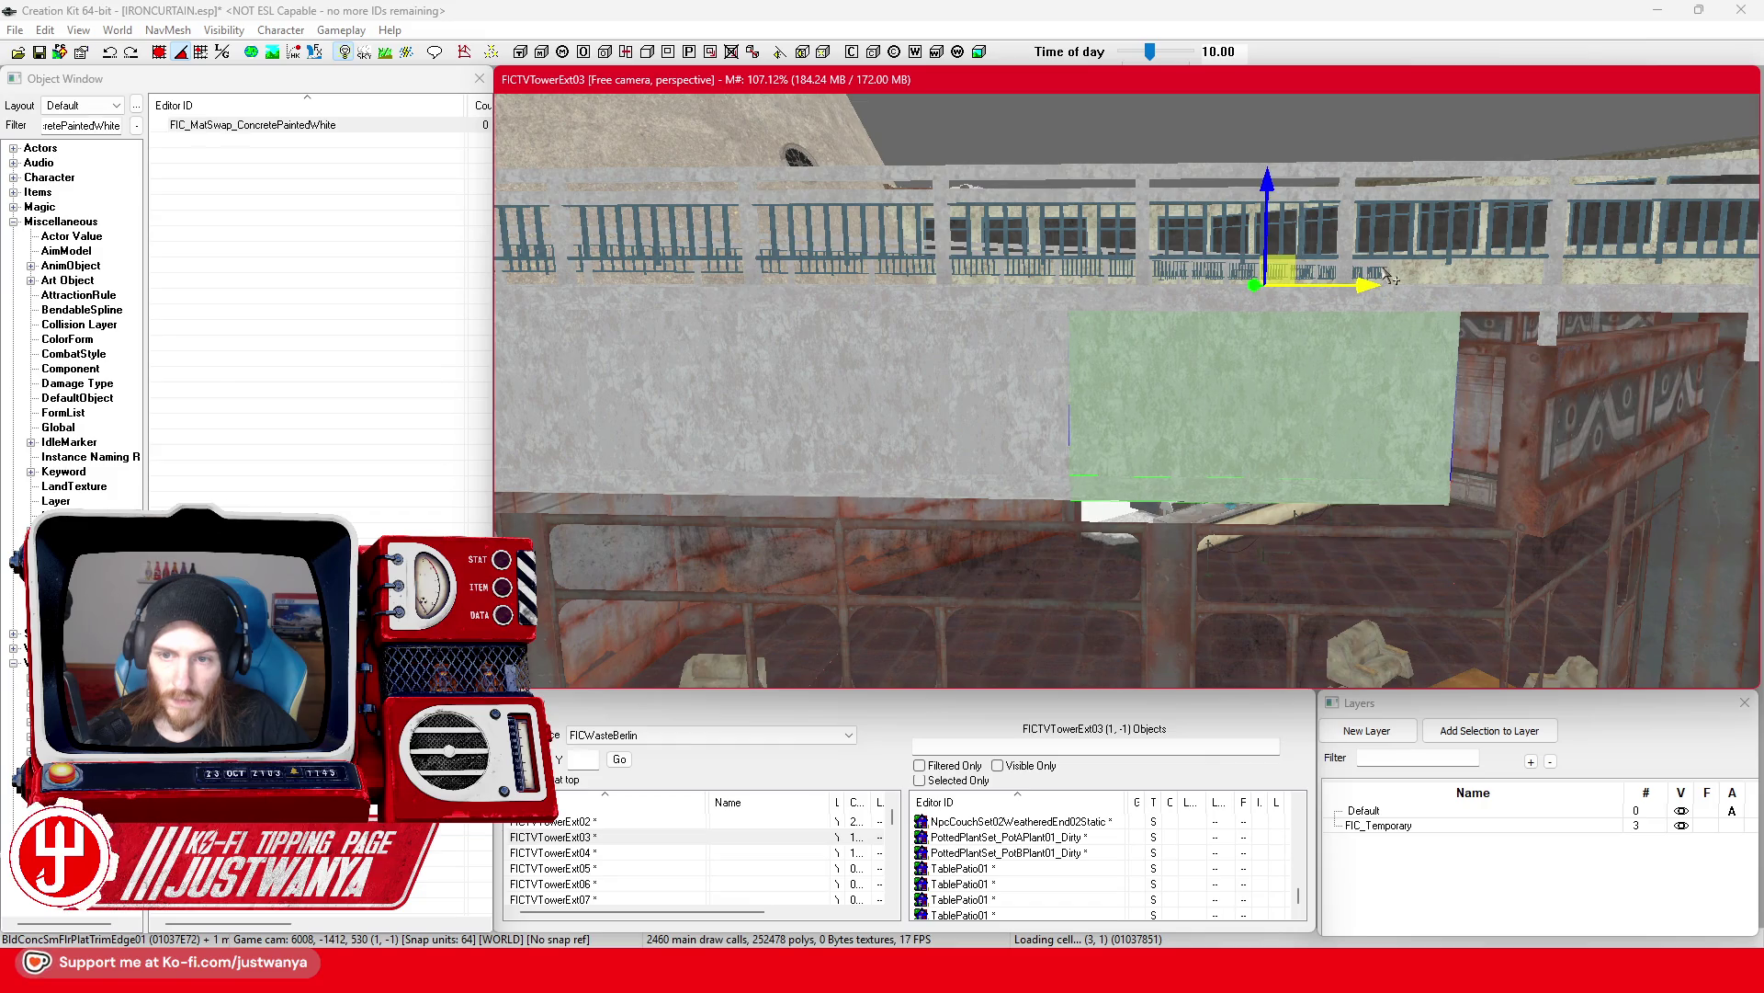
scroll(1395, 280, "up", 4)
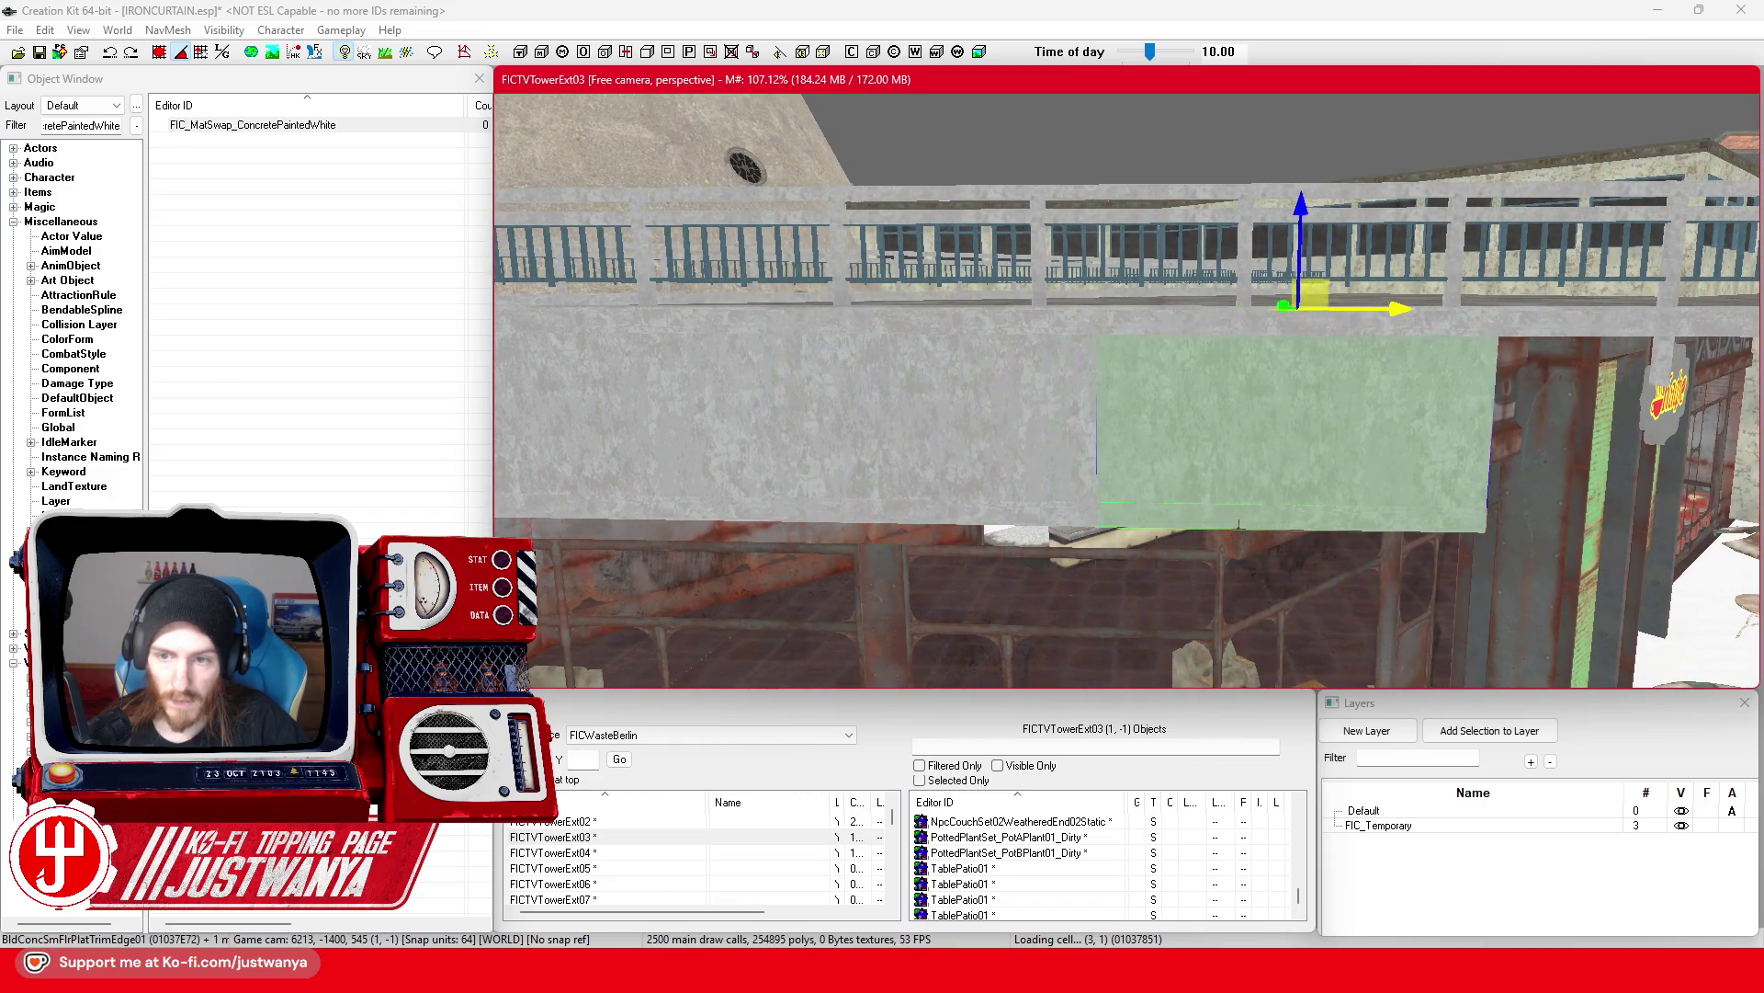
left_click_drag(1295, 432, 1358, 432)
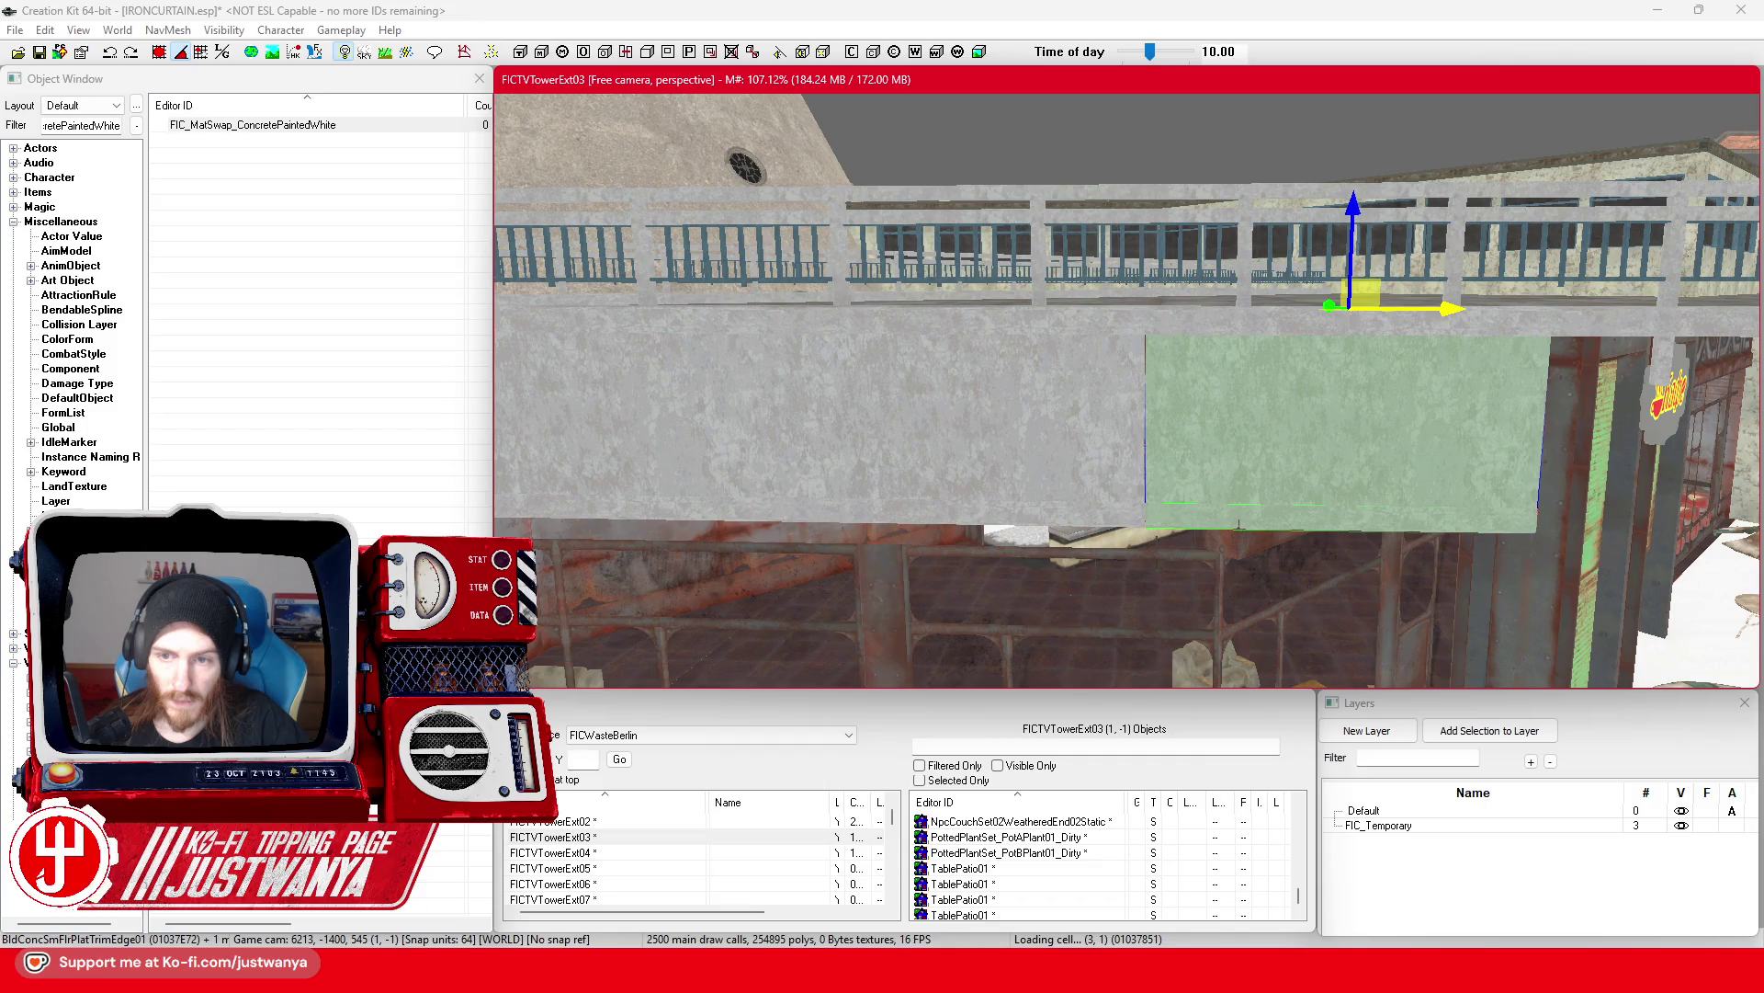
Step: Move the wall-top and trim toward the café storefront, then delete the trim plank
left_click_drag(1475, 487, 1475, 260)
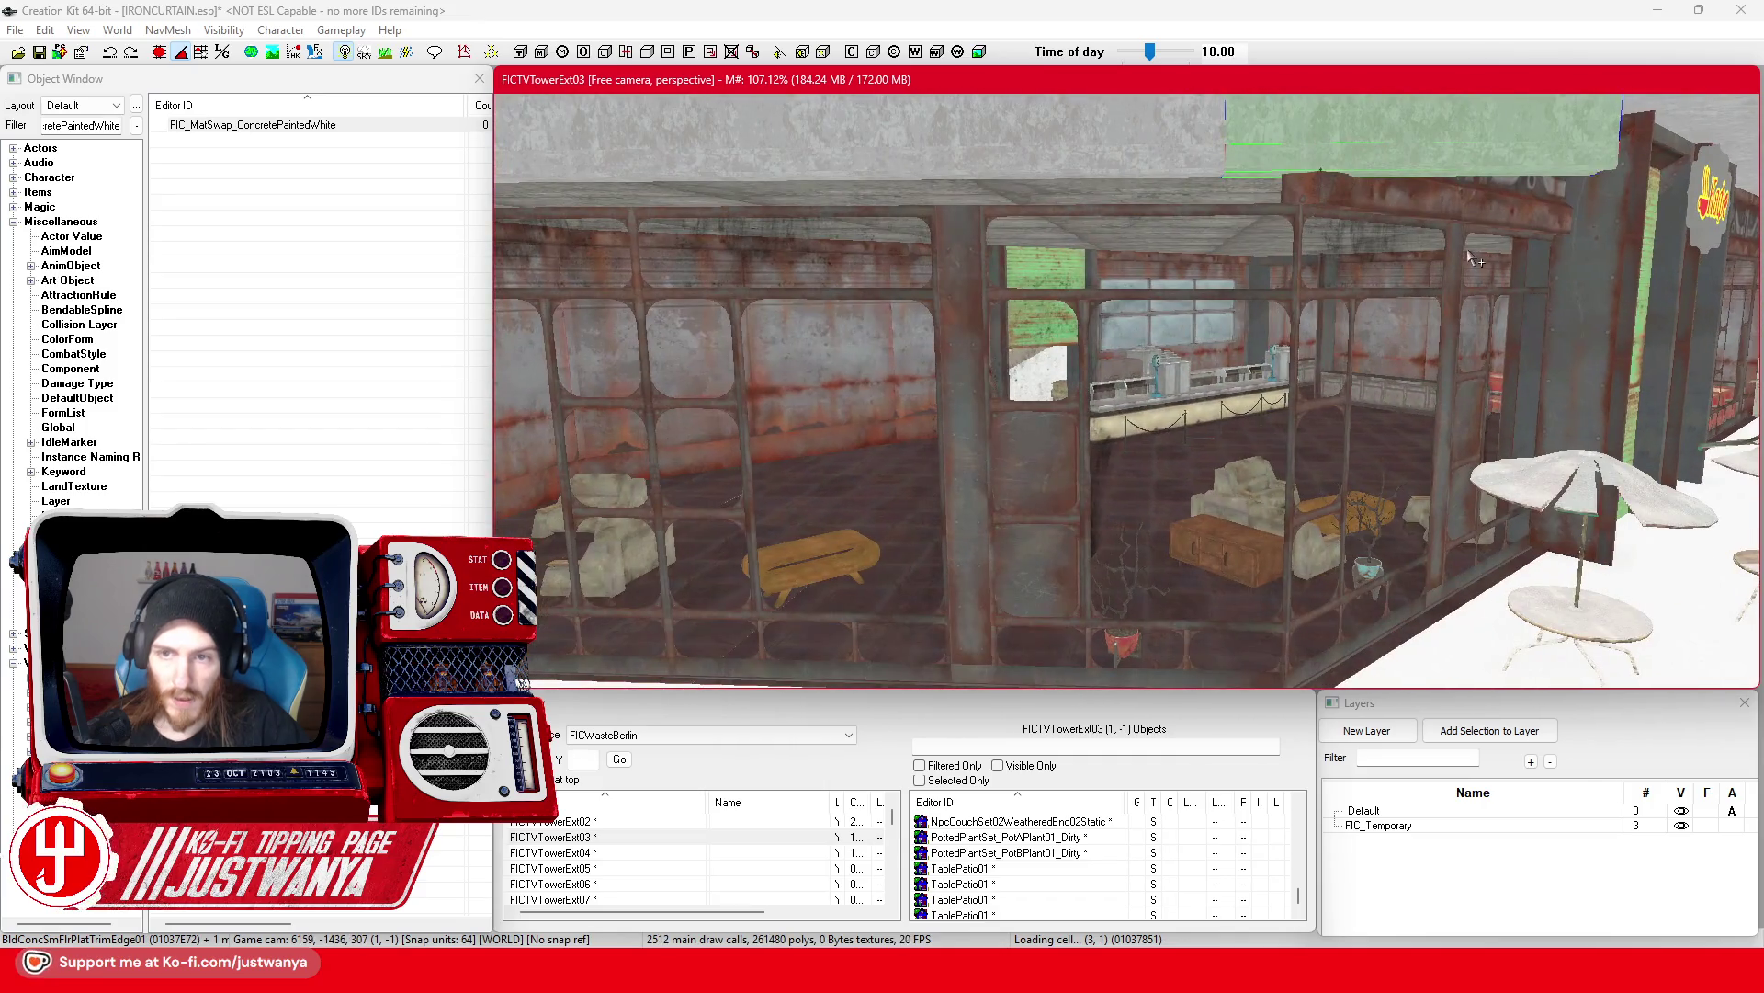
mouse_move(1213, 229)
left_mouse_down()
mouse_move(1036, 248)
mouse_move(1456, 248)
mouse_move(1383, 241)
left_mouse_up()
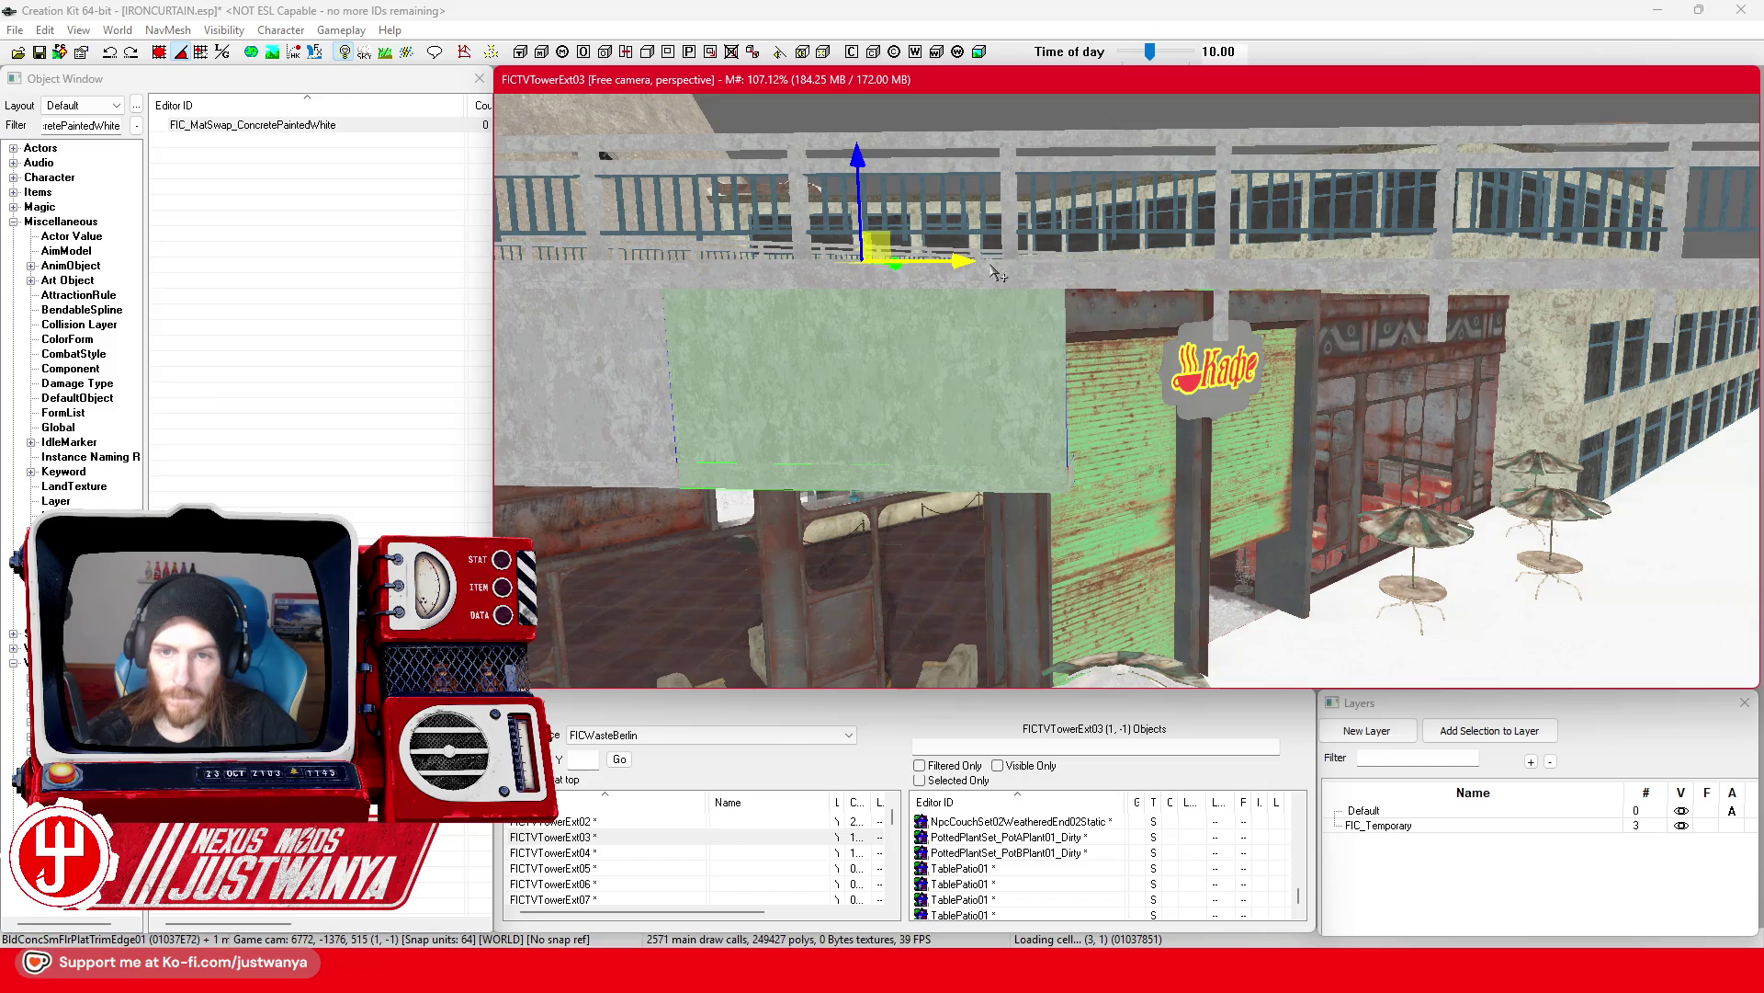
left_click_drag(996, 272, 1369, 272)
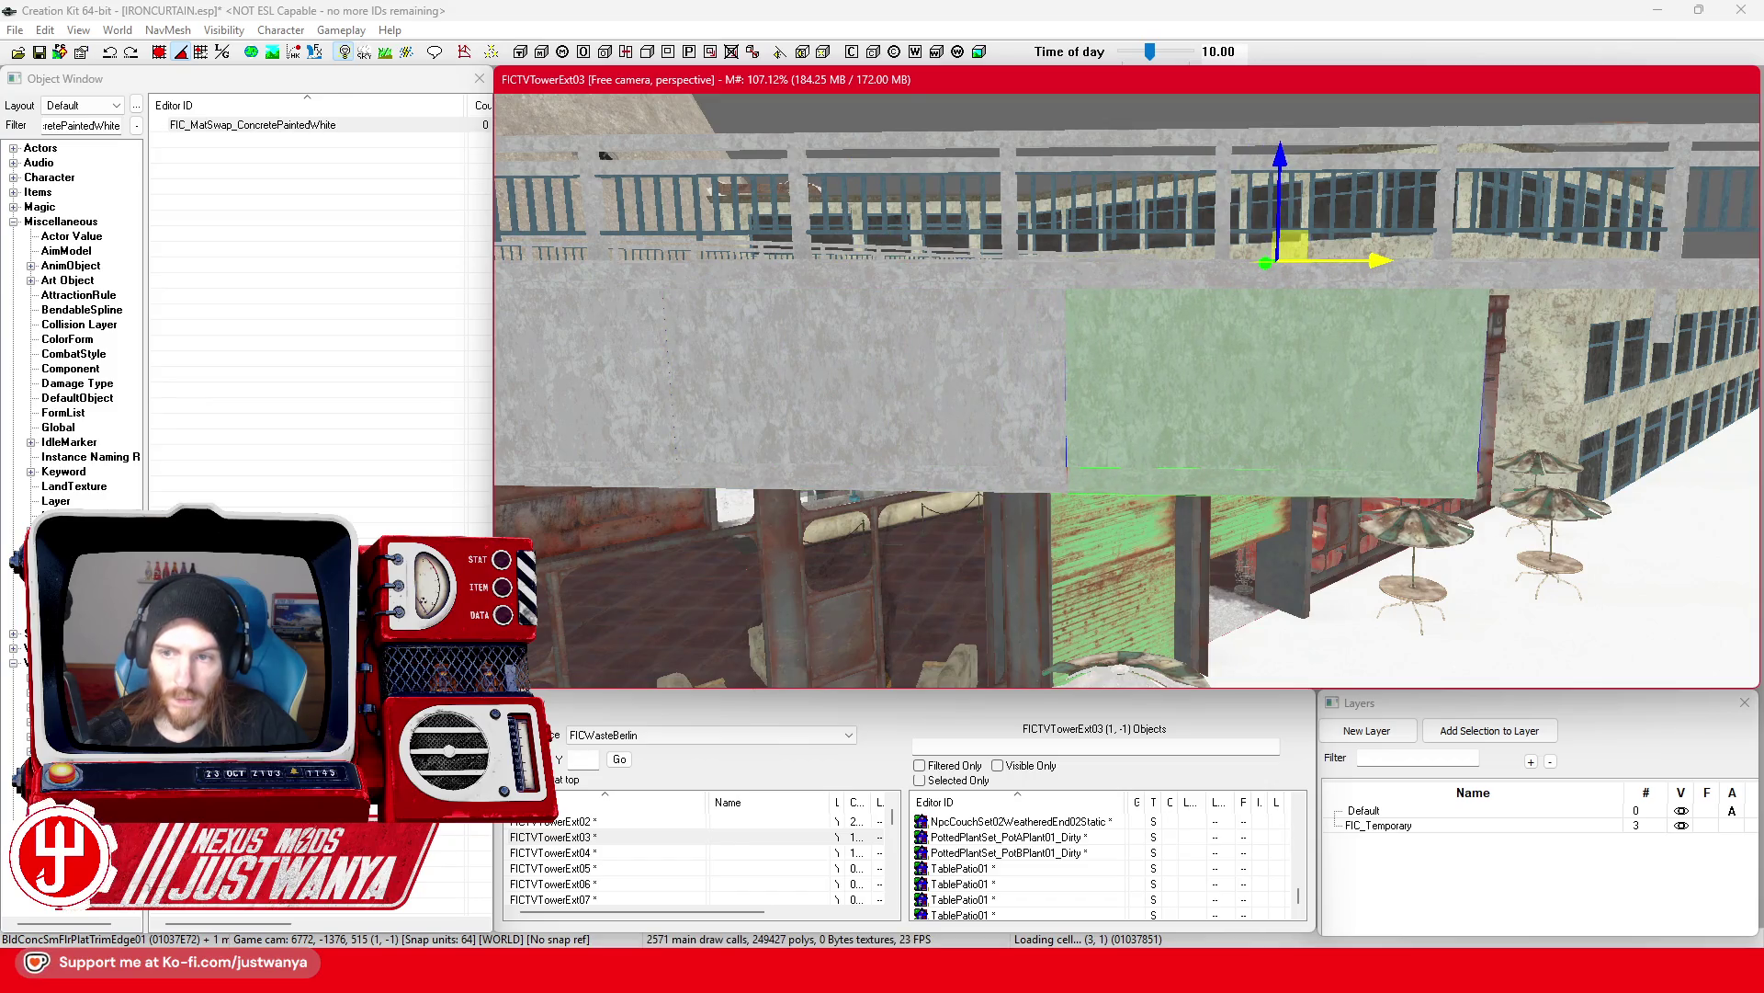
scroll(1431, 261, "down", 2)
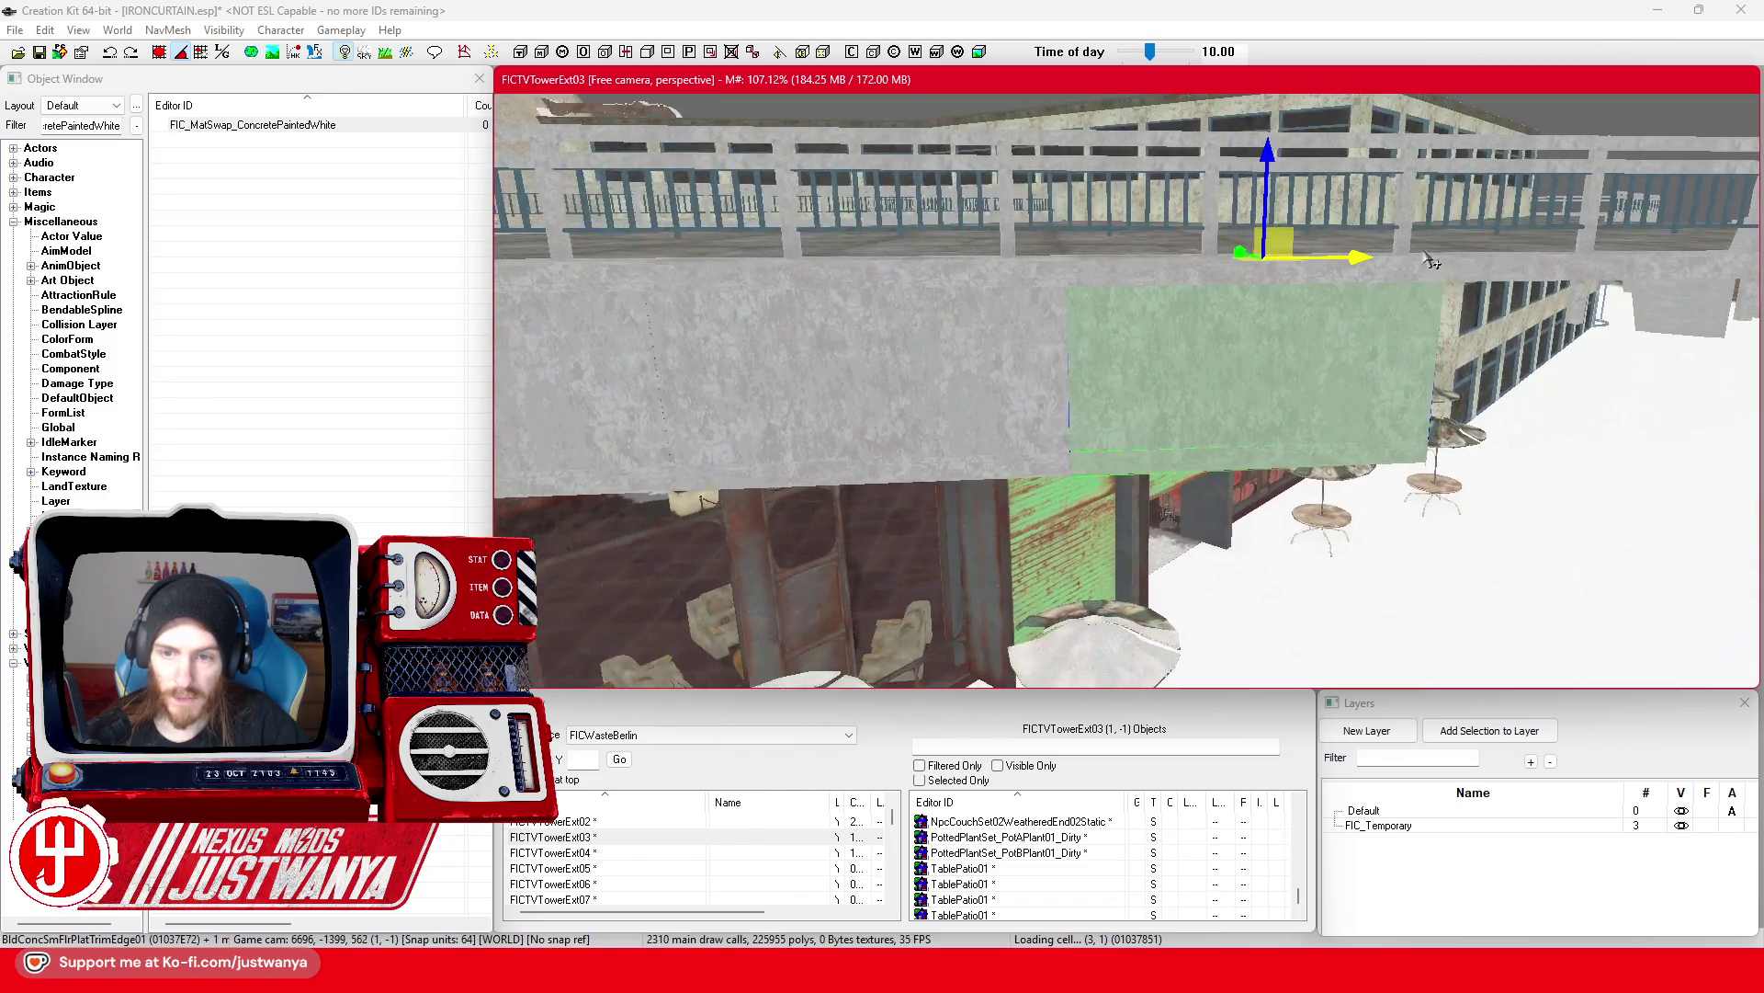
left_click_drag(1372, 251, 957, 314)
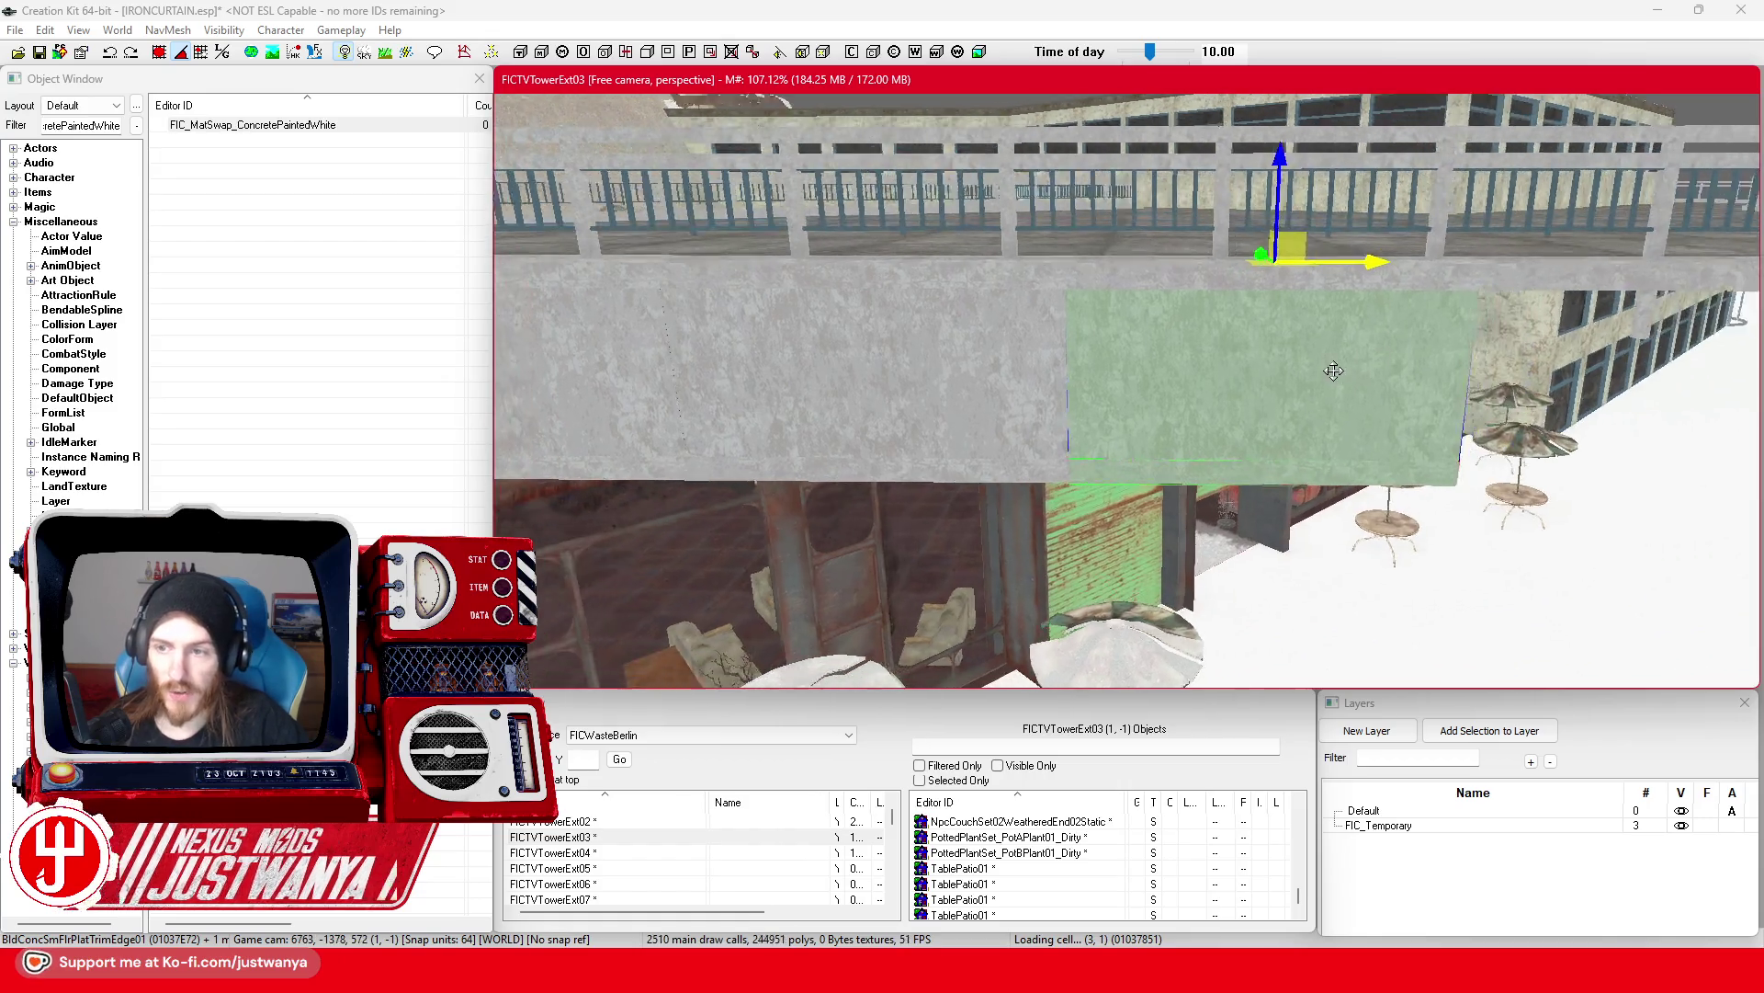
left_click_drag(885, 269, 1322, 269)
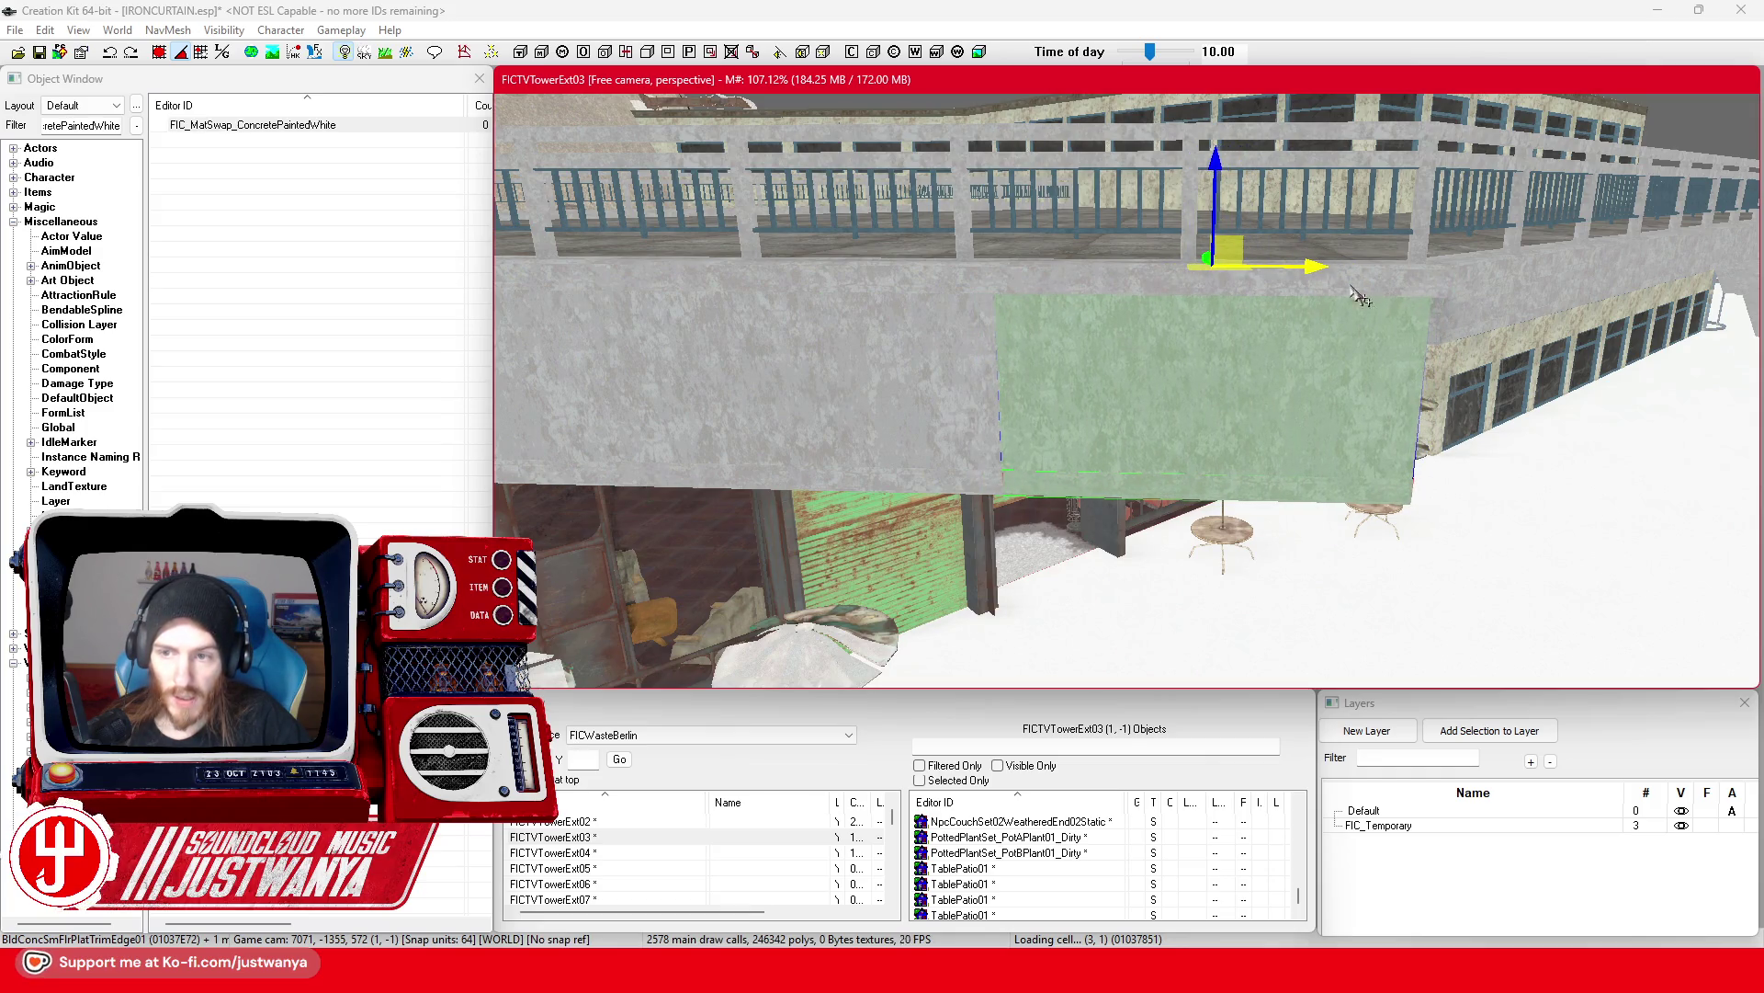
scroll(1357, 296, "up", 3)
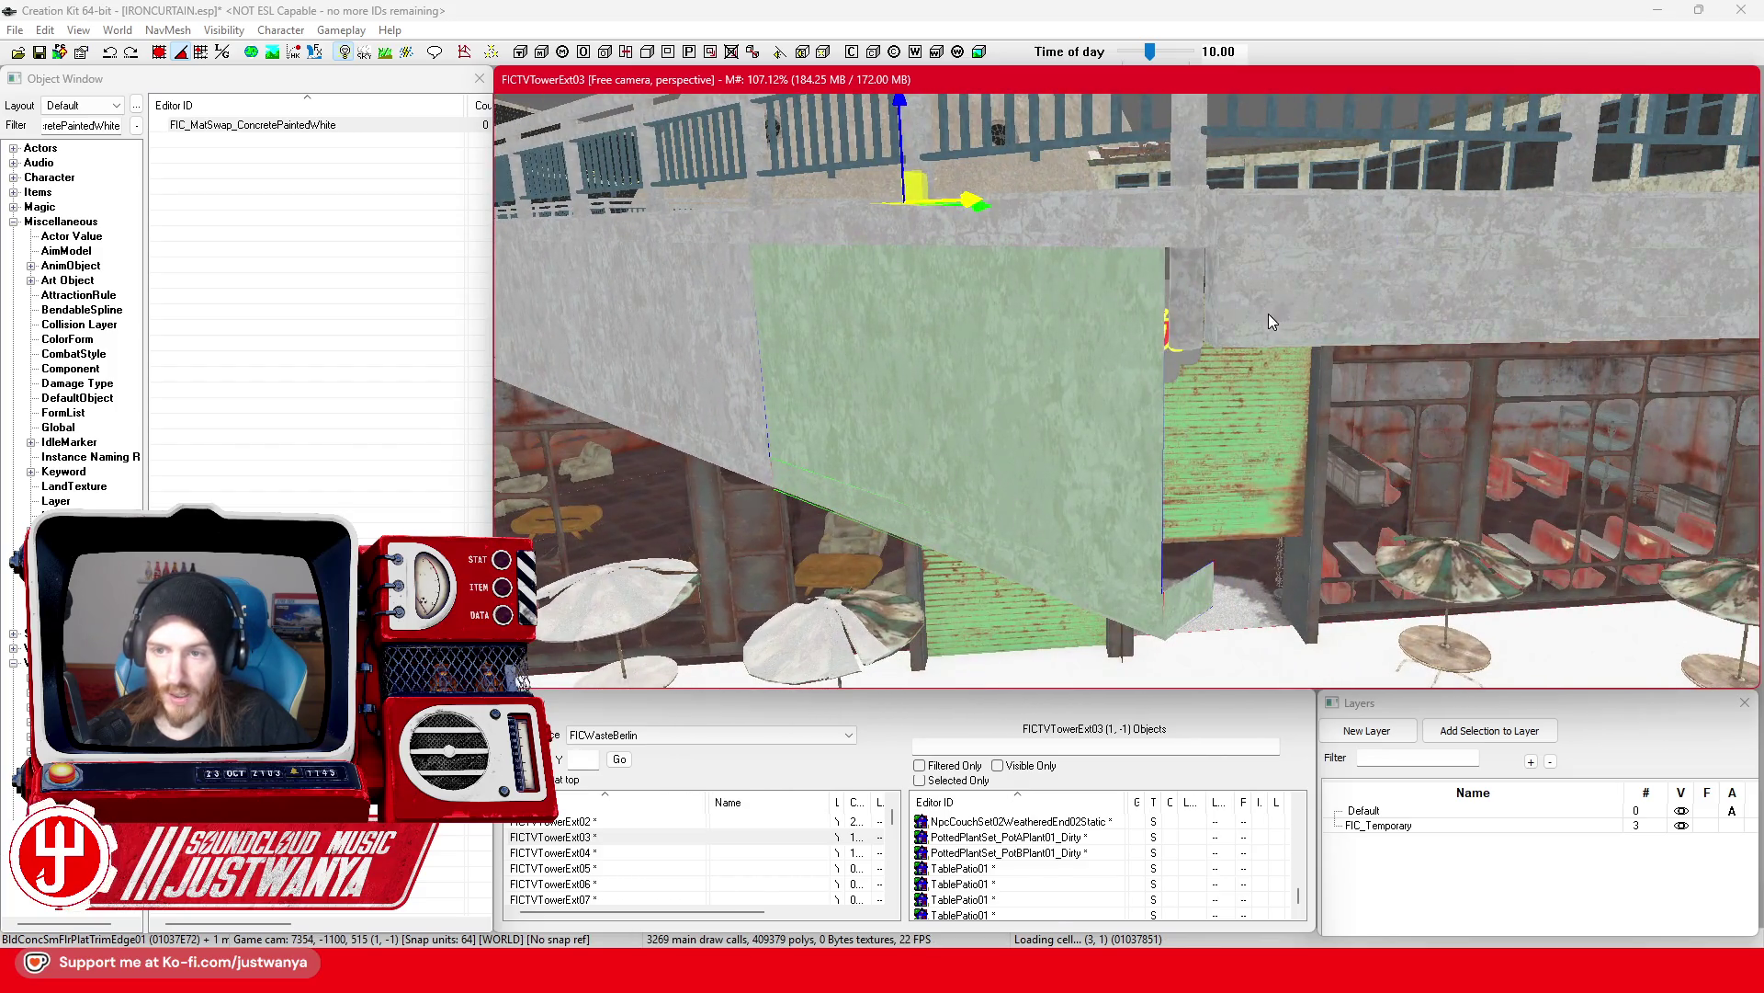
scroll(1270, 320, "down", 3)
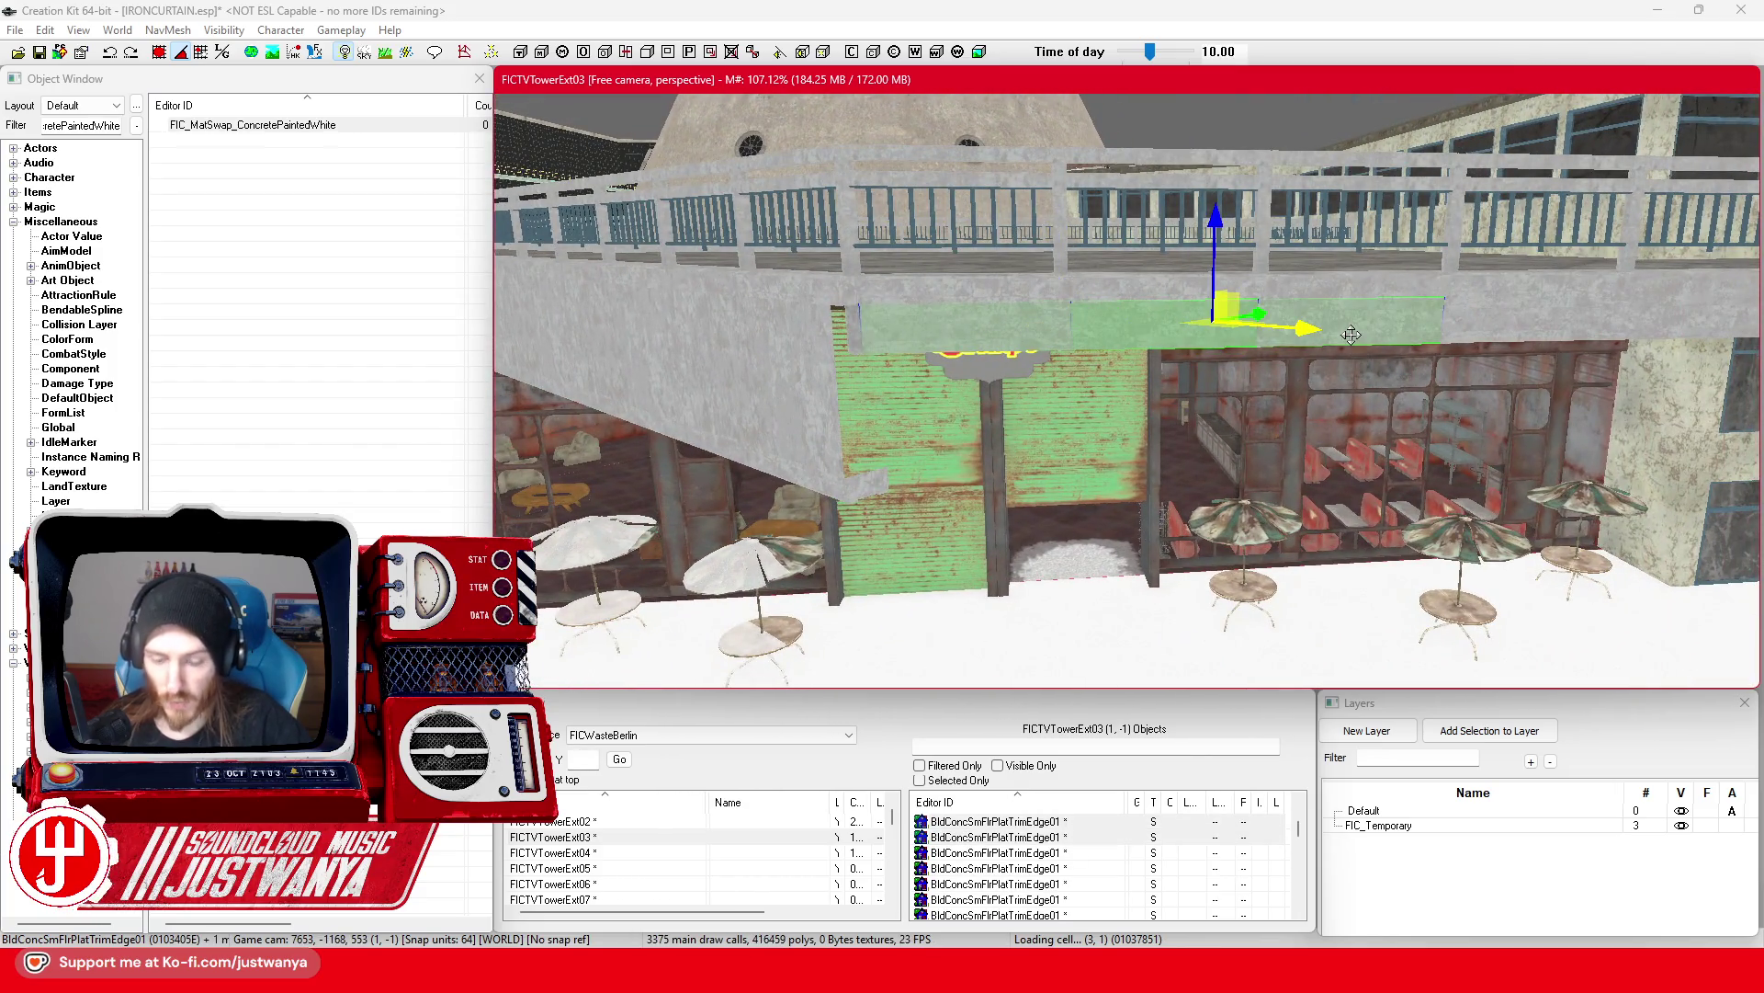
key("Delete")
left_click(850, 510)
Step: Restore the deleted trim plank, rotate the wall panel along the café front, and move it beside the café
key("ctrl+z")
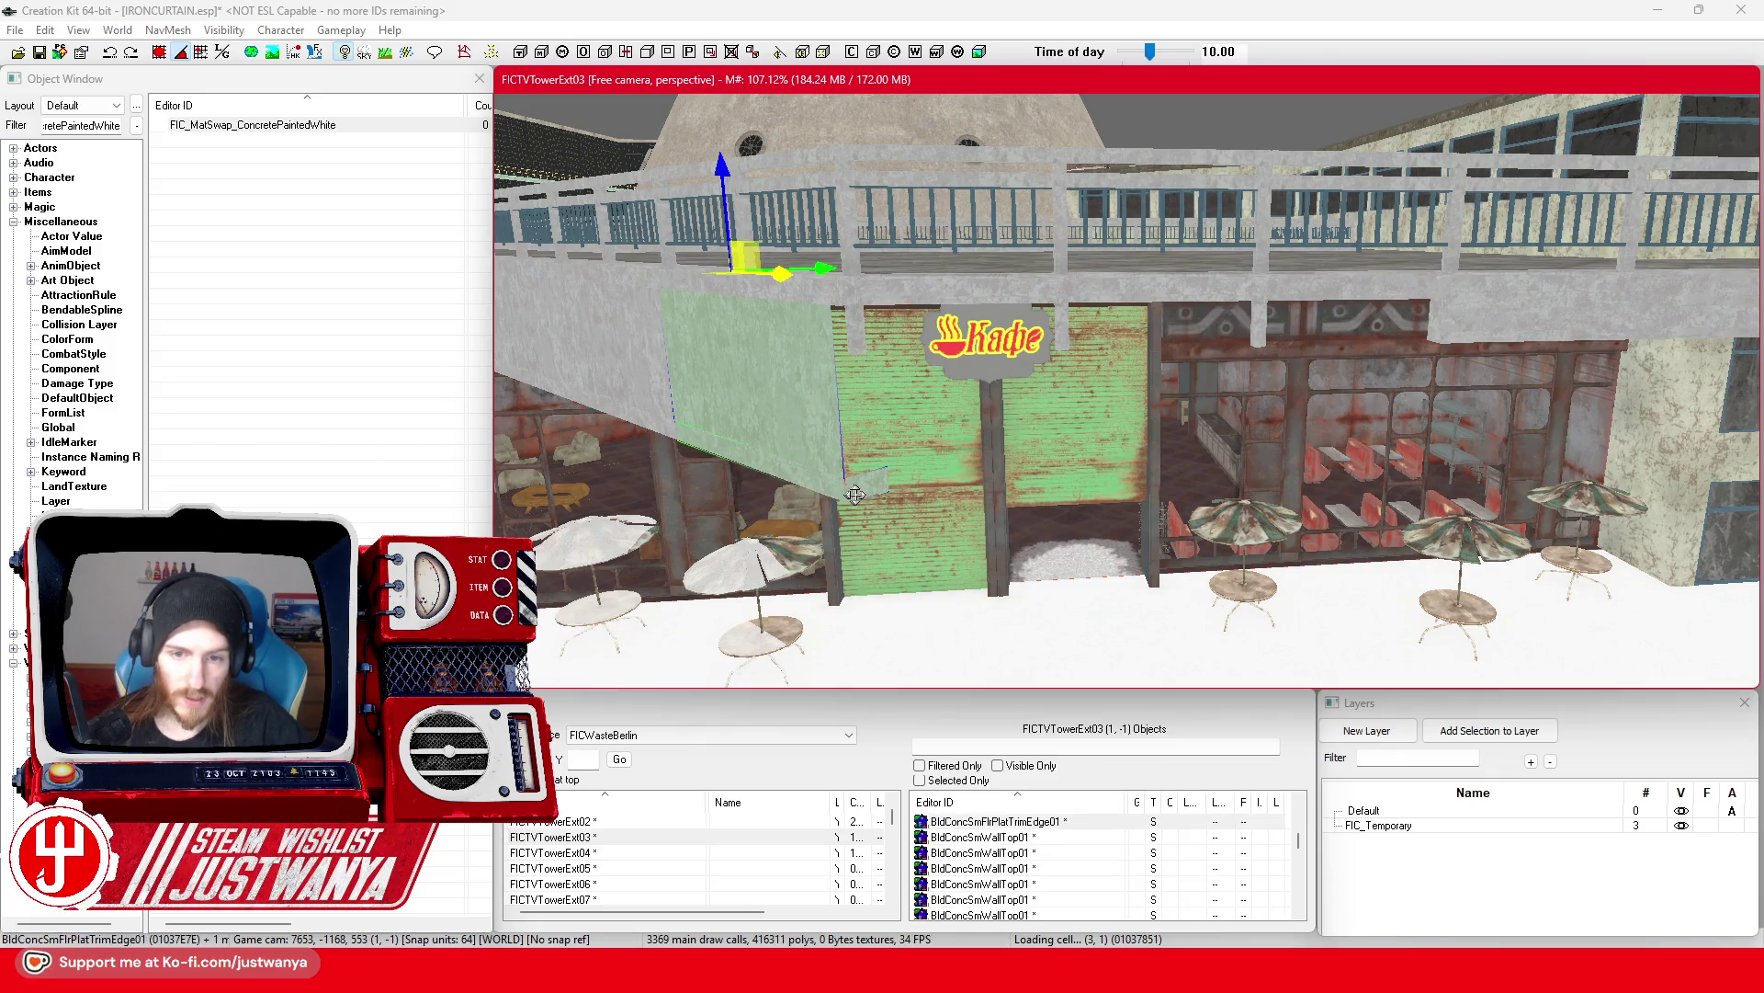
left_click(756, 404)
left_click_drag(631, 496, 589, 496)
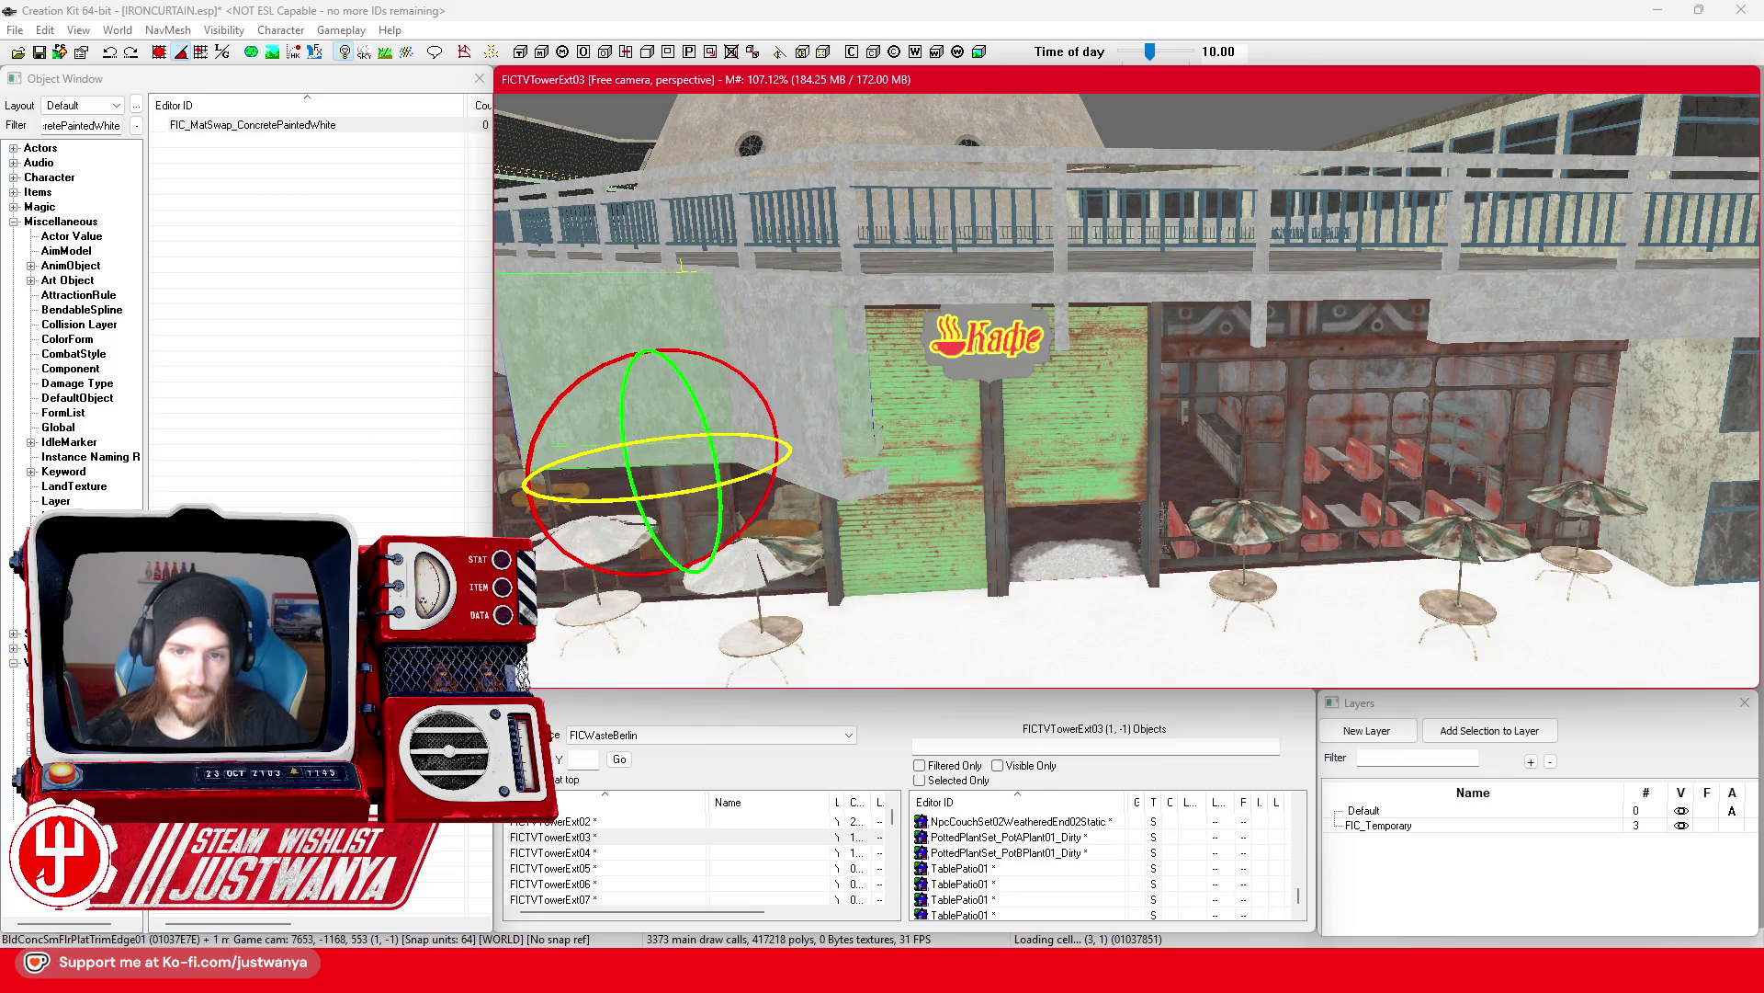
key("w")
key("shift")
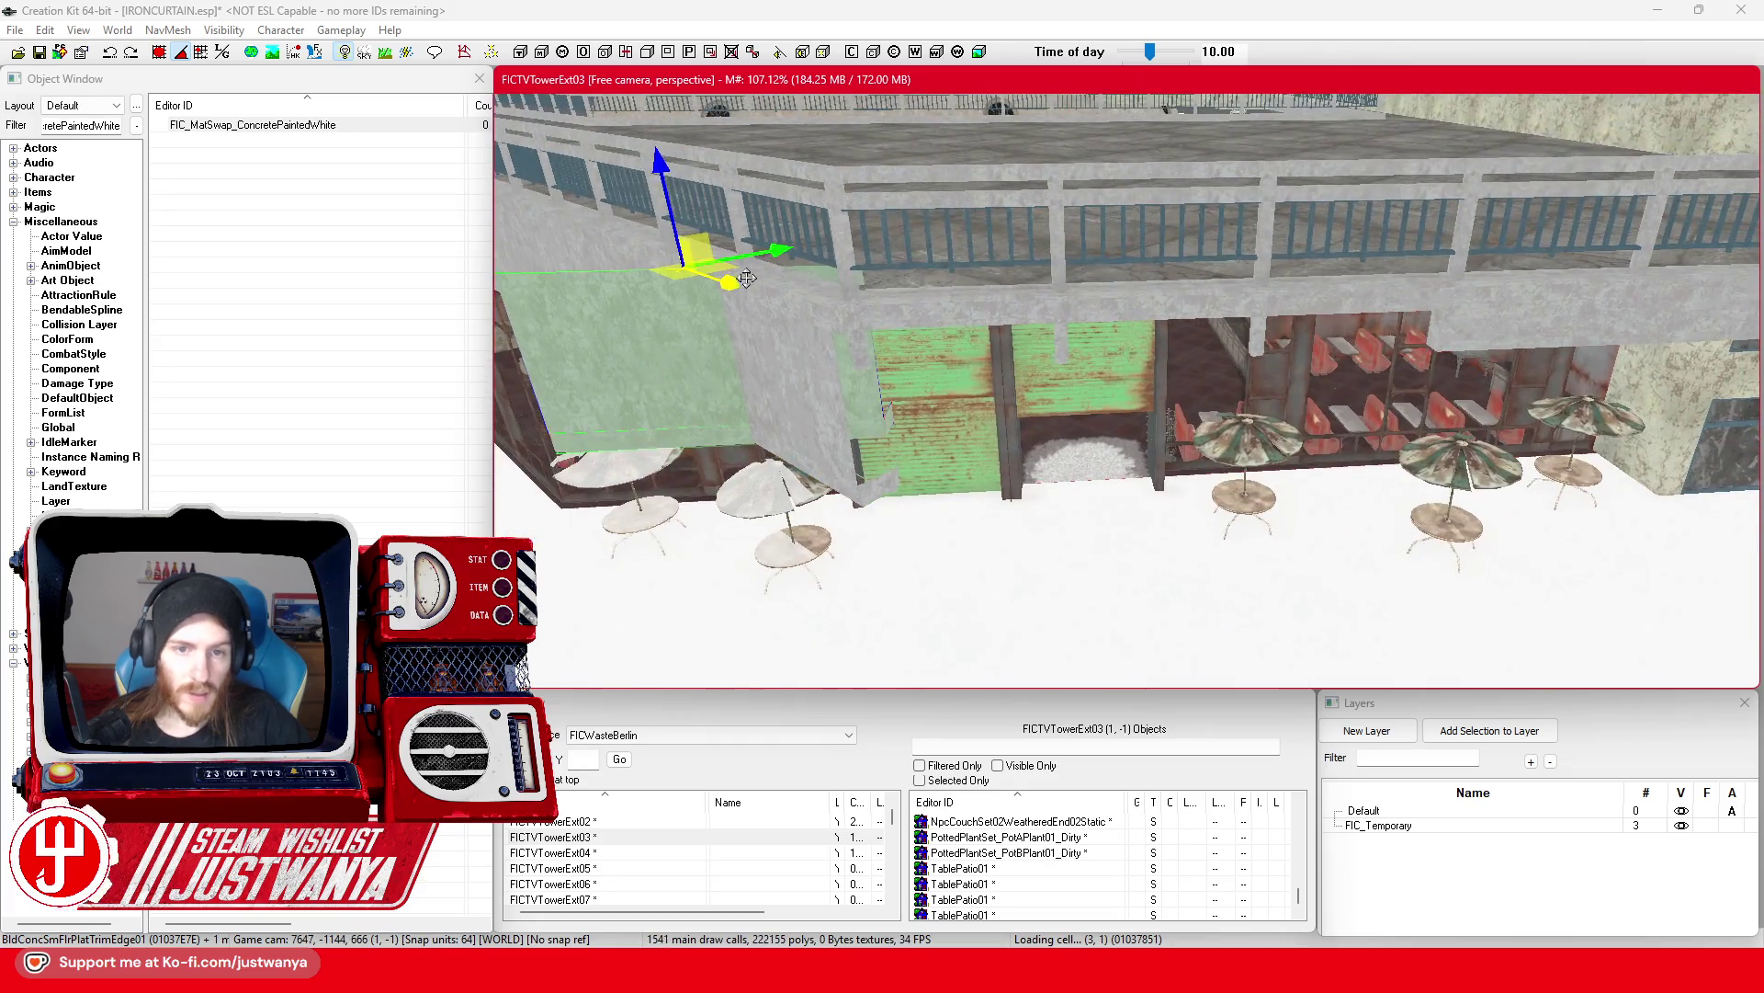
mouse_move(727, 263)
left_mouse_down()
mouse_move(1186, 281)
mouse_move(1034, 292)
mouse_move(1122, 292)
left_mouse_up()
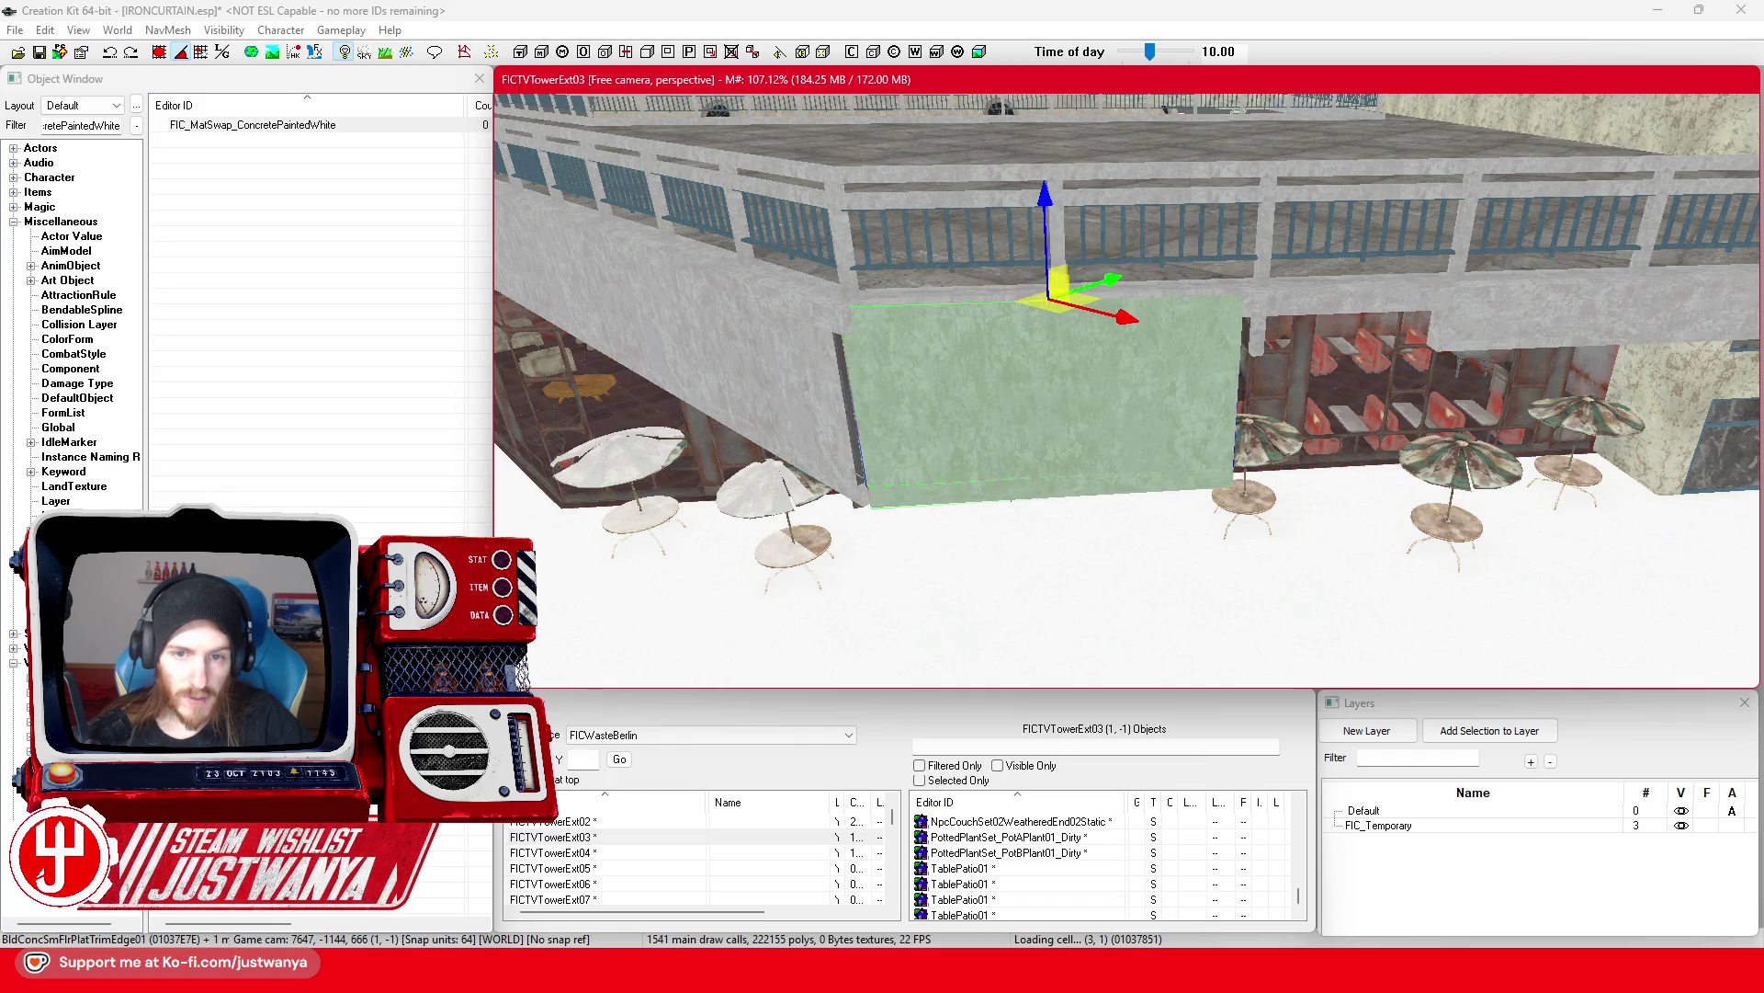
Step: Switch to local orientation and slide the wall panel and bottom trim edge along the wall
key("f")
scroll(1111, 375, "up", 3)
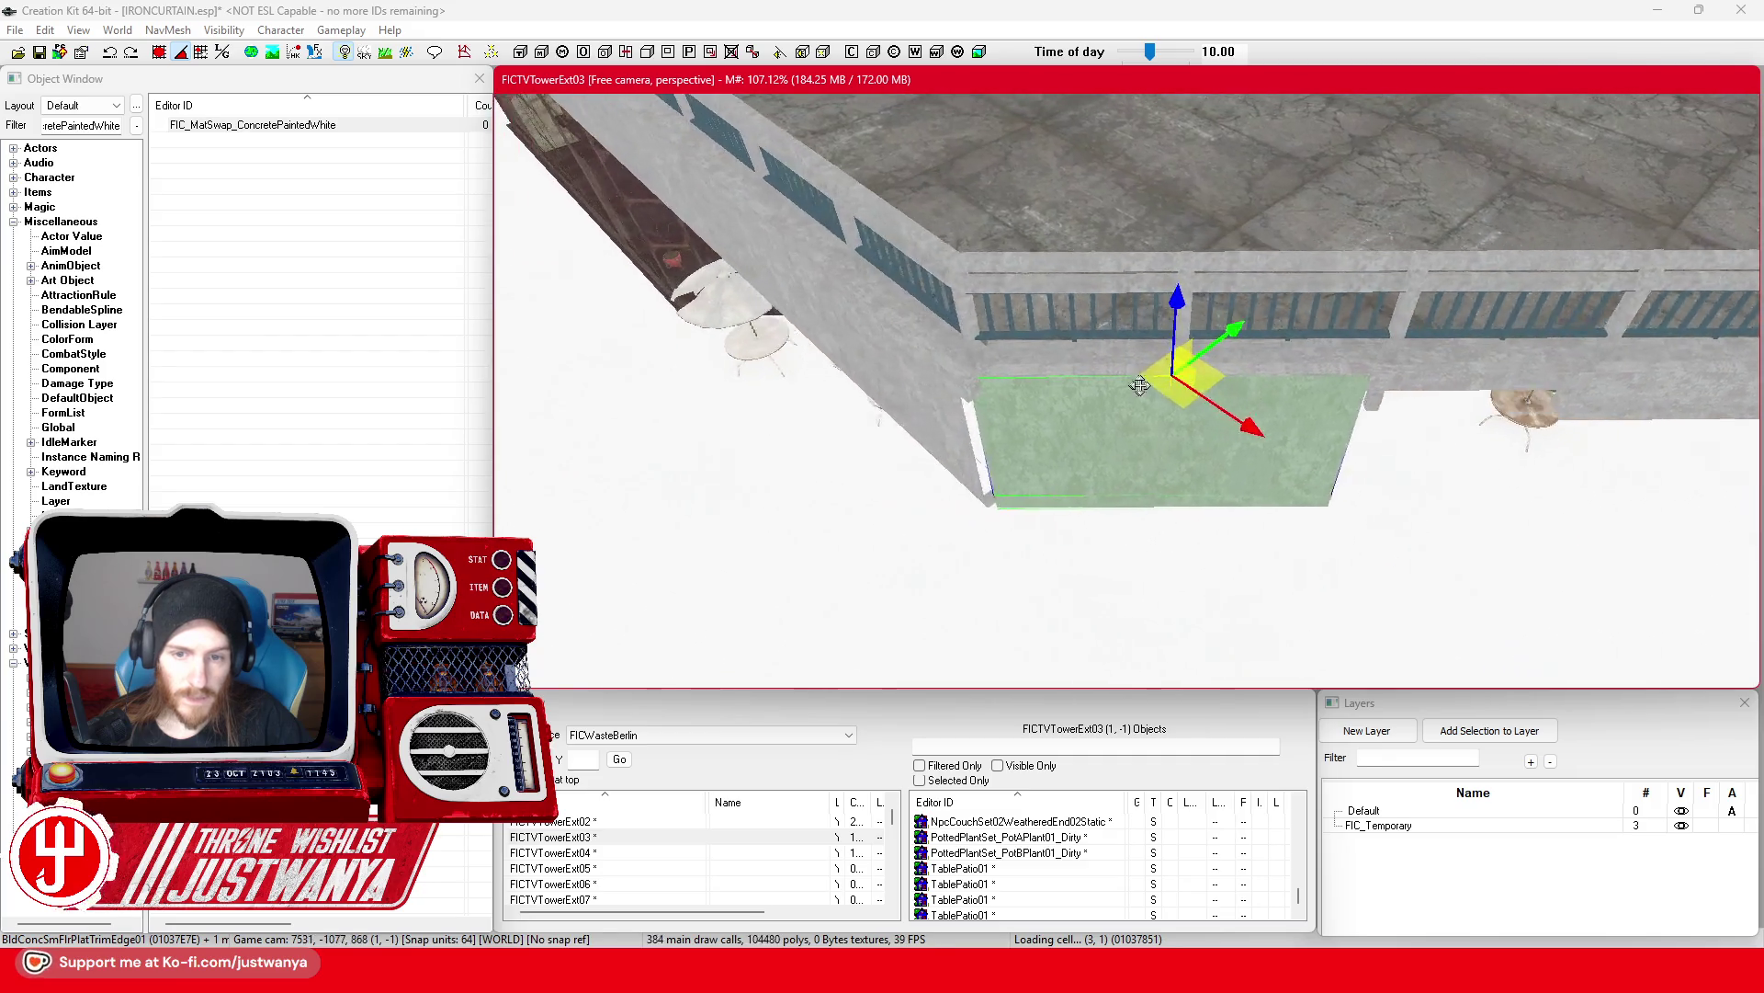
left_click(222, 52)
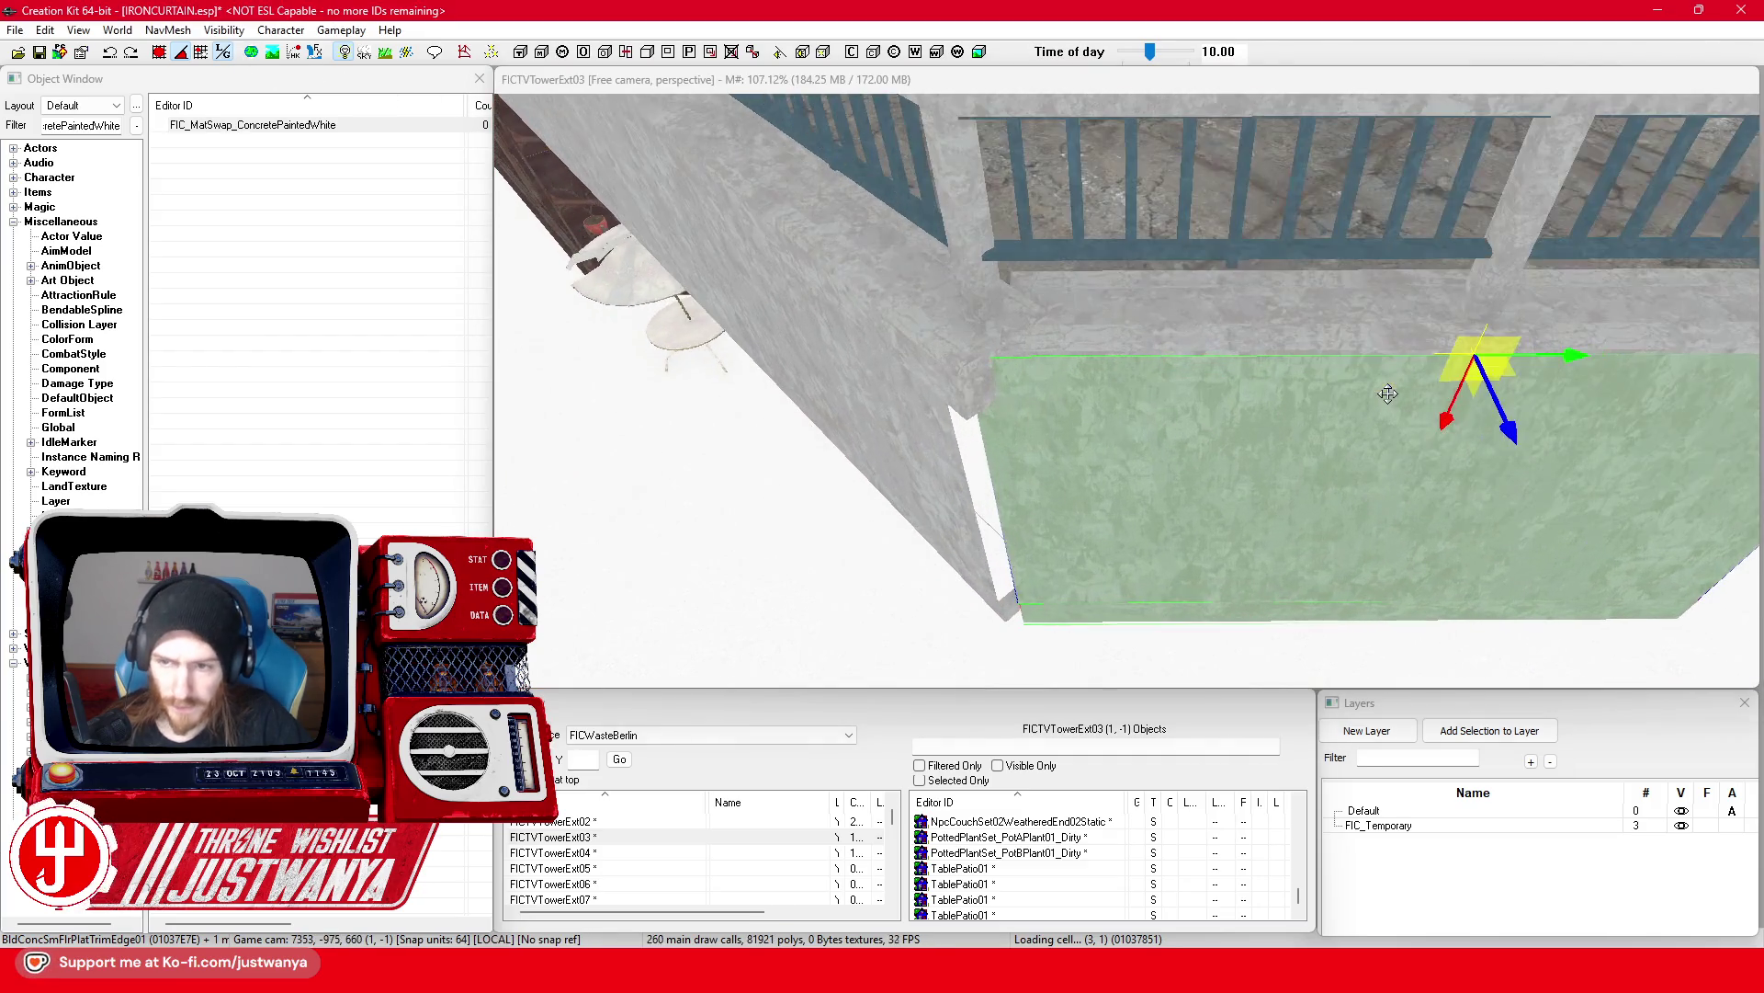
mouse_move(1566, 367)
left_mouse_down()
mouse_move(1604, 367)
mouse_move(1604, 349)
left_mouse_up()
left_click_drag(1067, 435, 1012, 442)
left_click(1068, 540, "ctrl")
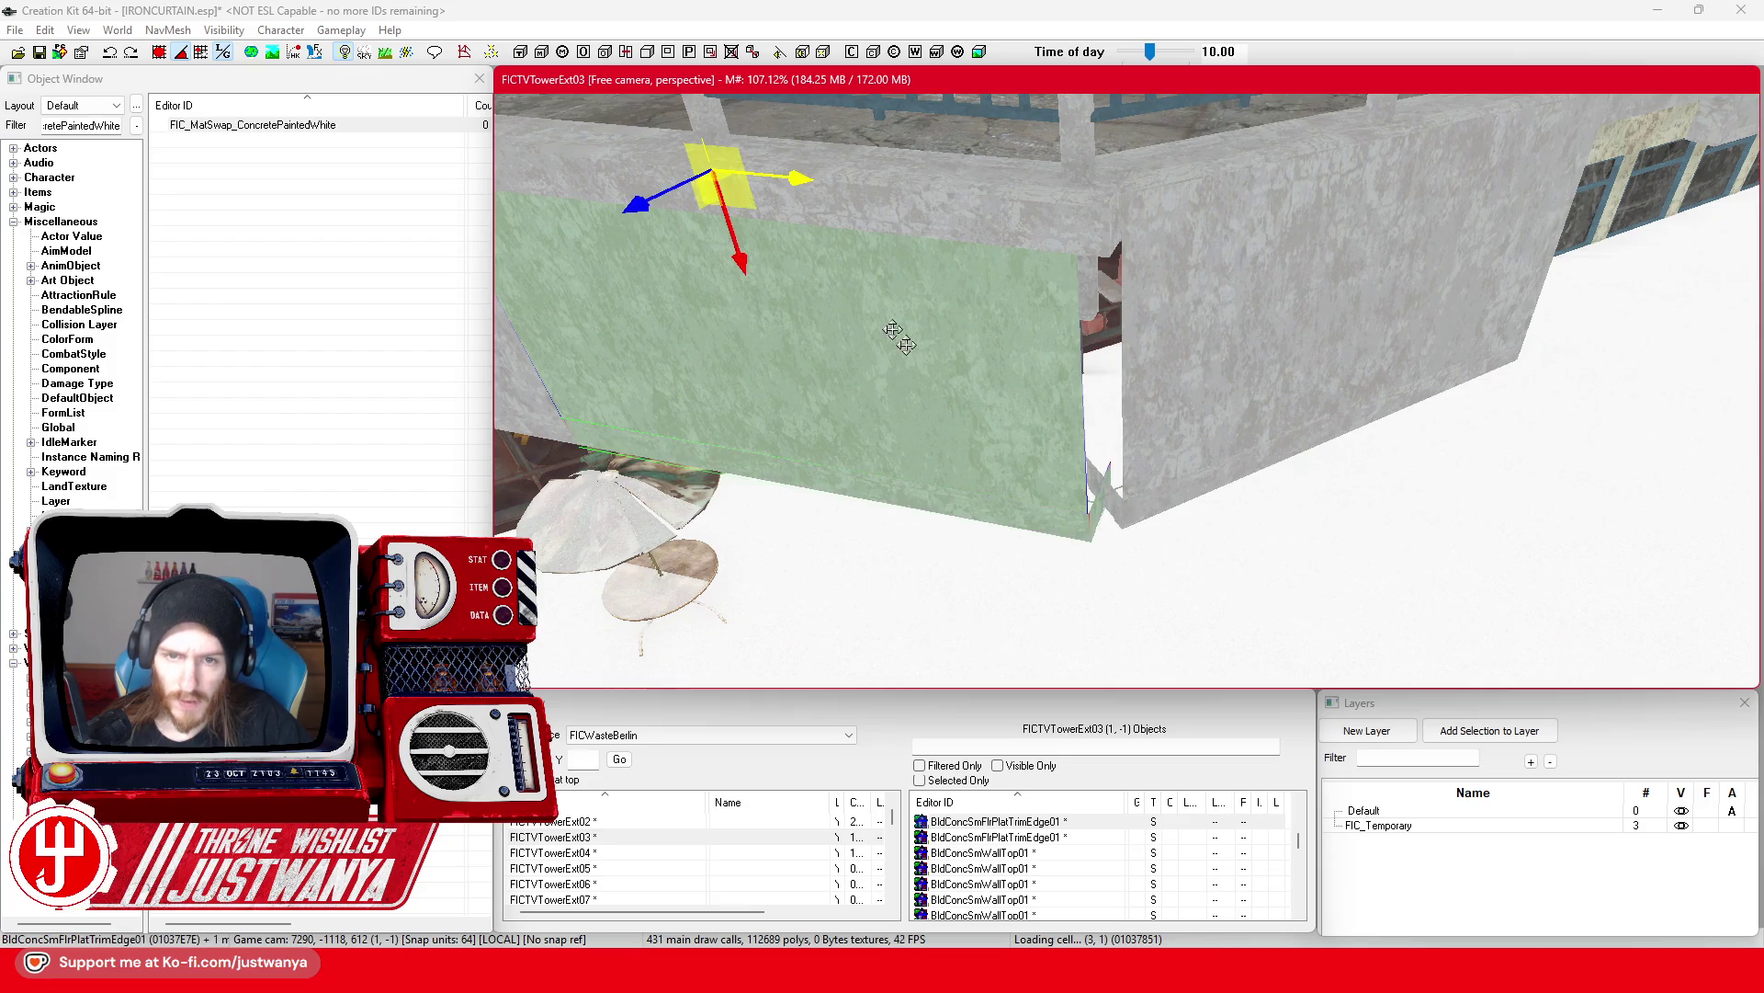
left_click_drag(796, 186, 821, 187)
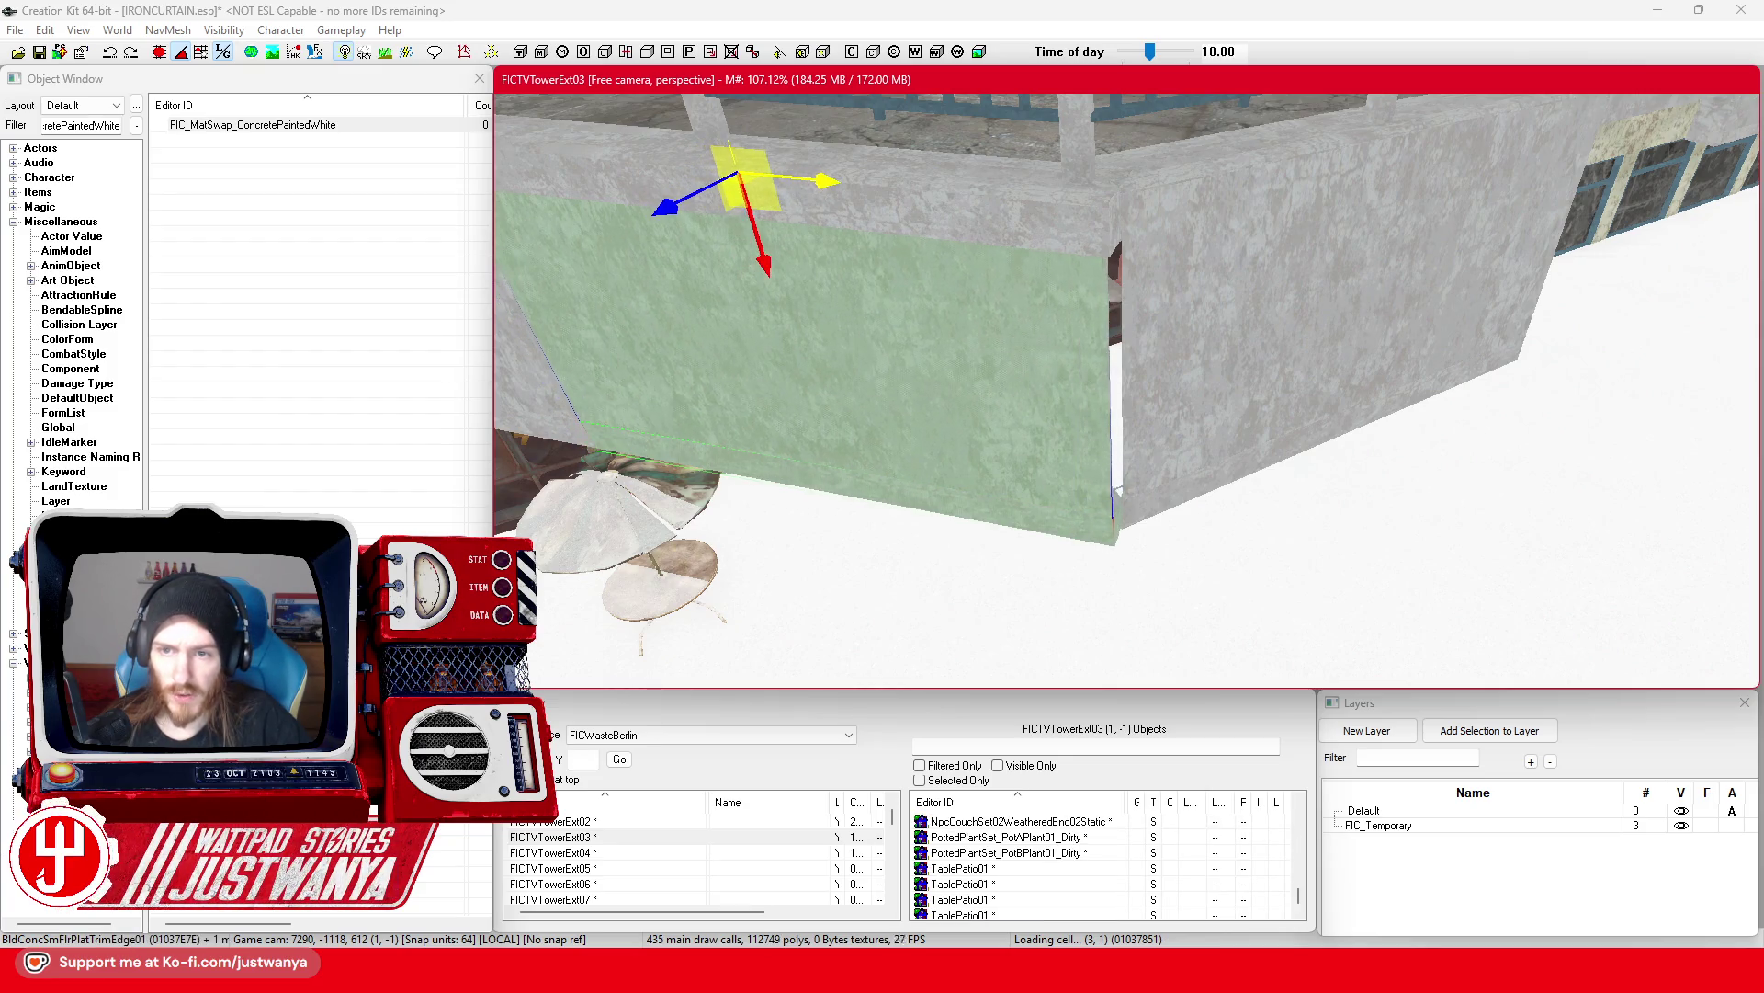
Step: Orbit around the green panel and select the vertical trim edge piece
left_click_drag(978, 241, 672, 203)
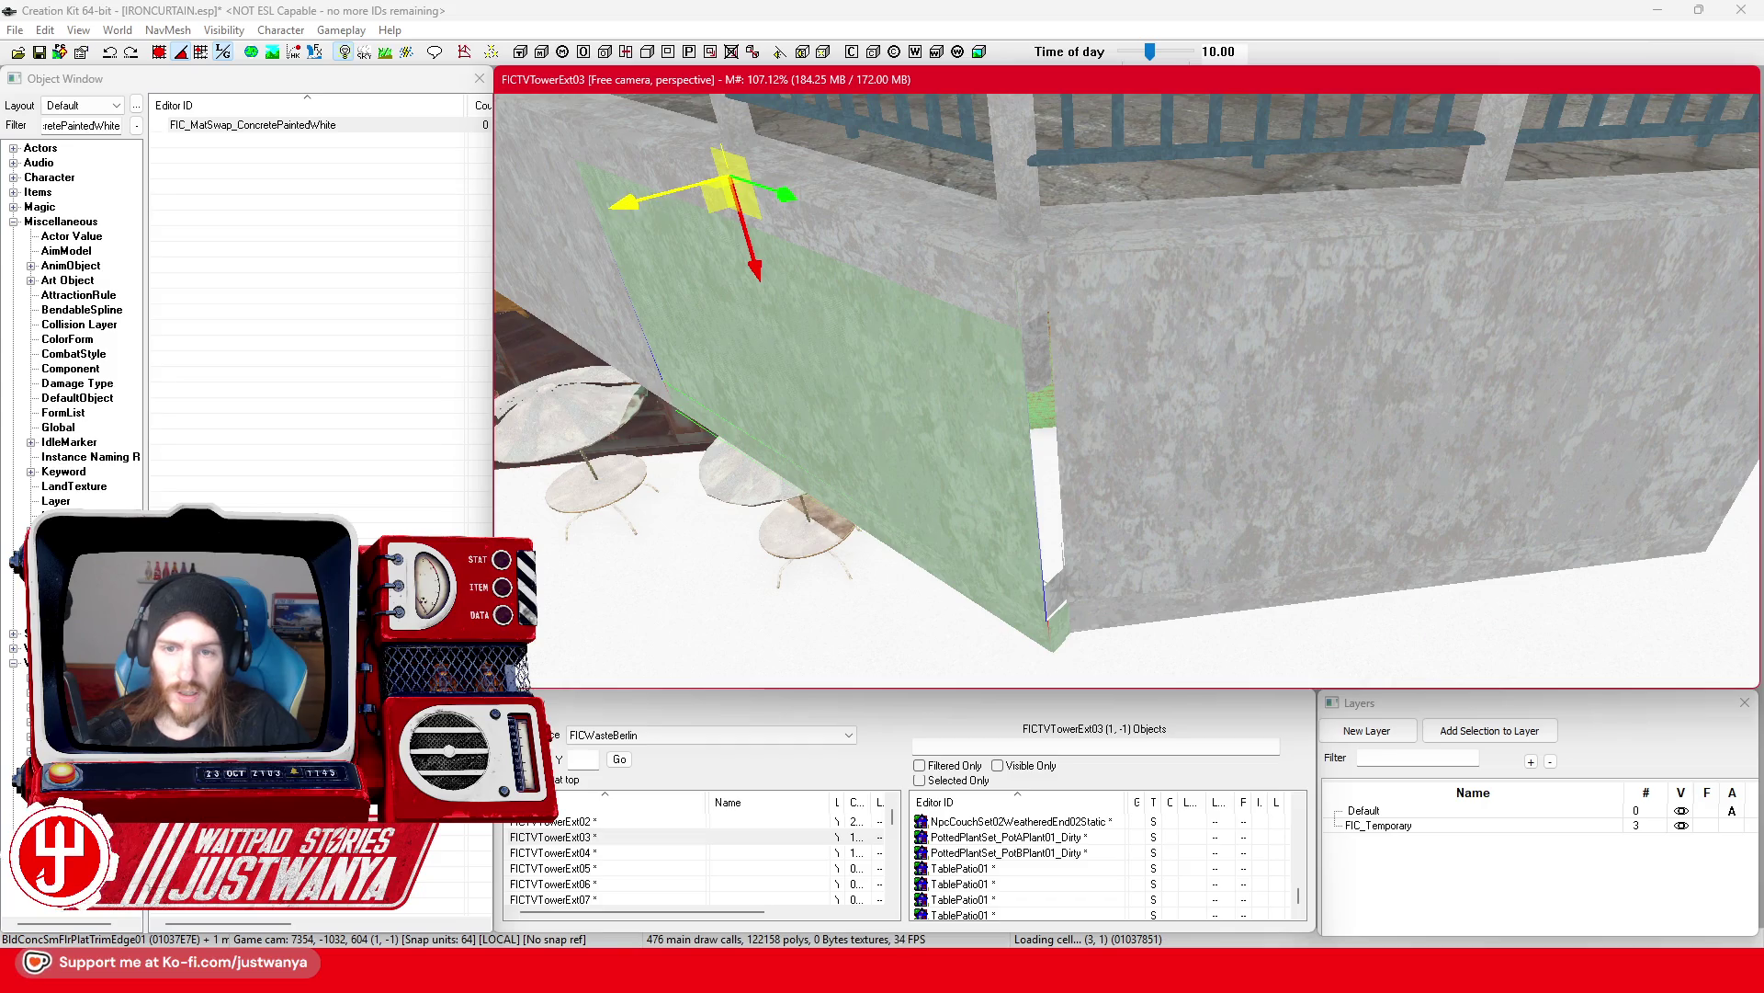
scroll(1276, 288, "down", 10)
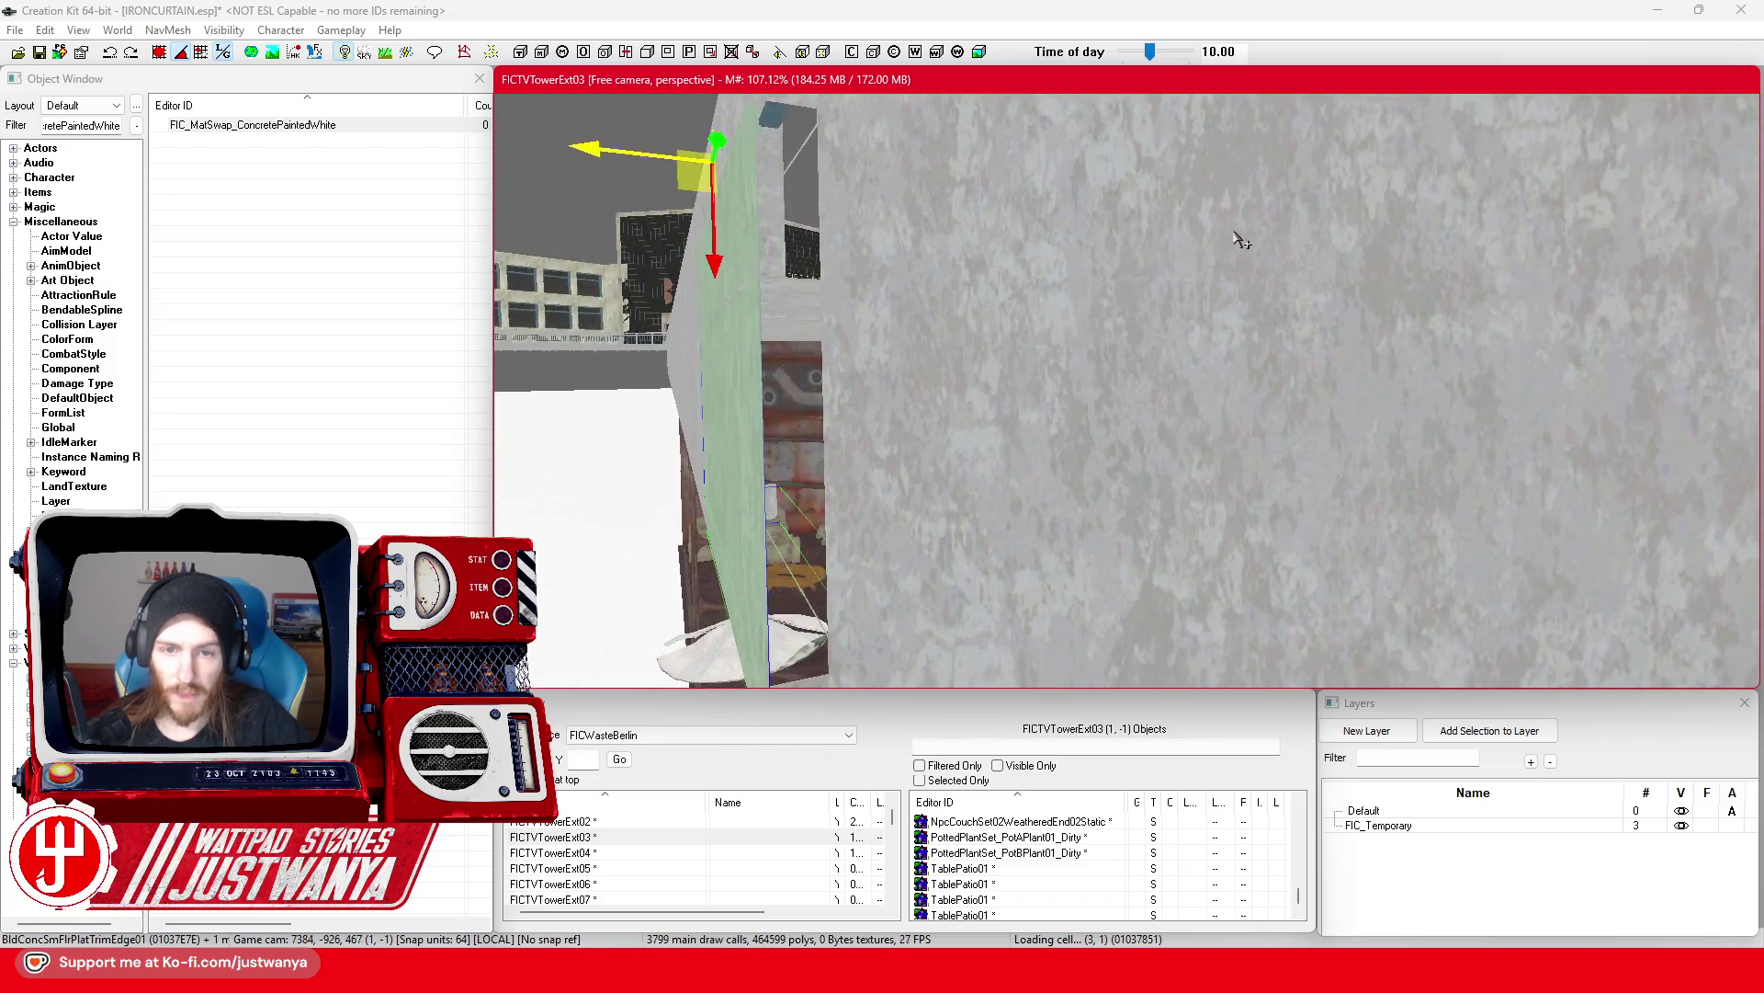
mouse_move(1199, 340)
left_mouse_down()
mouse_move(1145, 351)
mouse_move(1160, 413)
mouse_move(1166, 357)
mouse_move(1130, 360)
left_mouse_up()
left_click(1162, 418)
key("e")
key("w")
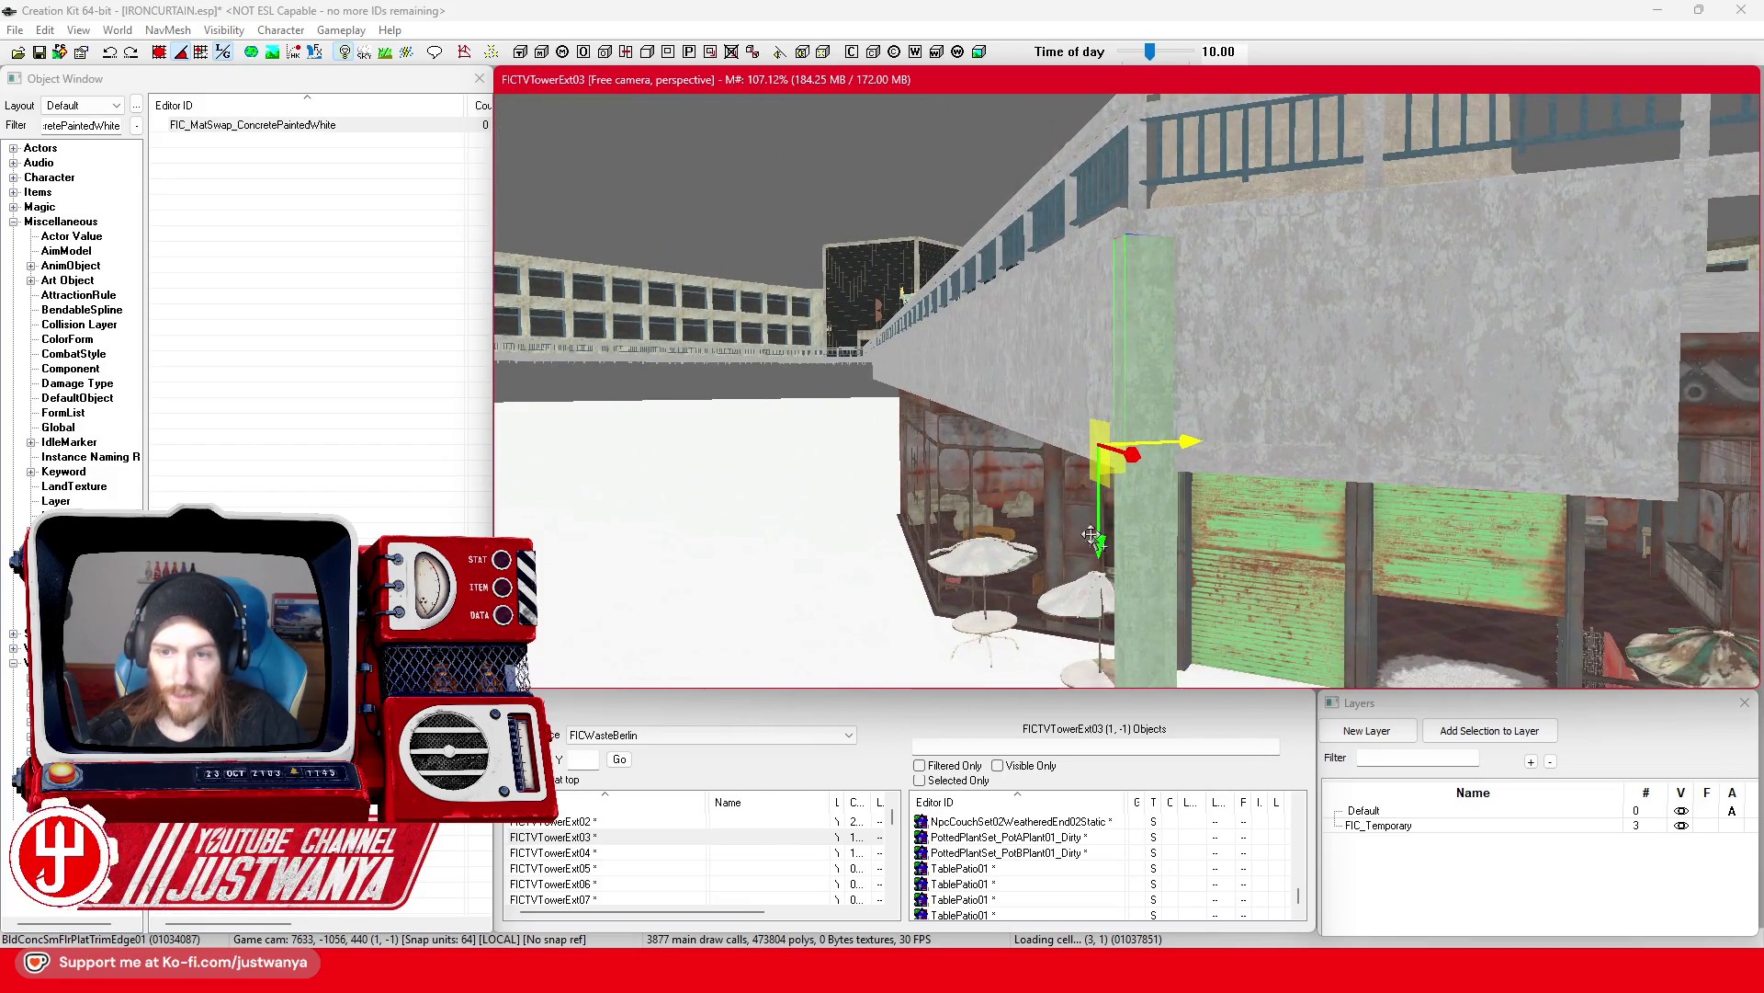
Step: Raise the stray trim edge slightly, delete it, and select the concrete wall panel
left_click_drag(1132, 448, 1133, 425)
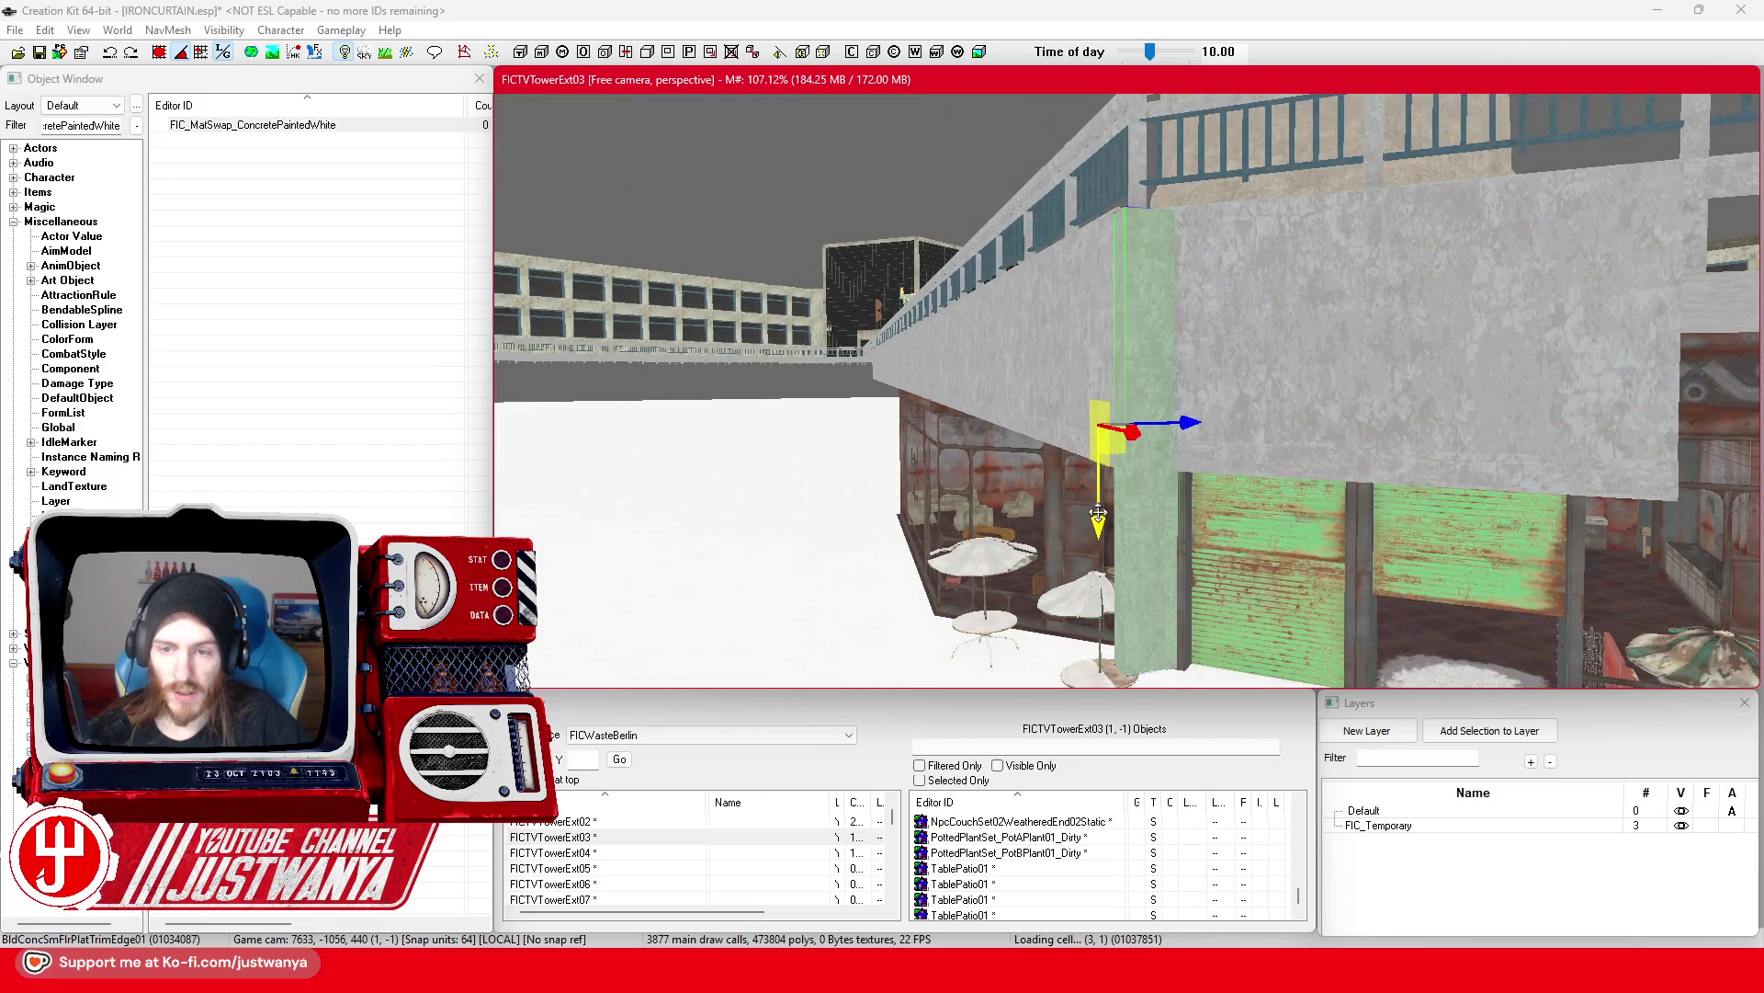
key("Delete")
left_click(1216, 377)
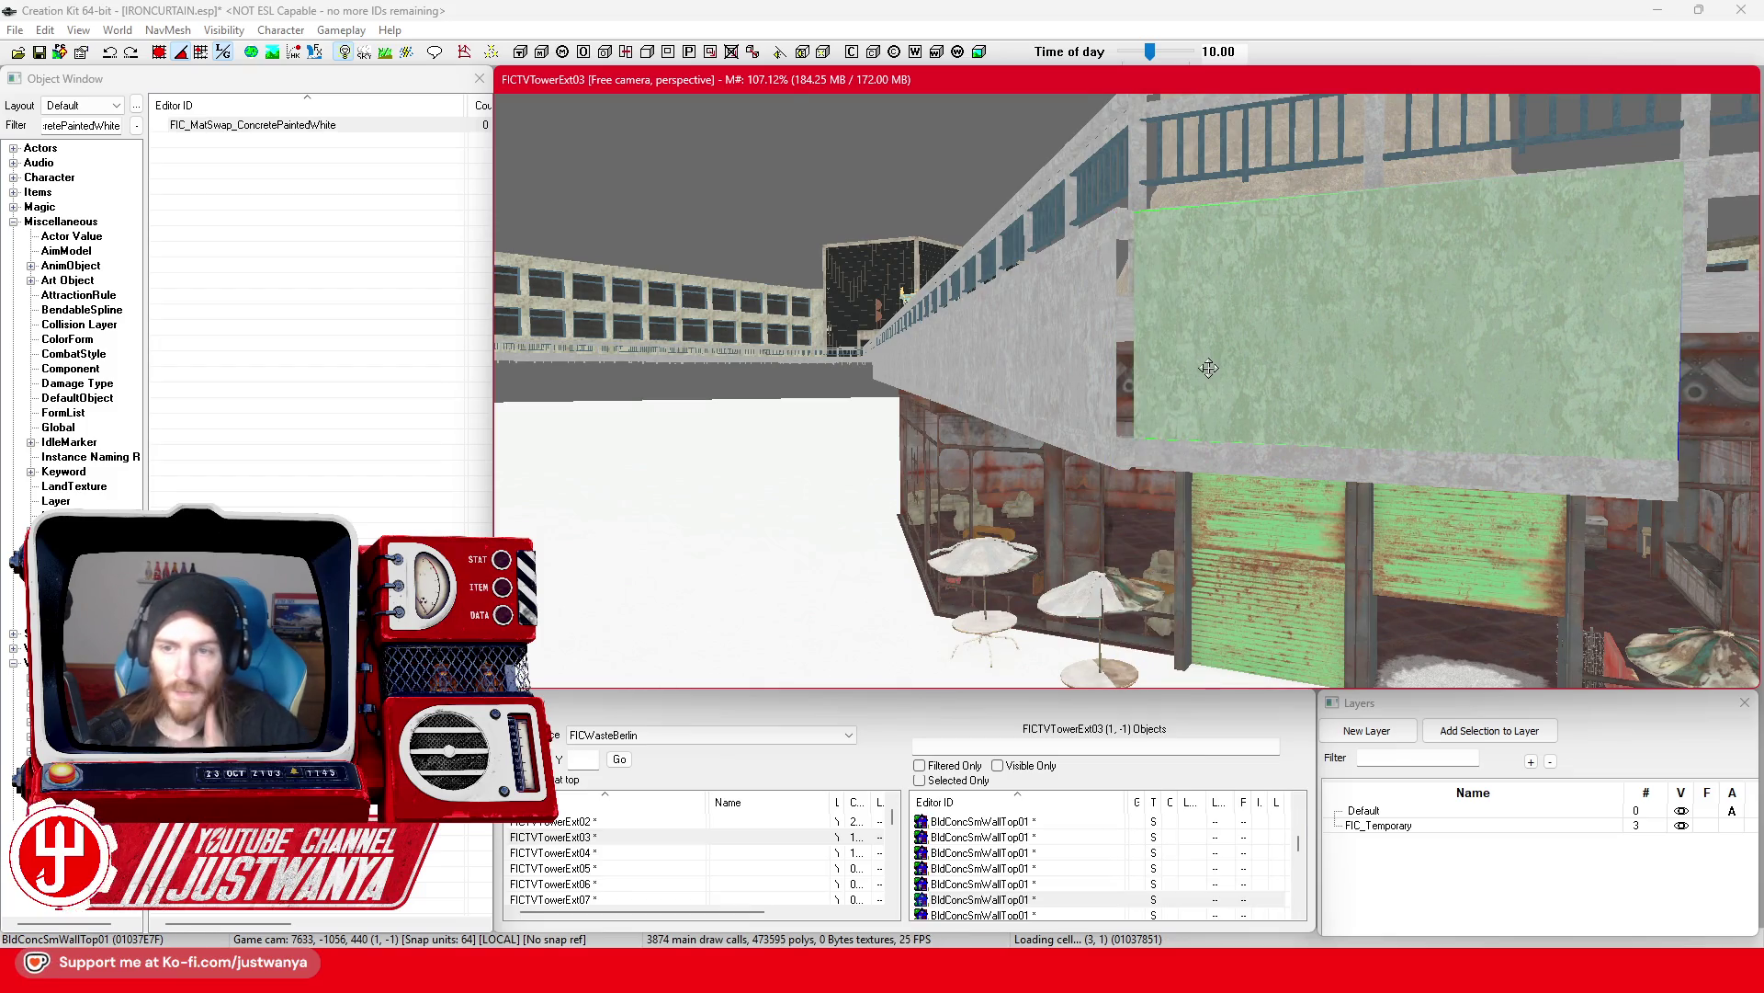
scroll(1194, 413, "down", 5)
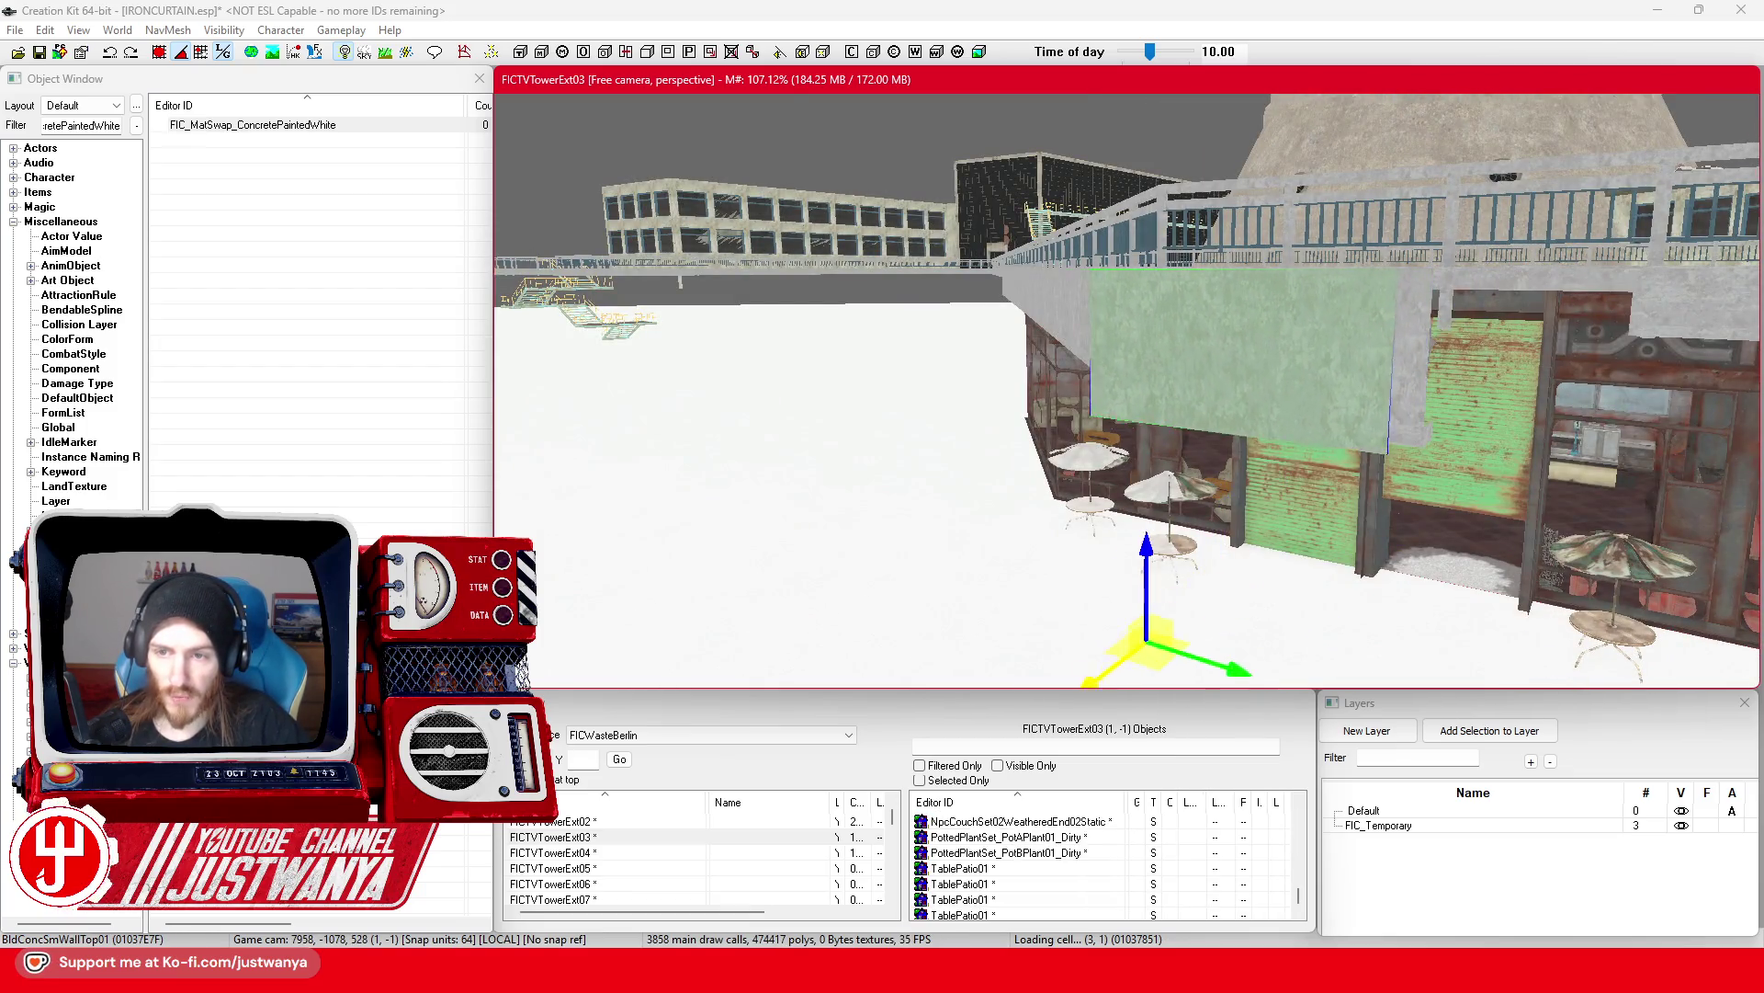
scroll(1057, 469, "down", 3)
scroll(1066, 466, "up", 4)
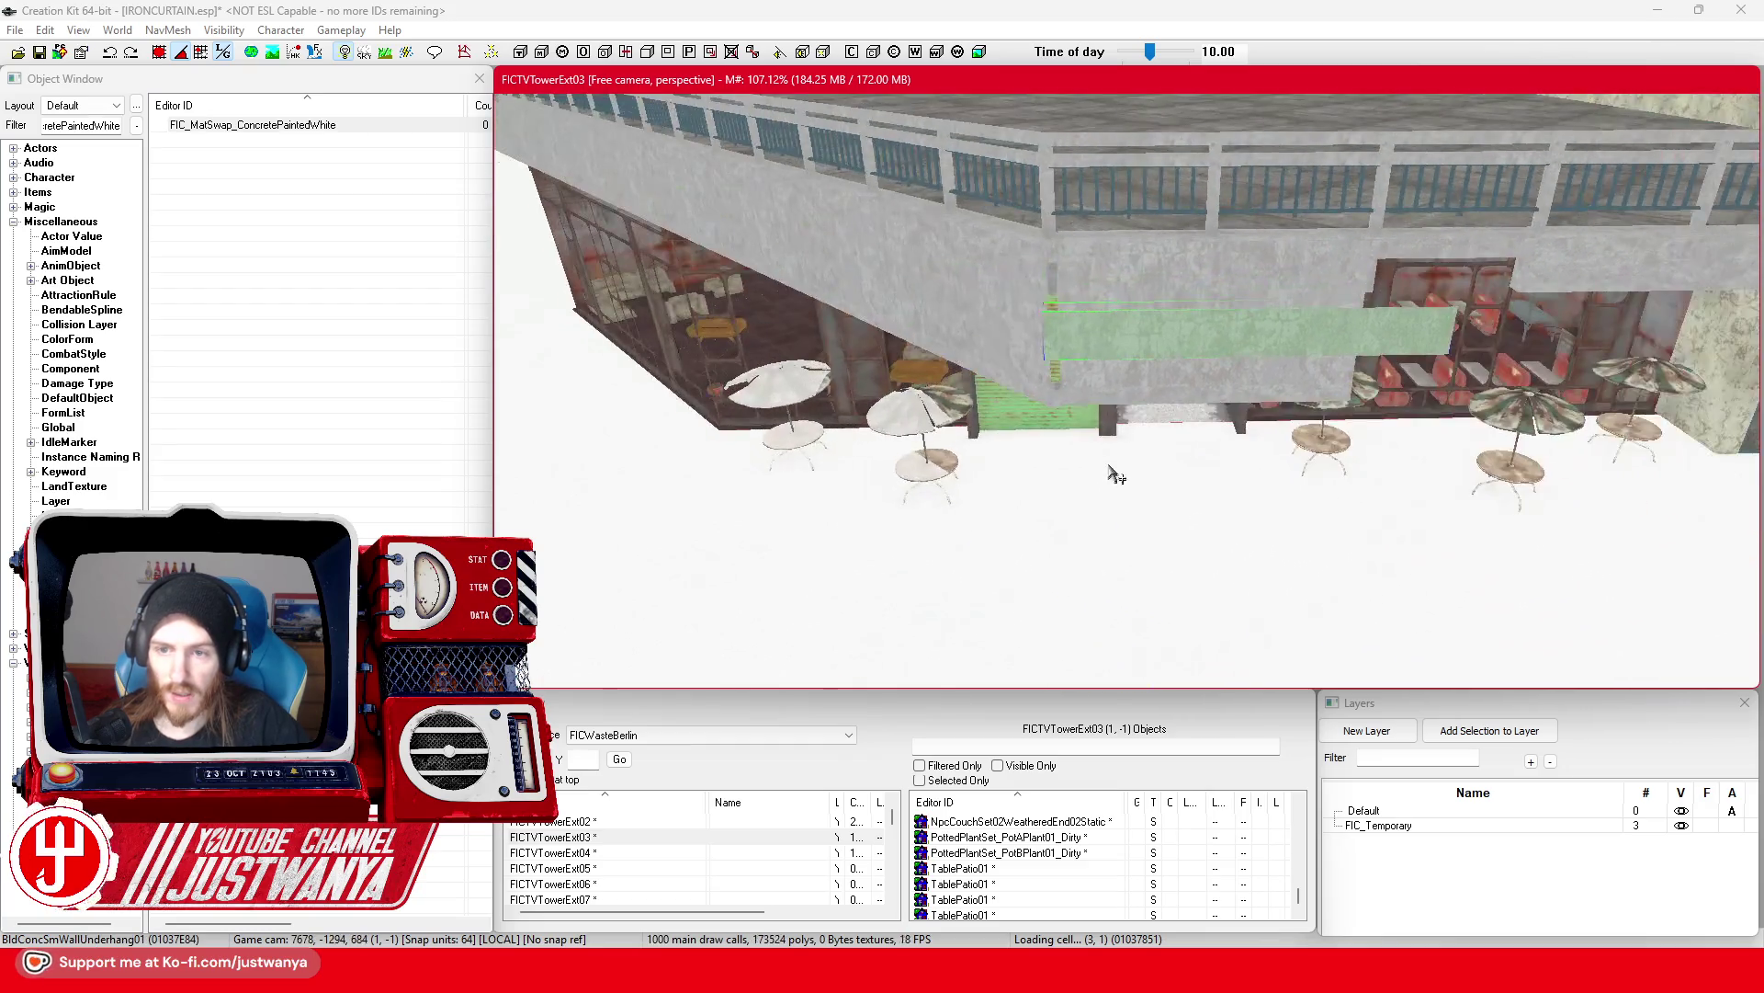
Step: Rotate the panel to stand upright as a narrow post and slide it right
key("e")
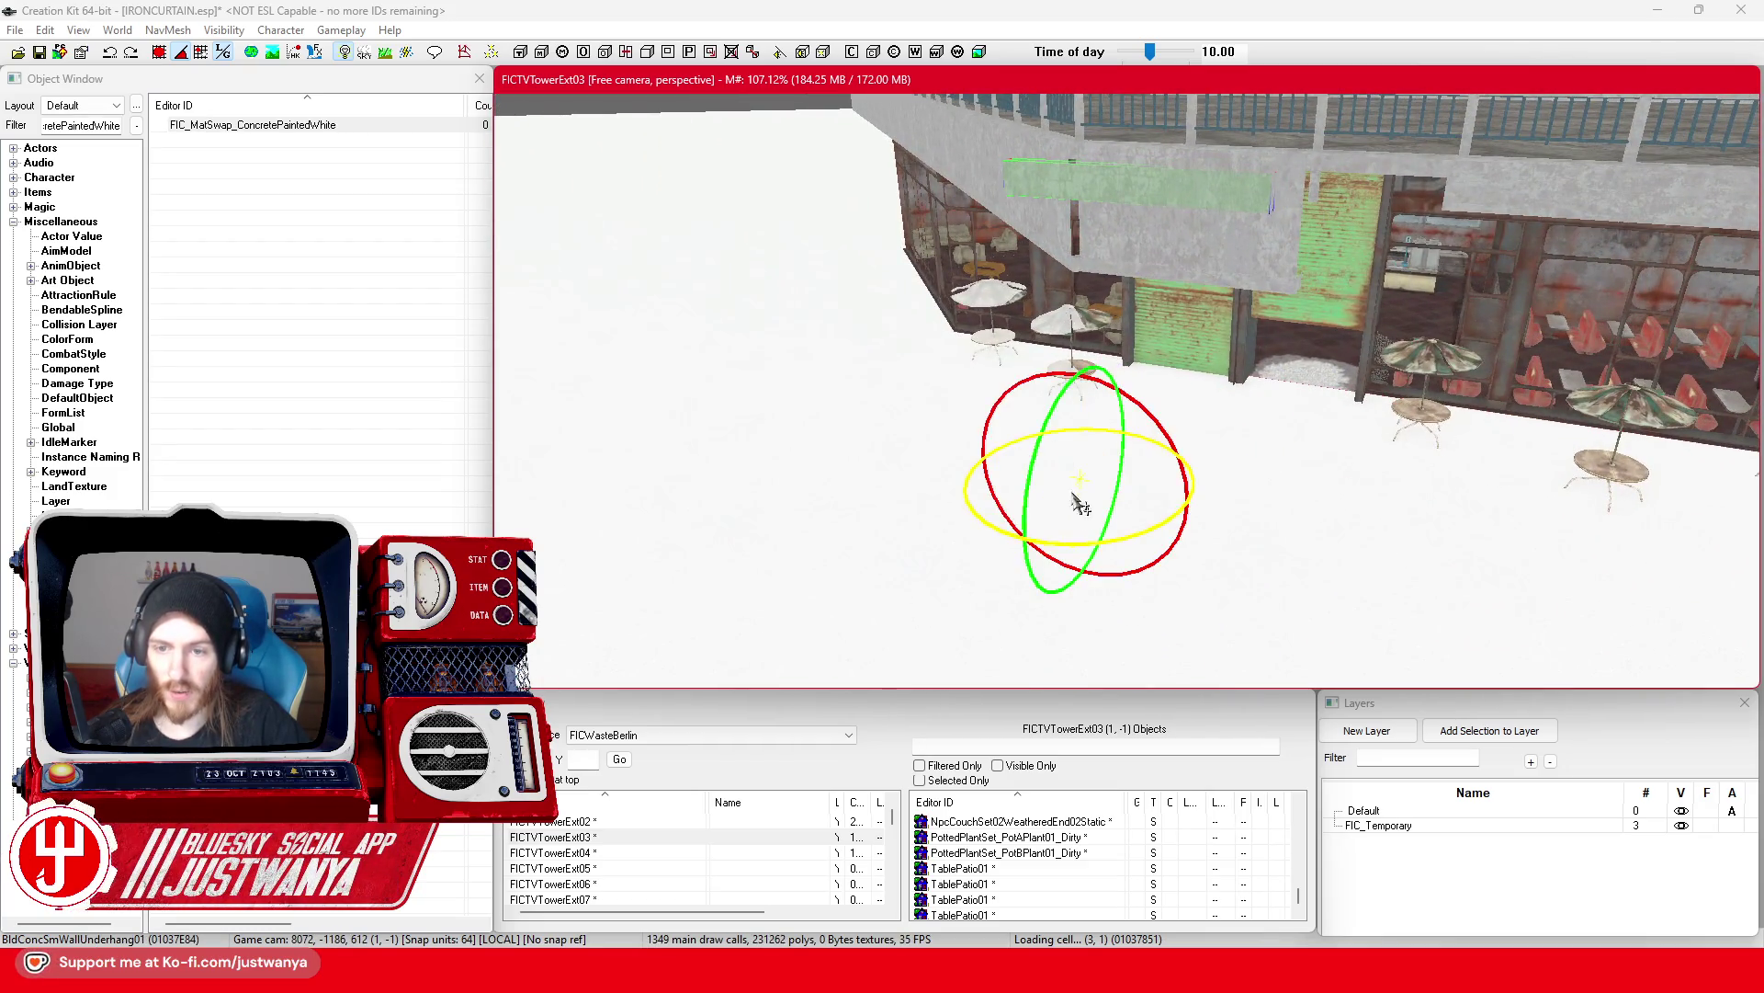
left_click_drag(1079, 541, 1020, 544)
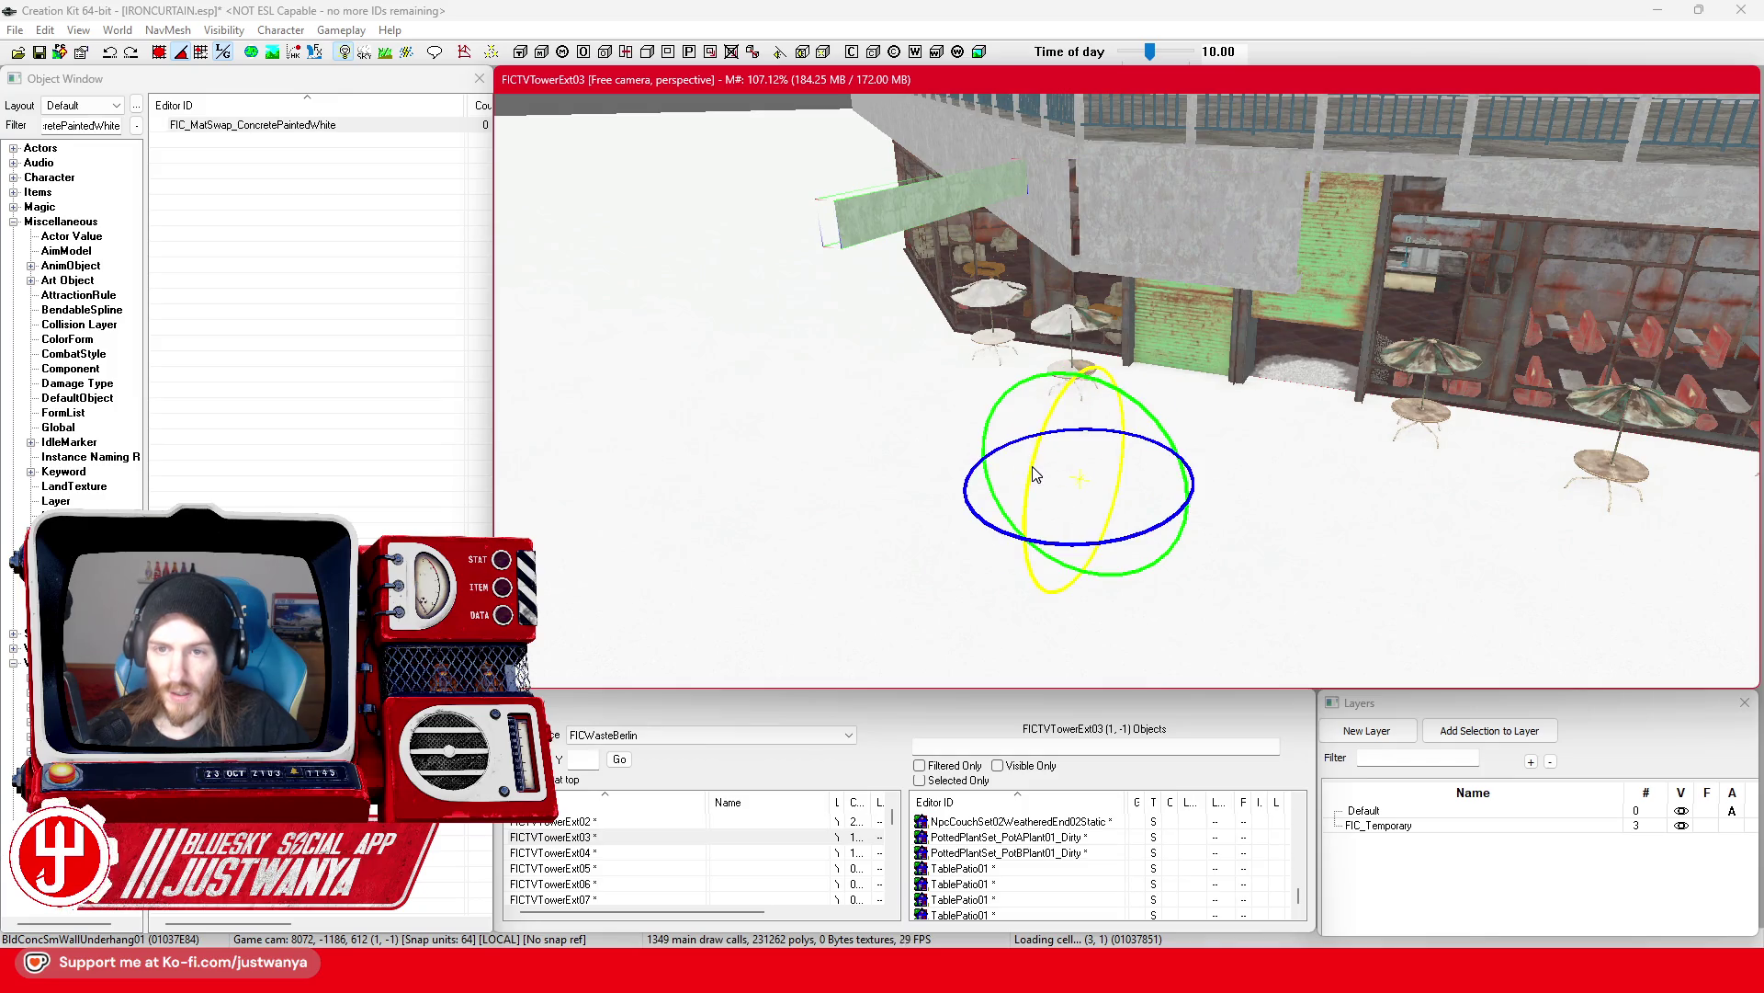
left_click_drag(1035, 474, 1036, 432)
key("w")
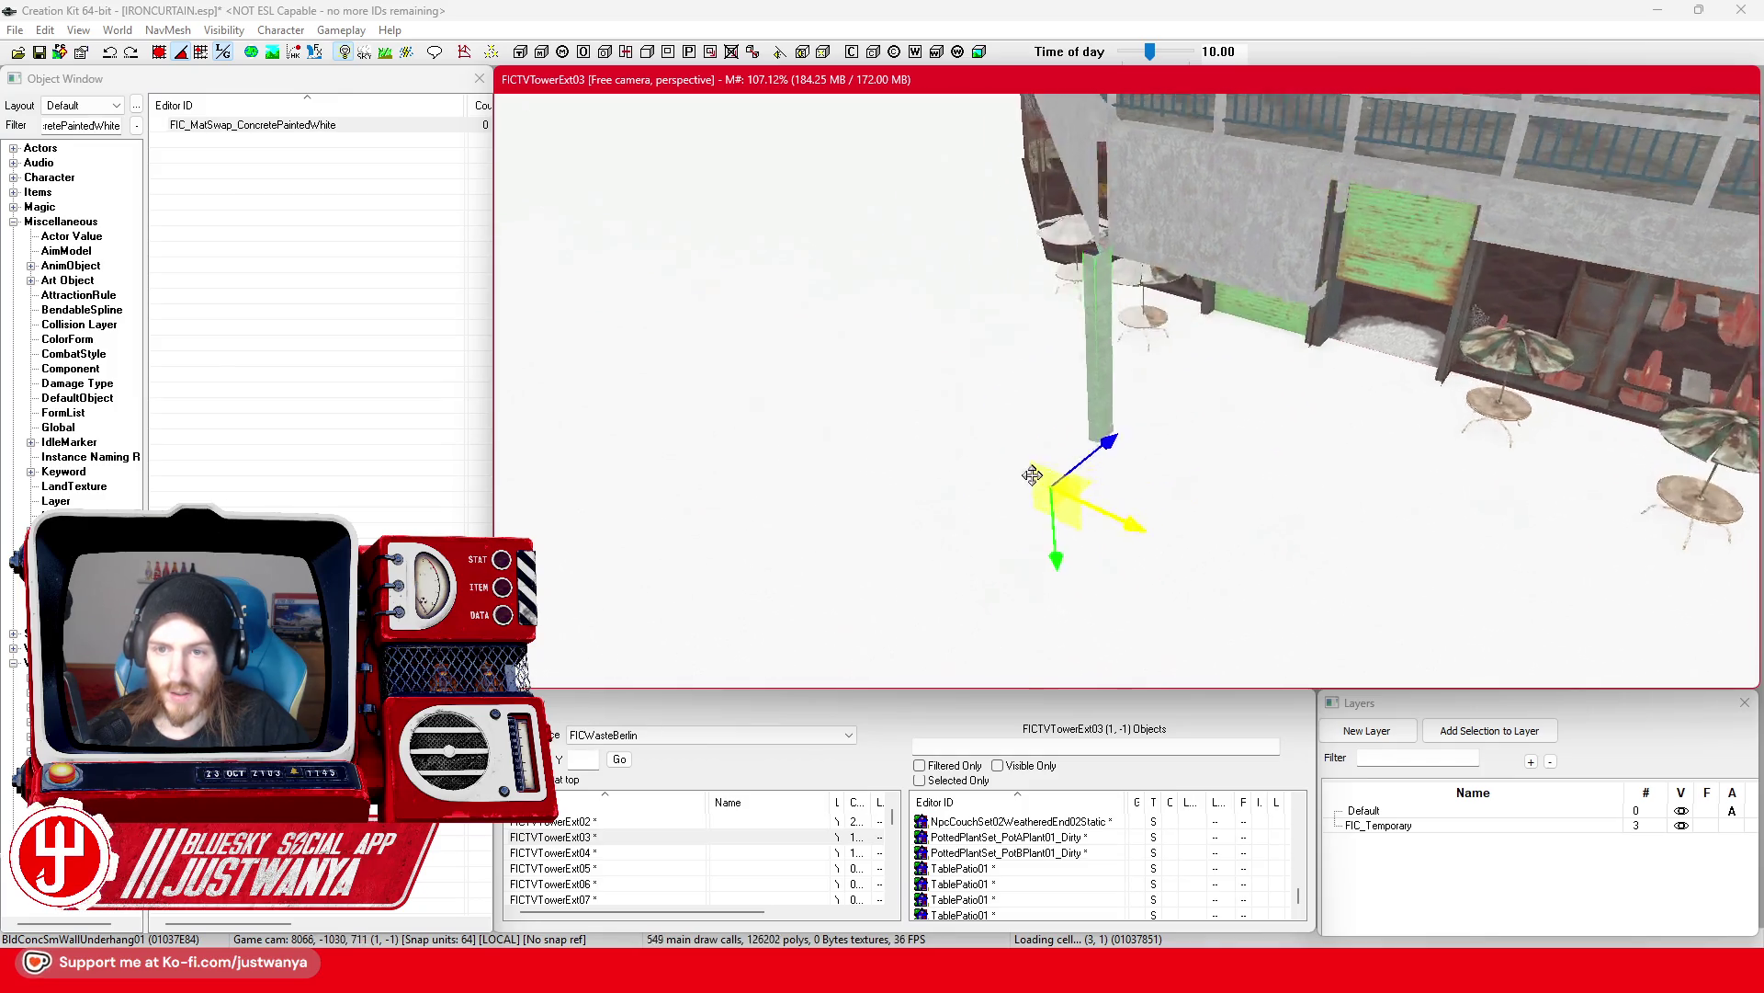
left_click_drag(1057, 439, 1082, 430)
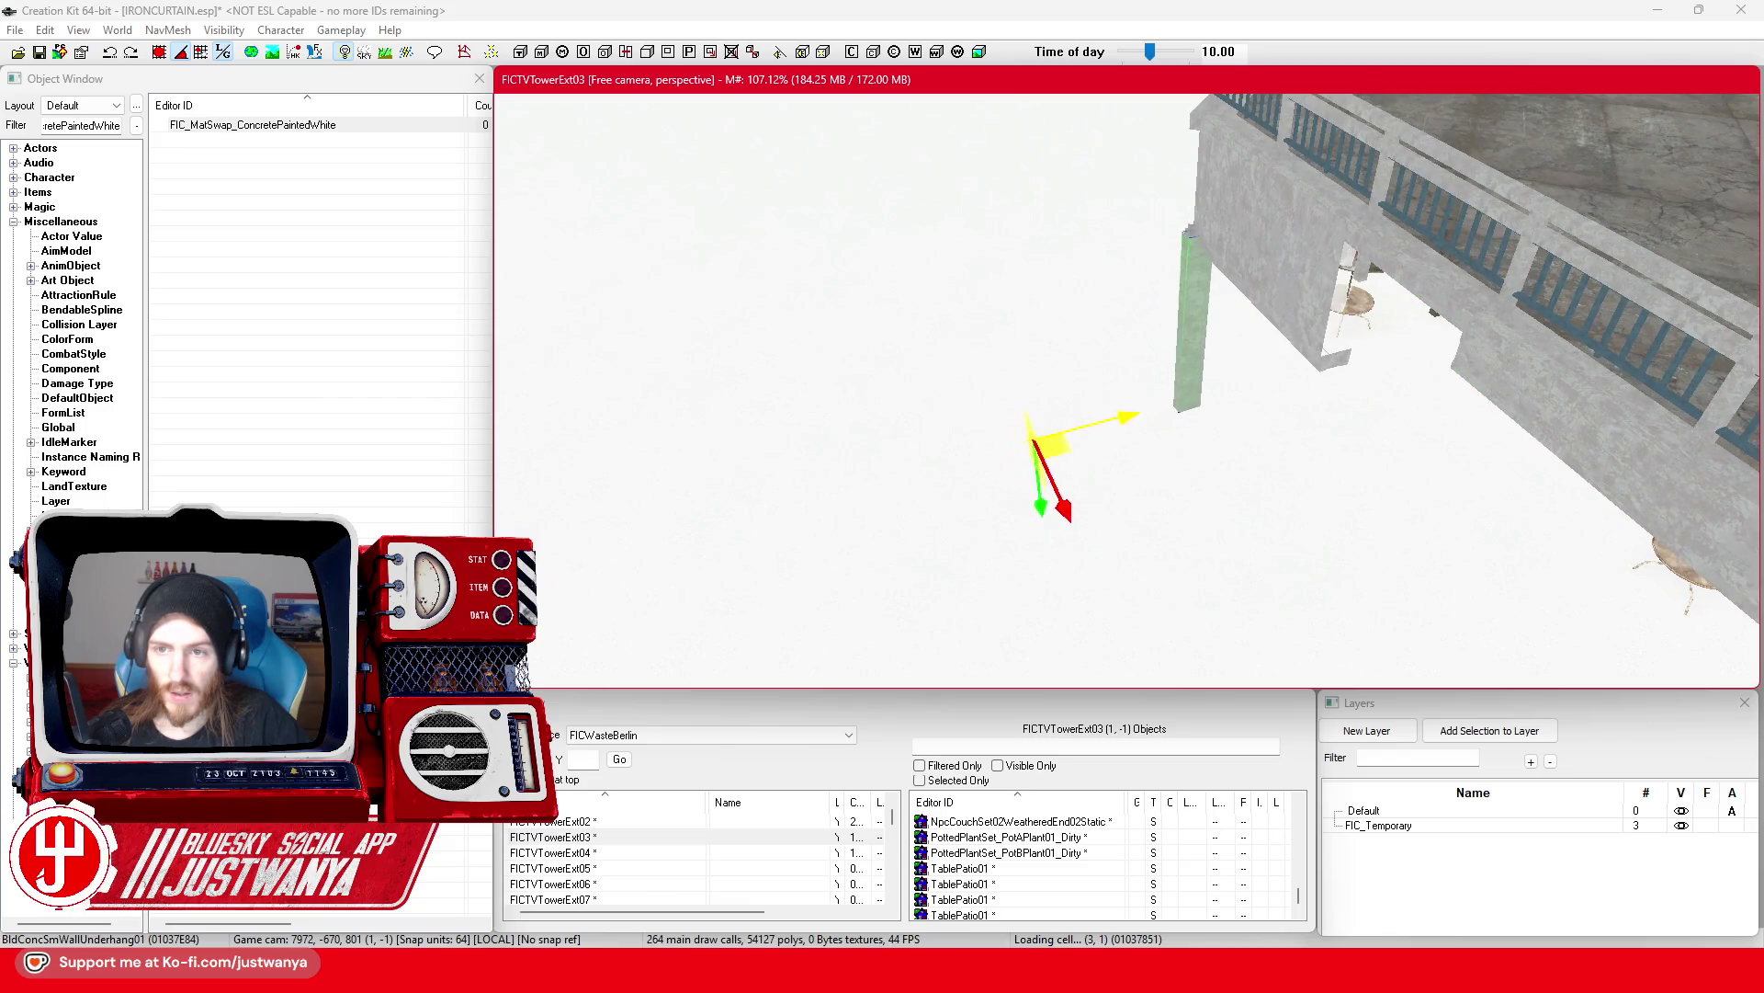
key("c")
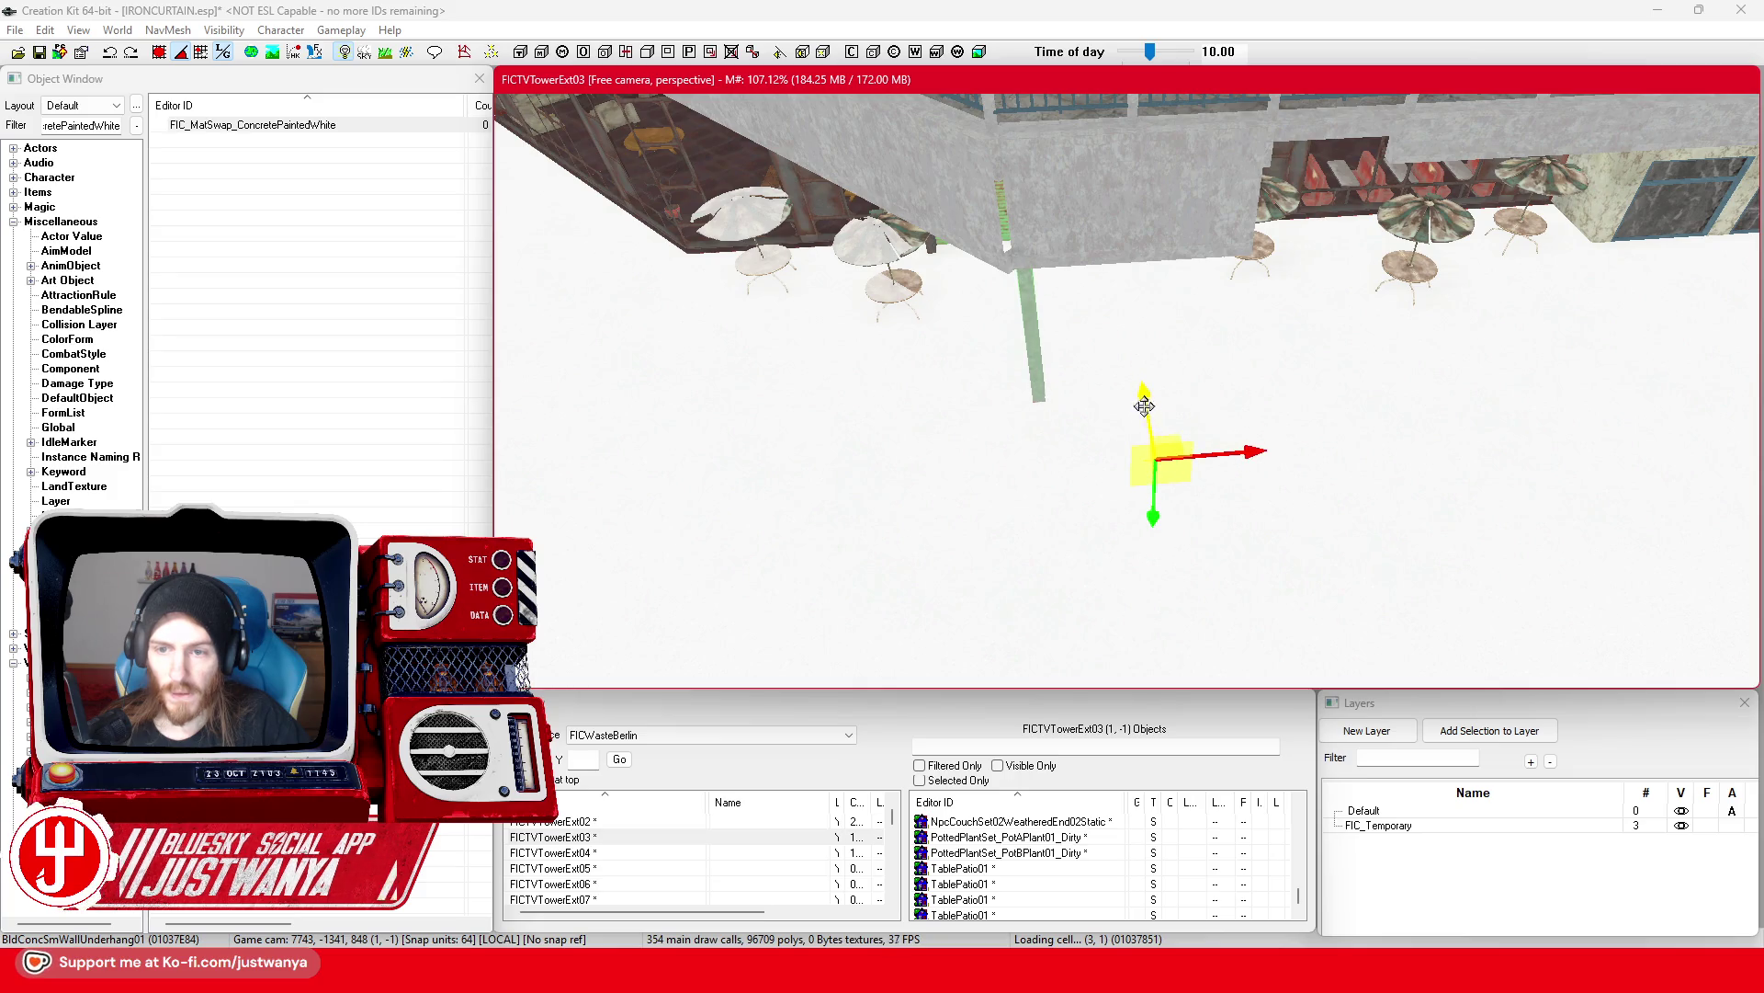
mouse_move(1140, 398)
left_mouse_down()
mouse_move(985, 425)
mouse_move(898, 394)
mouse_move(1486, 441)
mouse_move(1256, 443)
left_mouse_up()
scroll(1223, 323, "down", 3)
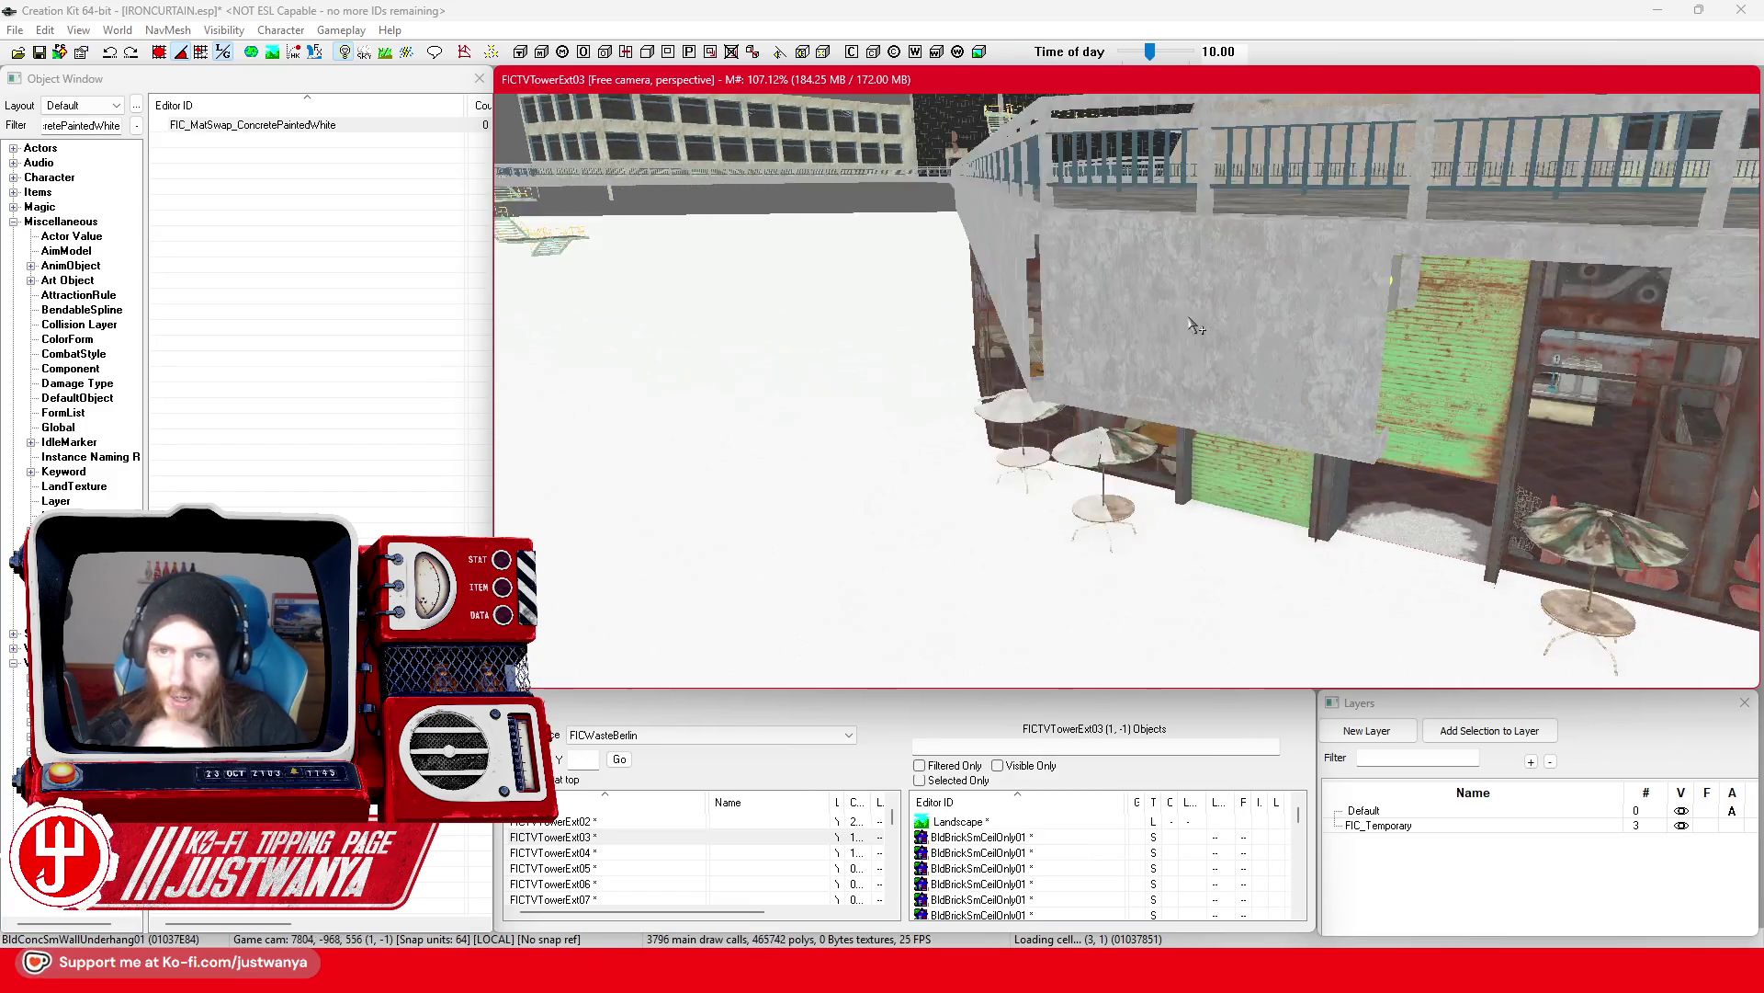
left_click(1132, 402)
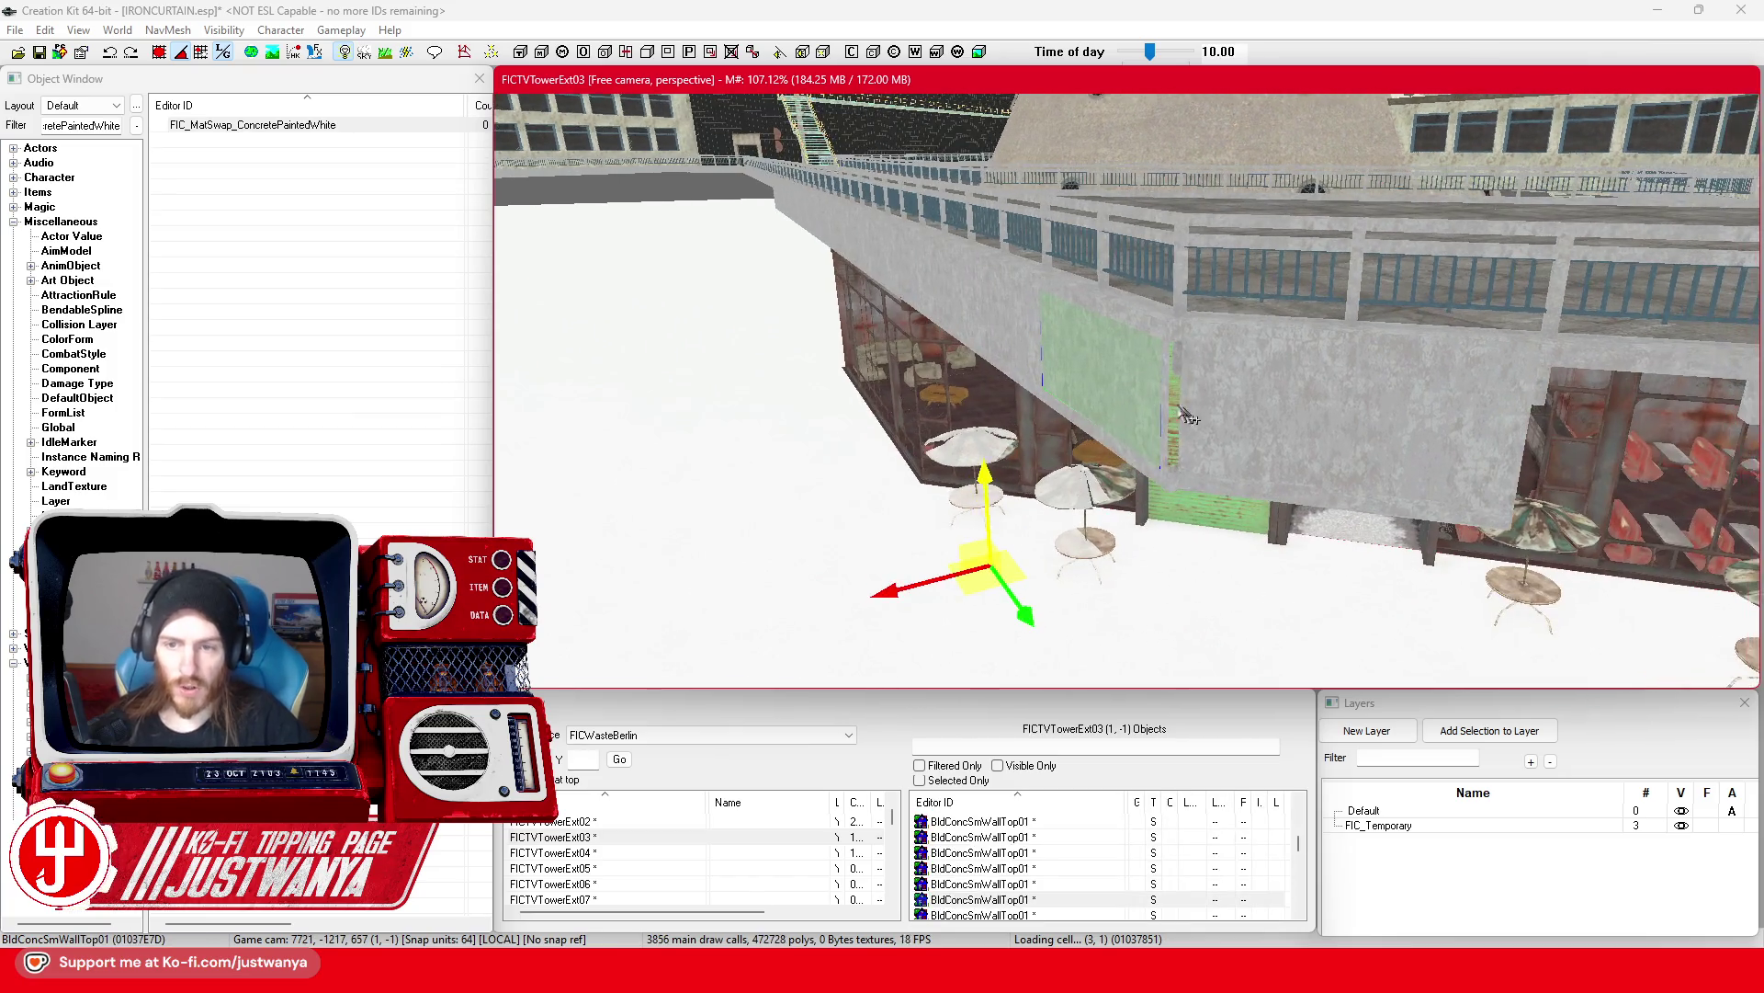
Step: Move the concrete post in front of the café windows and rotate it to a new angle
left_click_drag(970, 580, 874, 477)
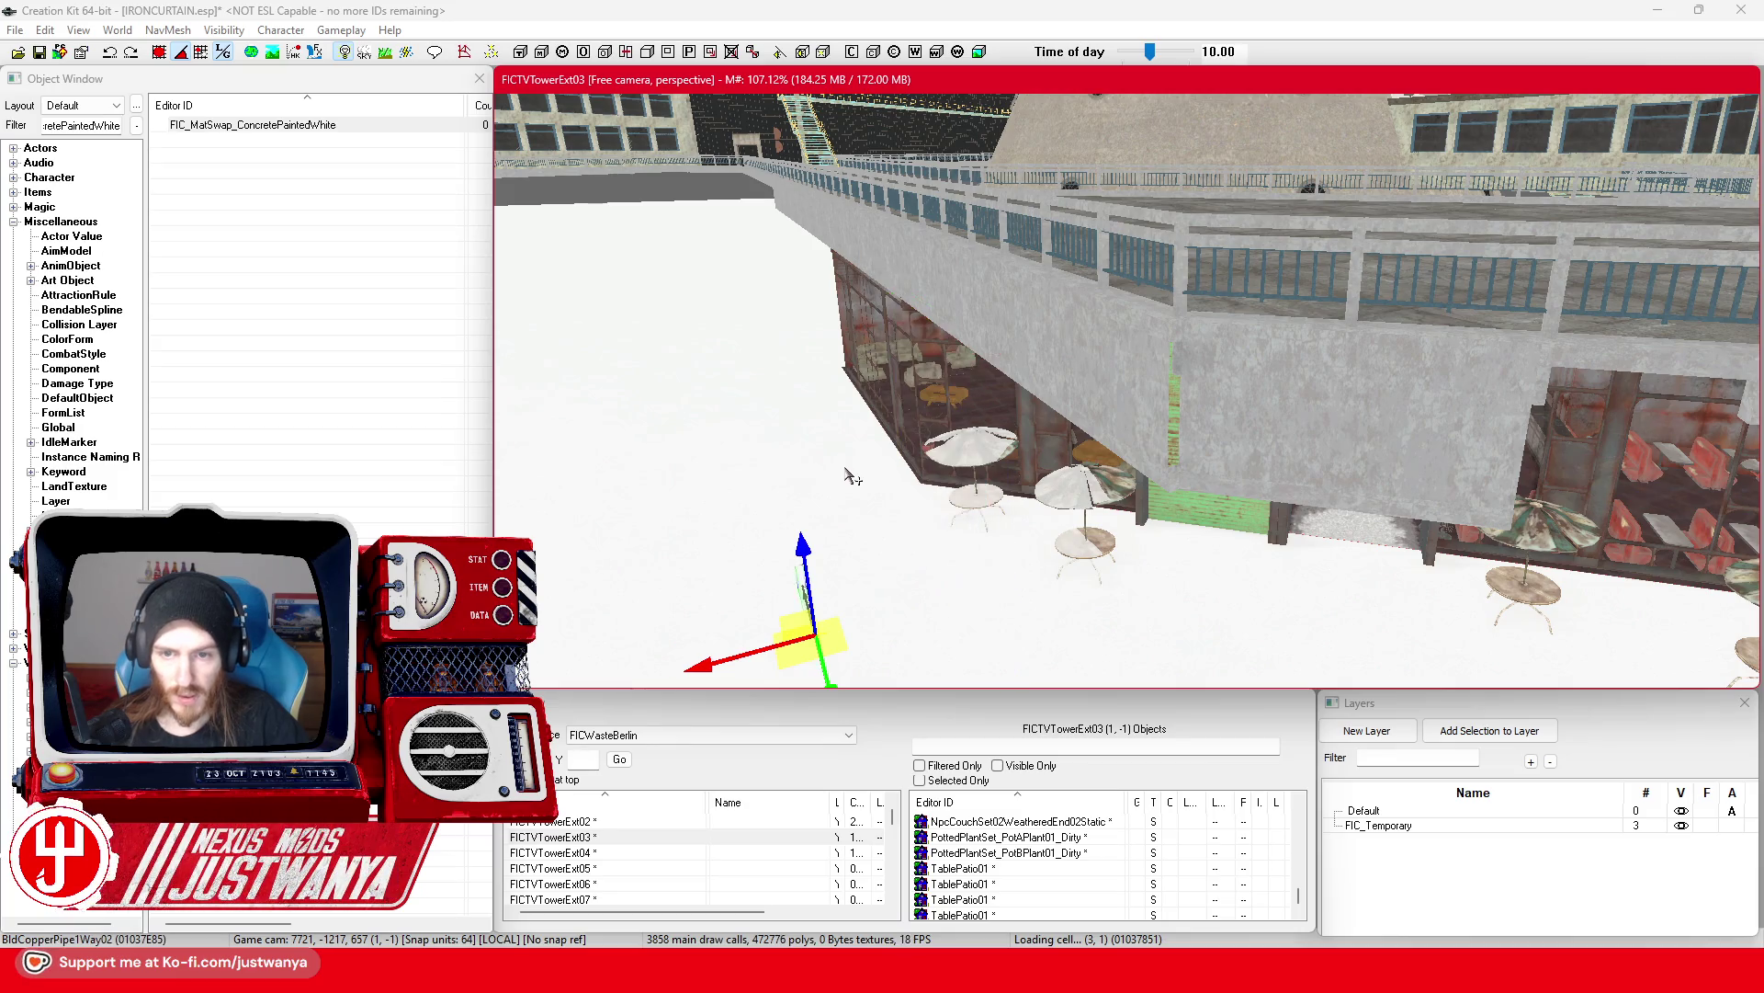
scroll(850, 474, "down", 3)
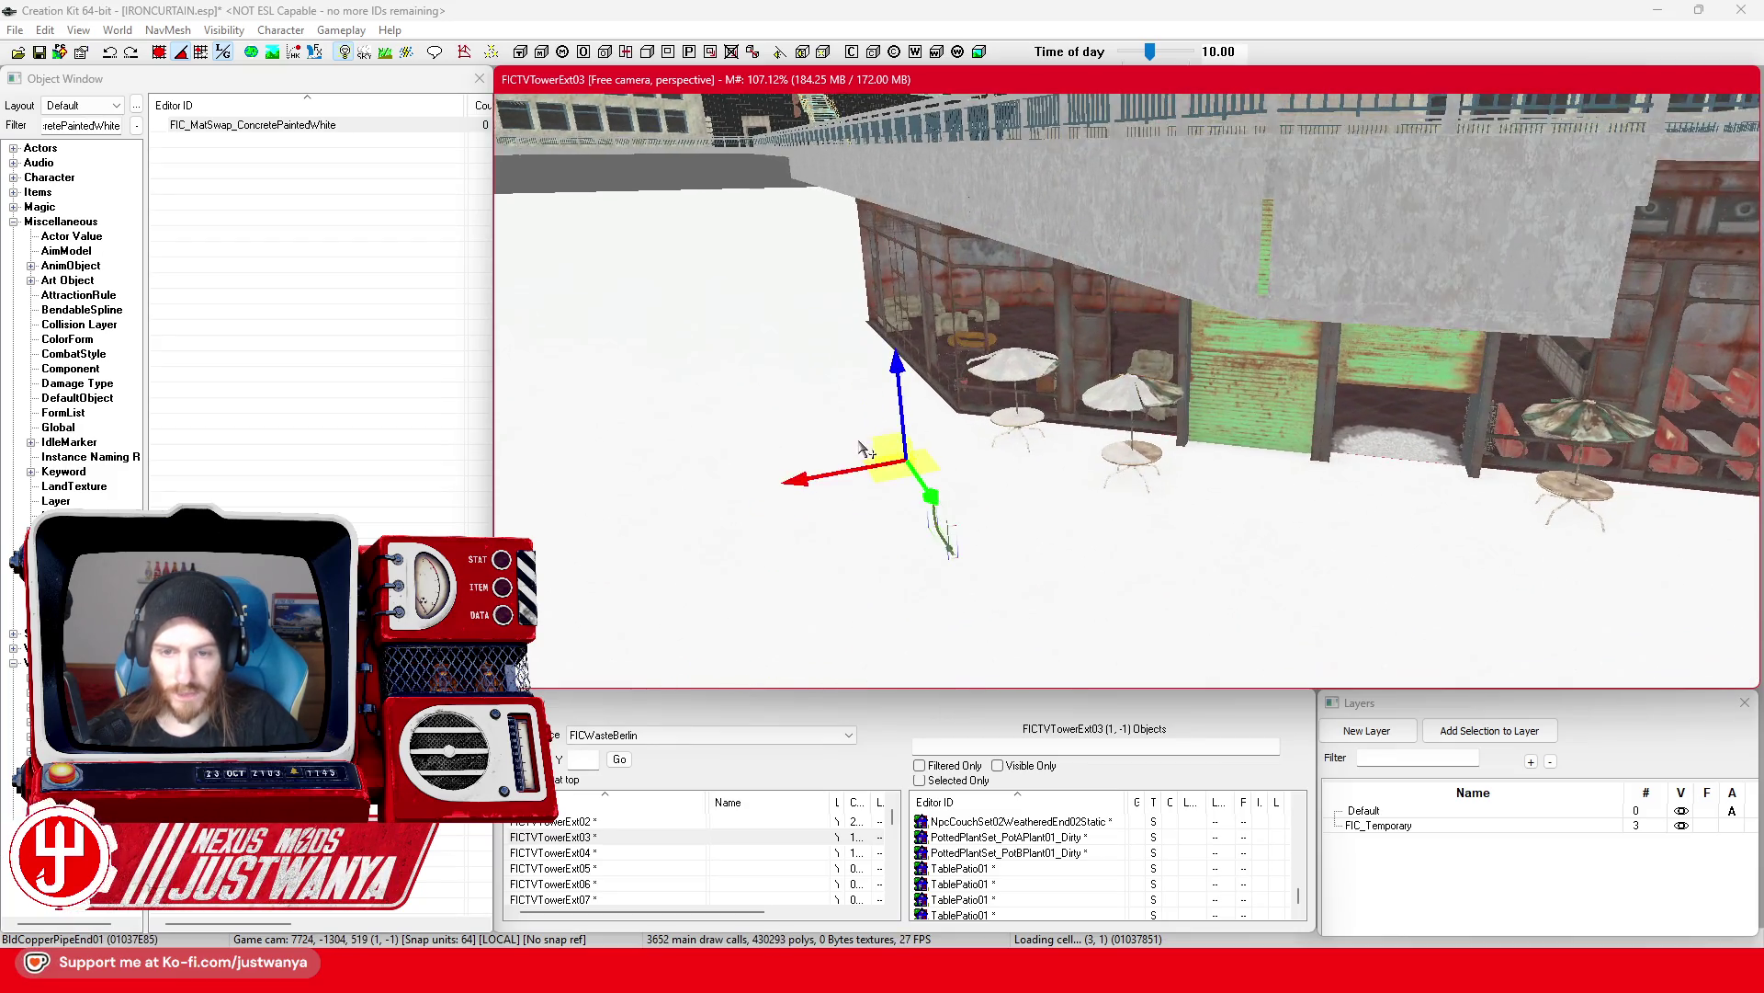
scroll(992, 395, "up", 3)
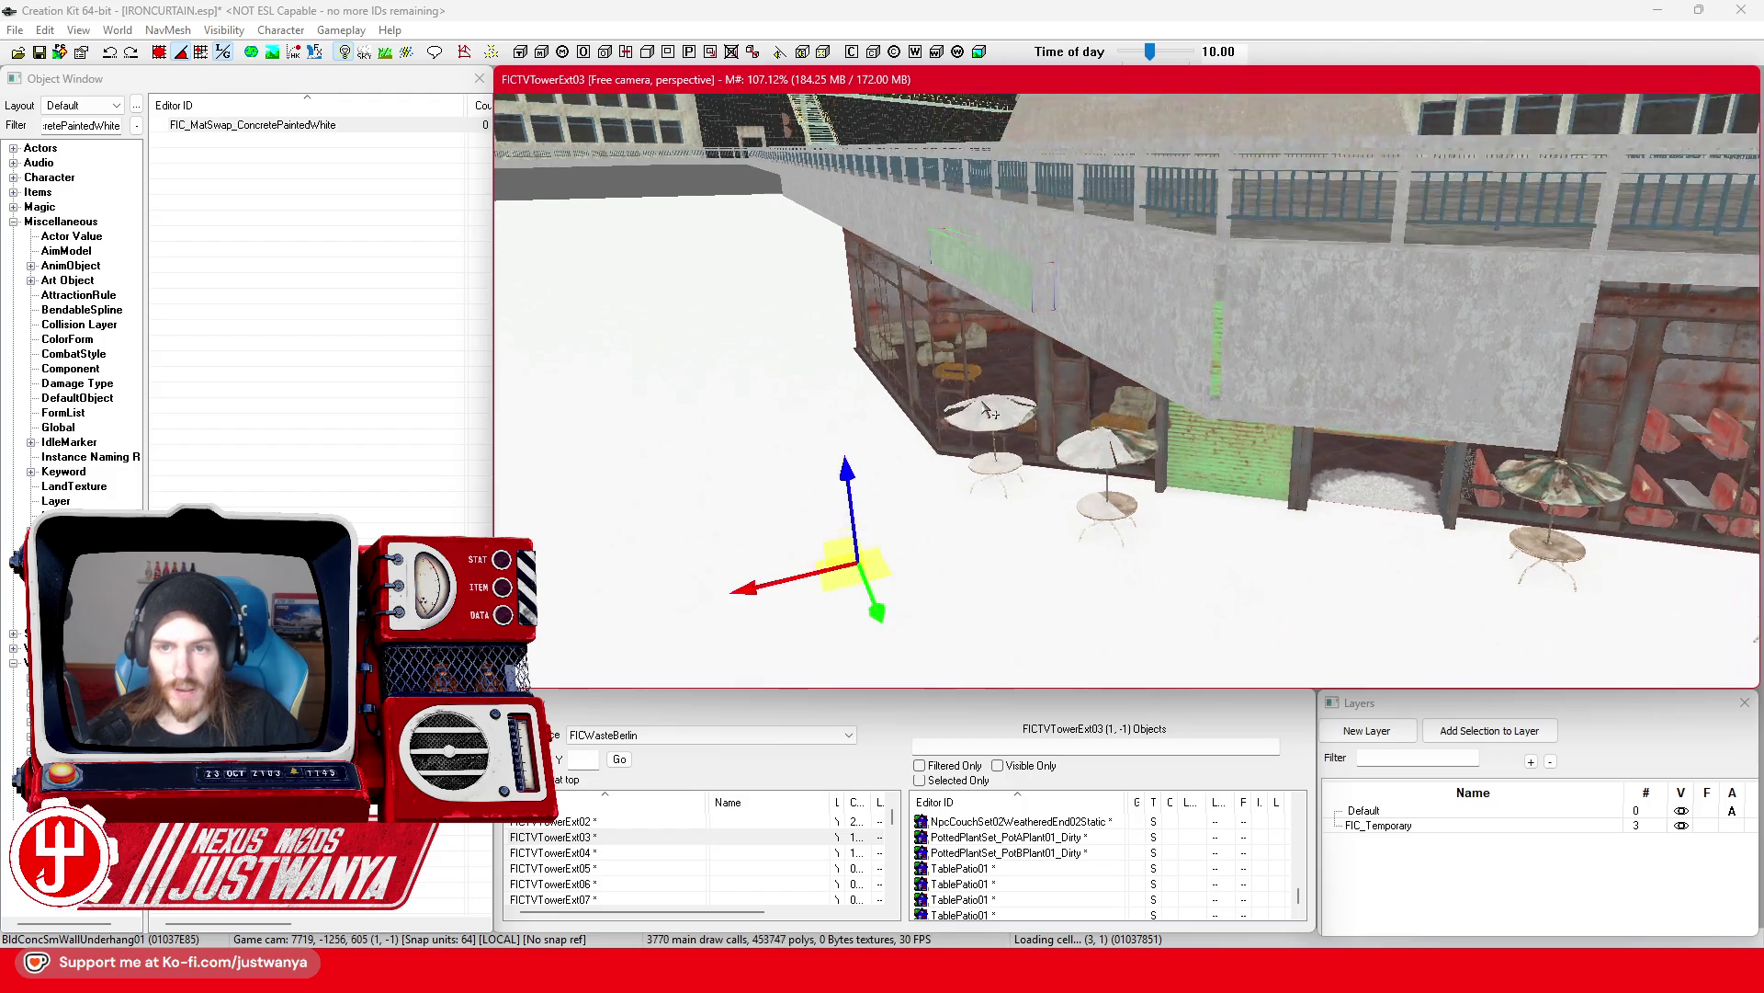
key("e")
scroll(983, 413, "down", 3)
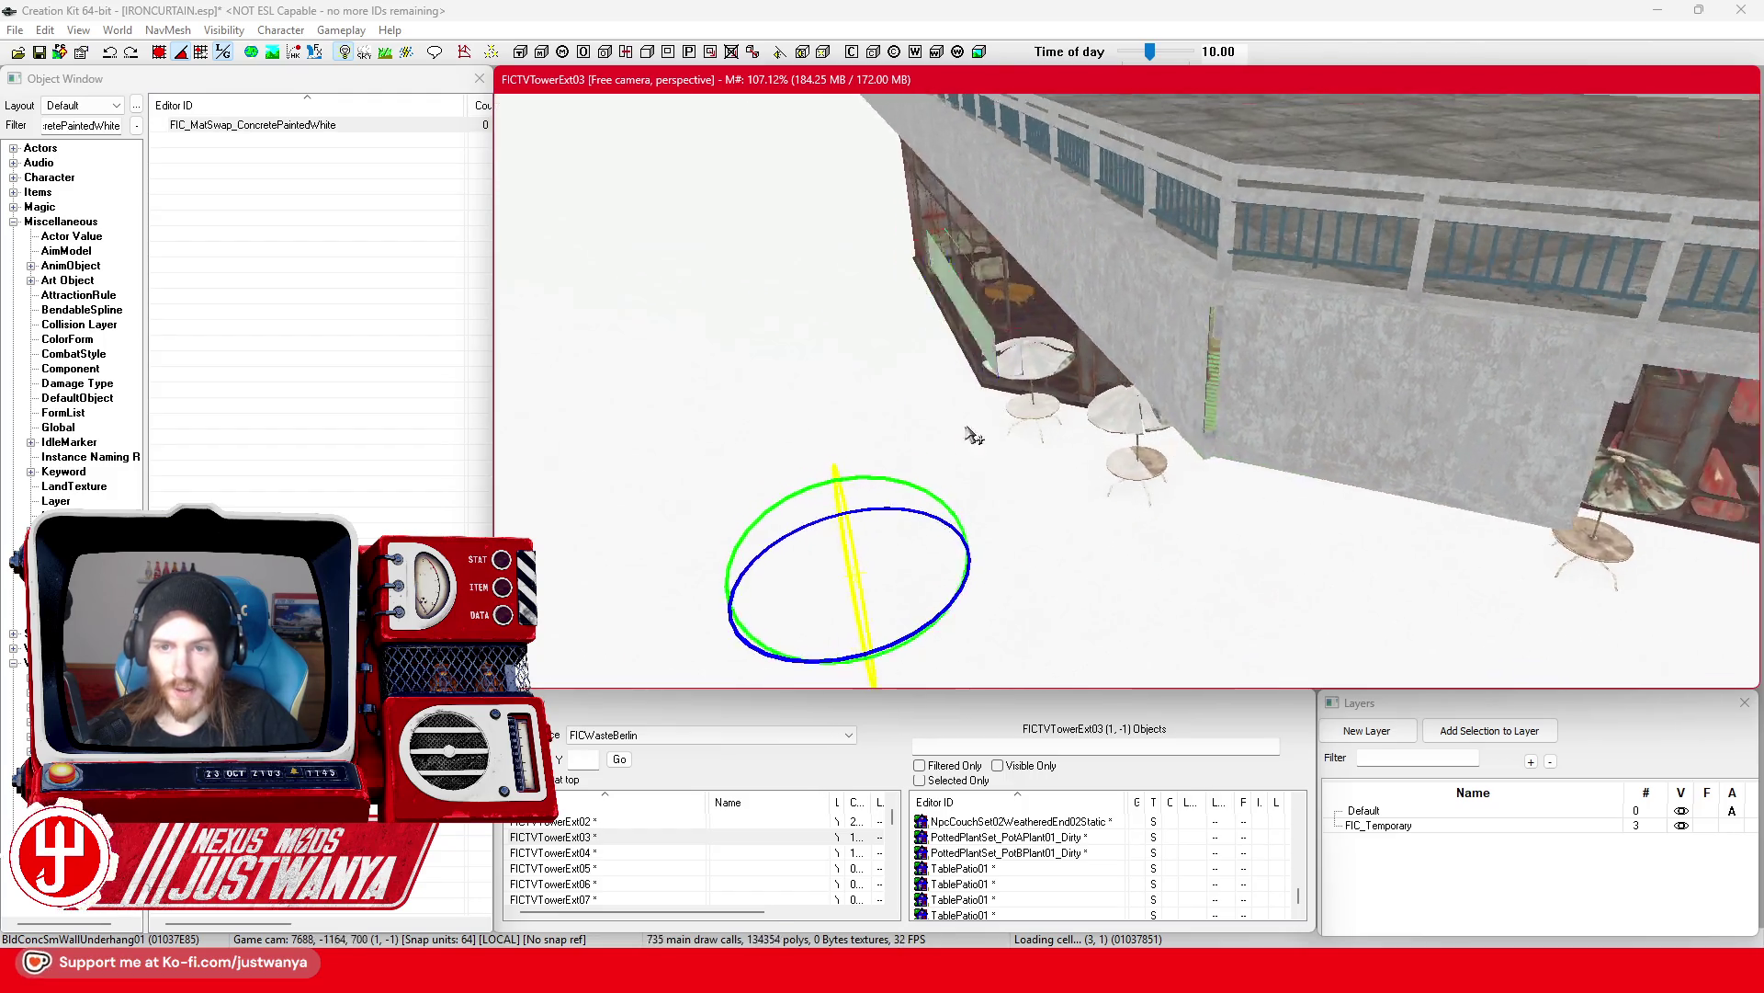
scroll(965, 419, "down", 1)
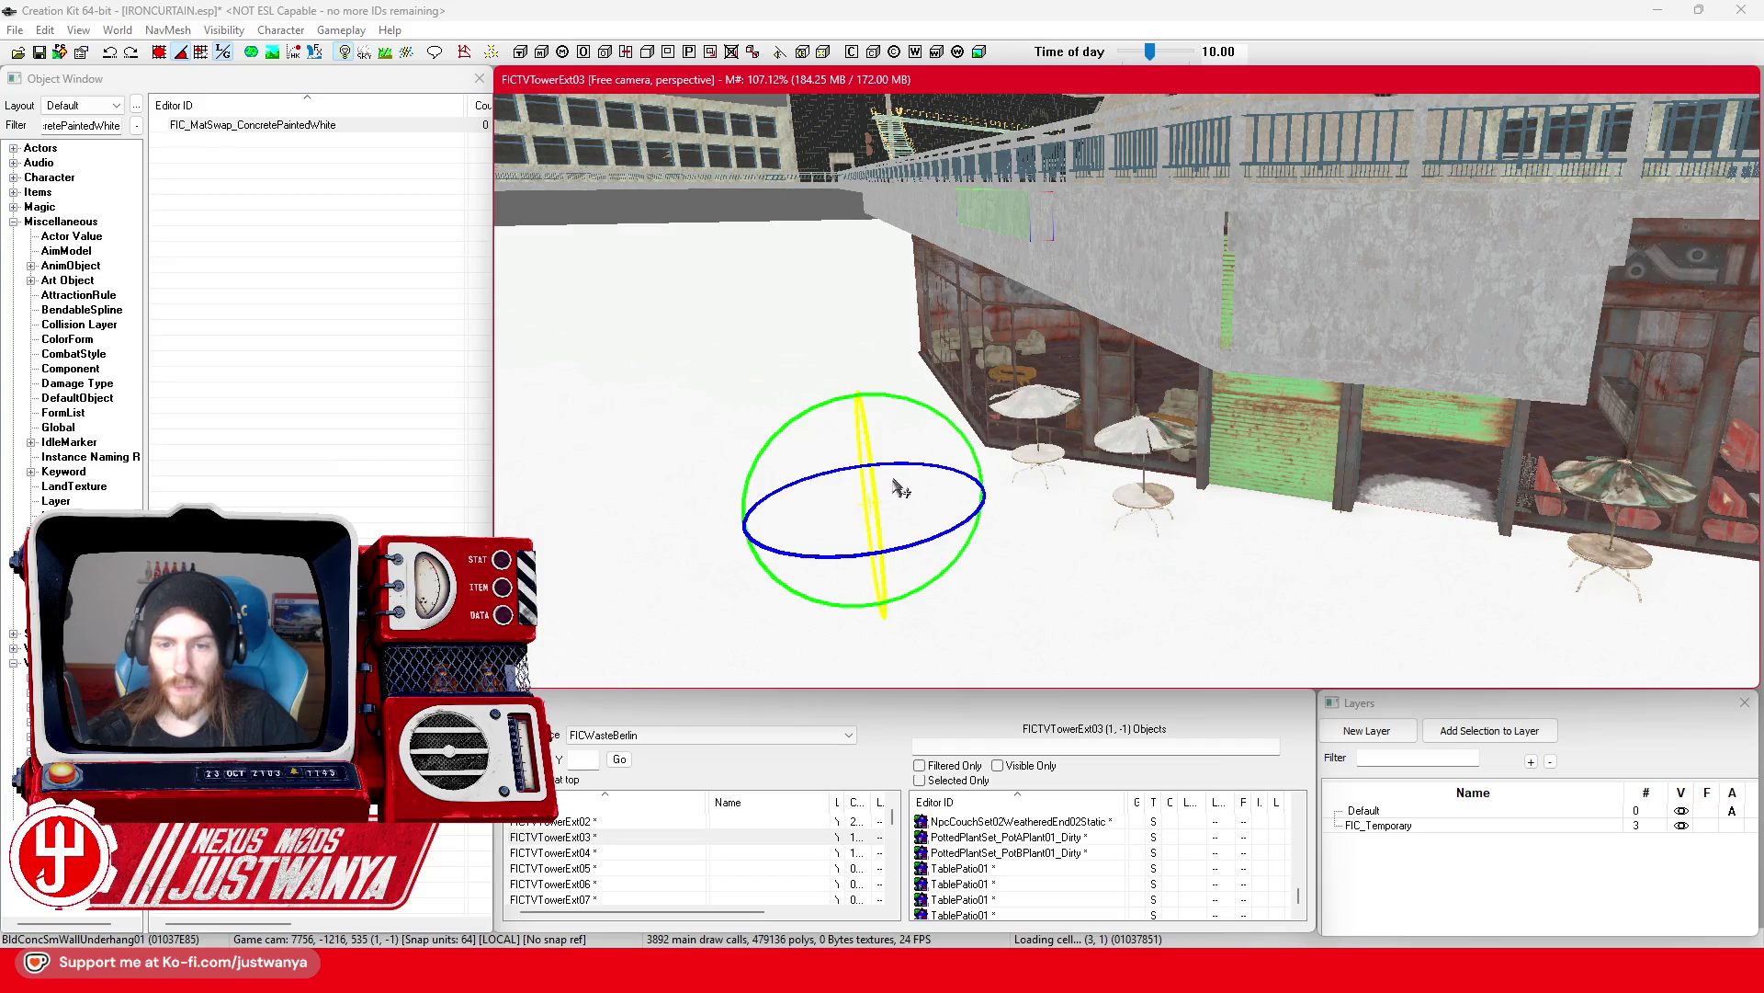
left_click_drag(873, 478, 901, 543)
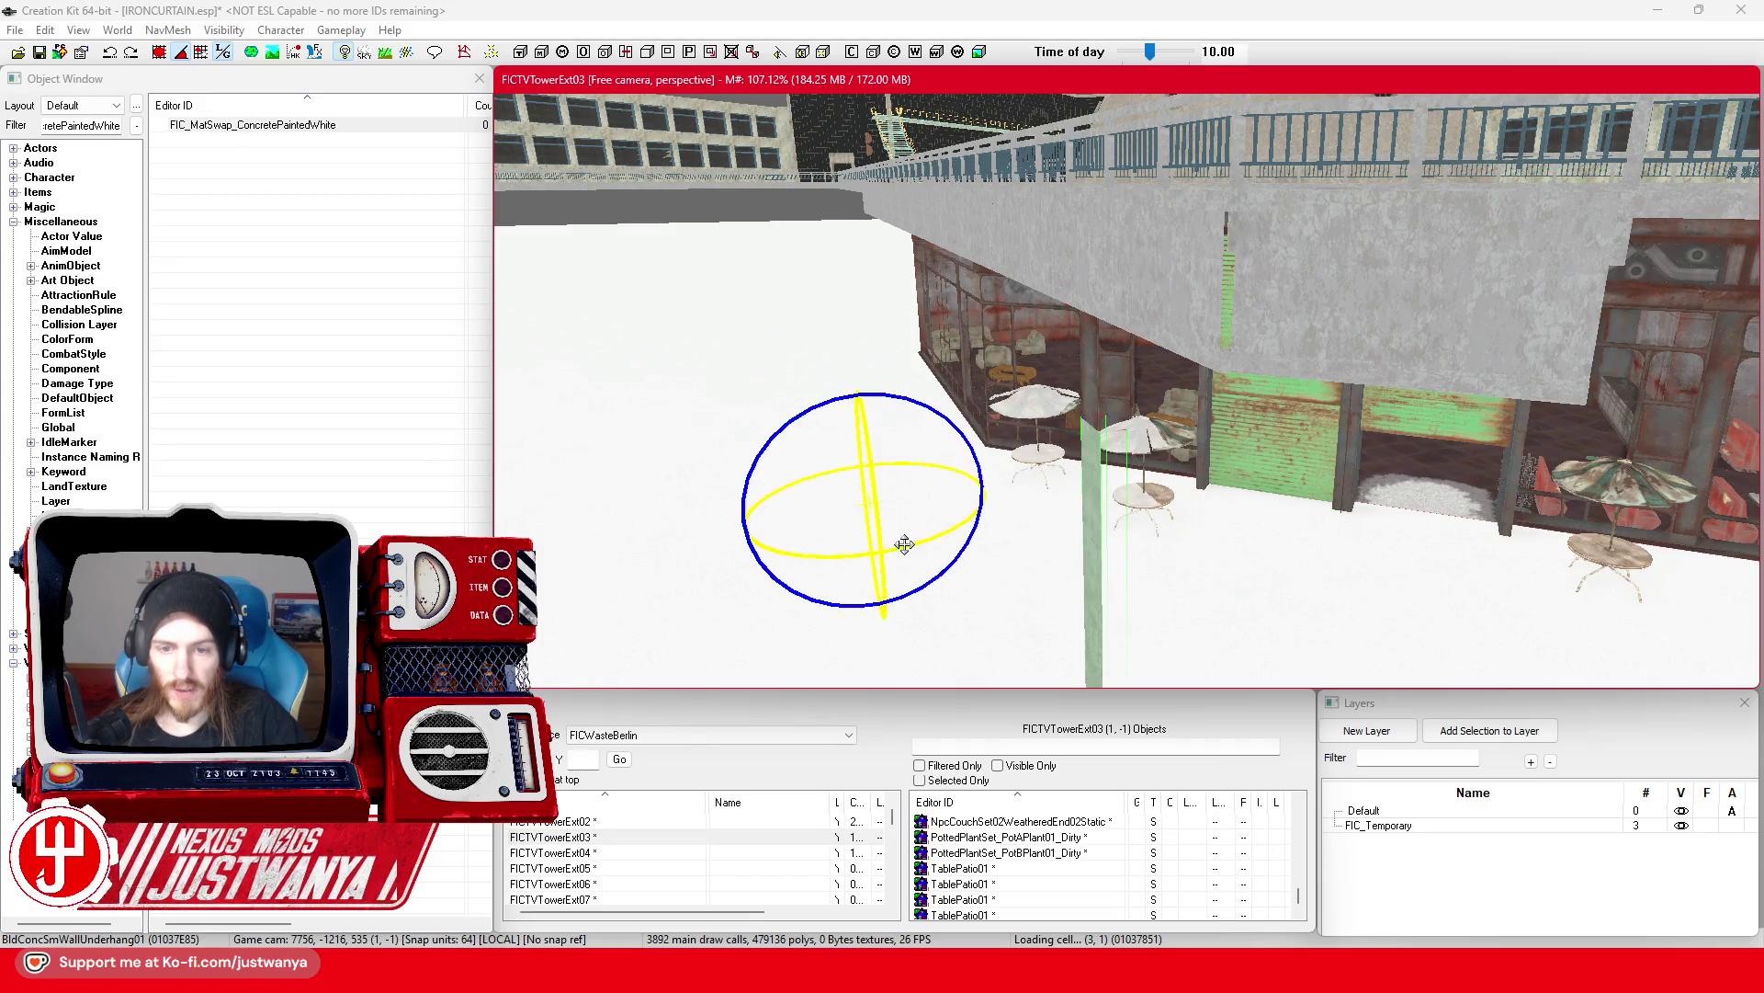
Step: Shift the post left, forward, then back until it stands before the café tables
key("w")
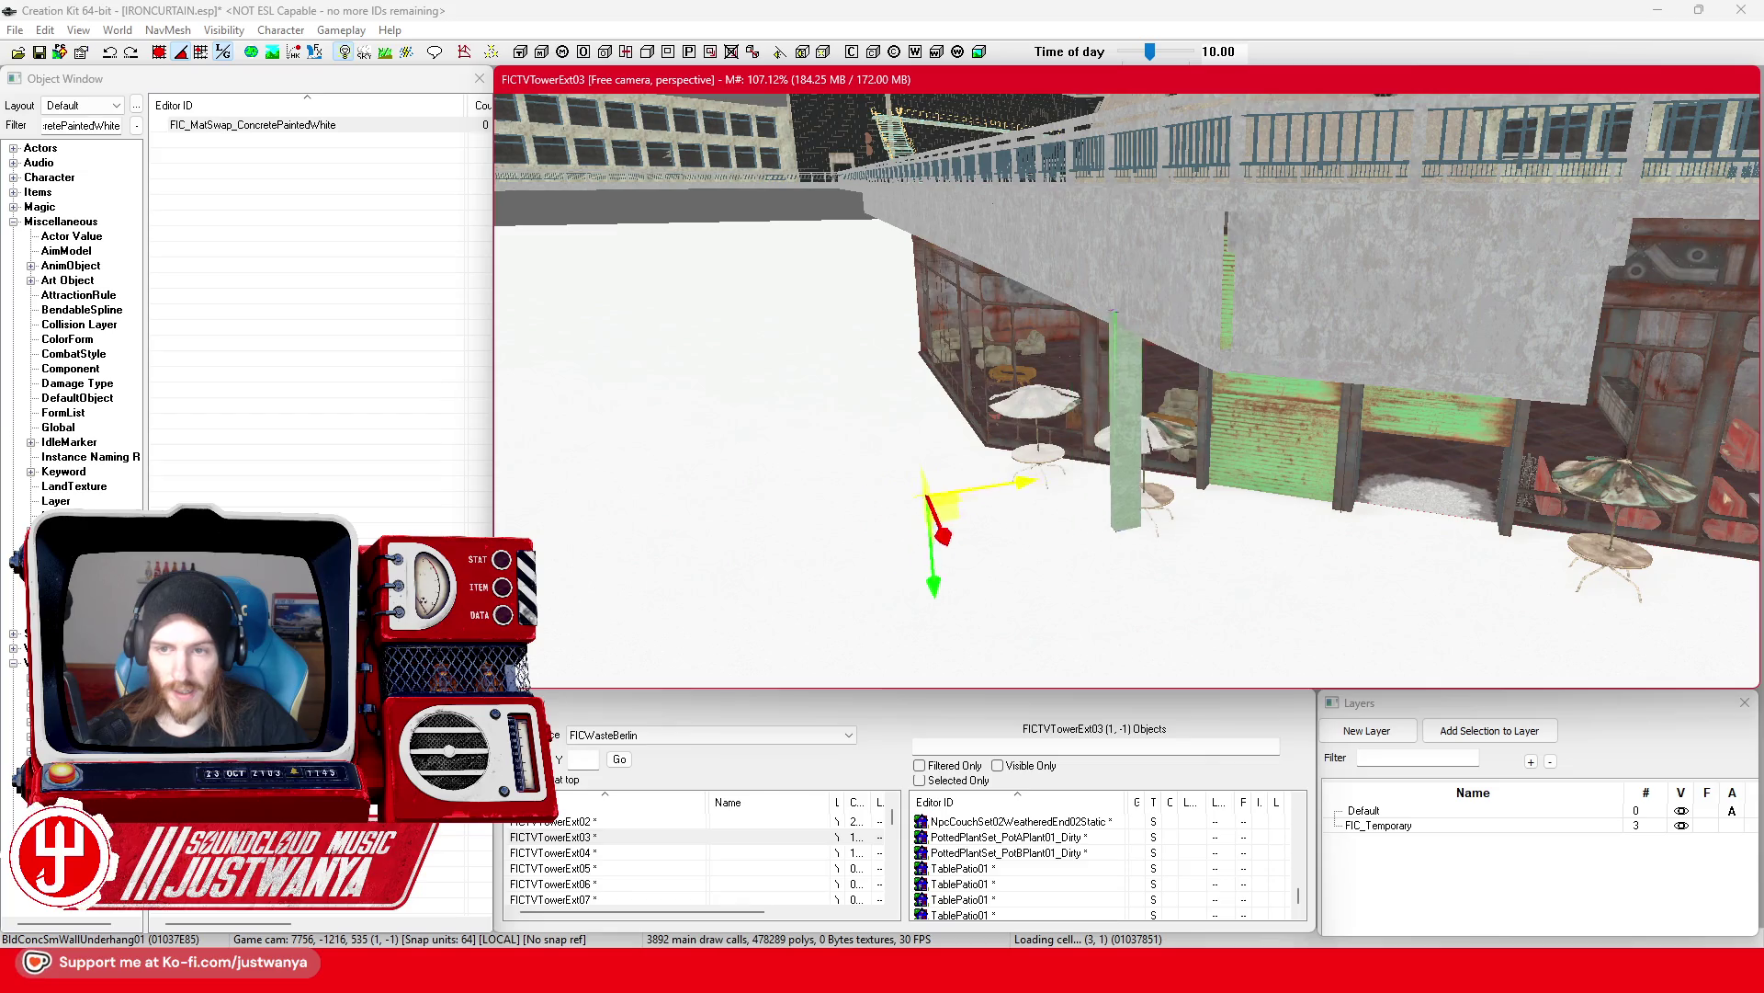
left_click_drag(1183, 422, 1121, 425)
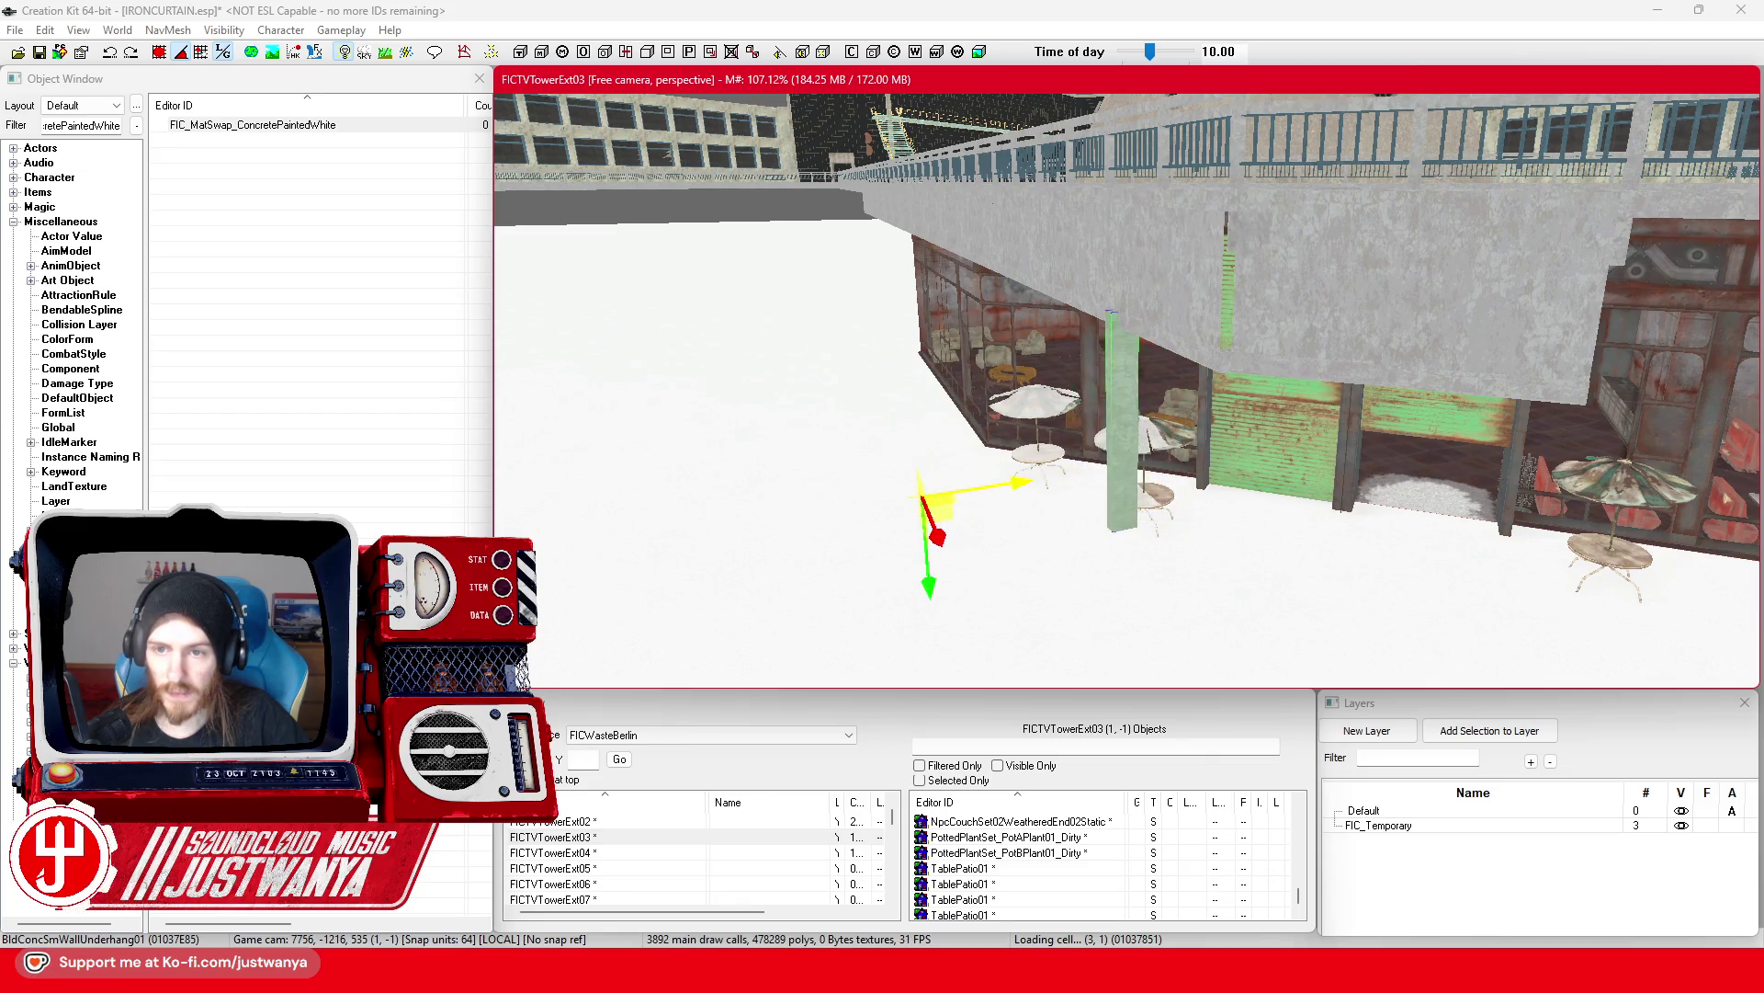
left_click_drag(995, 499, 1047, 625)
left_click_drag(1094, 407, 944, 611)
left_click_drag(1202, 459, 1195, 368)
mouse_move(986, 344)
left_mouse_down()
mouse_move(957, 407)
mouse_move(969, 382)
mouse_move(1107, 377)
left_mouse_up()
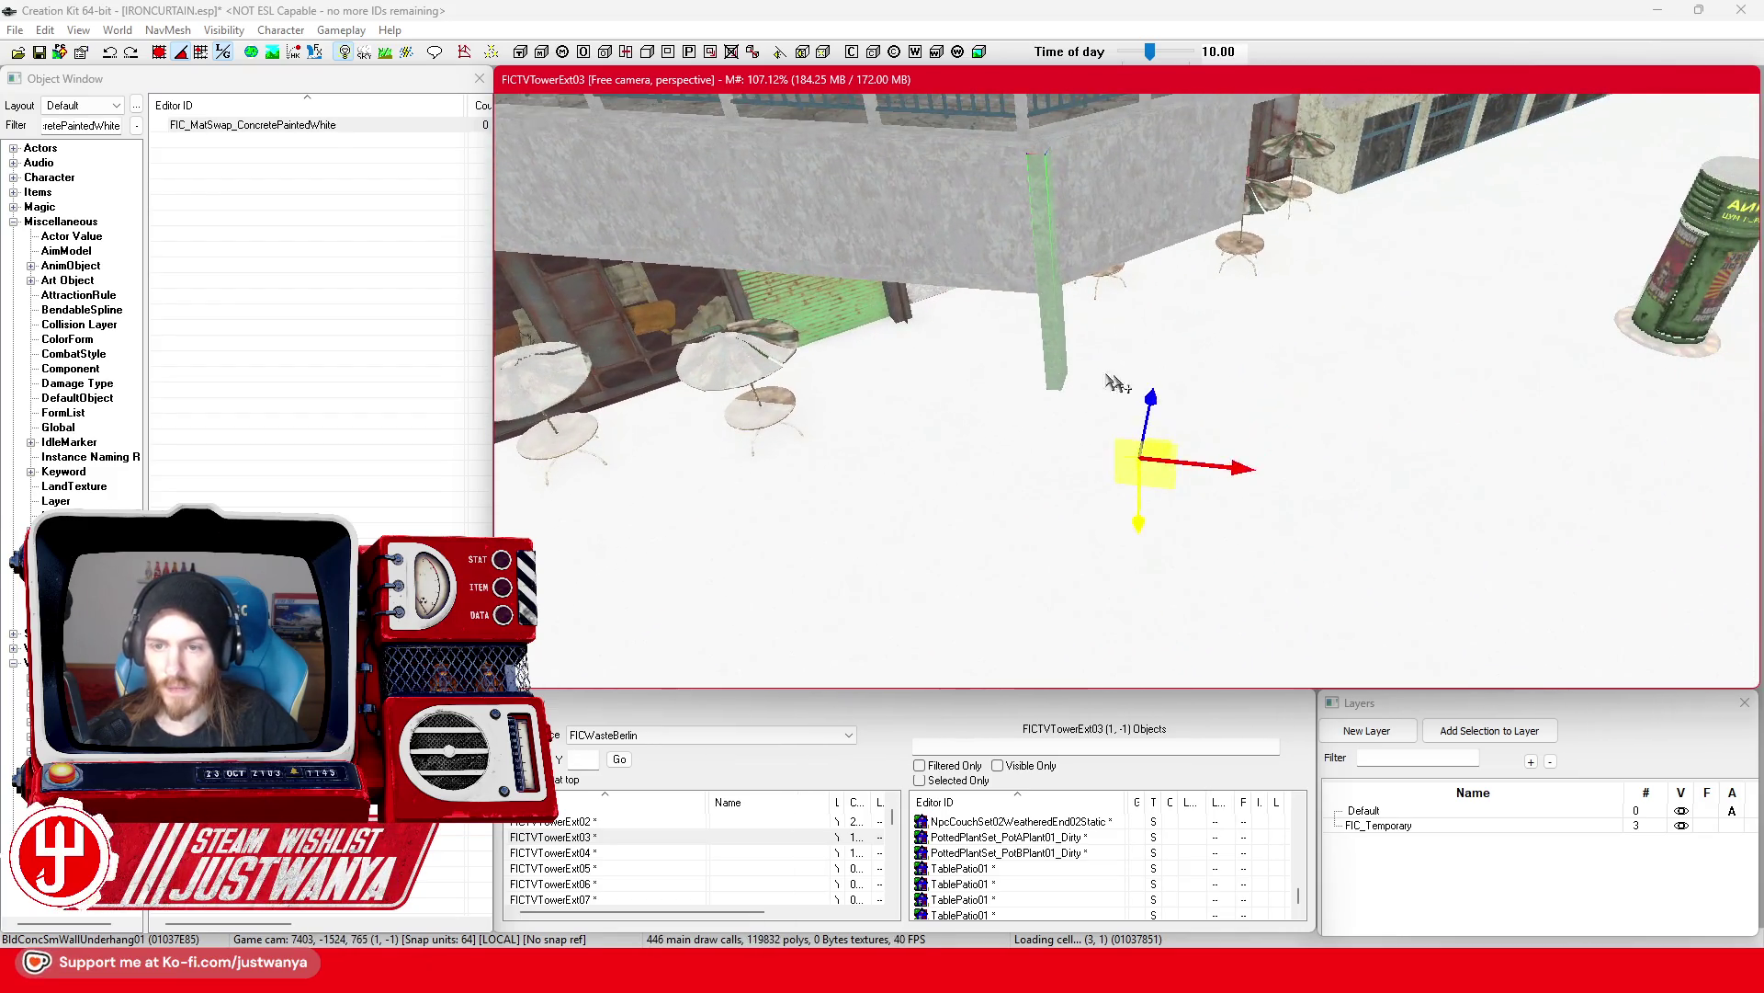
Step: Slide the concrete post left and sideways into its spot beside the building
left_click_drag(1231, 467, 1103, 456)
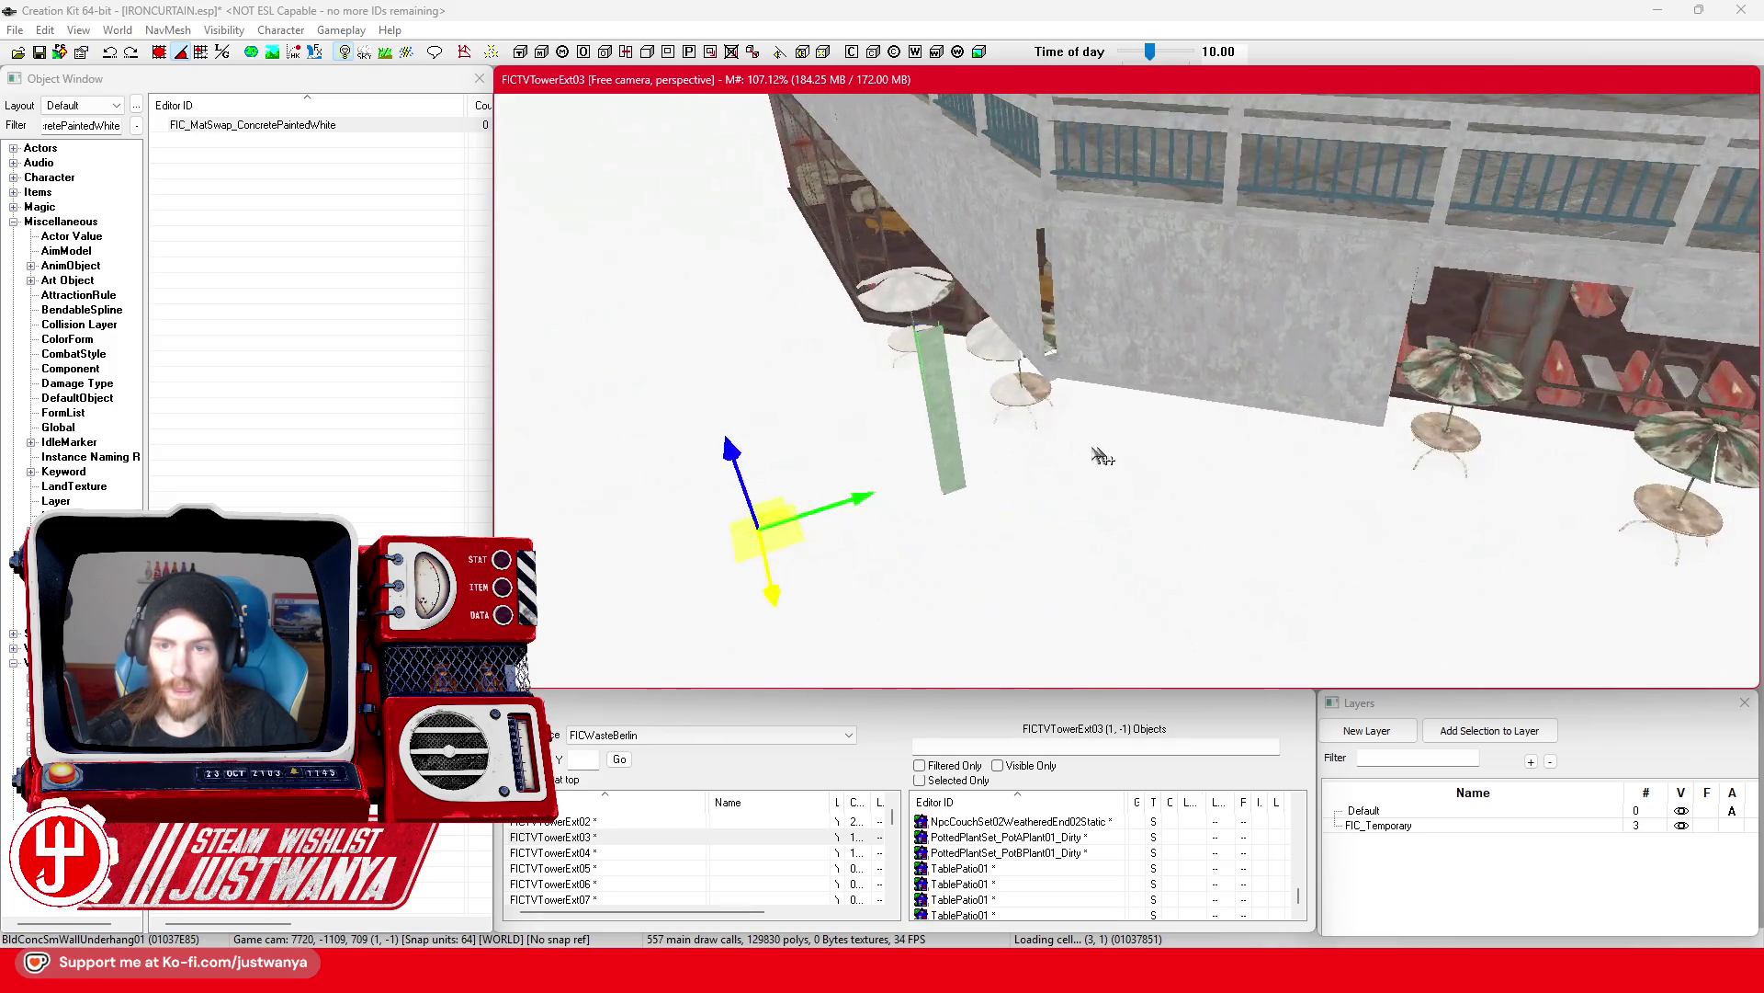
mouse_move(847, 506)
left_mouse_down()
mouse_move(1011, 473)
mouse_move(1034, 440)
mouse_move(1115, 459)
left_mouse_up()
left_click_drag(1185, 404, 842, 250)
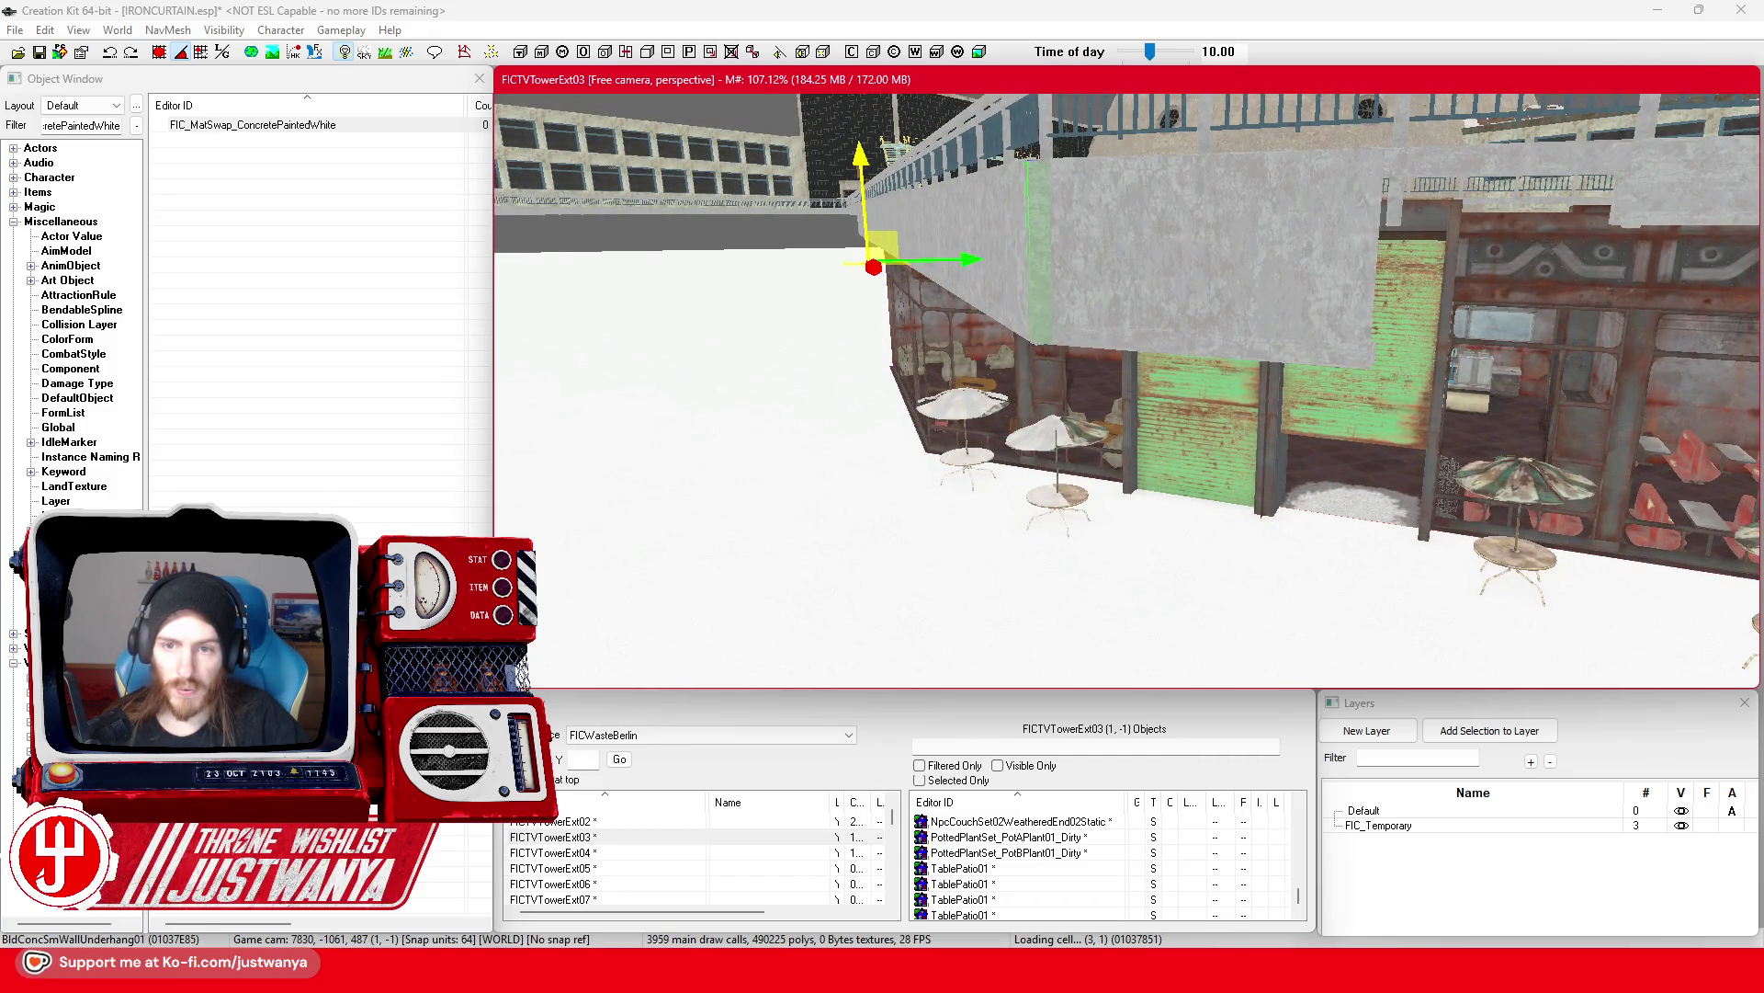
left_click_drag(860, 151, 1001, 286)
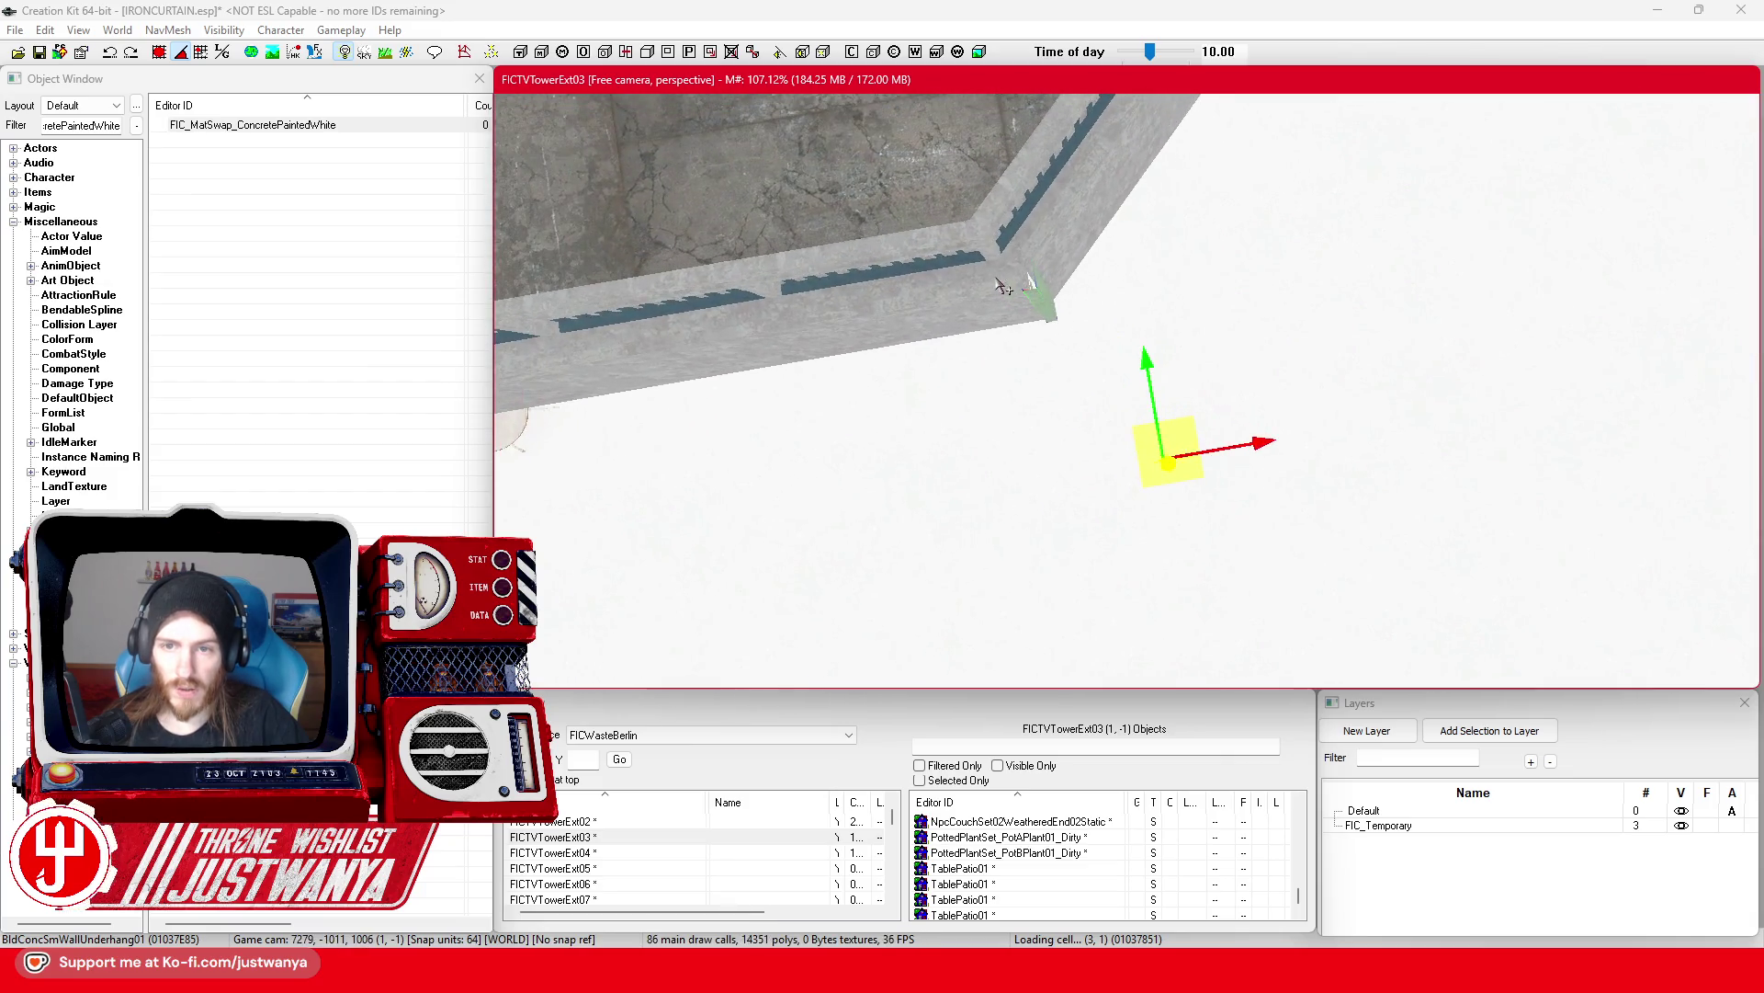
left_click_drag(1258, 440, 1191, 426)
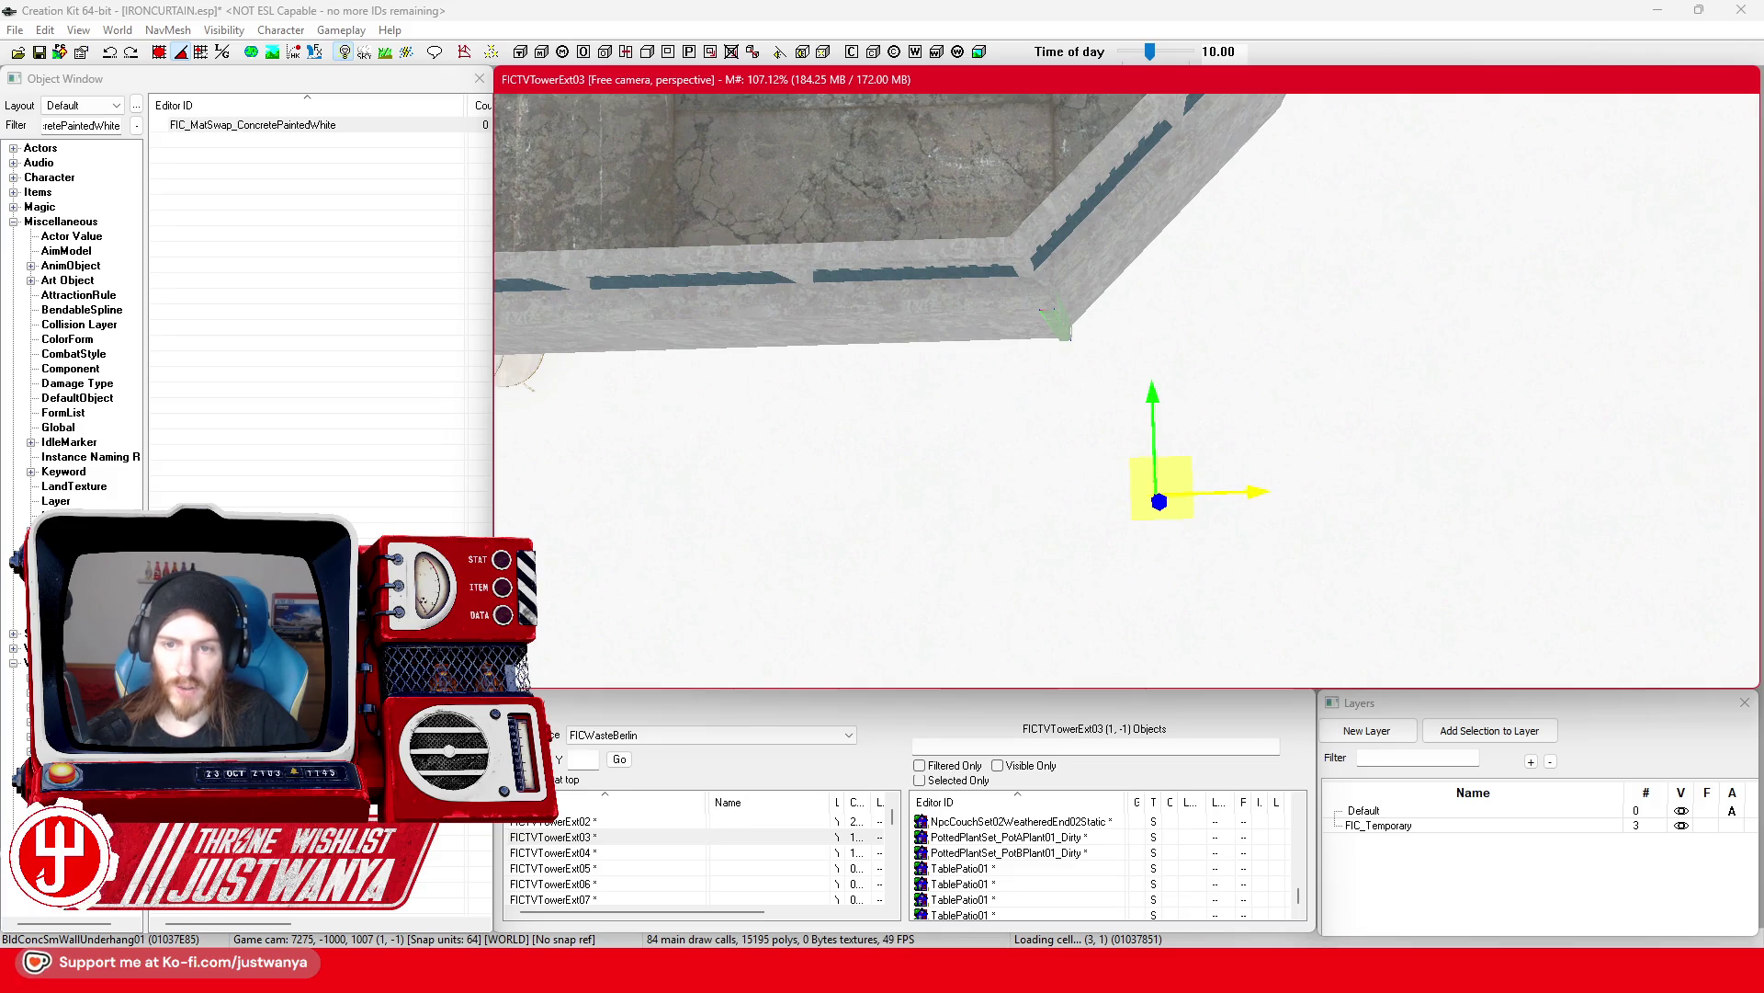
Step: Check the post's placement around the building corner and save IRONCURTAIN.esp
mouse_move(1627, 511)
left_mouse_down()
mouse_move(1317, 433)
mouse_move(1252, 378)
left_mouse_up()
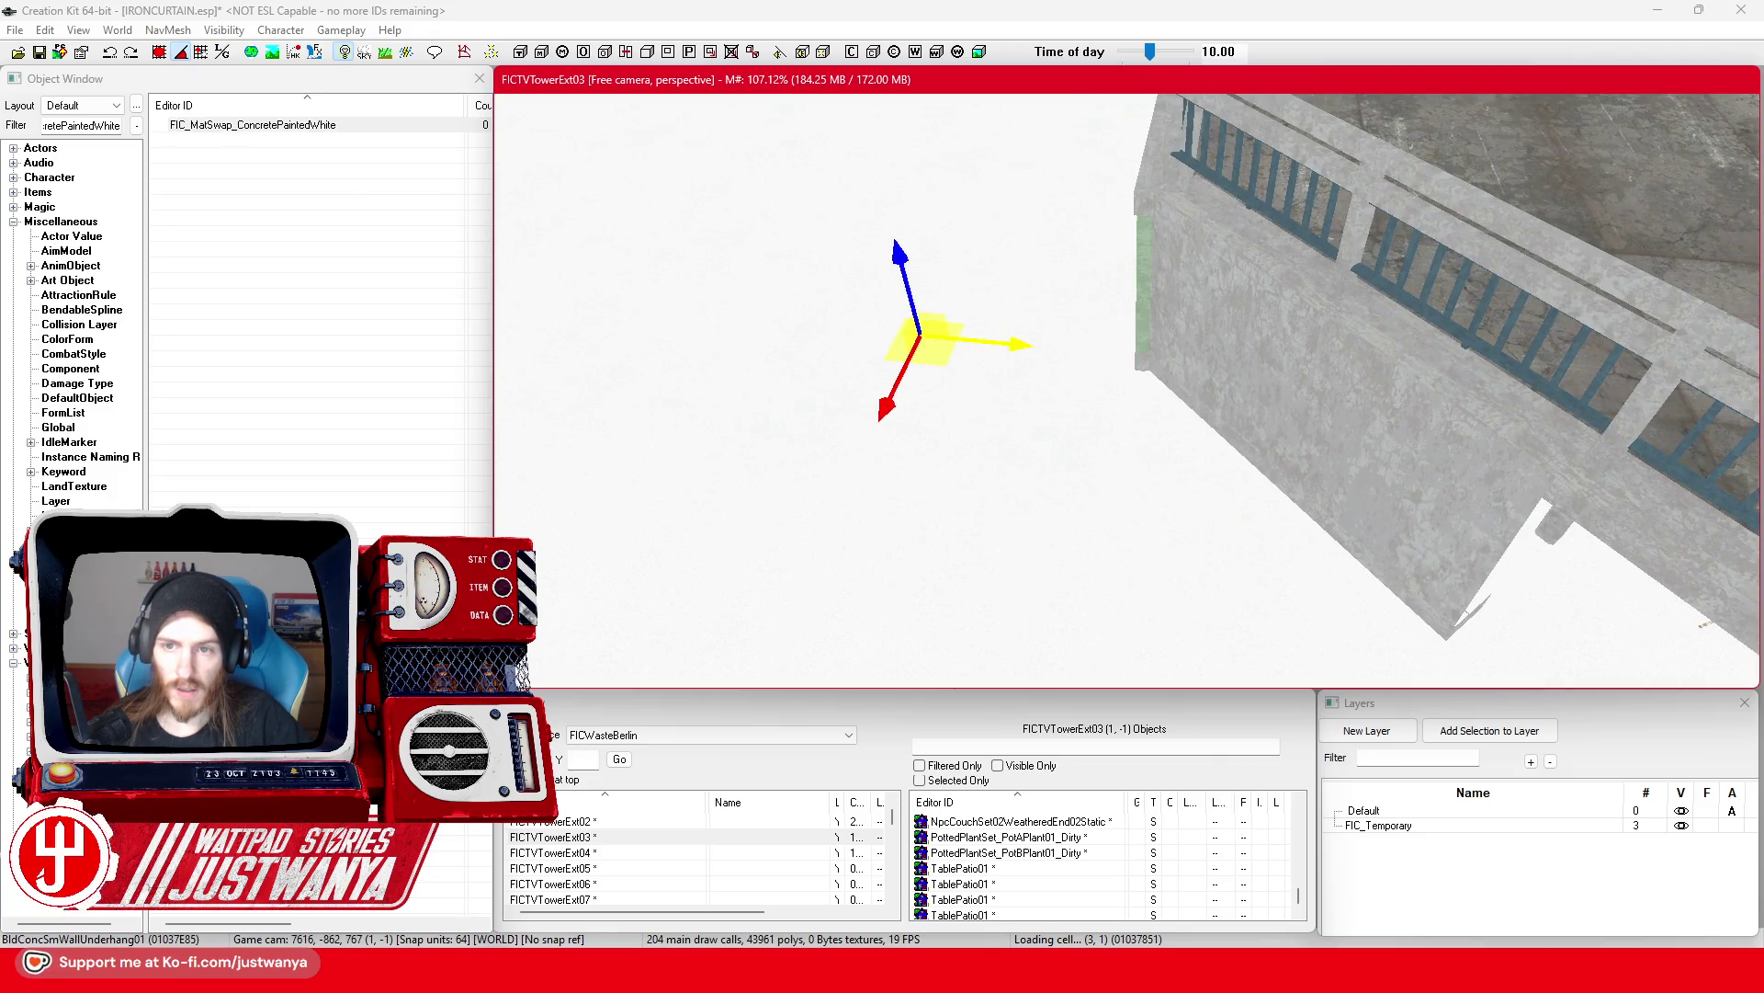
mouse_move(999, 374)
left_mouse_down()
mouse_move(1048, 368)
mouse_move(1067, 410)
left_mouse_up()
mouse_move(1253, 422)
left_mouse_down()
mouse_move(1306, 352)
mouse_move(1182, 377)
mouse_move(1134, 367)
mouse_move(1267, 394)
mouse_move(1149, 377)
left_mouse_up()
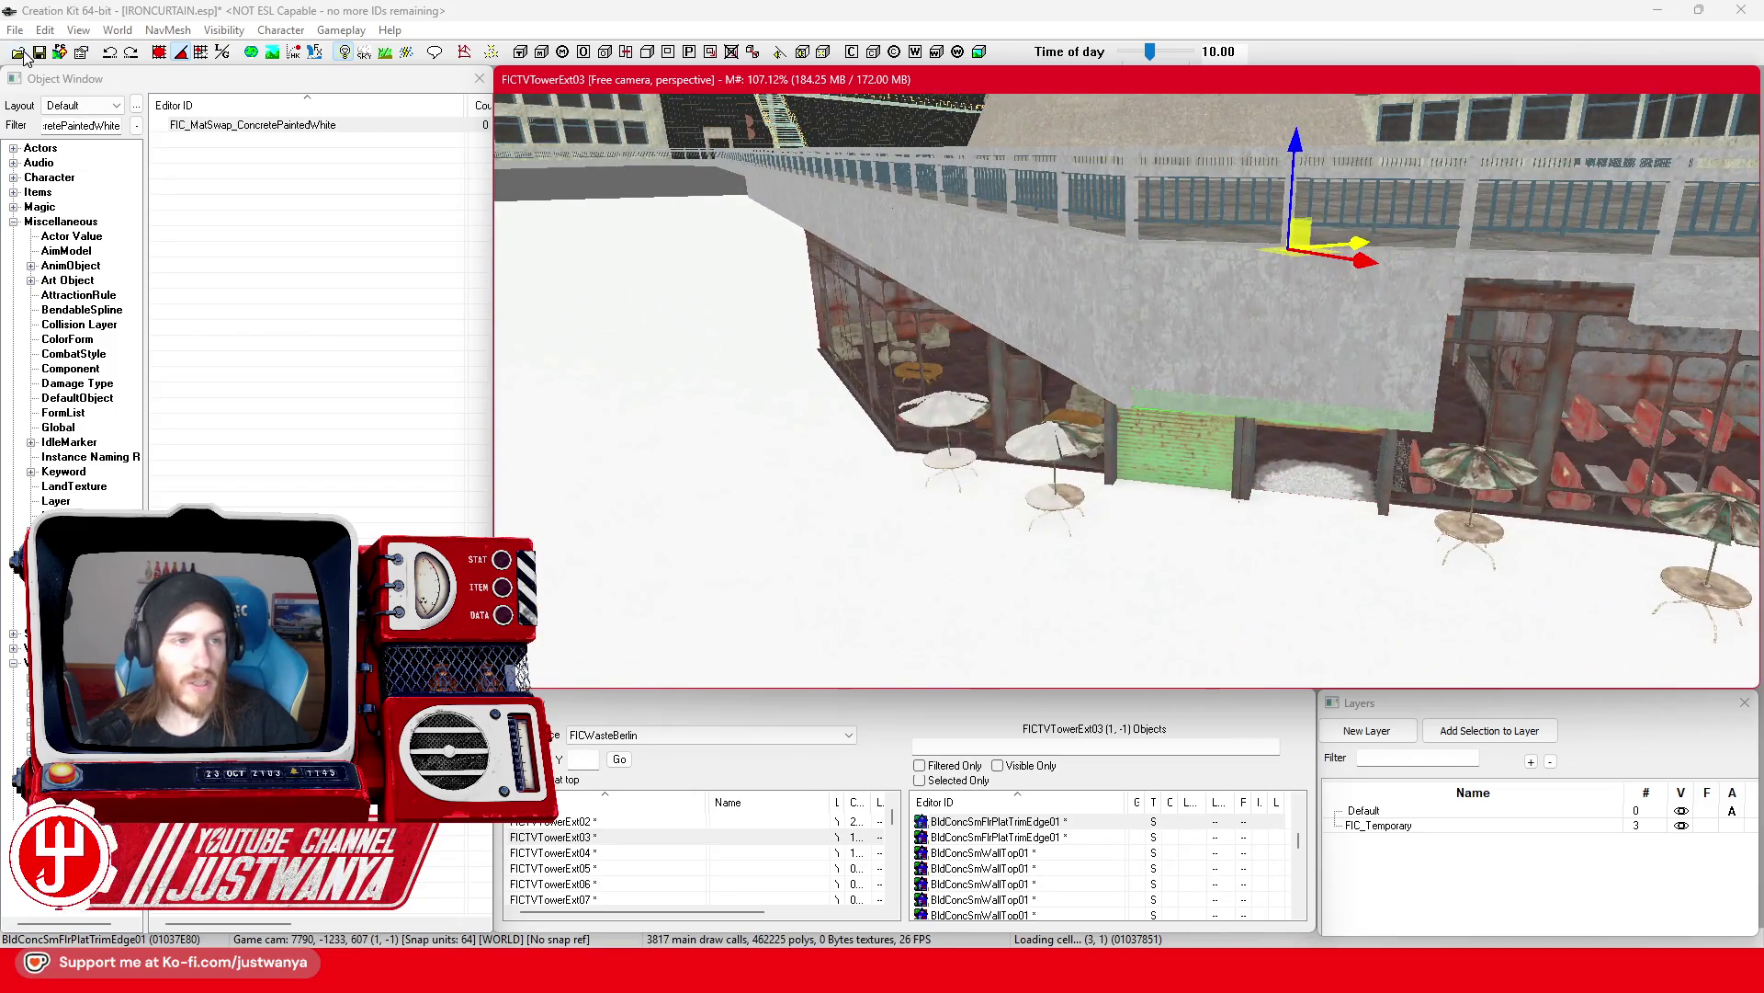
left_click(39, 51)
left_click_drag(1314, 375, 1276, 347)
Step: Select the FlrPlatTrimEdge ledge pieces along the walkway and delete them
left_click(1514, 337, "ctrl")
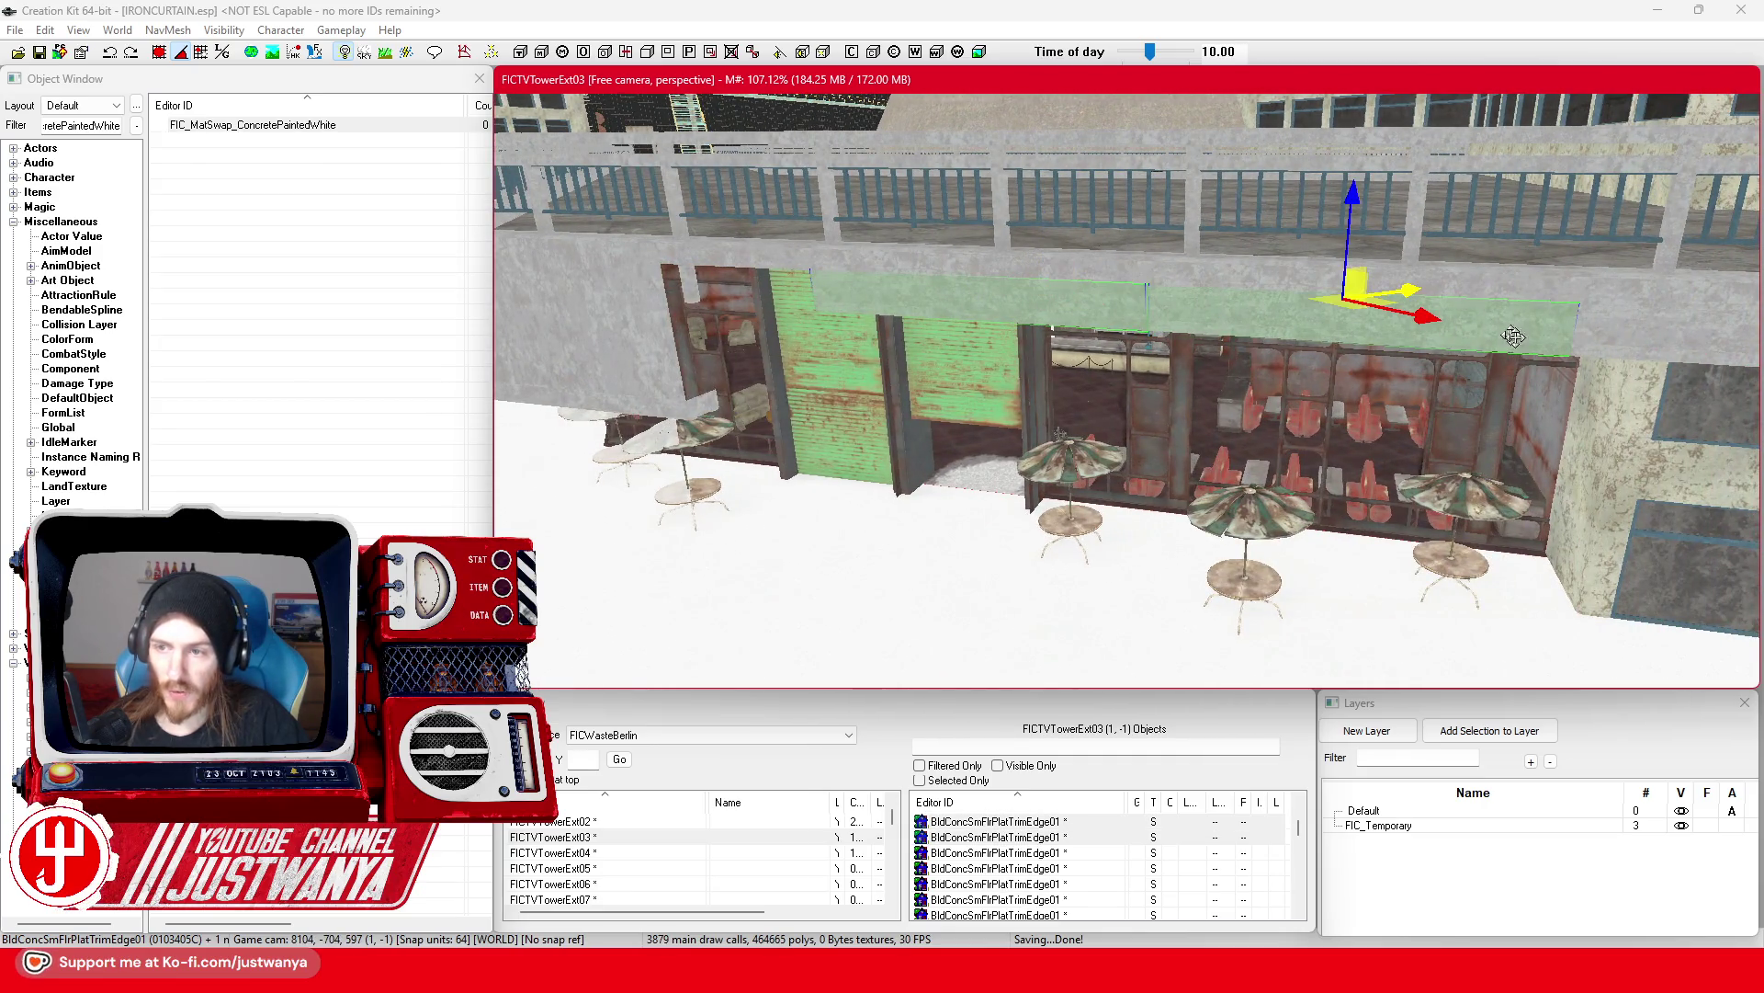
mouse_move(1629, 357)
left_mouse_down()
mouse_move(1386, 481)
mouse_move(1130, 335)
left_mouse_up()
left_click(1129, 335, "ctrl")
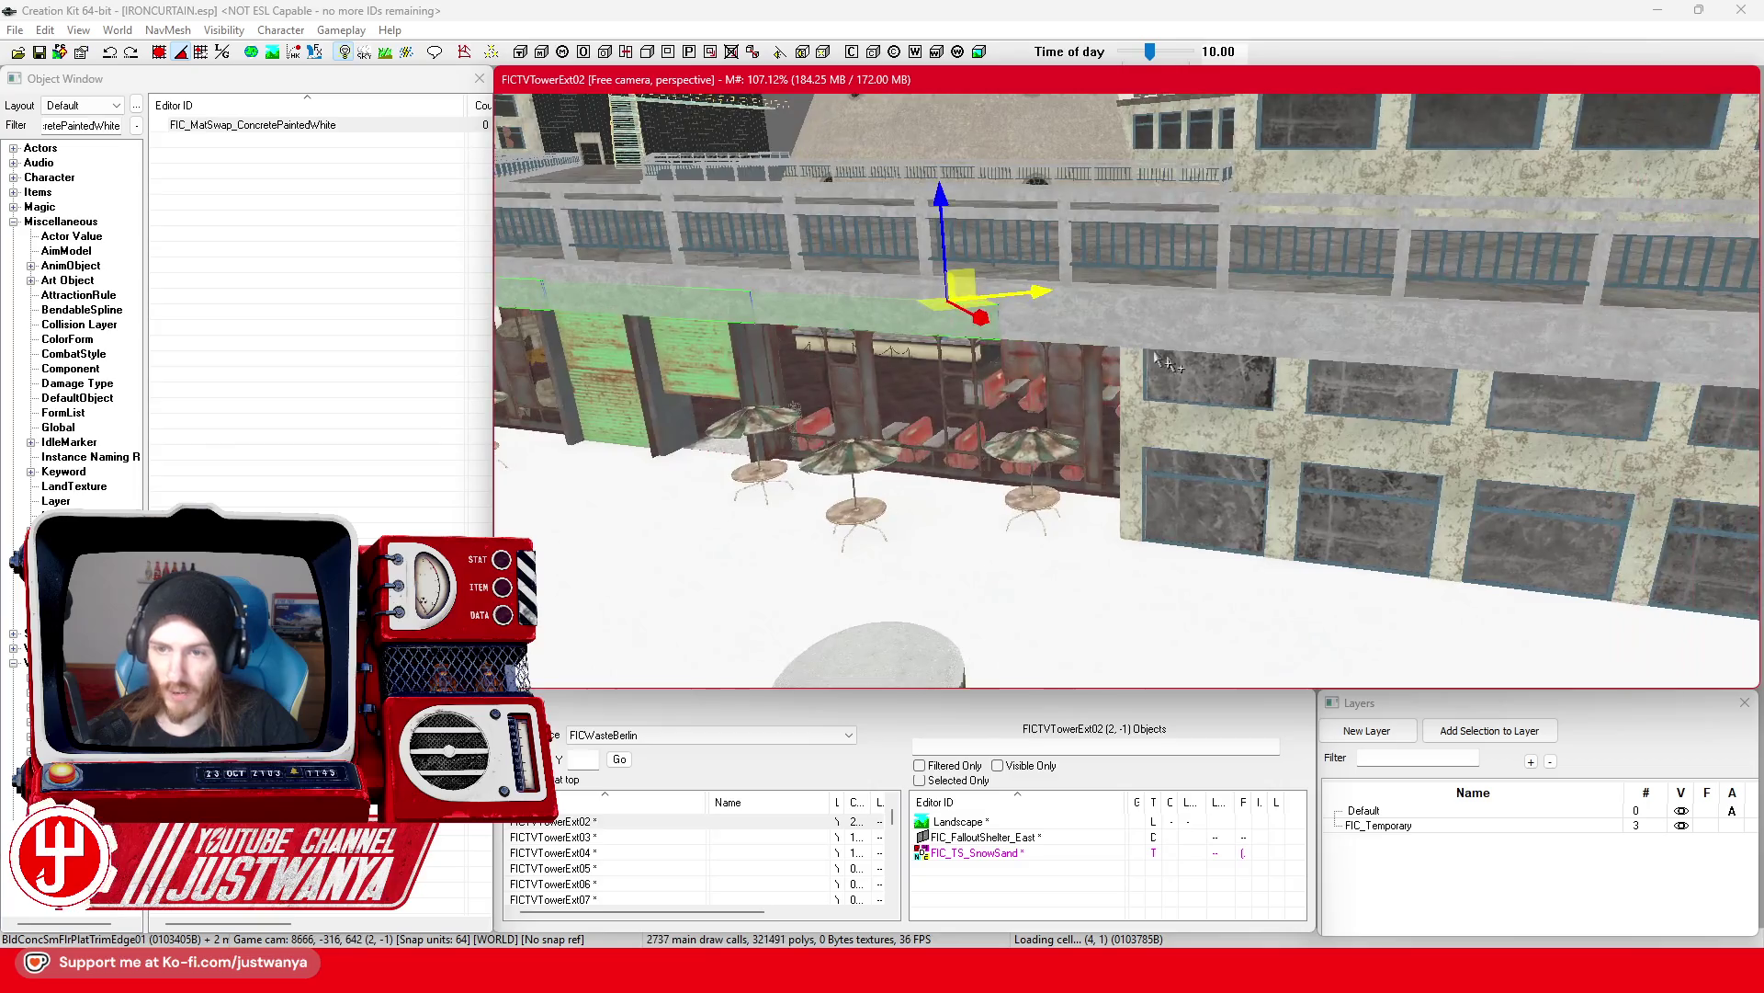
left_click_drag(1371, 350, 1213, 349)
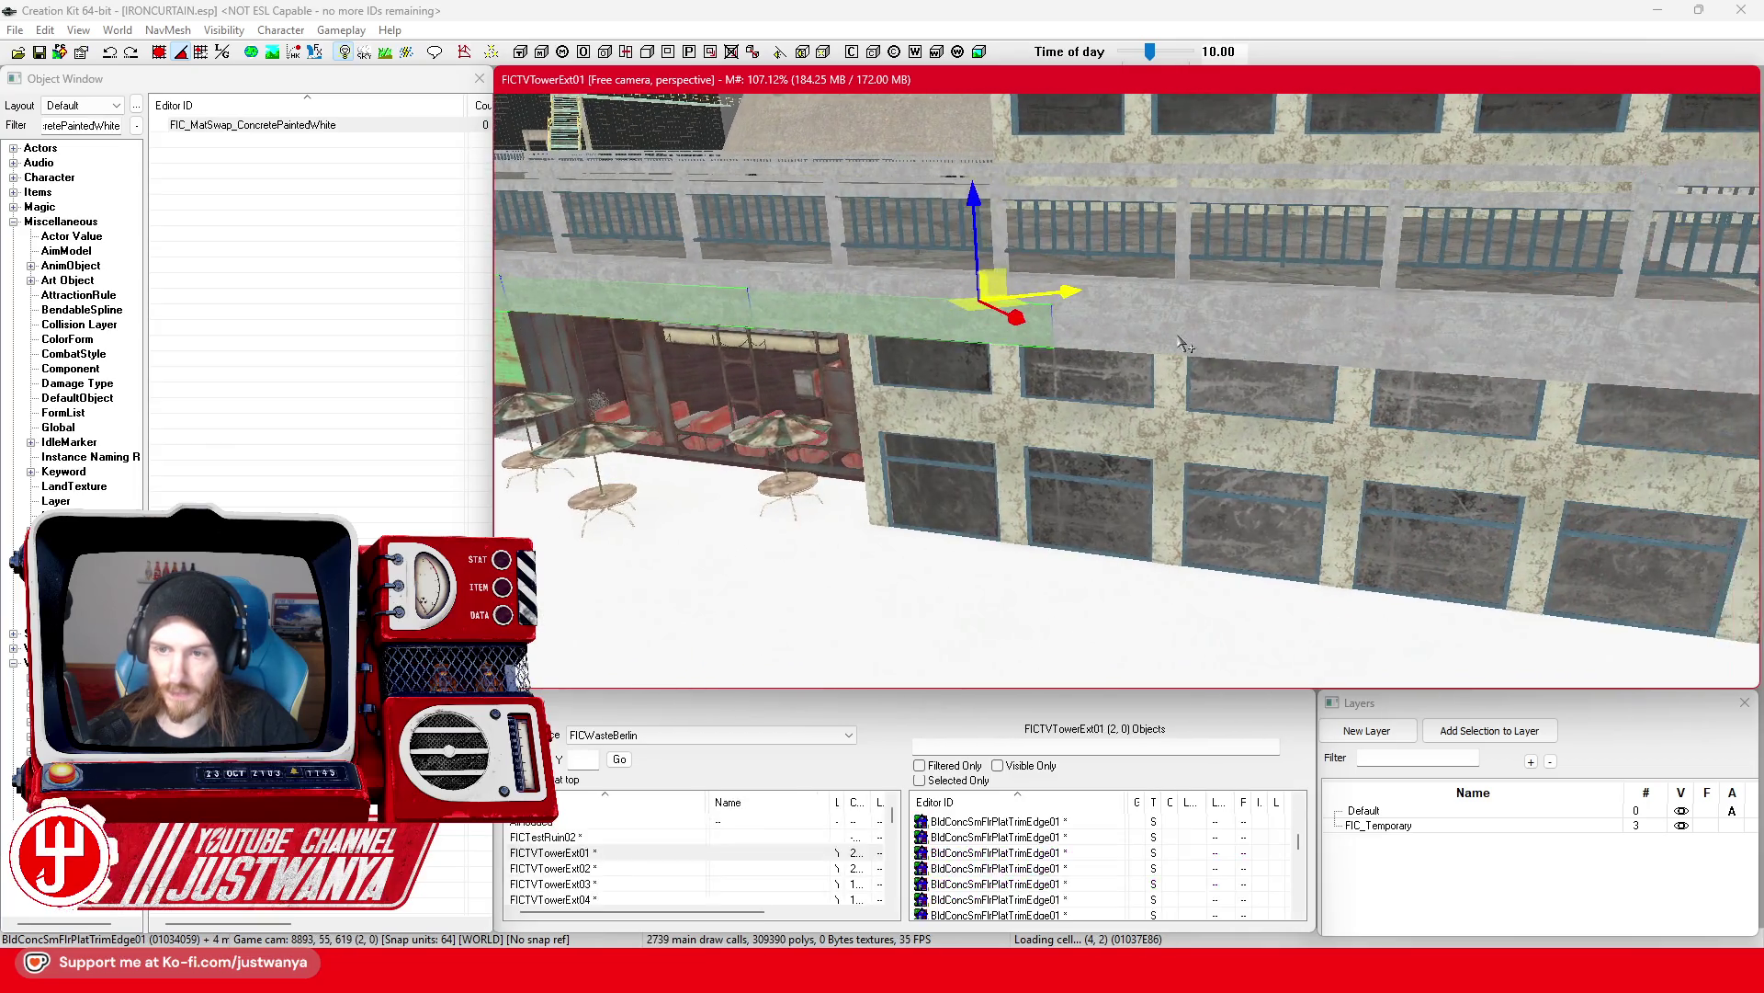
left_click(1490, 354, "ctrl")
left_click_drag(1490, 355, 1421, 361)
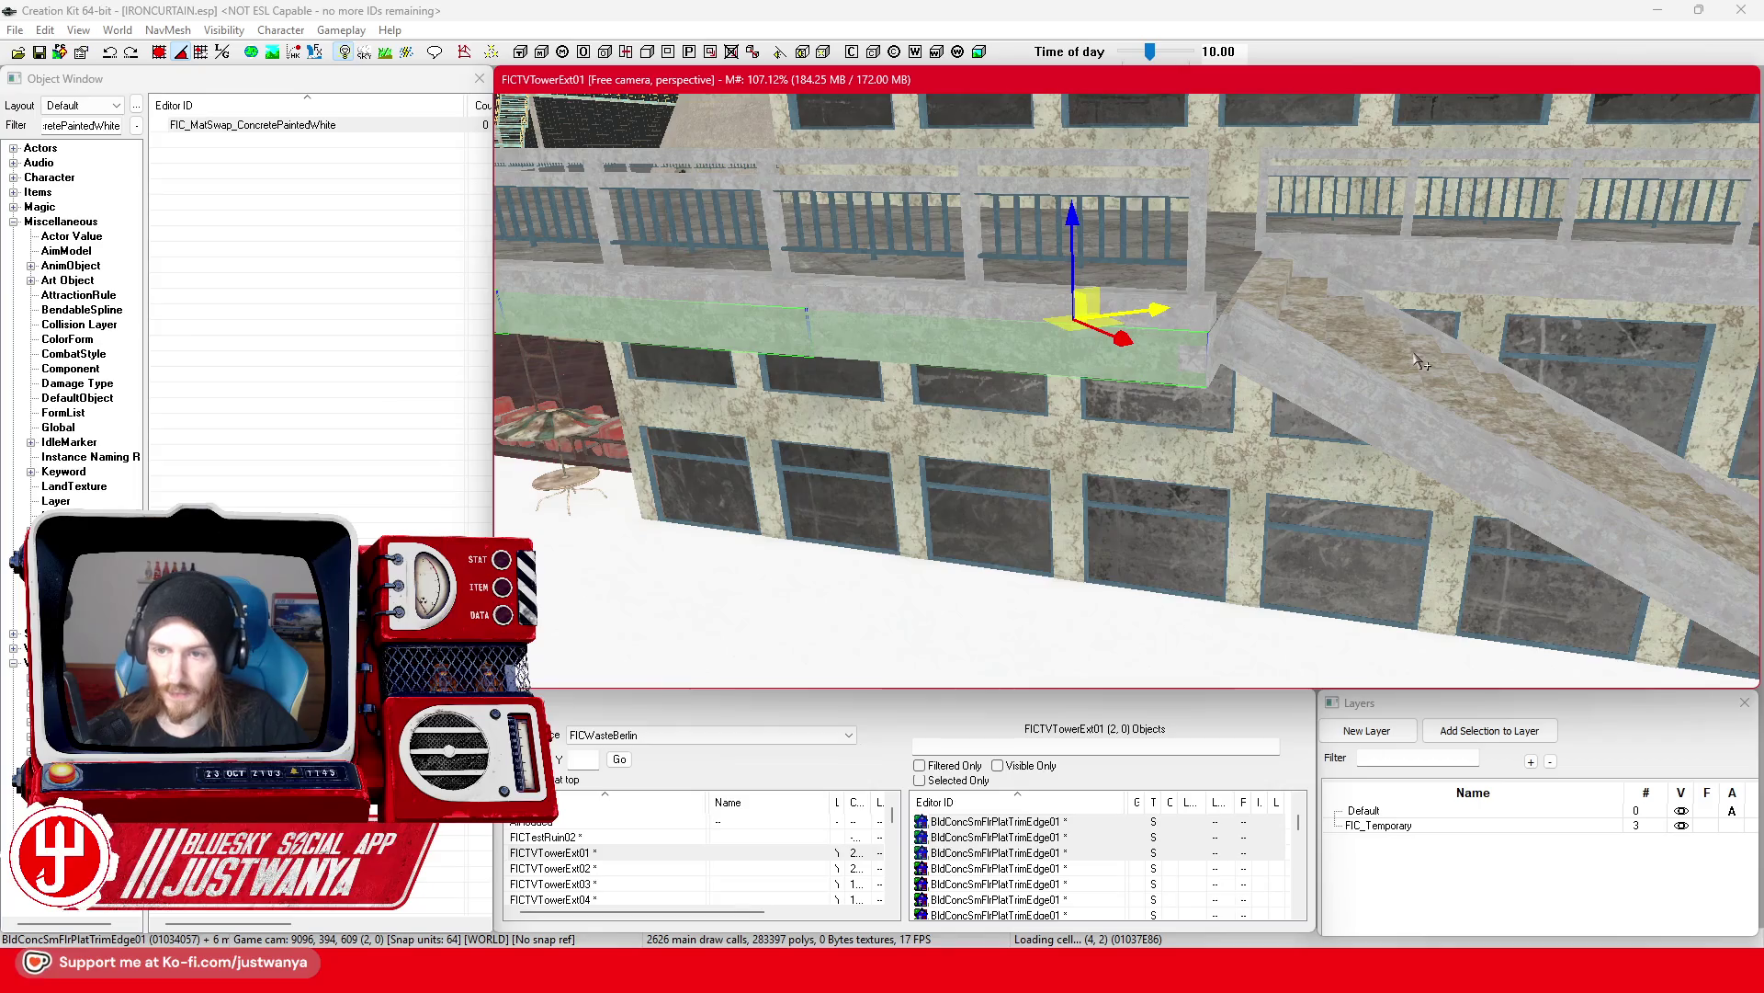
key("Delete")
Step: Switch the gizmo to local axes and select the concrete overhang above the café
left_click_drag(1196, 376, 1054, 351)
left_click(1086, 191)
mouse_move(1086, 191)
left_mouse_down()
mouse_move(1247, 432)
mouse_move(1227, 405)
mouse_move(1056, 528)
left_mouse_up()
left_click(222, 53)
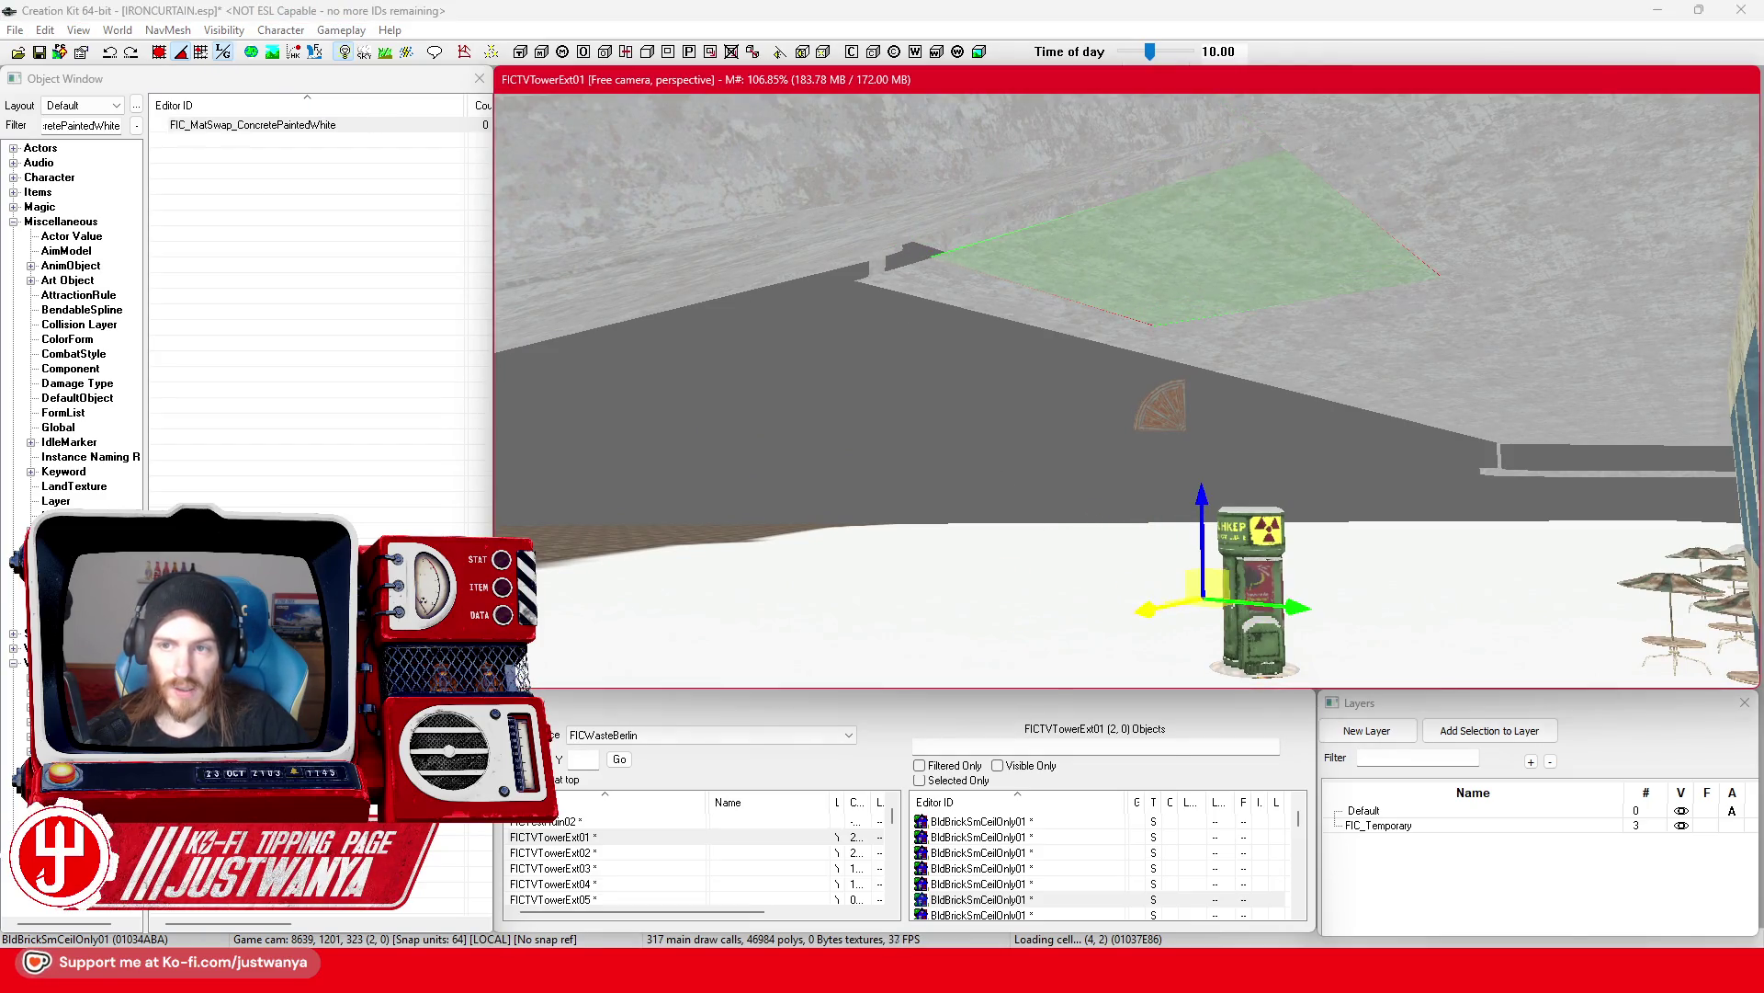
mouse_move(1056, 528)
left_mouse_down()
mouse_move(1062, 480)
mouse_move(1122, 465)
mouse_move(1211, 531)
mouse_move(1518, 531)
mouse_move(1211, 405)
left_mouse_up()
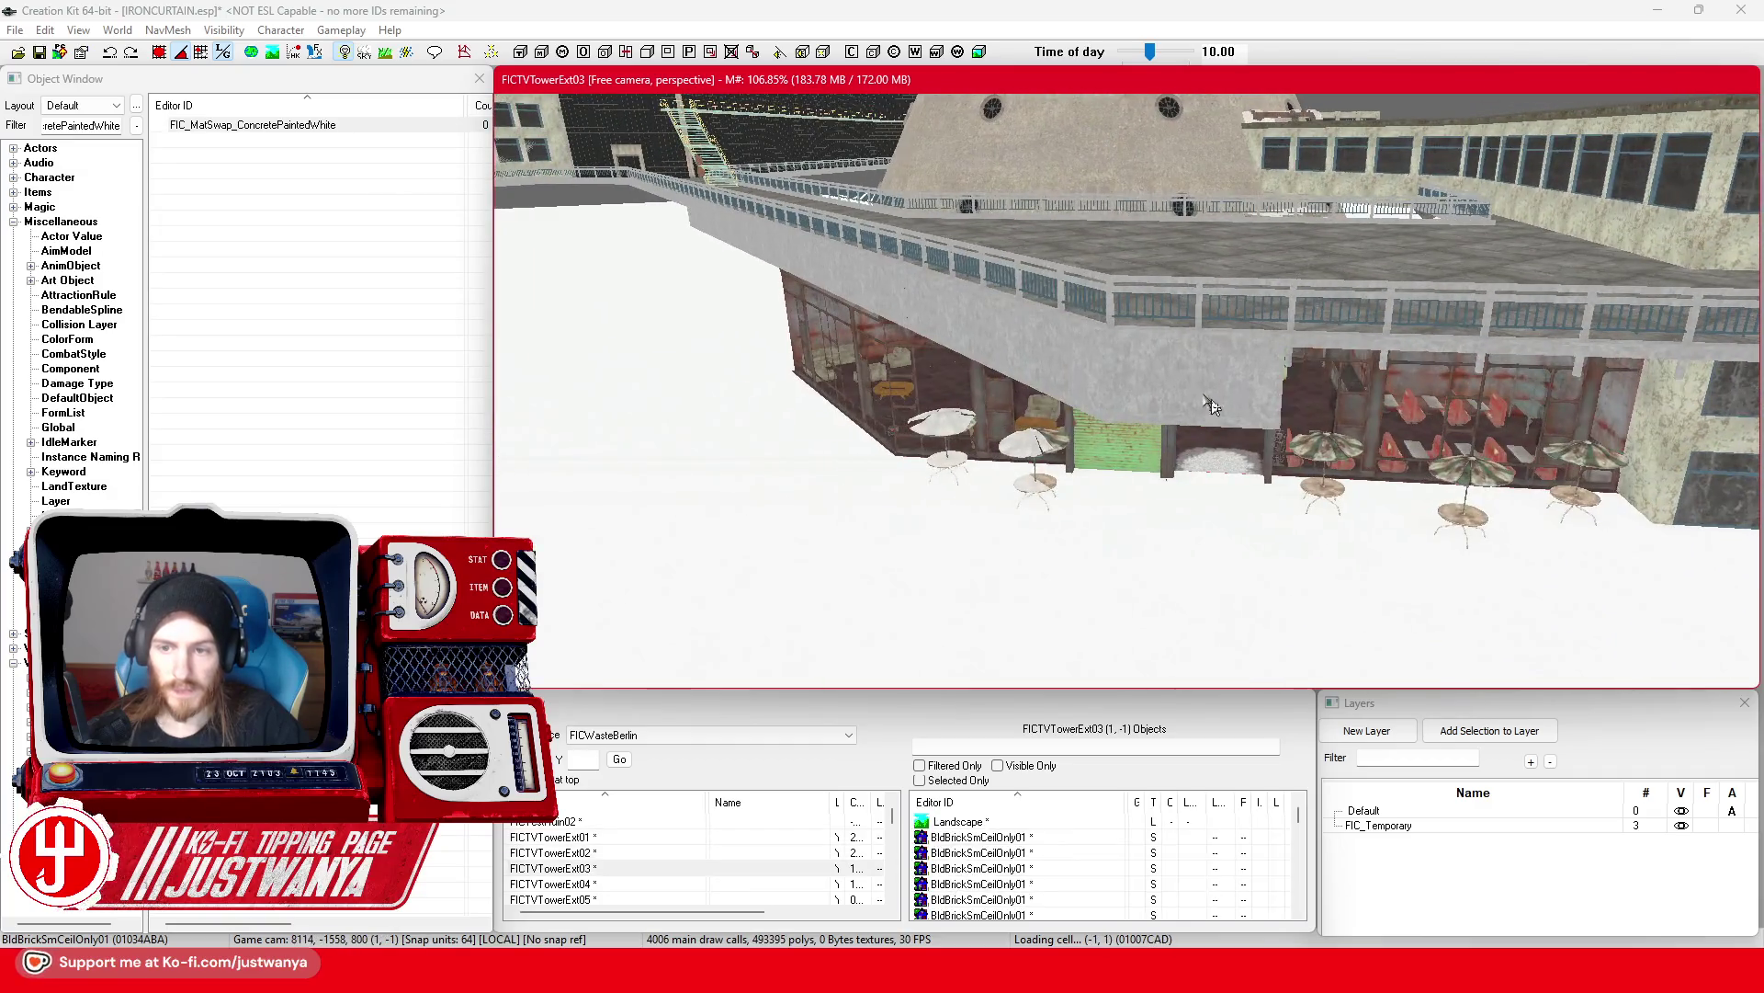
scroll(1207, 395, "up", 5)
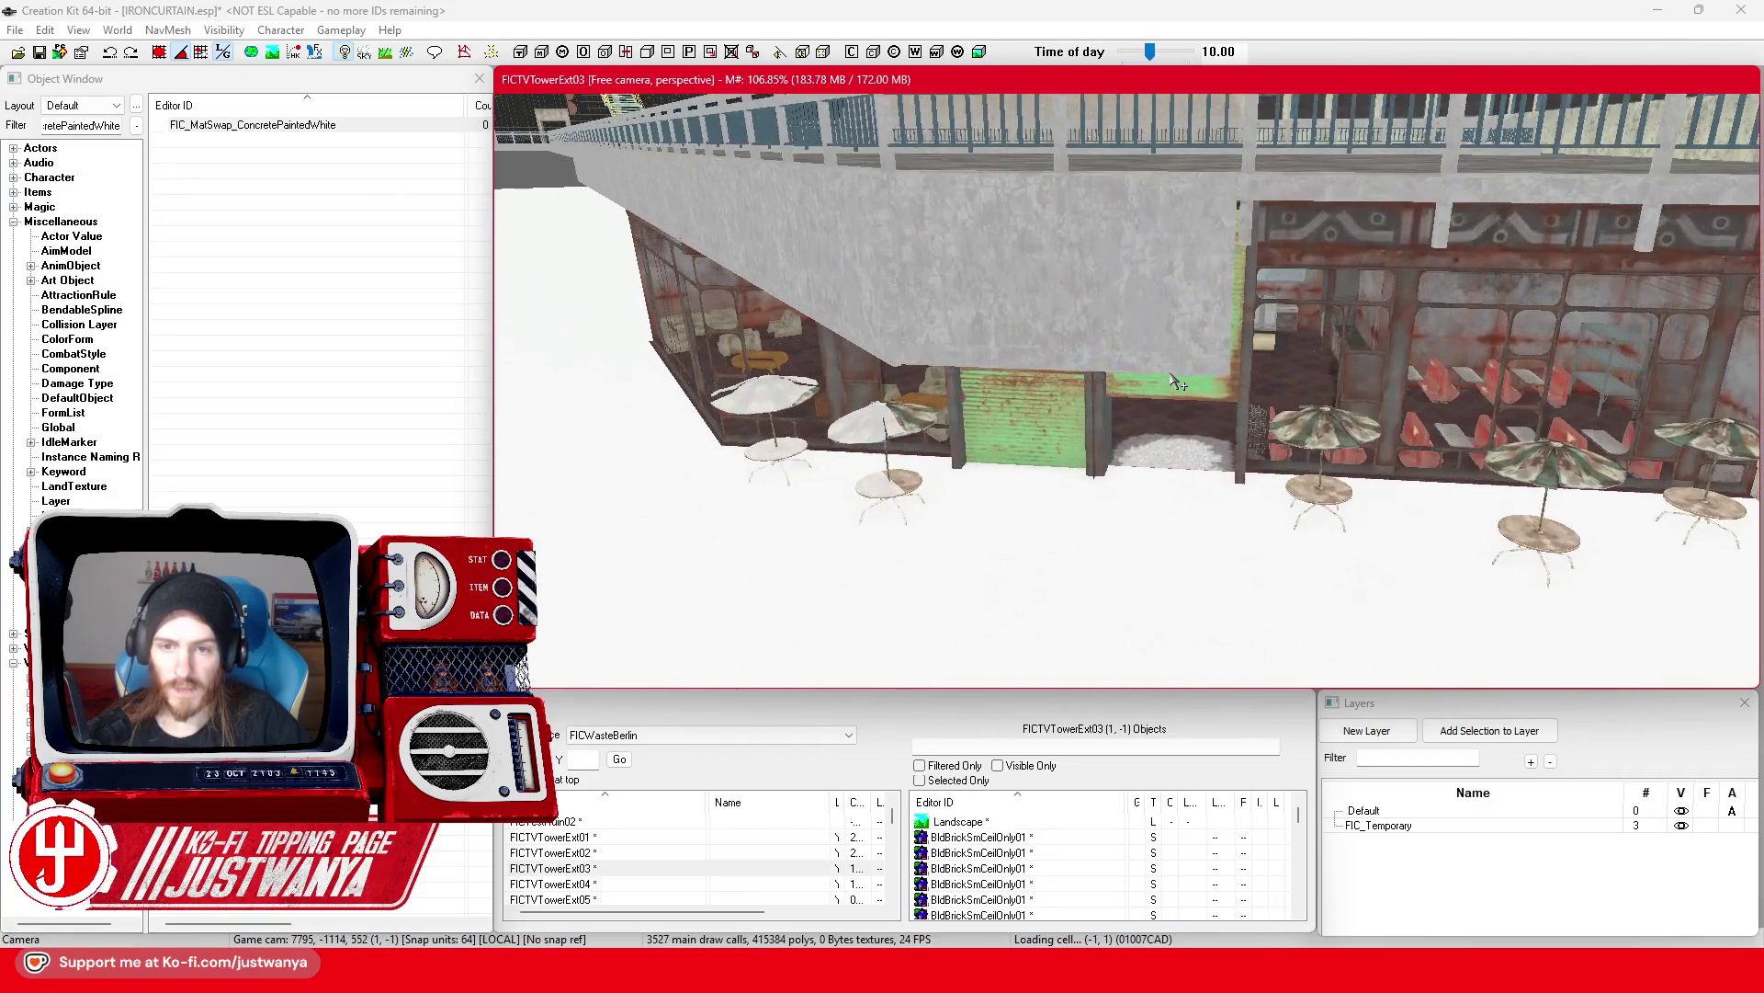
left_click(1067, 248)
Step: Add the second overhang piece and slide the overhang right along the facade
left_click(1066, 248, "ctrl")
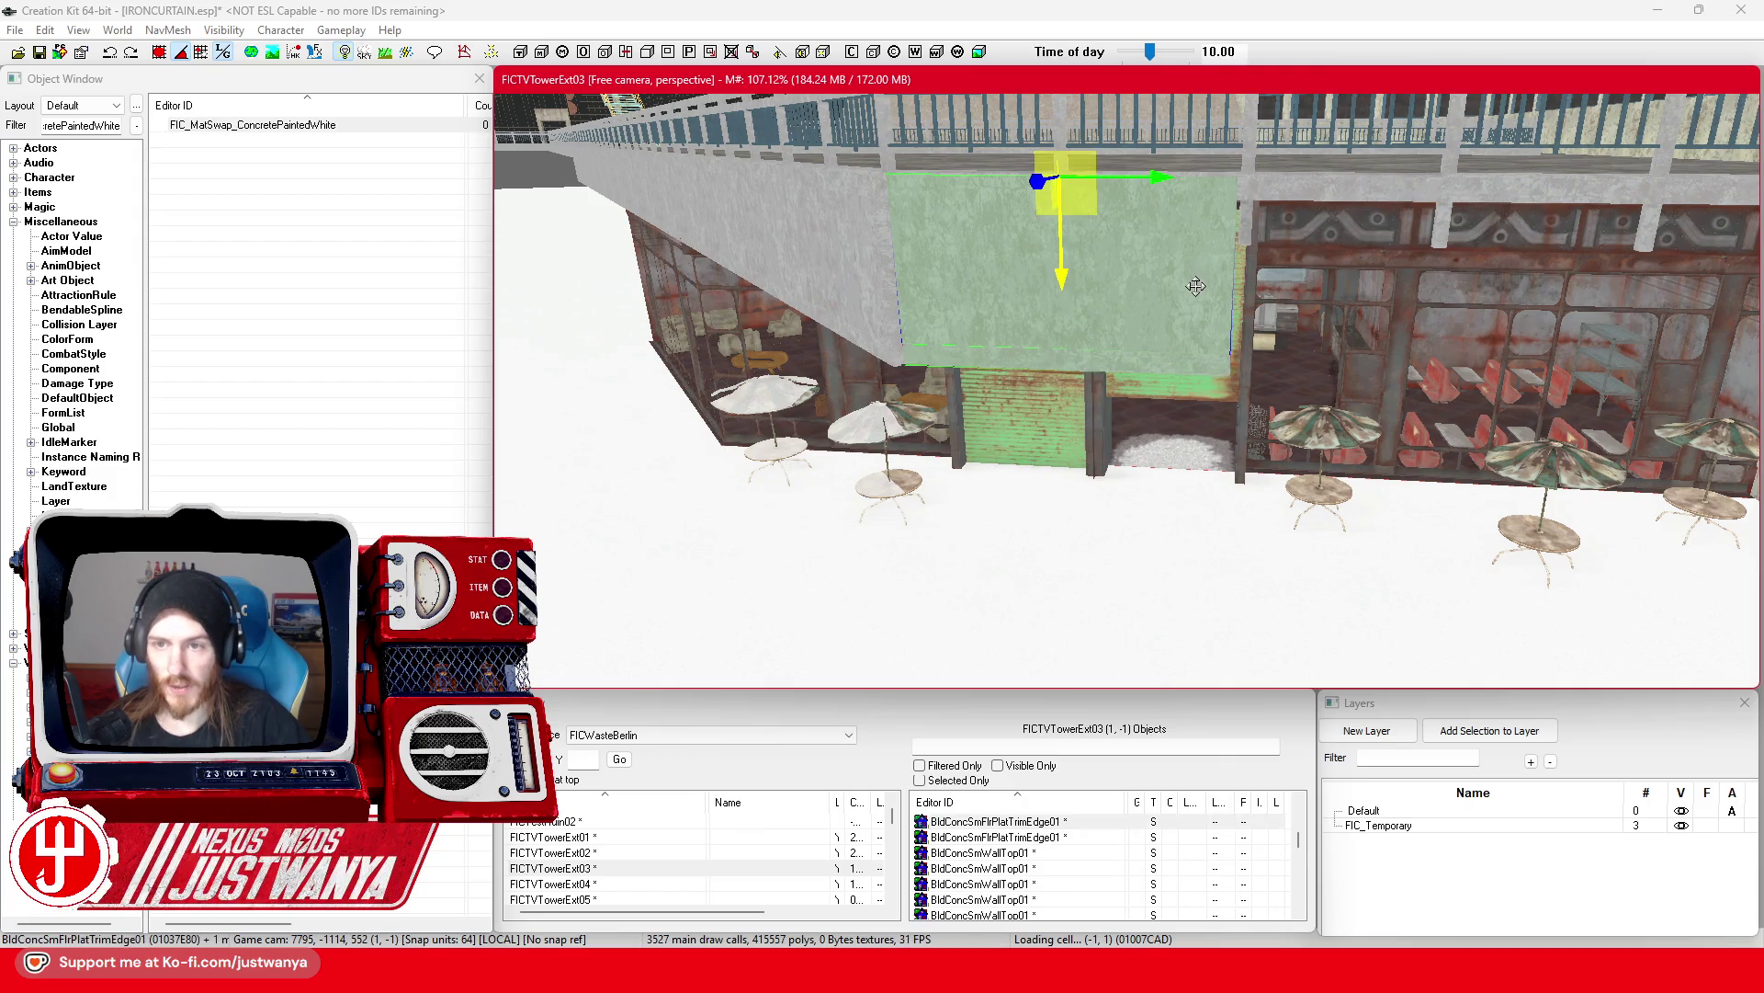
left_click_drag(1162, 188, 1447, 184)
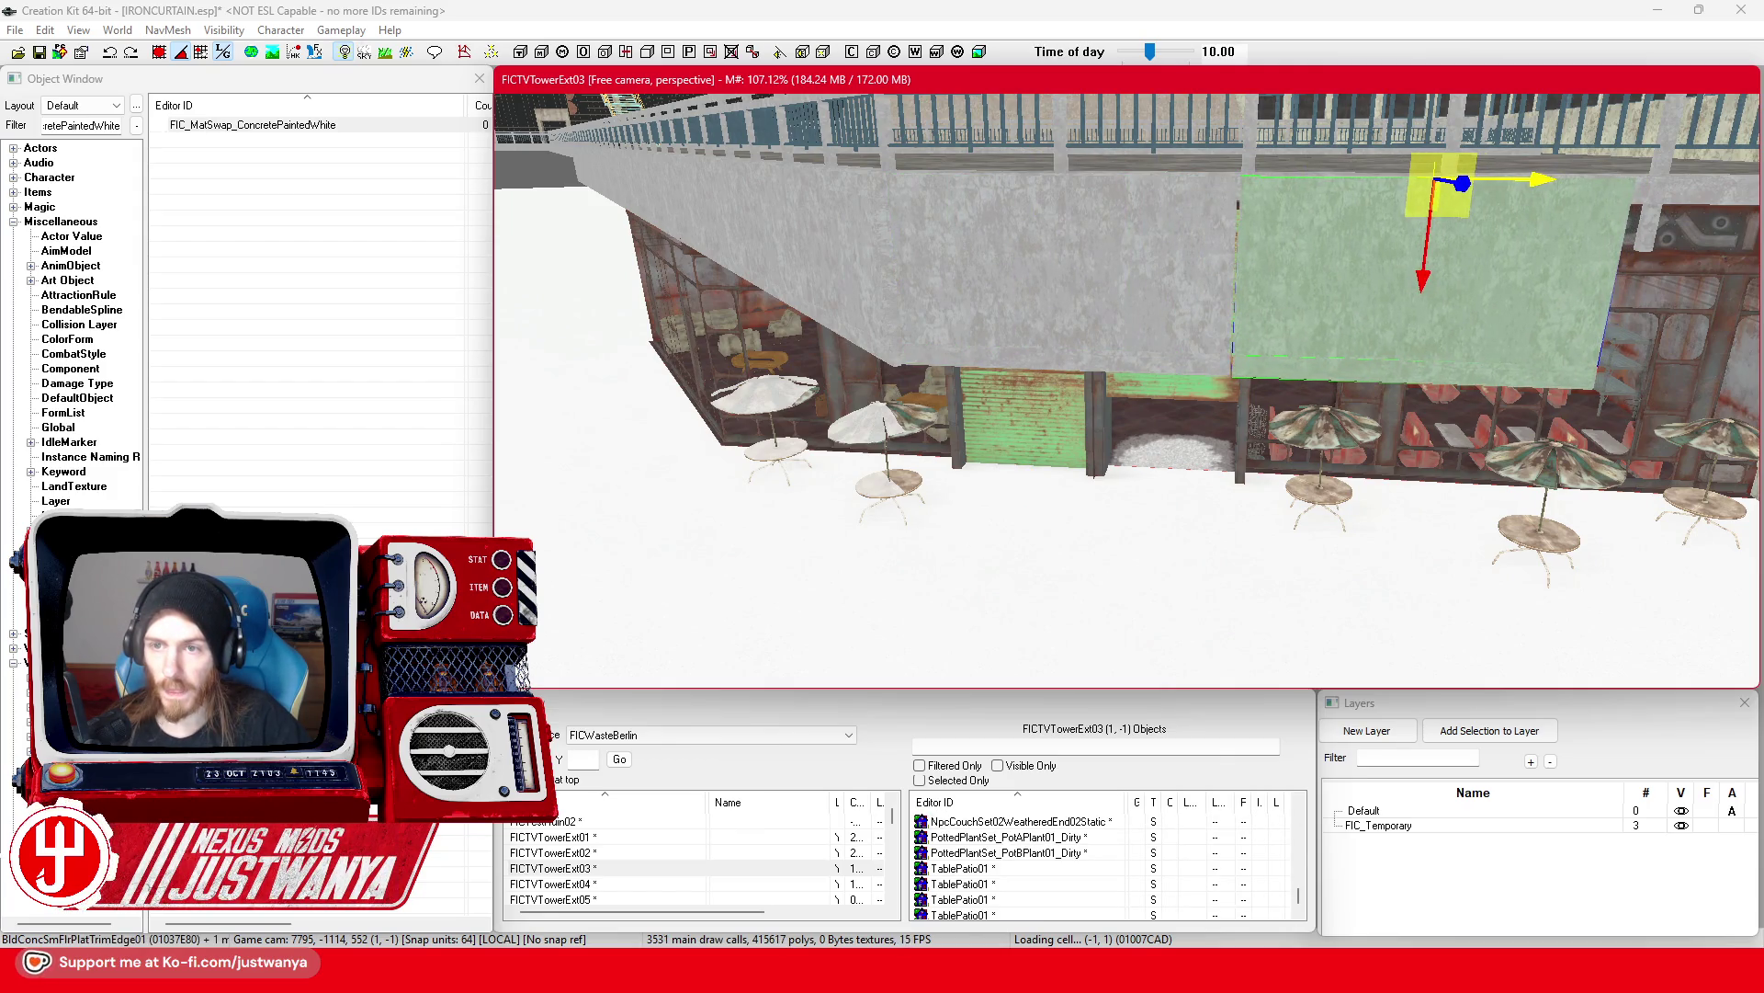
key("shift")
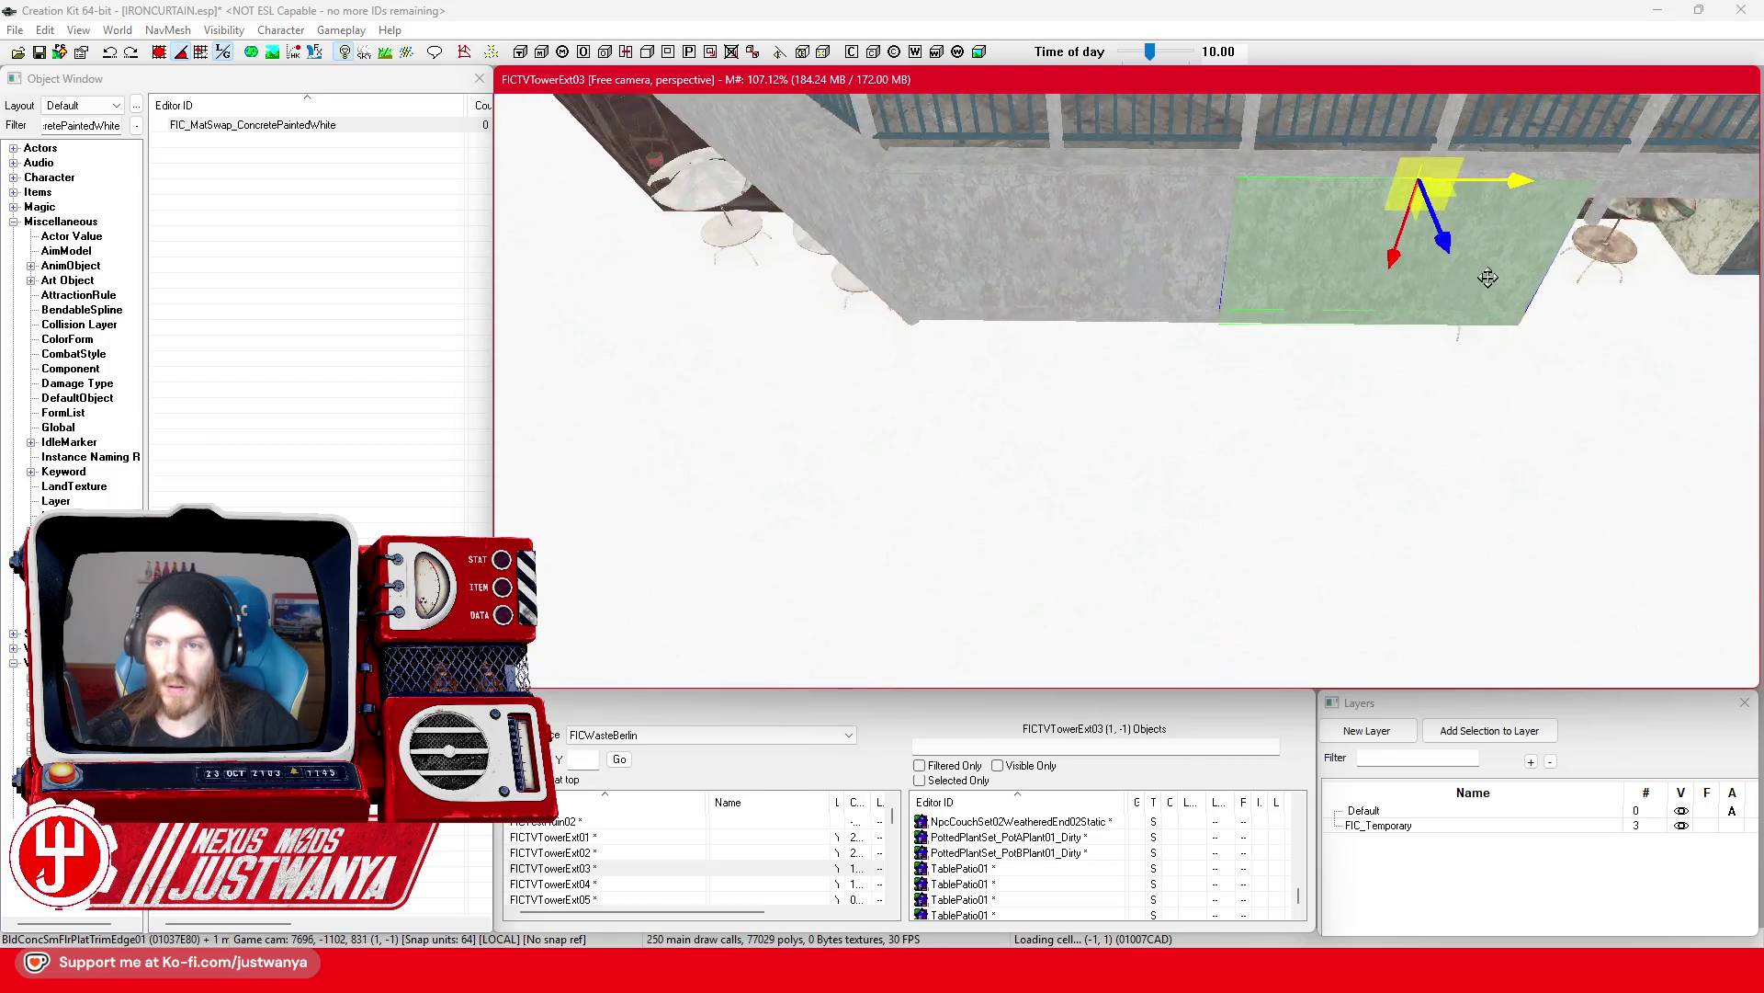
scroll(1466, 250, "up", 5)
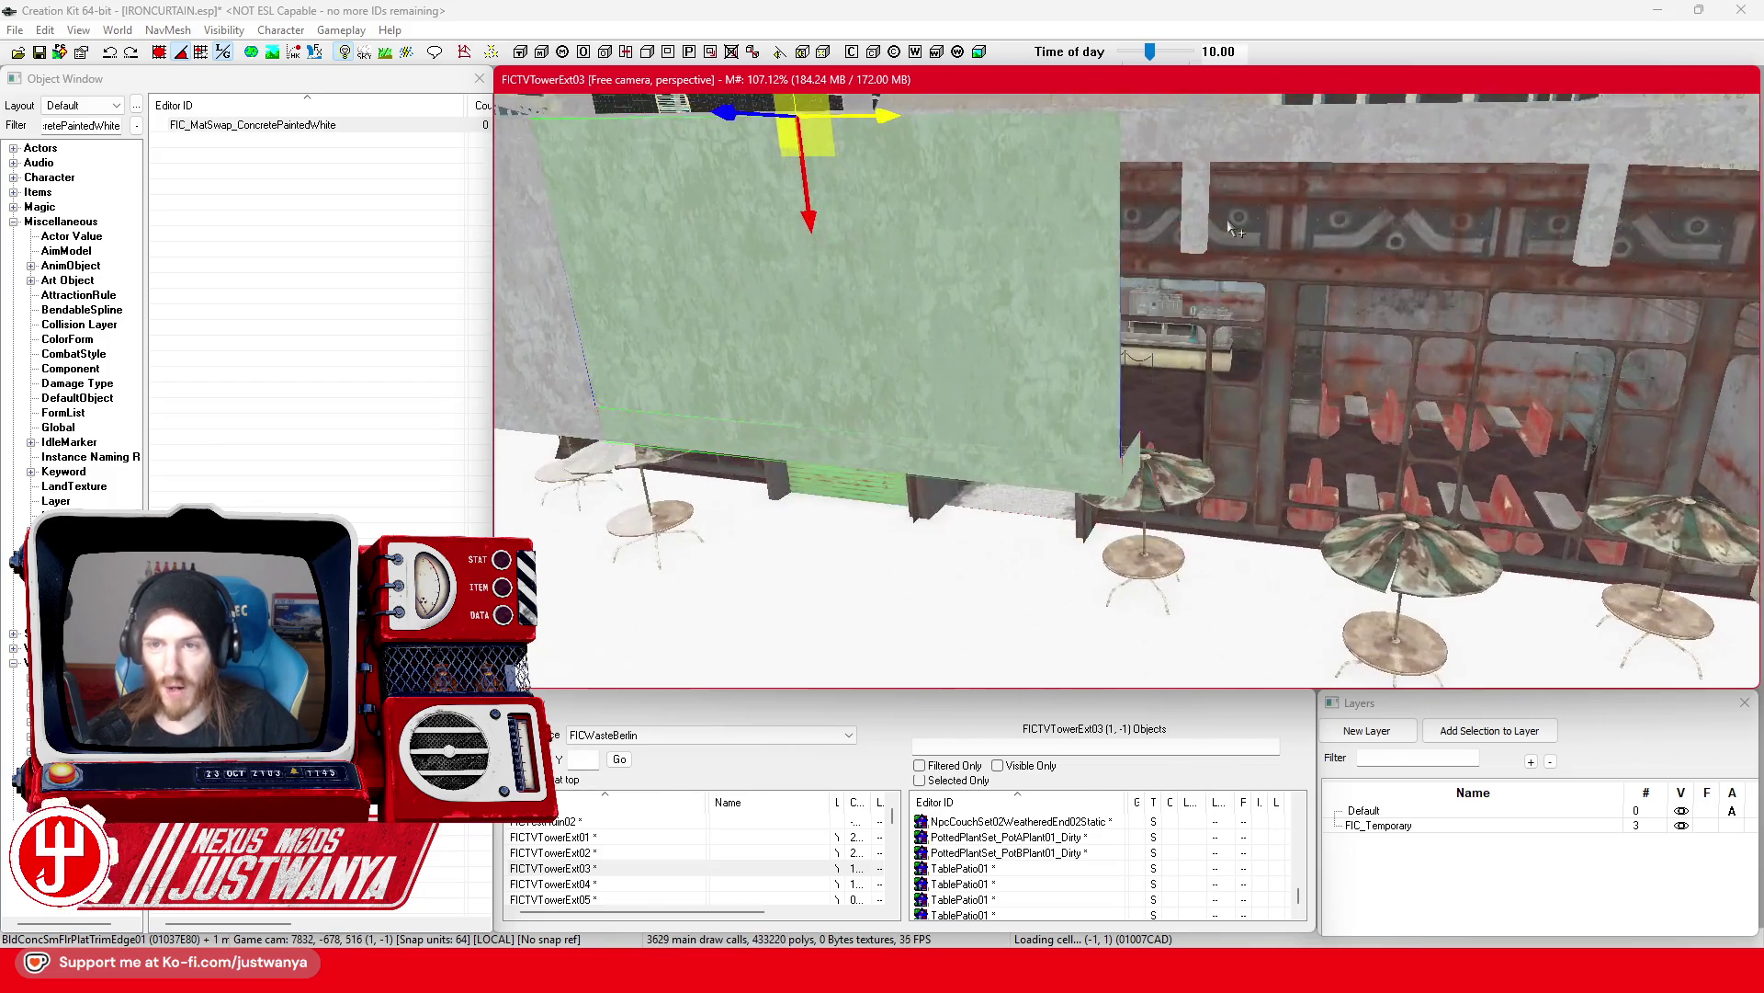
scroll(1236, 182, "up", 5)
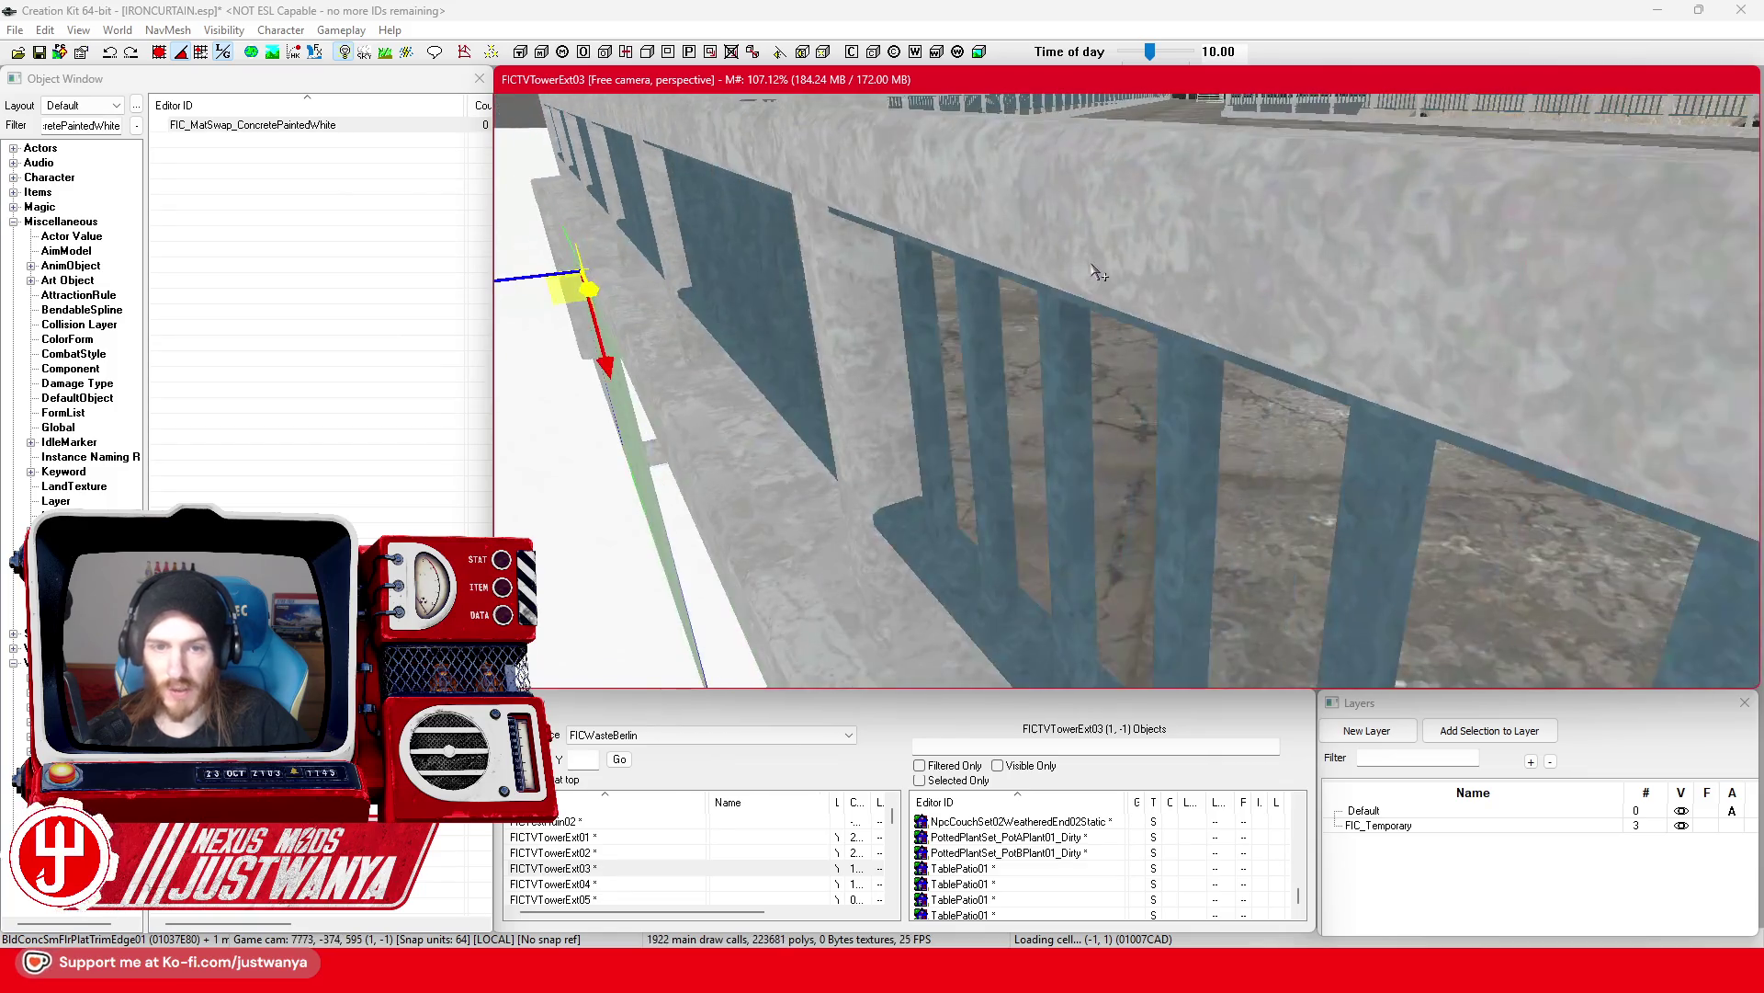
scroll(1100, 272, "down", 5)
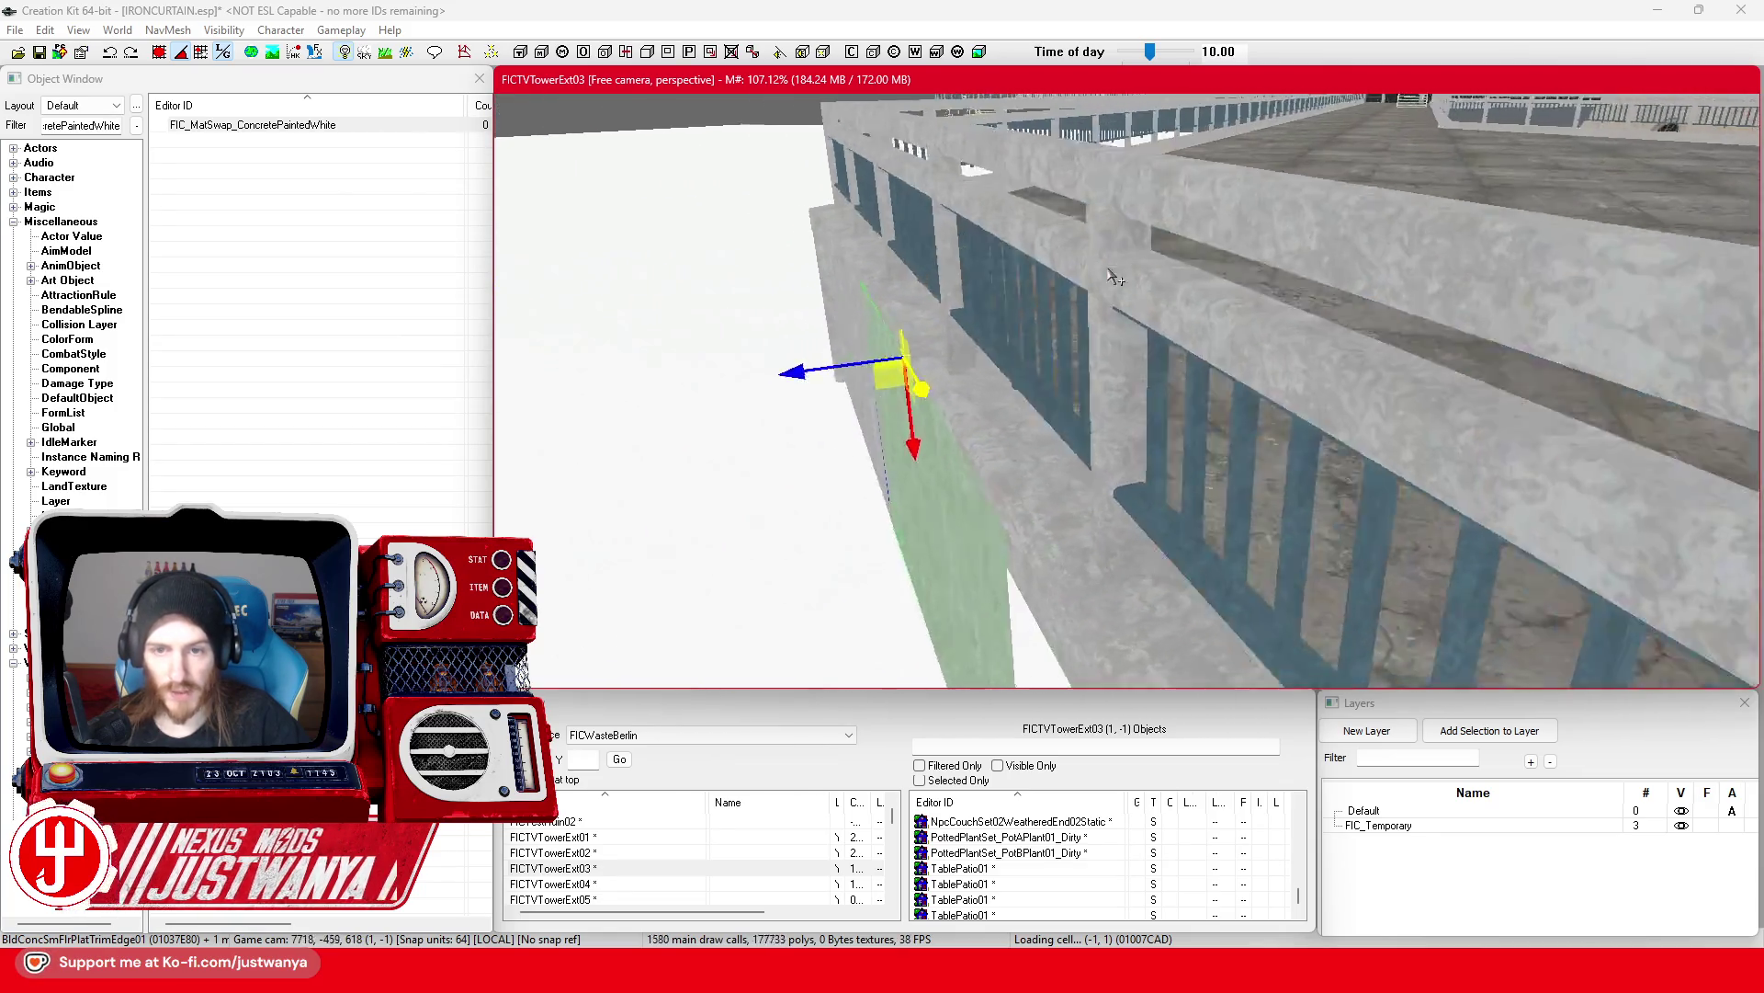
scroll(1130, 280, "down", 5)
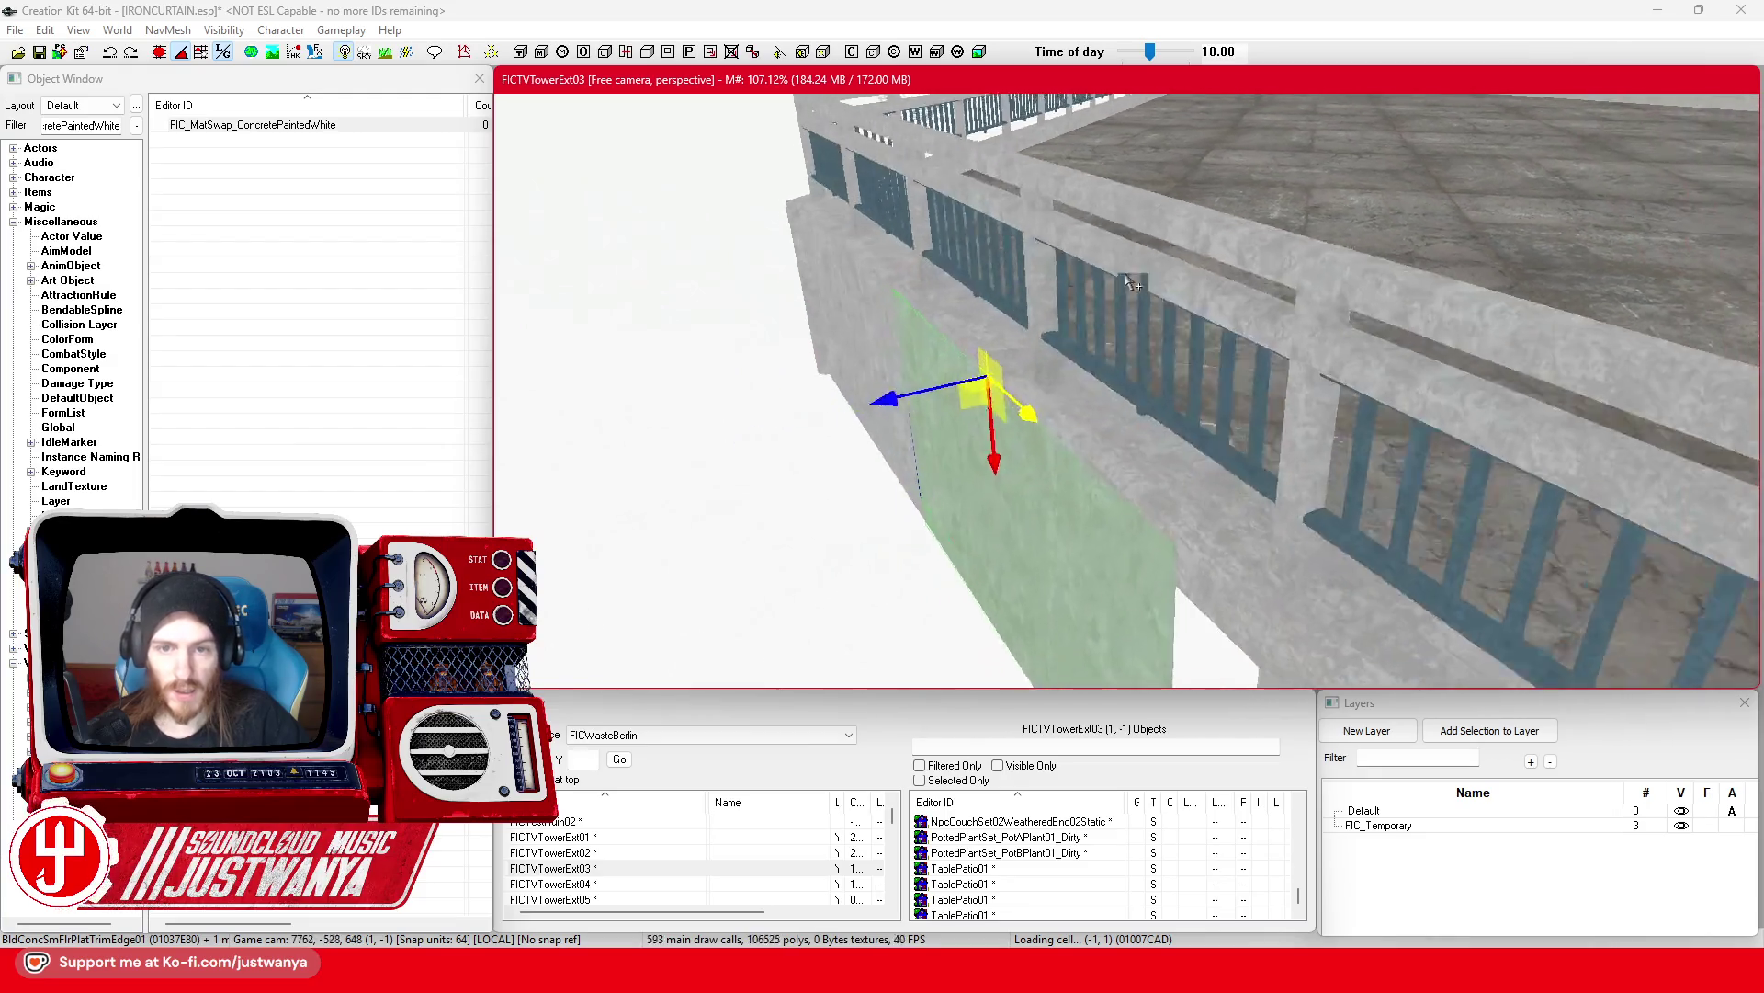
Step: Select the BldConcSmWallTop01 pieces and slide them right along the café facade on X
left_click(1156, 356)
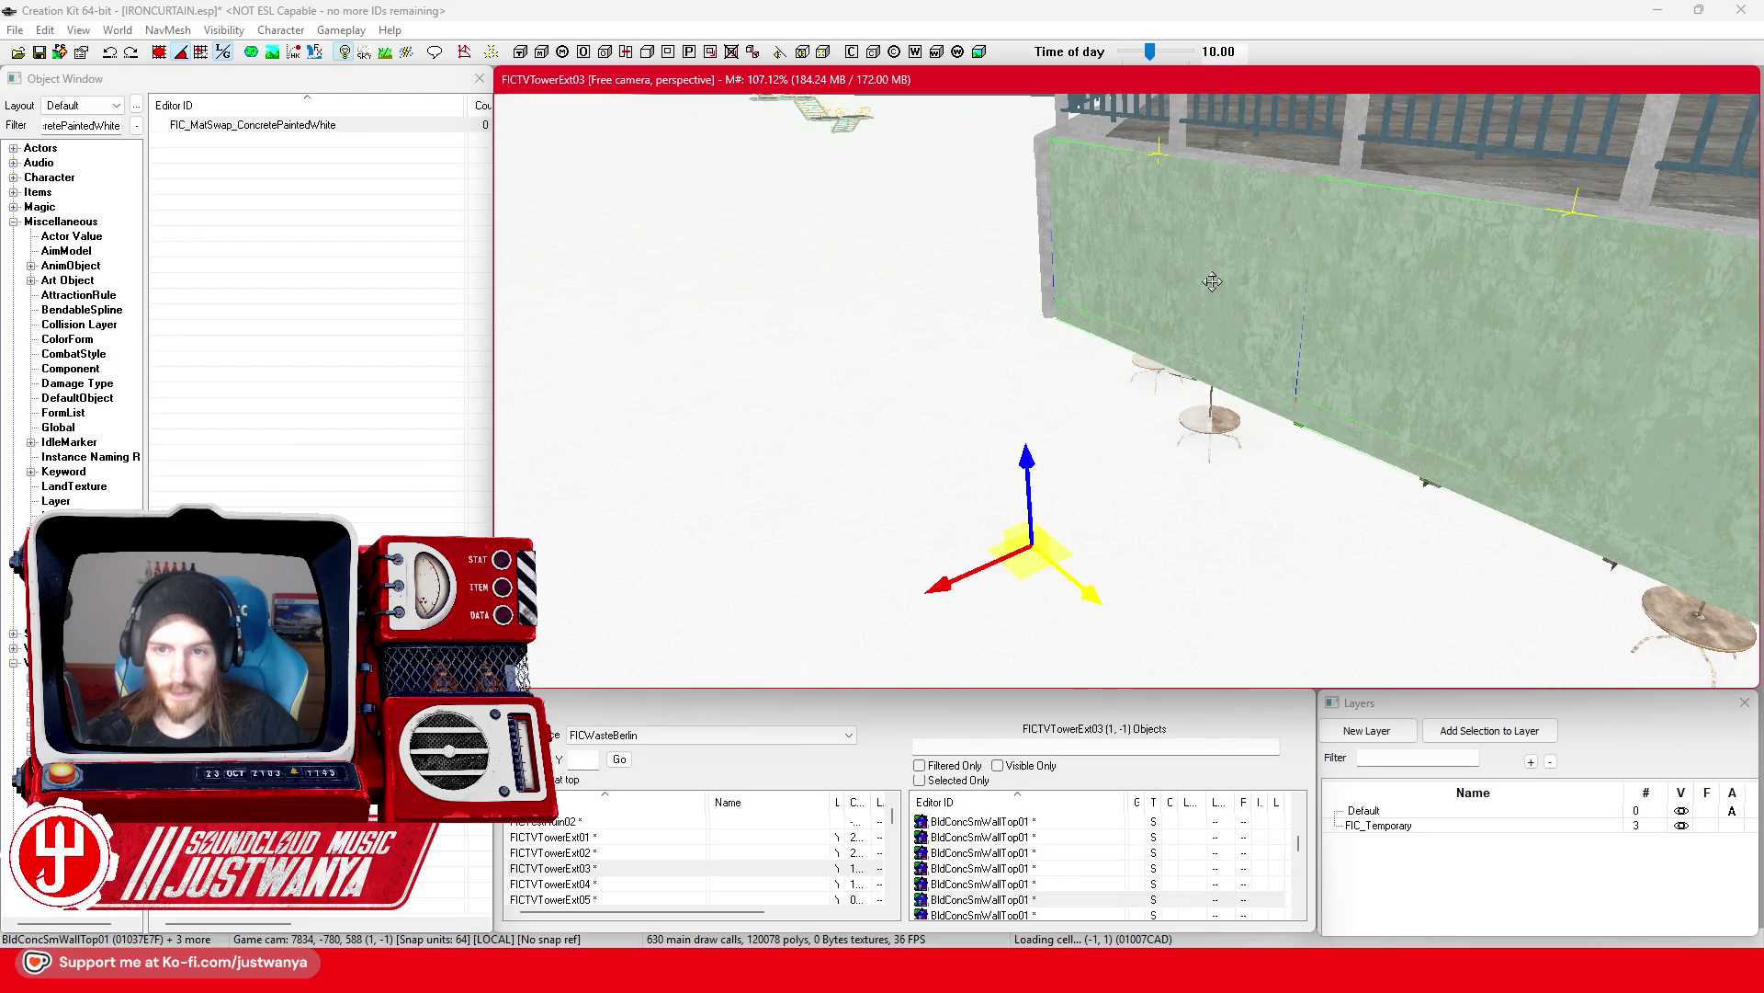
scroll(1195, 294, "down", 5)
scroll(1126, 341, "down", 2)
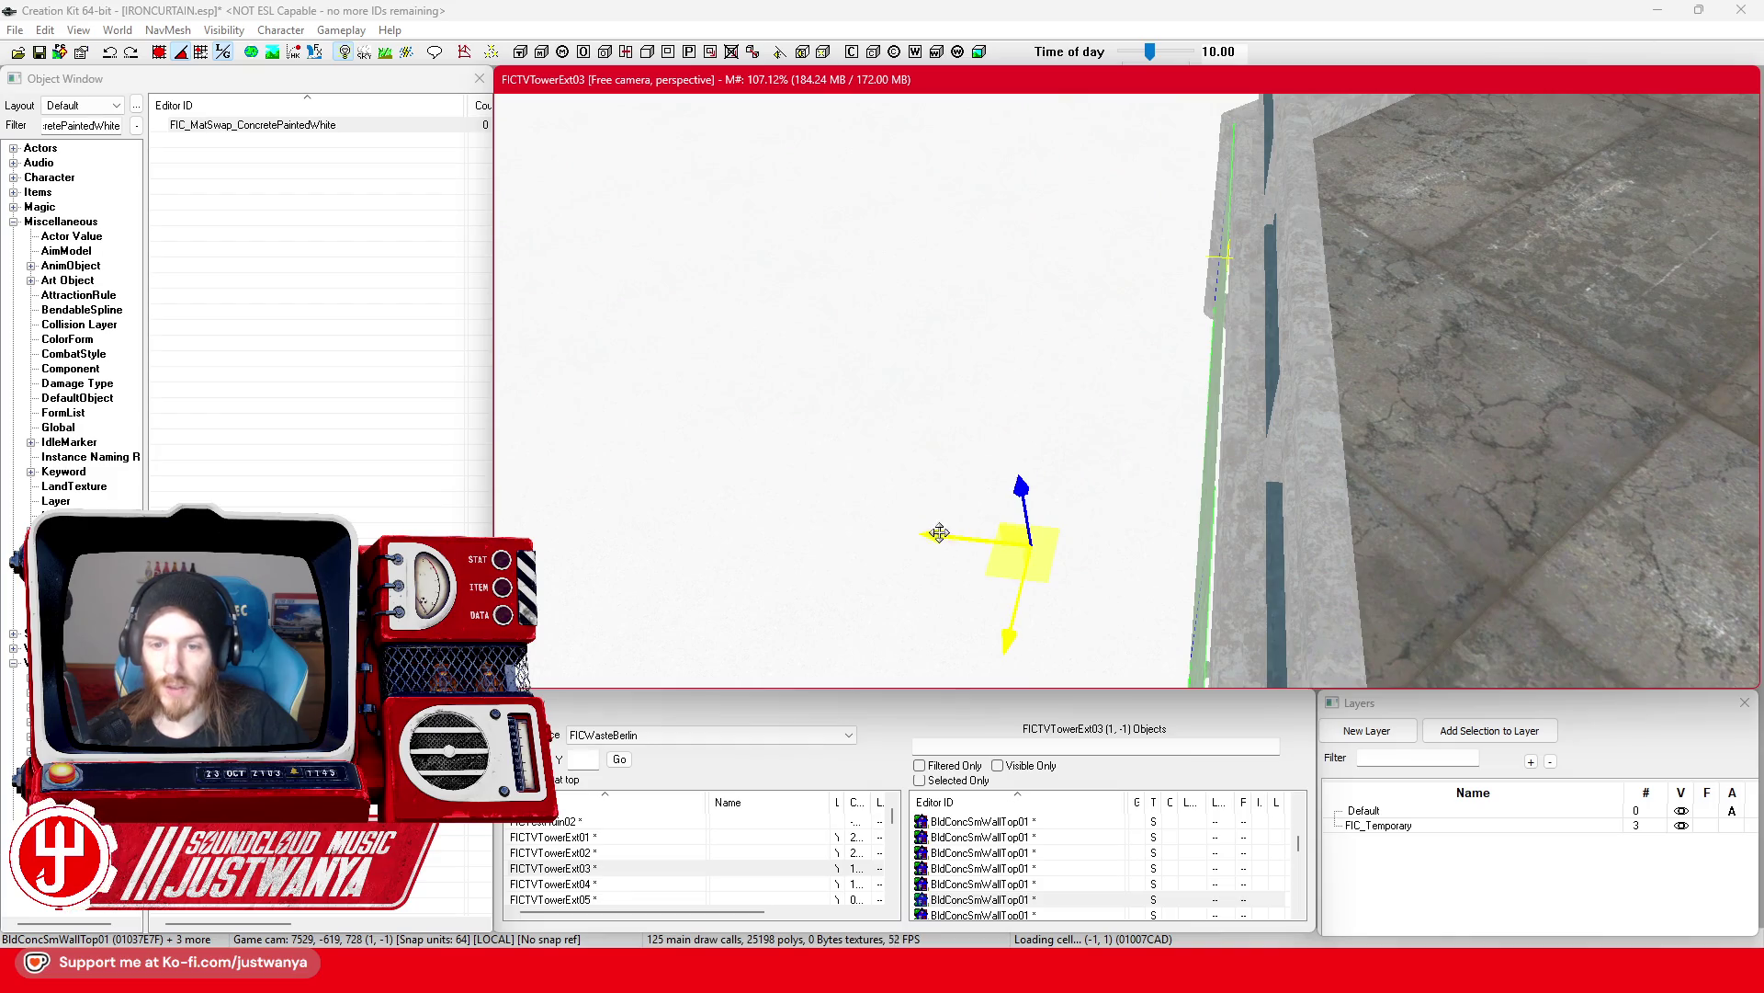
mouse_move(946, 530)
left_mouse_down()
mouse_move(1131, 512)
mouse_move(1056, 505)
mouse_move(1158, 514)
left_mouse_up()
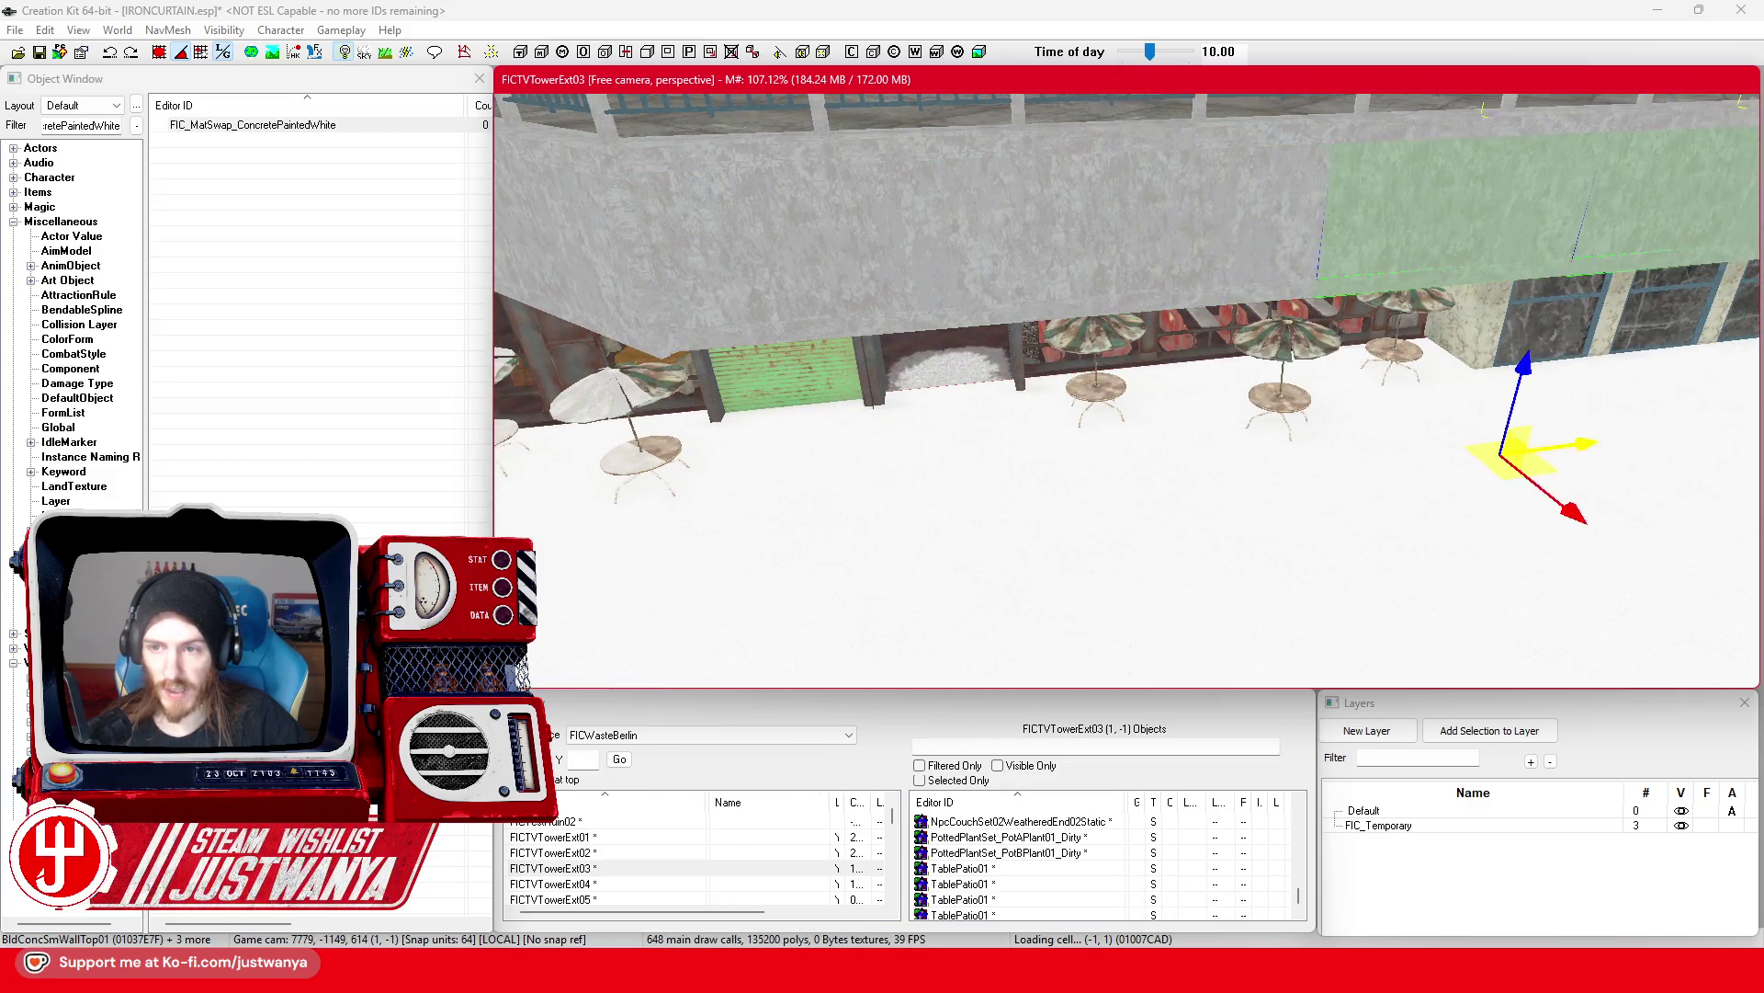
left_click_drag(1555, 434, 1250, 506)
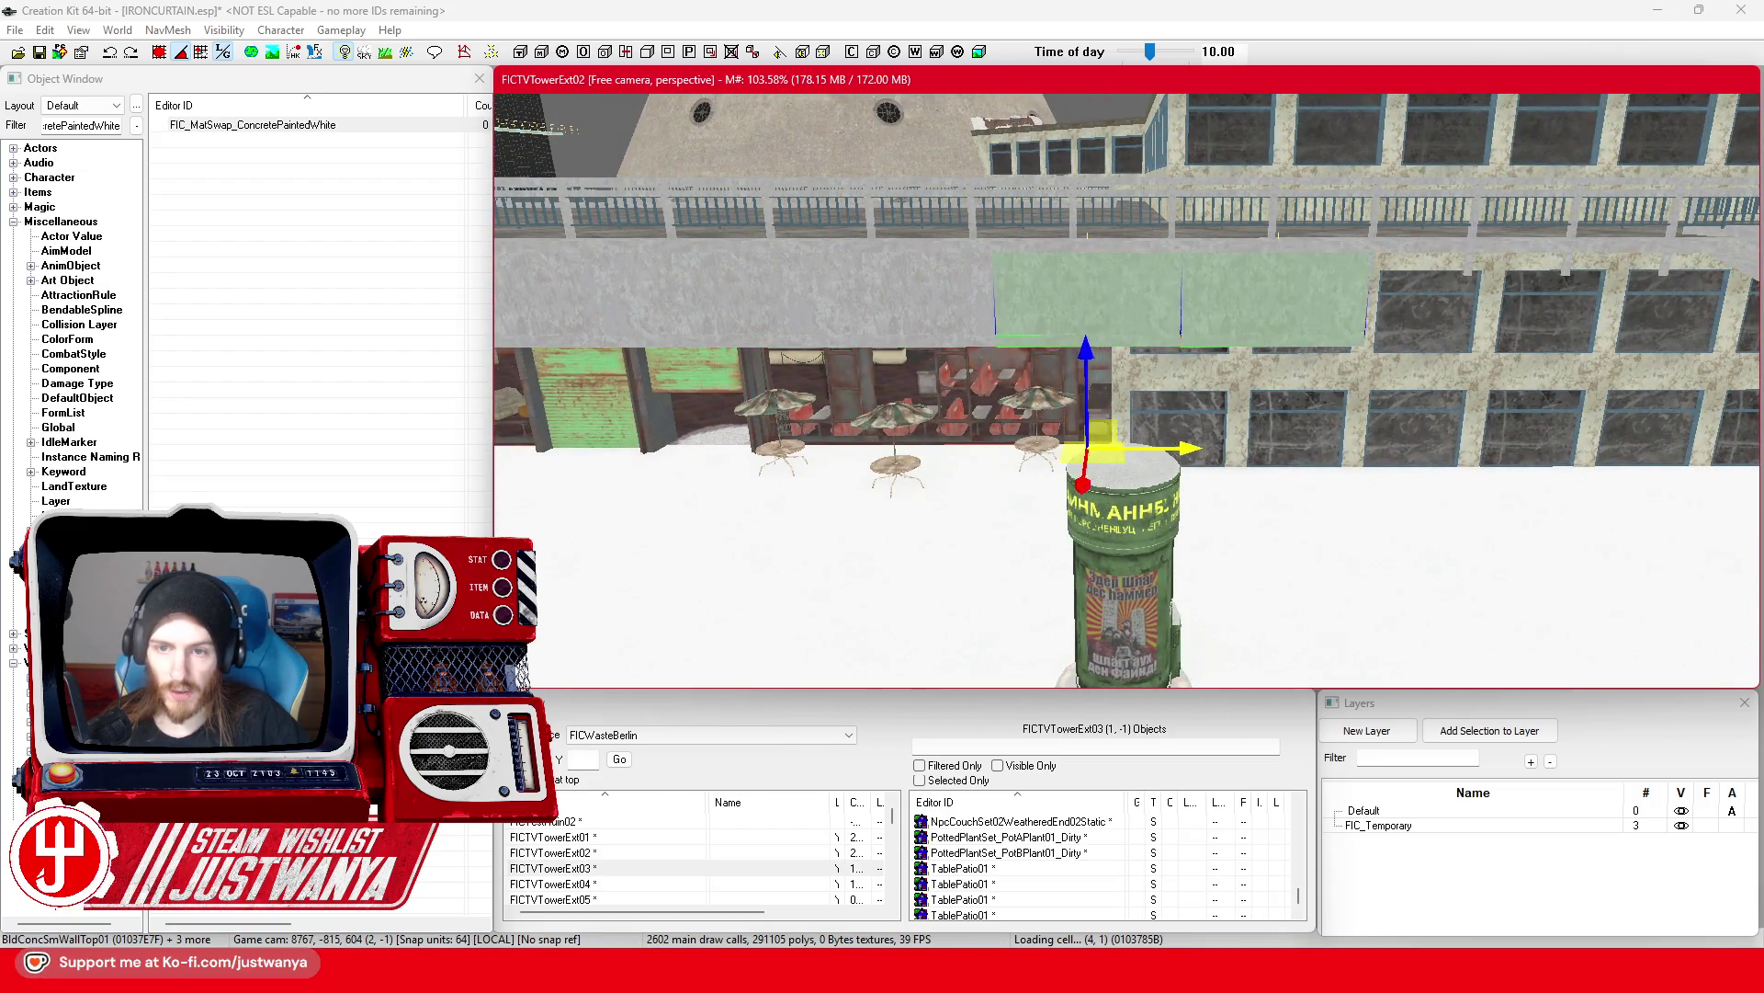
mouse_move(1085, 441)
left_mouse_down()
mouse_move(1136, 441)
mouse_move(1156, 464)
left_mouse_up()
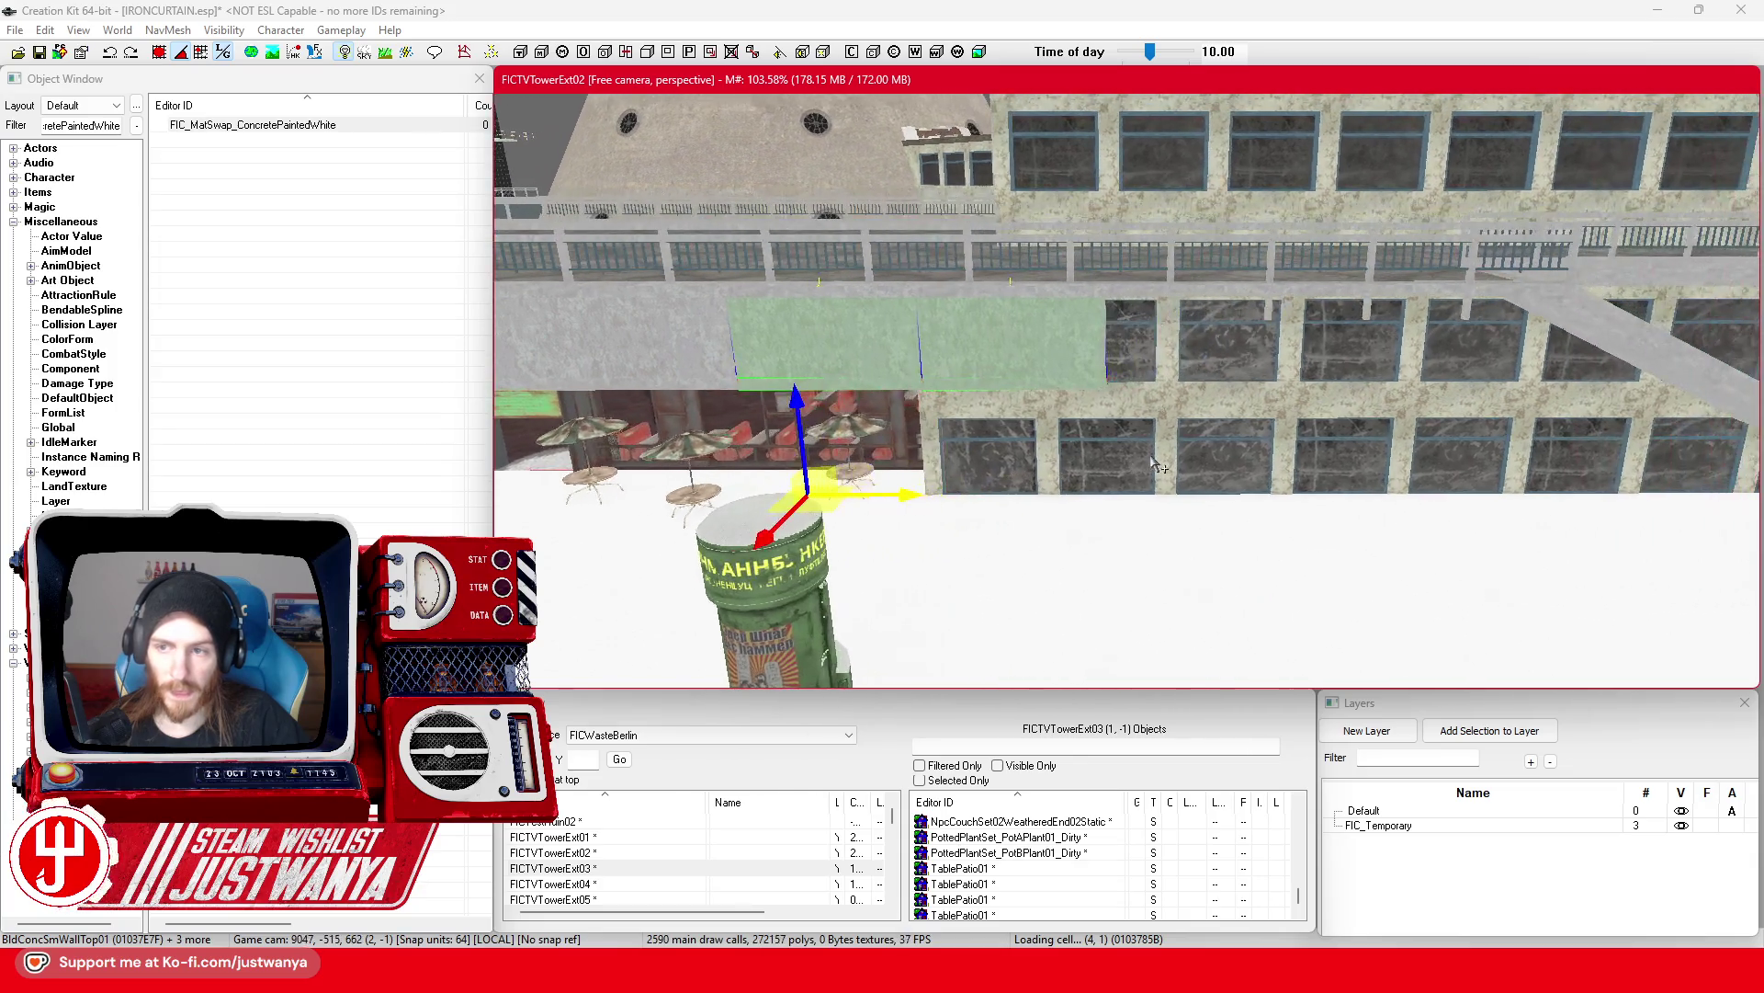
left_click_drag(910, 508, 1313, 508)
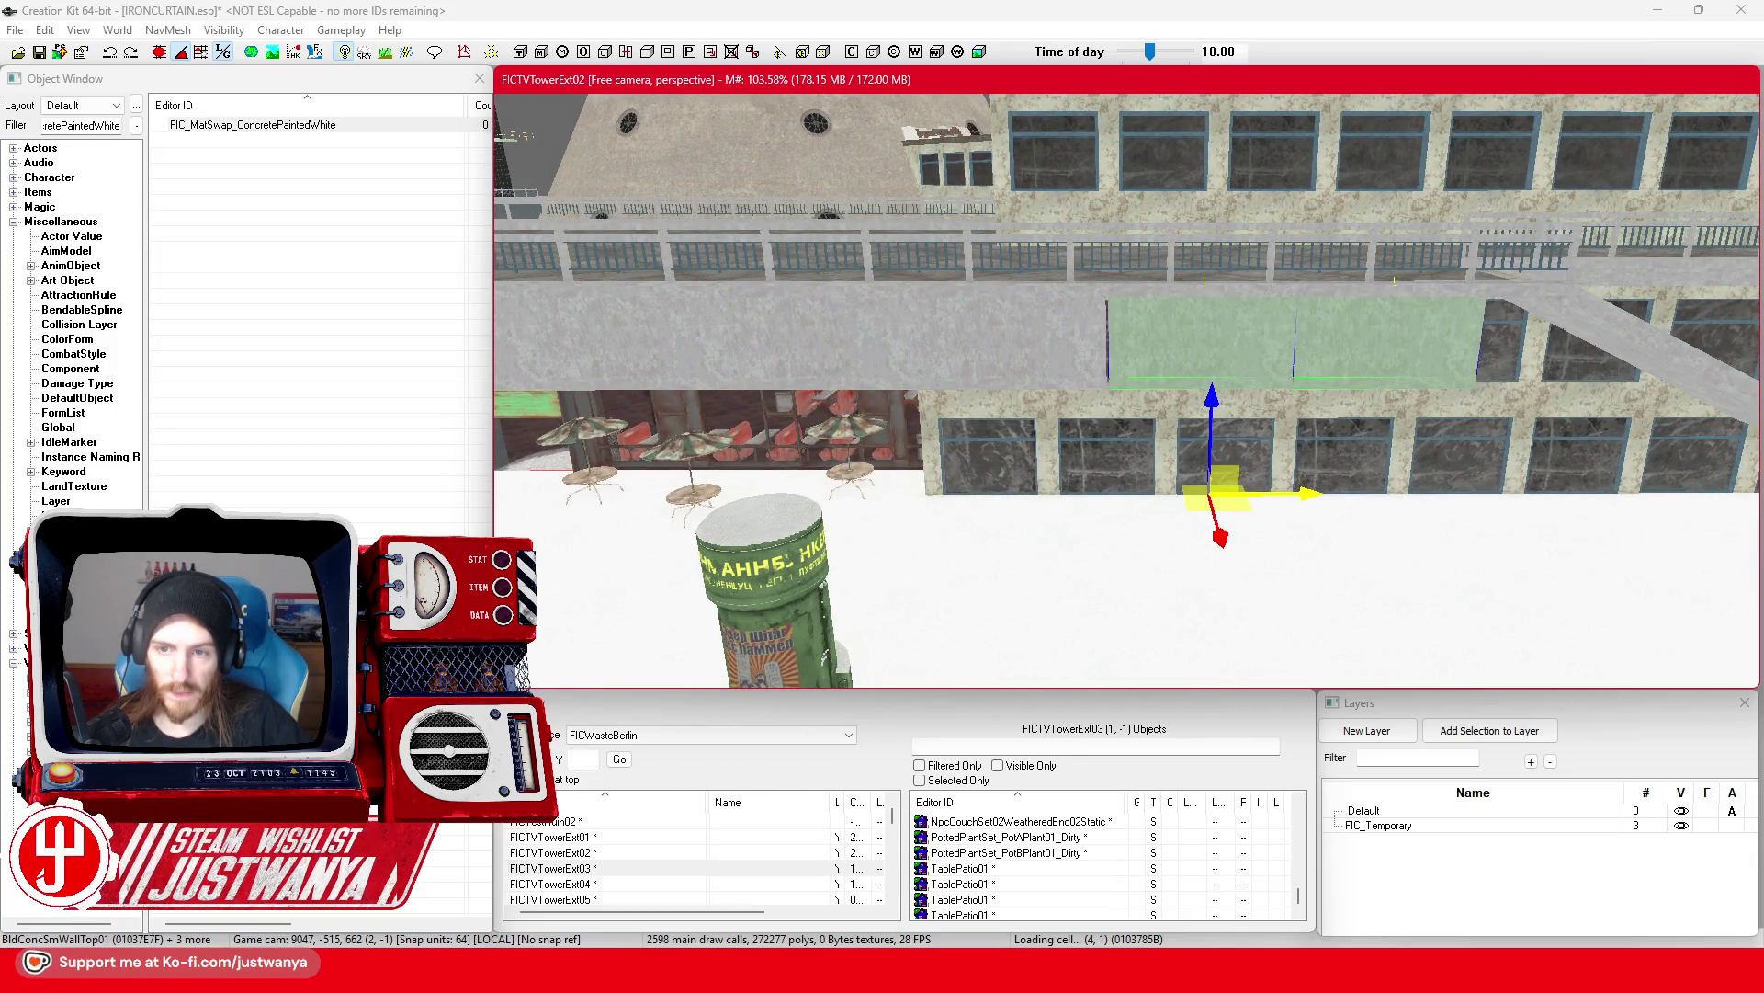
Step: Select the floor-platform trim edge piece, check it from above, and save IRONCURTAIN.esp
left_click_drag(1210, 487, 1115, 416)
scroll(1115, 416, "up", 2)
left_click(1117, 363)
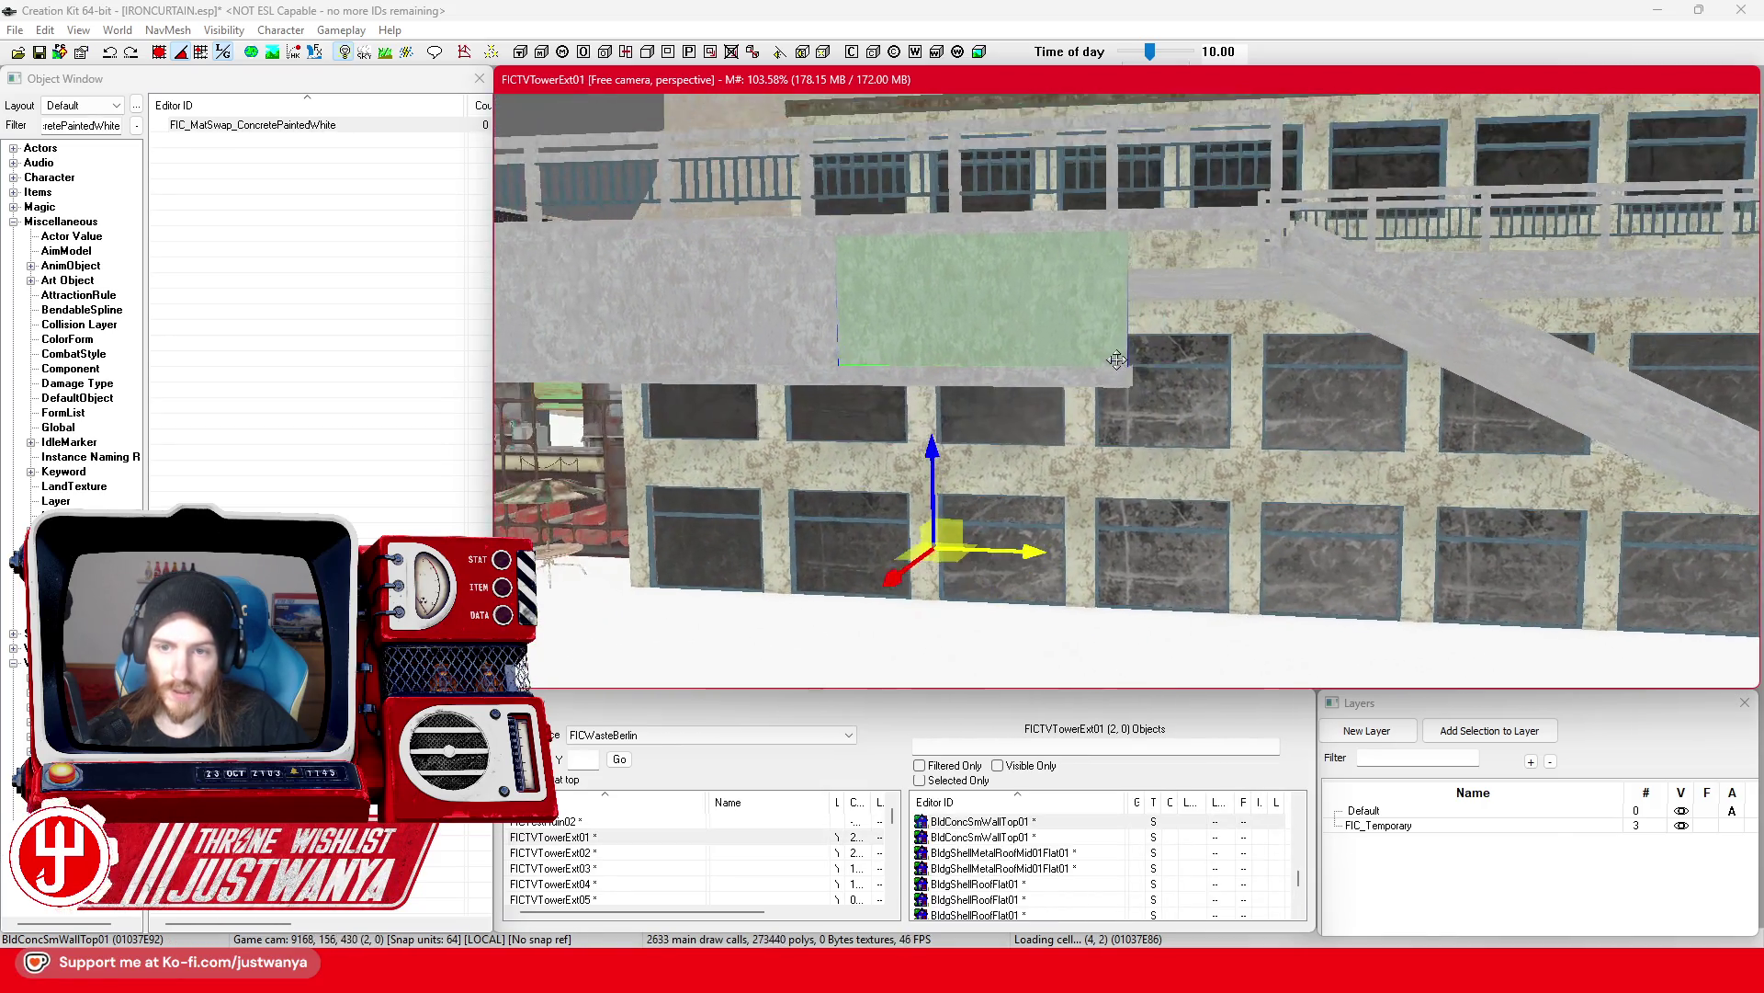
left_click(1103, 381)
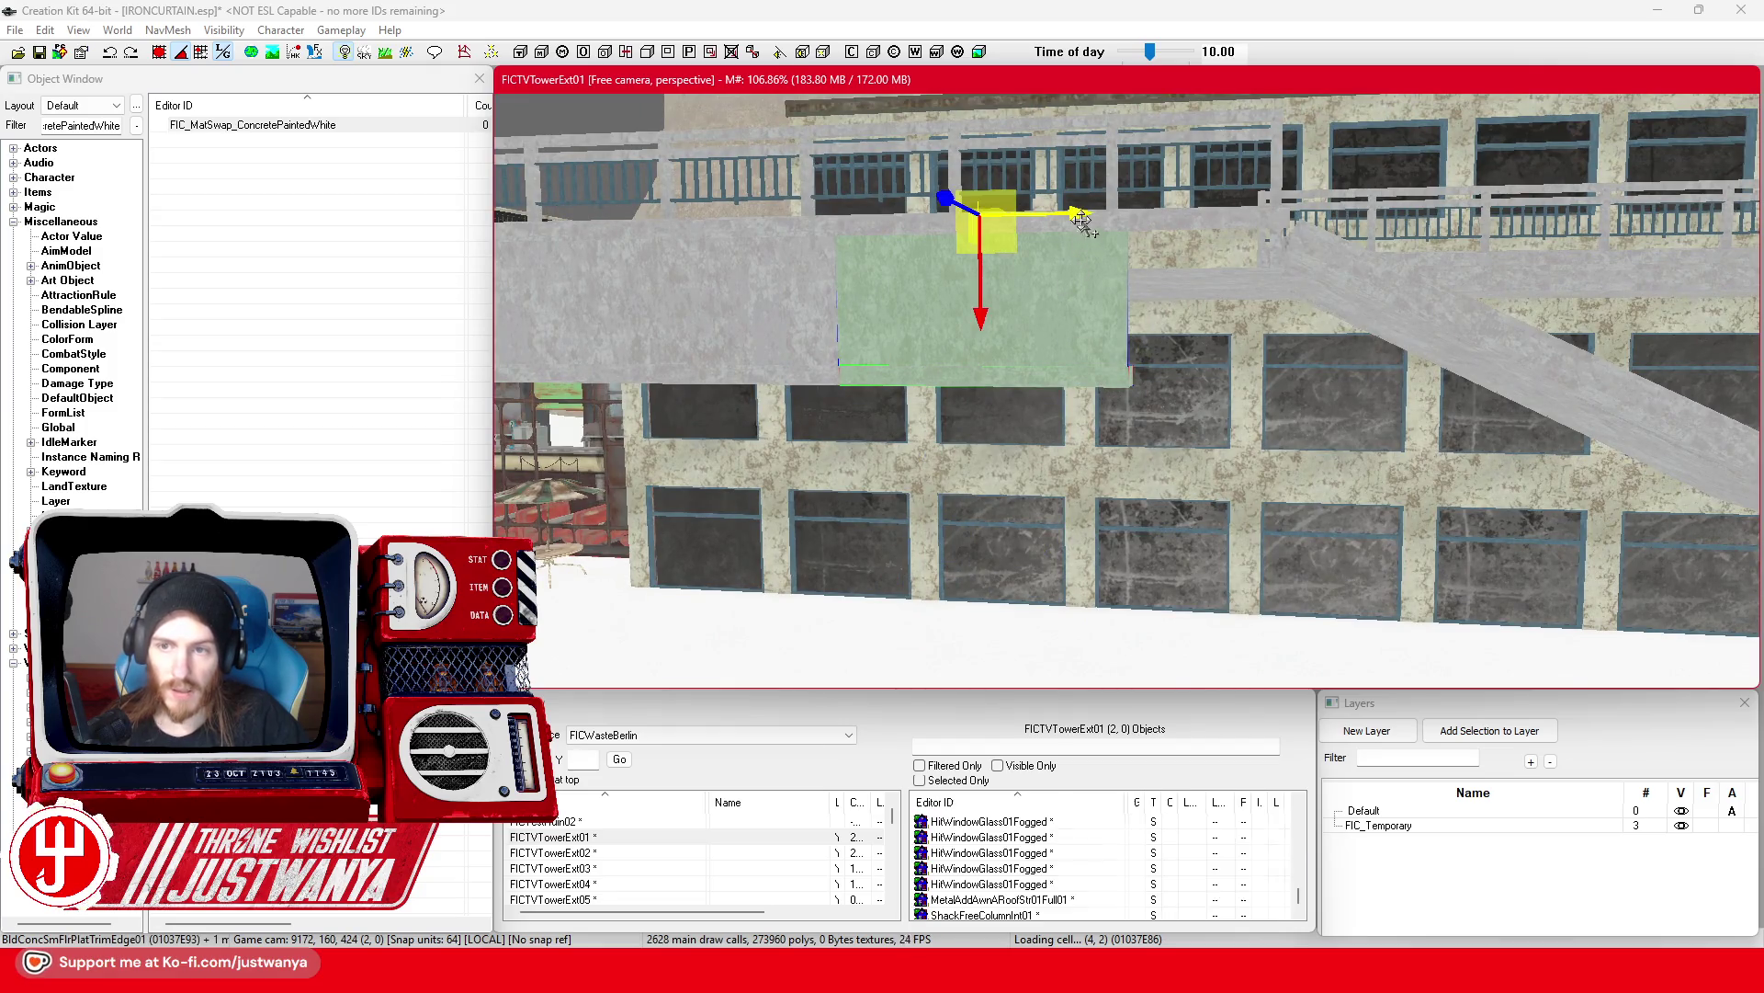
left_click_drag(1236, 202, 1137, 237)
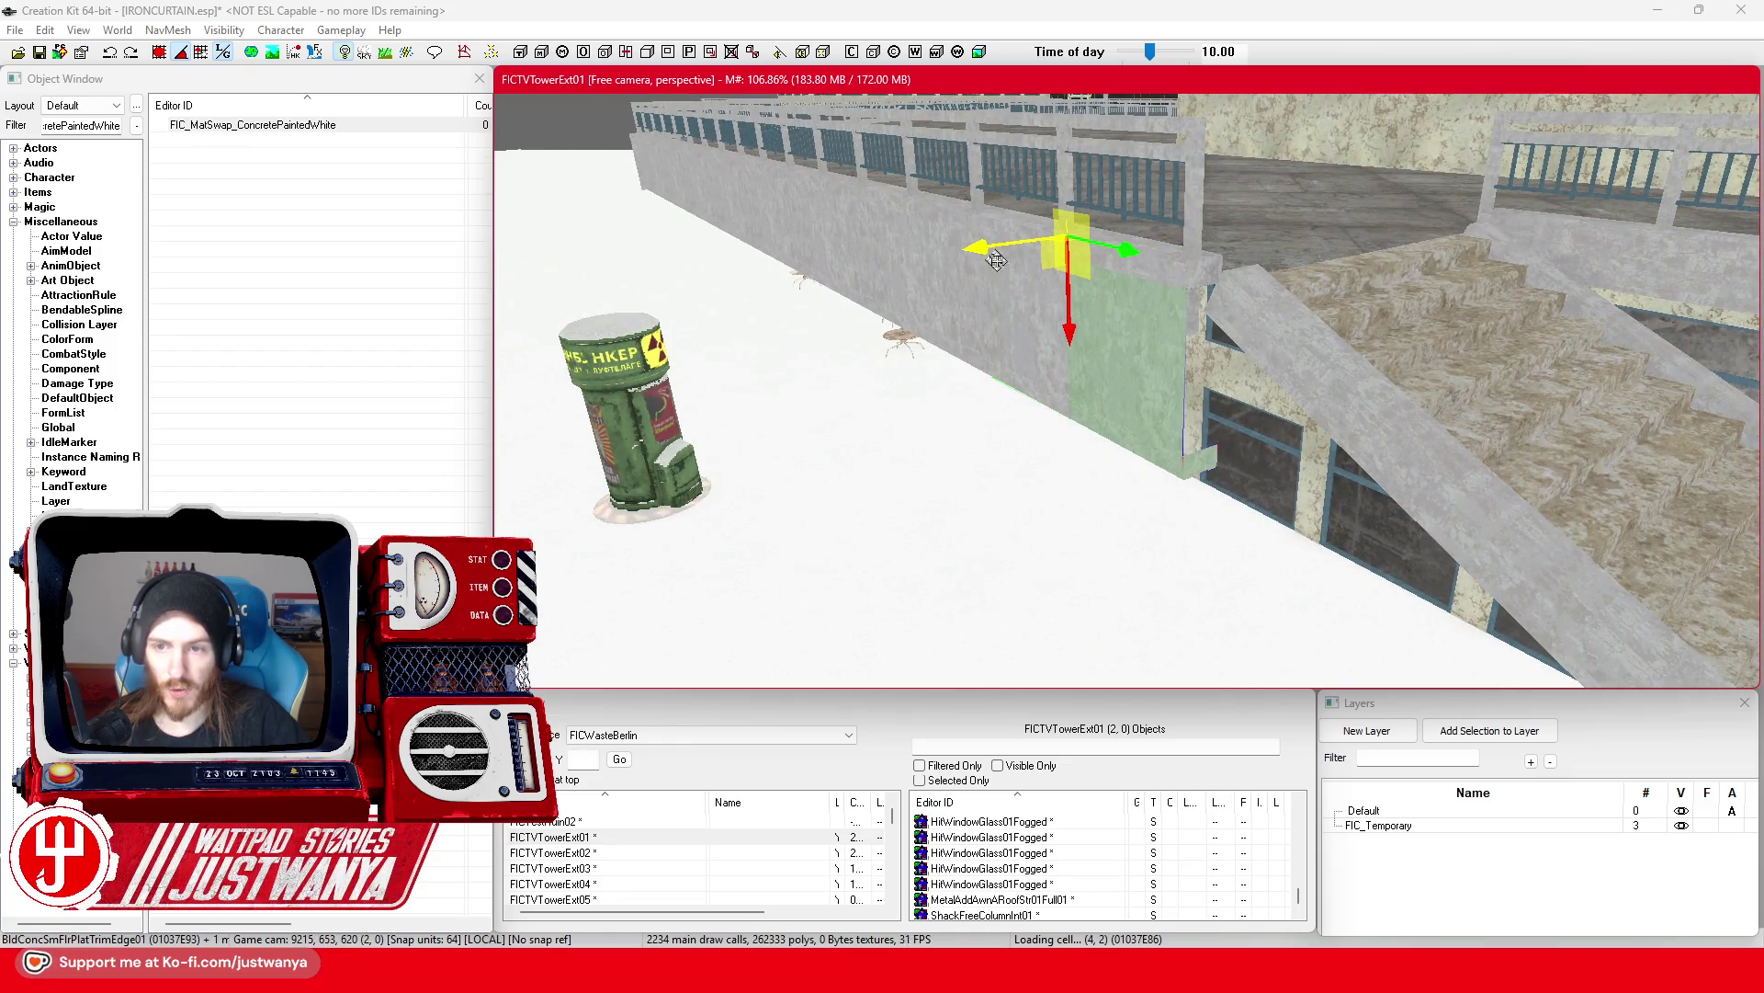
mouse_move(1192, 462)
left_mouse_down()
mouse_move(1245, 540)
mouse_move(1263, 461)
mouse_move(1242, 421)
mouse_move(1211, 459)
left_mouse_up()
left_click(41, 52)
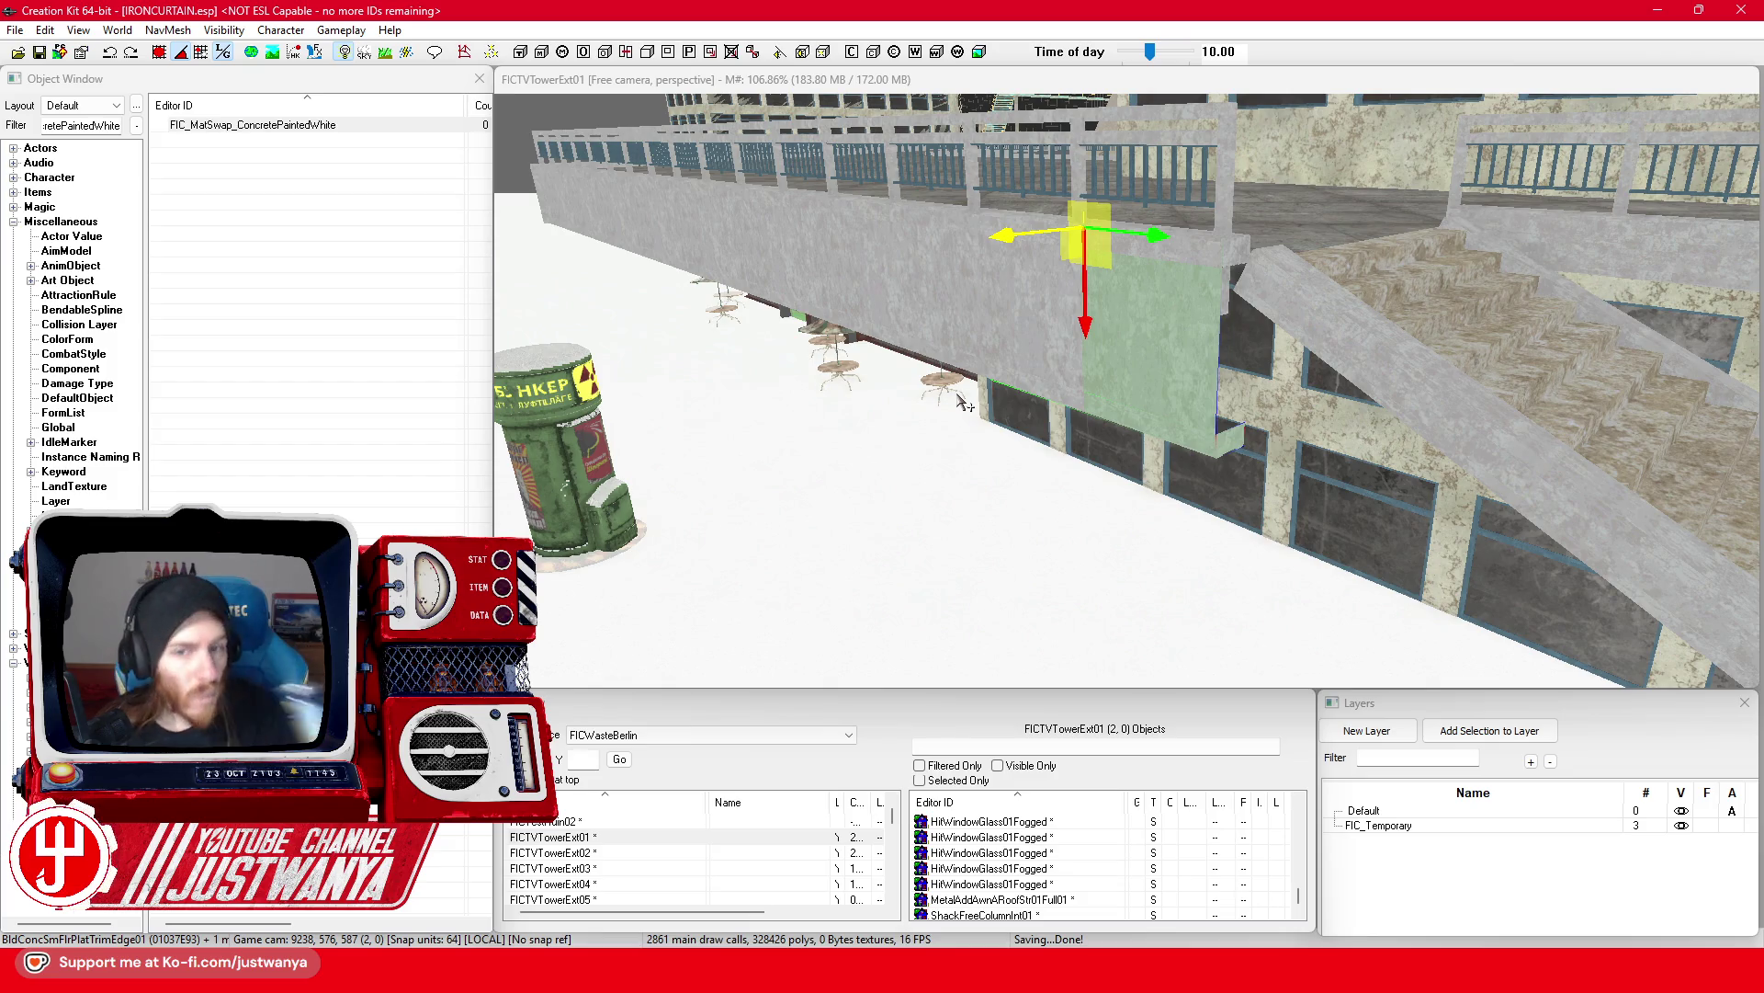
left_click(1149, 370)
Step: Move the wall panel left and down, then down and right, and focus on it
left_click_drag(920, 604, 832, 645)
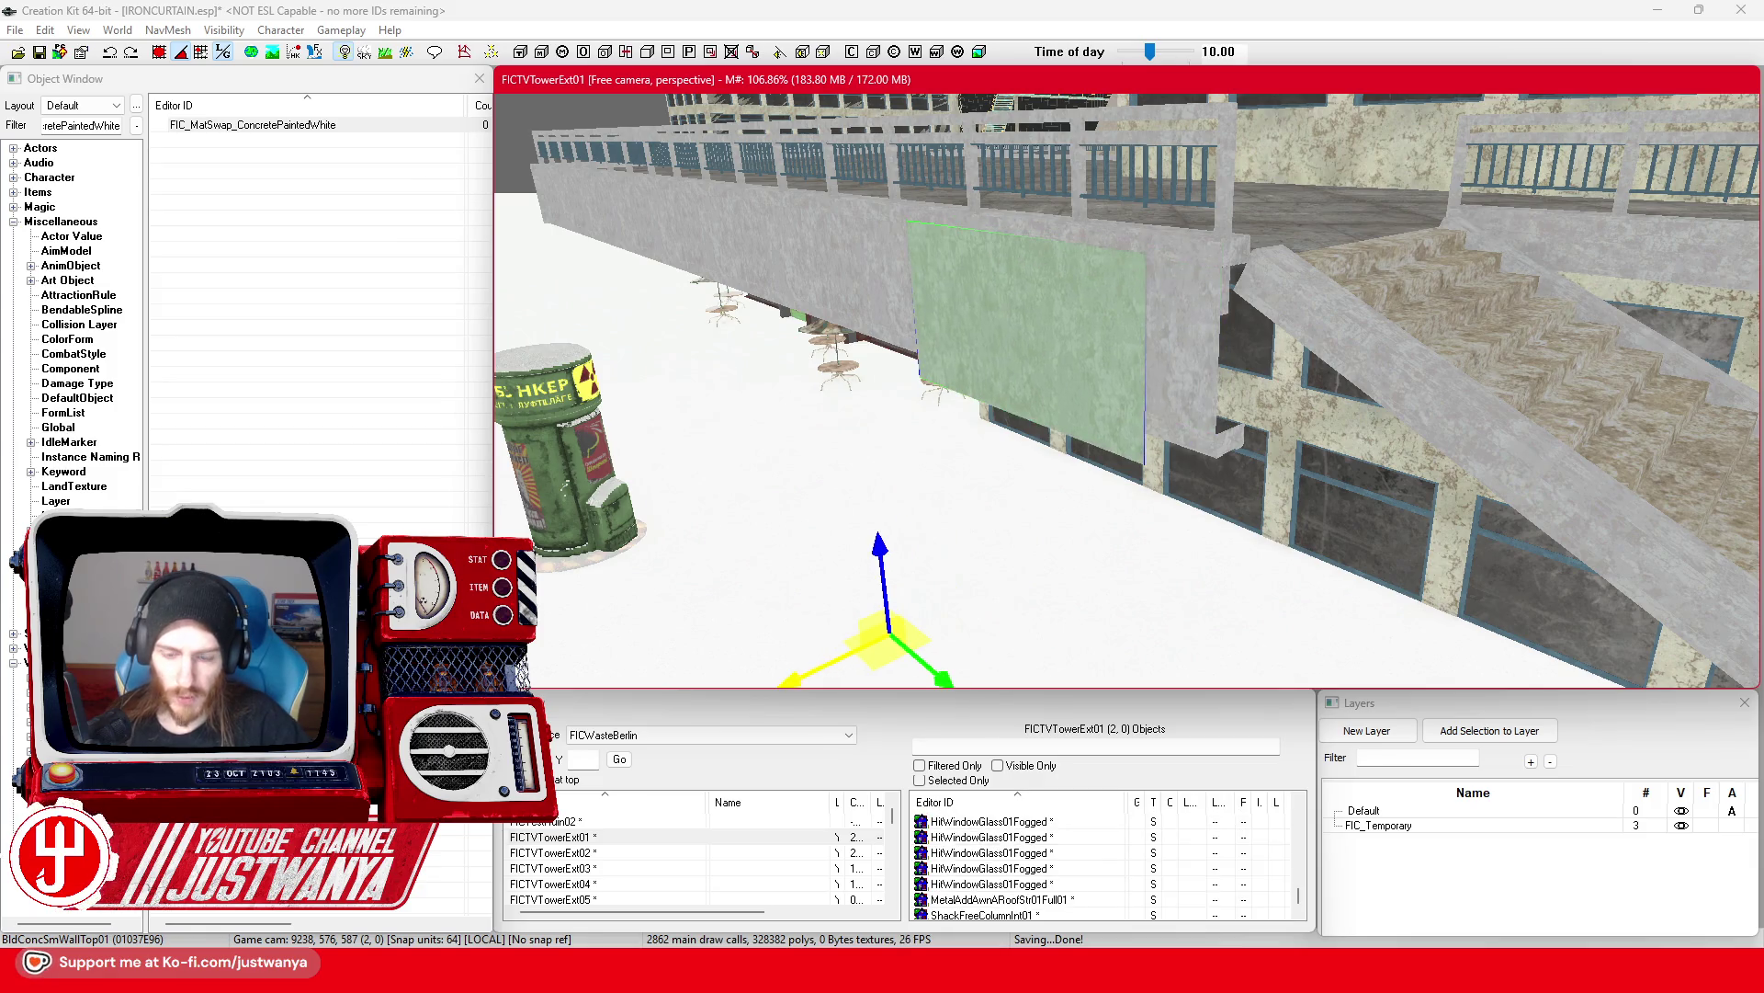
scroll(863, 548, "down", 5)
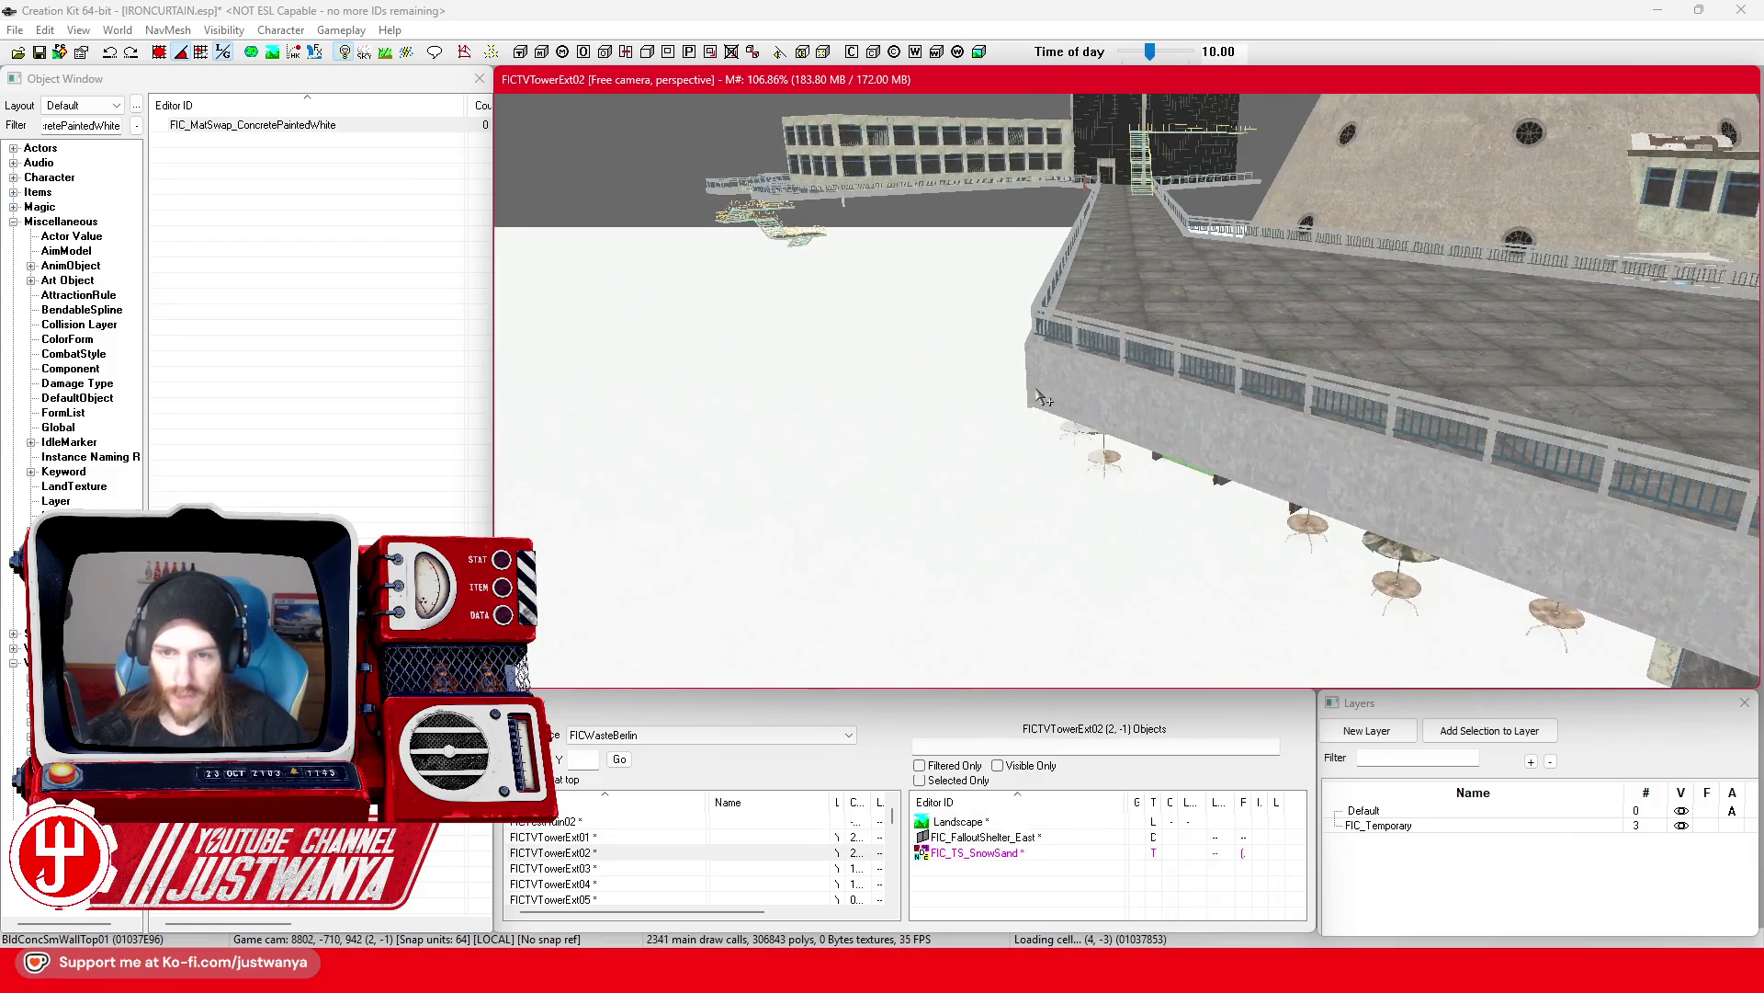
left_click_drag(1032, 395, 1014, 393)
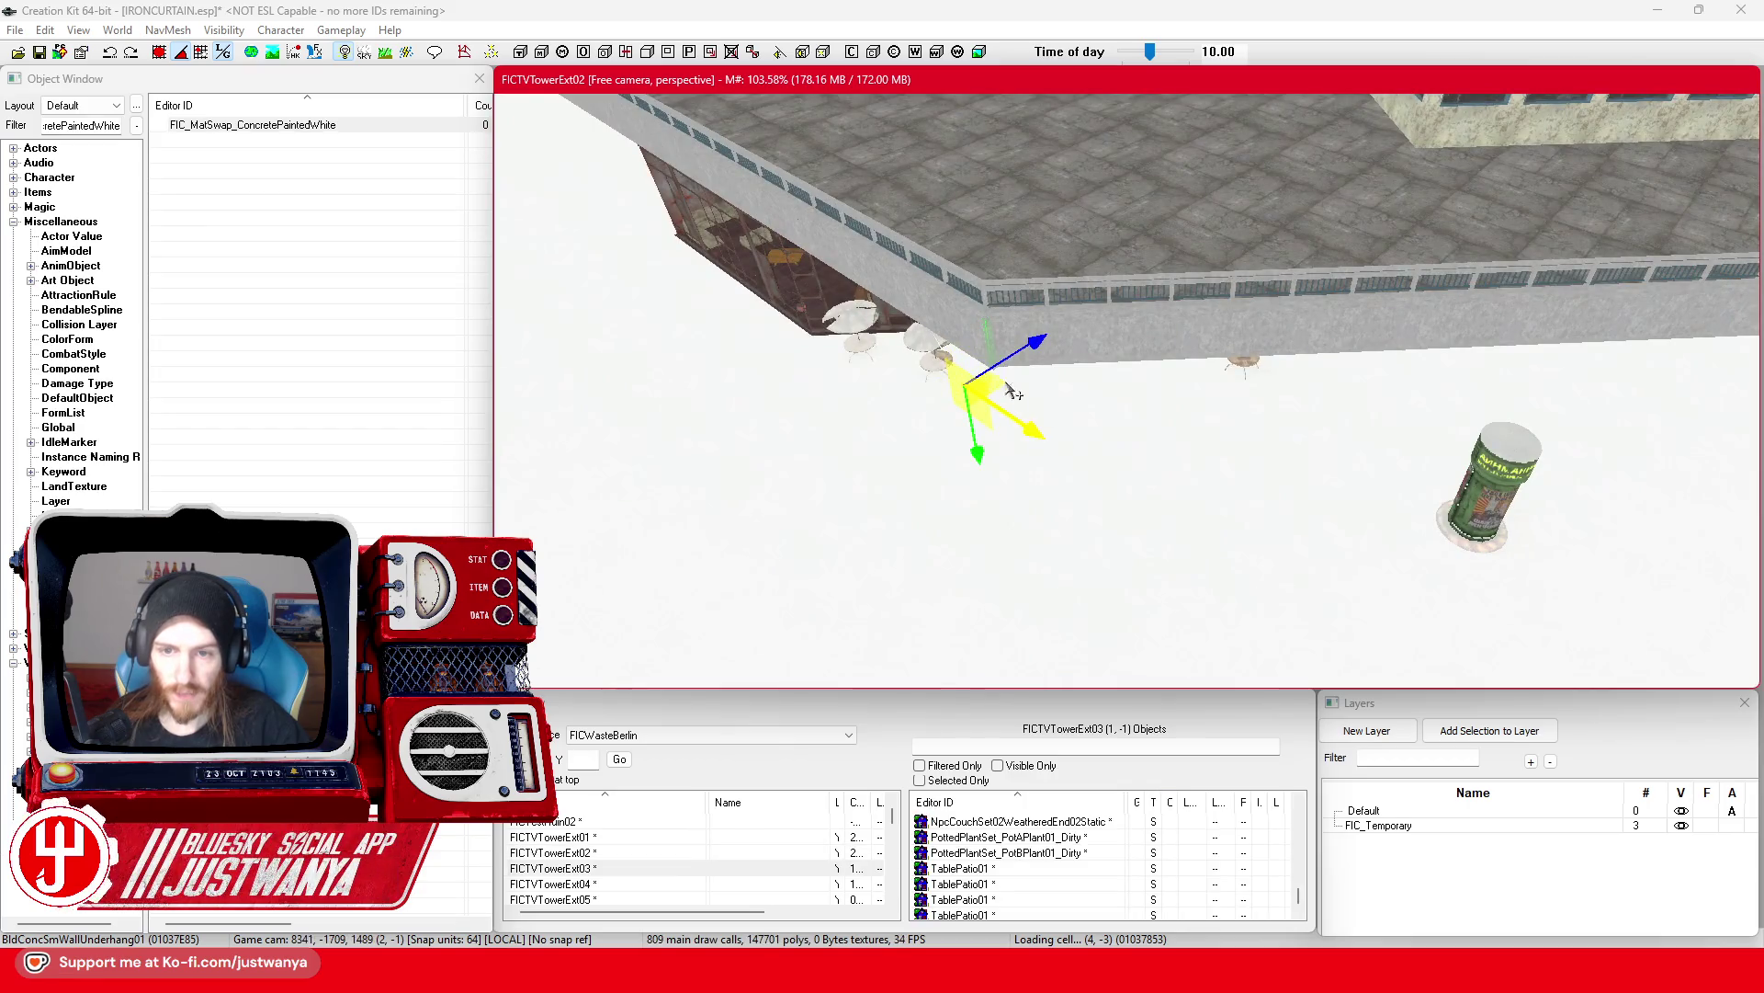
mouse_move(1562, 379)
left_mouse_down()
mouse_move(1011, 400)
mouse_move(661, 458)
left_mouse_up()
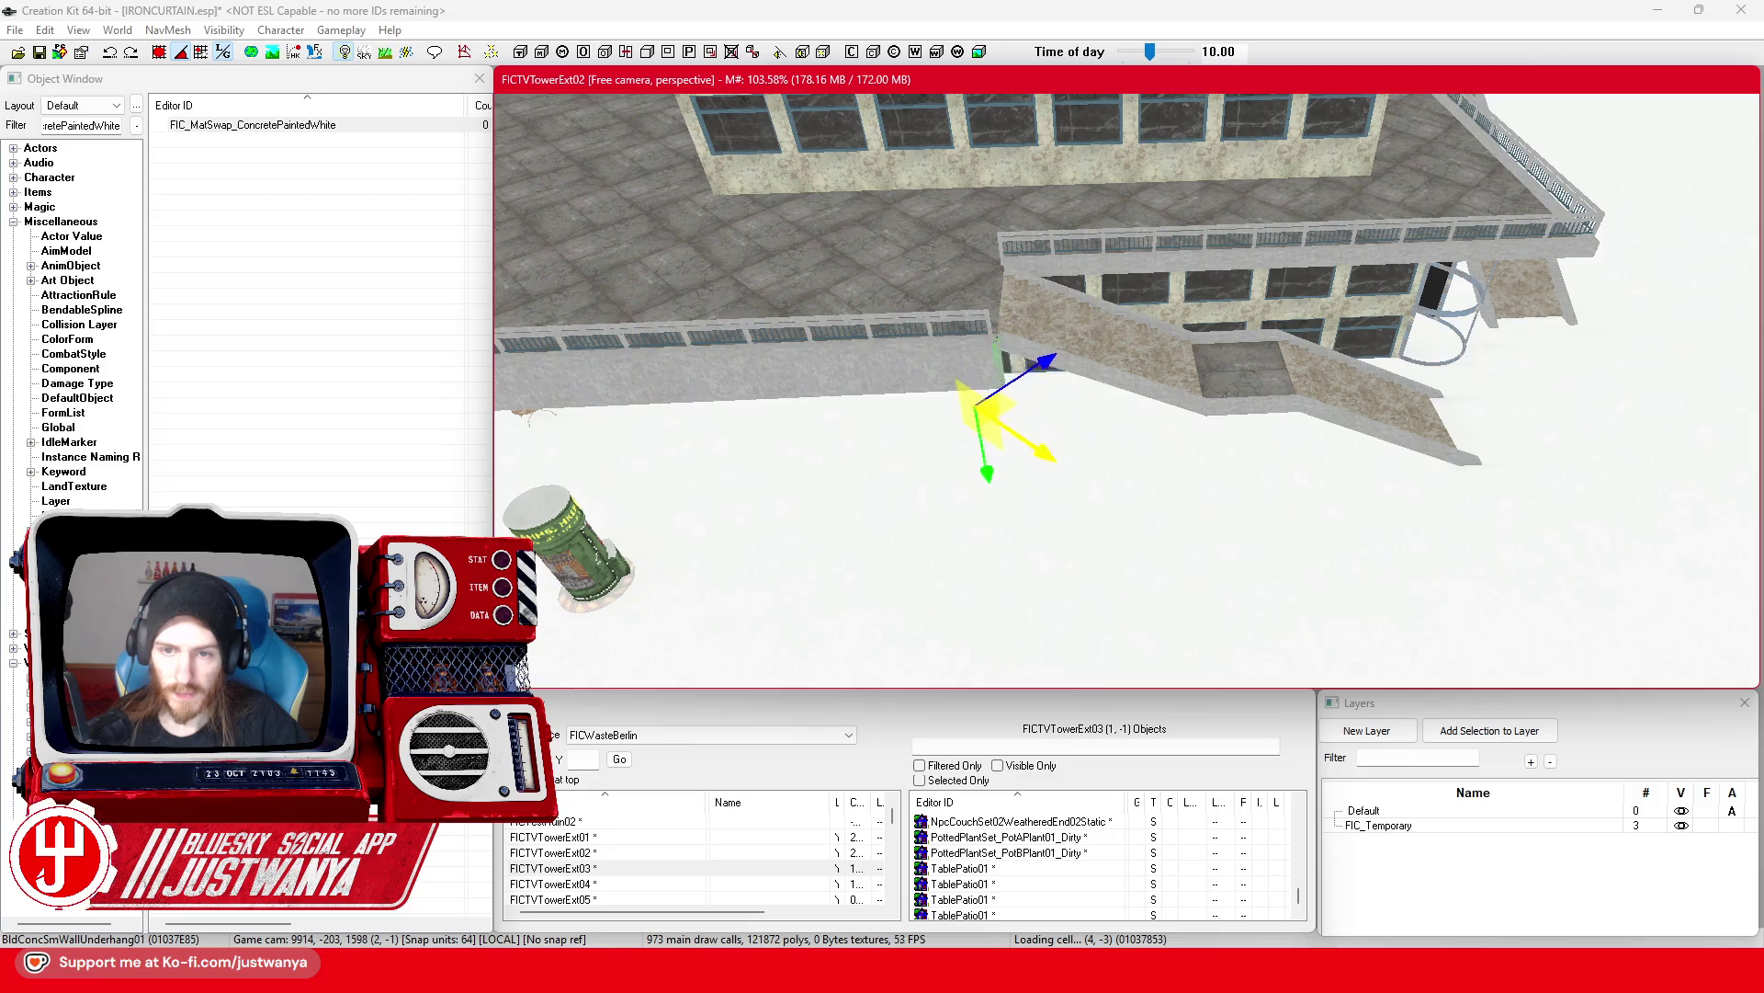
mouse_move(1039, 453)
left_mouse_down()
mouse_move(812, 374)
mouse_move(978, 496)
left_mouse_up()
key("2")
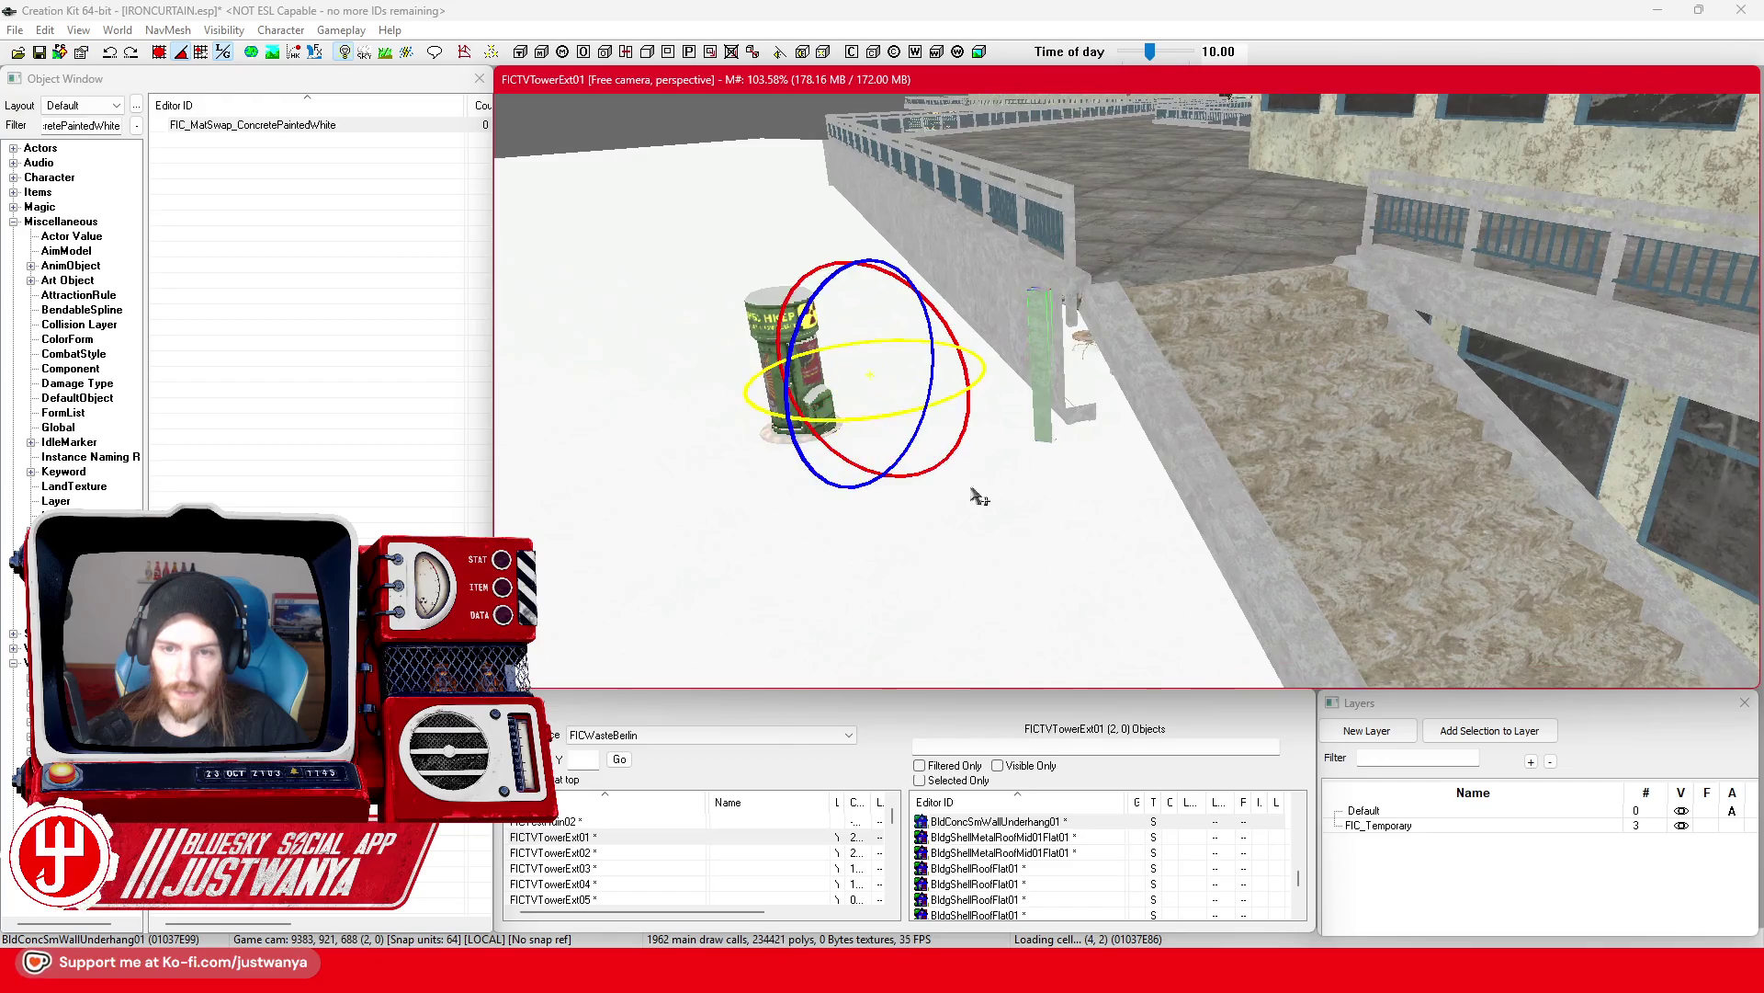
key("1")
mouse_move(873, 465)
left_mouse_down()
mouse_move(858, 477)
mouse_move(910, 469)
left_mouse_up()
scroll(873, 479, "up", 2)
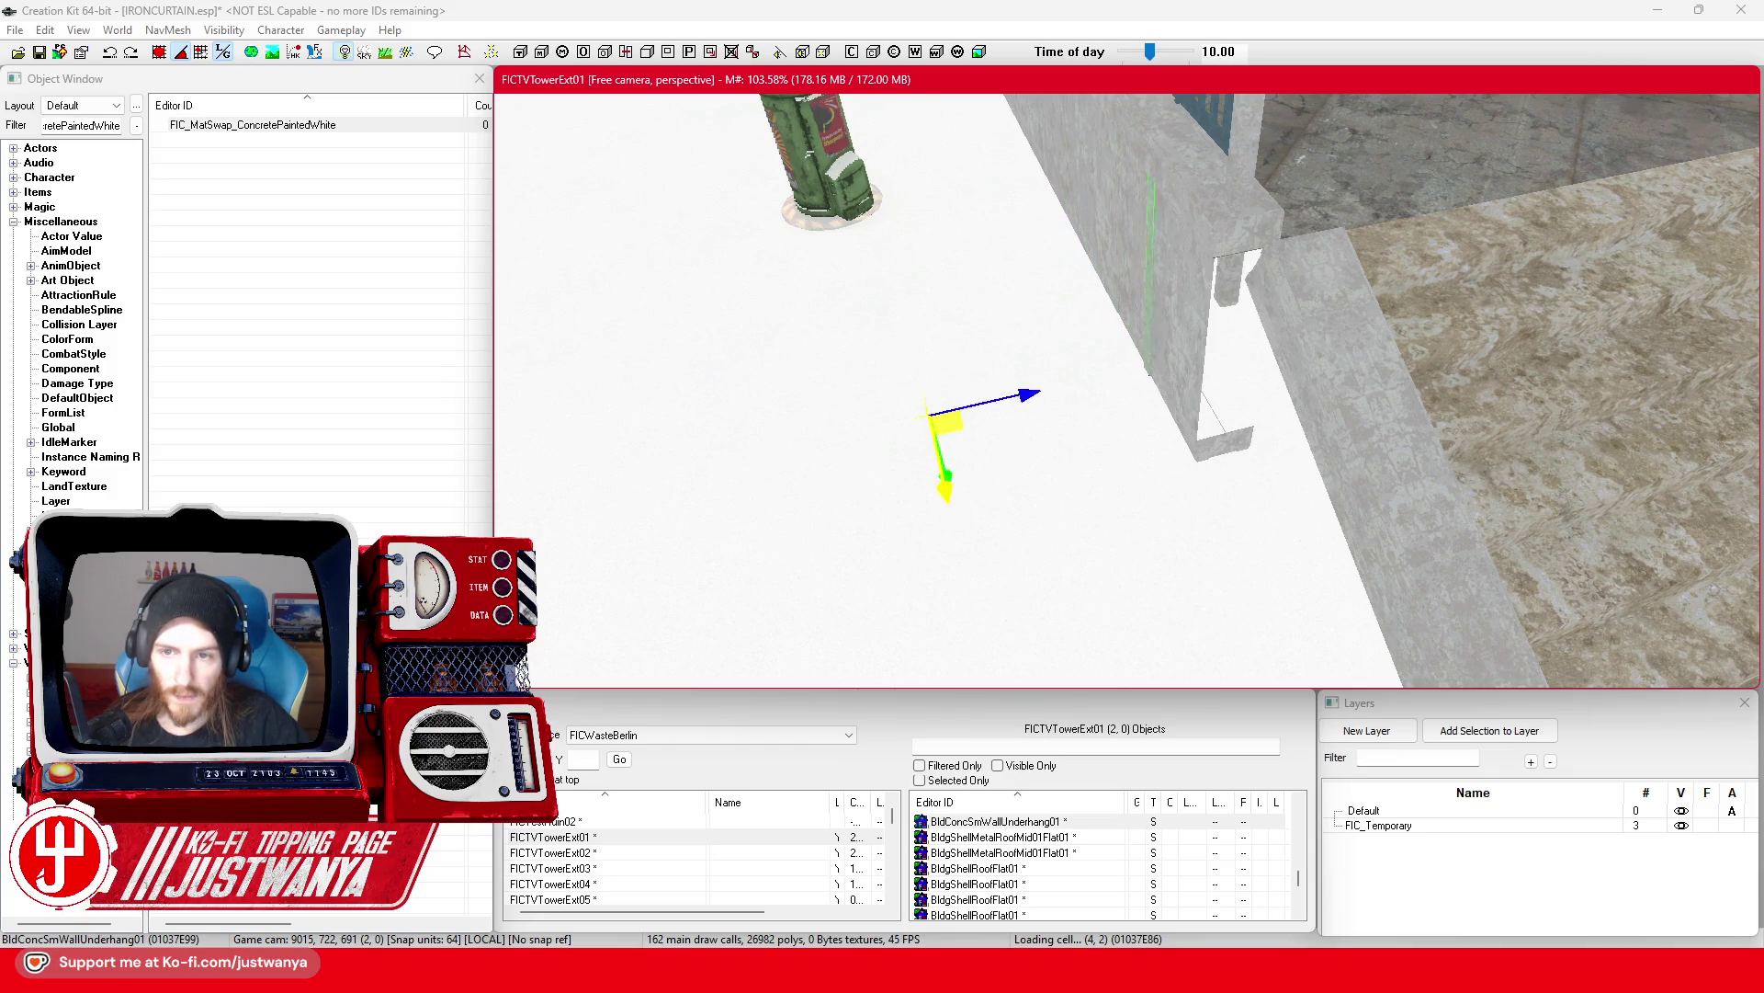
left_click_drag(910, 469, 933, 565)
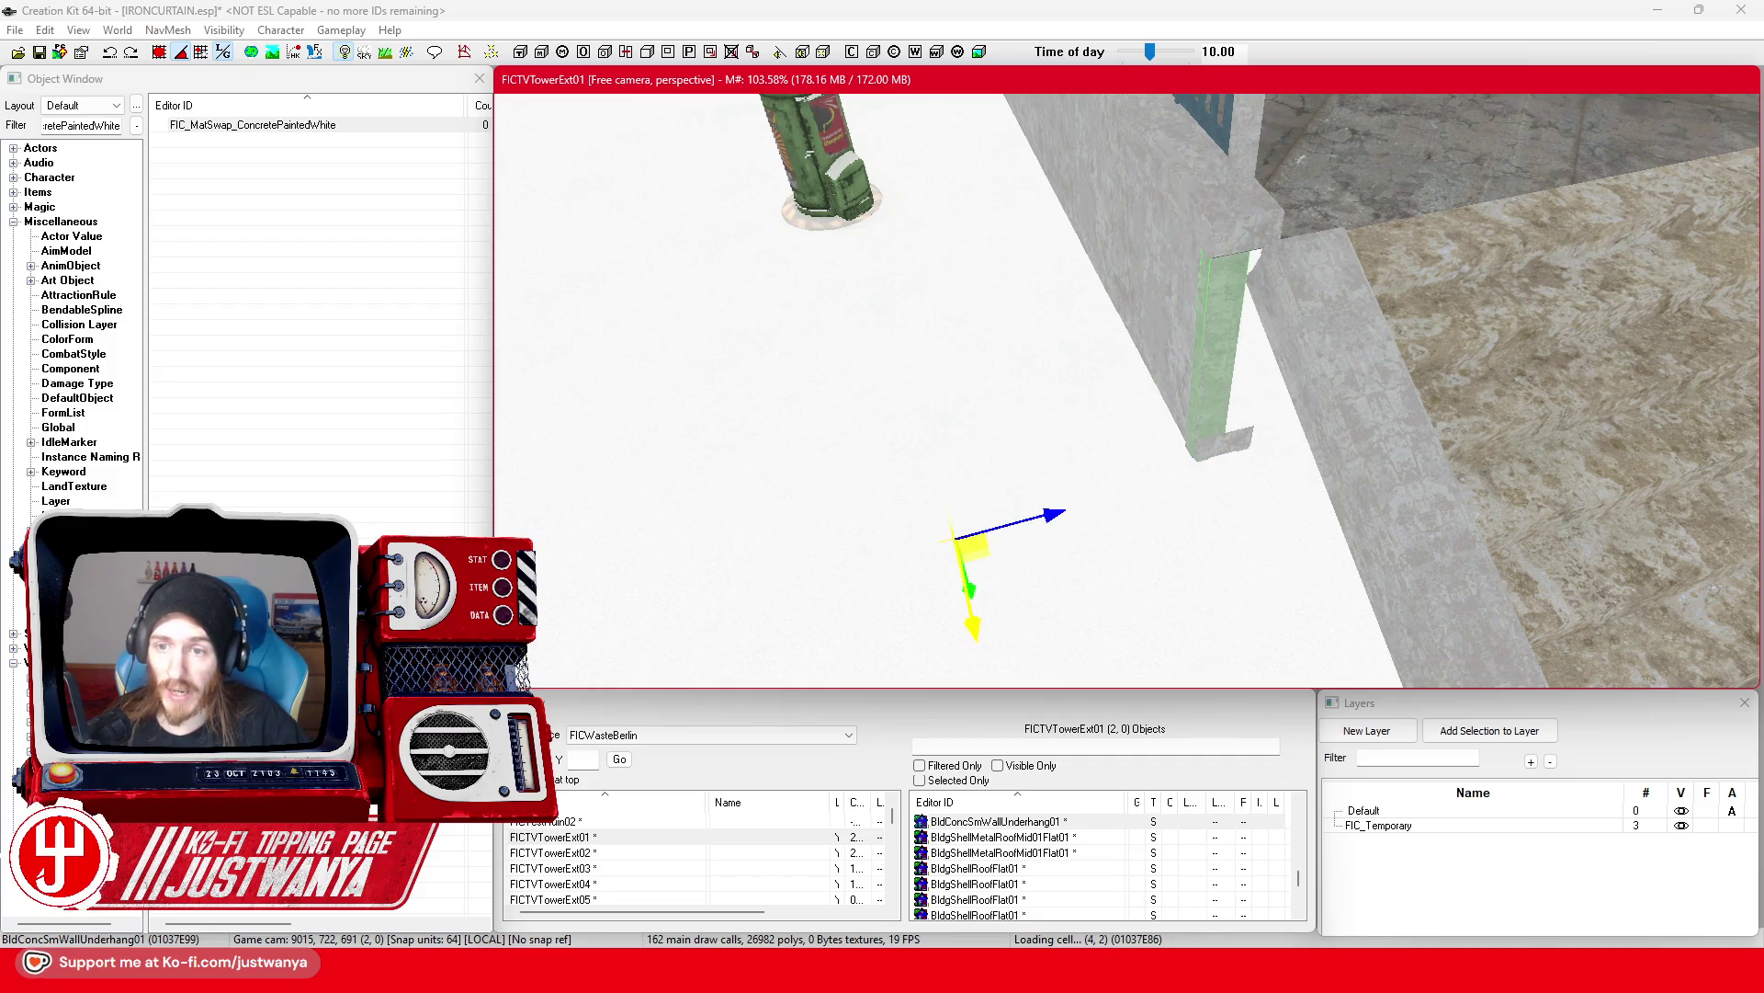
mouse_move(946, 618)
left_mouse_down()
mouse_move(957, 528)
mouse_move(950, 625)
left_mouse_up()
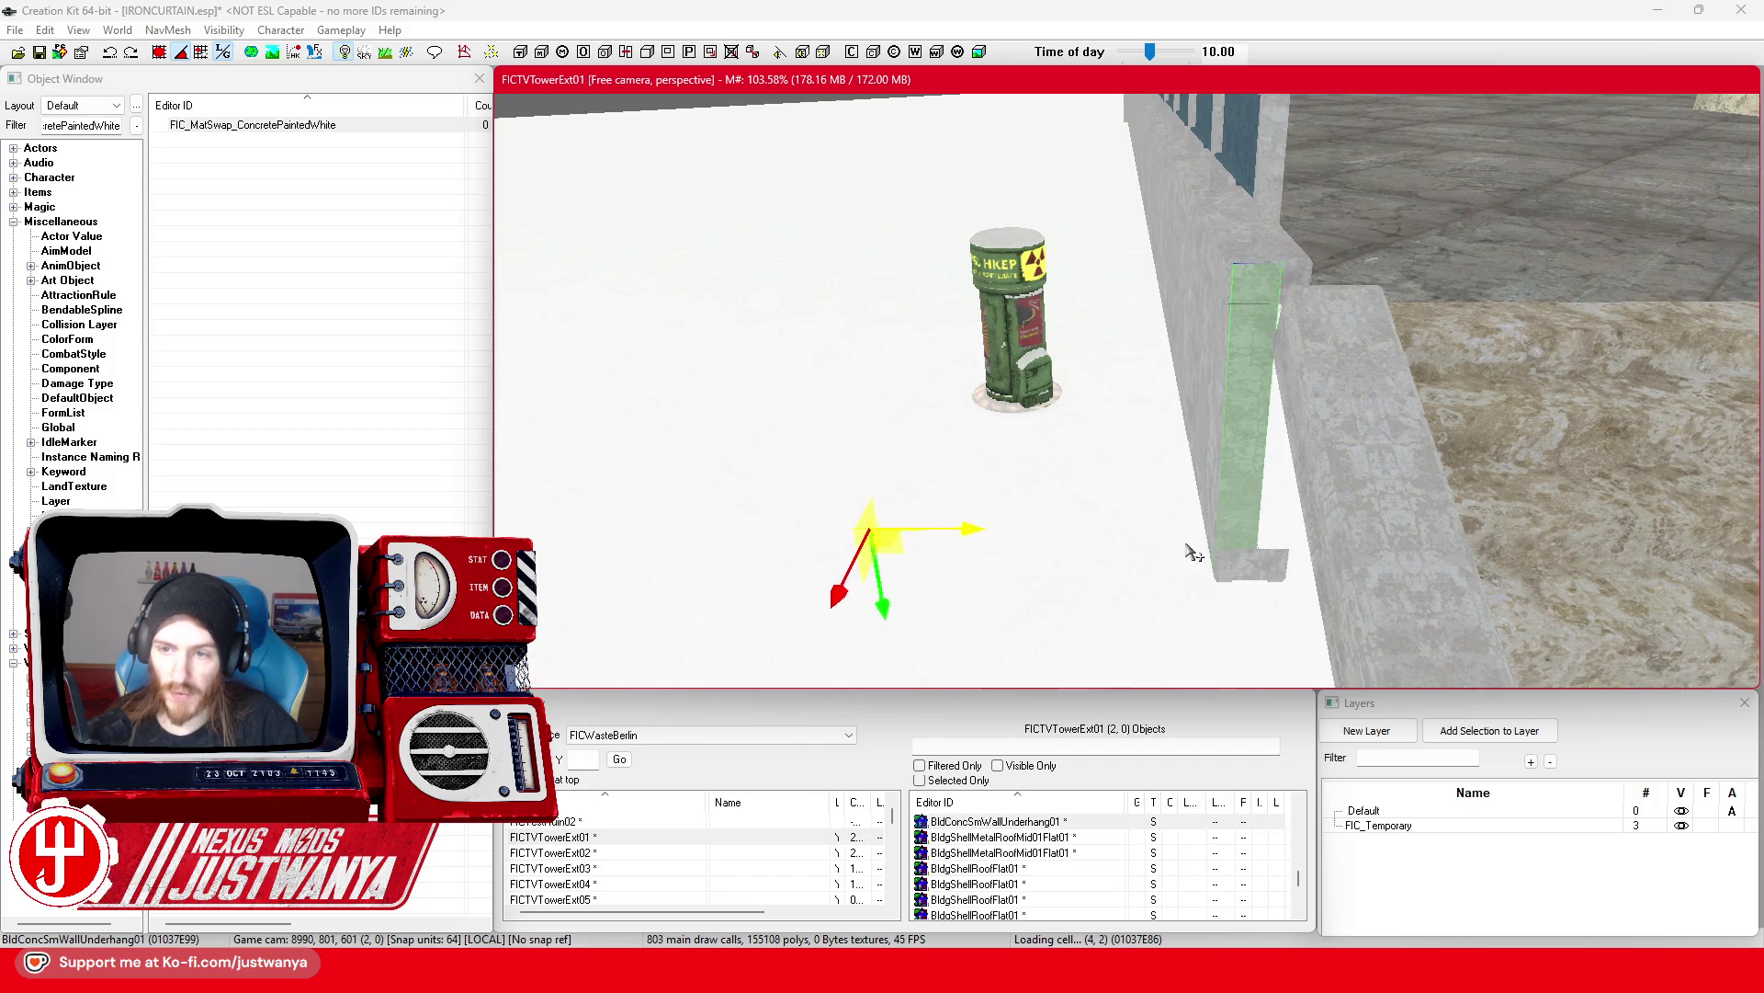
key("f")
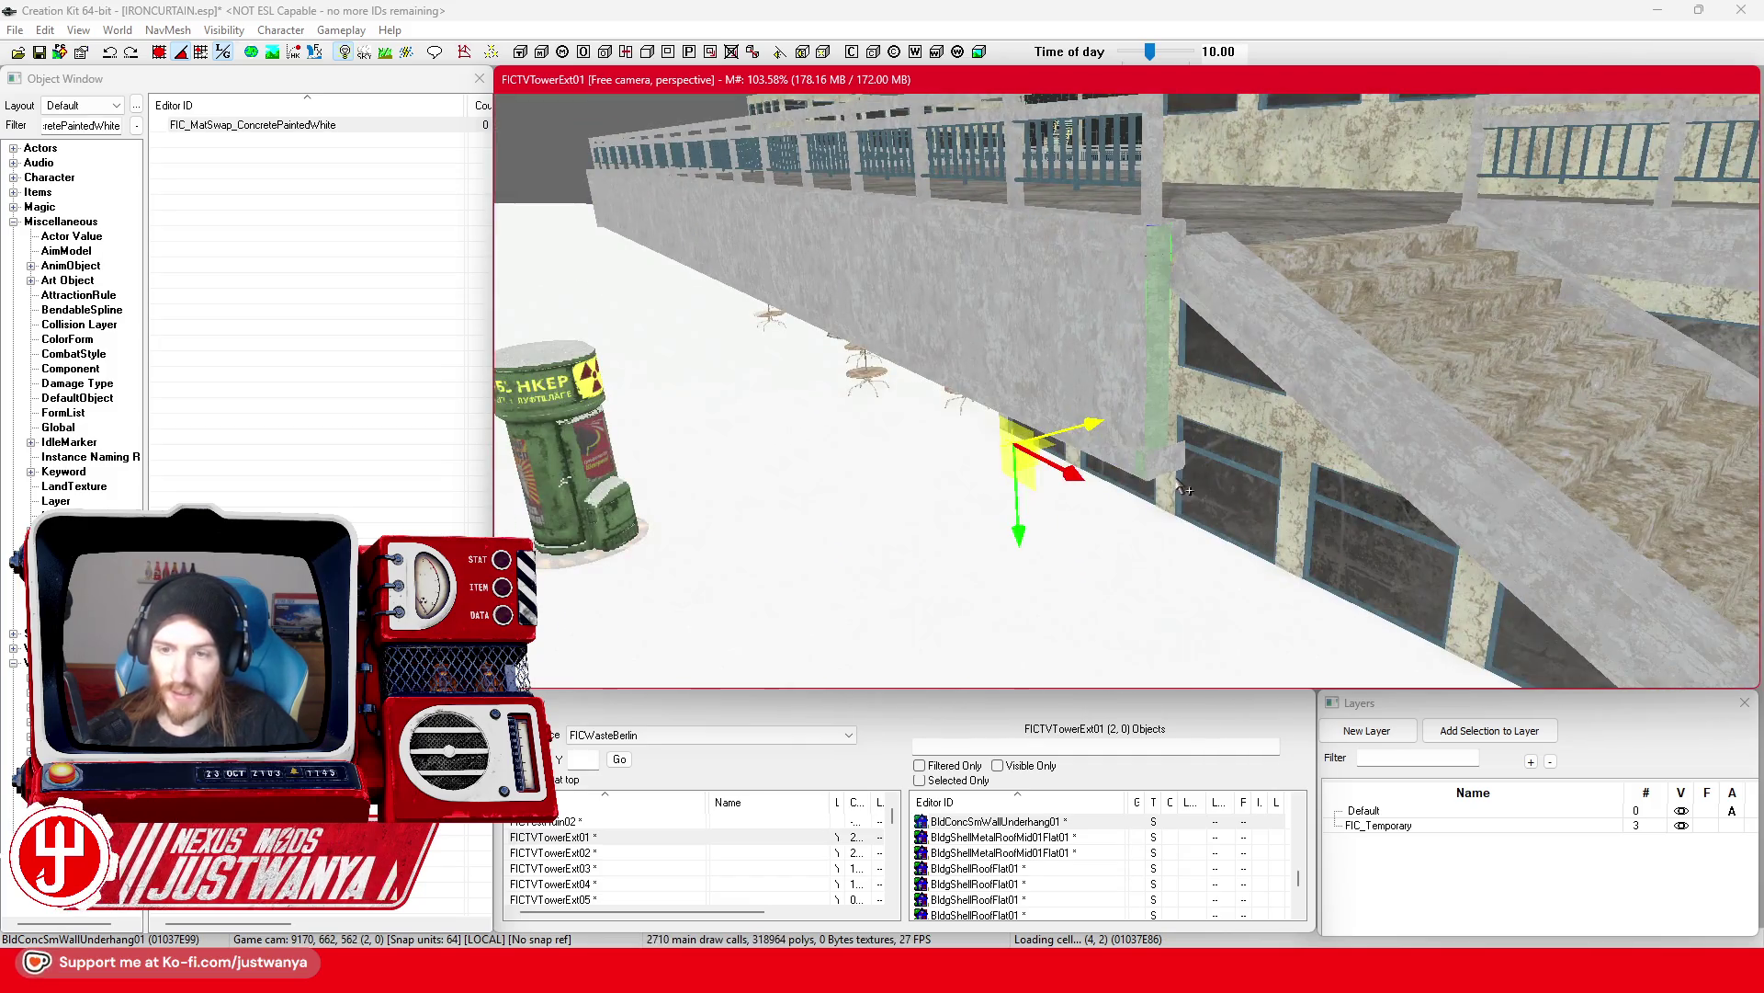
Step: Rotate the BldConcSmWallTop01 panel 90° around the vertical Z axis
left_click(1011, 239)
left_click(1065, 397, "ctrl")
scroll(1036, 551, "down", 3)
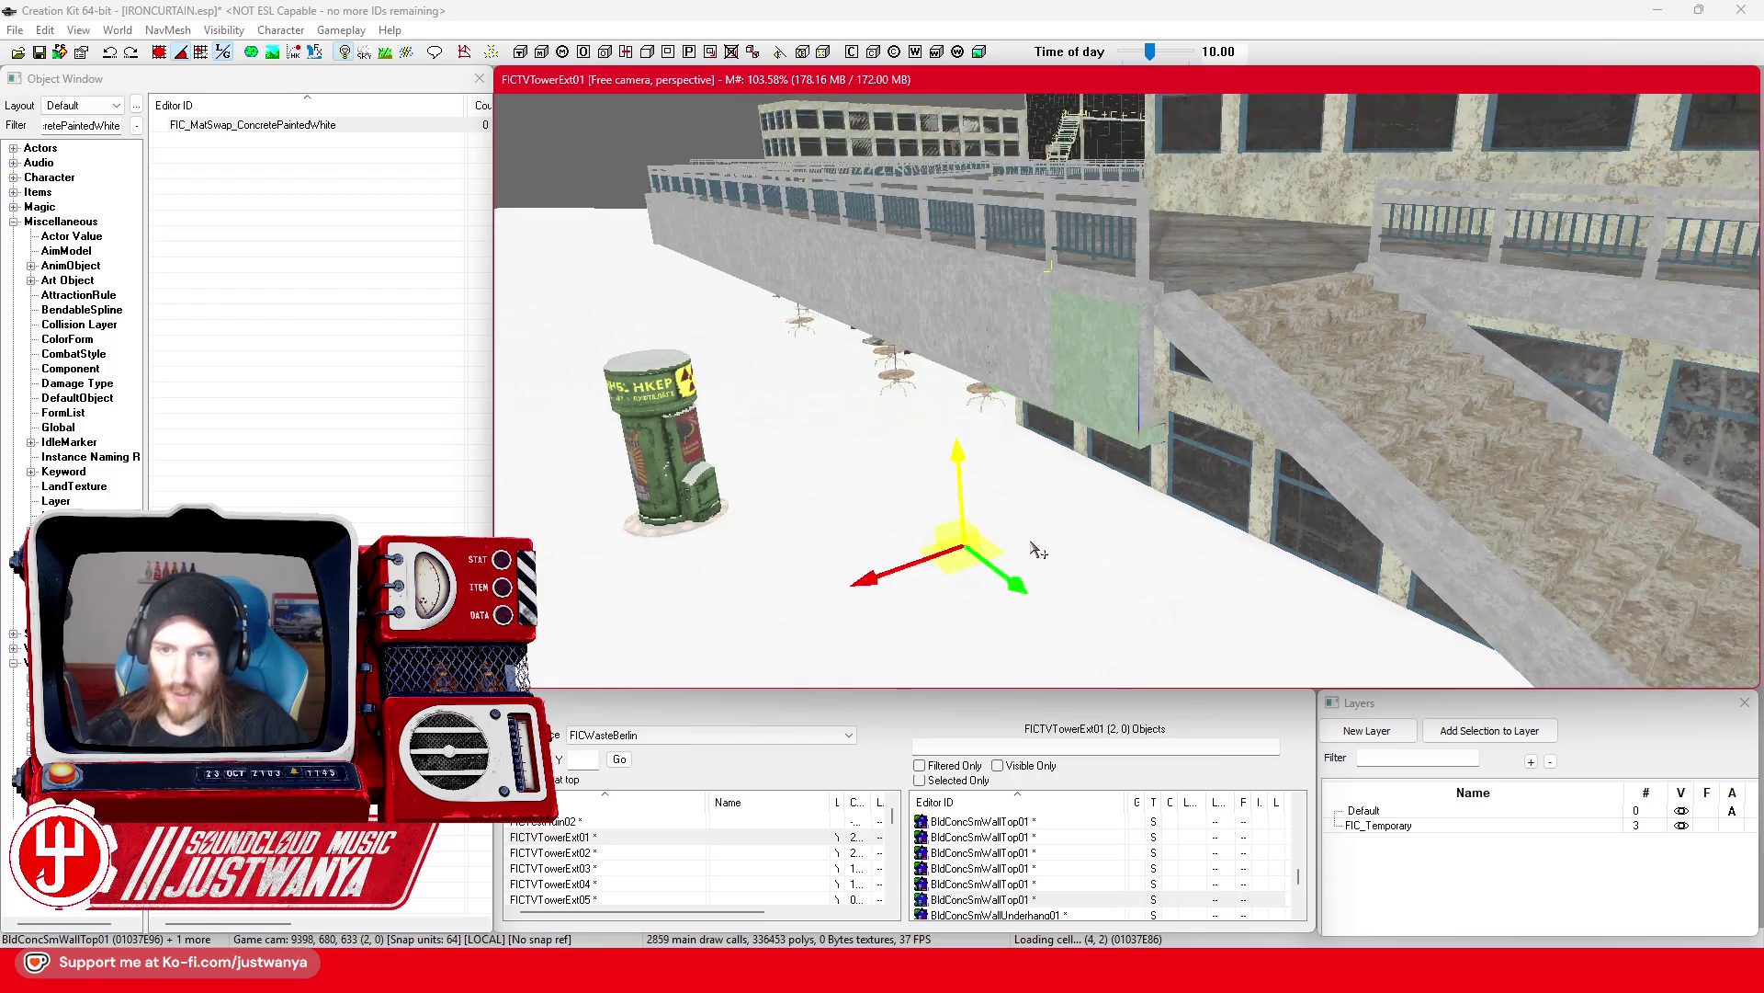
key("e")
left_click_drag(934, 591, 893, 559)
Step: Slide the rotated panel toward the camera and tuck it behind the stairs under the walkway
key("w")
left_click_drag(1036, 567, 1181, 665)
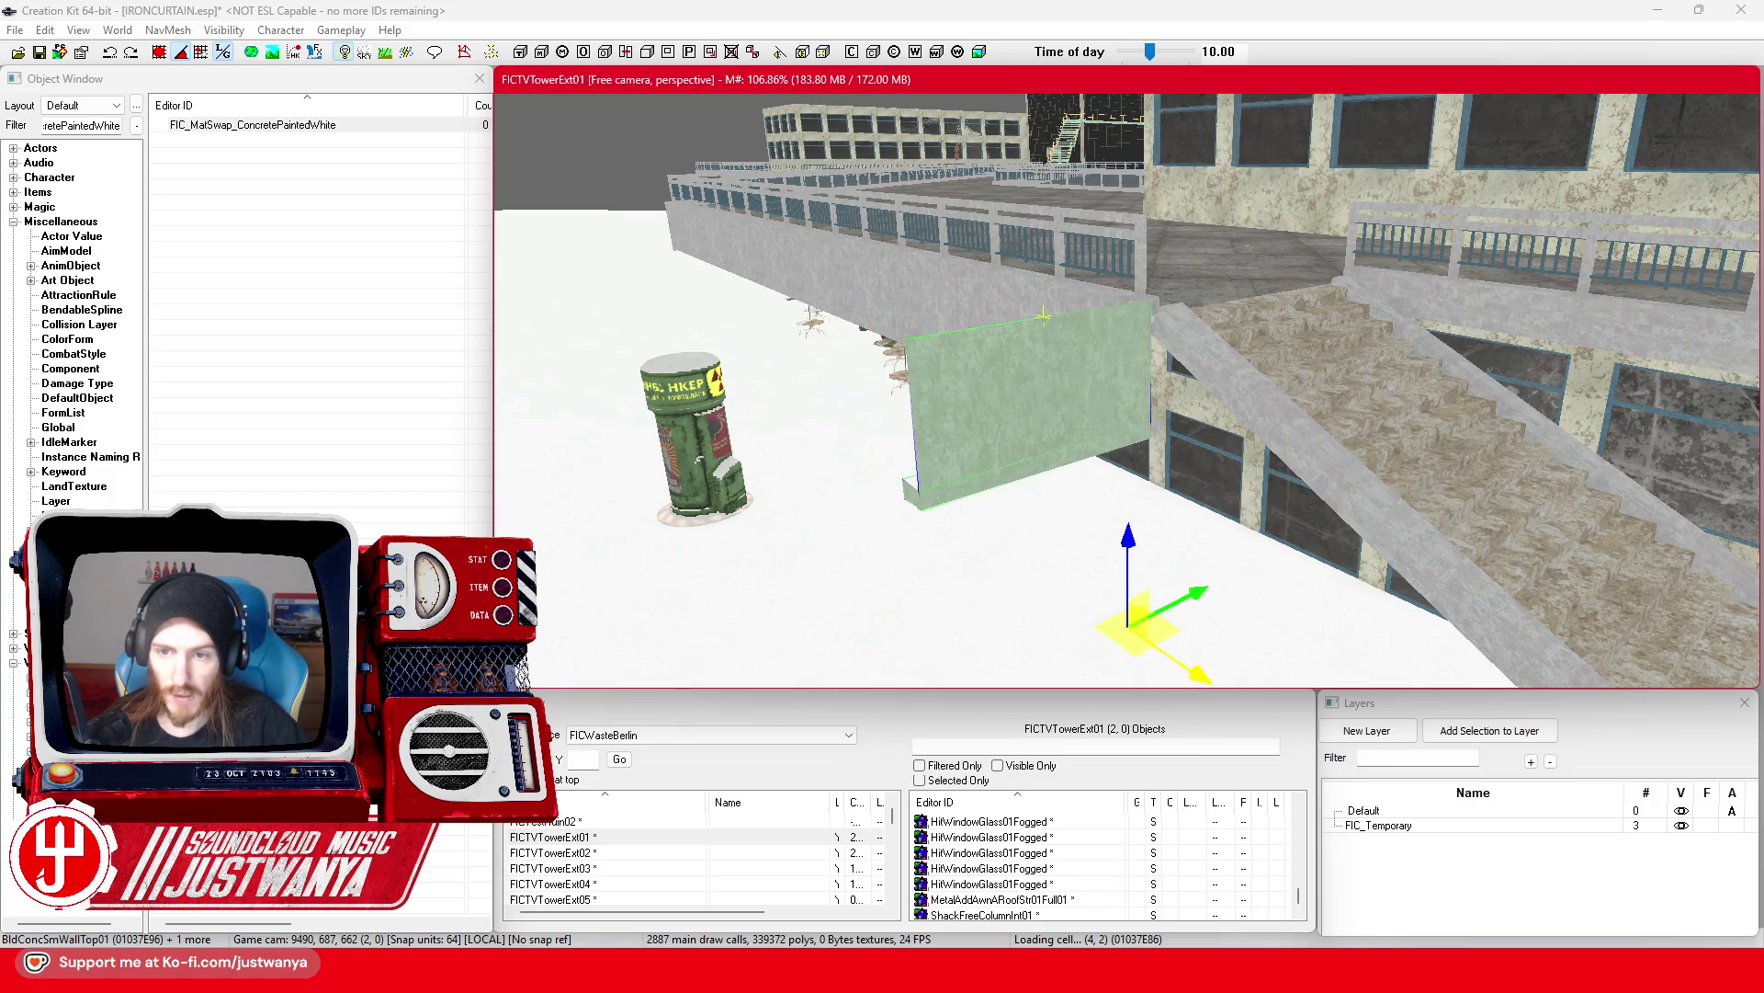
left_click_drag(1227, 593, 1434, 492)
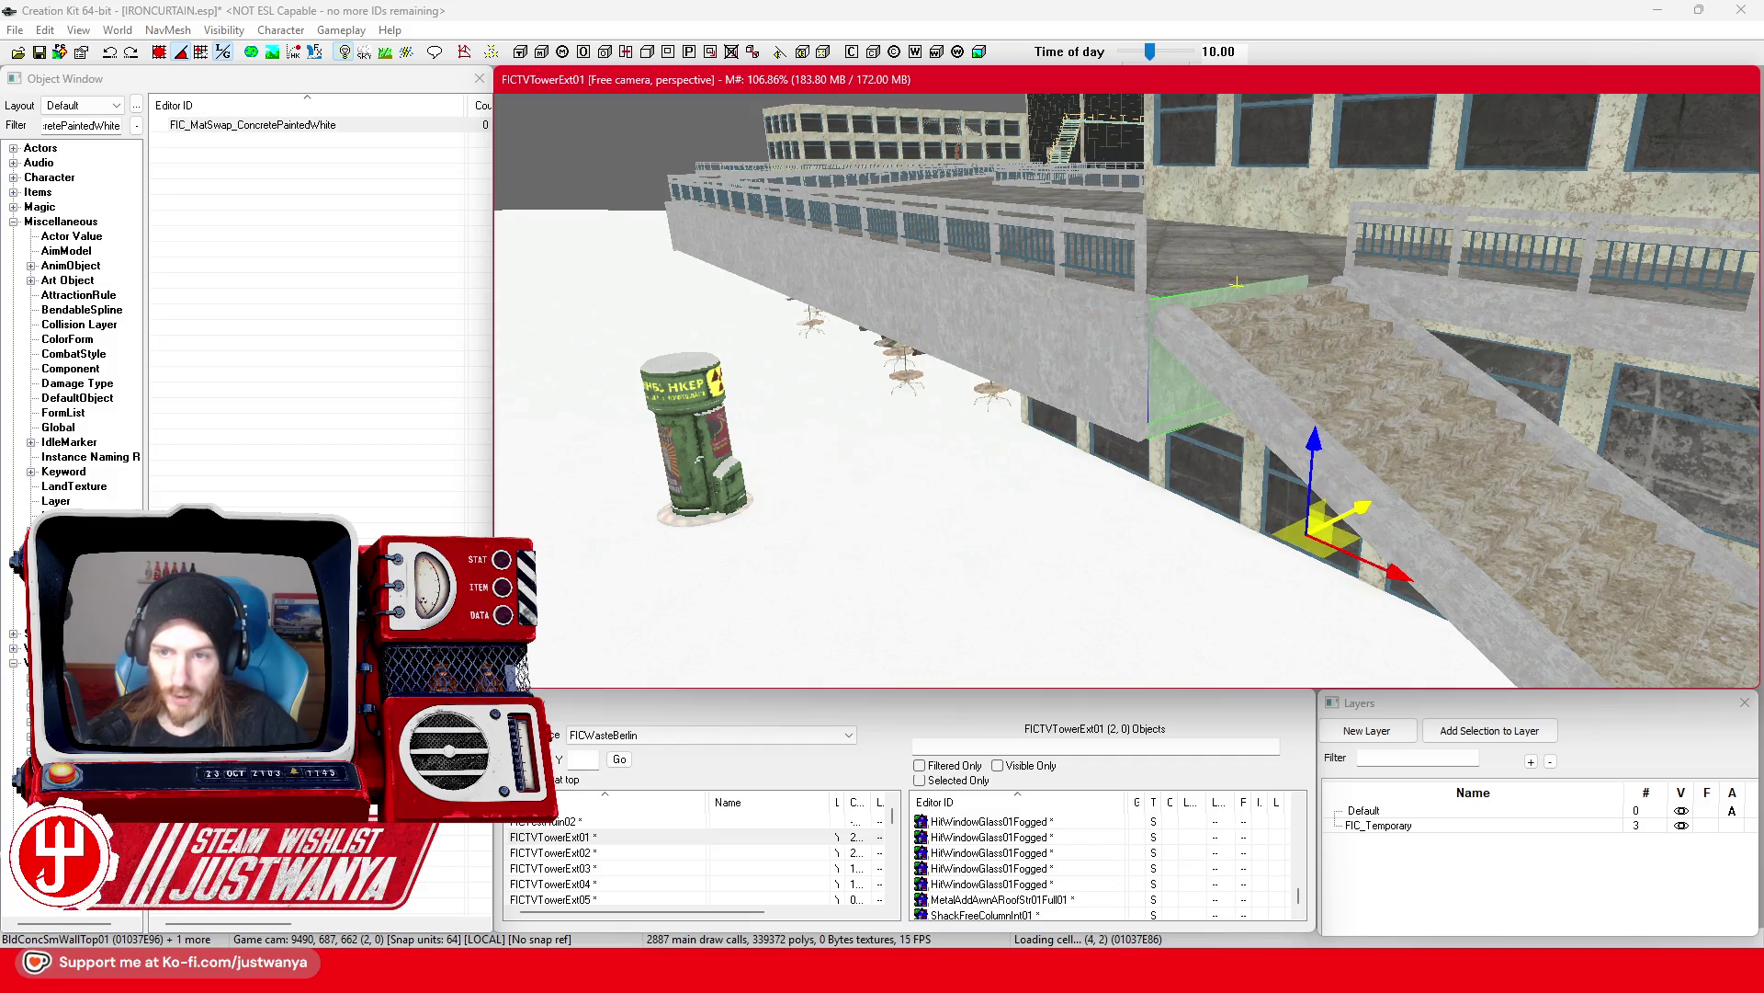
scroll(1211, 505, "up", 2)
scroll(1211, 504, "up", 3)
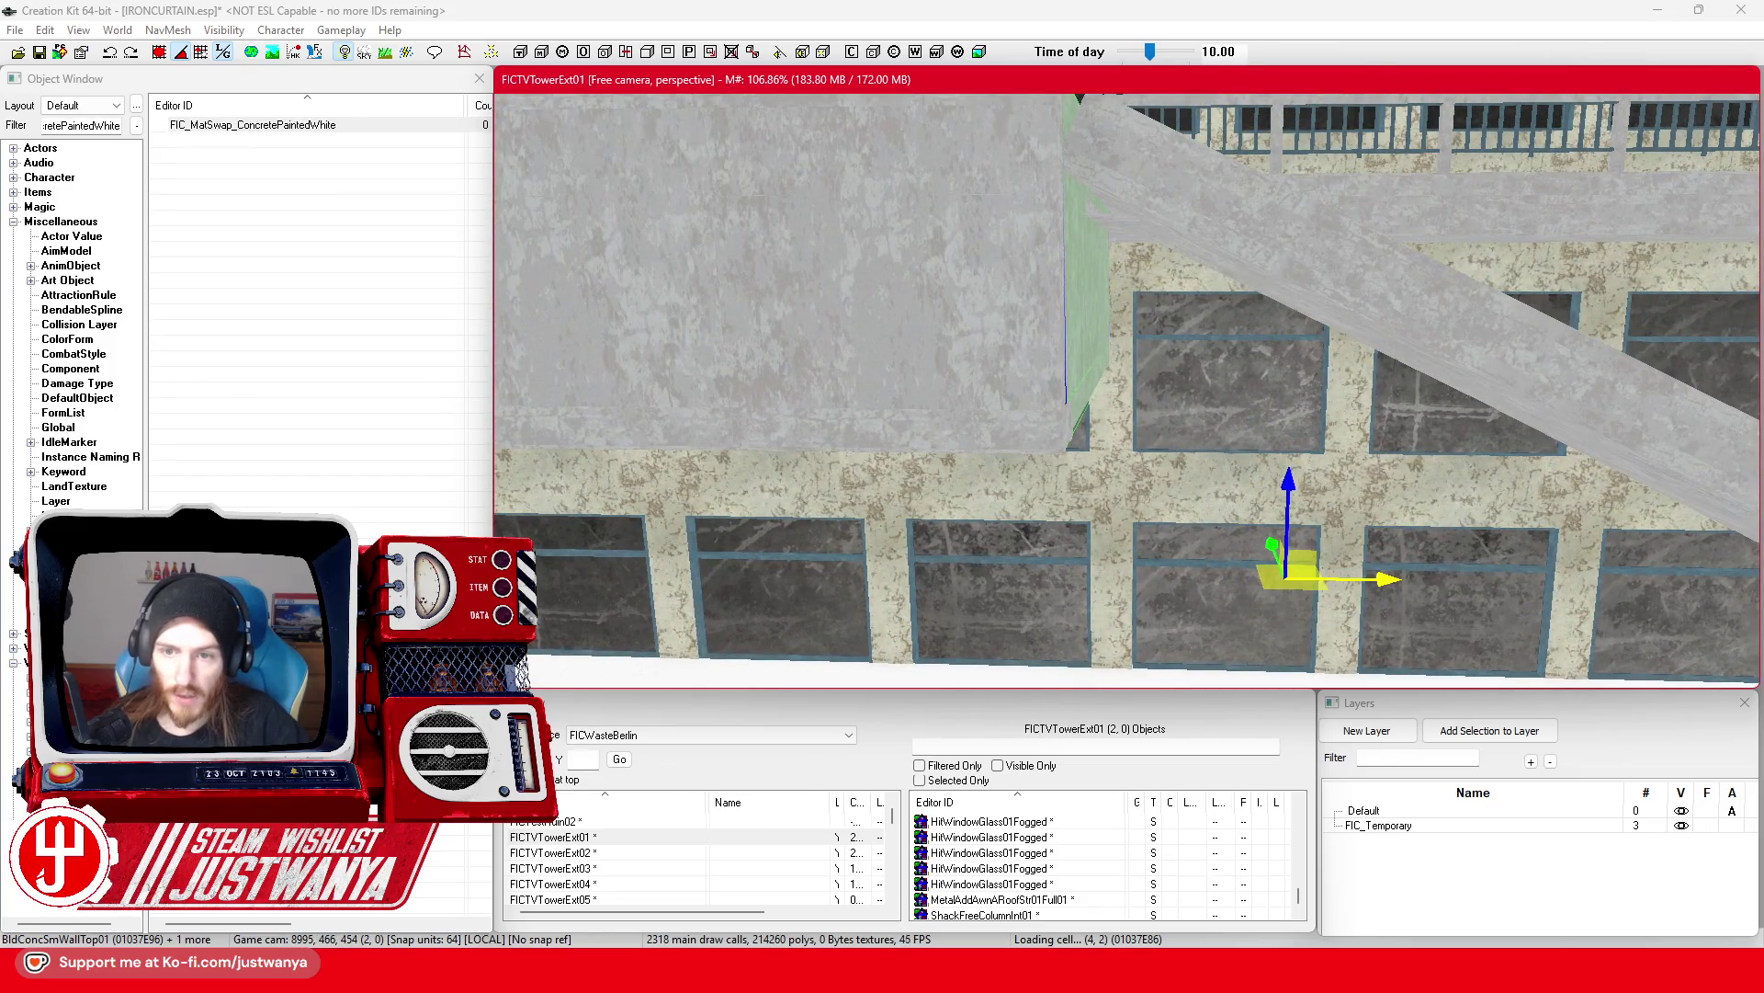
scroll(1303, 445, "down", 5)
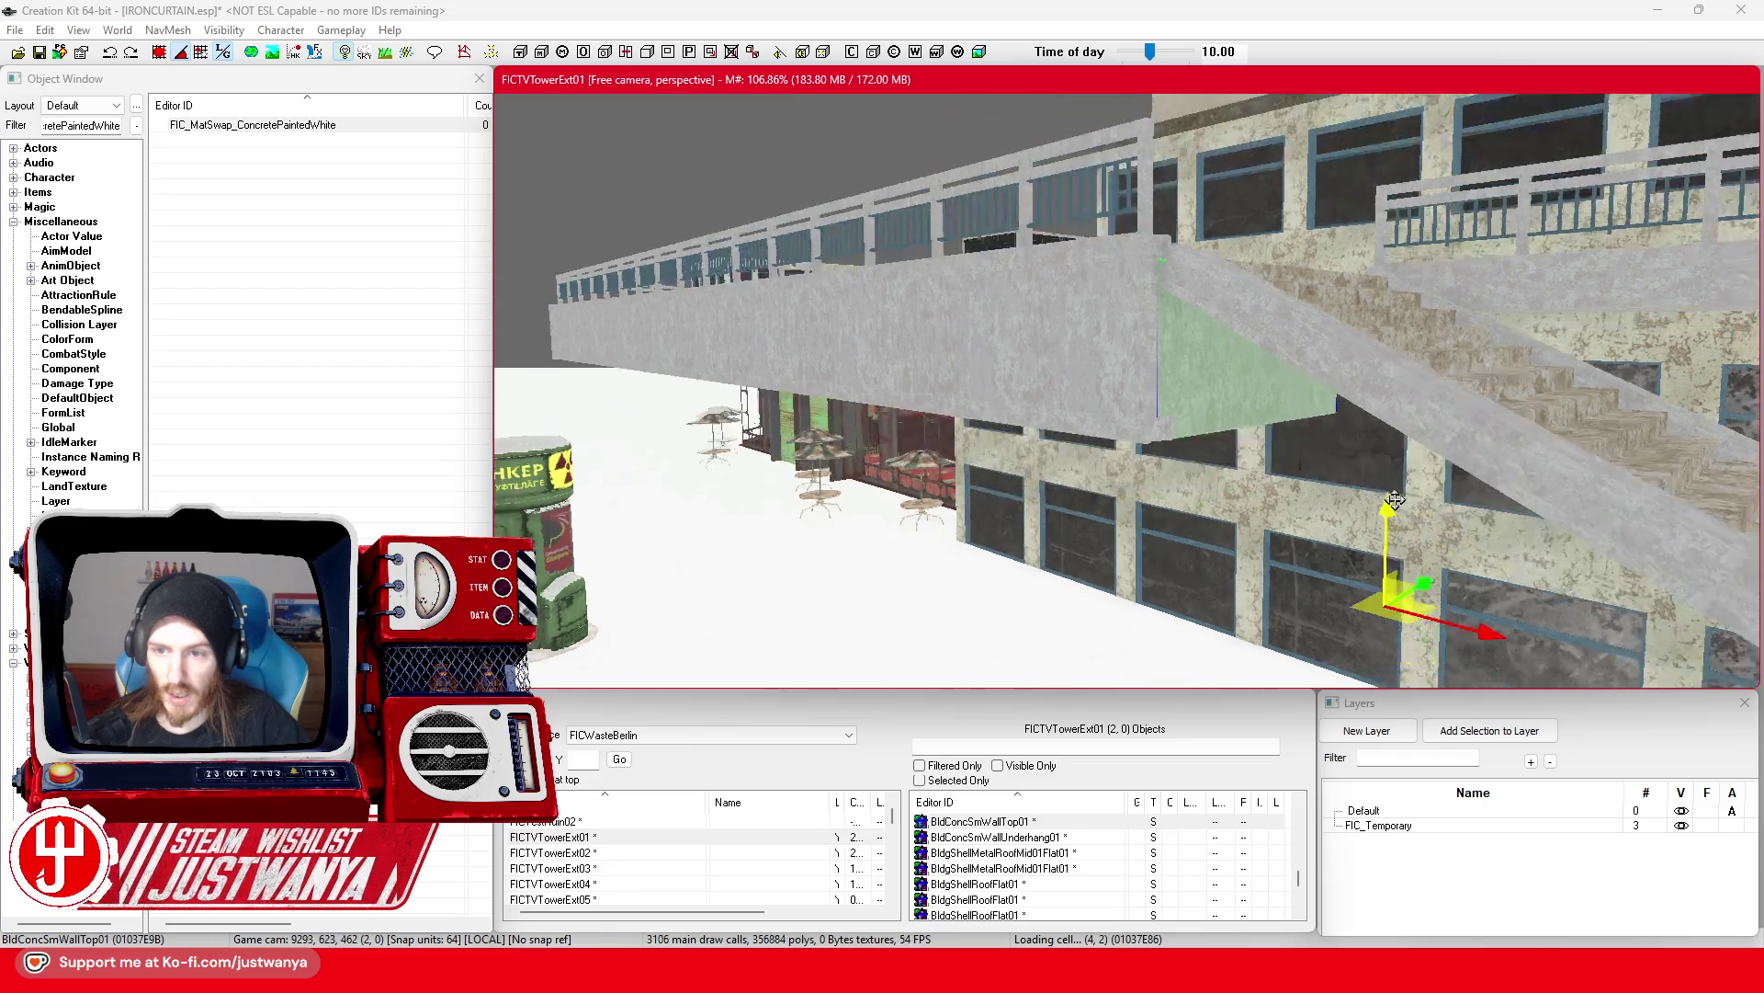
scroll(1569, 477, "up", 8)
scroll(1568, 476, "down", 8)
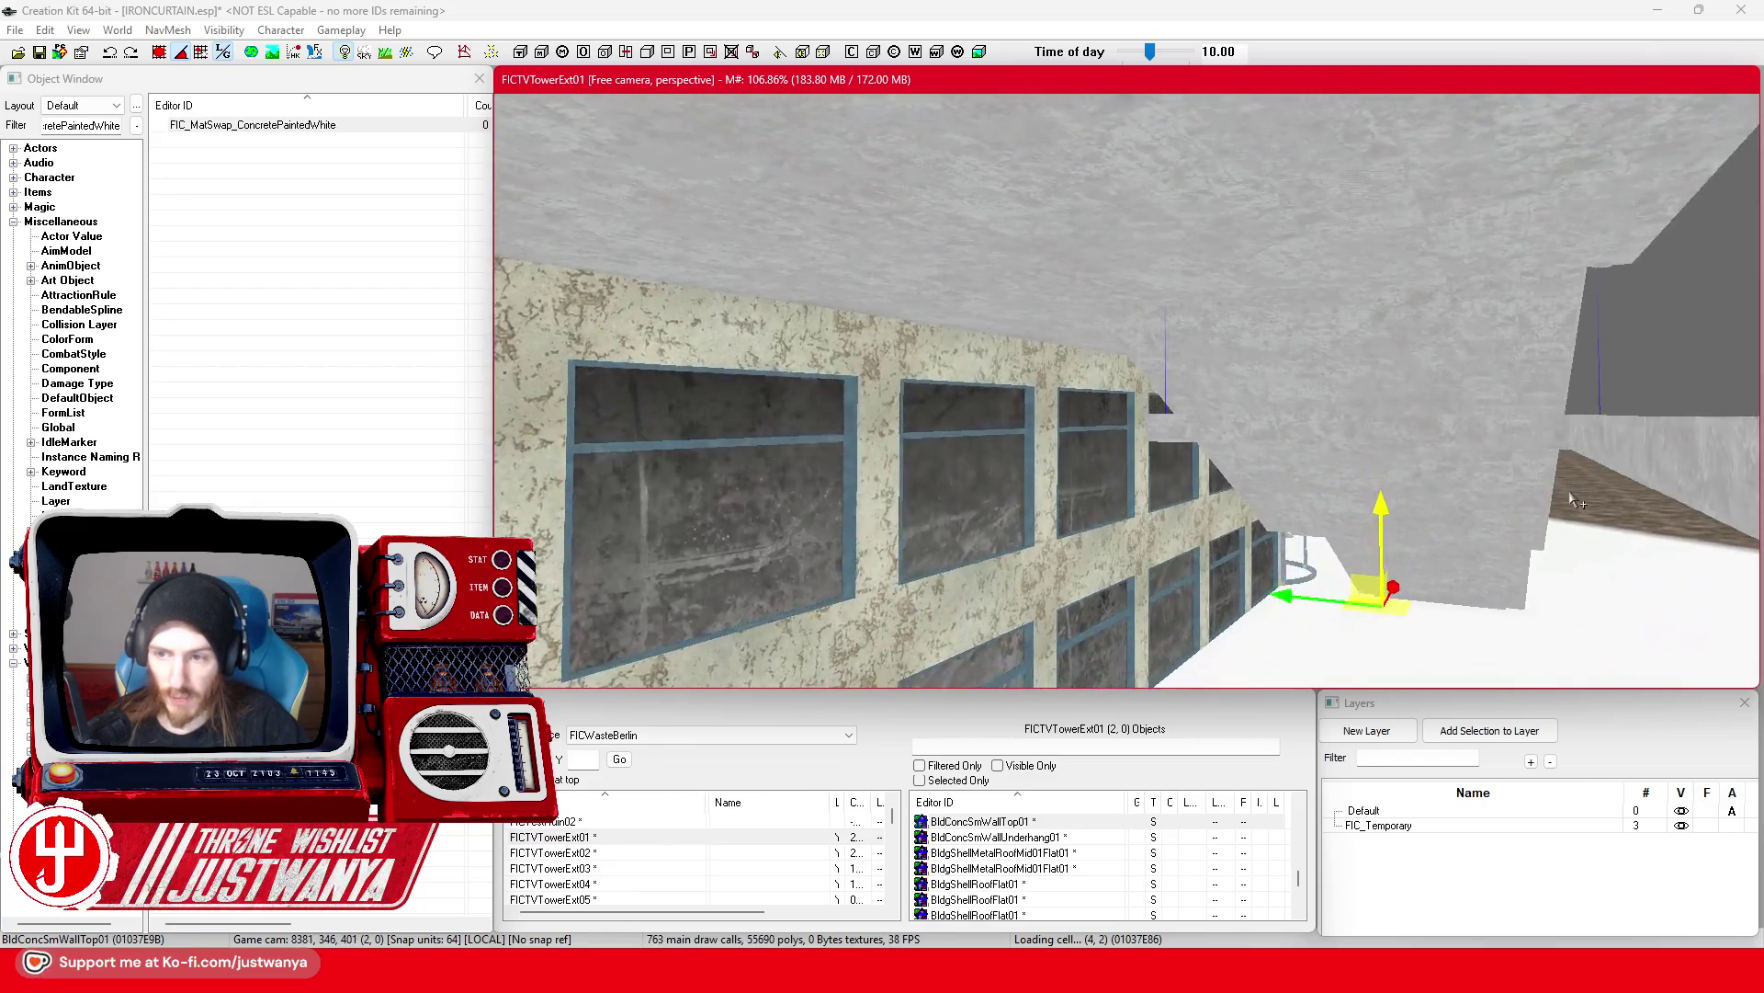
mouse_move(1388, 510)
left_mouse_down()
mouse_move(1265, 531)
mouse_move(1234, 502)
left_mouse_up()
Step: Drag BldConcSmFlrPlatTrimEdge01 along its move gizmo axis into place under the overhang
scroll(1235, 503, "up", 3)
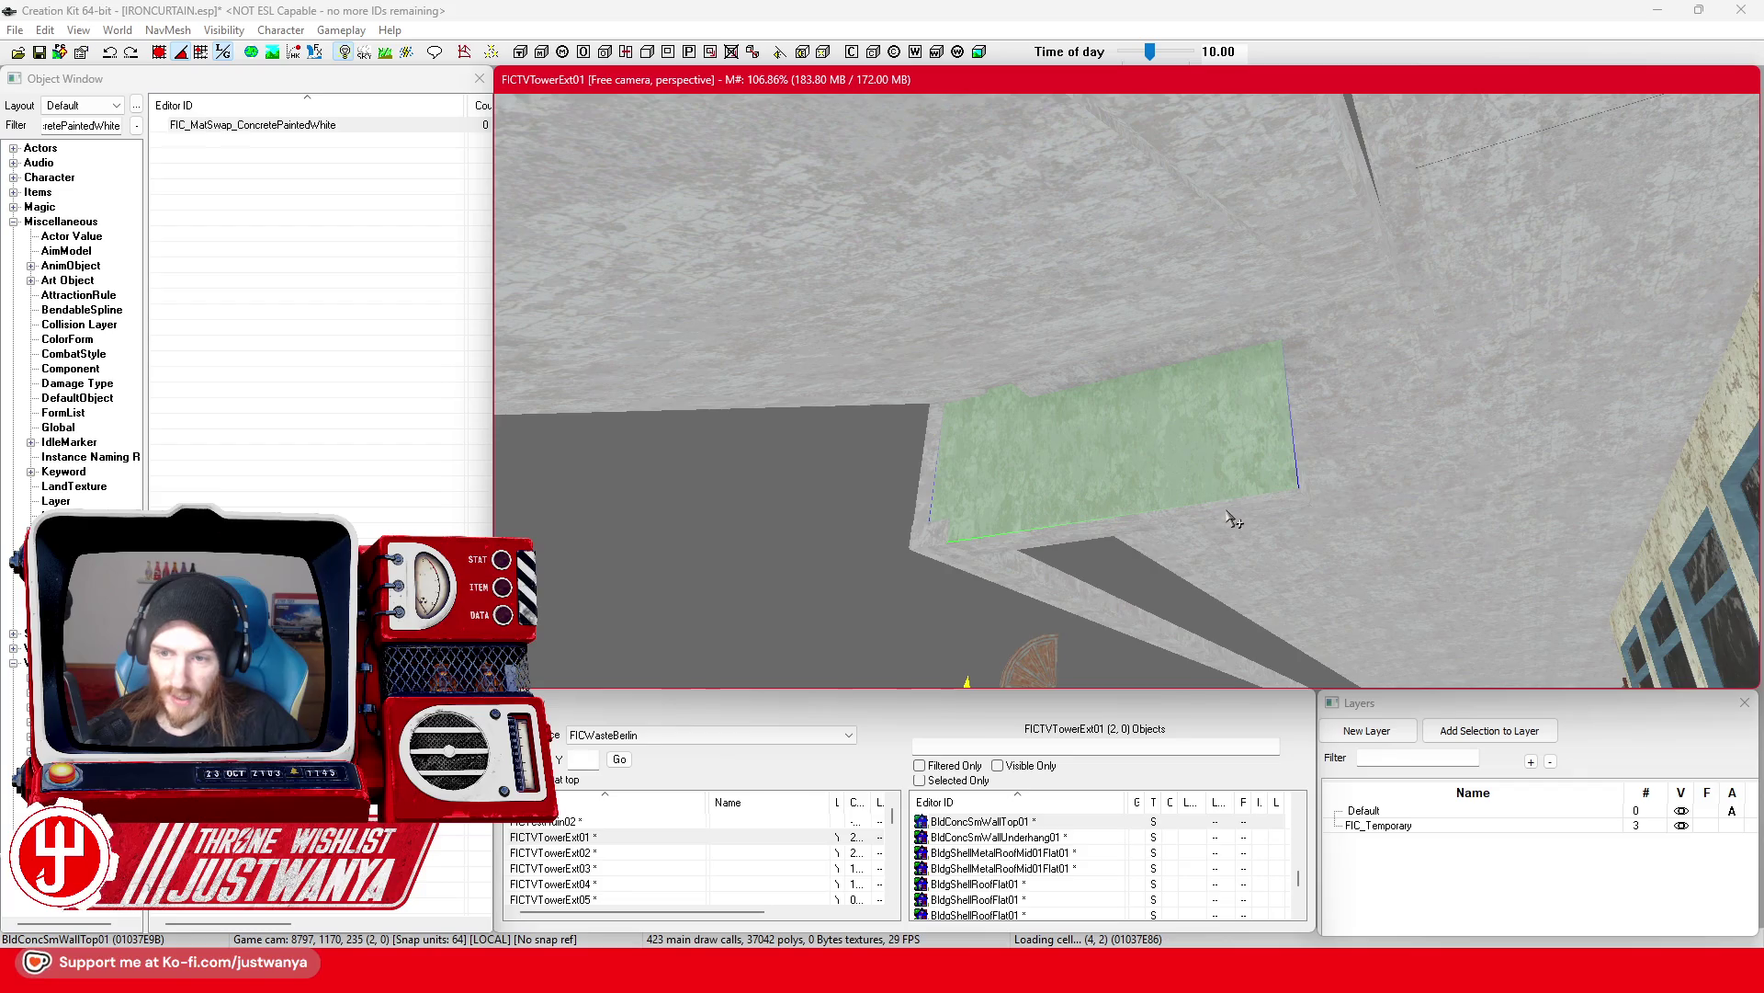
left_click(1227, 508)
mouse_move(1174, 294)
left_mouse_down()
mouse_move(1160, 293)
mouse_move(1272, 276)
left_mouse_up()
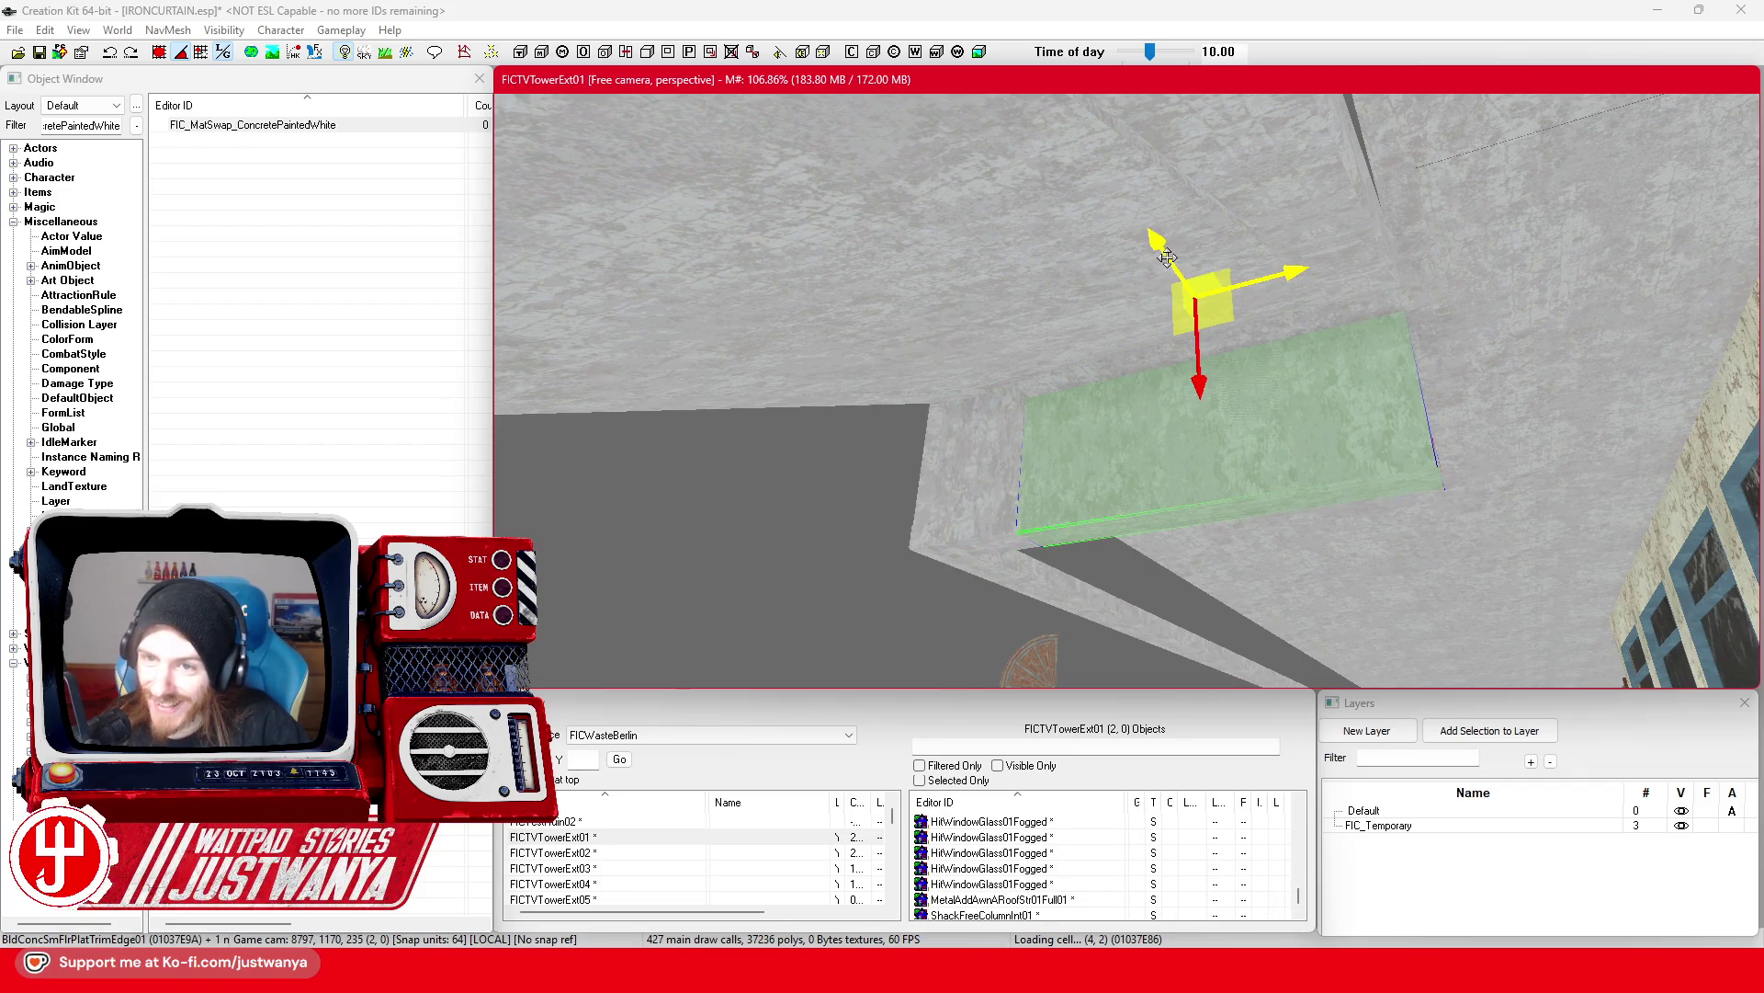
scroll(1074, 344, "down", 10)
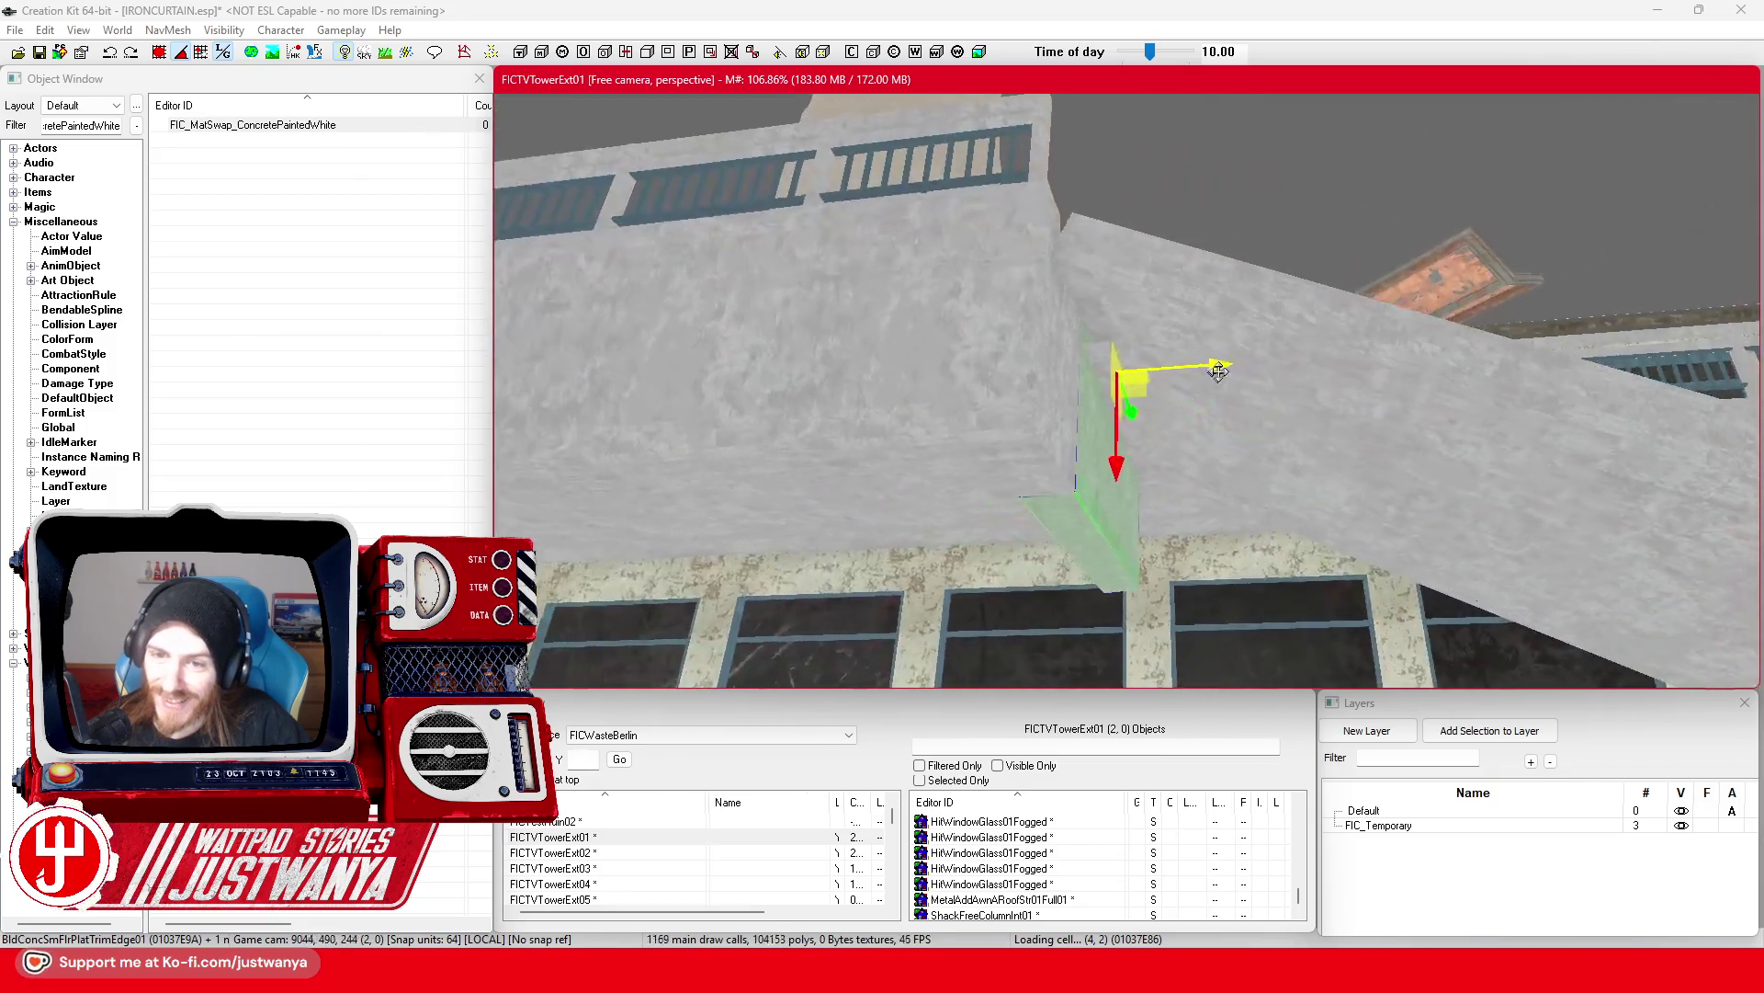
scroll(1300, 347, "up", 10)
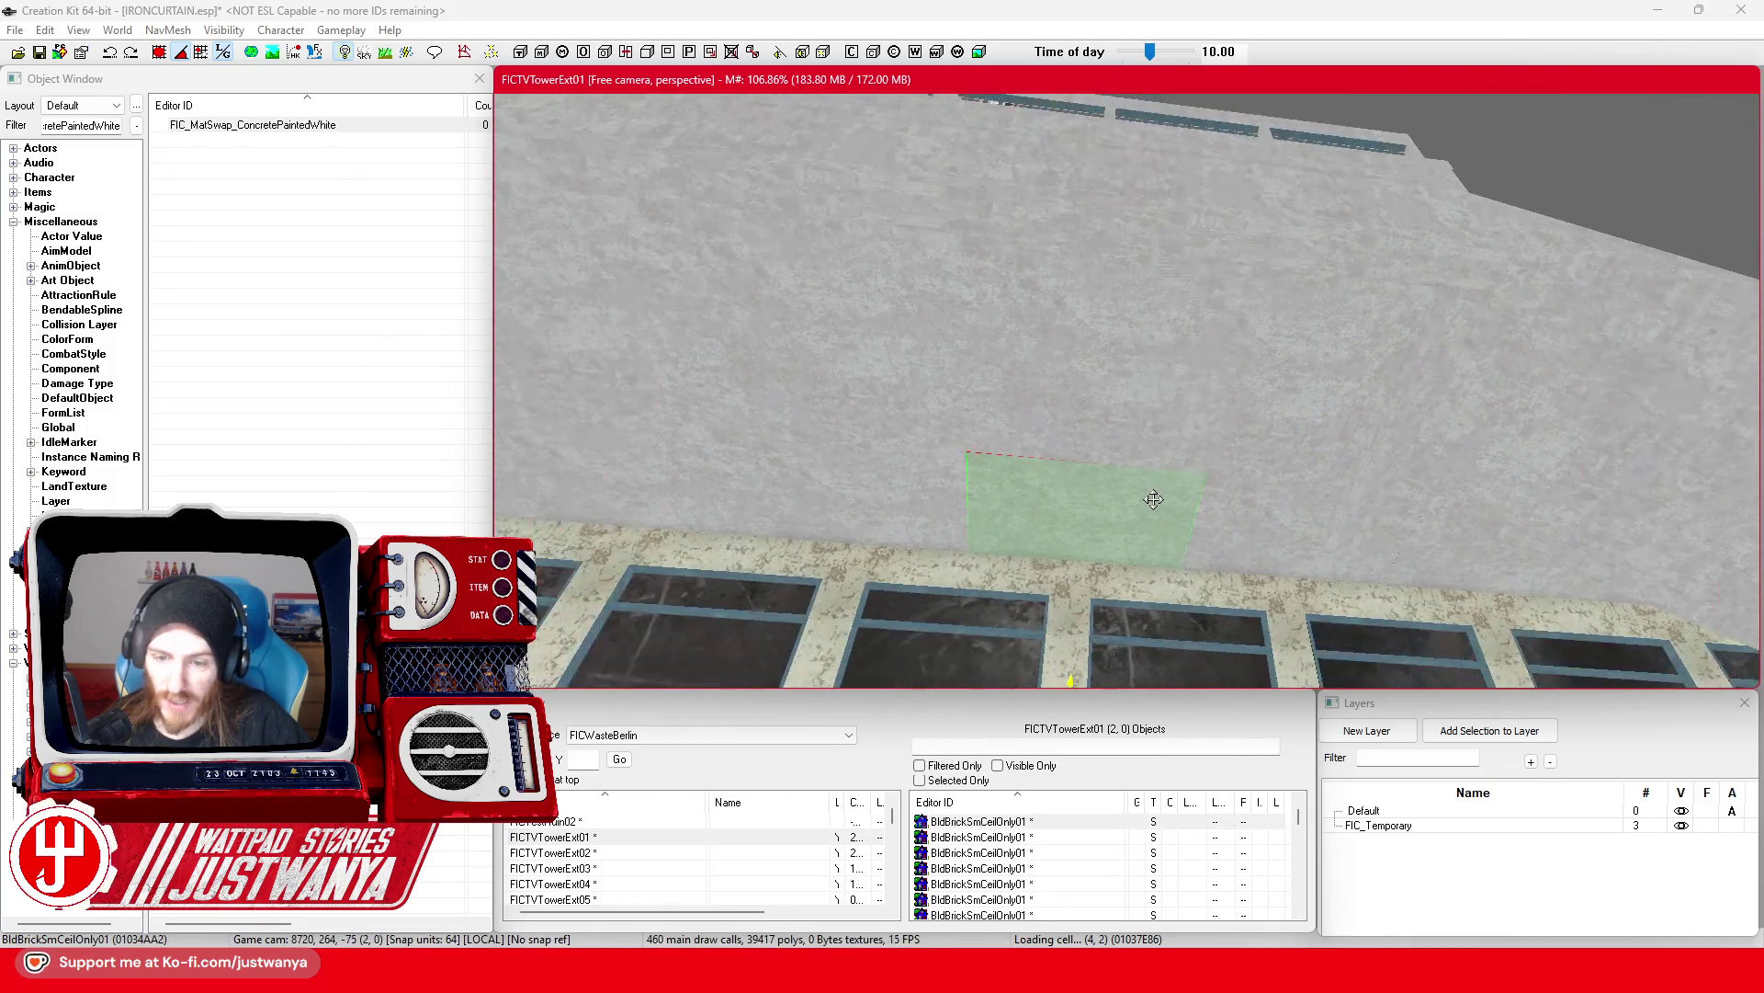
scroll(1035, 552, "down", 5)
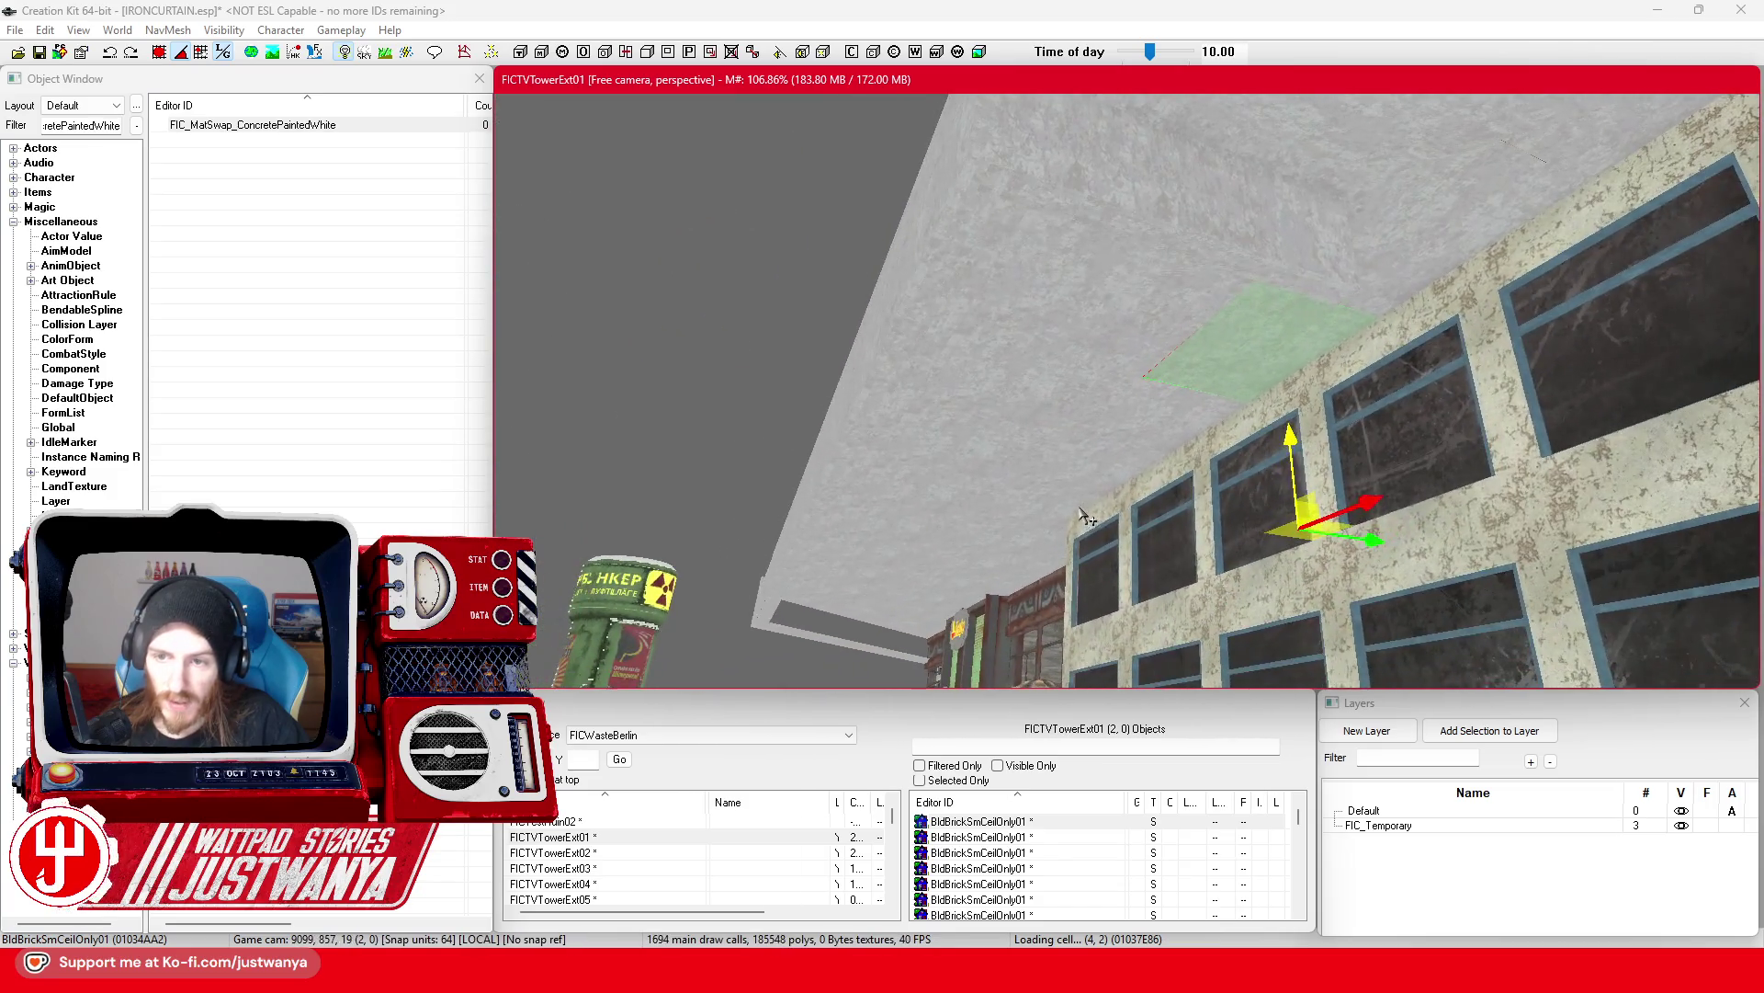
scroll(1286, 437, "up", 5)
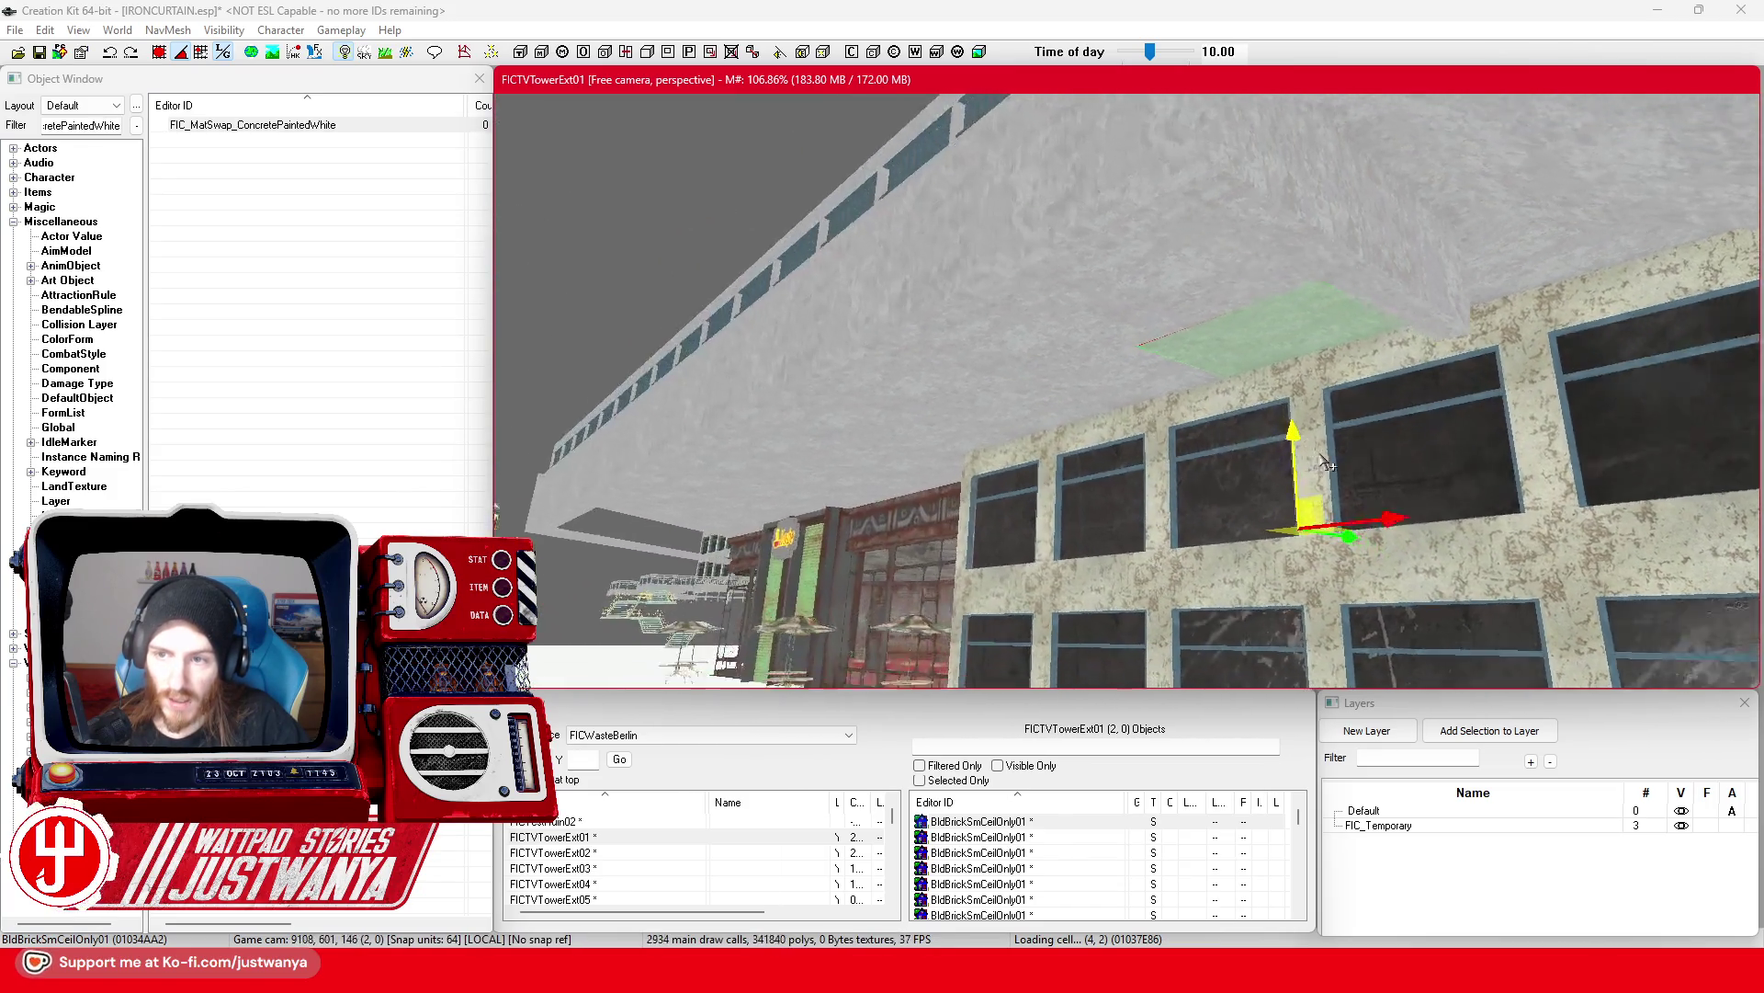
scroll(1360, 476, "down", 5)
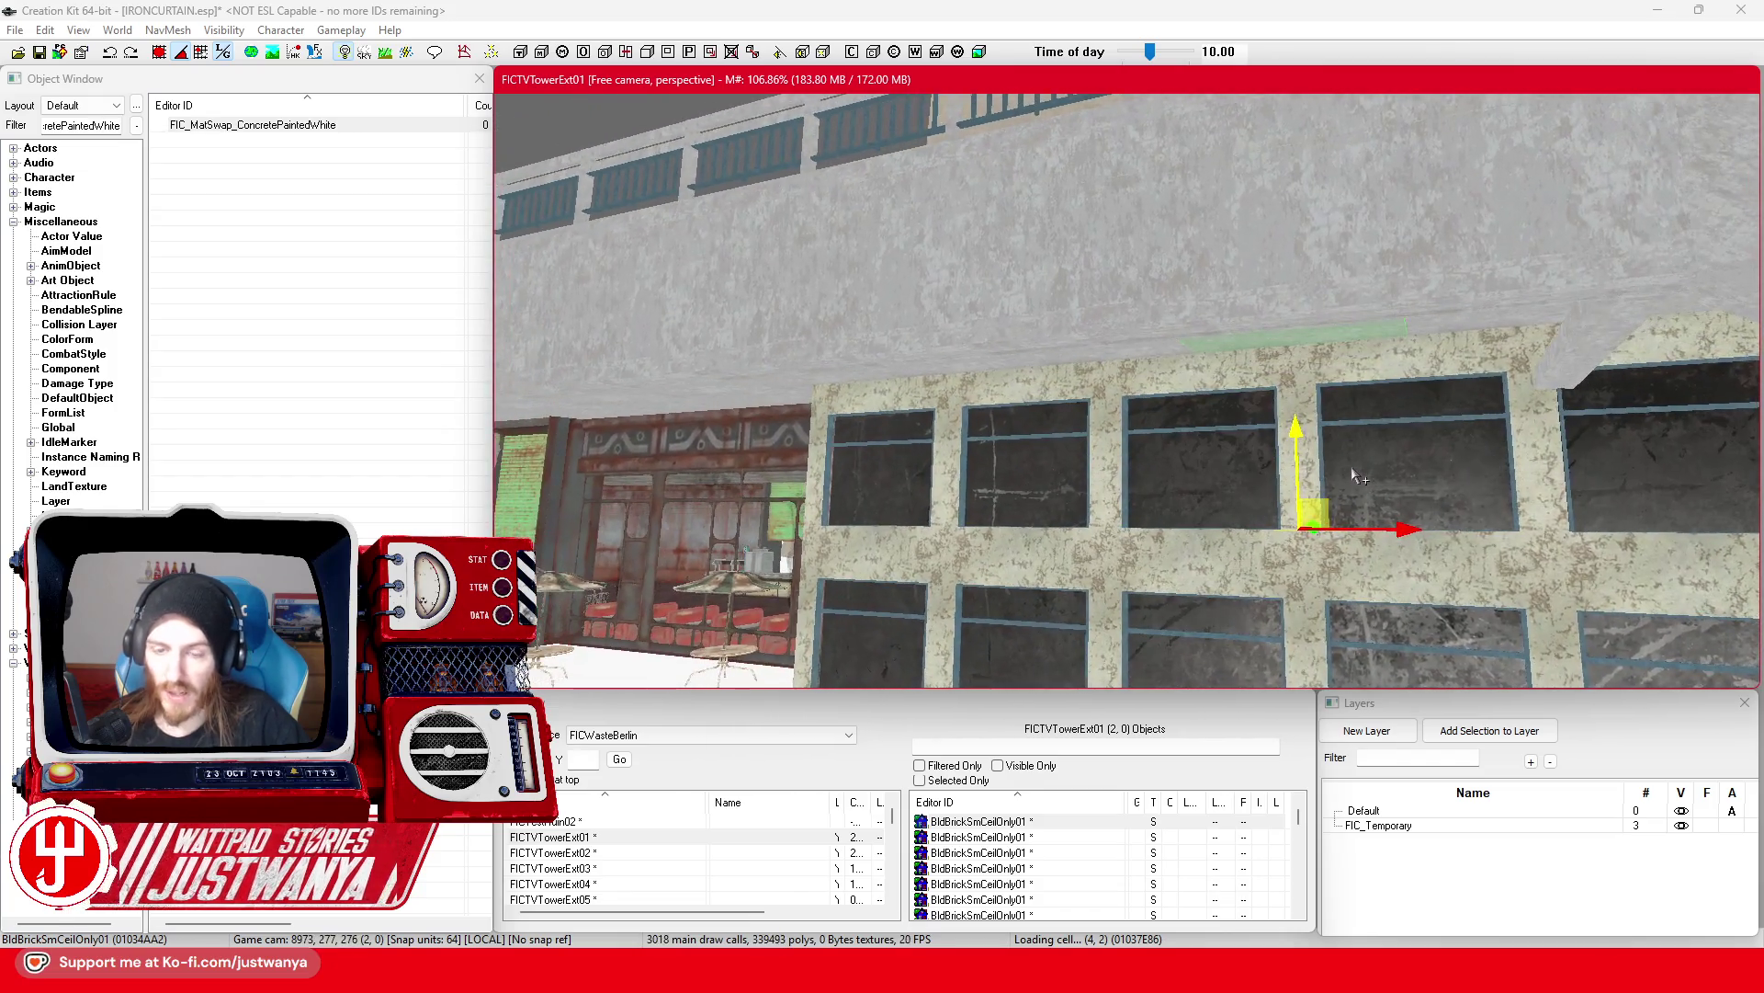
scroll(1246, 530, "up", 3)
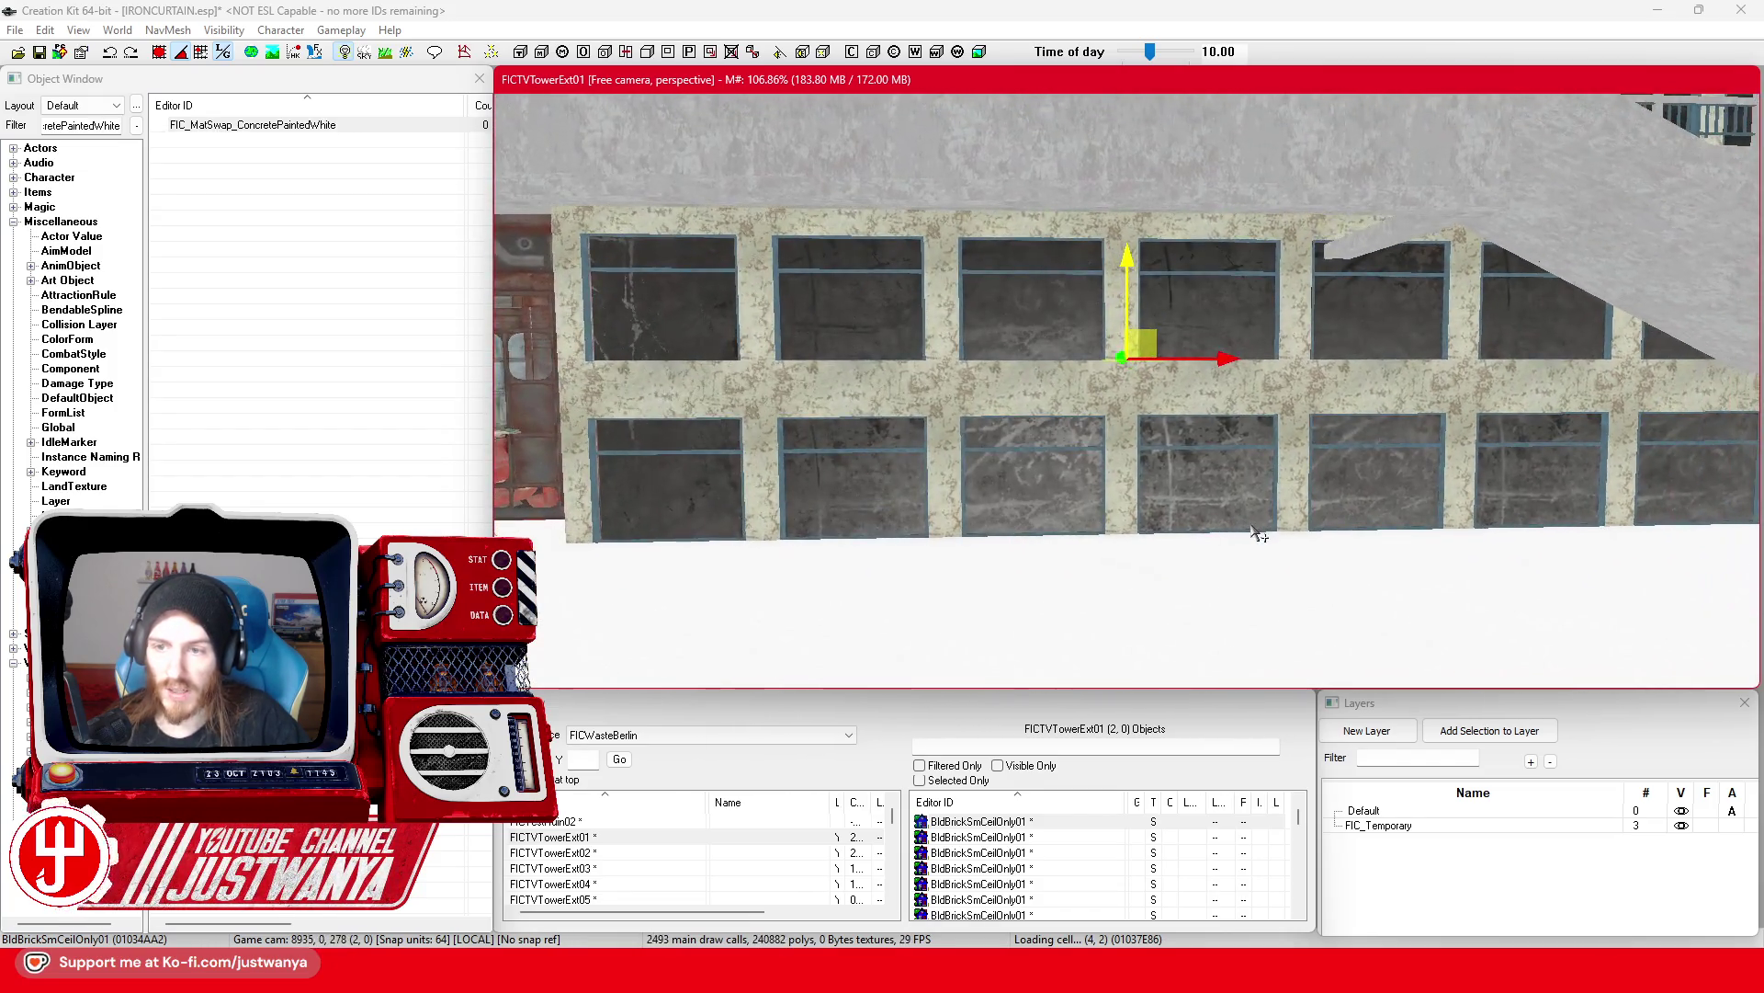
scroll(1258, 533, "up", 5)
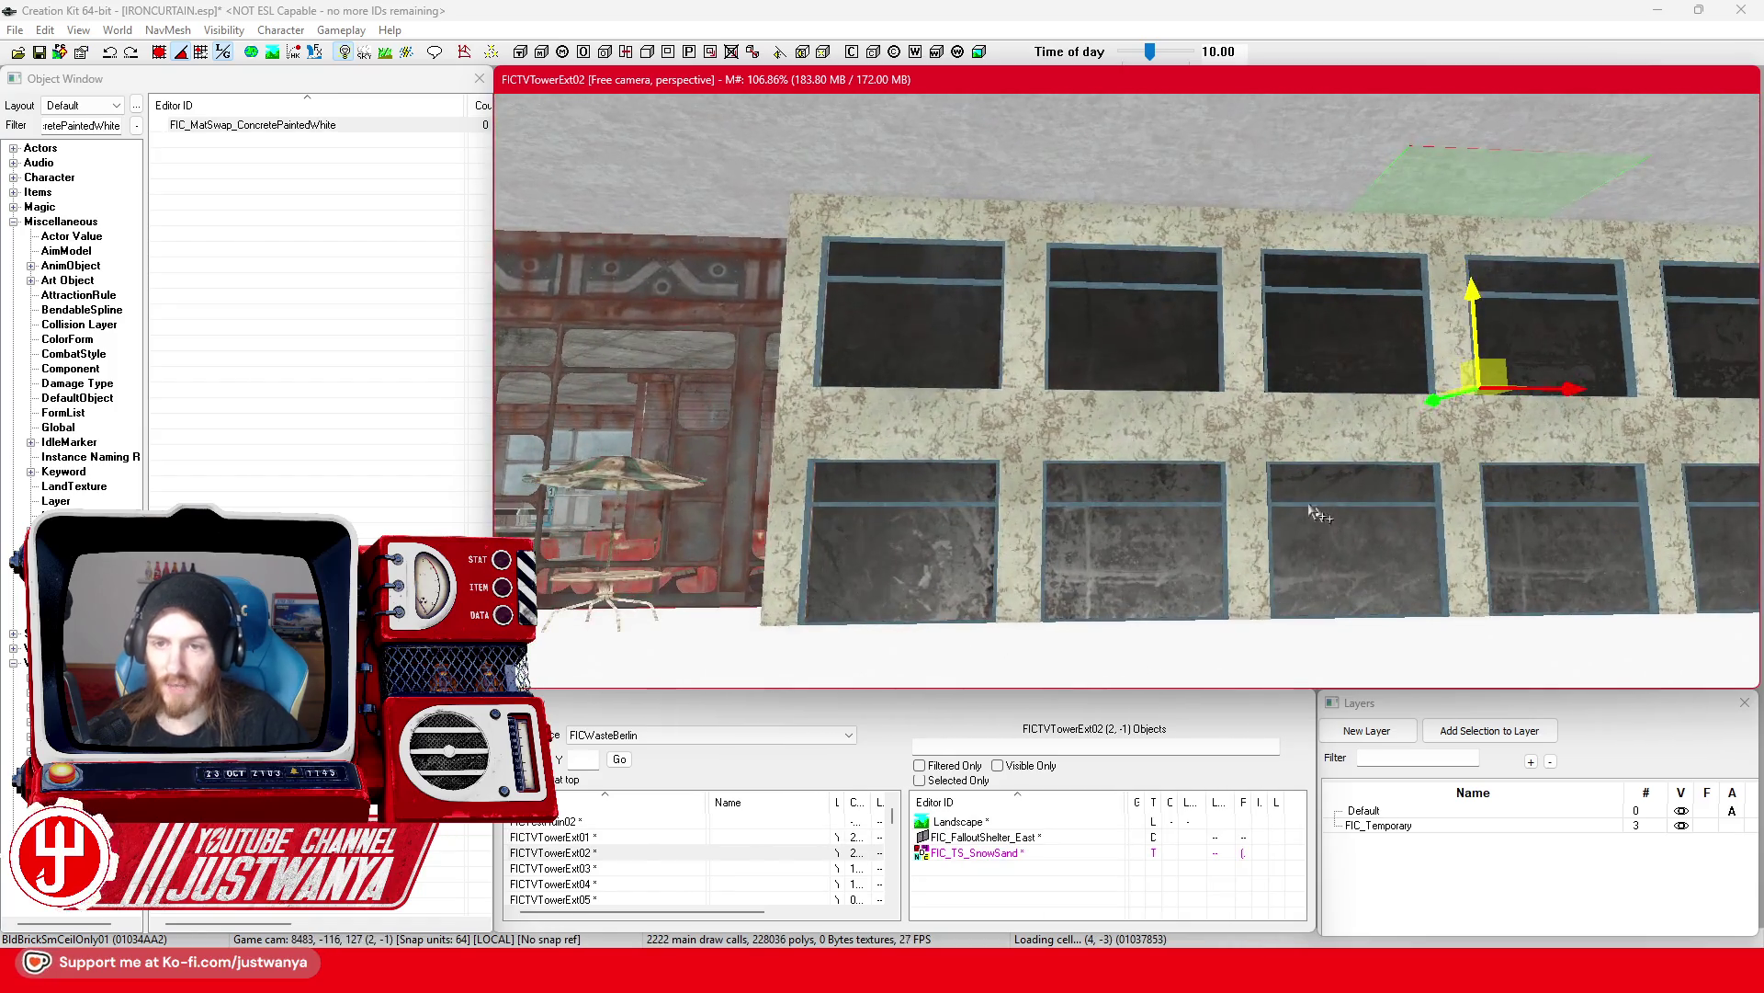
Step: Save the IRONCURTAIN.esp plugin
left_click(40, 53)
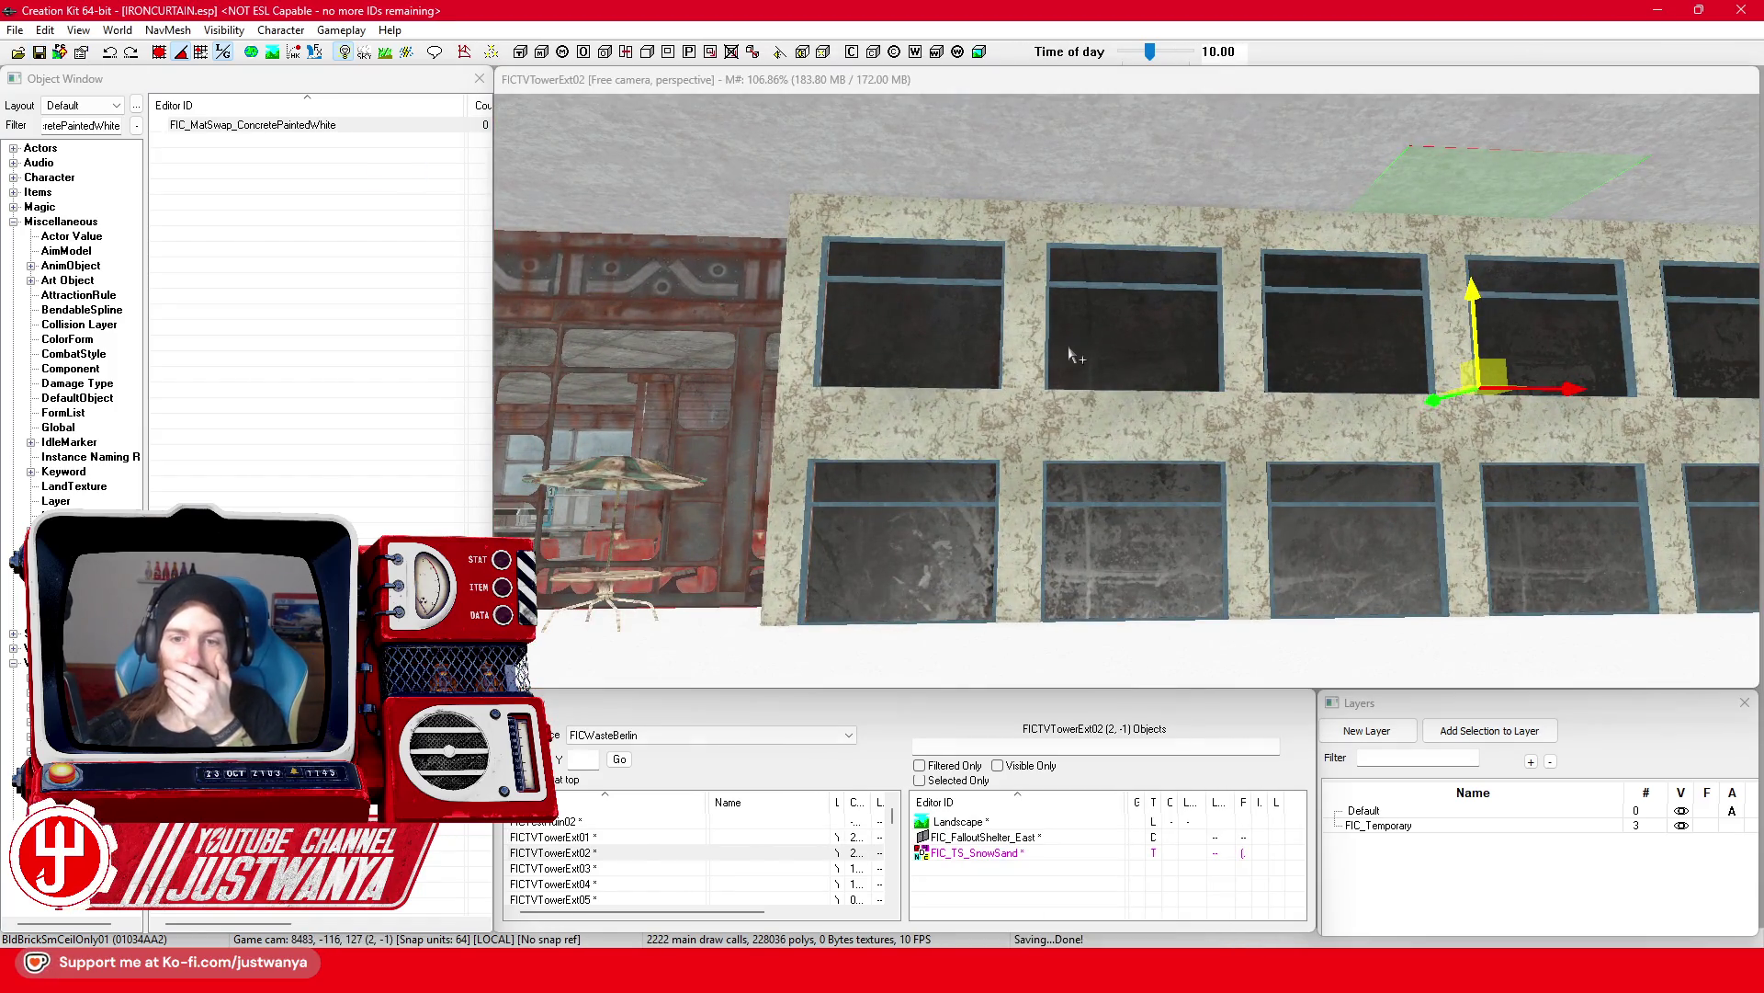
scroll(1070, 354, "up", 5)
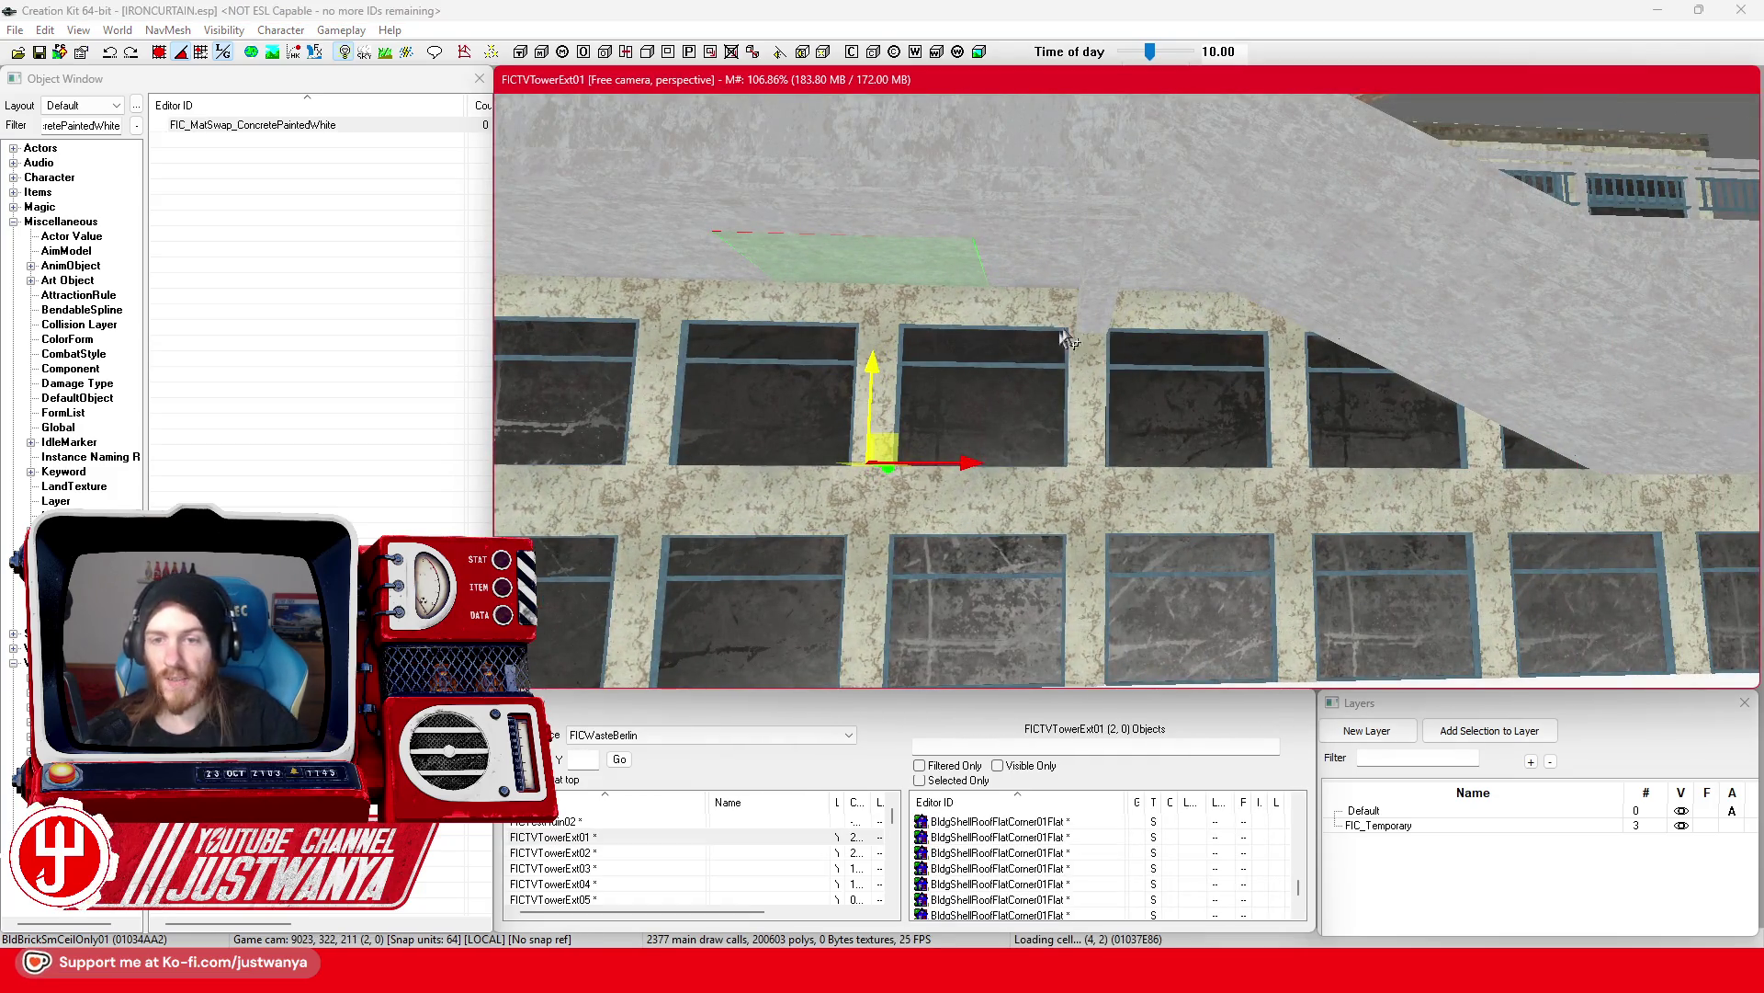
scroll(1000, 379, "down", 5)
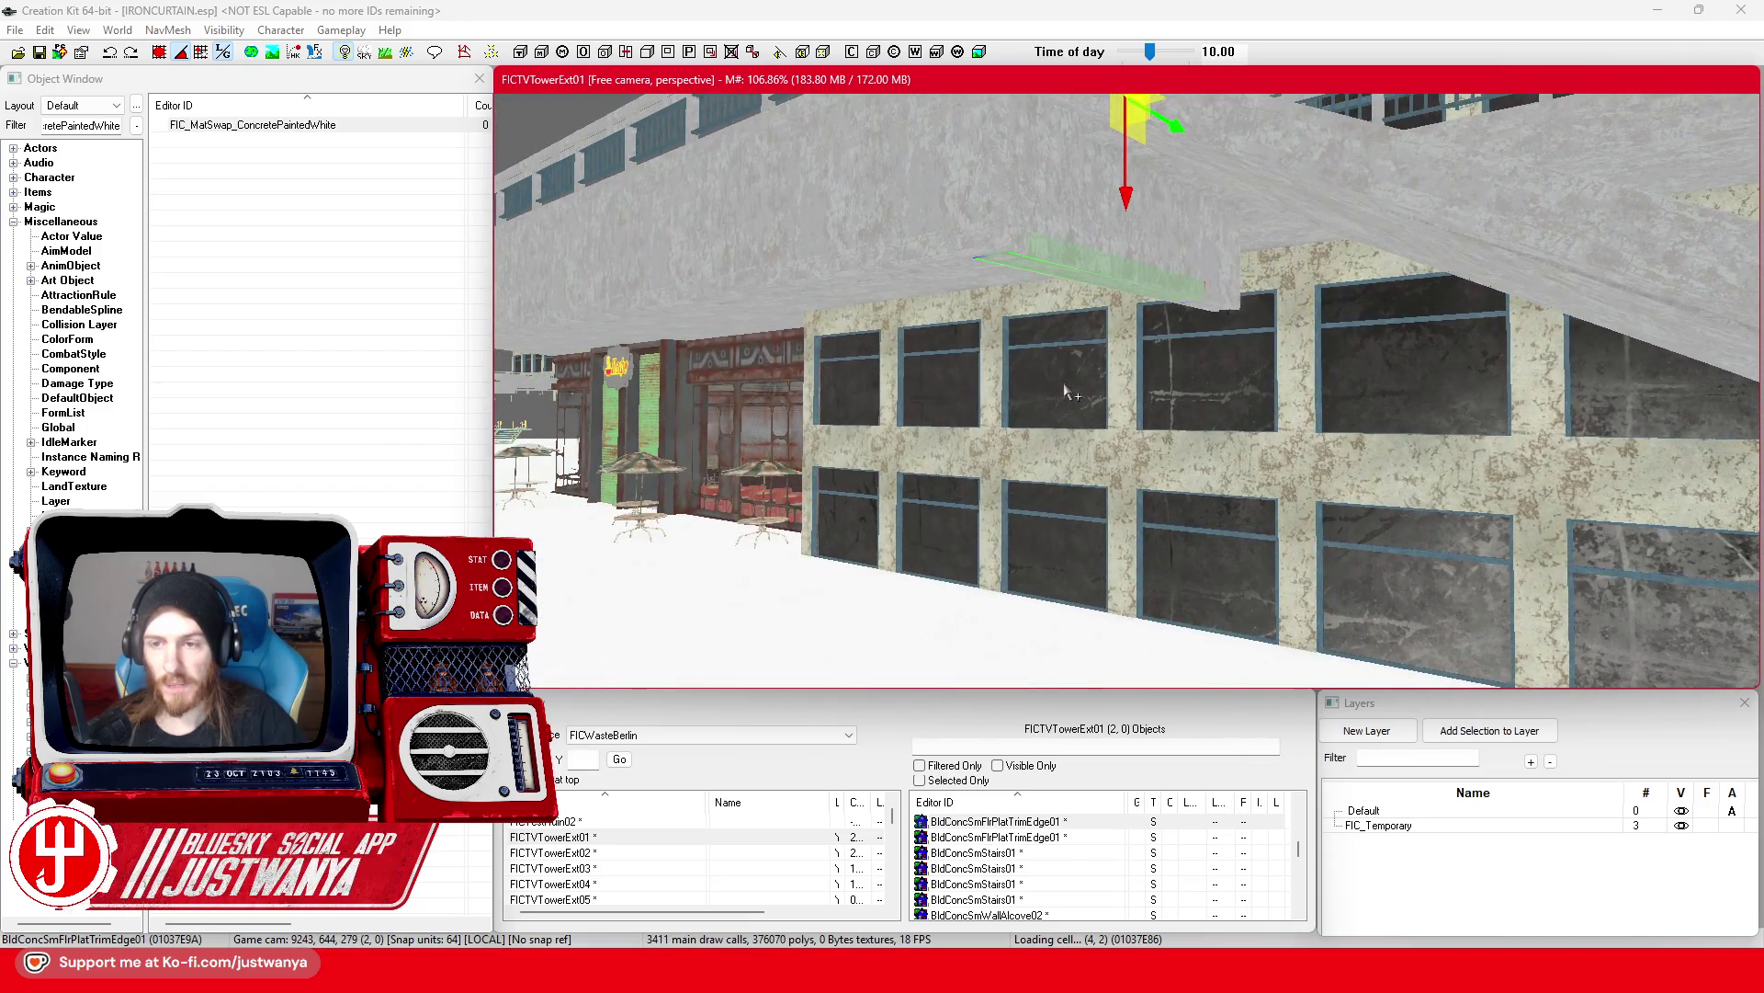
scroll(1071, 394, "down", 5)
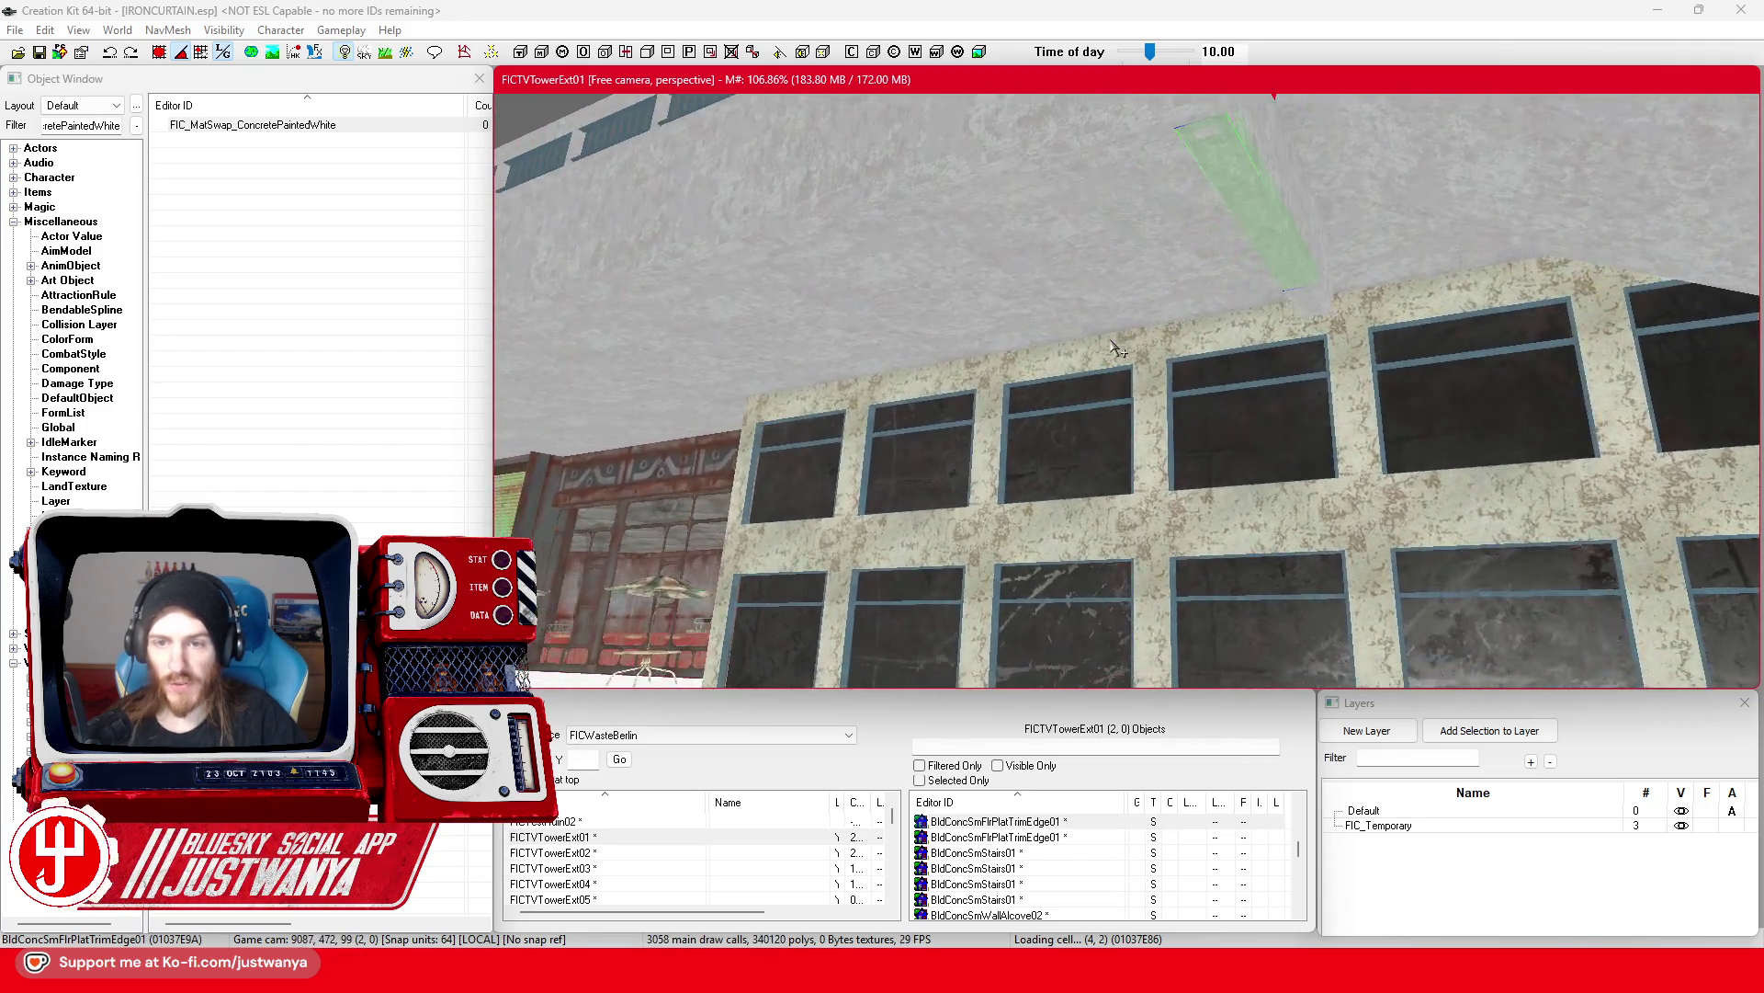
Step: Multi-select eight BldBrickSmCeilOnly01 ceiling panels under the overhang
left_click(974, 183)
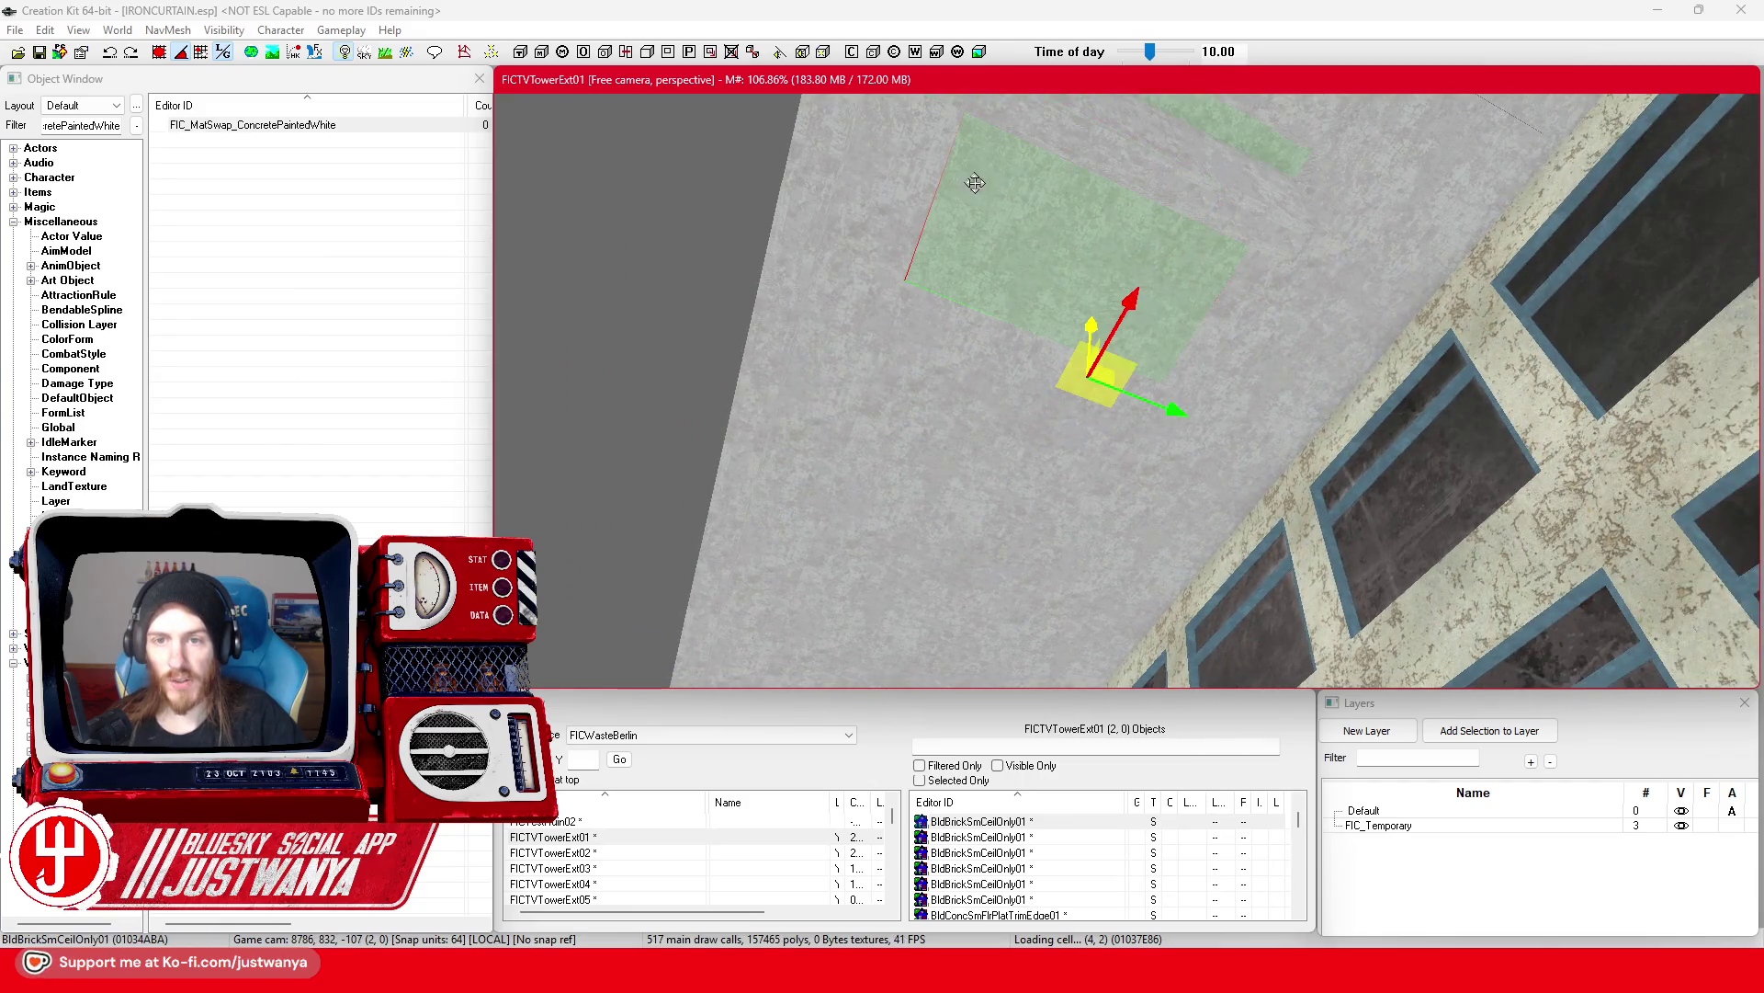
left_click(1303, 342, "ctrl")
left_click(902, 204, "ctrl")
left_click(859, 343, "ctrl")
left_click(956, 341, "ctrl")
left_click(1258, 389, "ctrl")
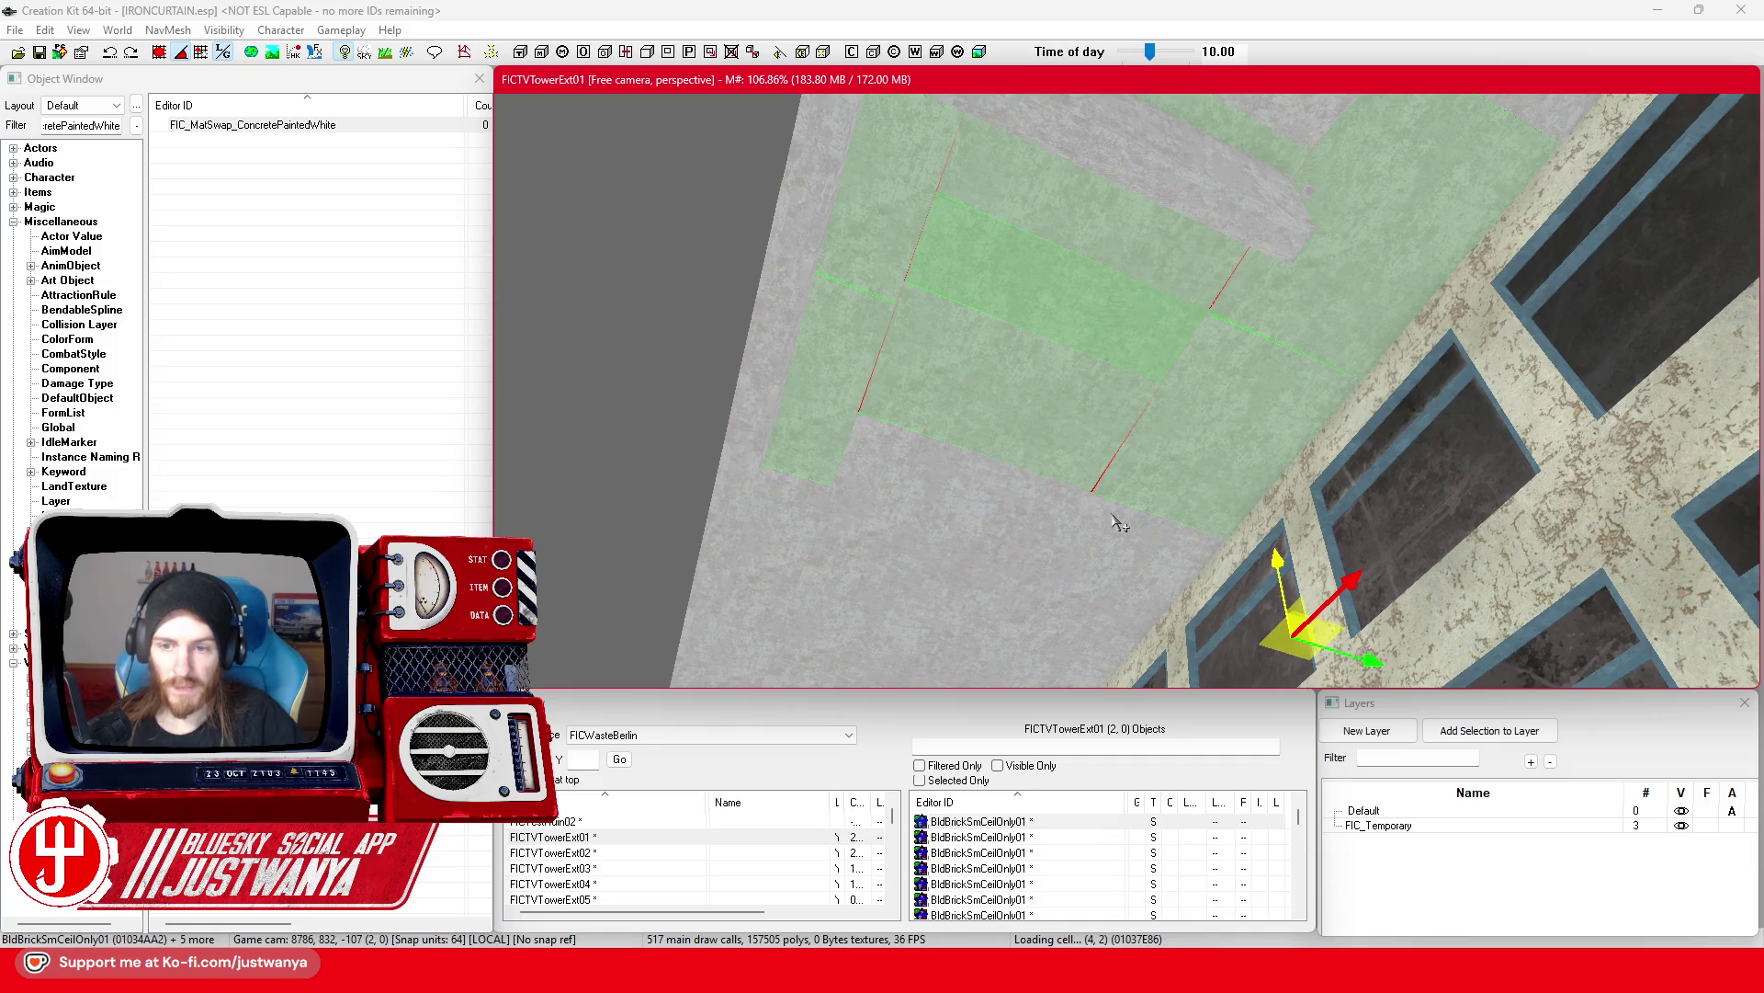
left_click(973, 498, "ctrl")
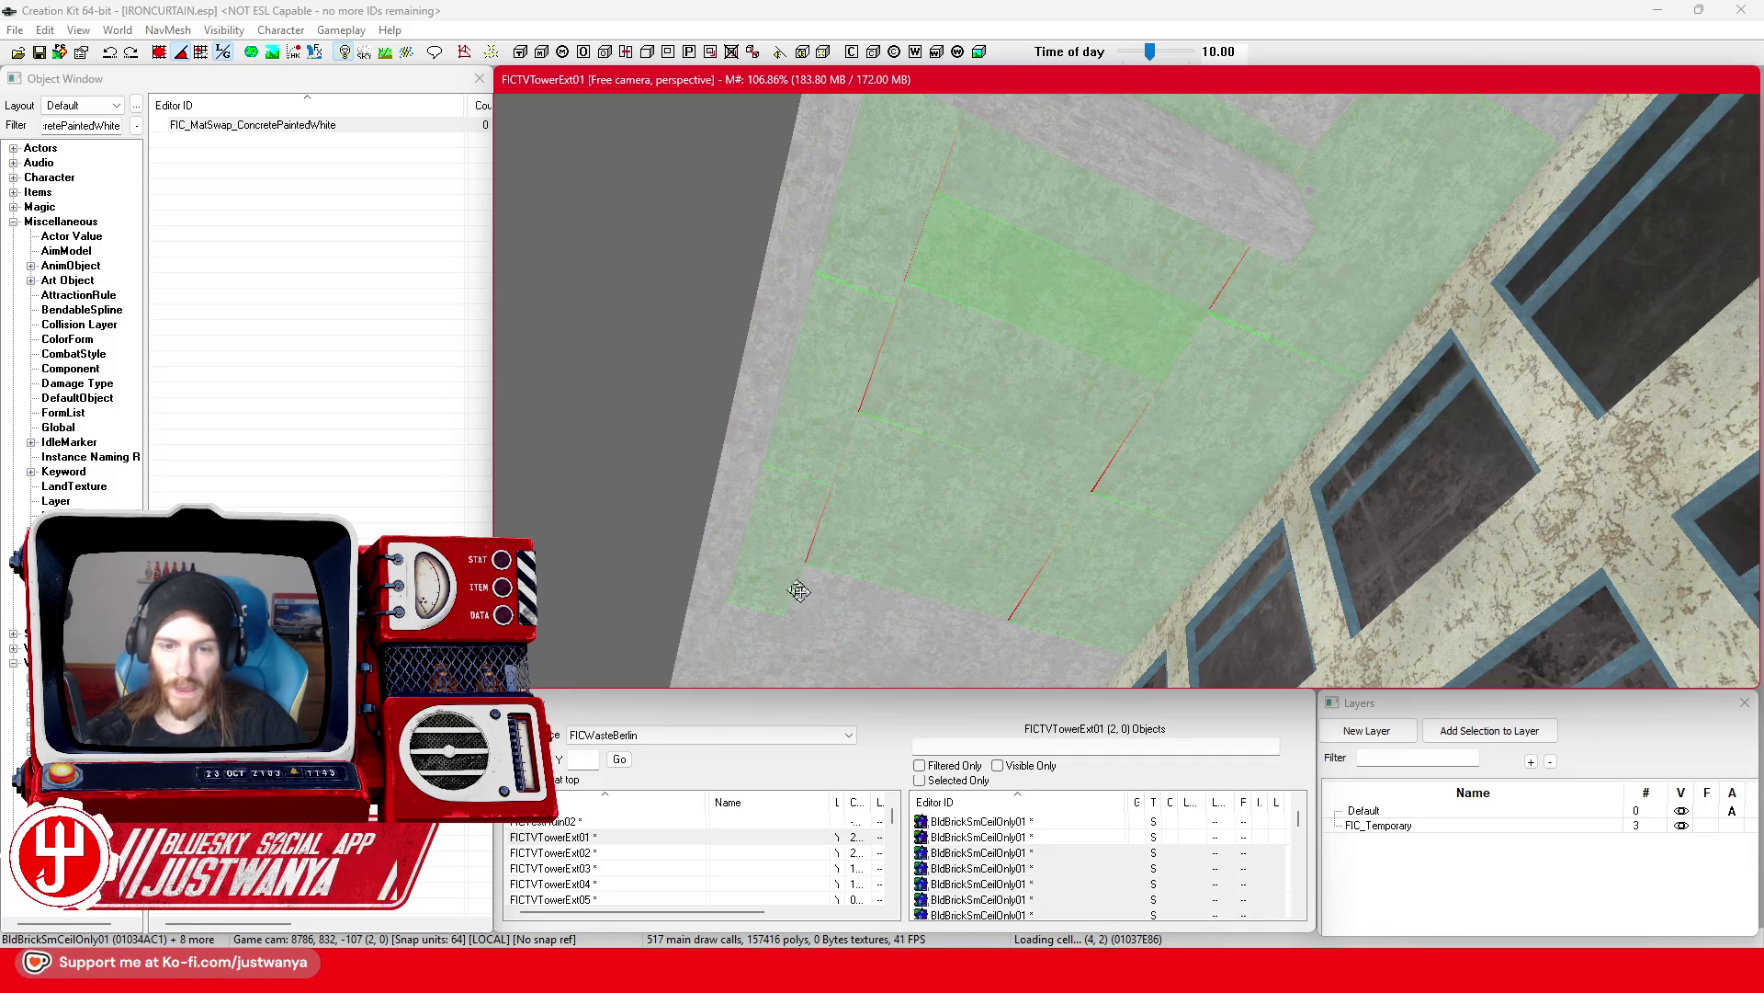
left_click(1029, 653, "ctrl")
Step: Add the last ceiling panel by the window facade to the selection
scroll(1146, 591, "up", 1)
mouse_move(1146, 591)
left_mouse_down()
mouse_move(1335, 460)
mouse_move(1320, 433)
mouse_move(1227, 413)
mouse_move(1275, 501)
mouse_move(1397, 476)
mouse_move(1286, 312)
mouse_move(1286, 350)
left_mouse_up()
left_click(1232, 319, "ctrl")
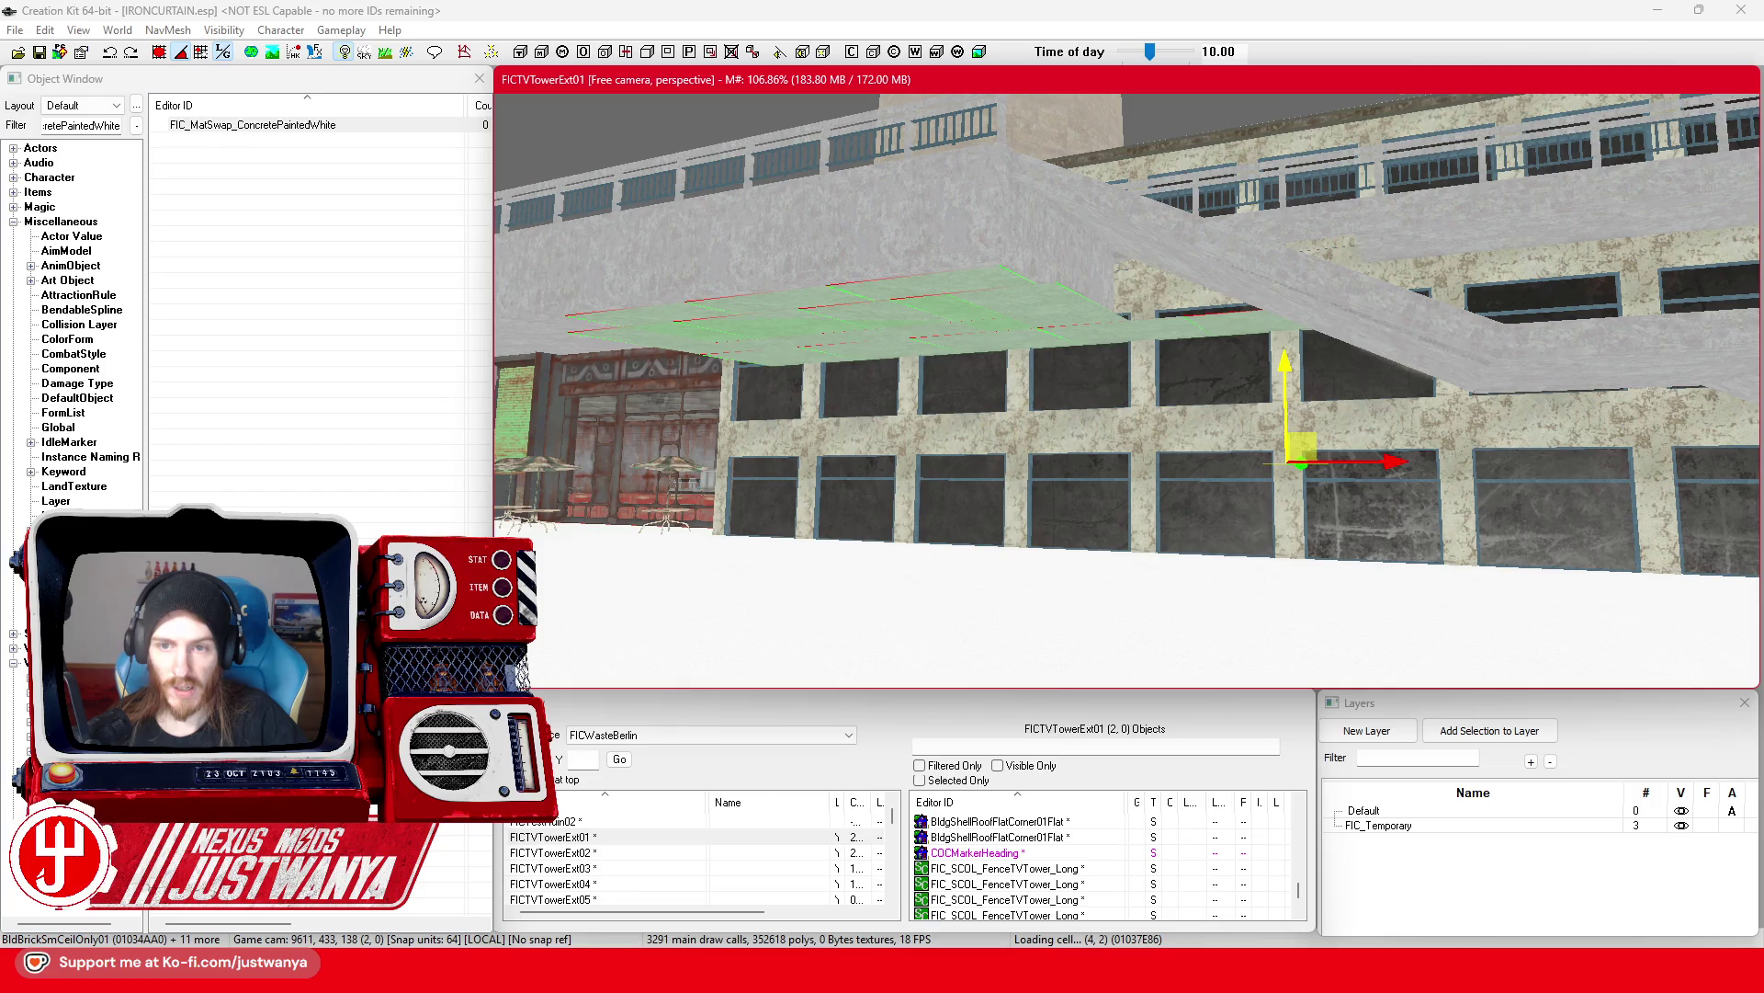
left_click_drag(1287, 349, 1422, 476)
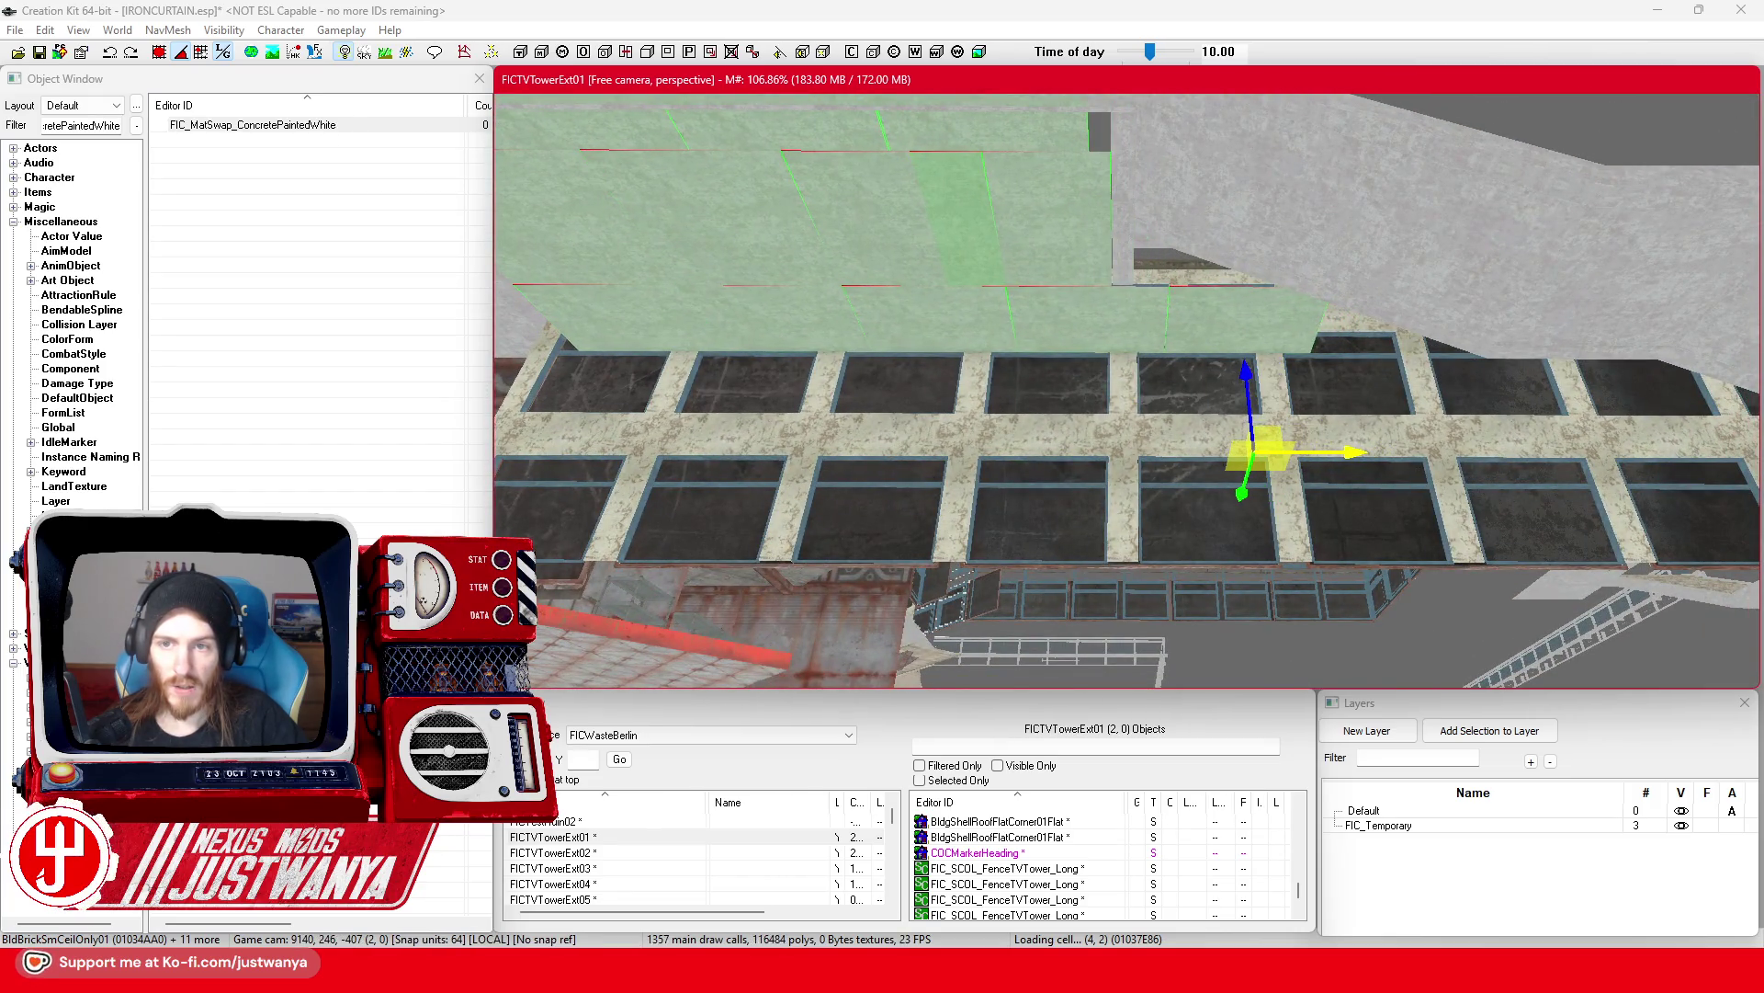
mouse_move(1363, 446)
left_mouse_down()
mouse_move(1332, 494)
mouse_move(1433, 493)
mouse_move(1307, 481)
left_mouse_up()
Step: Save IRONCURTAIN.esp again
scroll(1114, 464, "up", 5)
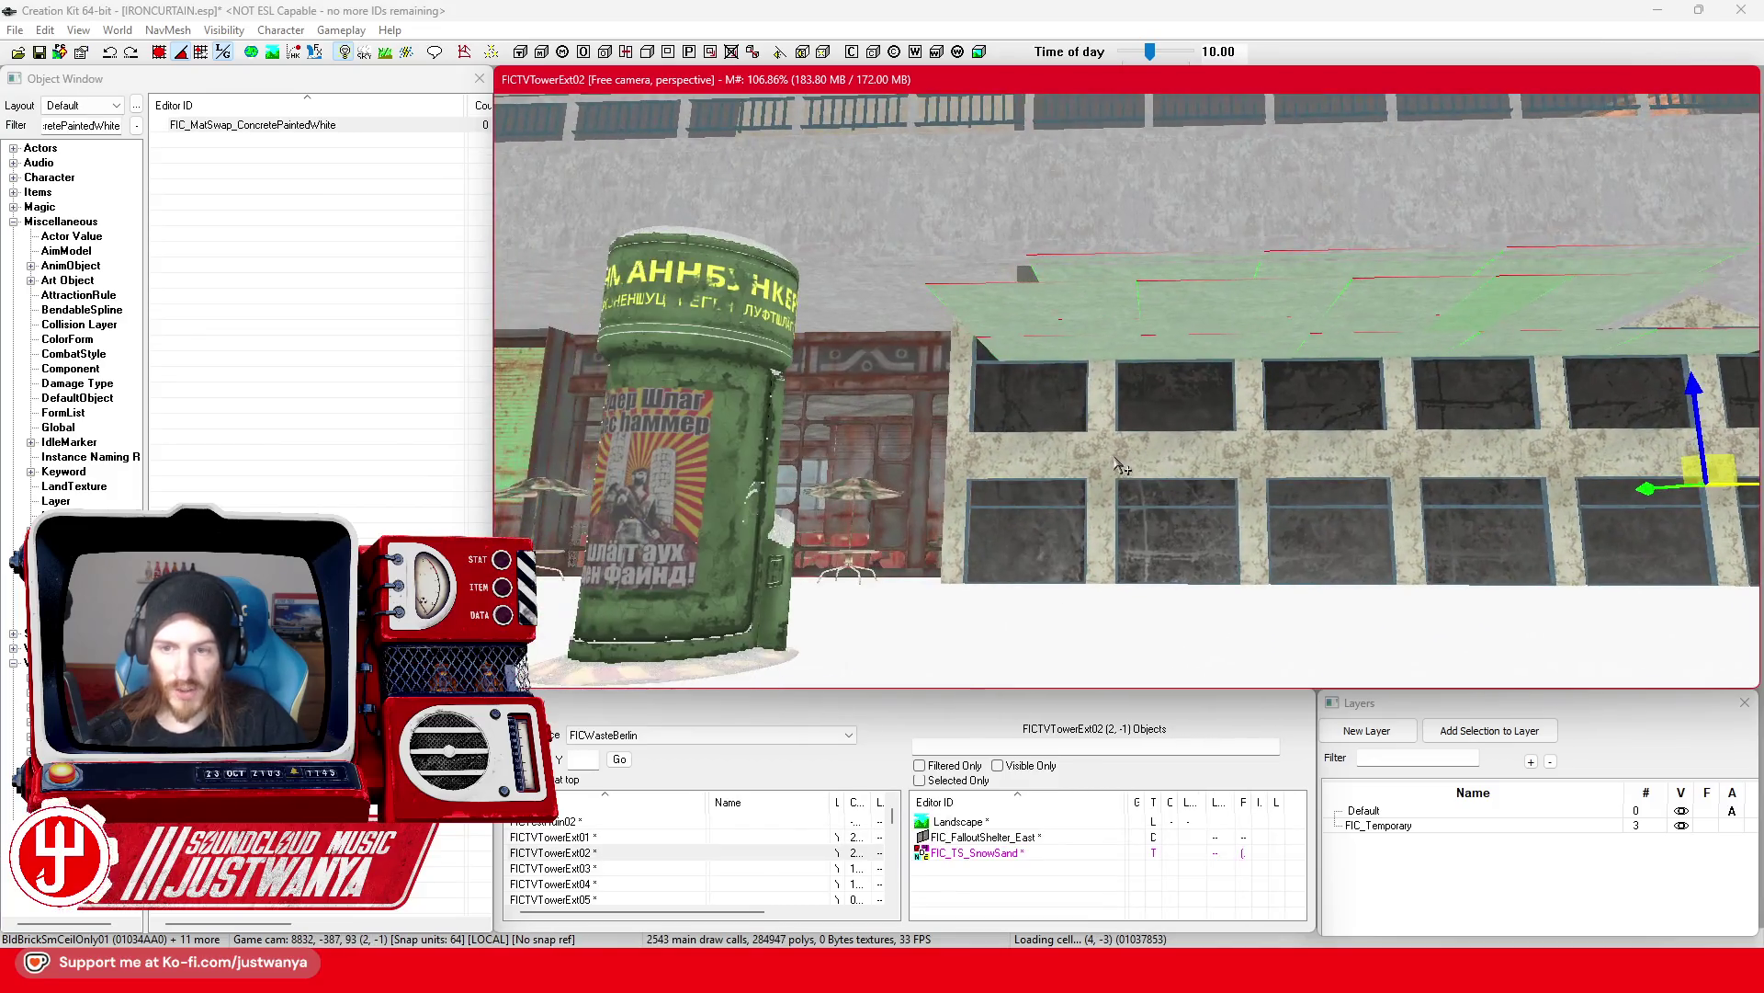
scroll(1114, 460, "up", 5)
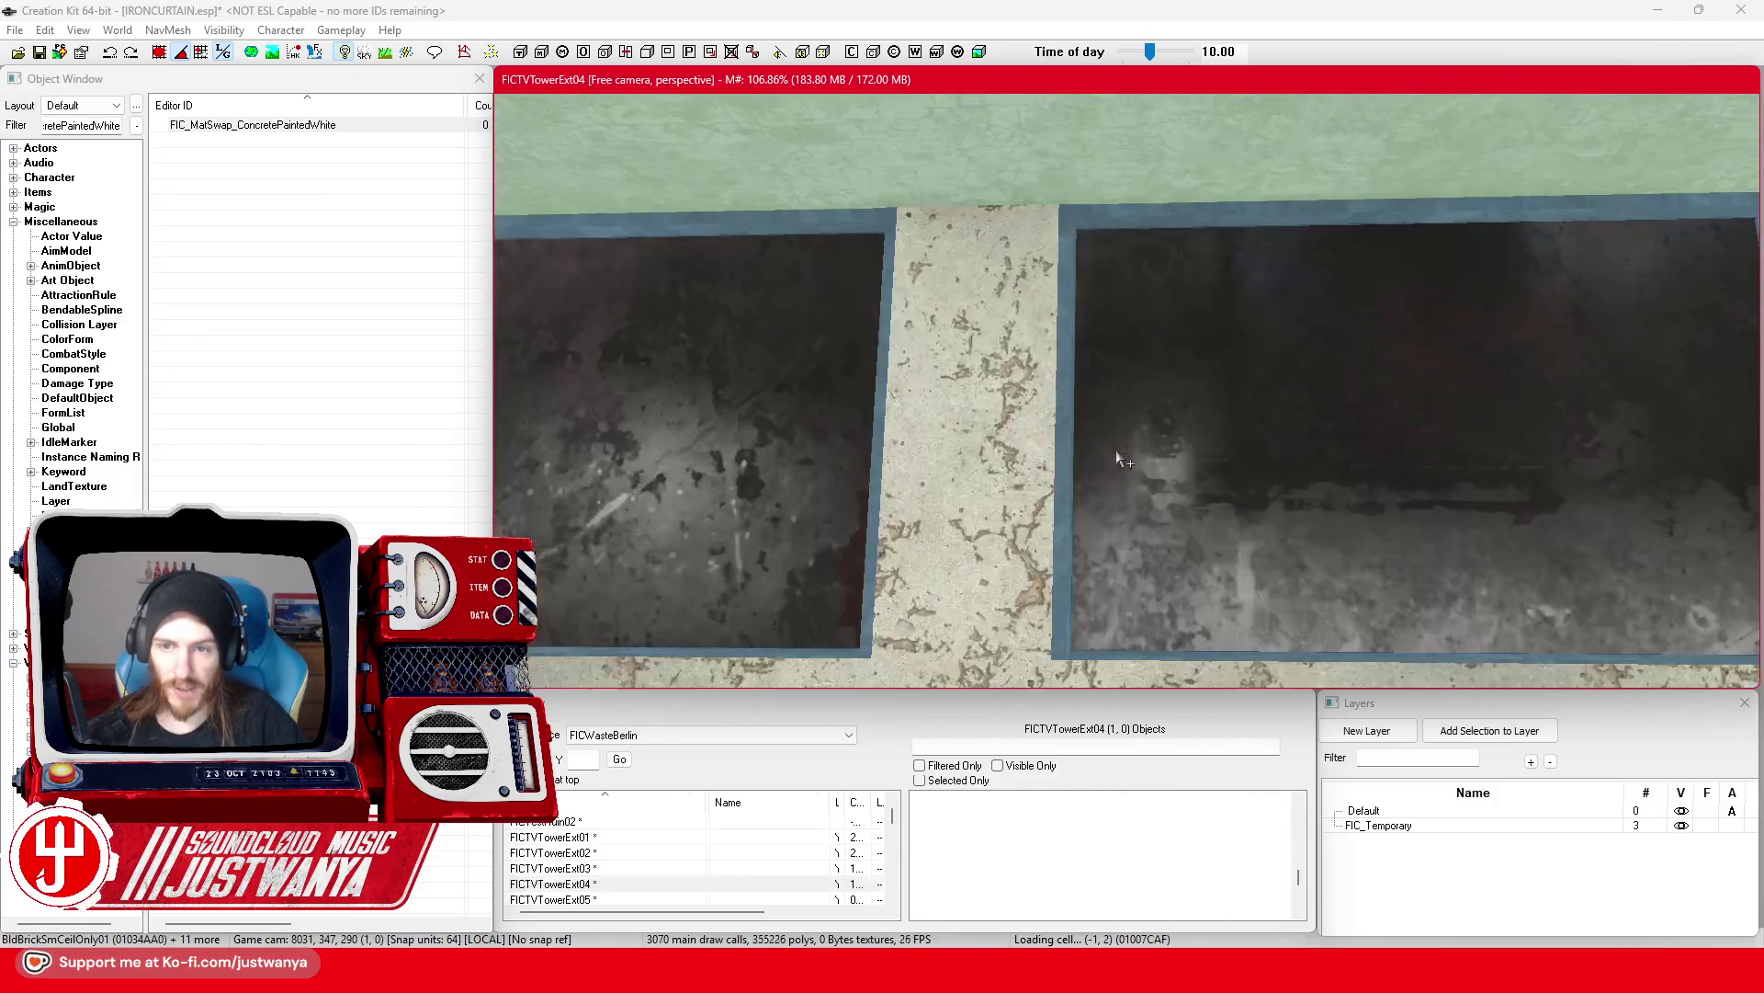
scroll(1073, 367, "down", 8)
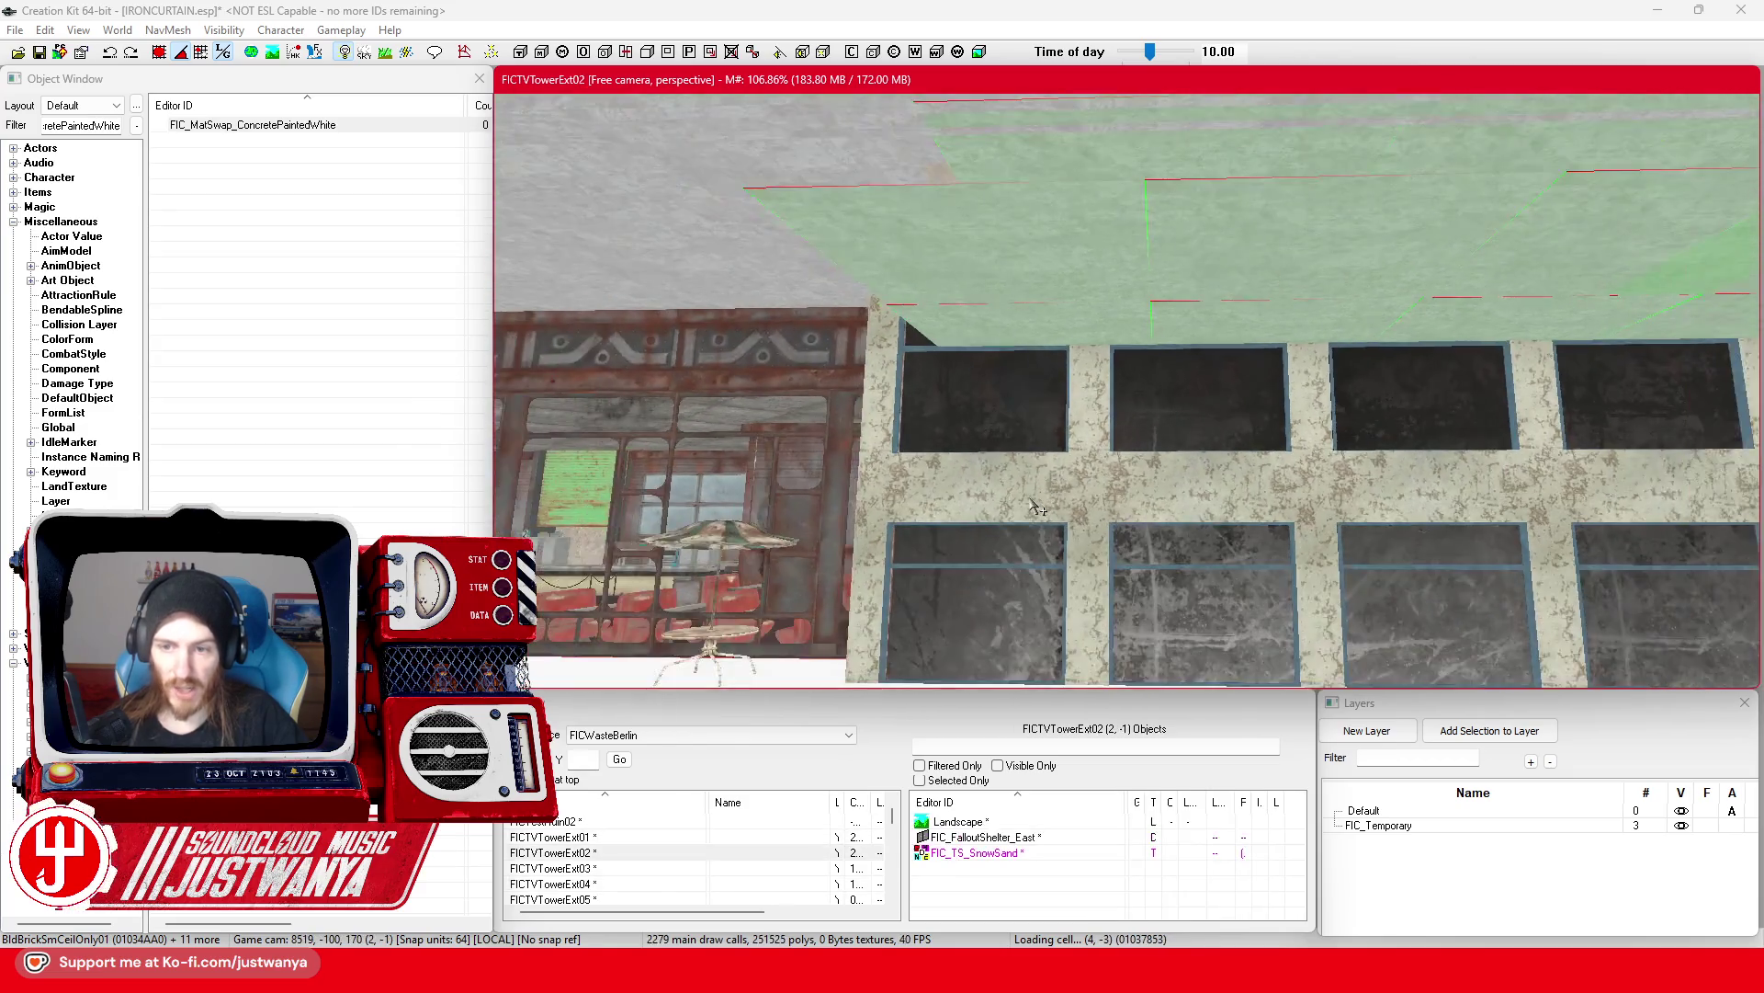
scroll(1027, 507, "down", 3)
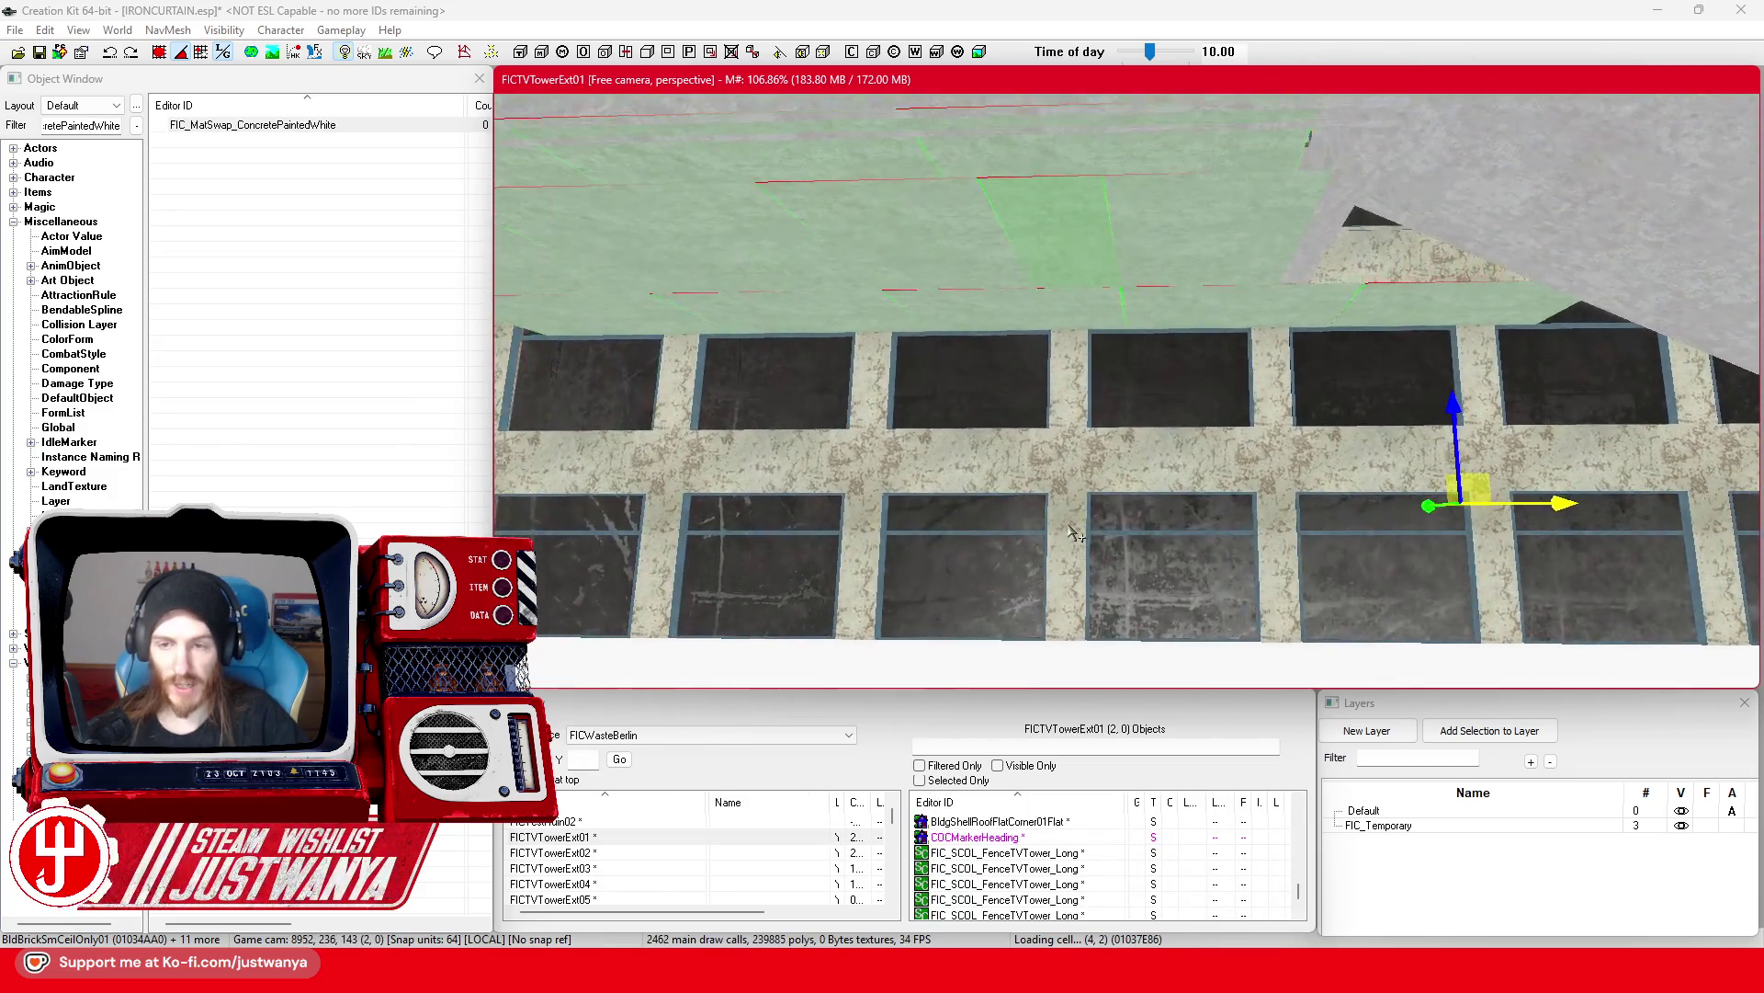
left_click(41, 53)
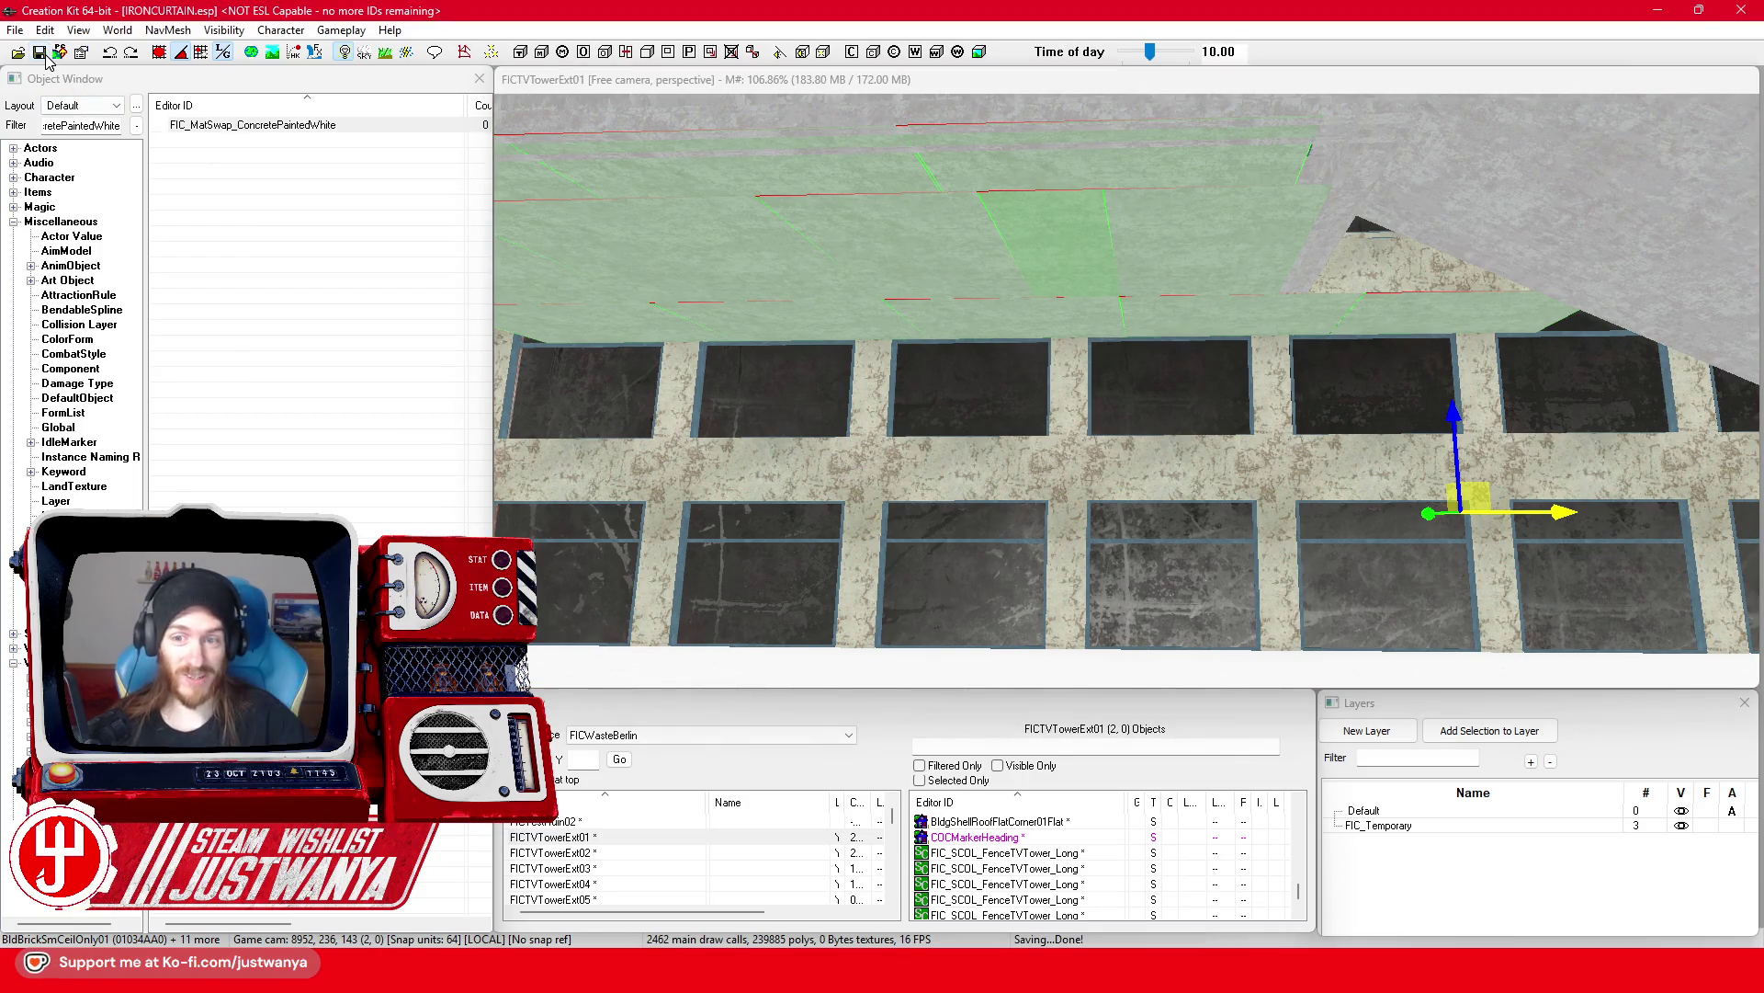
Step: Select a ceiling slab, then inspect the wall-top slab in the neighbouring cell
scroll(1041, 413, "up", 5)
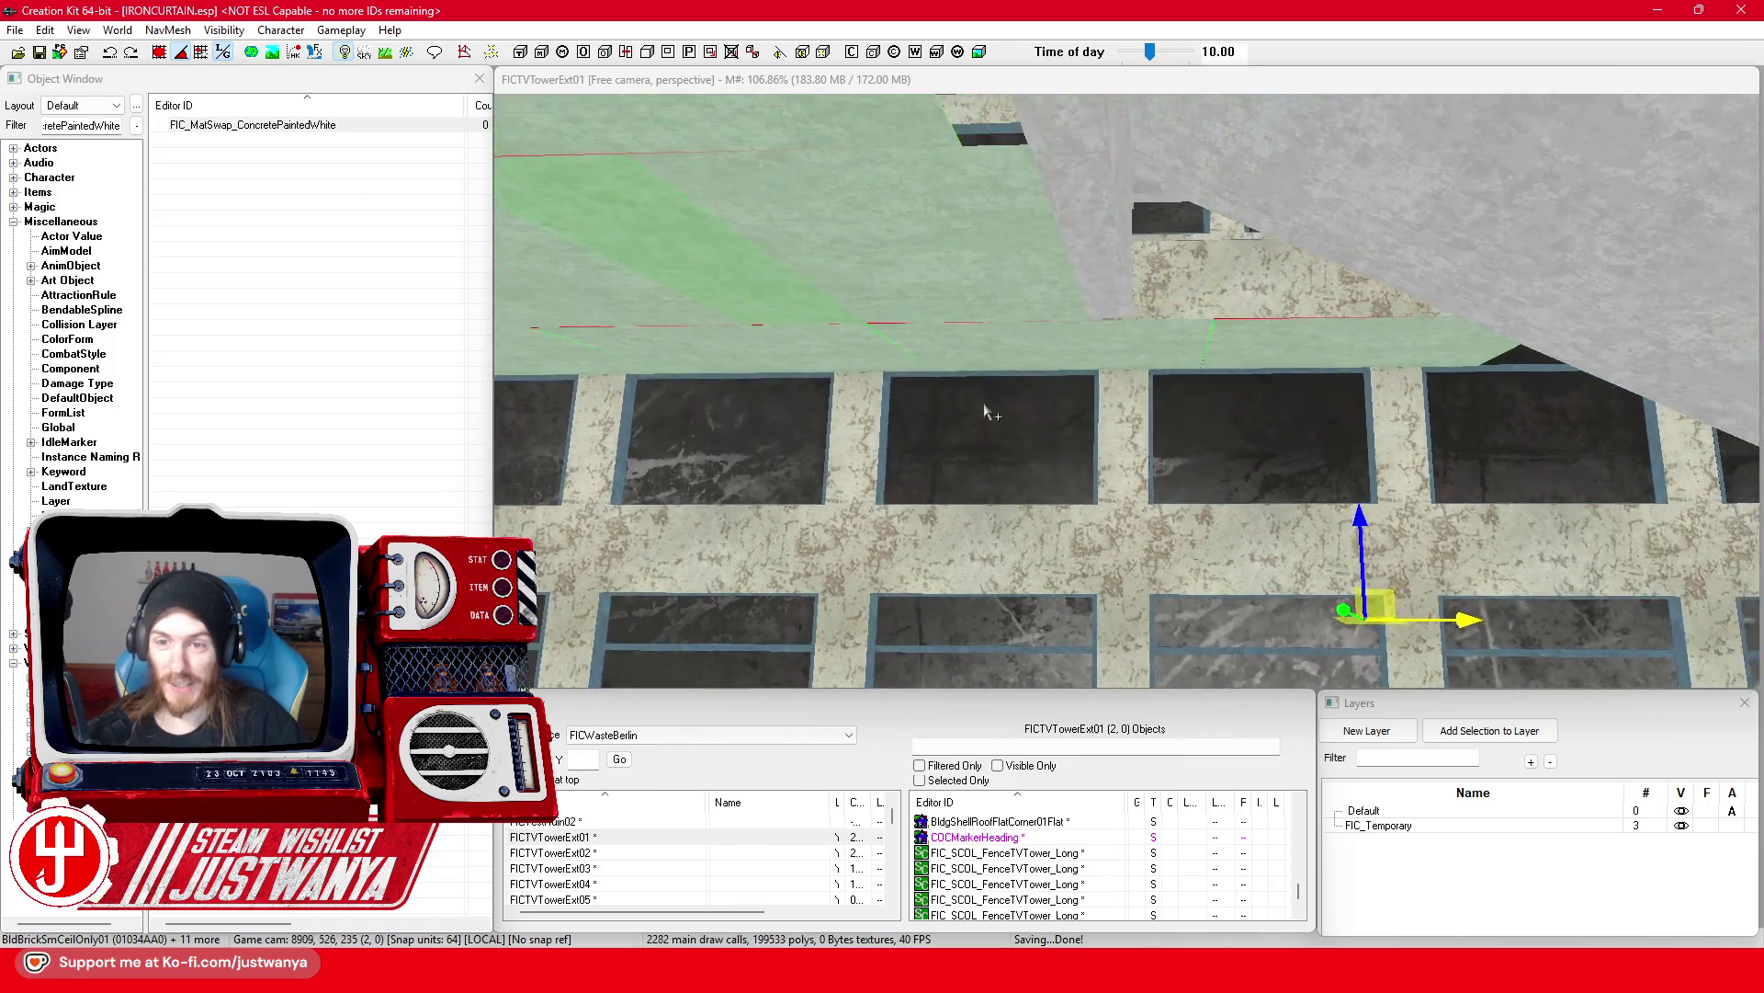
scroll(1042, 414, "up", 2)
left_click(965, 358)
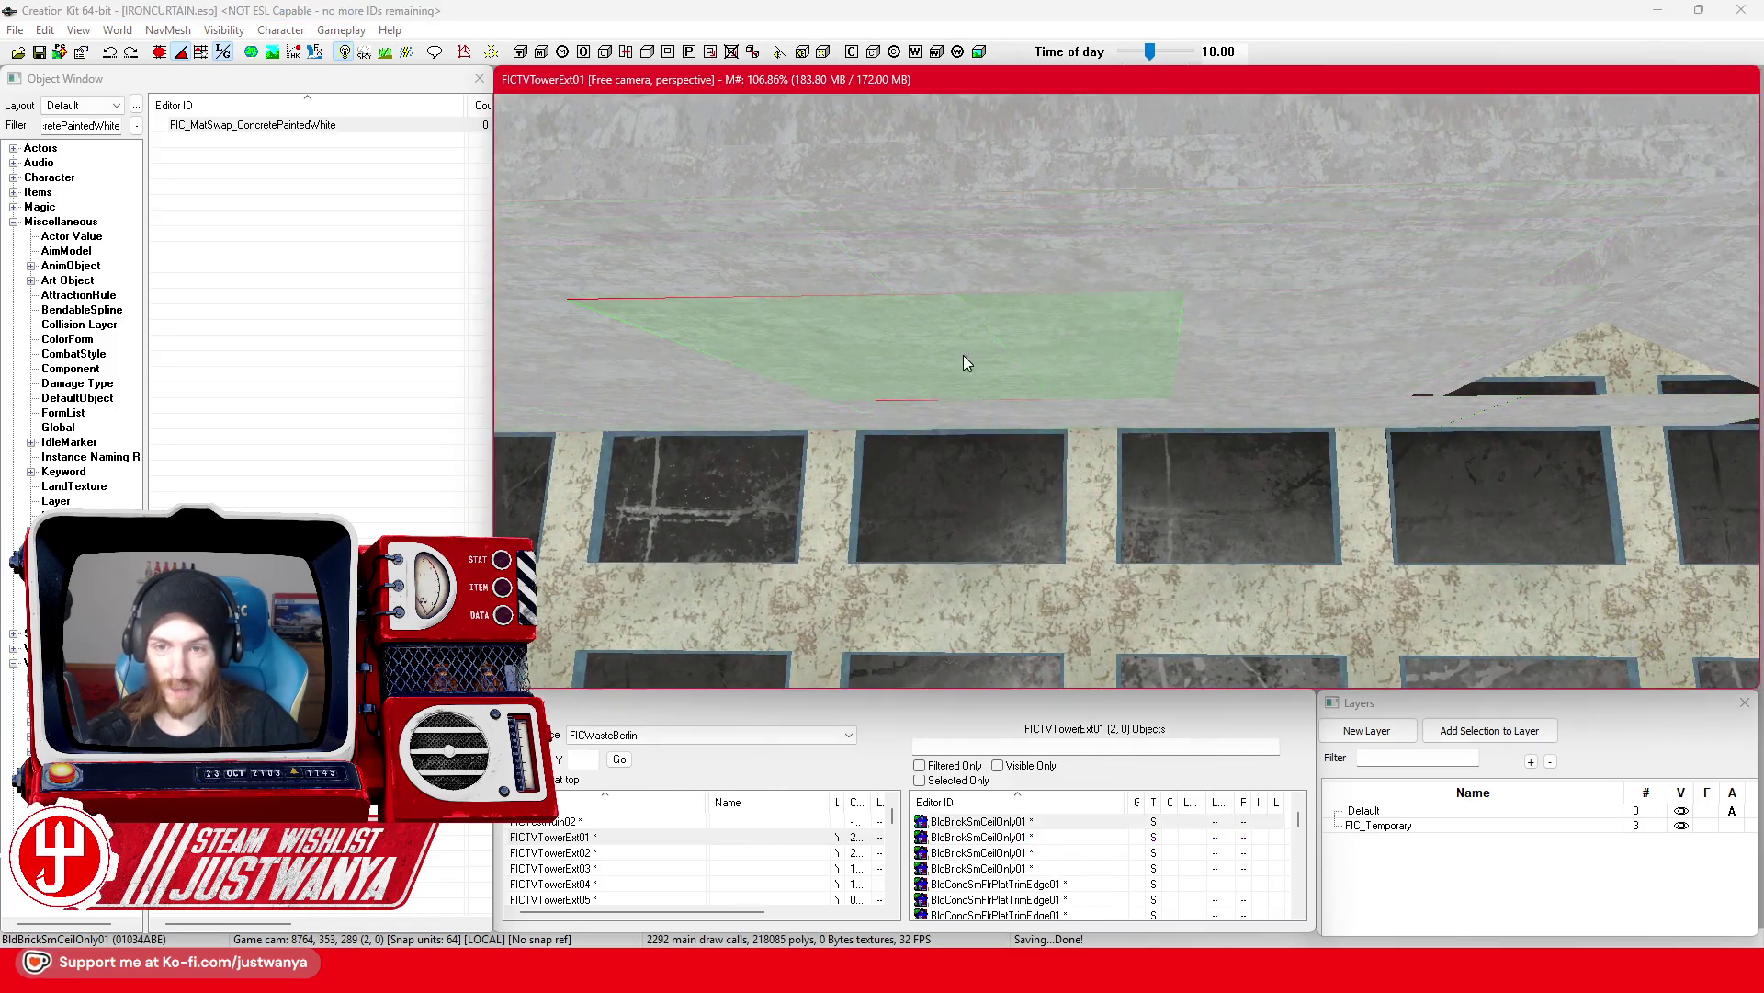
scroll(982, 368, "down", 3)
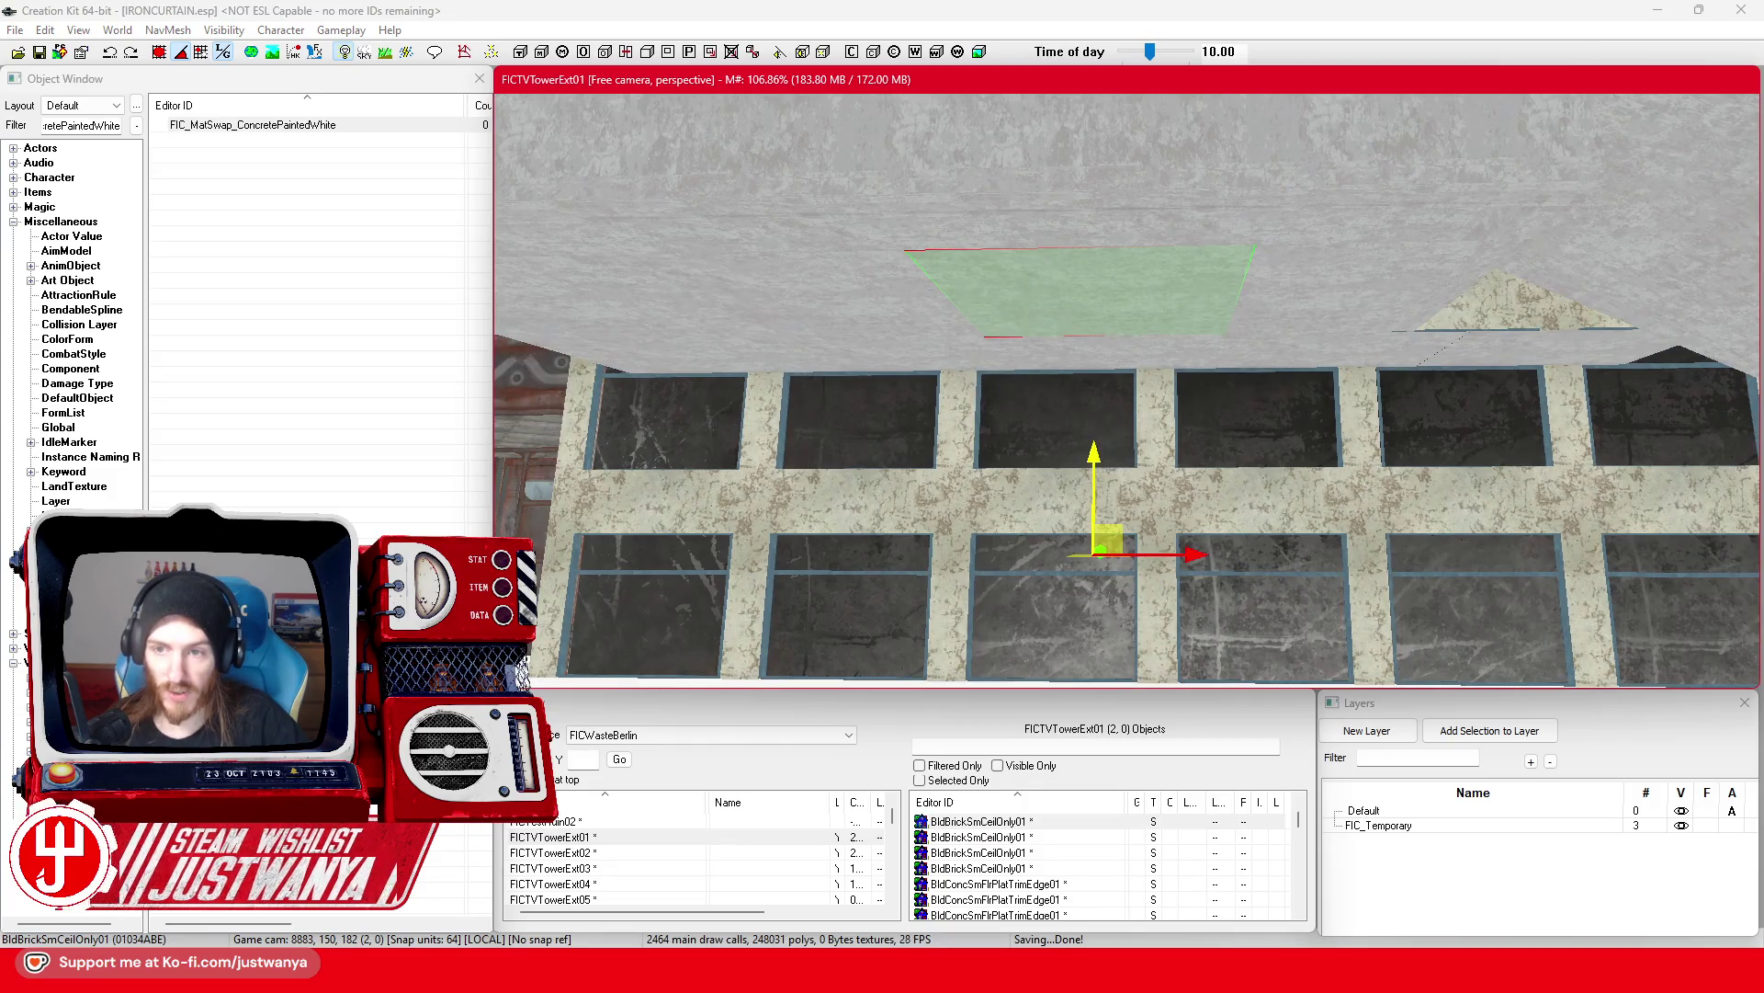
key("Left")
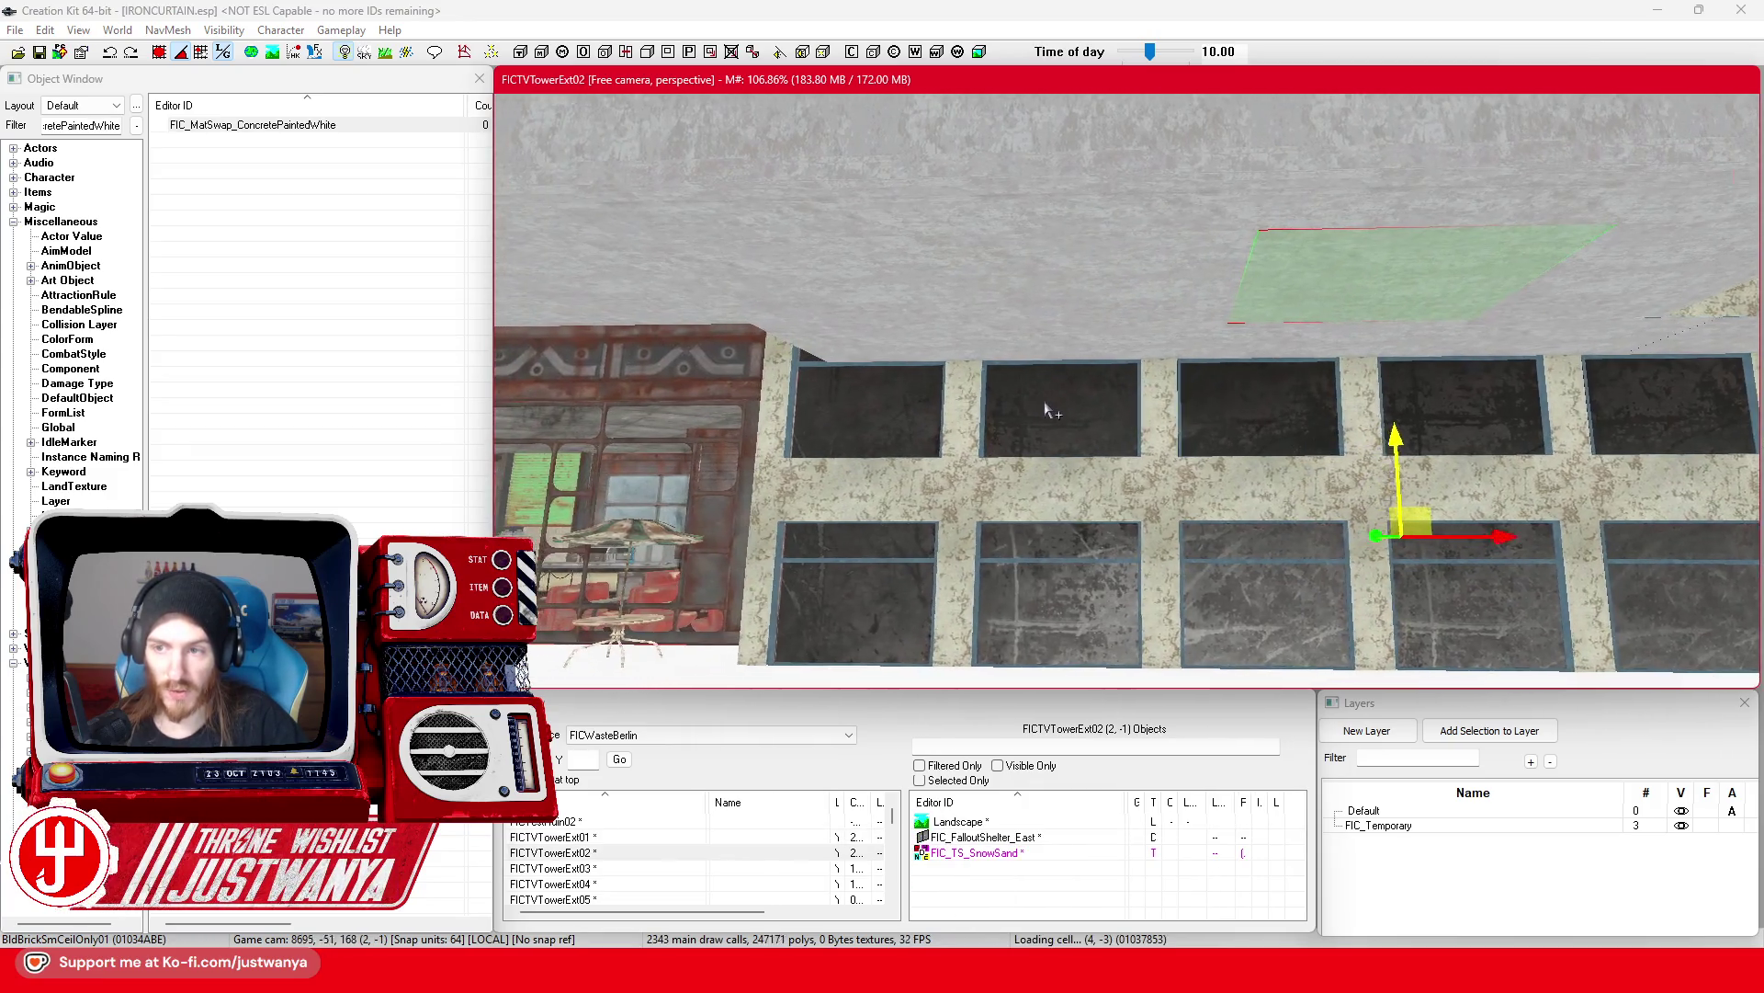
key("Up")
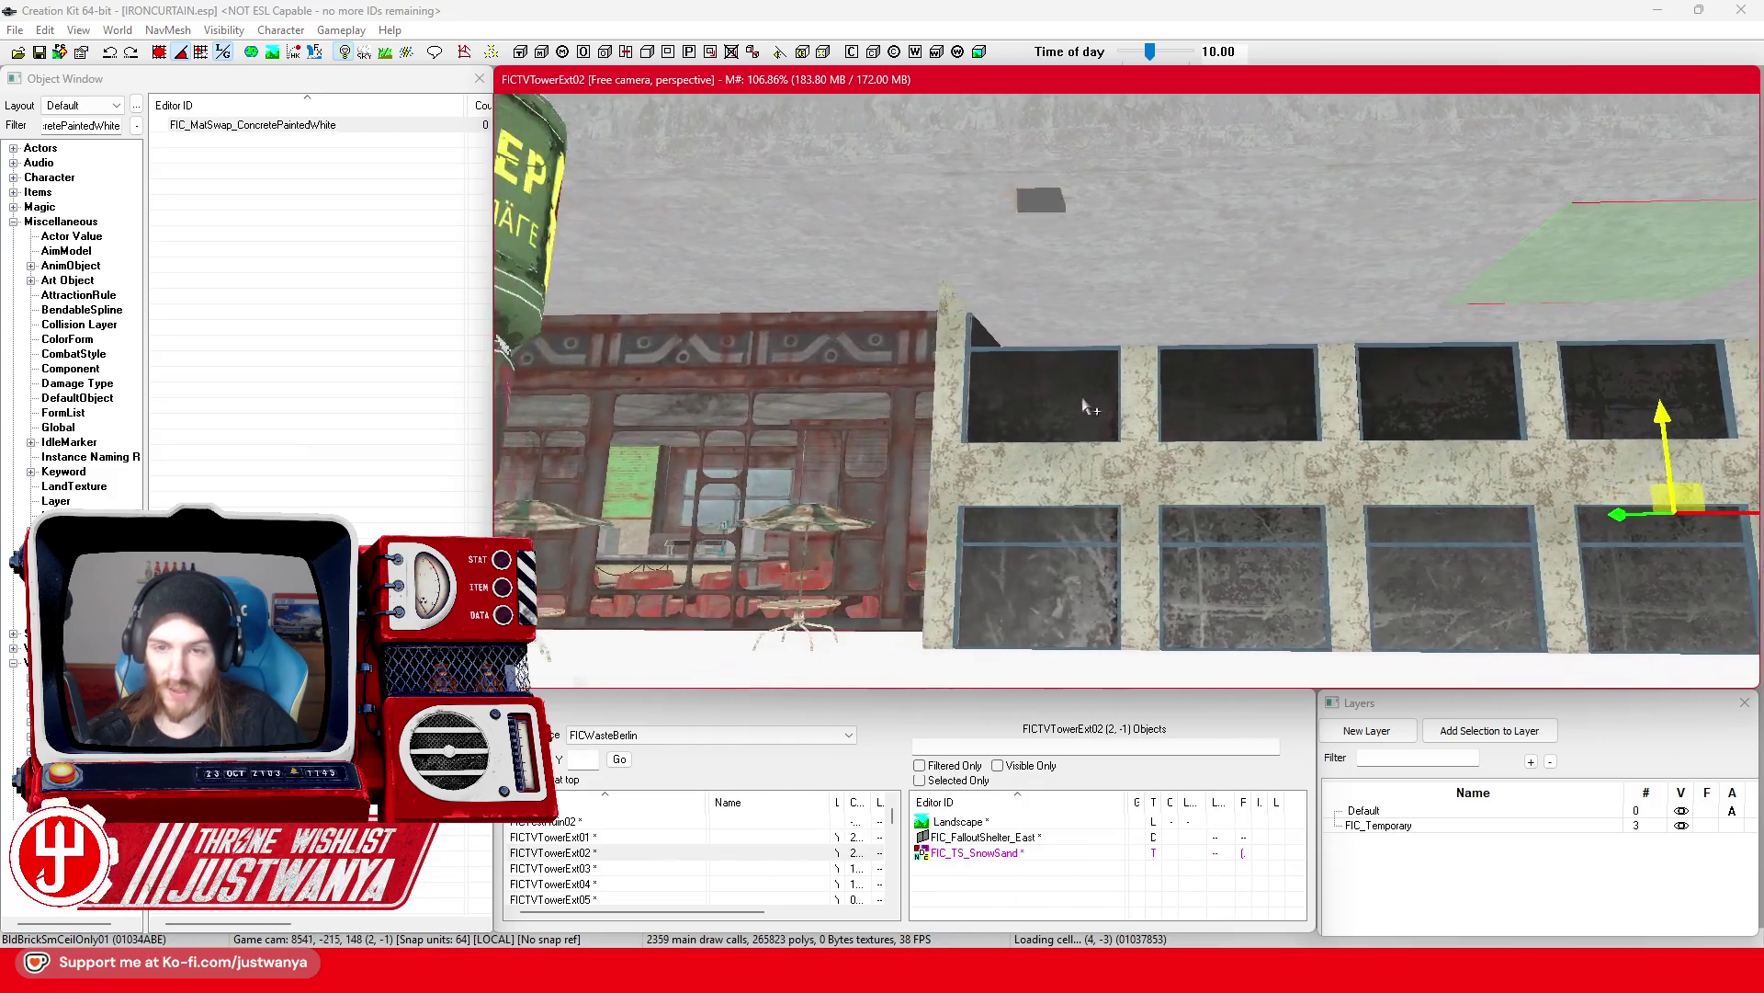
left_click_drag(976, 380, 1037, 324)
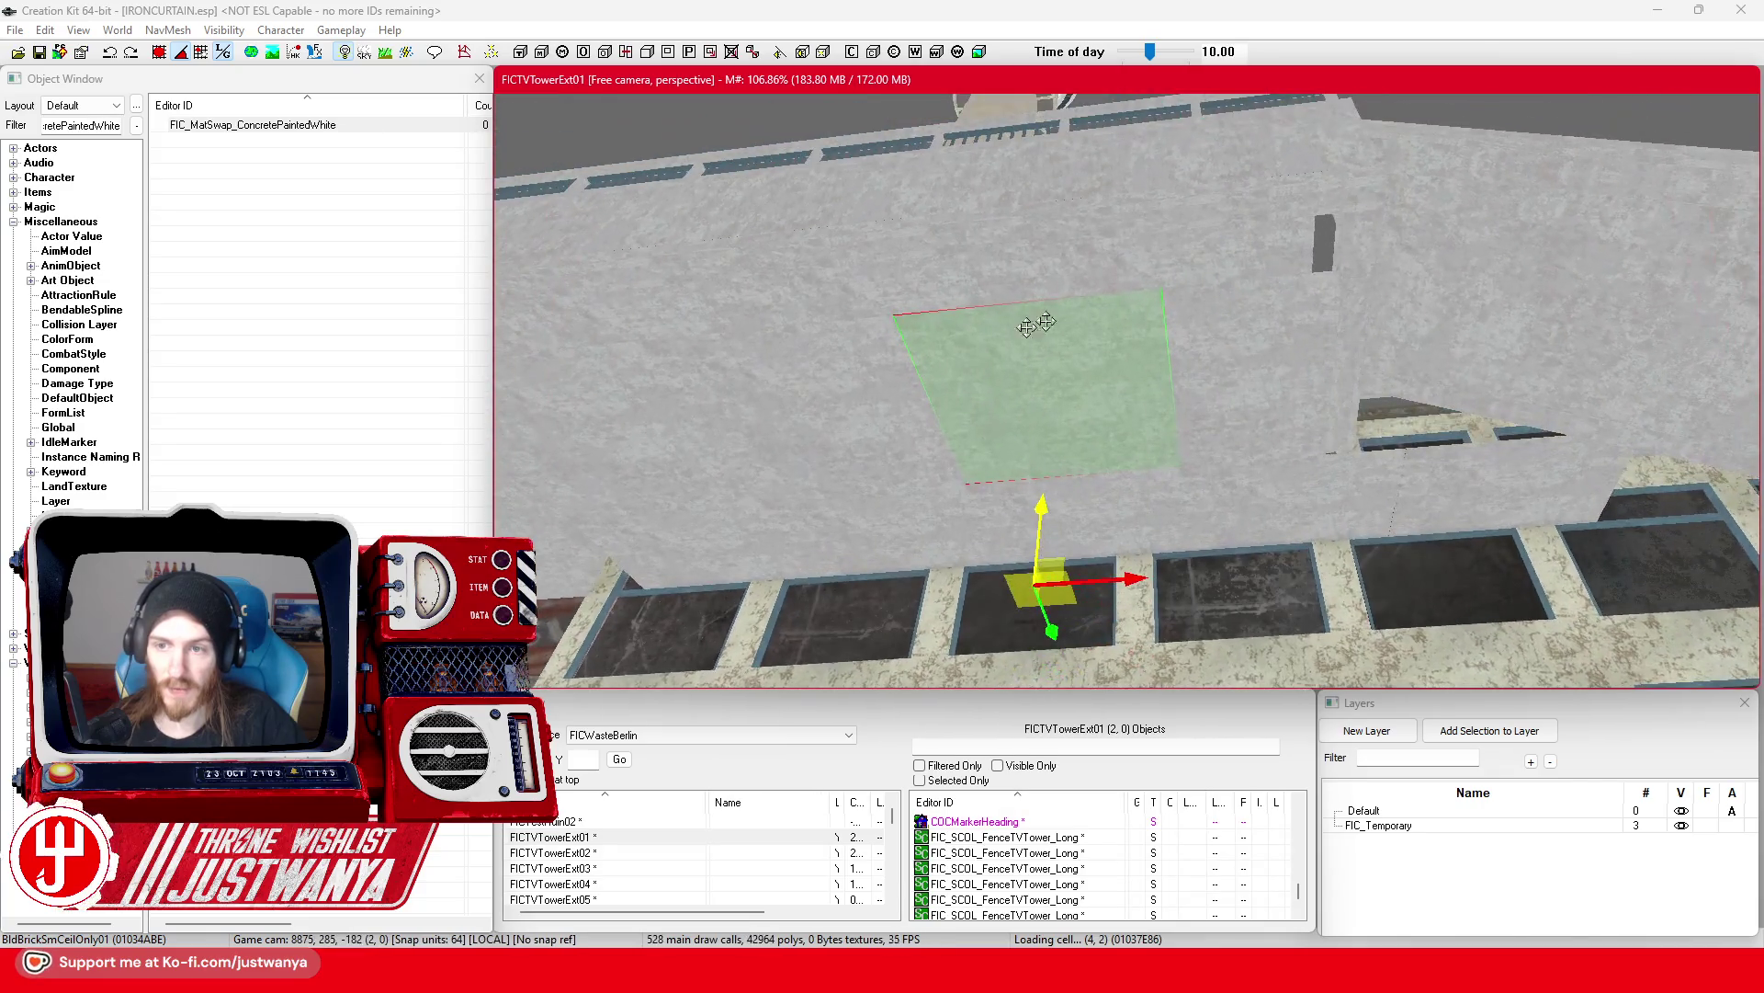
left_click(1240, 259)
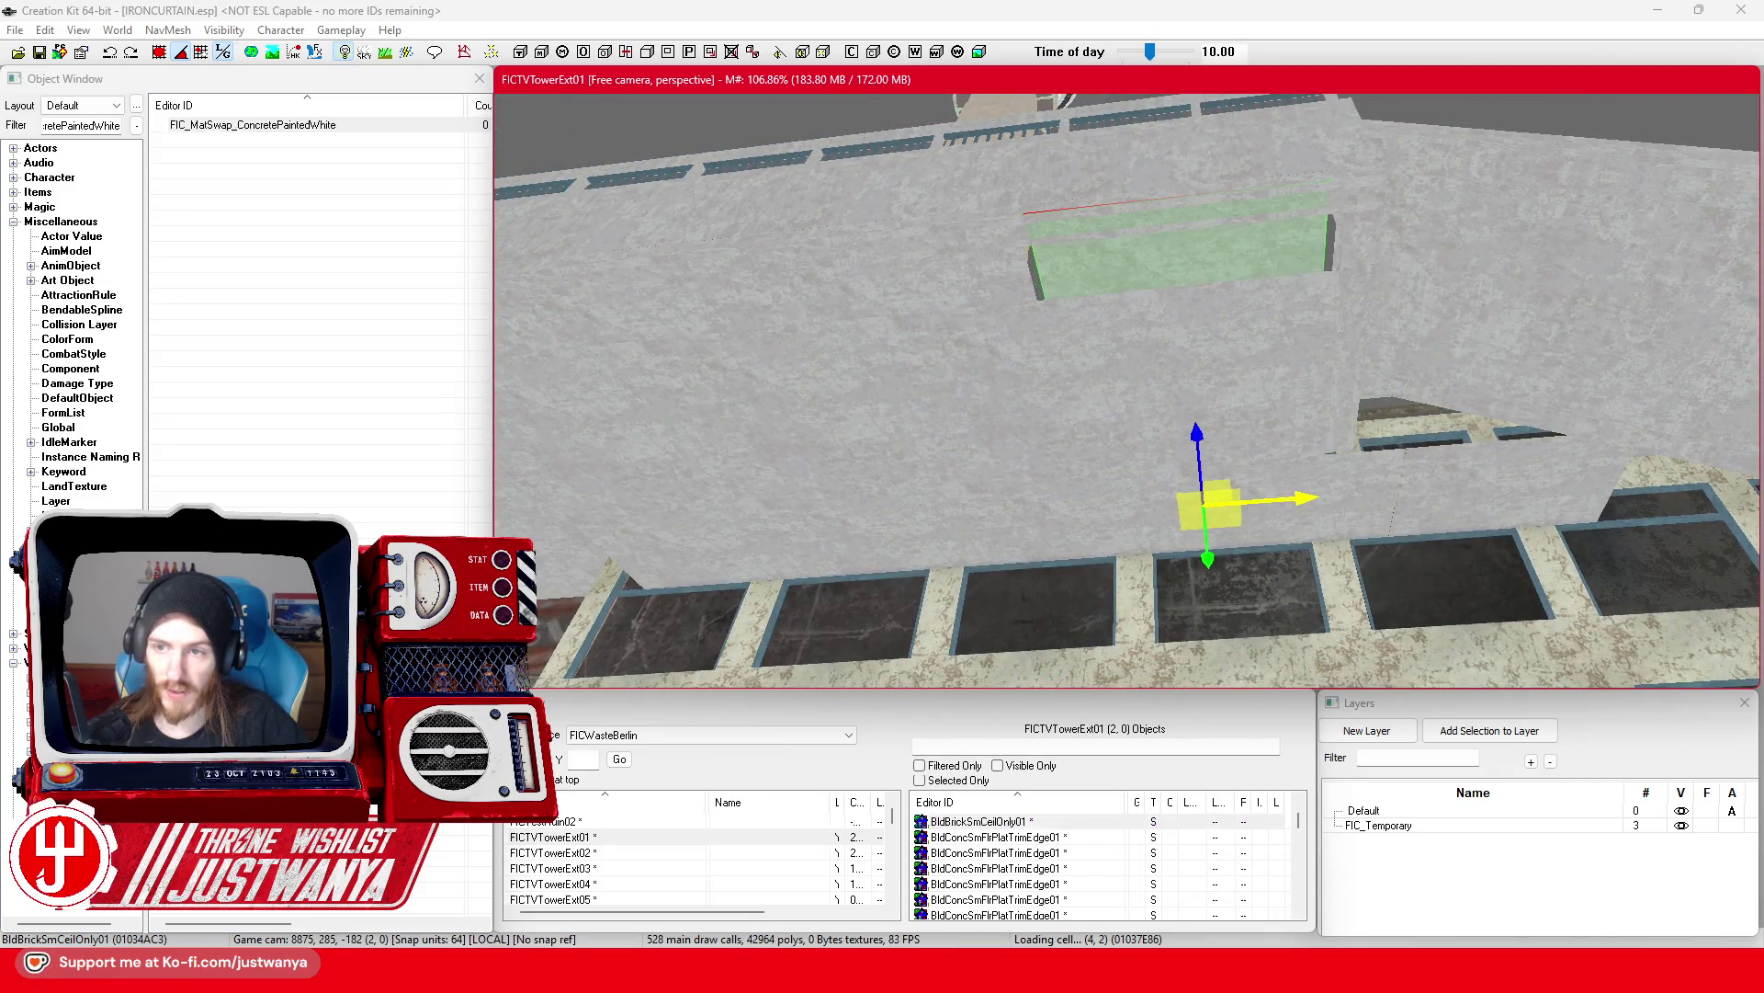
Step: Inspect the slabs along the tower wall, ending on the café front in FICTVTowerExt03
left_click_drag(1305, 497, 1320, 493)
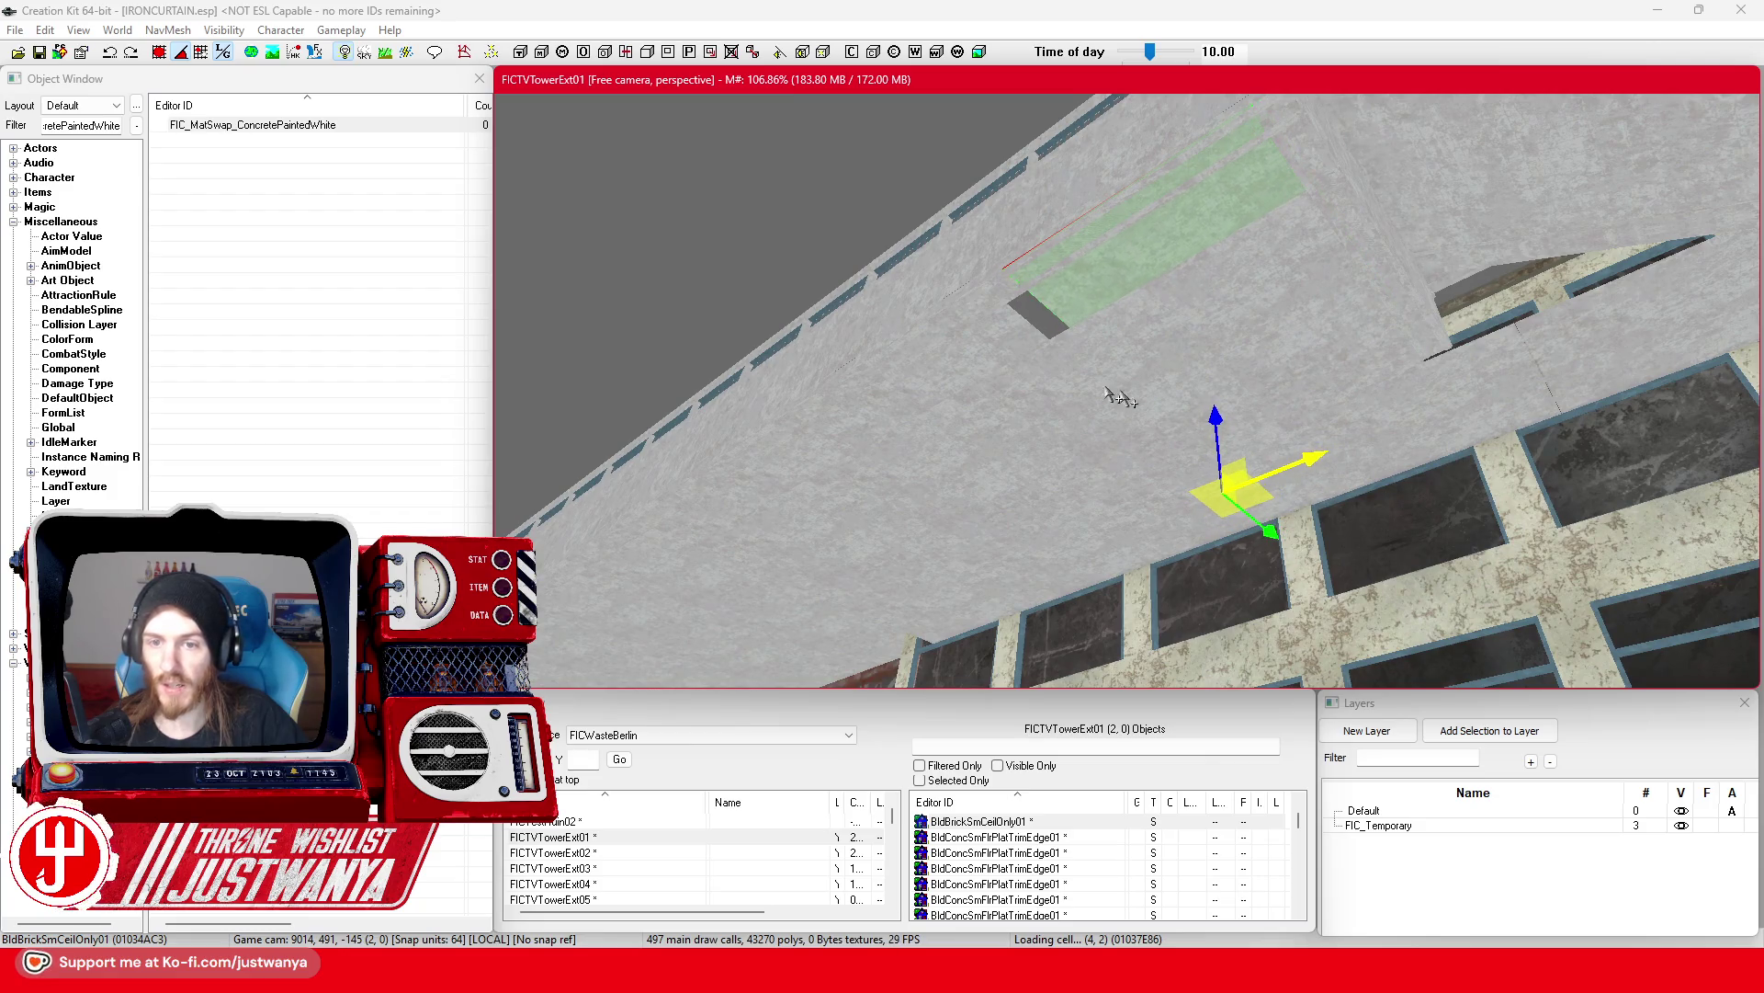
left_click_drag(1010, 332, 1094, 253)
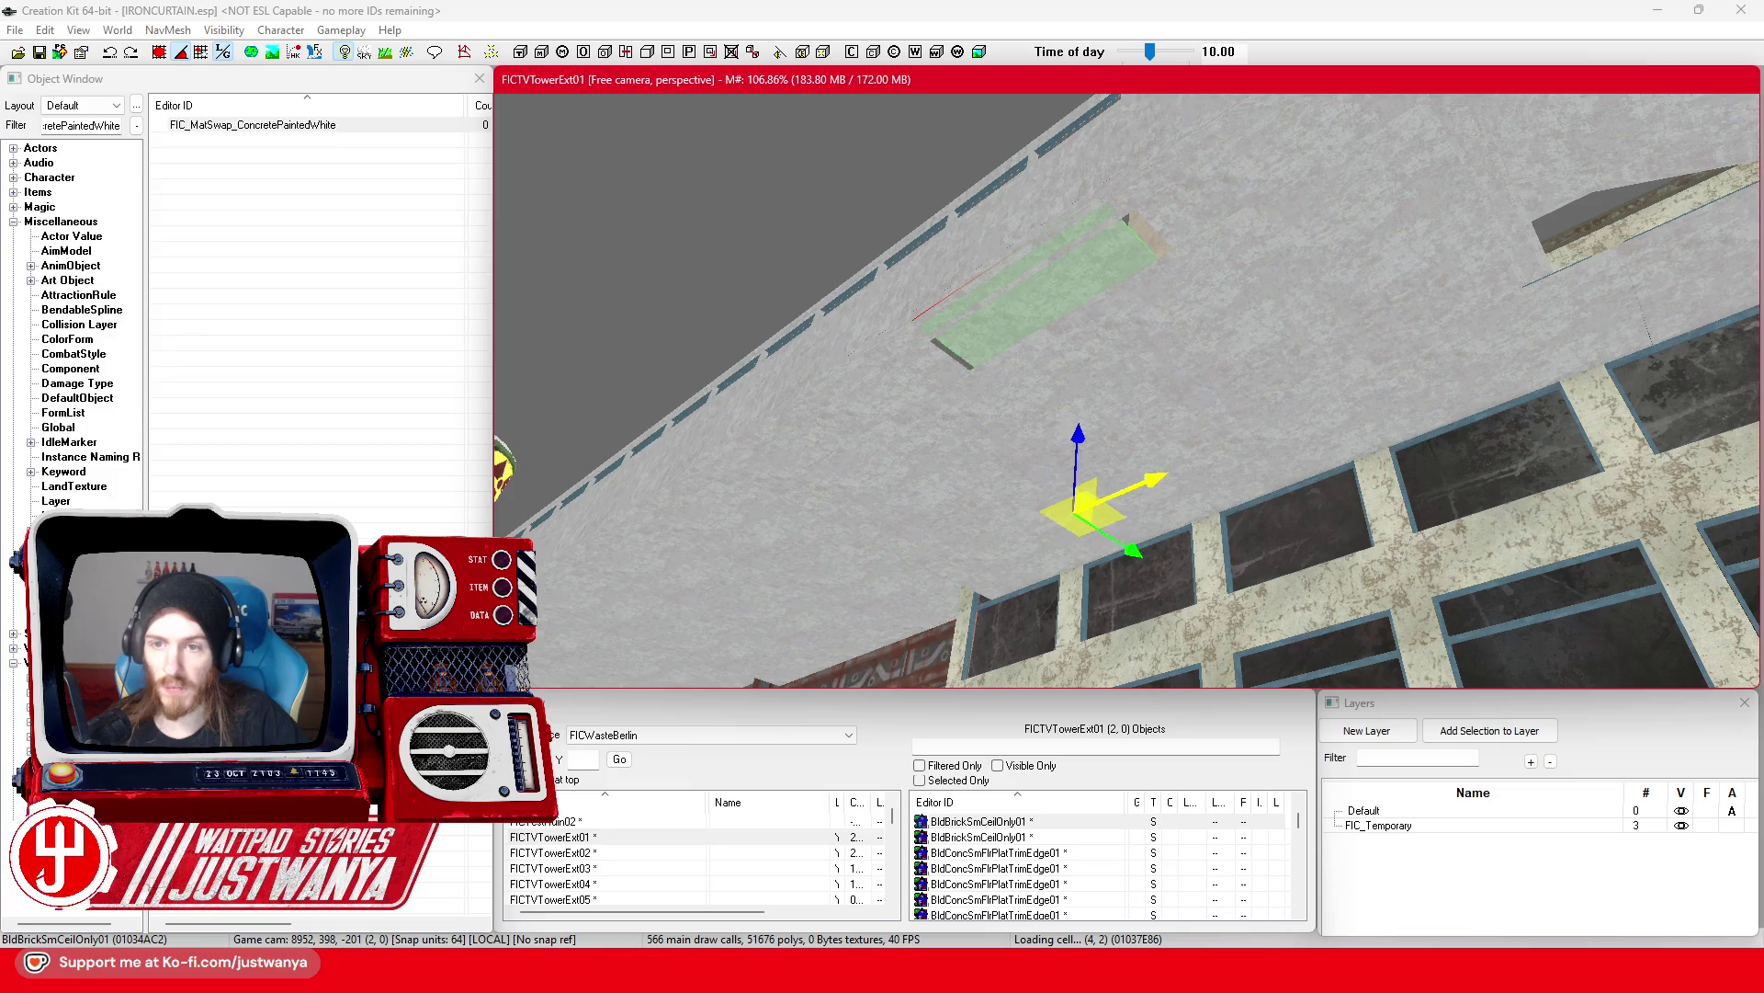
left_click_drag(1176, 464, 1213, 508)
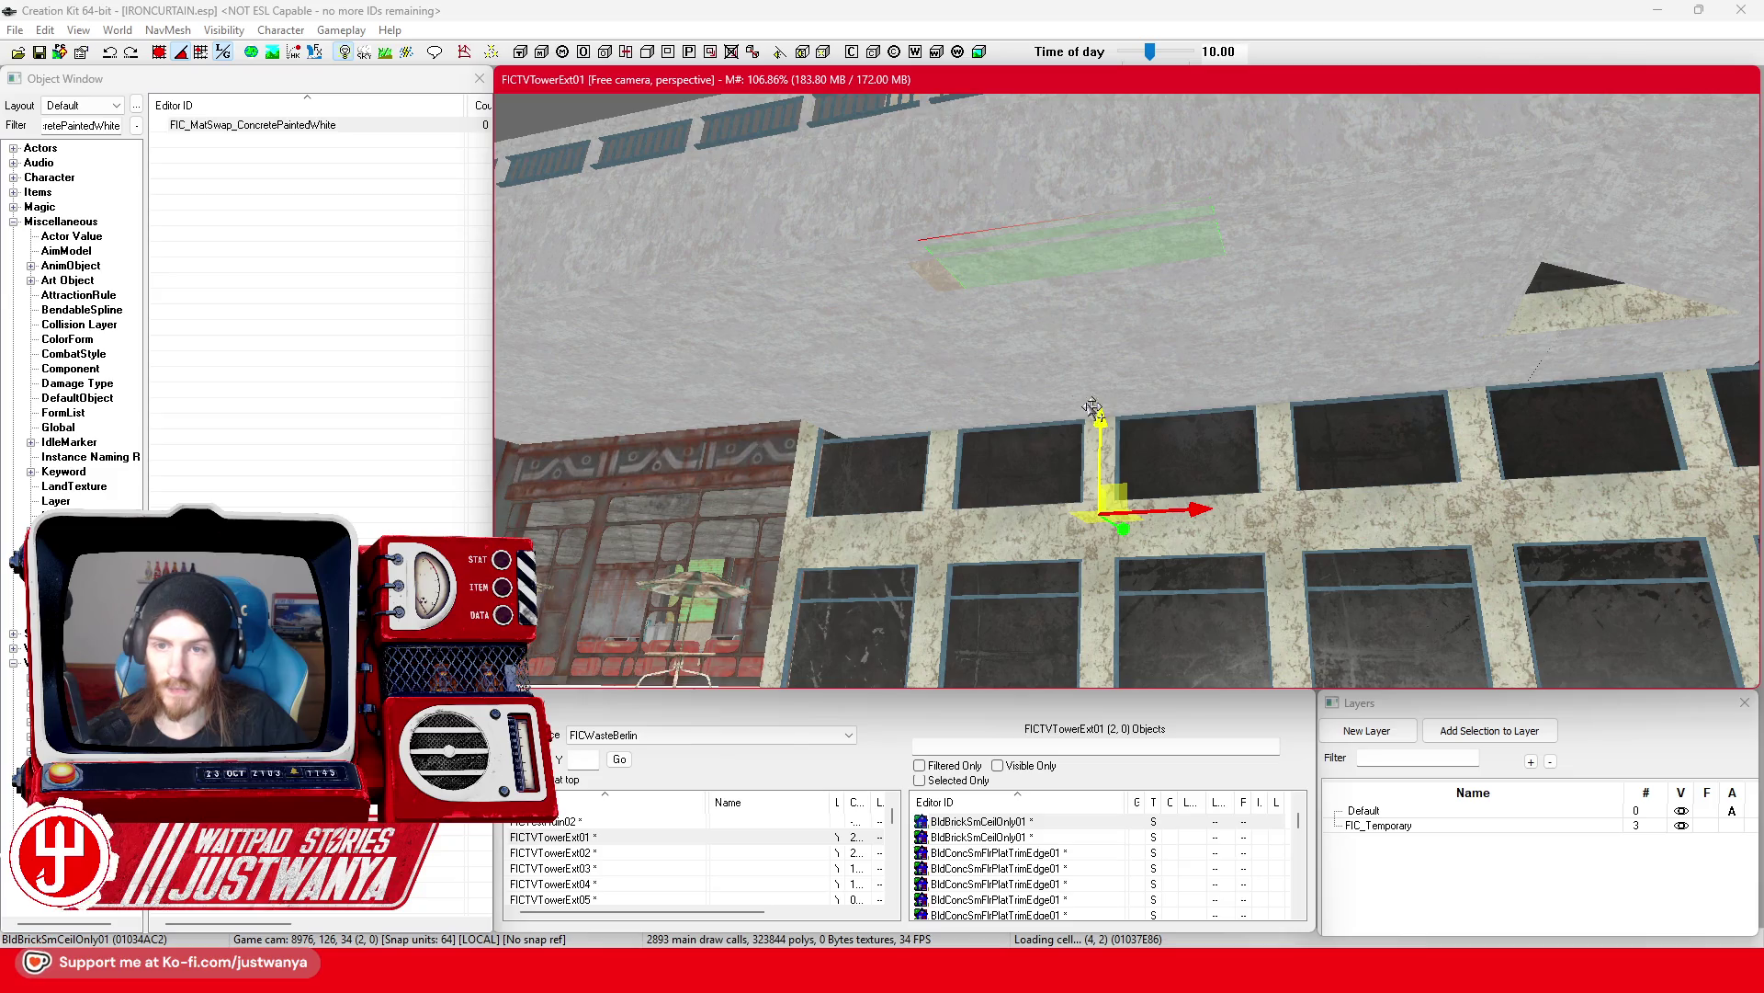
scroll(891, 289, "down", 5)
left_click(906, 317, "ctrl")
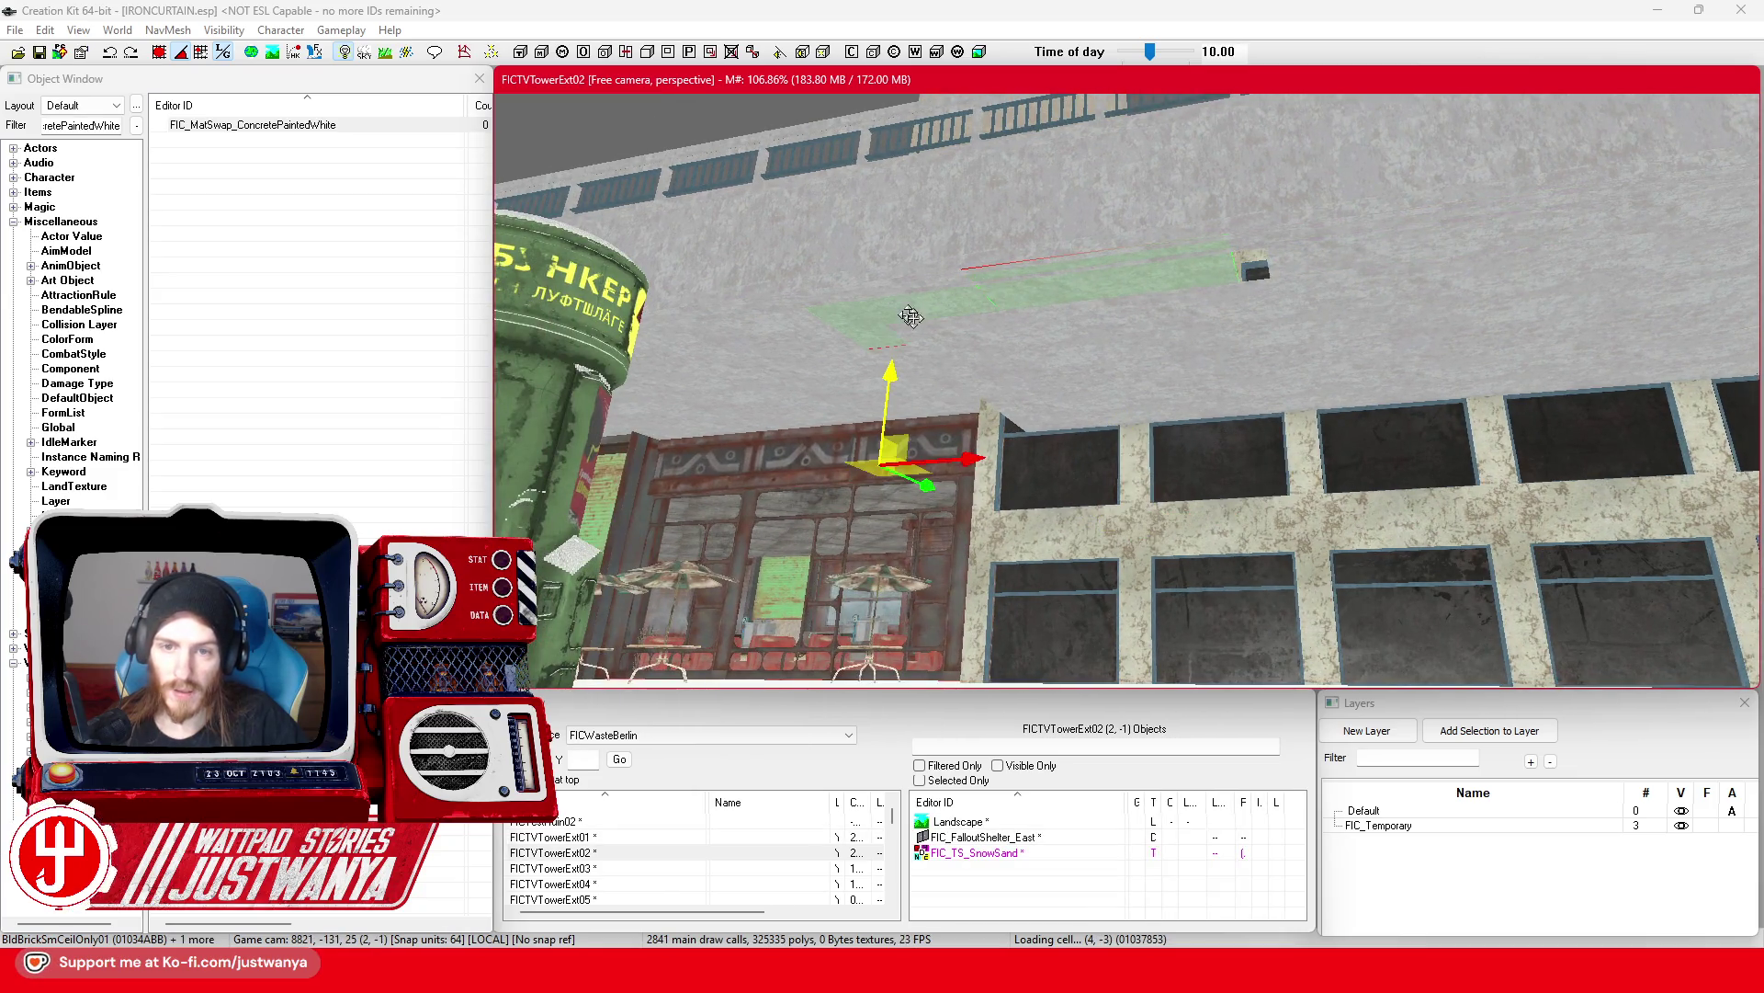
left_click_drag(1005, 346, 1006, 352)
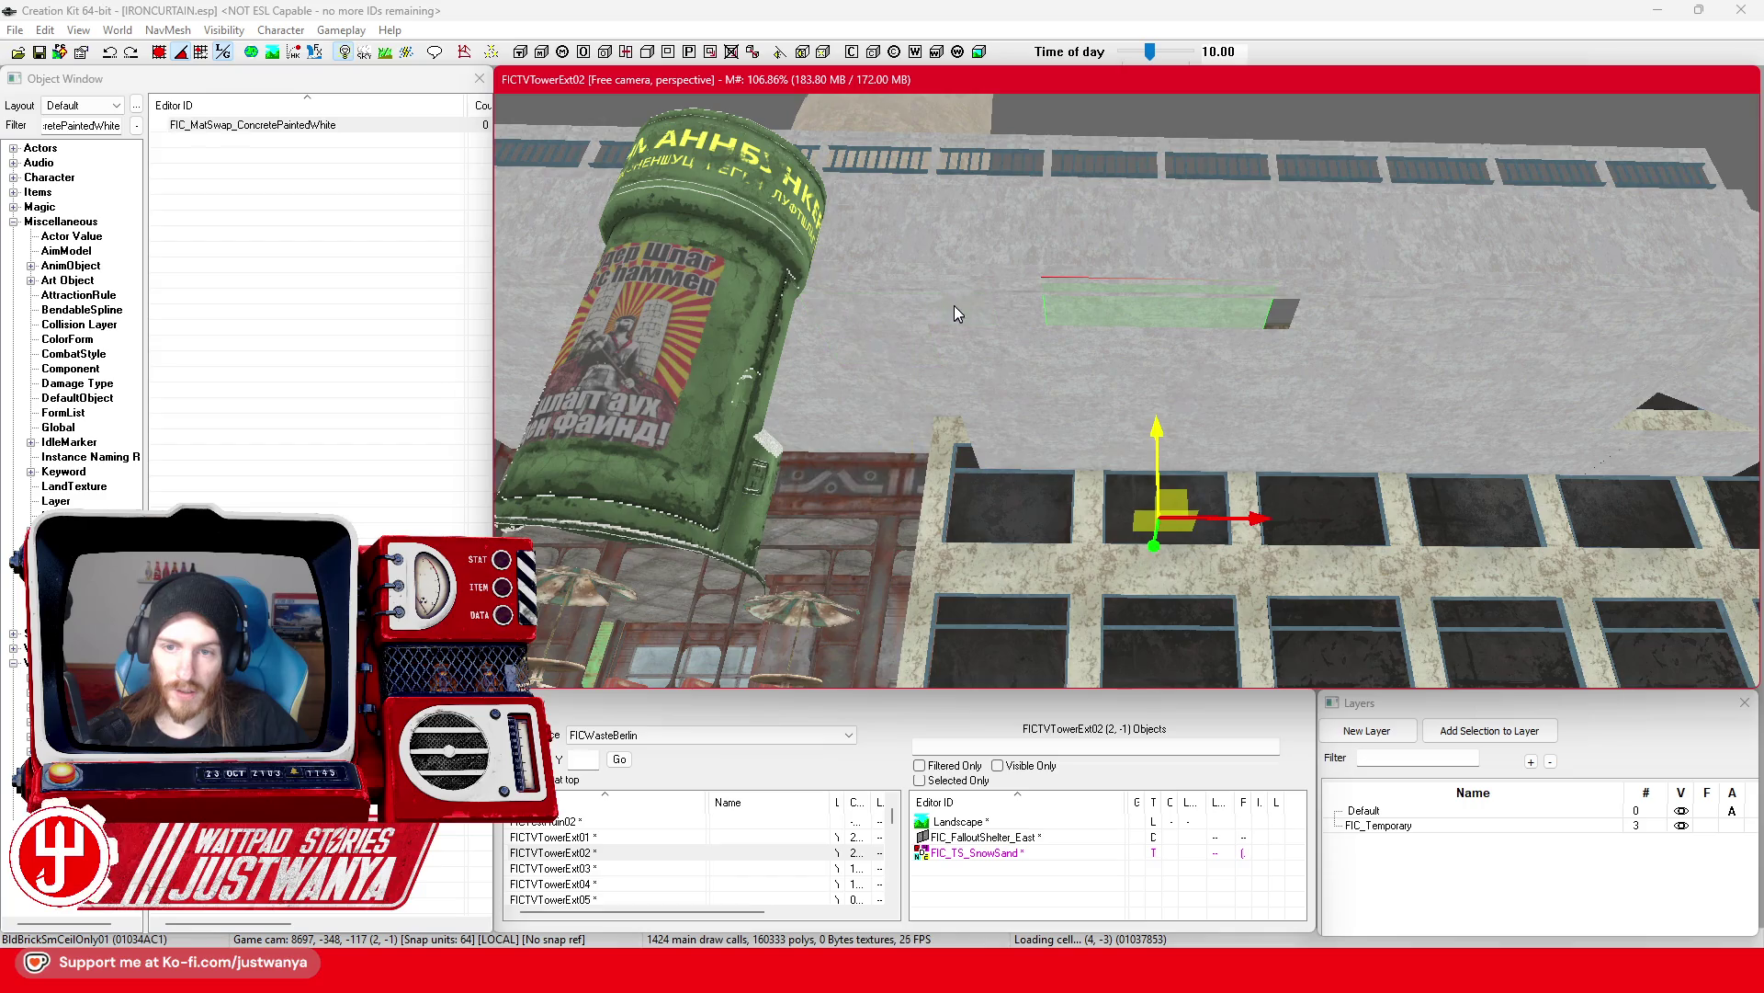
mouse_move(1289, 514)
left_mouse_down()
mouse_move(1192, 551)
mouse_move(1440, 528)
mouse_move(1390, 474)
left_mouse_up()
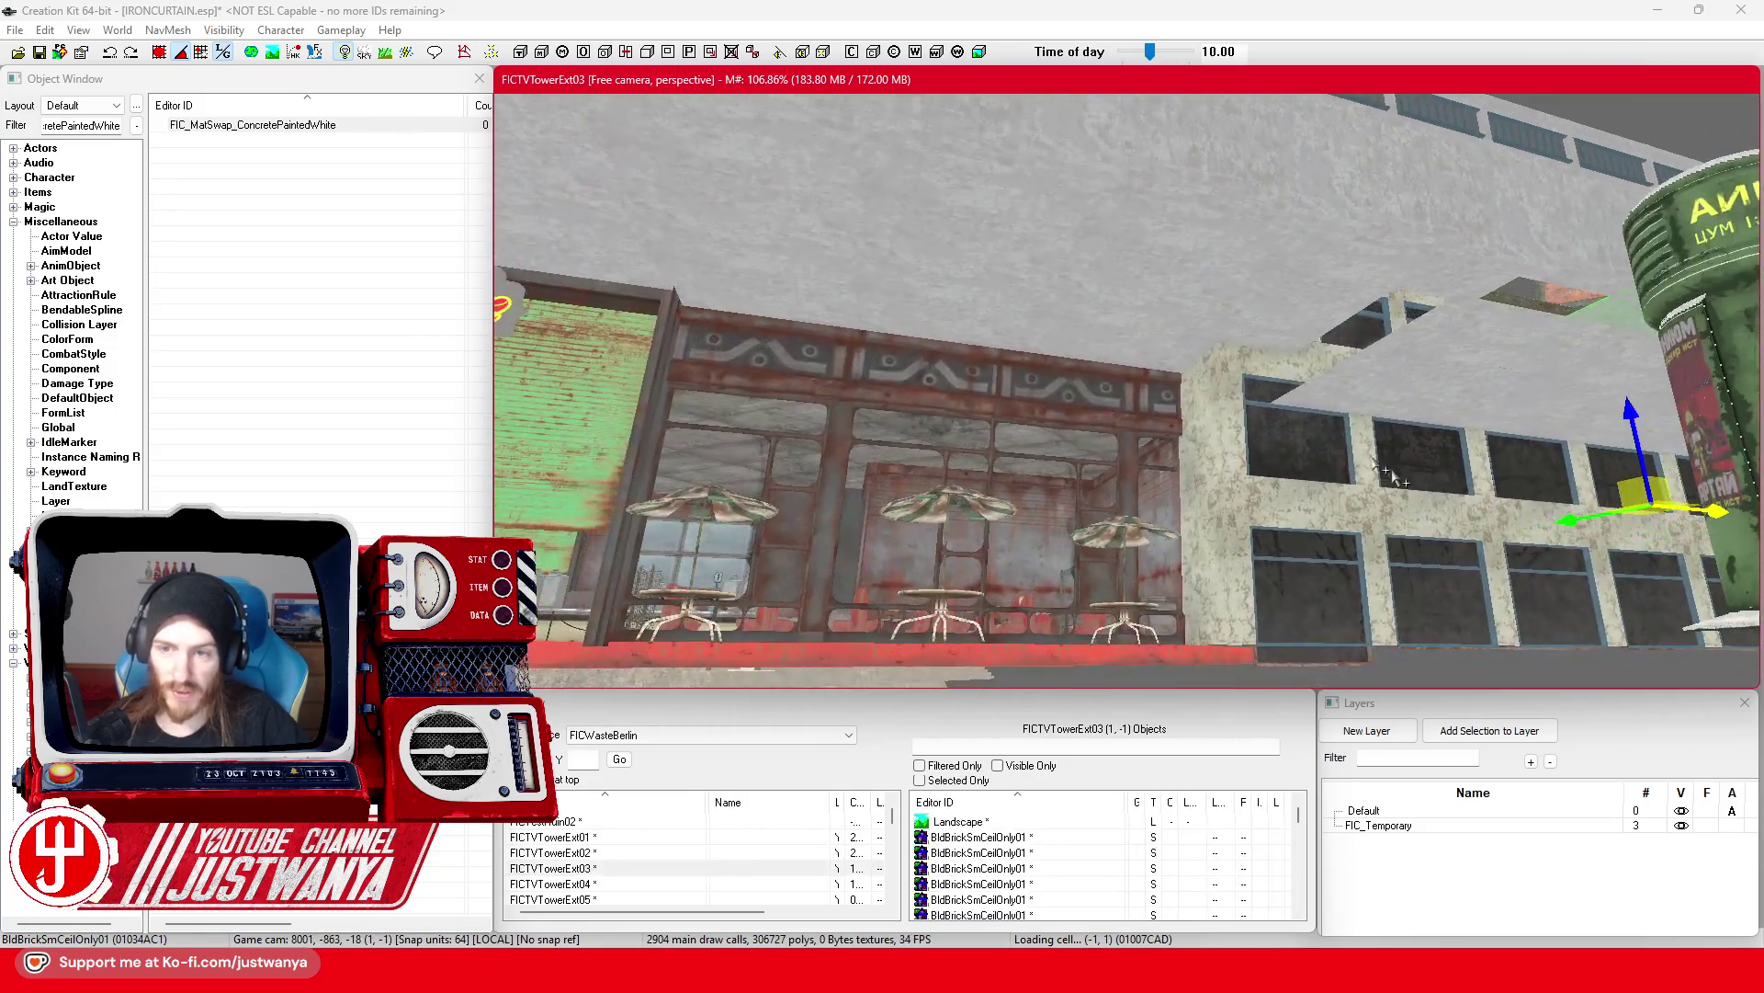
Step: Ctrl-click the BldBrickSmCeilOnly01 ceiling tiles over the cafe front and its left strip
mouse_move(1289, 341)
left_mouse_down()
mouse_move(1360, 288)
mouse_move(1342, 264)
mouse_move(1412, 322)
left_mouse_up()
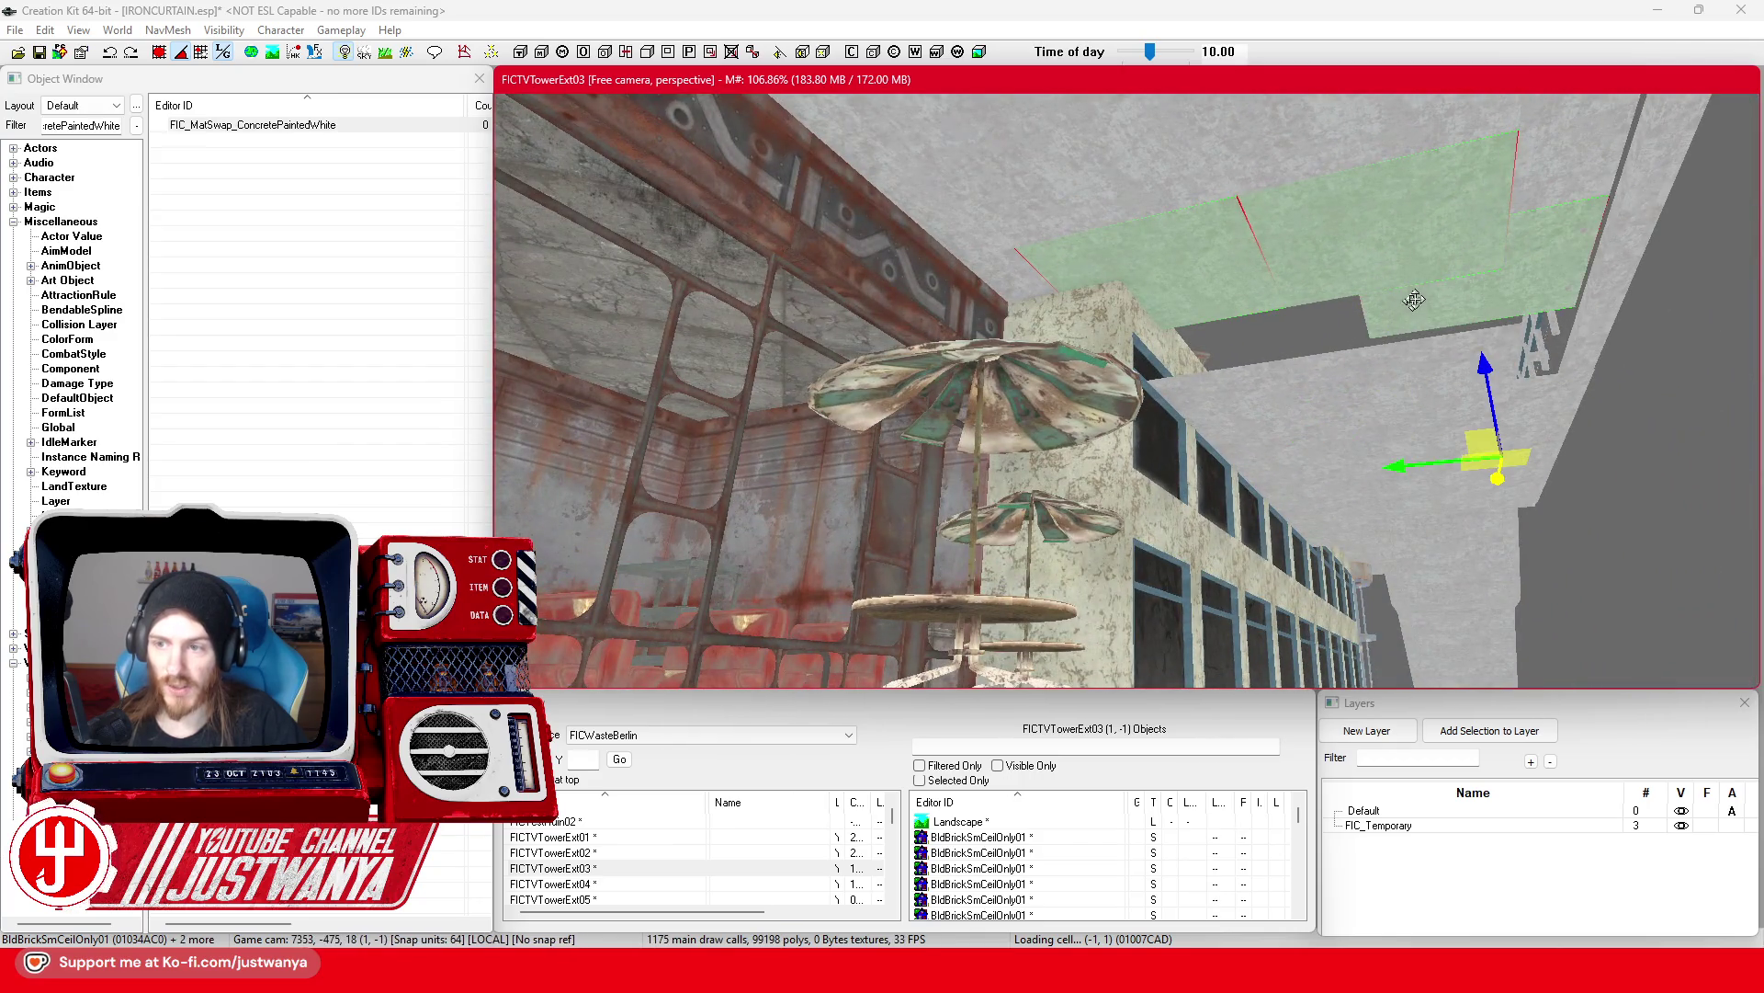
scroll(1559, 193, "up", 3)
left_click(1189, 308, "ctrl")
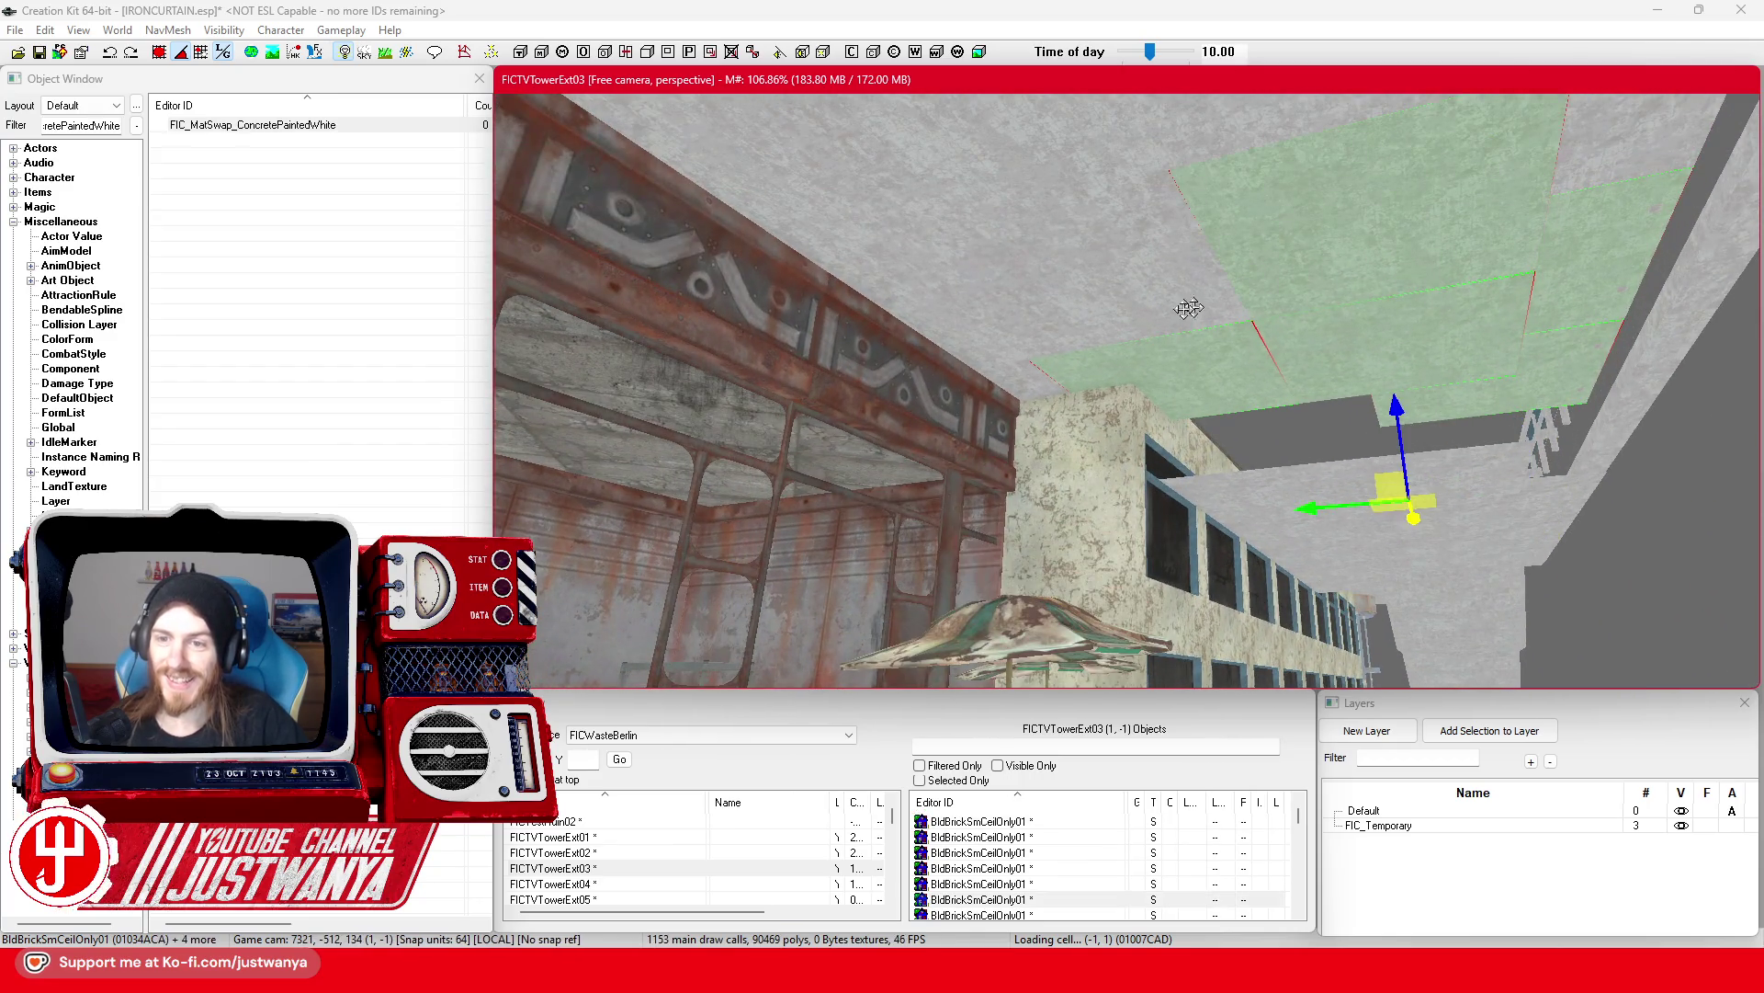
left_click(999, 353, "ctrl")
left_click(843, 207, "ctrl")
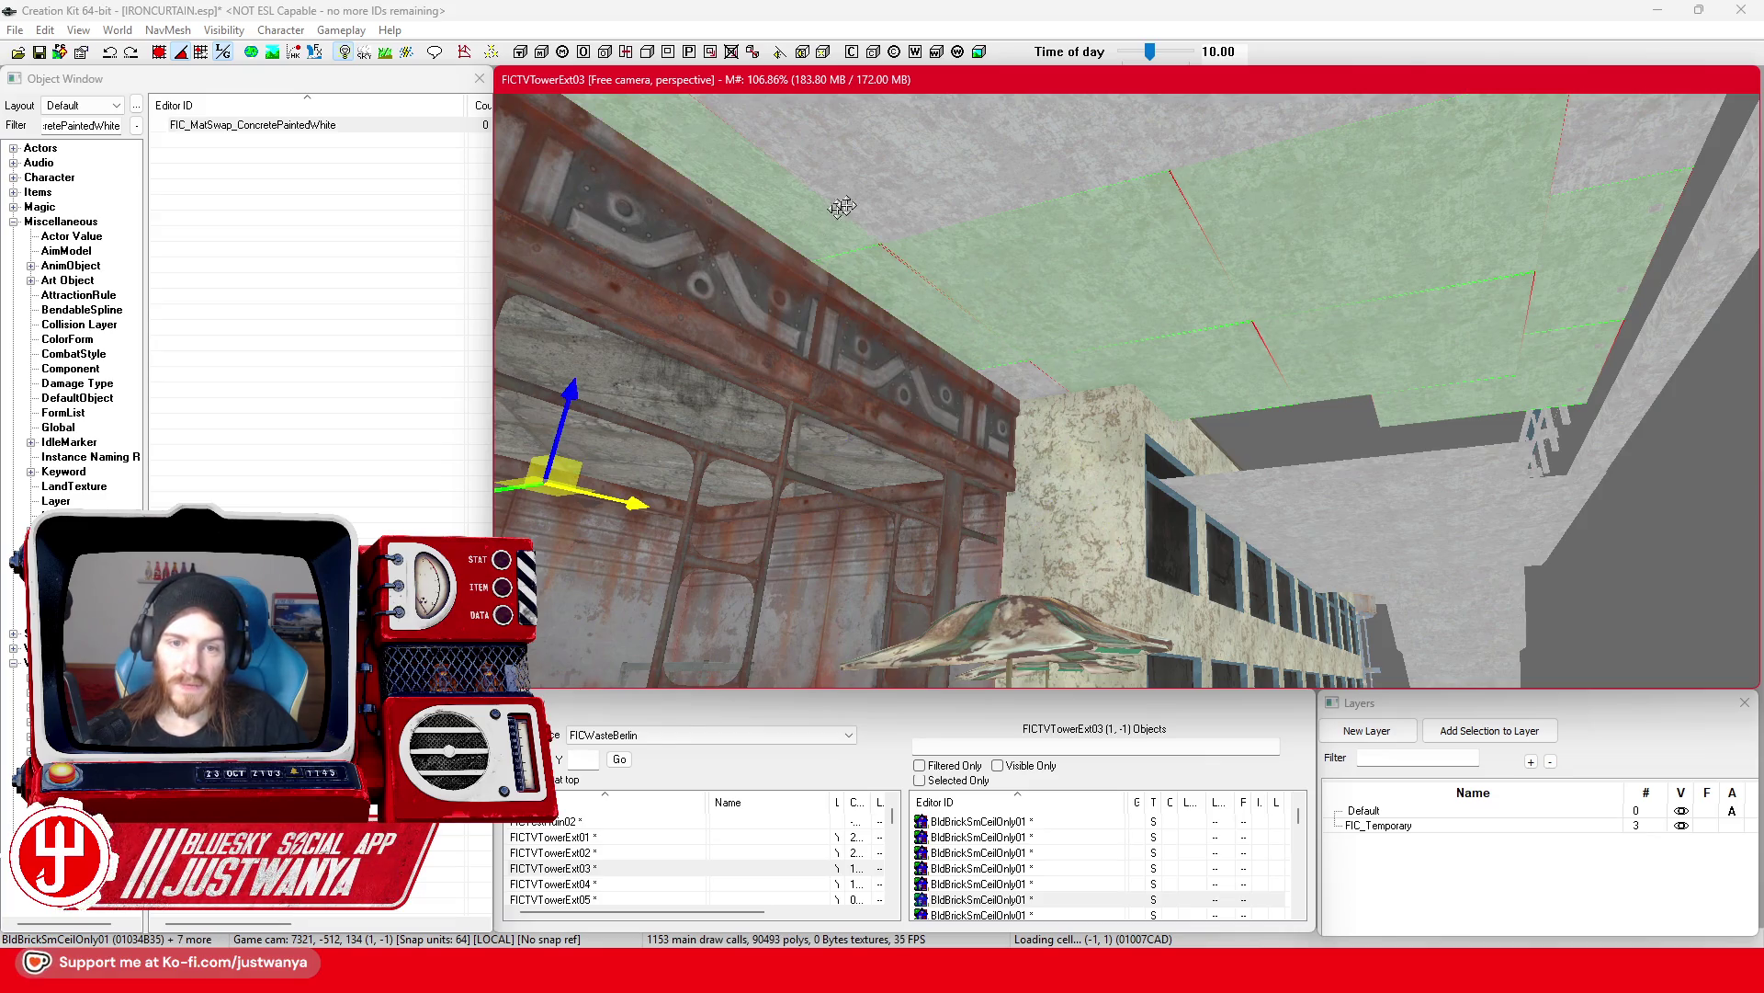
left_click(984, 170, "ctrl")
left_click_drag(985, 170, 1020, 333)
left_click(1223, 286, "ctrl")
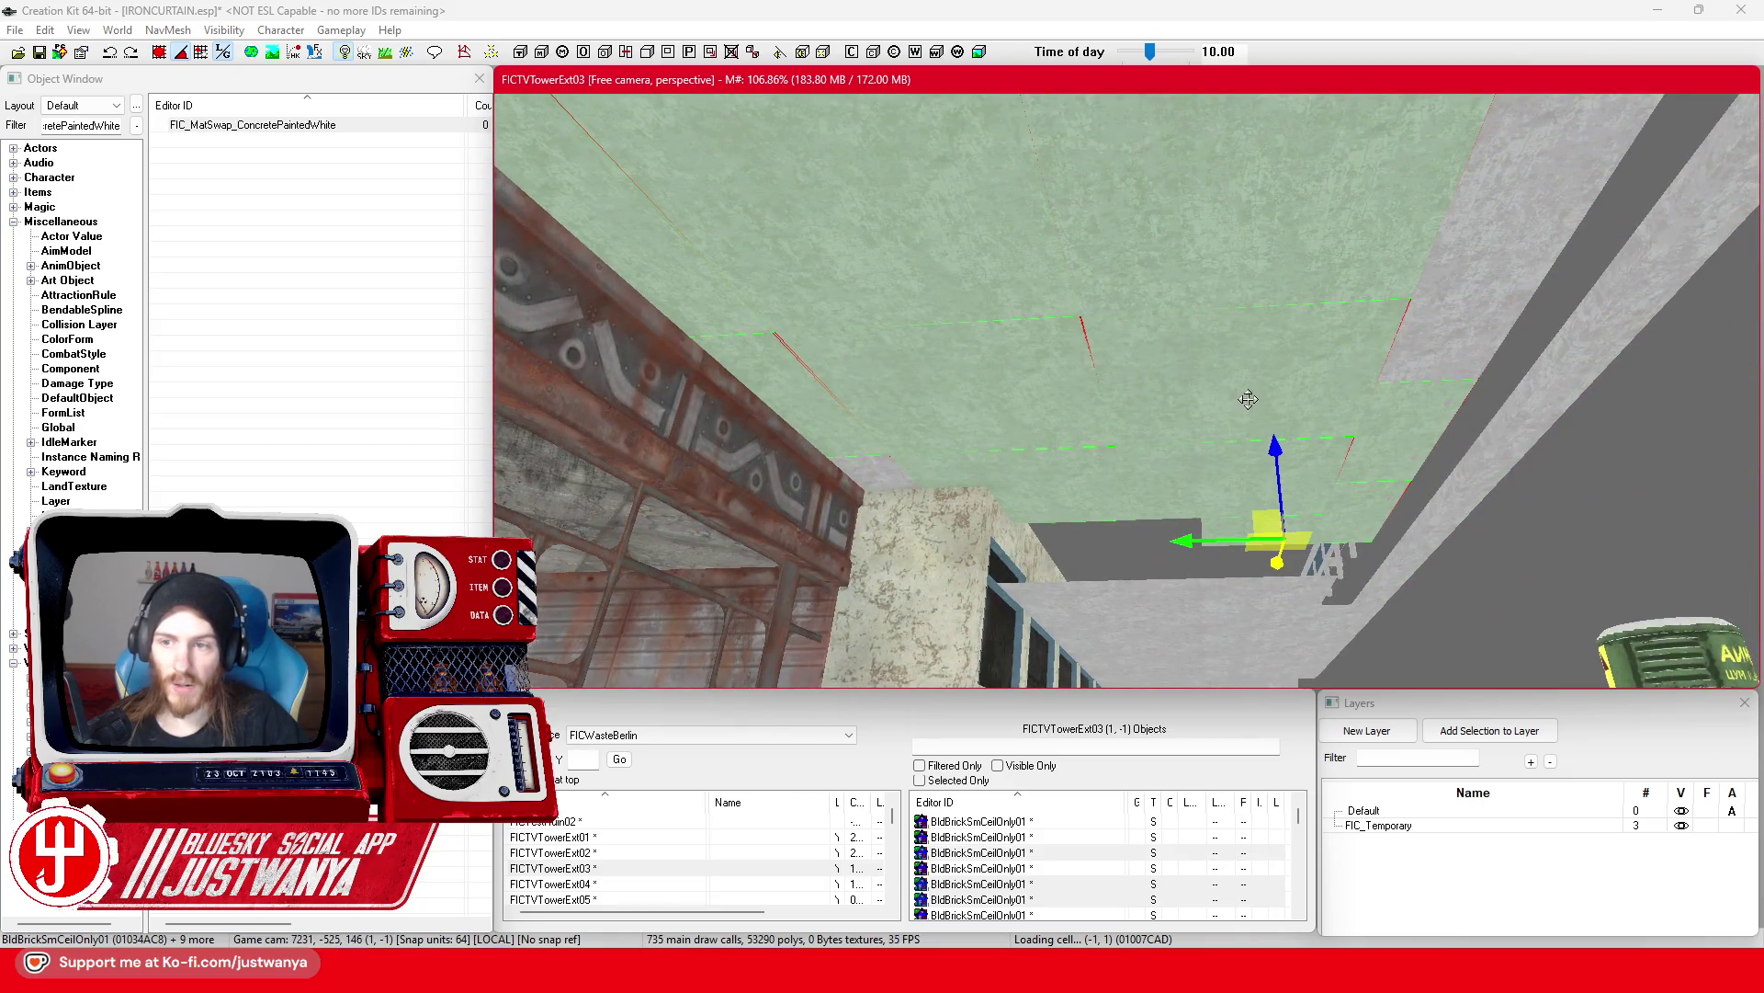
scroll(1248, 400, "up", 2)
scroll(1248, 400, "down", 3)
left_click(1260, 362, "ctrl")
left_click(1252, 341, "ctrl")
left_click(1249, 257, "ctrl")
left_click(1137, 274, "ctrl")
left_click(889, 285, "ctrl")
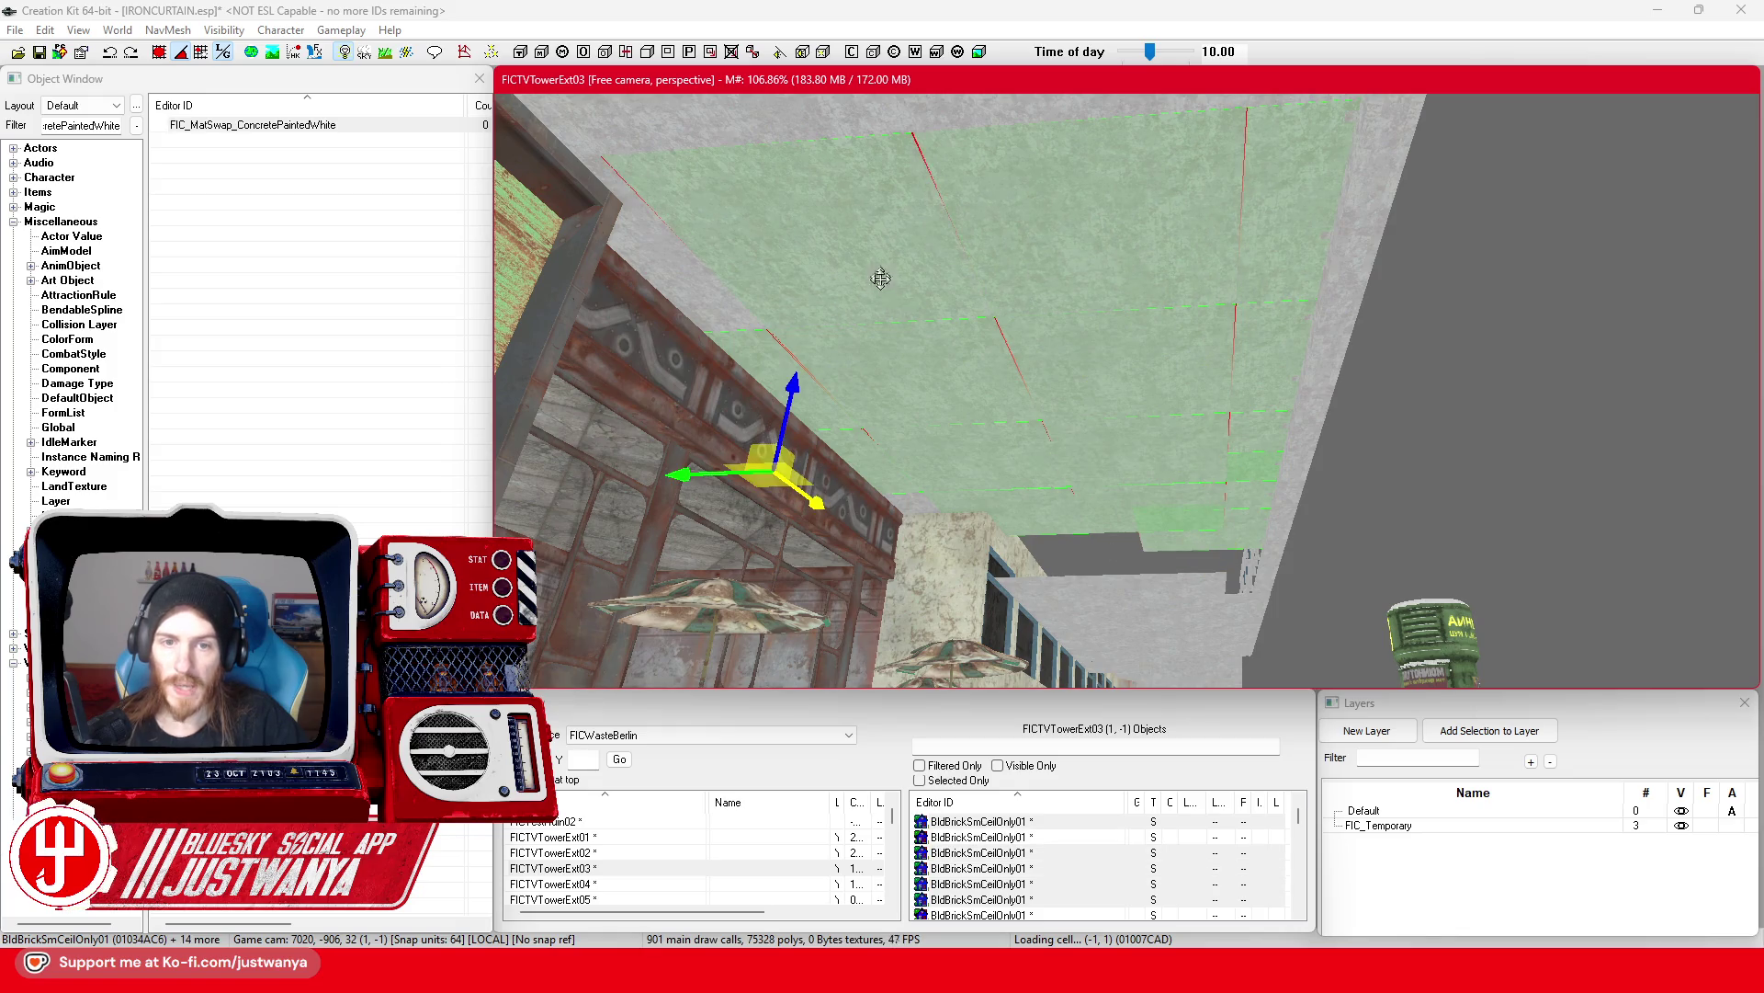
Step: Add the remaining ceiling tiles above the cafe sign, dropping one stray slab from the selection
scroll(832, 350, "up", 3)
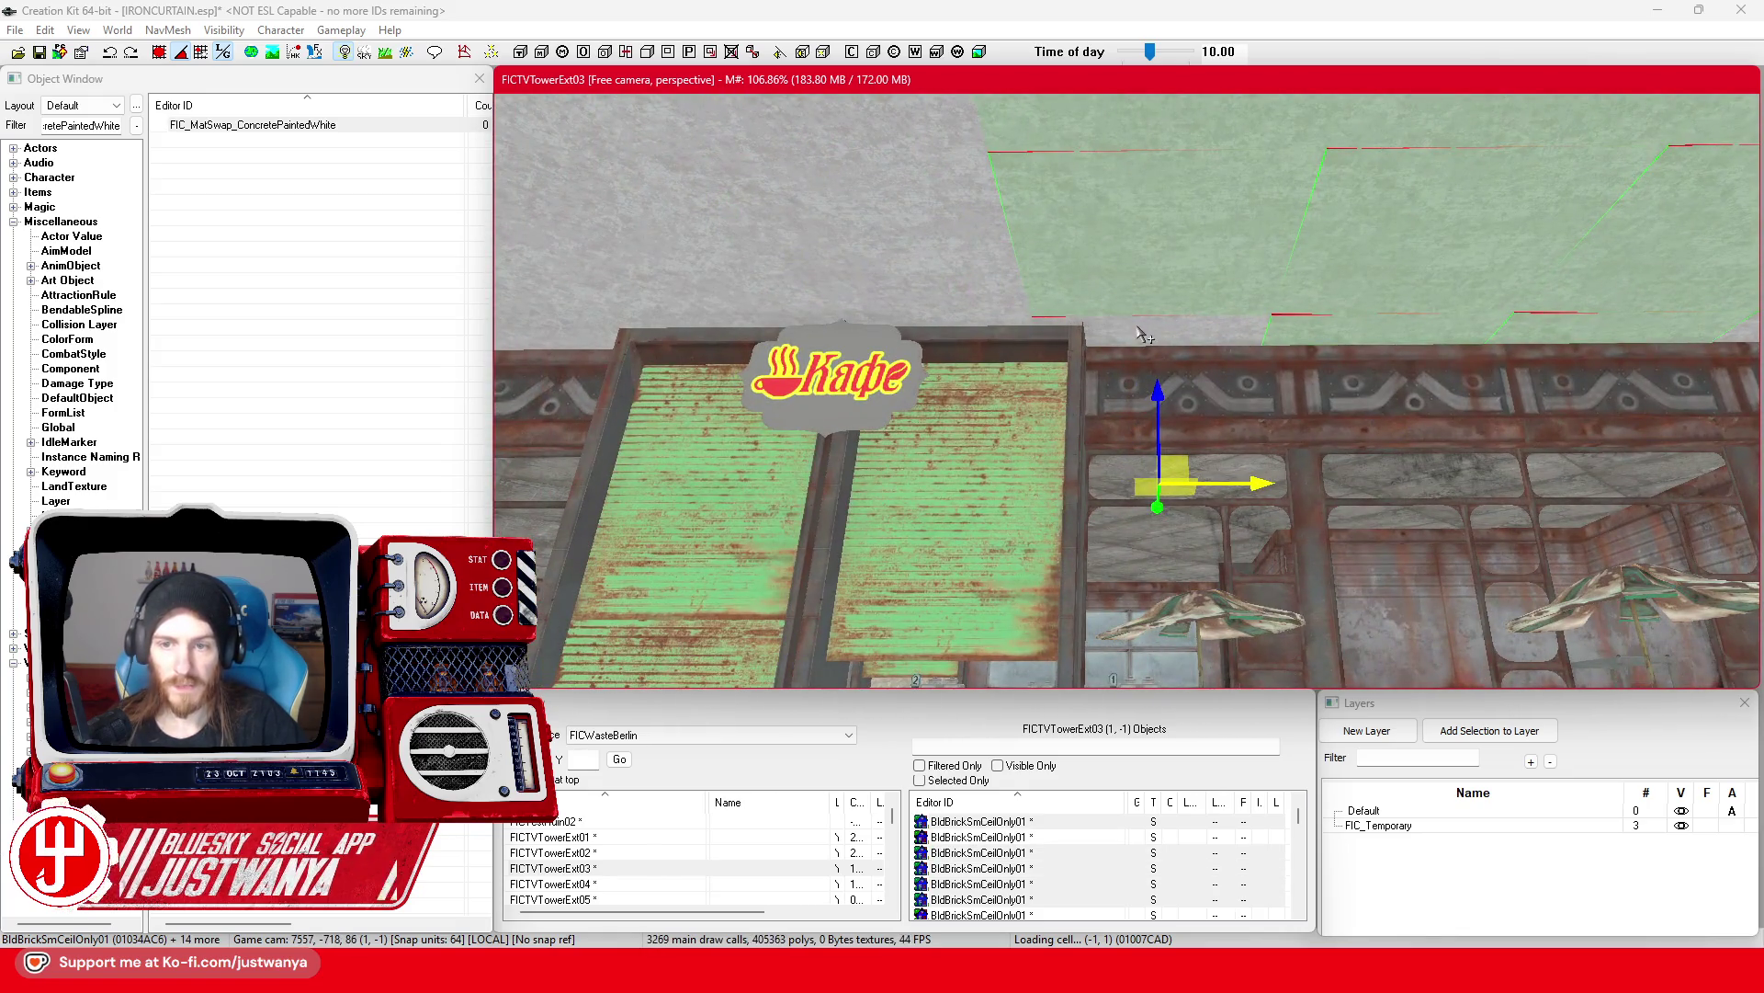
left_click(982, 328, "ctrl")
left_click(956, 314, "ctrl")
left_click(982, 331, "ctrl")
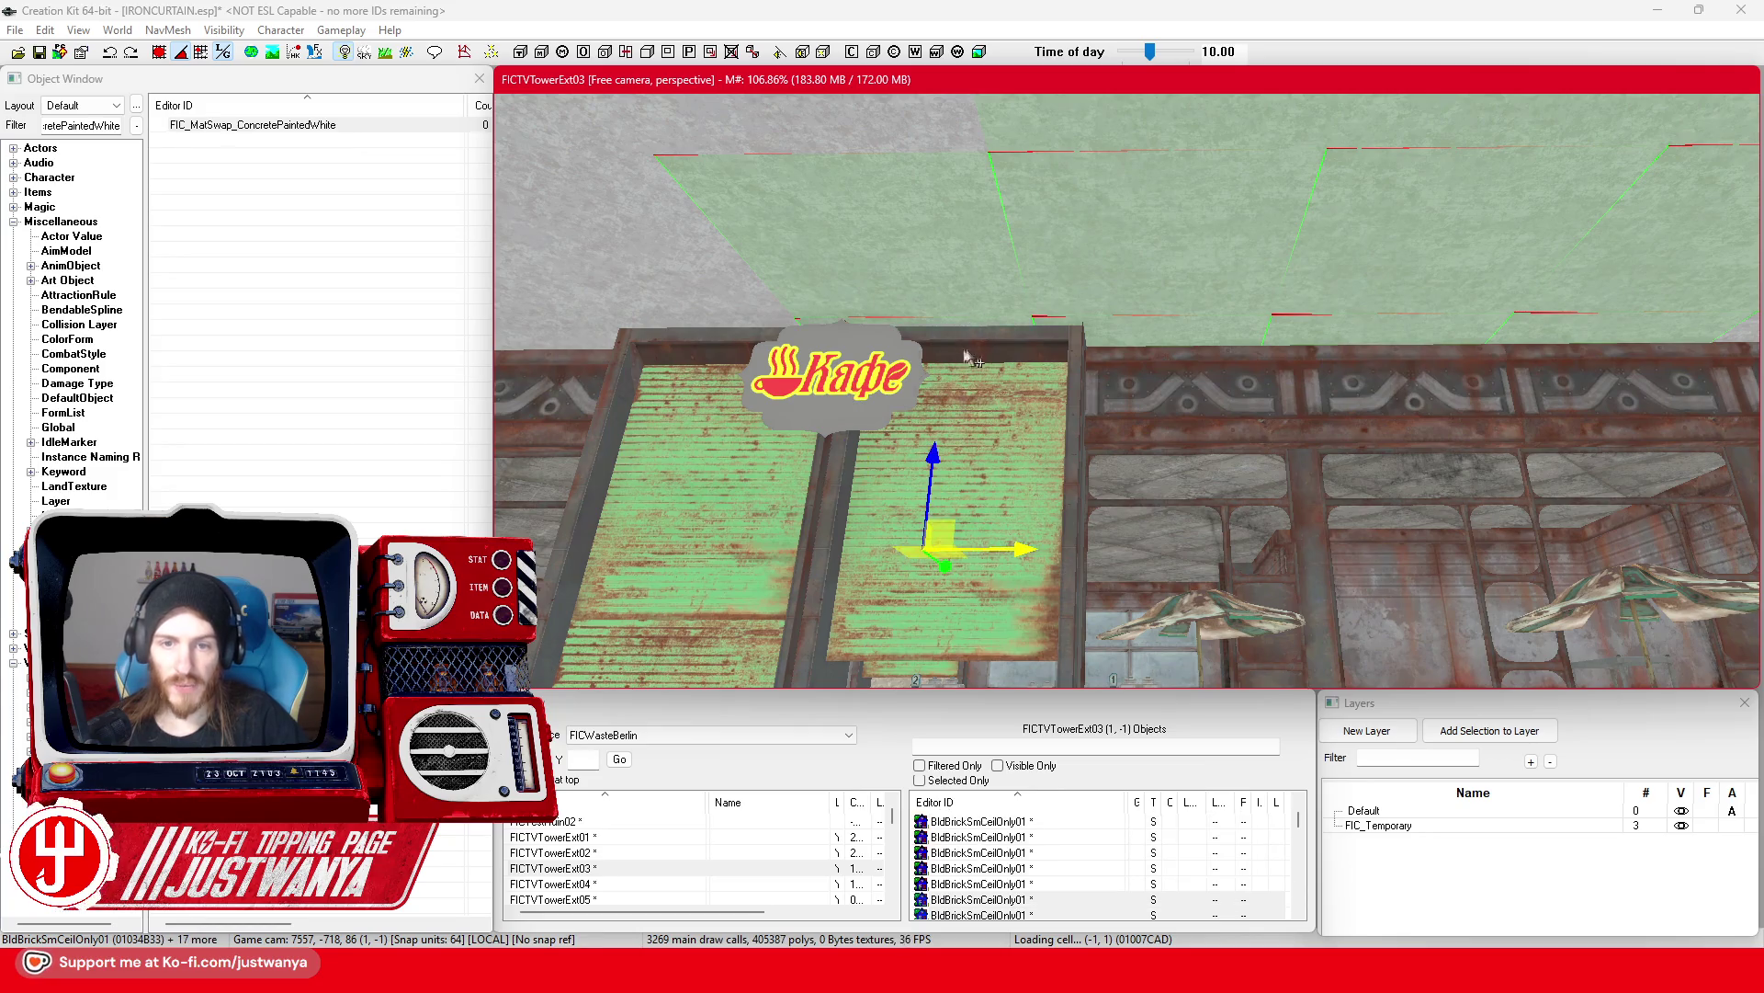
left_click(953, 254, "ctrl")
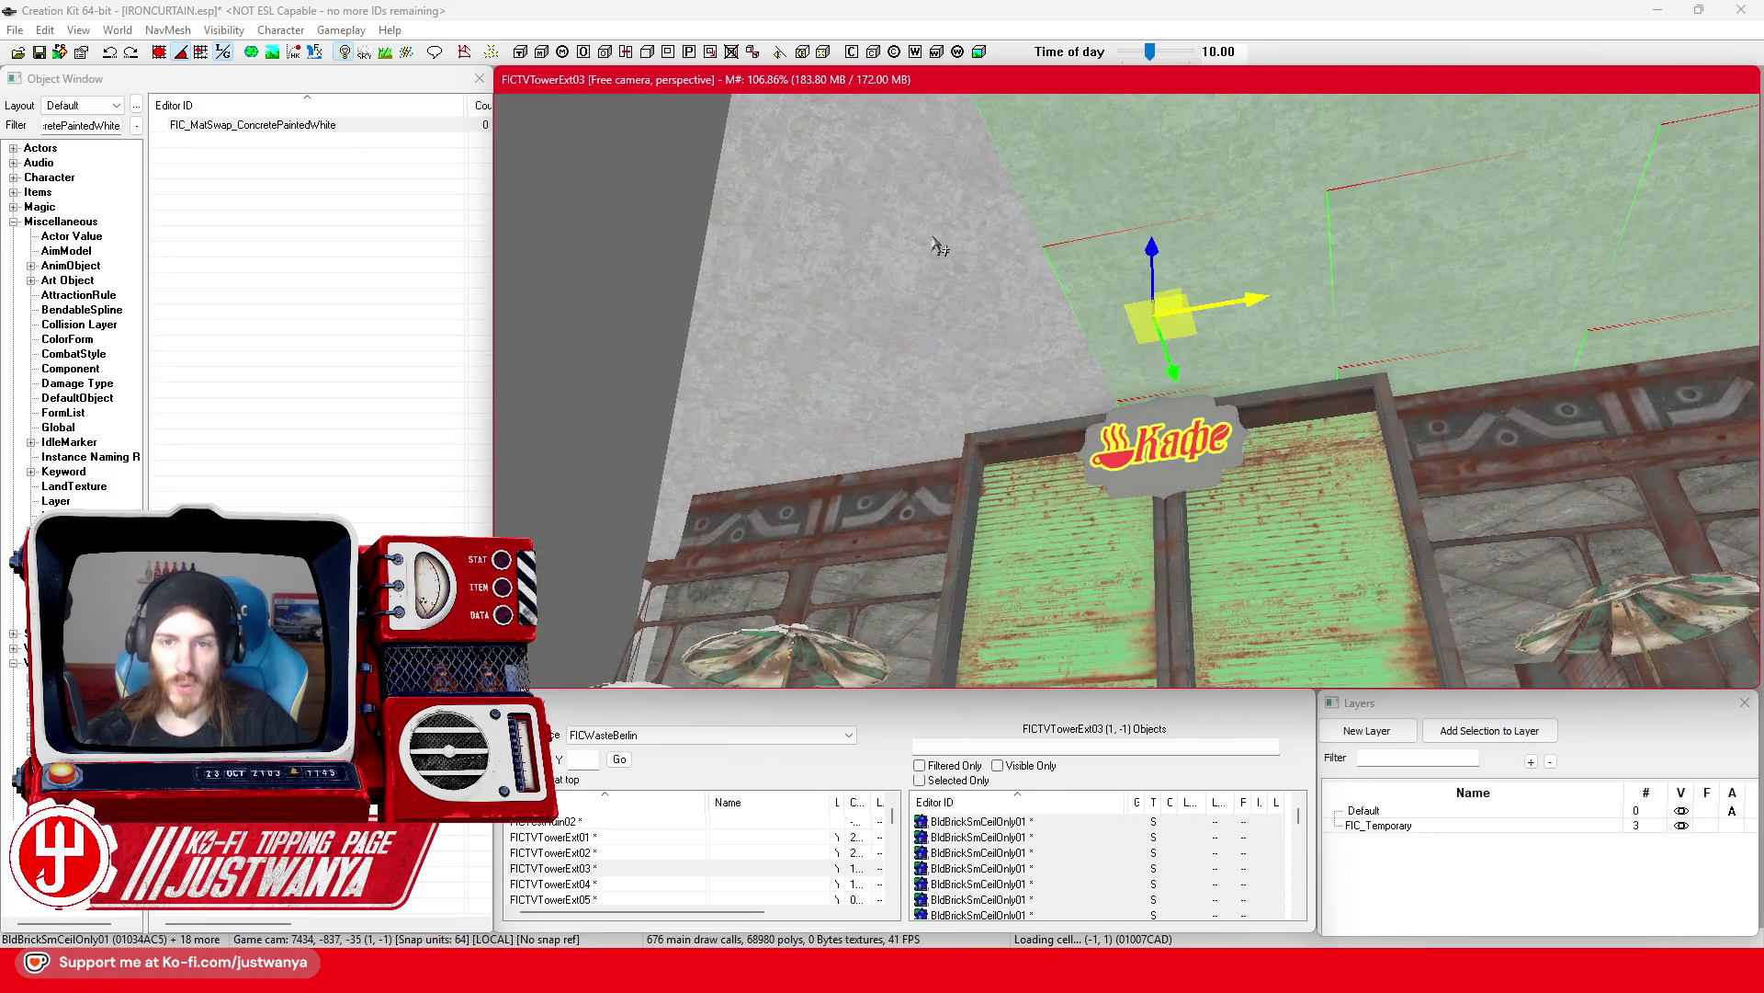
left_click(1022, 308, "ctrl")
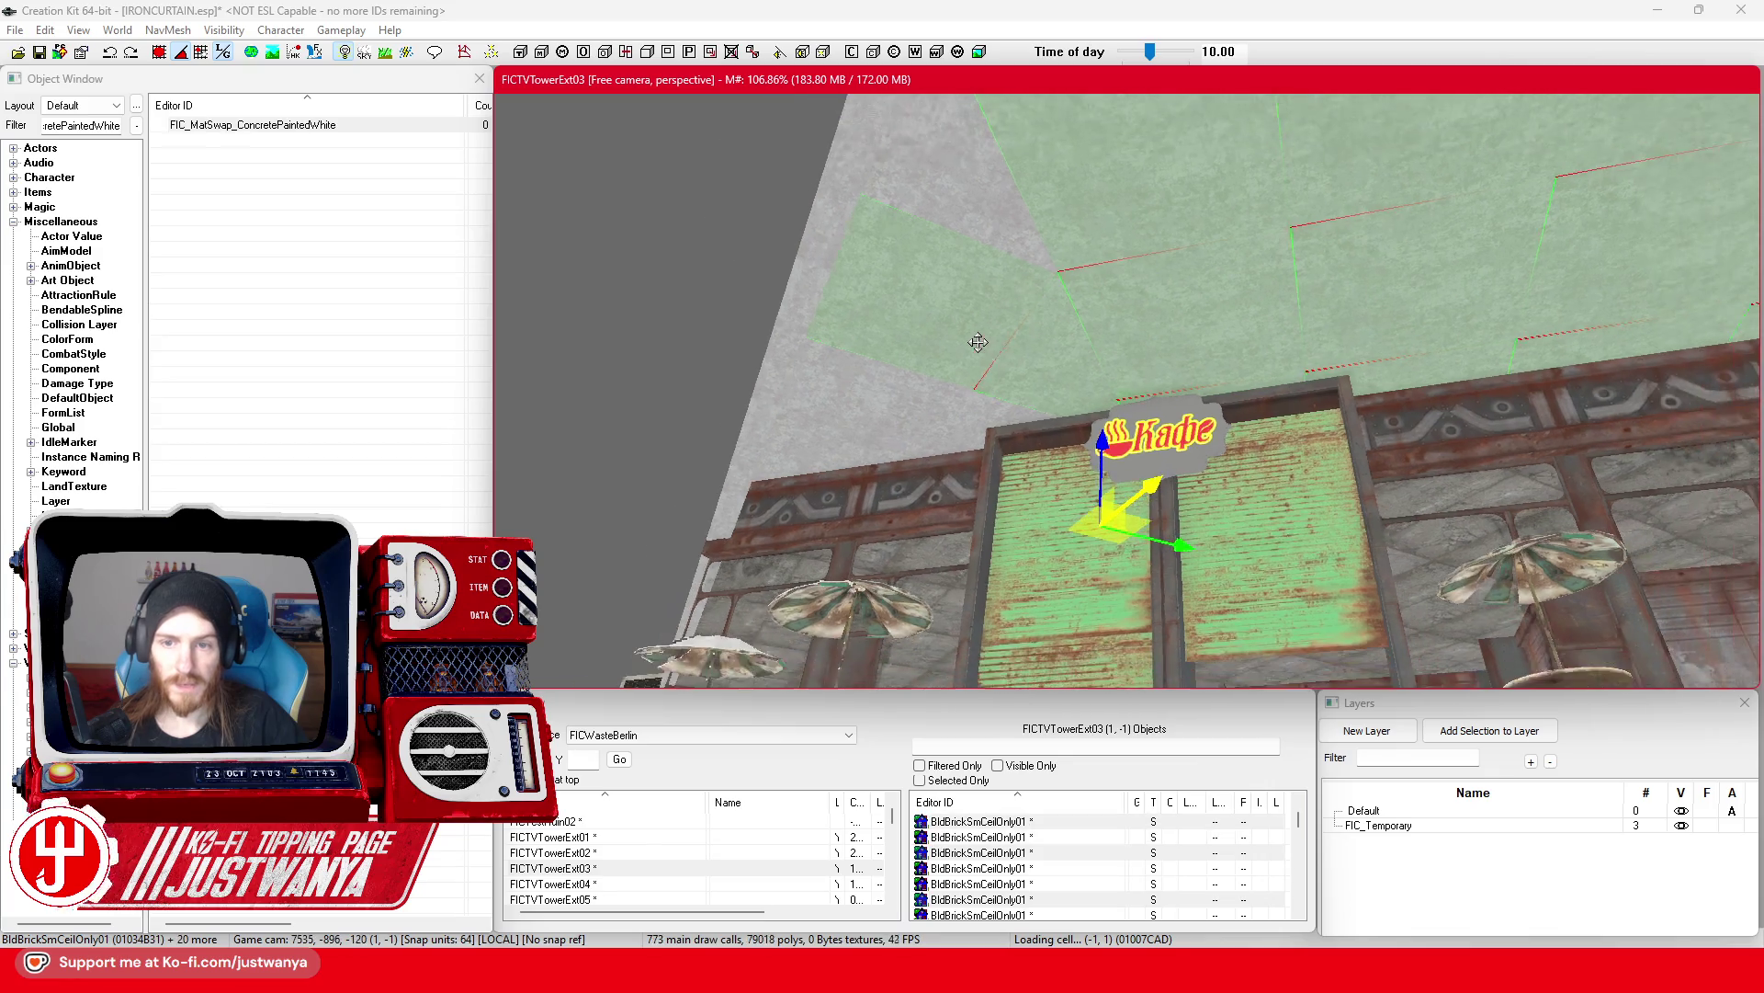
left_click_drag(986, 303, 1001, 284)
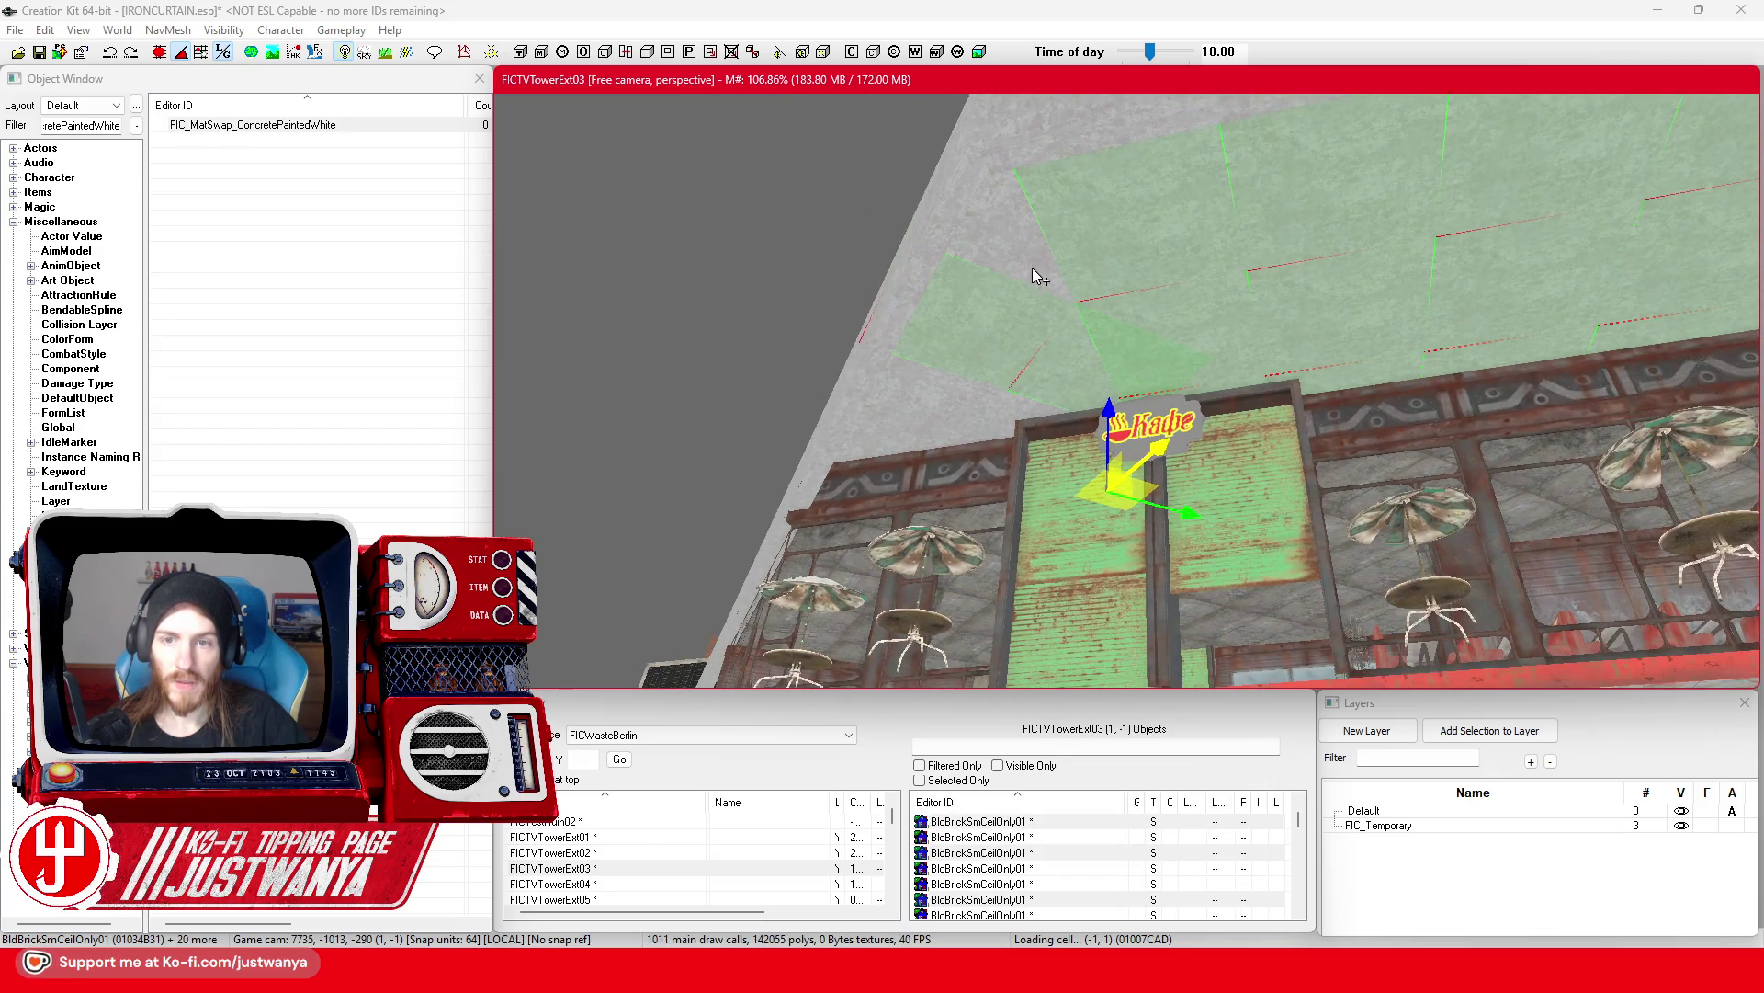
left_click(1022, 255, "ctrl")
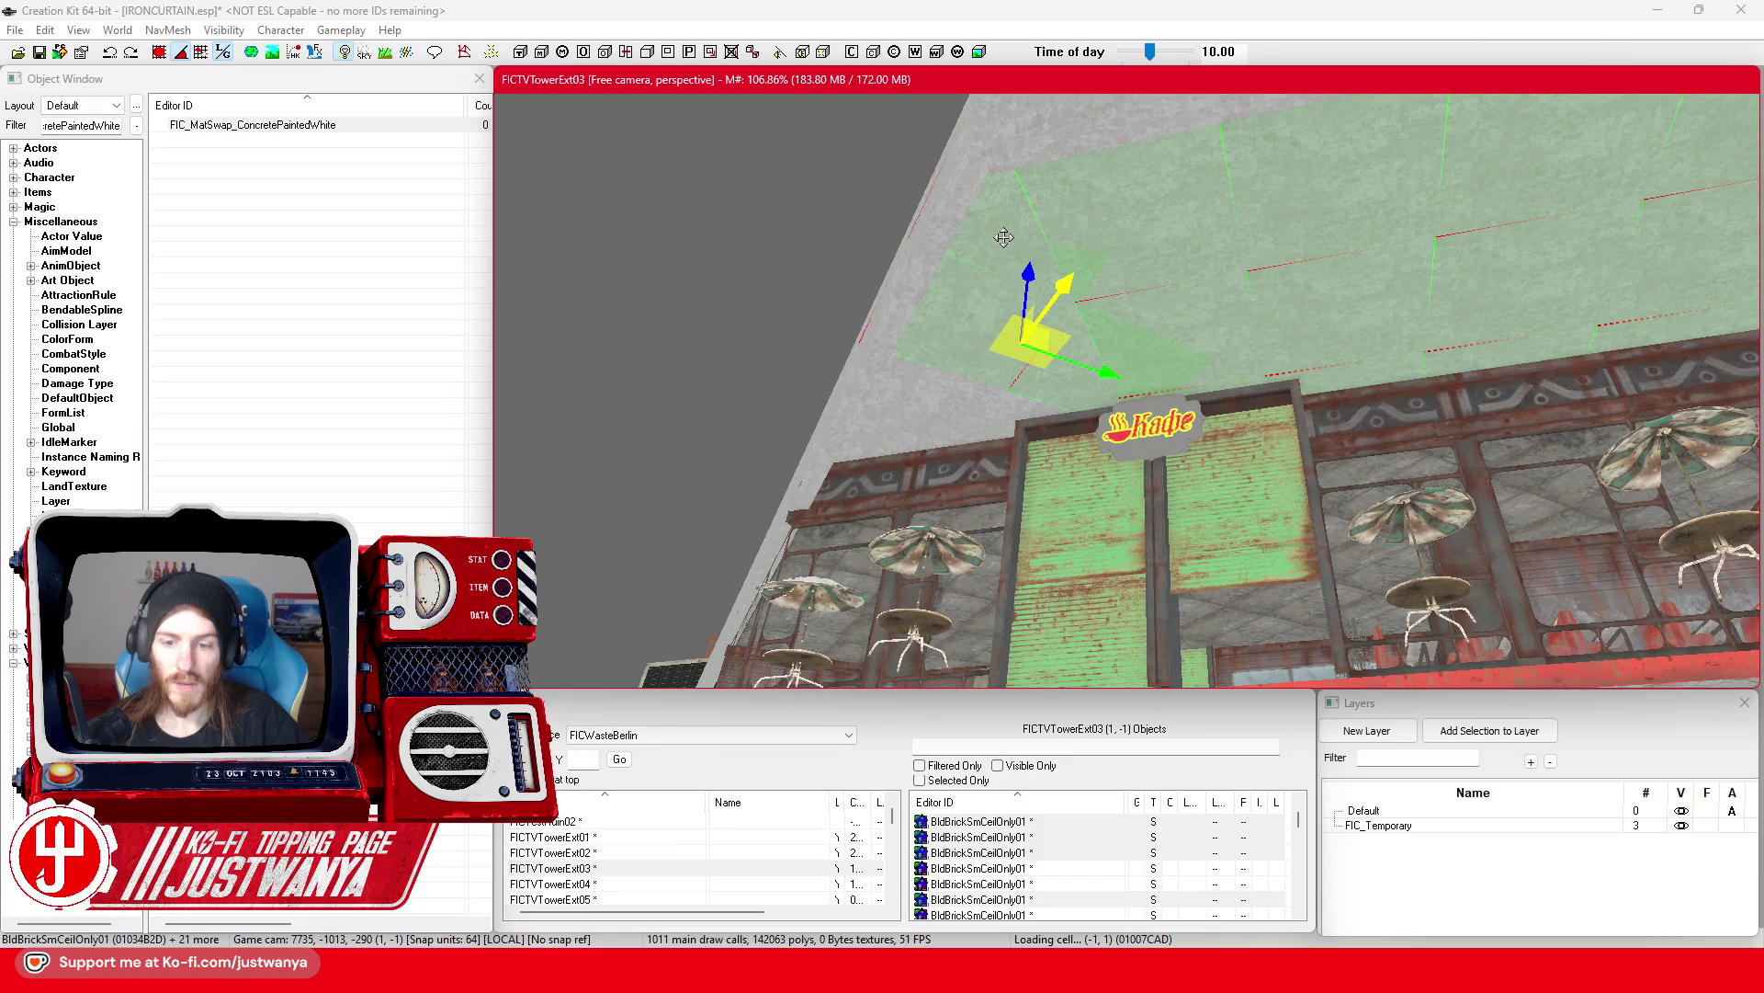
left_click(1005, 244, "ctrl")
scroll(1012, 363, "up", 3)
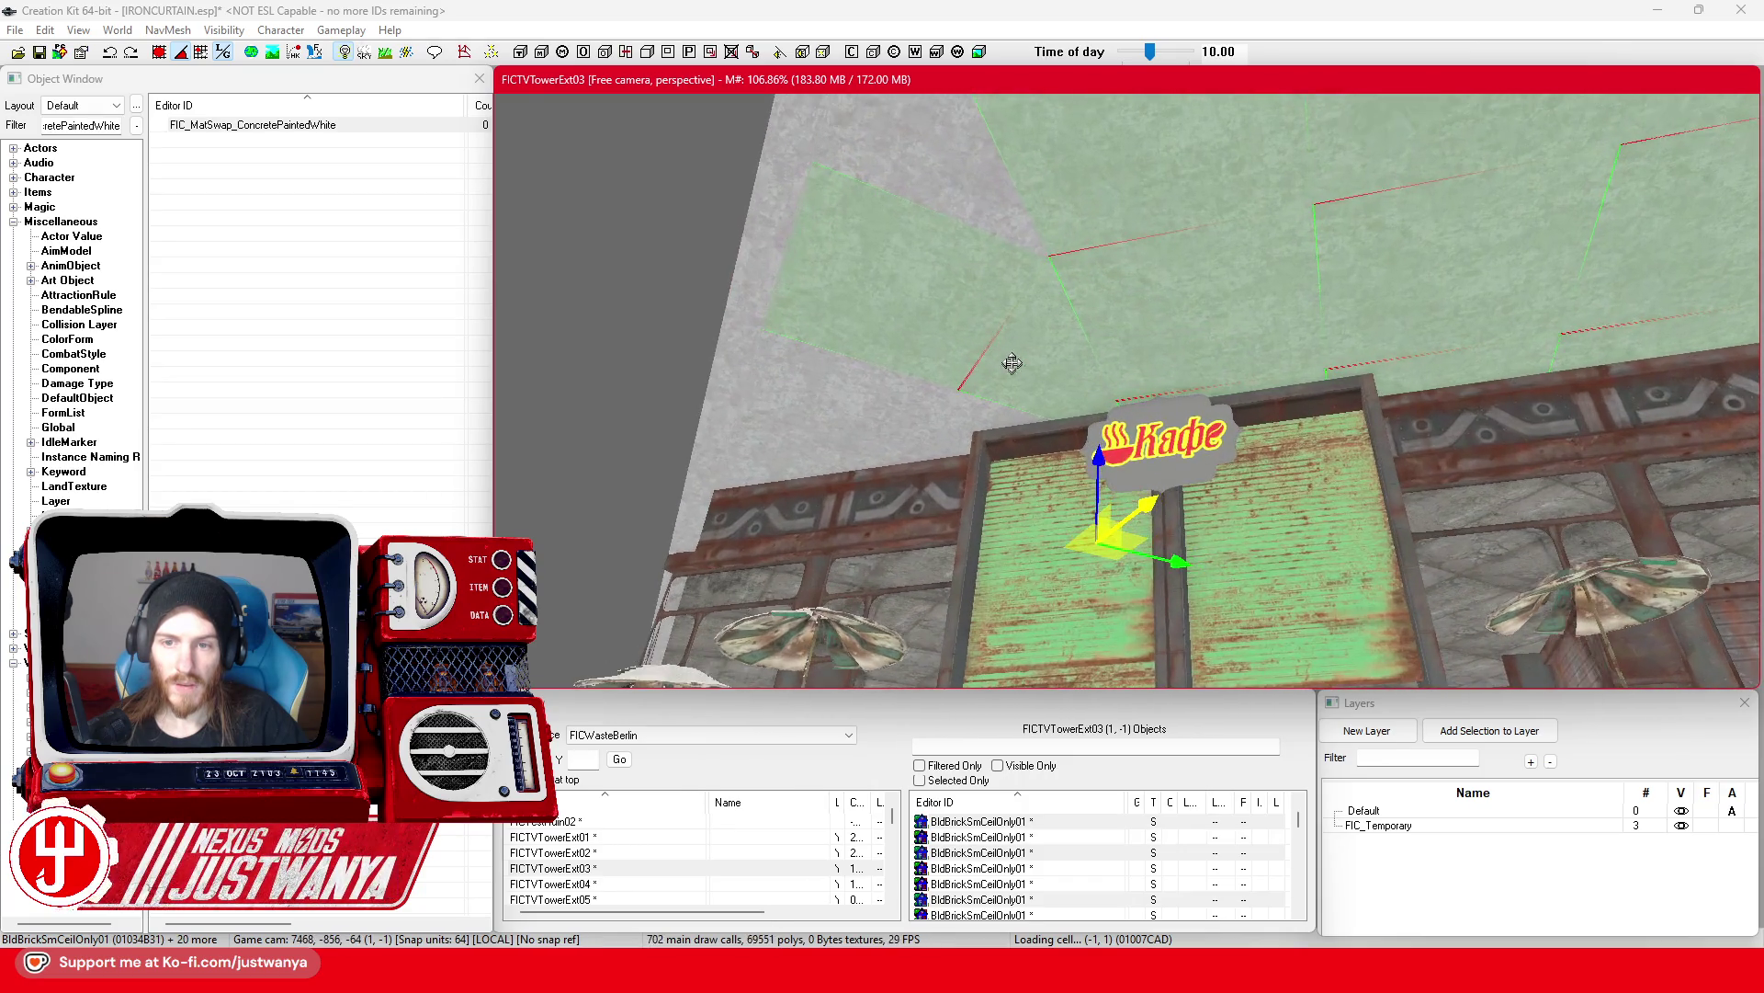
left_click(976, 214, "ctrl")
left_click(947, 276, "ctrl")
left_click(1010, 367, "ctrl")
mouse_move(1011, 368)
left_mouse_down()
mouse_move(1108, 437)
mouse_move(1091, 476)
left_mouse_up()
left_click(1128, 405, "ctrl")
Step: Zoom in on the FICTVTowerExt04 walkway and pick out its ceiling slabs
scroll(1091, 475, "down", 3)
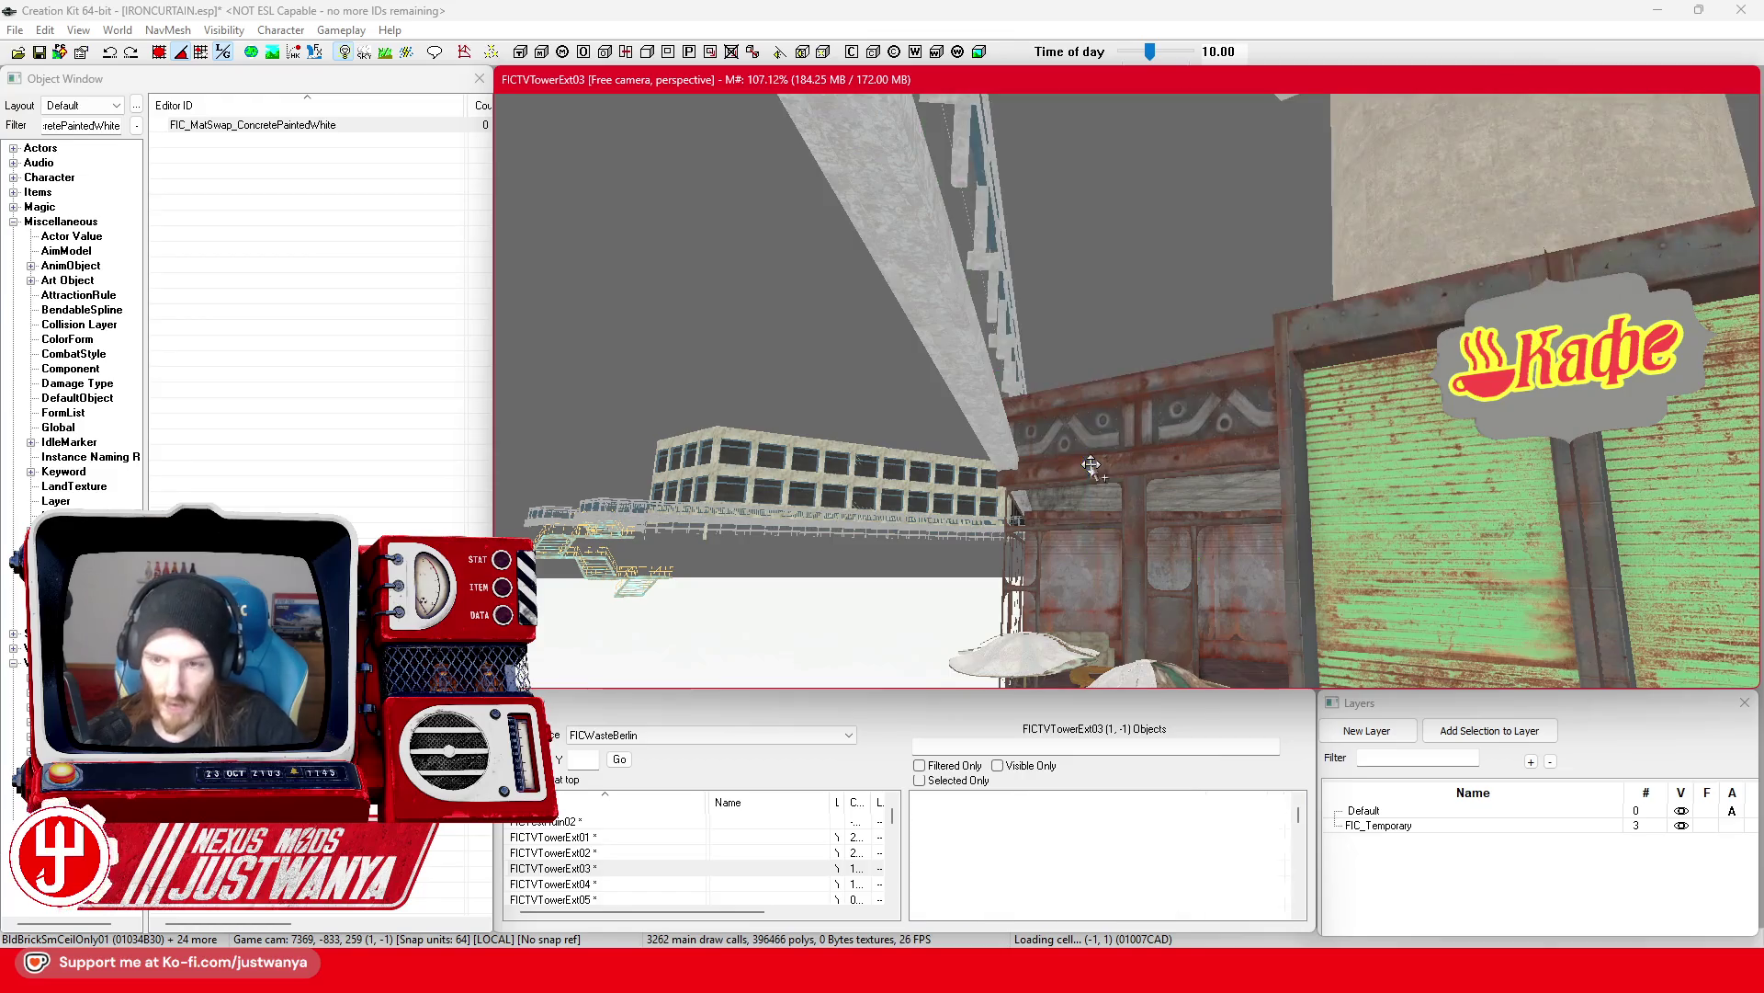
scroll(1094, 470, "up", 3)
scroll(1044, 443, "down", 3)
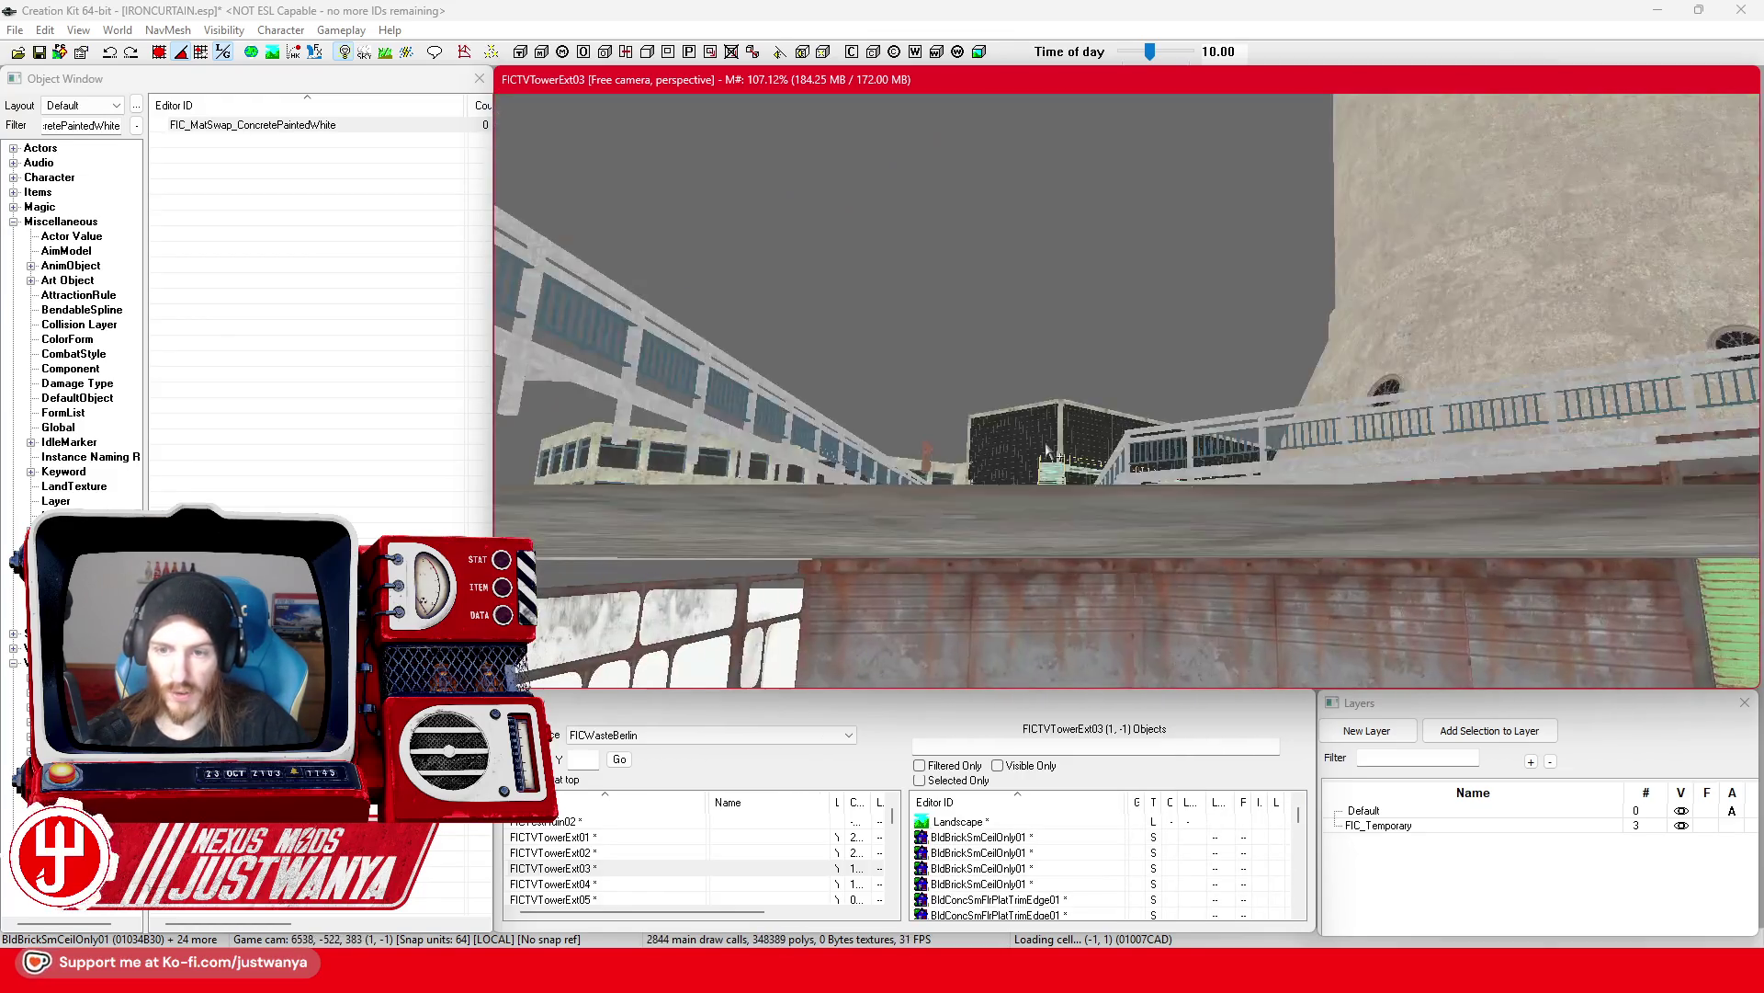
scroll(1047, 452, "up", 3)
scroll(1048, 451, "down", 3)
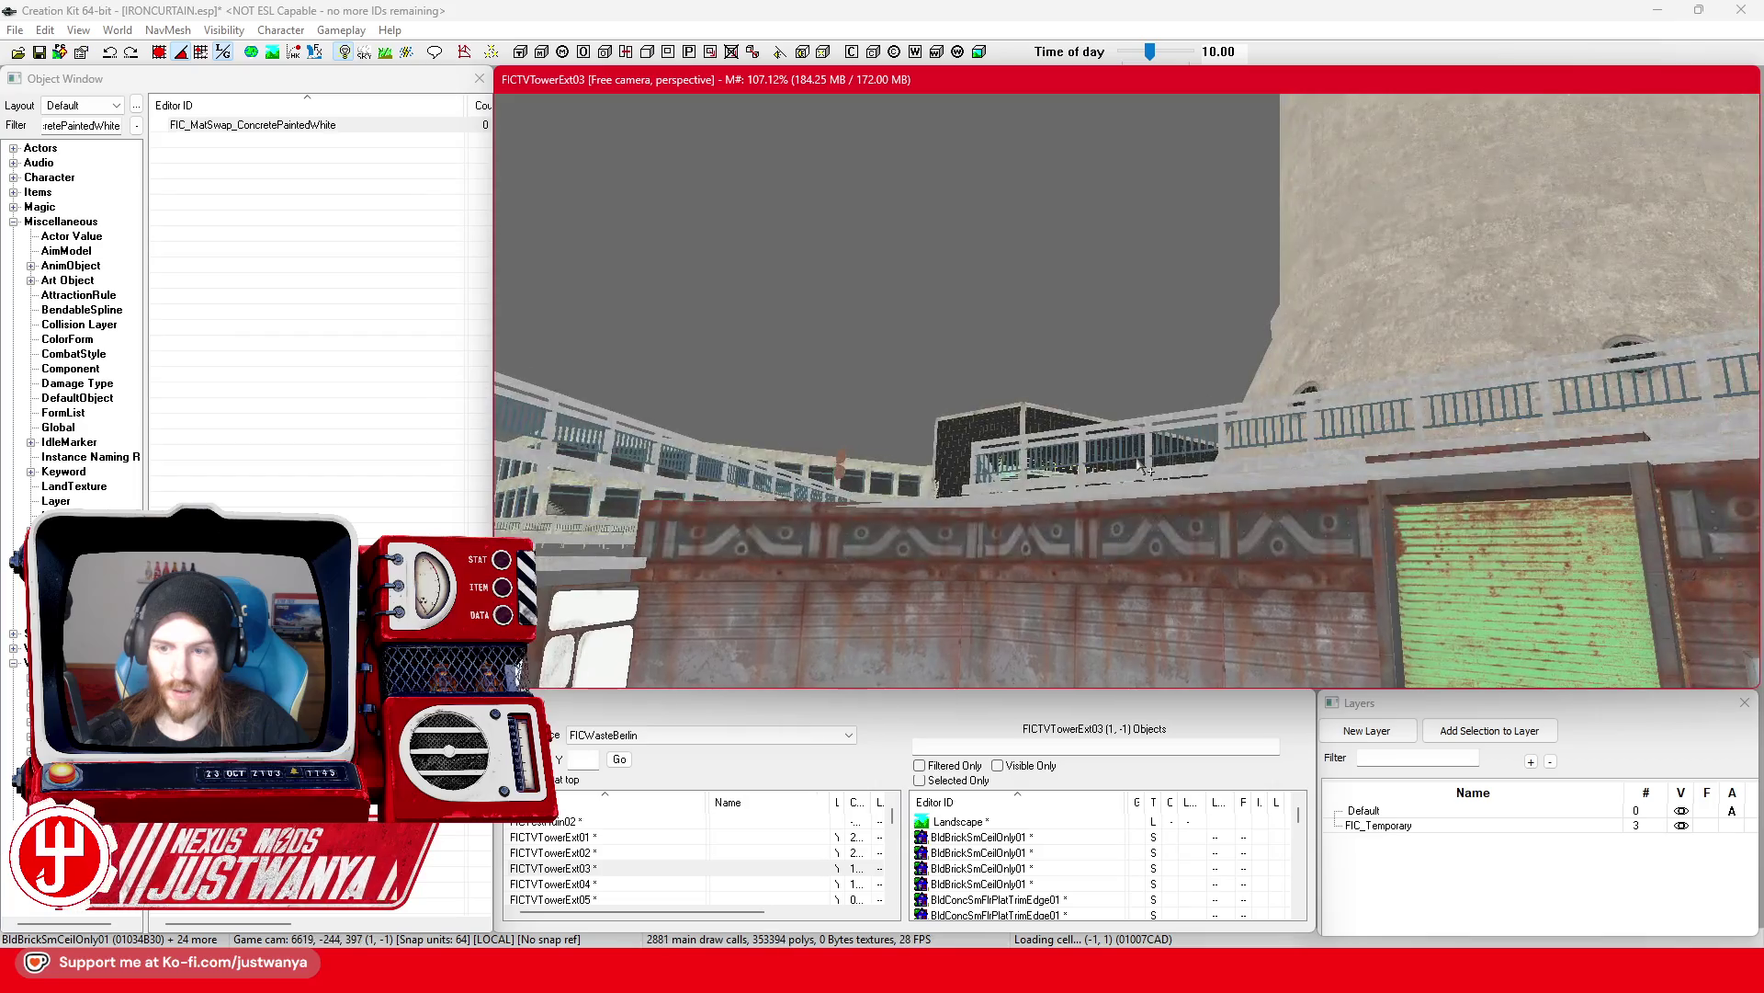
scroll(1103, 450, "up", 3)
scroll(1084, 458, "down", 3)
scroll(1083, 465, "down", 2)
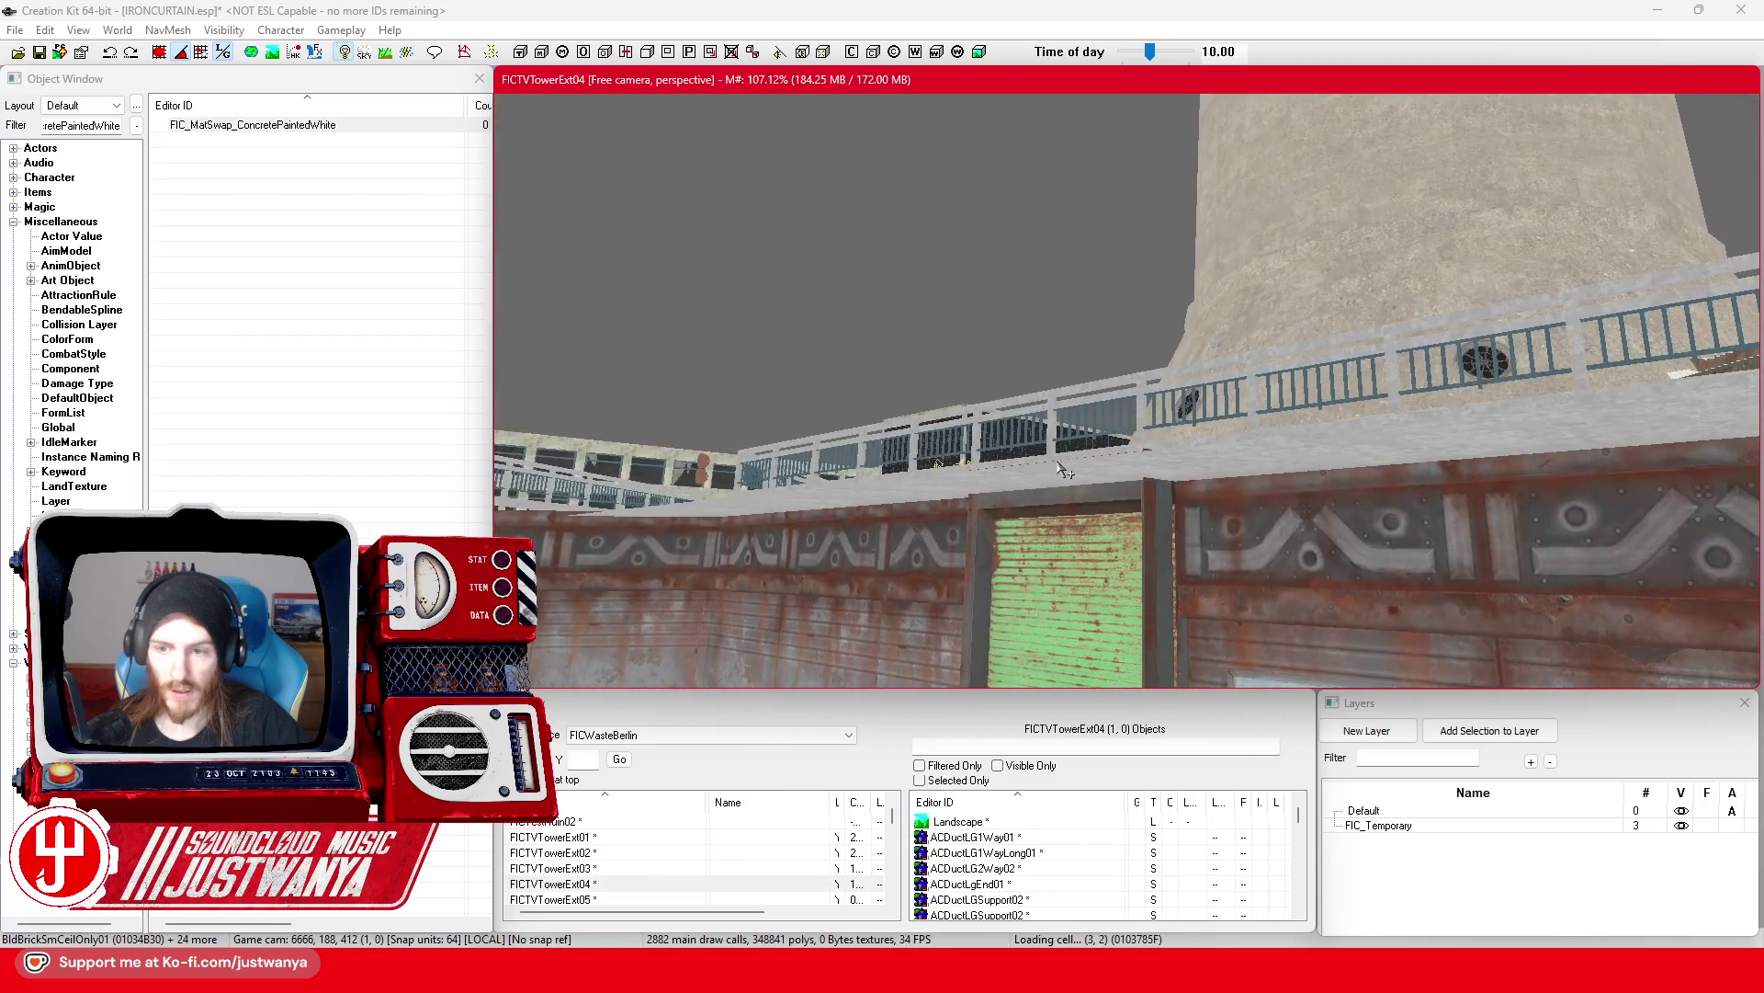
left_click(1239, 467)
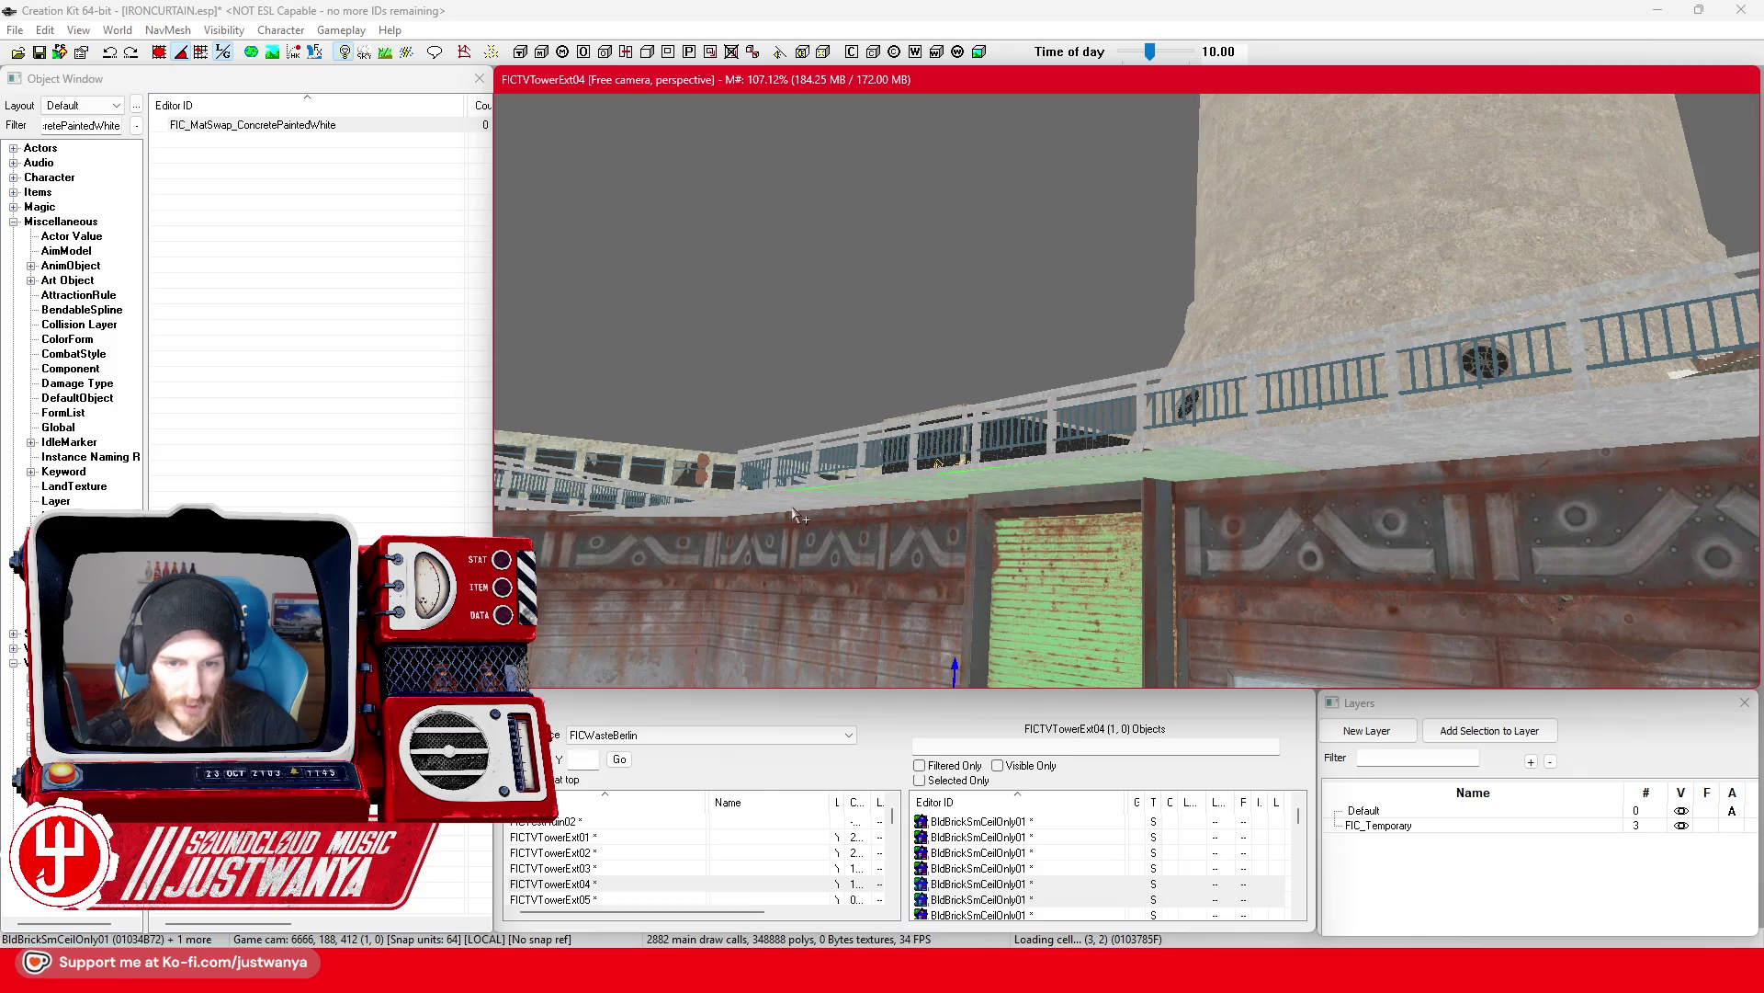
left_click(1268, 467, "ctrl")
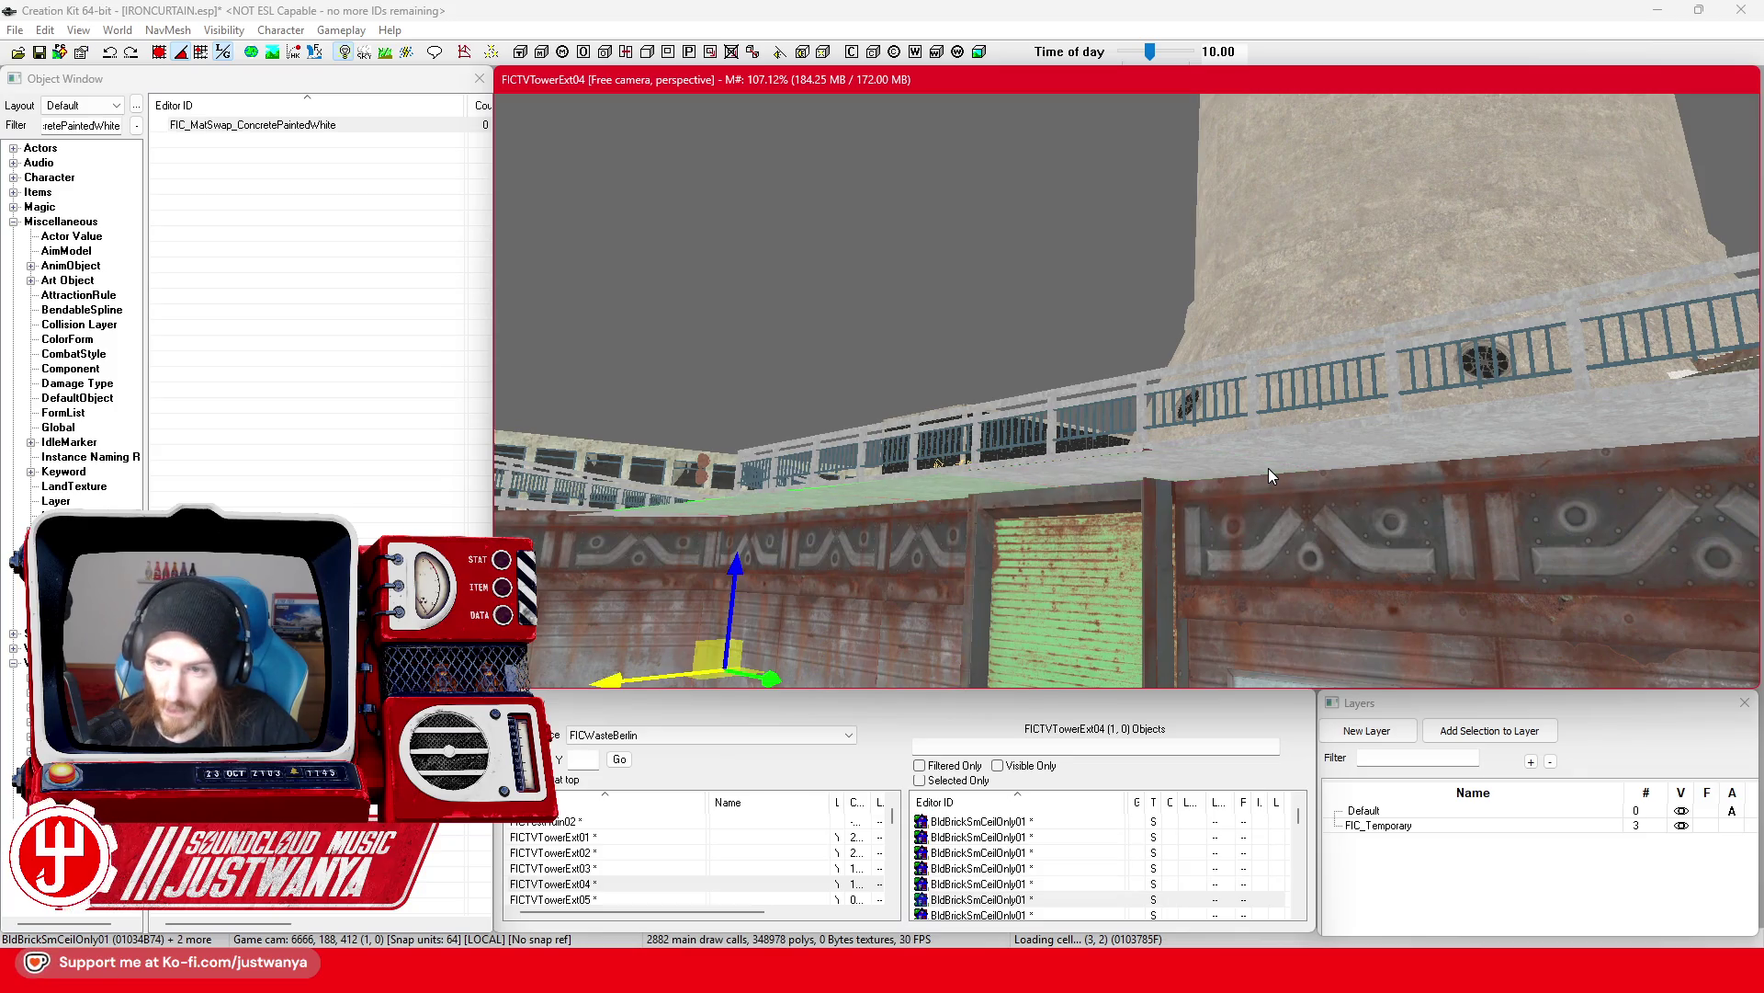
left_click(1315, 468, "ctrl")
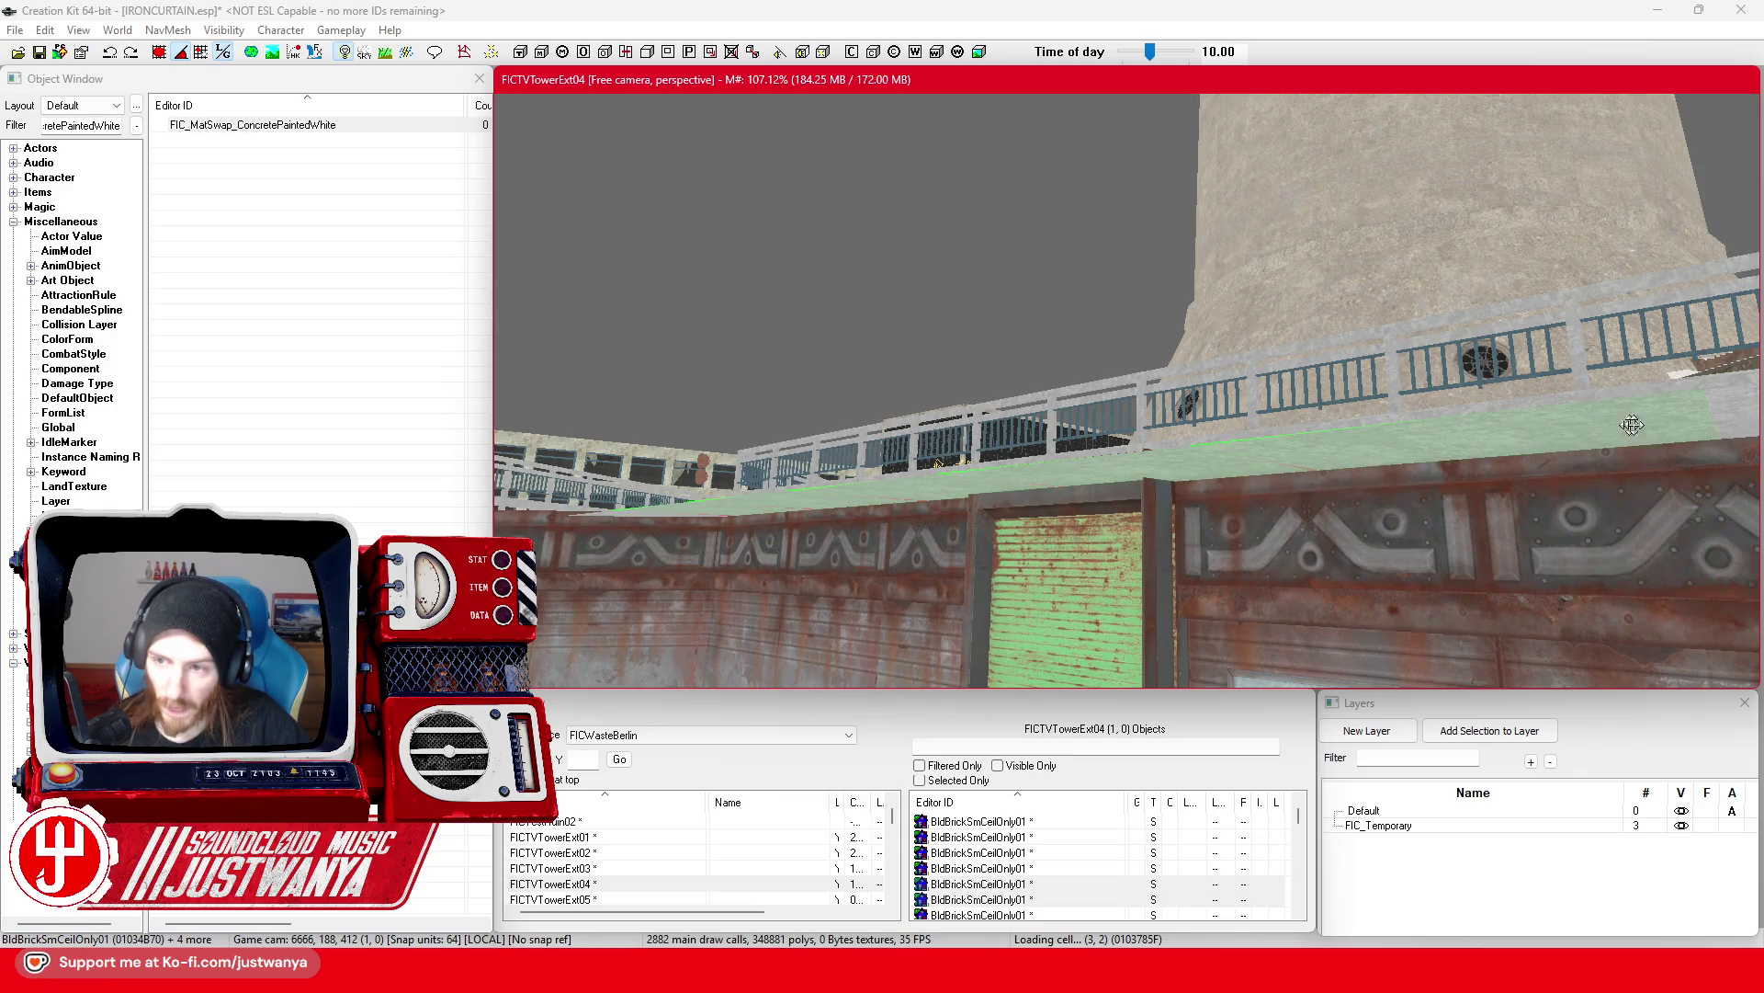
scroll(1631, 425, "up", 2)
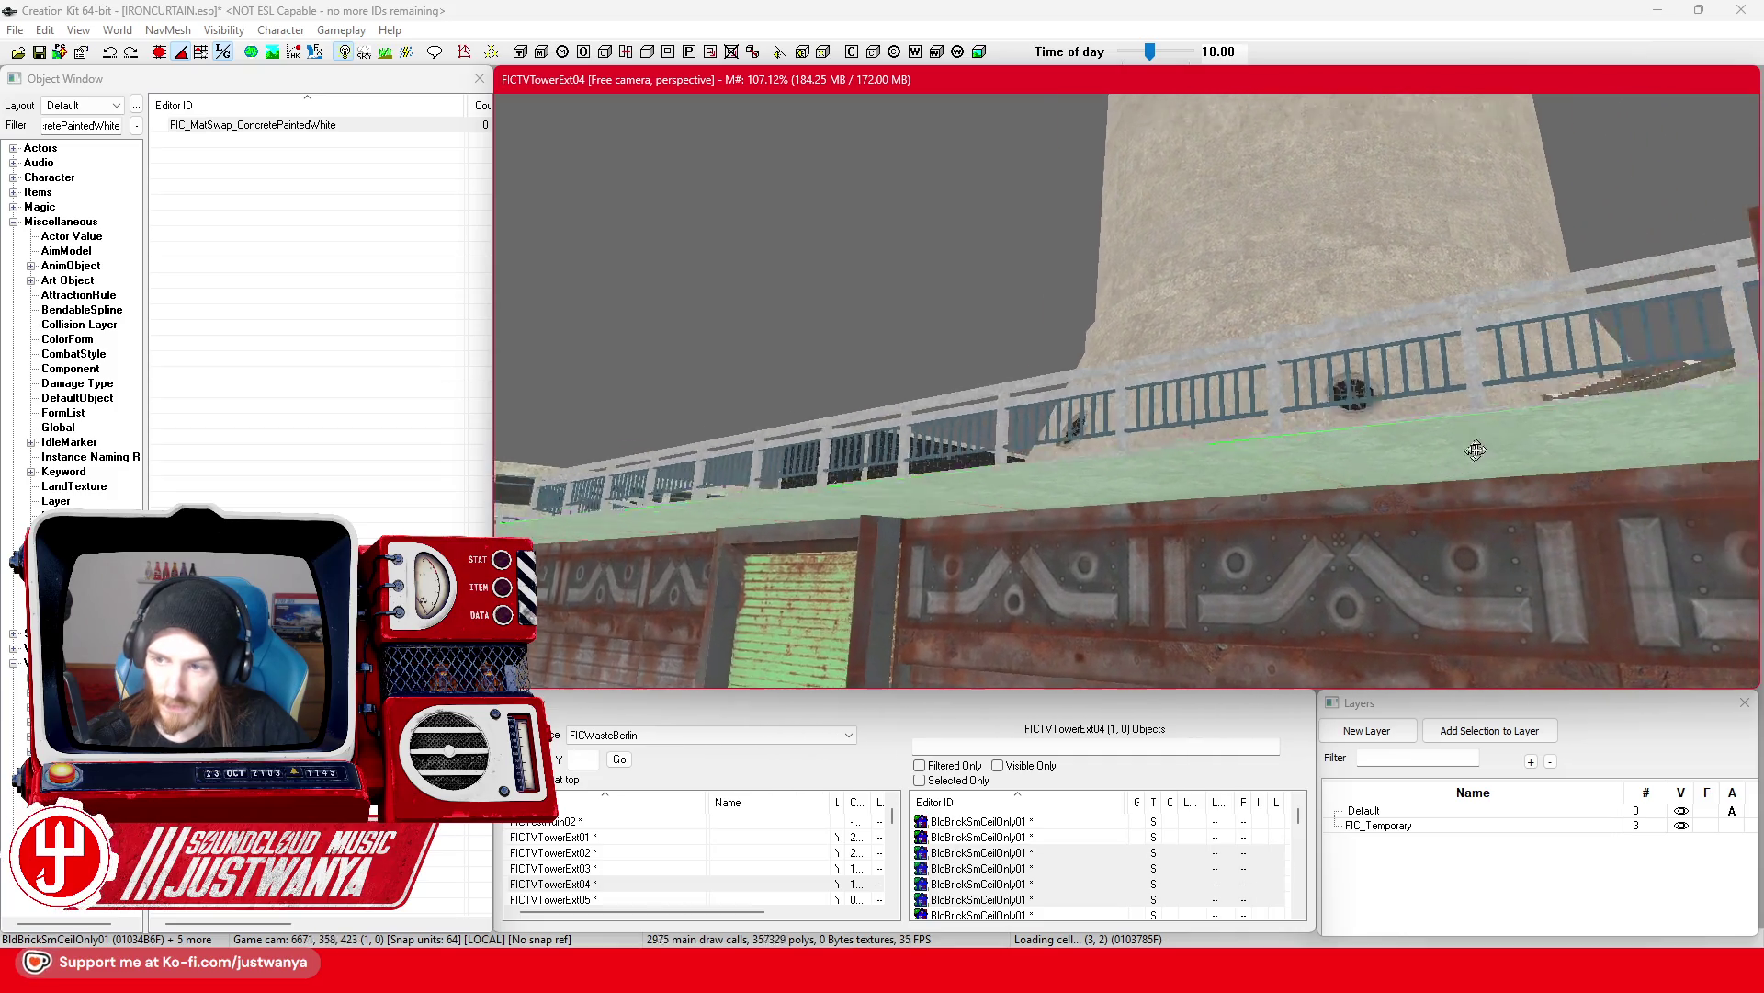
scroll(1441, 462, "up", 5)
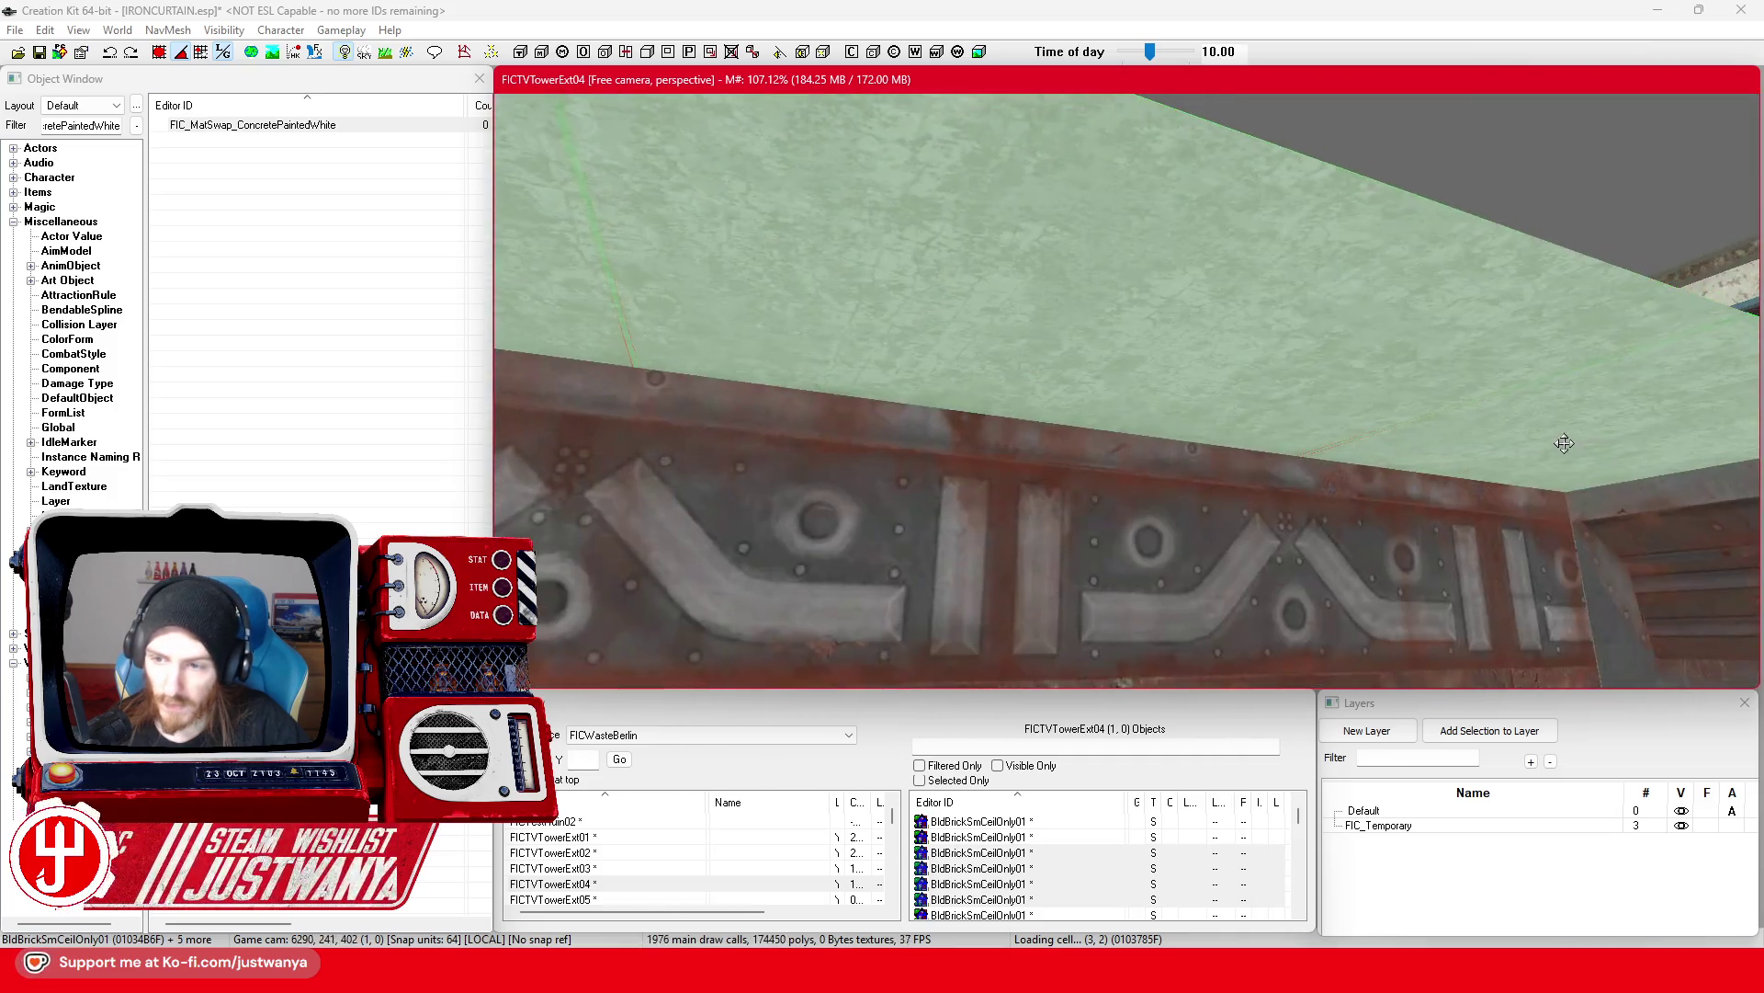
Step: Delete the brick ceiling slabs over the walkway, two first and then the rest
mouse_move(1564, 443)
left_mouse_down()
mouse_move(1393, 507)
mouse_move(1461, 358)
mouse_move(1480, 188)
left_mouse_up()
left_click(1464, 169)
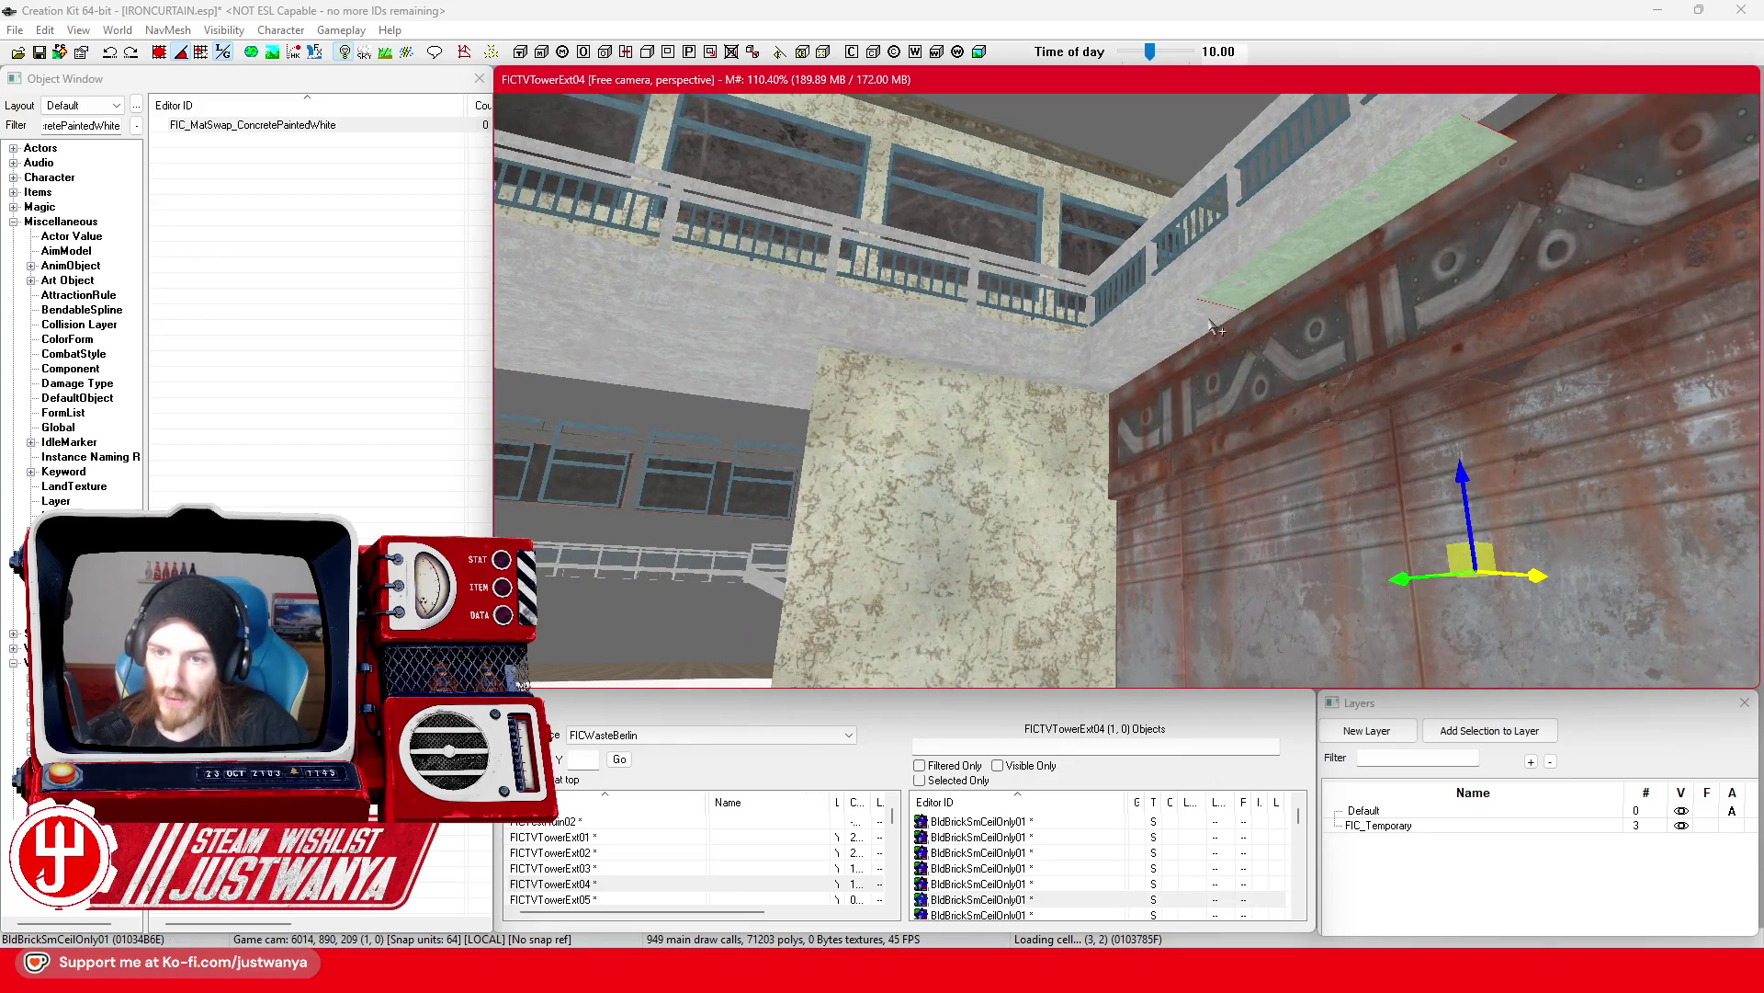
left_click(1135, 358, "ctrl")
left_click(1053, 380, "ctrl")
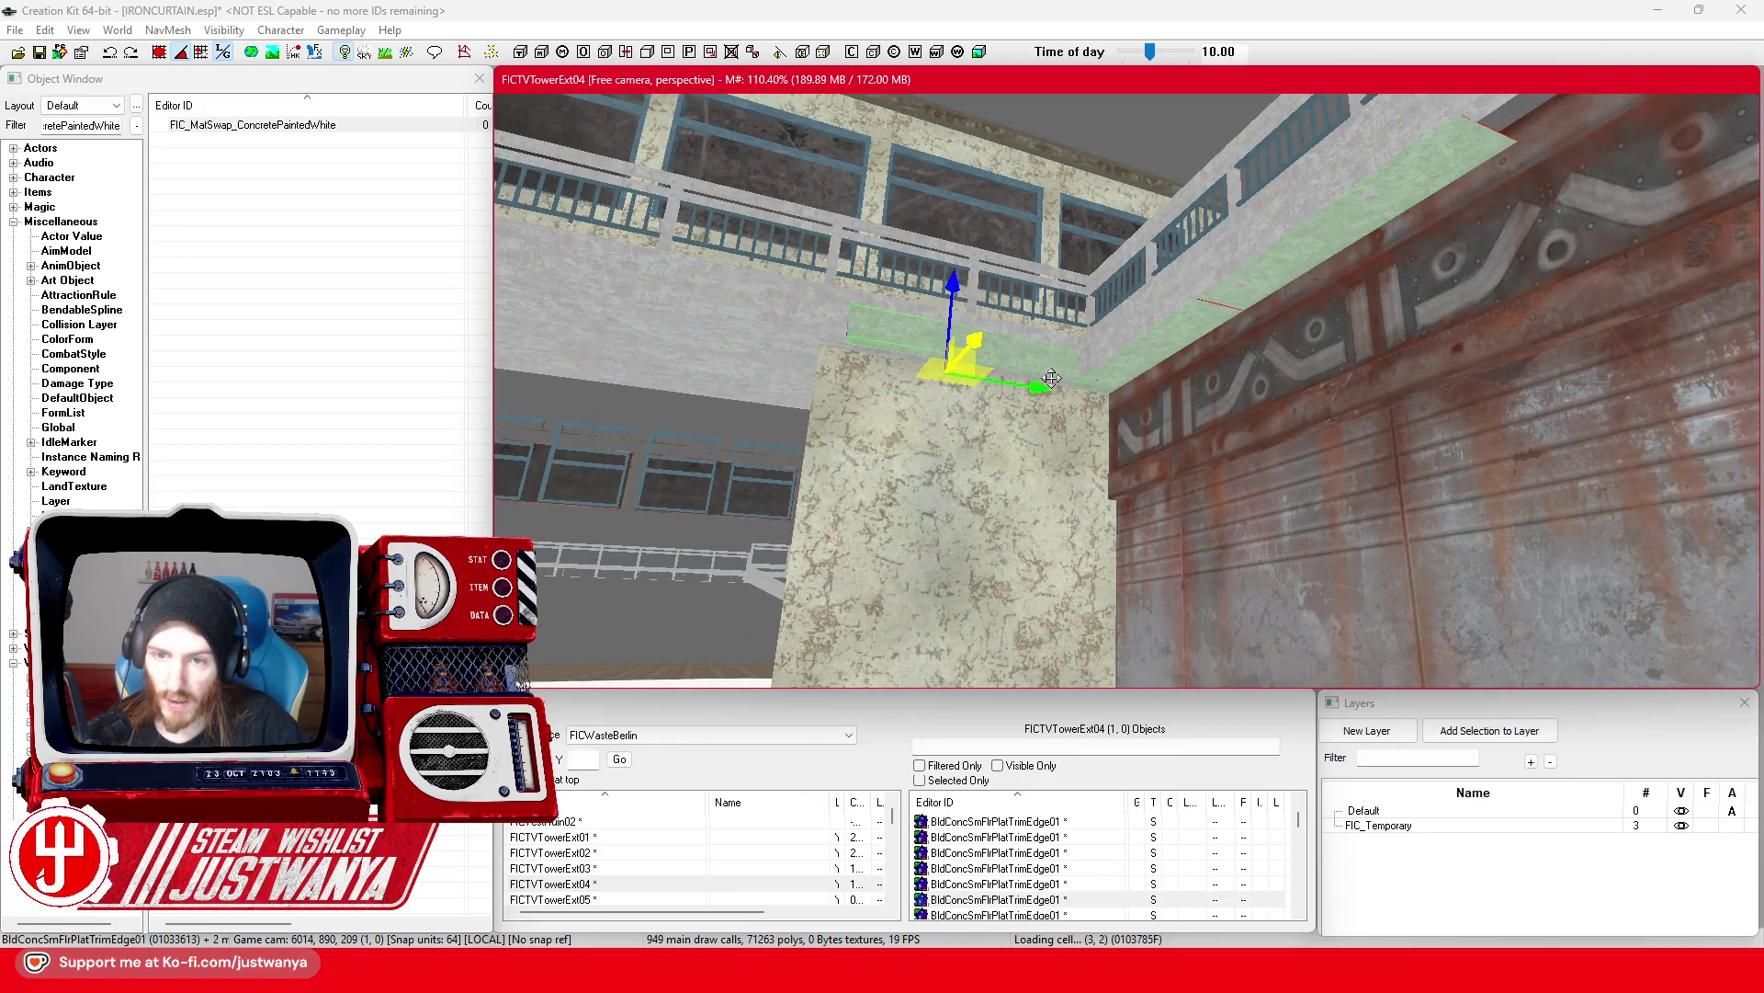
left_click(1051, 377, "ctrl")
key("Delete")
left_click_drag(879, 421, 1302, 391)
left_click(1281, 383)
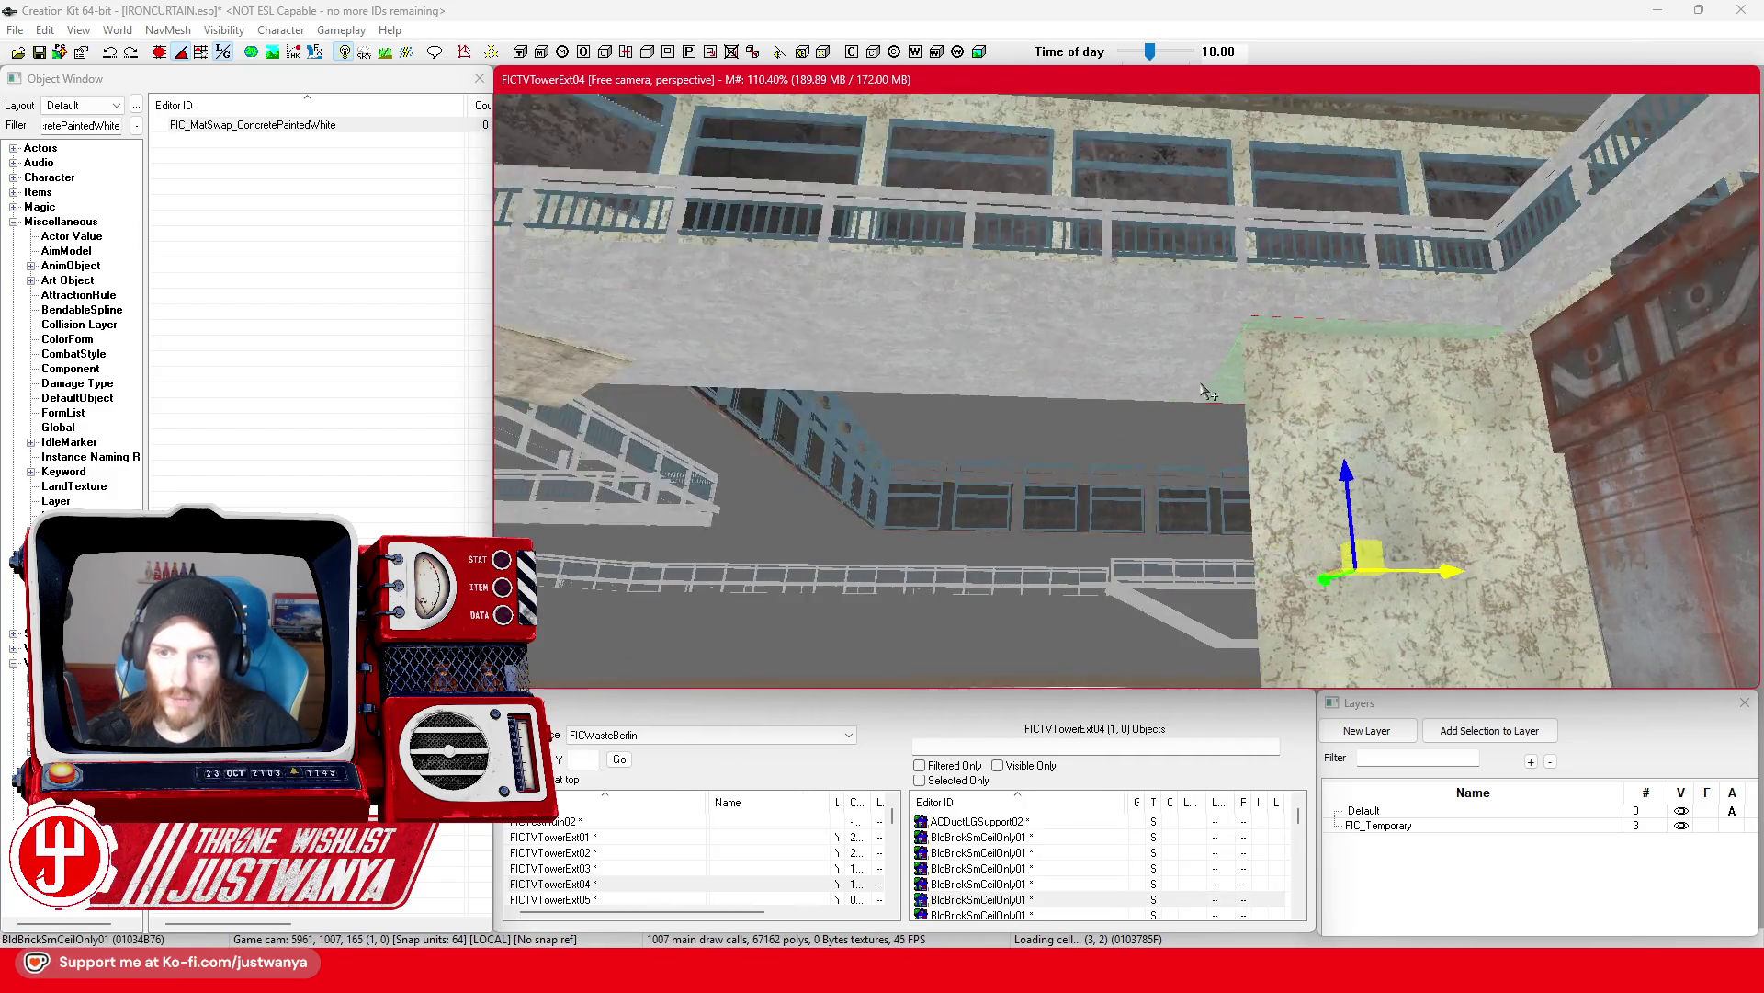
left_click(864, 367, "ctrl")
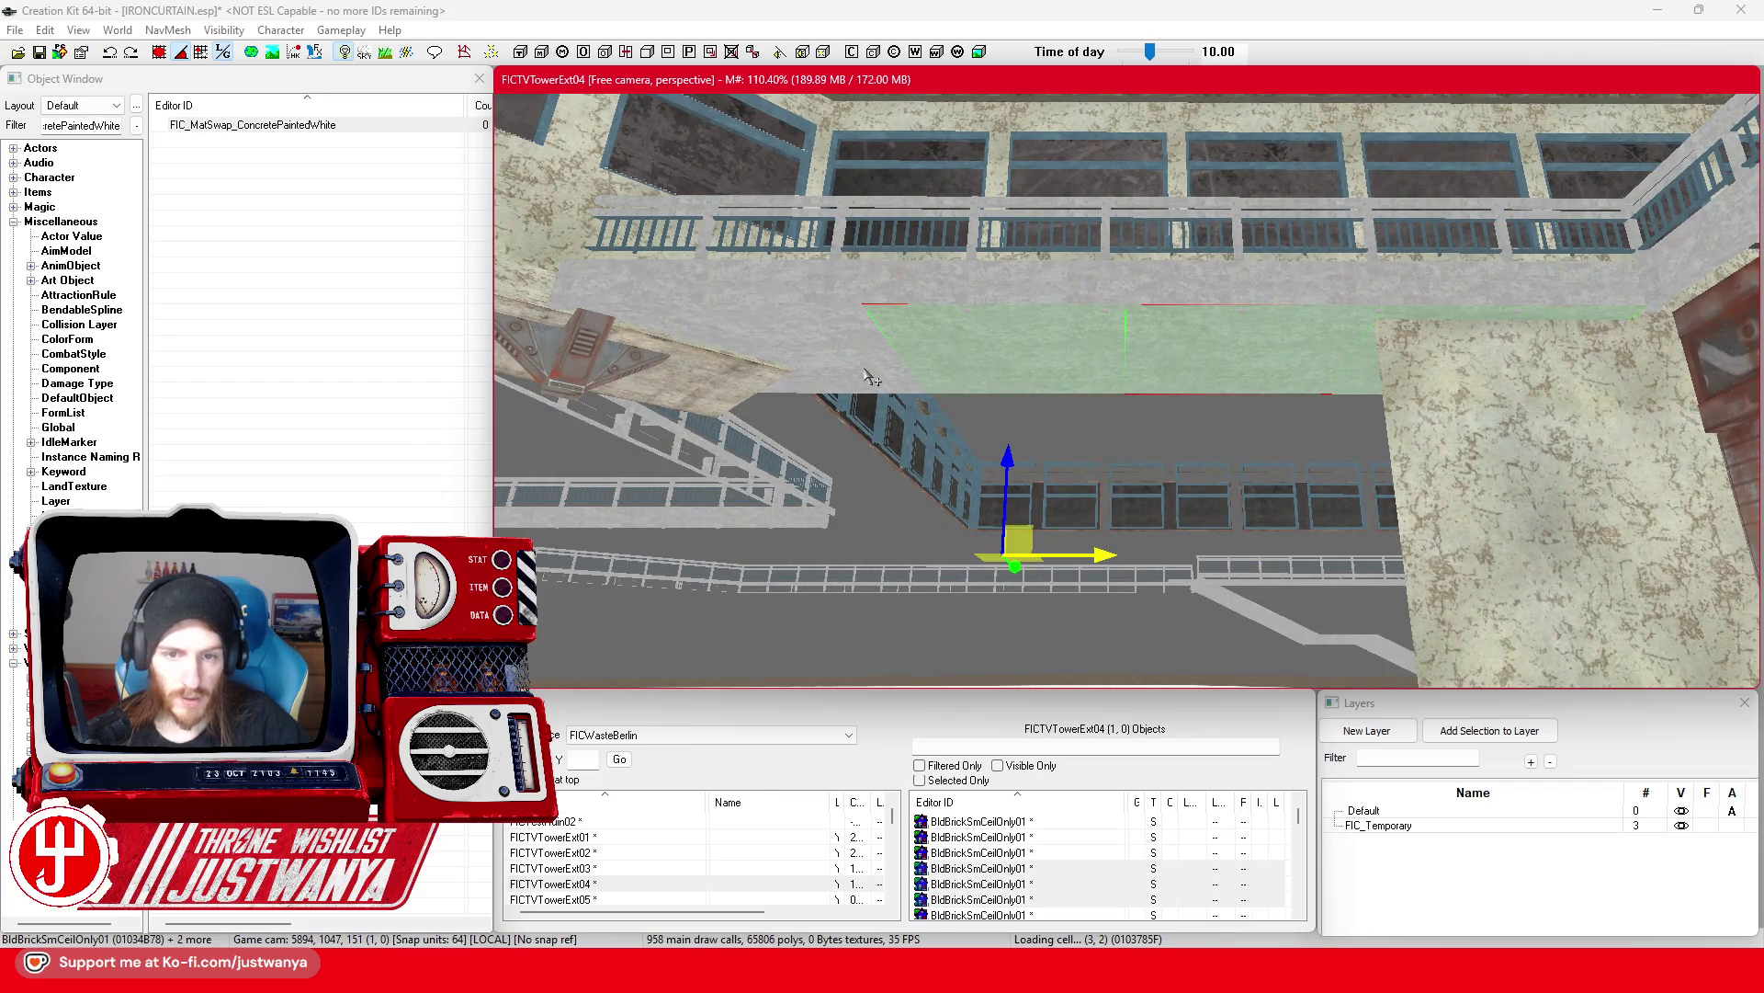
key("Delete")
Step: Select the concrete wall piece and focus the view on it
left_click(721, 340)
left_click(1507, 502)
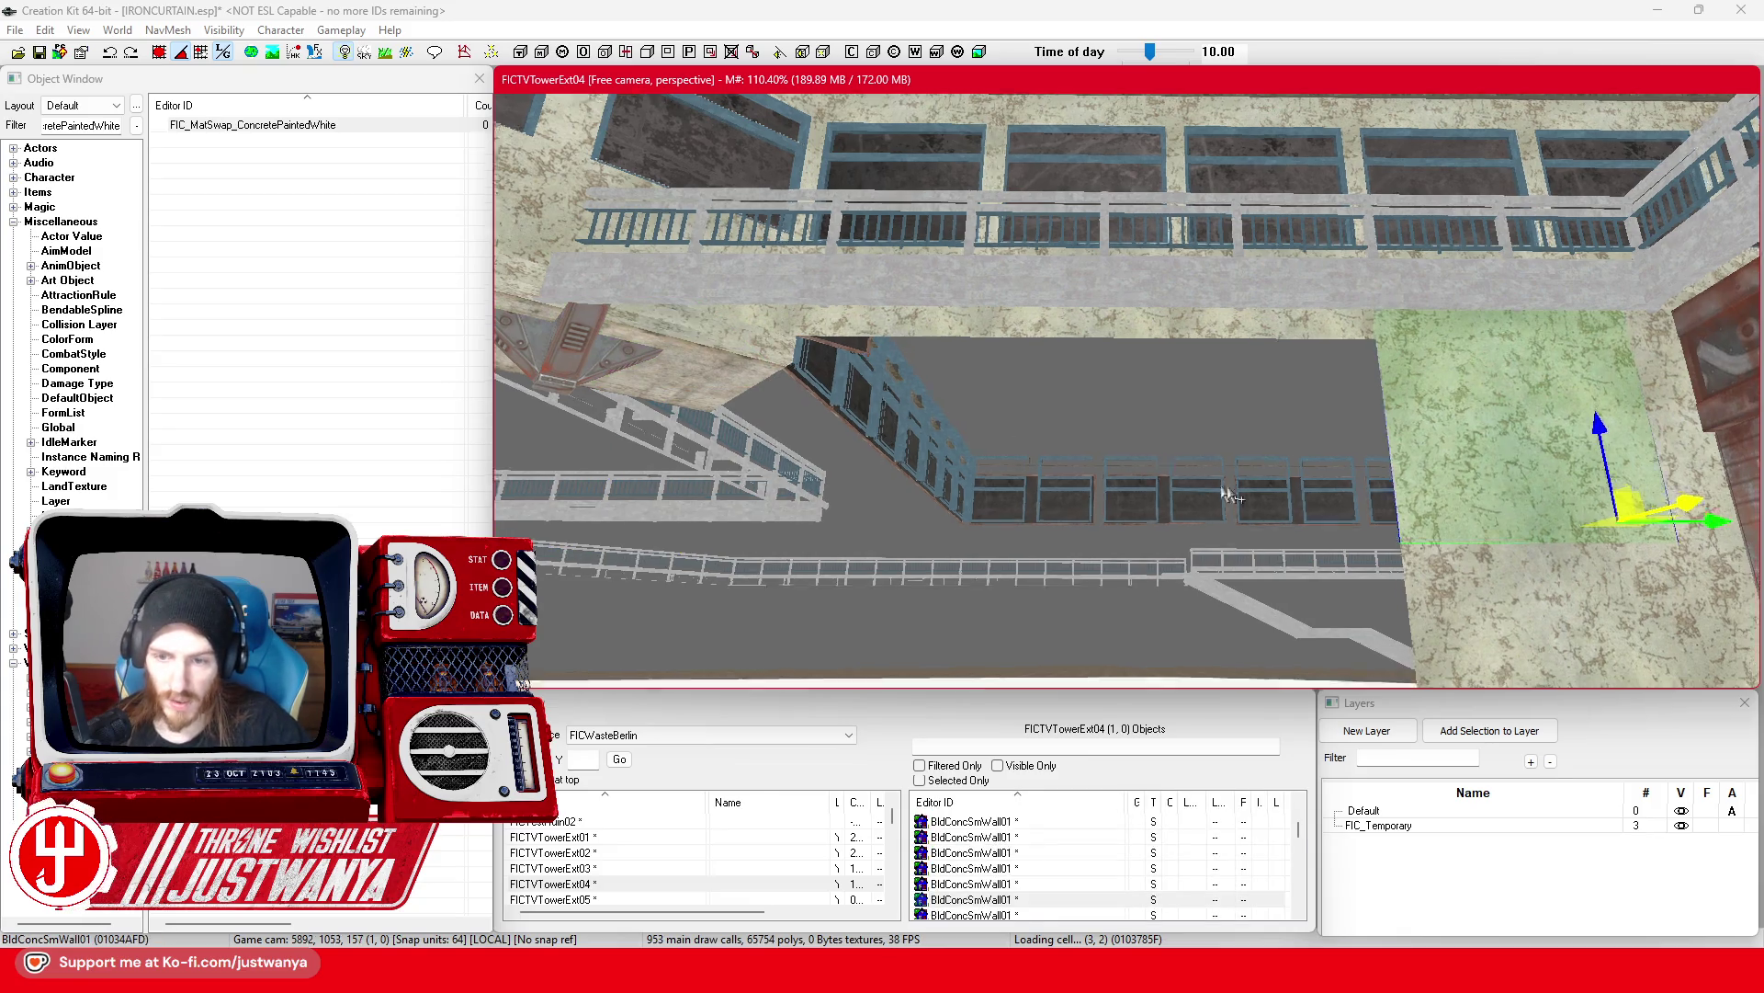
key("f")
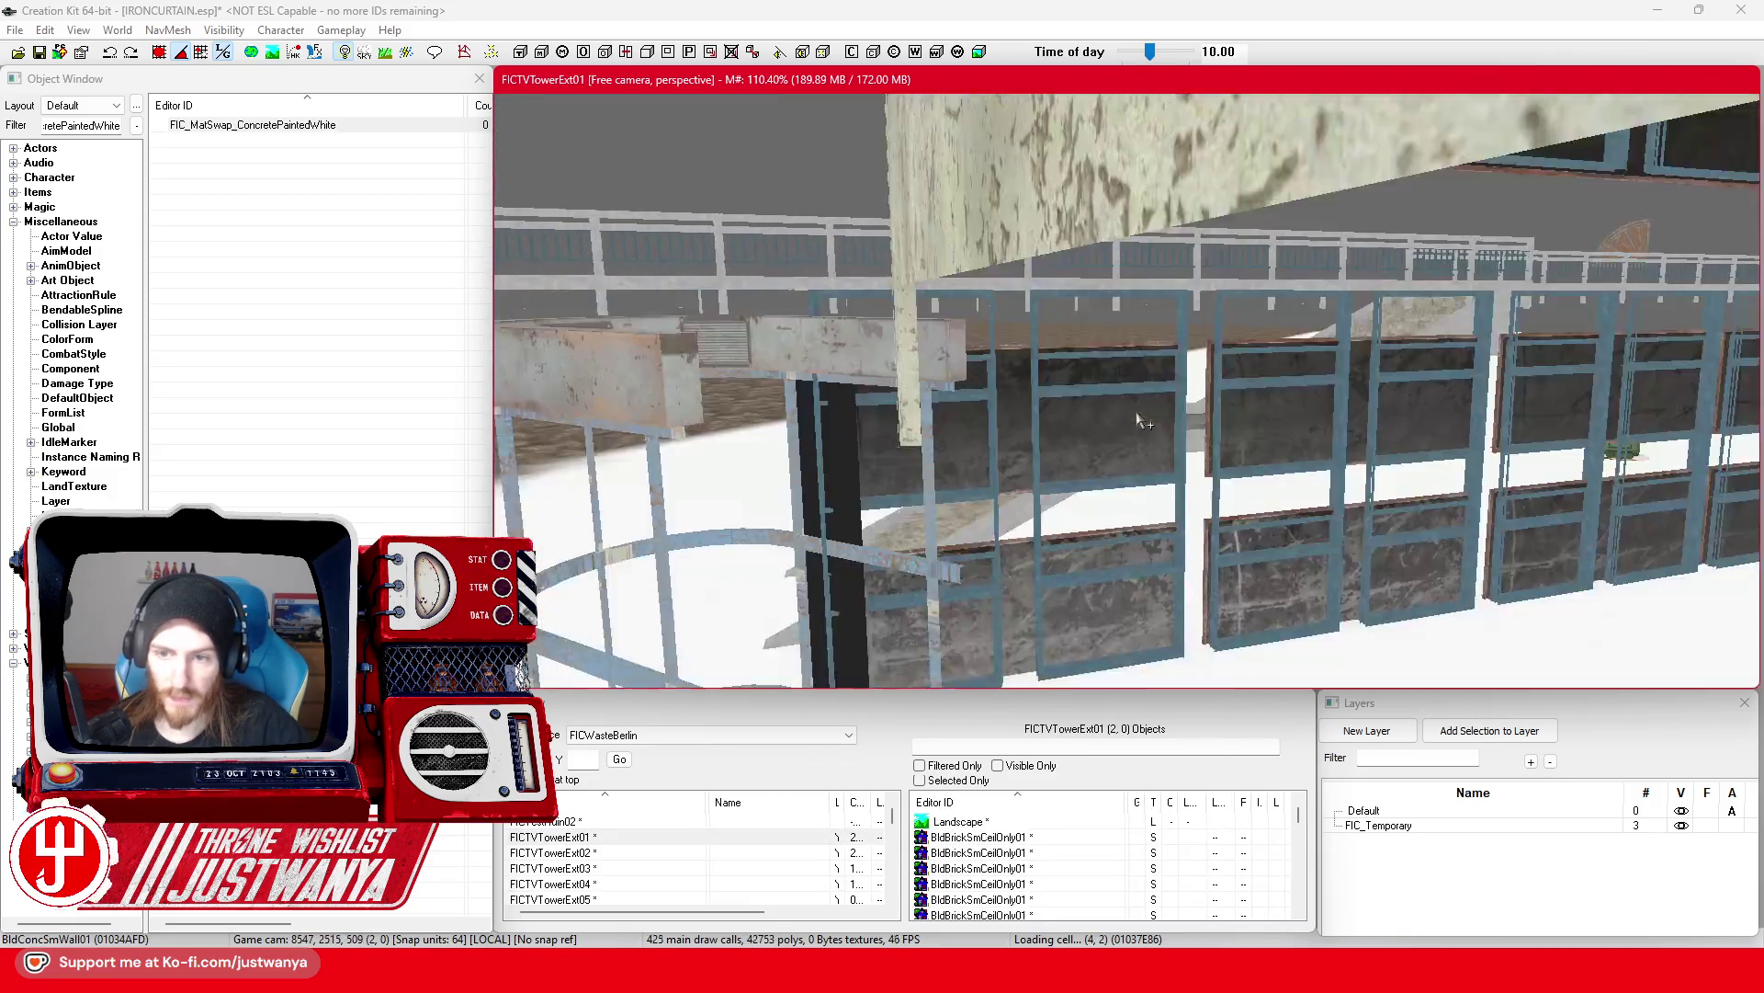
Step: Select the door-plug wall piece and orbit to a frontal view of it
left_click(938, 422)
key("shift")
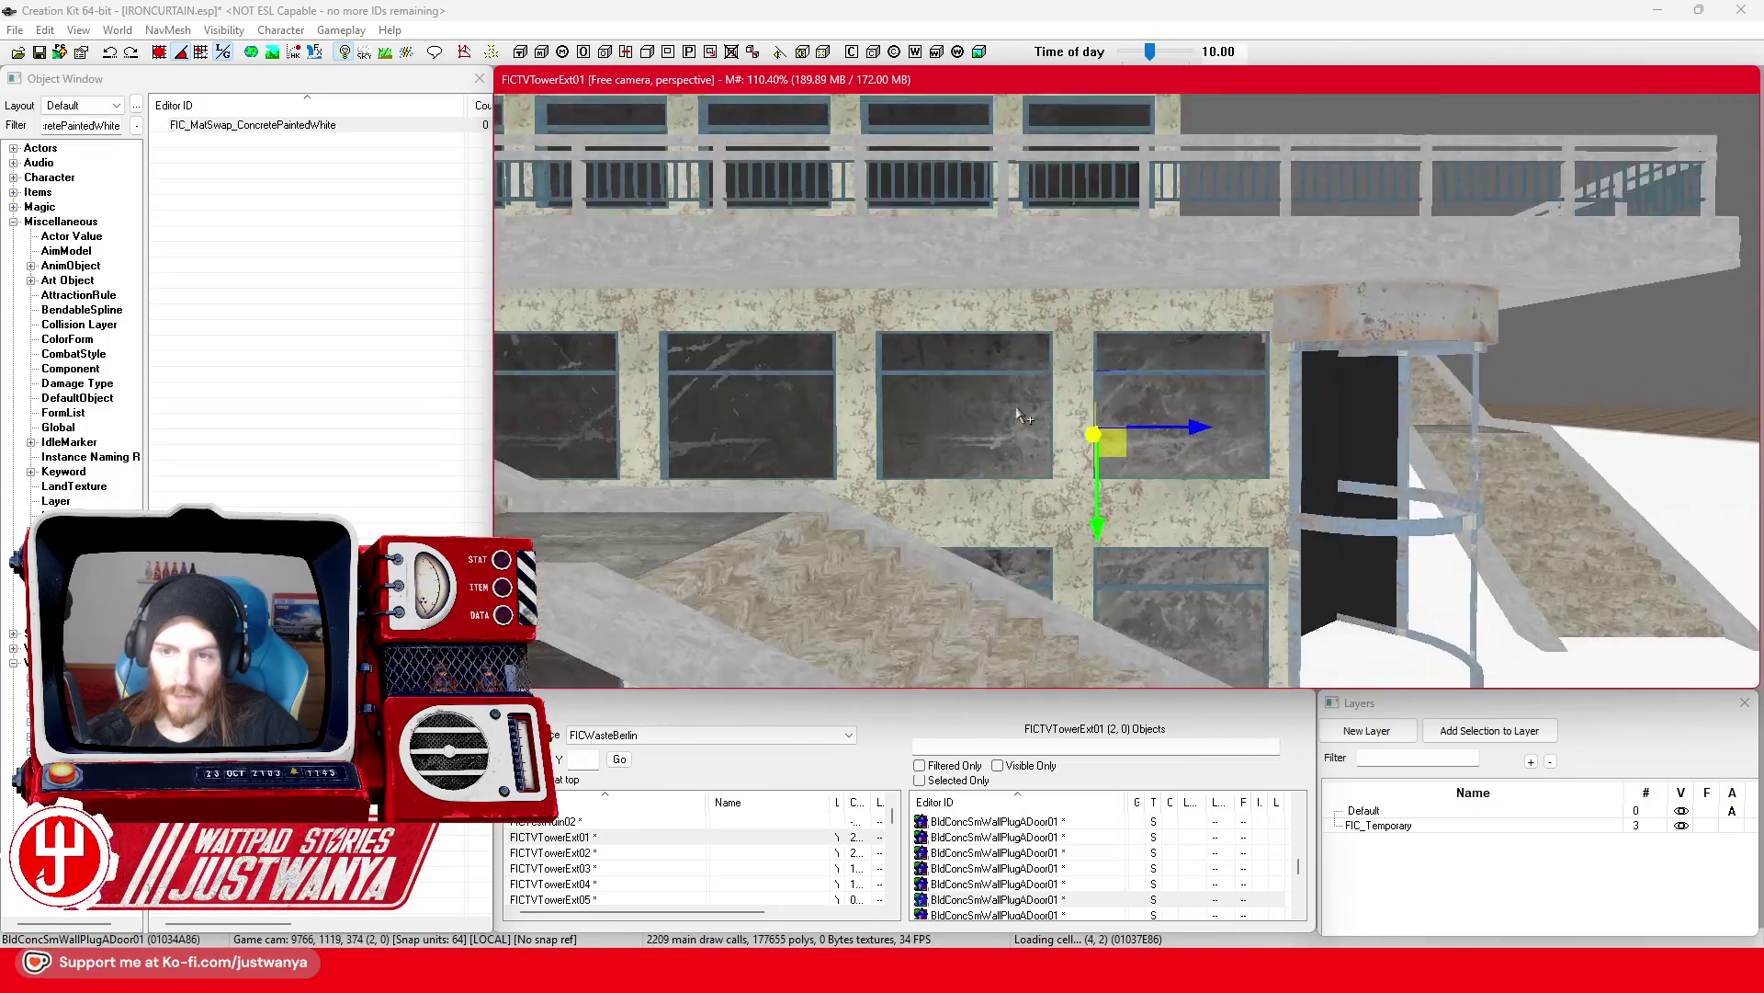
key("shift")
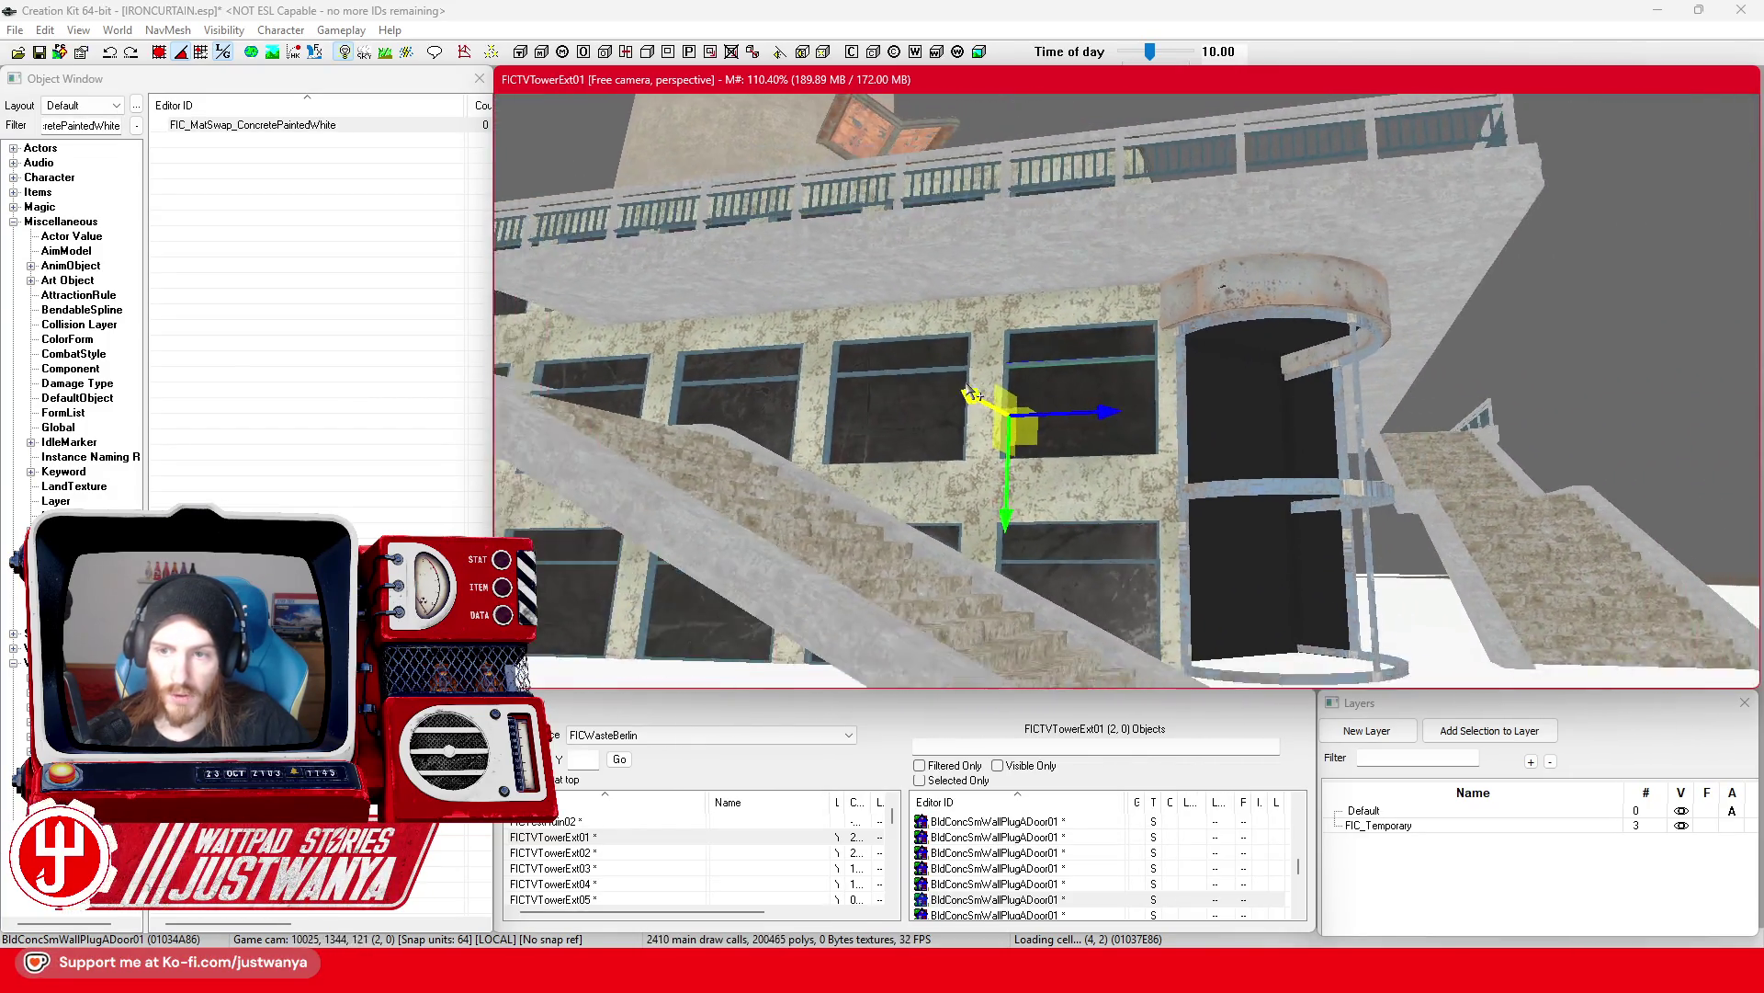
key("shift")
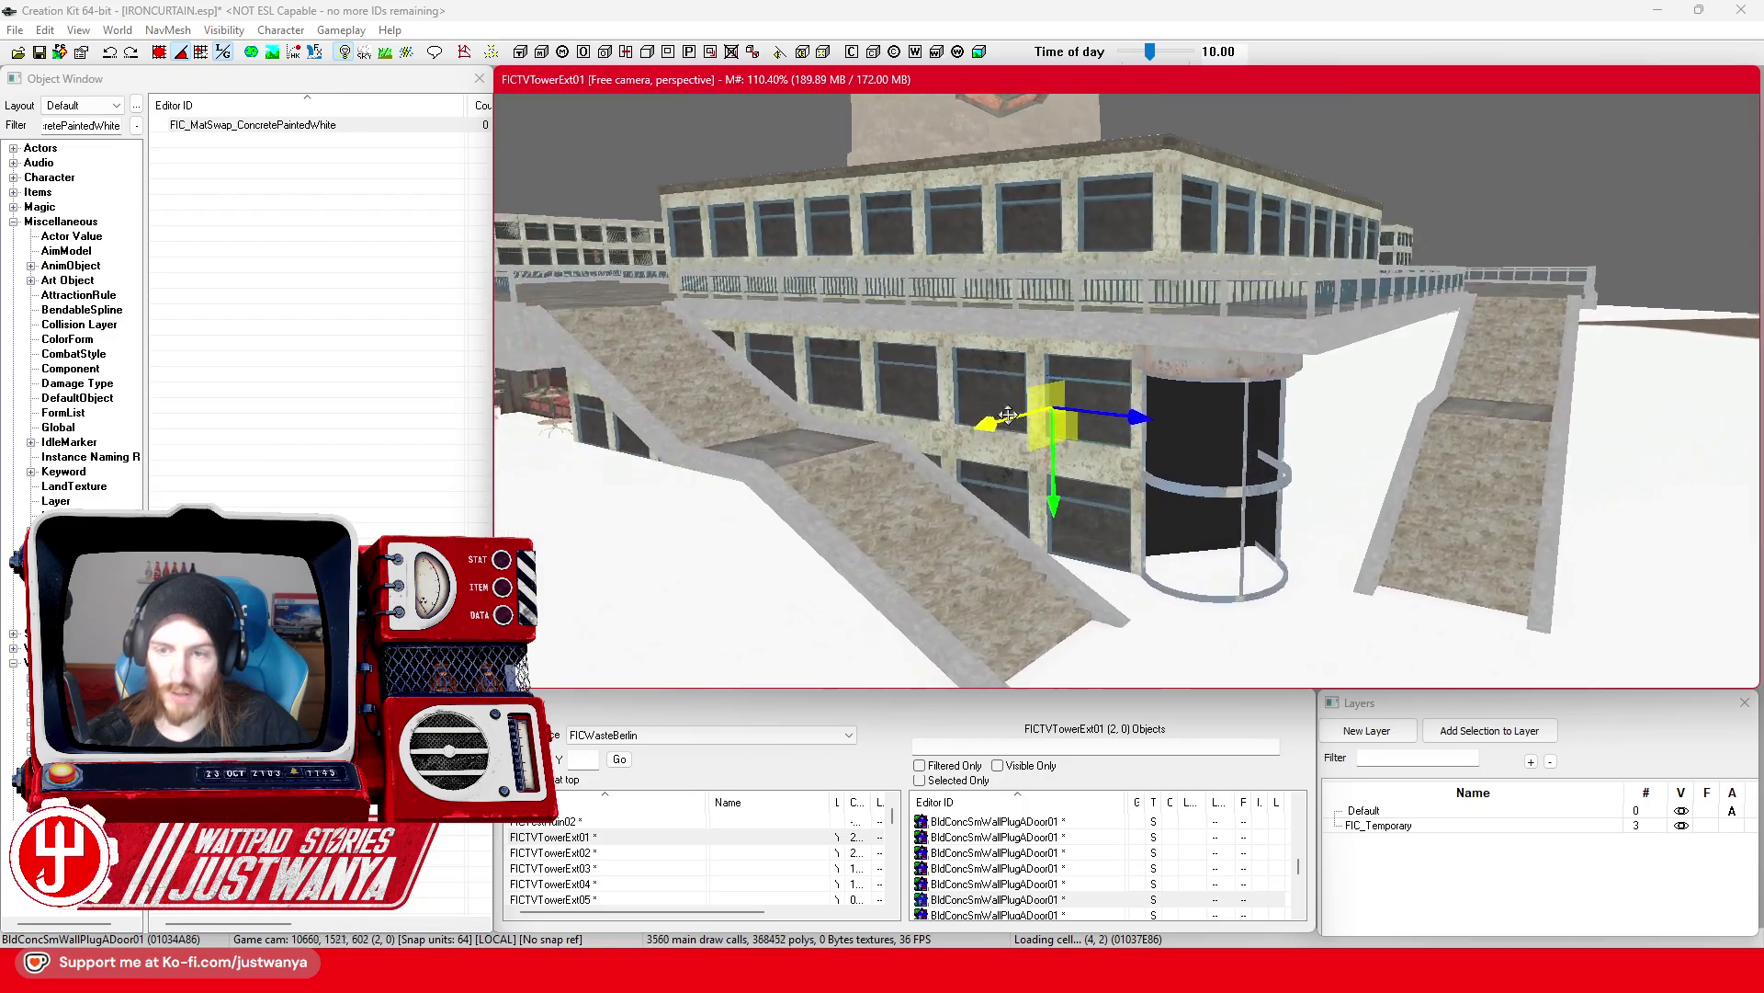
scroll(1044, 402, "up", 5)
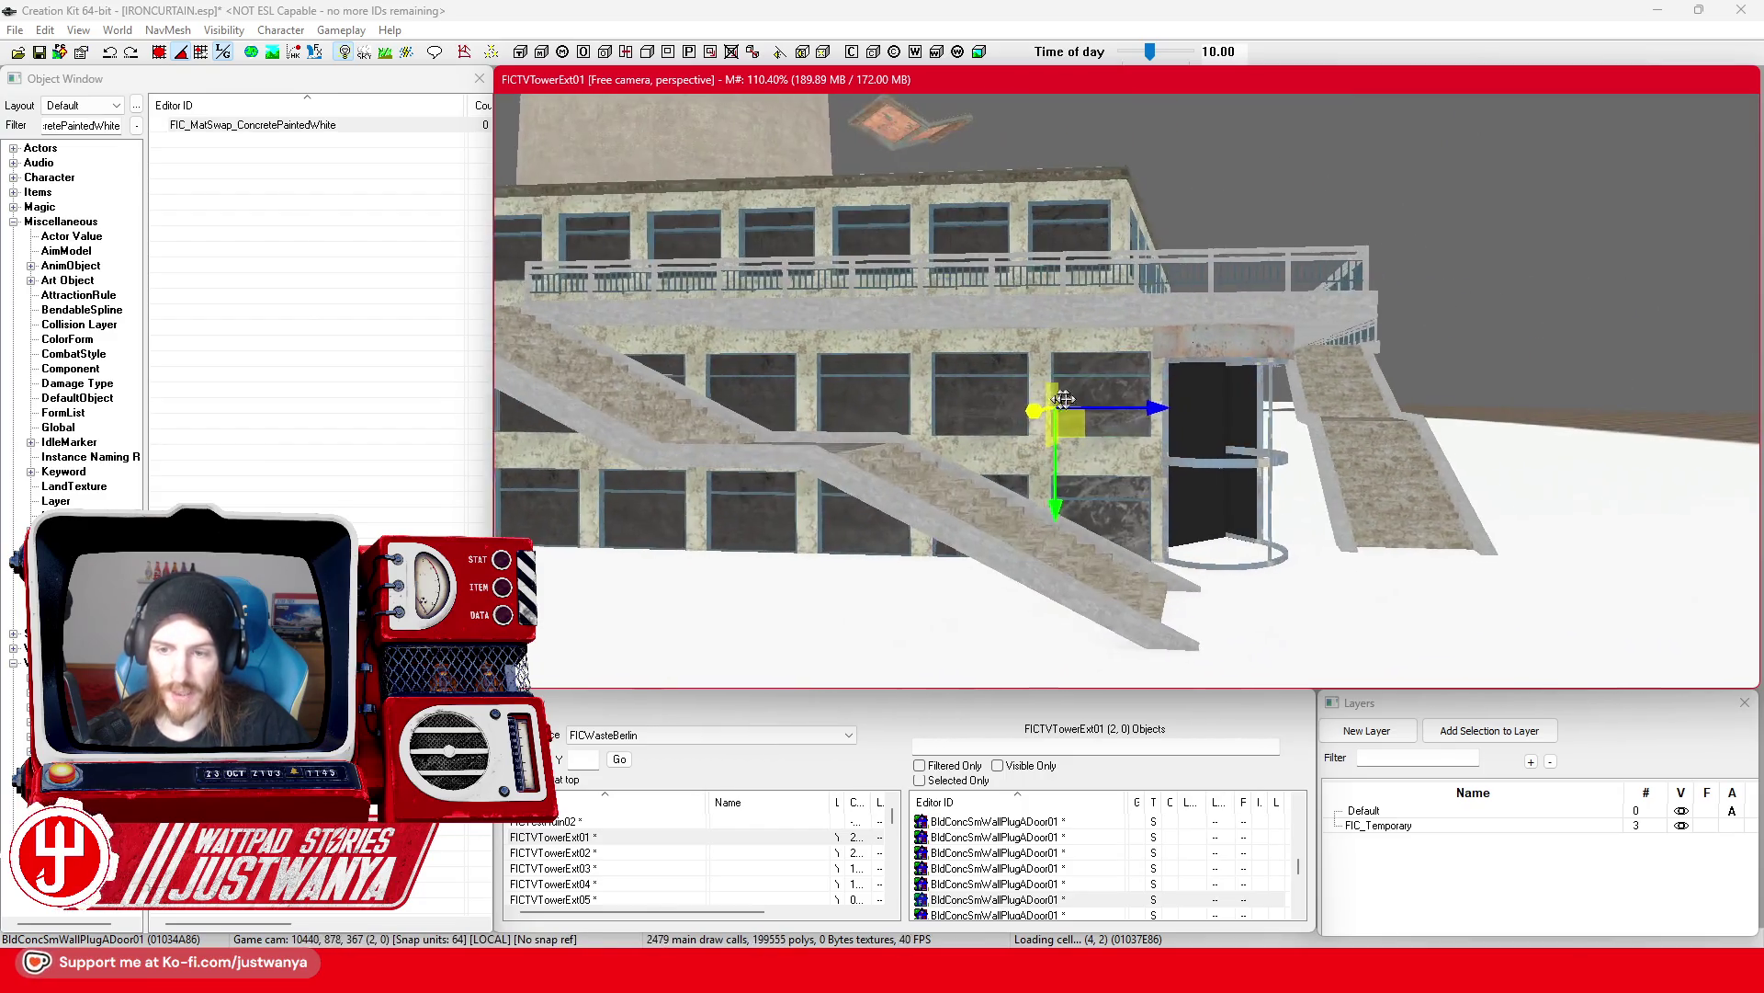
scroll(1159, 384, "up", 6)
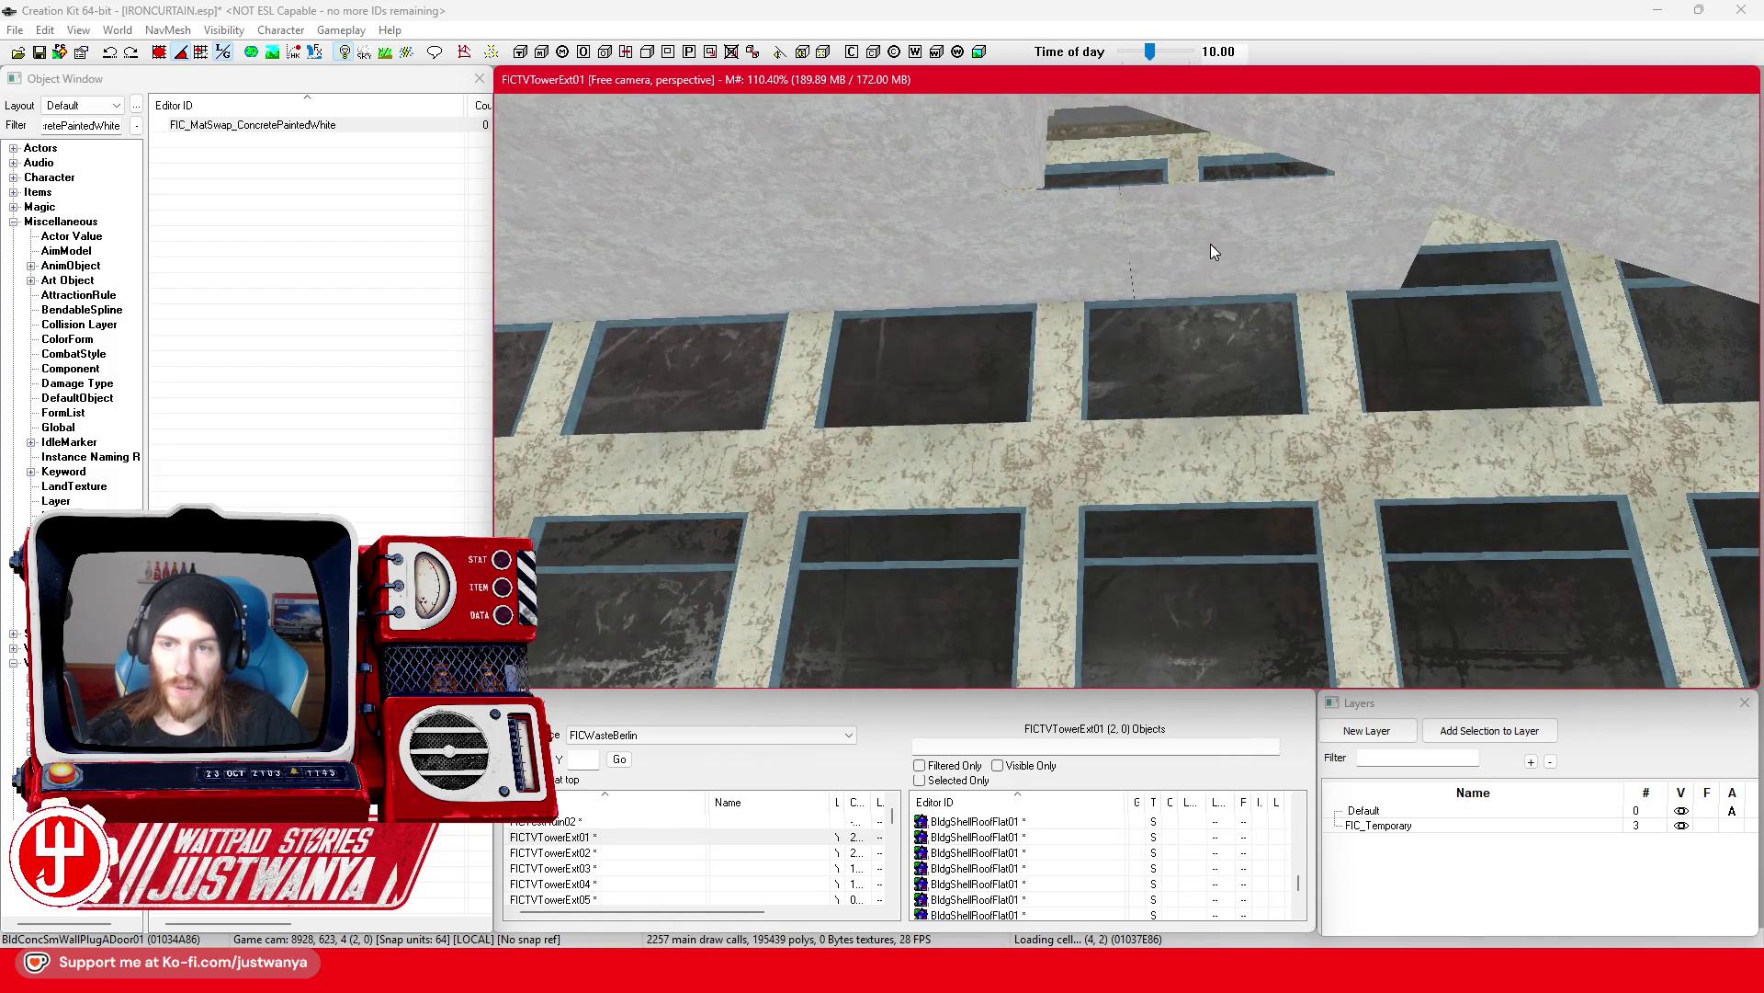
Step: Multi-select about eleven BldBrickSmCeilOnly01 slabs along the FICTVTowerExt01 window facade
left_click(1211, 245)
scroll(1052, 342, "up", 4)
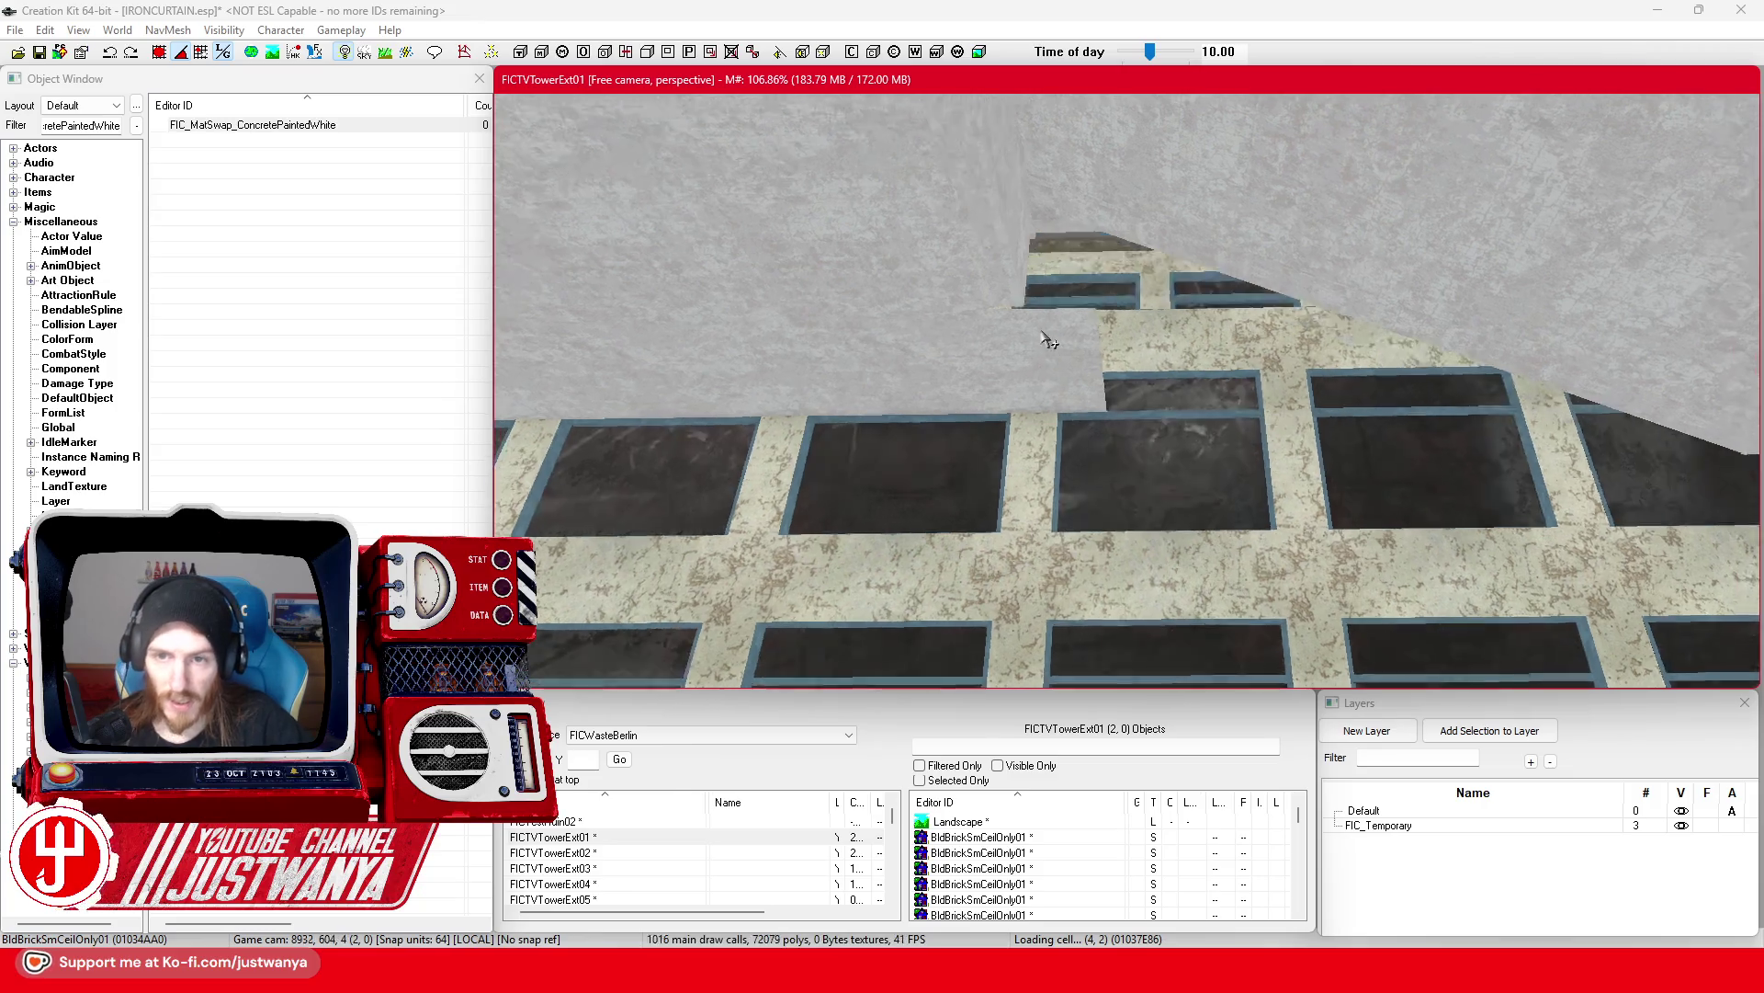
left_click(1261, 359, "ctrl")
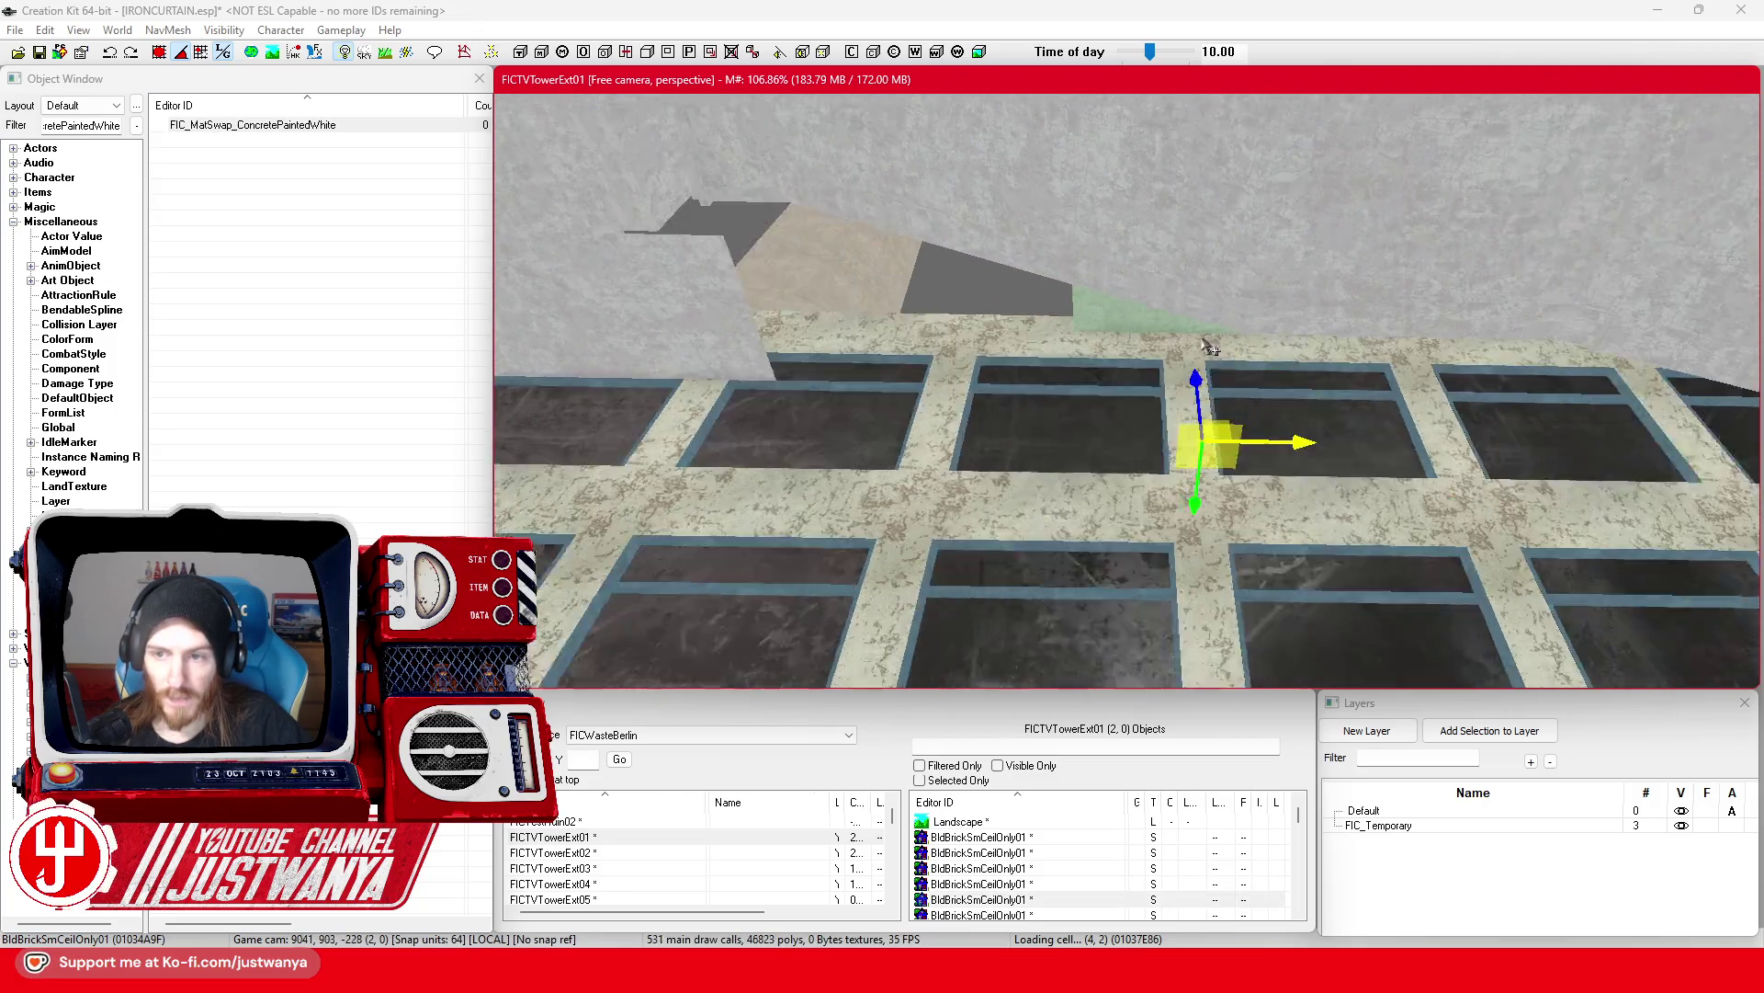
scroll(1333, 363, "up", 4)
left_click(1404, 365, "ctrl")
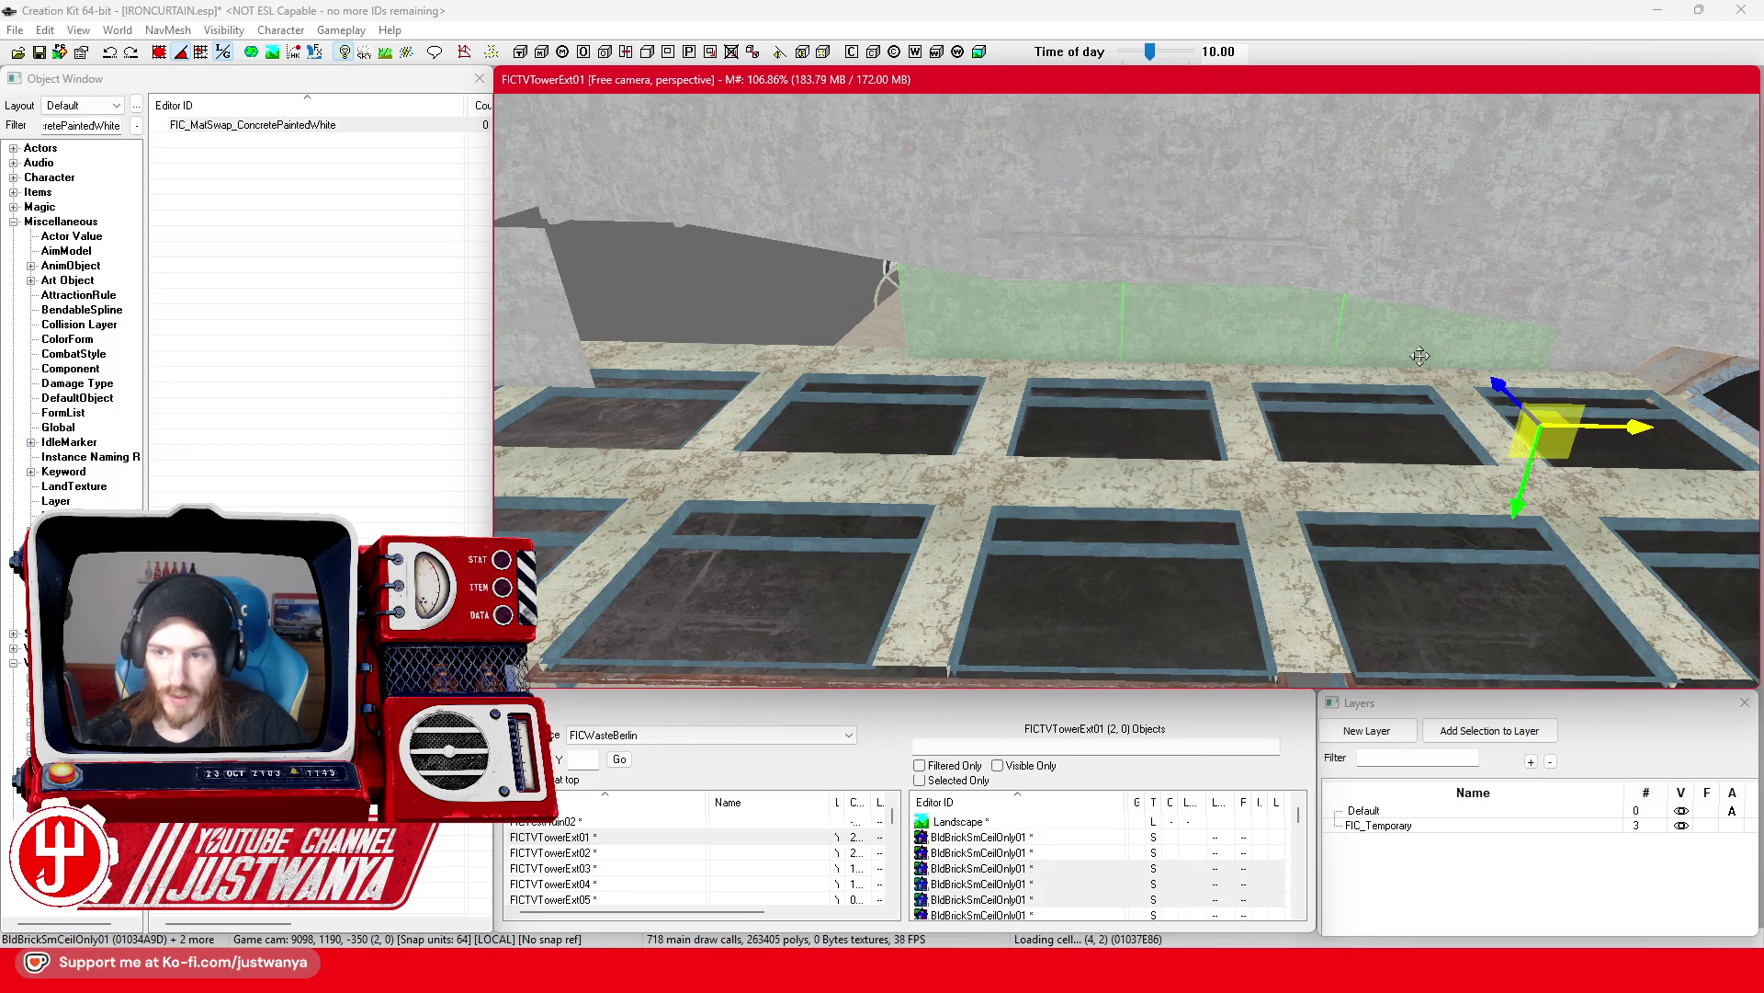
left_click(1180, 404, "ctrl")
left_click(1213, 529, "ctrl")
scroll(1054, 580, "down", 4)
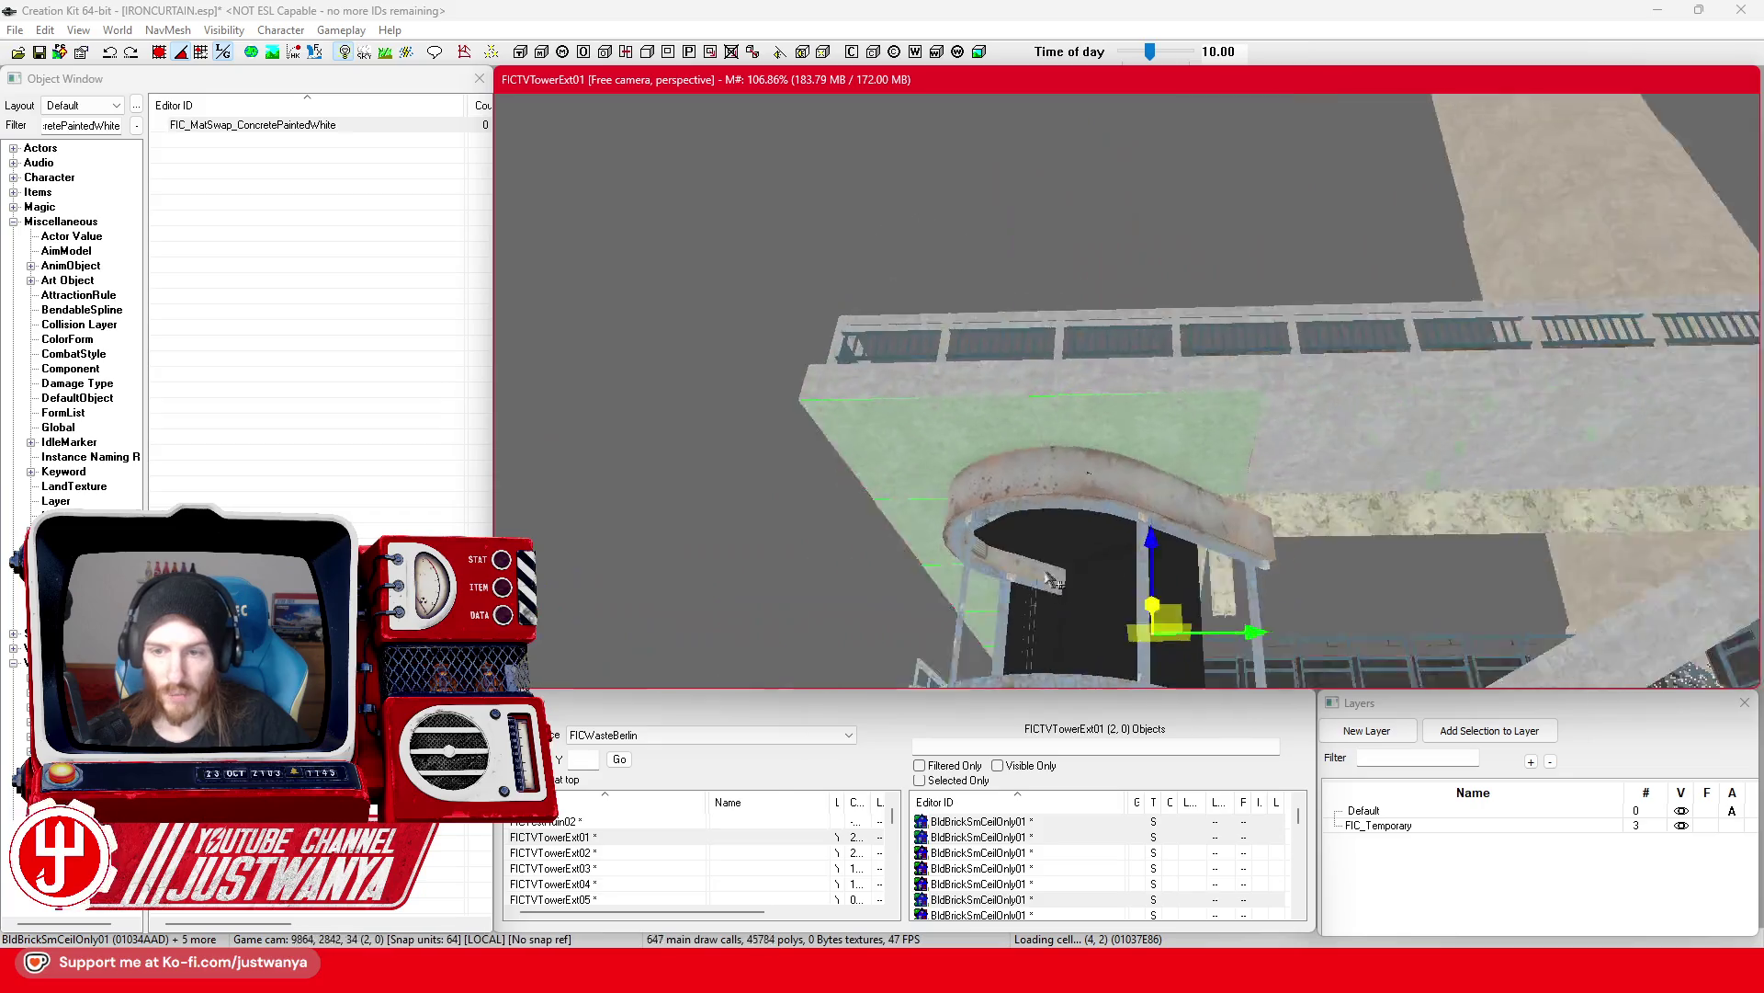
left_click(1074, 533, "ctrl")
left_click(1186, 451, "ctrl")
scroll(1243, 444, "up", 3)
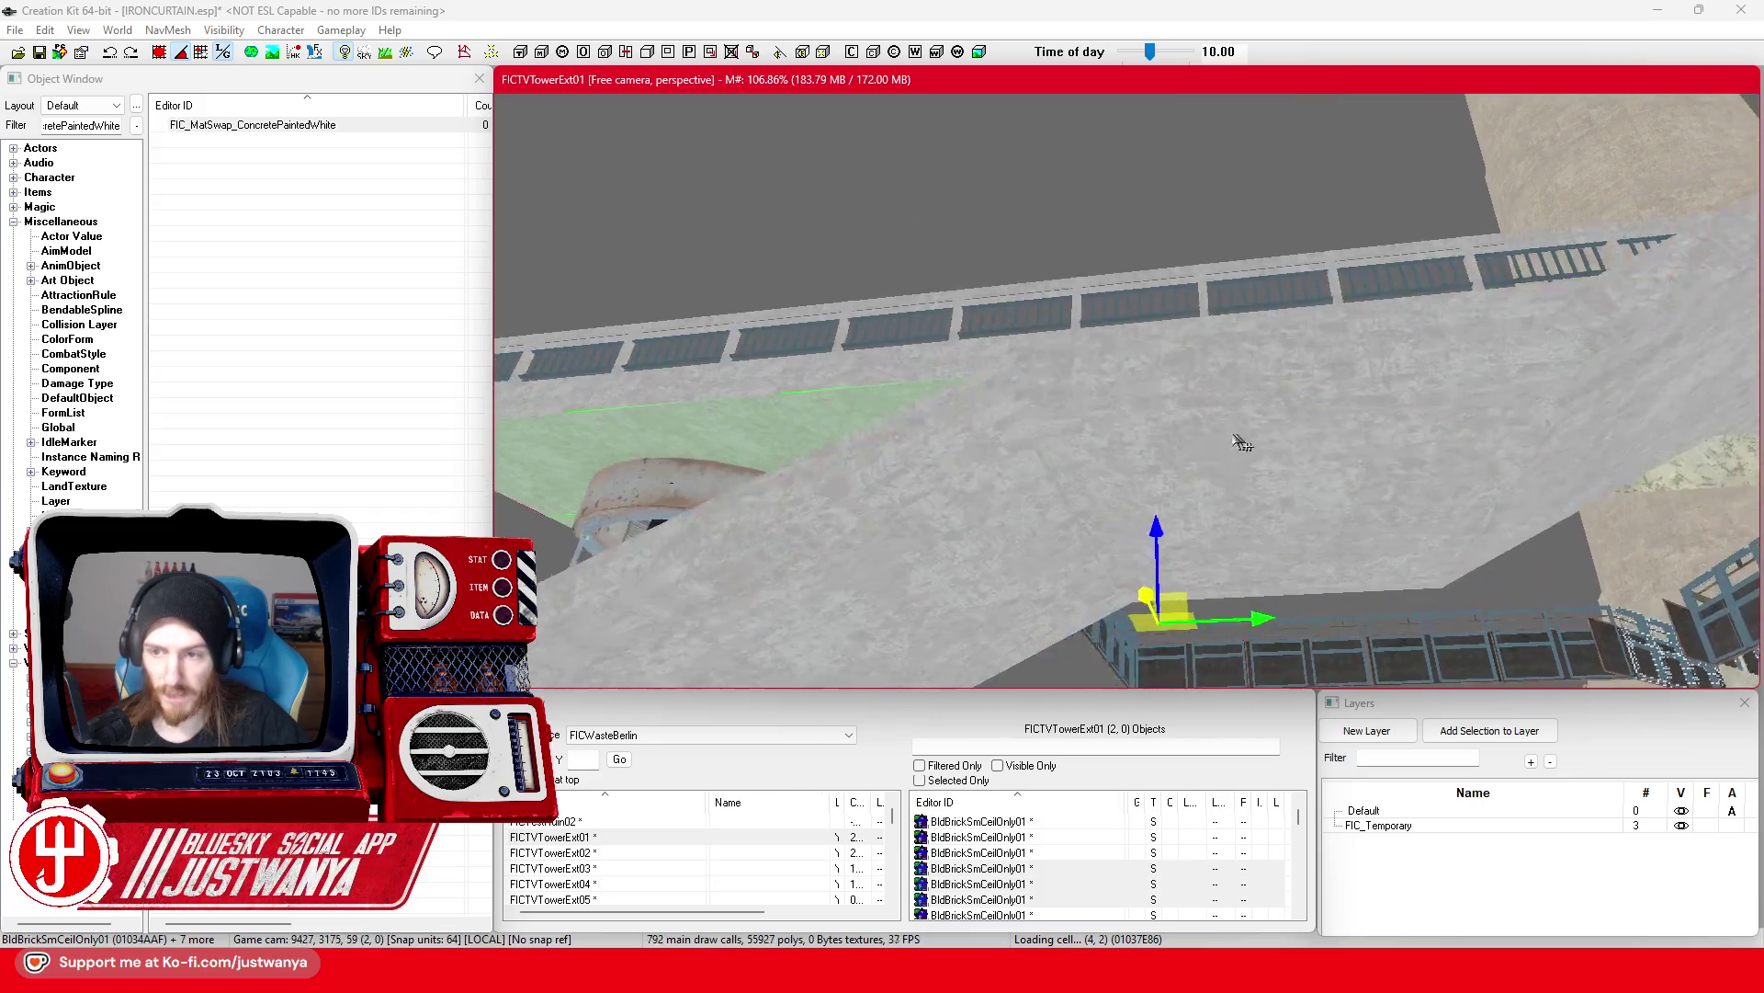
scroll(1243, 444, "up", 3)
left_click(969, 370, "ctrl")
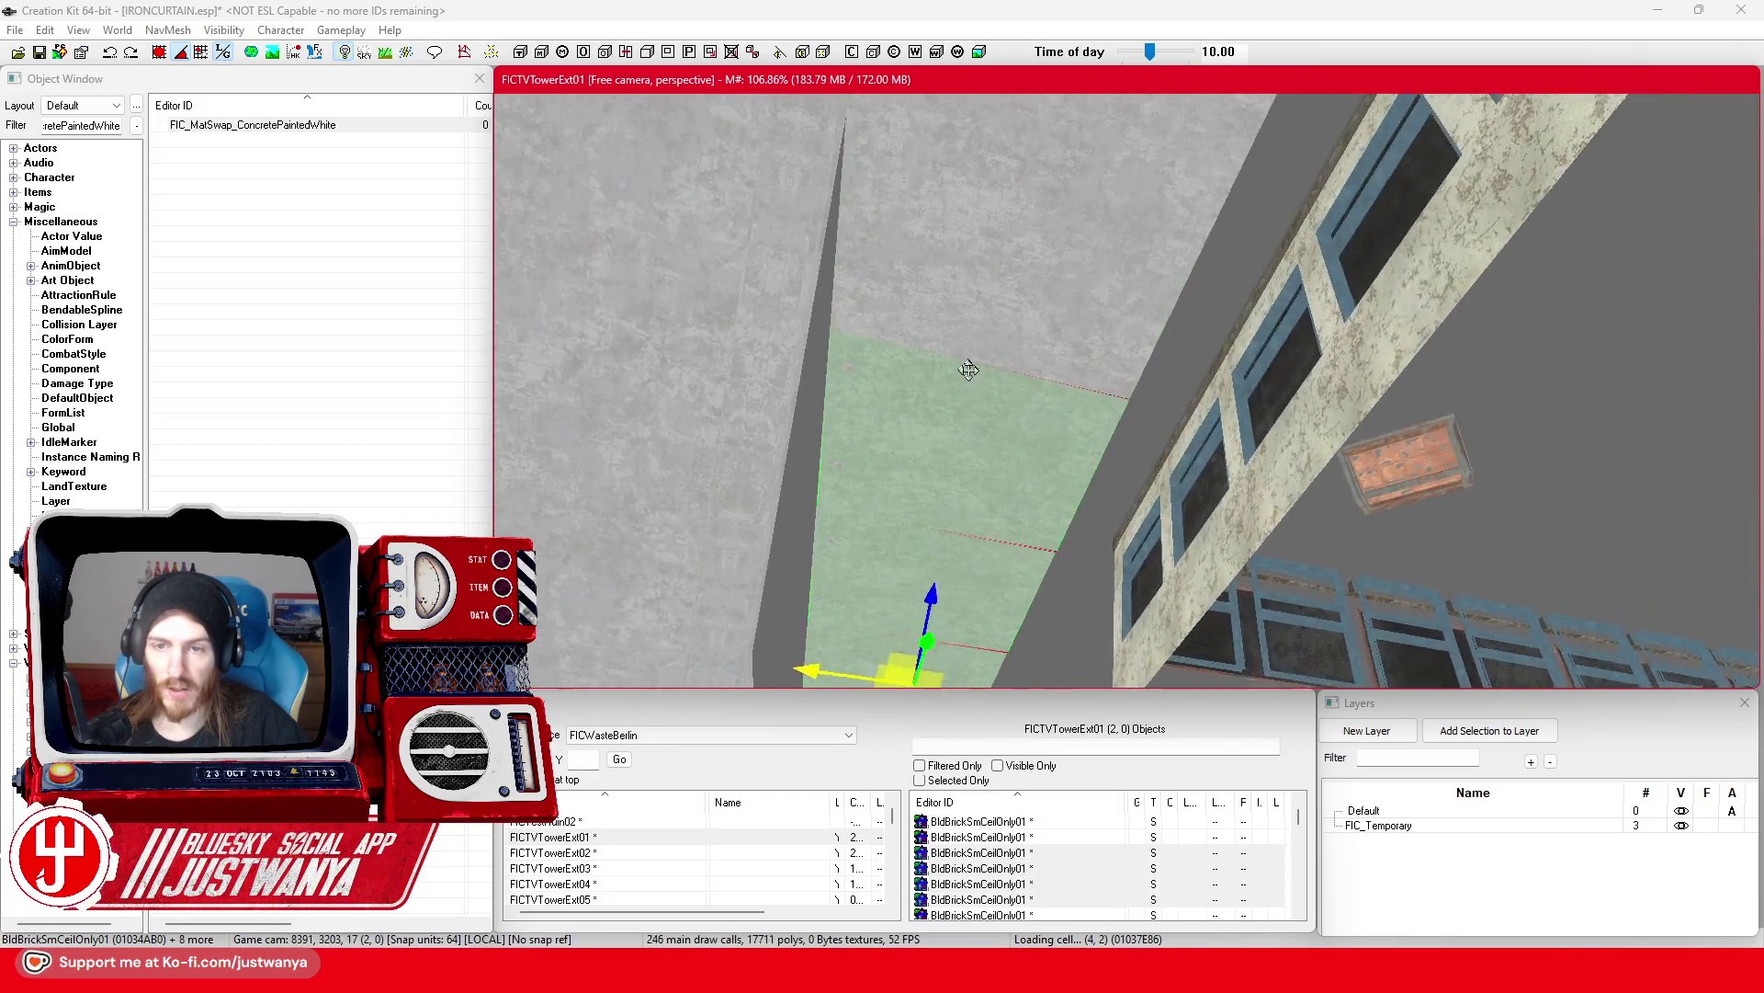
scroll(969, 370, "down", 3)
left_click(1112, 369, "ctrl")
left_click(1194, 248, "ctrl")
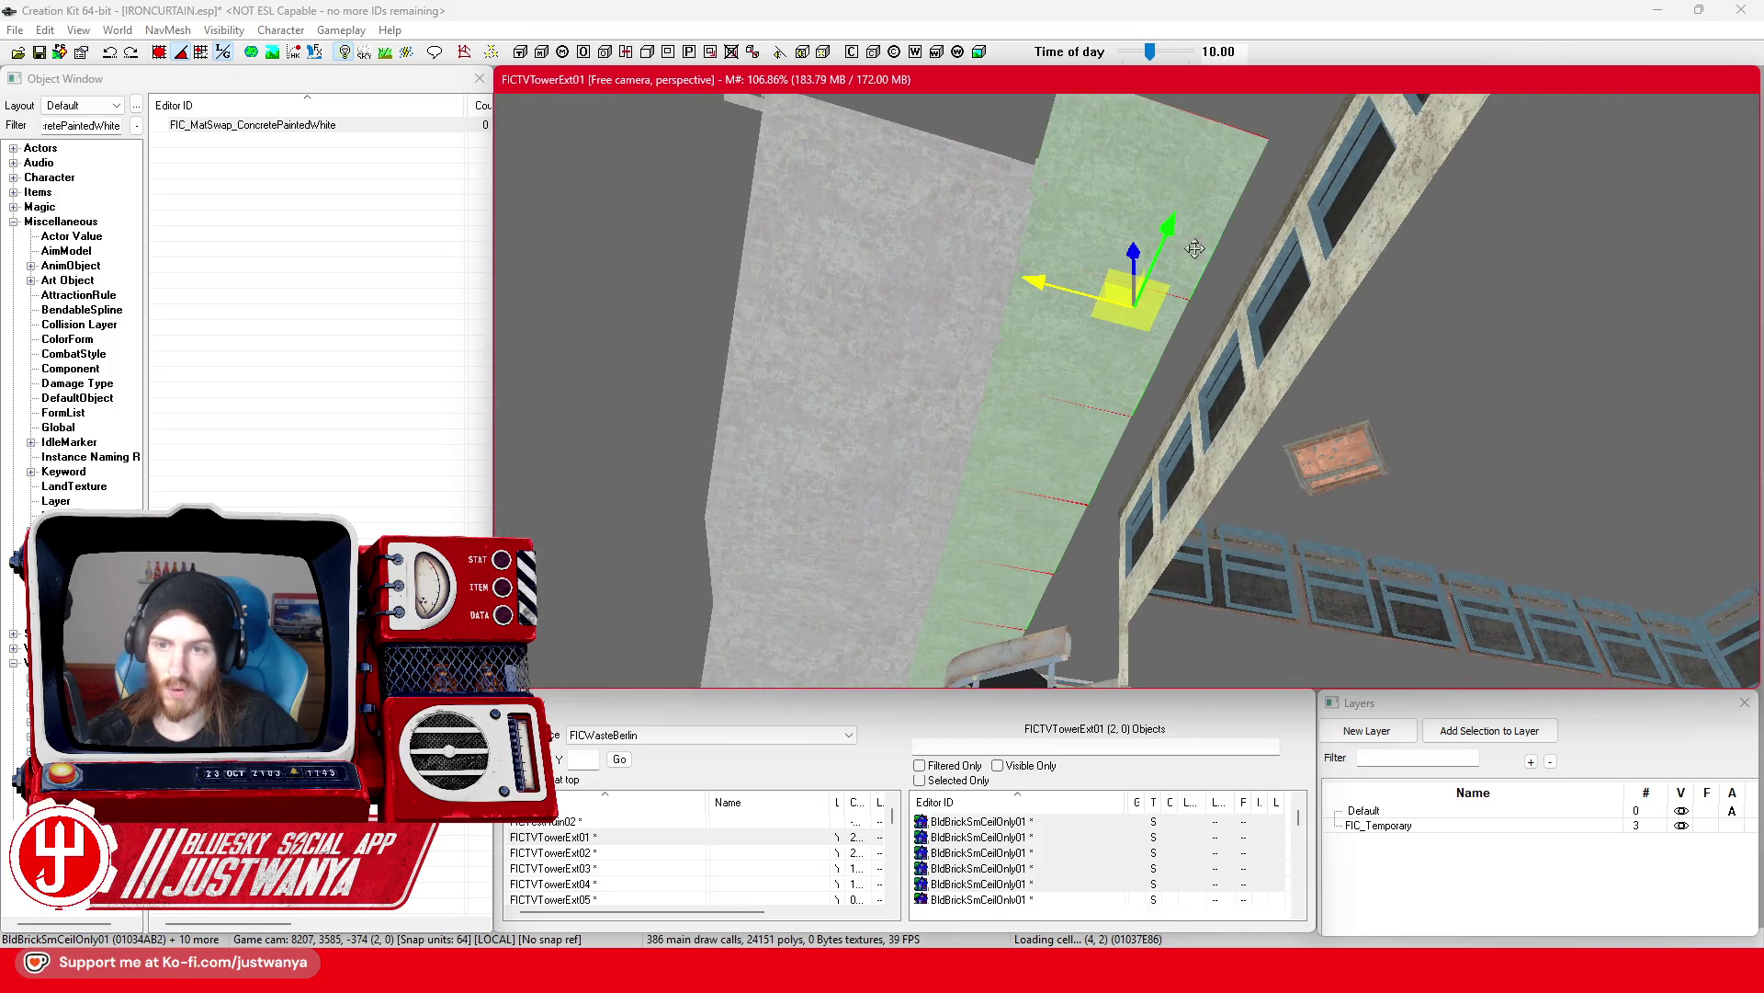
Step: Swing the view over to a wide shot of the domed tower
mouse_move(1195, 248)
left_mouse_down()
mouse_move(755, 426)
mouse_move(851, 505)
mouse_move(1035, 459)
left_mouse_up()
mouse_move(1283, 455)
left_mouse_down()
mouse_move(1179, 490)
mouse_move(749, 315)
left_mouse_up()
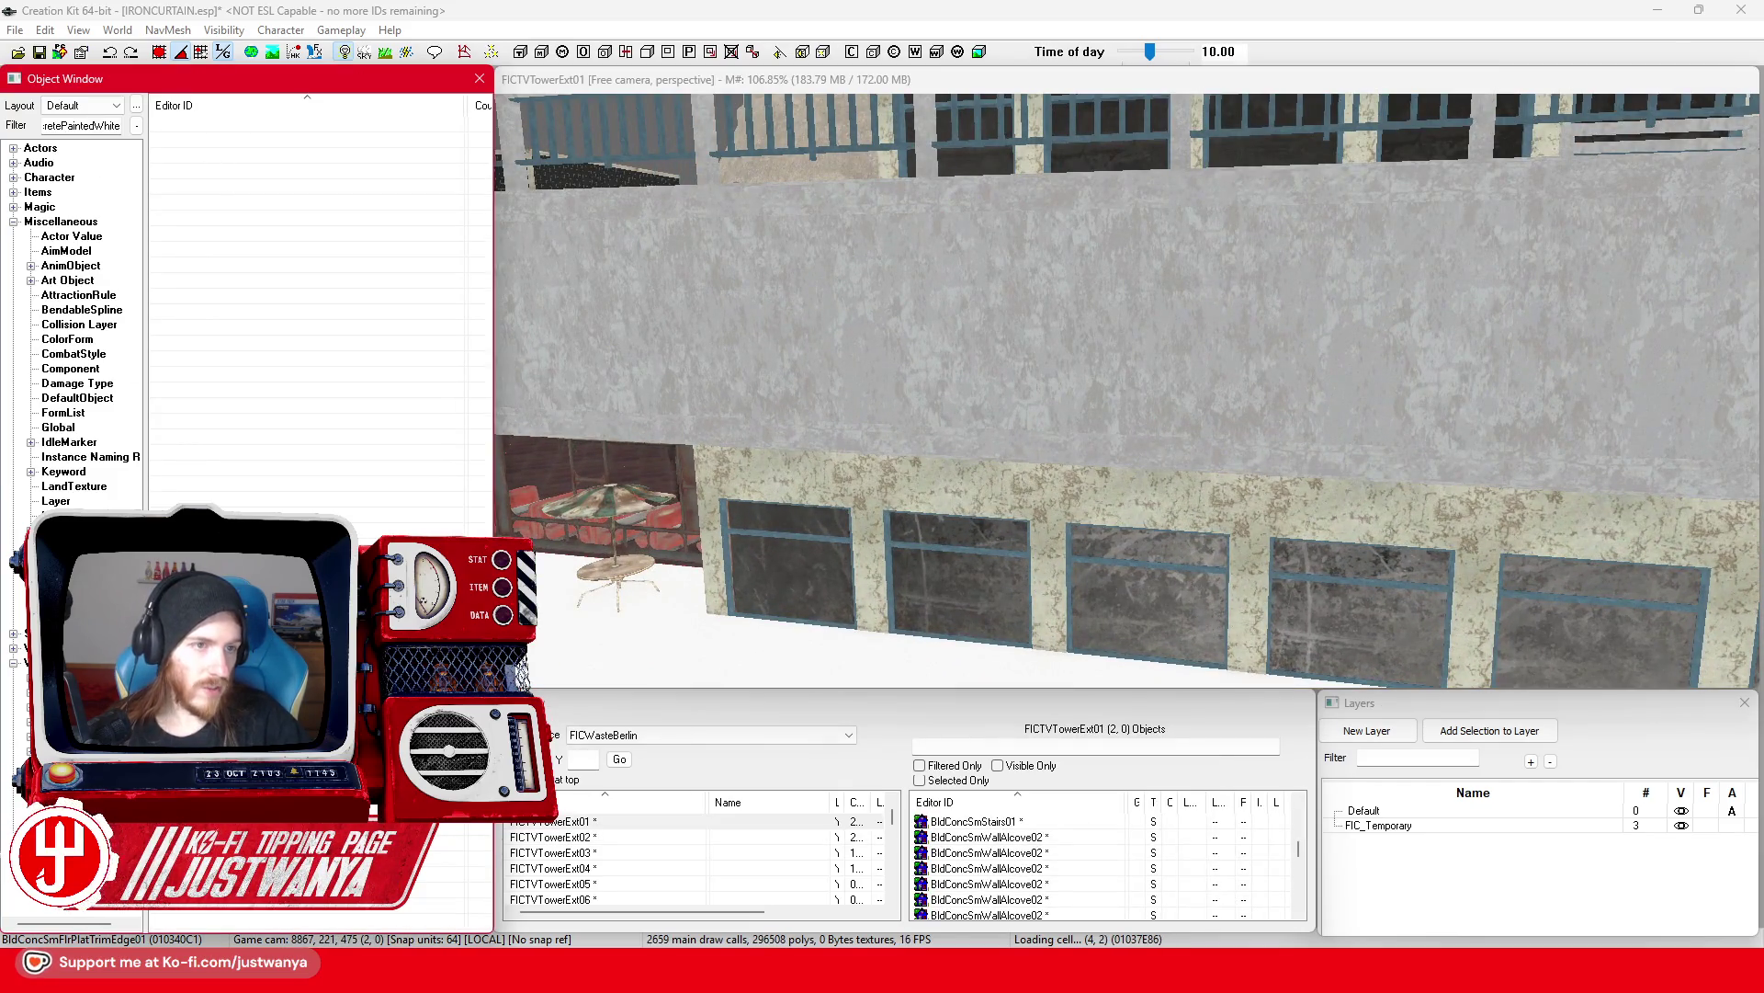
left_click_drag(816, 399, 959, 354)
Step: Select the orange IndDome64Top01 dome beside the FICTVTowerExt03 walkway railing
scroll(962, 355, "up", 10)
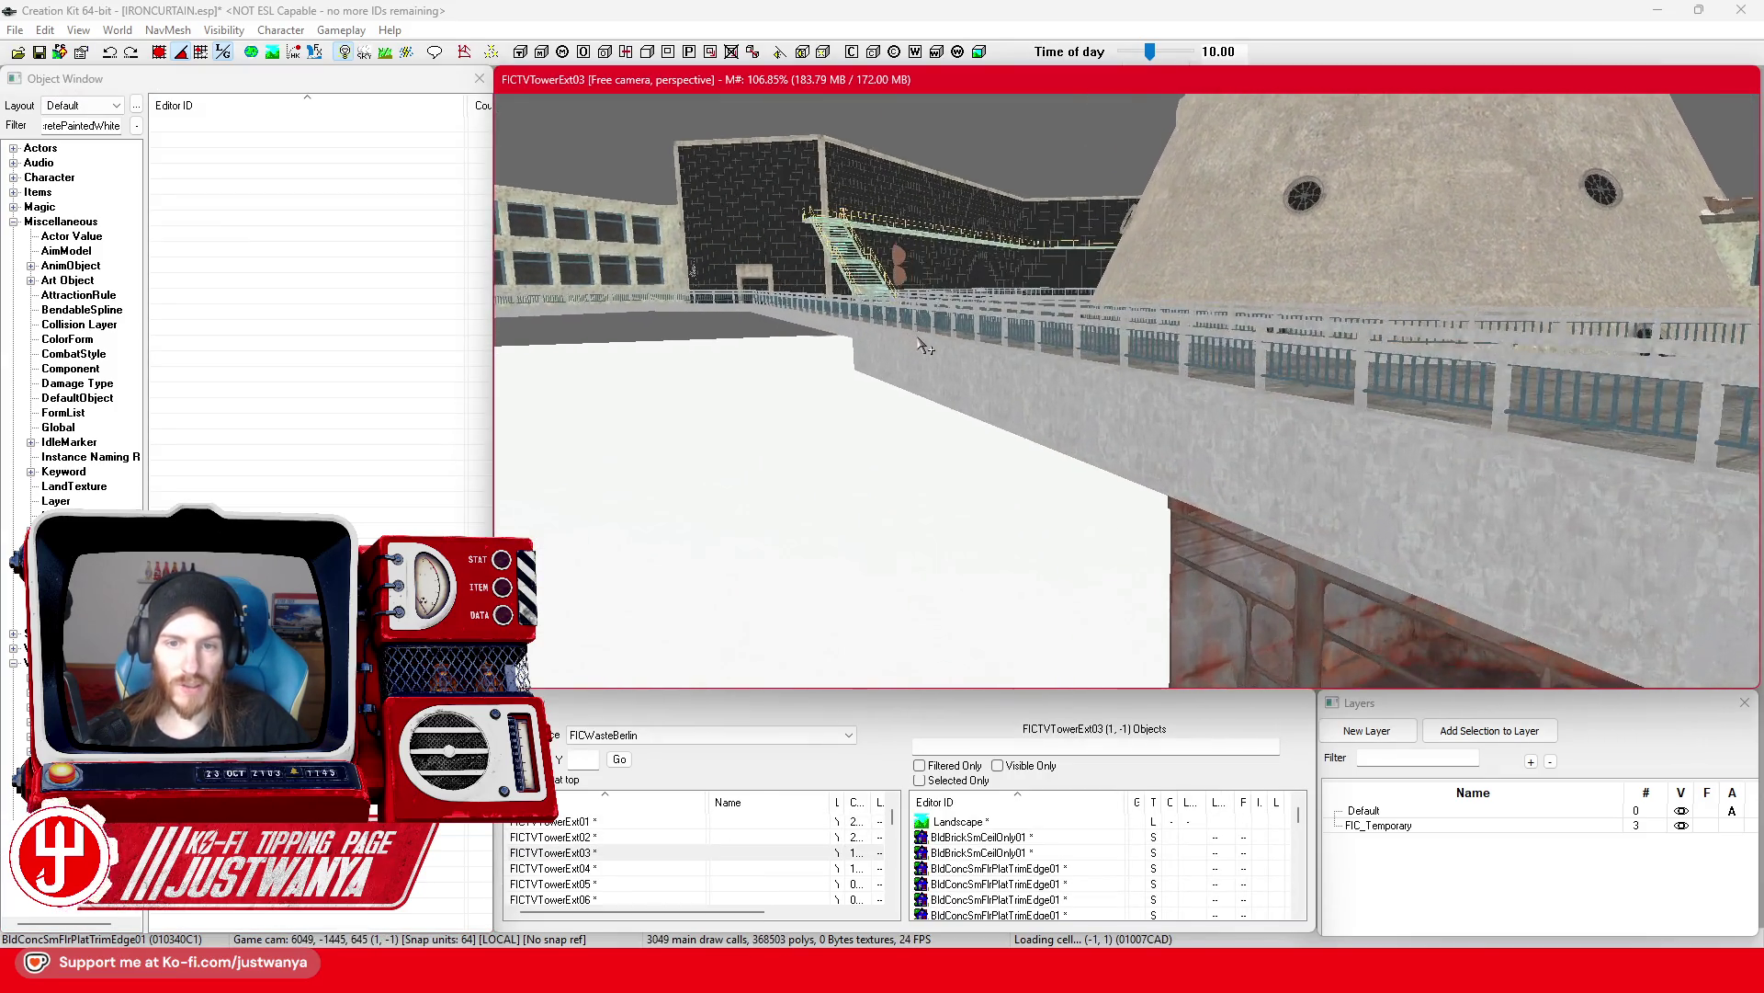
scroll(923, 345, "down", 10)
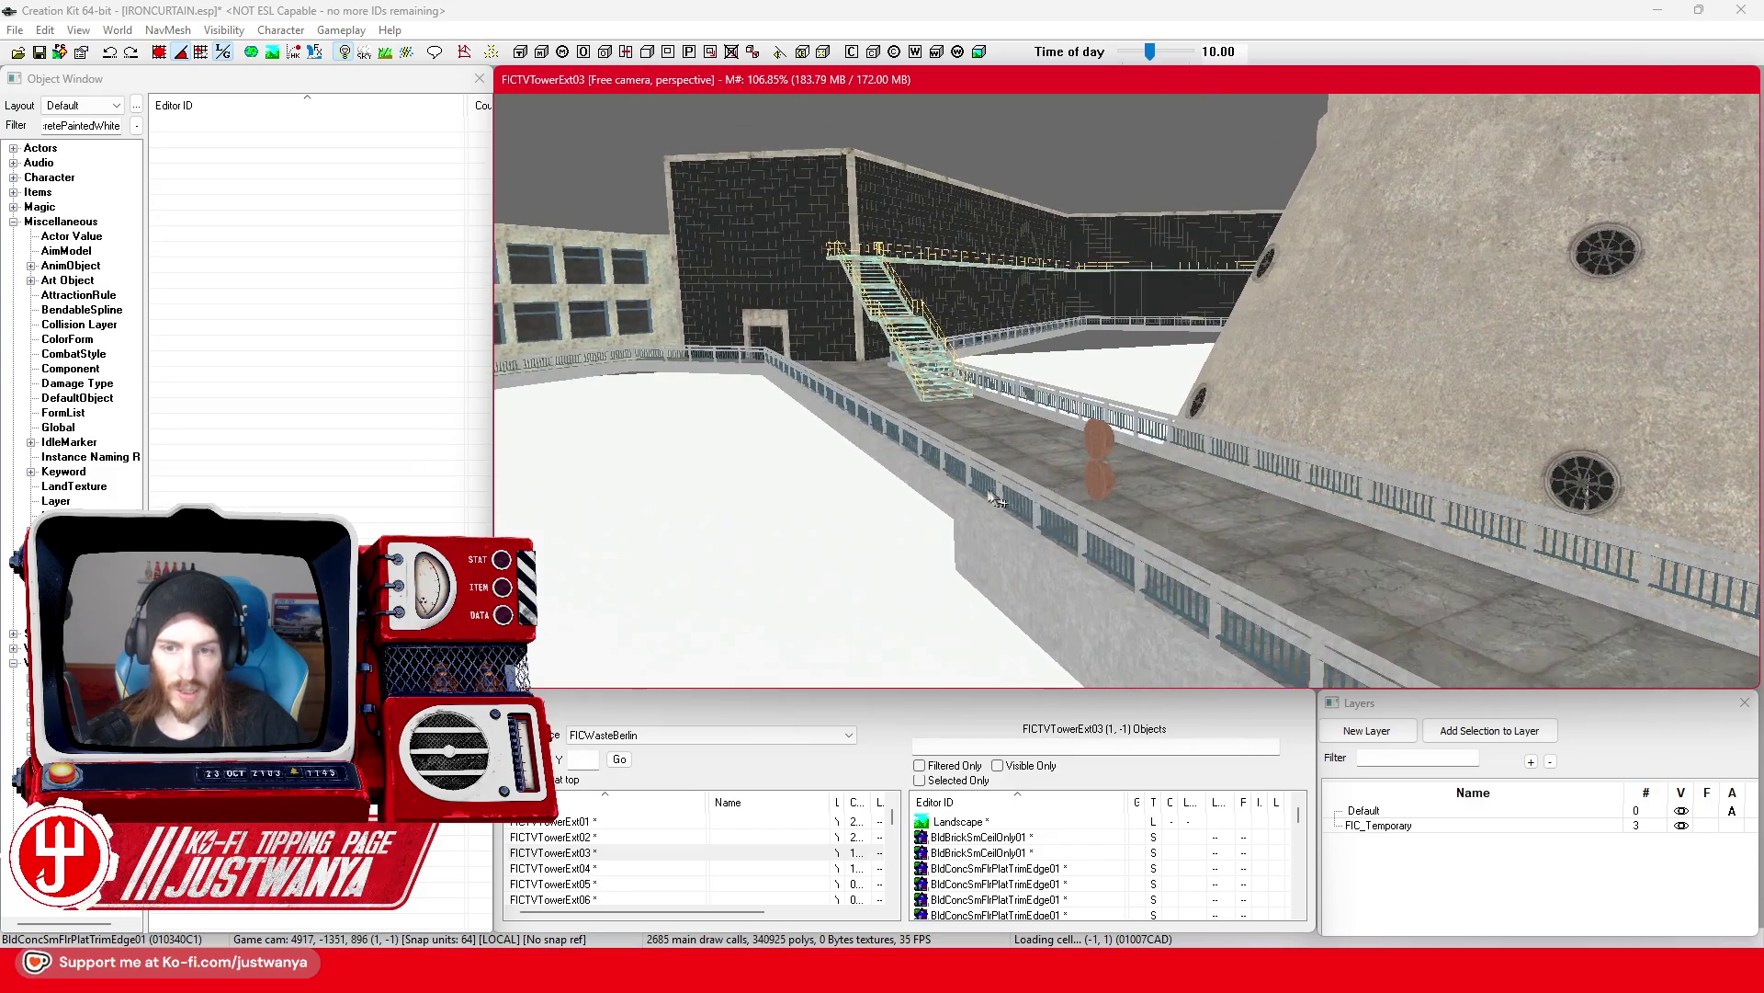
left_click(1020, 515)
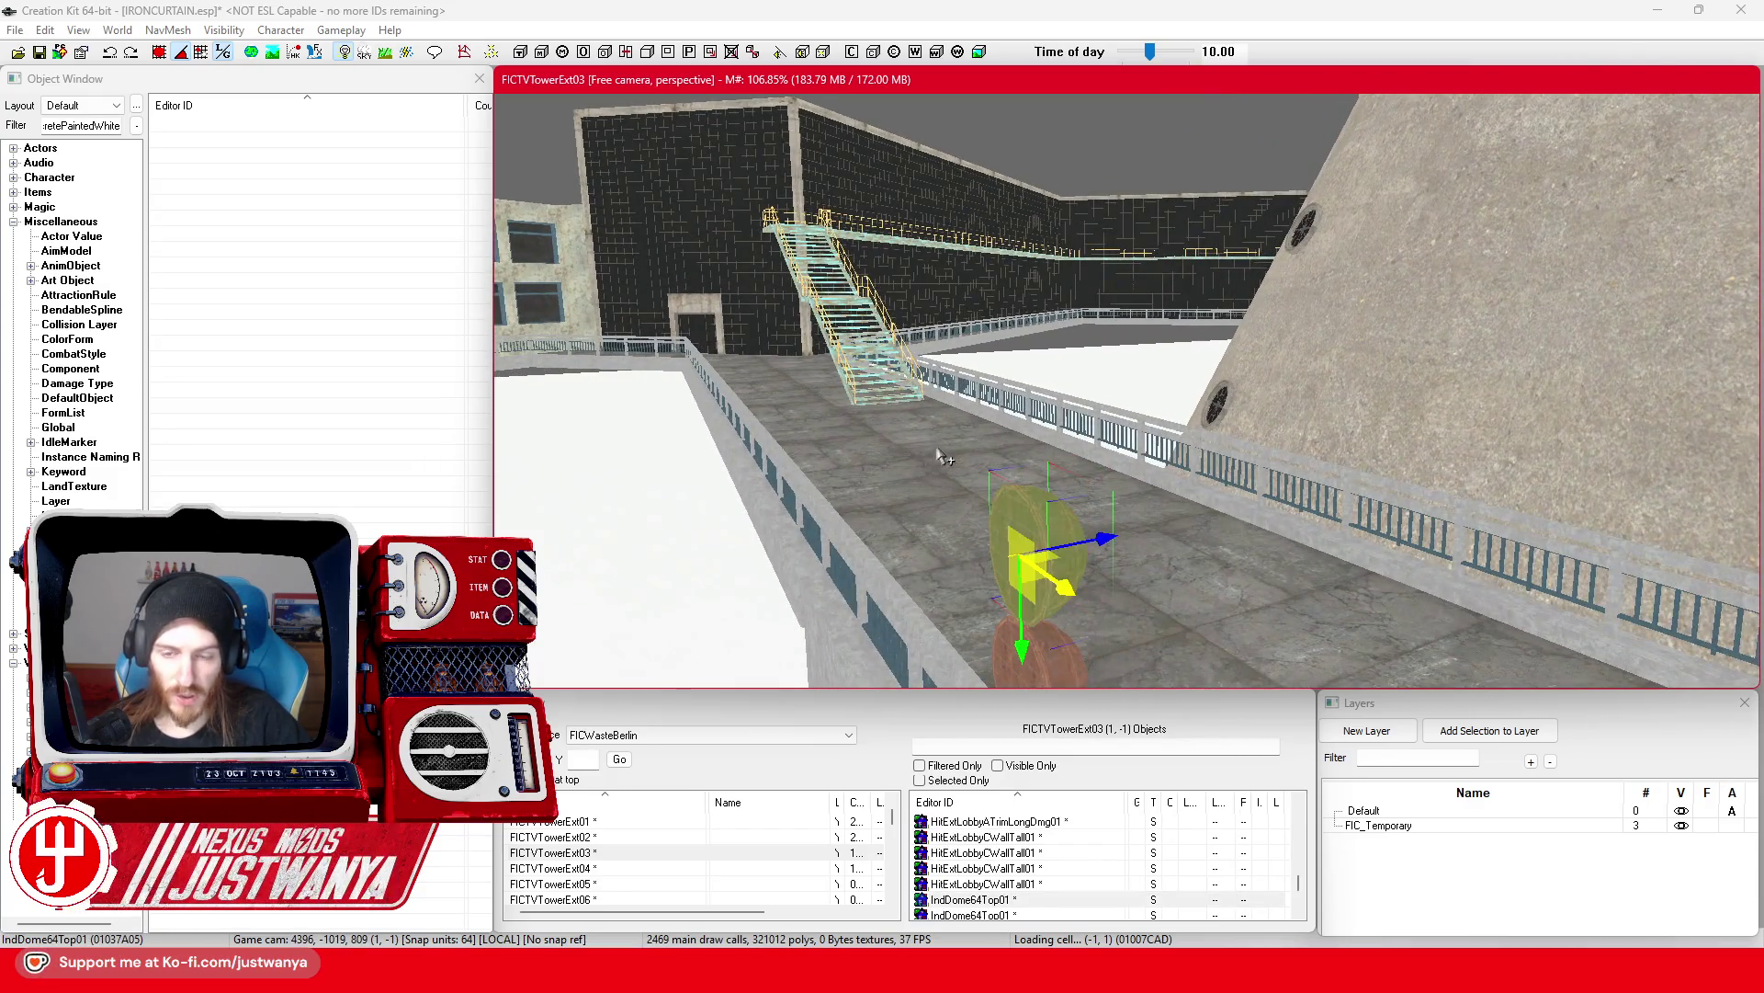
scroll(946, 450, "up", 5)
scroll(956, 439, "up", 8)
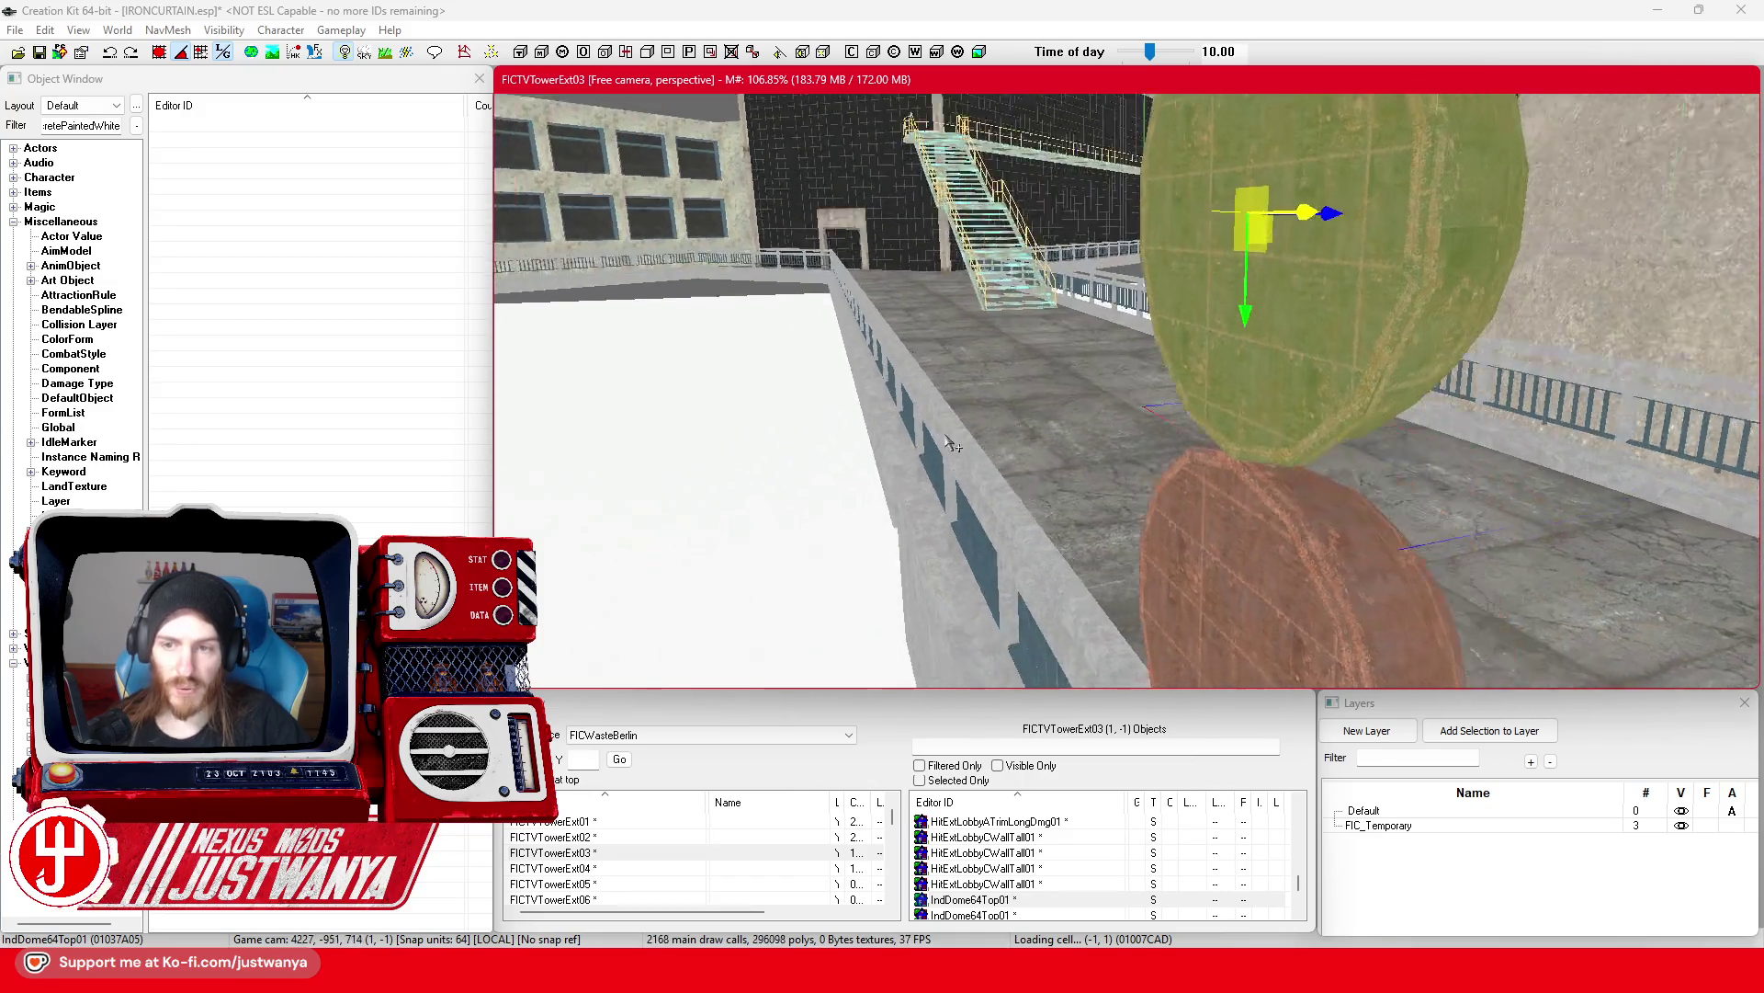
scroll(928, 451, "down", 6)
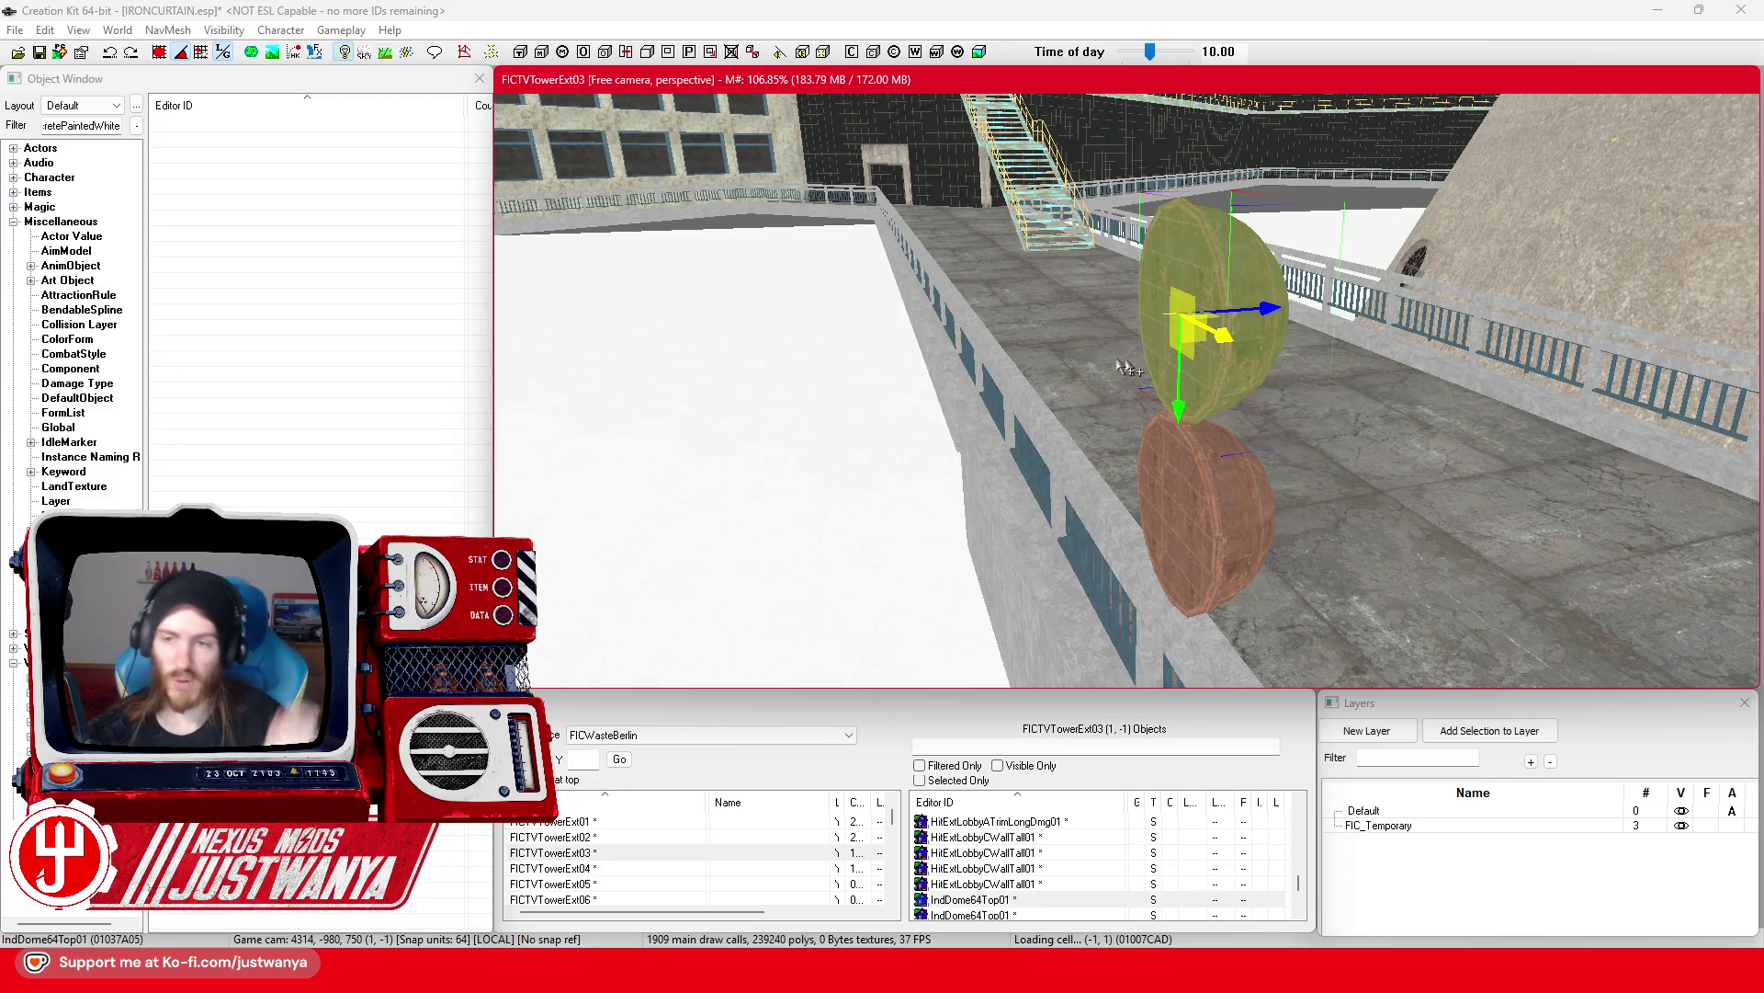
left_click(81, 125)
type("F")
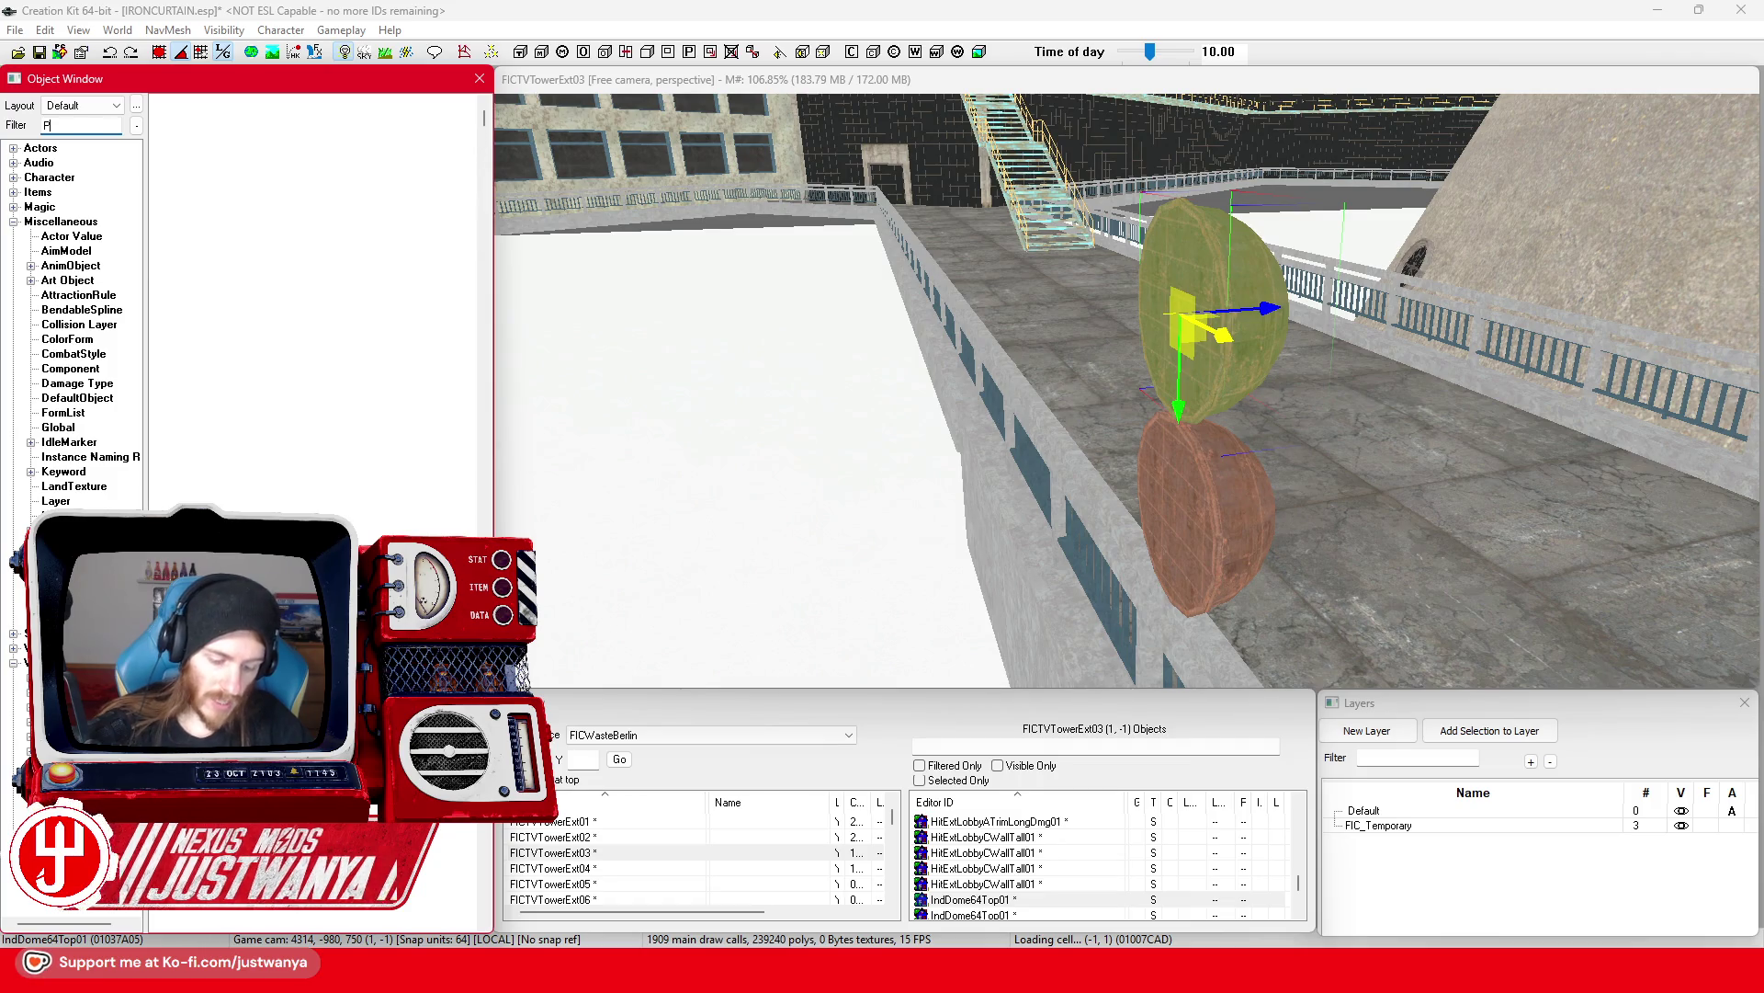
Step: Find IndBgPipeSealed01 with the filter 'nd*Pipe' and place it beside the domes
type("nd*Pipe")
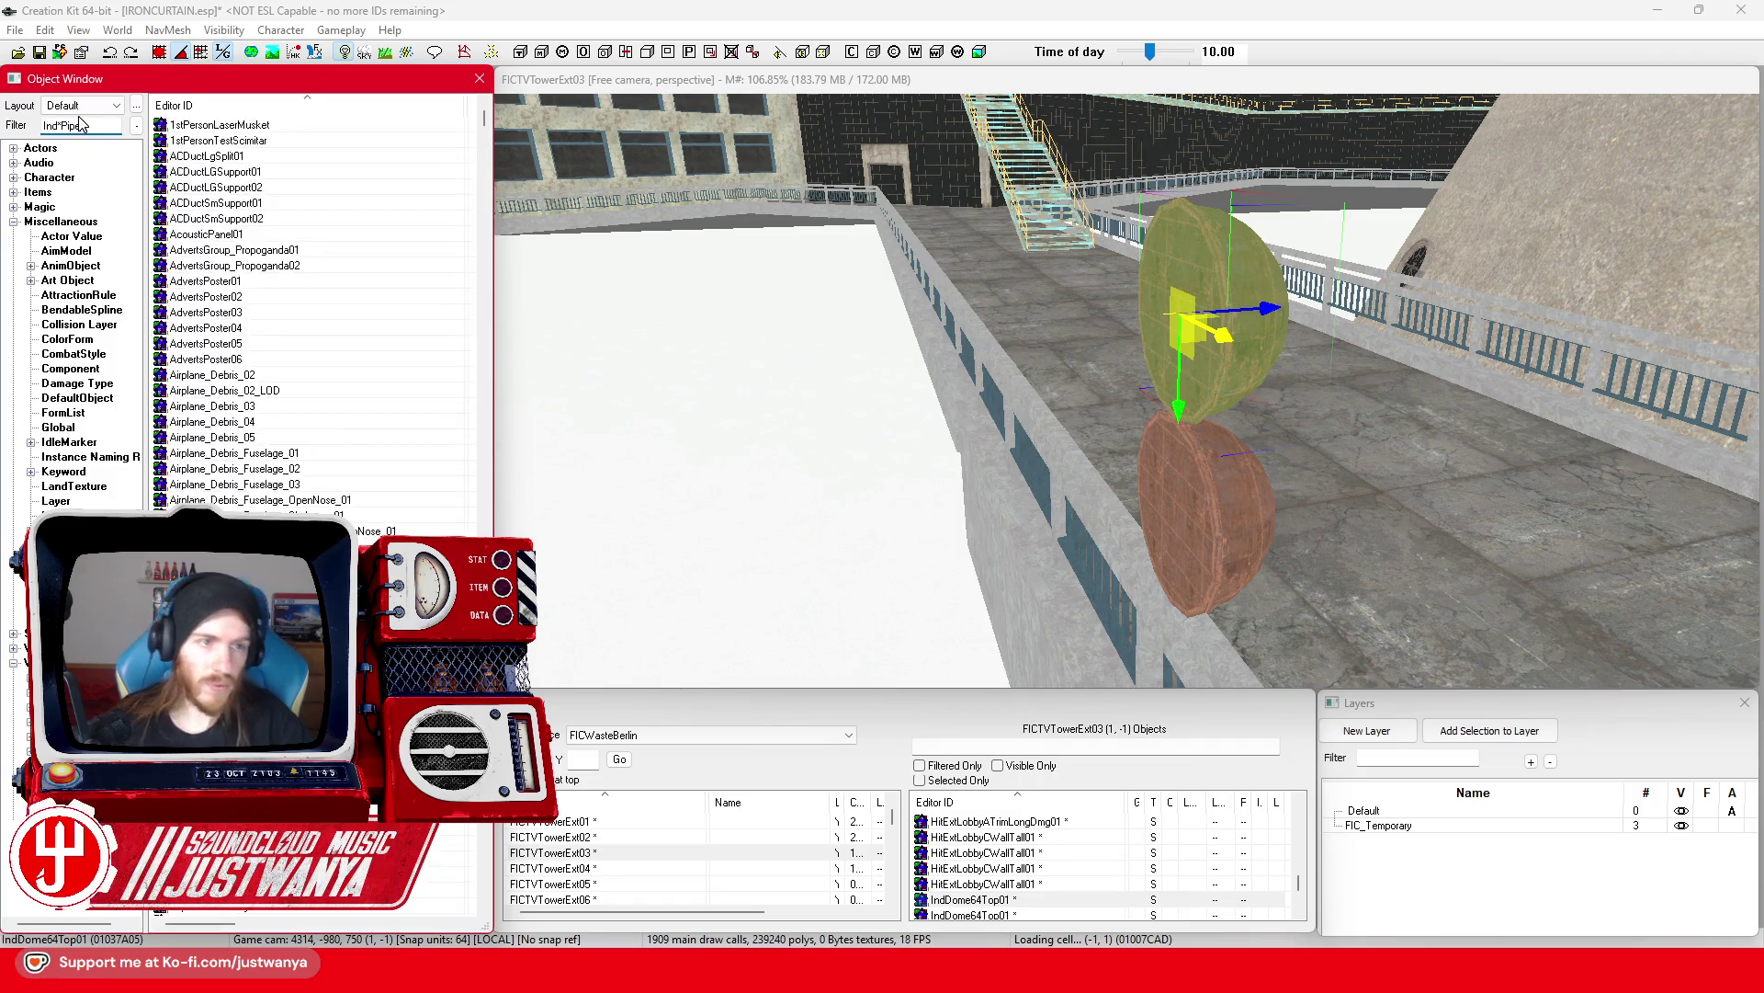
scroll(299, 228, "down", 3)
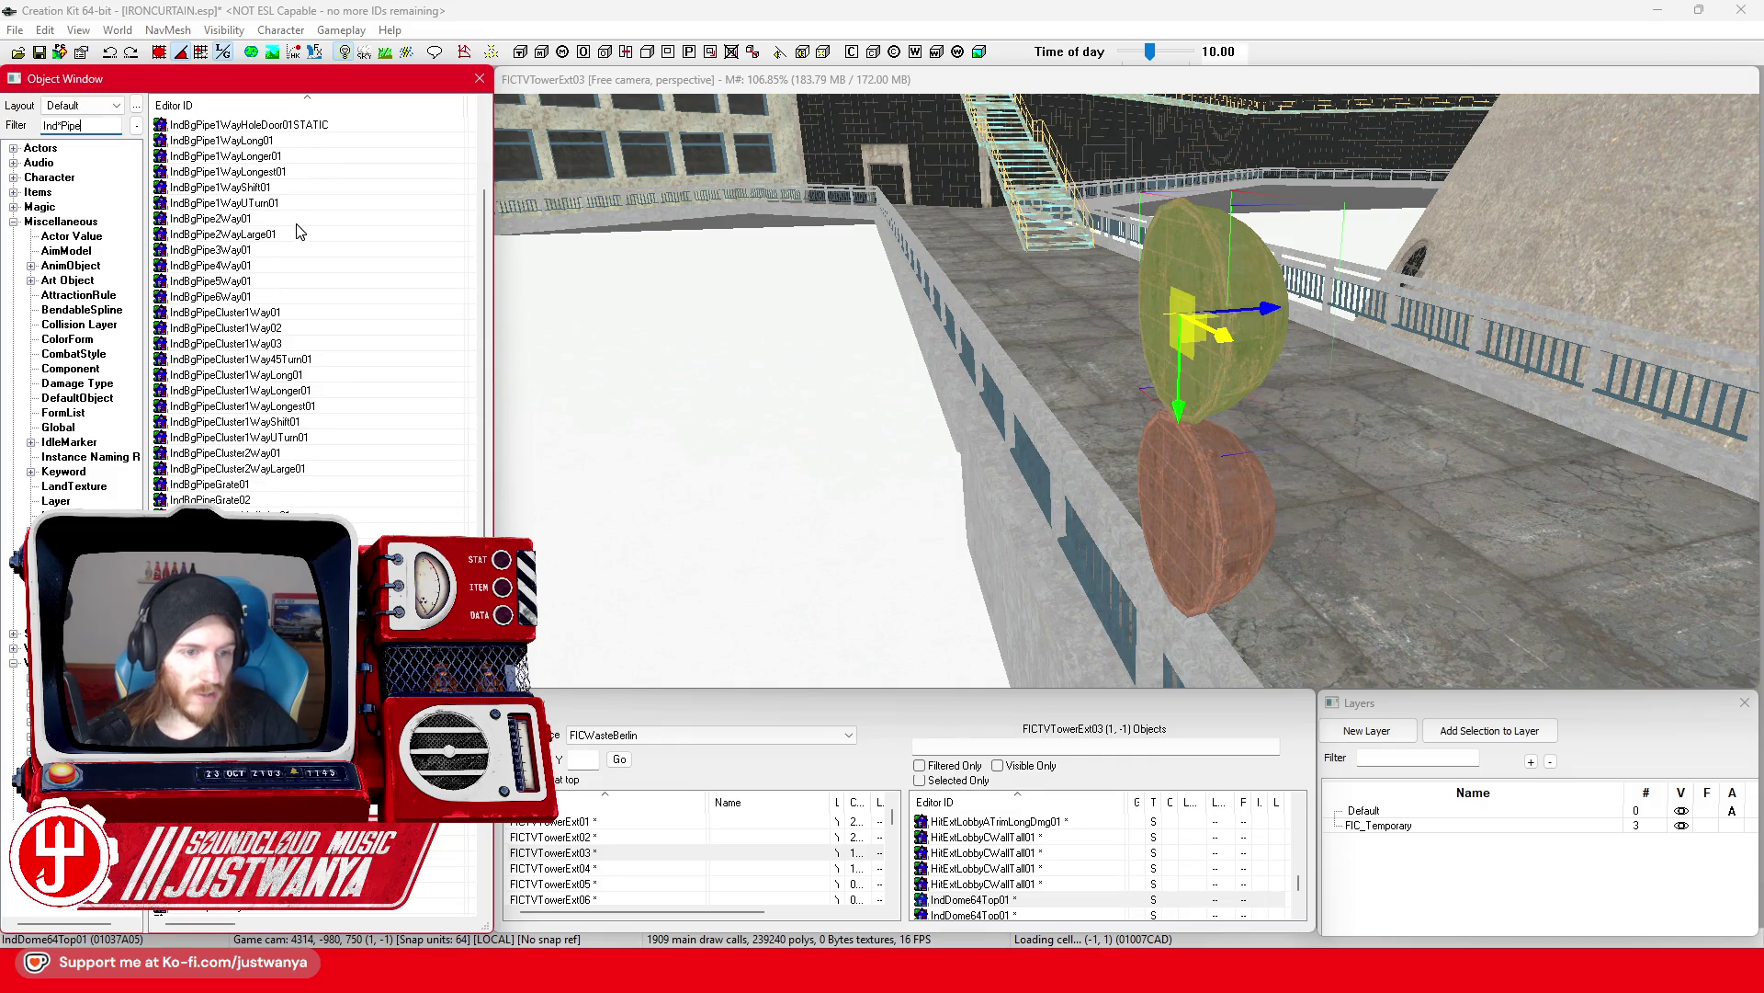
scroll(299, 230, "down", 3)
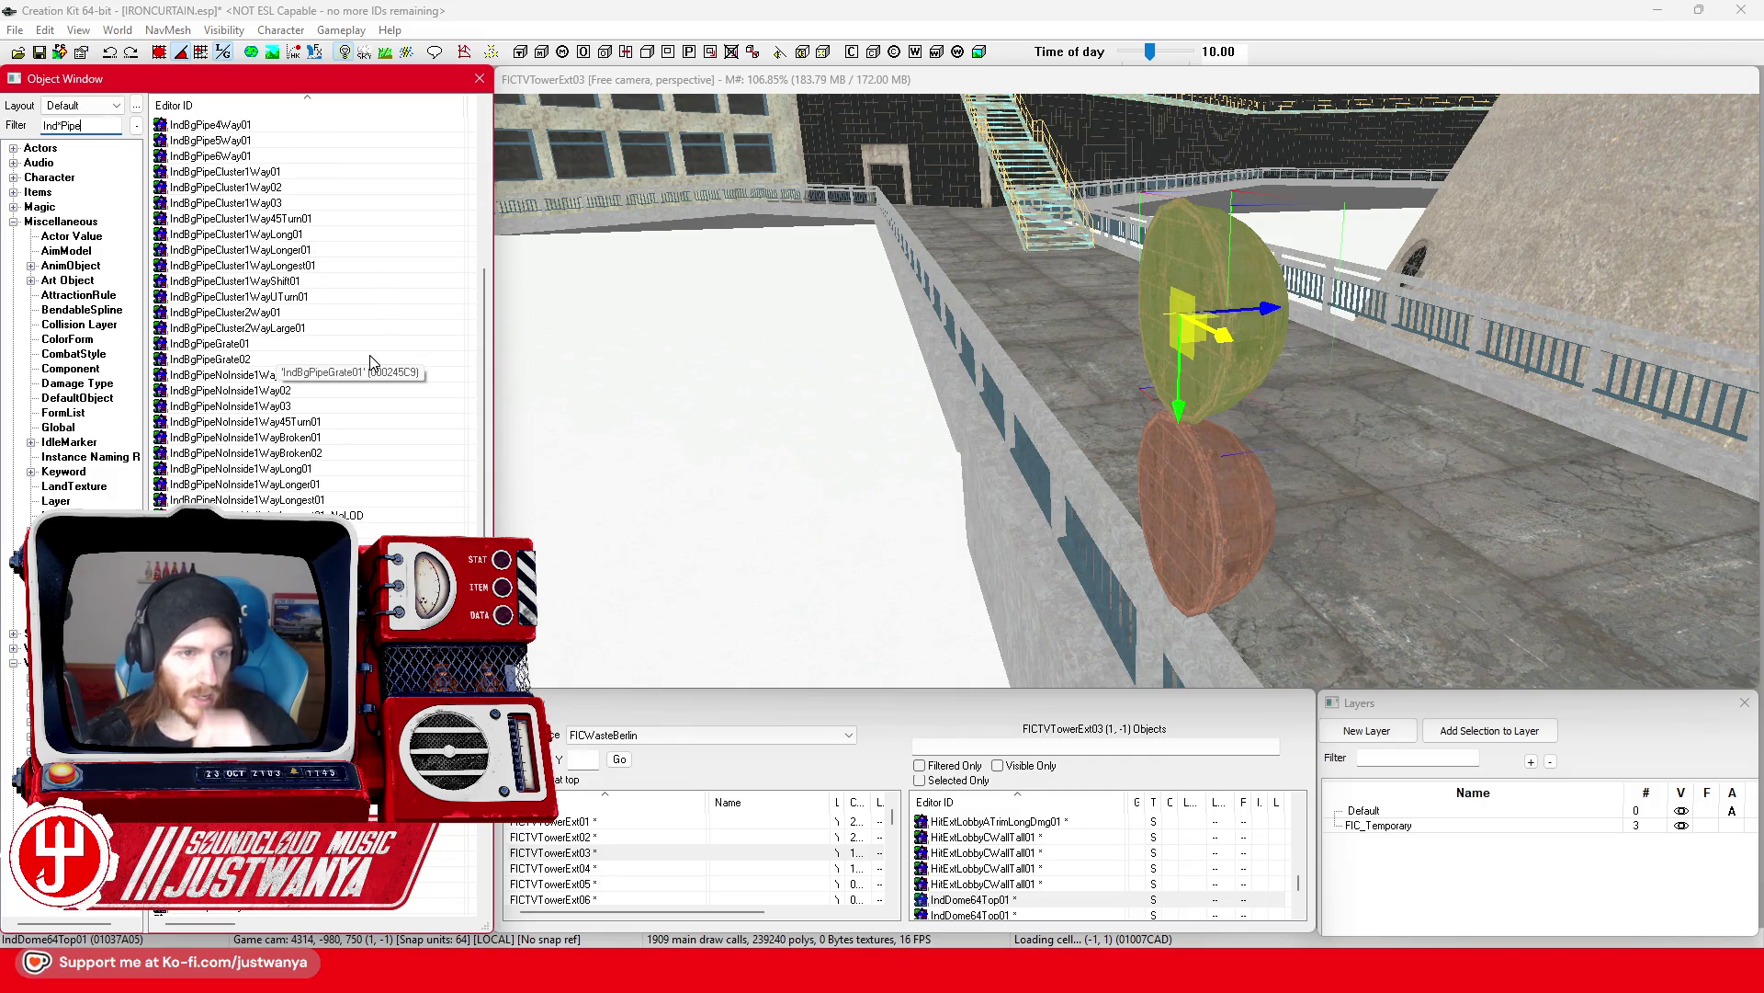
scroll(368, 343, "down", 5)
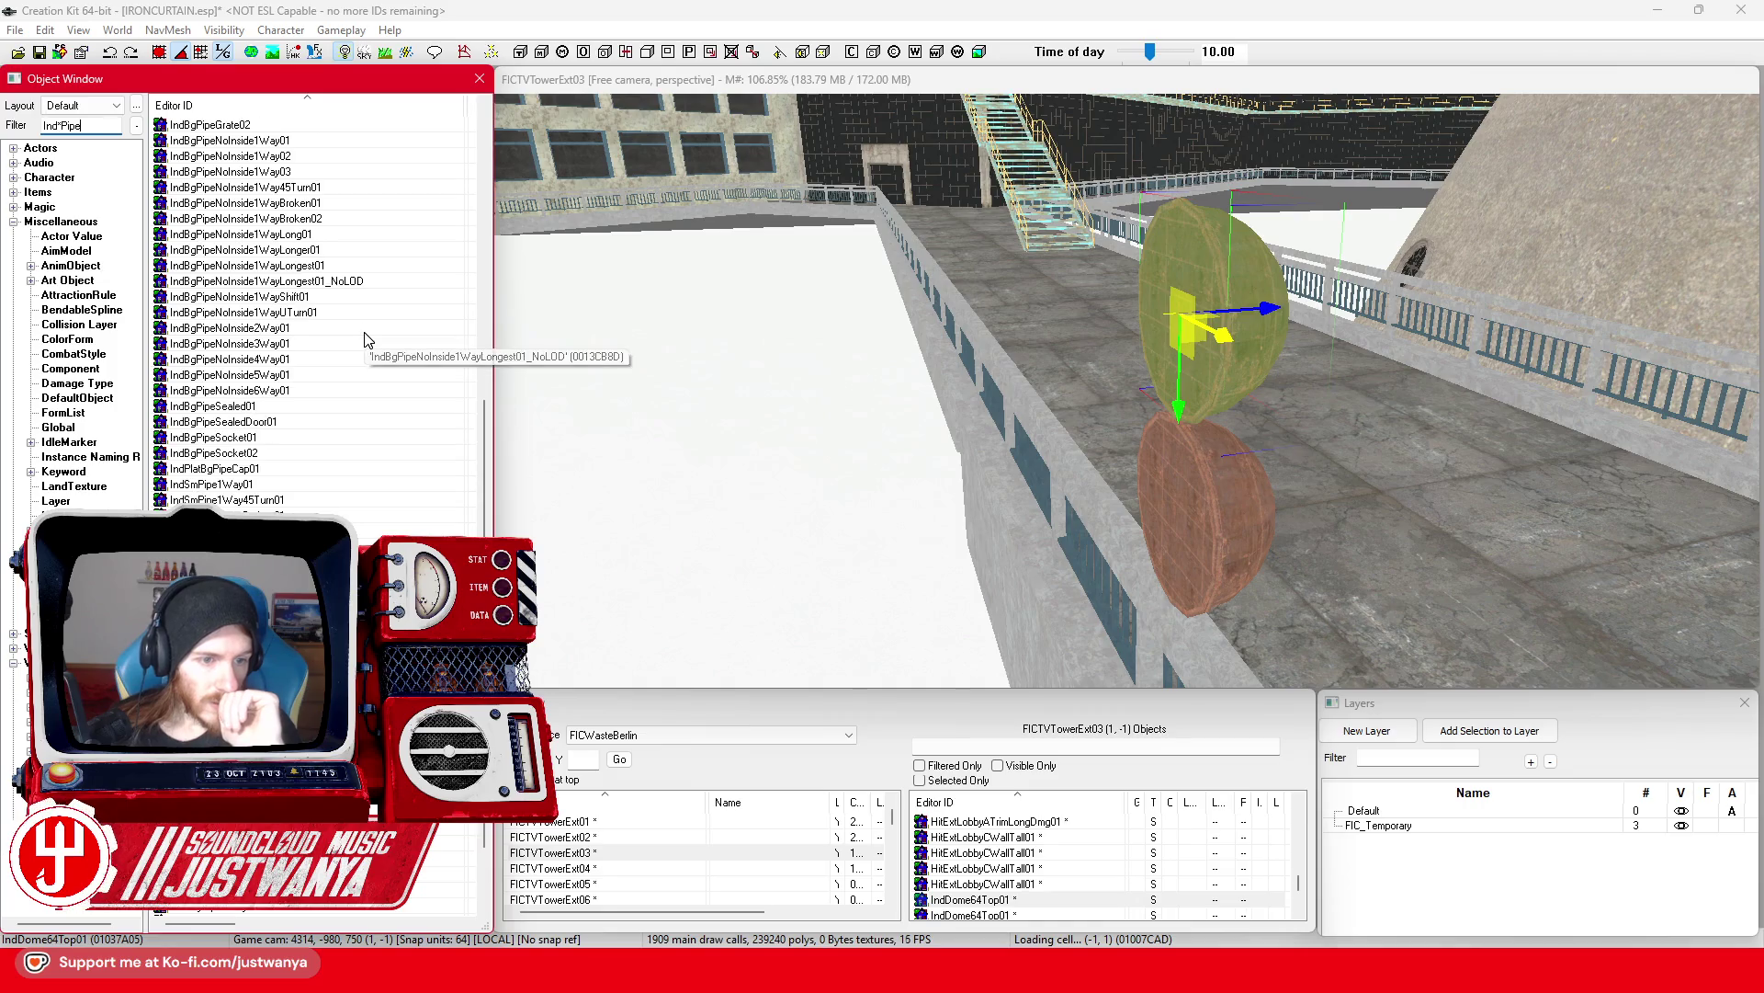
double_click(265, 405)
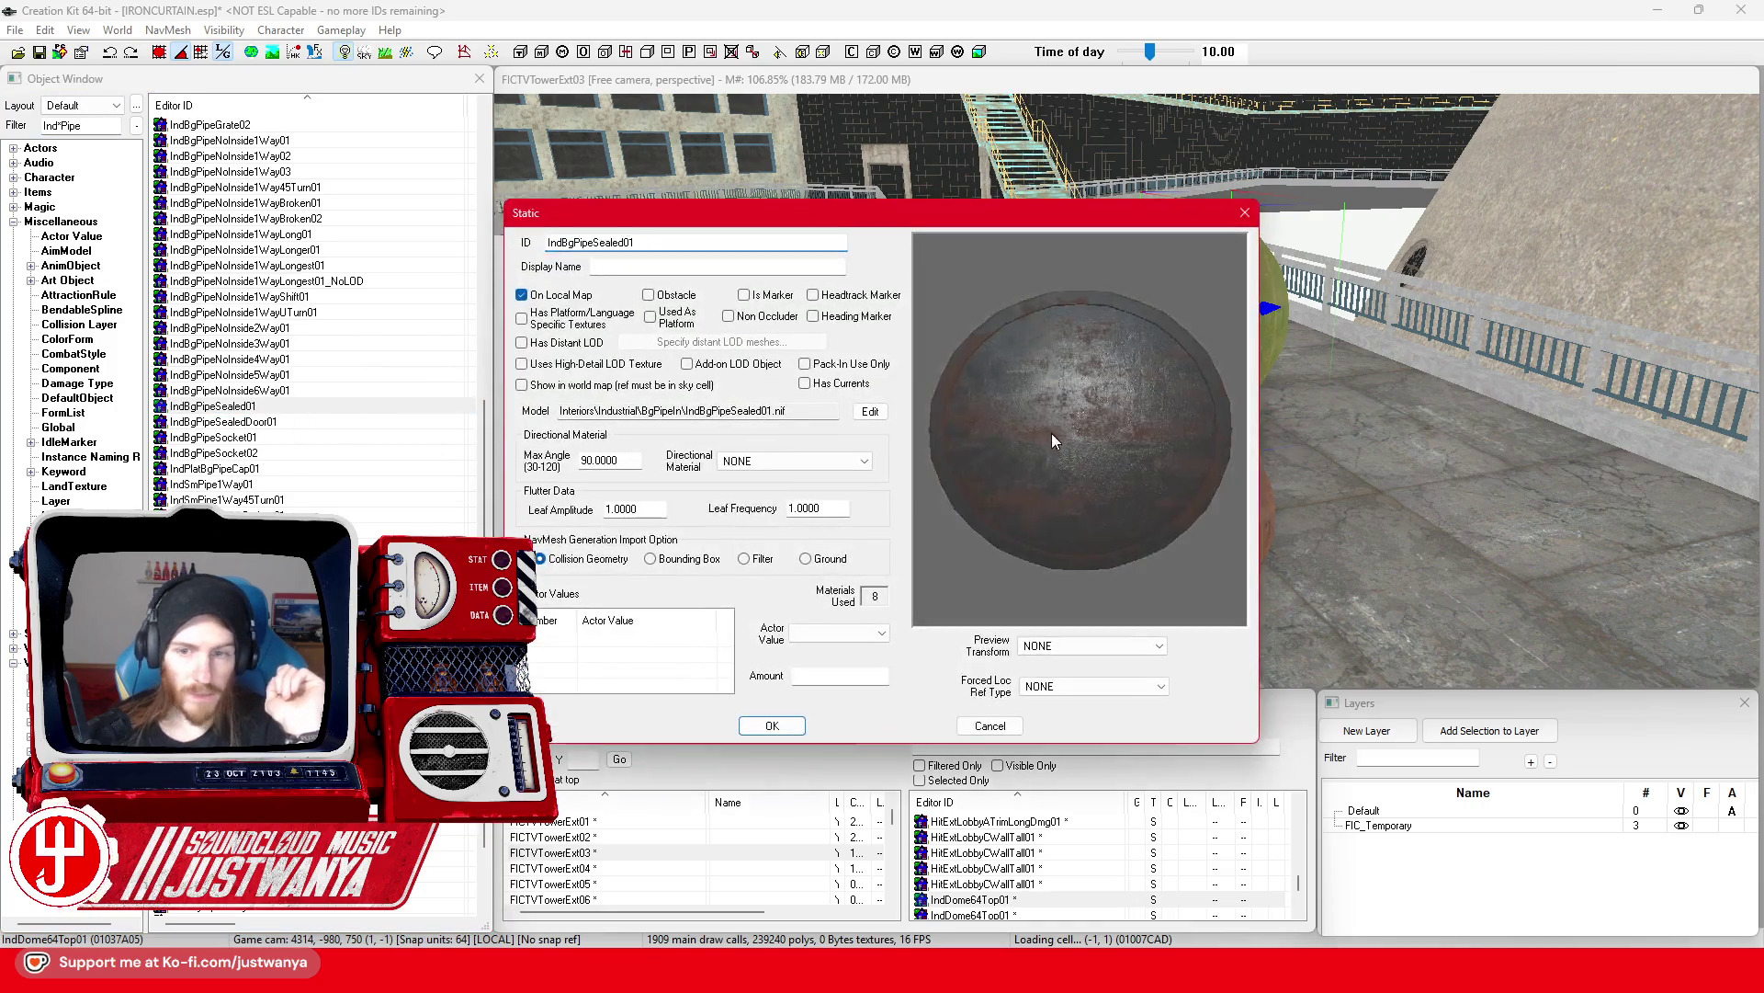
left_click(1243, 215)
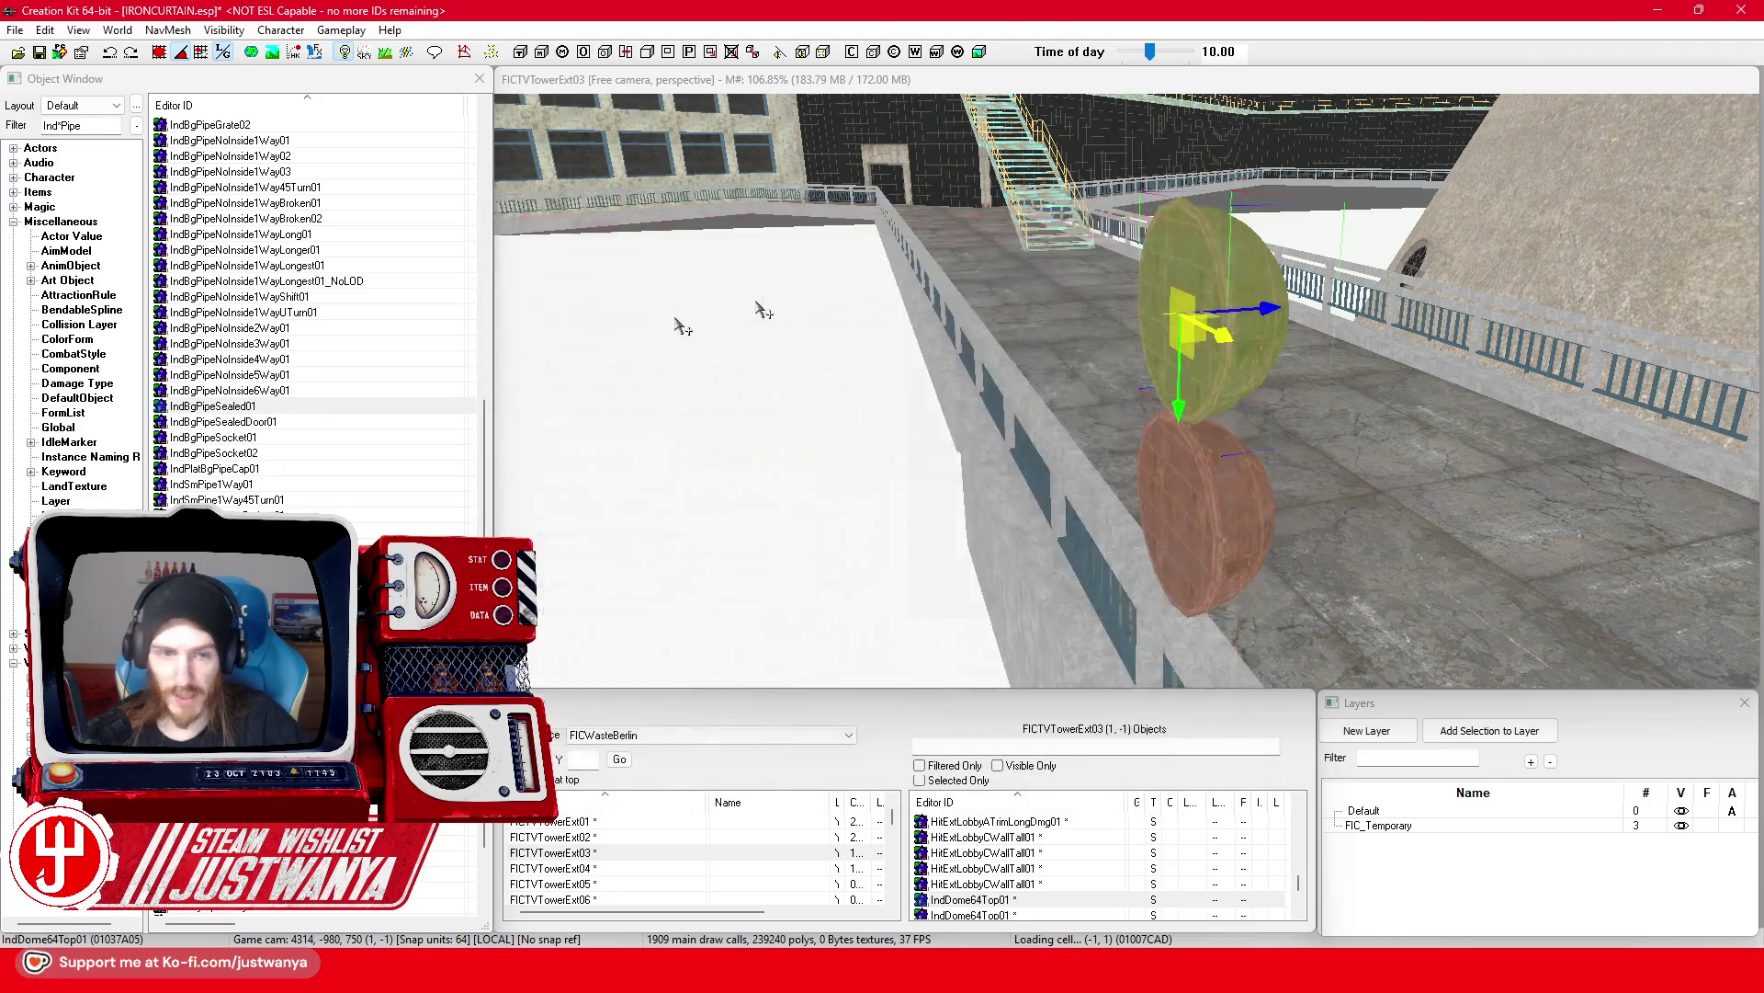
mouse_move(265, 405)
left_mouse_down()
mouse_move(1136, 331)
mouse_move(1139, 312)
left_mouse_up()
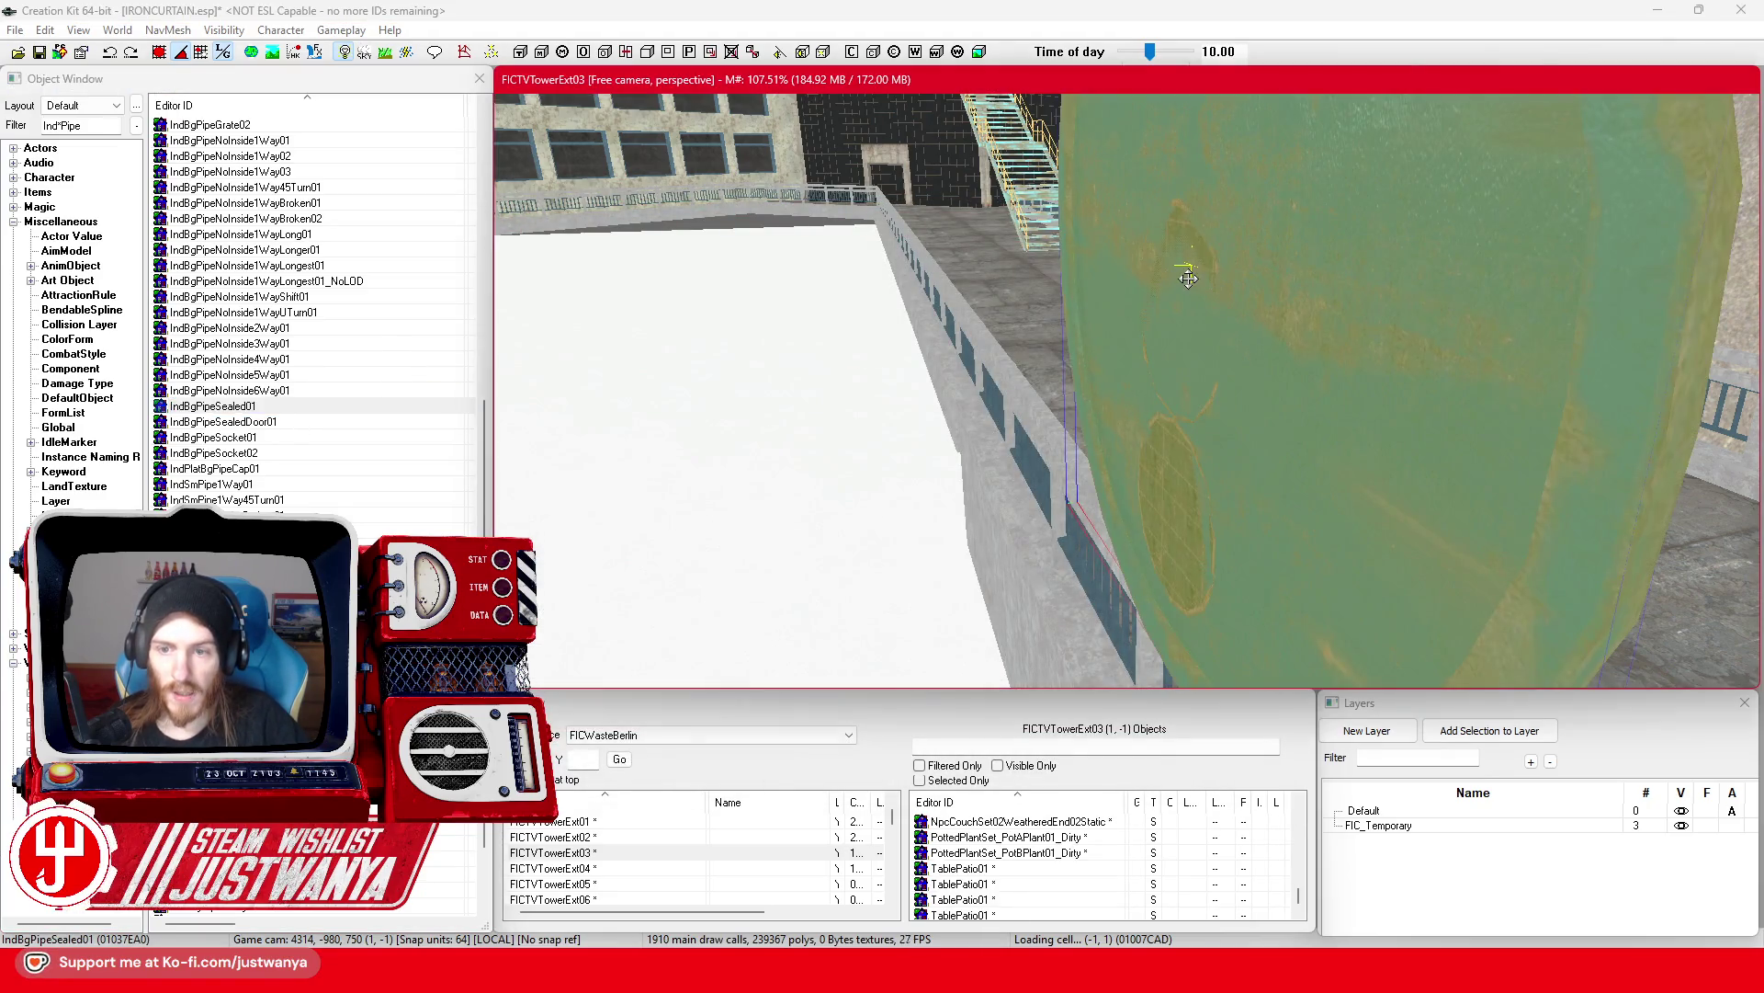
left_click_drag(1295, 258, 1018, 260)
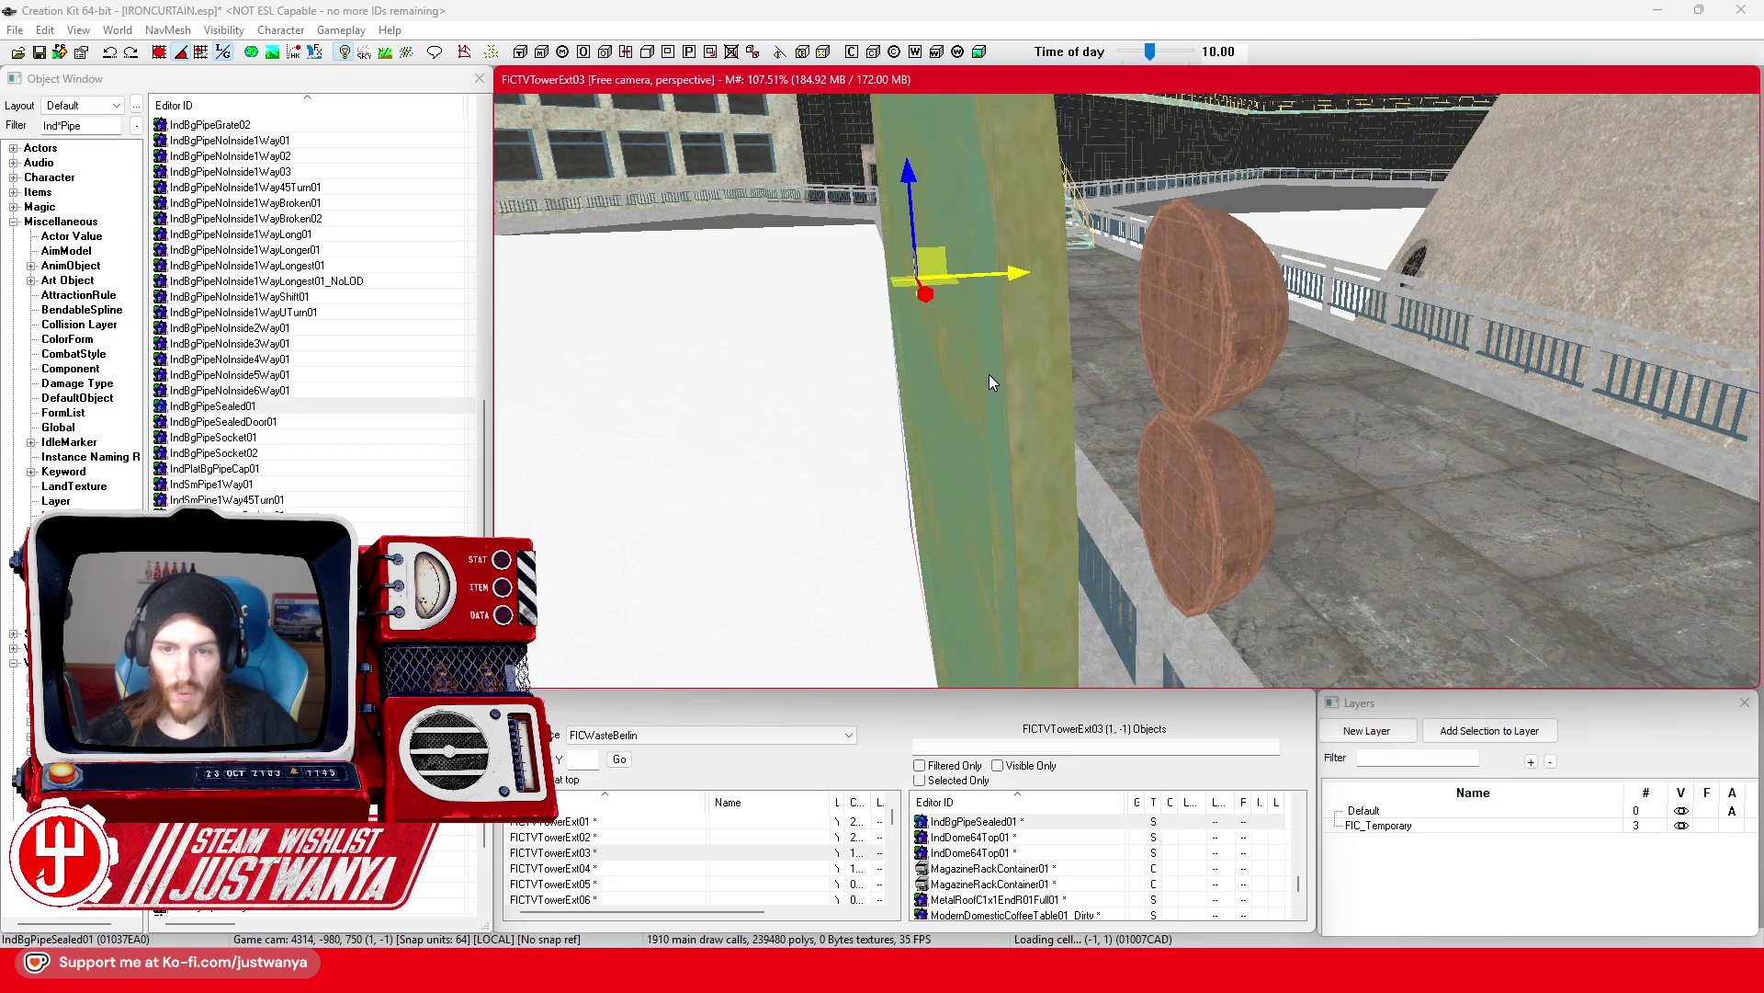
Step: Give the placed pipe cap the IndPipeRed material swap
double_click(989, 373)
left_click(895, 515)
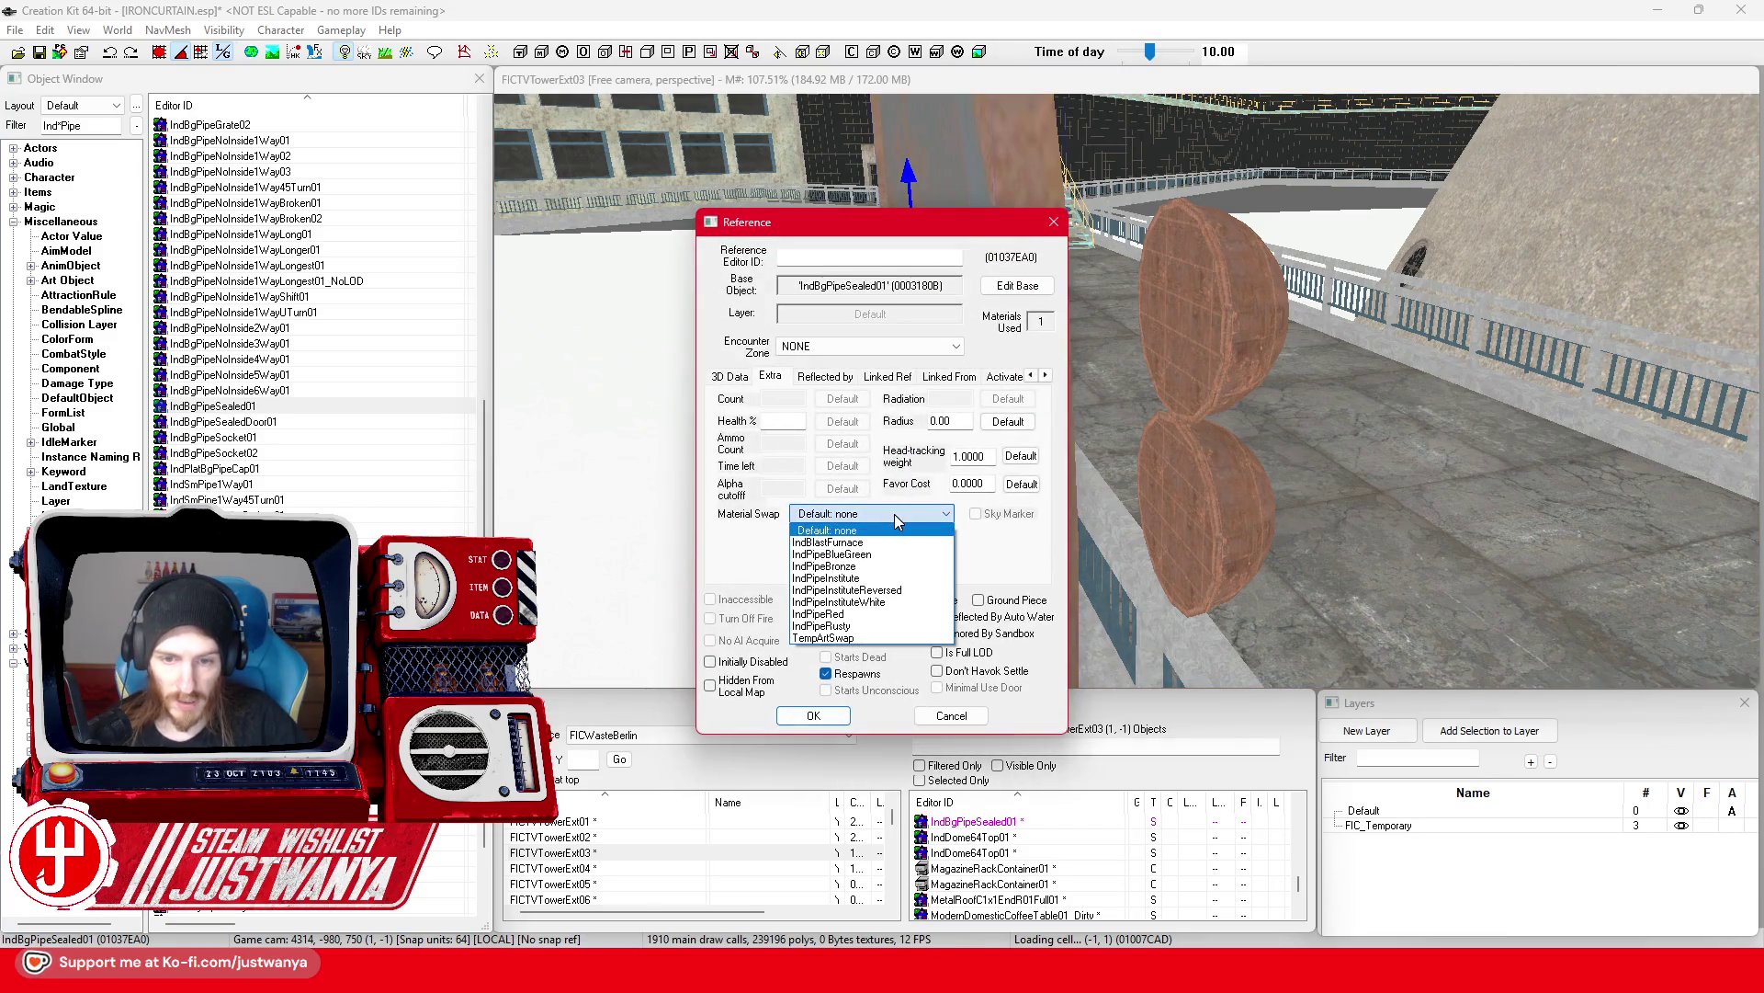
left_click(887, 614)
left_click(813, 716)
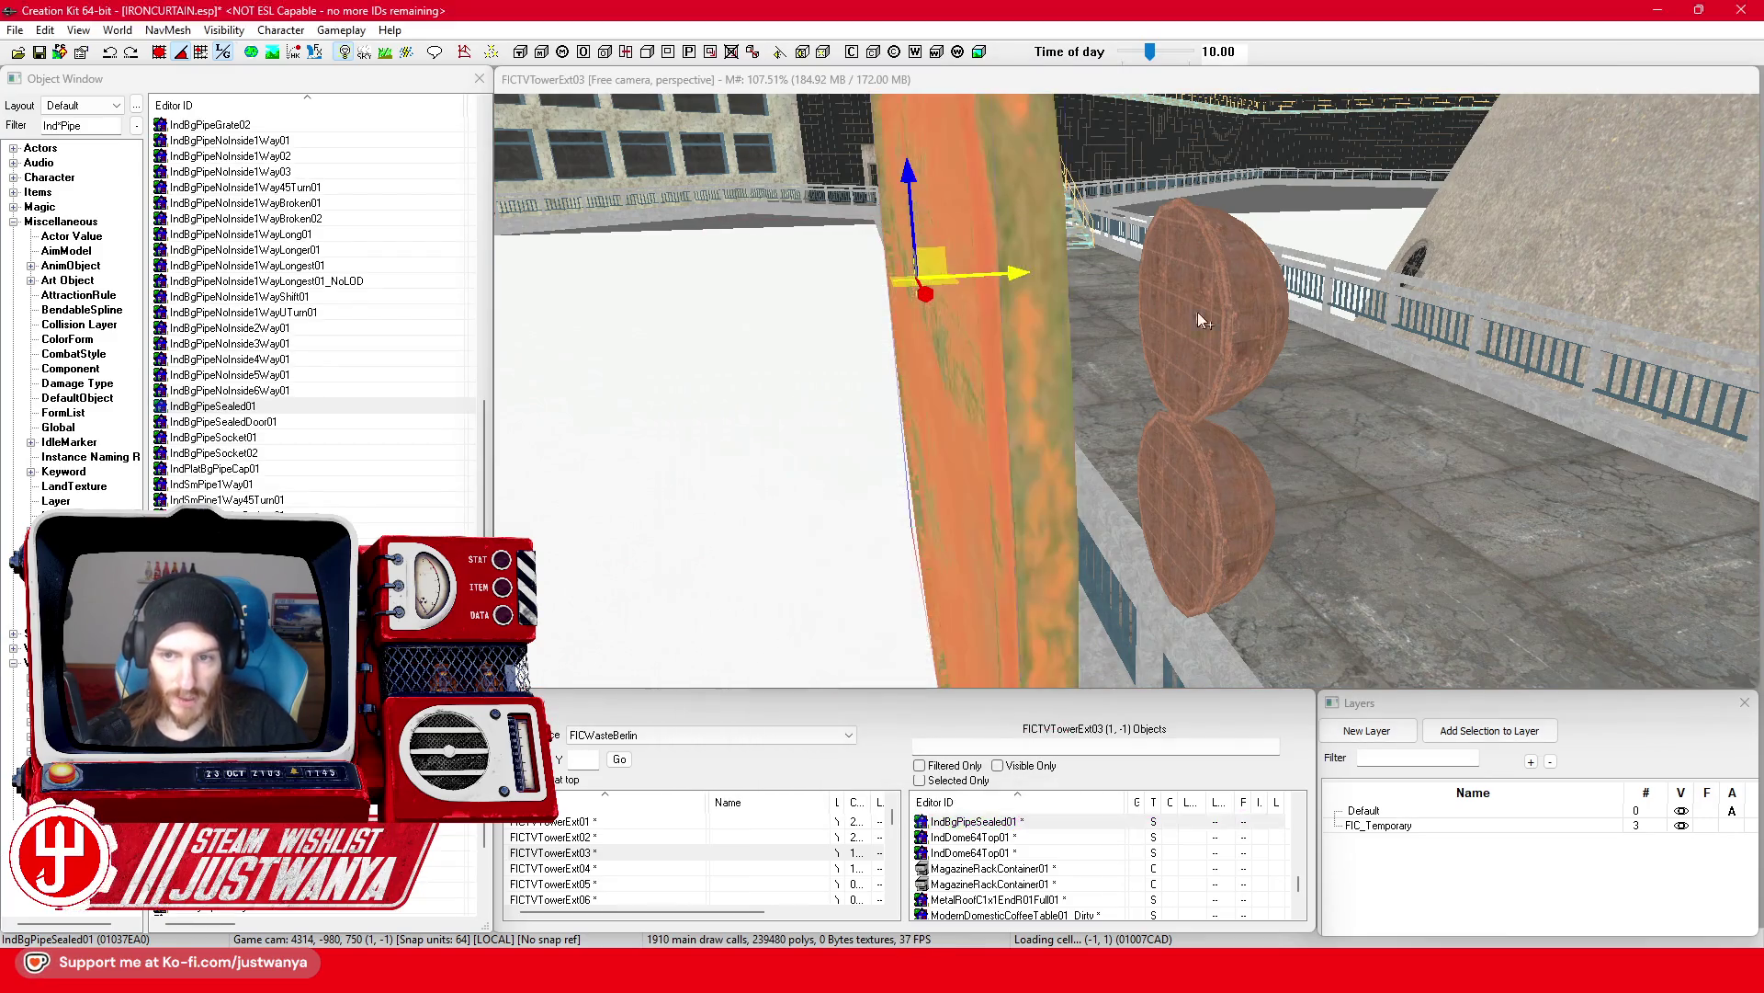
Step: Delete both IndDome64Top01 dome pieces
left_click(1198, 311)
left_click(1186, 522, "ctrl")
key("Delete")
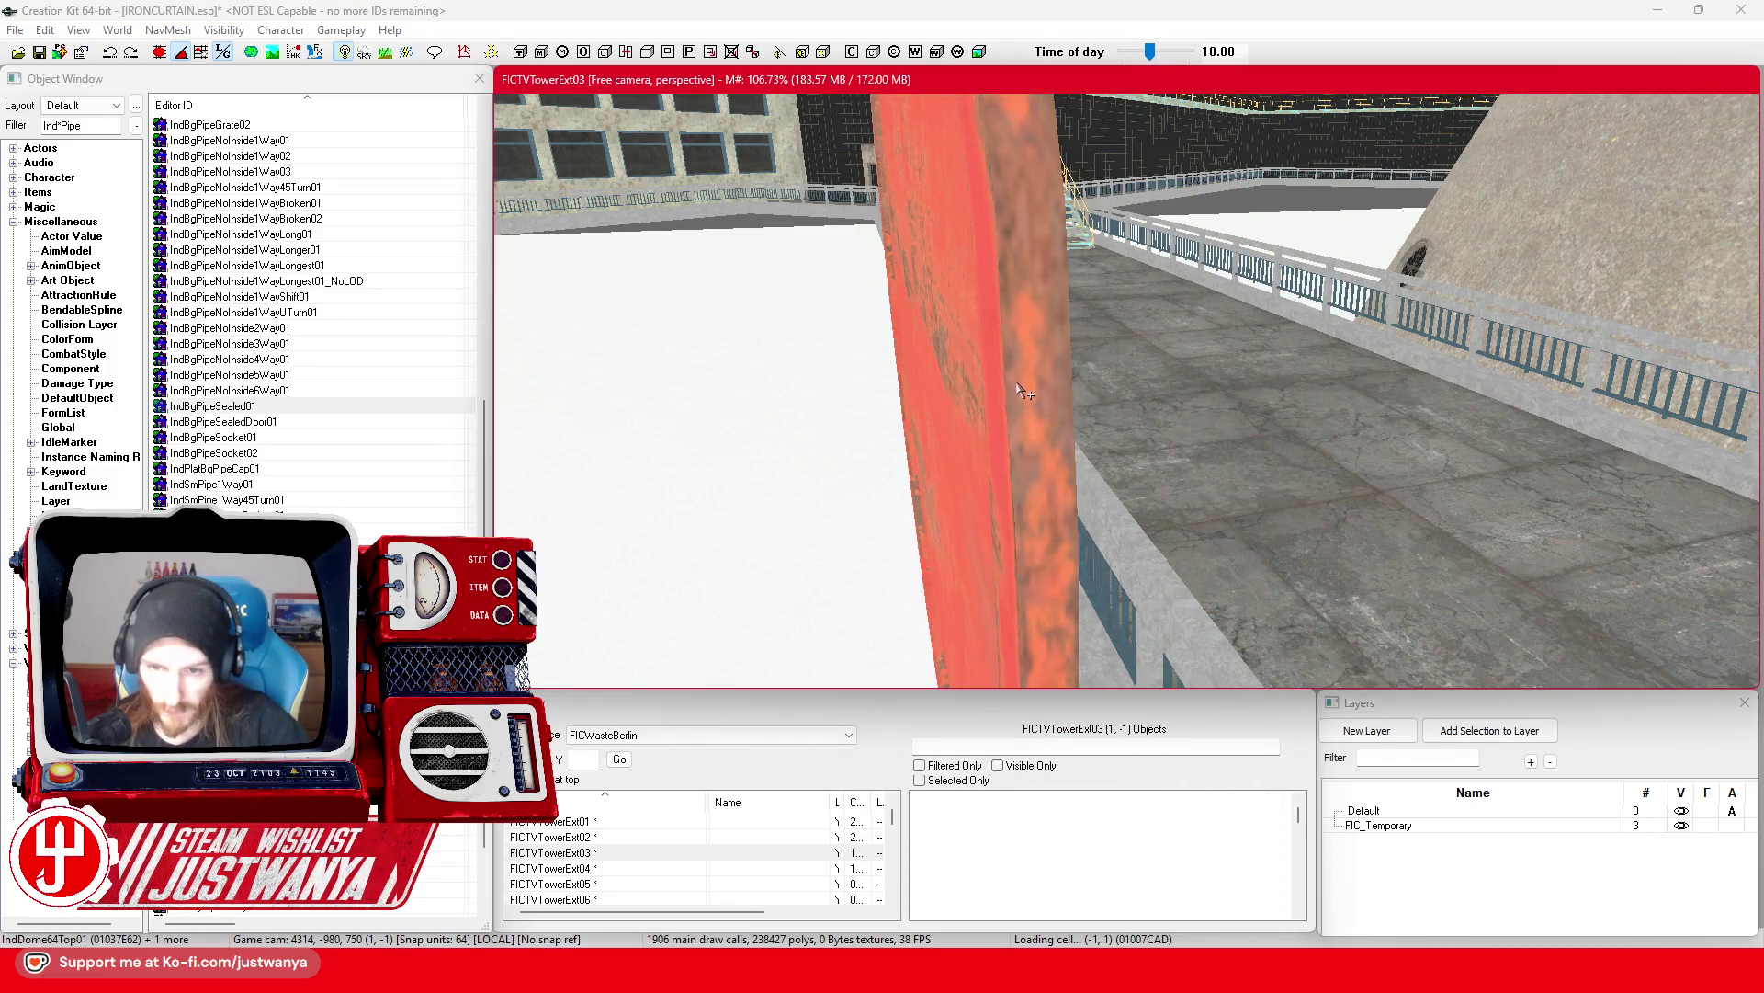
Step: Focus on the red pipe cap and shrink it to a small size
left_click(1088, 379)
key("c")
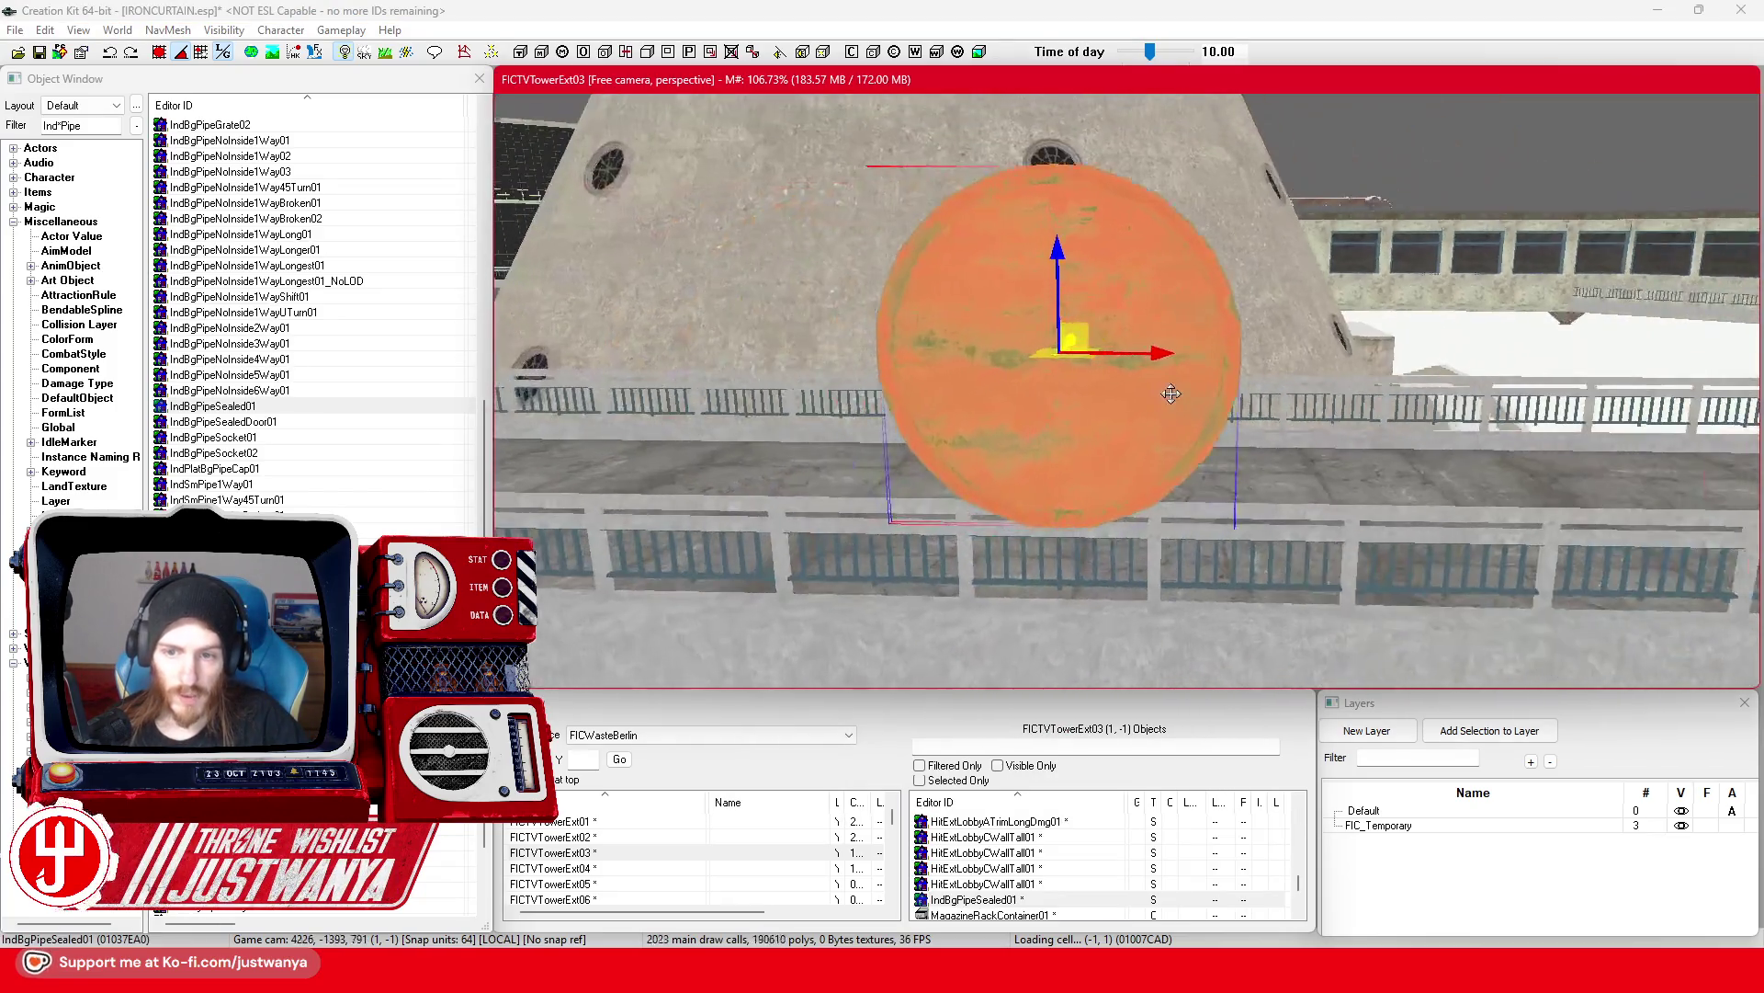
scroll(1162, 188, "down", 2)
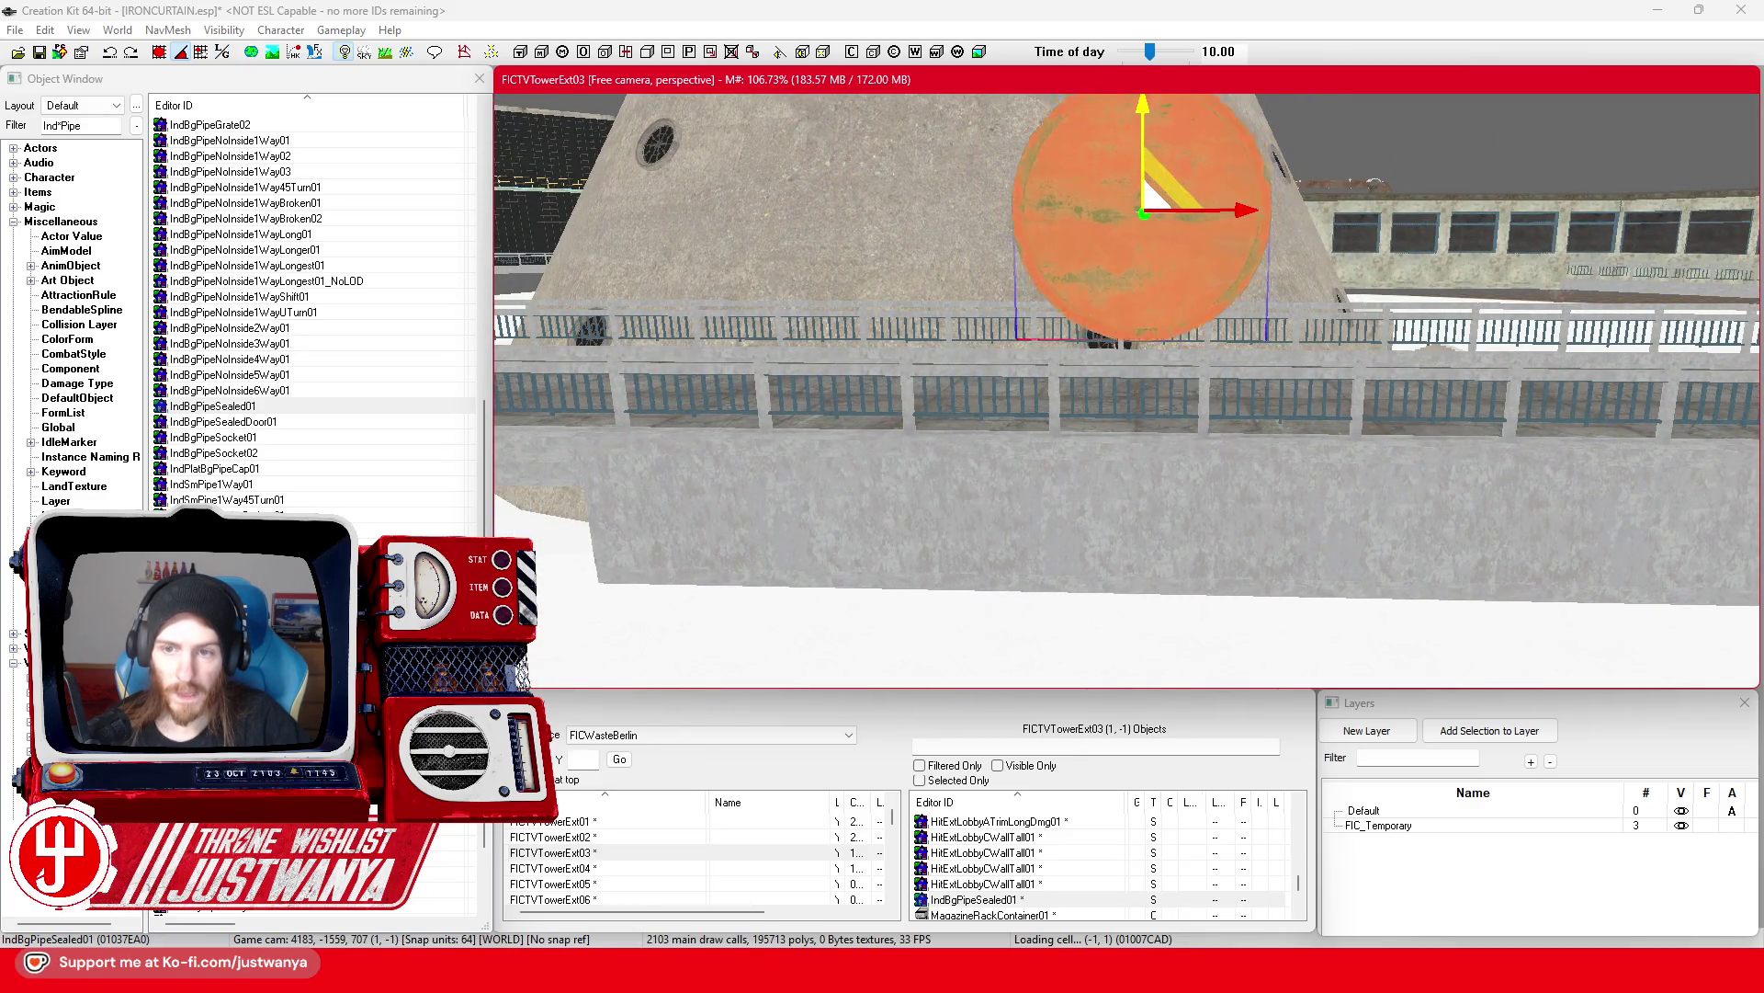
key("ctrl+z")
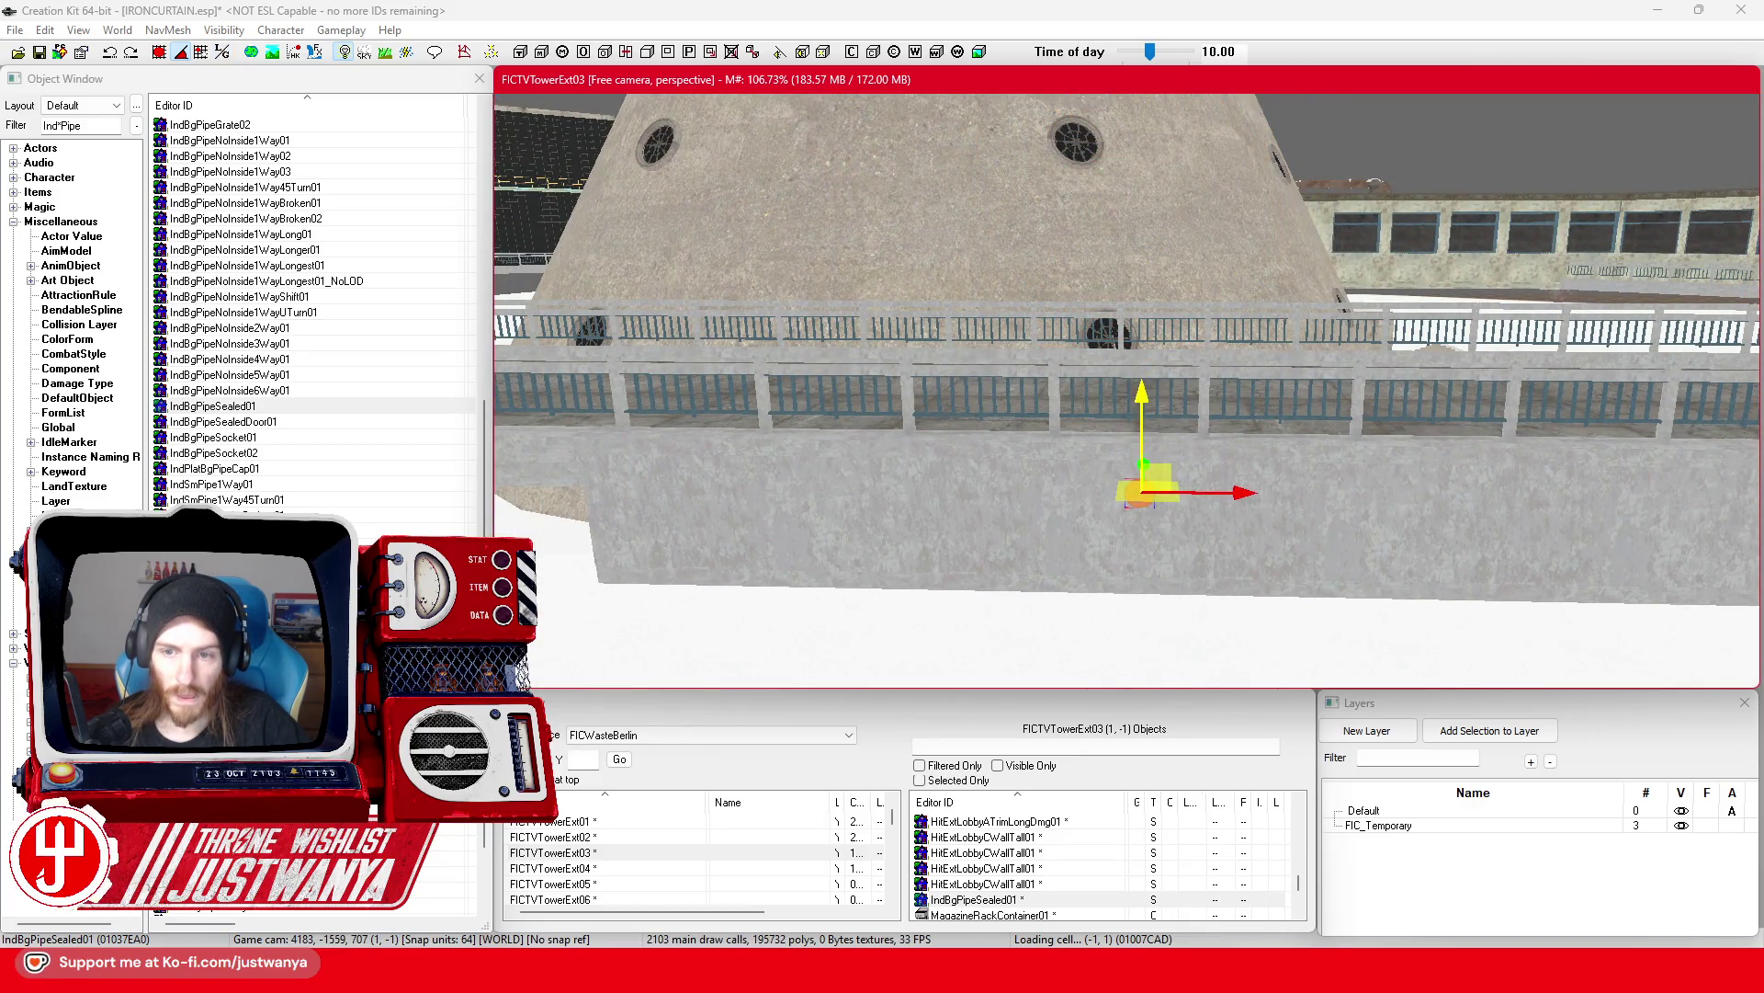
Step: Set the cap on the concrete wall with a copy stacked directly below it
key("shift")
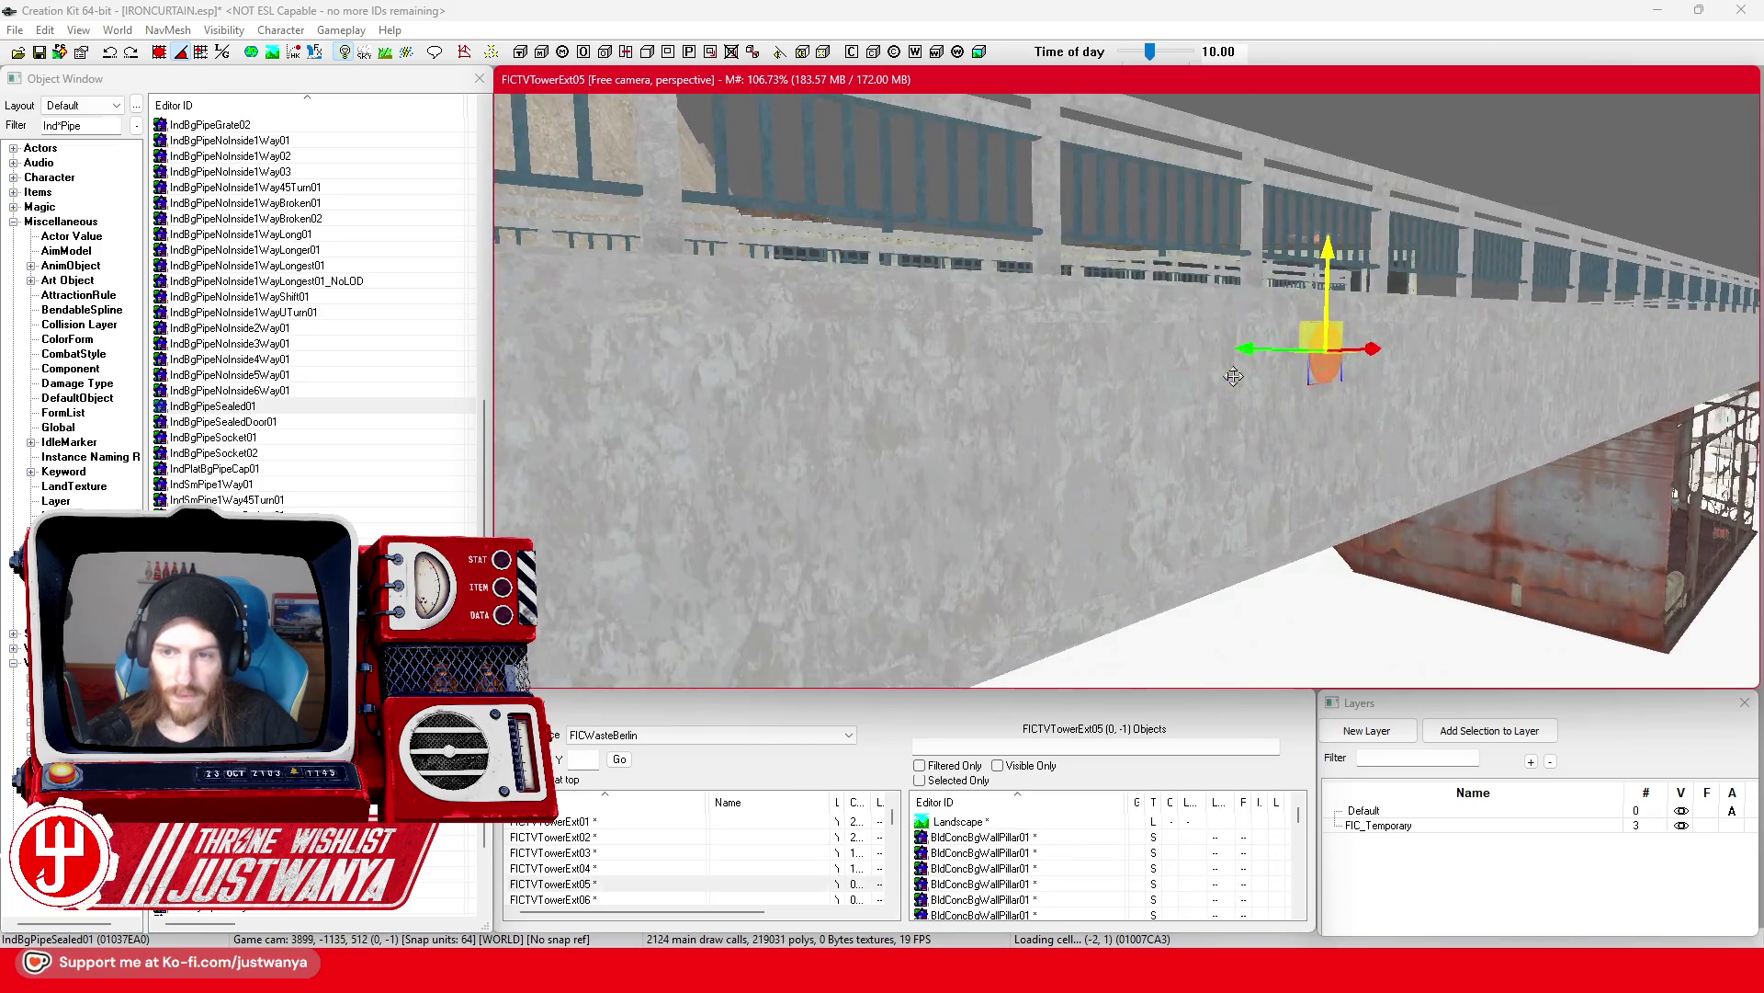
scroll(1233, 376, "up", 2)
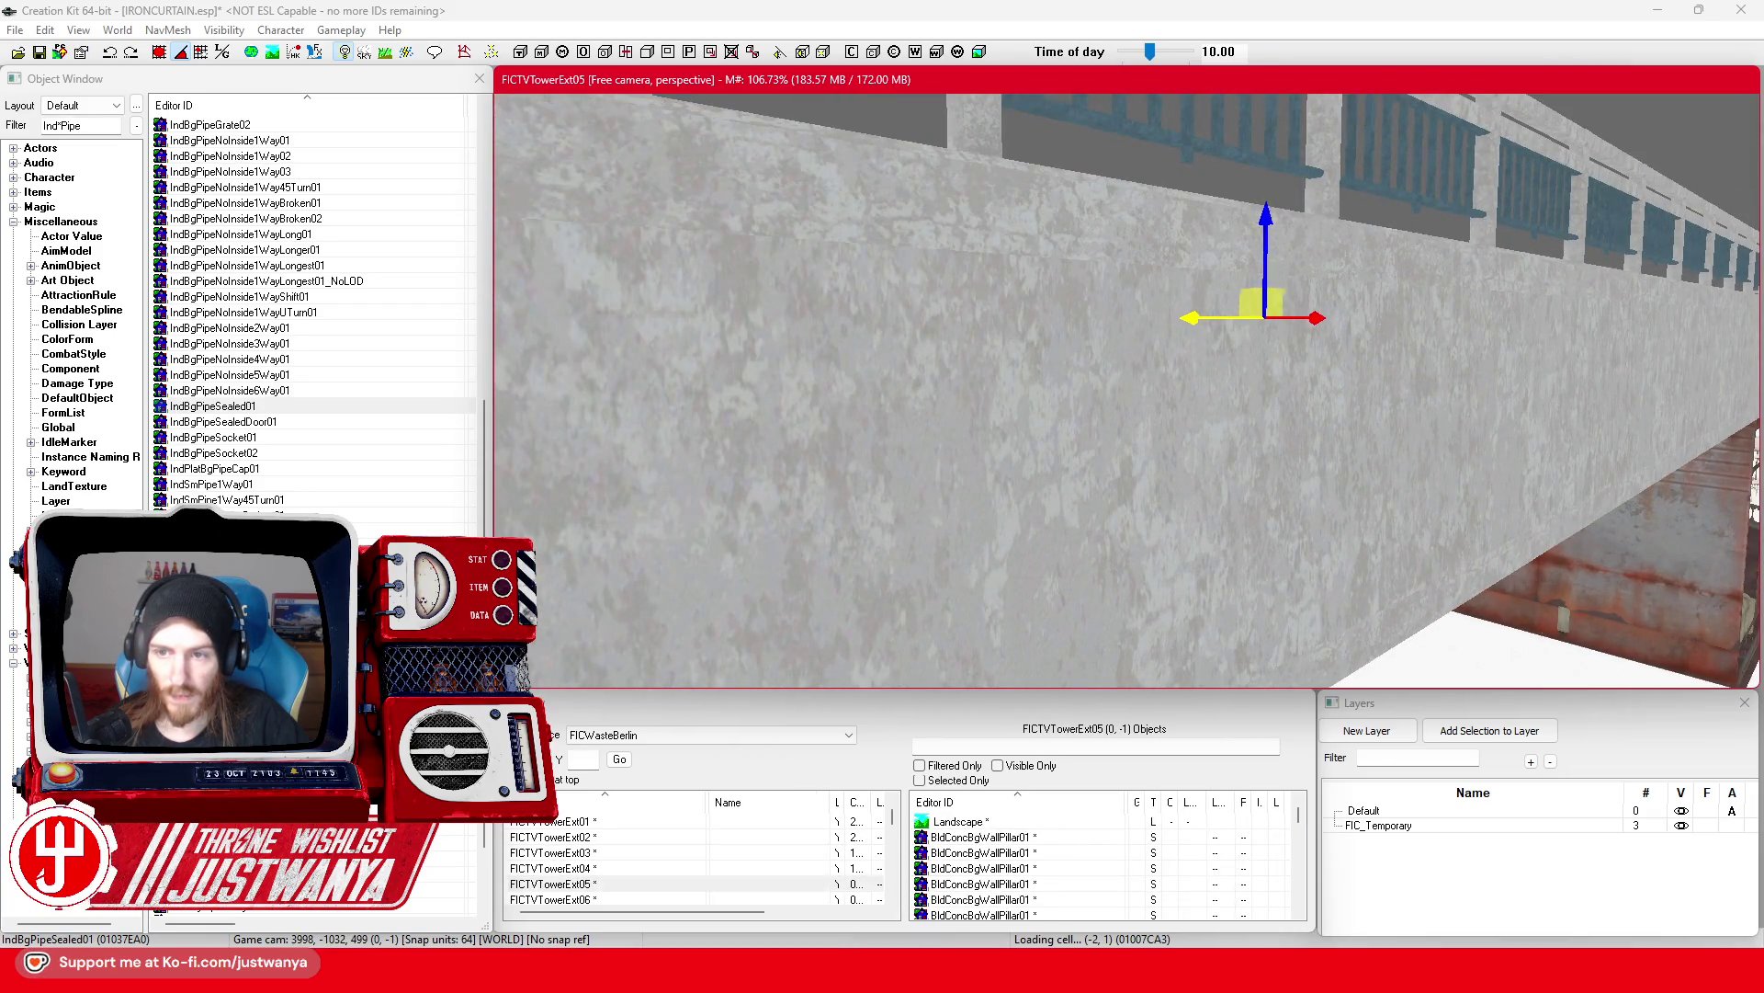
key("shift")
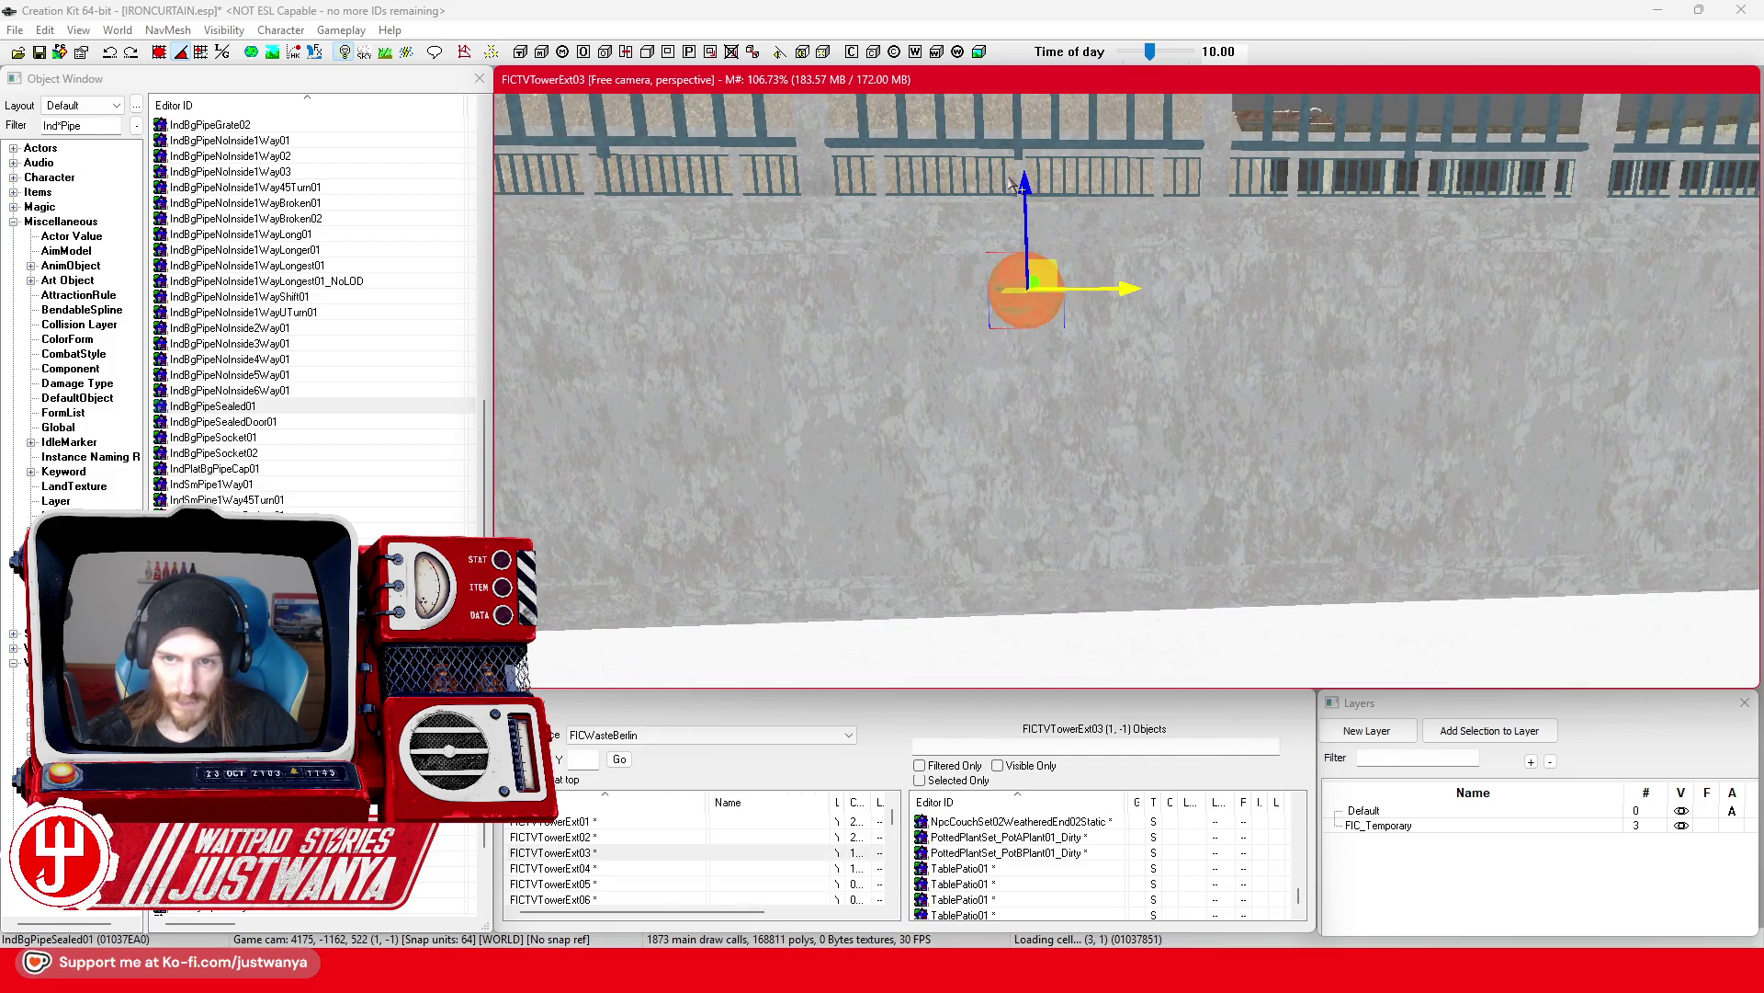
left_click_drag(1028, 233, 1031, 369)
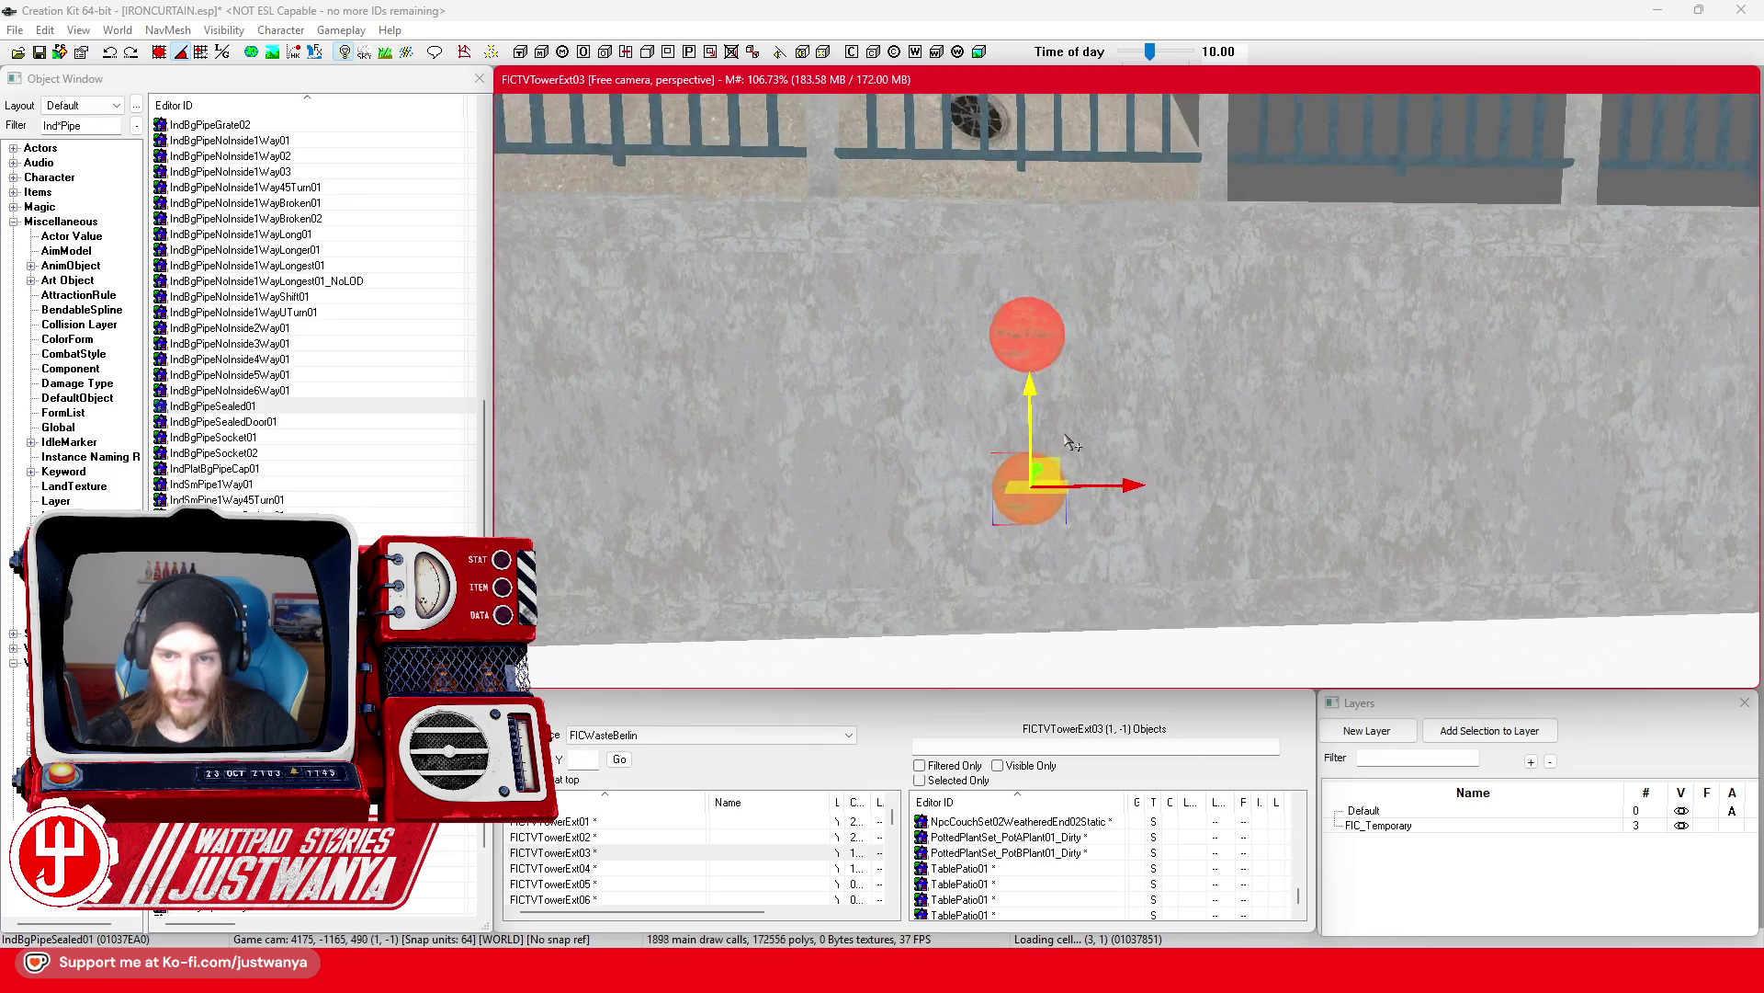
key("shift")
key("shift")
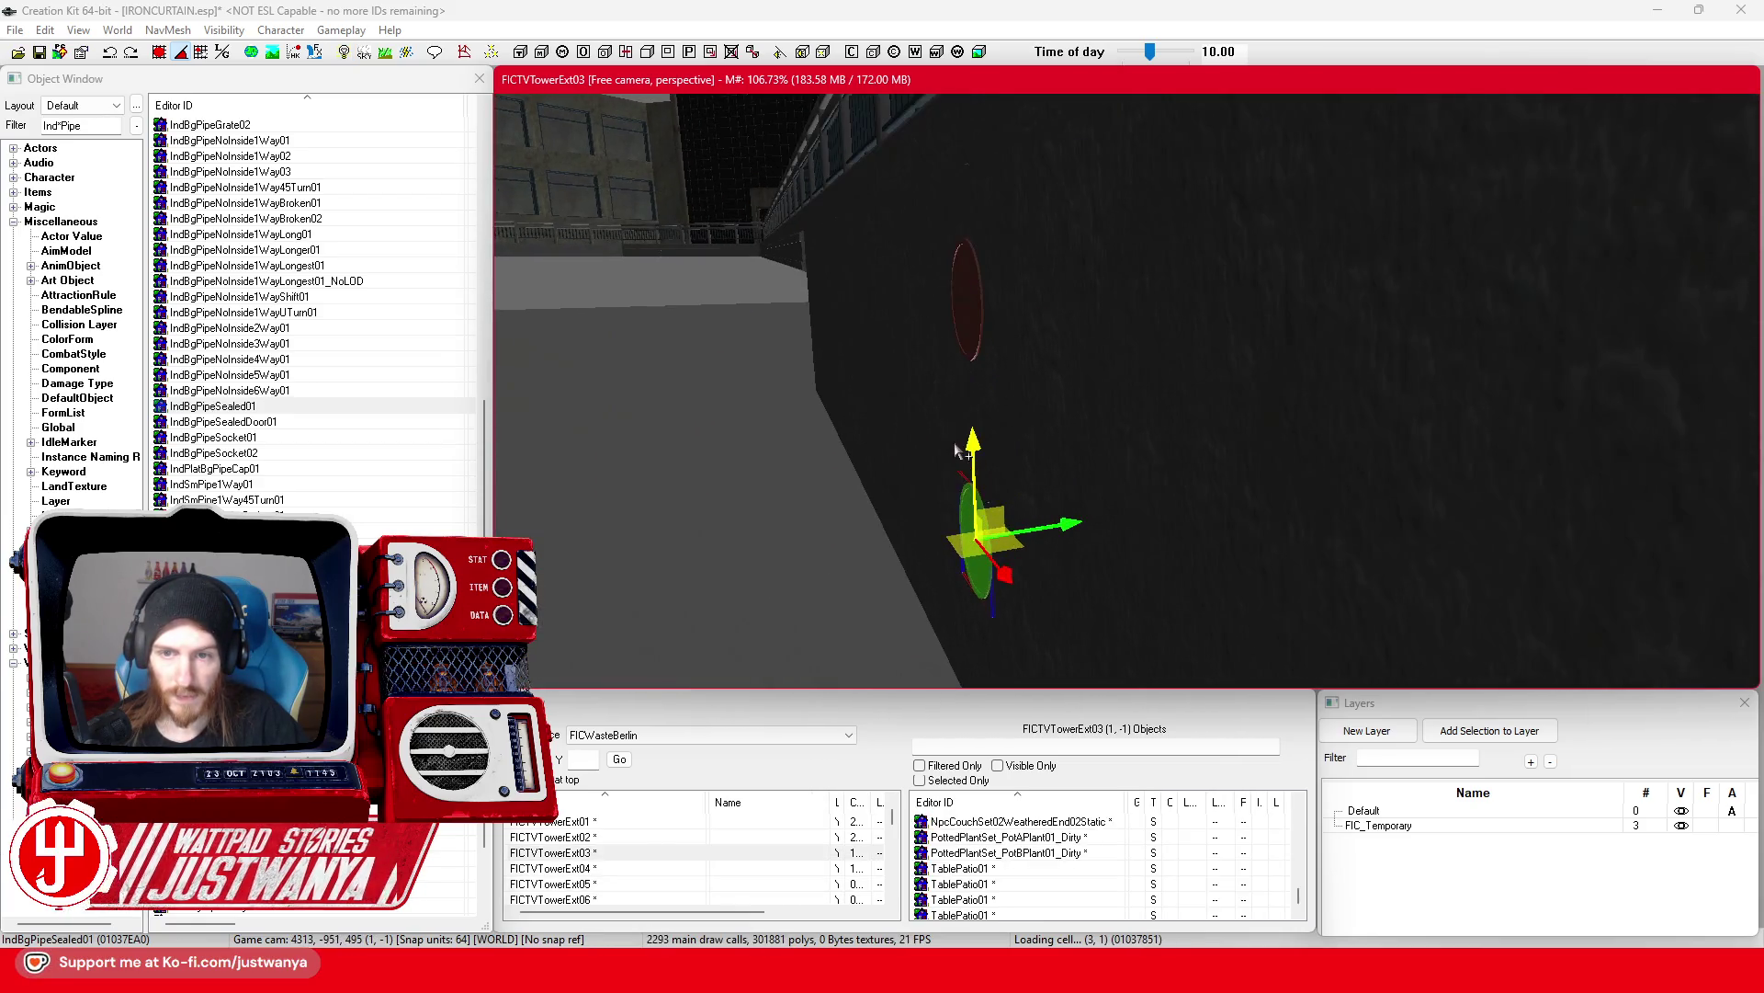
left_click(980, 335, "ctrl")
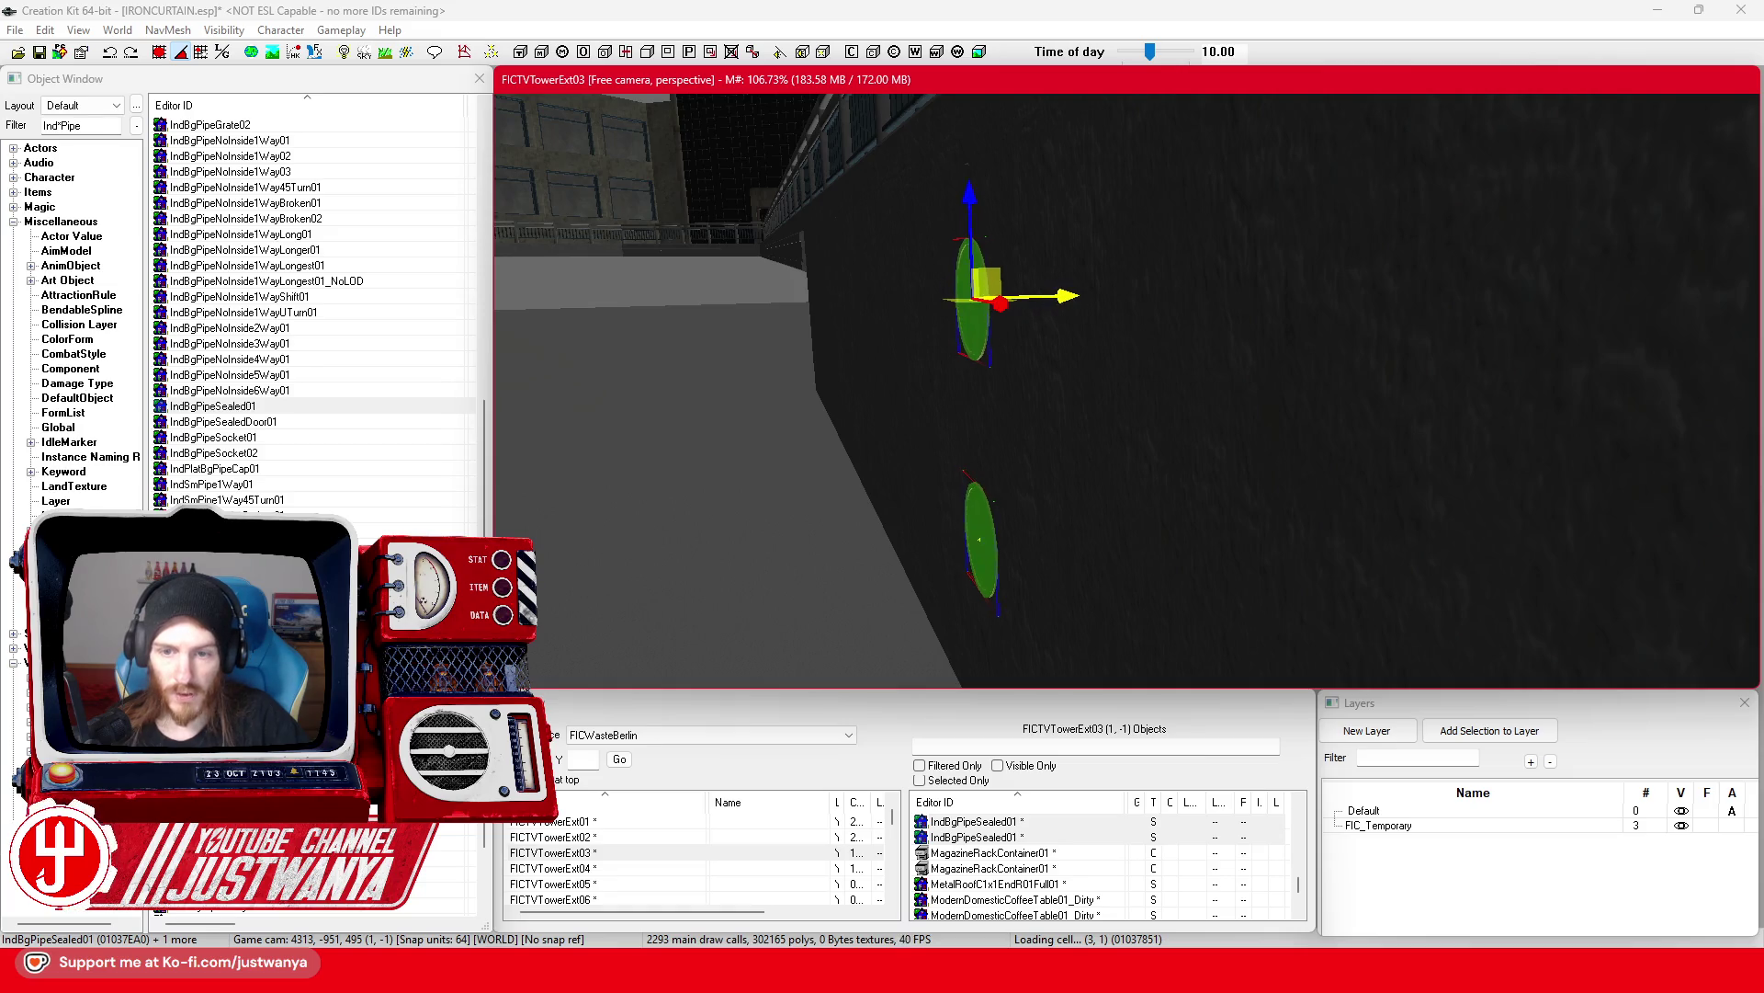
Step: Light the scene and orbit to check the caps' depth against the wall, then switch to the Street View reference
key("shift")
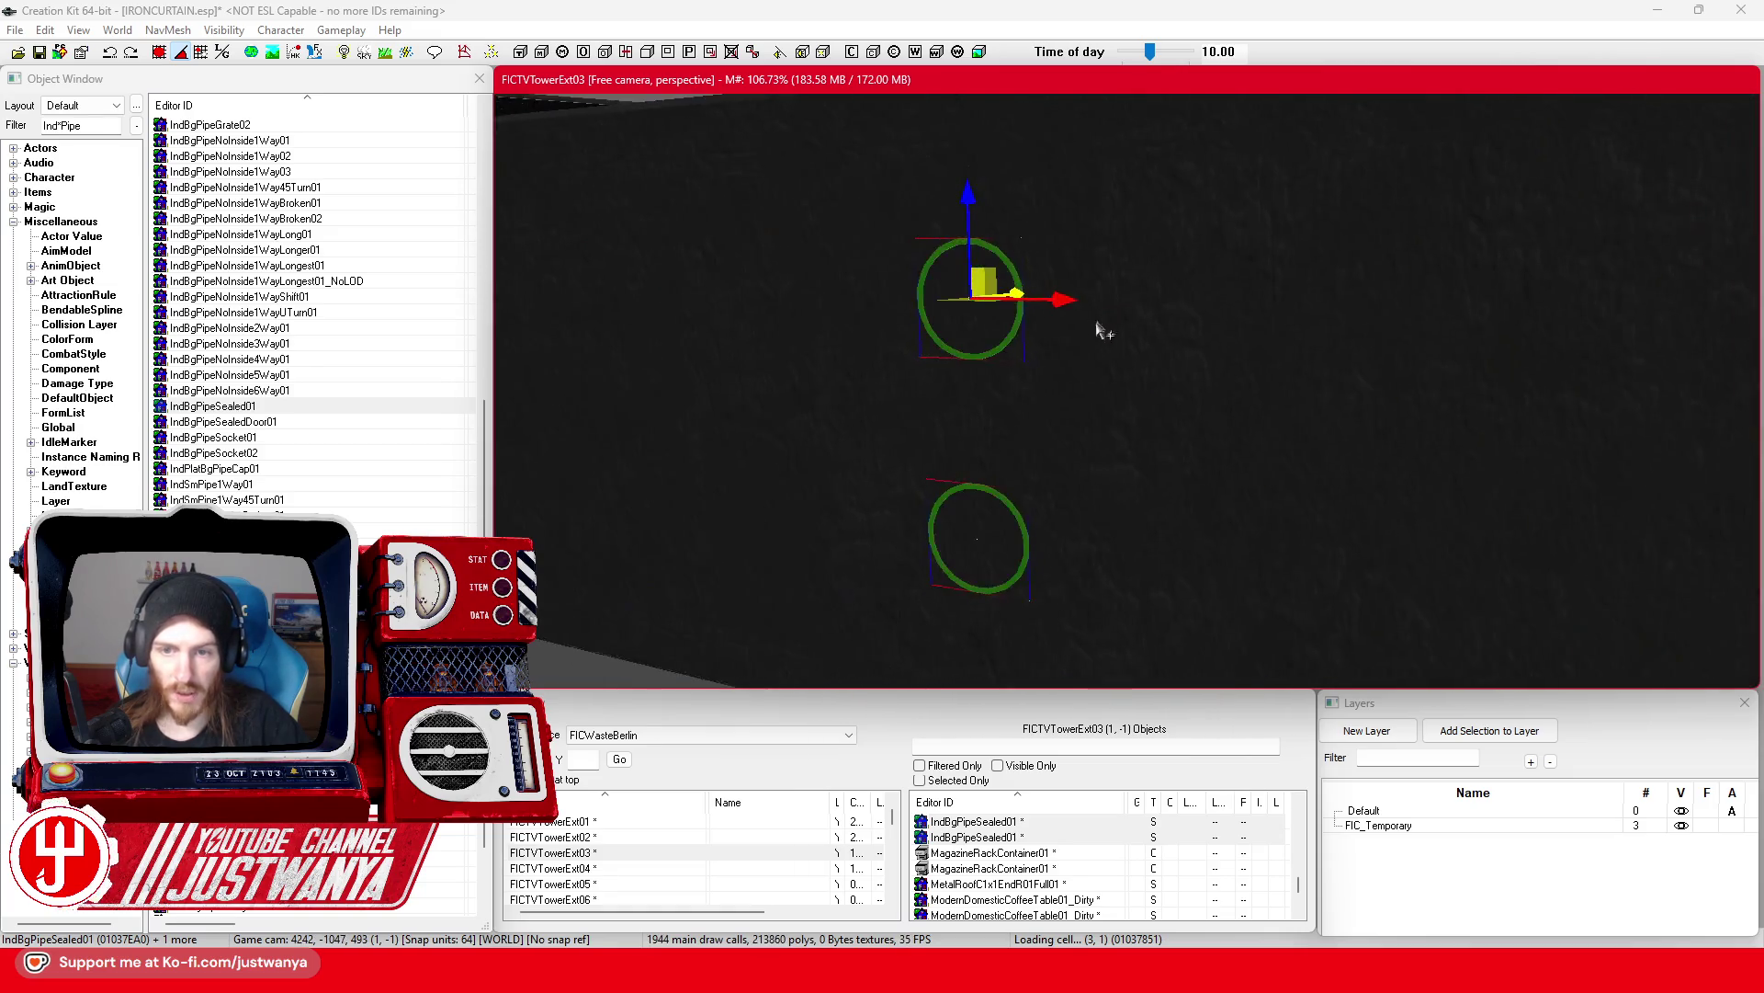
key("a")
key("shift")
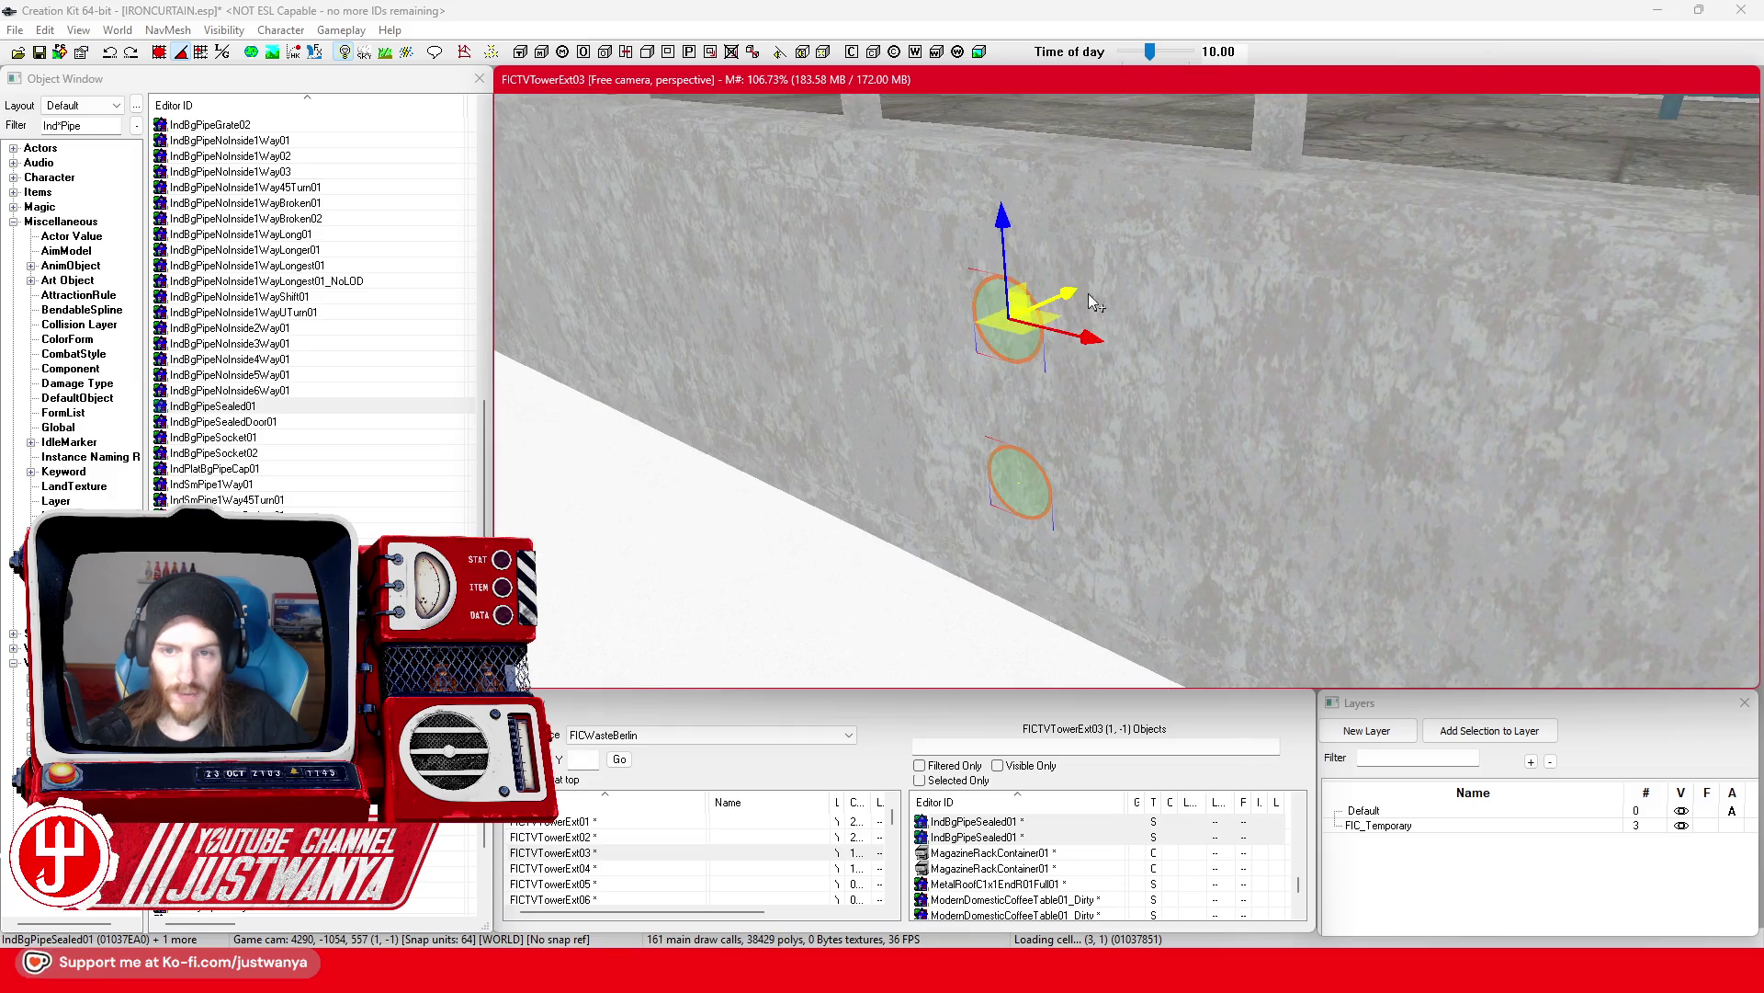
key("shift")
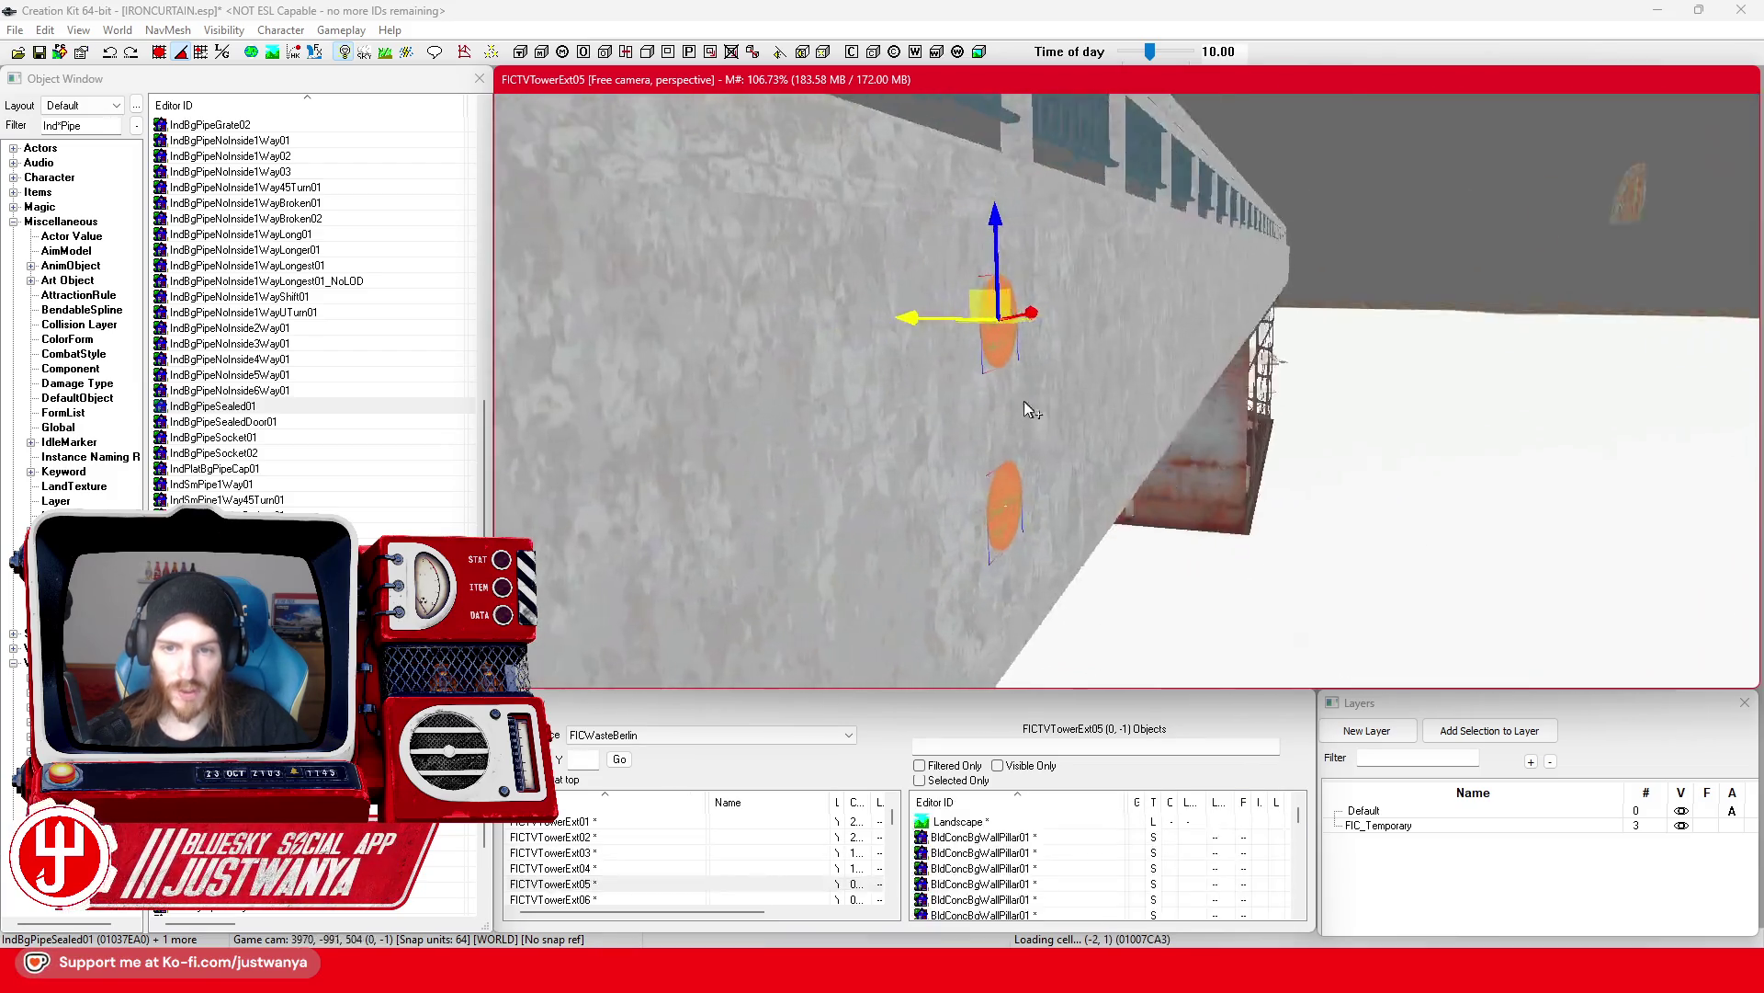
scroll(949, 404, "down", 5)
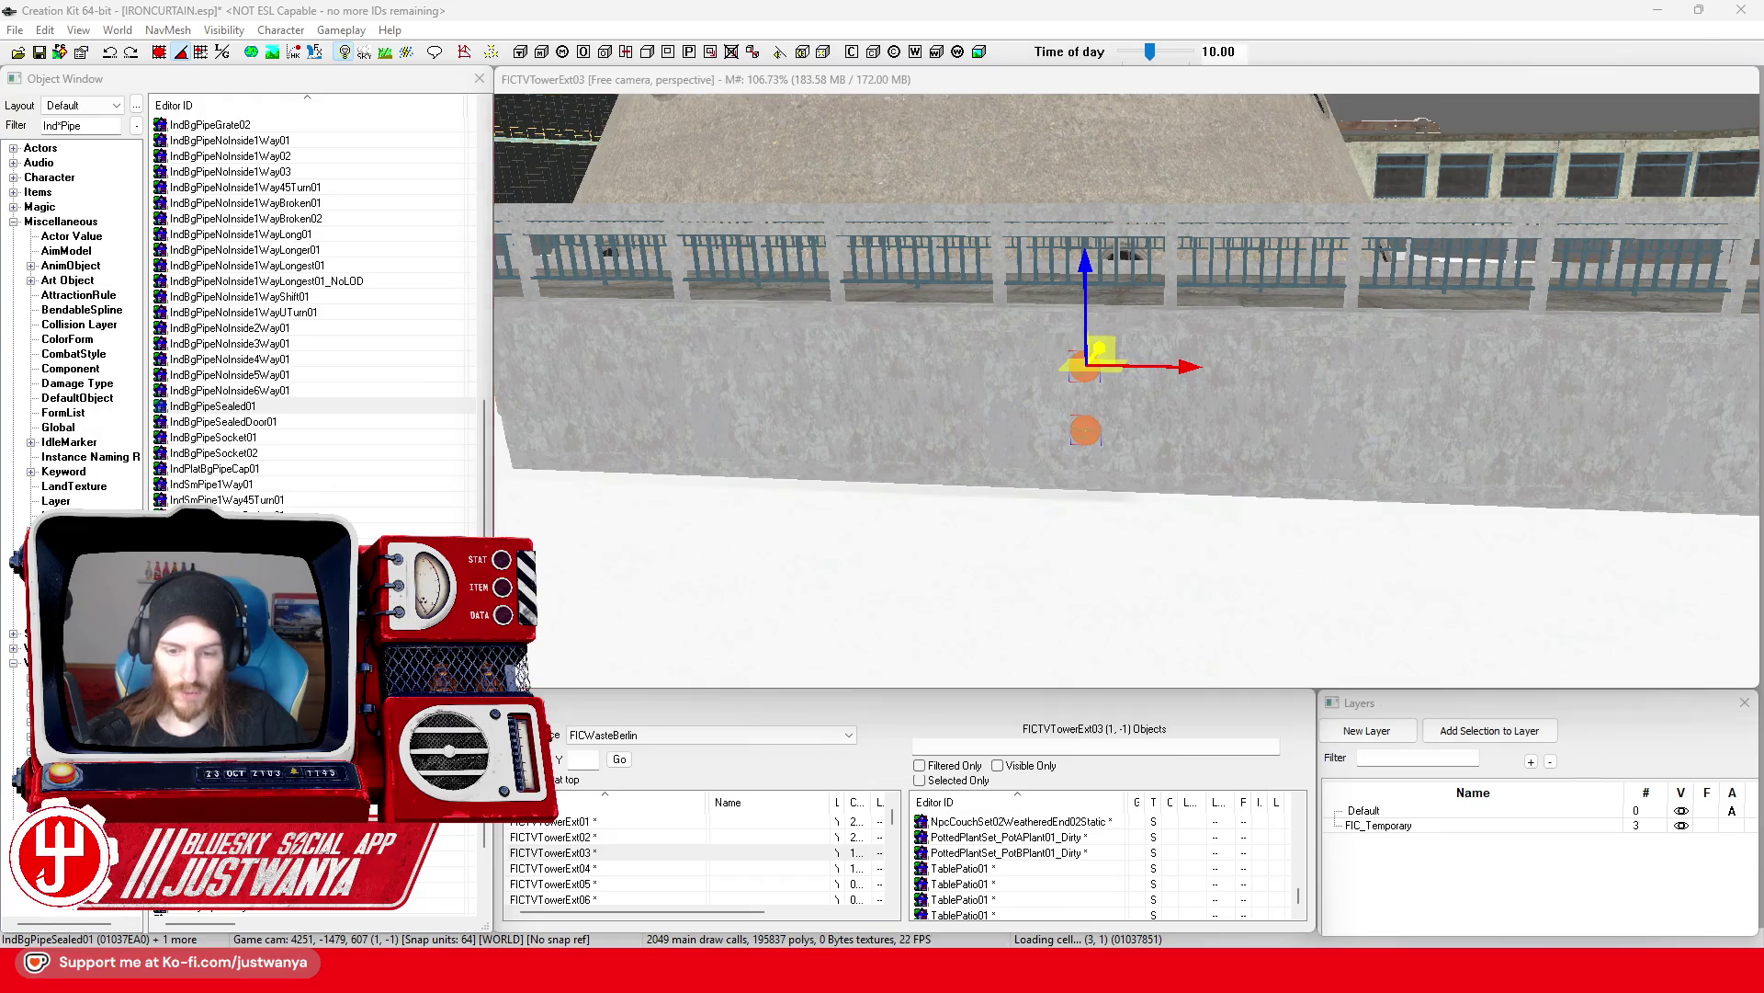
mouse_move(1029, 965)
left_click(1031, 877)
Step: Walk Street View toward the staircase wall with red caps, then return to Creation Kit
left_click(936, 513)
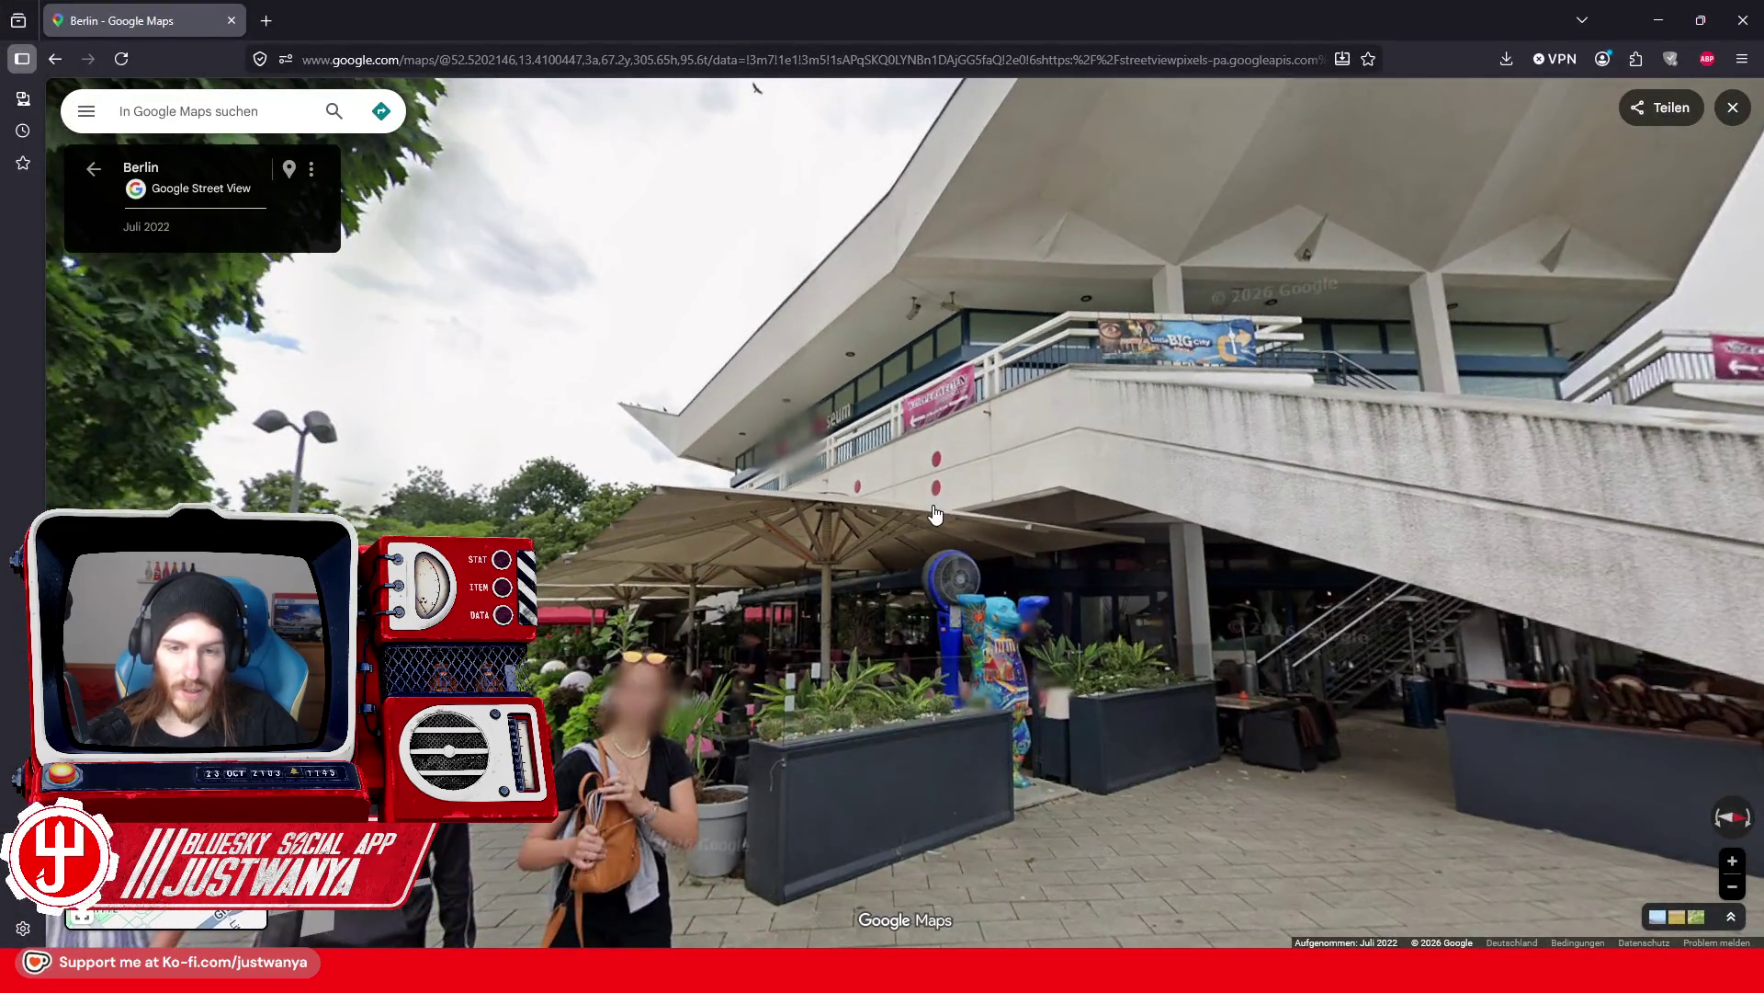
left_click(808, 725)
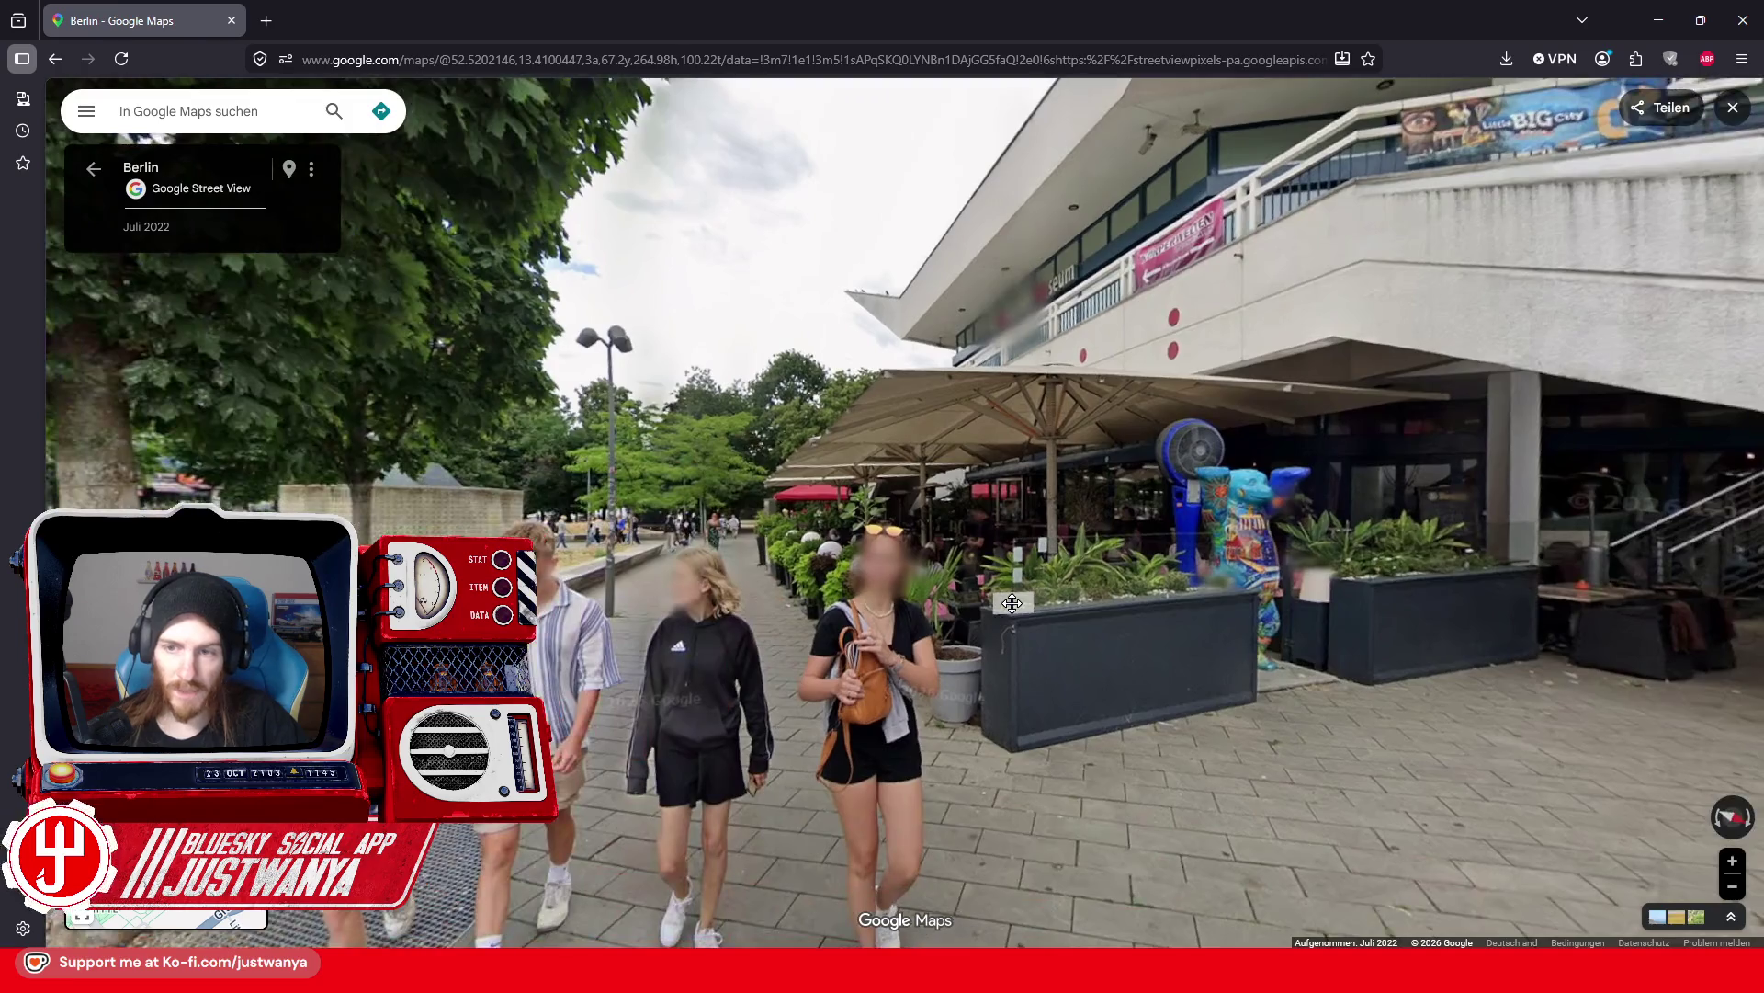
key("Right")
key("Right")
key("Right")
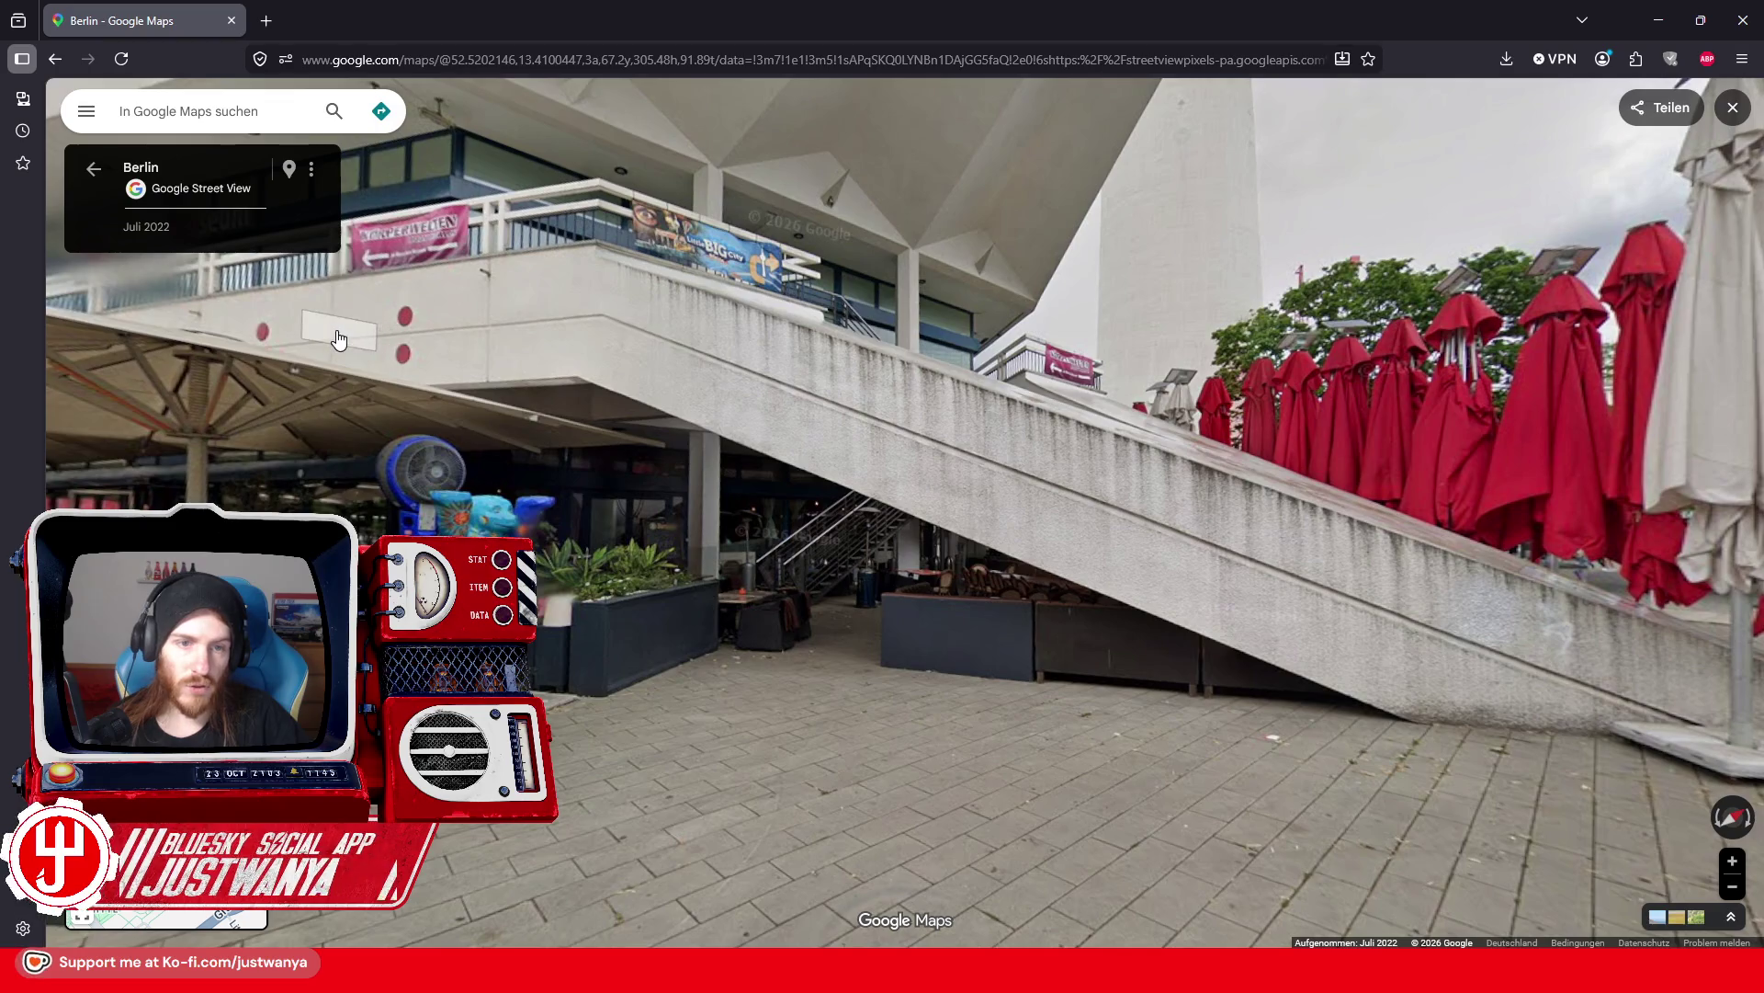
left_click(459, 404)
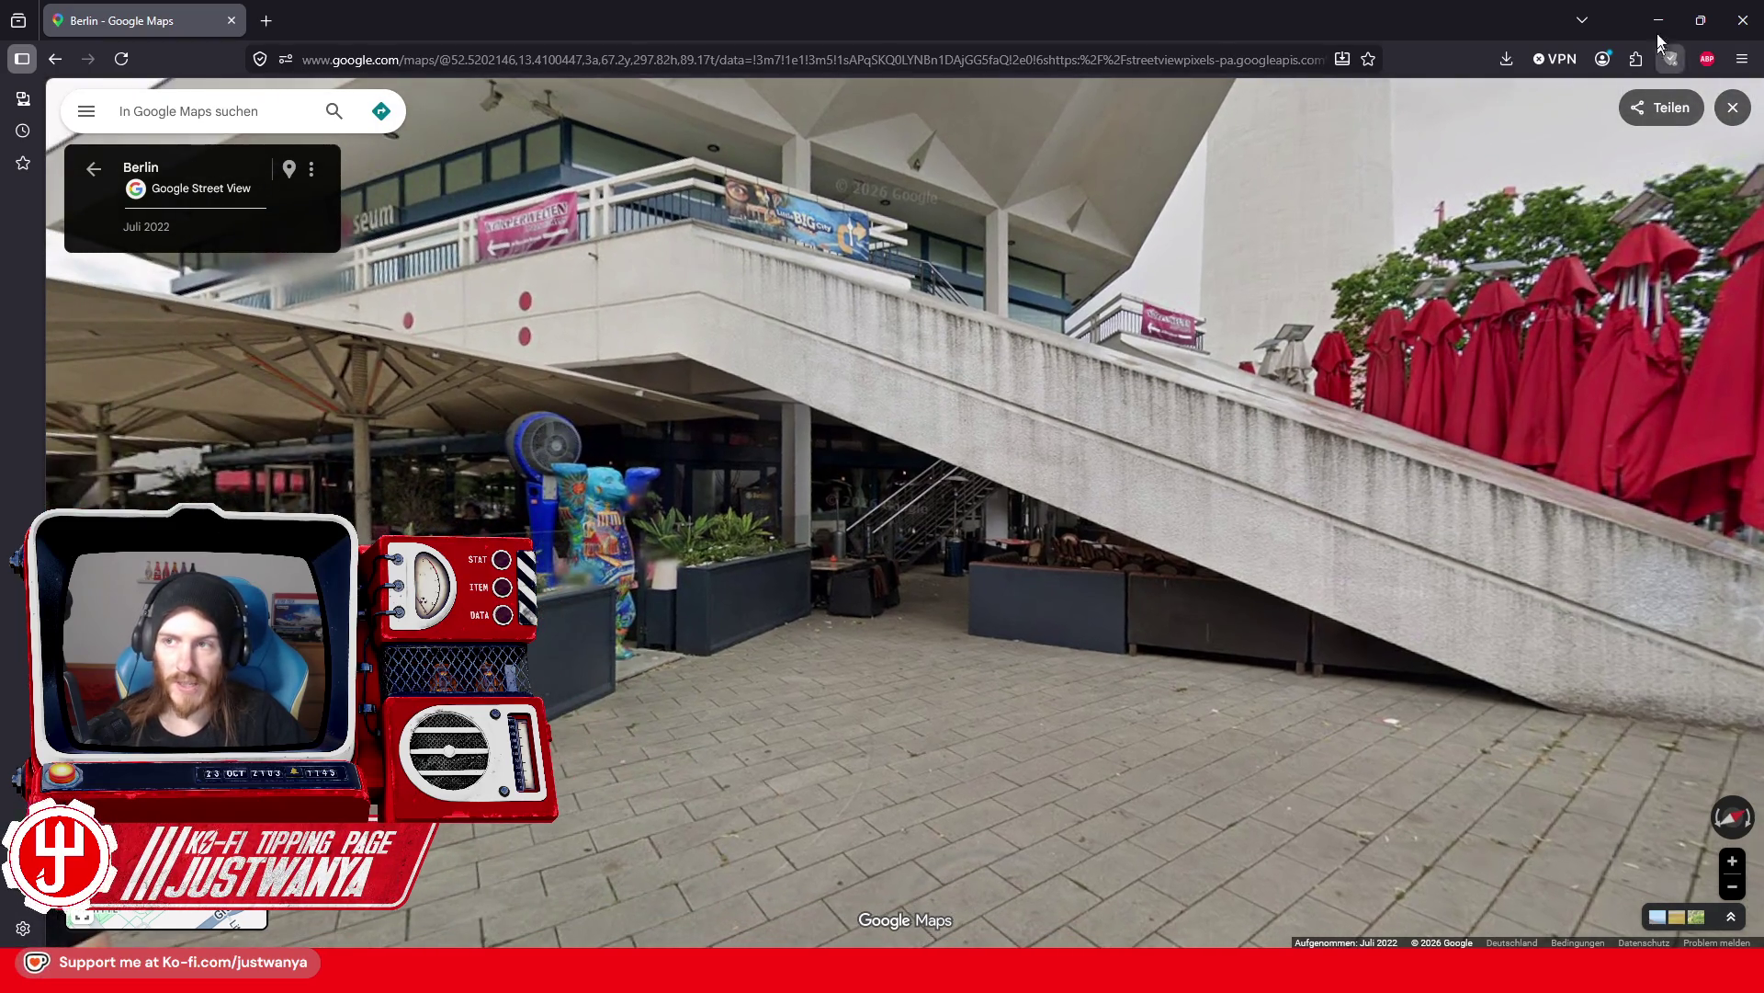
left_click(1659, 20)
scroll(1195, 426, "up", 2)
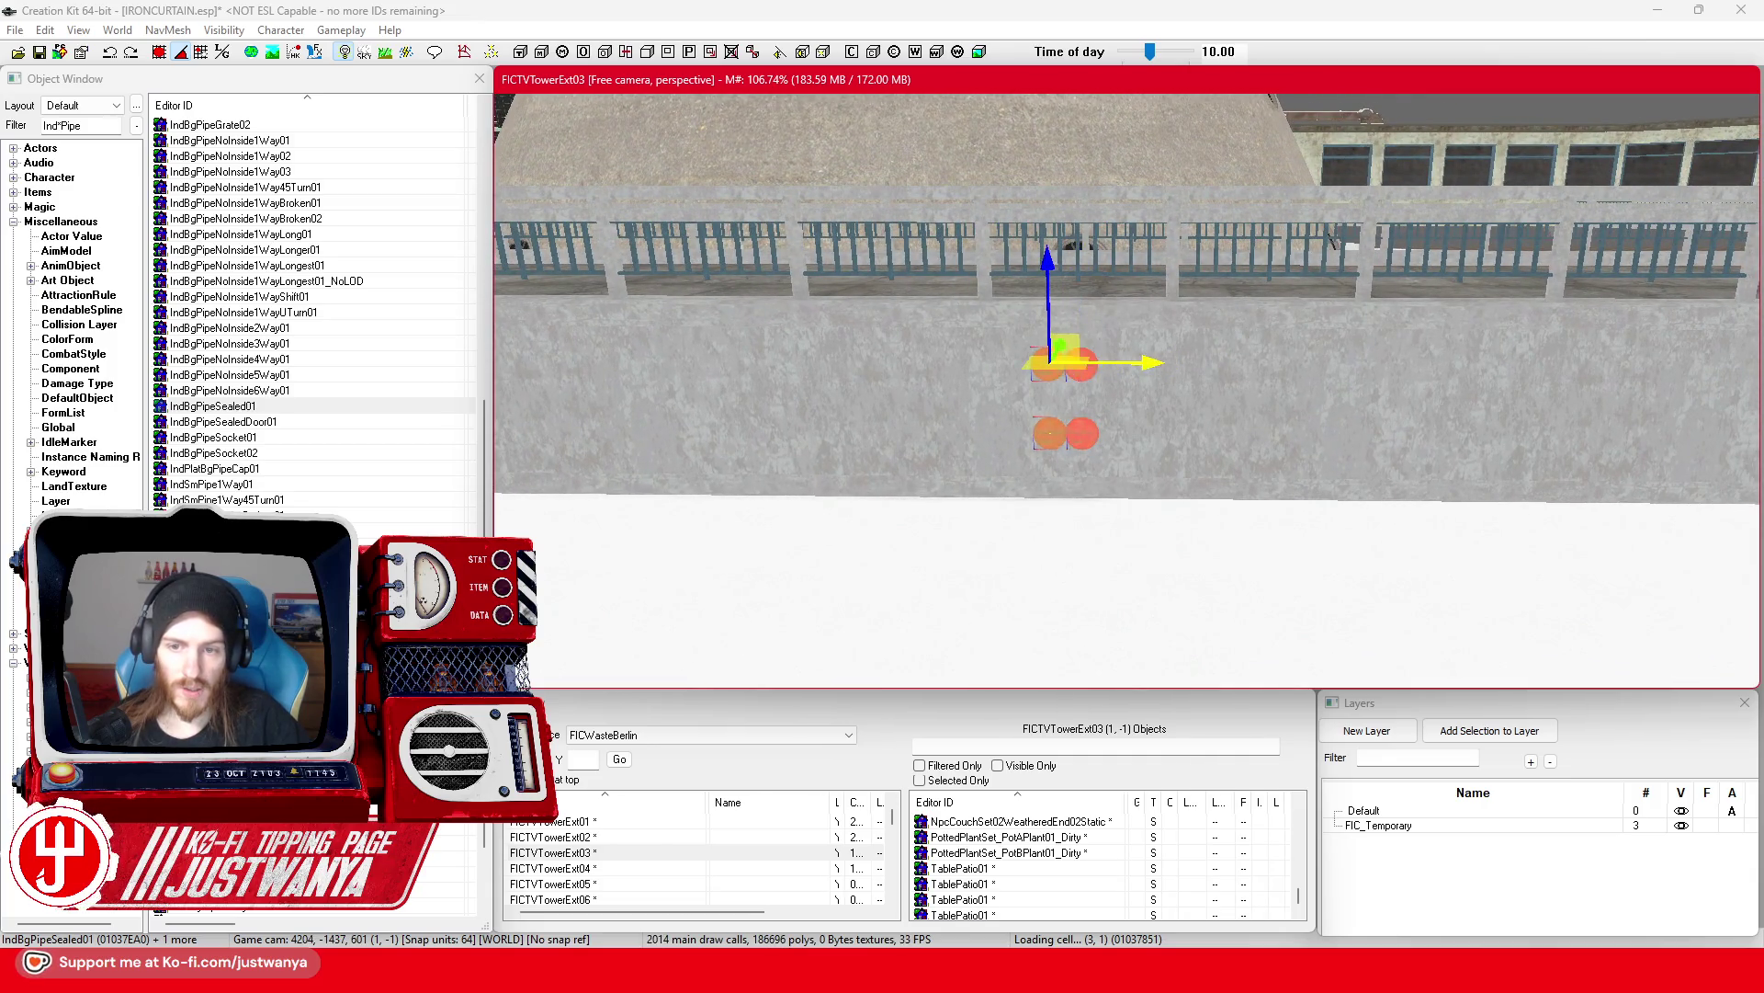
Step: Drag copies of the cap pair along the wall, undoing the last overshooting move
left_click_drag(1057, 363, 901, 363)
left_click_drag(1018, 361, 1057, 357)
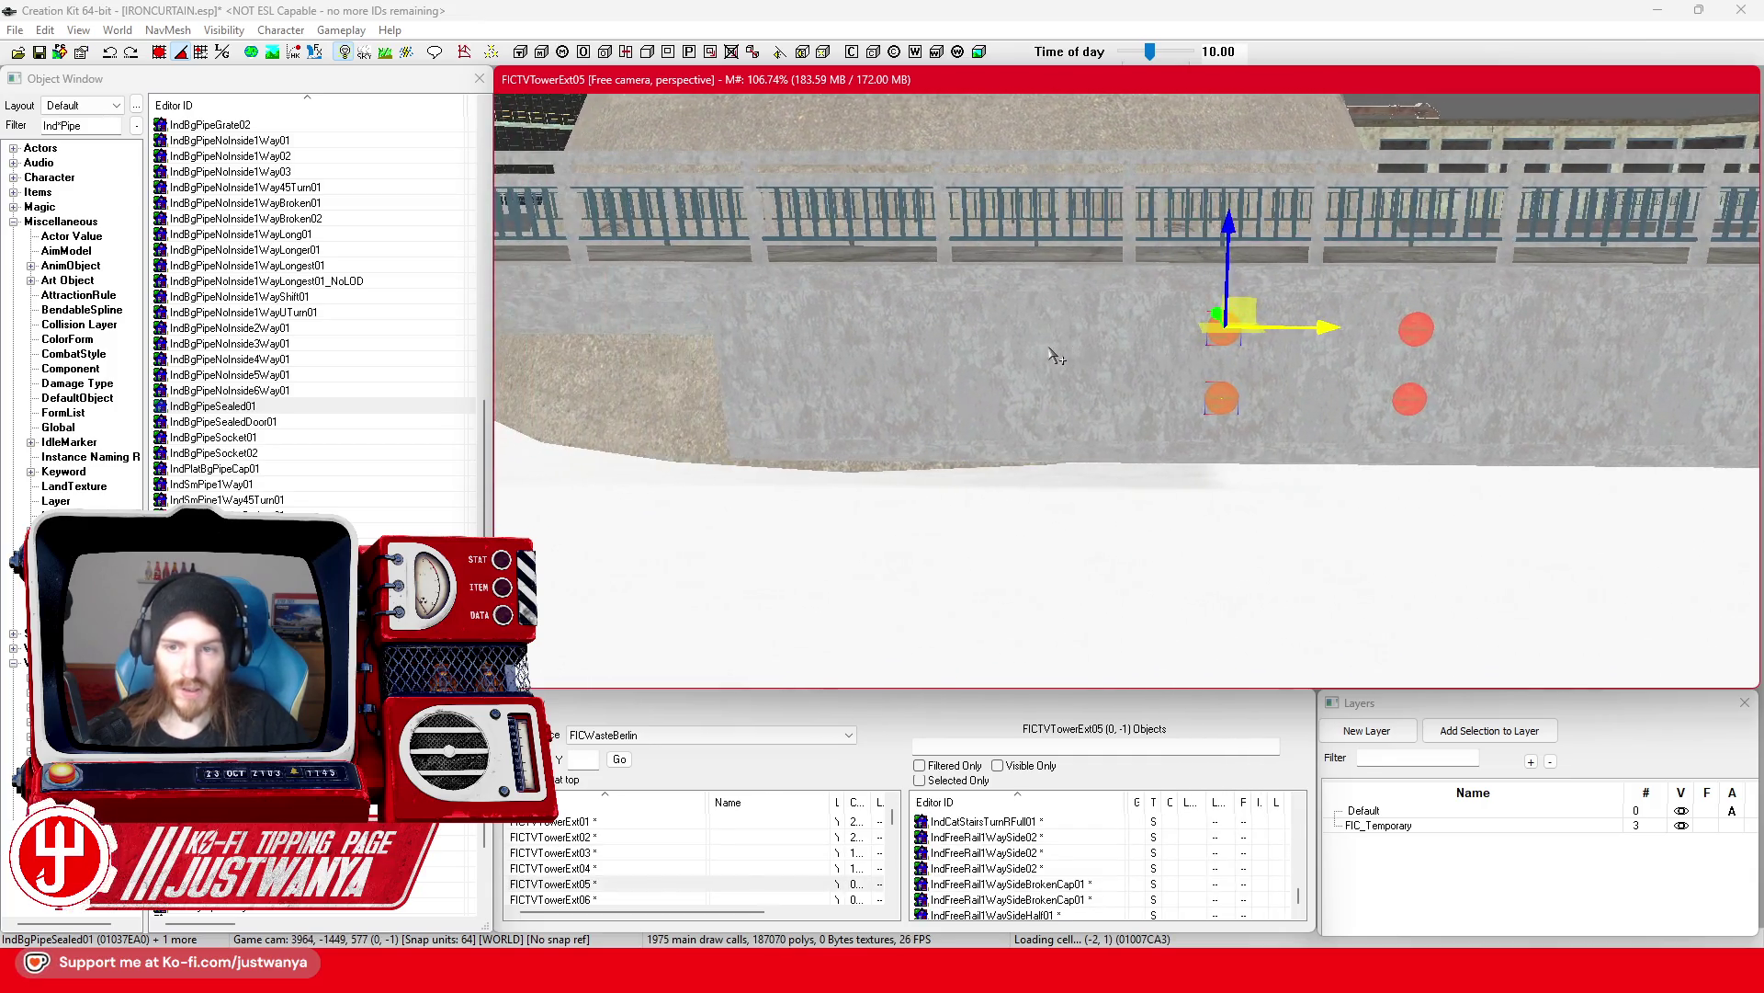
left_click_drag(1167, 363, 1027, 363)
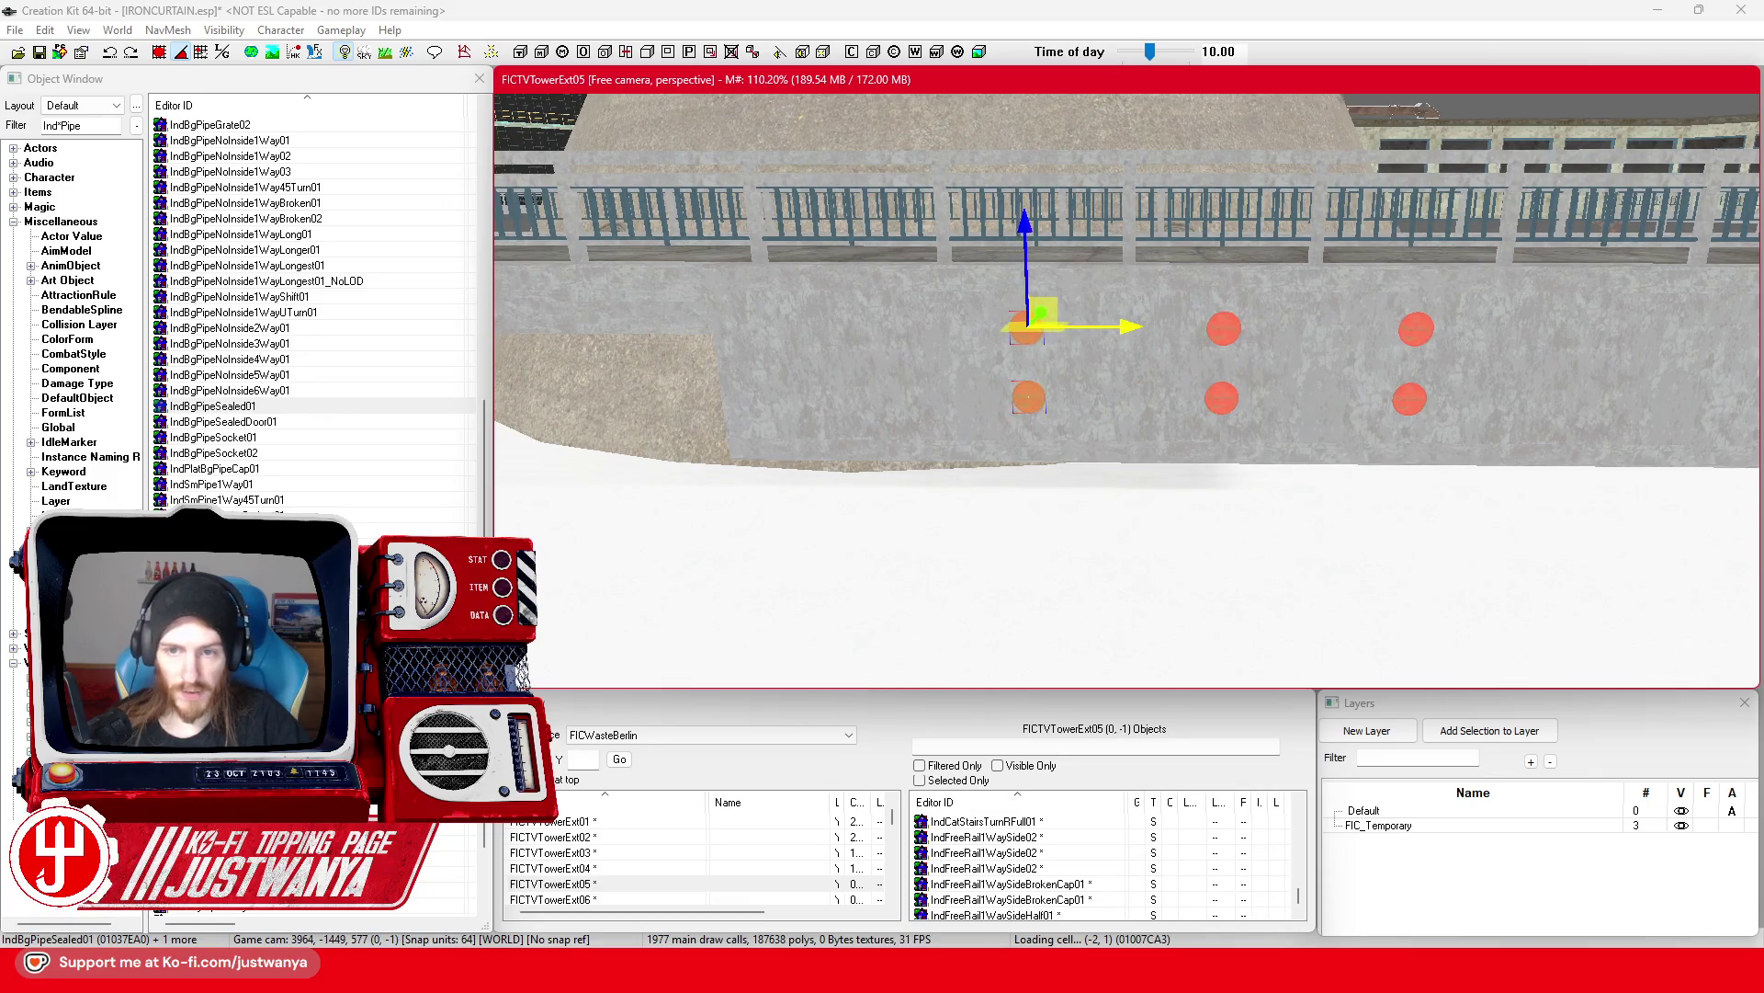
left_click_drag(1123, 335, 1247, 336)
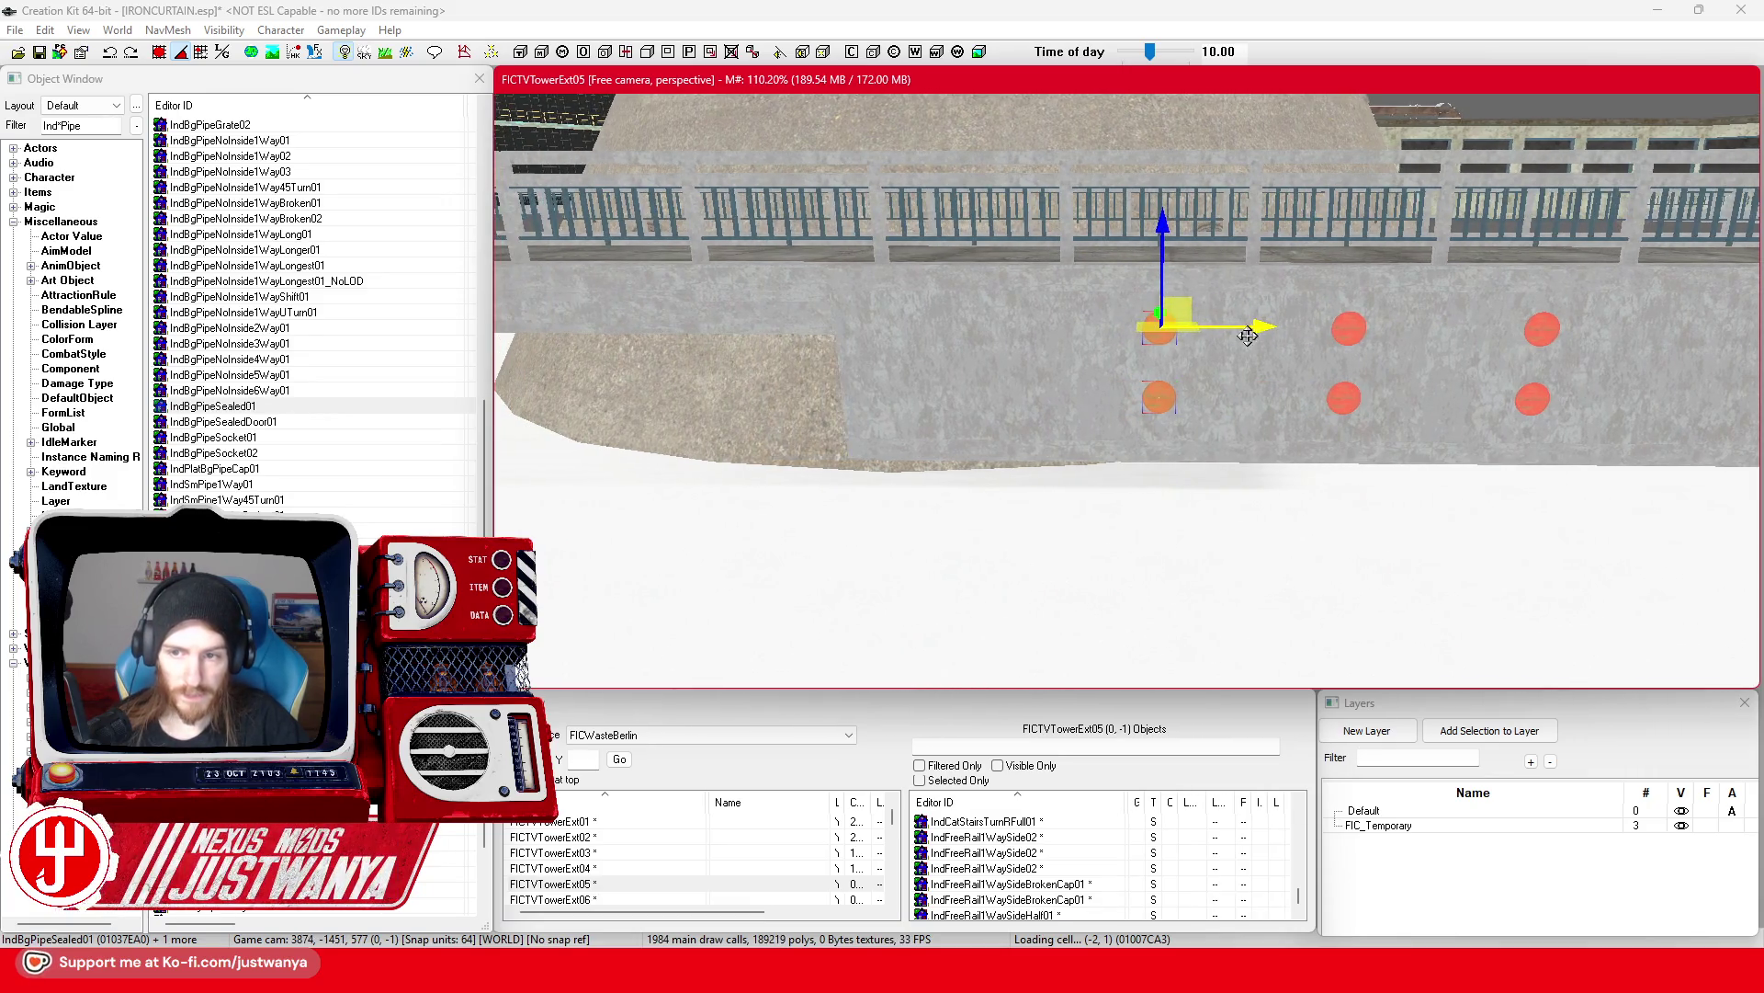
left_click_drag(1116, 327, 953, 327)
mouse_move(1068, 323)
left_mouse_down()
mouse_move(586, 323)
mouse_move(1296, 368)
mouse_move(1259, 329)
mouse_move(1341, 302)
mouse_move(1445, 302)
mouse_move(1409, 295)
left_mouse_up()
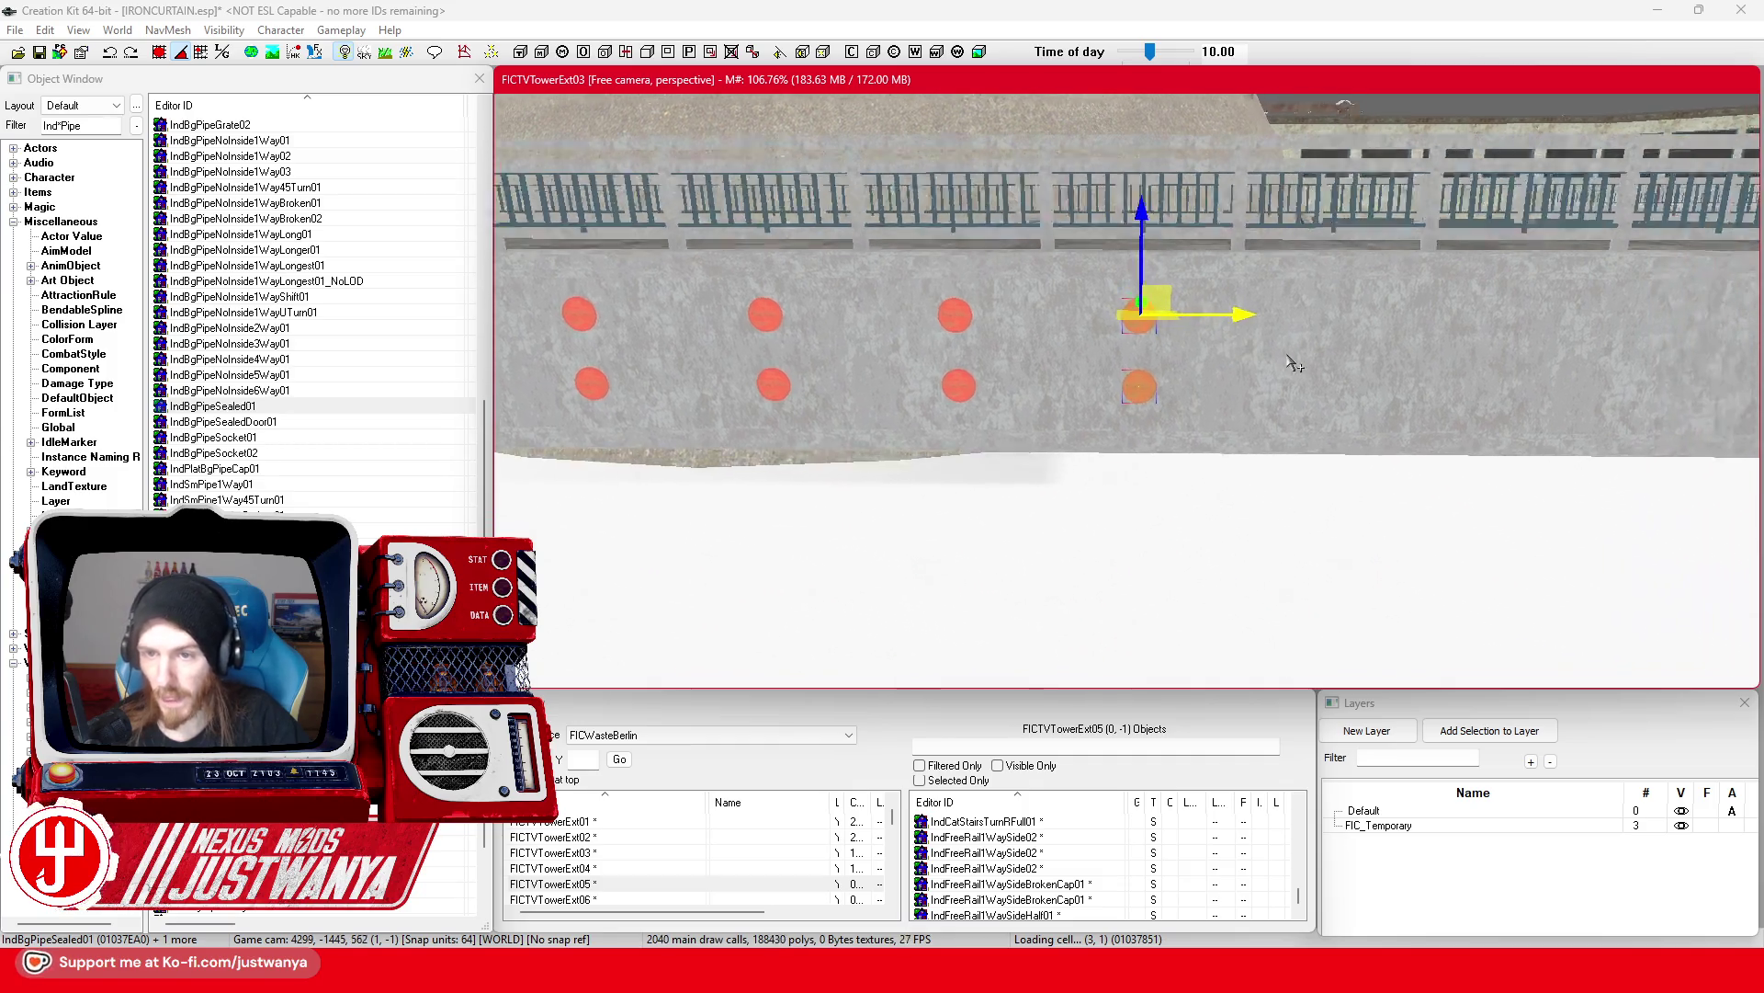
key("ctrl+z")
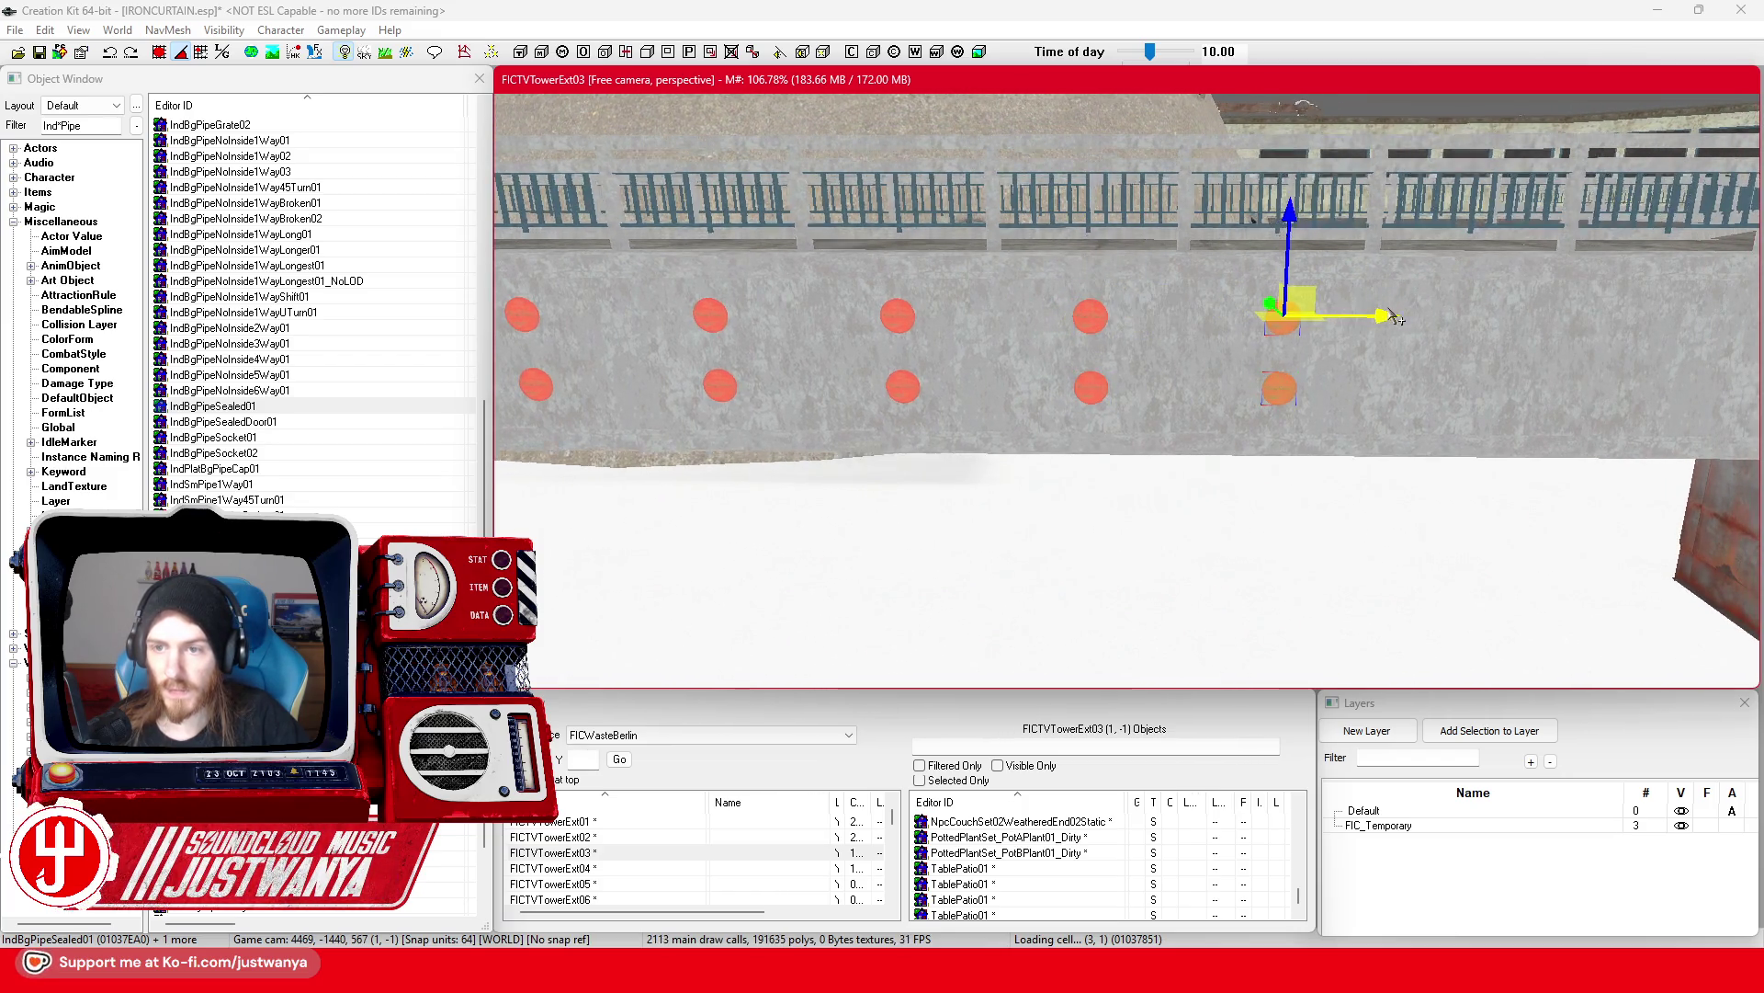
Step: Duplicate the pair with Ctrl+D and nudge it so all pairs are evenly spaced
left_click_drag(1253, 222, 1381, 317)
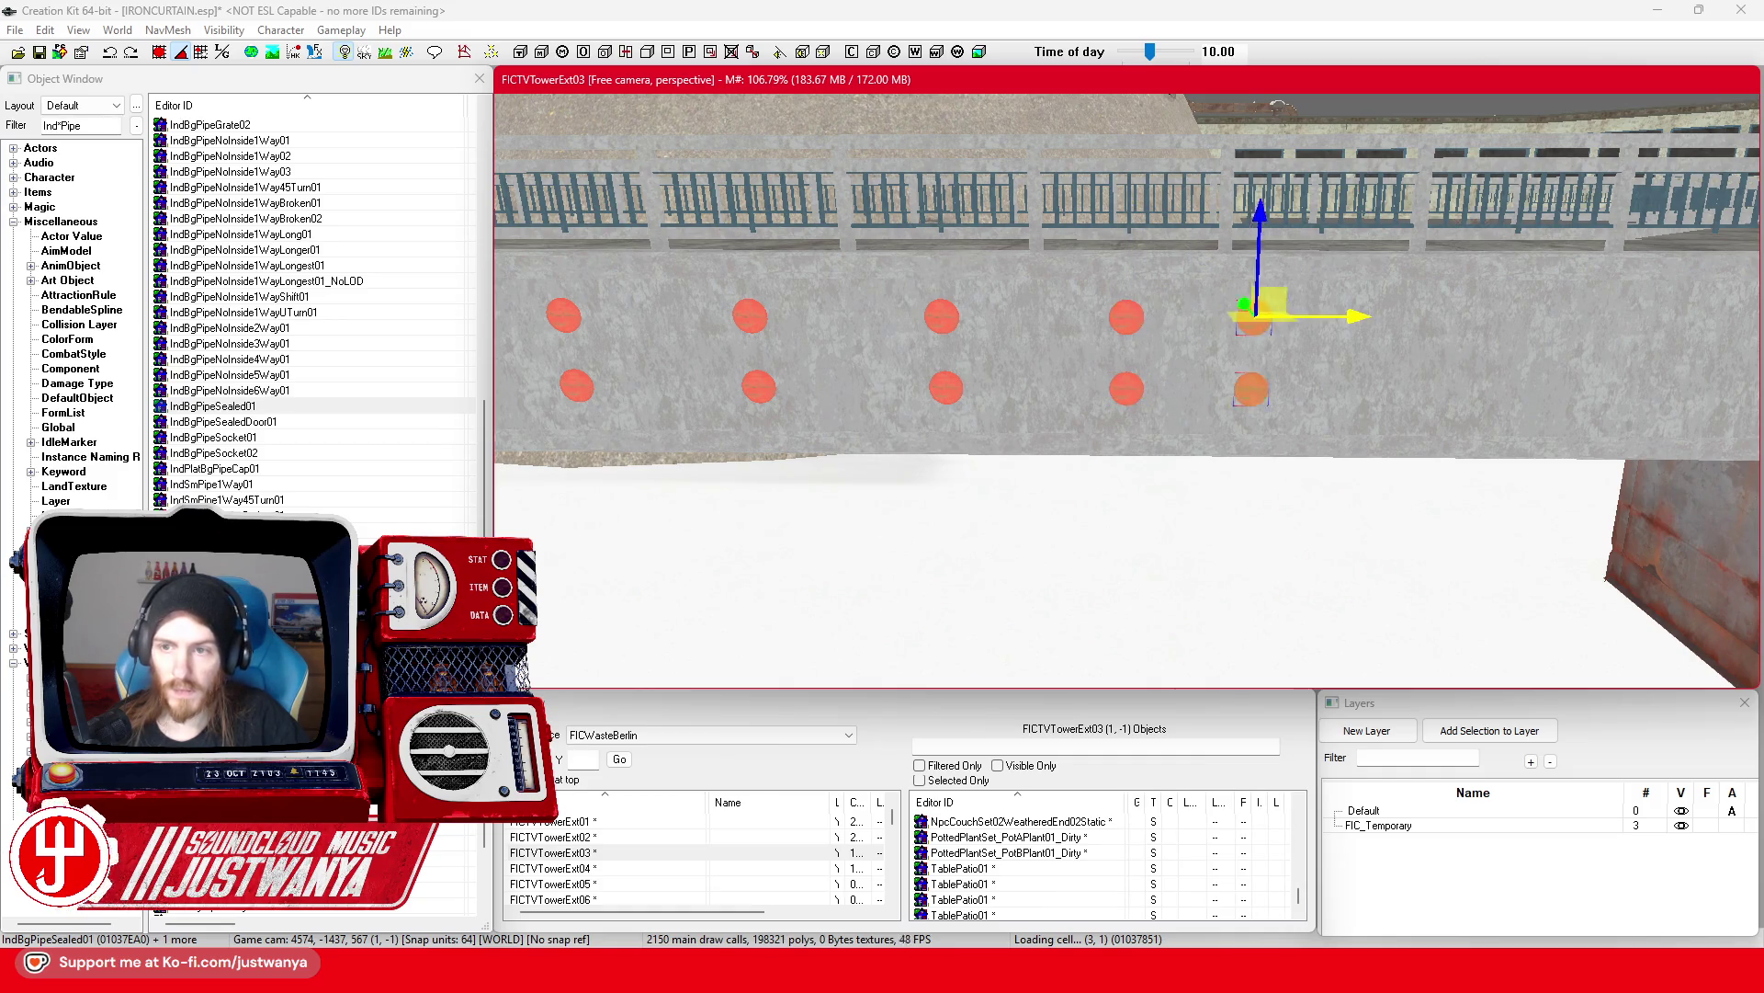
mouse_move(1425, 306)
left_mouse_down()
mouse_move(1241, 327)
mouse_move(1351, 324)
left_mouse_up()
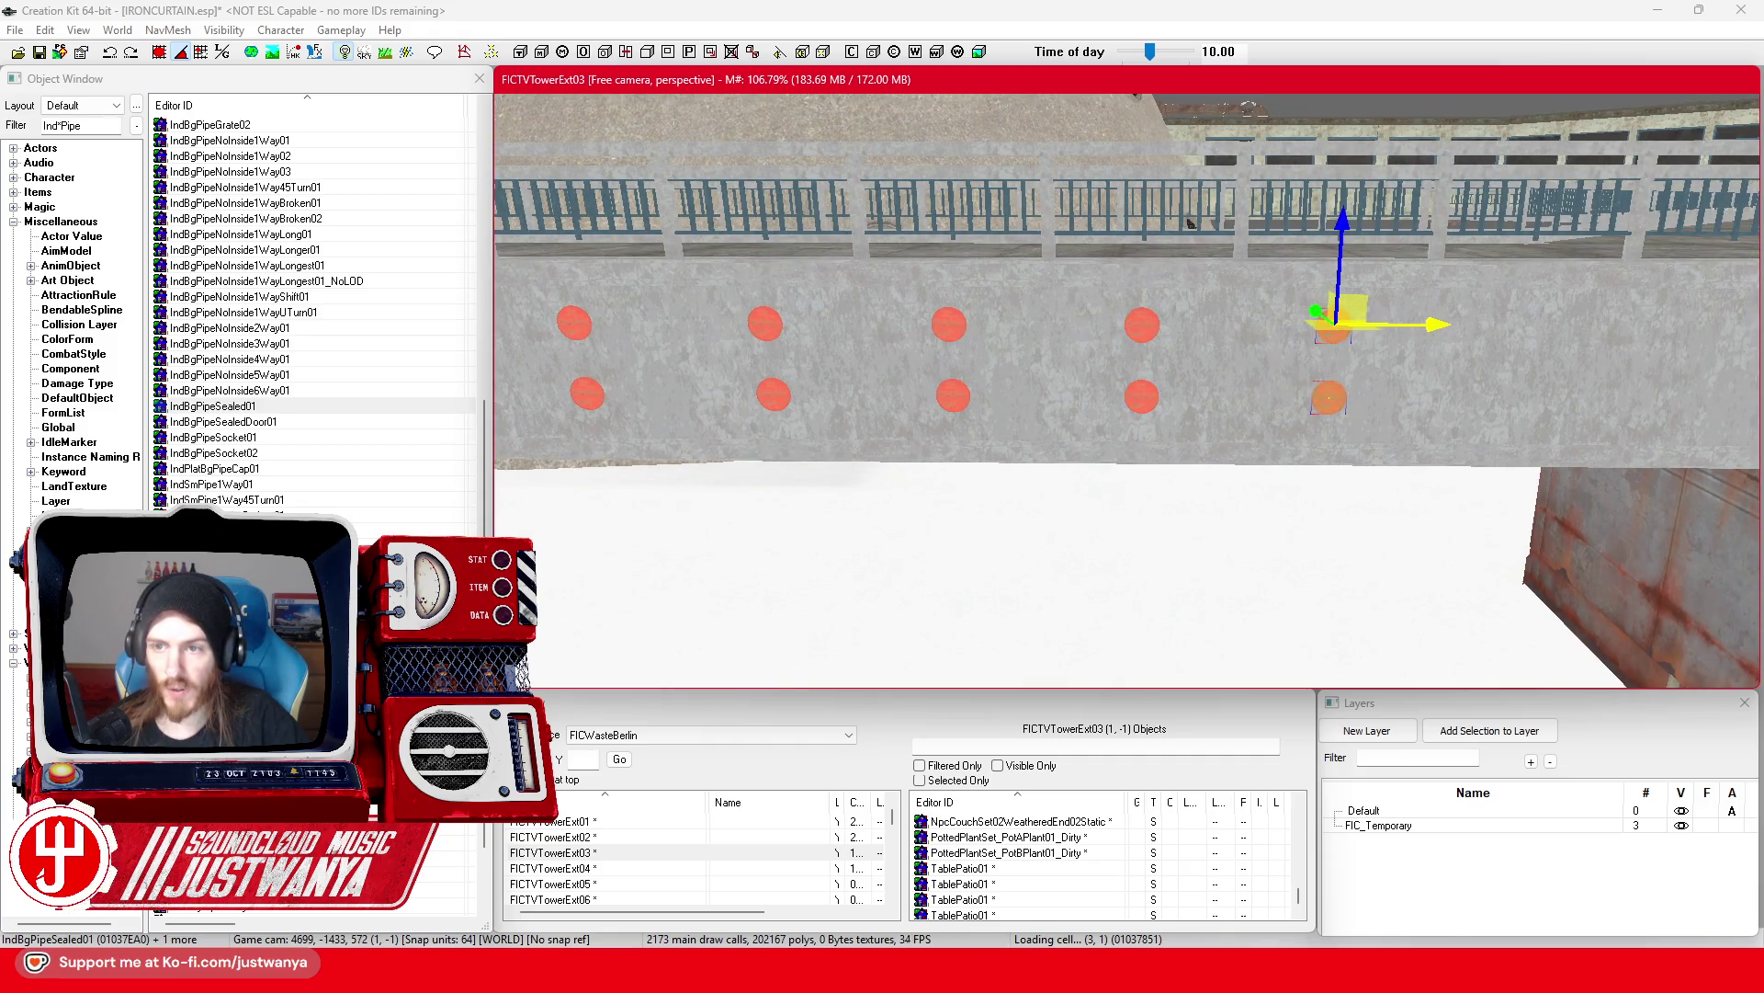
mouse_move(1507, 317)
left_mouse_down()
mouse_move(1266, 337)
mouse_move(1415, 322)
left_mouse_up()
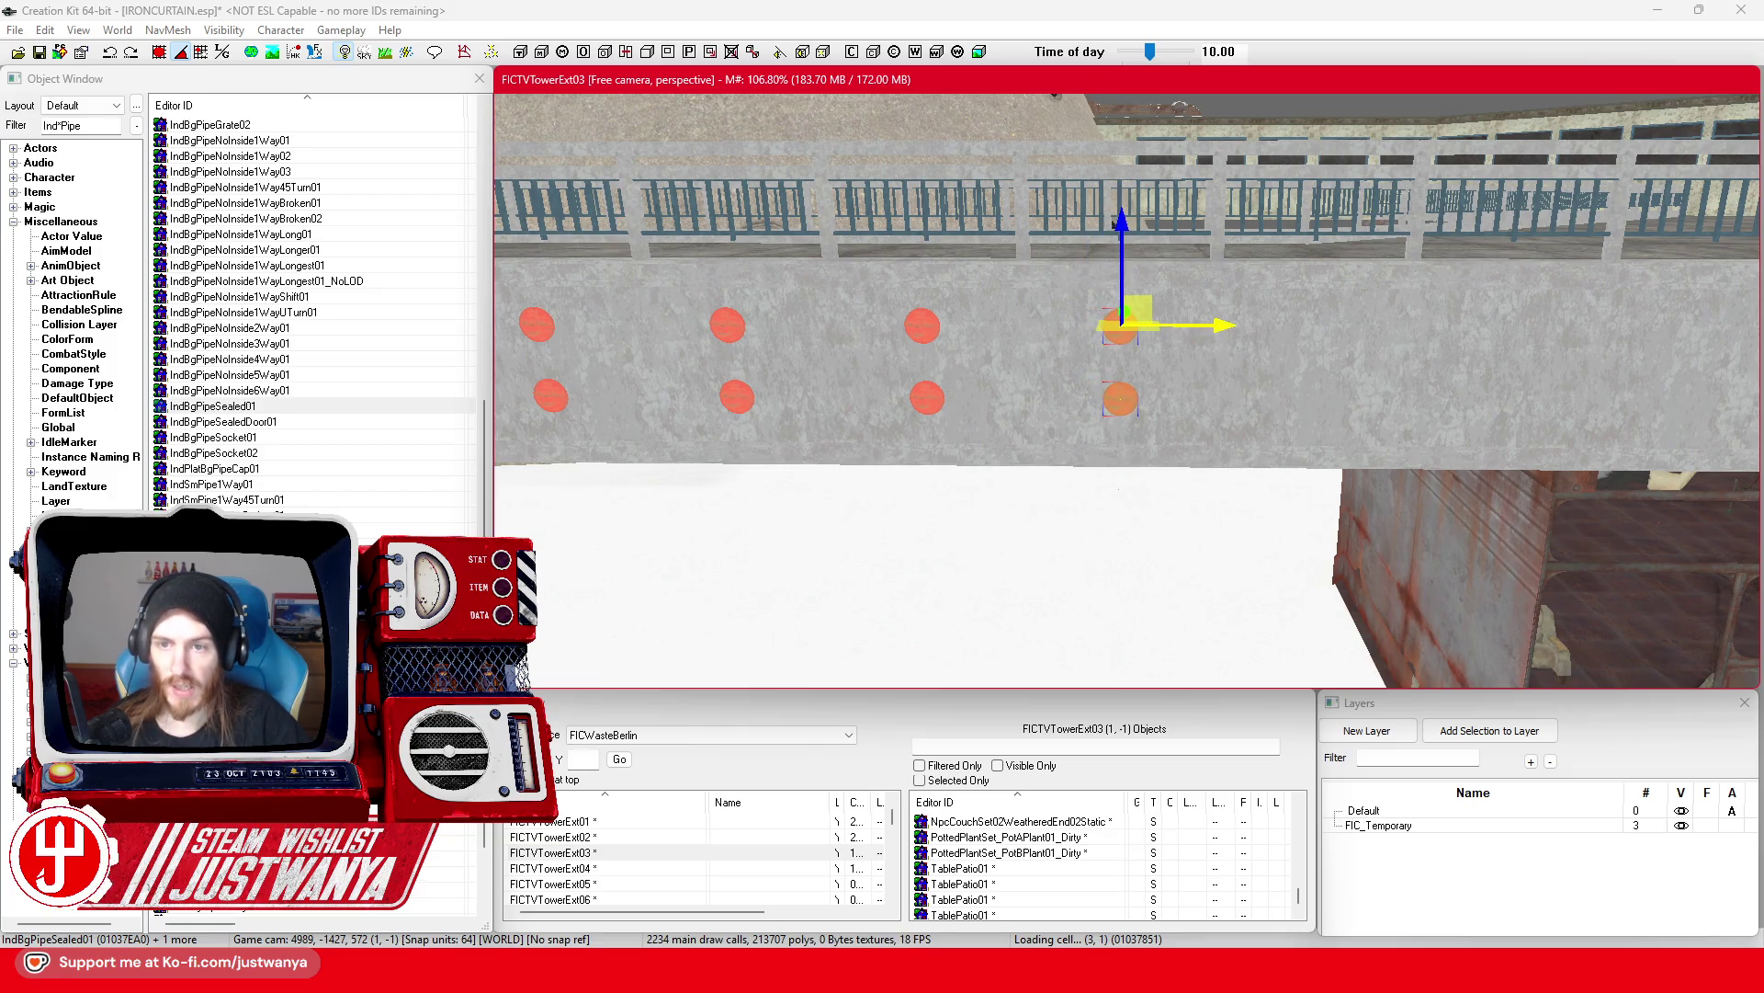
mouse_move(1113, 223)
left_mouse_down()
mouse_move(1218, 321)
mouse_move(1218, 276)
mouse_move(1187, 281)
mouse_move(1429, 299)
mouse_move(1305, 315)
left_mouse_up()
key("ctrl+d")
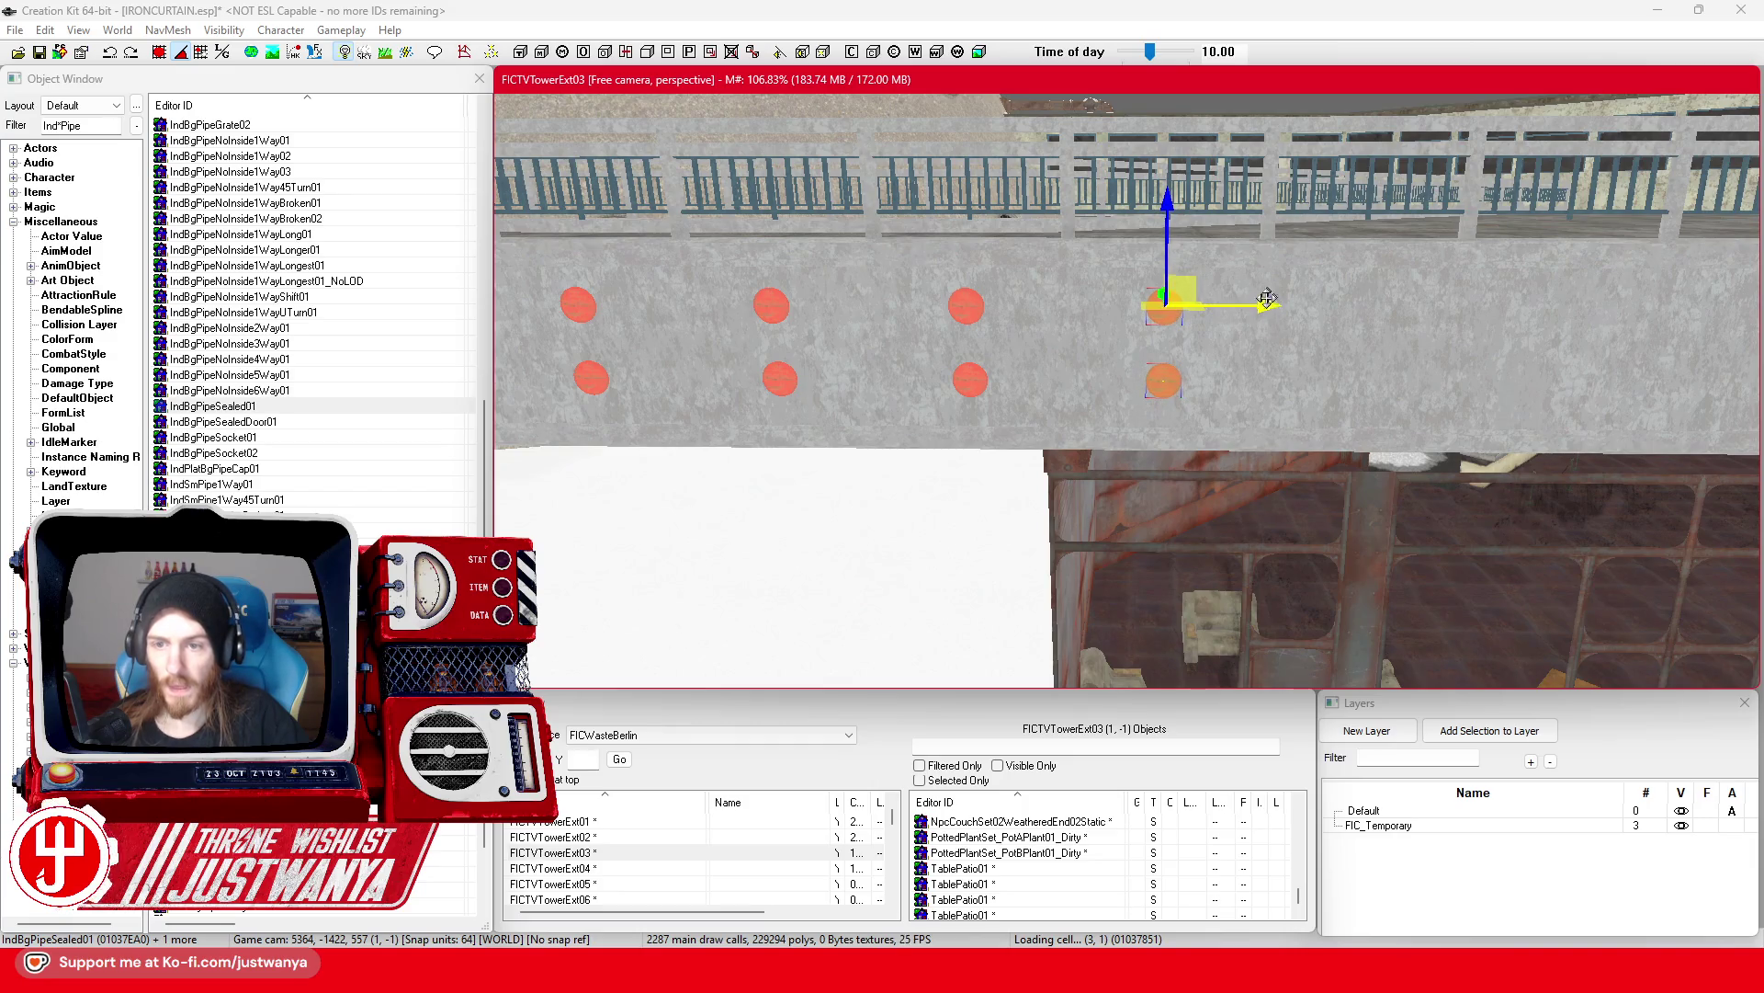
mouse_move(1269, 301)
left_mouse_down()
mouse_move(1420, 303)
mouse_move(1188, 310)
left_mouse_up()
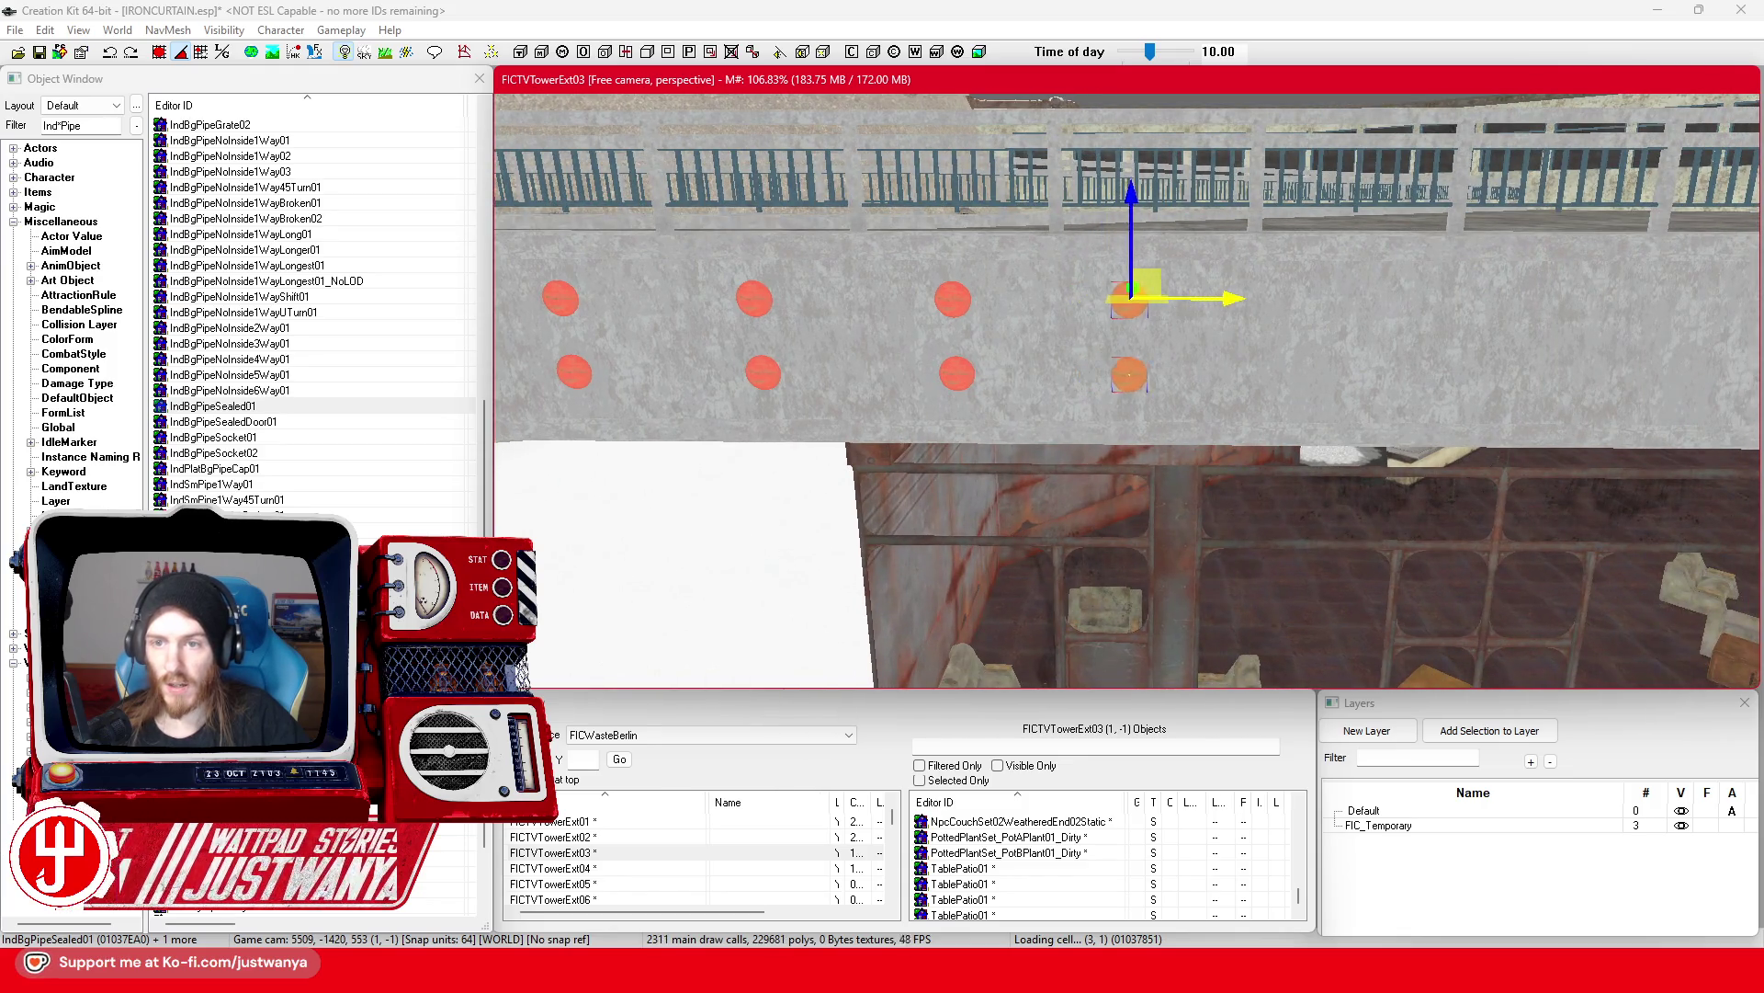
left_click_drag(1130, 298, 1152, 299)
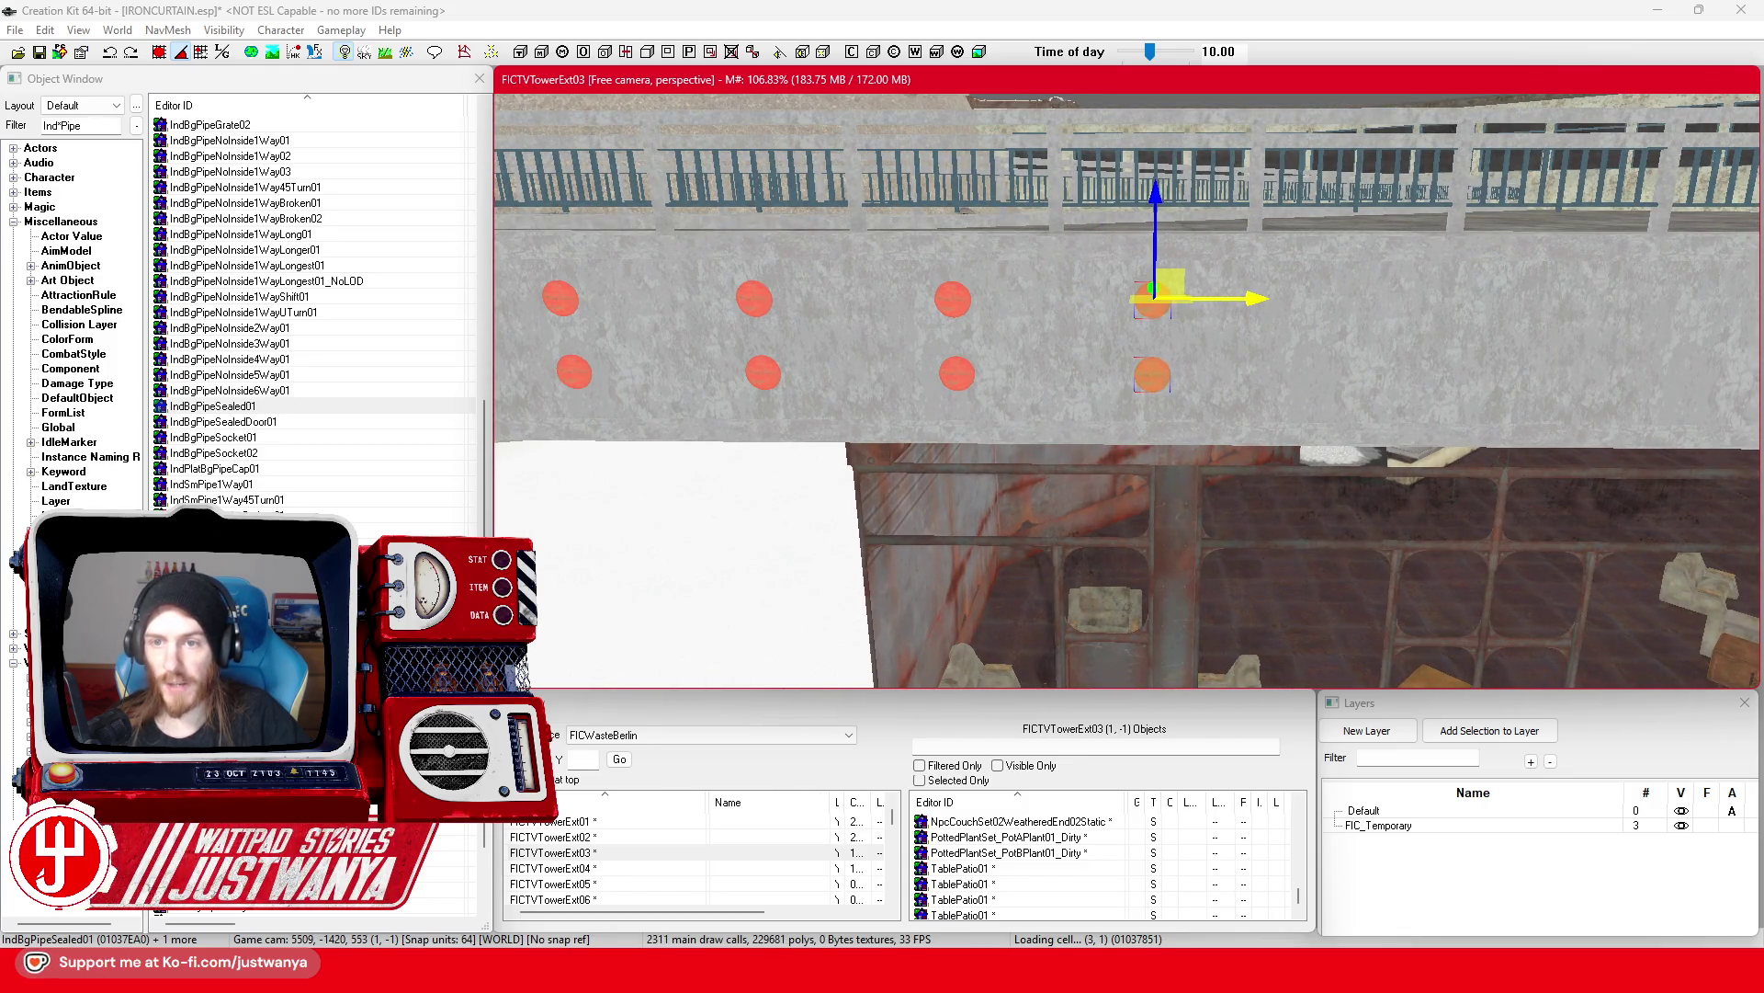
Step: Duplicate the pipe cap pair twice, moving each copy one spacing further right
left_click_drag(1361, 291, 1191, 305)
key("ctrl+d")
left_click_drag(984, 313, 1181, 312)
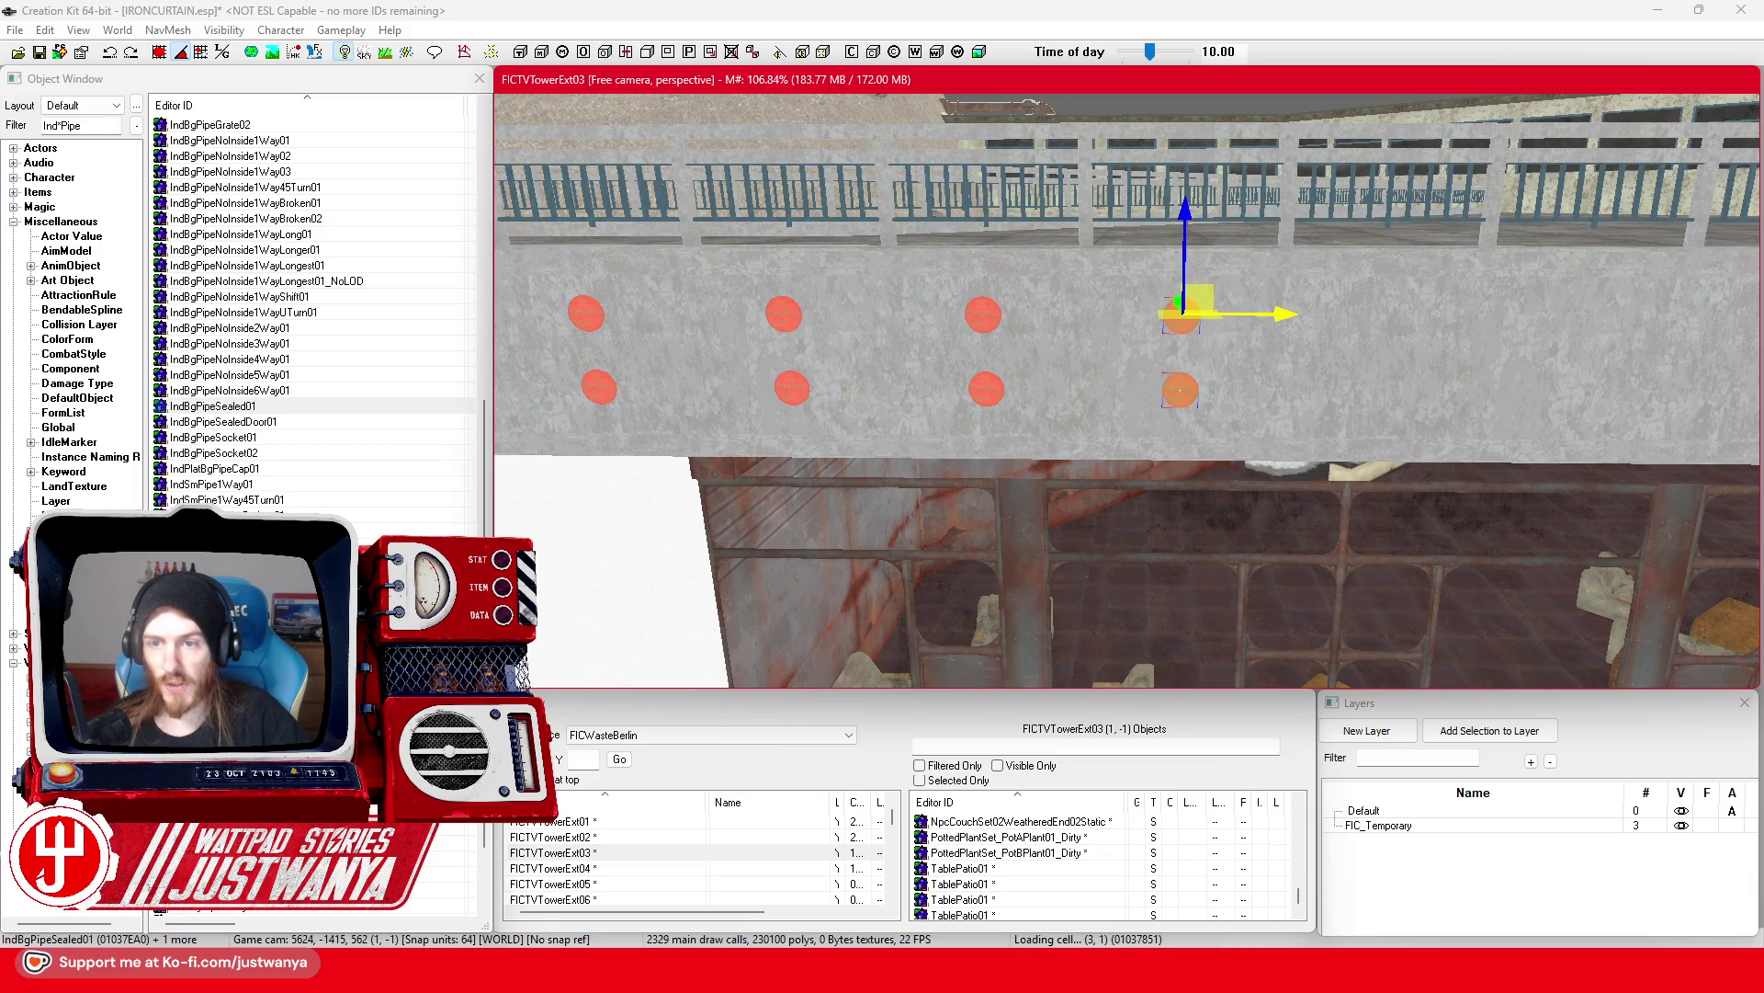
left_click_drag(1282, 312, 1135, 338)
key("ctrl+d")
left_click_drag(779, 342, 1232, 333)
mouse_move(1123, 315)
left_mouse_down()
mouse_move(1257, 319)
mouse_move(1263, 339)
mouse_move(1194, 333)
mouse_move(1452, 326)
left_mouse_up()
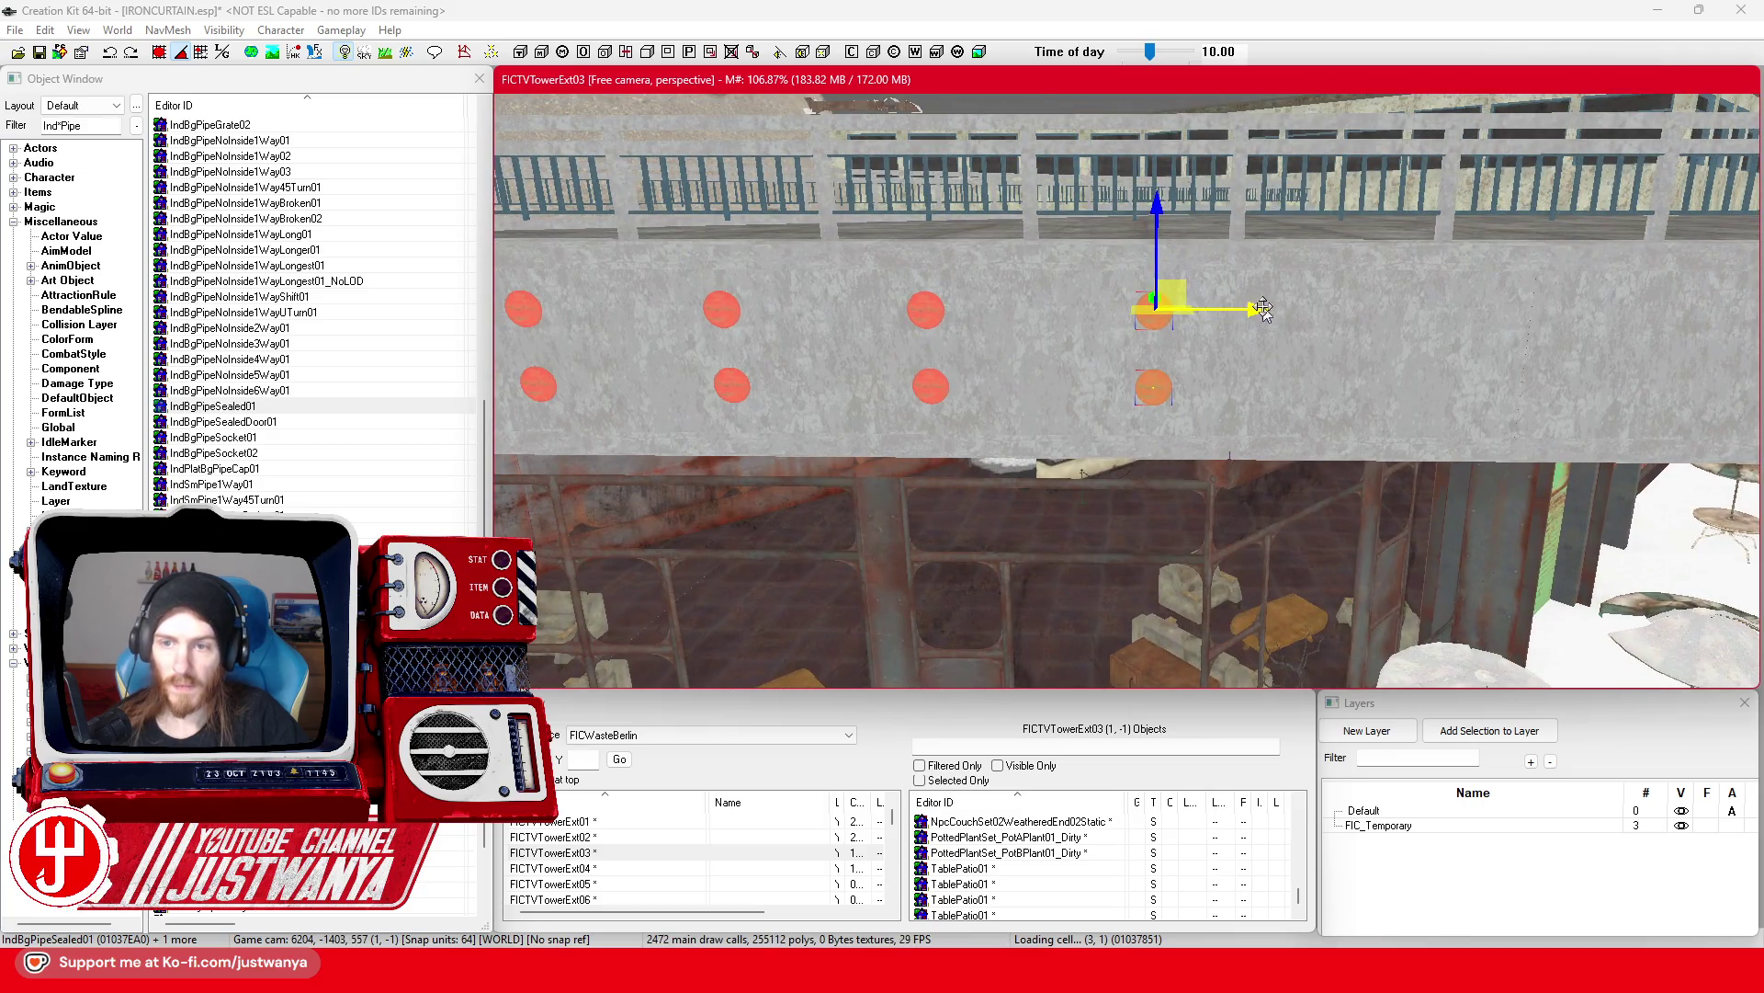
Step: Even out the spacing and place two more pairs further right along the wall
left_click_drag(1232, 311, 1381, 306)
left_click_drag(1206, 319, 1236, 318)
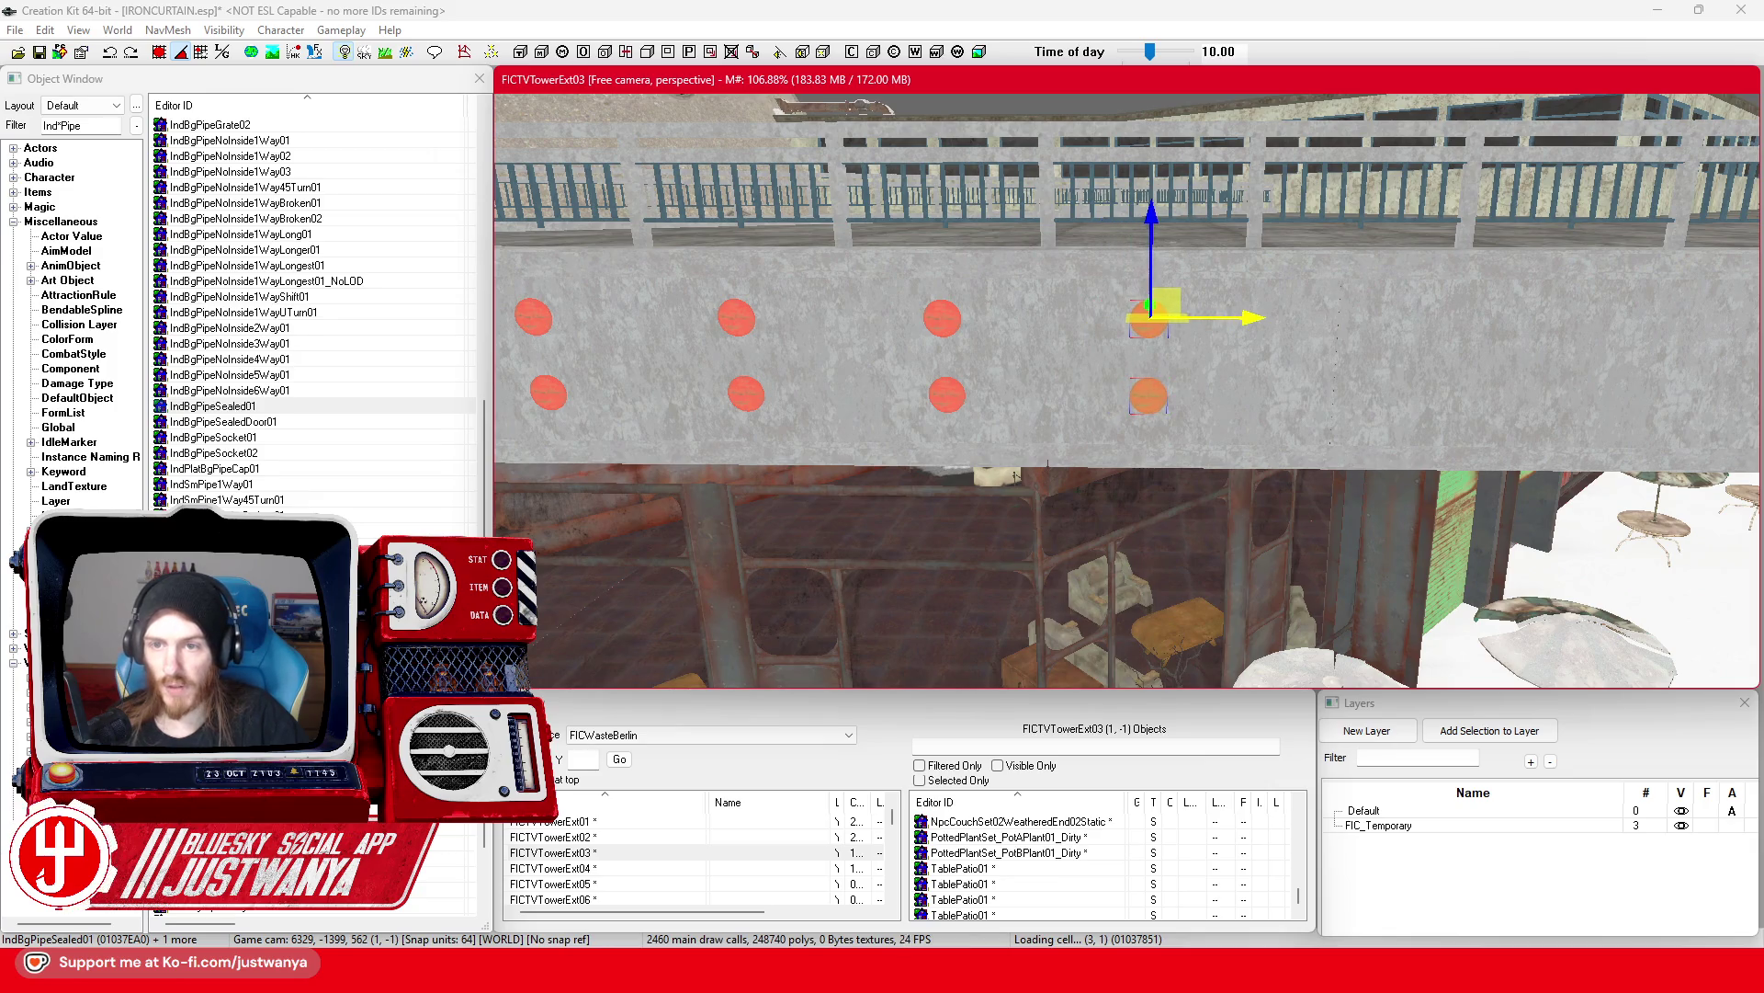
left_click_drag(1076, 324, 1265, 326)
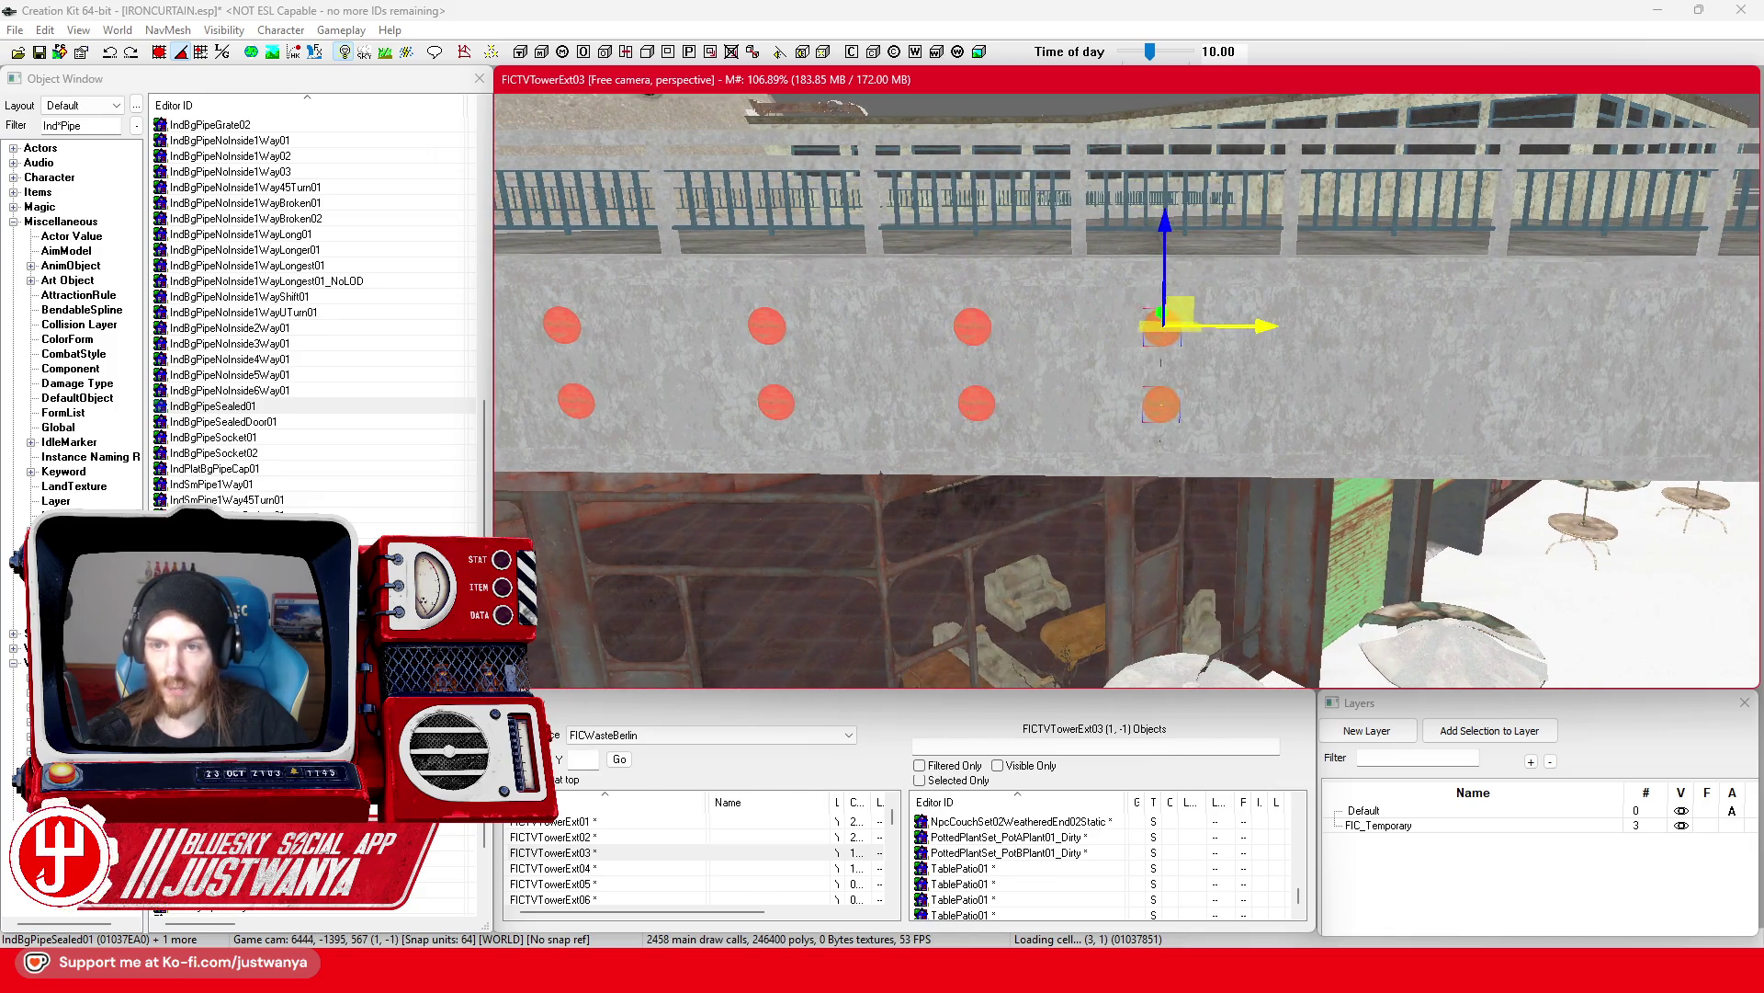
key("a")
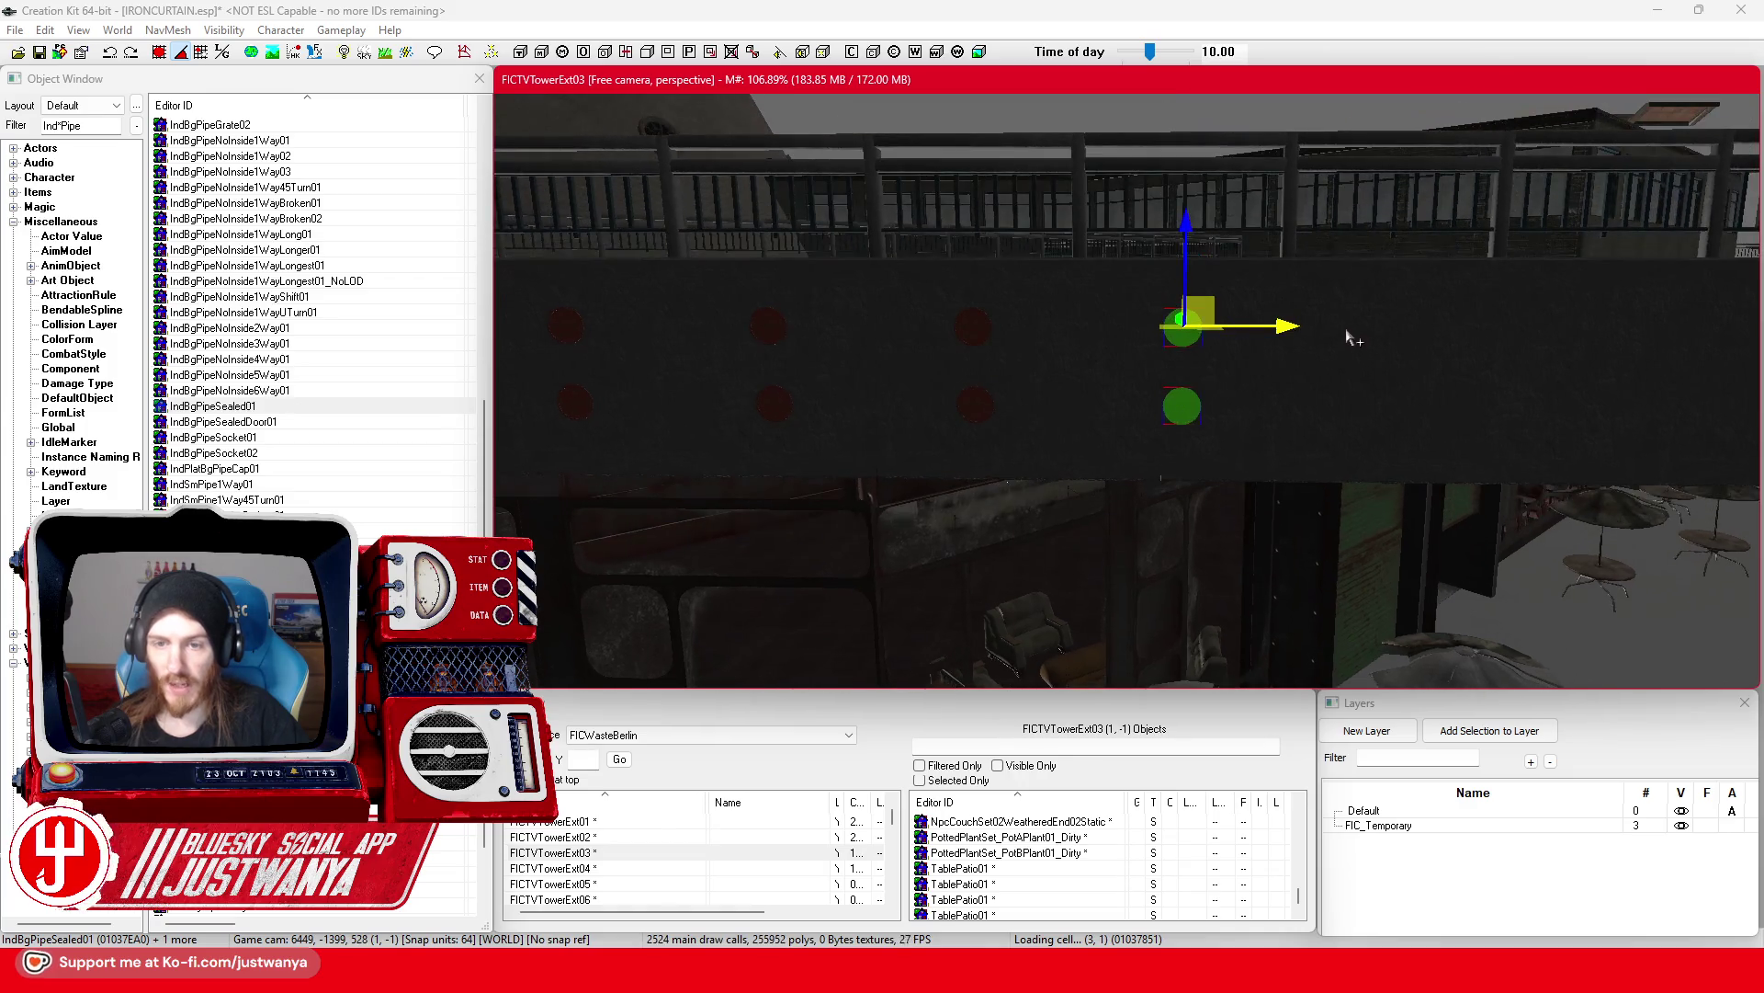
key("a")
left_click_drag(1098, 328, 1439, 329)
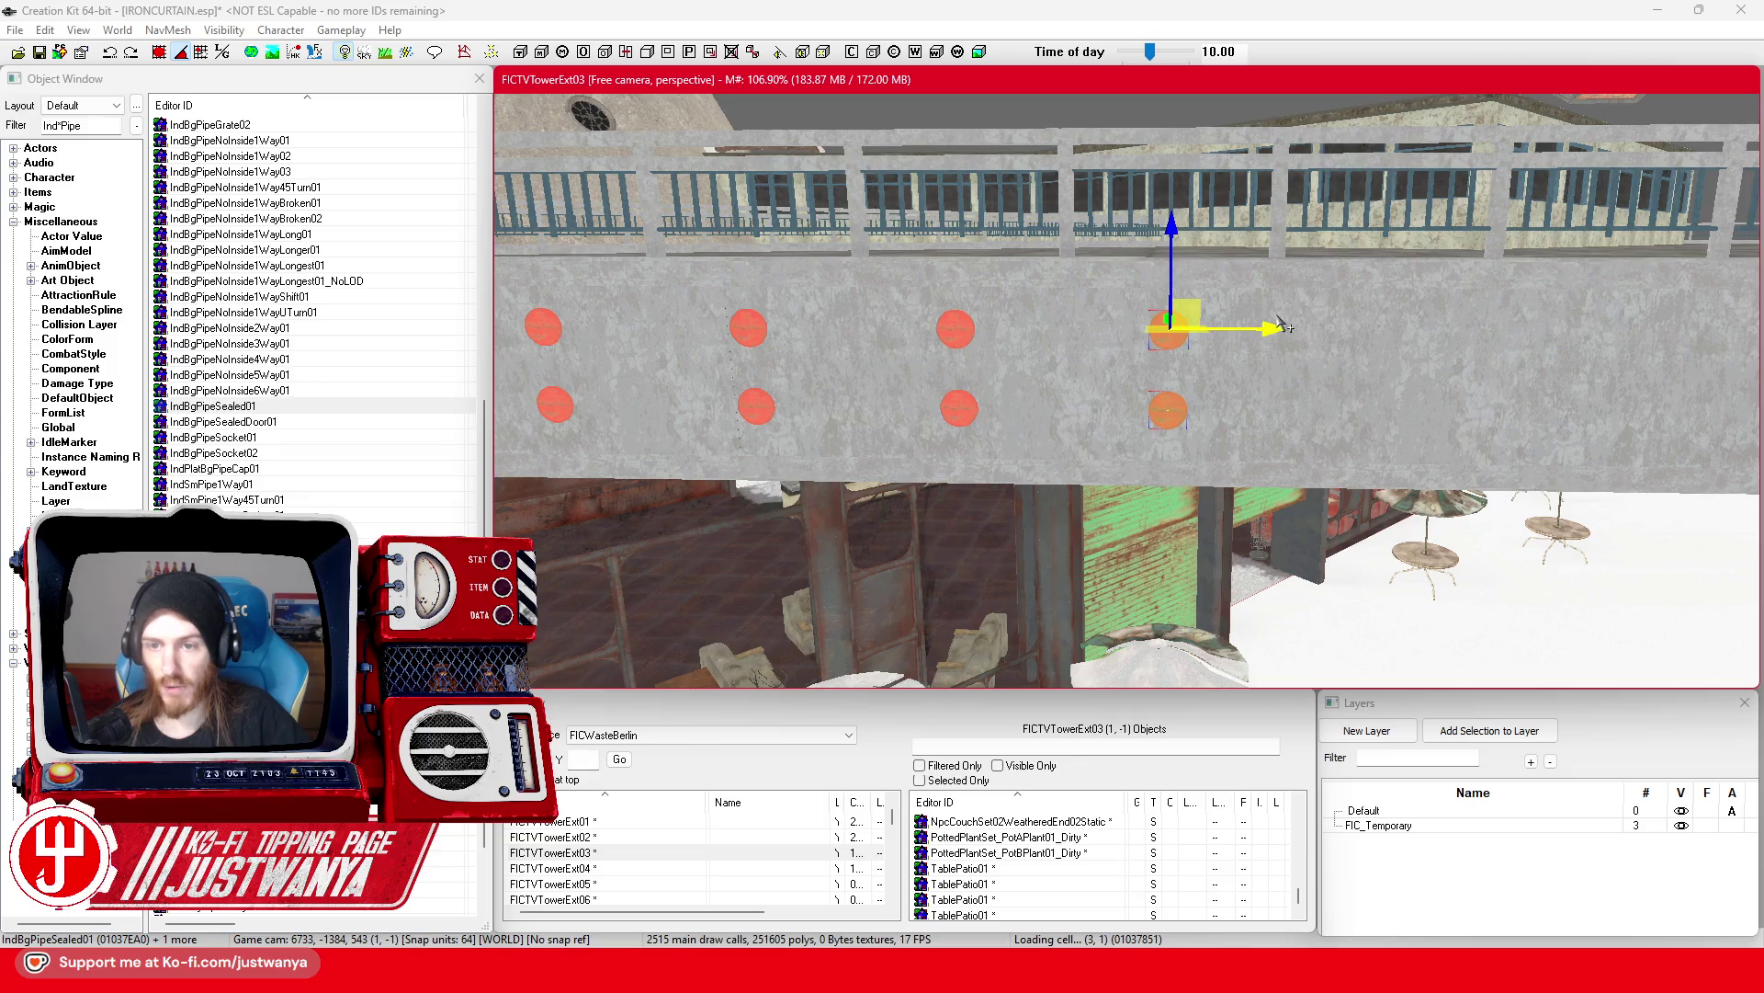
Step: Add one more pair further along the wall, then save the plugin
key("d")
key("d")
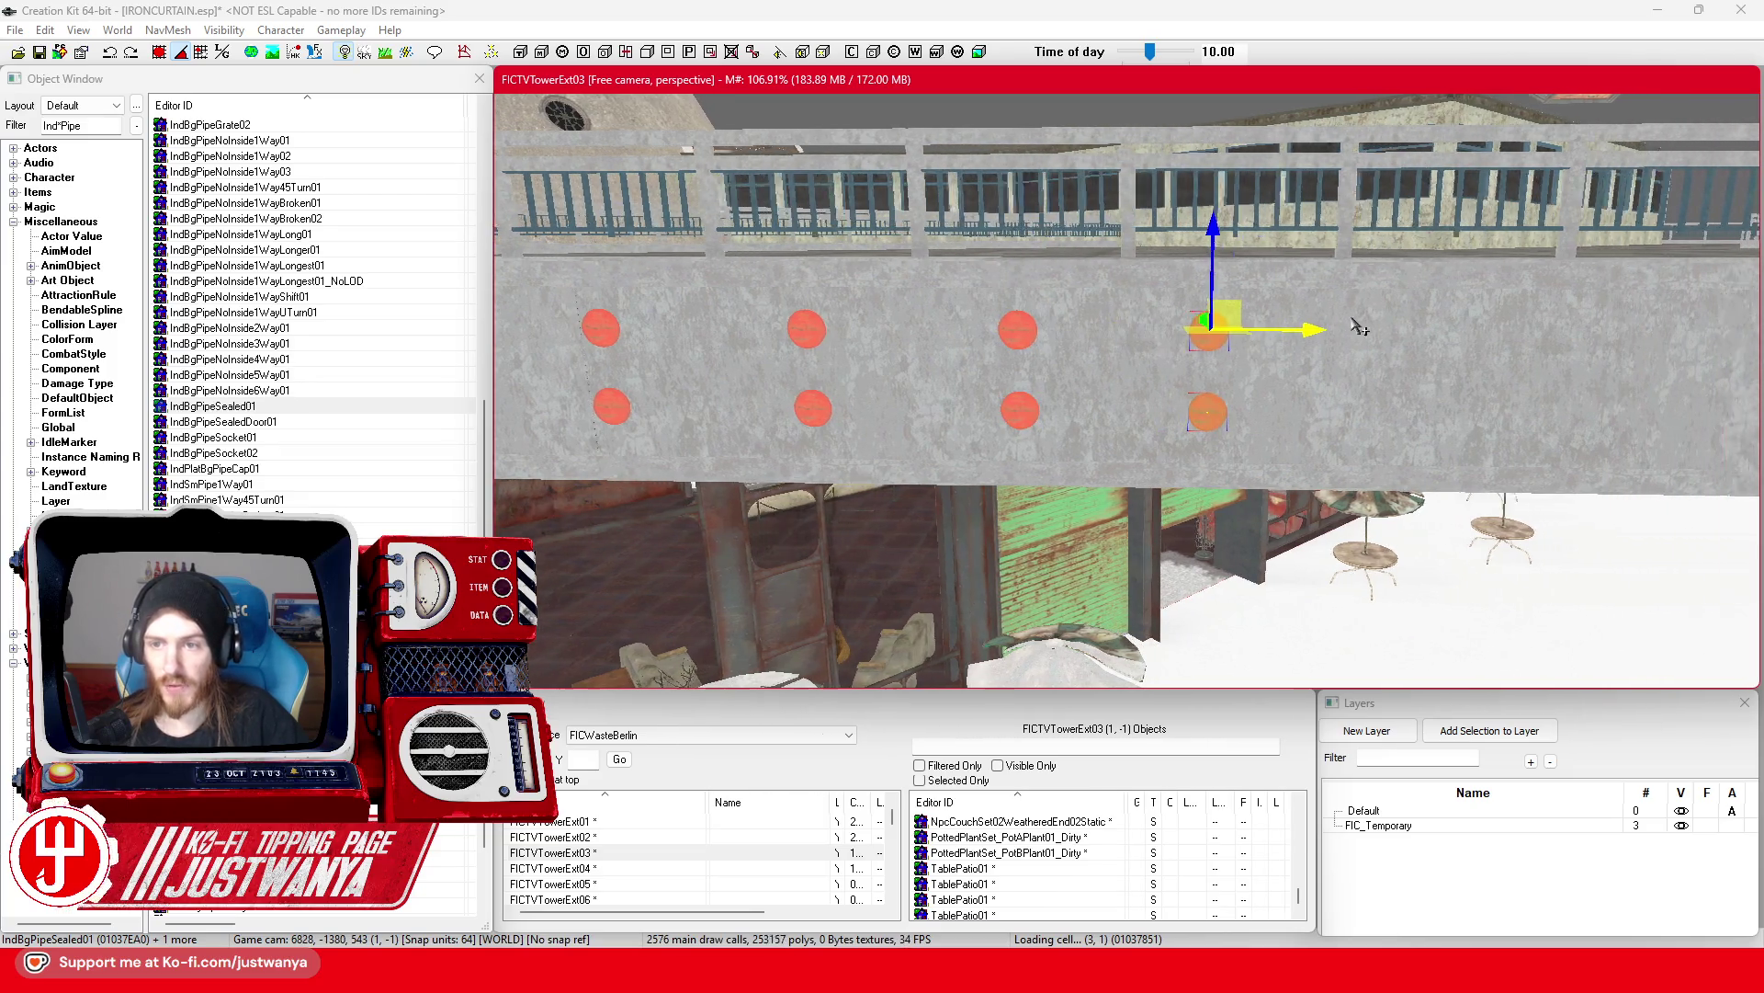
mouse_move(1215, 344)
left_mouse_down()
mouse_move(1482, 340)
mouse_move(1319, 326)
left_mouse_up()
key("ctrl+z")
key("d")
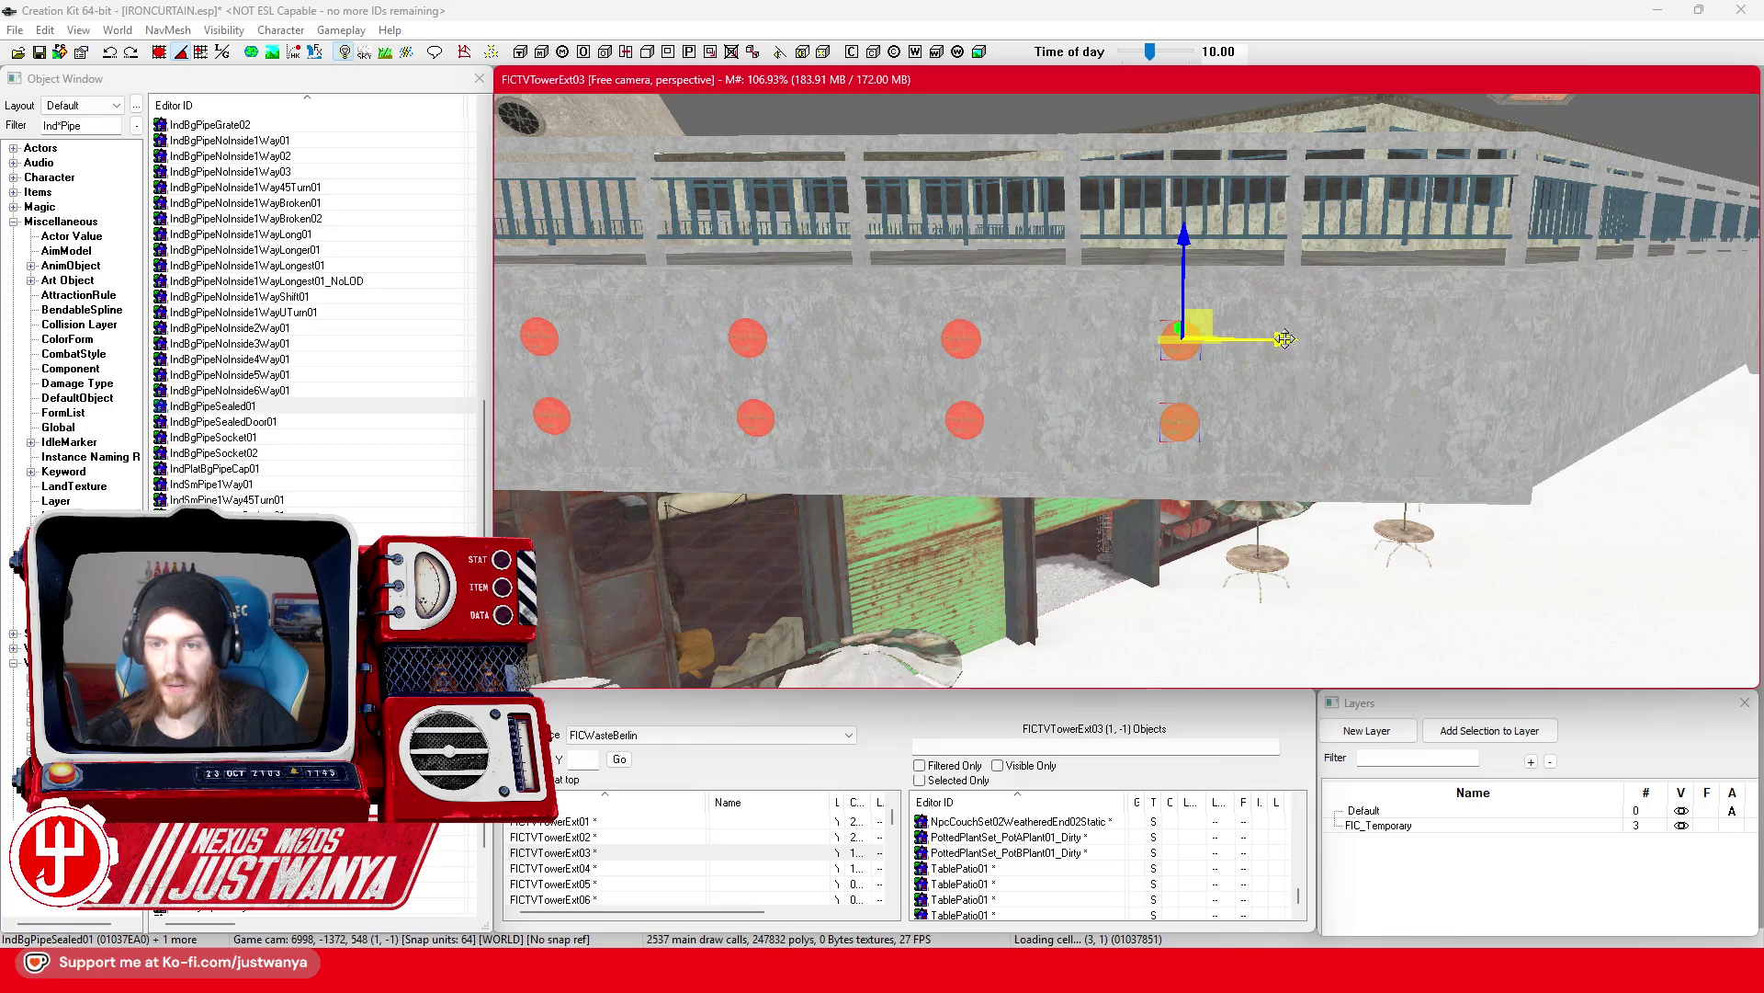
key("ctrl+d")
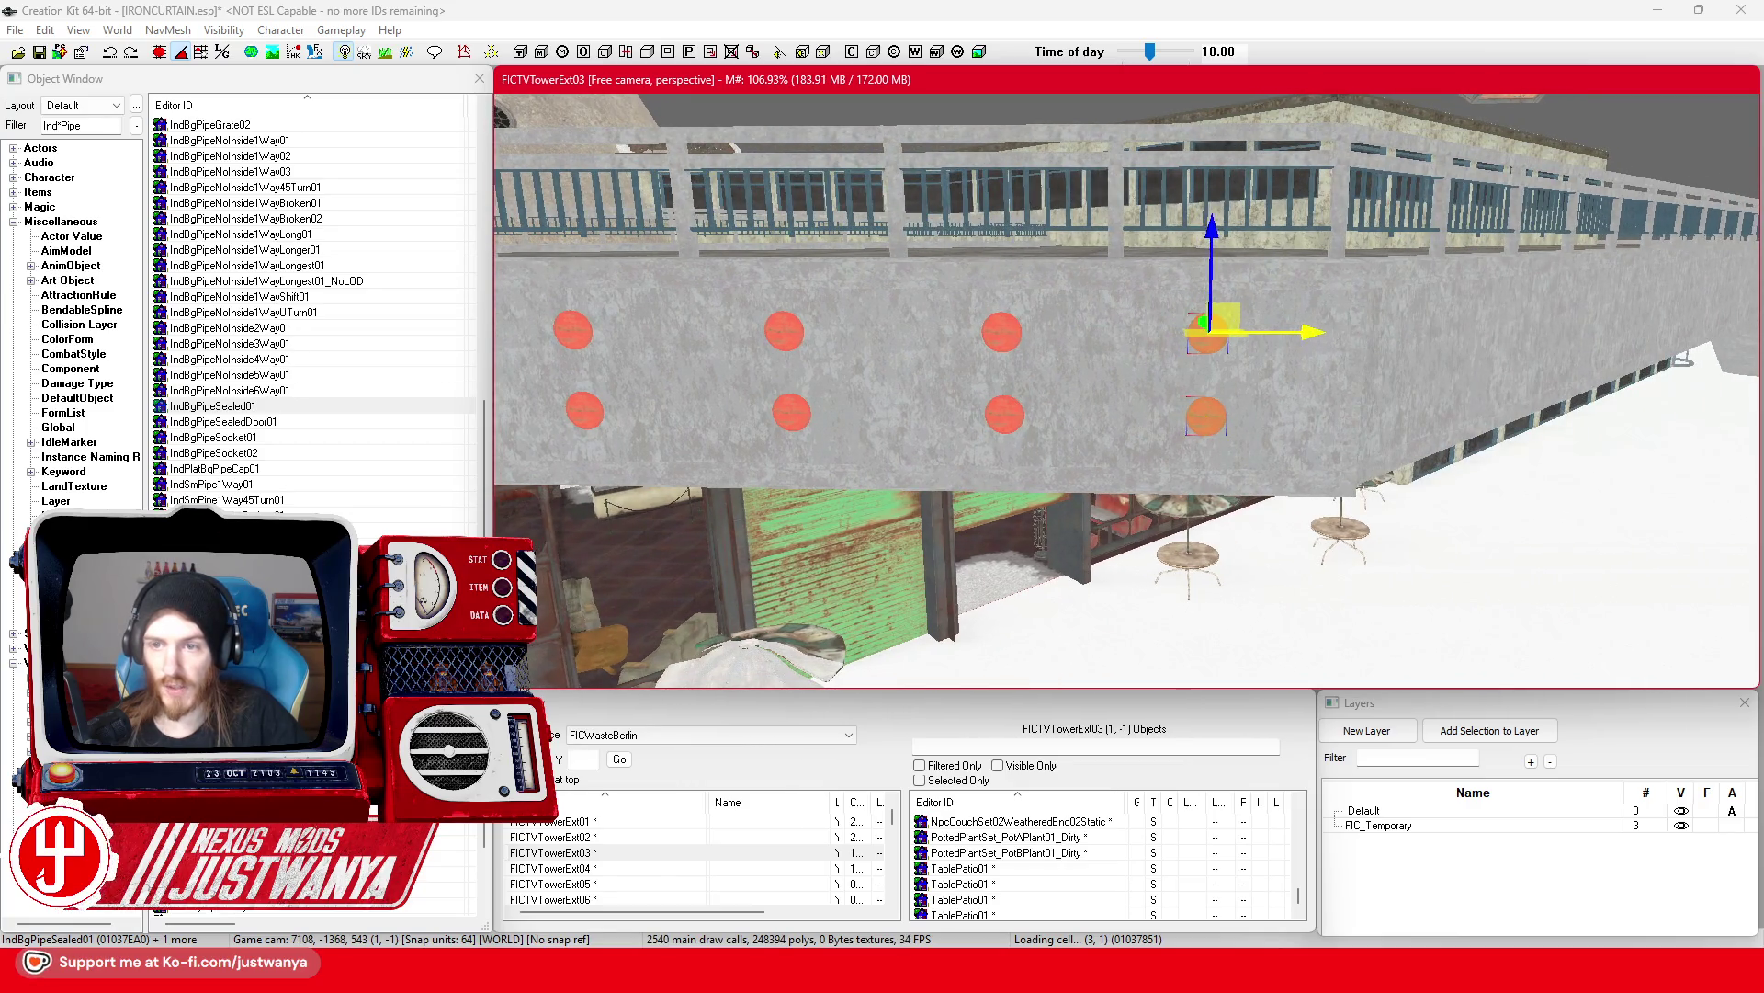
left_click_drag(1329, 331, 1257, 386)
left_click(39, 52)
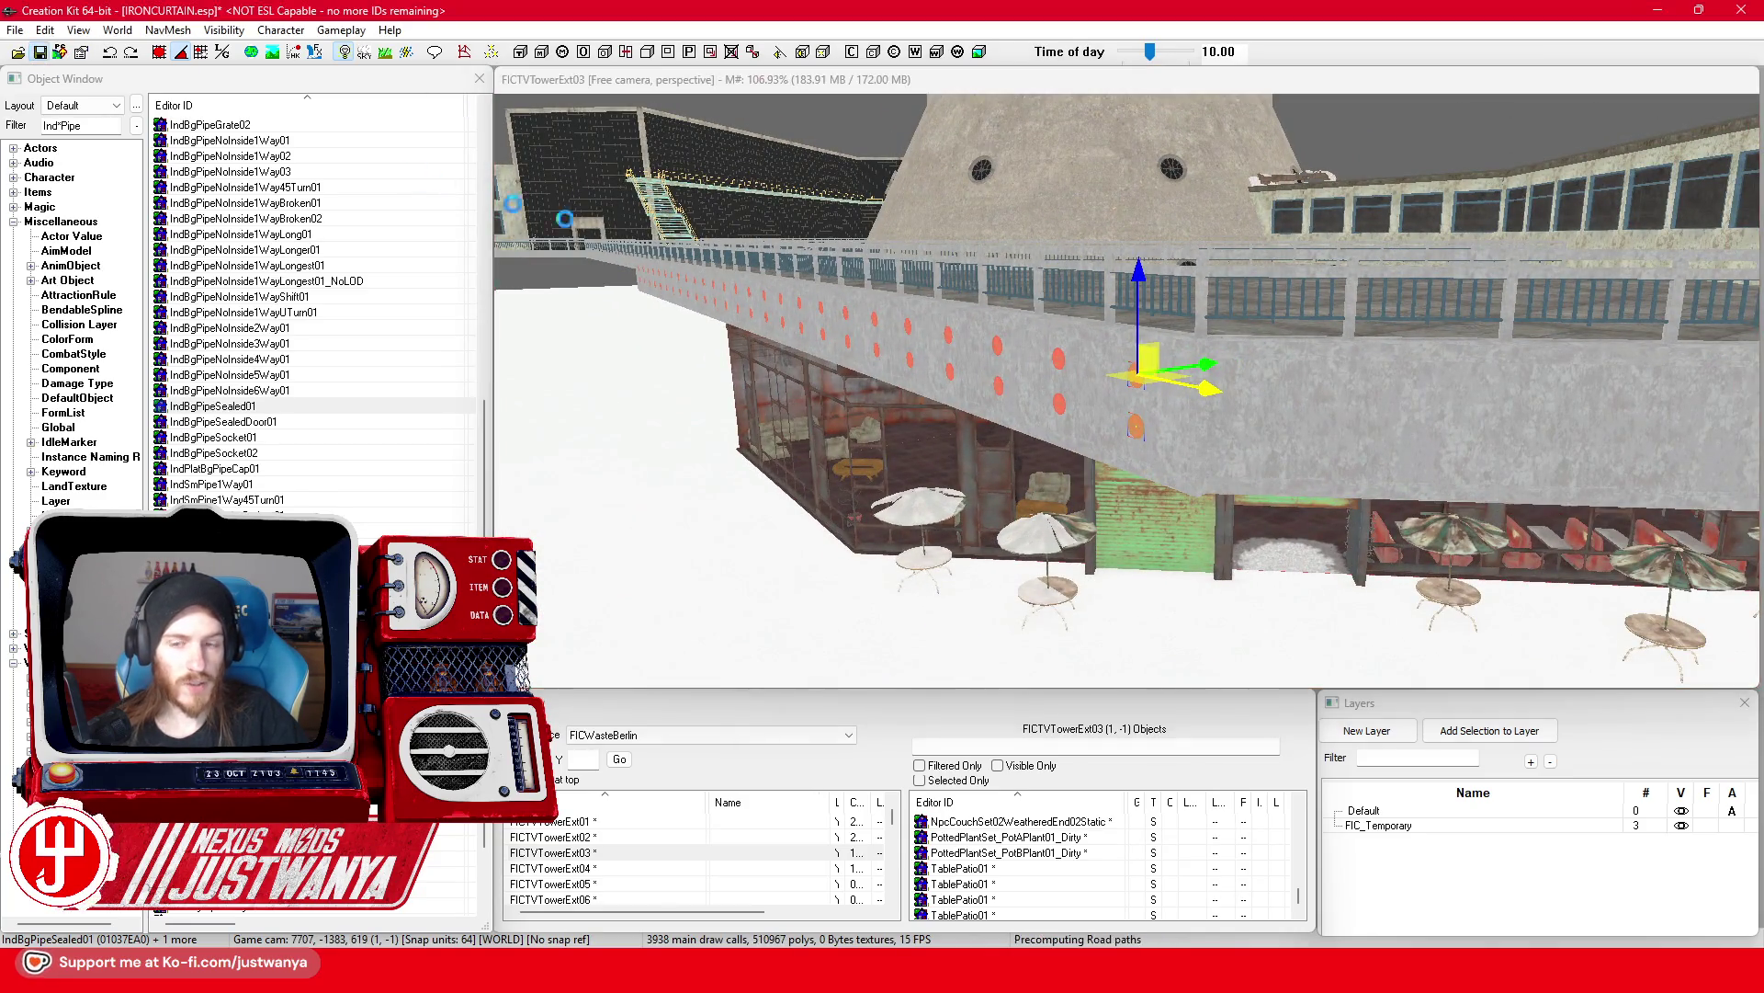
Step: Duplicate the pair and slide it along the angled wall using the Local translate gizmo
scroll(1250, 462, "up", 5)
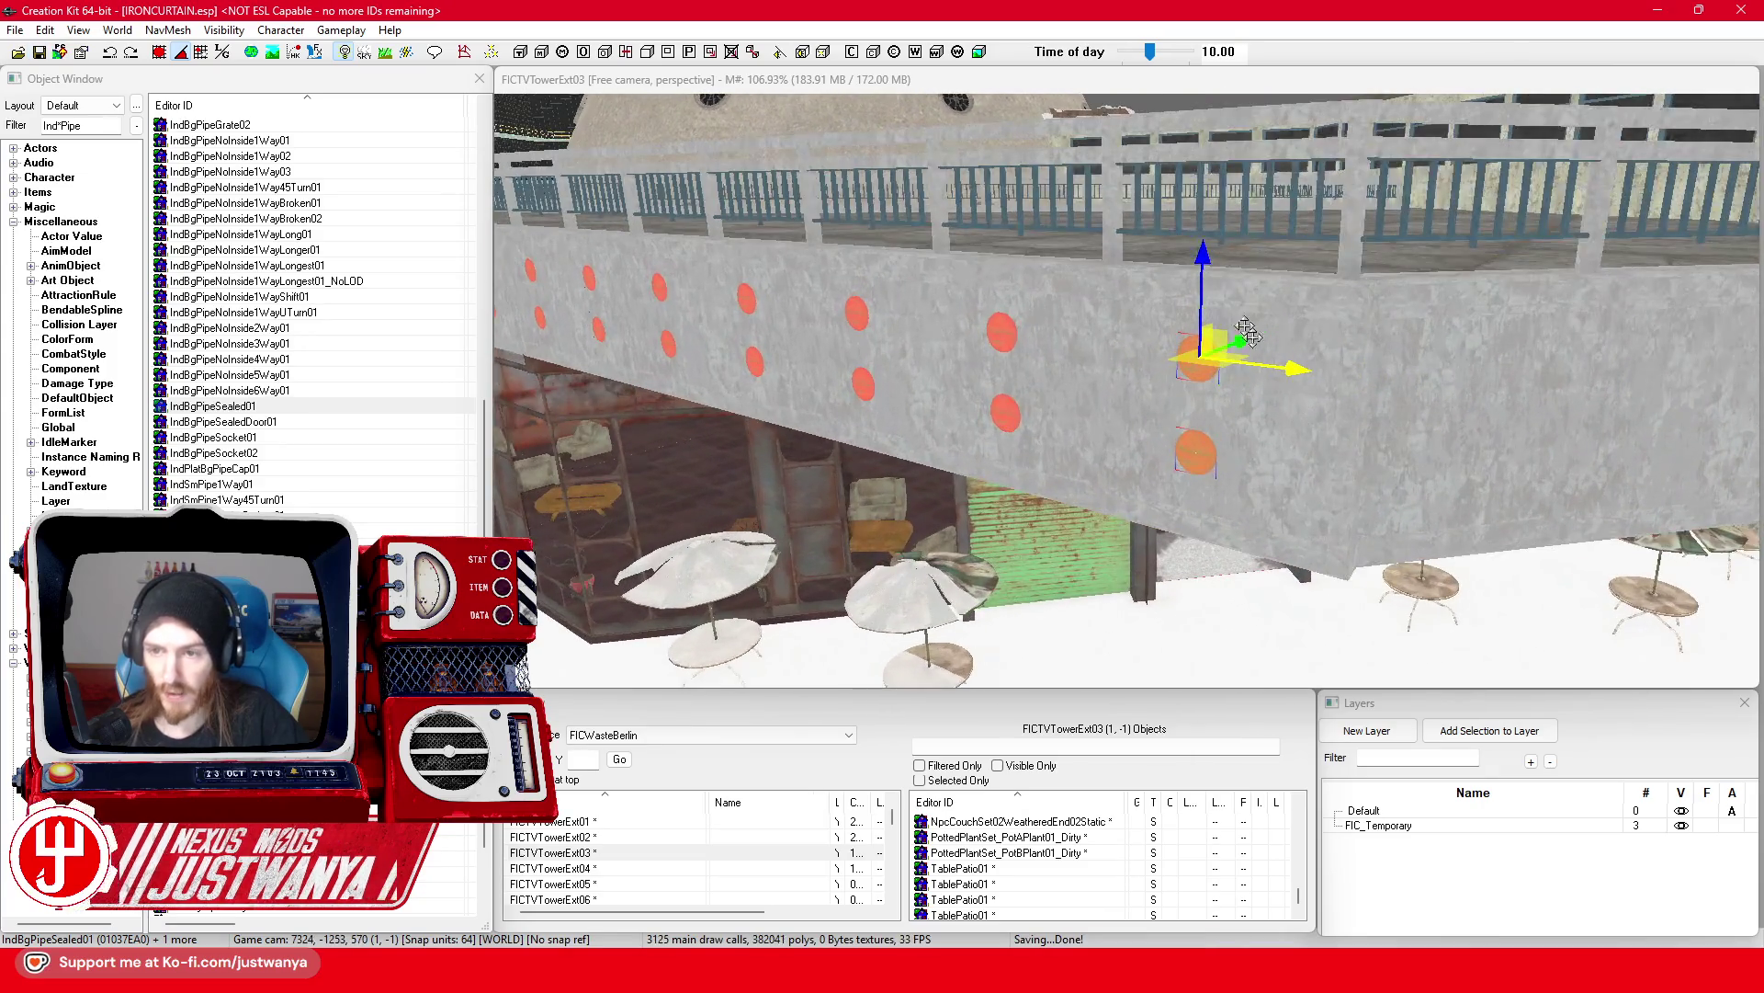
left_click(1159, 92)
key("ctrl+d")
mouse_move(1296, 377)
left_mouse_down()
mouse_move(1323, 395)
mouse_move(1324, 439)
left_mouse_up()
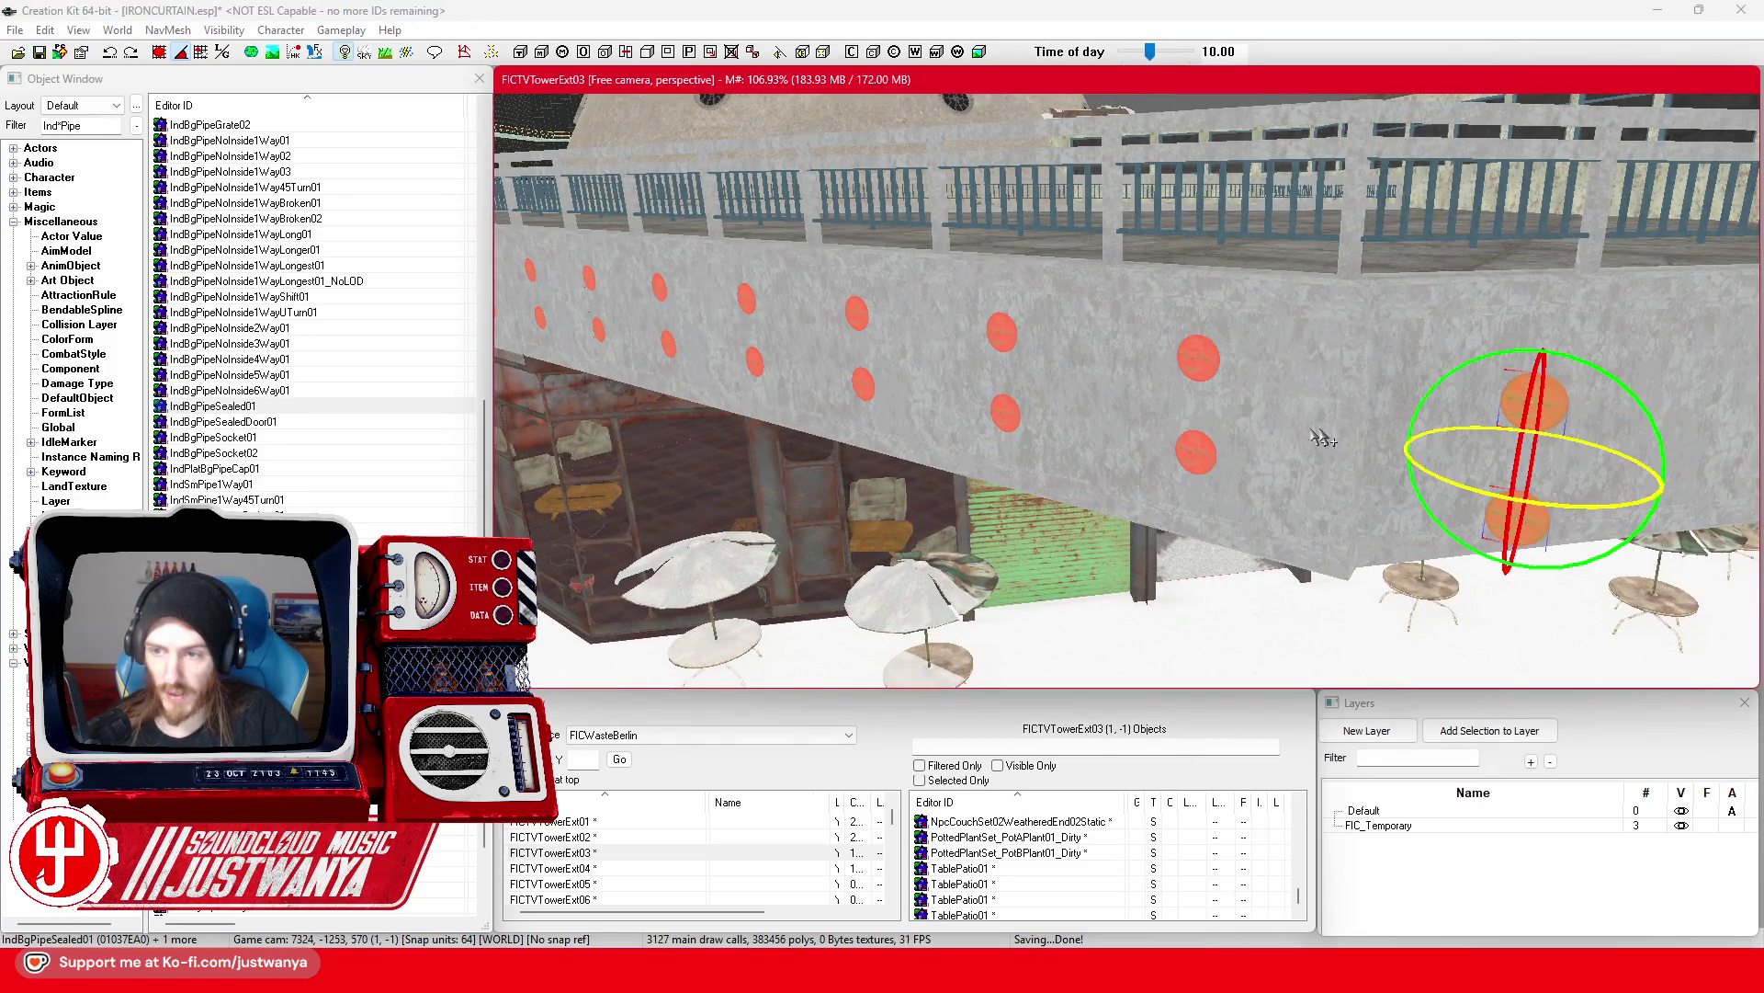
key("1")
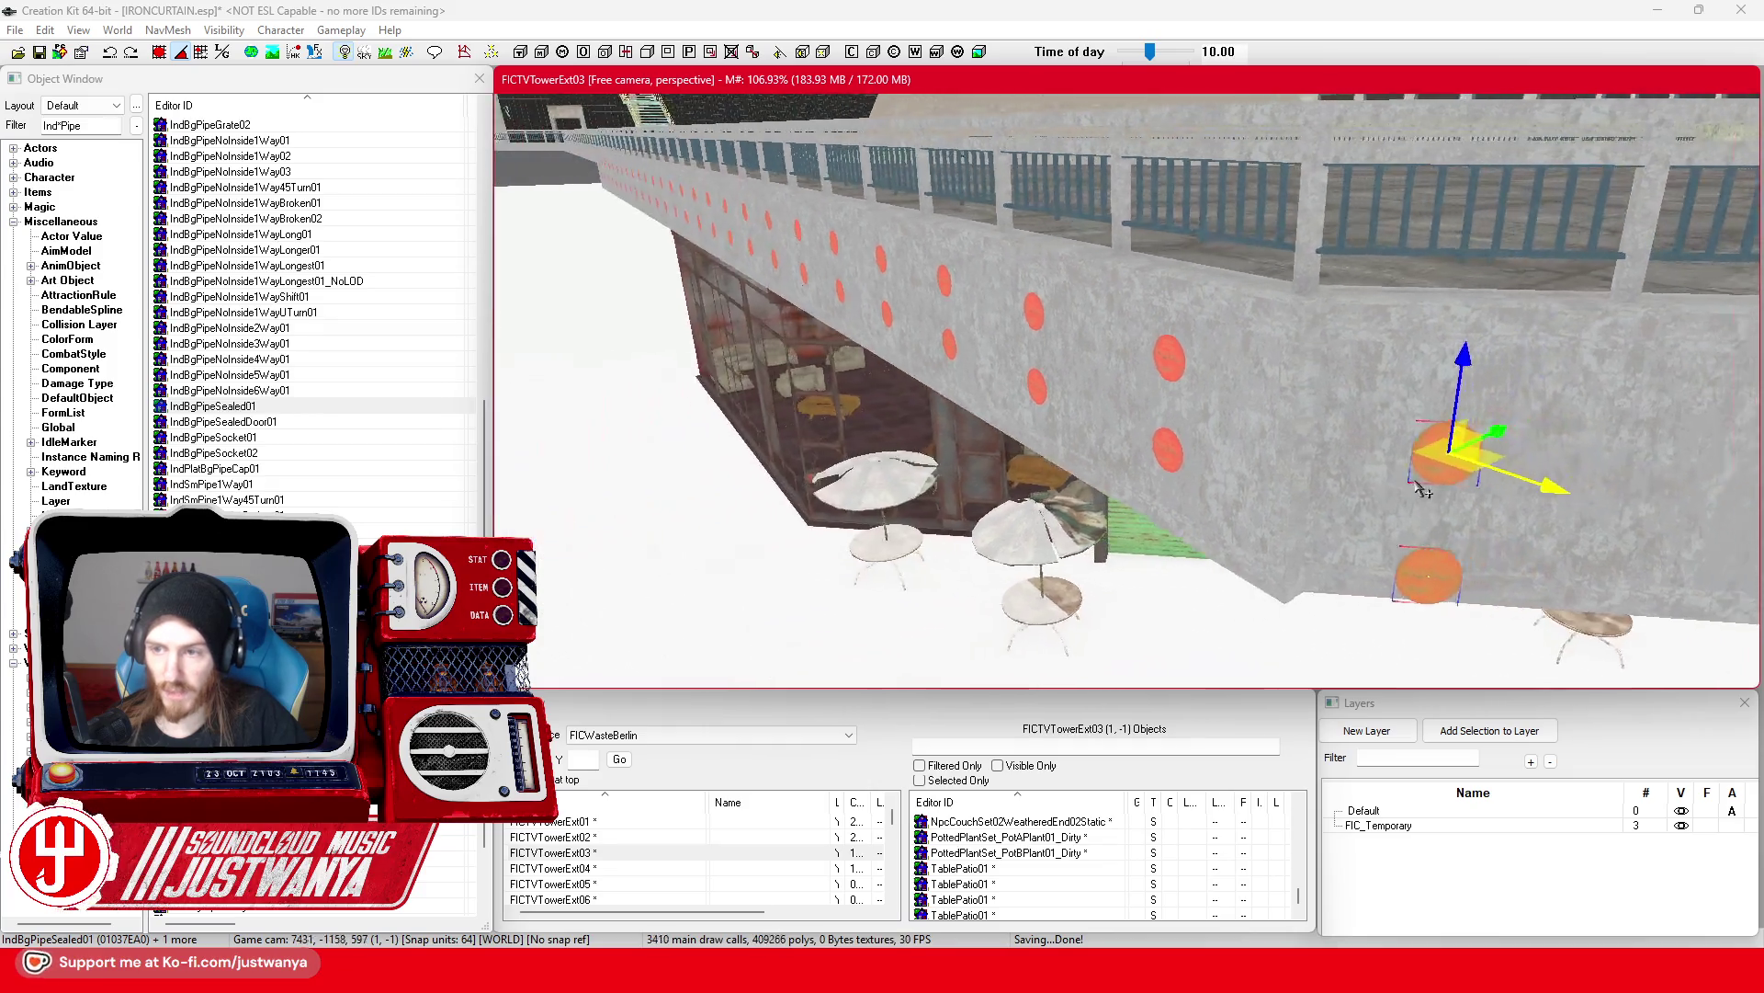
left_click(221, 57)
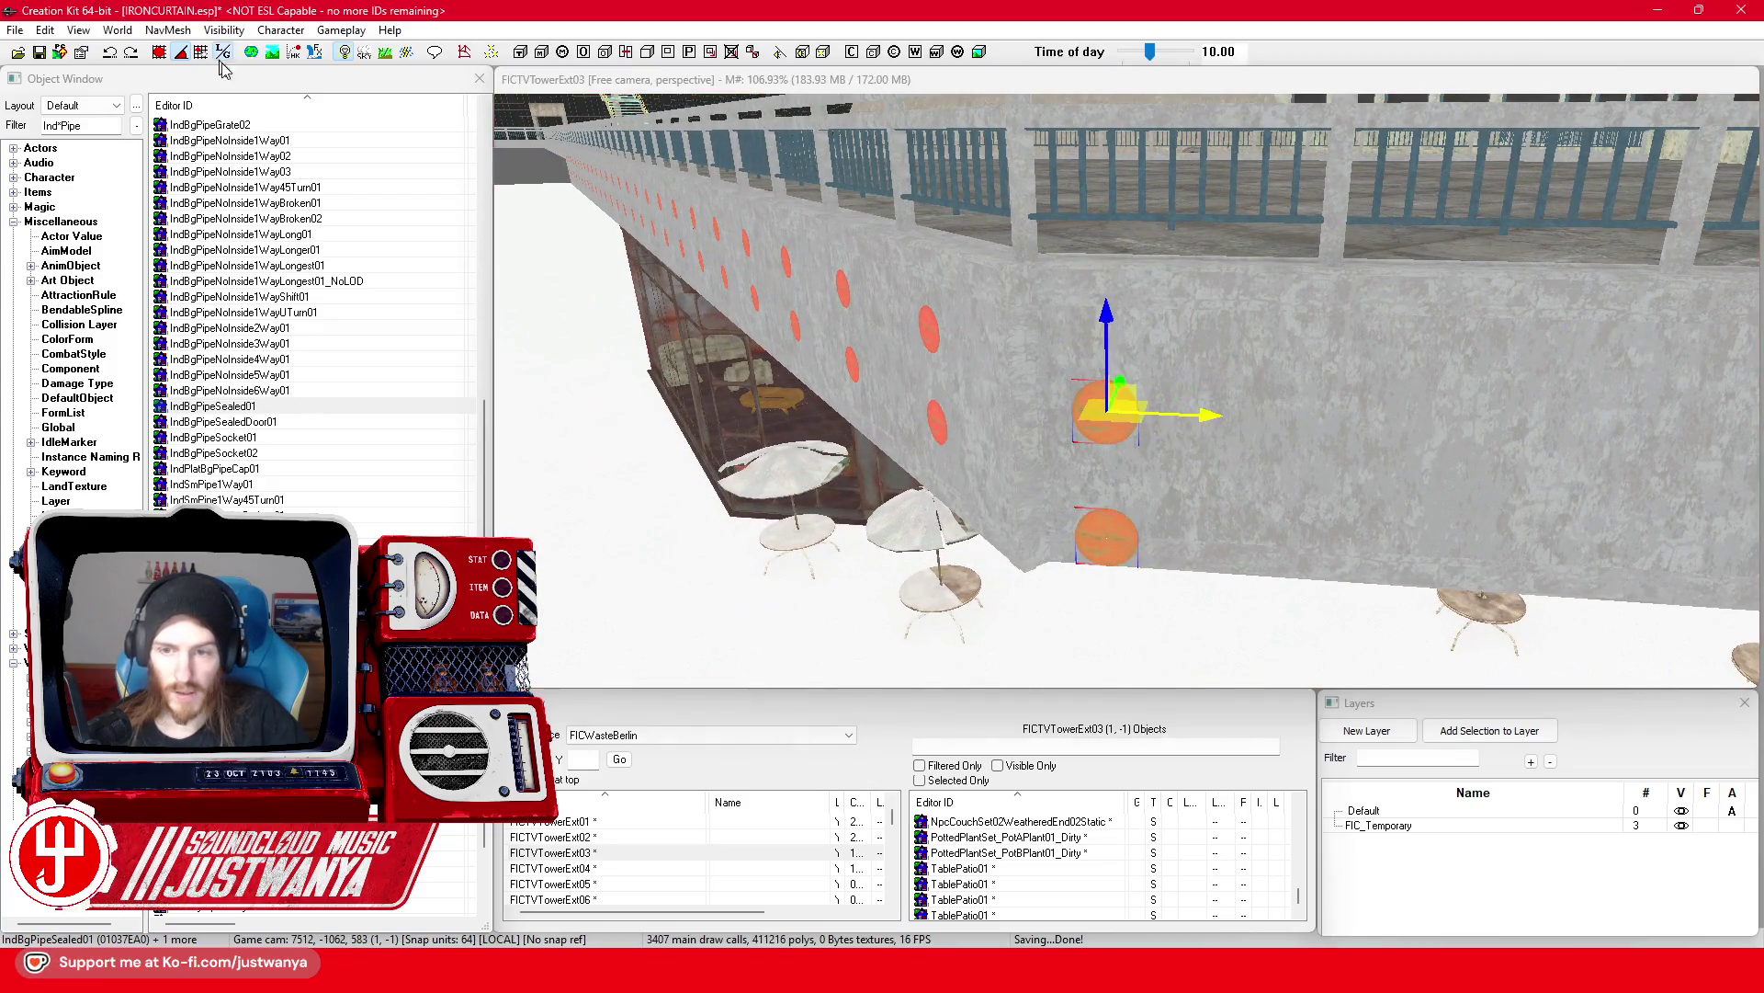
left_click_drag(1227, 417, 1313, 419)
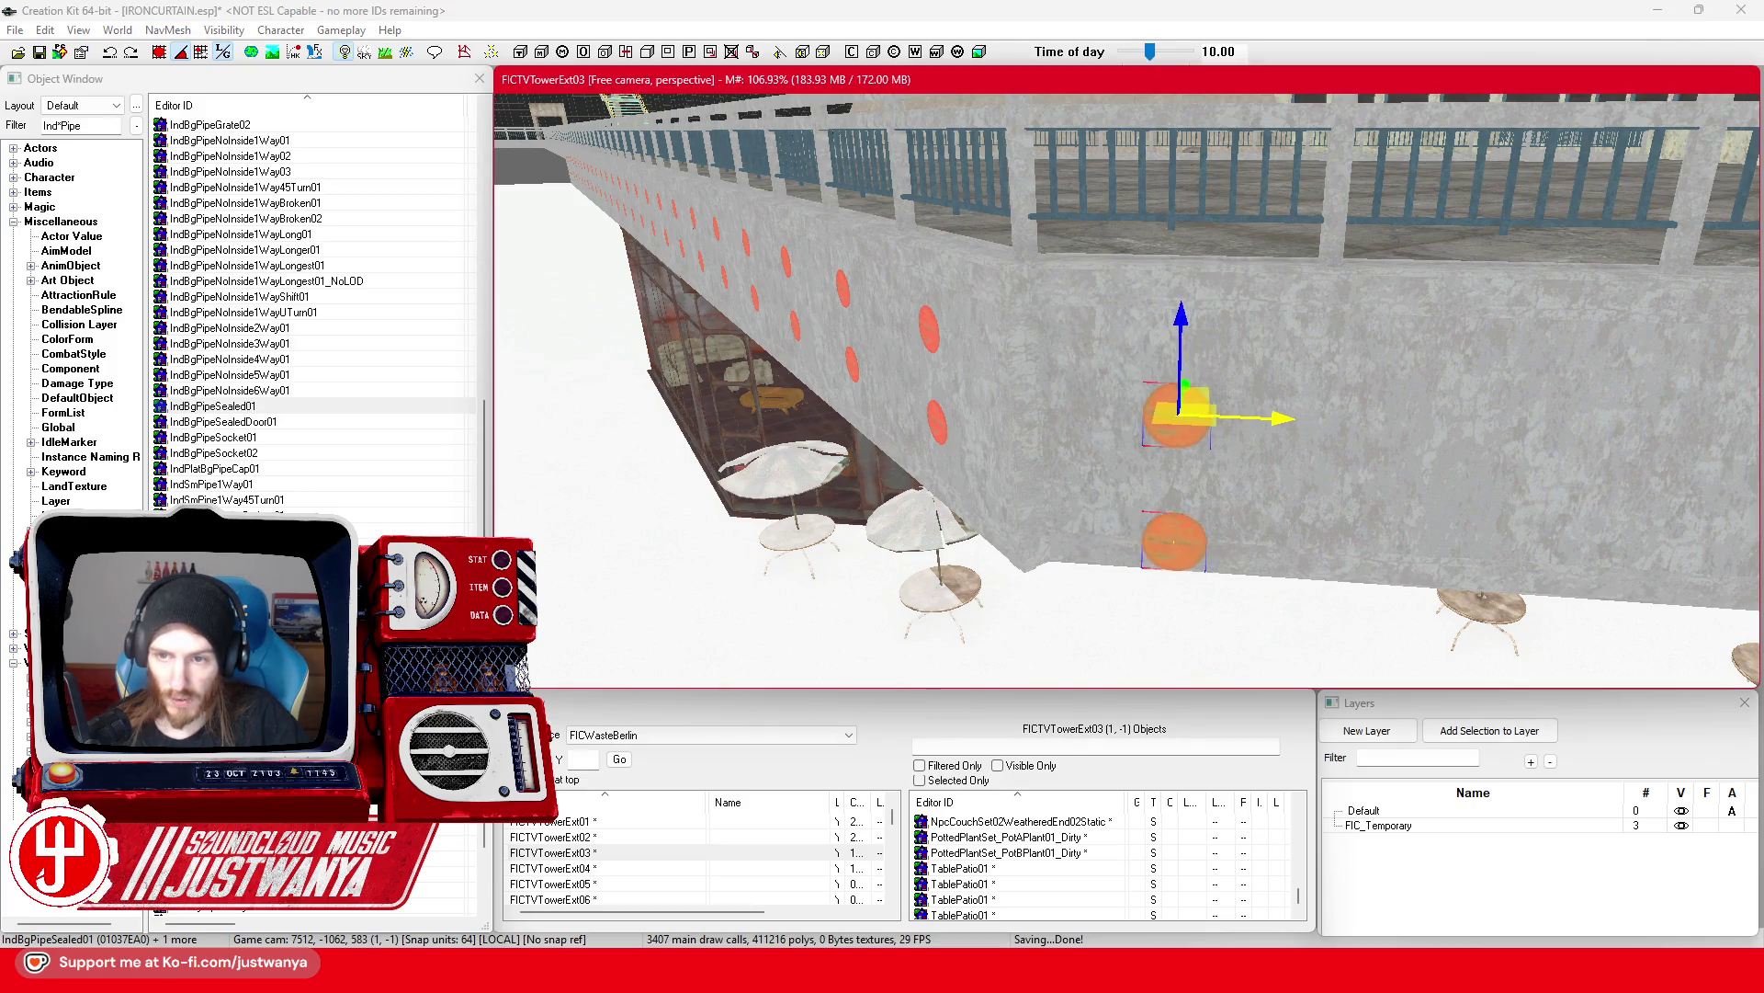
Step: Line the copied pair up on the angled wall face and place another pair one spacing along
scroll(1268, 420, "up", 2)
left_click_drag(1123, 444, 1167, 361)
scroll(1194, 368, "down", 2)
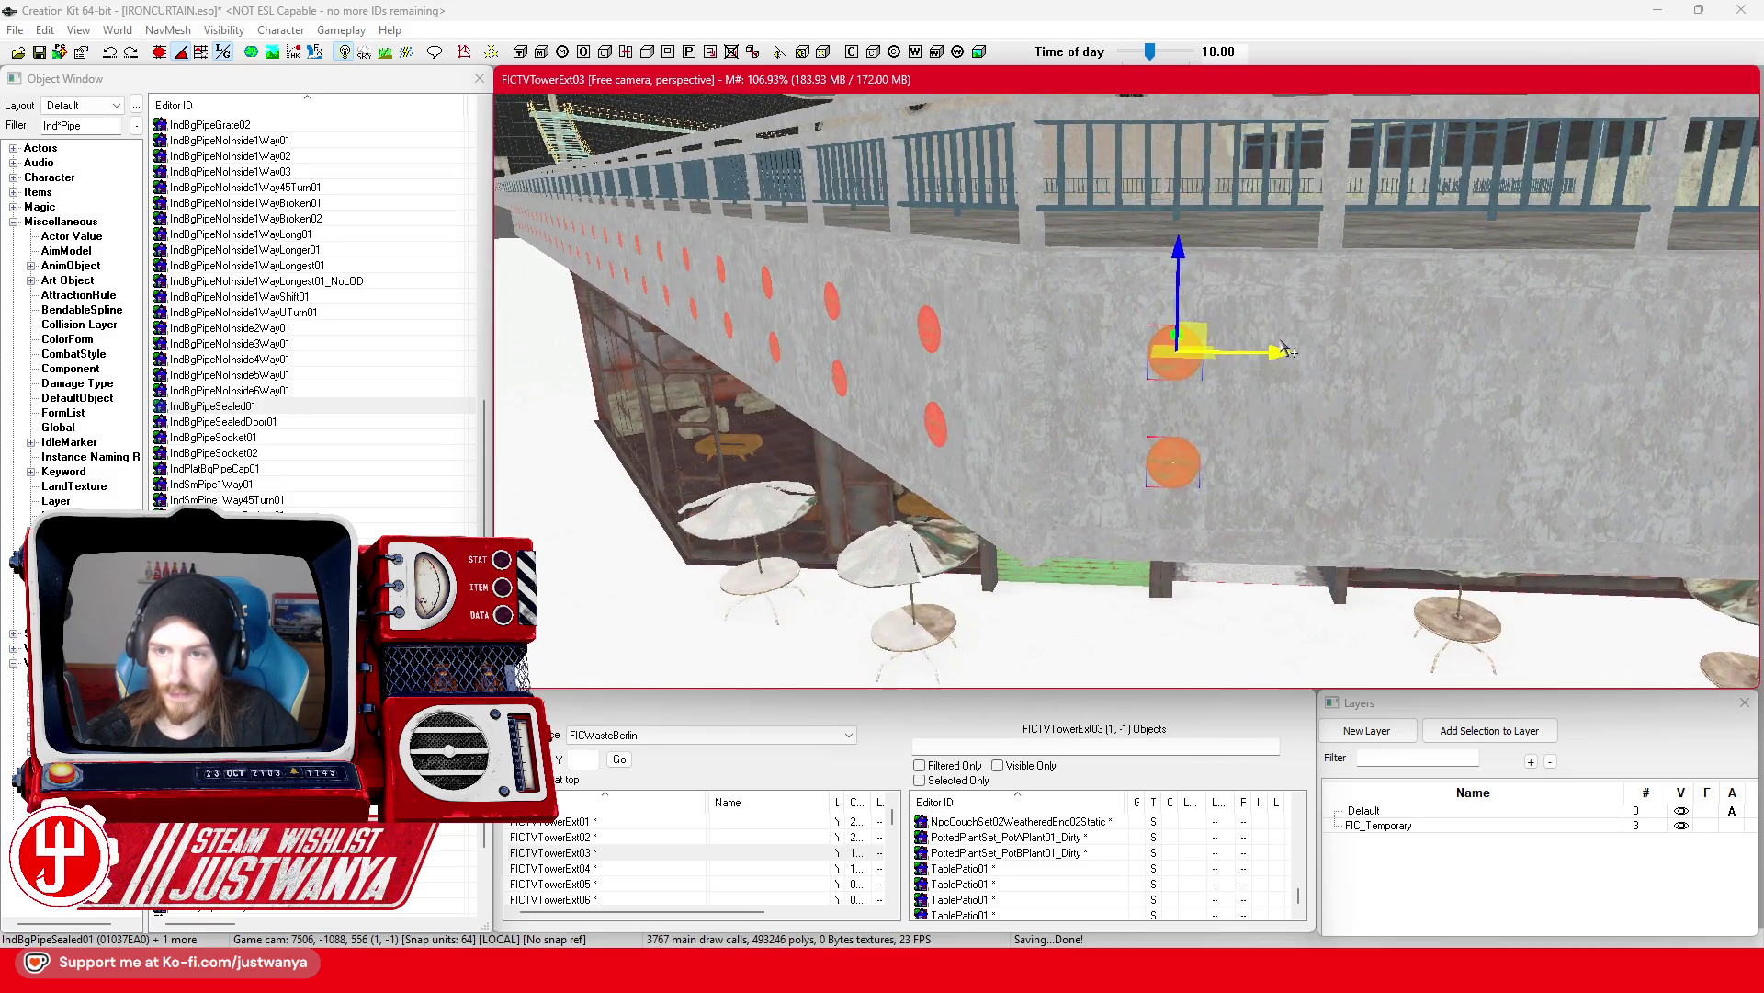
scroll(1131, 420, "up", 1)
scroll(1130, 420, "up", 1)
left_click_drag(1073, 397, 1388, 394)
scroll(1390, 393, "up", 1)
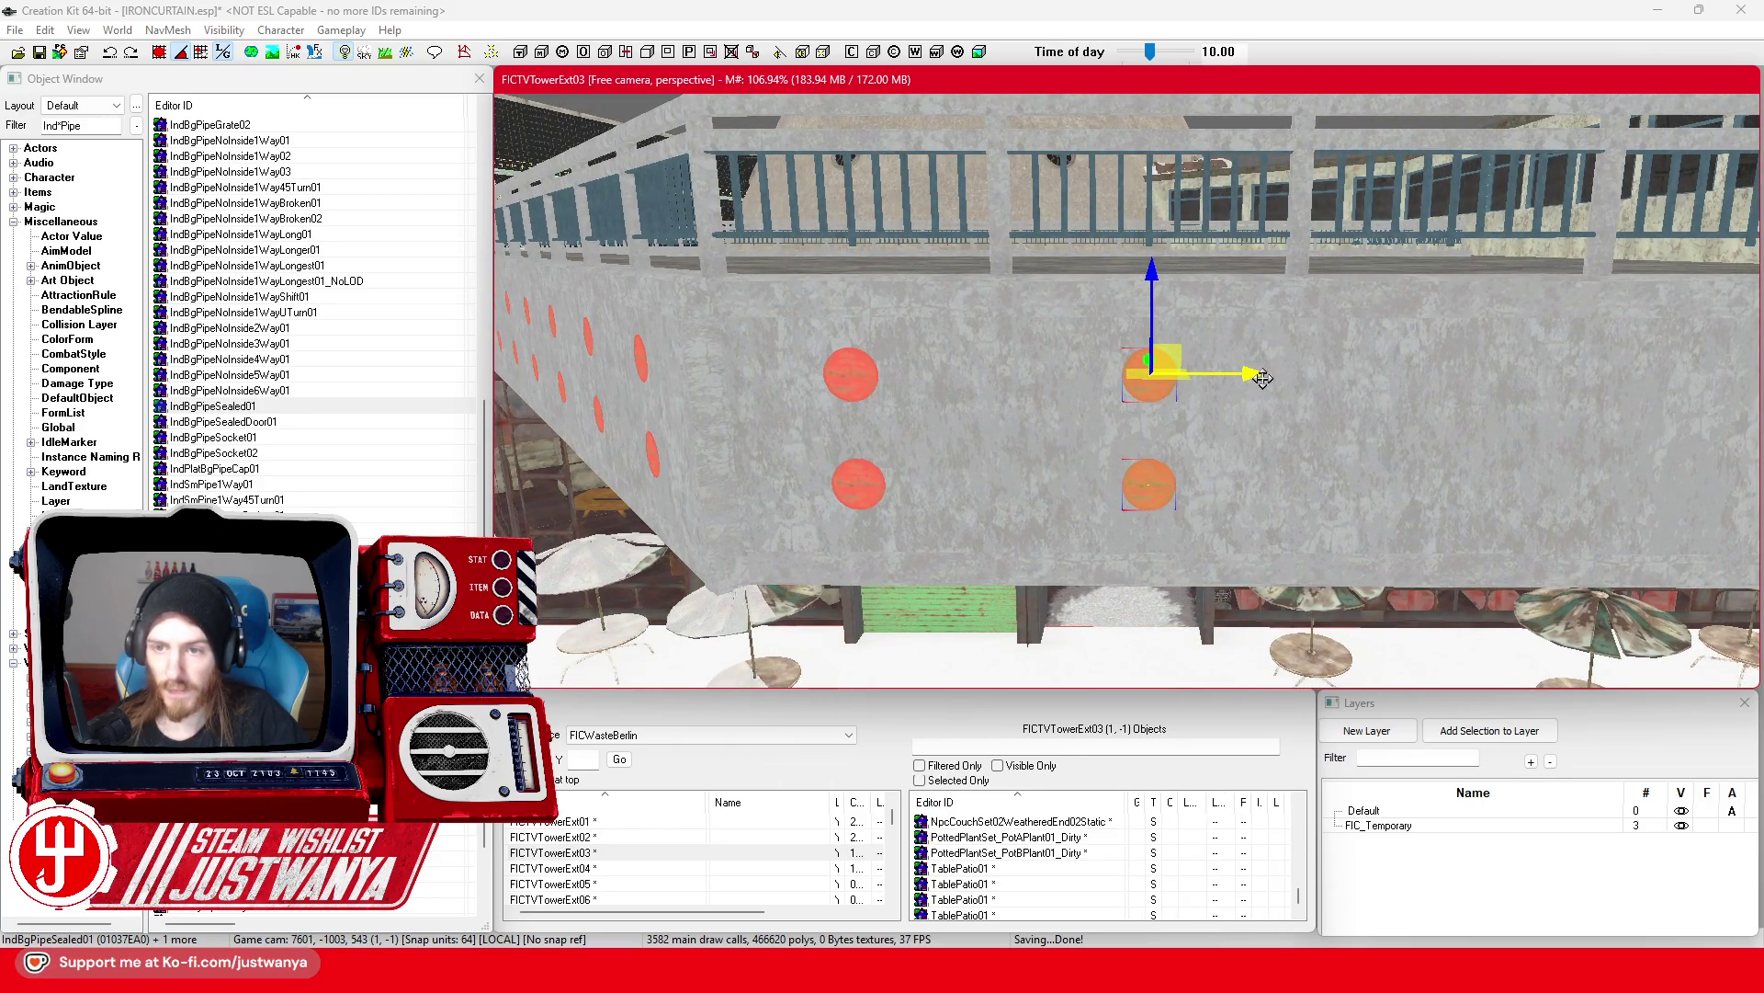
left_click_drag(1244, 378, 1433, 376)
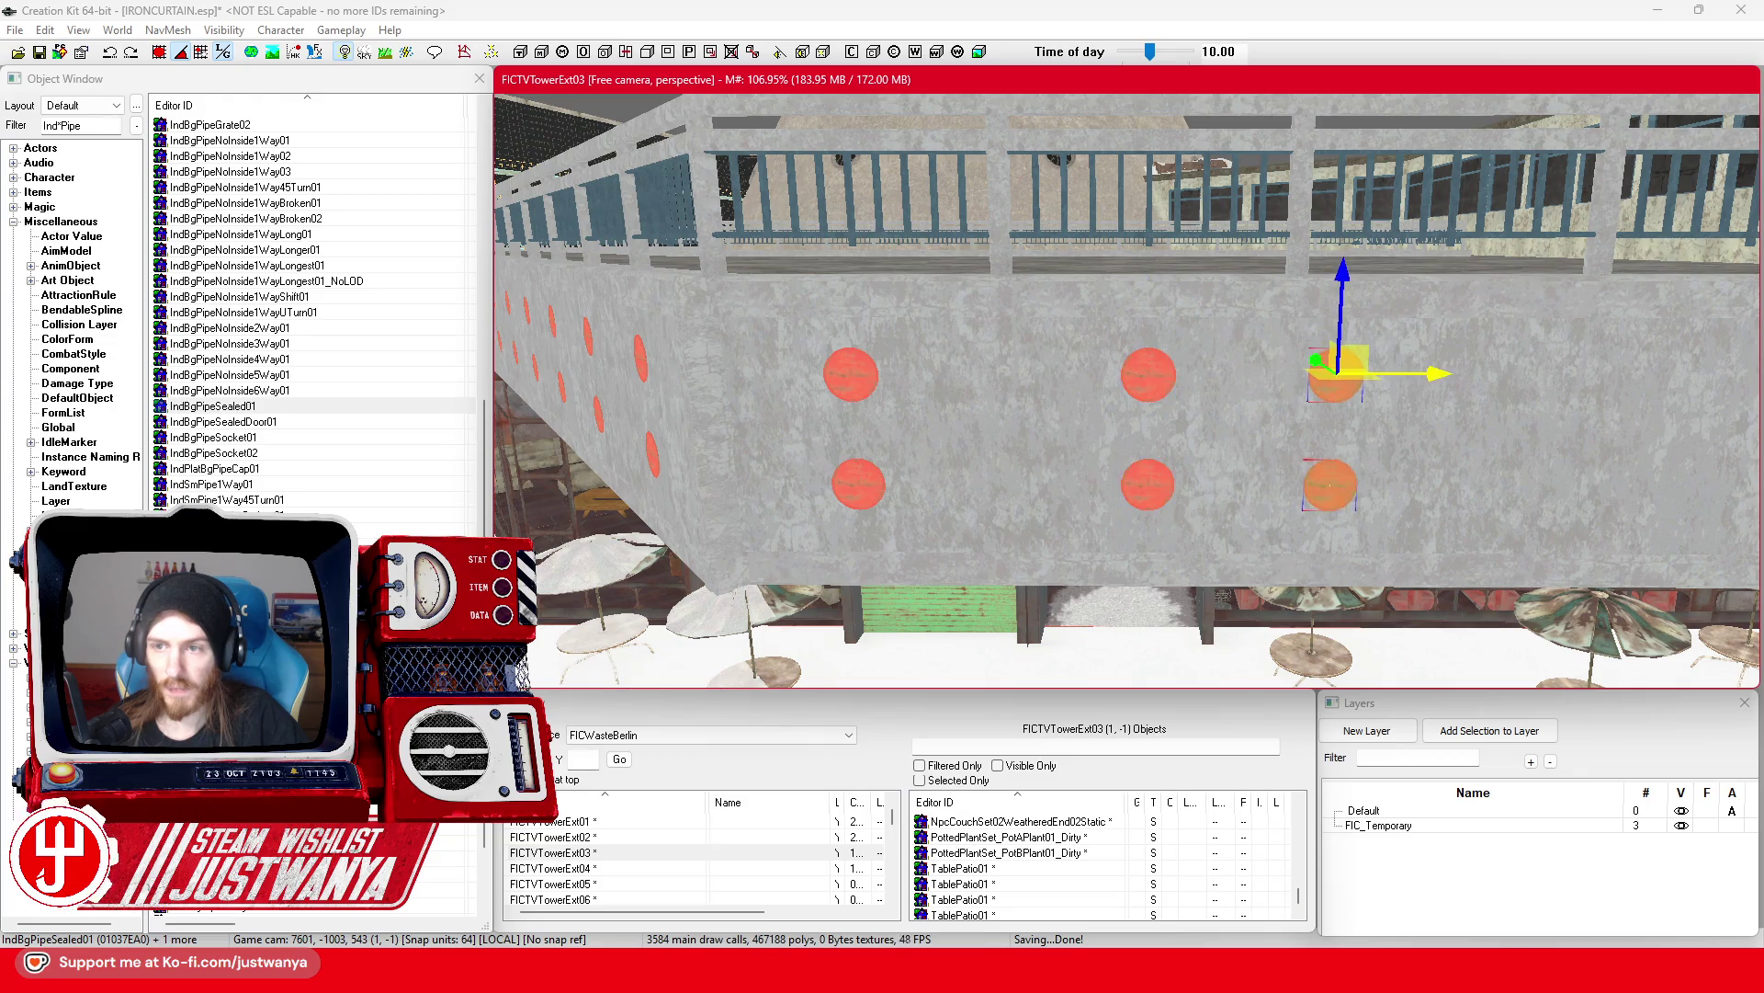
Step: Place further pairs column by column across the angled wall at even spacing
left_click_drag(1162, 400, 1270, 400)
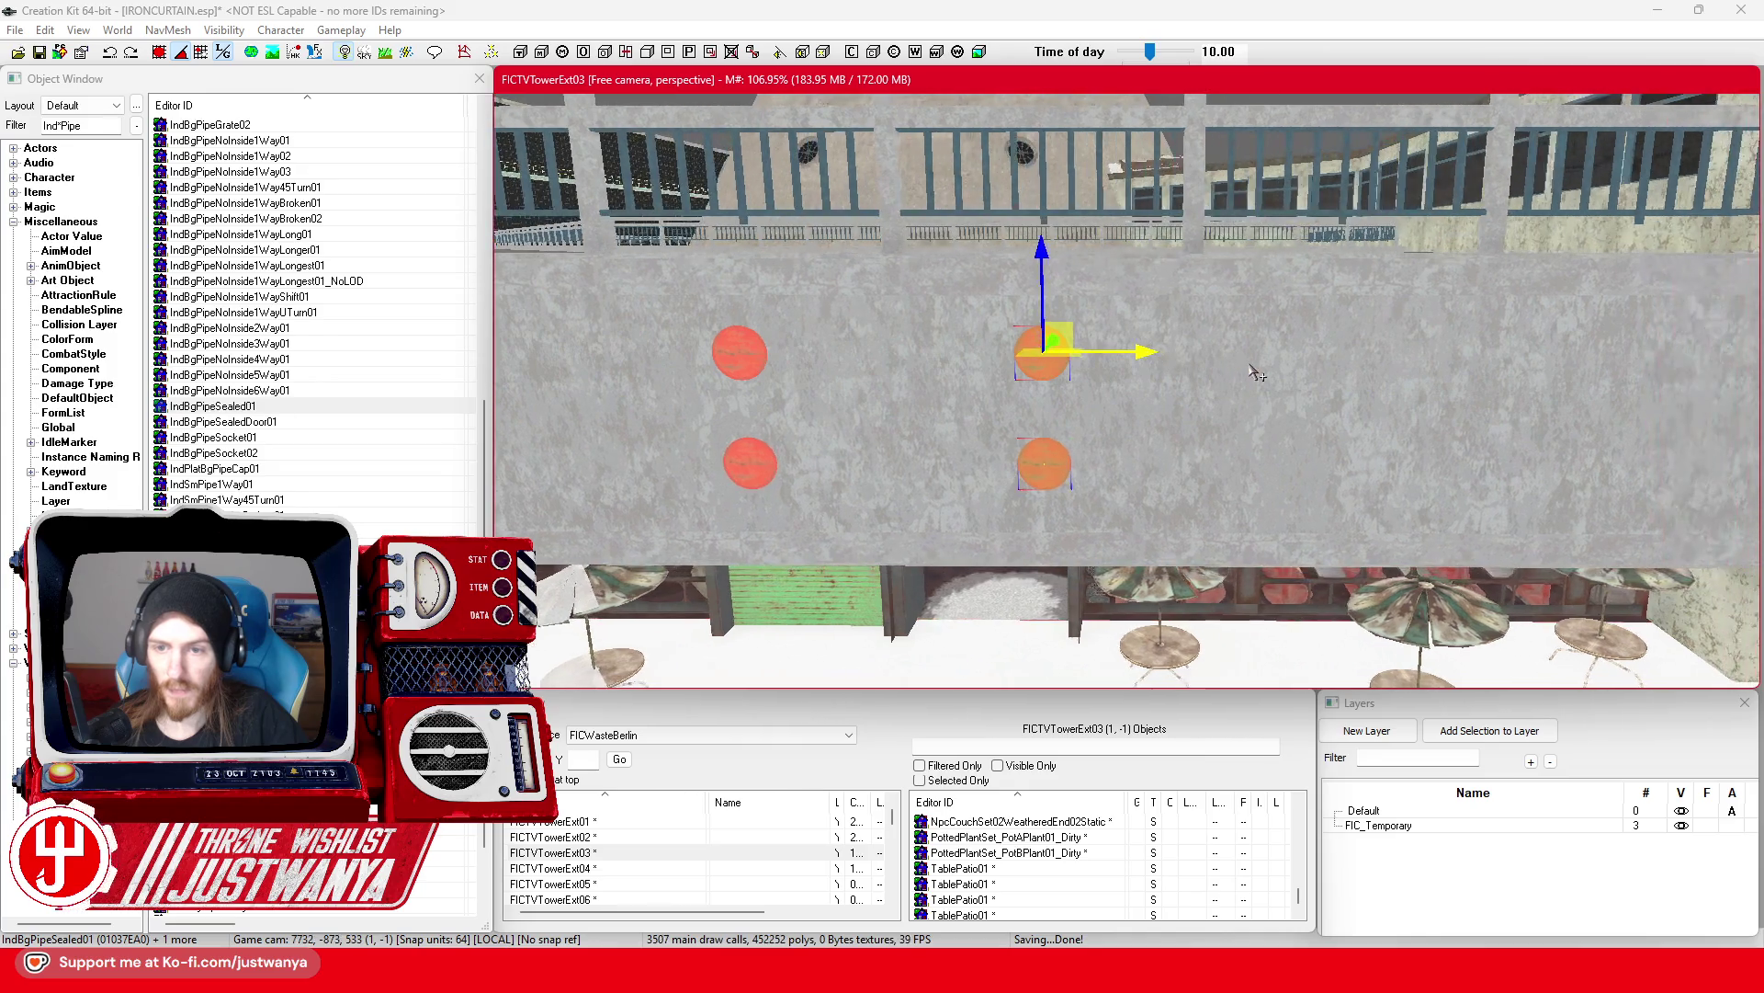
left_click_drag(1156, 363, 1450, 363)
scroll(1432, 351, "down", 2)
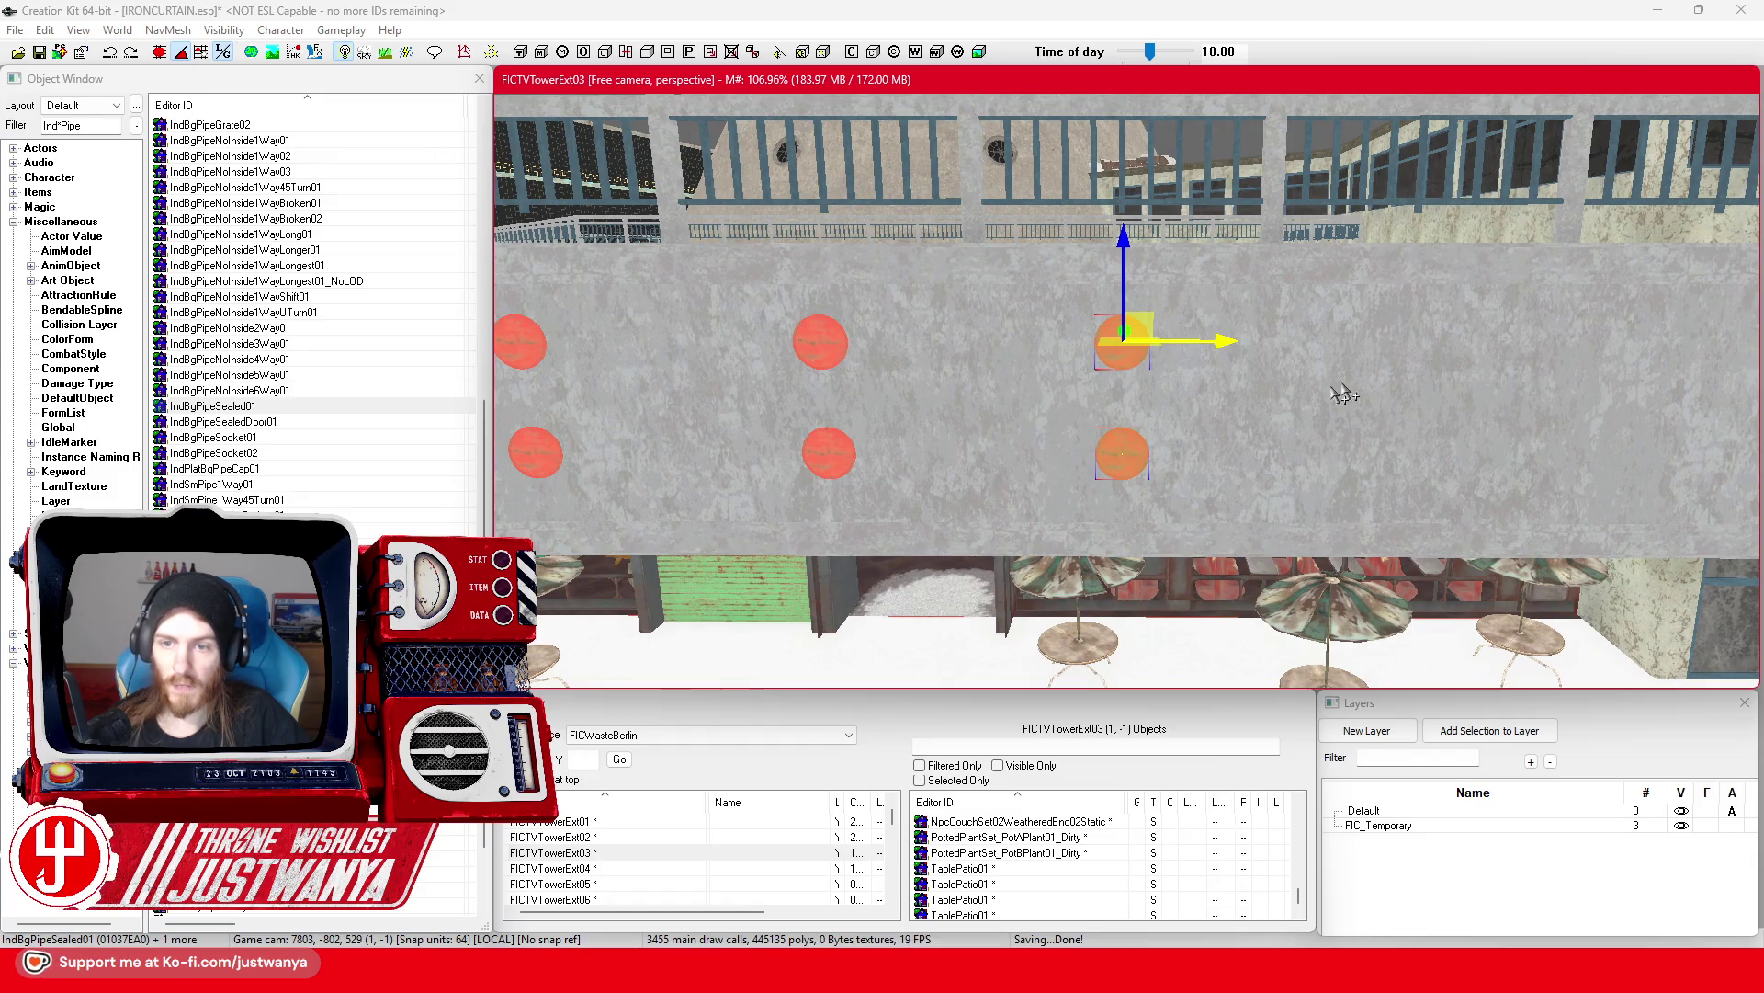
left_click_drag(1278, 349, 1397, 349)
mouse_move(1527, 344)
left_mouse_down()
mouse_move(1327, 340)
mouse_move(1252, 400)
left_mouse_up()
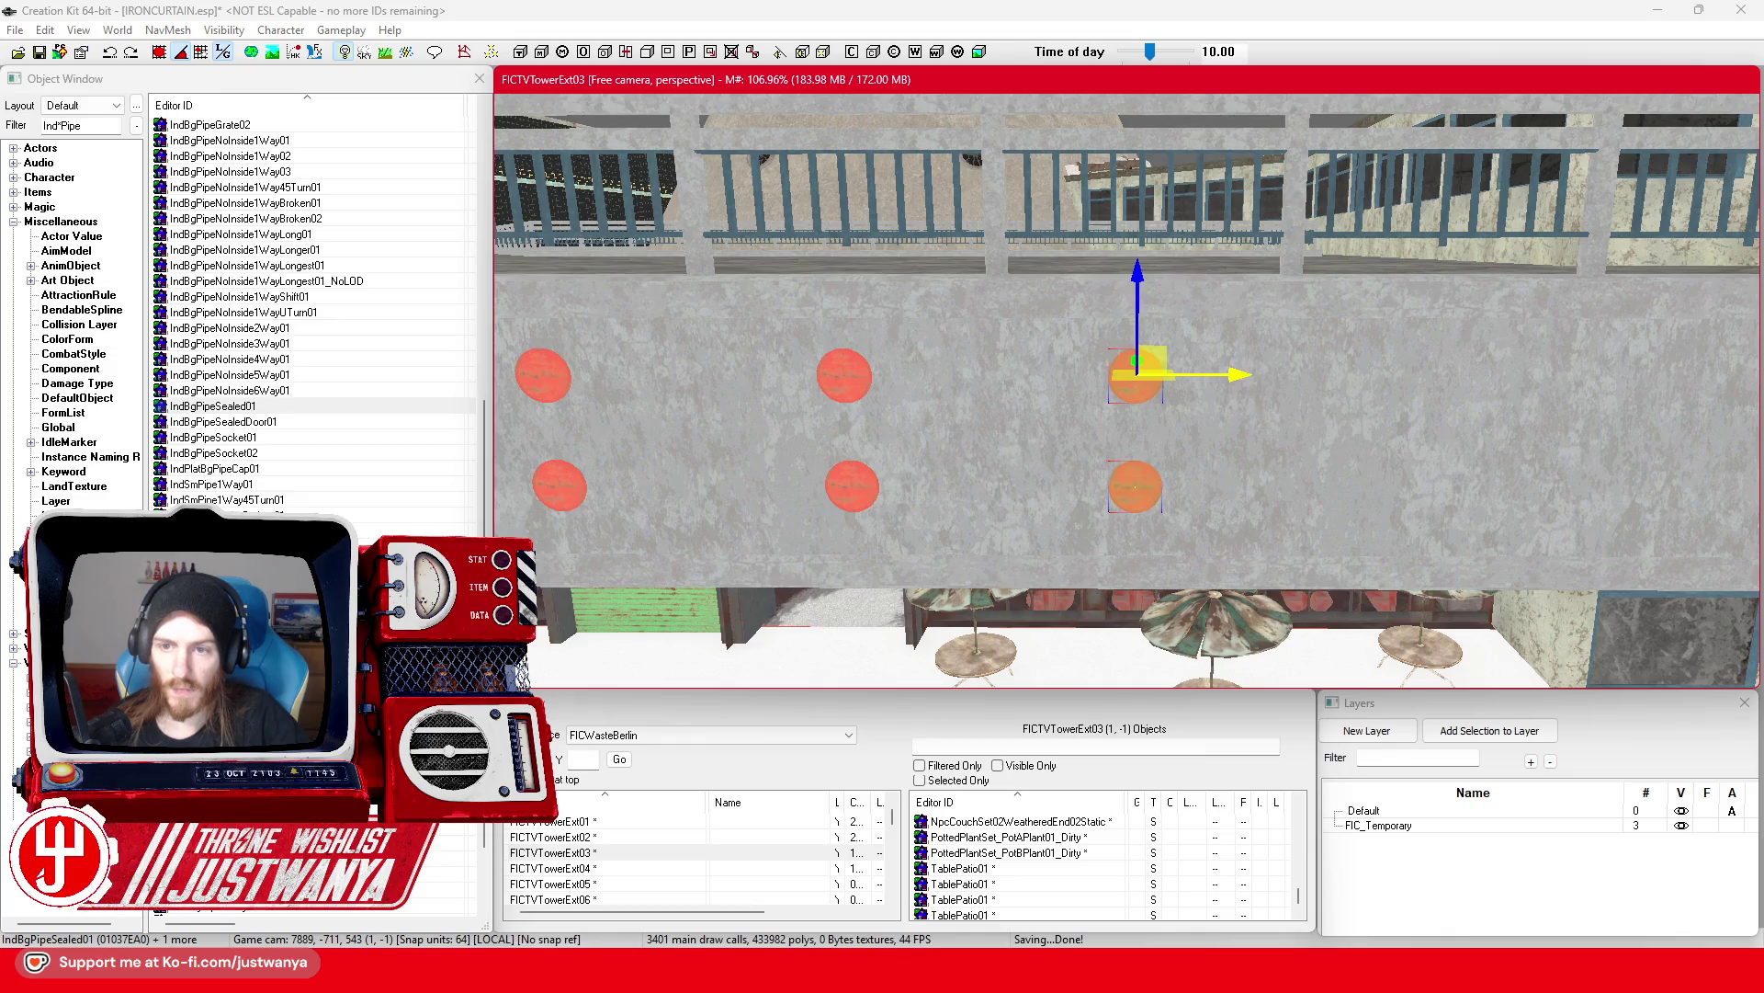
left_click_drag(1139, 372, 1340, 372)
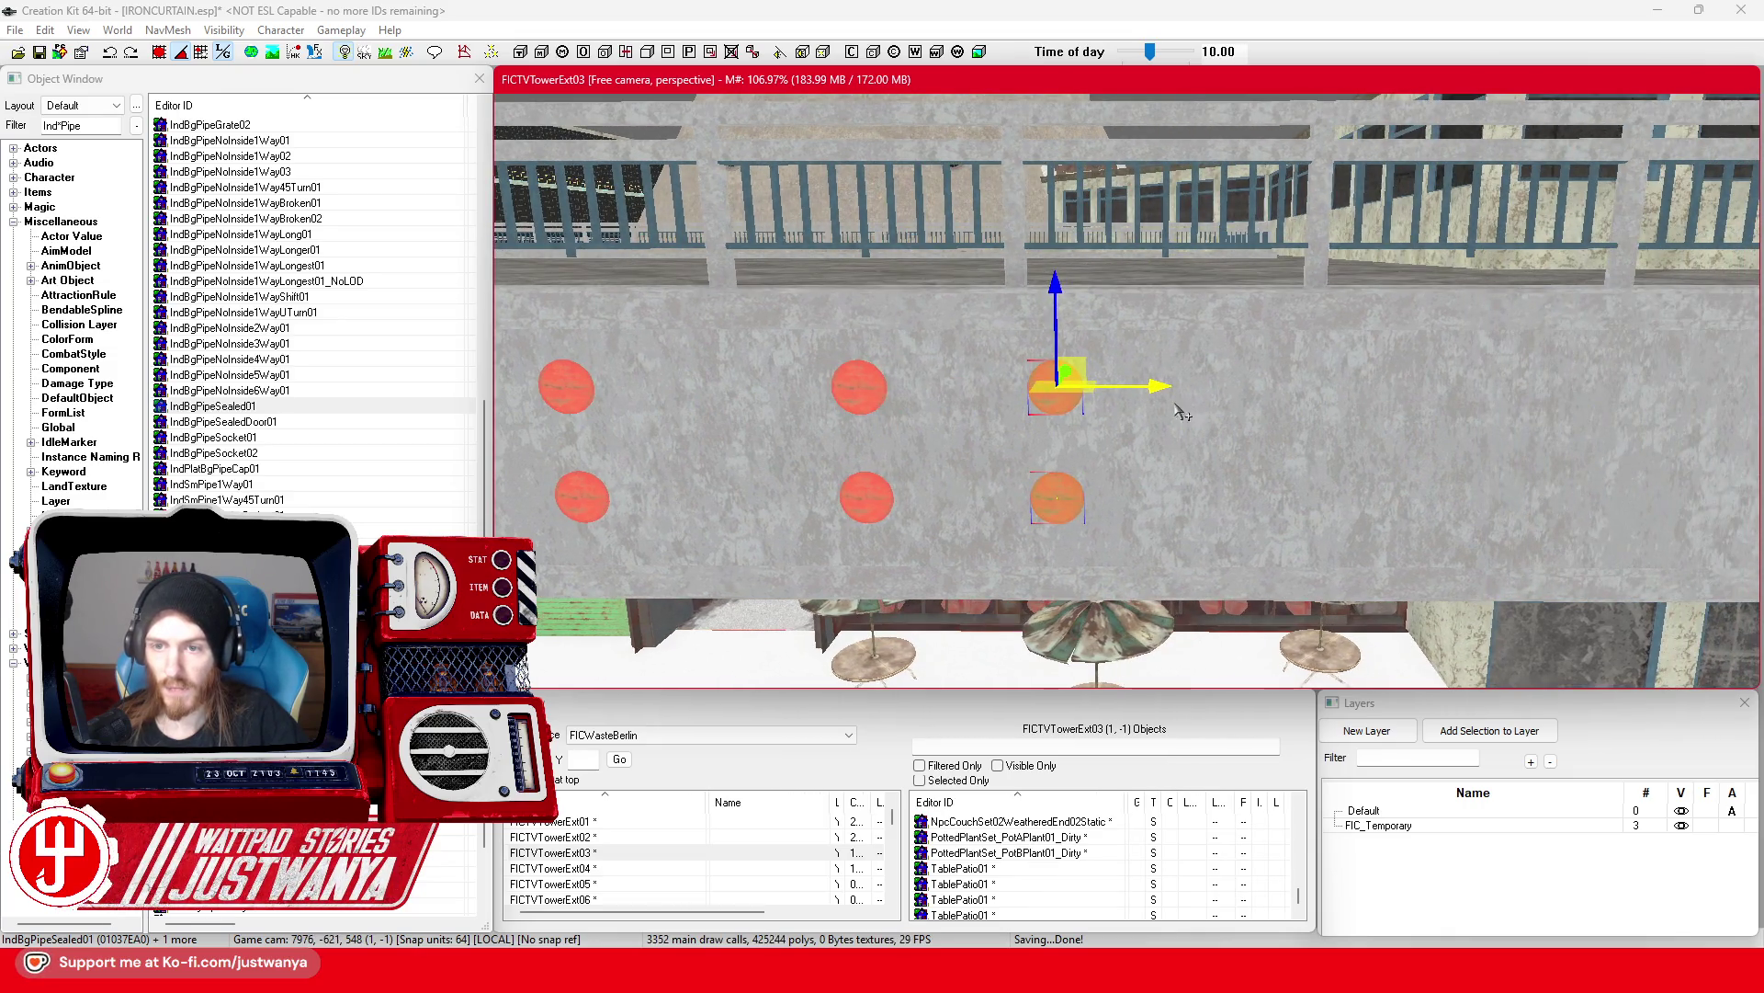
mouse_move(1075, 382)
left_mouse_down()
mouse_move(1447, 404)
mouse_move(1465, 386)
mouse_move(1379, 400)
left_mouse_up()
left_click_drag(1175, 395, 1289, 395)
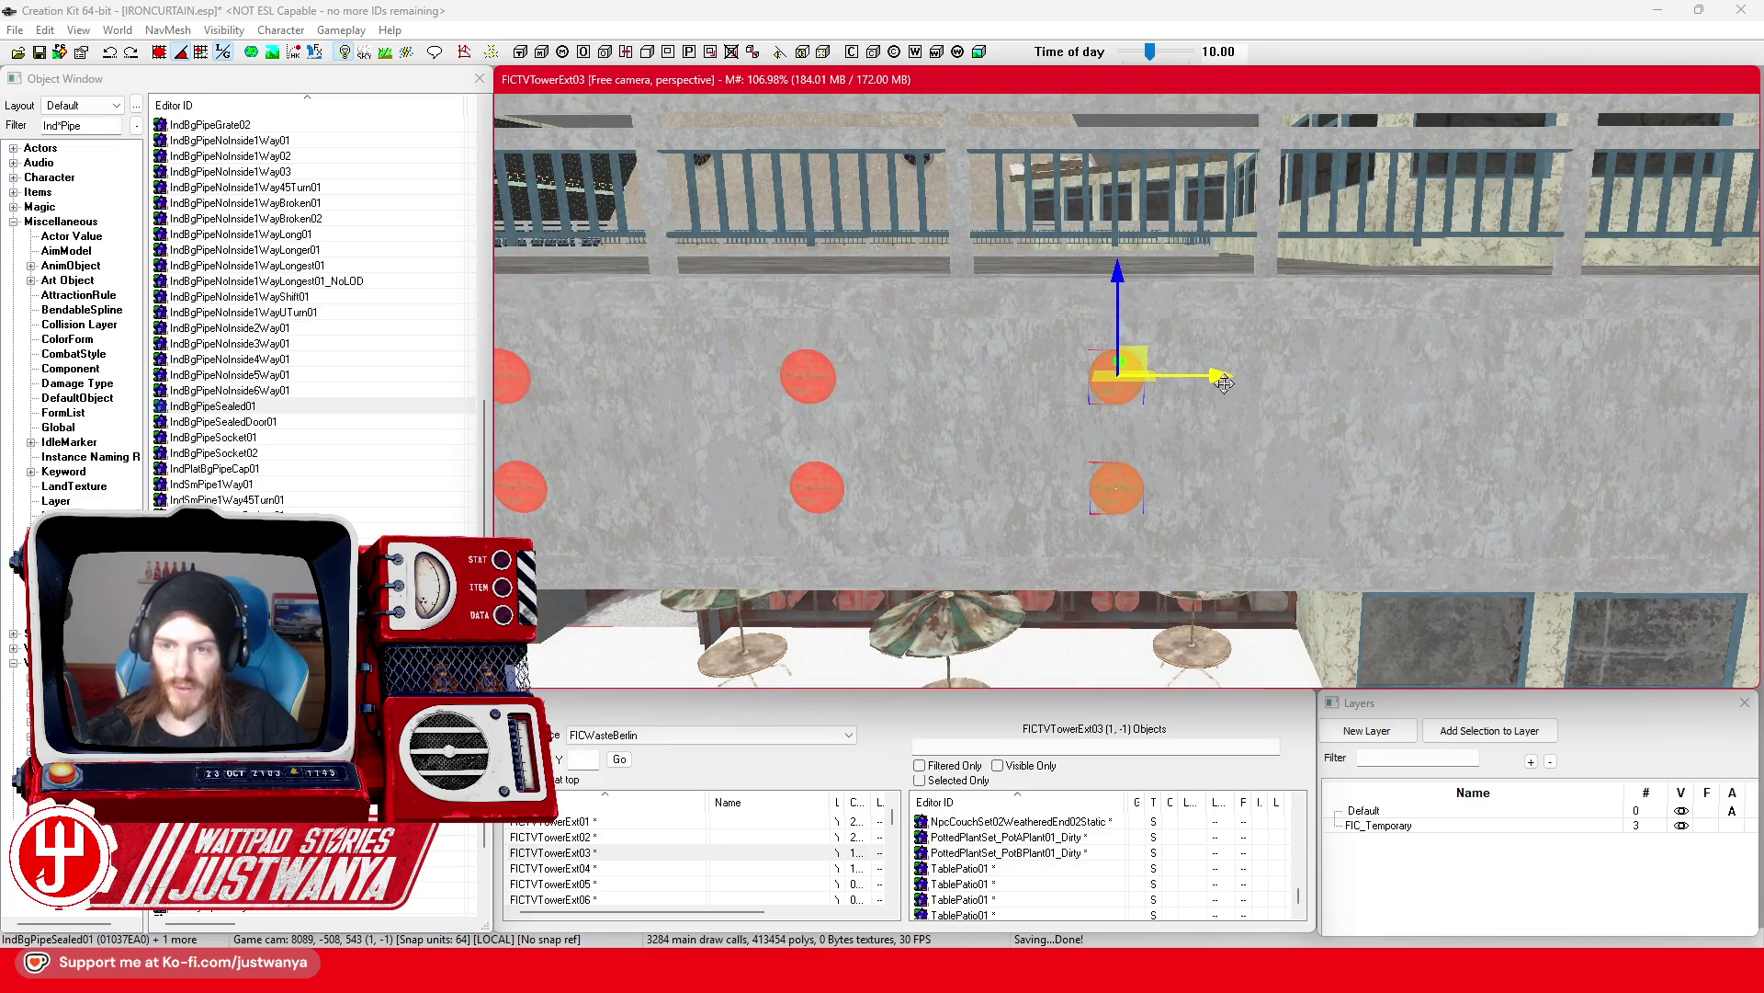
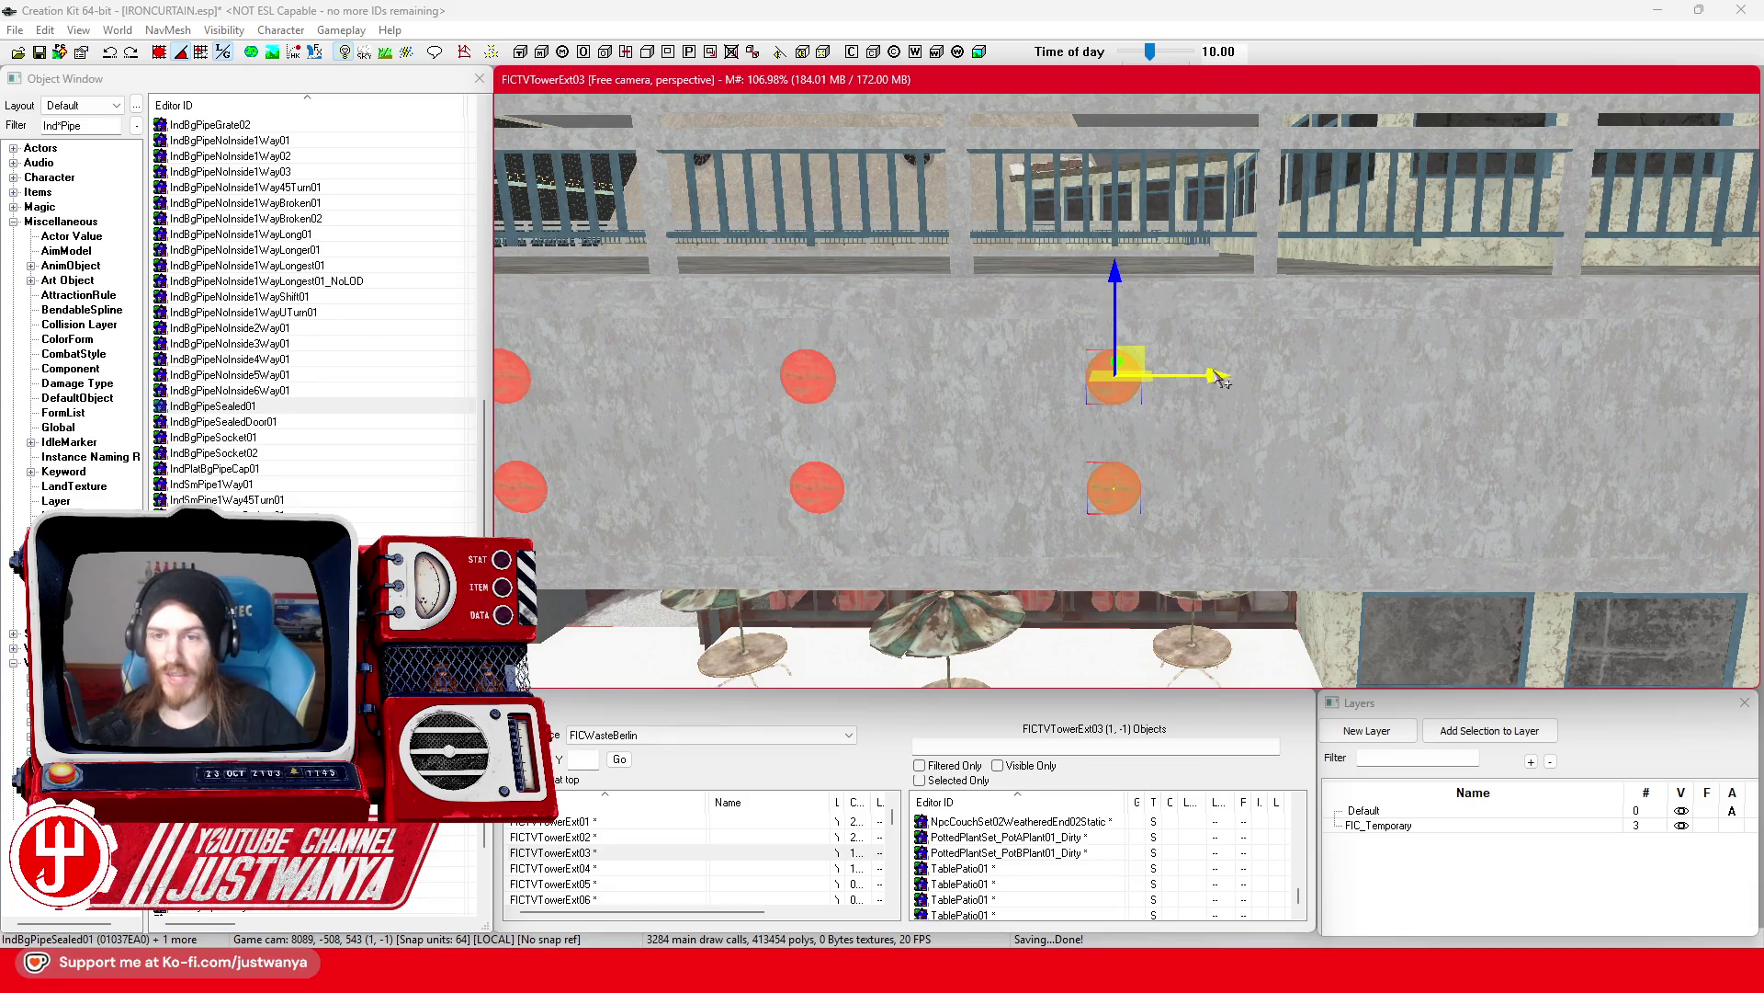
Step: Slide the orange IndBgPipeSealed01 cap pair right along the walkway wall into position
mouse_move(1218, 377)
left_mouse_down()
mouse_move(1500, 372)
mouse_move(1225, 367)
mouse_move(1392, 379)
left_mouse_up()
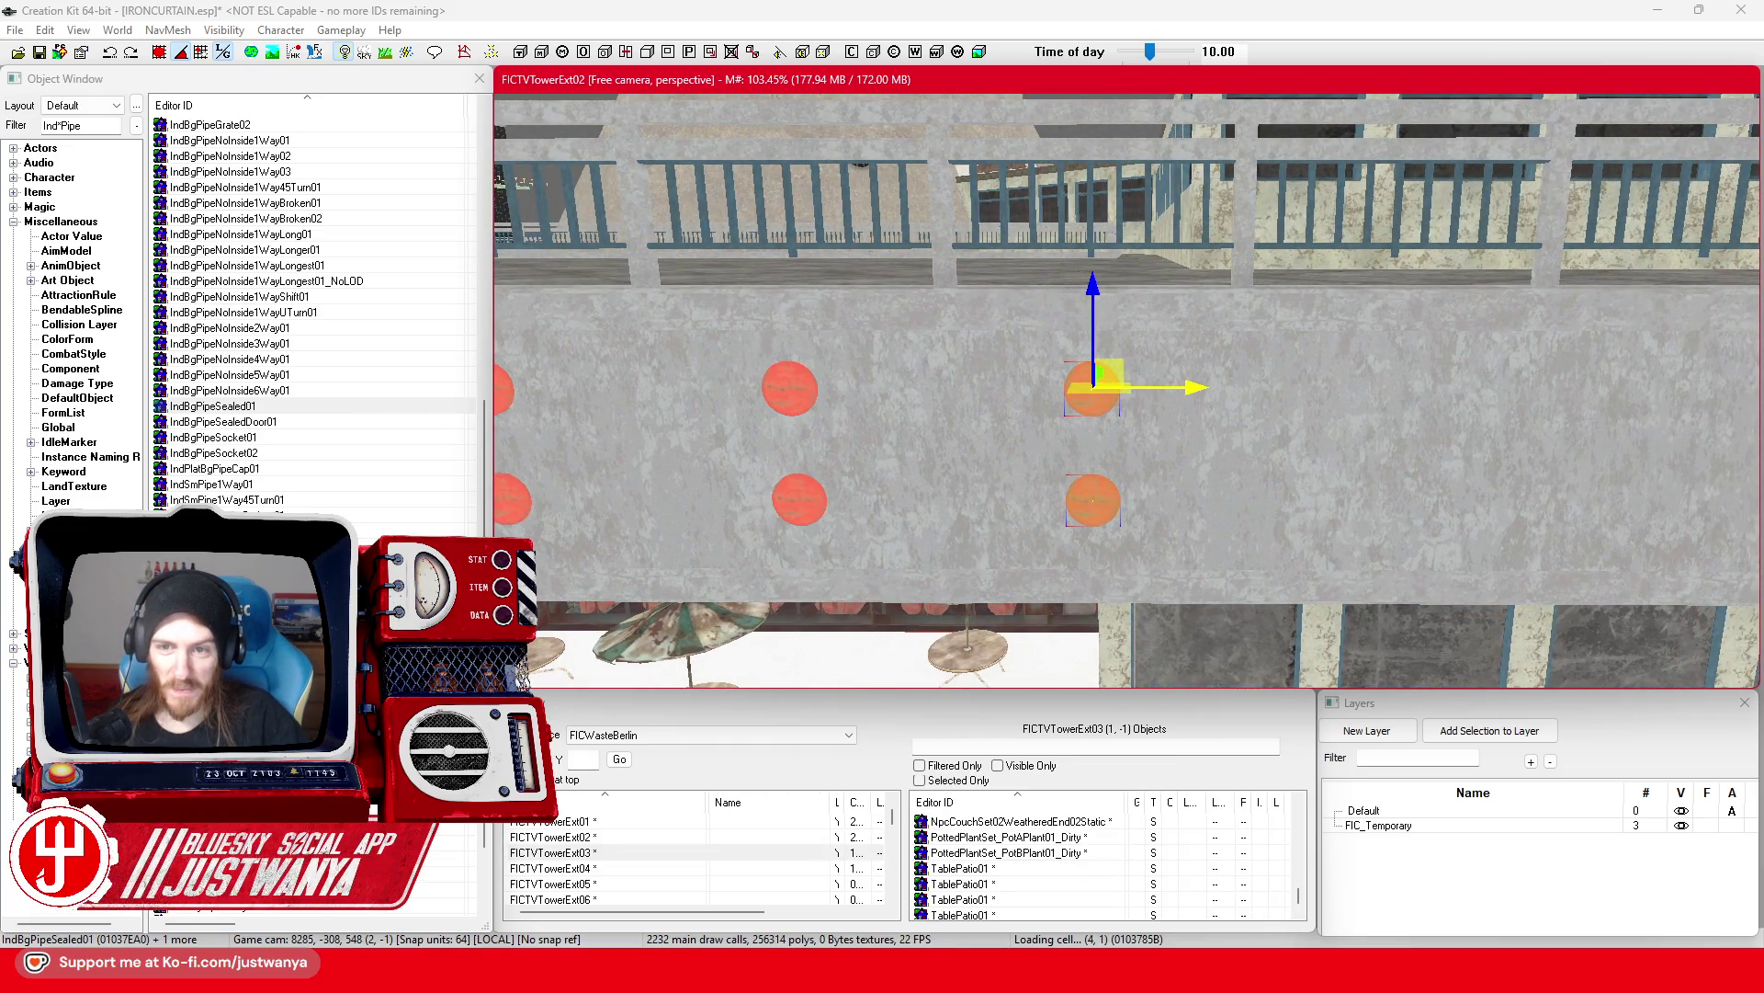
mouse_move(1207, 404)
left_mouse_down()
mouse_move(1324, 383)
mouse_move(1420, 391)
mouse_move(1240, 394)
mouse_move(1461, 368)
left_mouse_up()
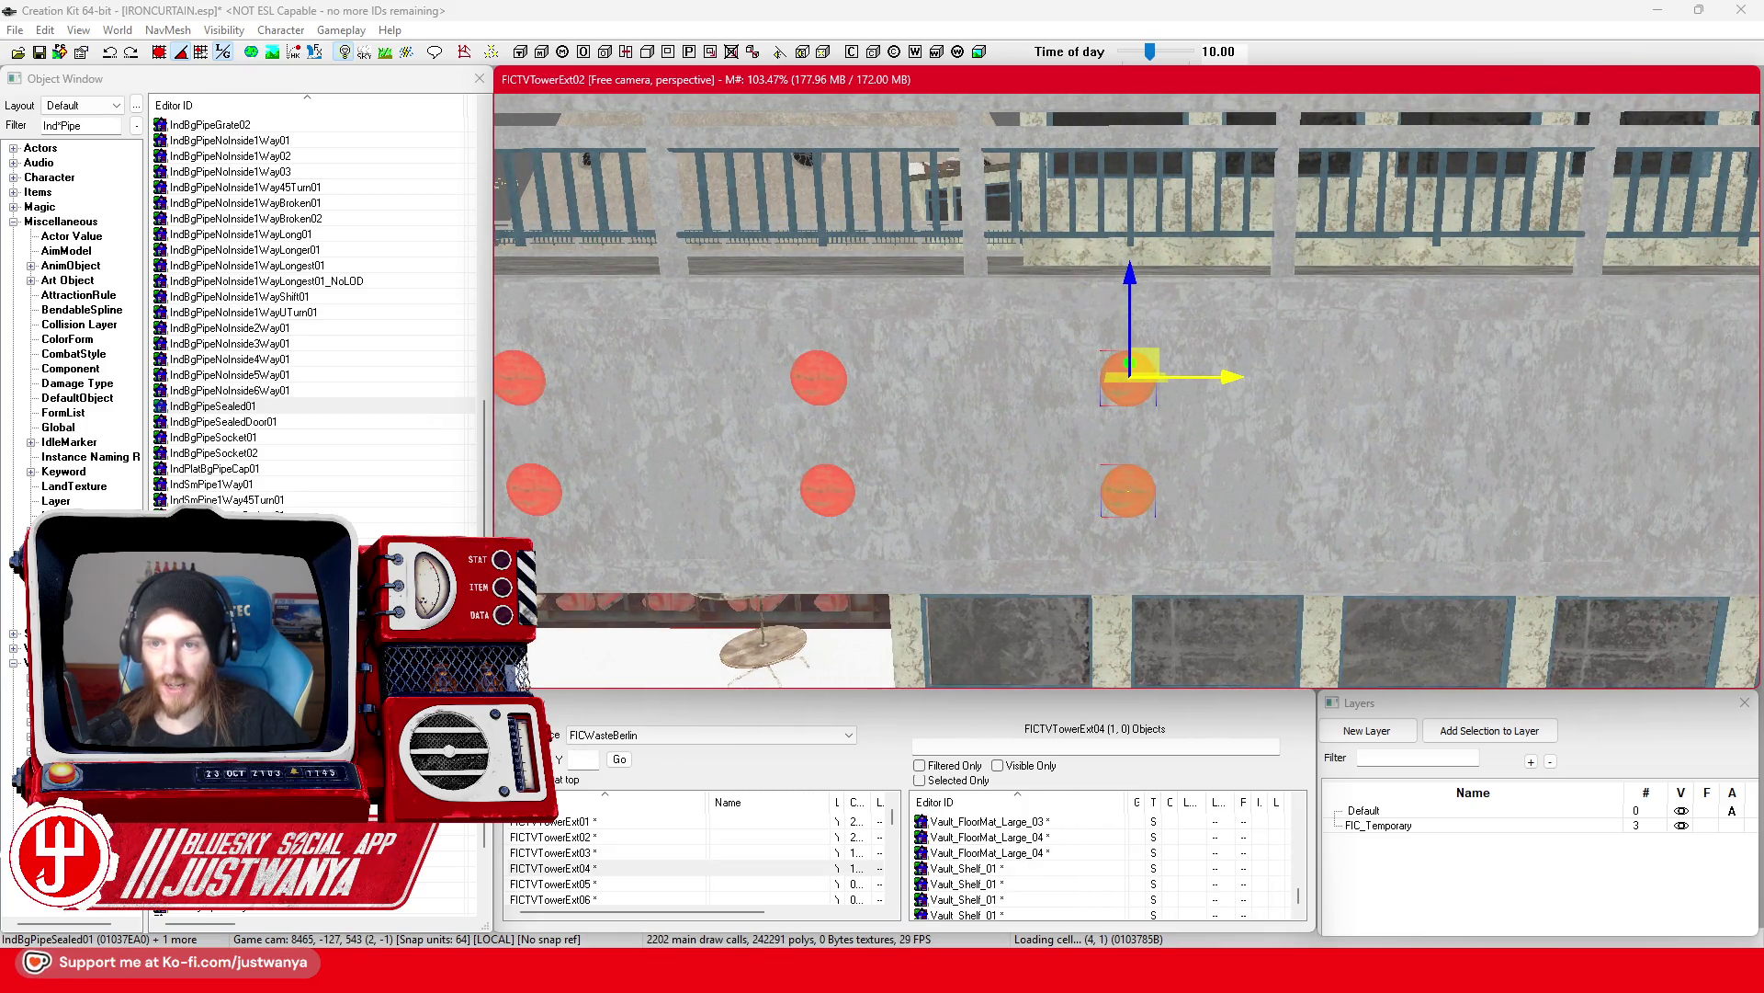
mouse_move(1239, 378)
left_mouse_down()
mouse_move(1498, 377)
mouse_move(1123, 360)
mouse_move(1152, 360)
left_mouse_up()
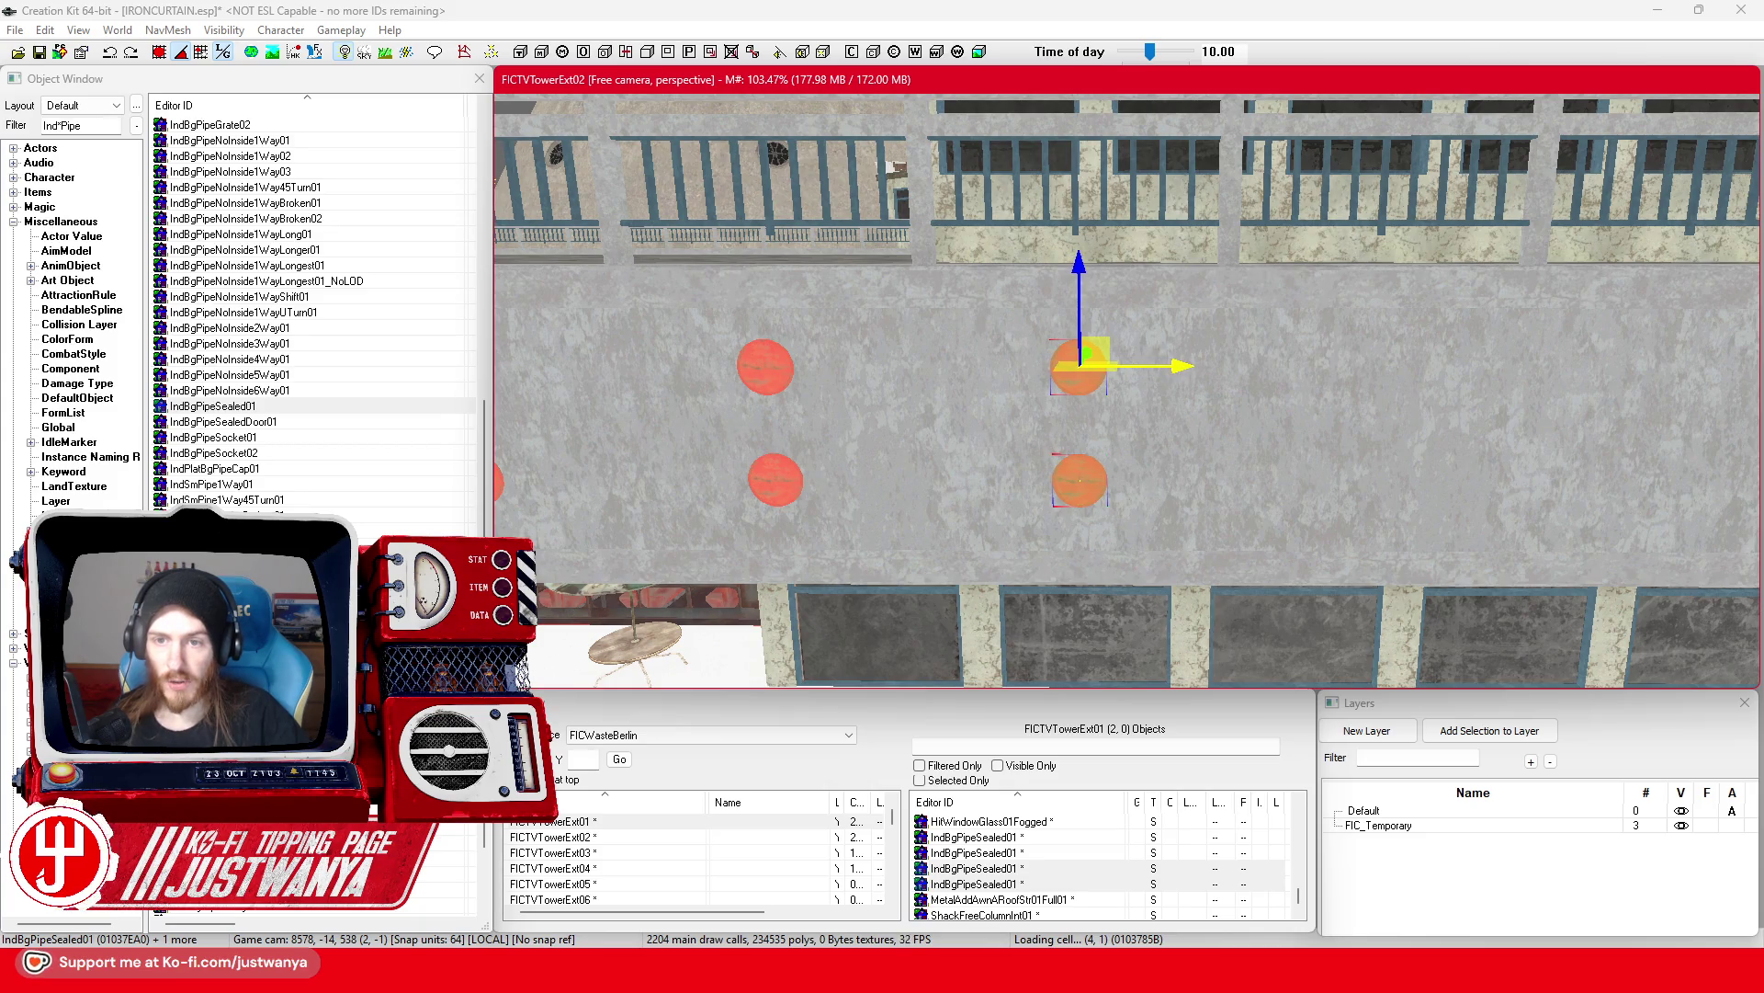
left_click_drag(1171, 360, 1328, 359)
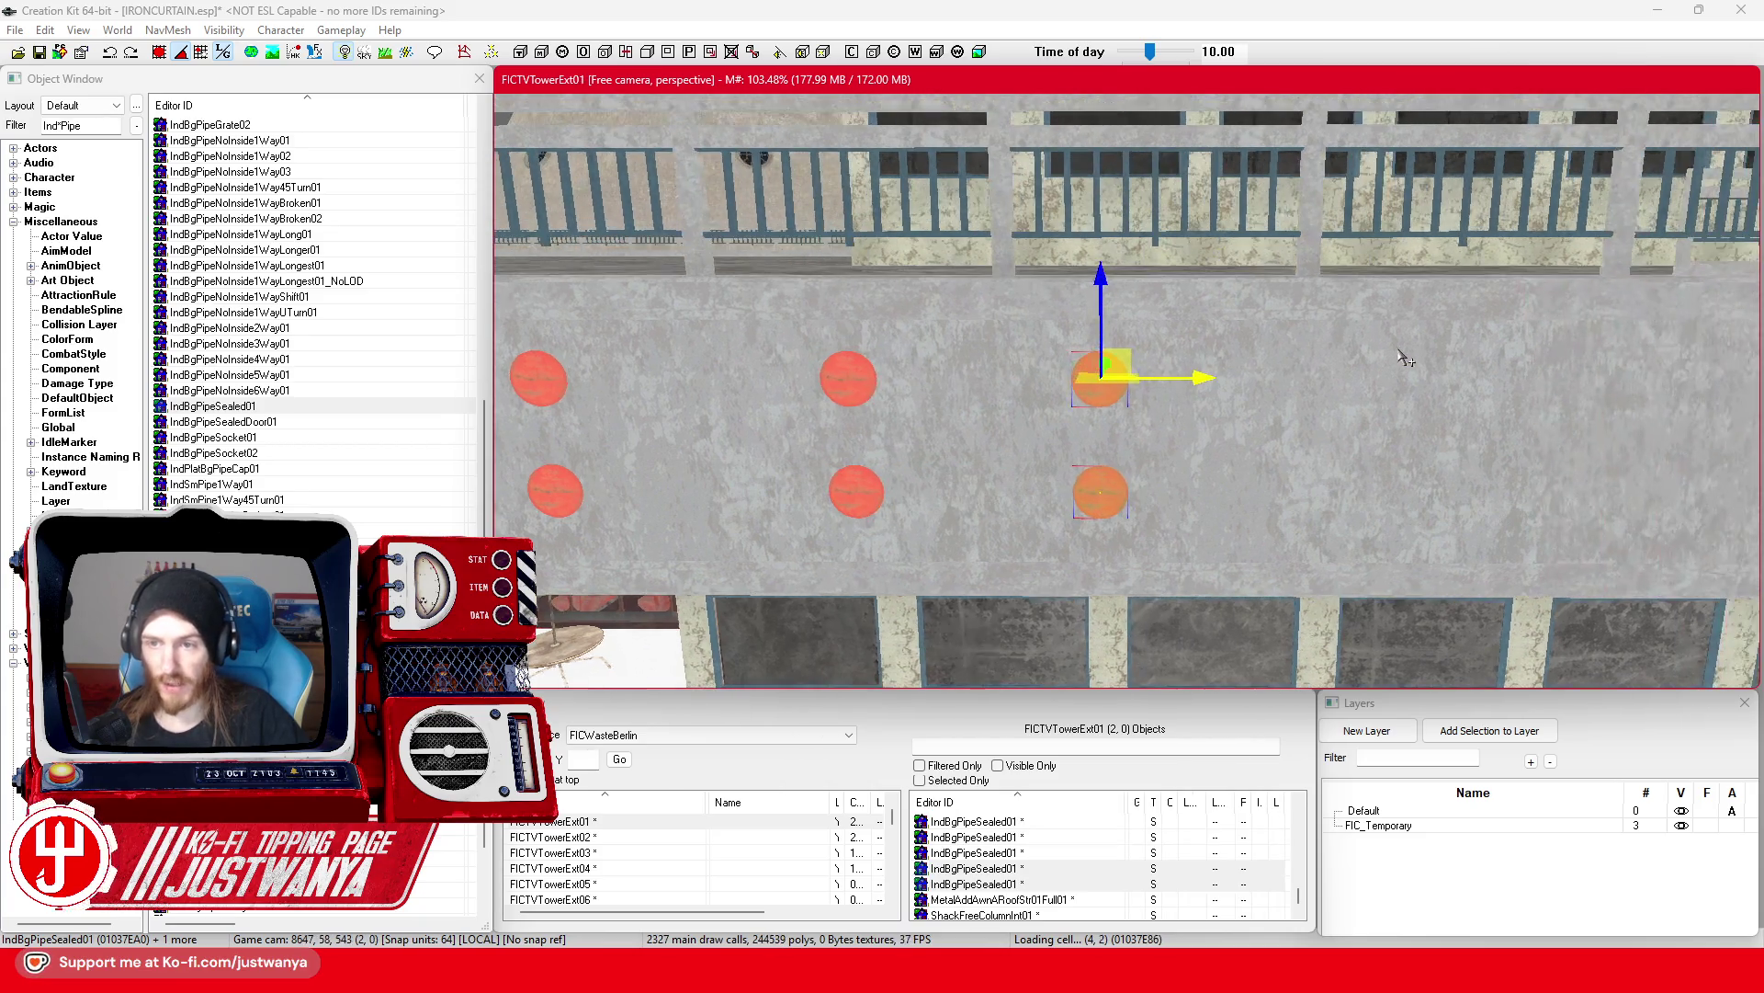
left_click_drag(1190, 370, 1247, 370)
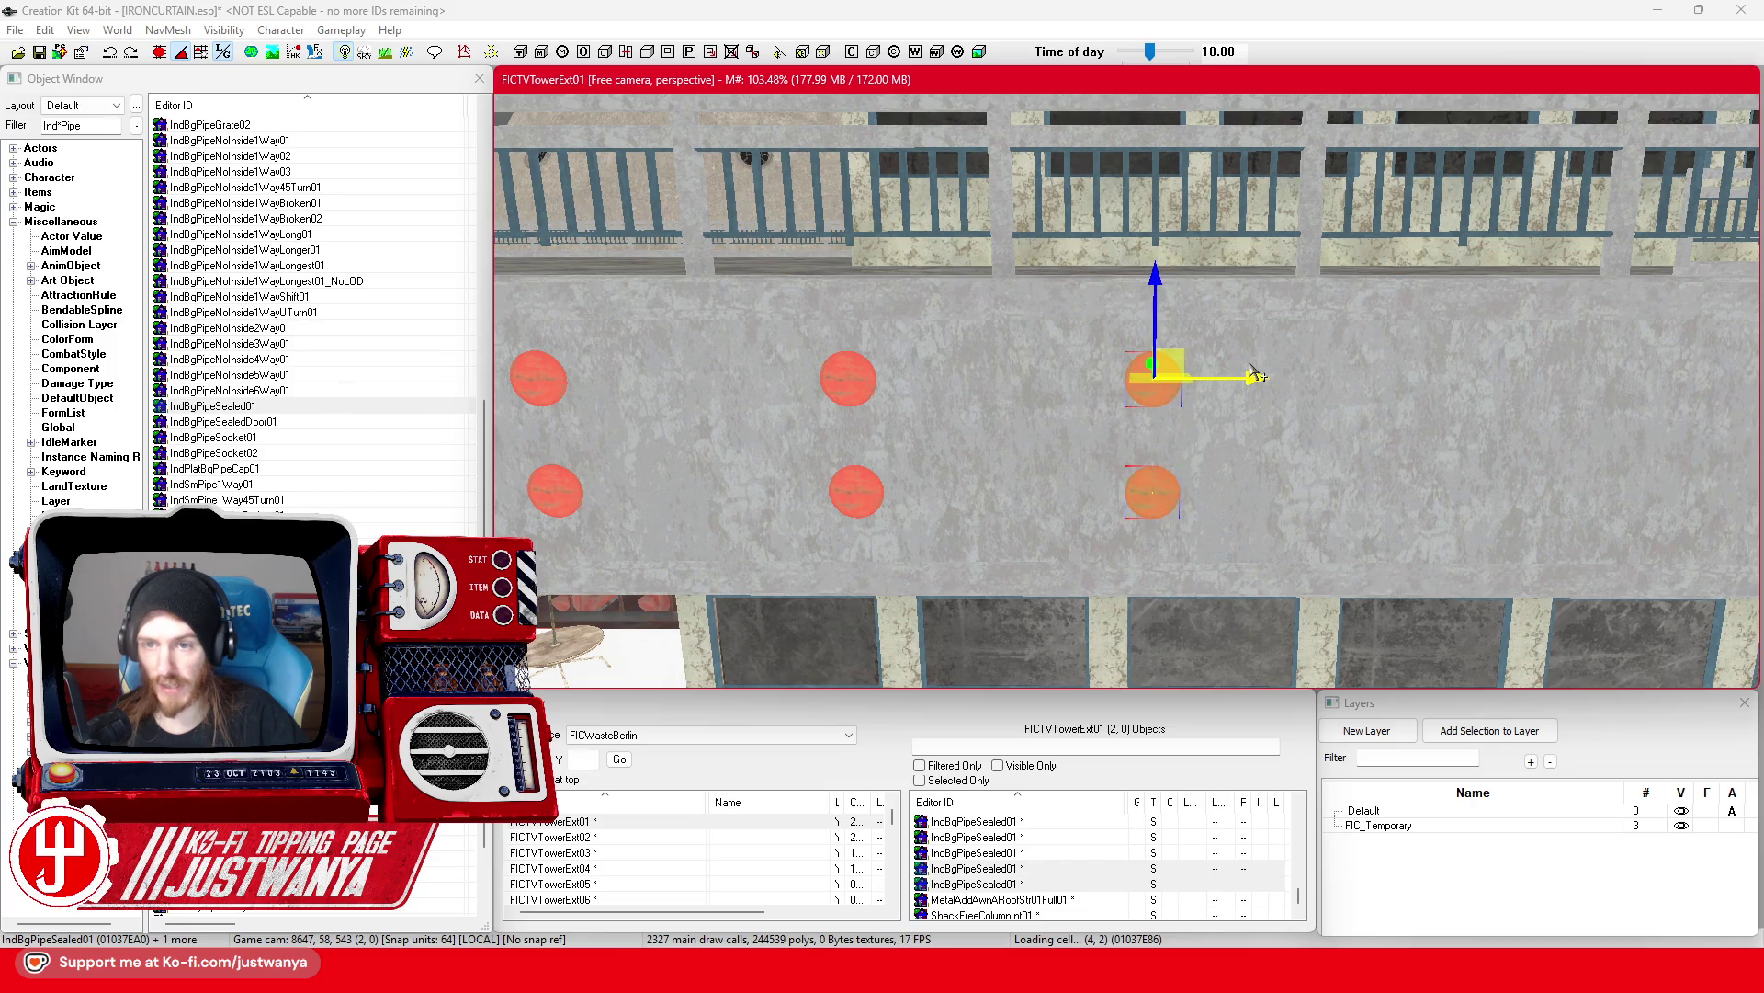
Step: Duplicate the cap pair three times, placing each copy as a new column further along the wall
key("ctrl+d")
mouse_move(1094, 356)
left_mouse_down()
mouse_move(1420, 355)
mouse_move(1300, 354)
left_mouse_up()
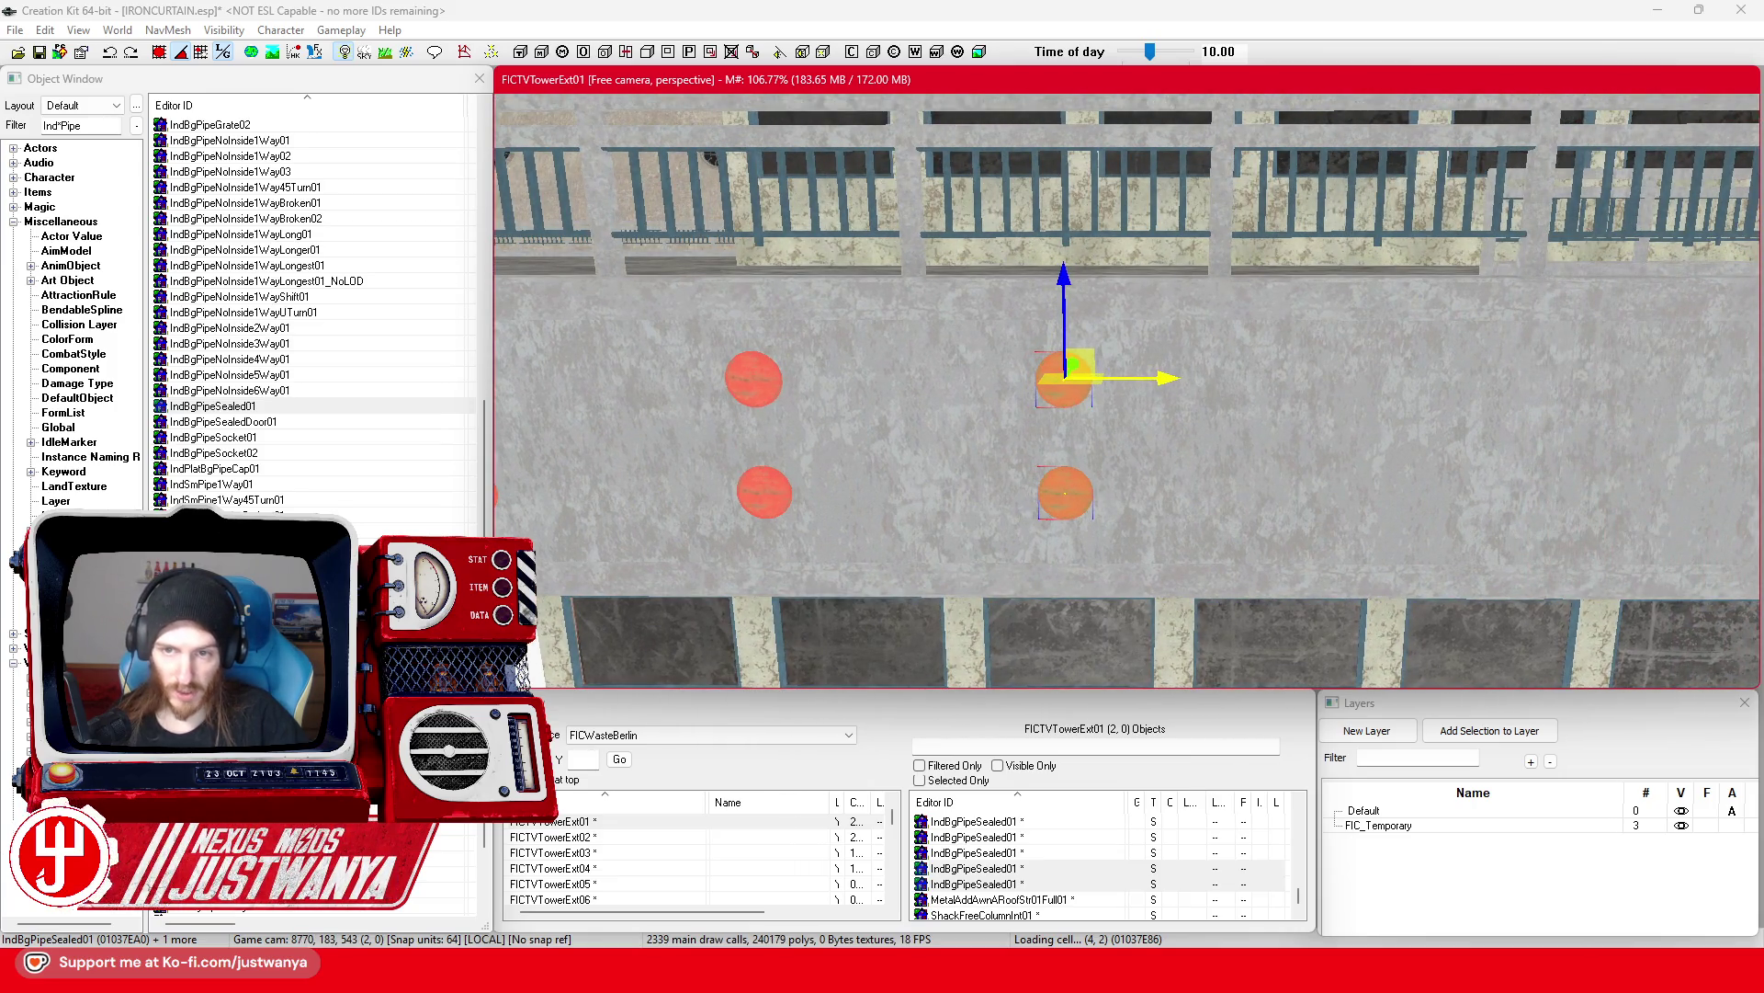
key("ctrl+d")
left_click_drag(1174, 375, 1469, 375)
left_click_drag(1241, 378, 1467, 384)
key("ctrl+d")
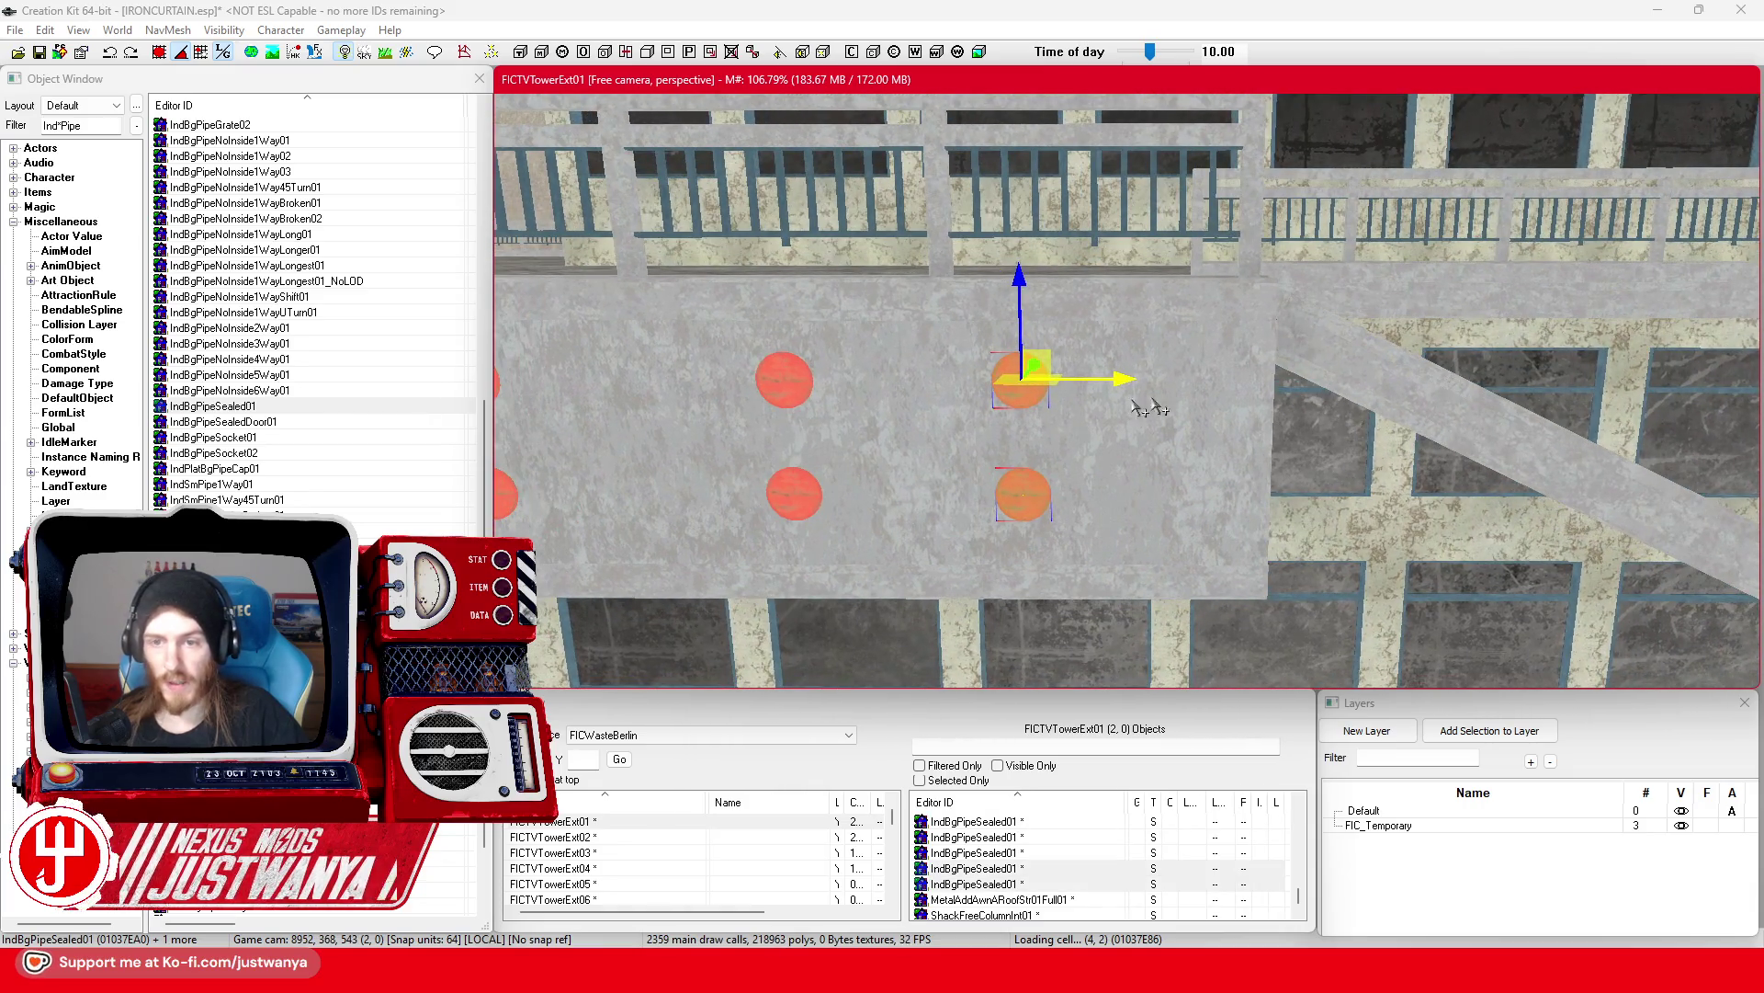
left_click_drag(1115, 382, 1193, 382)
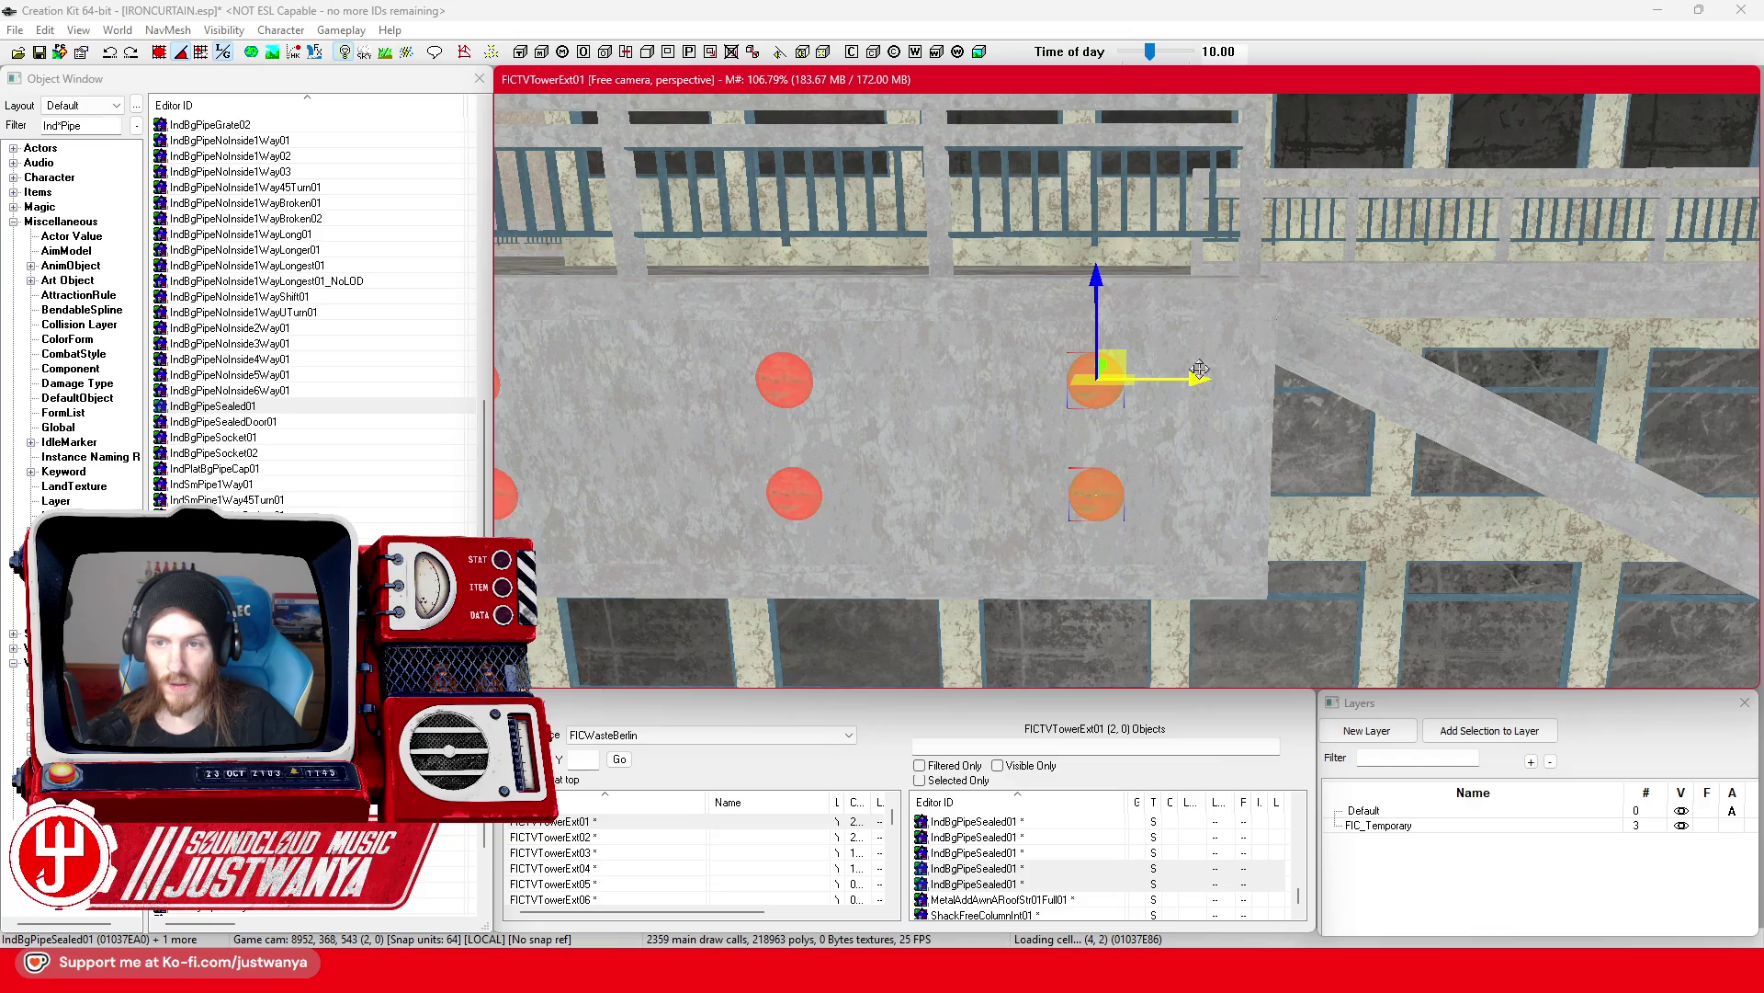
scroll(1200, 369, "down", 3)
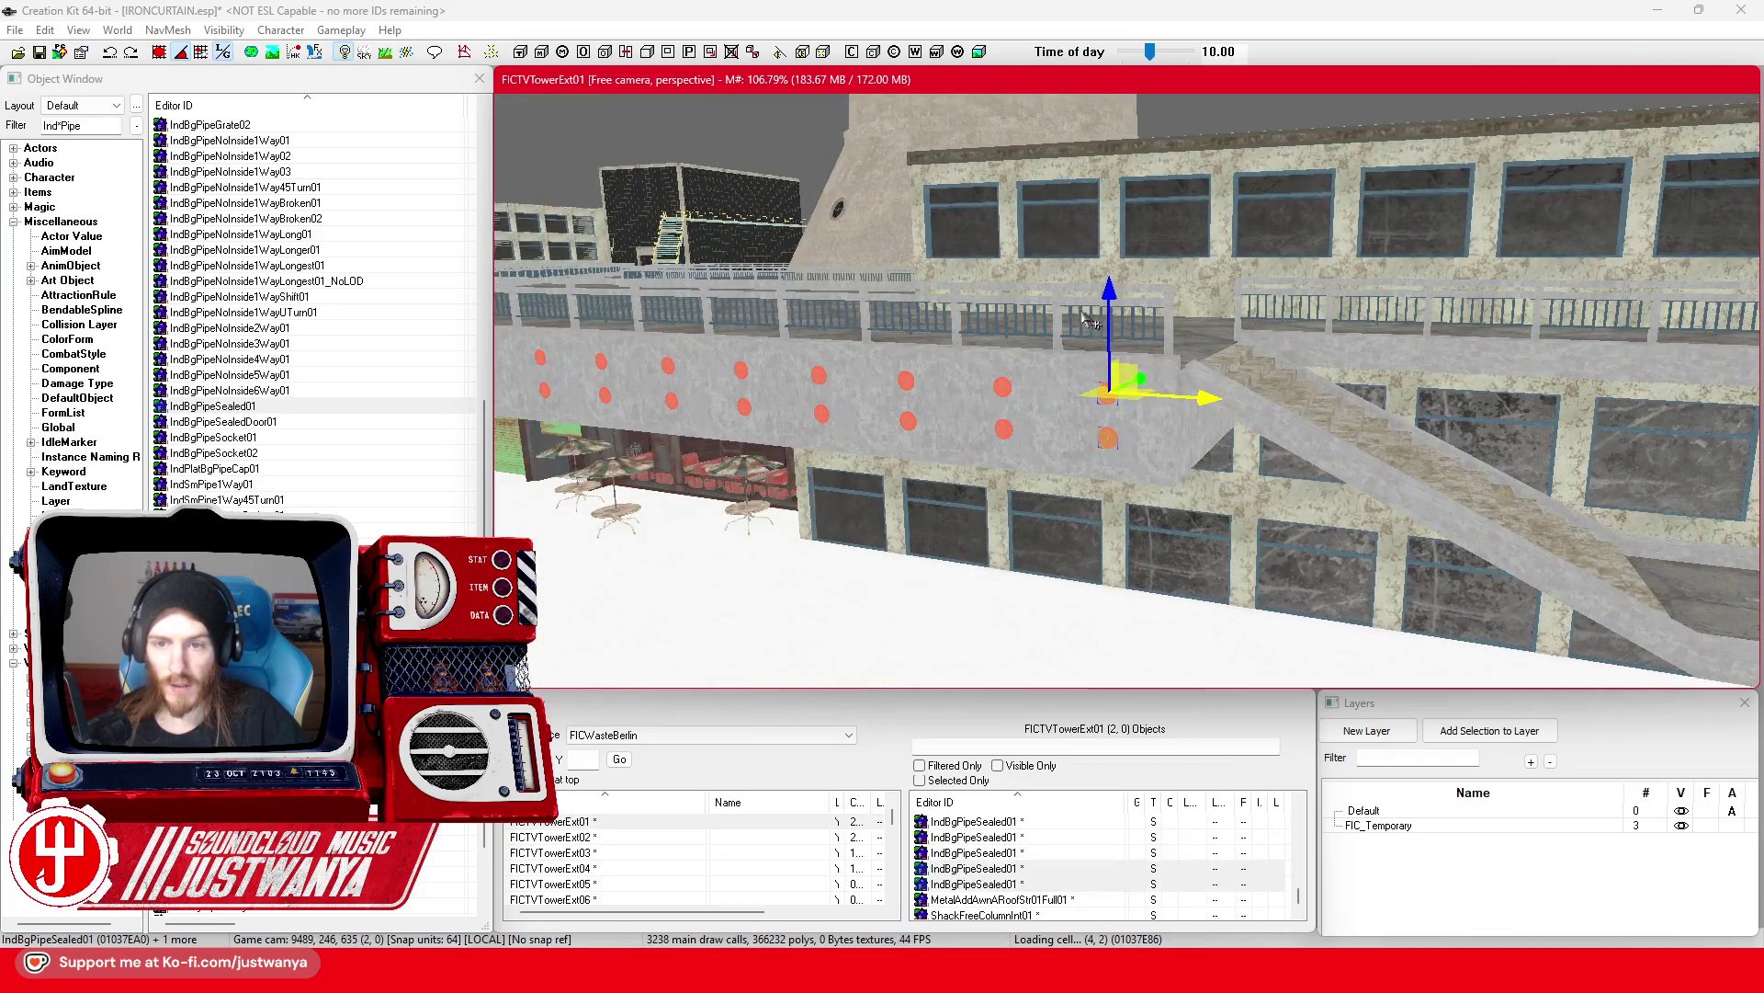
Step: Select four FIC_SCOL_FenceTVTower_Long railing pieces and lower them with the Z arrow
scroll(1068, 300, "up", 5)
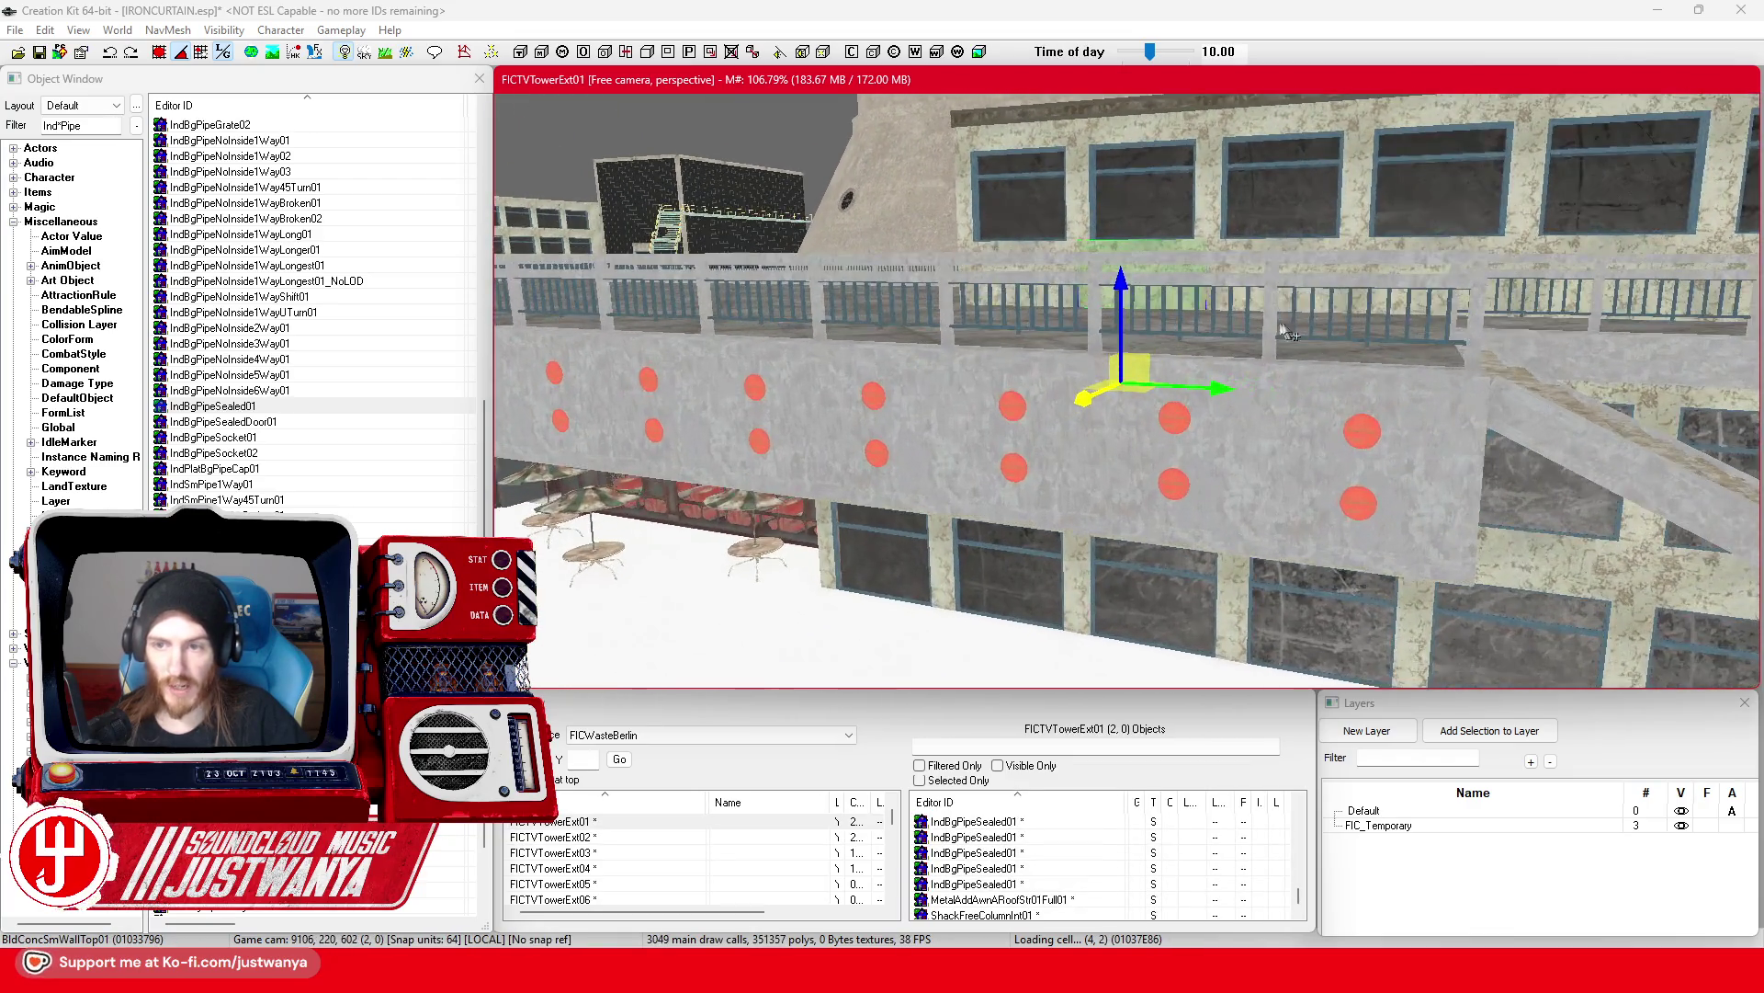
left_click(1273, 333)
left_click(830, 333, "ctrl")
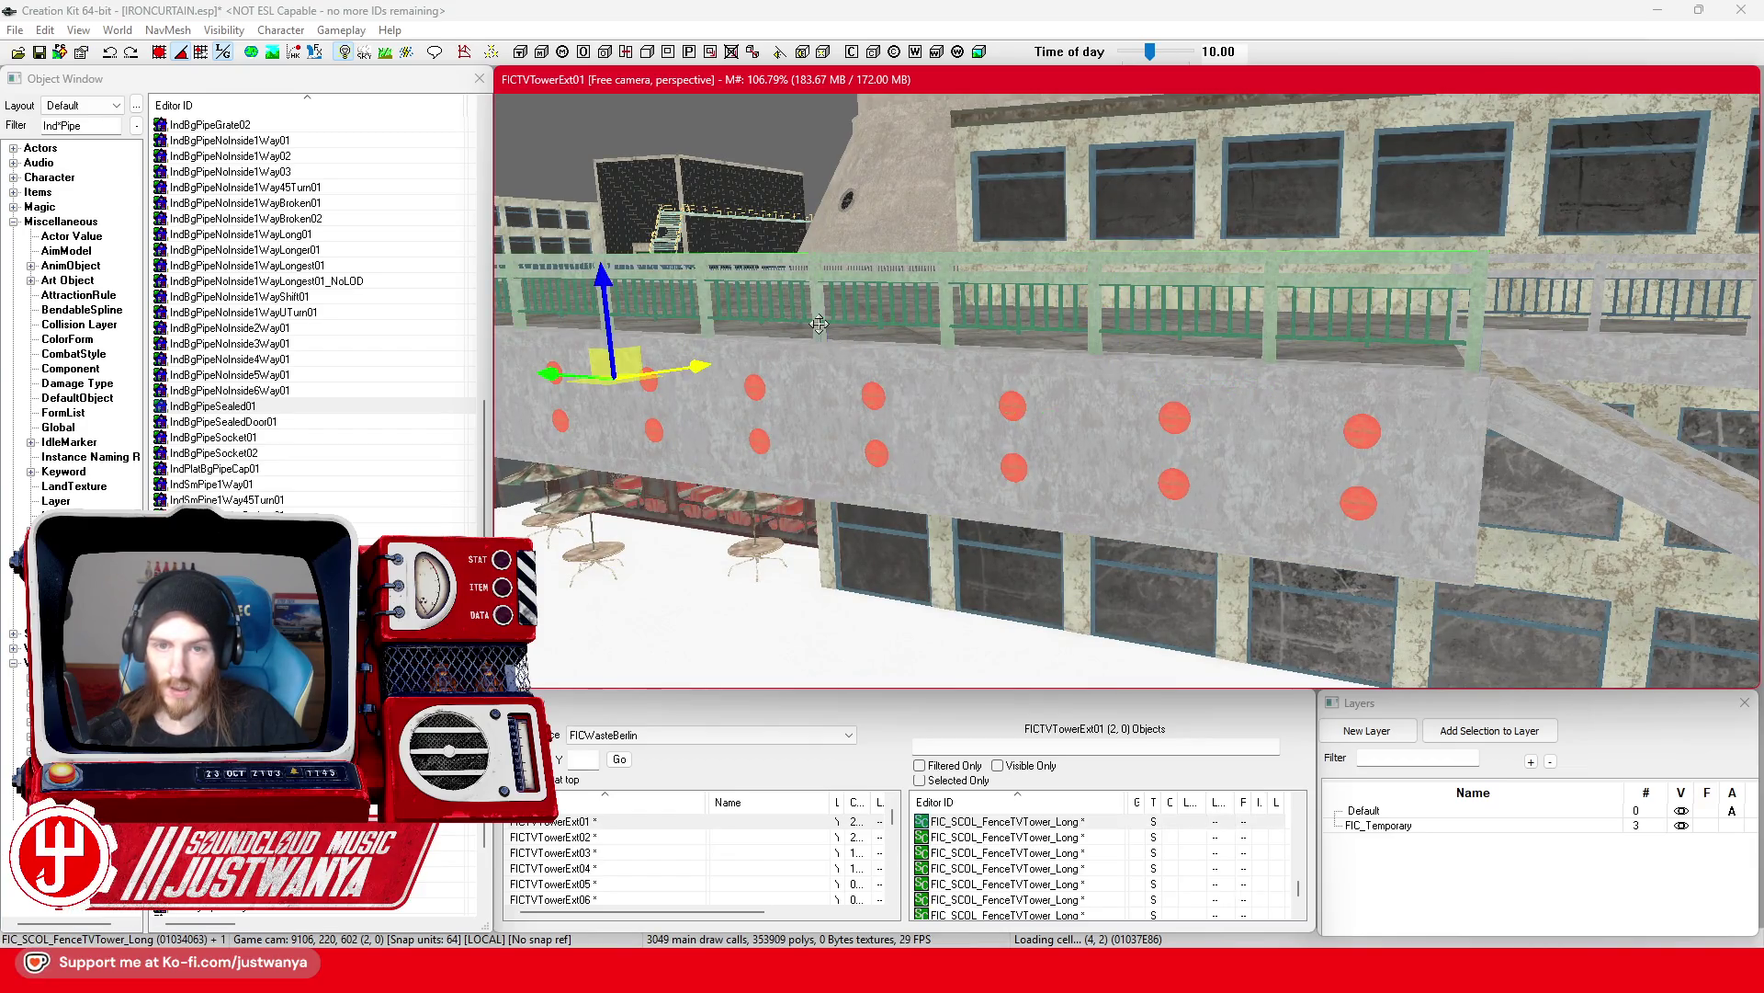
scroll(919, 345, "down", 3)
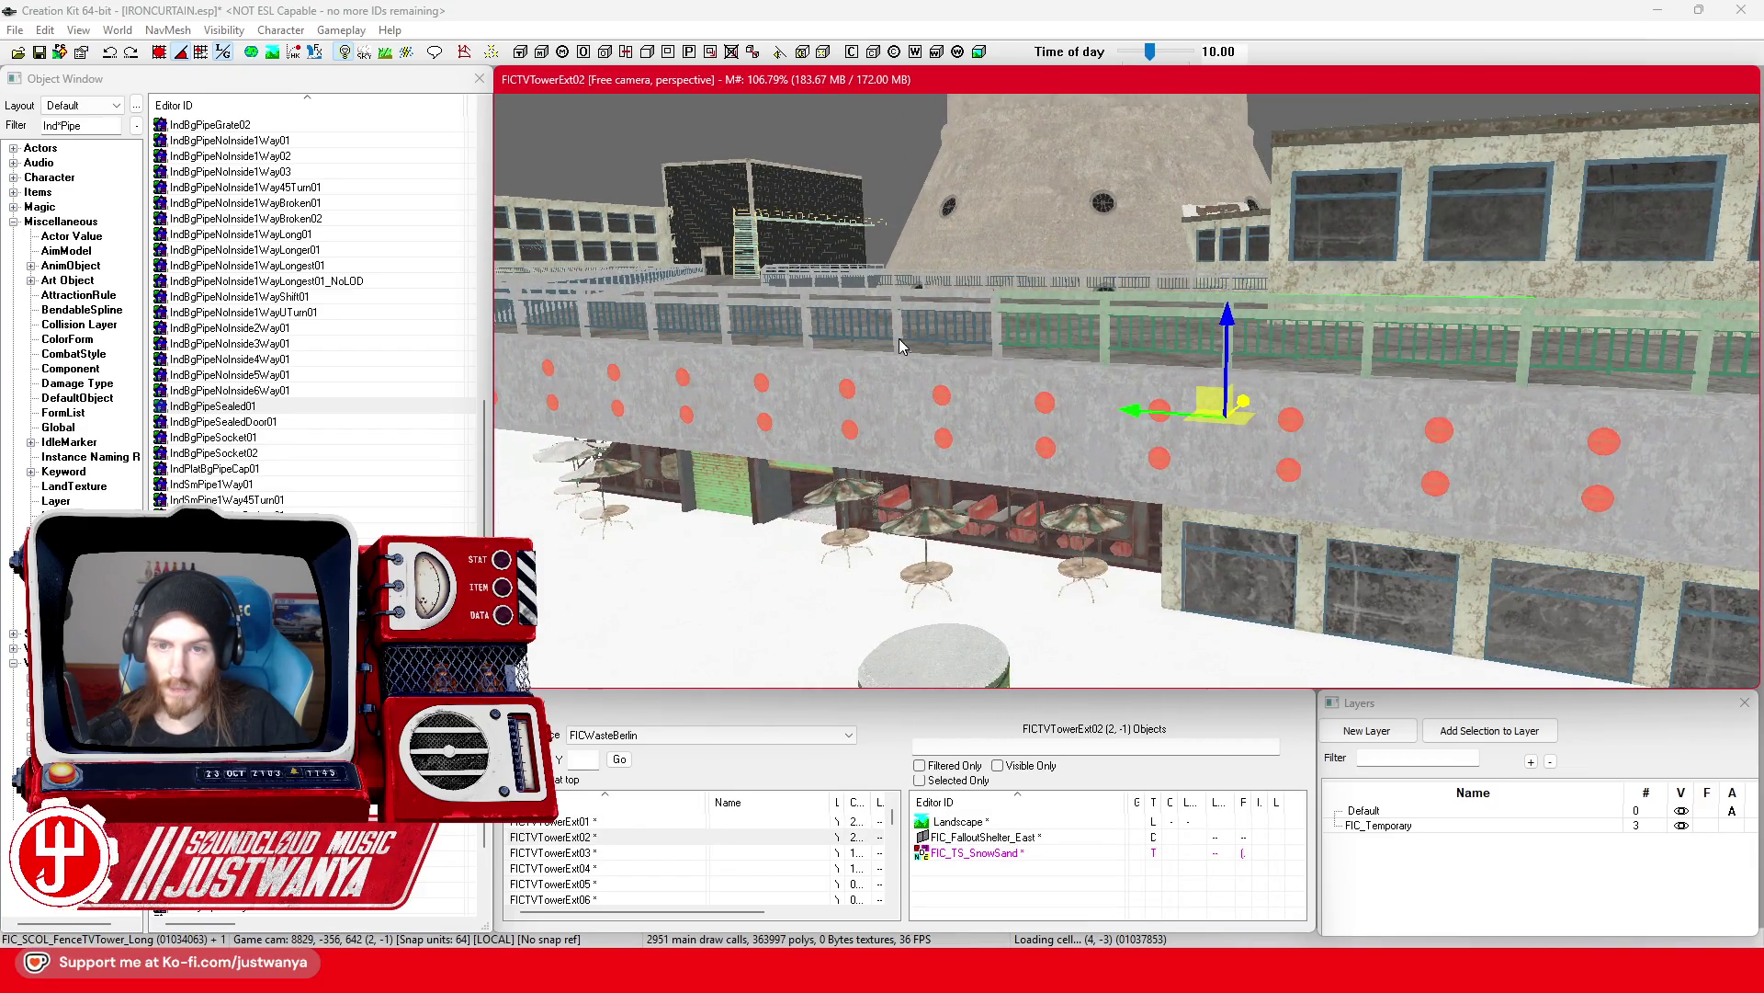
left_click(901, 345, "ctrl")
scroll(1020, 345, "up", 2)
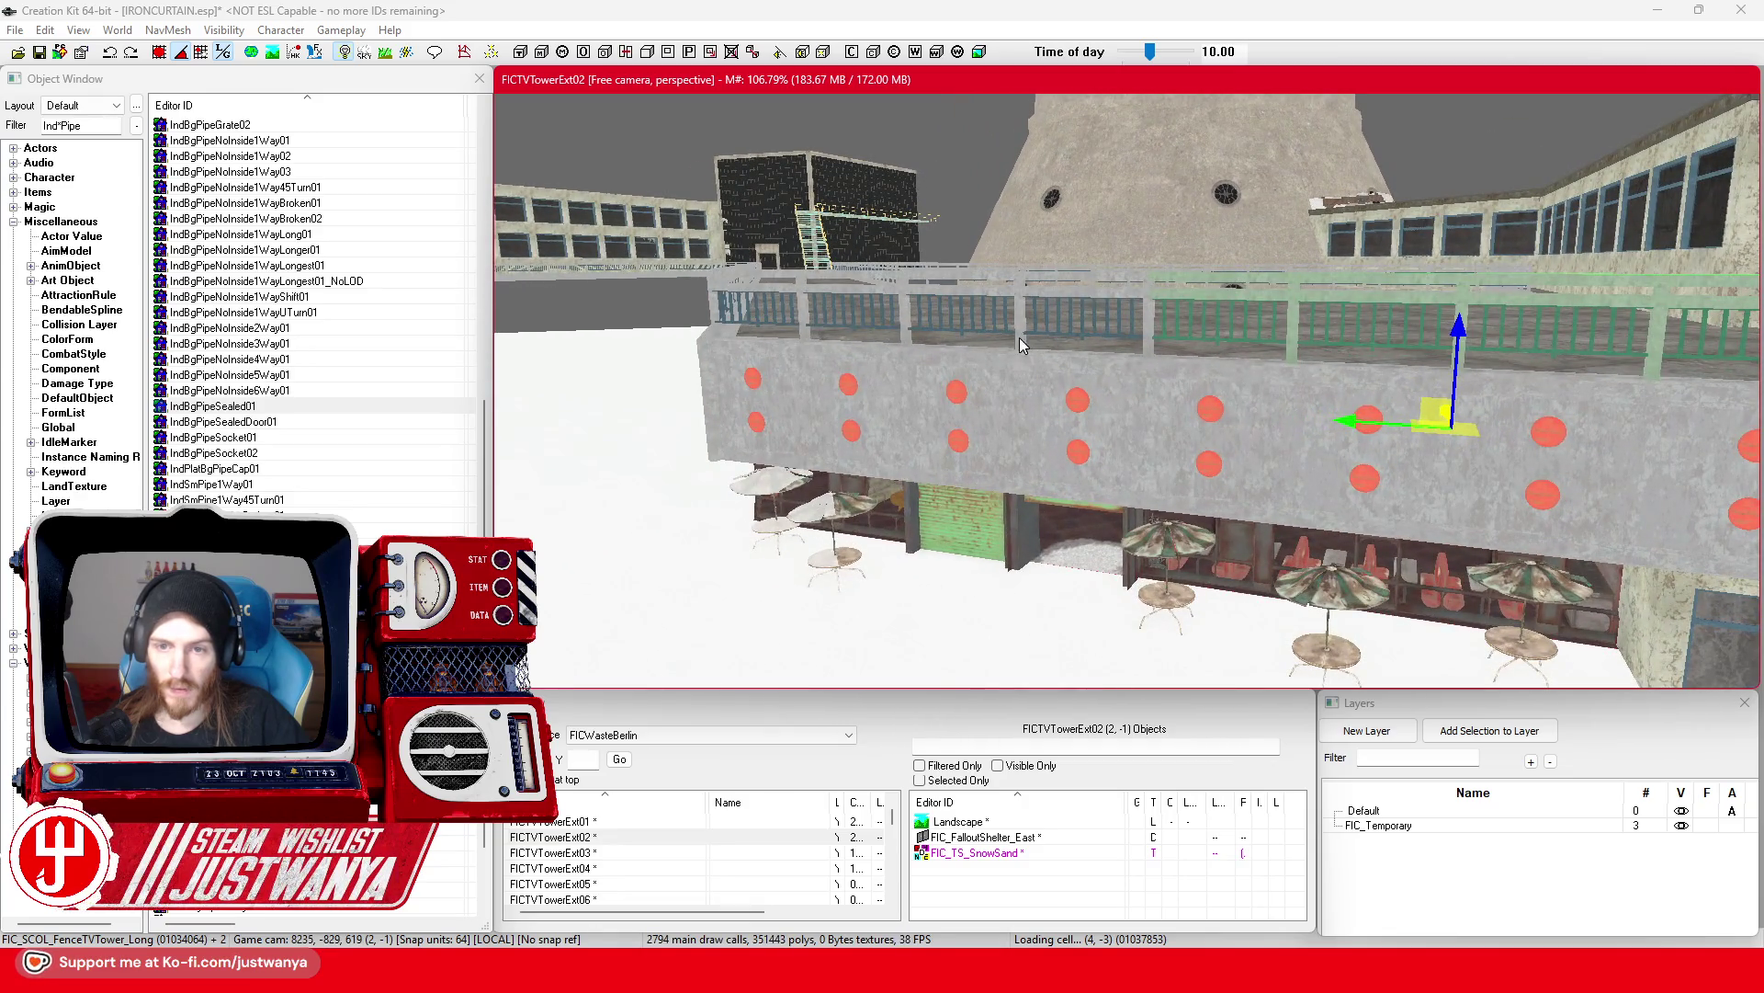
left_click(1019, 344, "ctrl")
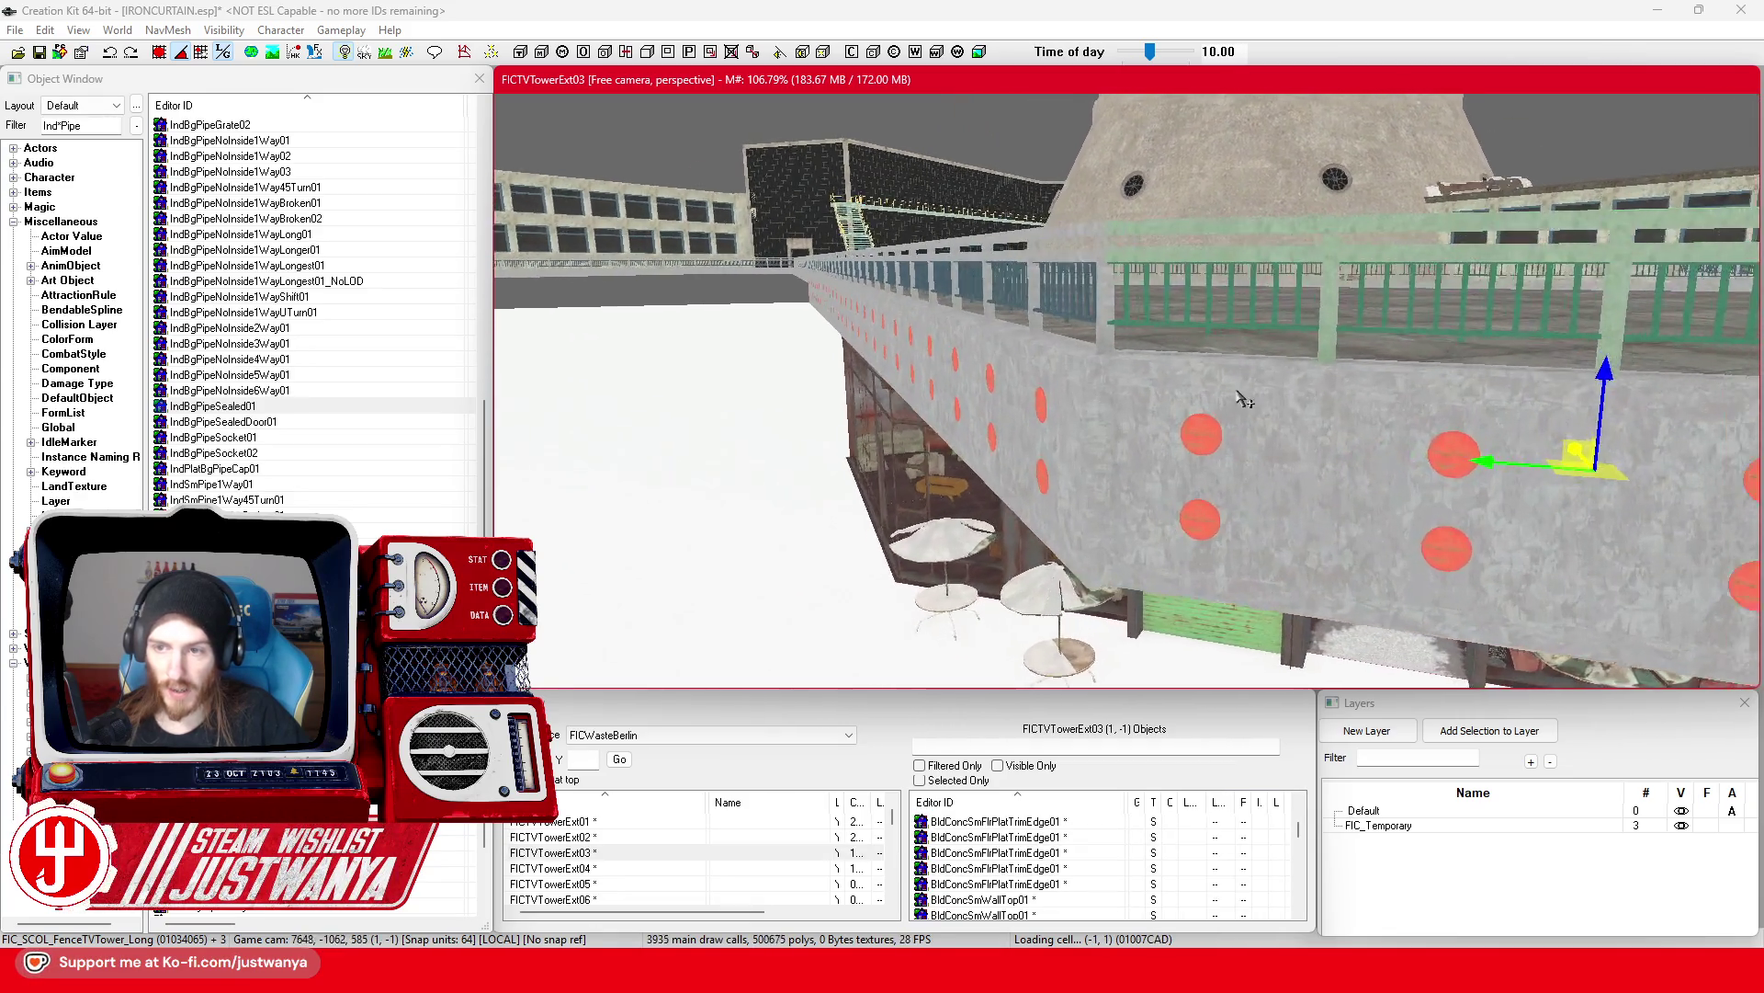
scroll(1242, 395, "up", 2)
left_click_drag(1320, 325, 1323, 349)
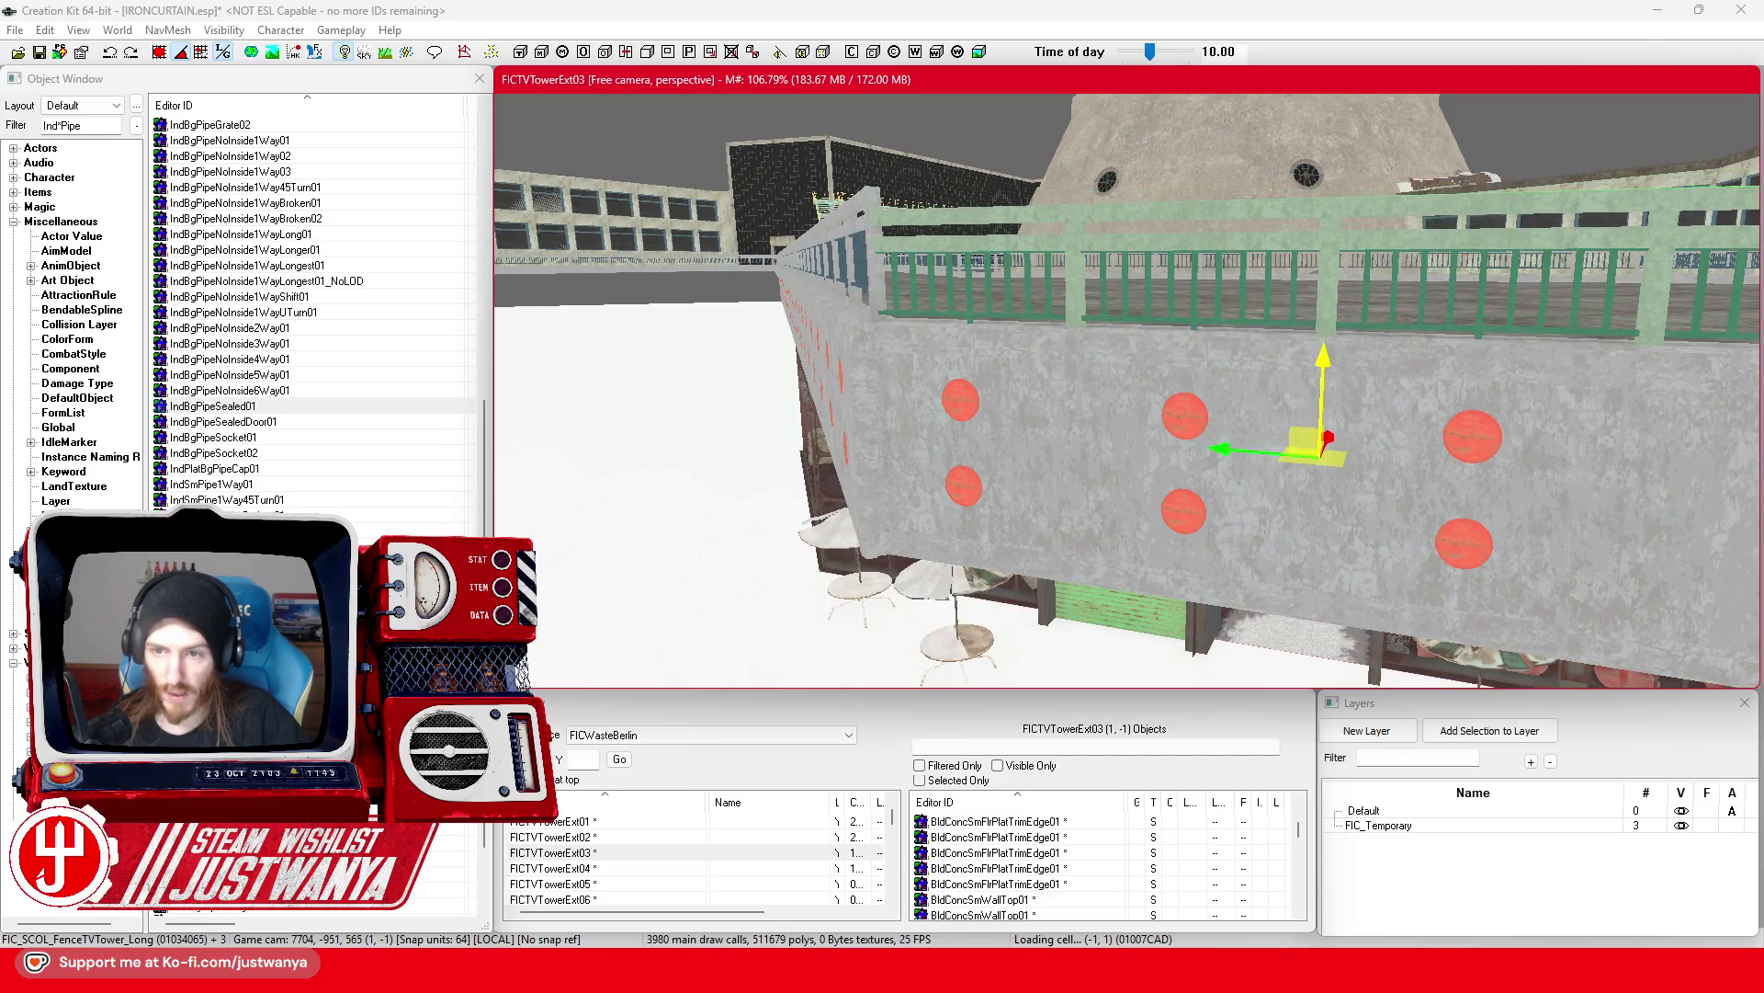
Step: Multi-select the remaining fence pieces along the next stretch of the walkway railing
key("shift")
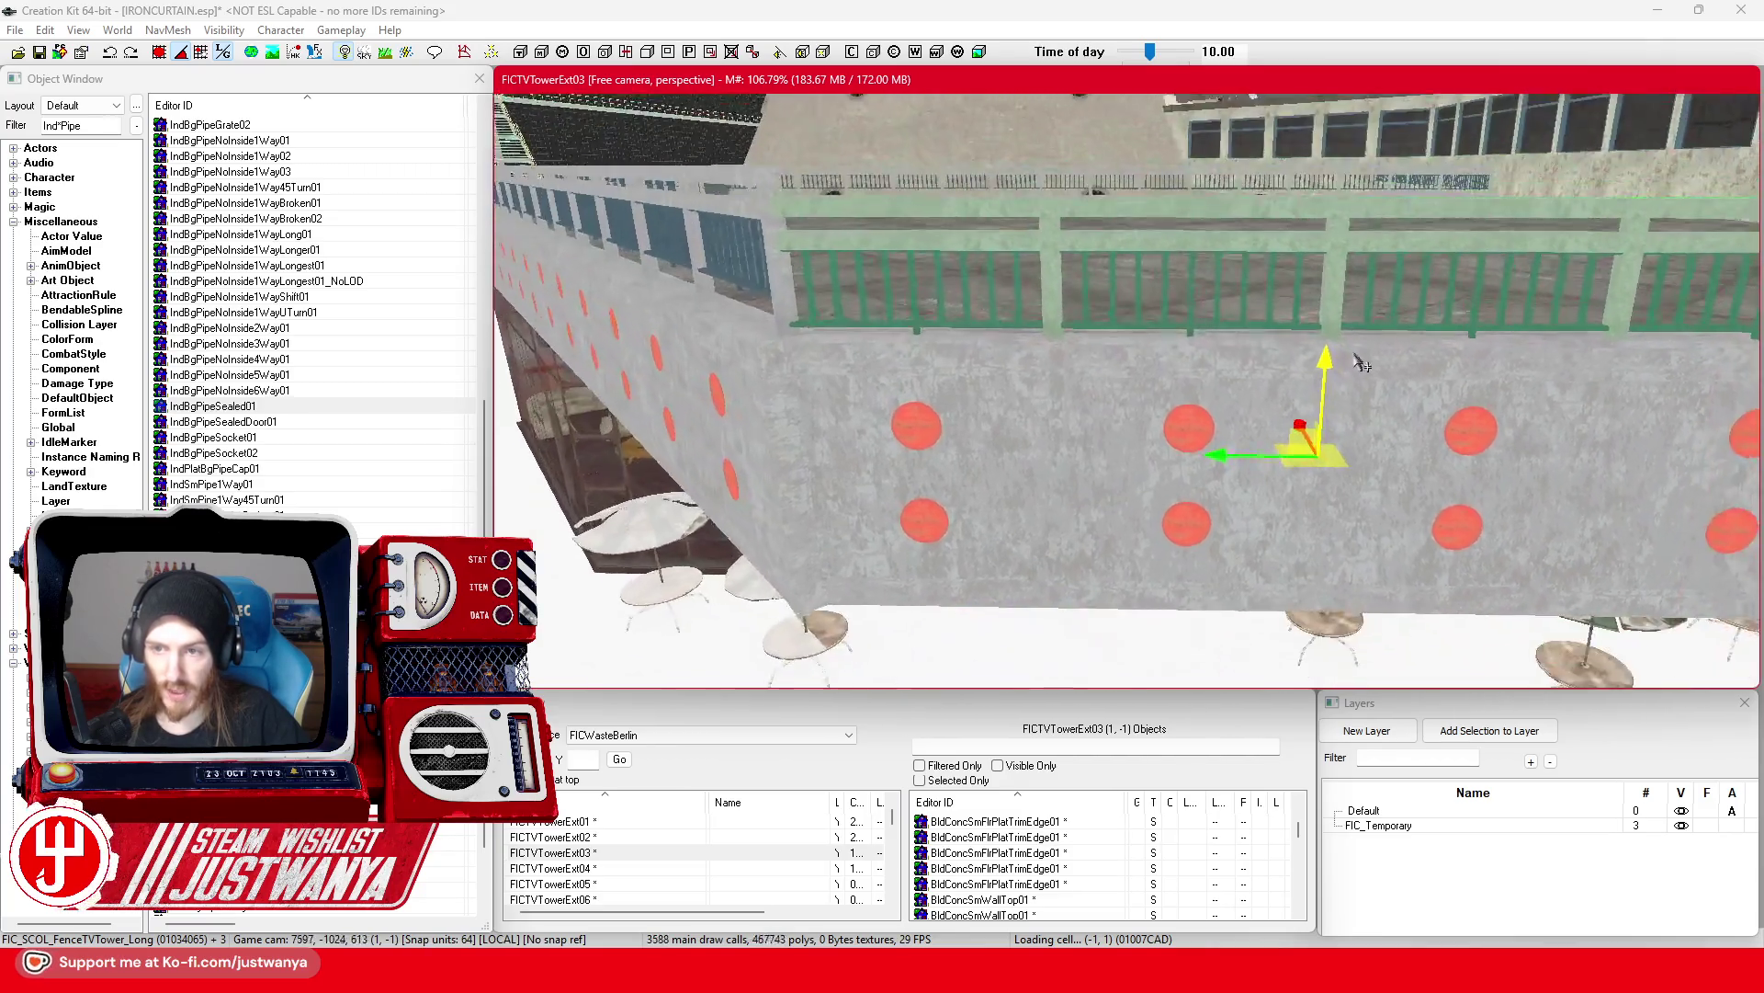
key("shift")
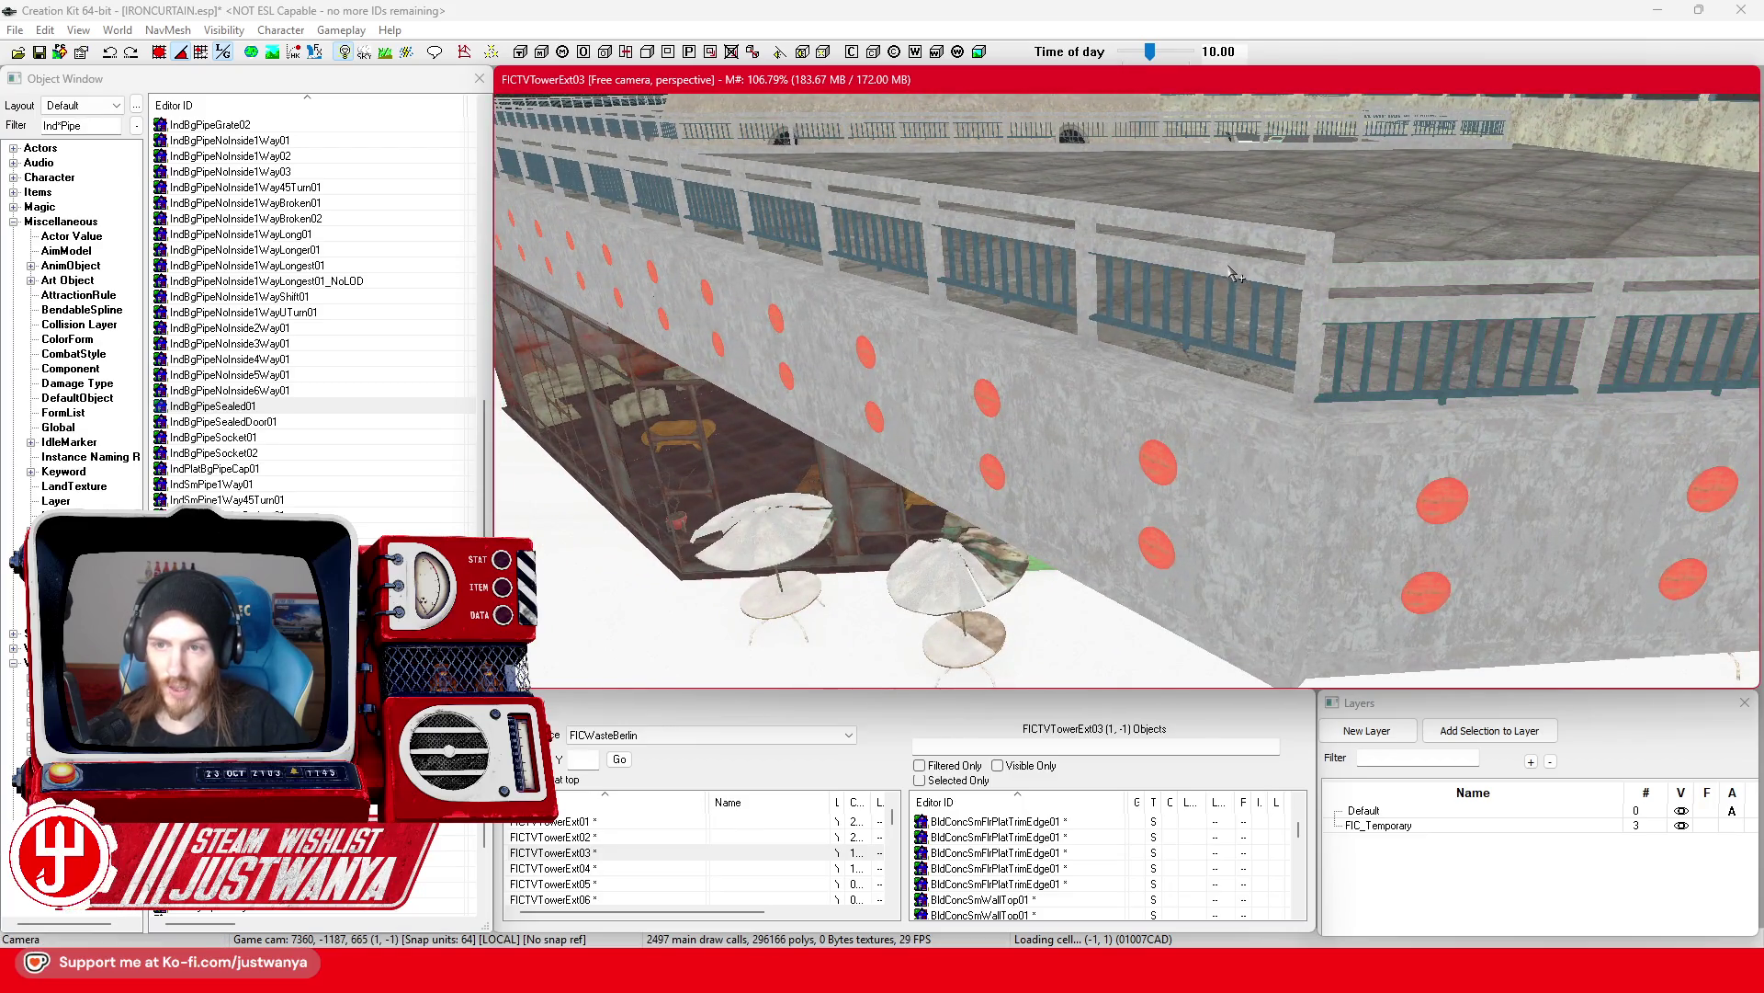
left_click(988, 271)
key("shift")
left_click(1074, 307, "ctrl")
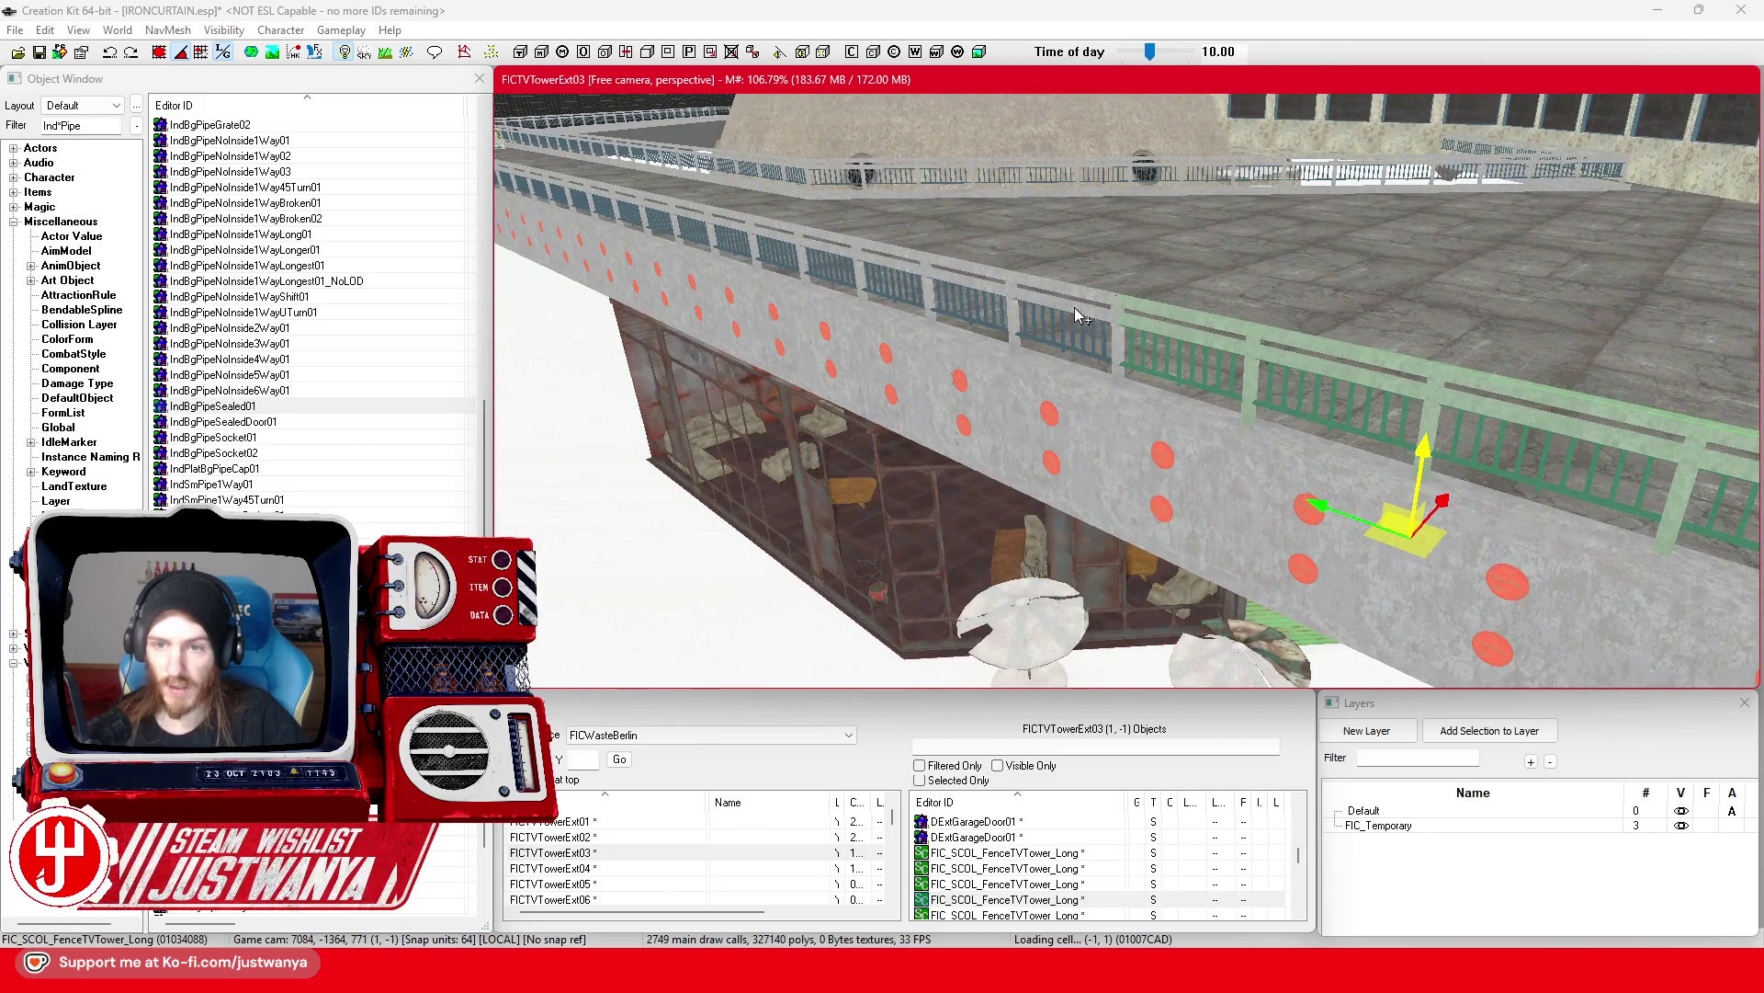
key("shift")
left_click(1037, 264, "ctrl")
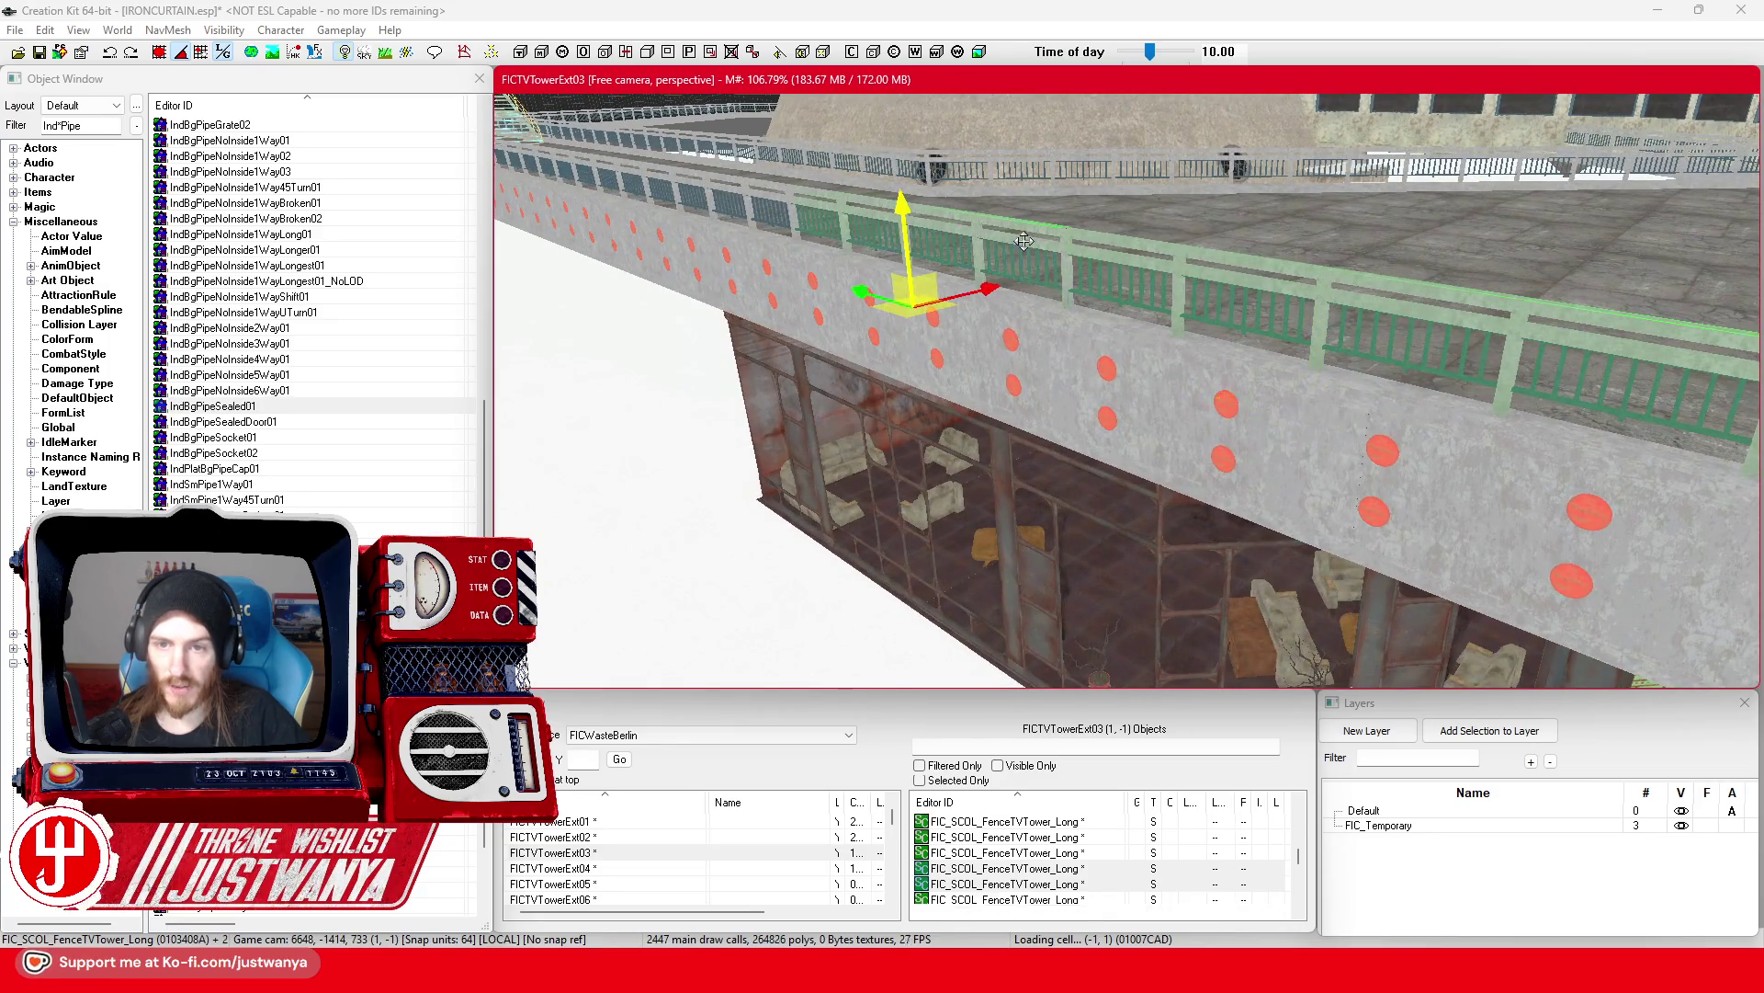
key("shift")
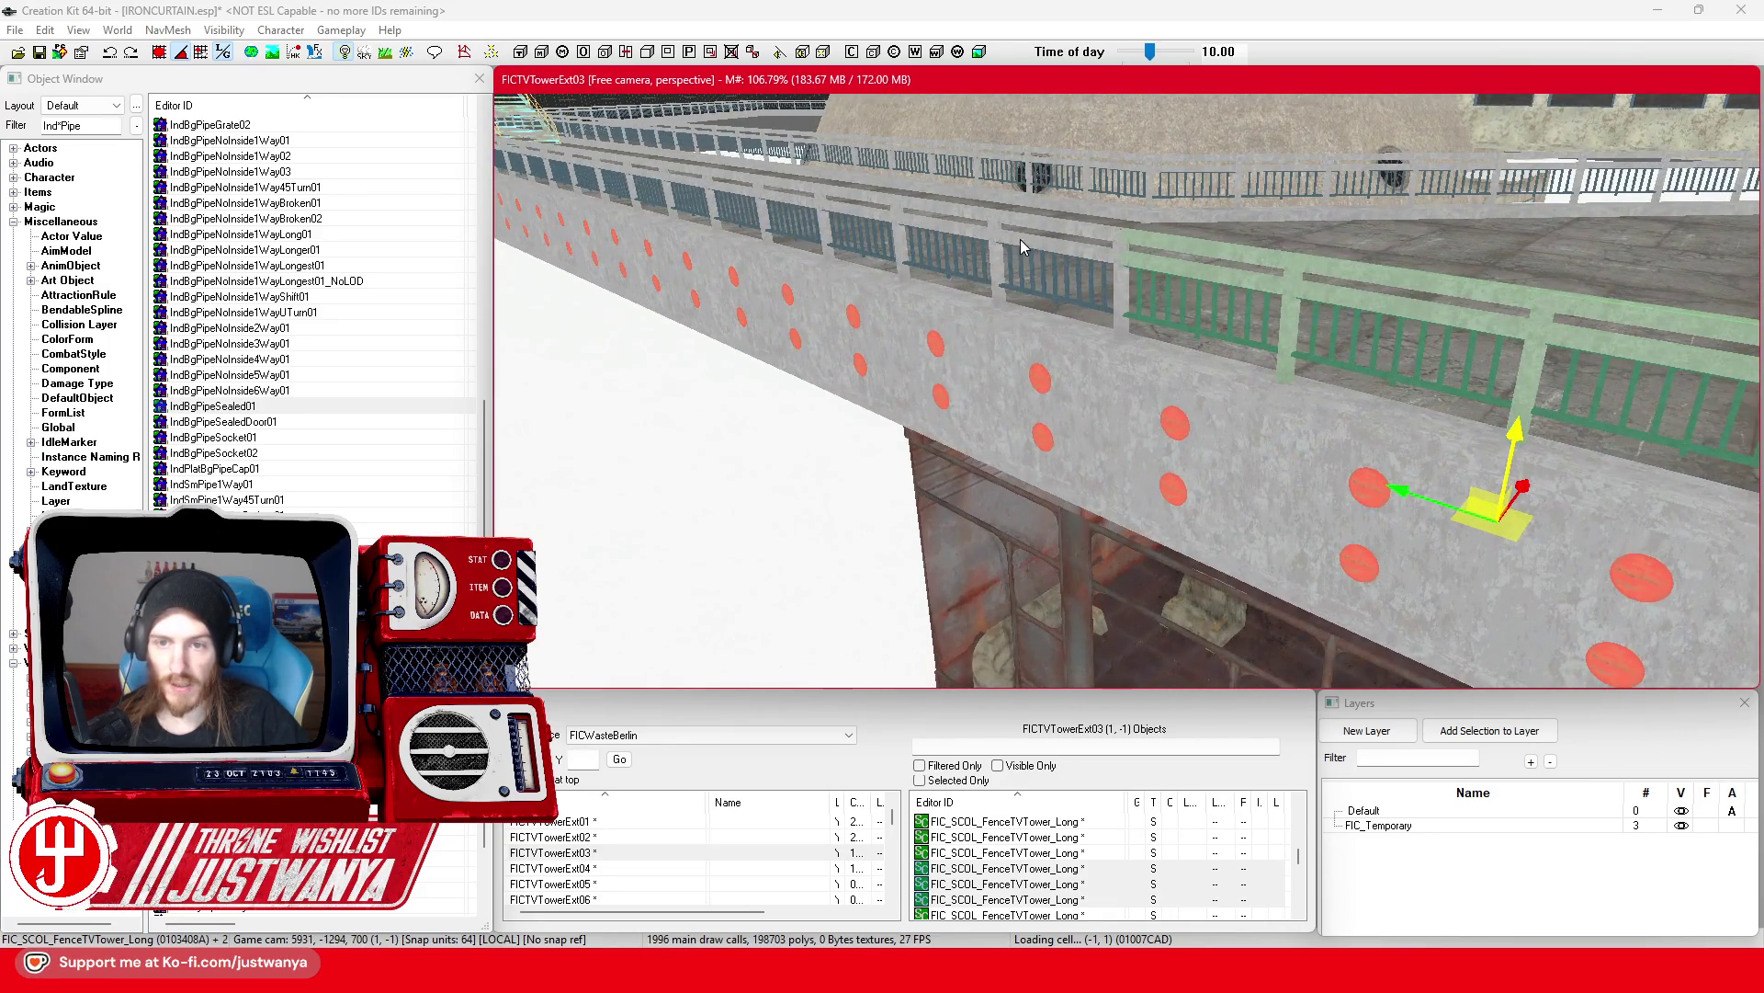
left_click(1020, 239, "ctrl")
key("shift")
left_click(1120, 358, "ctrl")
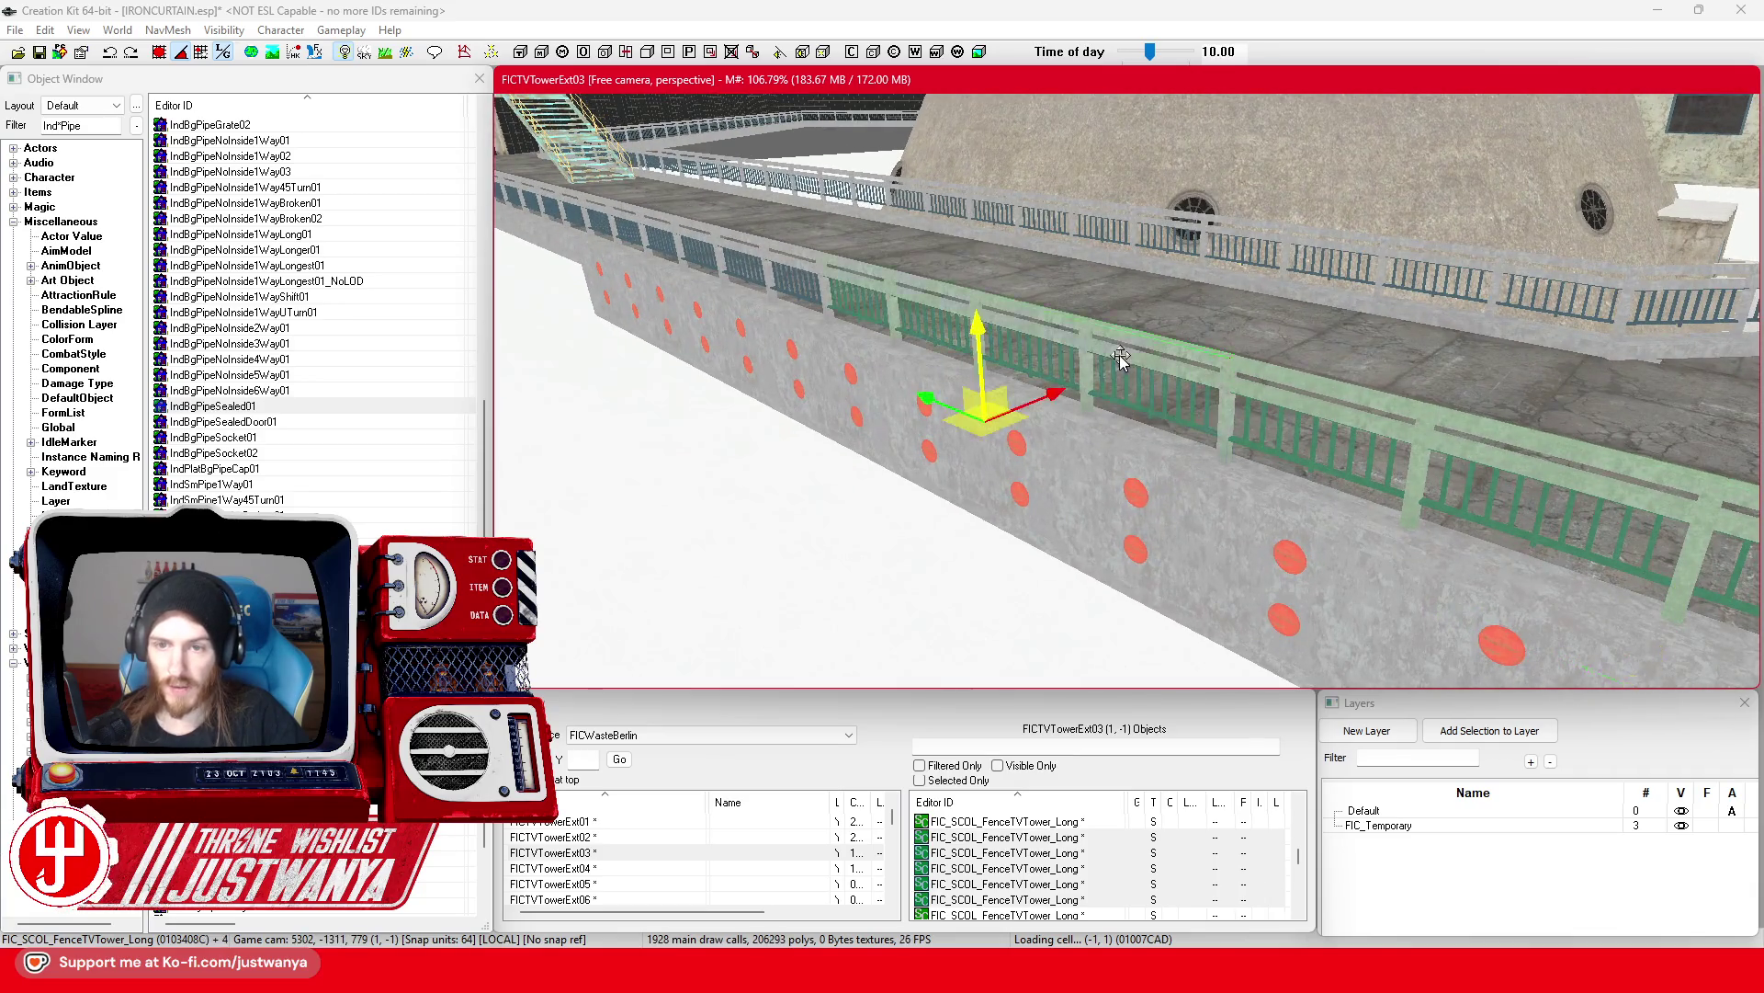
left_click(805, 273, "ctrl")
key("shift")
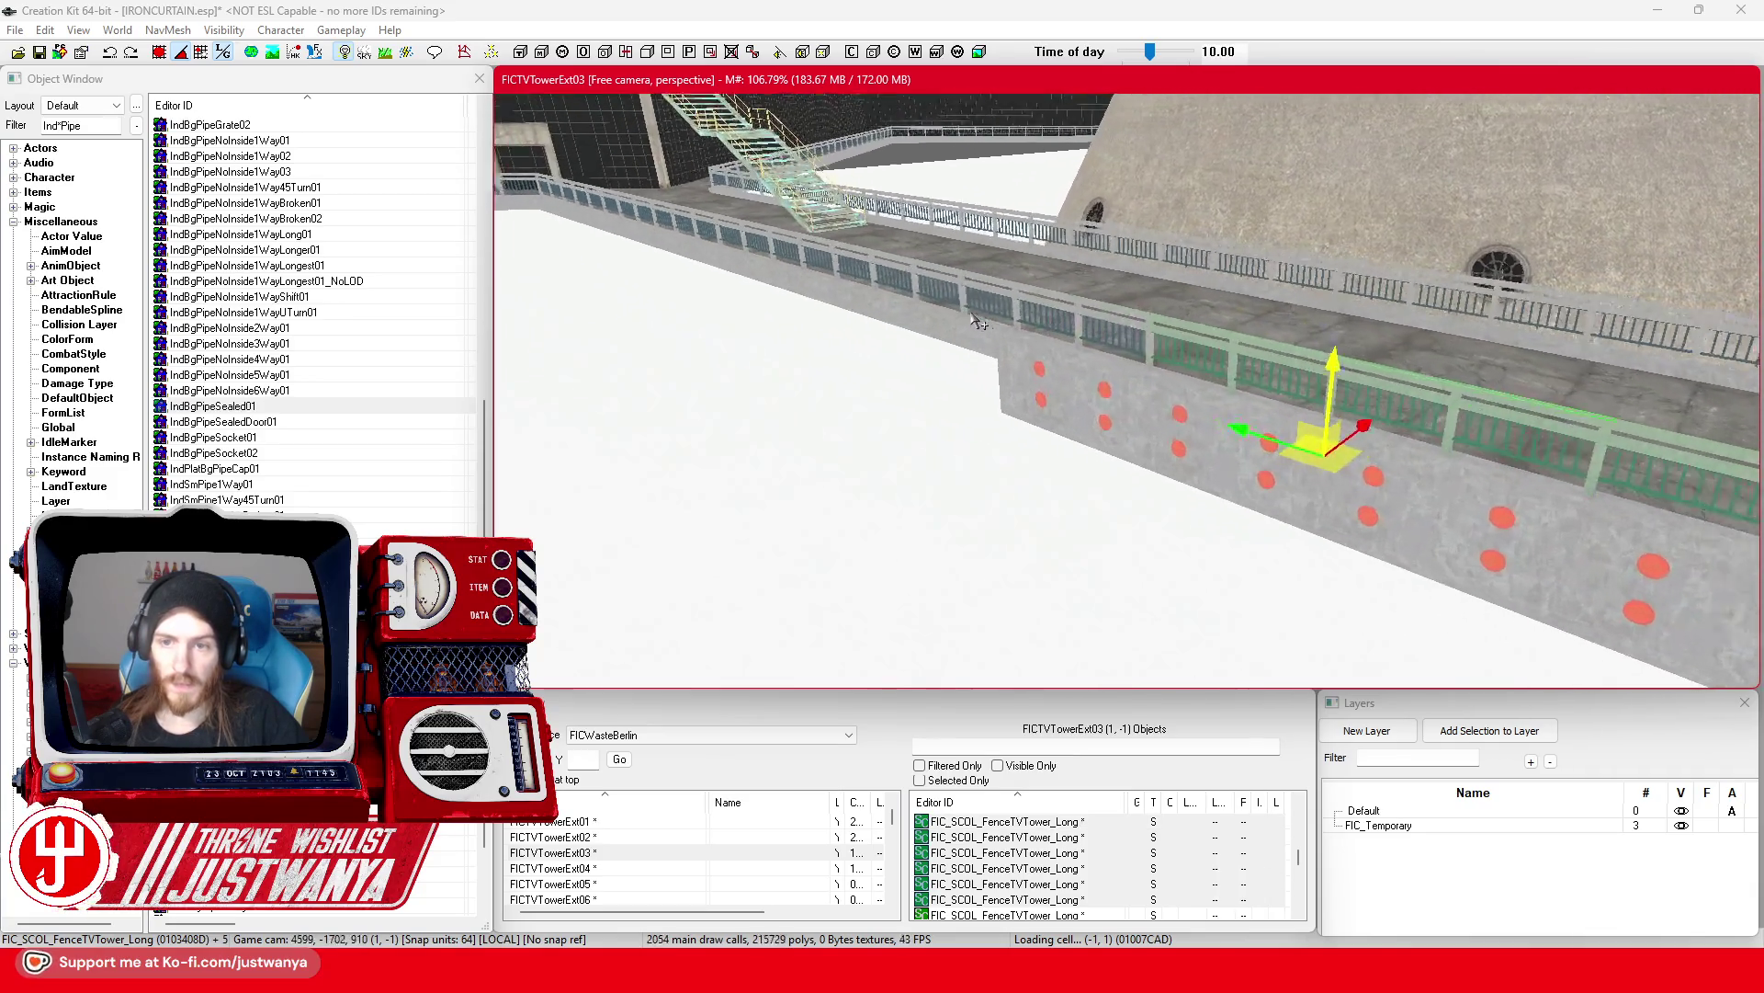
left_click(1099, 269, "ctrl")
key("shift")
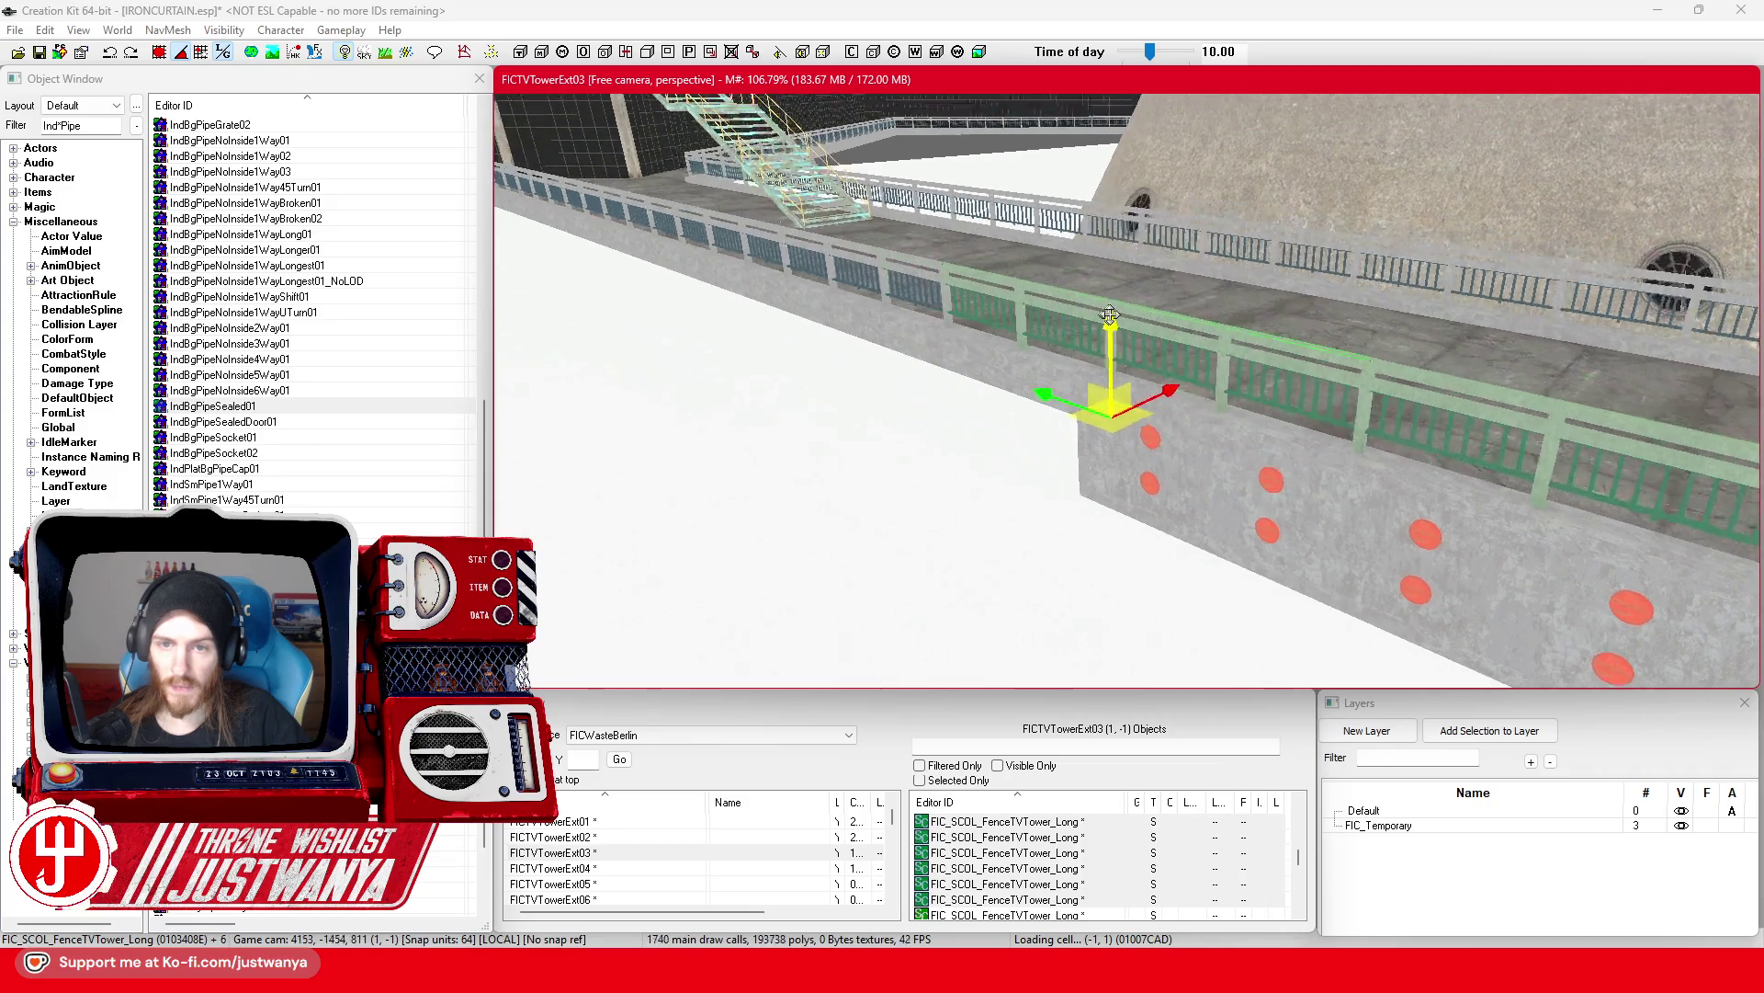
left_click(1124, 331, "ctrl")
key("shift")
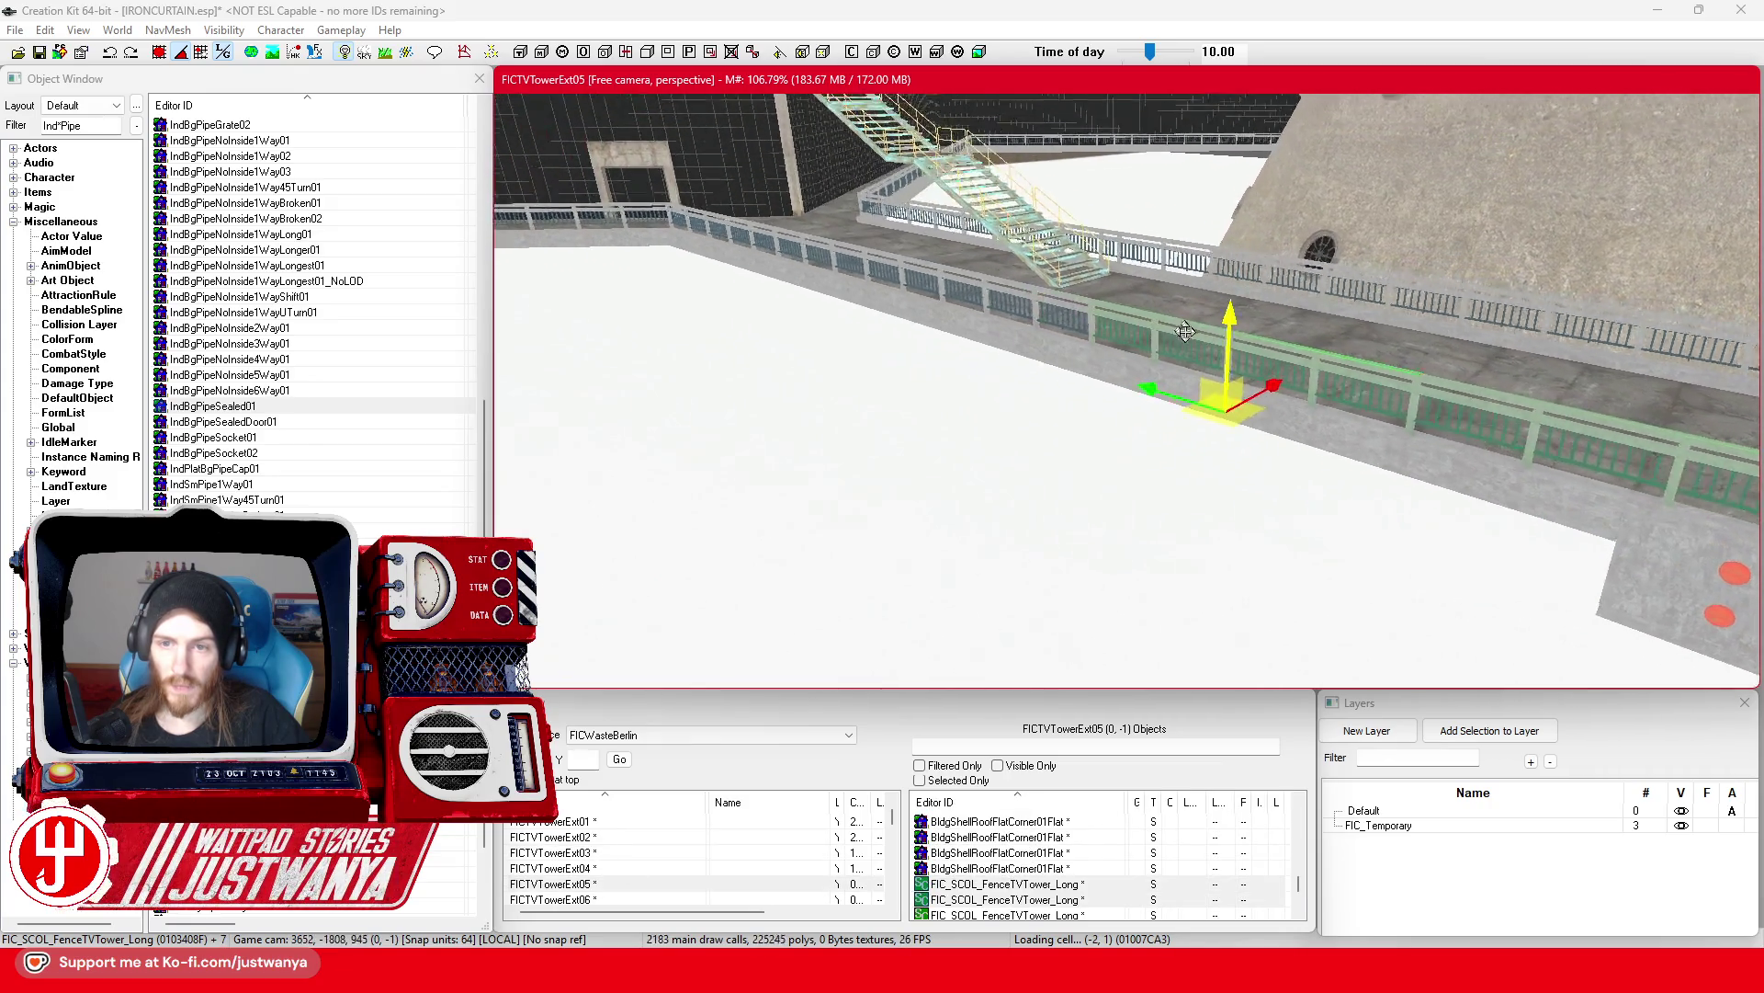
left_click(1171, 291, "ctrl")
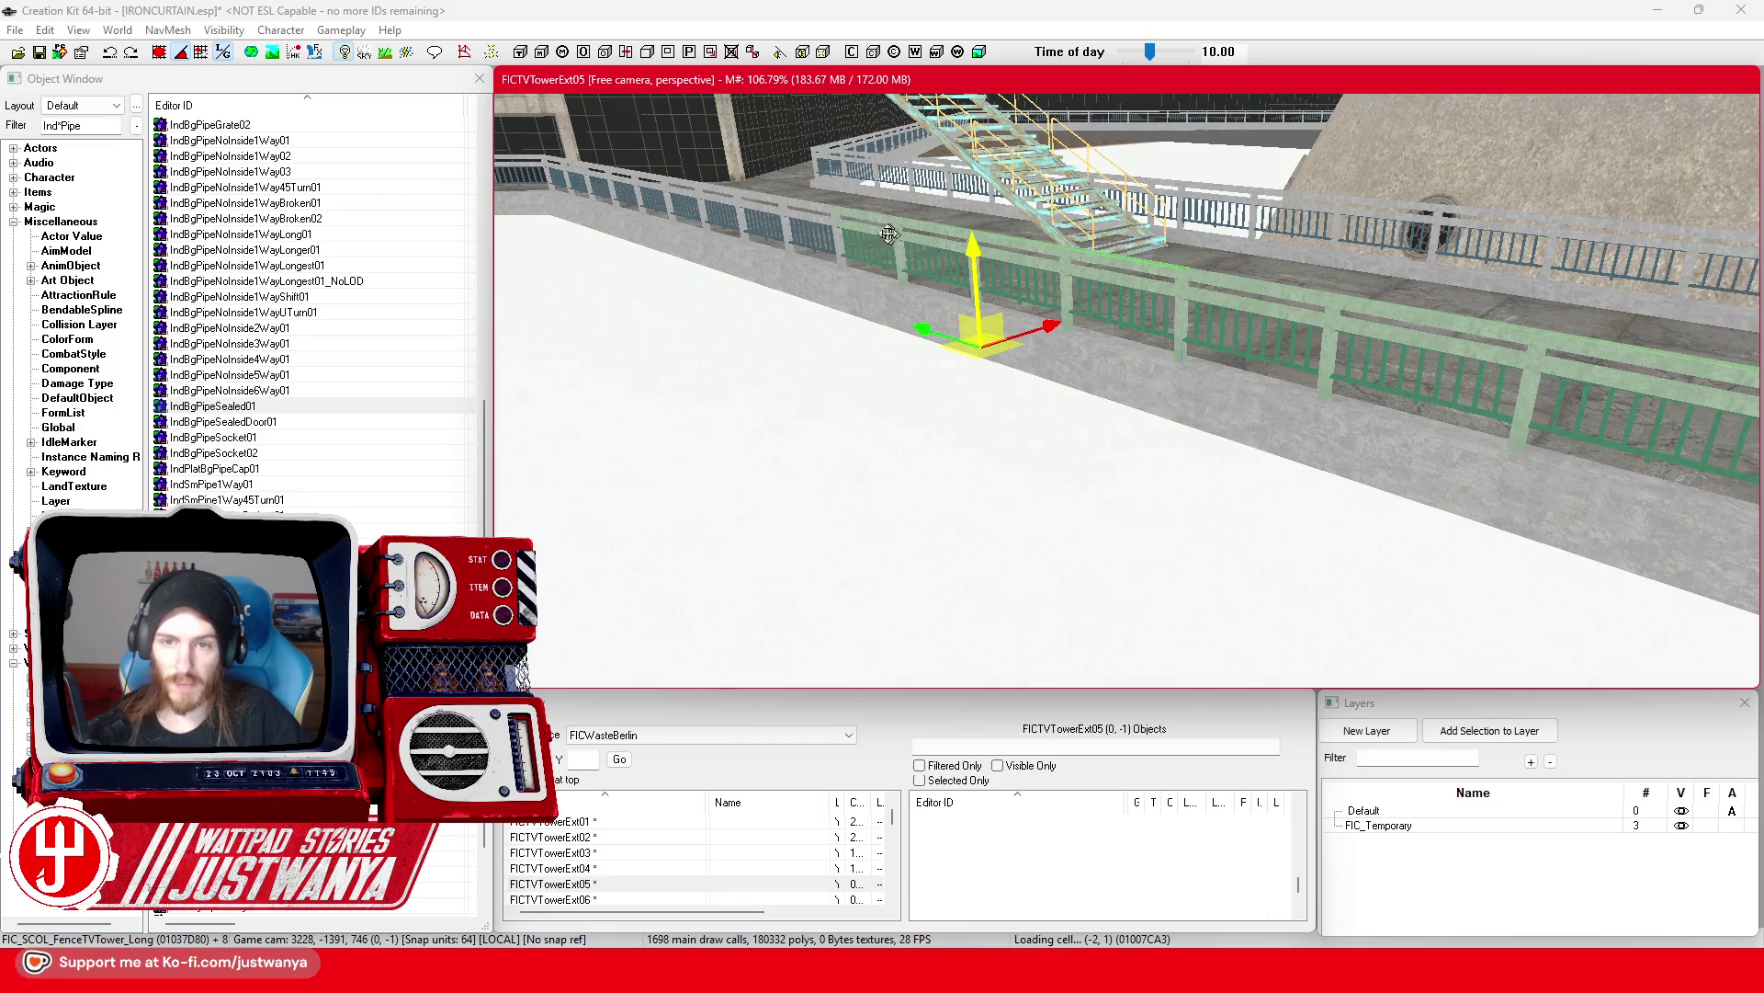
left_click(813, 221, "ctrl")
key("shift")
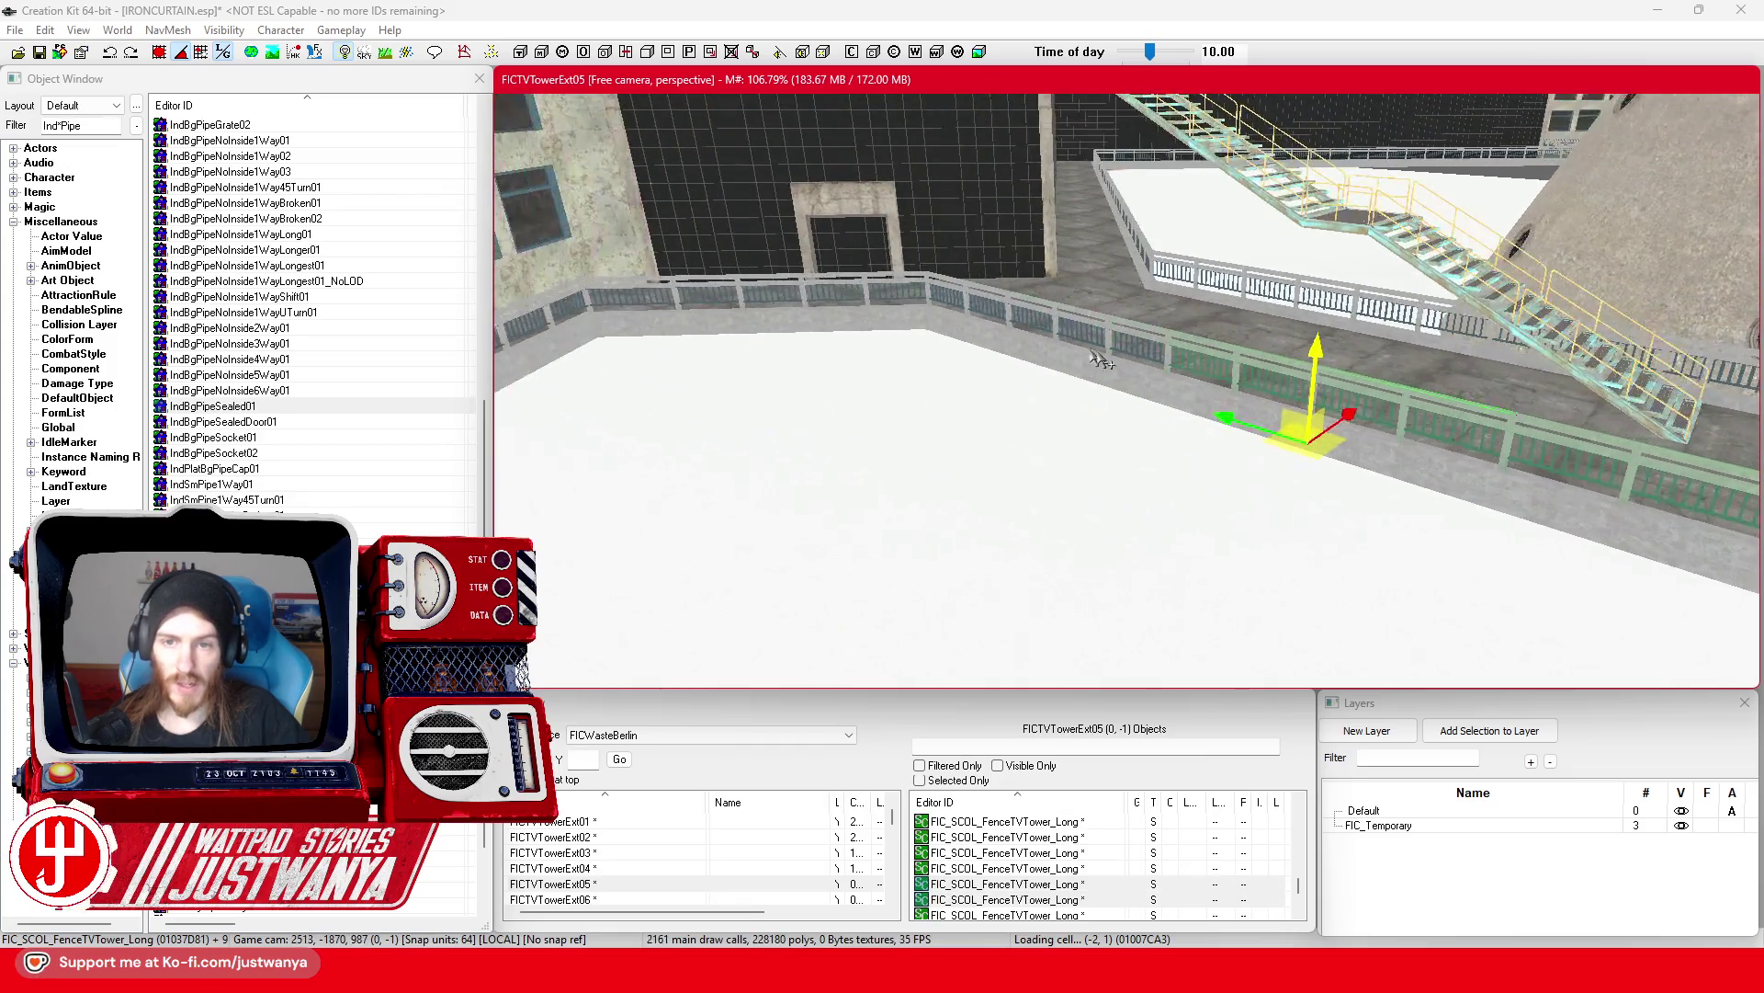
left_click(1164, 309, "ctrl")
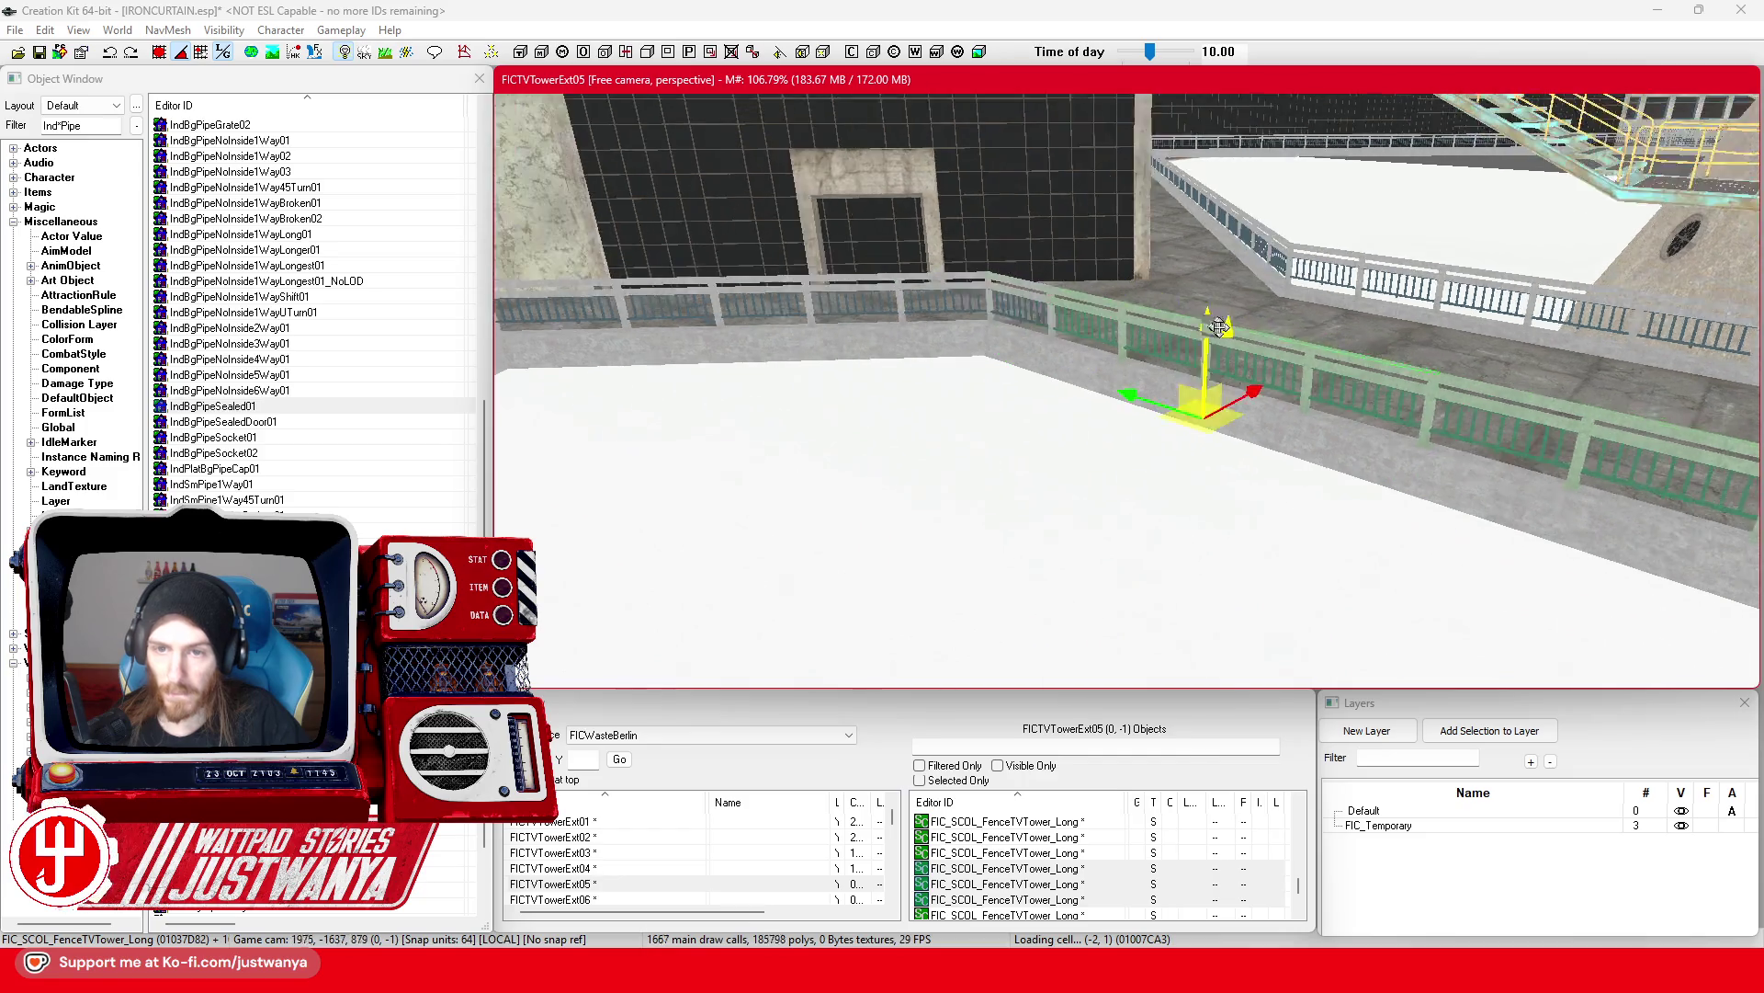
key("shift")
key("shift")
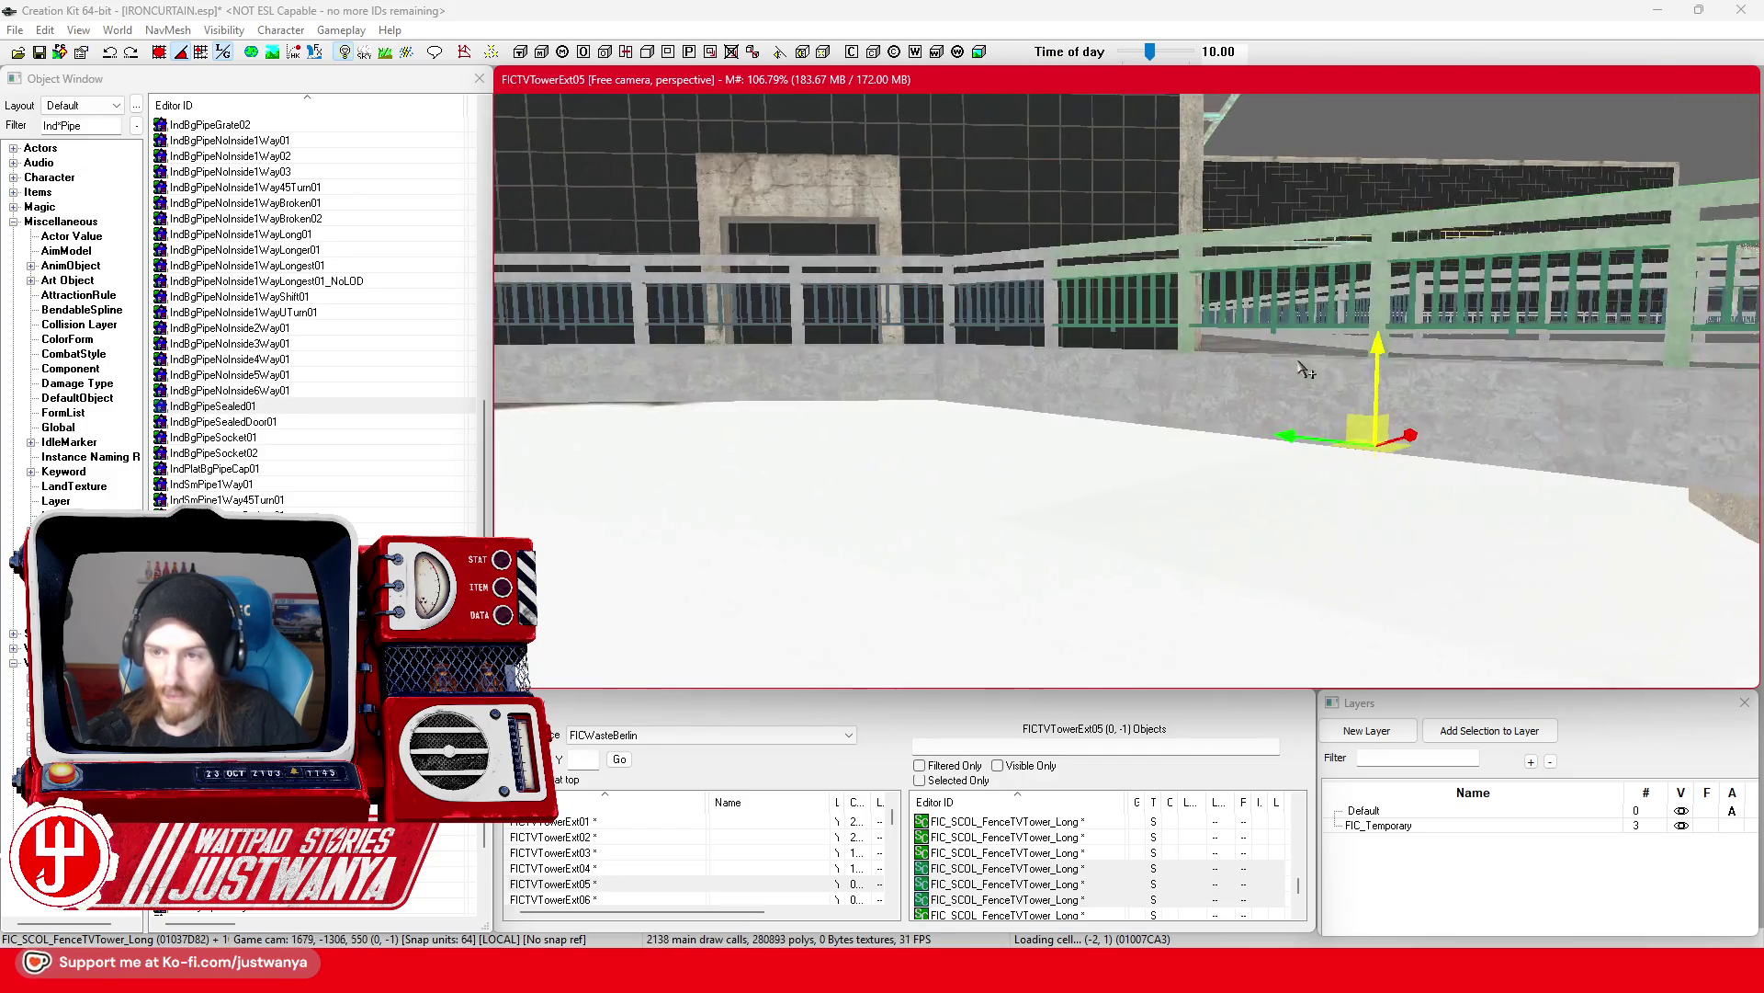
key("shift")
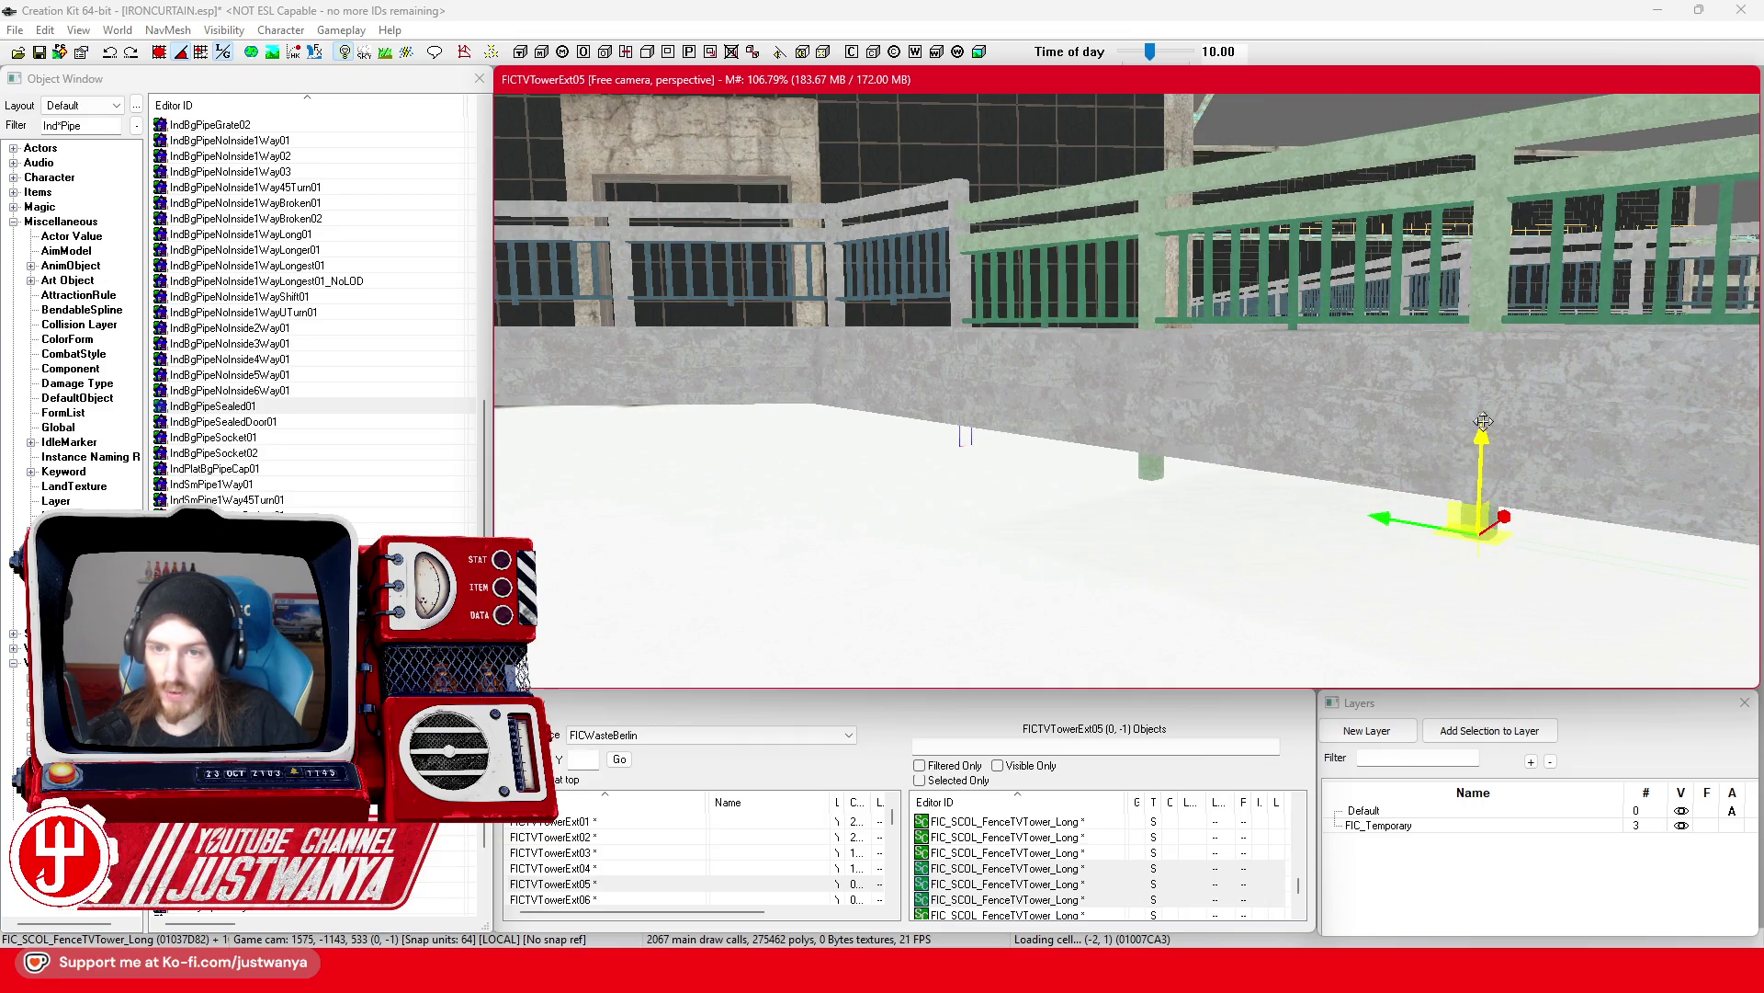
key("shift")
left_click(1057, 290)
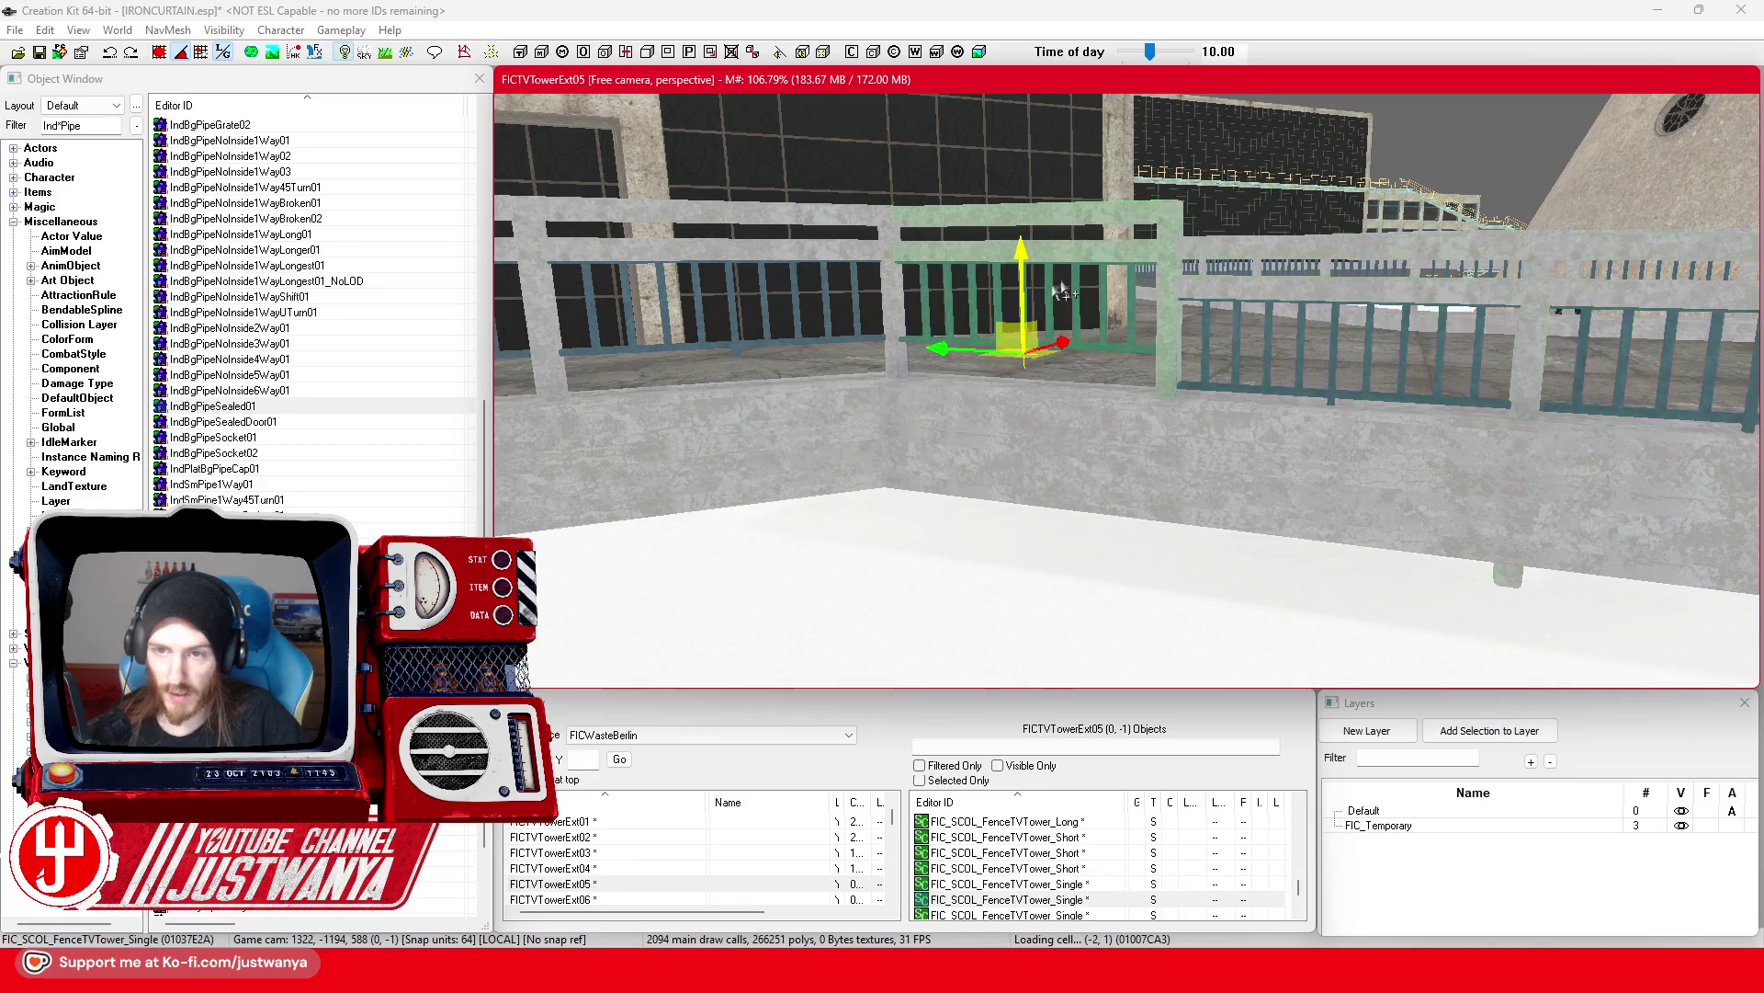
Step: Lower the middle railing section and focus the view on a concrete trim-edge piece
left_click_drag(1019, 266, 1019, 293)
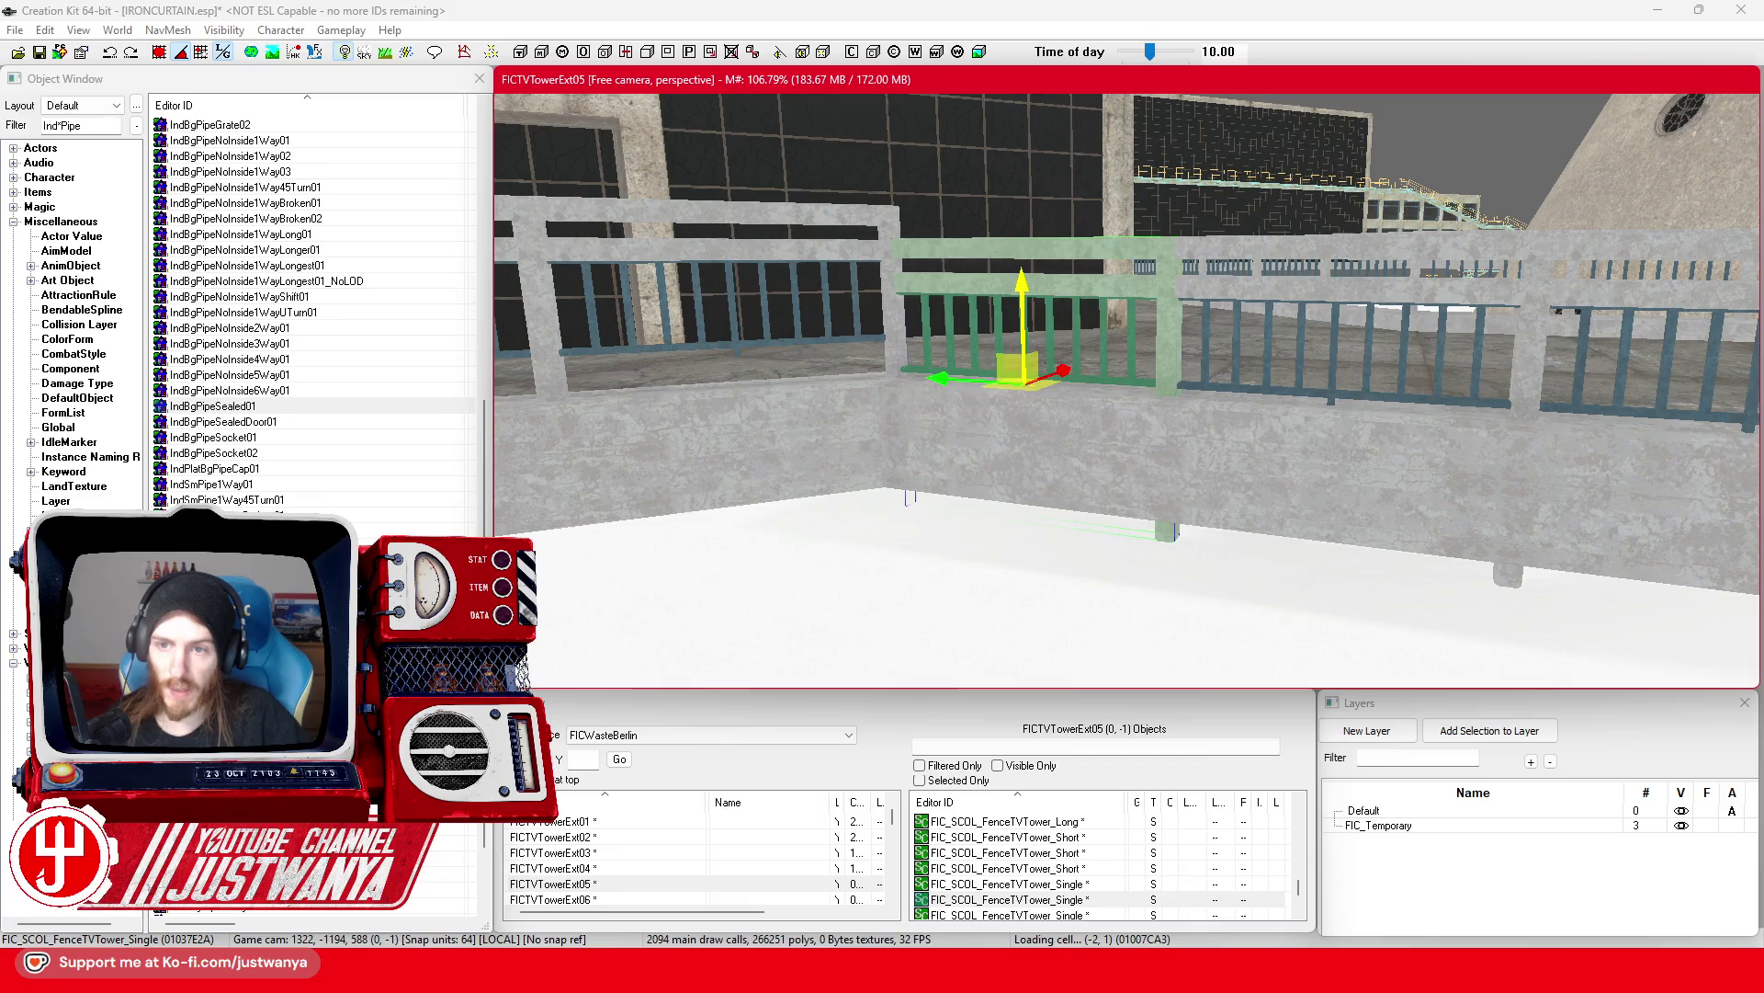
left_click(1028, 496)
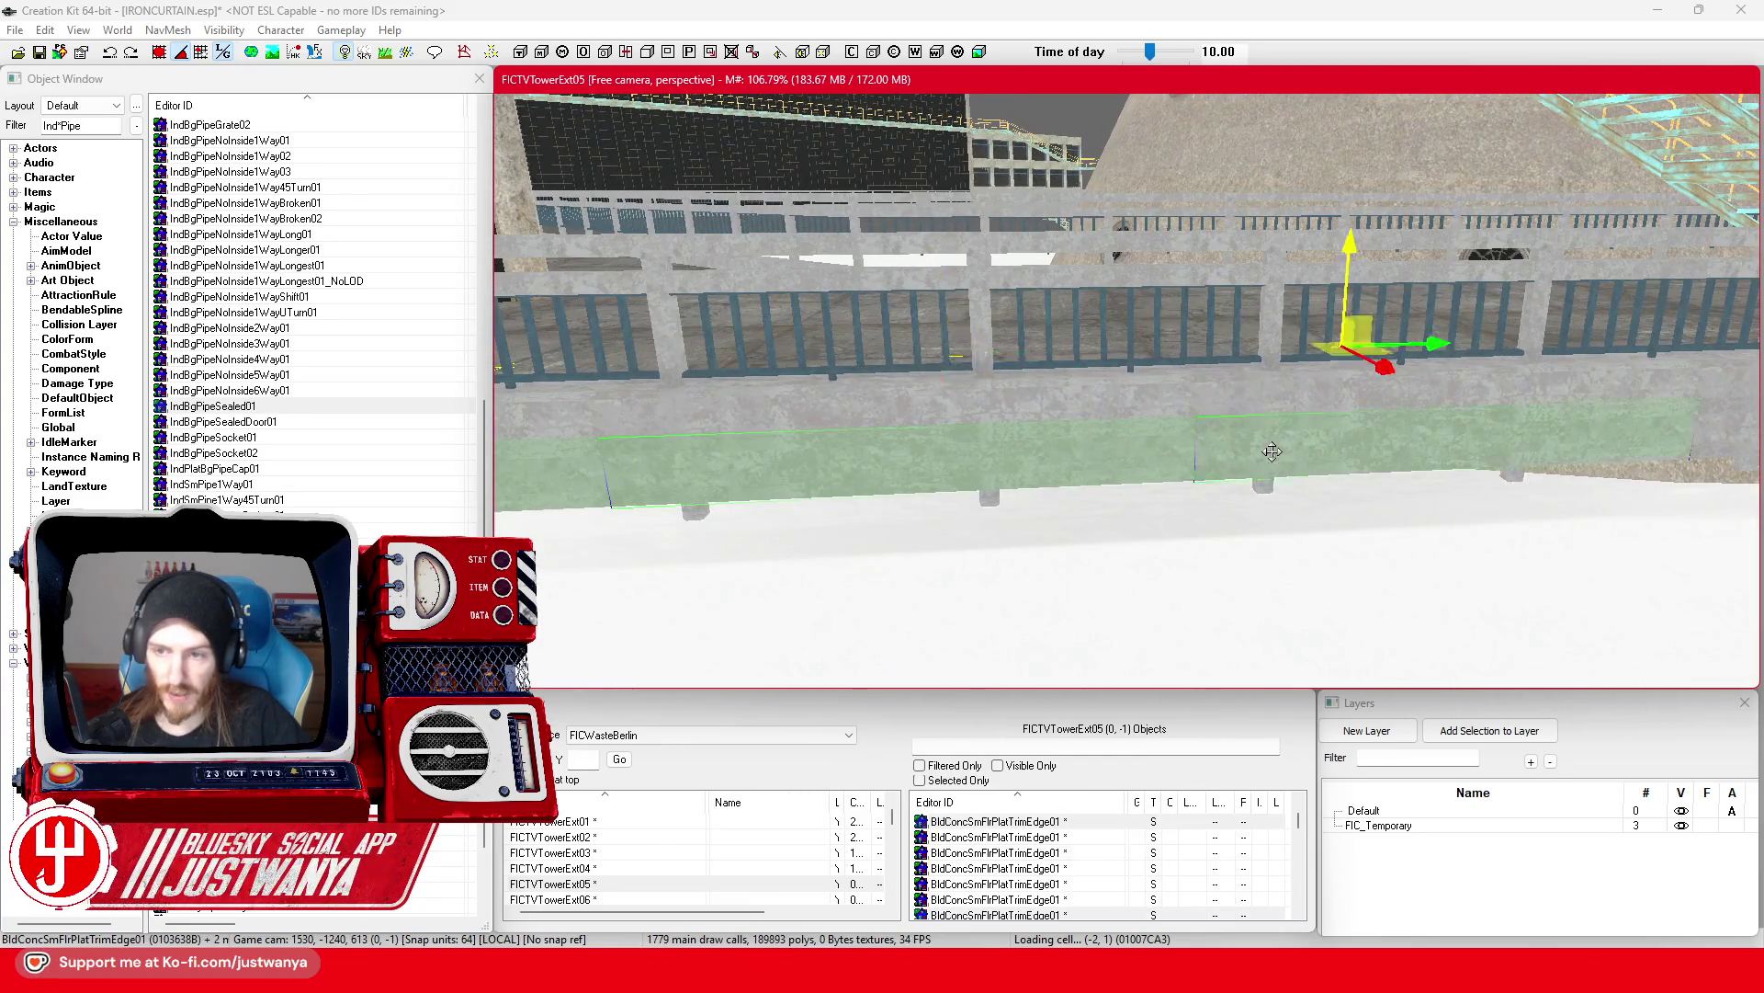
left_click(1241, 454)
left_click(1145, 467)
key("f")
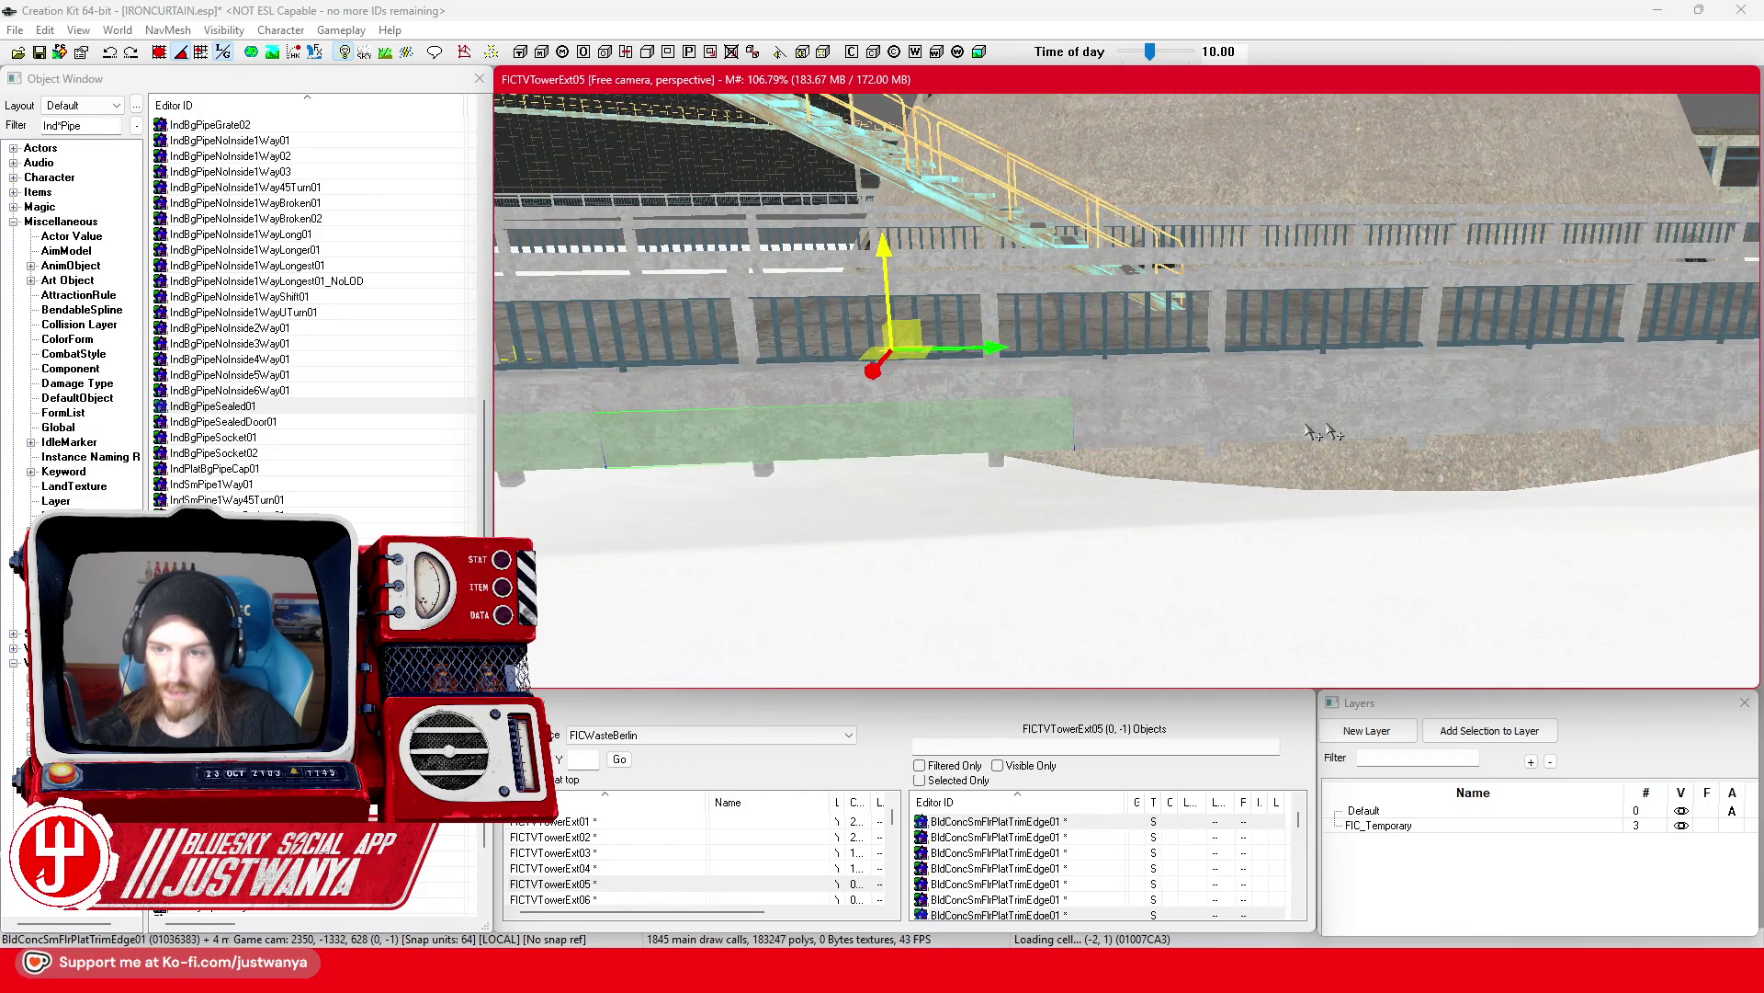
Step: Duplicate the trim-edge piece, placing copies further right along the wall
key("ctrl+d")
left_click_drag(1237, 432, 1476, 416)
key("ctrl+d")
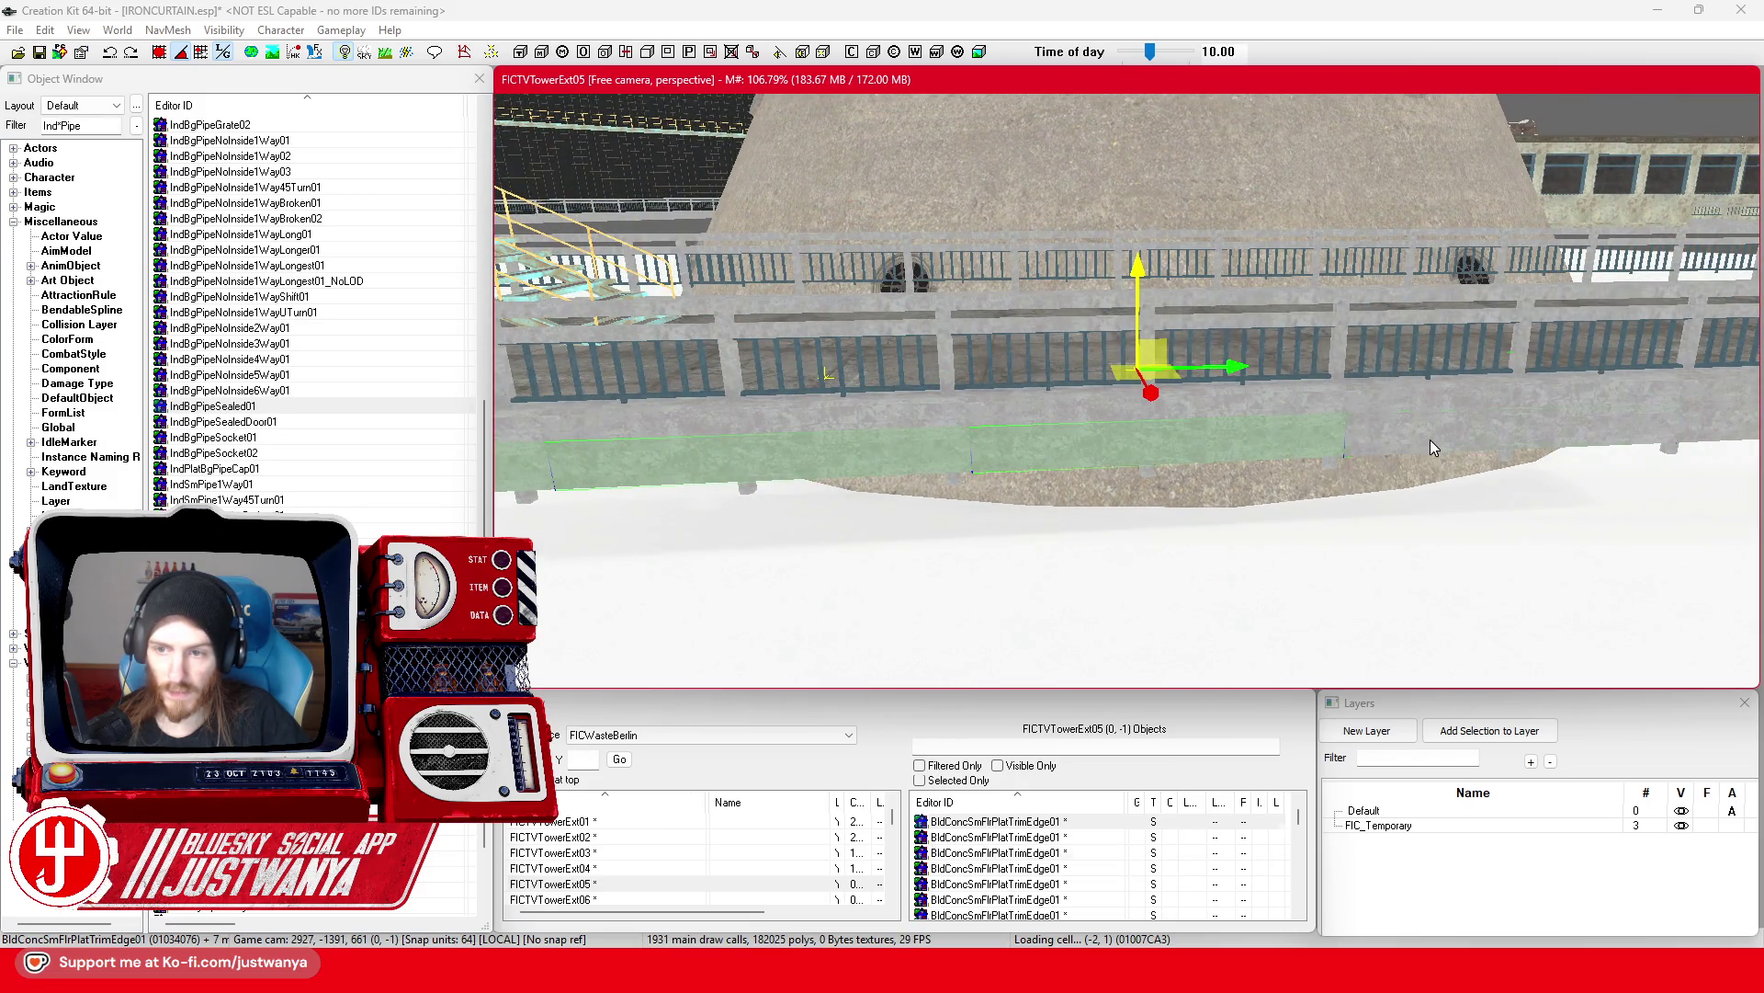
key("ctrl+d")
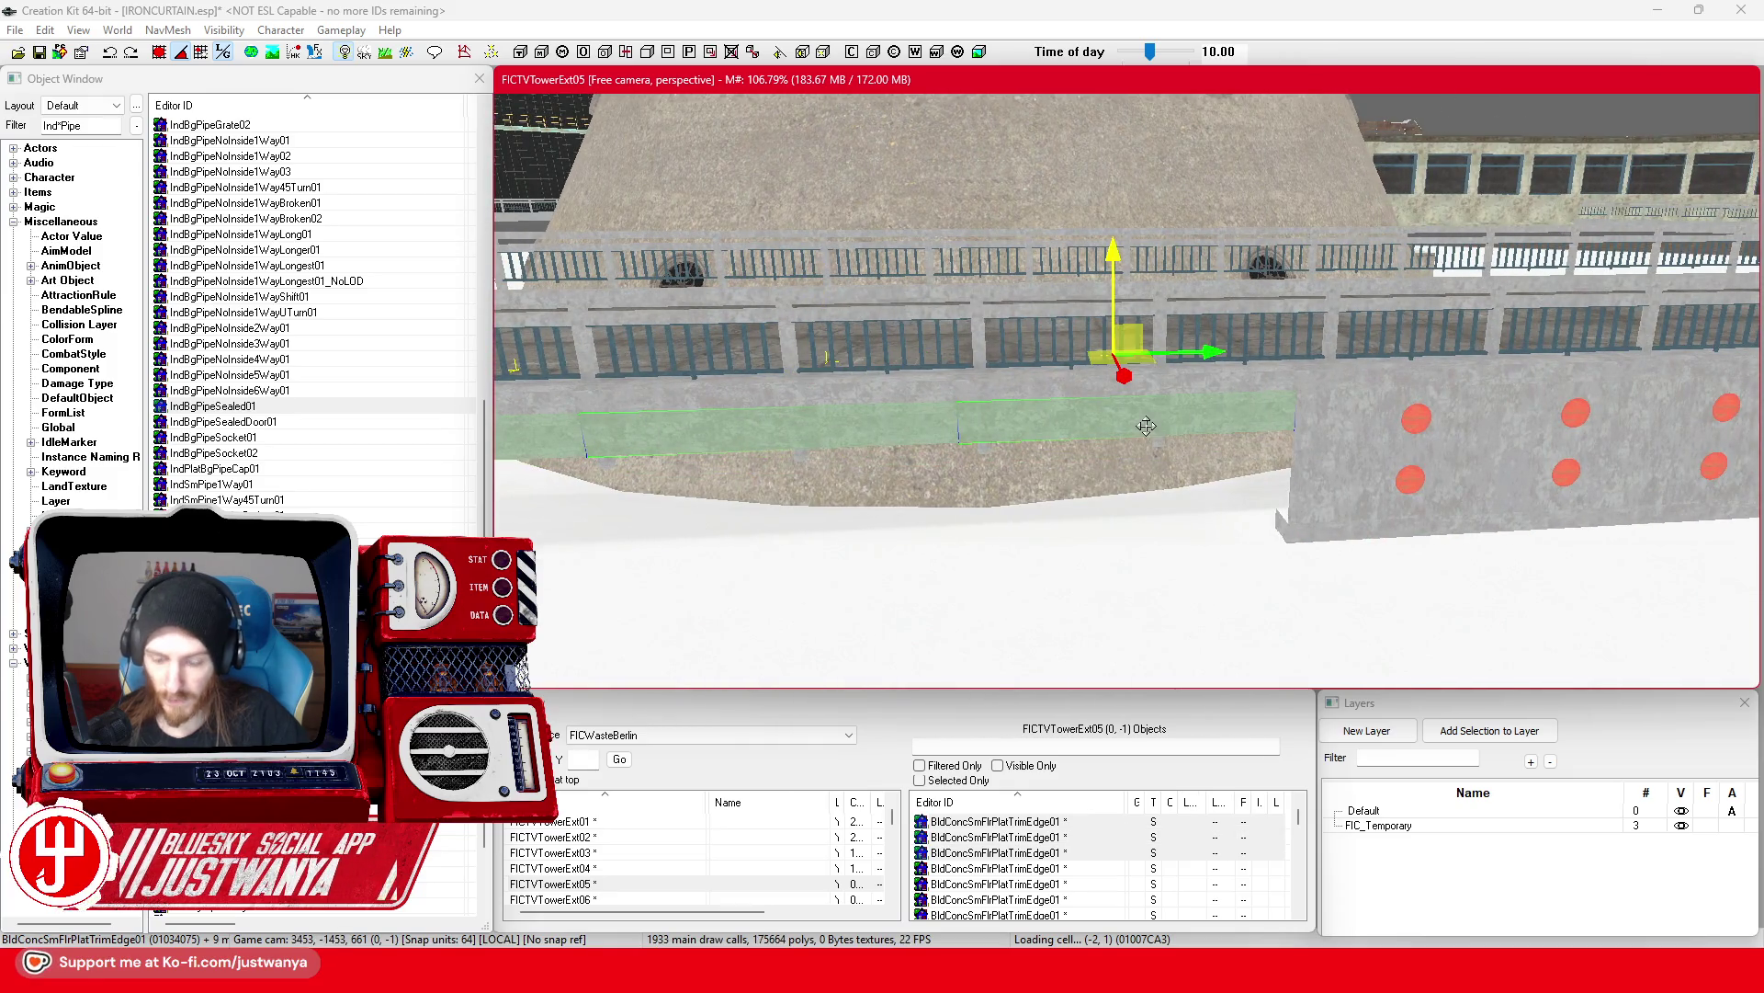
Step: Multi-select the wall-top concrete panels and trim pieces along the walkway wall
left_click(1323, 442)
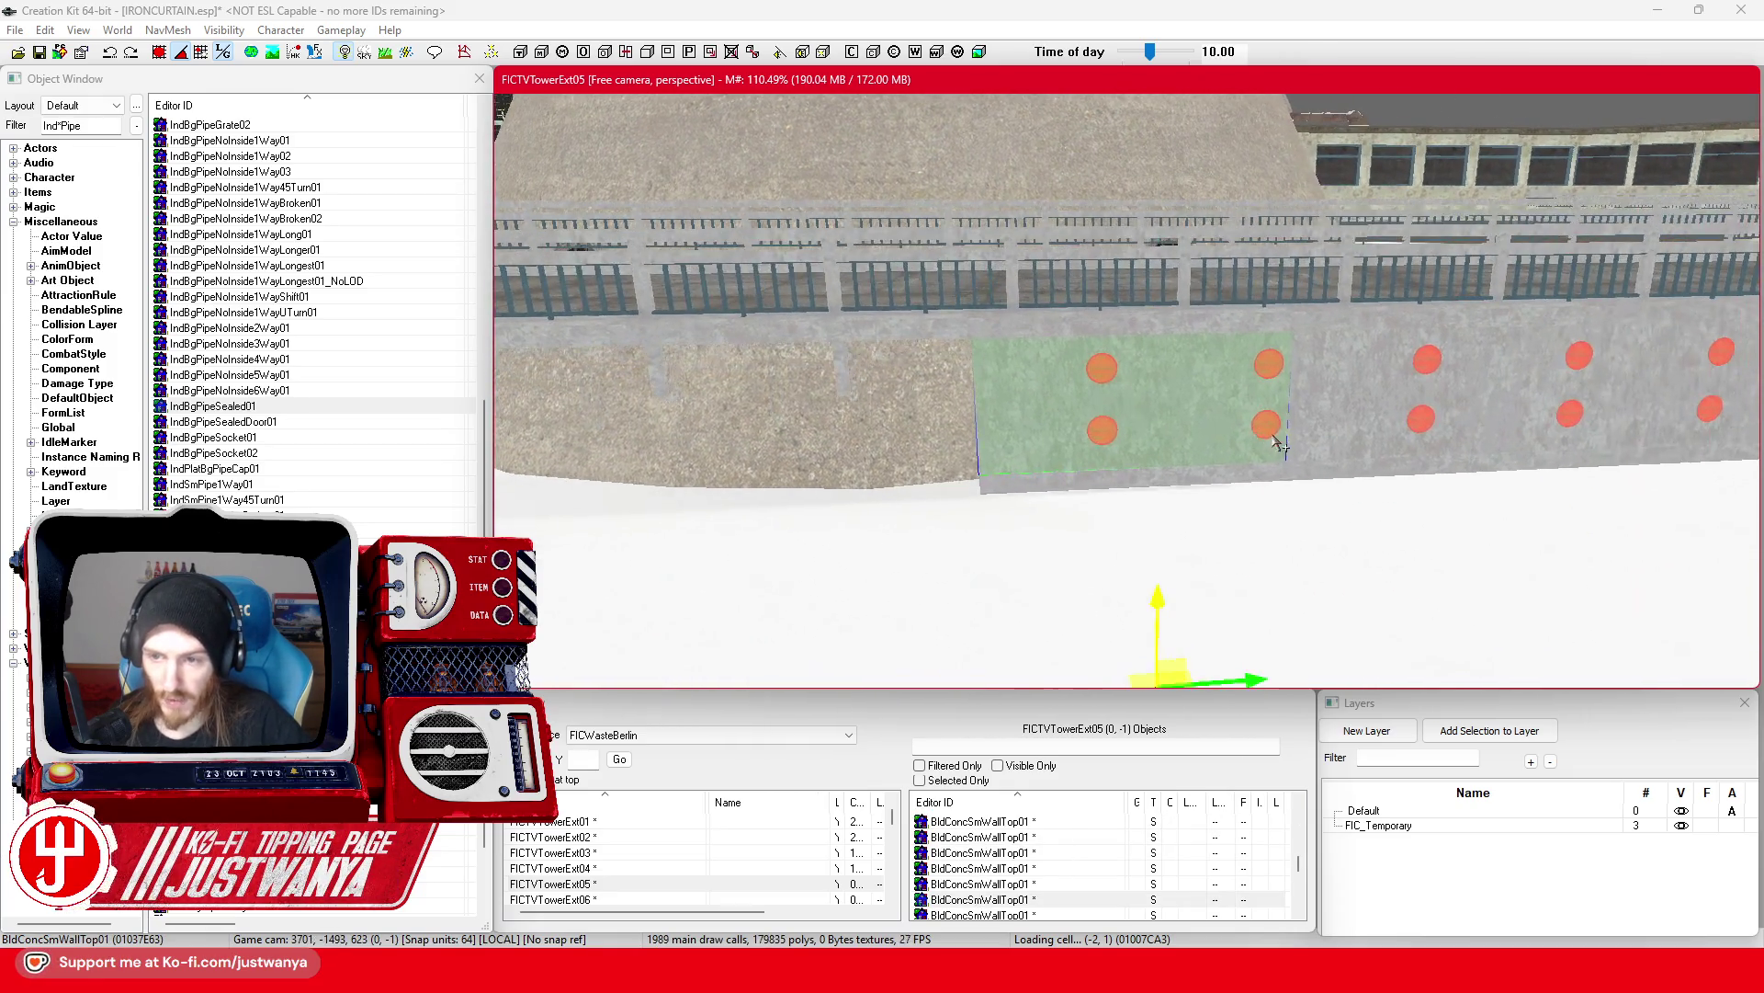
left_click(1133, 478, "ctrl")
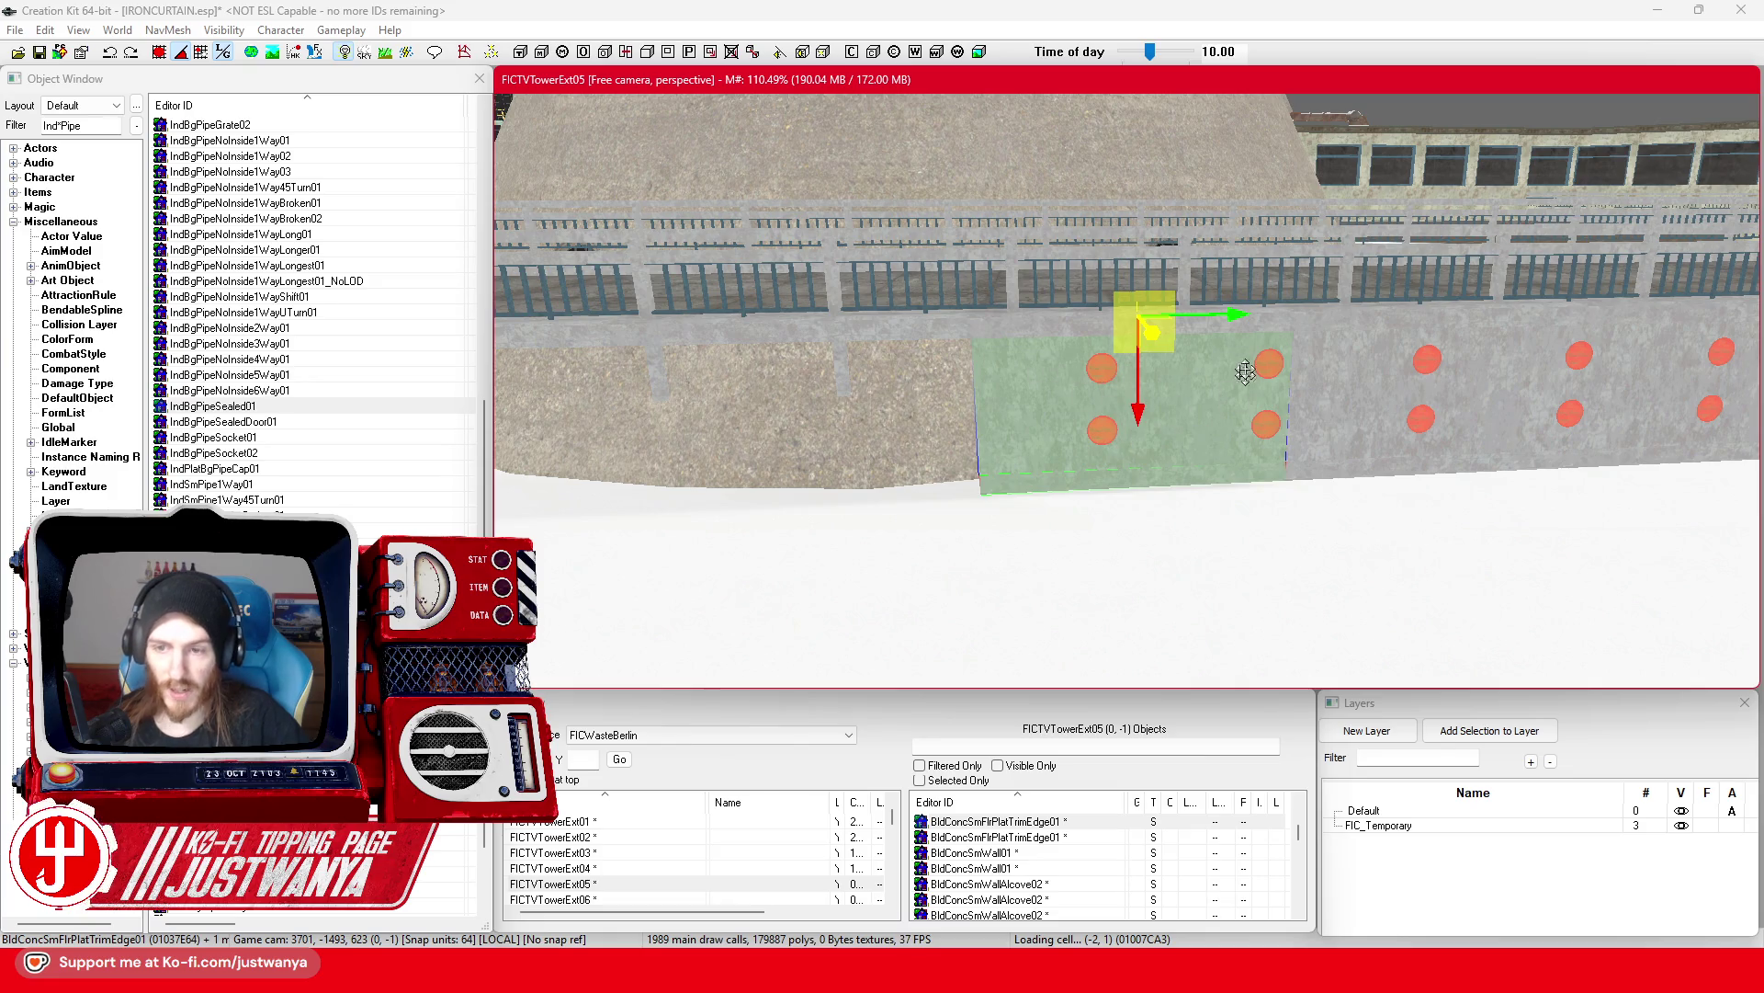
left_click(1352, 472, "ctrl")
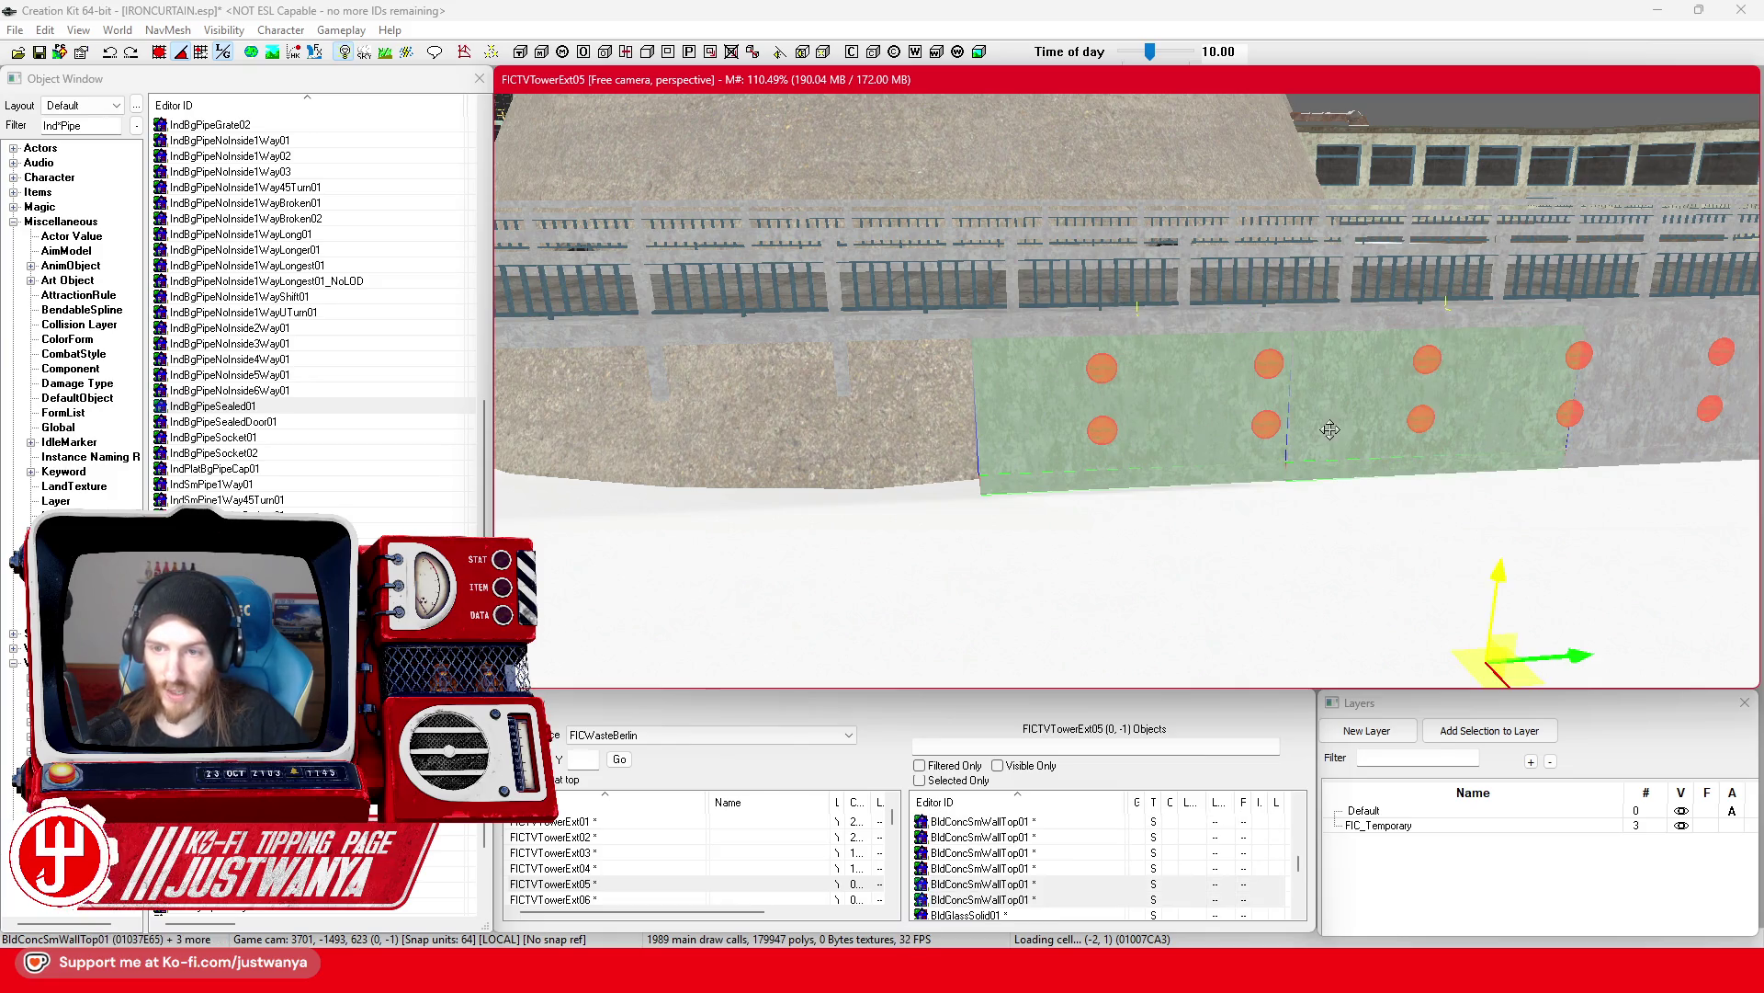
left_click(1247, 494, "ctrl")
scroll(1185, 496, "down", 3)
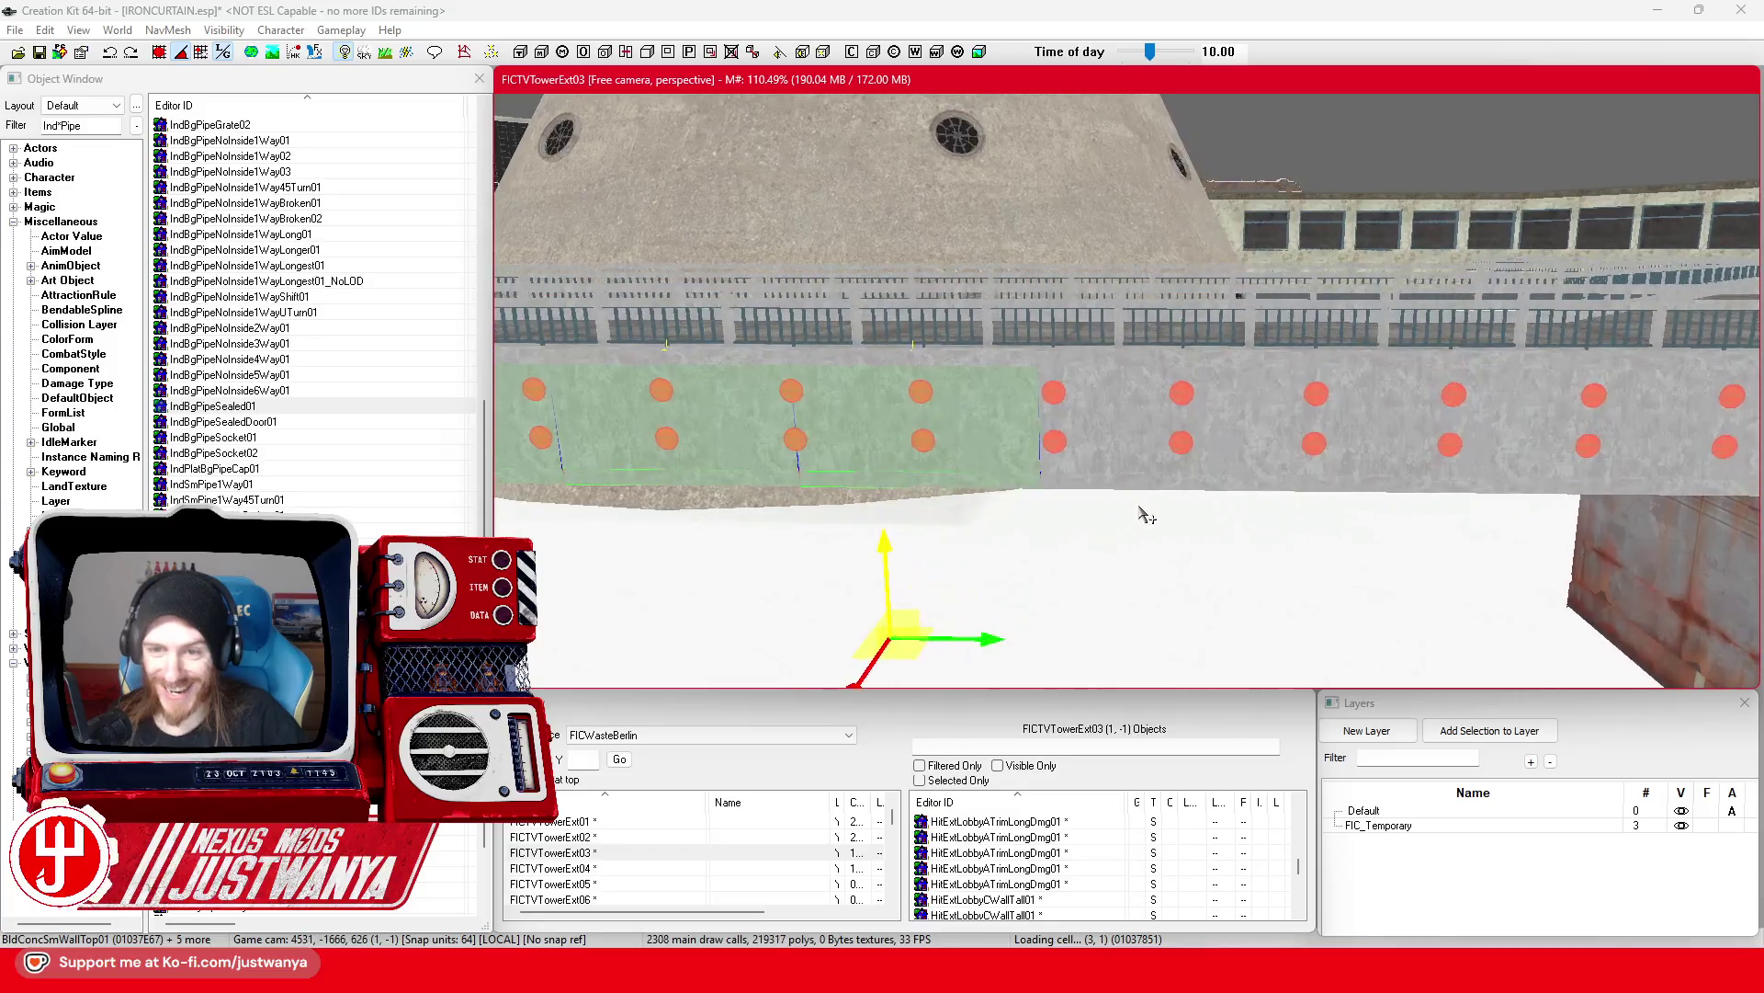
left_click(1114, 496, "ctrl")
left_click(1300, 484, "ctrl")
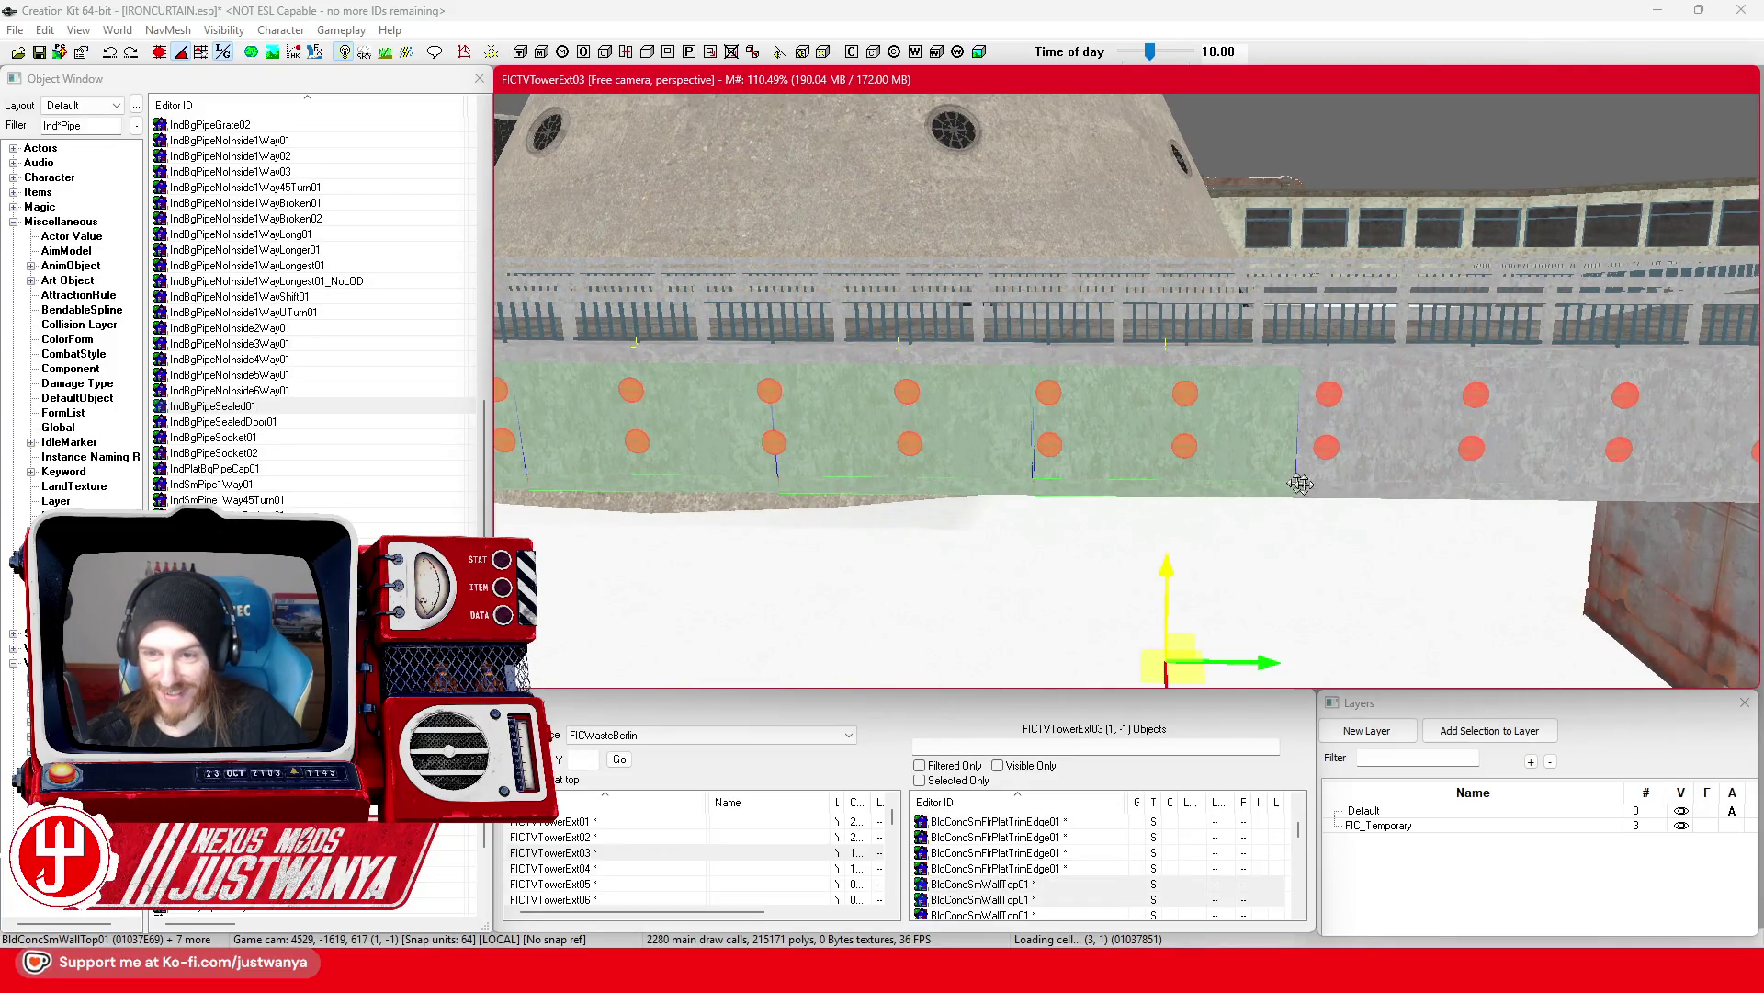
left_click(1371, 466, "ctrl")
left_click(1286, 448, "ctrl")
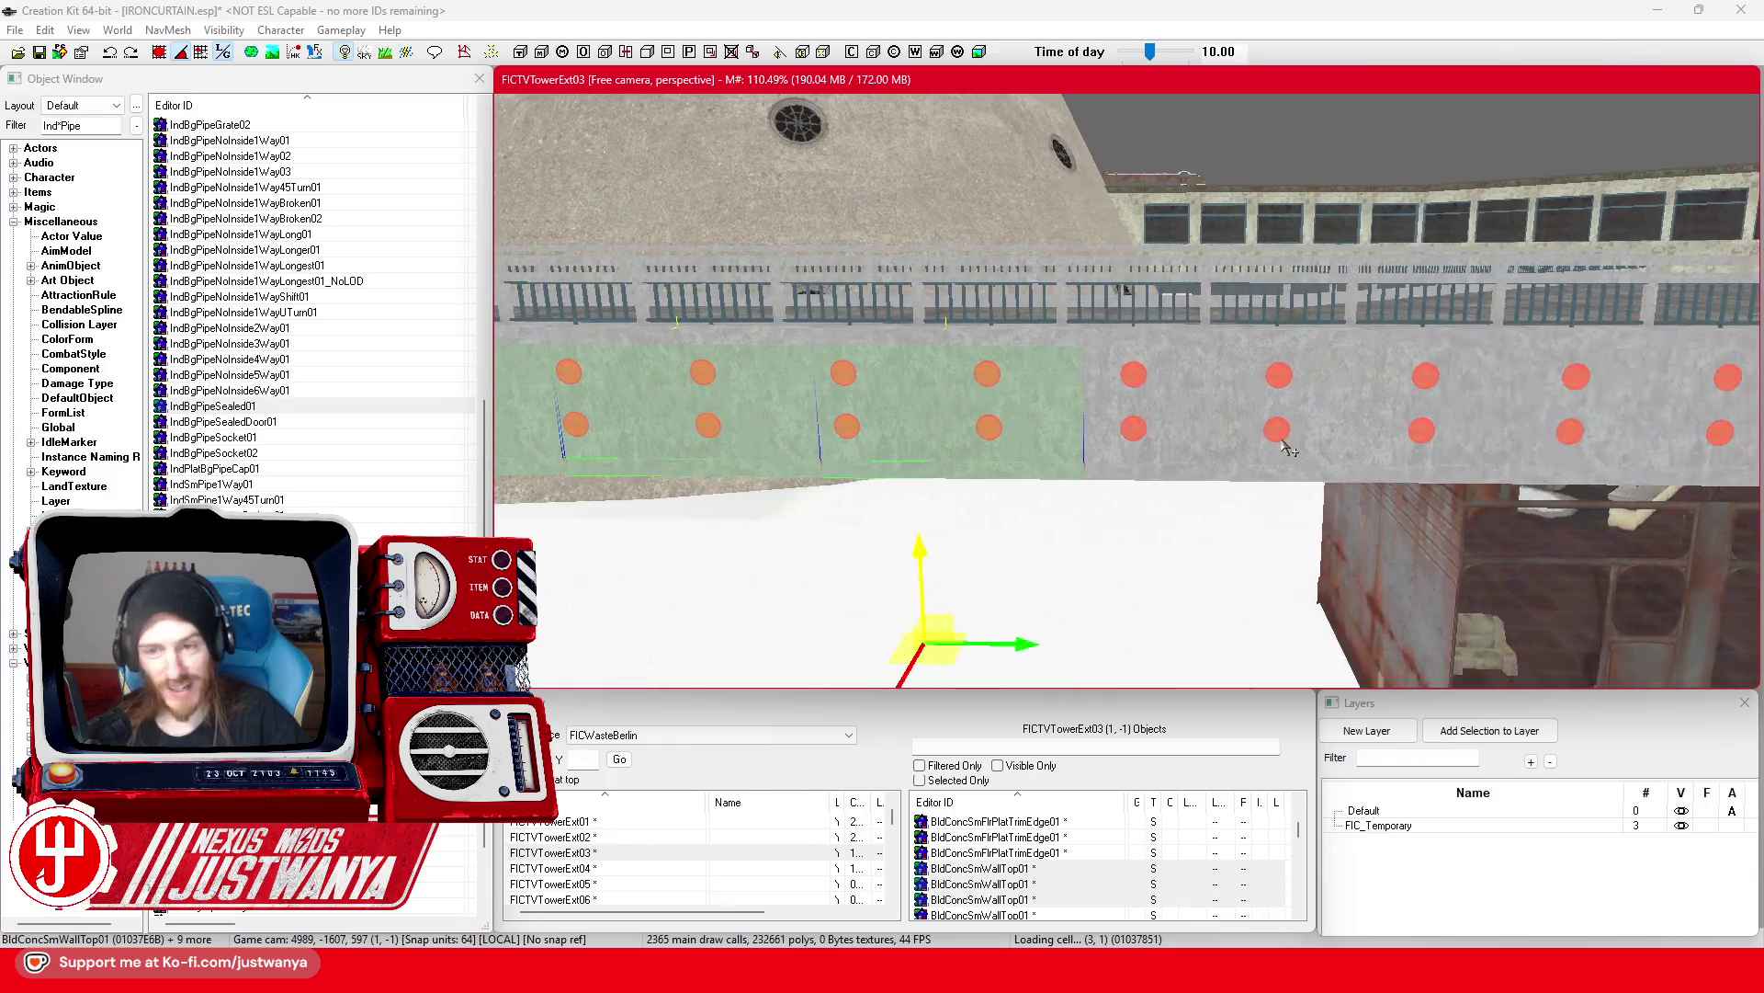
left_click(1197, 485, "ctrl")
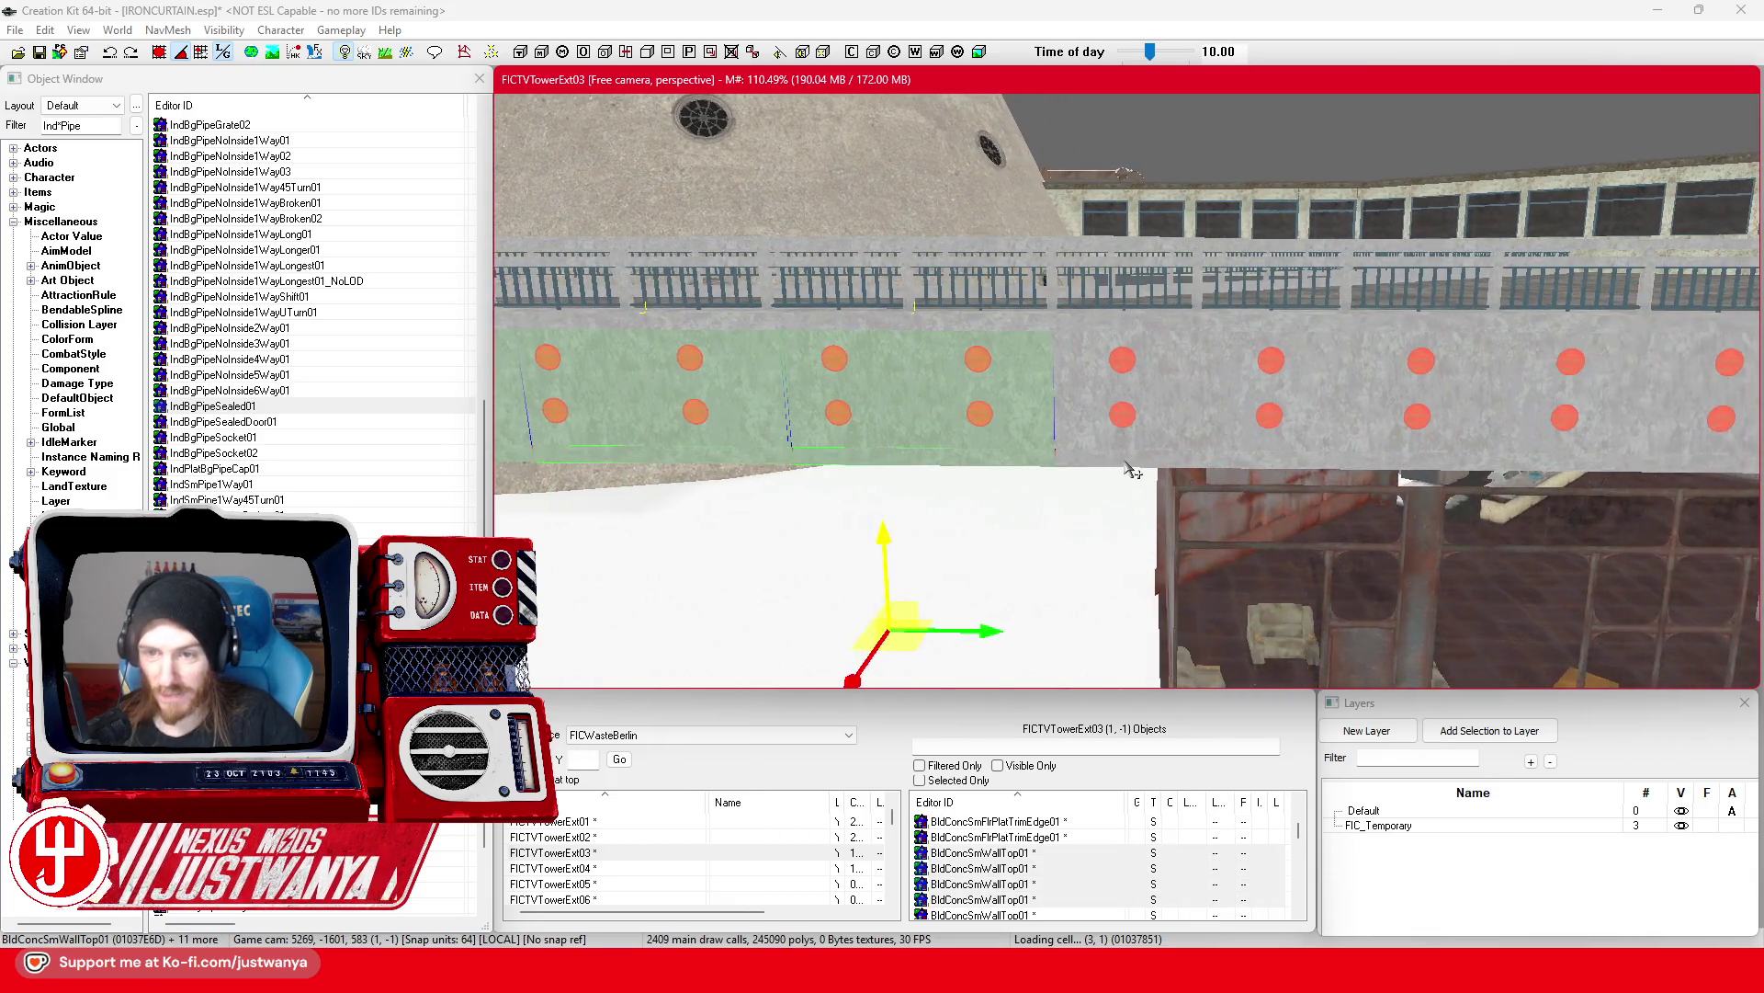
left_click(1141, 449, "ctrl")
left_click(1167, 406, "ctrl")
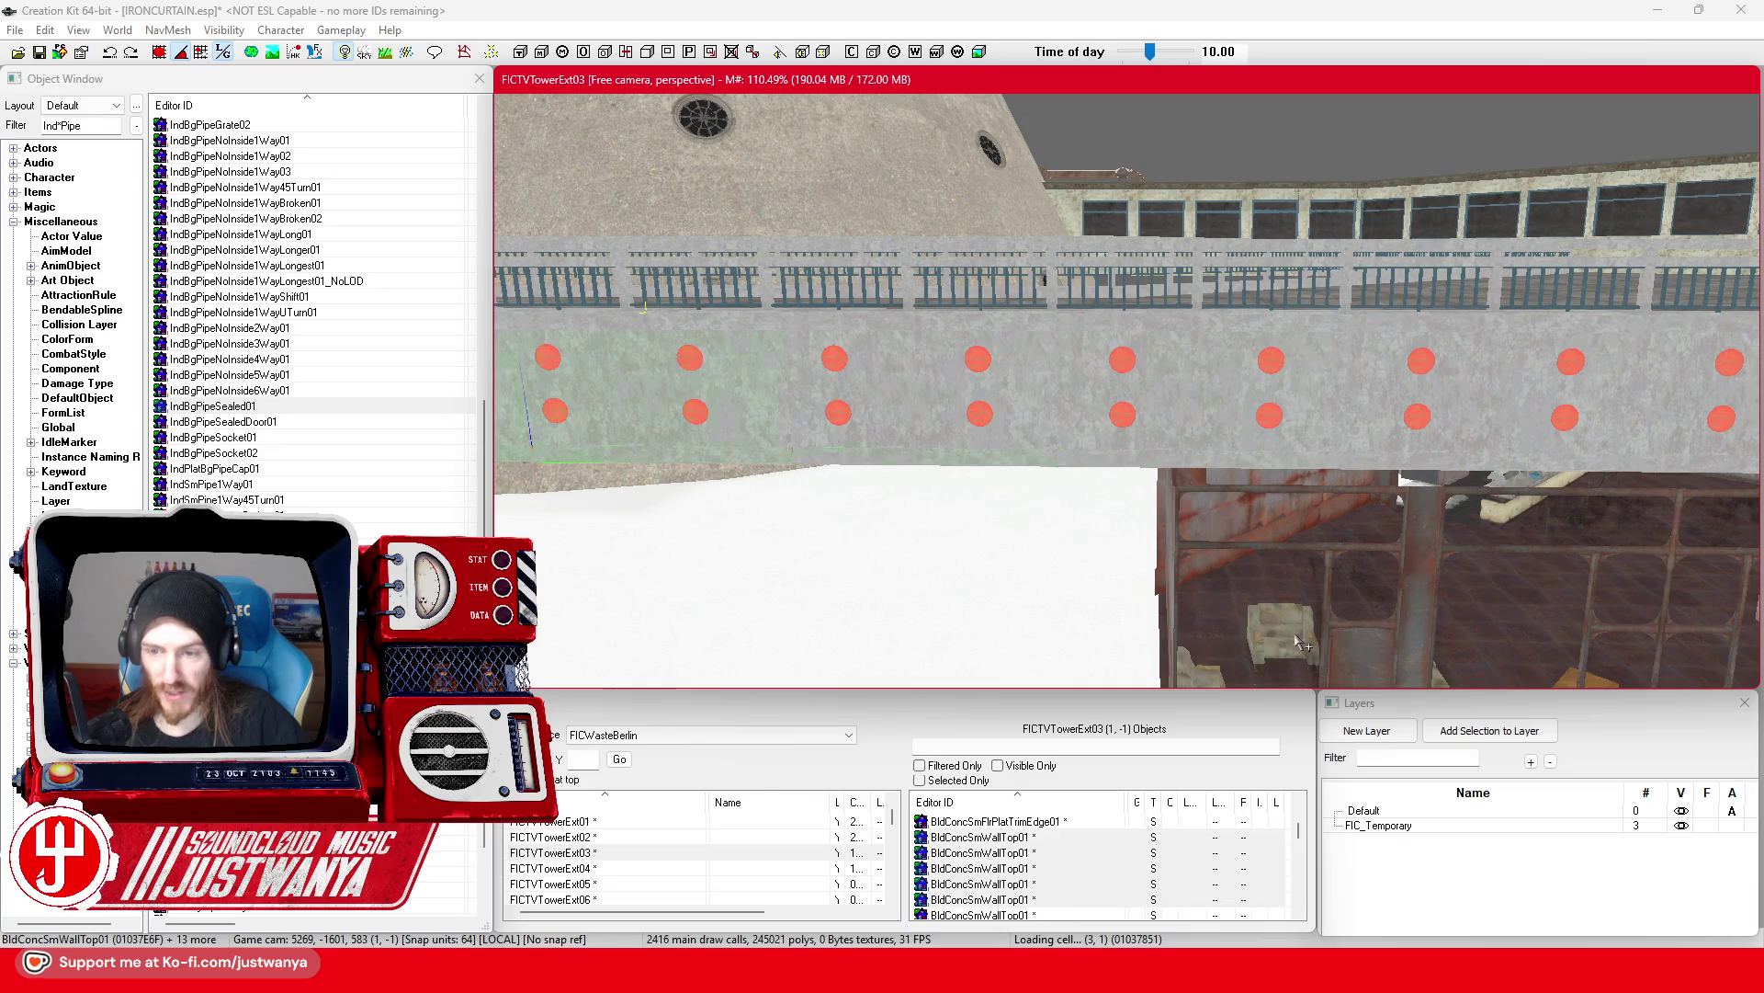
scroll(871, 449, "up", 3)
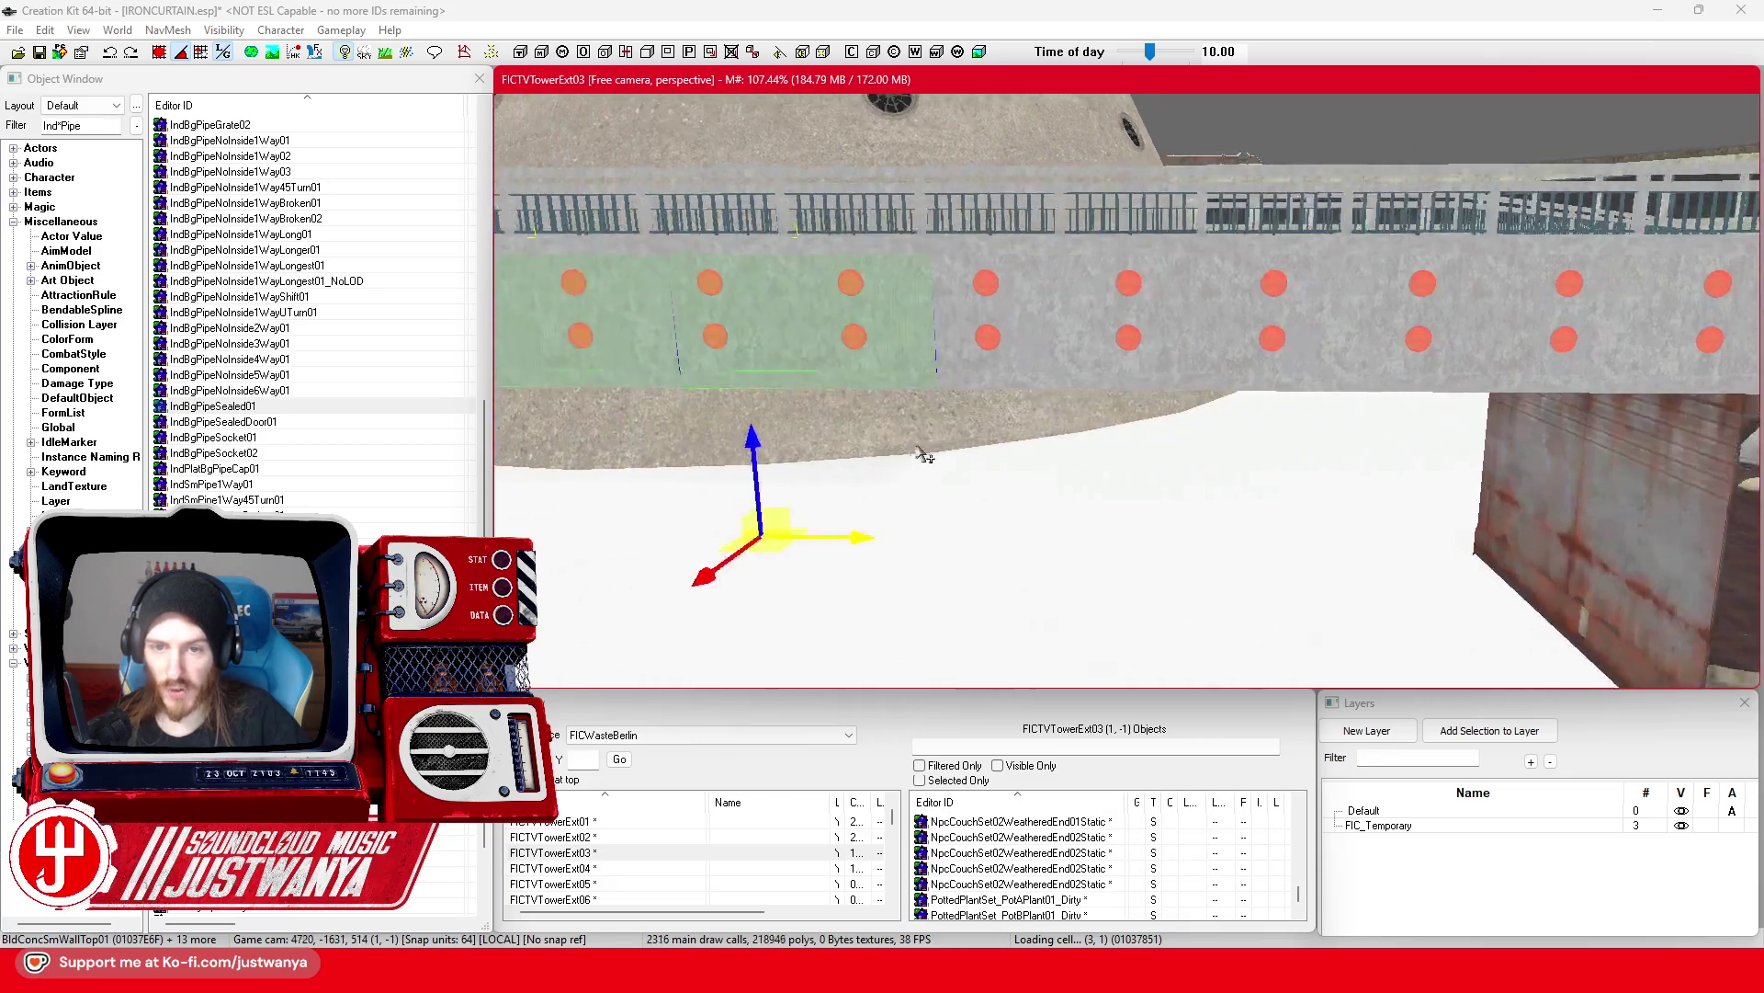
Step: Drop the right wall section from the selection and slide the rest along X into alignment
key("ctrl+z")
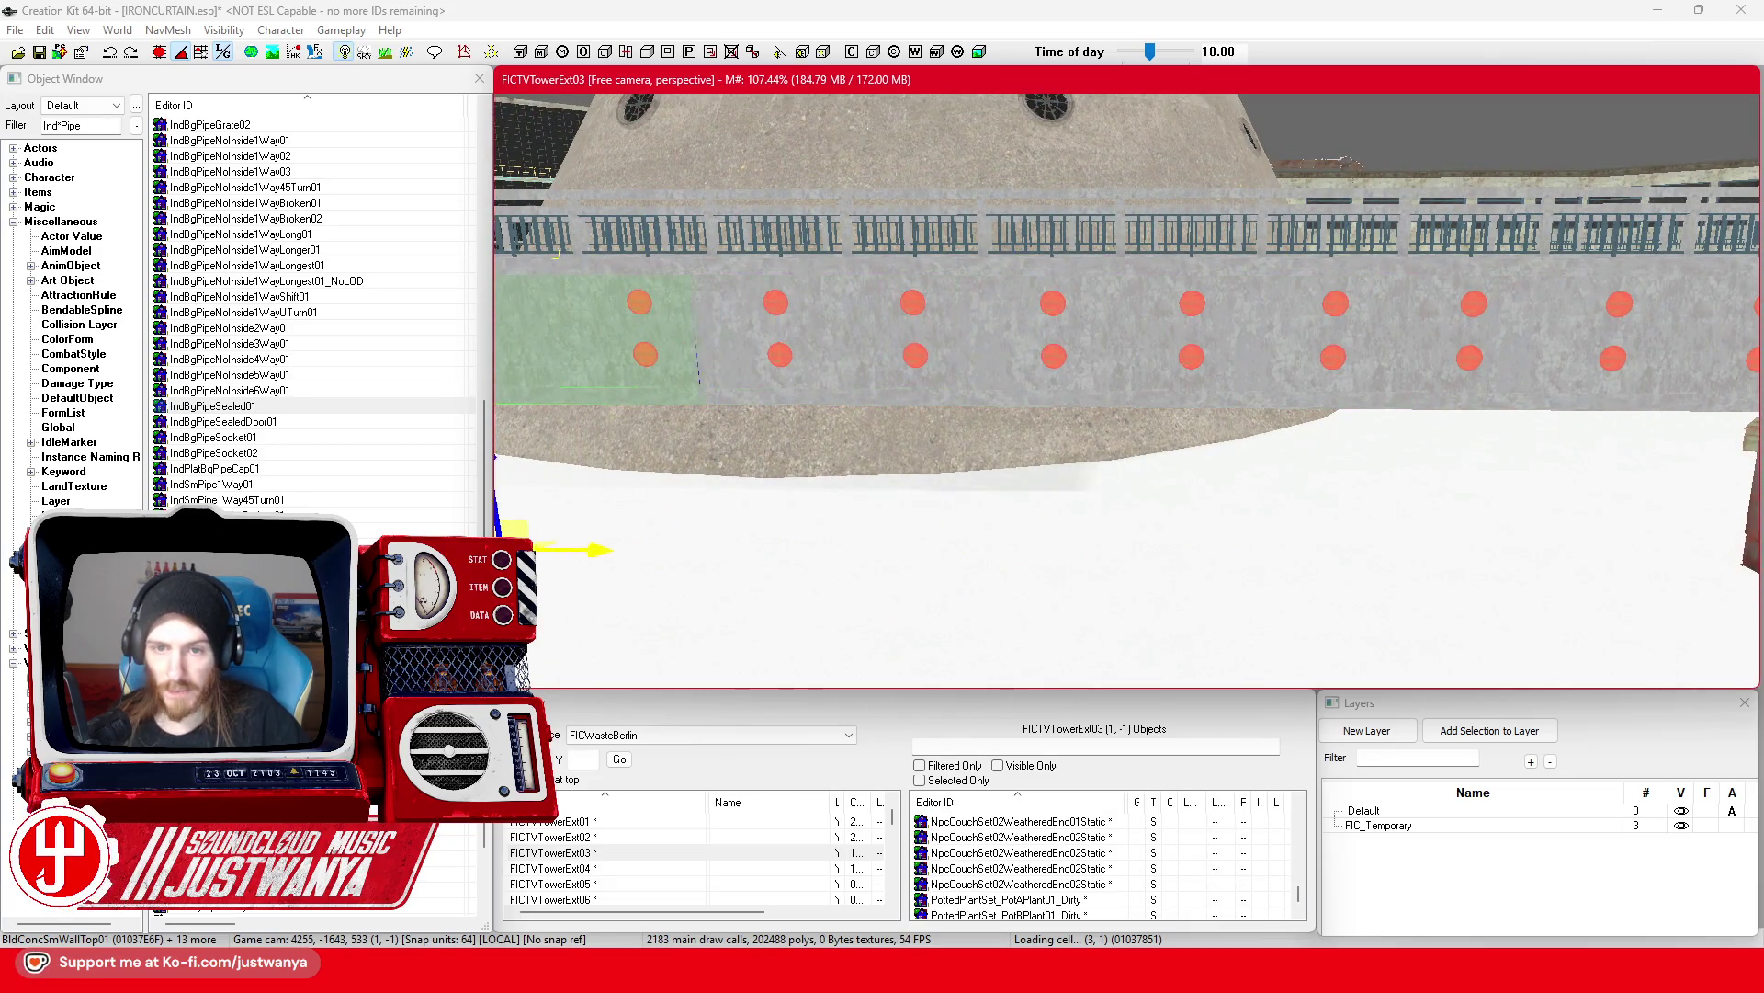
key("Left")
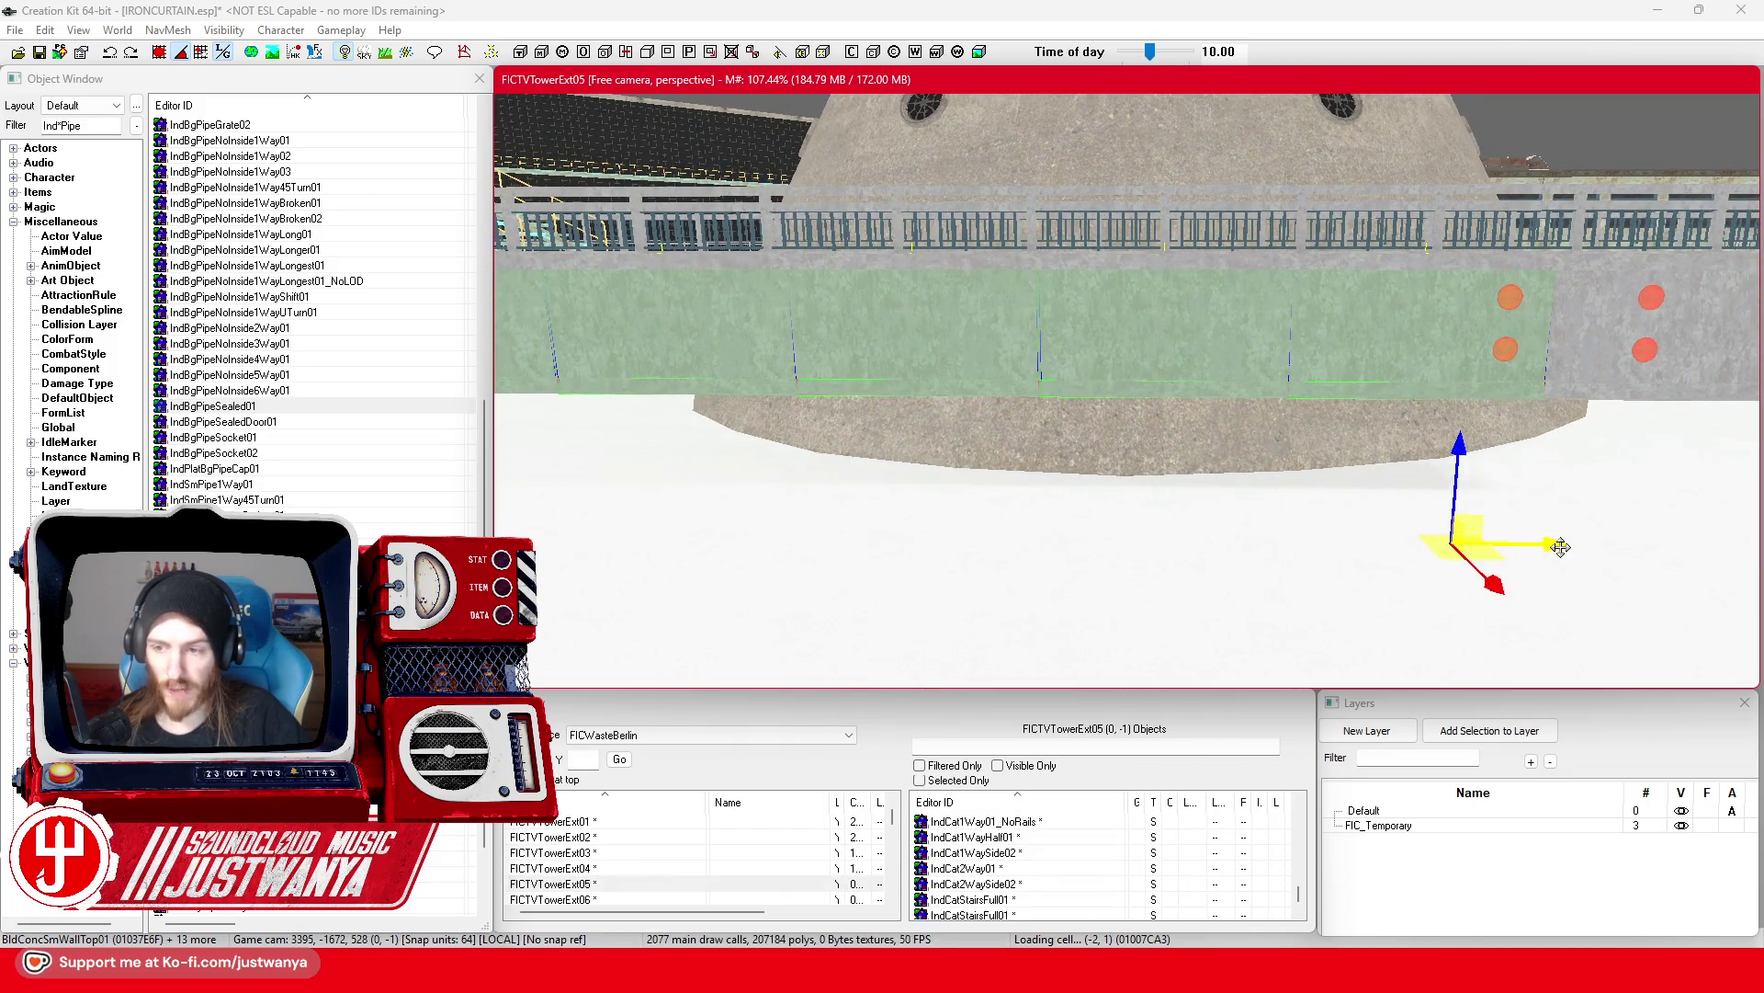
mouse_move(1560, 547)
left_mouse_down()
mouse_move(926, 547)
mouse_move(1366, 543)
left_mouse_up()
key("Right")
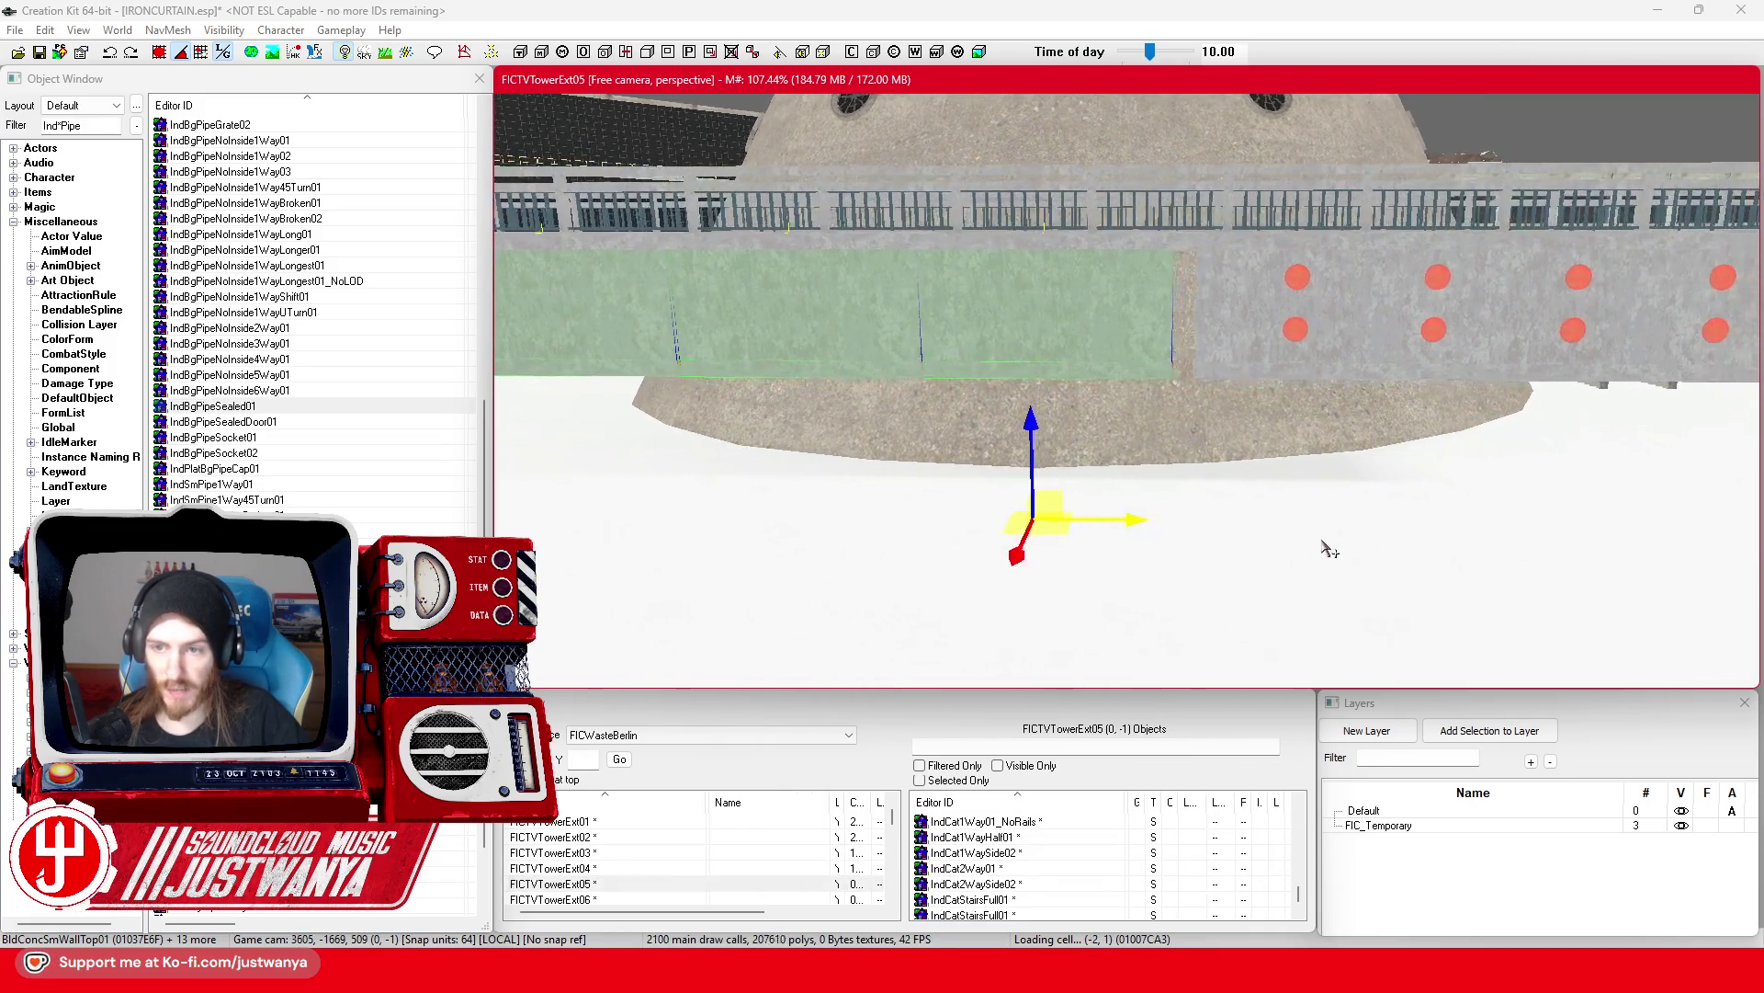
scroll(1305, 548, "up", 3)
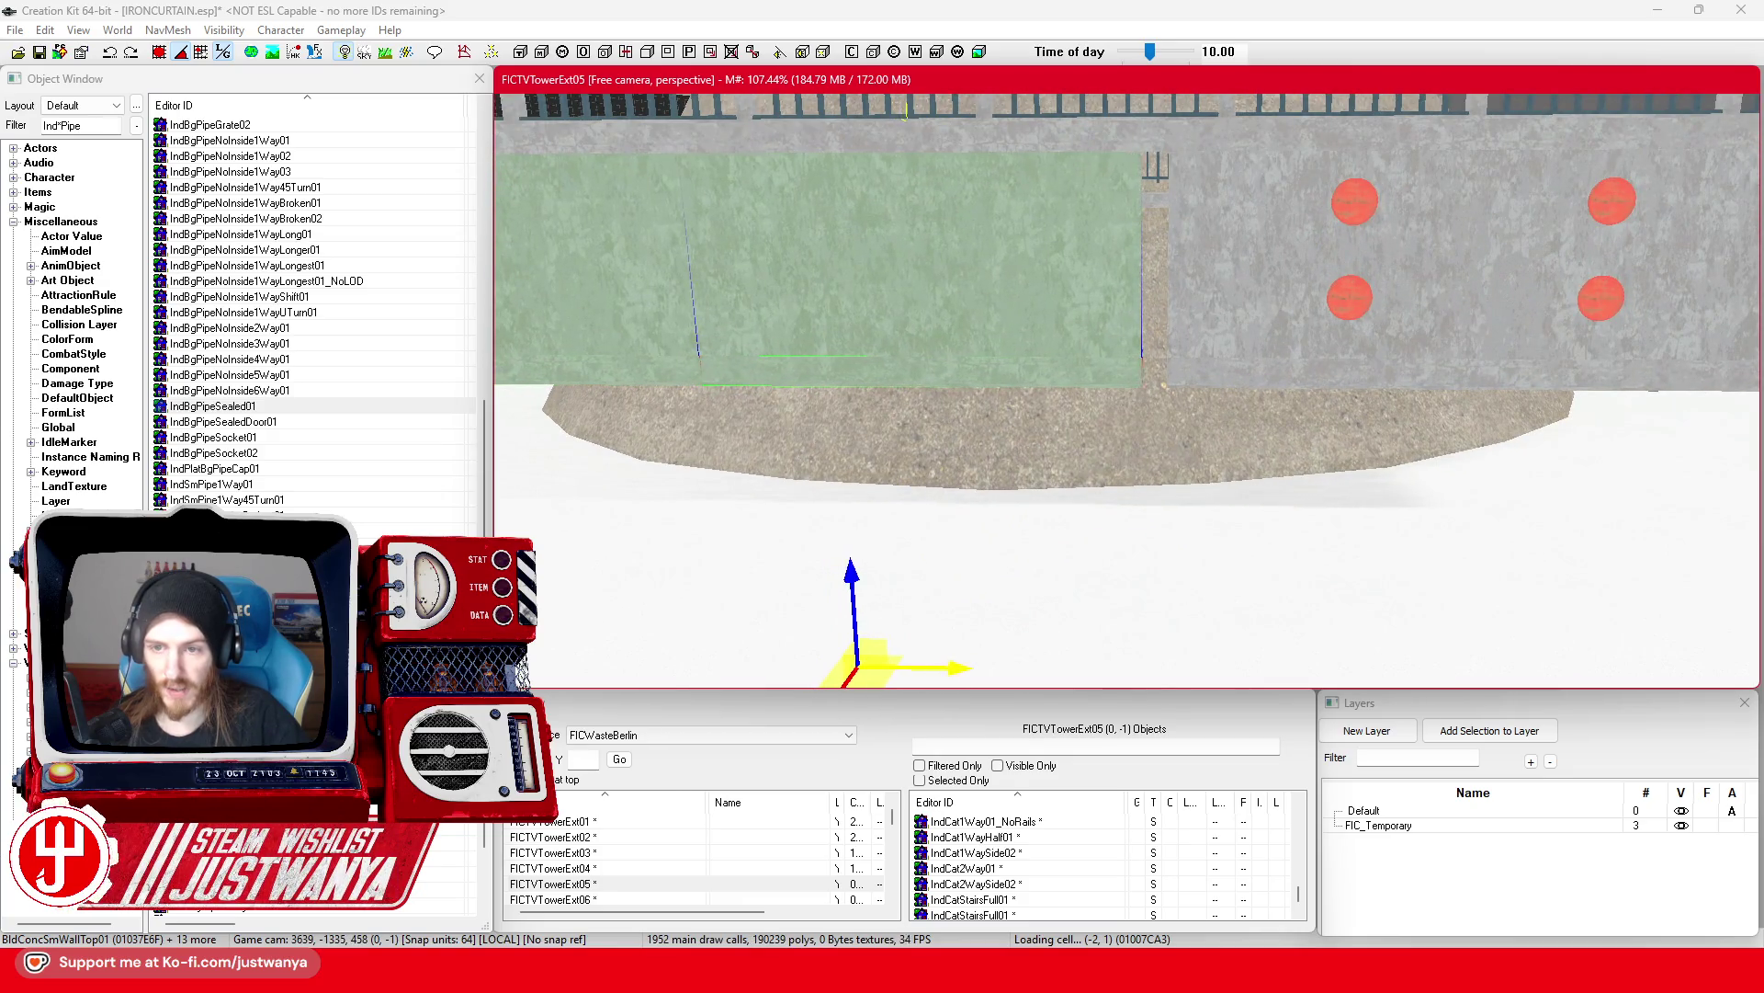
left_click_drag(907, 111, 919, 110)
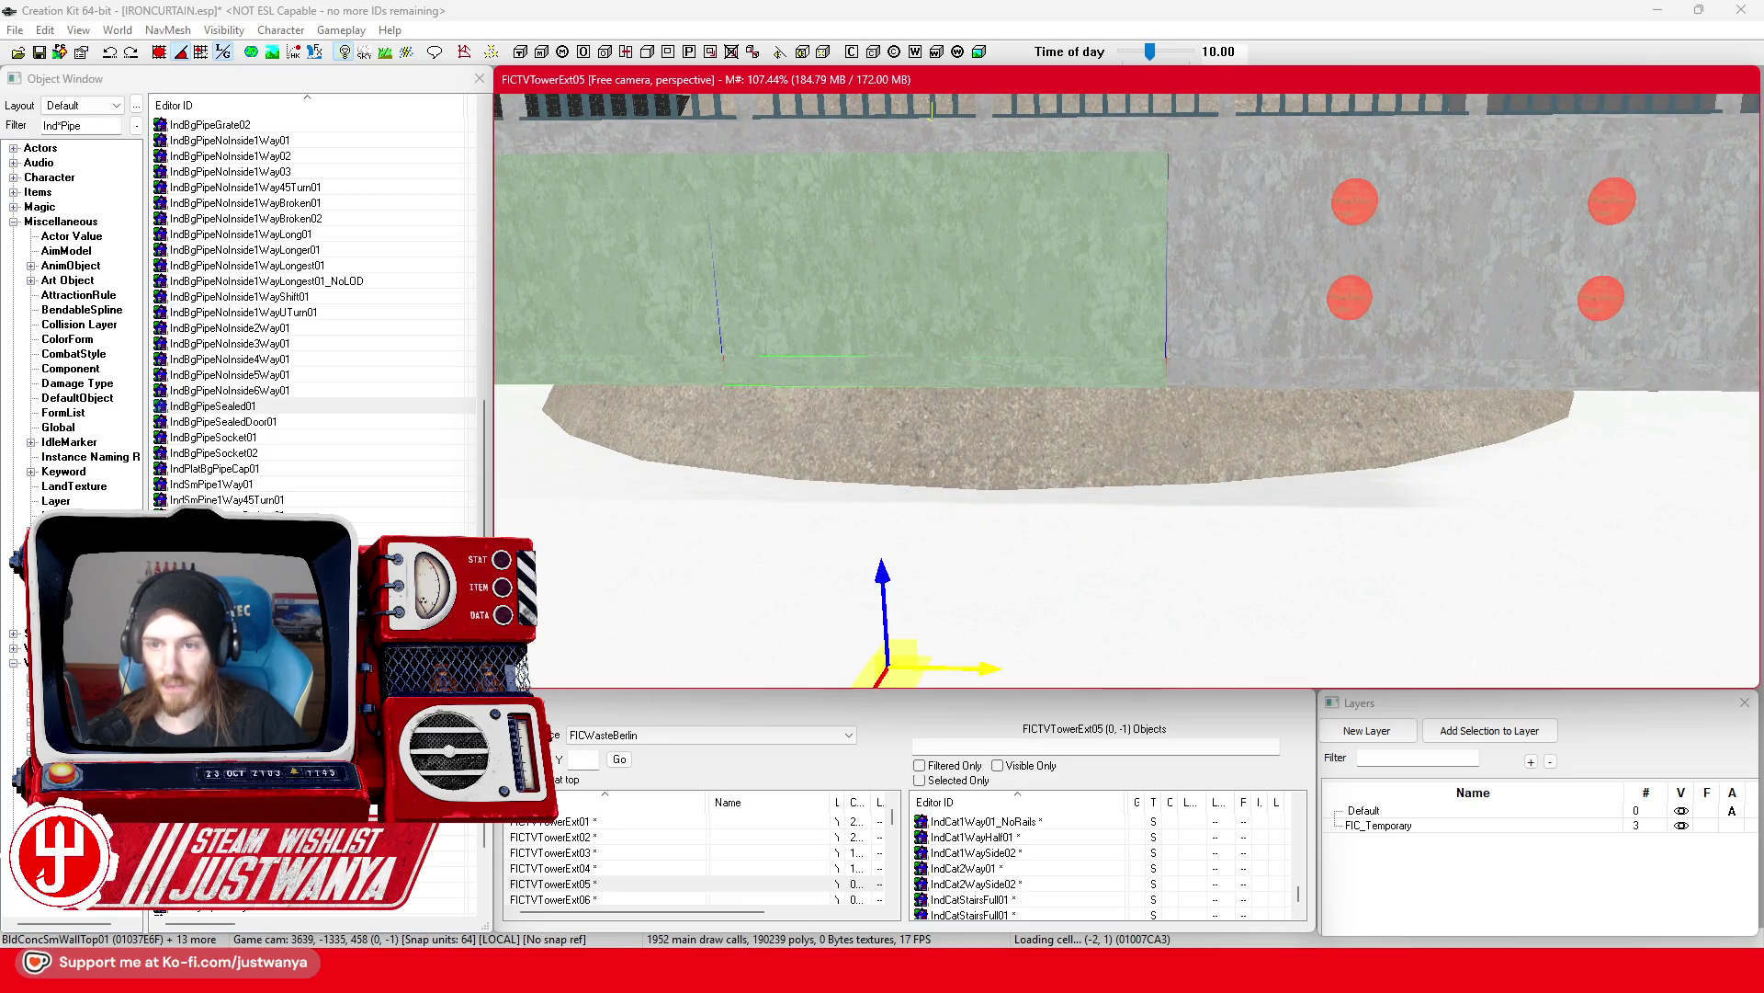
scroll(1071, 610, "down", 10)
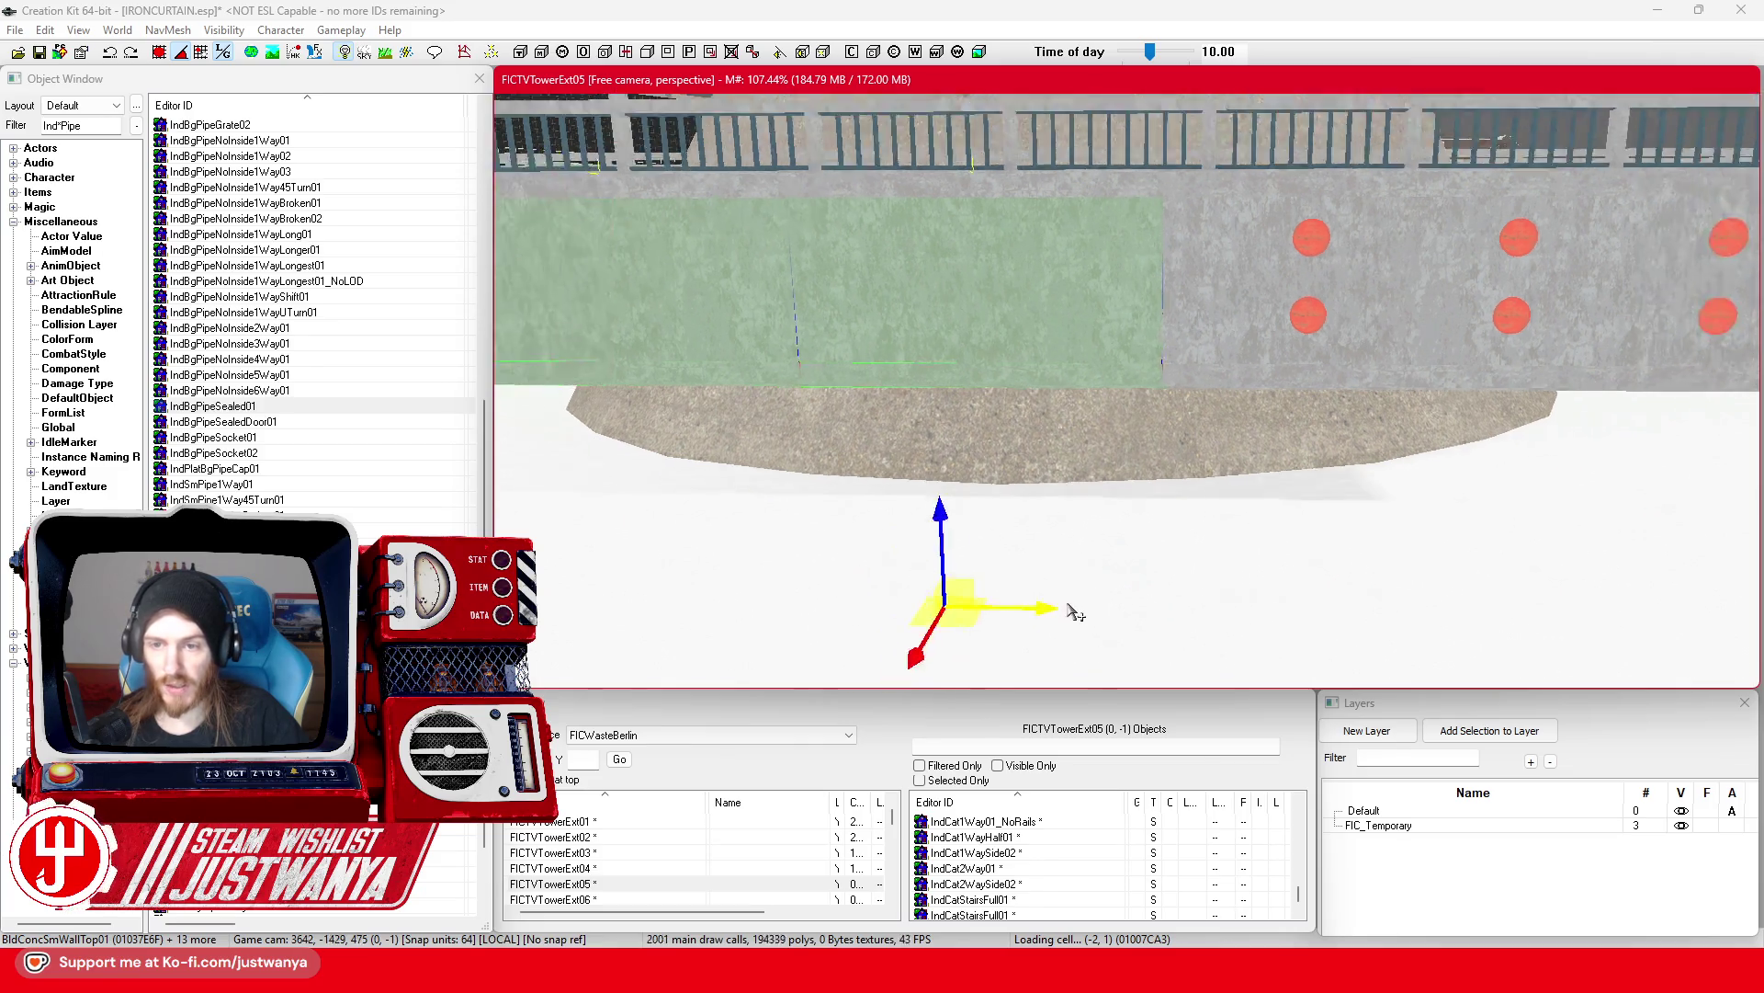
scroll(1434, 607, "down", 8)
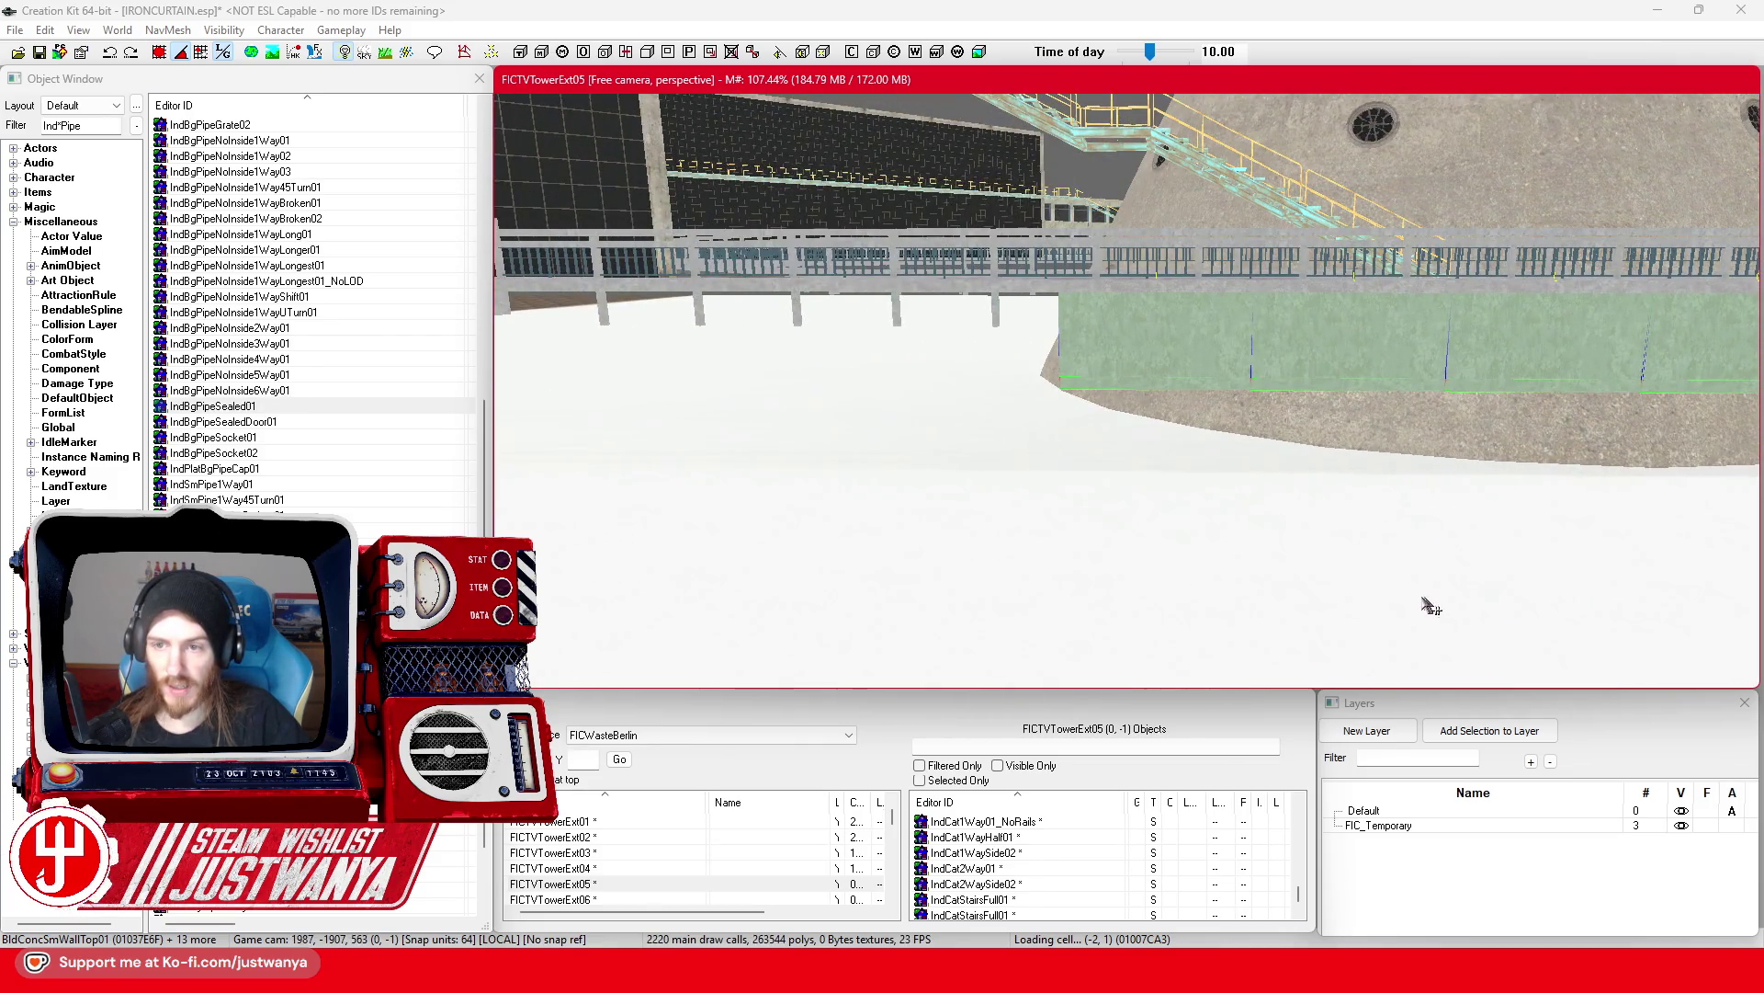
scroll(1320, 600, "up", 6)
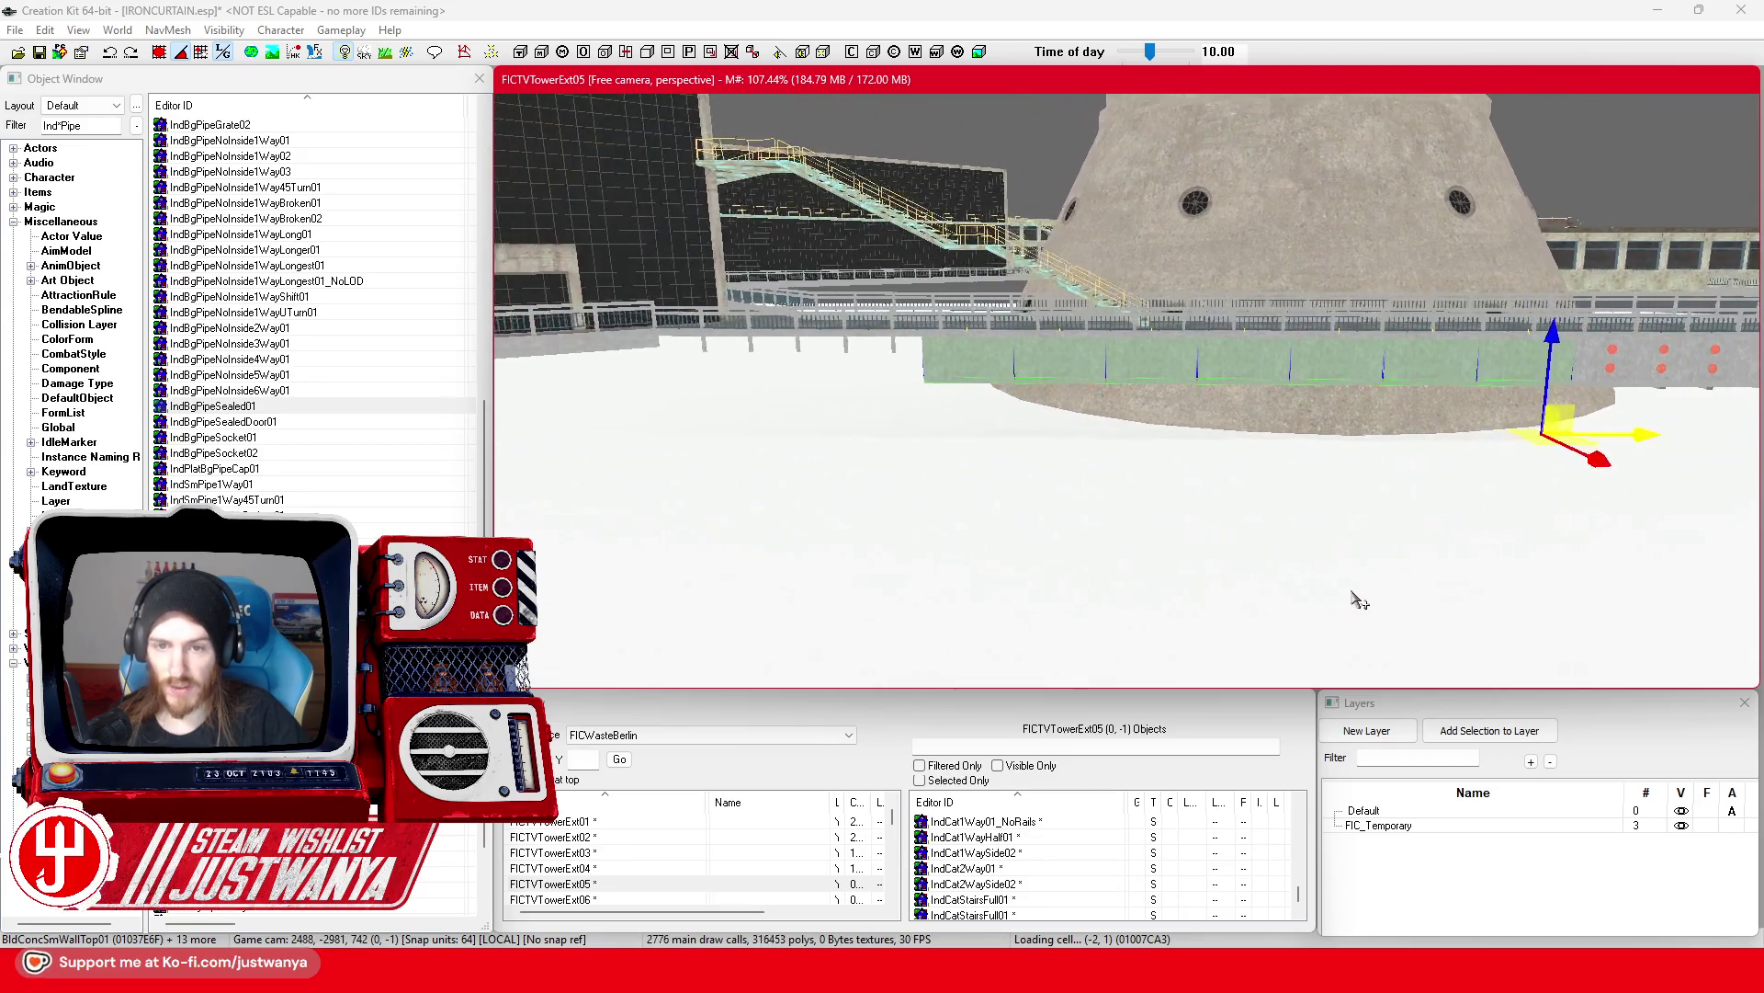
scroll(1381, 604, "up", 3)
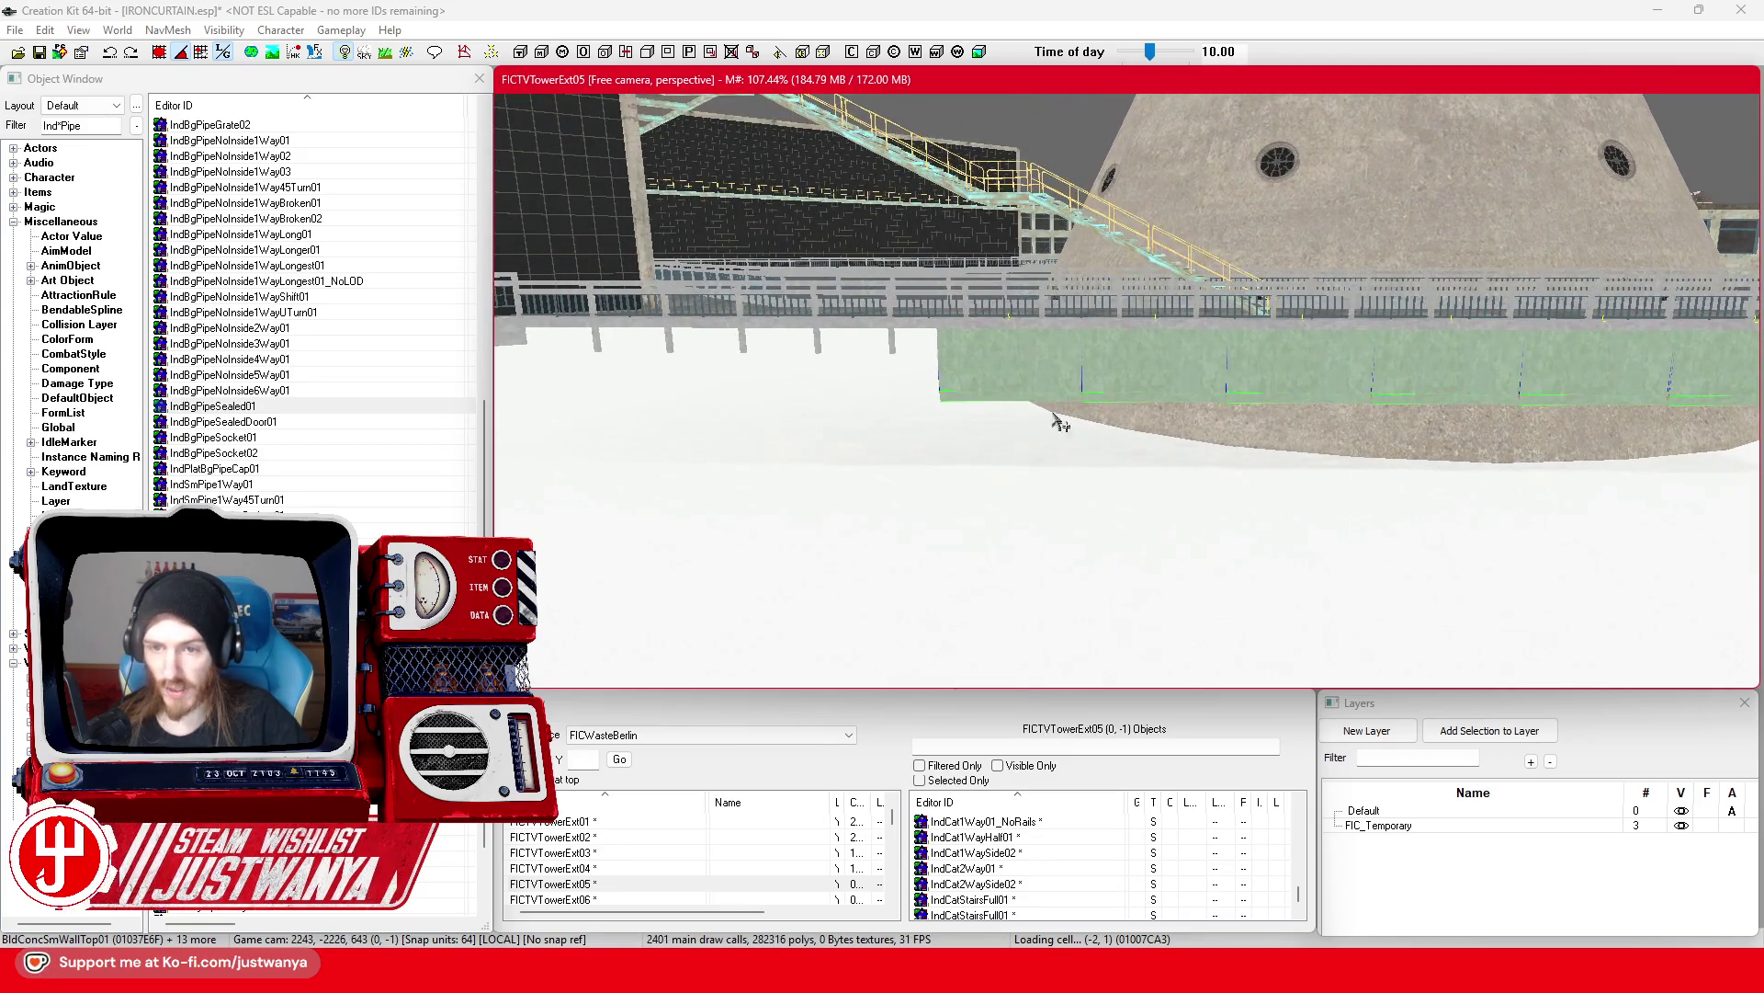
Step: Select four wall panels plus a trim-edge piece and slide them left along the wall
left_click(1023, 360)
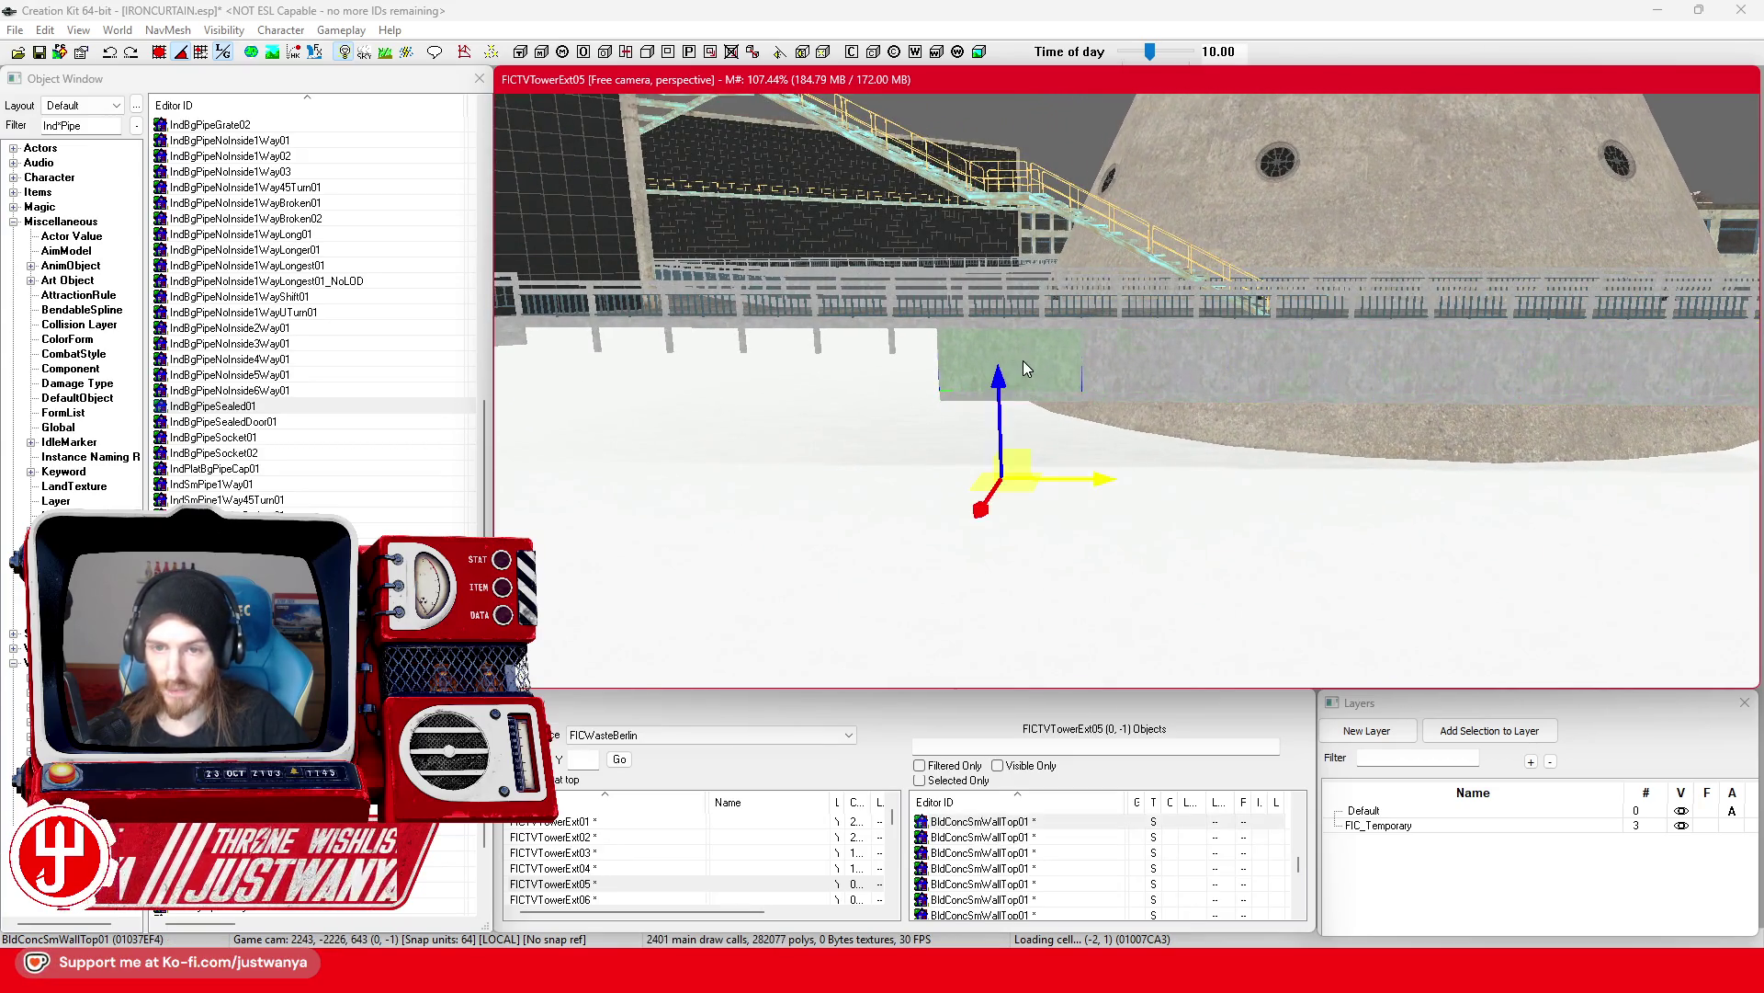
left_click(1152, 366, "ctrl")
left_click(1275, 389, "ctrl")
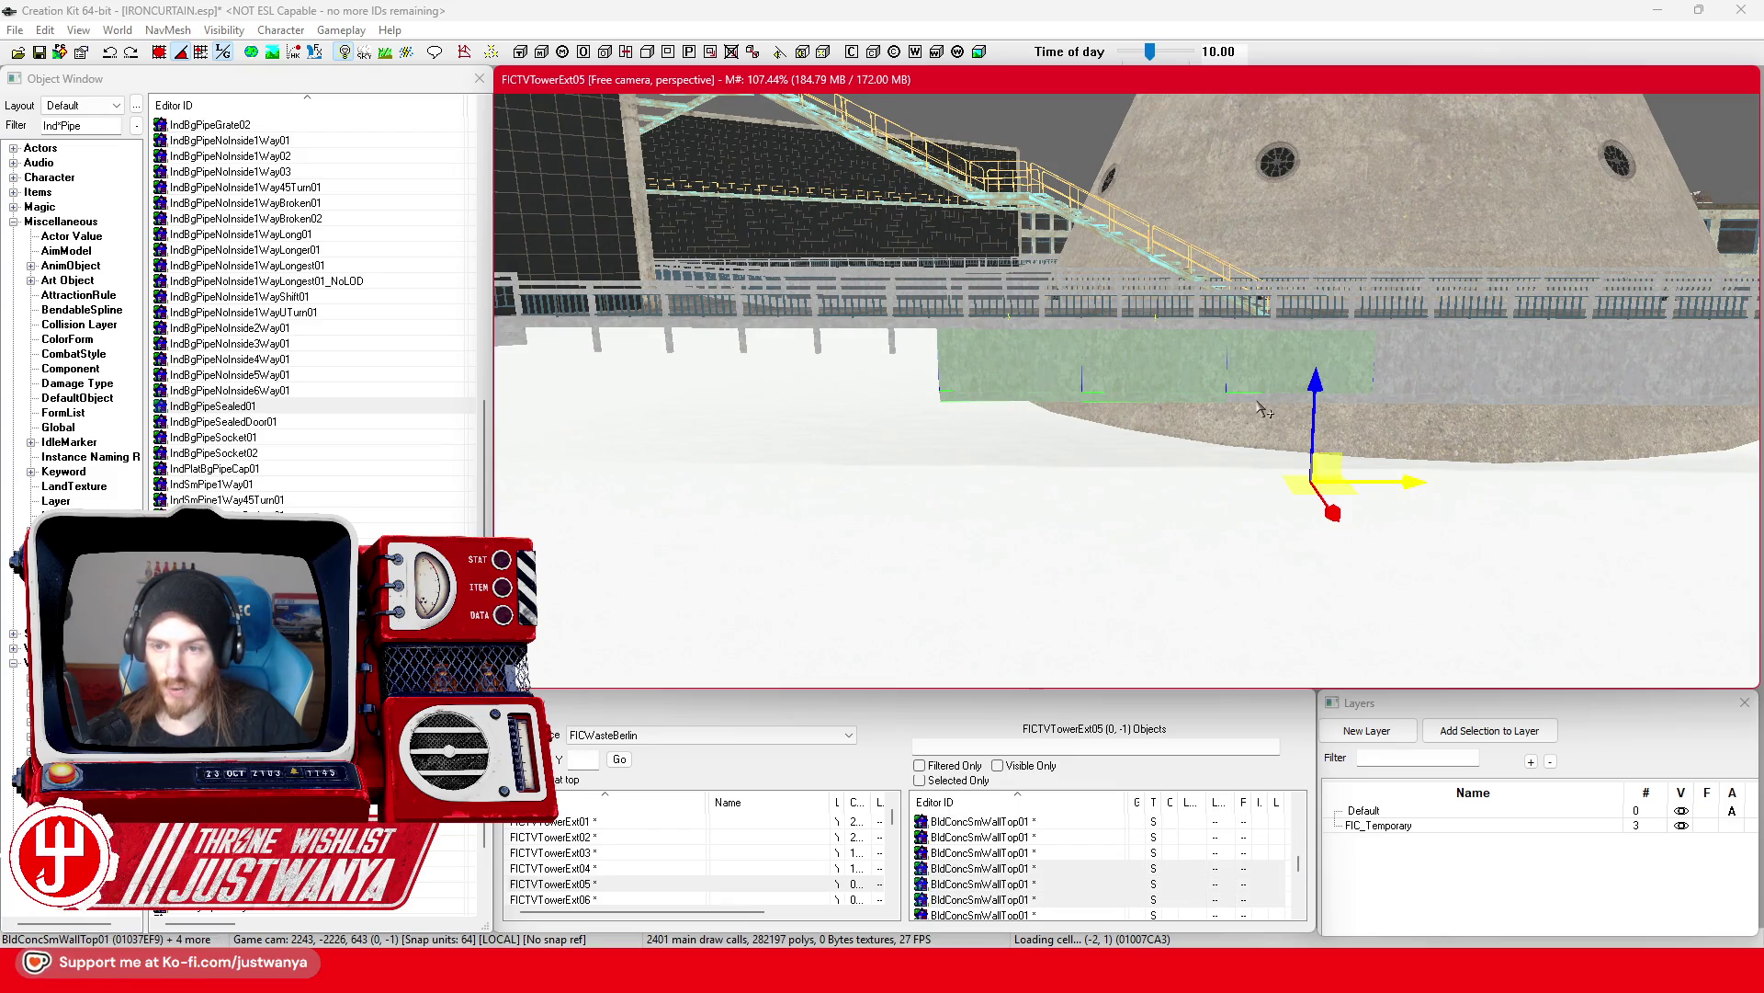
left_click(1396, 397, "ctrl")
left_click(1394, 409, "ctrl")
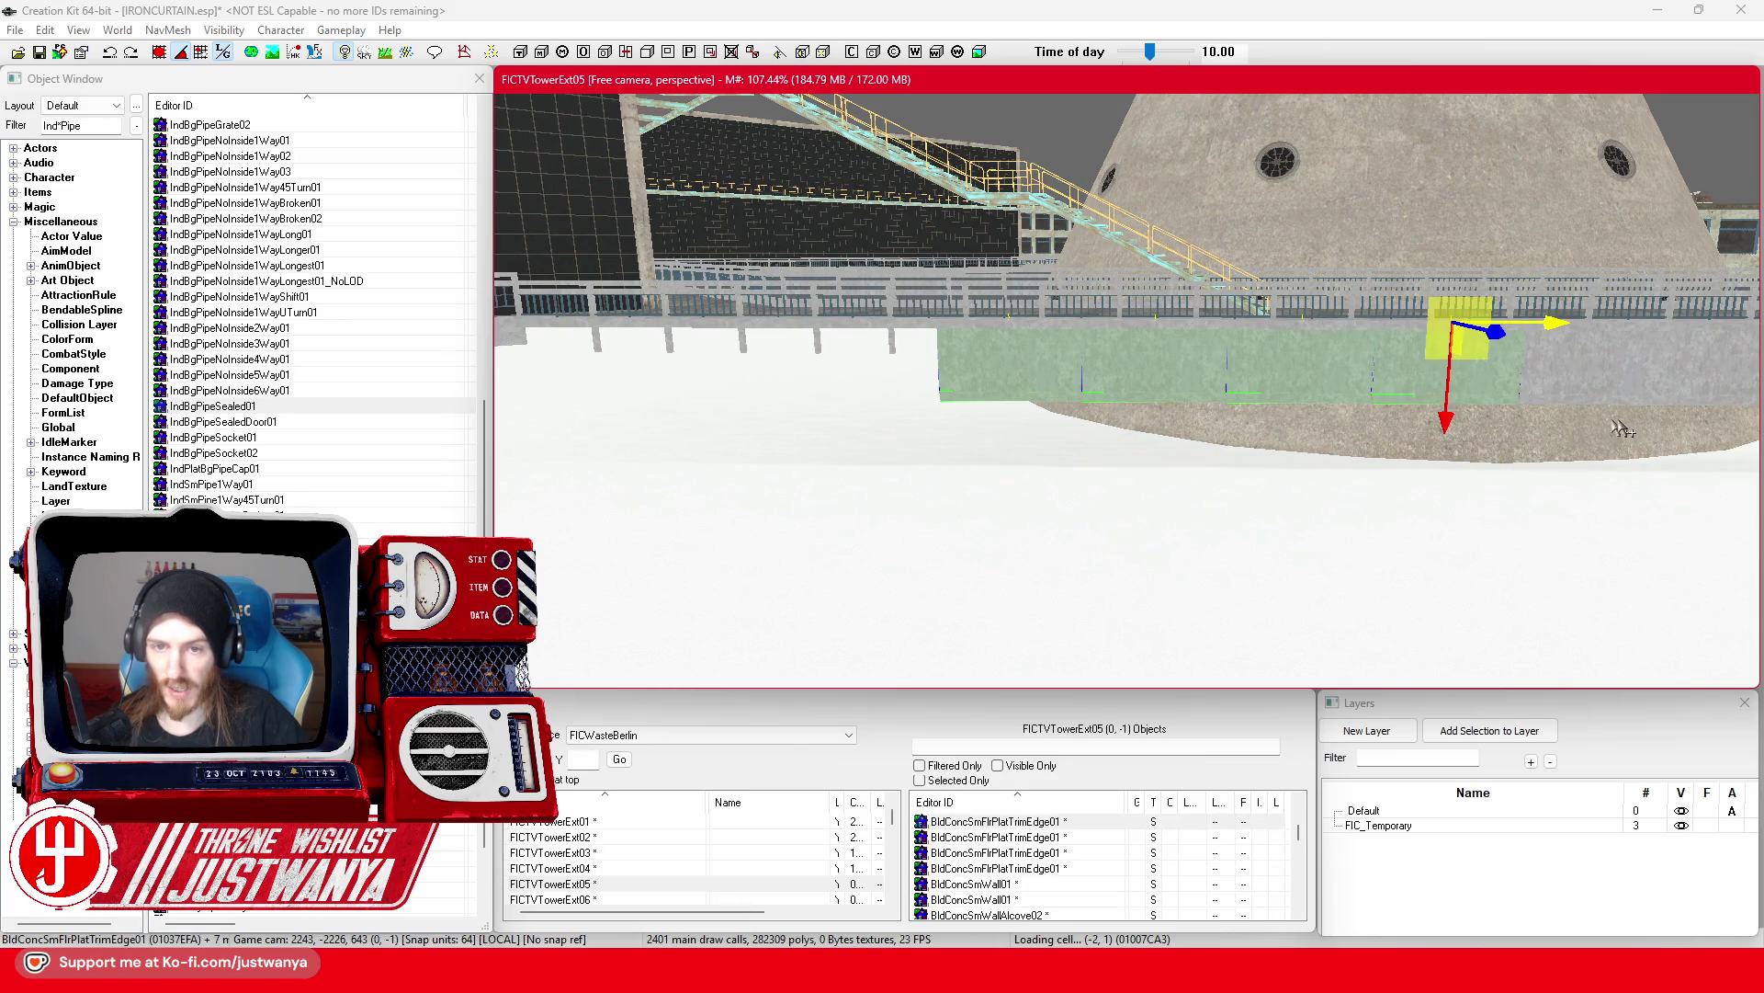
mouse_move(1360, 368)
left_mouse_down()
mouse_move(1379, 367)
mouse_move(842, 355)
left_mouse_up()
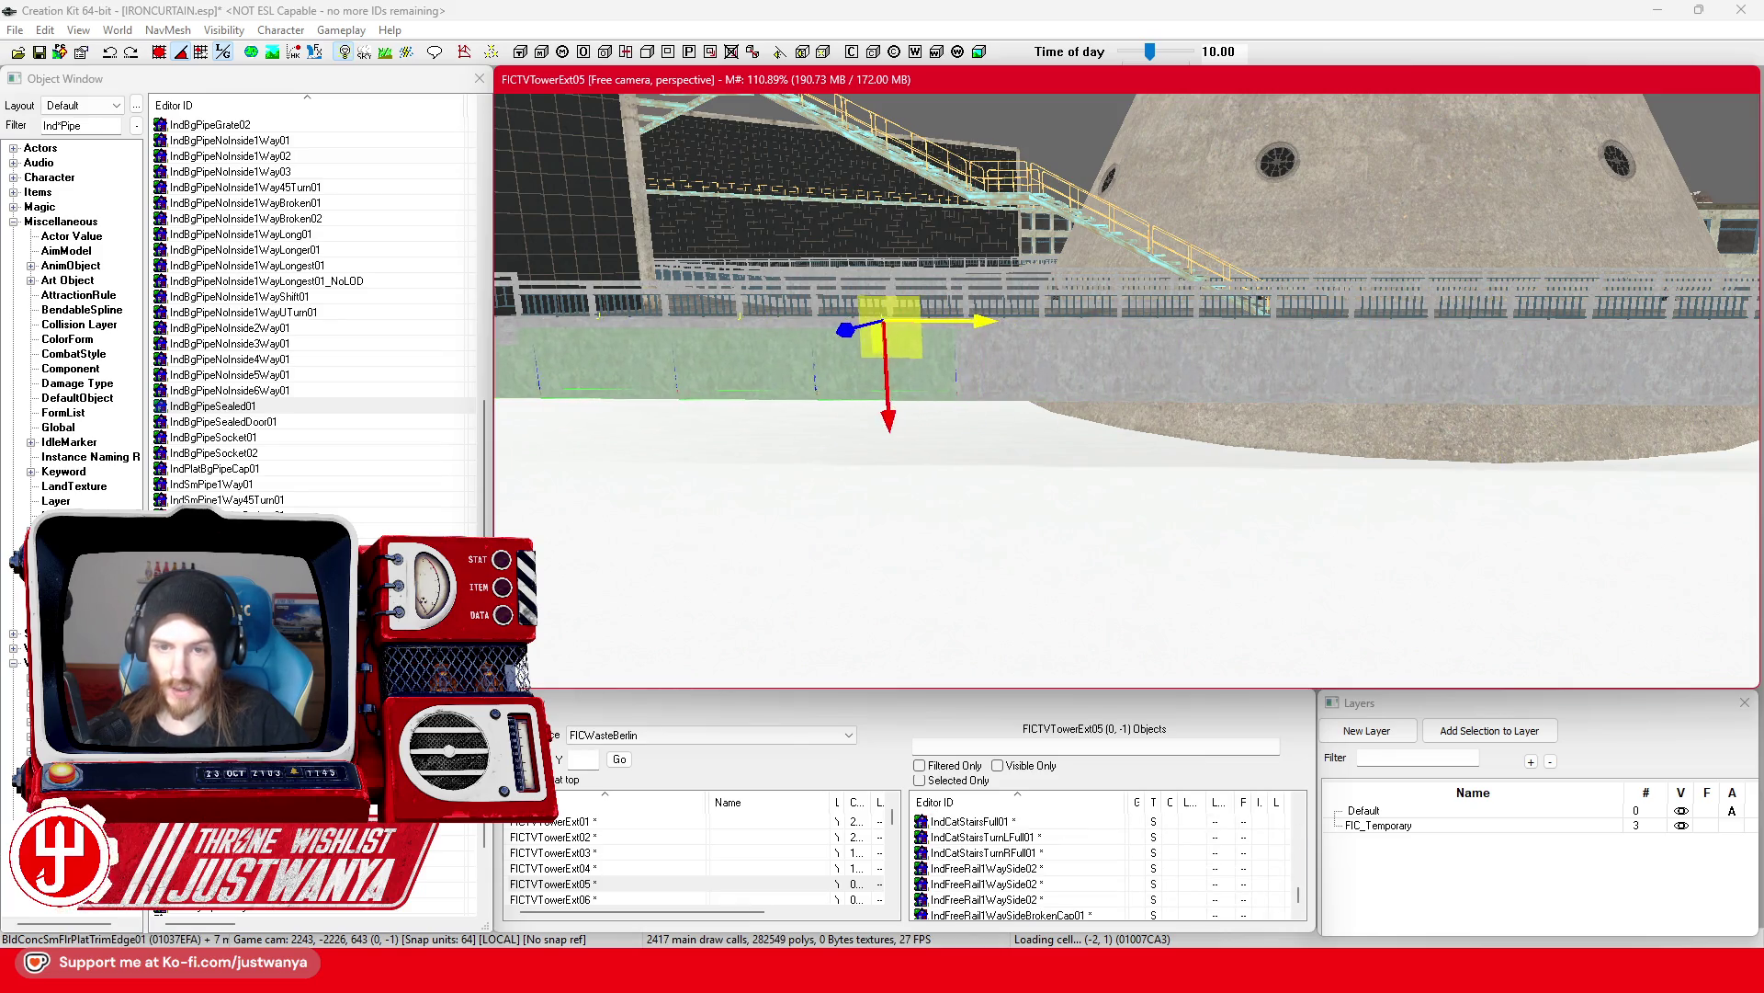
Step: Delete the stray green trim wall piece, leaving the concrete wall unbroken
scroll(942, 315, "down", 5)
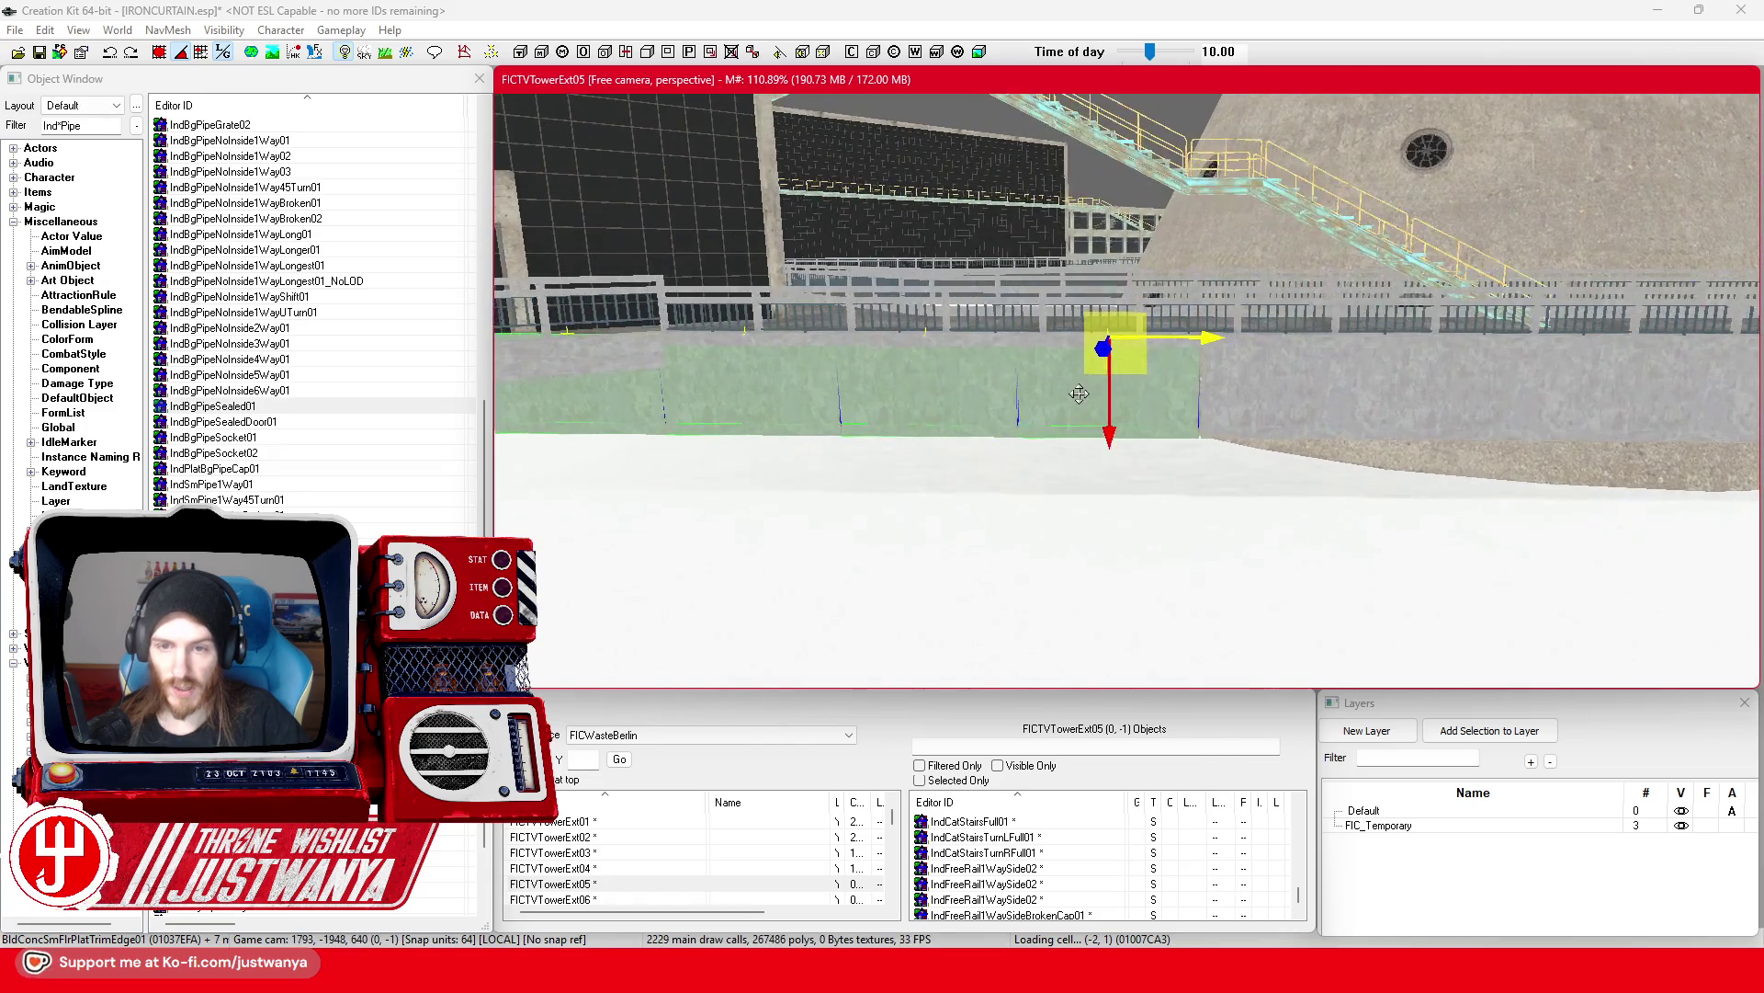
scroll(1084, 394, "down", 3)
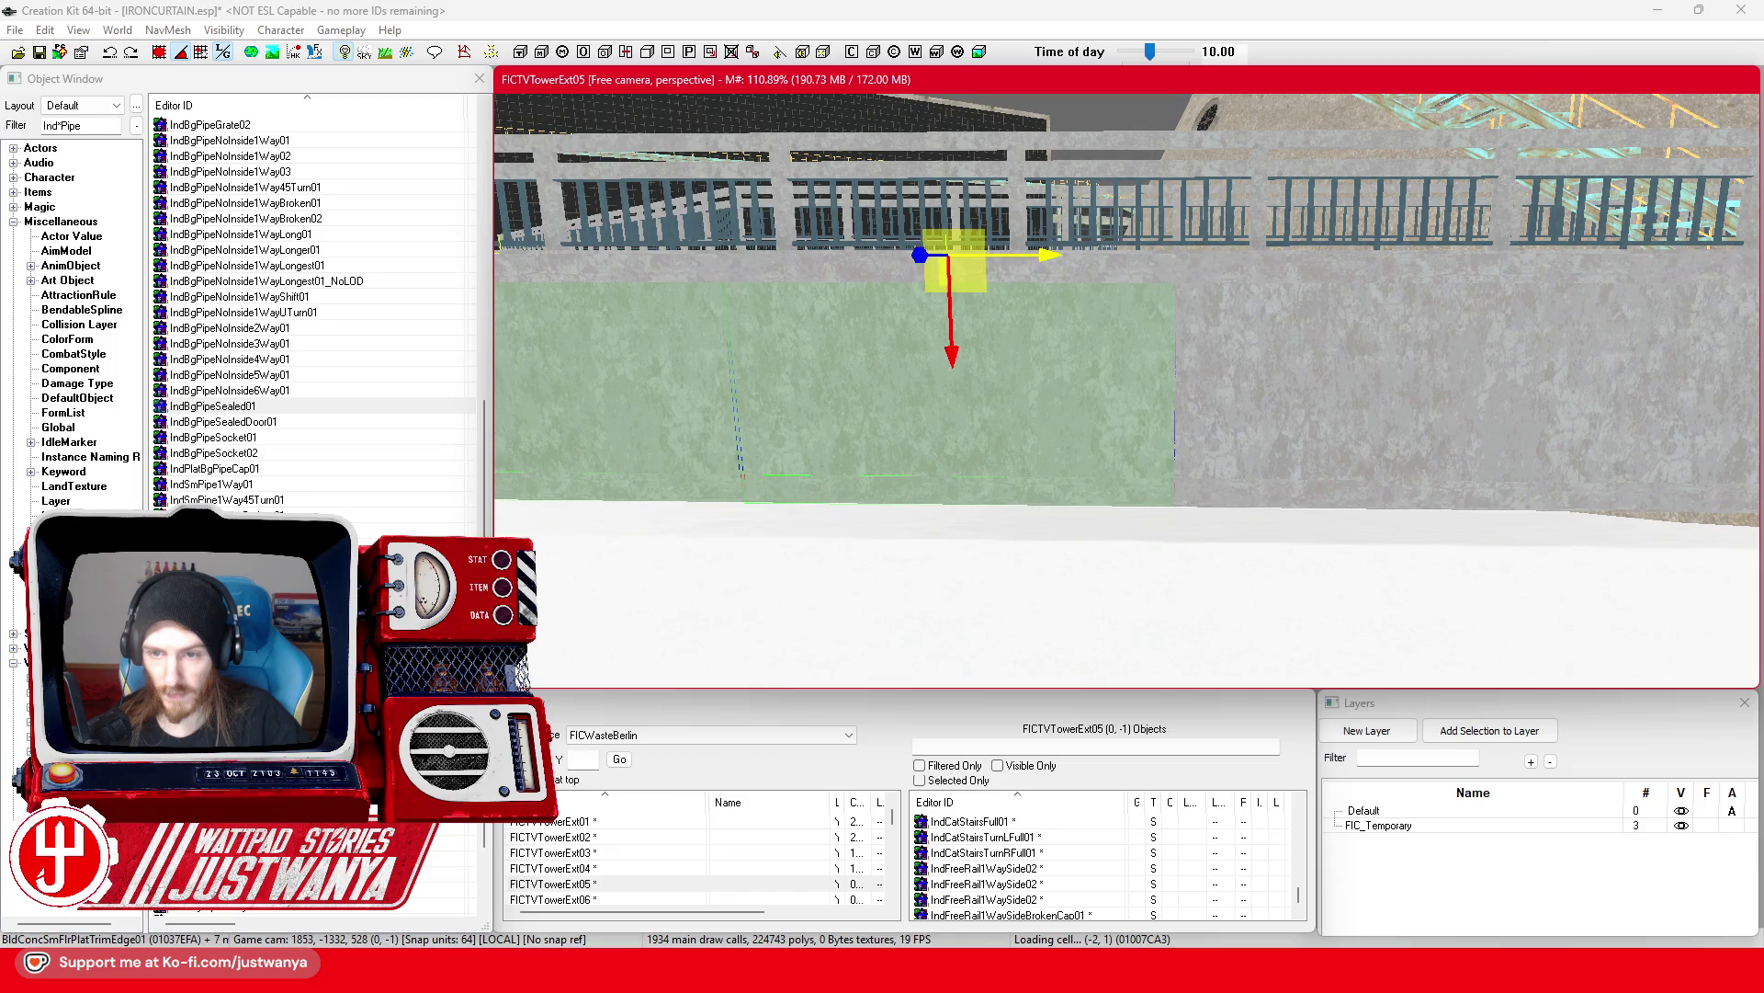
scroll(1015, 347, "down", 3)
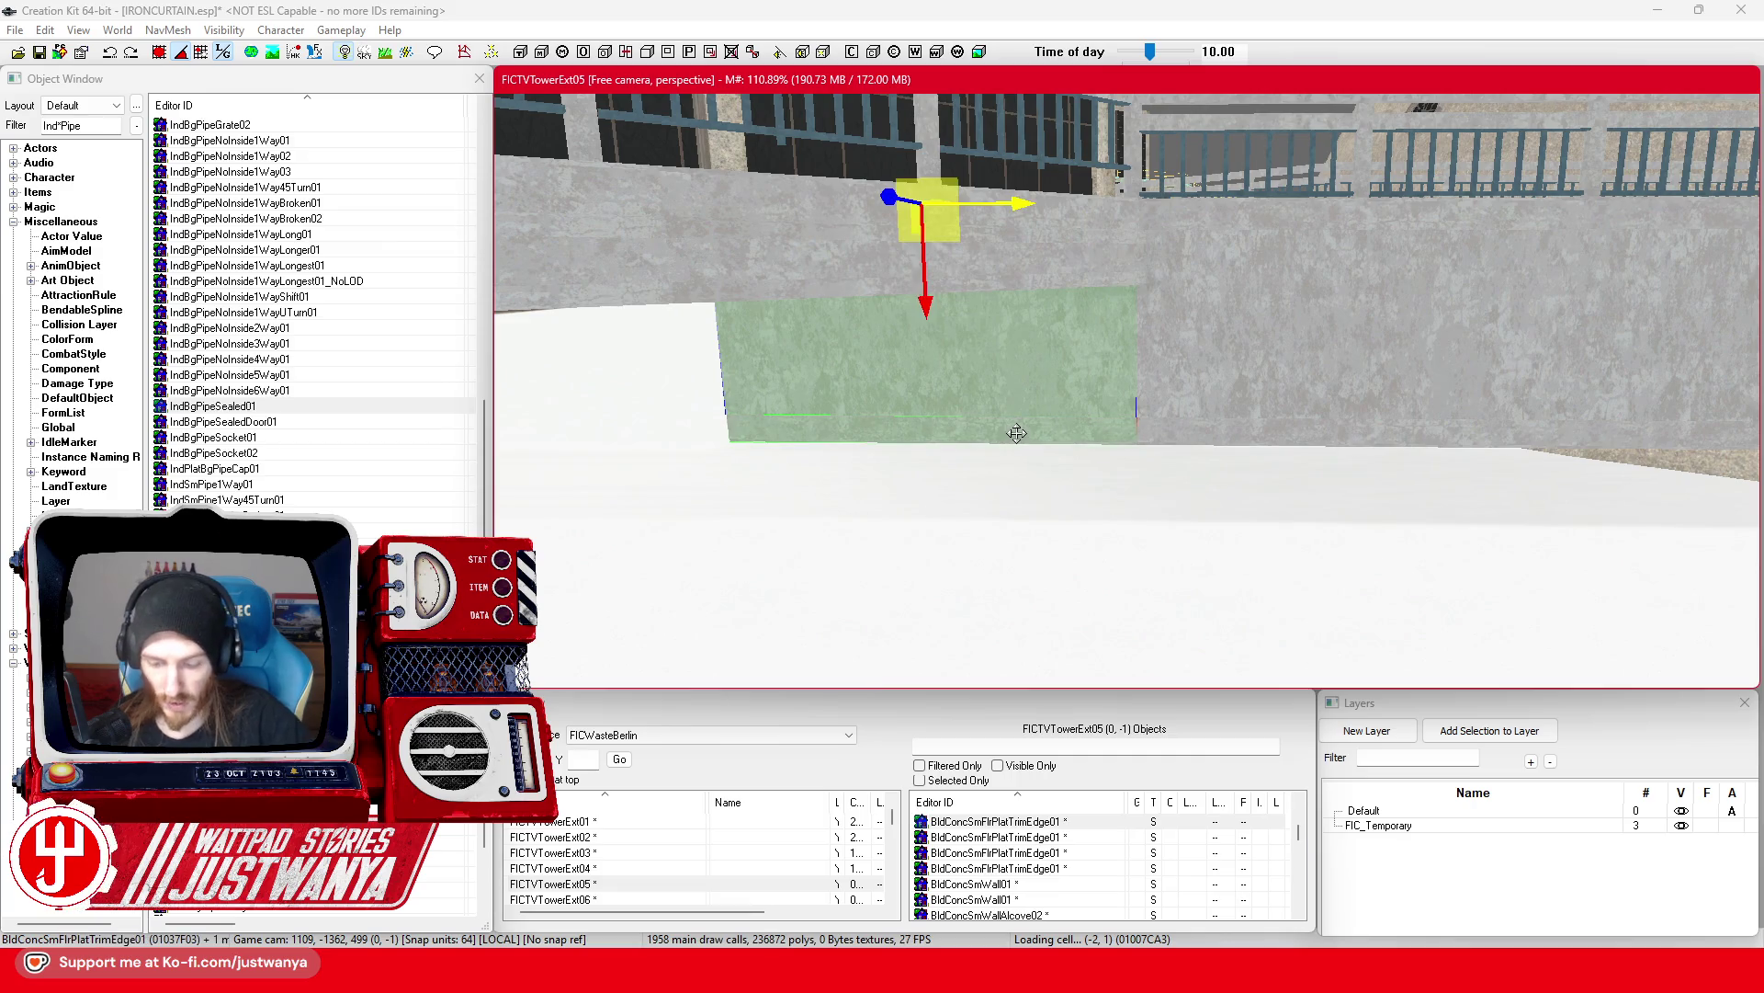
key("Delete")
left_click(1377, 402)
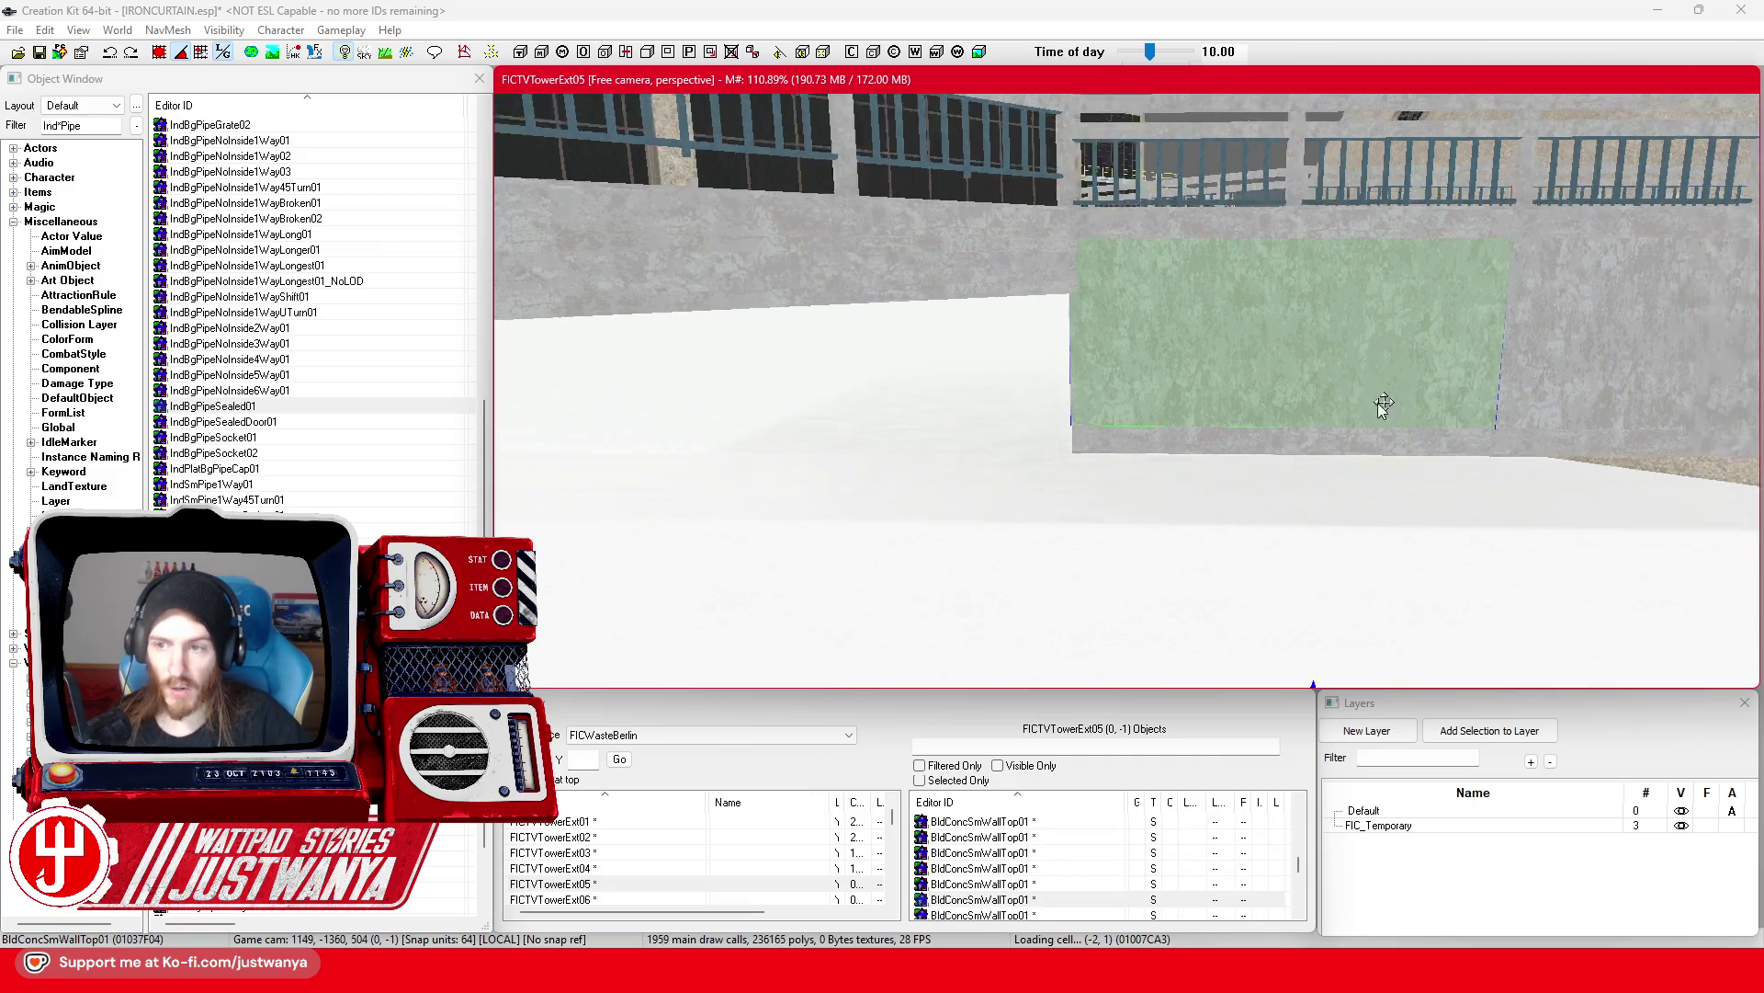
Step: Multi-select the upper and lower IndBgPipeSealed01 caps of all four columns
key("d")
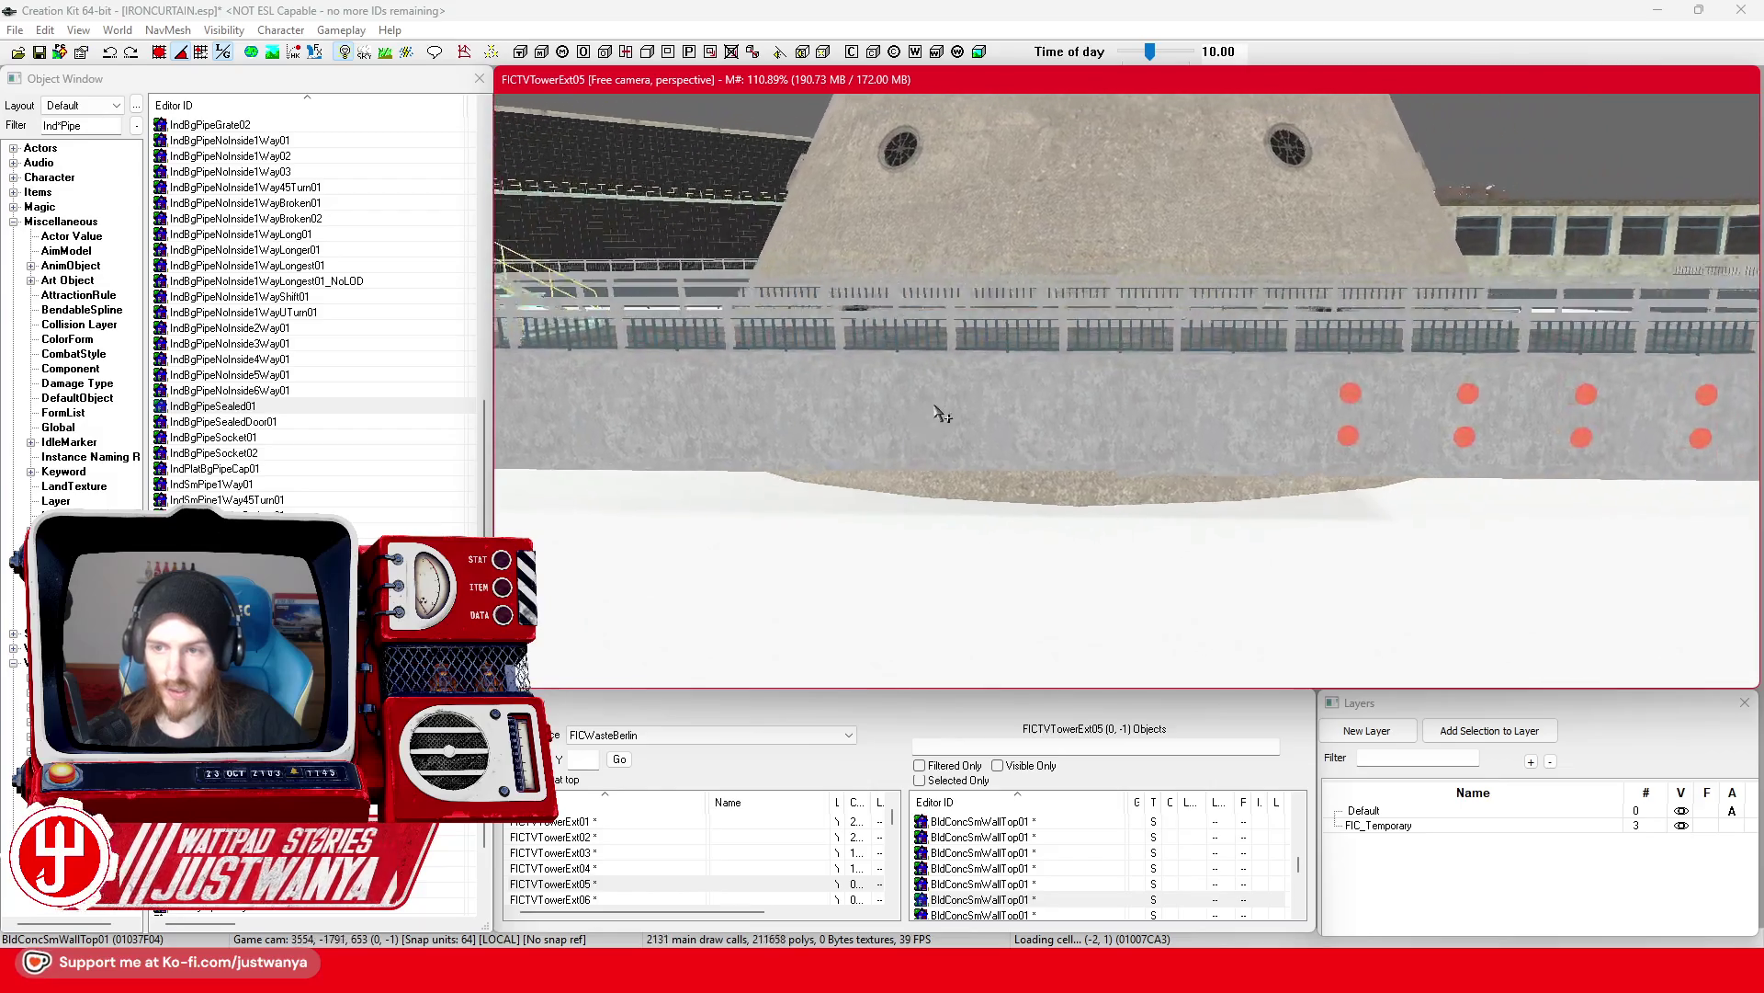
key("d")
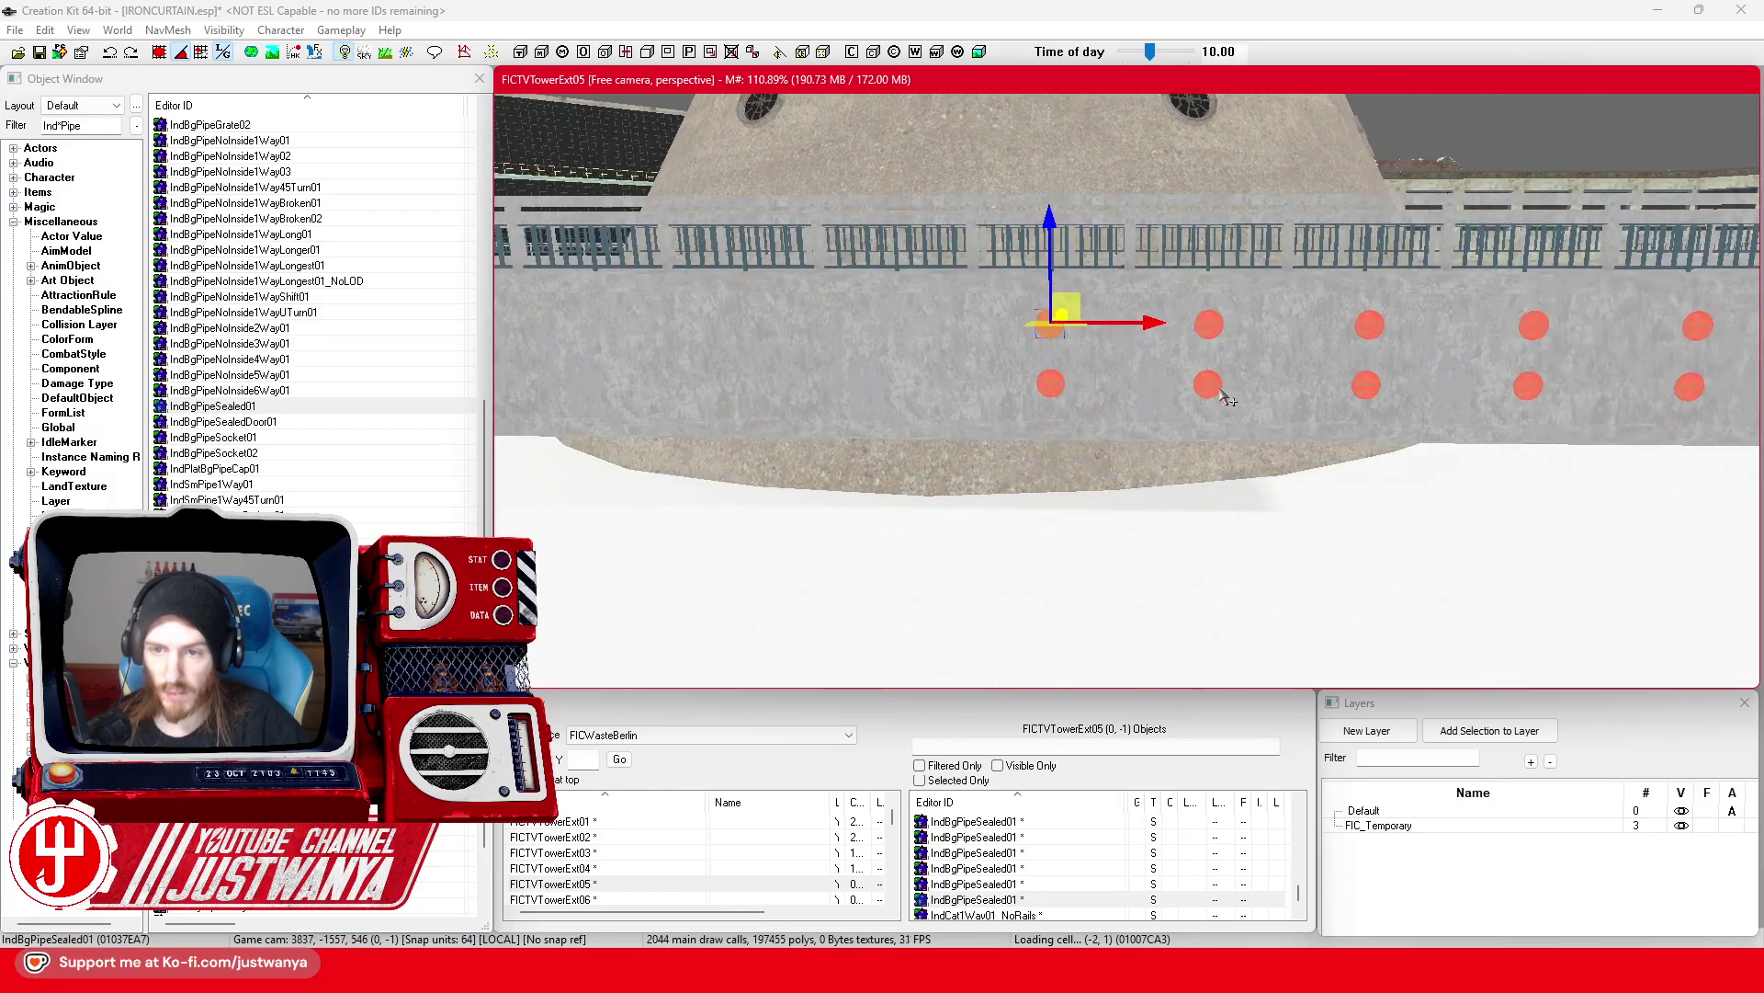
left_click(1048, 387, "ctrl")
left_click(1213, 321, "ctrl")
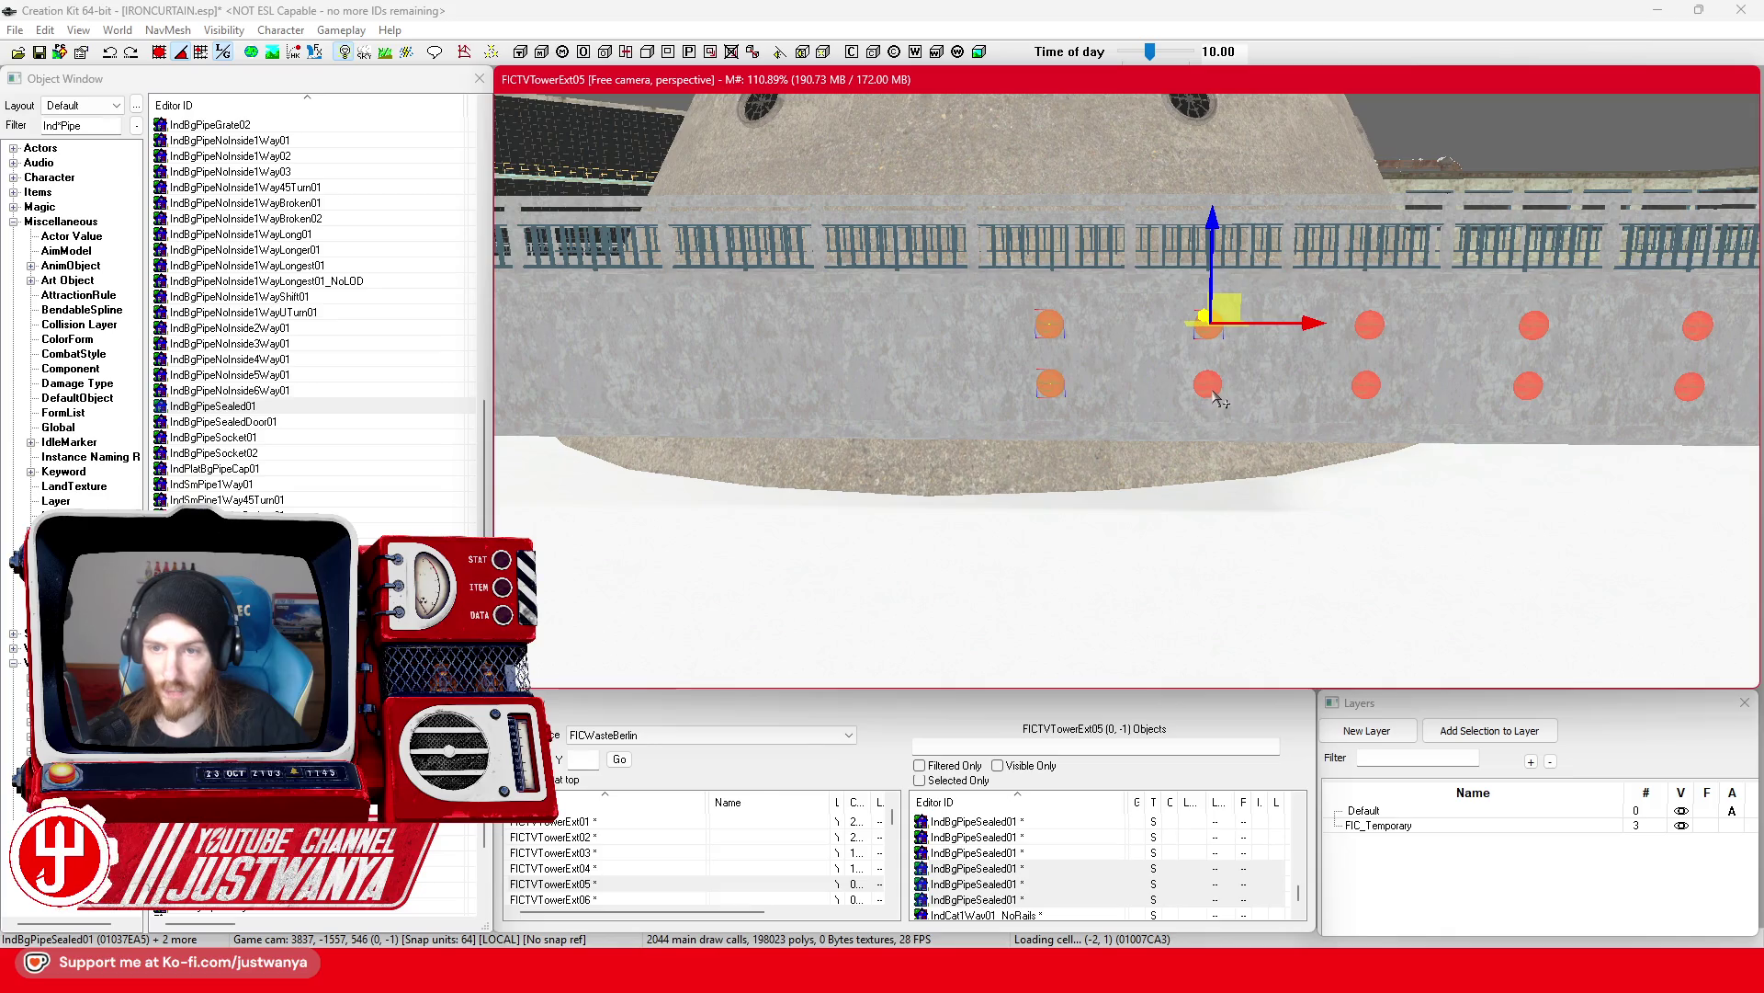
left_click(1369, 328, "ctrl")
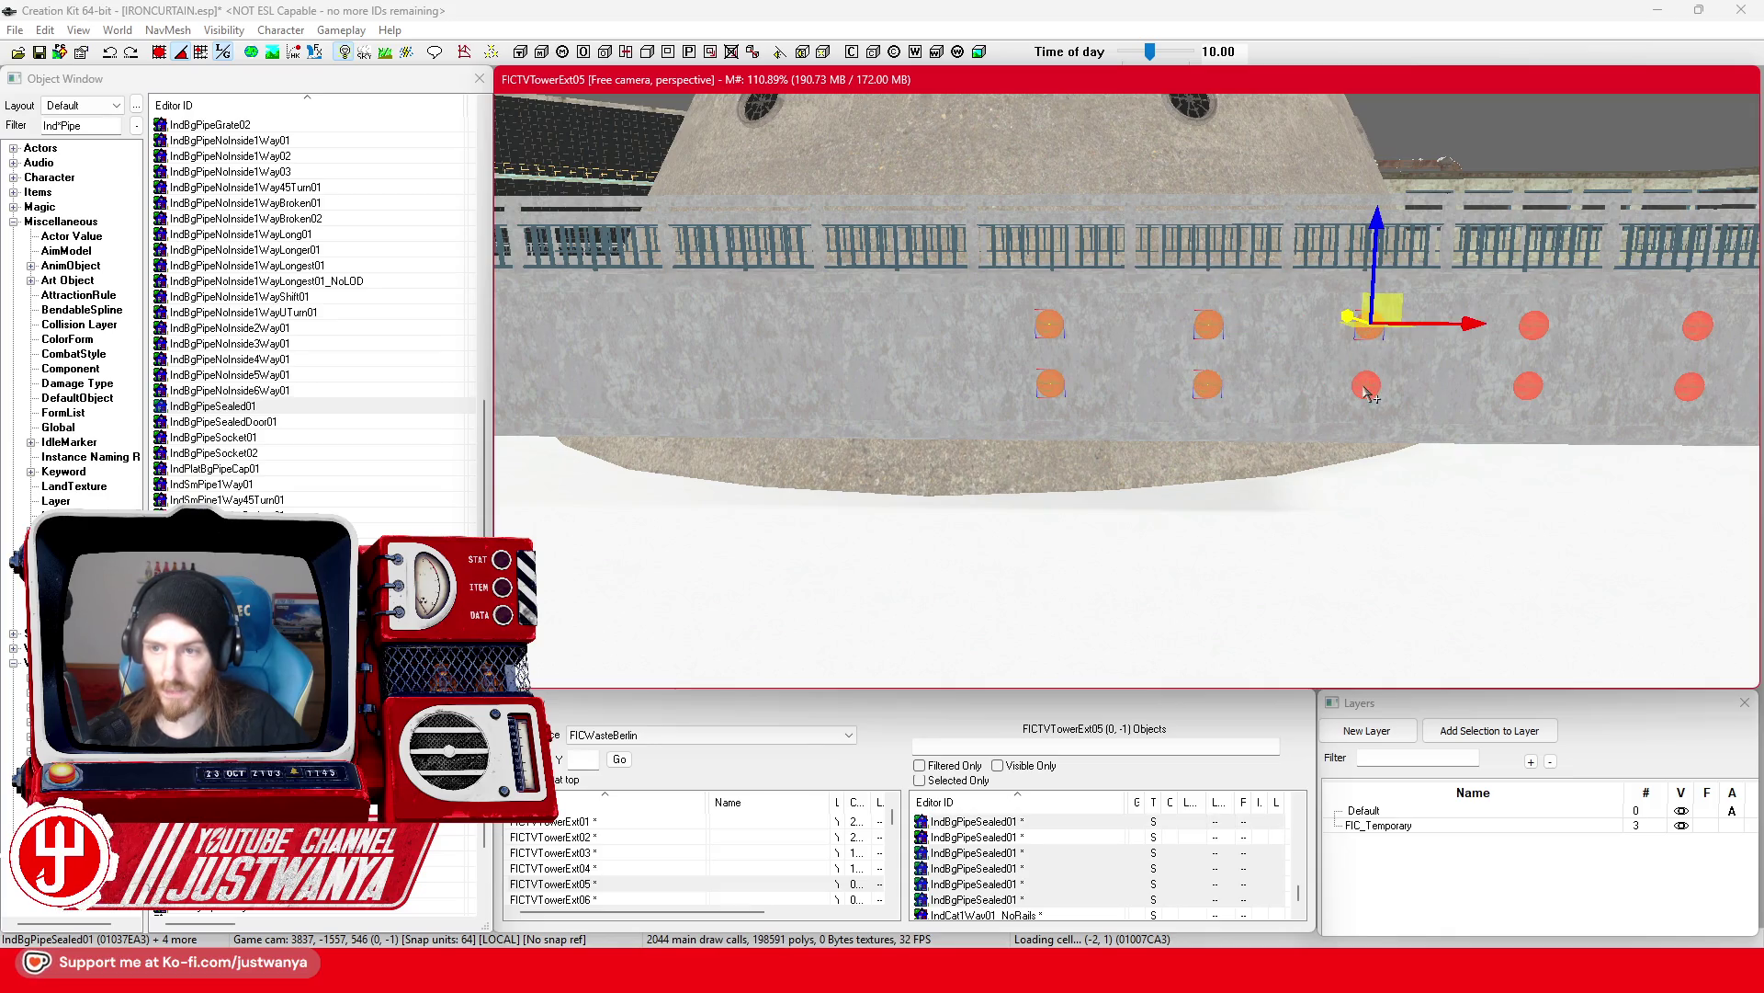
left_click(1370, 389, "ctrl")
key("w")
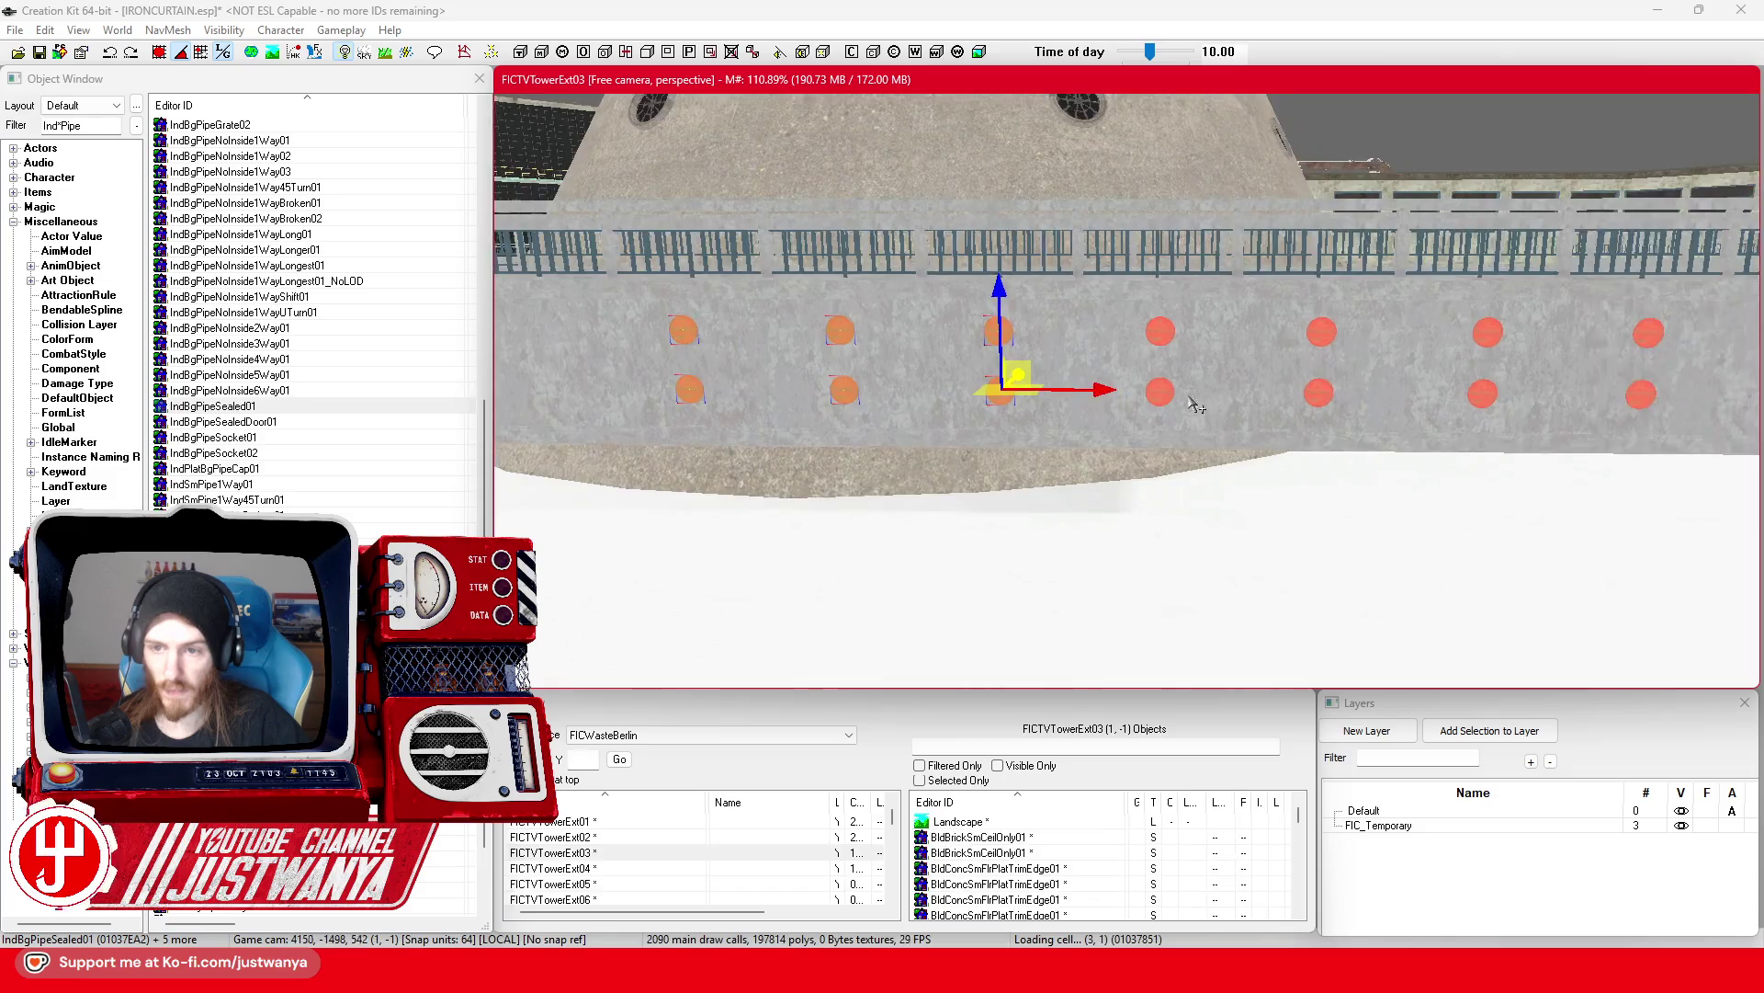
key("d")
left_click(1187, 387, "ctrl")
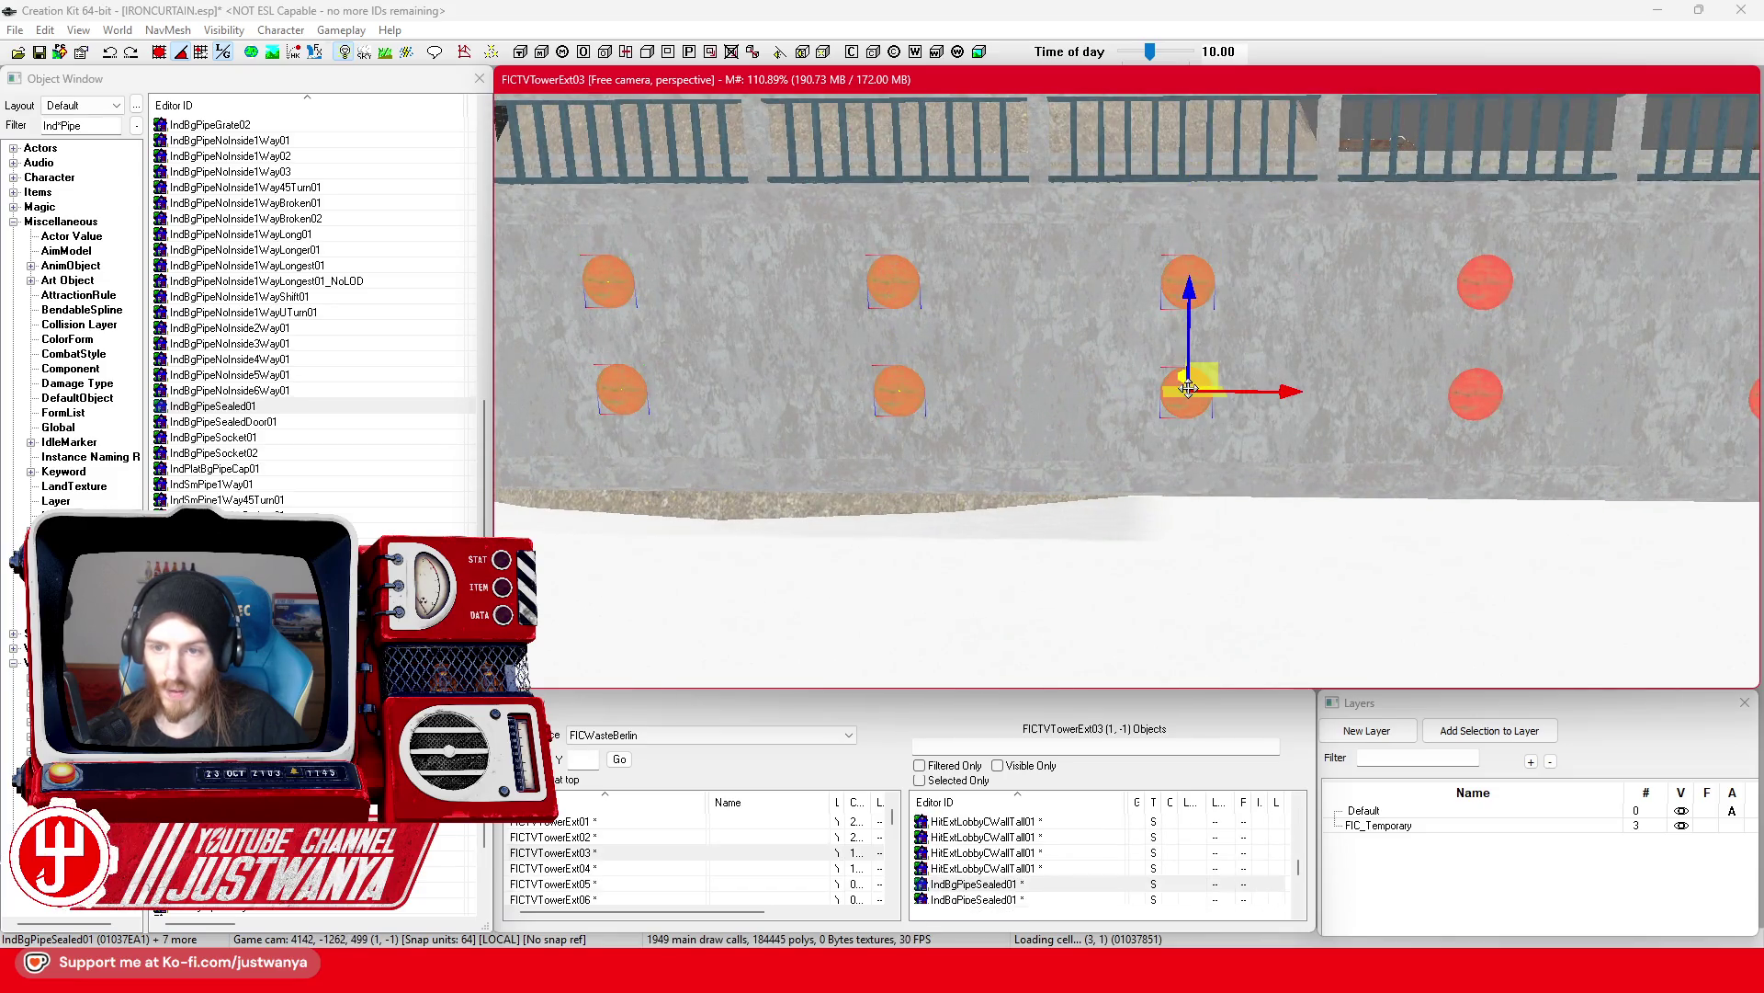
left_click(1489, 292, "ctrl")
left_click(1473, 393, "ctrl")
key("d")
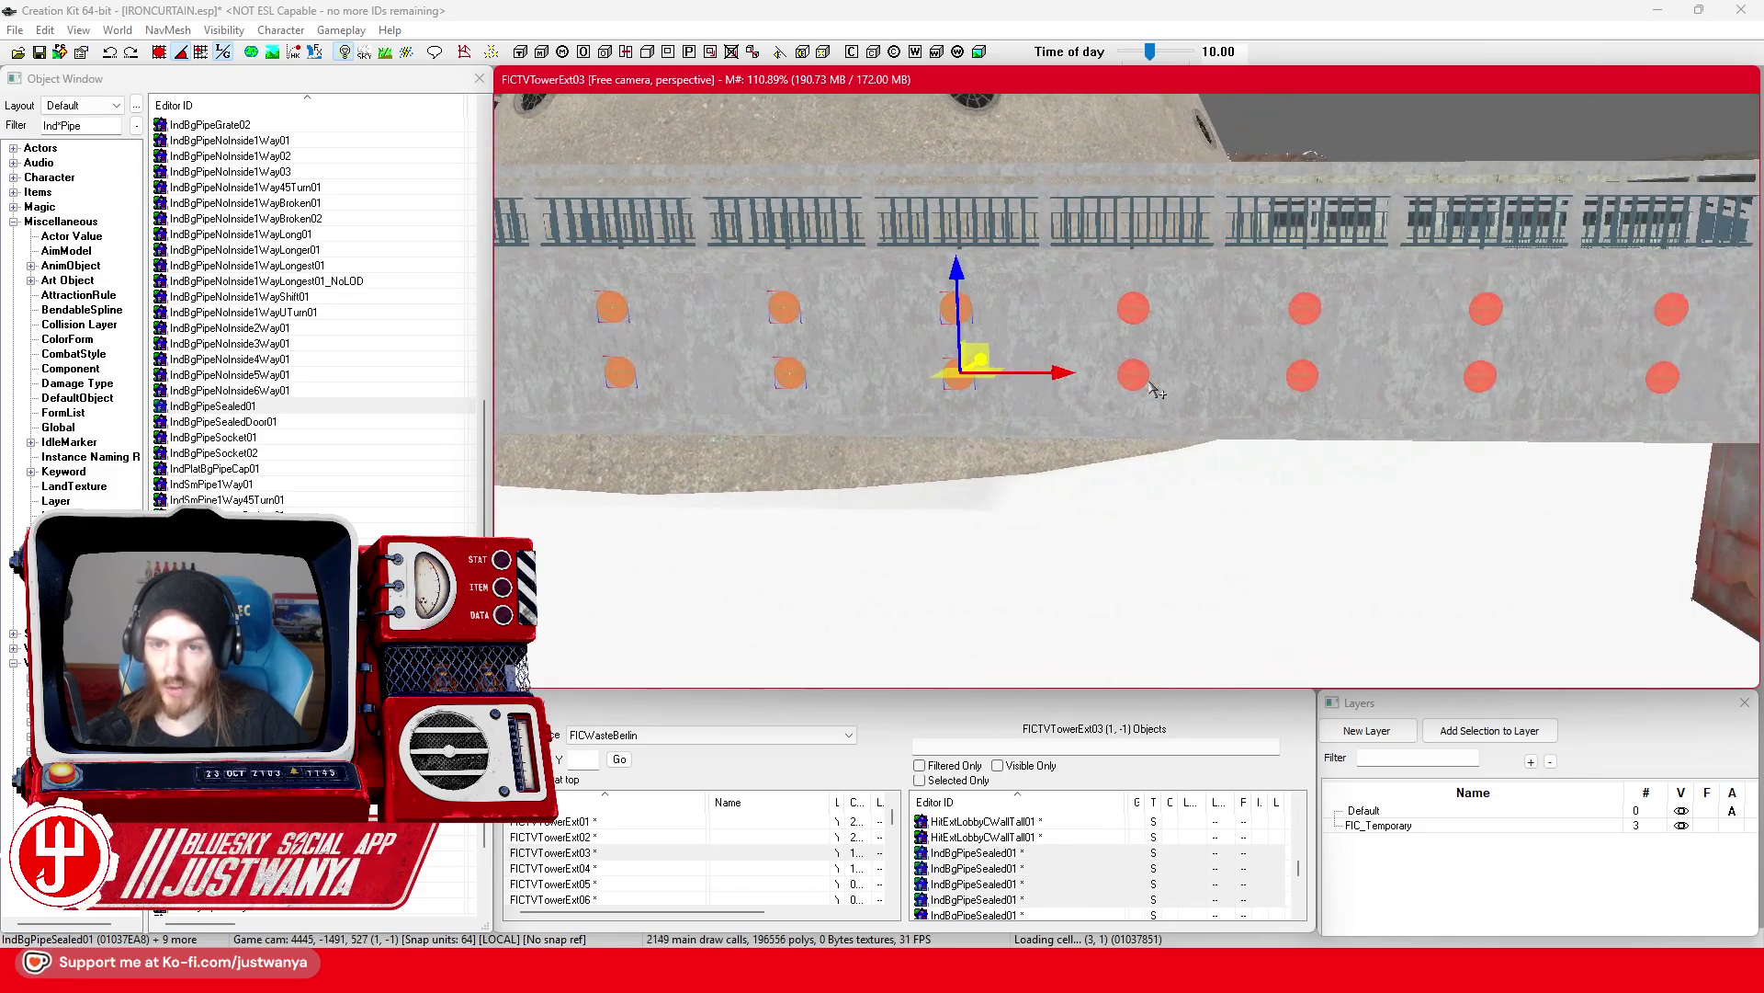
left_click(1135, 316, "ctrl")
left_click(1134, 377, "ctrl")
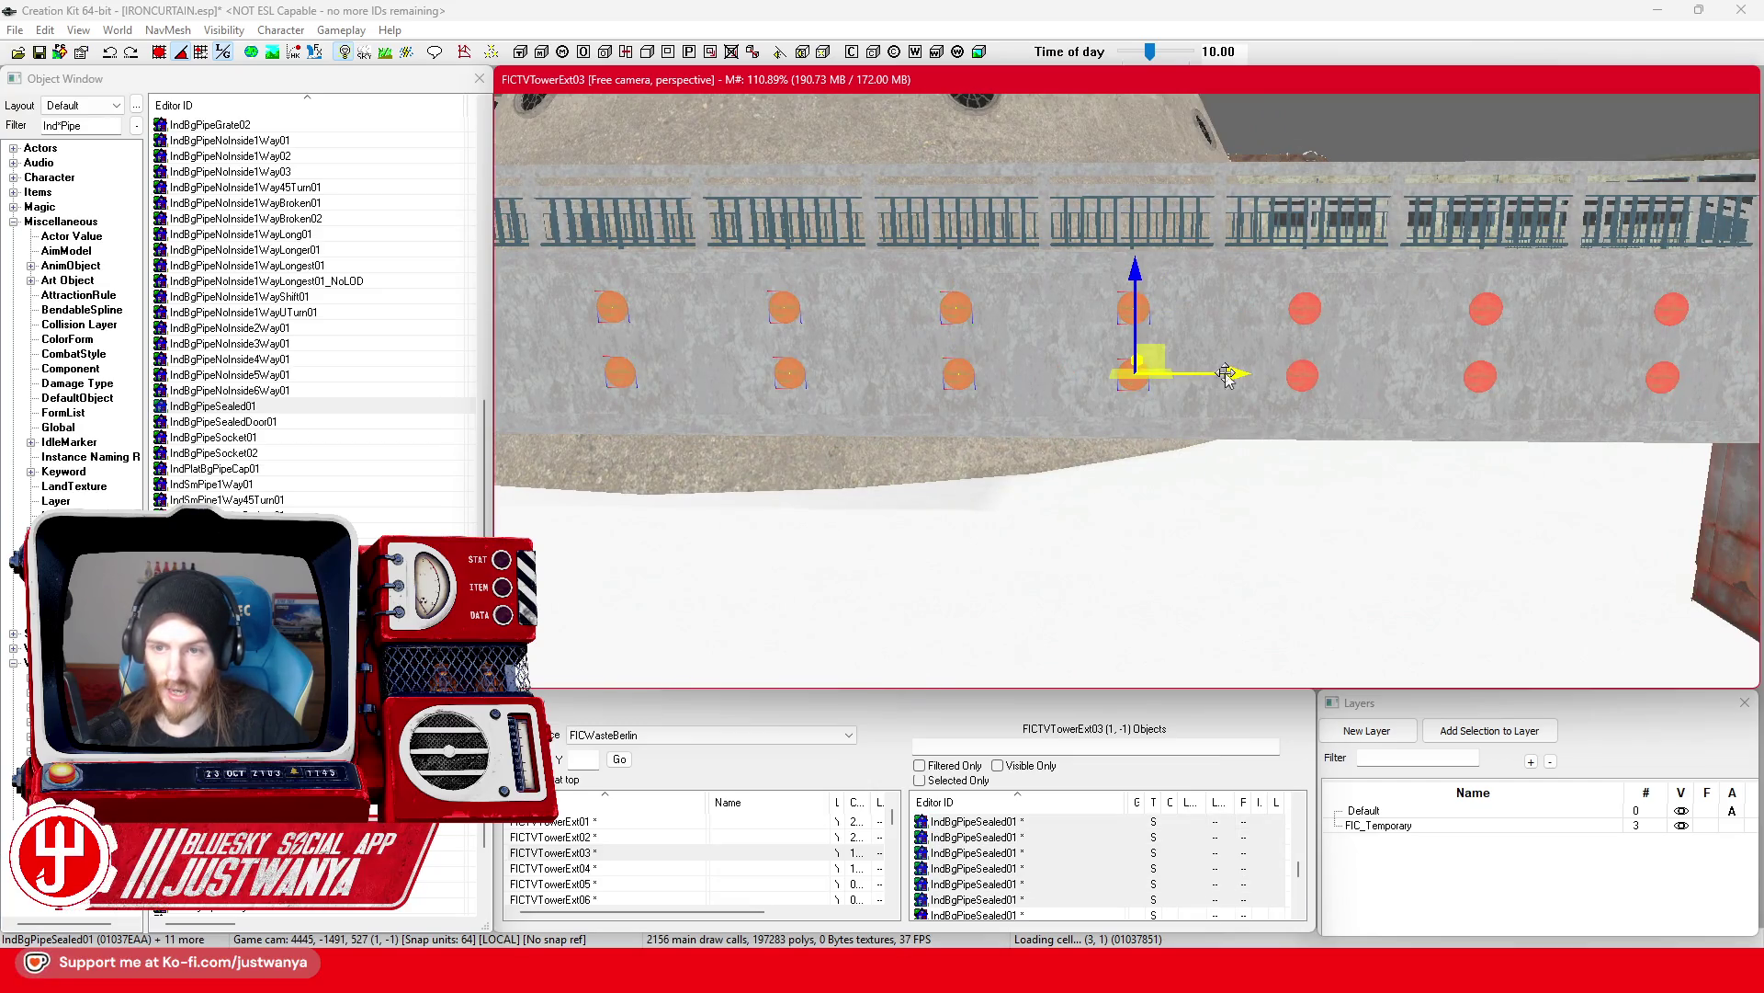
Step: Drag the selected pipe-cap group left along the X arrow into its final position
left_click_drag(985, 395, 1319, 440)
mouse_move(1392, 389)
left_mouse_down()
mouse_move(1116, 386)
mouse_move(1268, 367)
left_mouse_up()
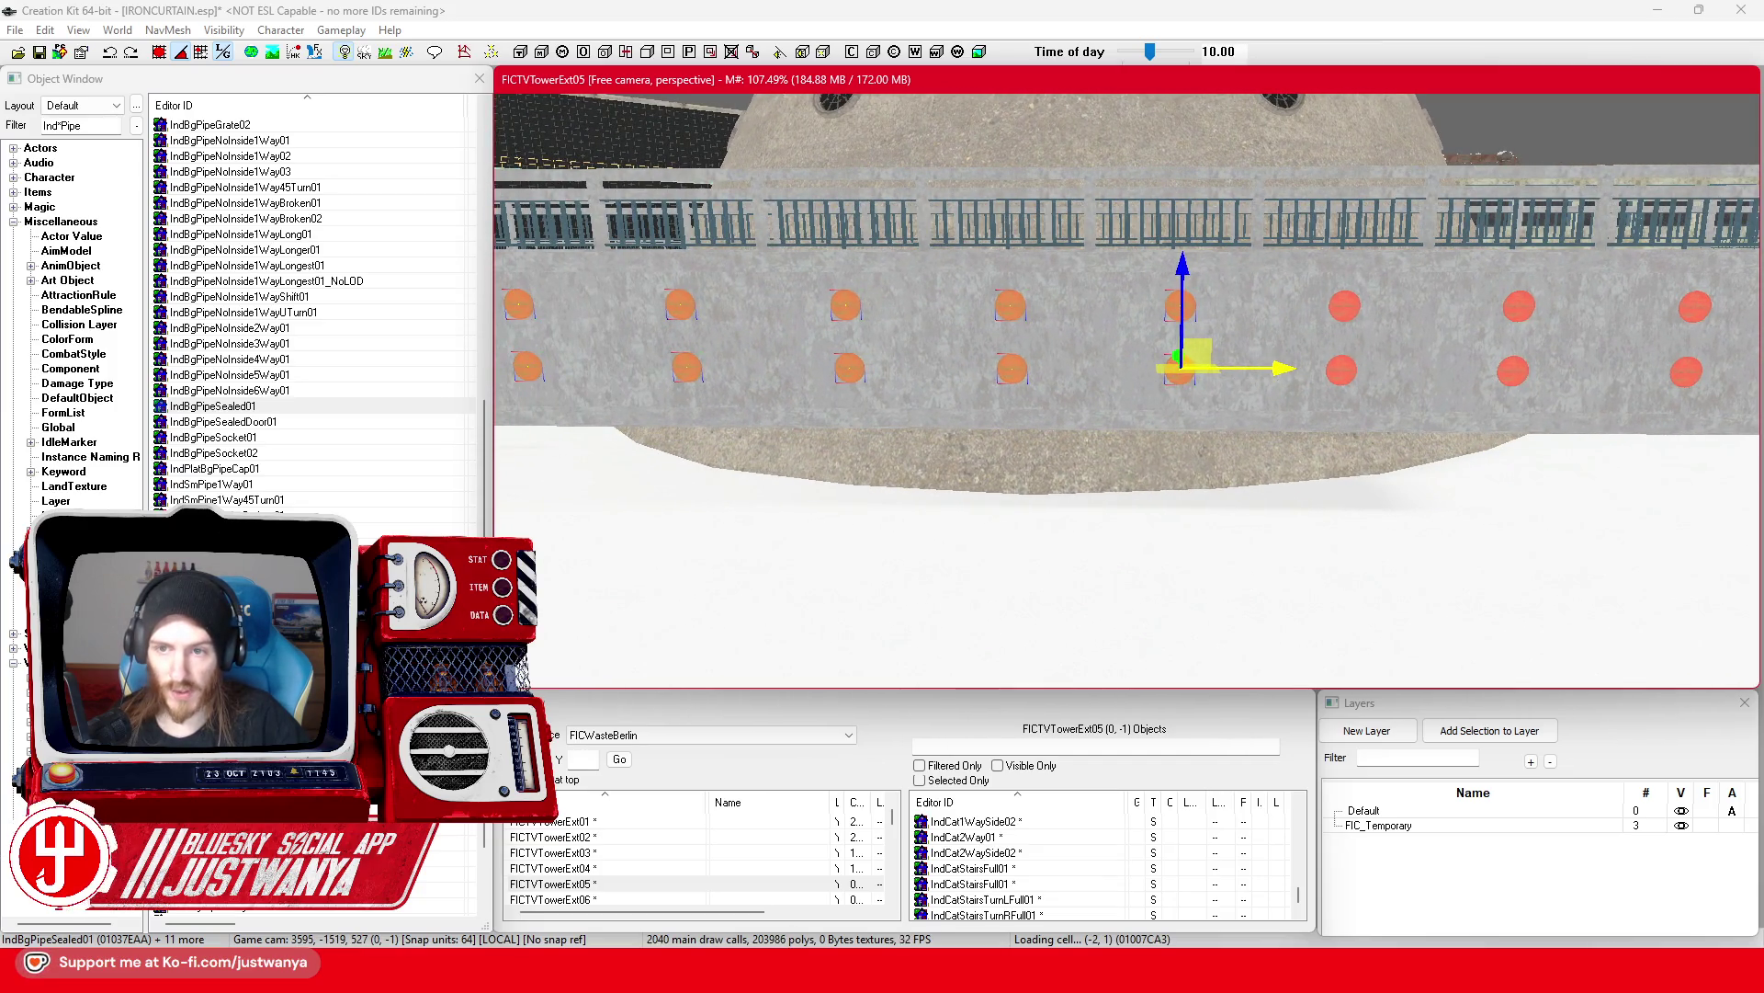
scroll(1268, 367, "up", 2)
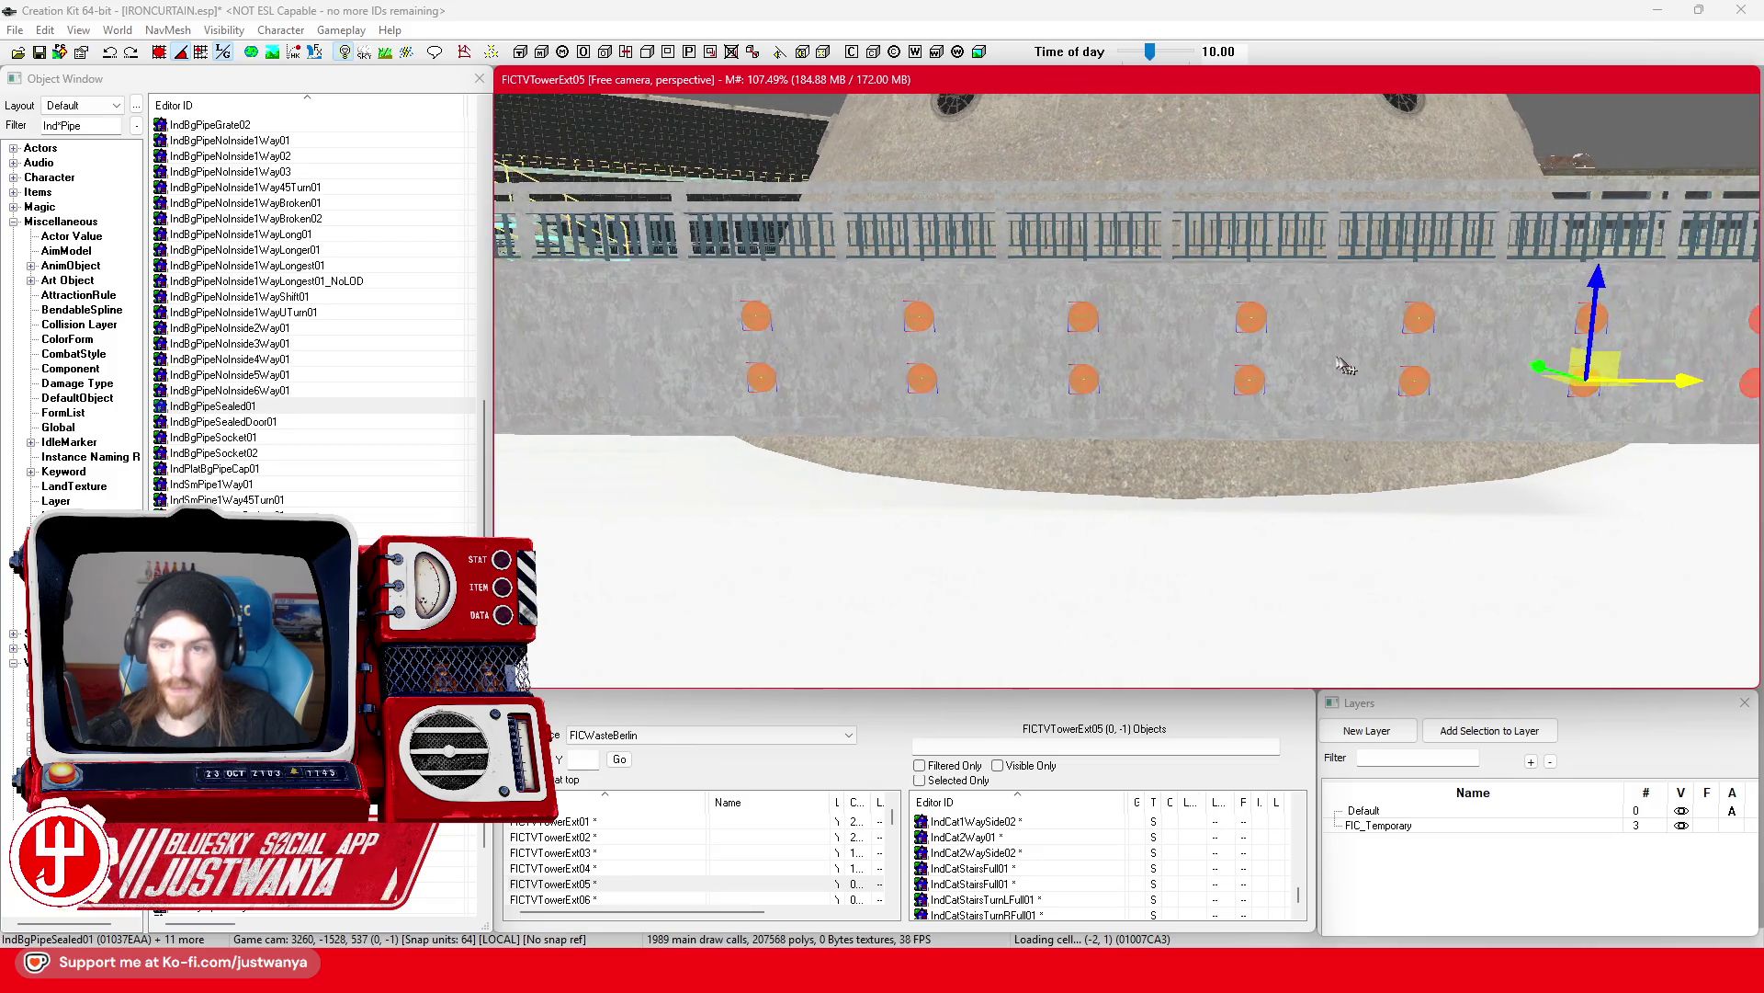
mouse_move(1580, 378)
left_mouse_down()
mouse_move(709, 368)
mouse_move(885, 365)
left_mouse_up()
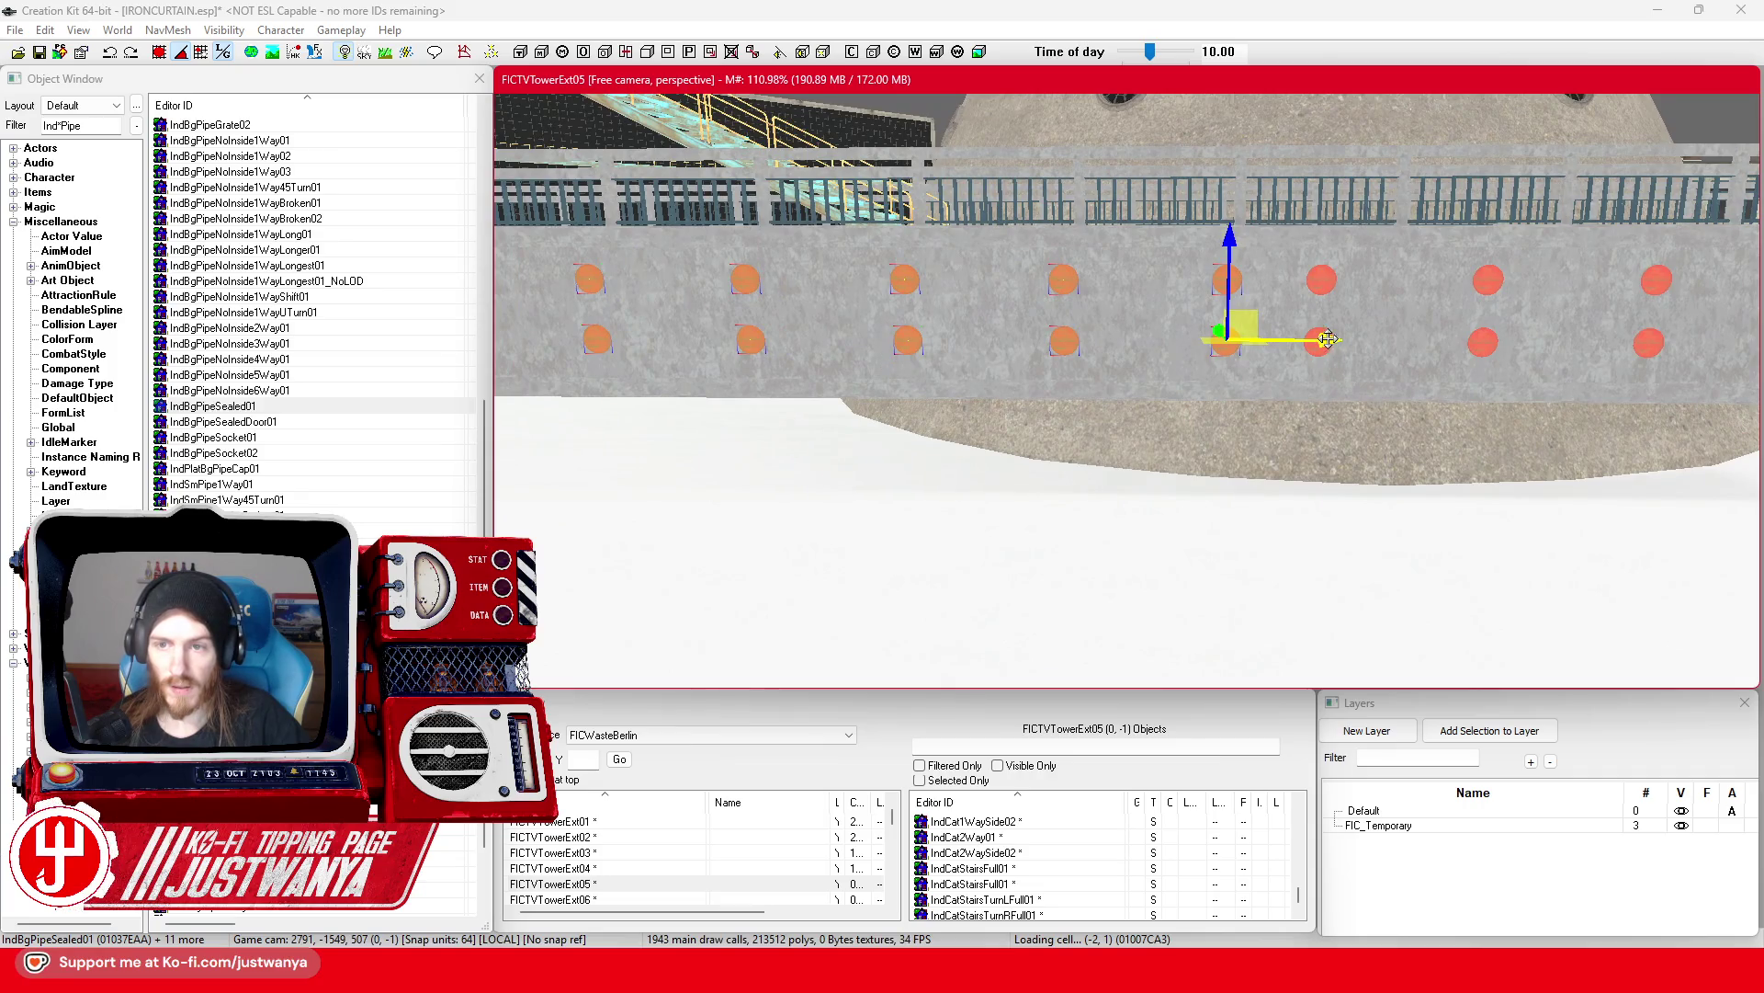
left_click_drag(1327, 339, 1264, 339)
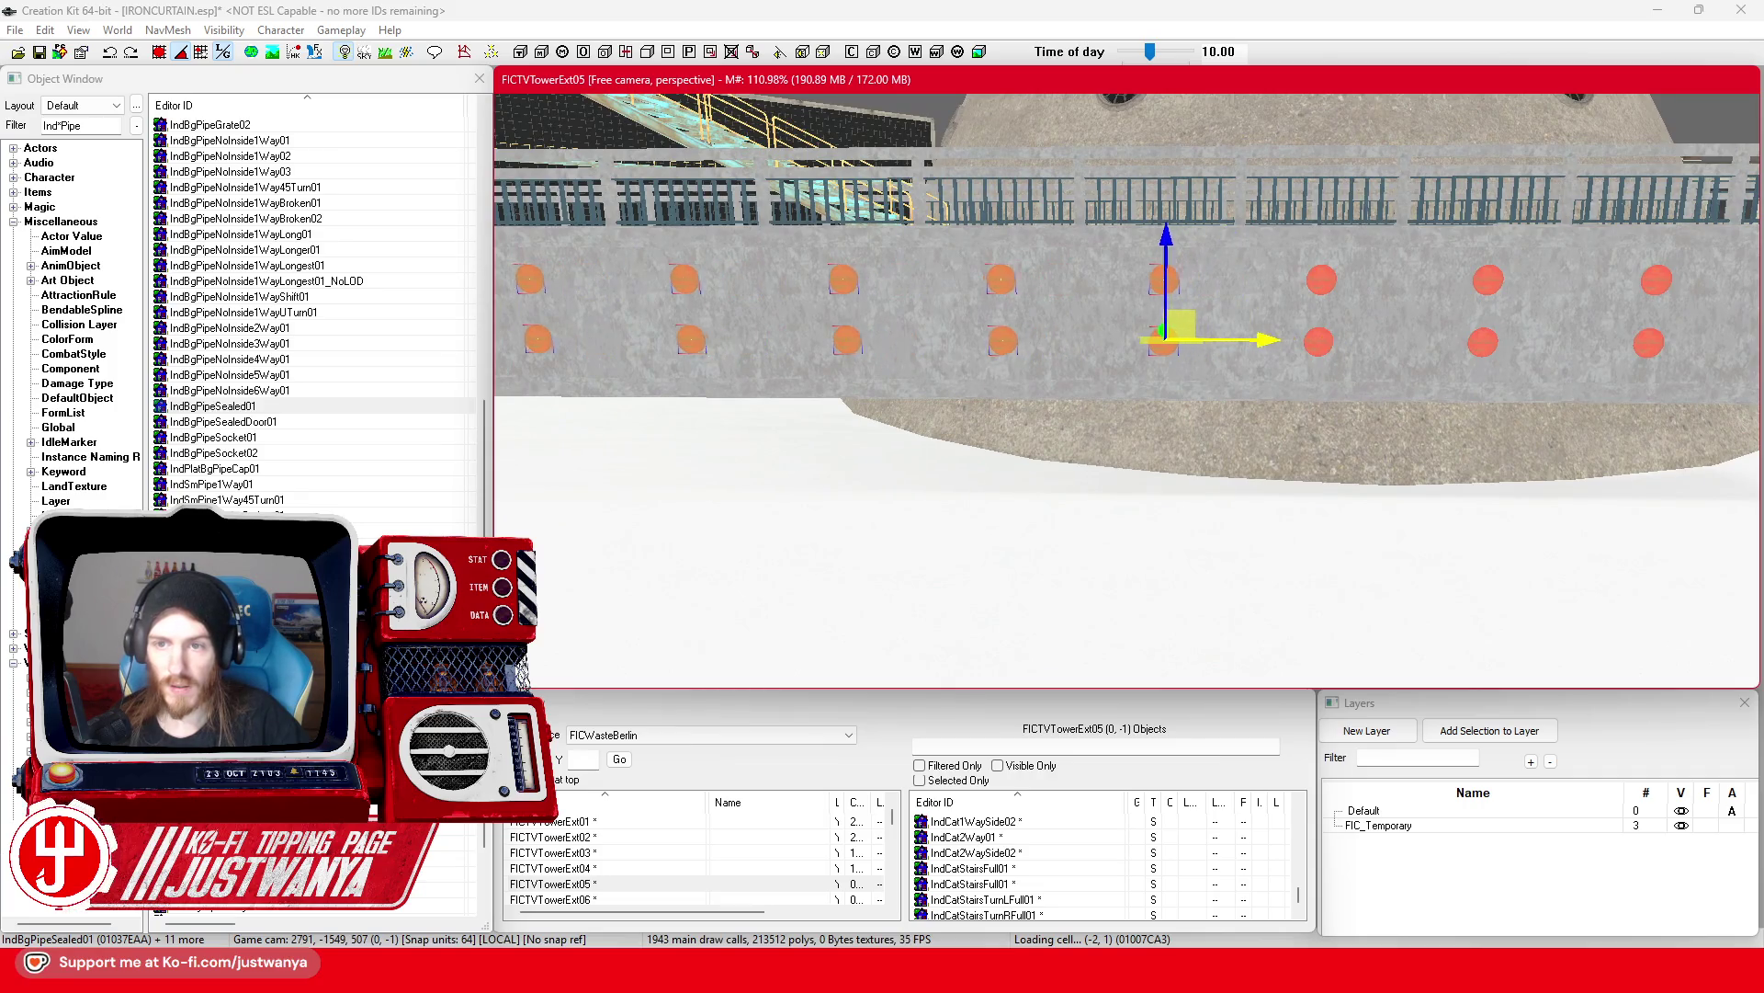
left_click_drag(1128, 365, 1570, 365)
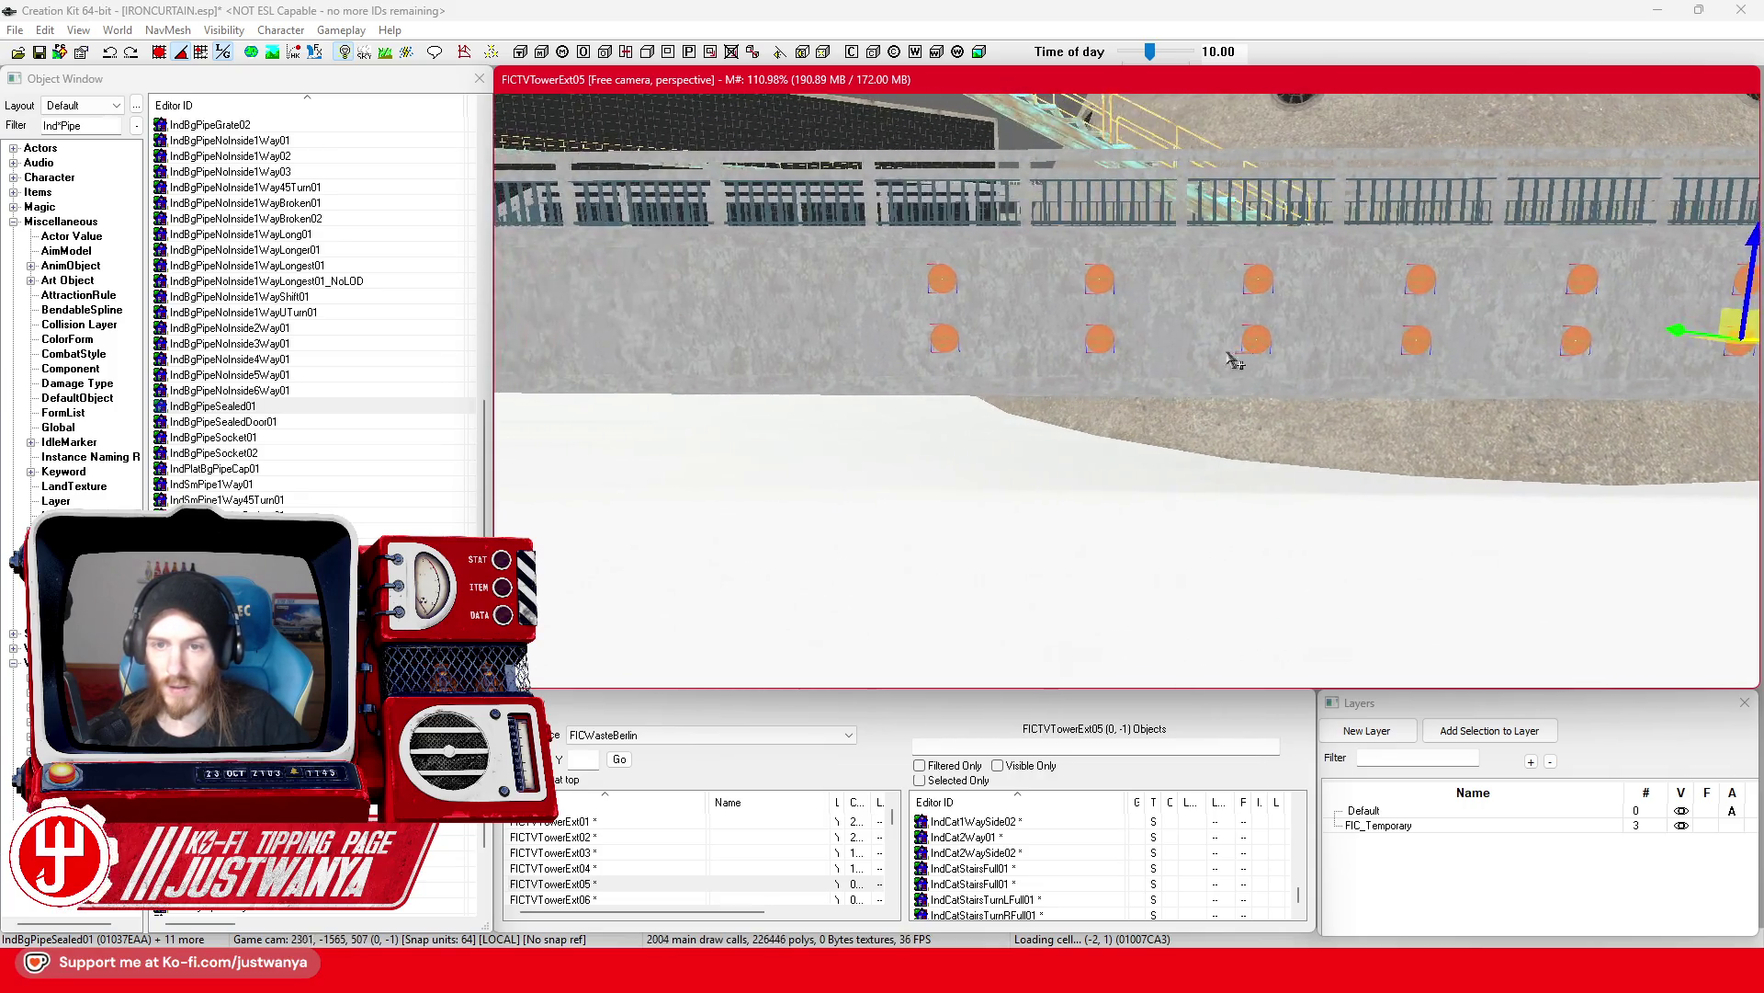
left_click_drag(1705, 343, 934, 339)
mouse_move(1363, 354)
left_mouse_down()
mouse_move(1277, 355)
mouse_move(1387, 356)
left_mouse_up()
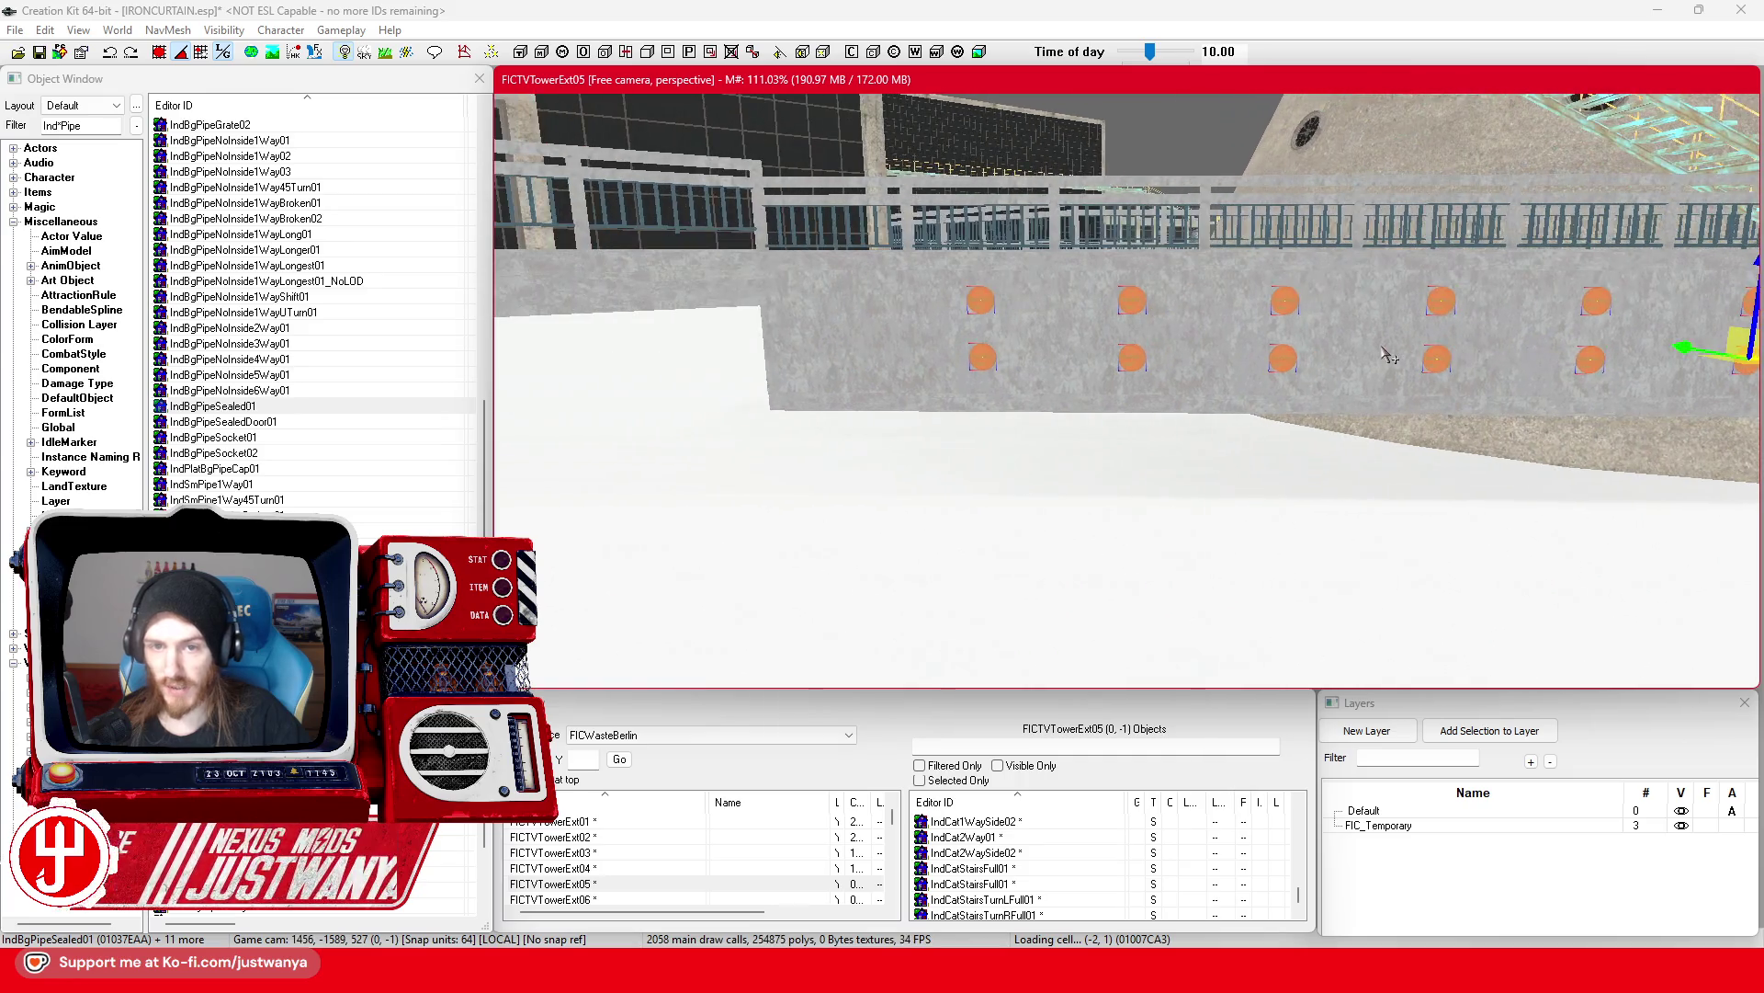
Step: Duplicate the leftmost pipe-cap pair and place the copy further left along the wall
key("Left")
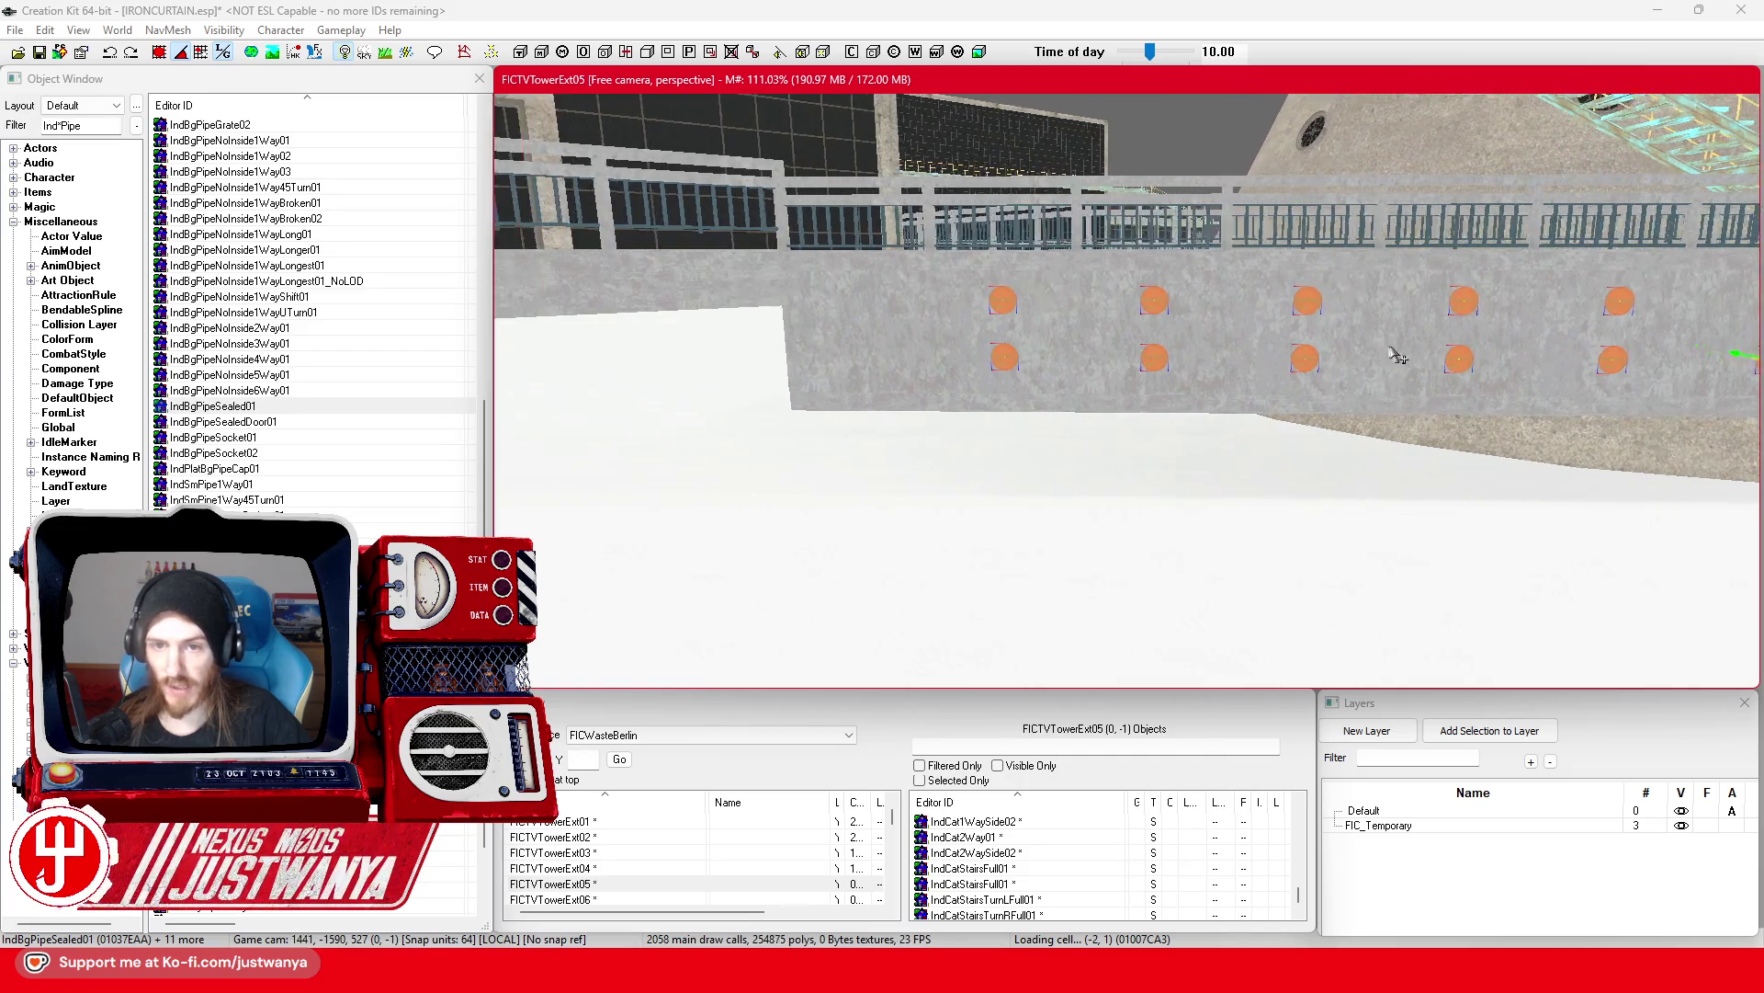
left_click(1158, 305)
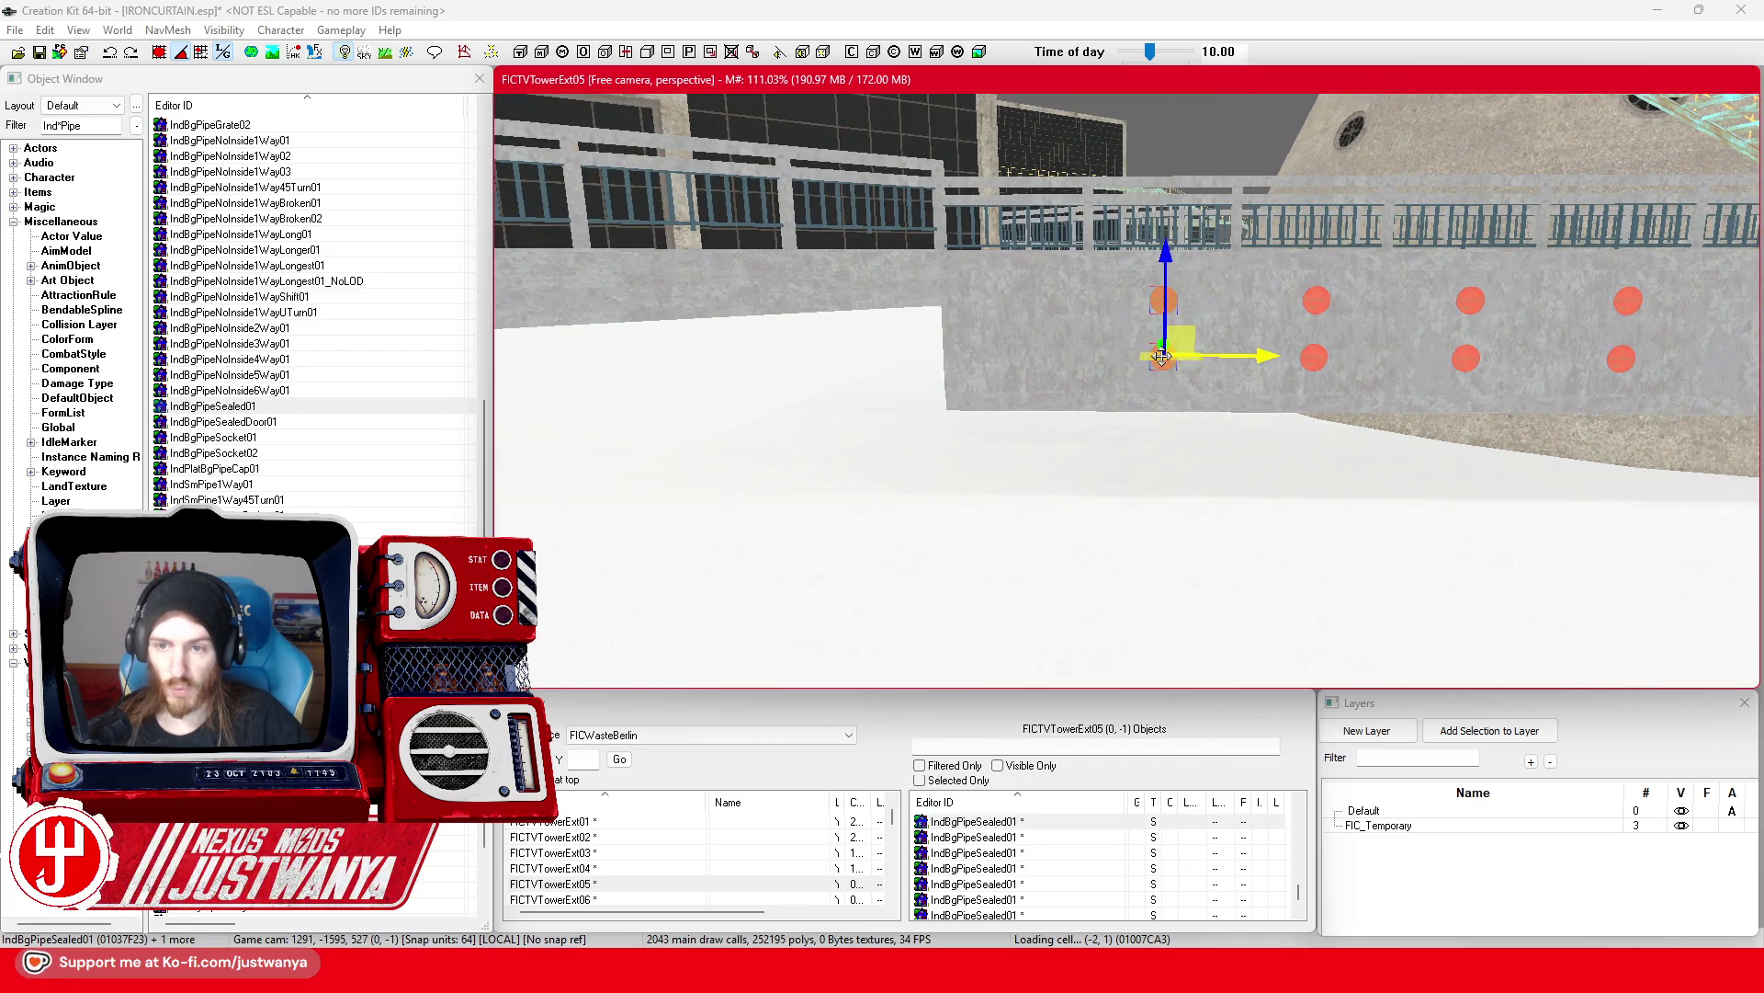
key("ctrl+d")
left_click_drag(1257, 355, 1155, 356)
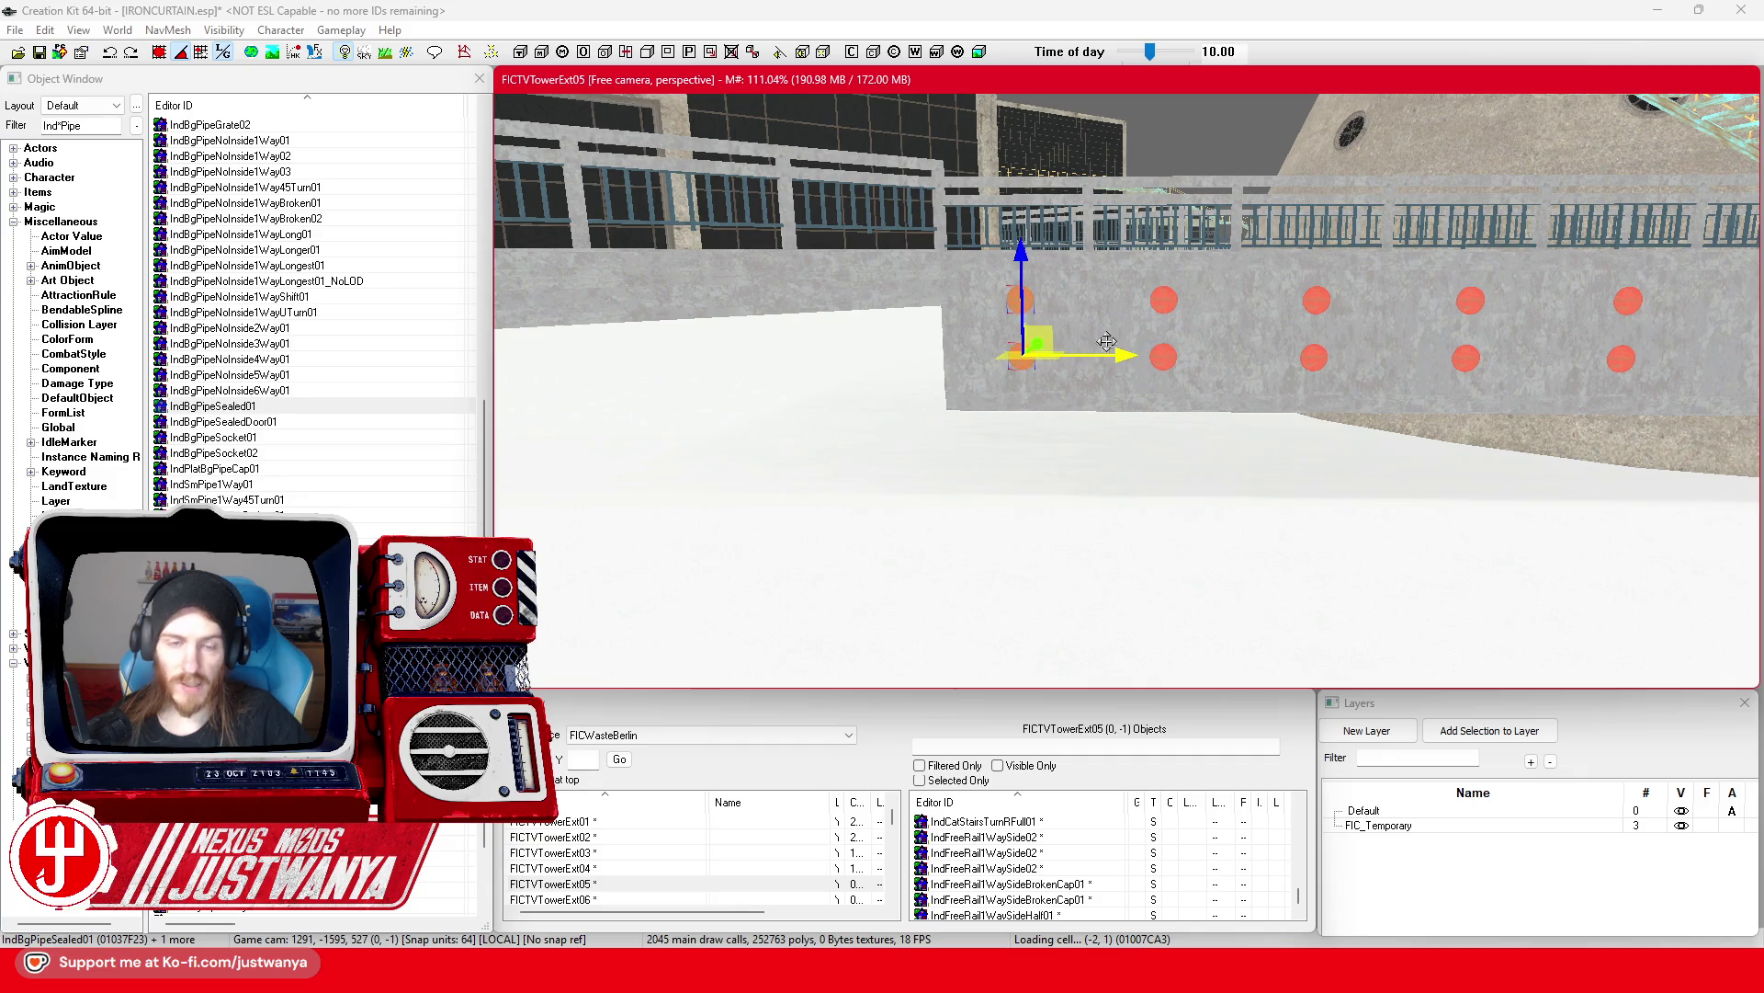
Step: Save the IRONCURTAIN.esp plugin, then scroll through the Steam store page
left_click(40, 52)
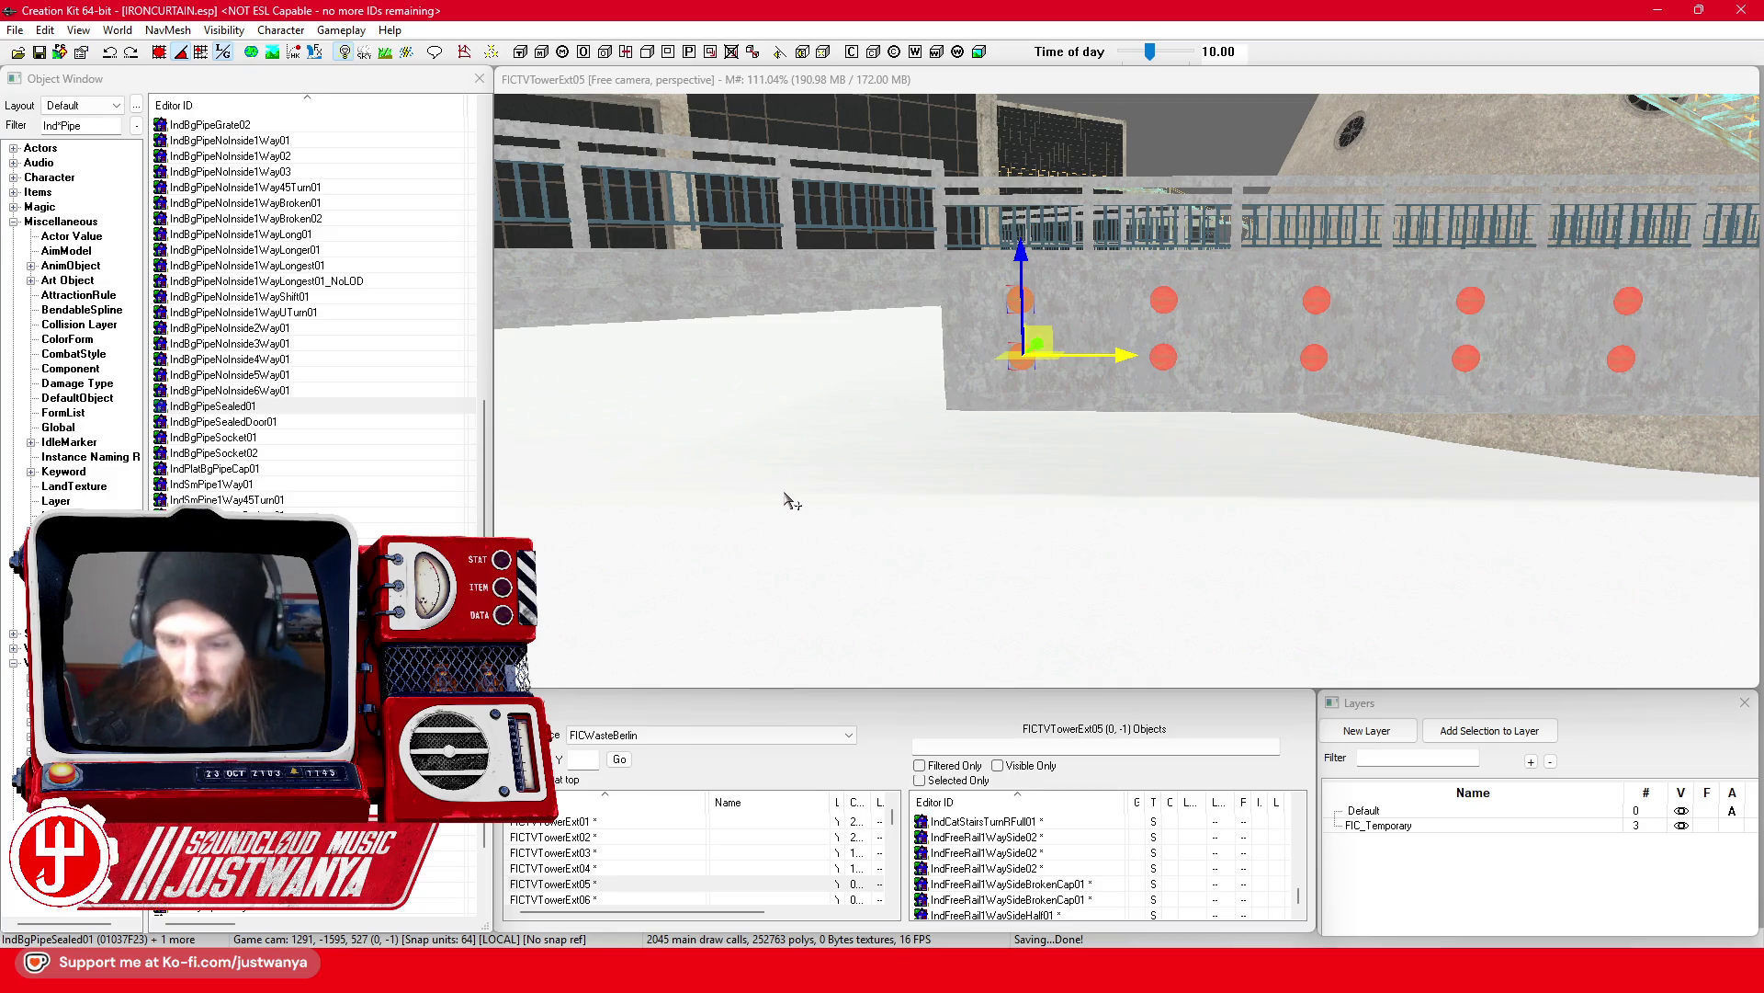
scroll(946, 462, "down", 10)
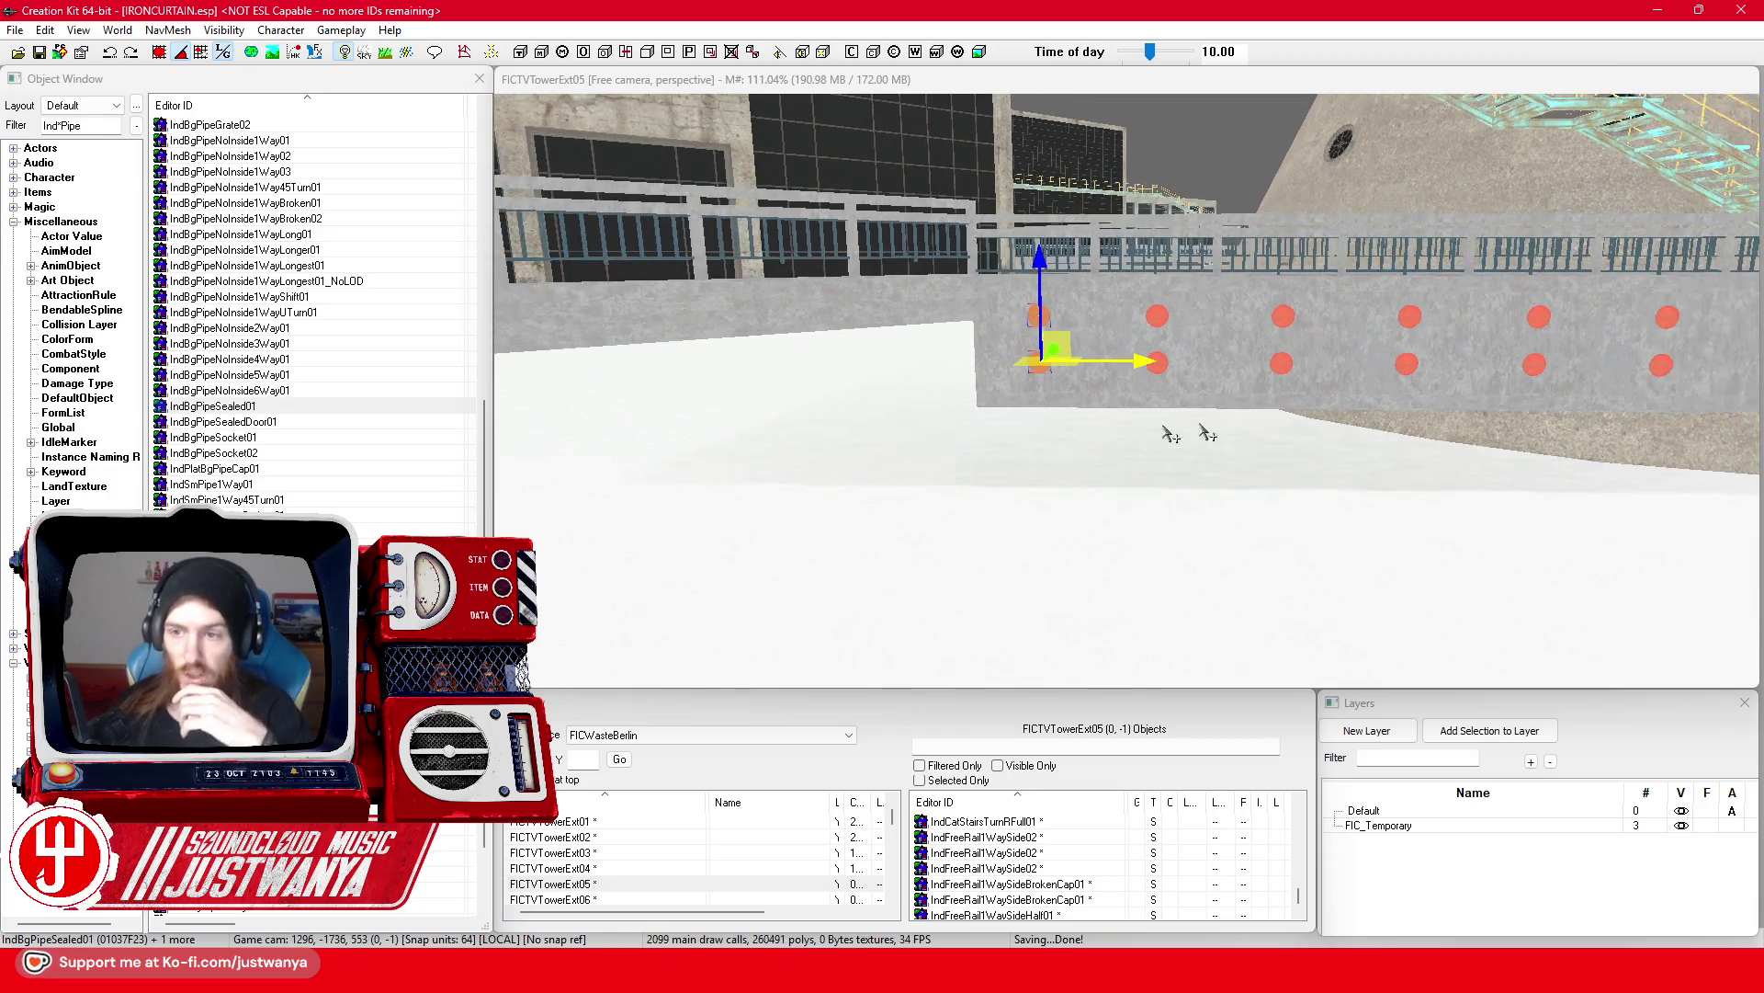
scroll(1104, 438, "up", 10)
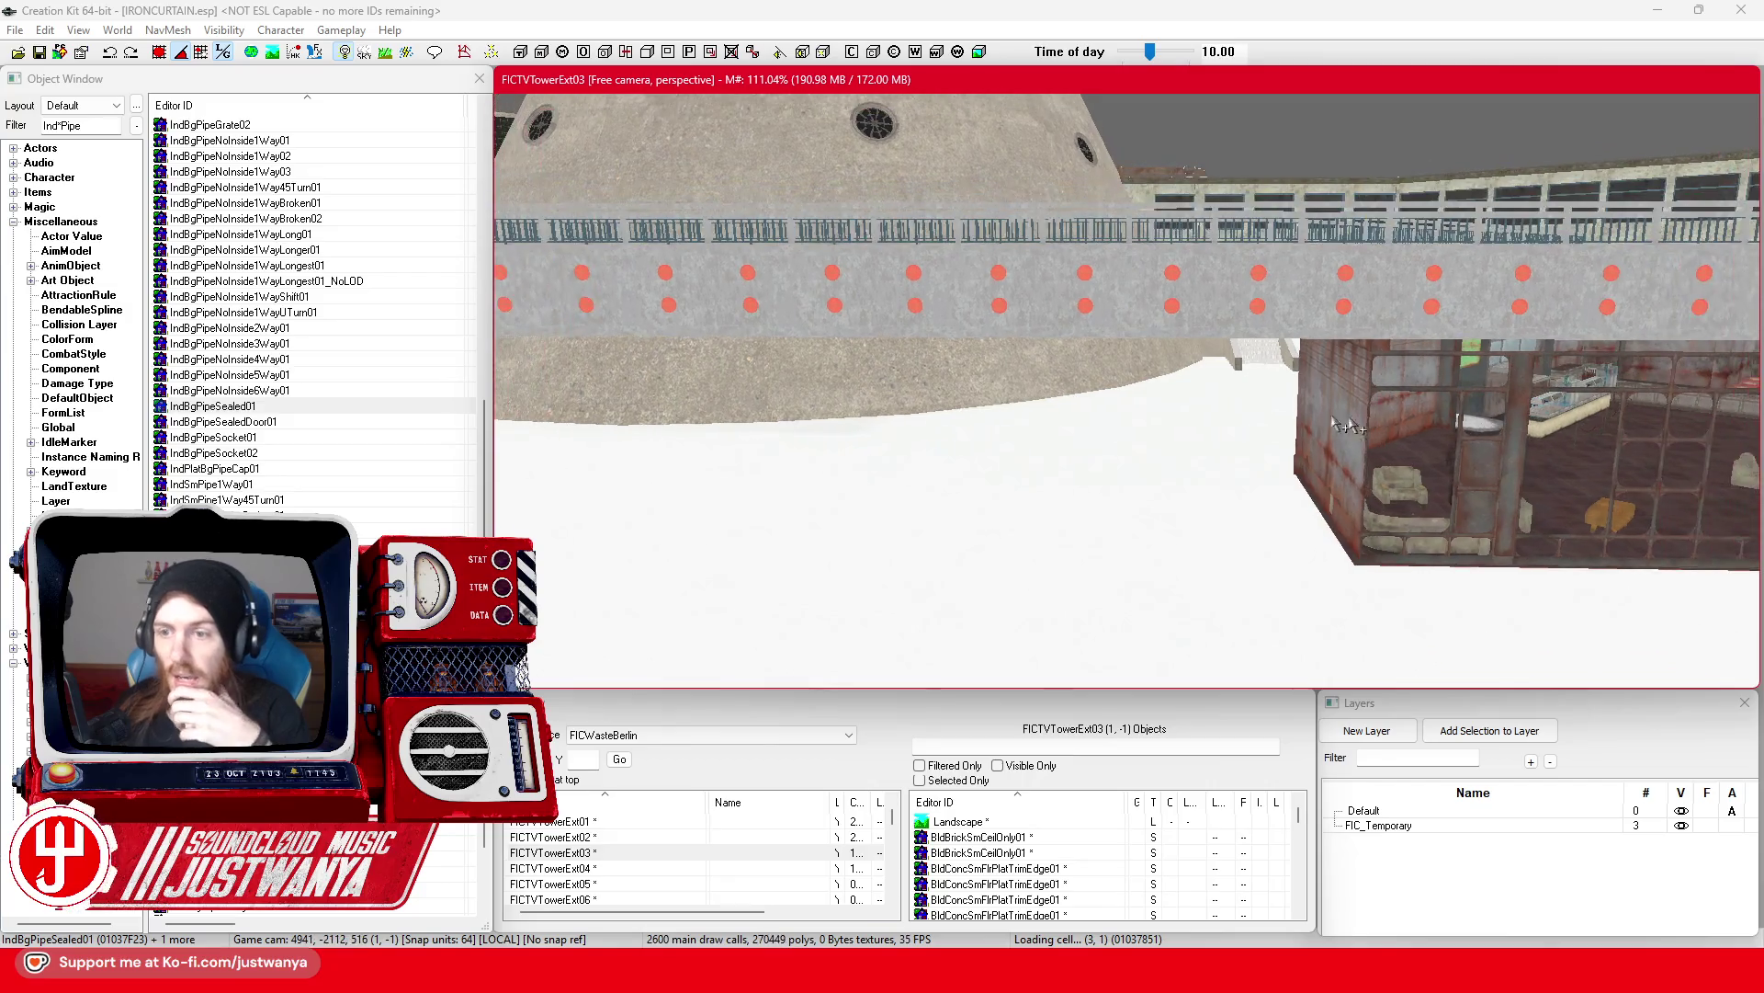
scroll(1206, 367, "up", 5)
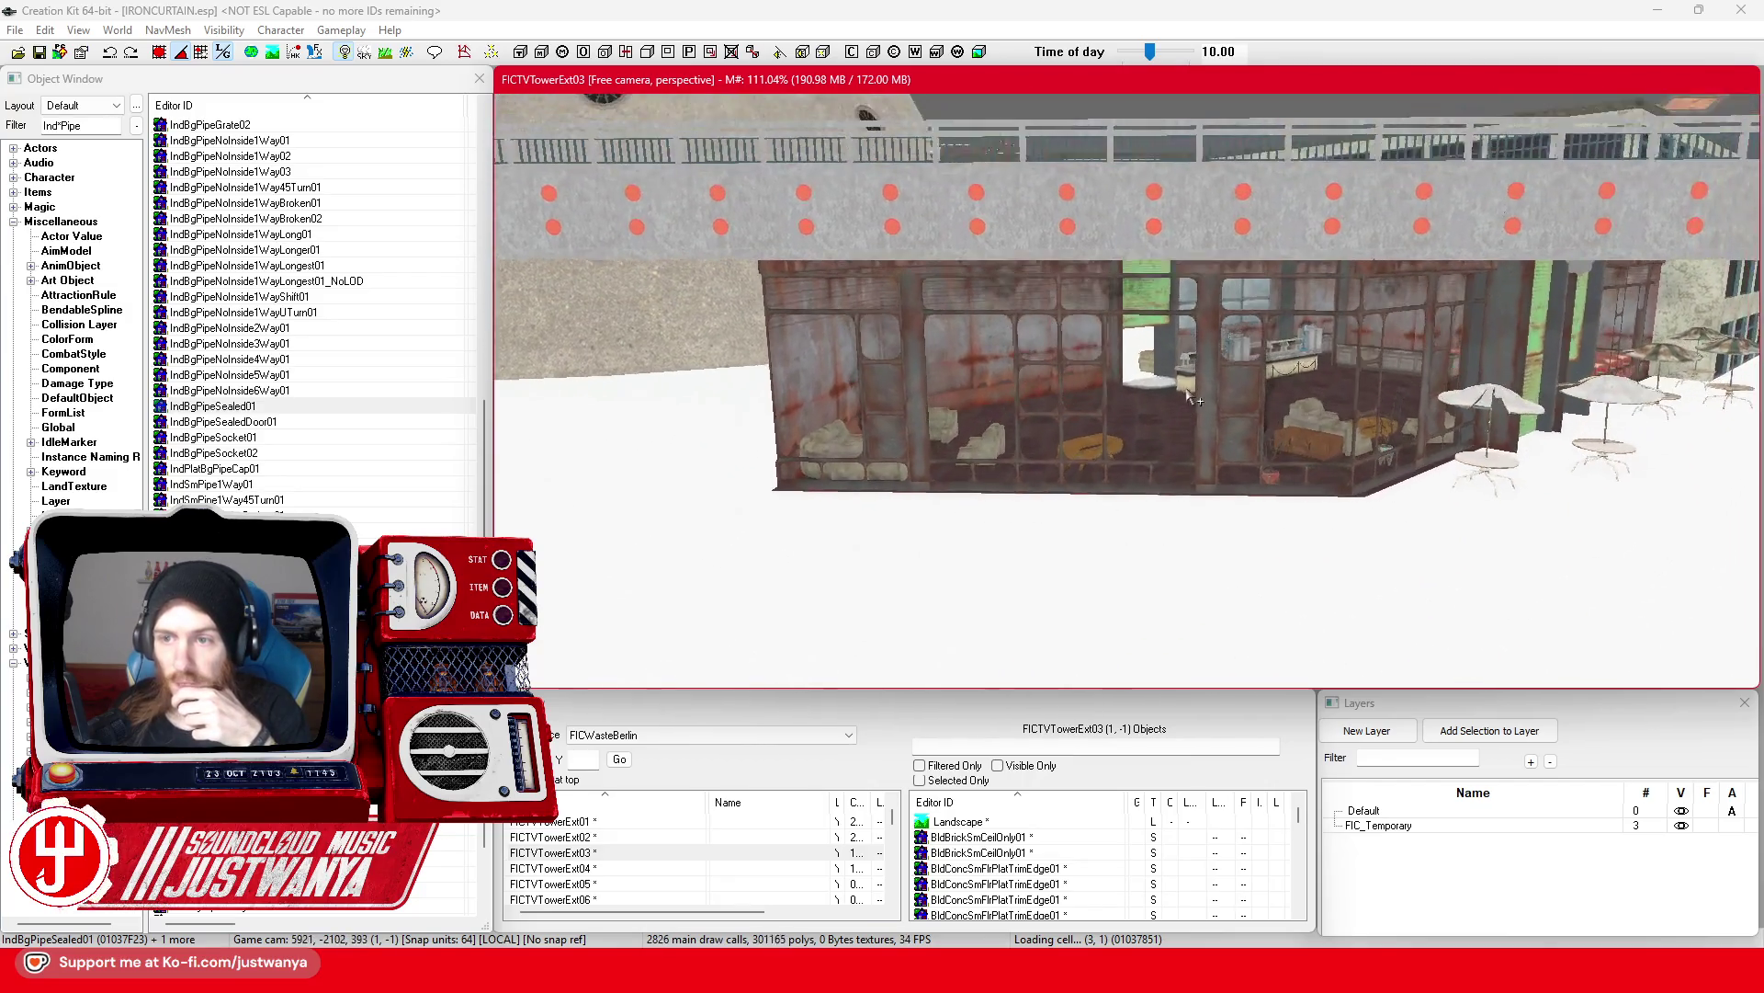
scroll(1251, 402, "up", 3)
scroll(1252, 403, "down", 5)
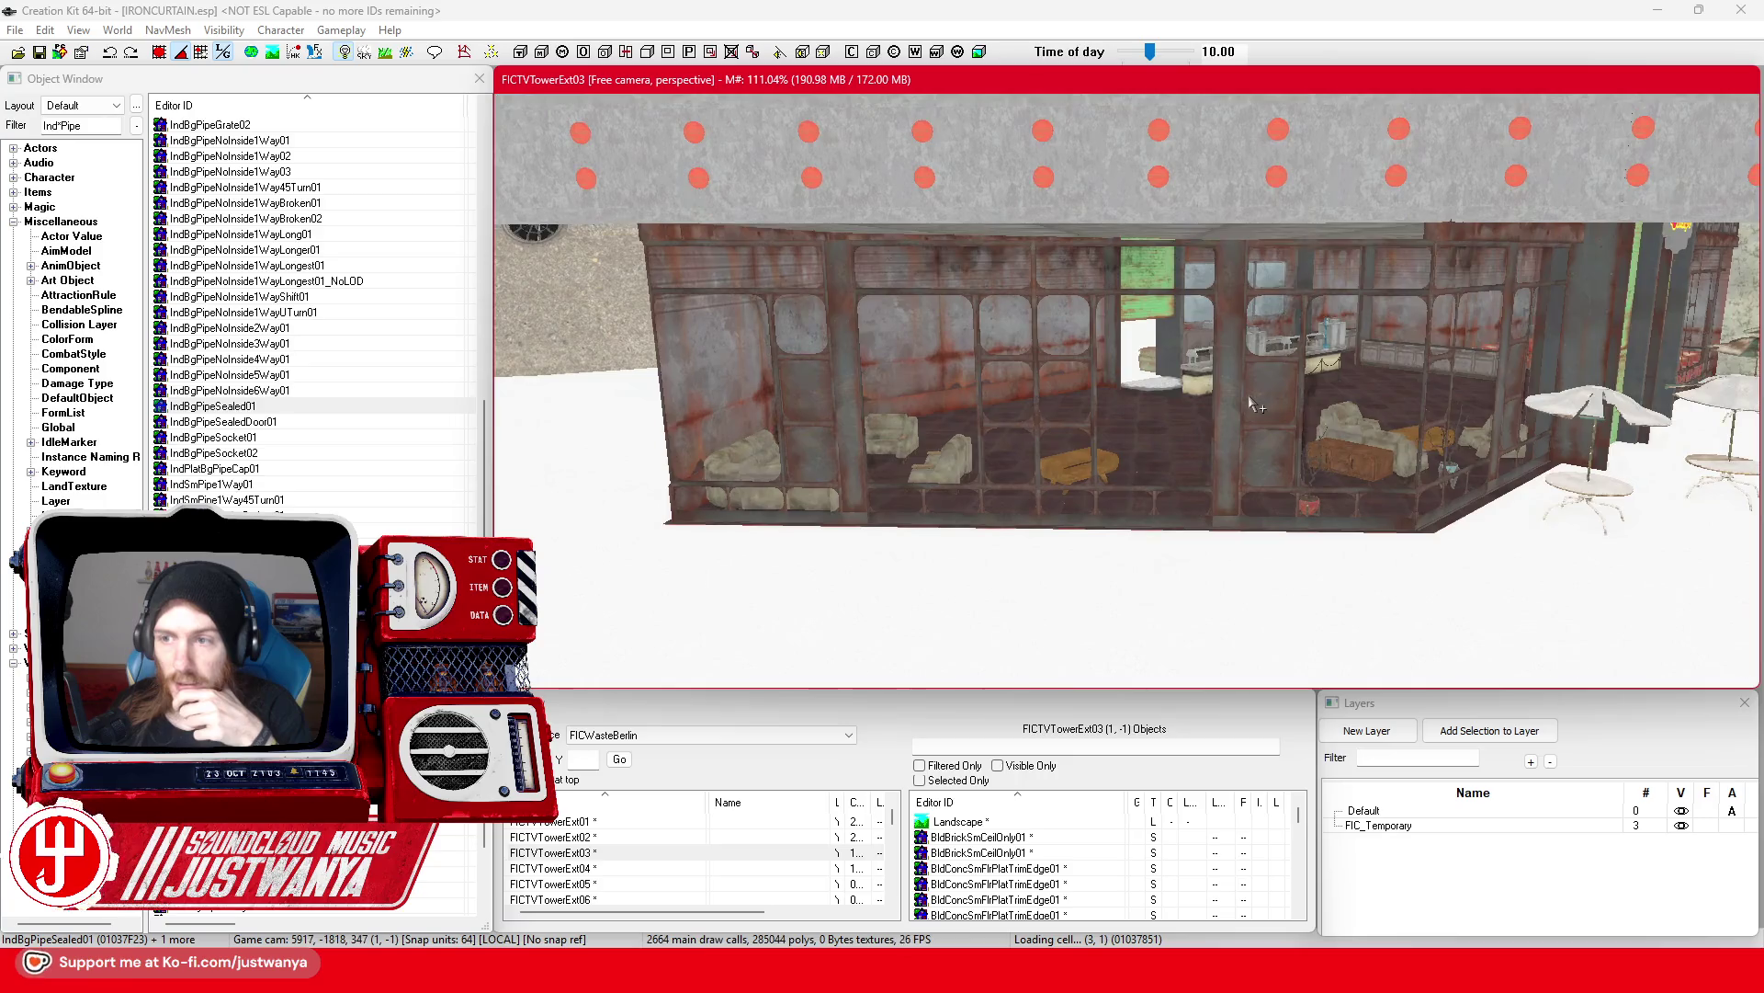
scroll(1252, 403, "up", 5)
scroll(1103, 409, "down", 5)
scroll(1066, 413, "up", 5)
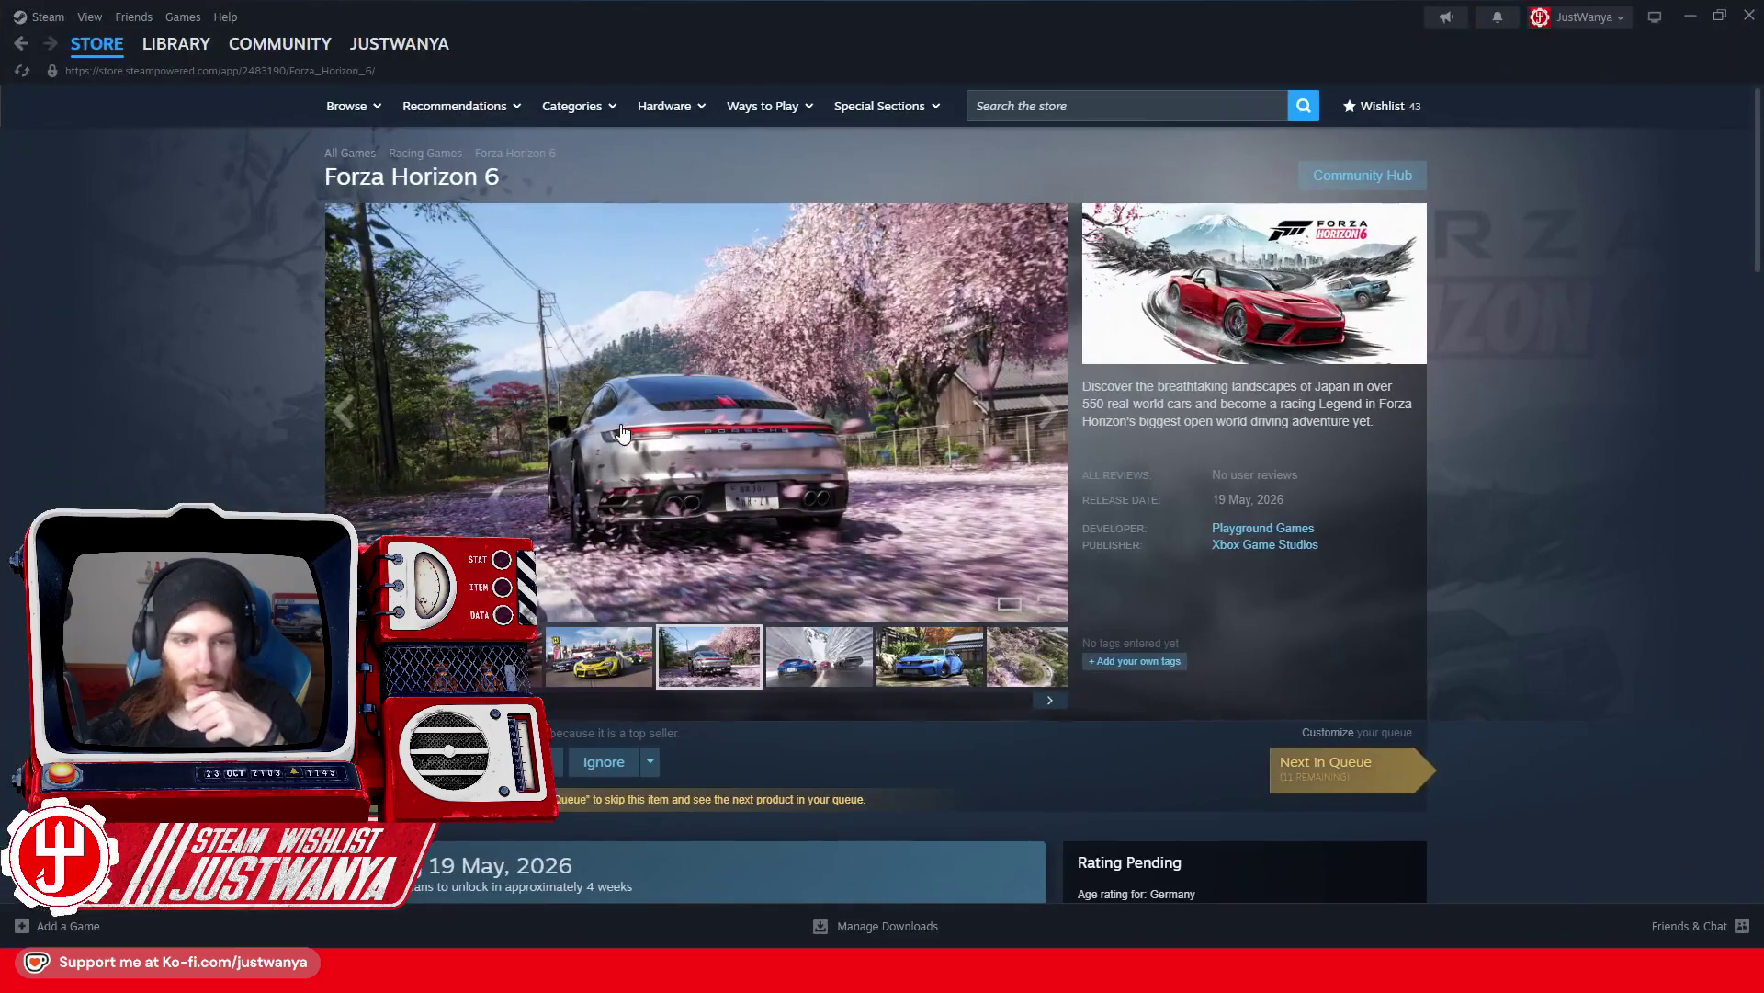
Step: Launch Fallout 4 from the Steam library and its launcher, then switch to the game window
mouse_move(175, 44)
left_click(165, 76)
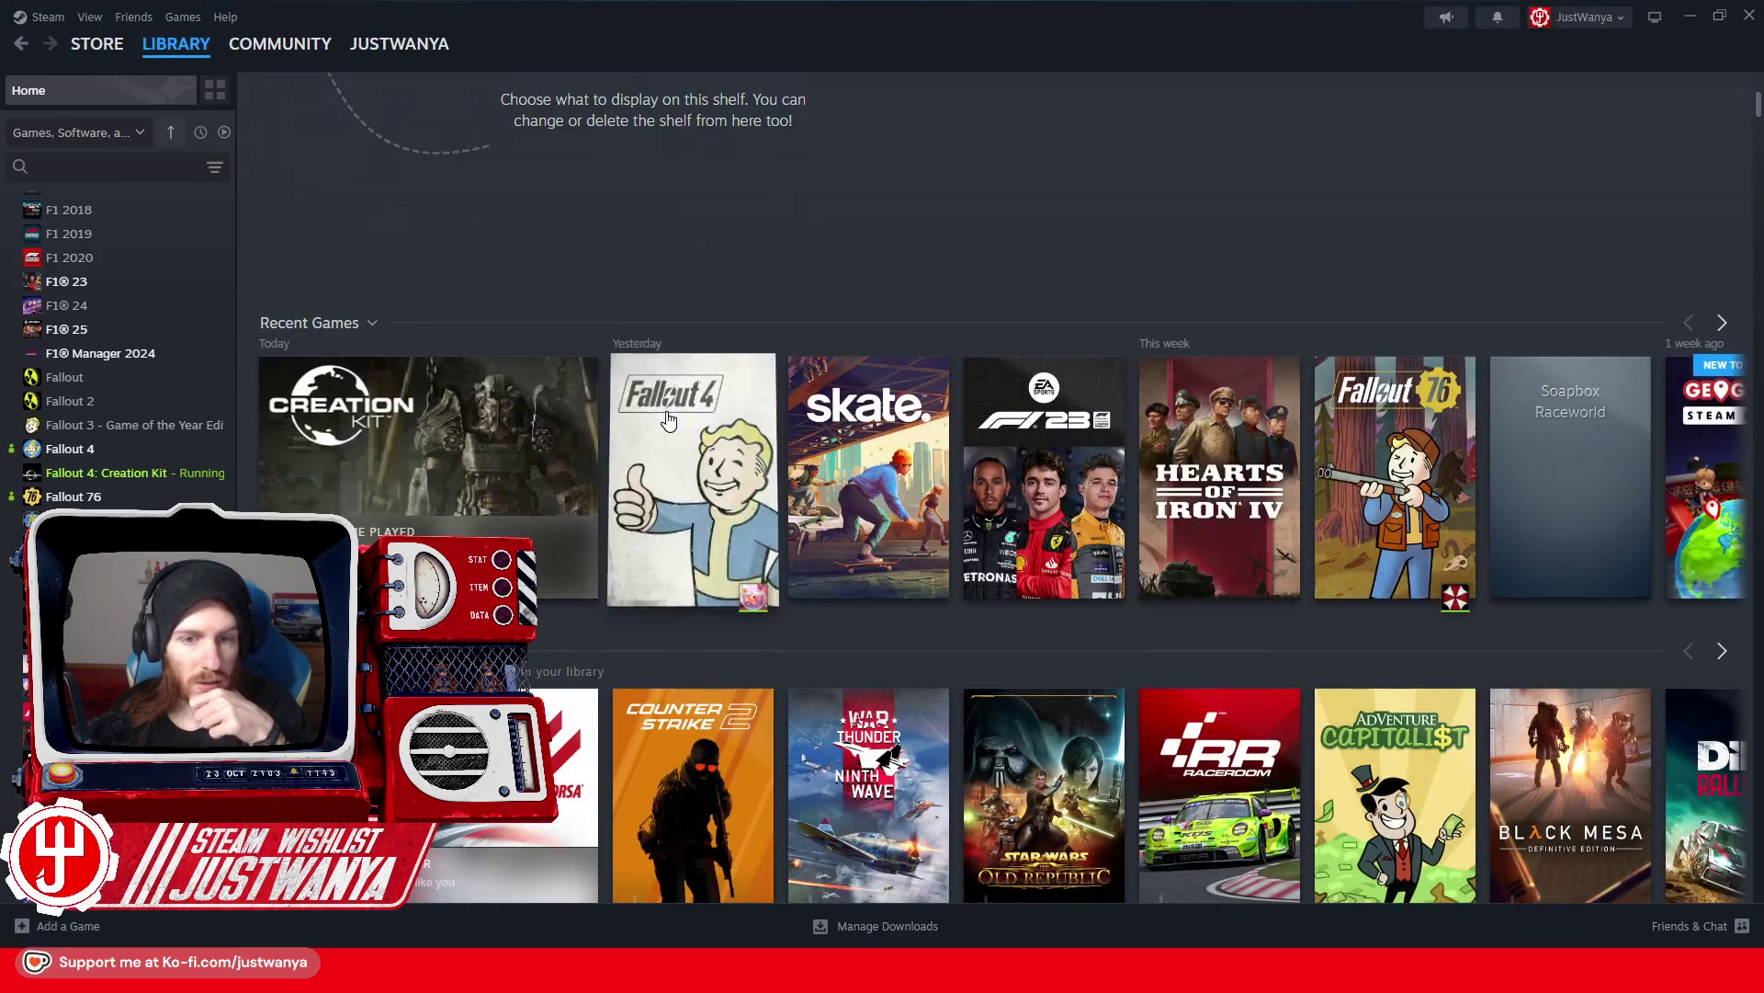
left_click(693, 469)
left_click(368, 401)
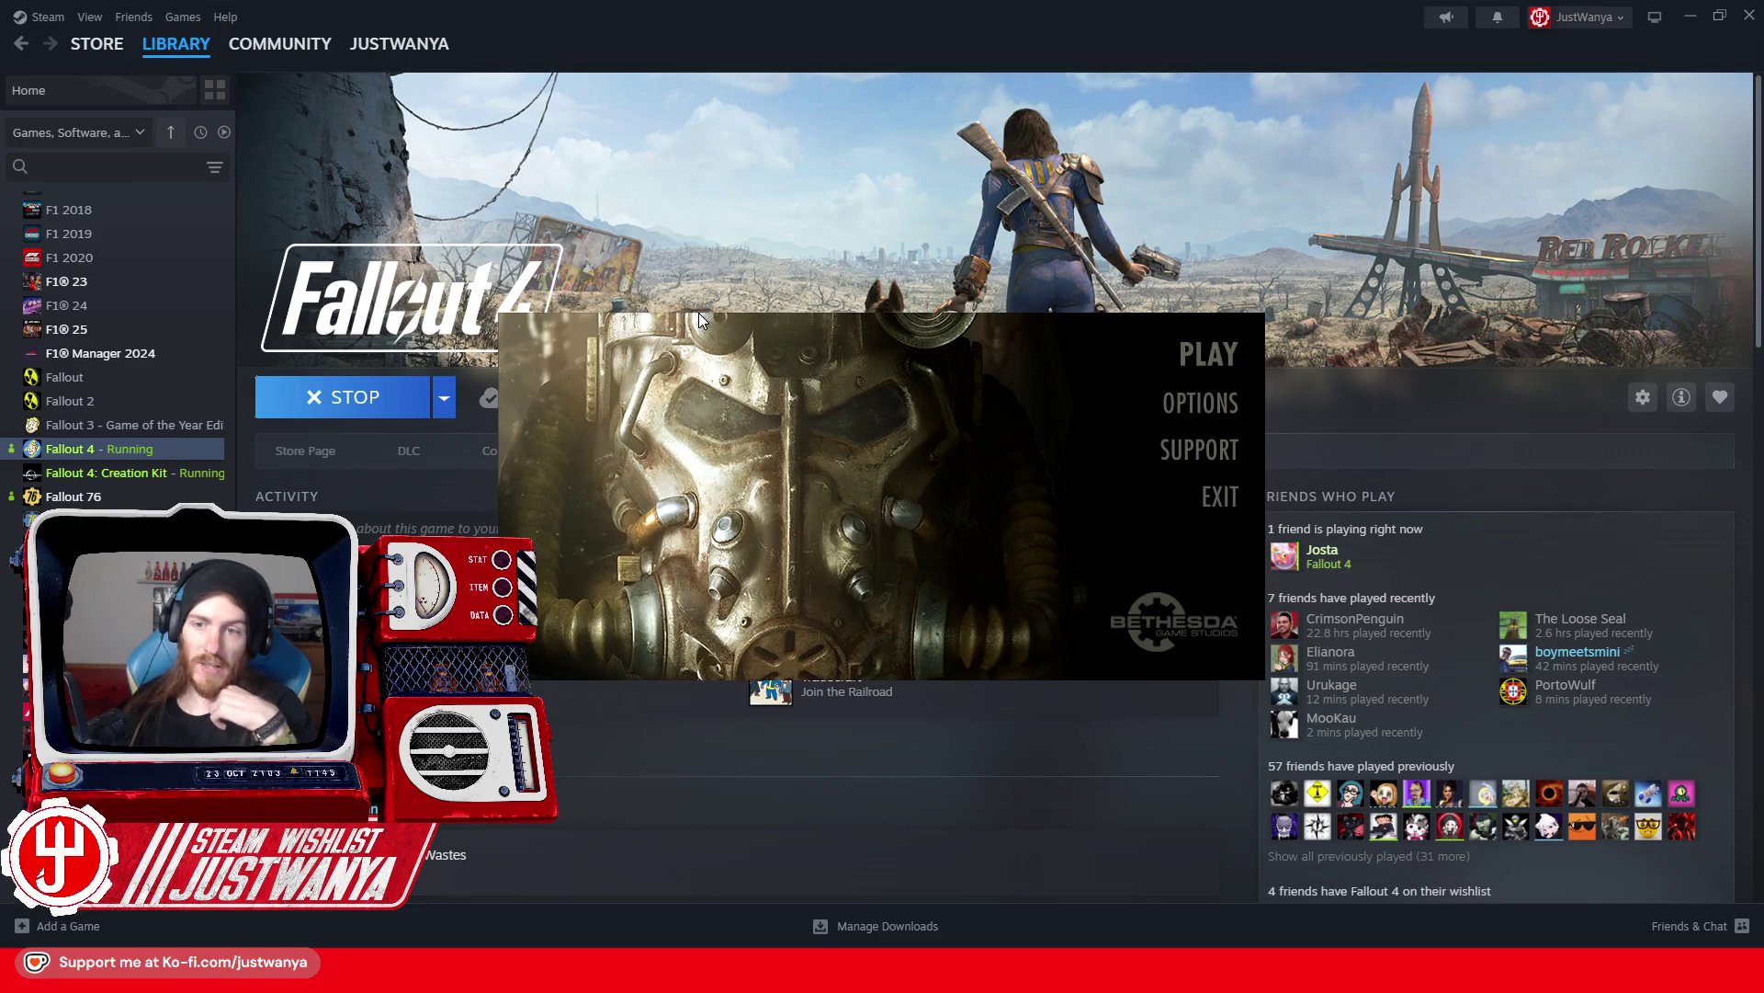
left_click(1208, 355)
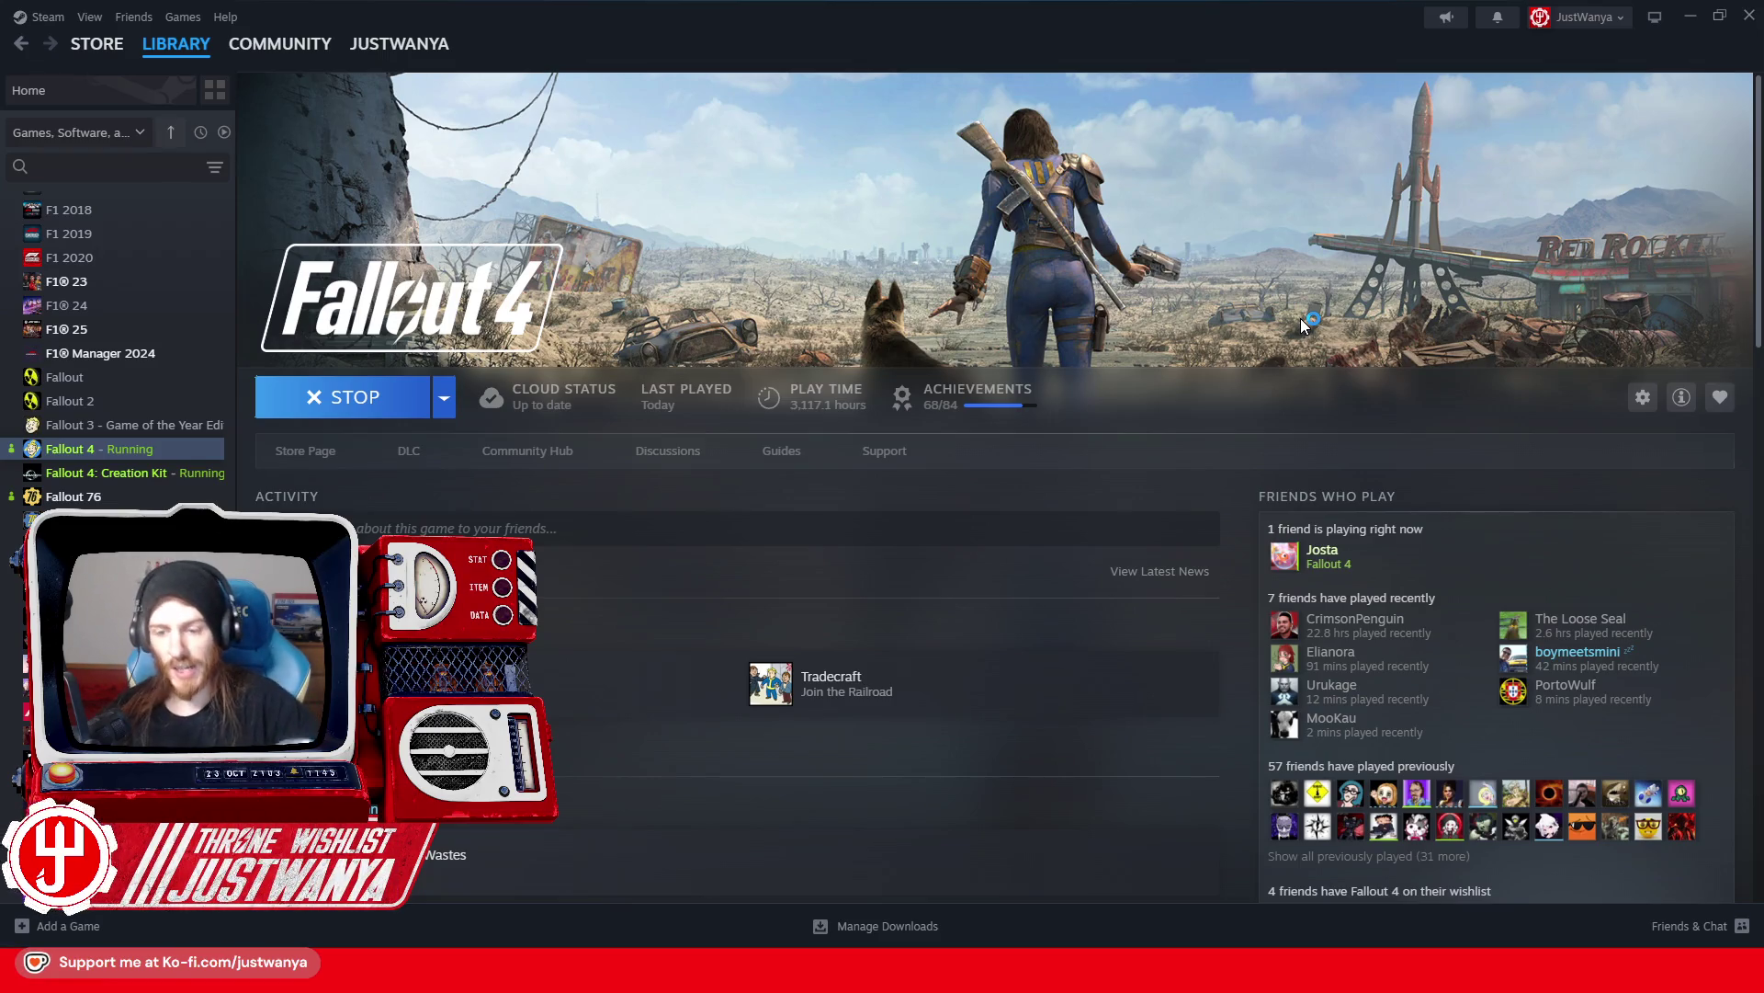
key("alt+Tab")
key("alt+Tab")
key("alt+Tab")
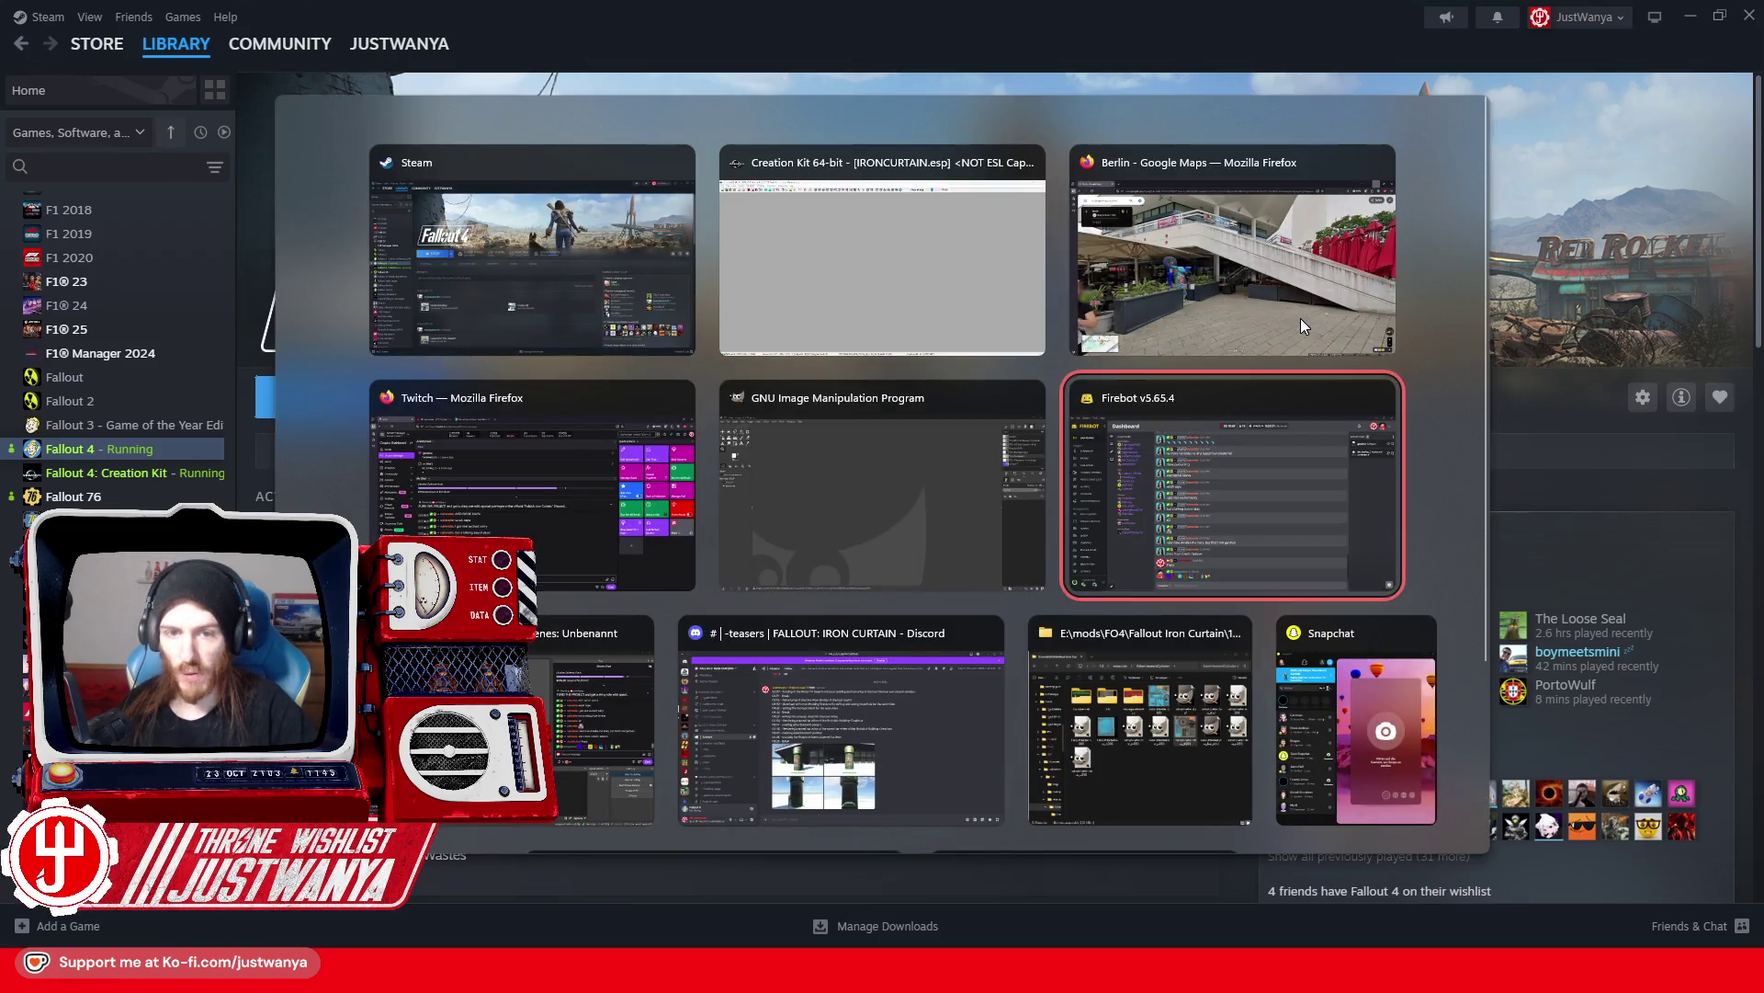
key("alt+Tab")
key("alt+Tab")
key("alt+Tab")
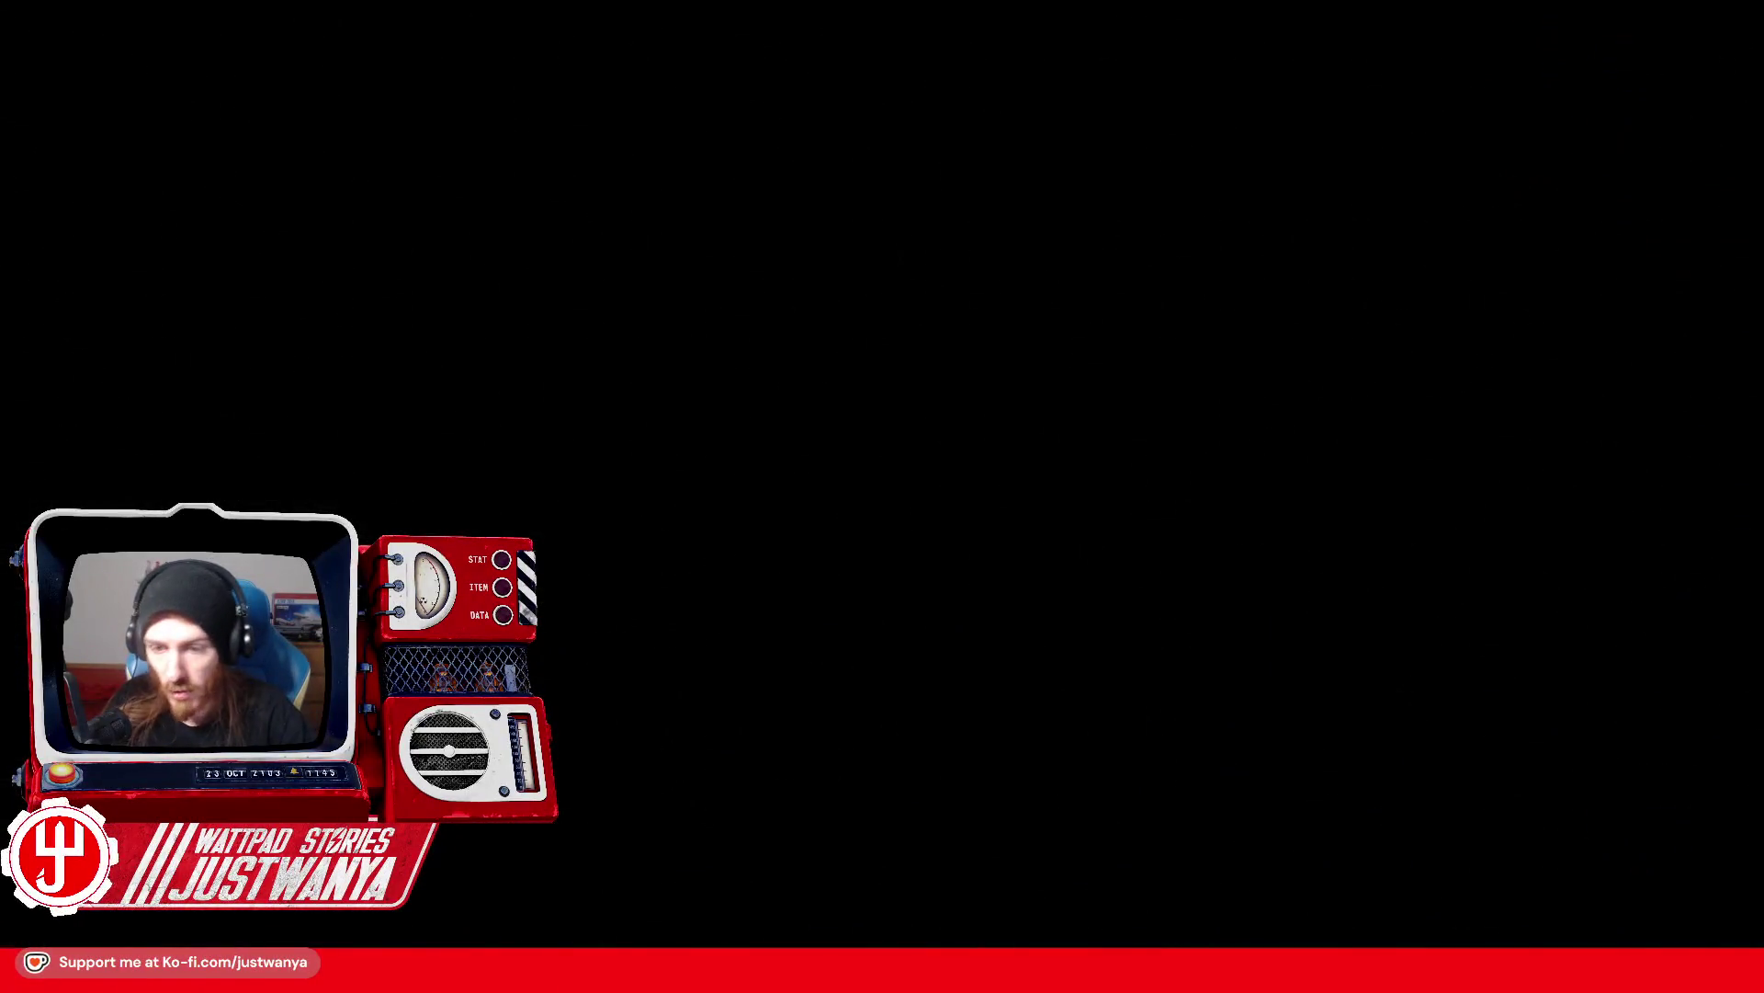
Step: Load the tower cell in-game with the console command coc FICTVtowerExt01
key("grave")
type("coc F")
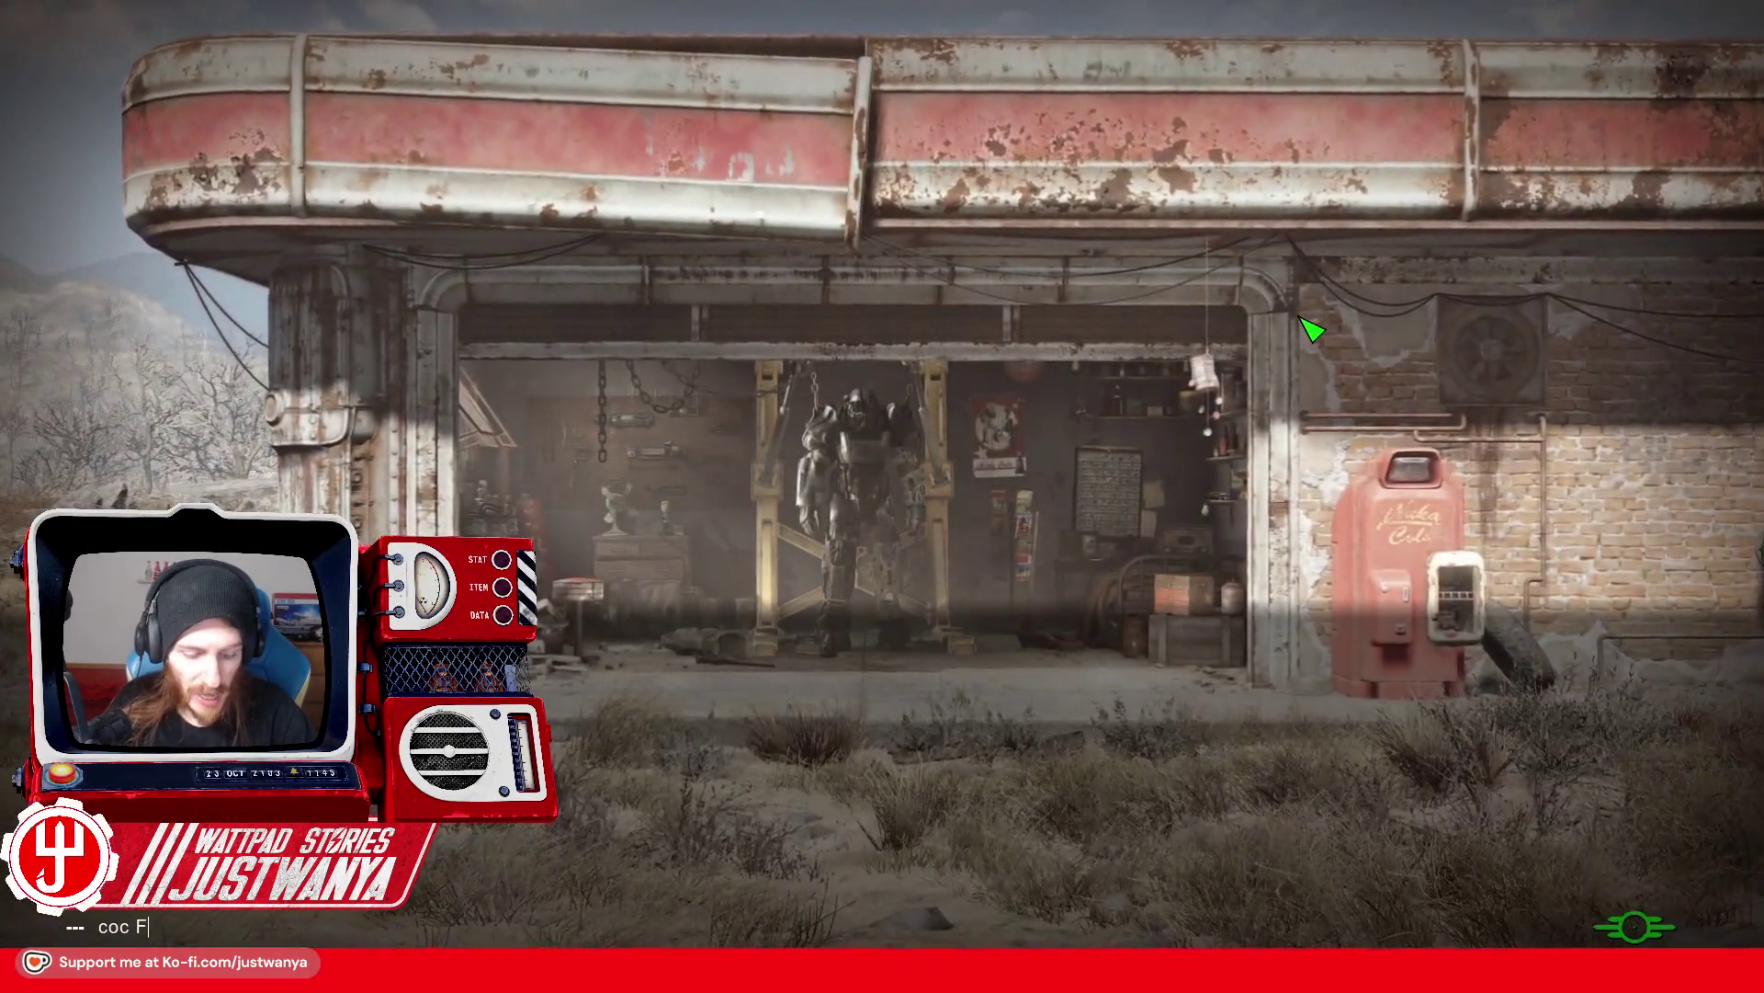
type("ICTVtower")
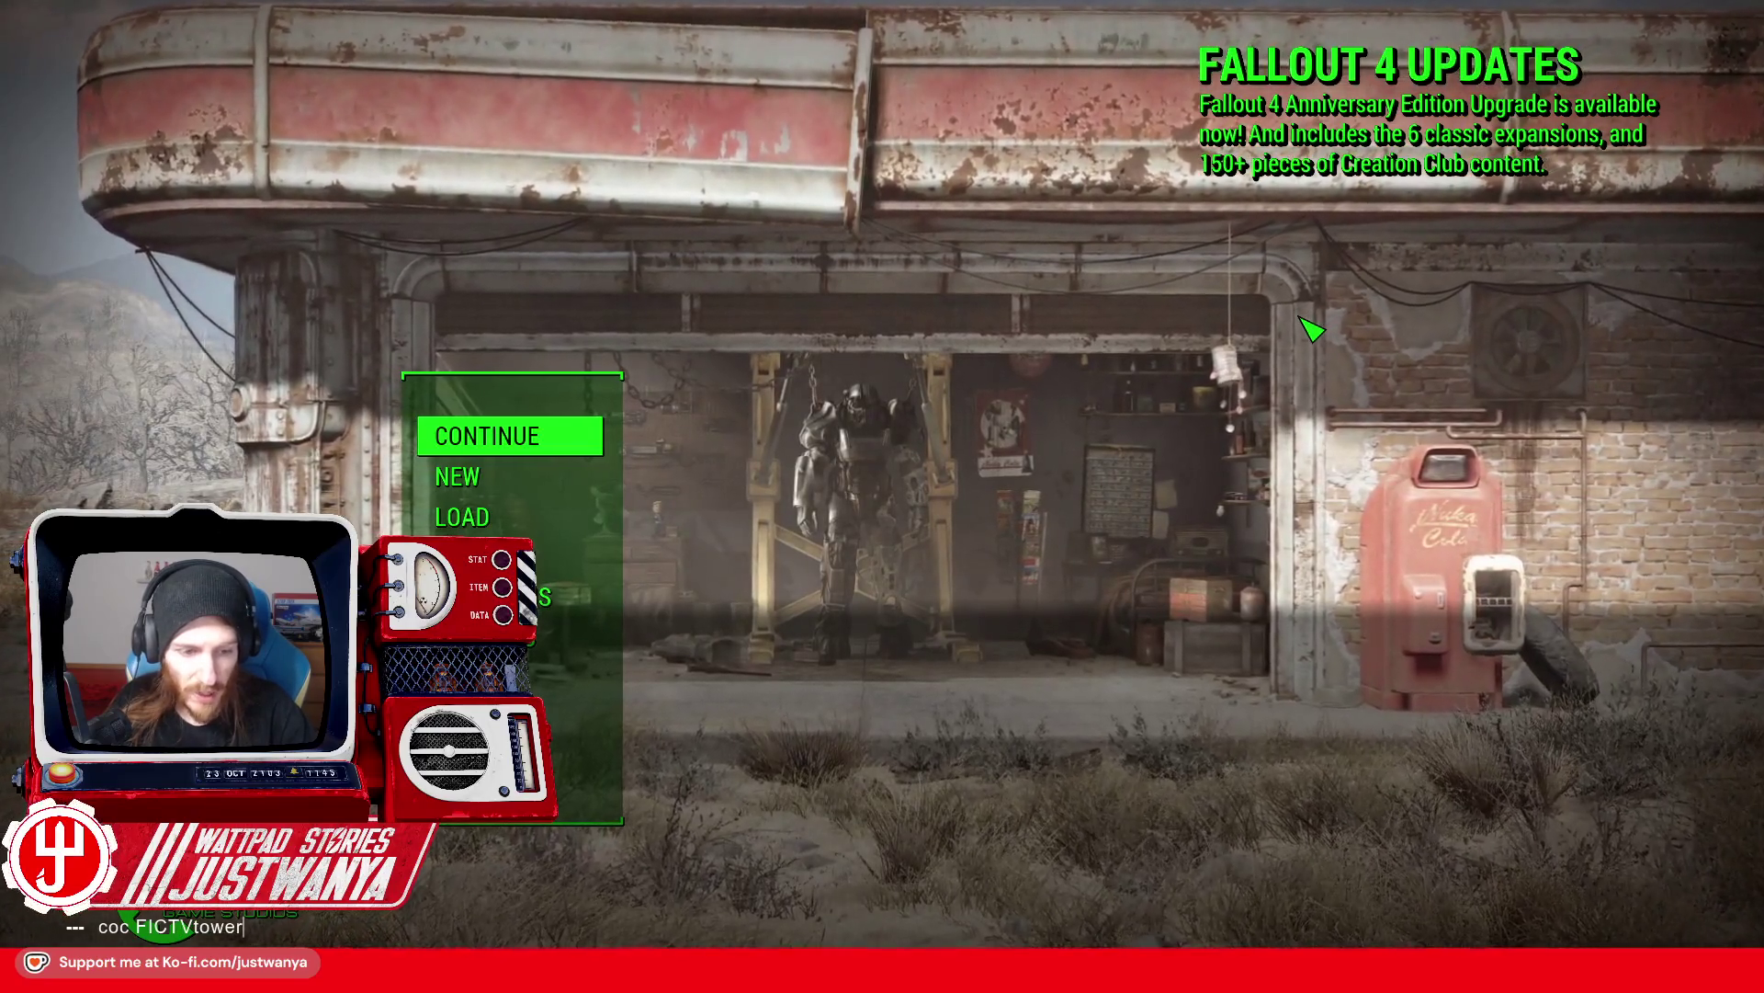
type("Ext01")
key("Return")
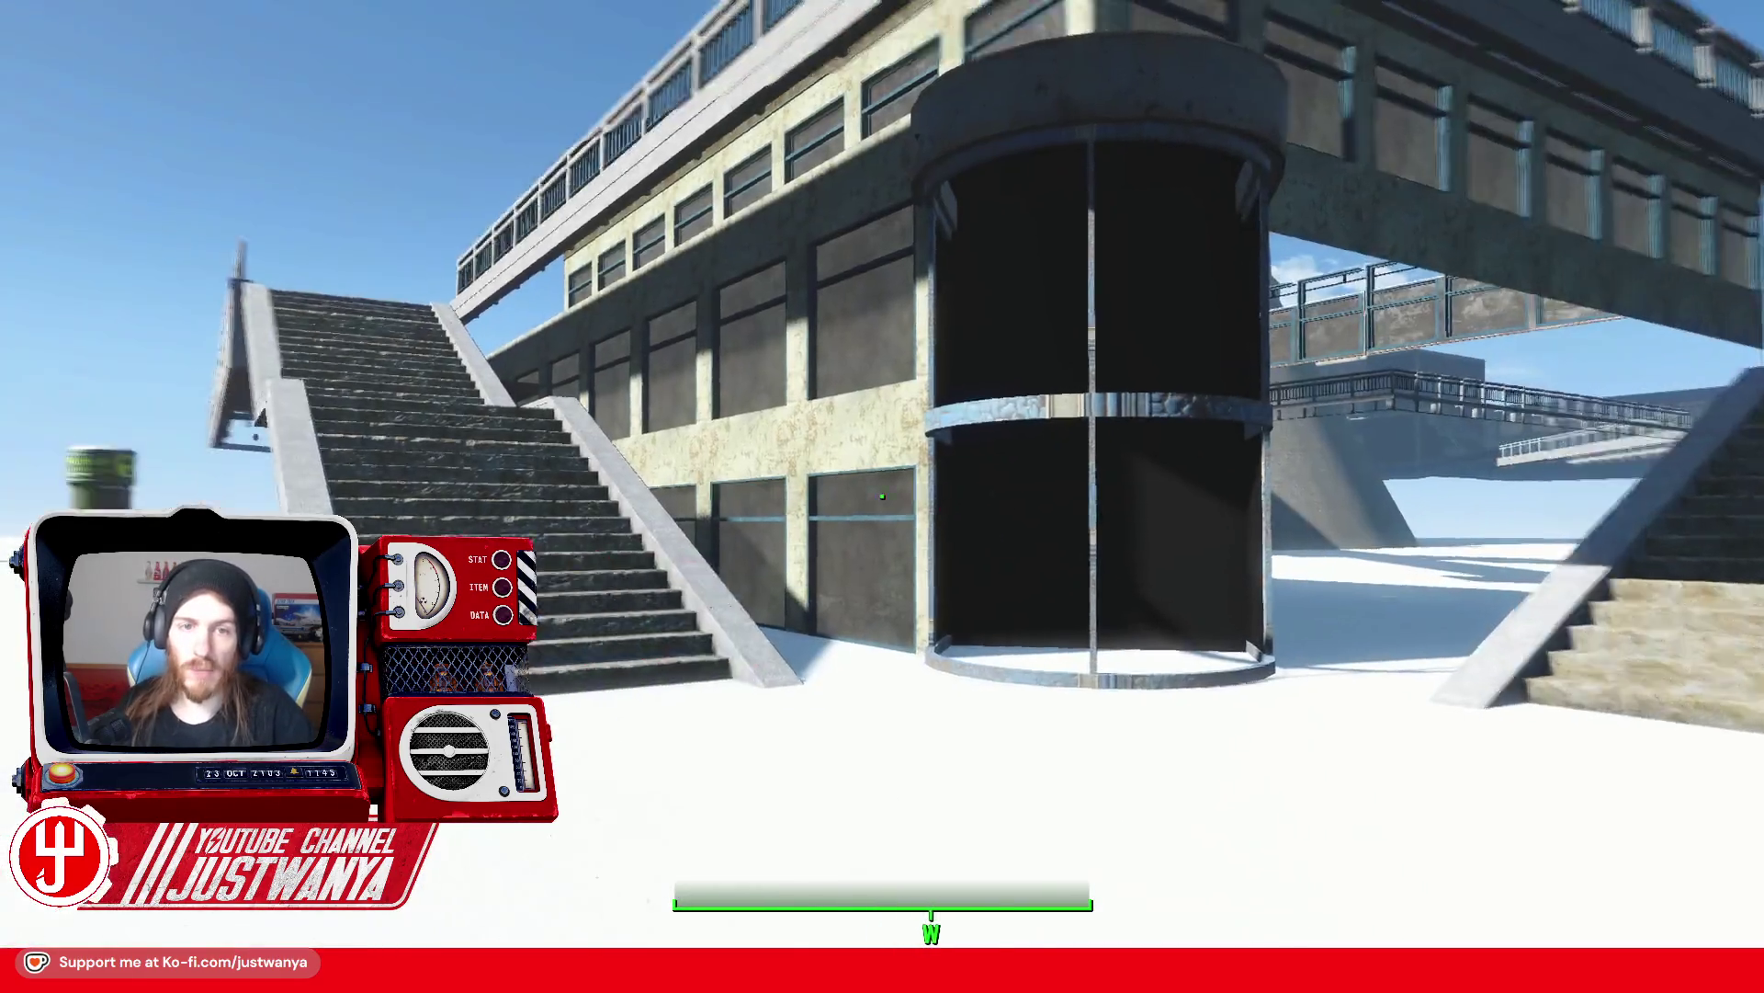
mouse_move(883, 496)
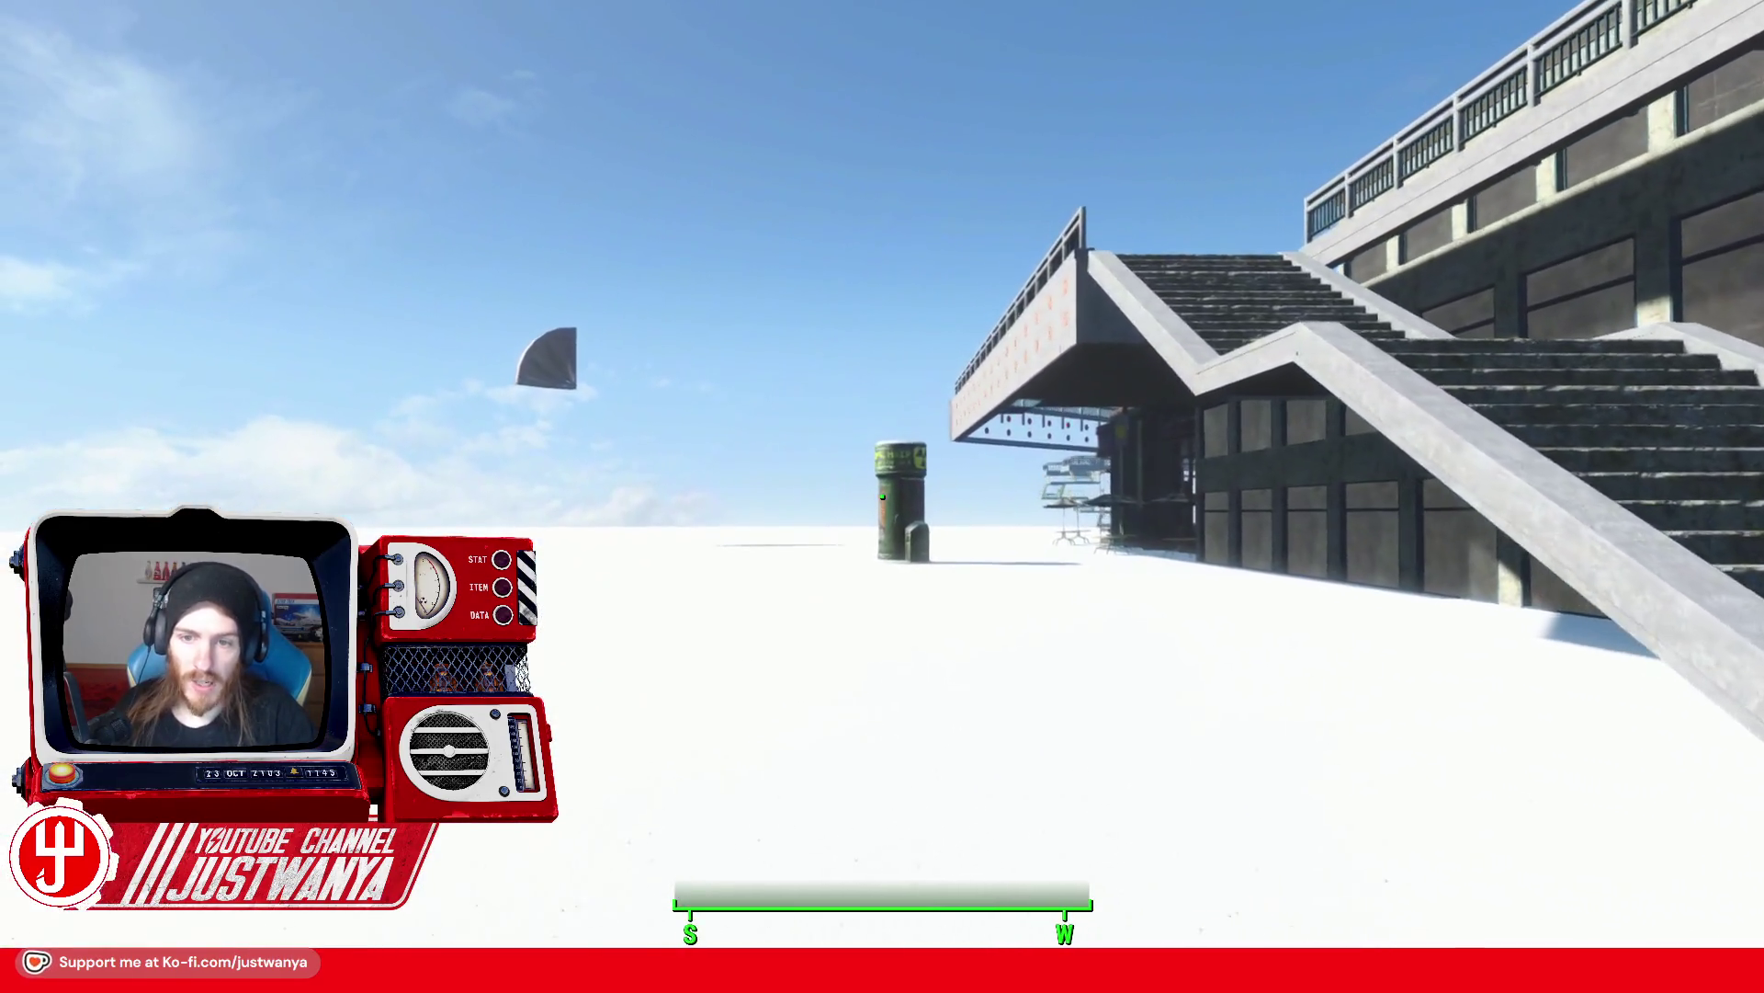
Step: Walk under the walkway overhang with the Pip-Boy light on, then approach the café
key("w")
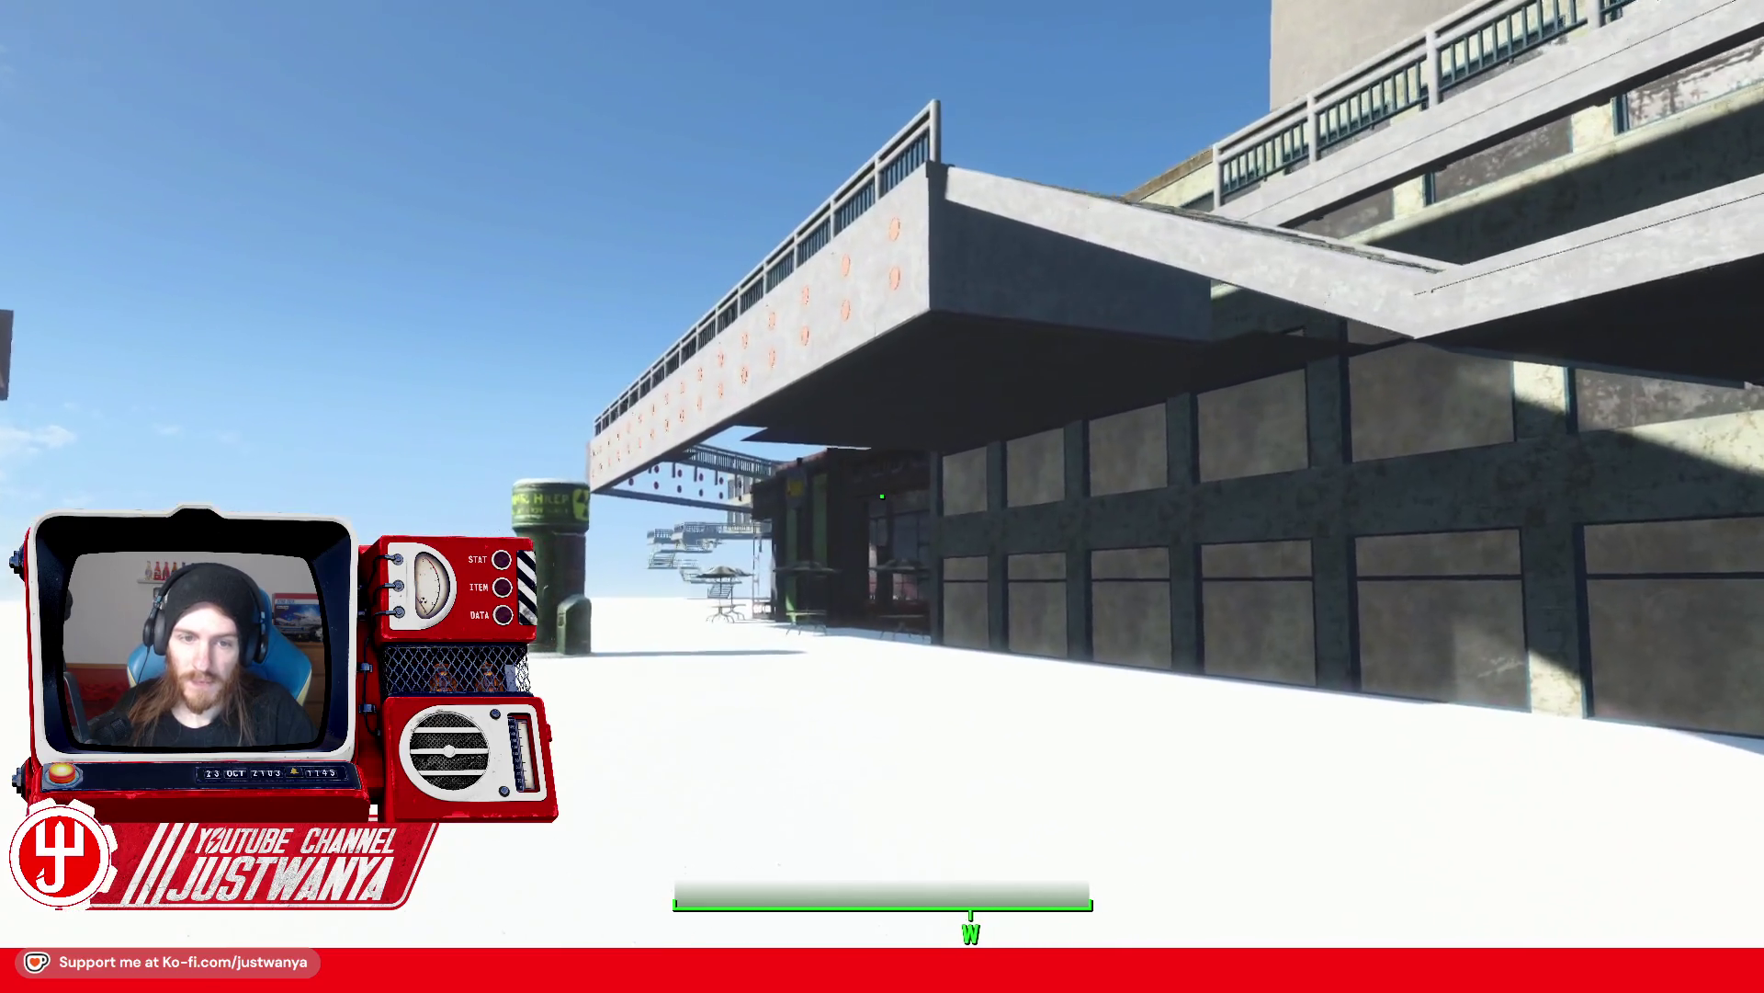
key("w")
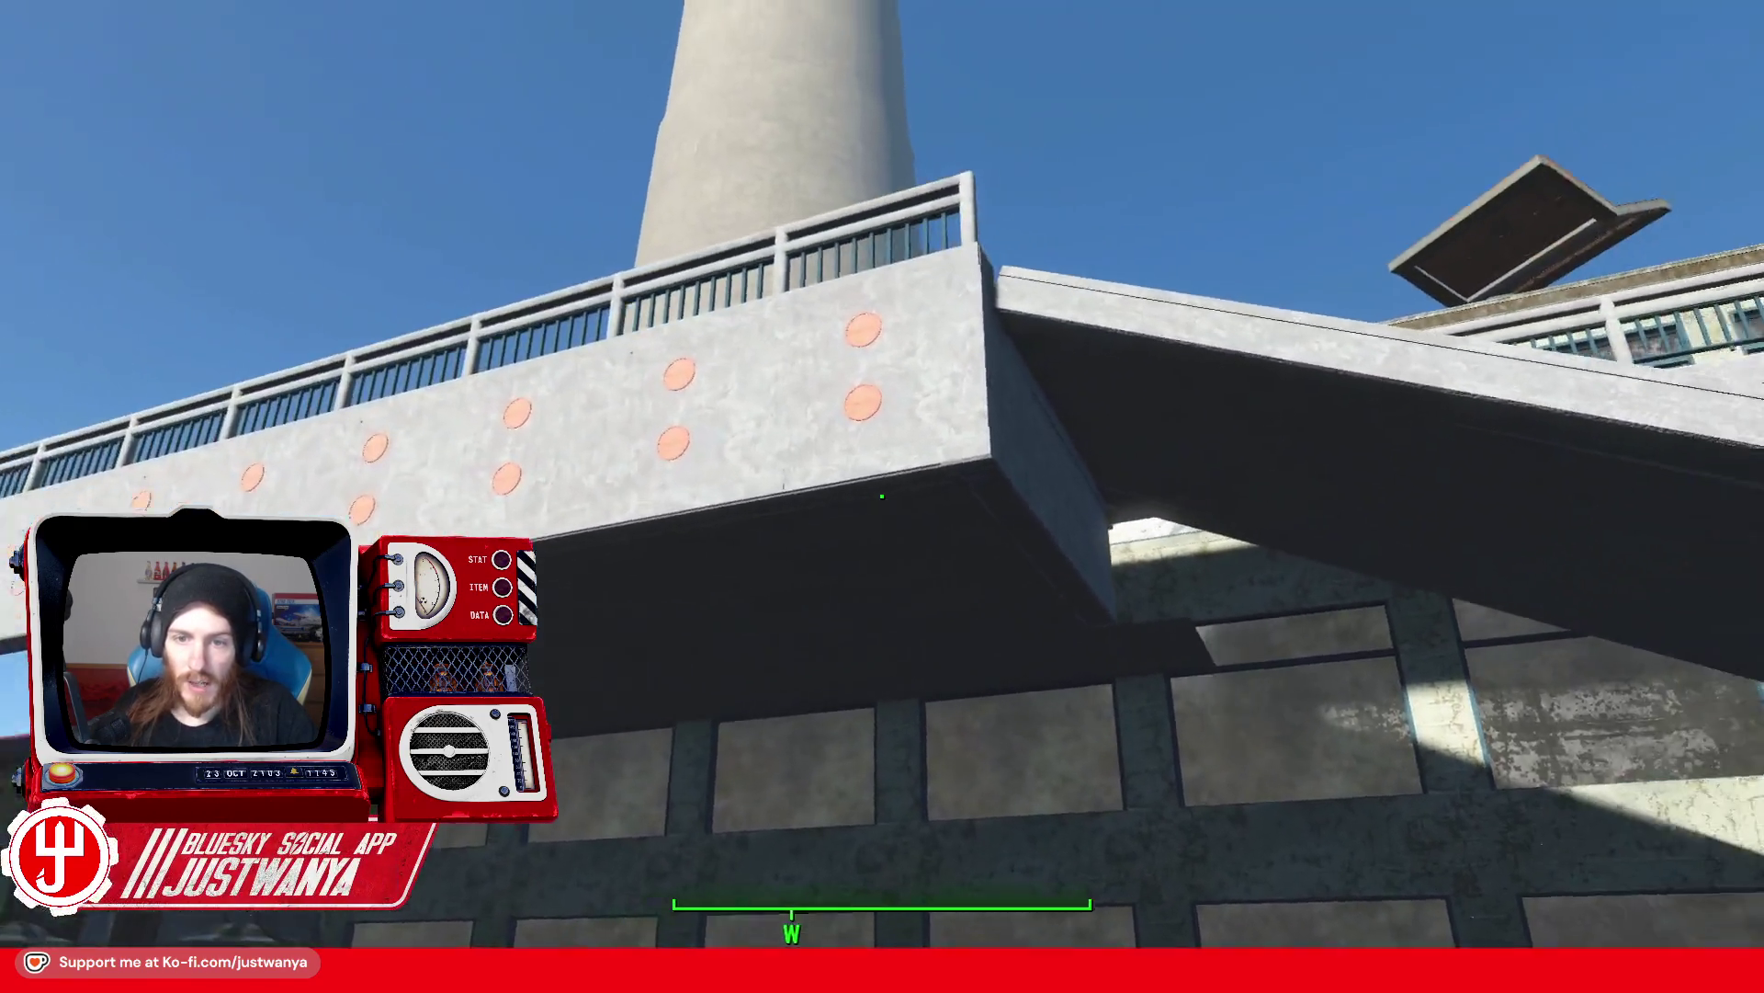
key("w")
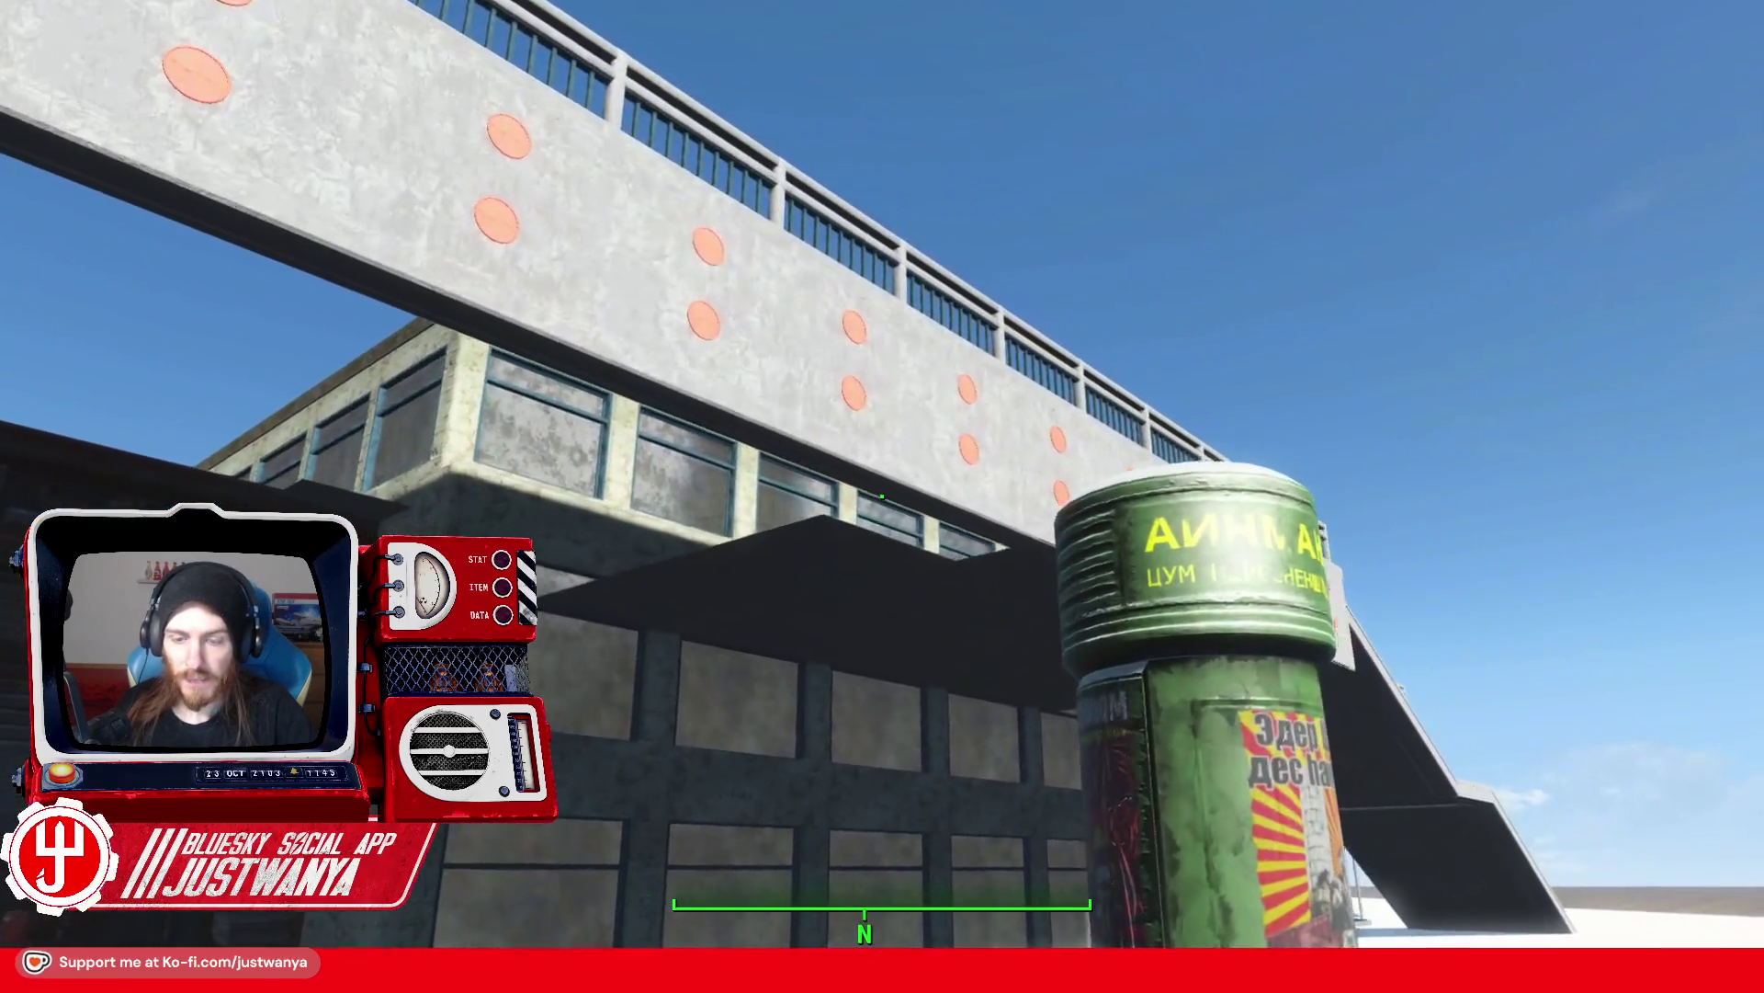
key("w")
key("Tab")
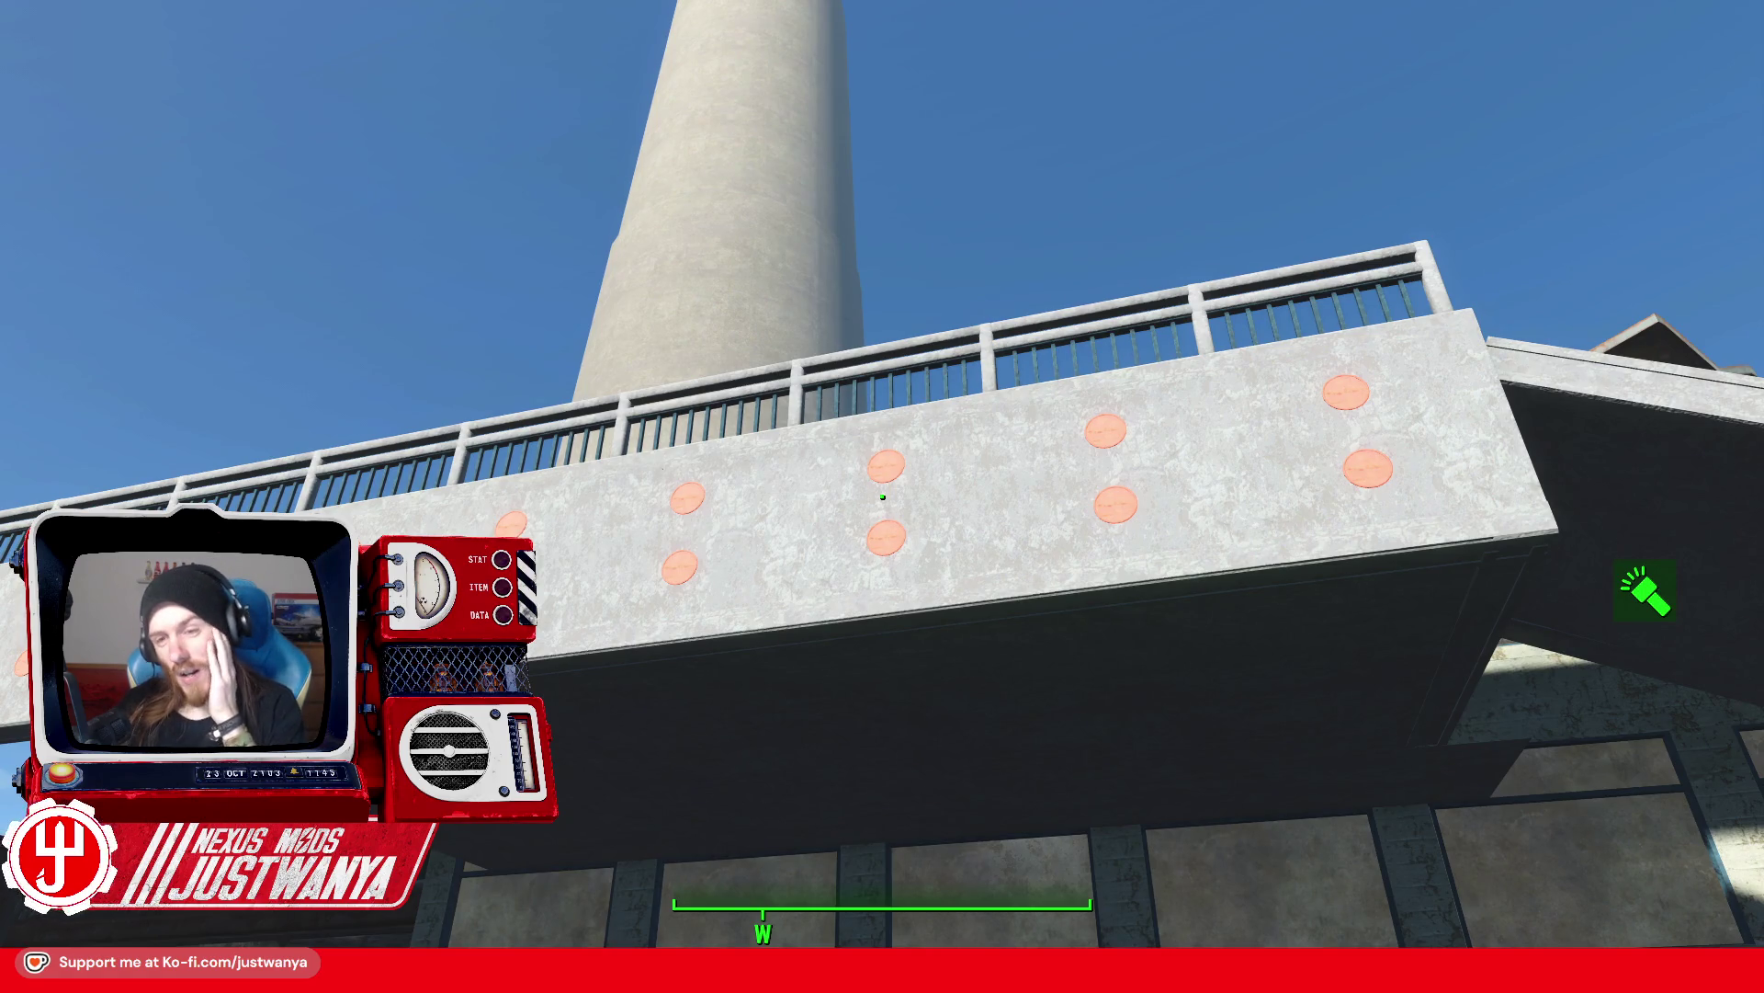
mouse_move(882, 497)
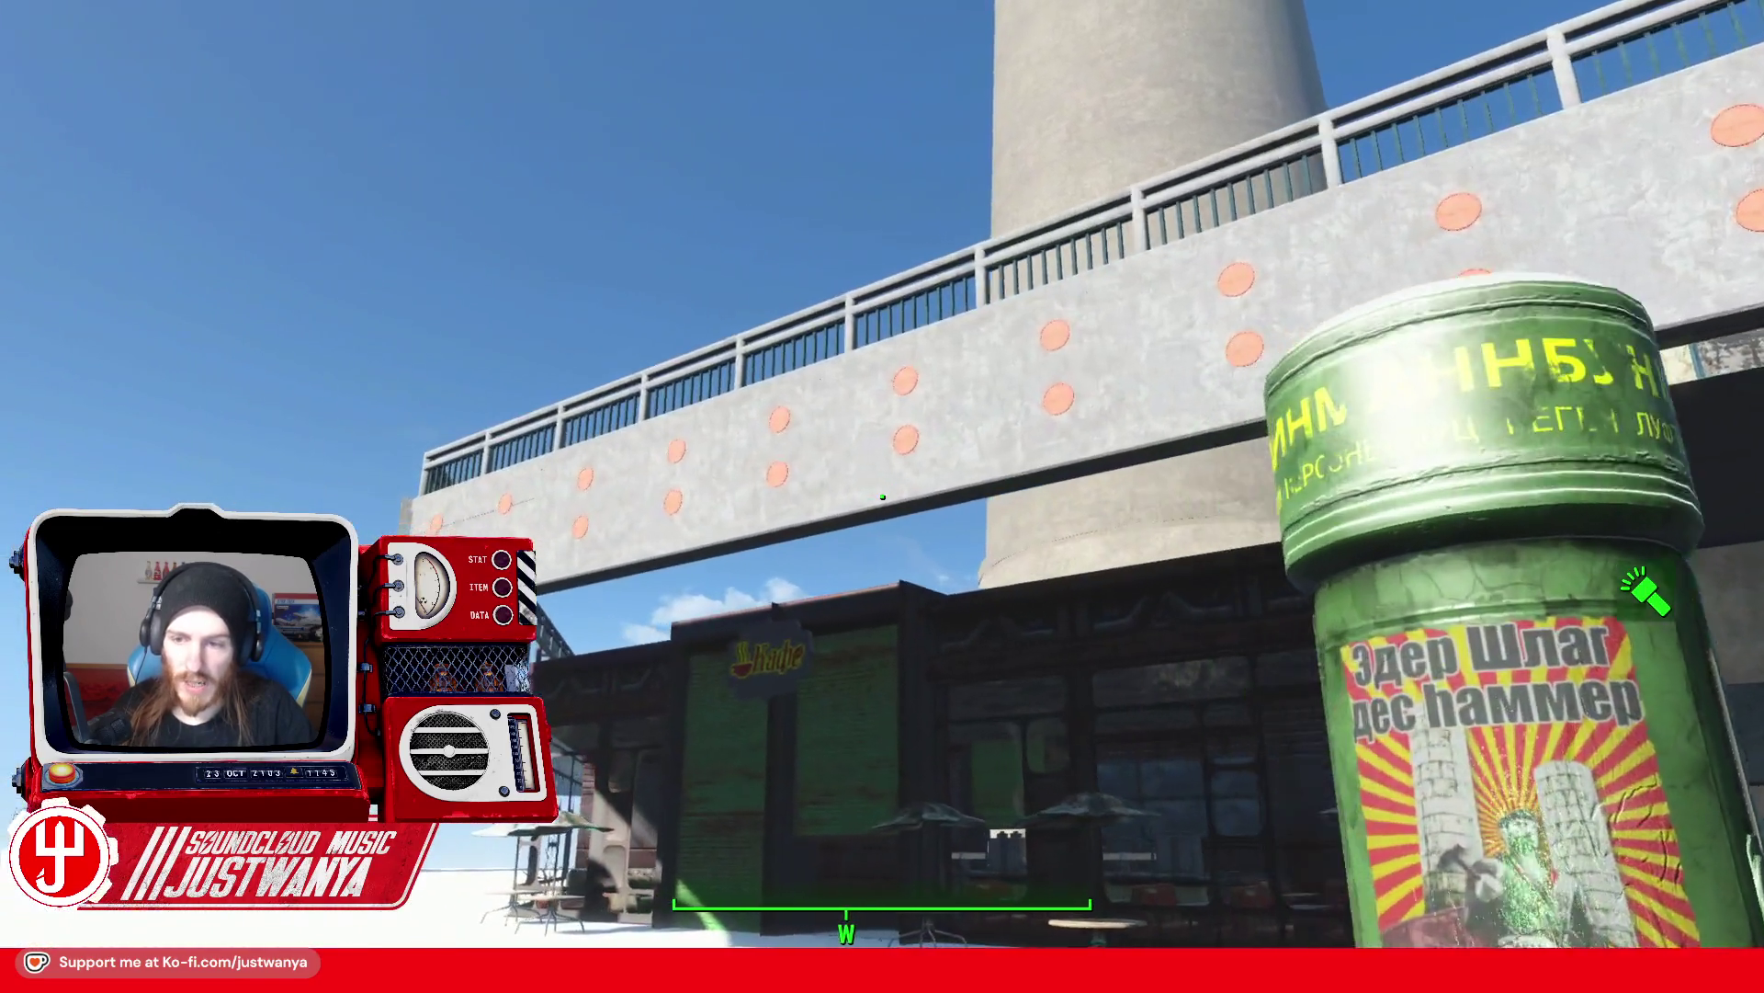
key("w")
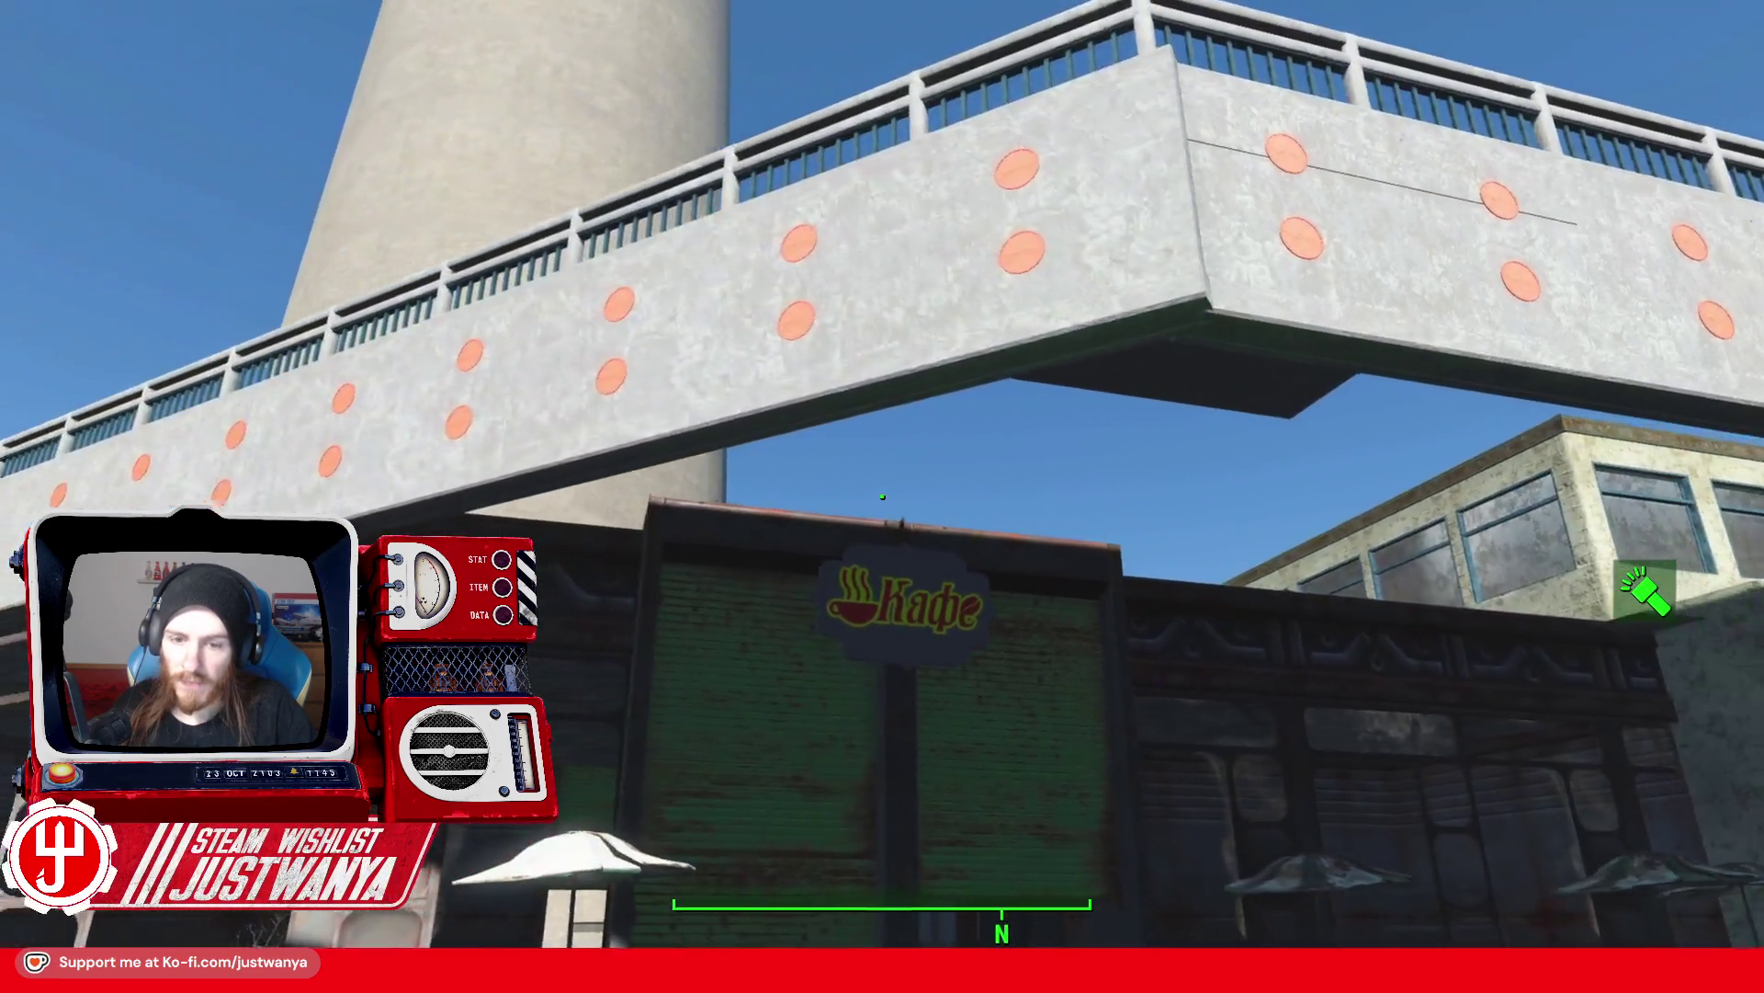
key("w")
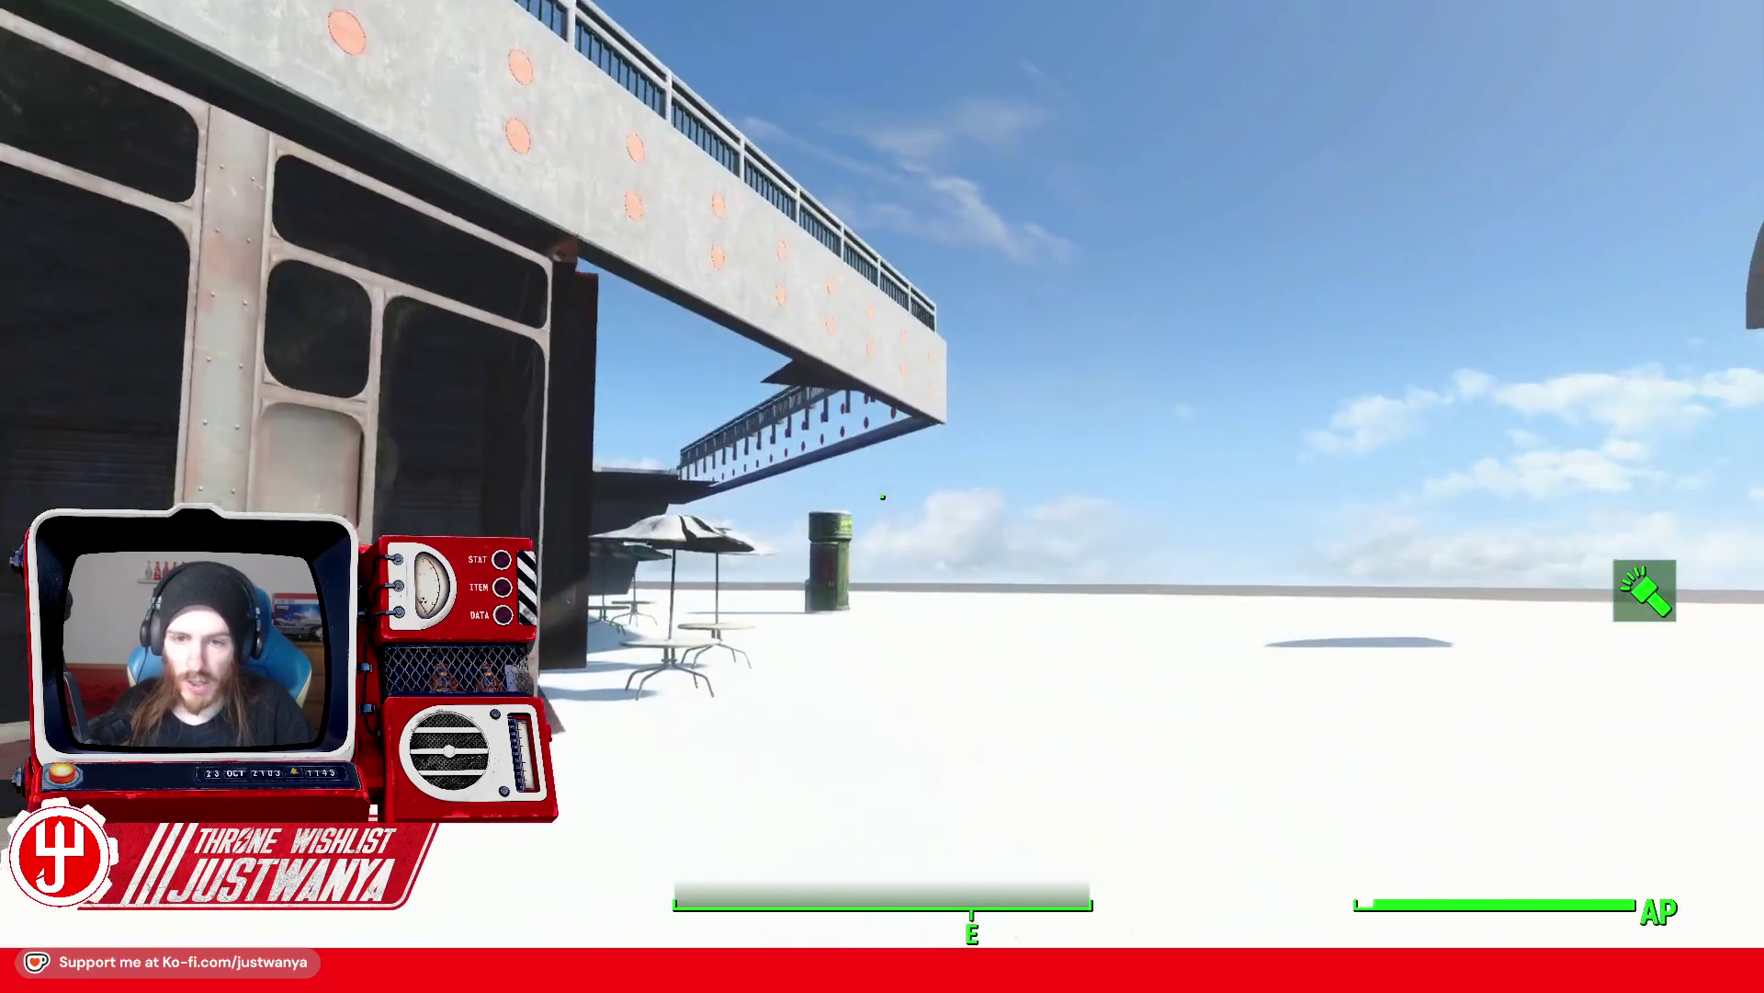
Step: Walk under the overhang past the kiosk to the foot of the green staircase
key("w")
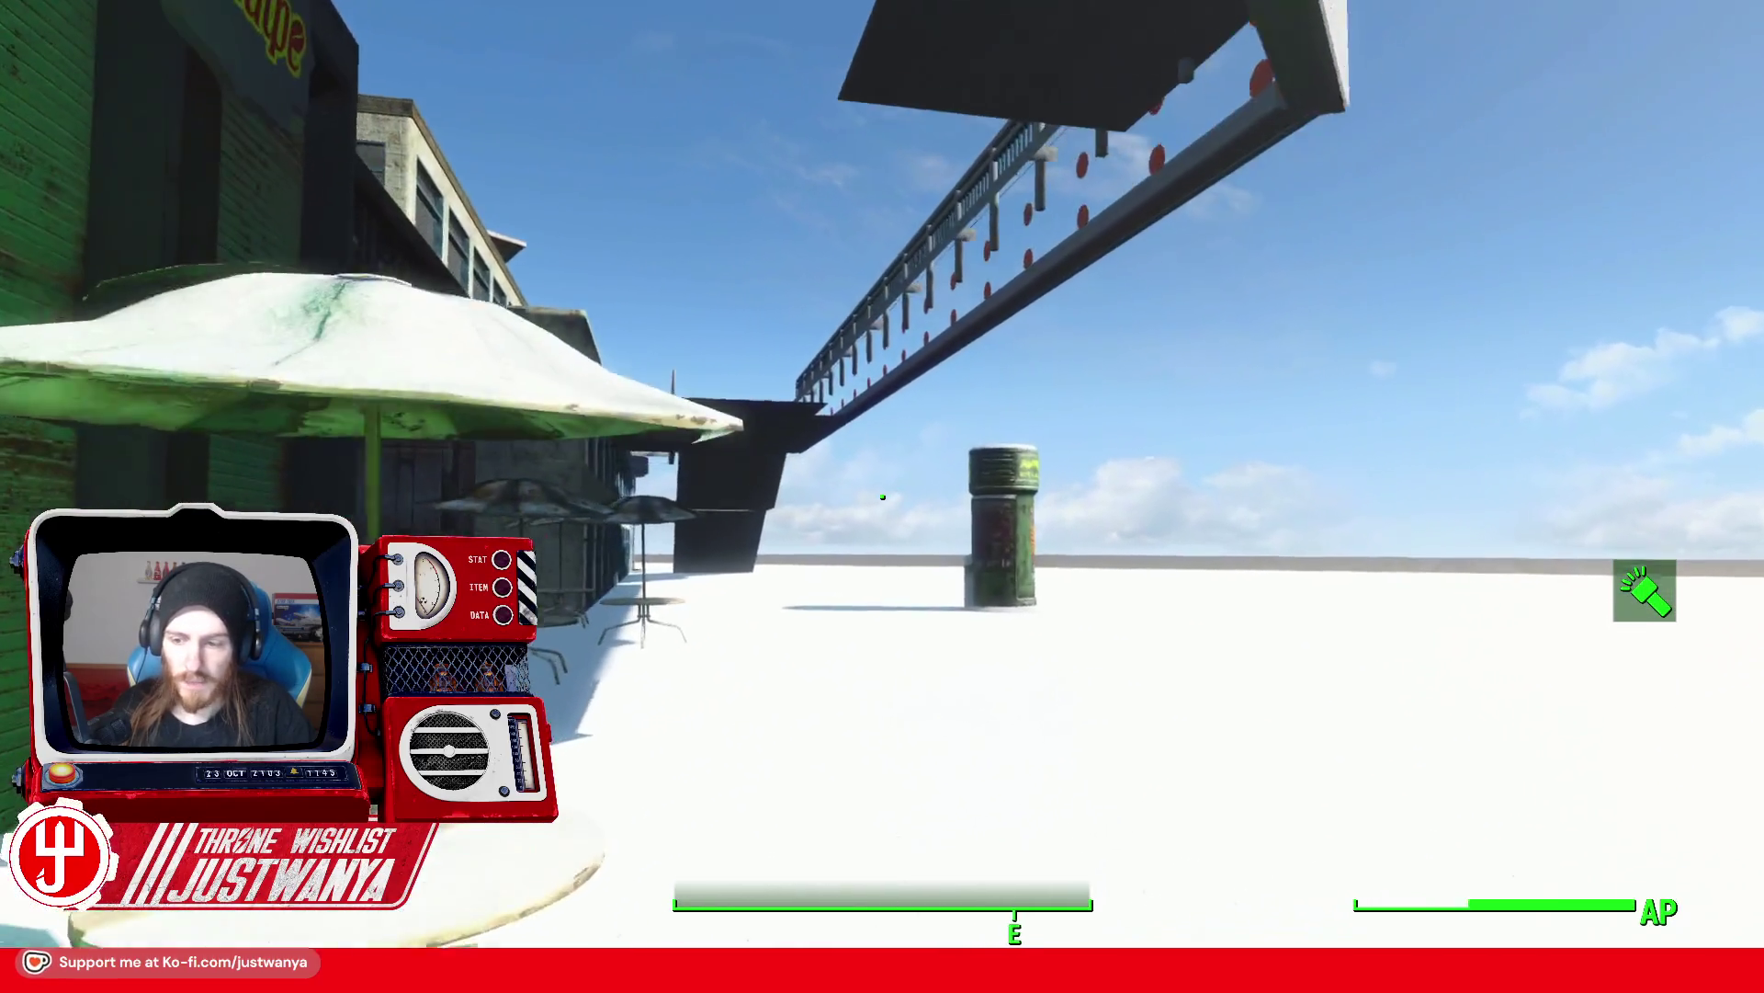
key("w")
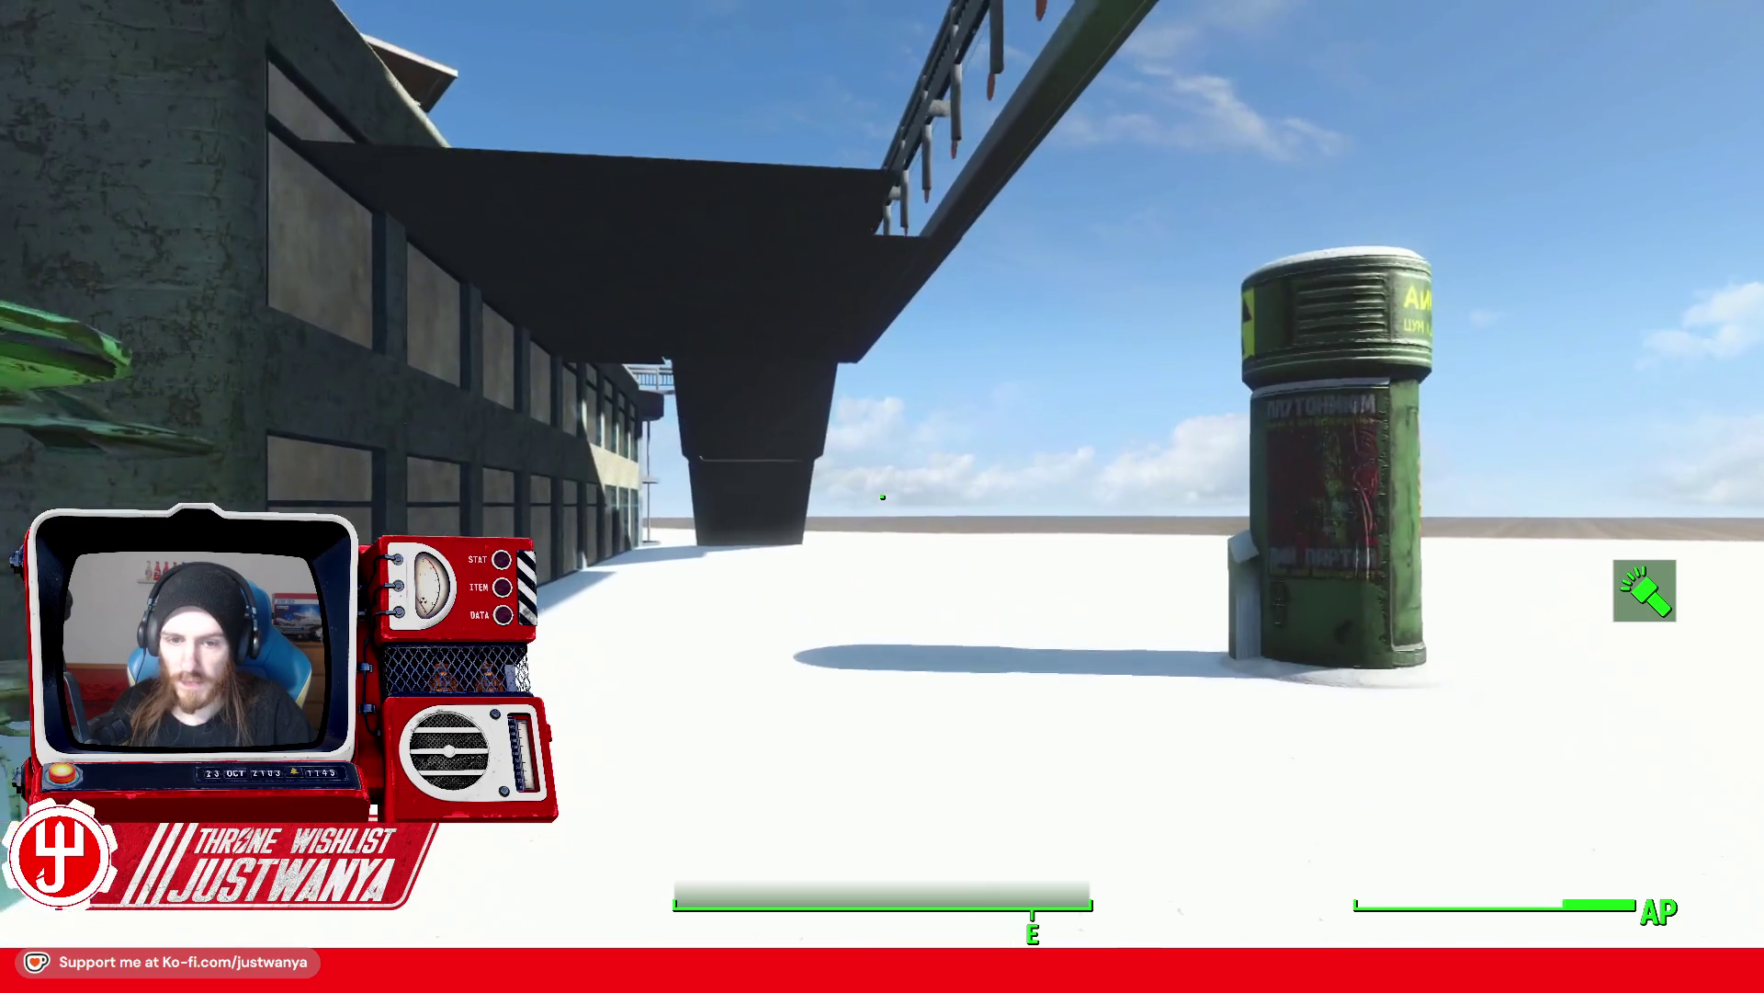
key("w")
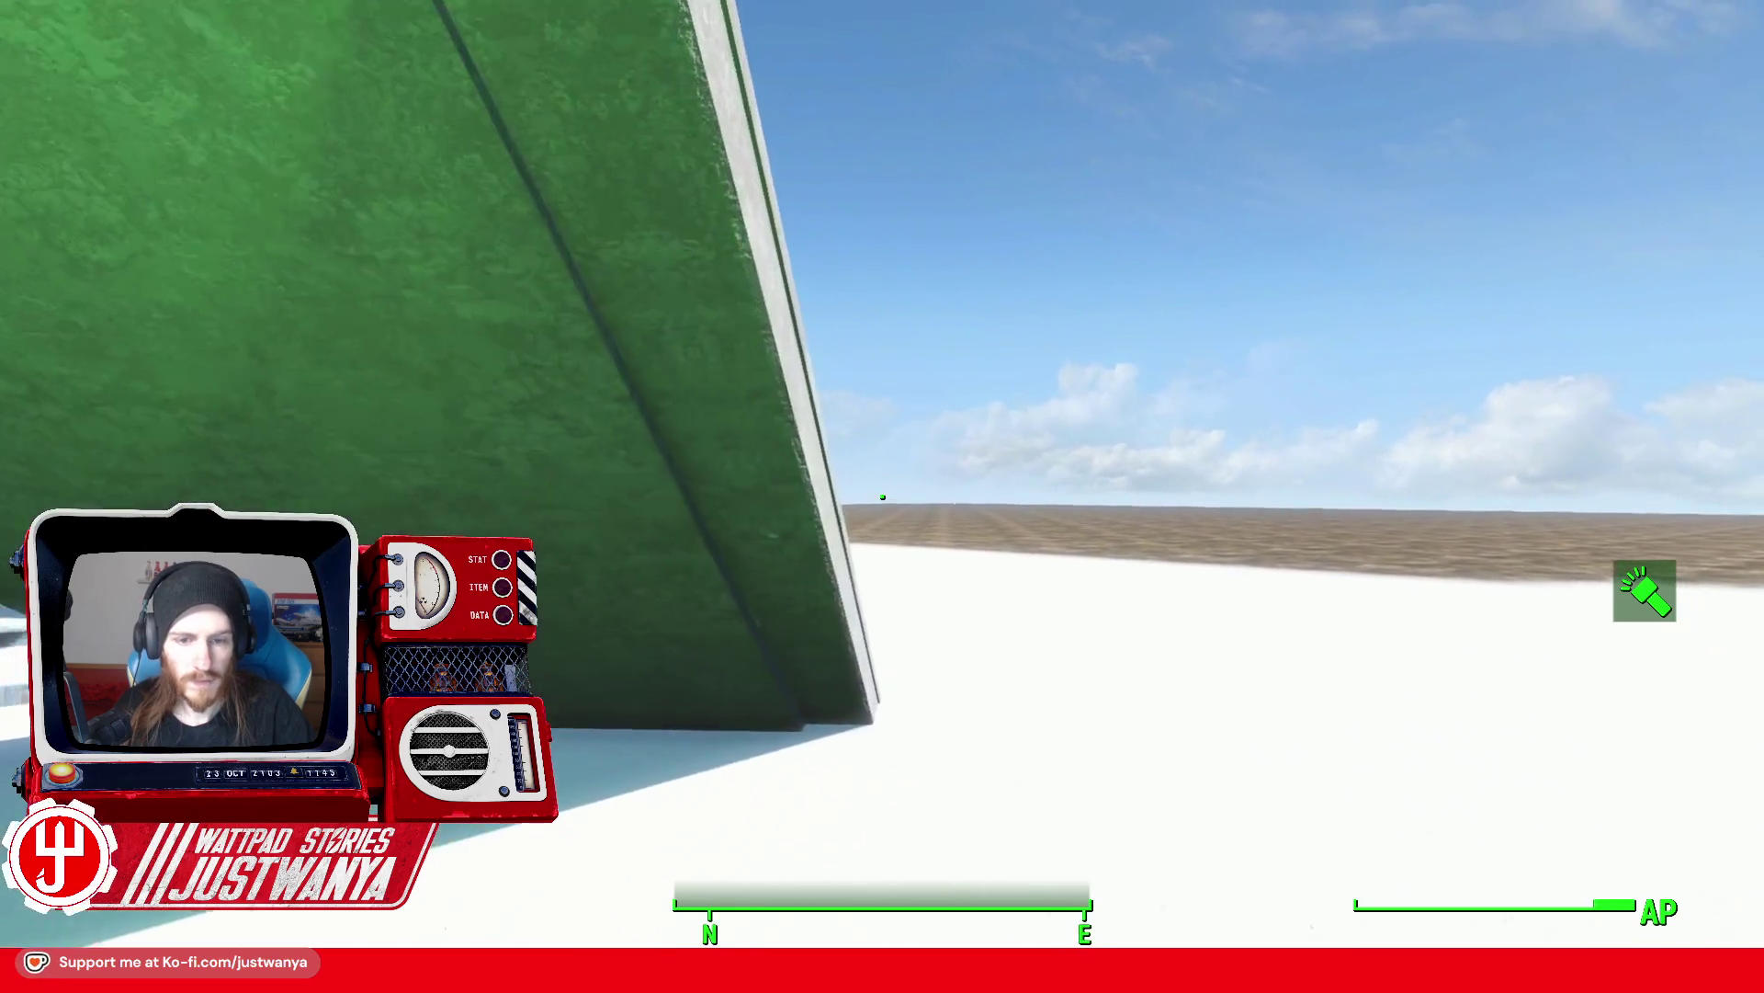
key("w")
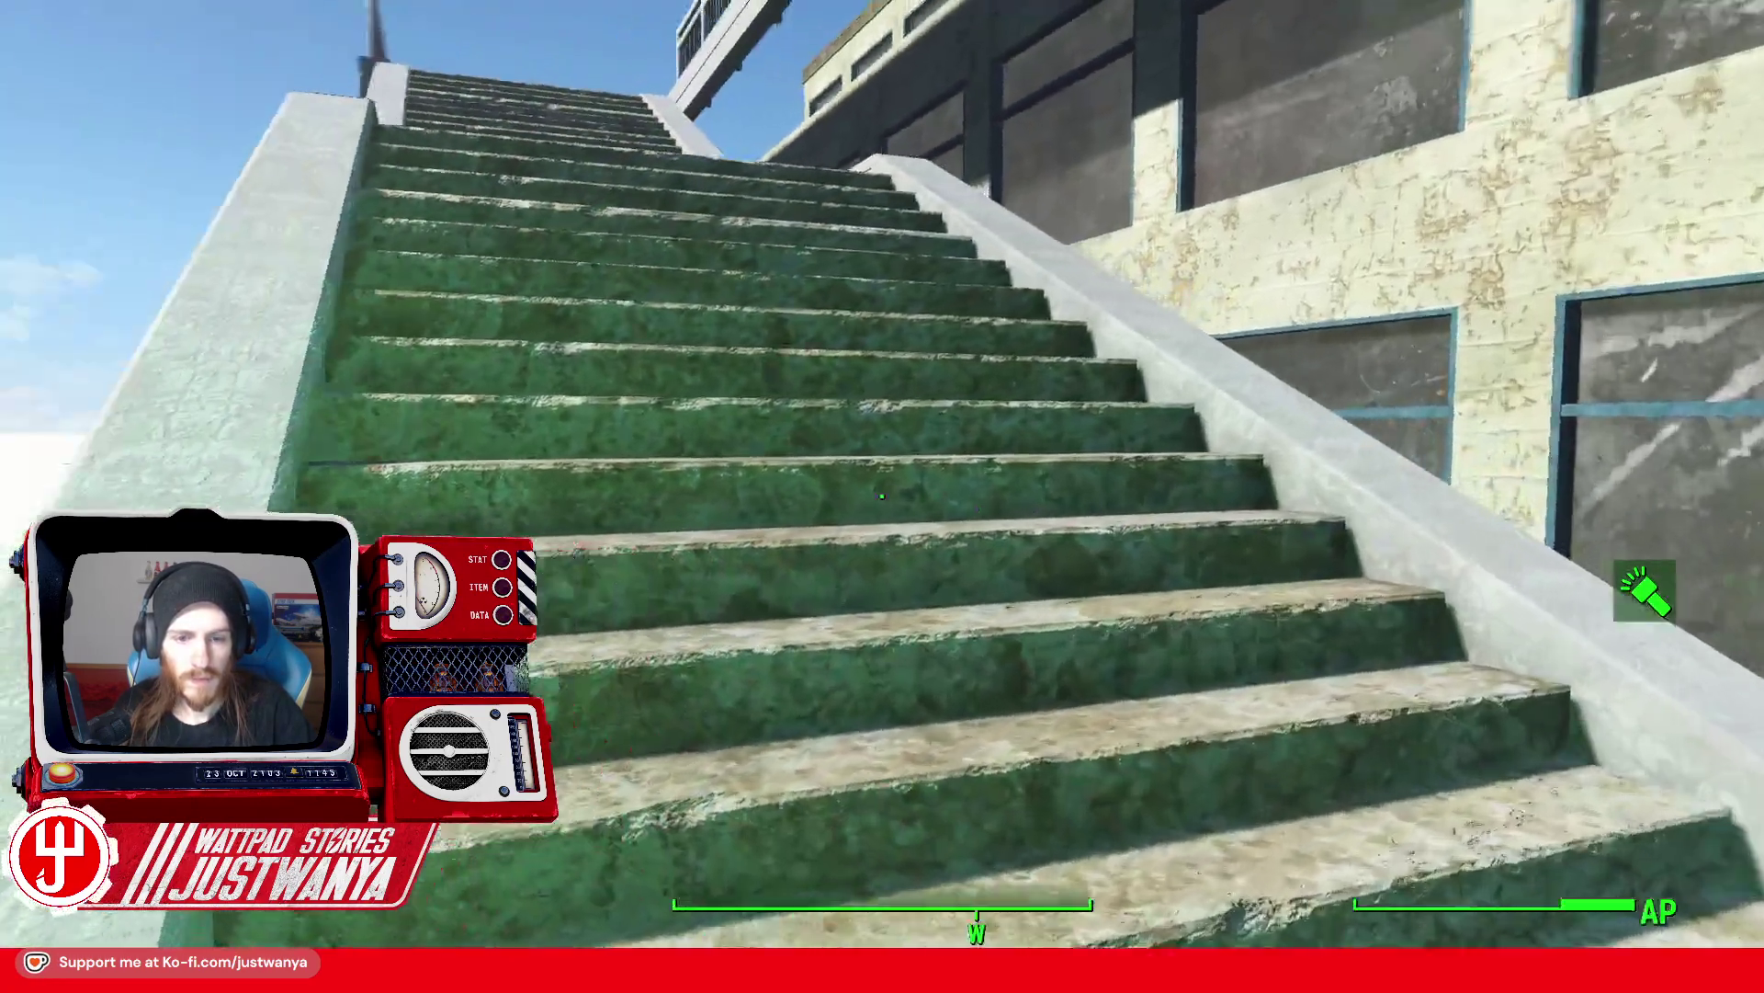
key("s")
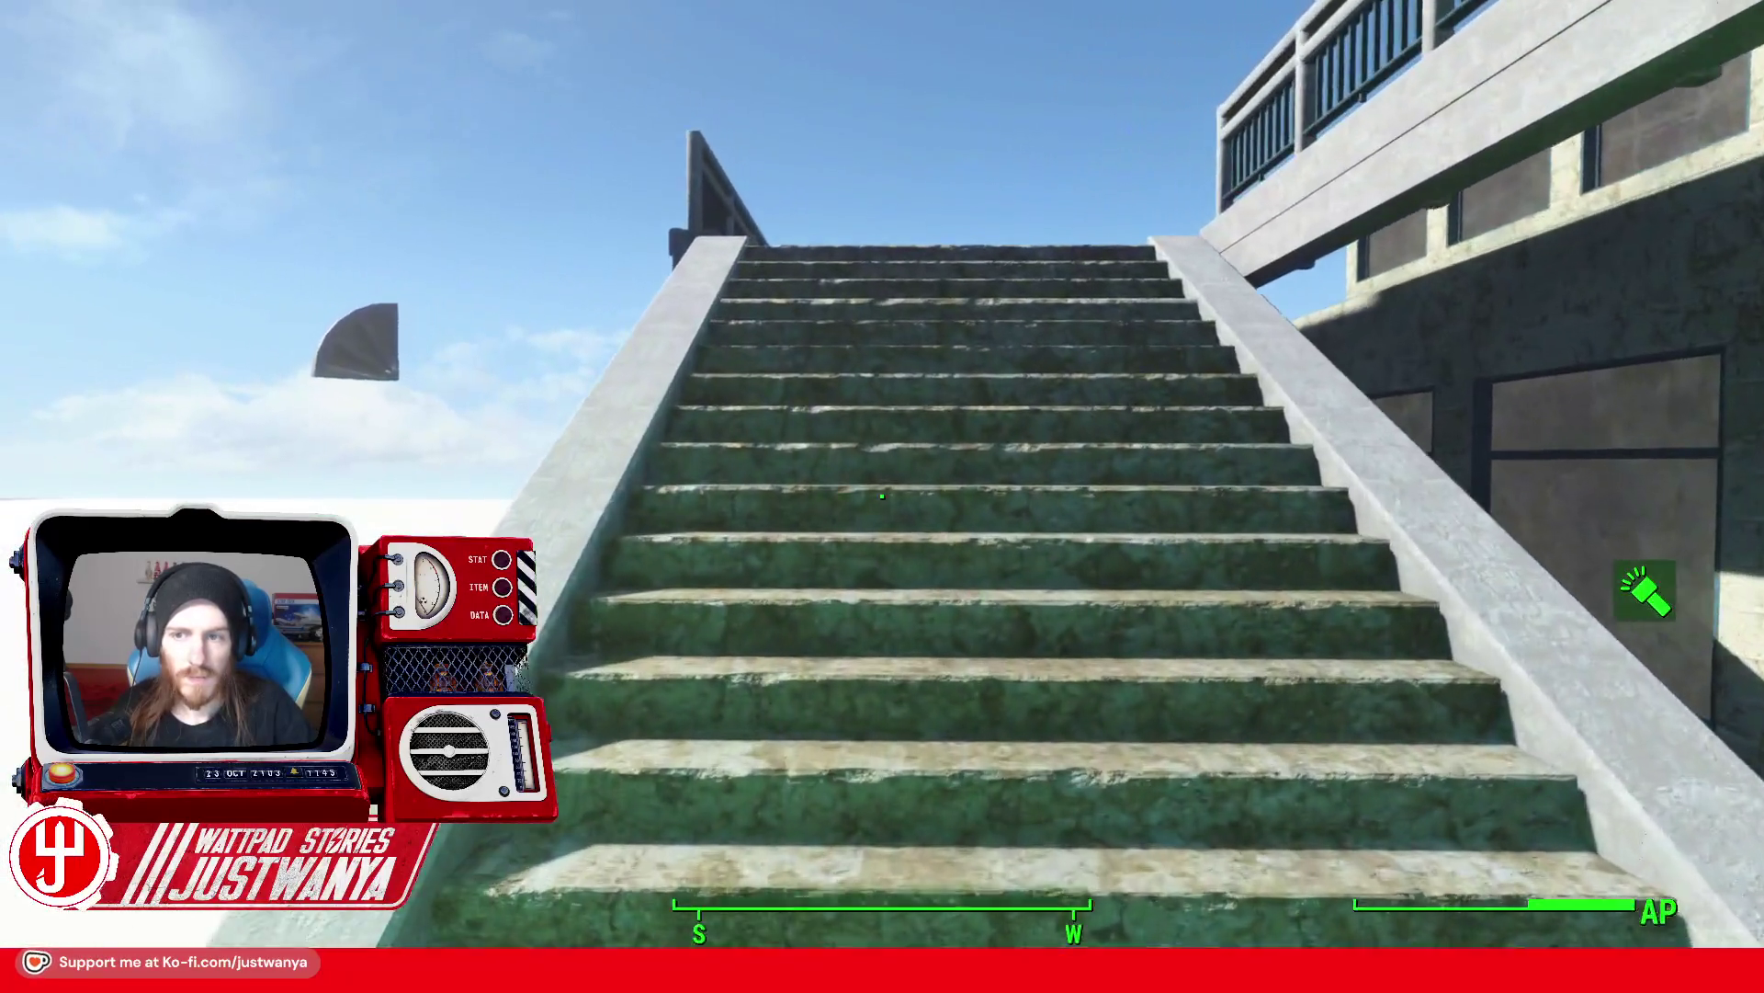
Step: Climb the green staircase onto the bridge and run across the rooftop in third-person
key("w")
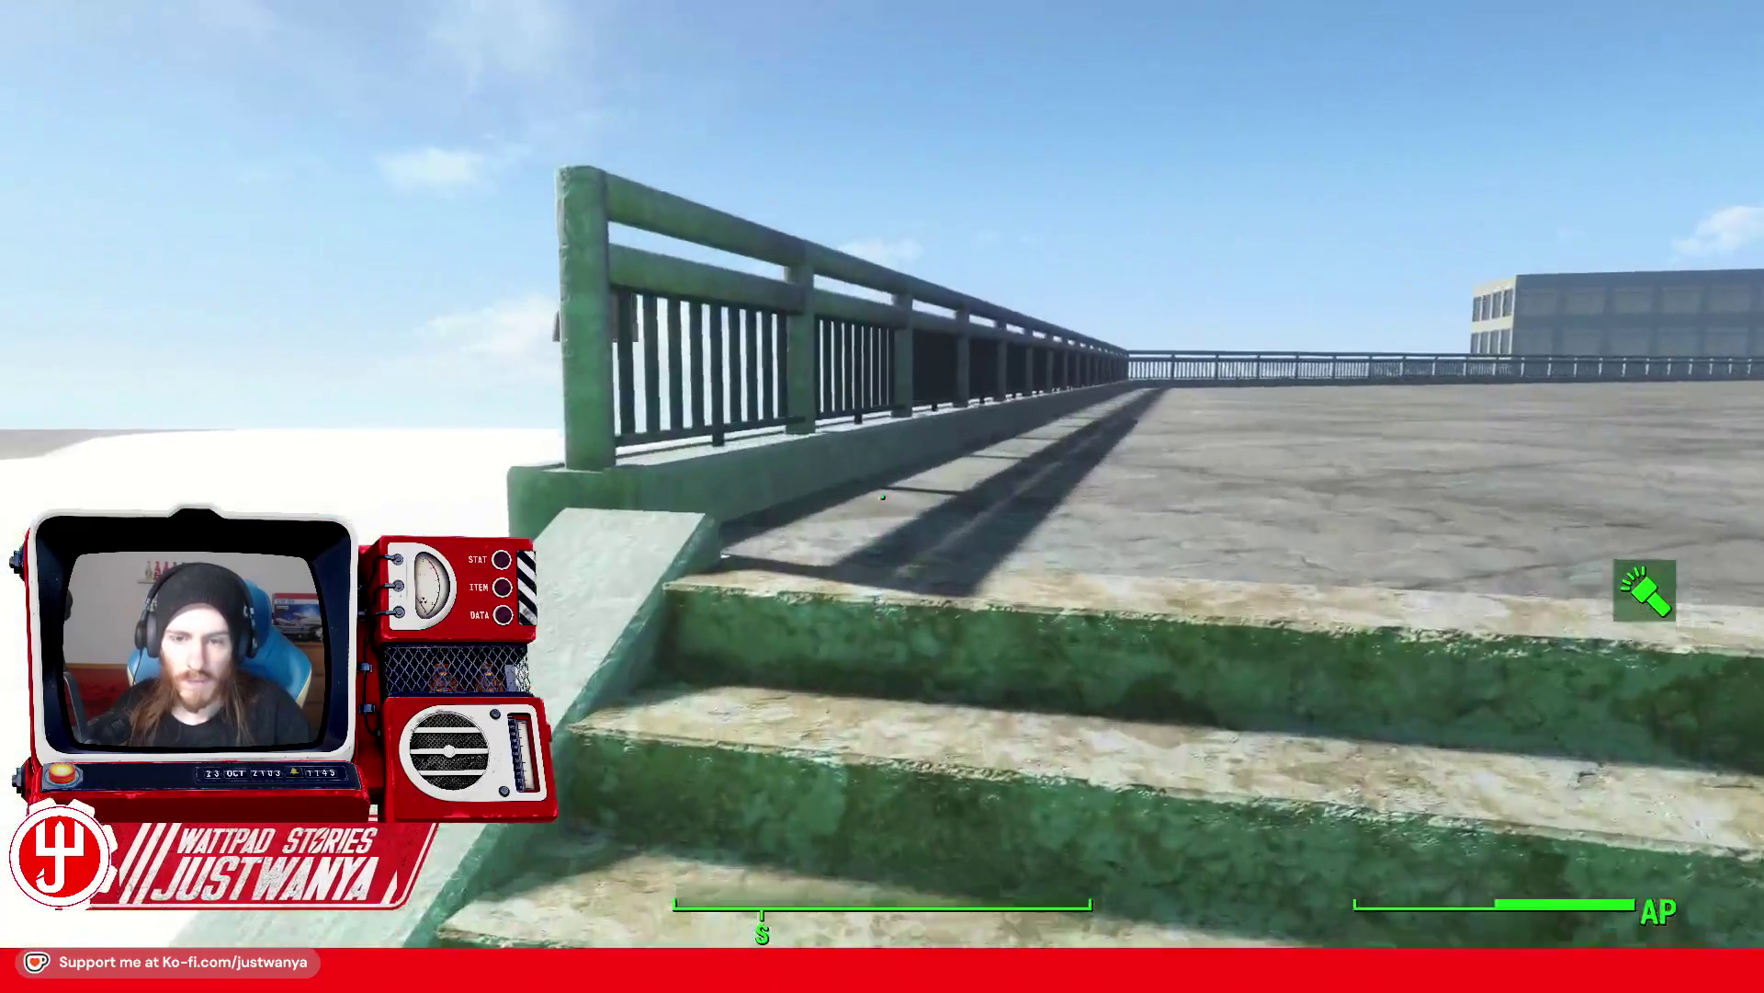
key("w")
key("f")
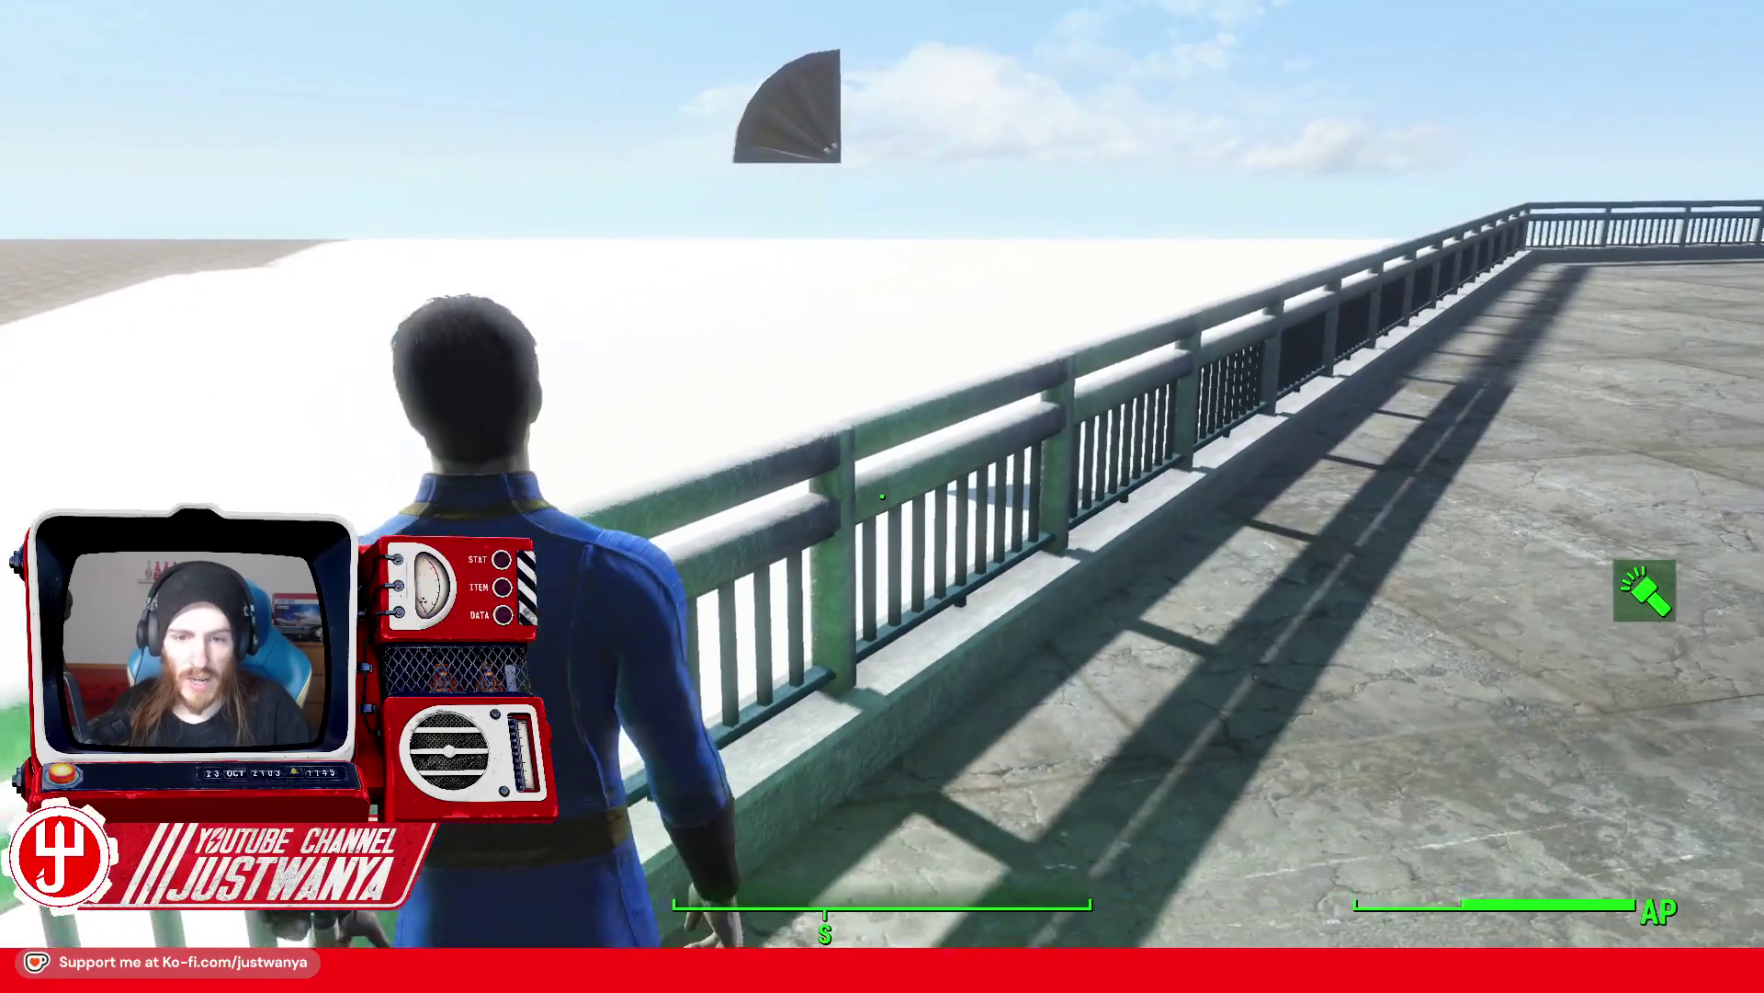
key("w")
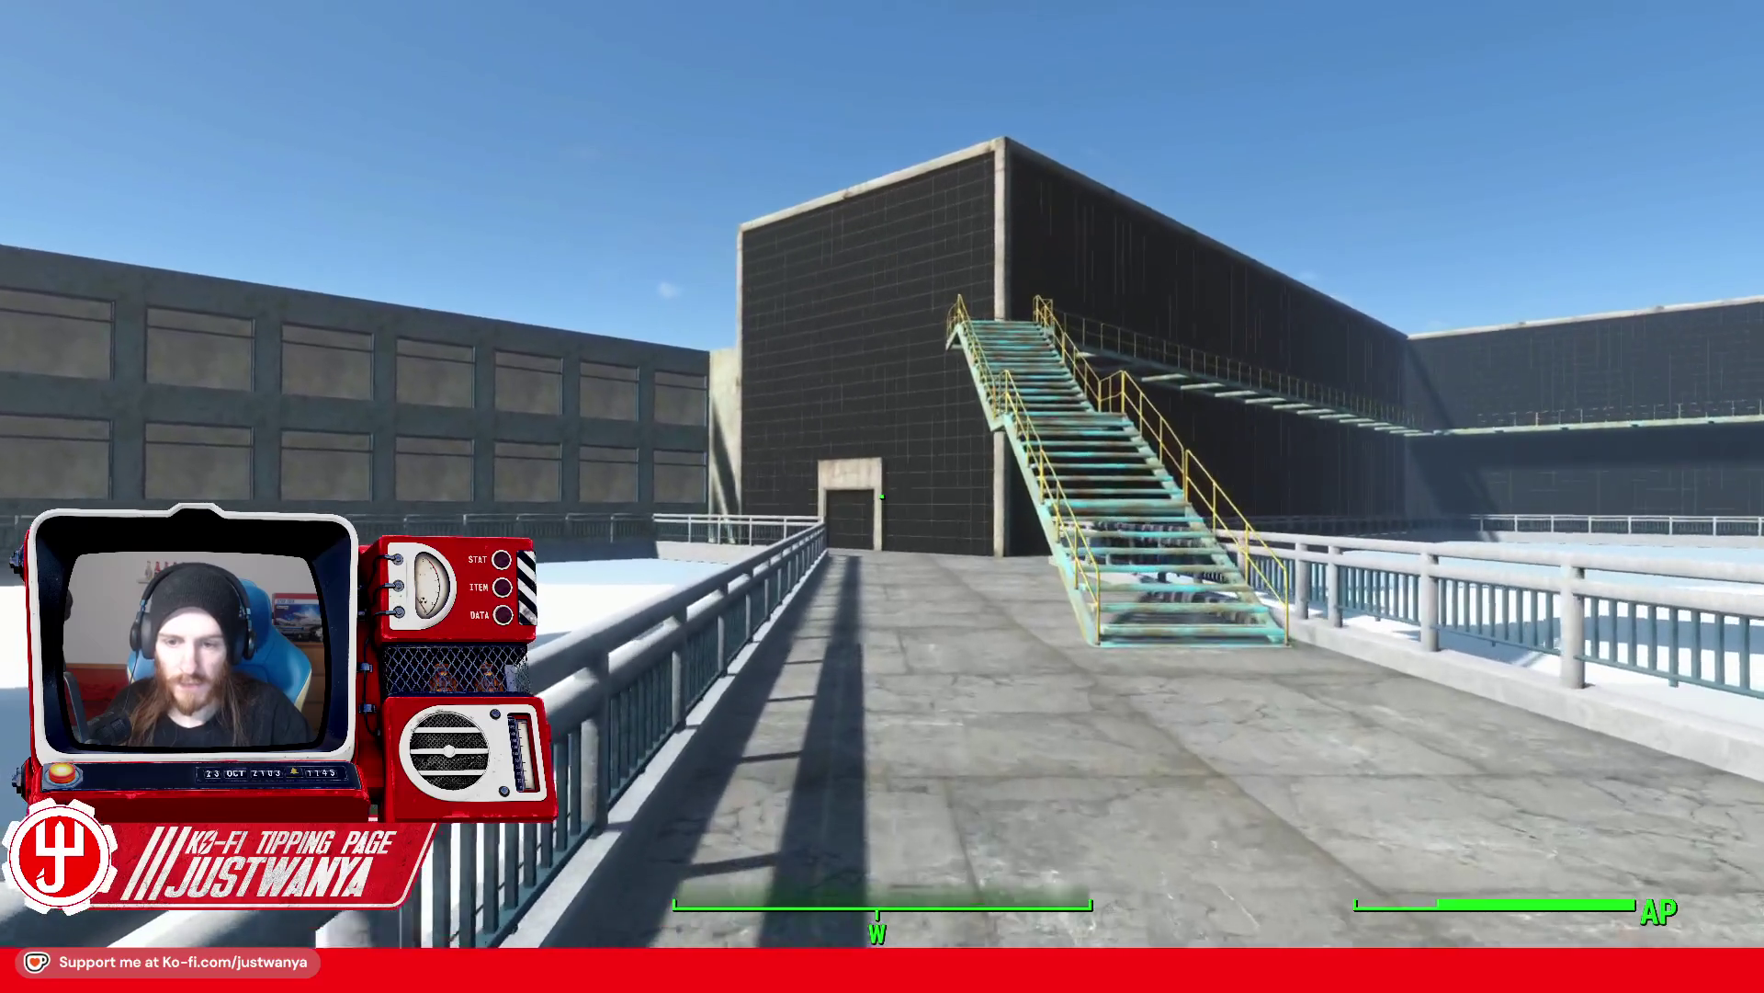
Step: Walk to the walkway's end and go down the teal staircase past the grated platform
key("w")
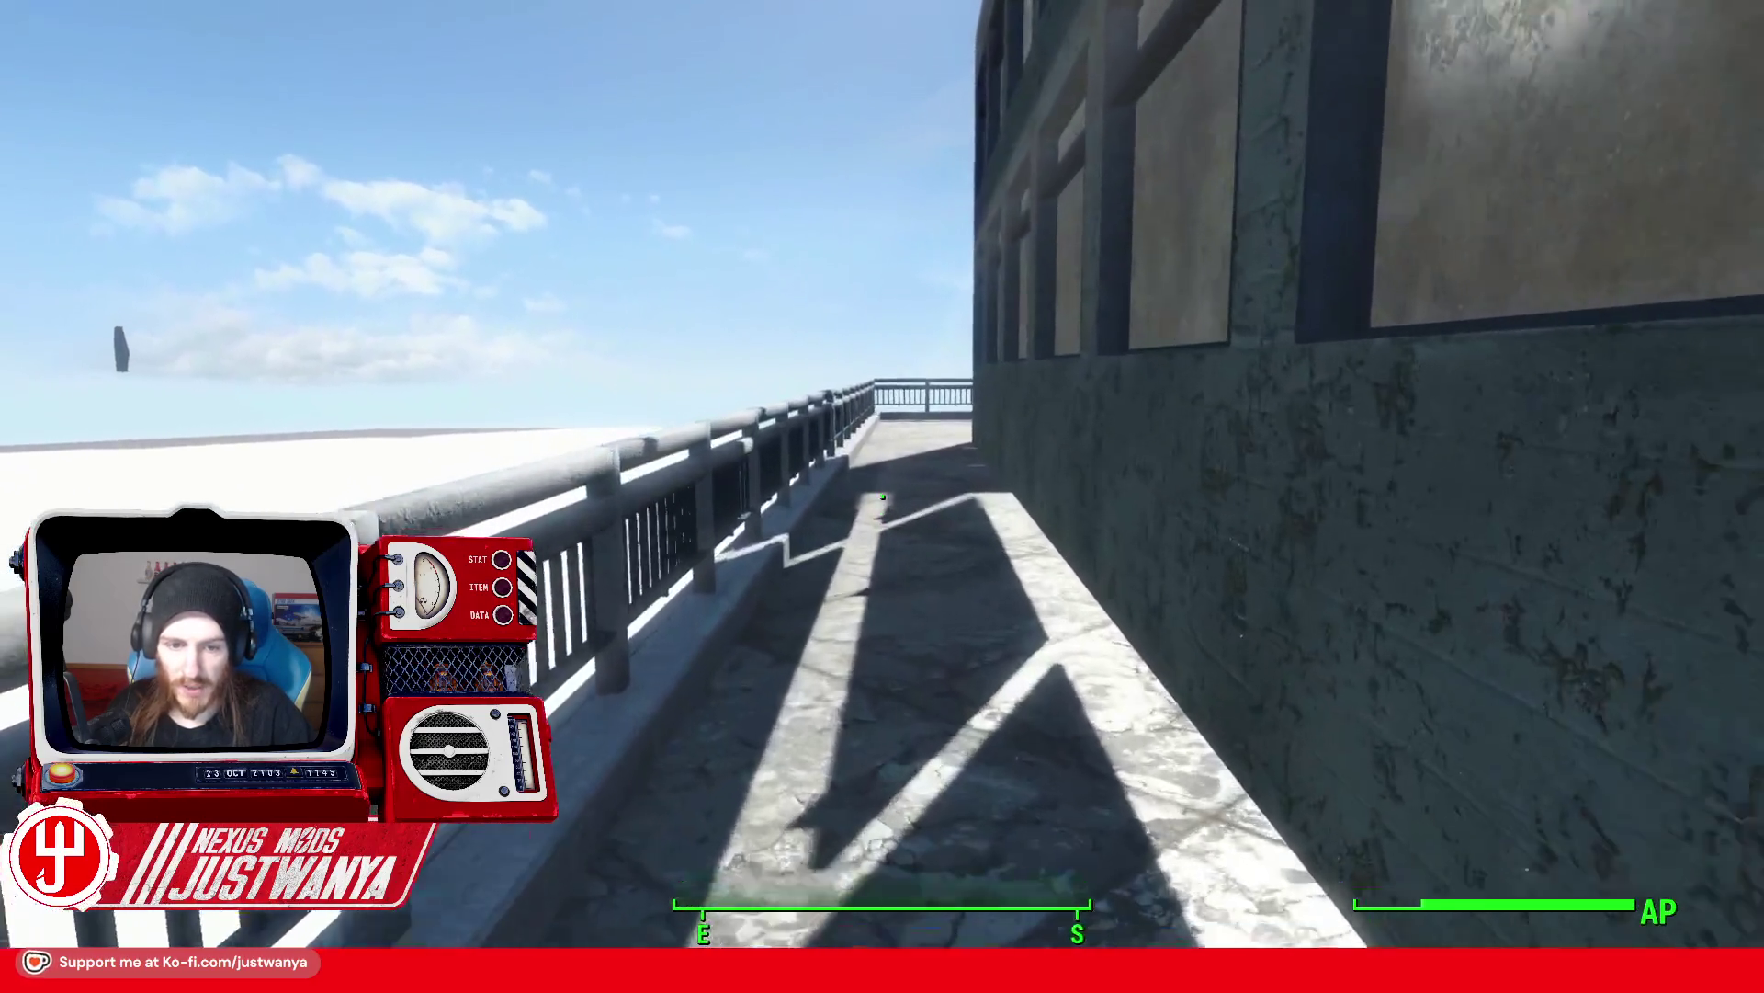
key("w")
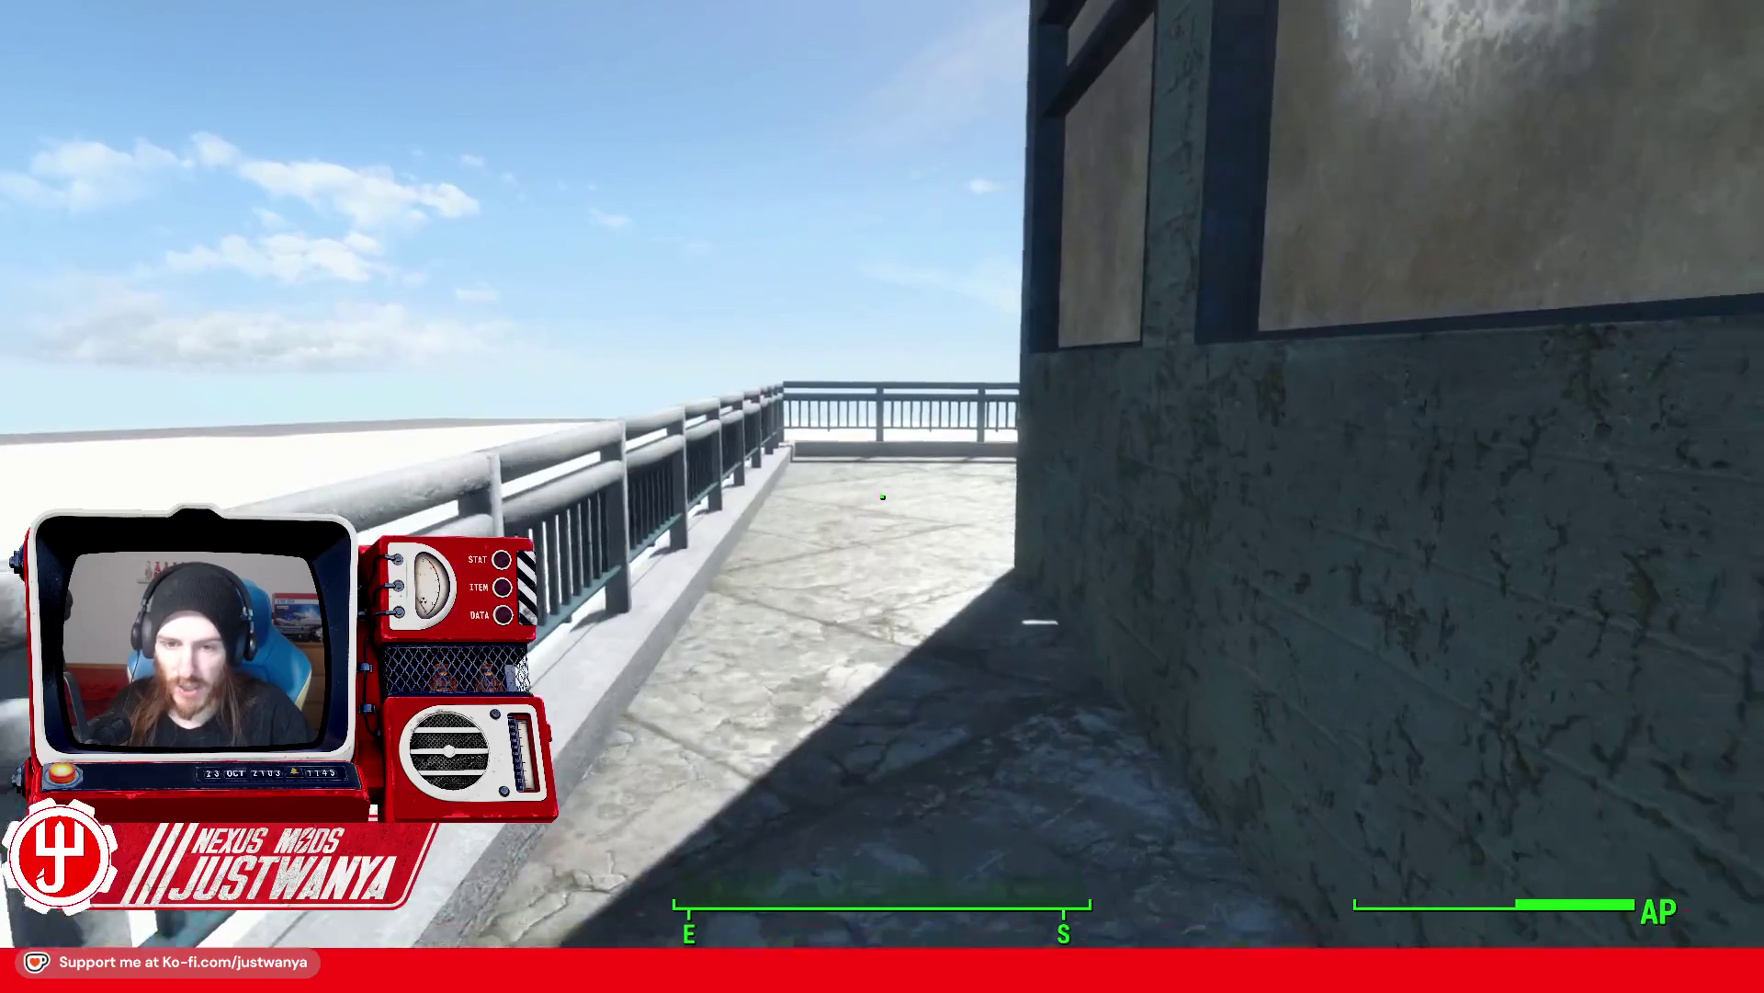
key("w")
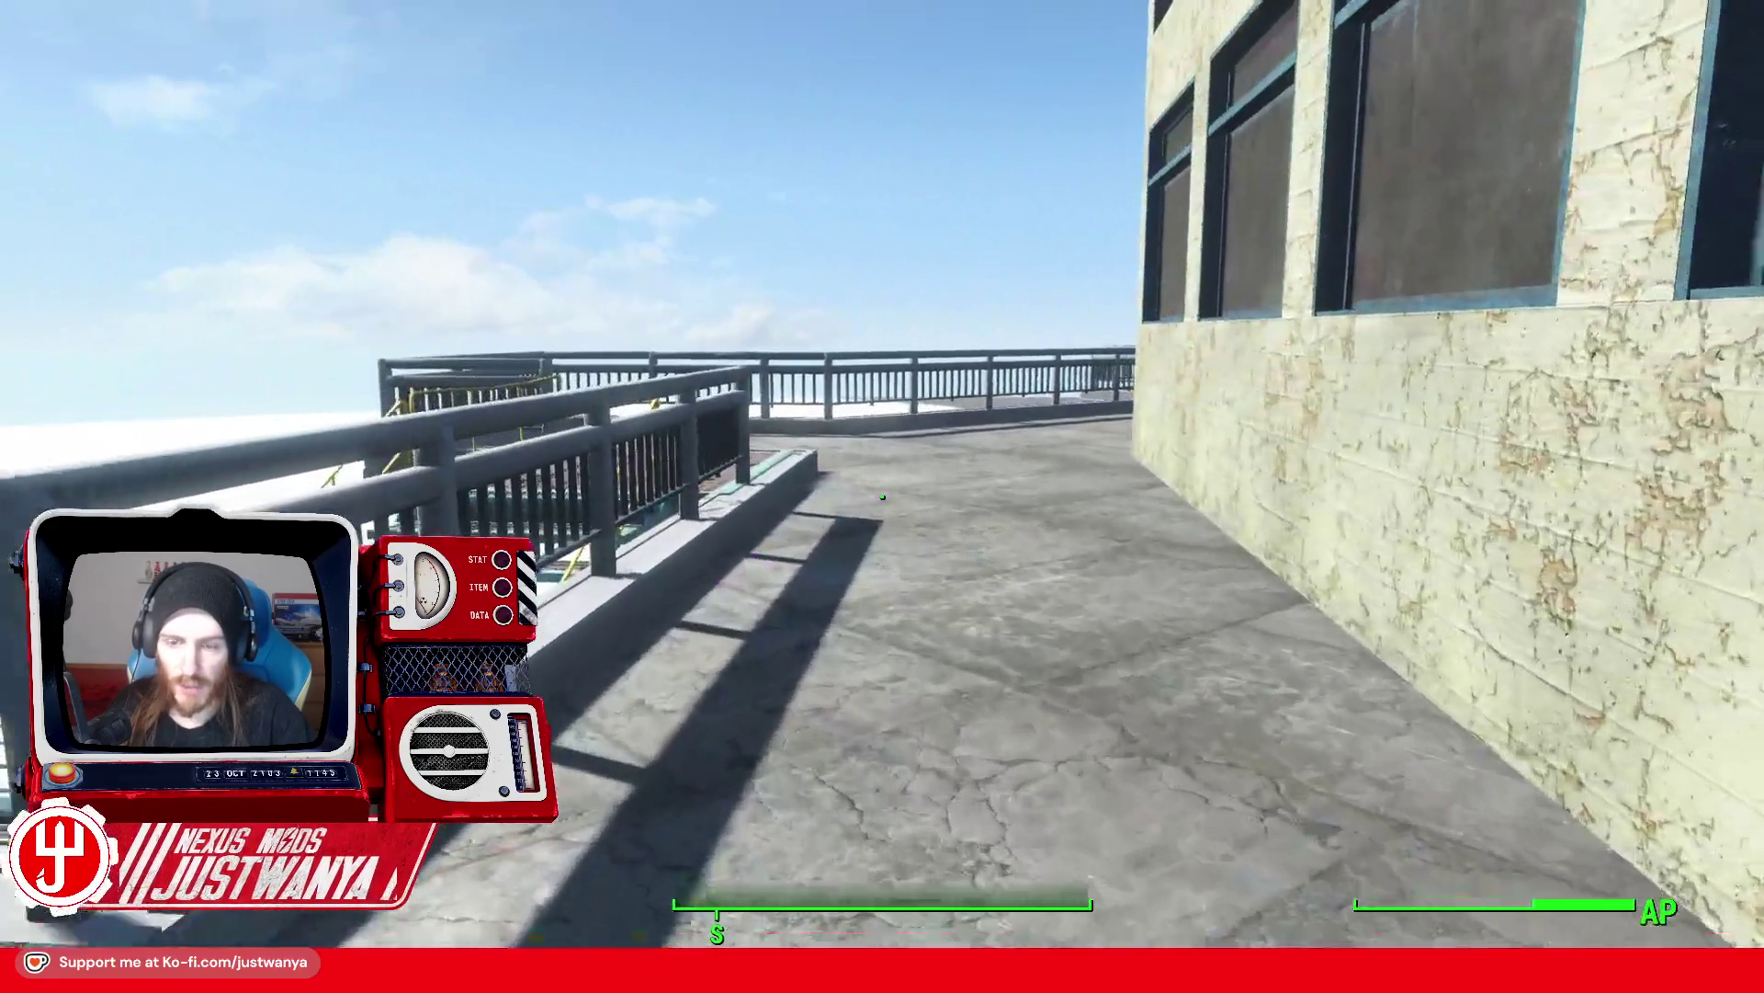
key("w")
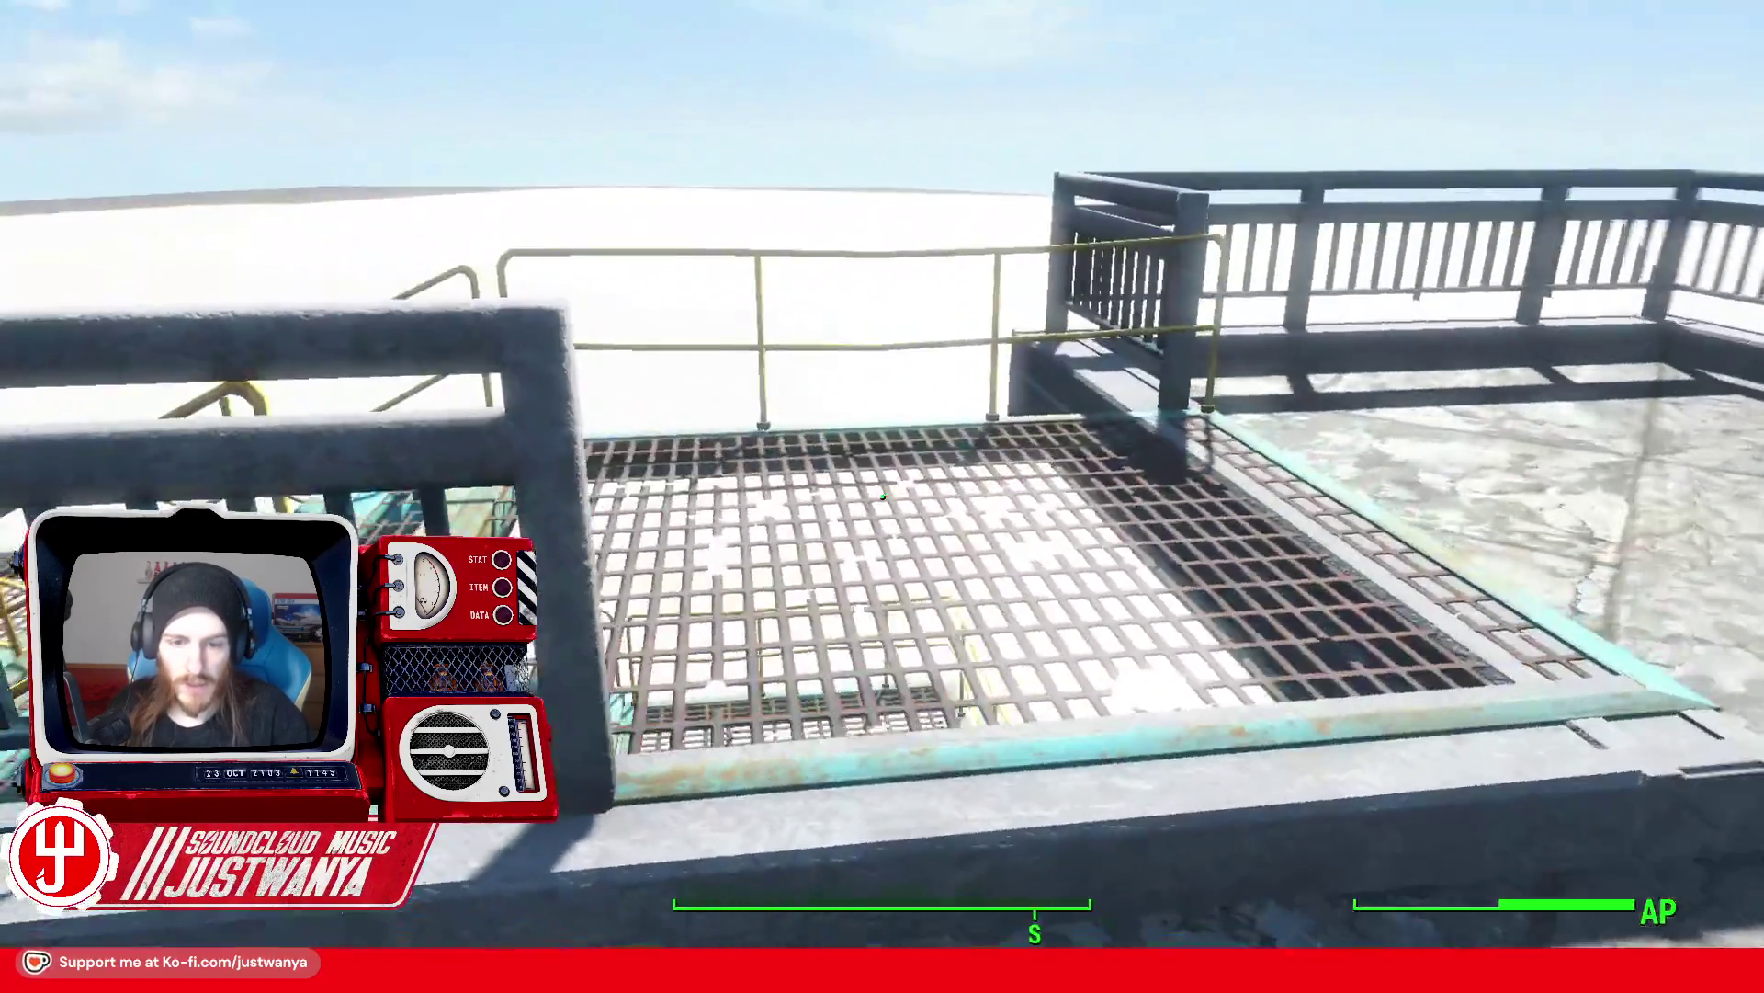
key("w")
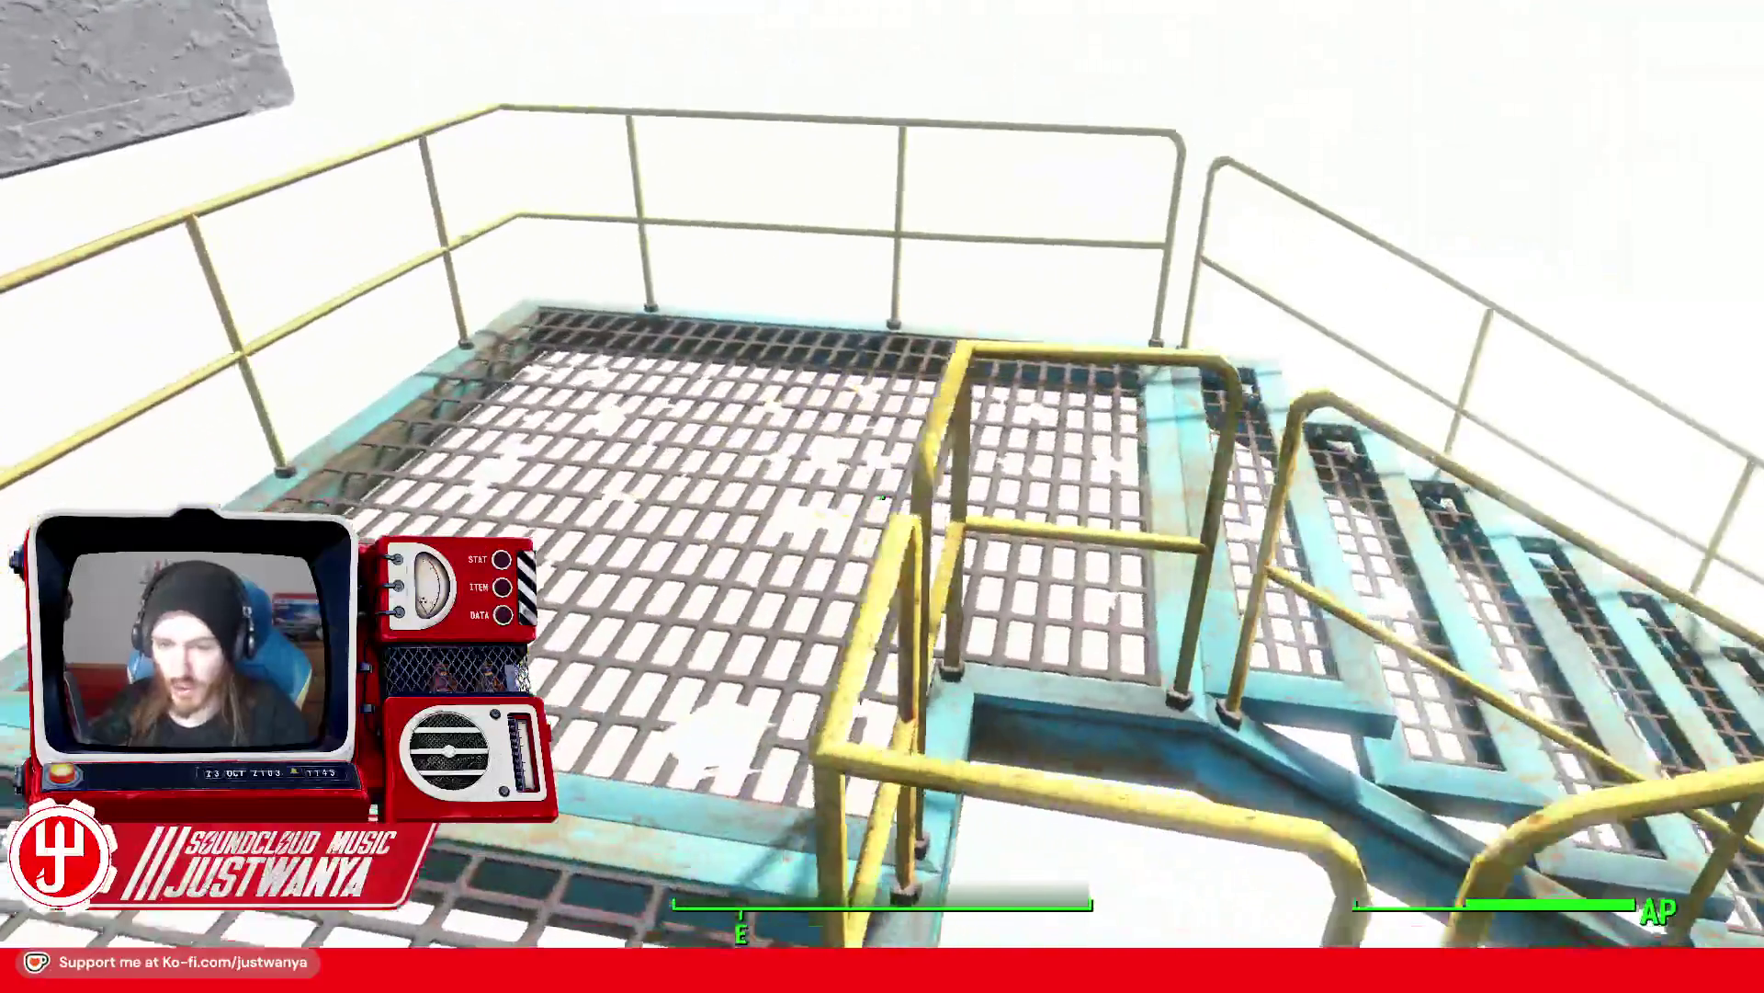
key("w")
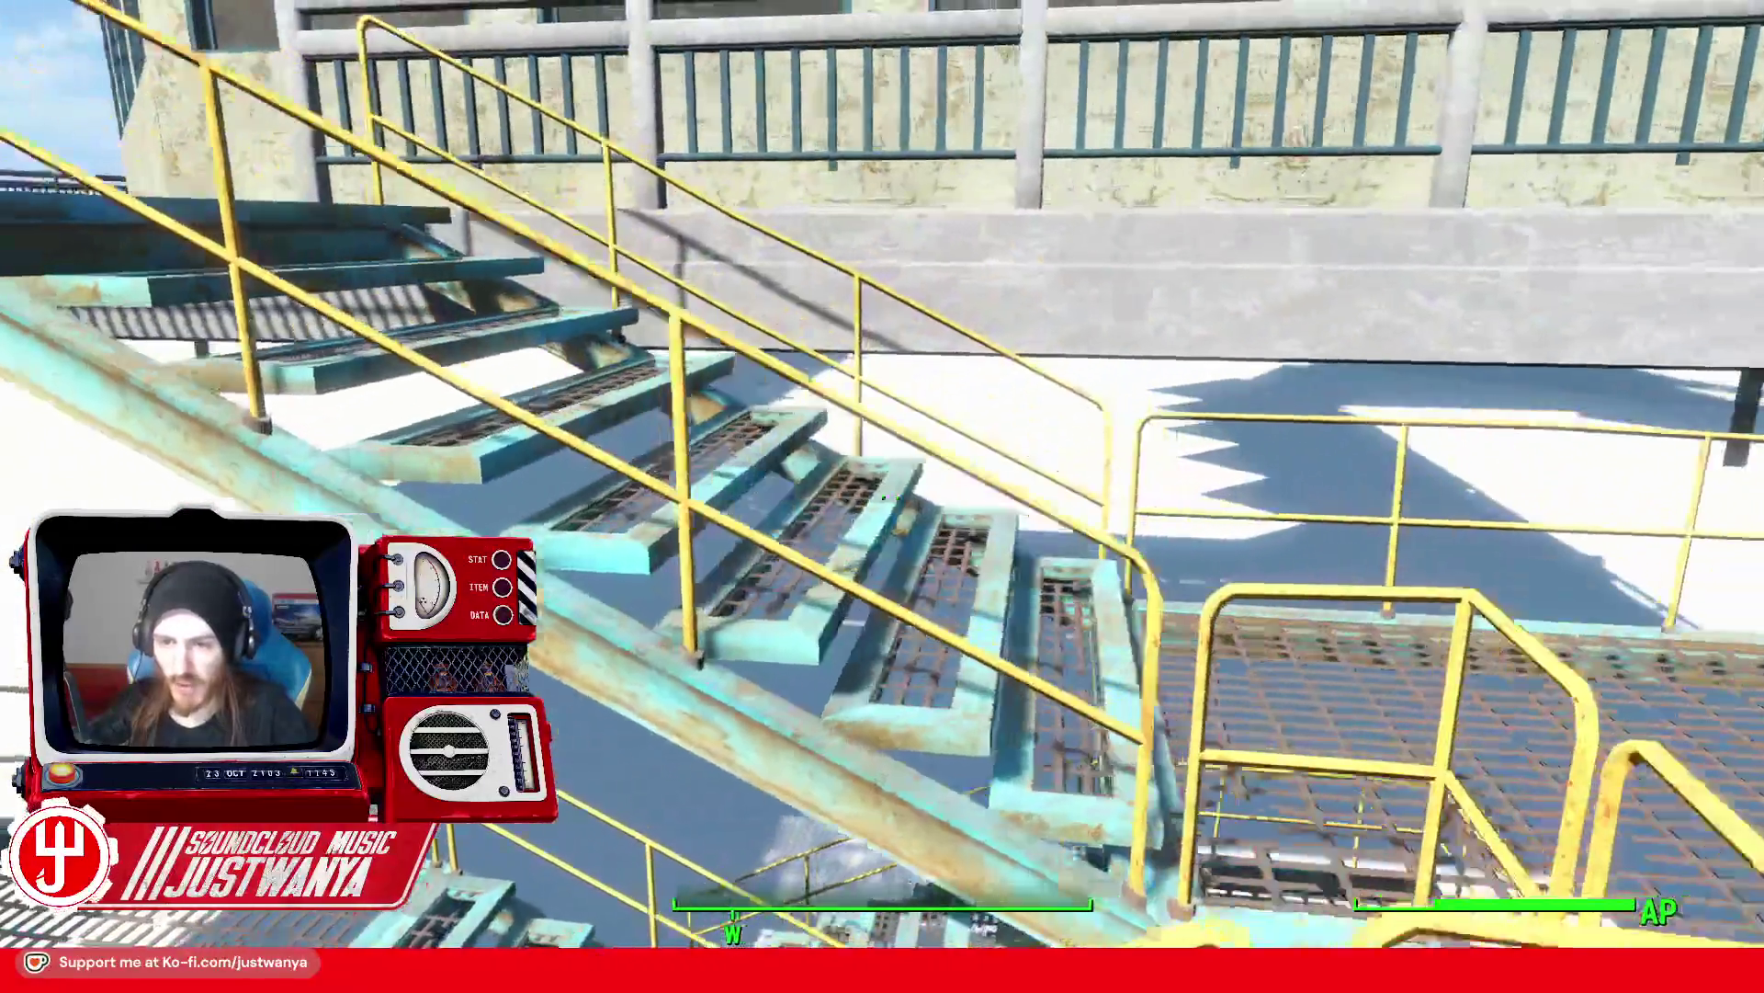
Step: Climb back onto the rooftop walkway and follow it around the corner beside the building
key("w")
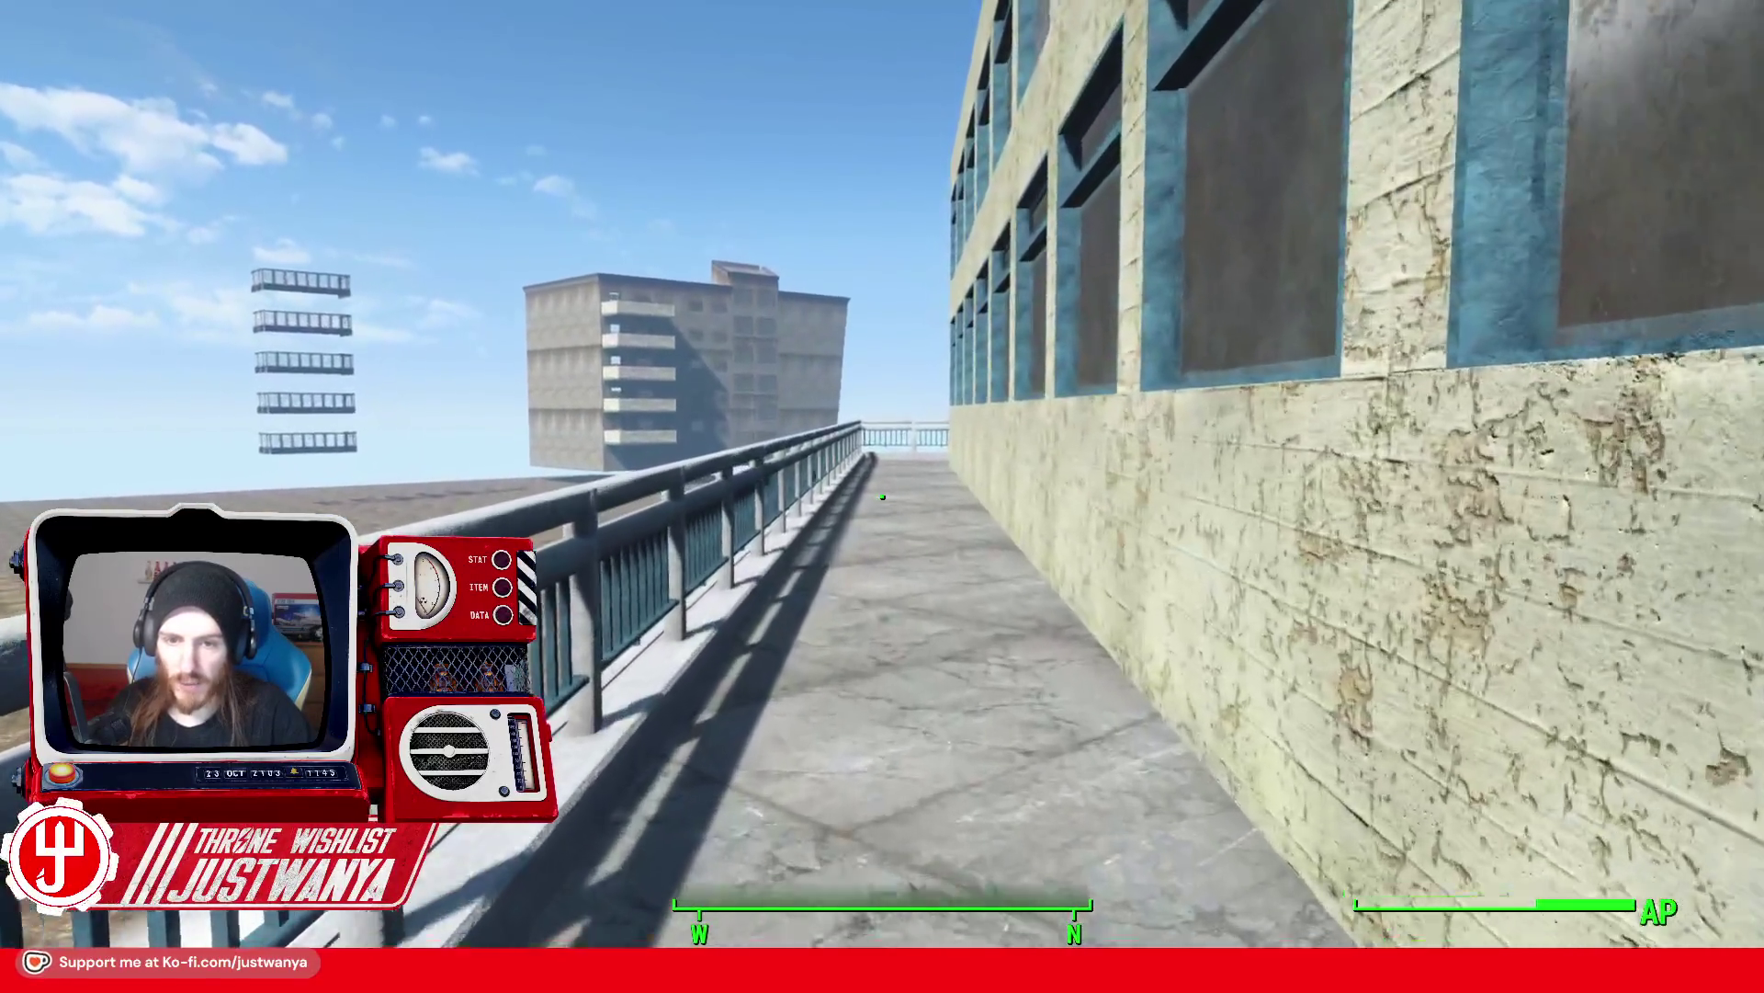
key("w")
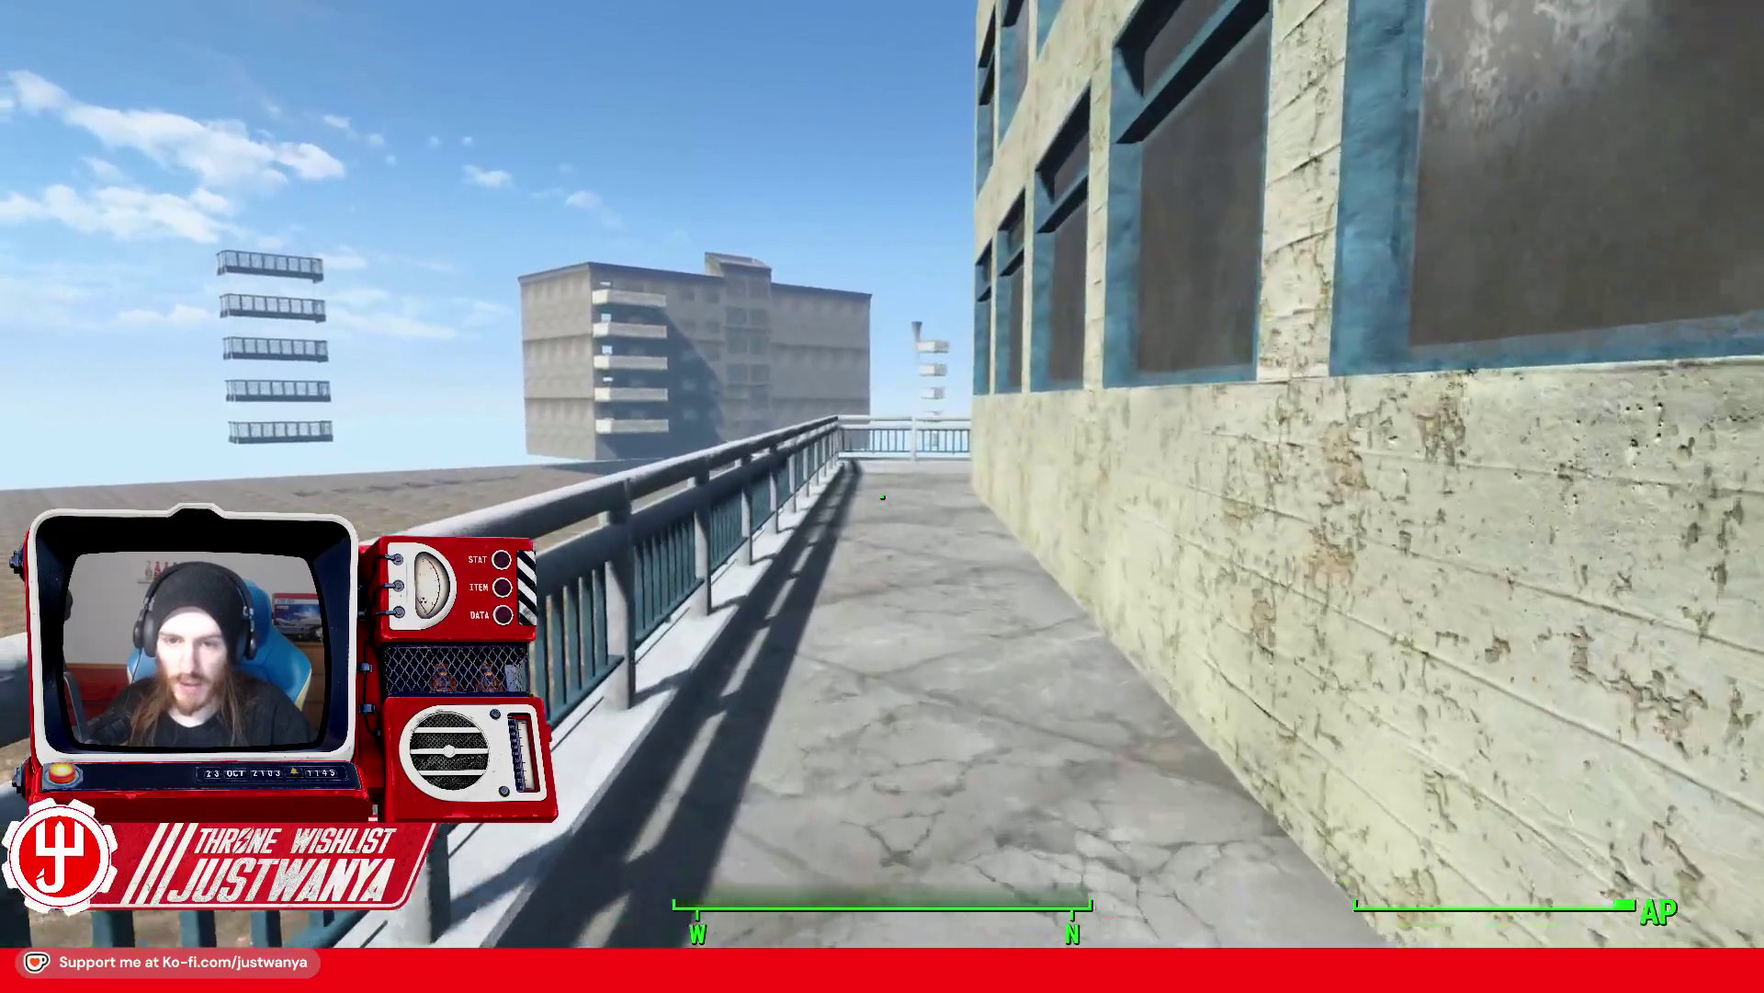
key("w")
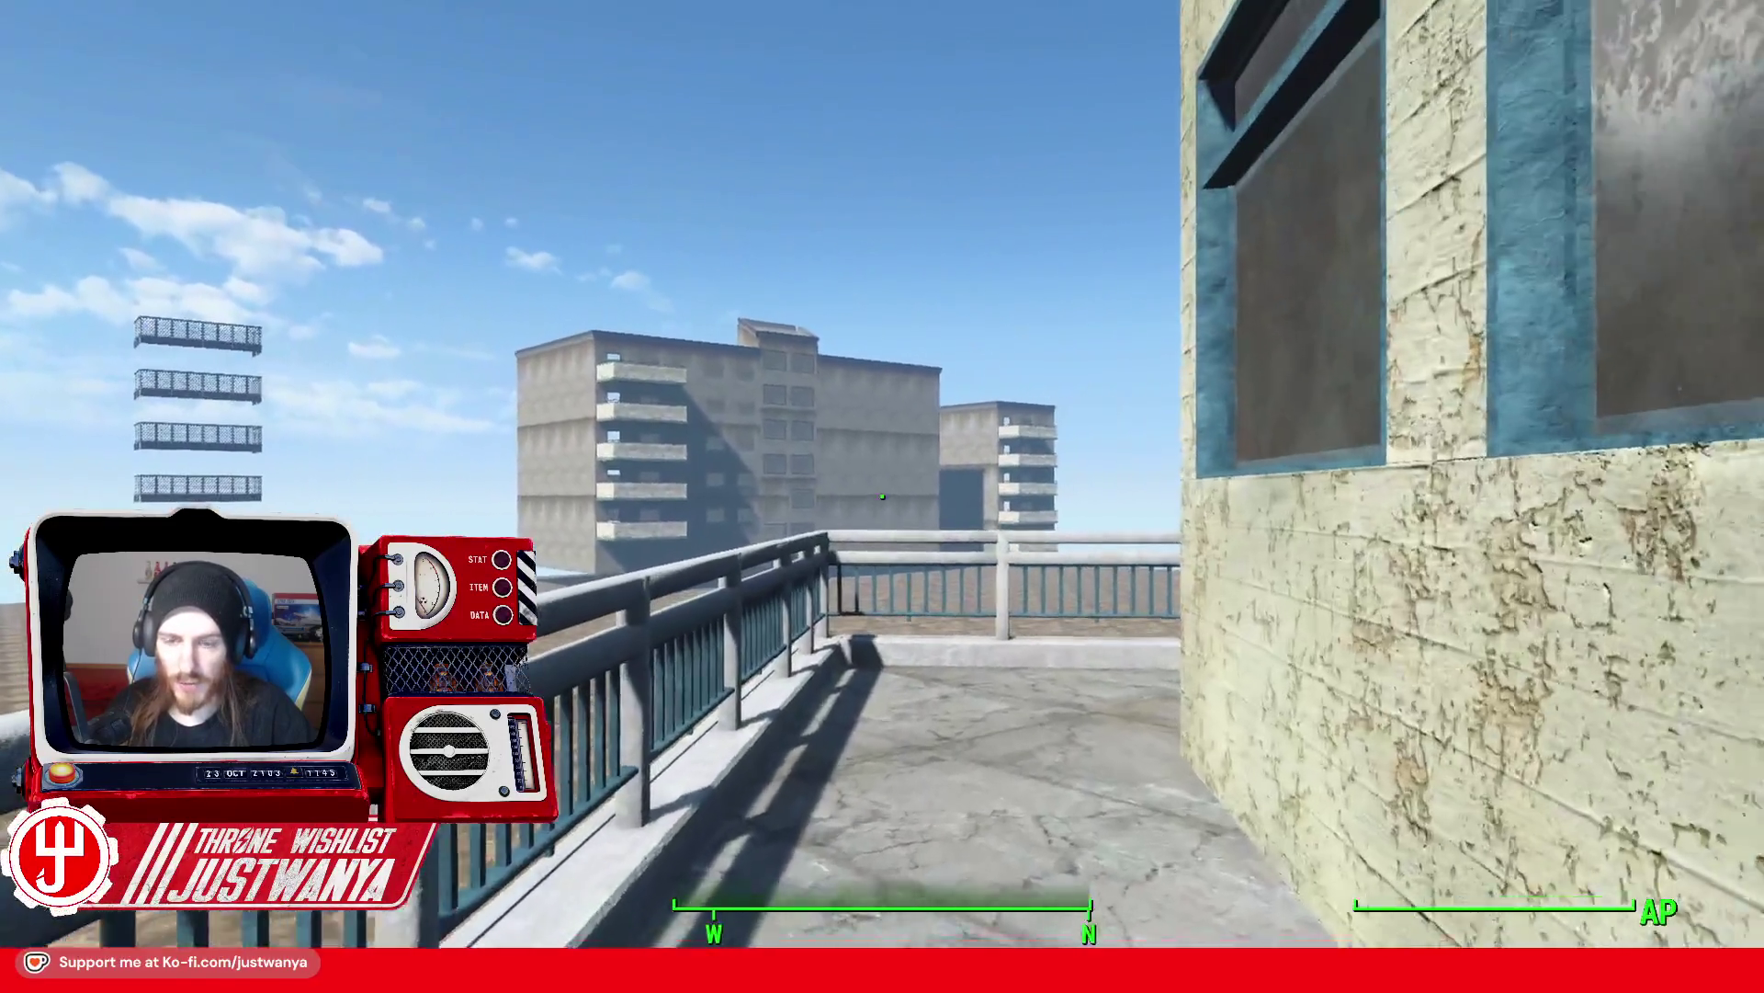
key("w")
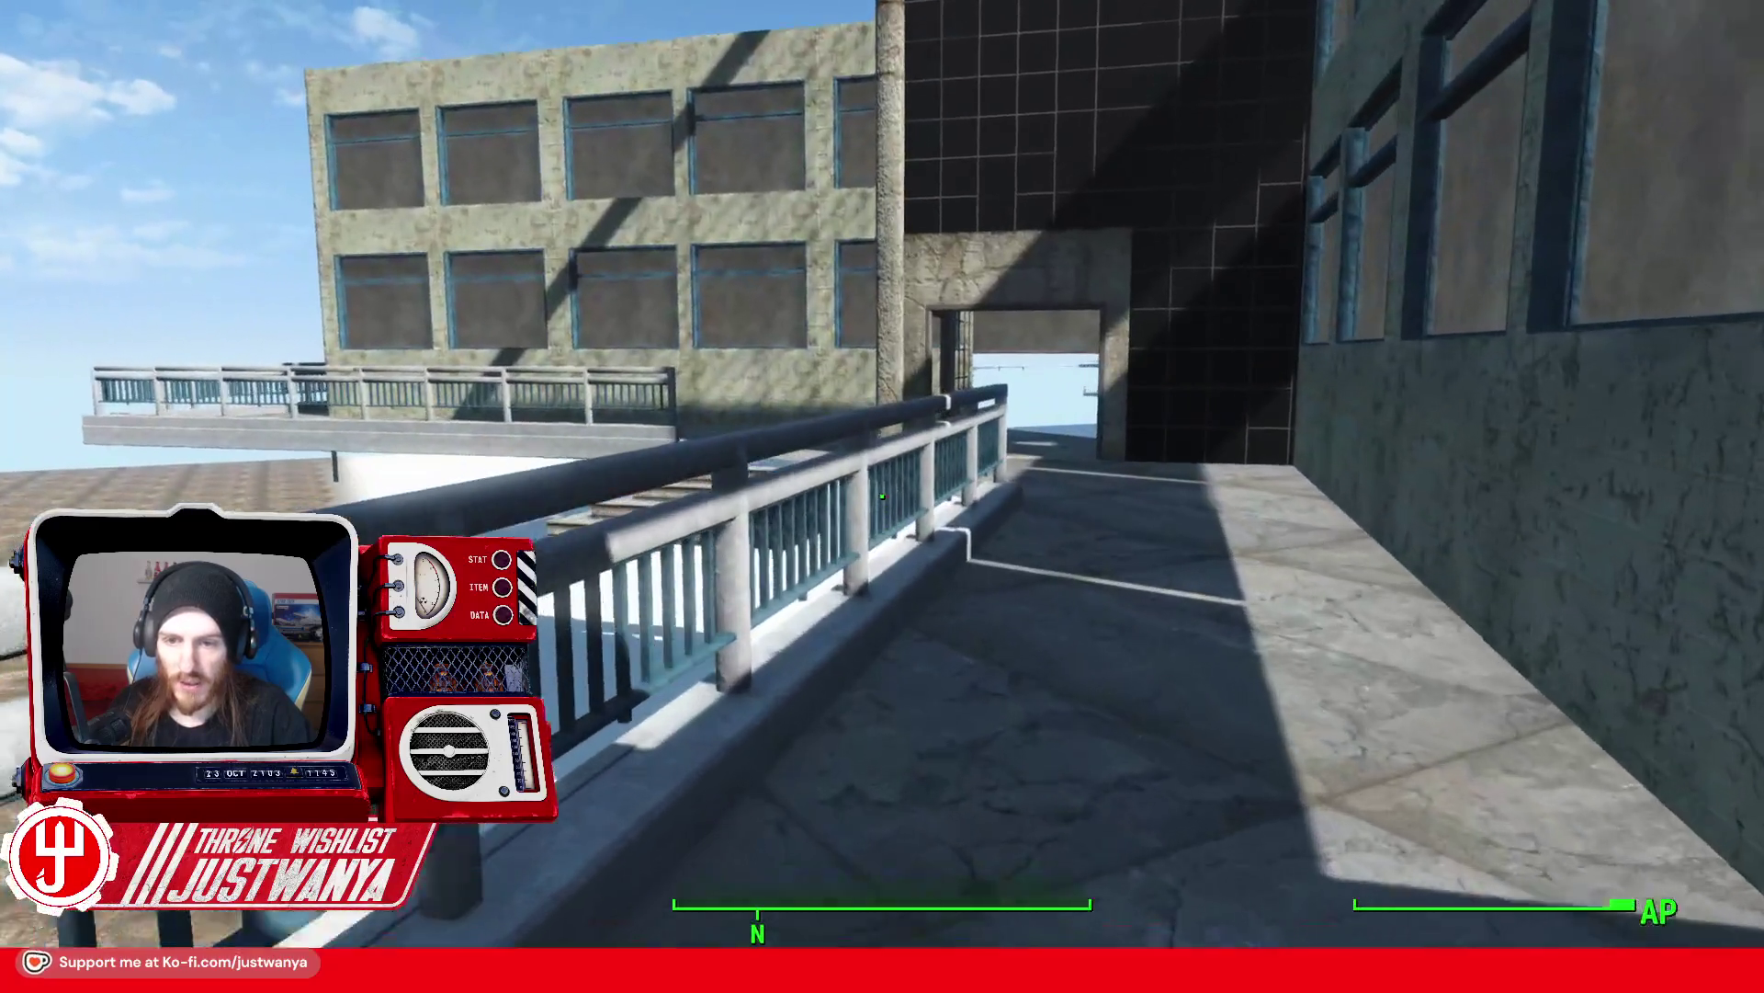
key("w")
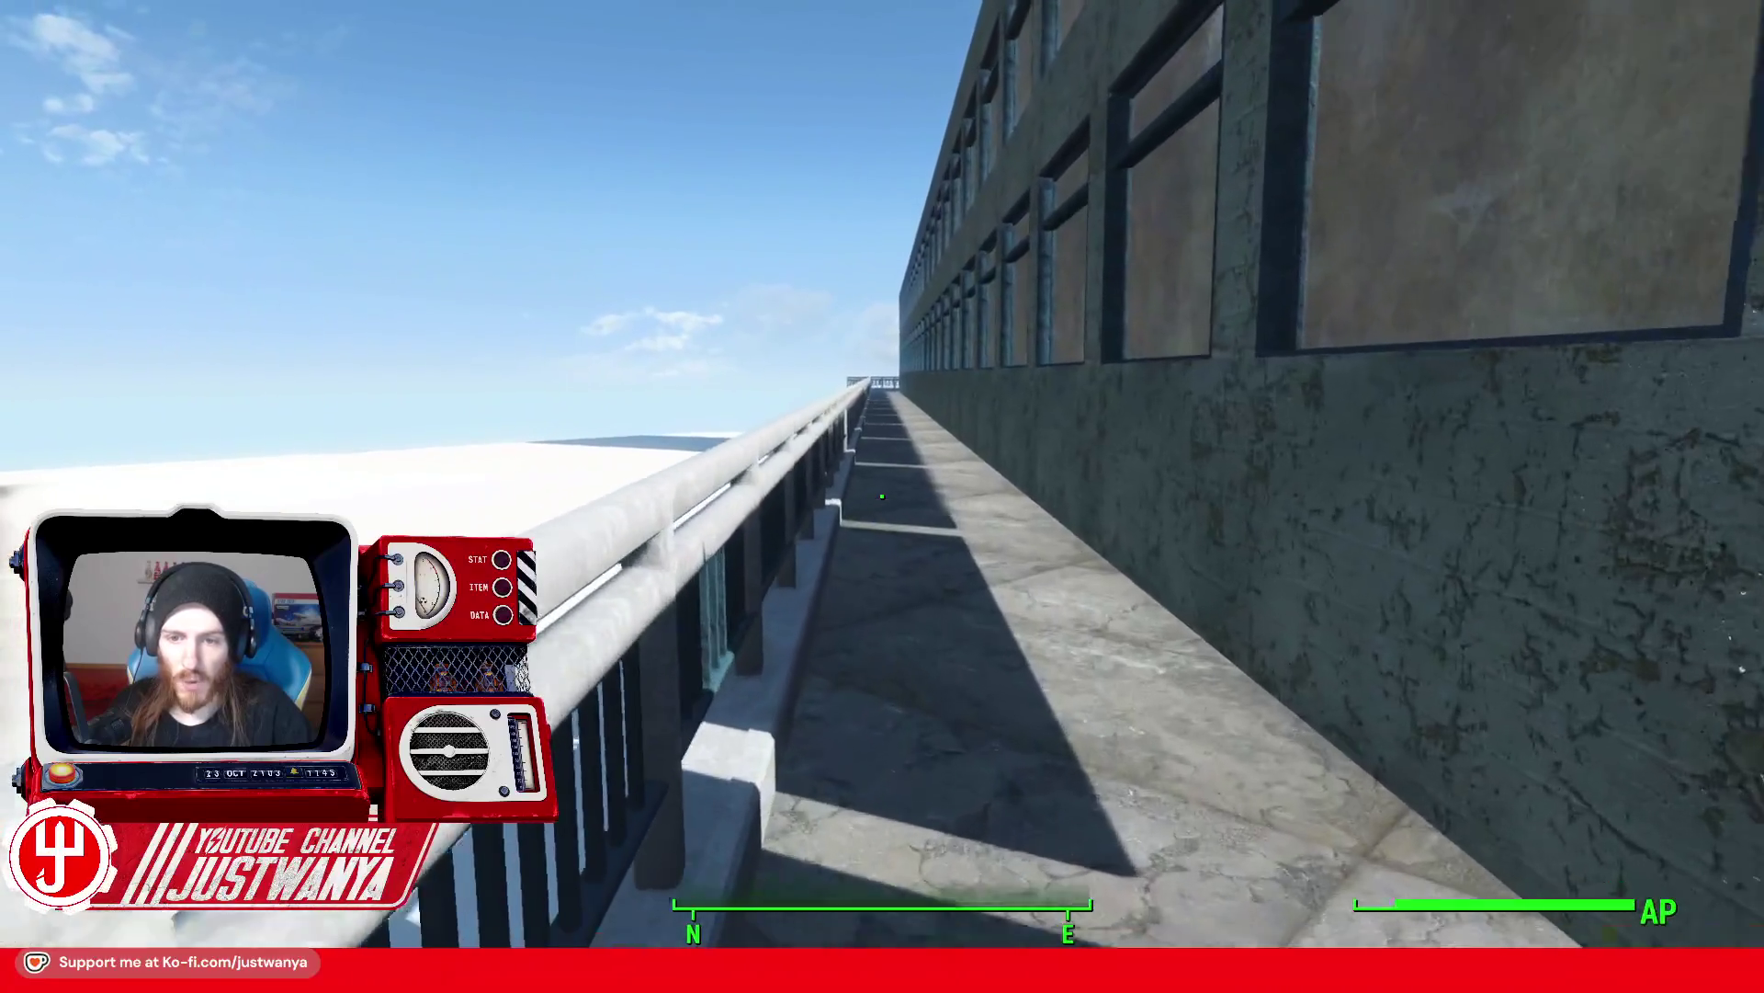
Step: Walk along the walkway beside the building wall to the railing corner by the exterior stairs
key("w")
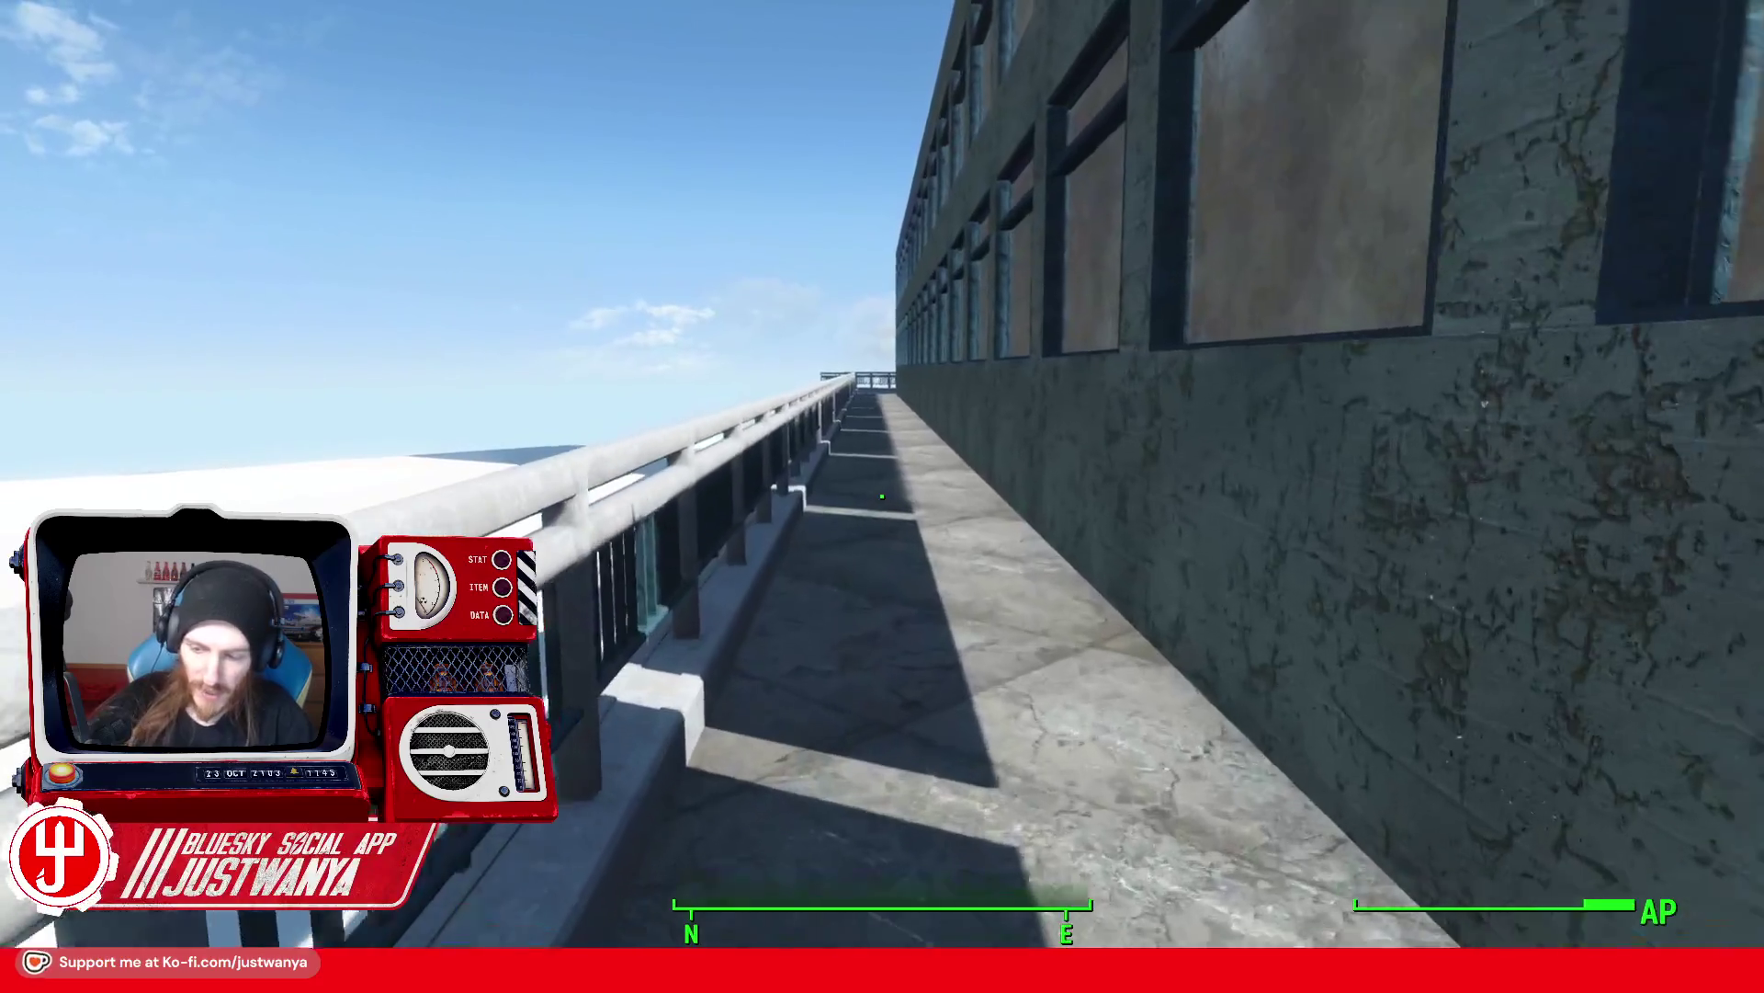
key("w")
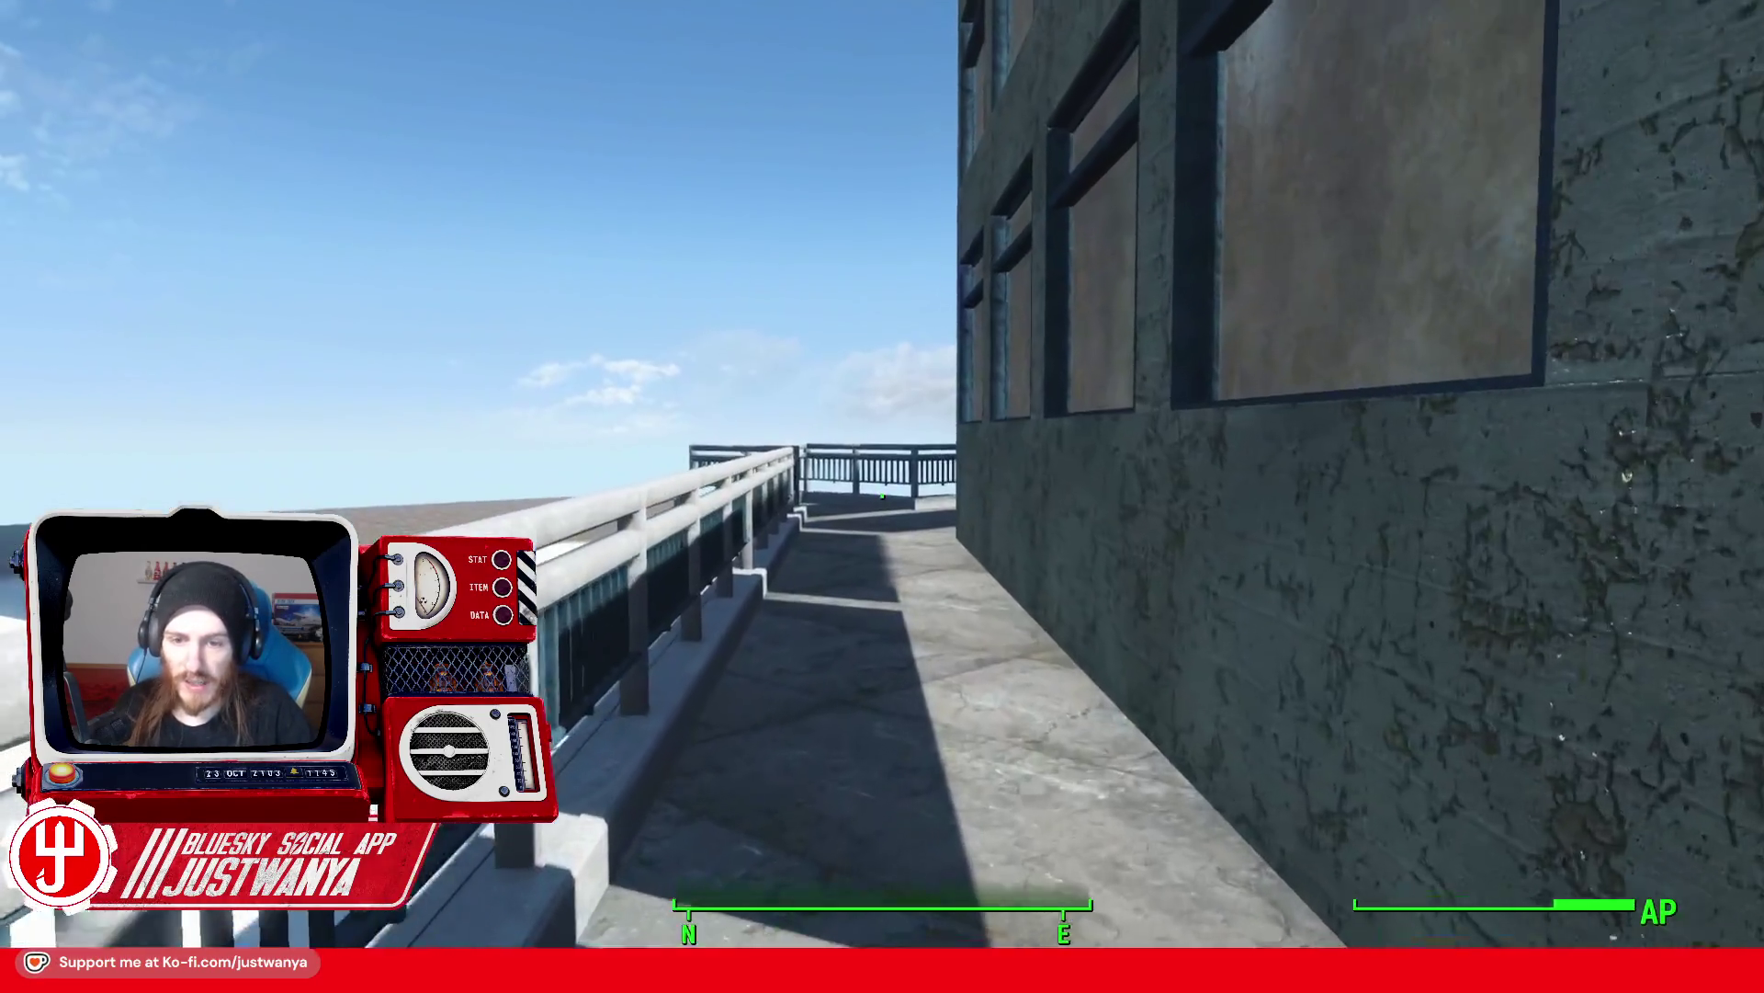
key("w")
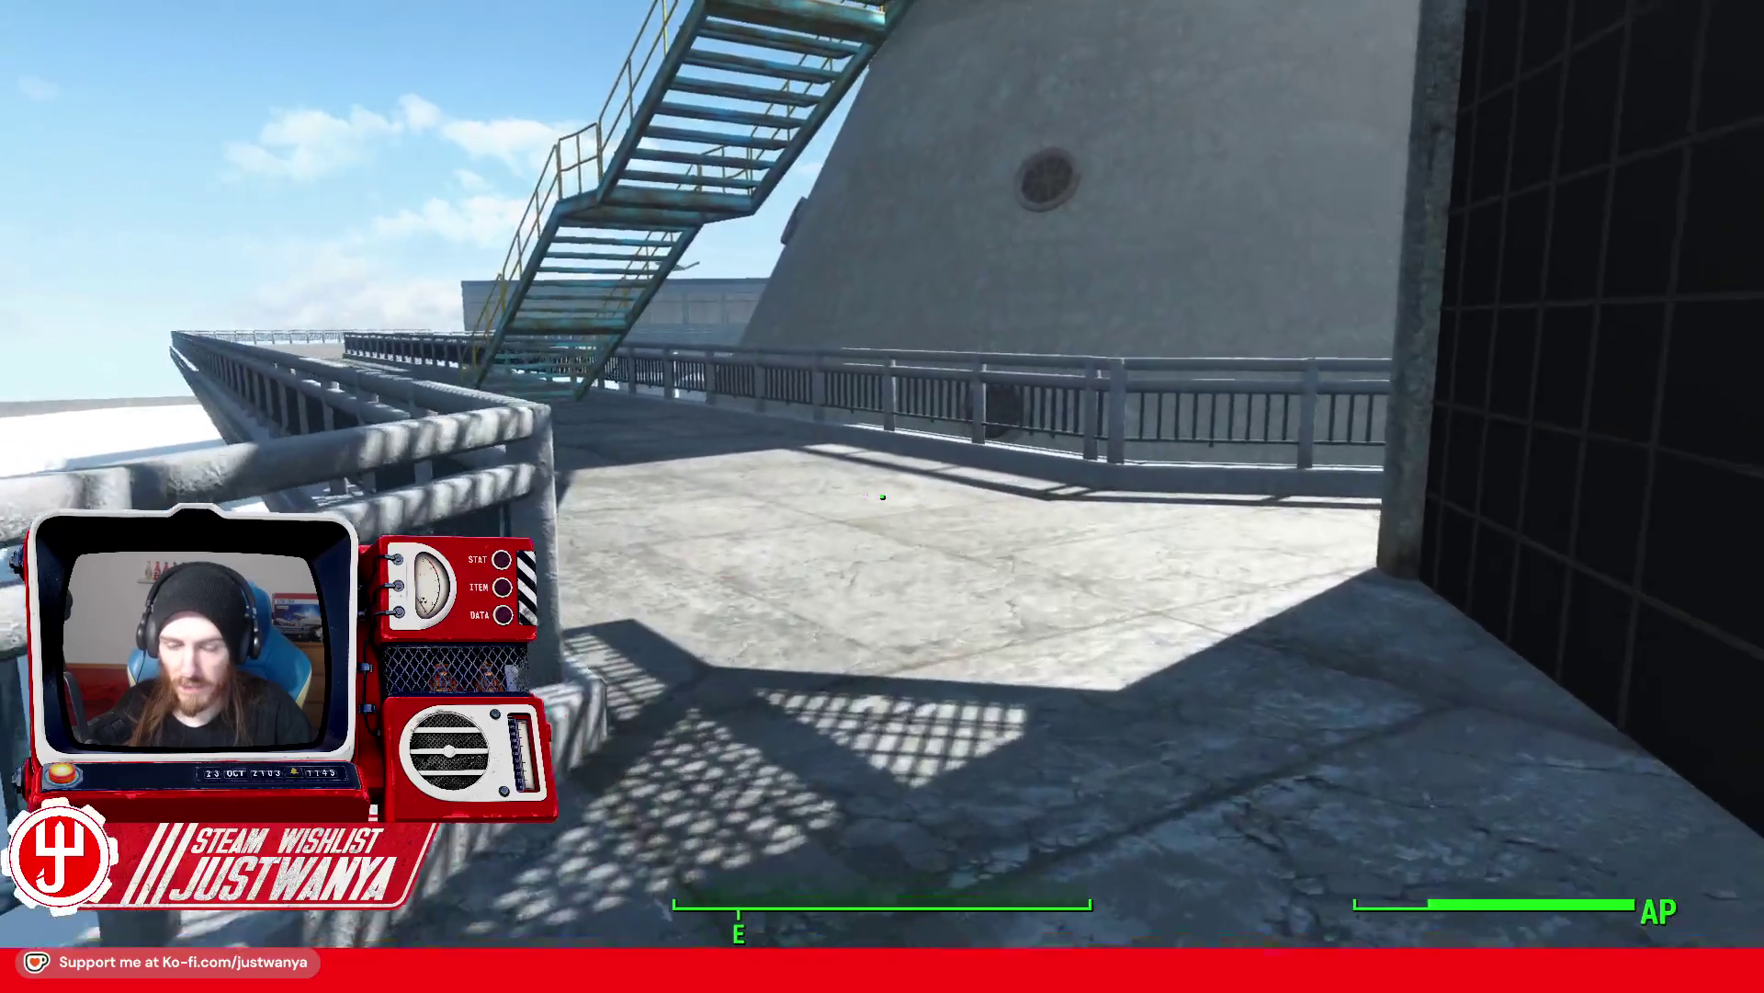
key("w")
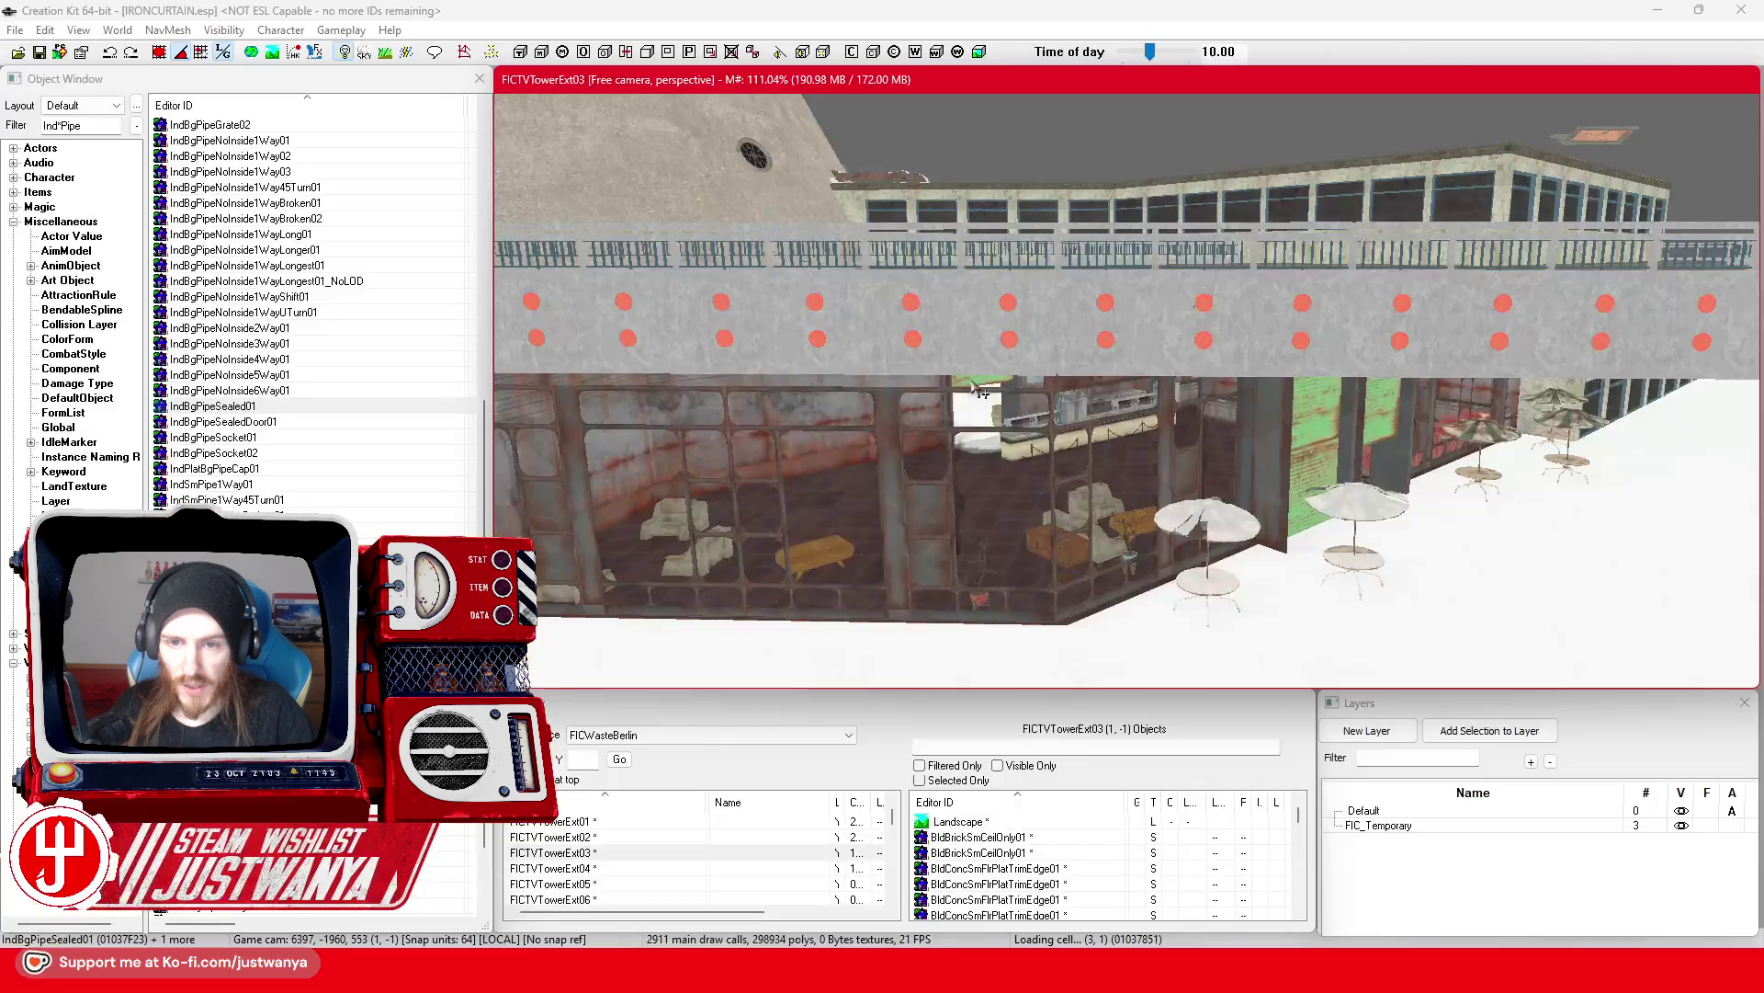
Step: Delete the misplaced floor trim-edge pieces along the tower walkway and save IRONCURTAIN.esp
left_click(896, 437)
mouse_move(891, 473)
left_mouse_down()
mouse_move(1568, 560)
mouse_move(950, 500)
mouse_move(937, 437)
left_mouse_up()
scroll(937, 438, "up", 10)
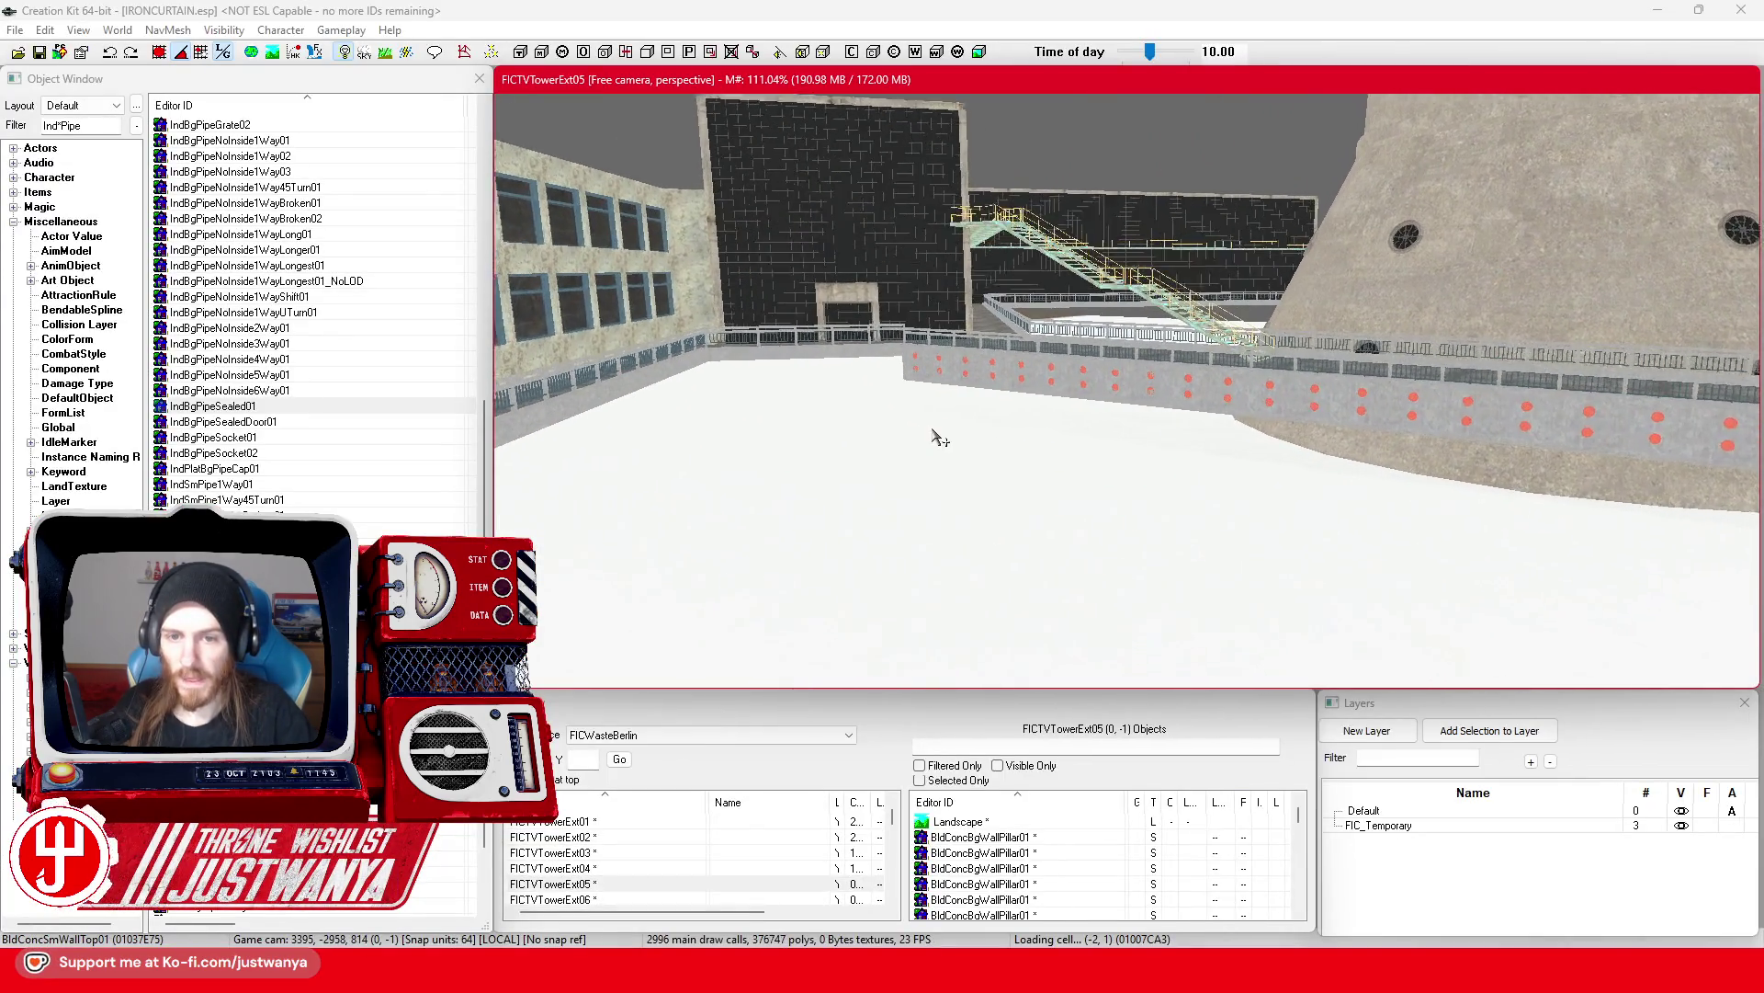
scroll(937, 437, "up", 8)
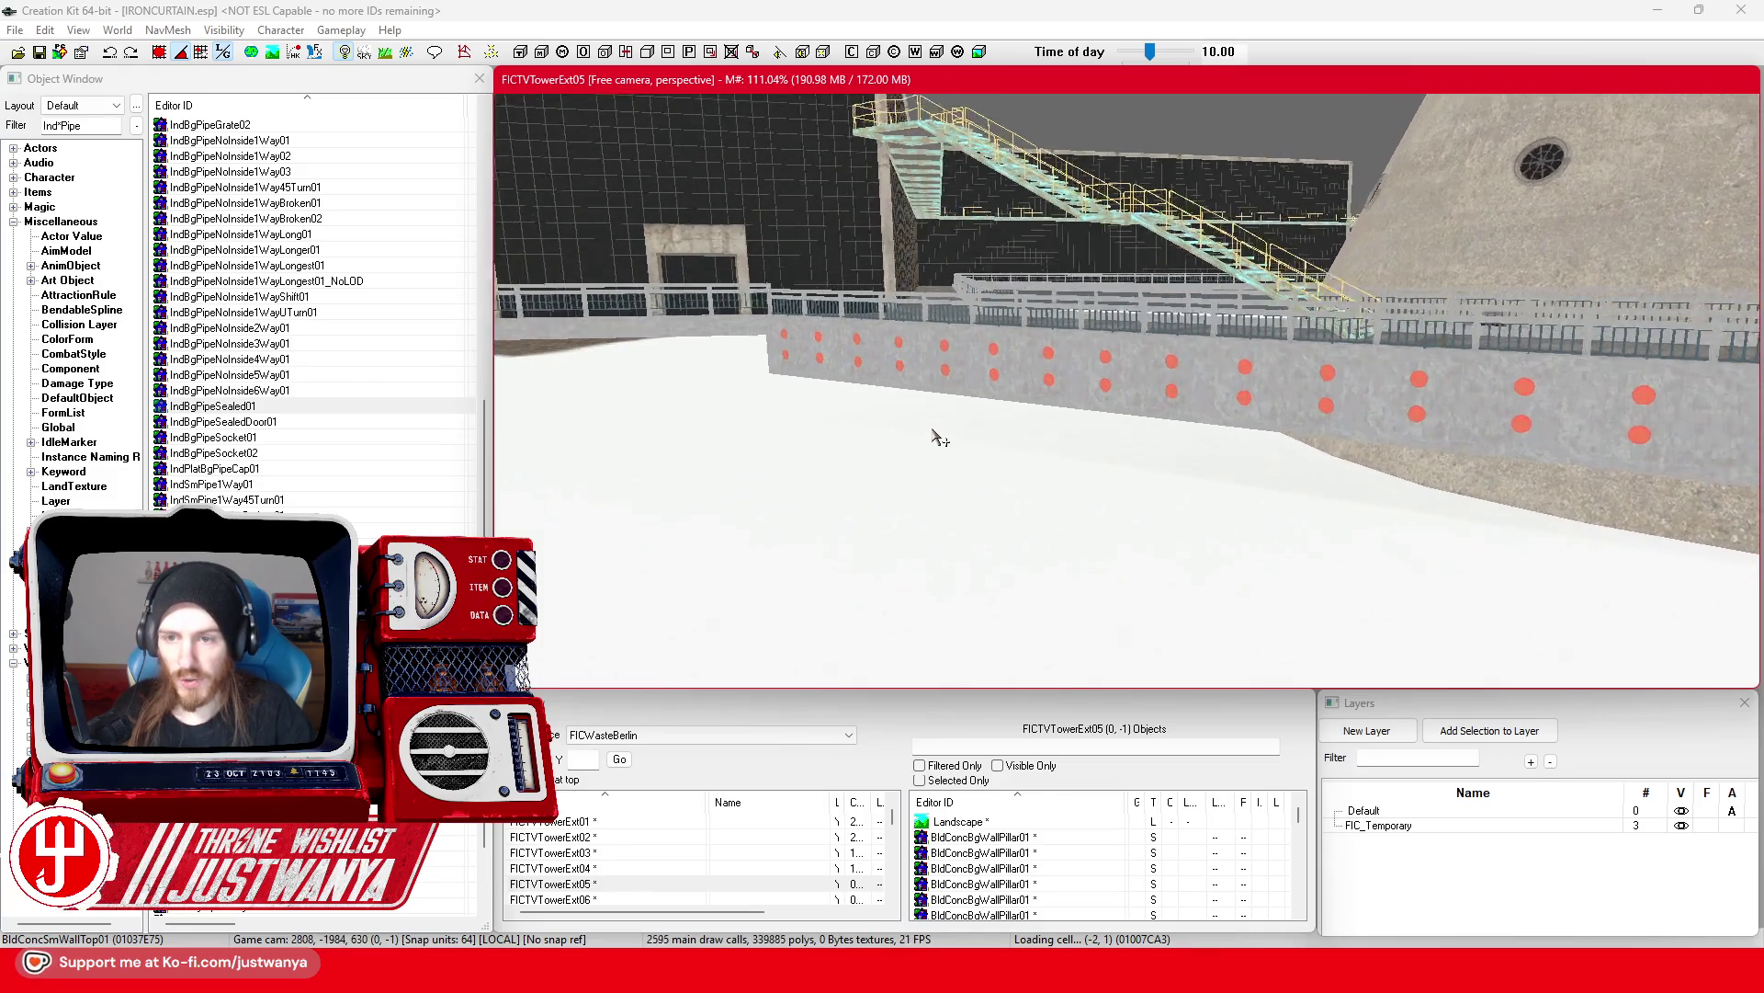
mouse_move(937, 437)
left_mouse_down()
mouse_move(812, 398)
mouse_move(1026, 424)
left_mouse_up()
scroll(1029, 425, "up", 5)
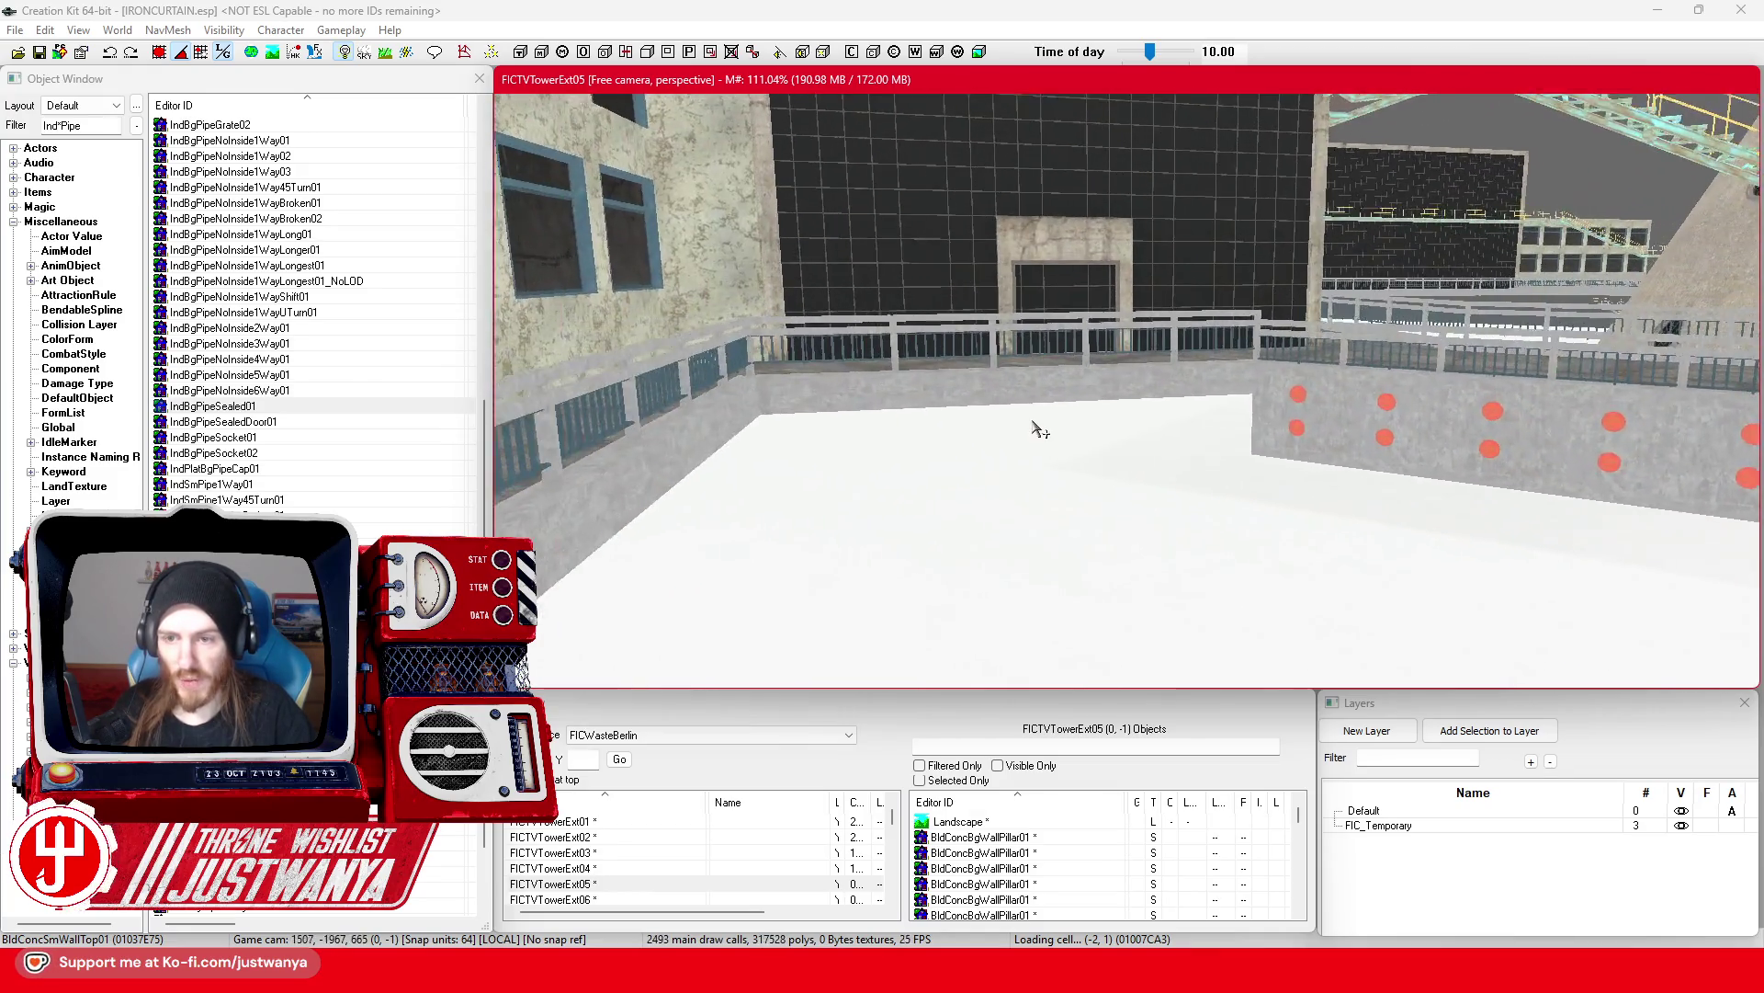
left_click(1114, 430)
scroll(996, 402, "up", 4)
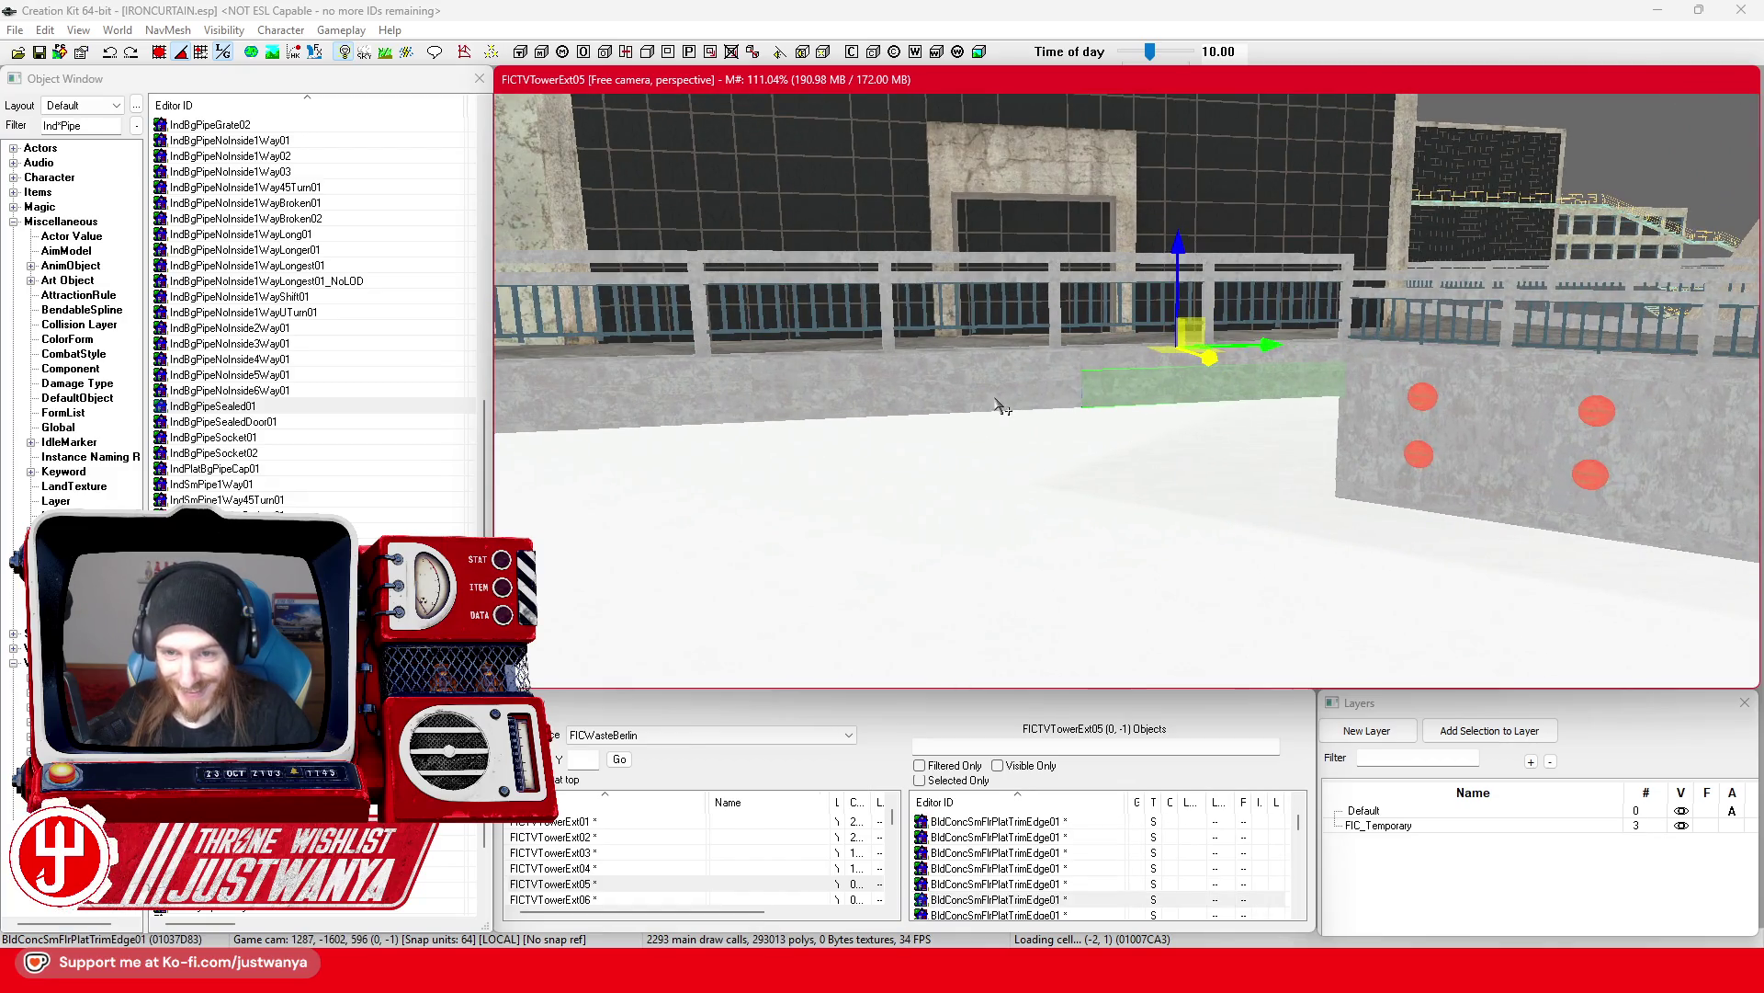
key("Delete")
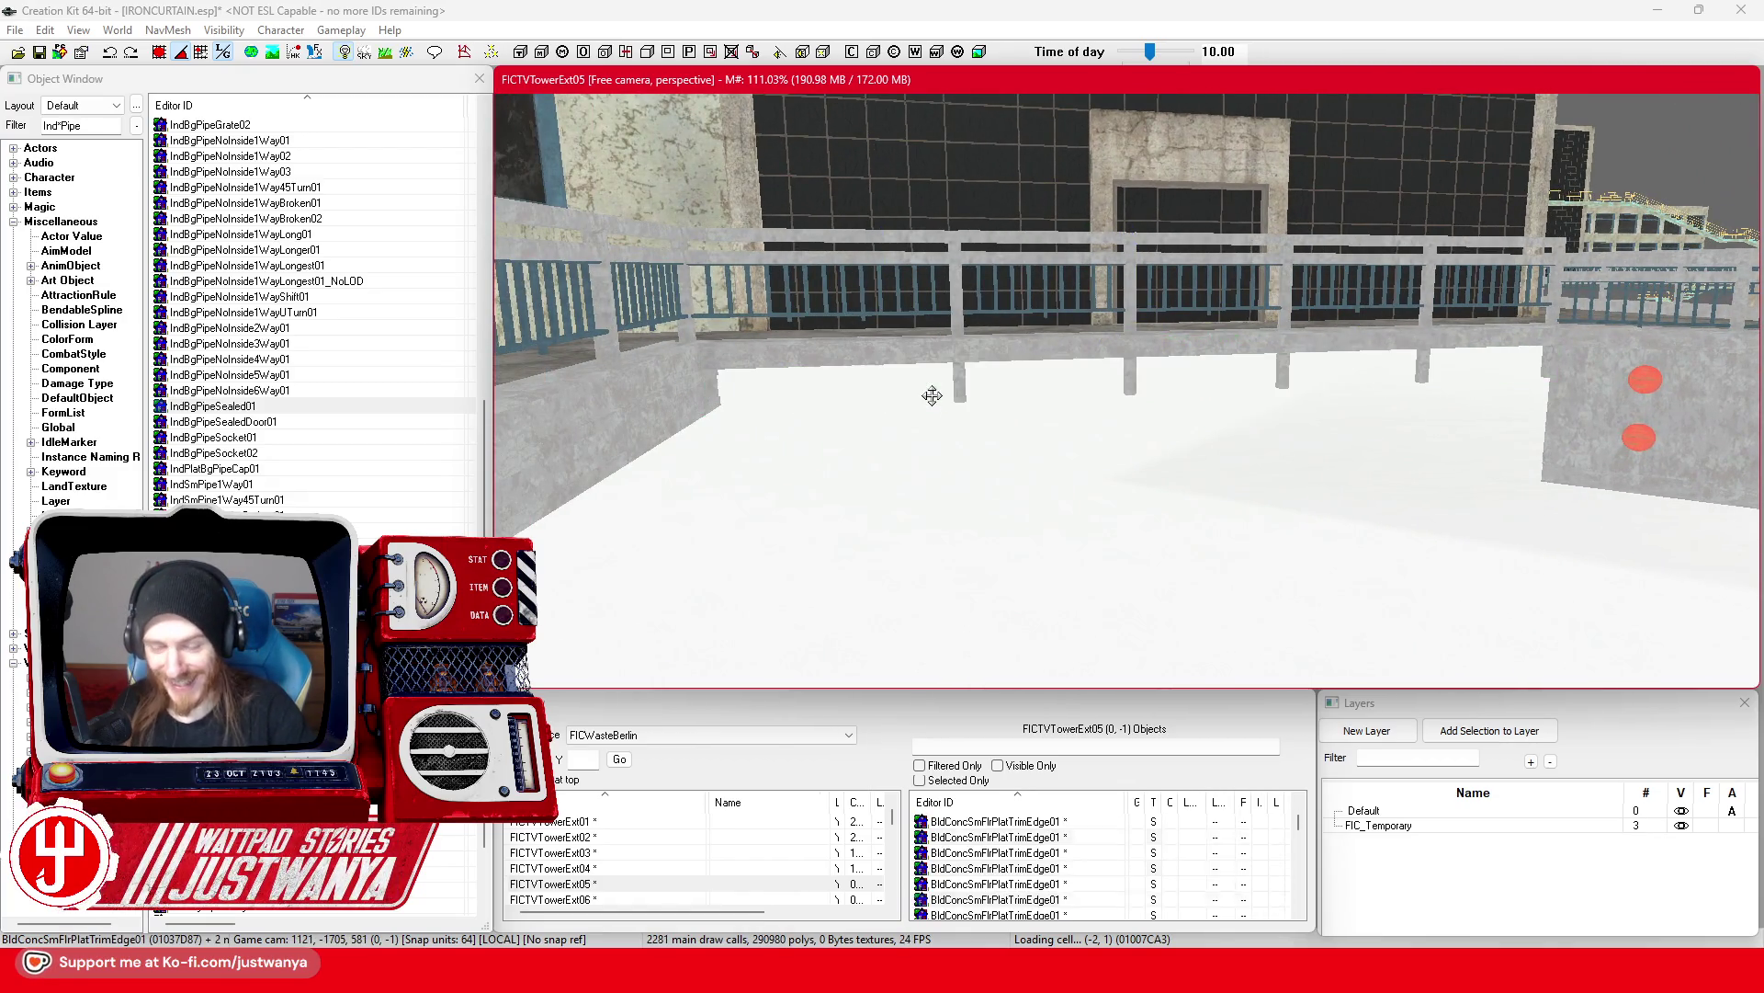
left_click(40, 54)
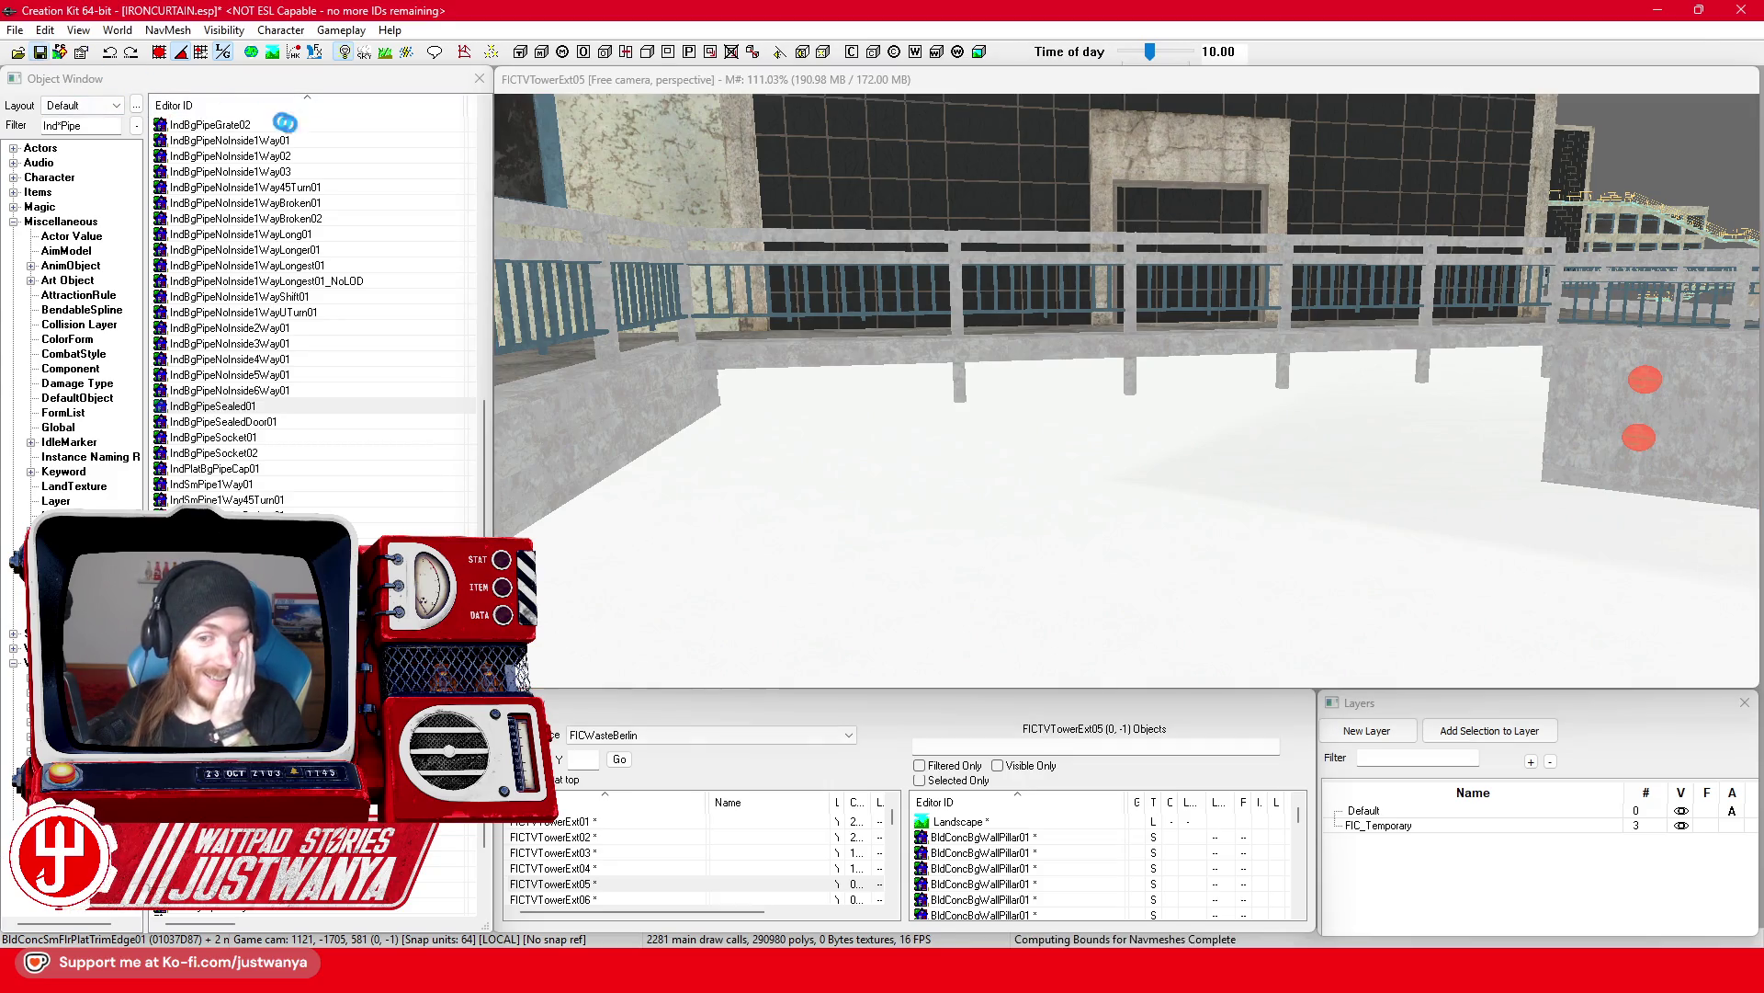
Step: Select the floor trim panel beside the wall, ready to rotate it
left_click(1496, 465)
scroll(1470, 460, "up", 3)
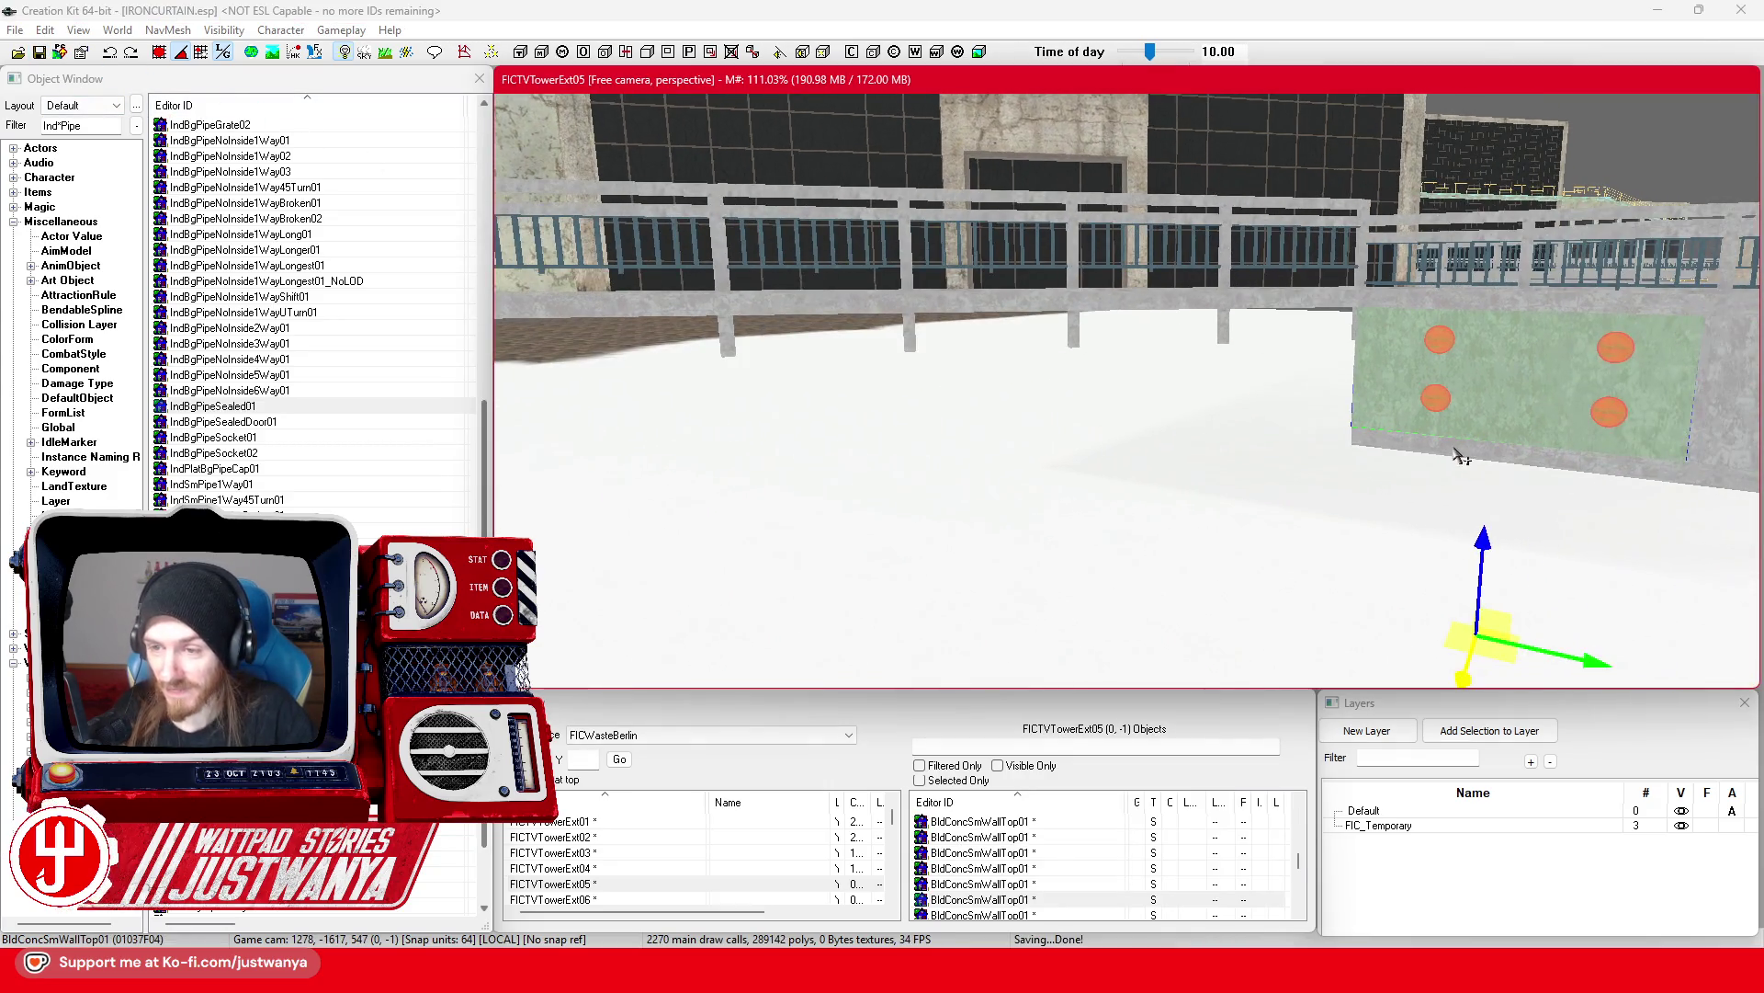
key("2")
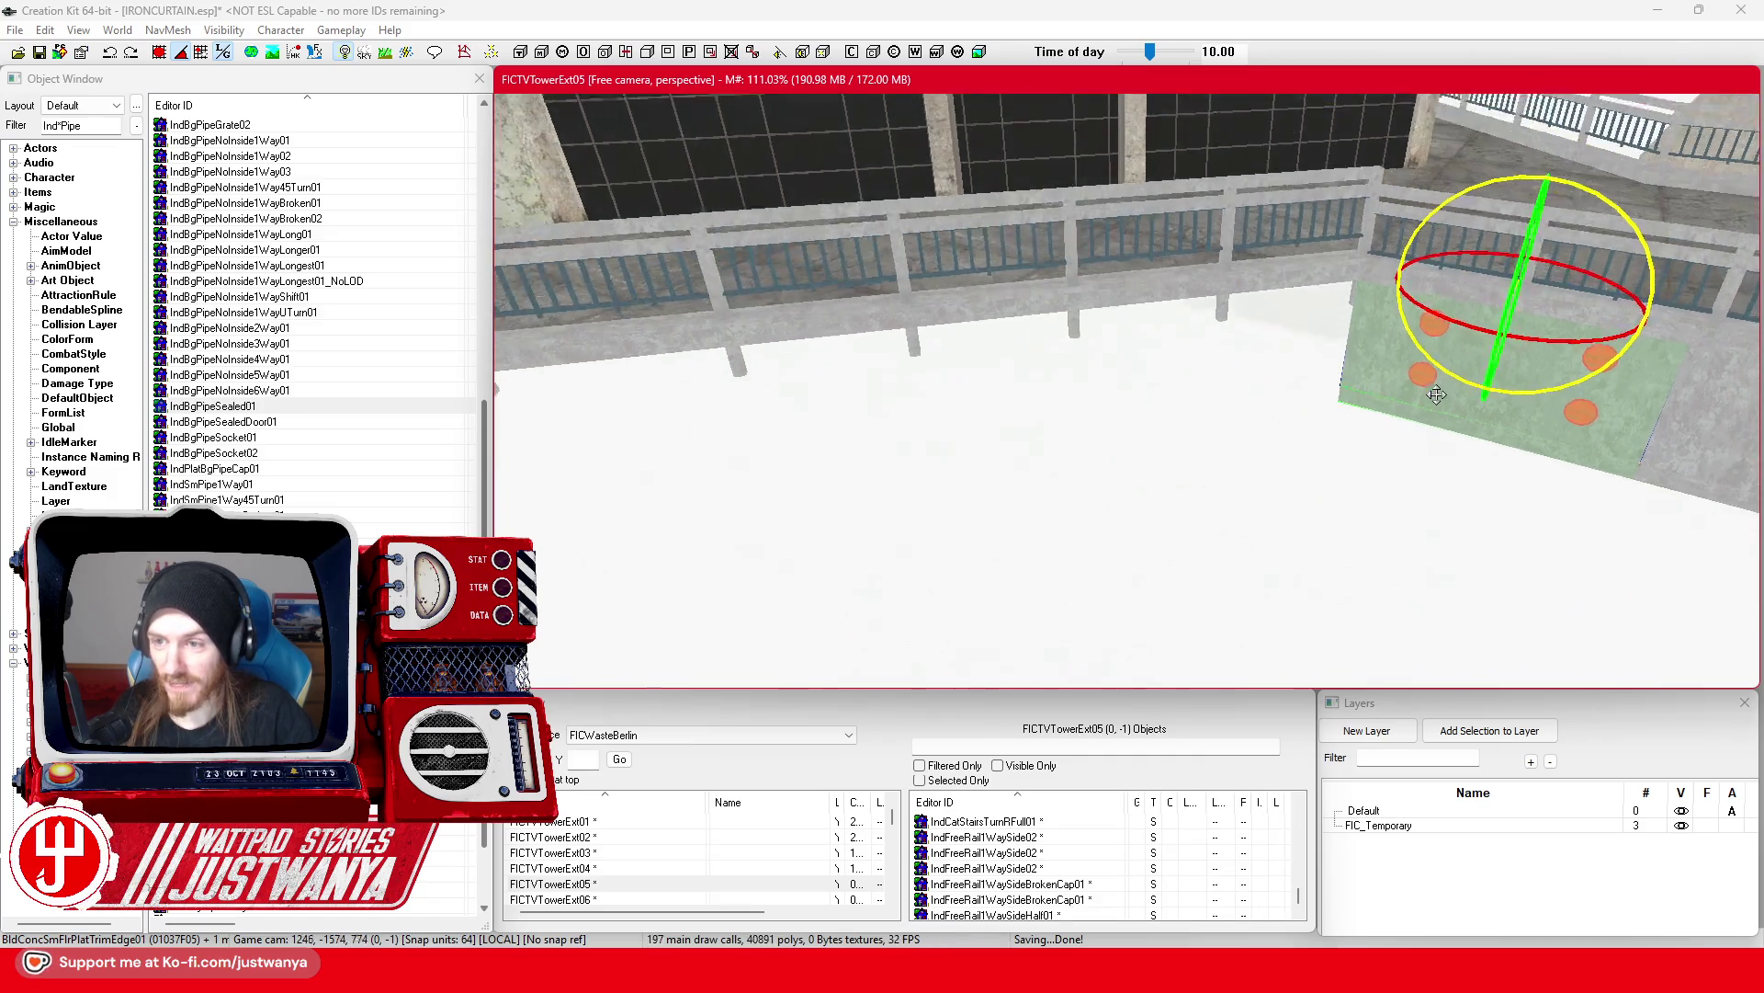
Step: Stand the floor trim panel upright using world-axis rotation
left_click(153, 53)
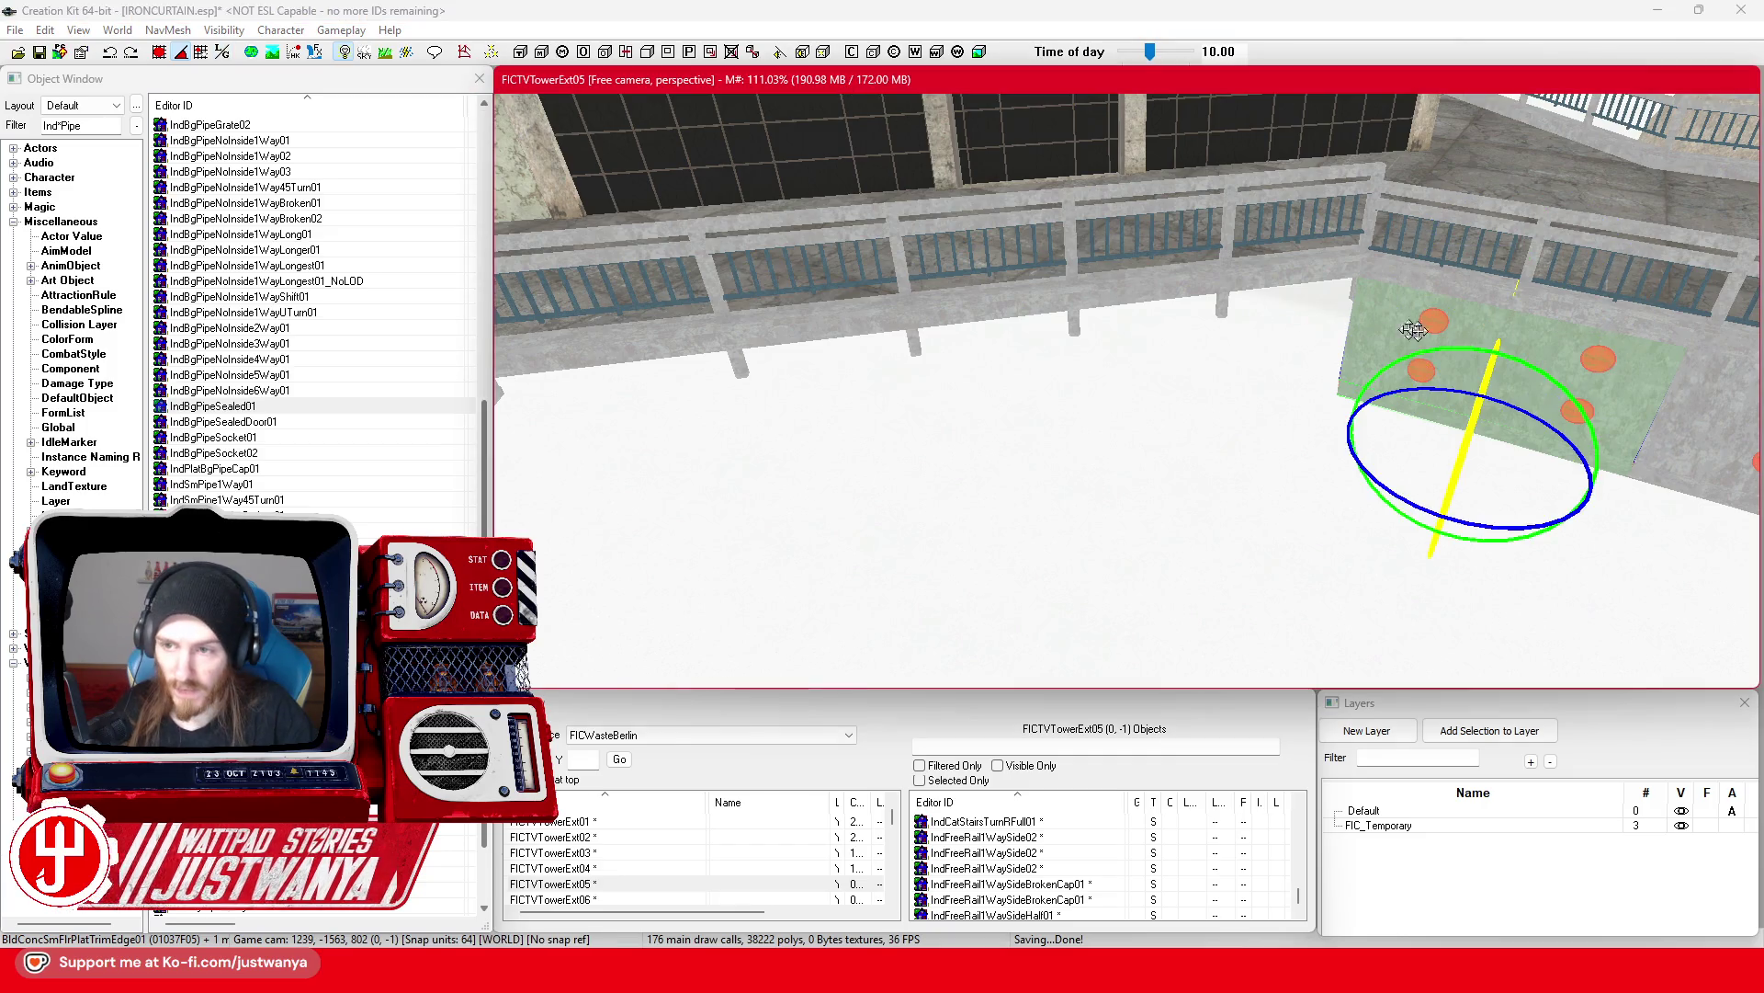
left_click_drag(1408, 496, 1411, 493)
key("1")
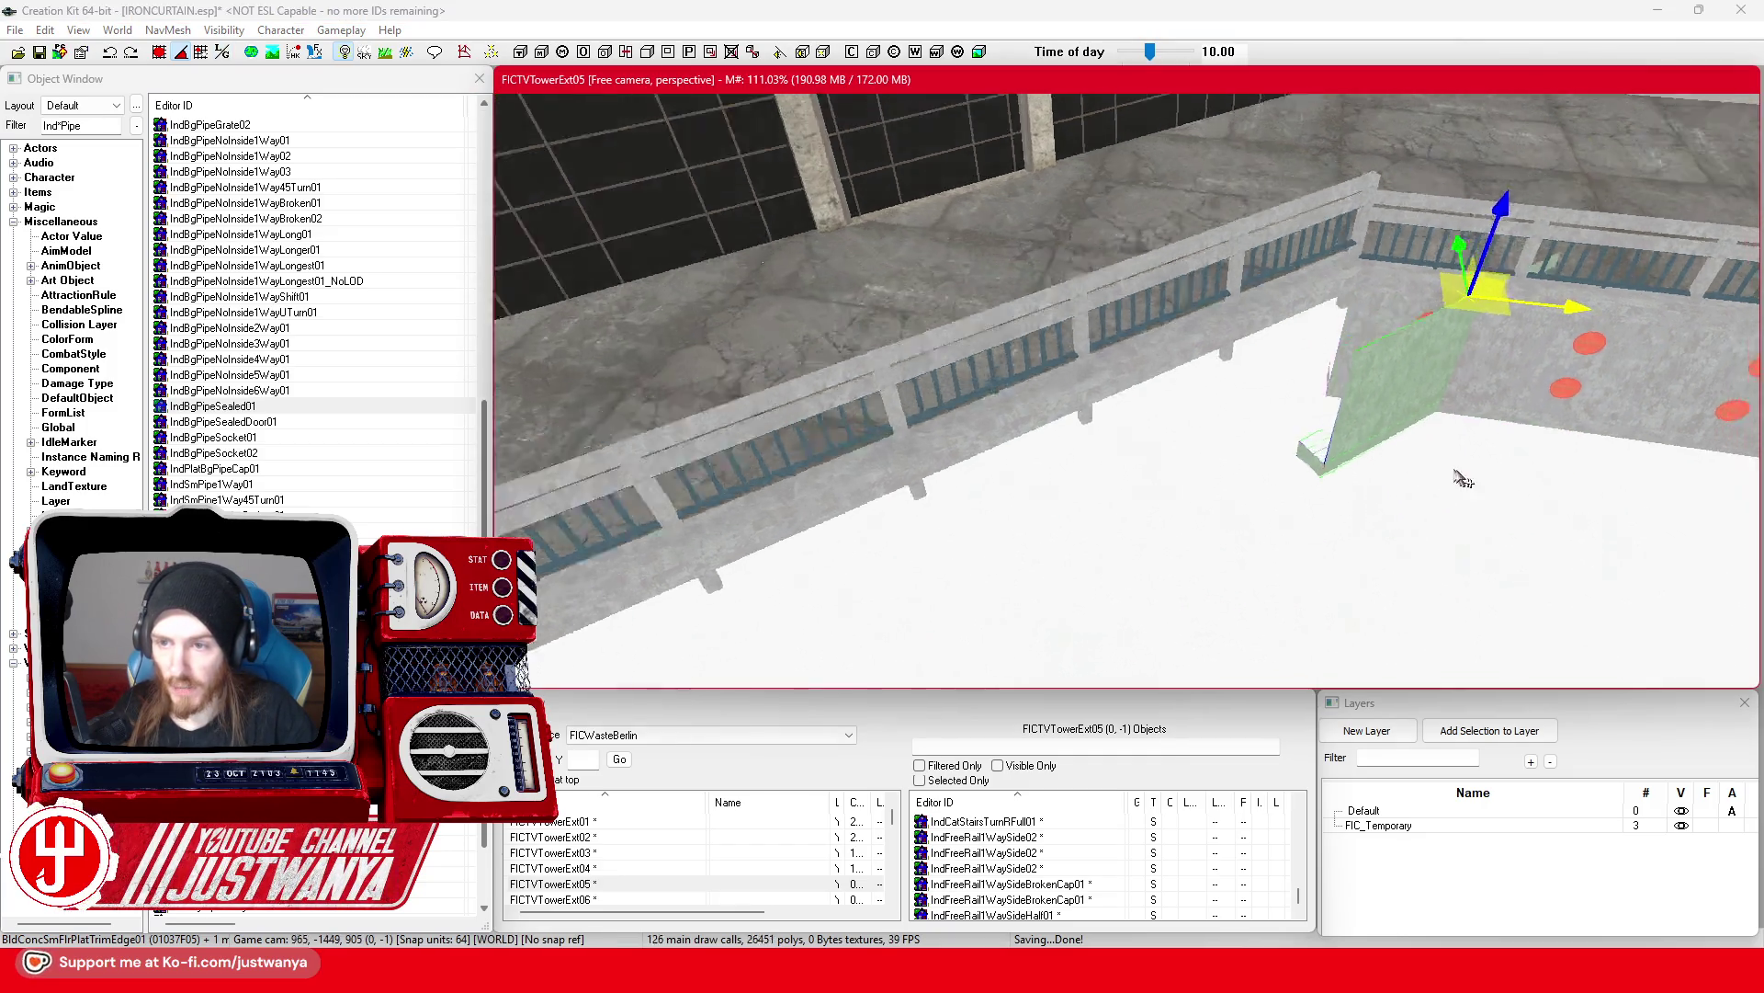
scroll(1461, 478, "up", 5)
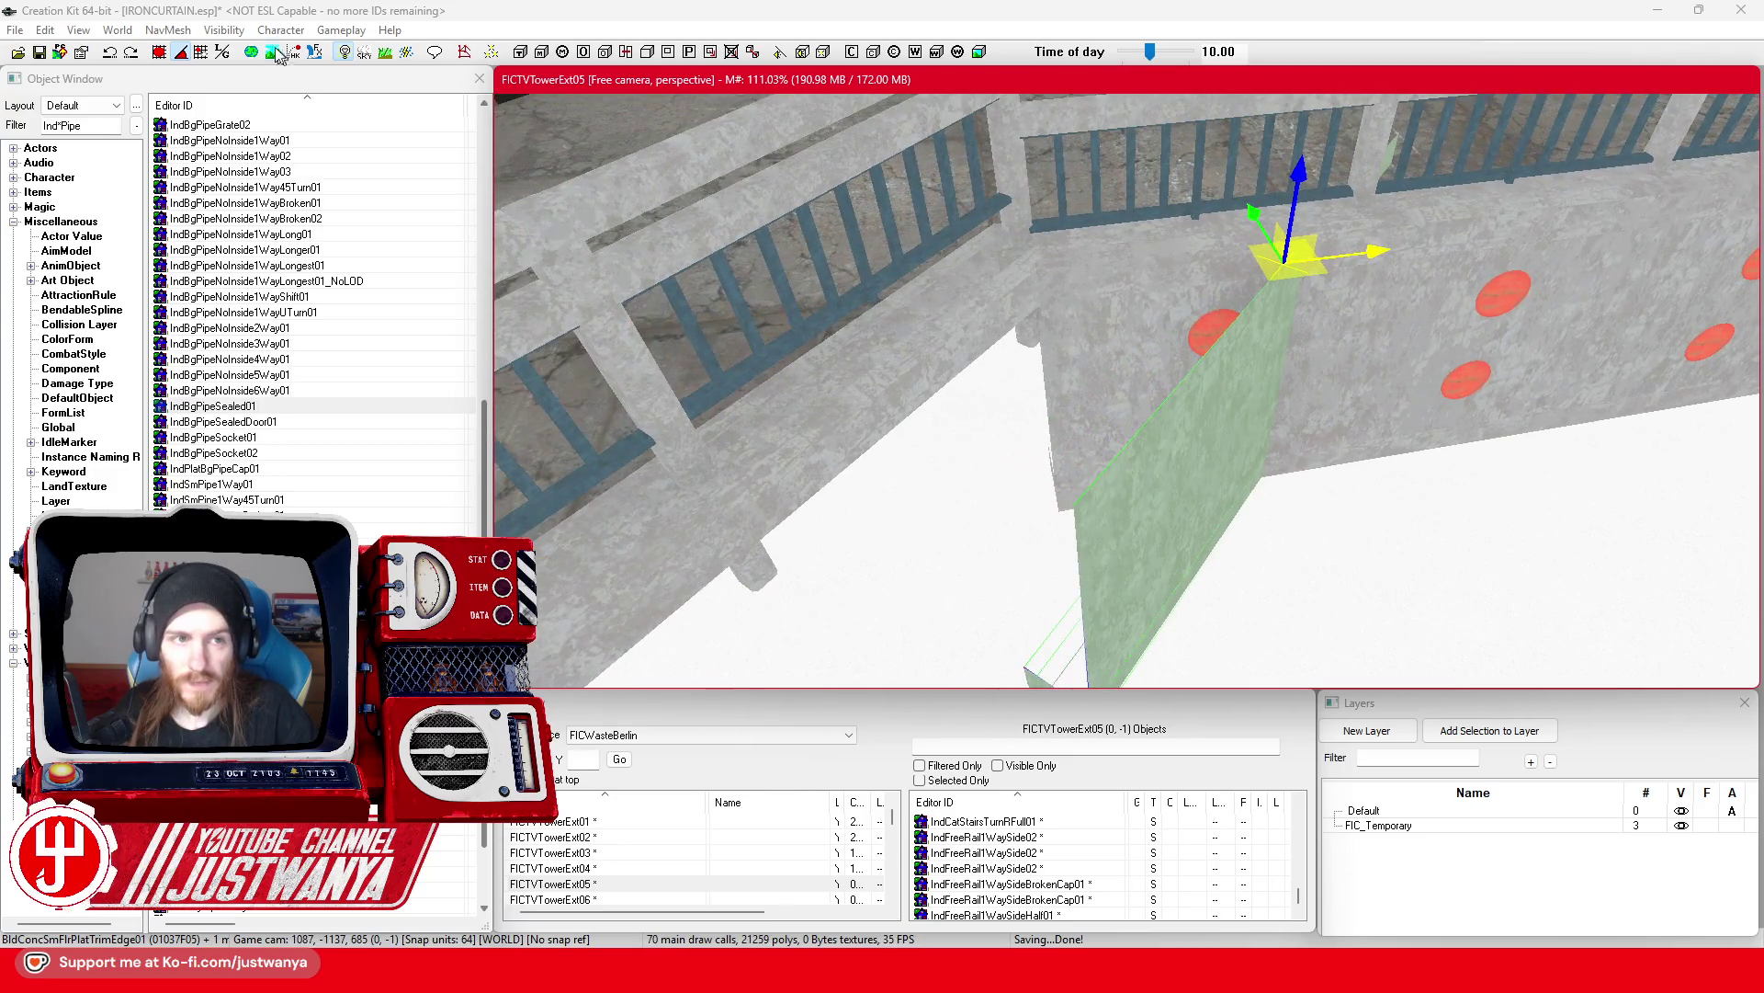
Step: Lift the panel against the walkway wall and slide it left along the wall toward the corner
left_click(223, 51)
left_click_drag(1286, 260, 1119, 207)
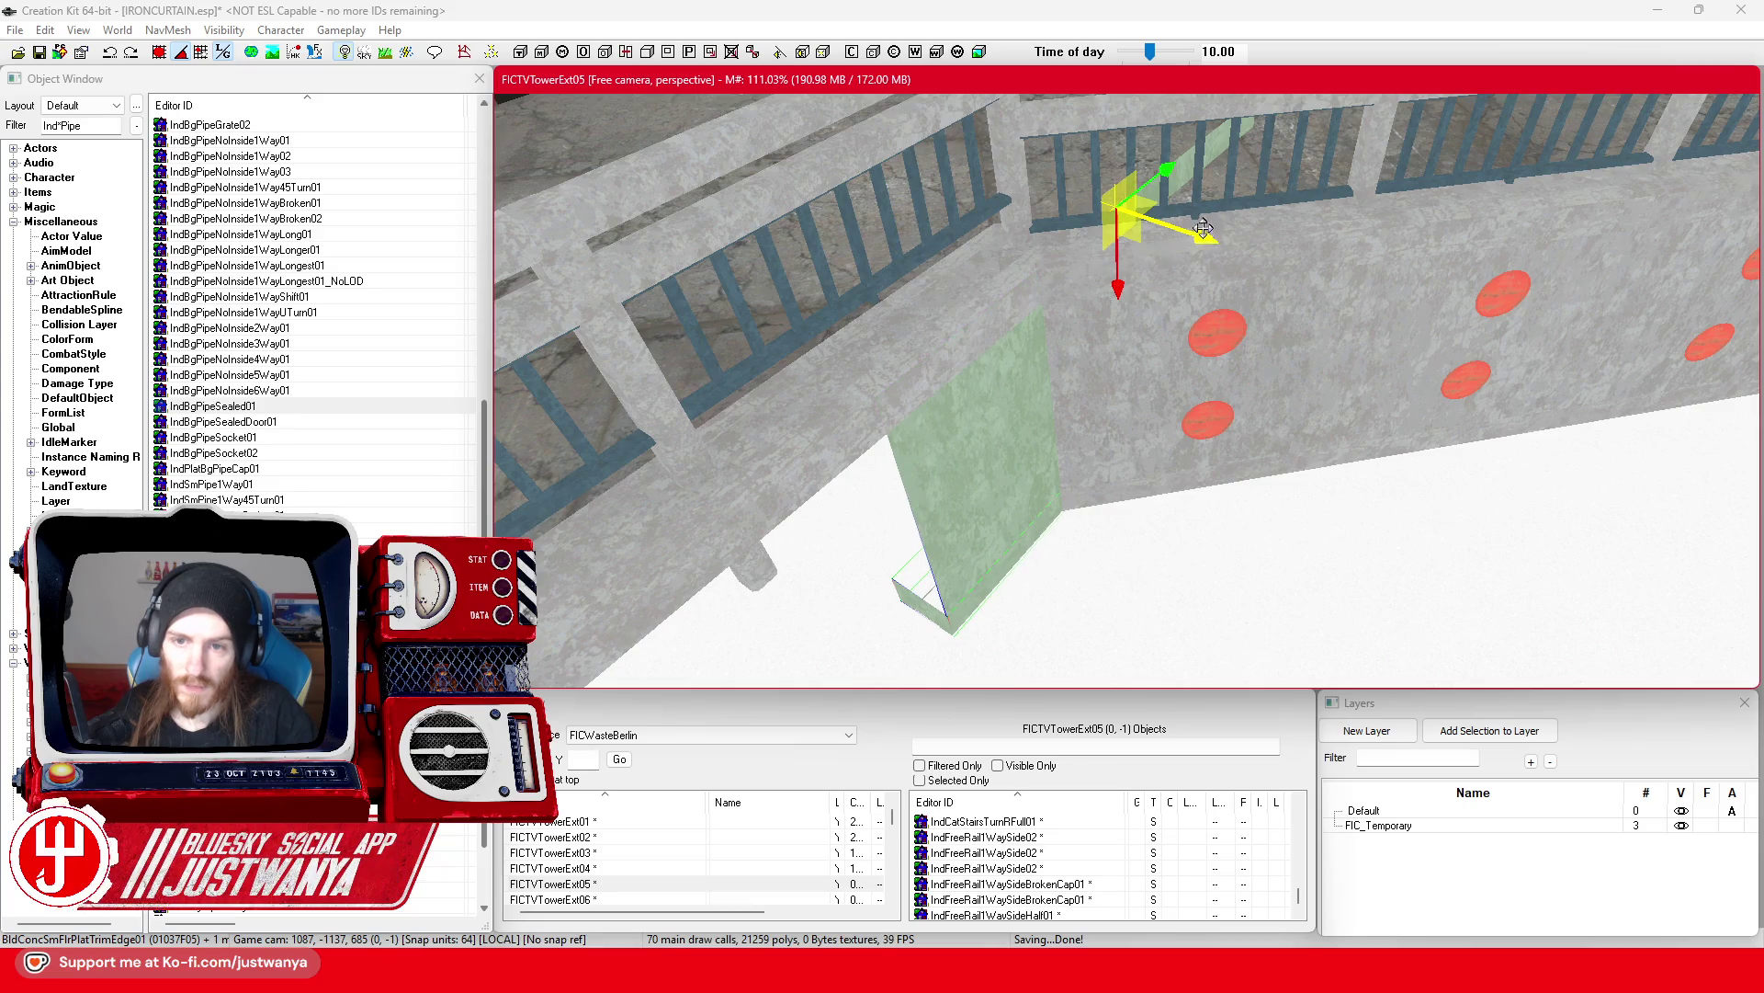
key("shift")
key("shift")
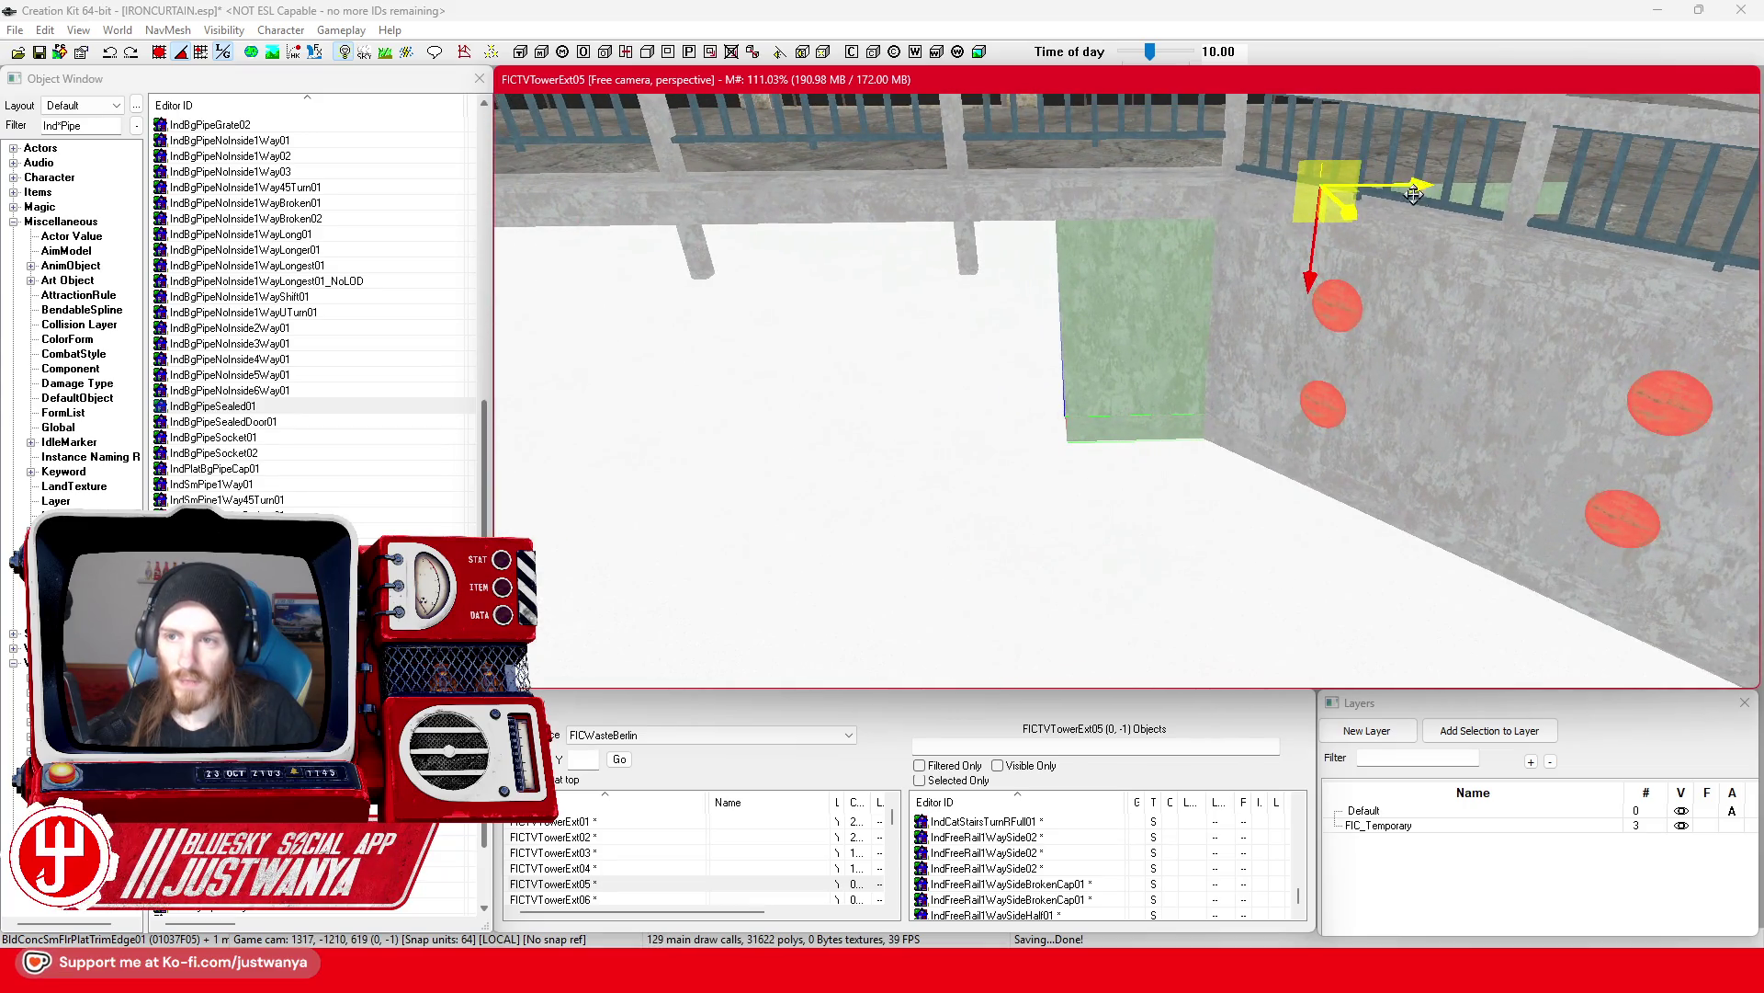
mouse_move(1413, 193)
left_mouse_down()
mouse_move(1017, 194)
mouse_move(1041, 193)
left_mouse_up()
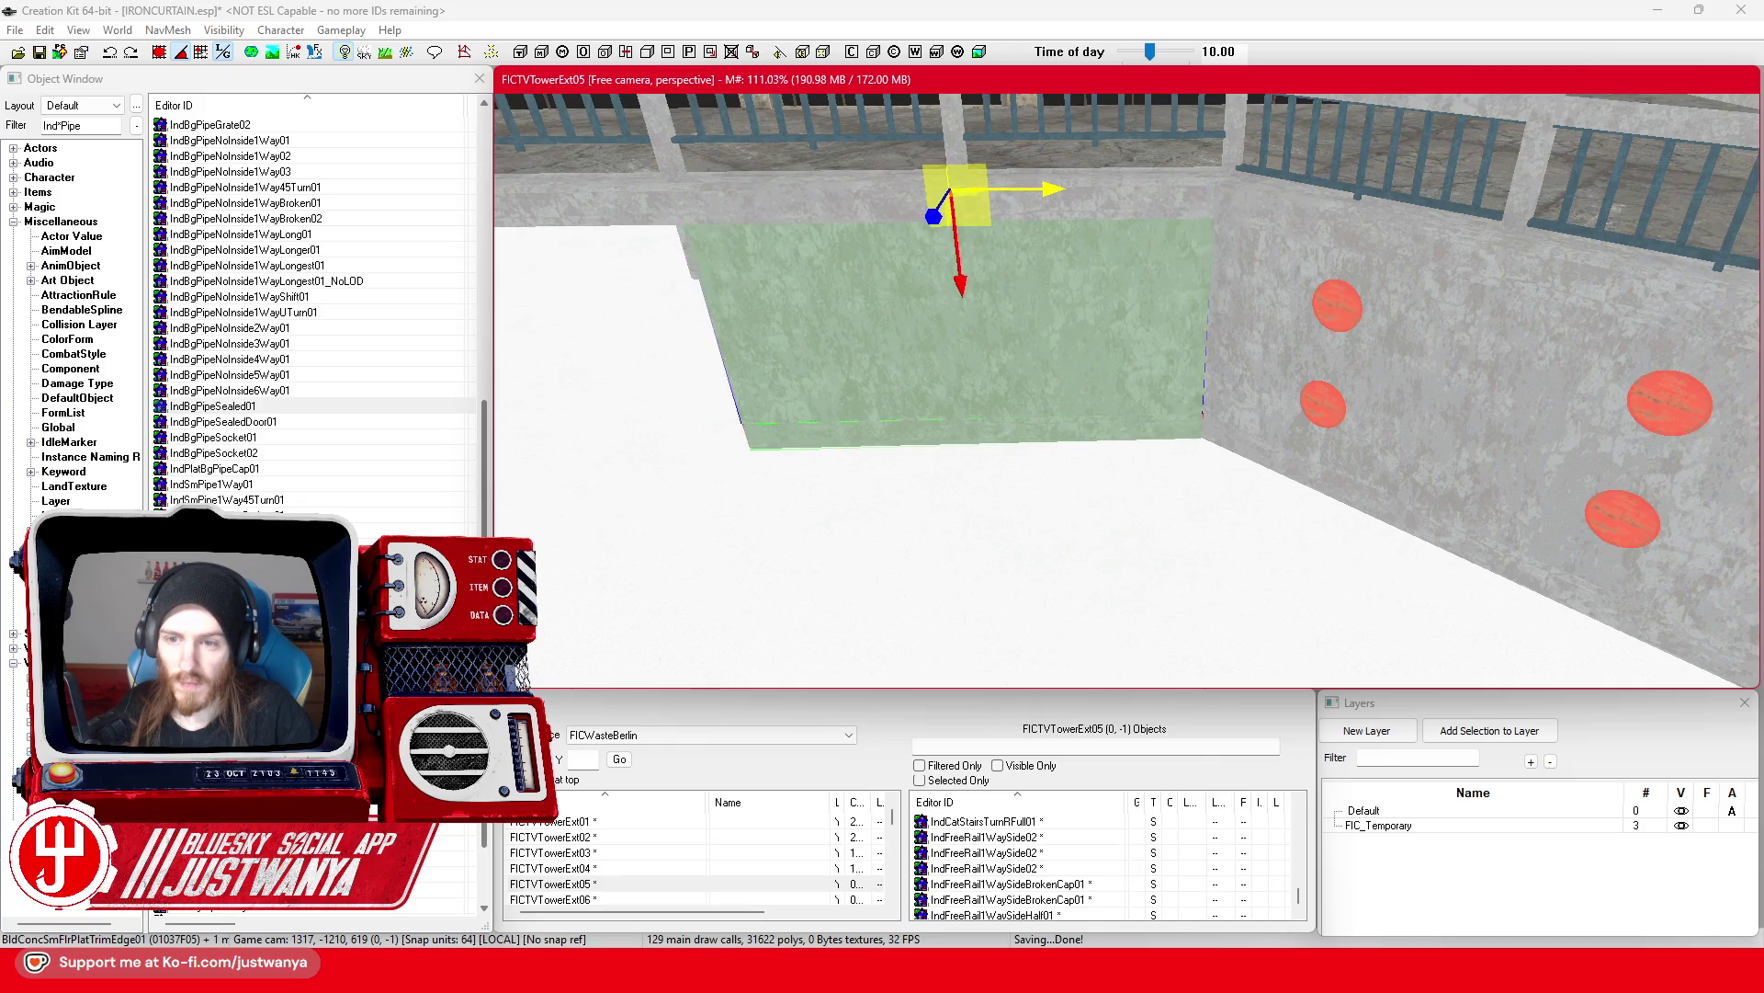
key("shift")
mouse_move(1424, 181)
left_mouse_down()
mouse_move(822, 183)
mouse_move(883, 182)
left_mouse_up()
key("shift")
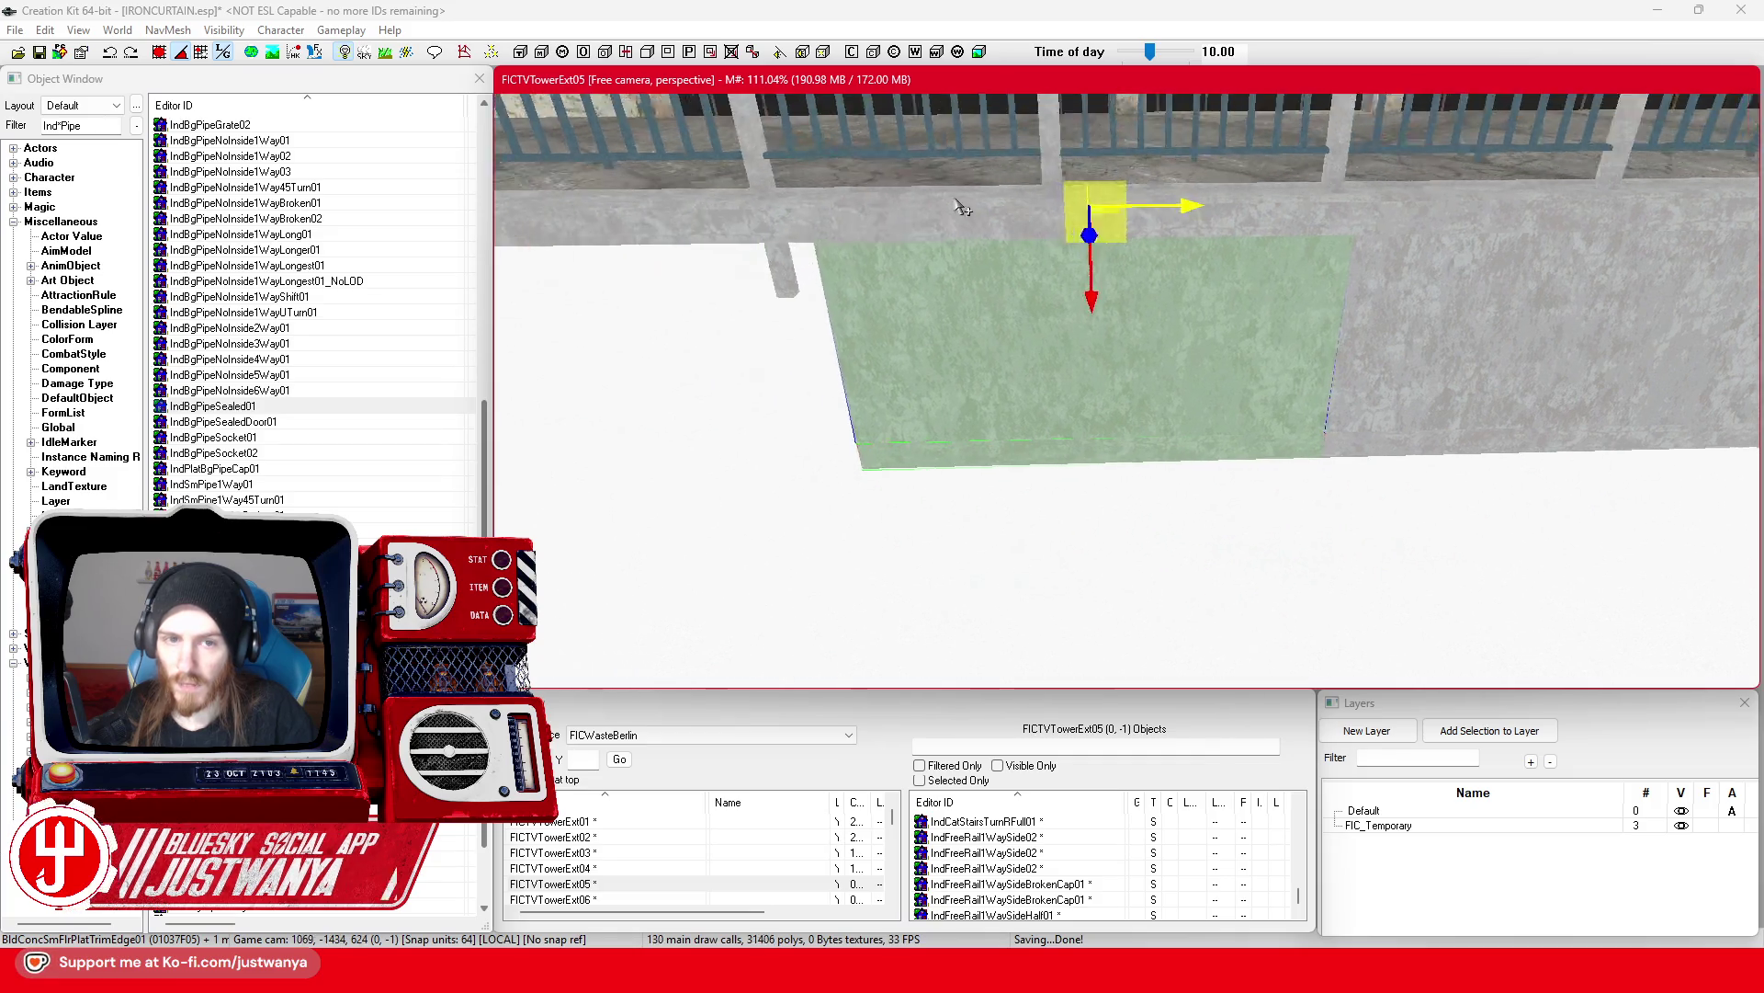
left_click_drag(928, 238, 880, 237)
key("shift")
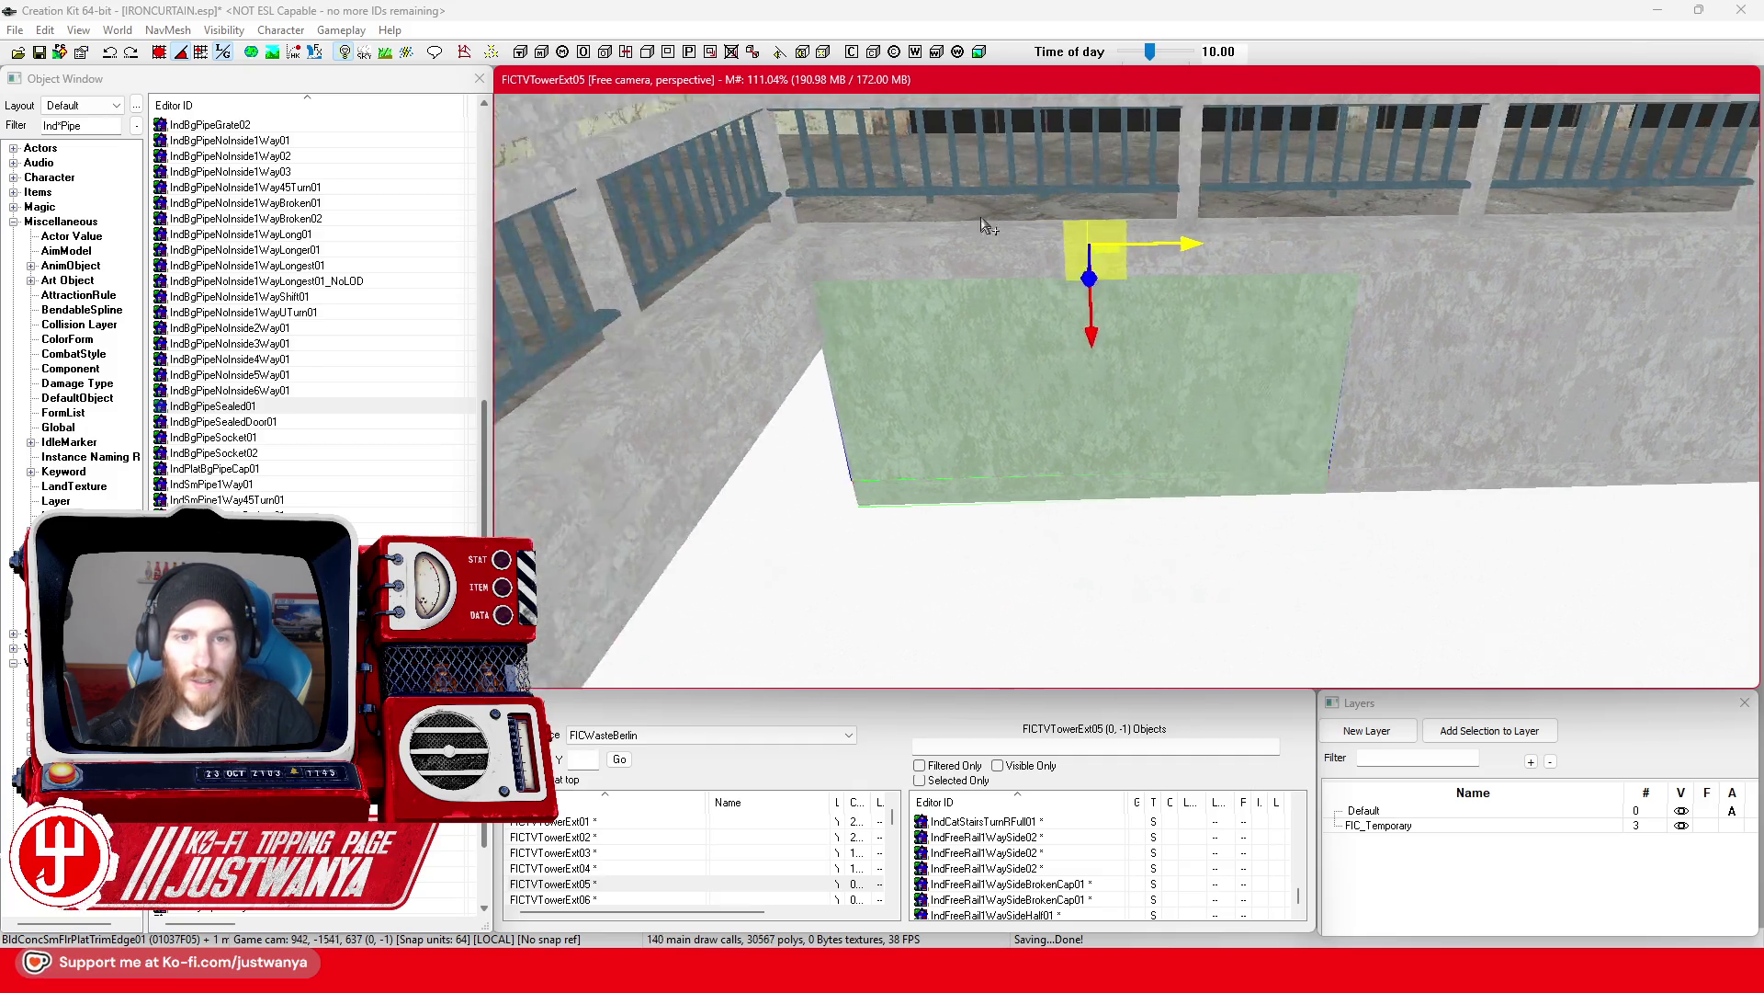
mouse_move(1375, 266)
left_mouse_down()
mouse_move(1244, 256)
mouse_move(1330, 251)
left_mouse_up()
key("shift")
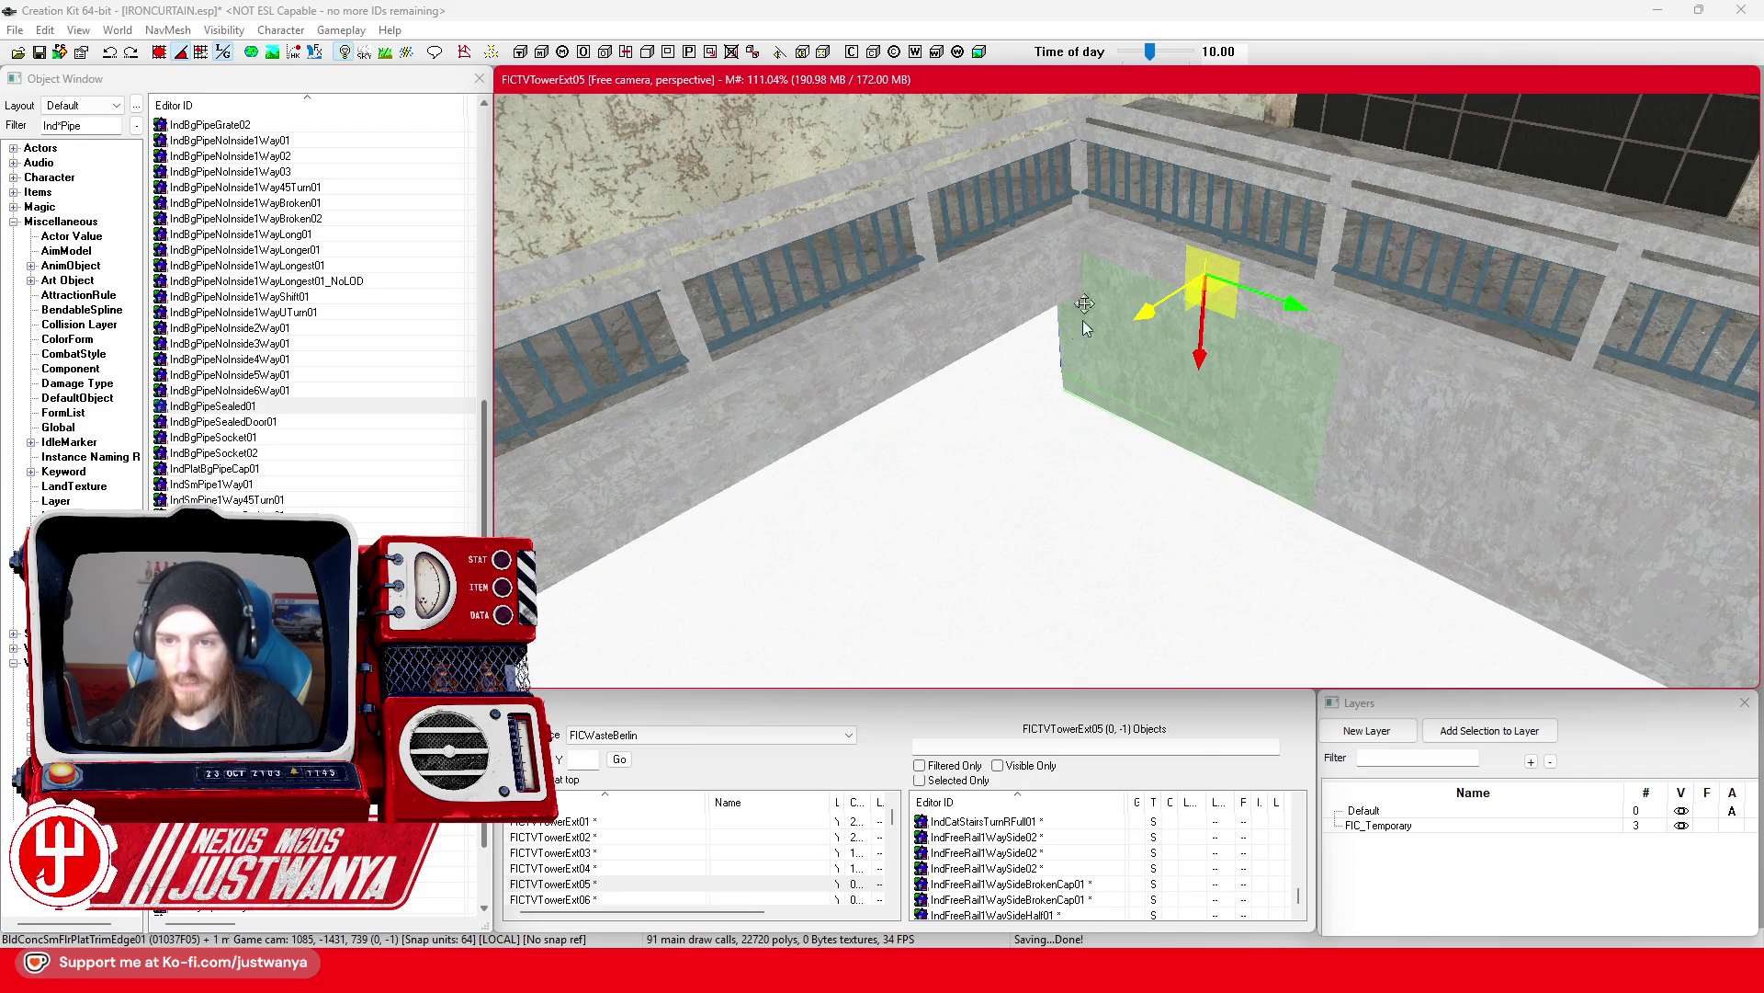
Step: Rotate the upright panel 90 degrees to face the next wall and slide it against it
key("e")
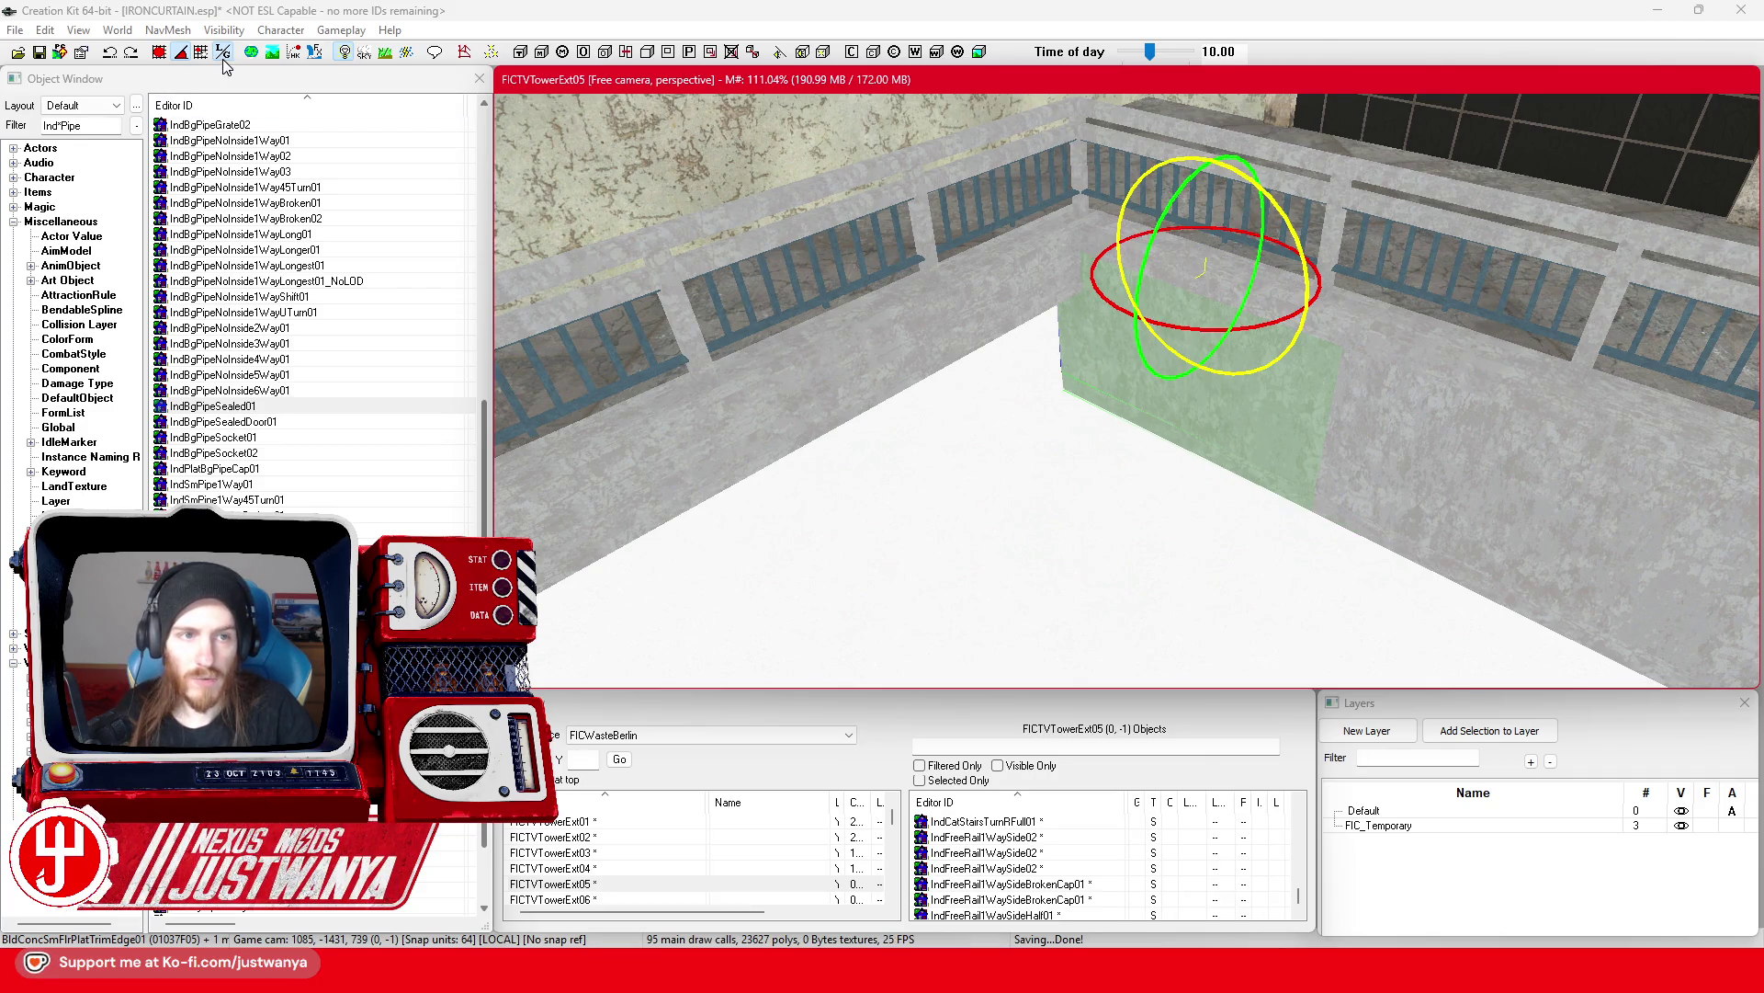
left_click_drag(1205, 554, 1084, 563)
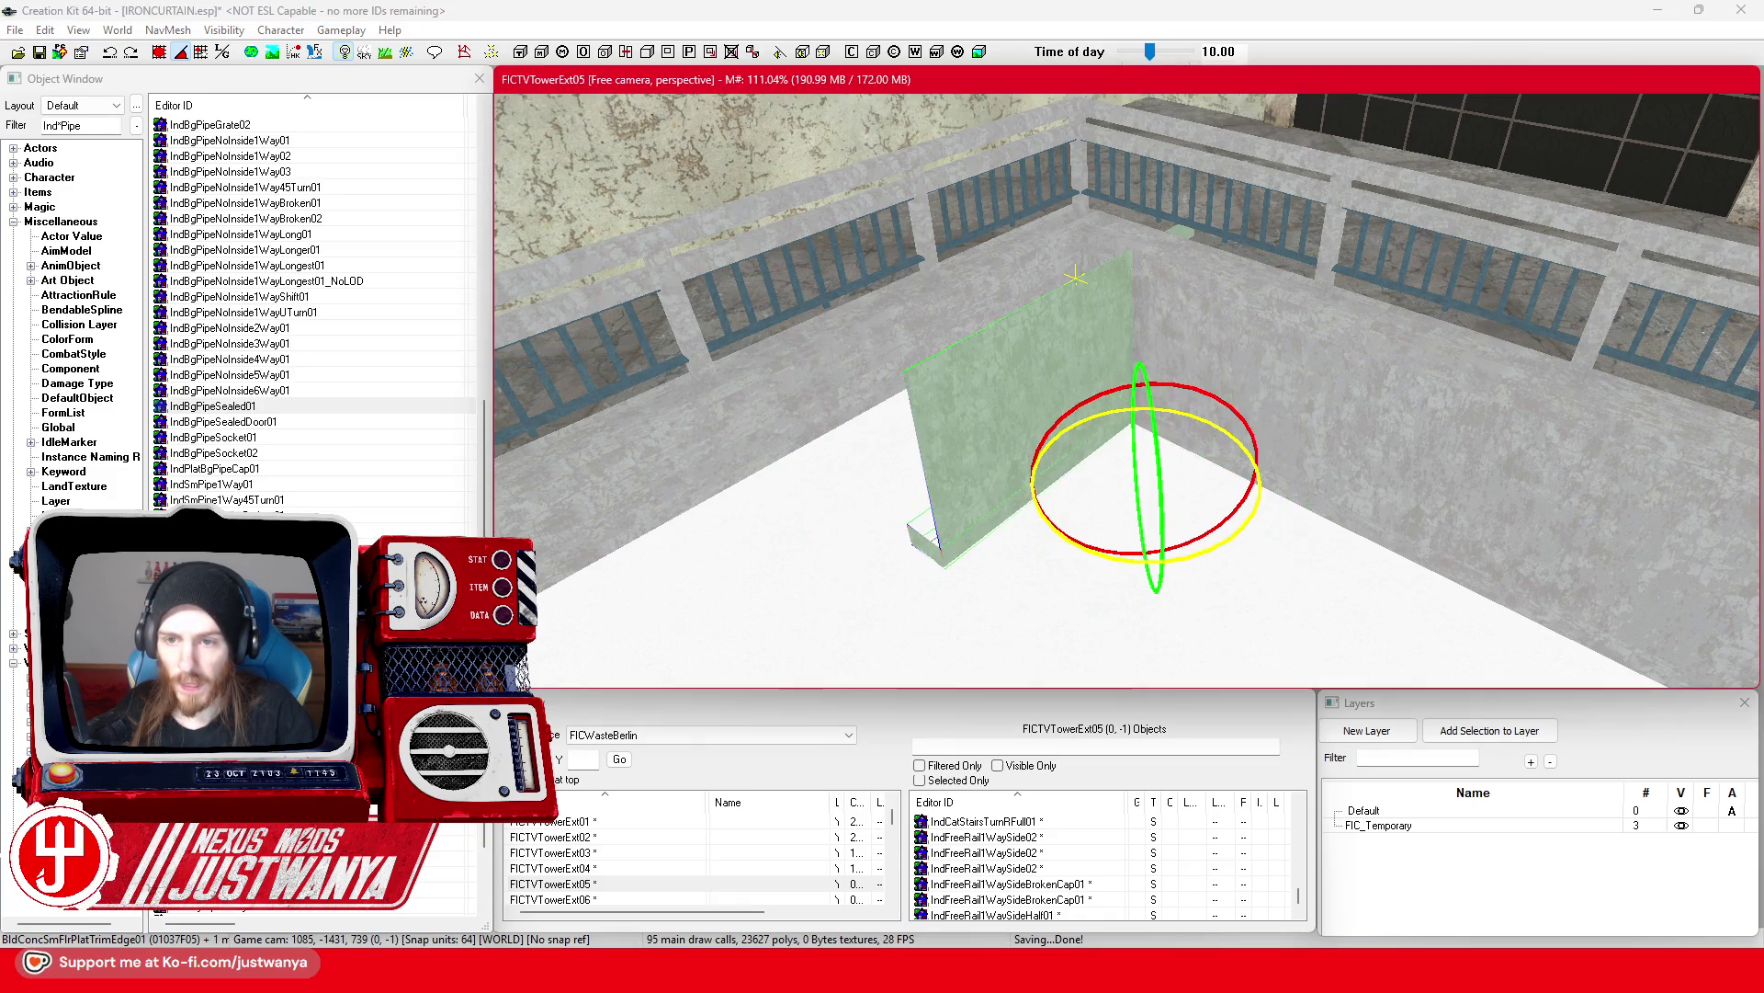
key("e")
key("w")
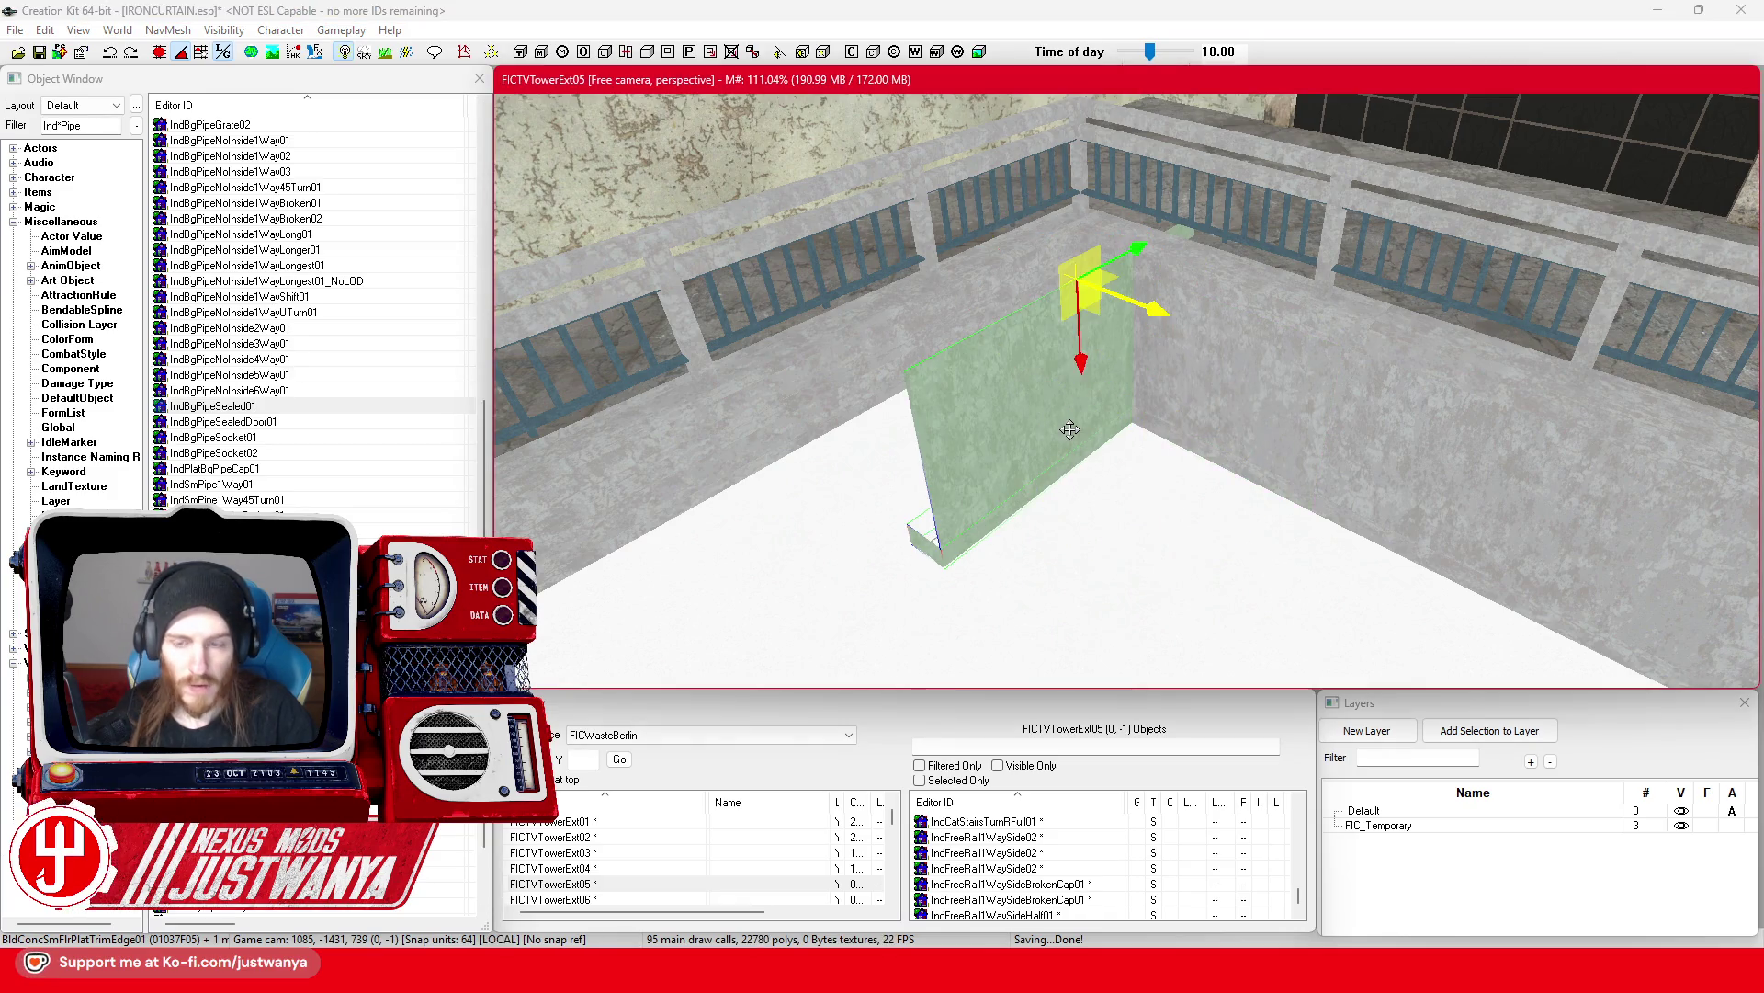
left_click_drag(1220, 297, 1131, 293)
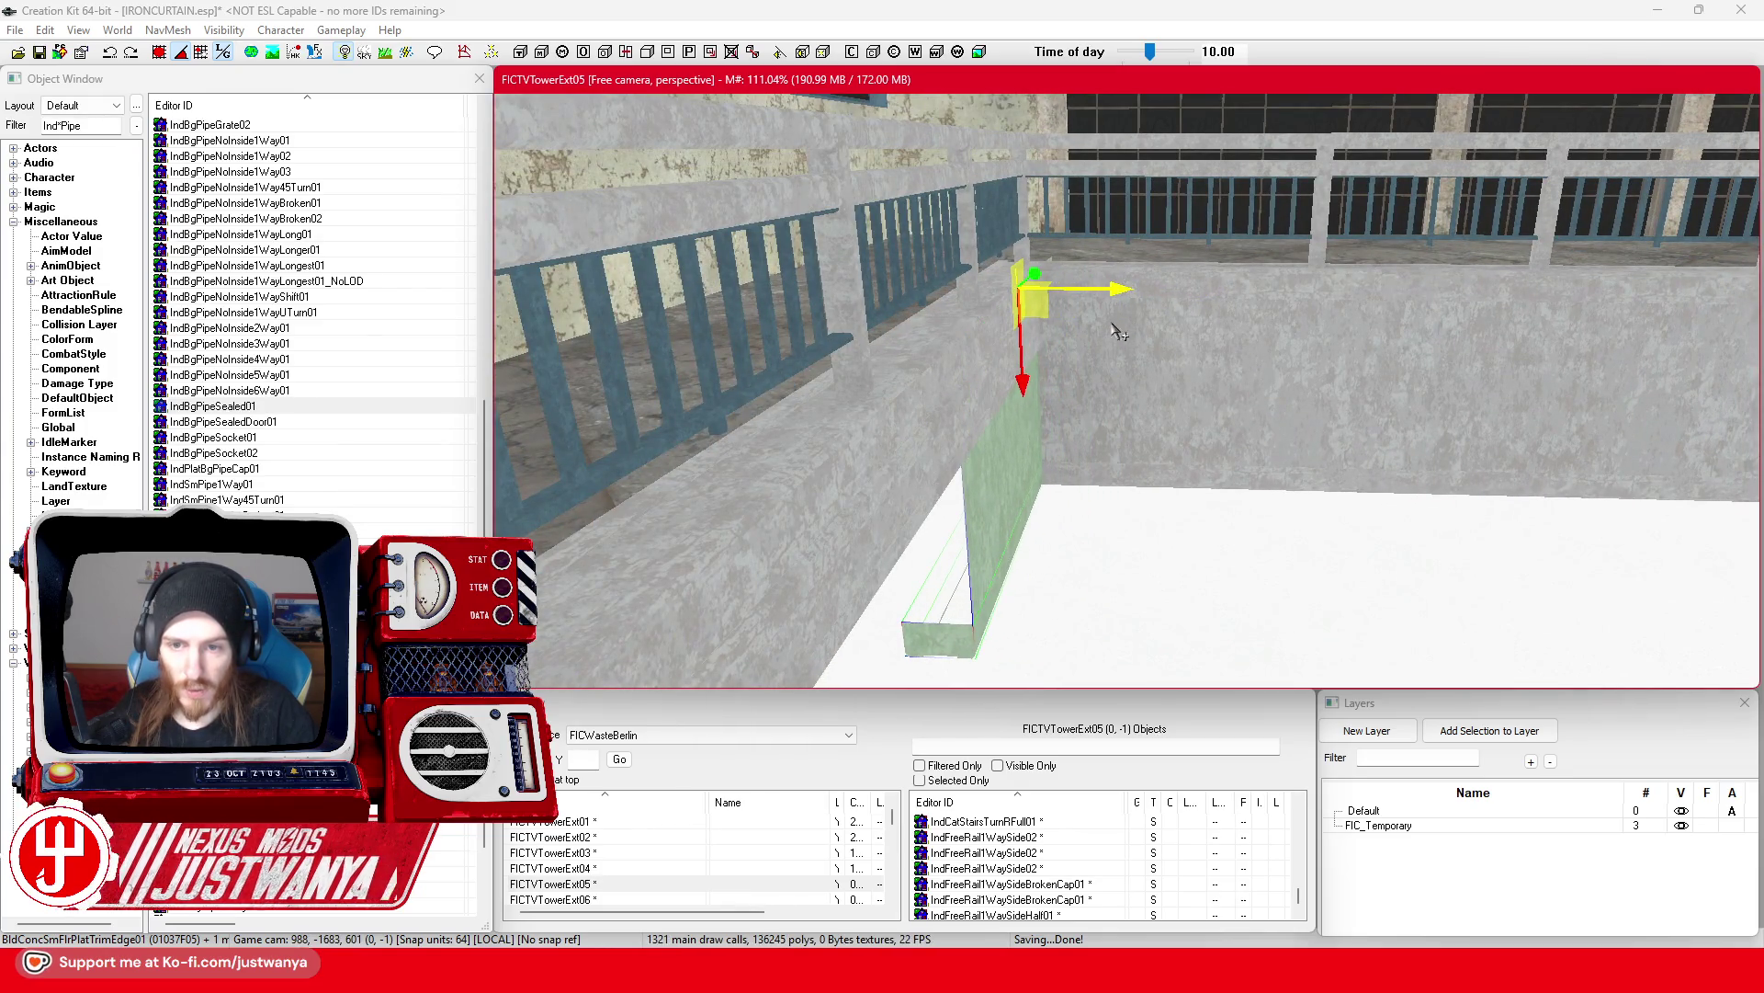
scroll(1008, 339, "down", 5)
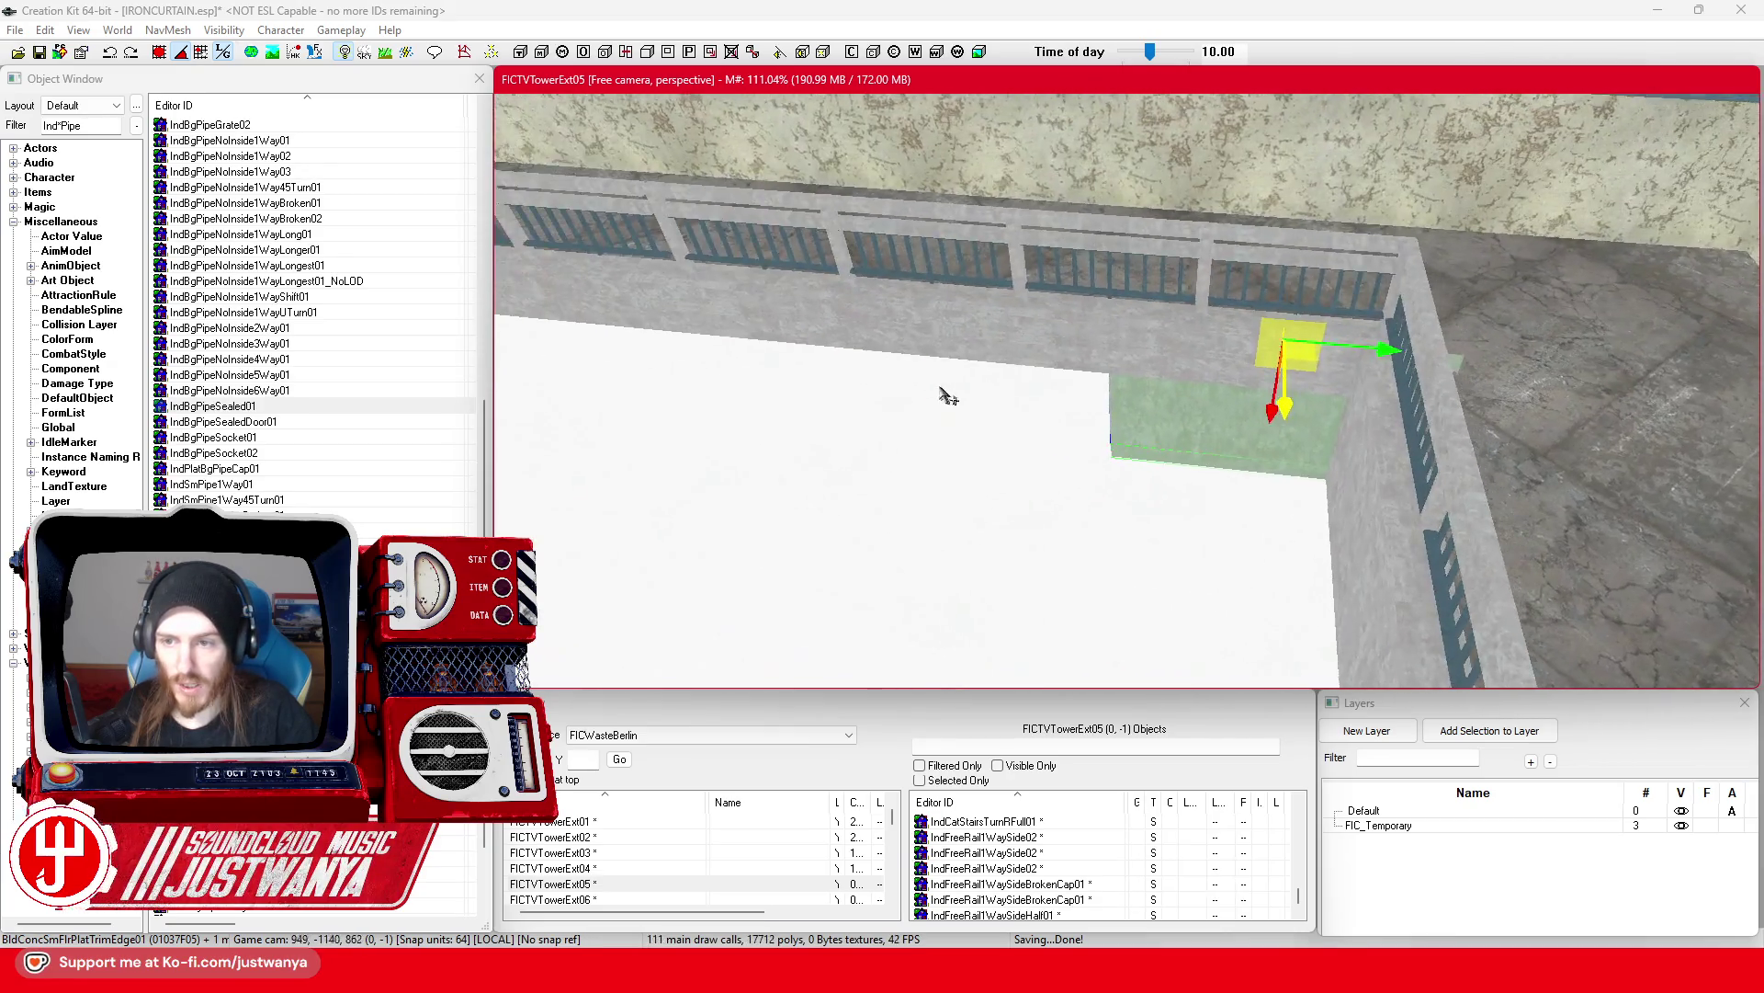
mouse_move(945, 394)
left_mouse_down()
mouse_move(1222, 327)
mouse_move(1132, 317)
mouse_move(1202, 305)
left_mouse_up()
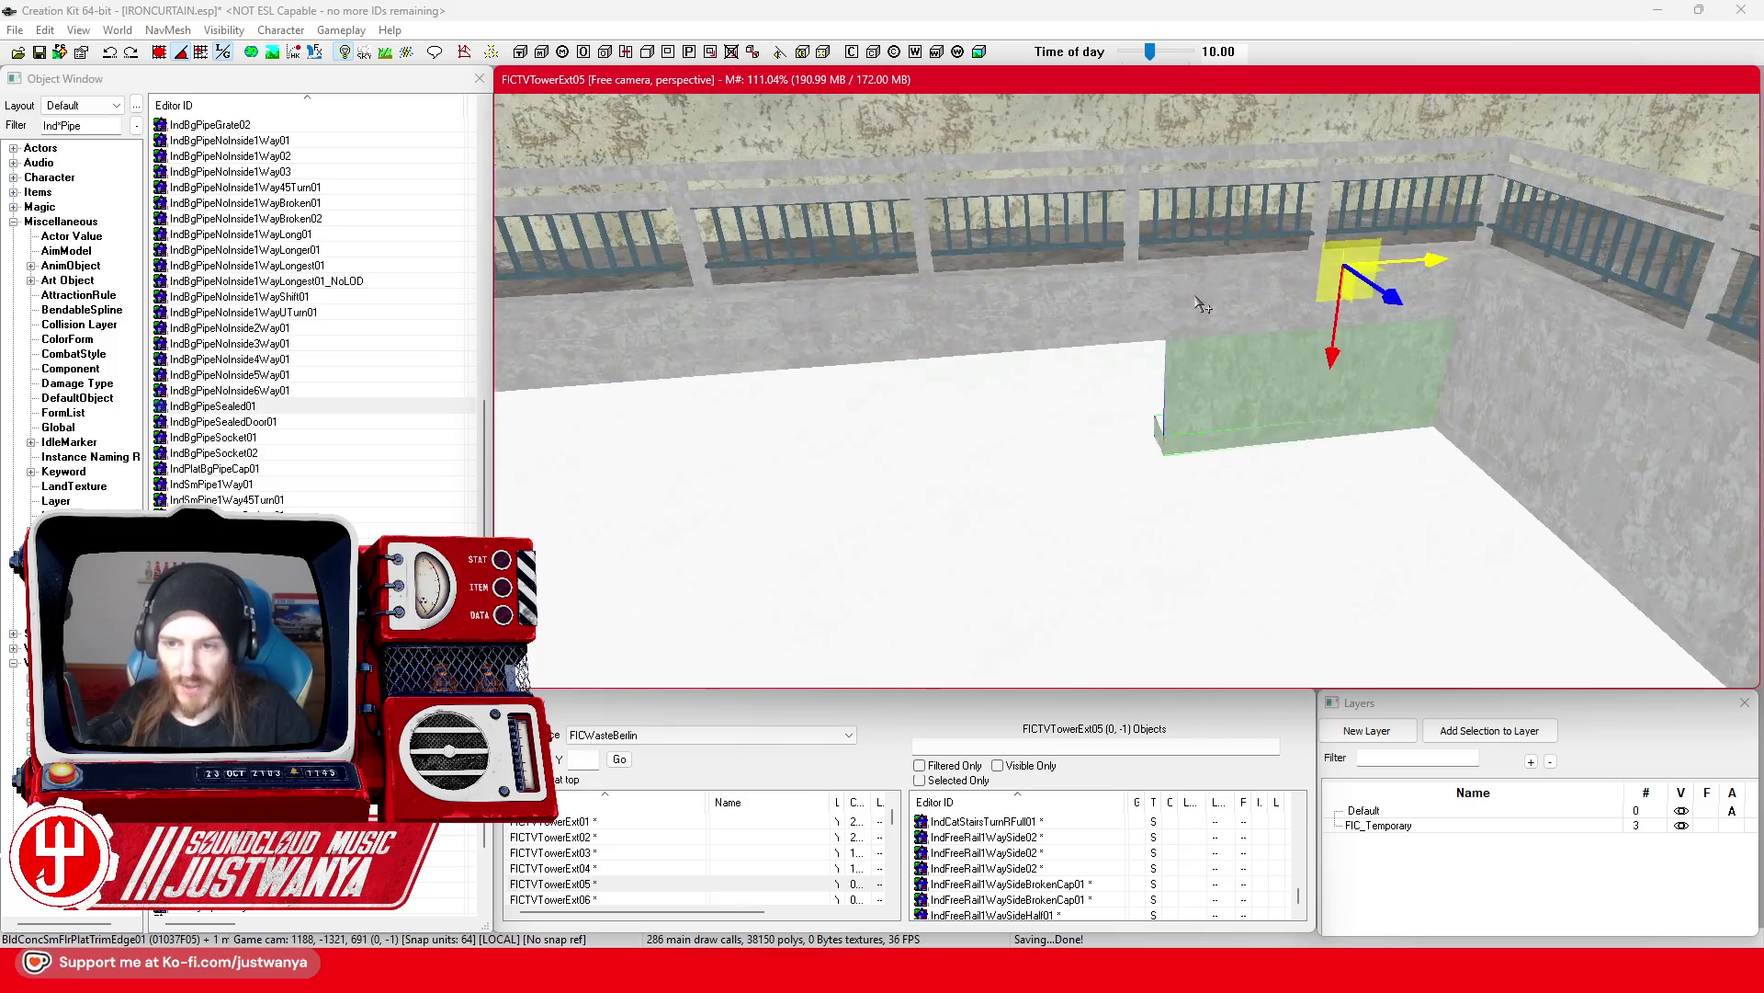
mouse_move(1465, 286)
left_mouse_down()
mouse_move(1015, 293)
mouse_move(1102, 303)
left_mouse_up()
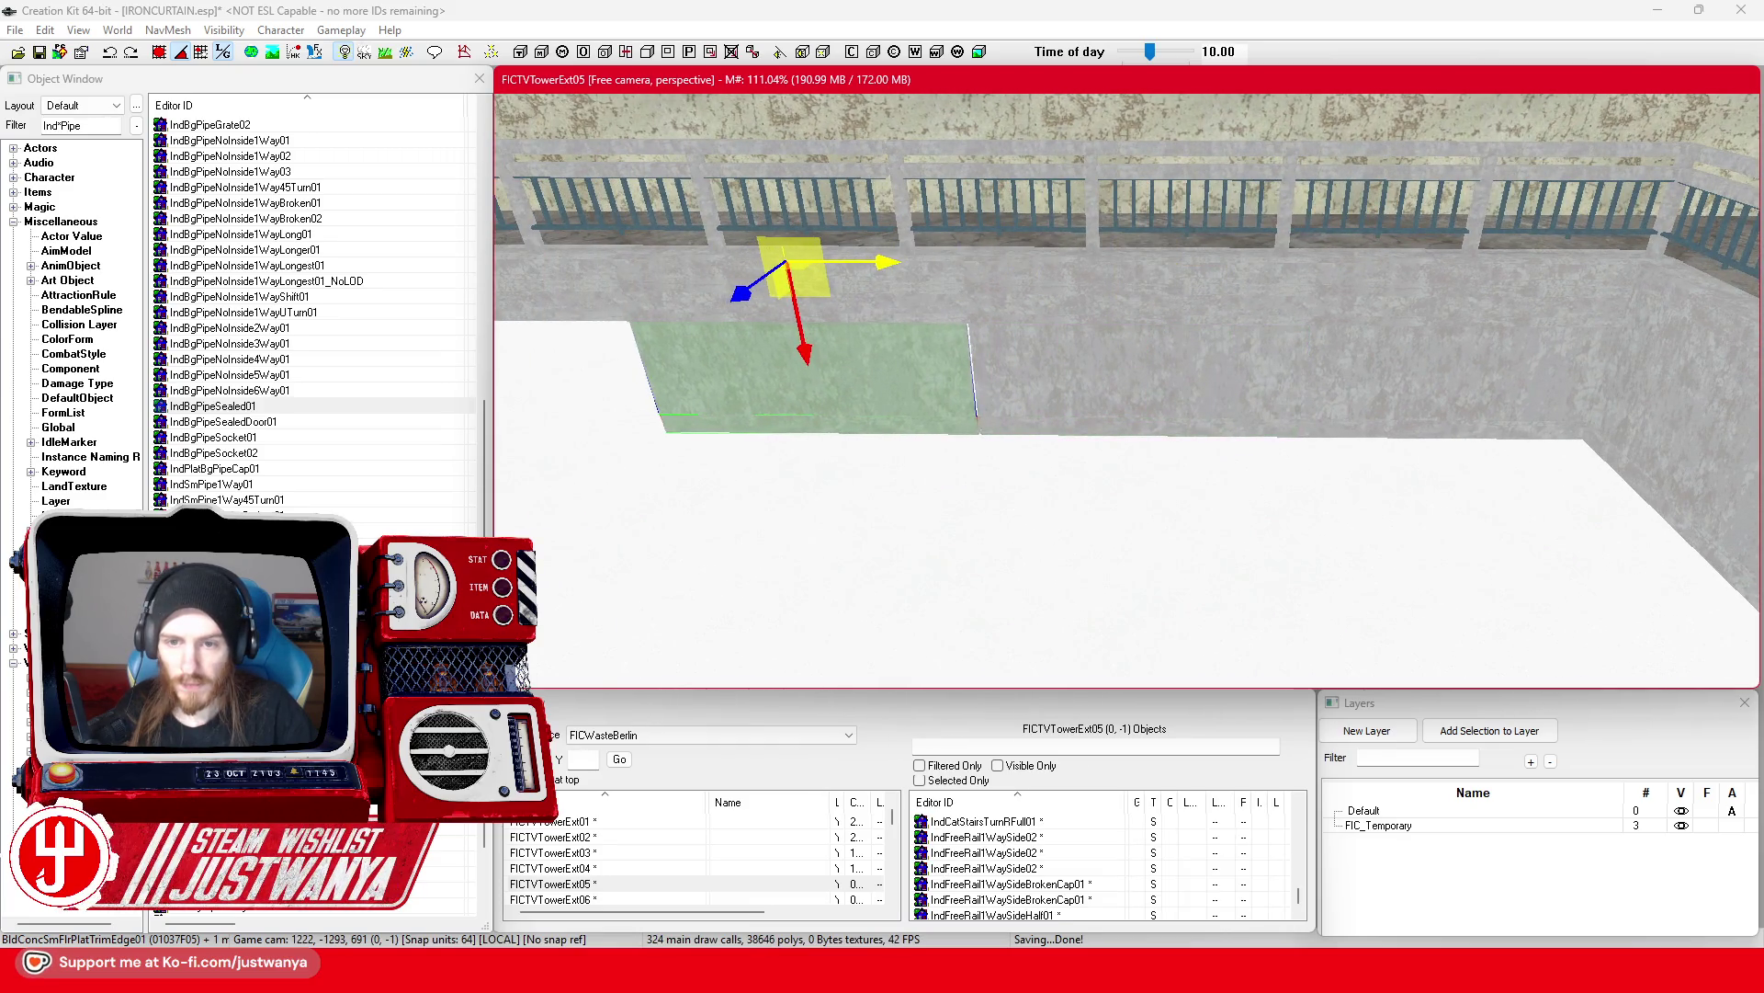
Step: Nudge the panel left along the wall base until it sits flush beneath the railing
scroll(913, 436, "up", 3)
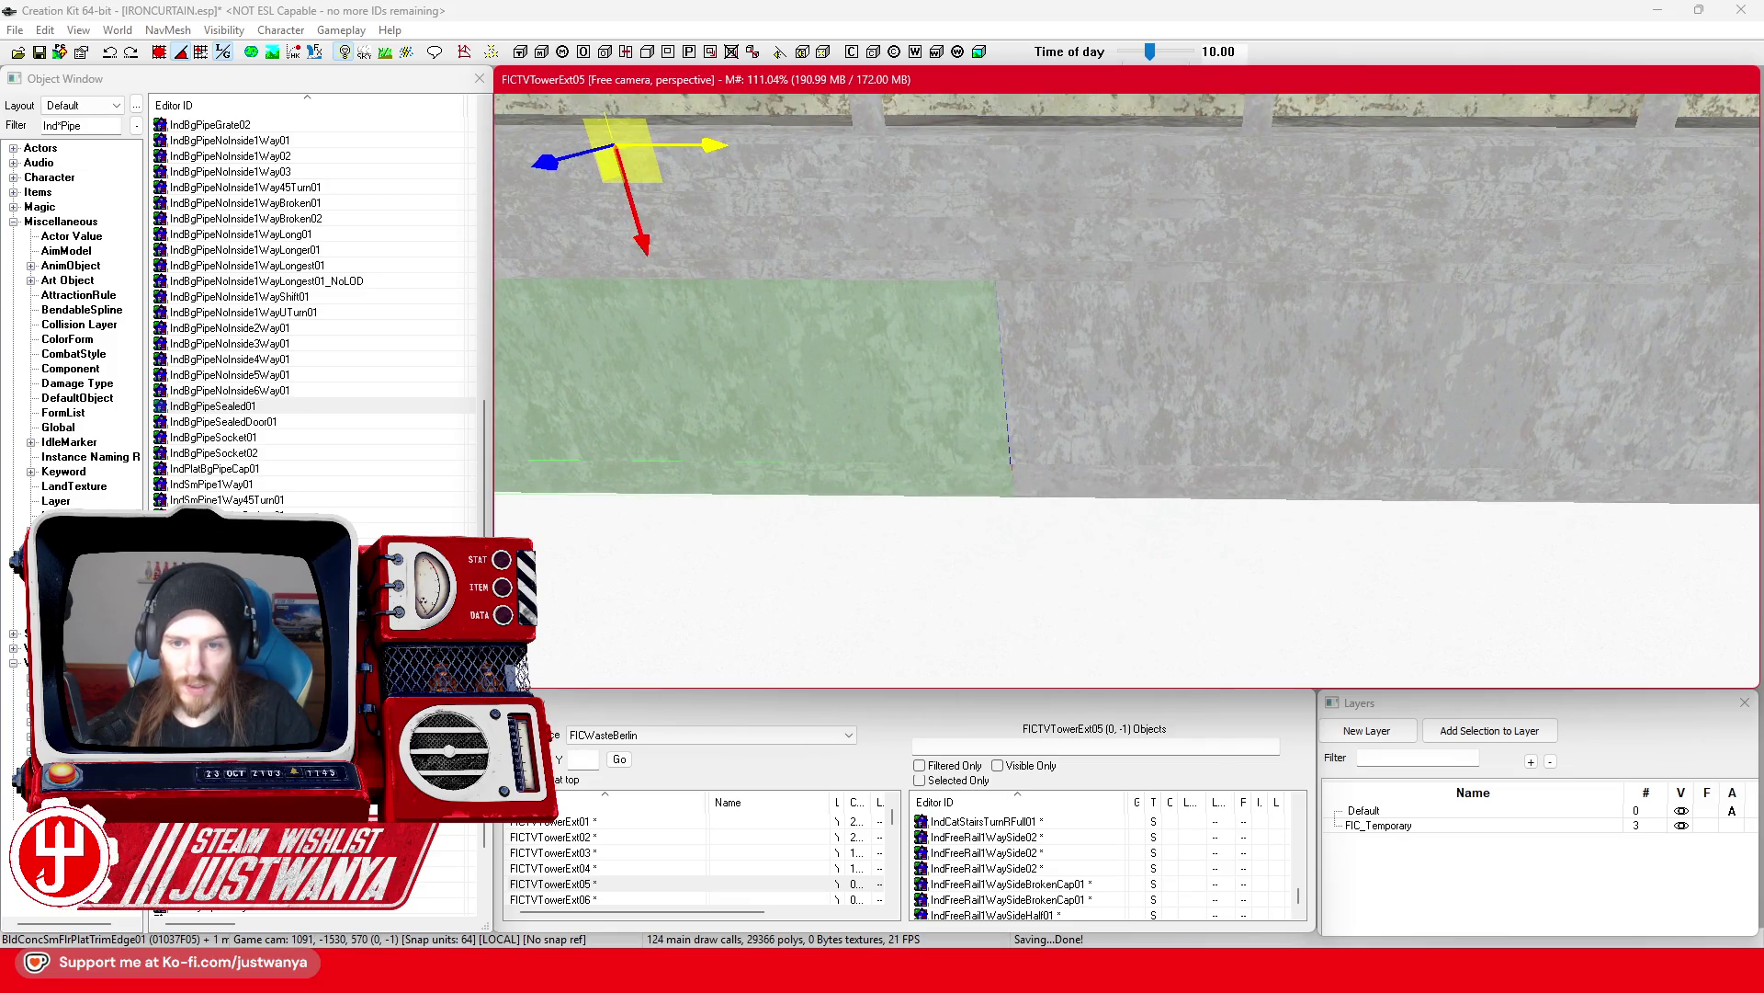
scroll(1151, 441, "down", 5)
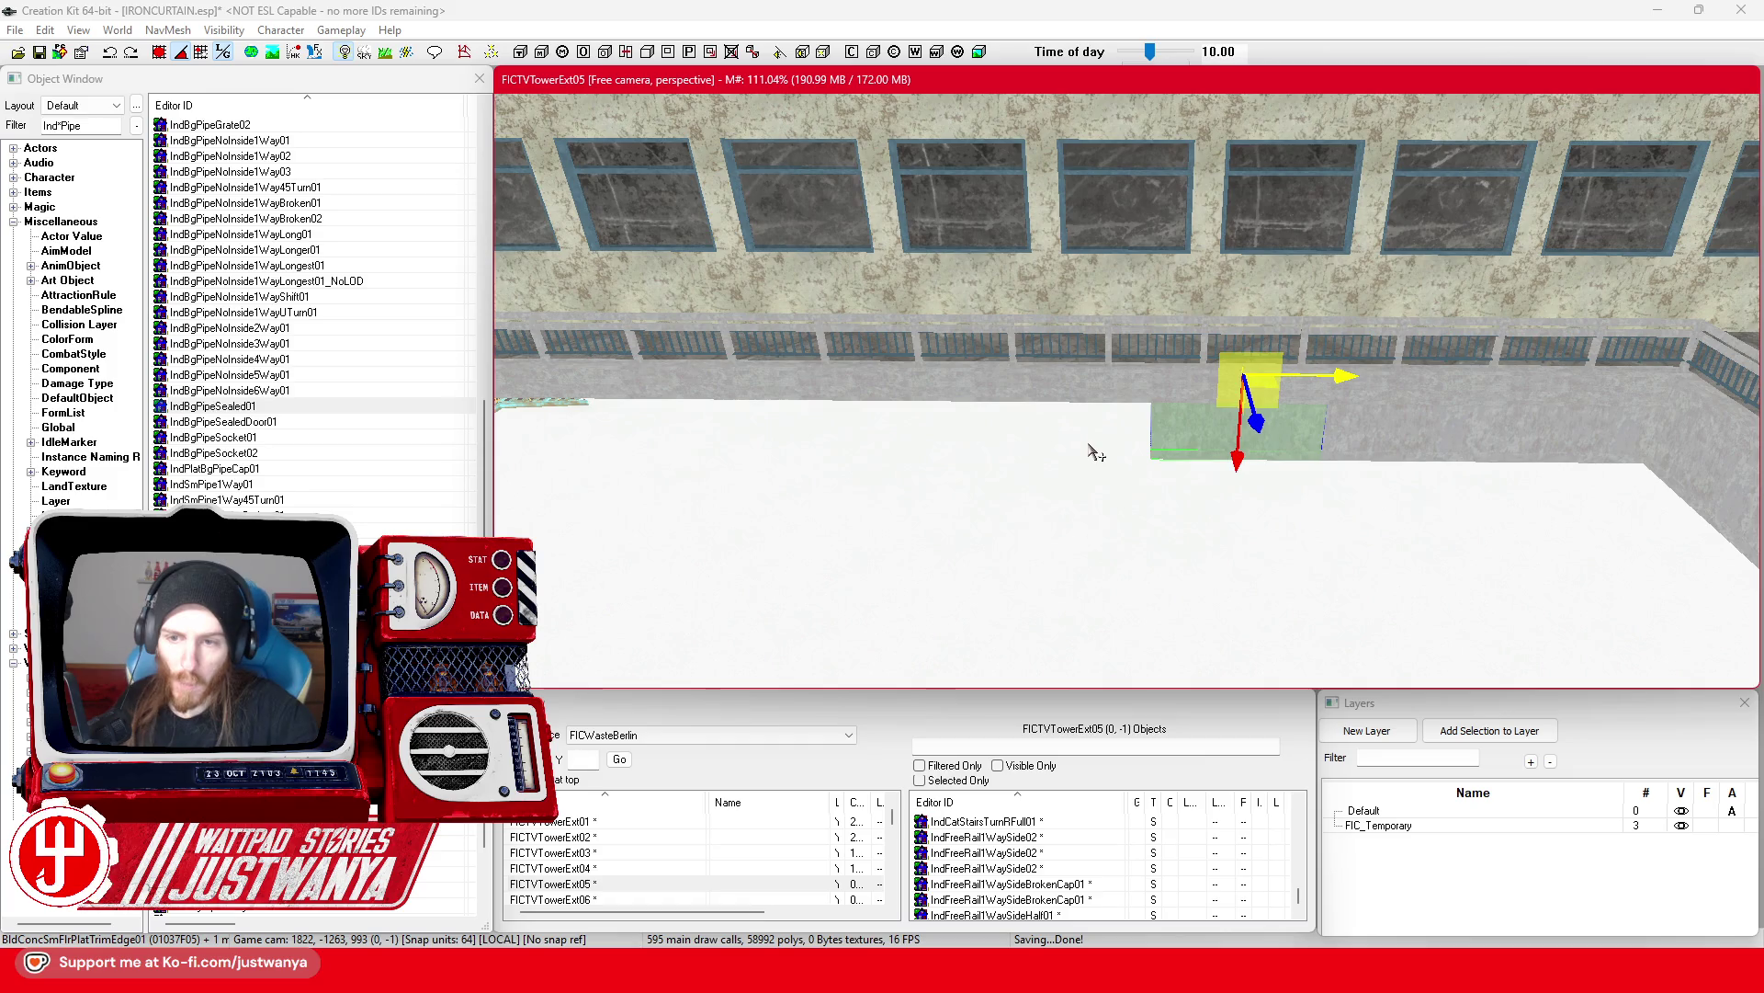
scroll(1244, 488, "up", 2)
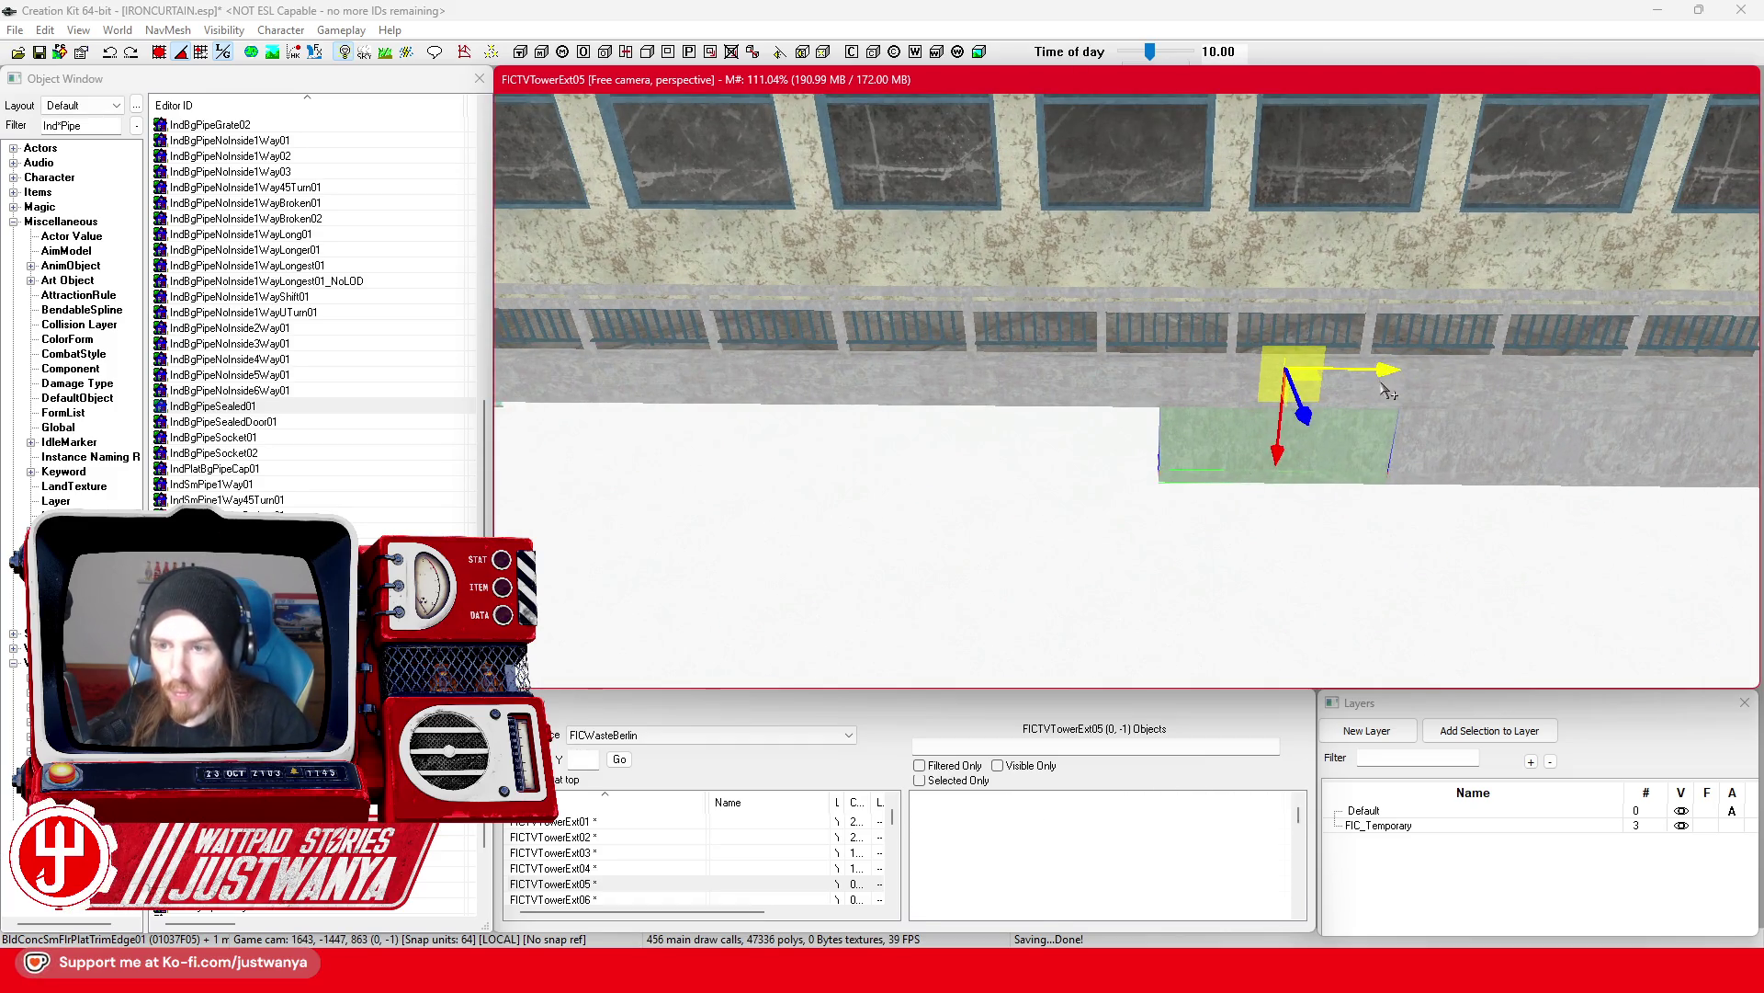
mouse_move(1378, 368)
left_mouse_down()
mouse_move(1148, 368)
mouse_move(1177, 484)
left_mouse_up()
scroll(1171, 476, "up", 3)
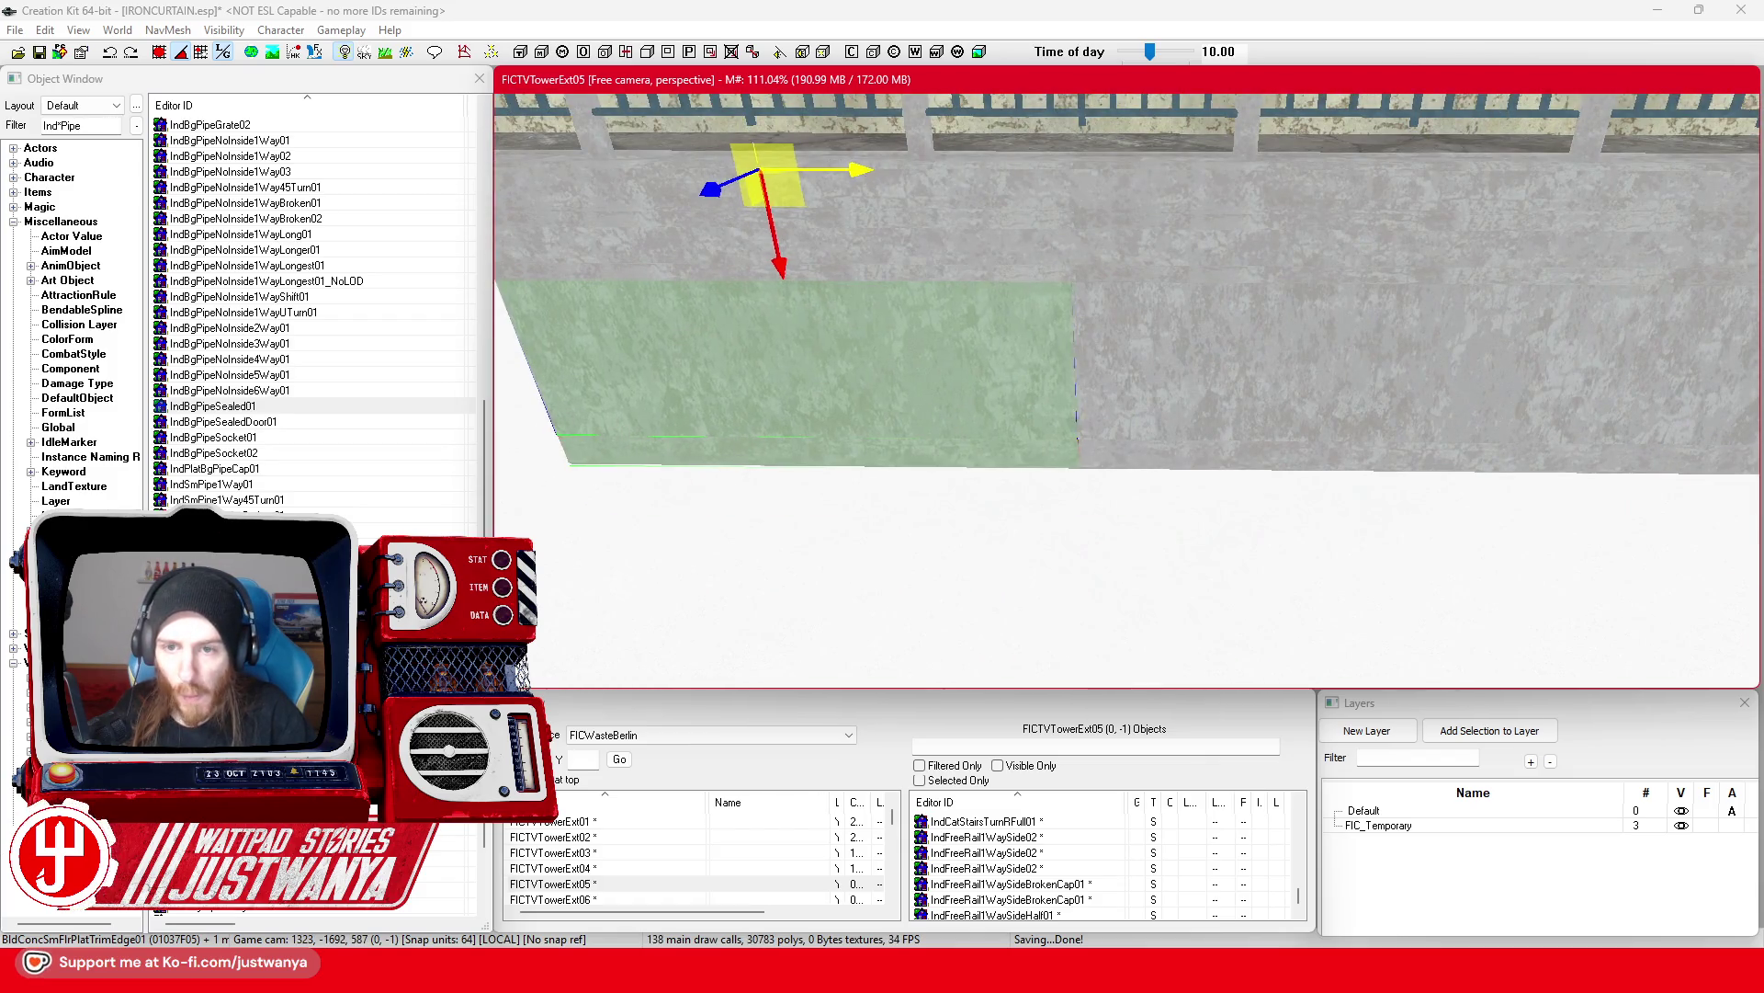
left_click_drag(919, 368, 911, 368)
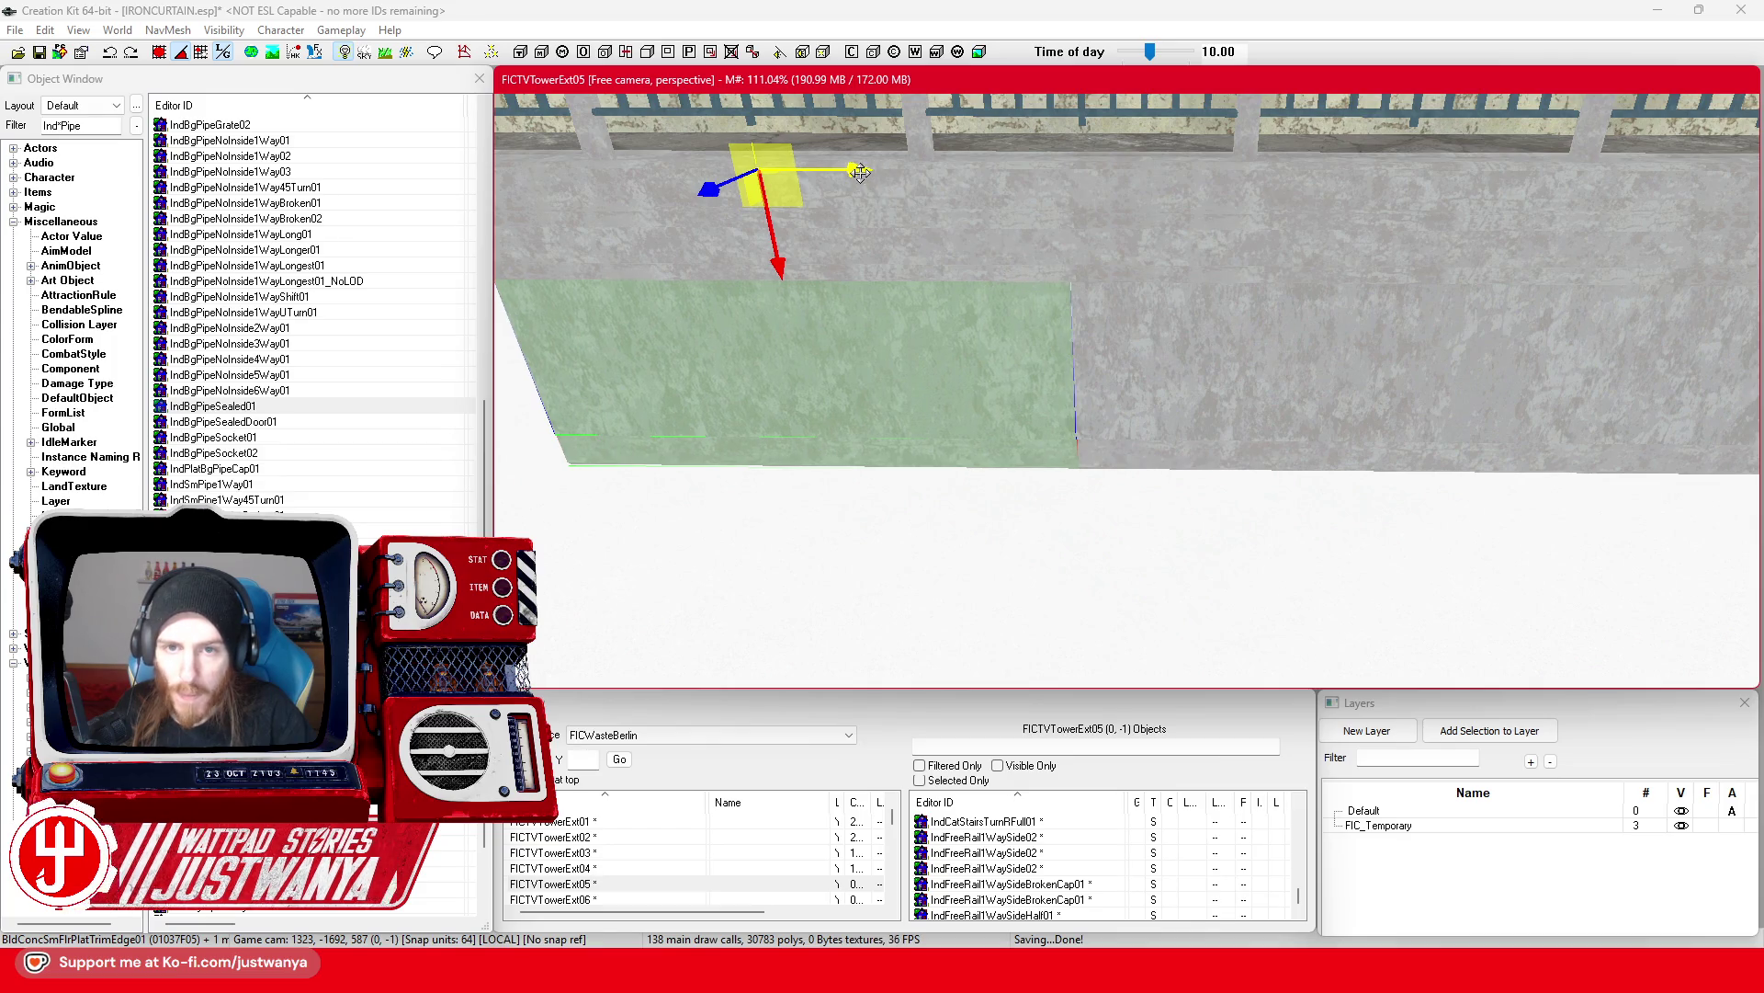
left_click(1192, 412)
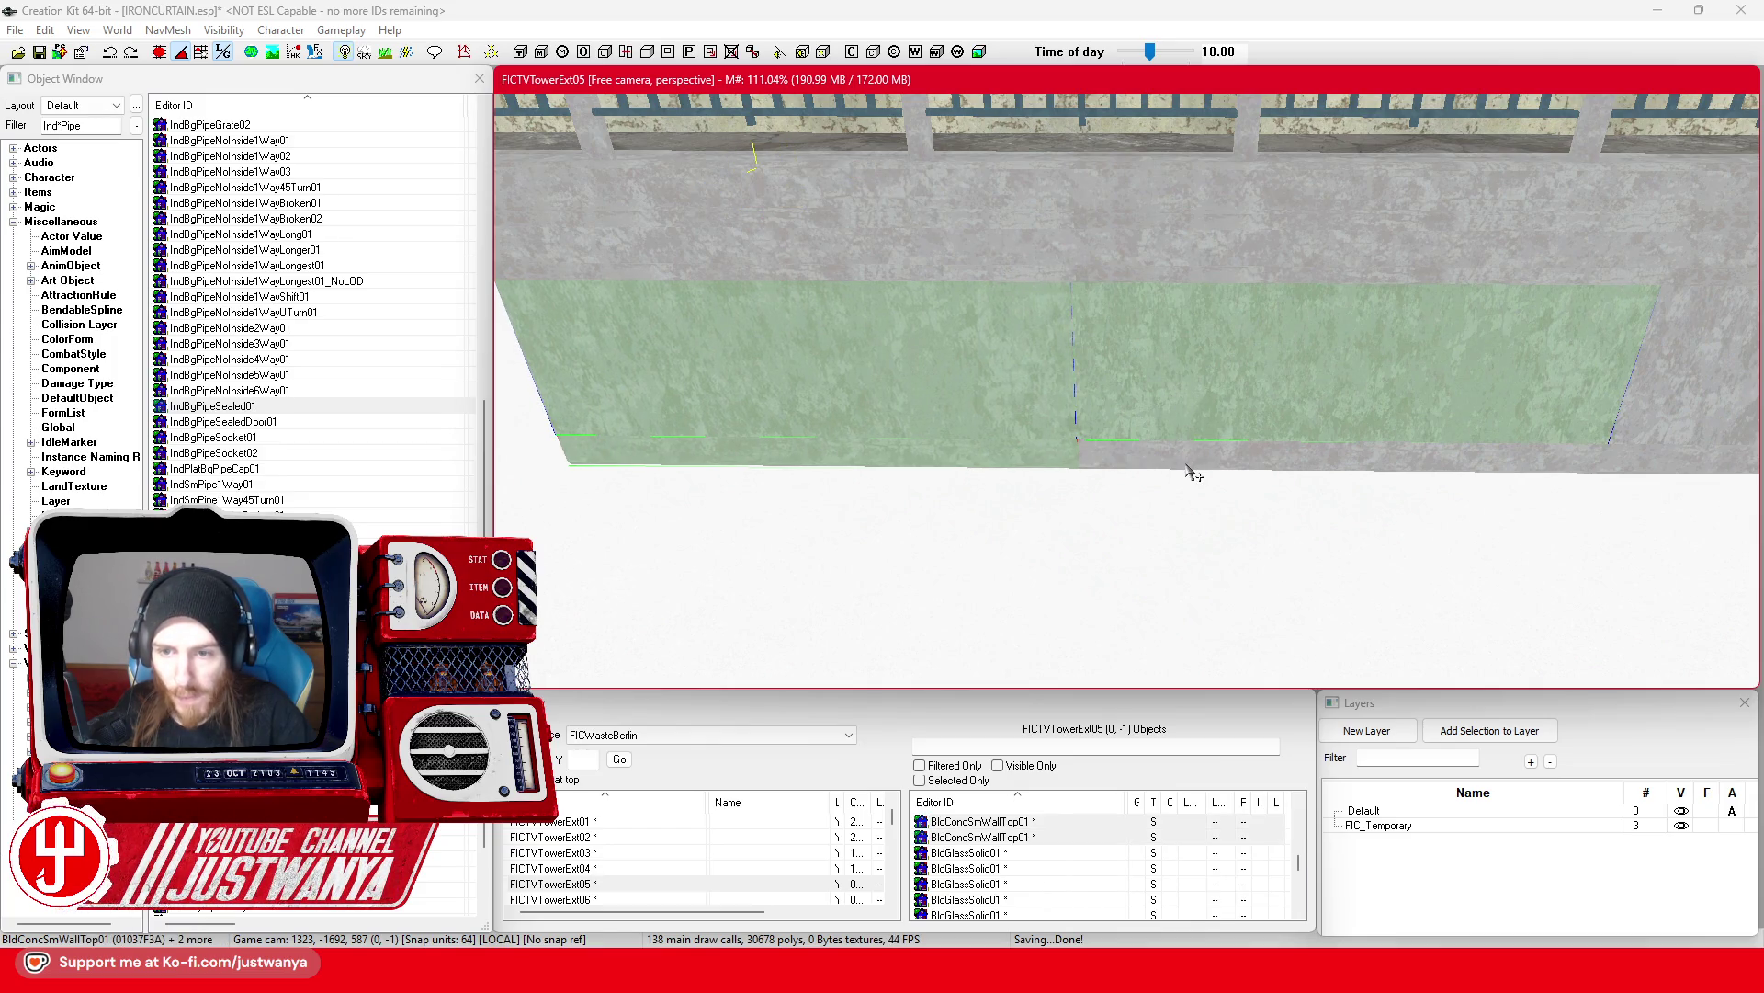
Step: Select two BldConcSmWallTop01 panels and a trim edge piece under the railing and slide them left
scroll(1186, 468, "down", 5)
scroll(1363, 482, "up", 5)
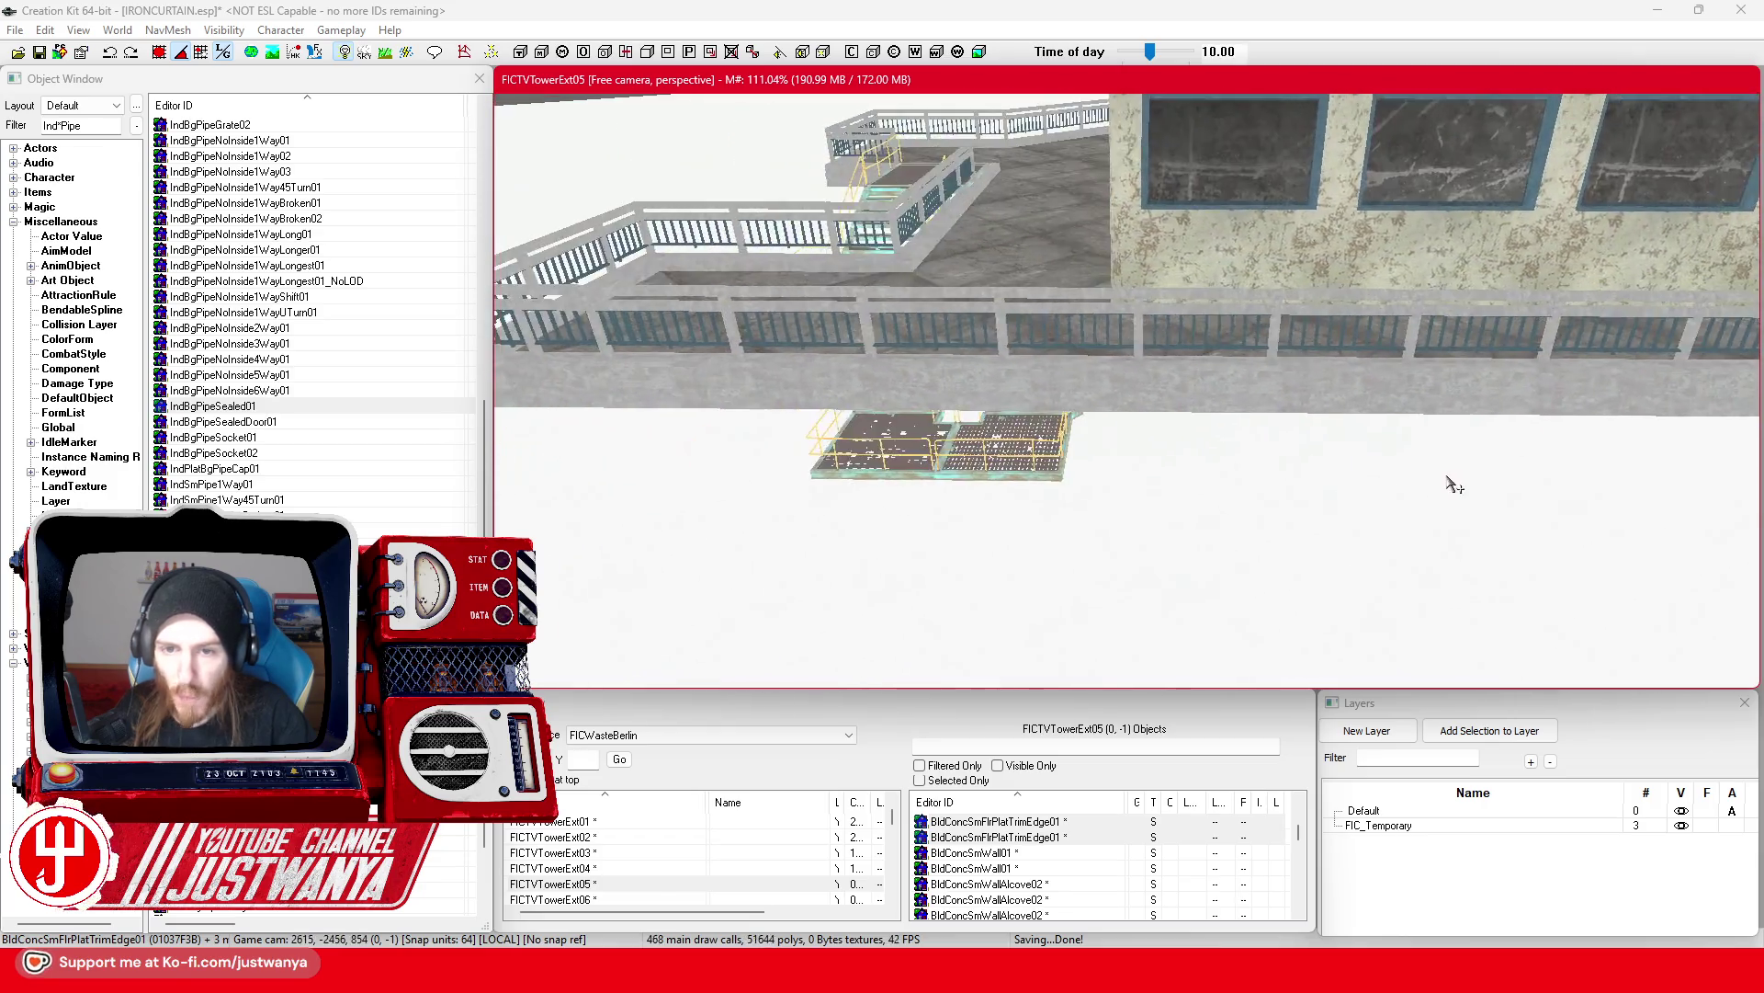
left_click(1092, 407)
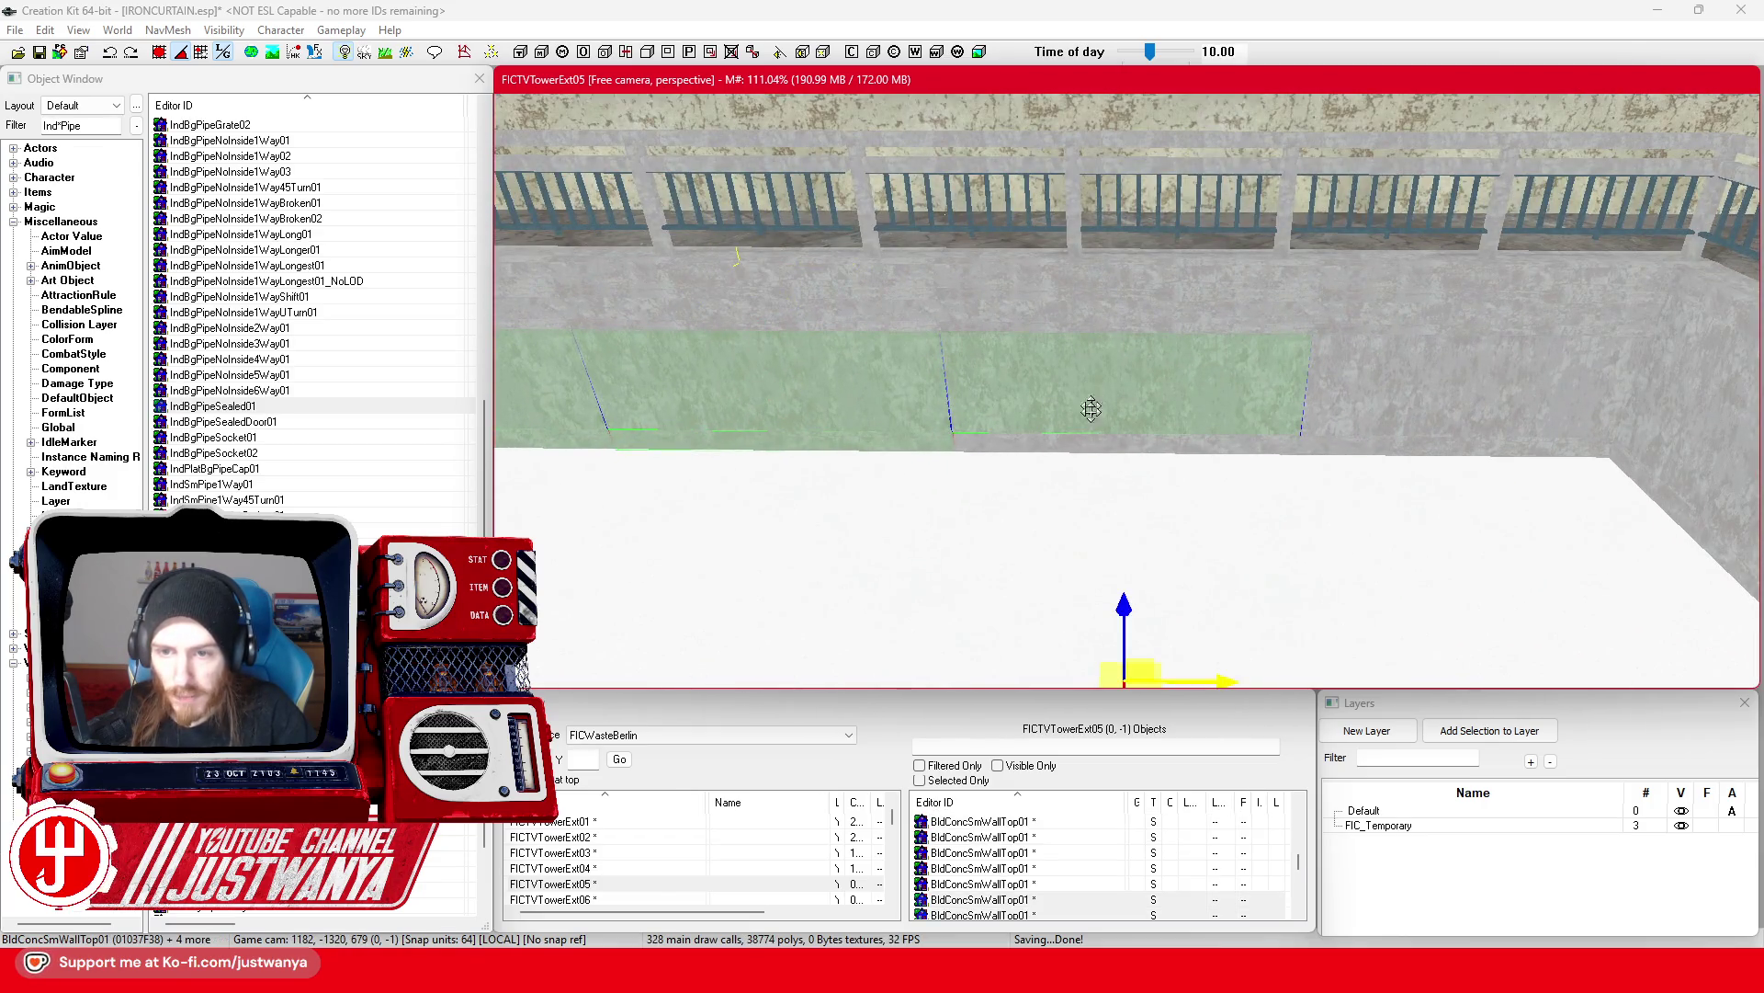
left_click(1397, 427, "ctrl")
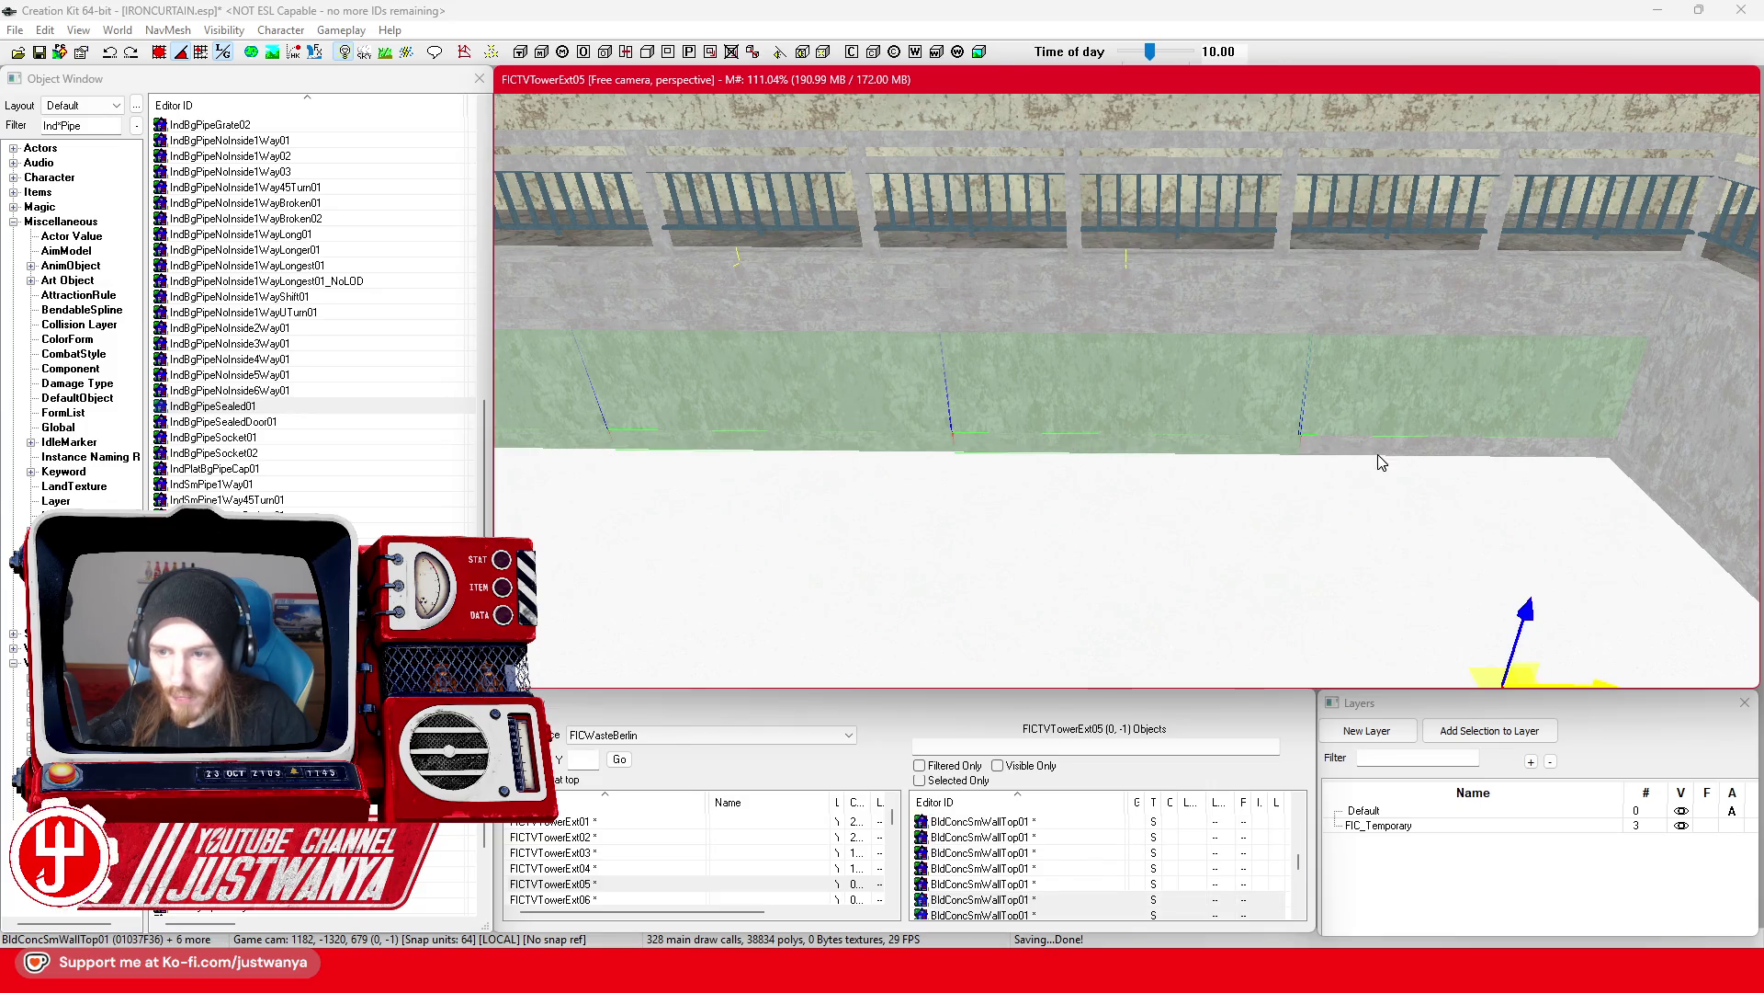
left_click(1378, 455, "ctrl")
mouse_move(1621, 271)
left_mouse_down()
mouse_move(625, 271)
mouse_move(786, 311)
mouse_move(1232, 249)
mouse_move(510, 244)
left_mouse_up()
Step: Shift the wall pieces right and left until they butt together, closing the gap
scroll(668, 262, "up", 3)
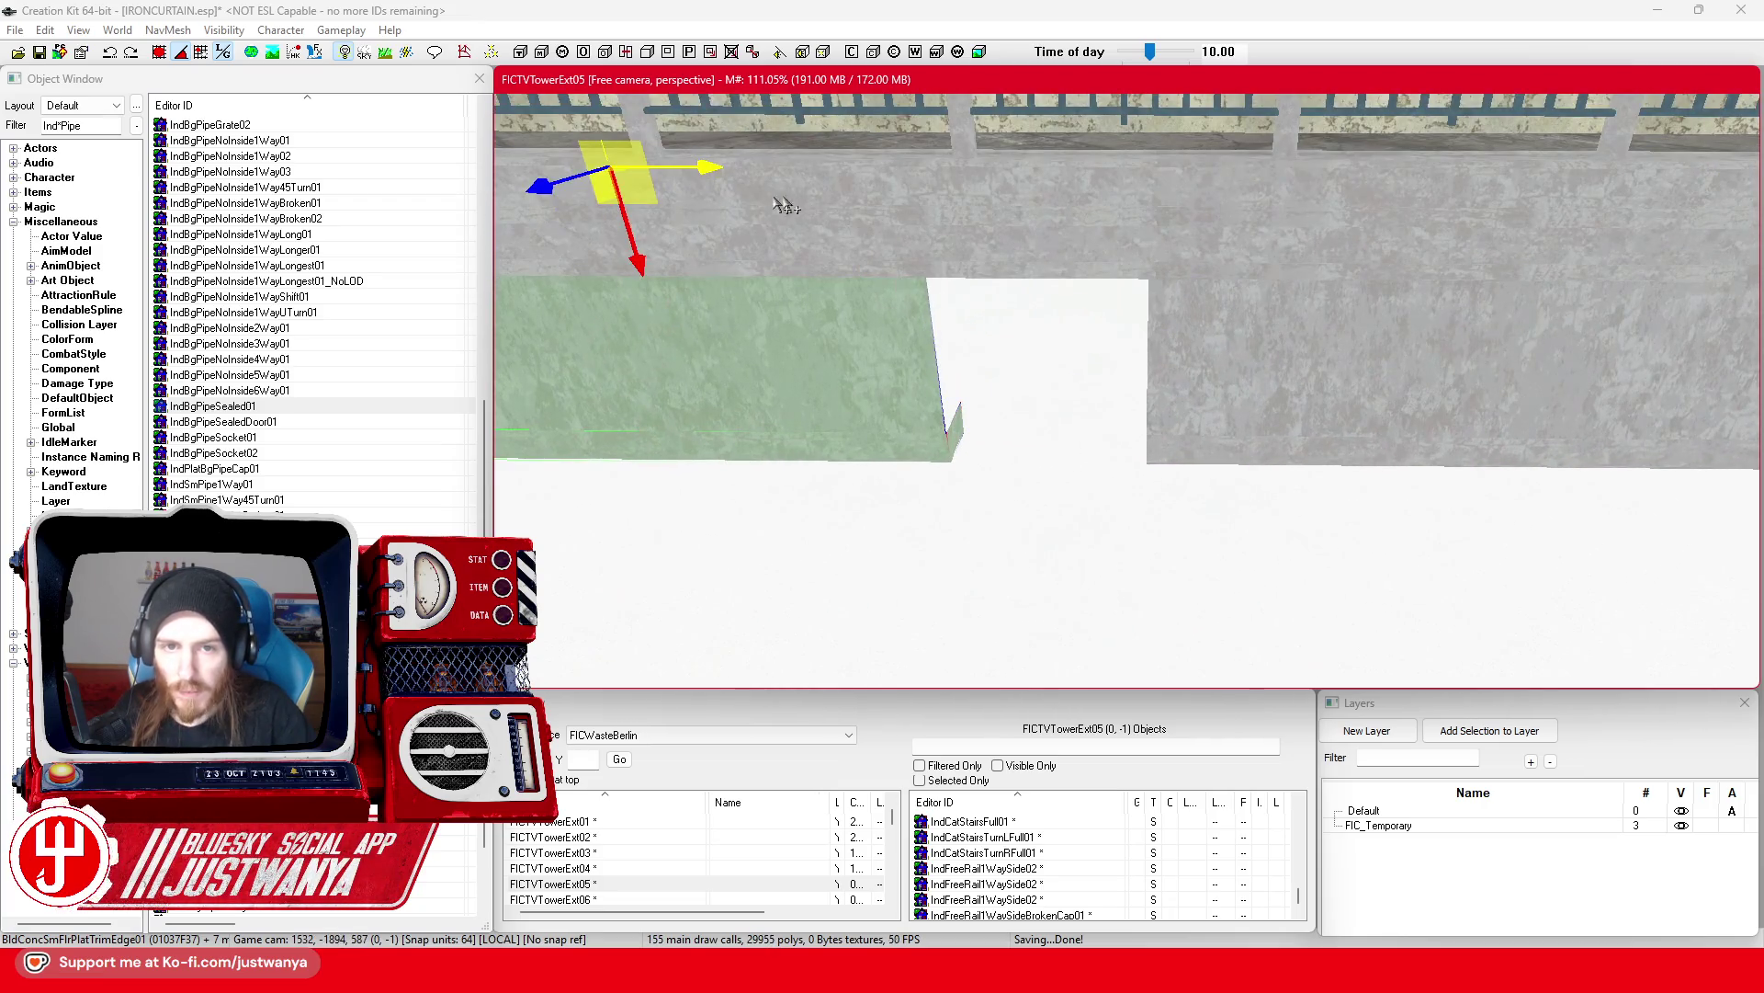
left_click_drag(726, 368, 958, 367)
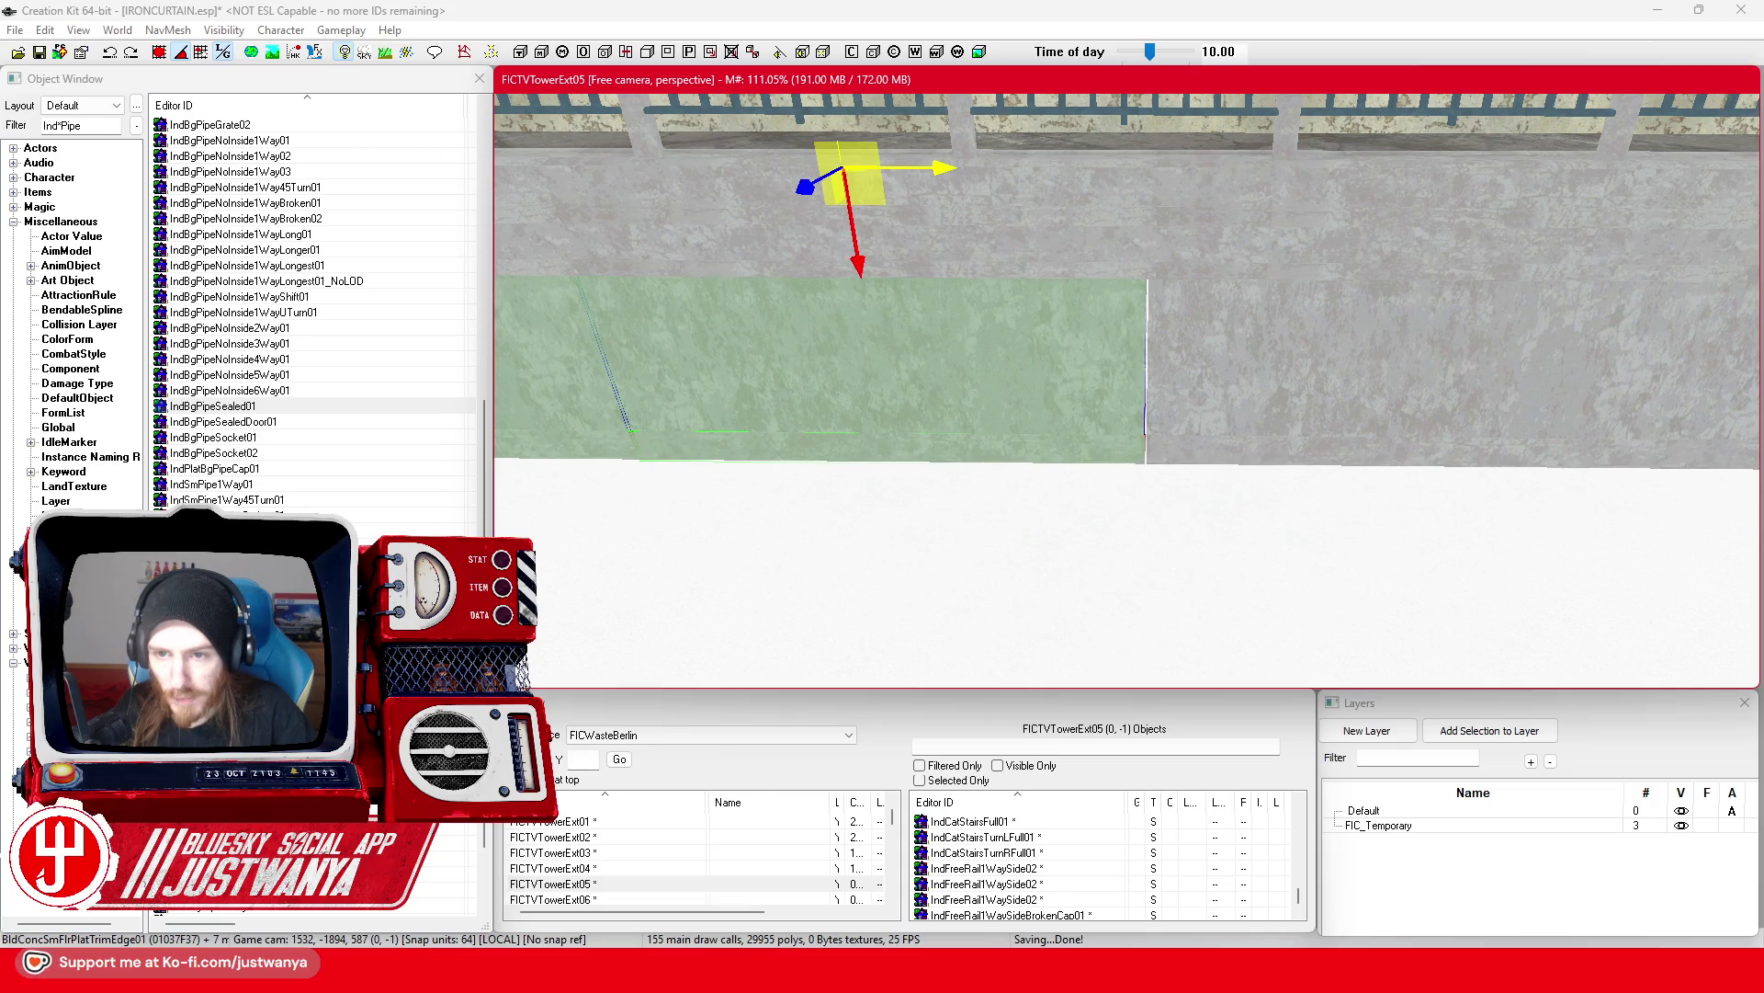
scroll(944, 391, "down", 5)
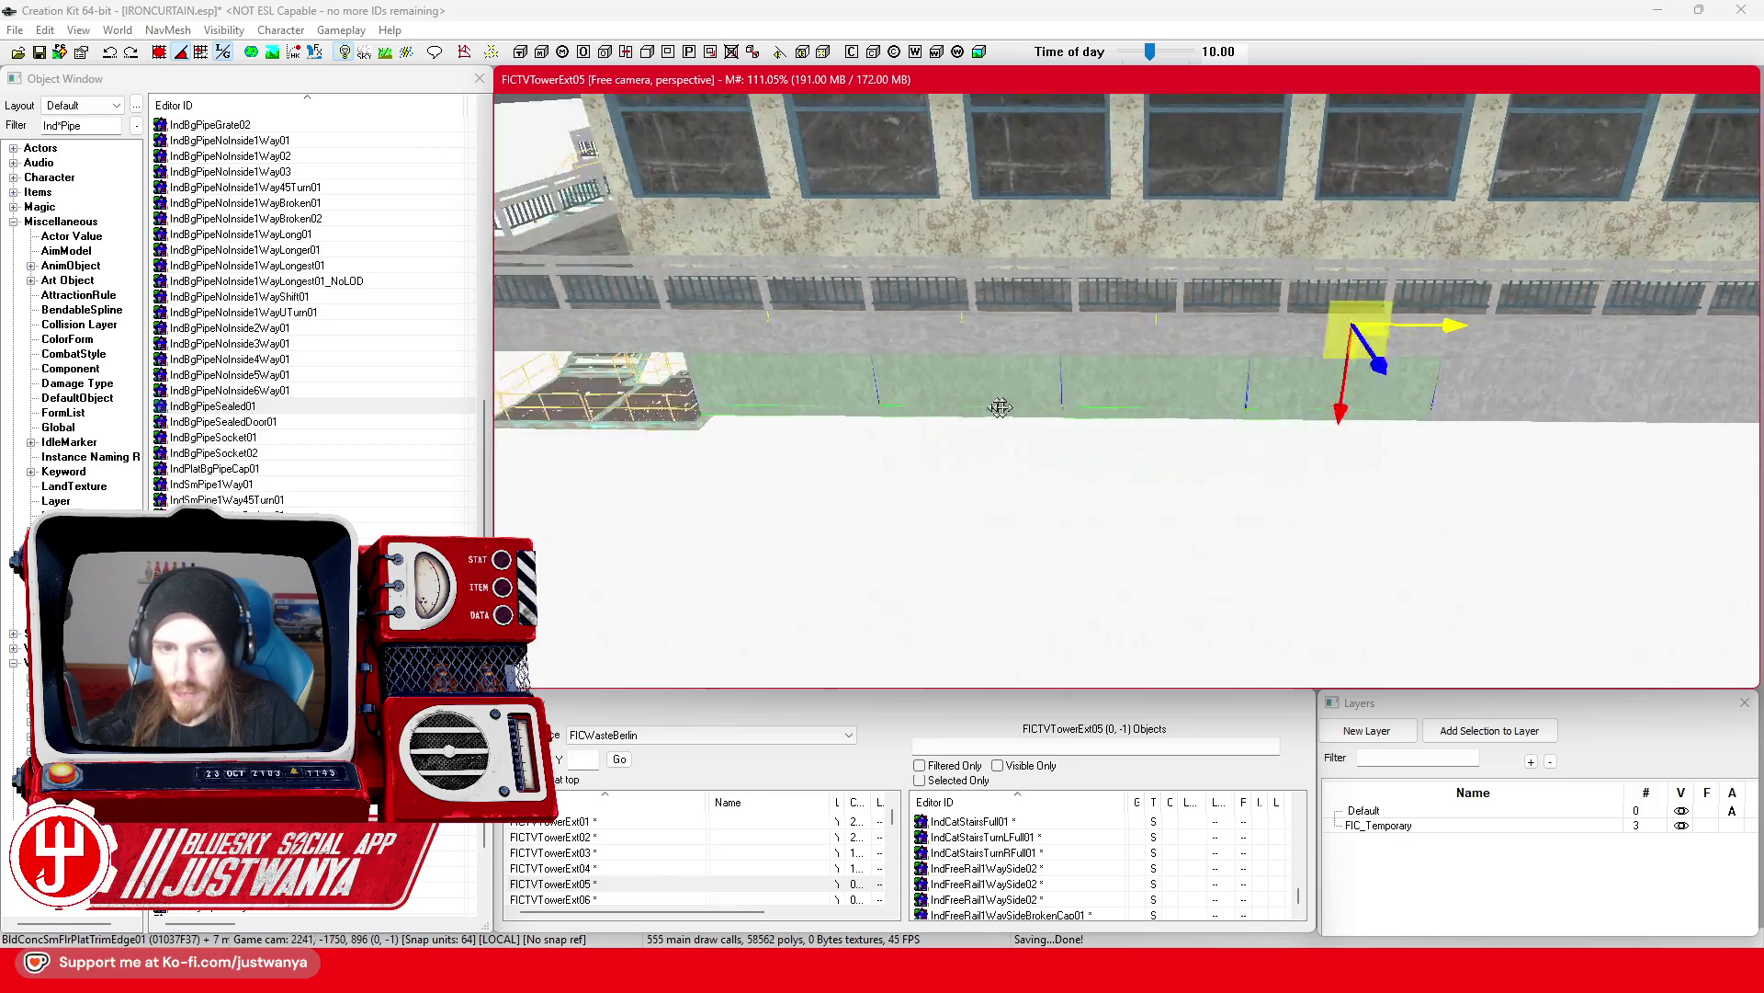
scroll(1246, 386, "up", 3)
left_click_drag(1246, 387, 505, 387)
scroll(983, 304, "up", 5)
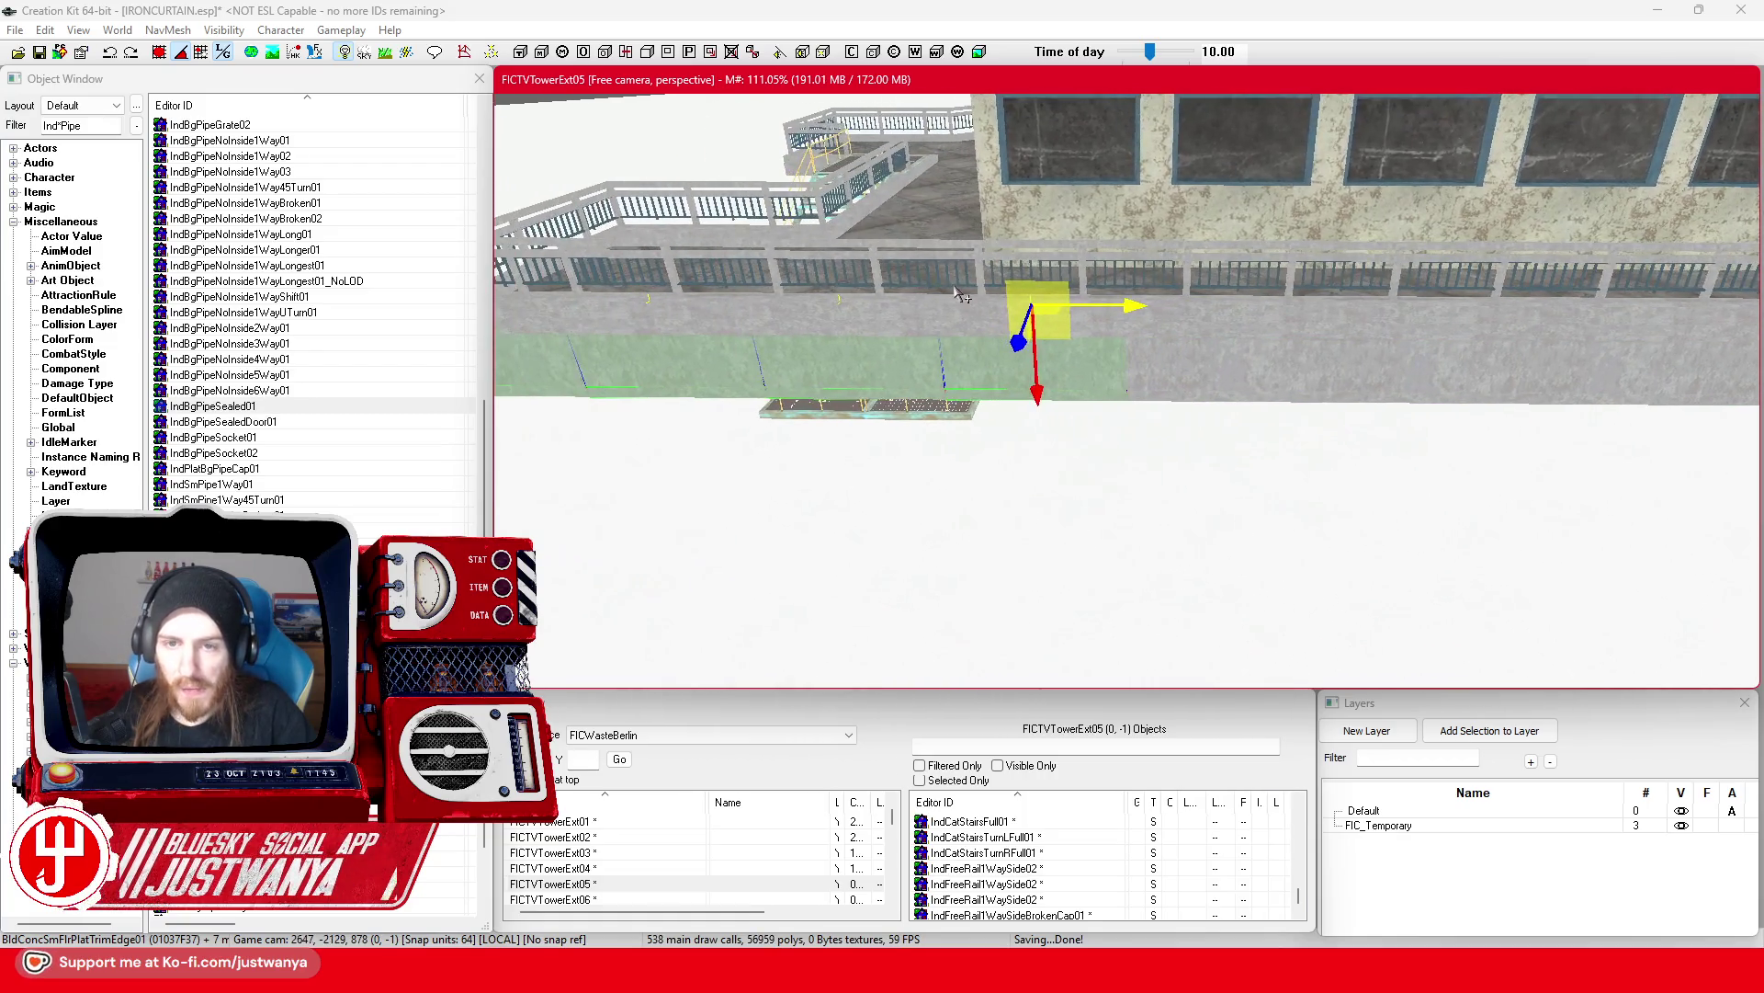
scroll(983, 304, "up", 2)
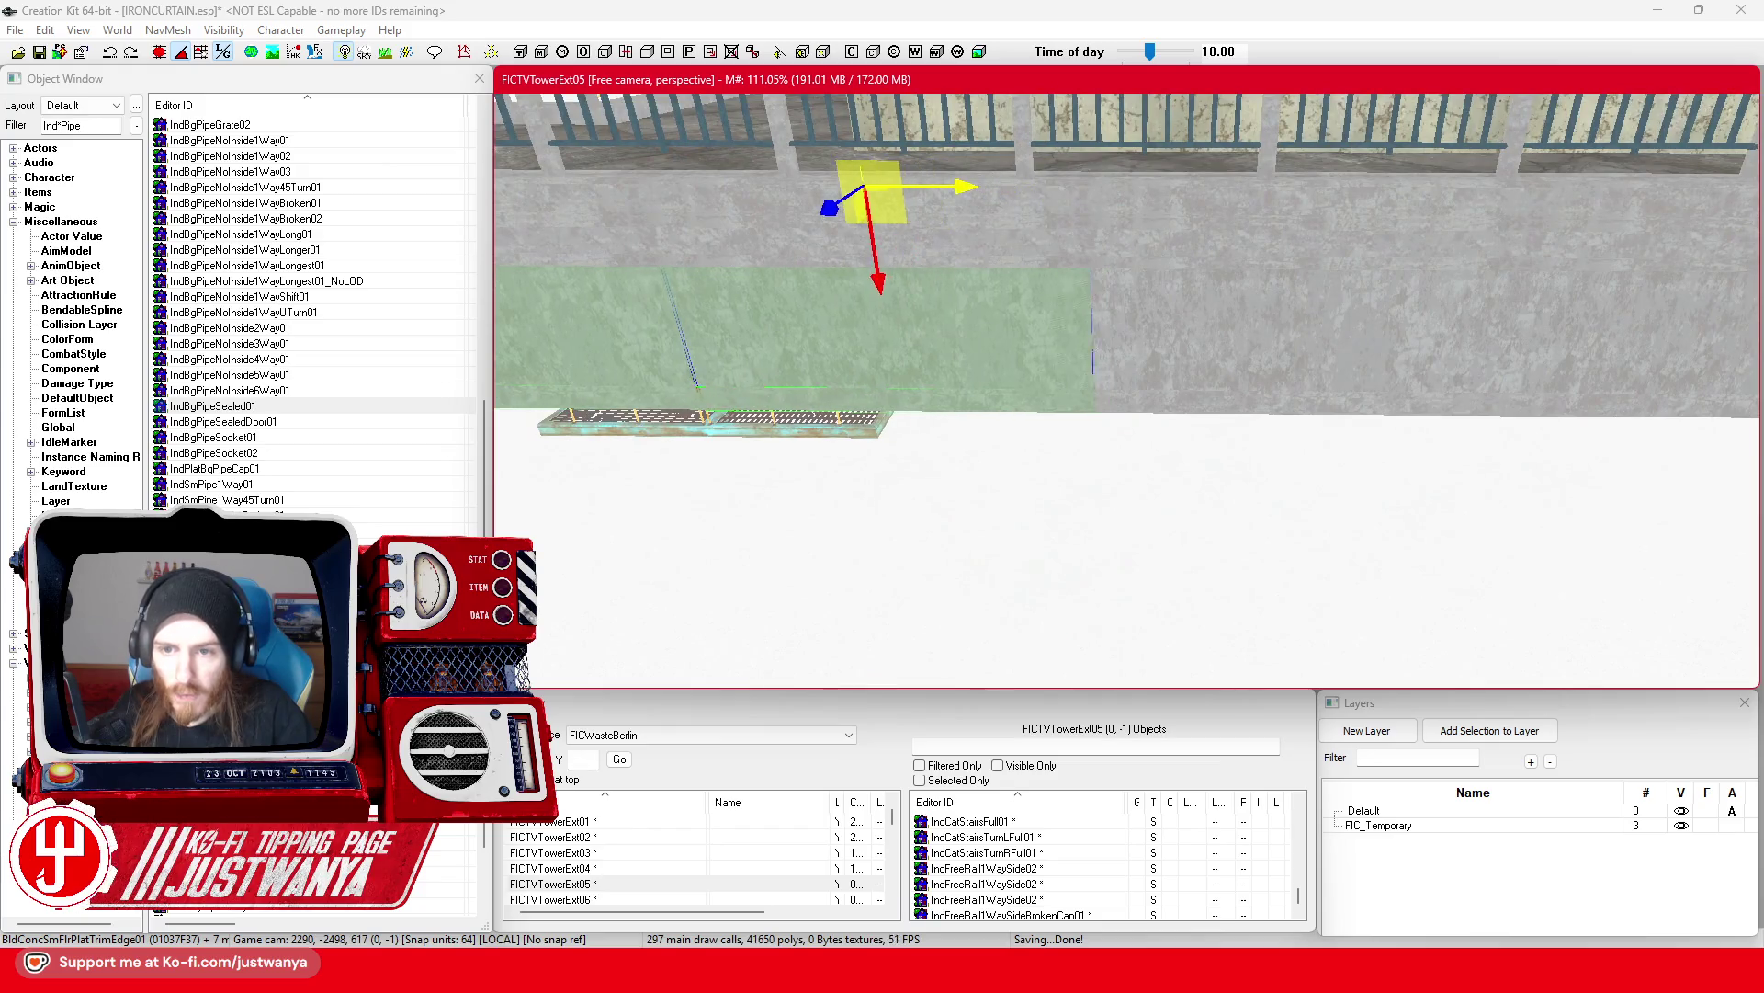
left_click_drag(772, 340, 782, 340)
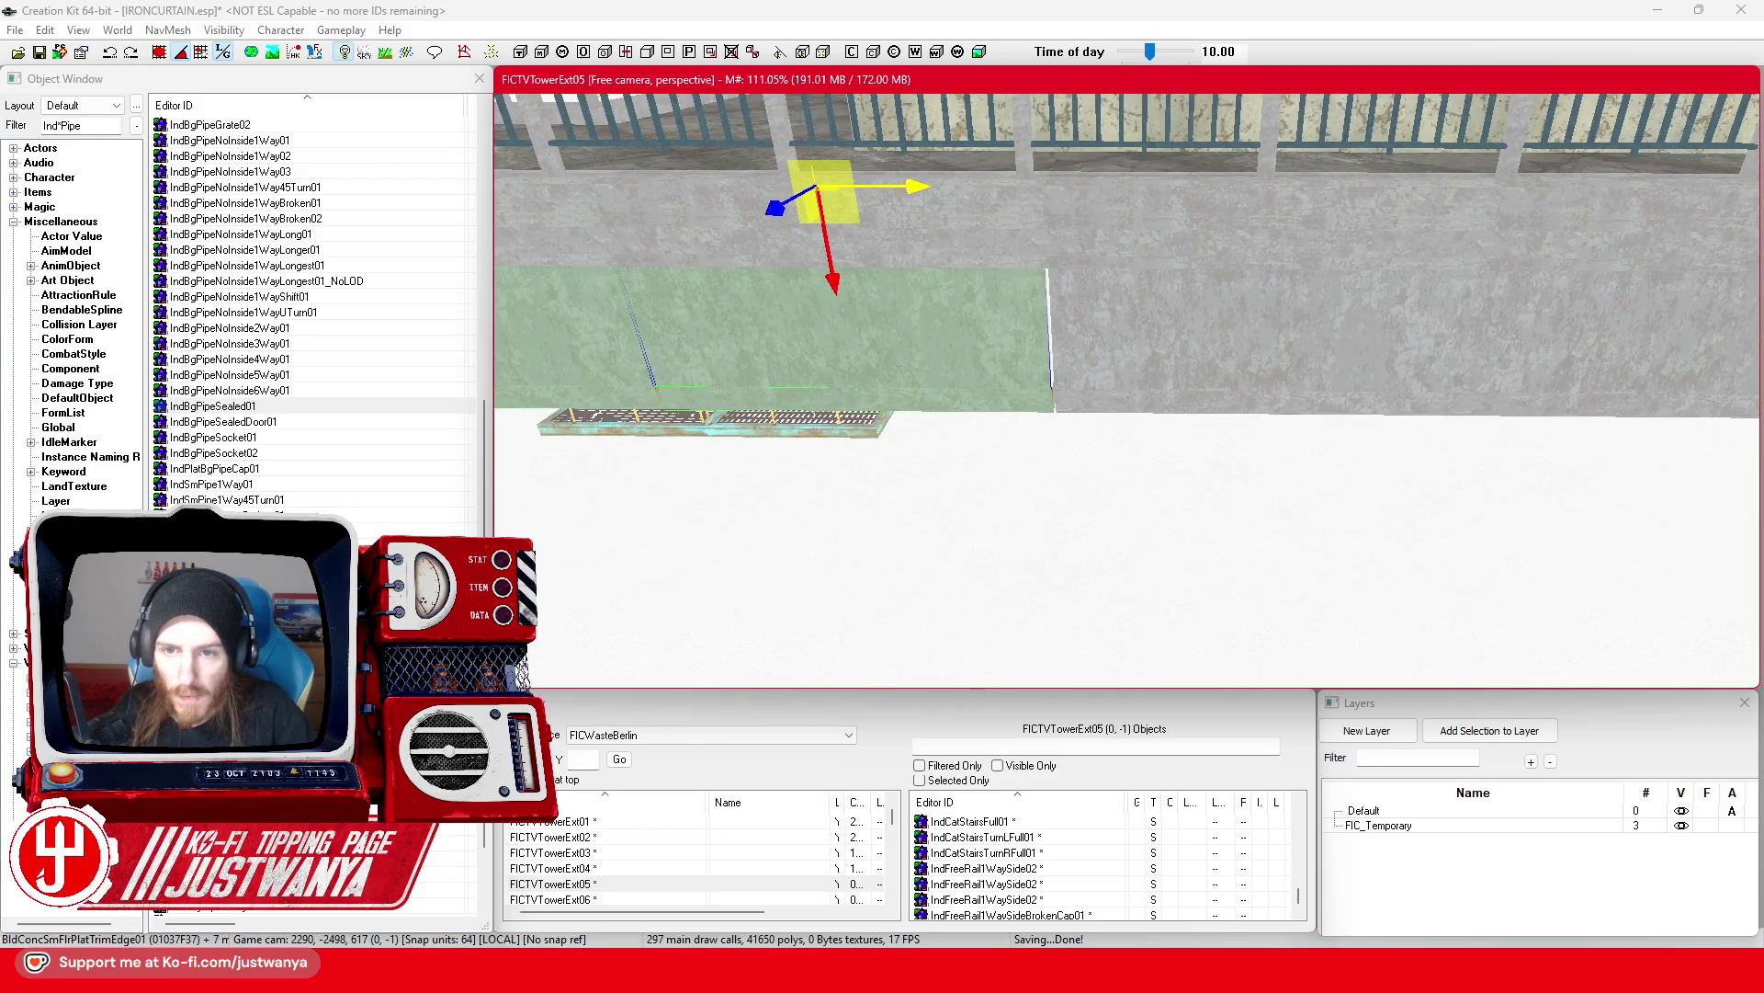
scroll(803, 368, "down", 5)
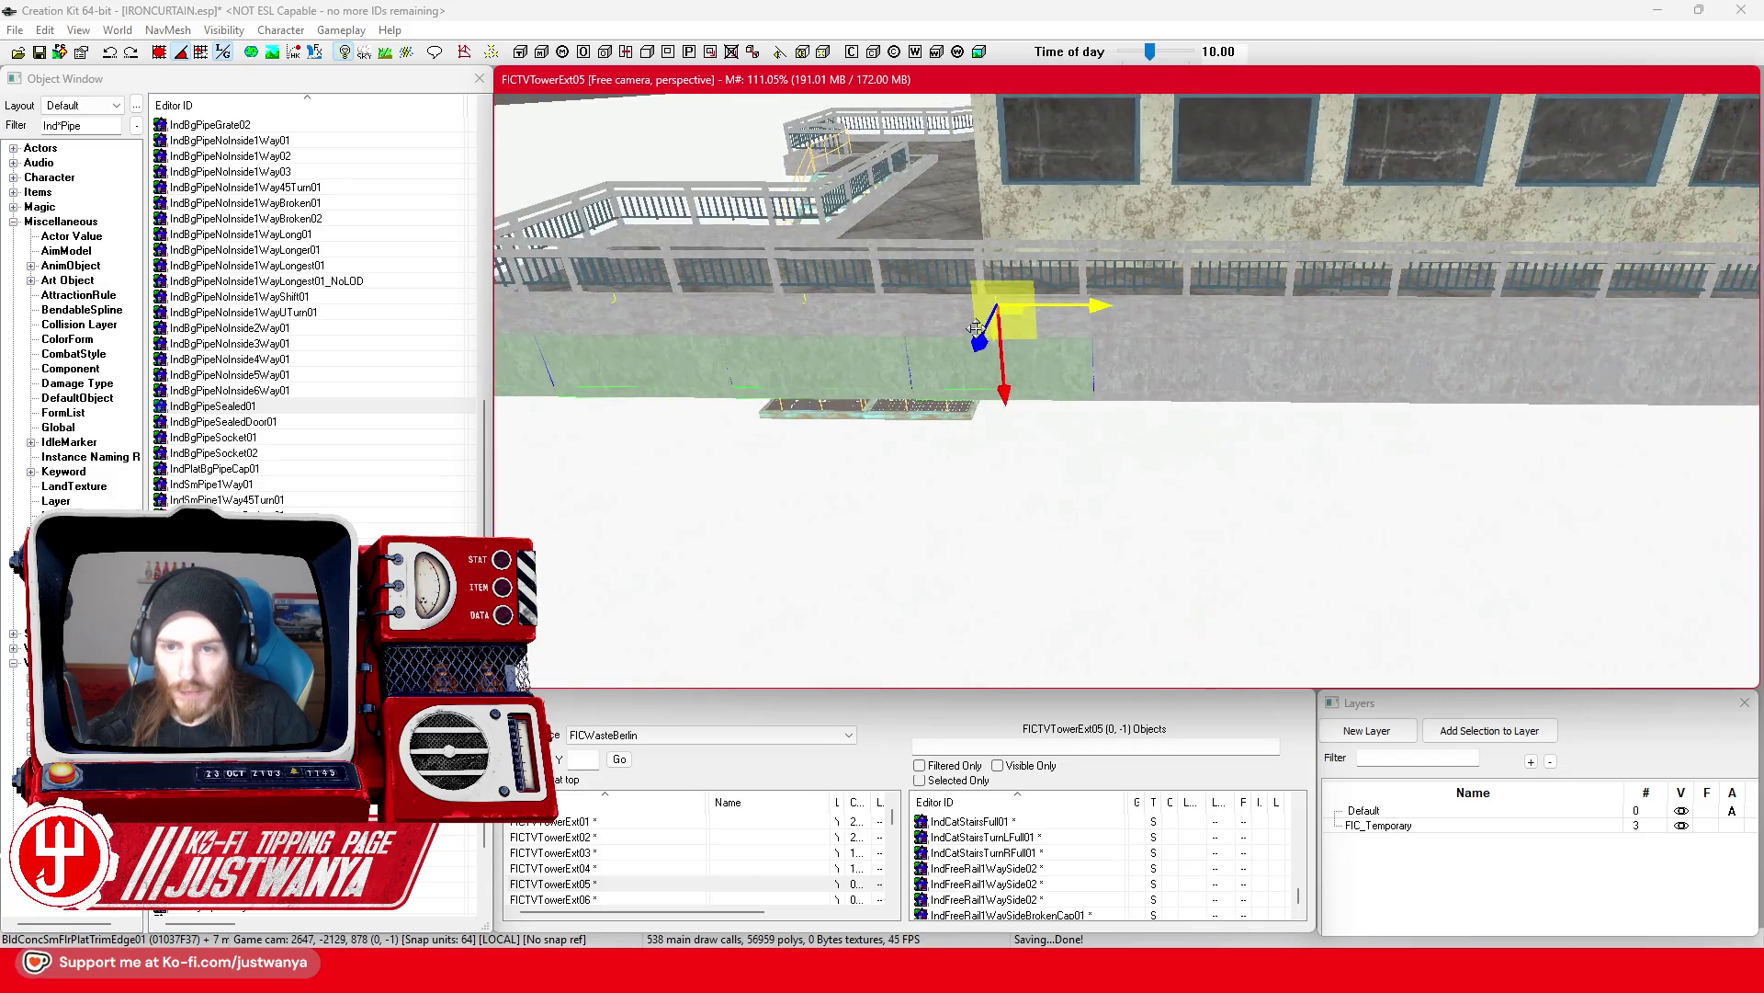
scroll(804, 366, "up", 4)
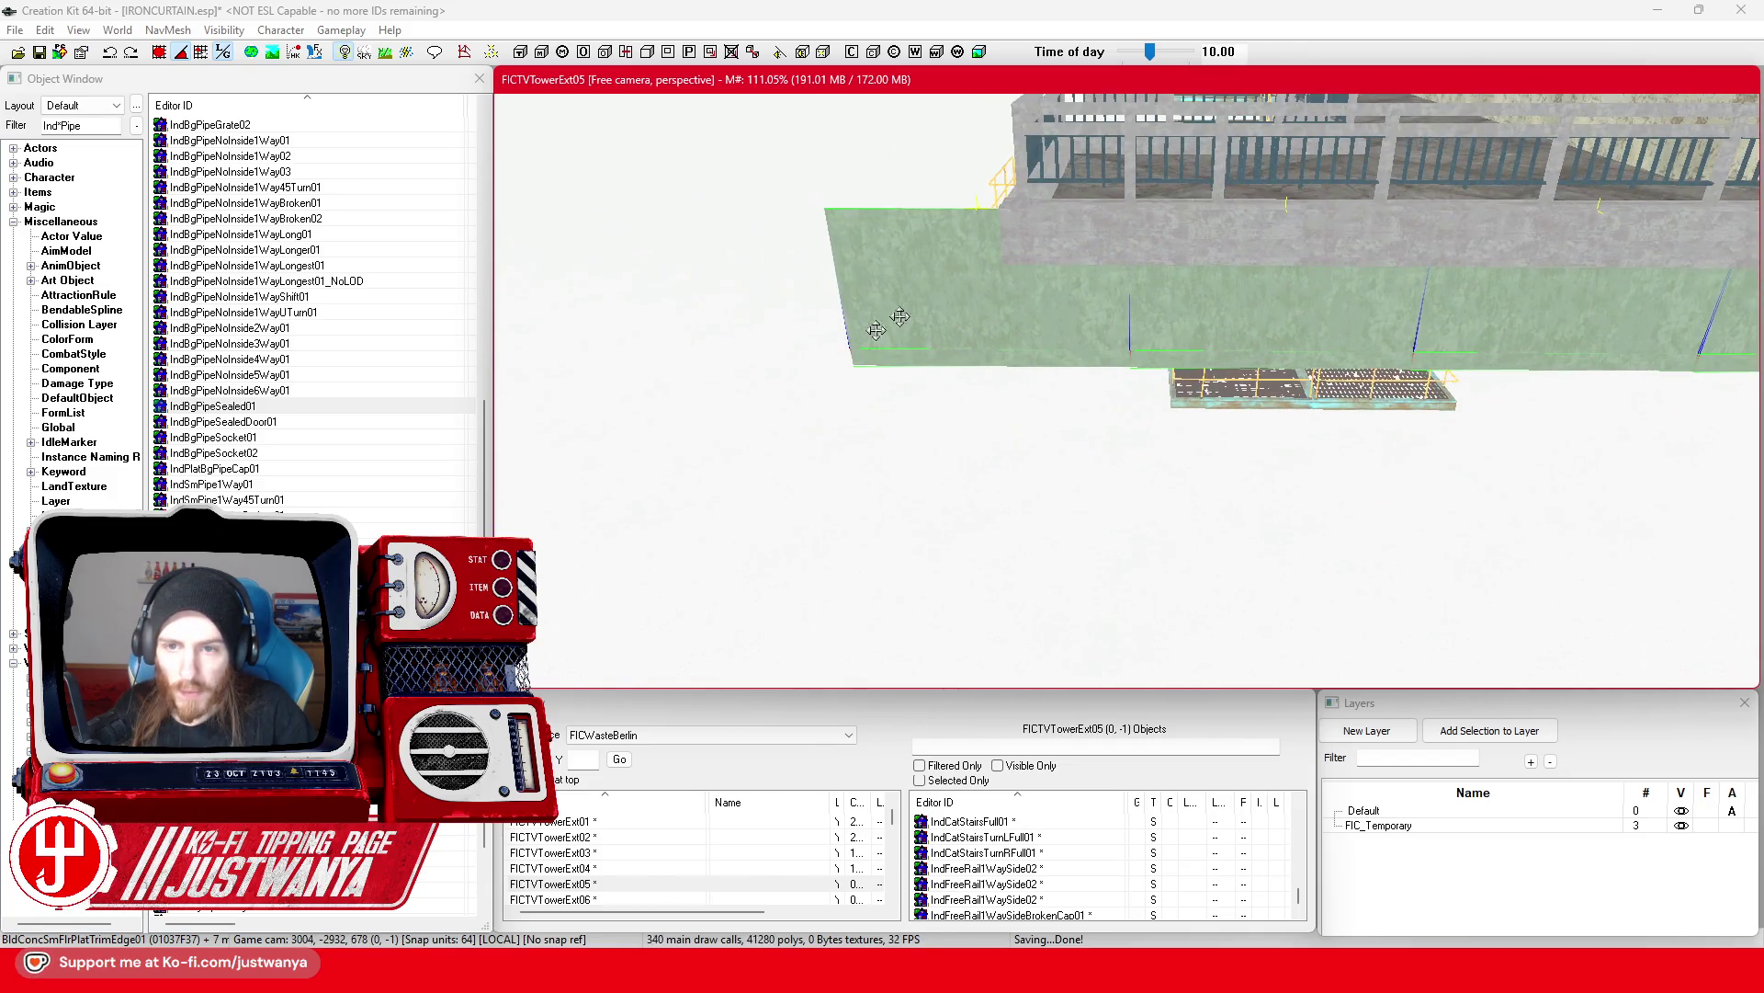
Step: Shift the BldConcSmFlrPlatTrimEdge01 trim edge pieces right into alignment by the stairwell
left_click(918, 344)
left_click(928, 363, "ctrl")
left_click_drag(928, 363, 1113, 367)
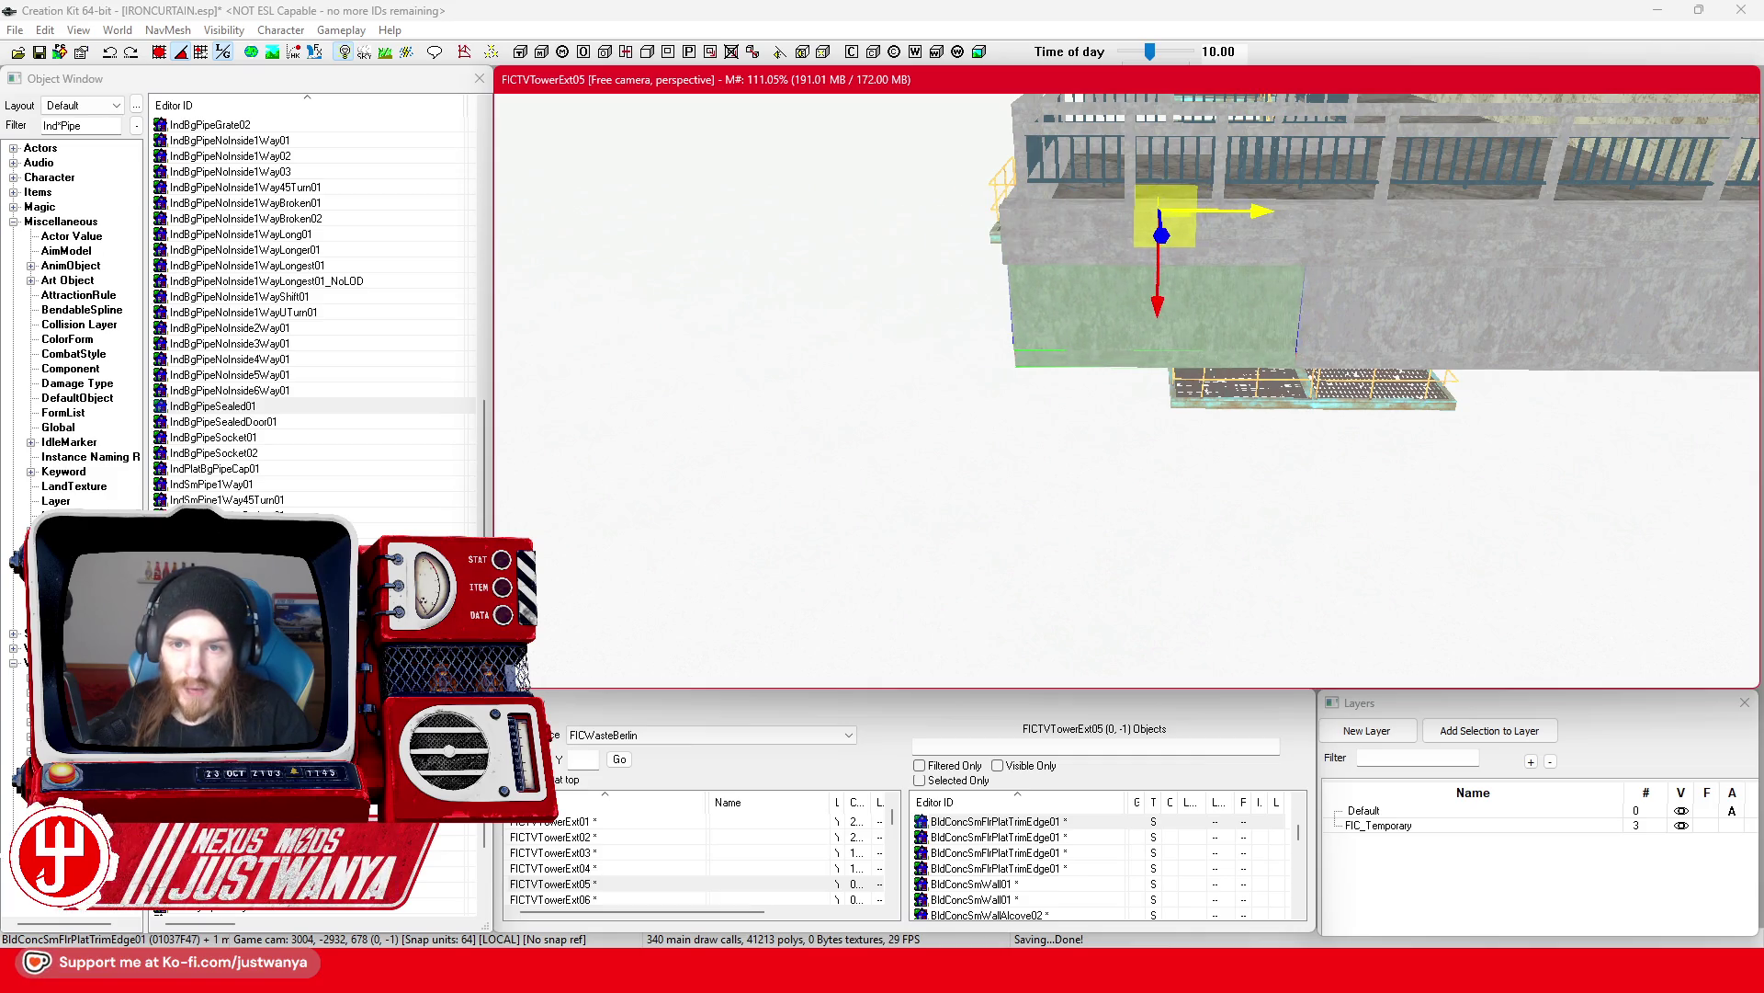
key("shift")
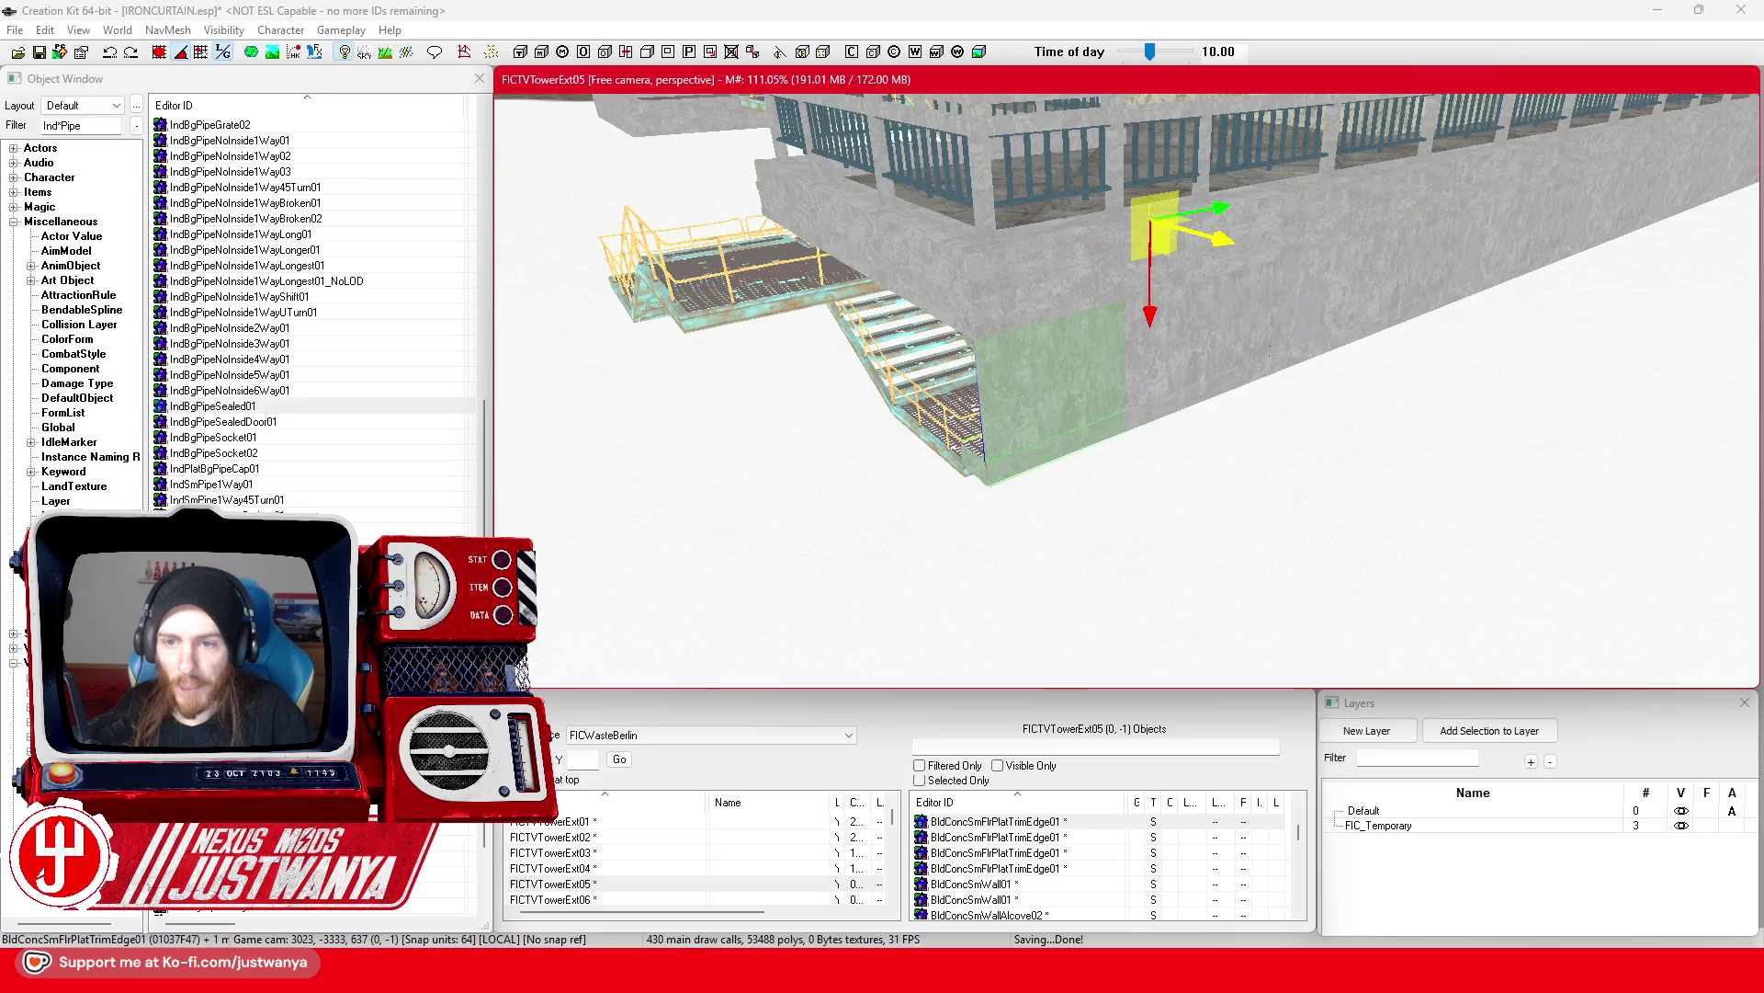
left_click(1000, 343)
key("shift")
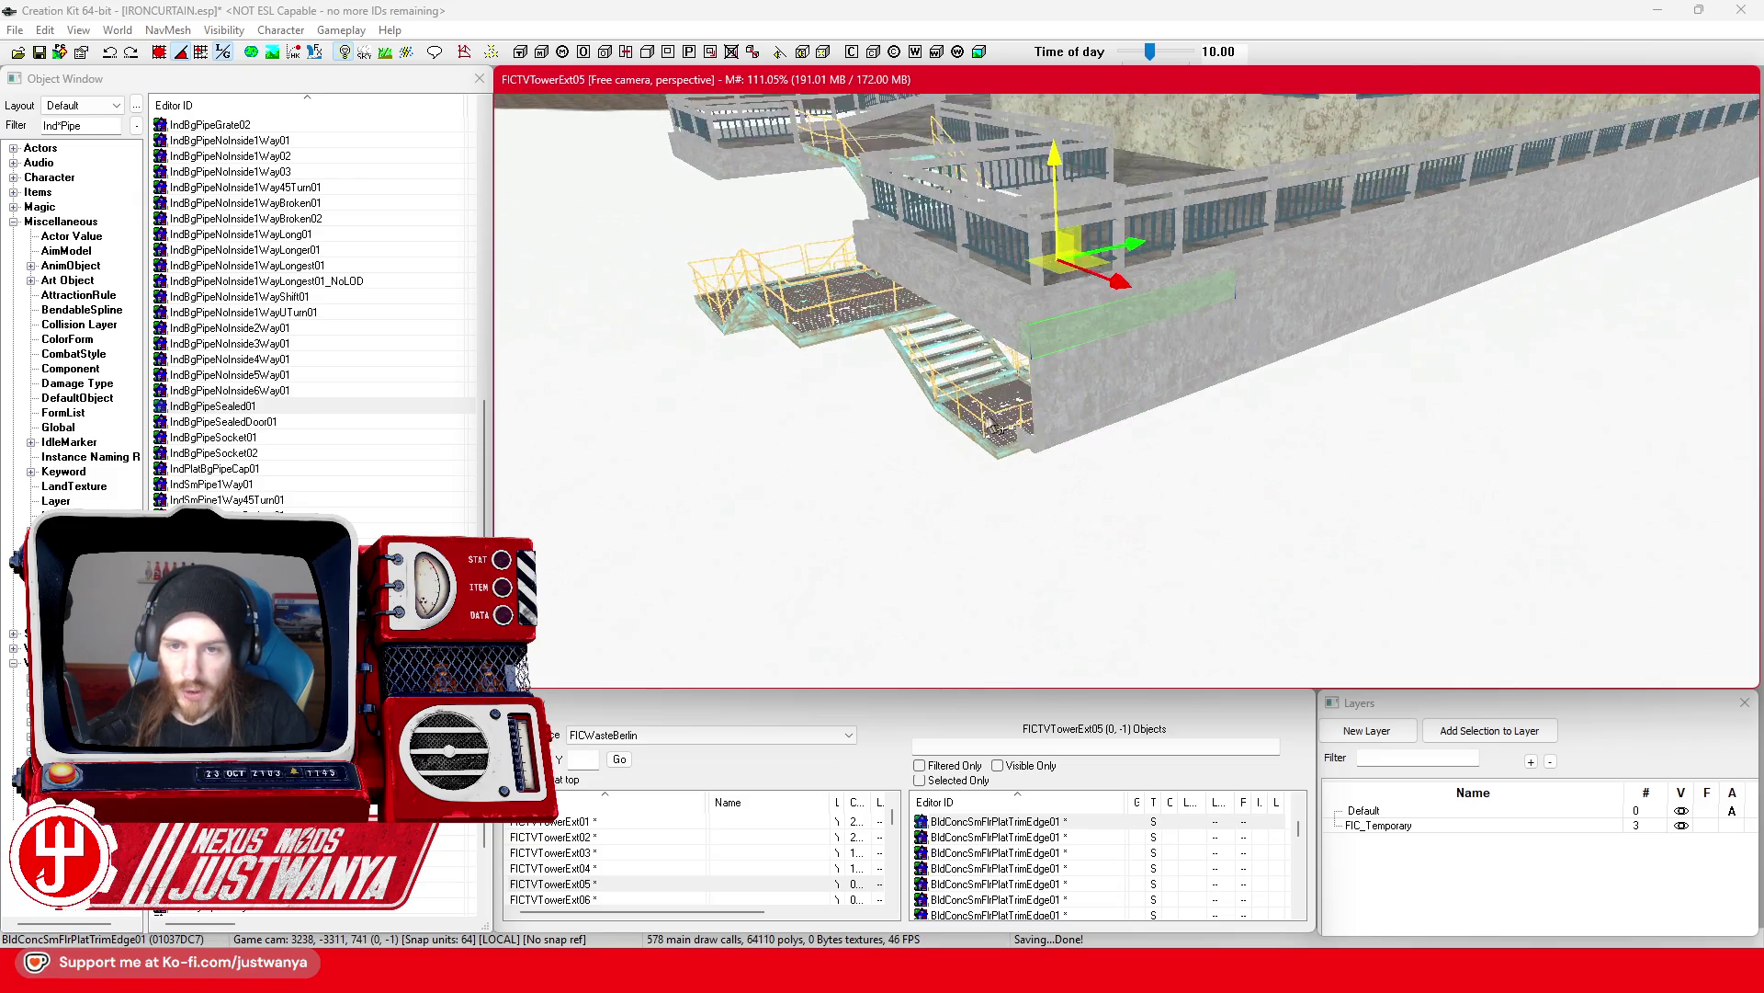
key("shift")
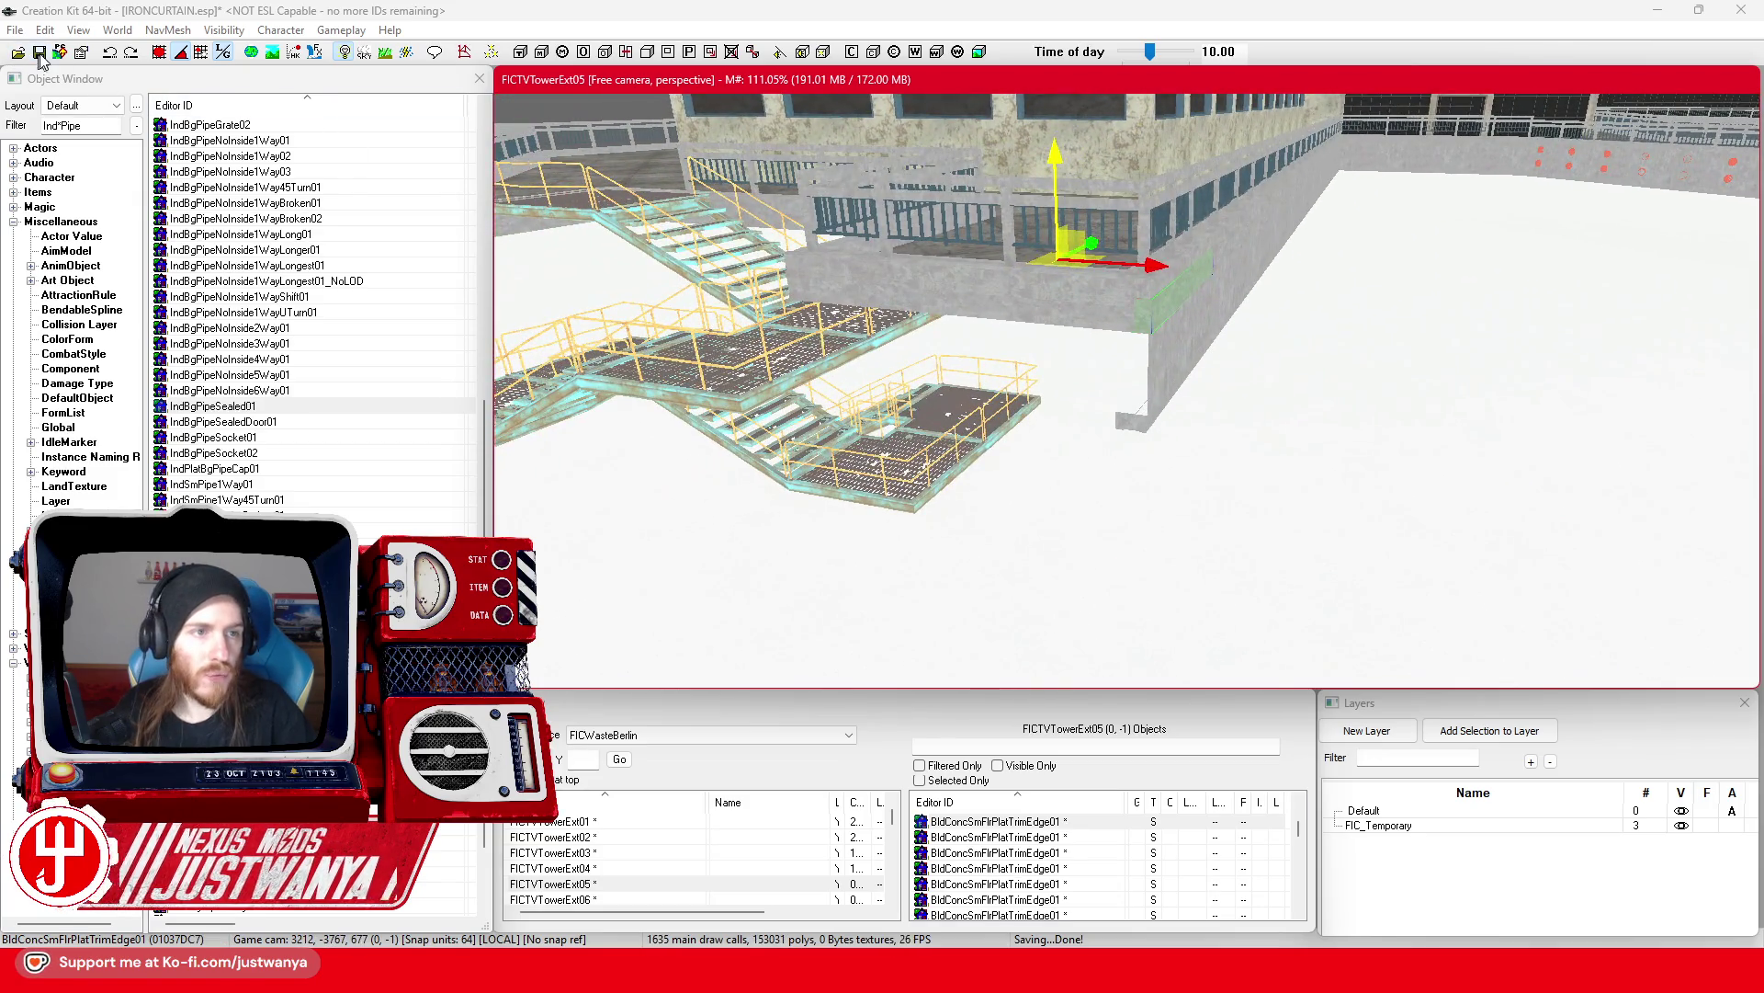
Step: Inspect the structure's underside and enlarge the Cell View list showing FICTVTowerExt03
scroll(1199, 423, "up", 10)
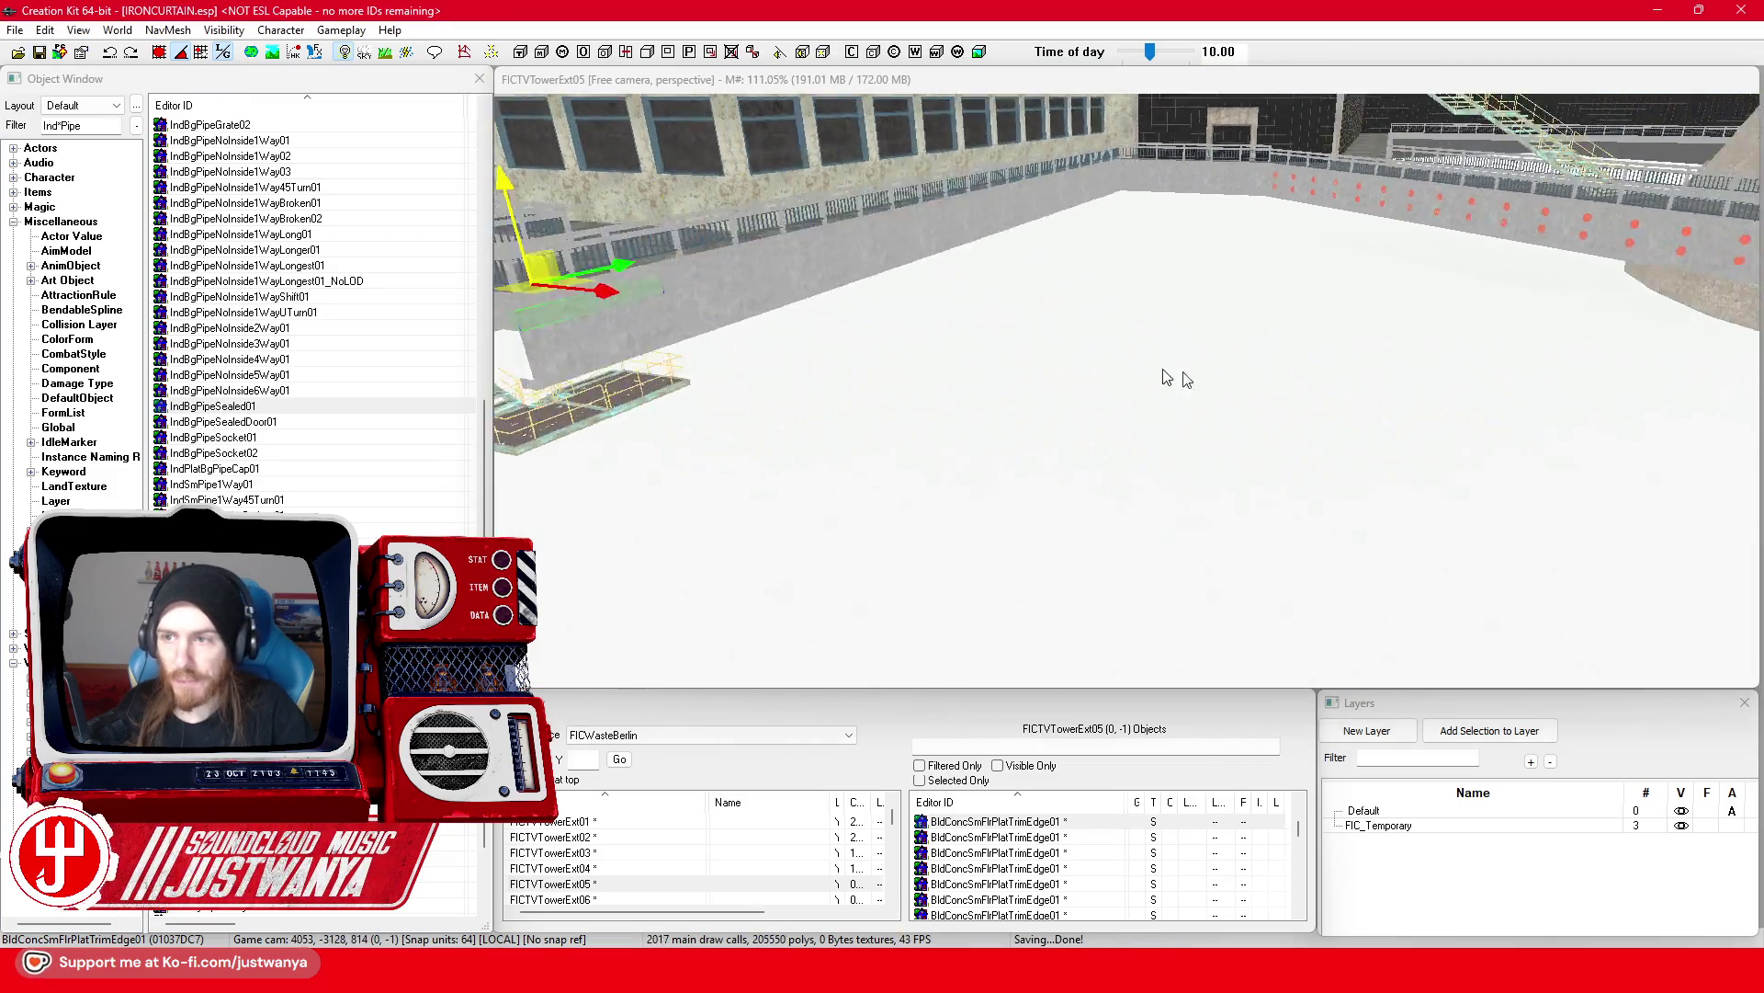
key("shift")
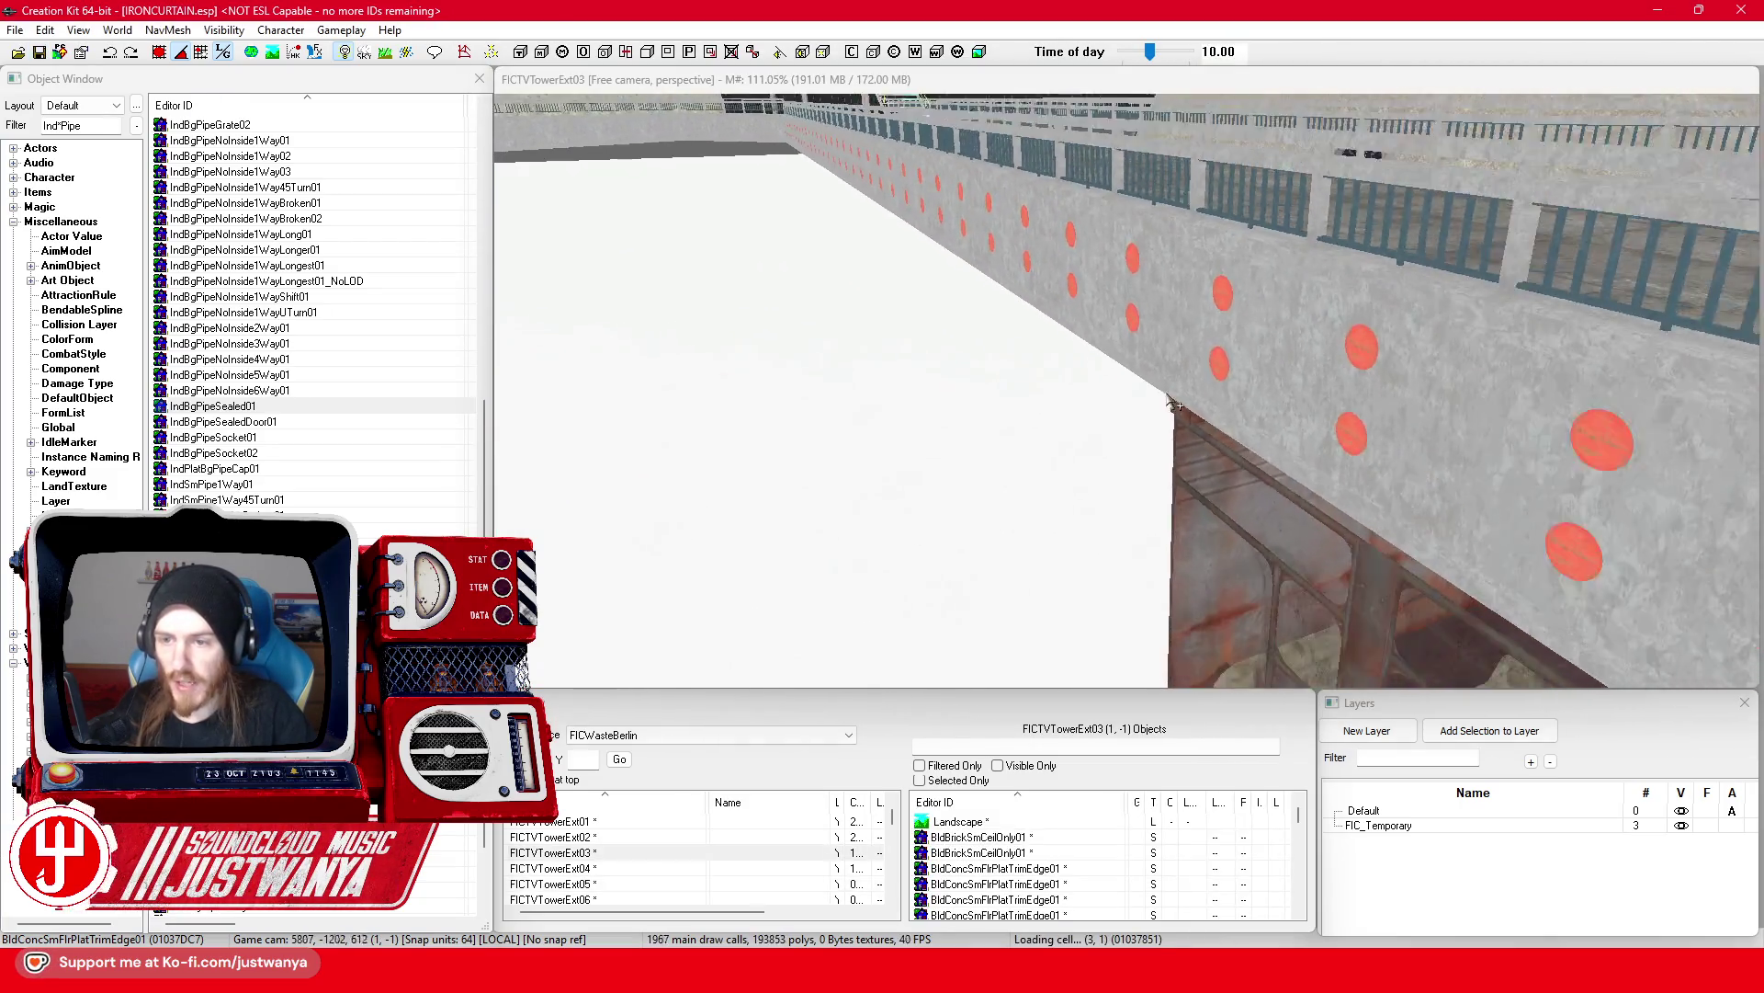
scroll(1131, 512, "down", 10)
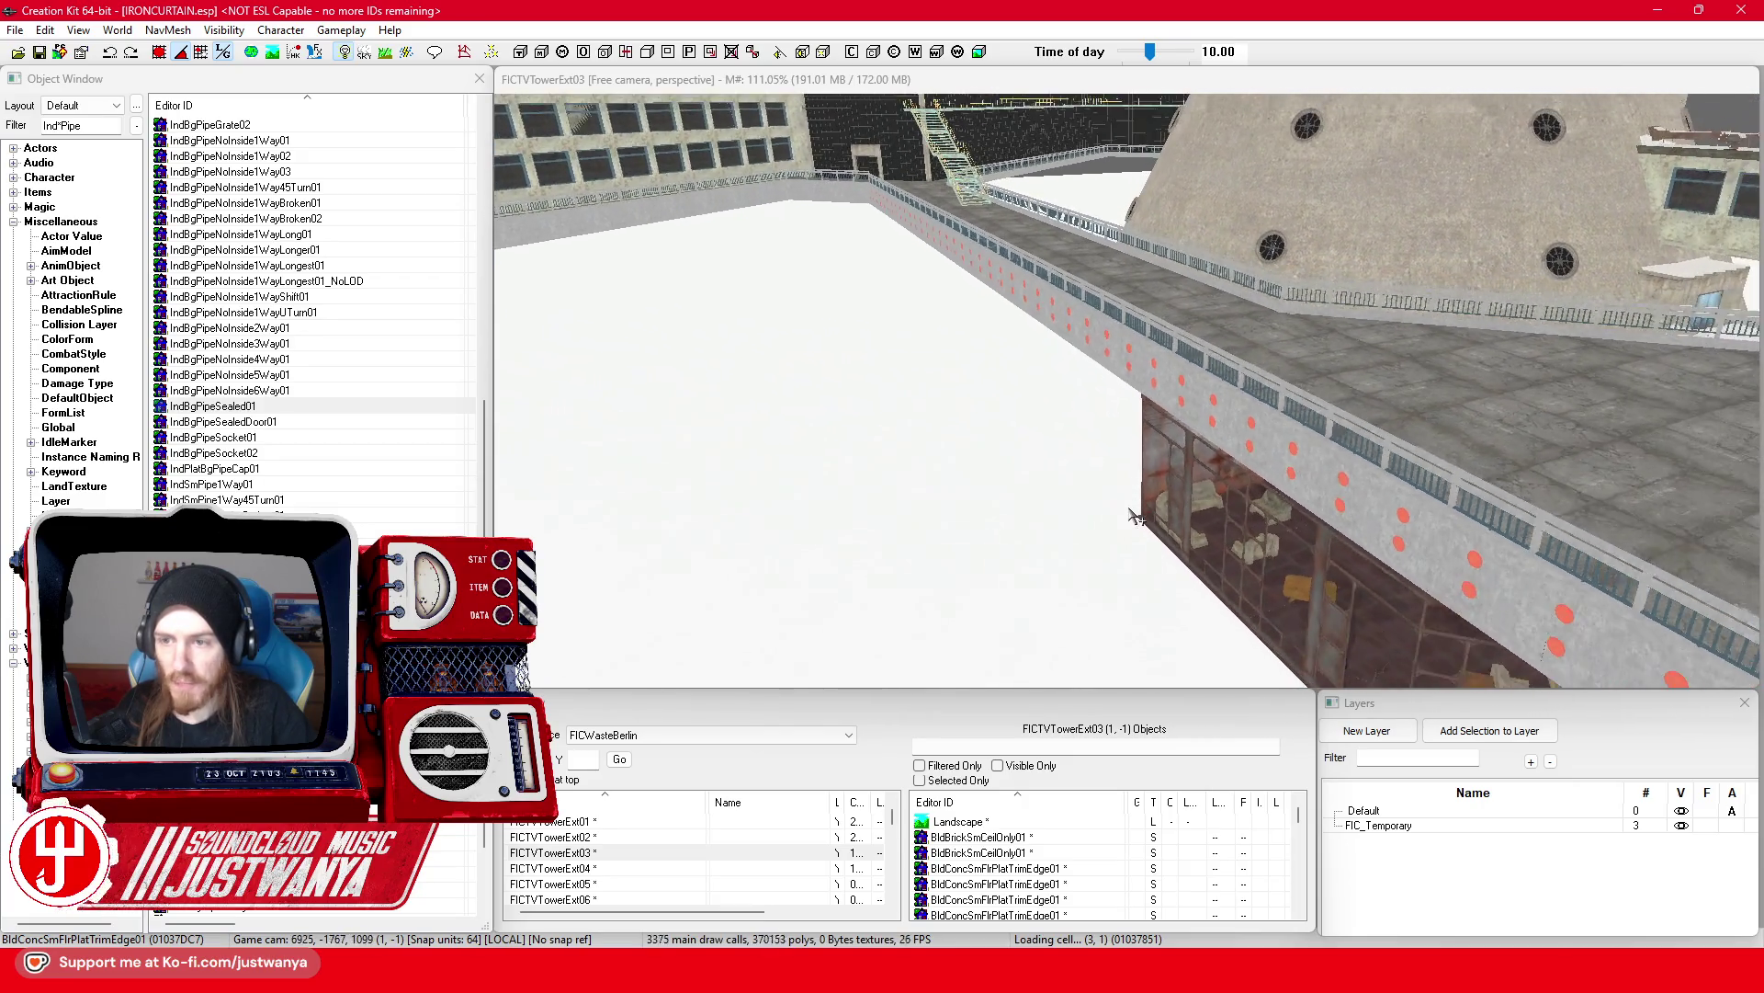
scroll(1137, 517, "up", 5)
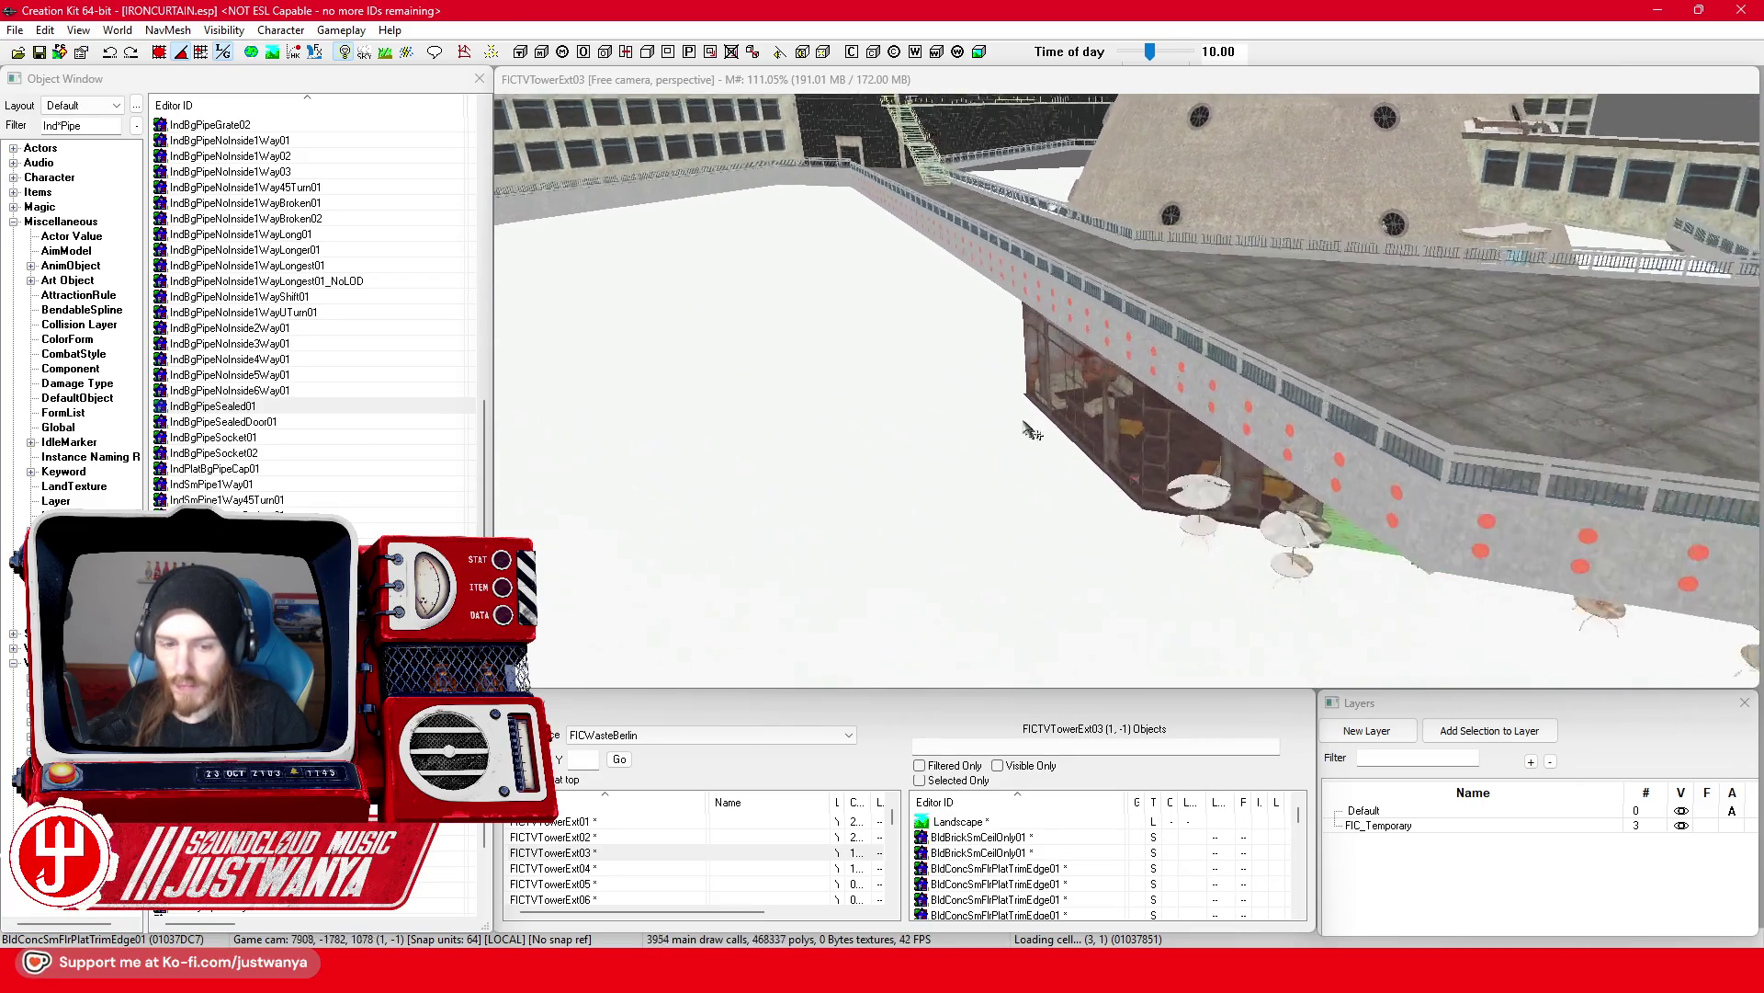
mouse_move(694, 689)
left_mouse_down()
mouse_move(781, 364)
mouse_move(801, 529)
mouse_move(807, 505)
left_mouse_up()
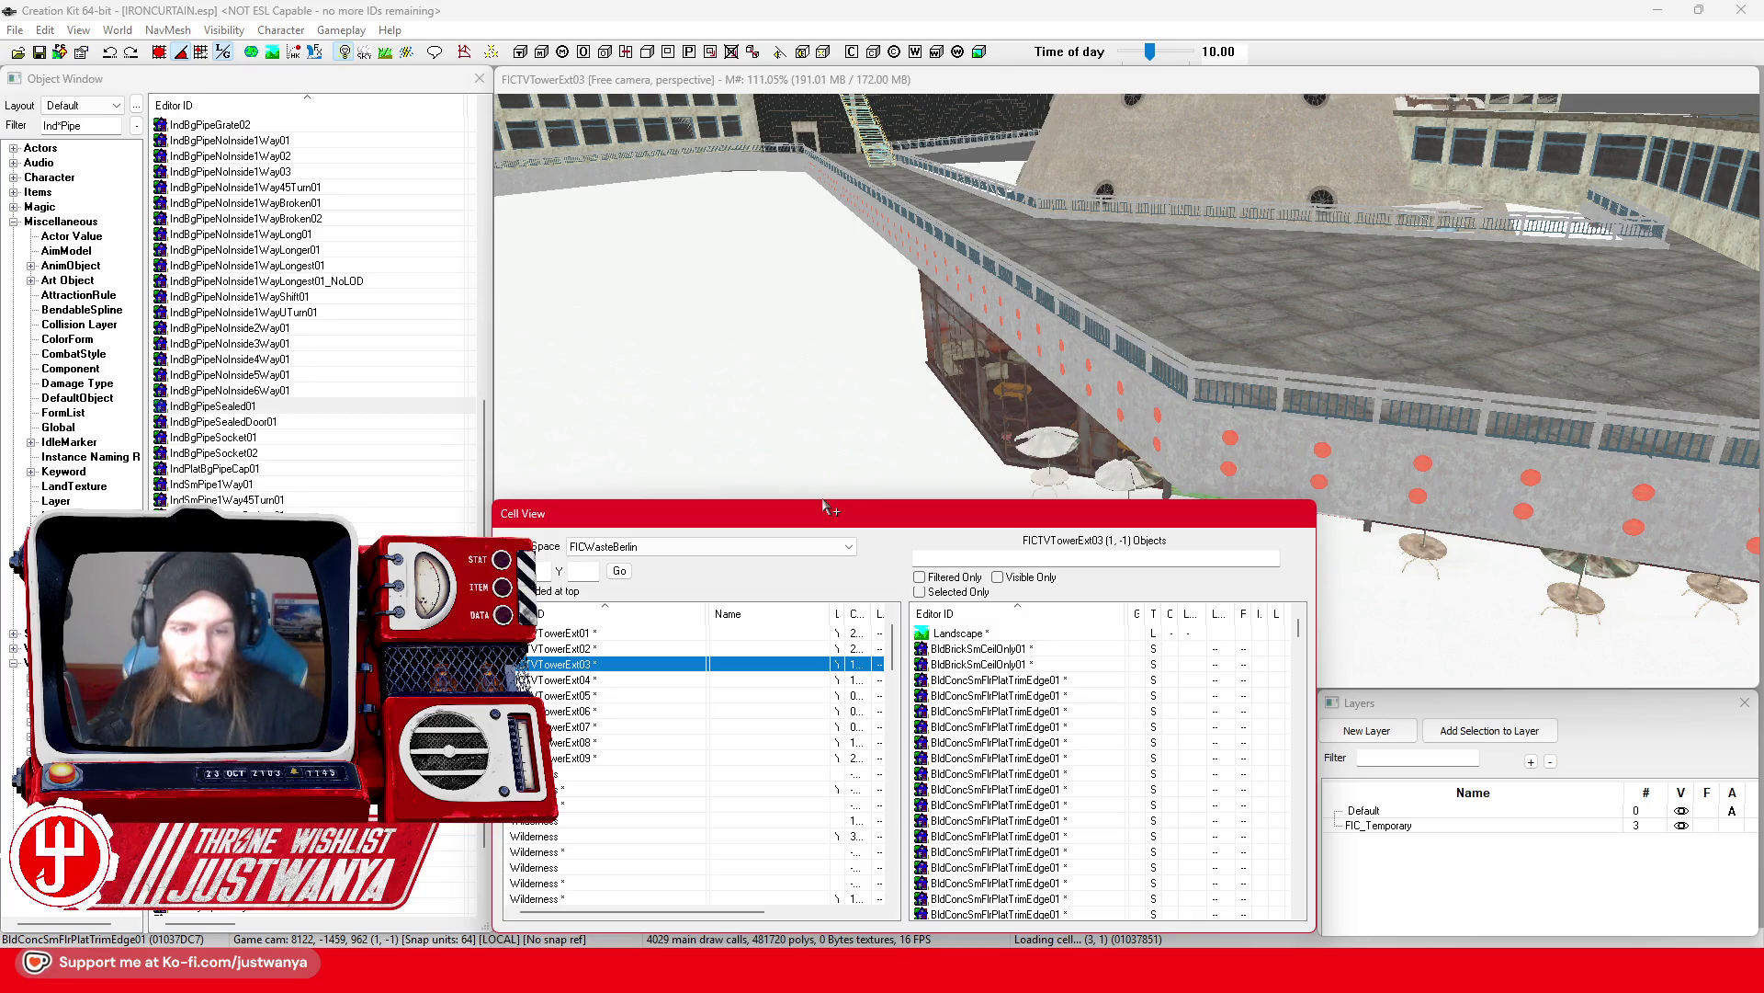
Step: Load the FICTVTowerExt01 cell from Cell View and move the cell list panel lower
double_click(602, 634)
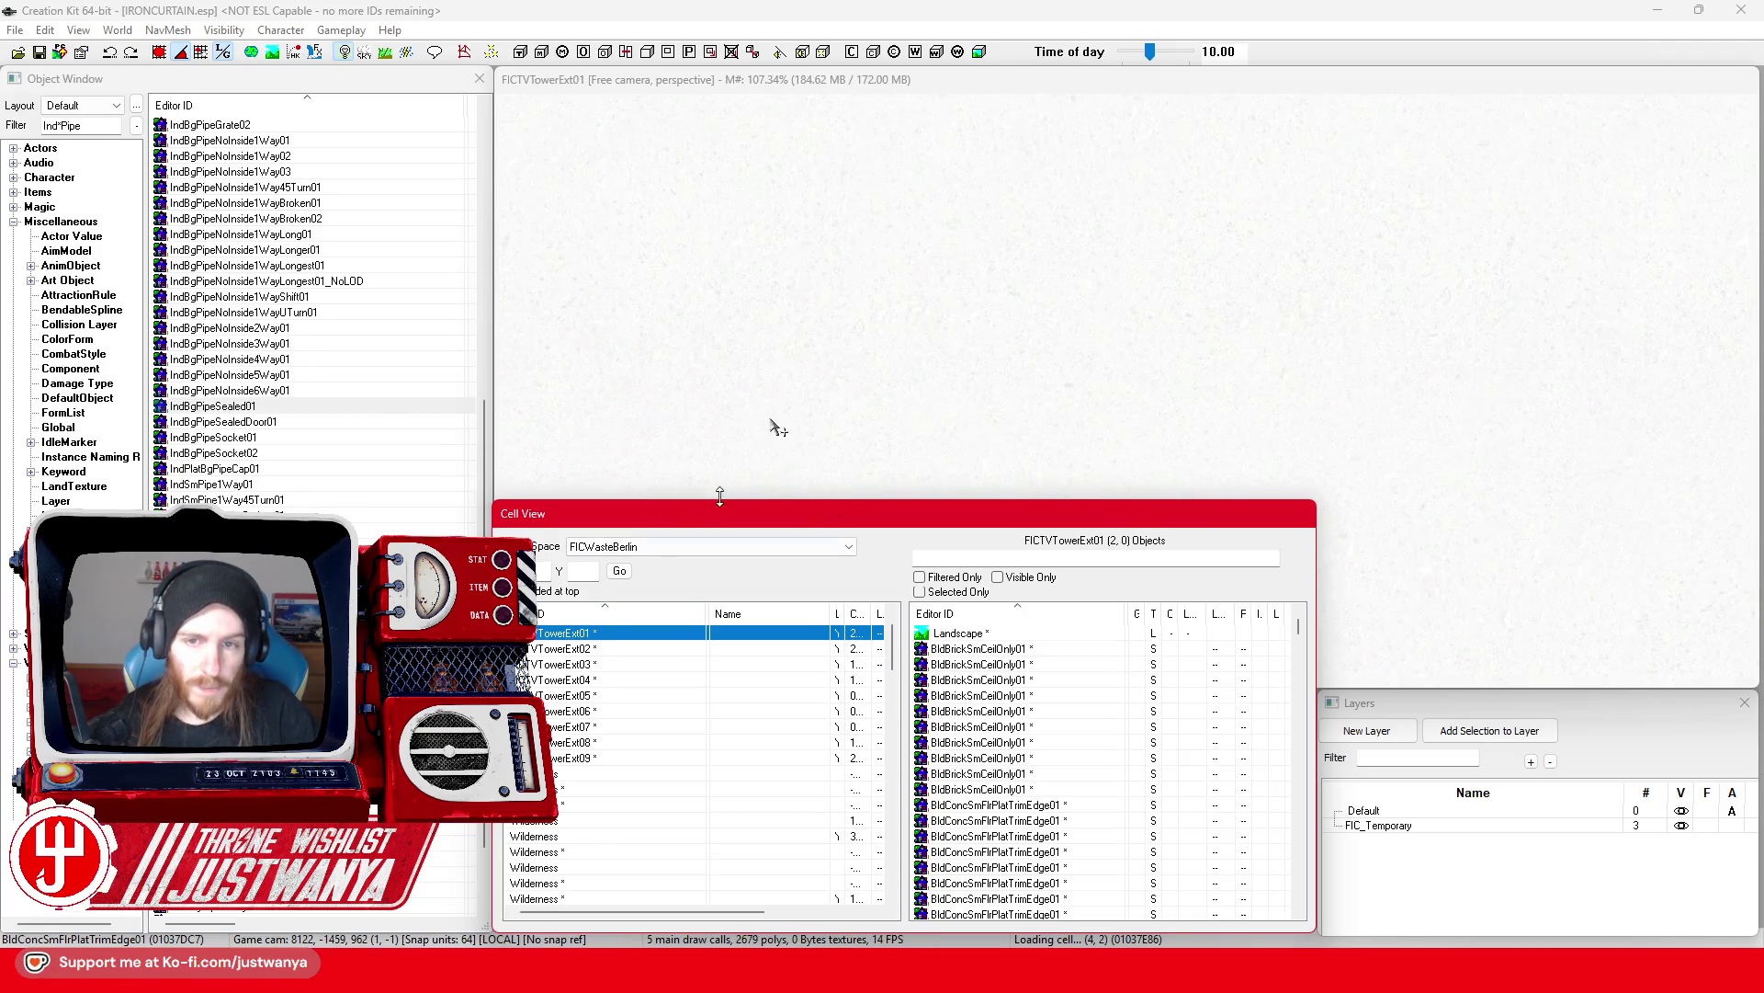
left_click(888, 92)
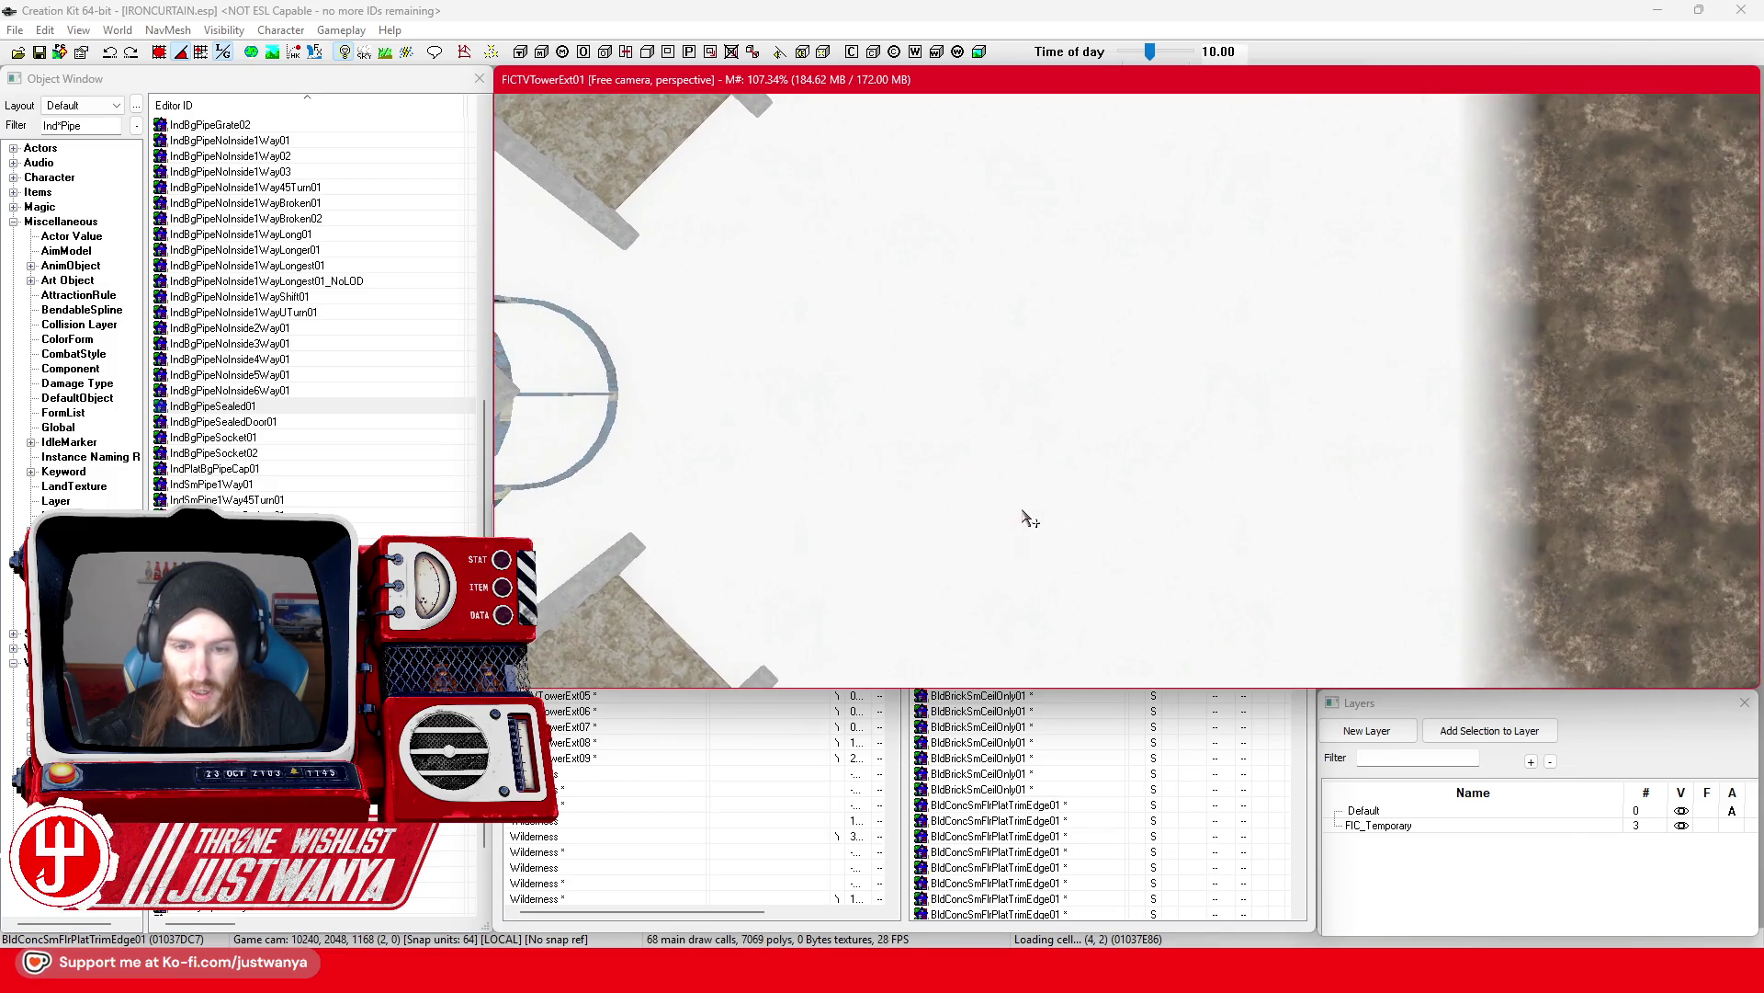
scroll(1030, 519, "down", 5)
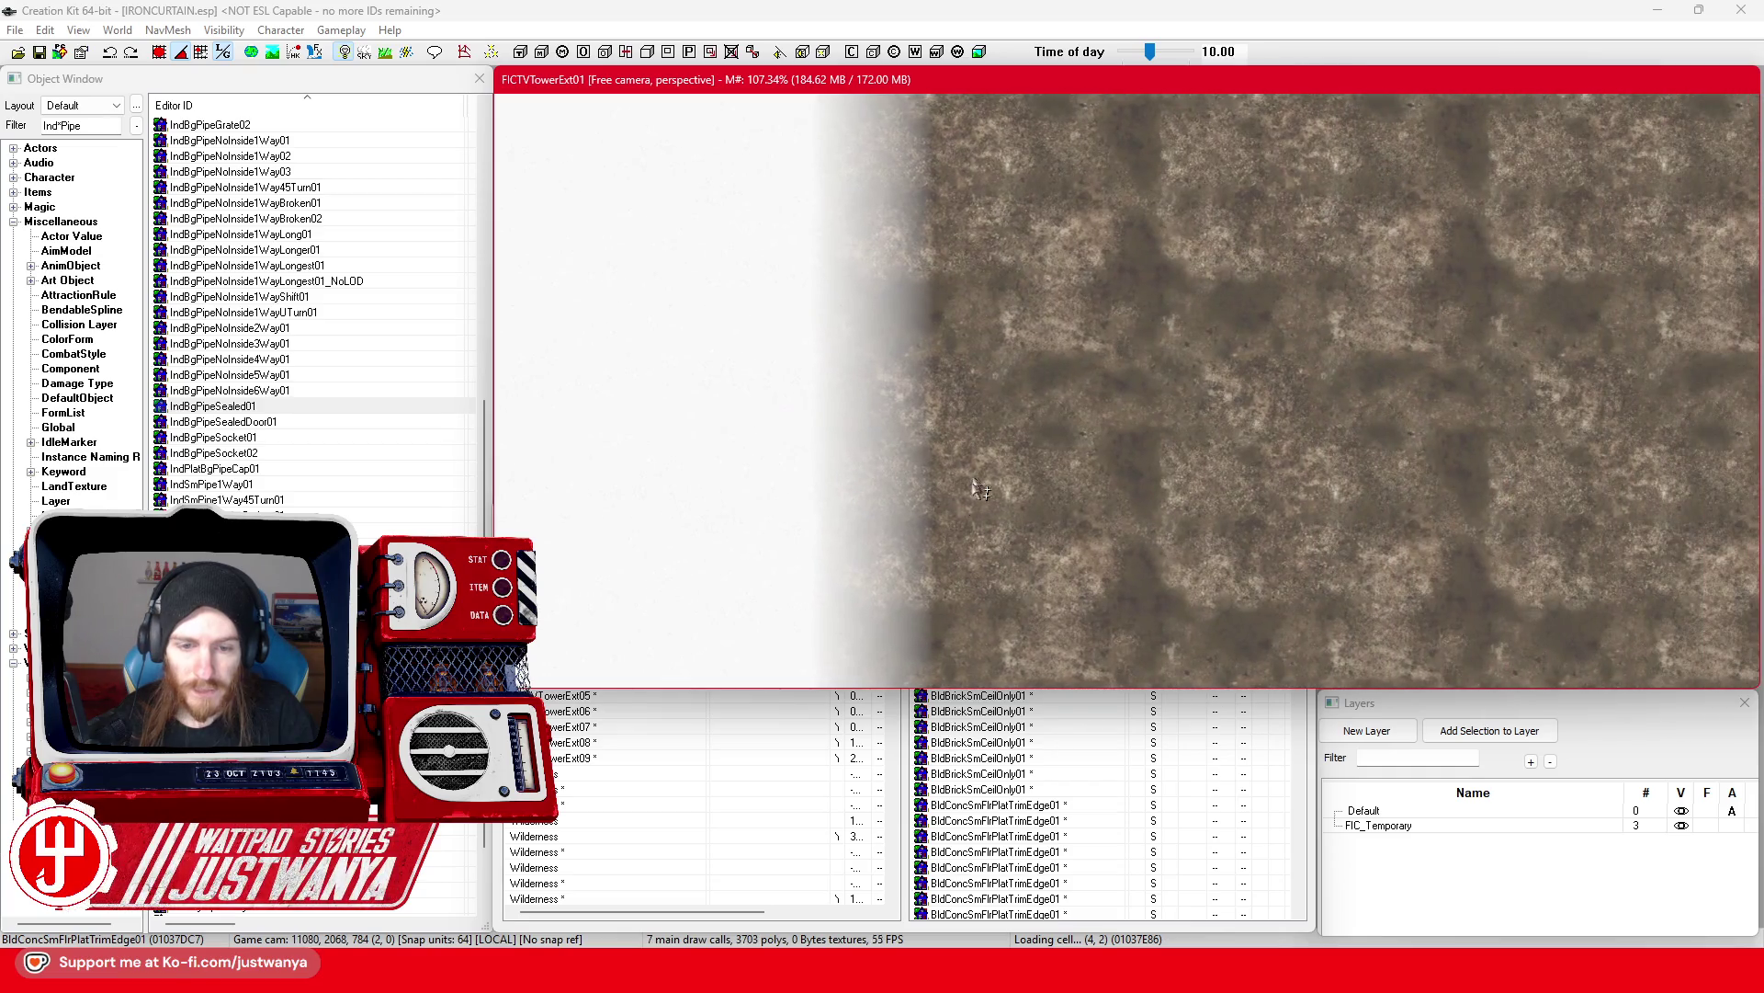
left_click(896, 926)
left_click_drag(892, 522, 891, 712)
Step: Pan and tilt the view onto the tower building, enlarge the cell list and enter 'xt01'
left_click(1077, 474)
mouse_move(1077, 473)
left_mouse_down()
mouse_move(833, 487)
mouse_move(963, 474)
left_mouse_up()
mouse_move(818, 600)
left_mouse_down()
mouse_move(809, 459)
mouse_move(702, 425)
mouse_move(707, 412)
left_mouse_up()
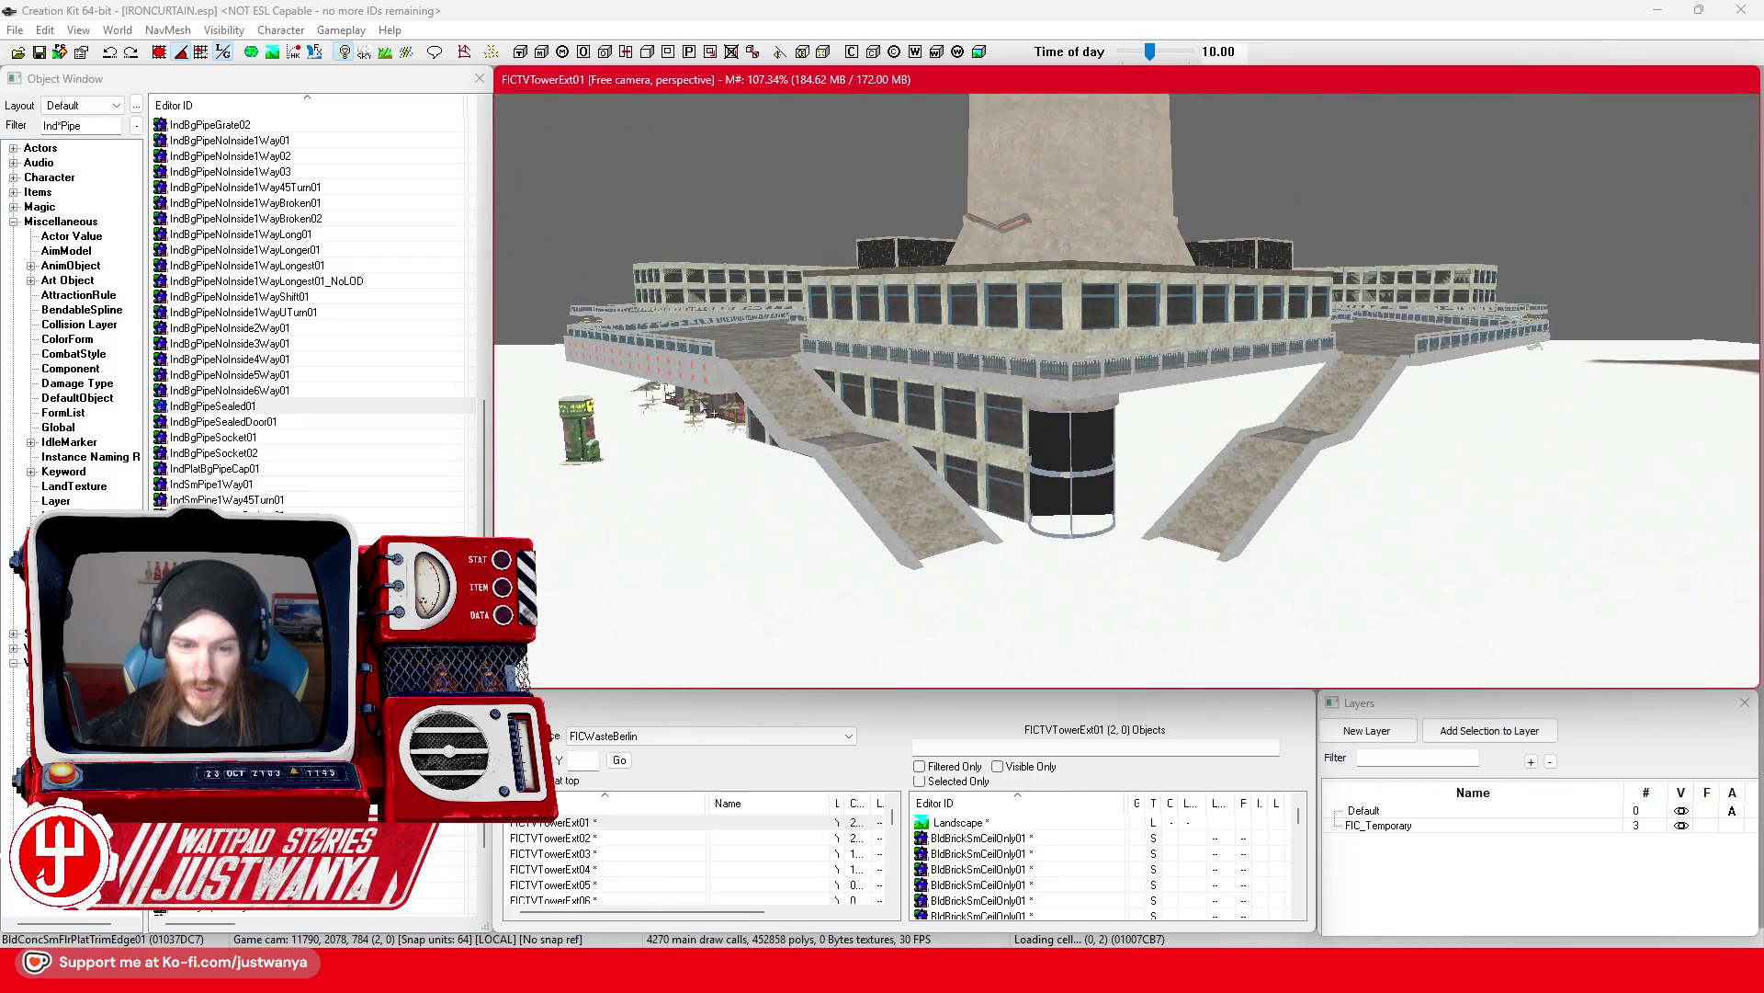
mouse_move(742, 693)
left_mouse_down()
mouse_move(743, 441)
mouse_move(742, 591)
mouse_move(743, 497)
left_mouse_up()
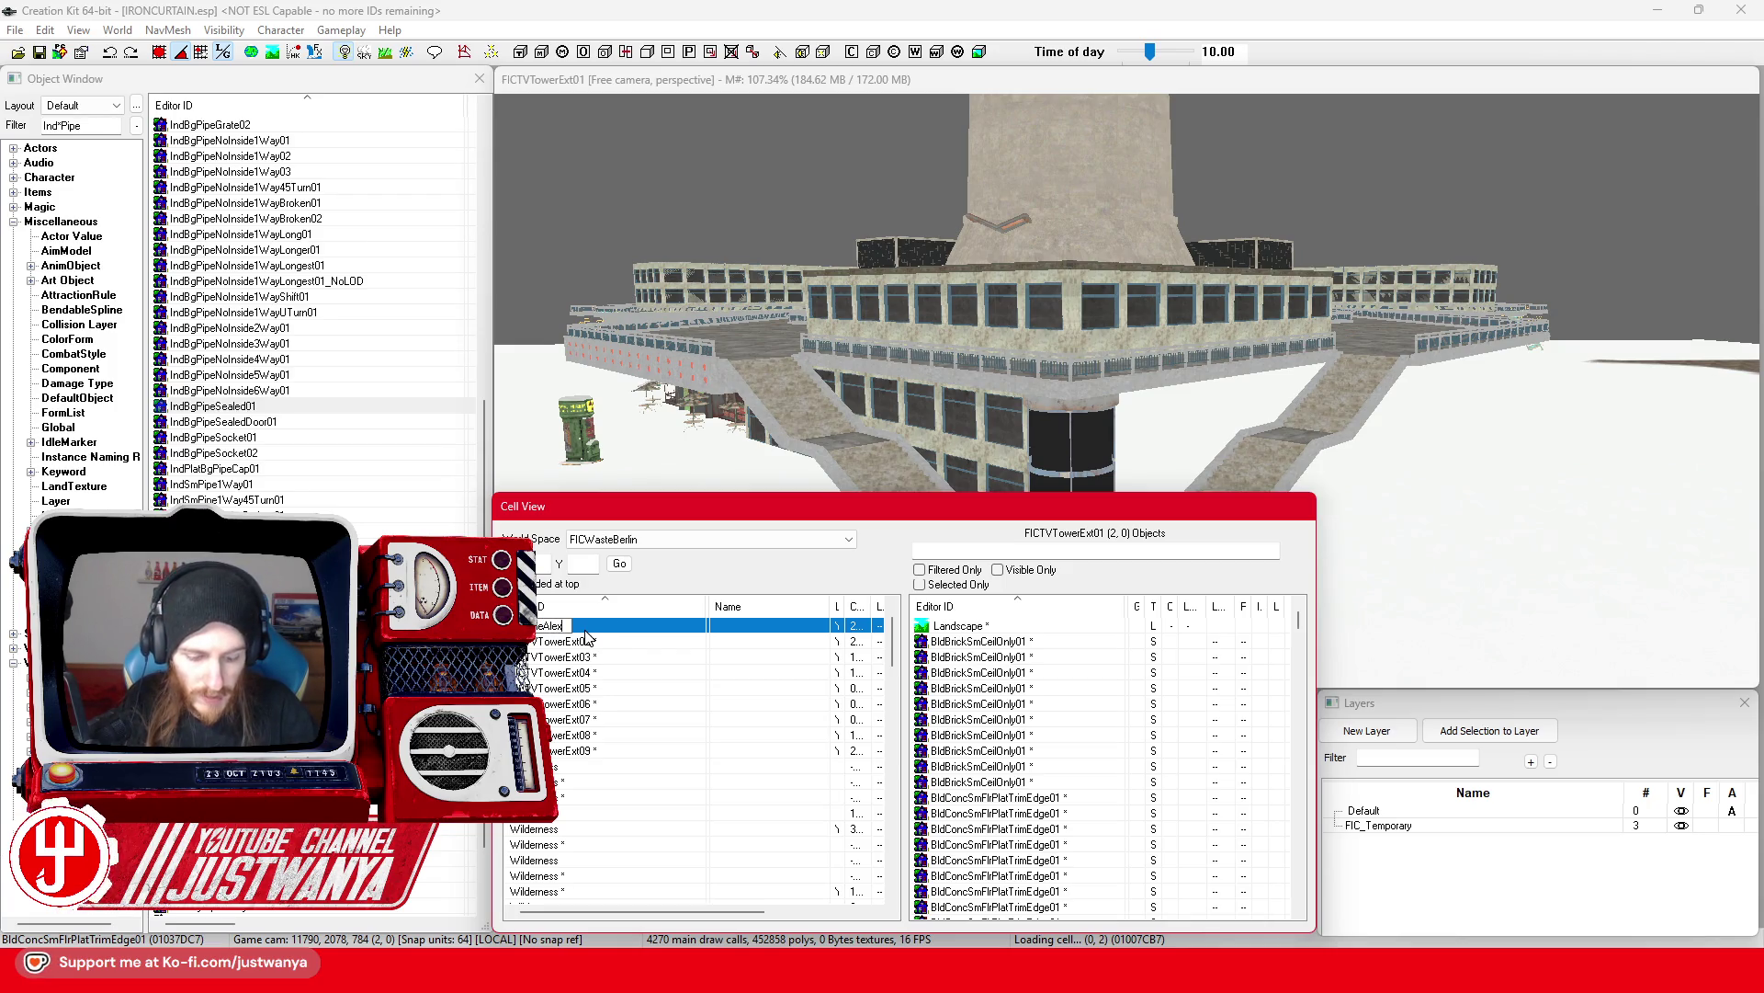
type("xt01 *")
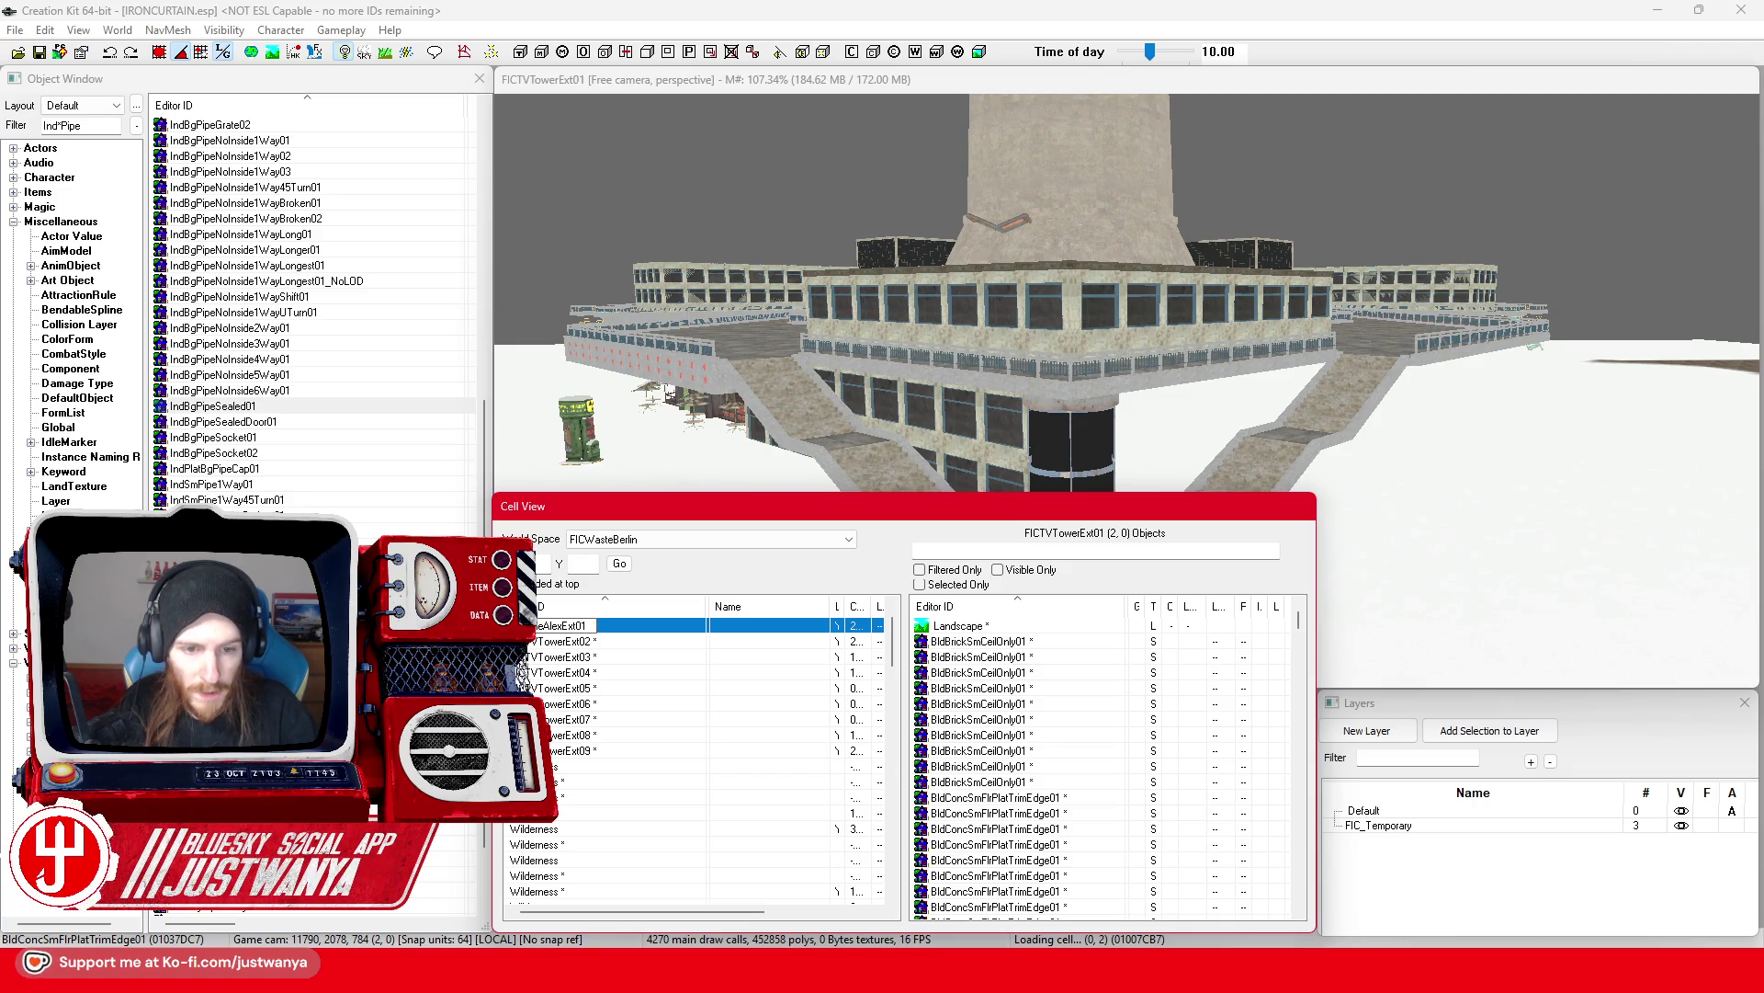
double_click(575, 643)
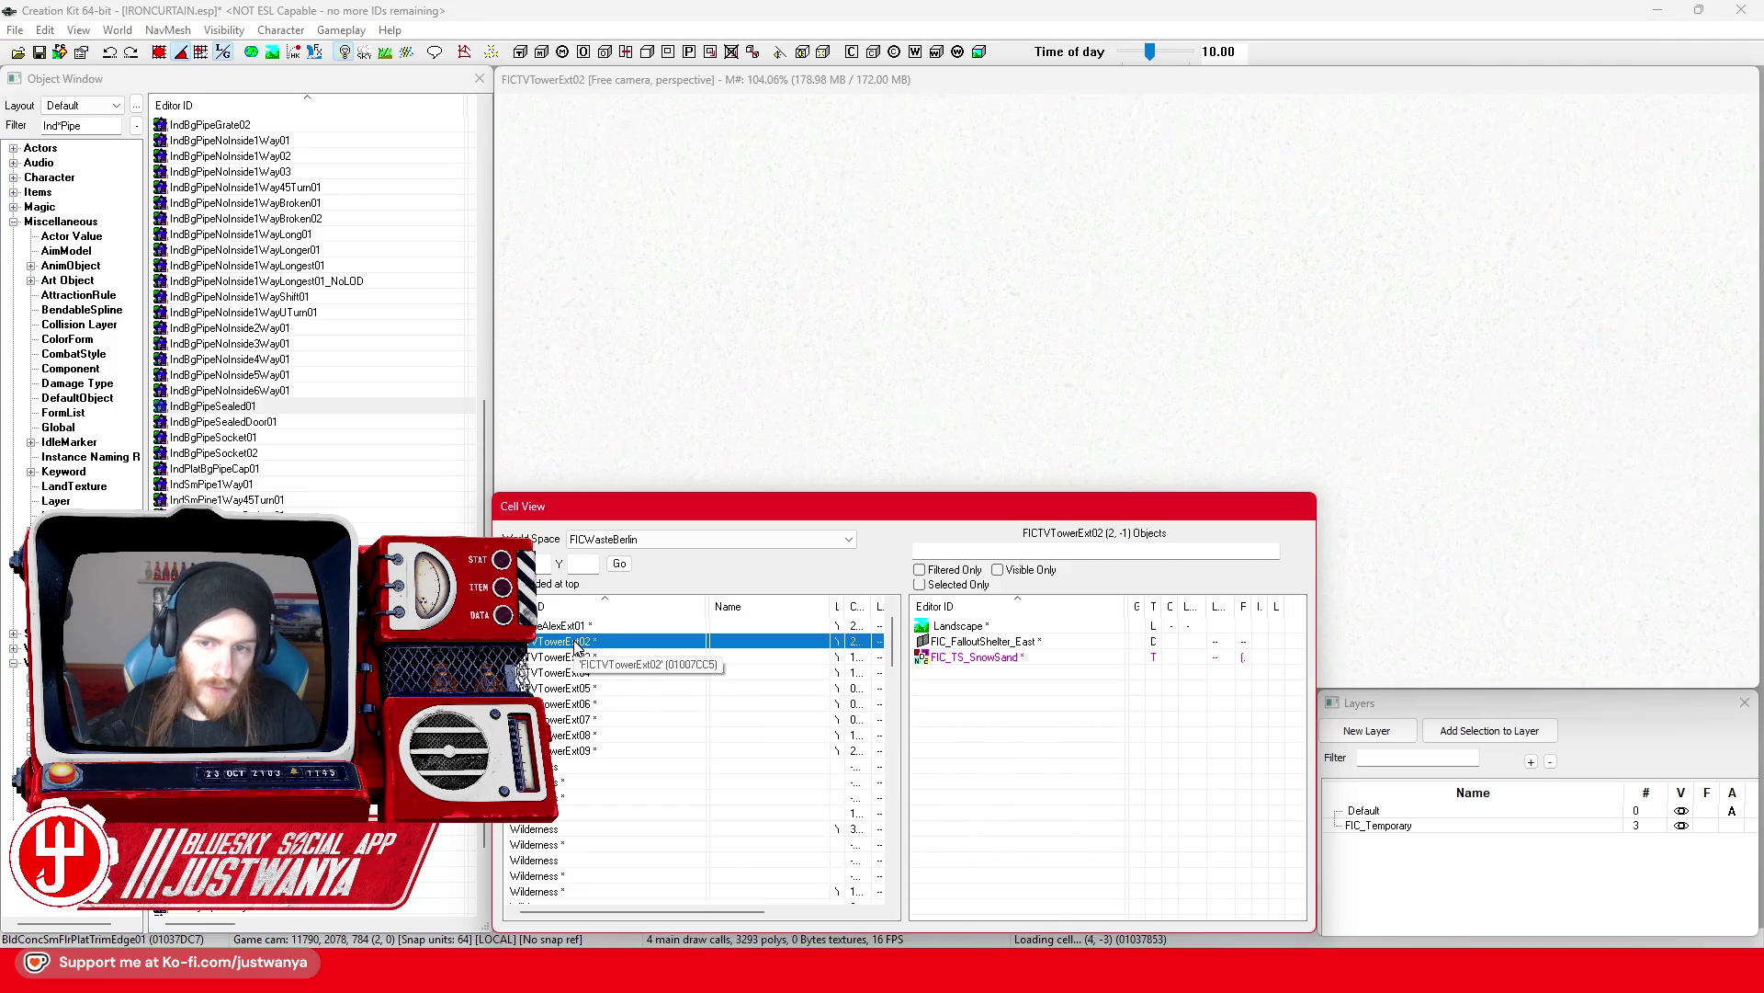
left_click(1093, 84)
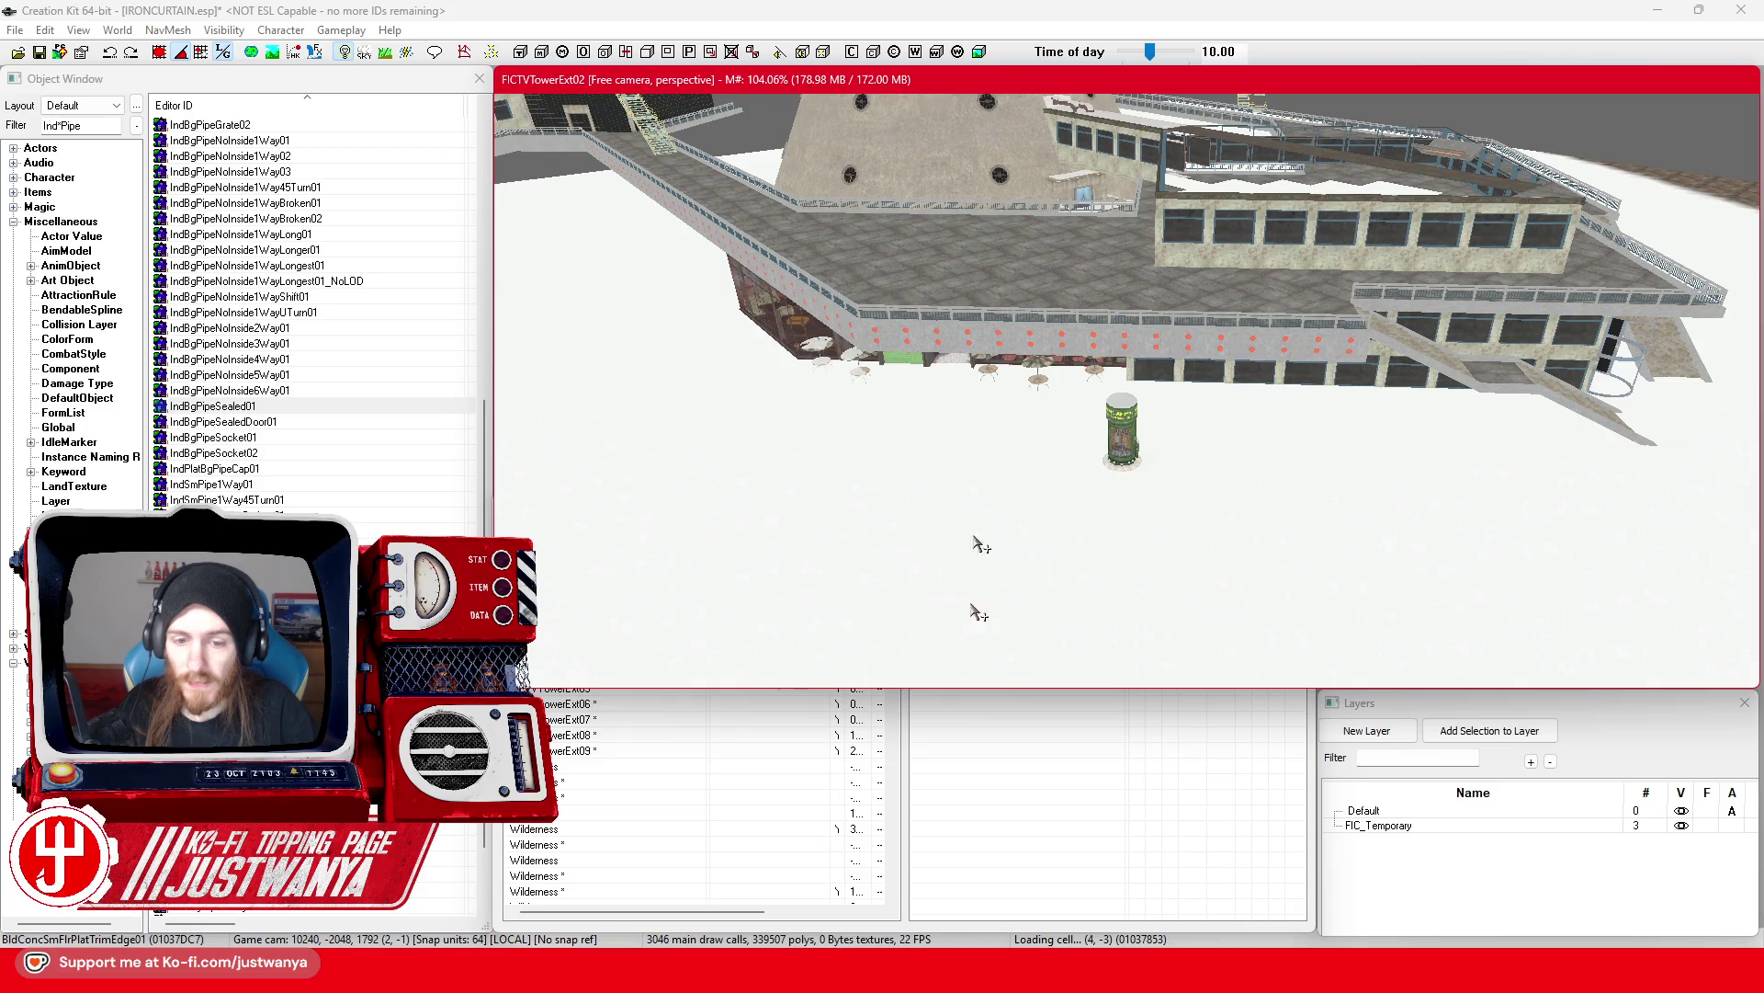
left_click(908, 852)
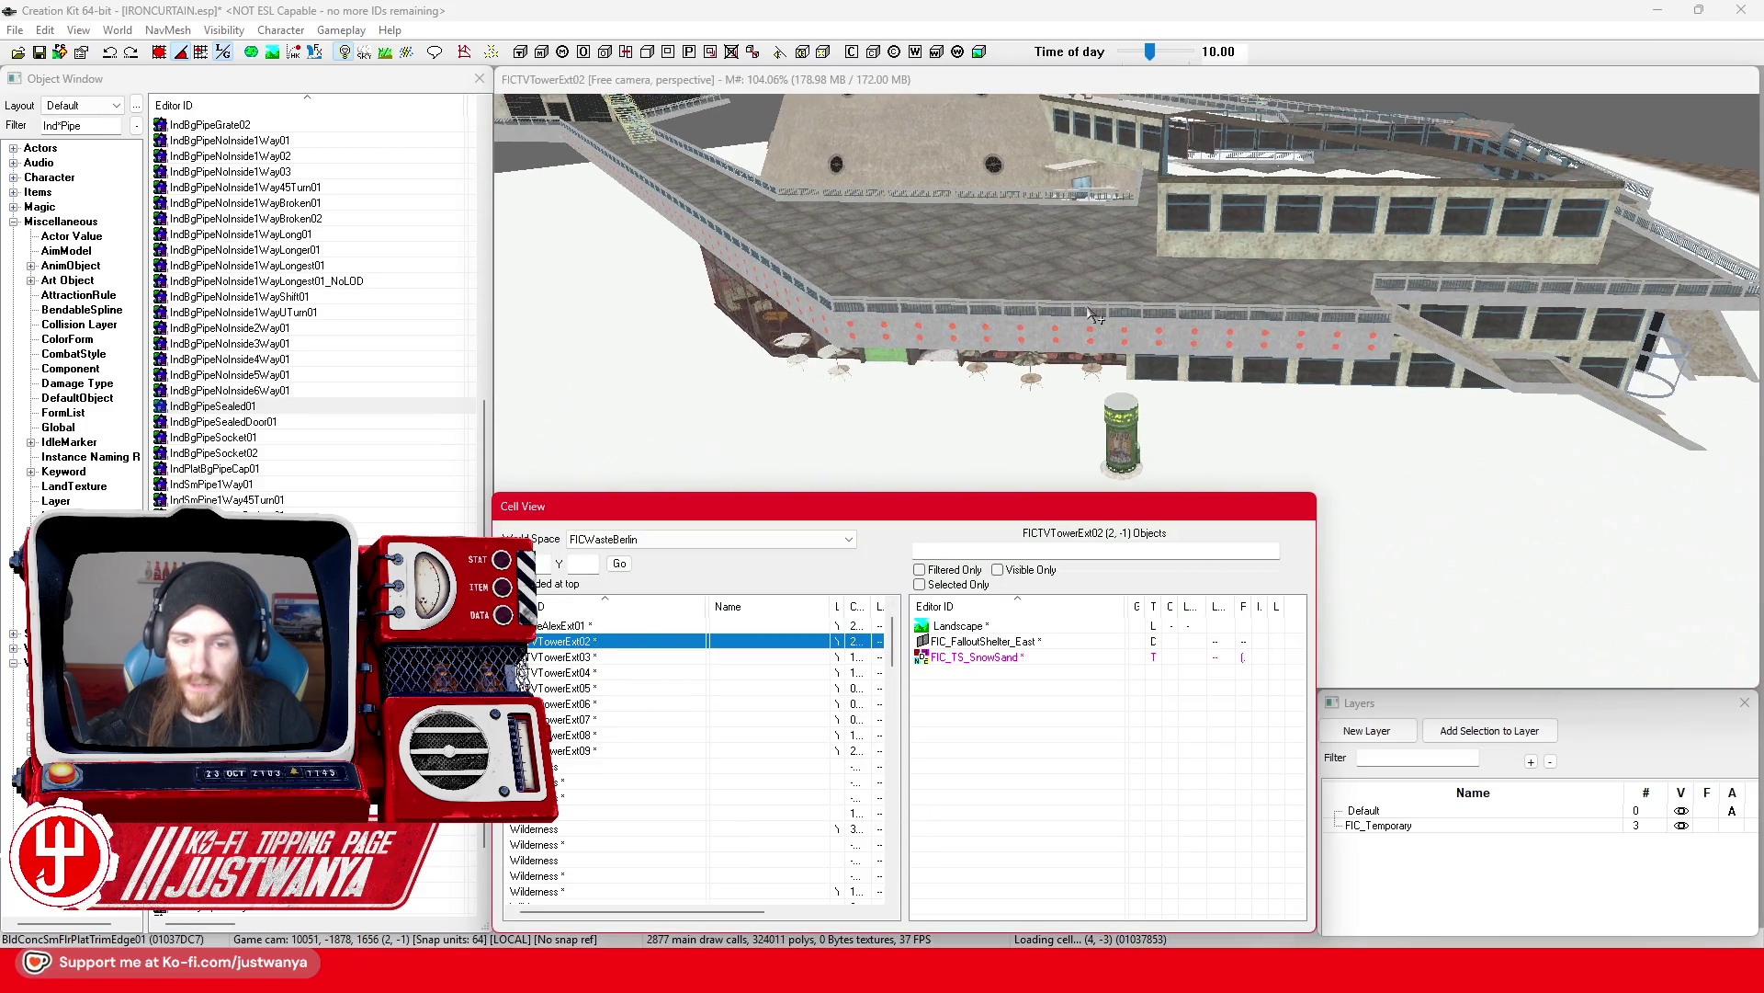
scroll(1092, 315, "up", 5)
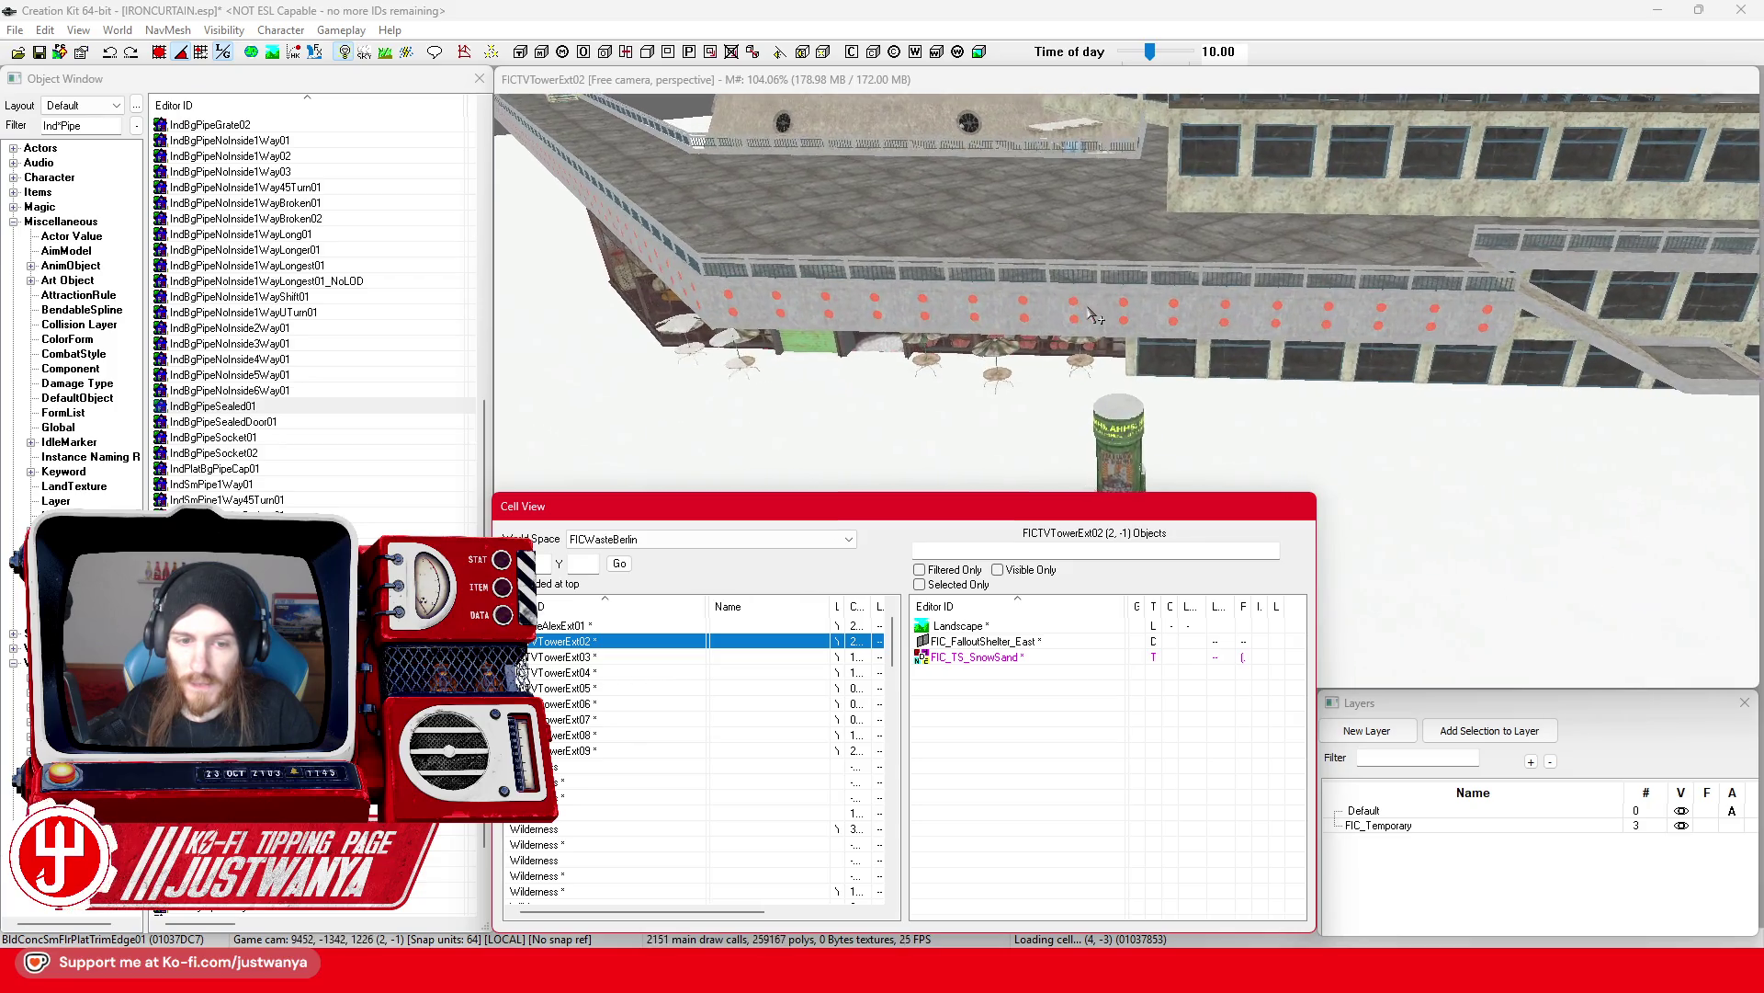
scroll(1092, 315, "up", 5)
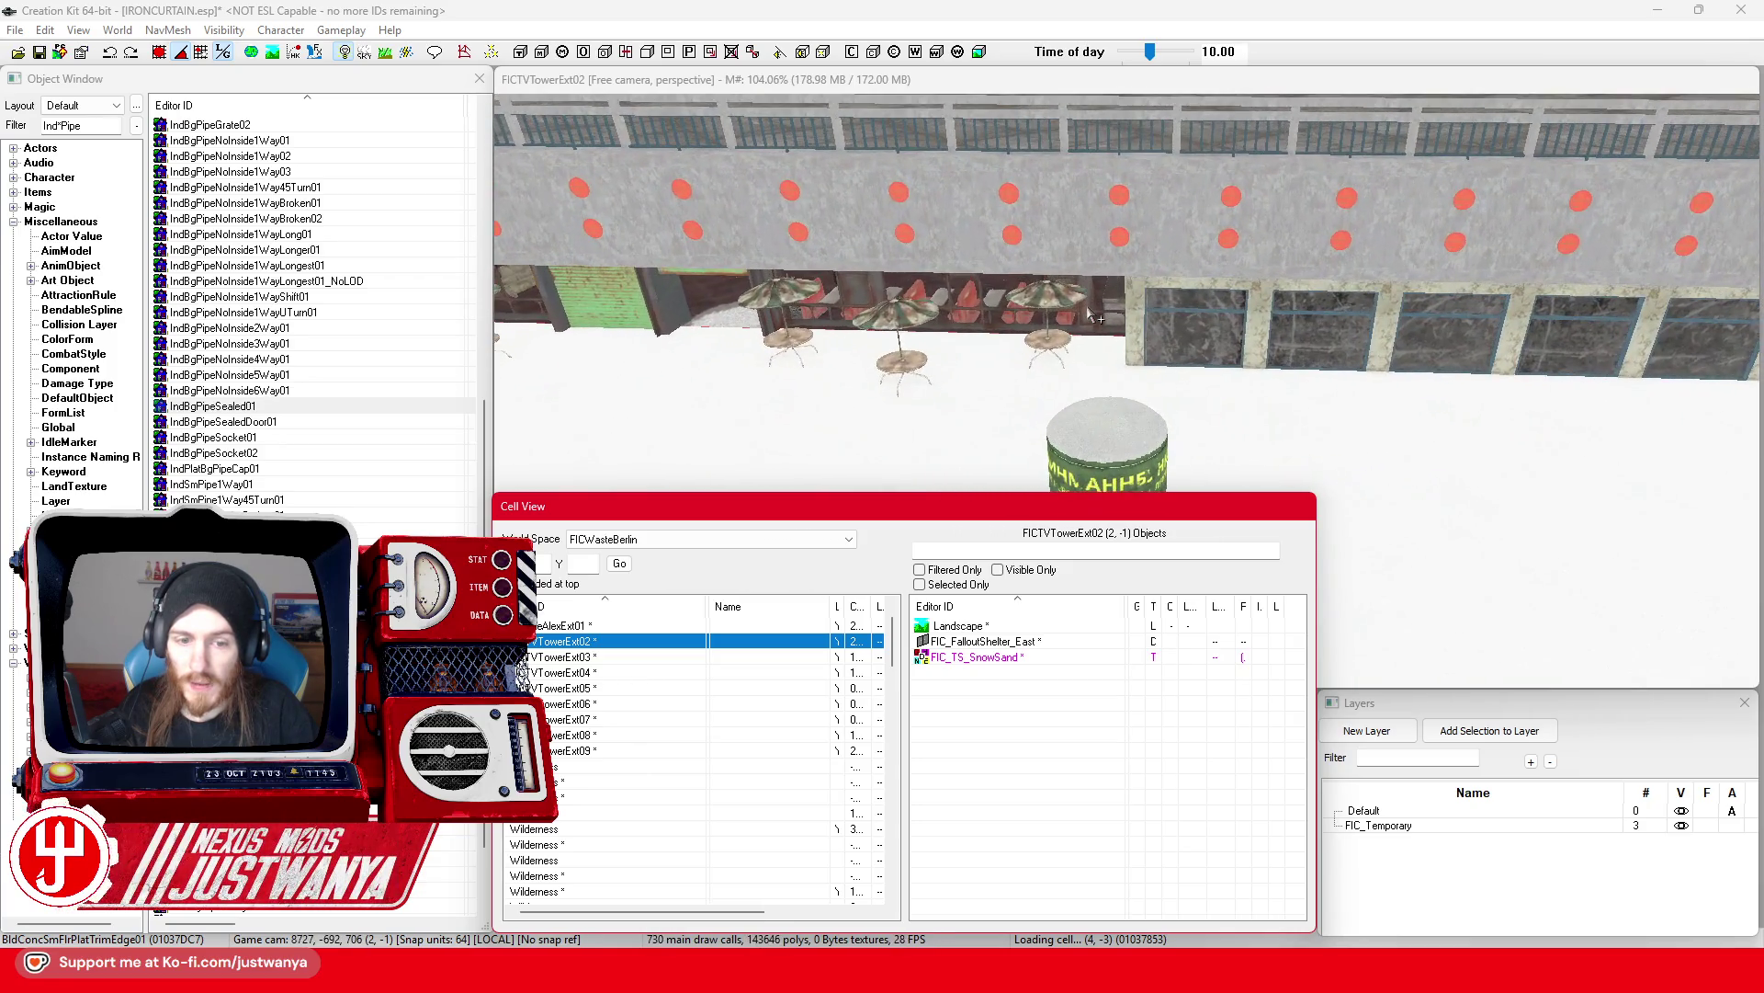
scroll(1092, 316, "down", 3)
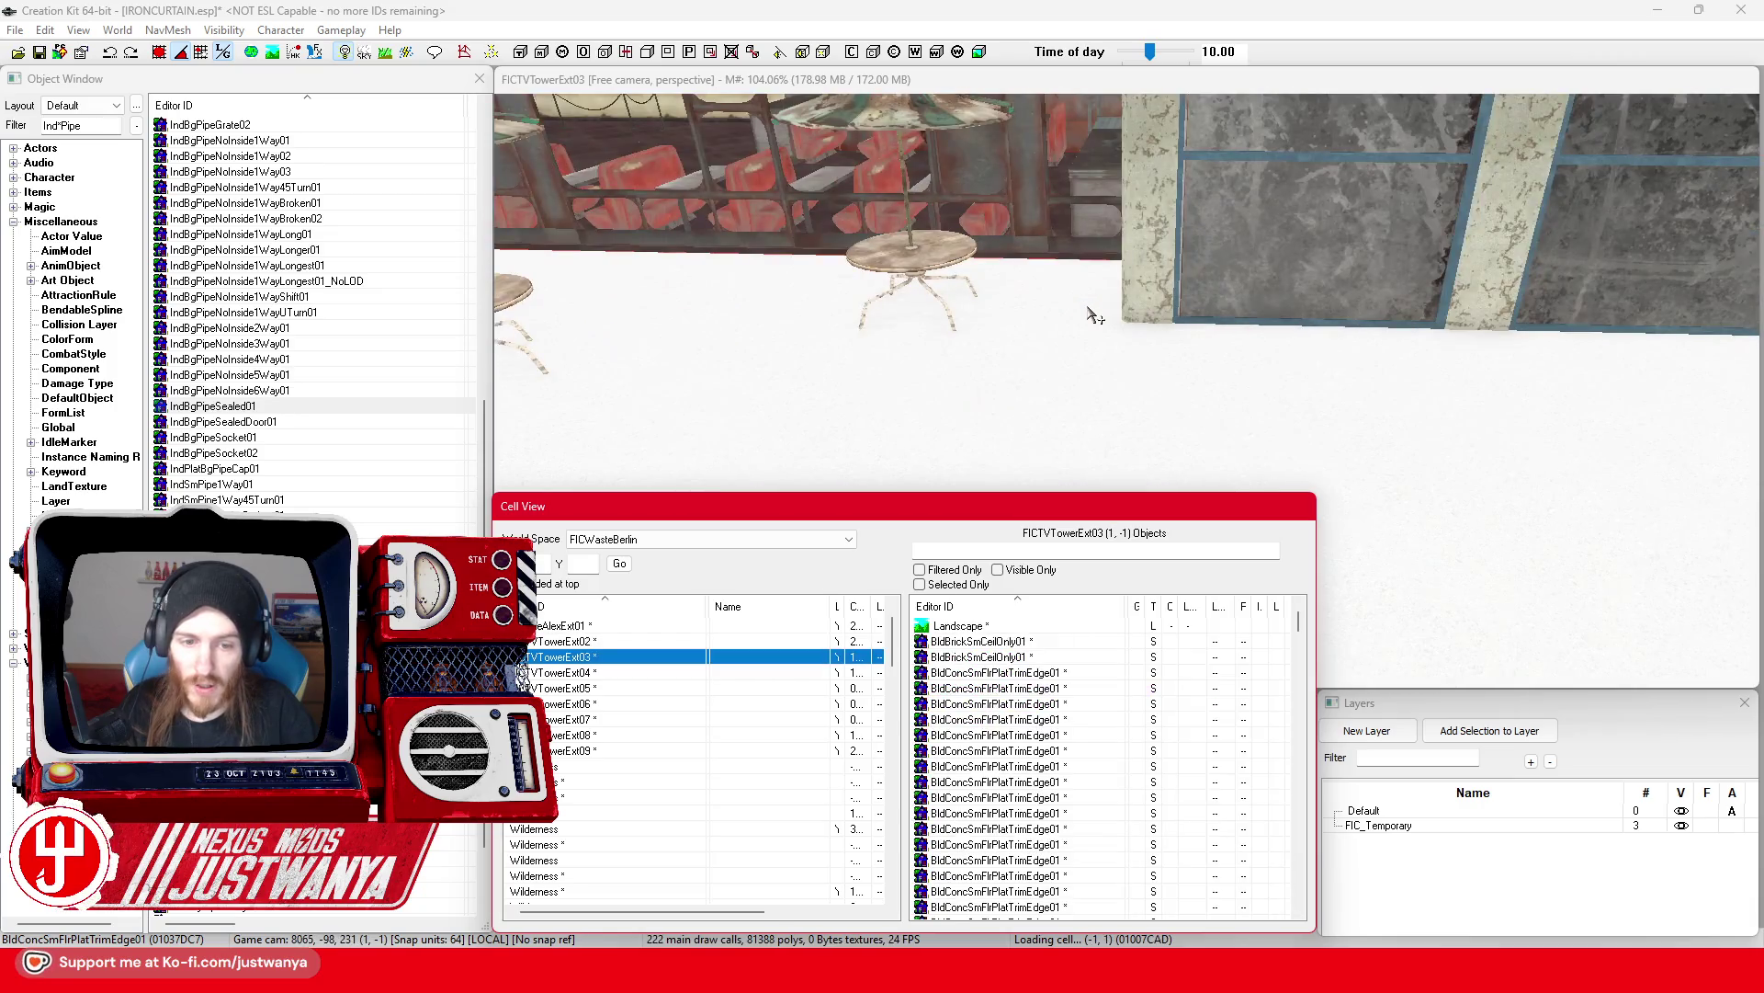
scroll(1093, 315, "down", 5)
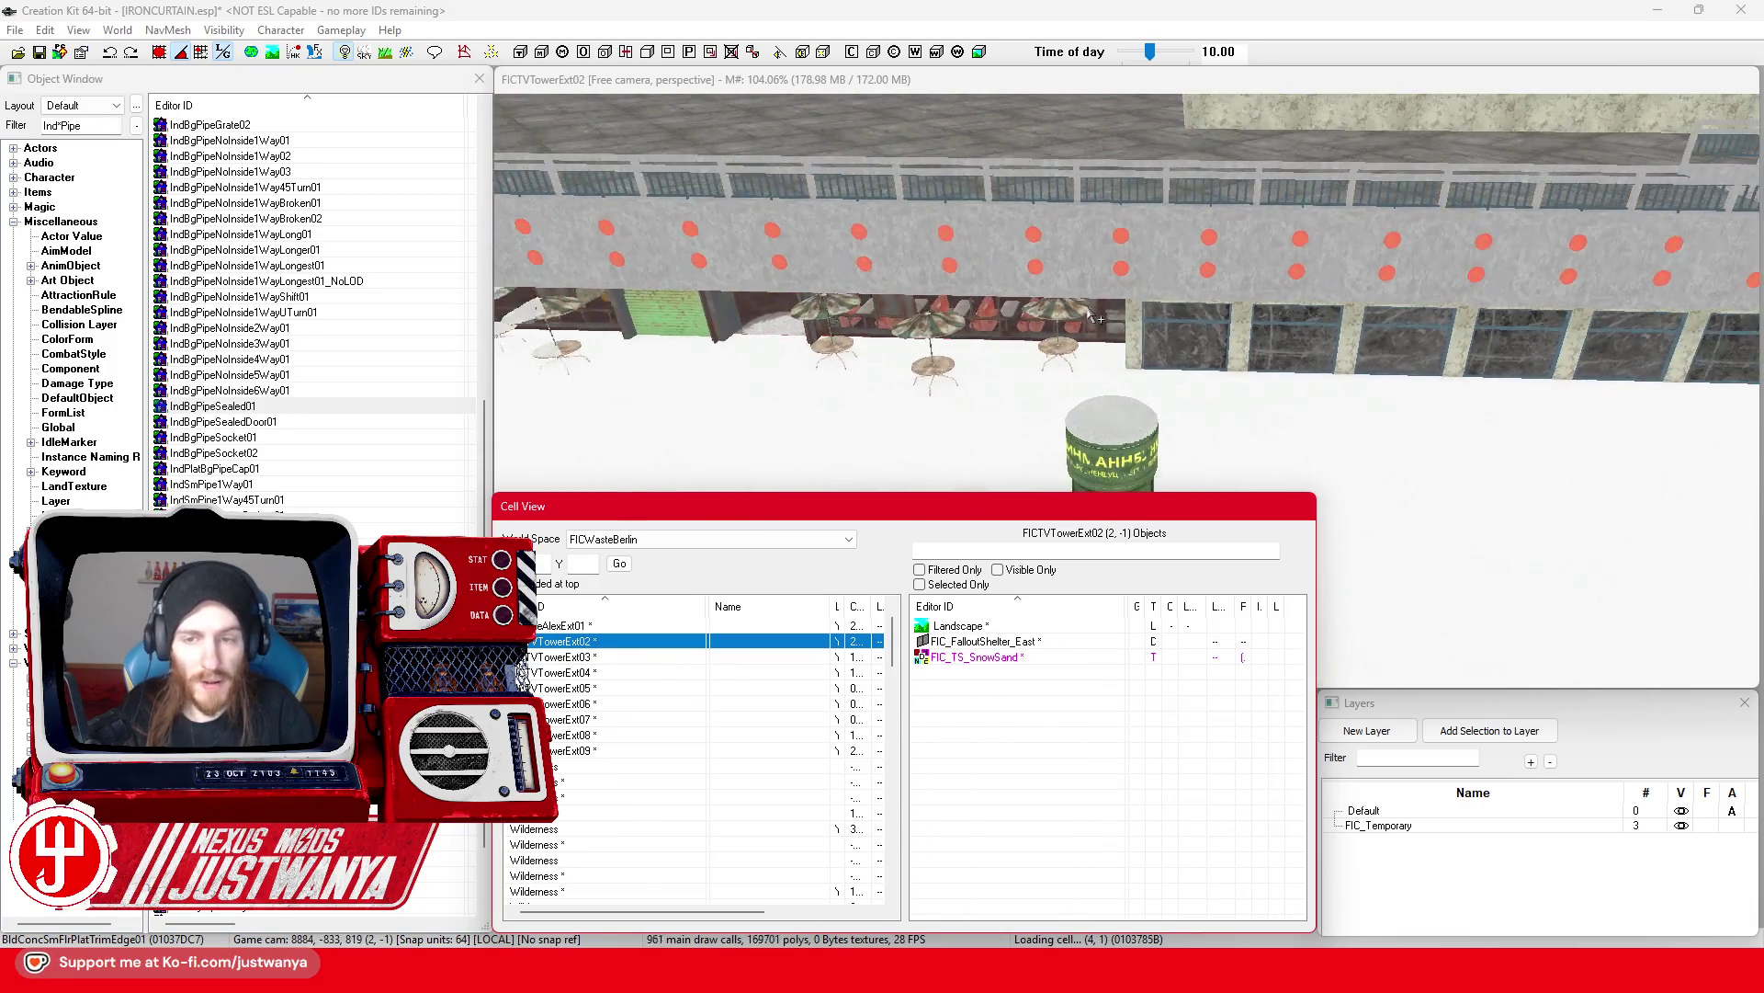
scroll(1094, 315, "down", 3)
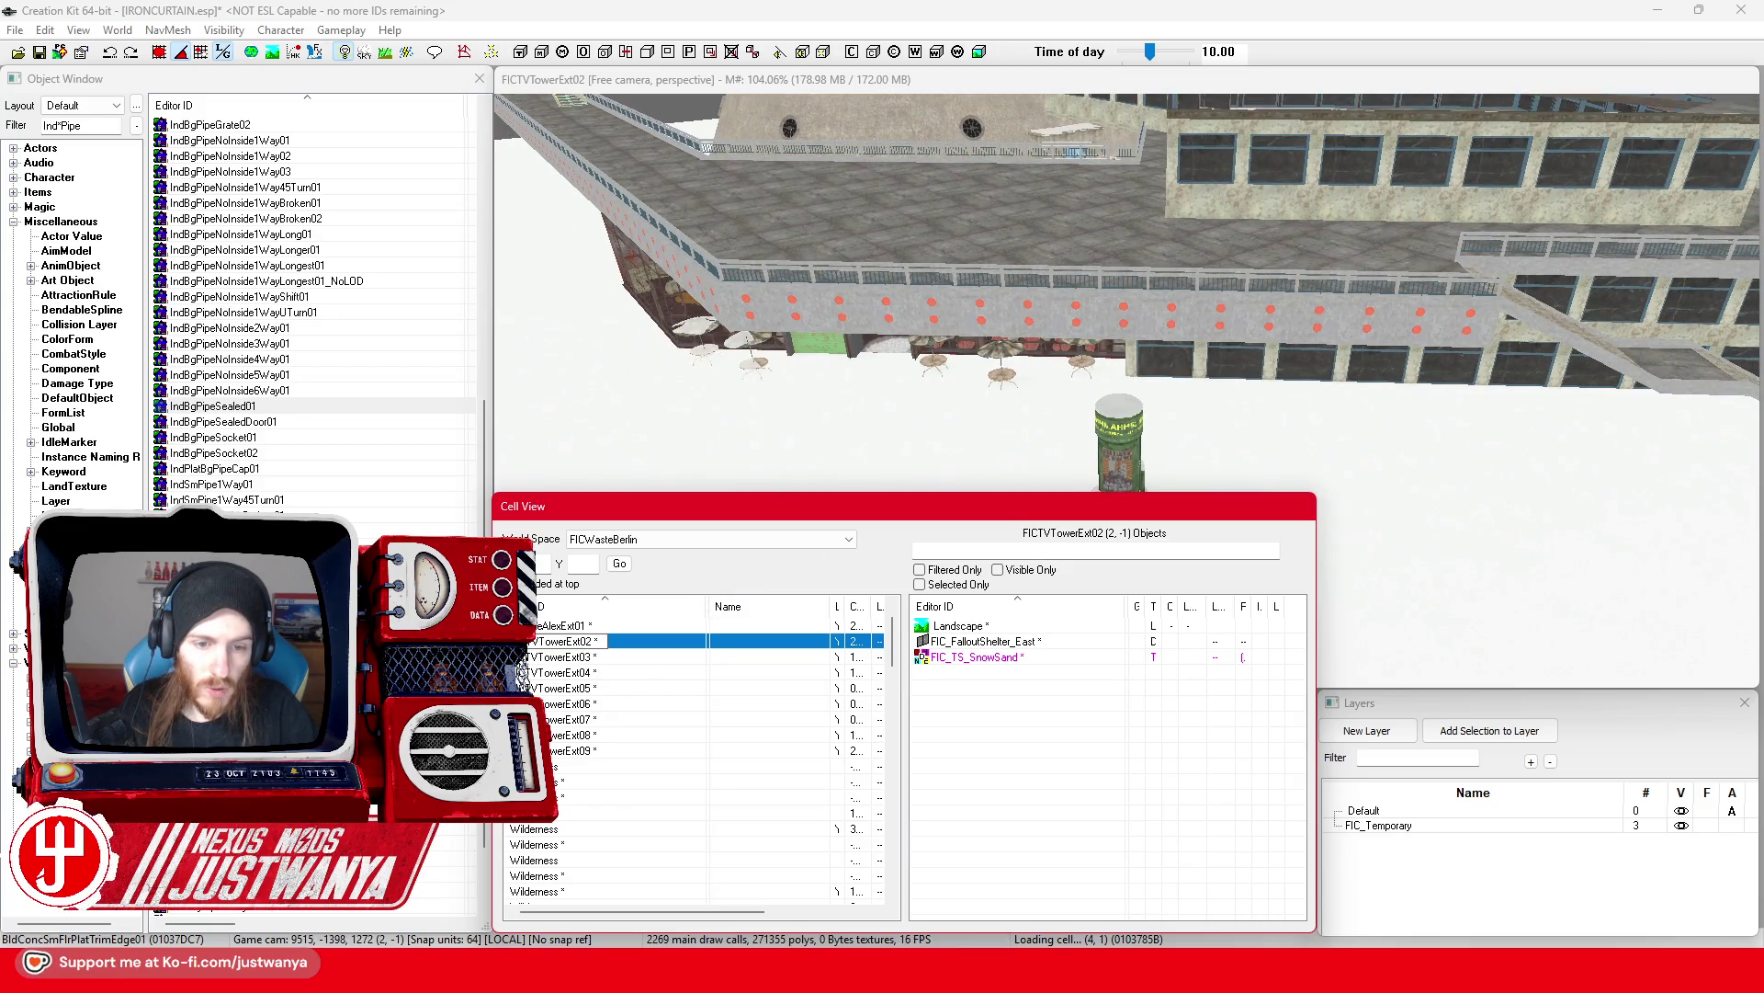
Step: Step through cells FICTVTowerExt03 to 09 and a Wilderness cell, then shorten the Cell View window
left_click(581, 656)
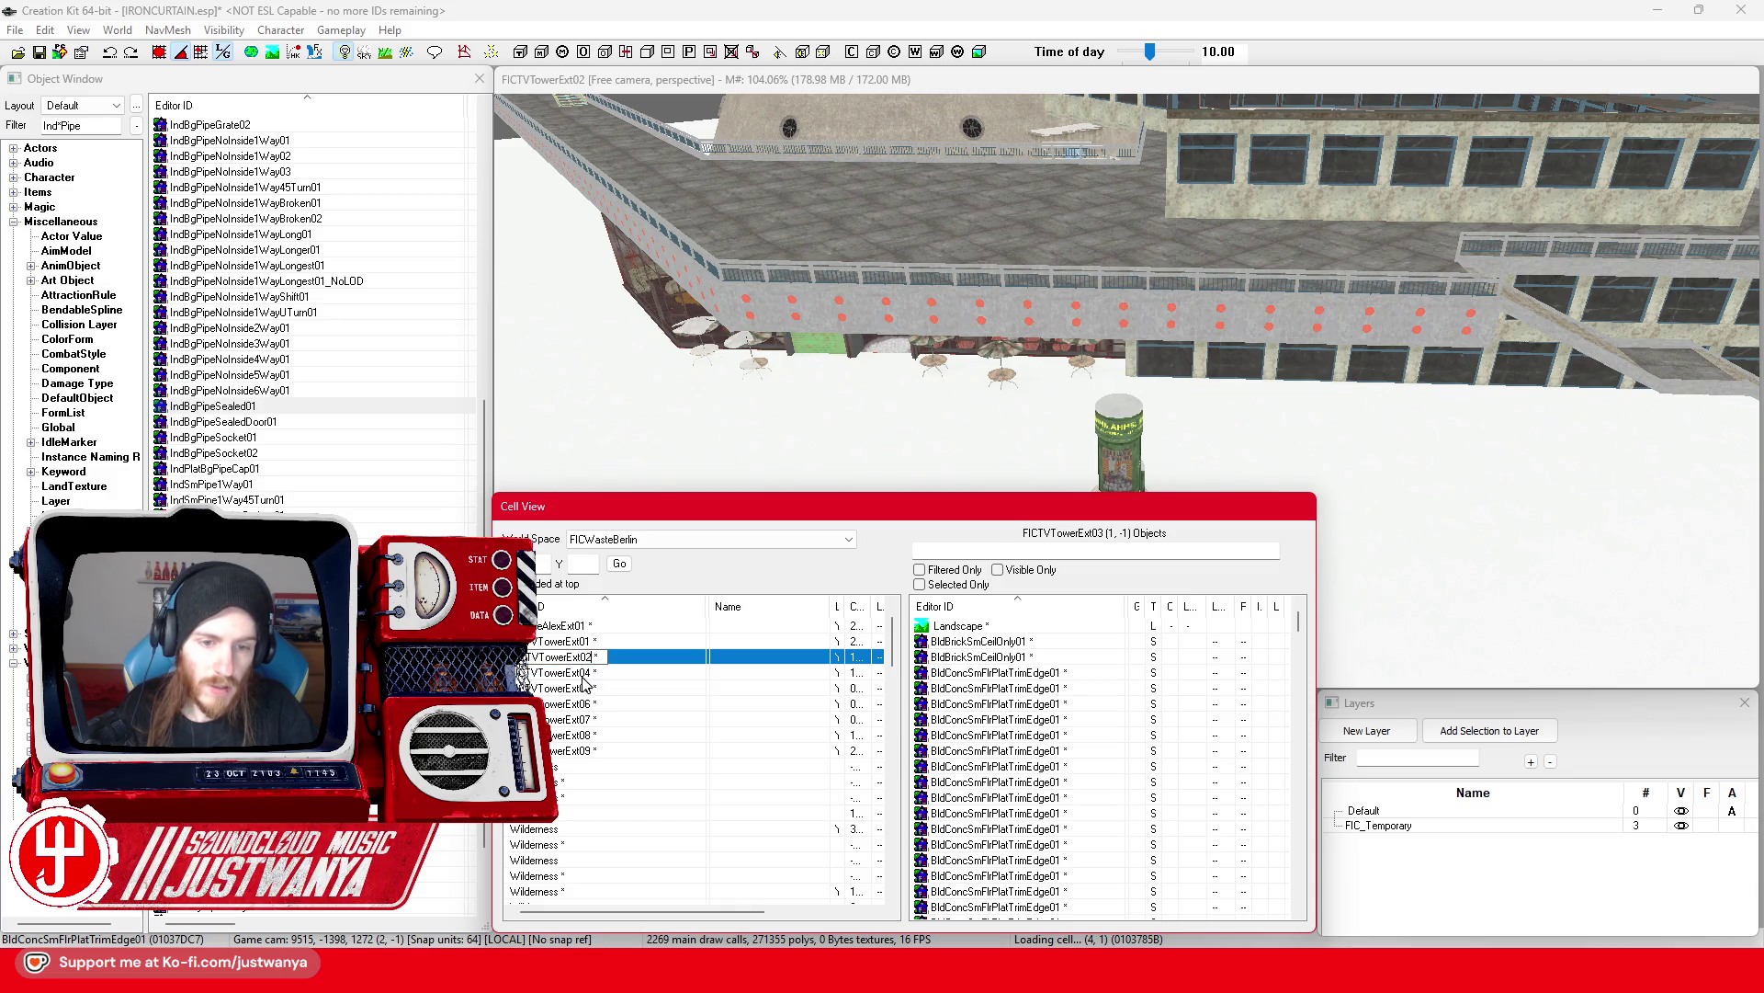
left_click(583, 676)
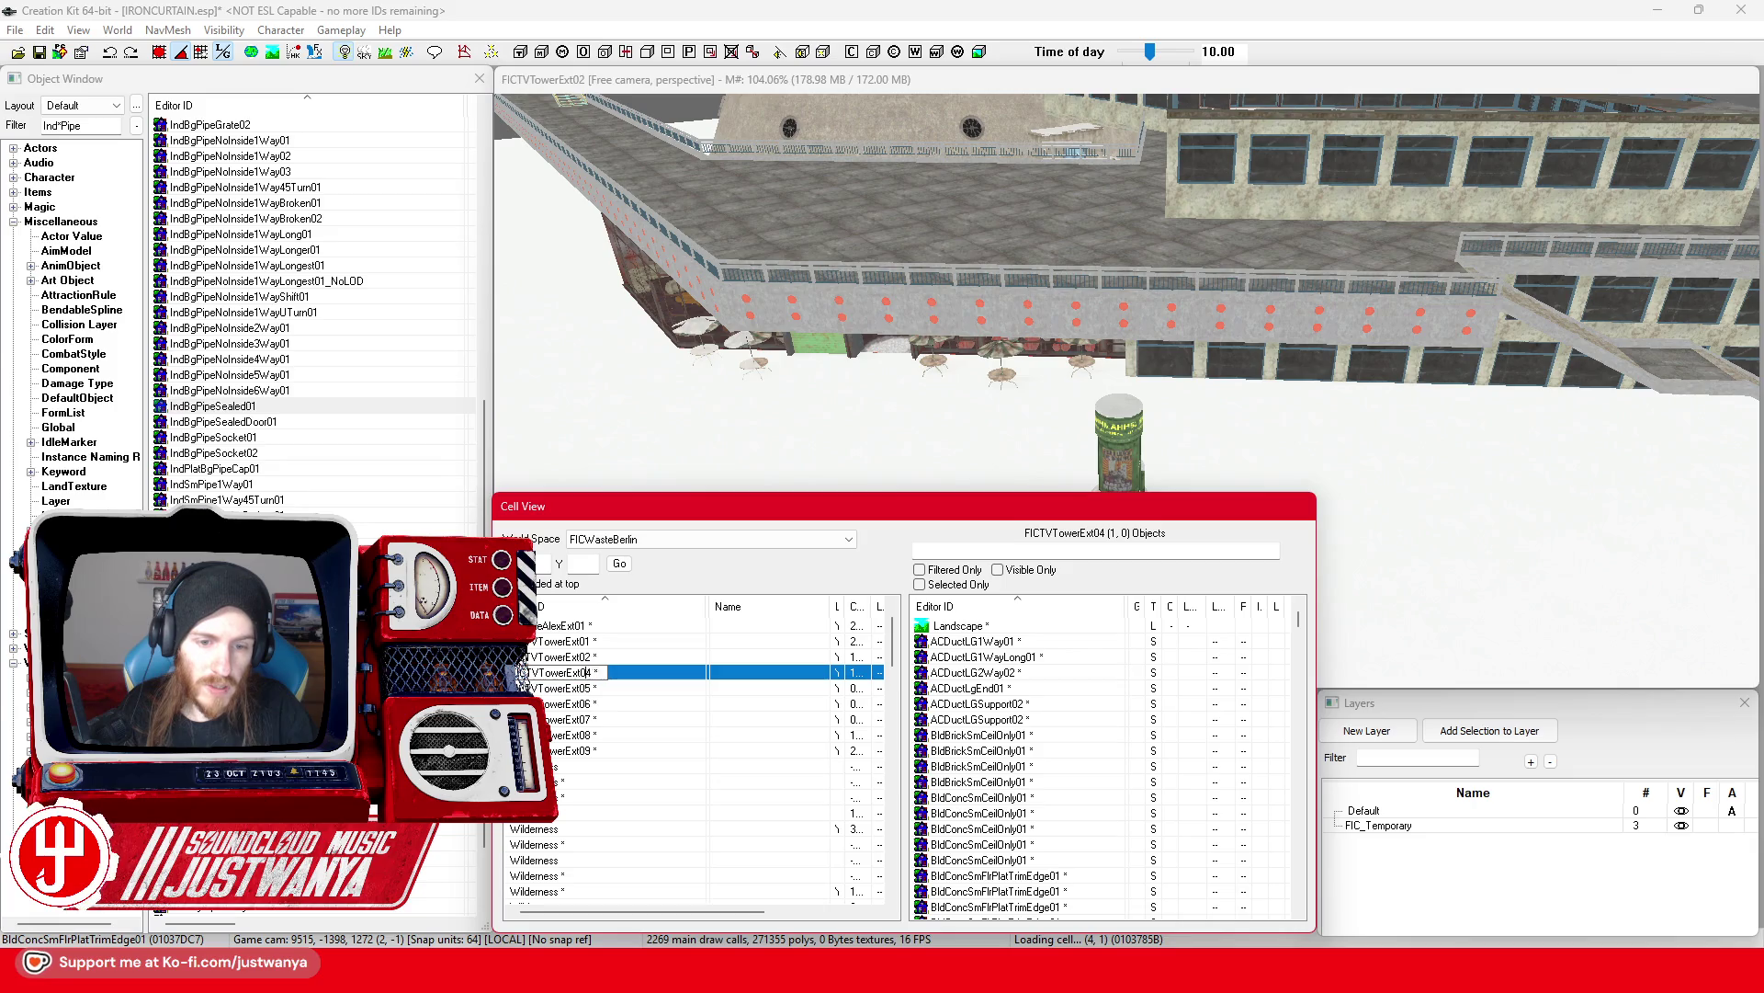
left_click(583, 689)
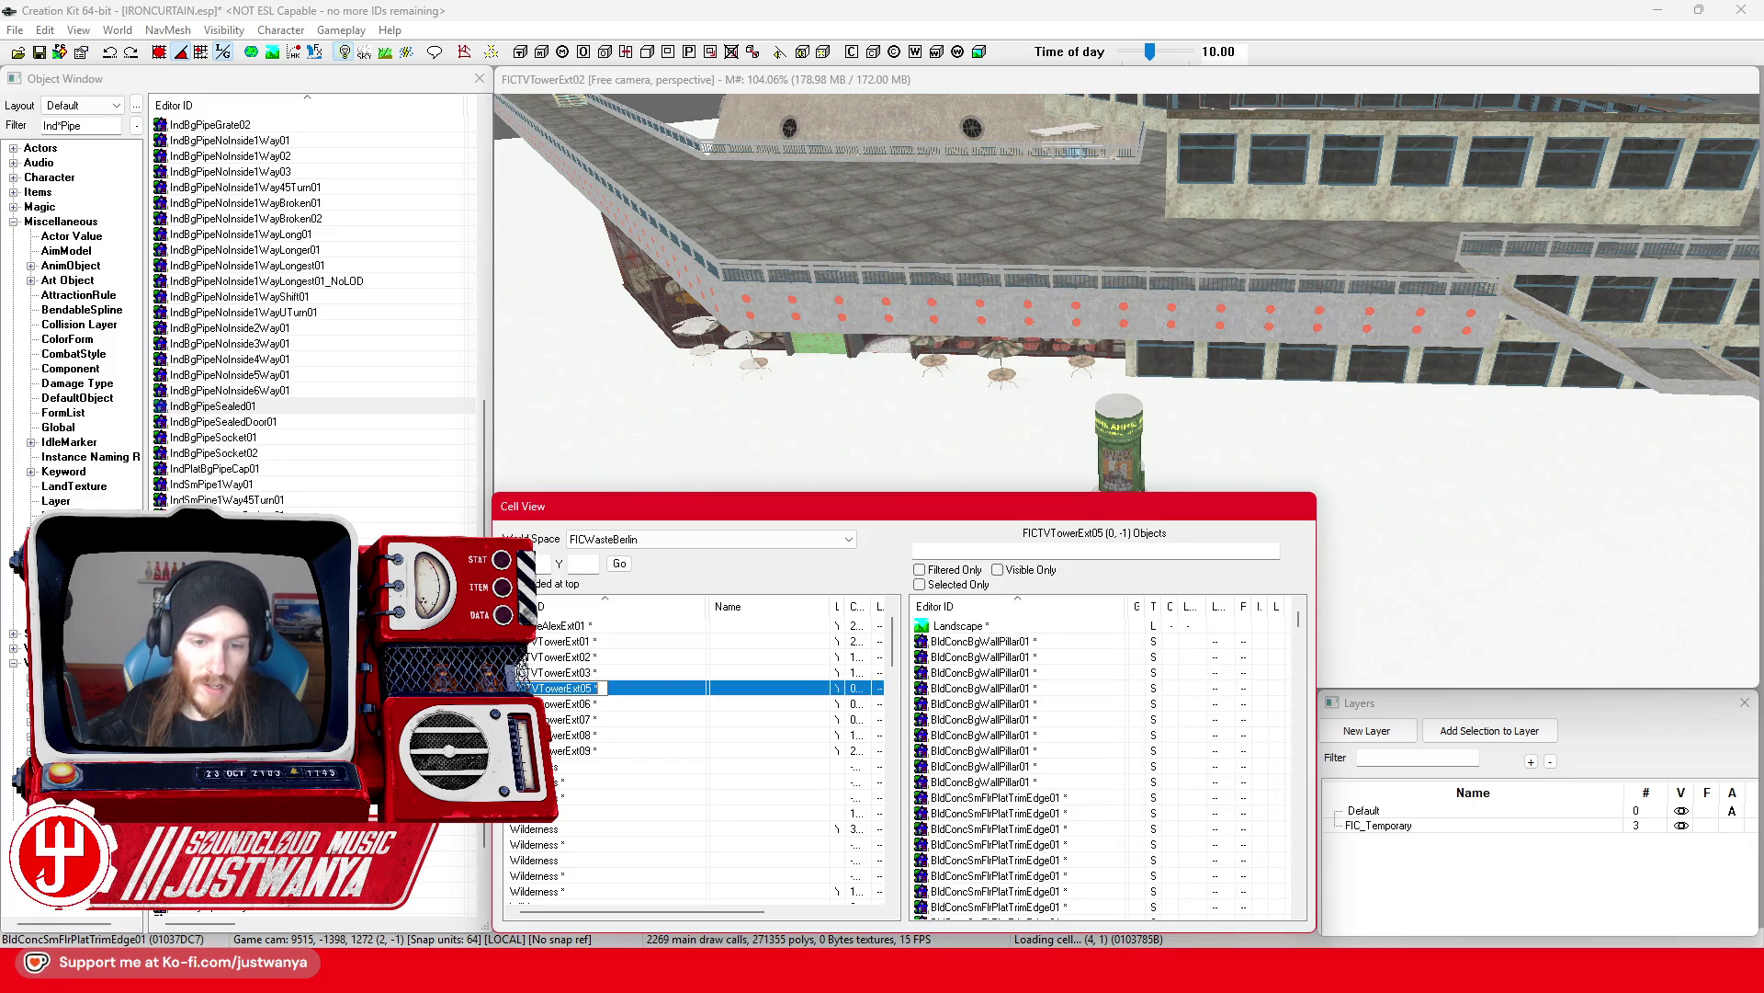
left_click(581, 703)
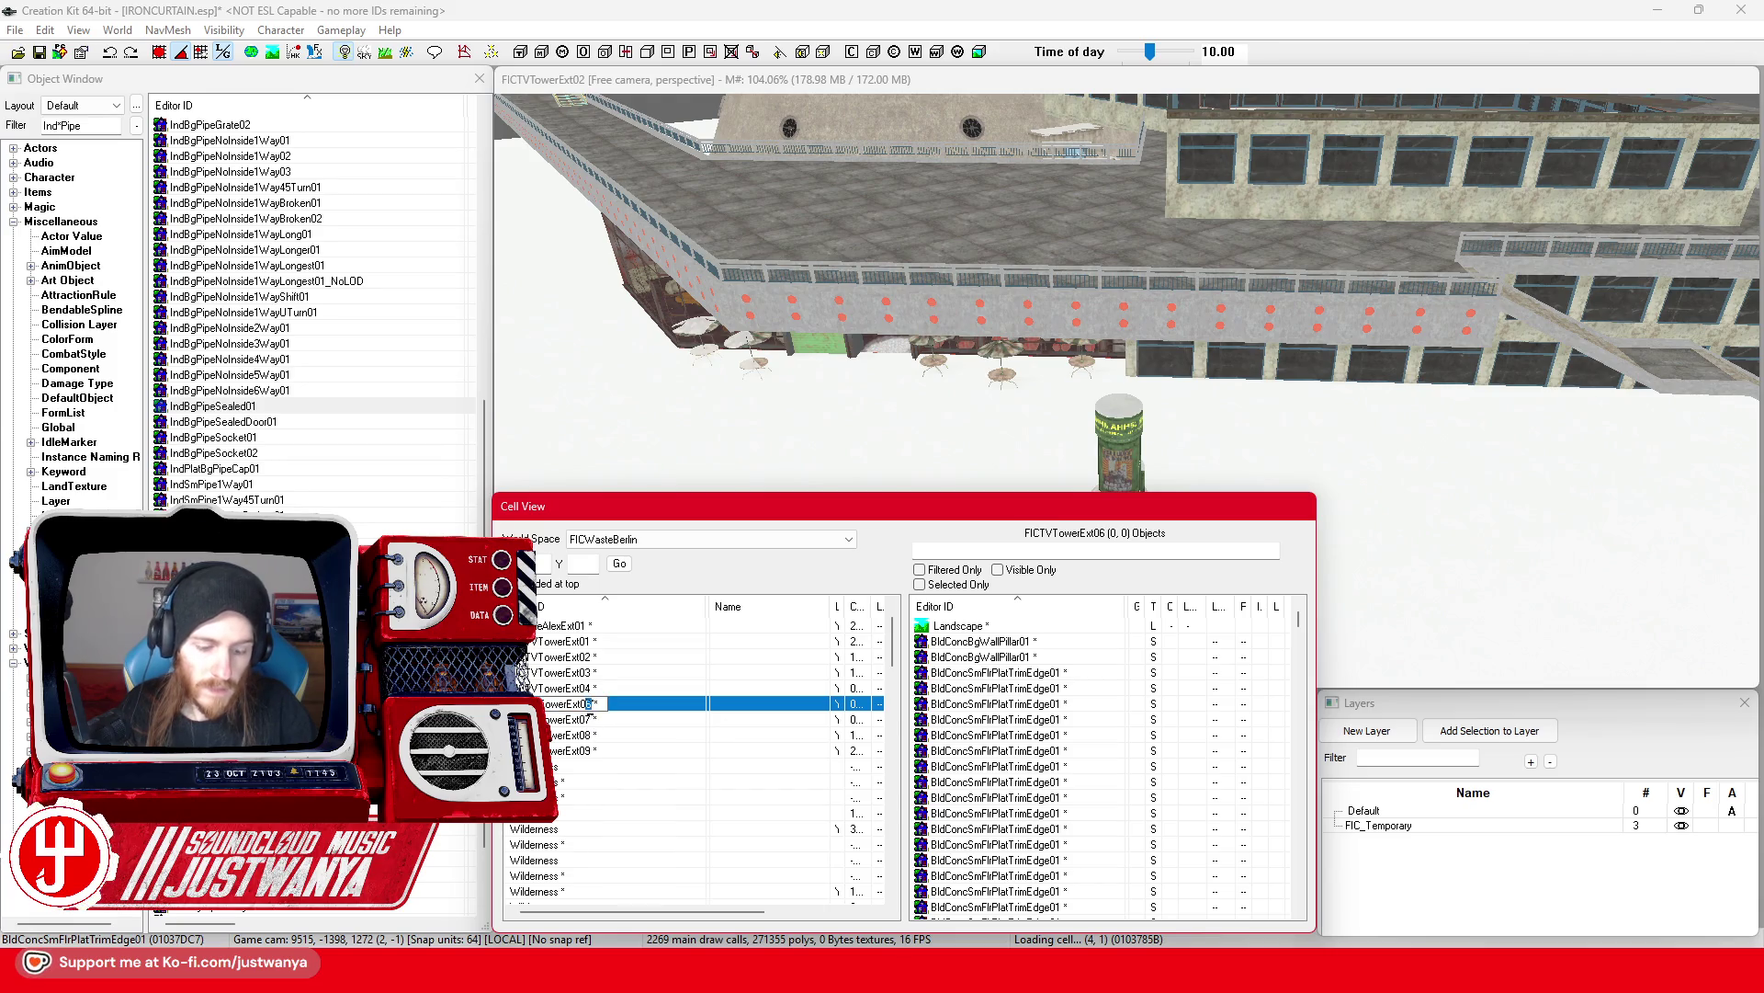
left_click(563, 721)
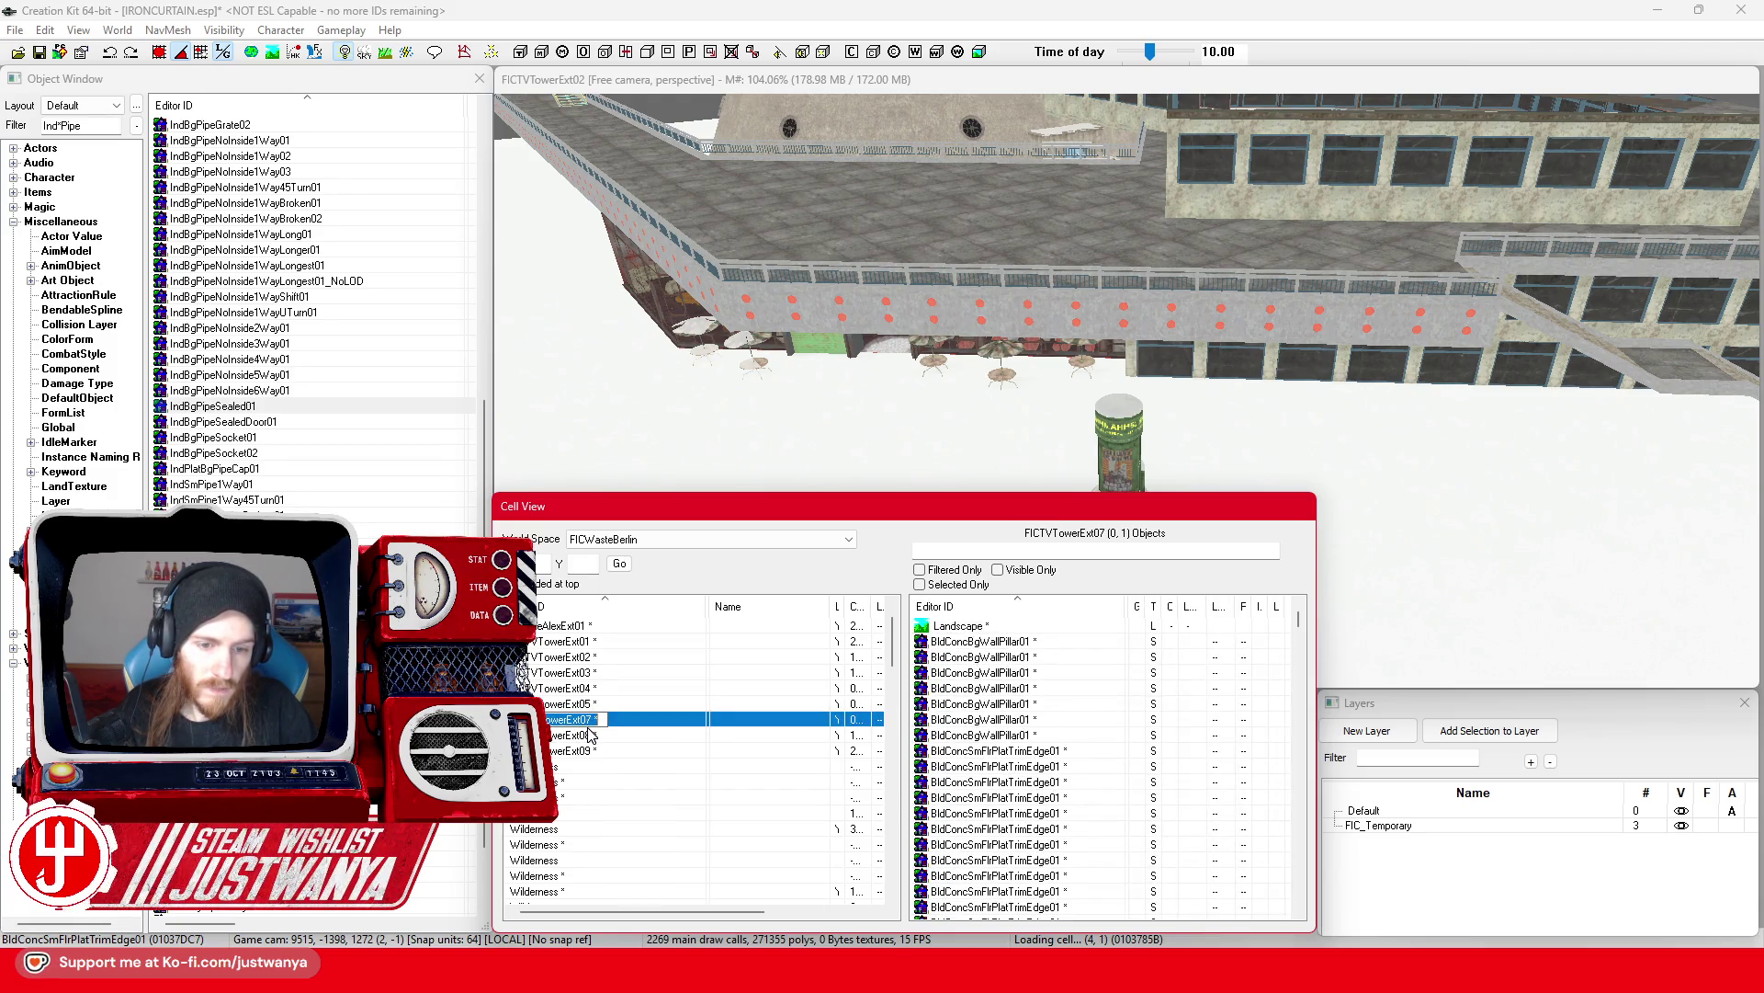
left_click(575, 736)
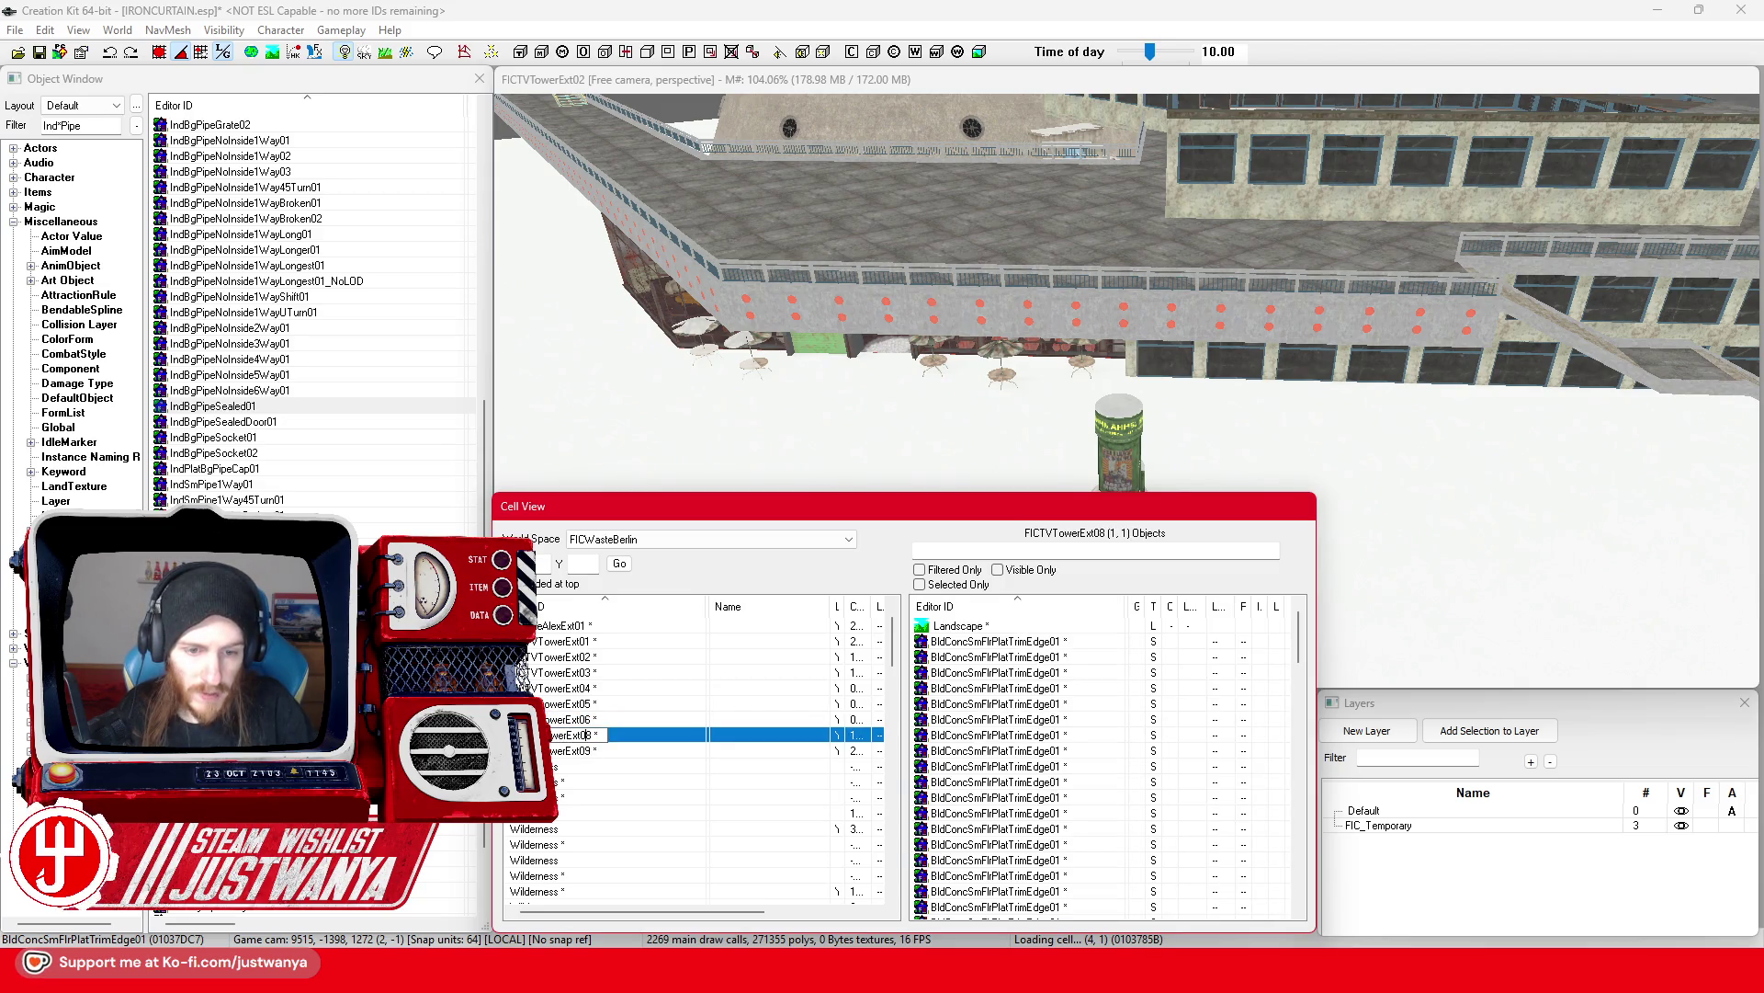
left_click(558, 752)
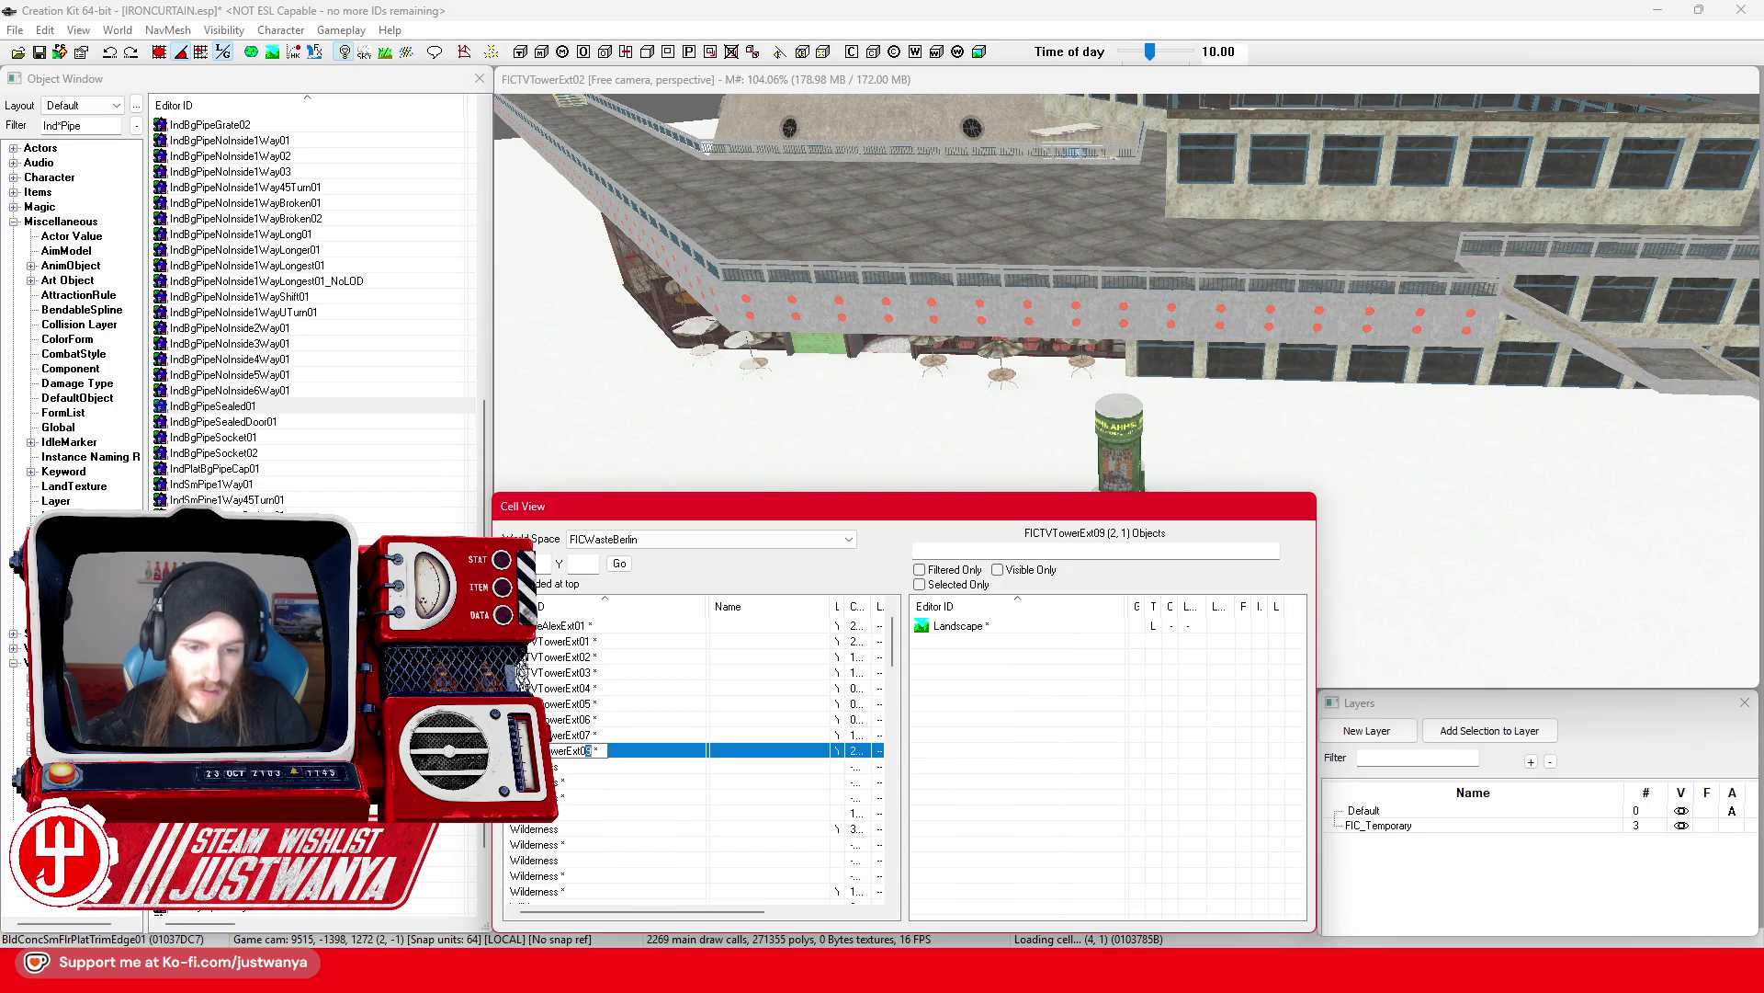
left_click(608, 766)
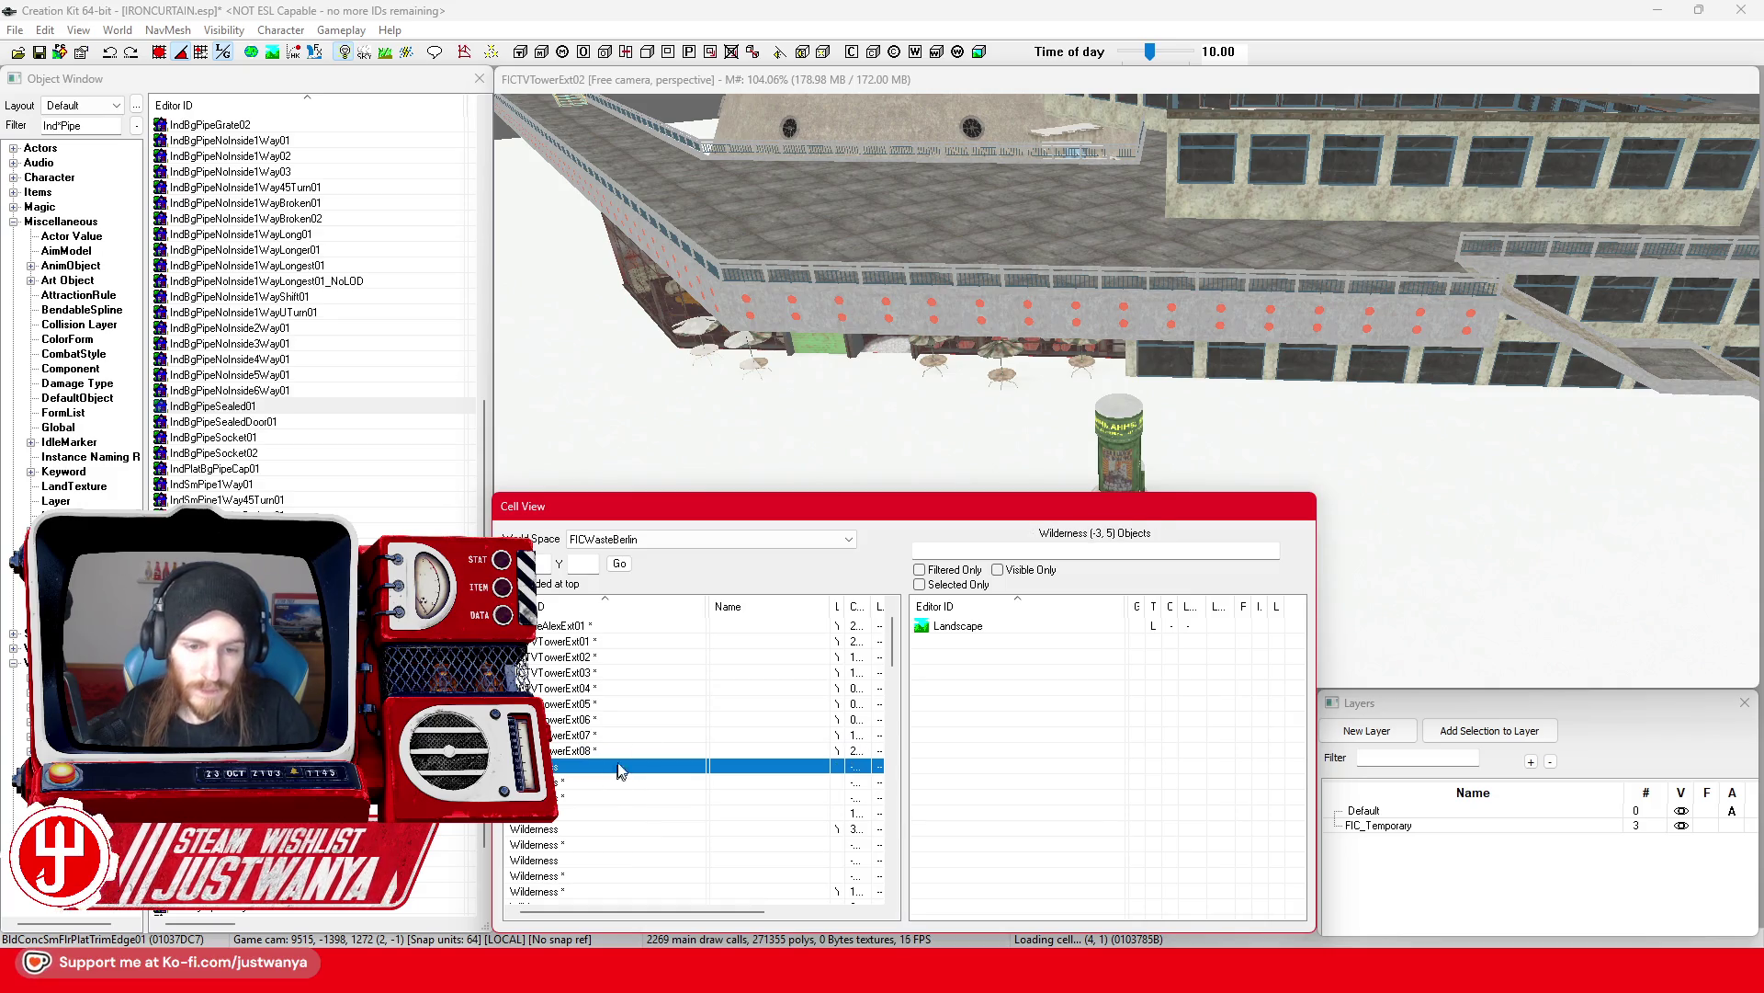
left_click_drag(845, 495, 845, 706)
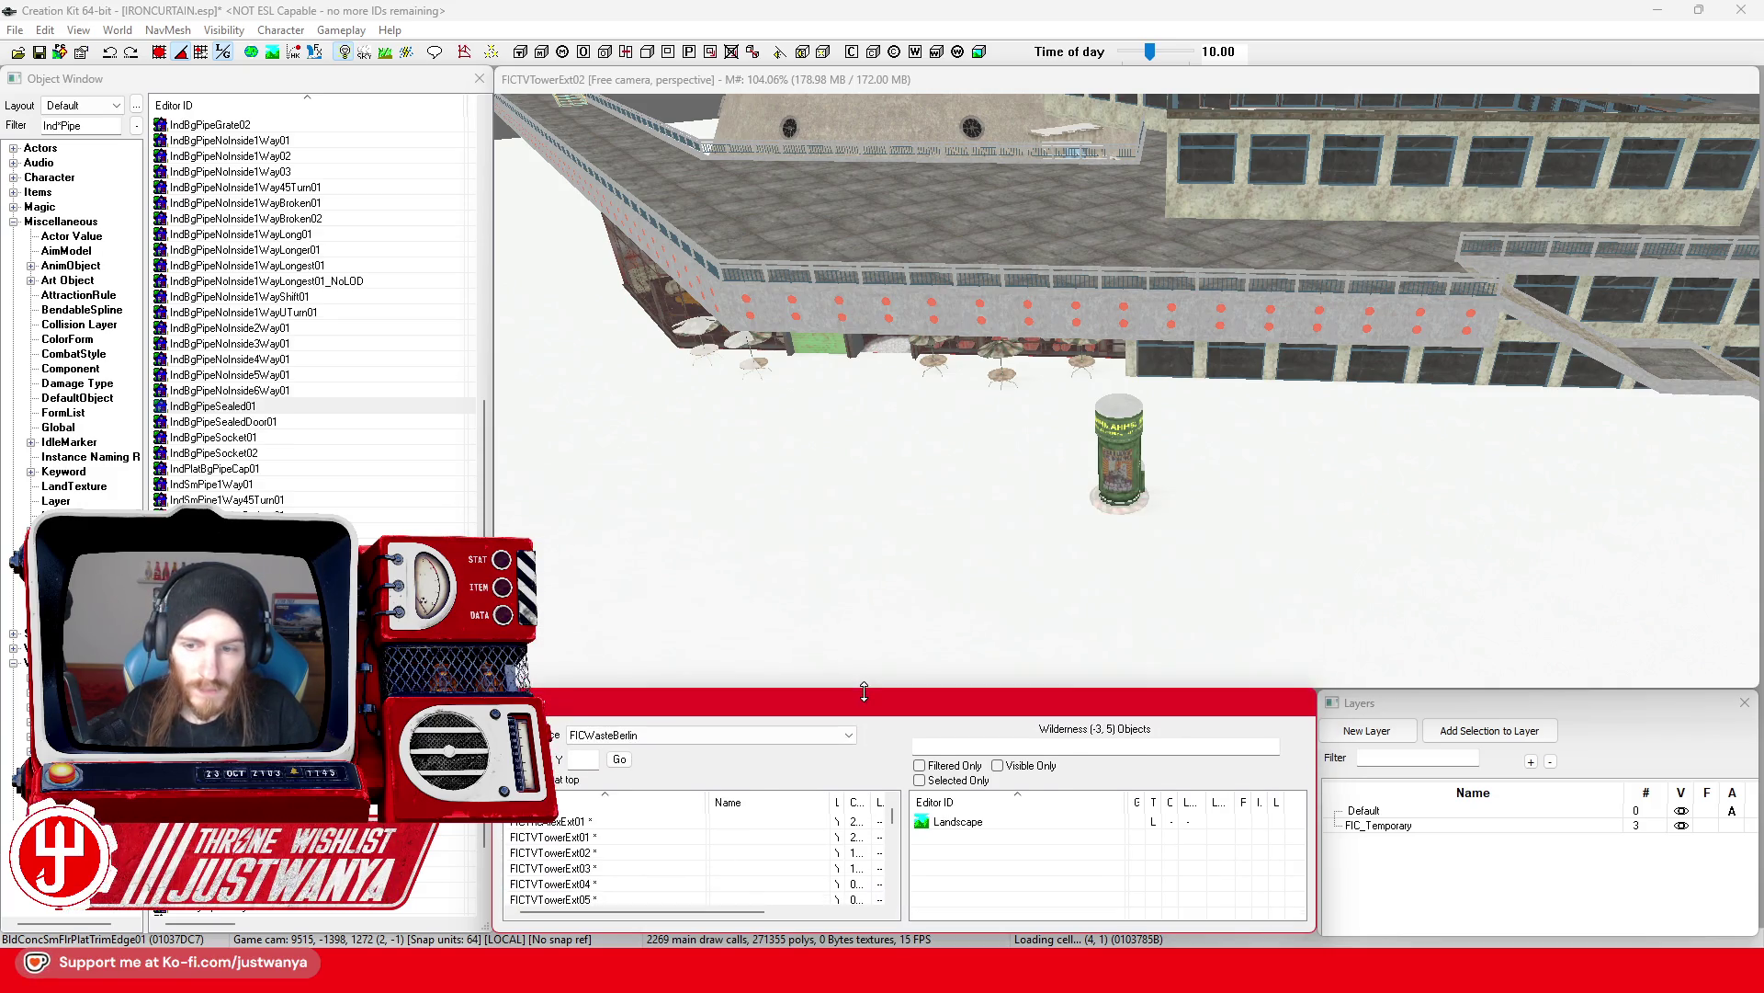
Step: Select the BldConcSmWallUnderhang01 piece under the walkway and save the plugin
scroll(814, 476, "up", 5)
scroll(814, 475, "up", 10)
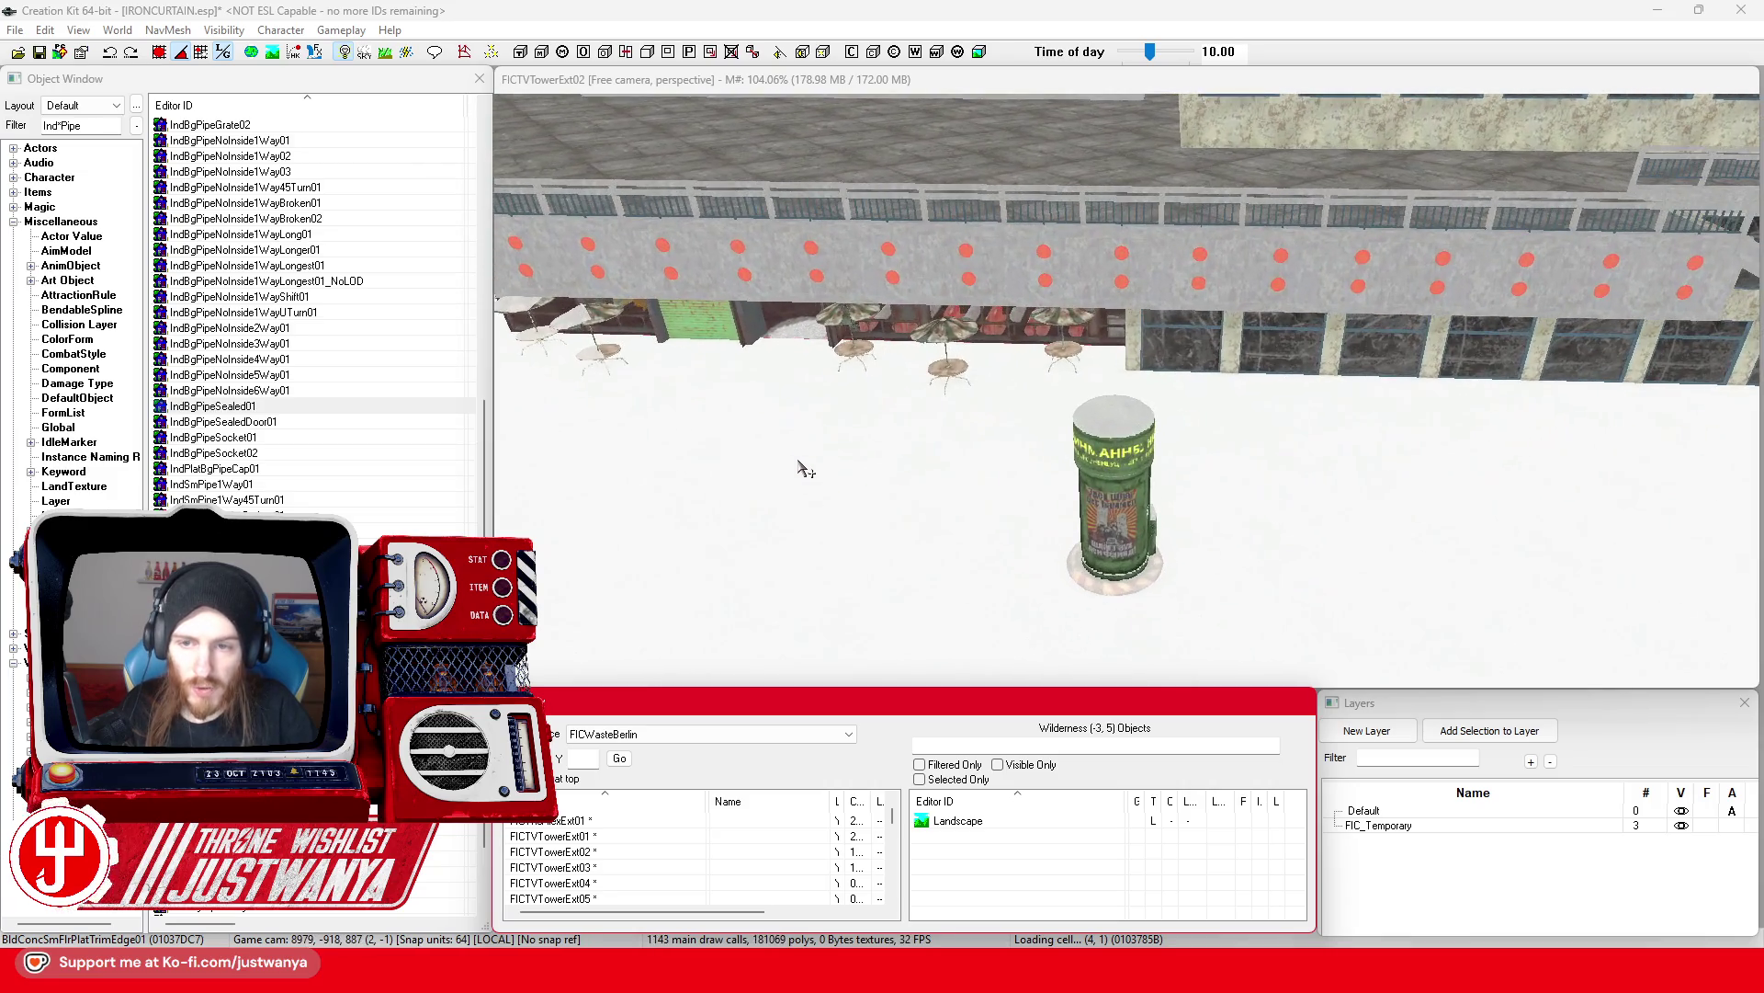
left_click(871, 411)
left_click_drag(871, 410, 962, 415)
scroll(962, 416, "up", 3)
left_click(962, 415)
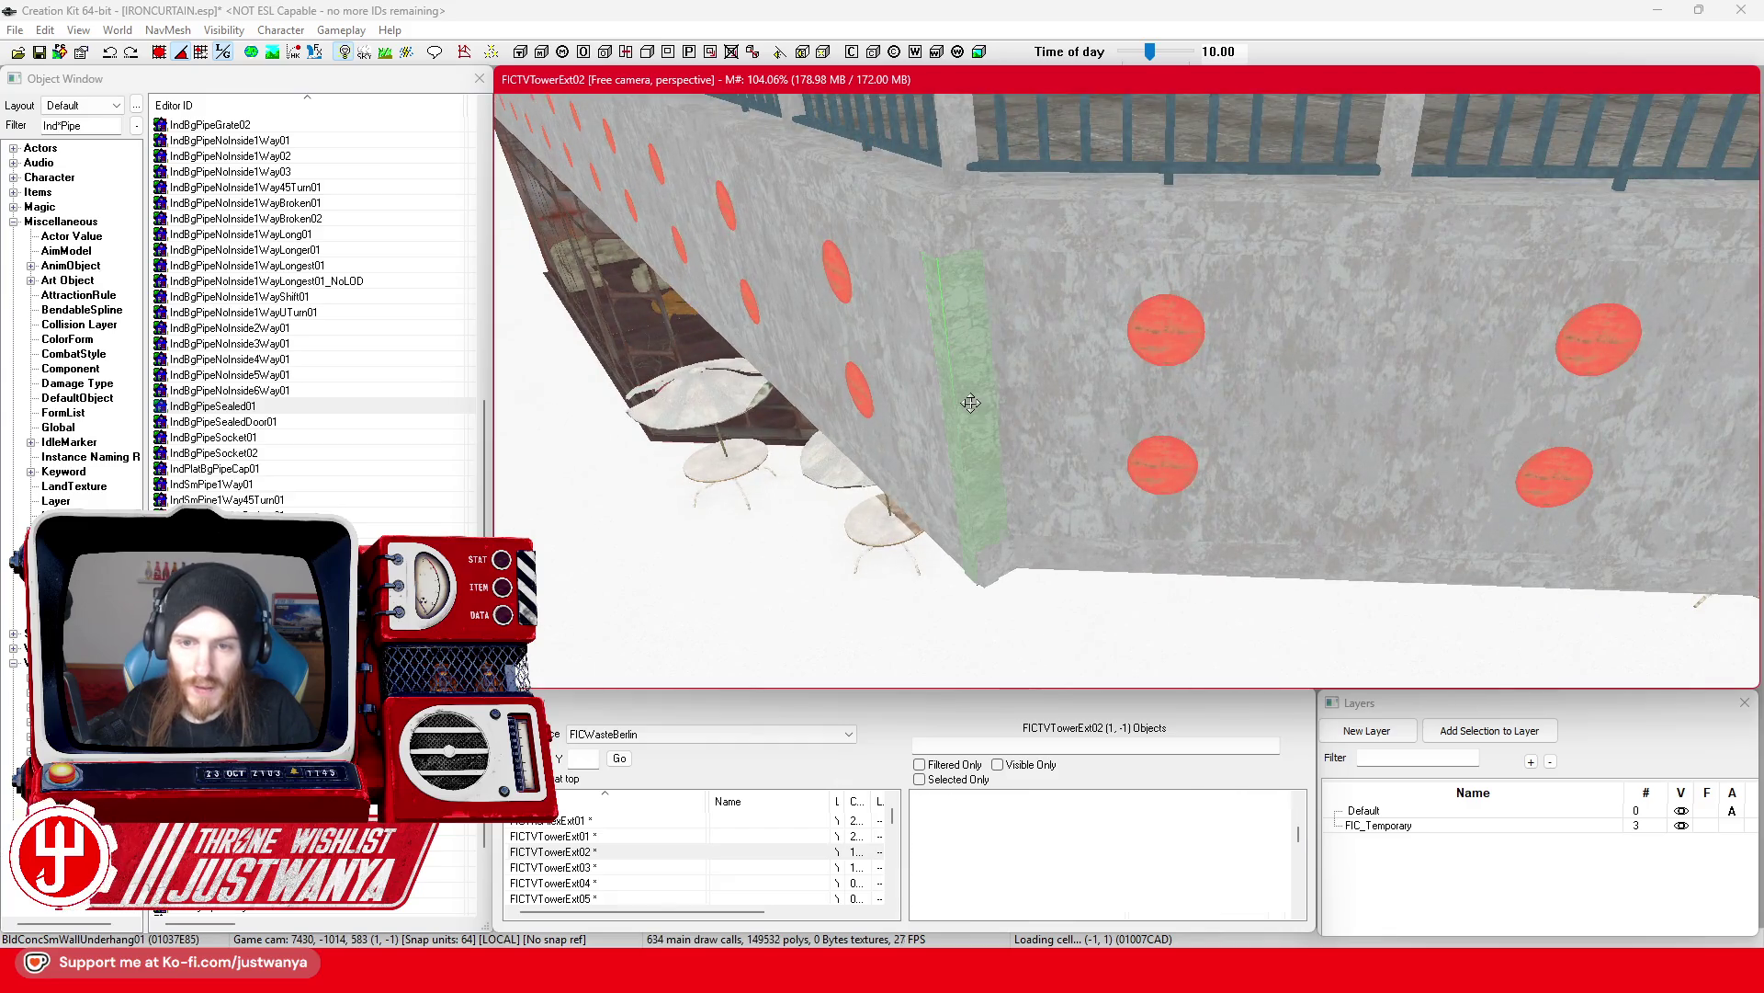
left_click(41, 54)
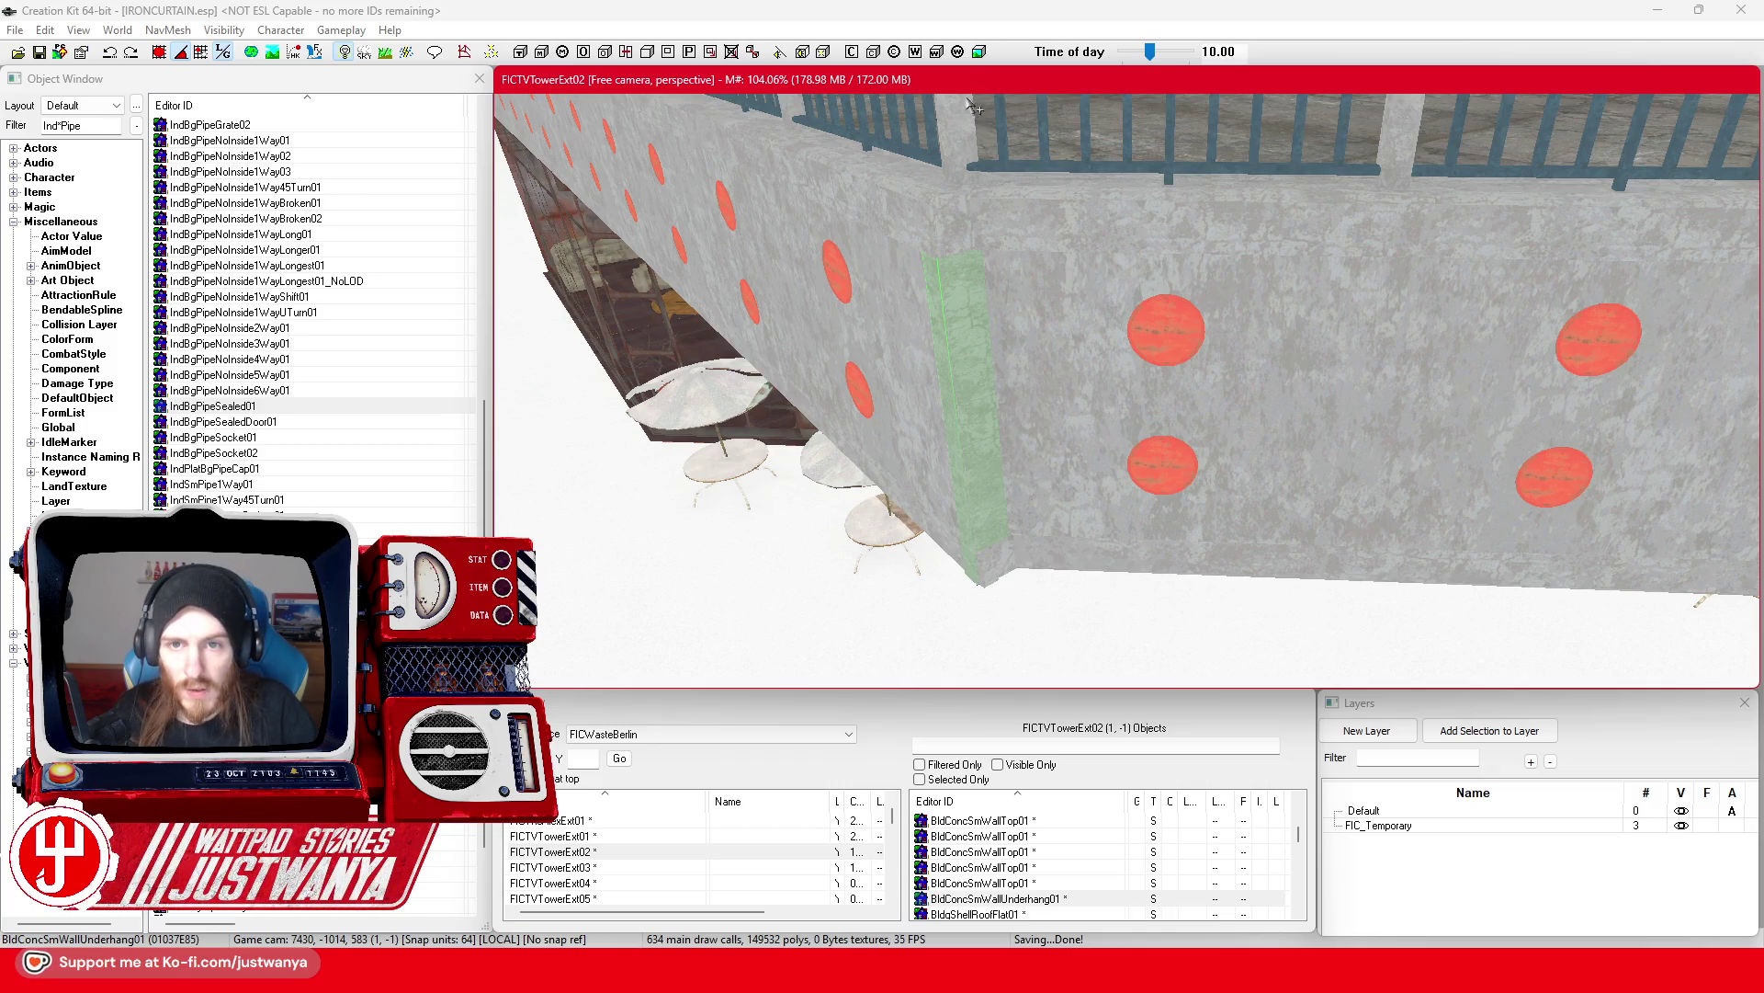
Step: Deselect it, hide editor markers, and frame the exterior stairwell in the view
scroll(1102, 432, "down", 5)
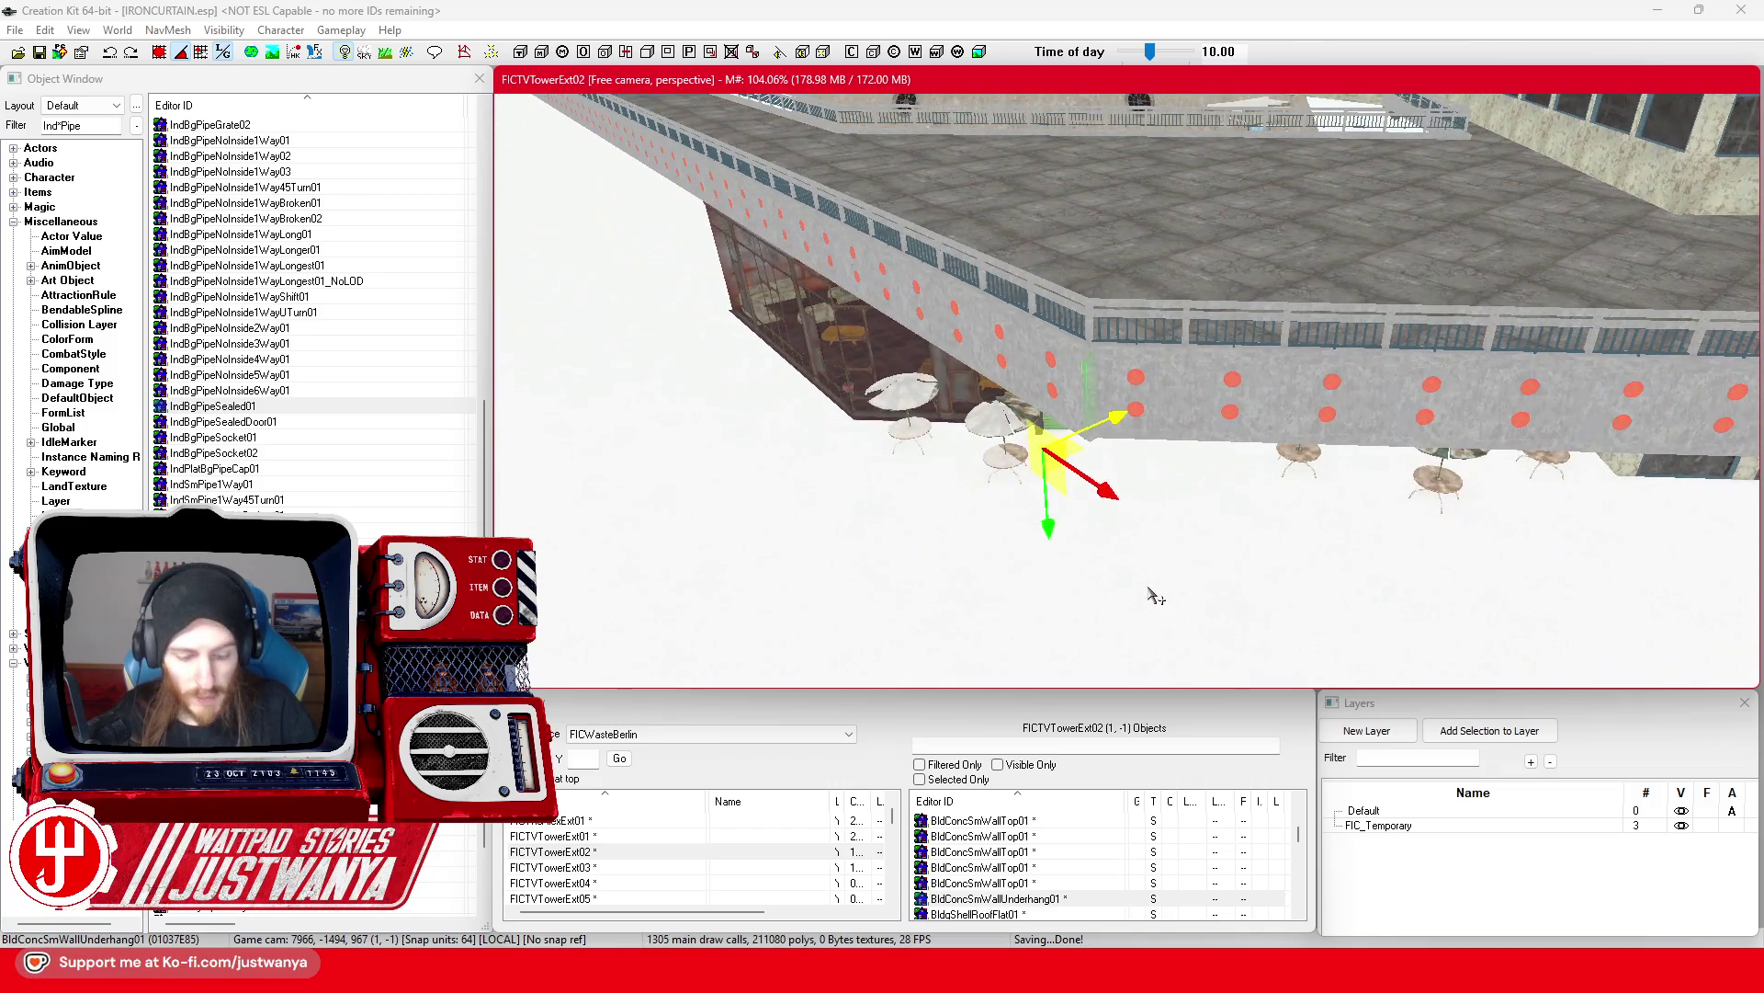
mouse_move(1139, 591)
left_mouse_down()
mouse_move(1095, 598)
mouse_move(1043, 551)
mouse_move(1082, 589)
left_mouse_up()
key("d")
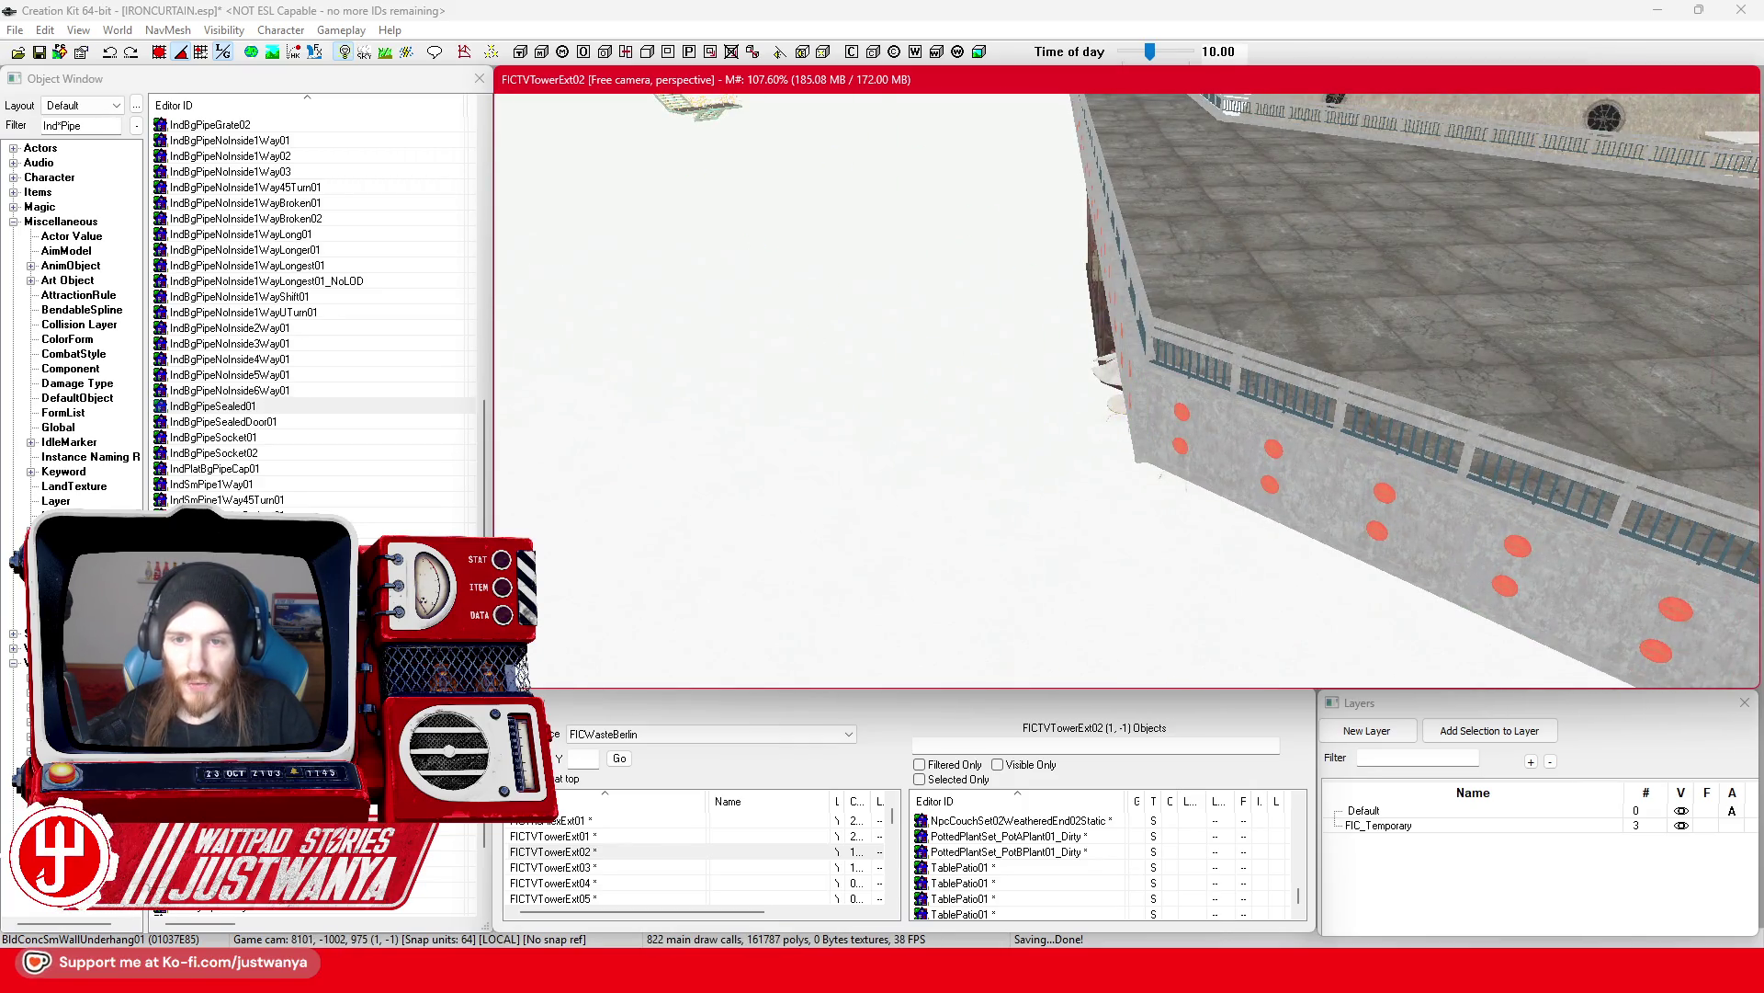
mouse_move(692, 247)
left_mouse_down()
mouse_move(855, 405)
mouse_move(874, 464)
left_mouse_up()
scroll(874, 464, "down", 5)
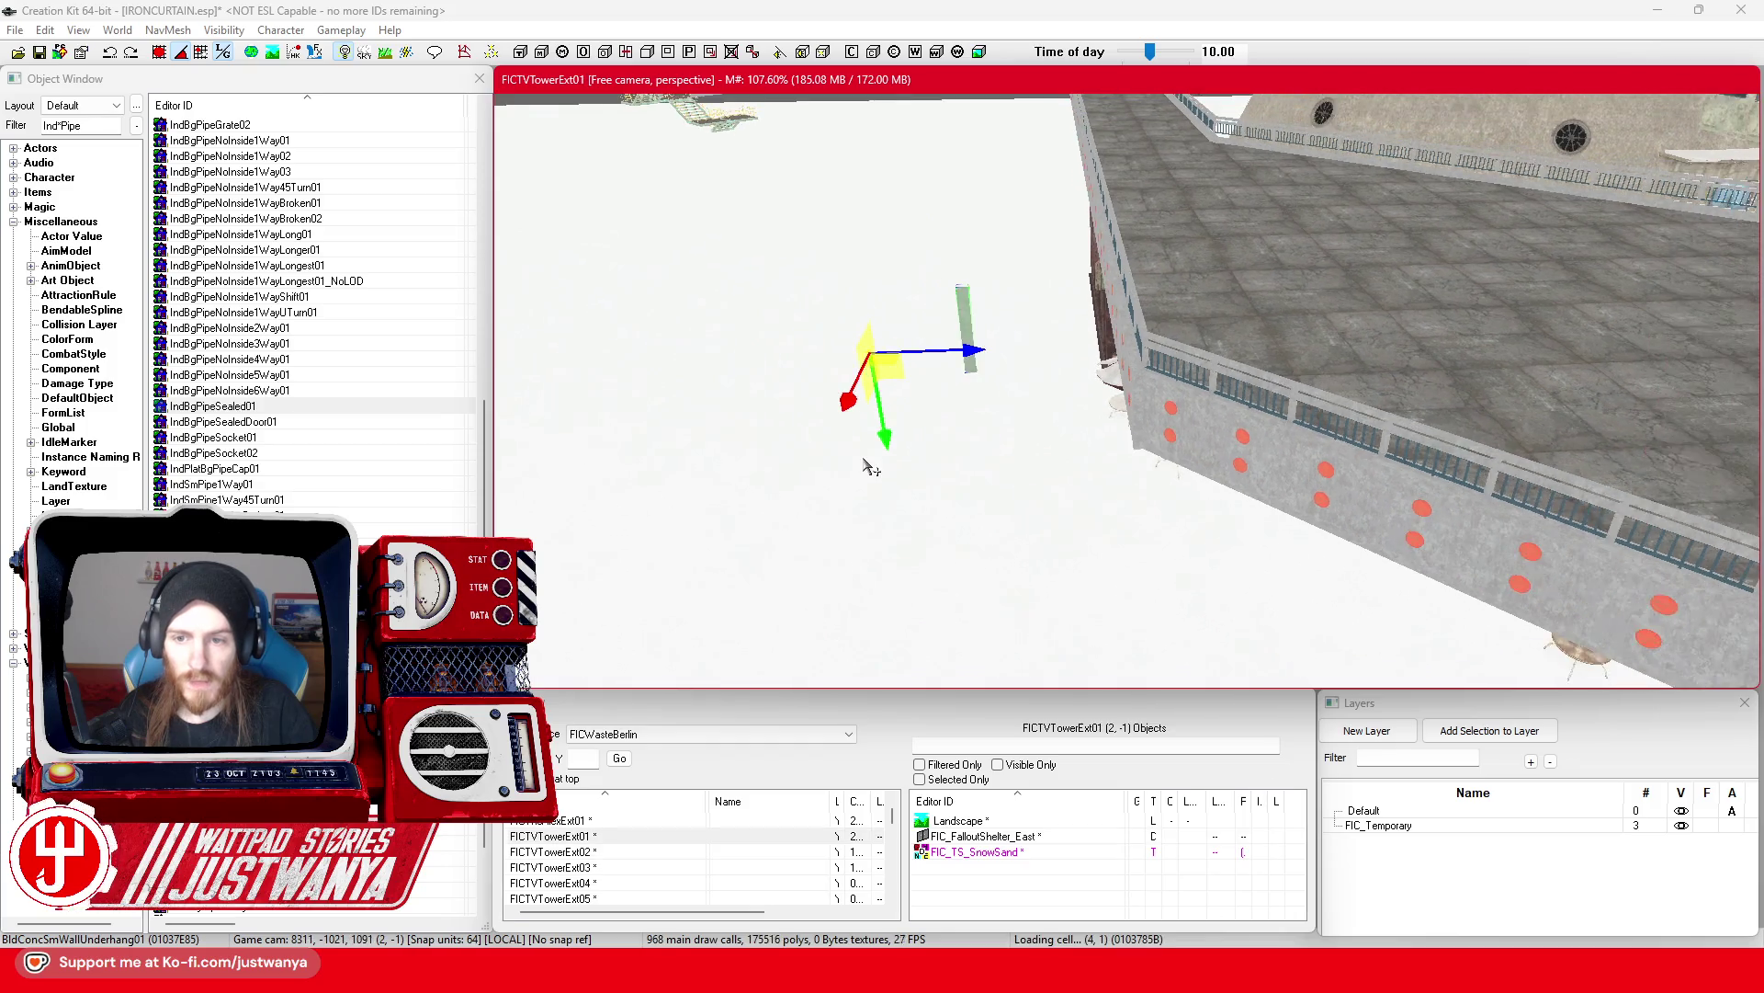
left_click(156, 54)
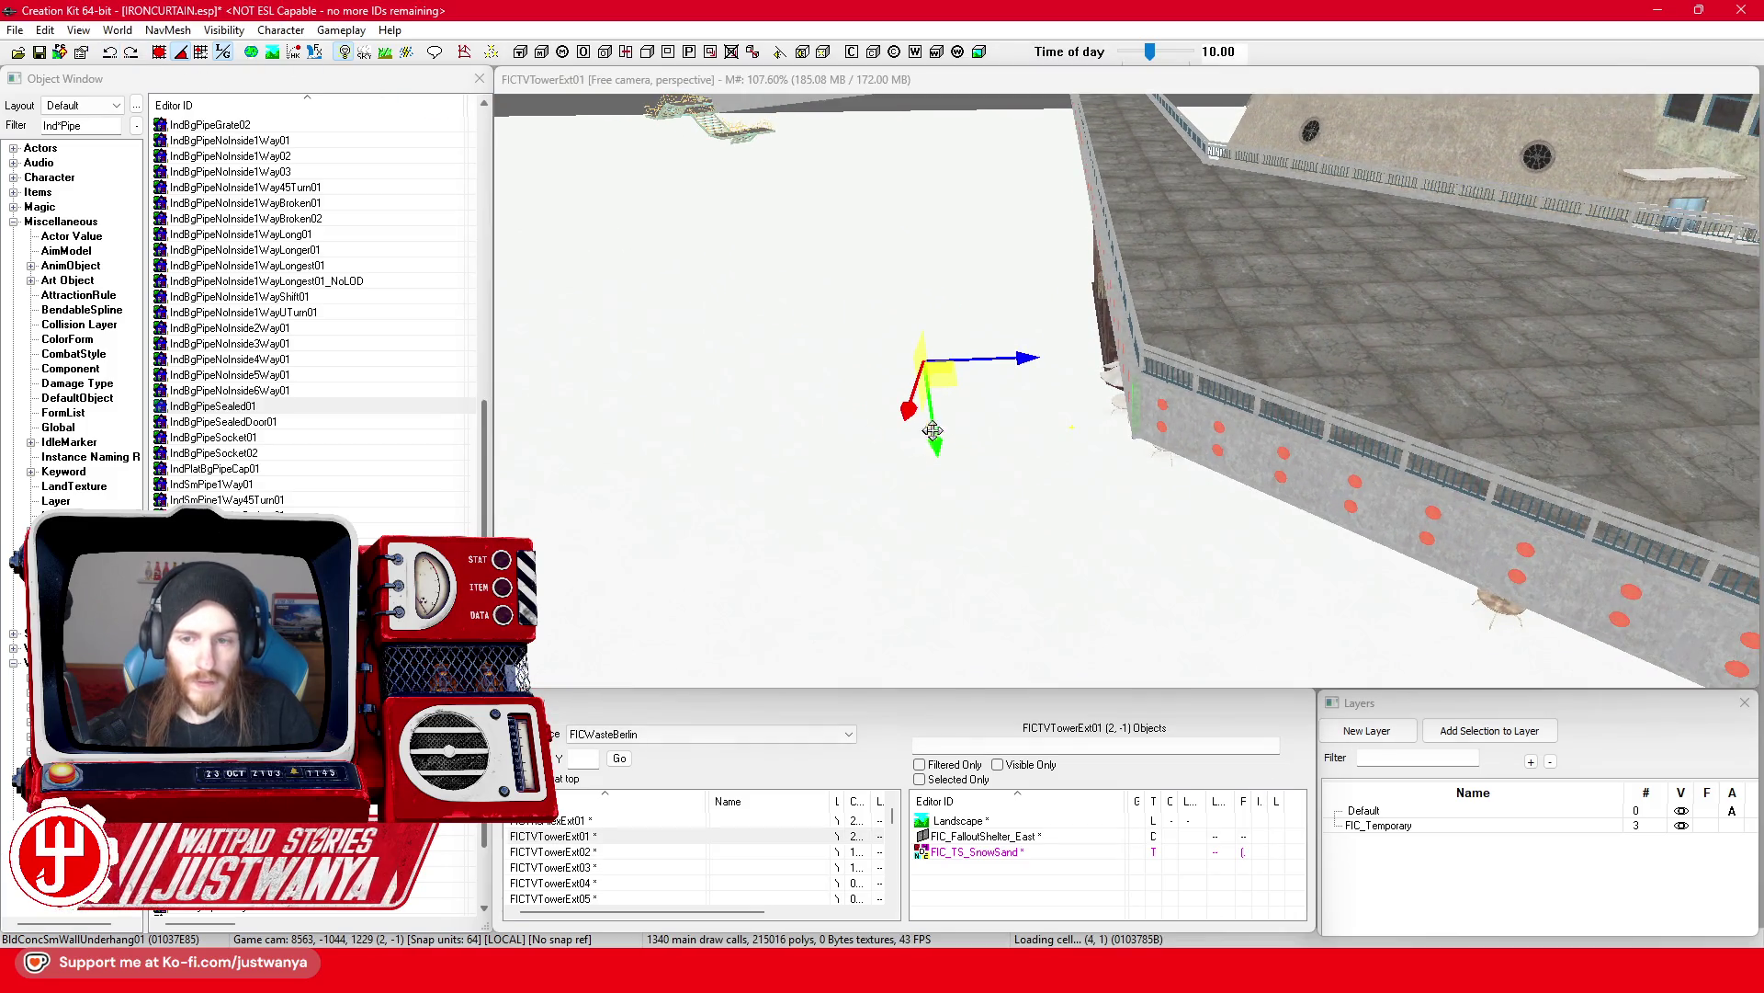
left_click_drag(956, 434, 997, 499)
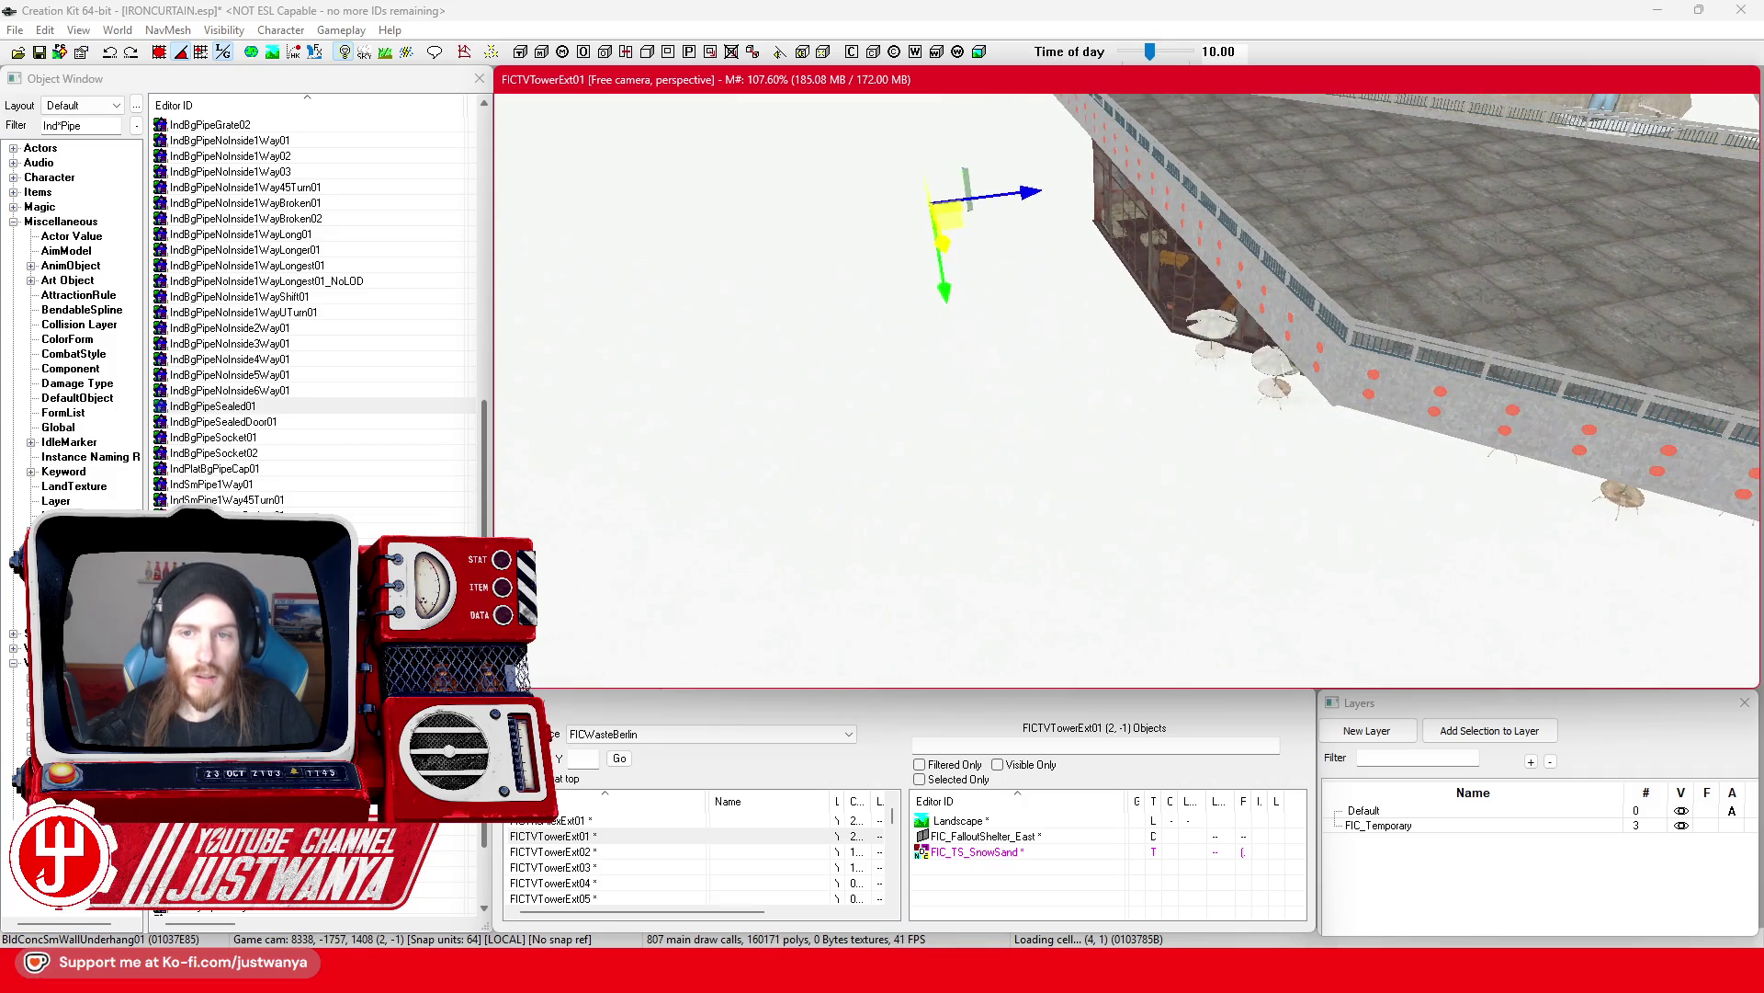
mouse_move(808, 312)
left_mouse_down()
mouse_move(997, 493)
mouse_move(1168, 494)
left_mouse_up()
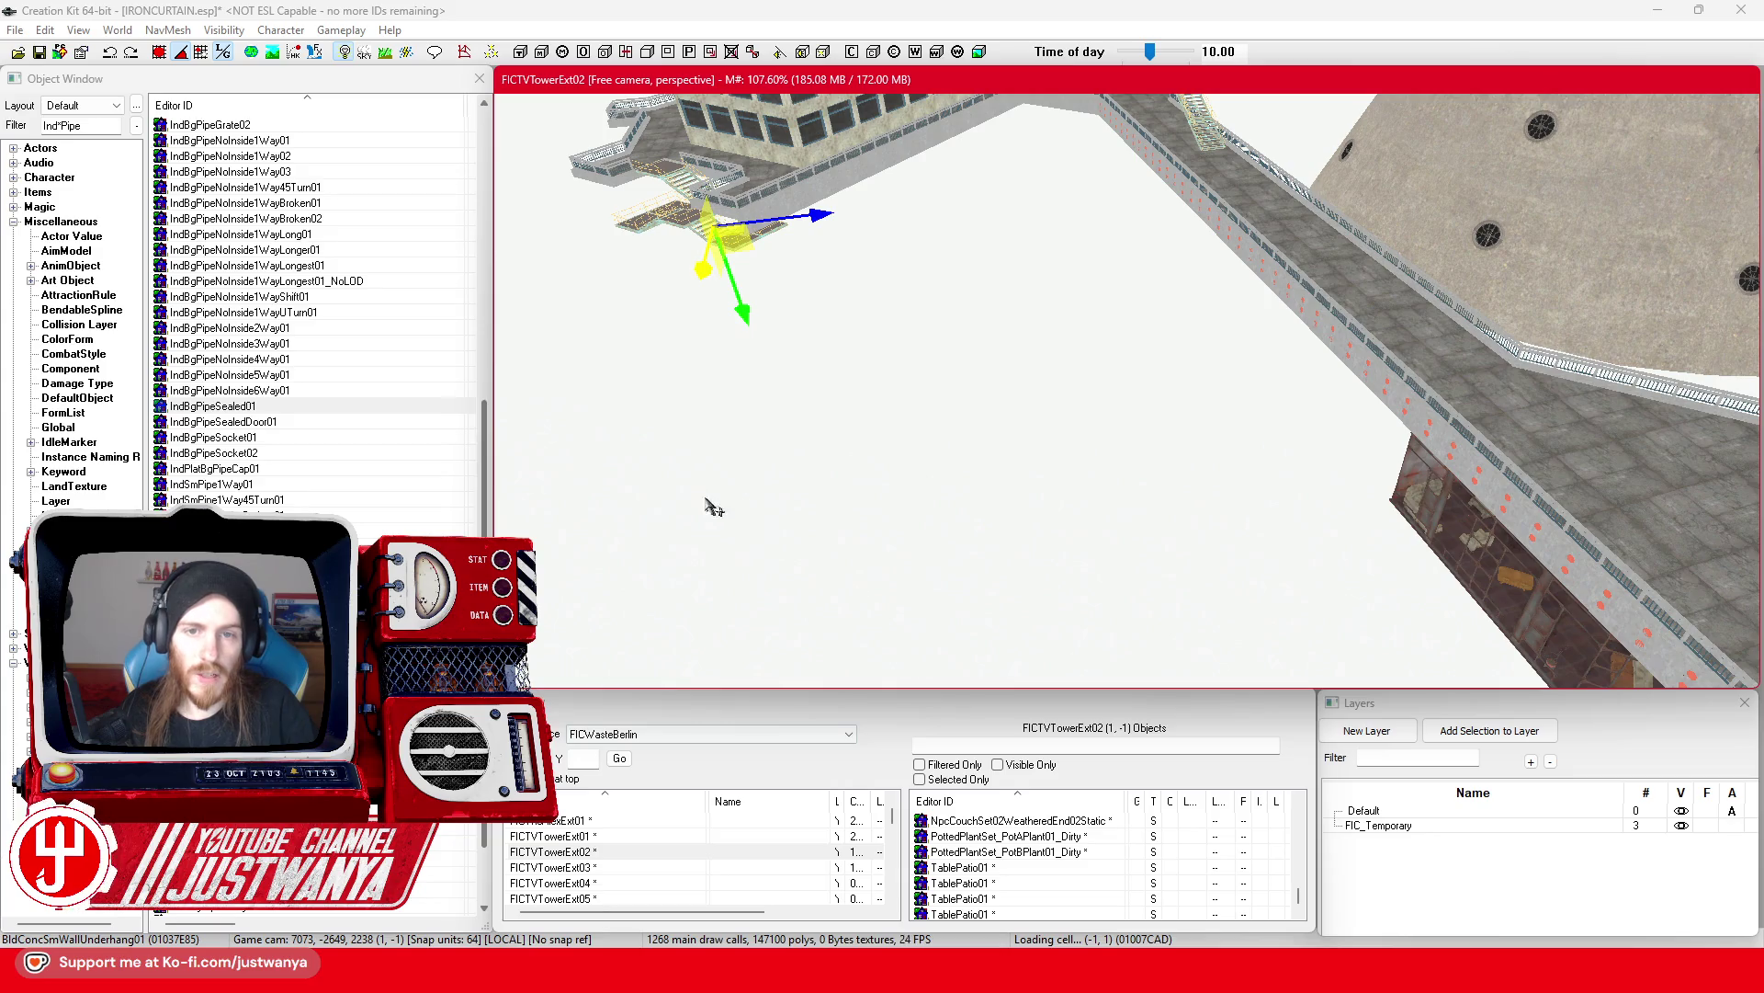
mouse_move(705, 387)
left_mouse_down()
mouse_move(1059, 564)
mouse_move(1012, 503)
left_mouse_up()
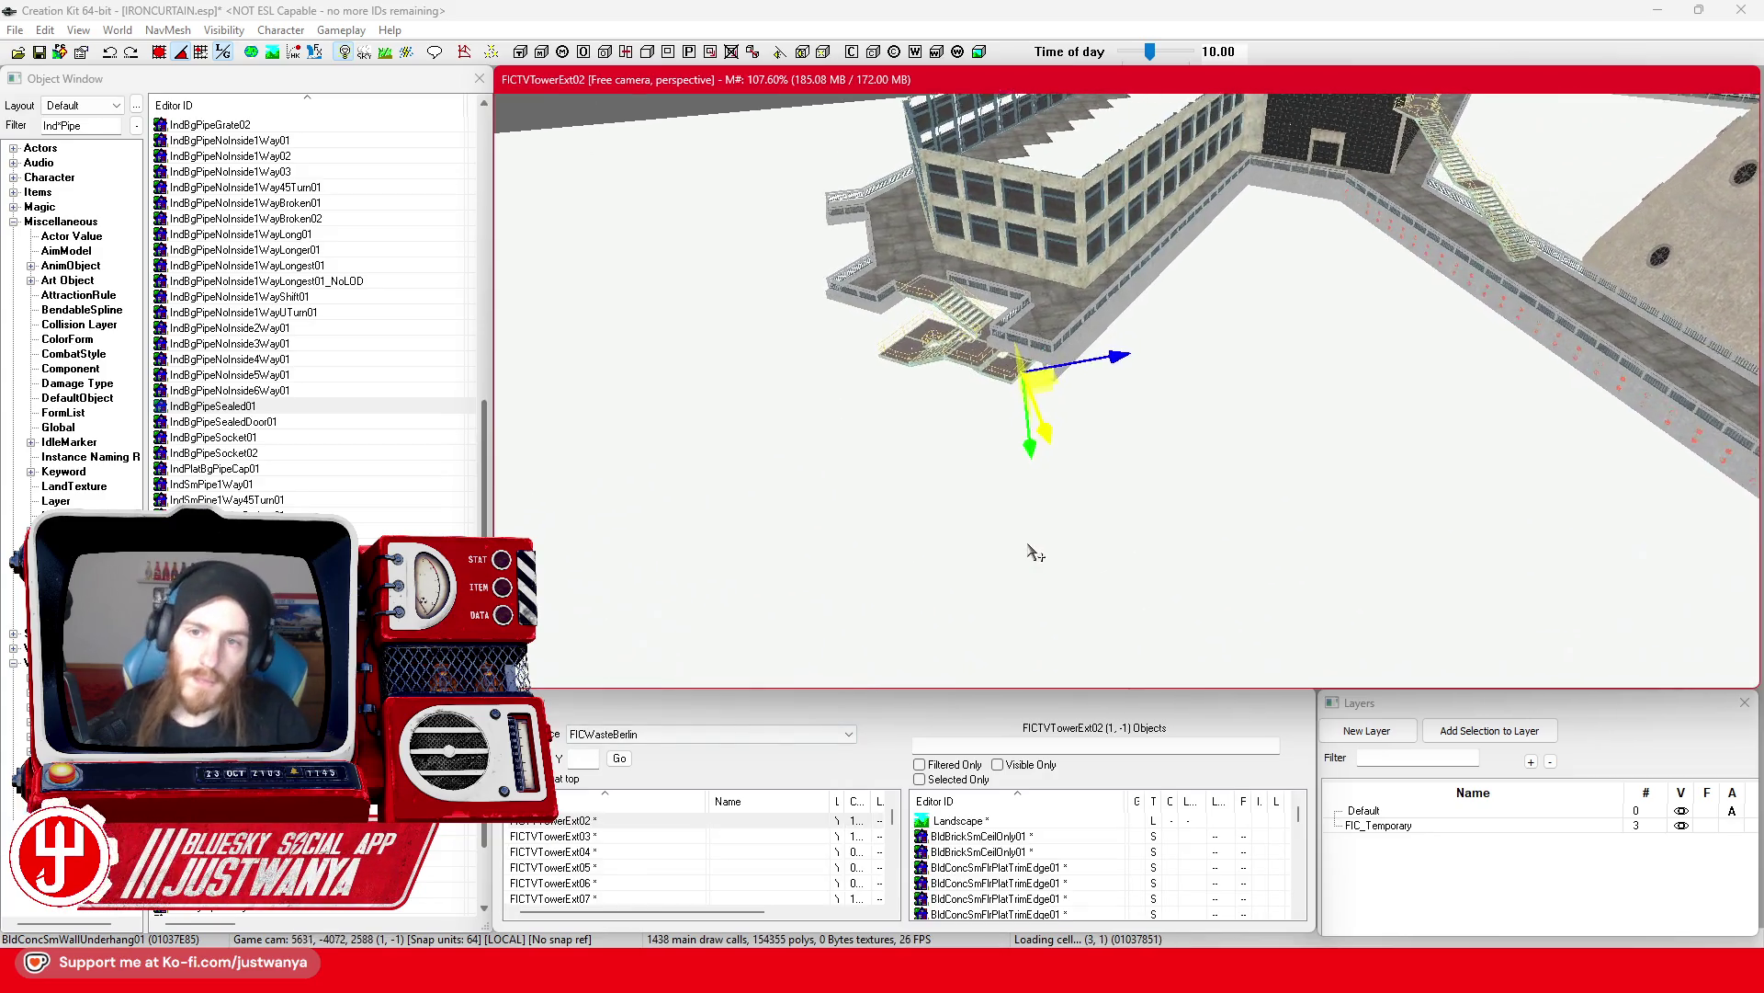
Step: Slide the green beam along X toward the wall corner
scroll(1013, 512, "up", 6)
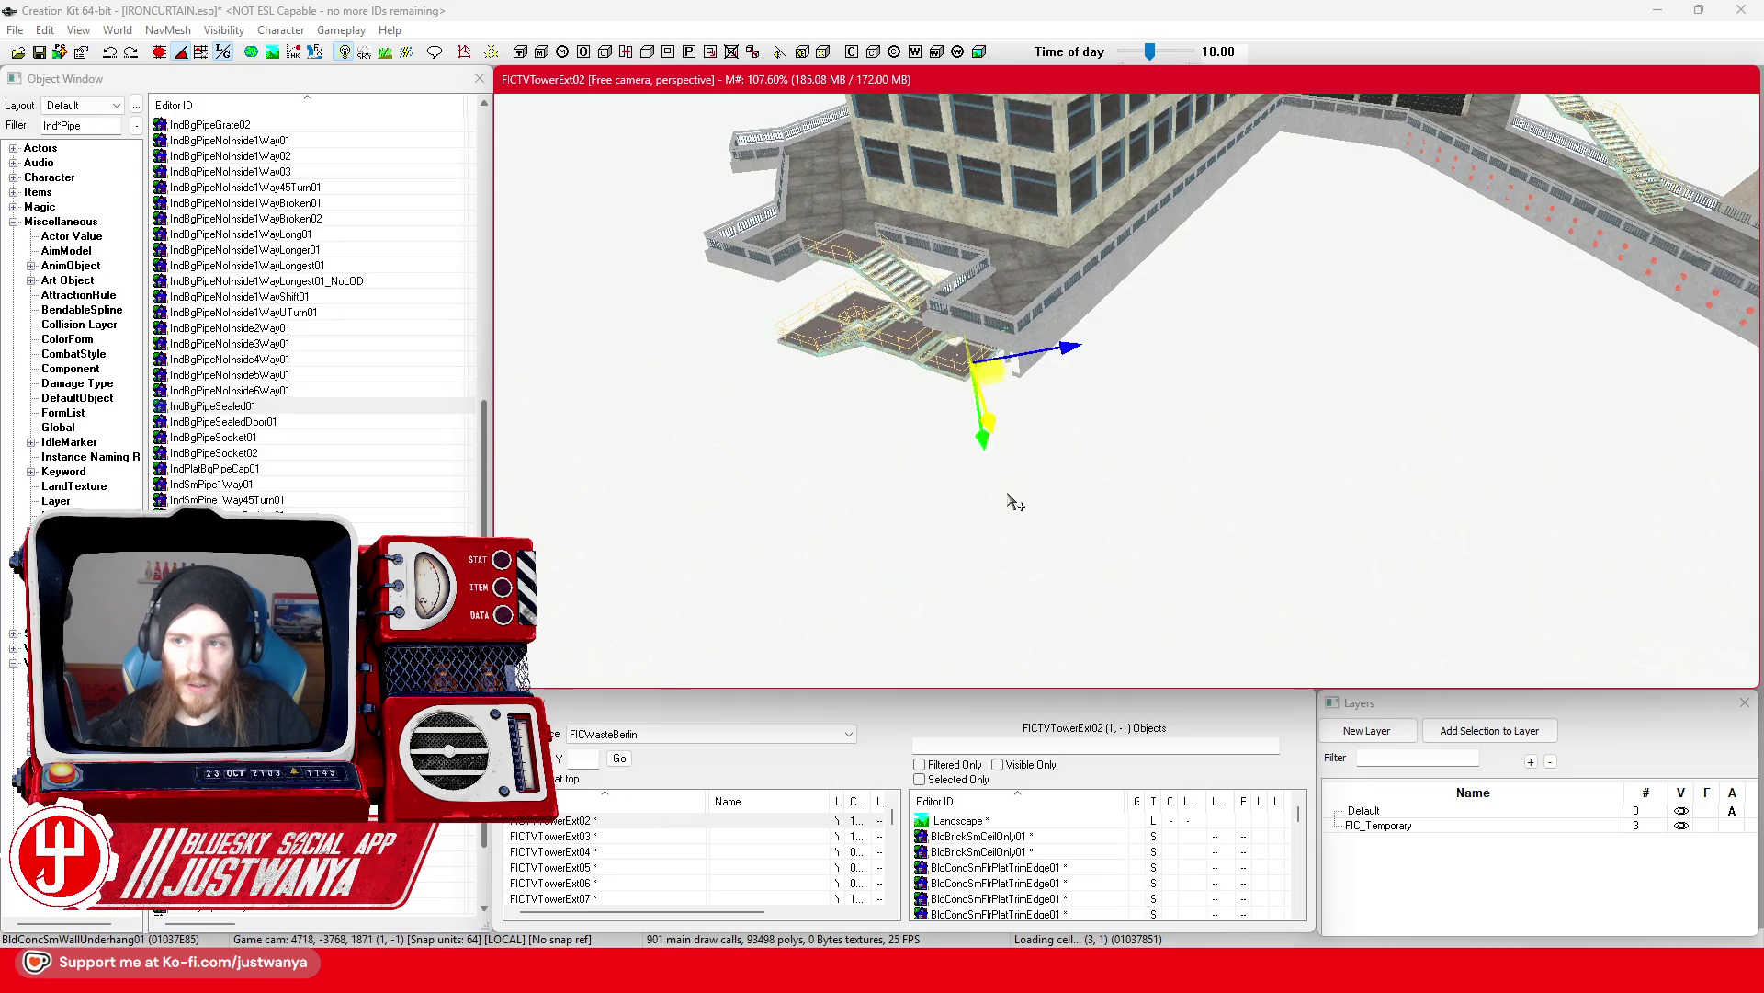
scroll(1015, 501, "up", 8)
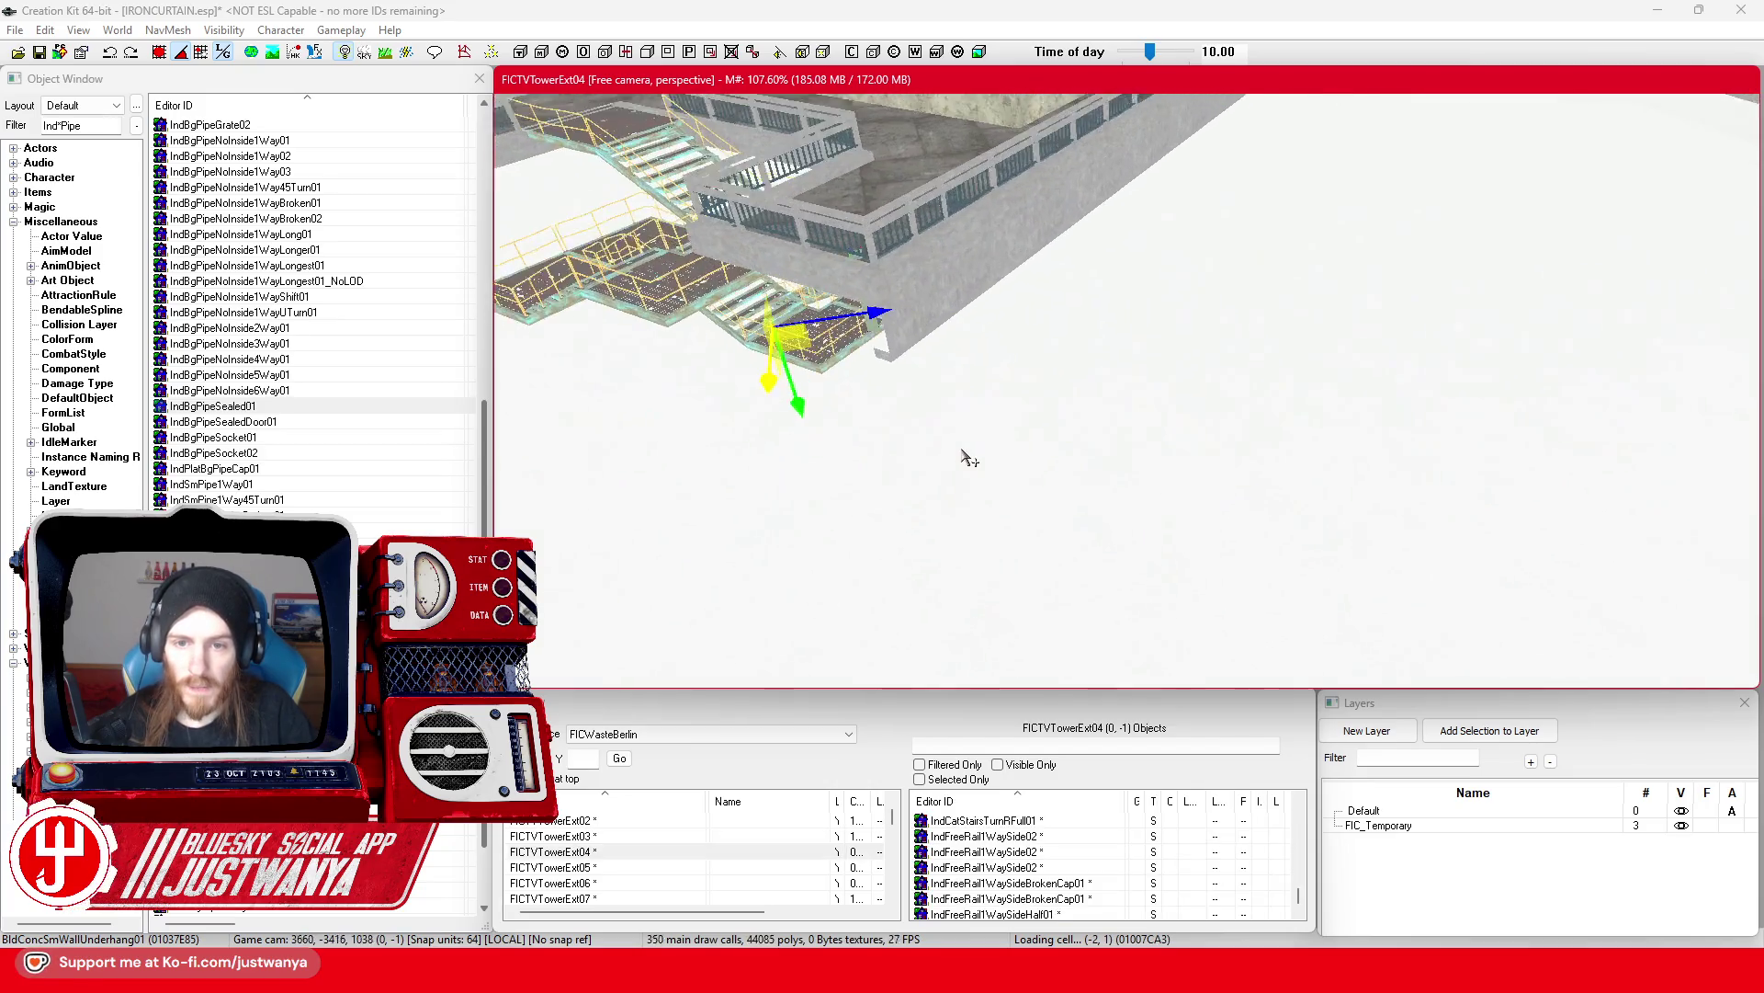
scroll(1020, 464, "up", 10)
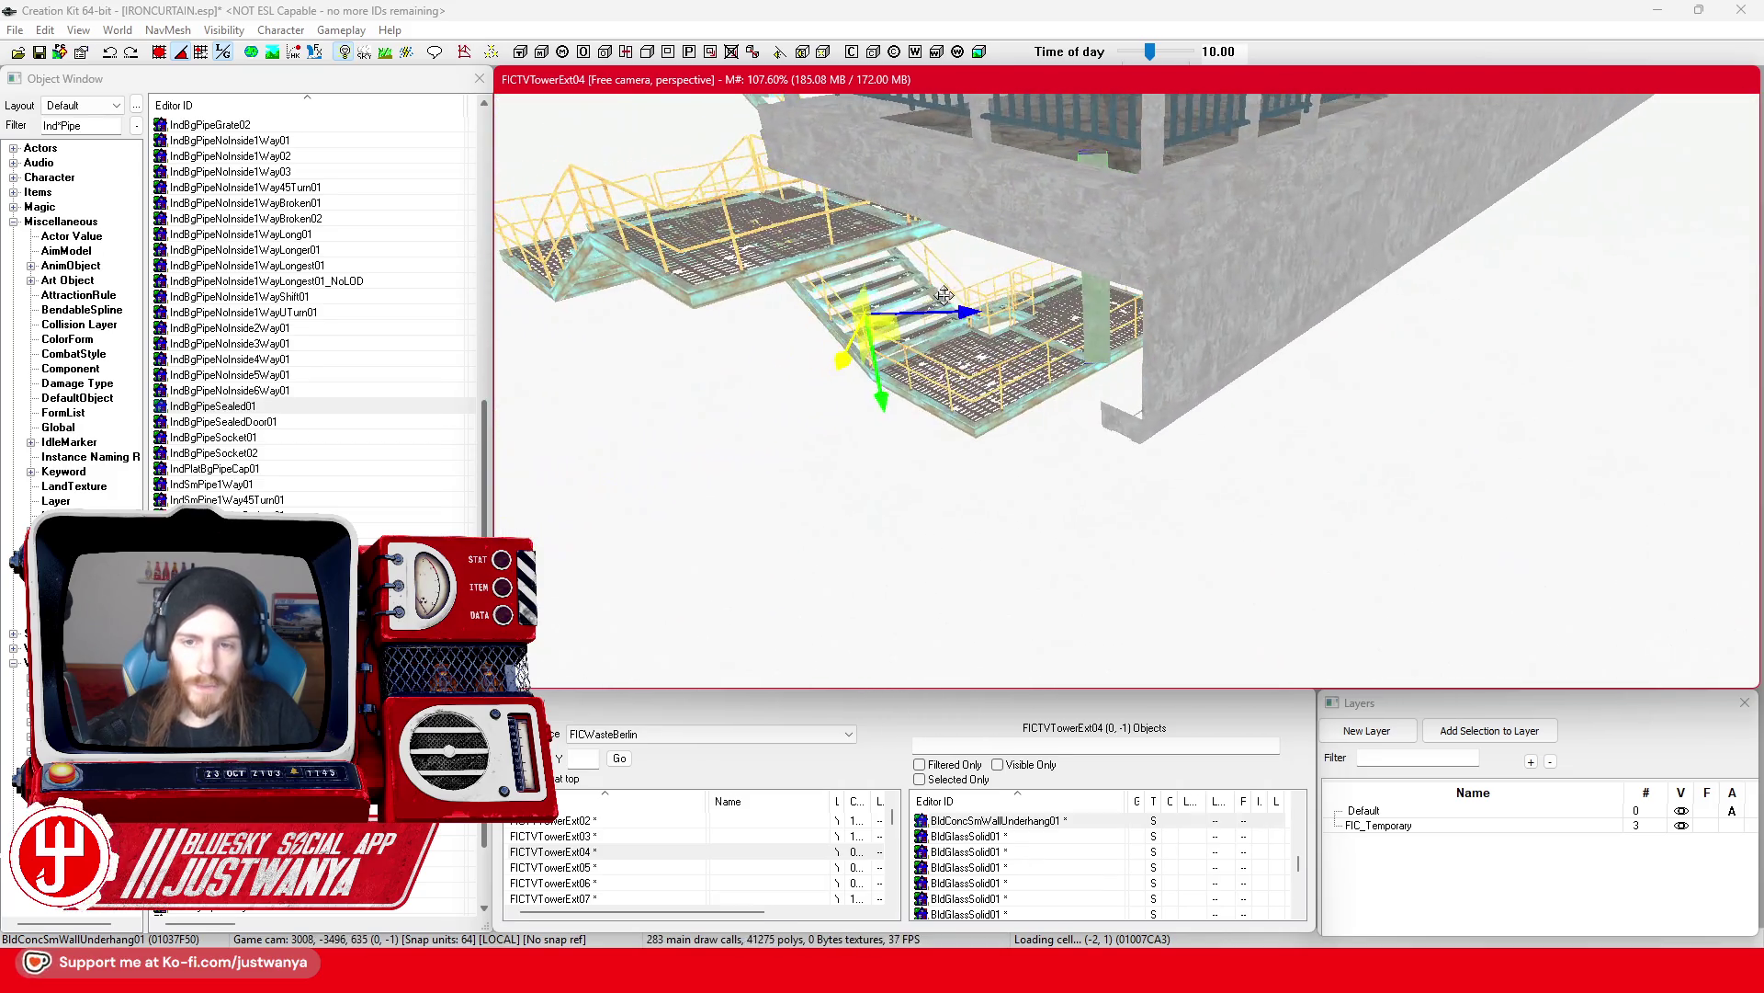
key("e")
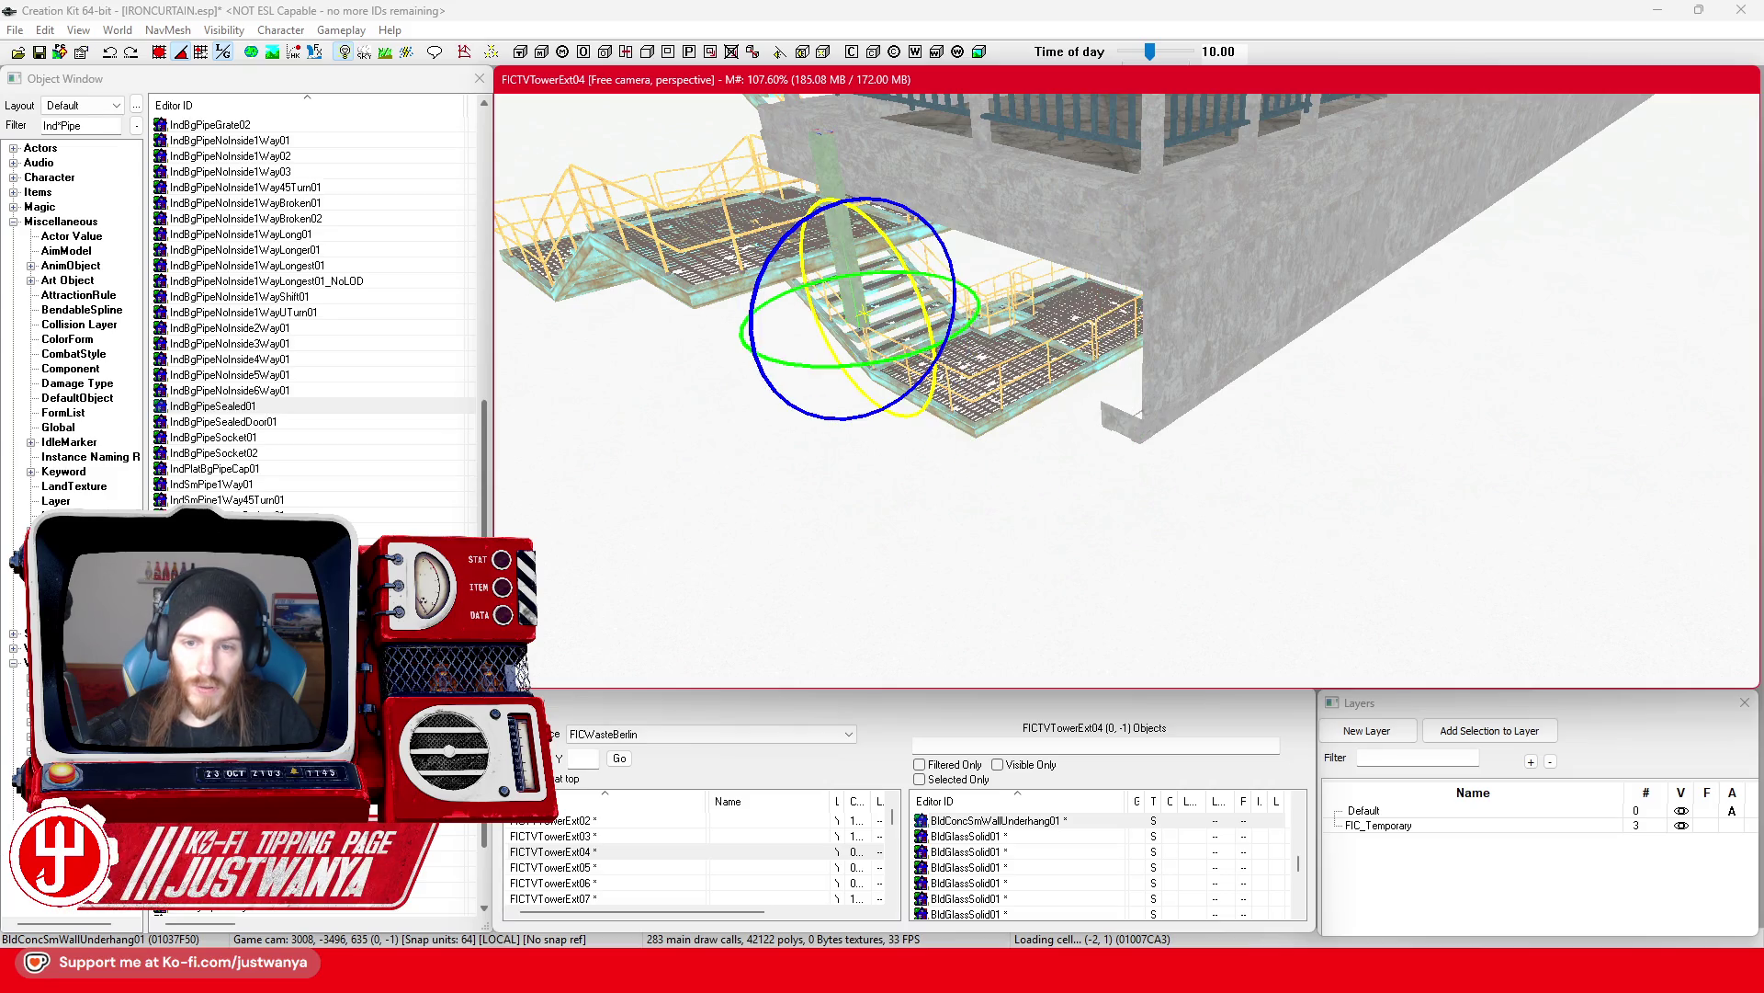
left_click_drag(810, 290, 1158, 436)
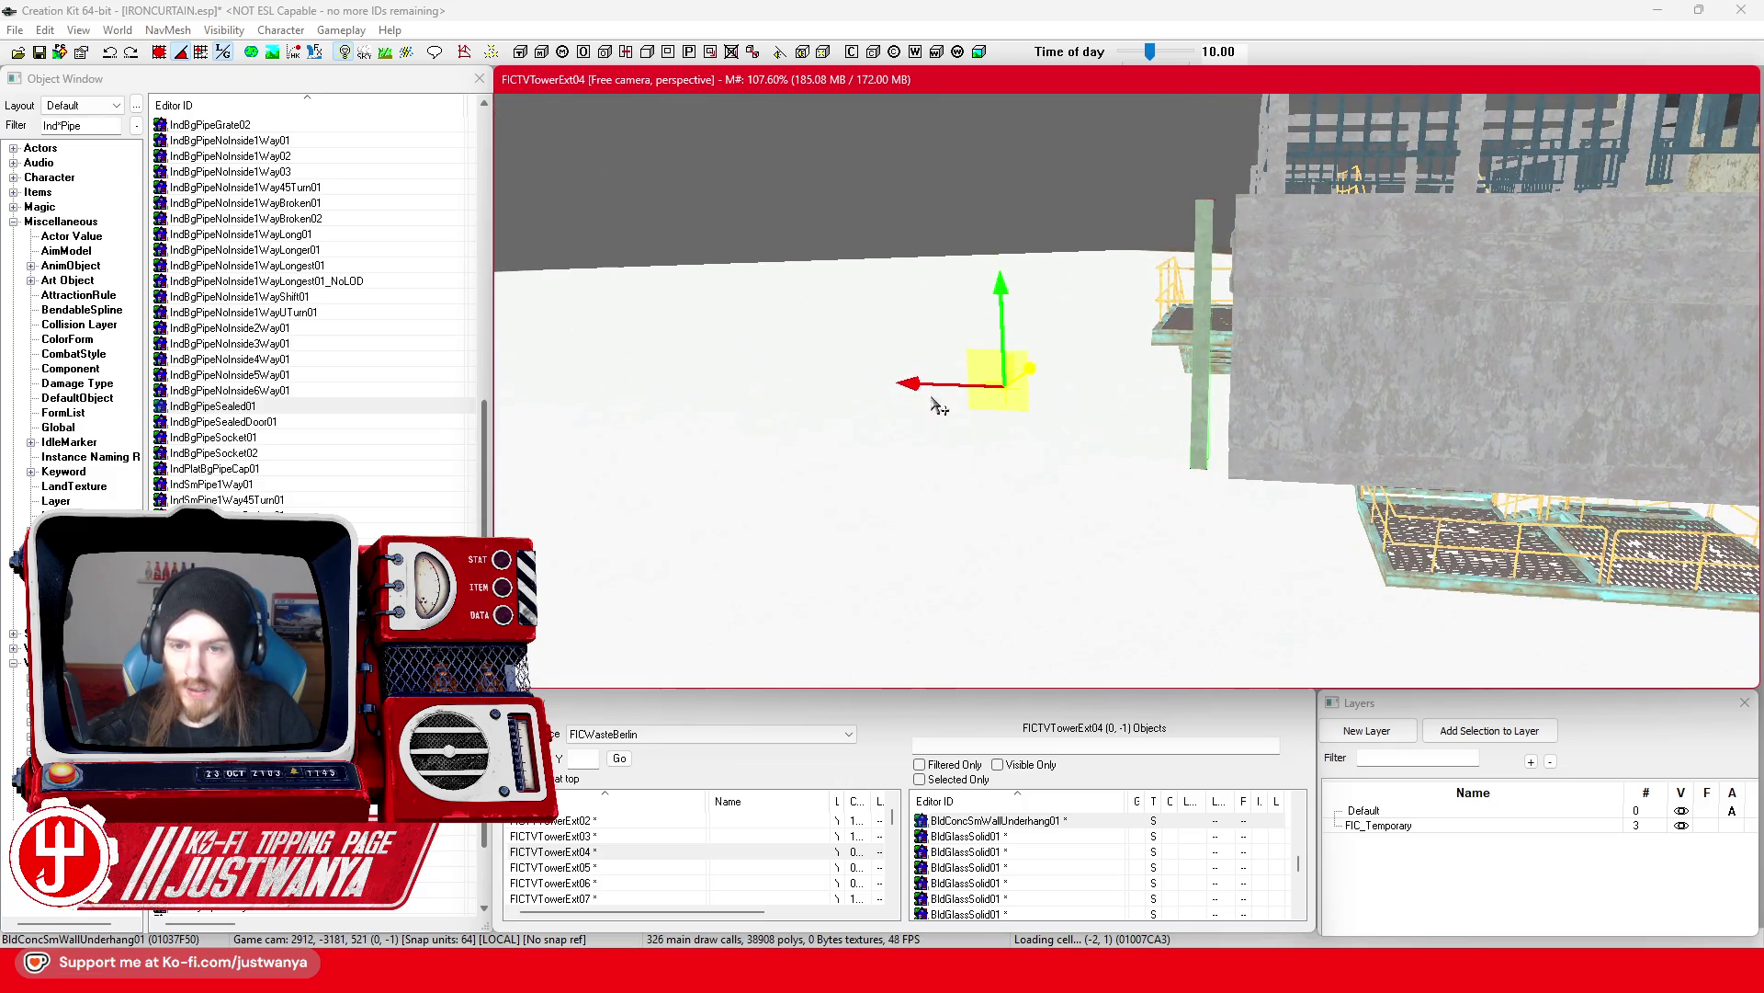
left_click_drag(946, 384, 1016, 384)
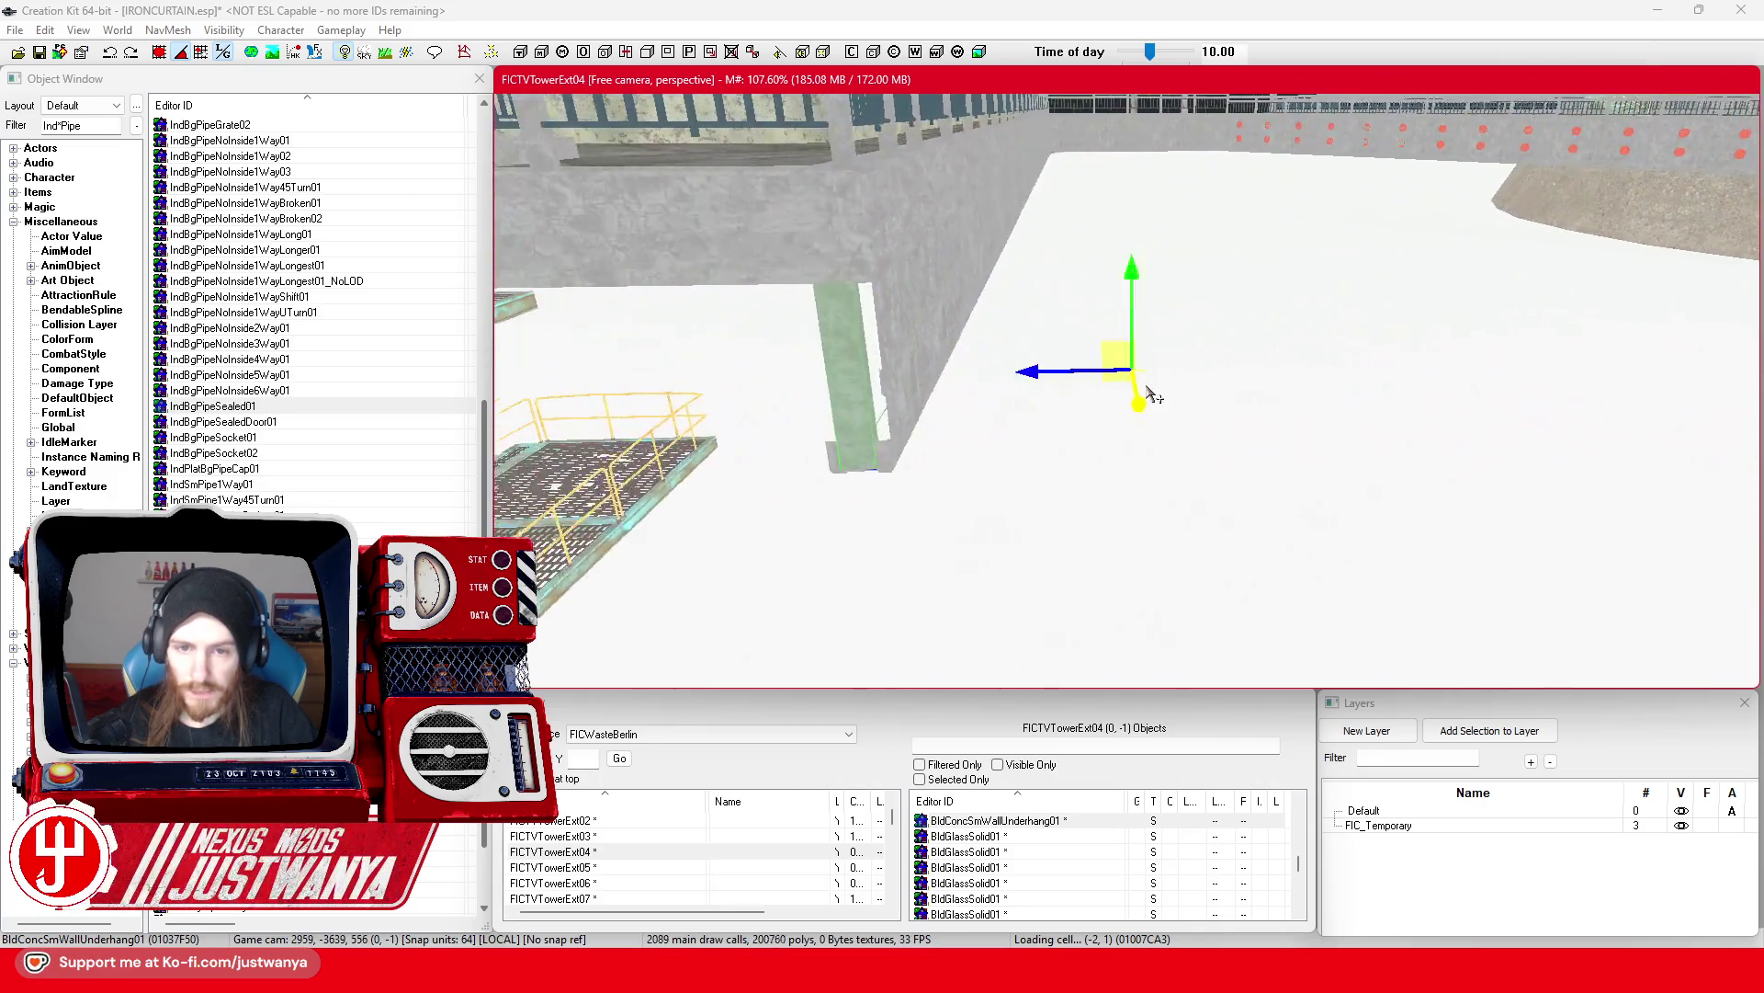
scroll(1151, 397, "up", 1)
left_click_drag(1219, 362, 1226, 362)
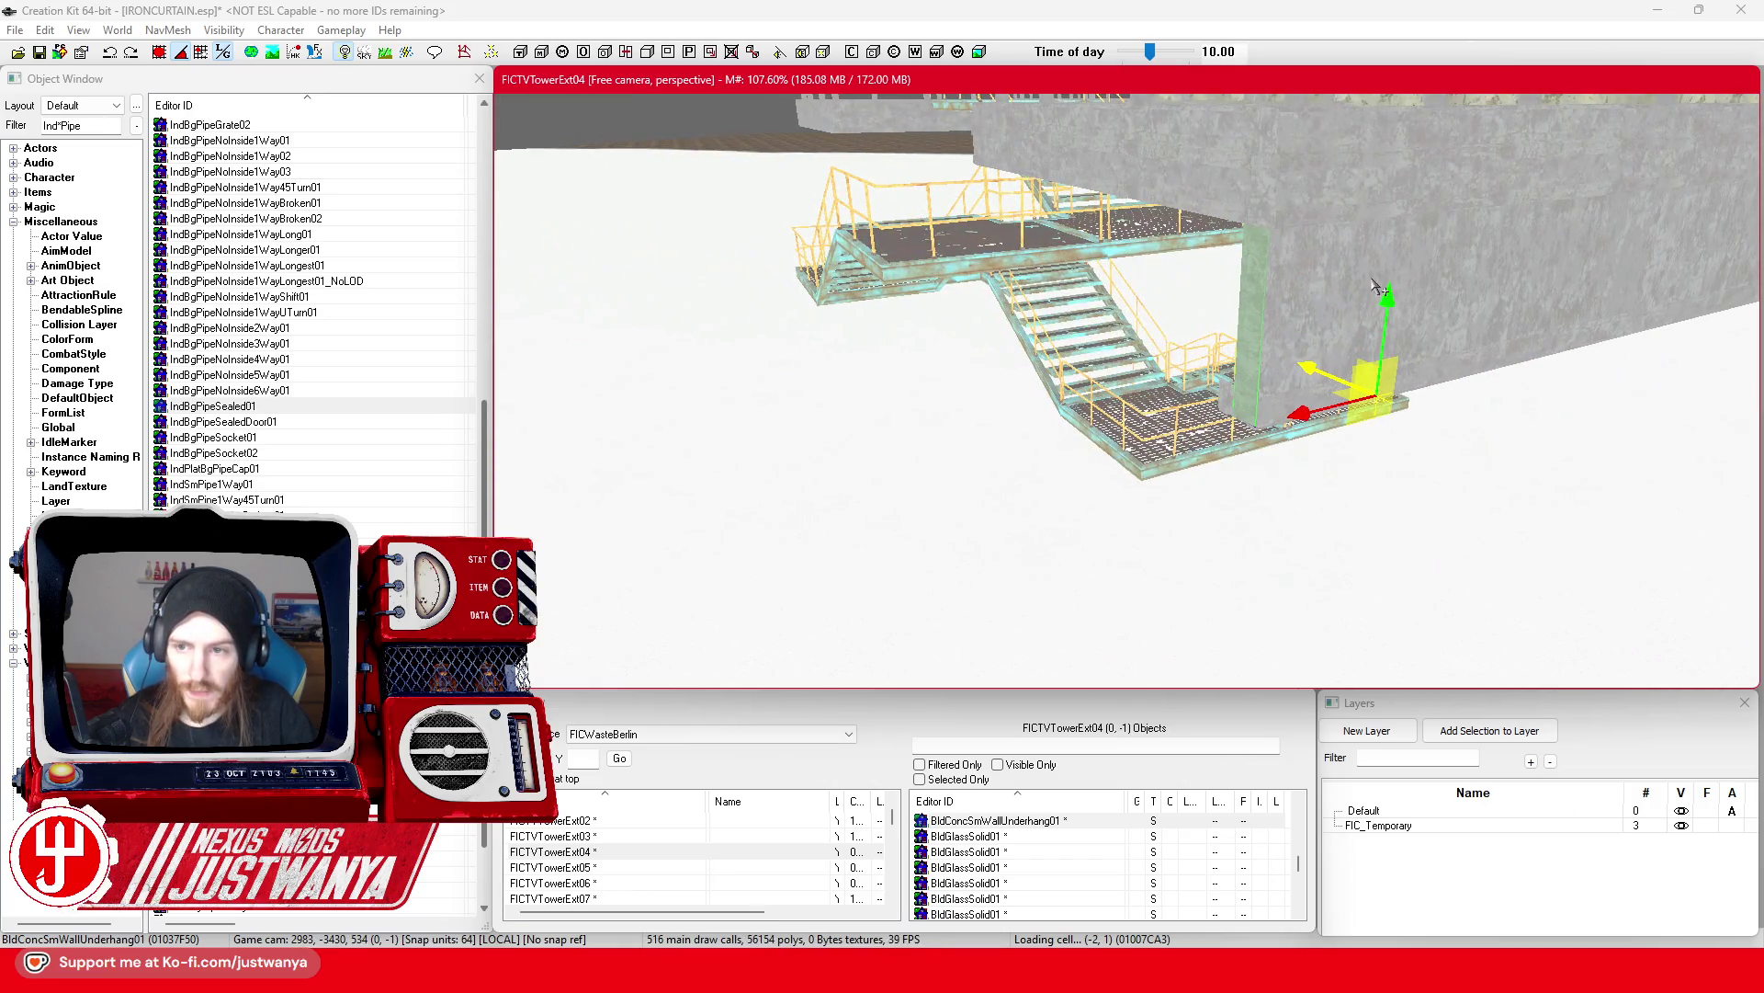
Step: Shift and tilt the concrete panel by the stairs, then undo both changes and return to the move gizmo
left_click(1321, 421)
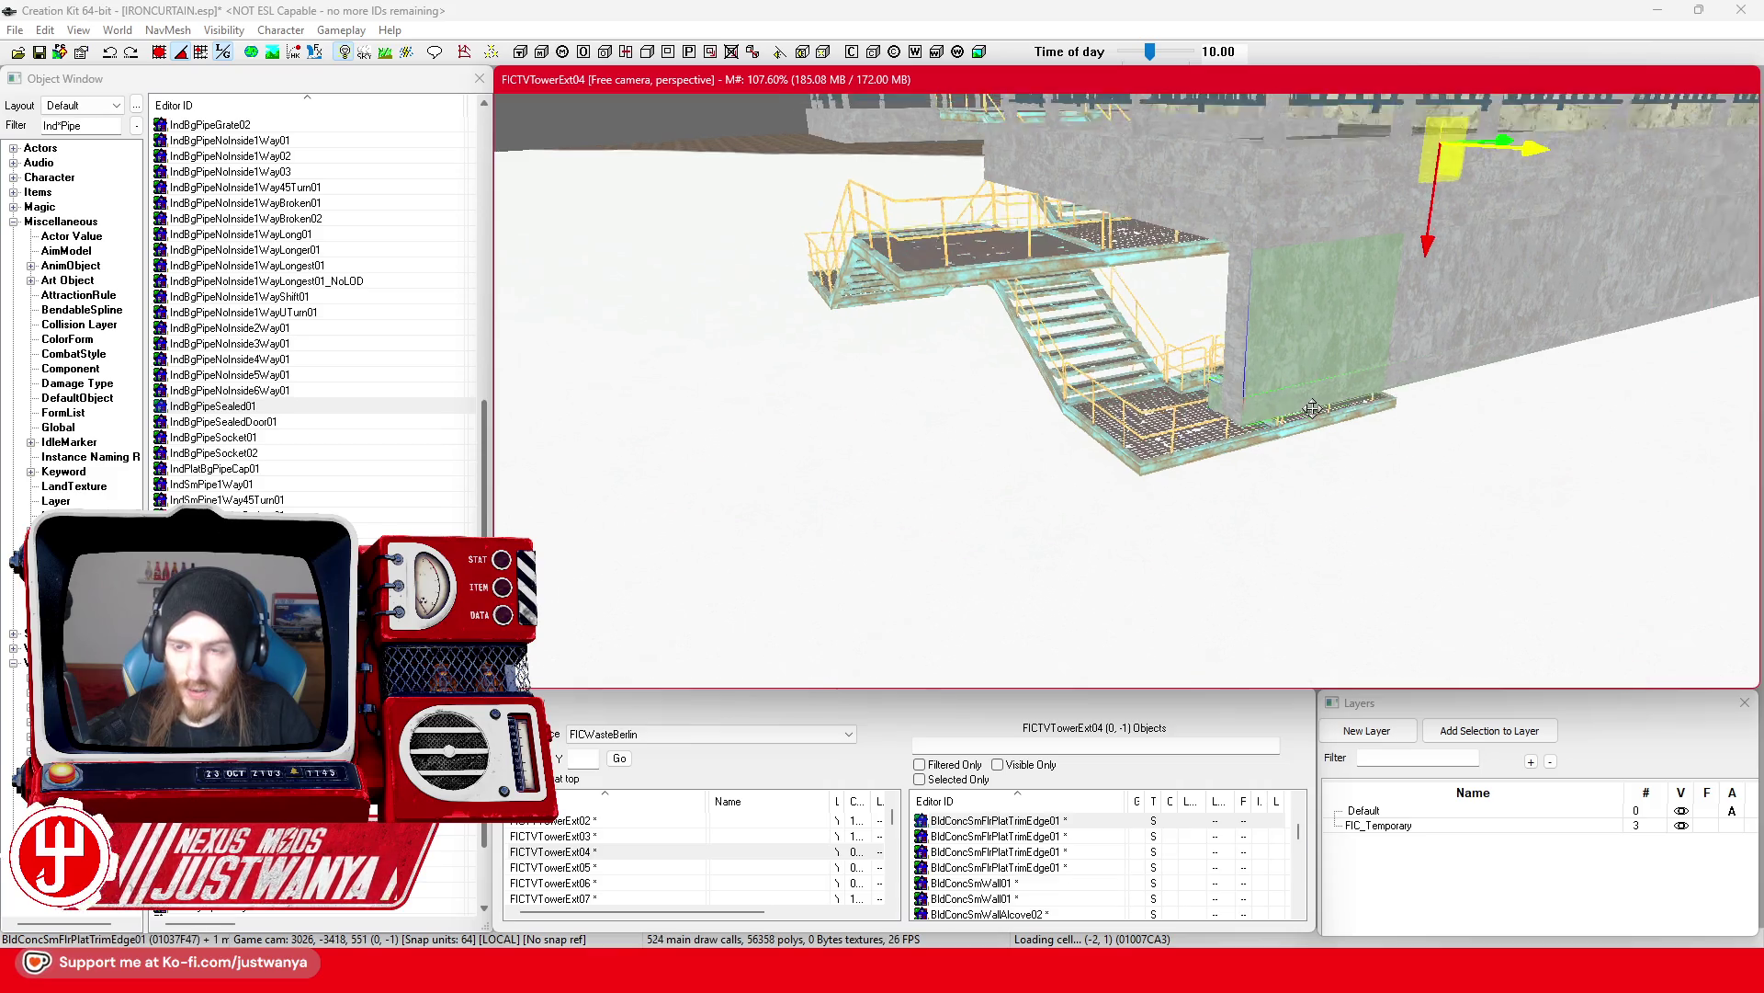
left_click_drag(1390, 232, 1246, 249)
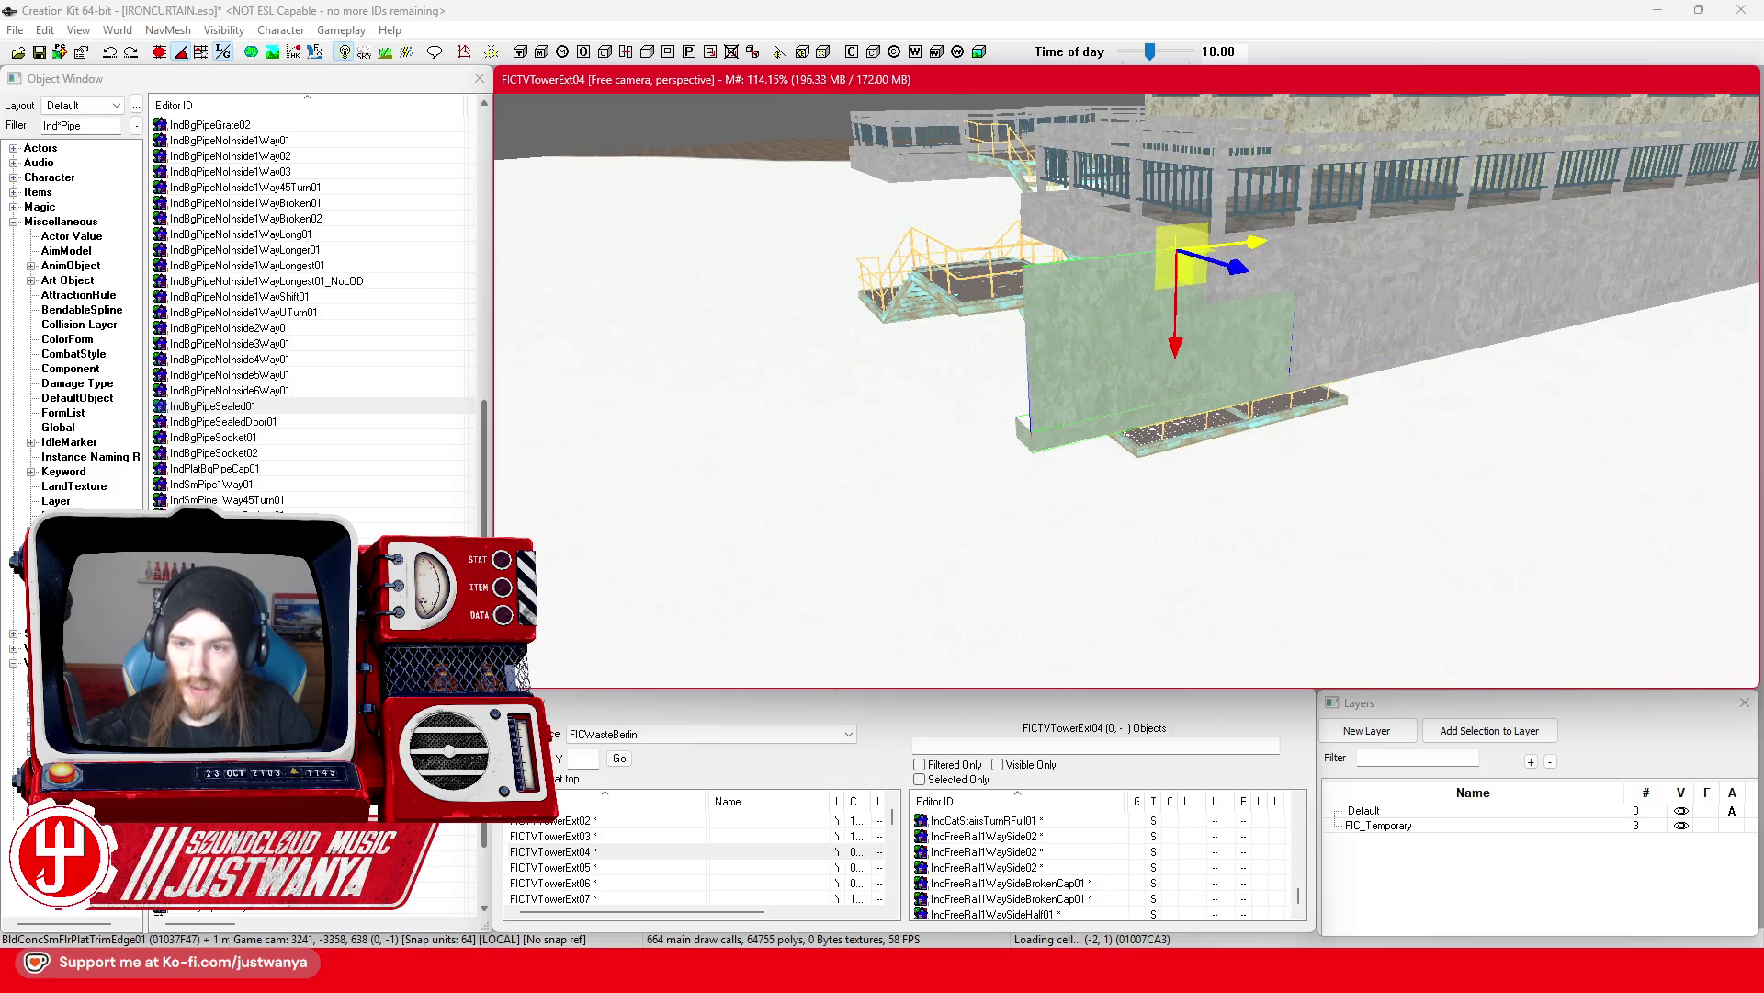
key("2")
left_click_drag(1157, 296, 1172, 246)
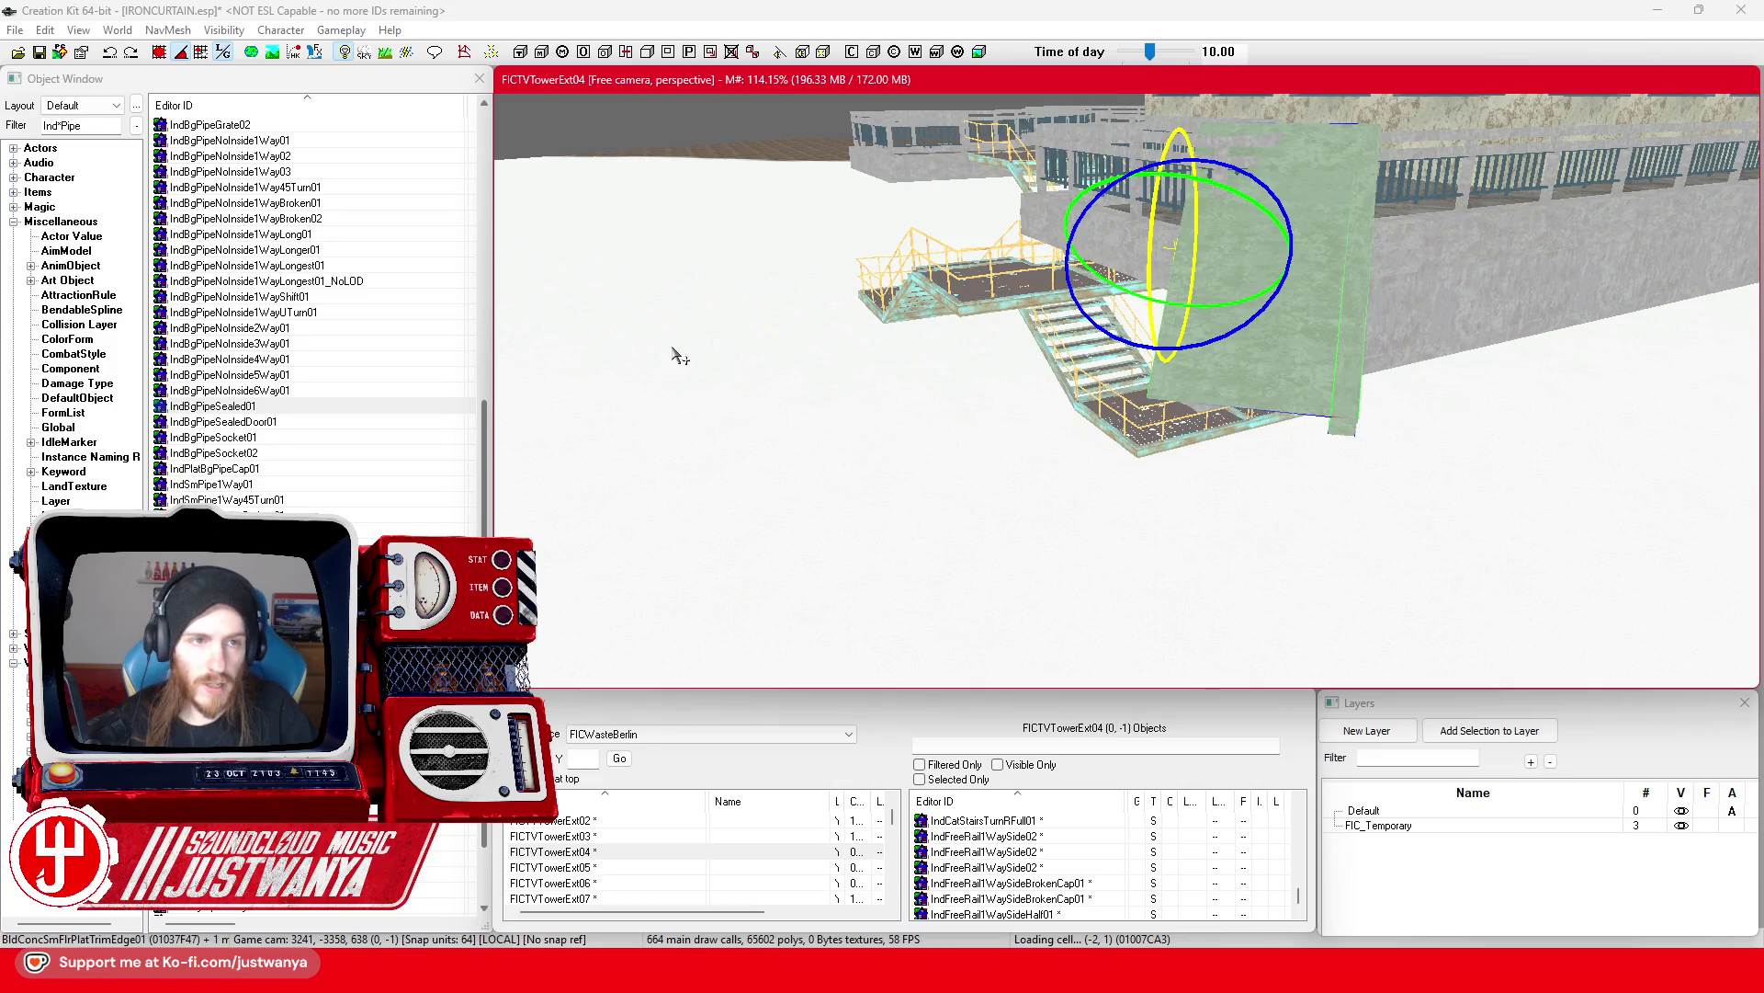
left_click(108, 54)
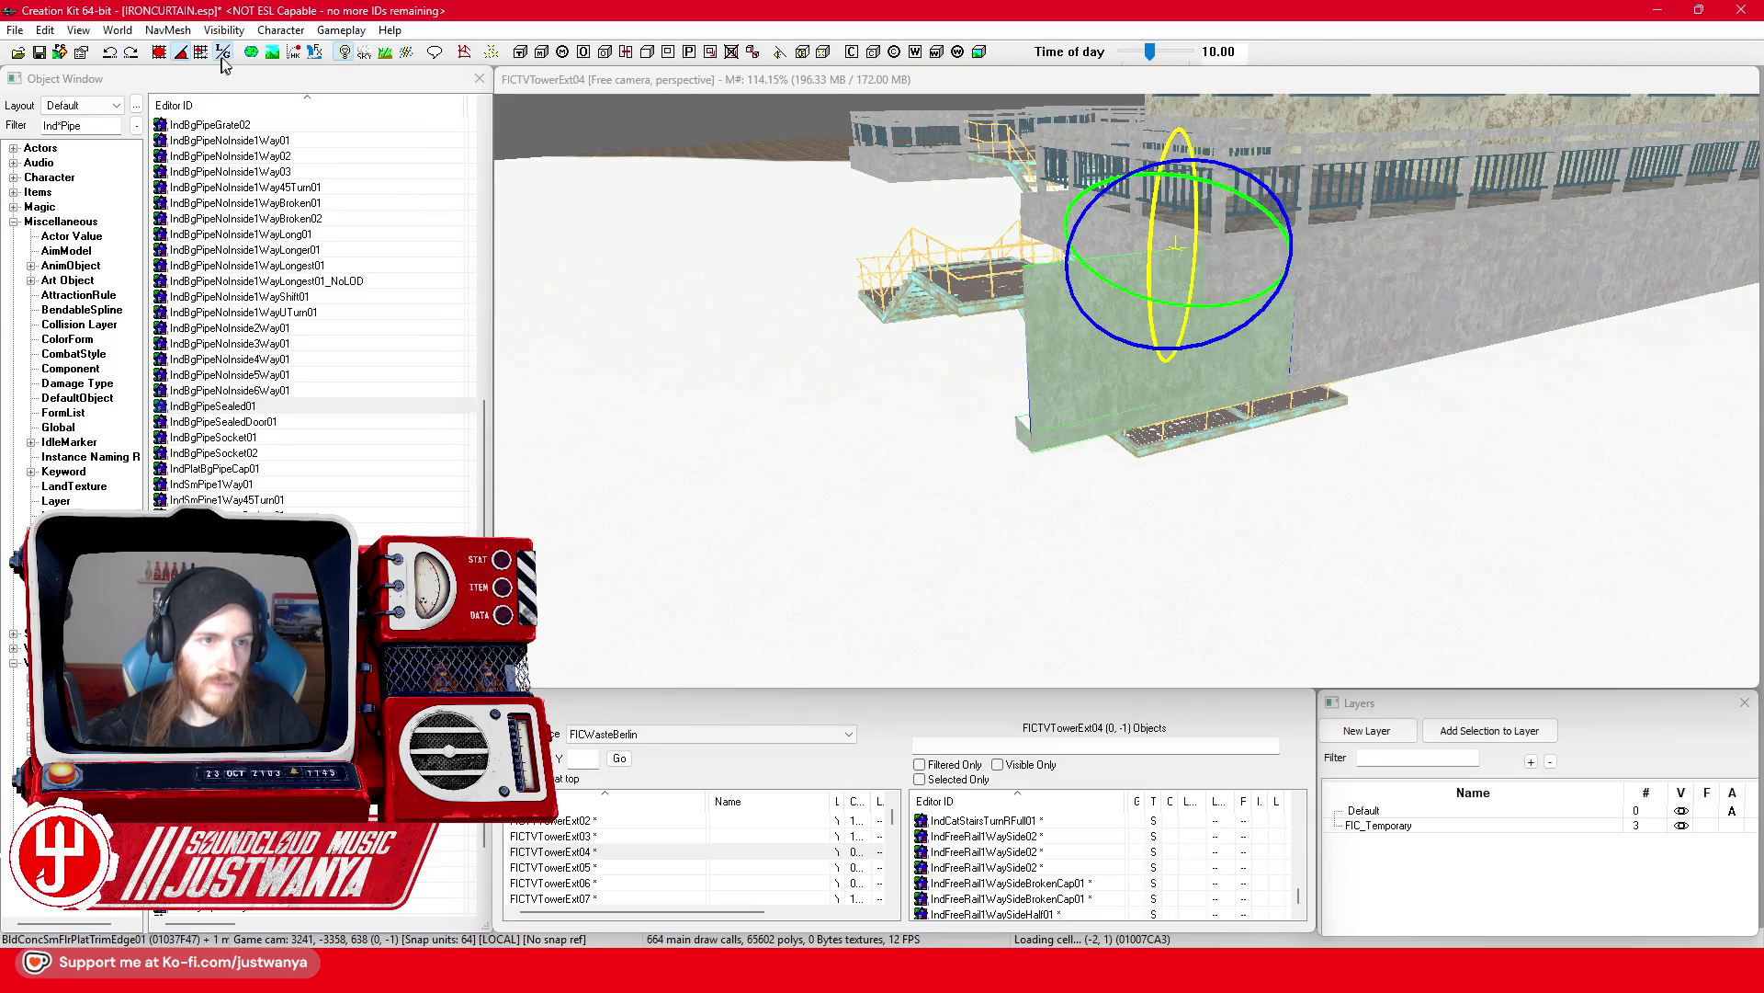
left_click(107, 54)
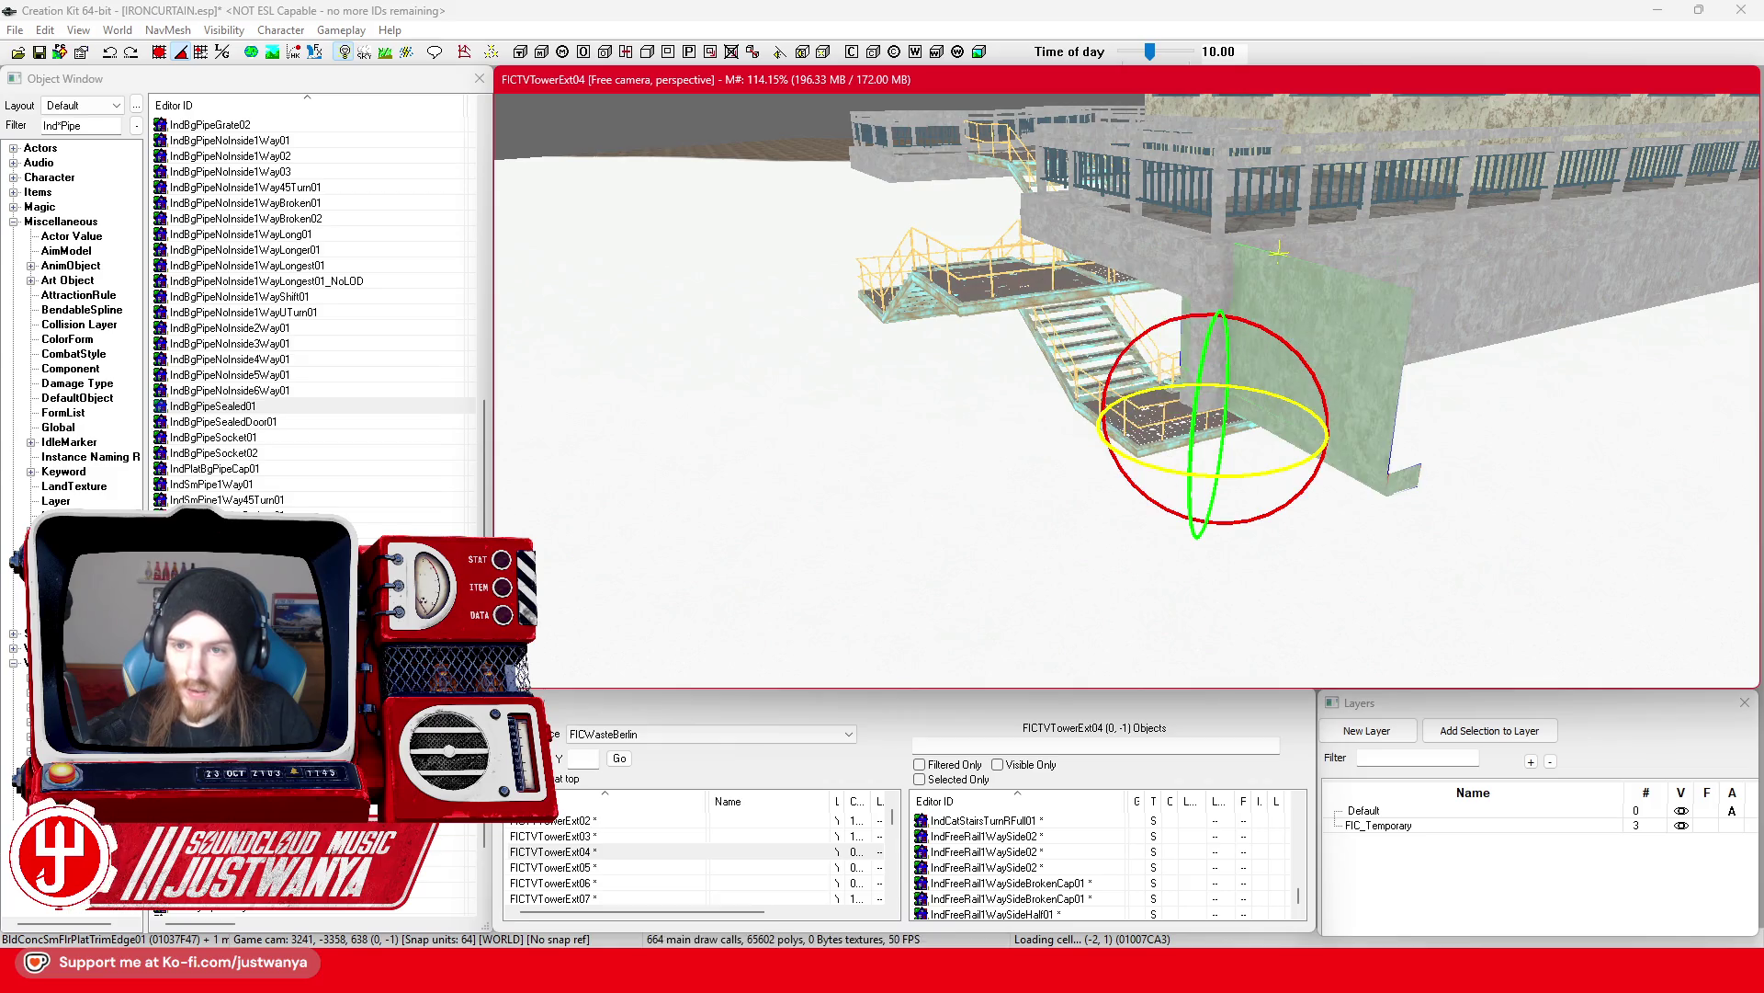
key("1")
scroll(1148, 474, "up", 2)
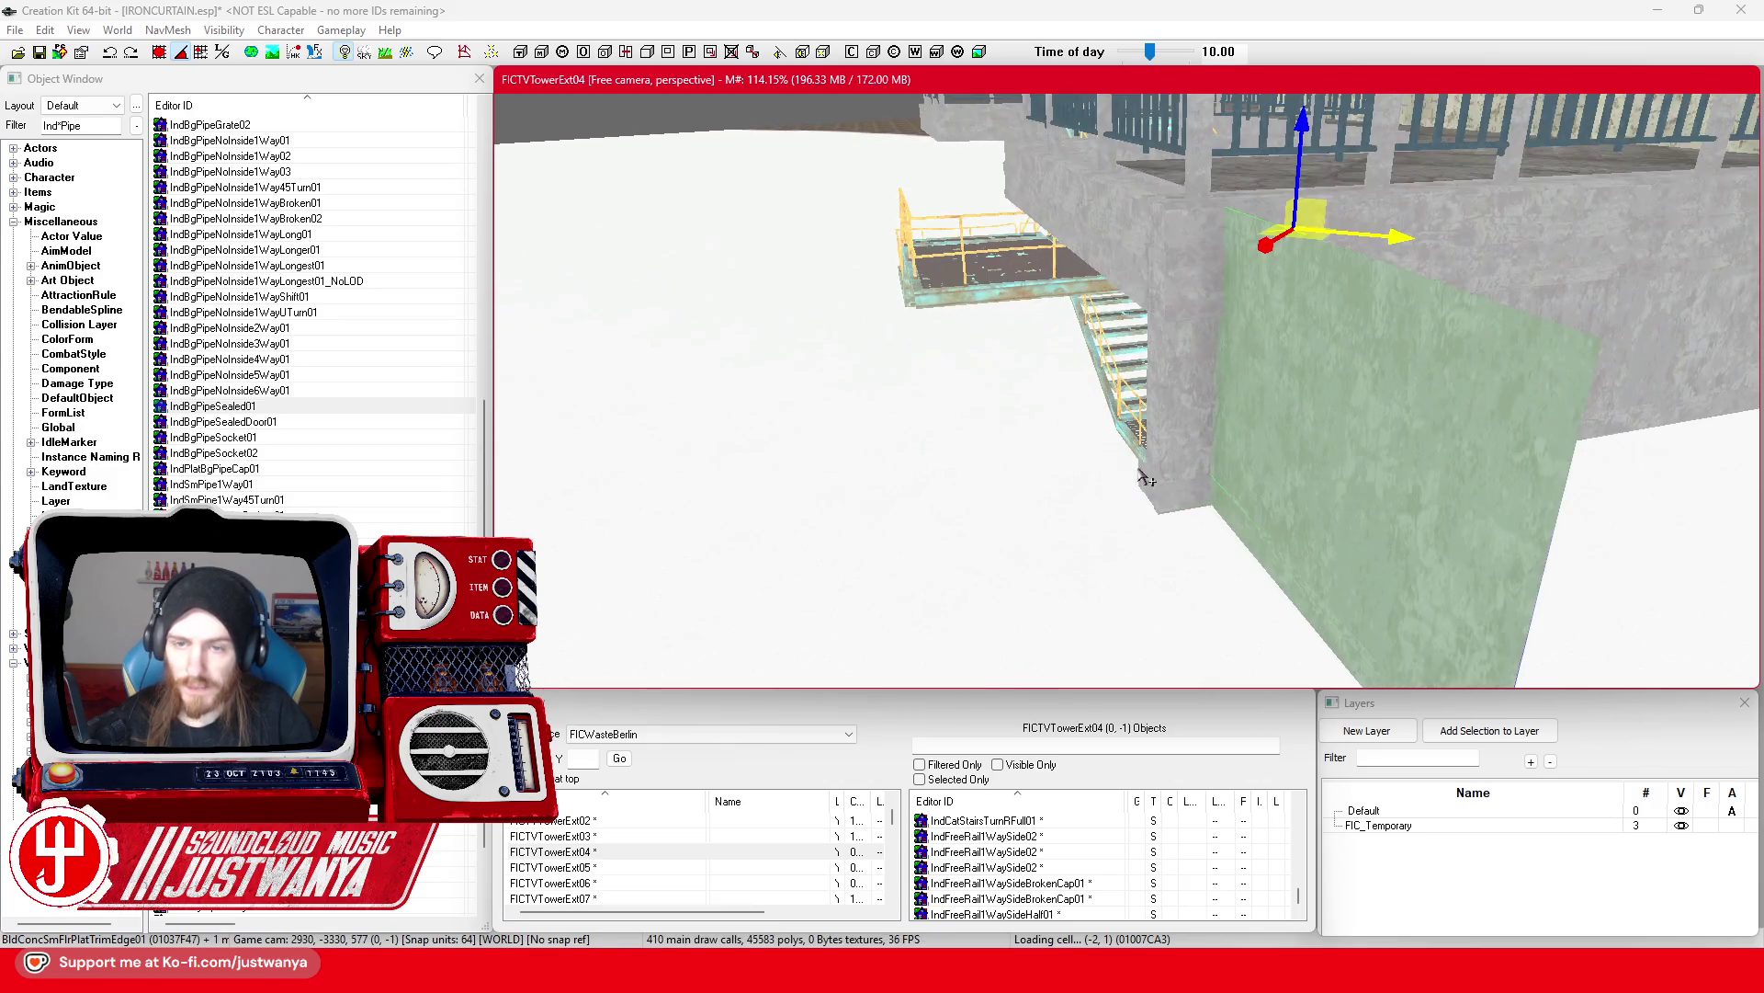
Step: Switch to local axes and slide the concrete panel along its X axis to meet the stairwell wall
left_click(224, 52)
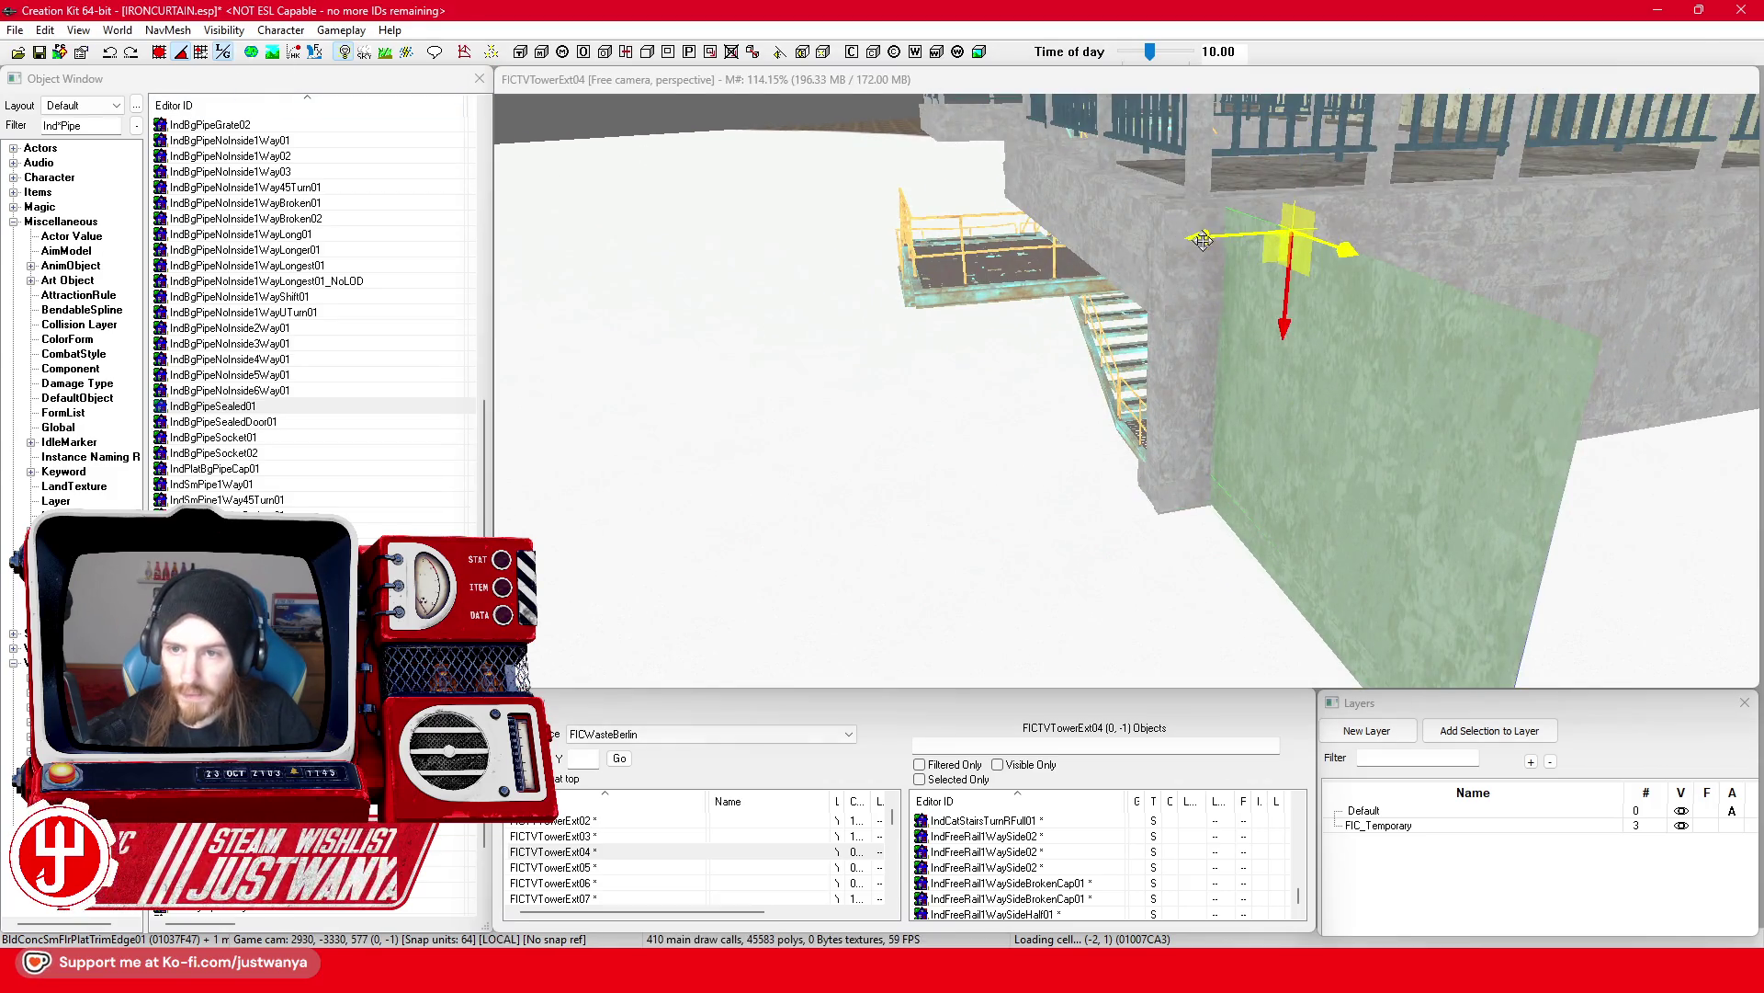
left_click_drag(1203, 239, 1136, 241)
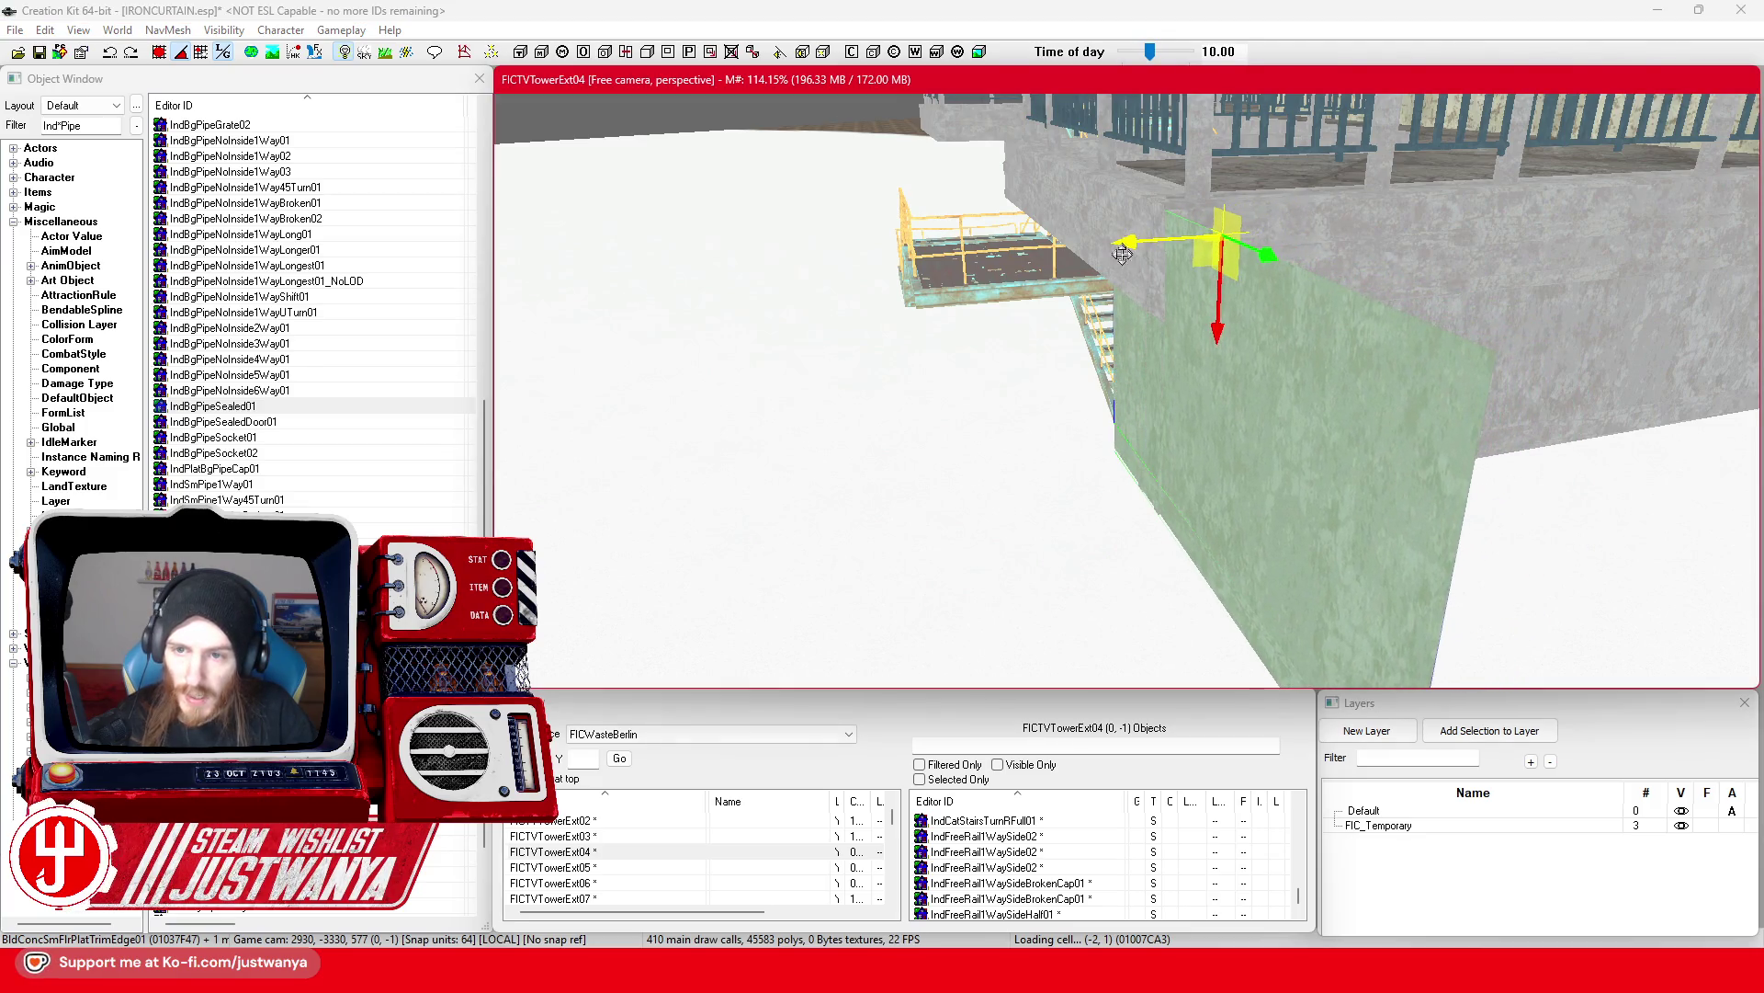
scroll(1122, 255, "down", 3)
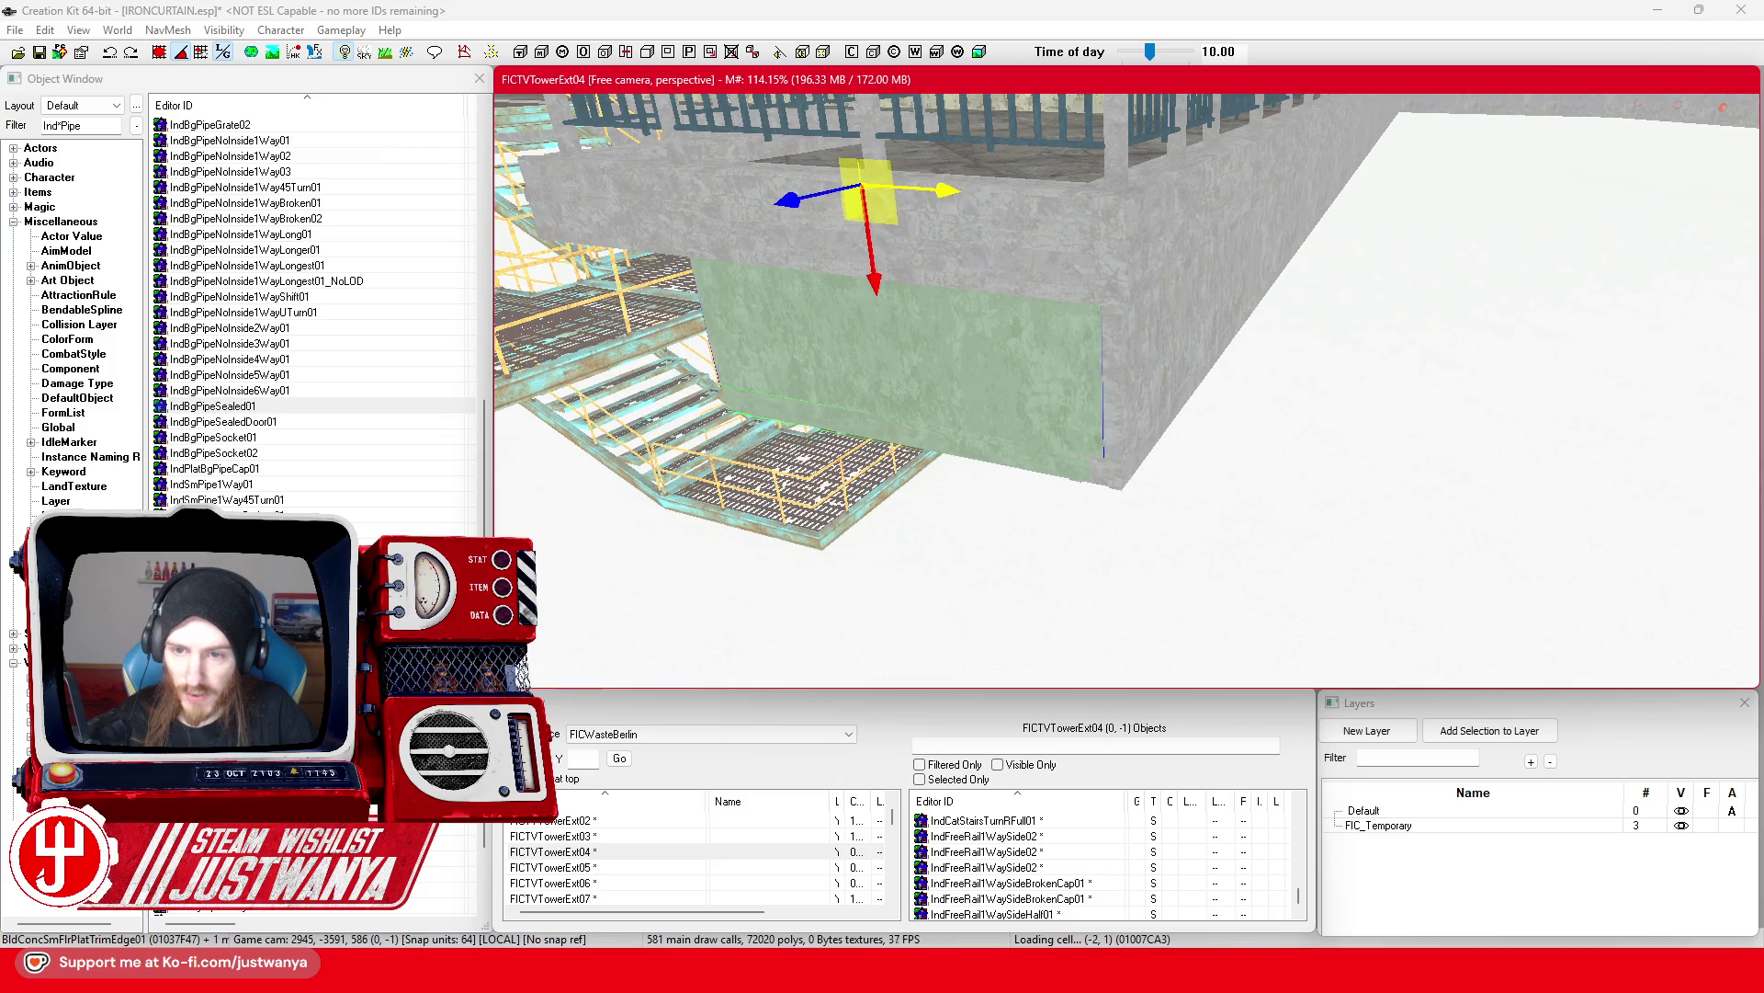
left_click_drag(919, 189, 937, 190)
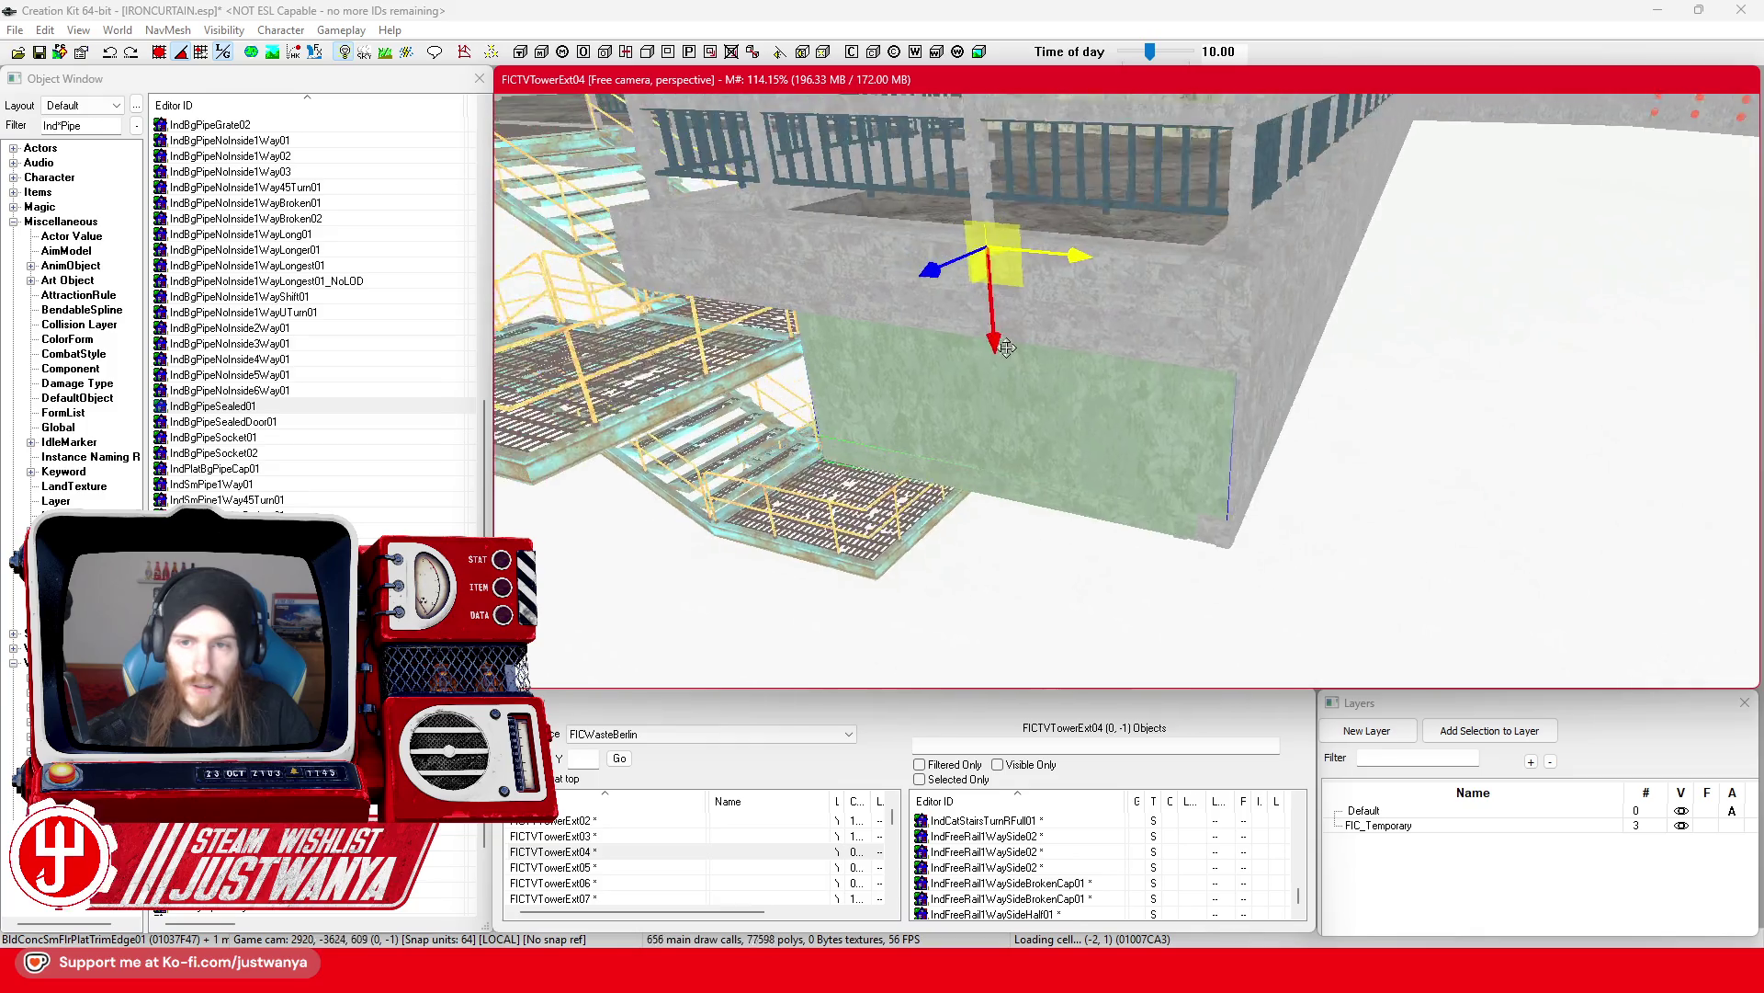
Step: Multi-select the BldConcSmFlrPlatTrimEdge01 trim pieces running along the walkway wall
left_click(890, 353)
left_click(789, 316, "ctrl")
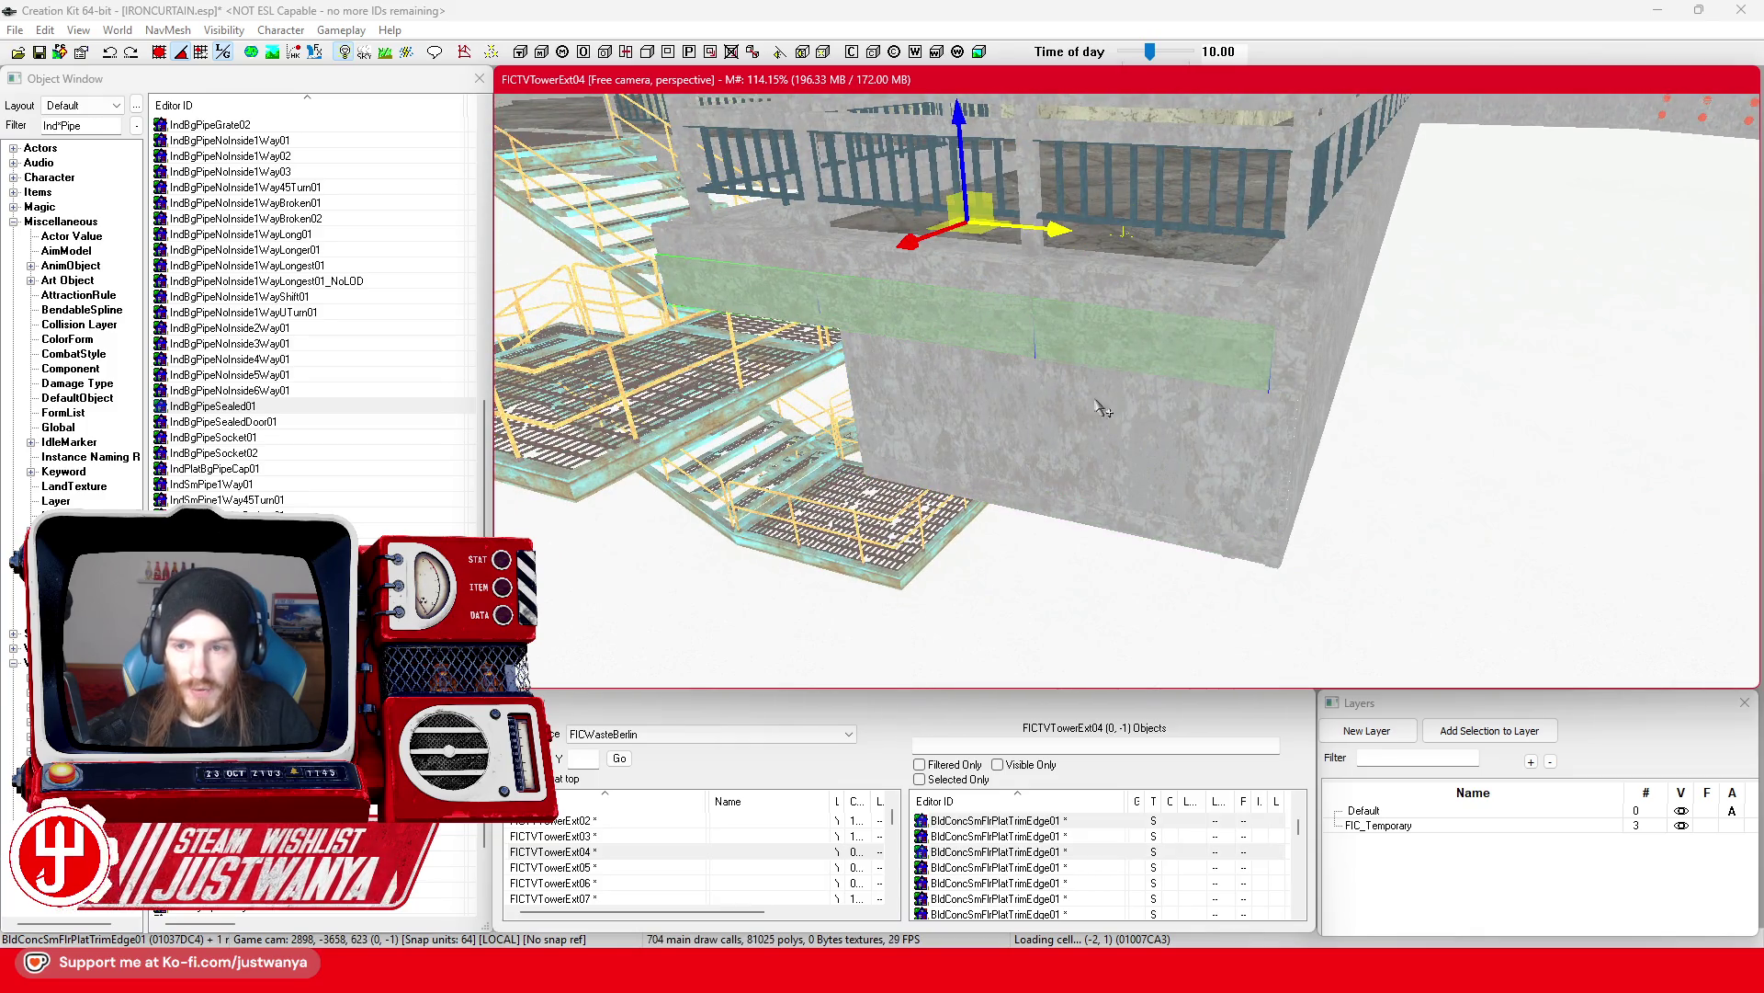
scroll(1057, 418, "up", 3)
left_click(1078, 420)
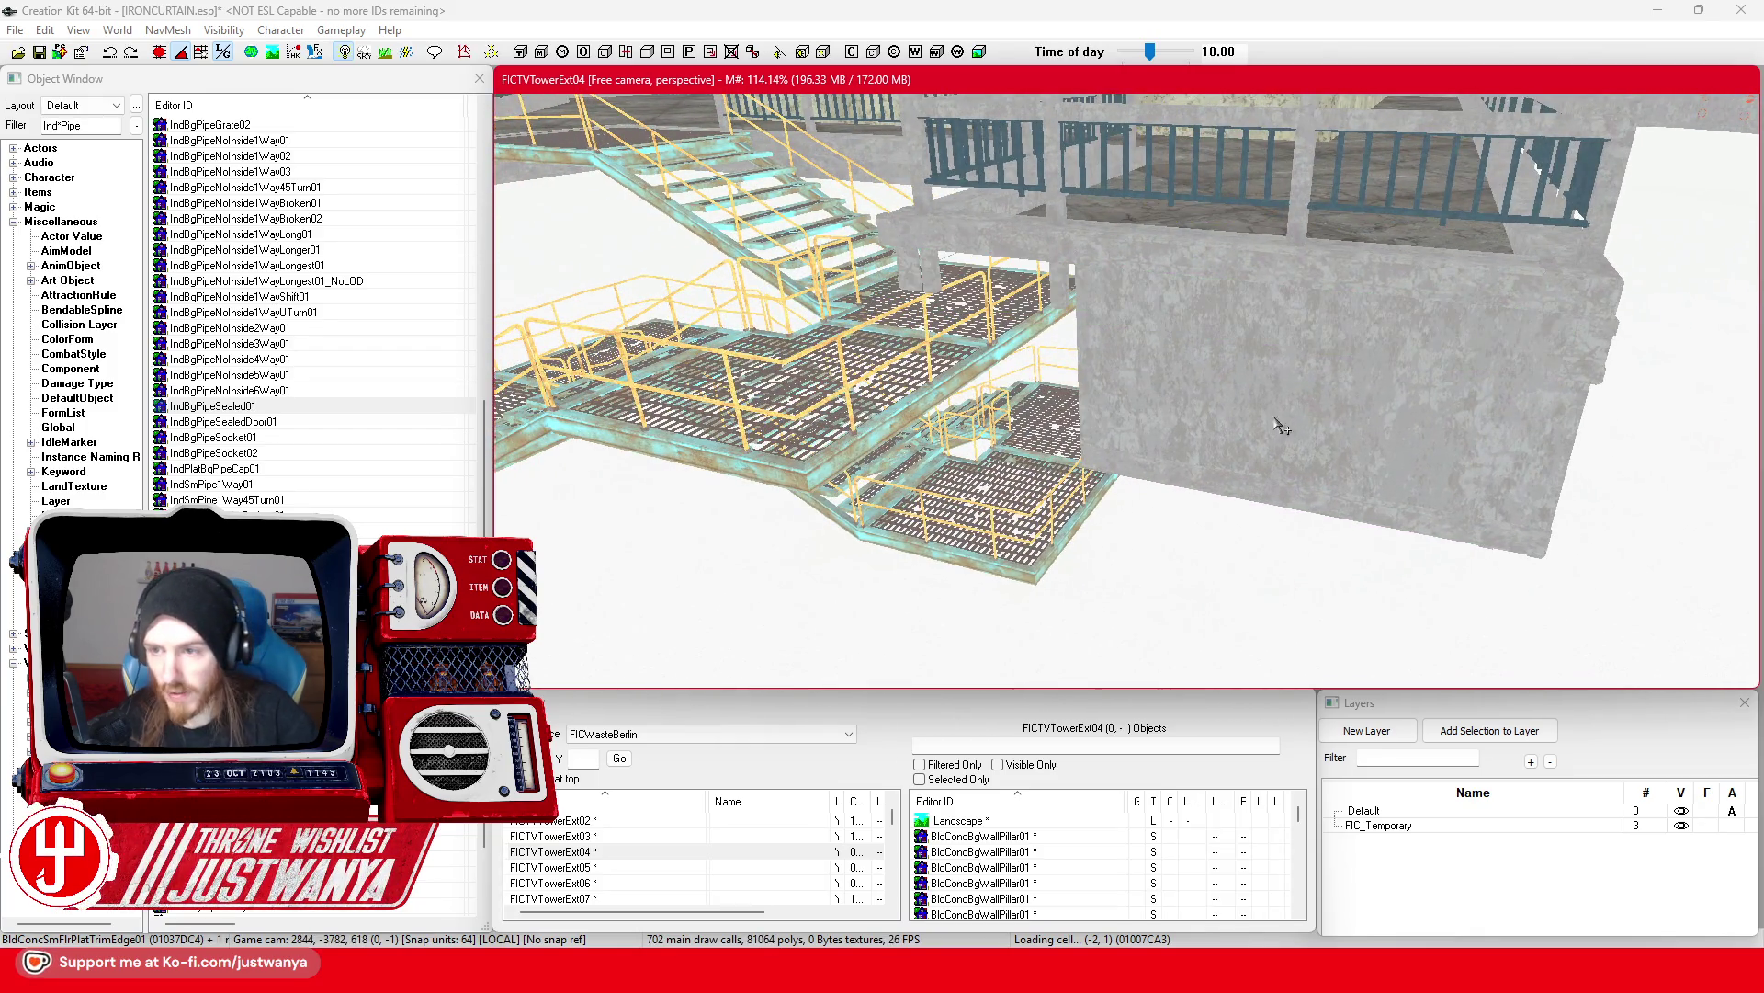
key("shift")
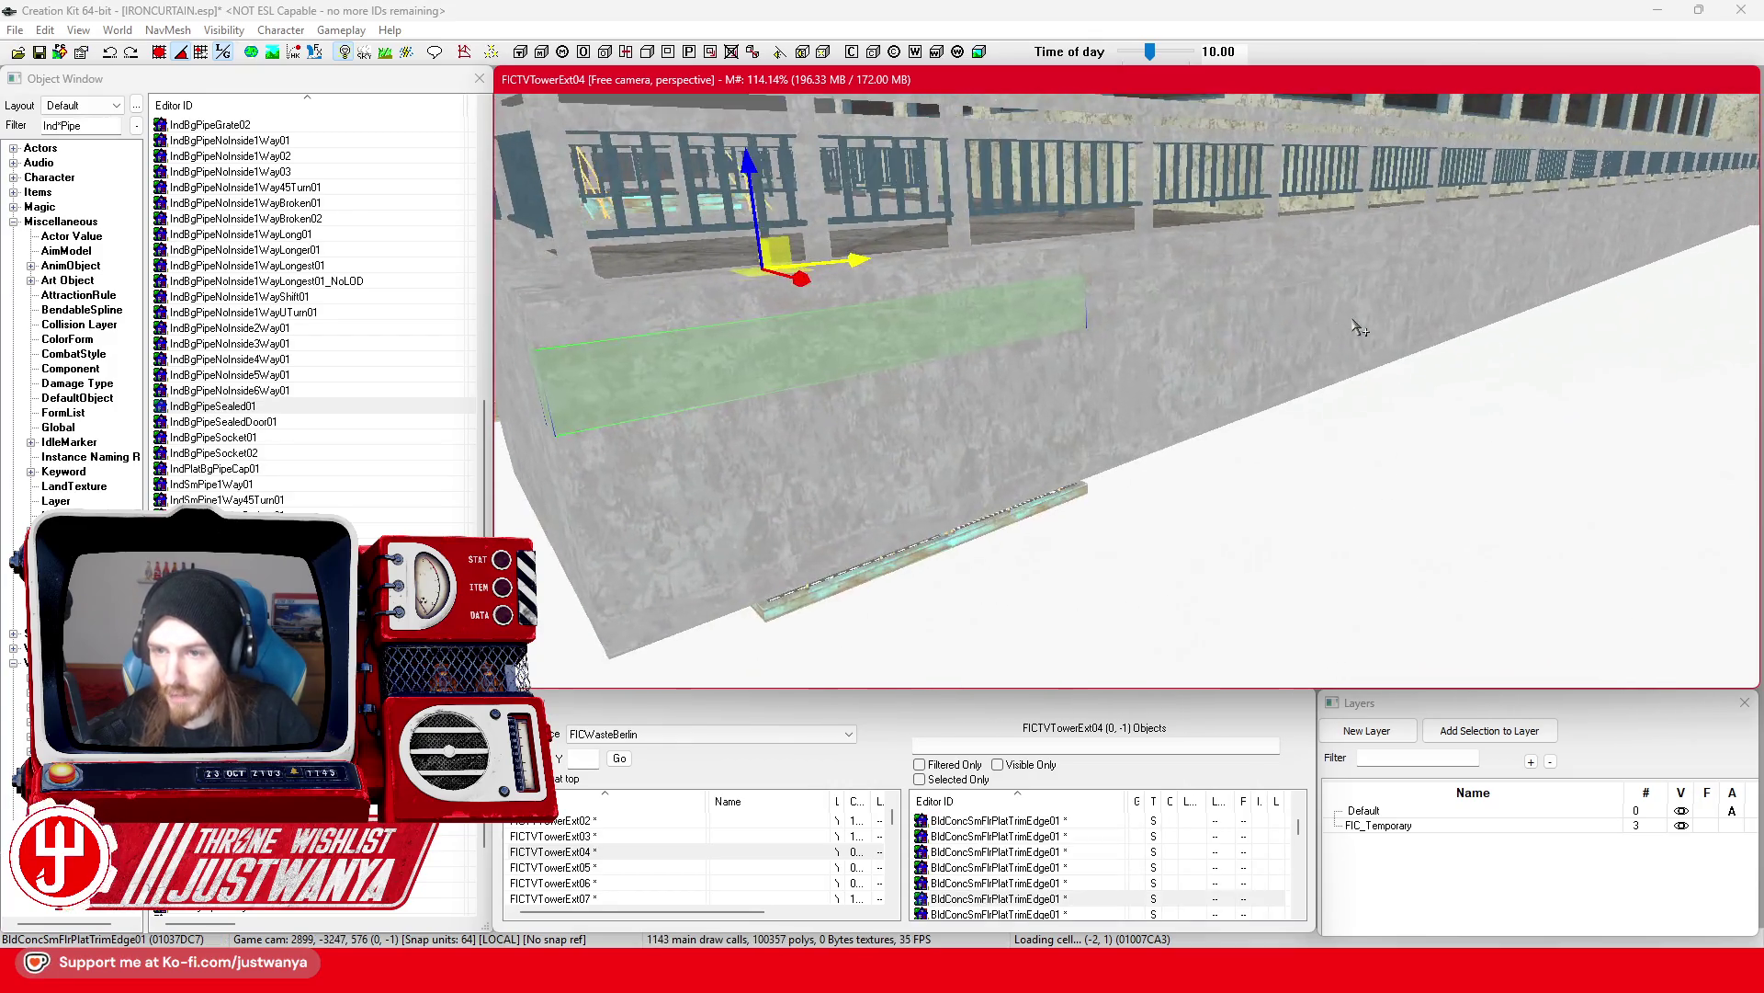
left_click(1153, 317, "ctrl")
left_click(1362, 254, "ctrl")
key("shift")
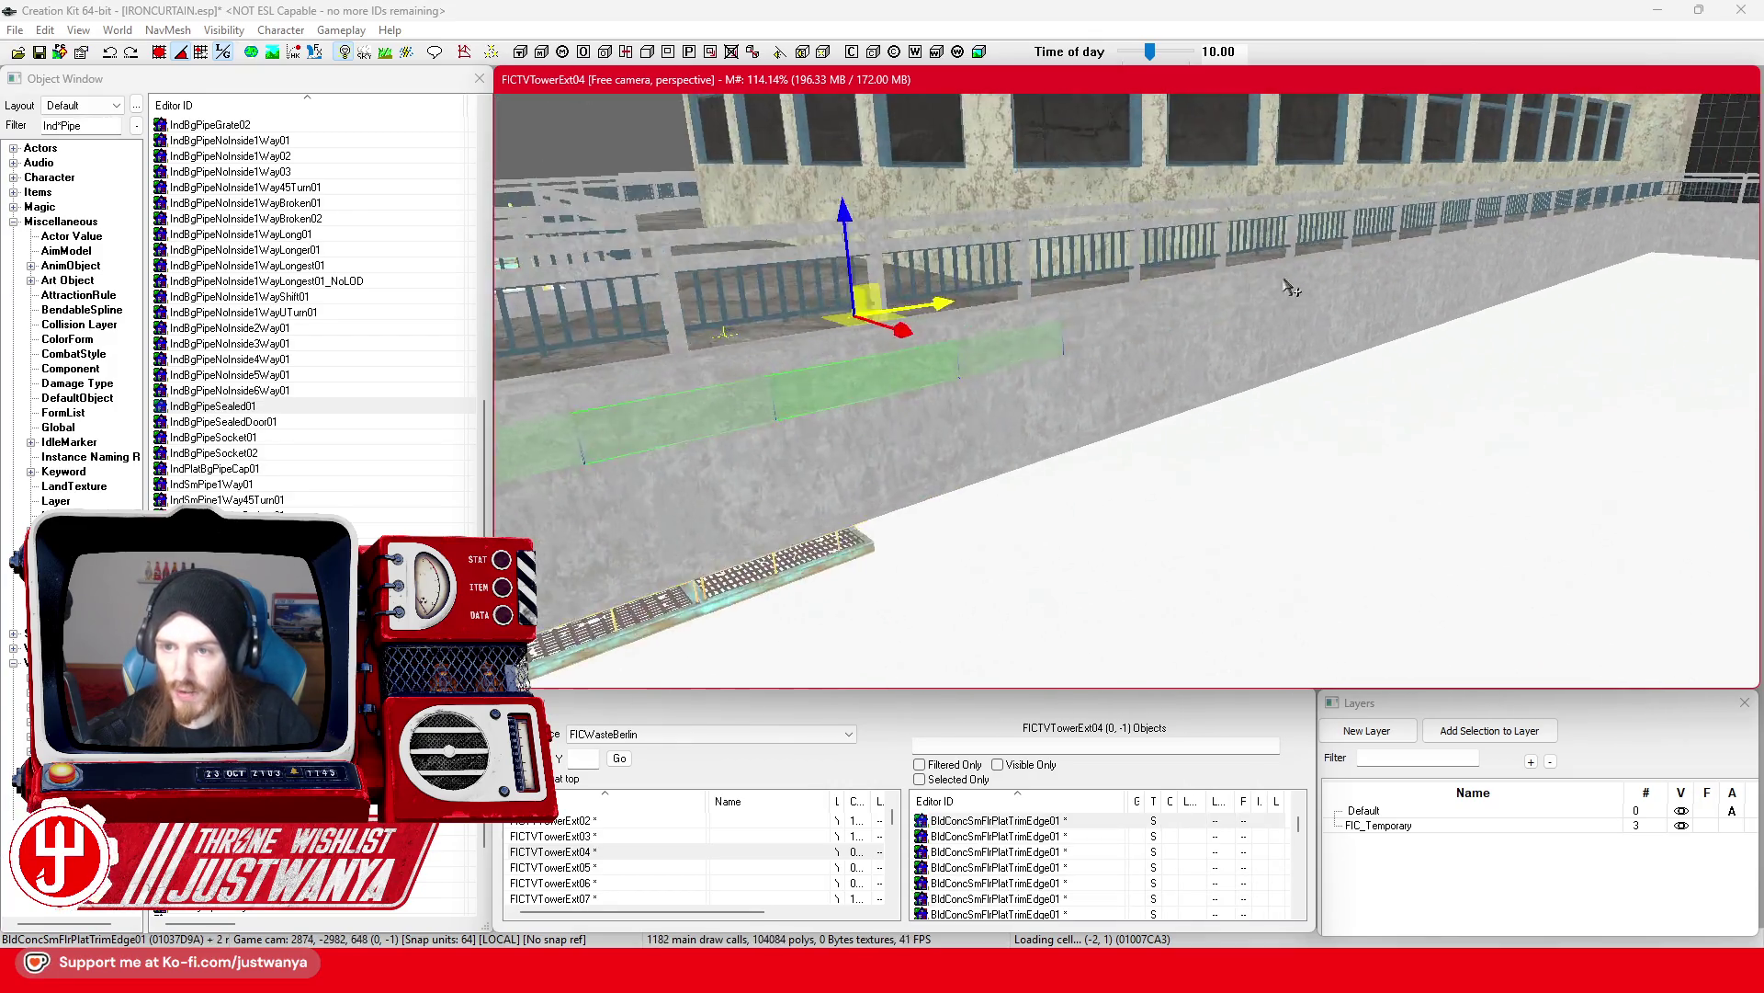
left_click(909, 339, "ctrl")
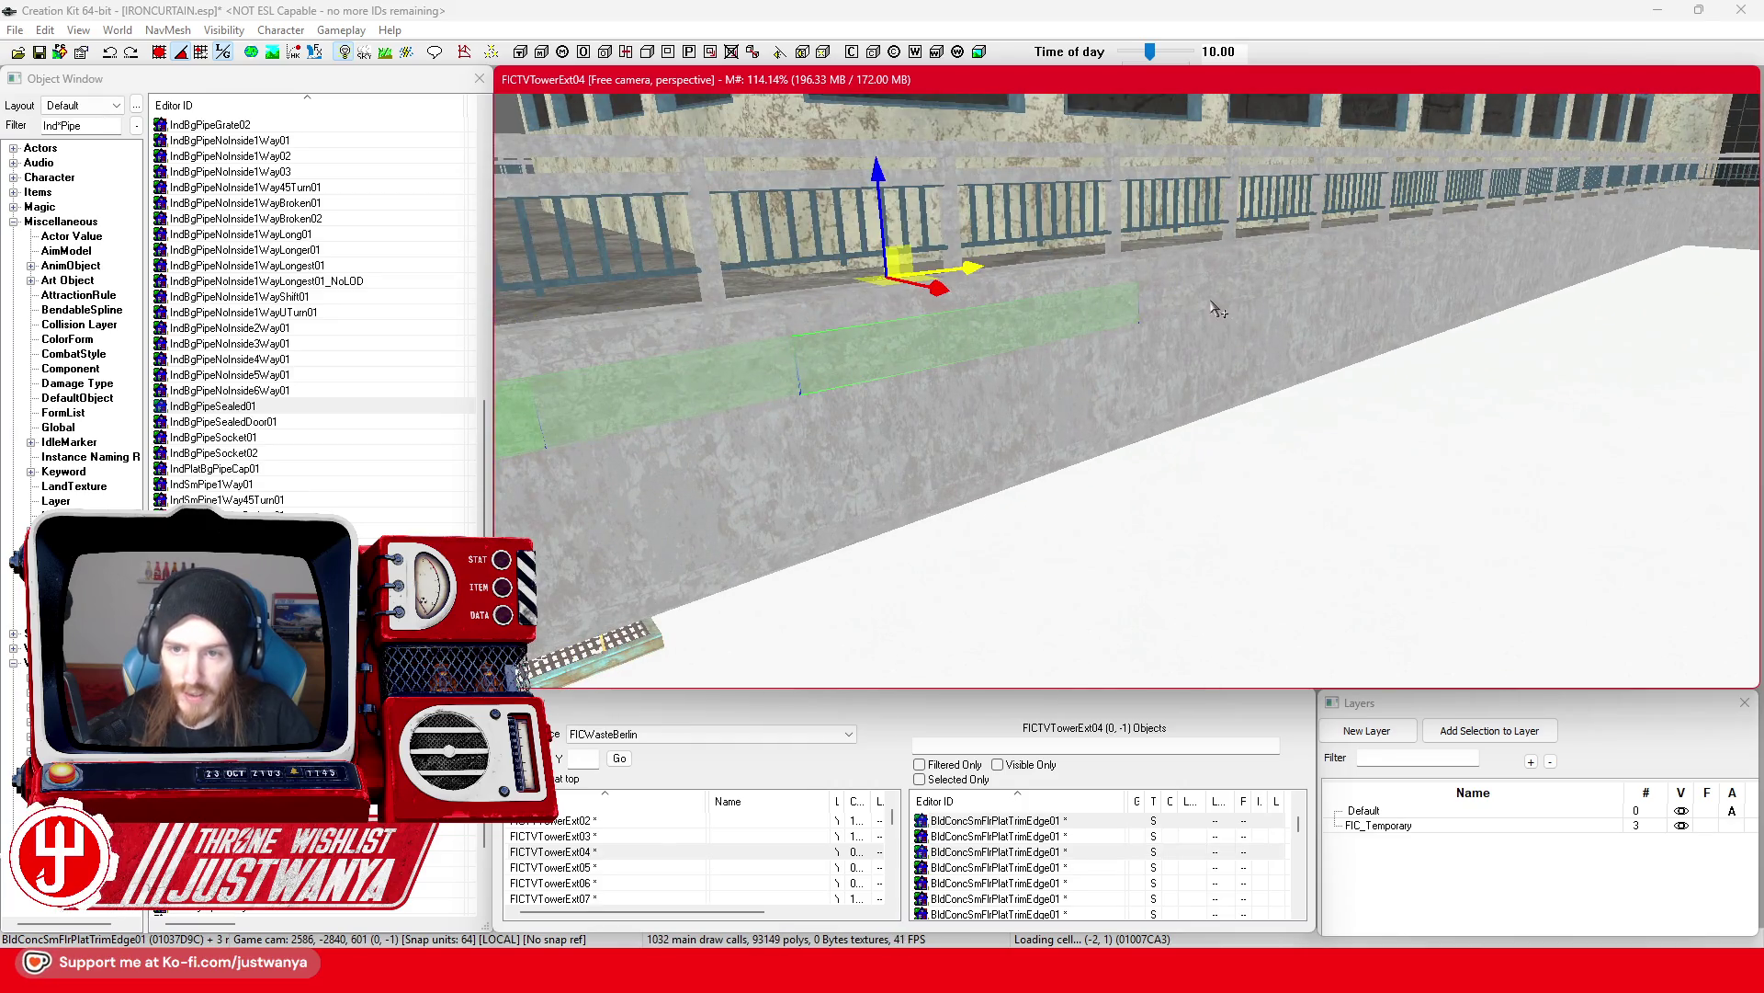
left_click(1213, 308, "ctrl")
key("shift")
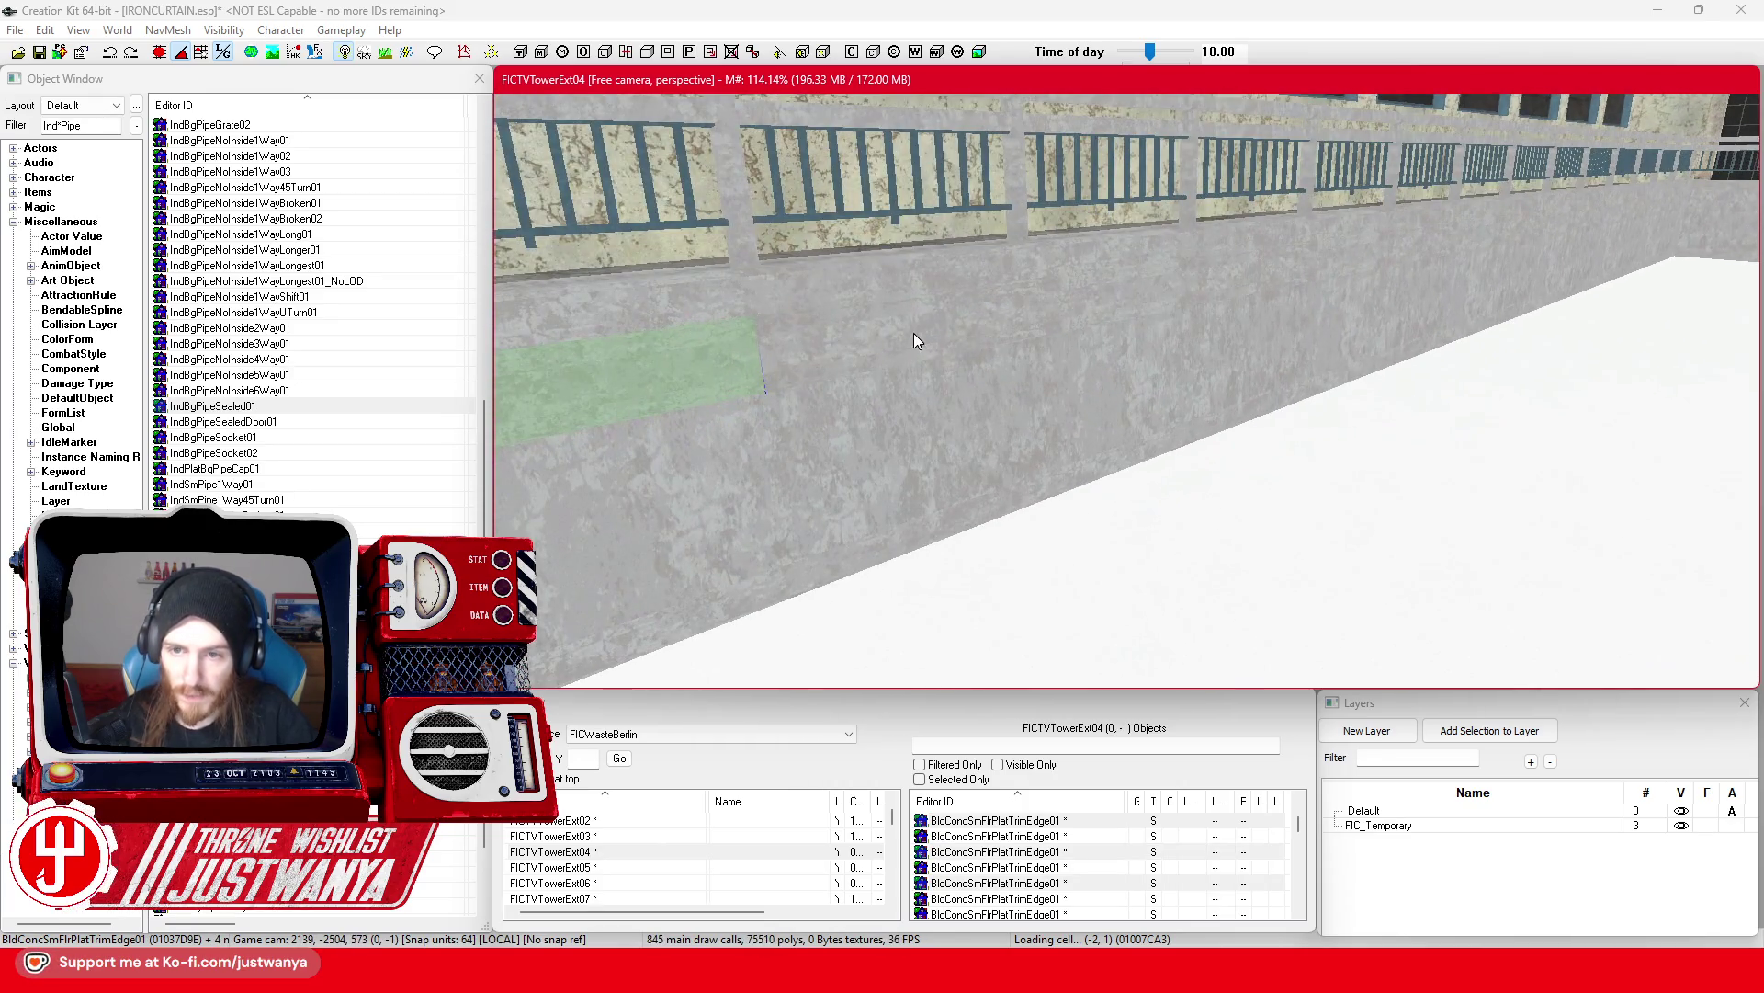
left_click(914, 334, "ctrl")
left_click(1126, 312, "ctrl")
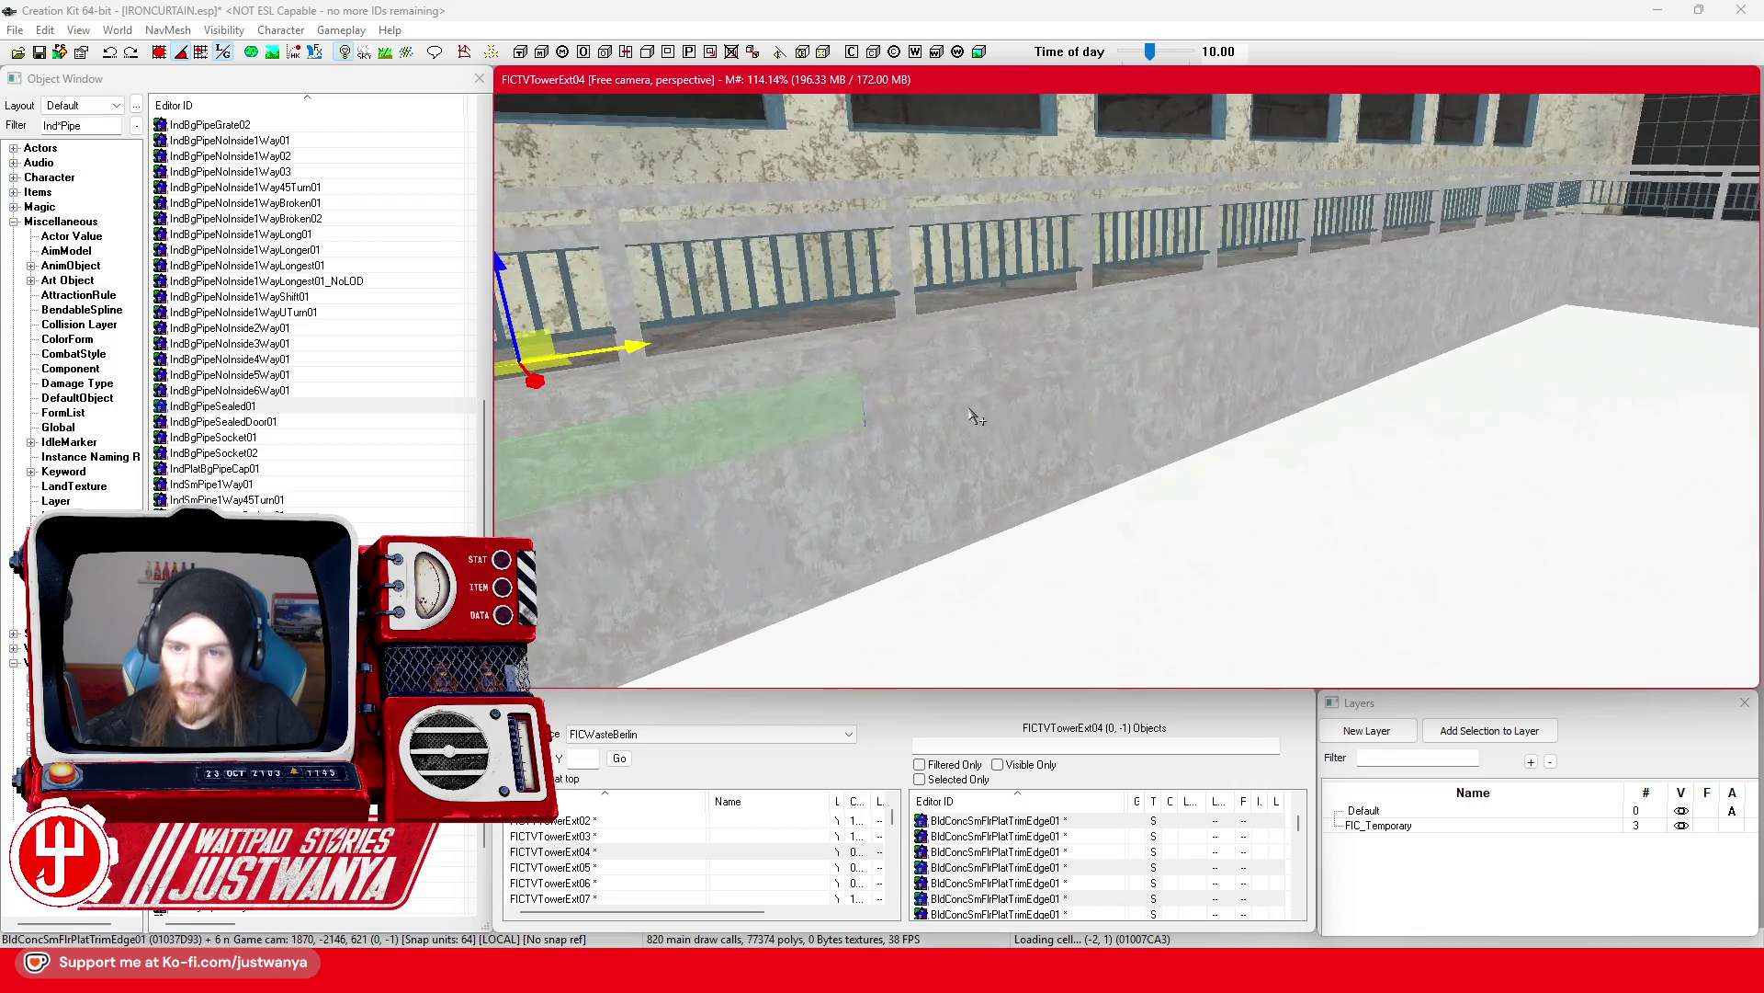
left_click(987, 376, "ctrl")
left_click(1222, 328, "ctrl")
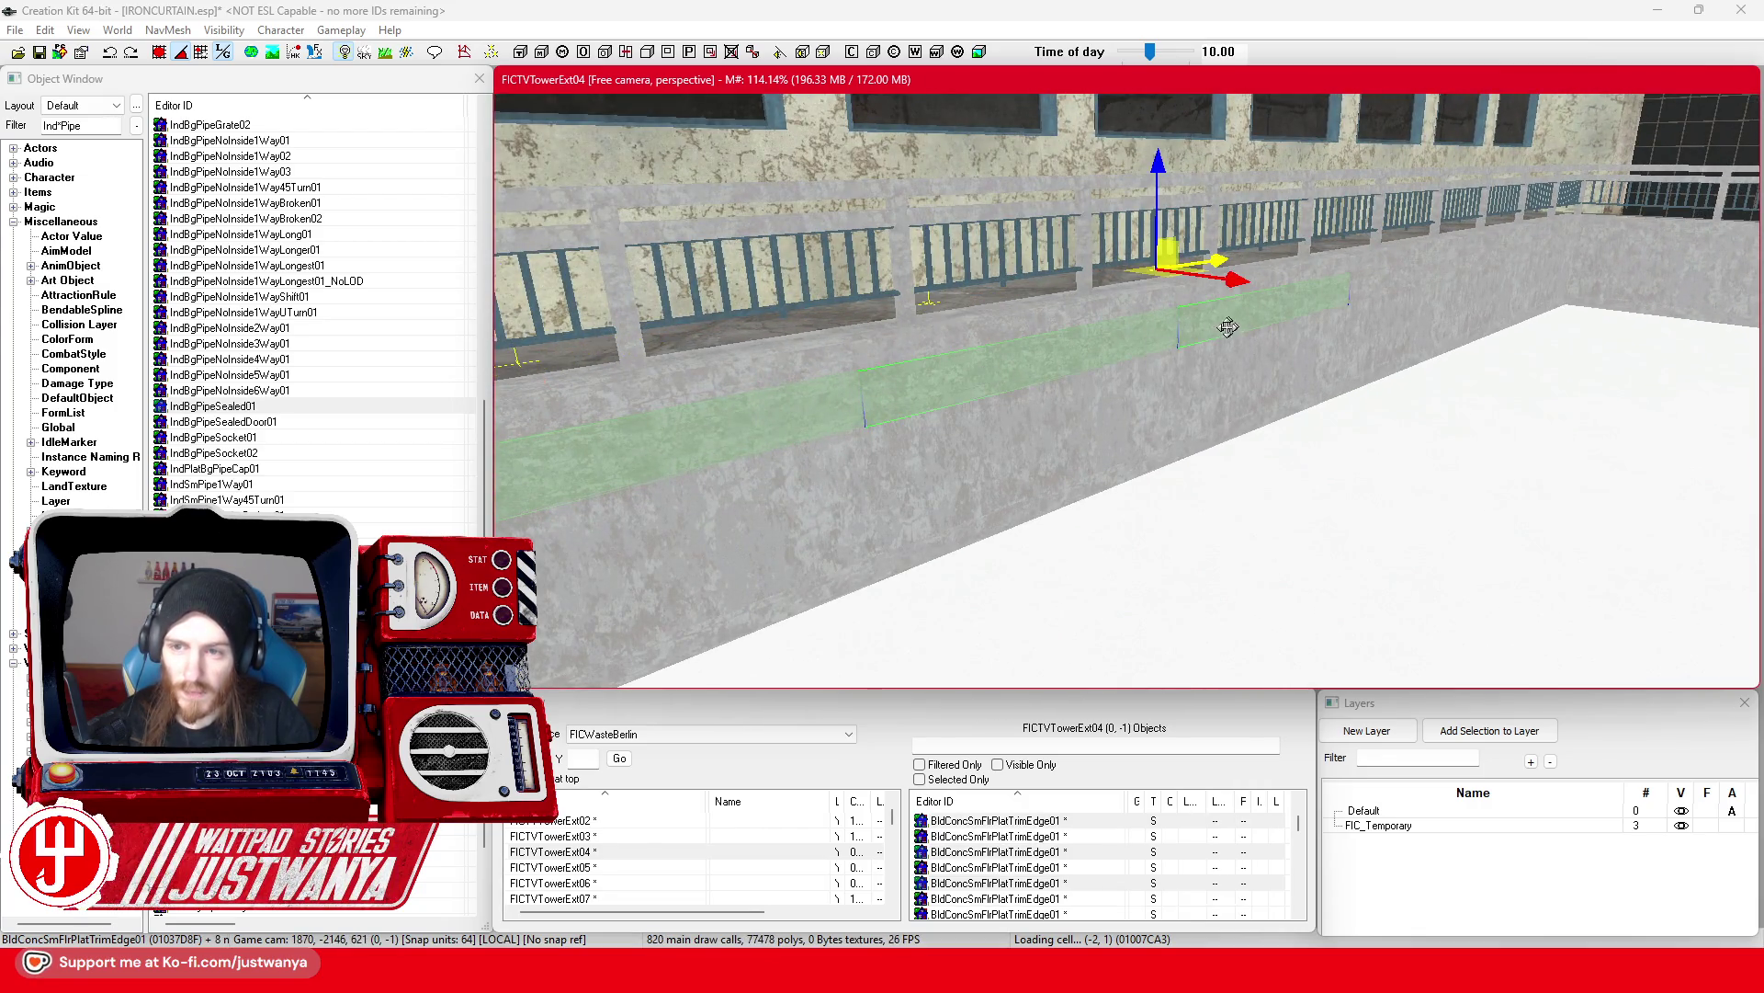
left_click(1149, 333, "ctrl")
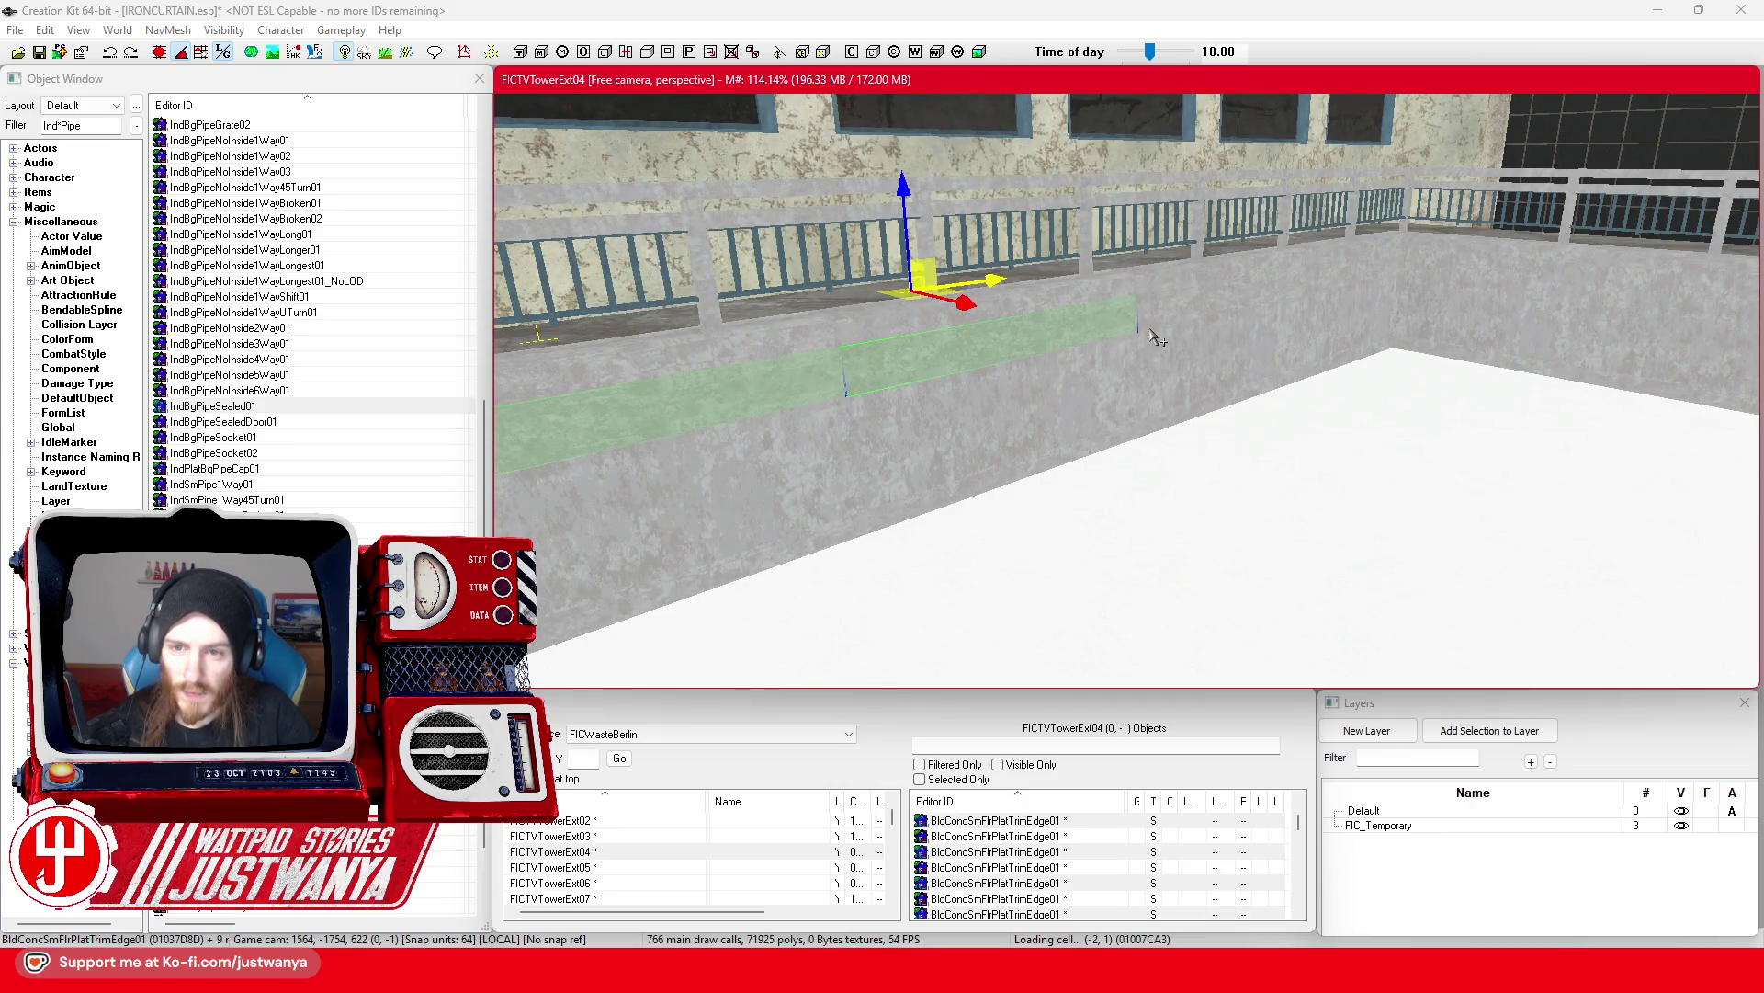
scroll(1171, 312, "up", 3)
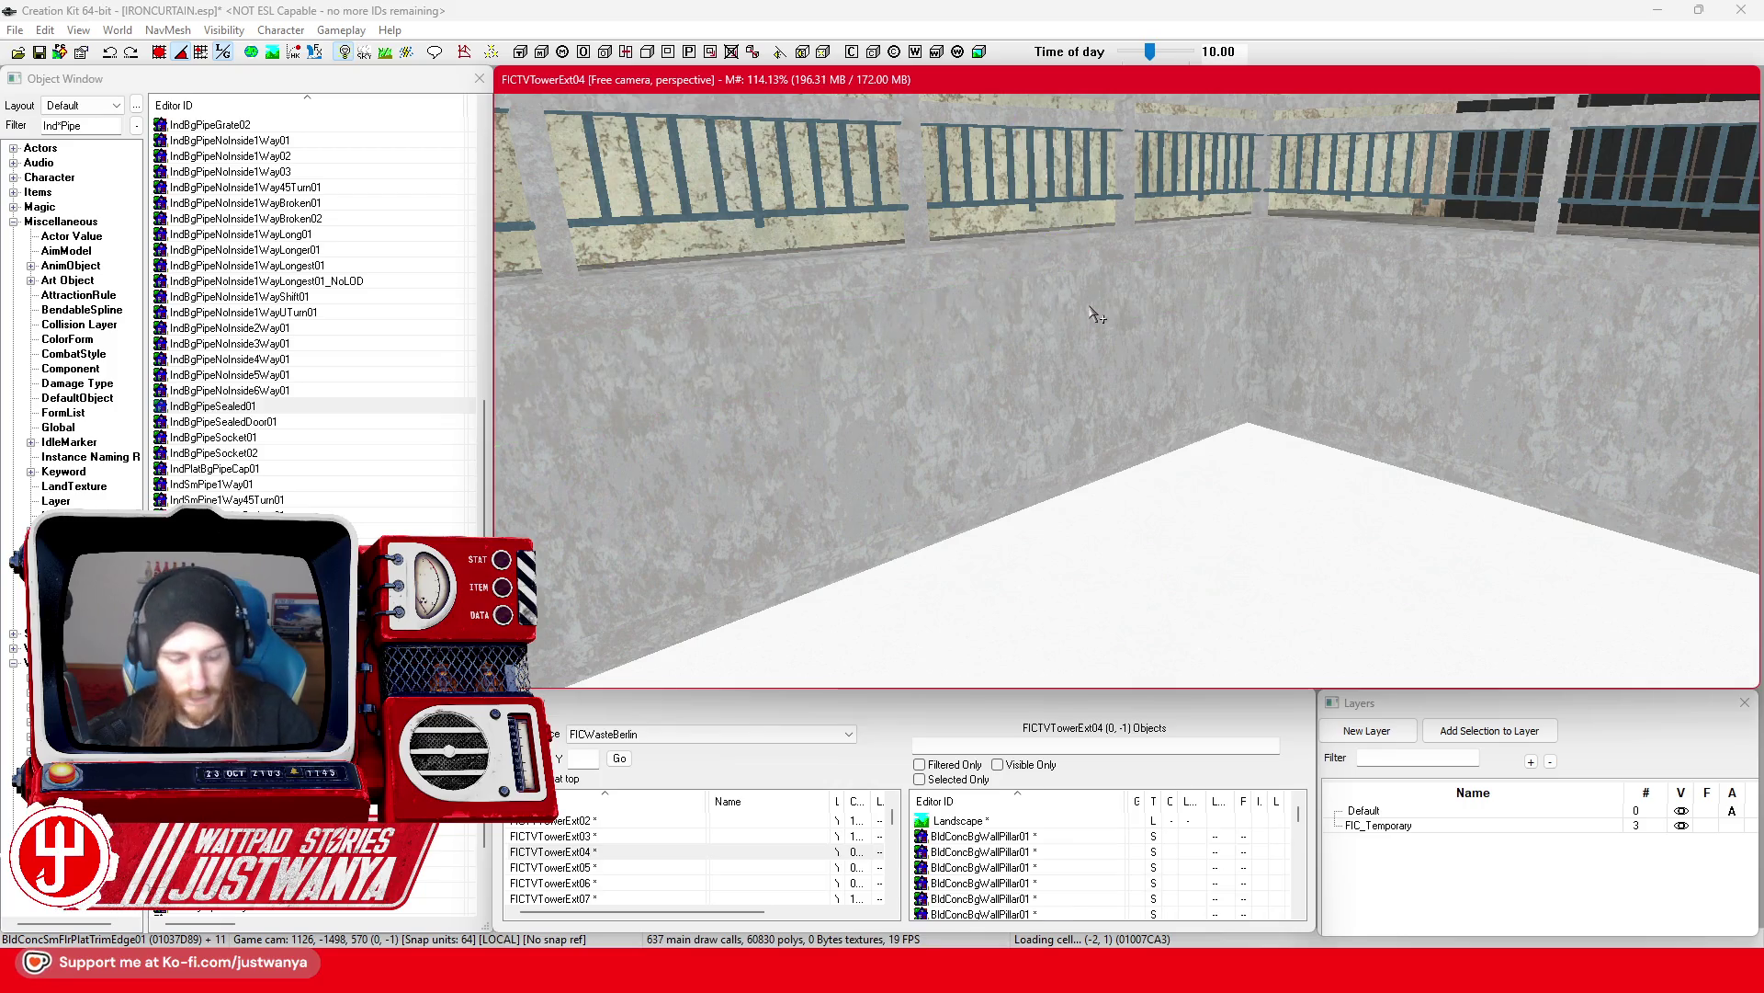
Step: Pull the view back over the walkway and select the concrete wall top by the stairs
scroll(1089, 305, "down", 2)
scroll(993, 487, "down", 3)
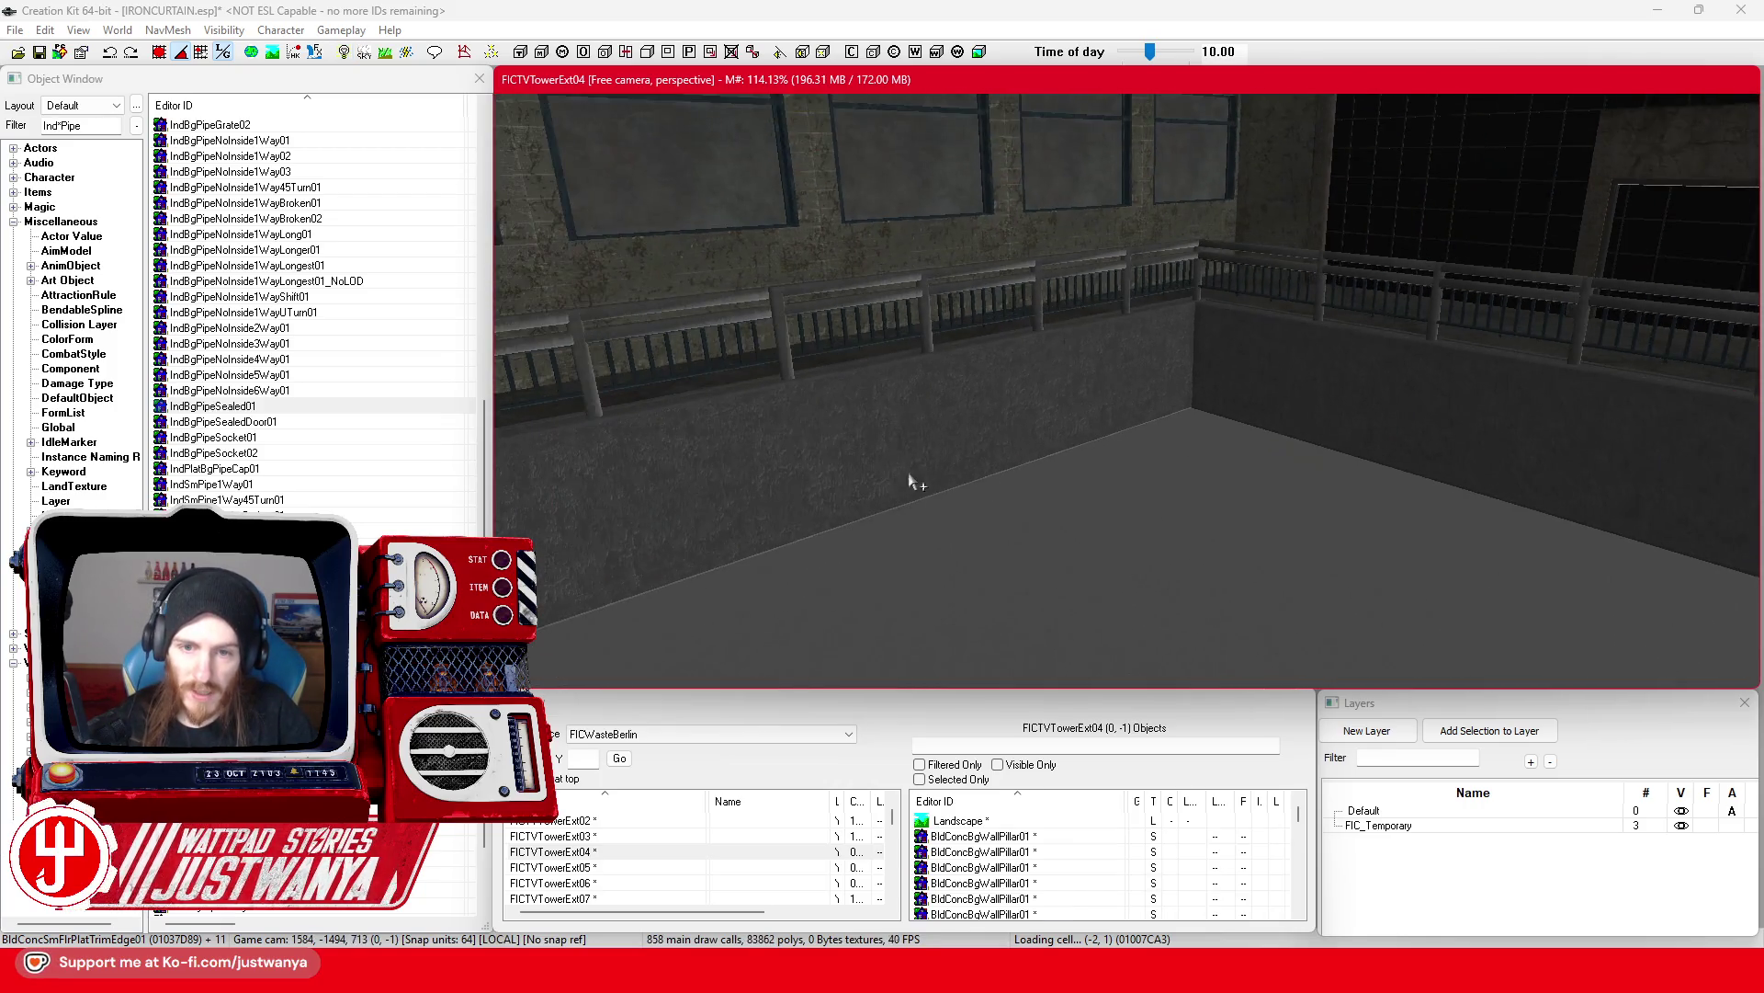
scroll(886, 493, "down", 5)
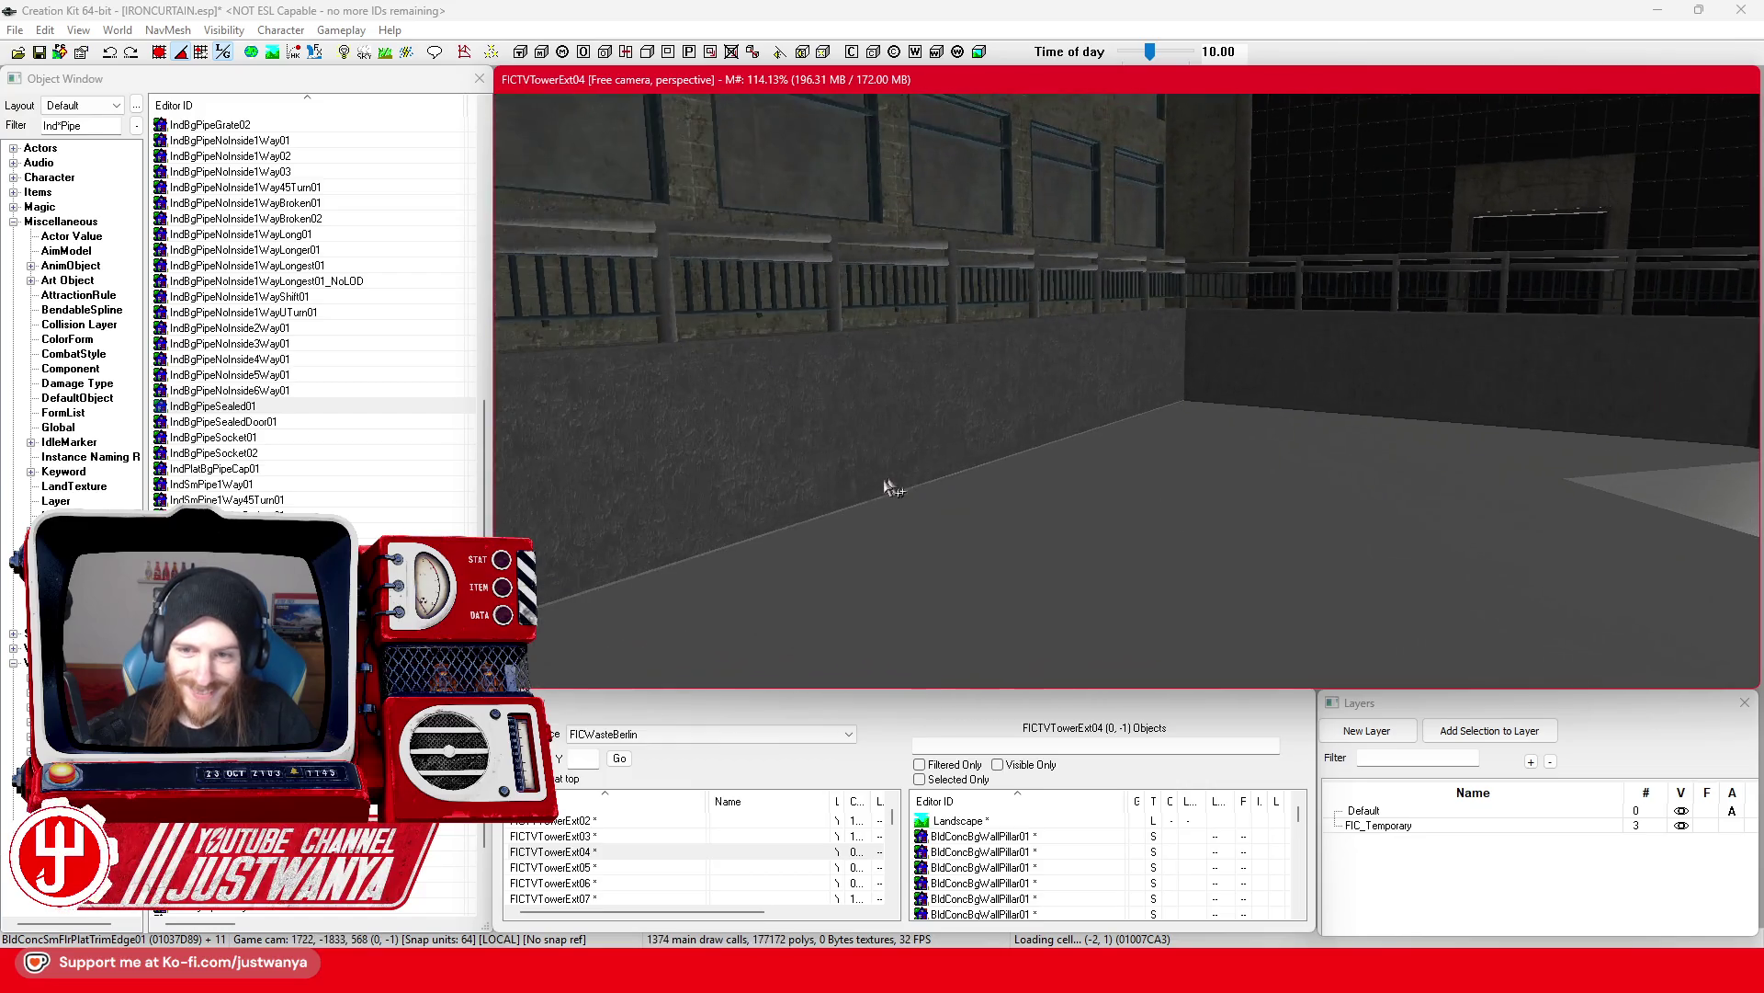
scroll(968, 476, "down", 5)
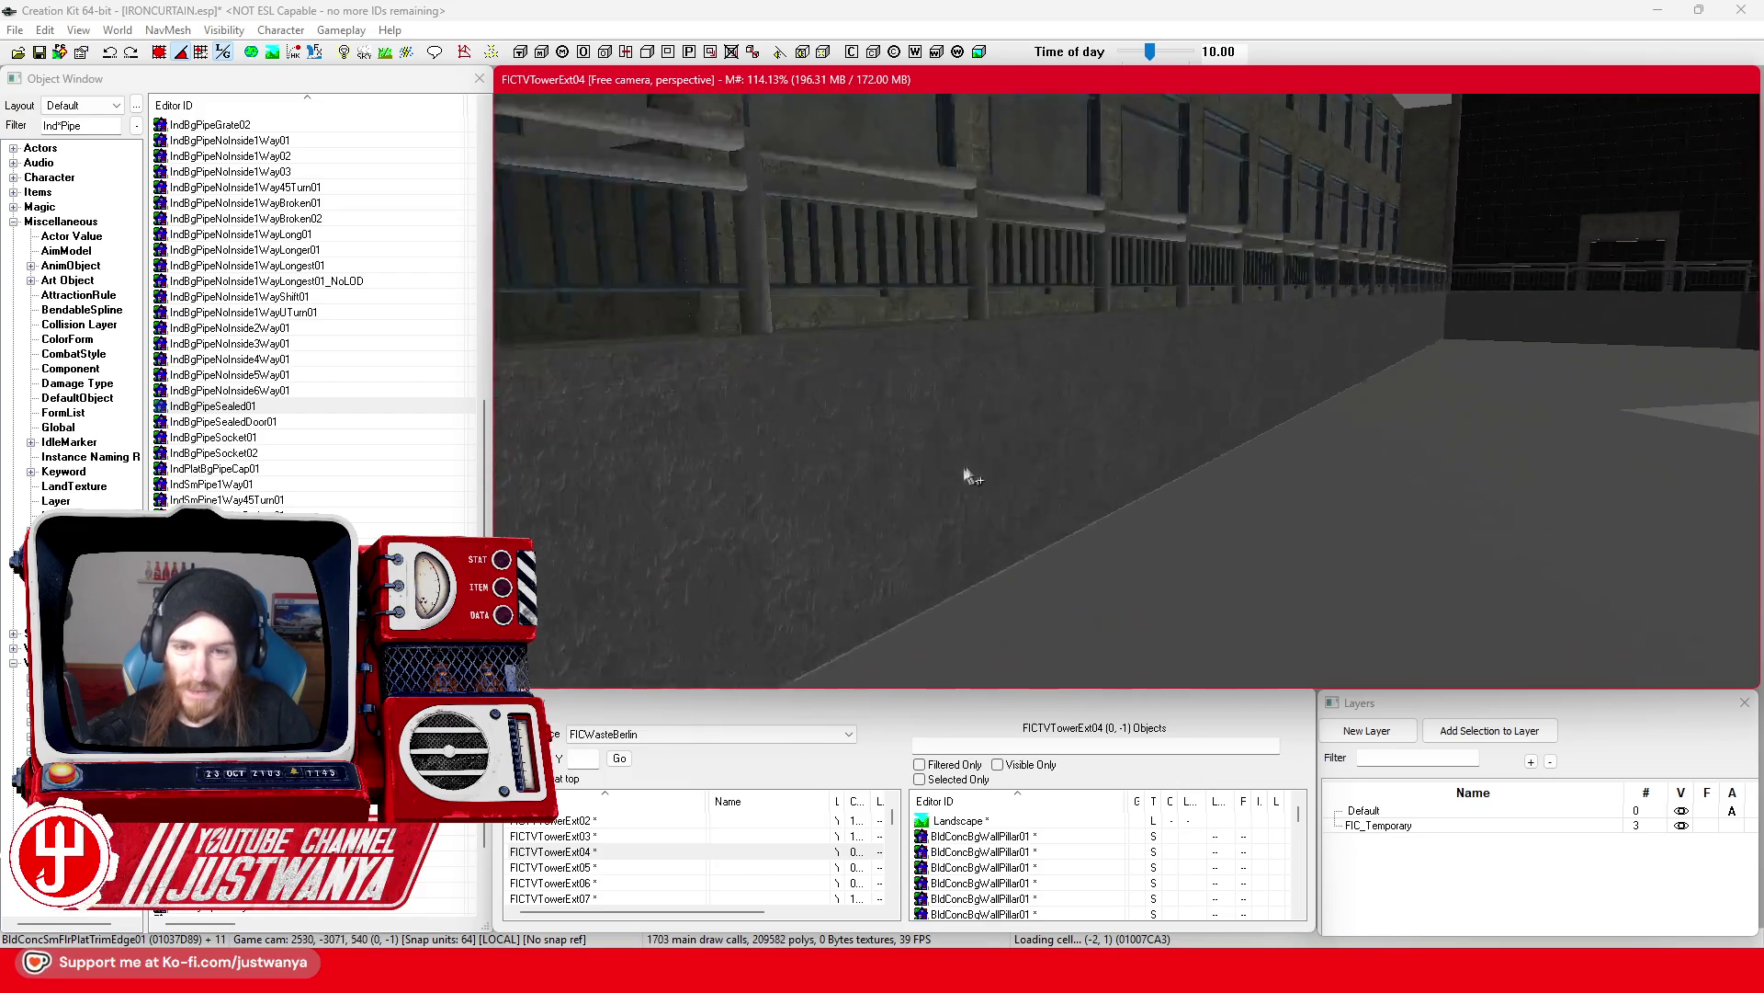
scroll(938, 477, "down", 5)
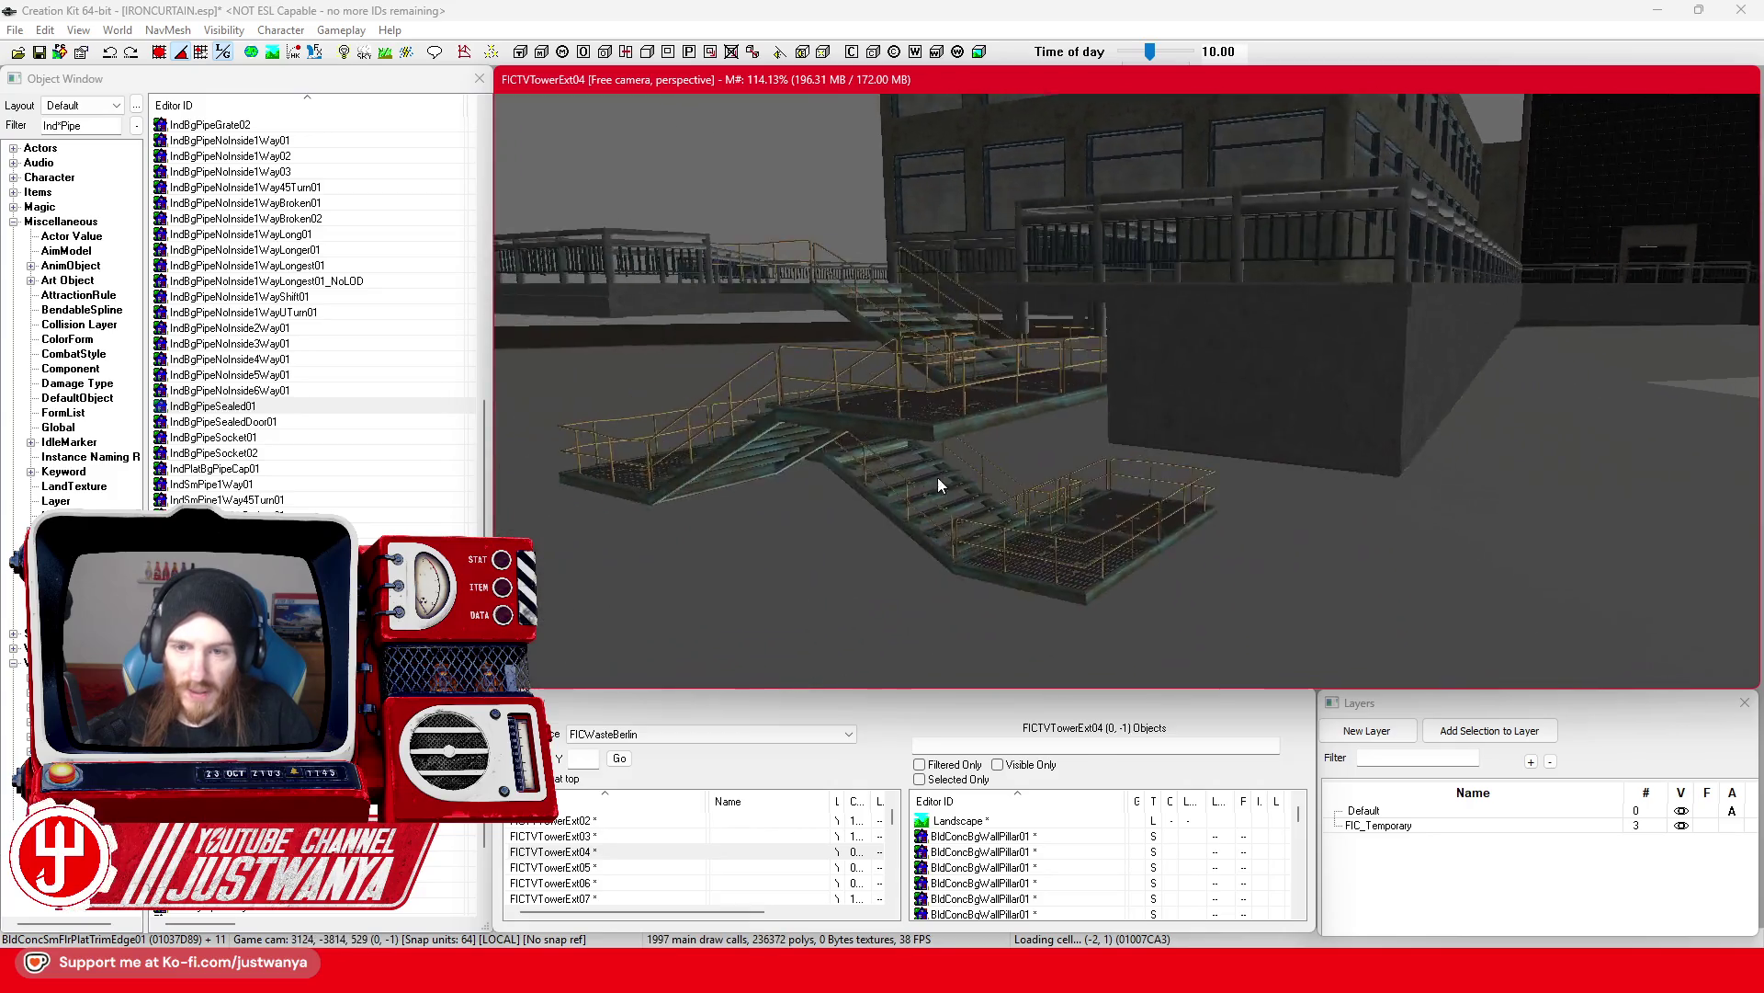
left_click(1195, 404)
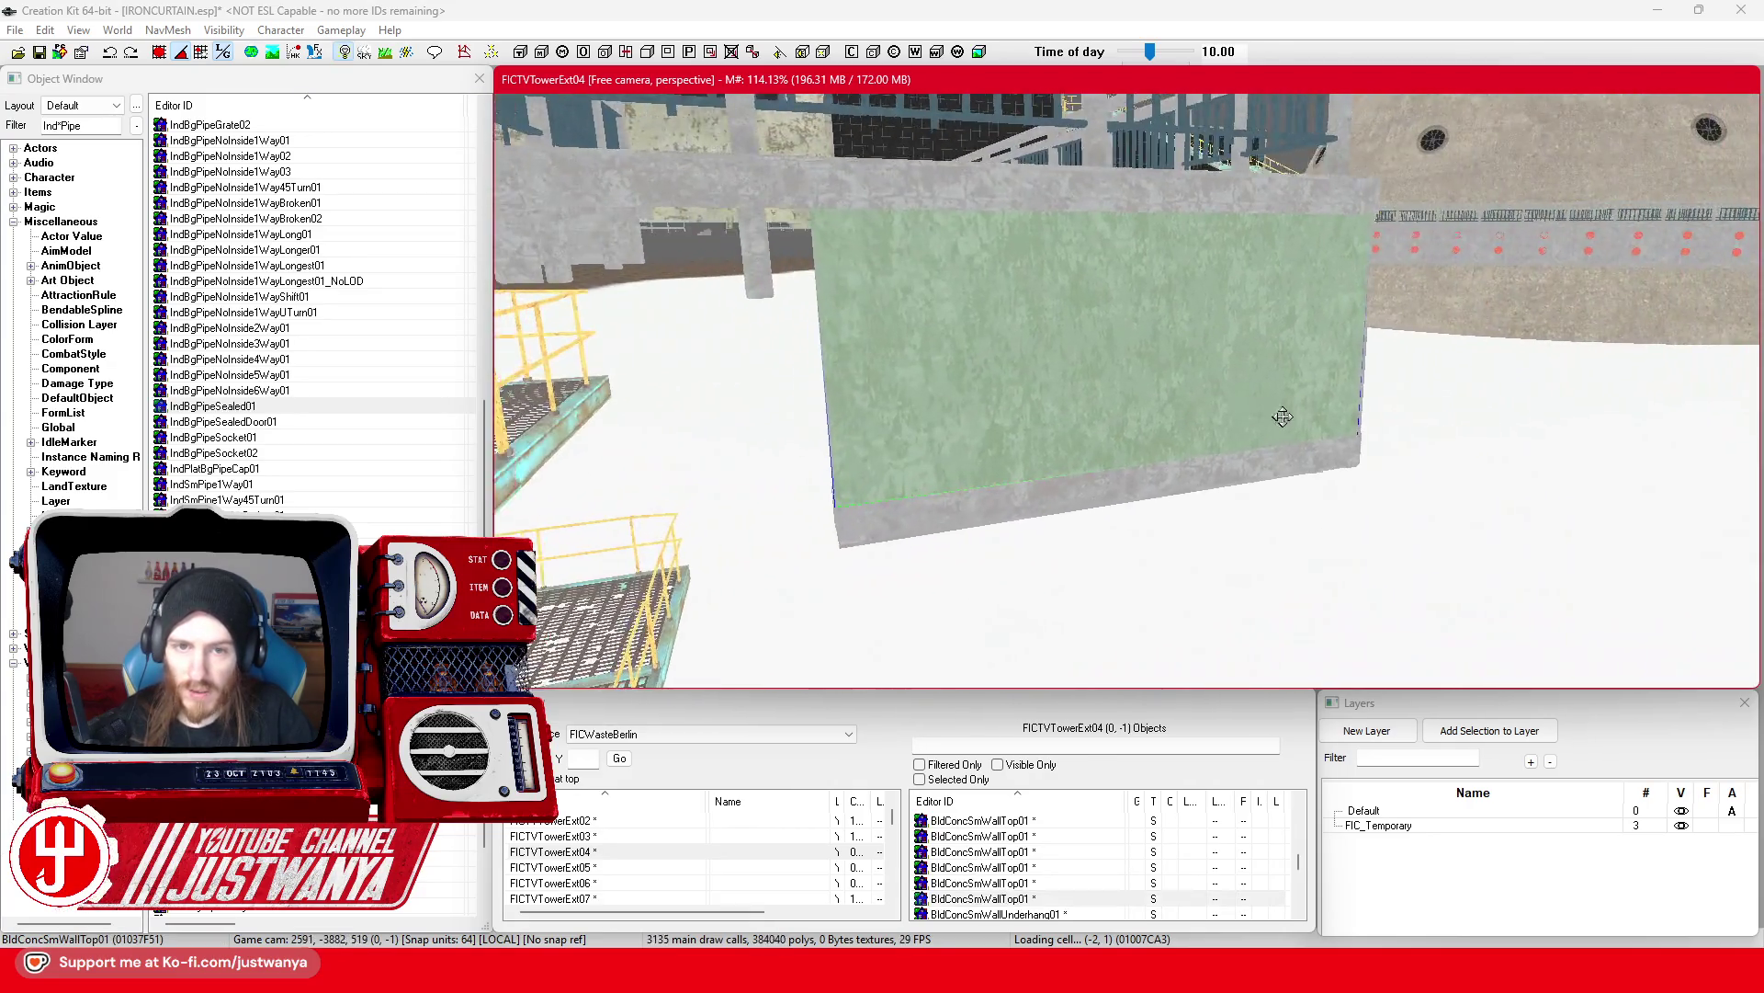
Step: Multi-select the trim-edge pieces along the platform edge and platform wall
scroll(1280, 431, "down", 5)
left_click(1329, 427)
left_click(1119, 359, "ctrl")
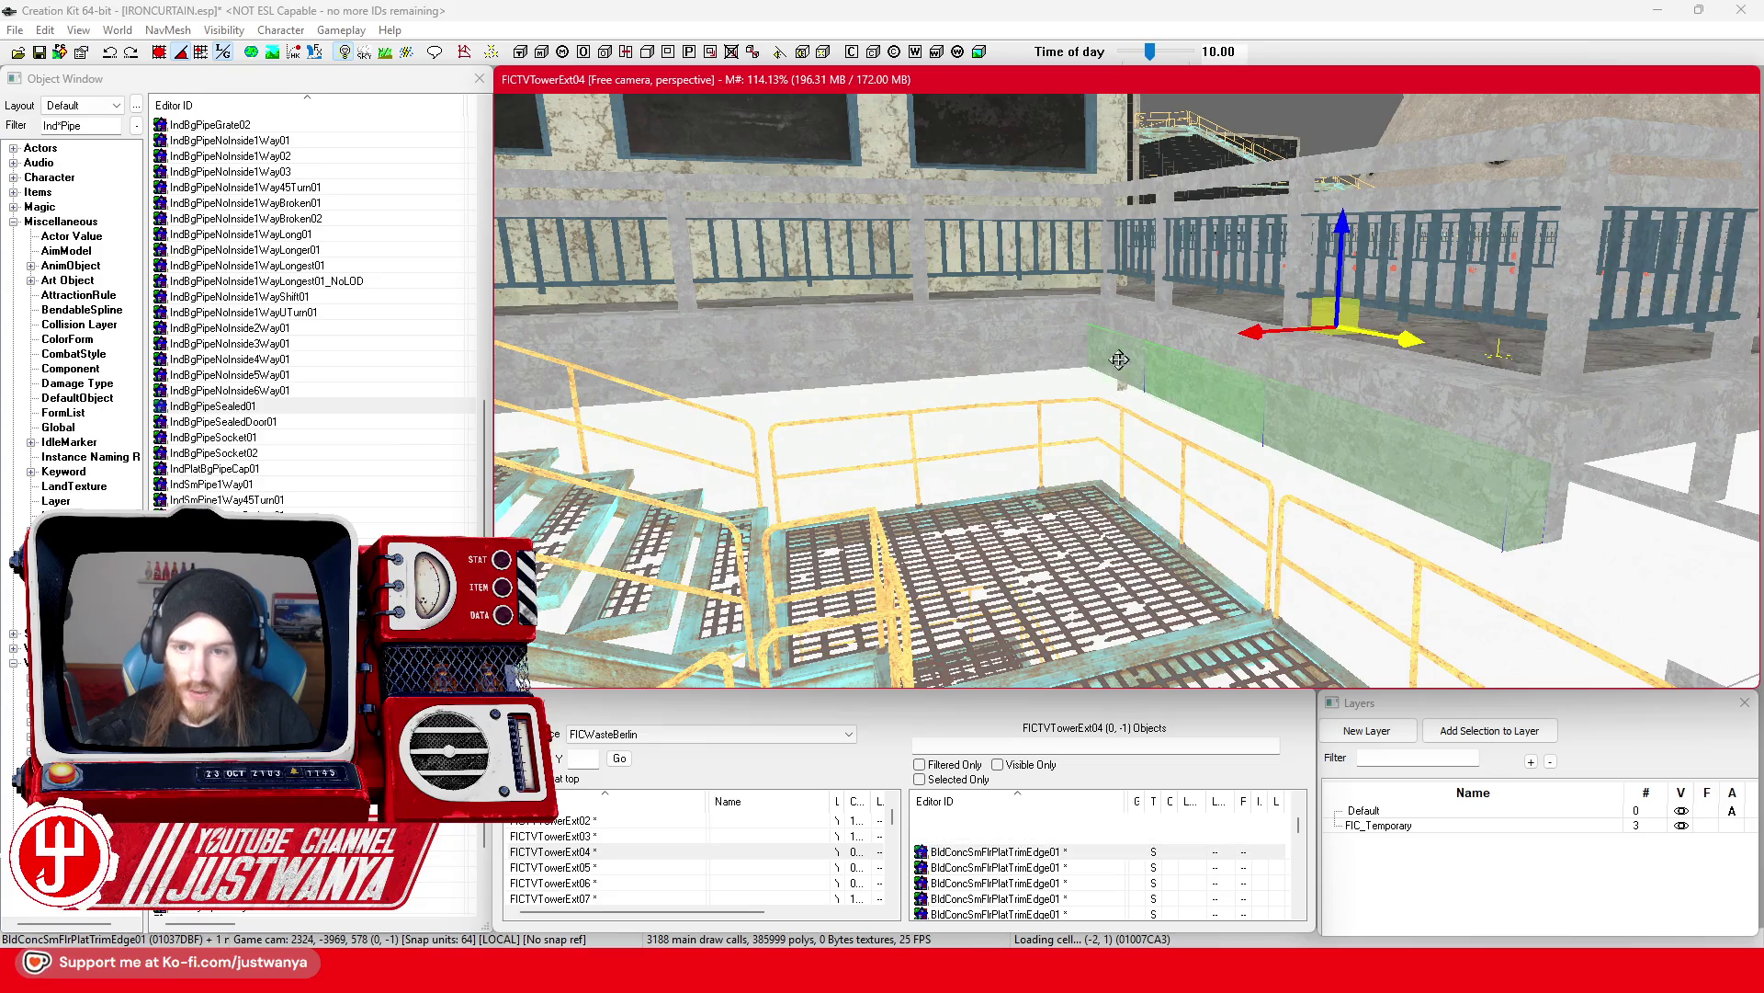
left_click(768, 368, "ctrl")
left_click(697, 377, "ctrl")
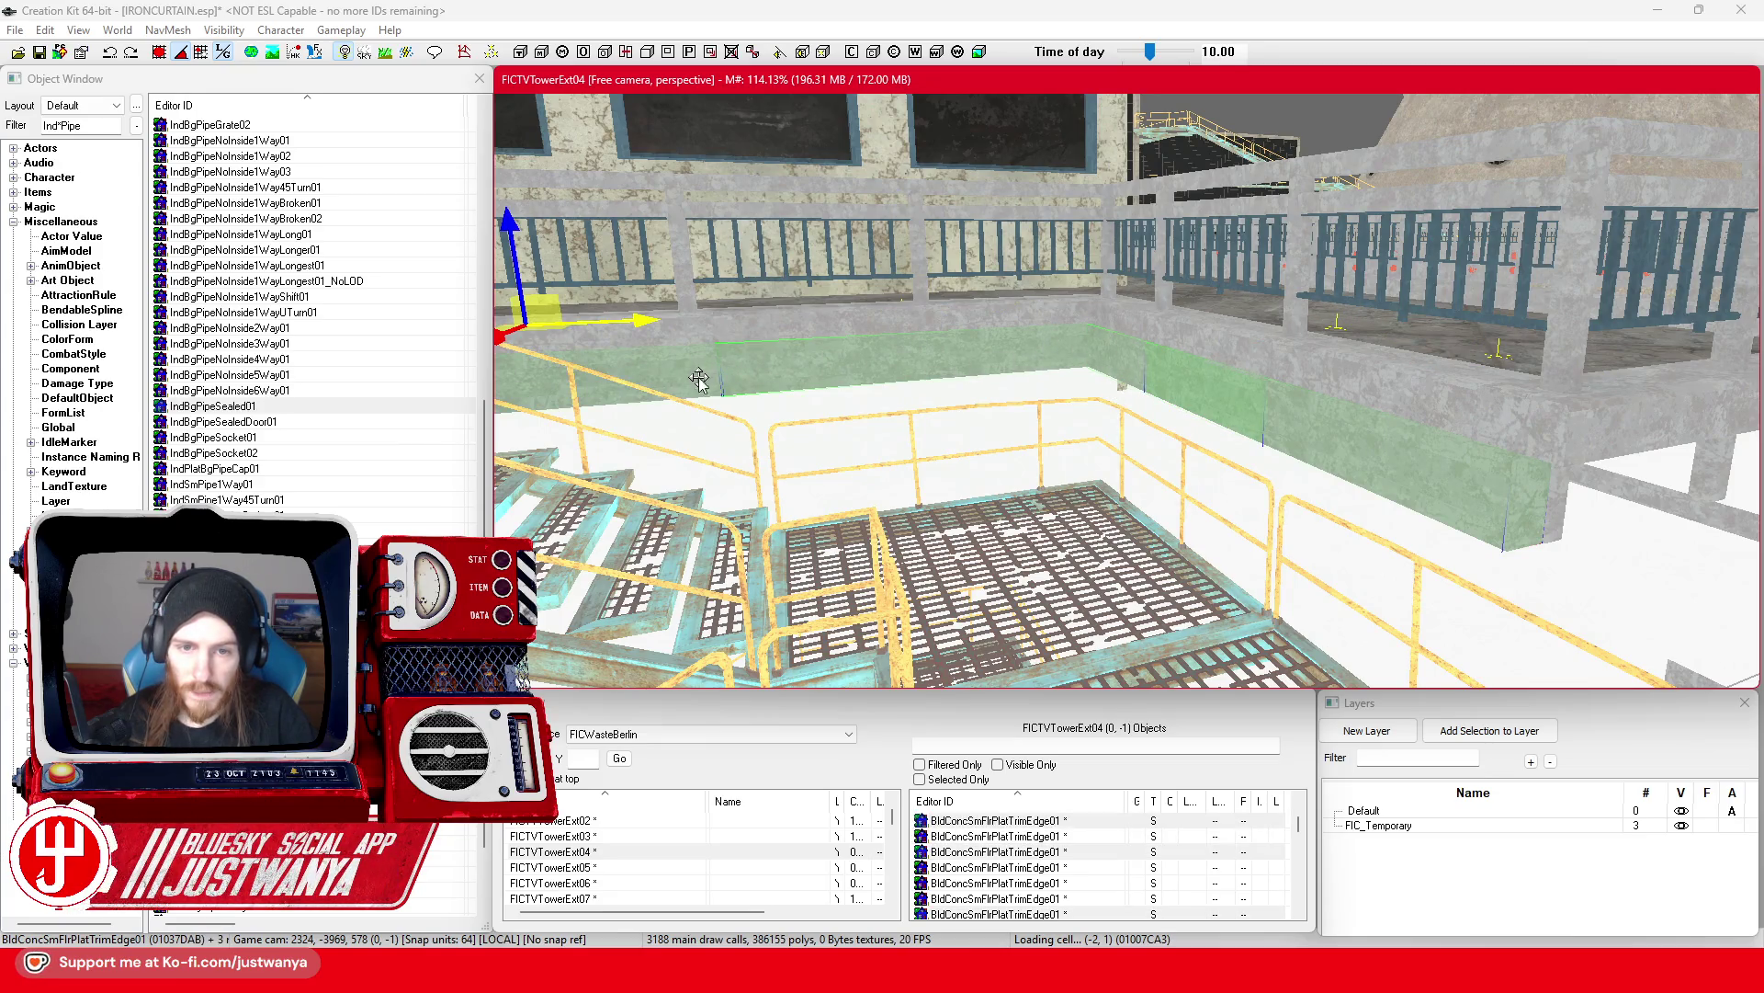
scroll(735, 377, "down", 5)
scroll(779, 379, "down", 3)
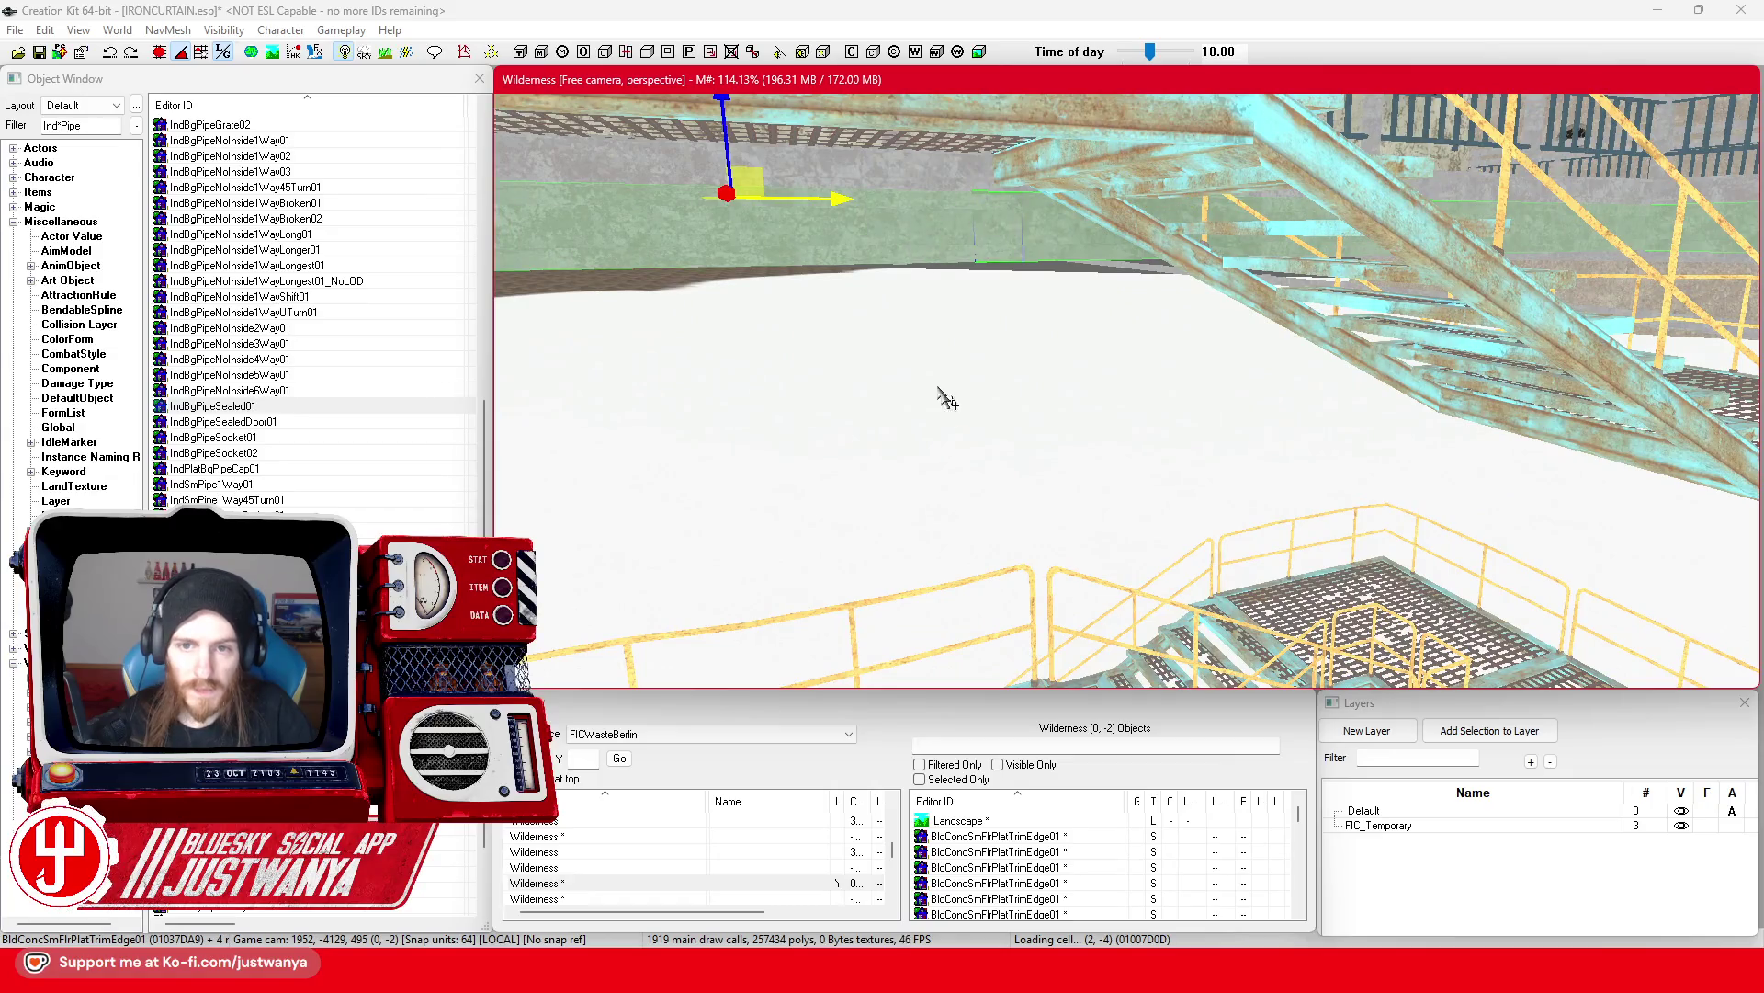
scroll(948, 400, "down", 4)
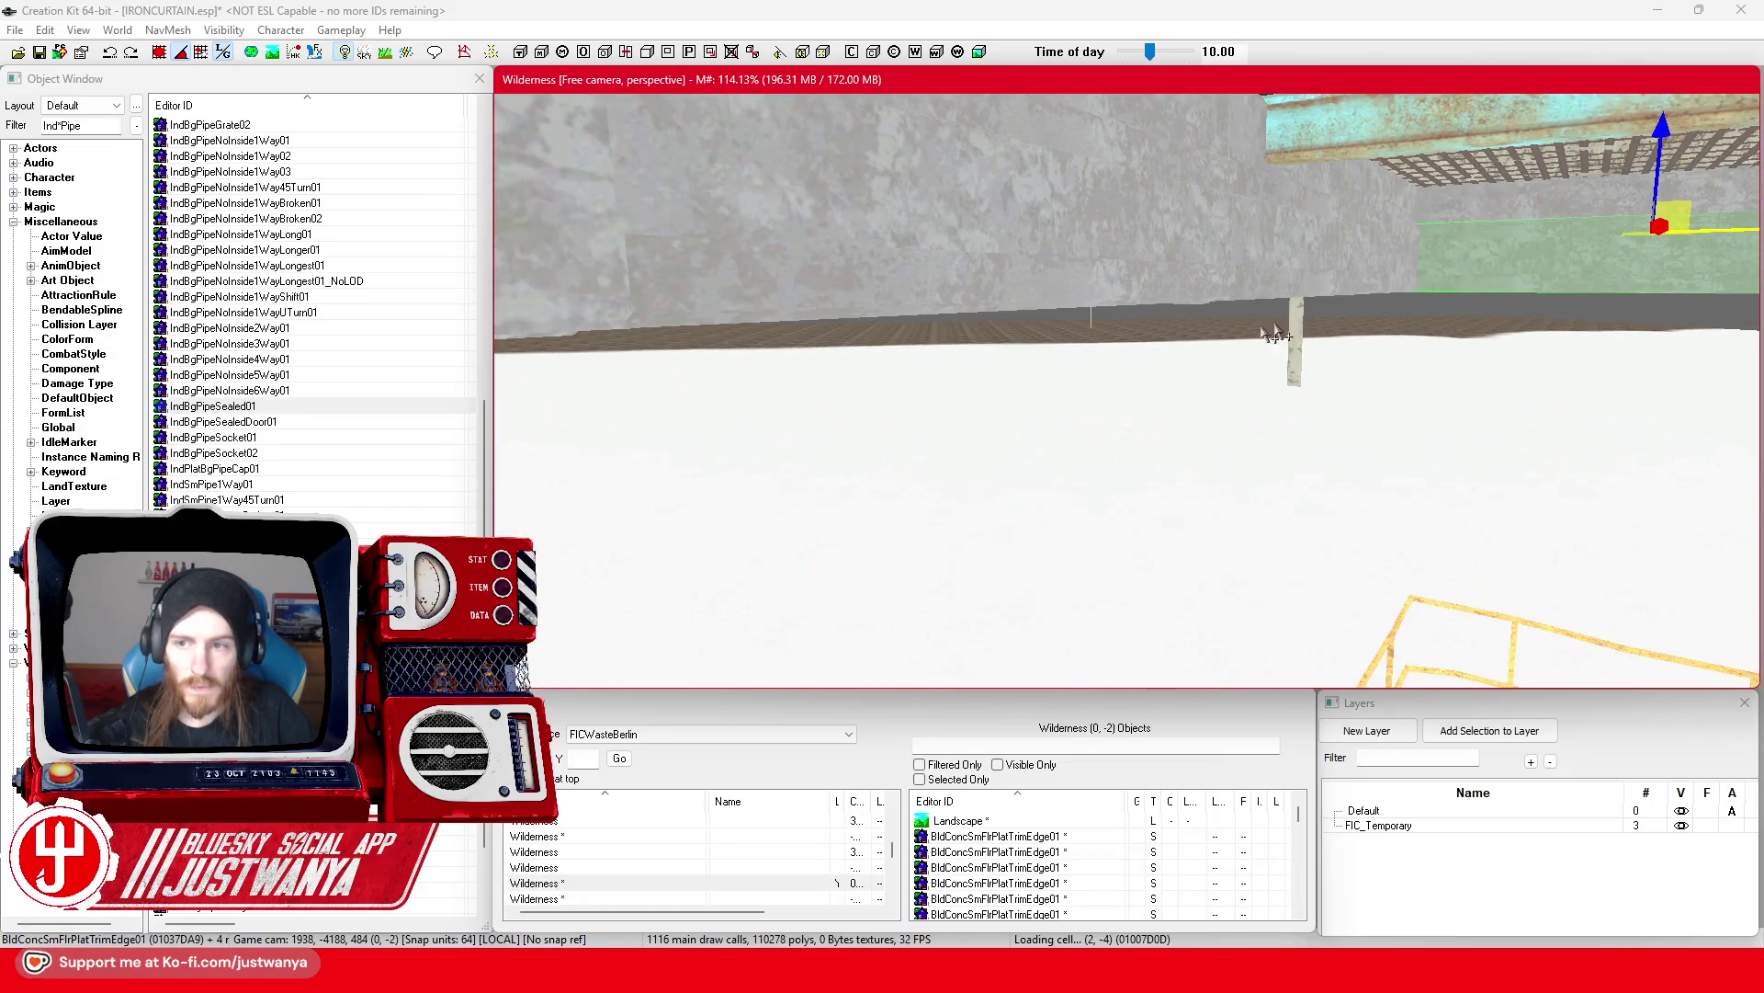
left_click(1422, 275, "ctrl")
left_click(1063, 410, "ctrl")
scroll(1048, 437, "up", 3)
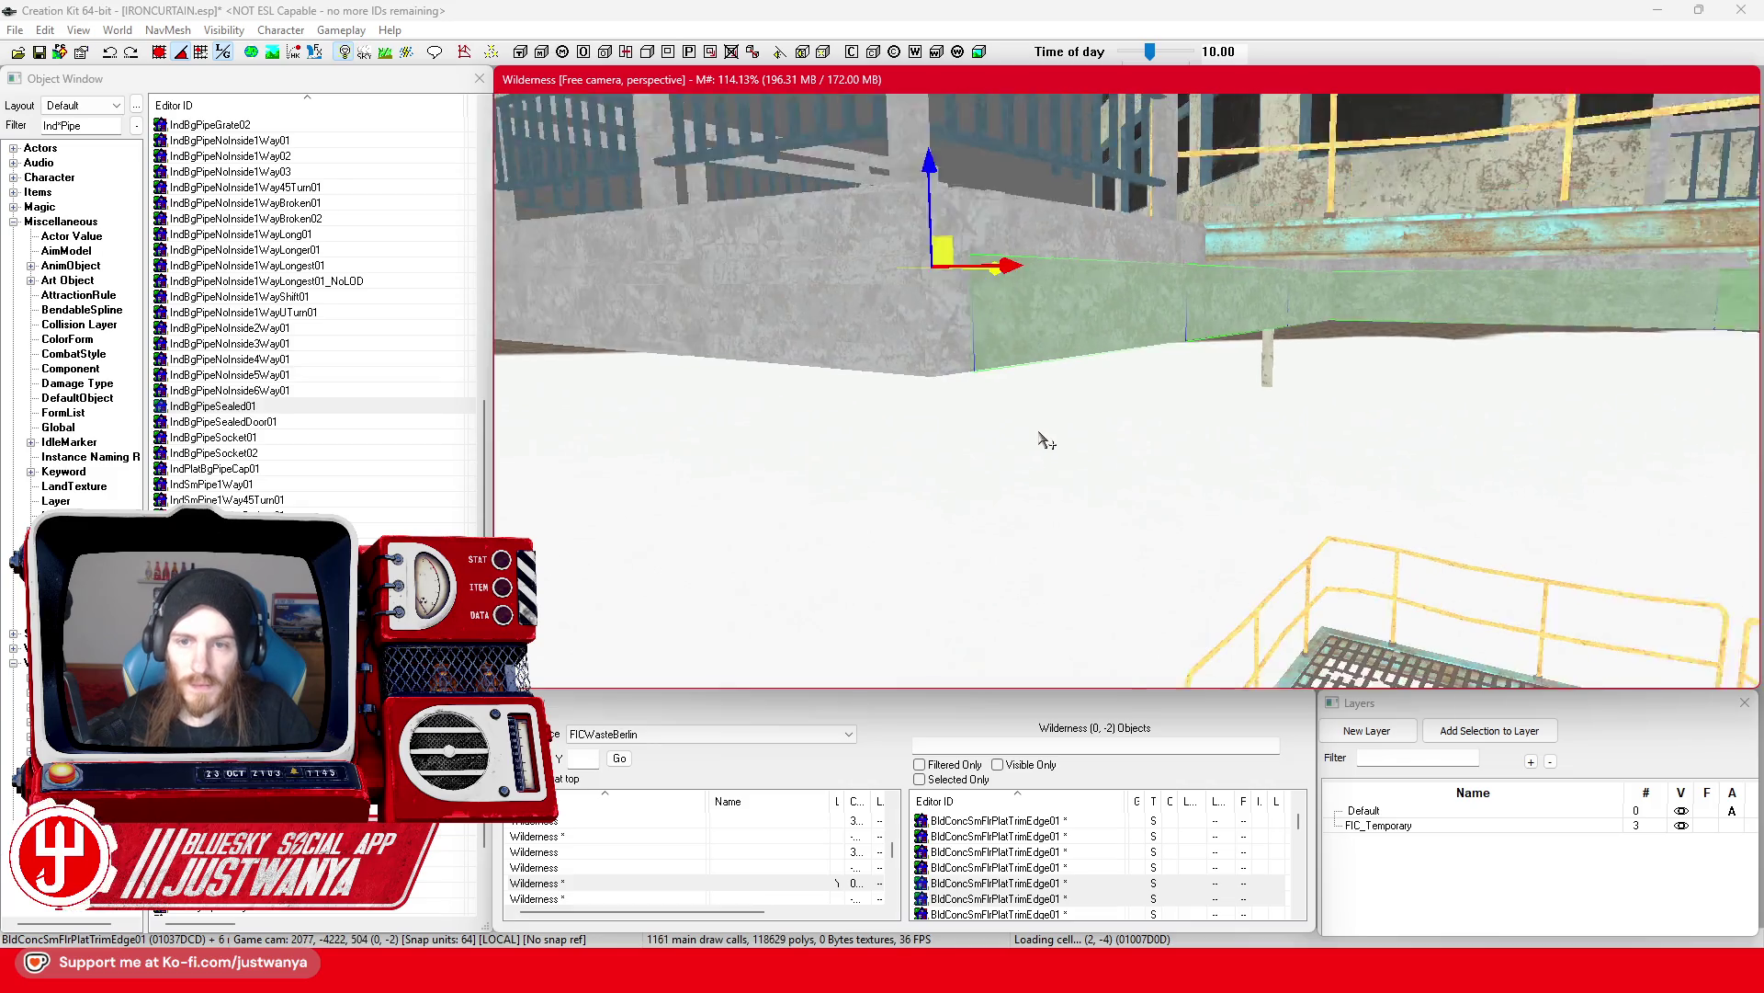
left_click(950, 358, "ctrl")
scroll(827, 445, "up", 4)
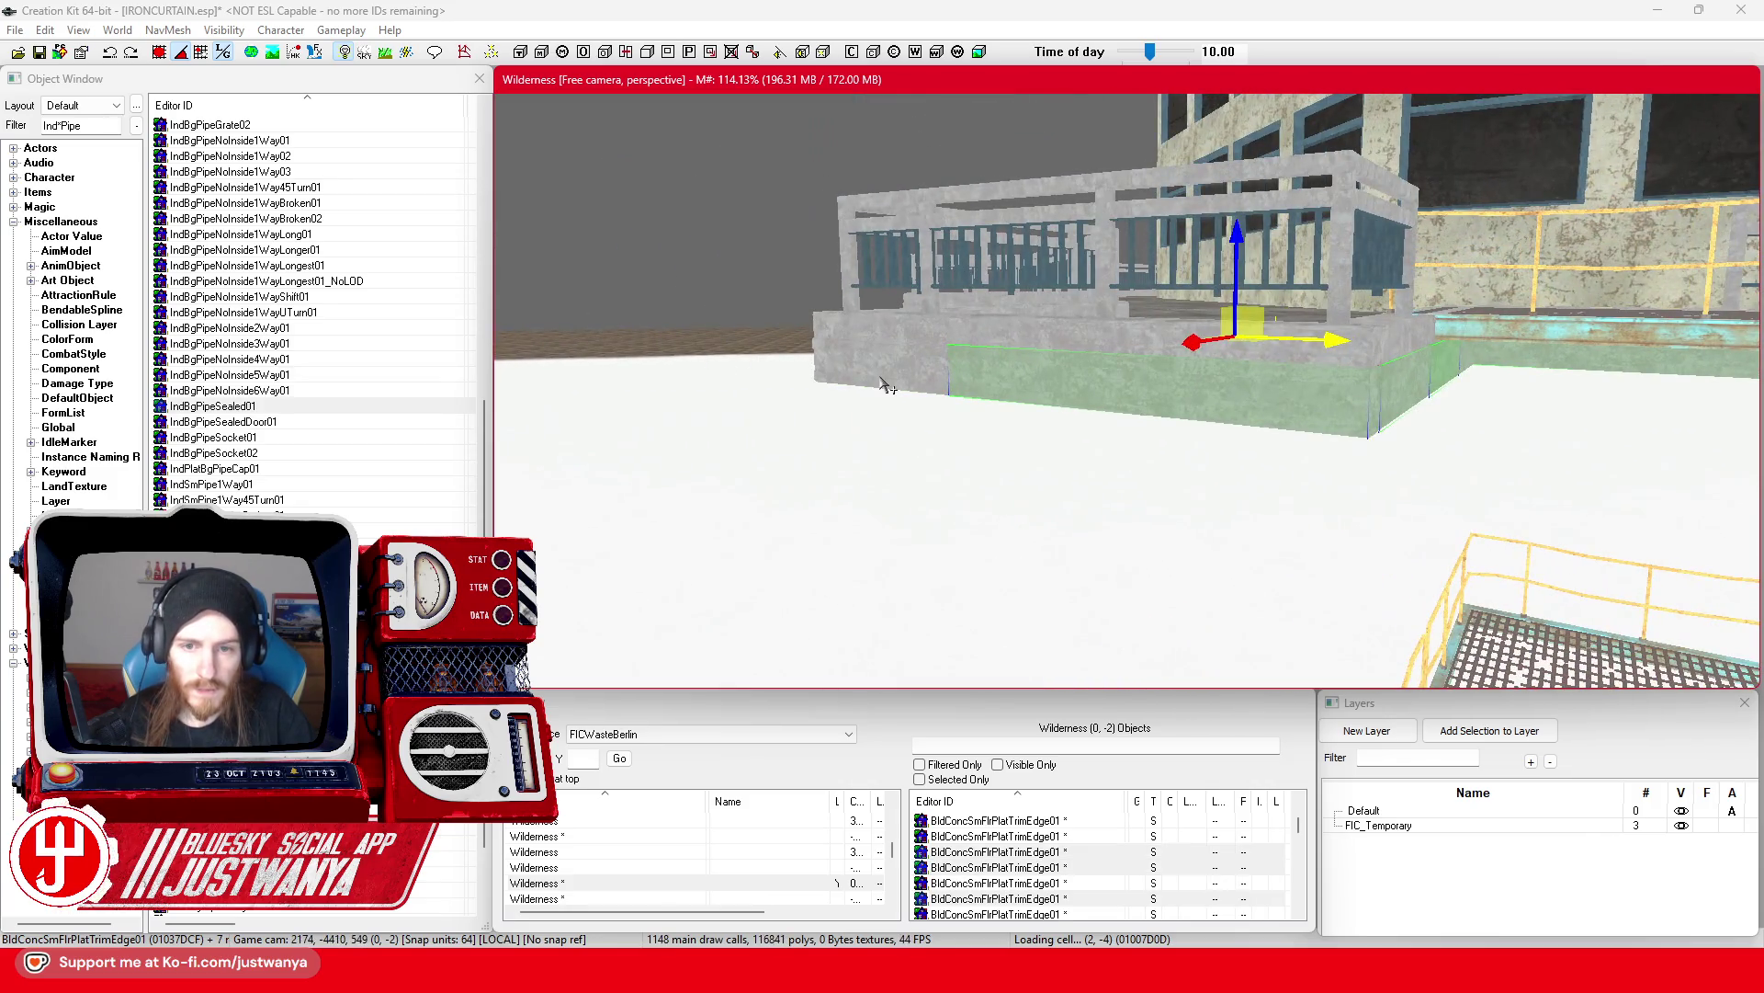
left_click(886, 384, "ctrl")
scroll(852, 439, "up", 5)
left_click(1056, 406, "ctrl")
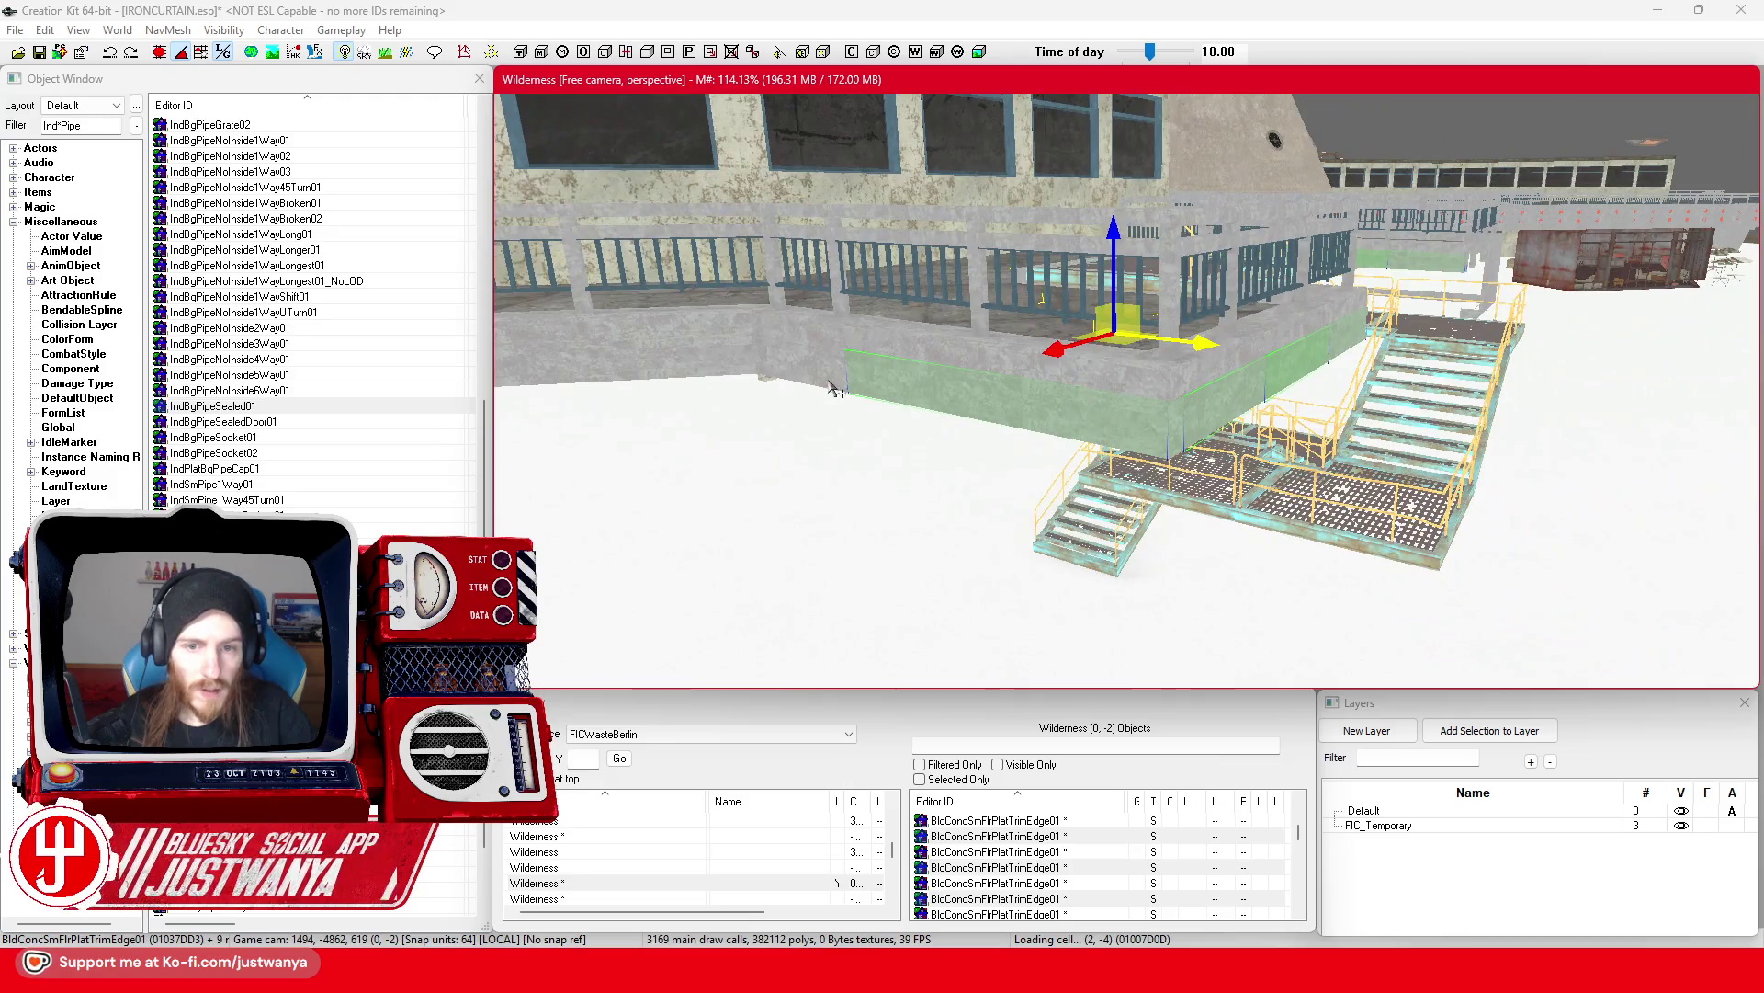
left_click(834, 376, "ctrl")
scroll(833, 376, "up", 3)
left_click(994, 372, "ctrl")
left_click(768, 384, "ctrl")
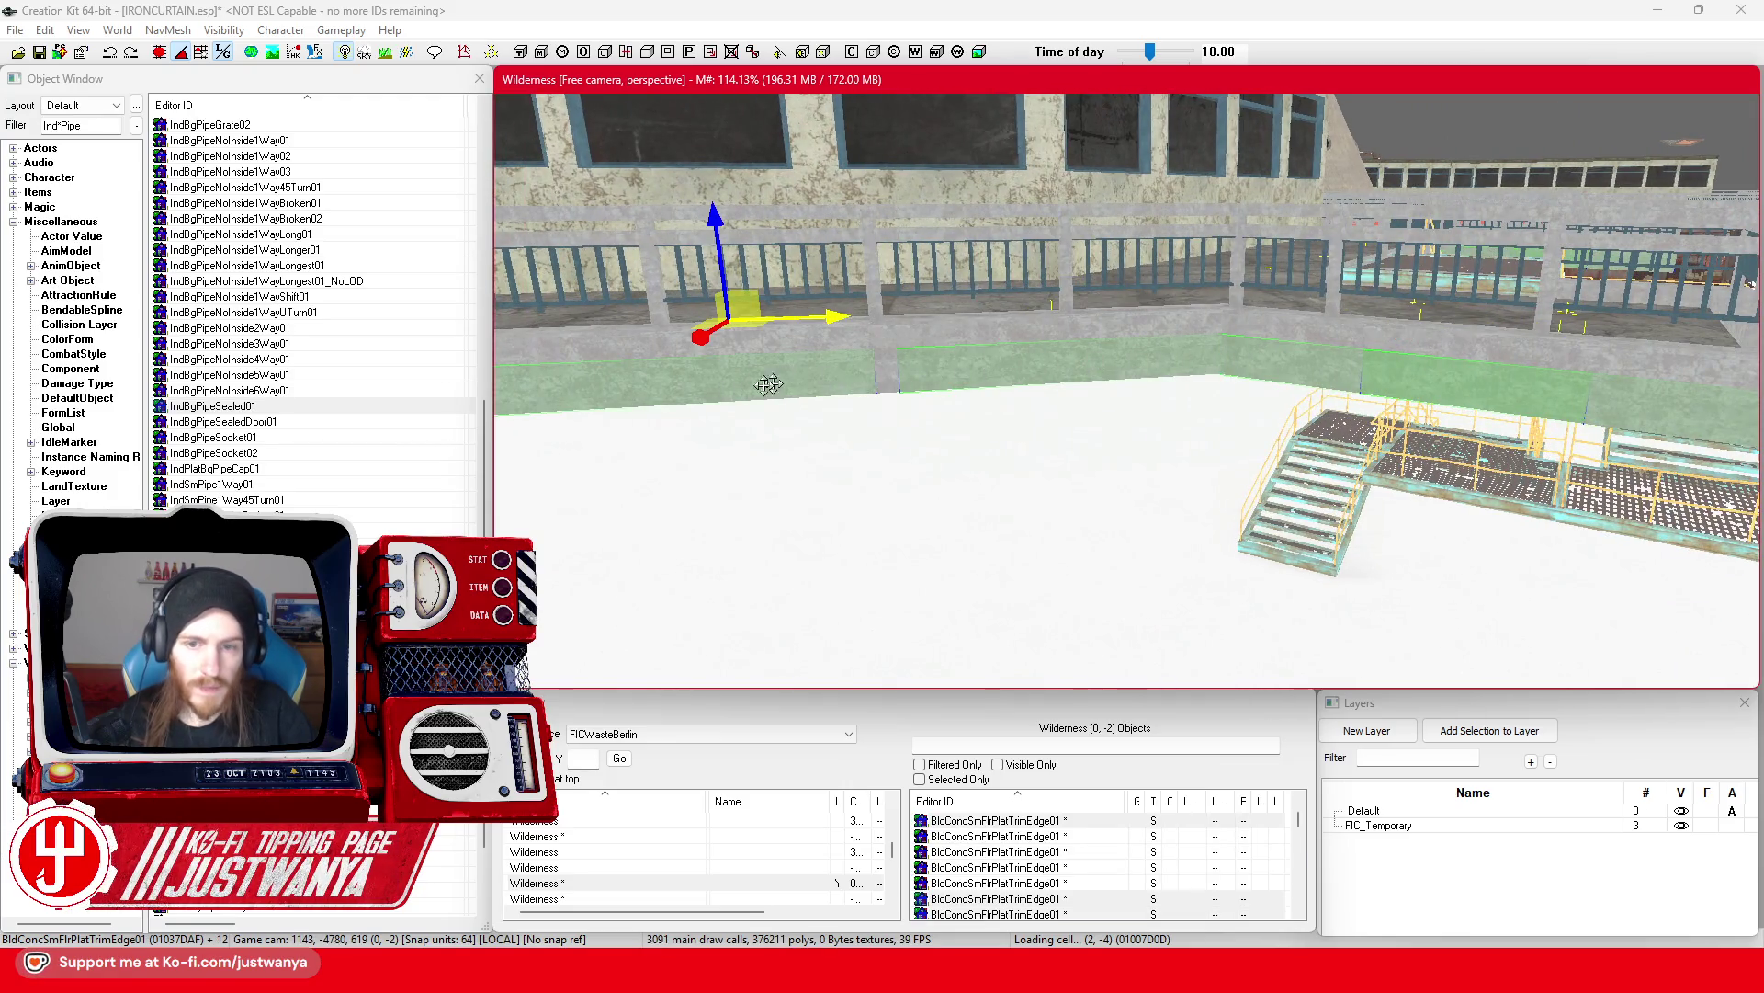
left_click(886, 382, "ctrl")
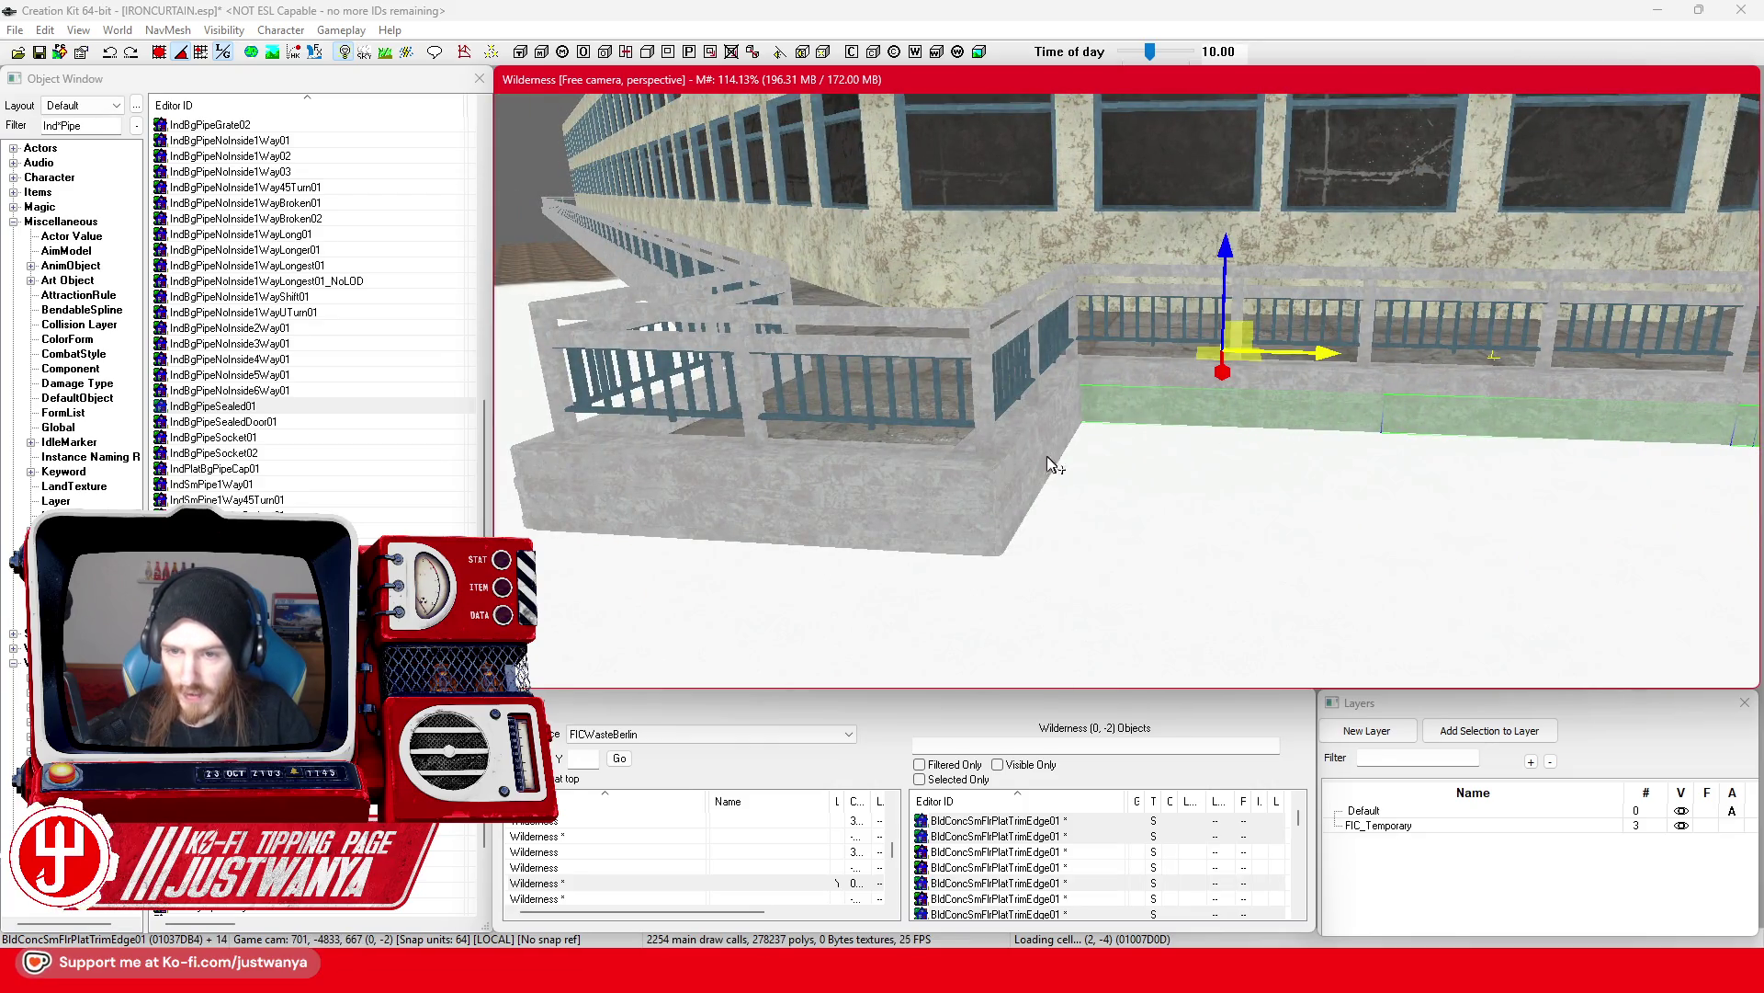
Step: Add the ledge trim pieces beneath the railing to the selection
left_click(979, 524)
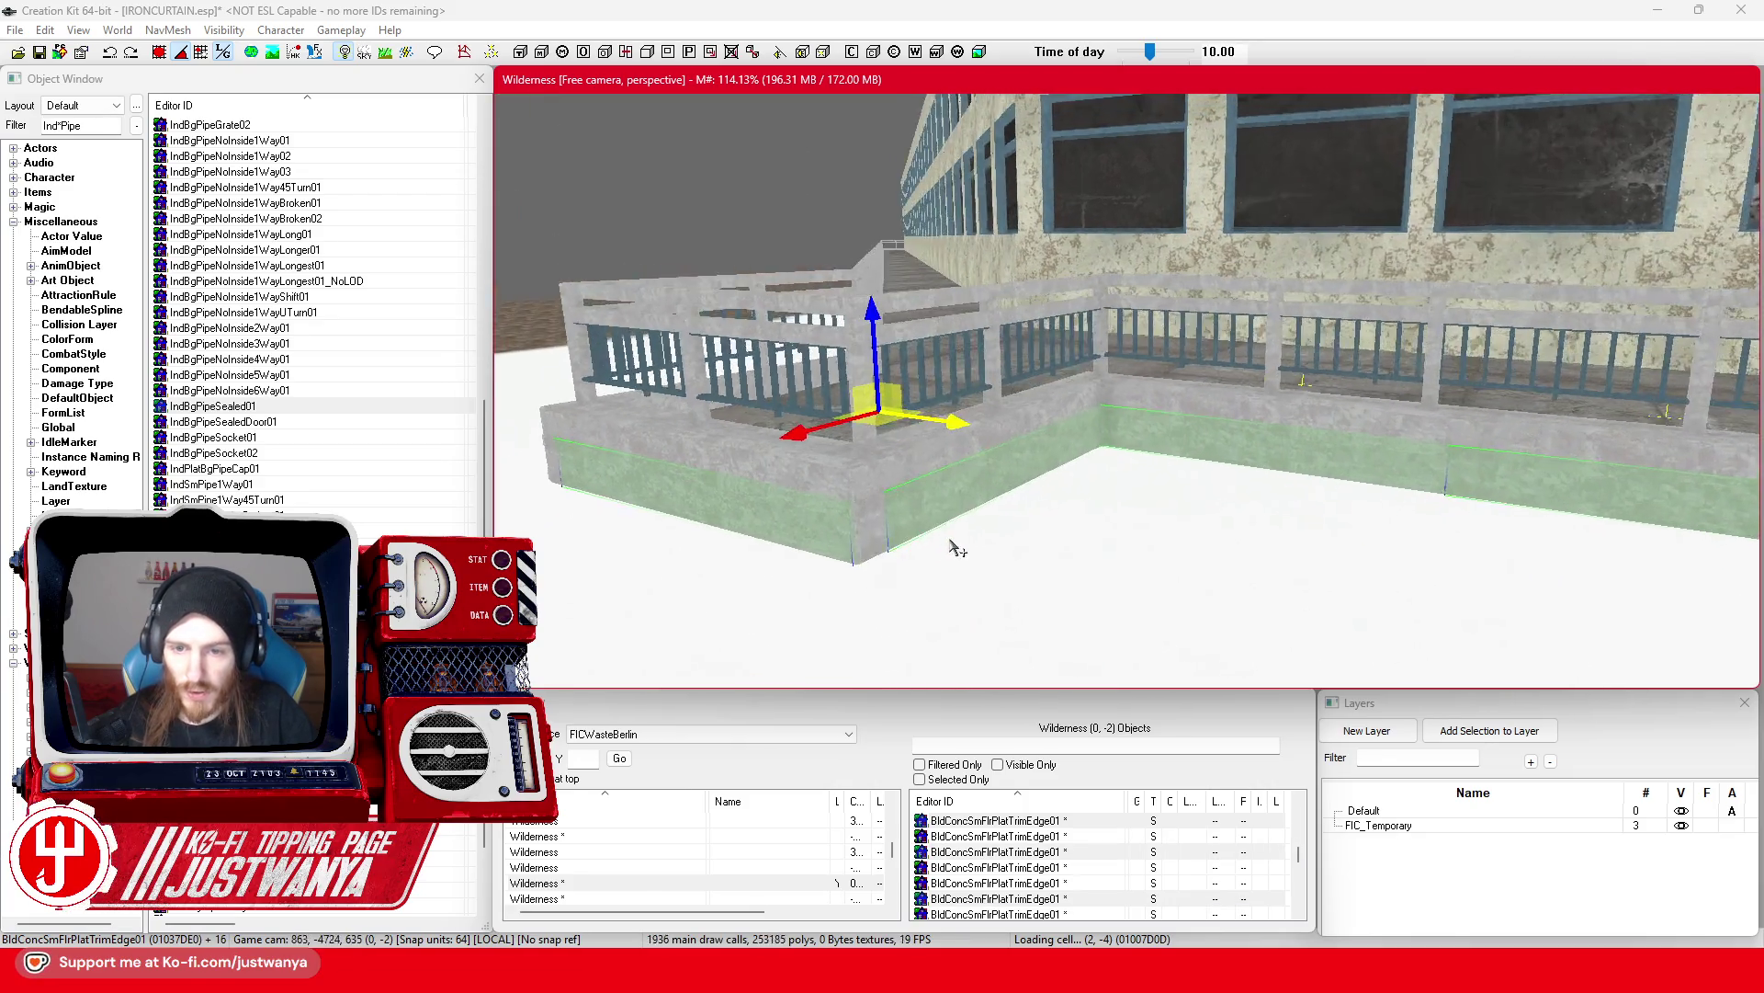
left_click(796, 512)
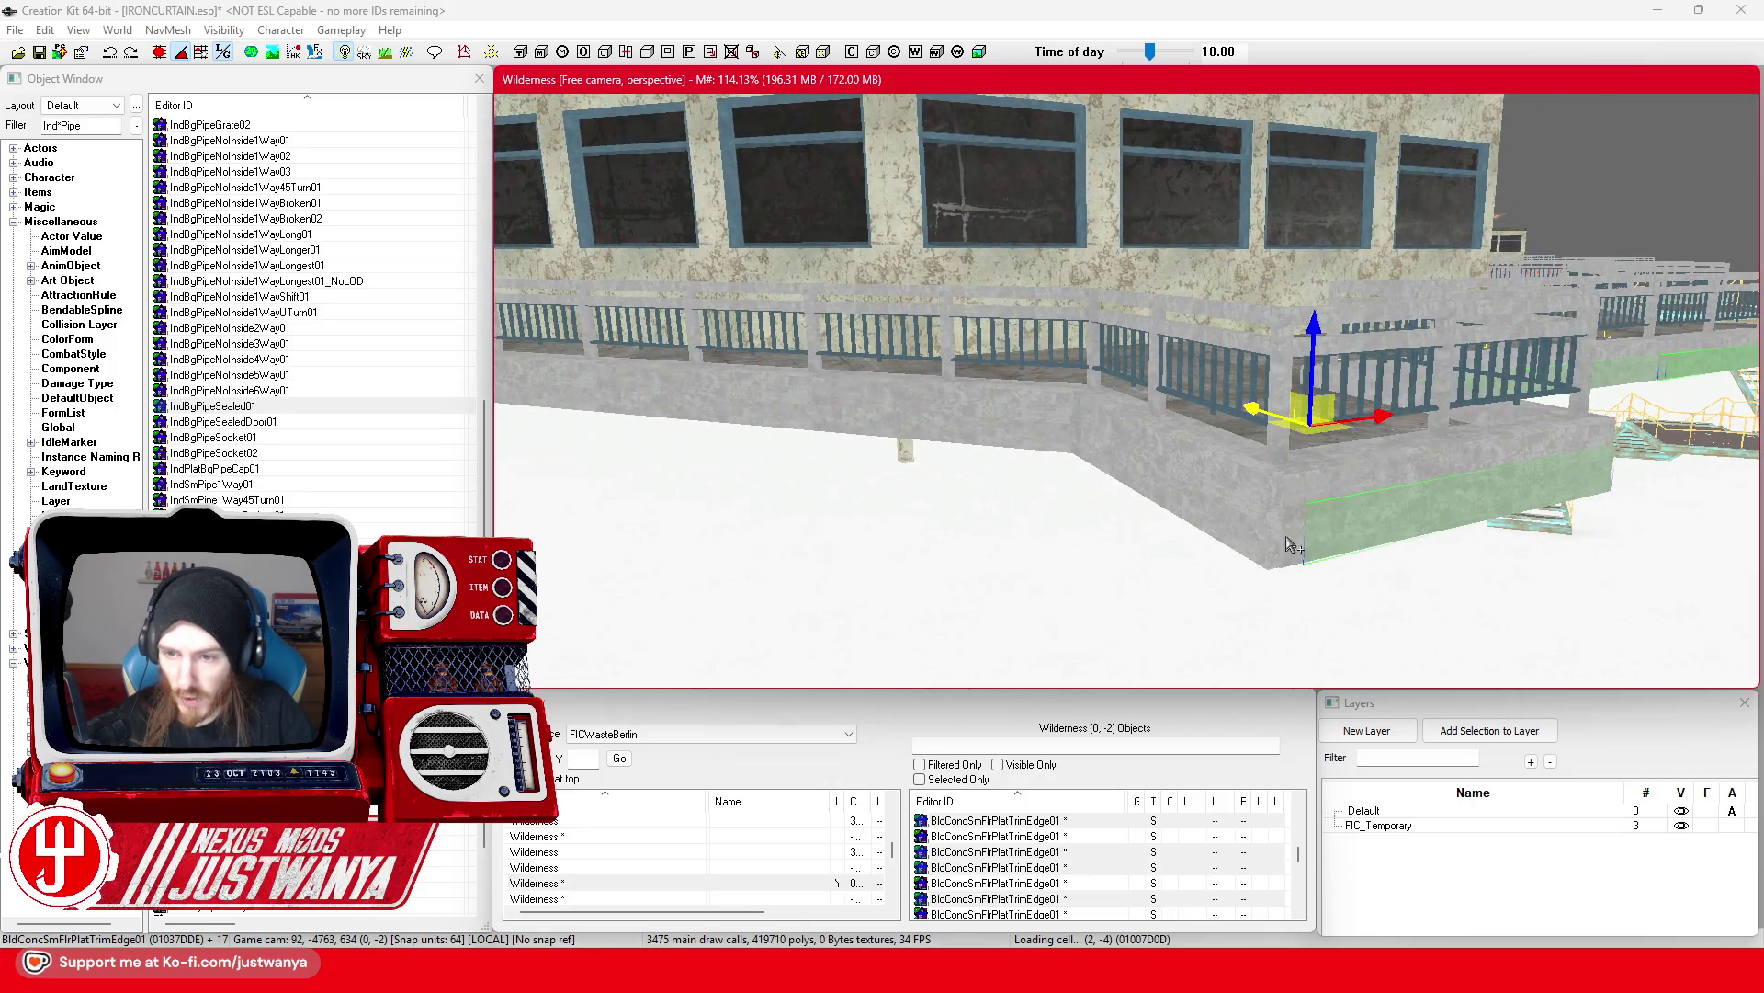
left_click(1286, 544)
left_click(1289, 554, "ctrl")
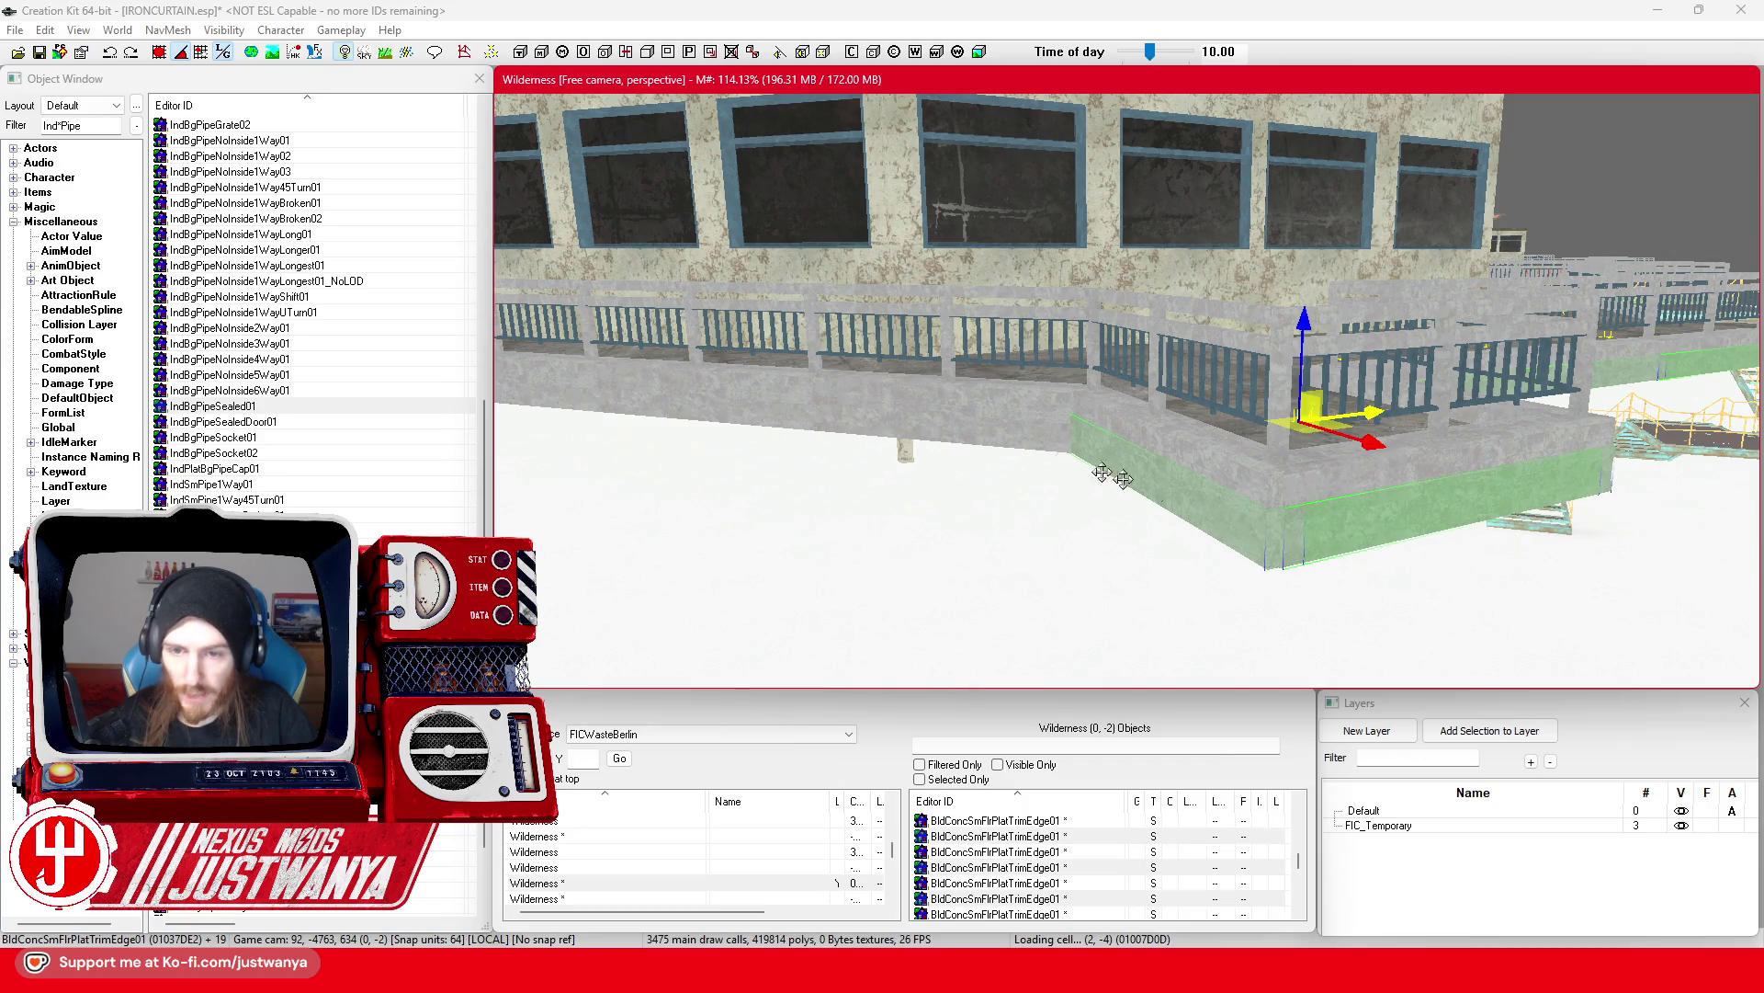
left_click(1032, 440, "ctrl")
left_click(809, 424, "ctrl")
scroll(915, 437, "up", 3)
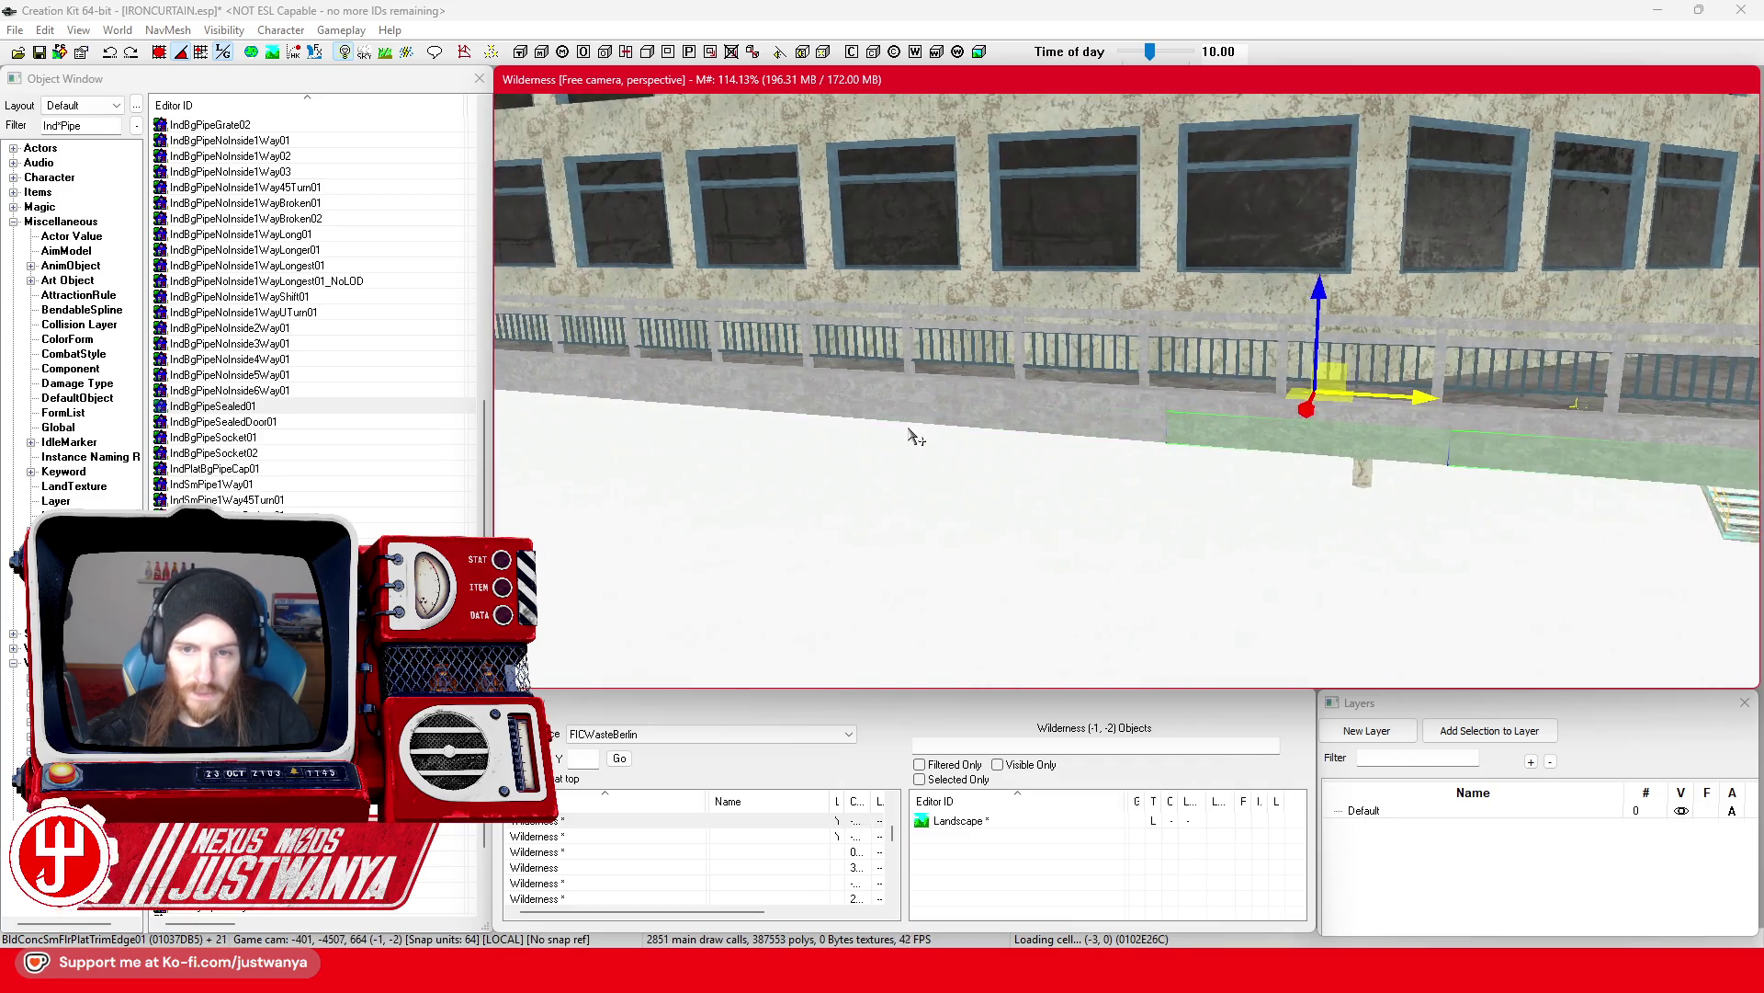
left_click(1048, 428, "ctrl")
left_click(846, 412, "ctrl")
left_click(717, 397, "ctrl")
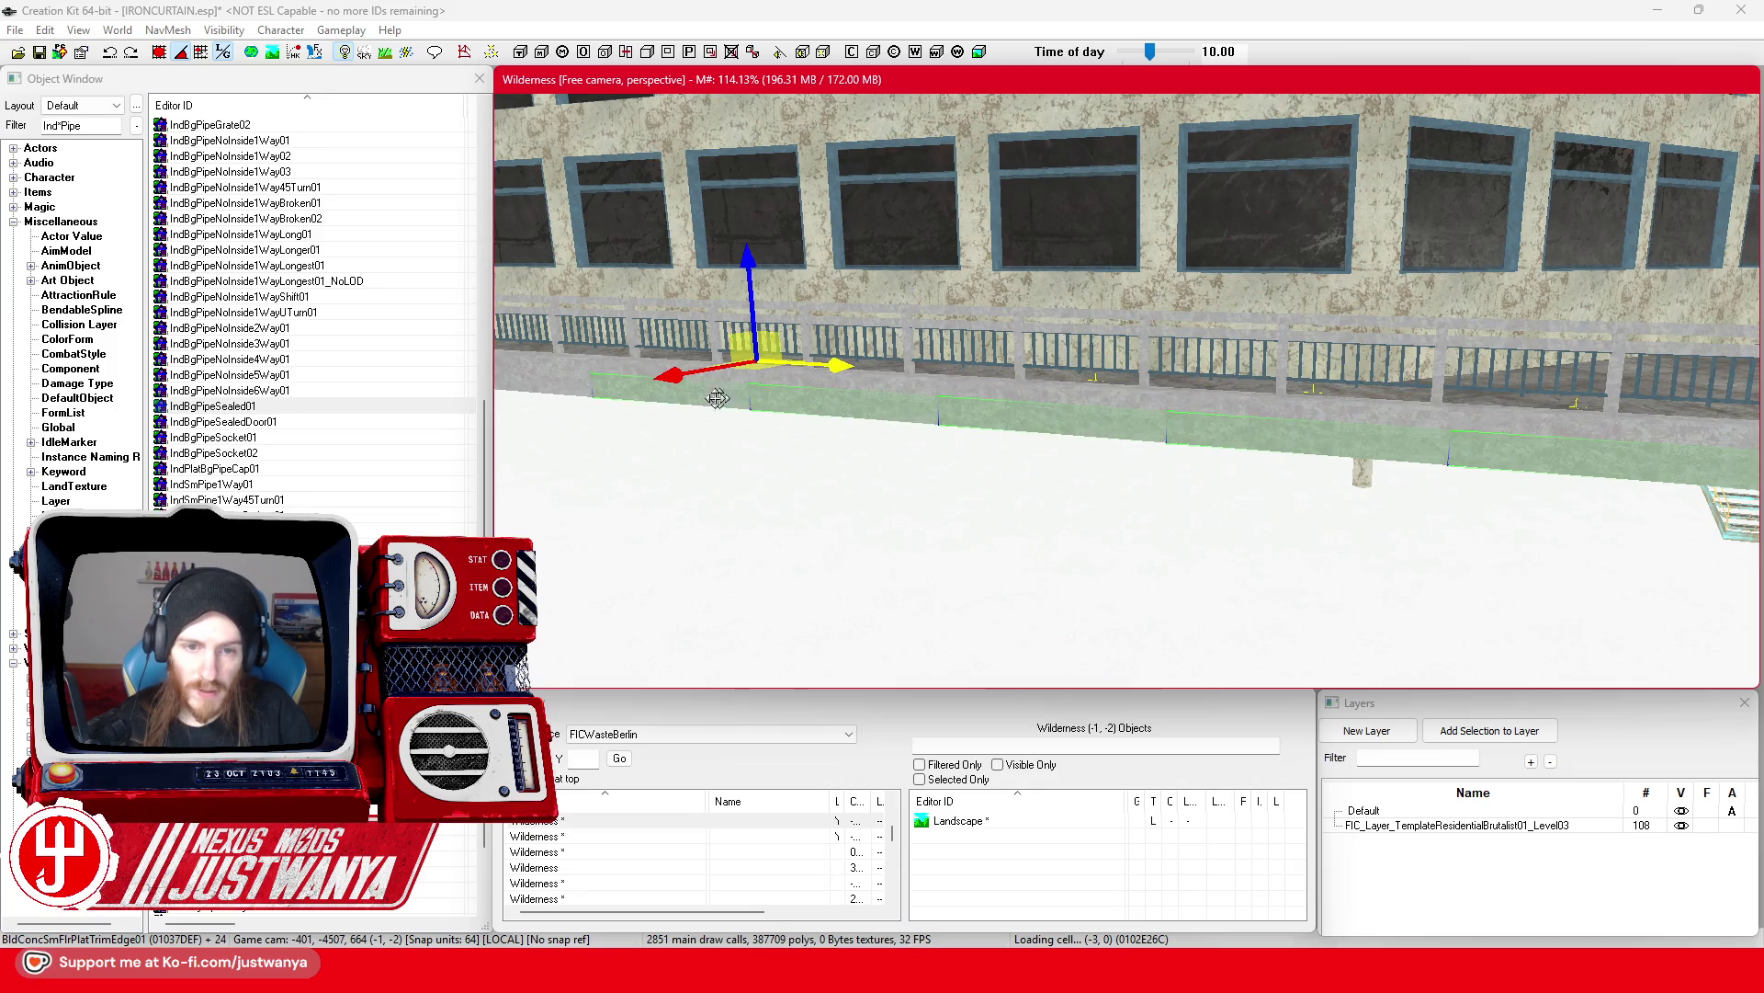
left_click(564, 397, "ctrl")
scroll(748, 453, "down", 3)
scroll(945, 481, "up", 4)
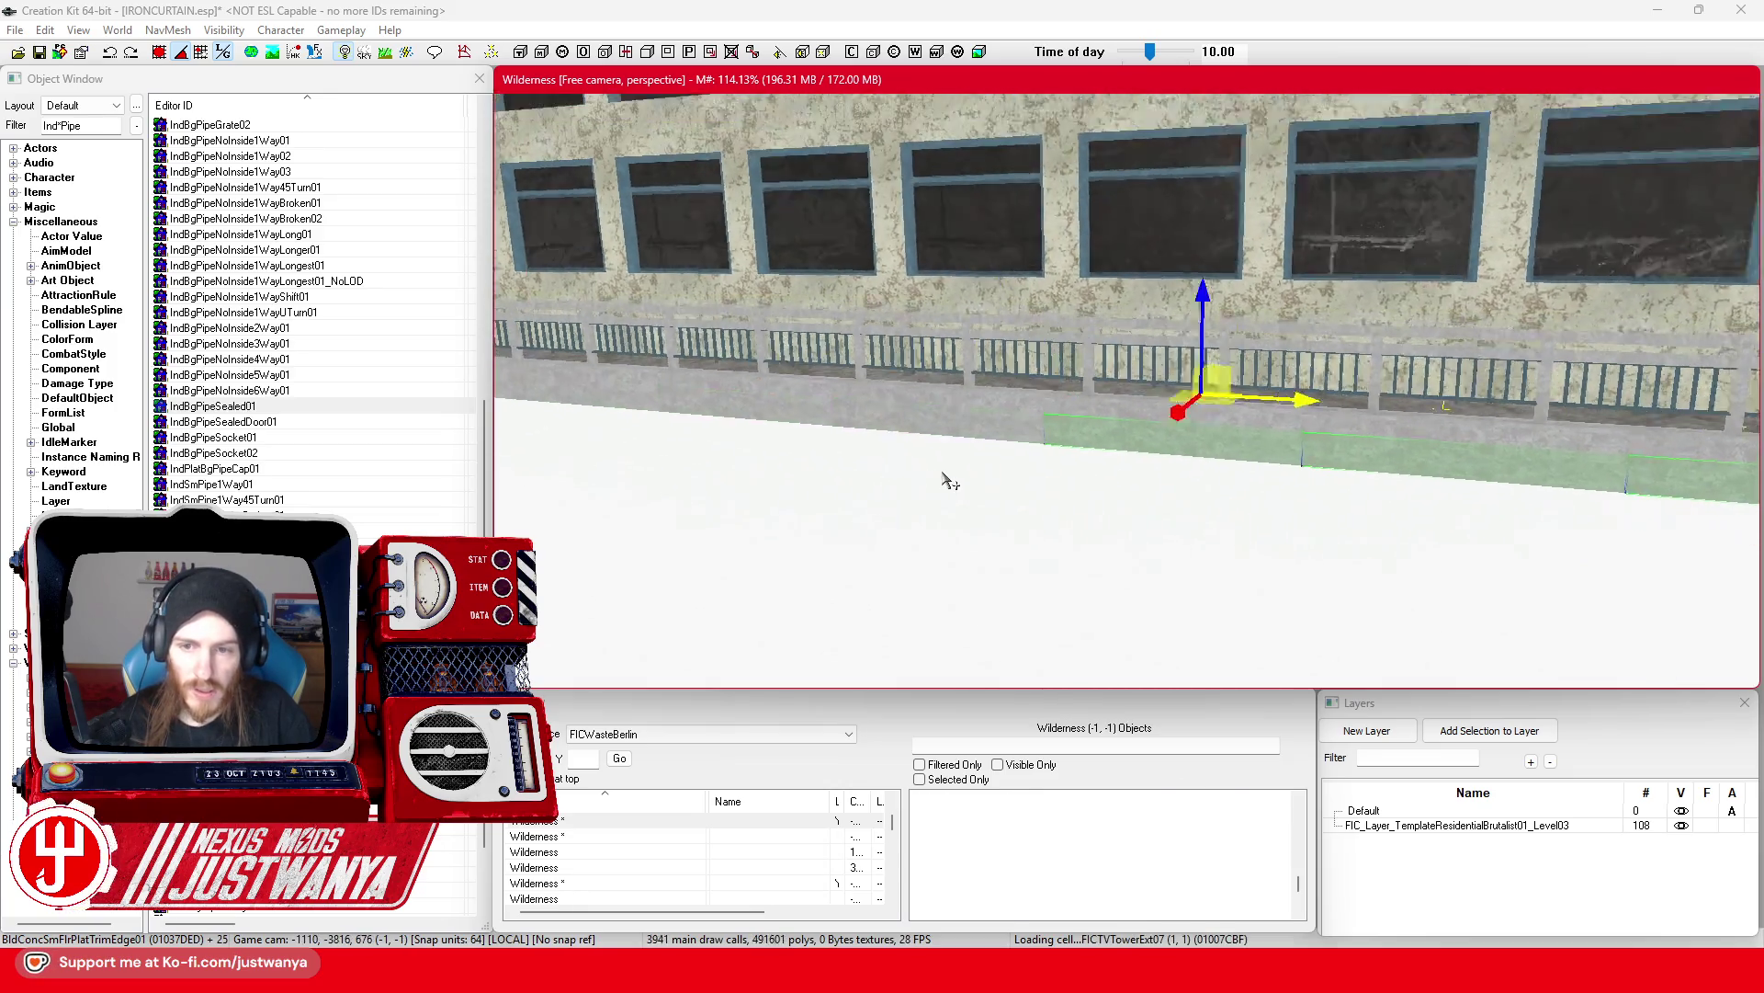
scroll(964, 485, "up", 2)
left_click(1089, 455, "ctrl")
left_click(827, 441, "ctrl")
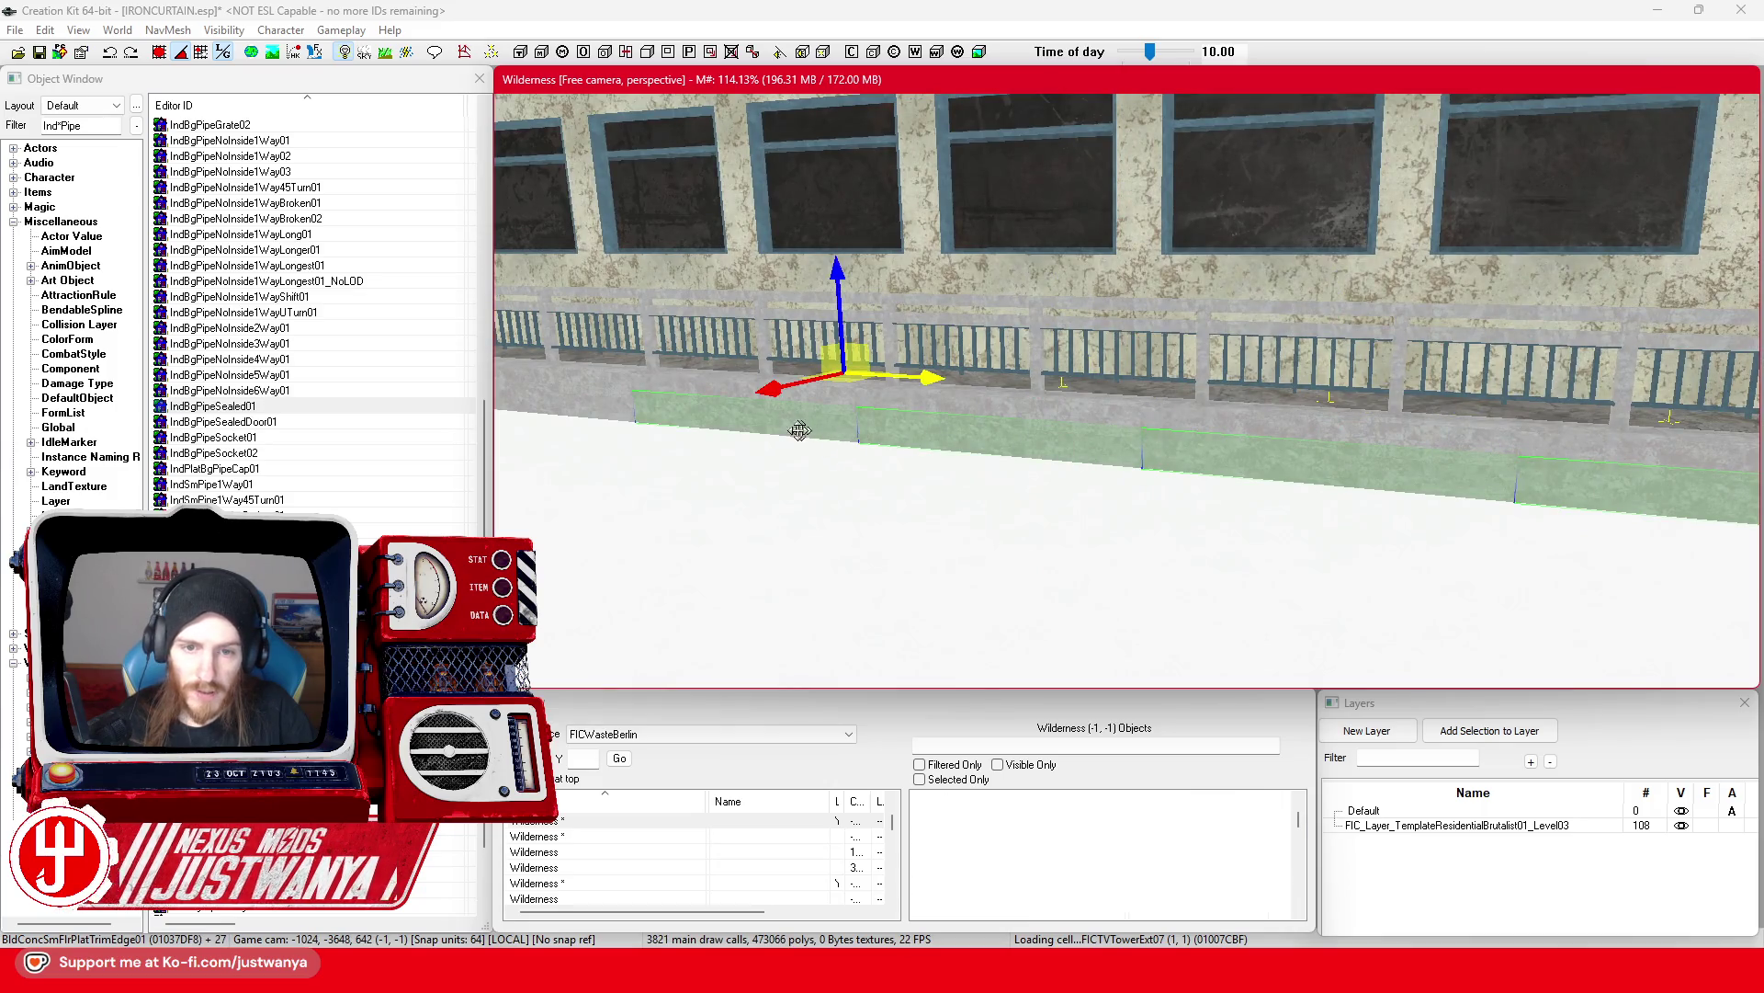
left_click(617, 418, "ctrl")
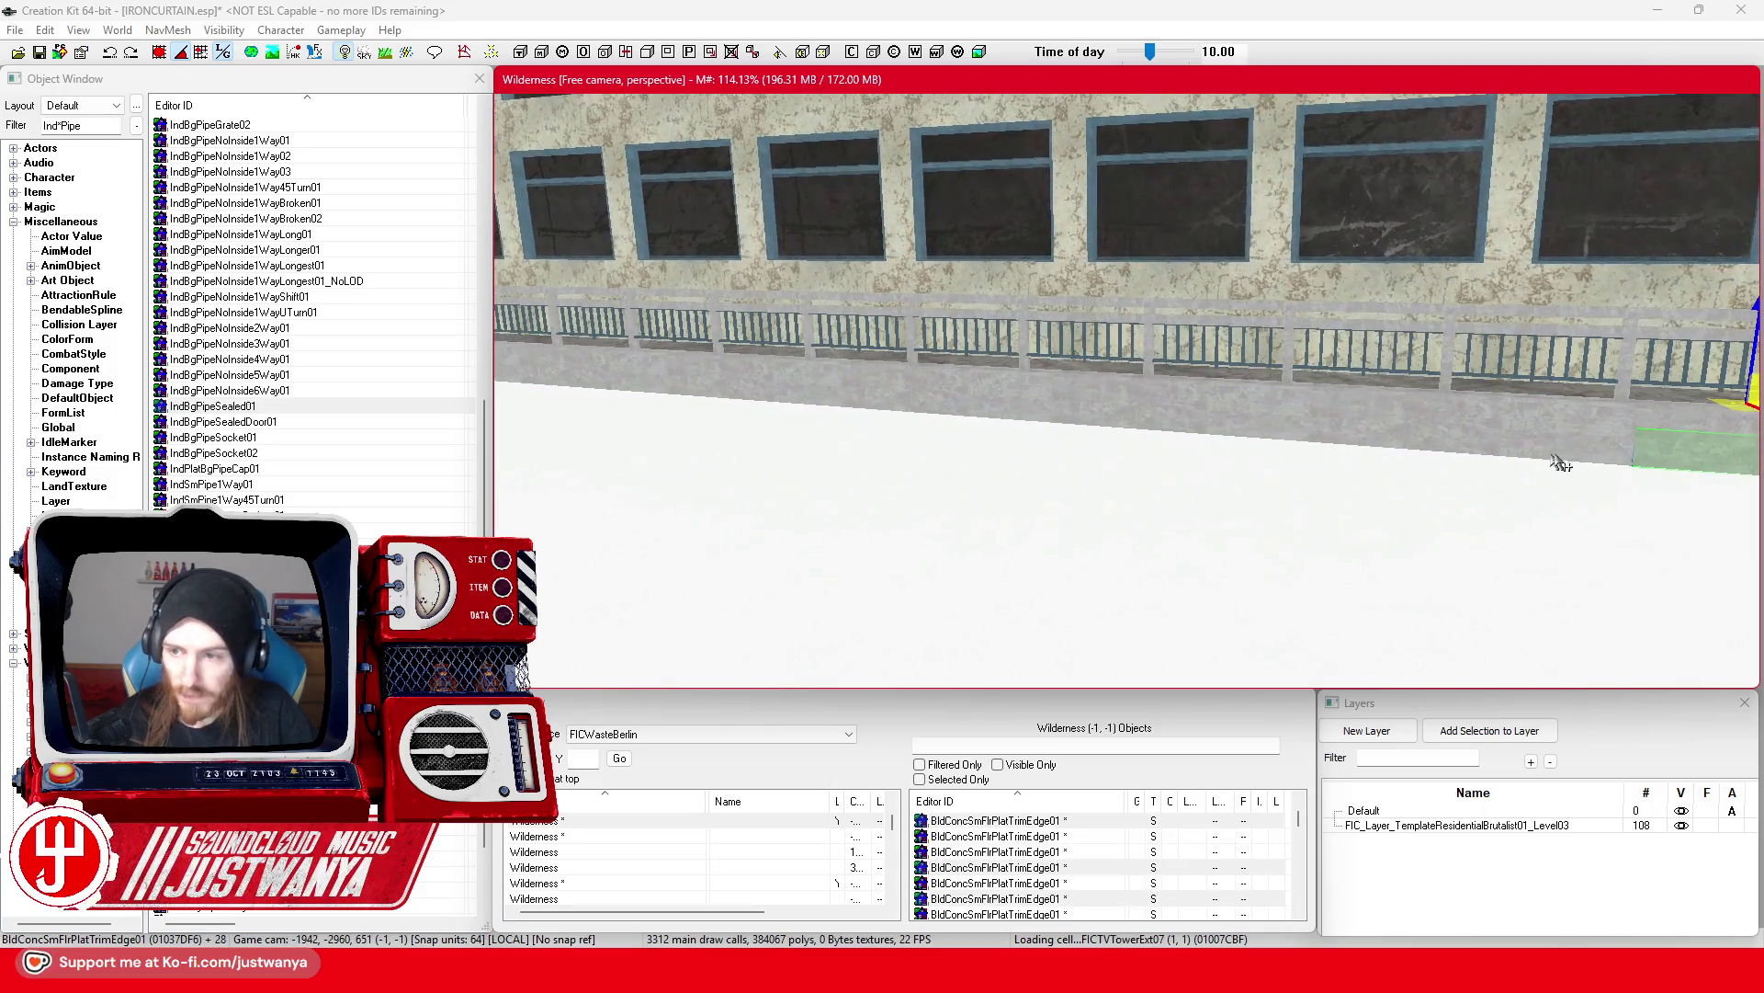
left_click(1259, 424, "ctrl")
left_click(1005, 411, "ctrl")
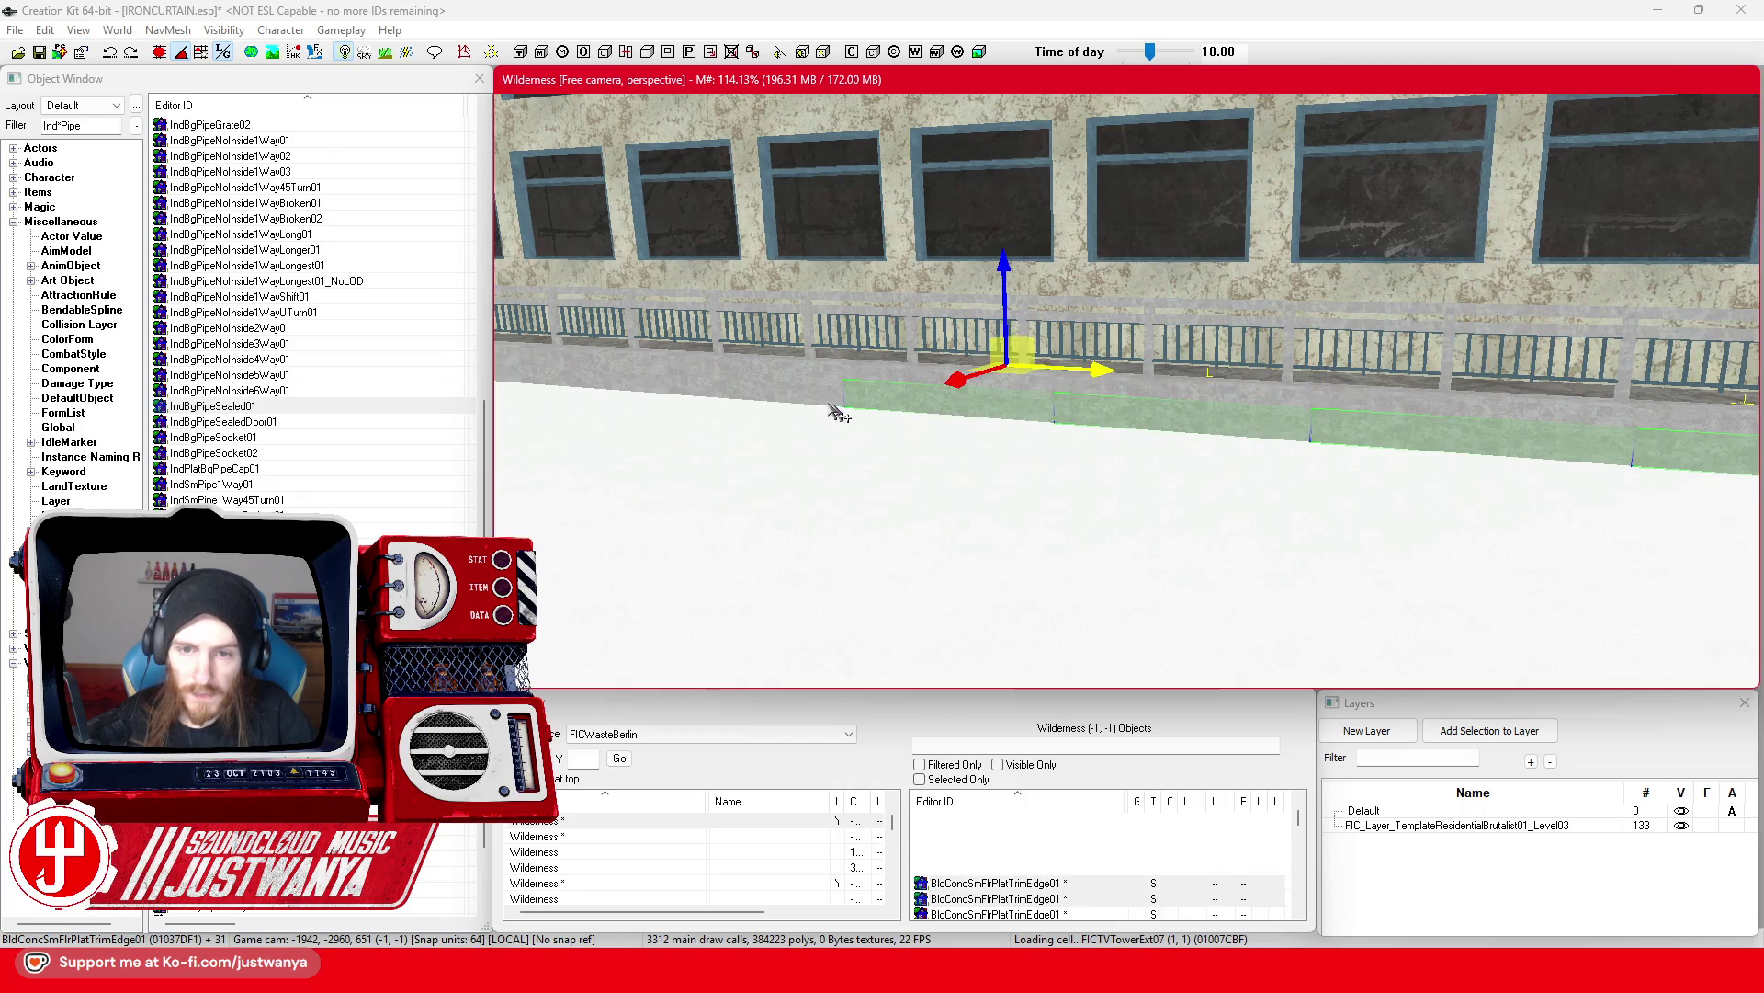
left_click(822, 401, "ctrl")
scroll(804, 399, "up", 2)
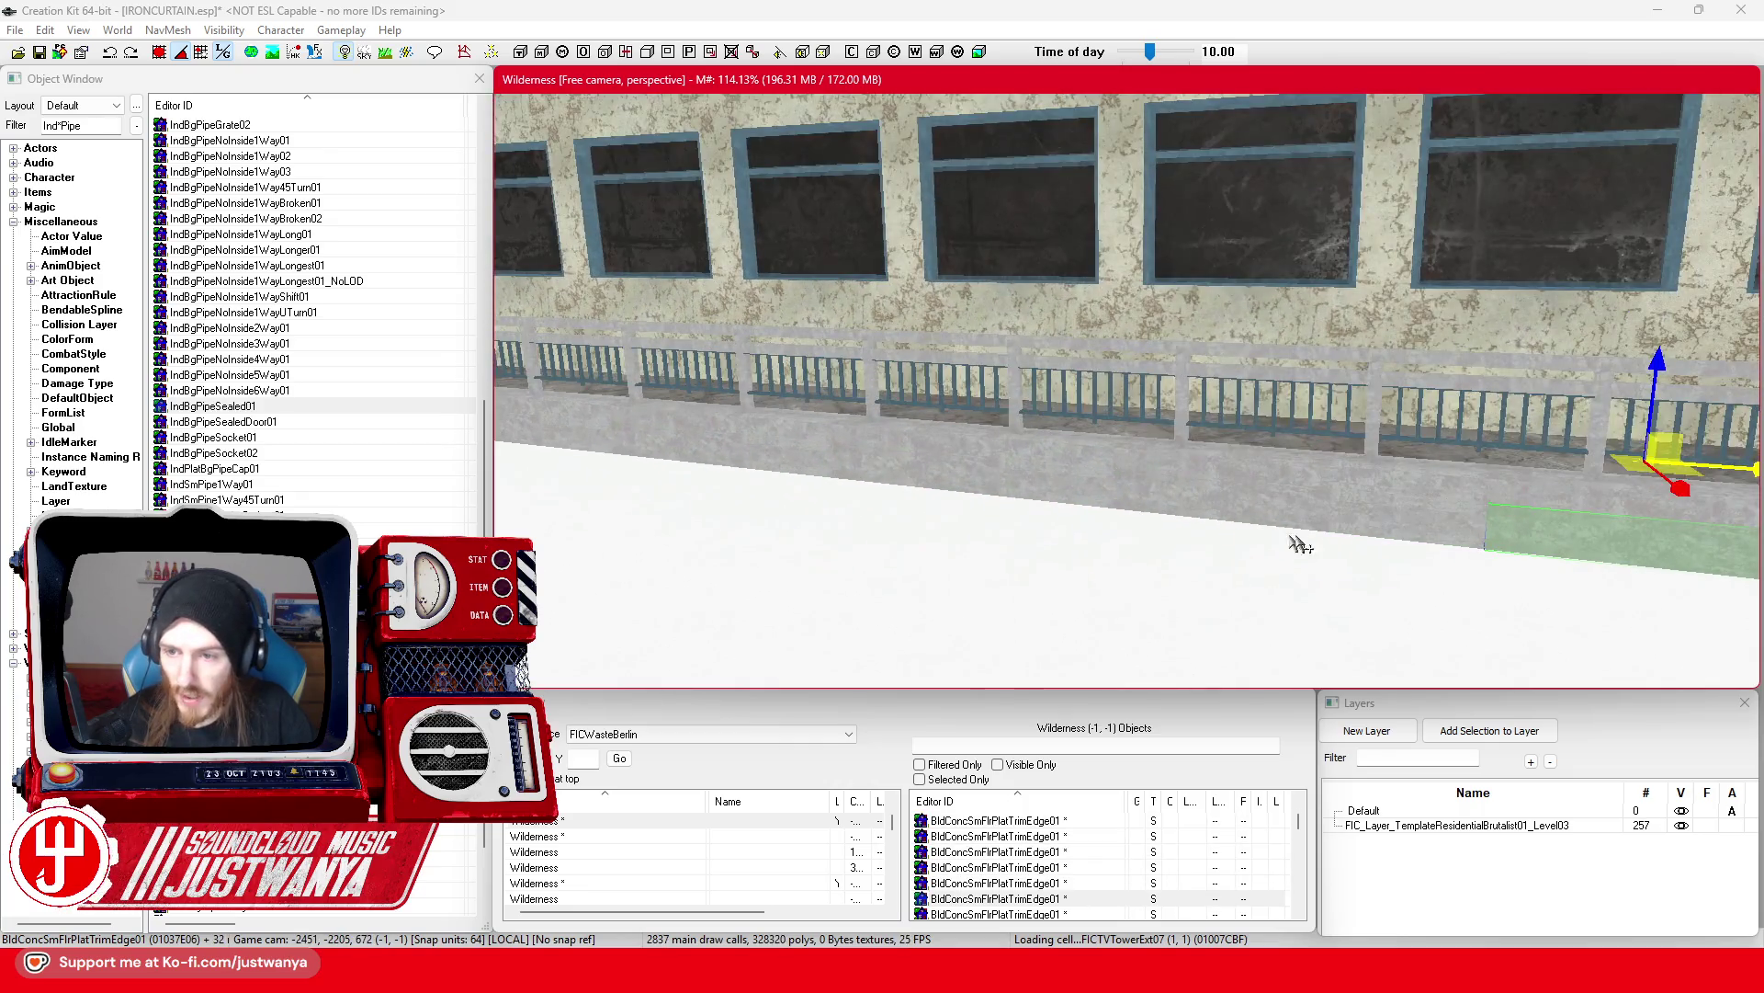
left_click(1330, 517, "ctrl")
left_click(1037, 503, "ctrl")
left_click(792, 467, "ctrl")
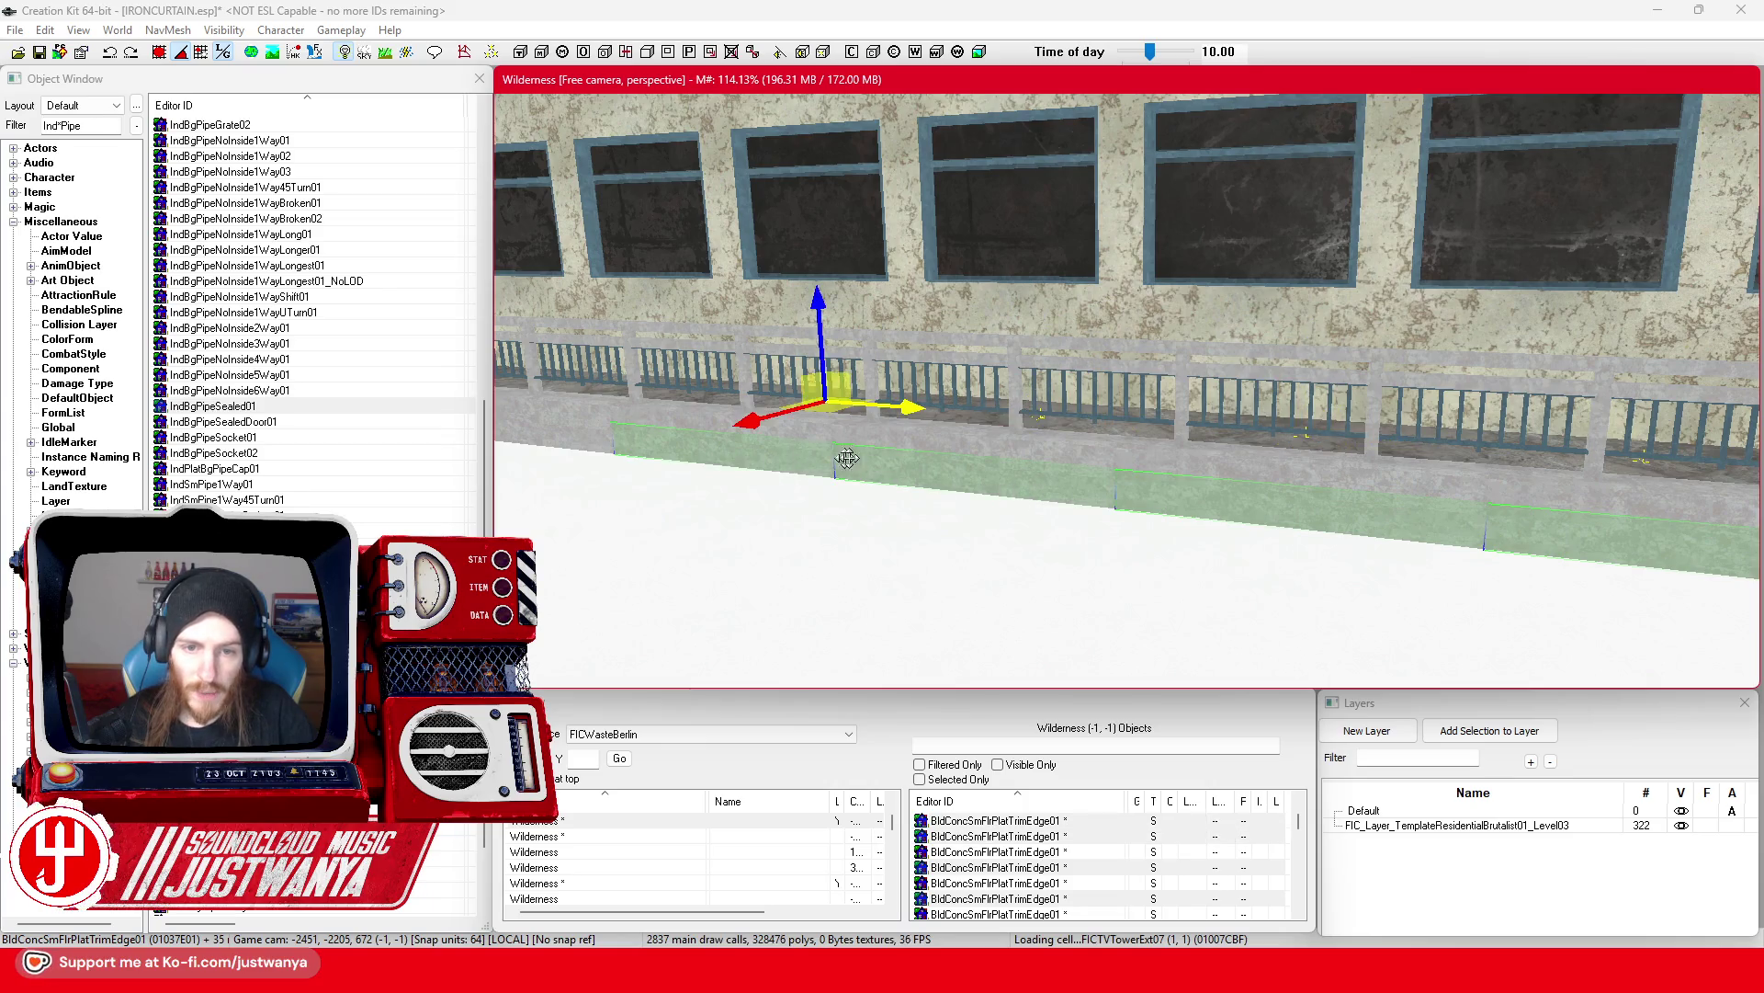
scroll(847, 455, "up", 2)
left_click(1087, 425, "ctrl")
left_click(861, 415, "ctrl")
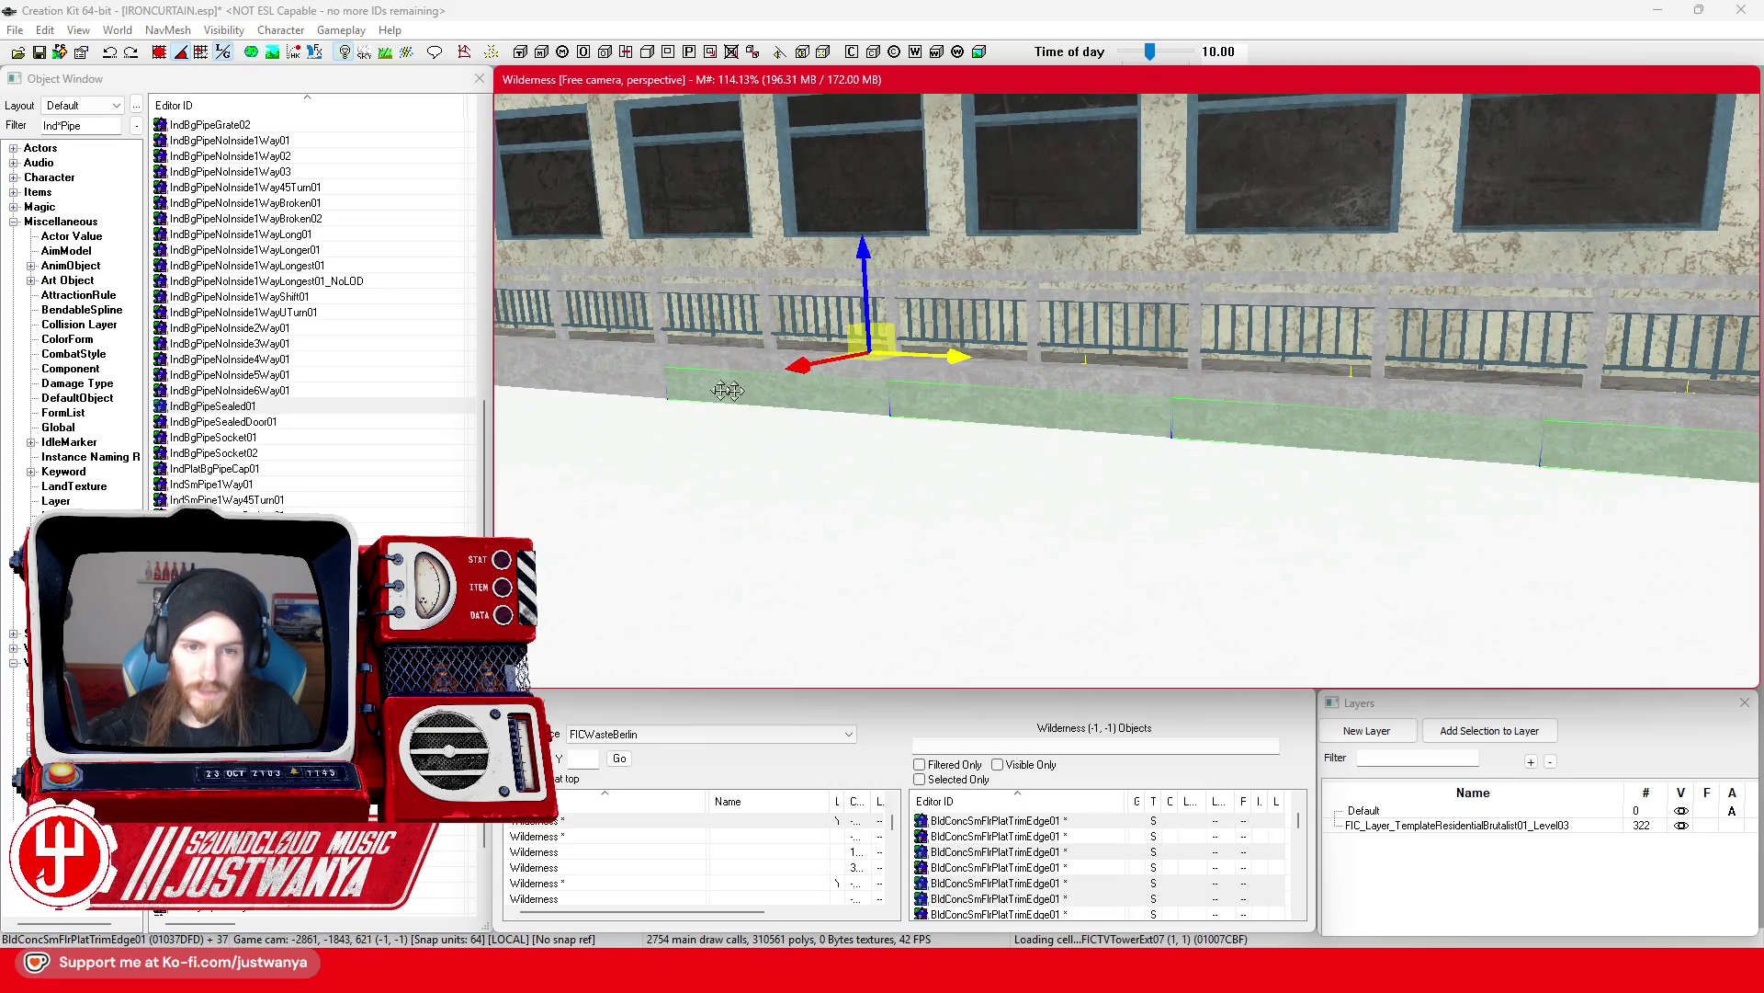
left_click(623, 395, "ctrl")
Step: Add the remaining trim pieces up to the front stairs, delete them all, and save IRONCURTAIN.esp
scroll(815, 426, "down", 2)
scroll(1024, 515, "up", 2)
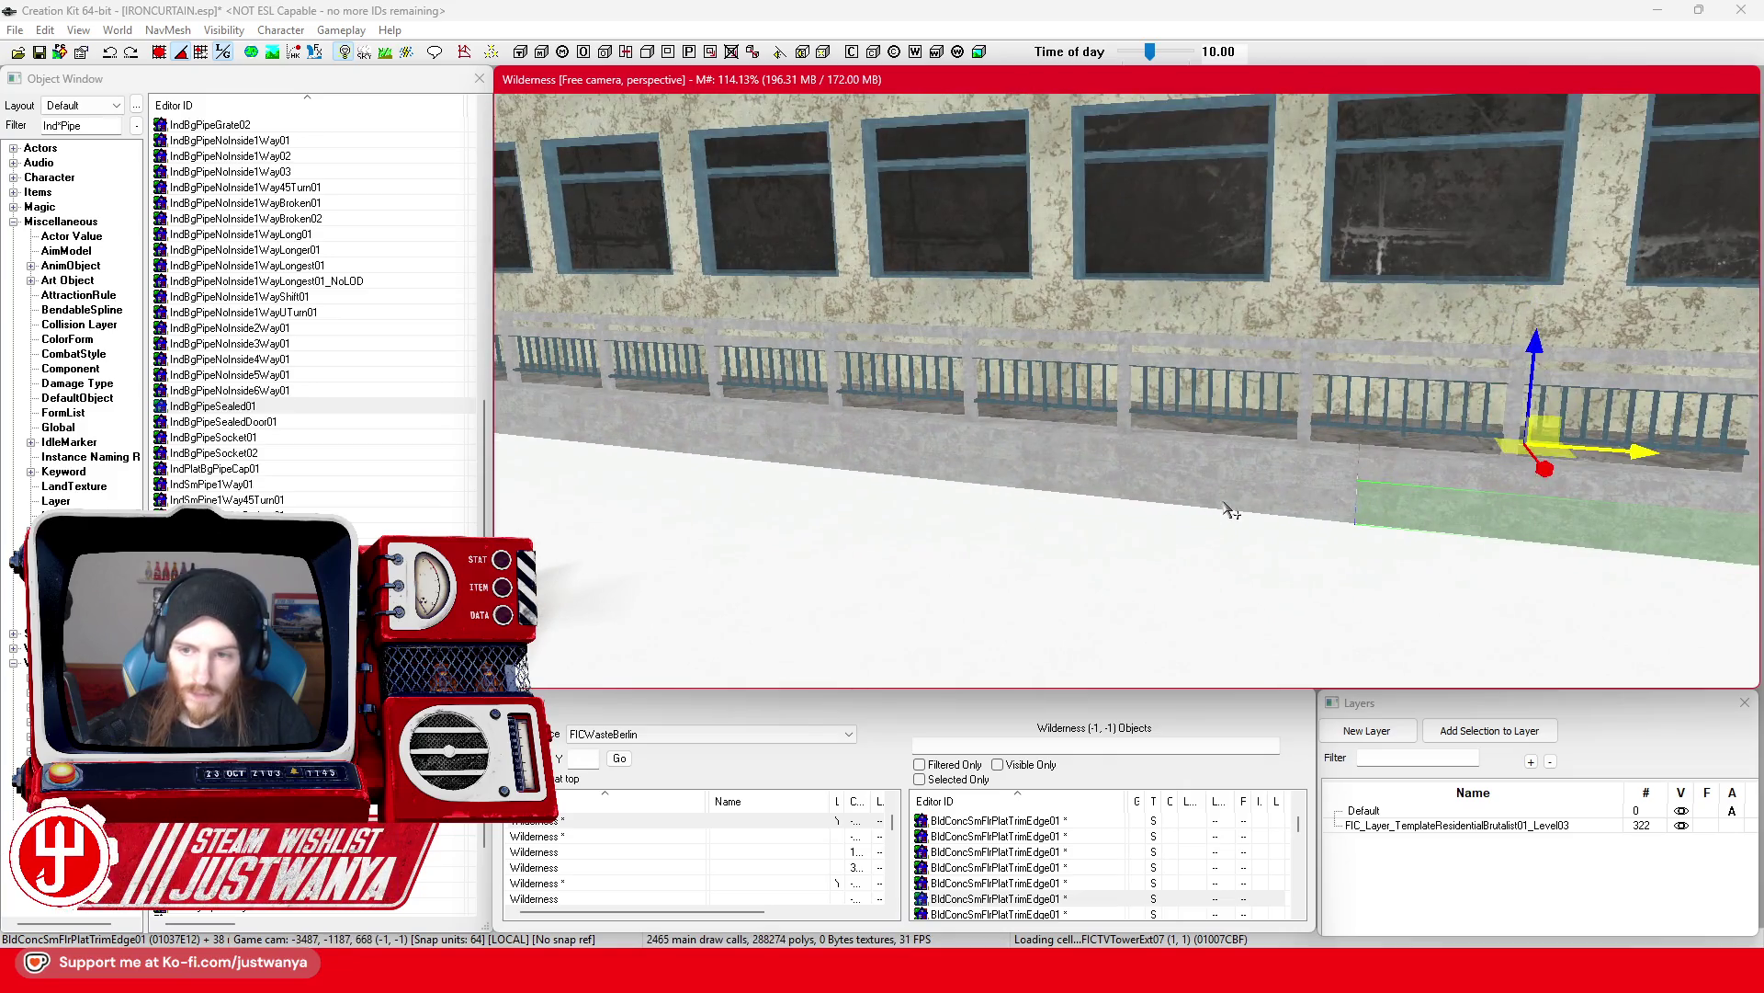
left_click(1222, 505, "ctrl")
left_click(816, 460, "ctrl")
left_click(728, 461, "ctrl")
scroll(886, 469, "up", 3)
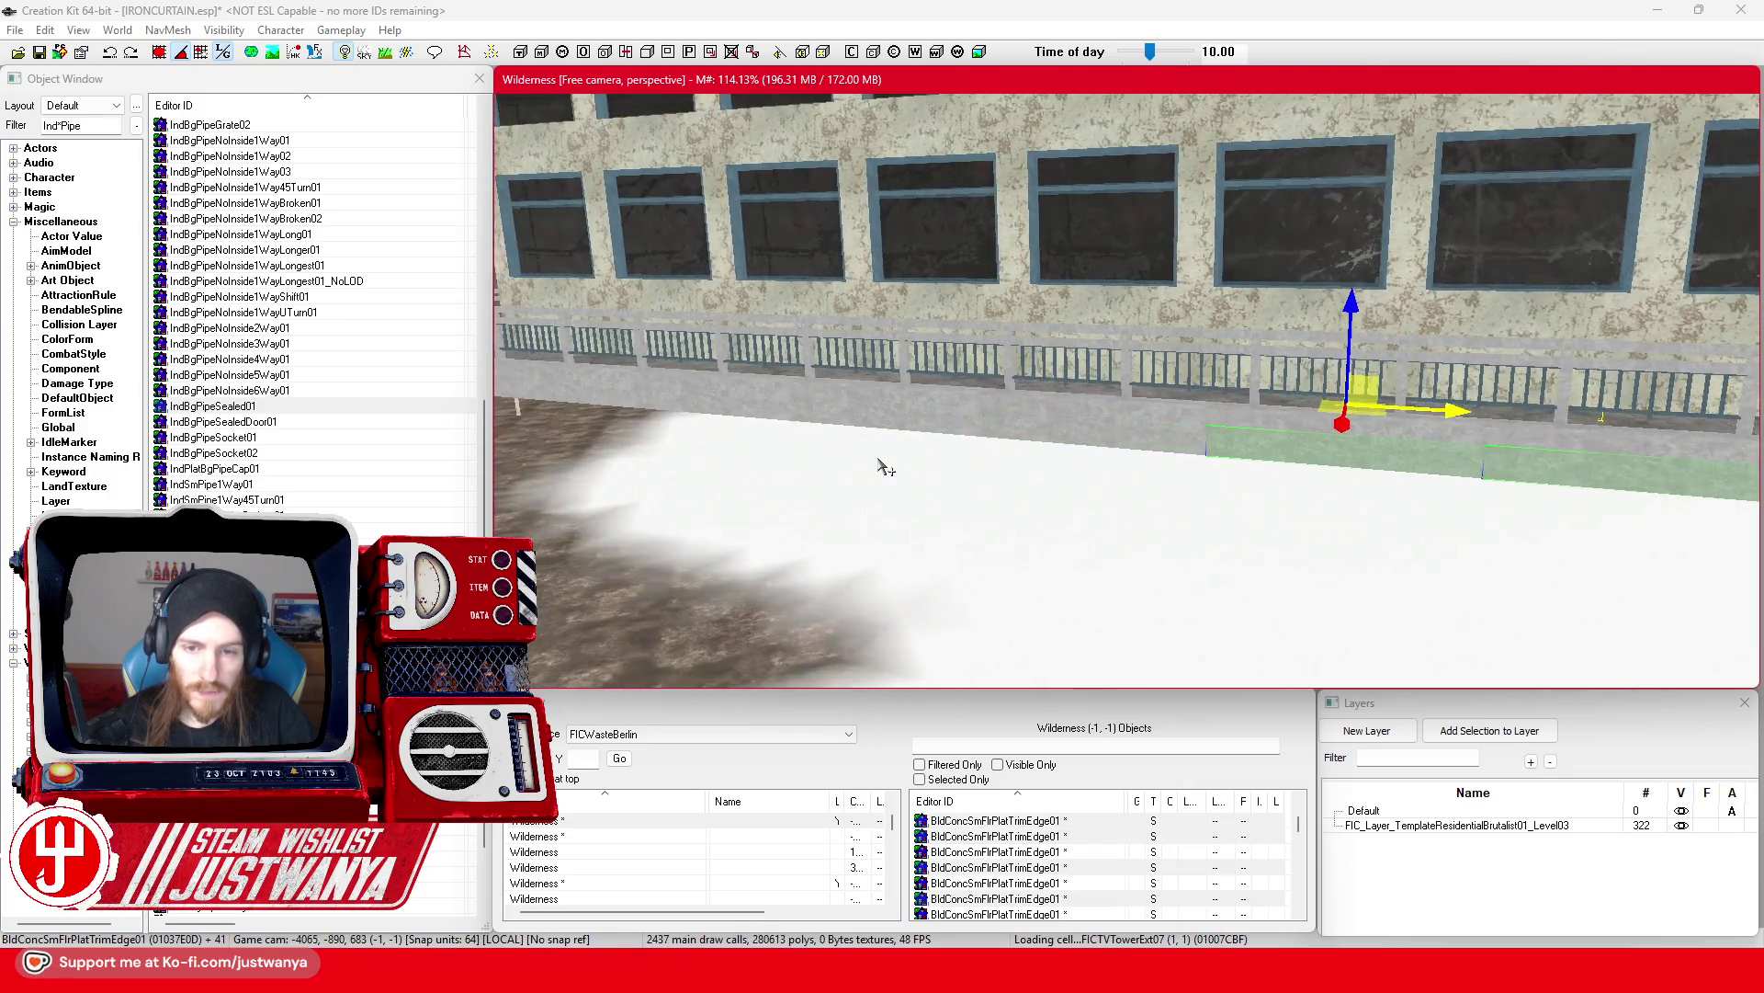
left_click(1137, 473, "ctrl")
left_click(868, 440, "ctrl")
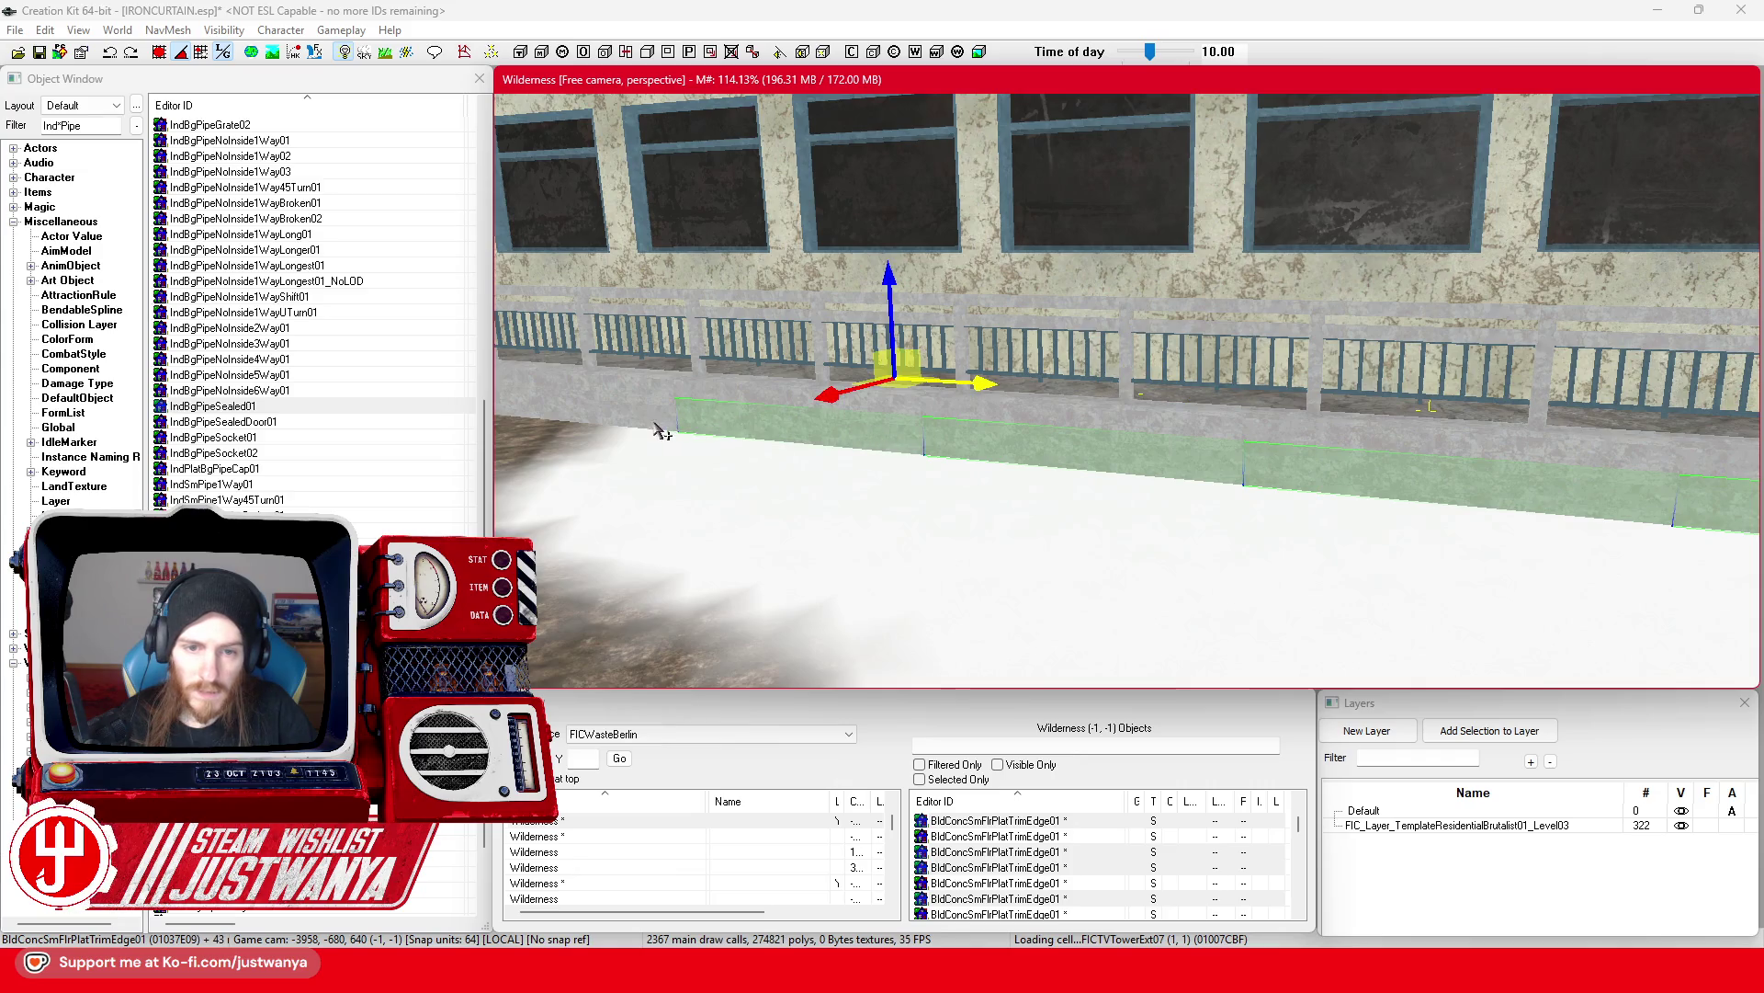
left_click(654, 430, "ctrl")
scroll(788, 445, "up", 3)
scroll(788, 445, "up", 2)
left_click(1094, 442, "ctrl")
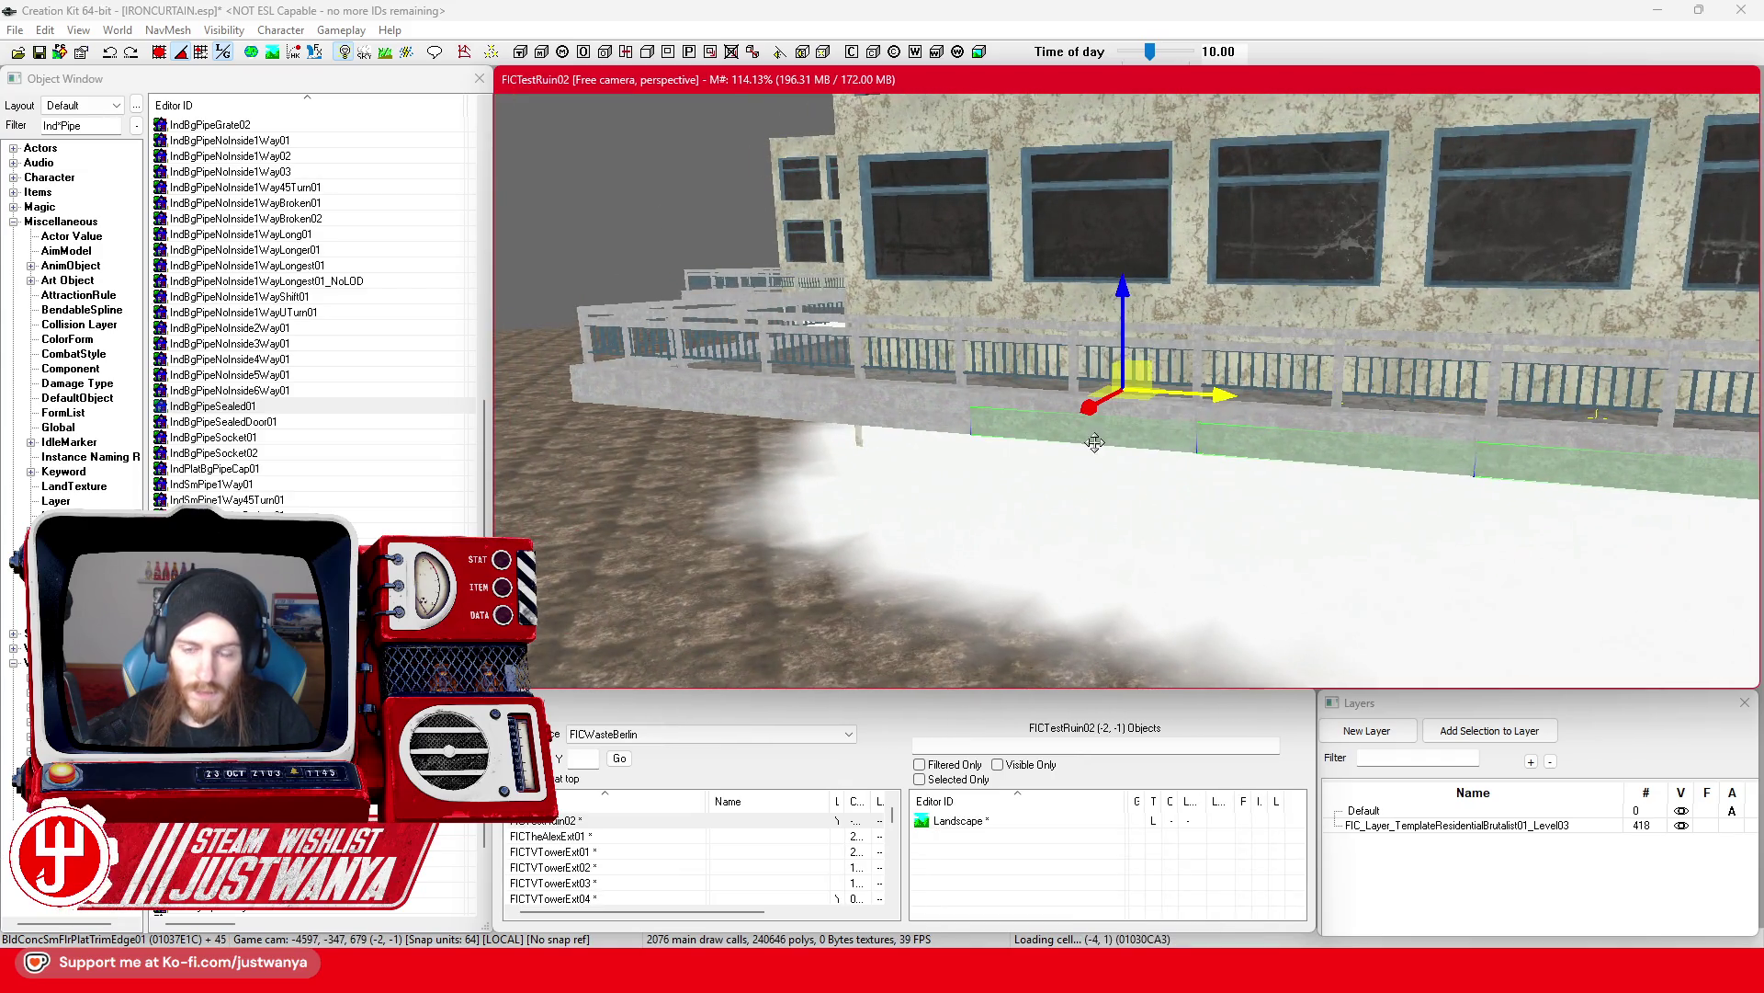
left_click(903, 431, "ctrl")
left_click(691, 406, "ctrl")
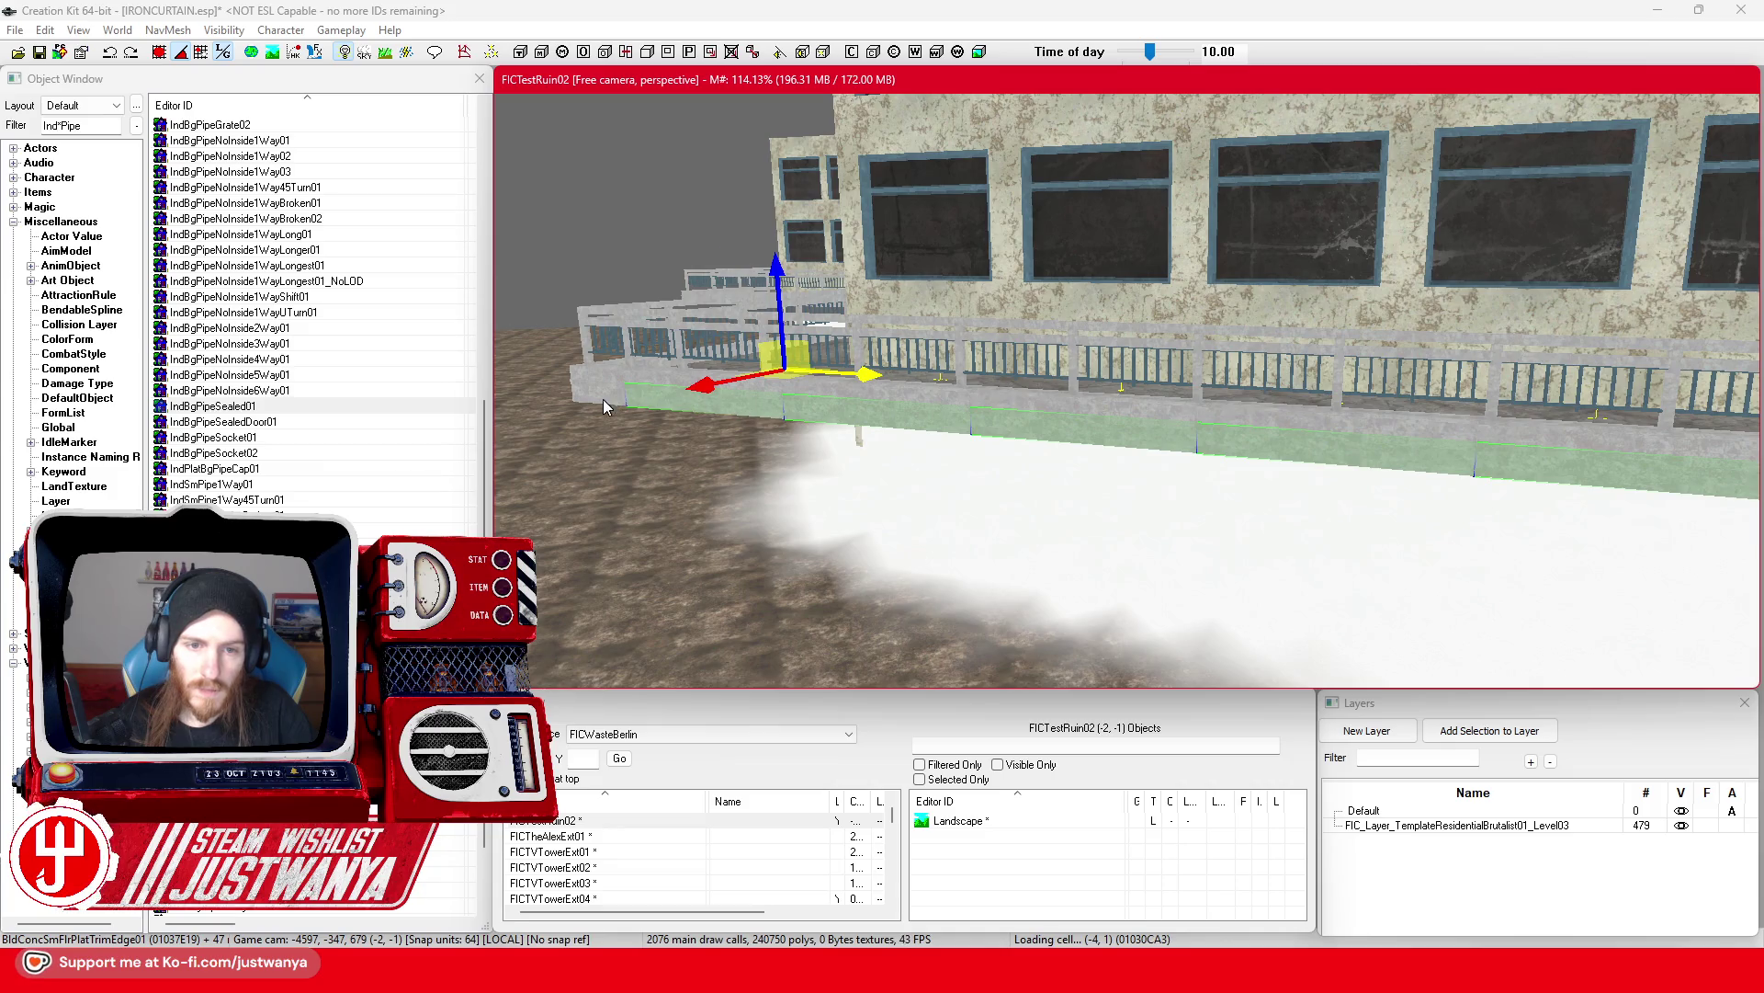
left_click(605, 406, "ctrl")
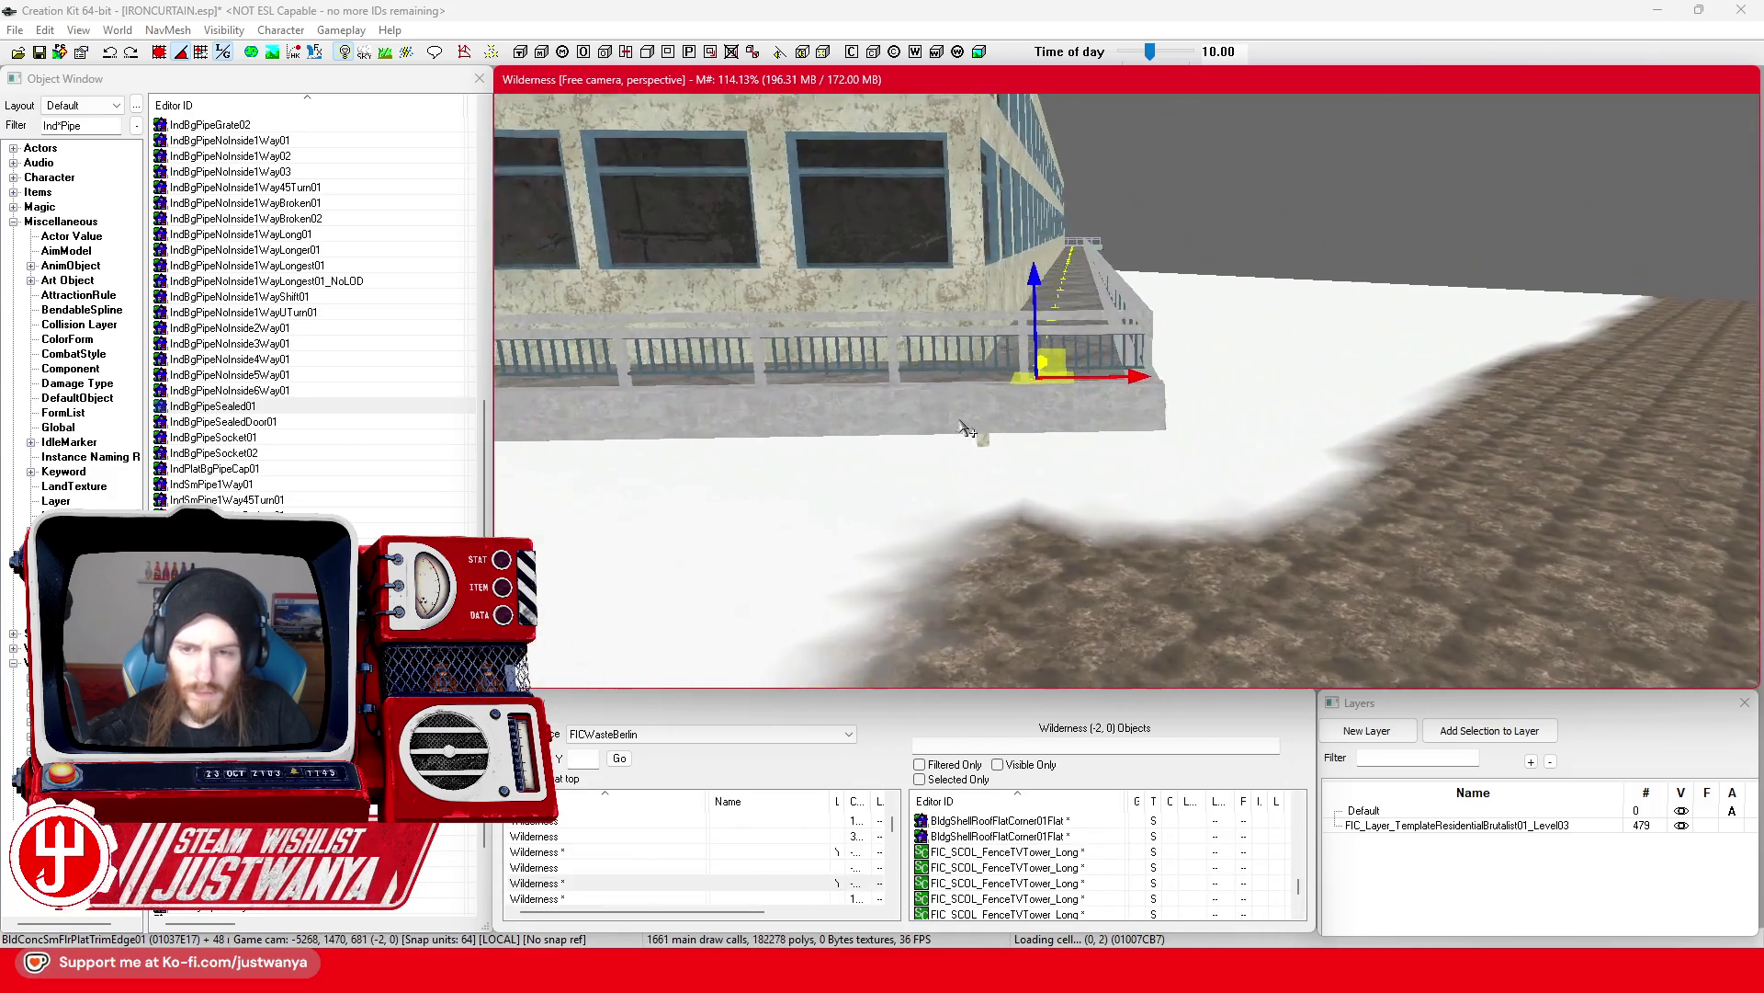
left_click(1138, 428, "ctrl")
left_click(1089, 423, "ctrl")
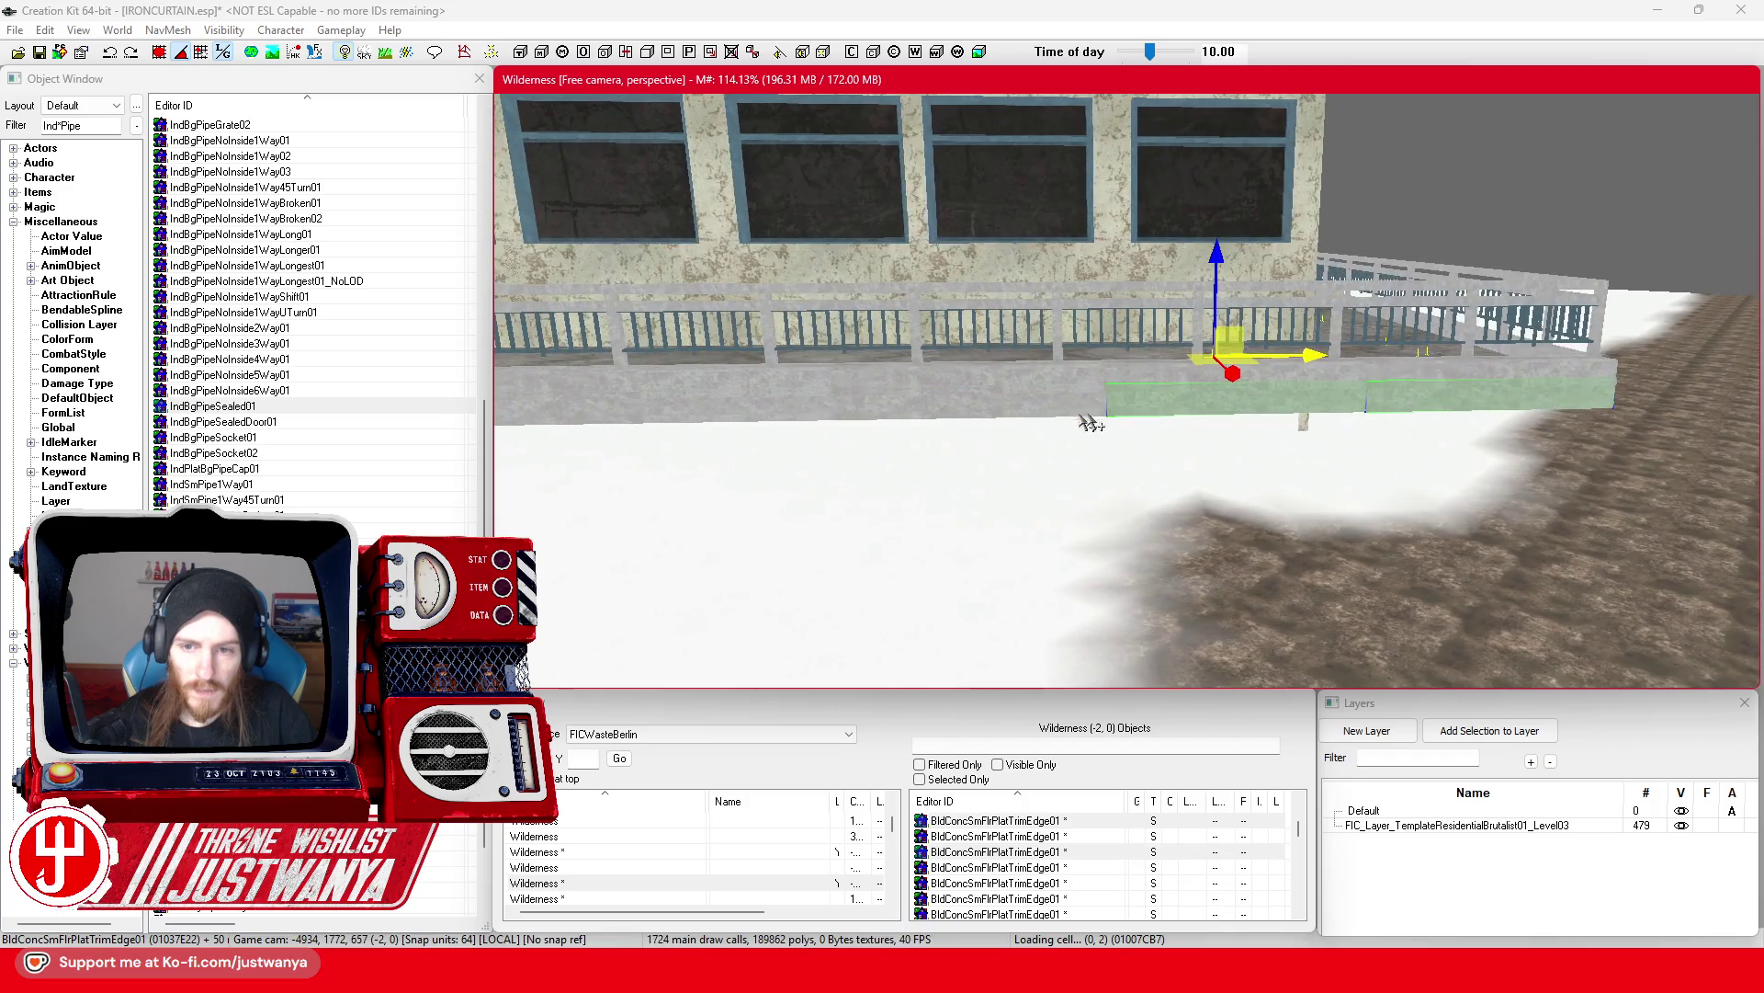
left_click(990, 407, "ctrl")
left_click(816, 422, "ctrl")
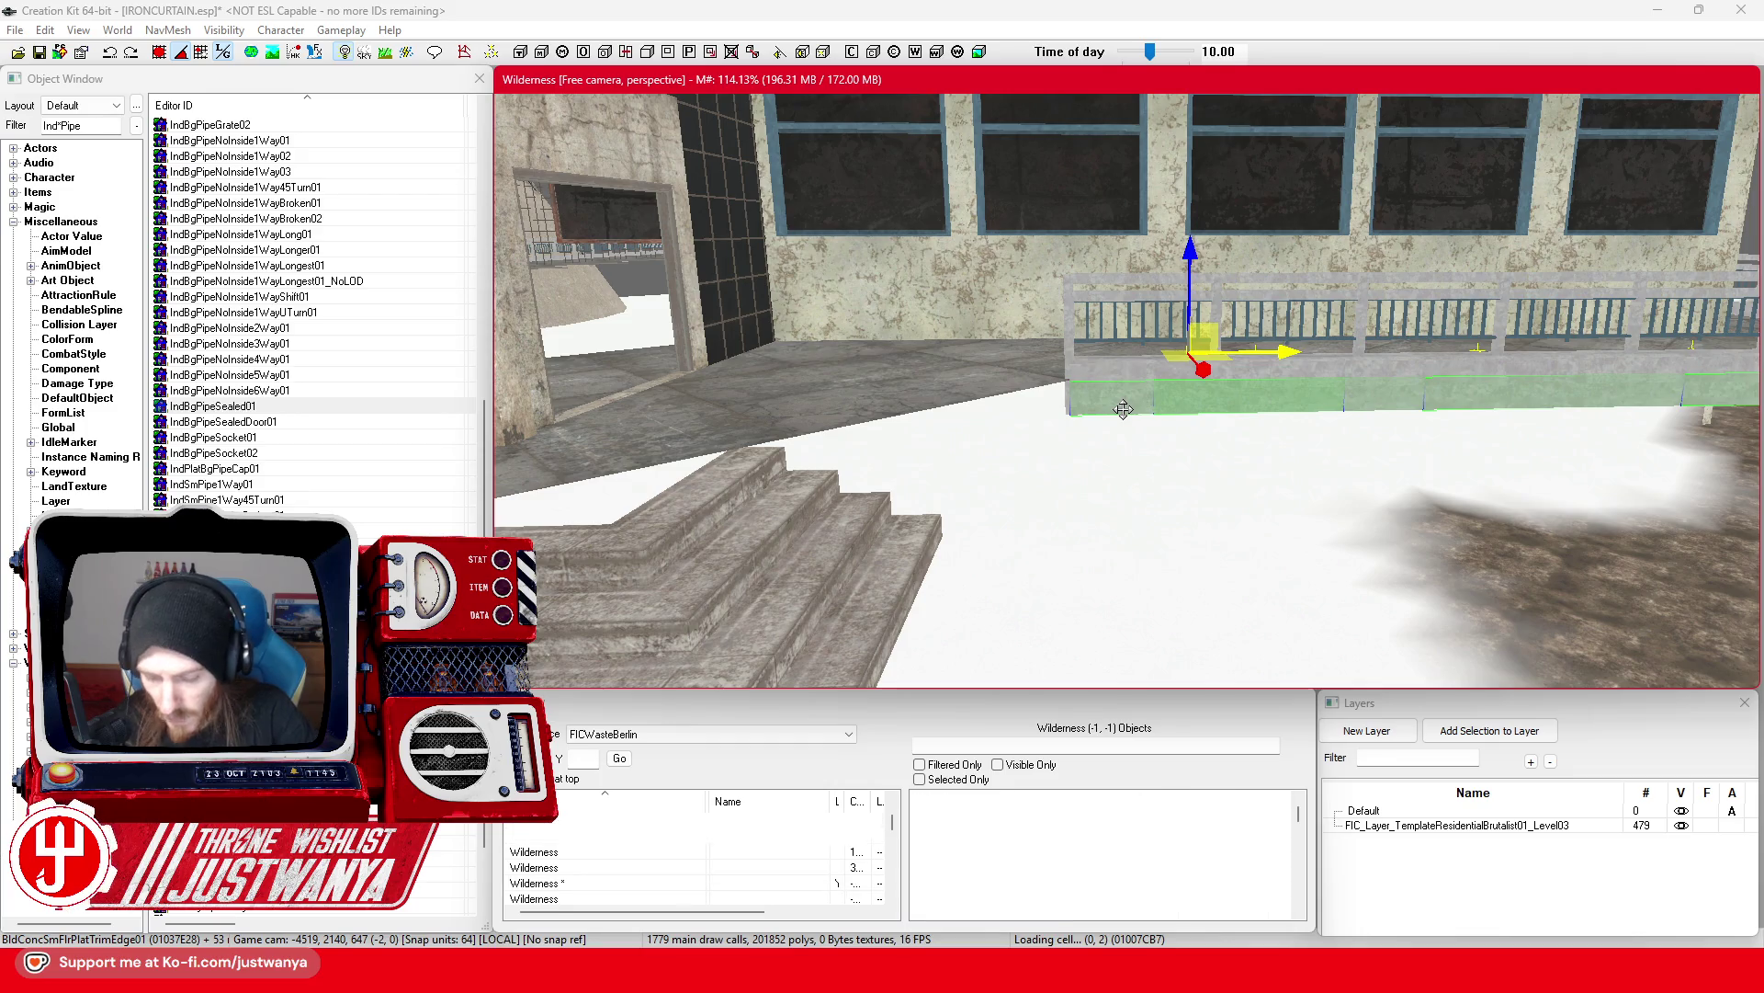
key("Delete")
left_click(39, 52)
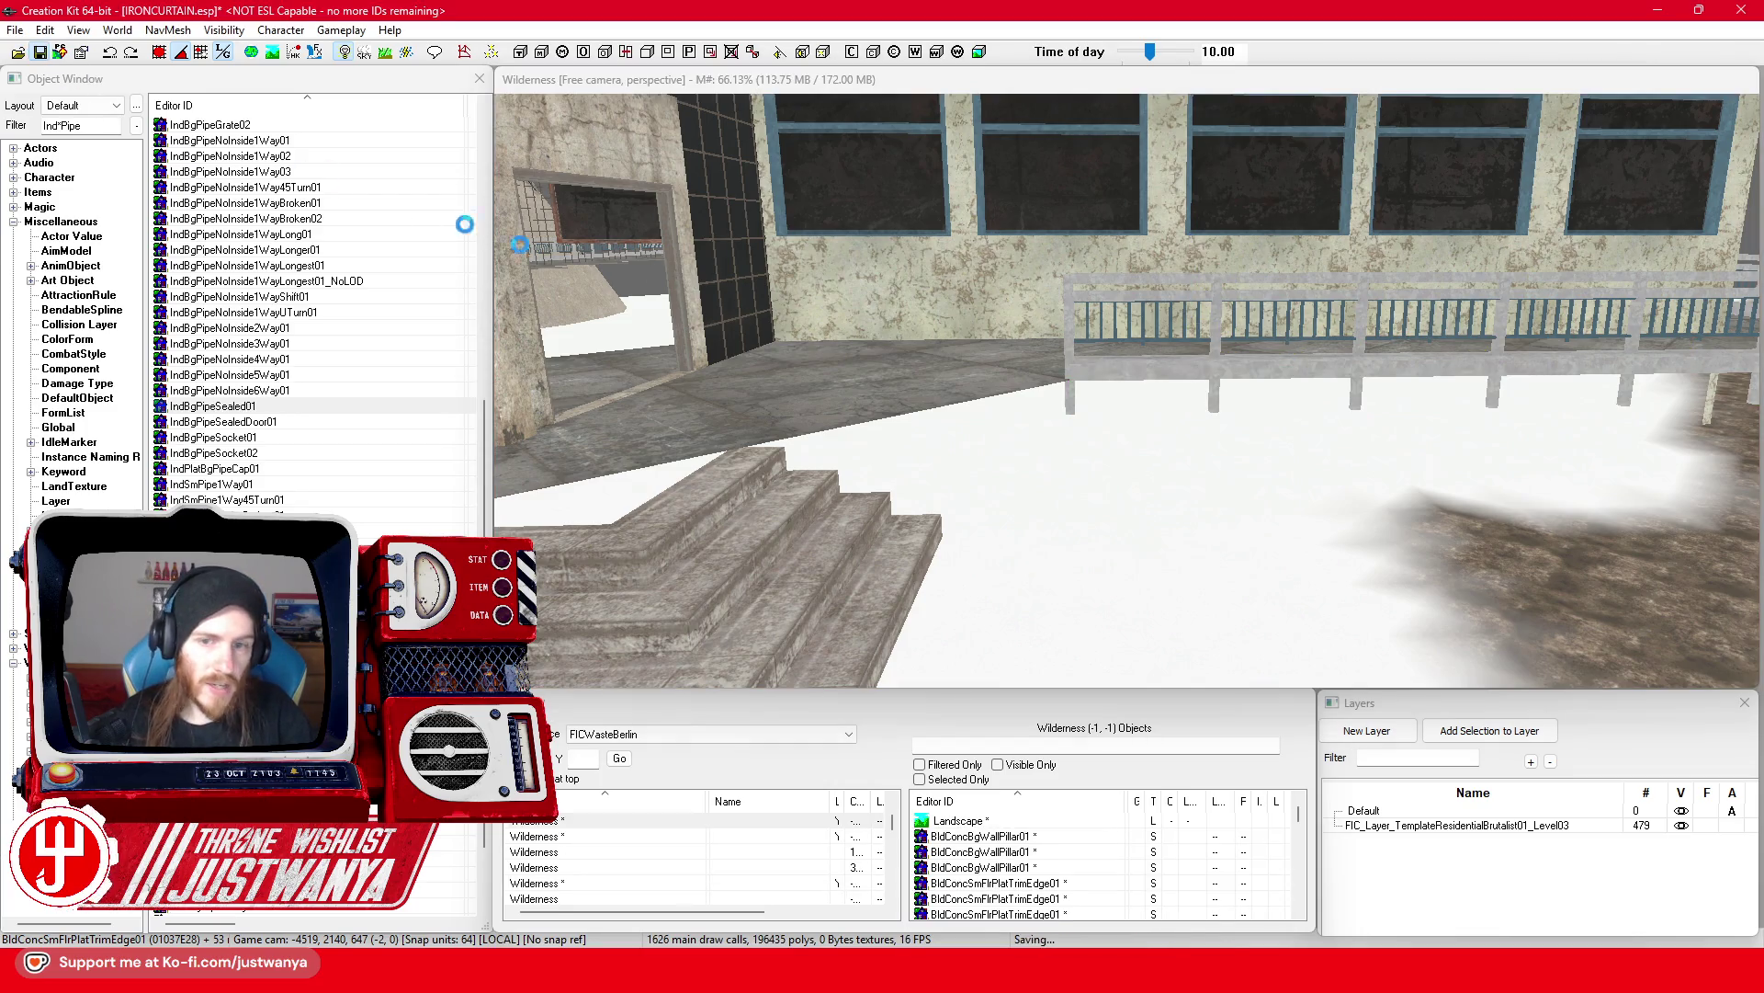
left_click_drag(1316, 384, 896, 569)
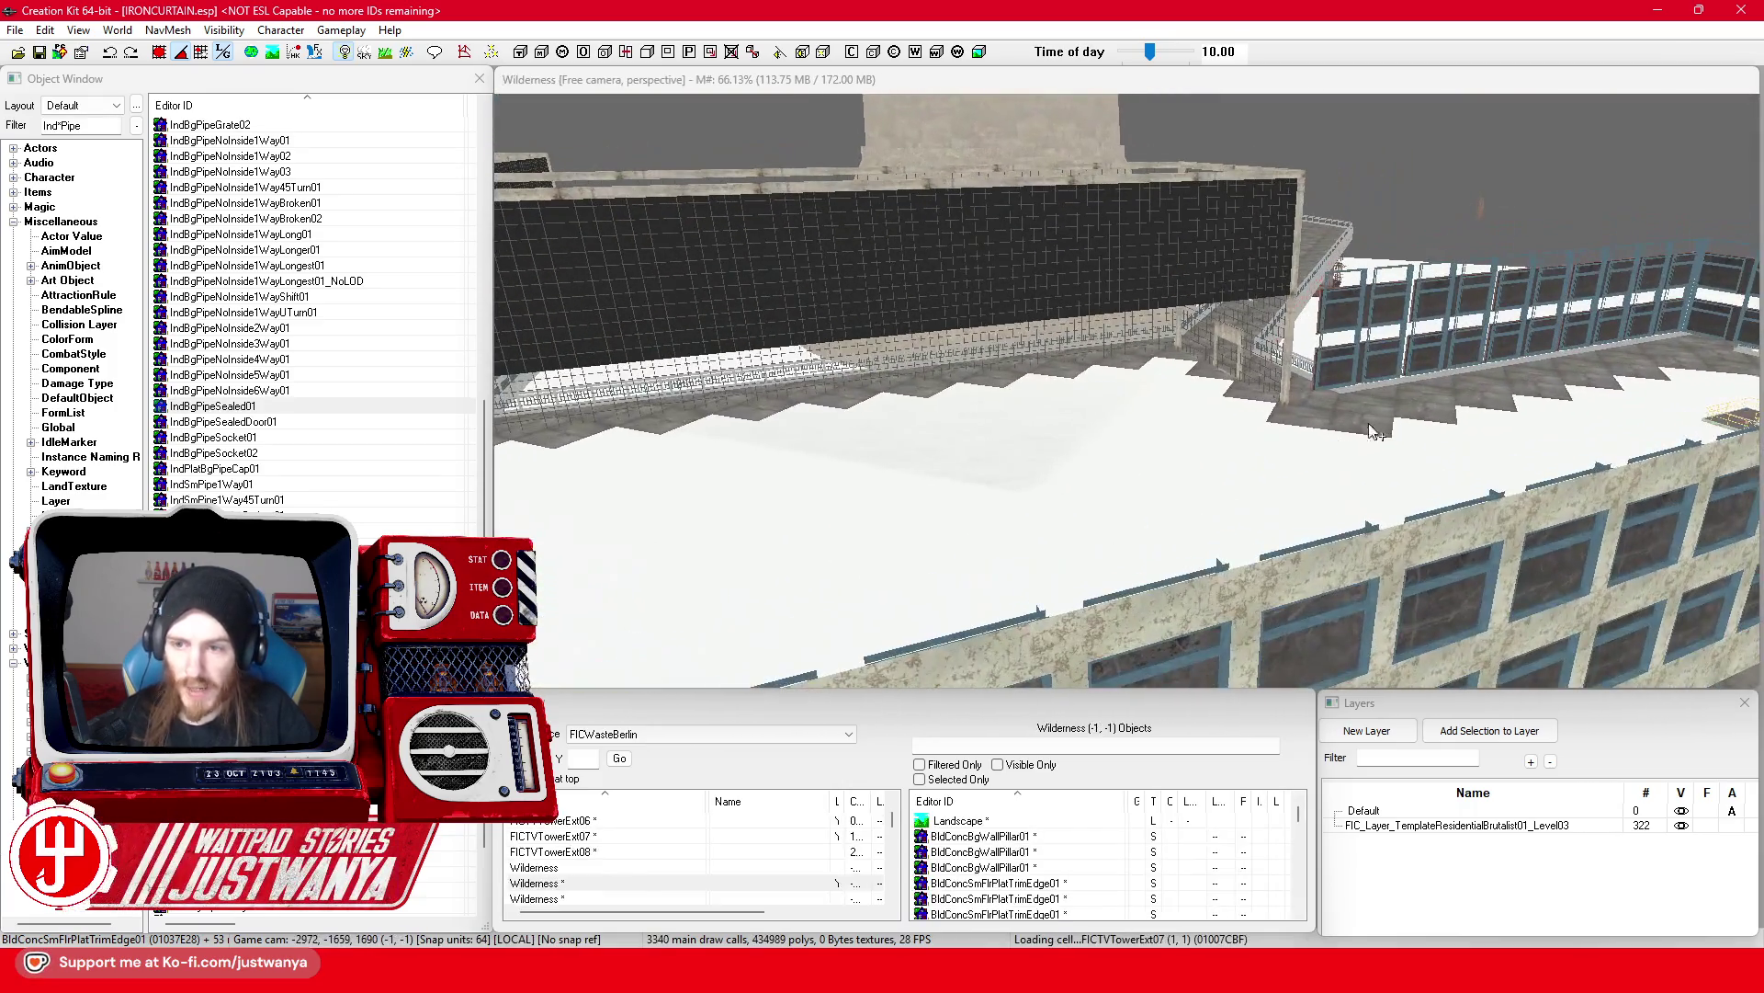
left_click(1369, 423)
left_click_drag(1092, 418, 1119, 231)
left_click(1357, 375)
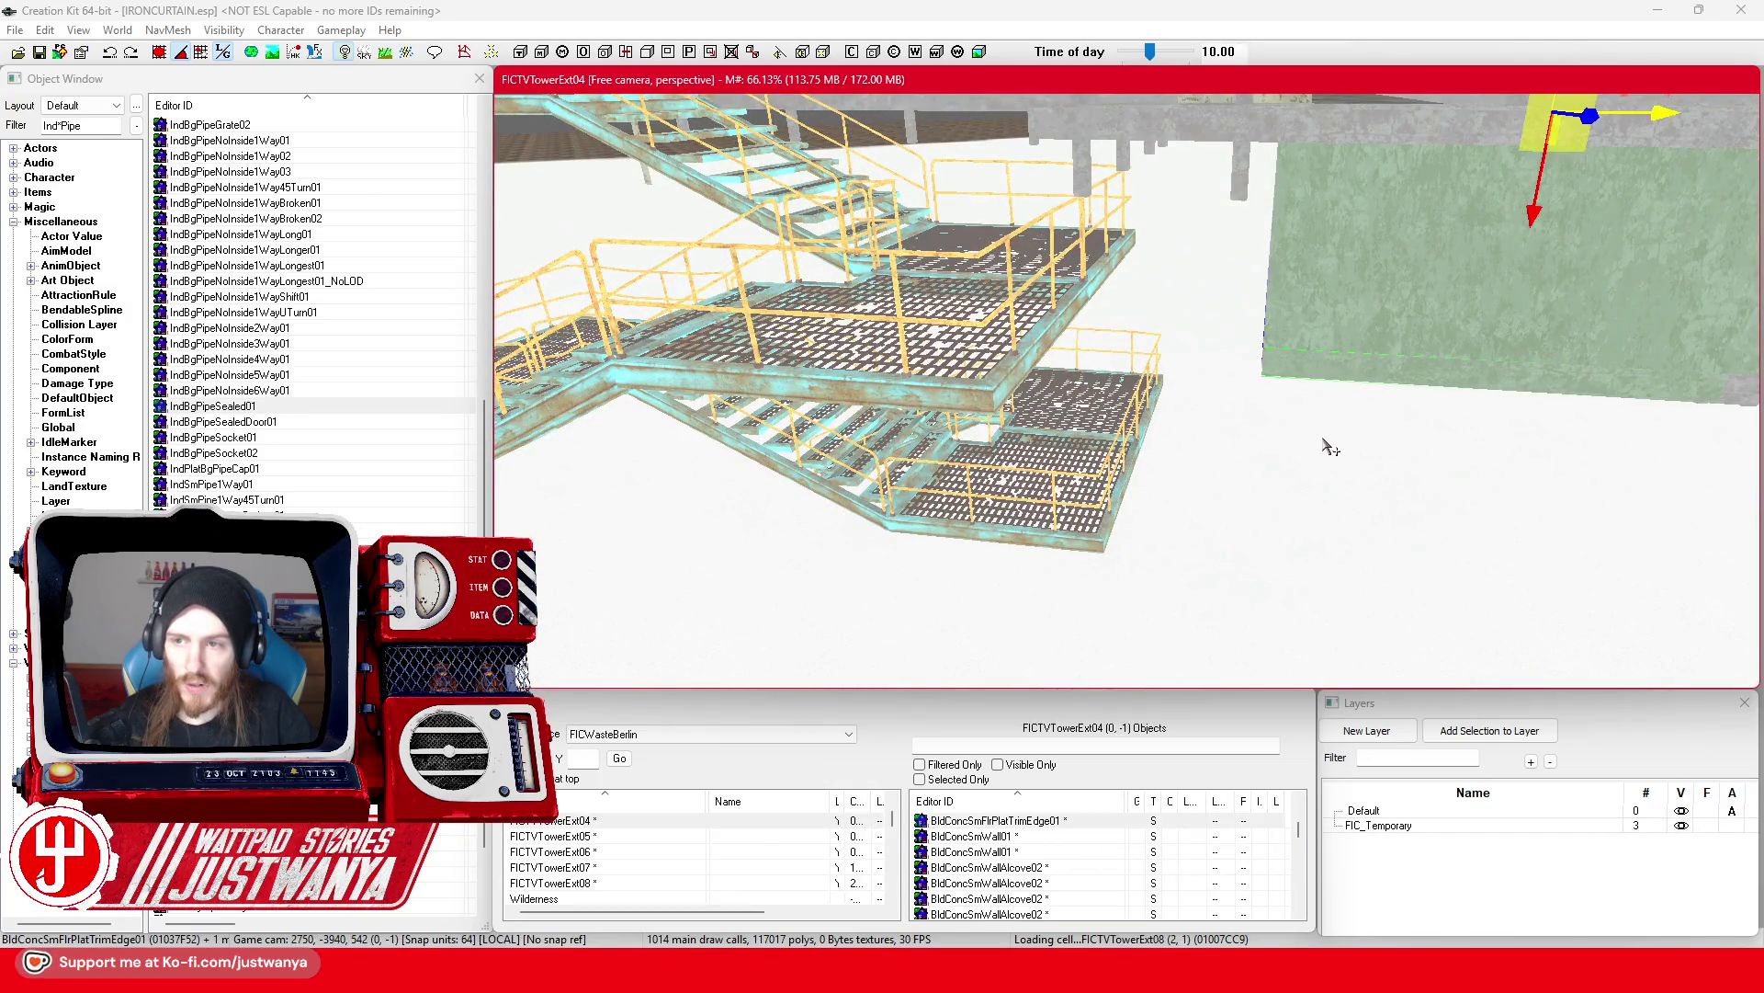
scroll(1351, 441, "down", 5)
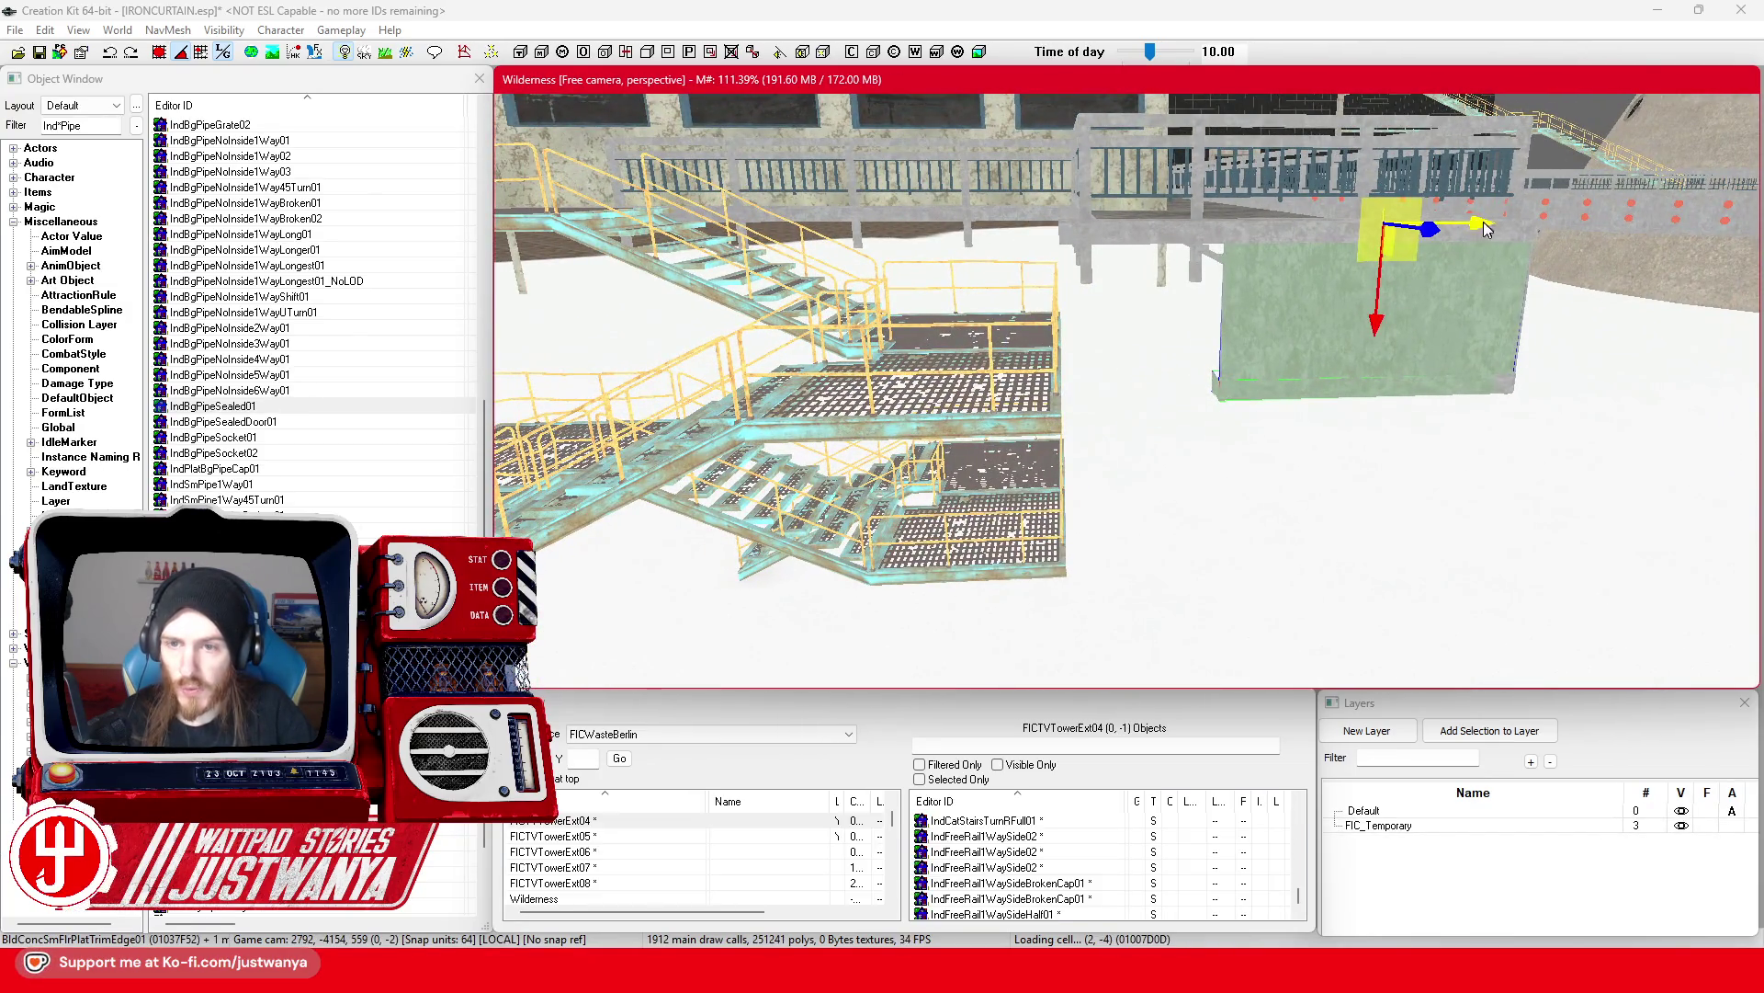
left_click_drag(1351, 367, 1227, 367)
scroll(1331, 313, "up", 8)
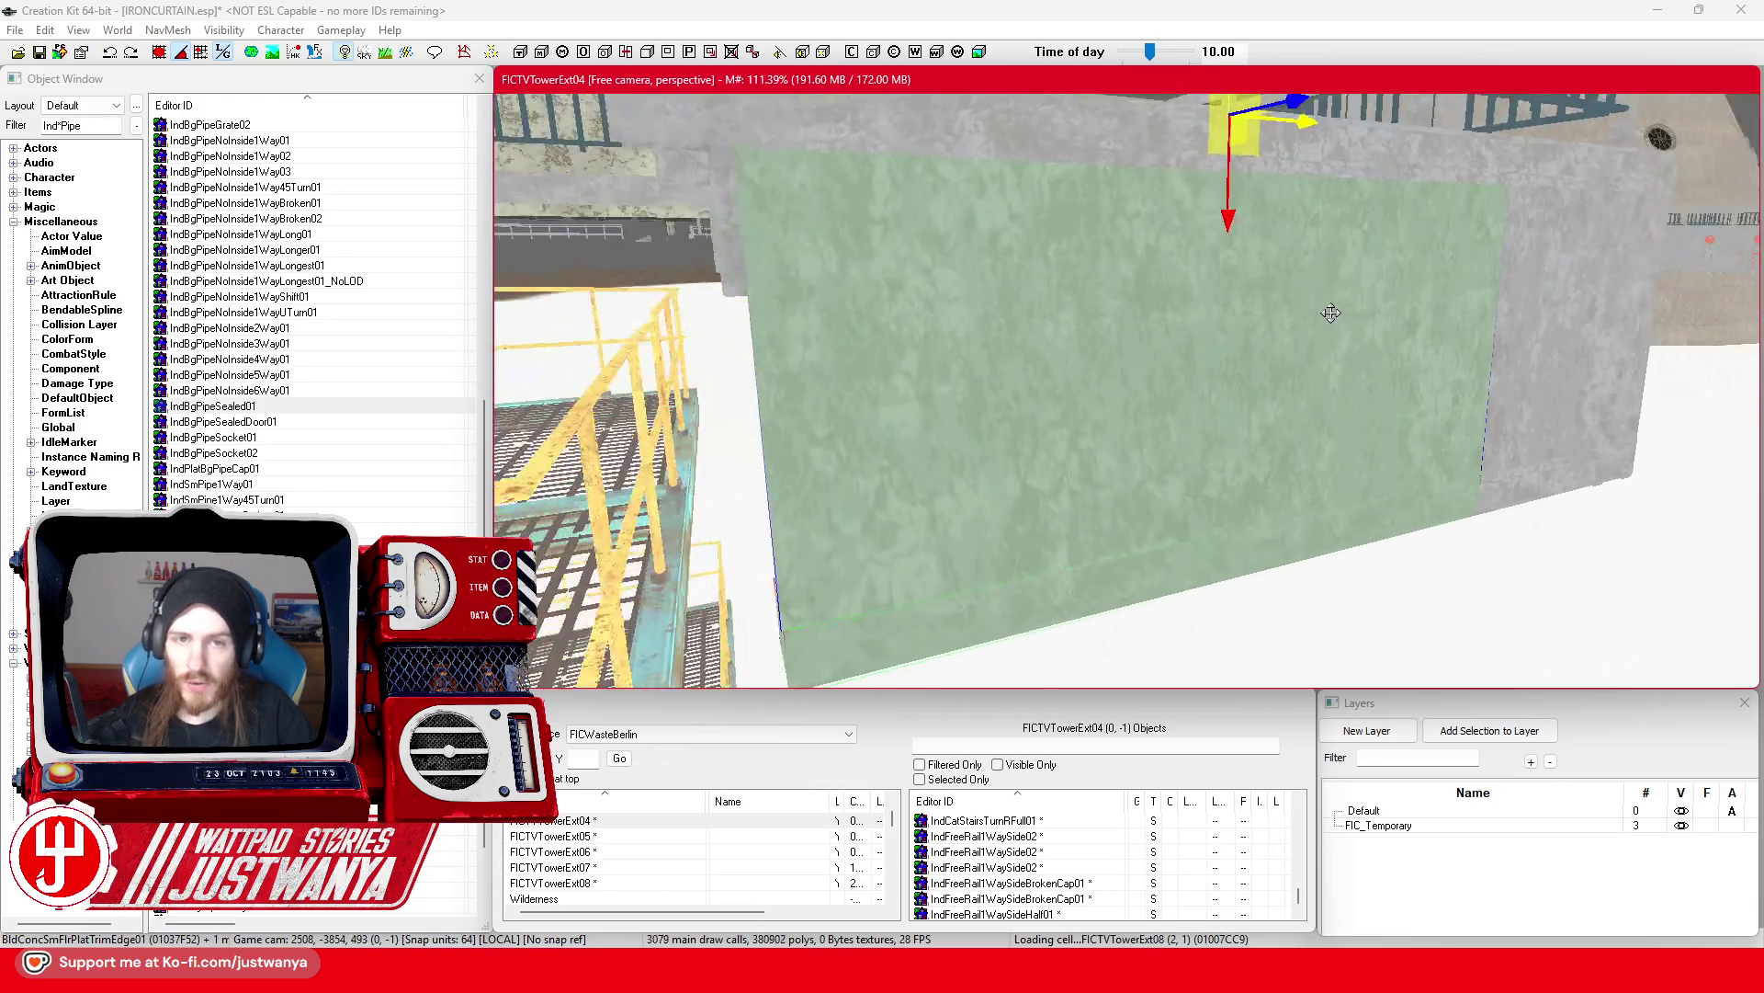
scroll(1331, 313, "down", 6)
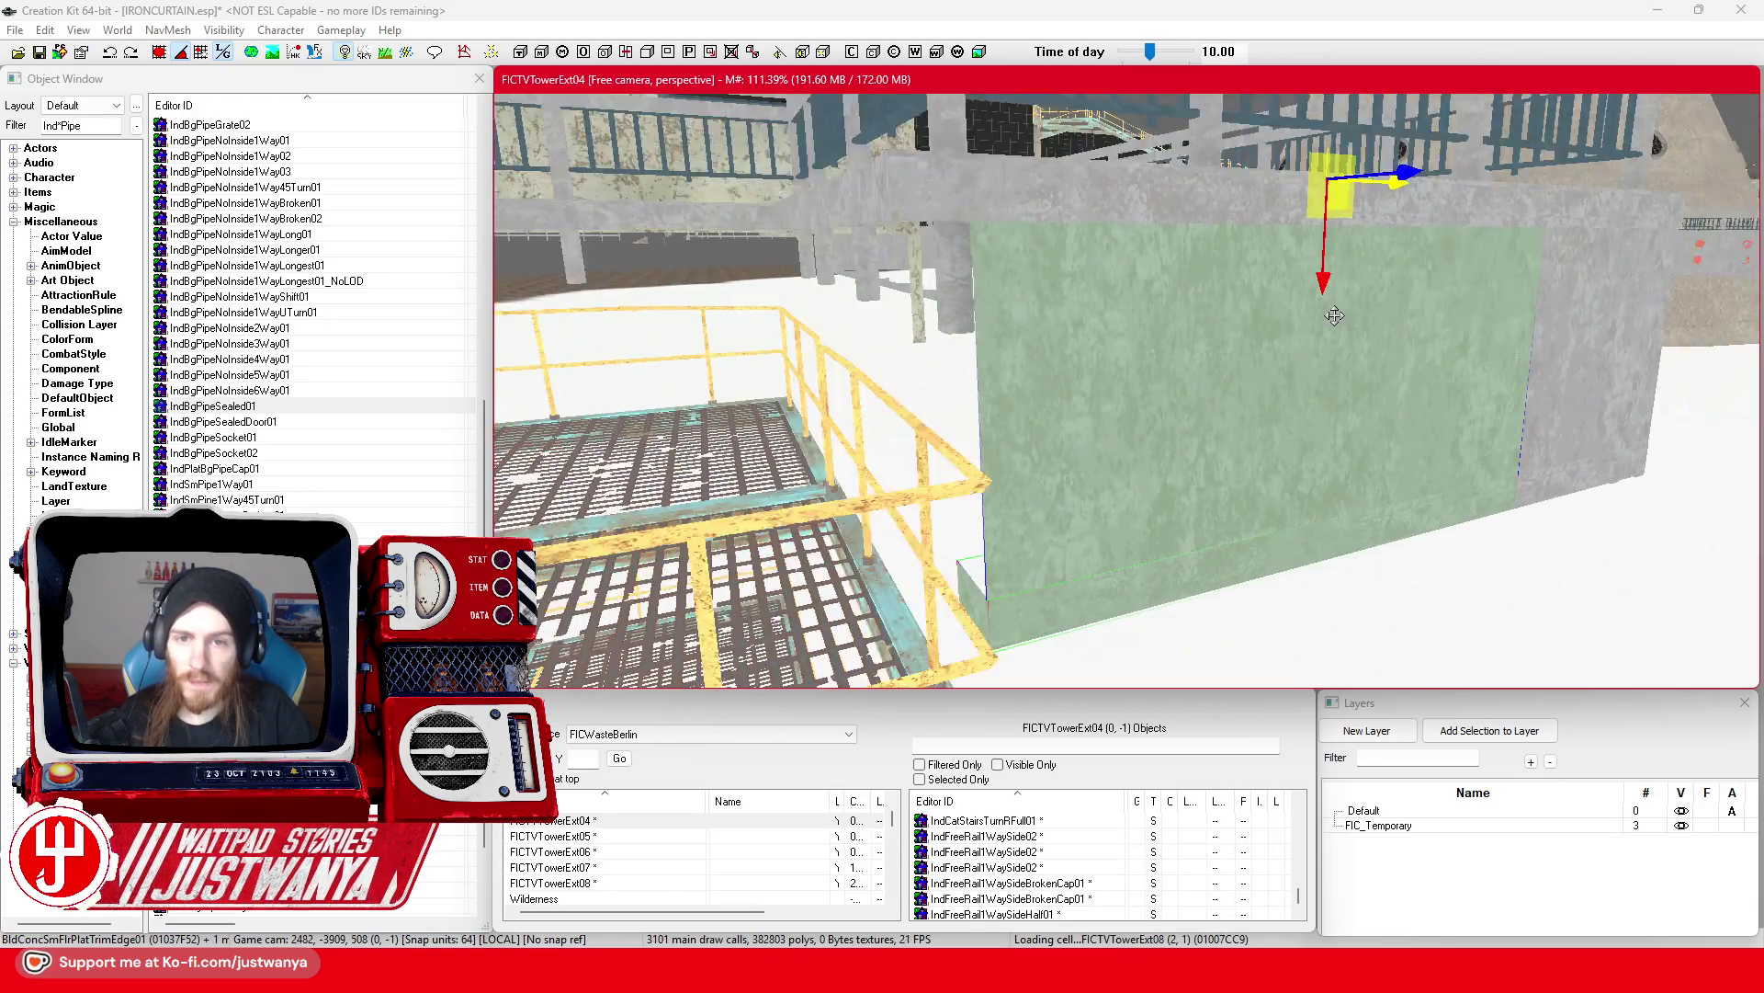
left_click_drag(1390, 197, 1342, 195)
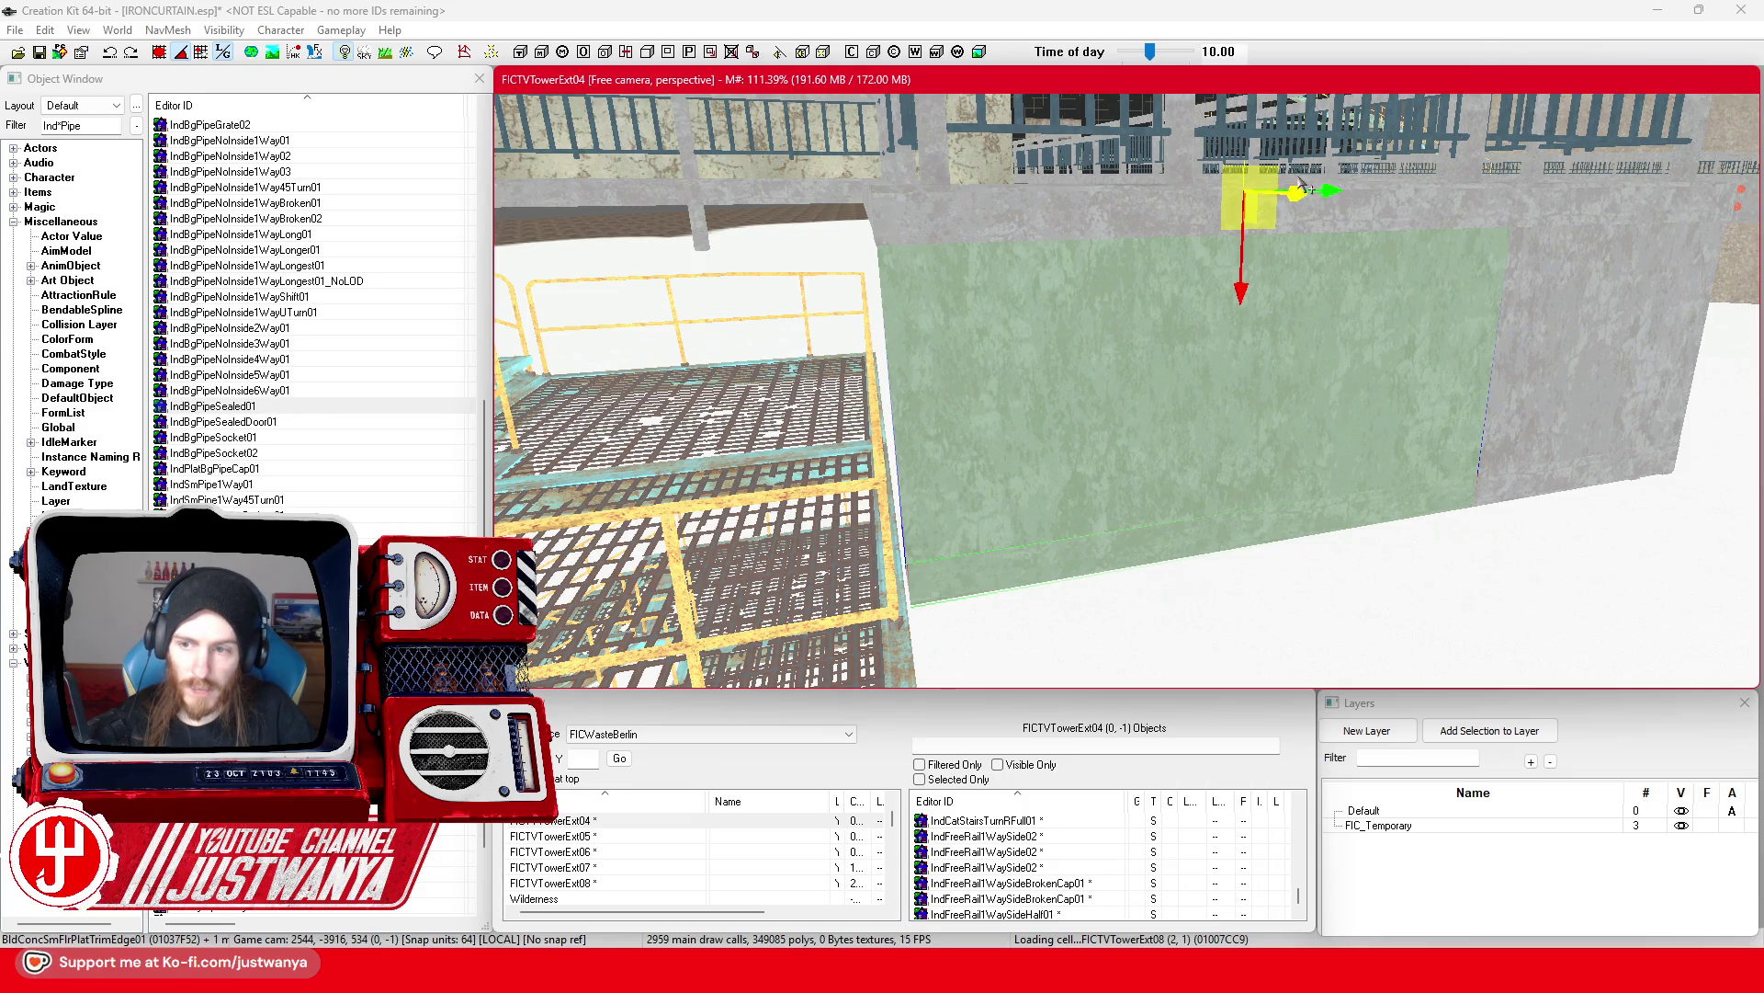
scroll(1298, 183, "down", 5)
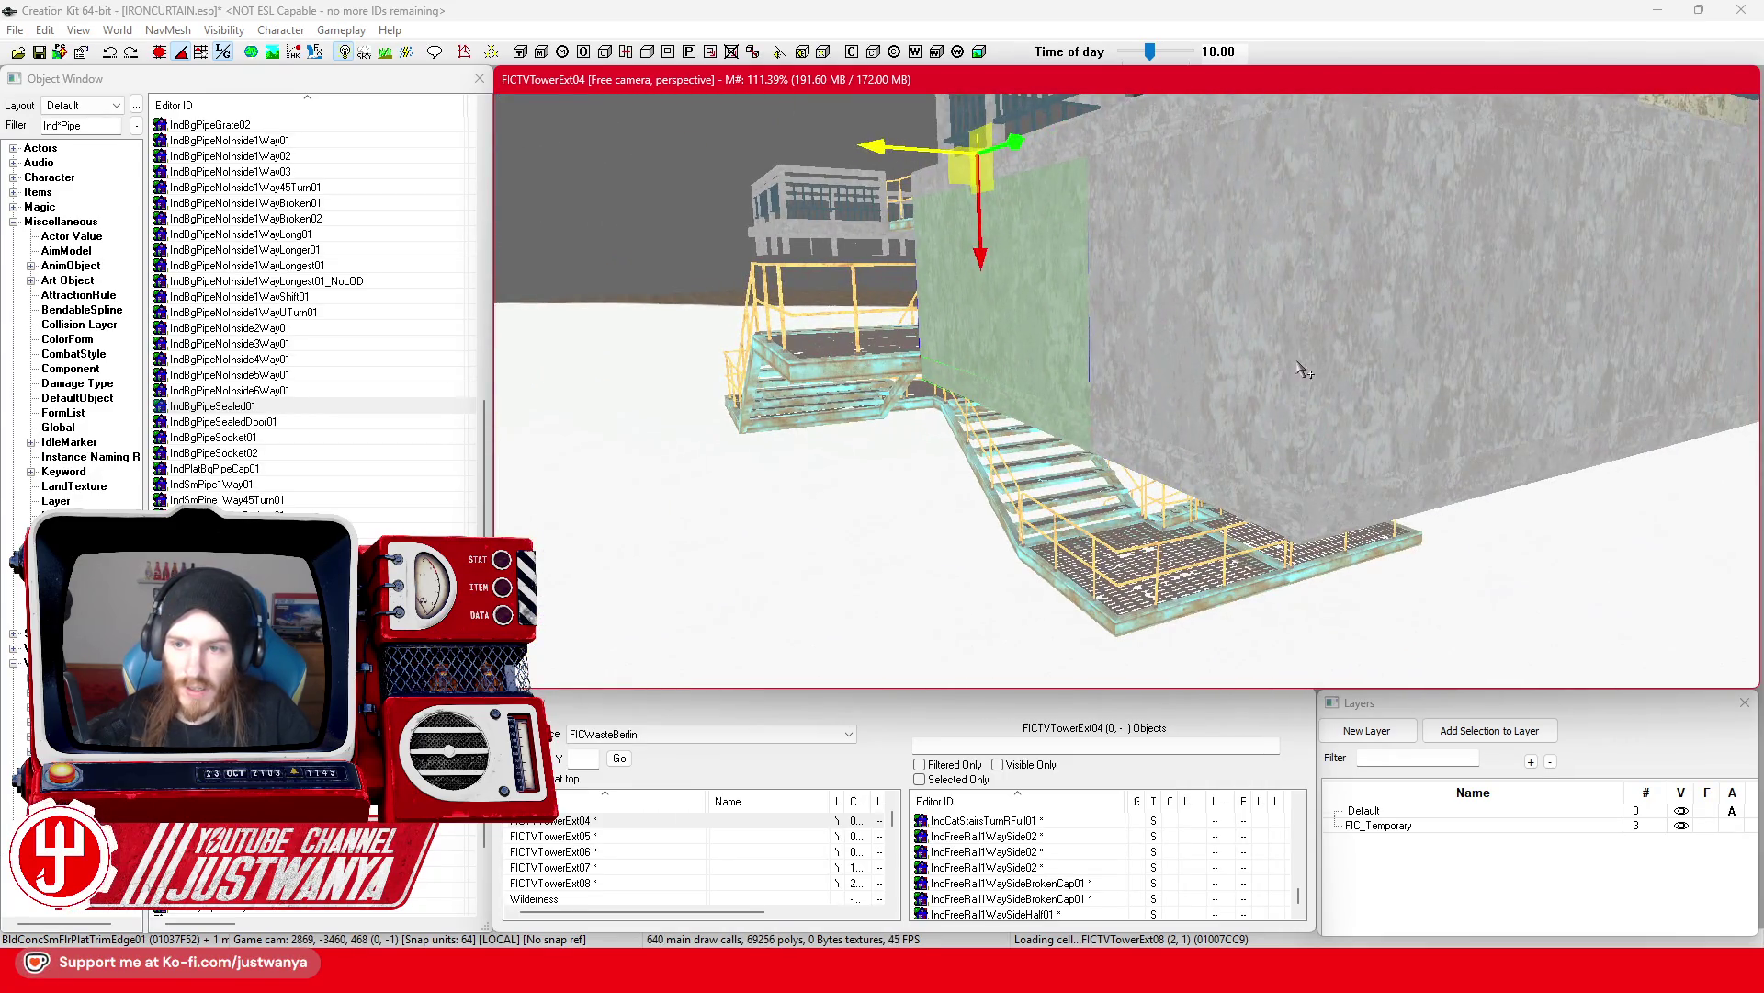
left_click(1299, 359)
left_click(1309, 372)
scroll(1360, 382, "down", 5)
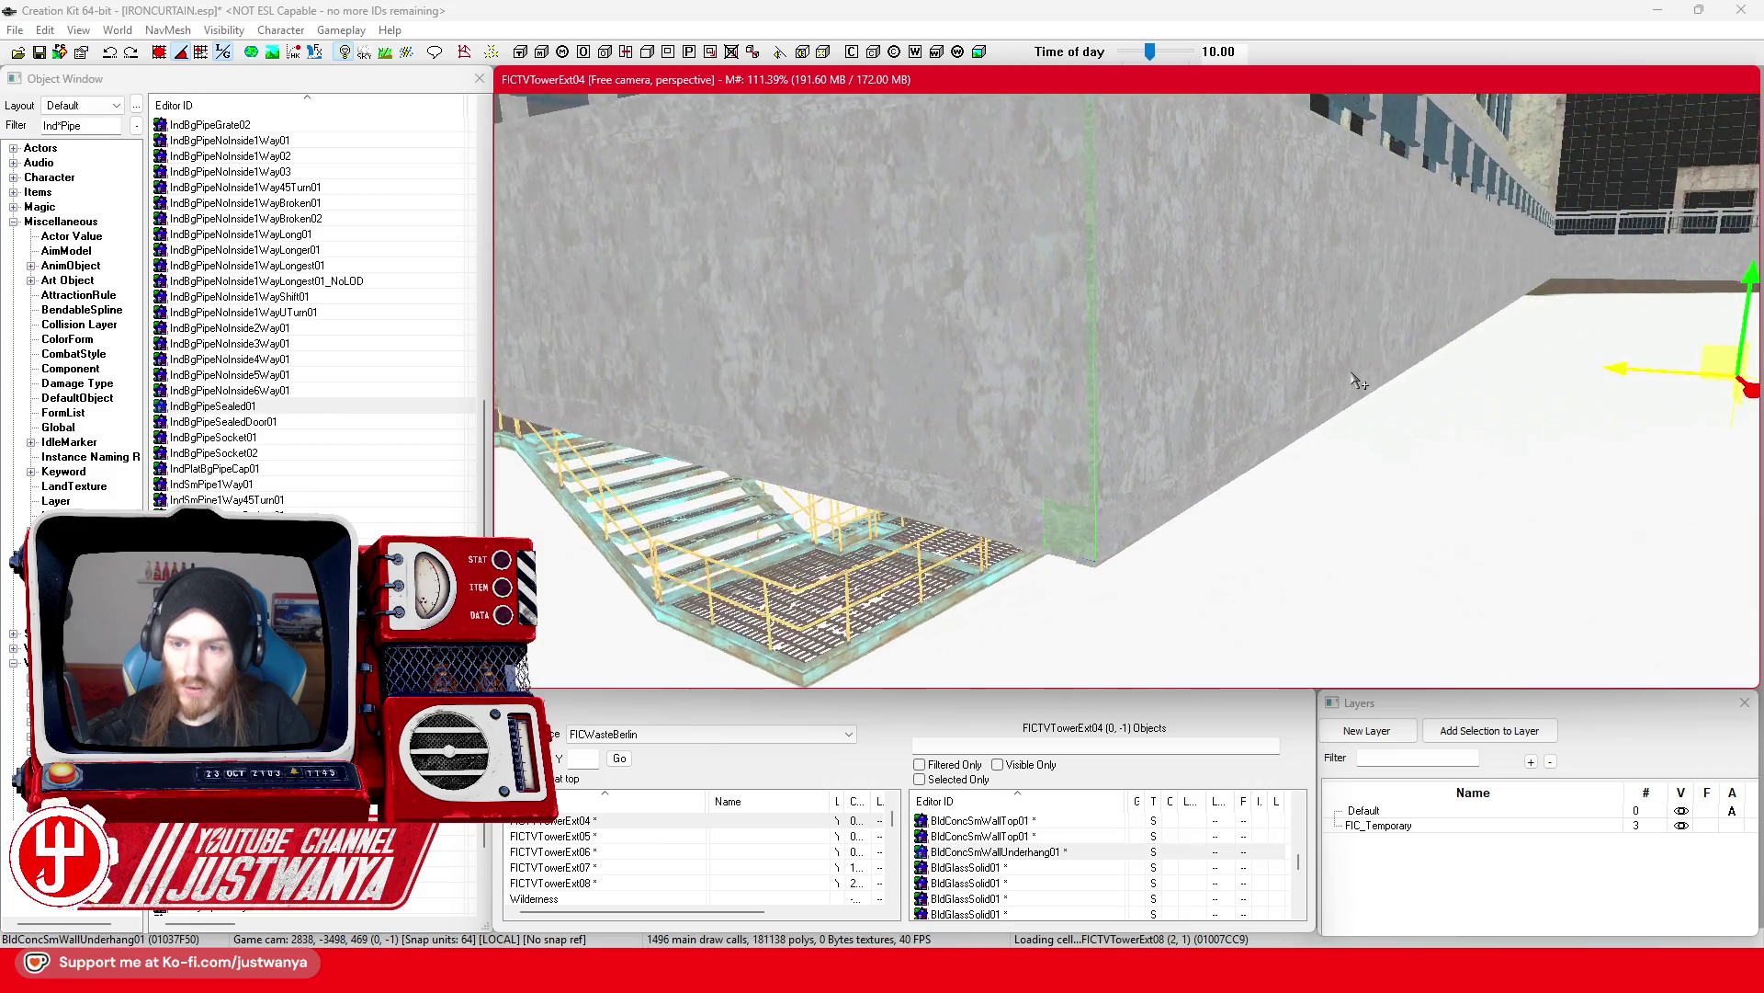
scroll(1425, 386, "up", 5)
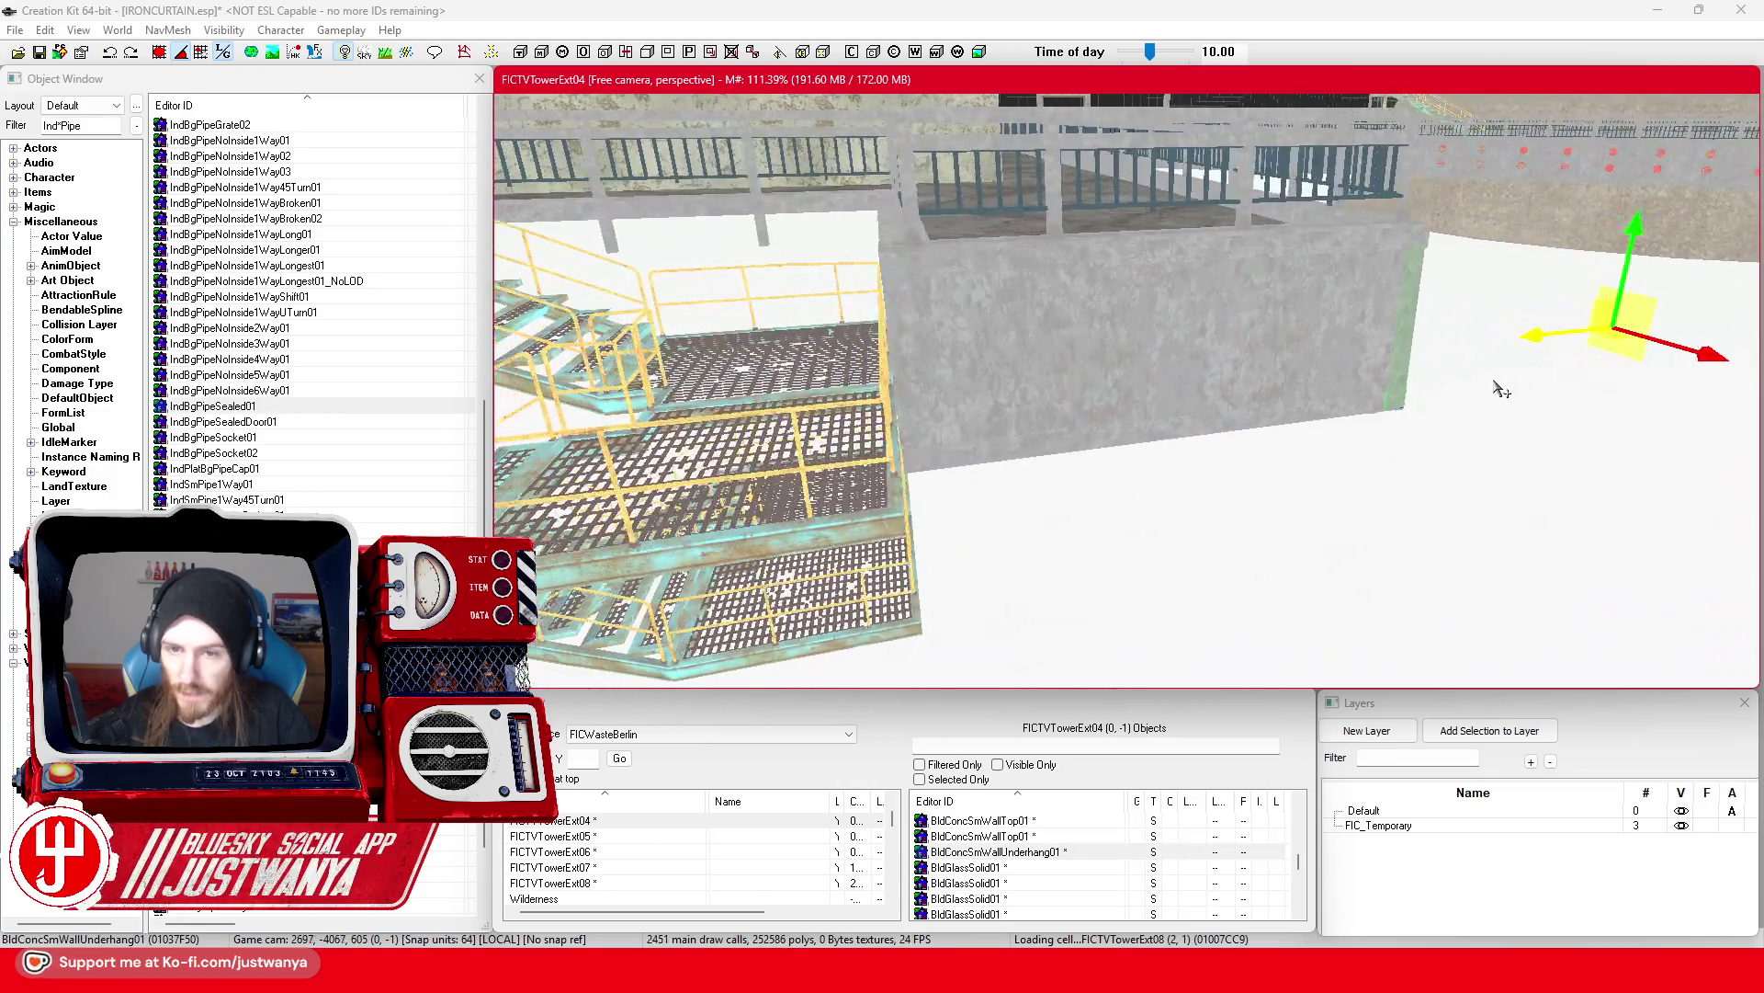
left_click(1056, 432)
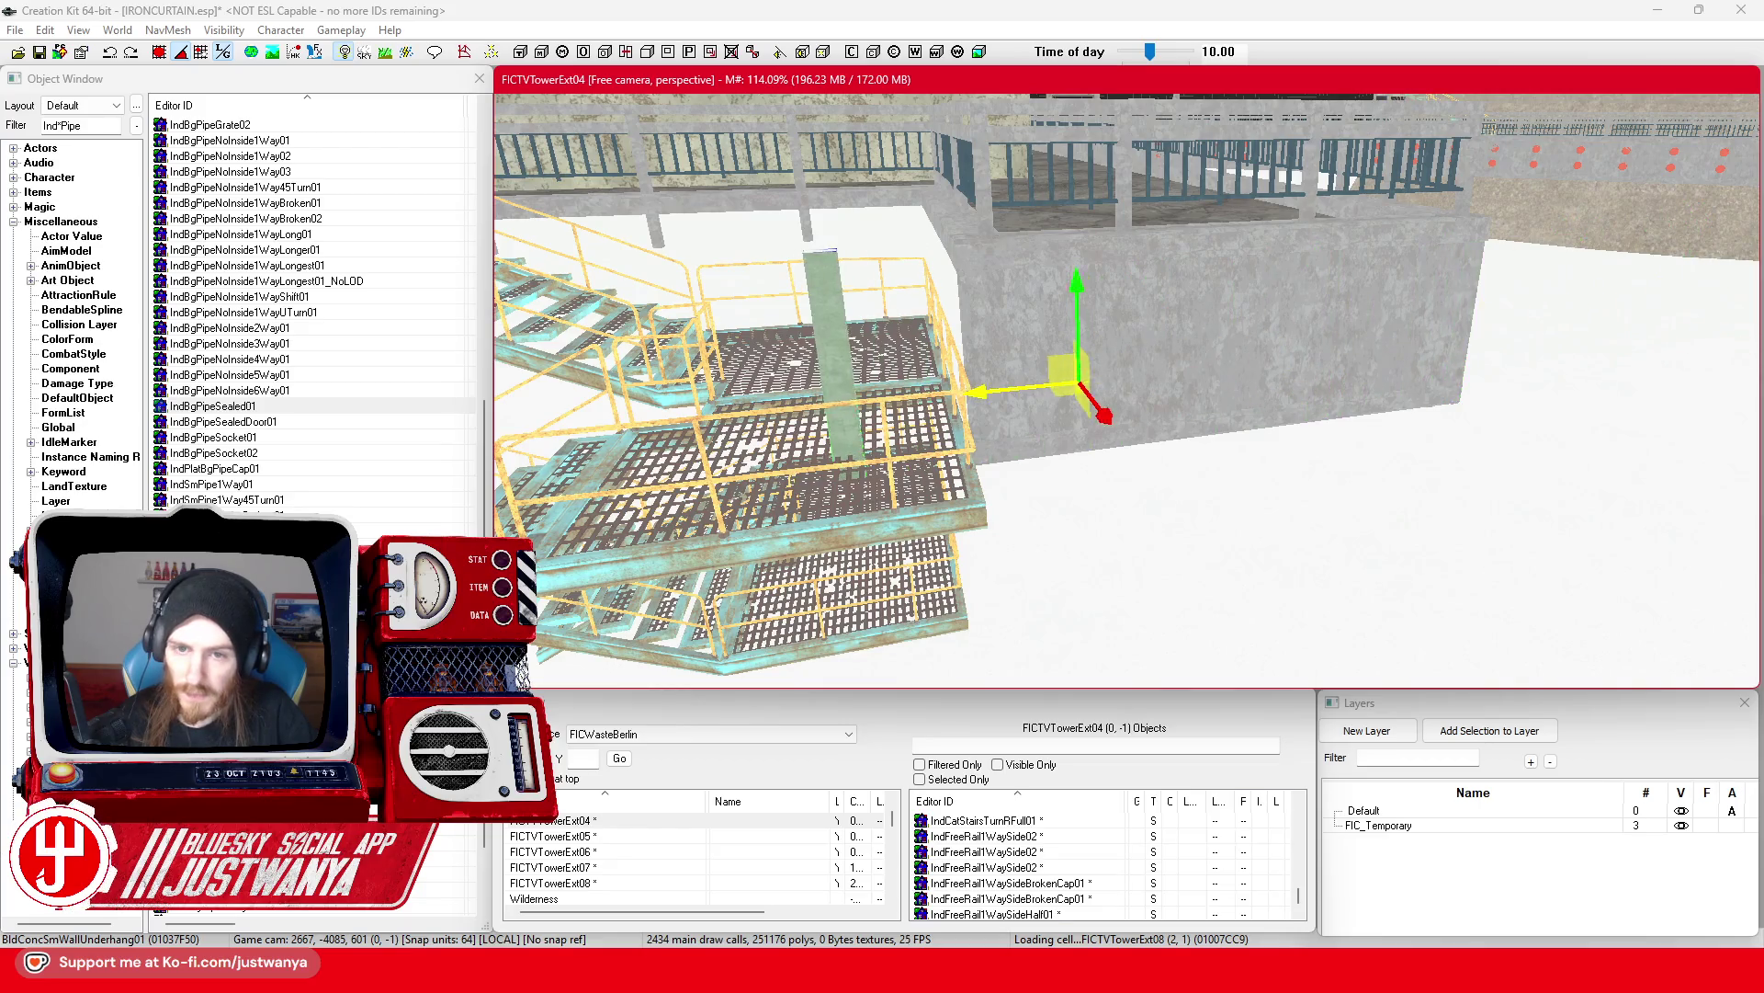
key("e")
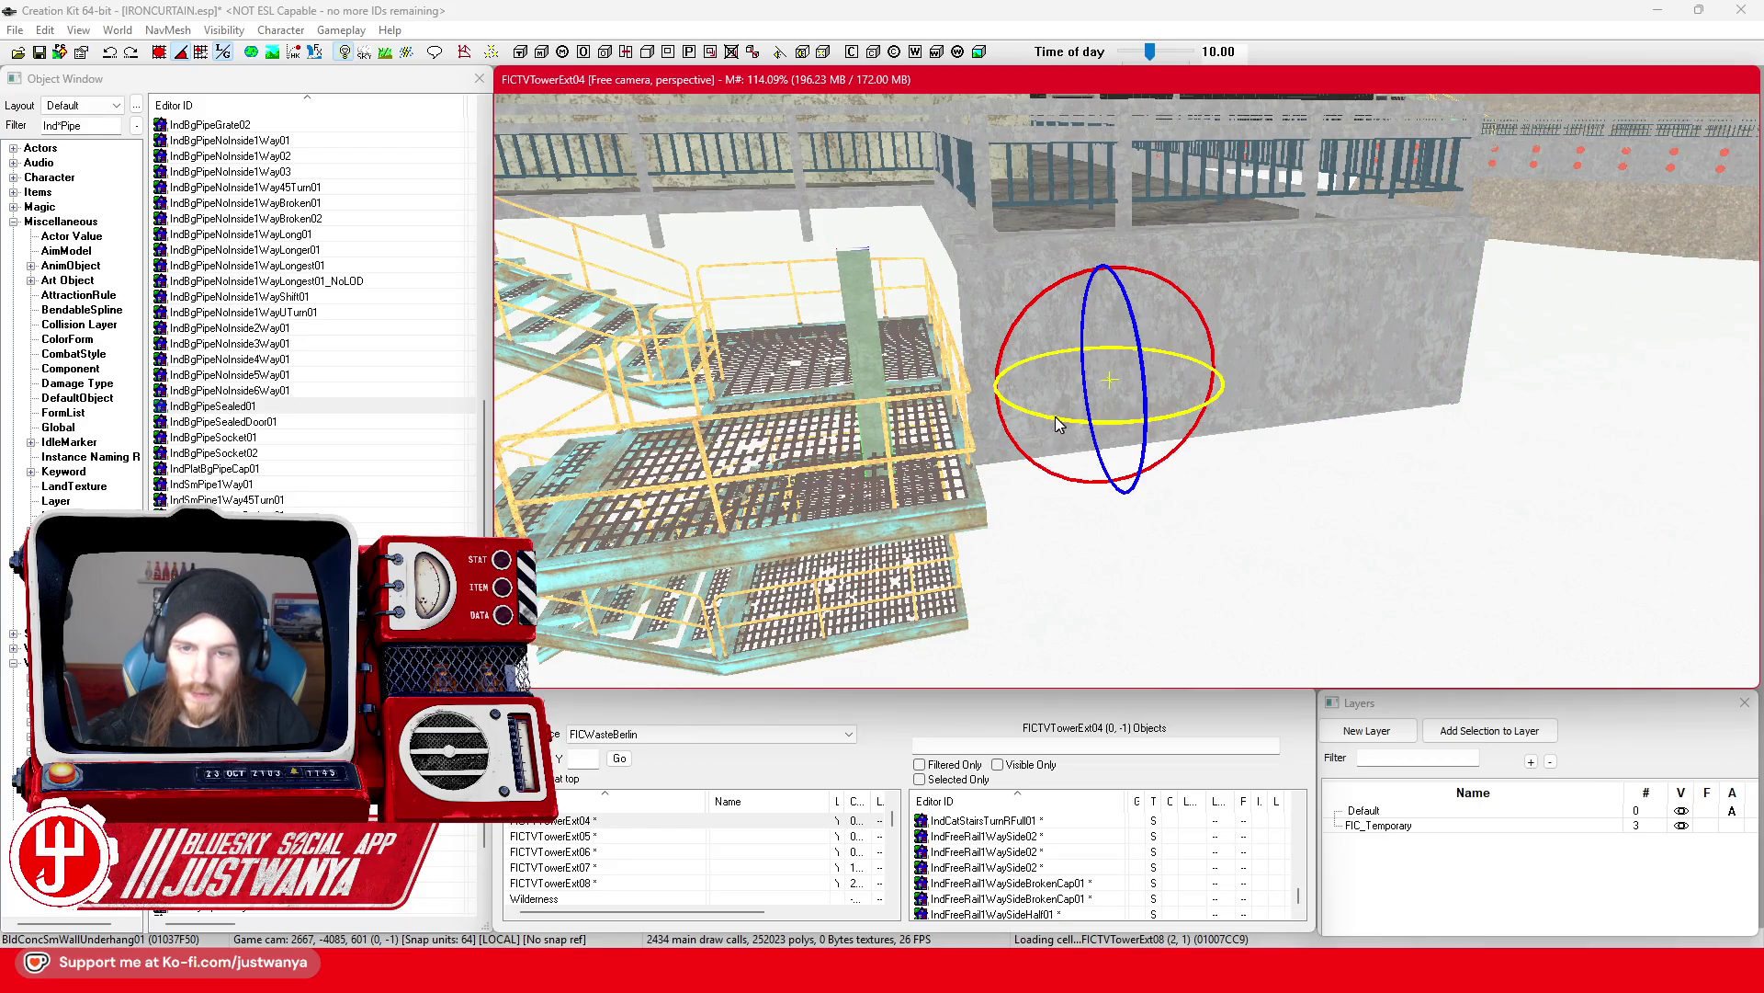
Step: Turn the concrete pillar by the stair railing around its vertical axis
left_click_drag(1055, 419, 1084, 418)
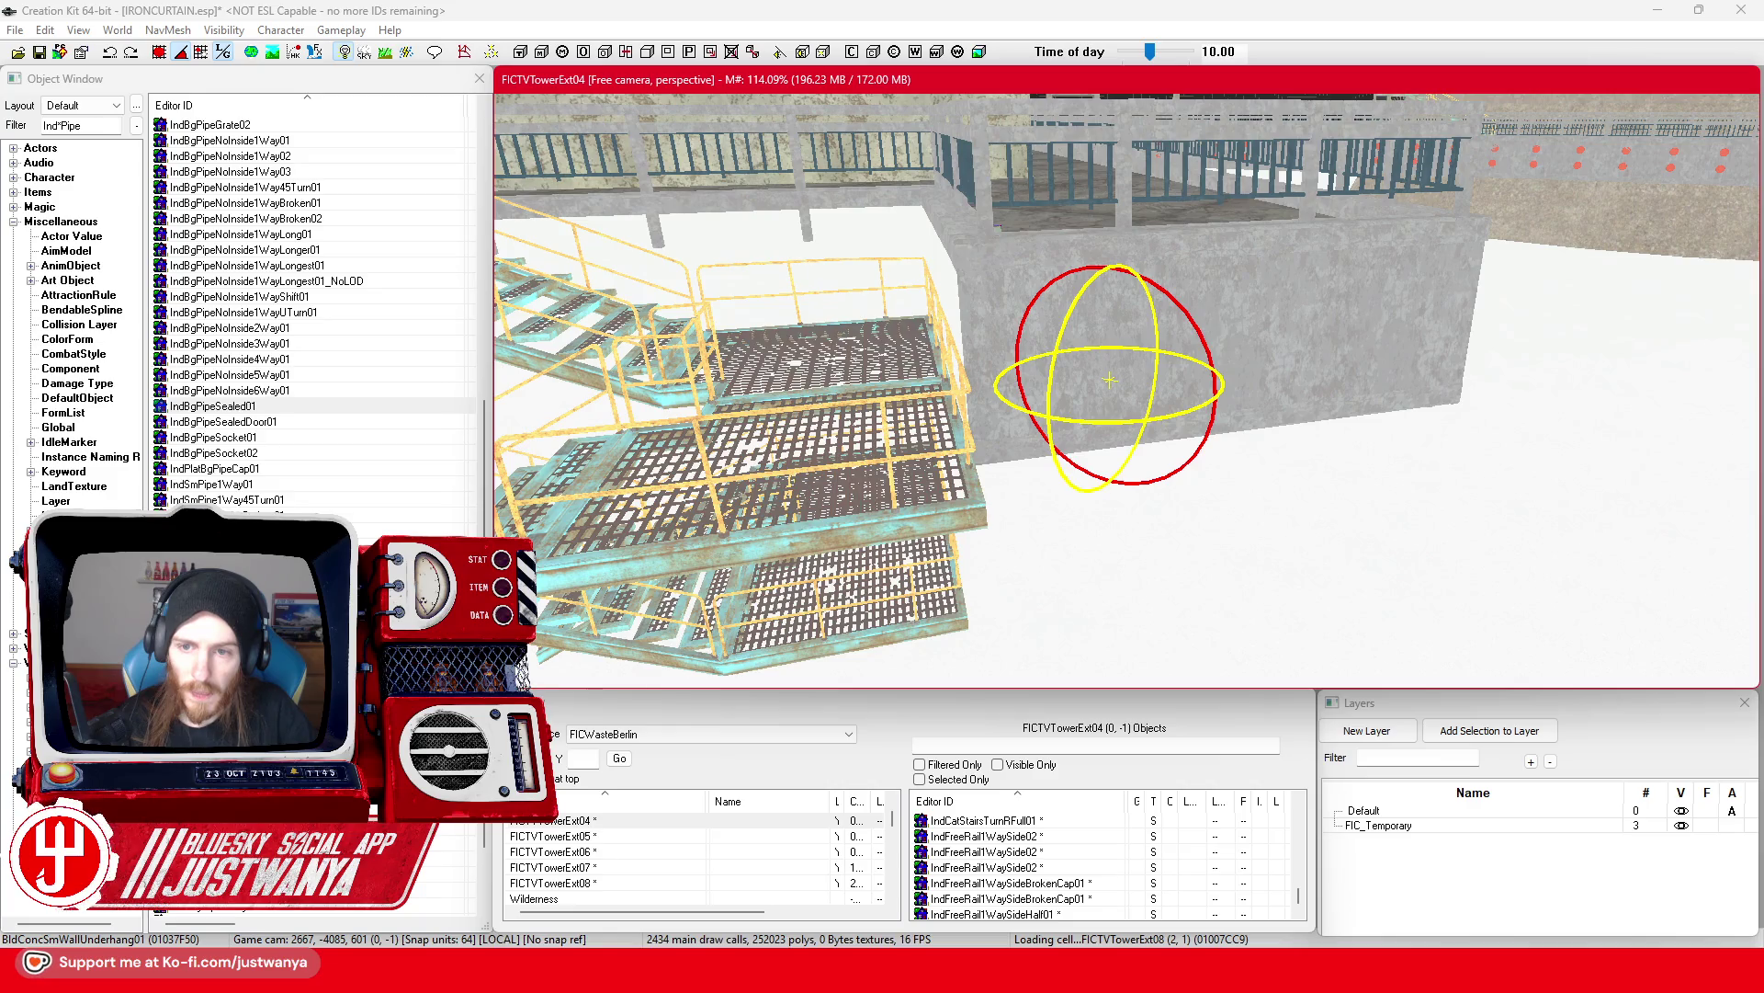
key("w")
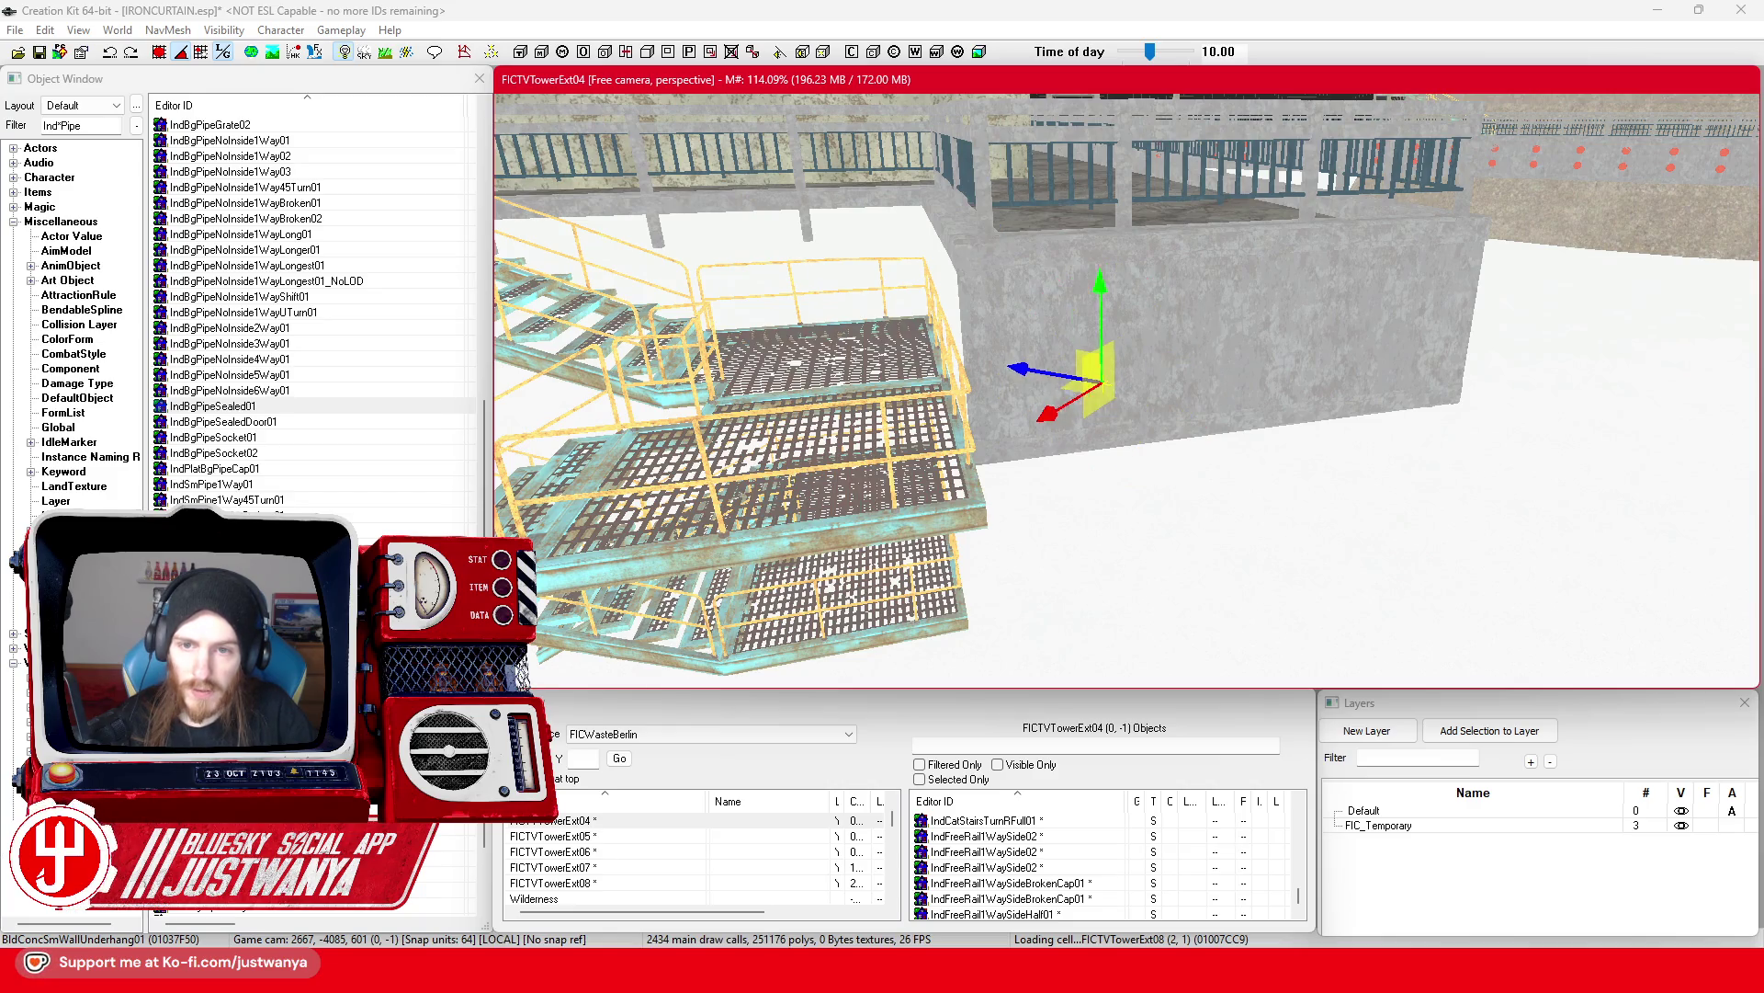
left_click(989, 423)
key("e")
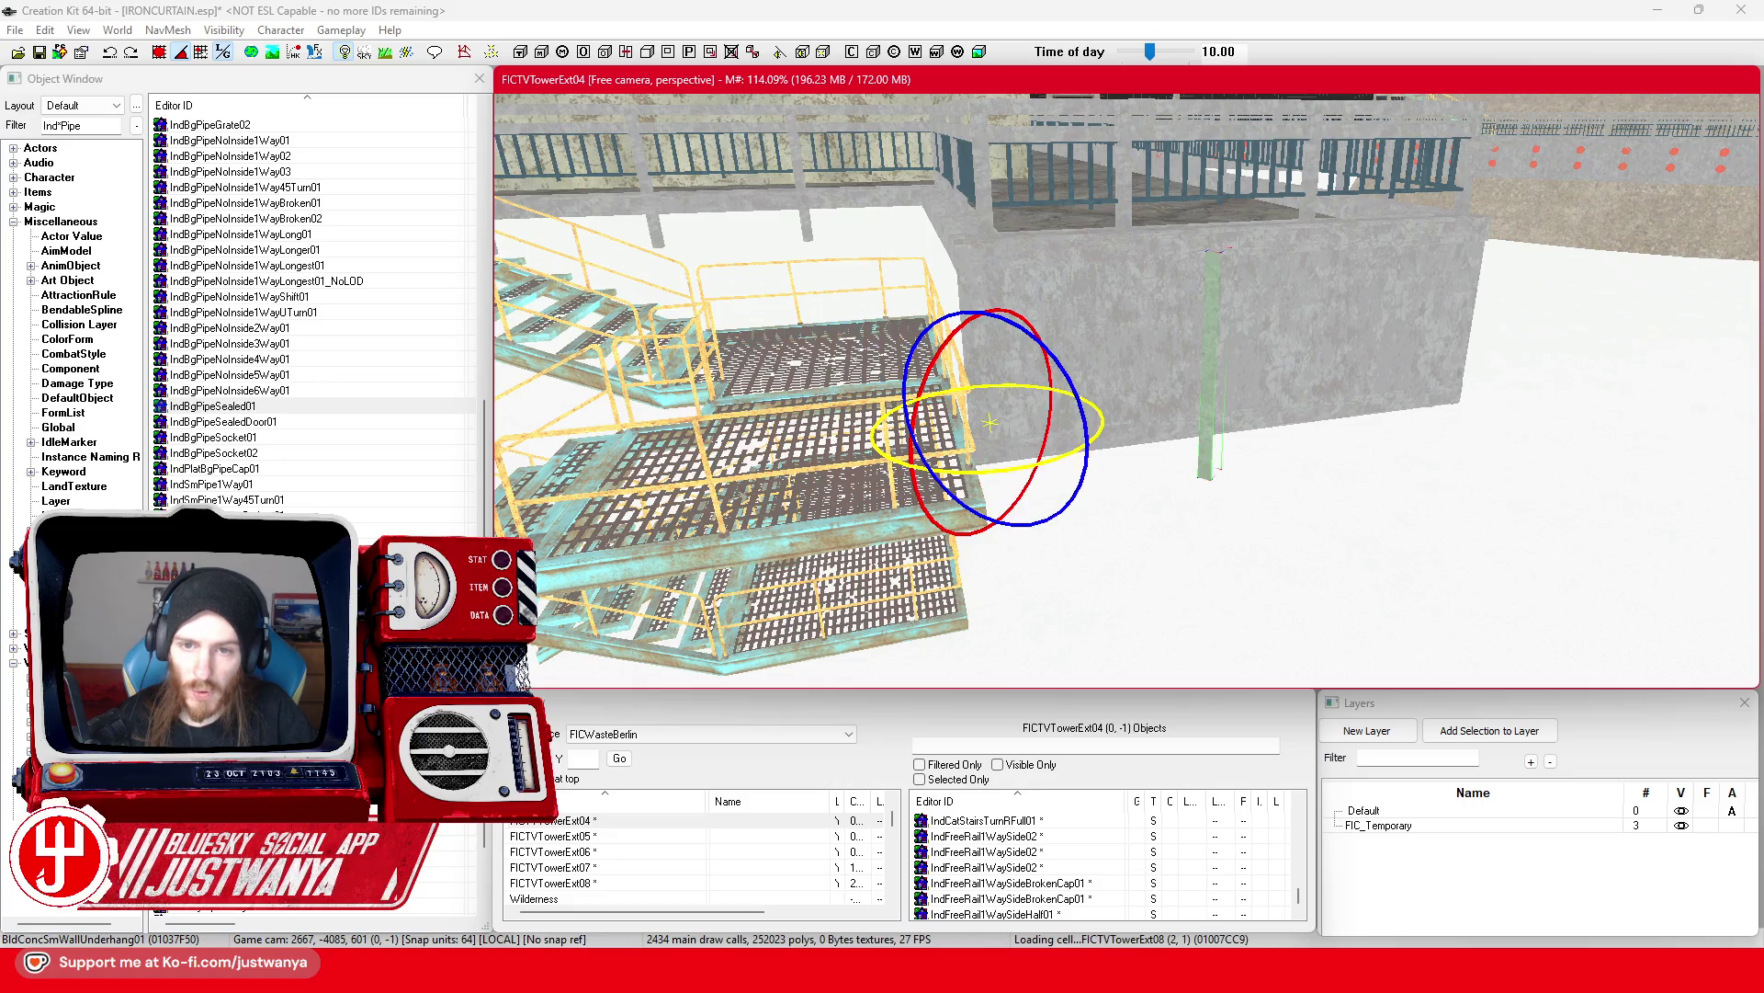
left_click_drag(1099, 423, 1314, 434)
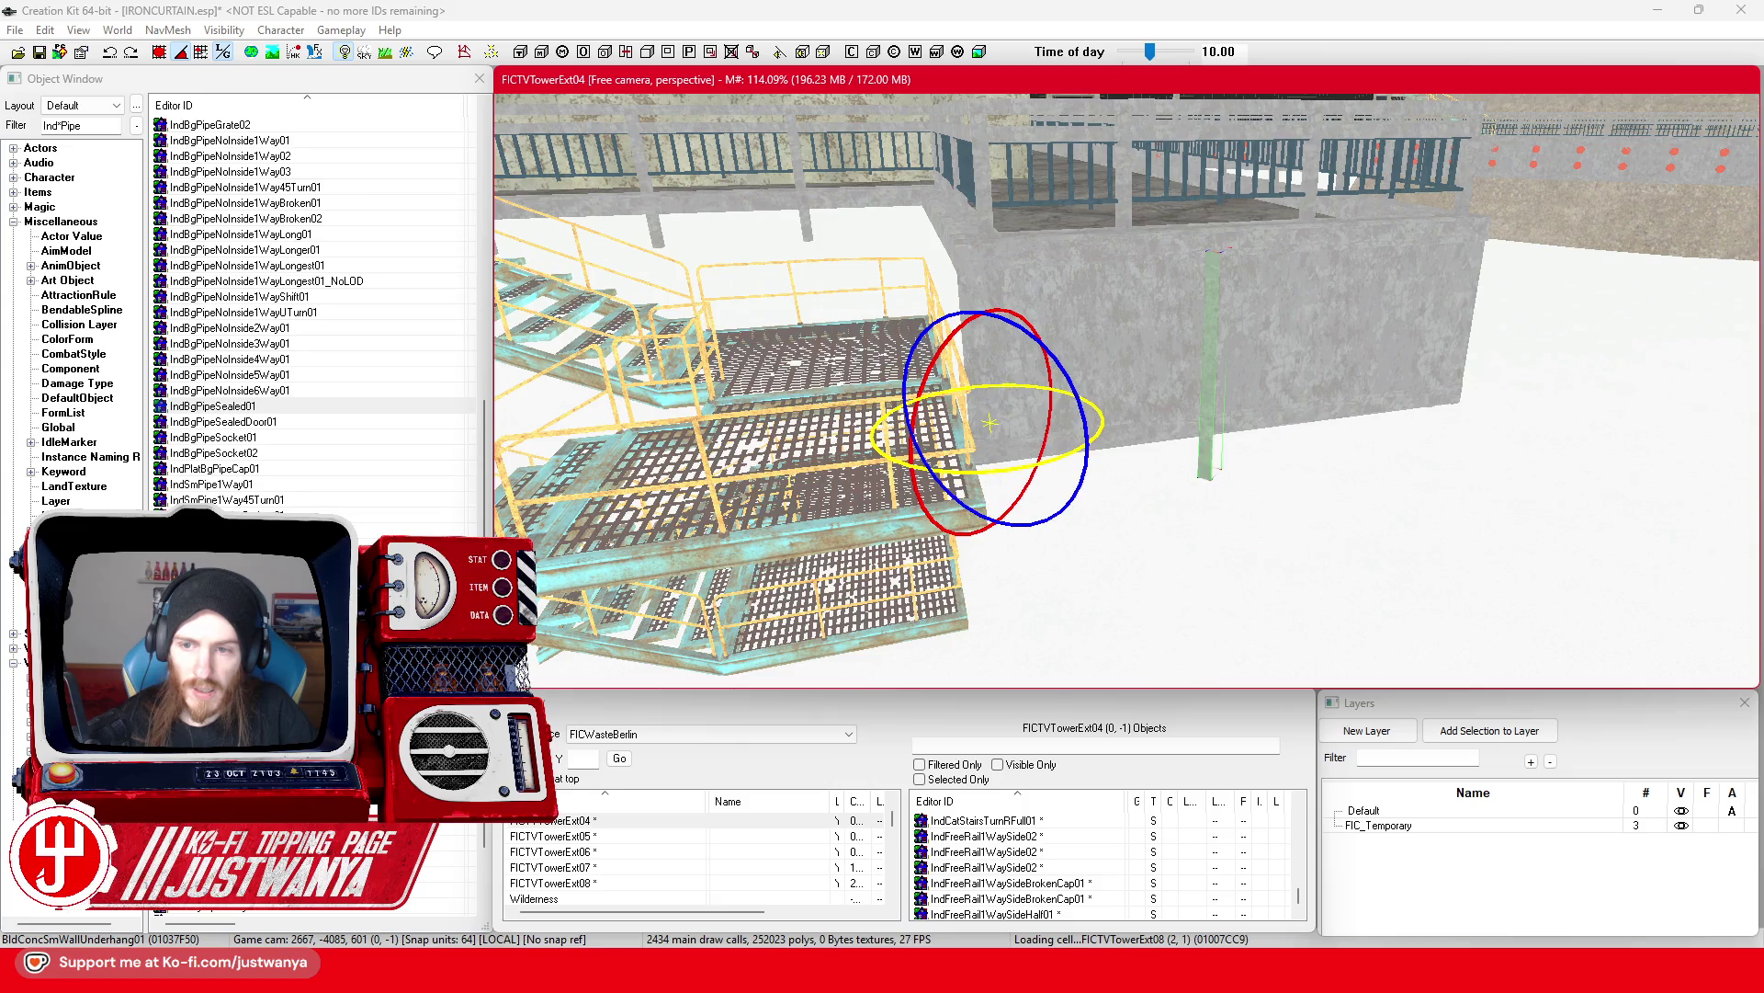
Step: Slide the pillar left toward the stairs and nudge it against the landing edge
key("w")
mouse_move(991, 443)
left_mouse_down()
mouse_move(809, 436)
mouse_move(838, 434)
left_mouse_up()
scroll(813, 447, "up", 5)
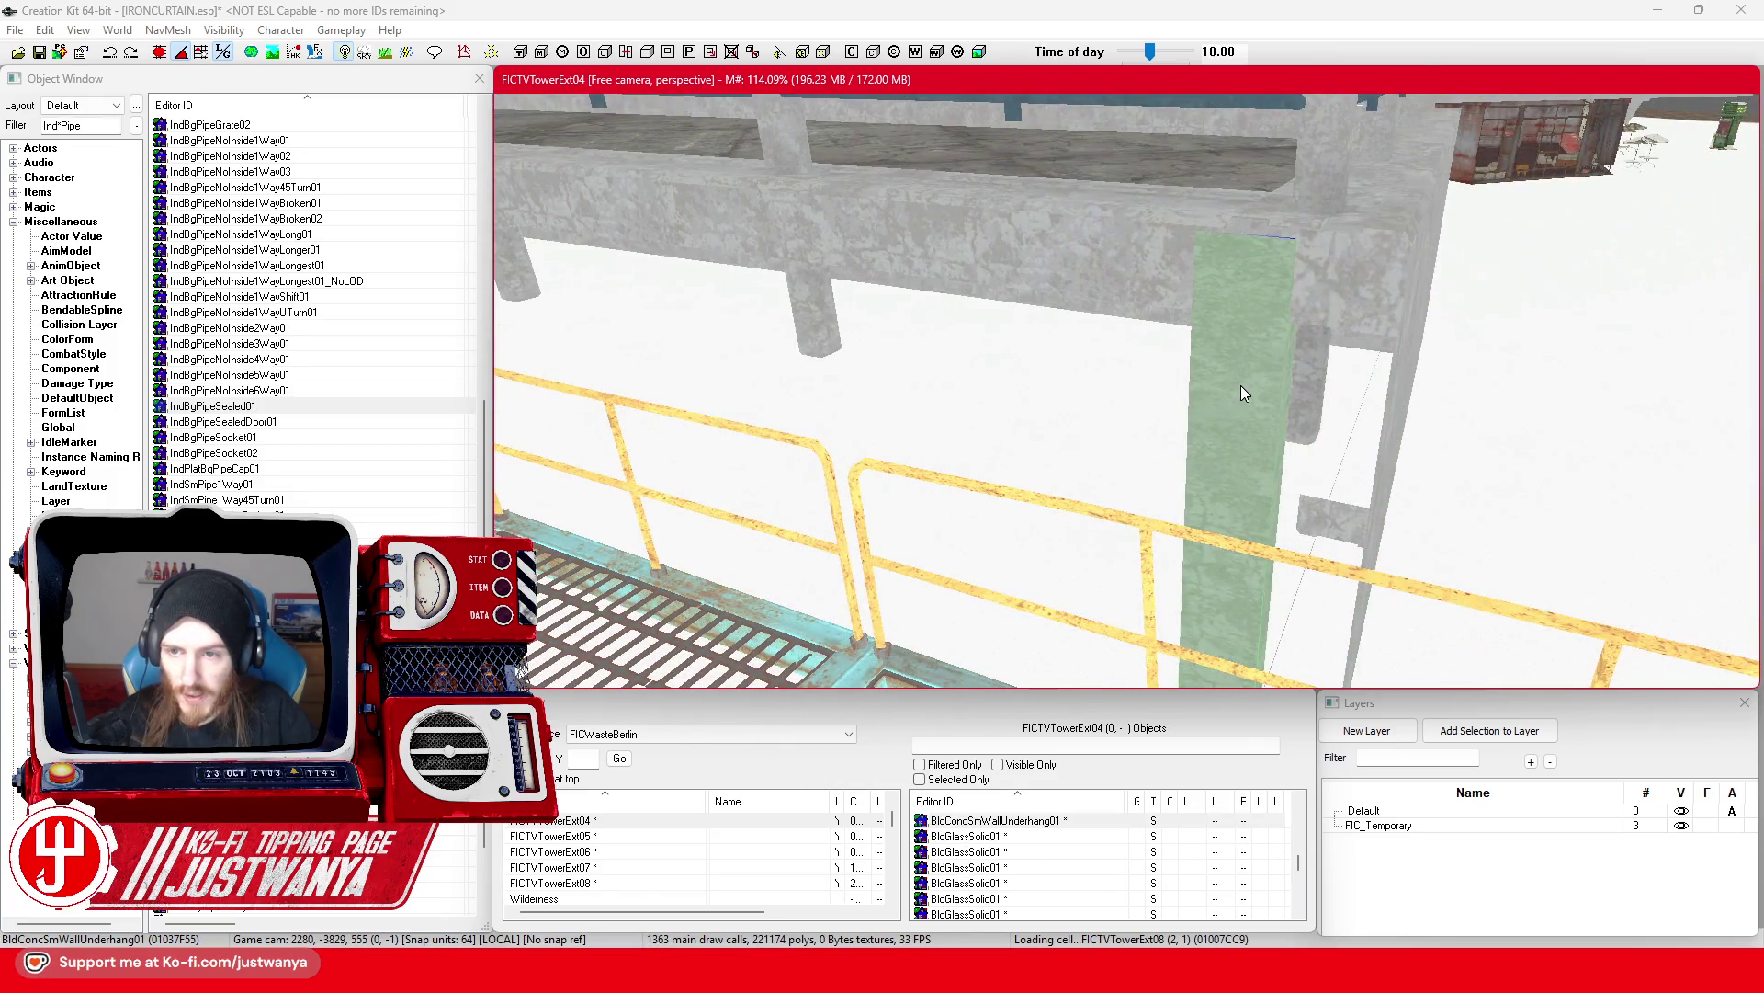
scroll(1207, 388, "down", 5)
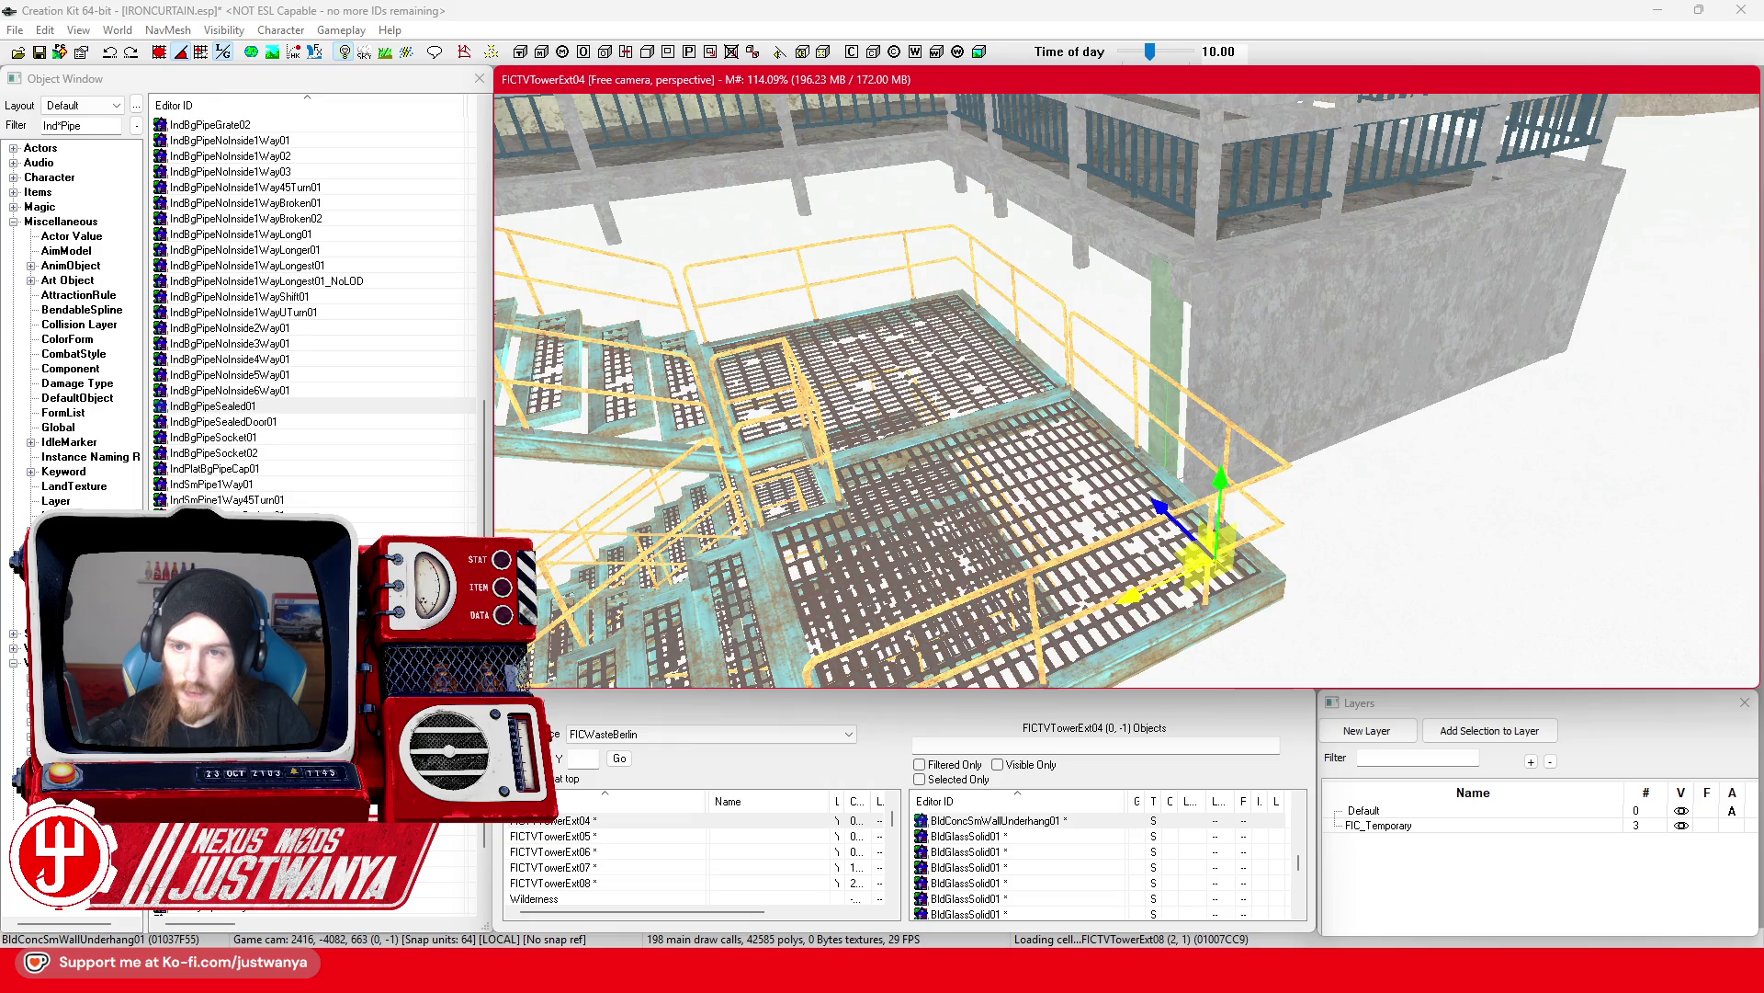
scroll(1205, 597, "up", 5)
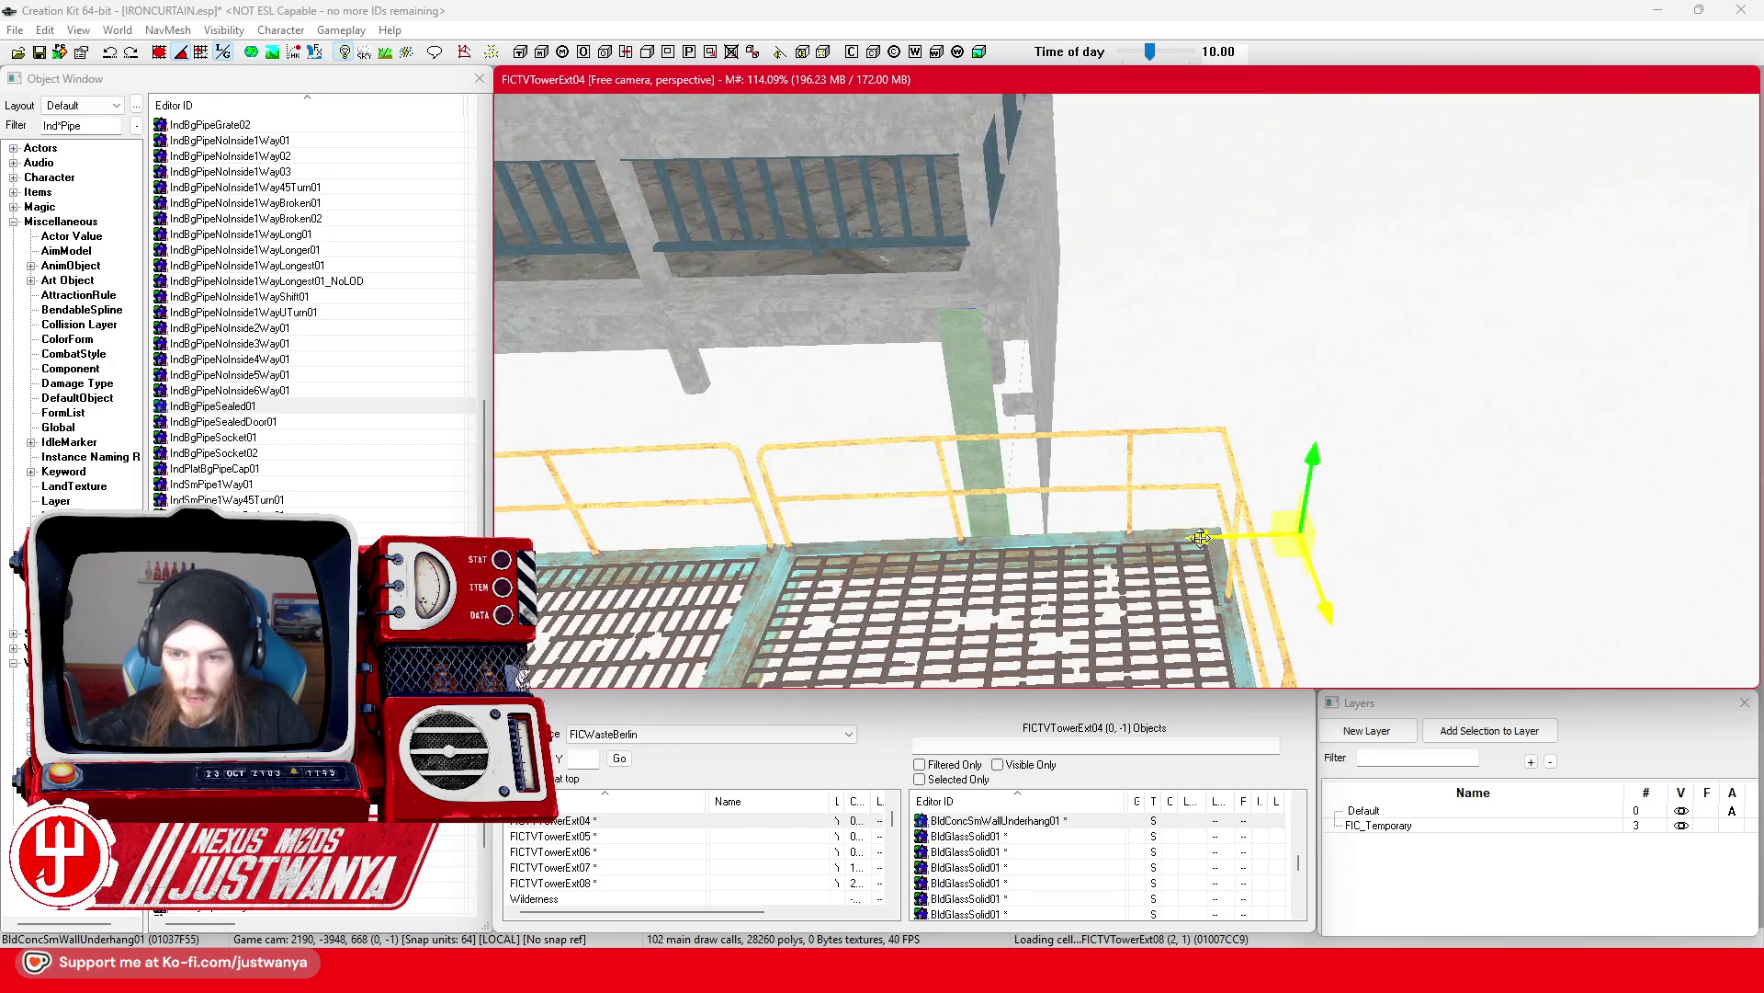
left_click_drag(1201, 537, 1243, 537)
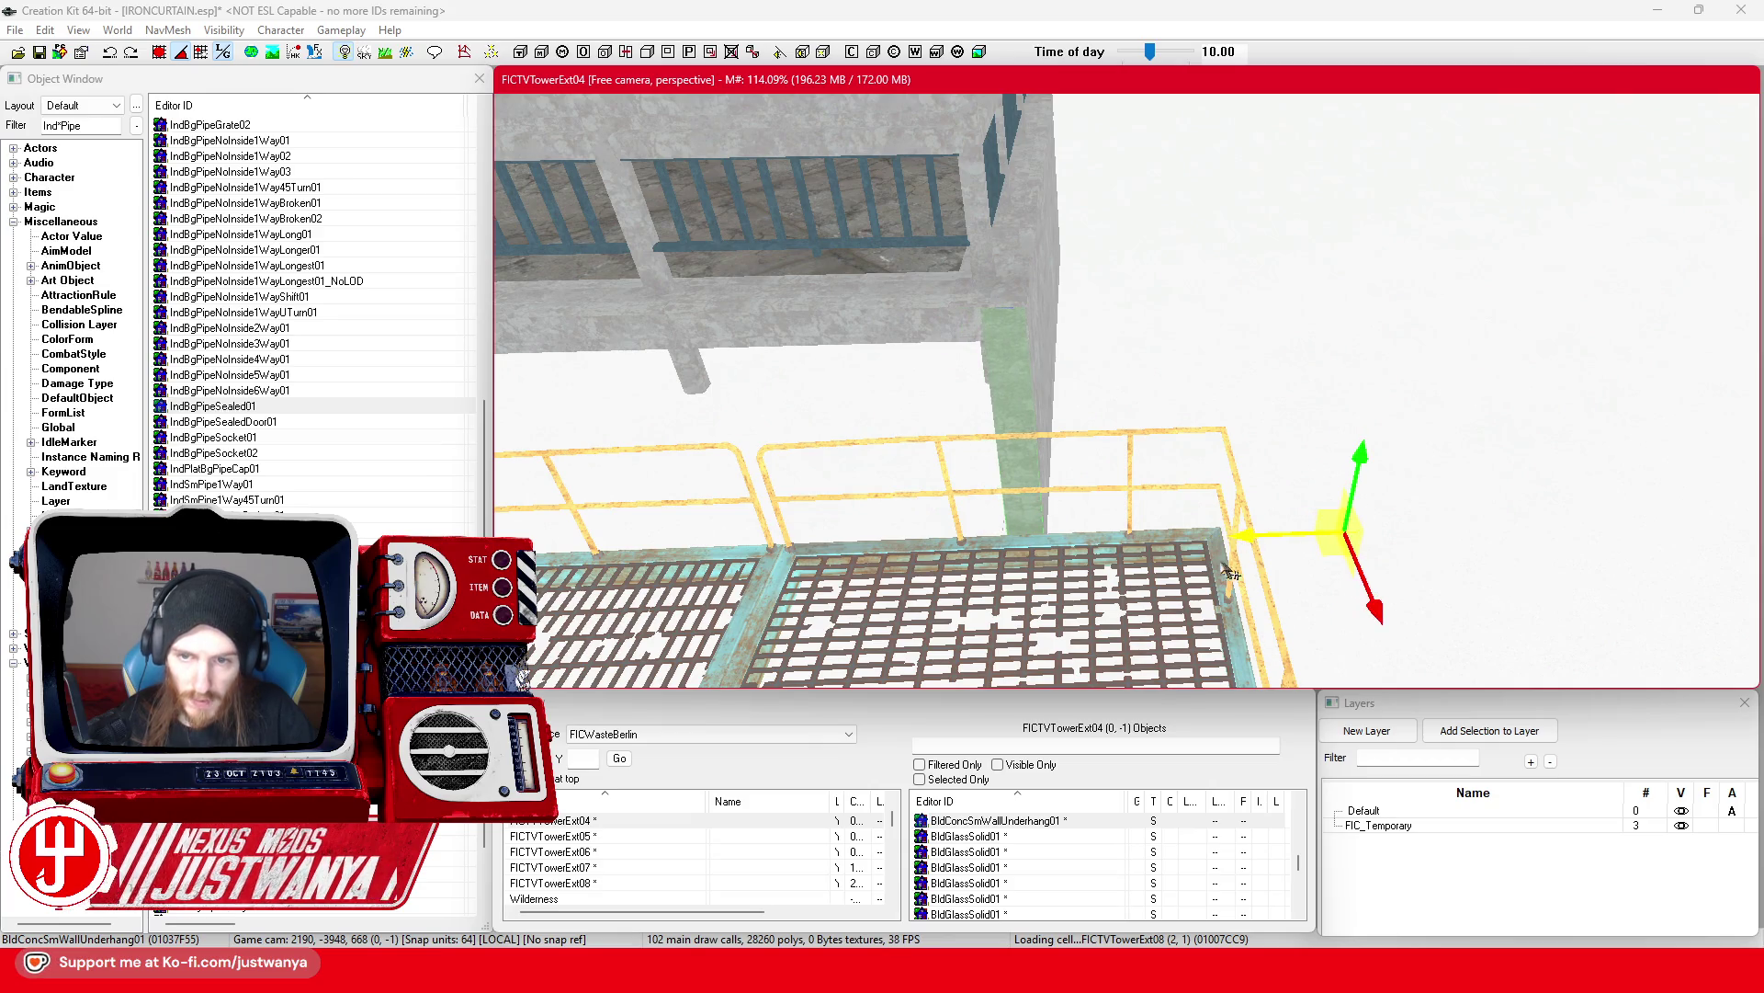
scroll(1055, 587, "down", 5)
key("shift")
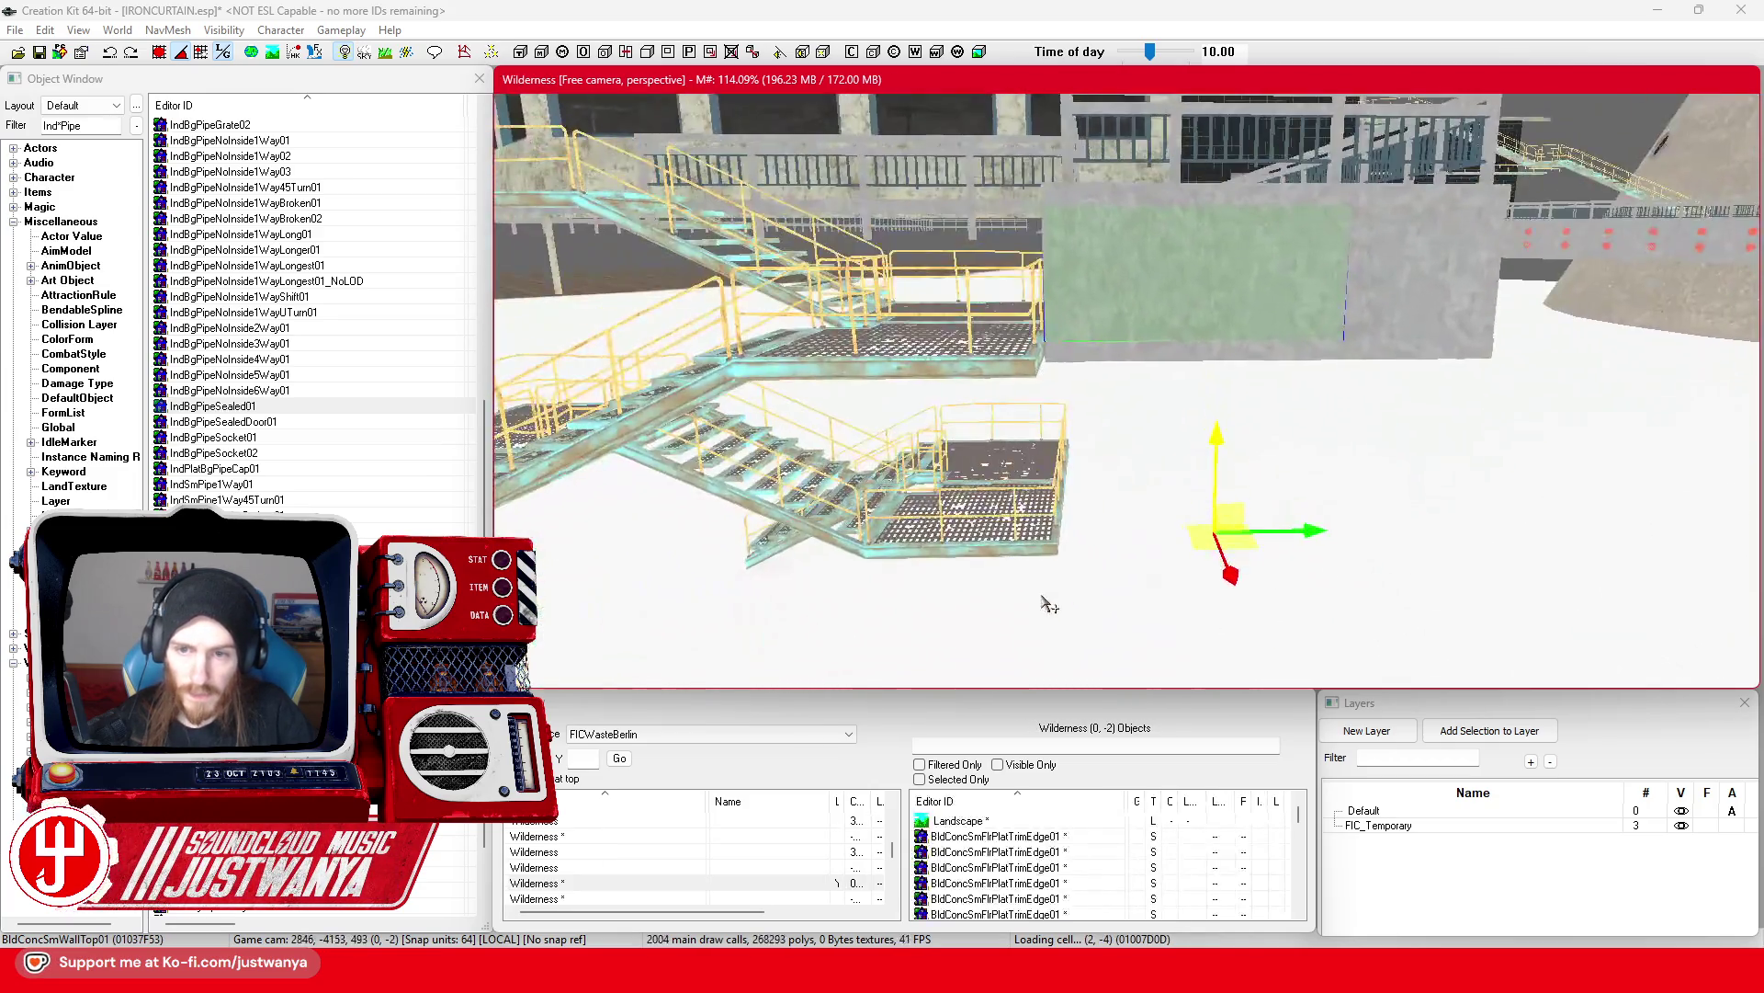
Step: Select the concrete trim-edge panel and align its transforms to world axes
left_click(1177, 179)
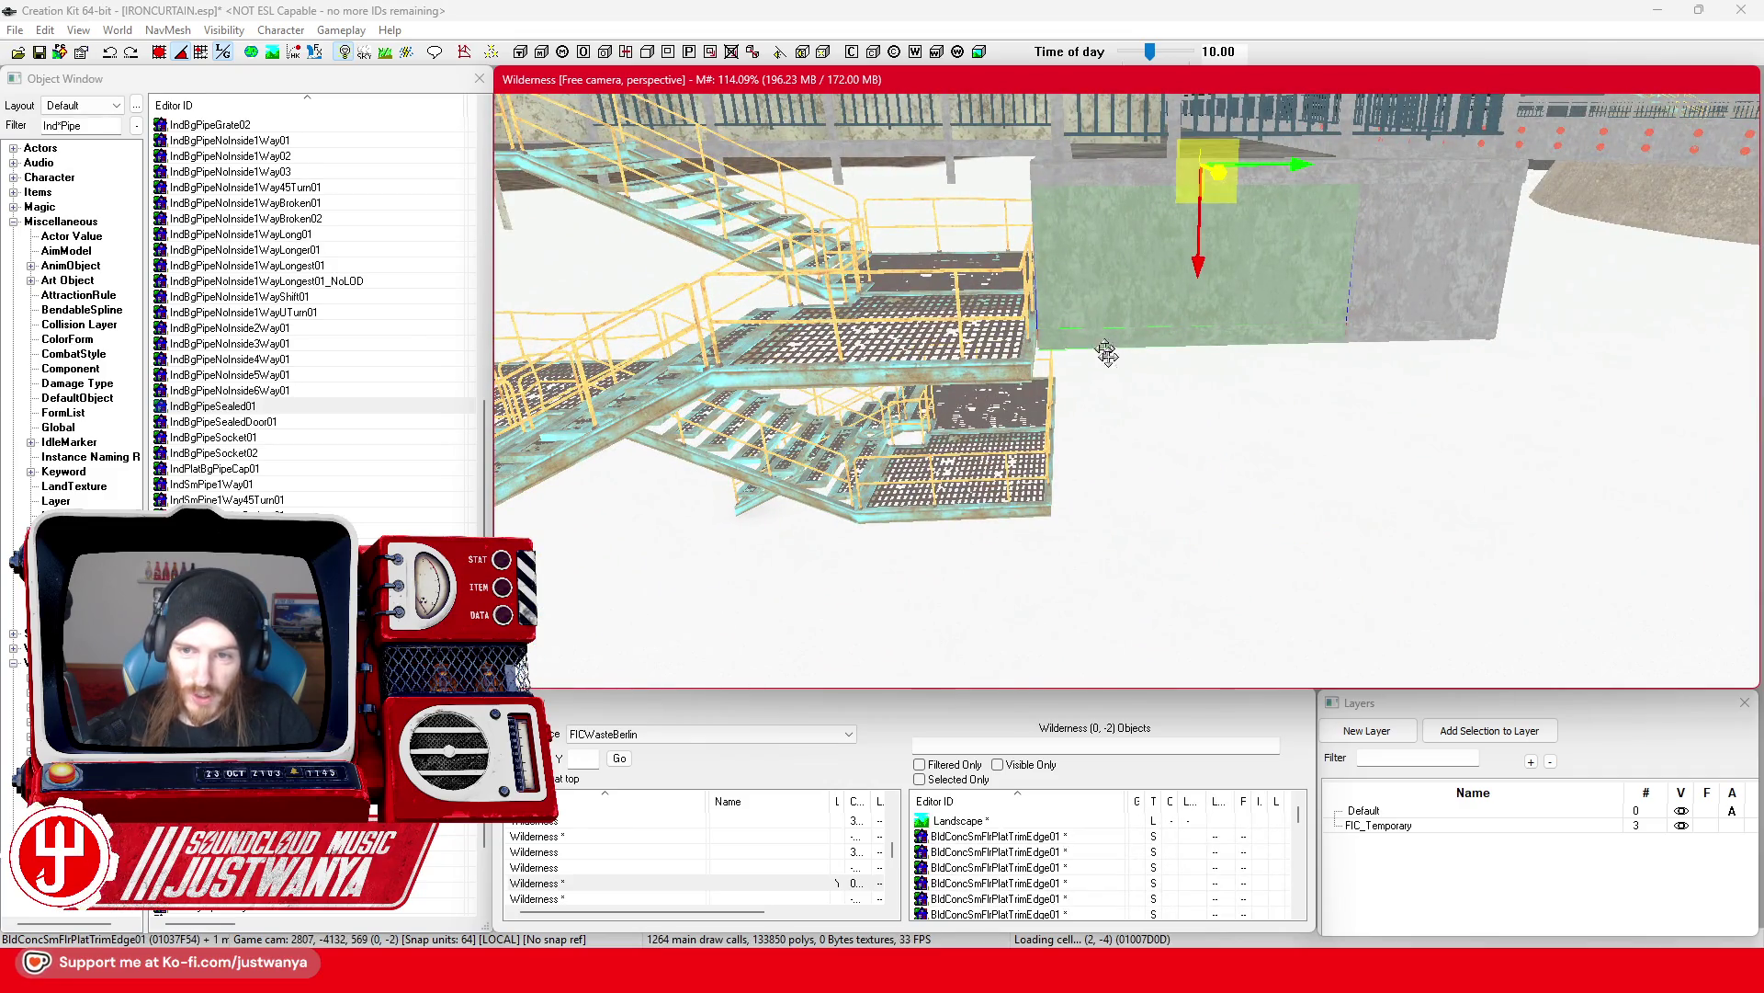
key("e")
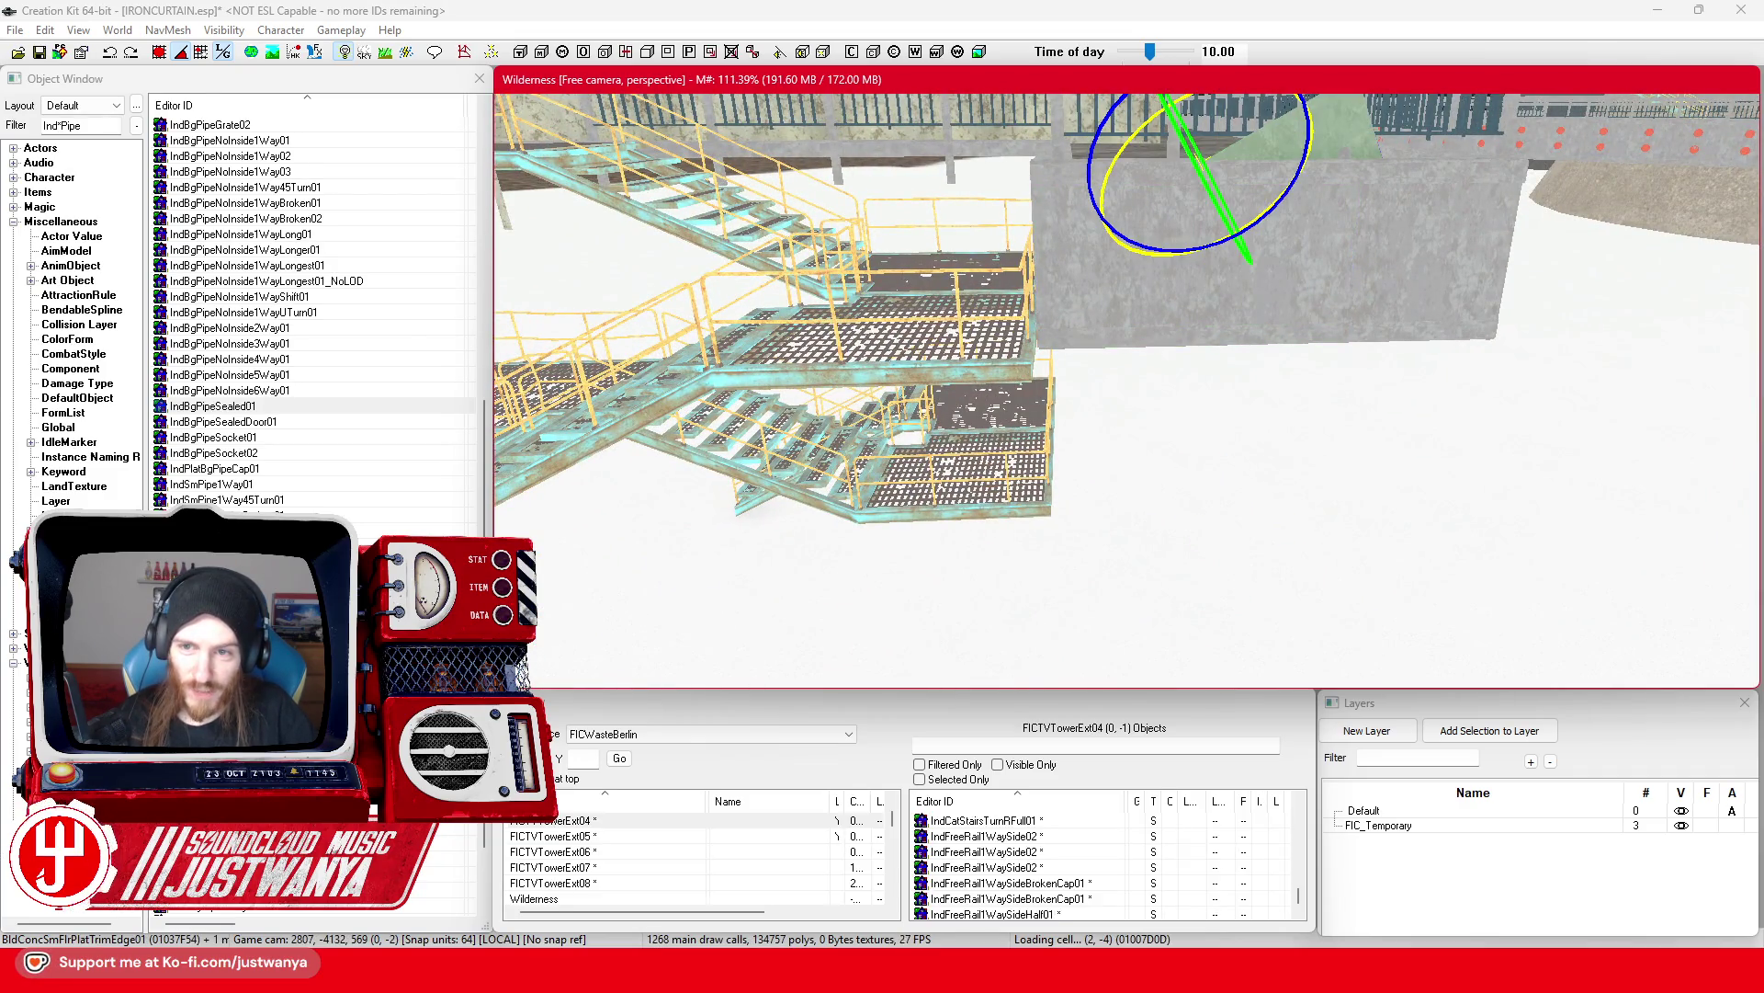
left_click(220, 54)
left_click(221, 53)
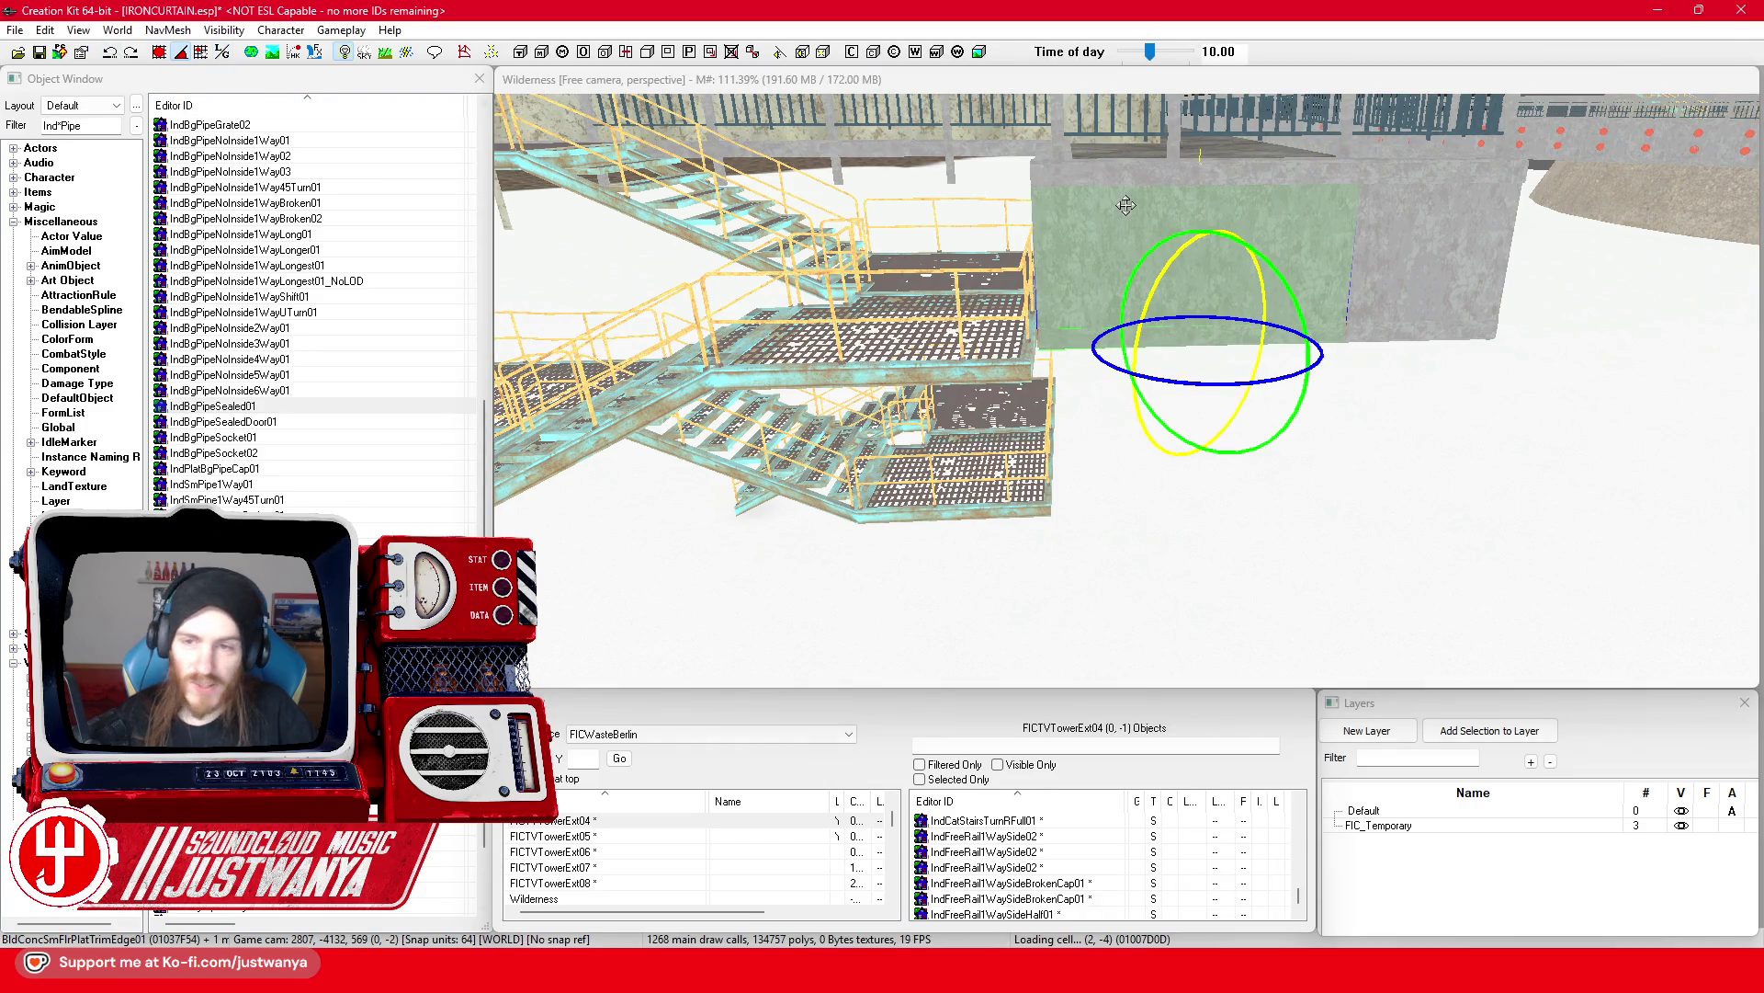
left_click(1219, 400)
Step: Slide the trim panel left onto the wall under the walkway railing
key("w")
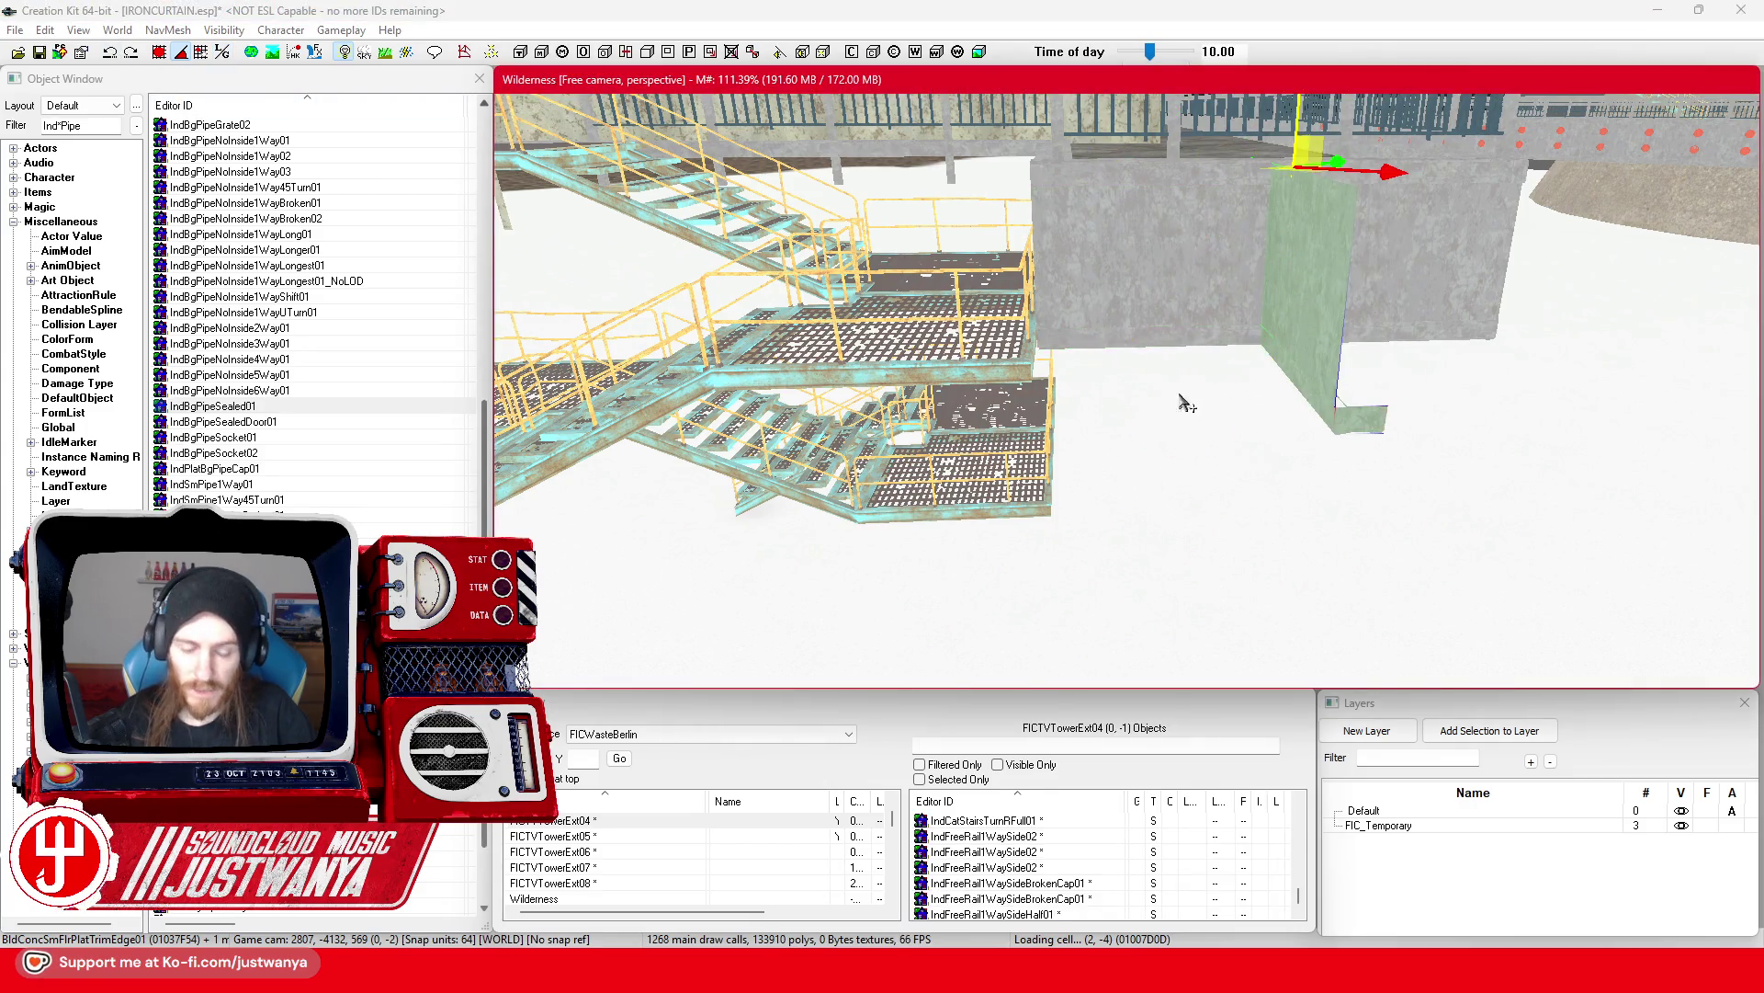
key("ctrl+z")
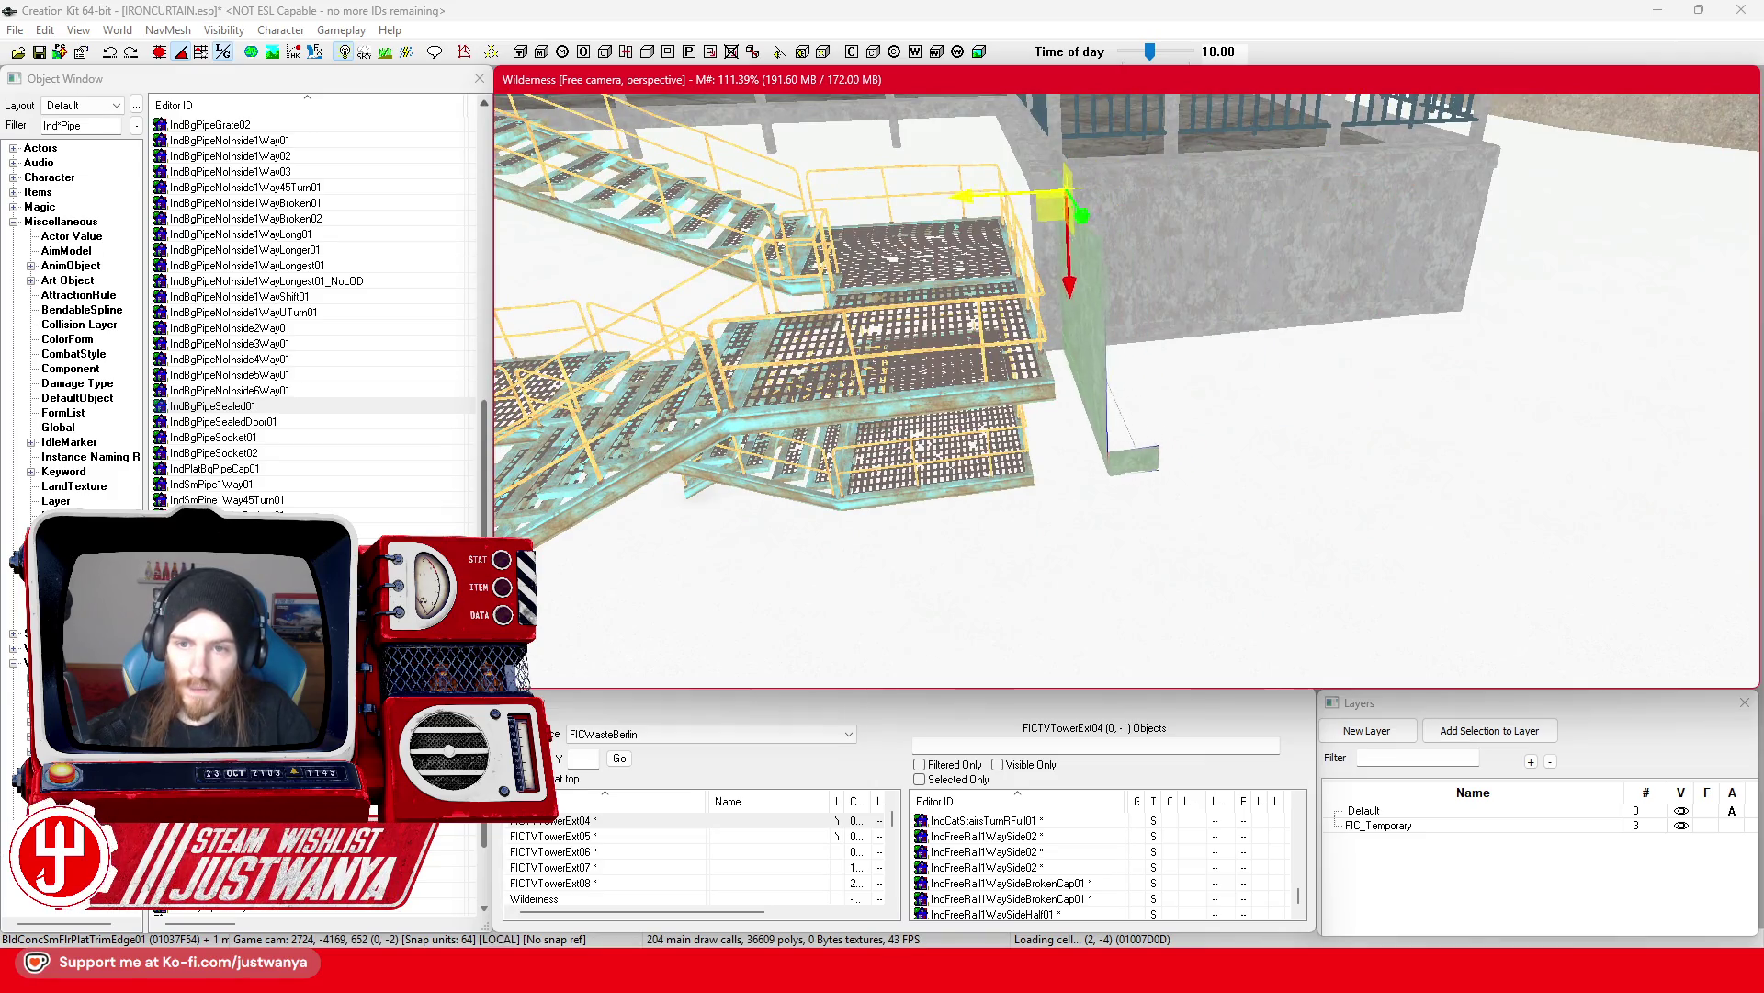
key("ctrl+z")
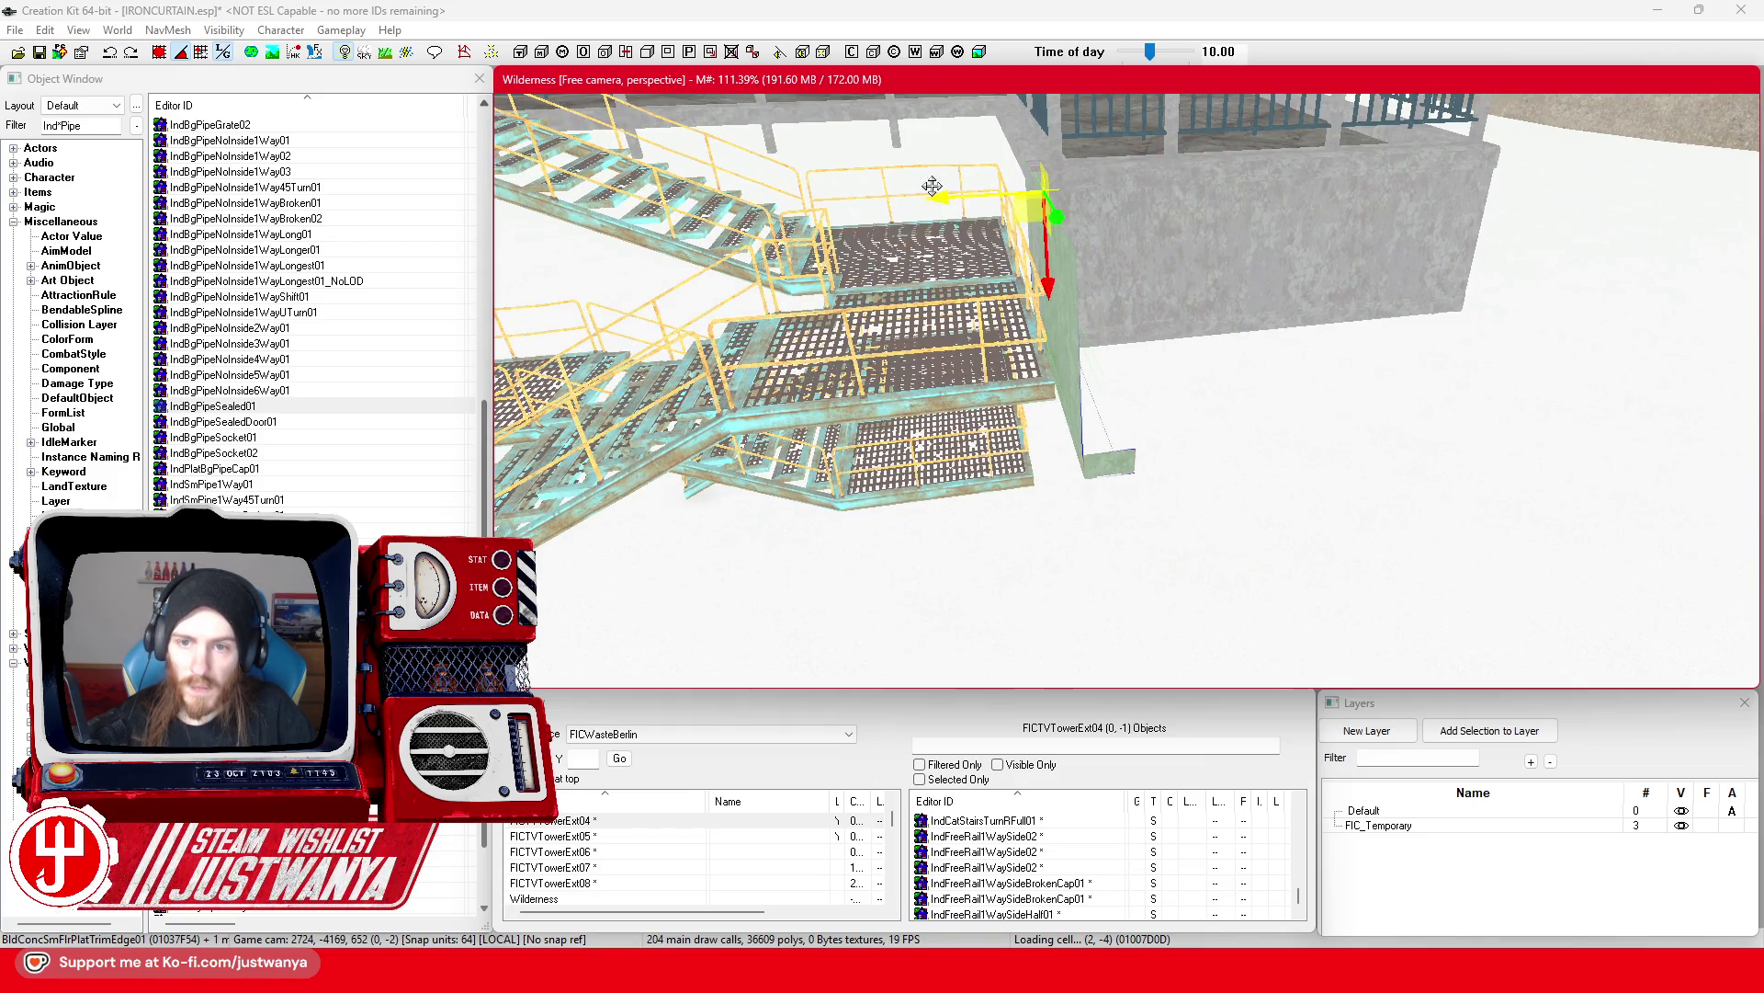
scroll(932, 186, "up", 10)
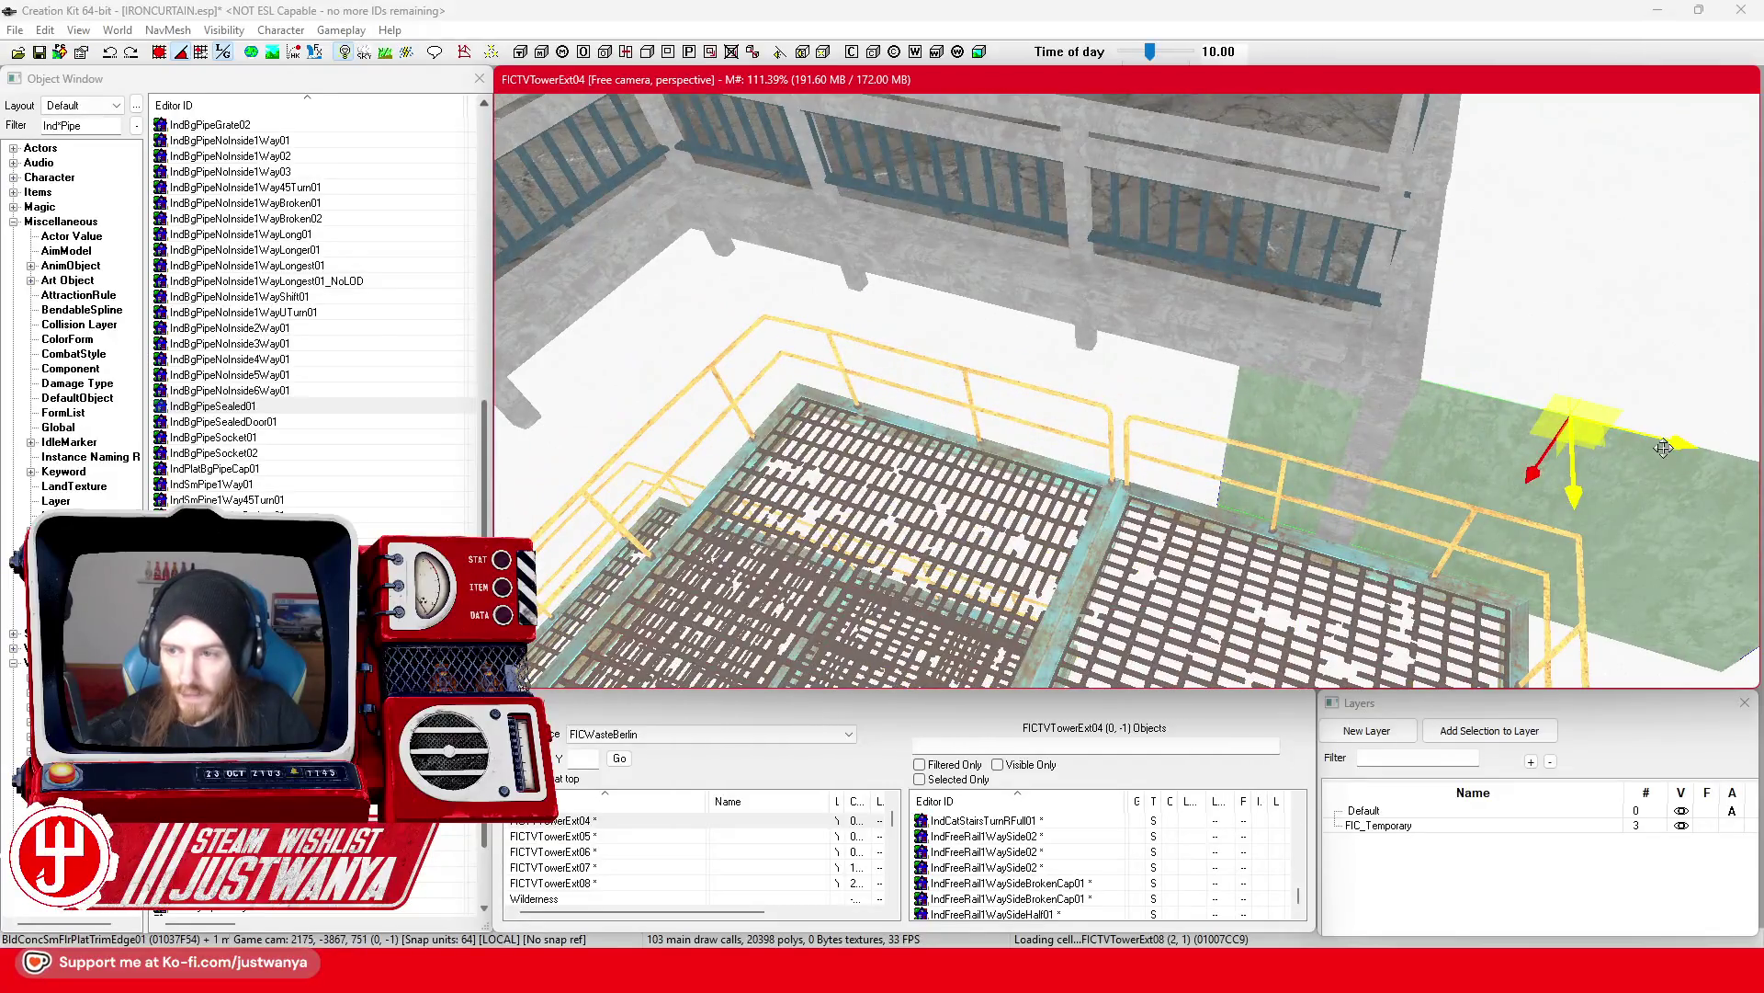
mouse_move(1664, 448)
left_mouse_down()
mouse_move(1026, 306)
mouse_move(1176, 328)
left_mouse_up()
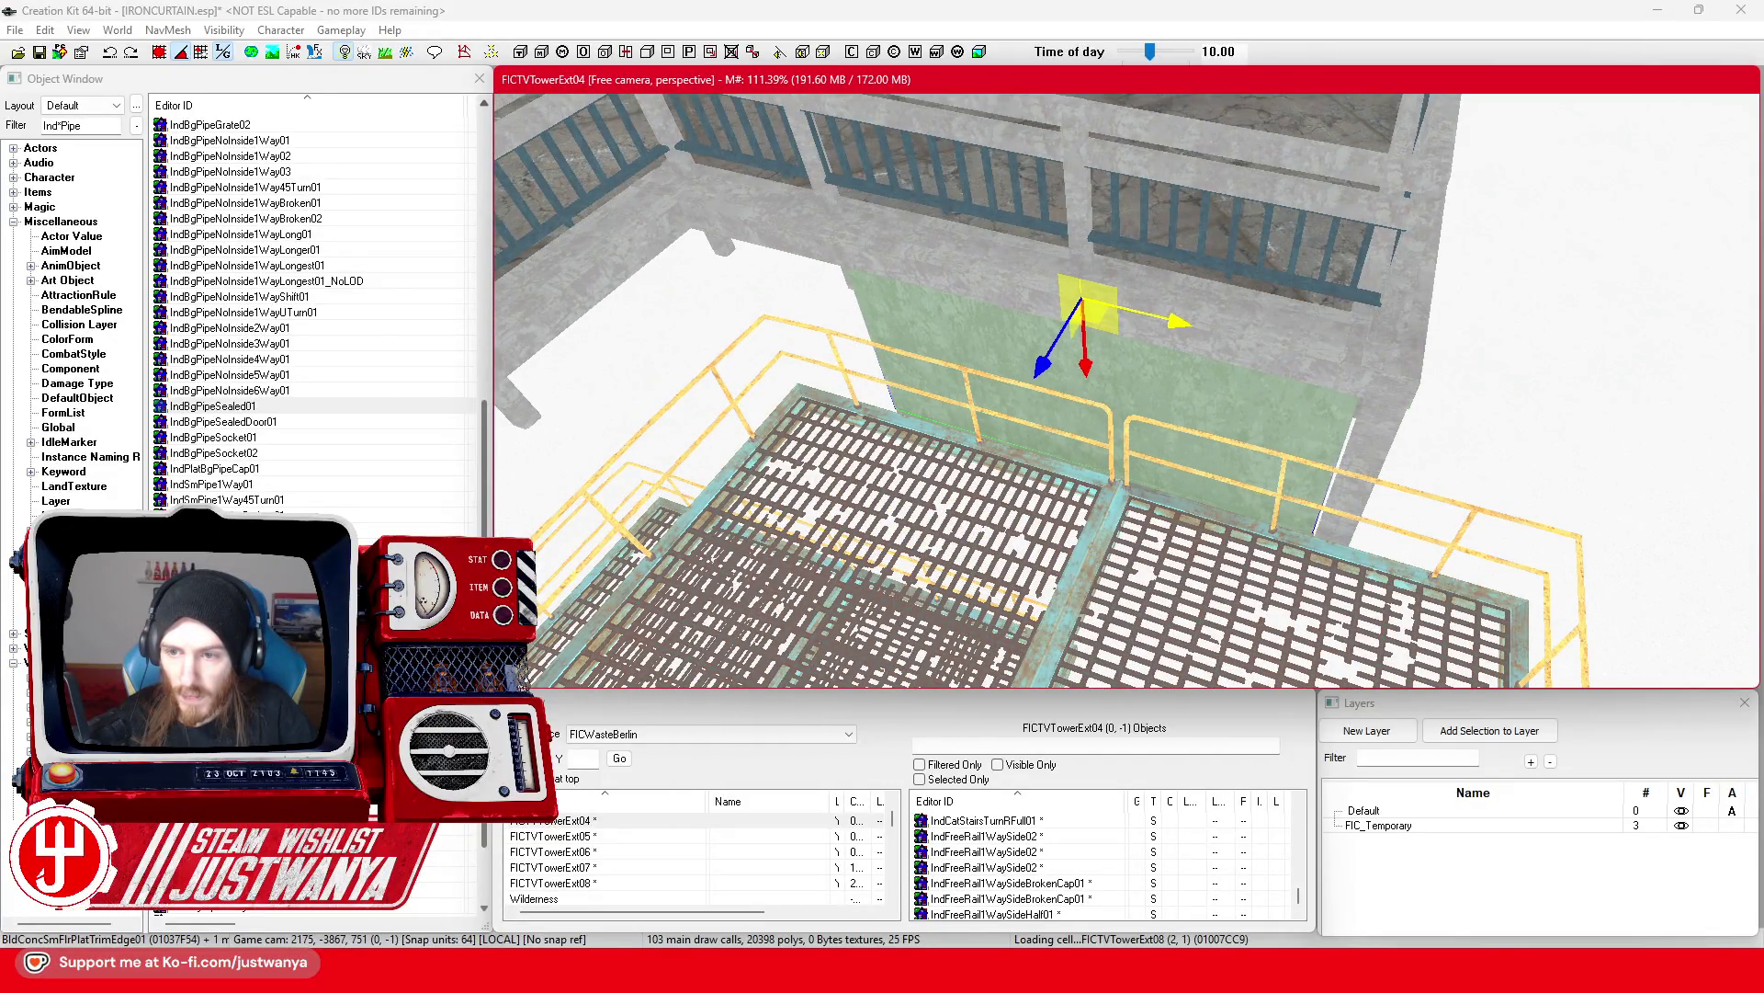
scroll(1159, 378, "up", 5)
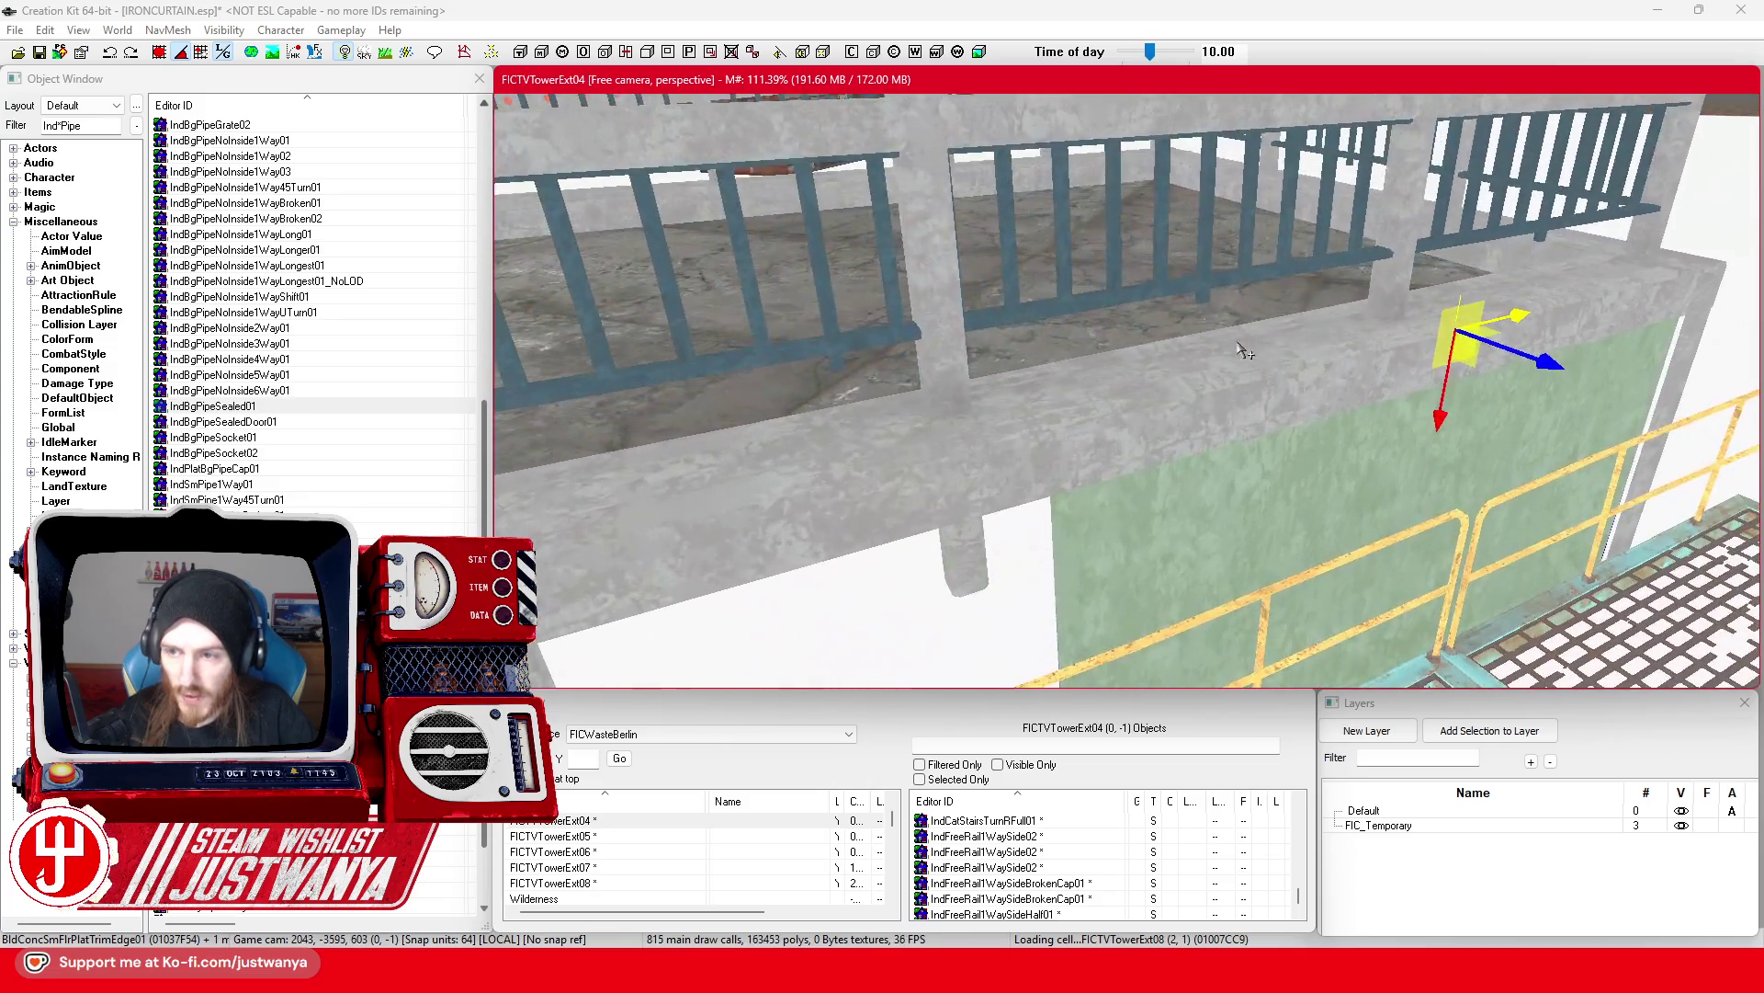
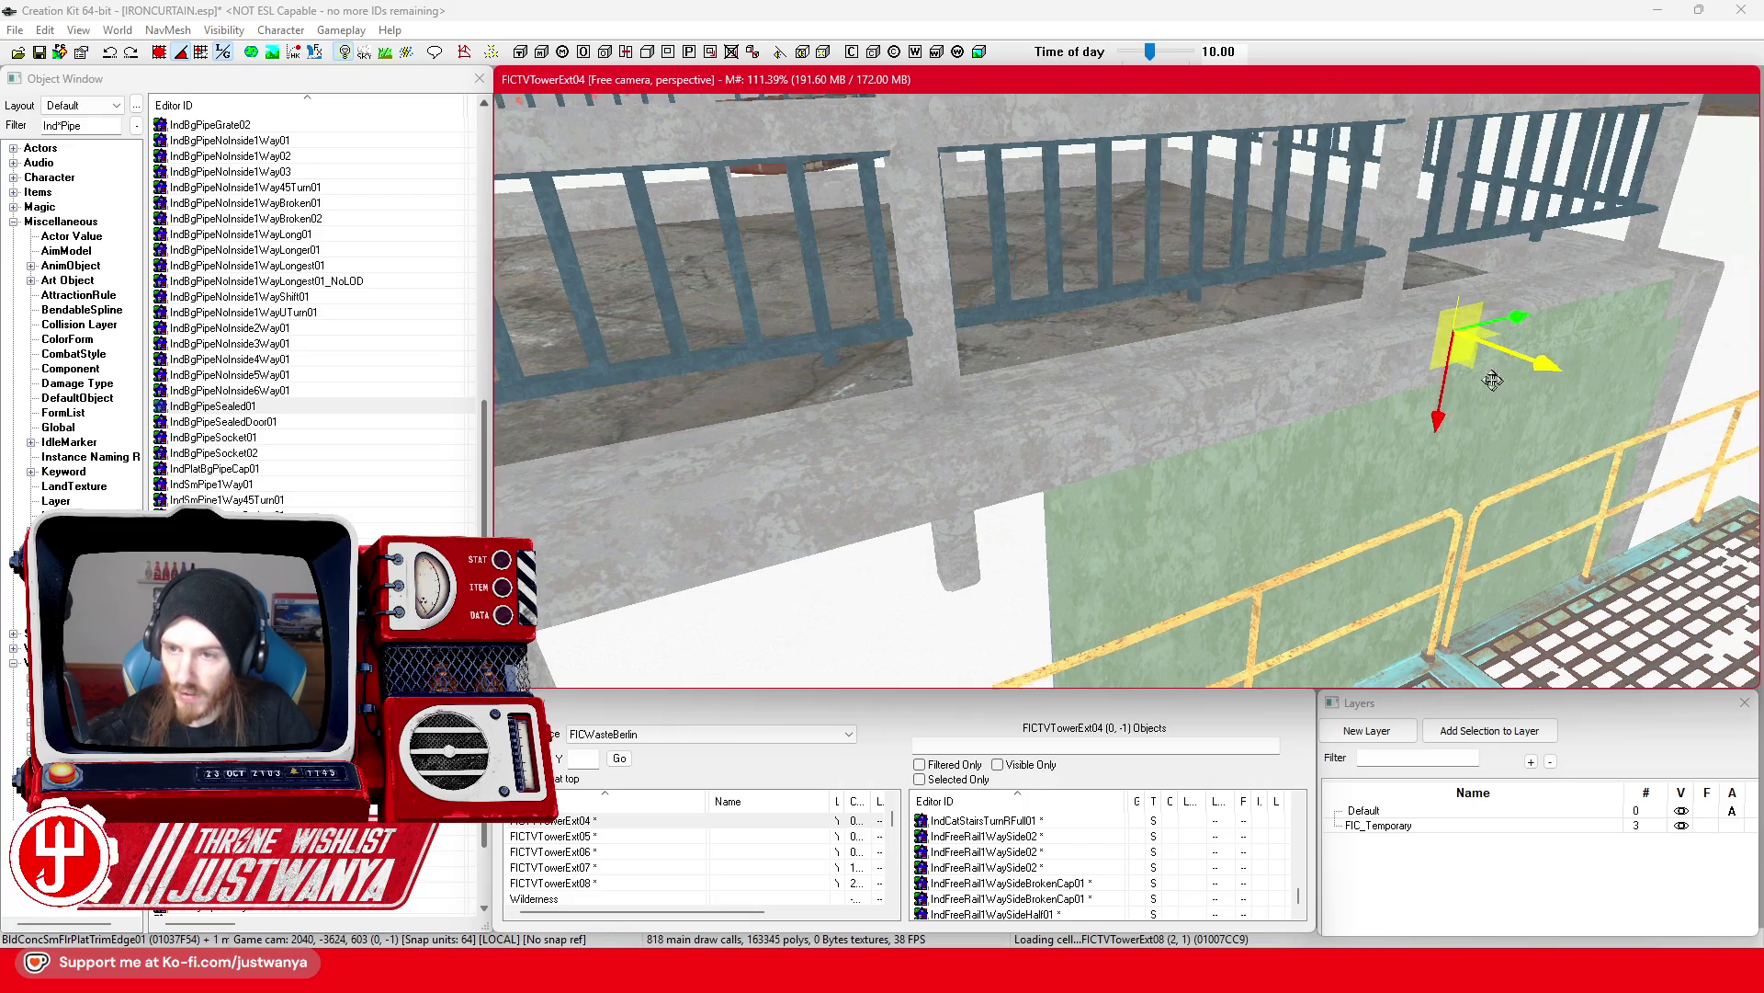
Step: Move the green translucent panel left along its X axis above the railed stair landing
mouse_move(1489, 378)
left_mouse_down()
mouse_move(1314, 360)
mouse_move(1325, 397)
left_mouse_up()
scroll(1324, 398, "up", 1)
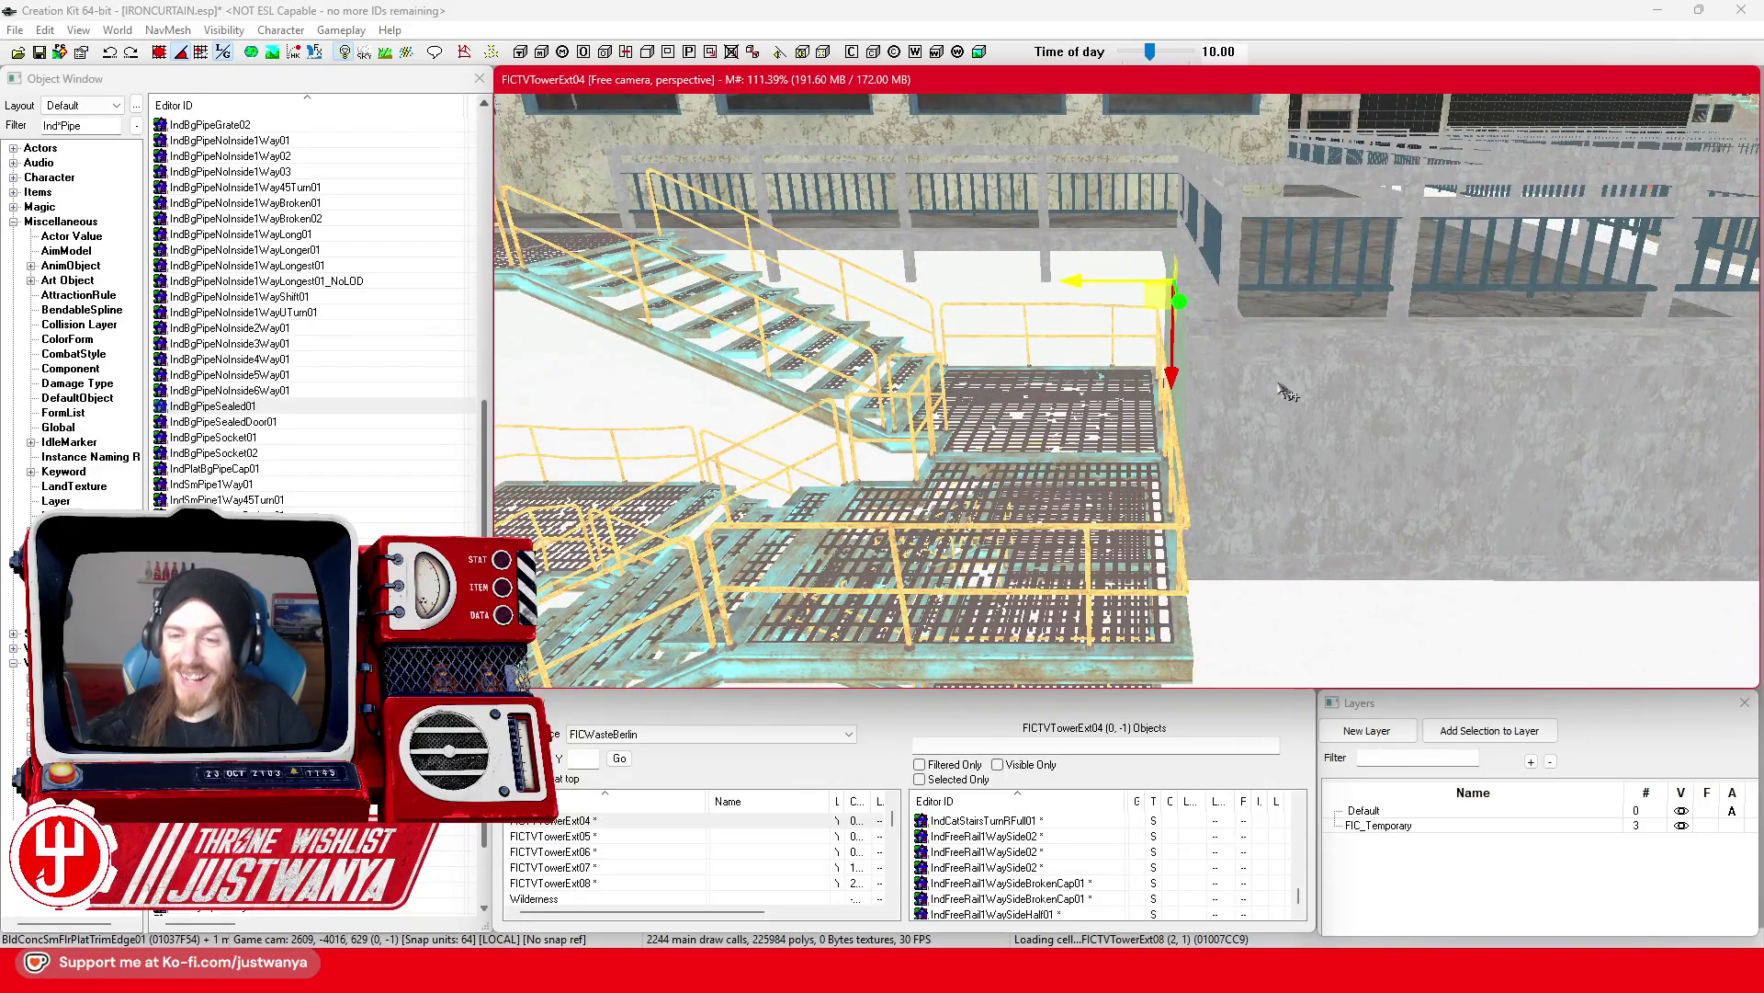
scroll(1230, 379, "up", 3)
scroll(1230, 380, "up", 3)
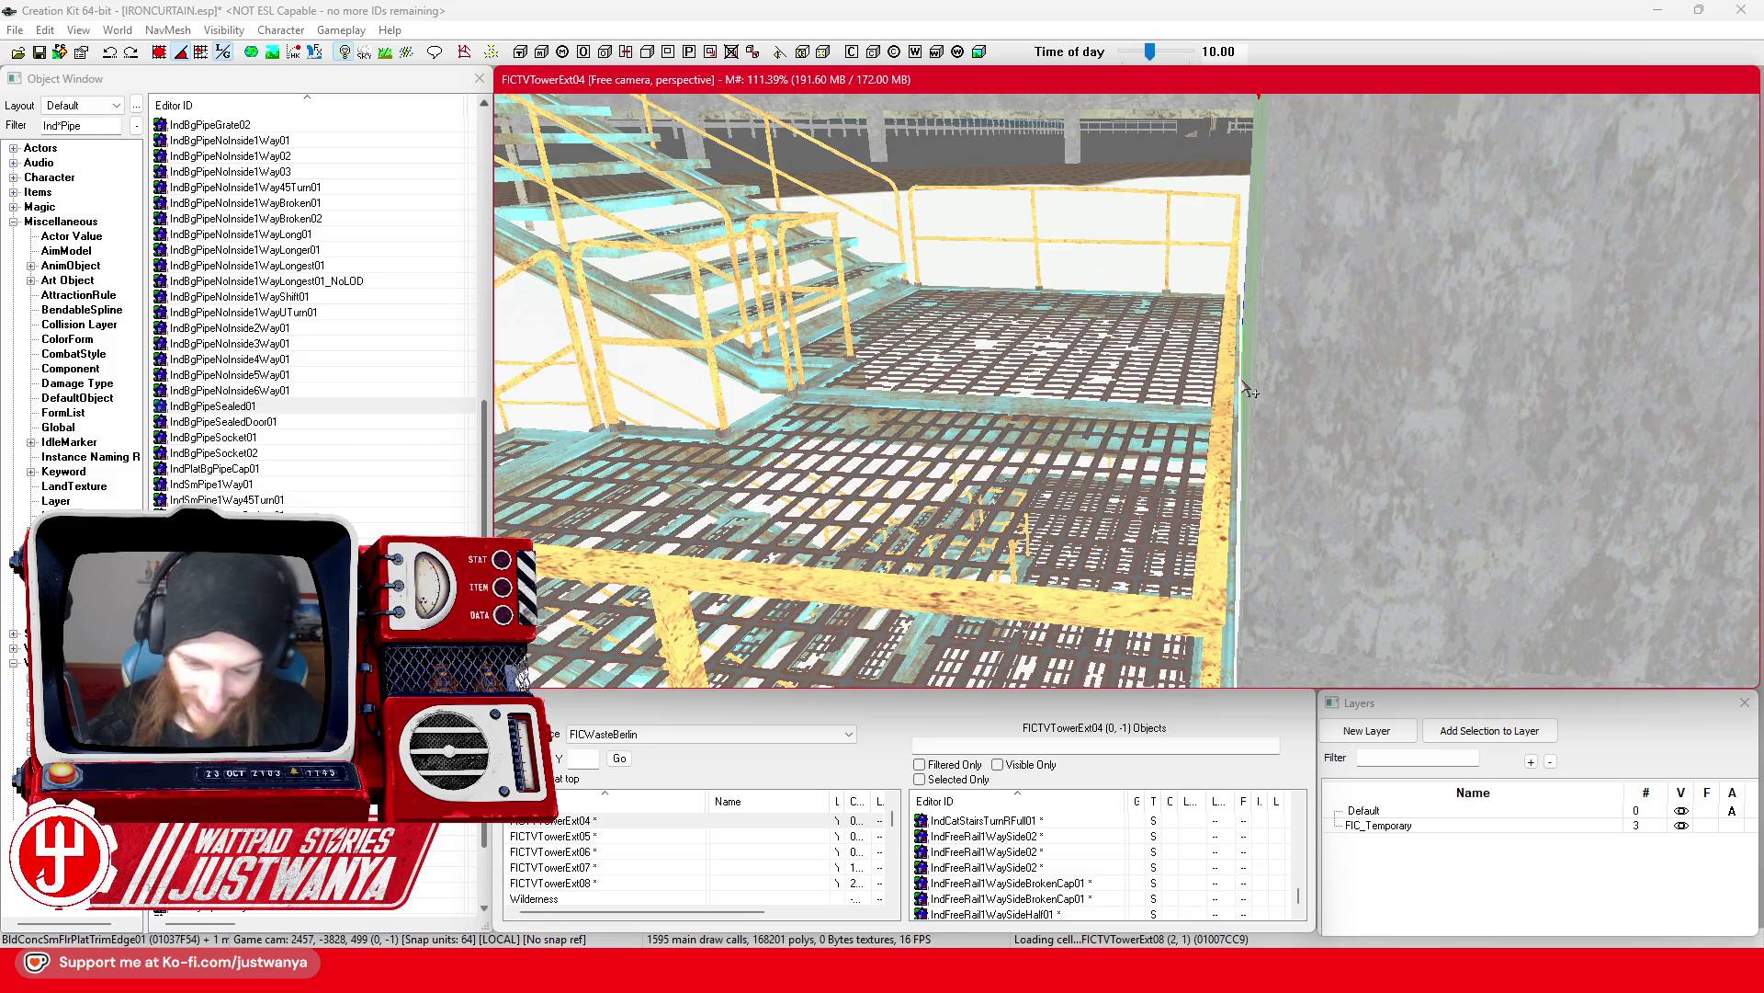
scroll(956, 504, "down", 3)
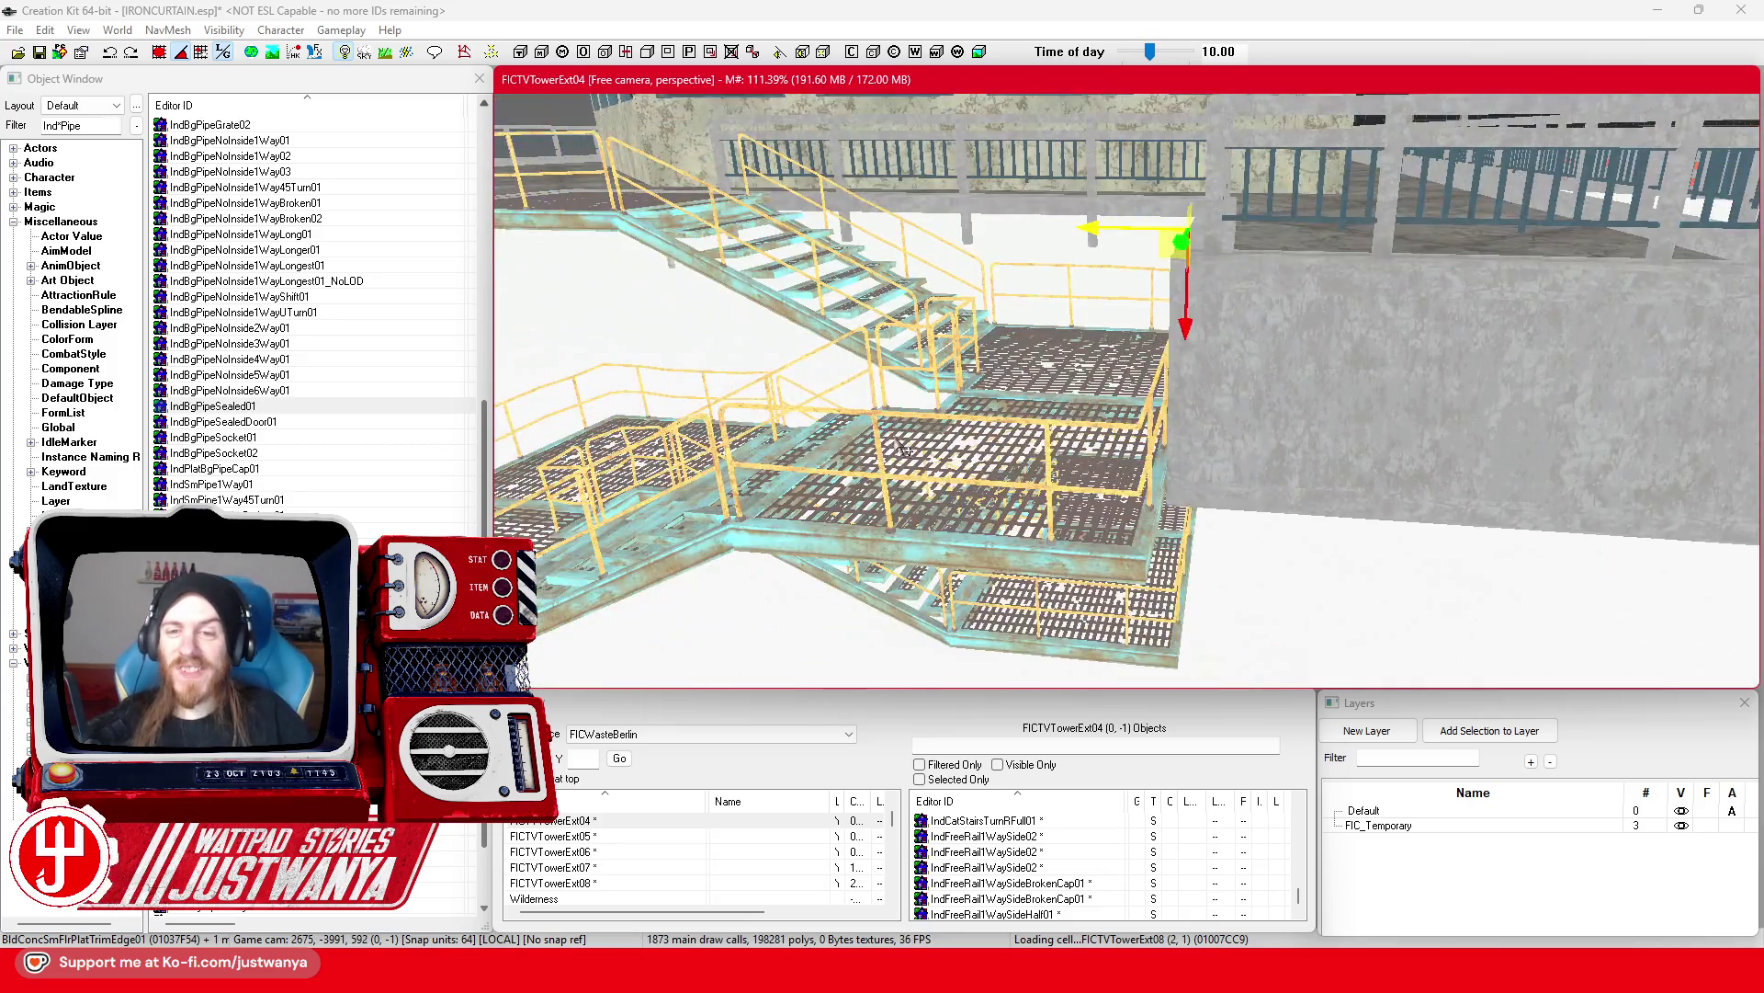
scroll(905, 450, "up", 5)
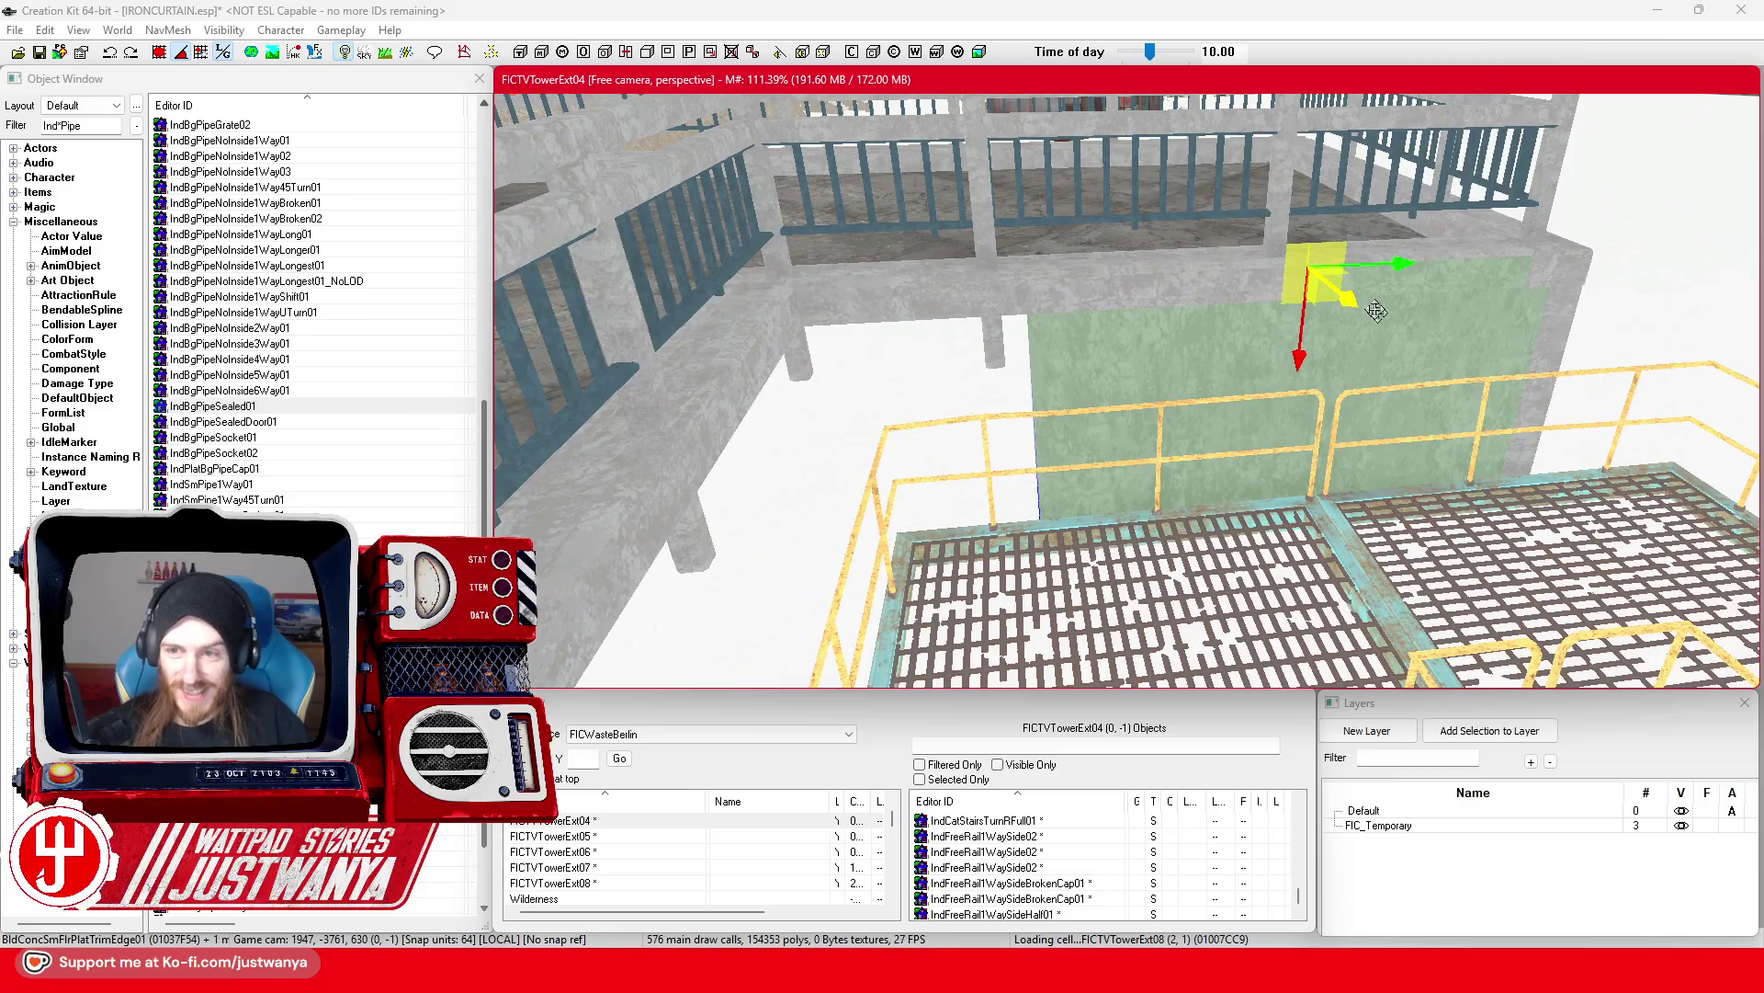
left_click_drag(1402, 264, 1143, 259)
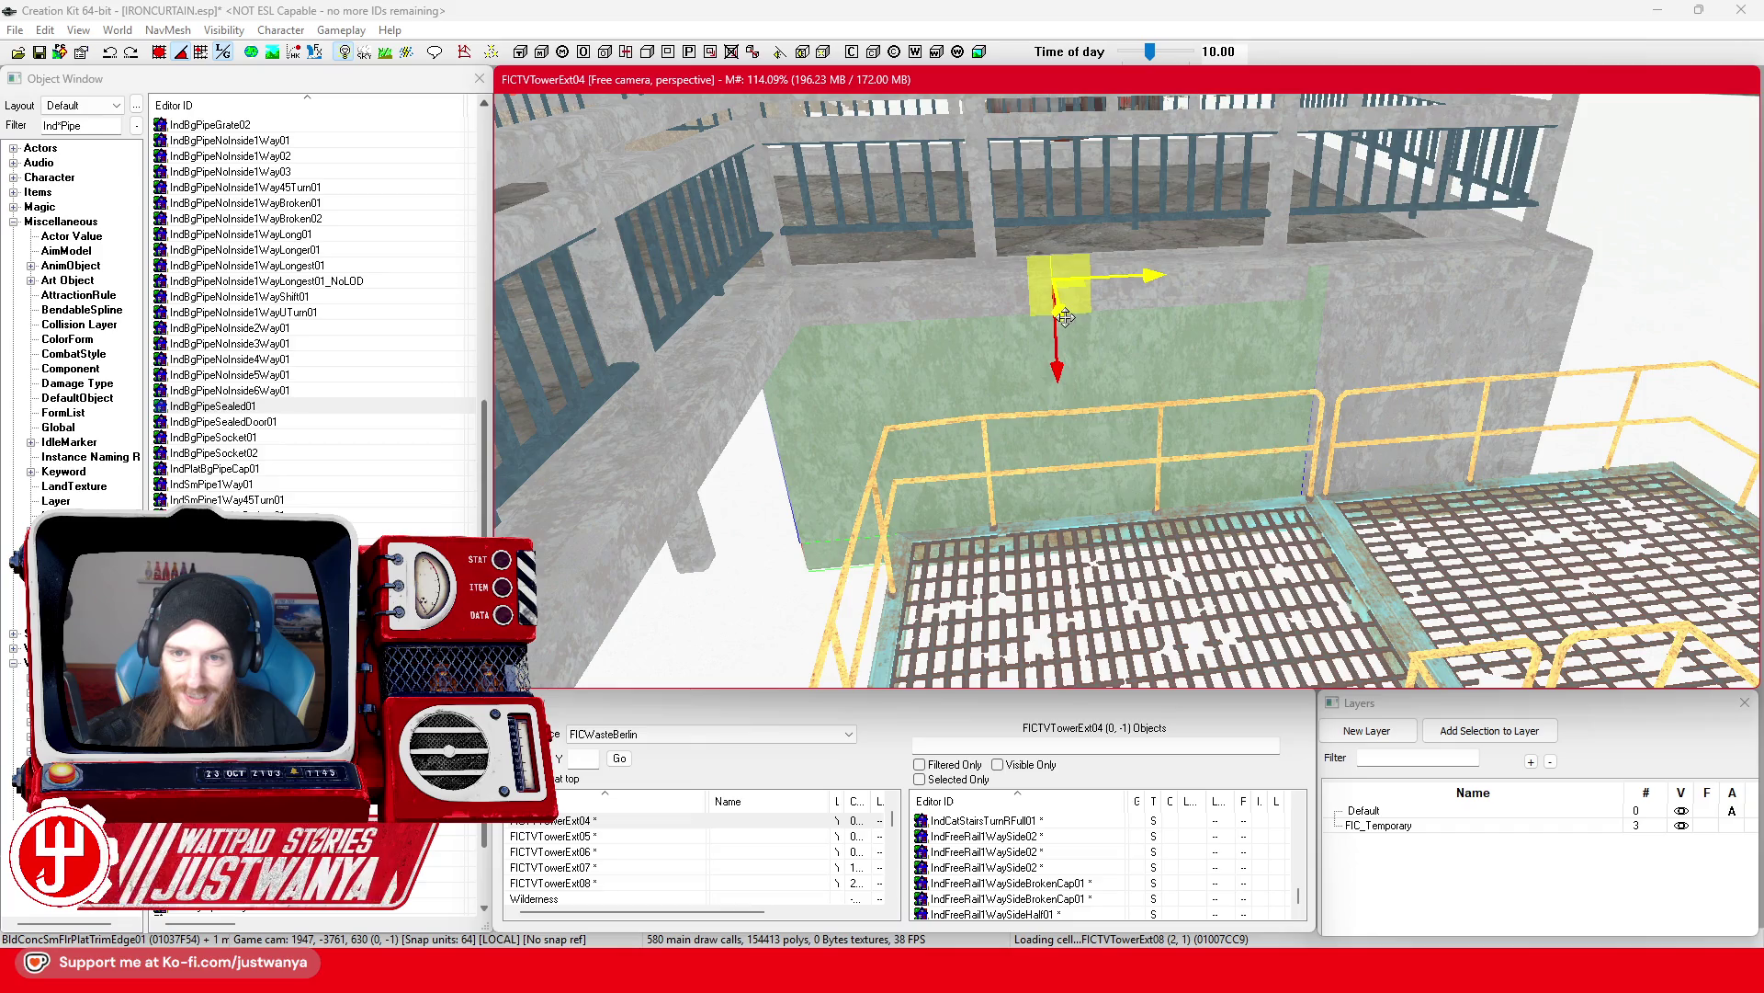
key("shift")
key("shift")
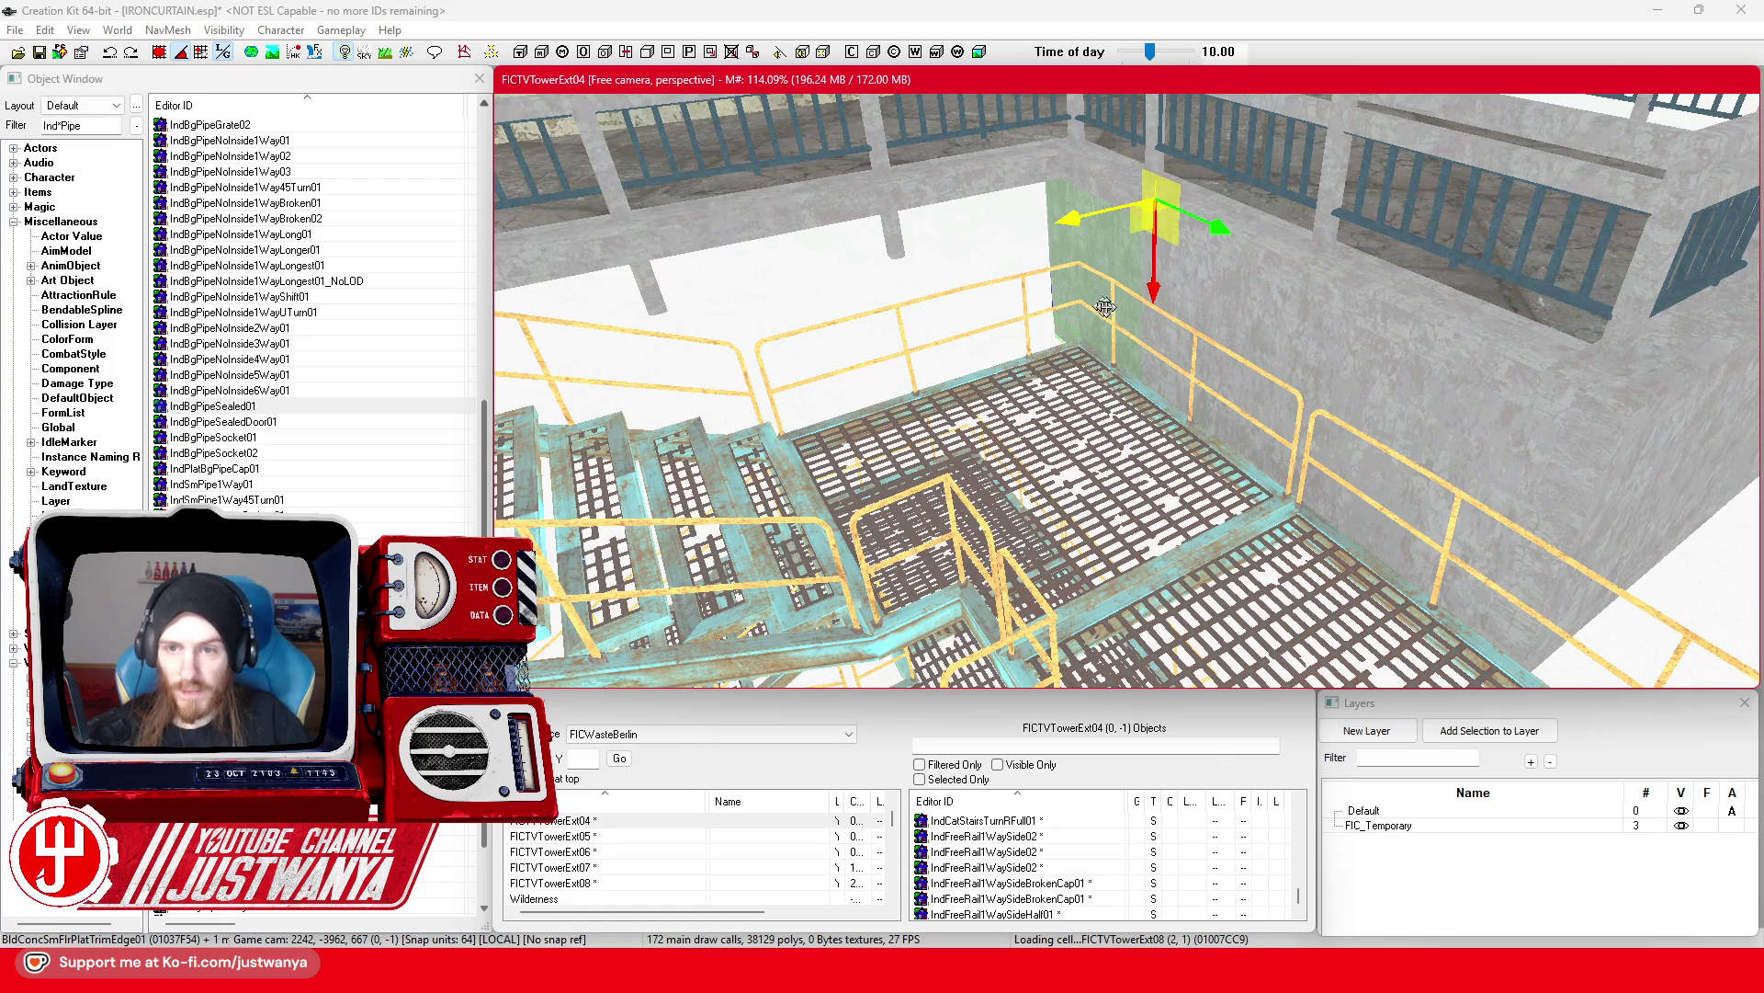
Step: Rotate the green panel 90° to face the back wall, undoing a bad first rotation
key("2")
left_click_drag(1228, 212, 1195, 230)
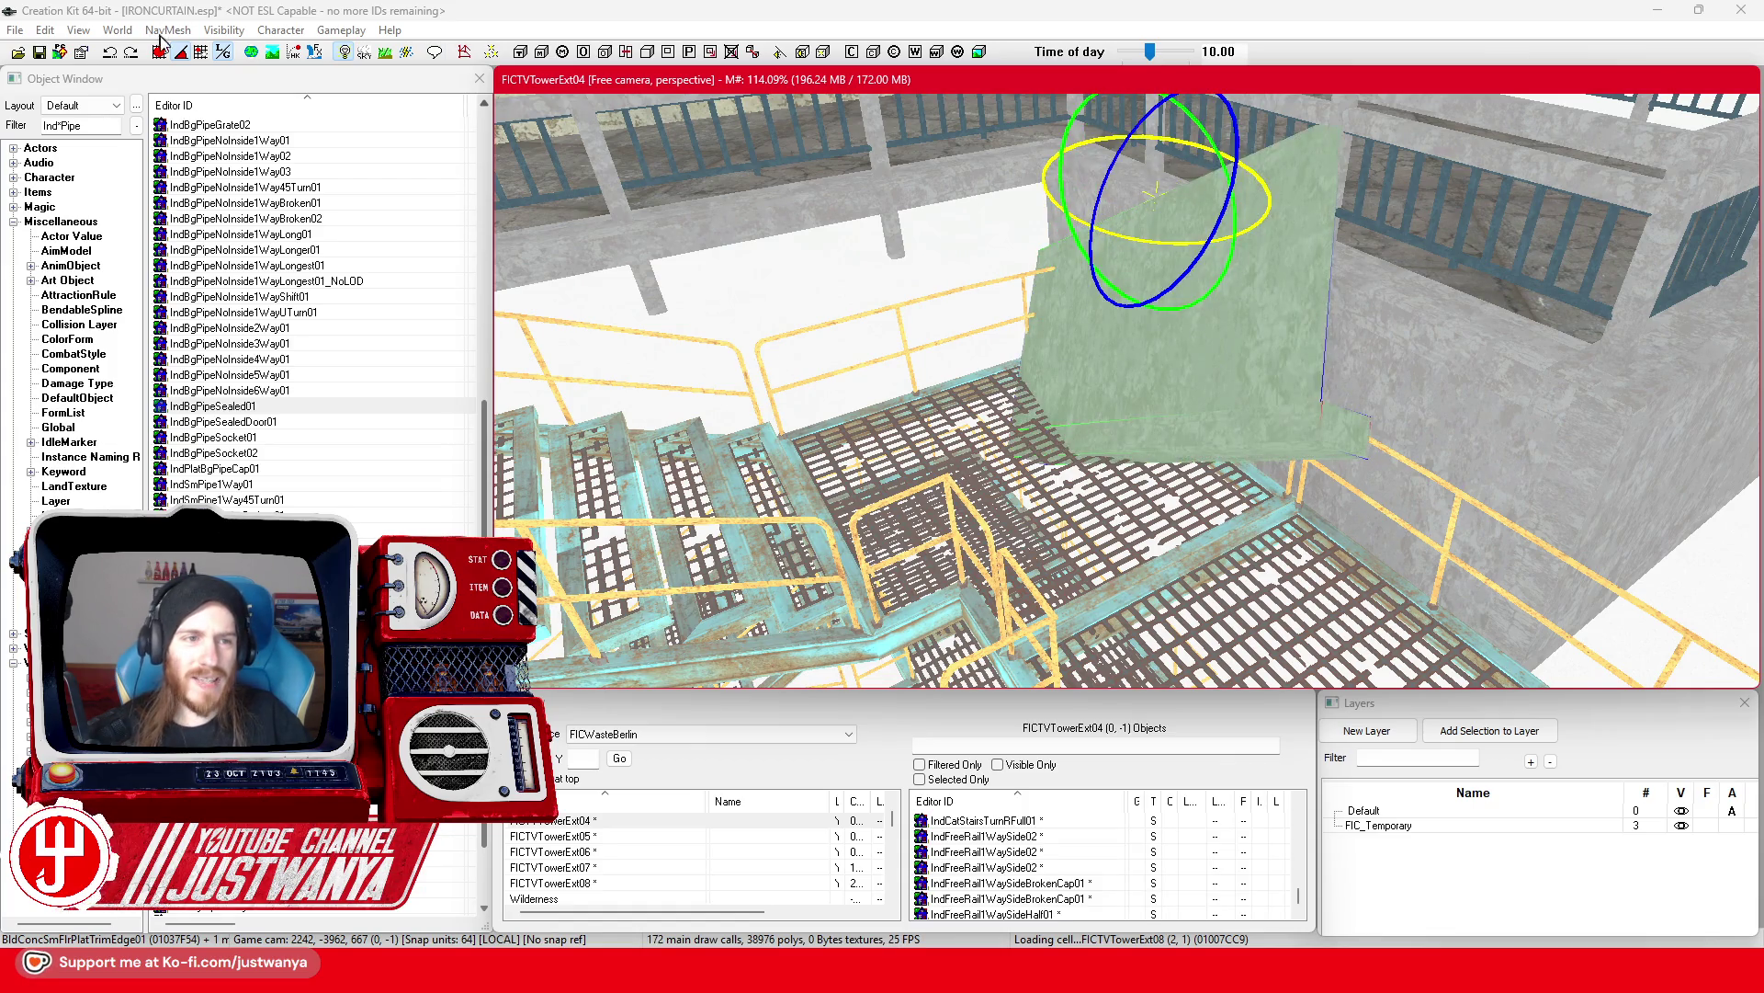
left_click(108, 53)
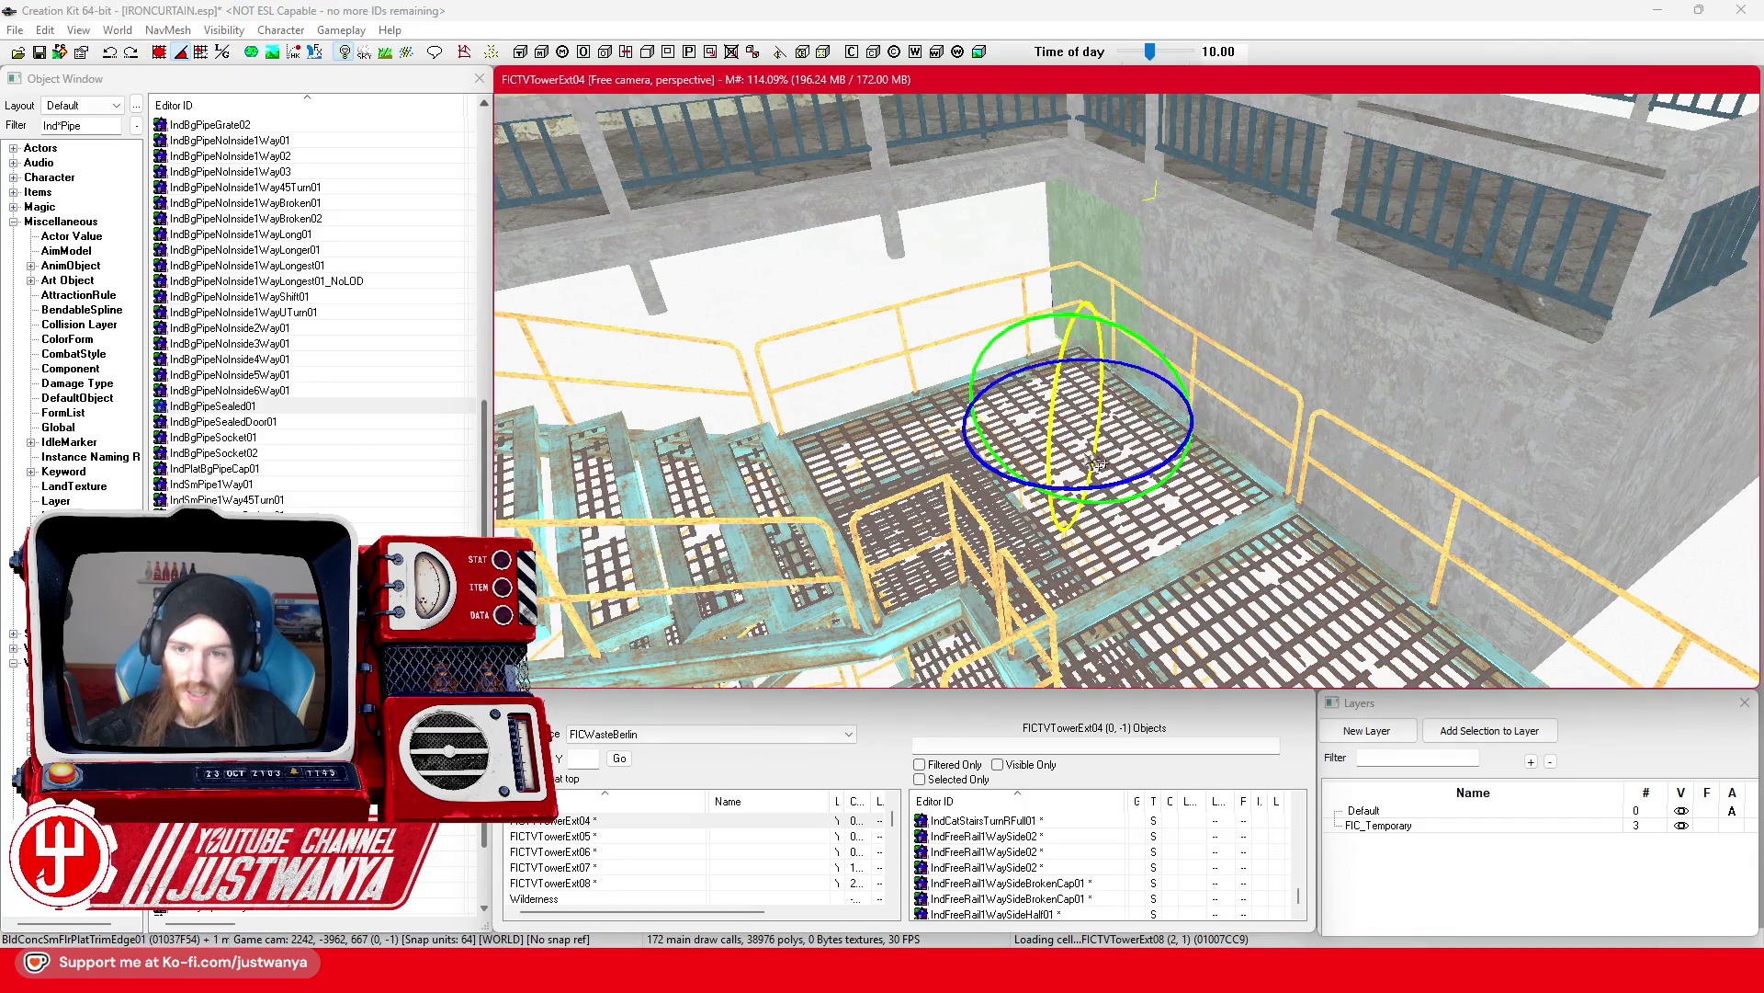
left_click_drag(1026, 481, 1075, 349)
Step: Position the panel flush against the back wall above the landing beside the stairs
key("1")
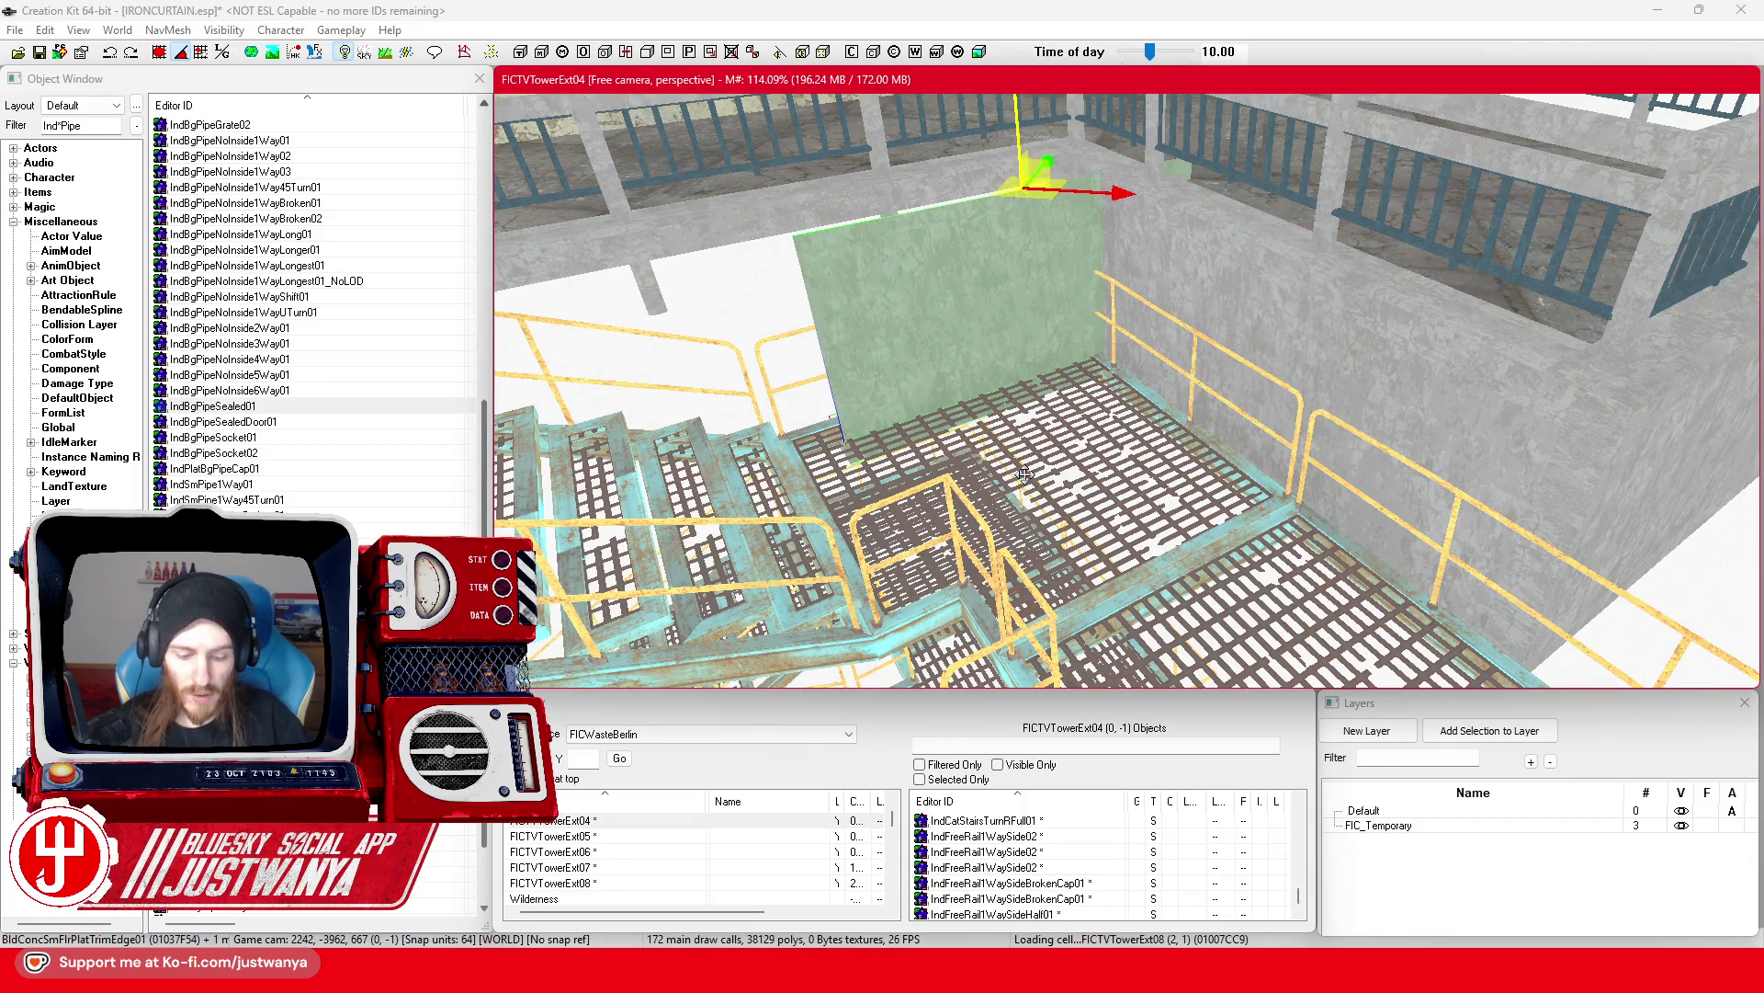
left_click_drag(1071, 217, 1035, 196)
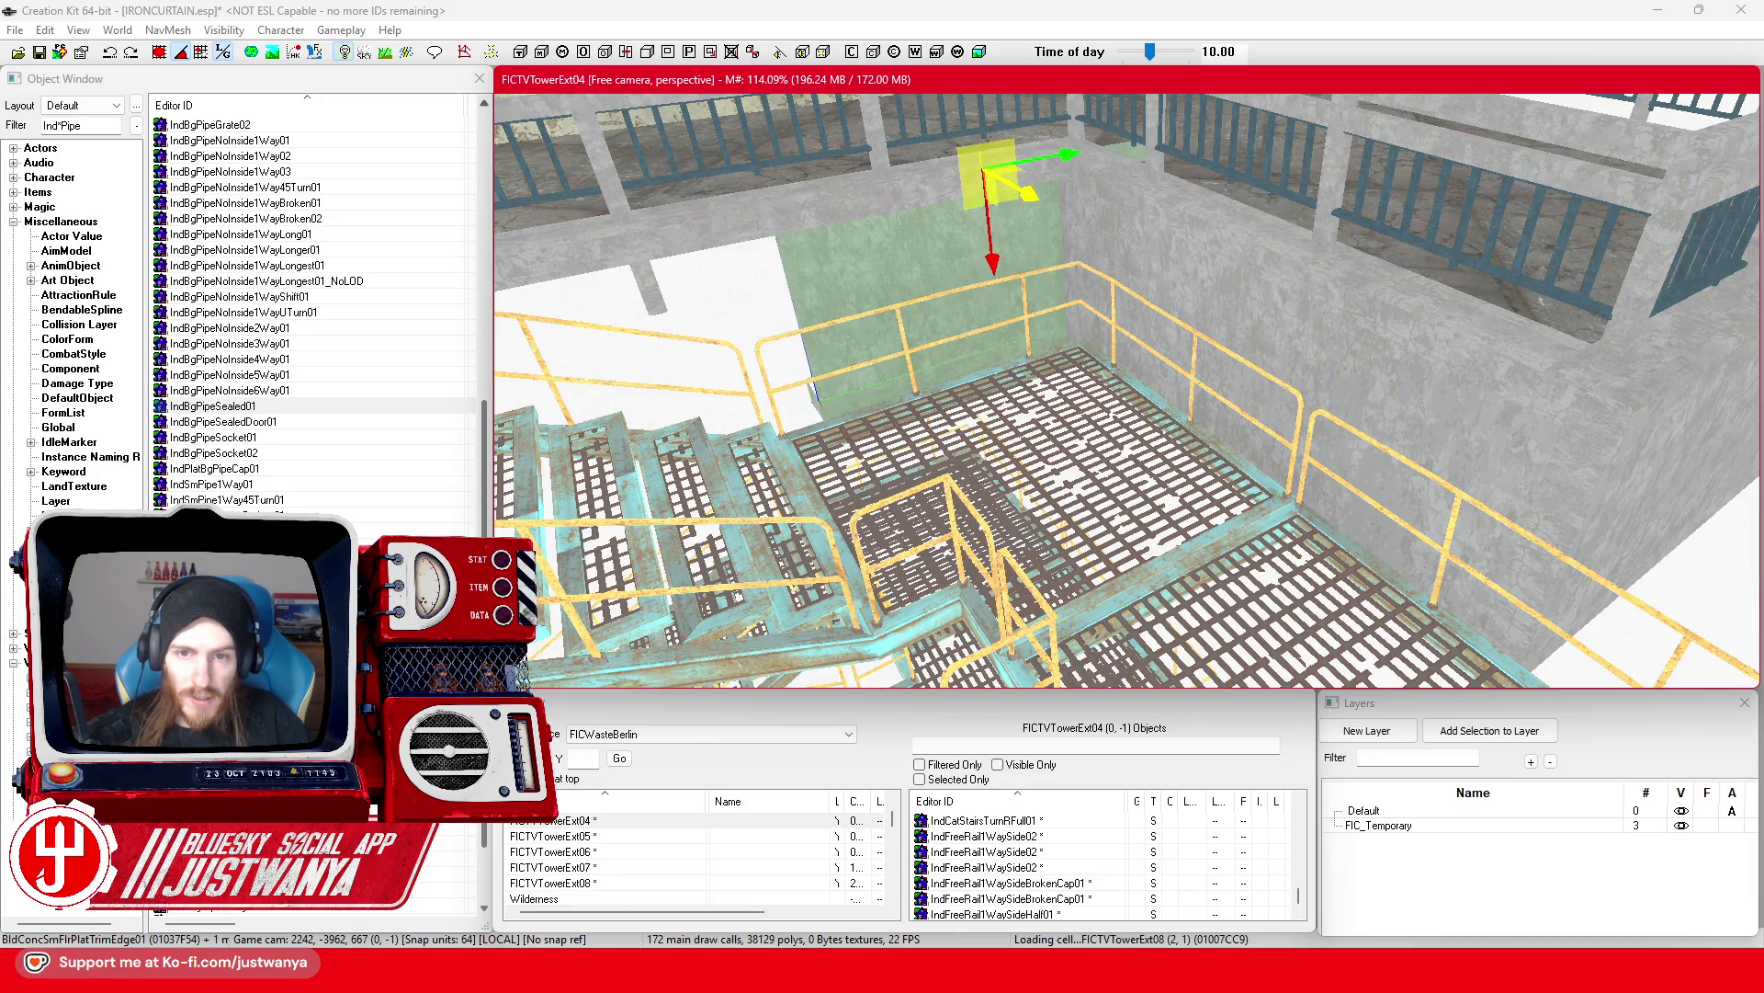
scroll(1086, 219, "up", 5)
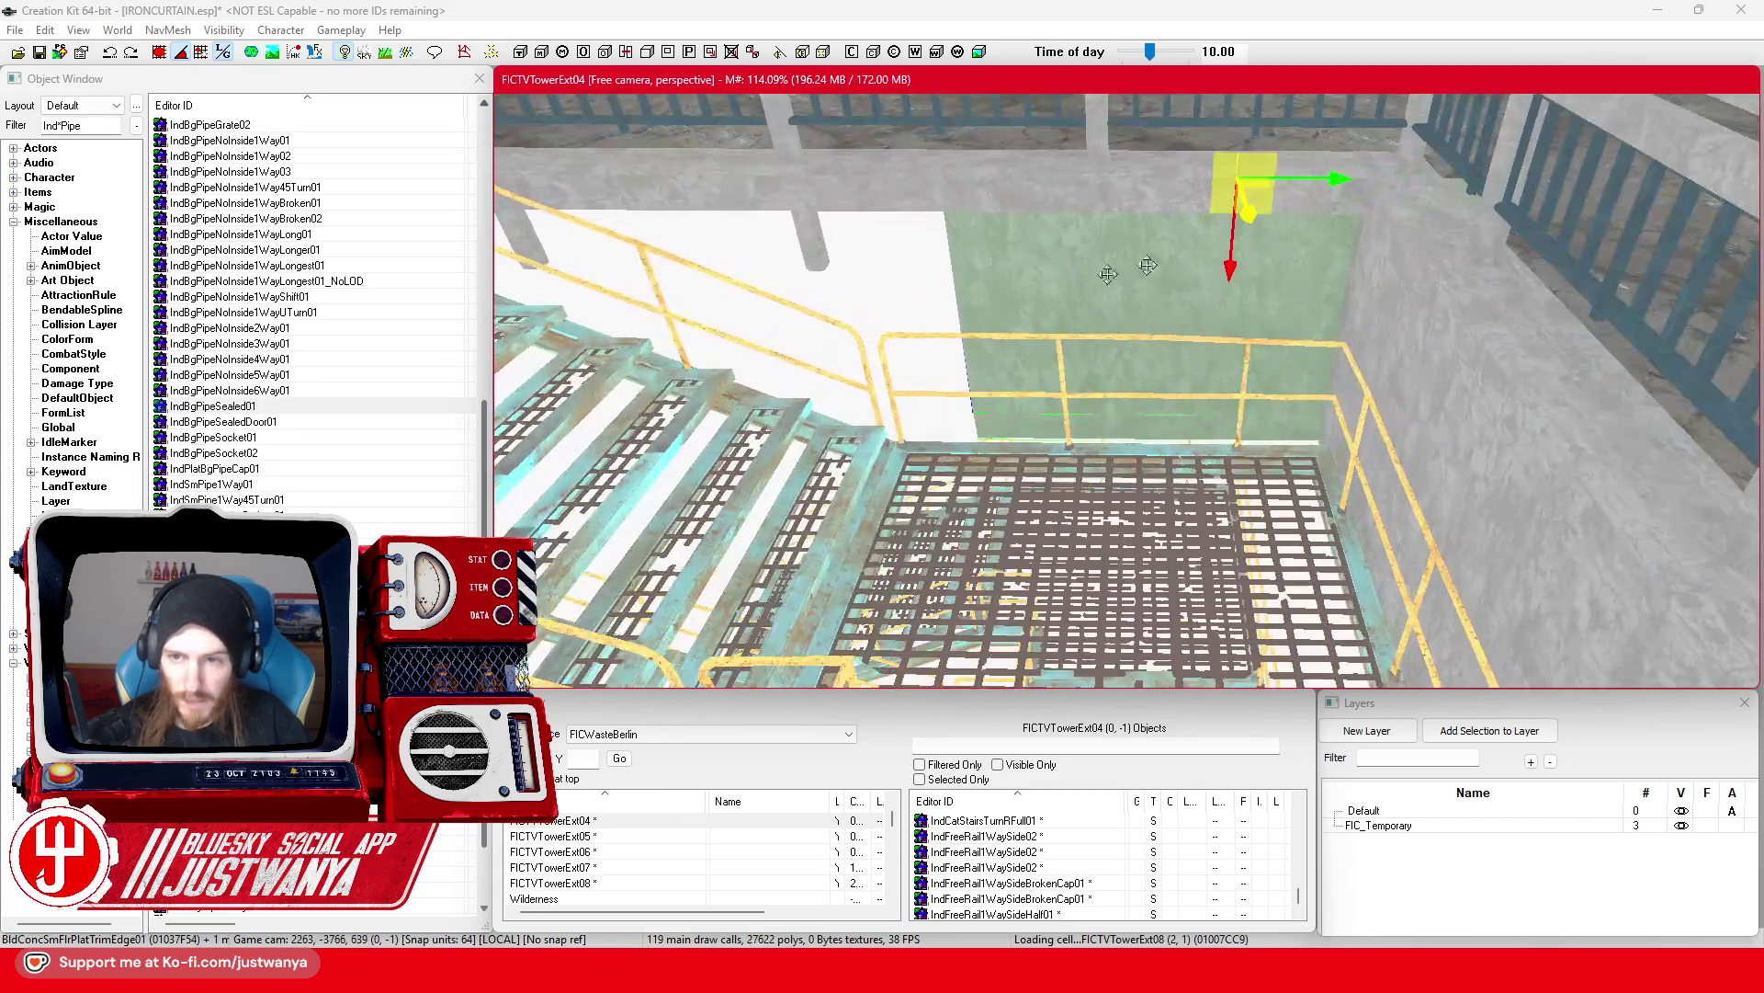
left_click_drag(1338, 181, 1168, 178)
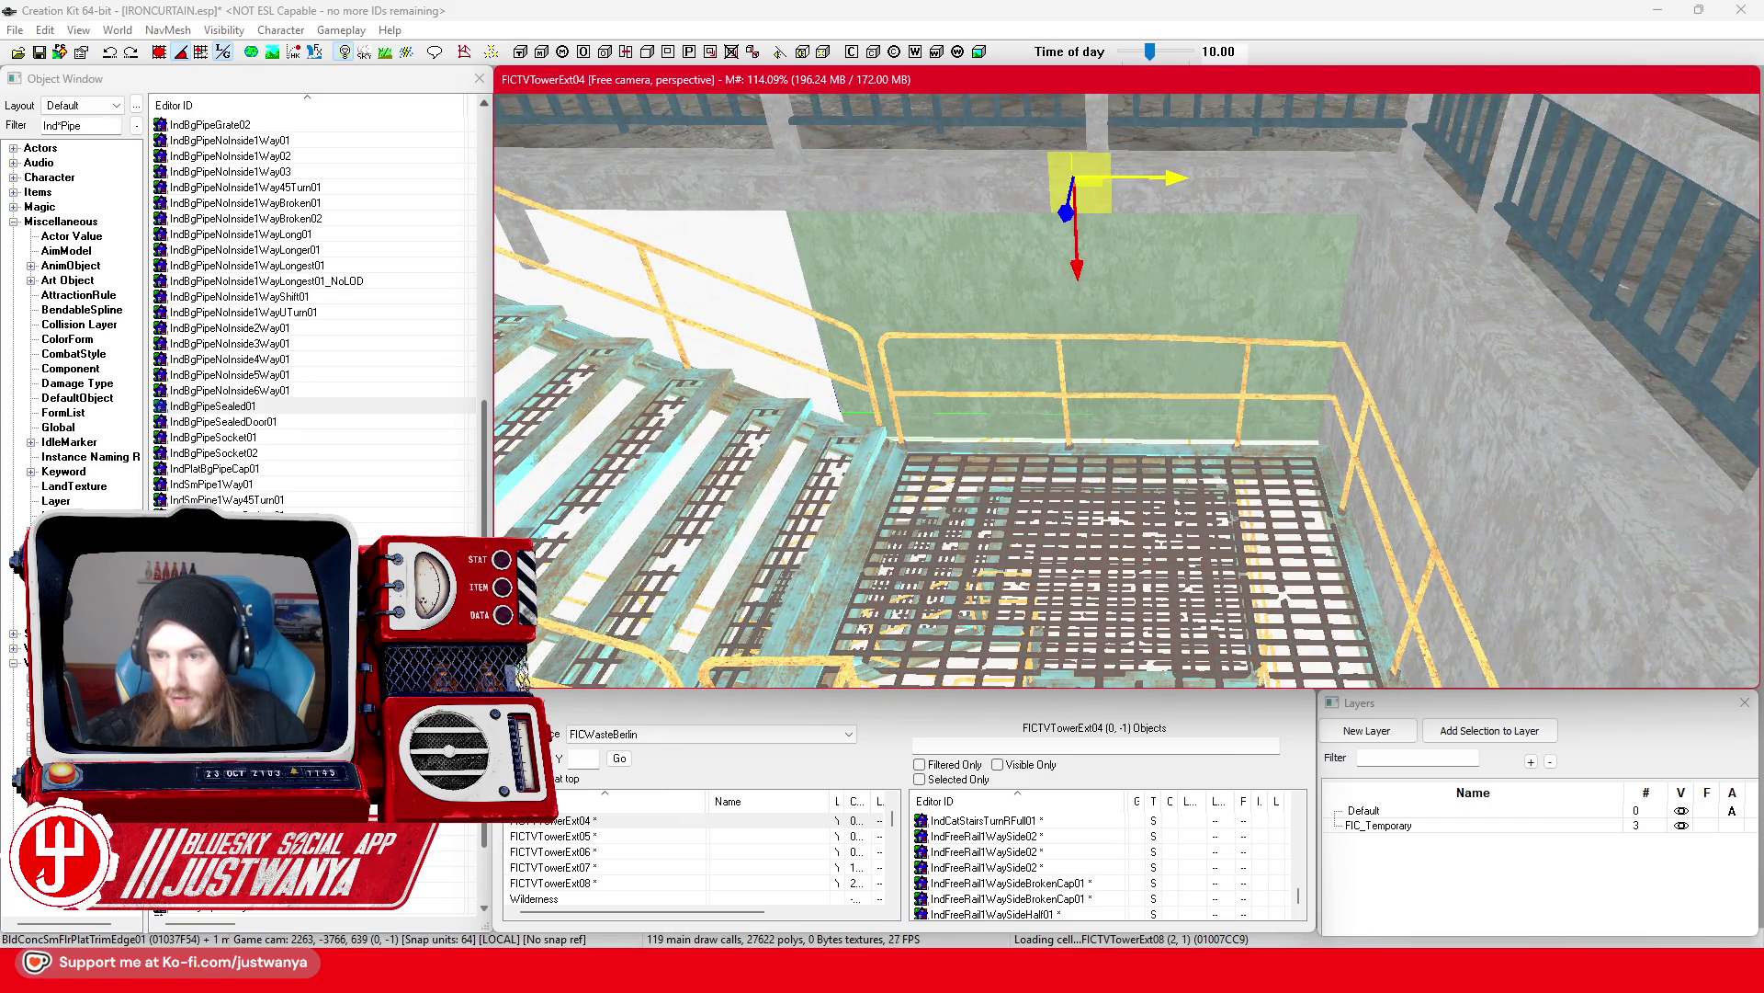
scroll(1154, 232, "up", 3)
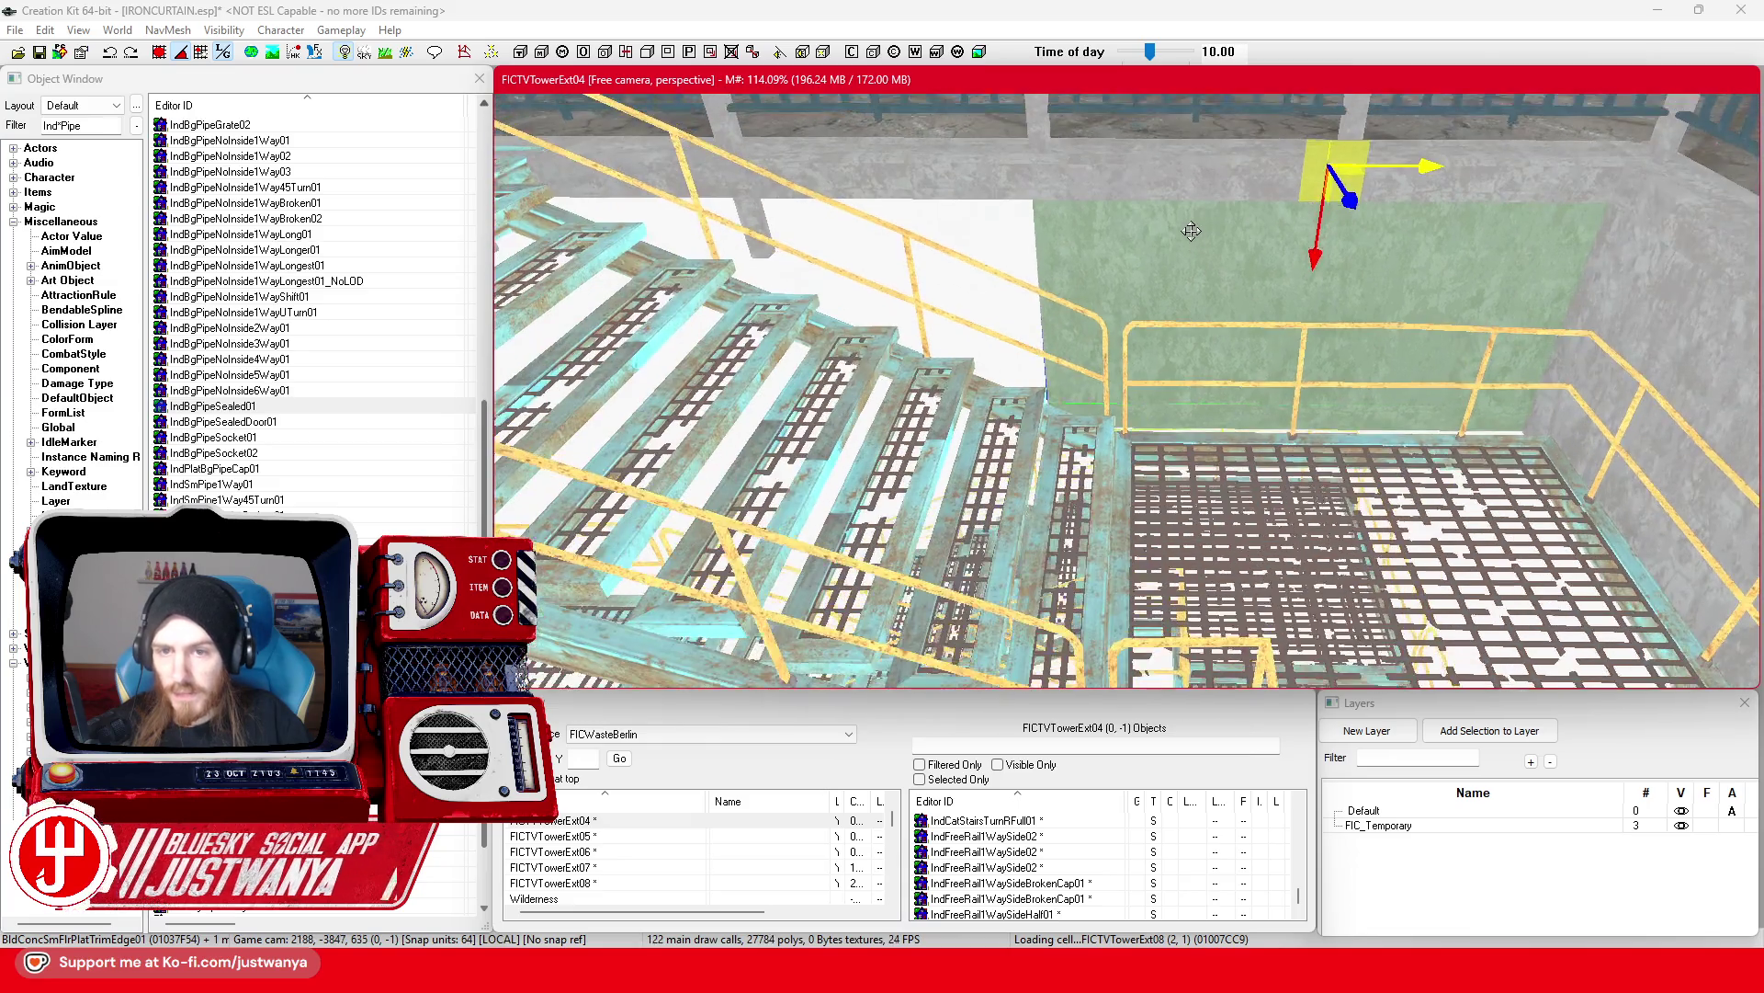
scroll(1155, 231, "up", 2)
left_click_drag(1025, 276, 1031, 276)
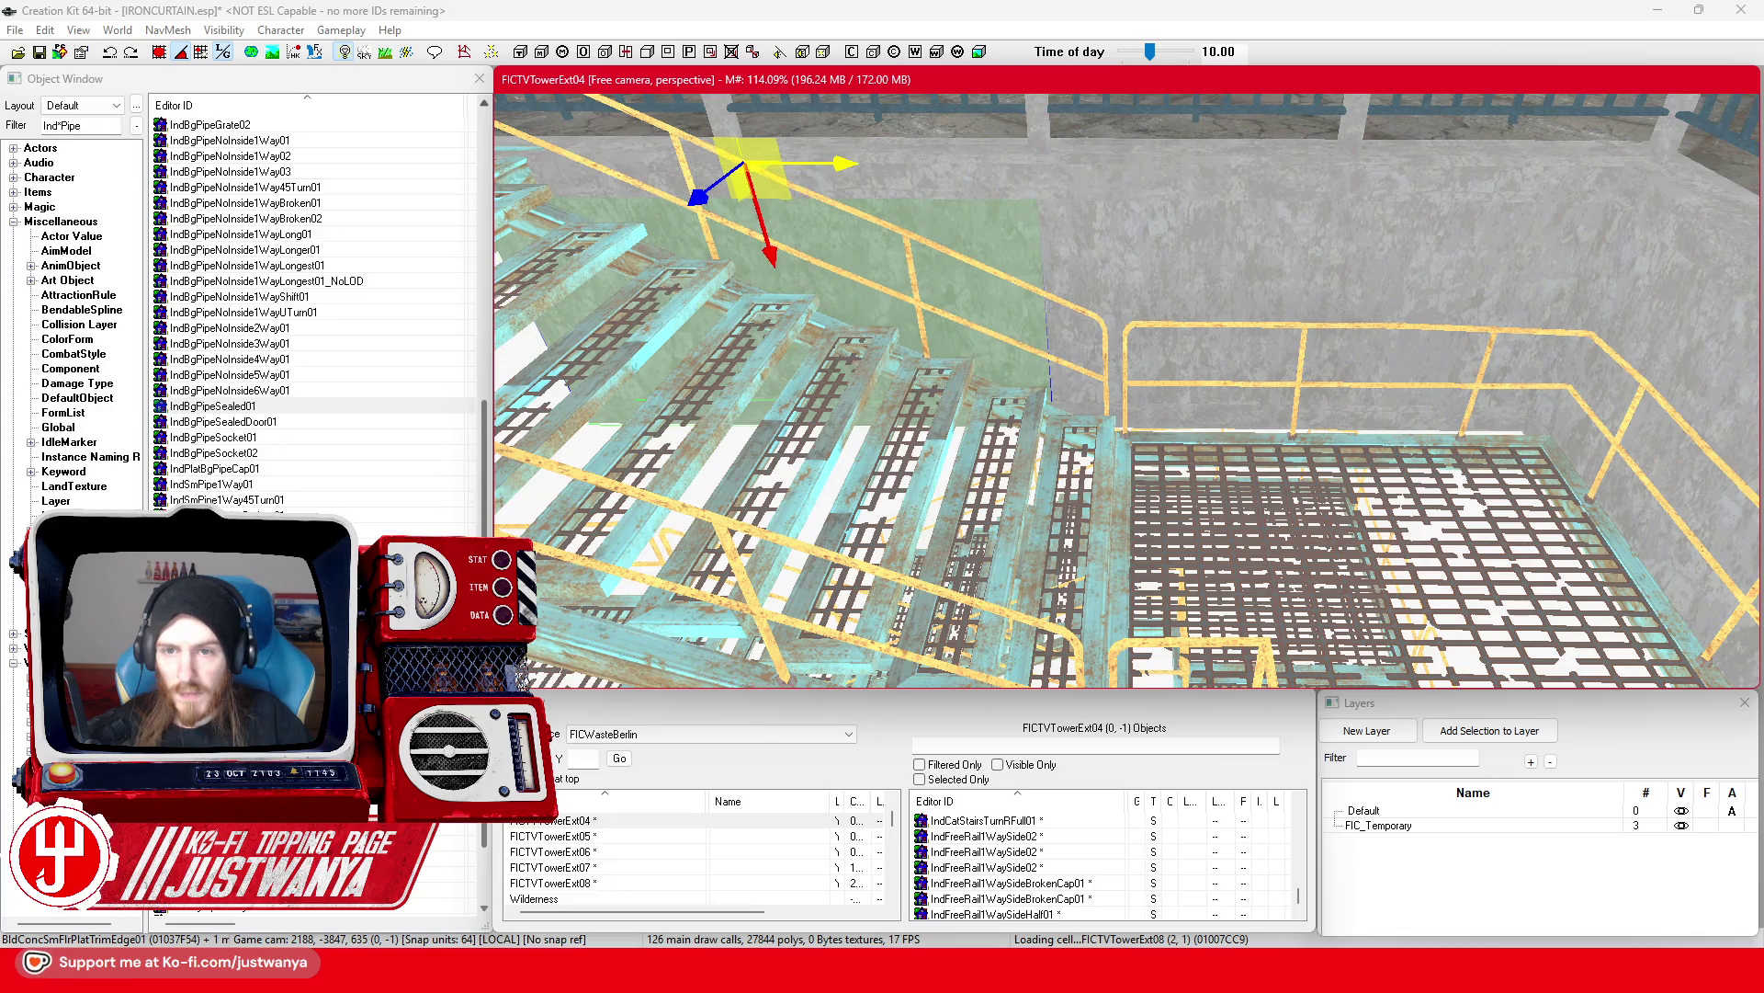
left_click_drag(818, 158, 1145, 237)
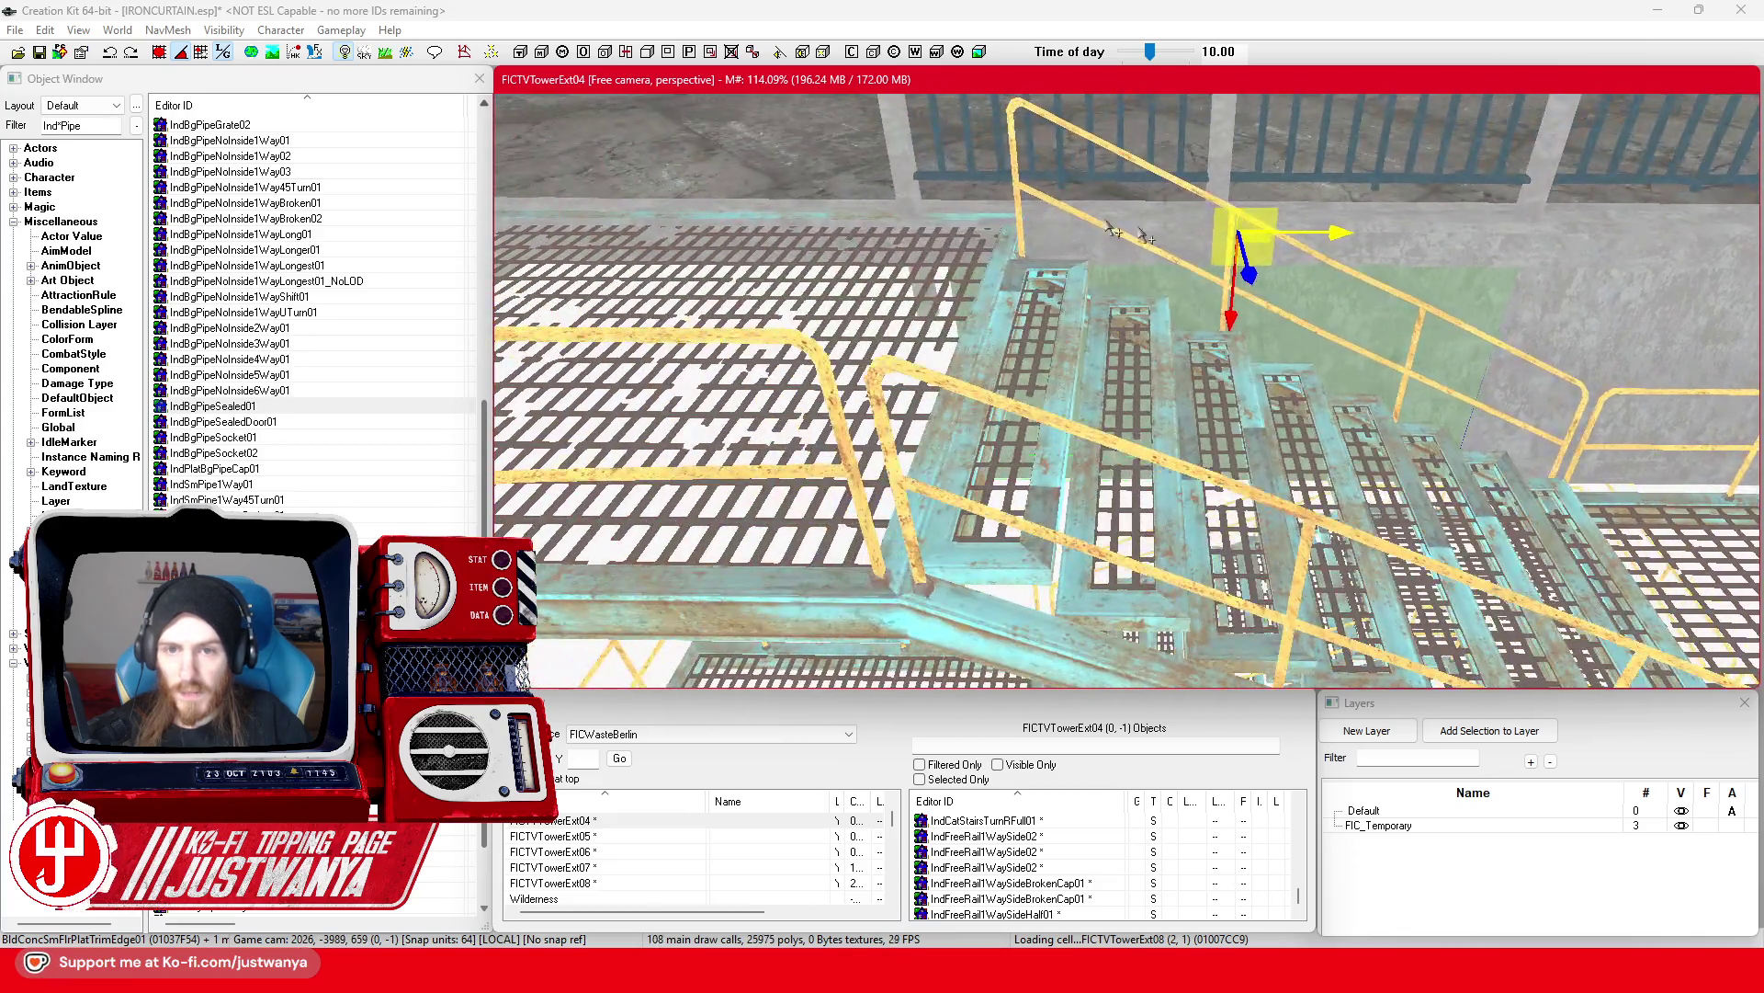
mouse_move(1327, 236)
left_mouse_down()
mouse_move(762, 229)
mouse_move(791, 175)
mouse_move(995, 328)
left_mouse_up()
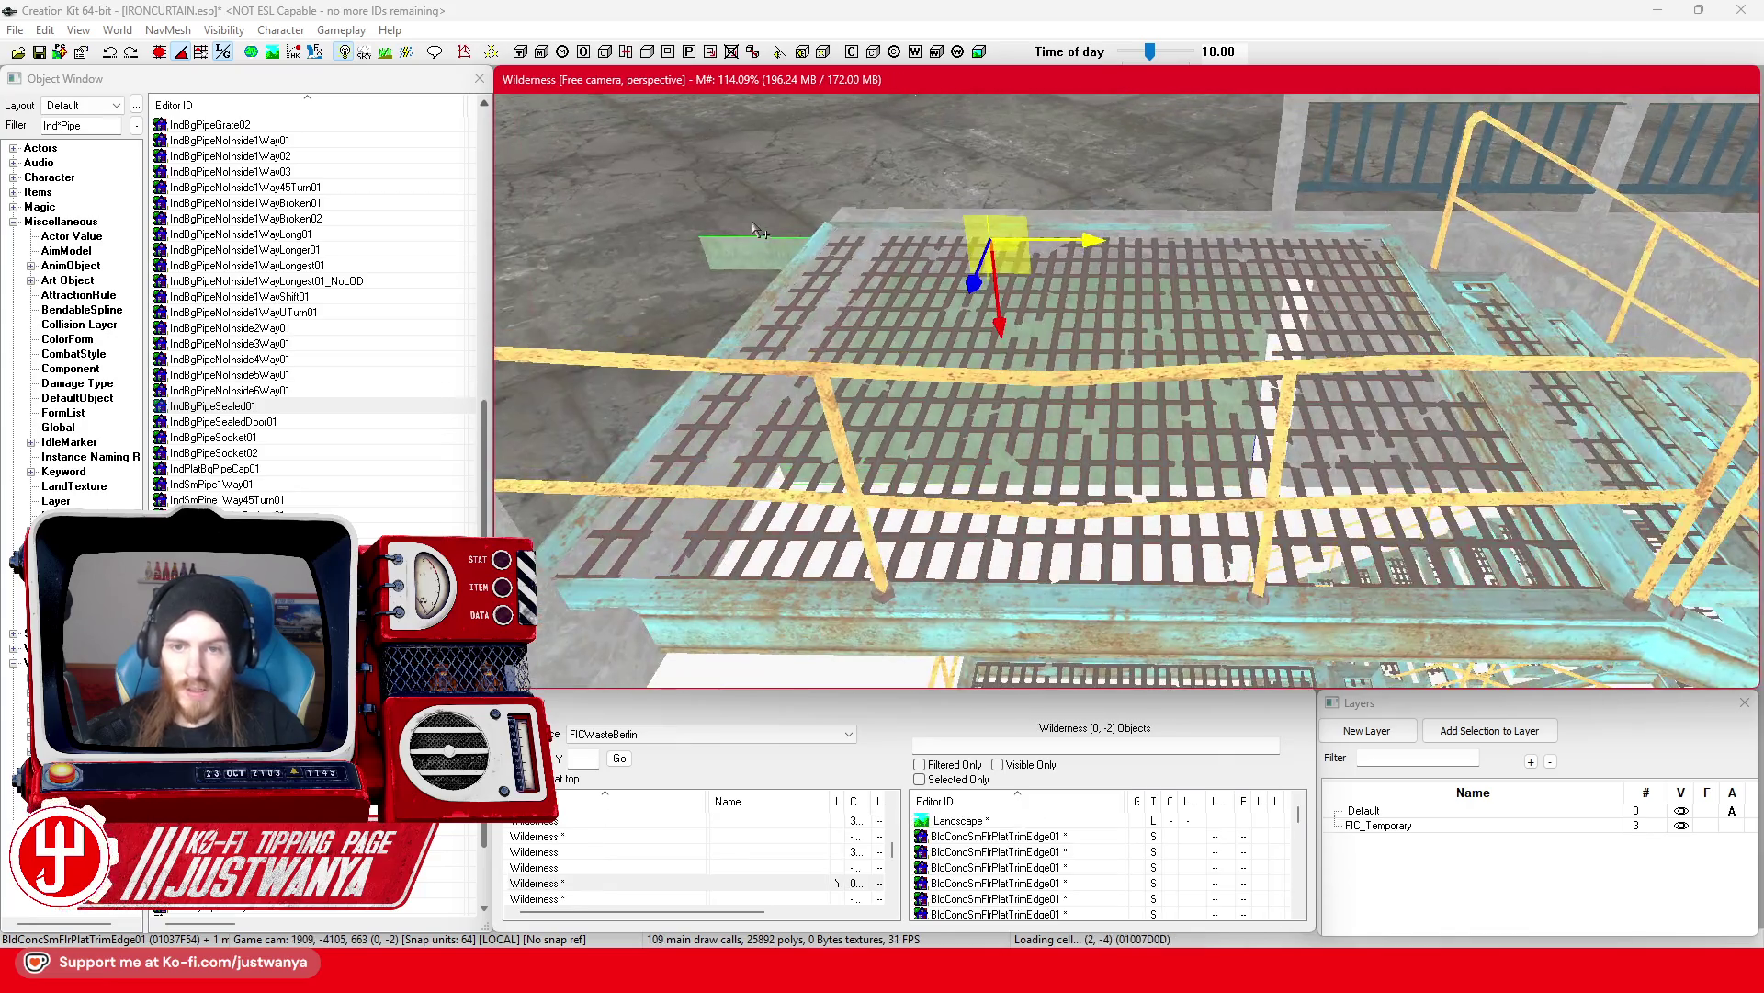
Step: Shift the green panel right along its X axis to line up with the wall under the platform
scroll(995, 328, "up", 3)
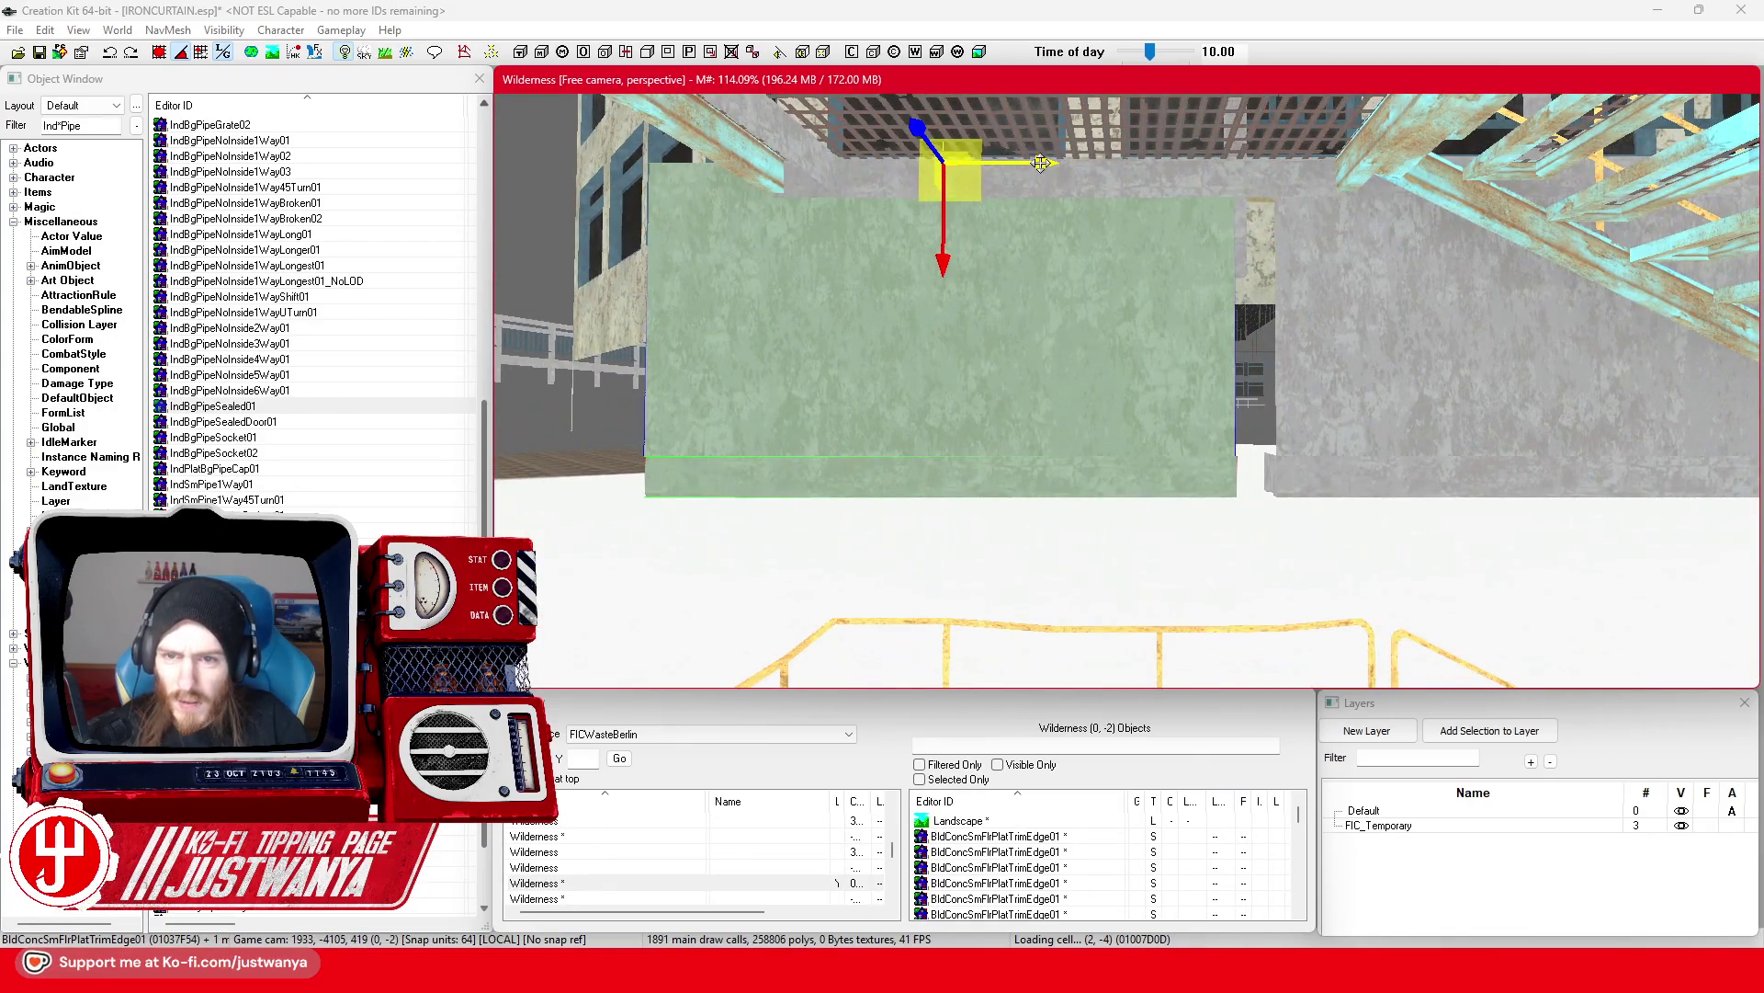
left_click_drag(1040, 163, 1080, 162)
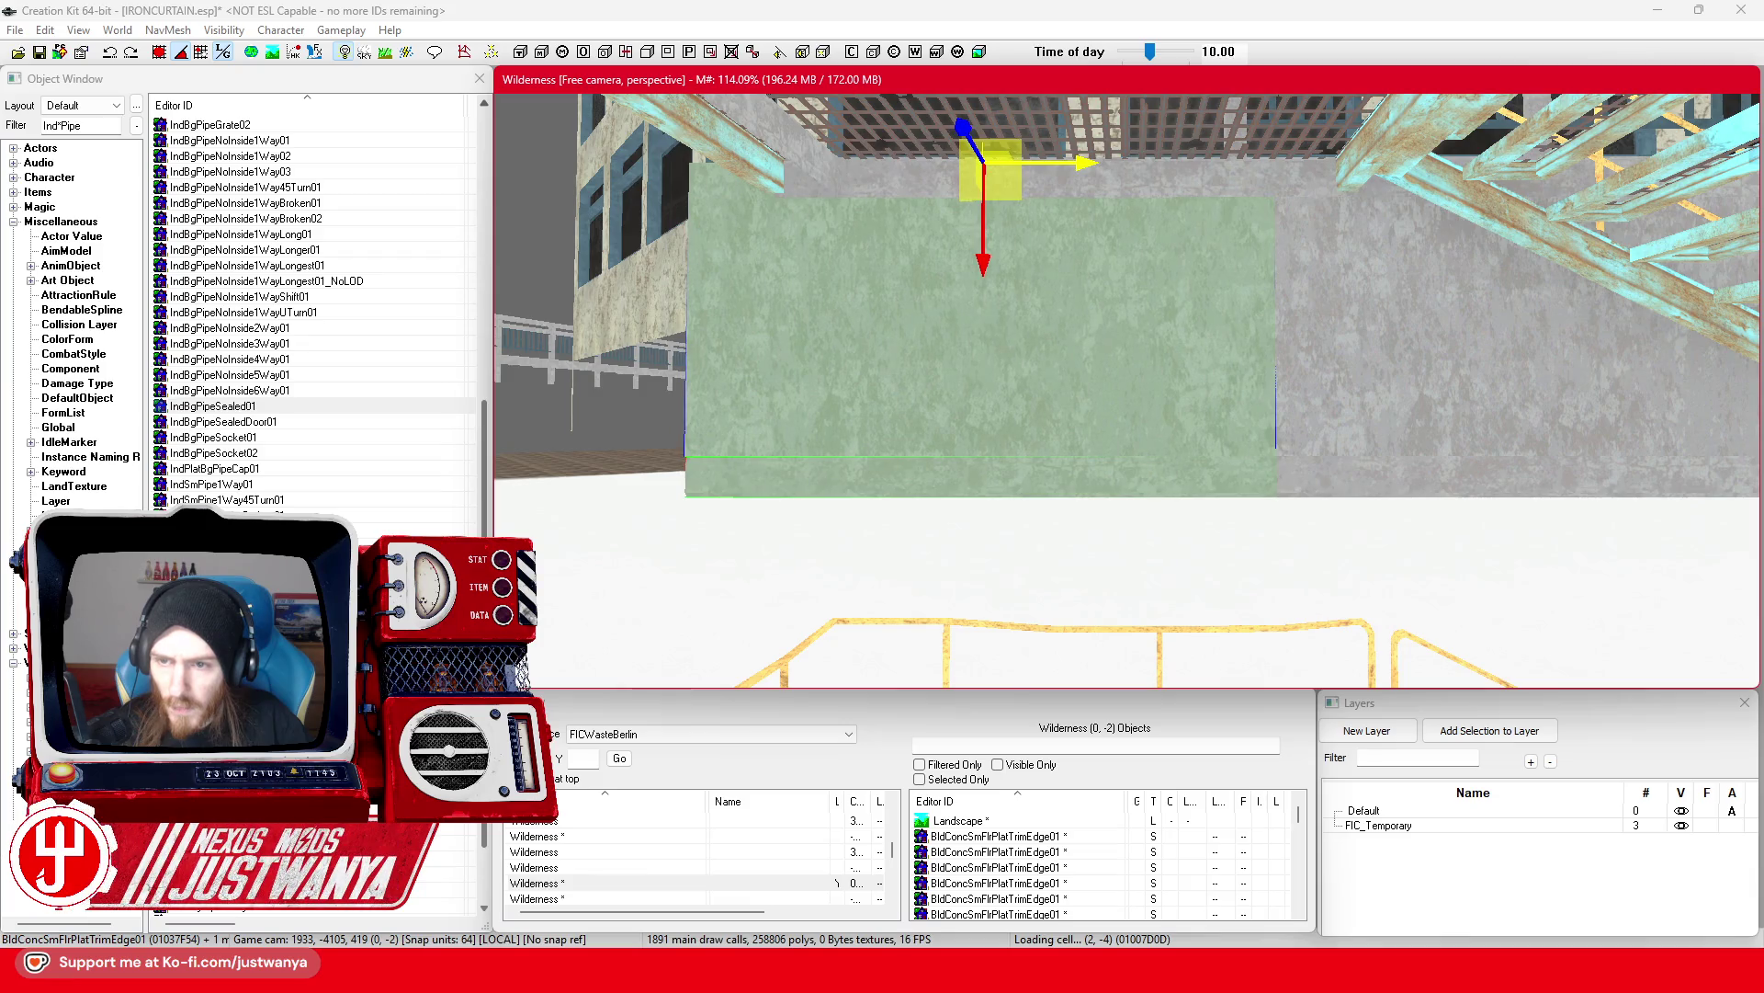
scroll(1094, 153, "down", 4)
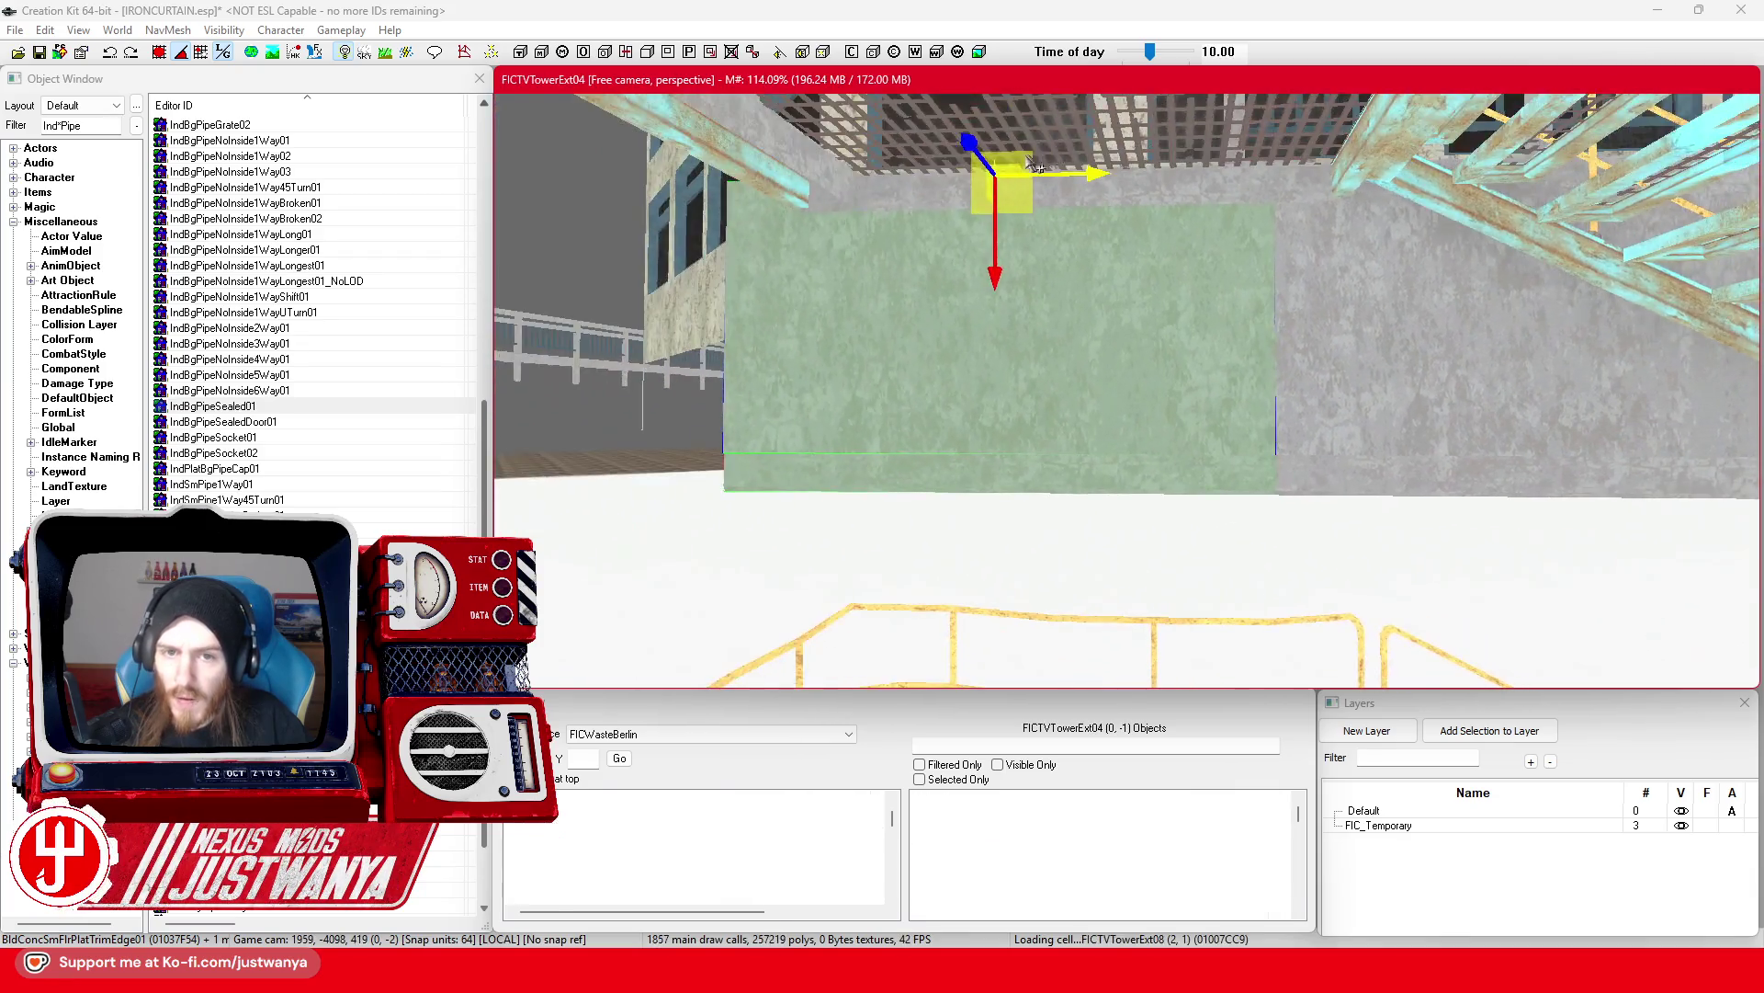
scroll(1096, 212, "down", 3)
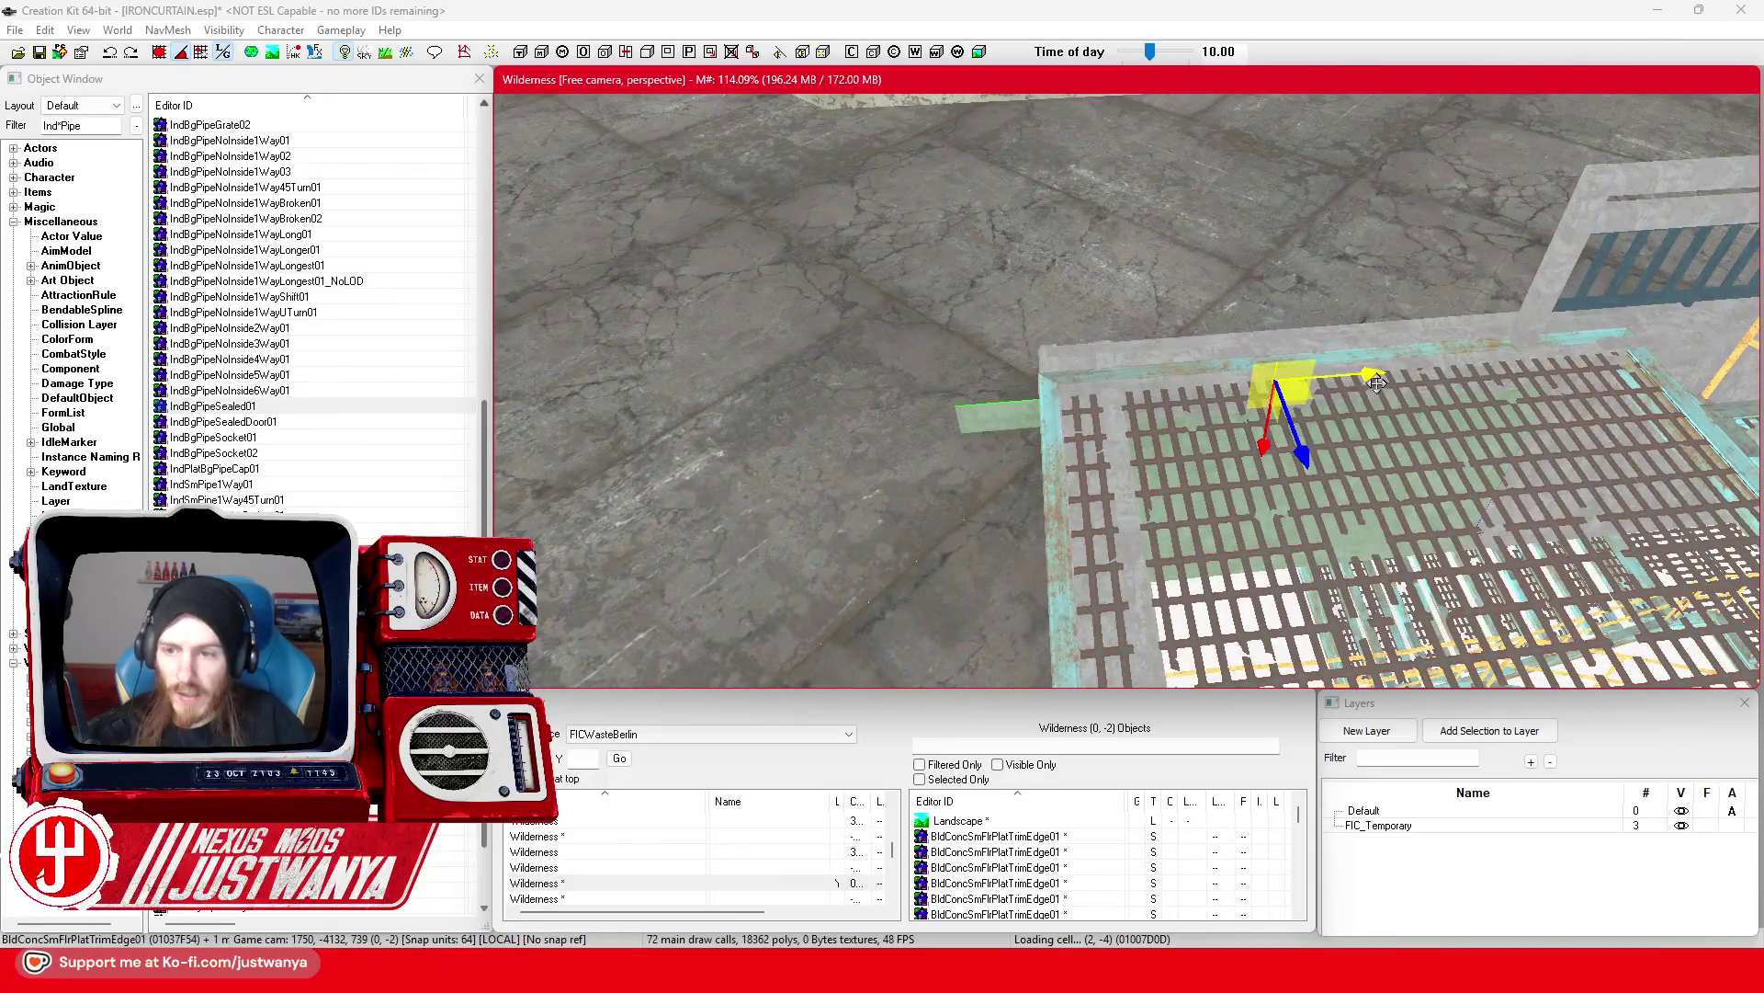
left_click_drag(1289, 379, 1372, 373)
key("shift")
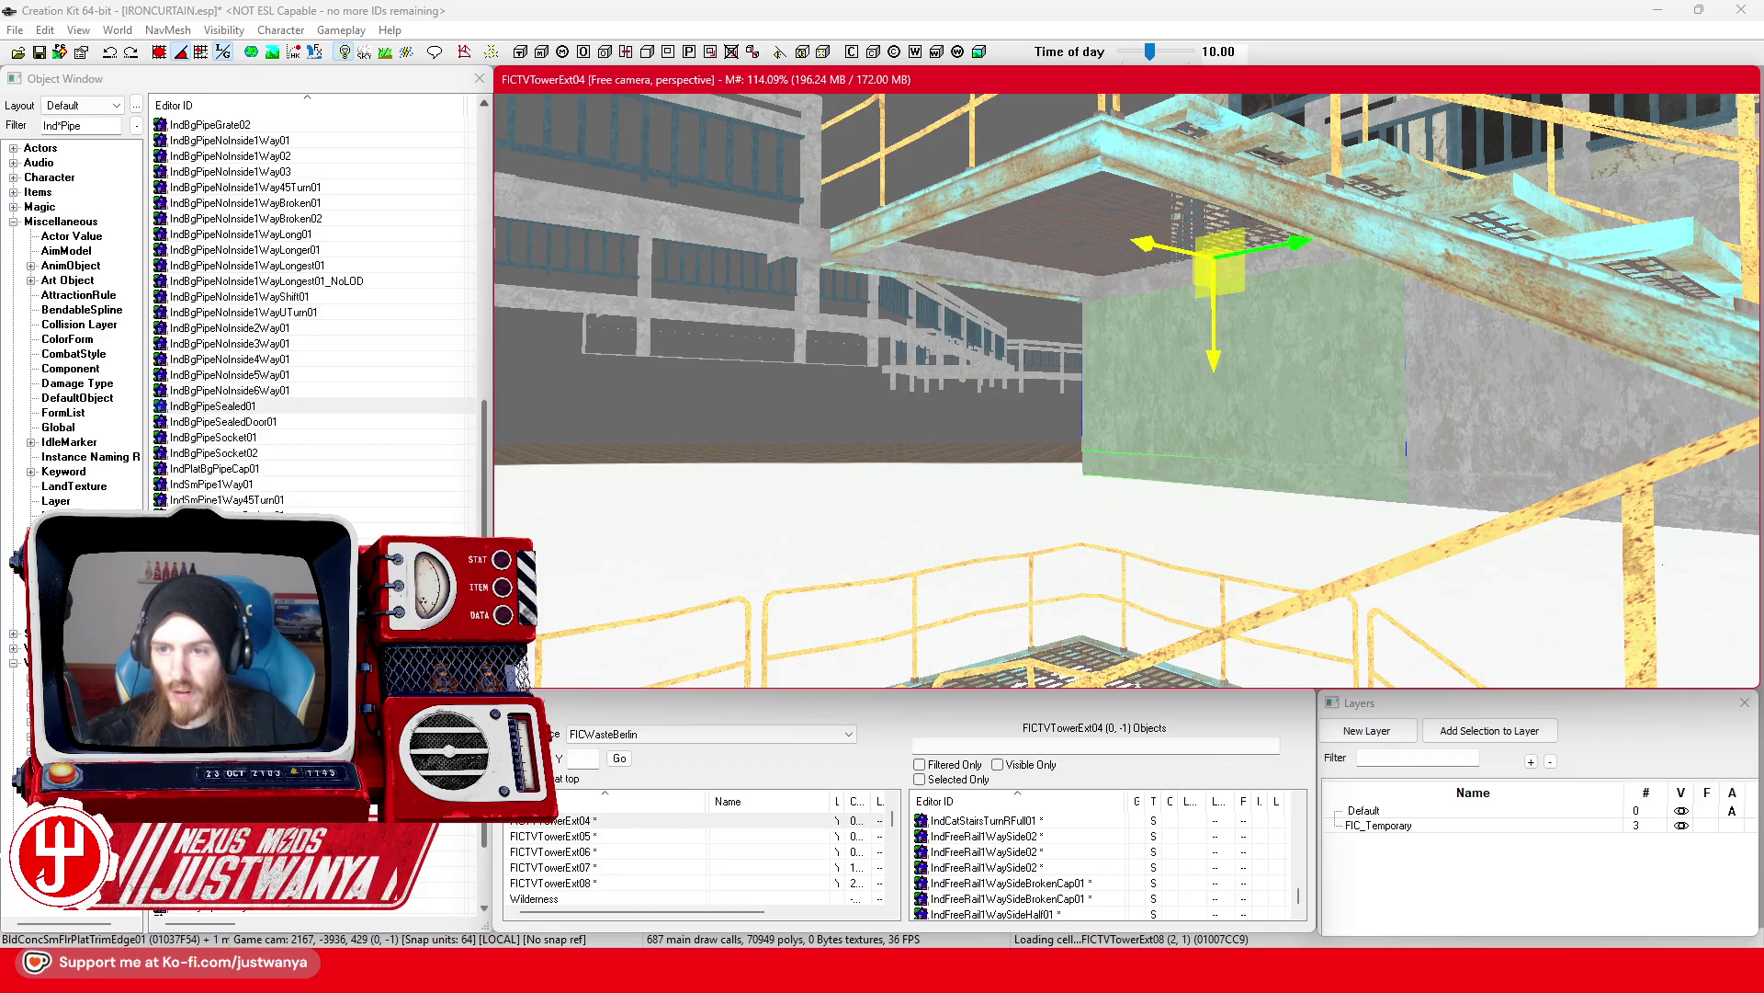
scroll(1015, 352, "down", 5)
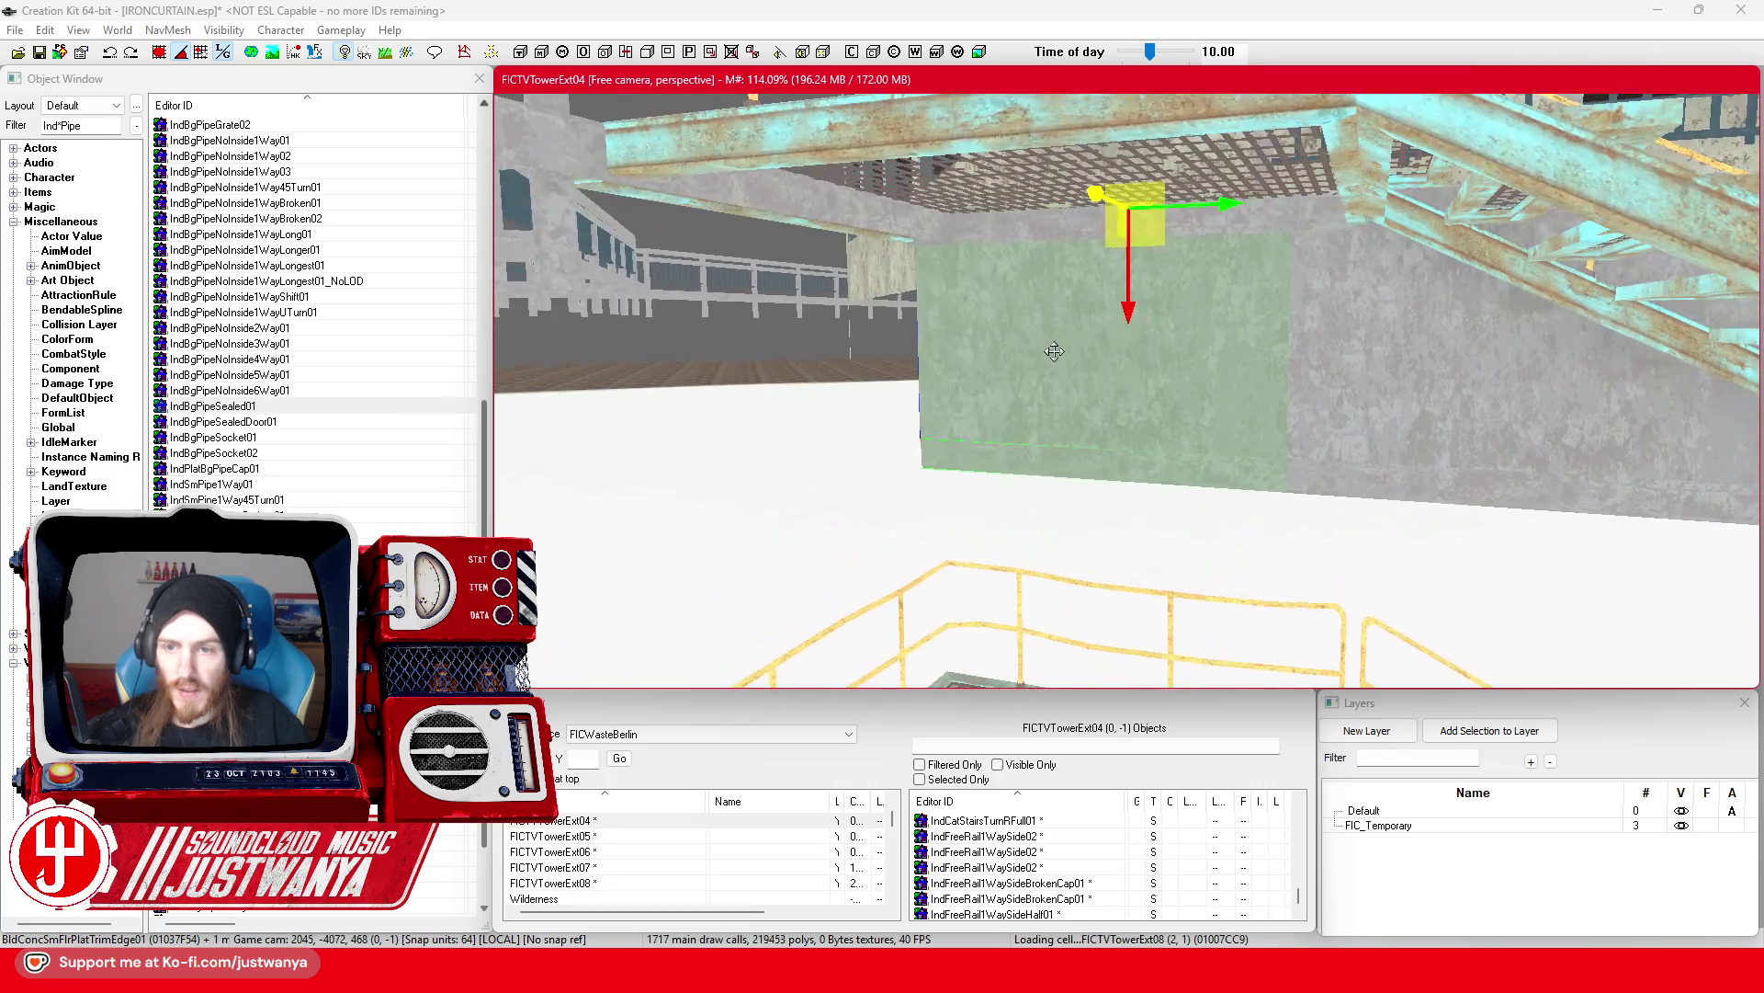
Step: Rotate the green panel about 90° on world axes and slide it left along the wall
key("e")
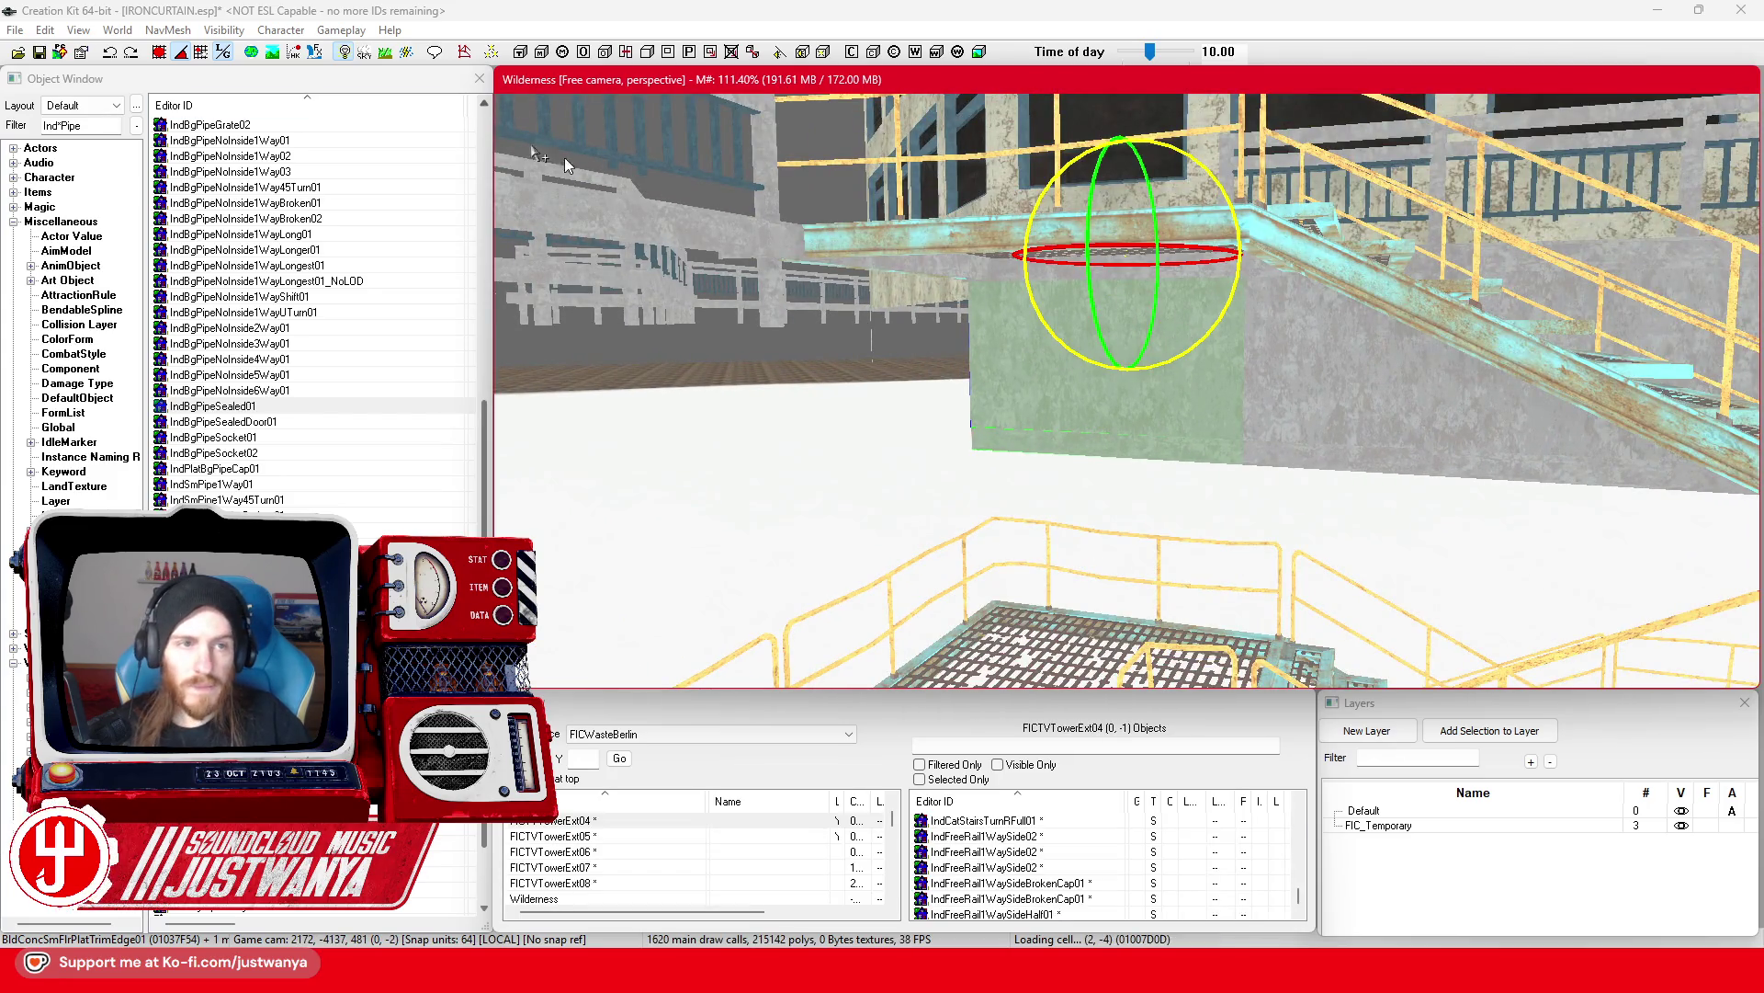
key("q")
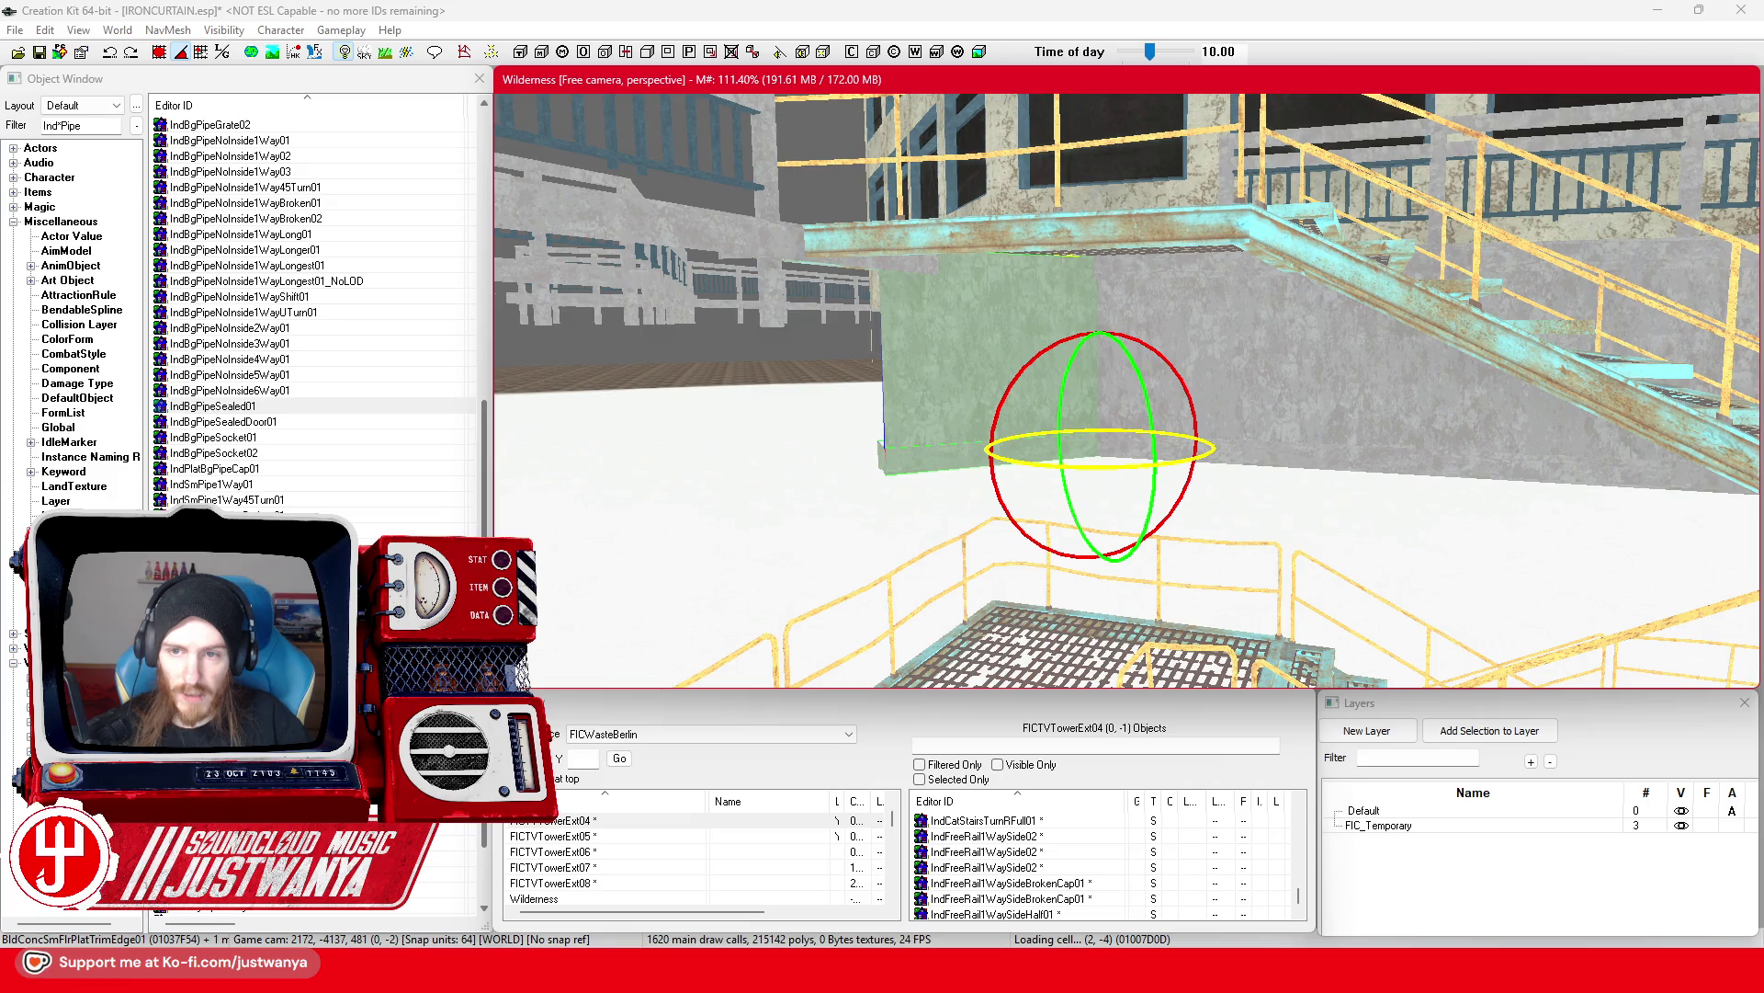
left_click_drag(1112, 475, 1101, 452)
key("shift")
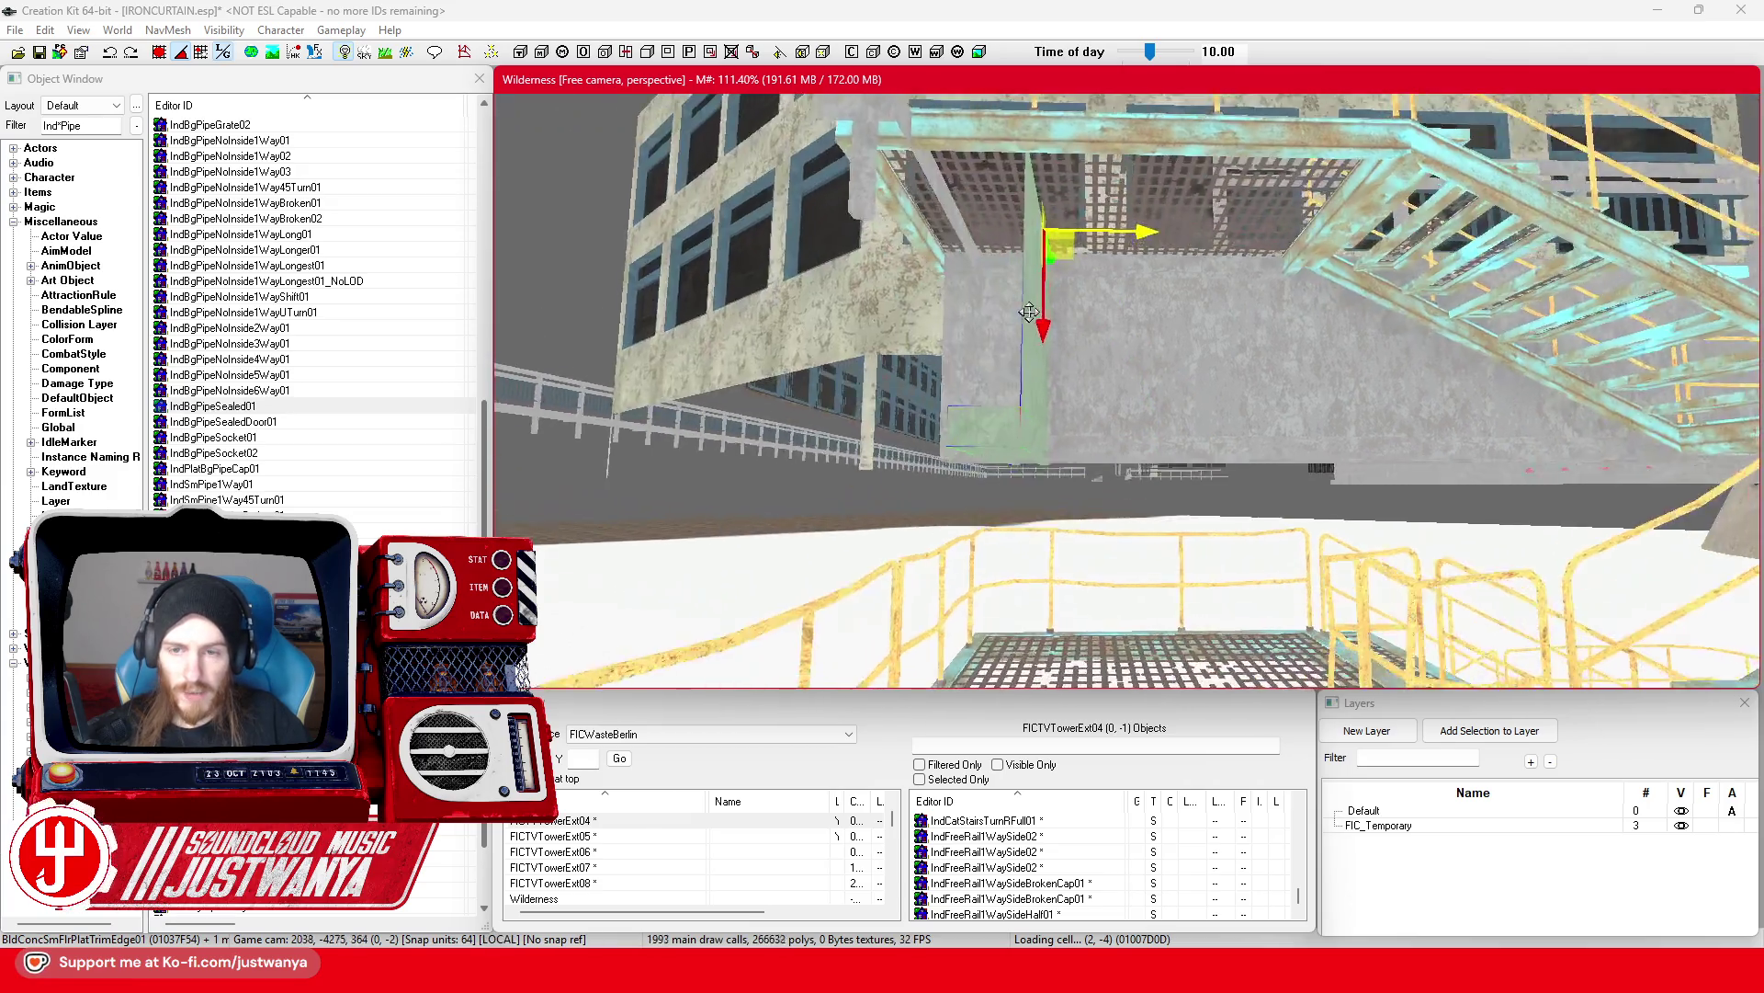
left_click_drag(1135, 241, 1074, 241)
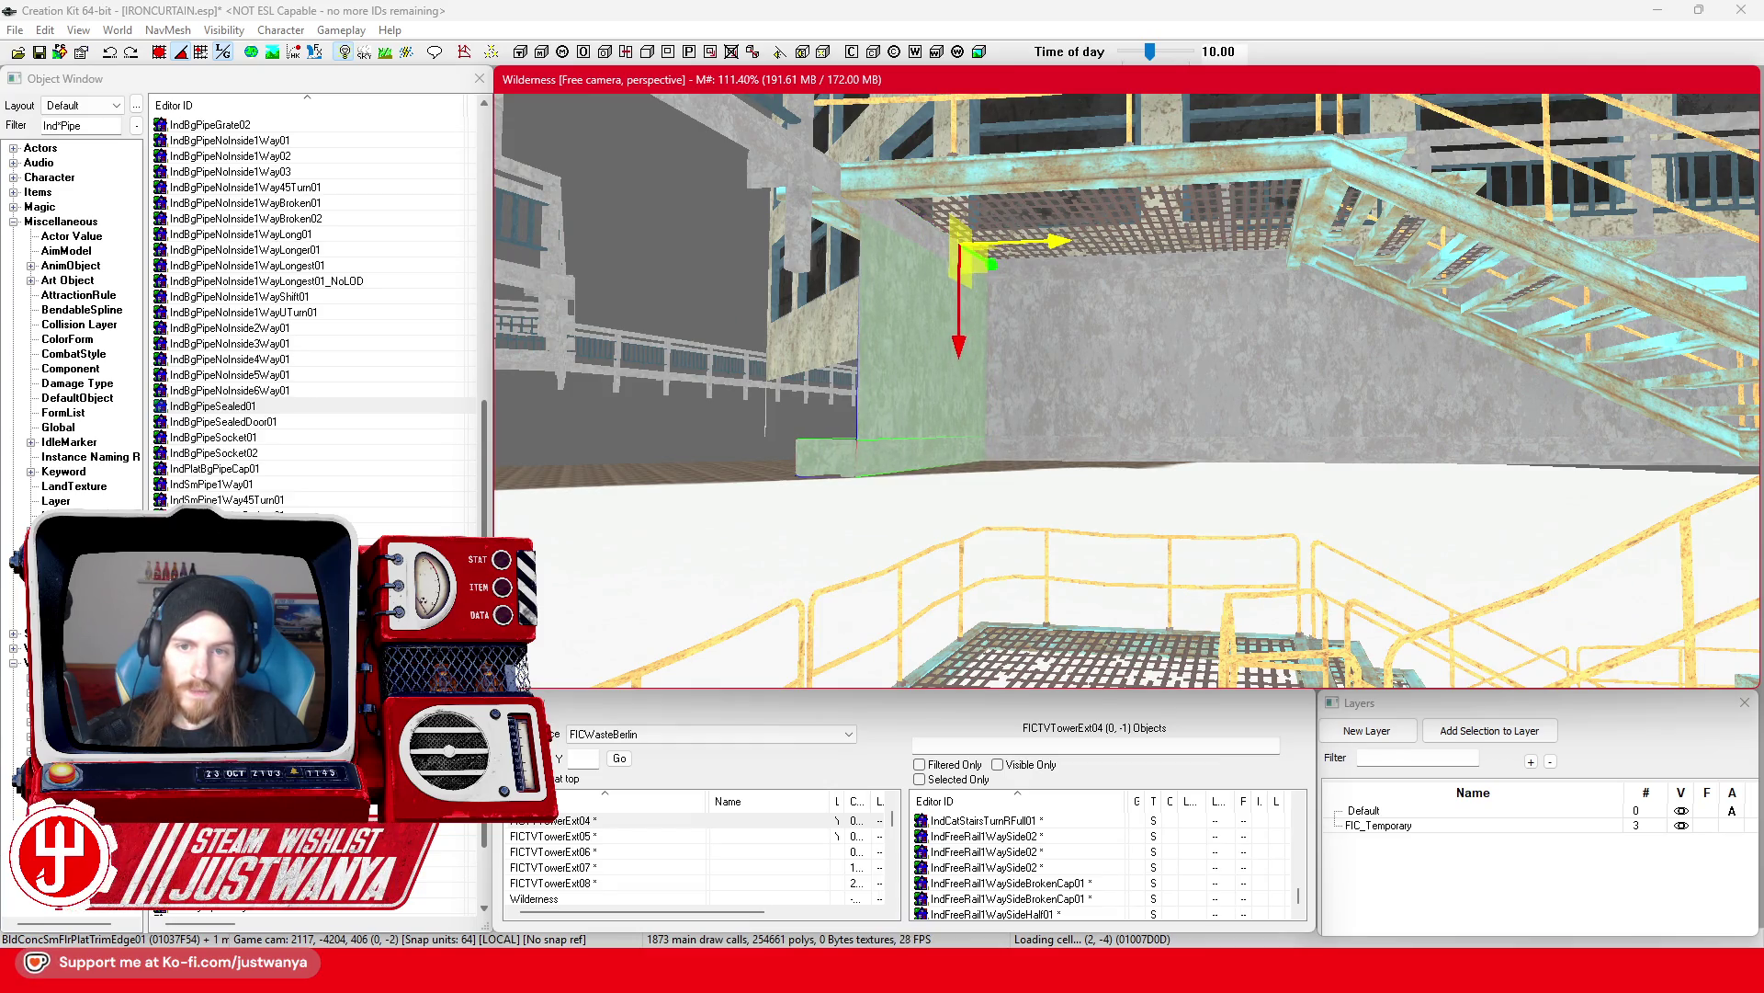
Step: Inspect the placed panel from several angles and save the IRONCURTAIN plugin
key("shift")
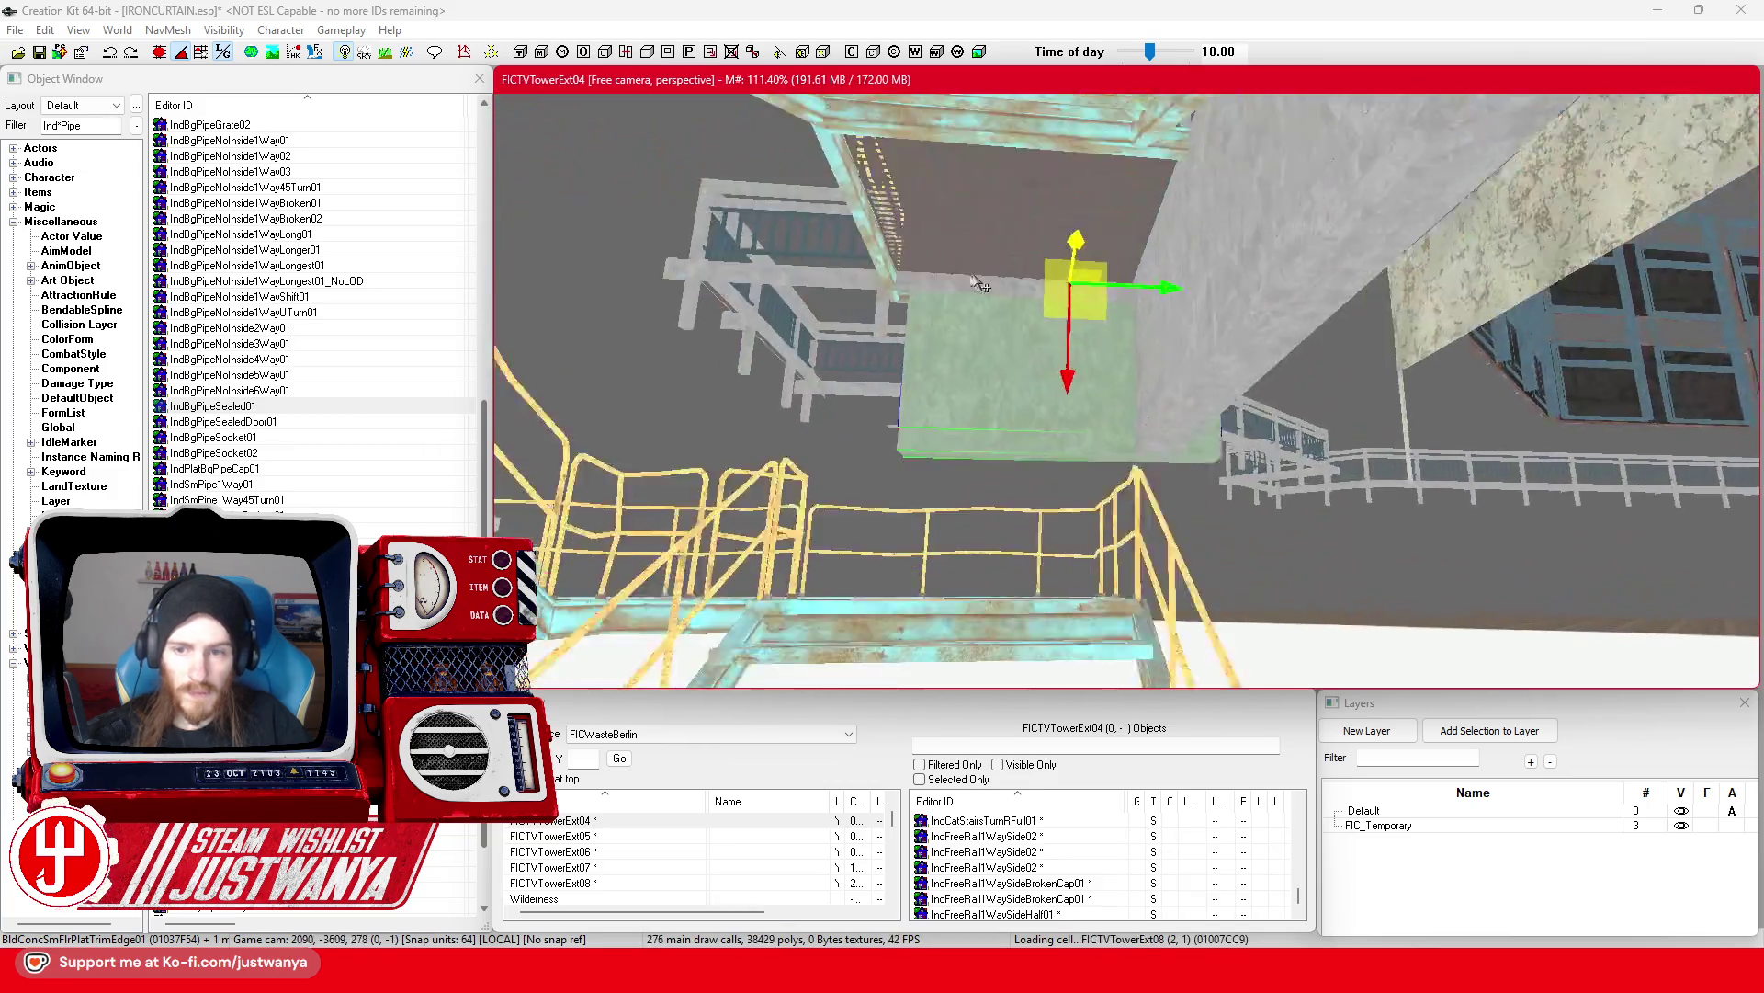
key("shift")
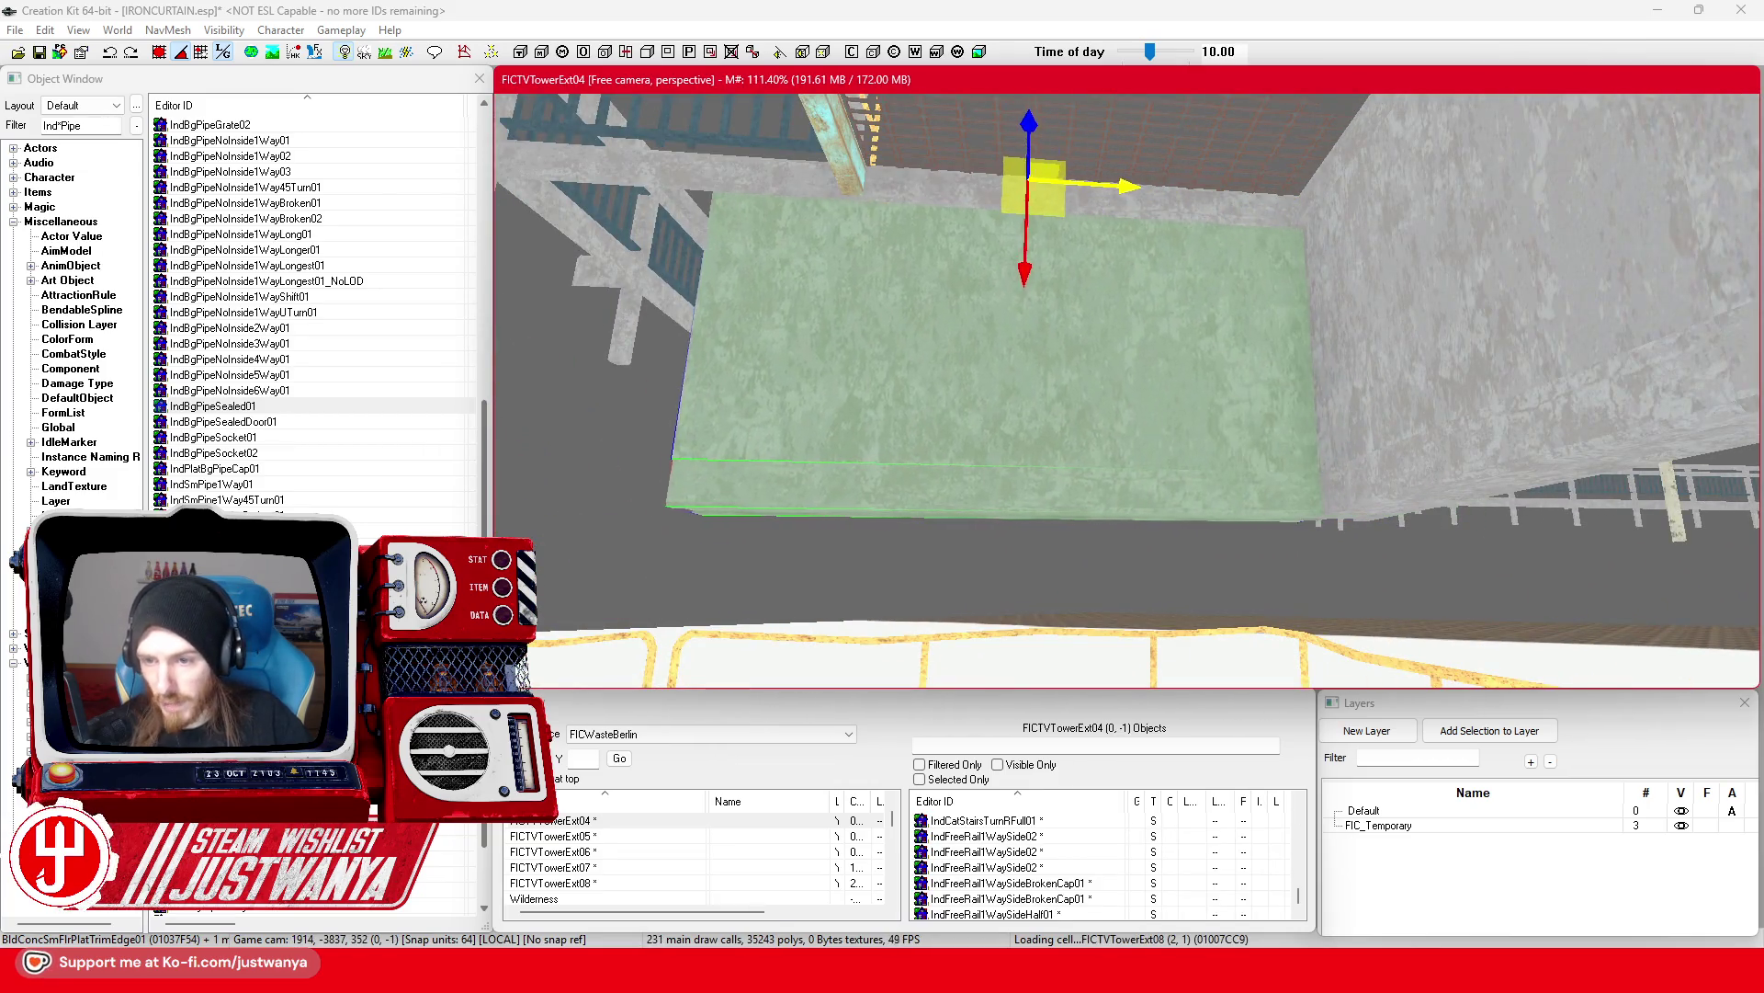
key("shift")
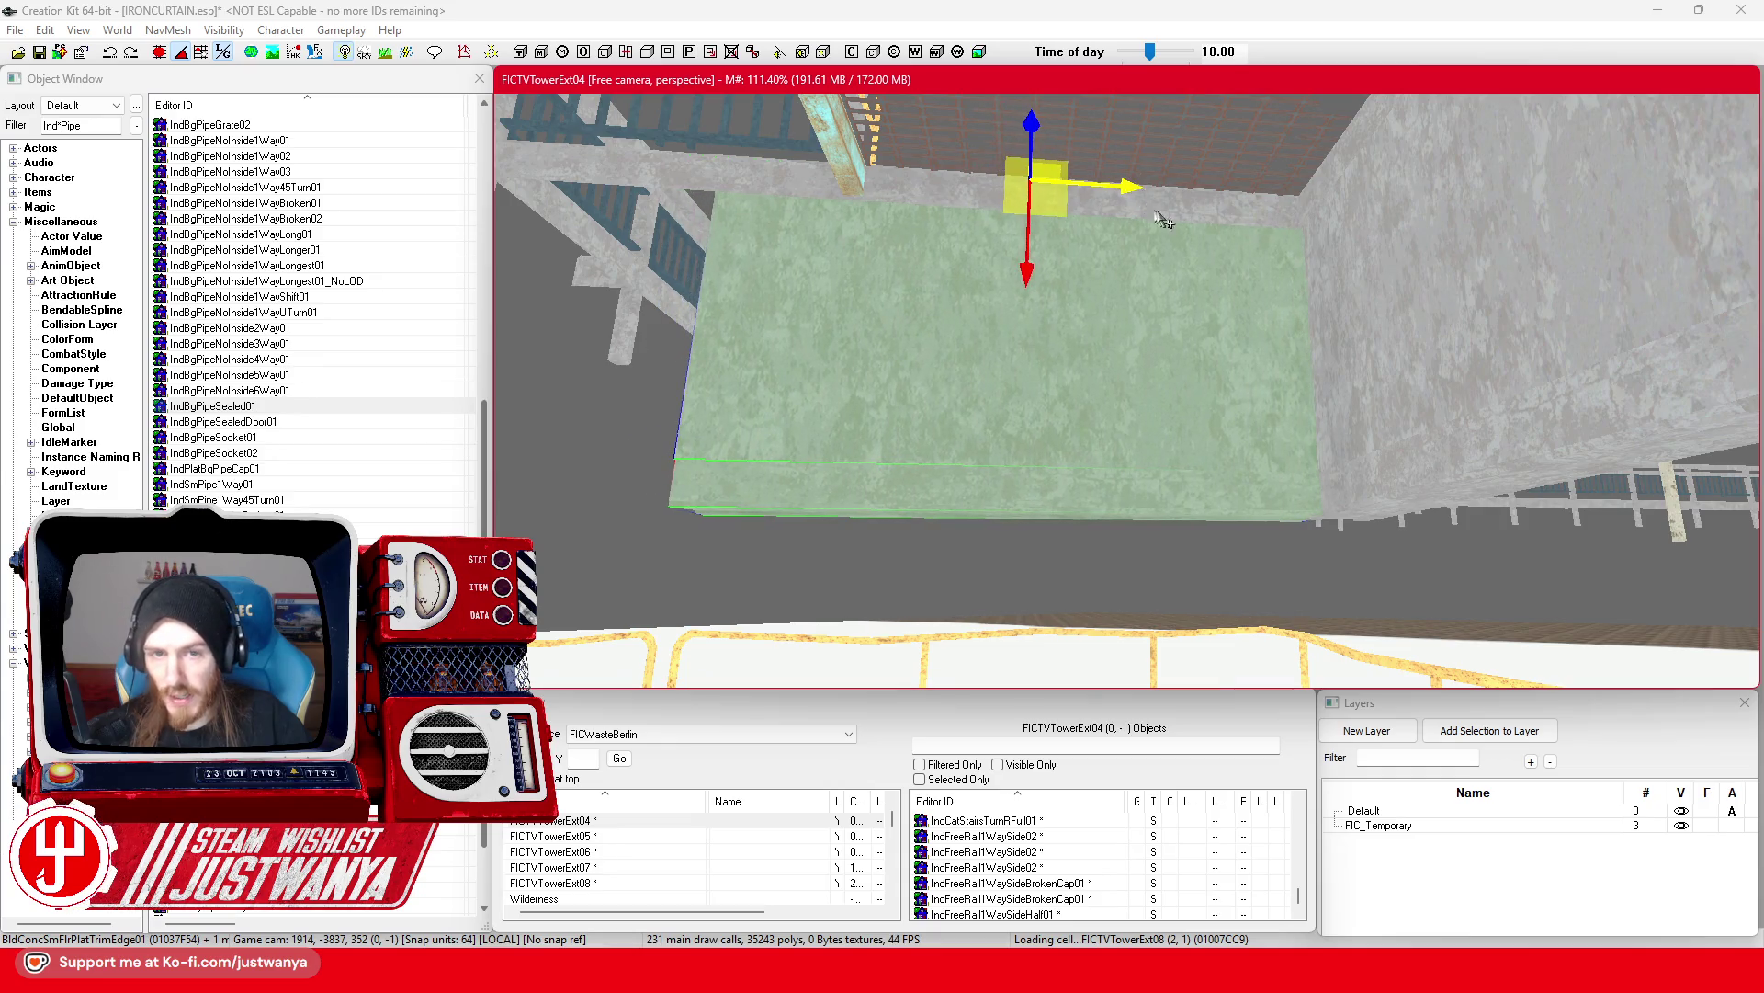
key("shift")
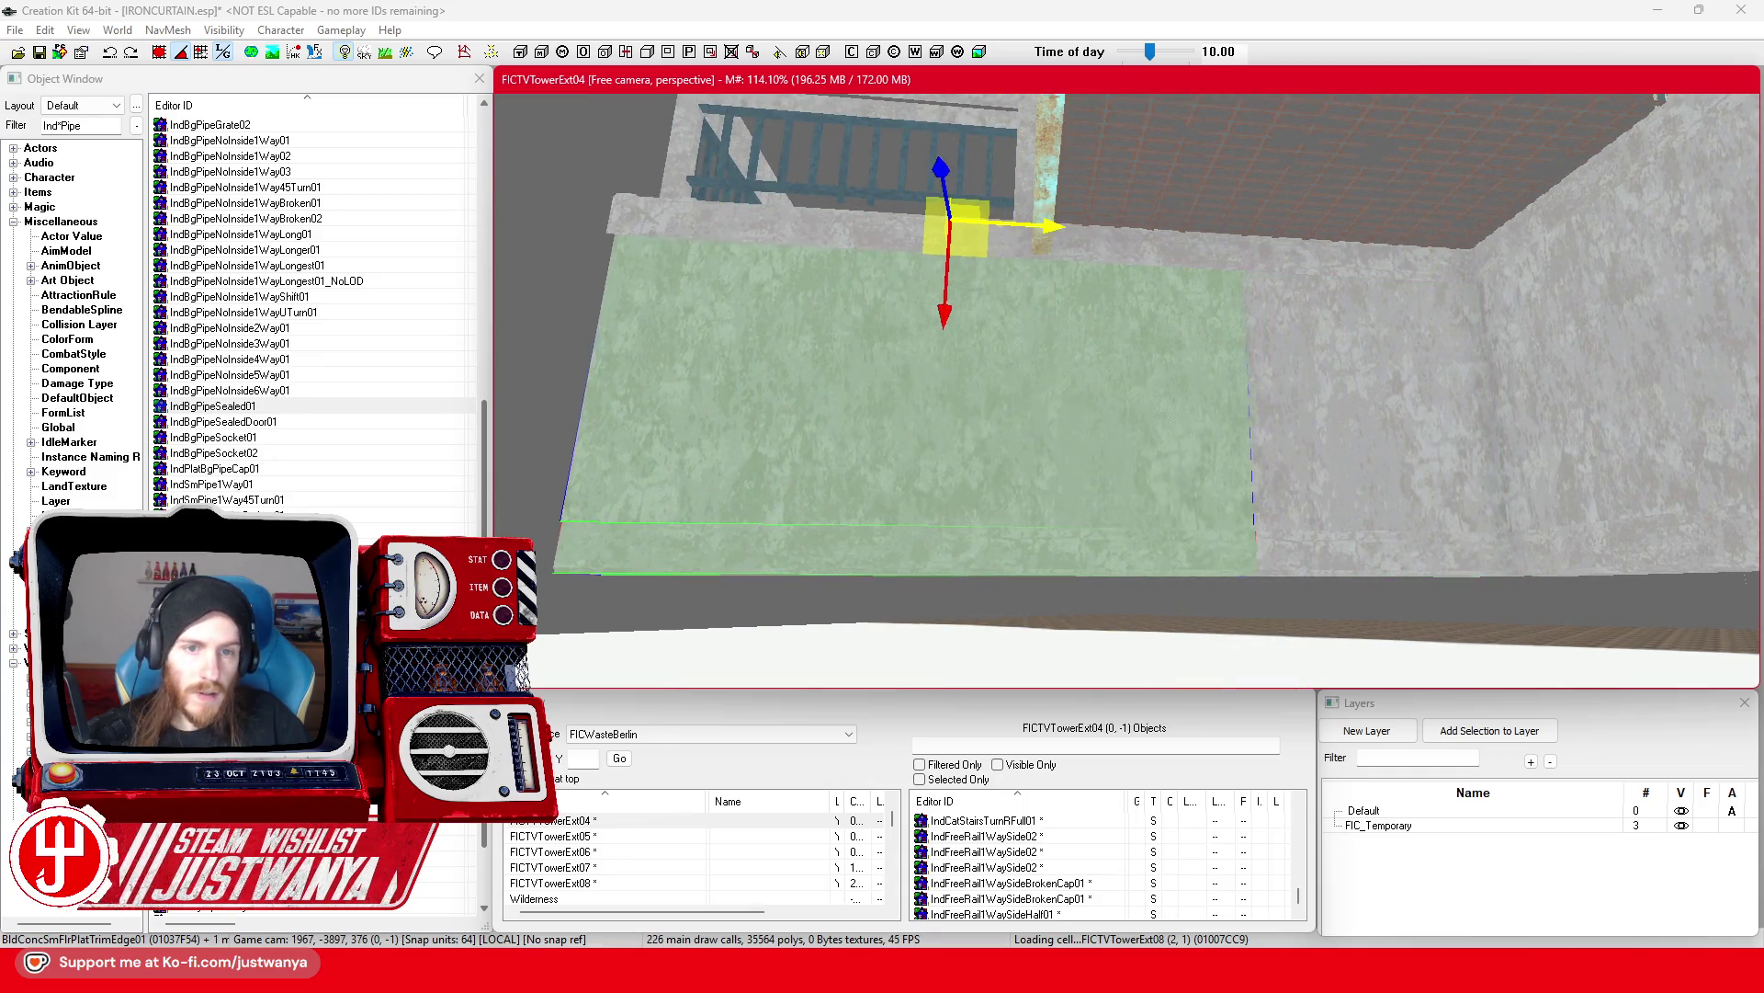
key("shift")
key("shift")
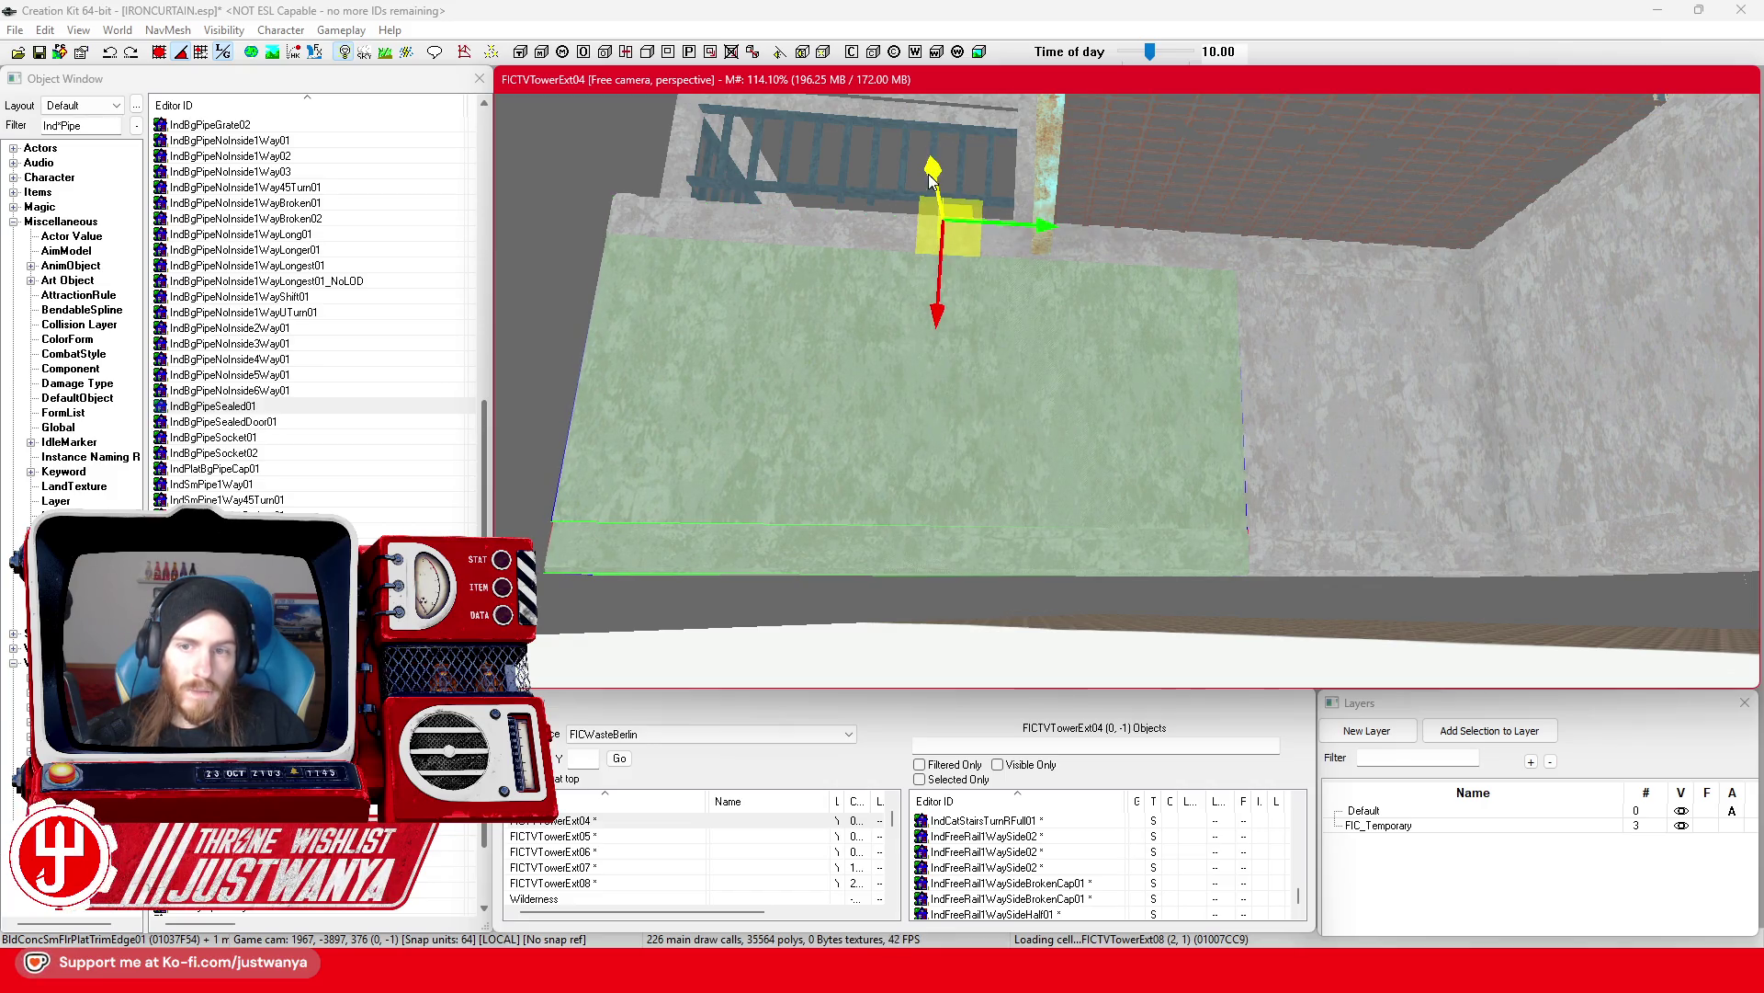
scroll(914, 184, "down", 10)
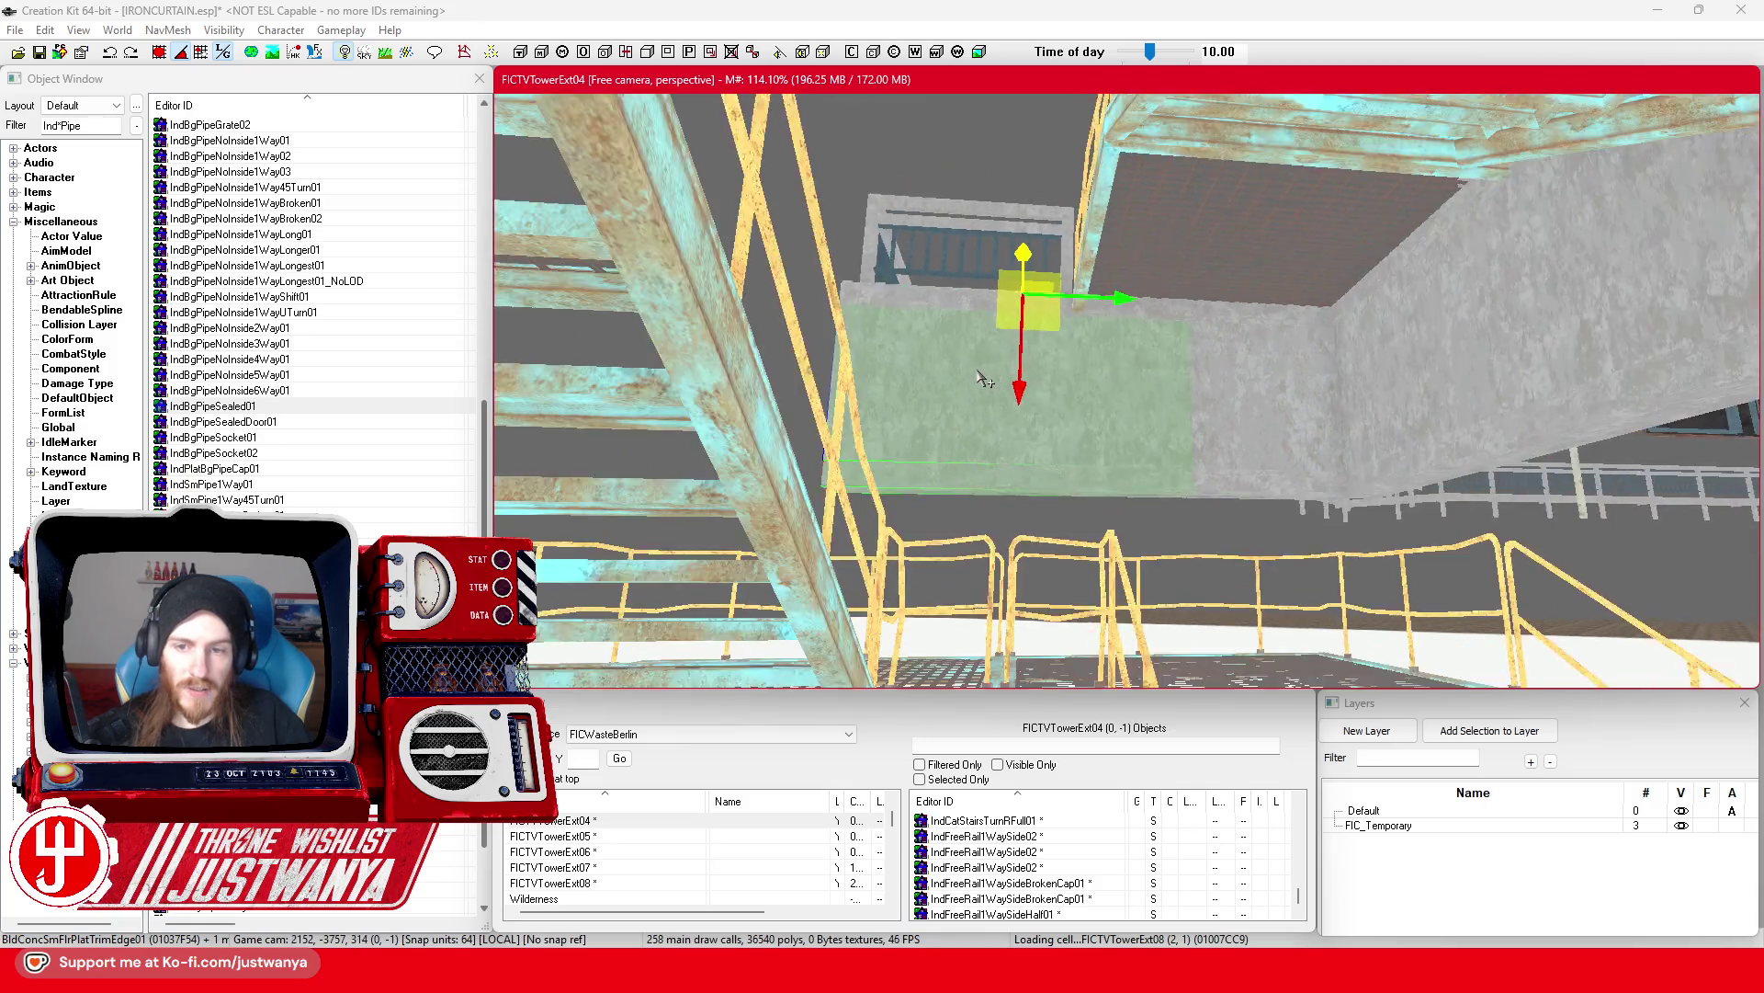
key("shift")
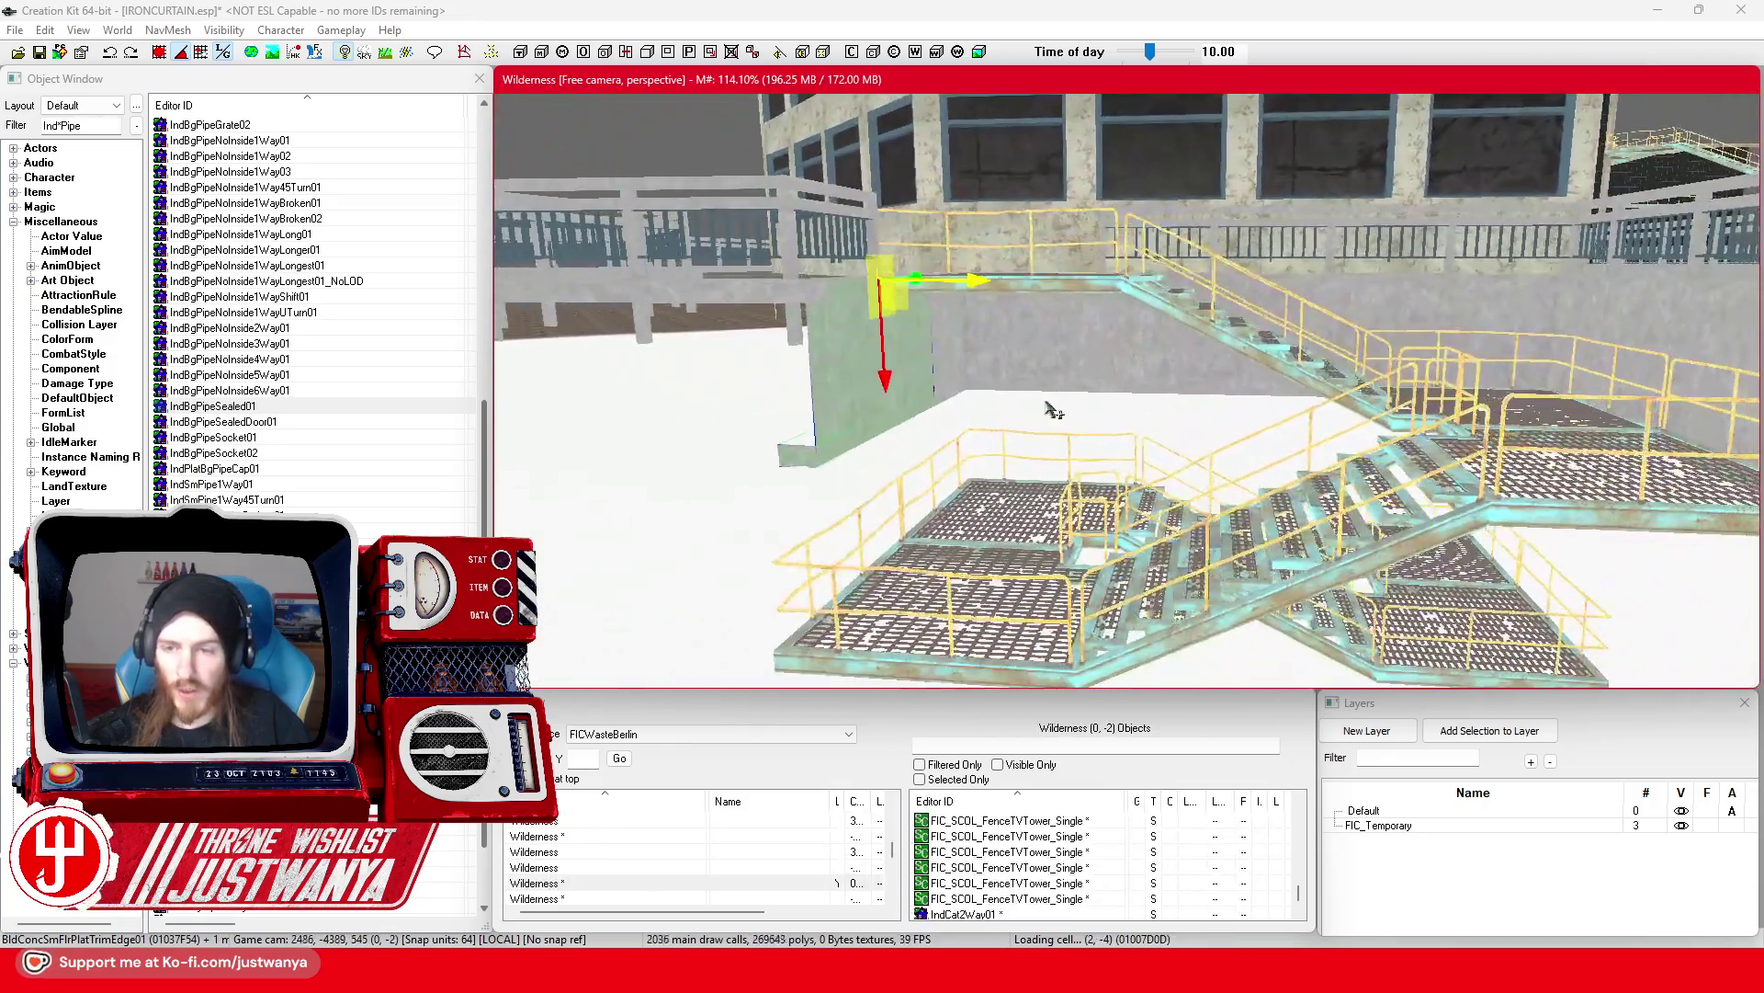
left_click(35, 53)
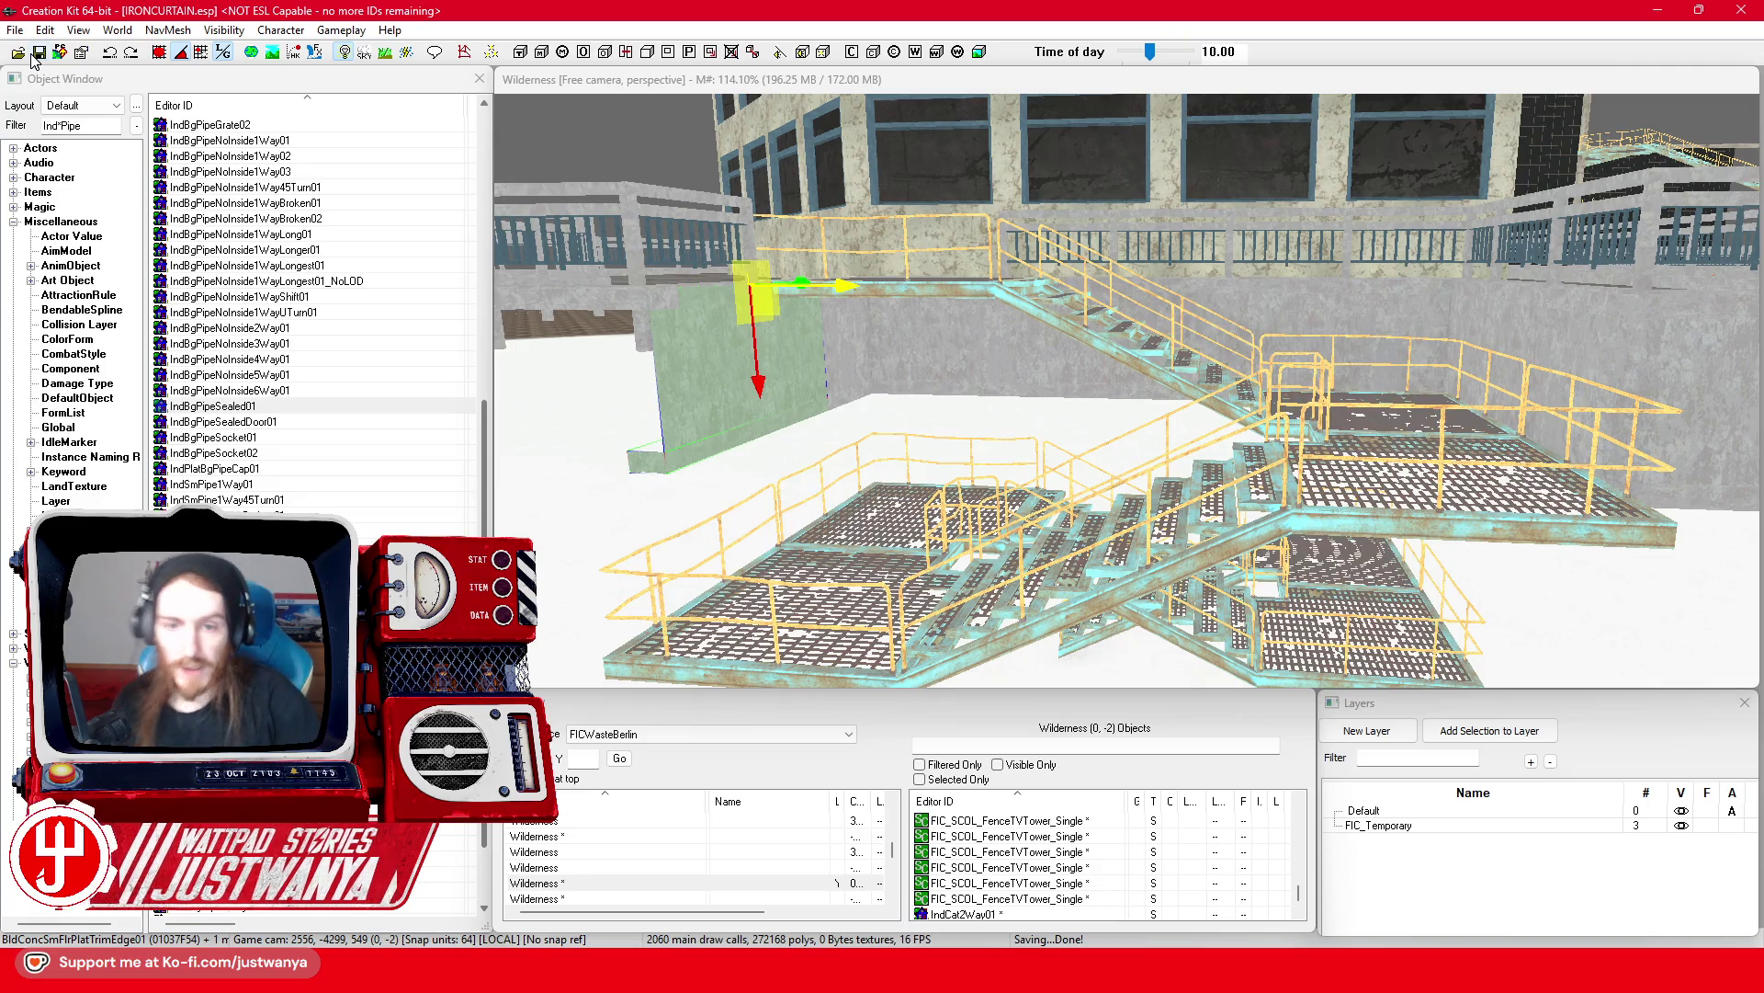
scroll(1517, 471, "up", 5)
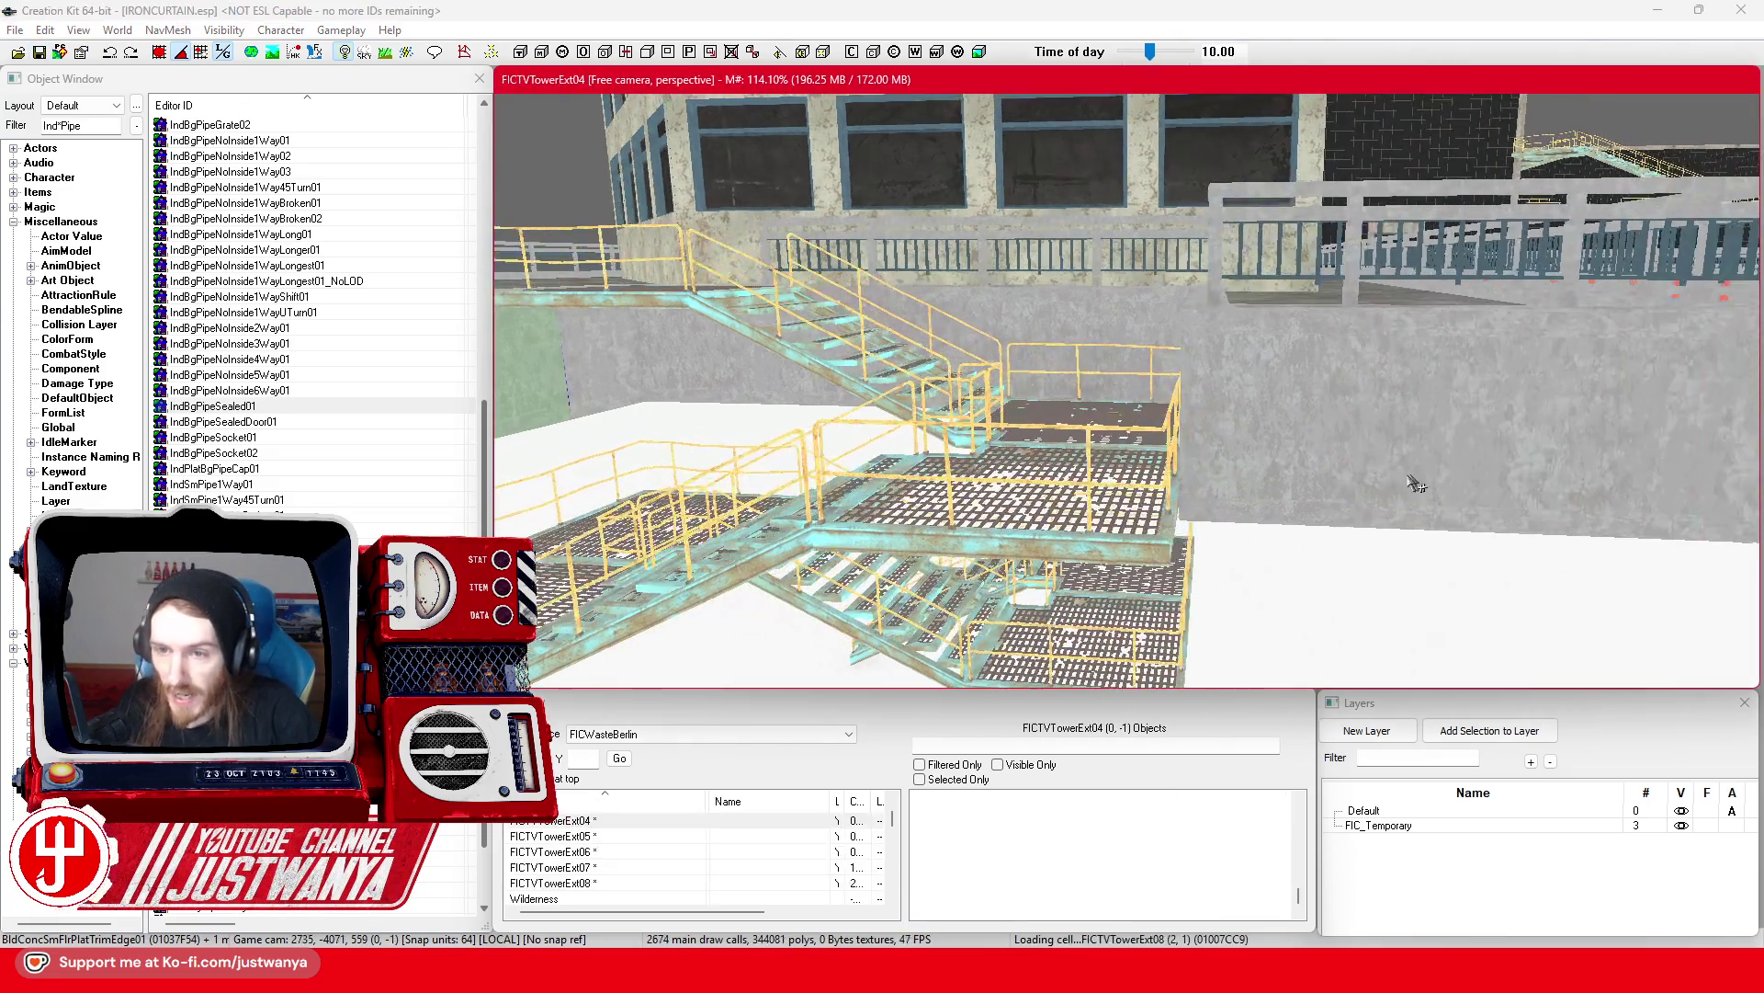
Step: Select the narrow green pole and move it left toward the wall
left_click(1317, 468)
scroll(1332, 473, "up", 2)
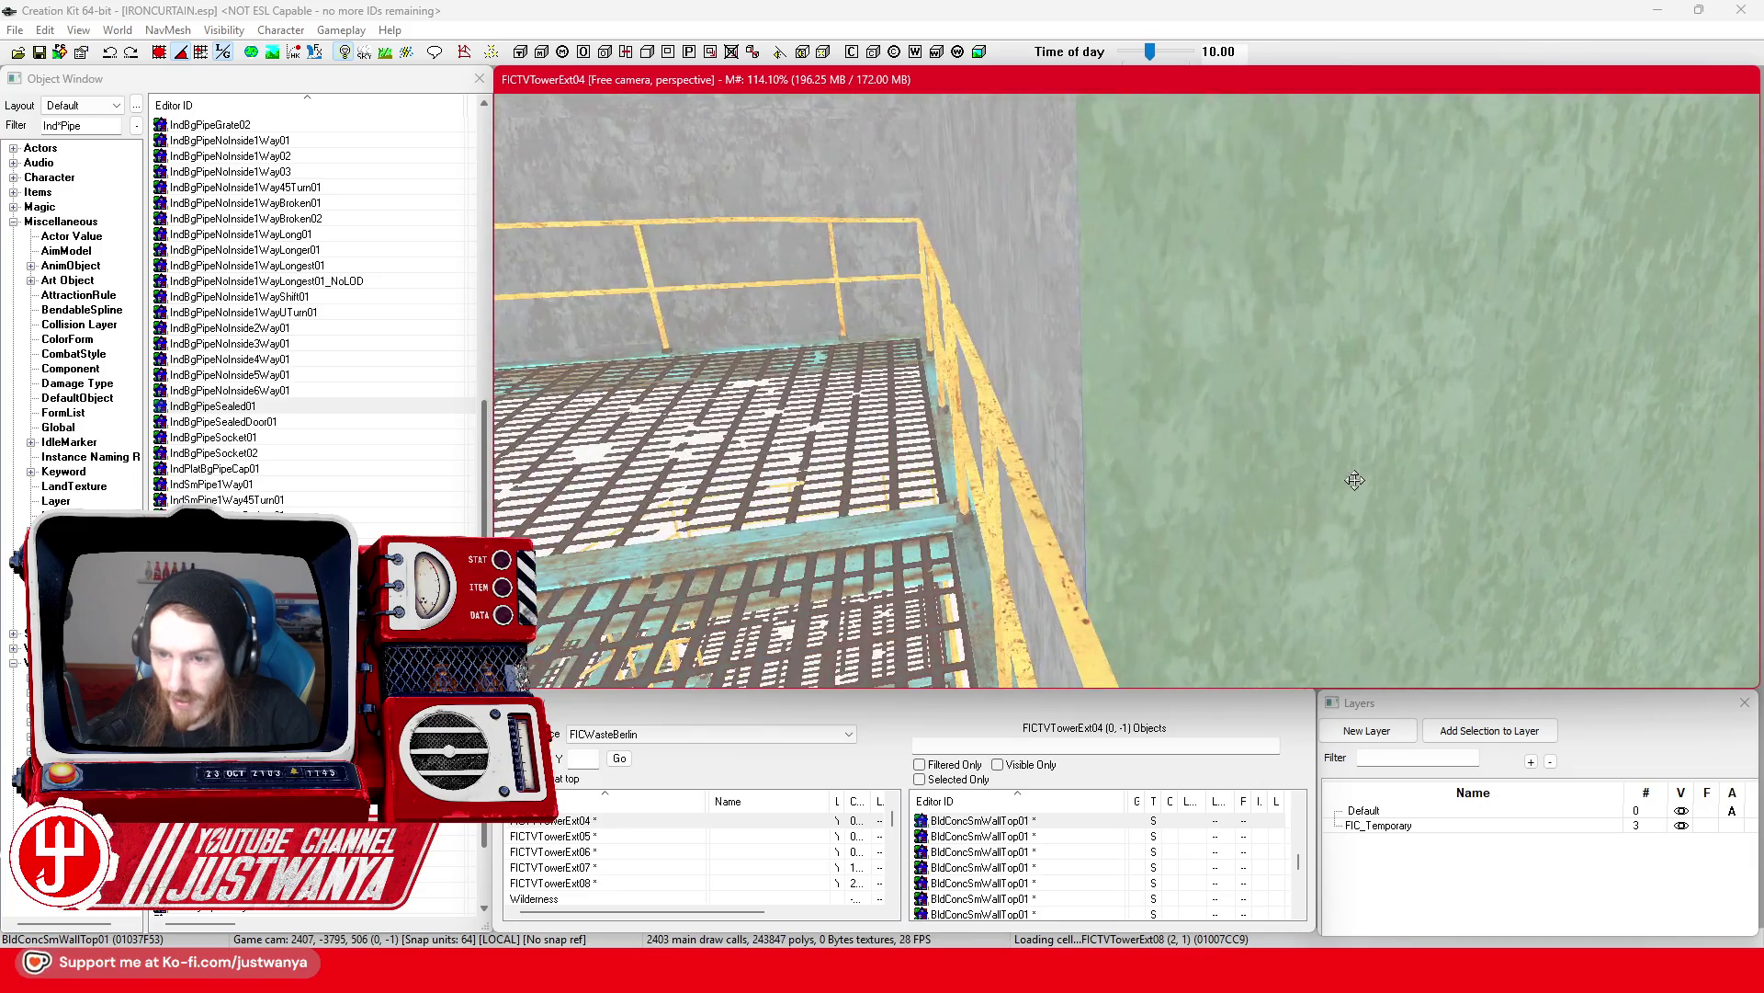
left_click(1081, 442)
scroll(1167, 505, "down", 5)
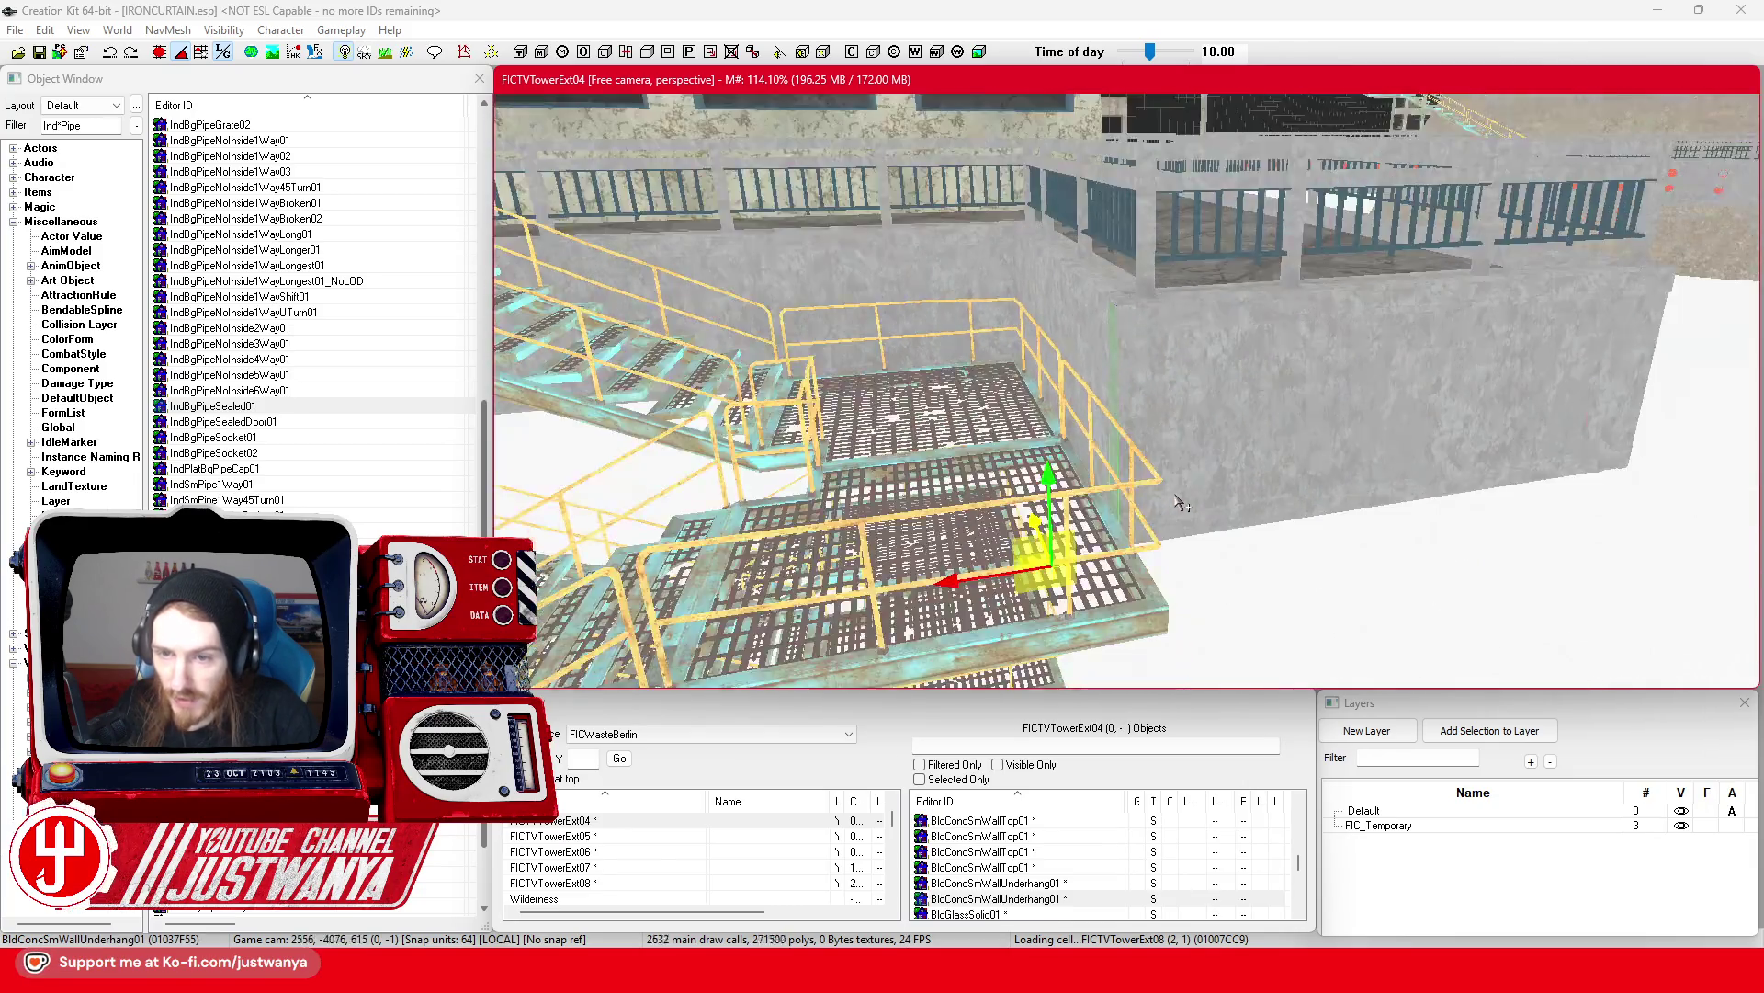
scroll(1147, 508, "down", 5)
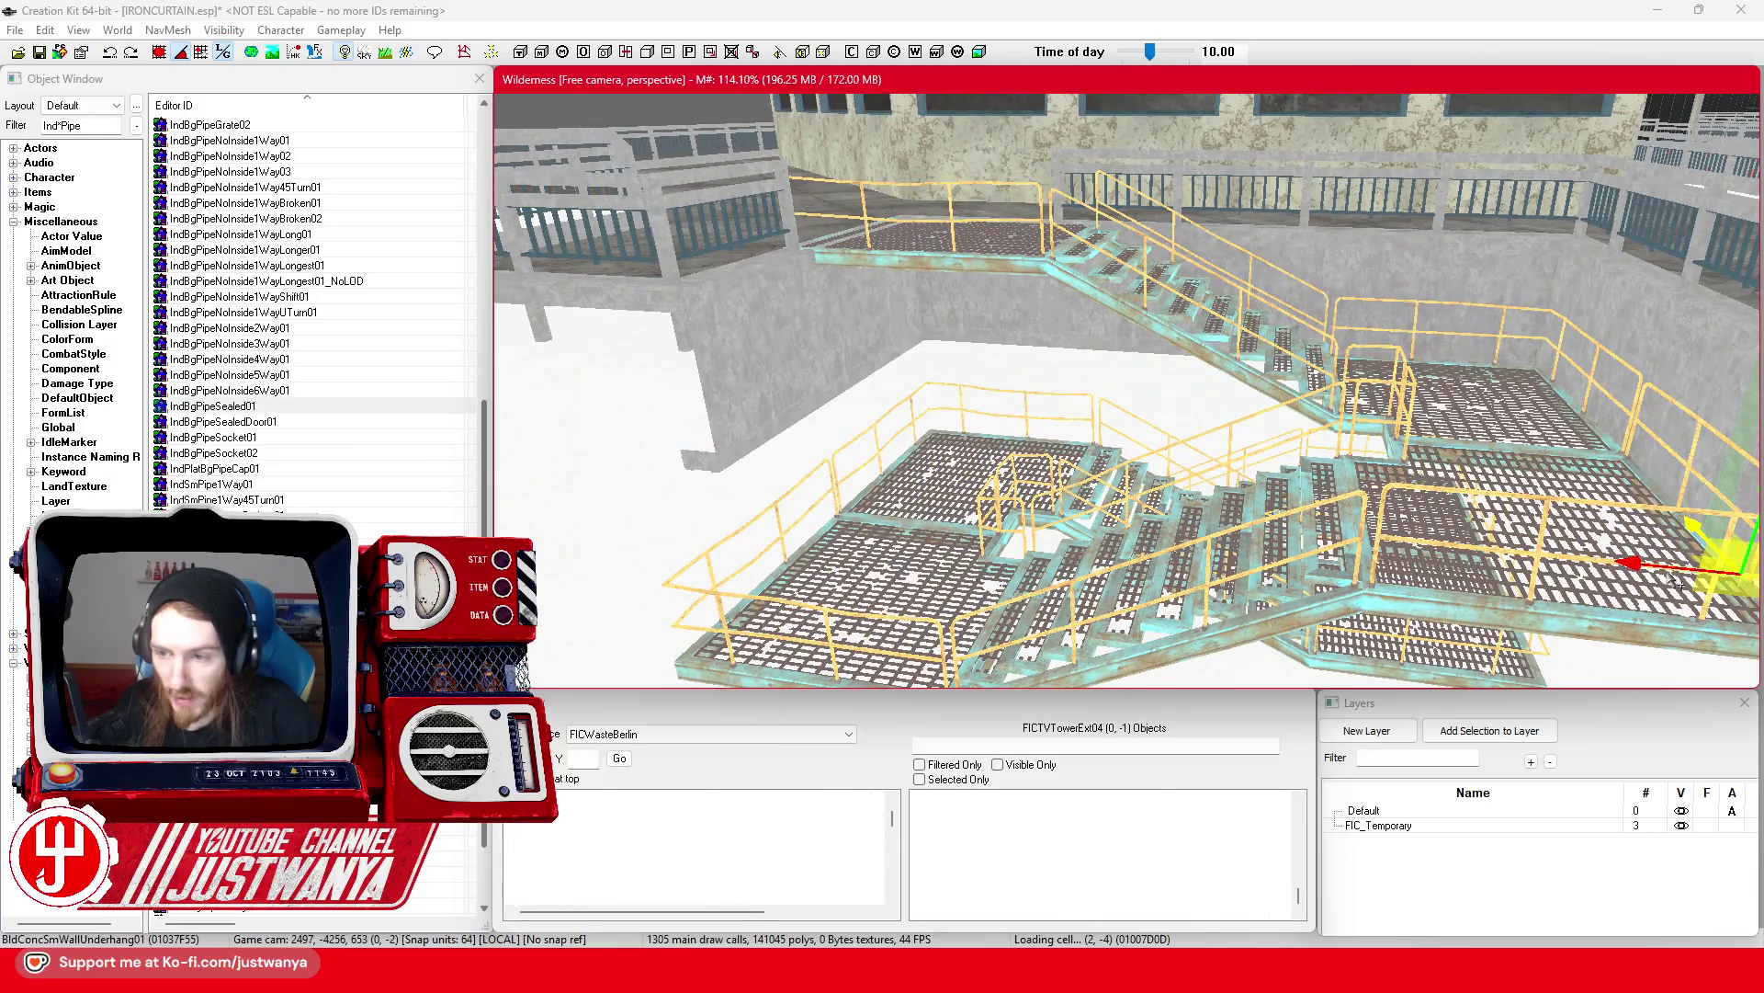
left_click_drag(1508, 460, 1213, 421)
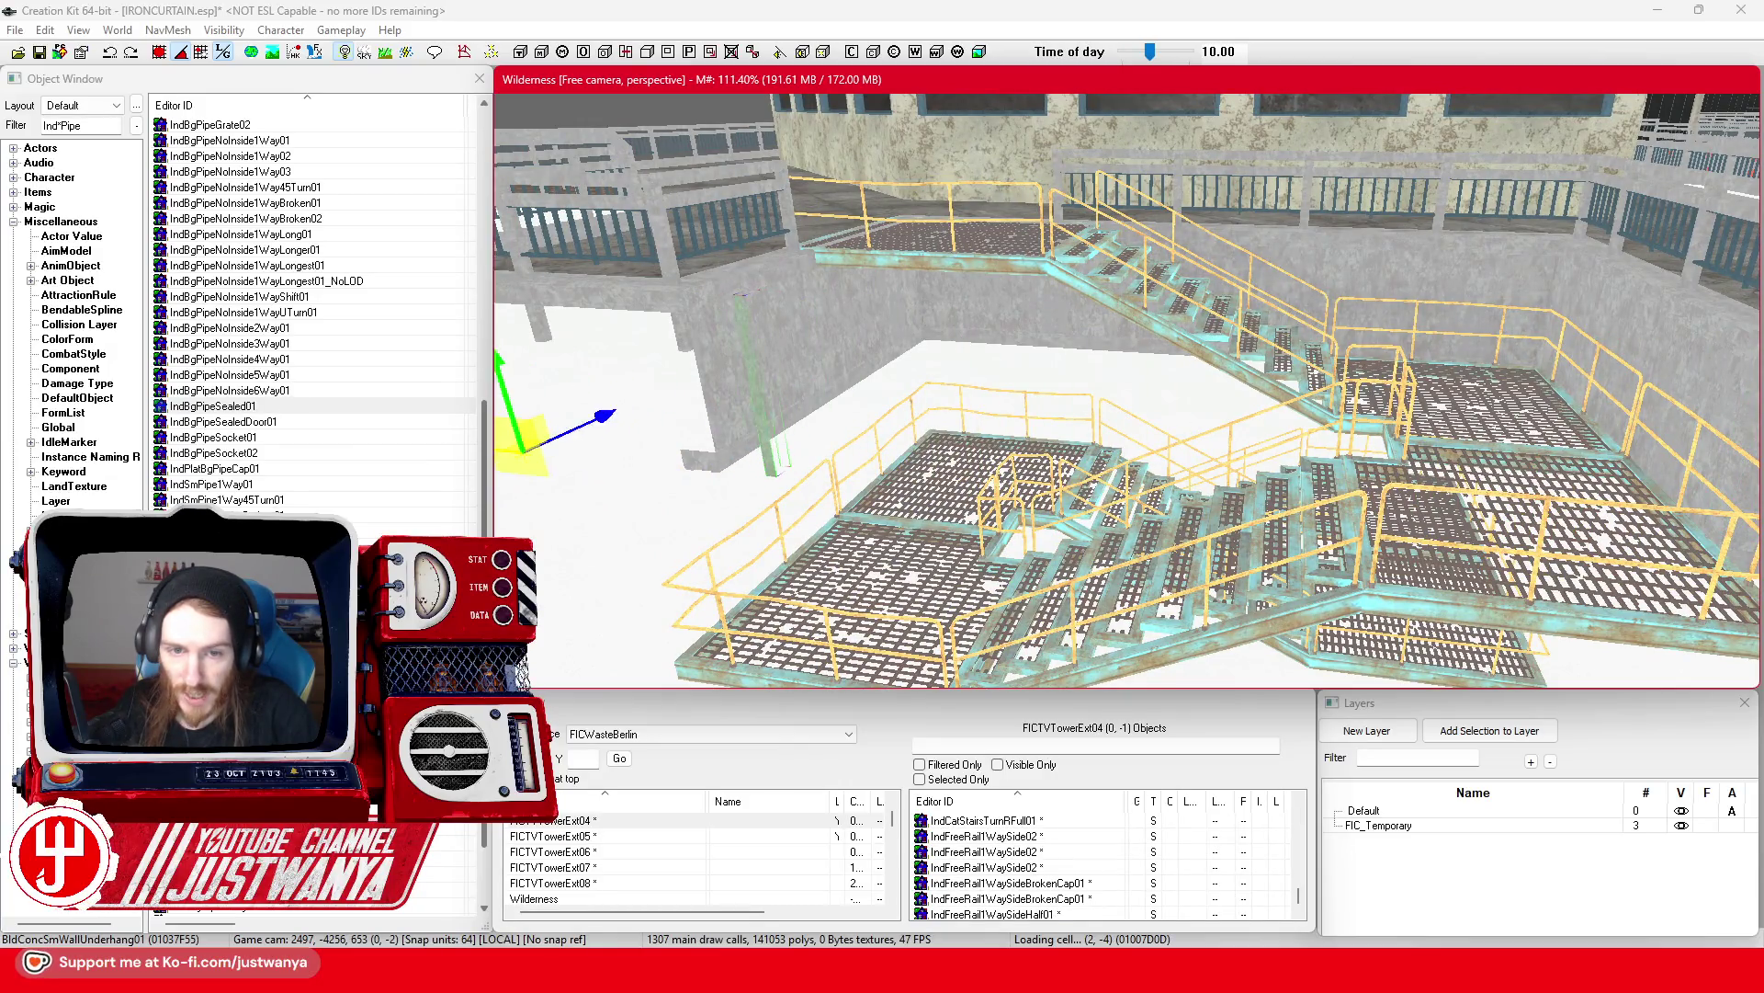
key("c")
Step: Rotate the pole upright on world axes and move it flush into the wall corner under the walkway
key("e")
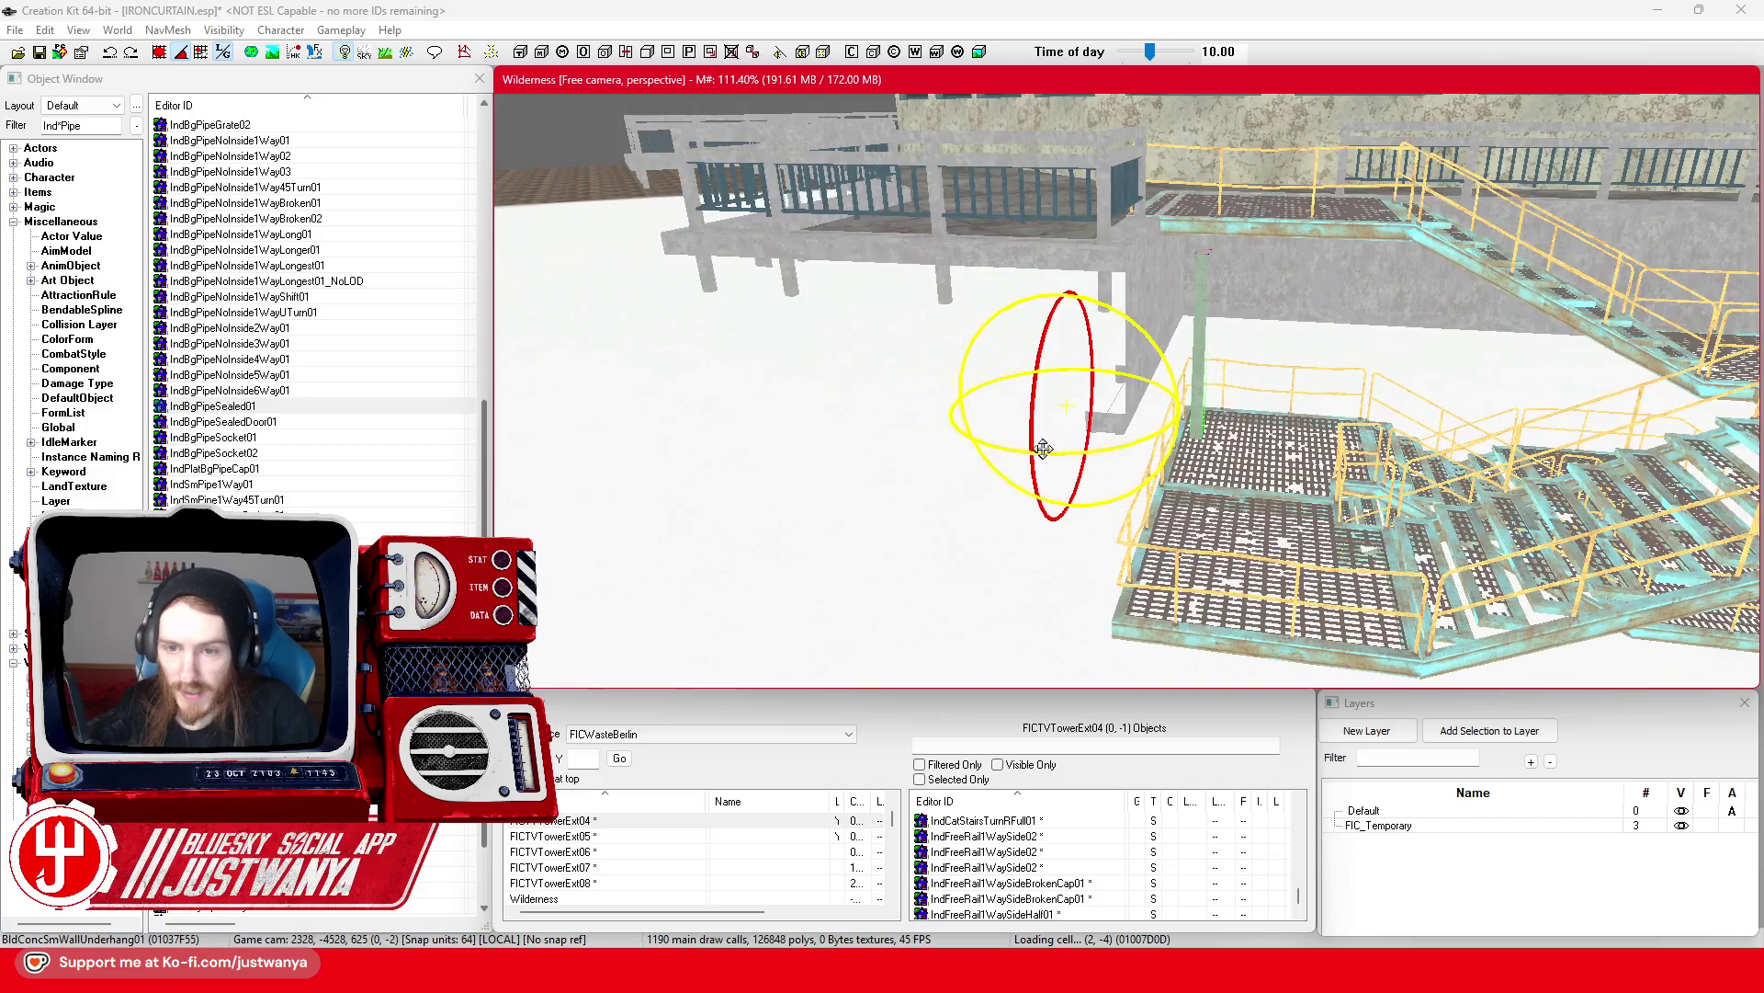
key("x")
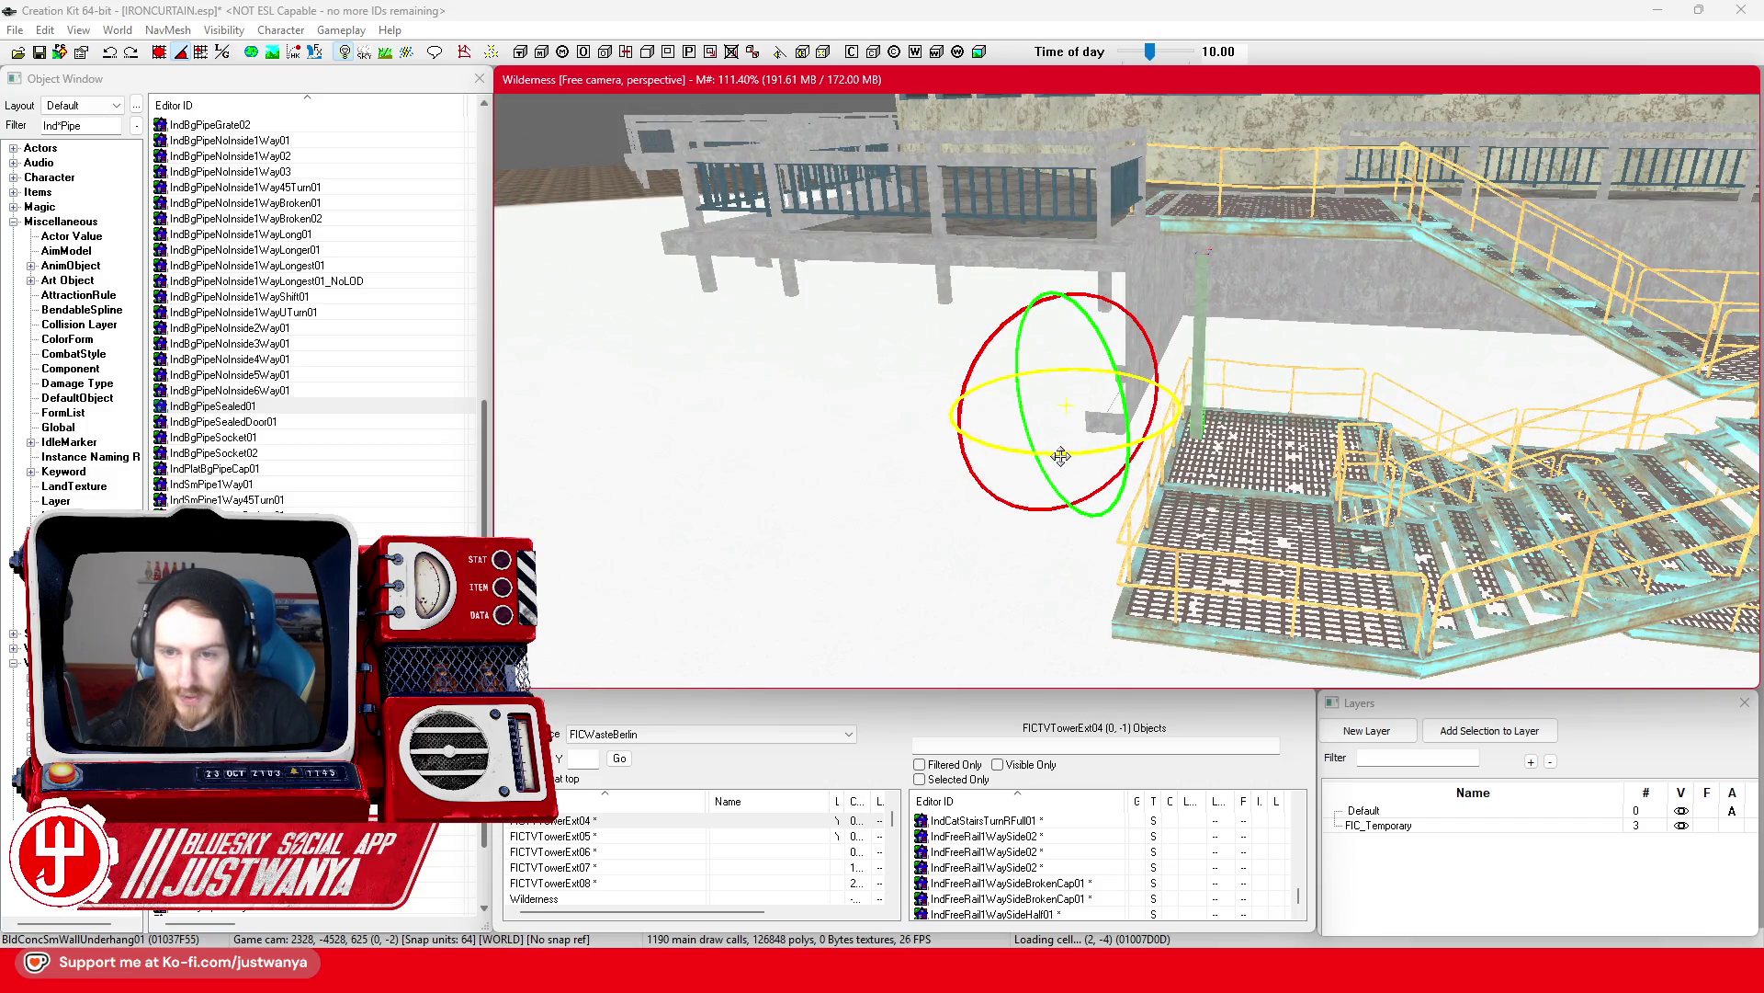
left_click_drag(1062, 456, 1057, 459)
key("w")
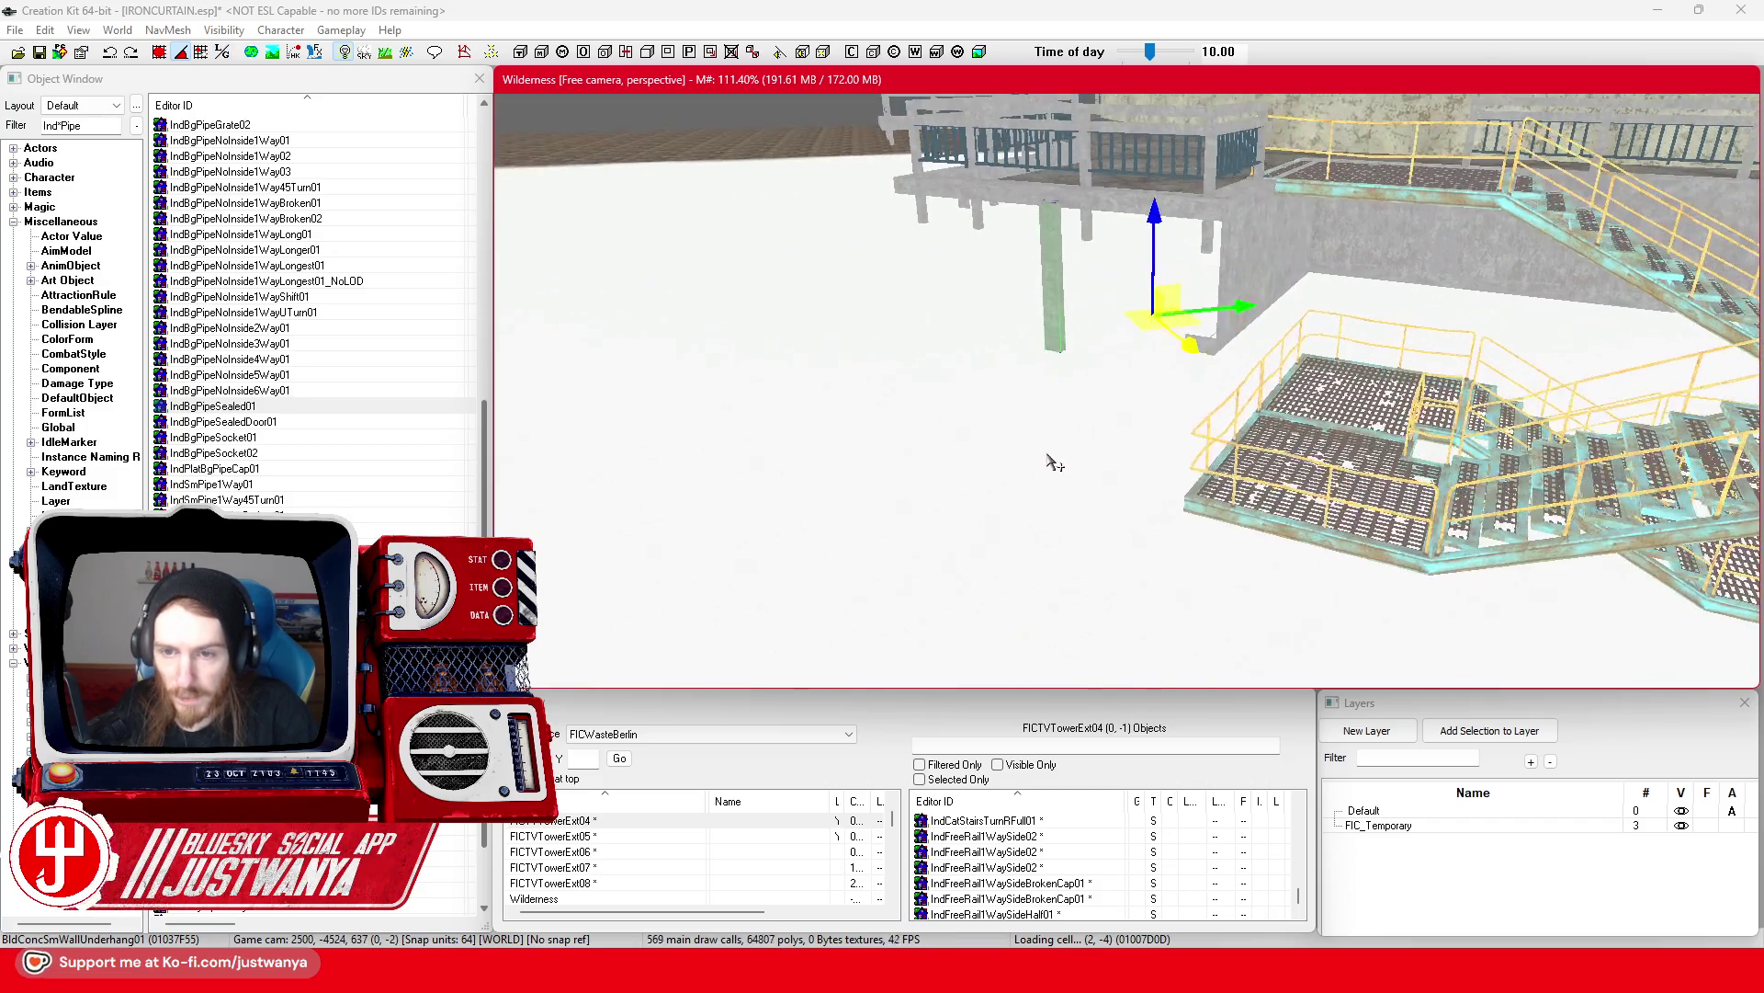
scroll(1055, 462, "up", 3)
key("x")
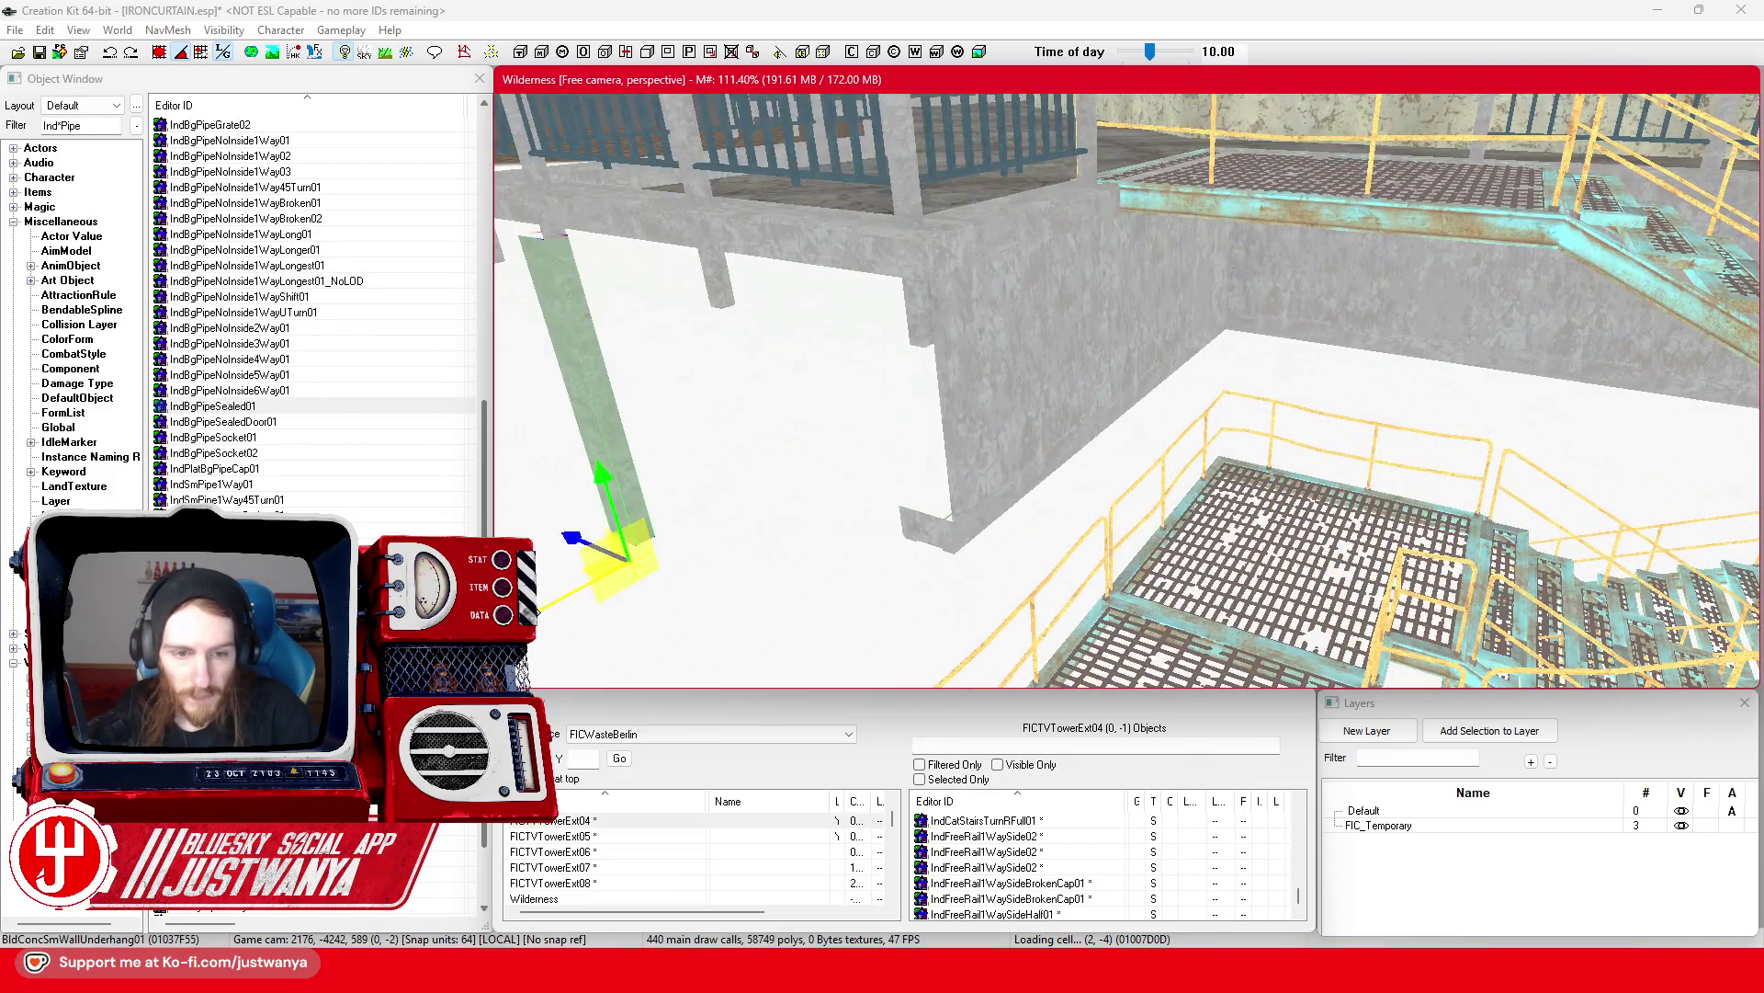
mouse_move(625, 551)
left_mouse_down()
mouse_move(761, 461)
mouse_move(797, 464)
mouse_move(740, 487)
mouse_move(809, 464)
mouse_move(937, 524)
mouse_move(1136, 557)
left_mouse_up()
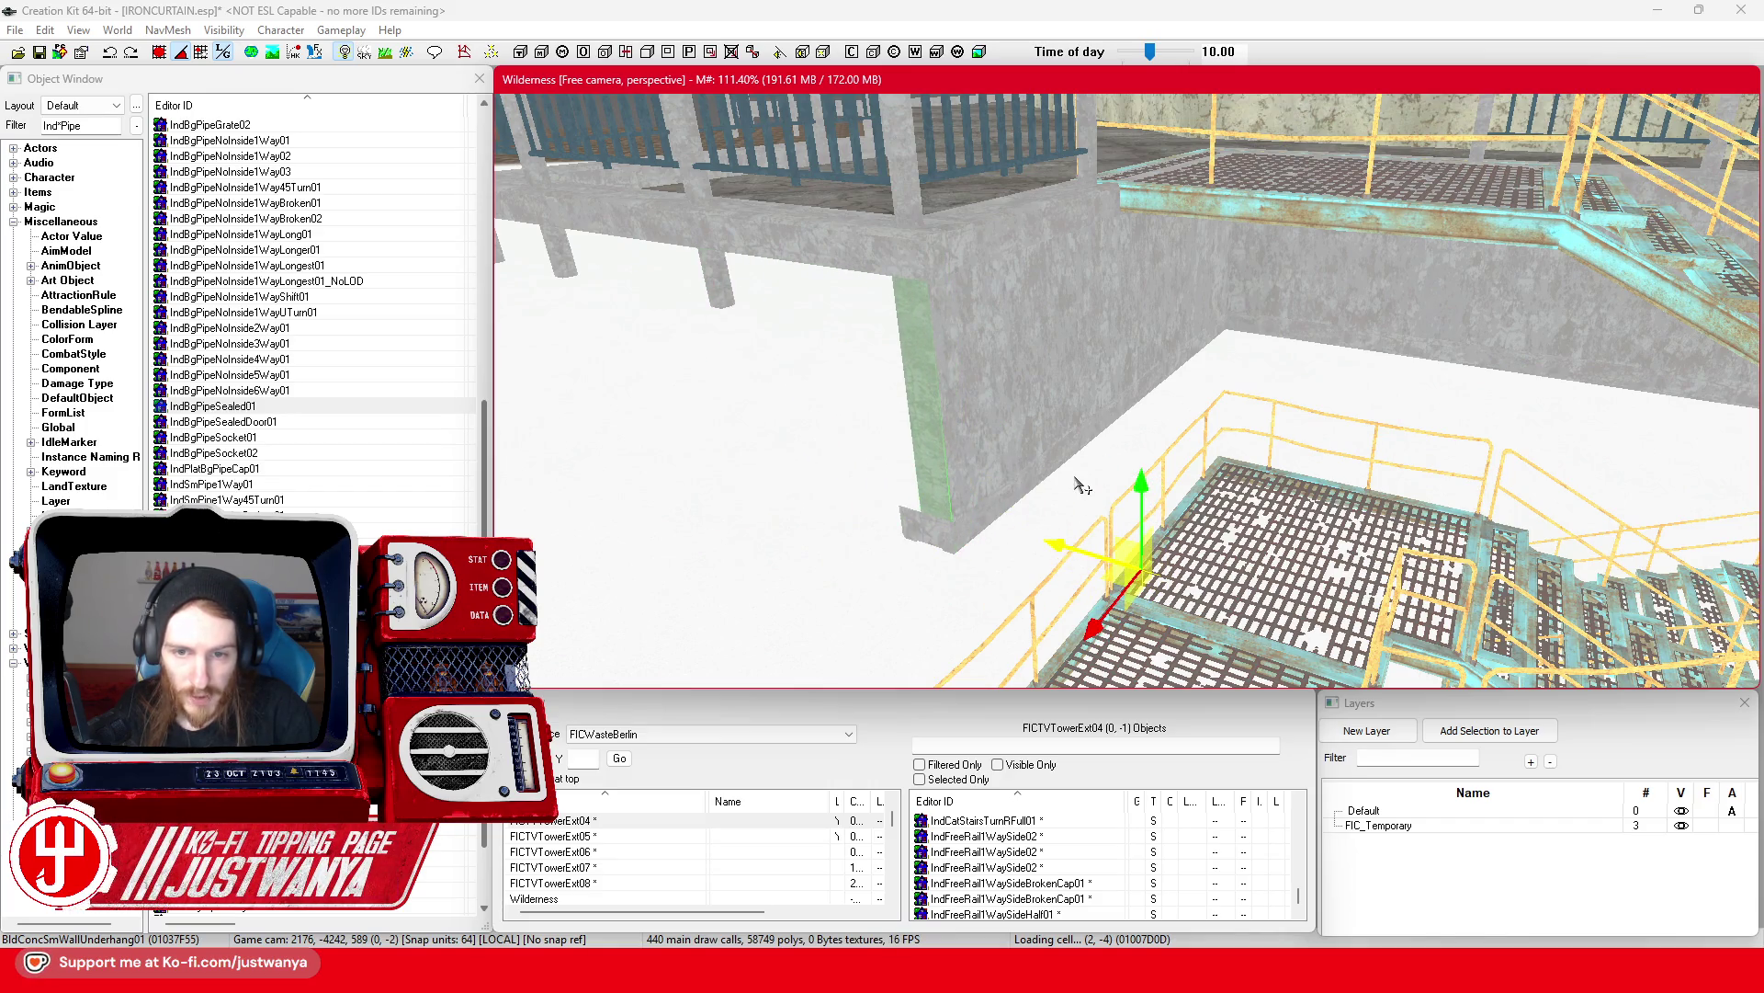
scroll(899, 414, "up", 5)
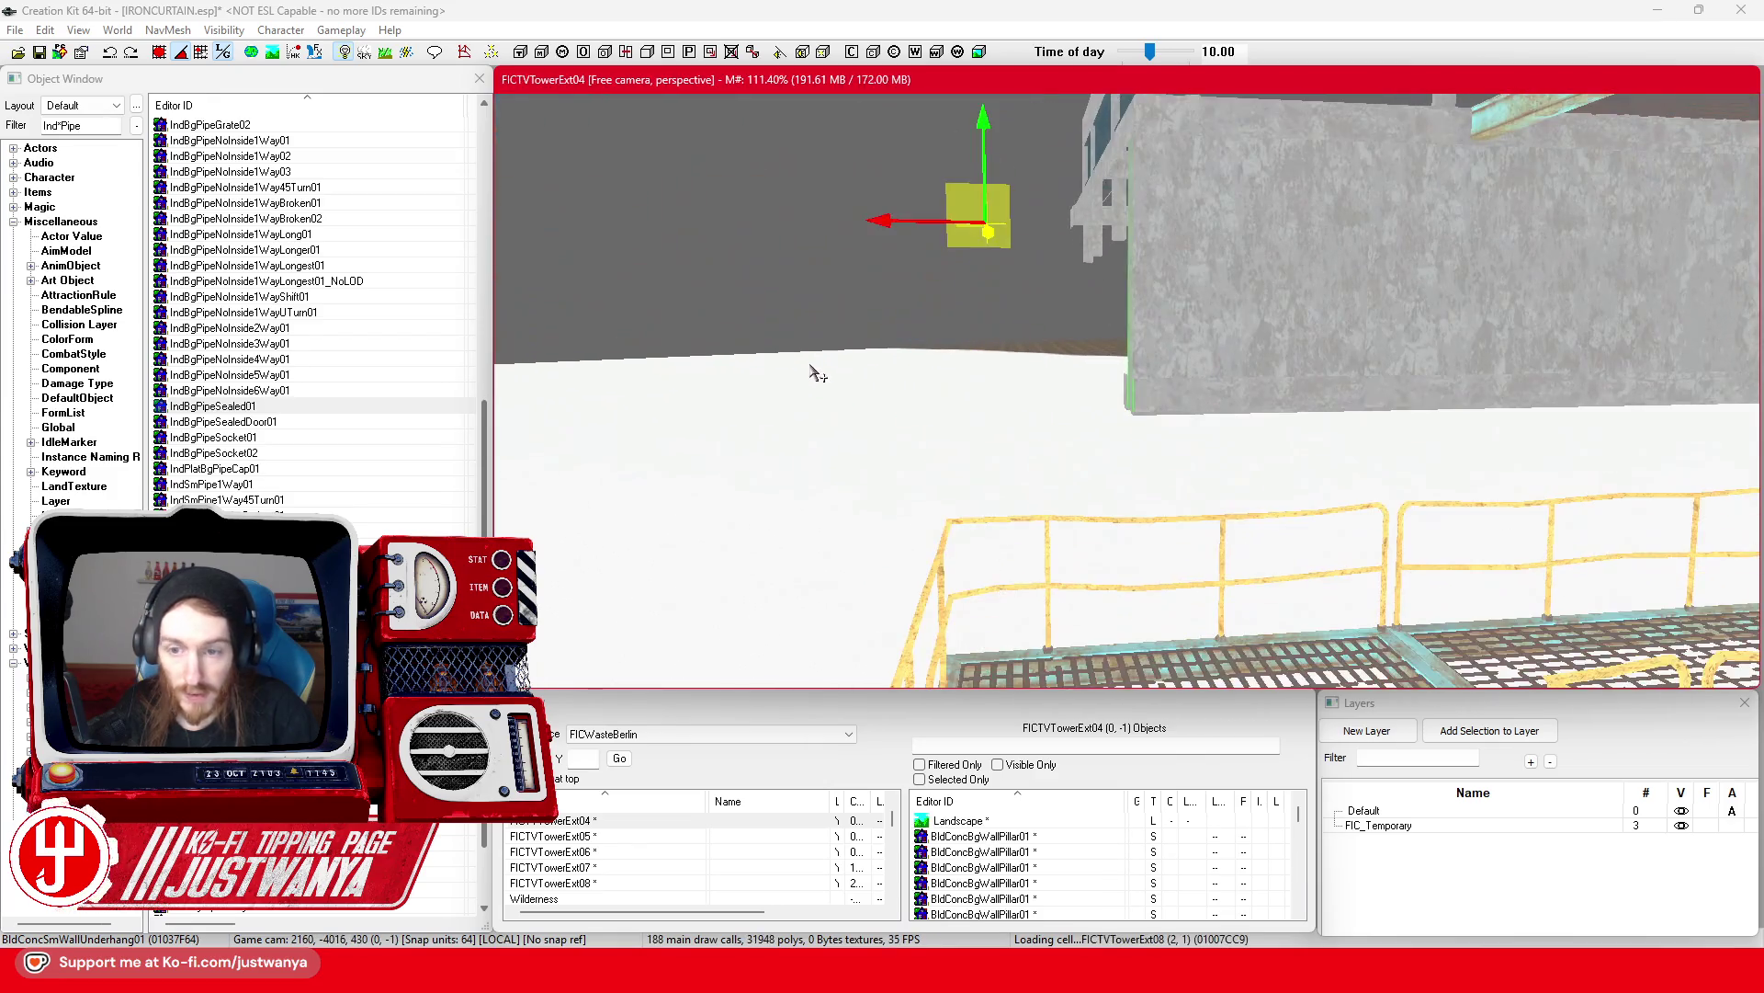
Step: Slide the green wall panel up and left to cover the wall beside the metal stairs
scroll(868, 401, "down", 3)
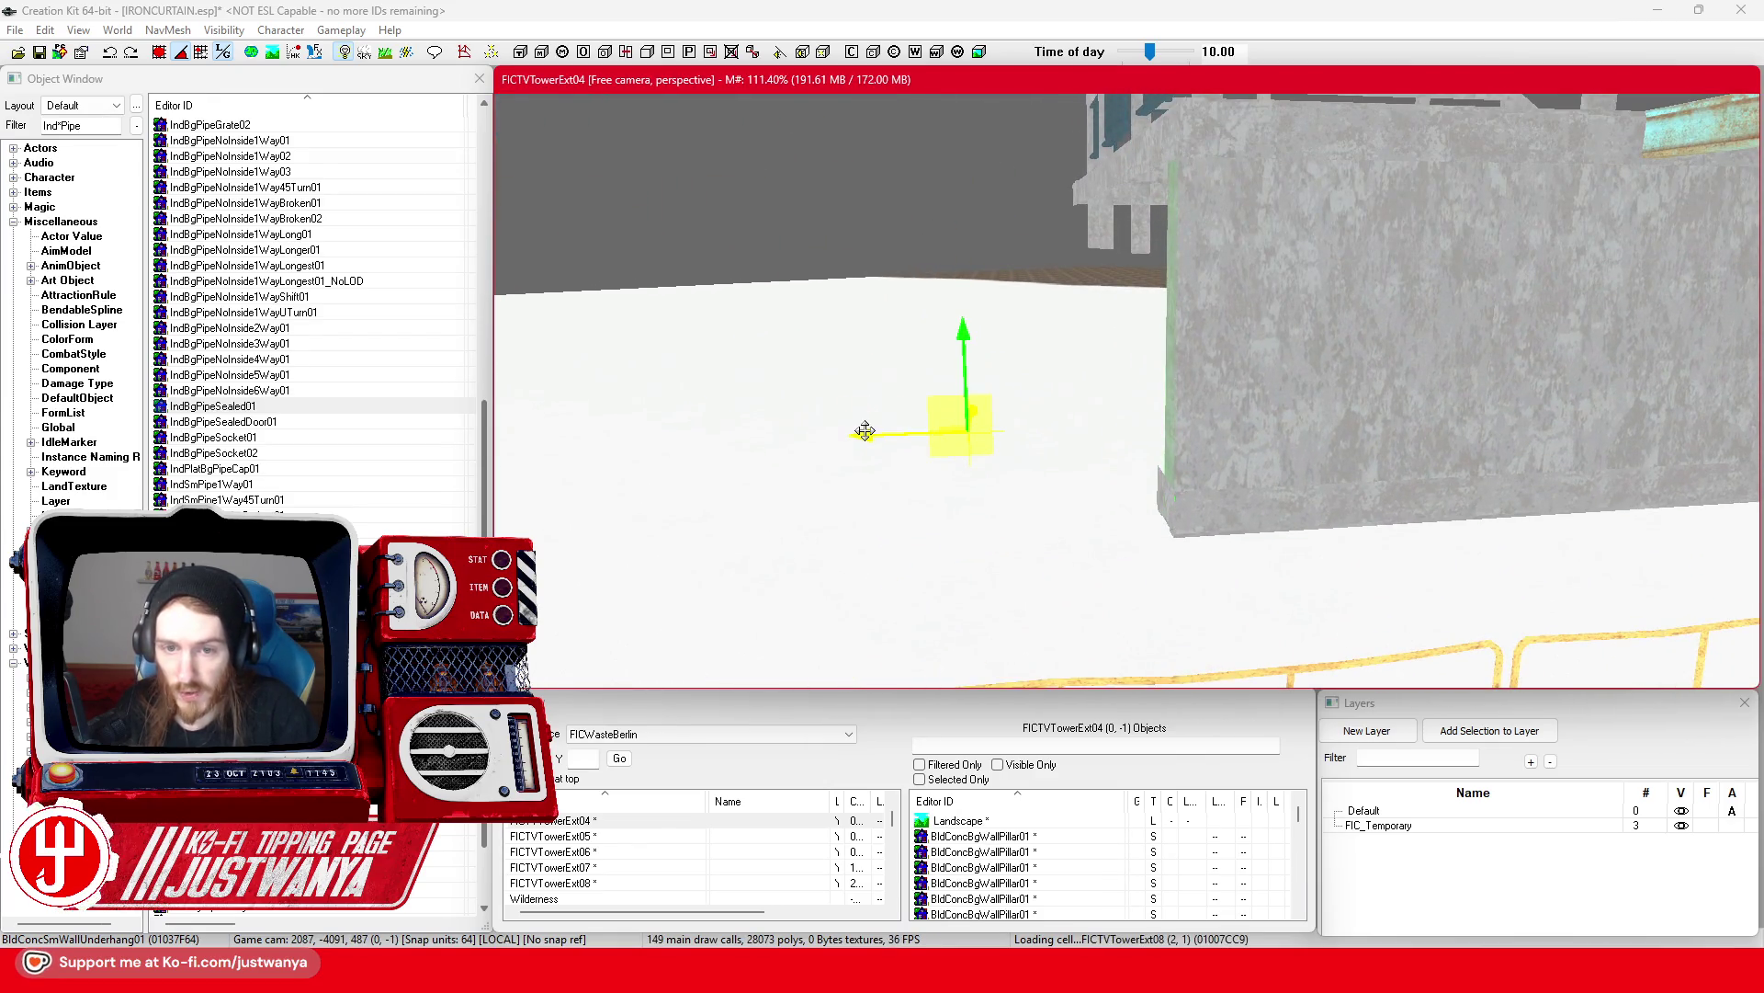
left_click_drag(970, 410, 968, 413)
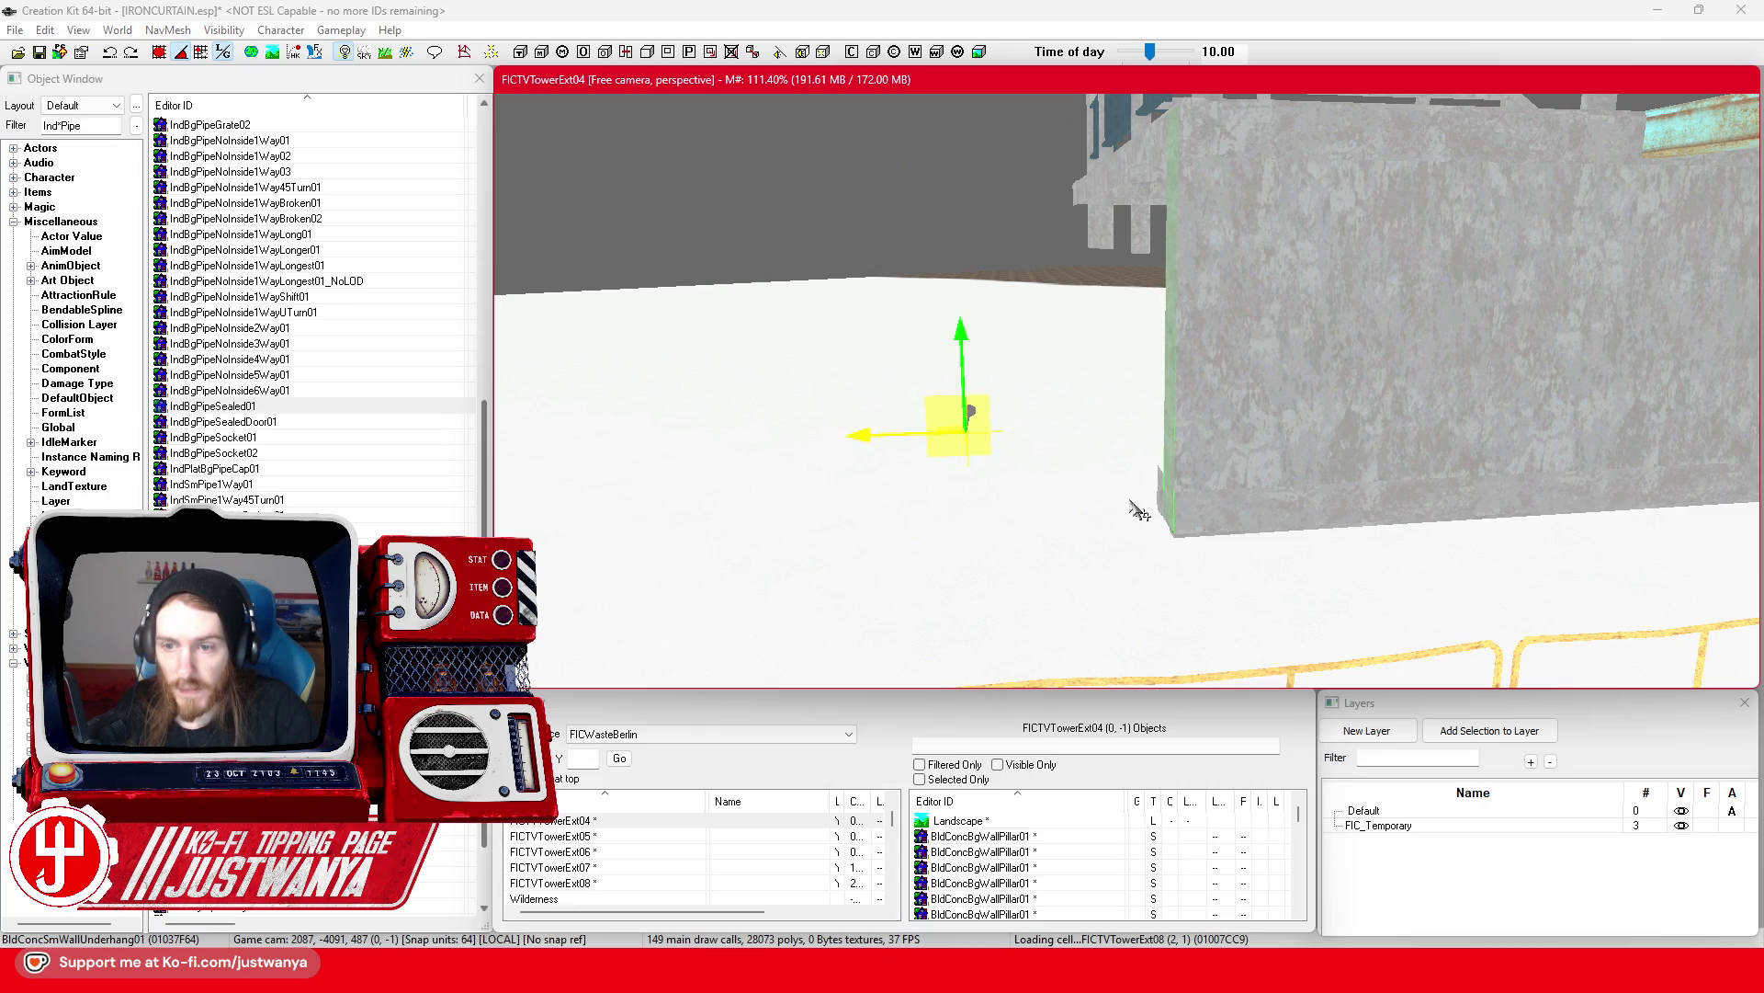
scroll(1271, 514, "down", 5)
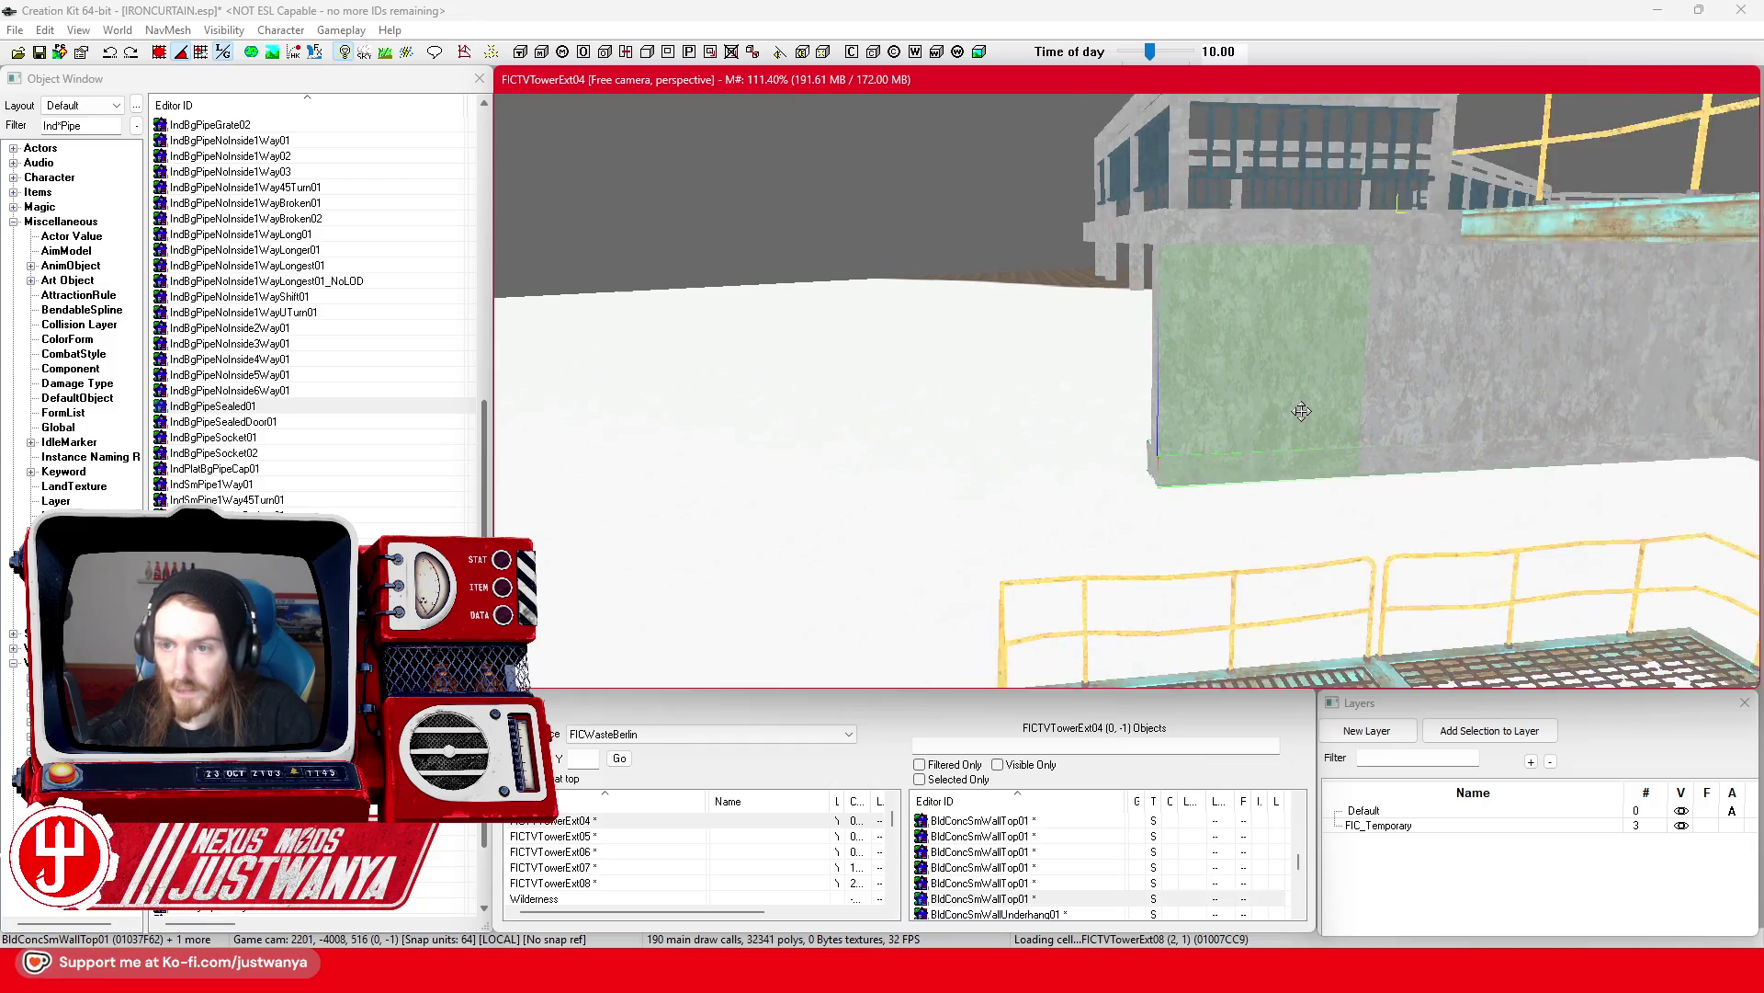
scroll(1321, 426, "down", 5)
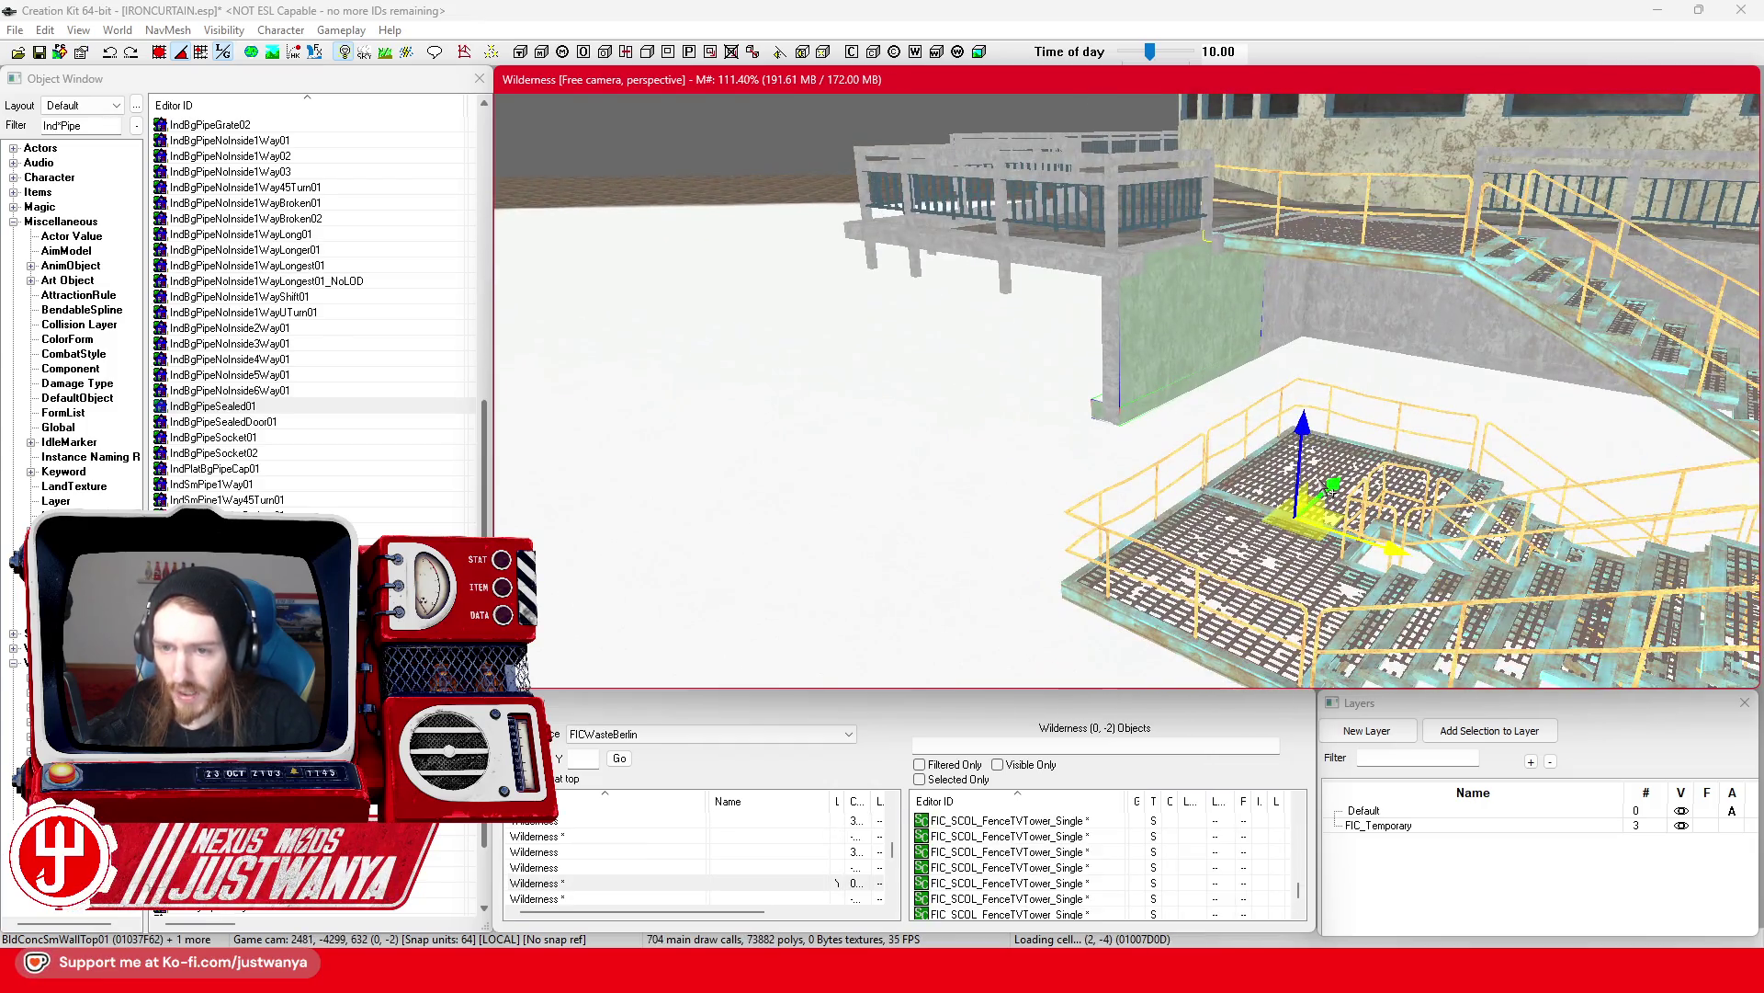
key("e")
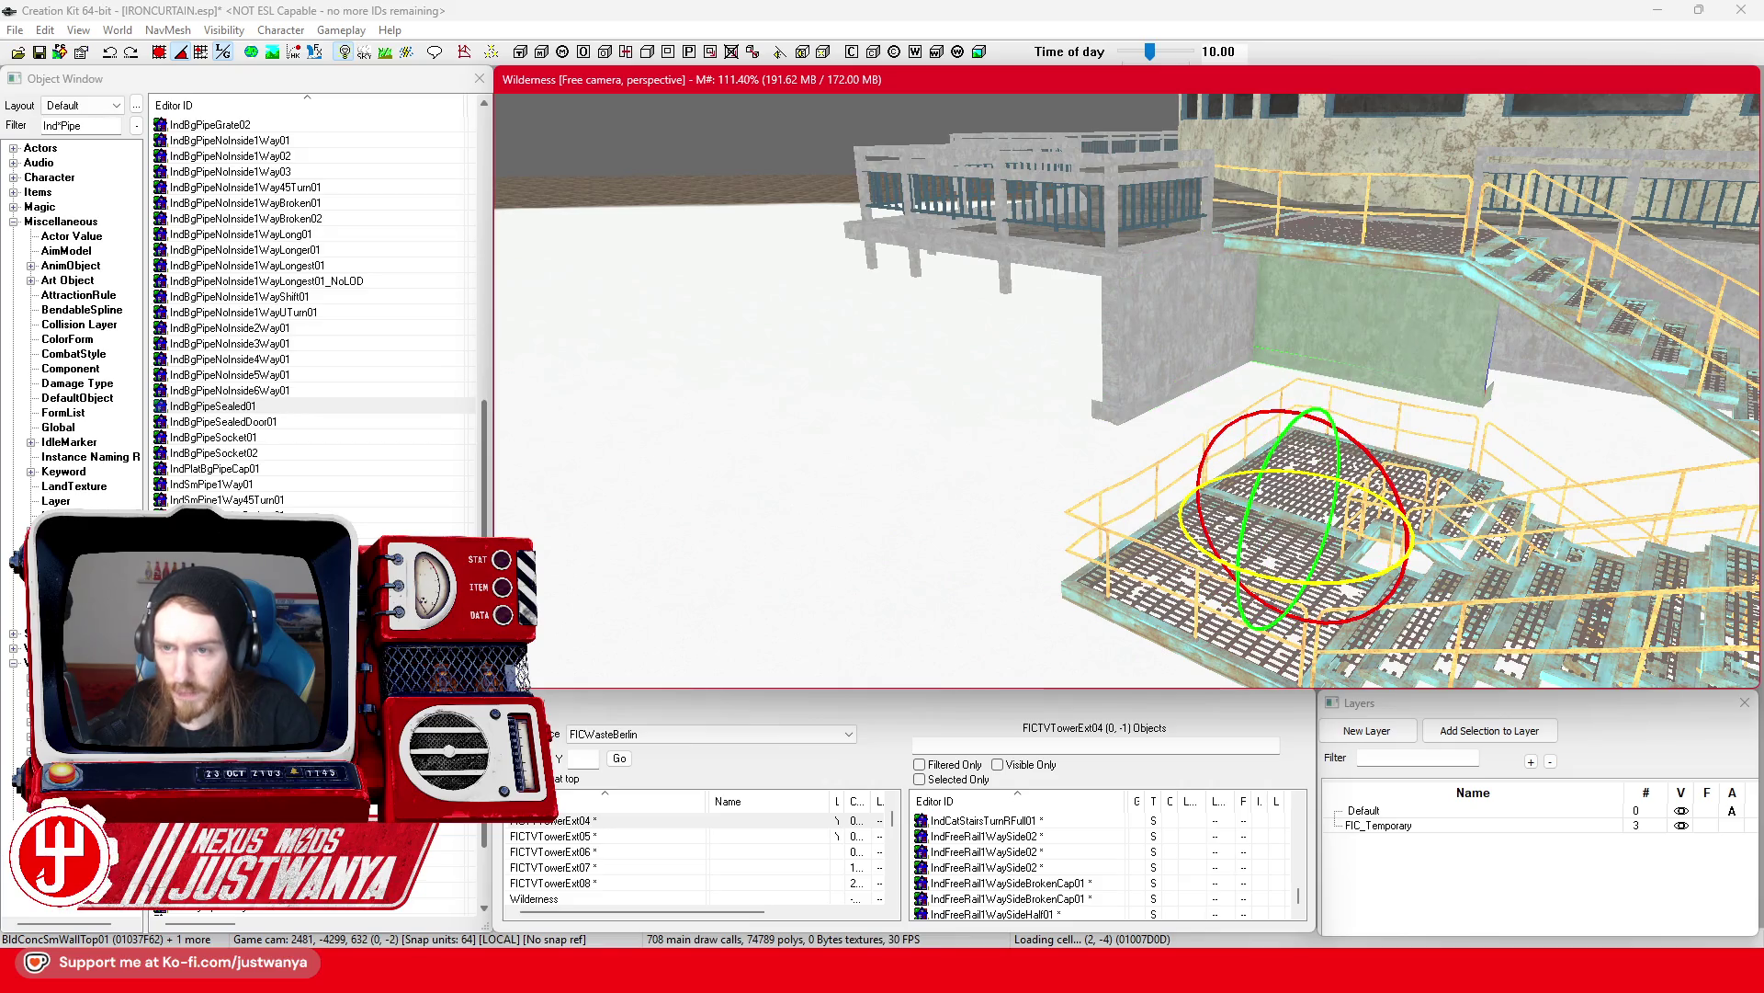
key("w")
left_click_drag(1256, 552, 1243, 272)
scroll(1242, 271, "up", 3)
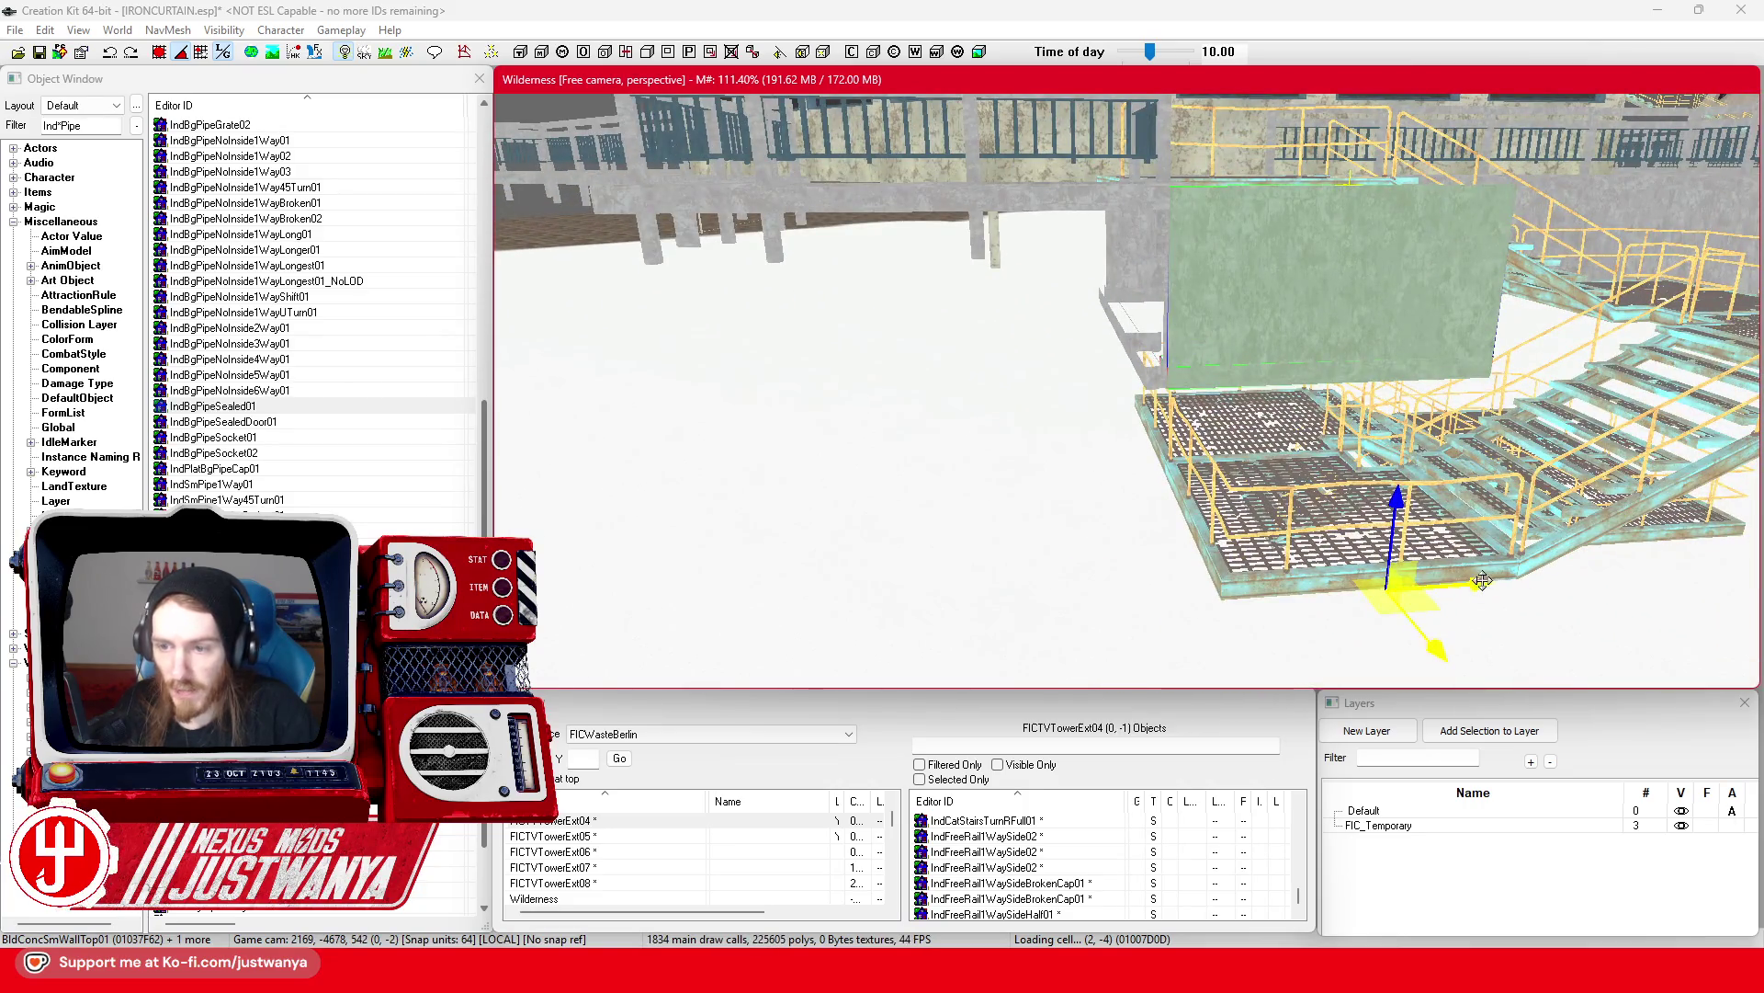
mouse_move(1483, 580)
left_mouse_down()
mouse_move(1057, 615)
mouse_move(1075, 617)
left_mouse_up()
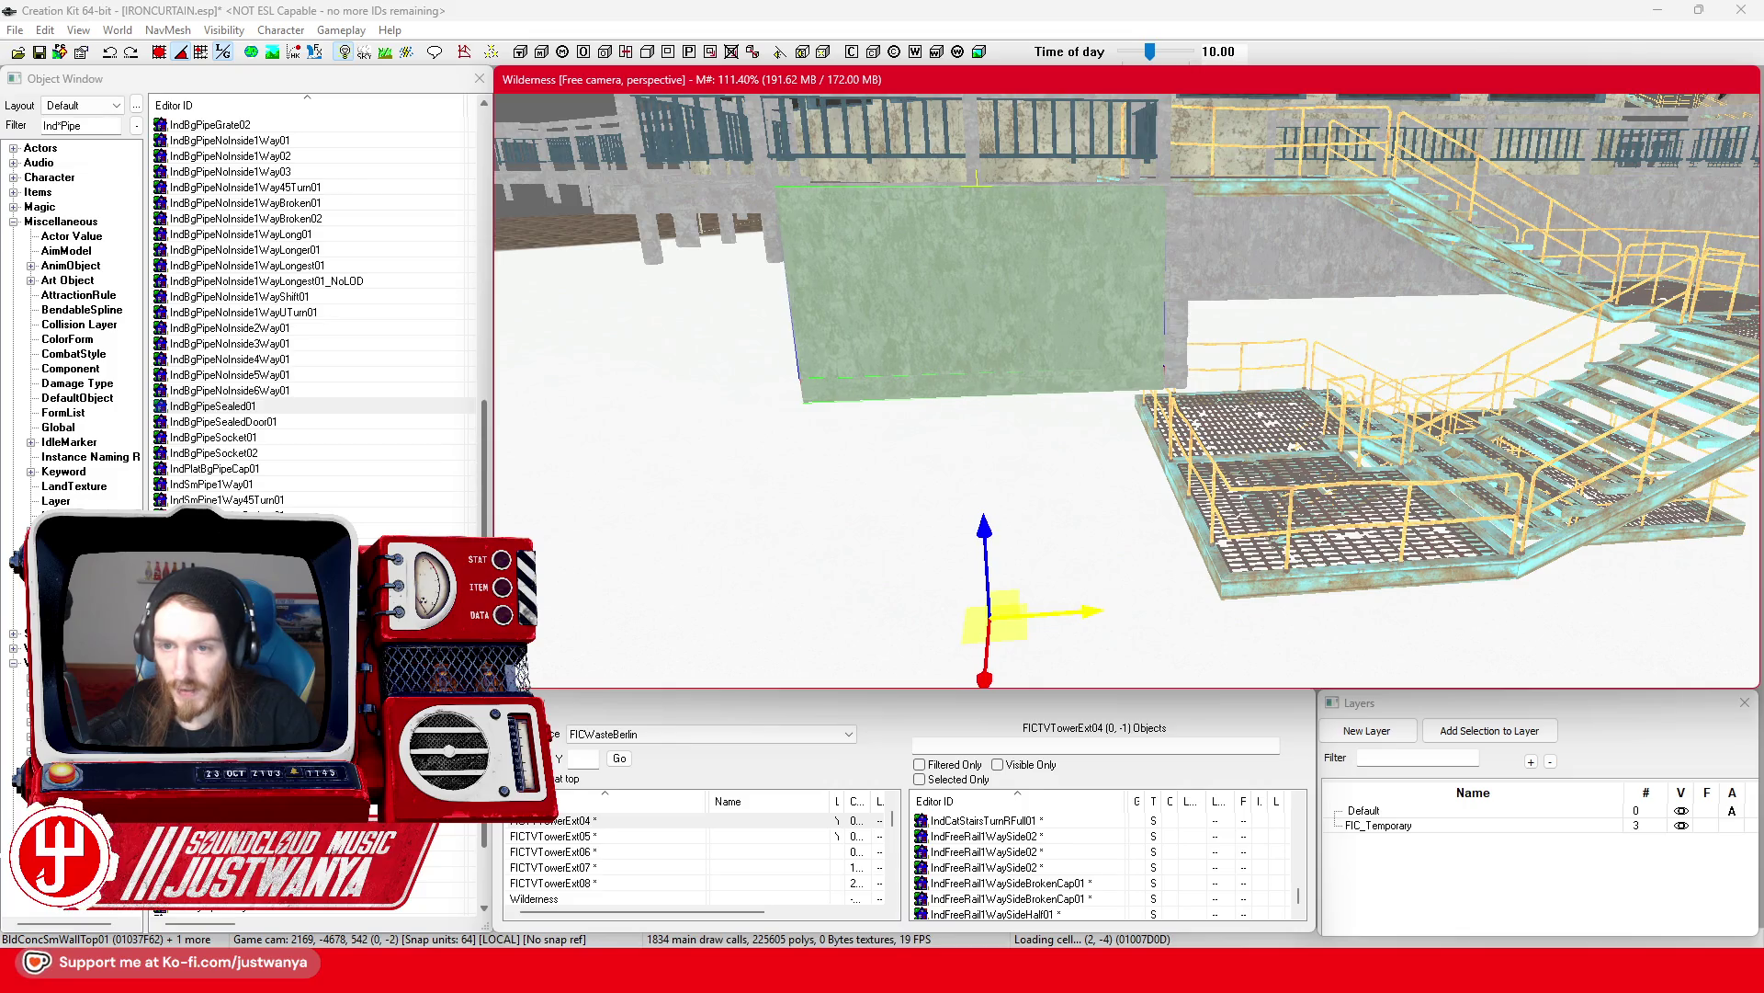
Step: Orbit the view to check the wall panel's placement beside the stairs
key("shift")
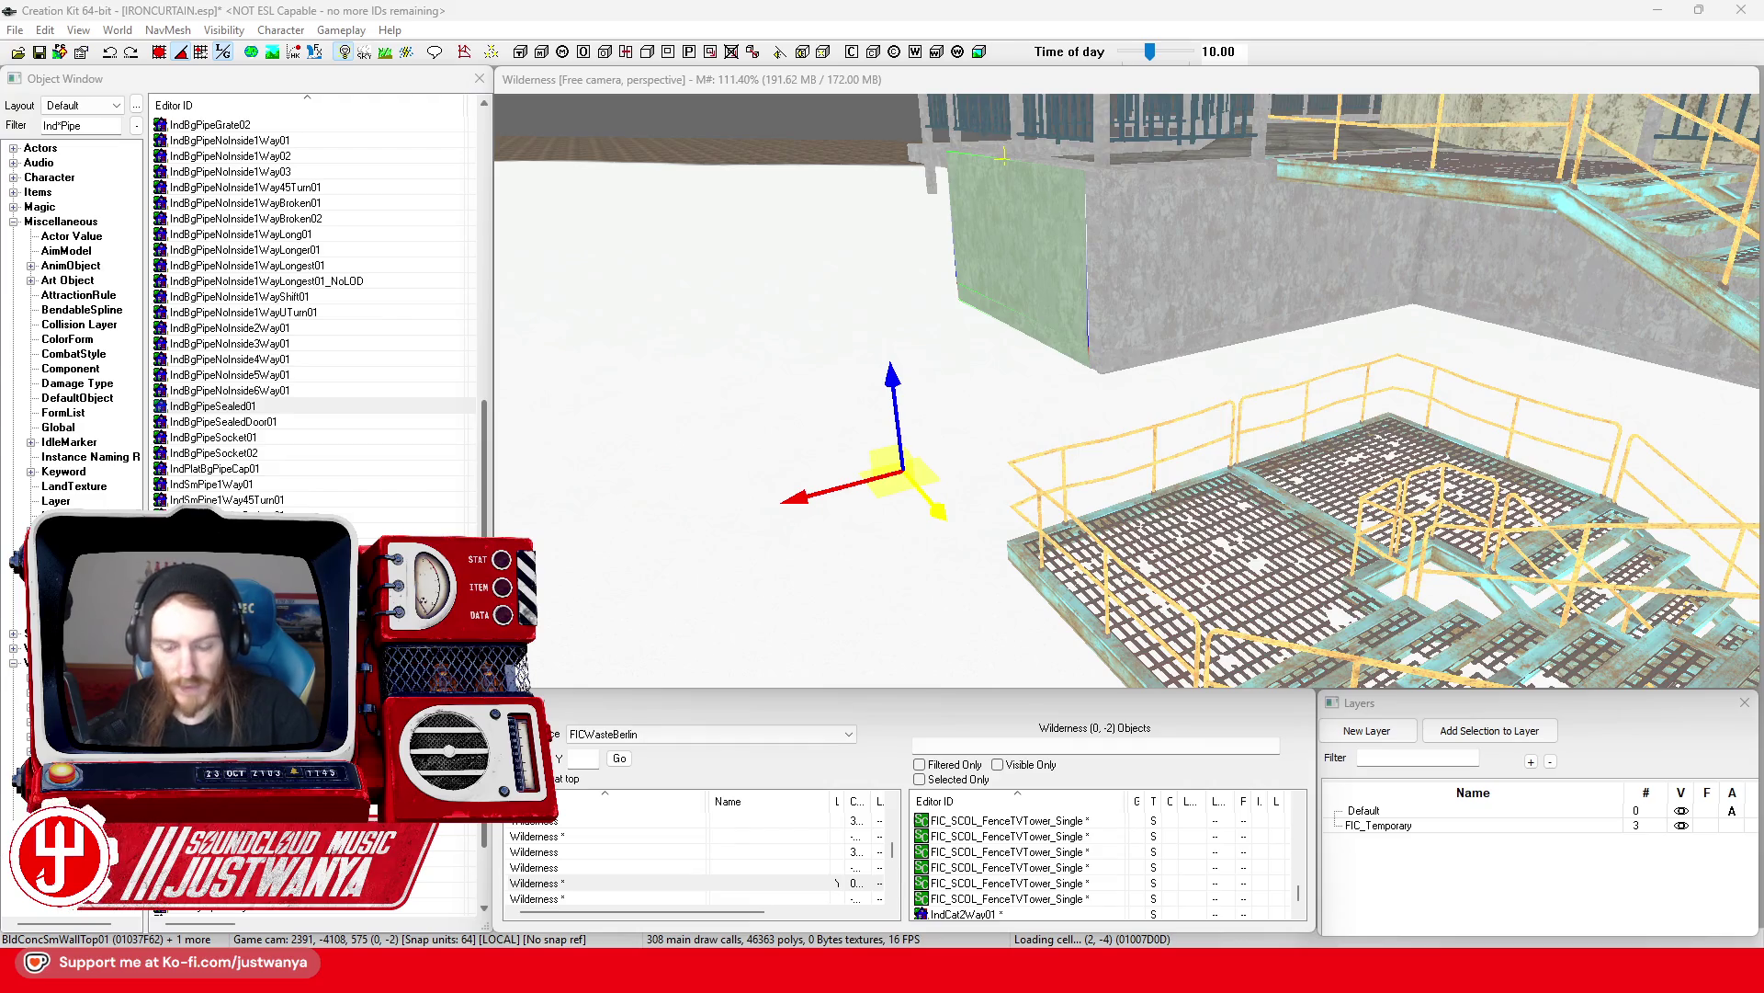
left_click(794, 85)
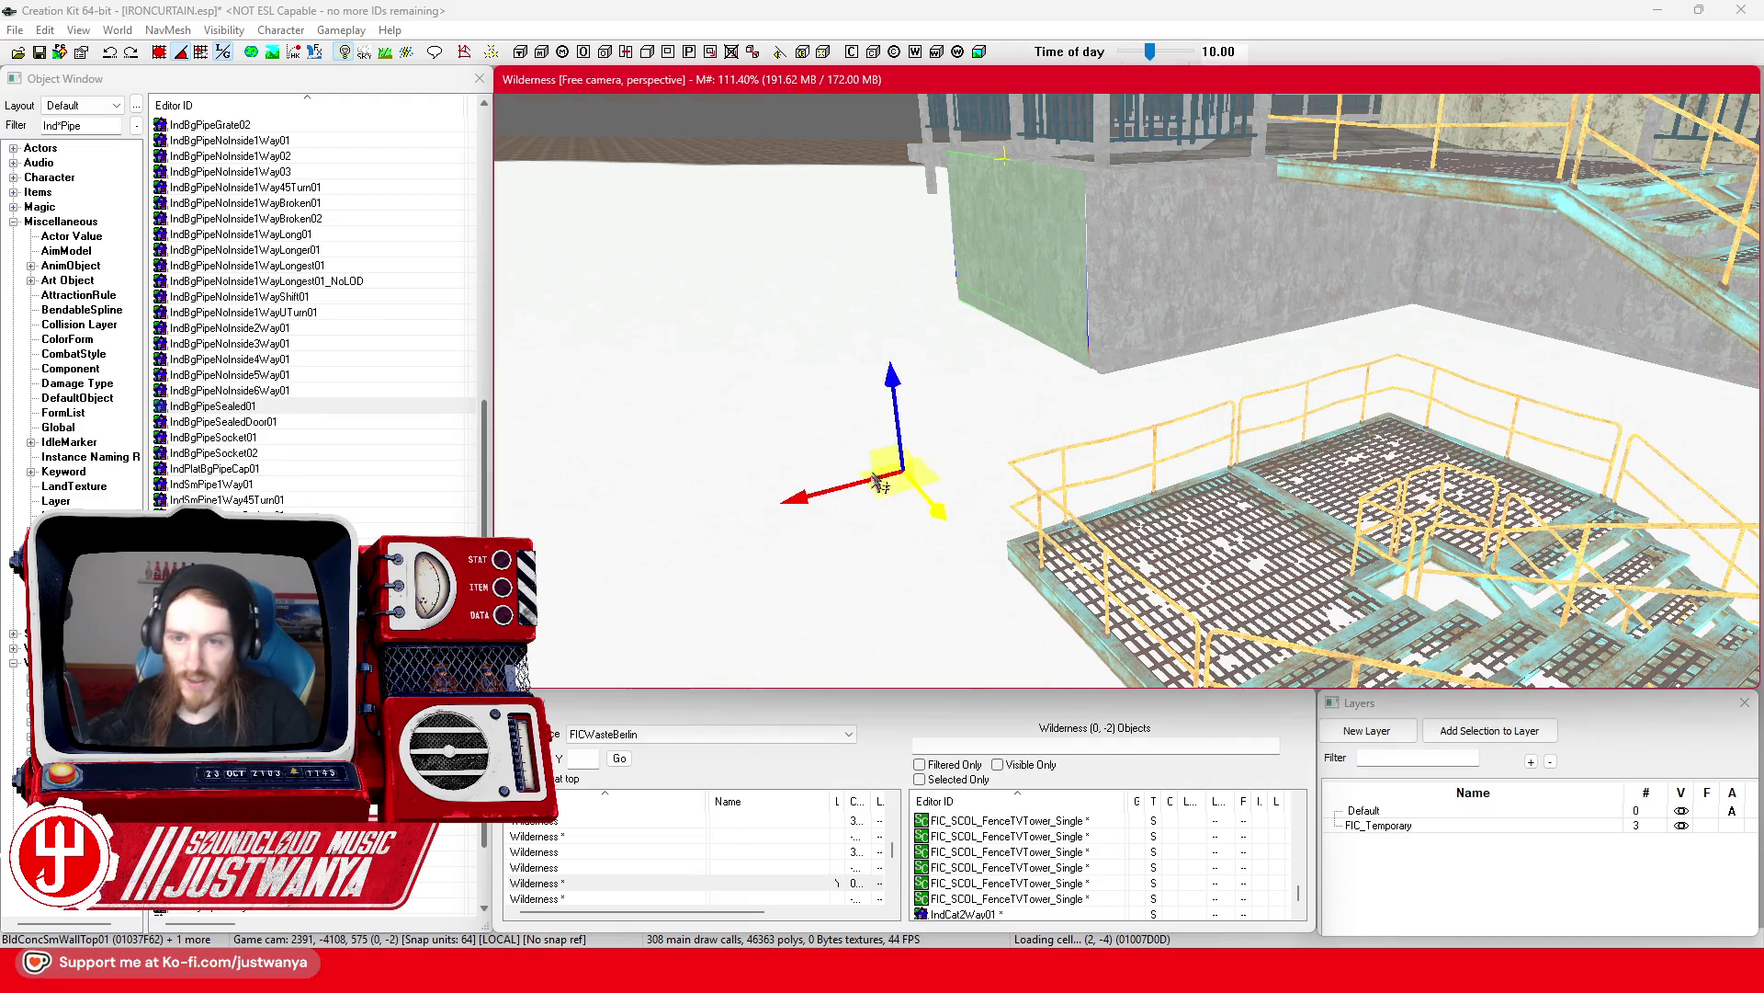
scroll(880, 485, "up", 3)
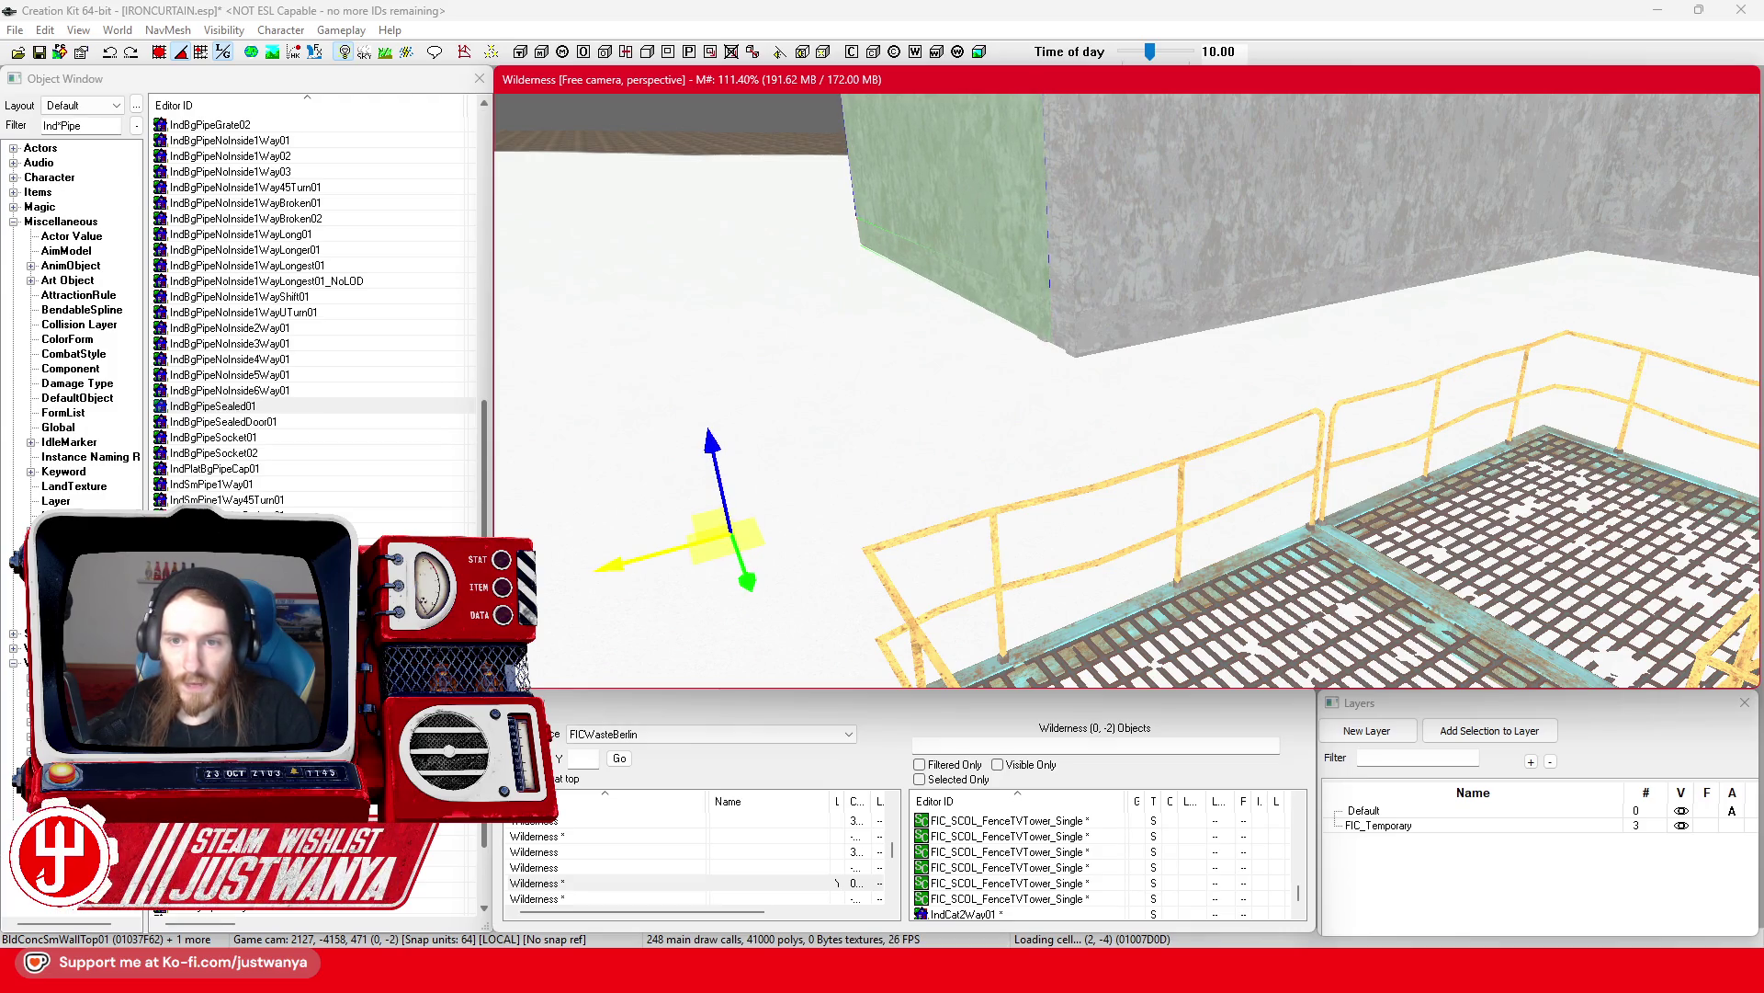
mouse_move(919, 372)
left_mouse_down()
mouse_move(945, 294)
mouse_move(992, 331)
left_mouse_up()
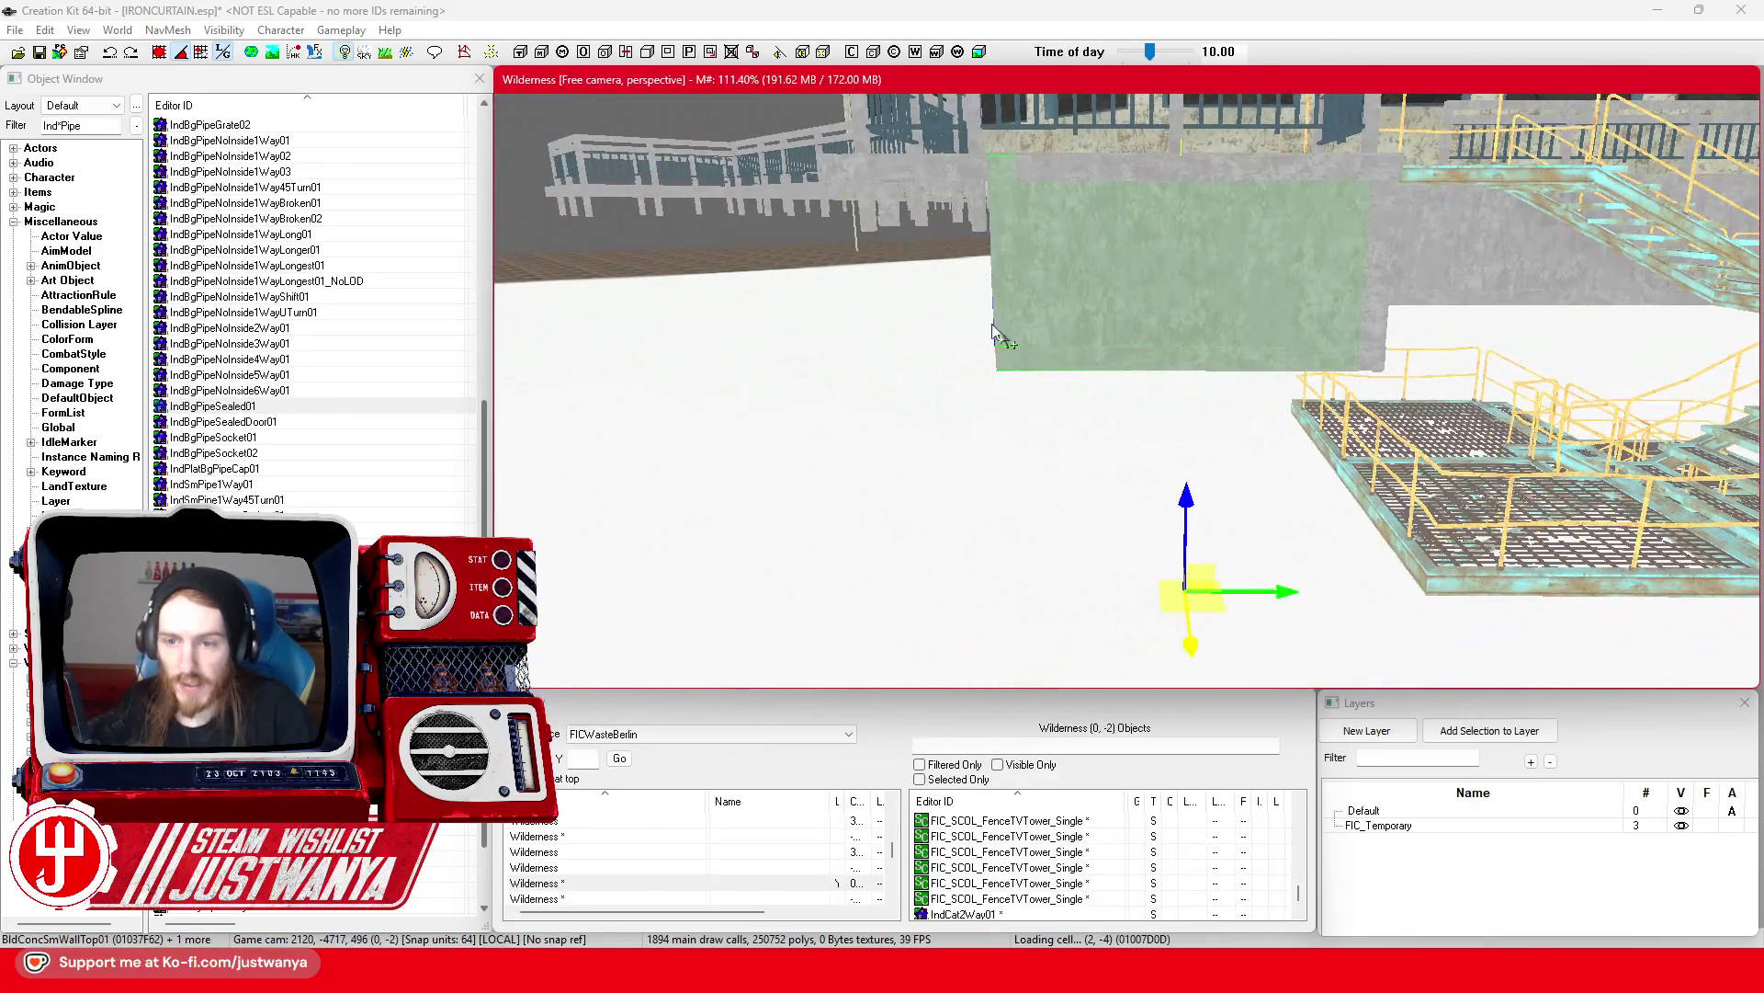